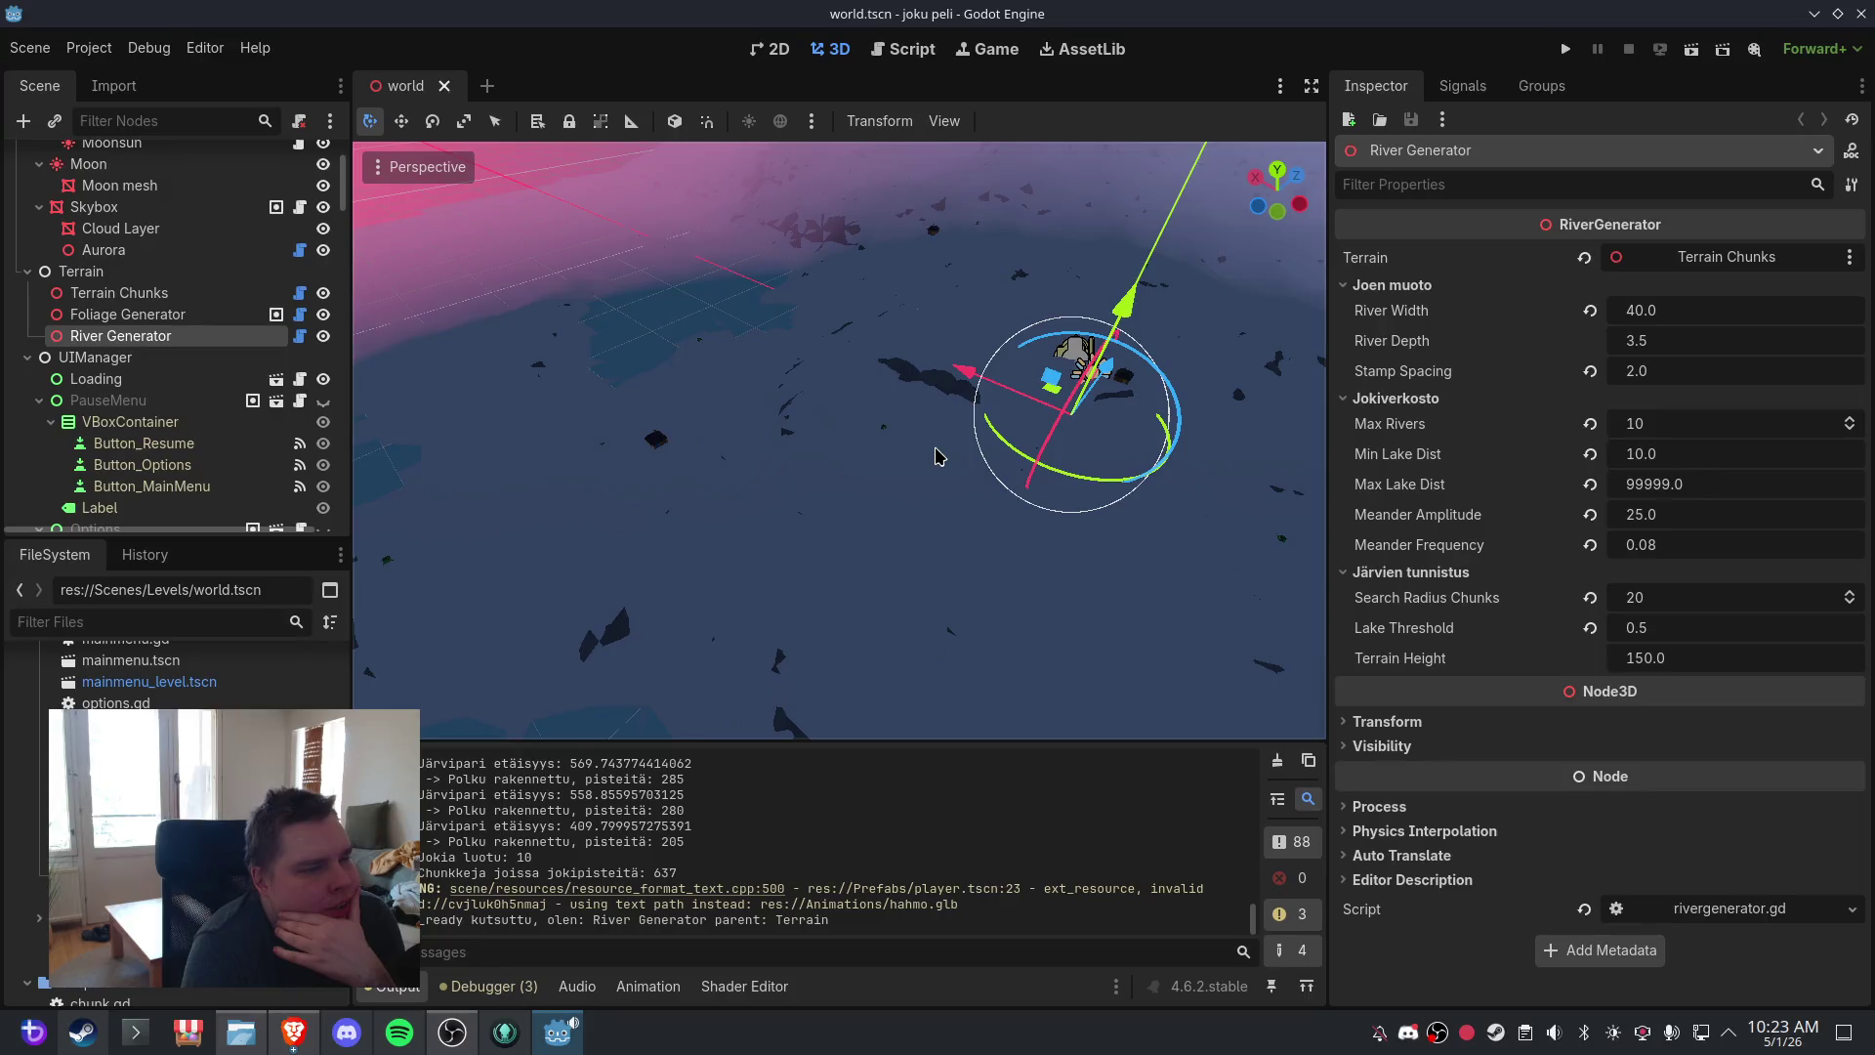
- Zoom and orbit over the river valley, framing the Skybox to inspect the terrain
scroll(938, 469, "up", 3)
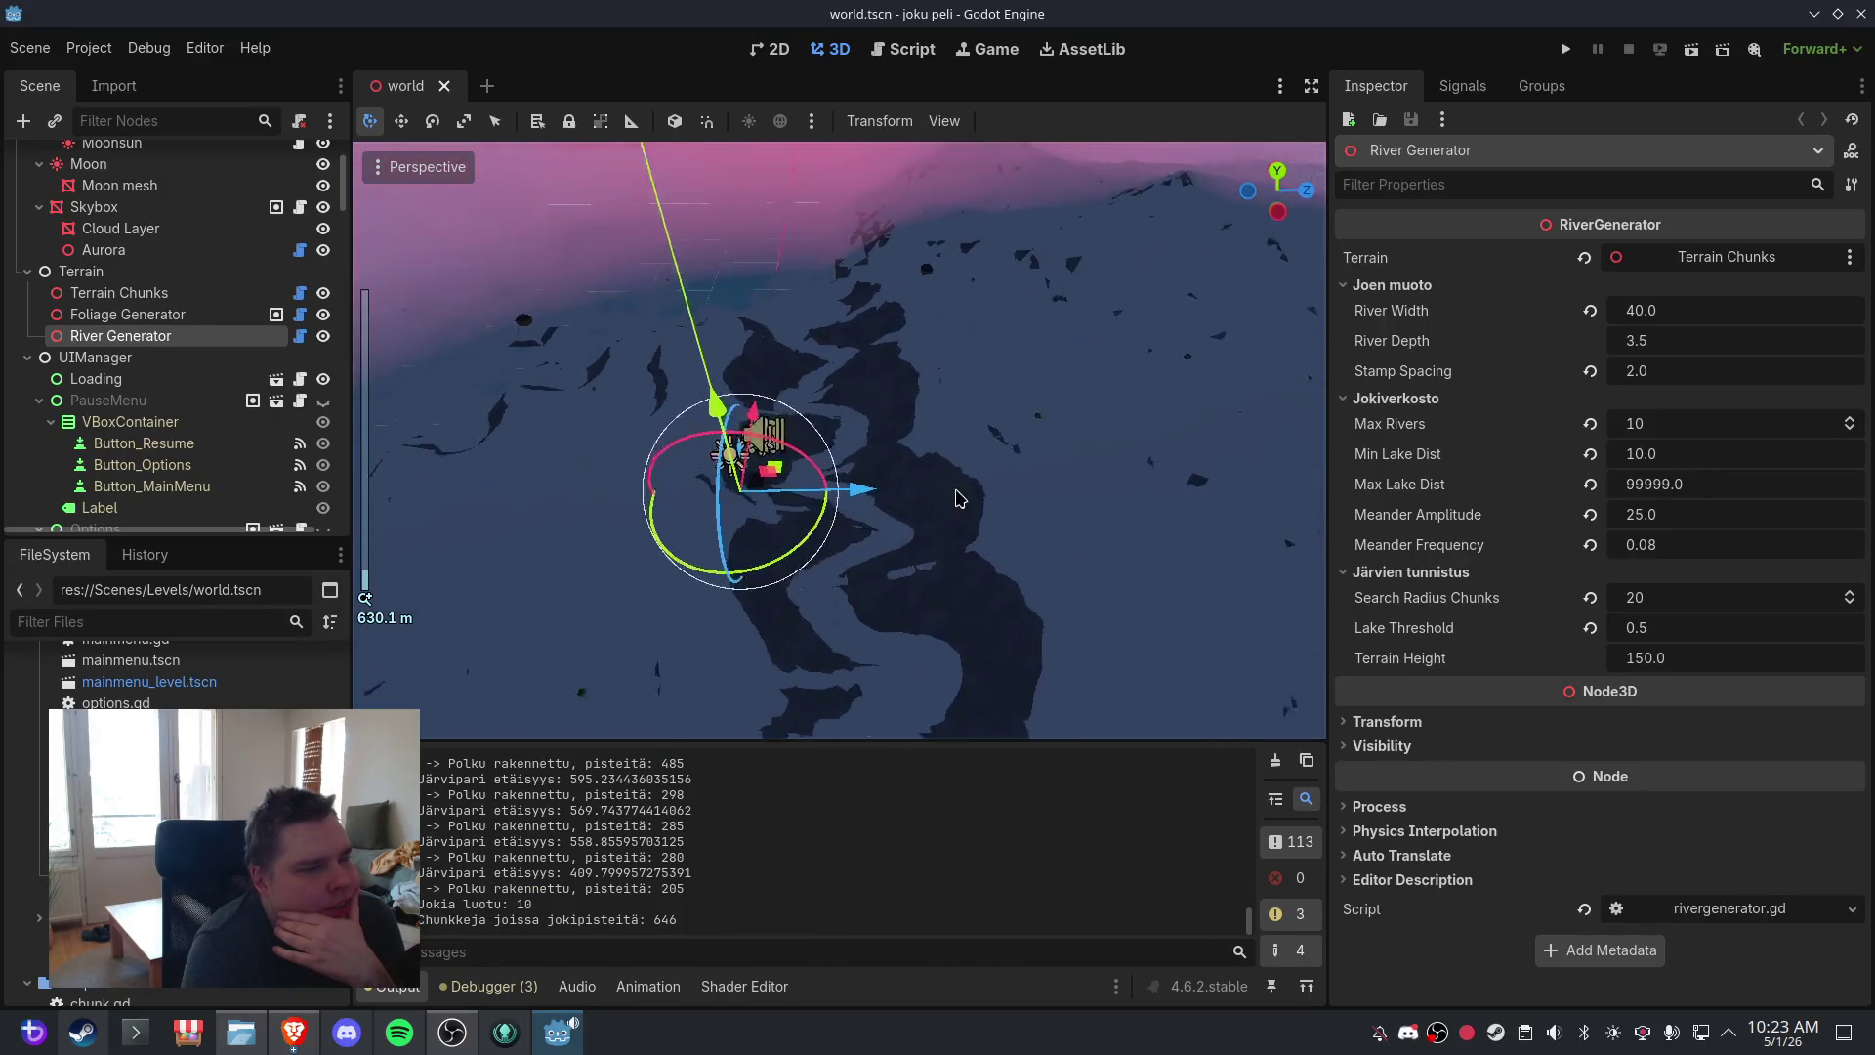
scroll(957, 498, "down", 3)
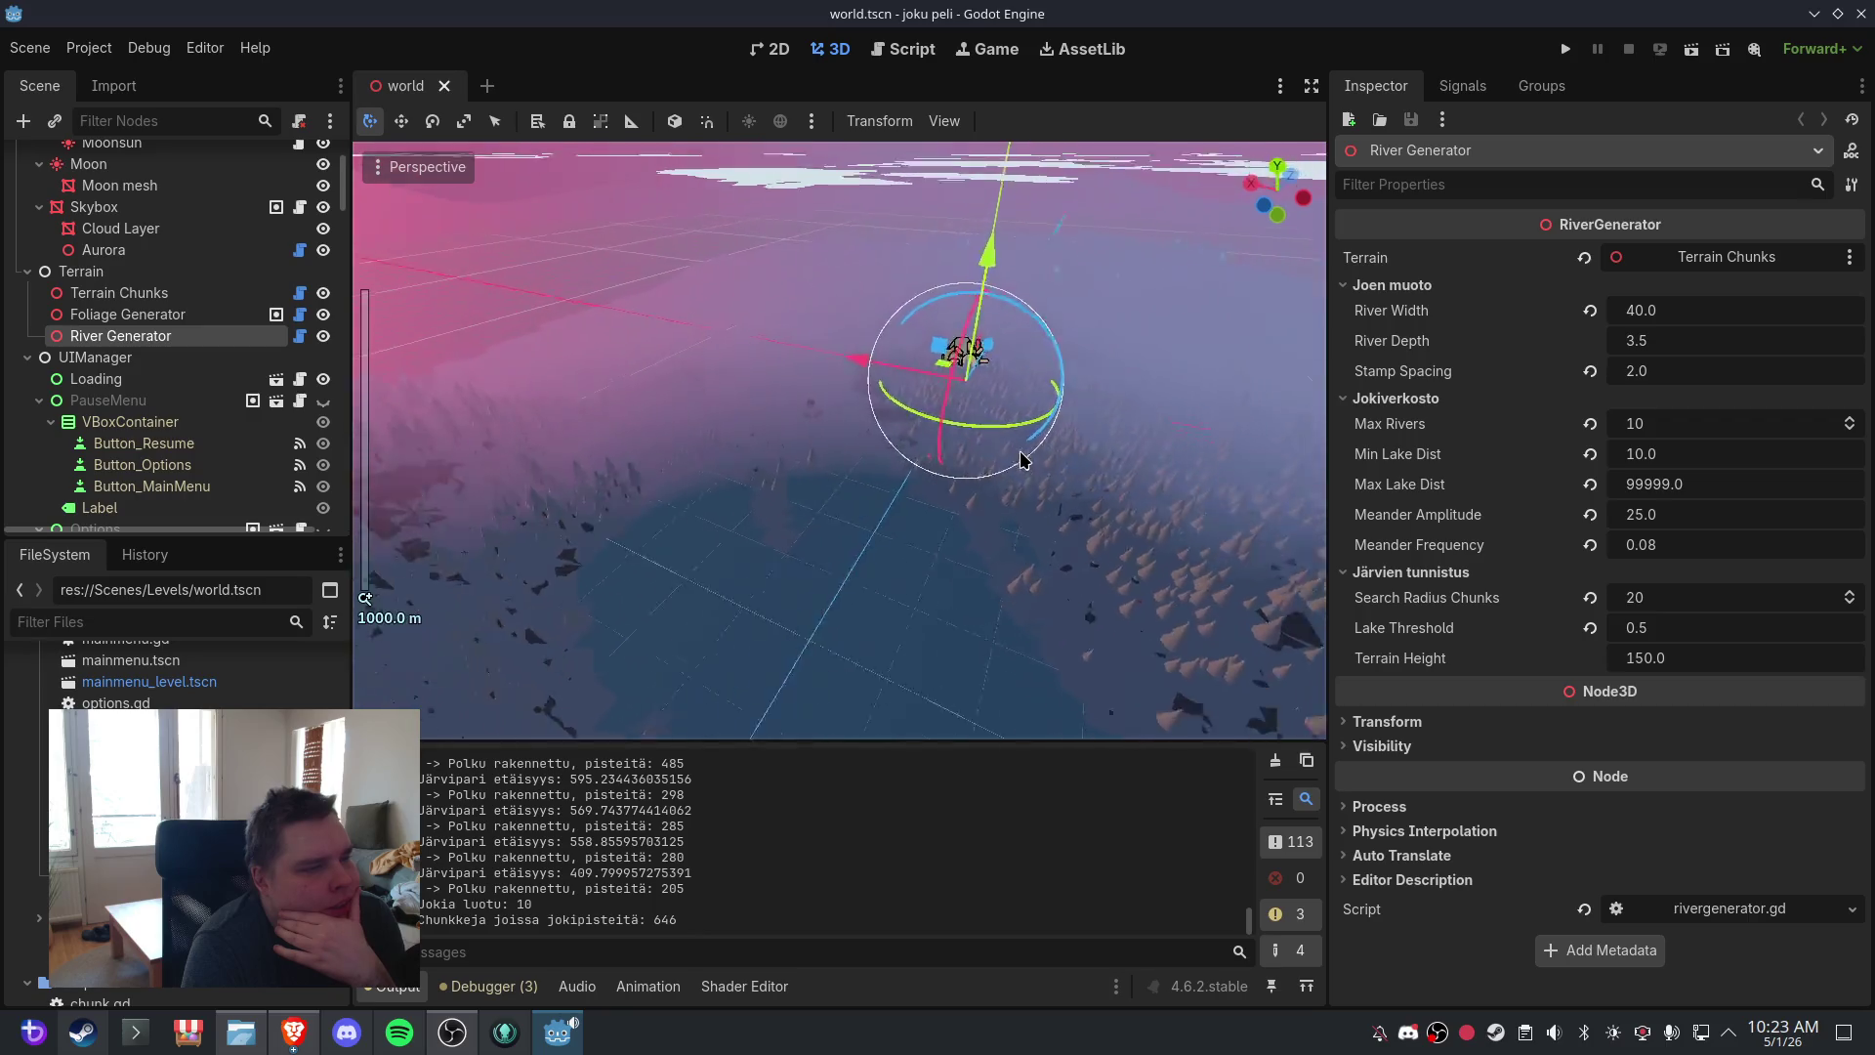
scroll(1023, 459, "up", 4)
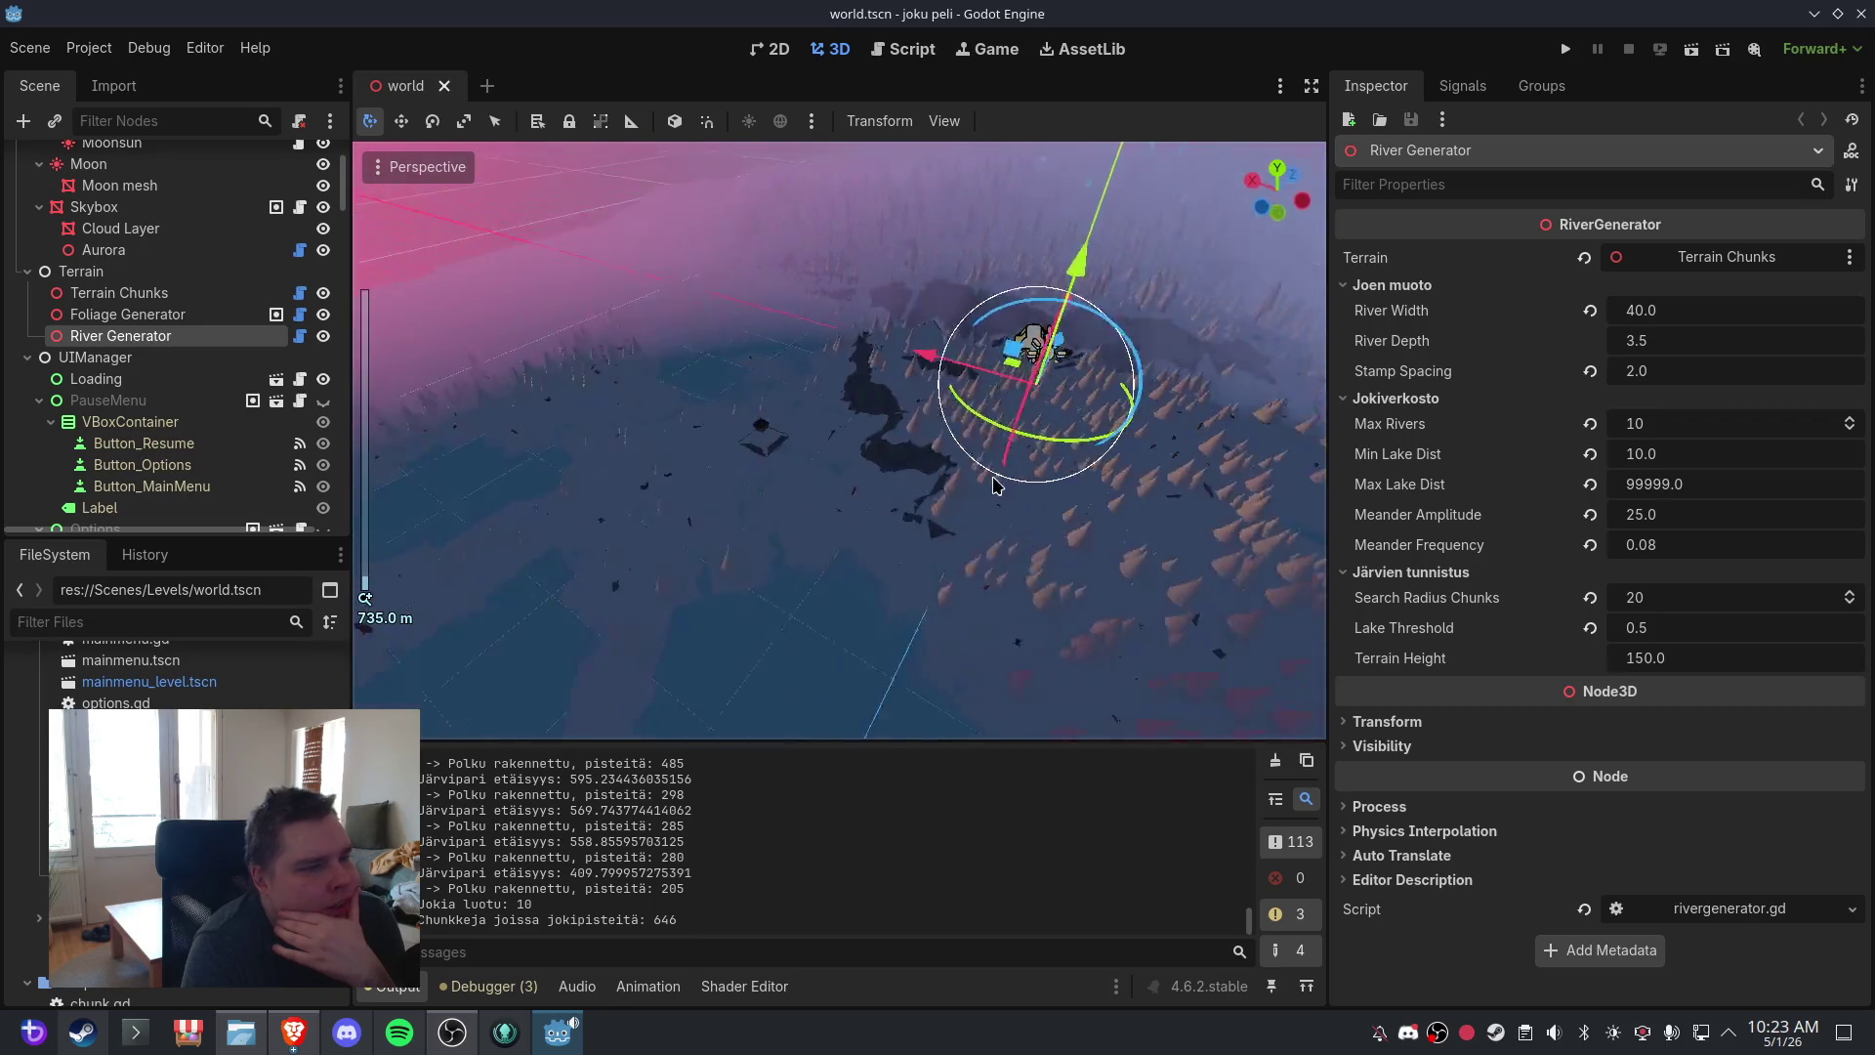
scroll(989, 479, "up", 5)
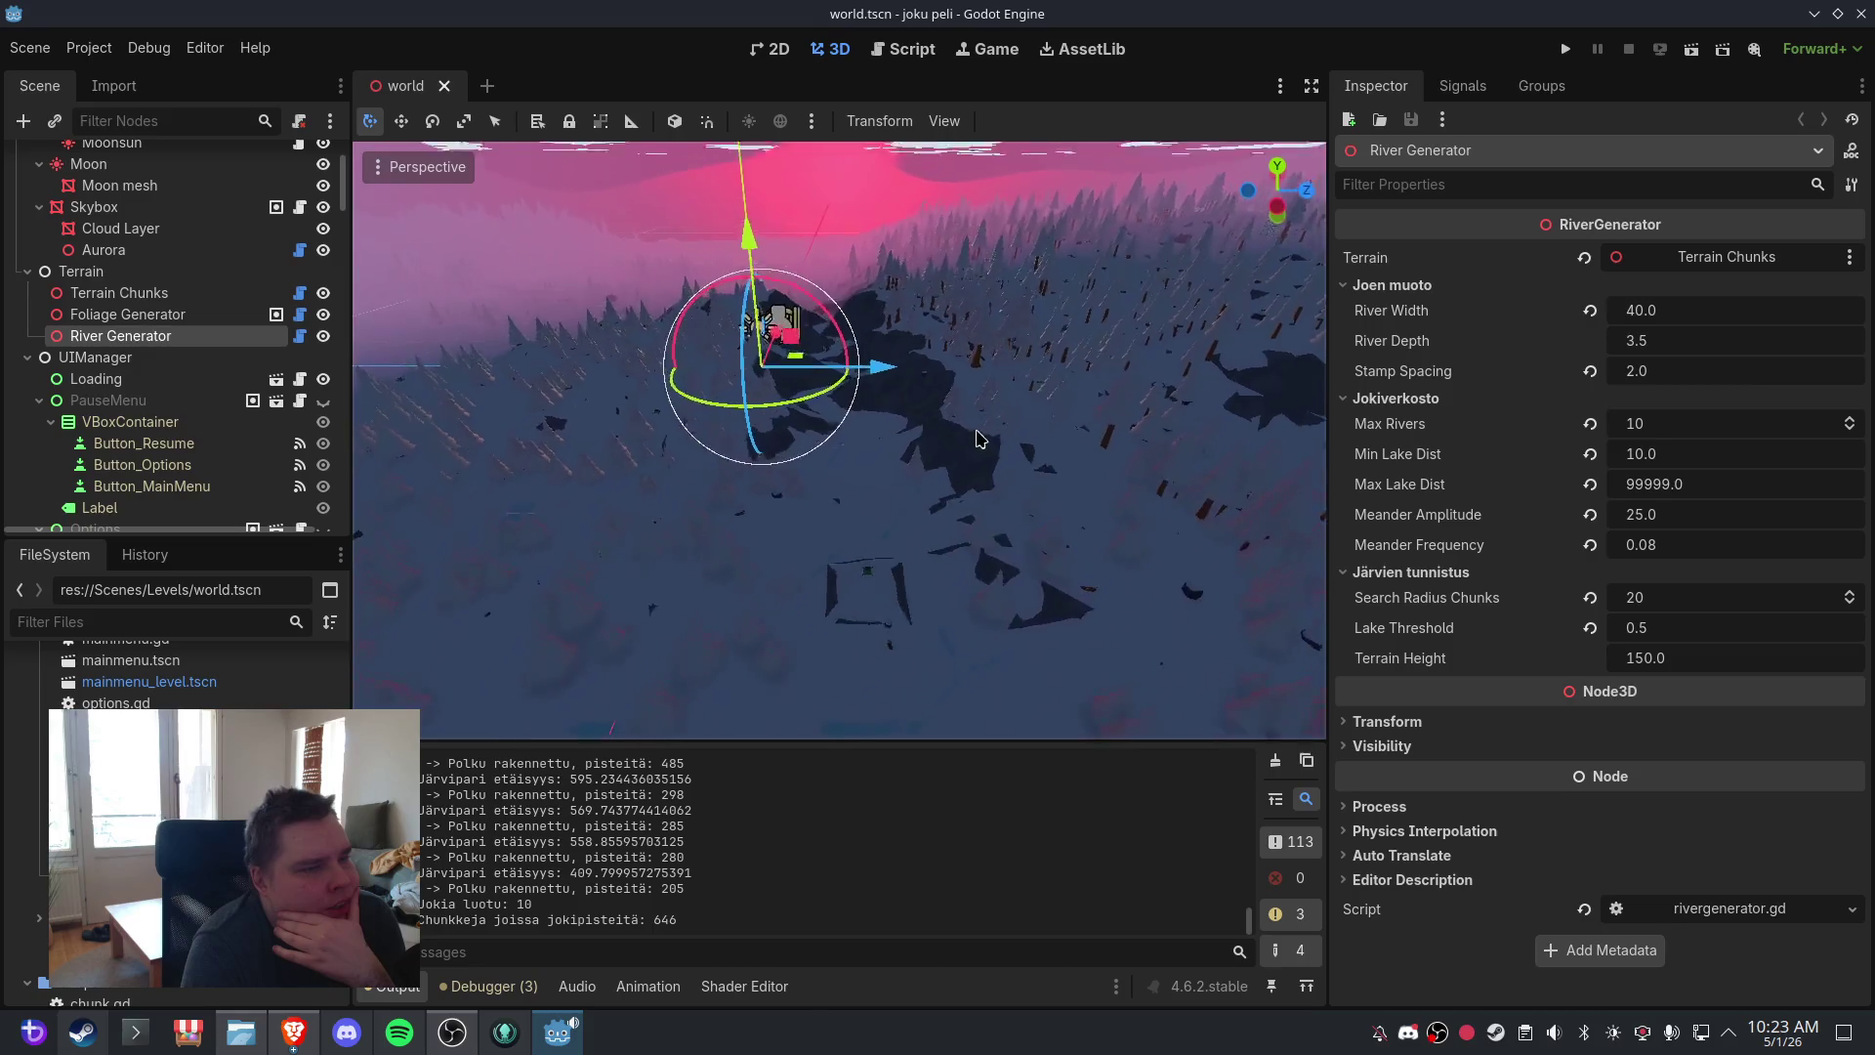
scroll(986, 449, "up", 3)
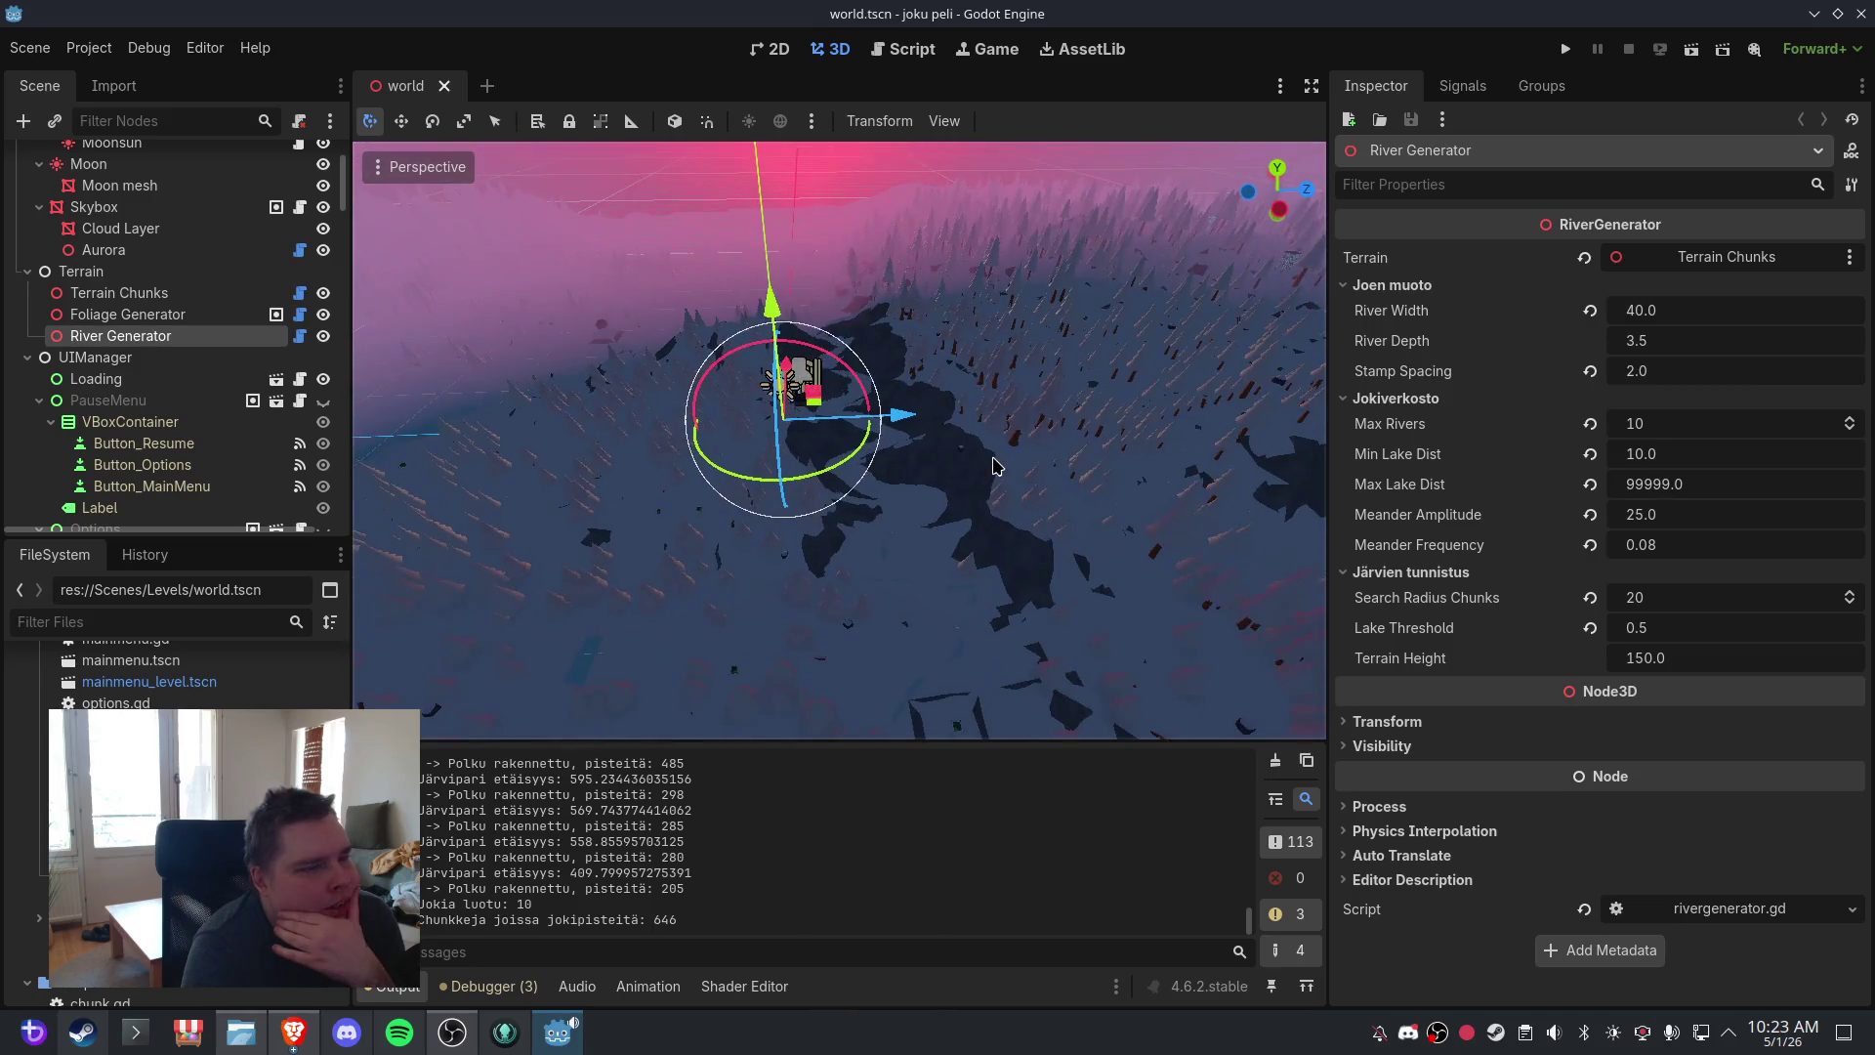
scroll(992, 460, "down", 5)
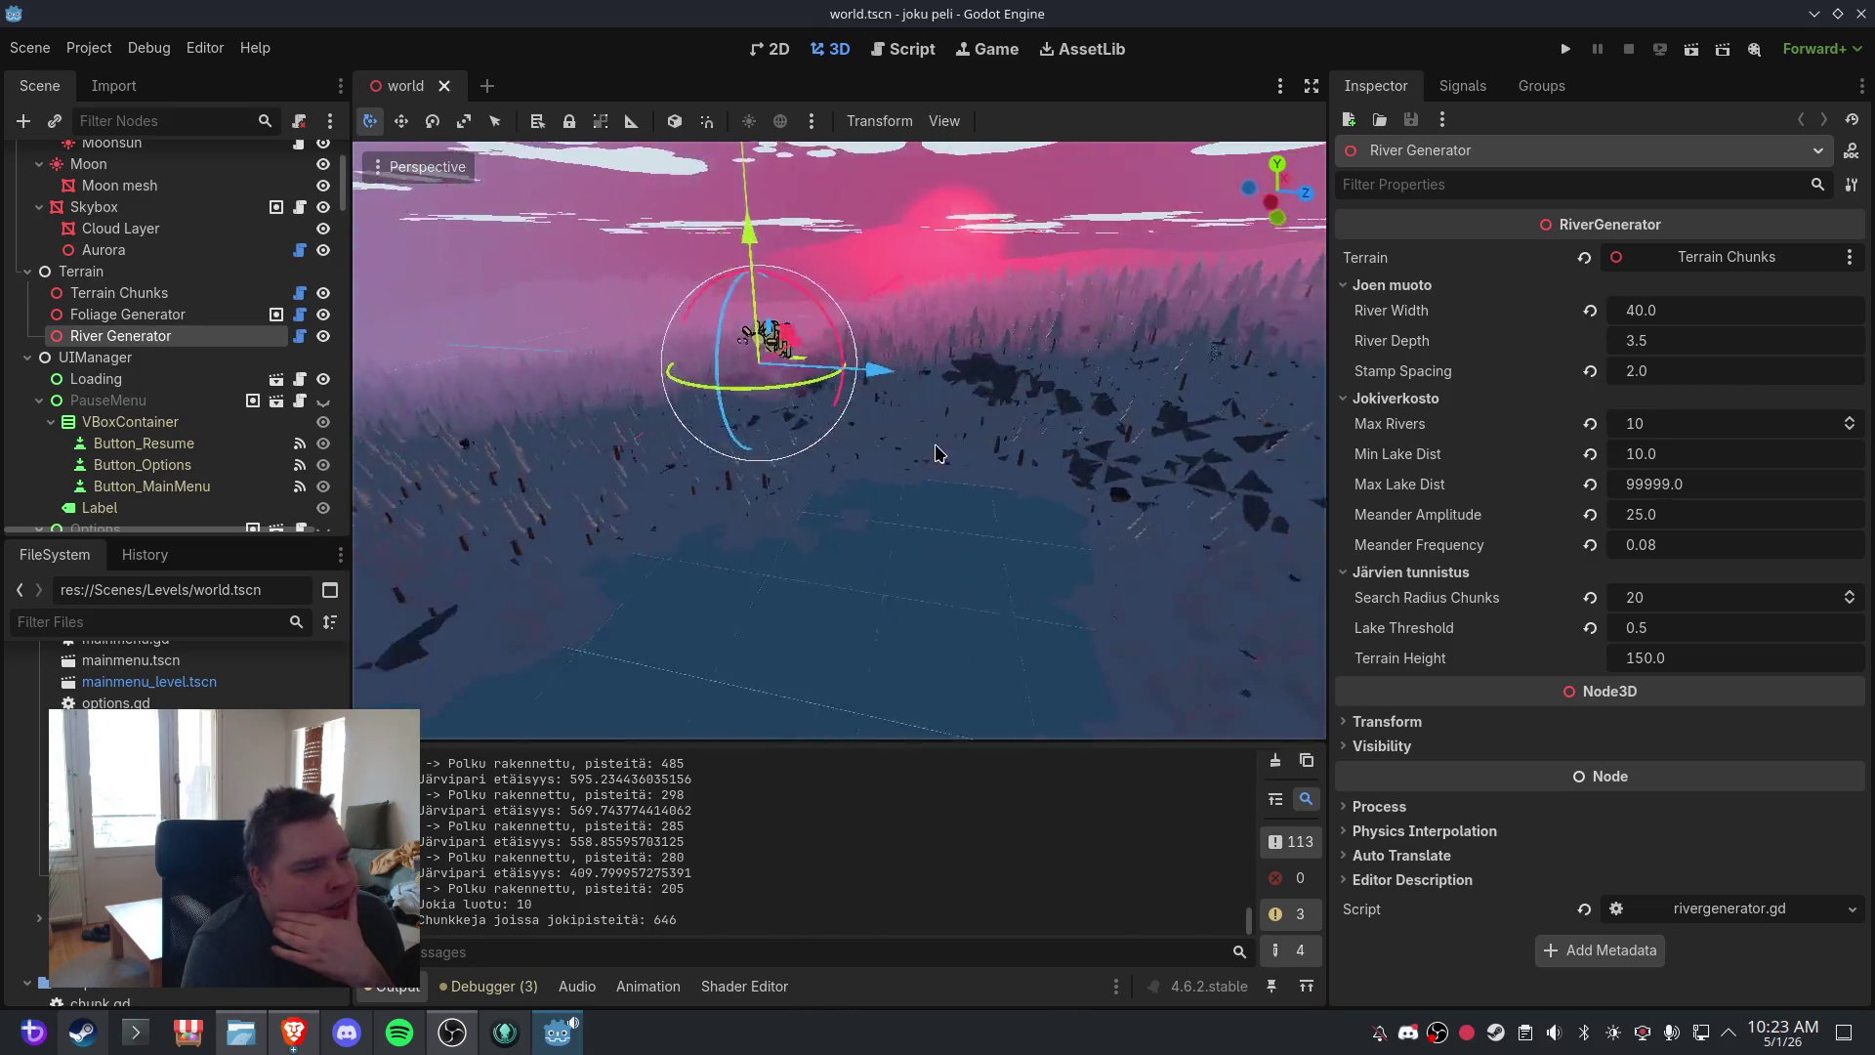
scroll(958, 442, "down", 3)
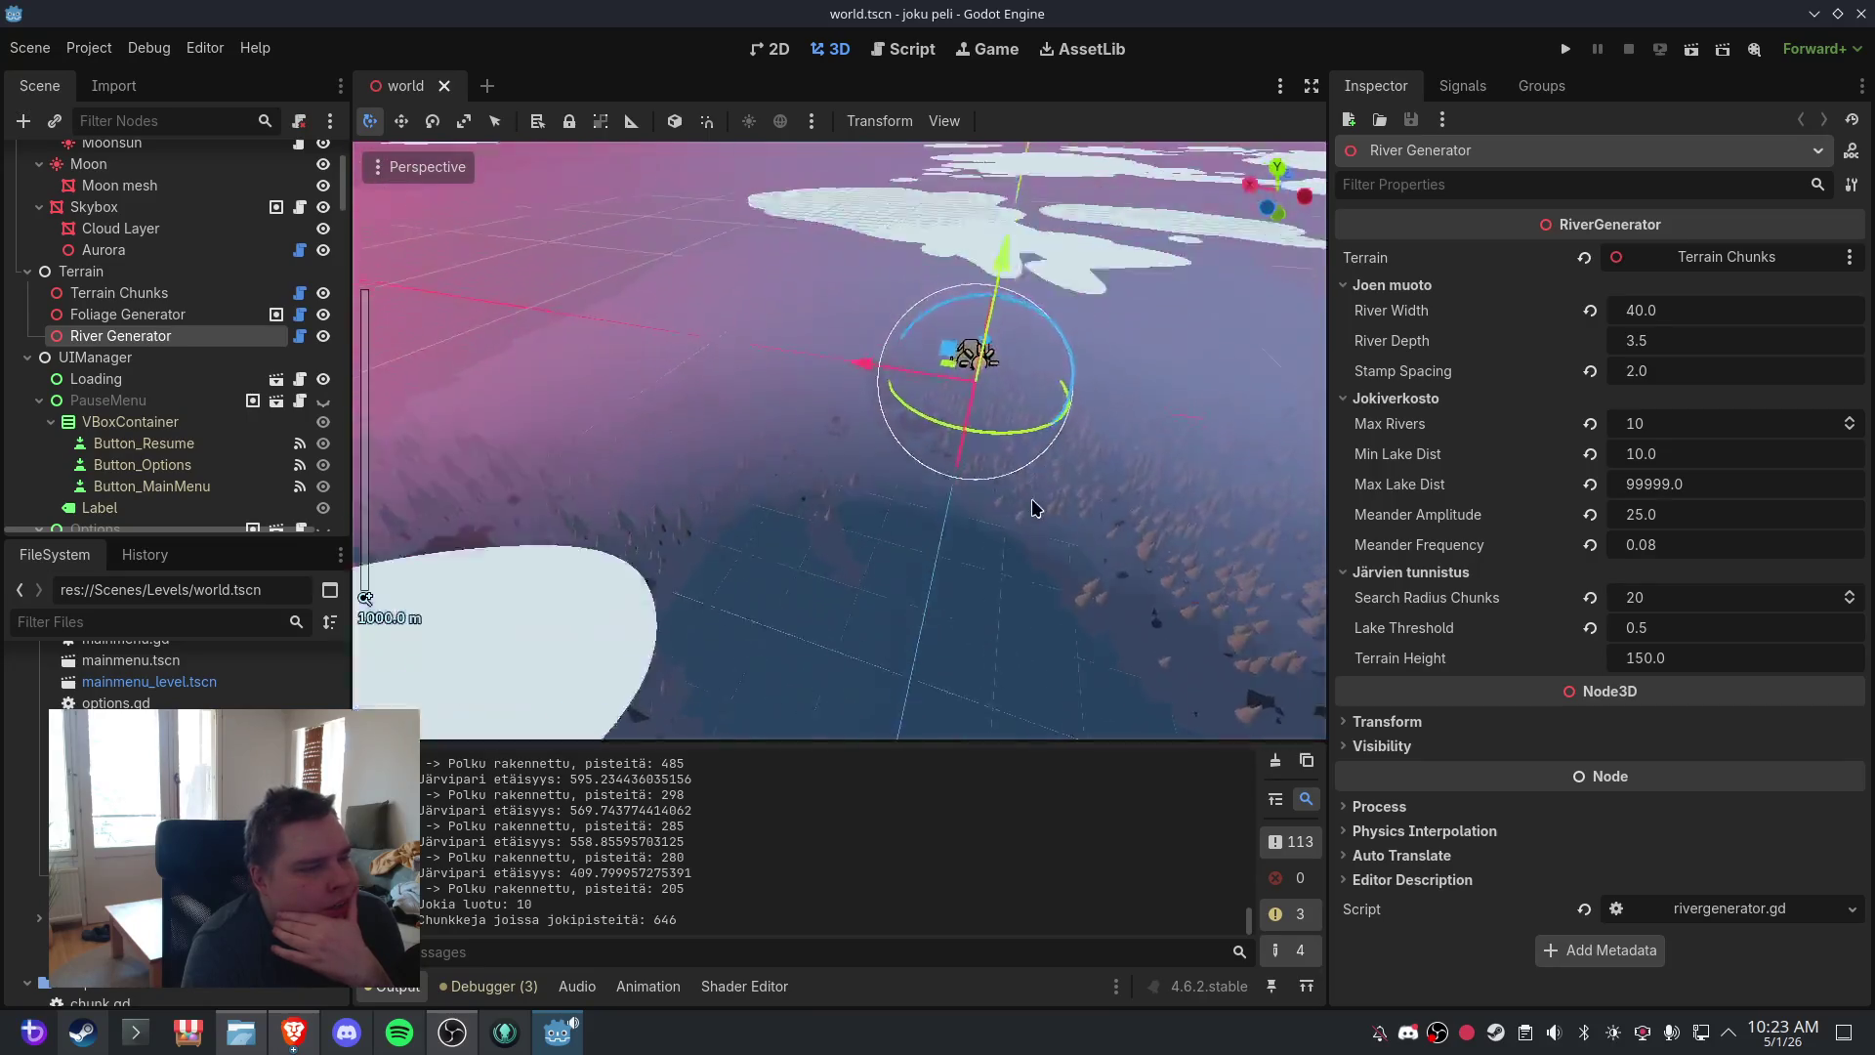
scroll(967, 478, "up", 3)
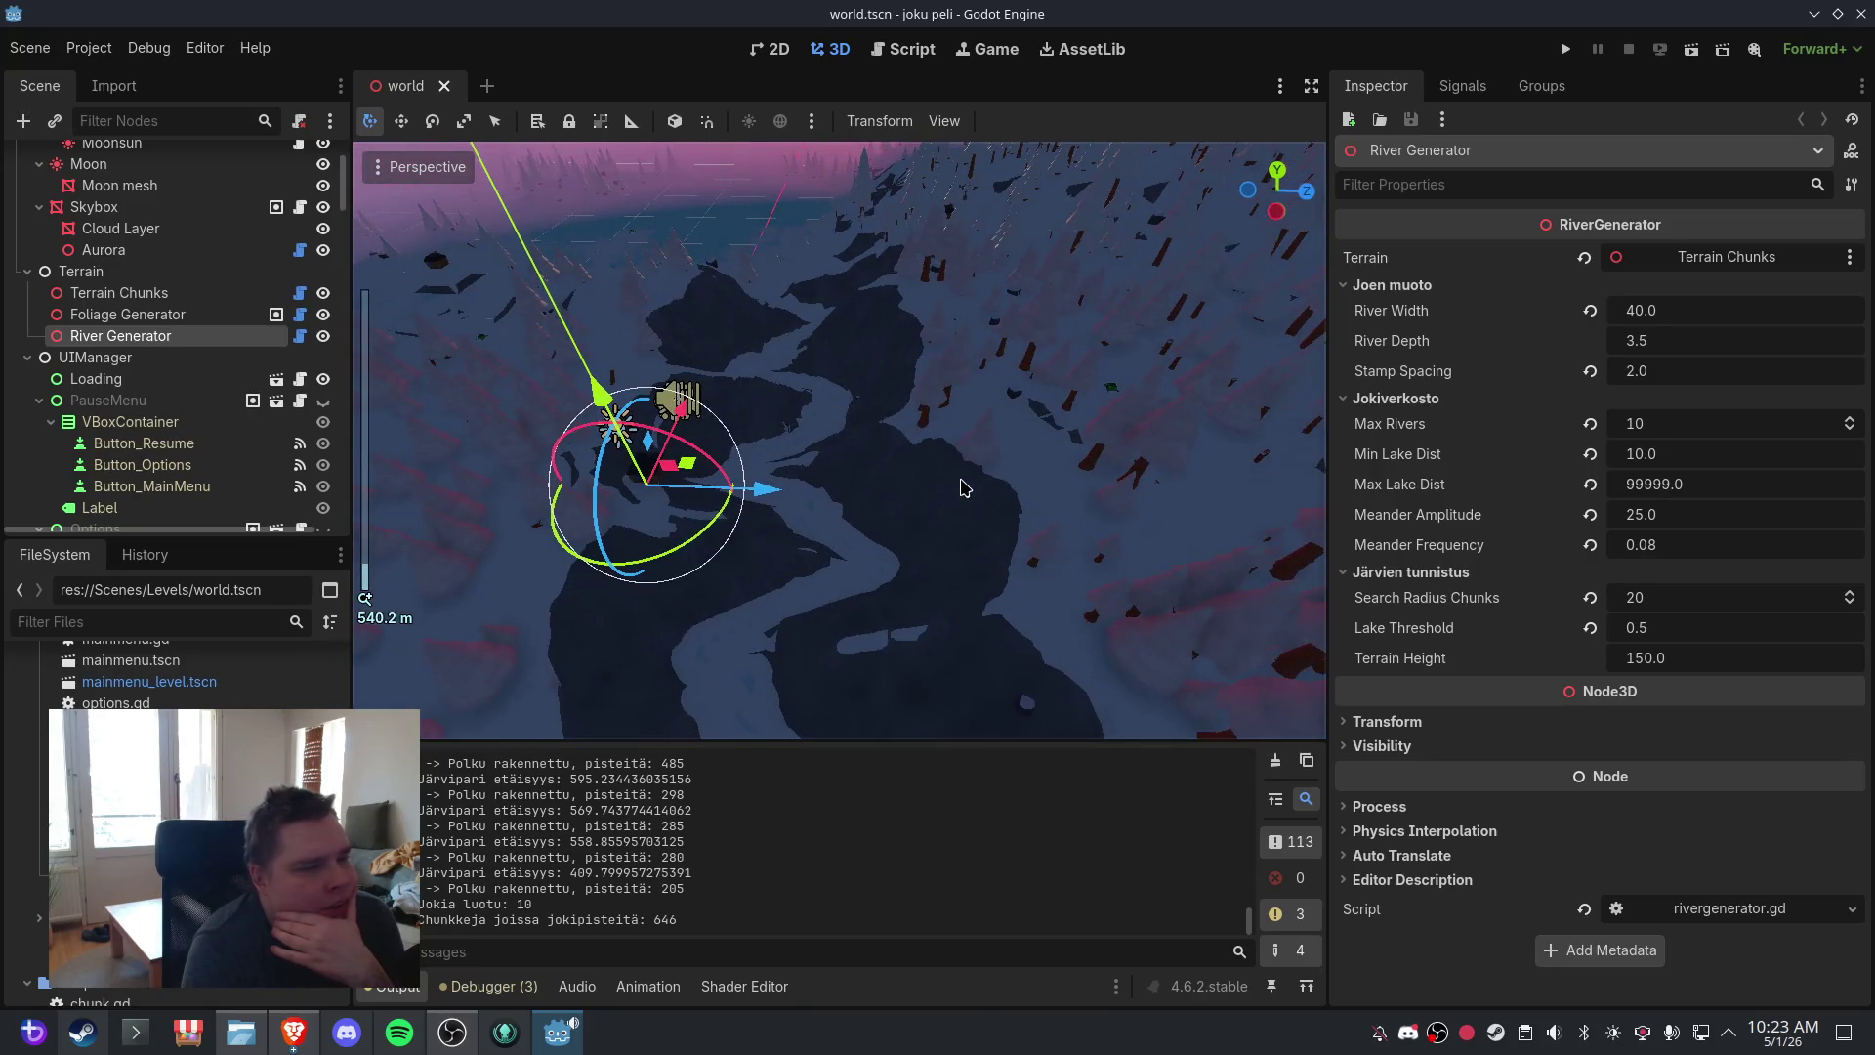
left_click_drag(967, 484, 1226, 497)
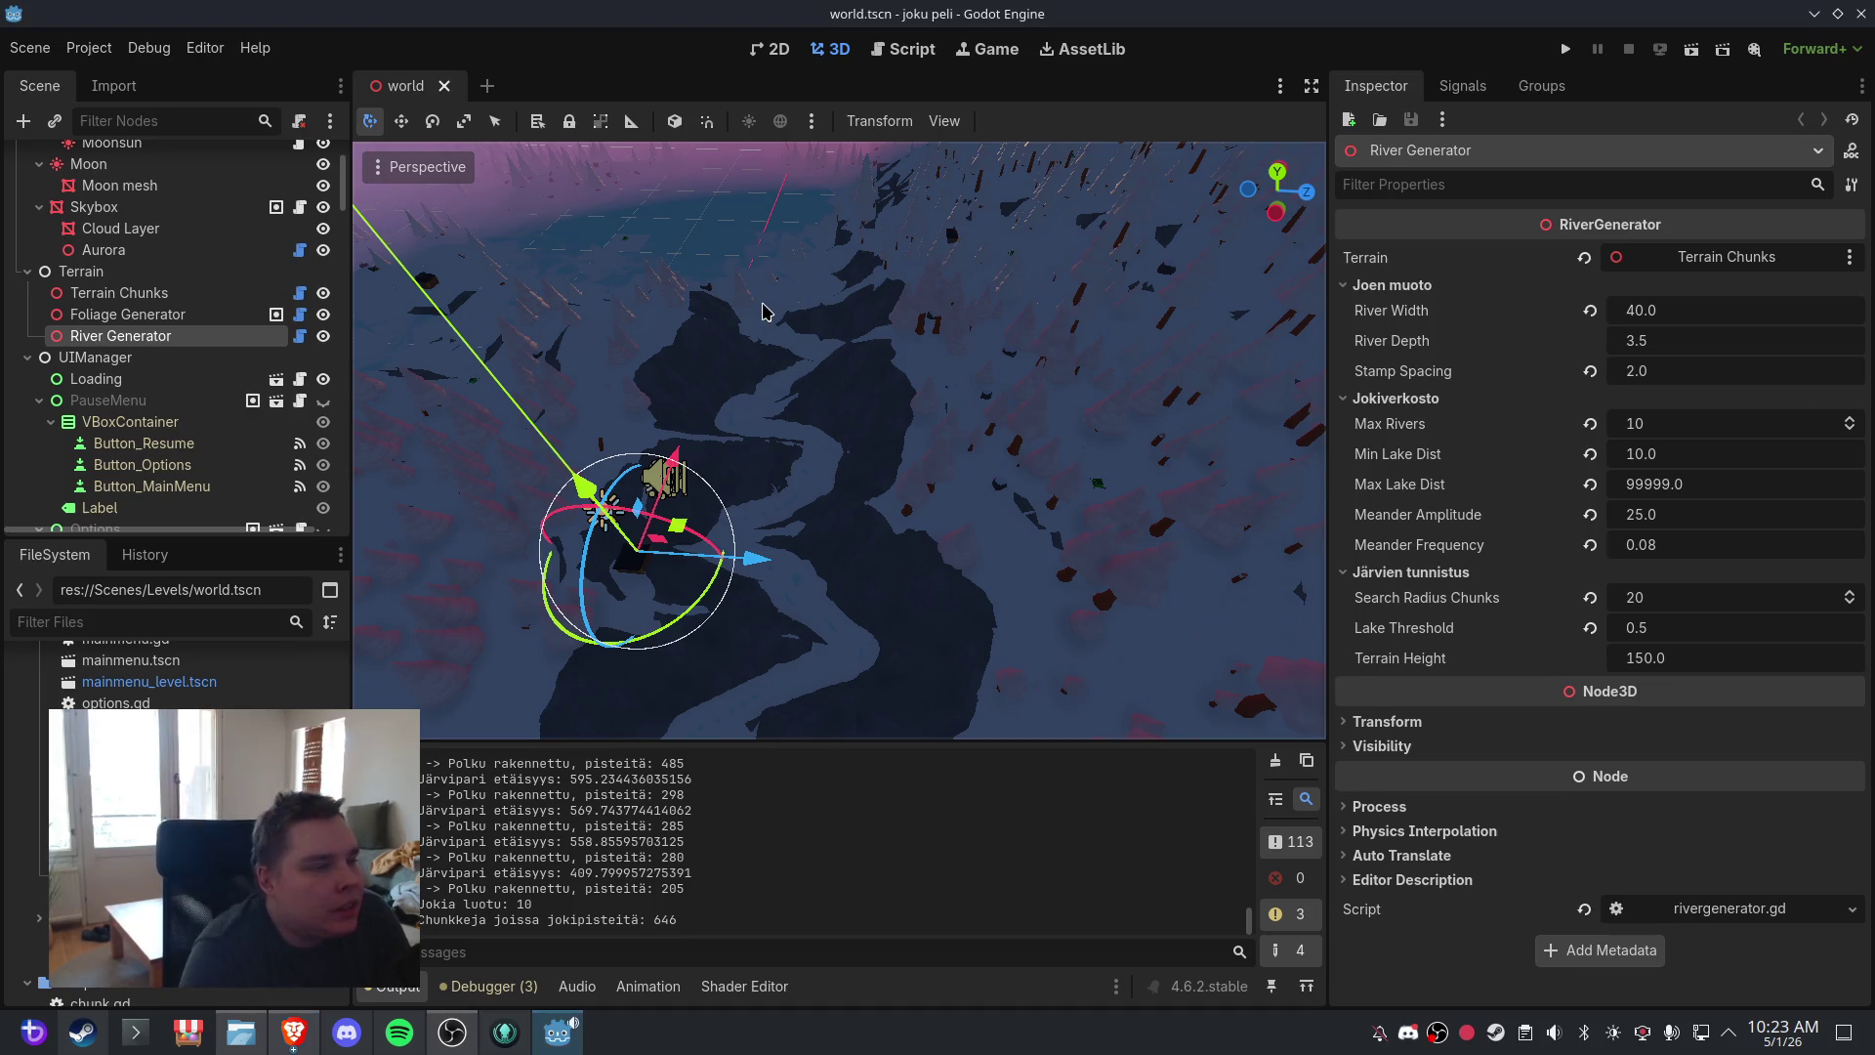
left_click(859, 347)
key("f")
scroll(892, 293, "down", 5)
left_click_drag(892, 310, 918, 329)
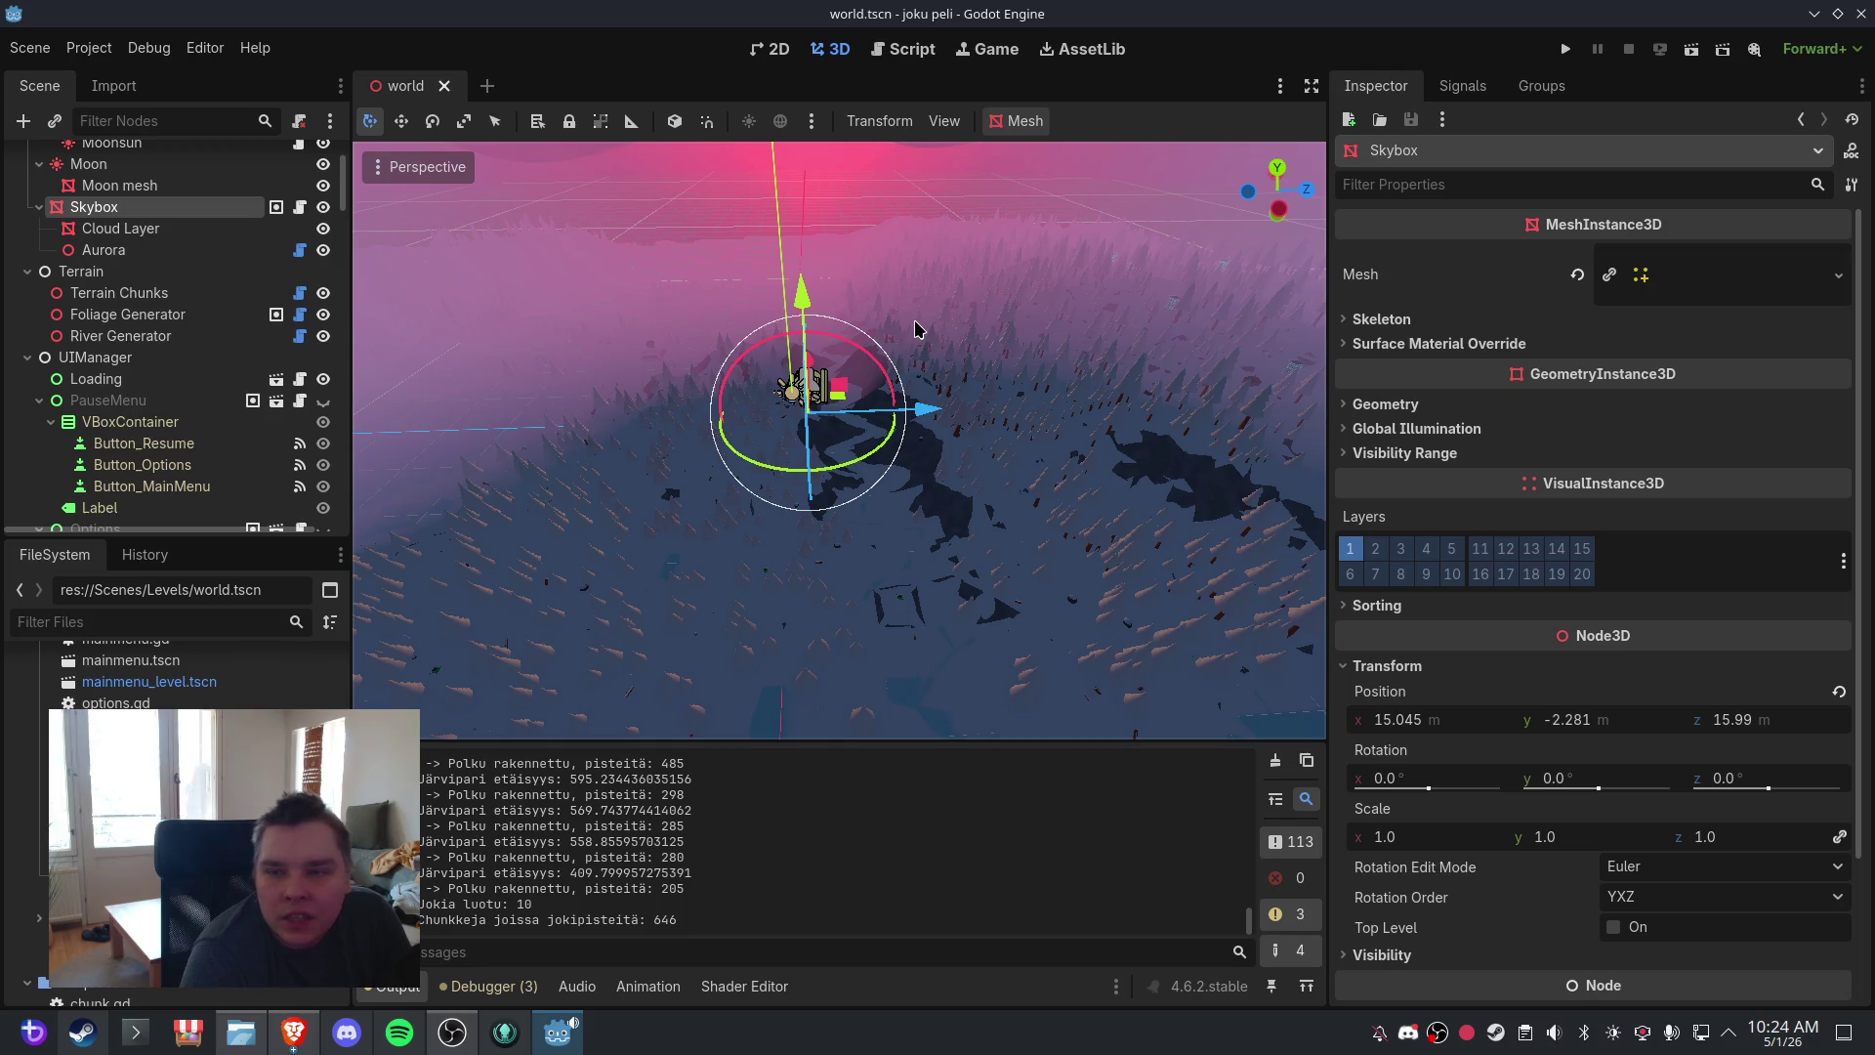
- Give the River Generator a Meander Amplitude of 8.0 and a Meander Frequency of 0.02
left_click(161, 335)
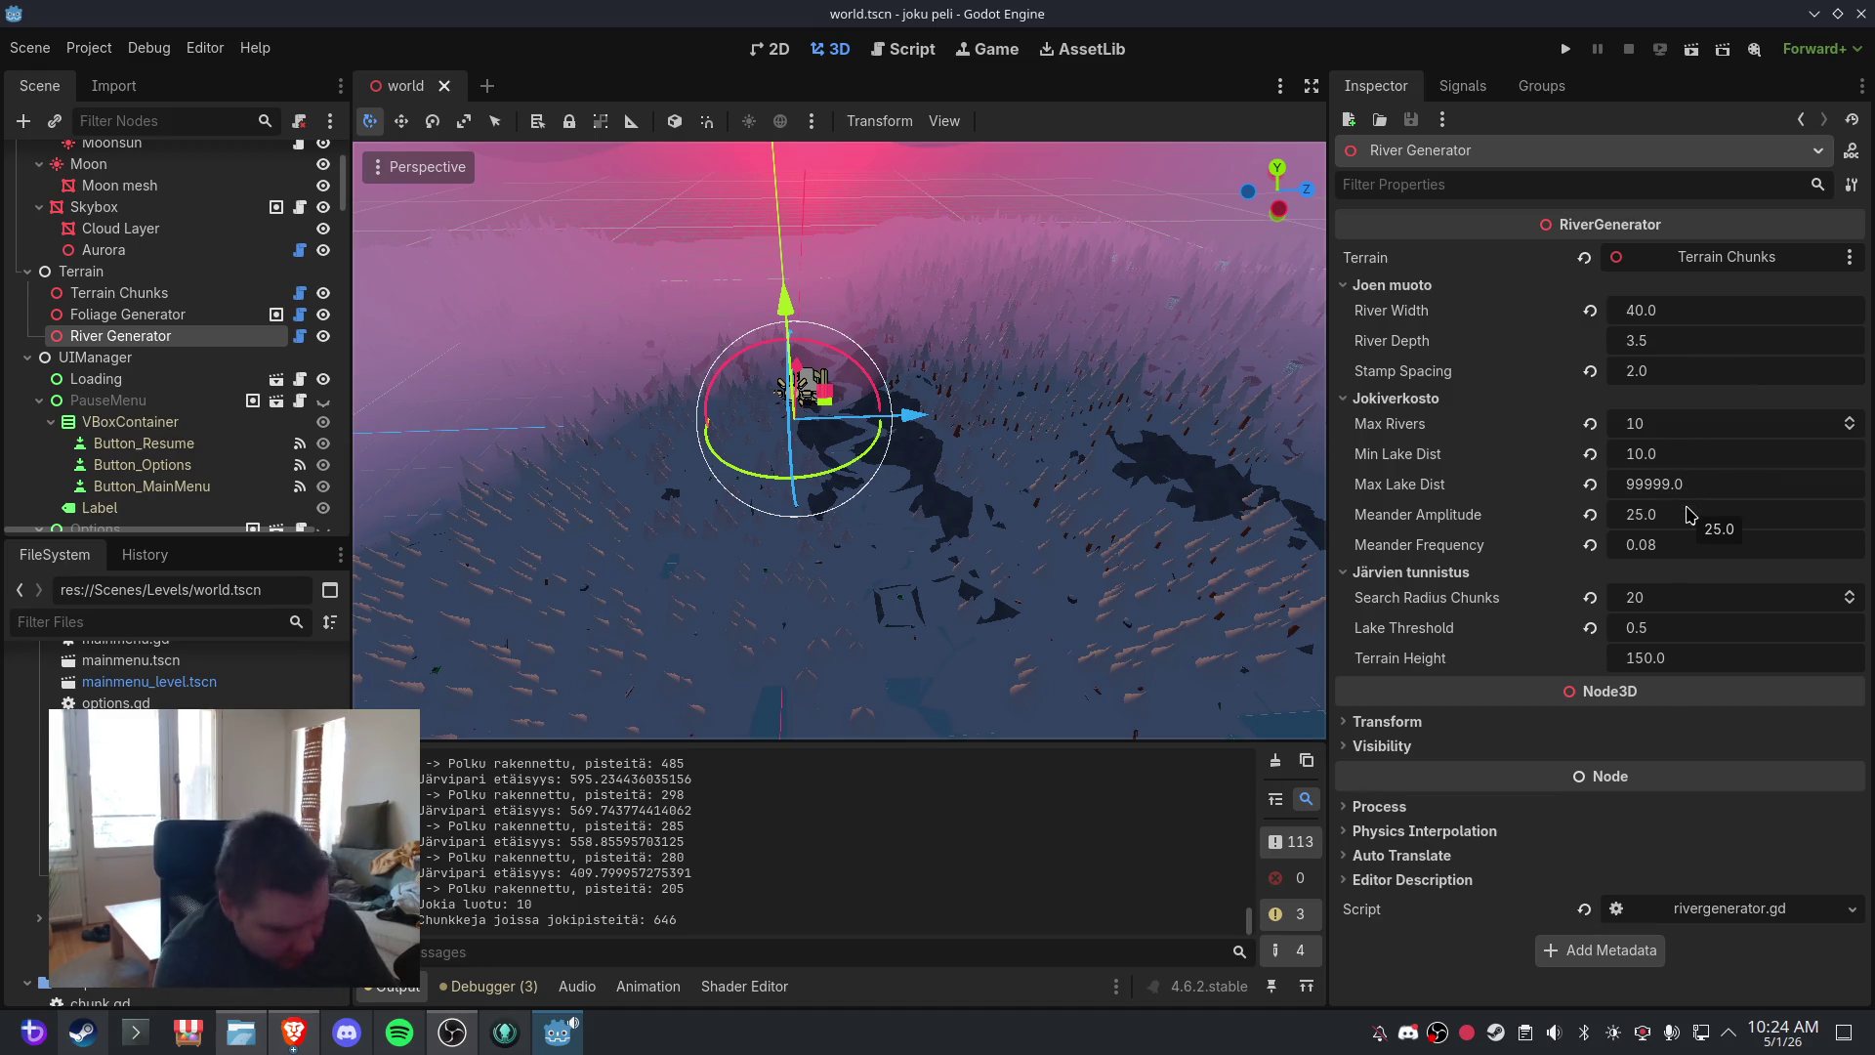
left_click(1691, 515)
type("8")
key("Return")
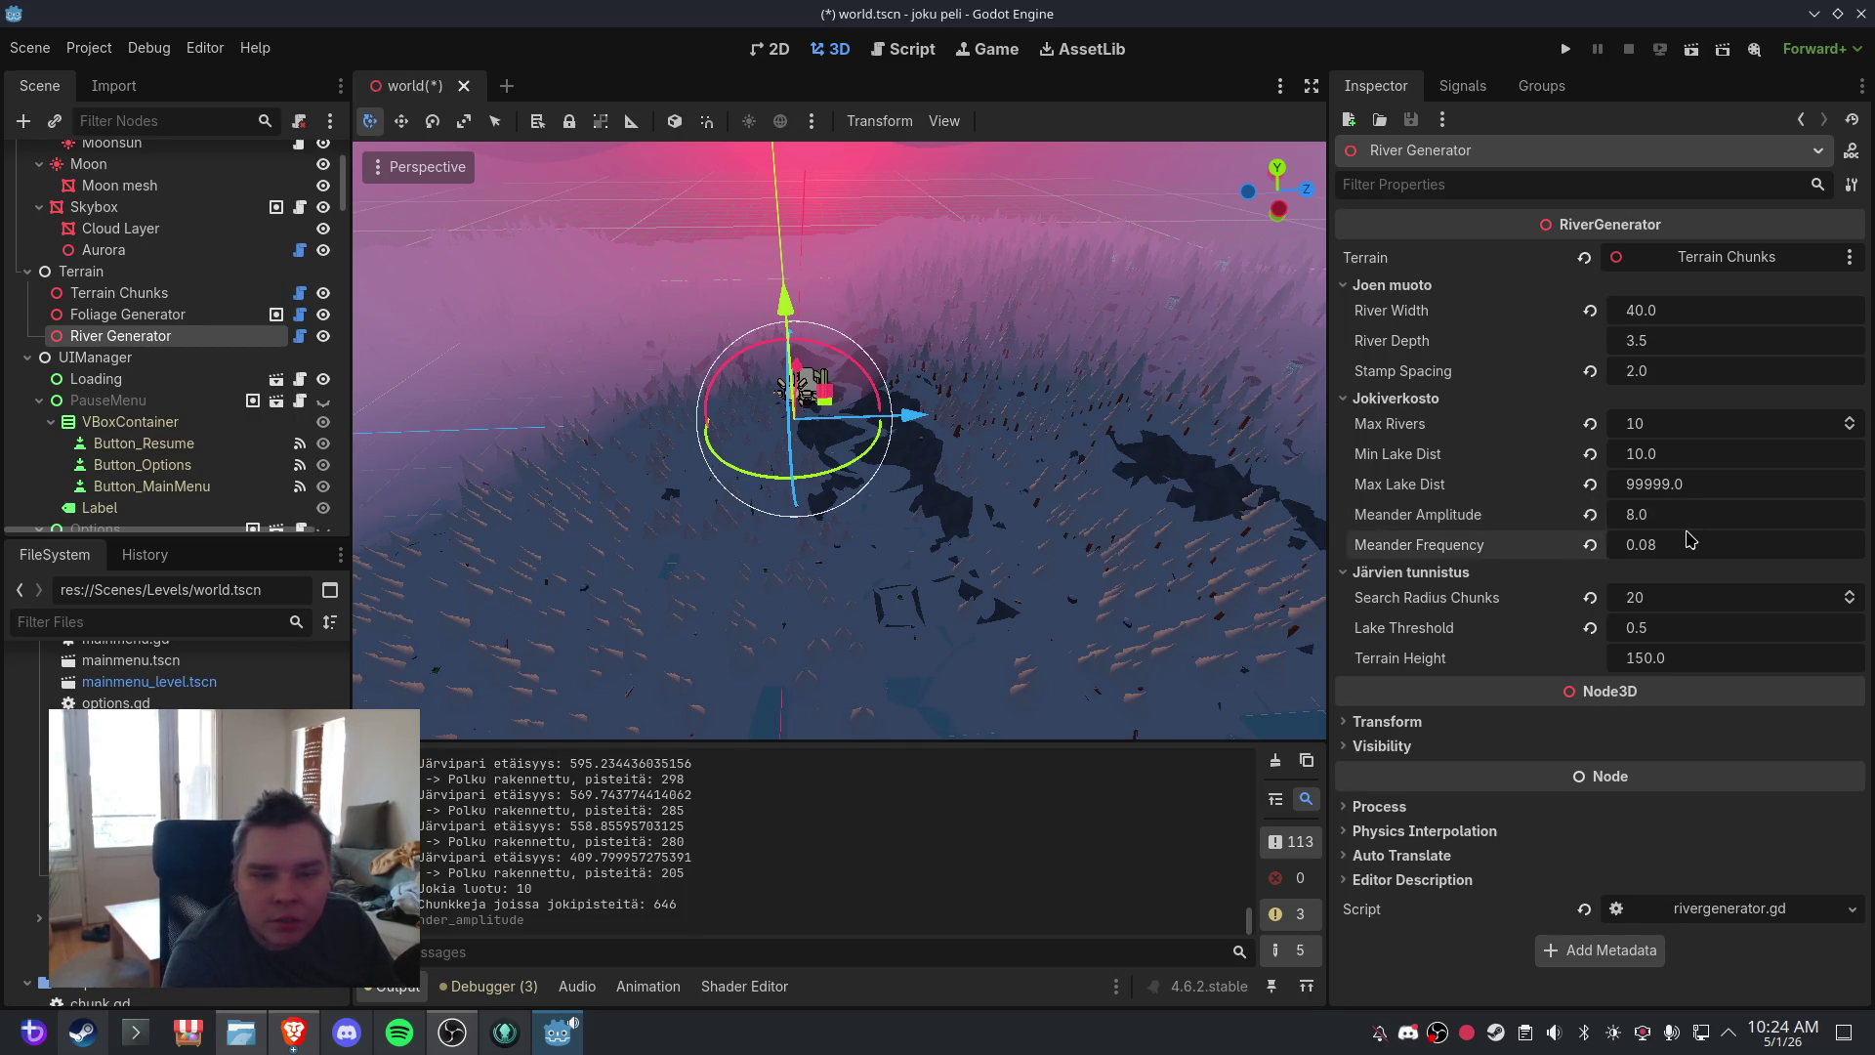
type("0.02")
key("Return")
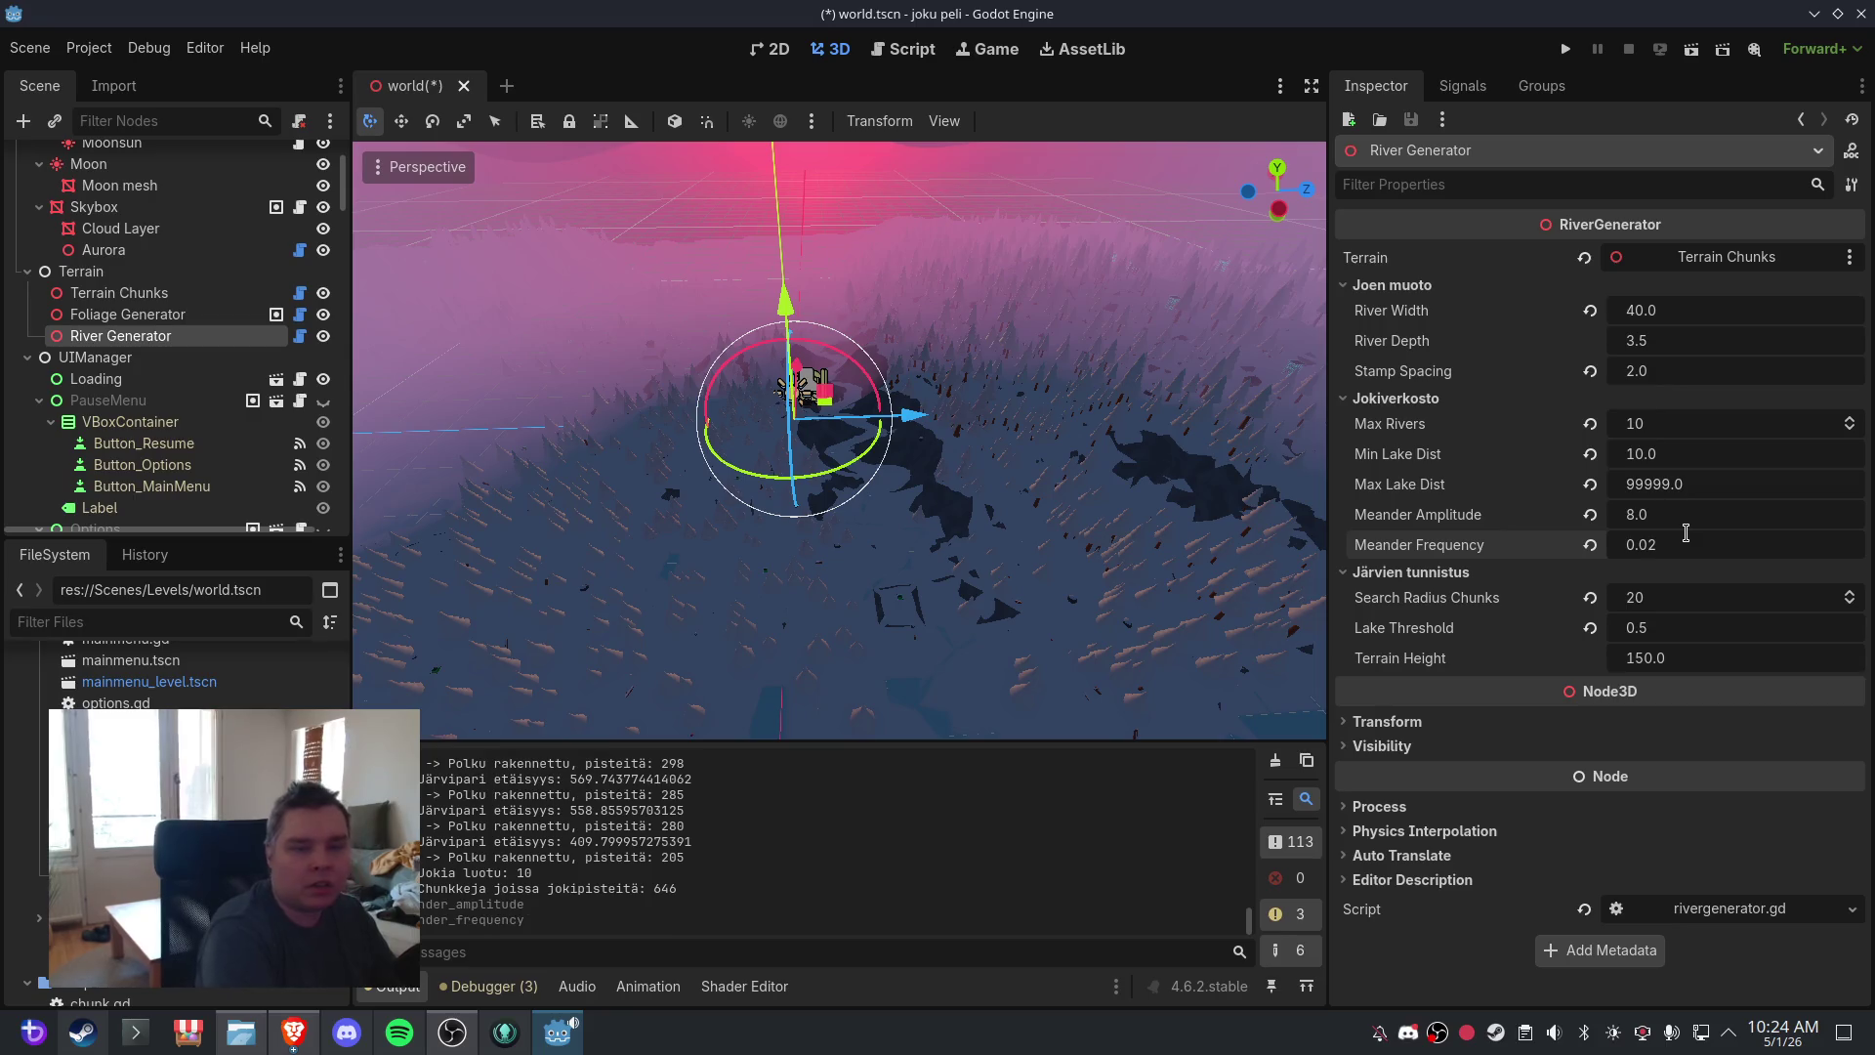
- Save world.tscn, then close and reopen it
left_click(30, 48)
left_click(49, 198)
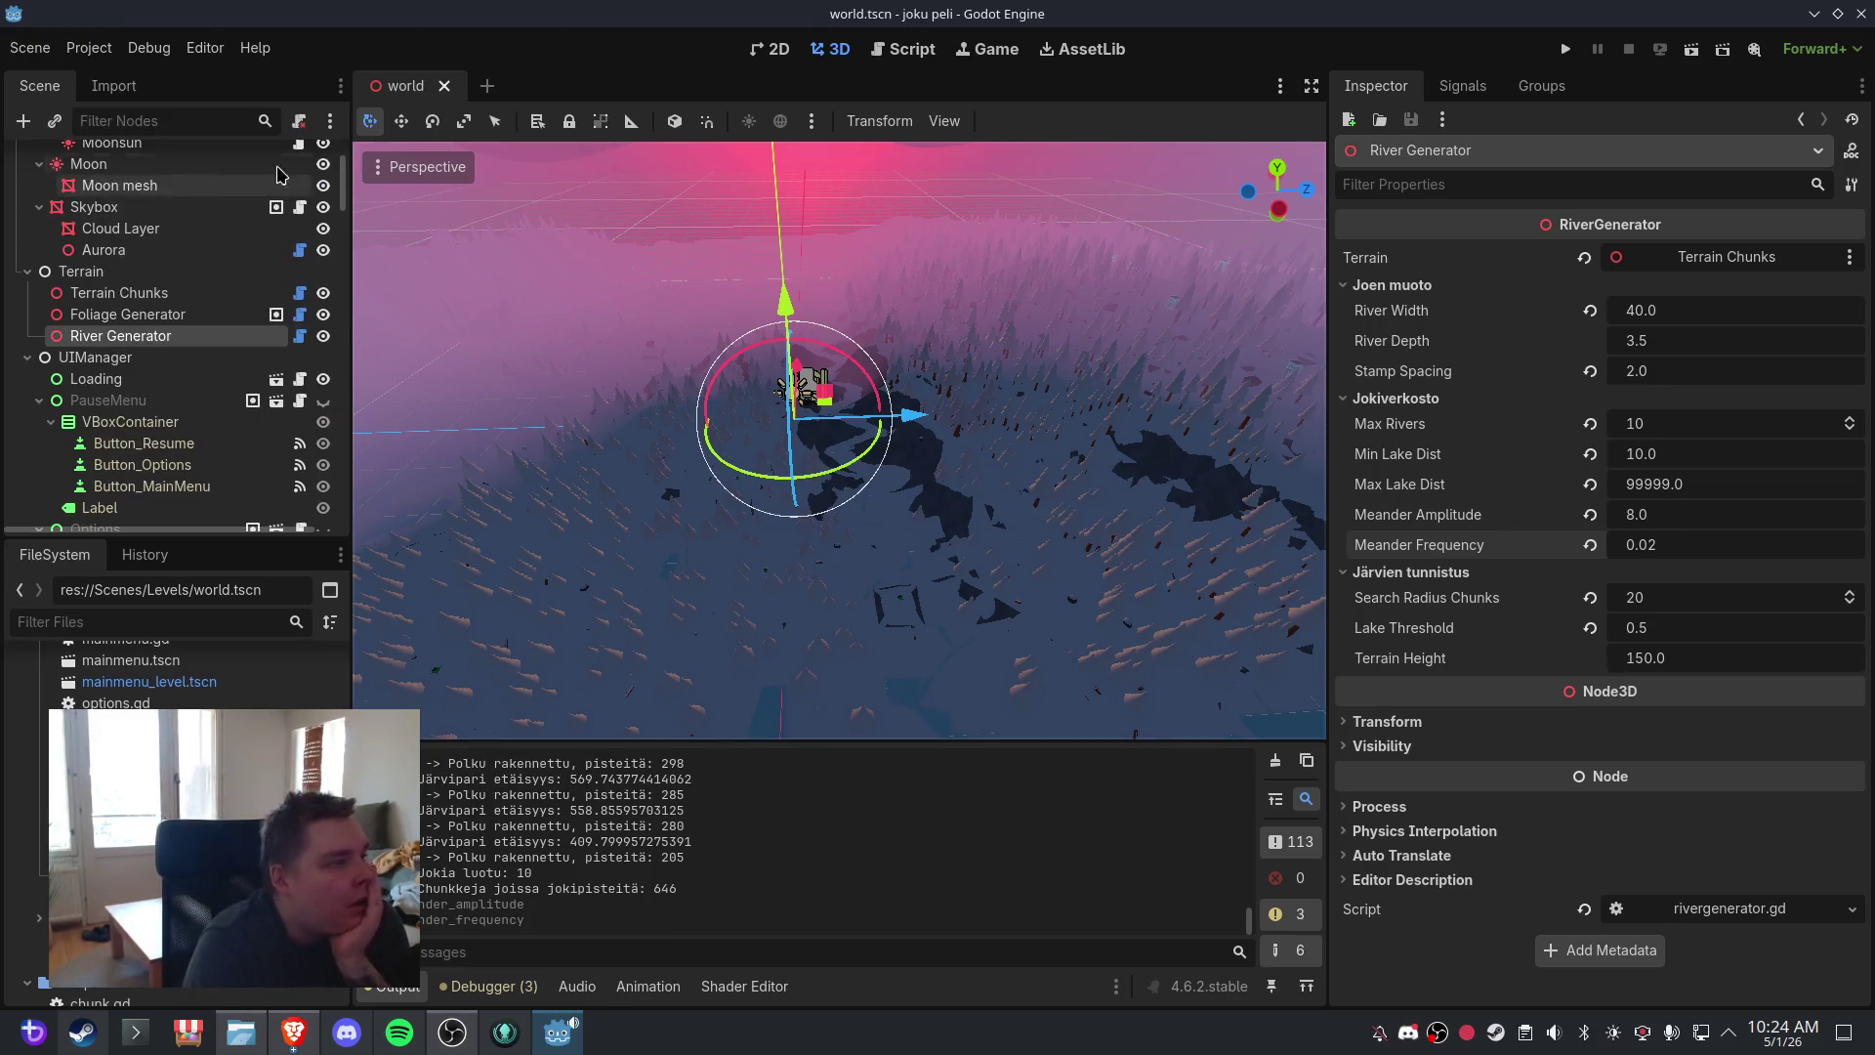
left_click(445, 86)
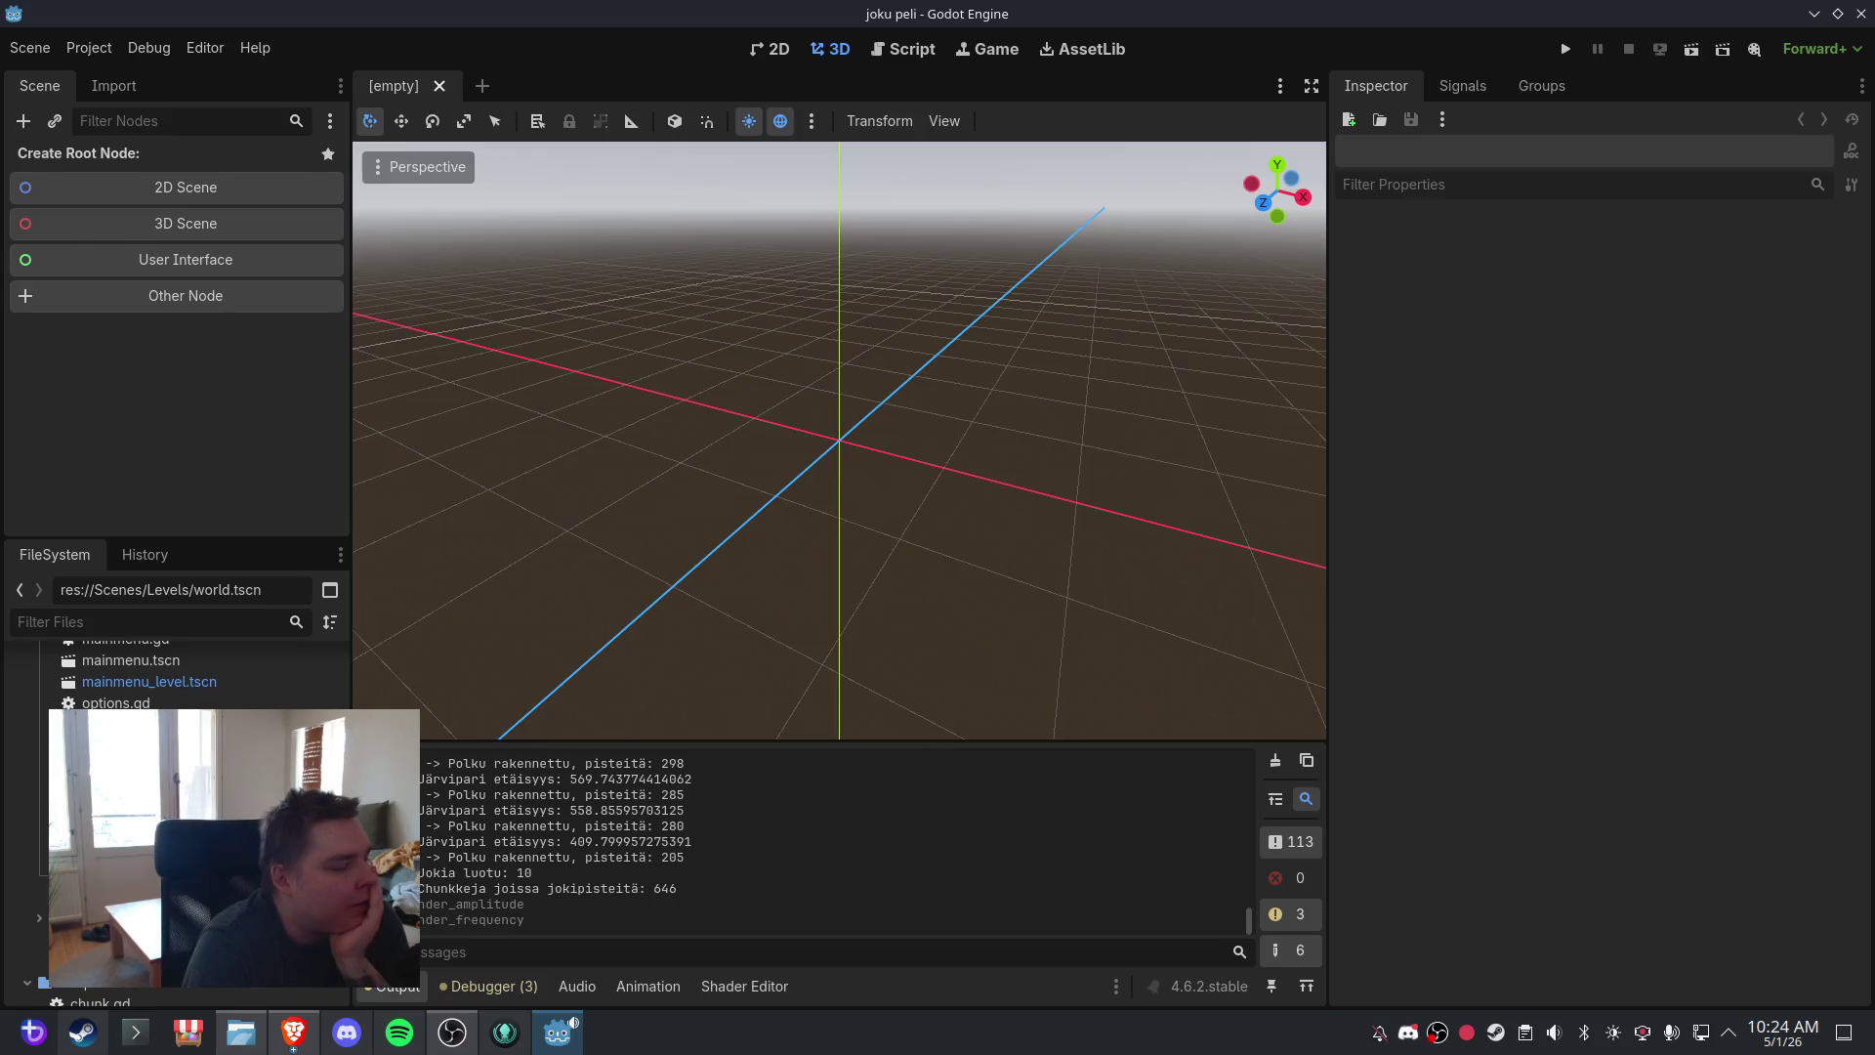
key("ctrl+shift+t")
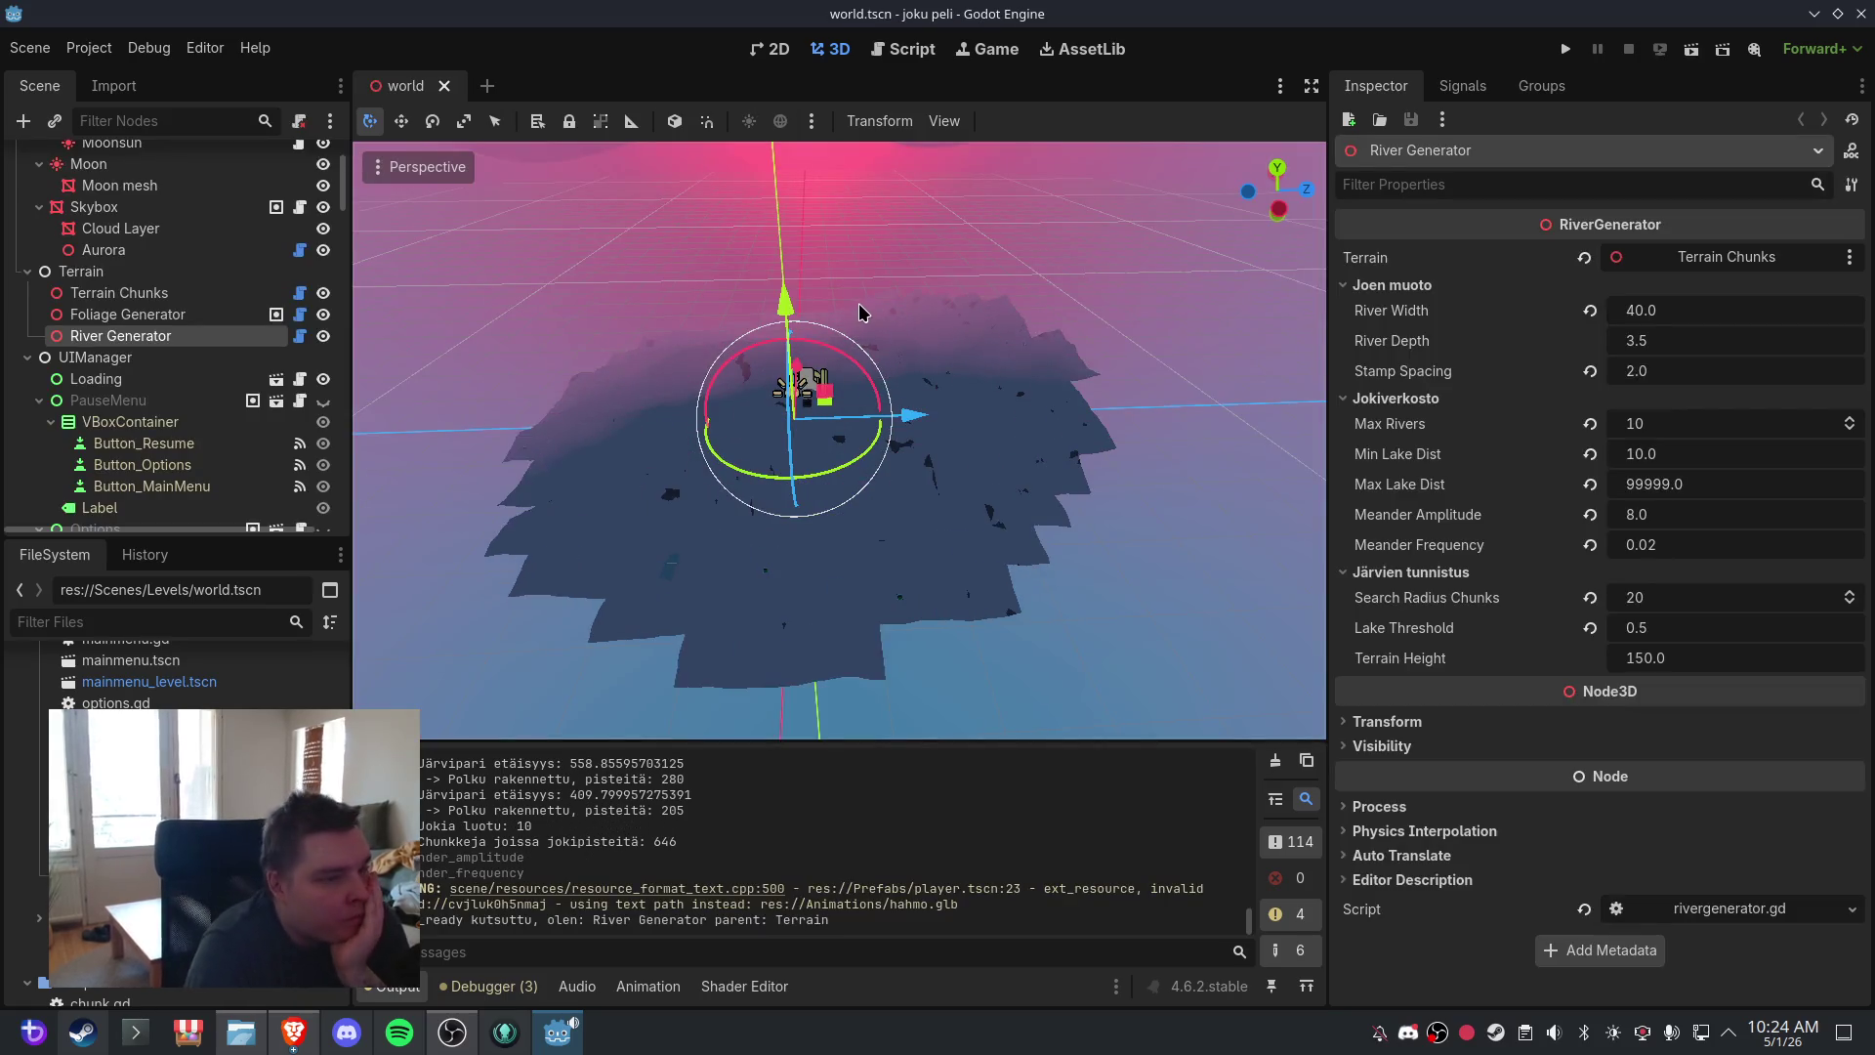
mouse_move(858, 313)
left_mouse_down()
mouse_move(889, 319)
mouse_move(910, 390)
mouse_move(923, 349)
mouse_move(890, 407)
left_mouse_up()
scroll(928, 385, "up", 3)
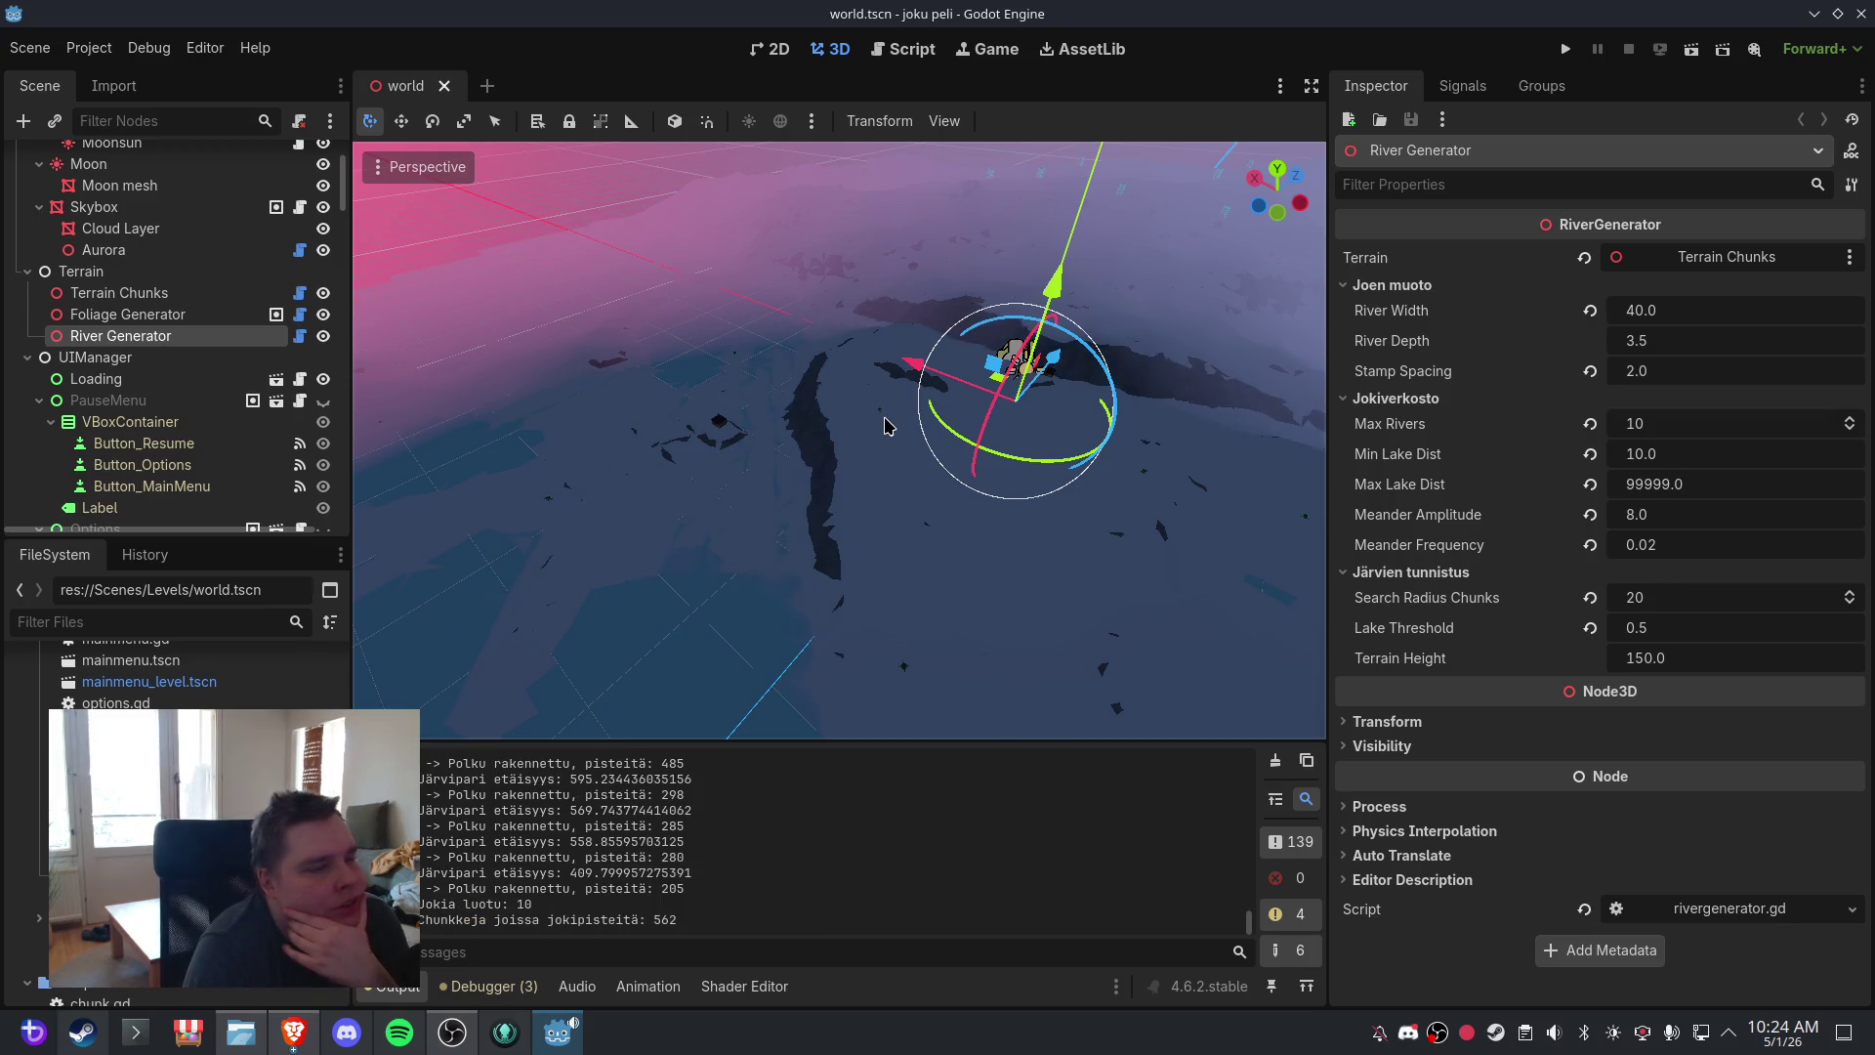
left_click_drag(887, 426, 656, 429)
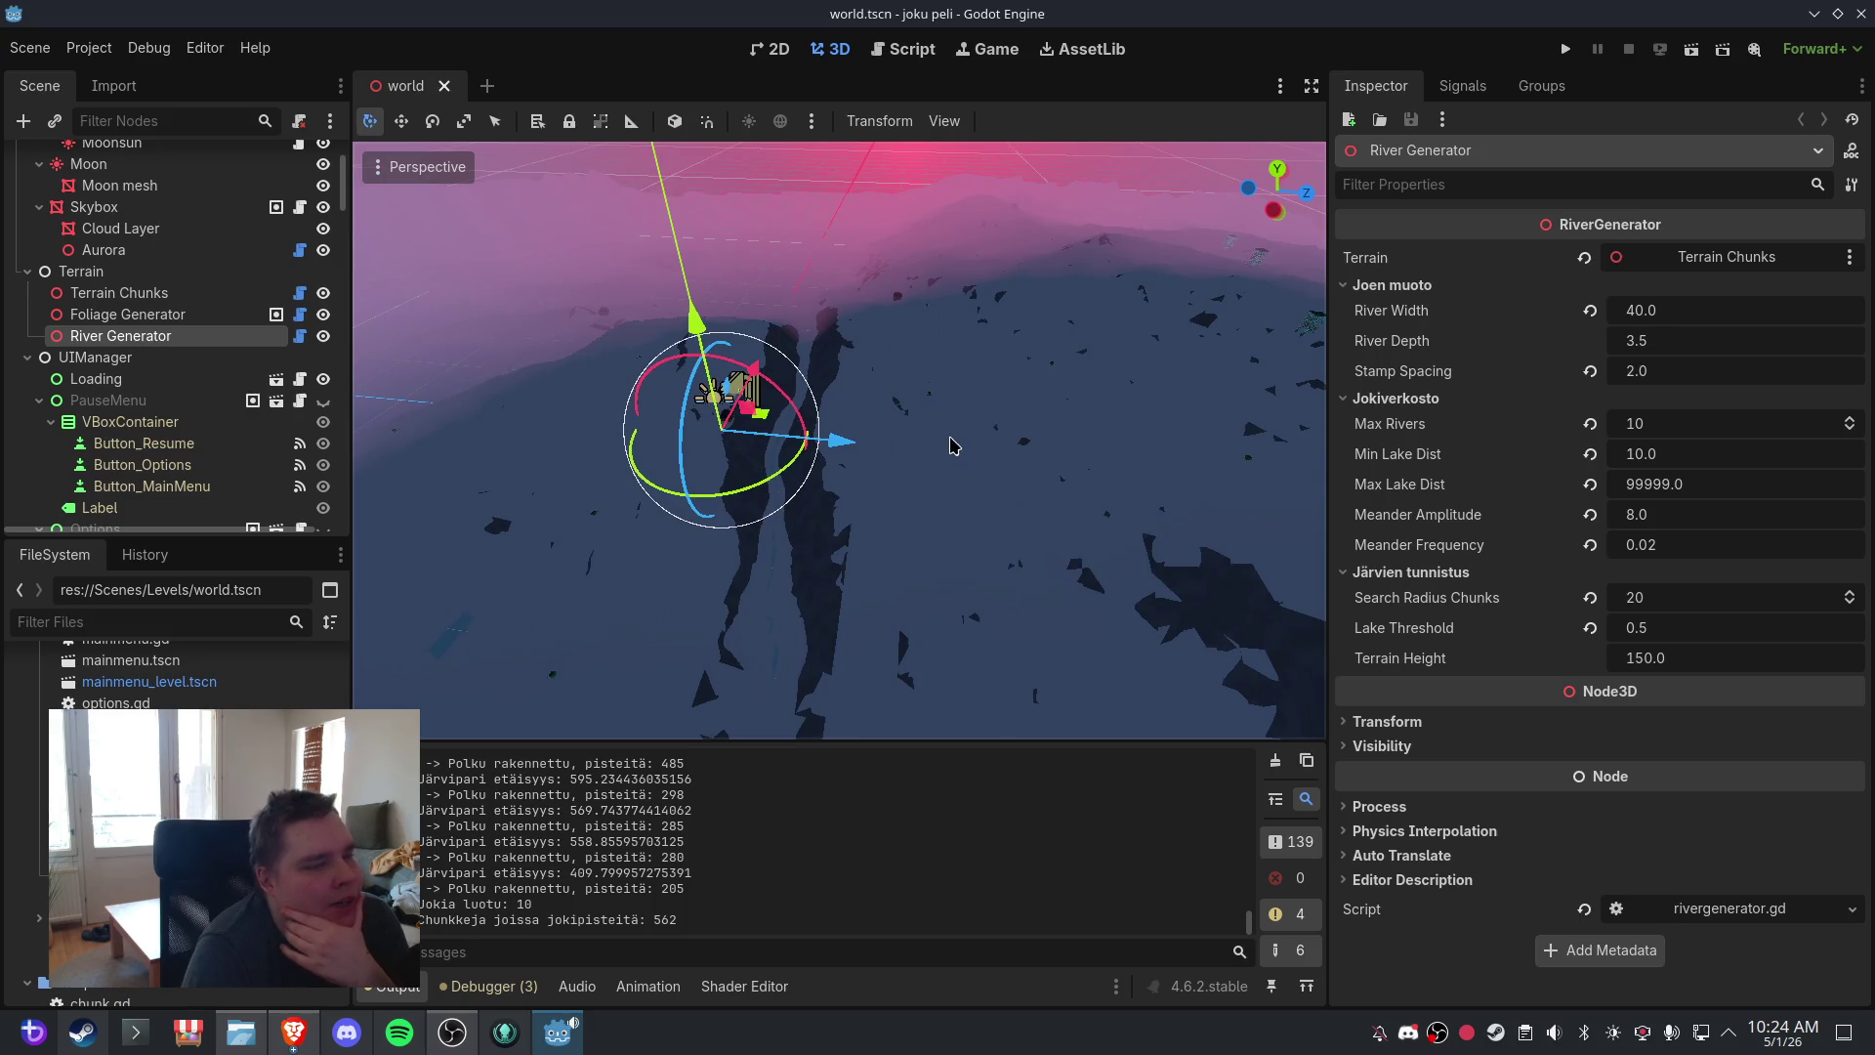
scroll(957, 431, "up", 5)
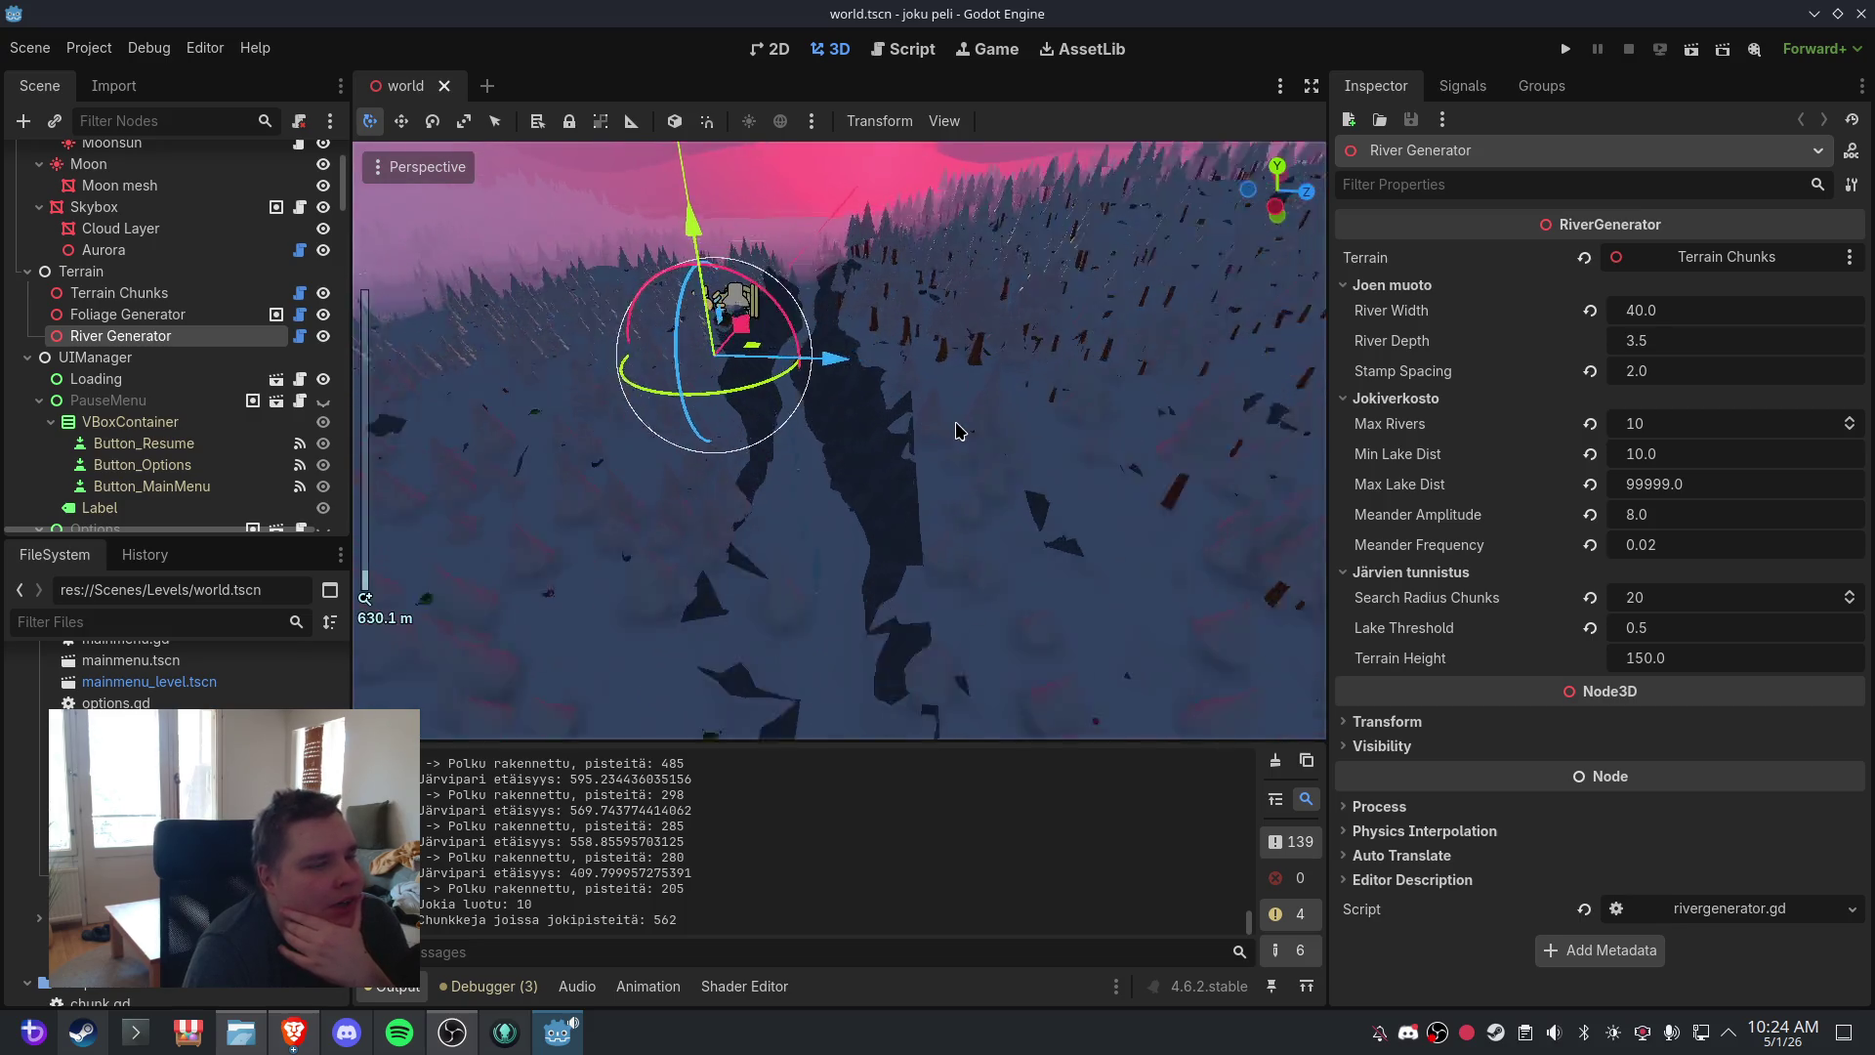
scroll(957, 430, "up", 2)
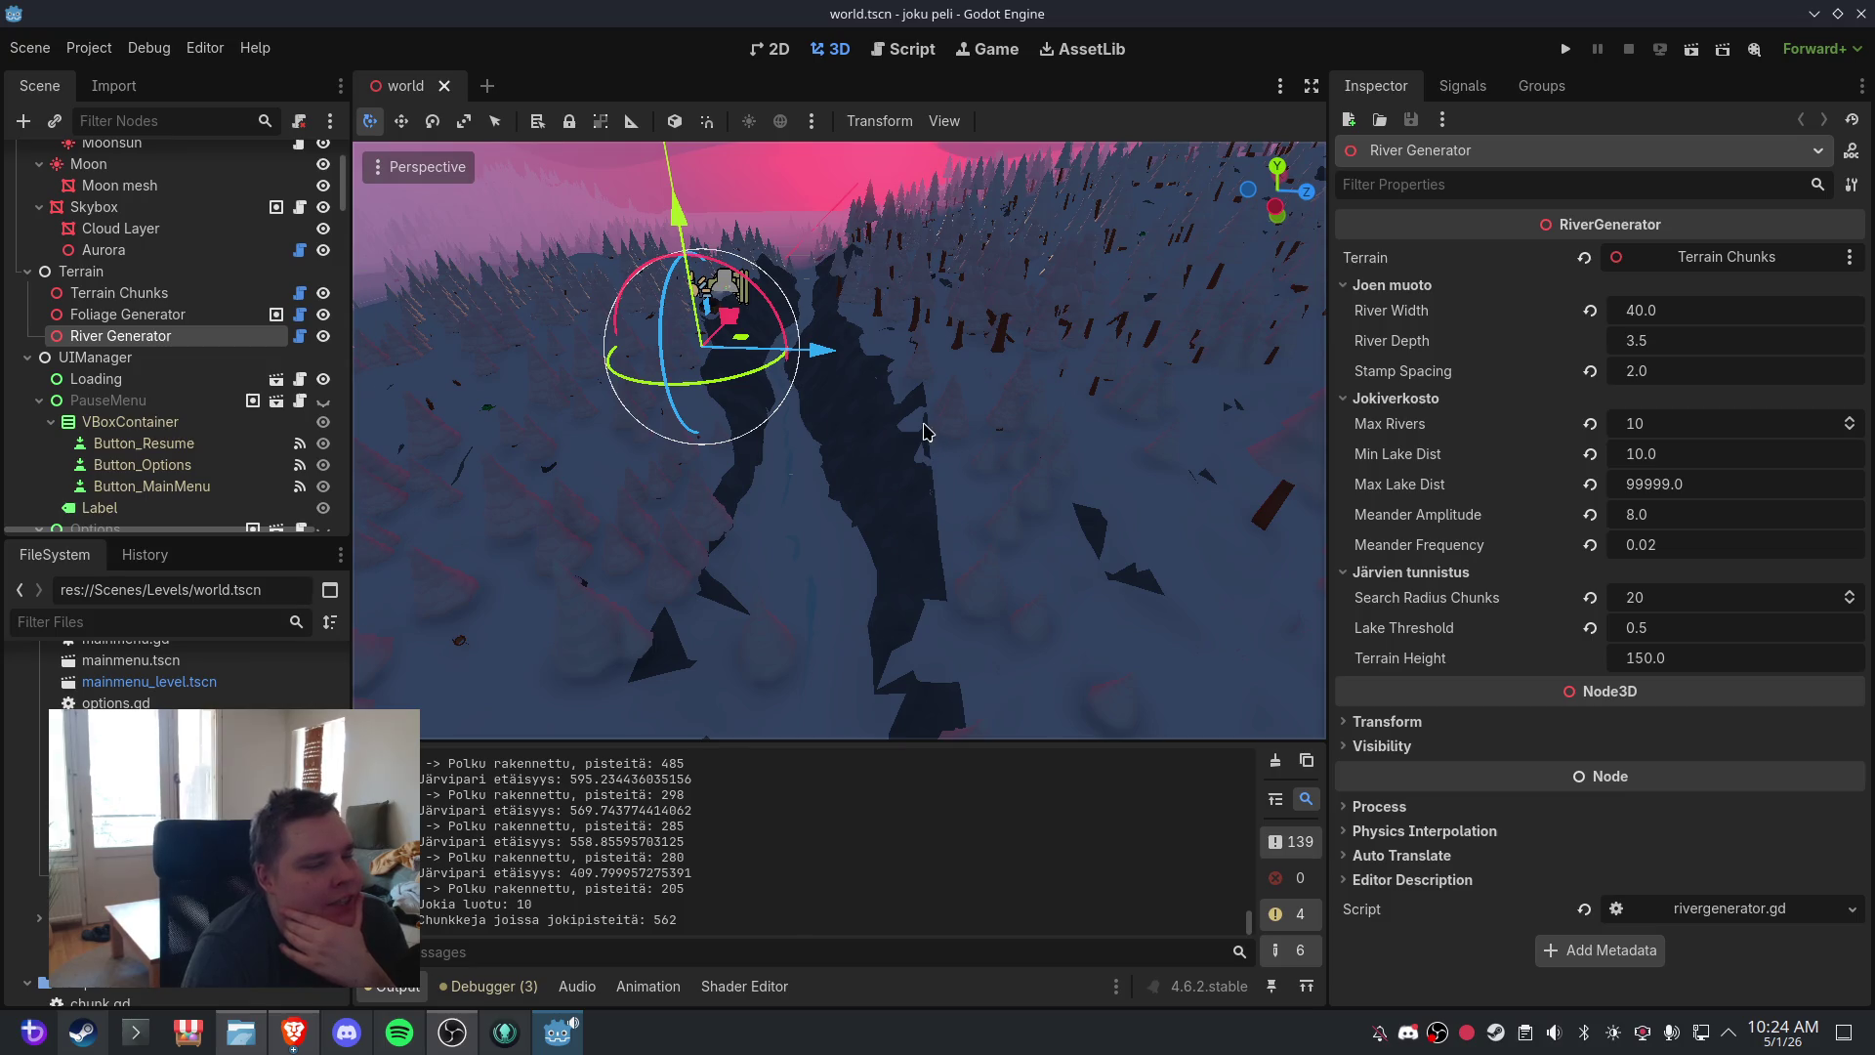
mouse_move(926, 432)
left_mouse_down()
mouse_move(932, 496)
mouse_move(933, 371)
mouse_move(929, 448)
mouse_move(904, 469)
left_mouse_up()
scroll(933, 371, "down", 4)
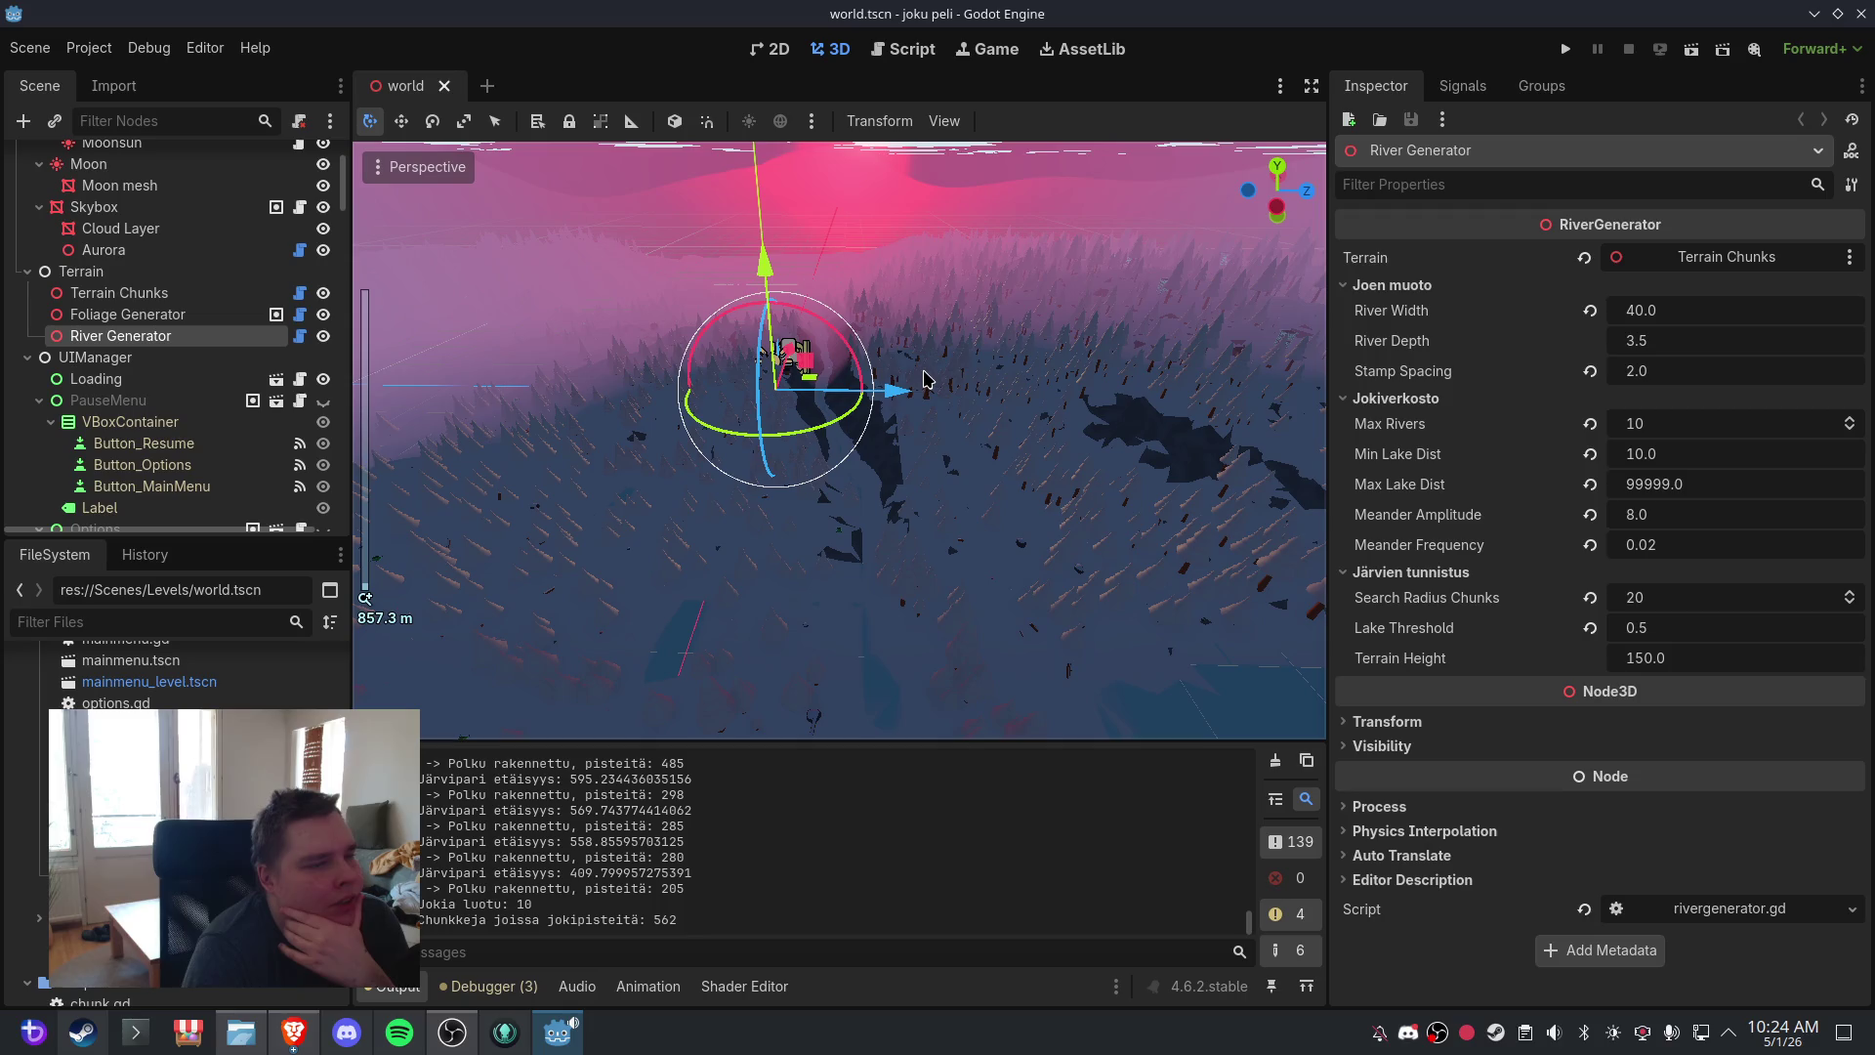
scroll(926, 378, "up", 6)
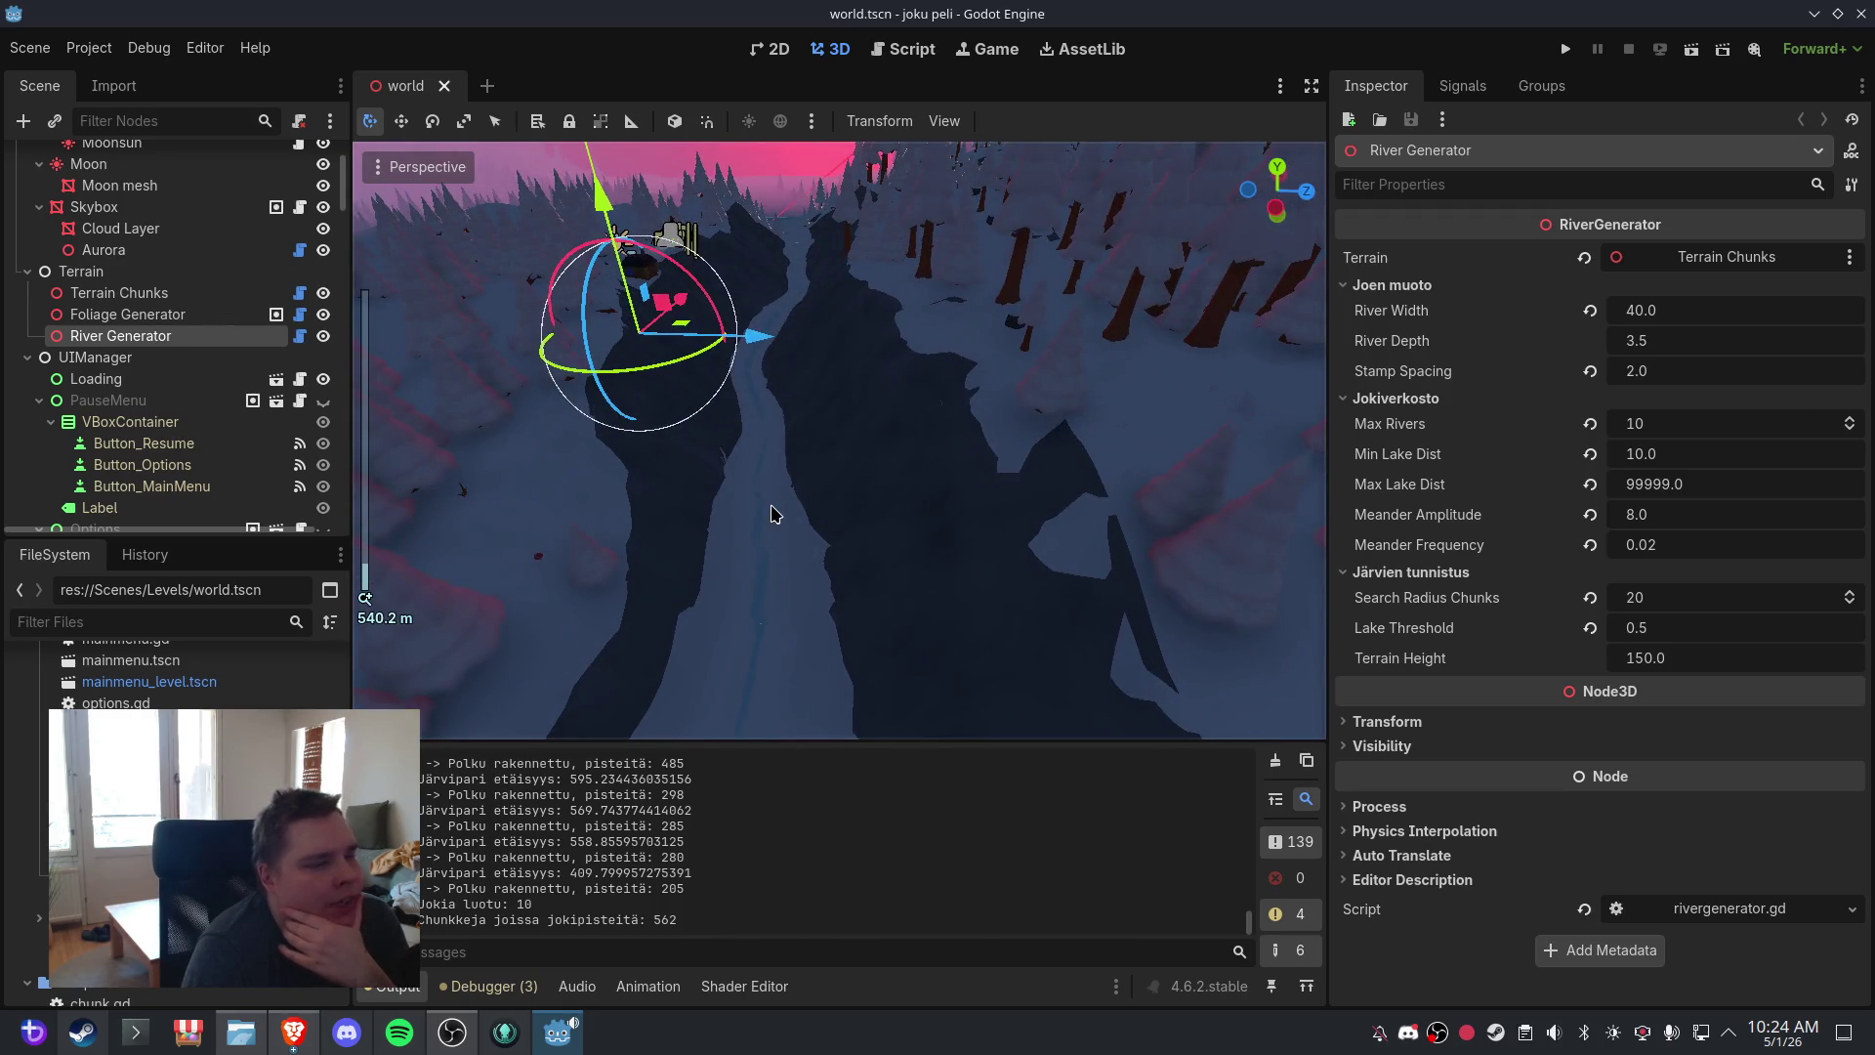
scroll(771, 506, "down", 2)
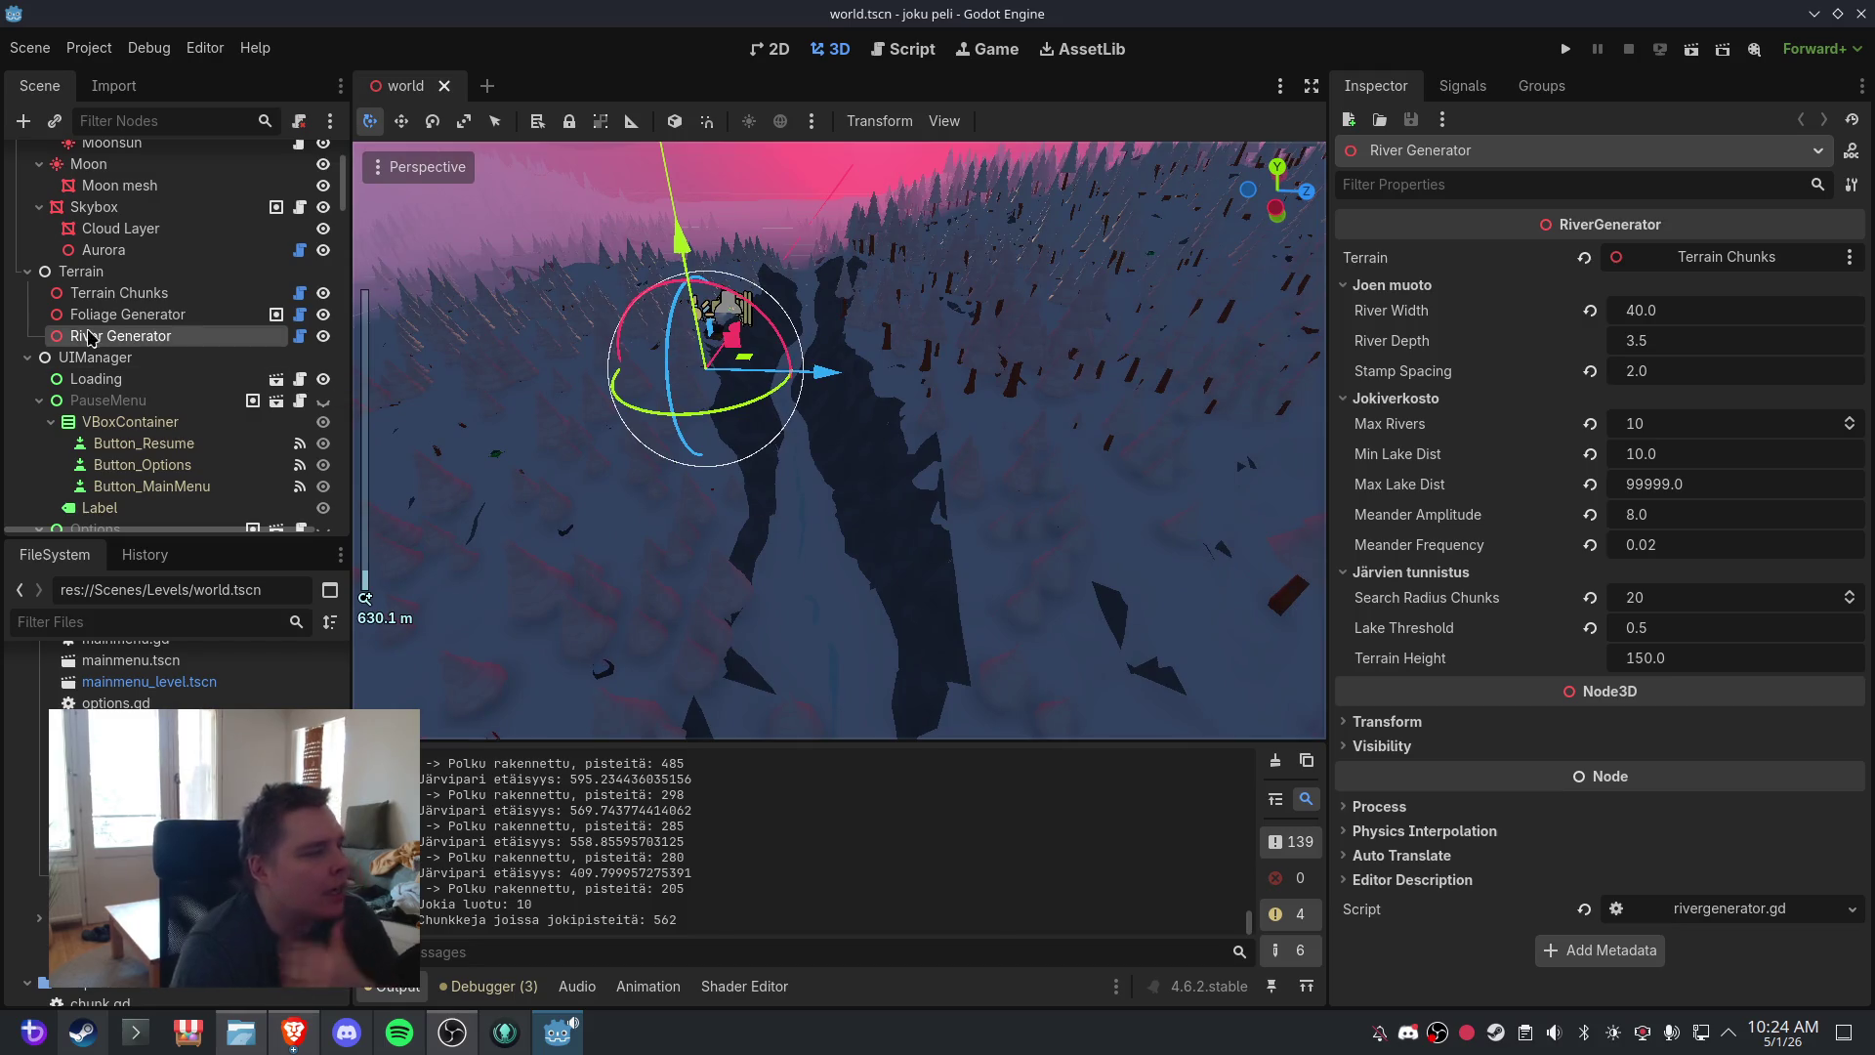
left_click(98, 314)
left_click(98, 335)
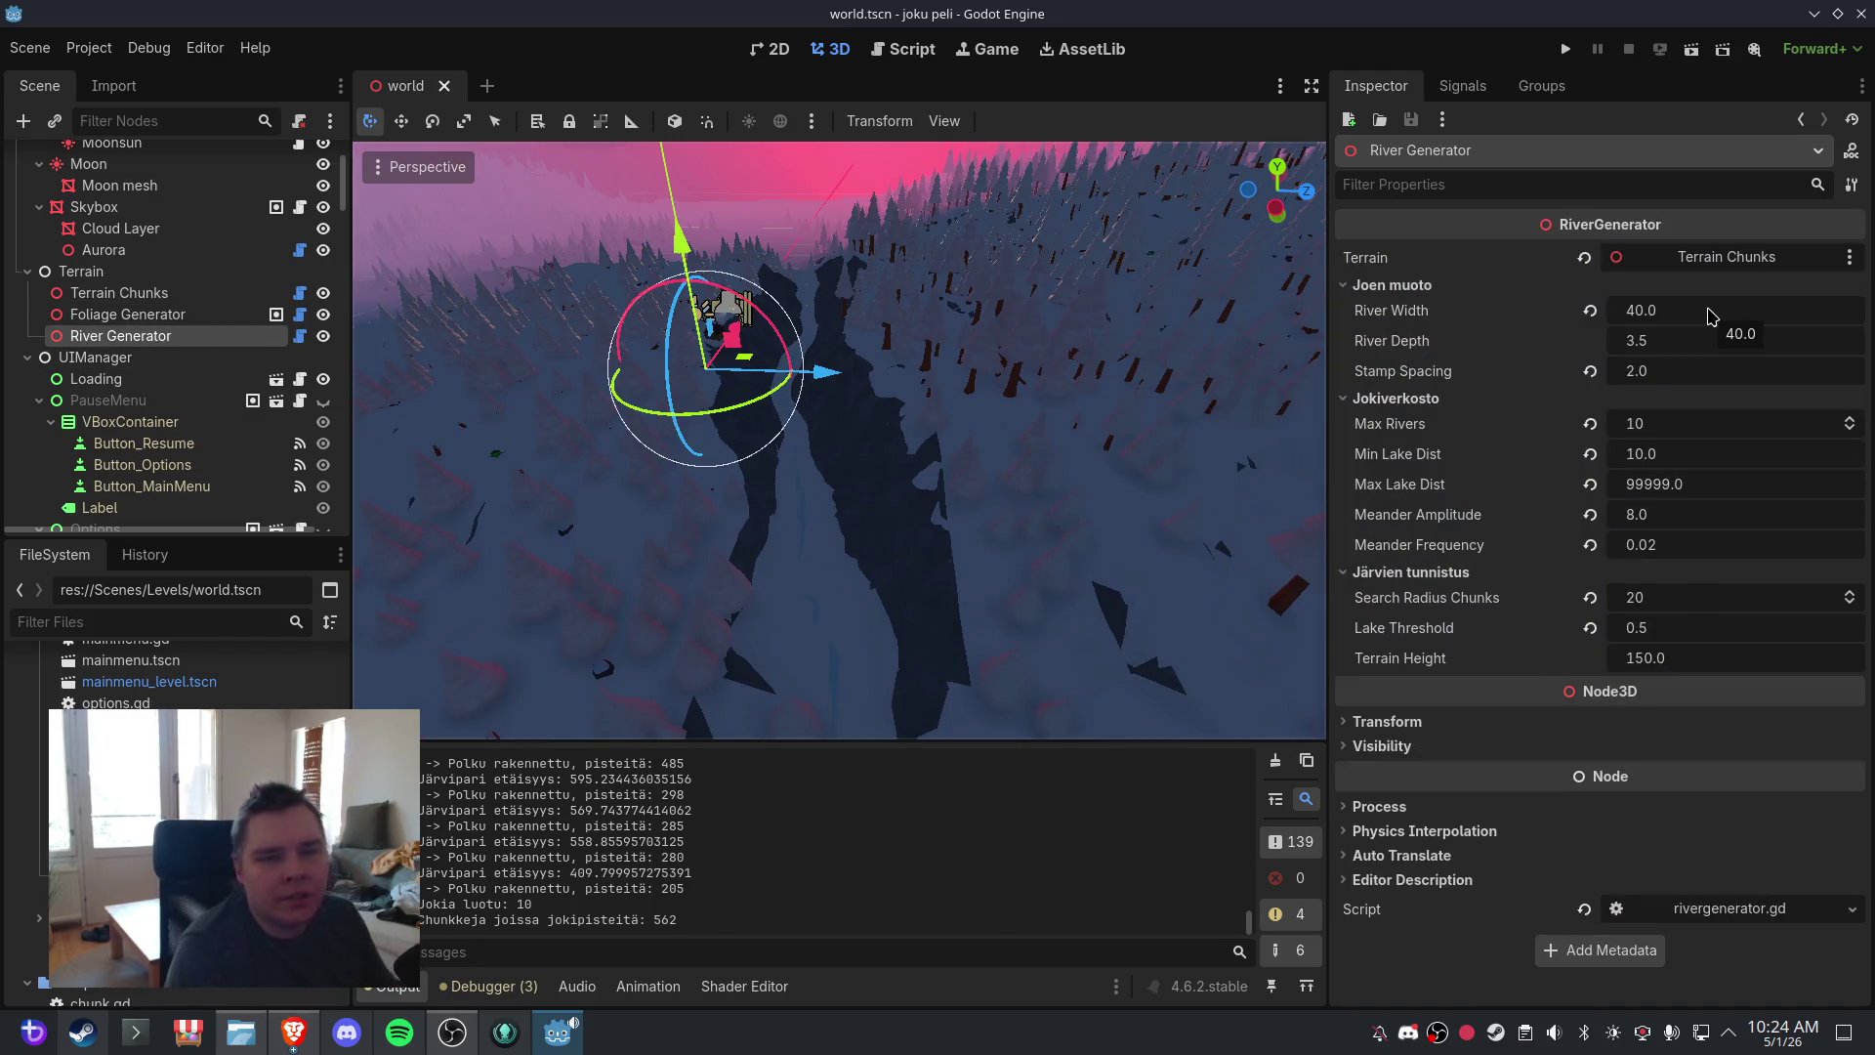
left_click(1711, 318)
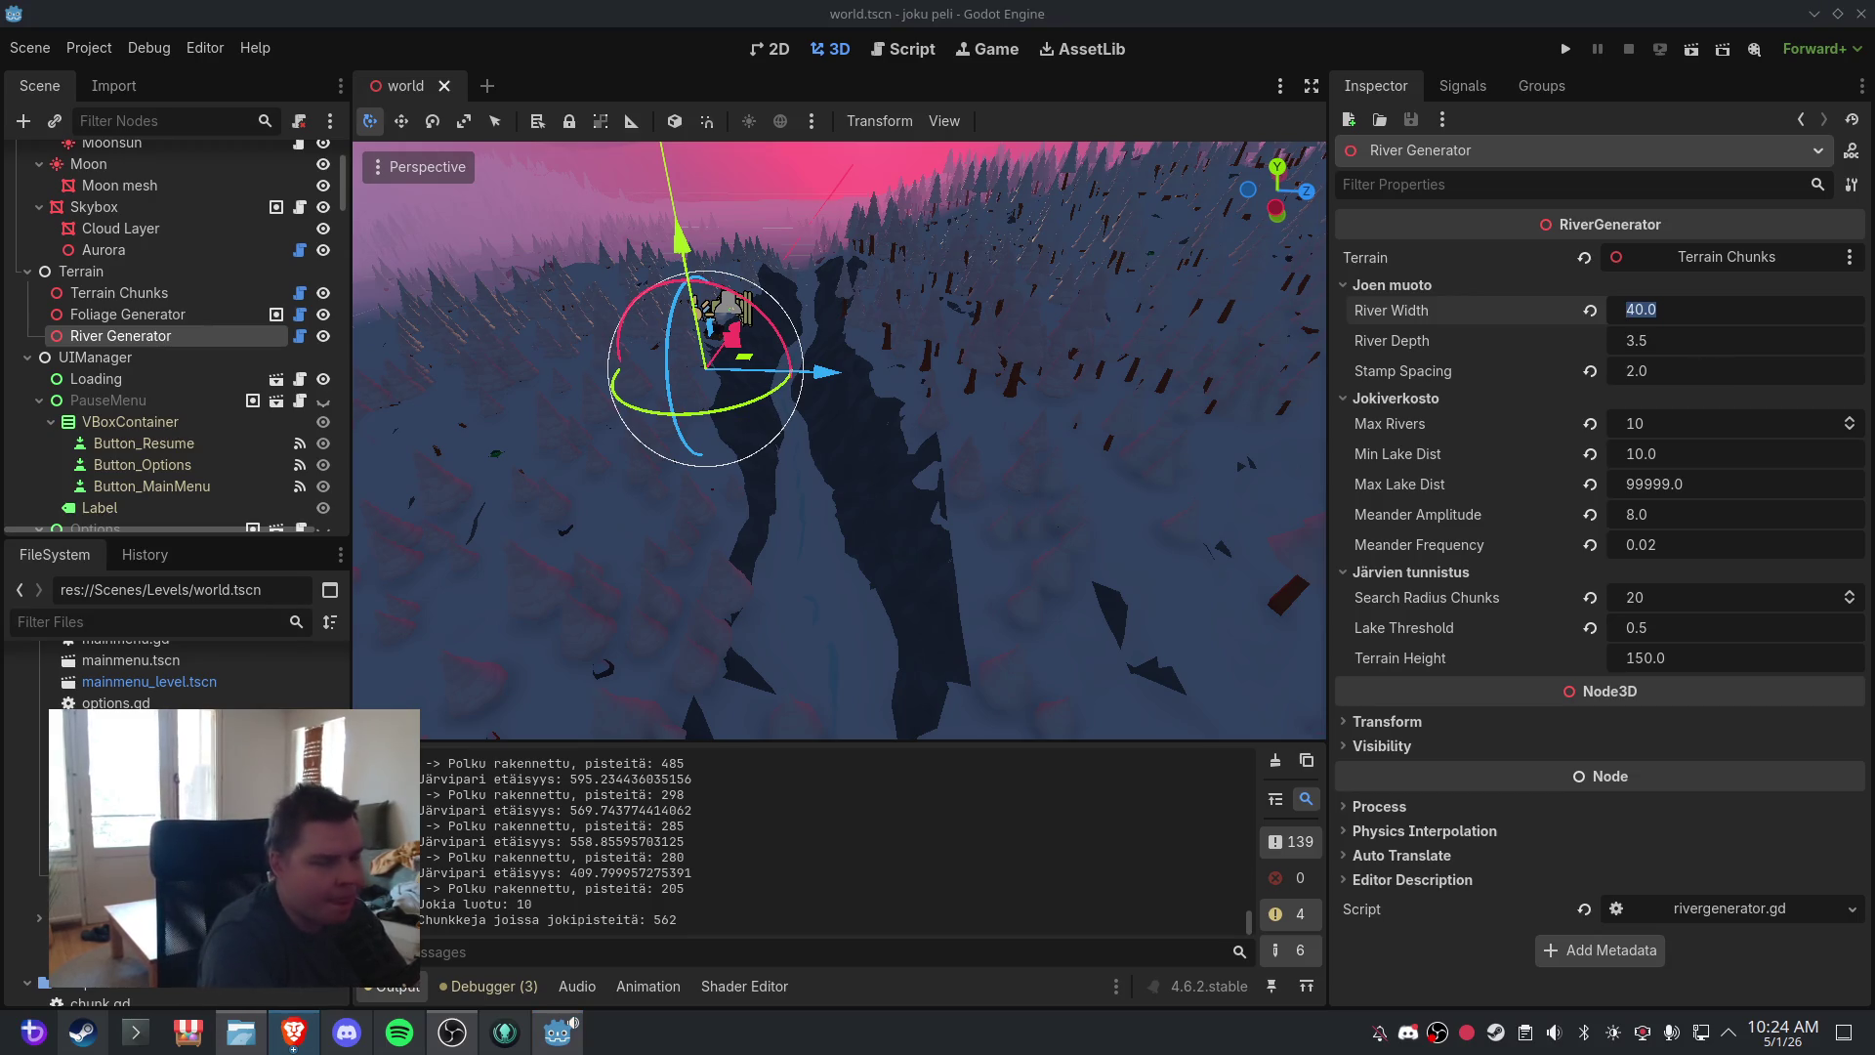
- Set River Depth to 10.0, then save, close and reopen world.tscn
left_click(1692, 340)
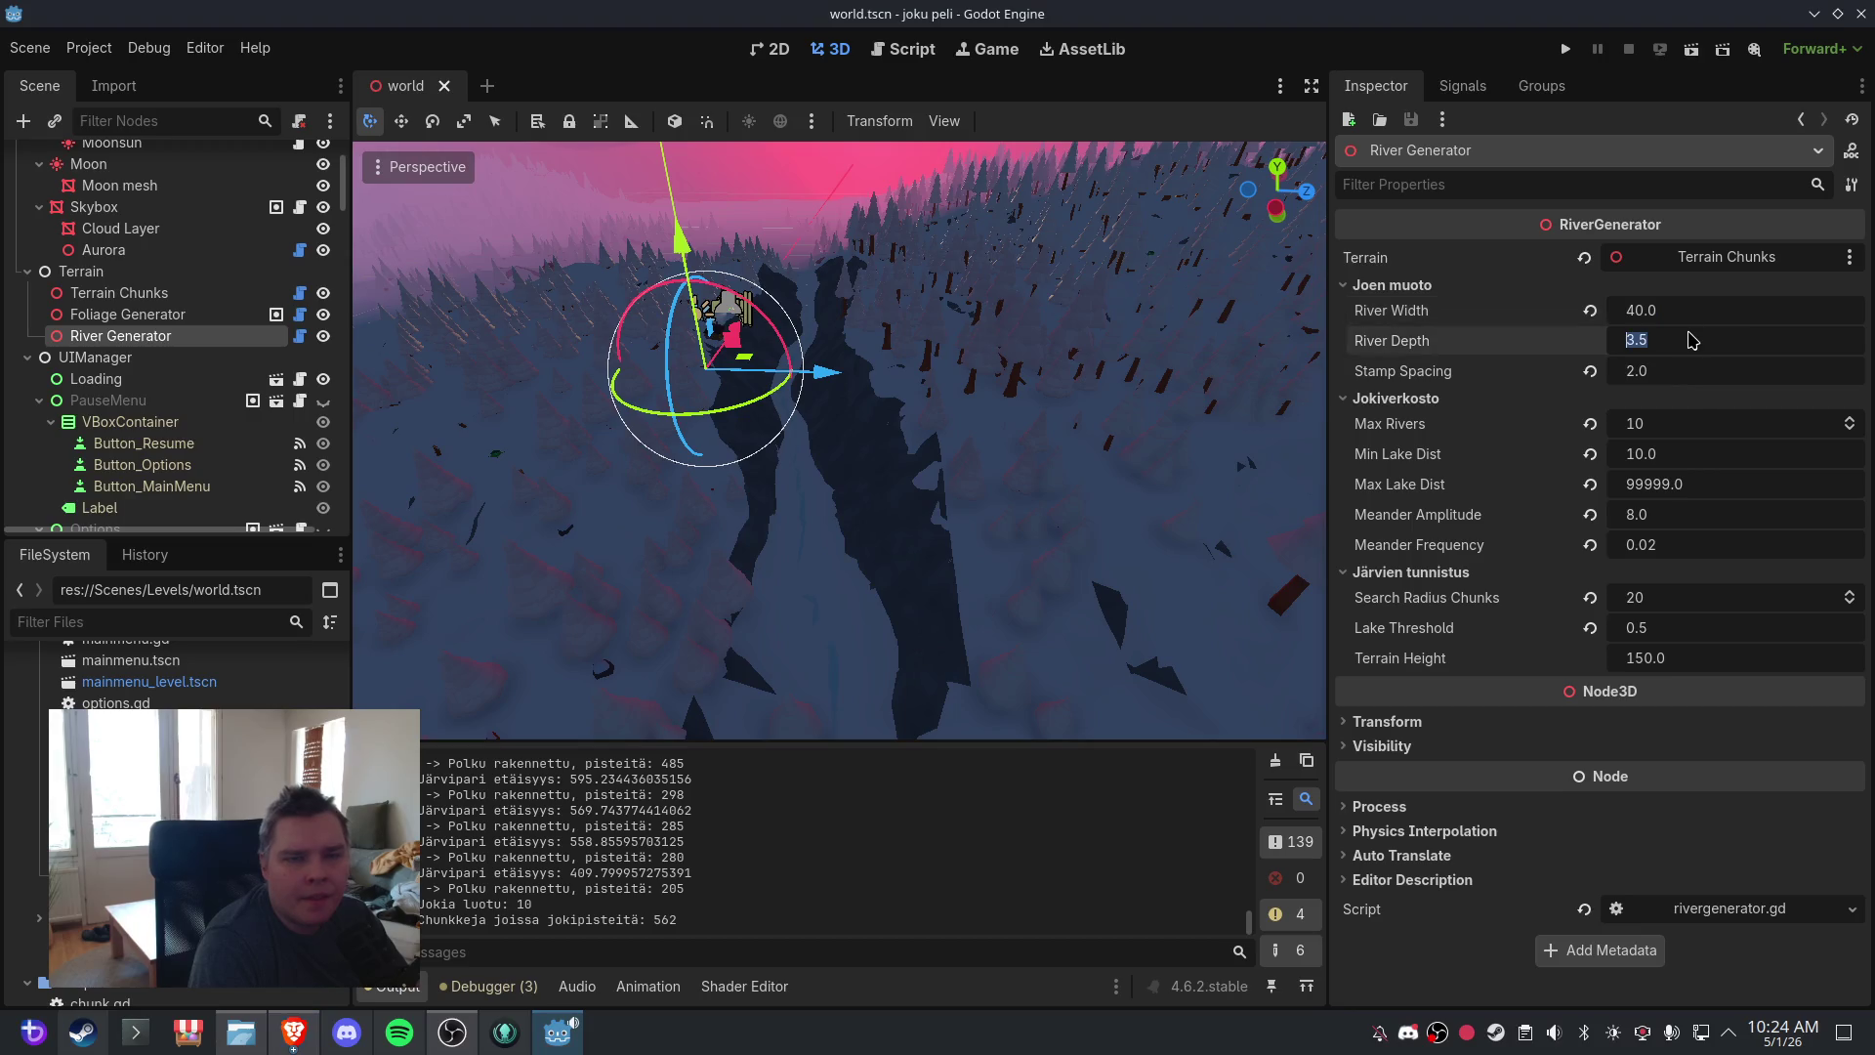
type("10")
key("Return")
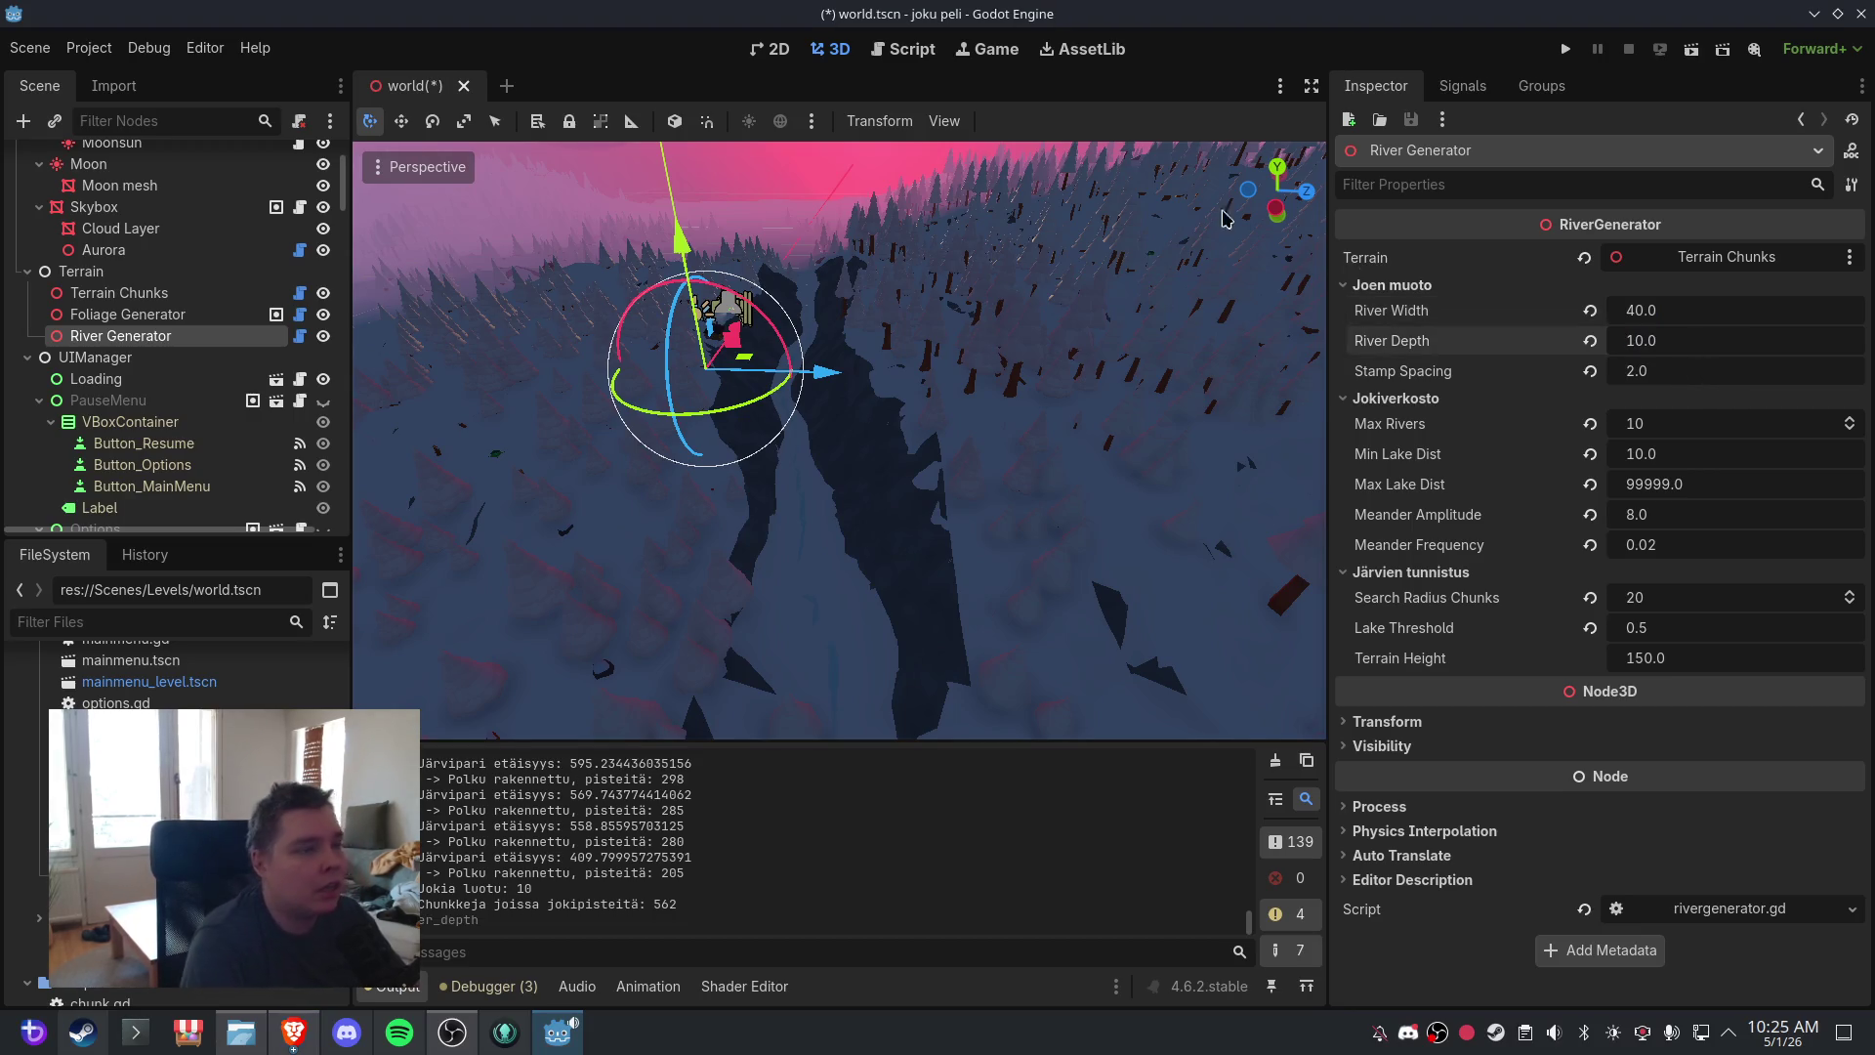
left_click(29, 47)
left_click(58, 197)
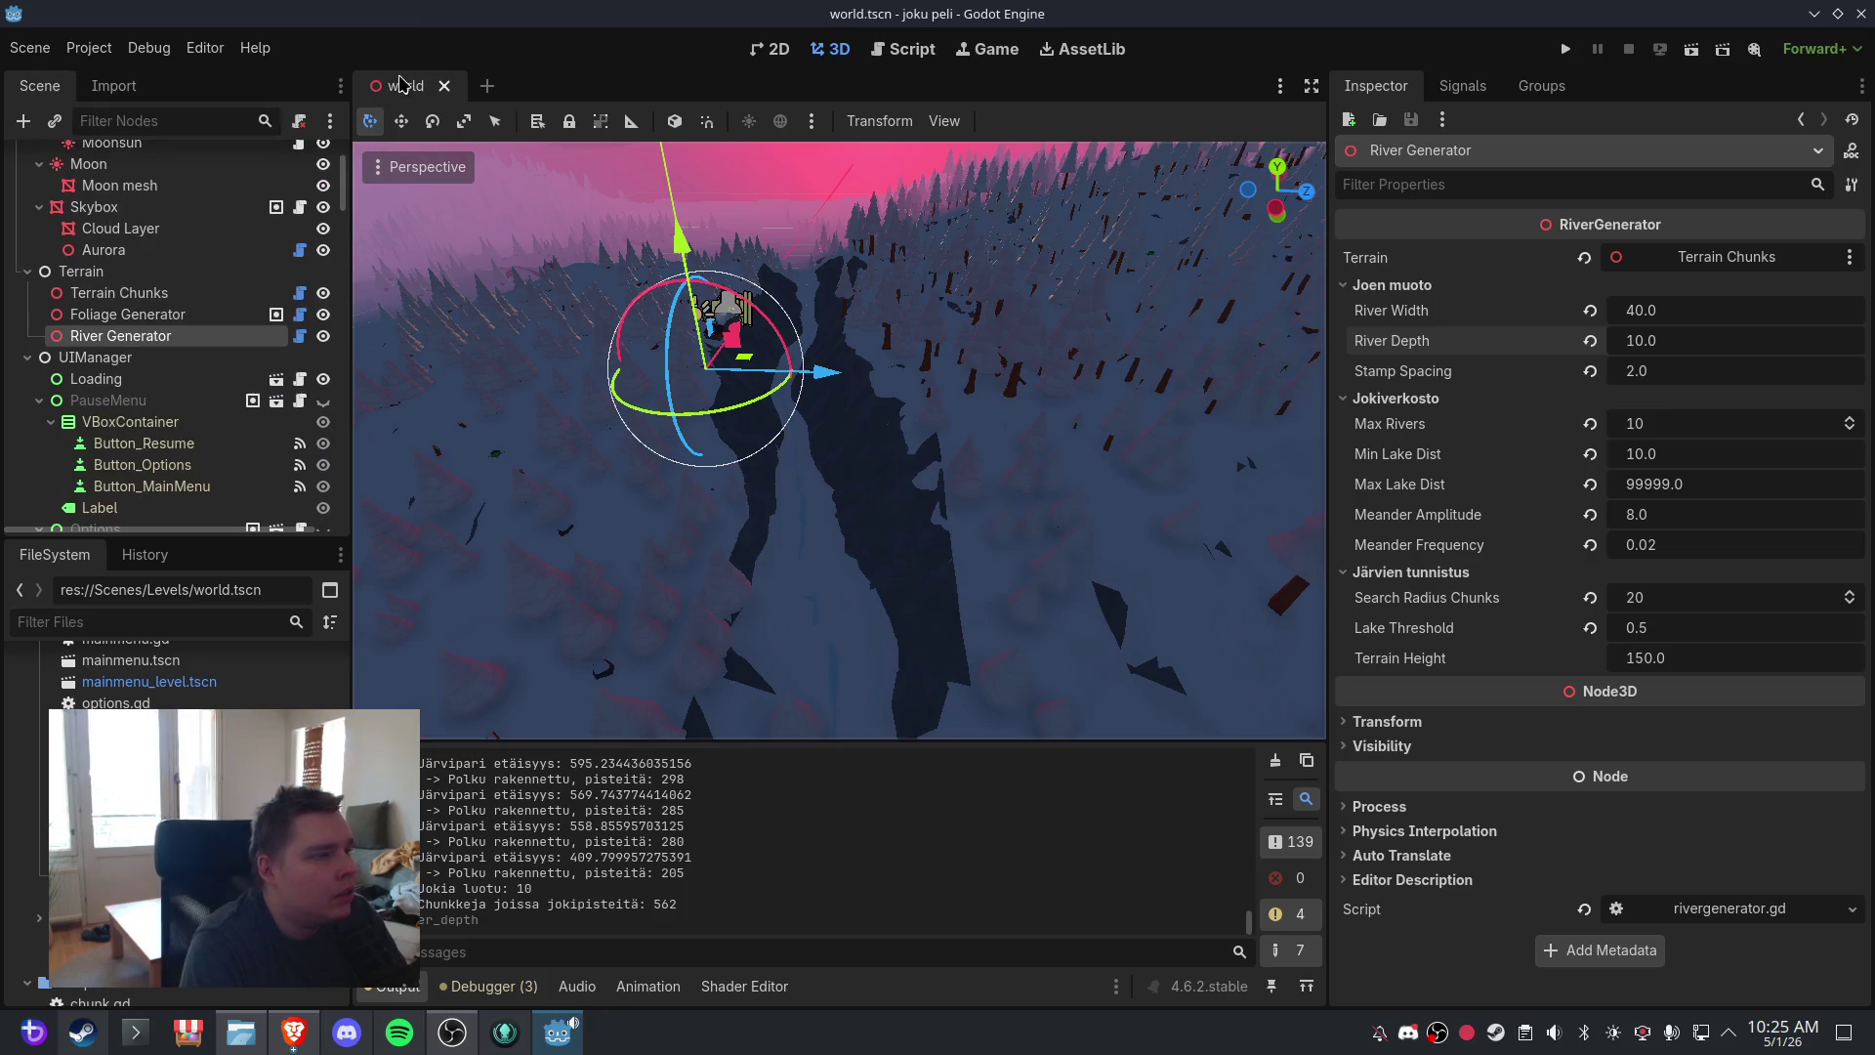
left_click(443, 87)
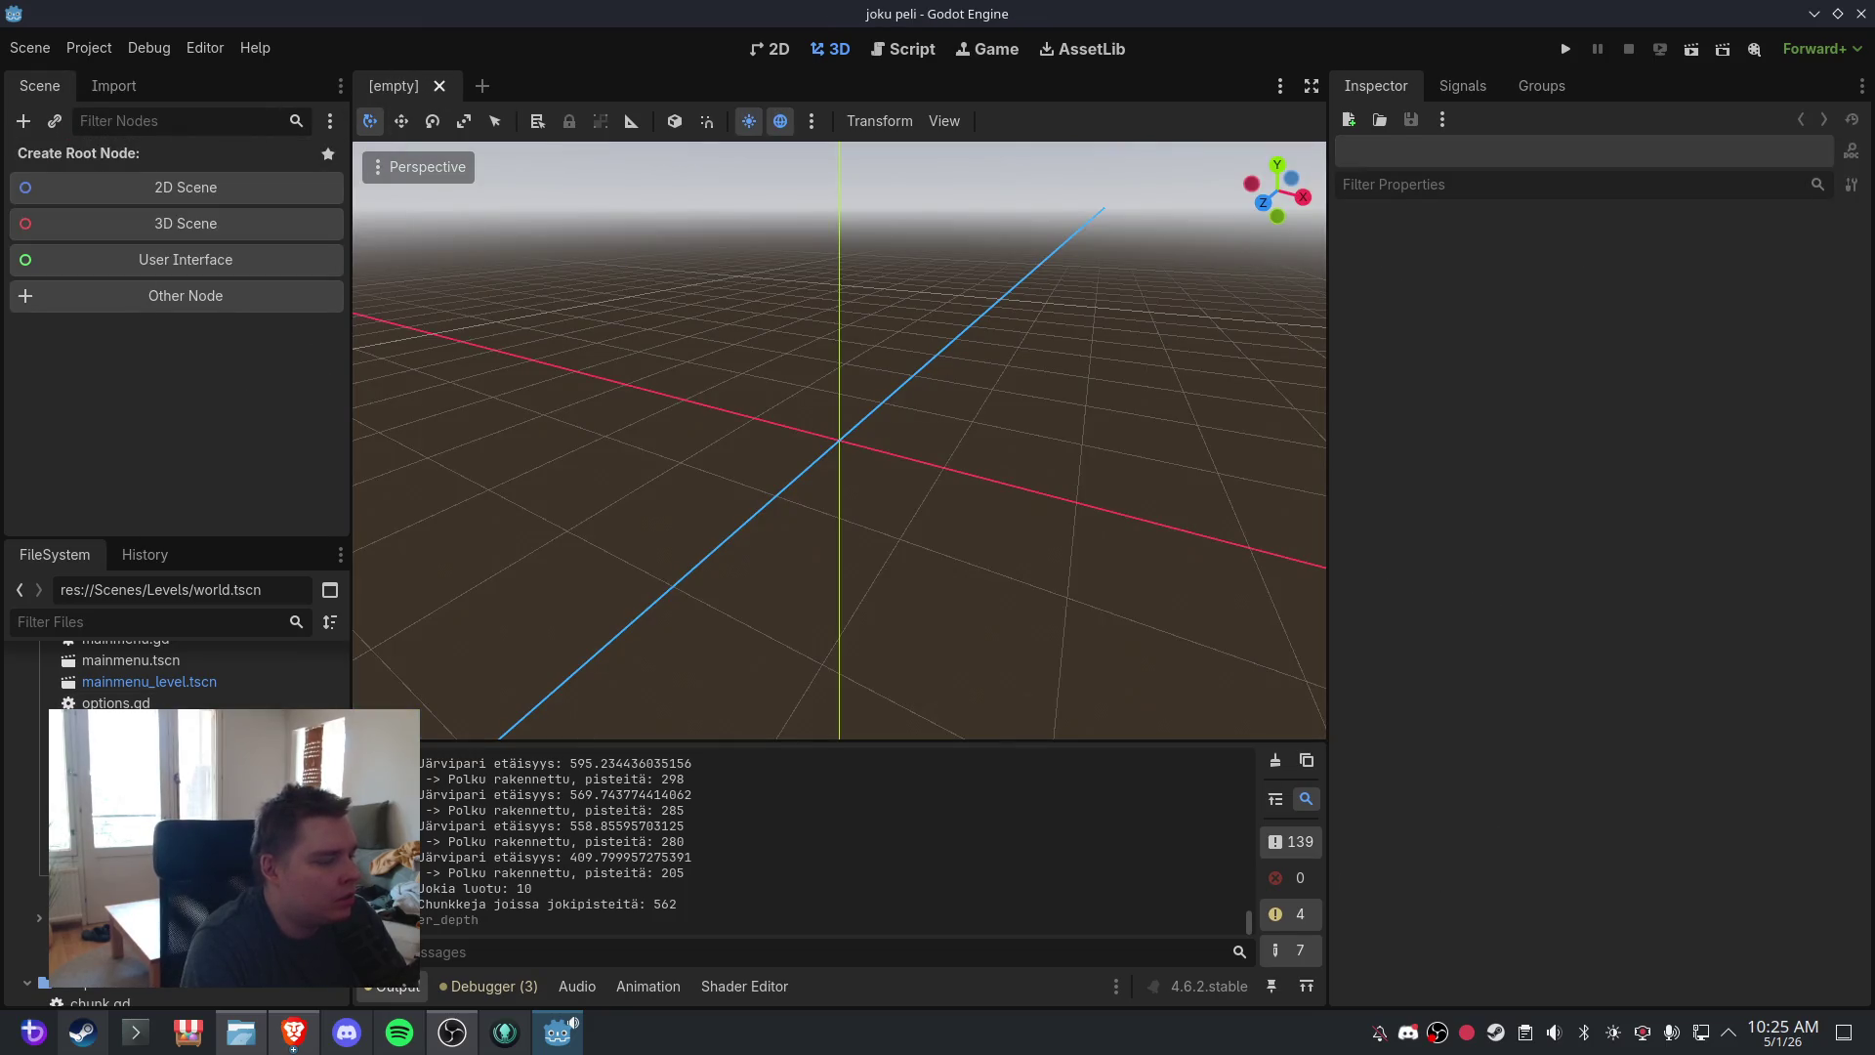
key("ctrl+shift+t")
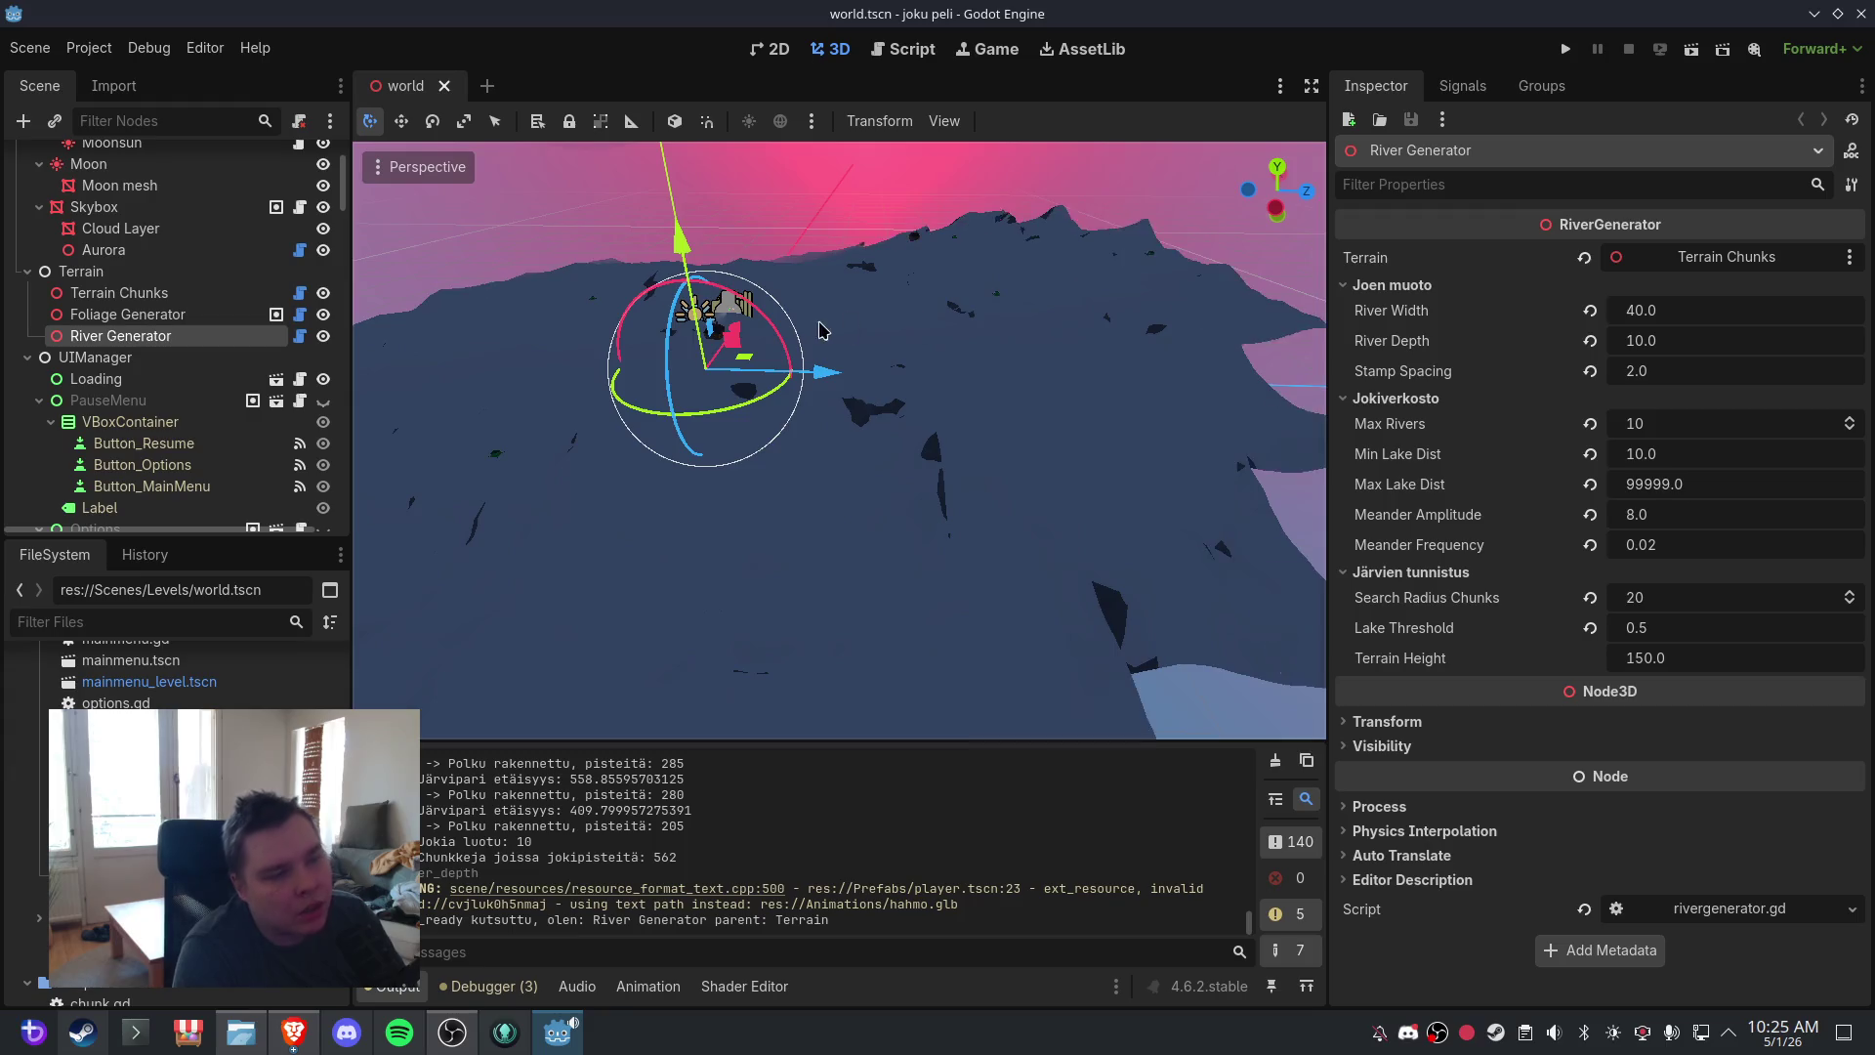
- Frame the River Generator and zoom in to inspect the deeper channels
key("f")
scroll(840, 332, "down", 5)
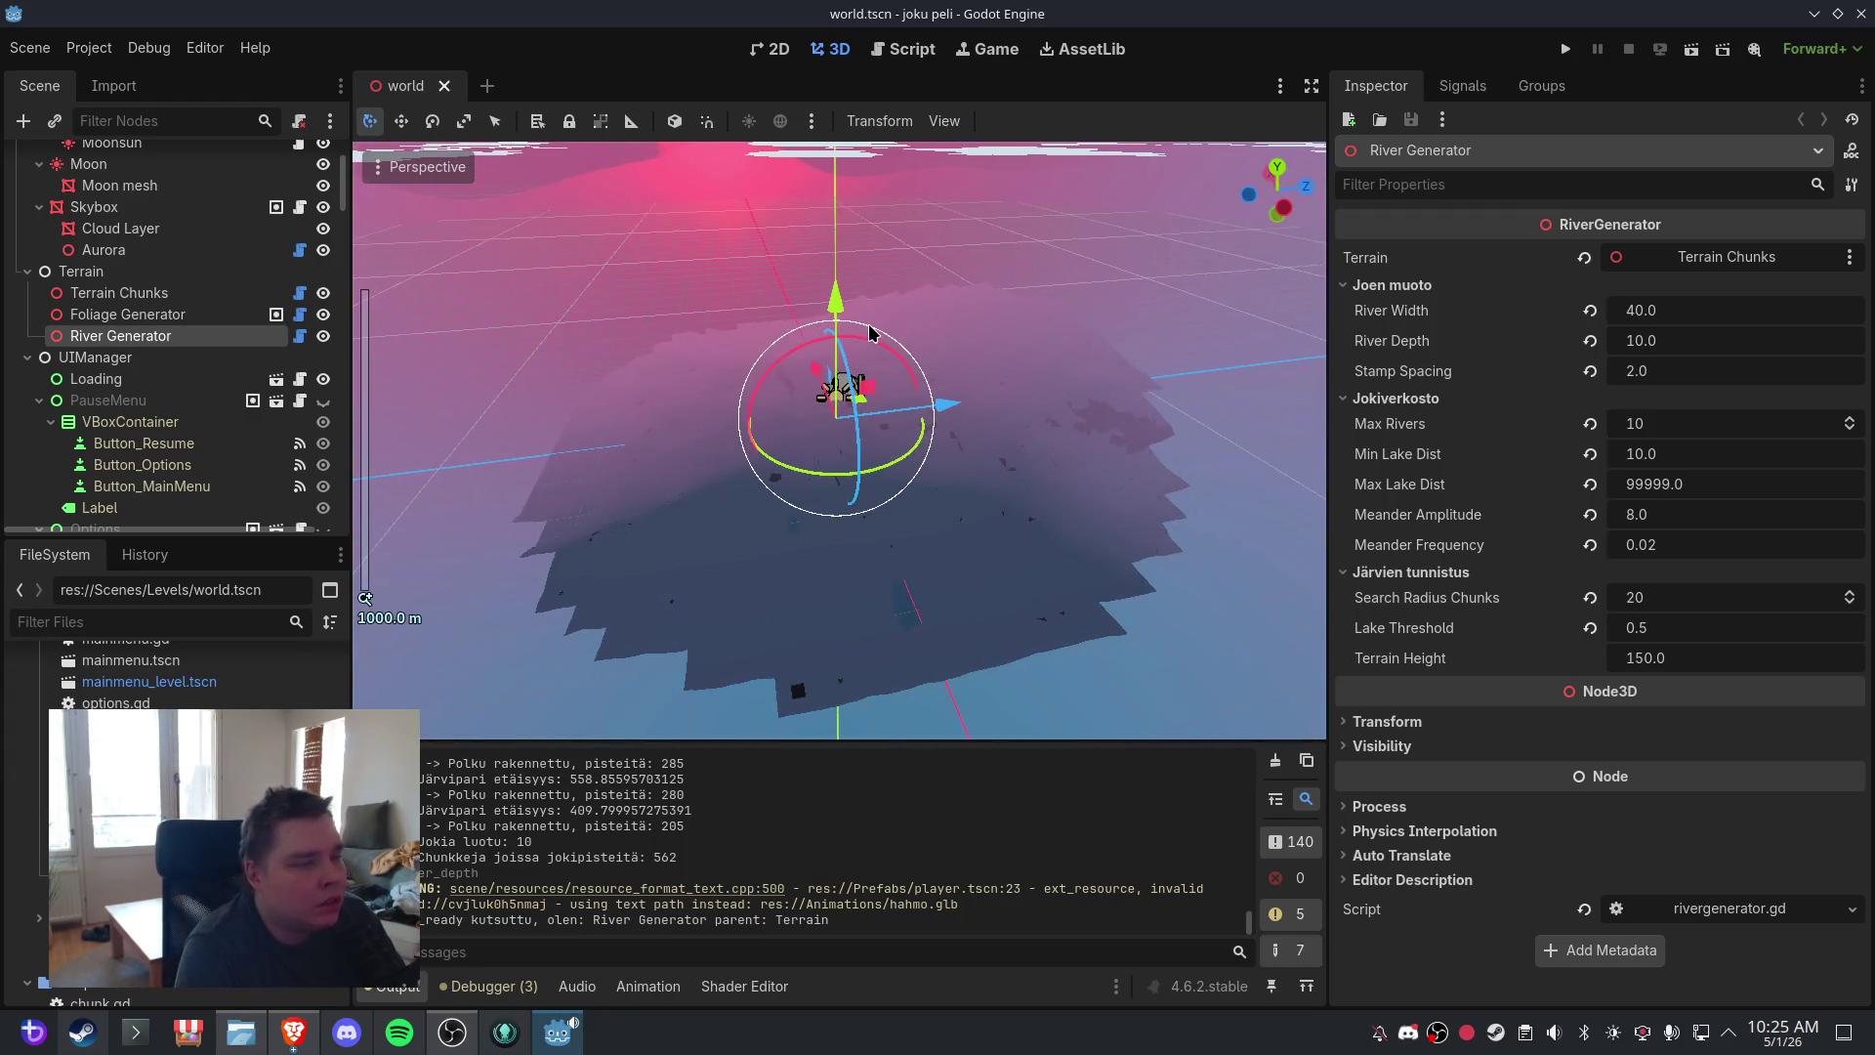
scroll(787, 314, "up", 4)
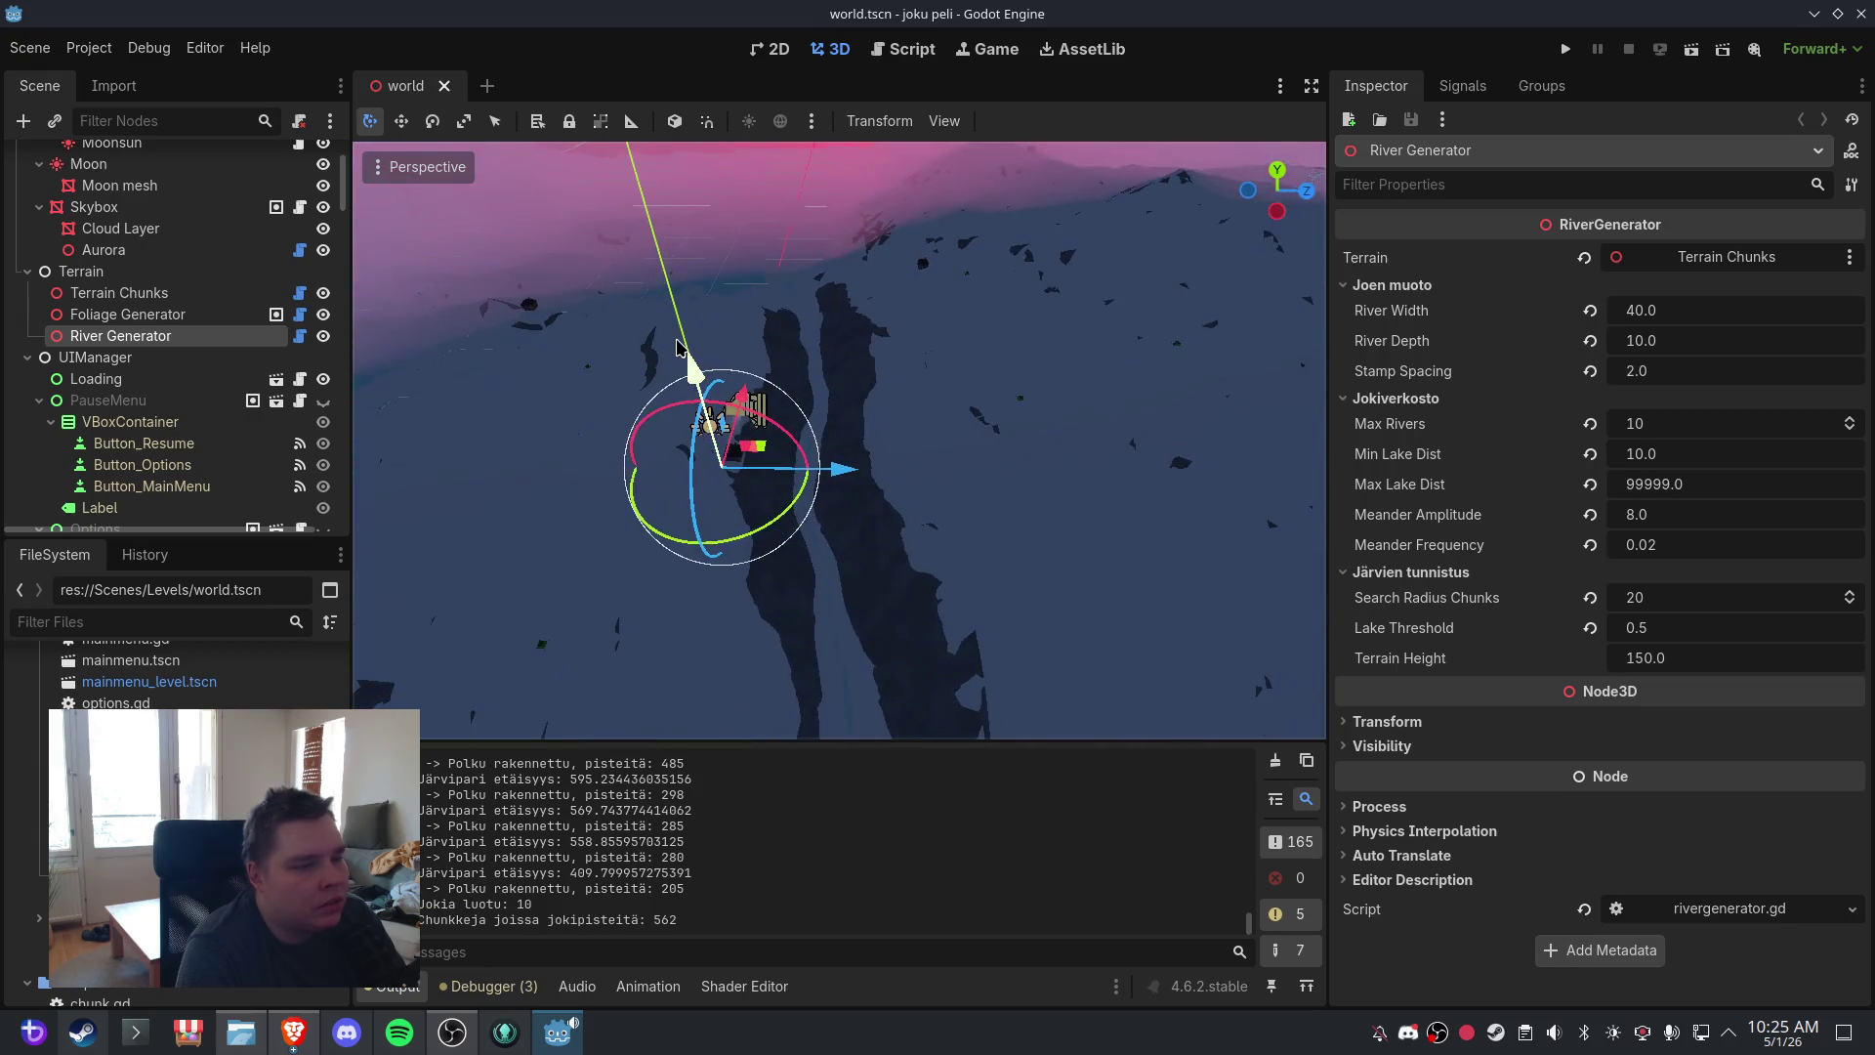
scroll(991, 449, "up", 5)
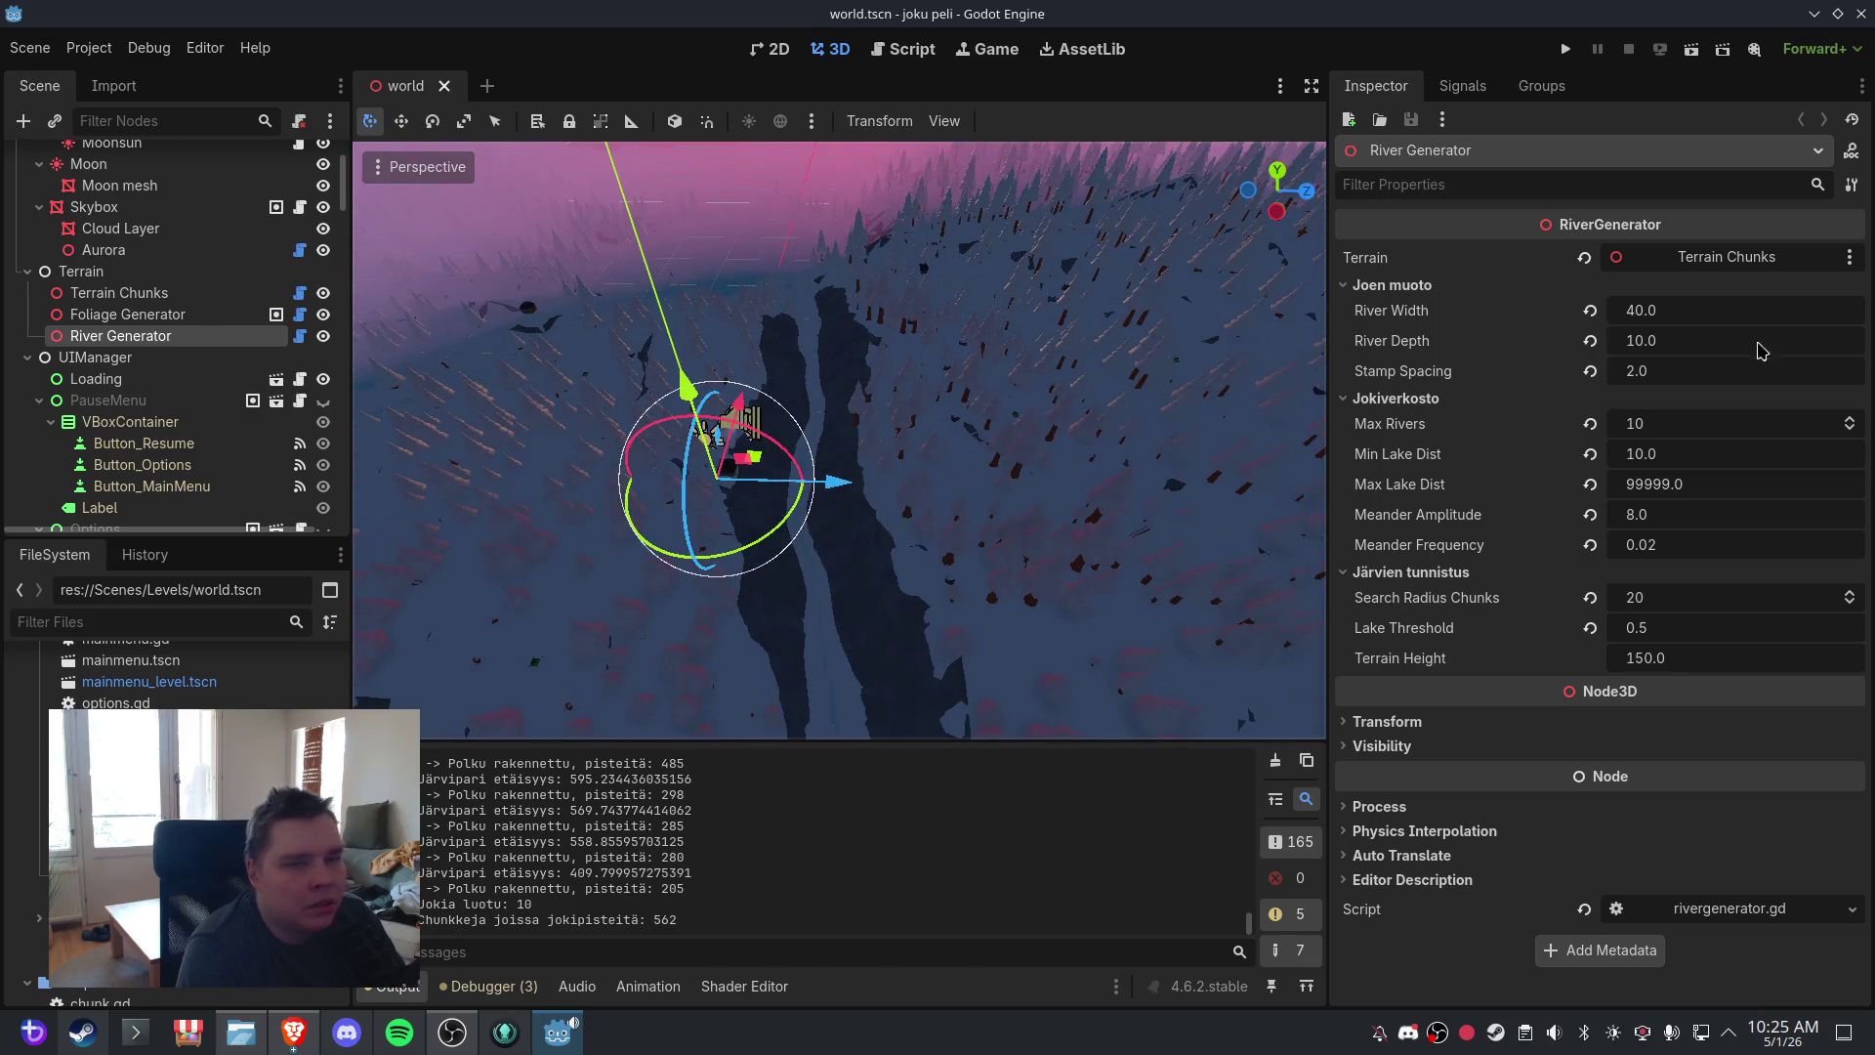
- Set River Width to 100 in the Inspector
left_click(1755, 311)
type("100")
key("Return")
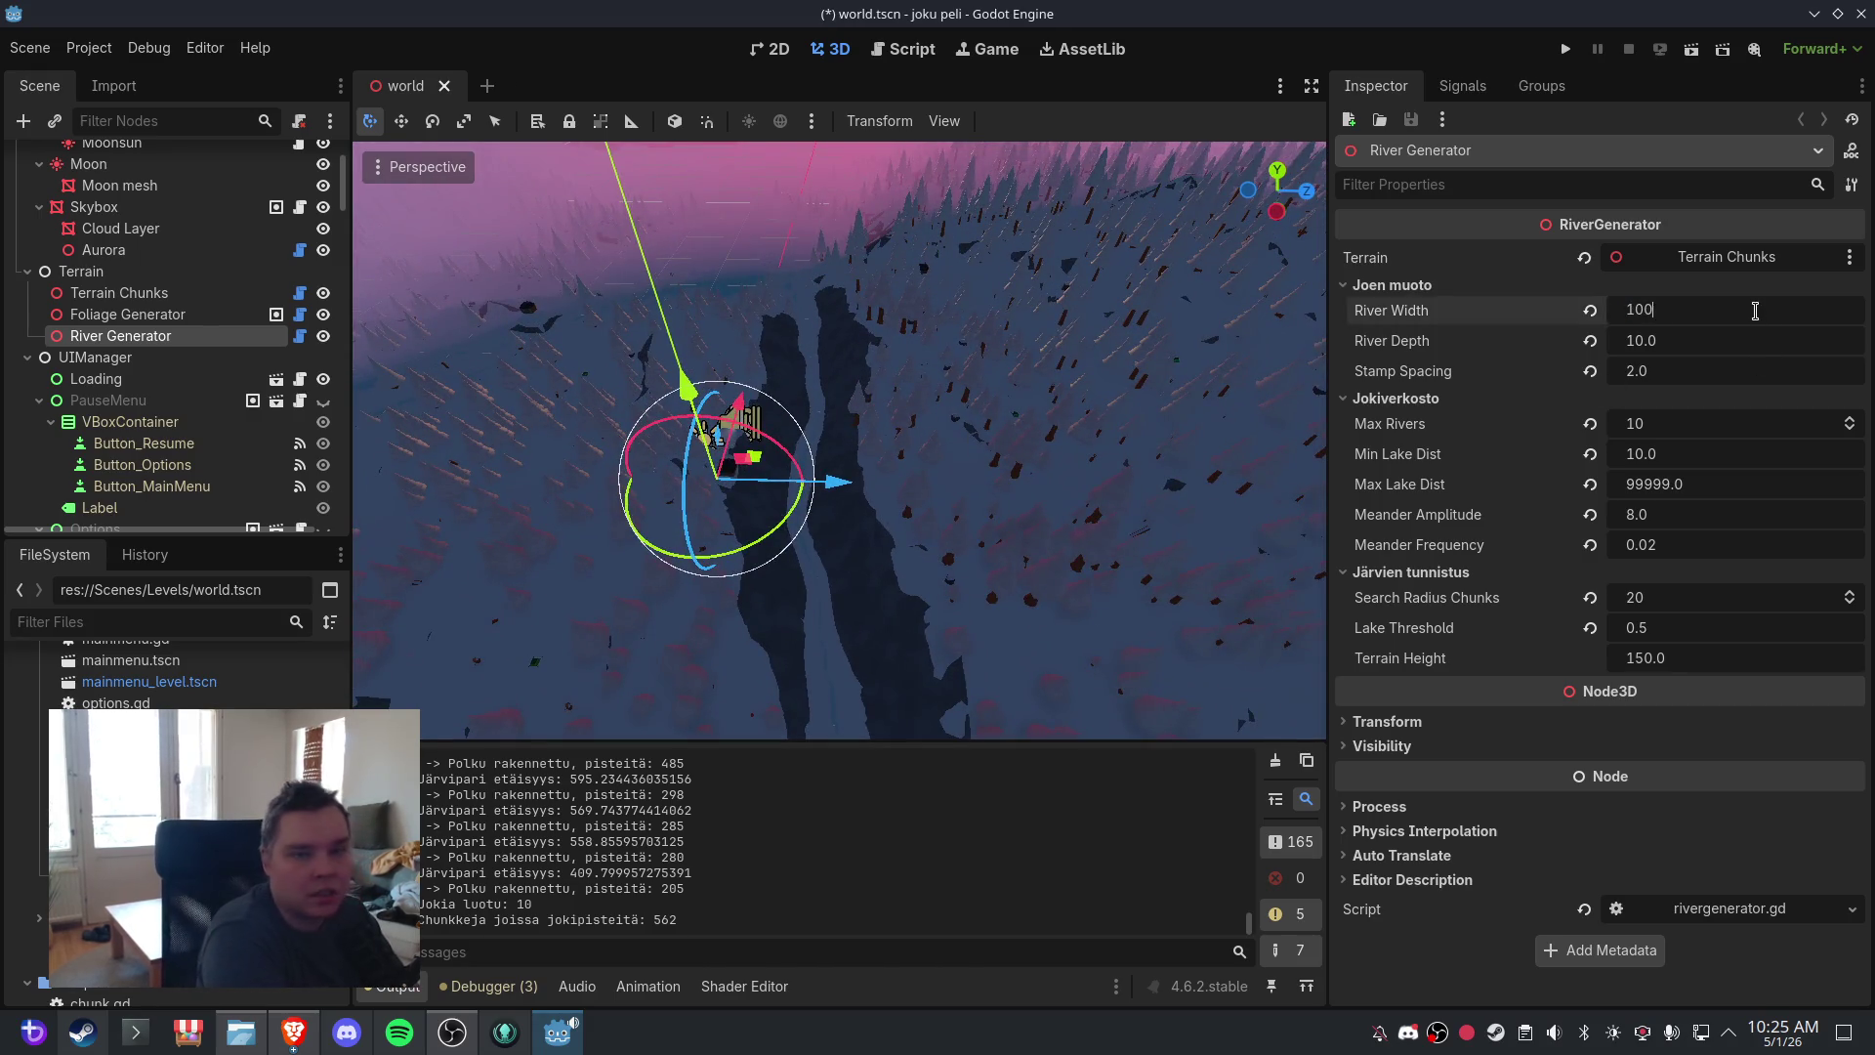
- Save world.tscn, then close and reopen it to regenerate the terrain
left_click(30, 48)
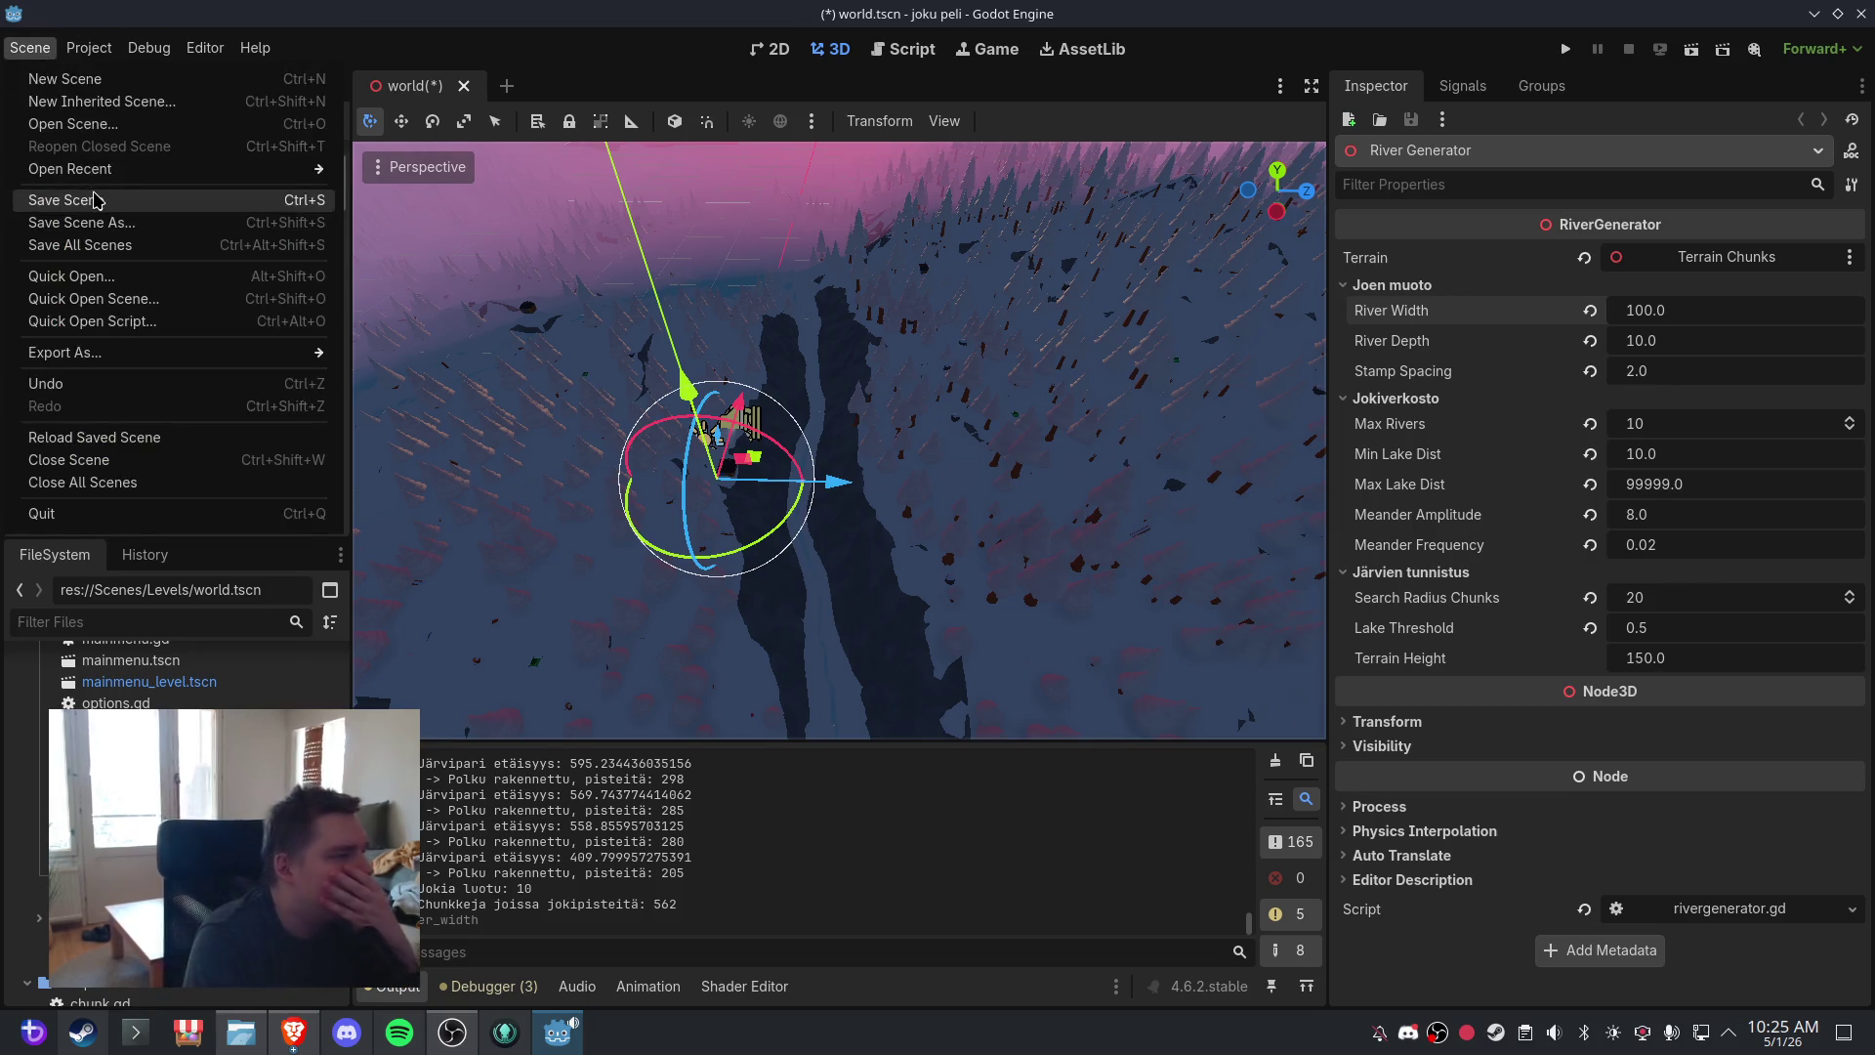
left_click(59, 199)
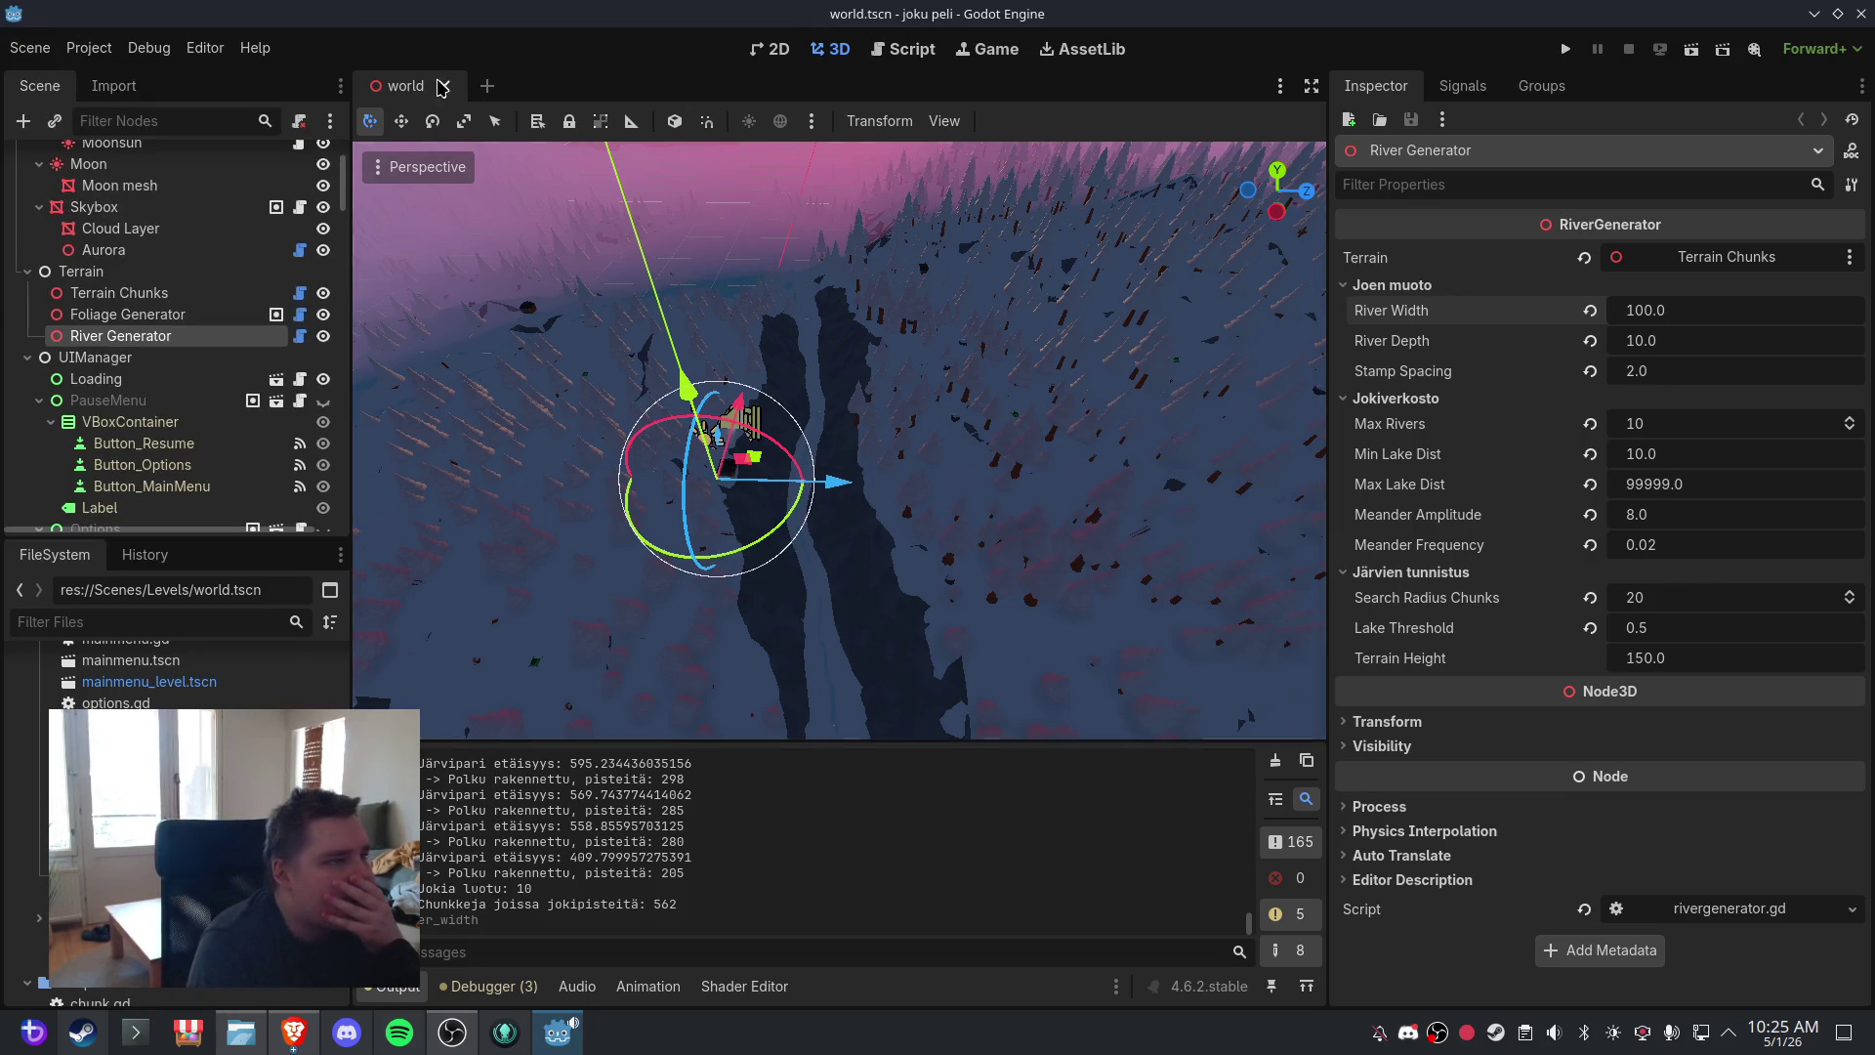
left_click(445, 86)
key("ctrl+shift+t")
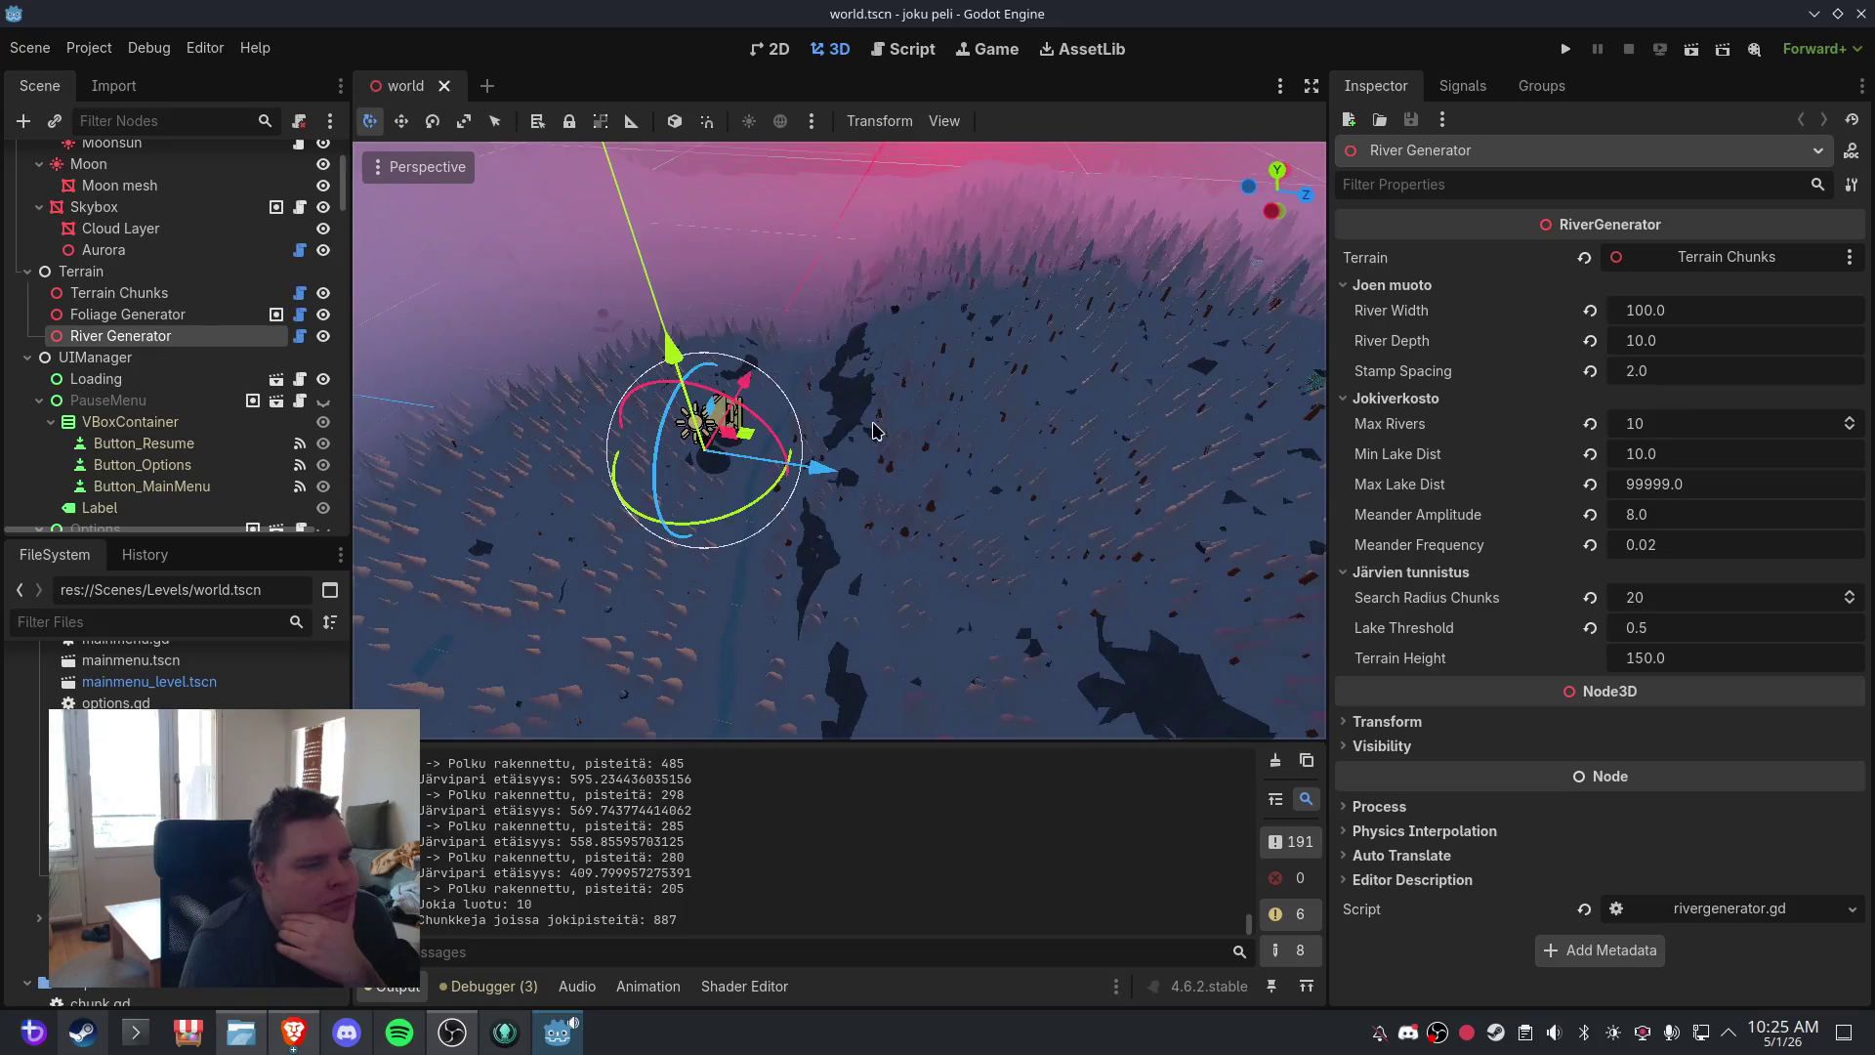
- Zoom in and out over the regenerated terrain to inspect the wide river channels
scroll(944, 368, "up", 5)
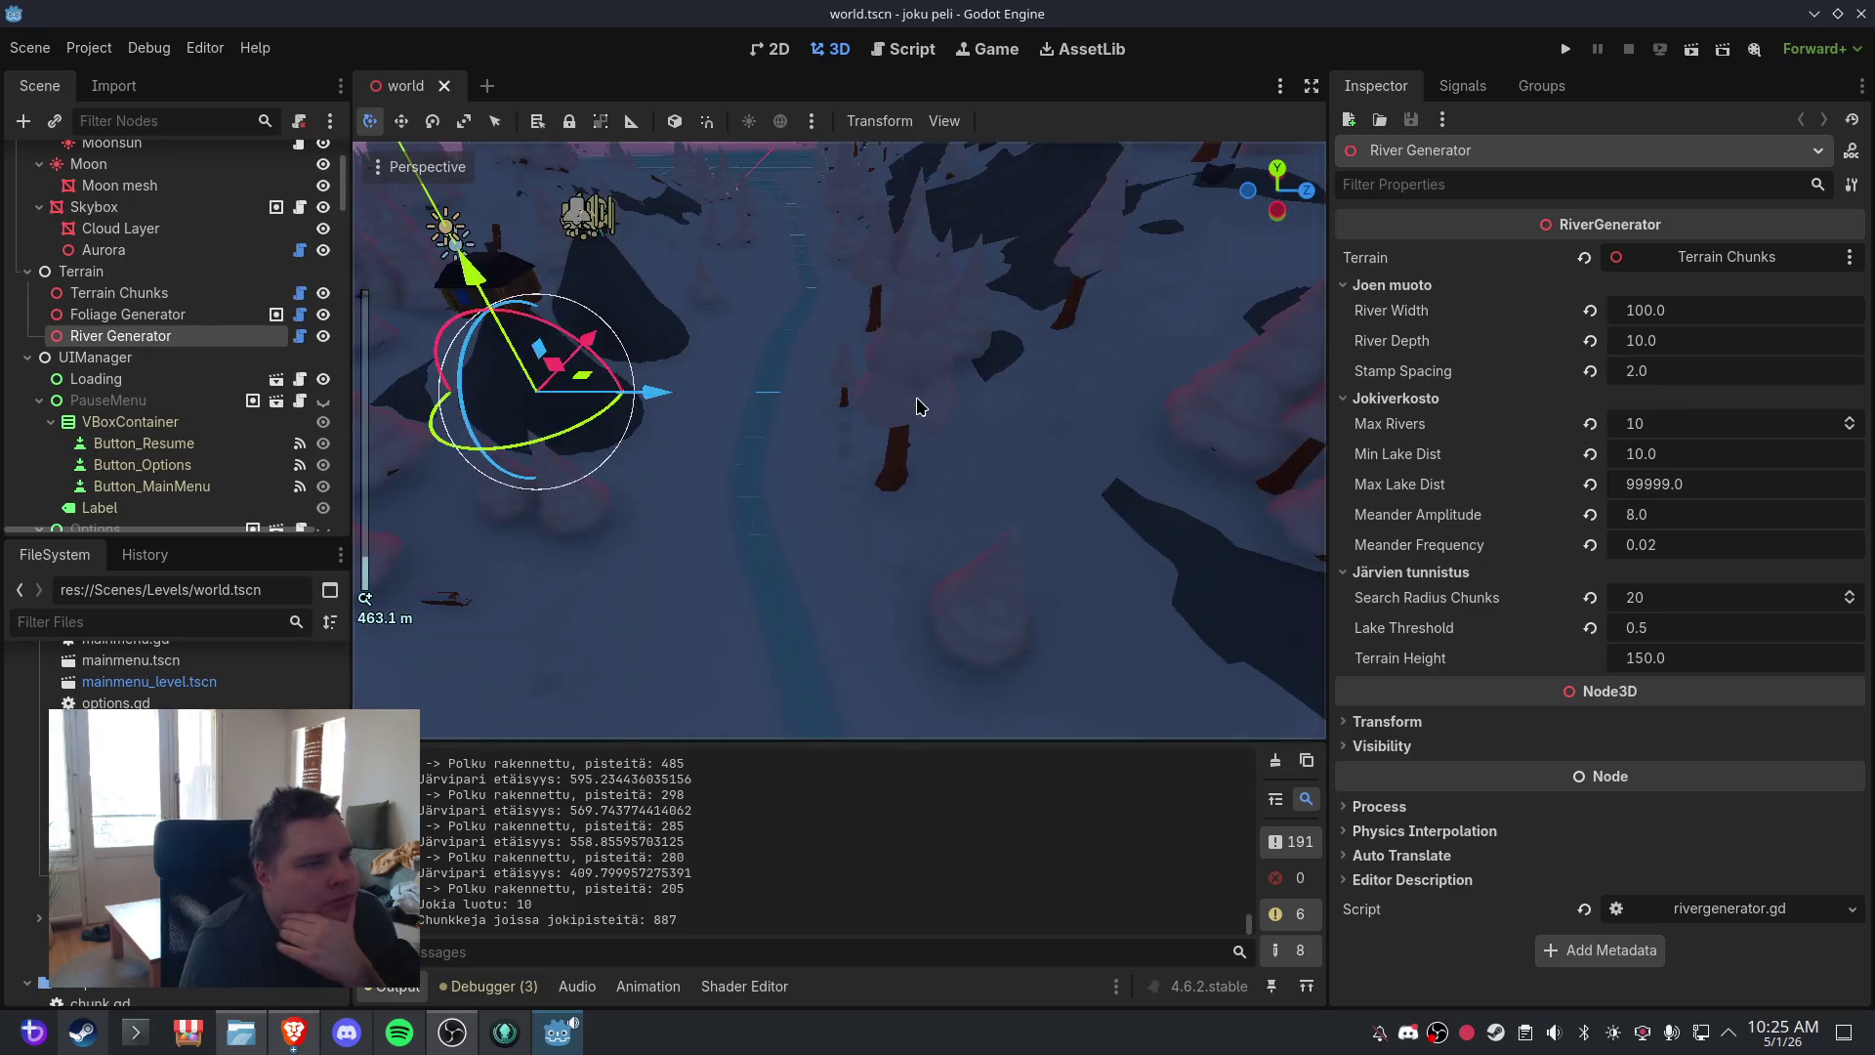
scroll(918, 405, "down", 4)
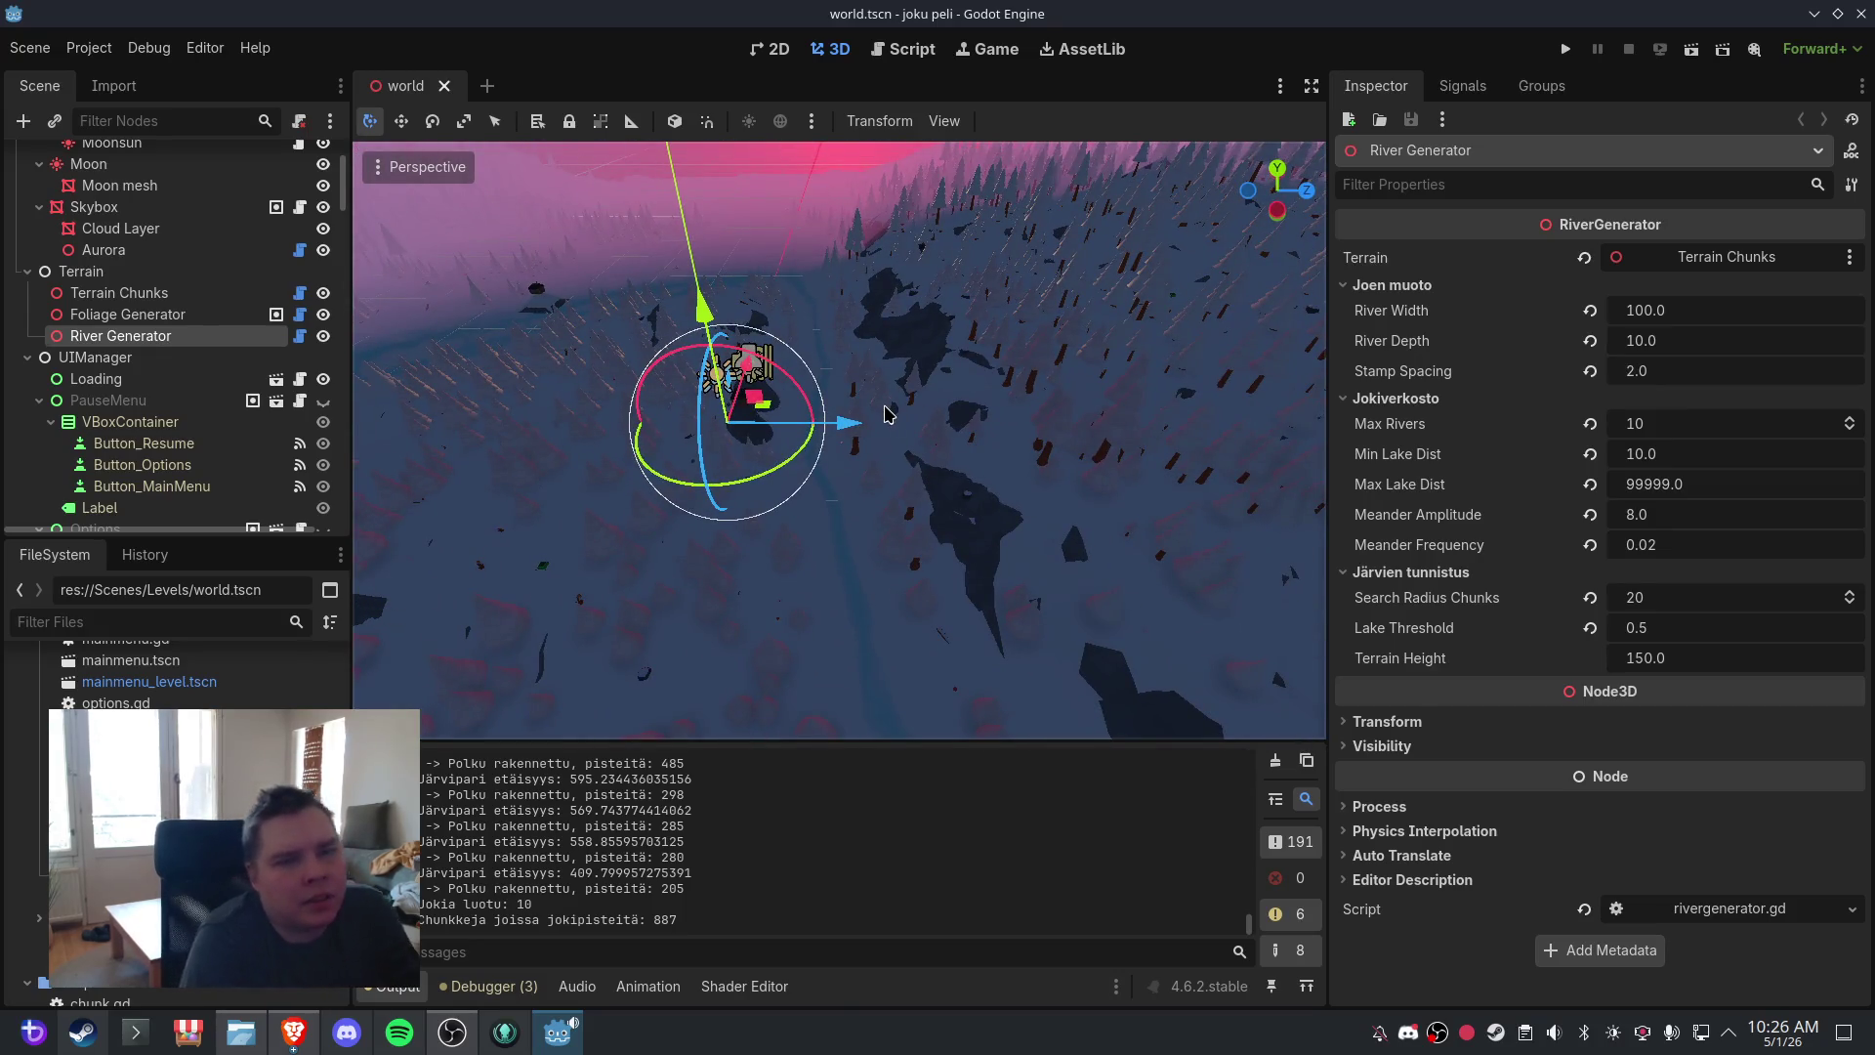
scroll(860, 391, "up", 2)
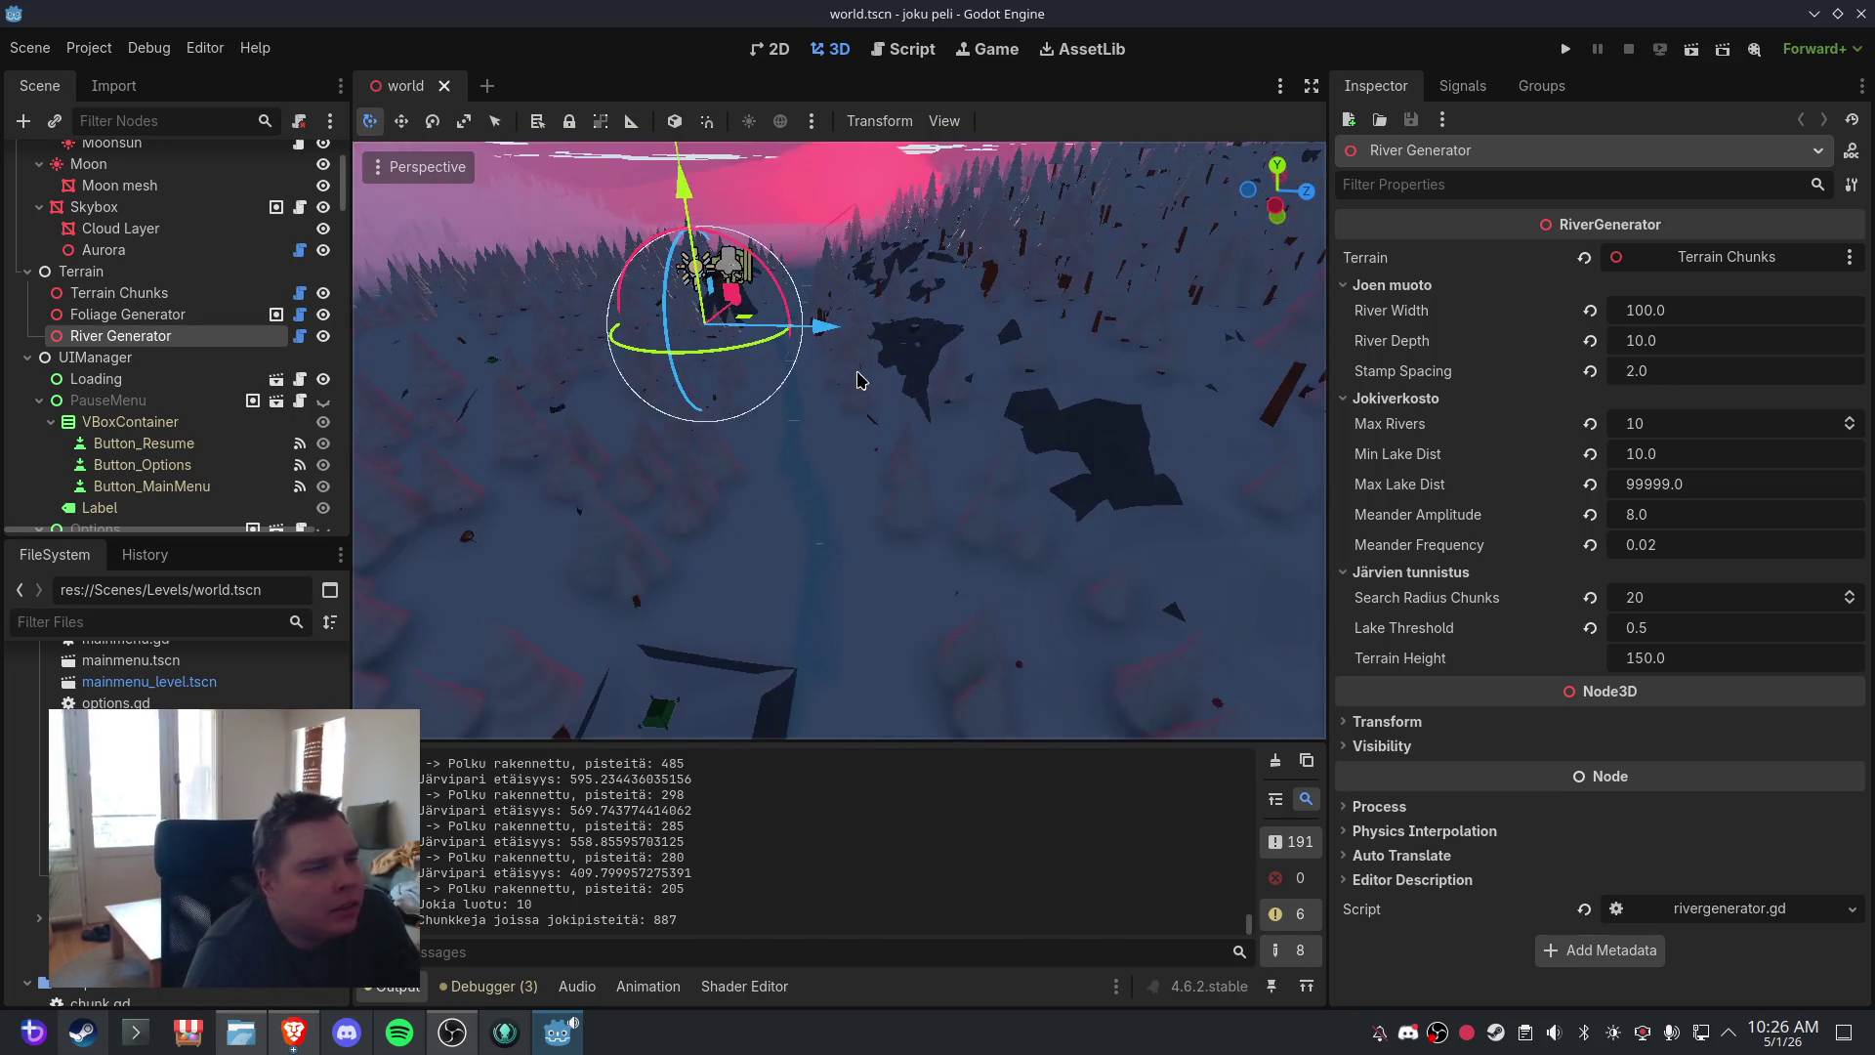
scroll(811, 415, "up", 2)
scroll(811, 402, "down", 6)
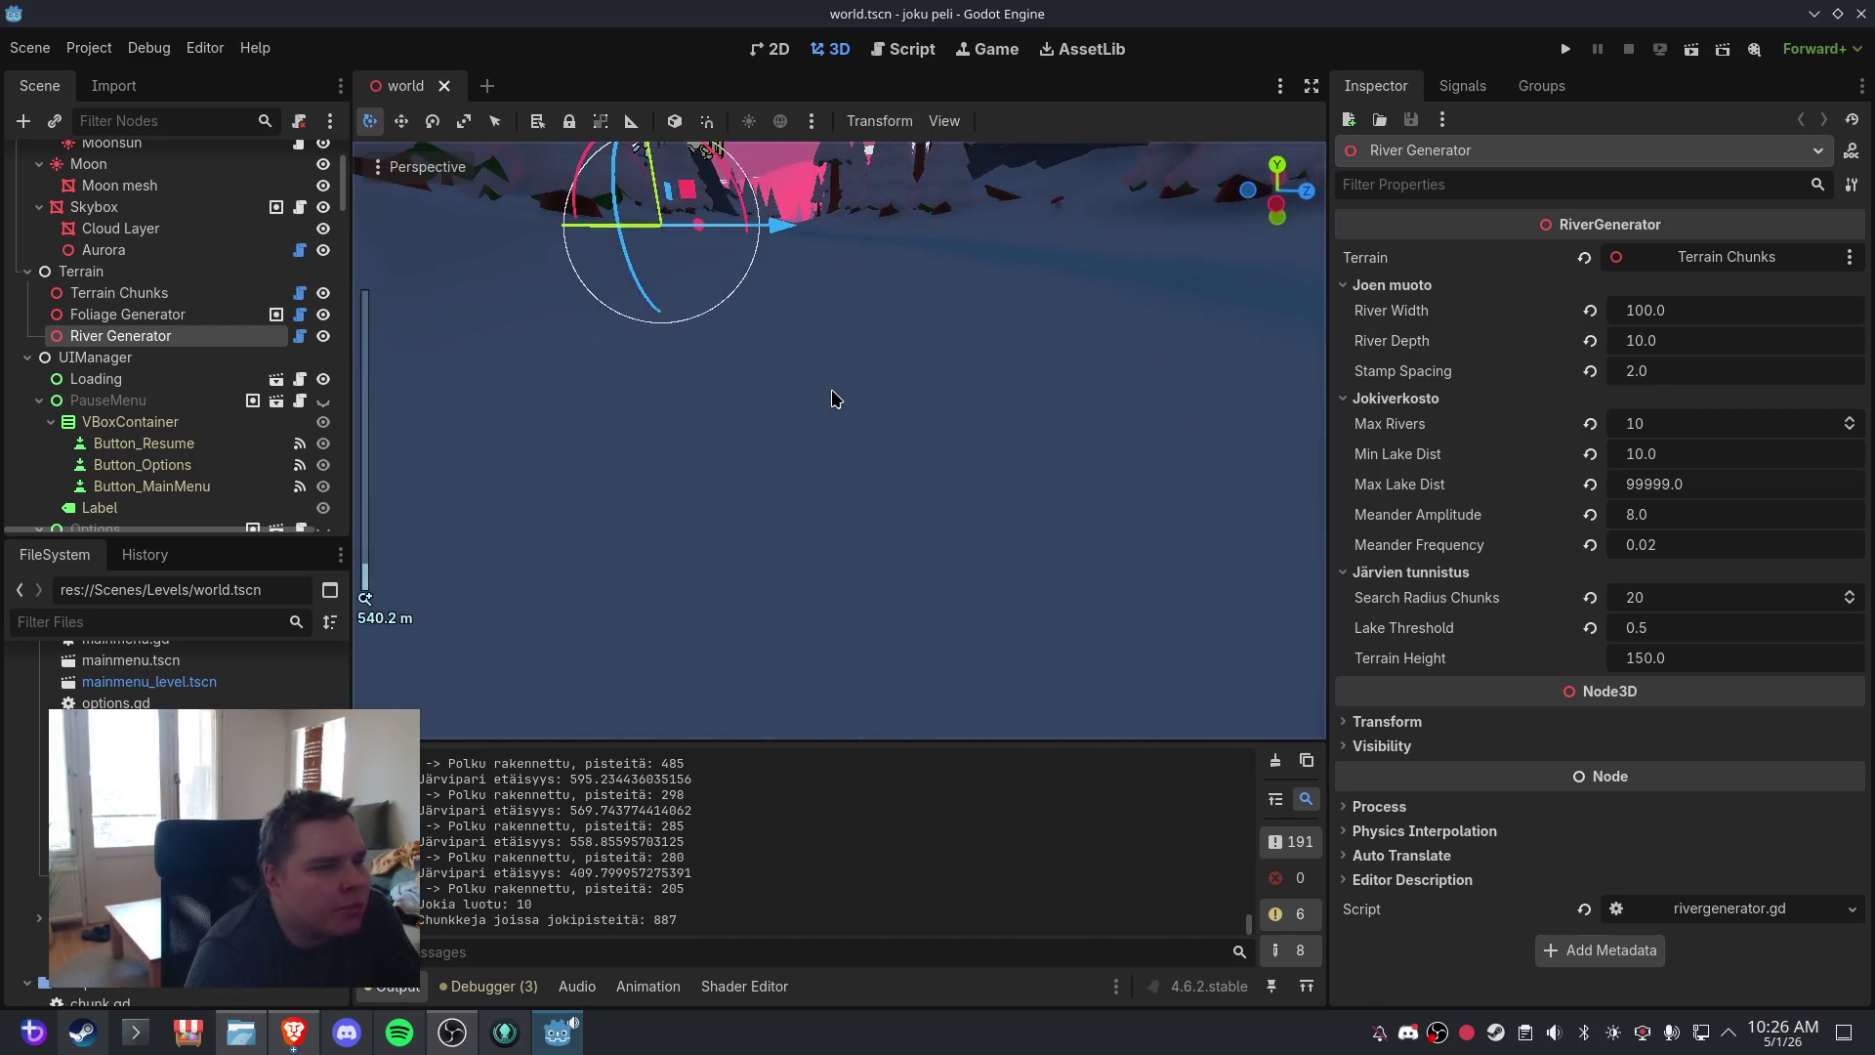
scroll(977, 518, "up", 6)
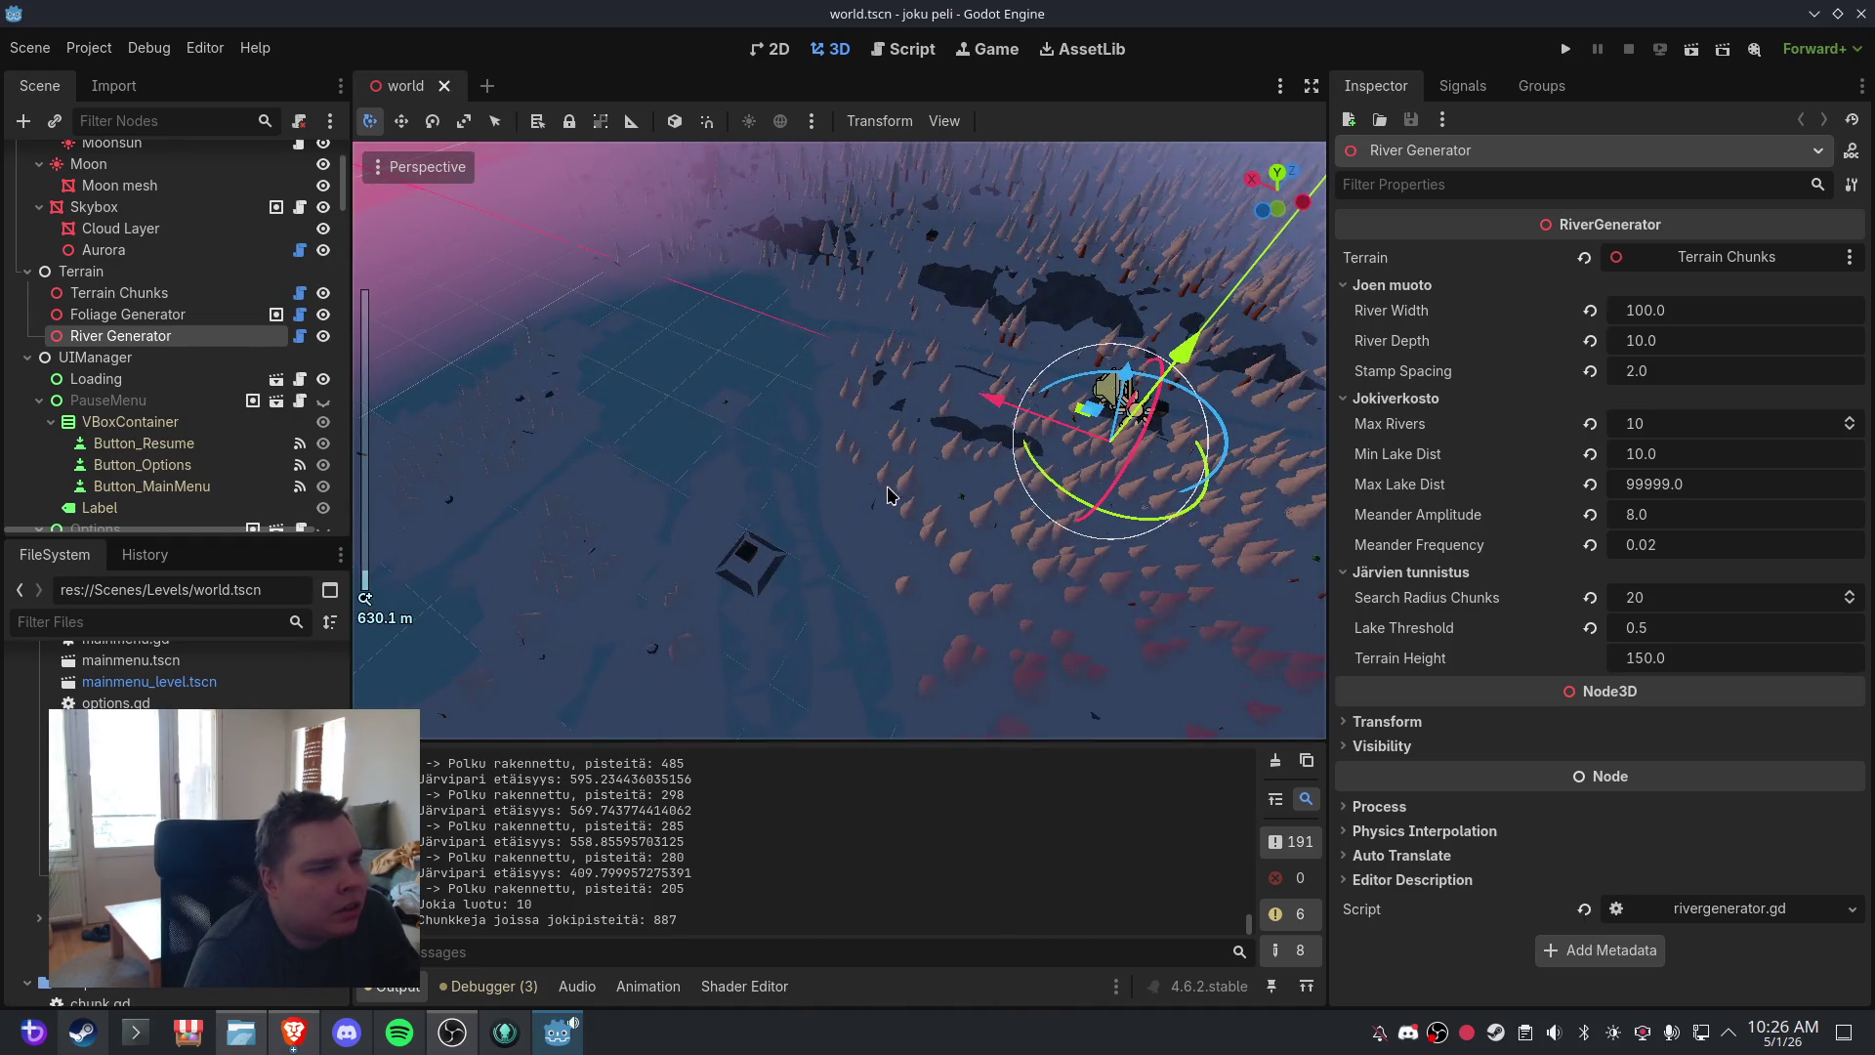
scroll(889, 495, "up", 2)
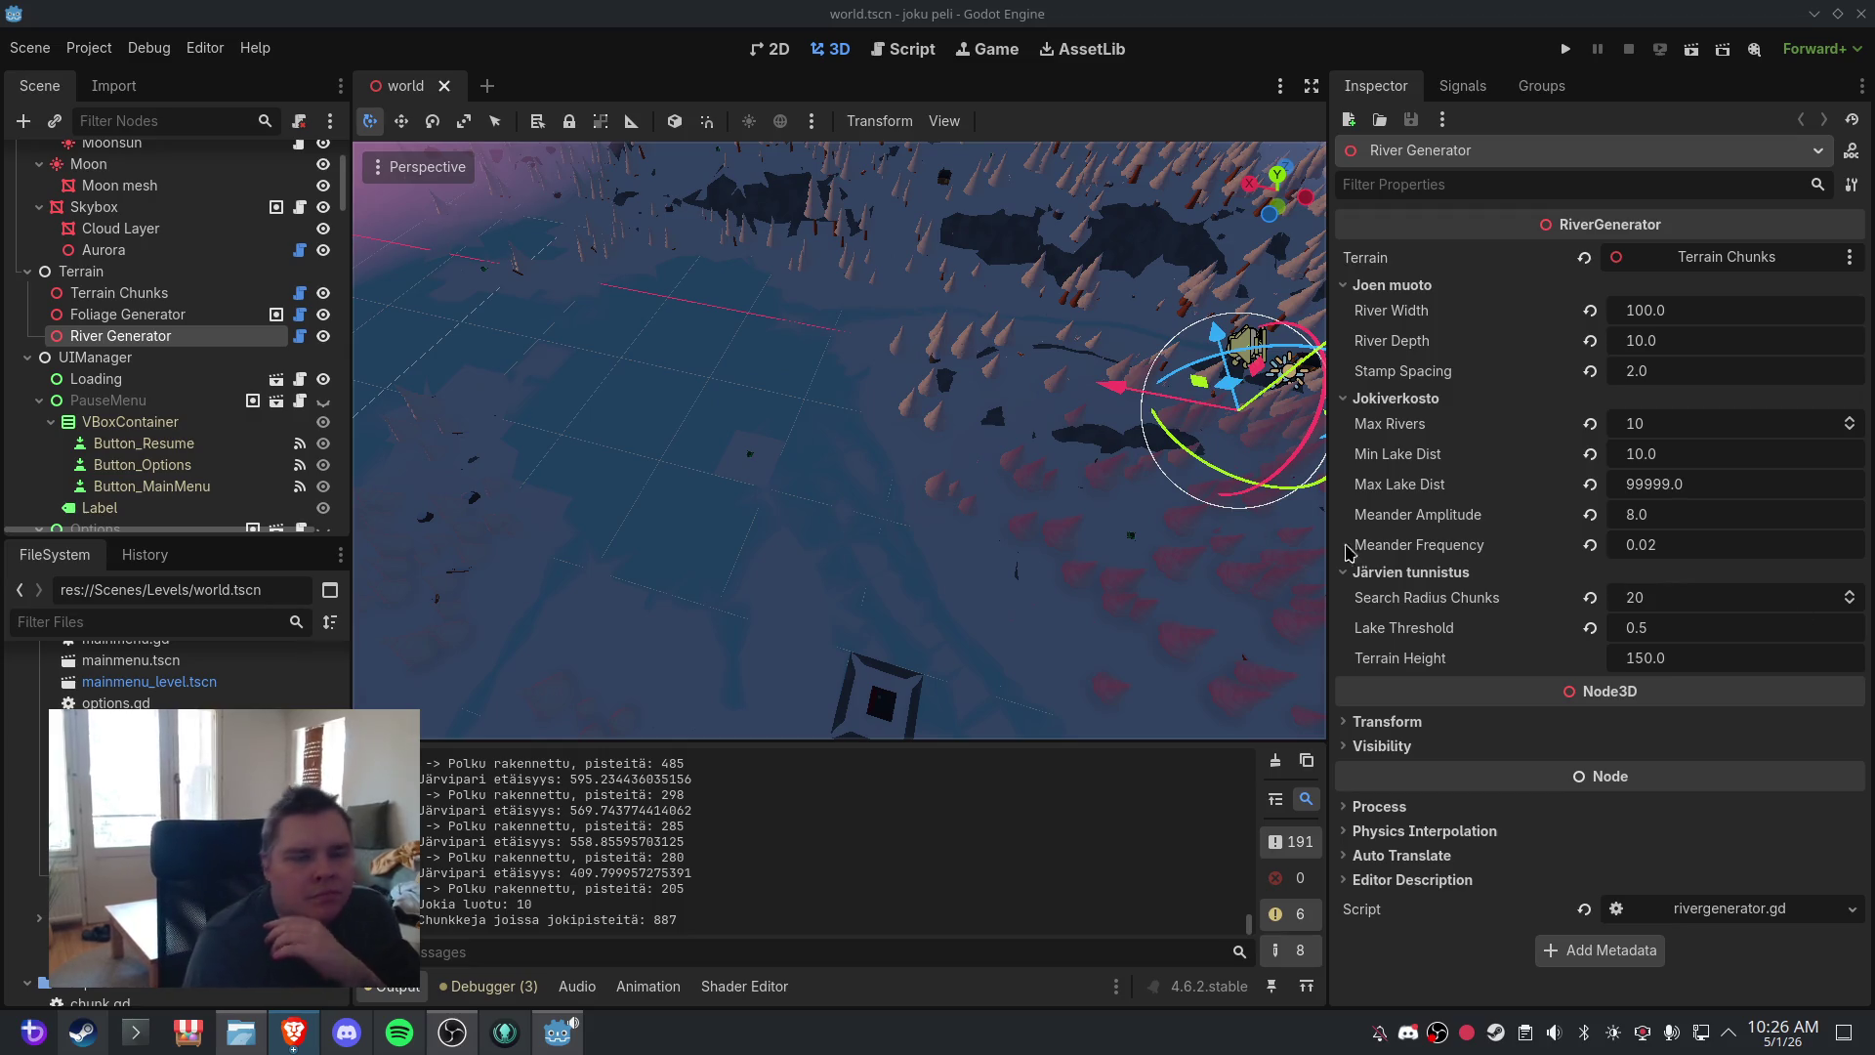
scroll(1041, 424, "down", 10)
scroll(1041, 424, "up", 4)
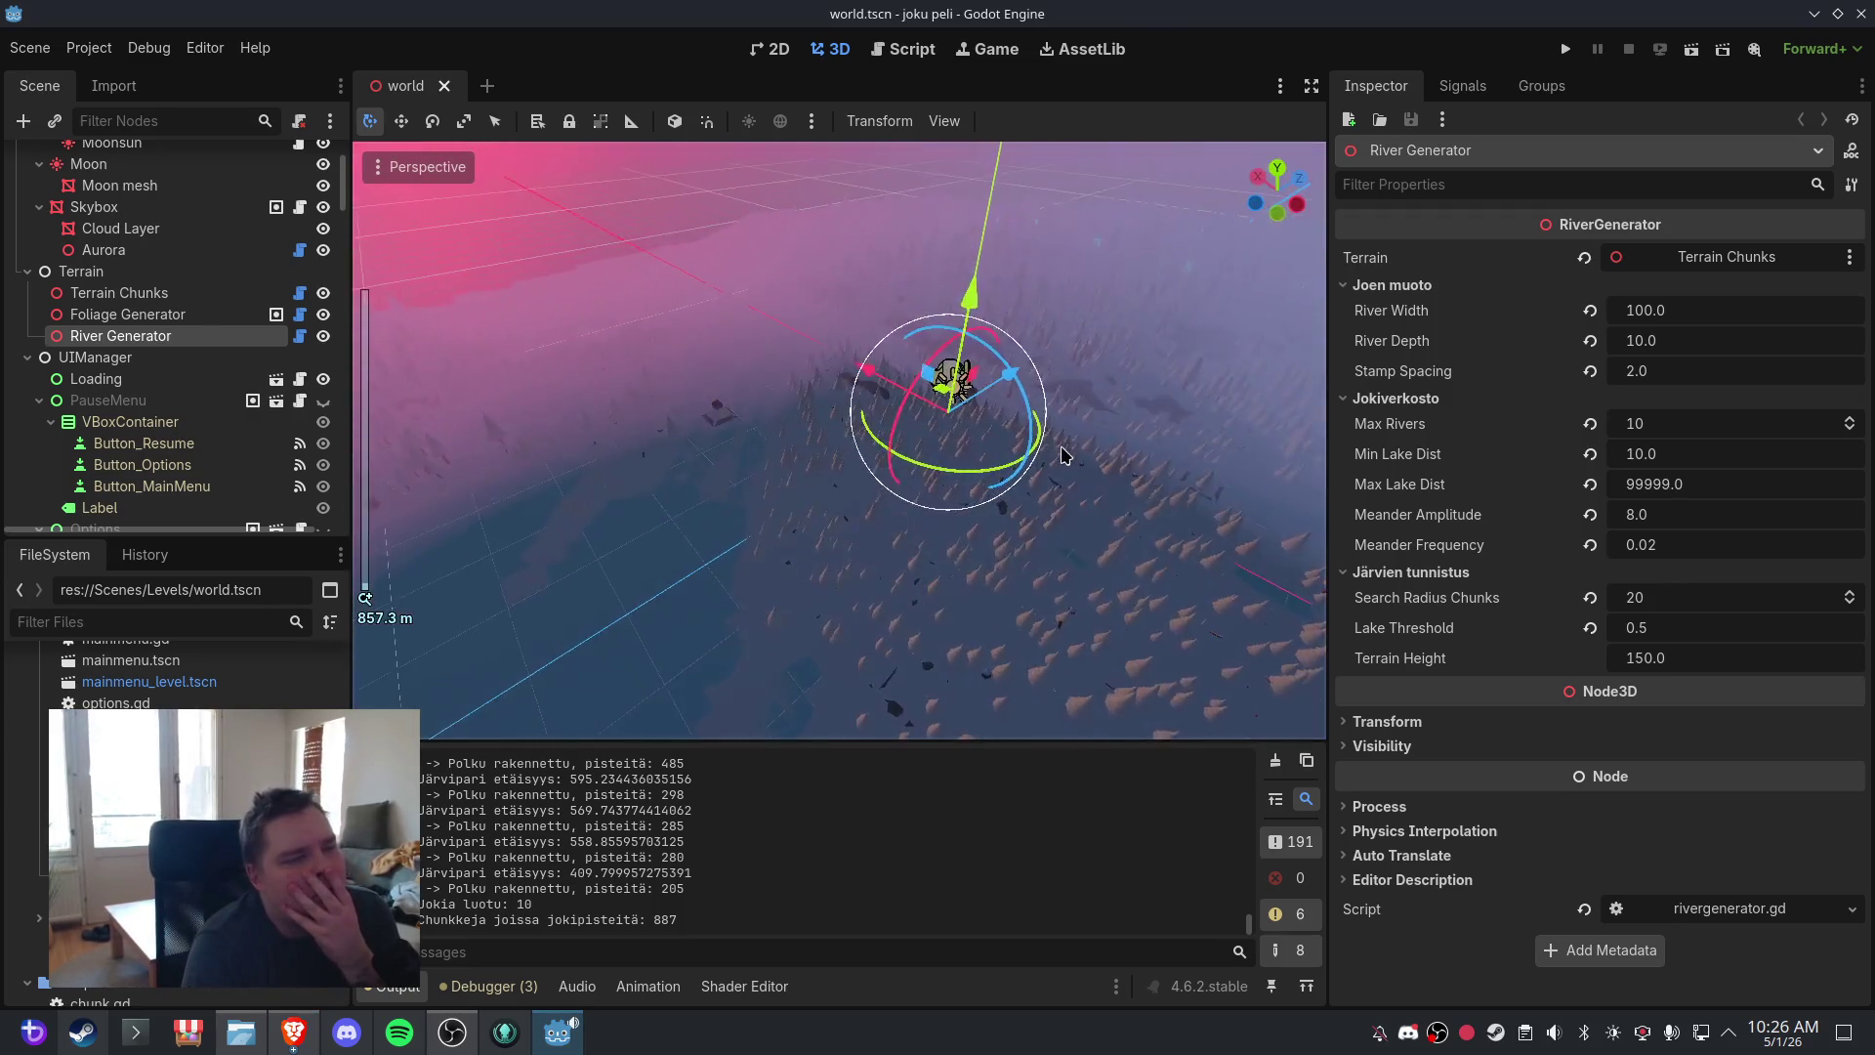
scroll(971, 437, "up", 2)
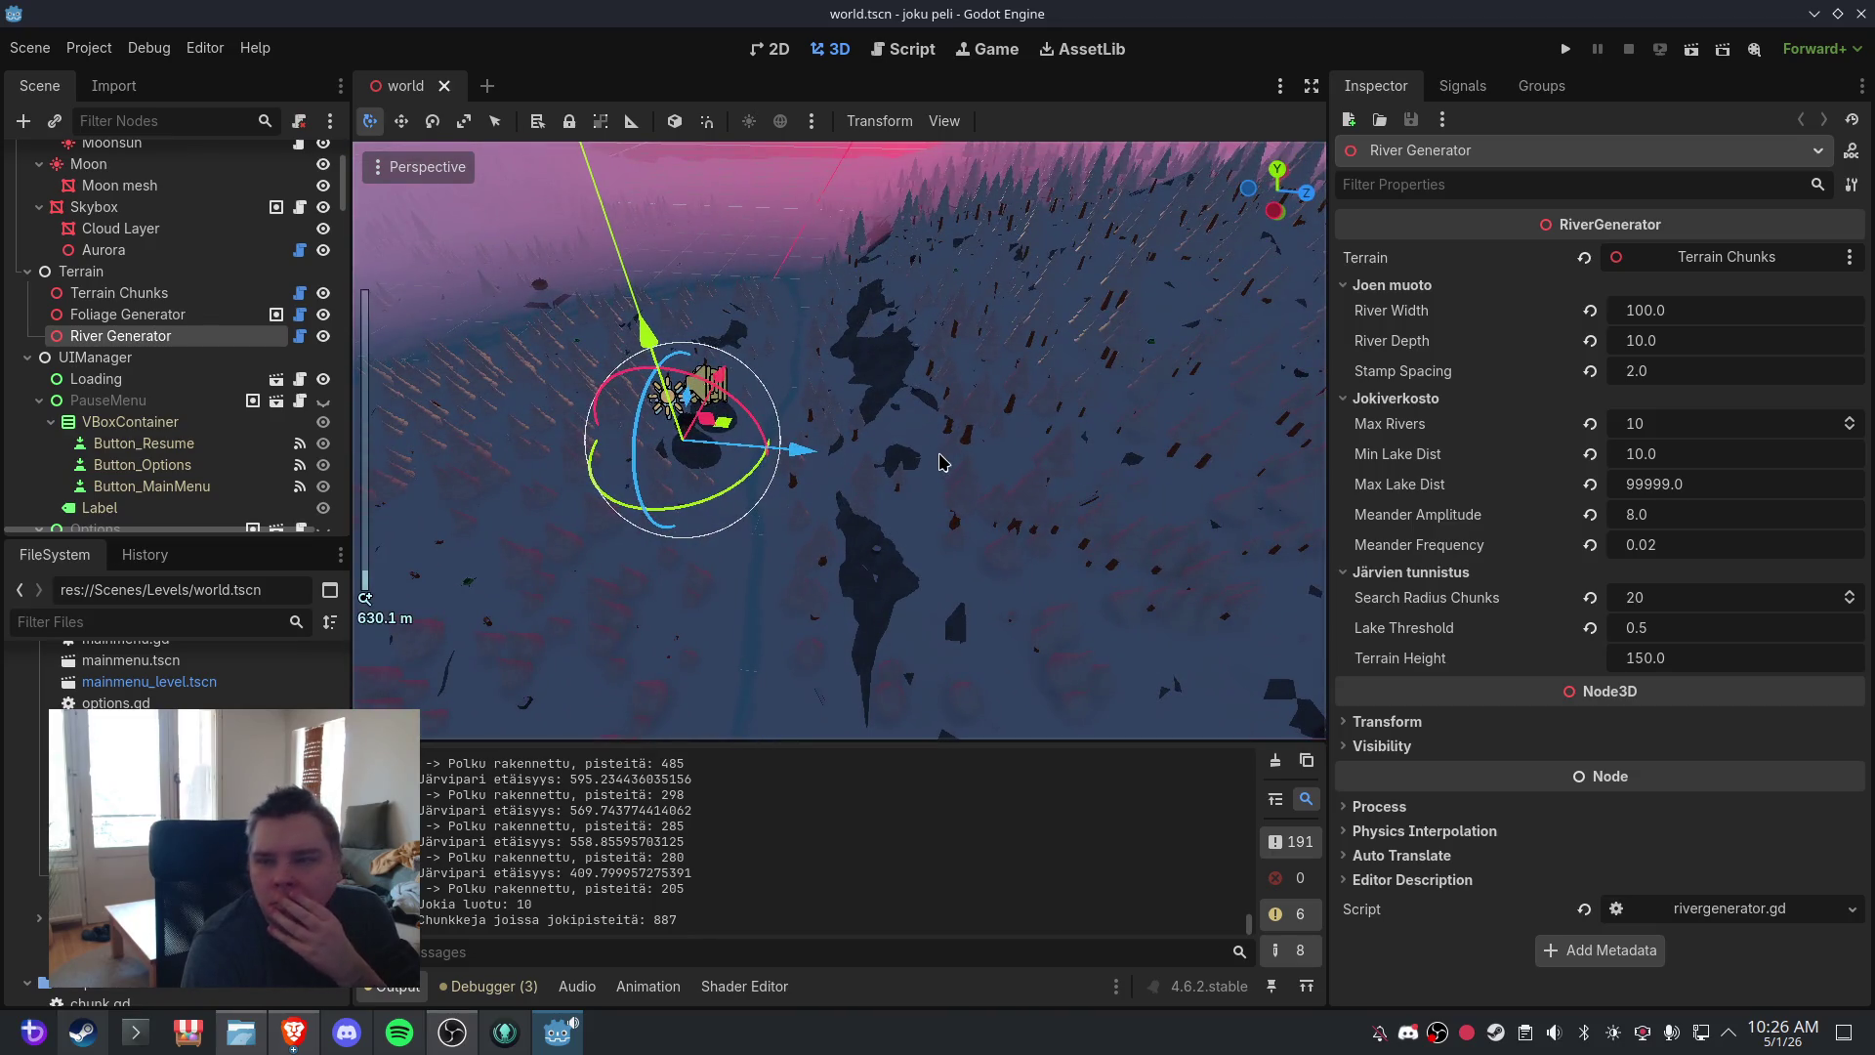
- Orbit and zoom around the forested channels, then switch to the Script workspace
left_click_drag(942, 461, 972, 445)
left_click_drag(851, 472, 850, 483)
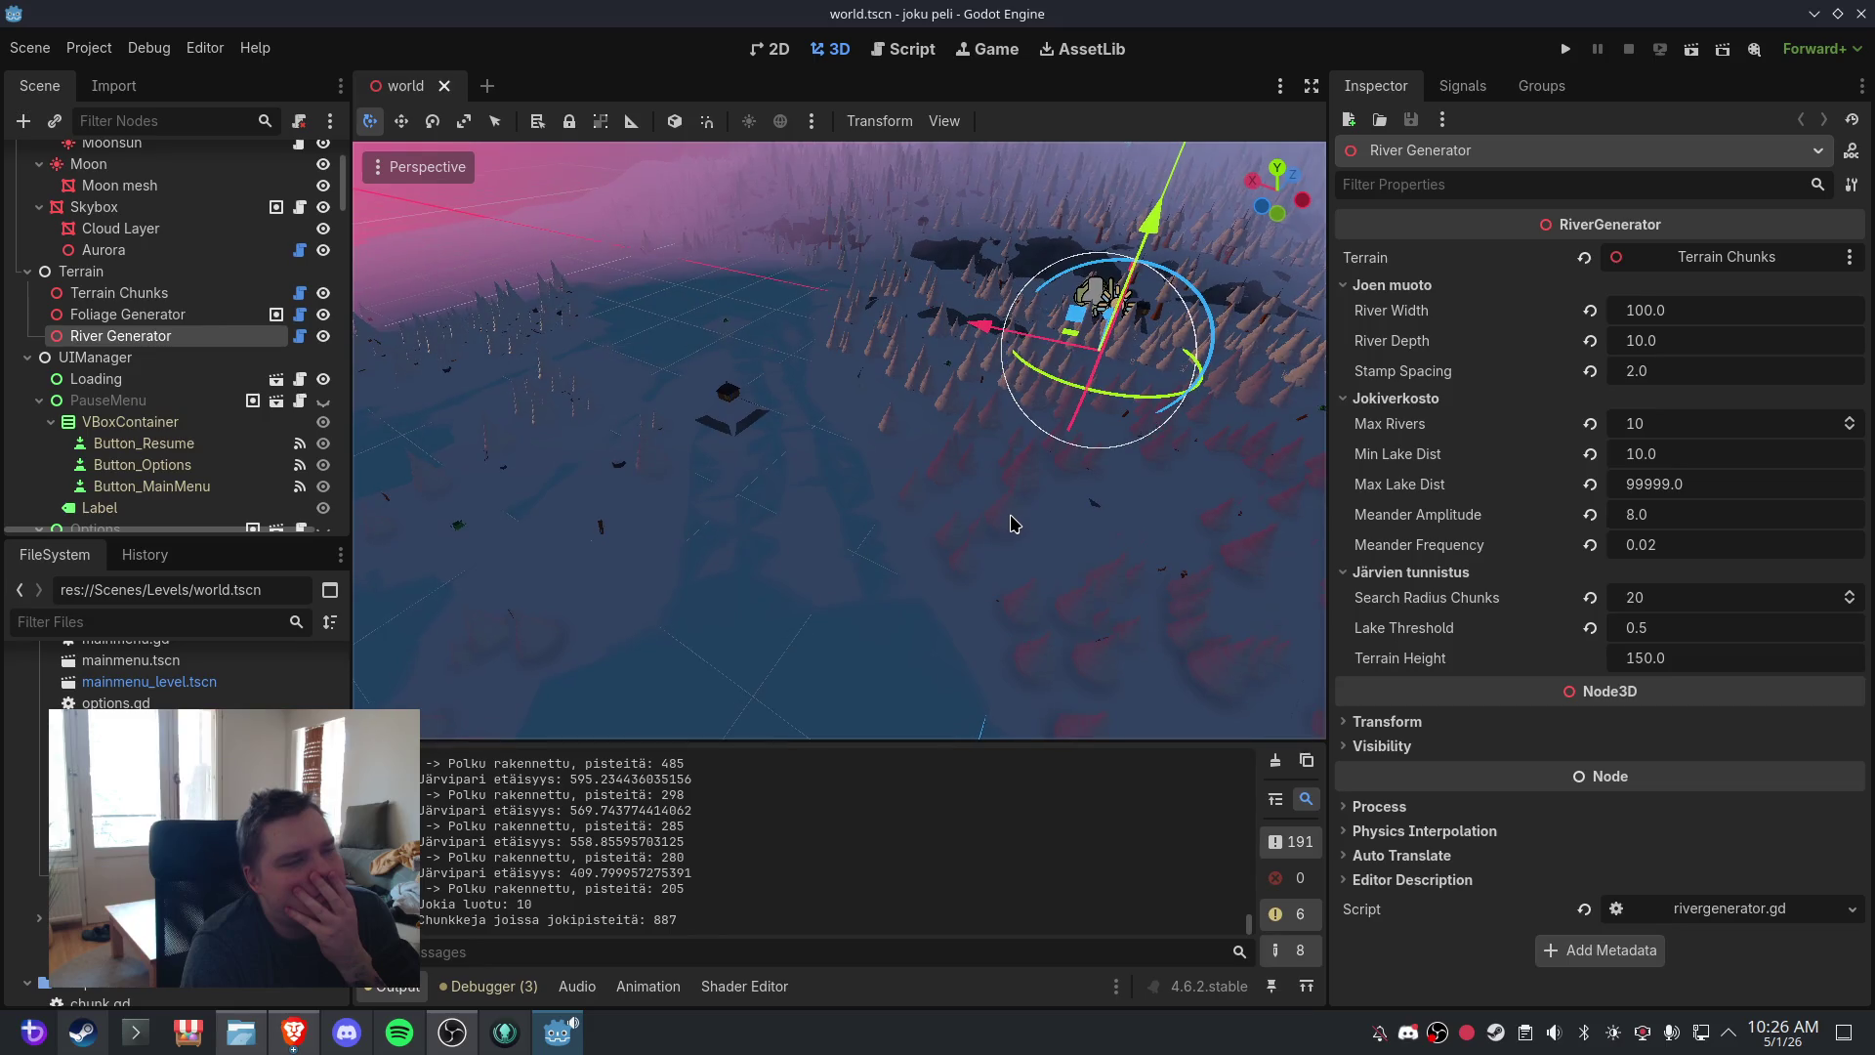
scroll(1006, 522, "up", 5)
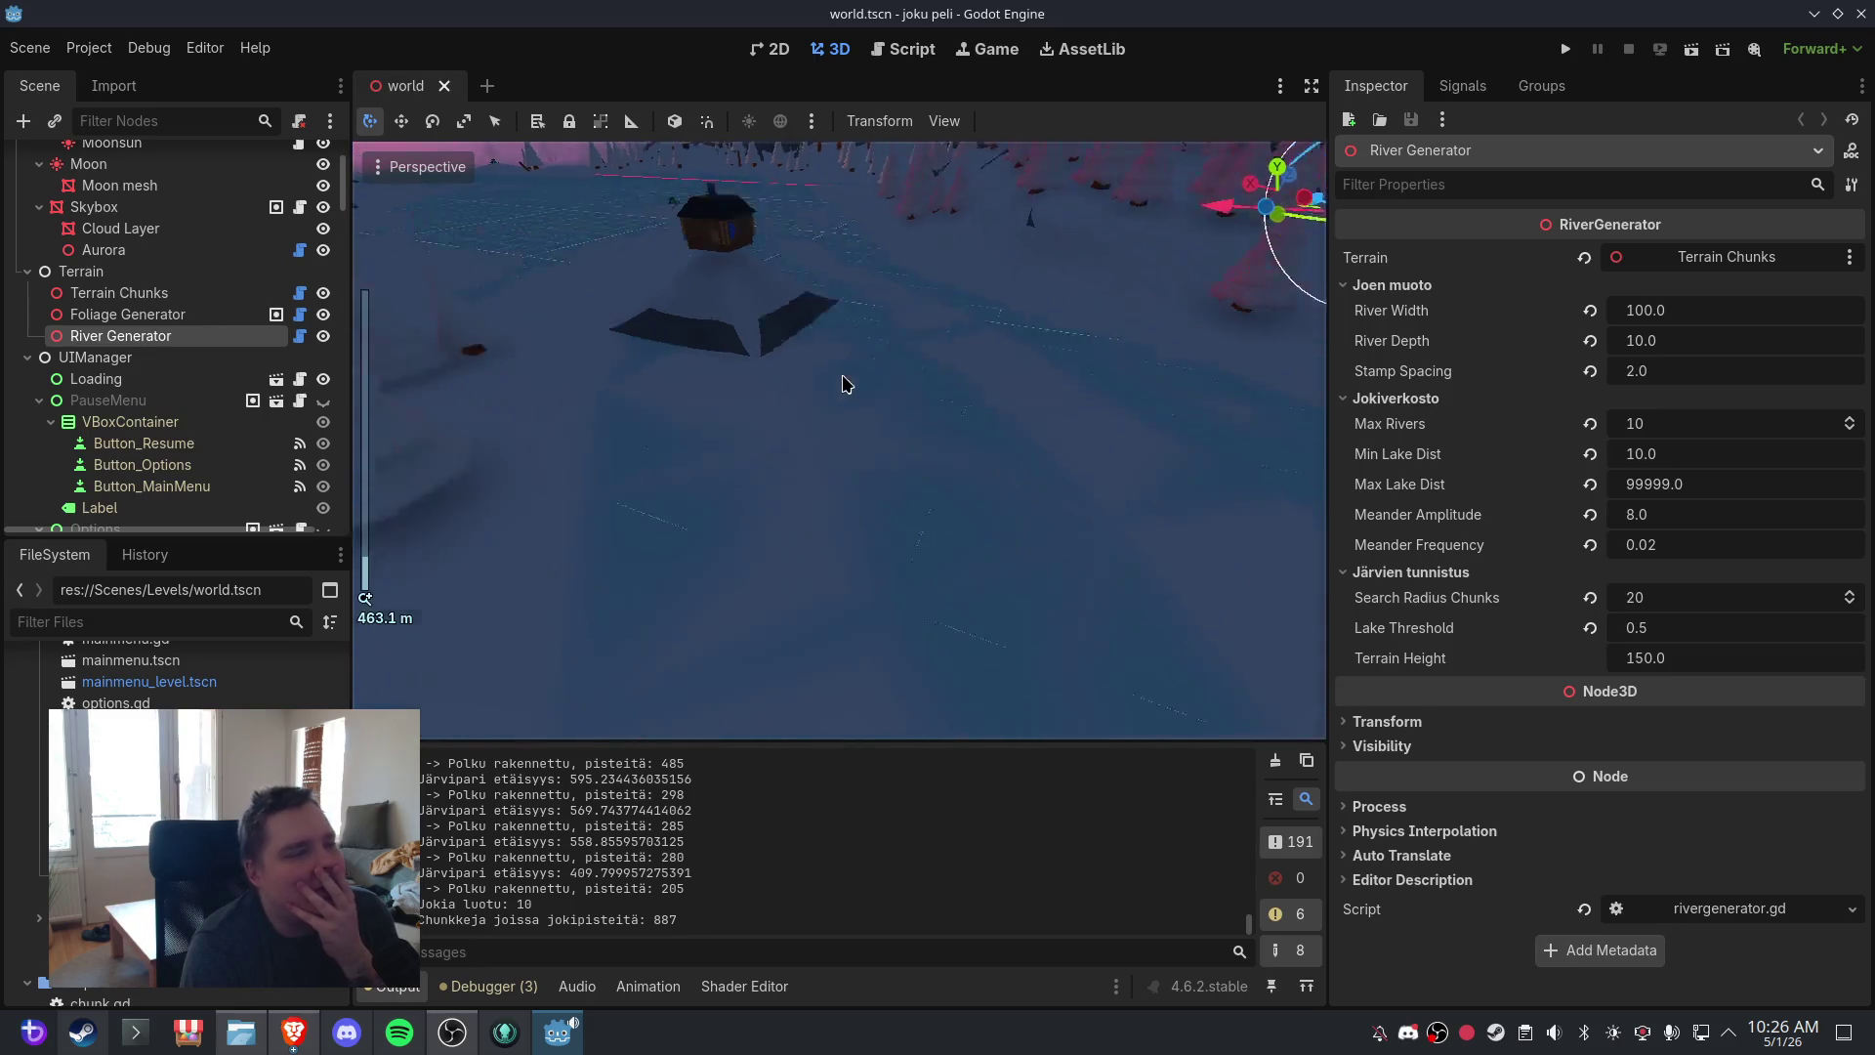
scroll(819, 399, "up", 3)
scroll(816, 401, "down", 3)
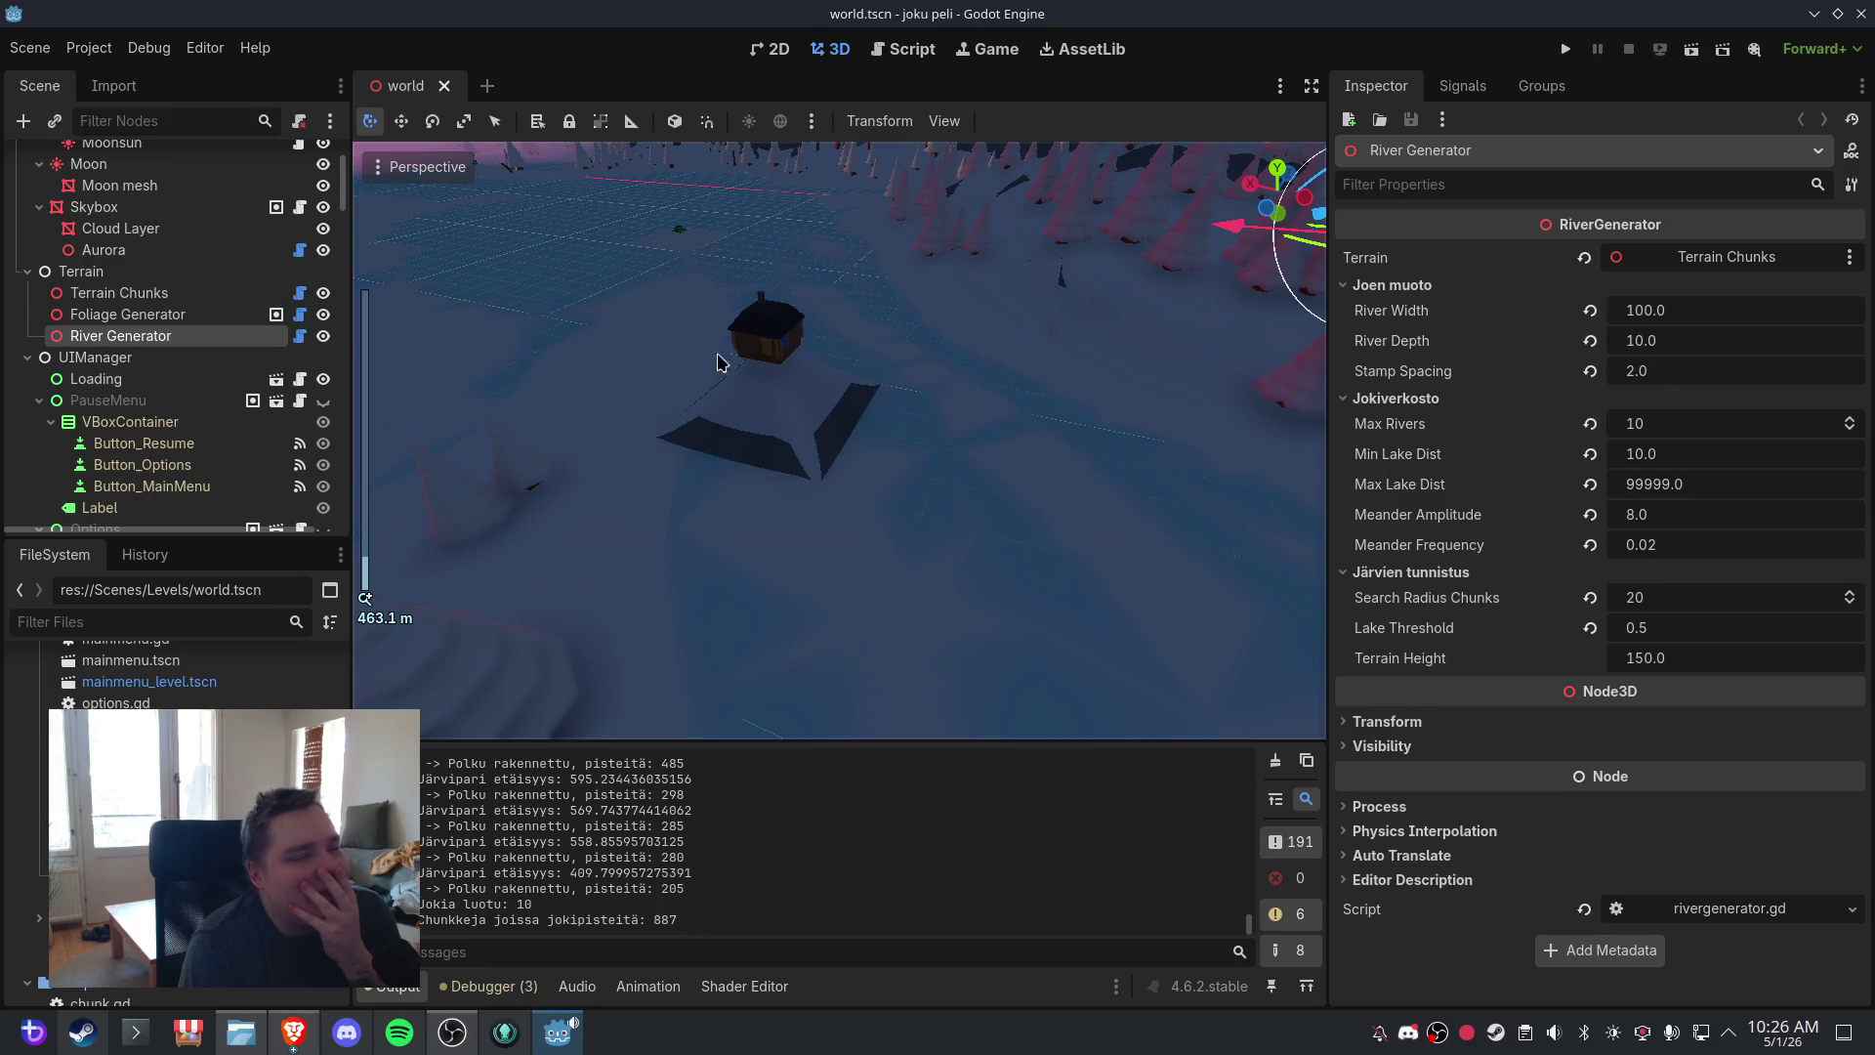
scroll(1046, 502, "down", 6)
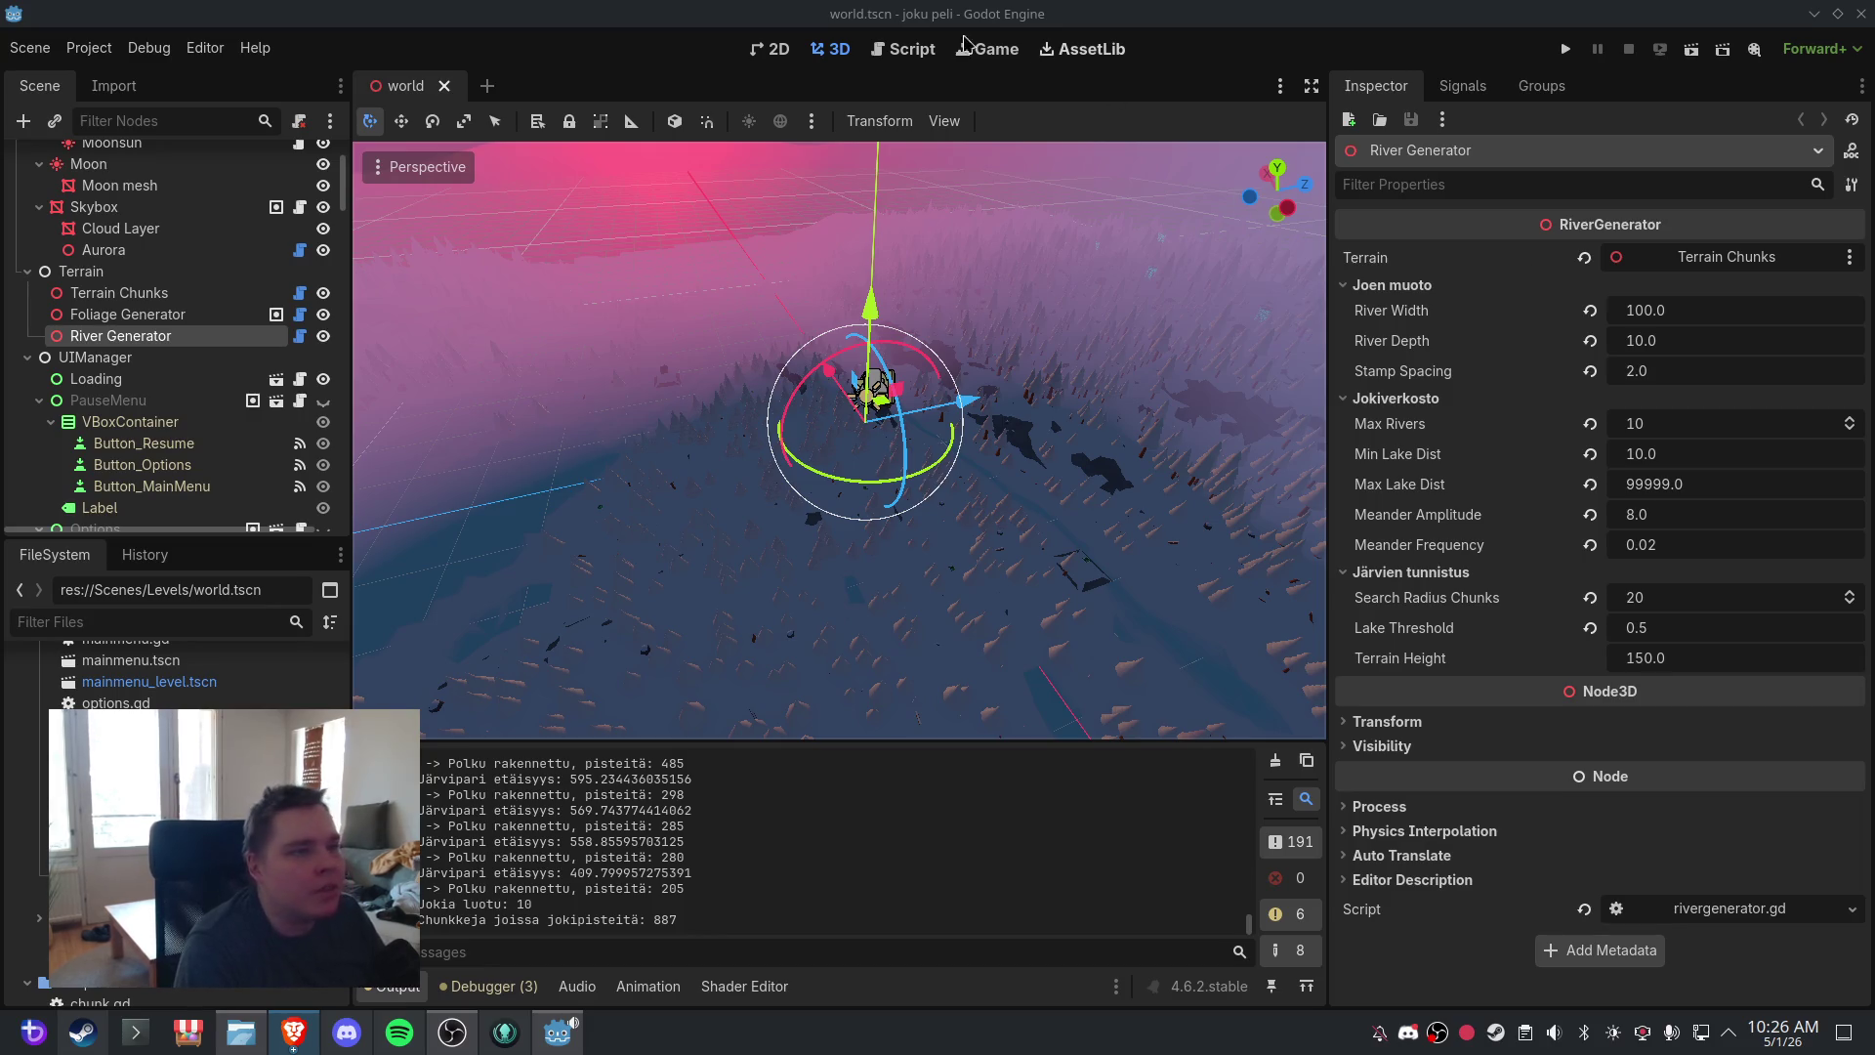
left_click(869, 53)
- Open rivergenerator.gd from the script list in the code editor
scroll(429, 222, "up", 3)
left_click(416, 228)
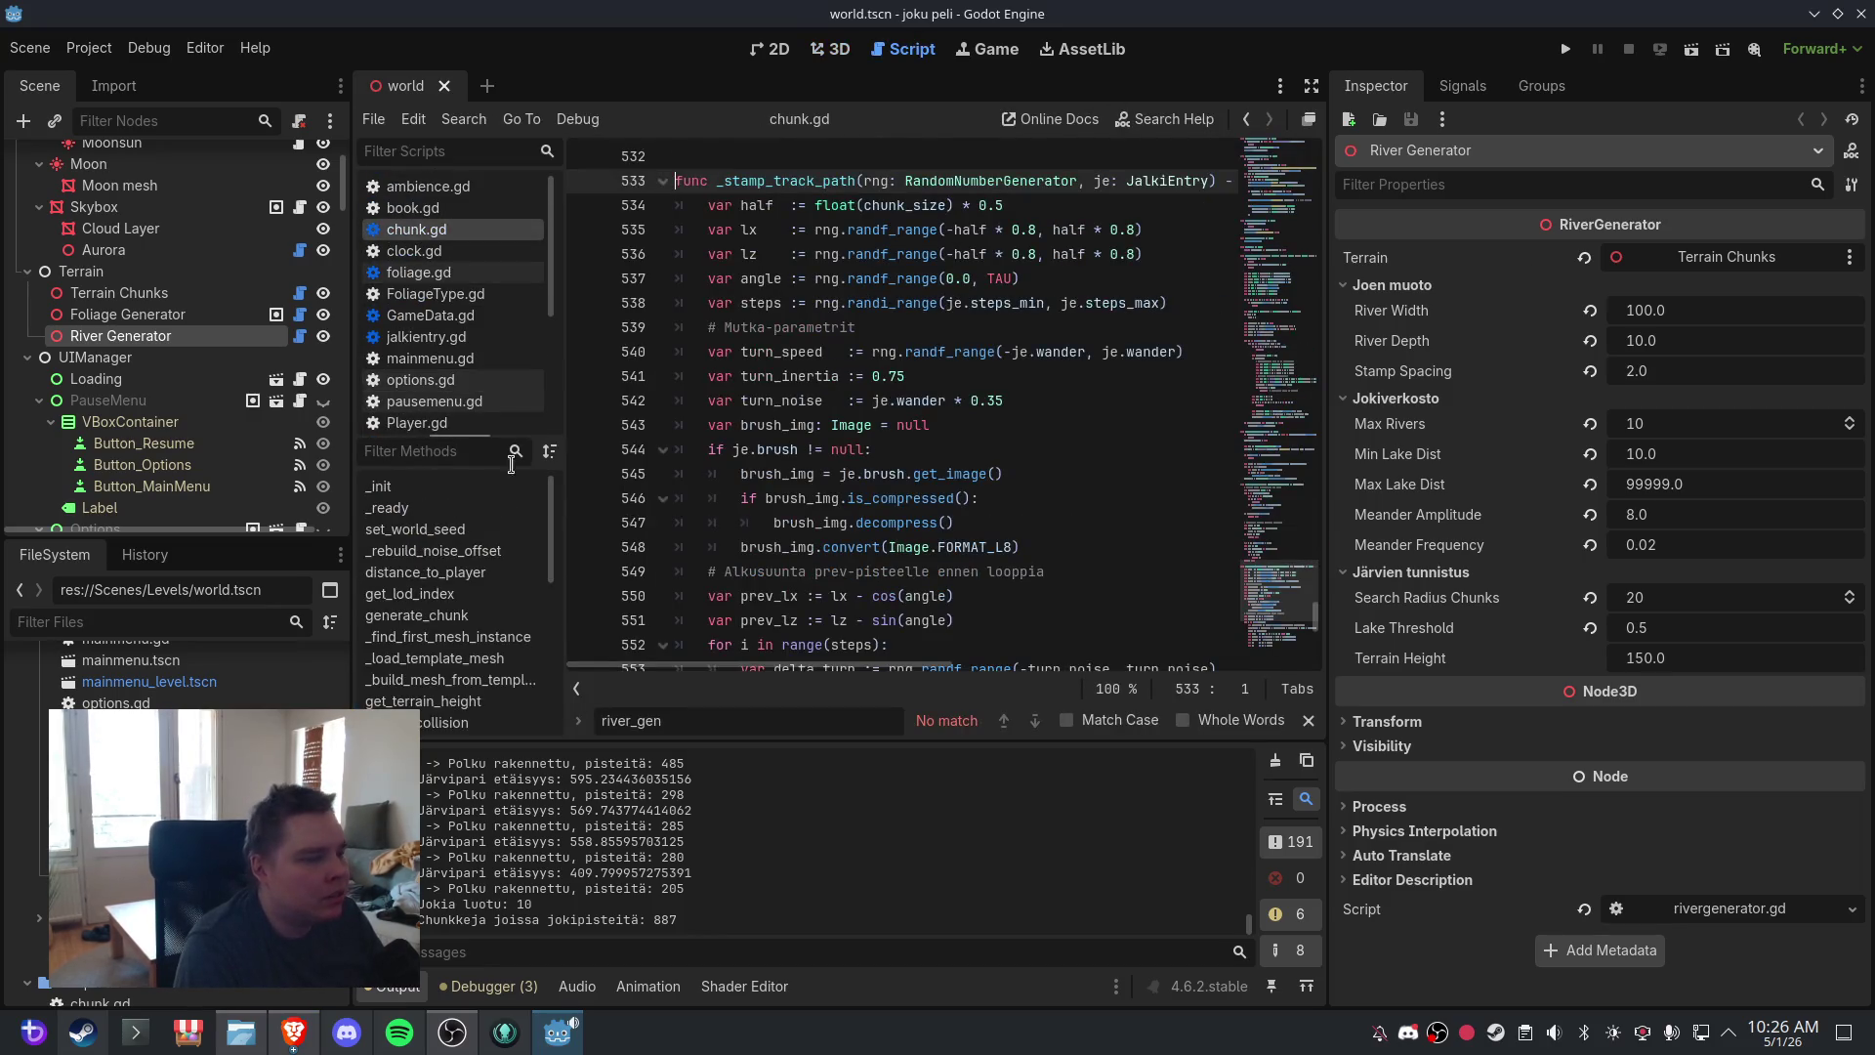
scroll(482, 665, "up", 5)
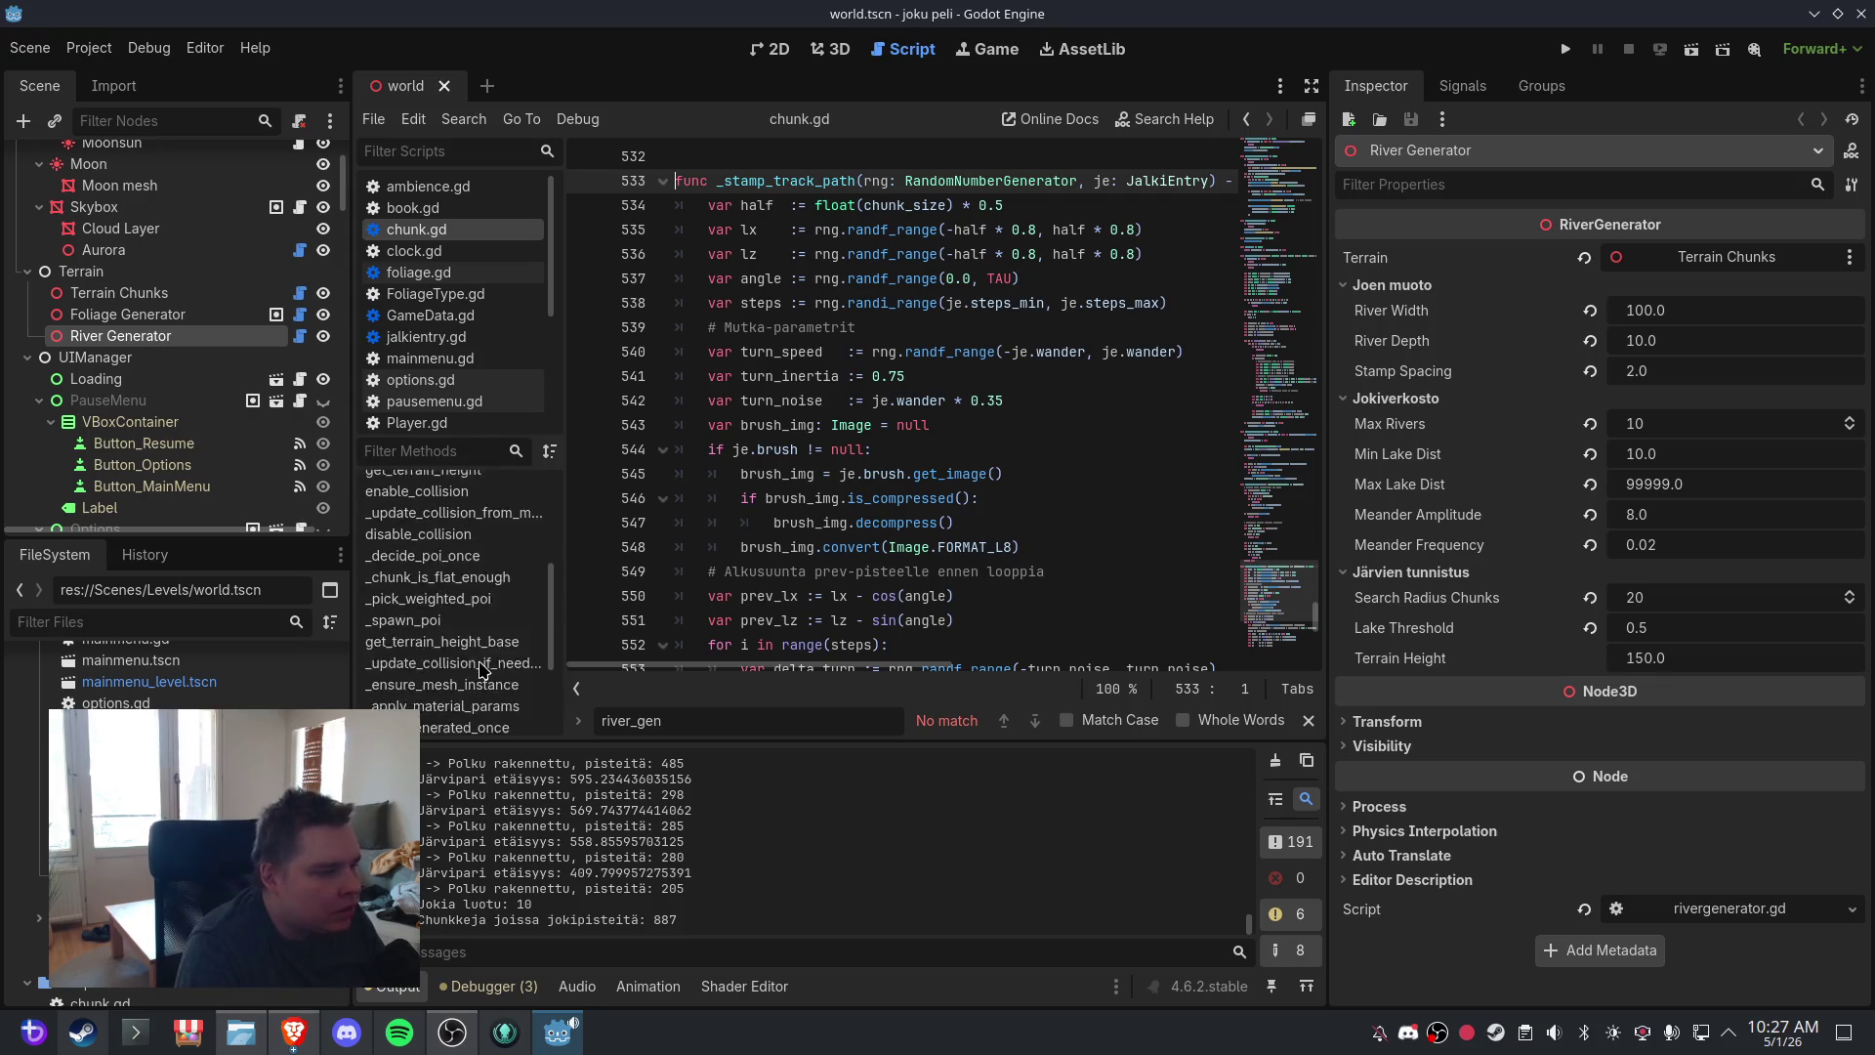
scroll(481, 667, "up", 2)
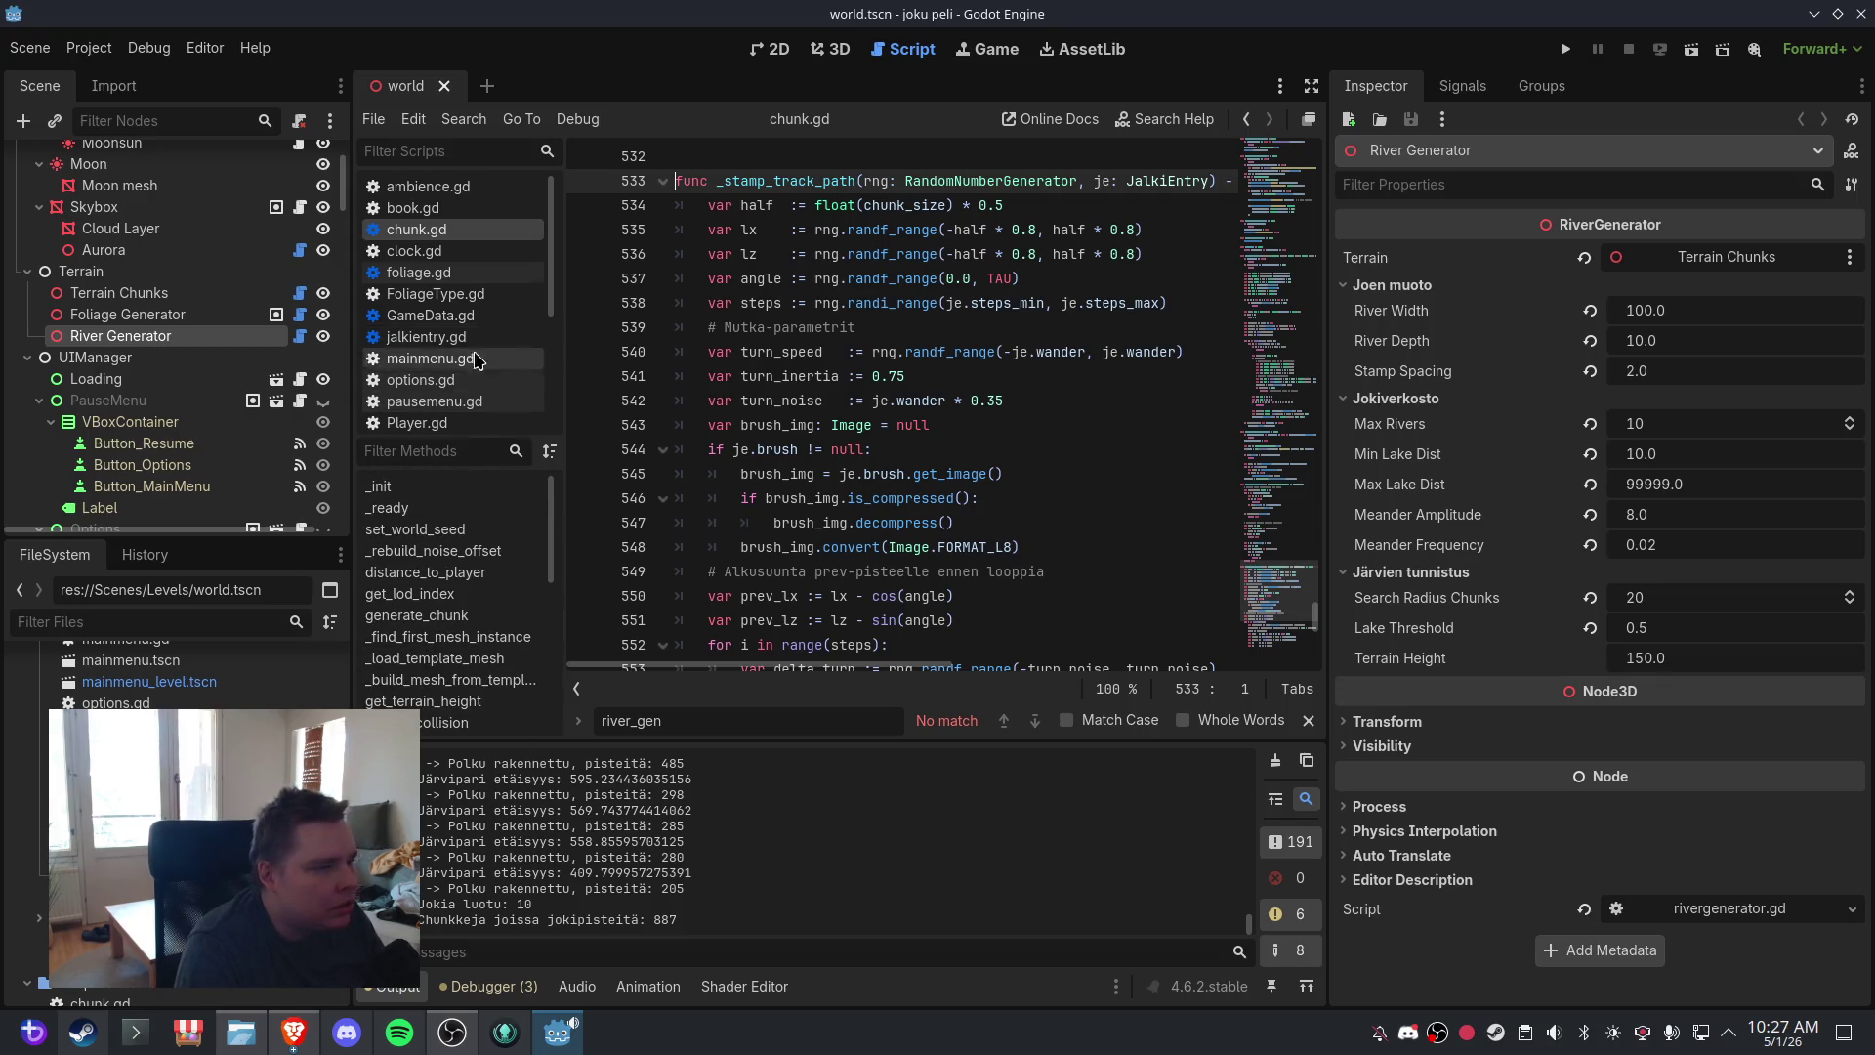
scroll(484, 381, "down", 2)
left_click(489, 414)
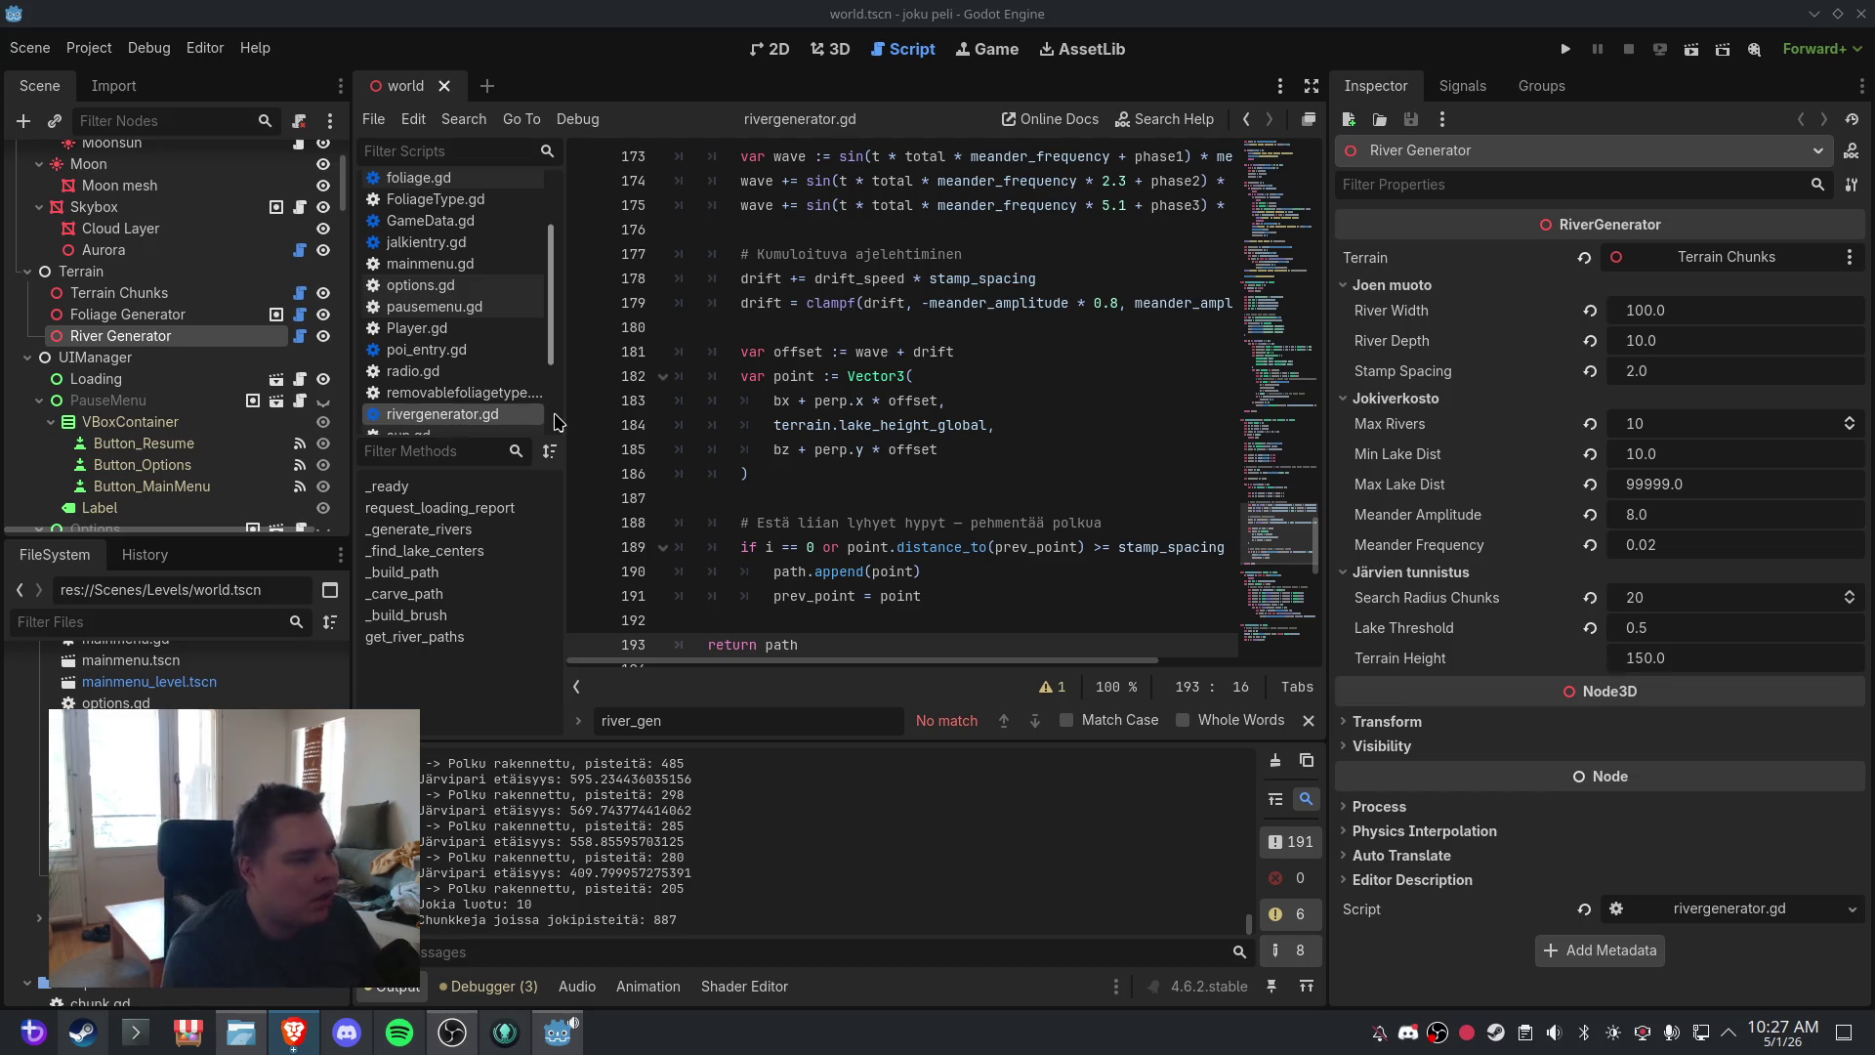
- Paste the lake-pairing river loop at the script's end and clear the leftover river_gen search text
scroll(836, 528, "down", 10)
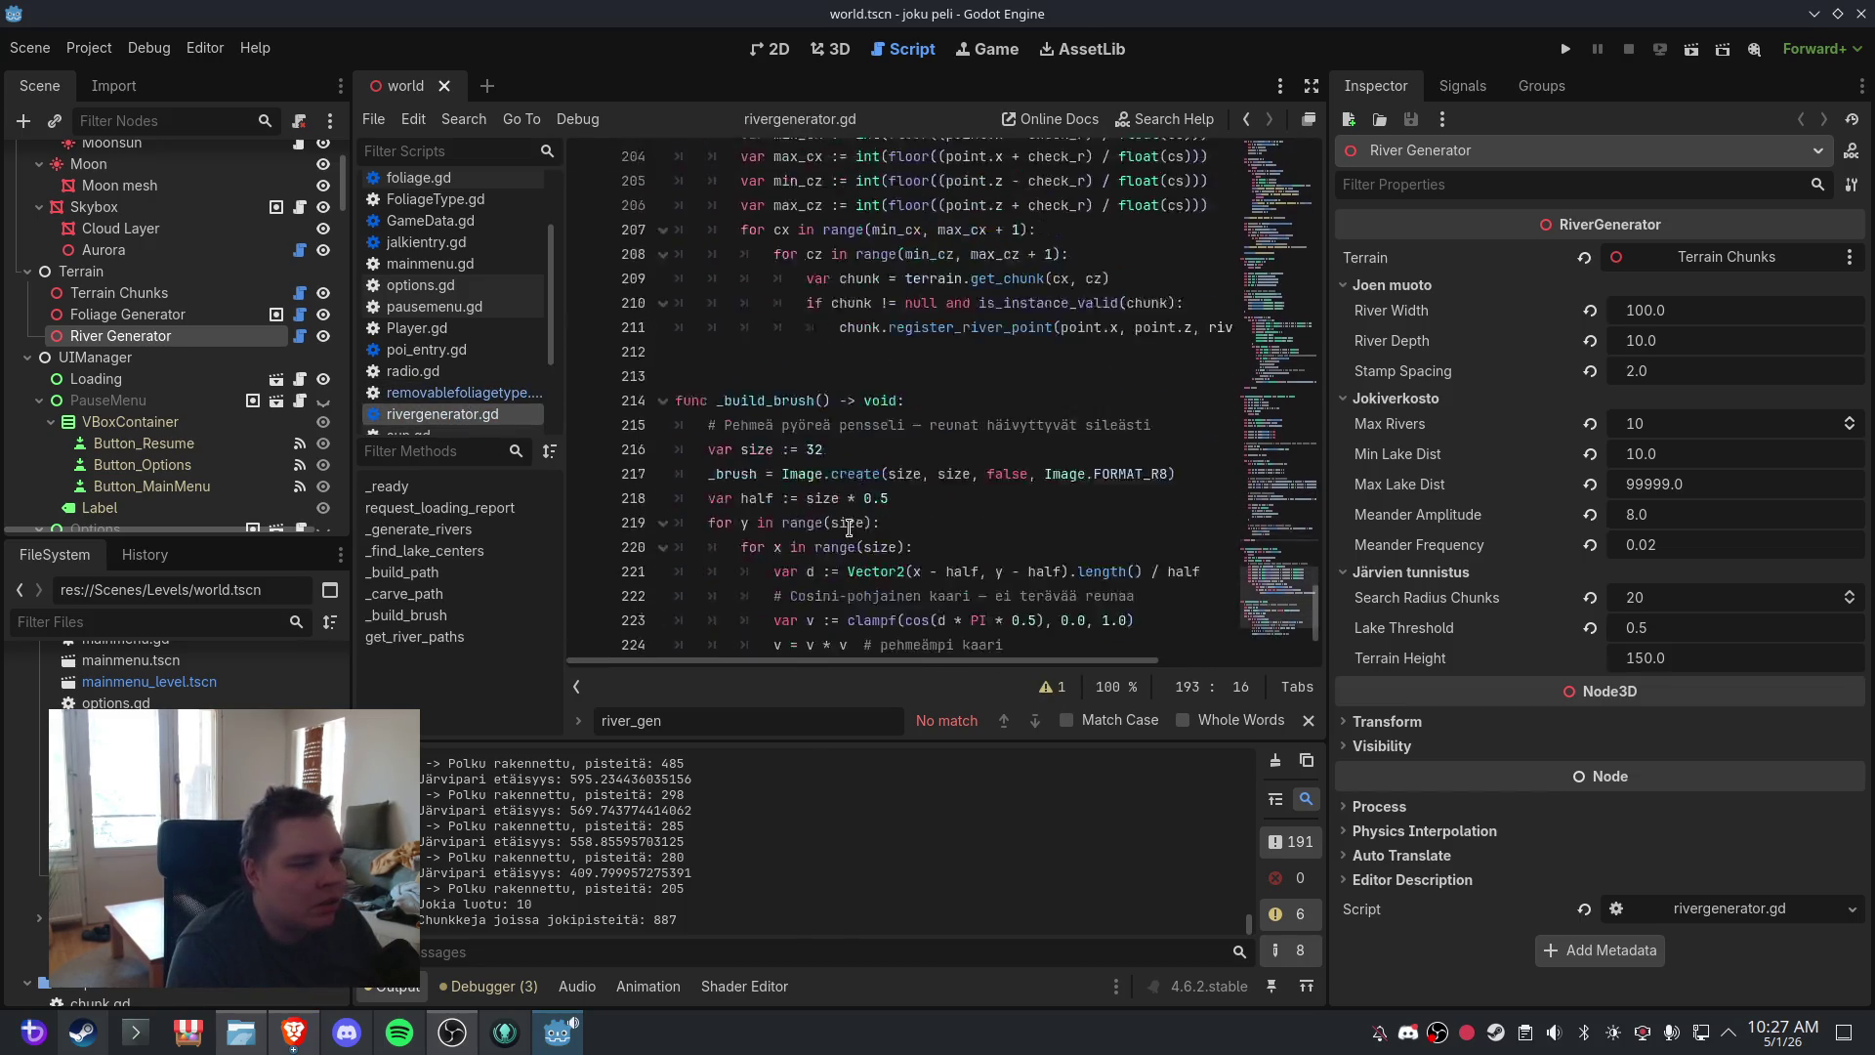
left_click(818, 637)
key("ctrl+v")
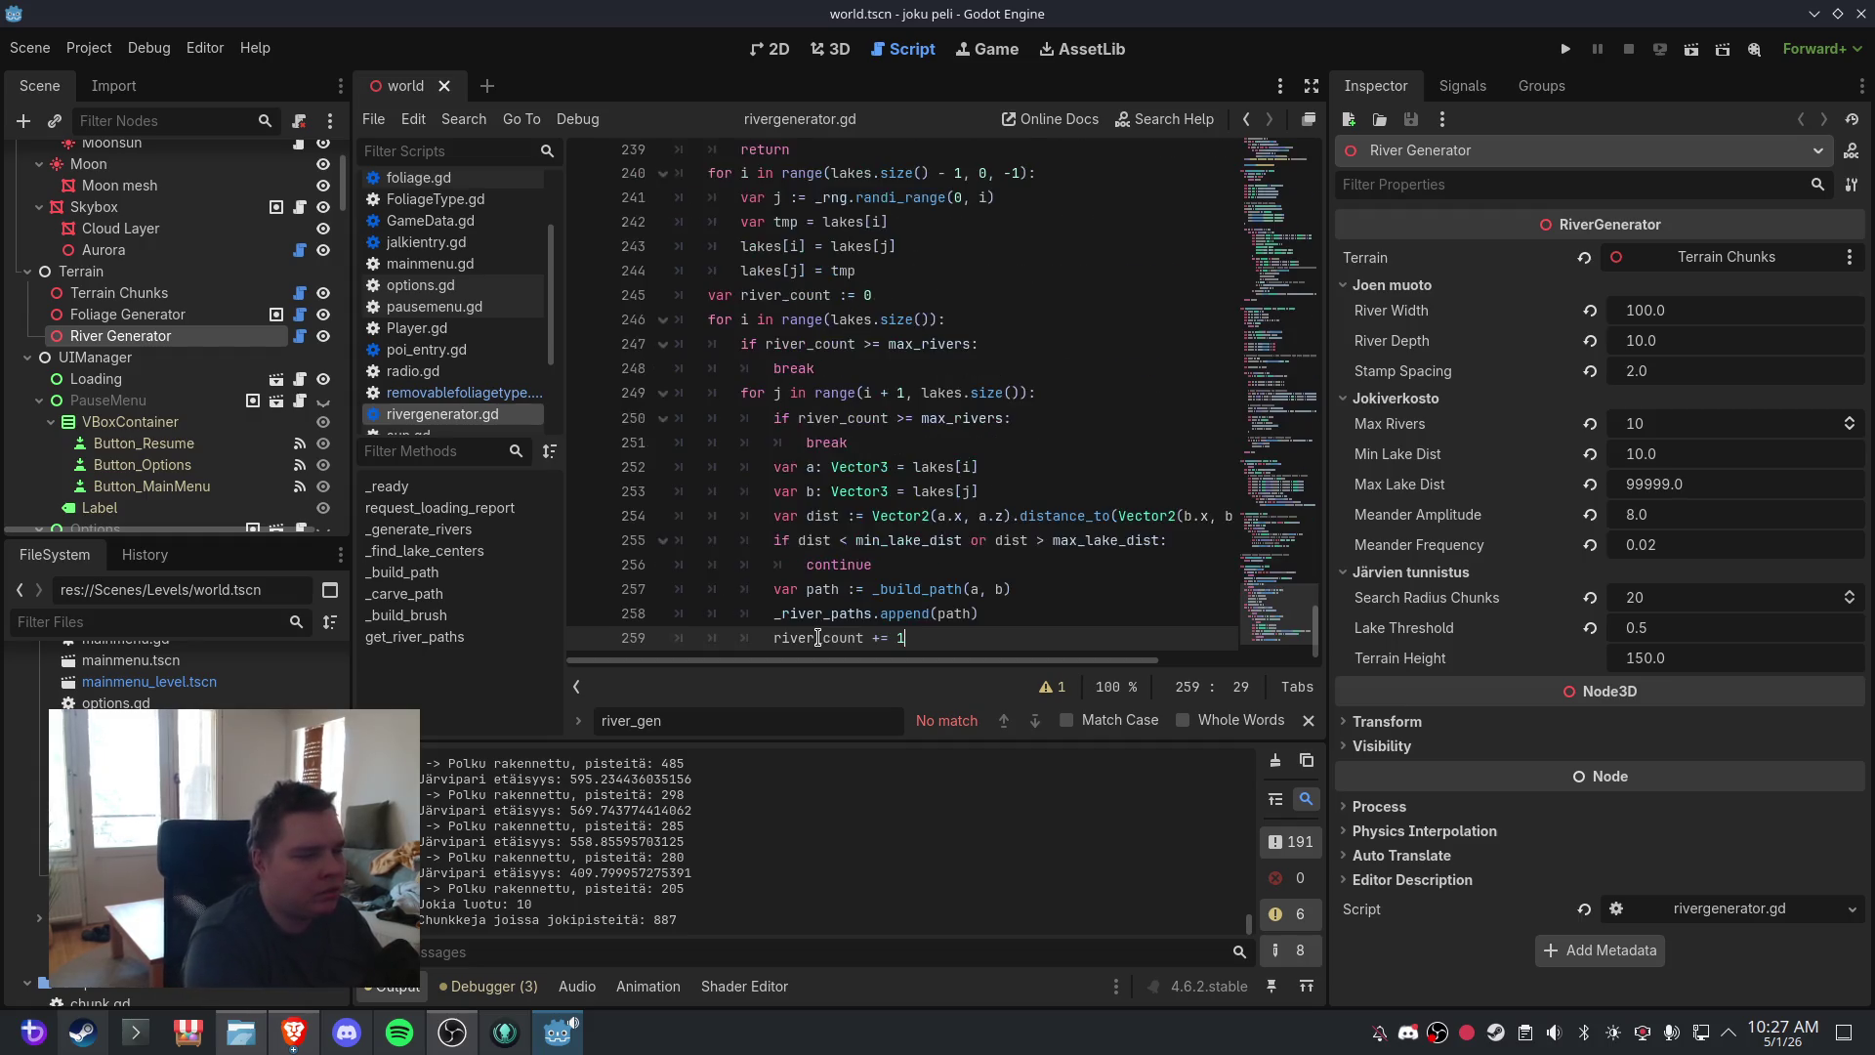
double_click(747, 712)
key("BackSpace")
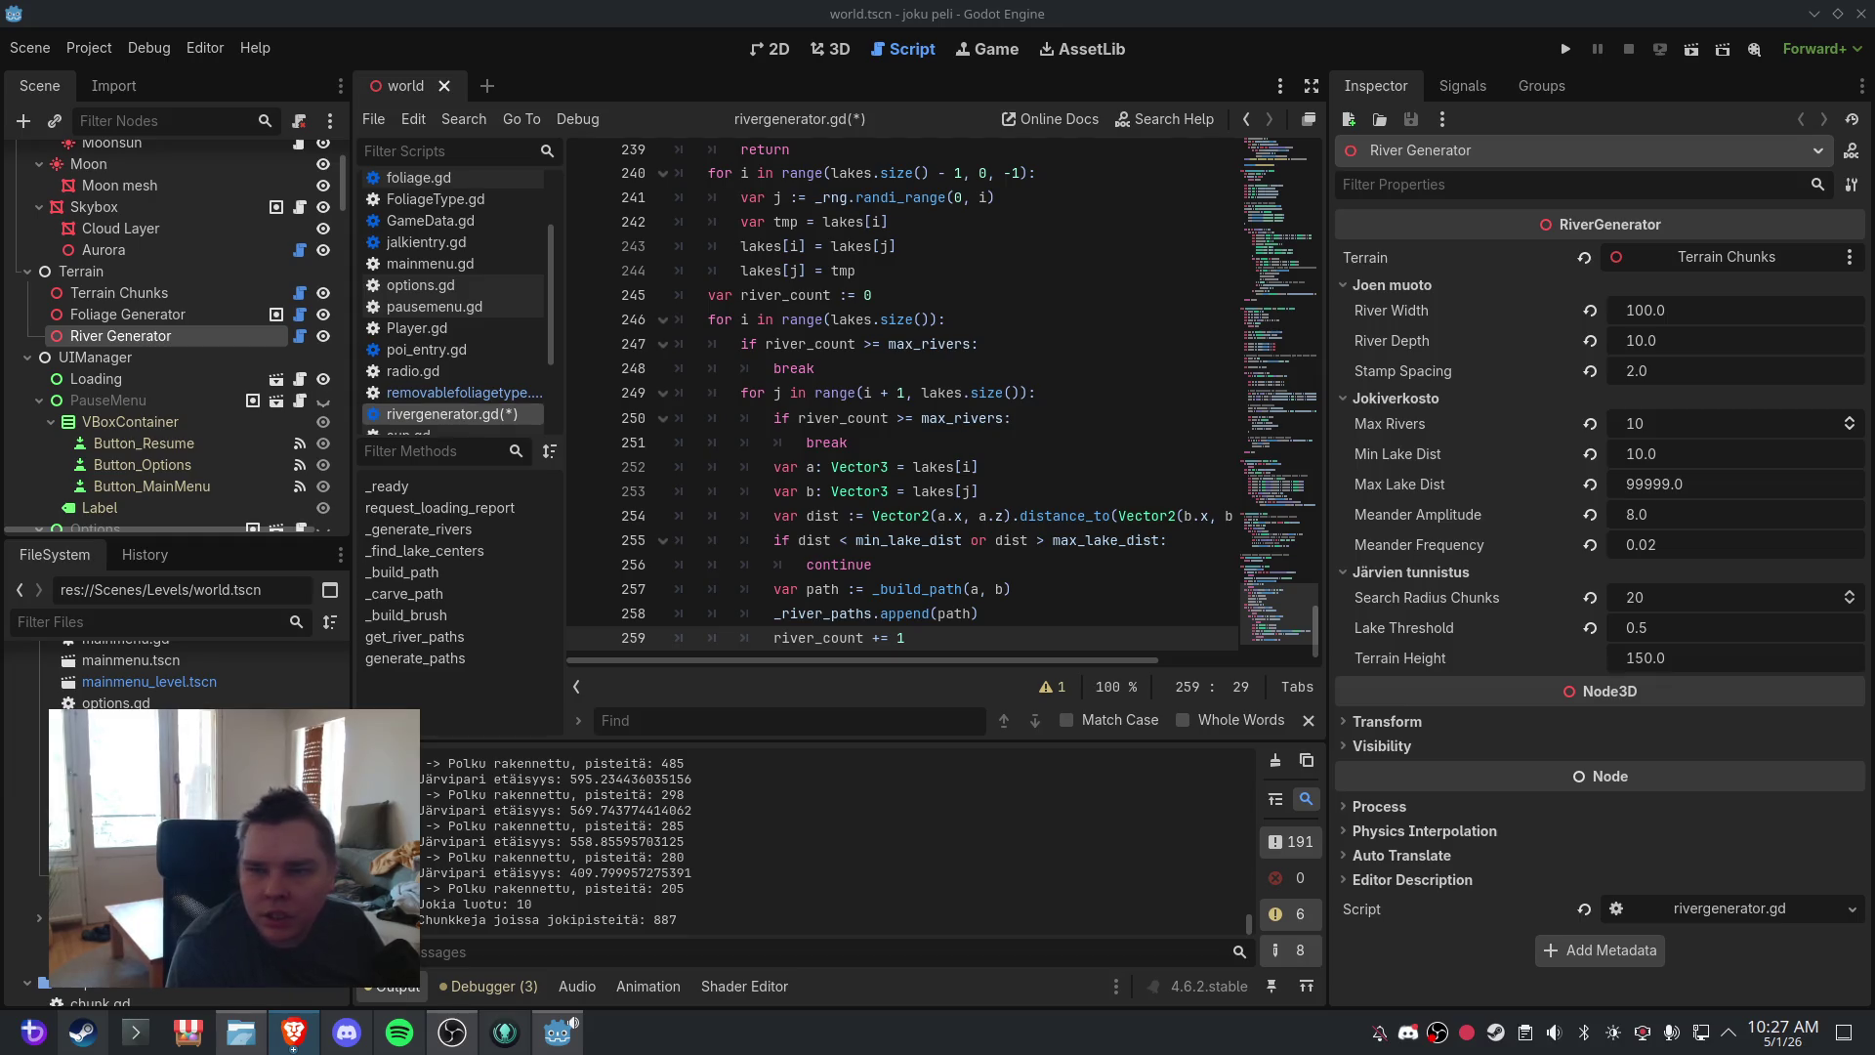
- Paste the apply_to_chunk function below the river loop and go to flagged line 267
key("Return")
key("Return")
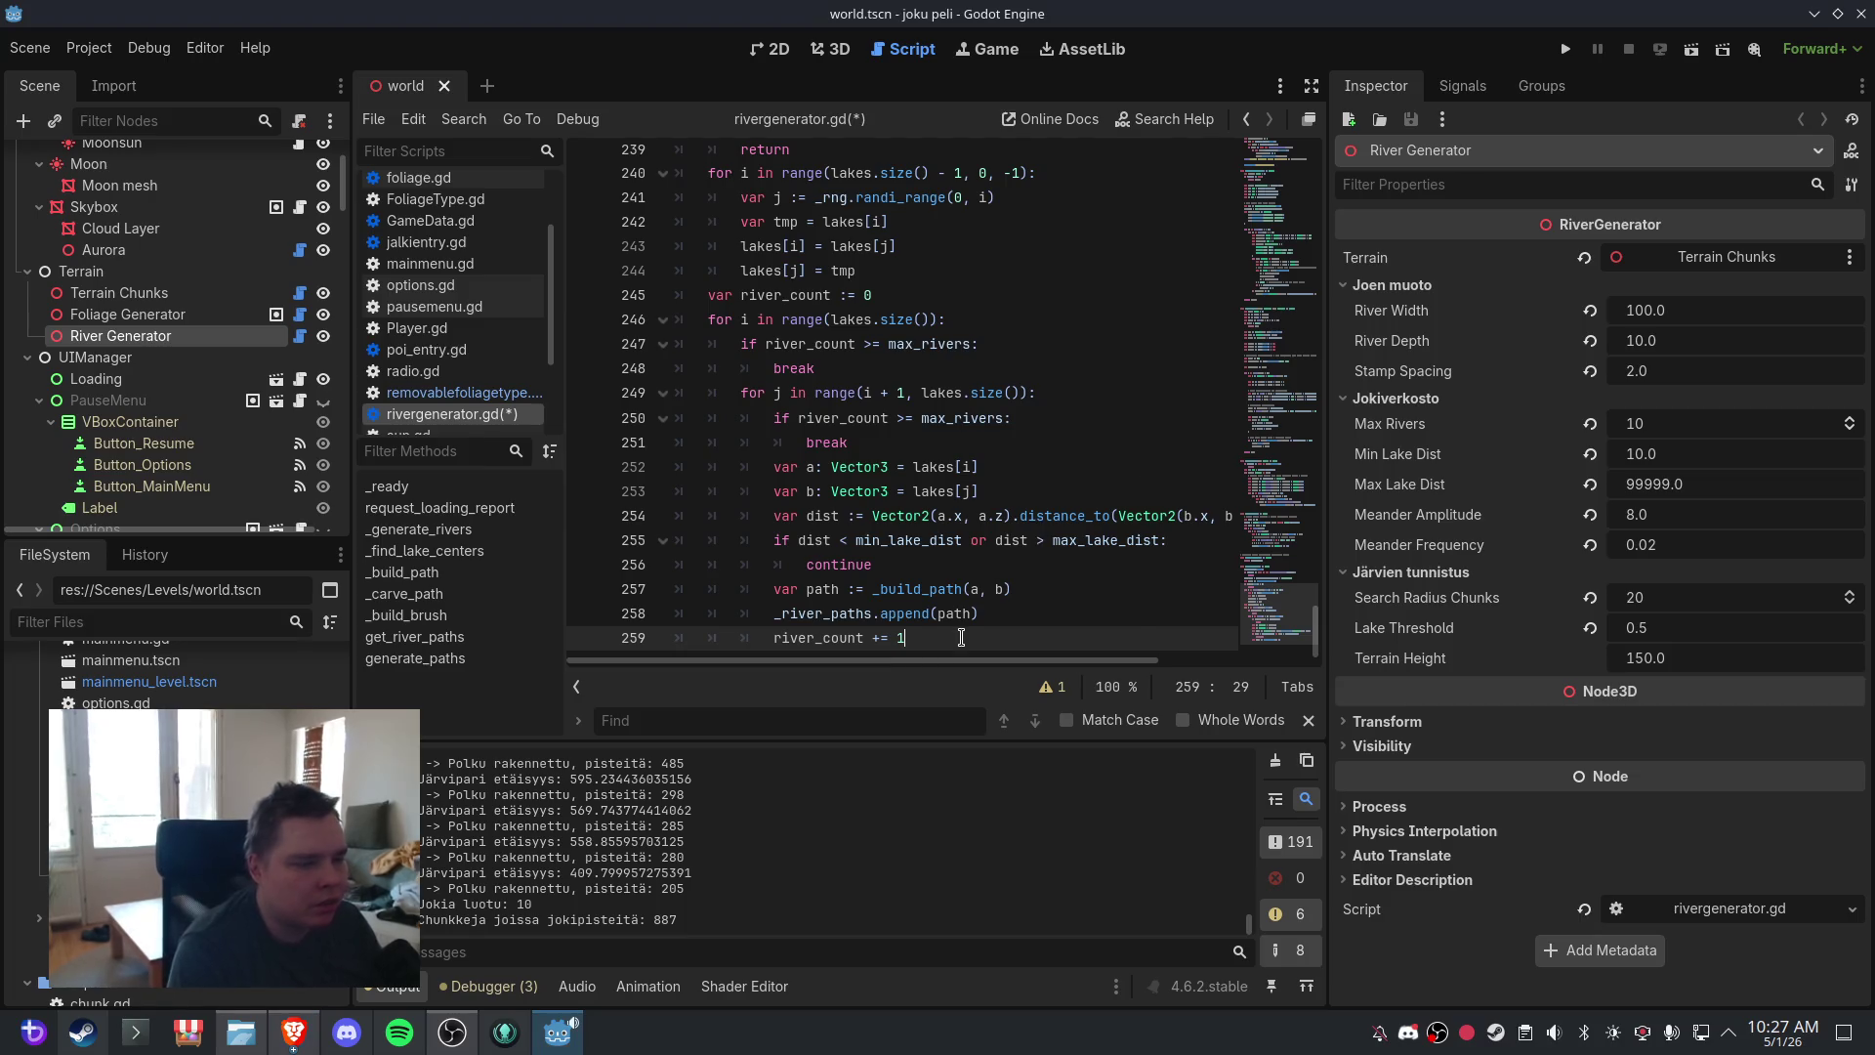
key("ctrl+v")
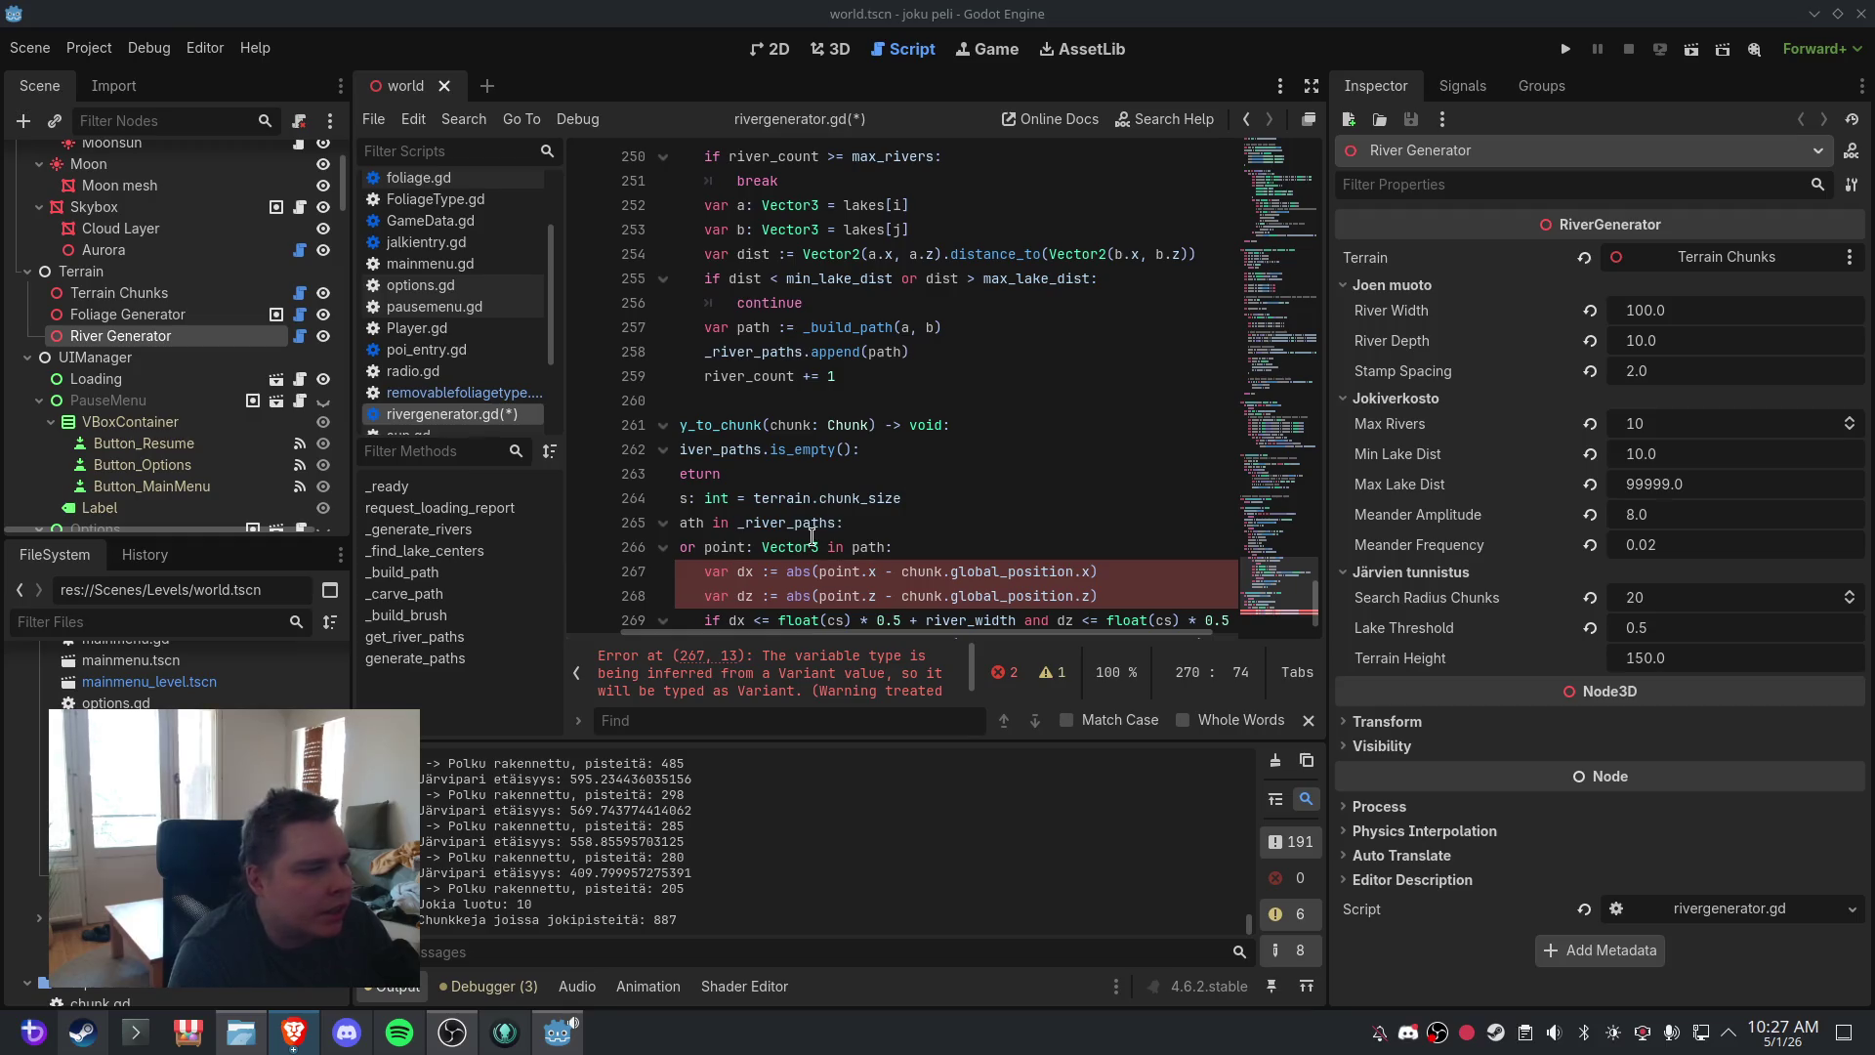
left_click(901, 572)
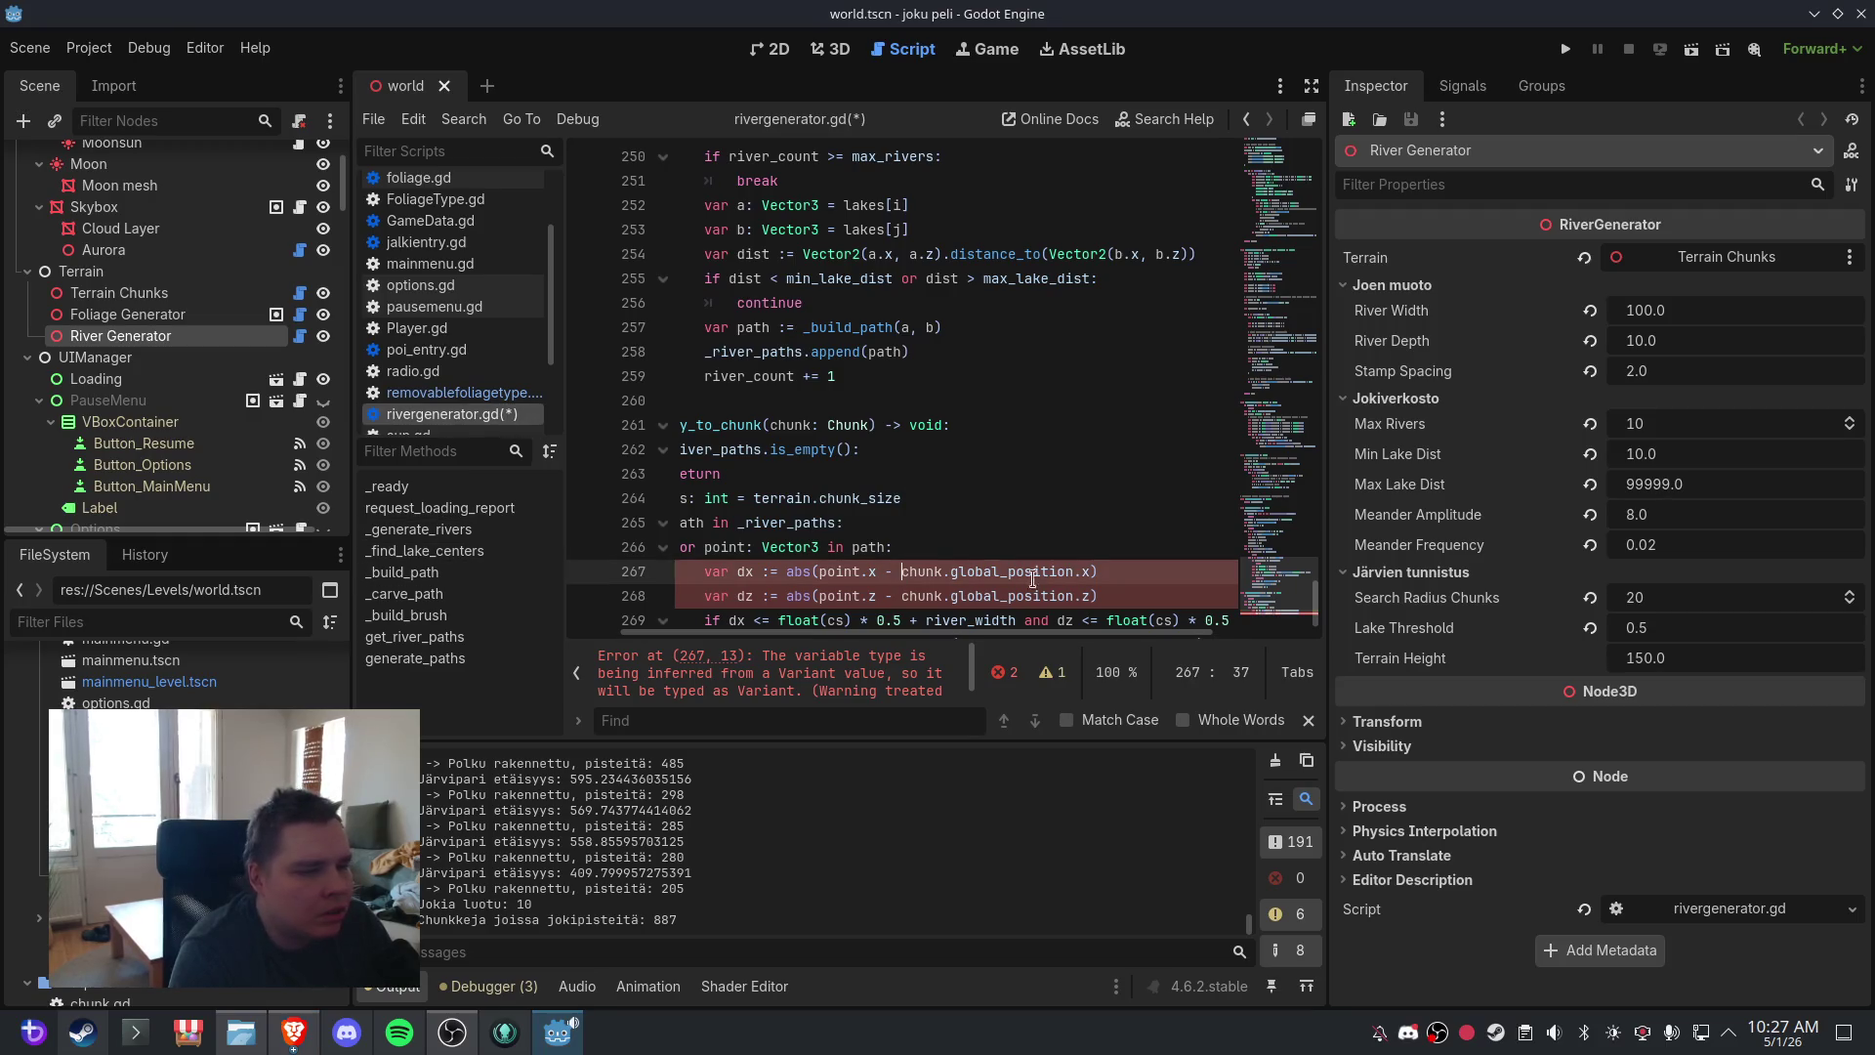
- Widen the code editor by dragging the editor/Inspector divider to the right
scroll(976, 576, "down", 1)
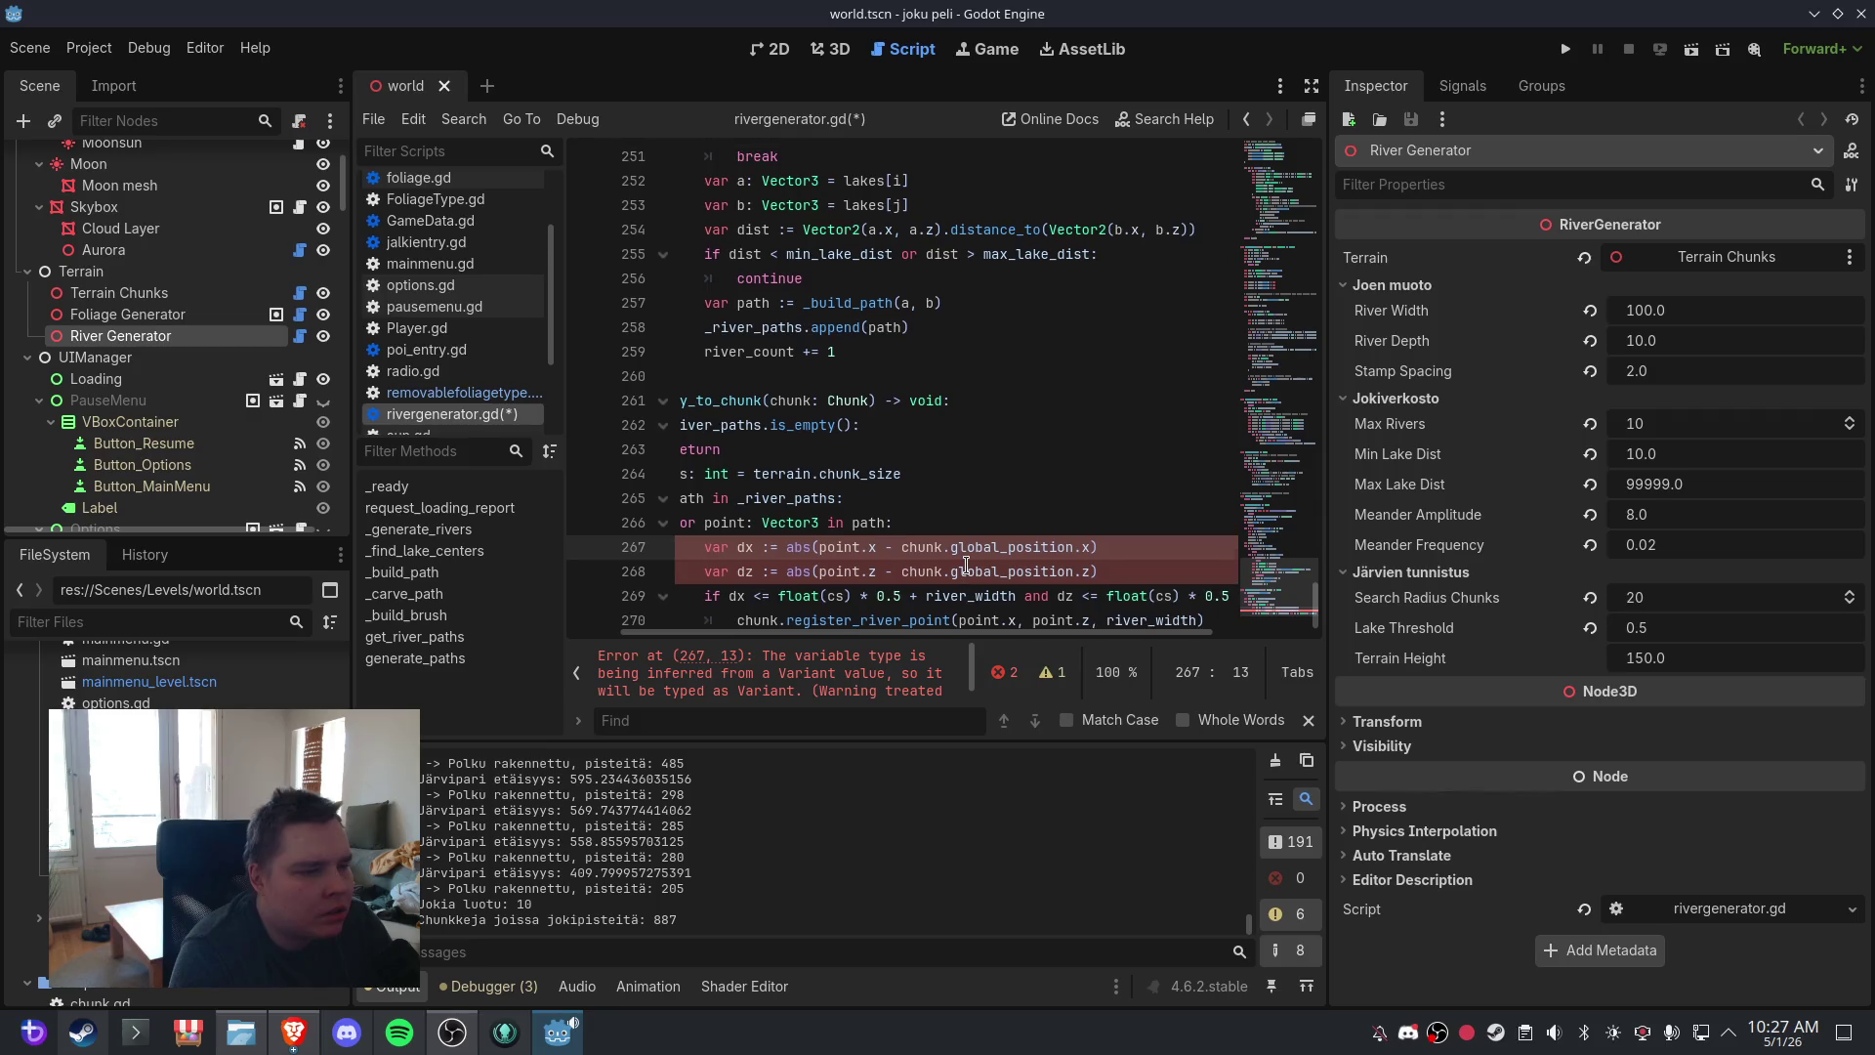
scroll(1124, 576, "left", 2)
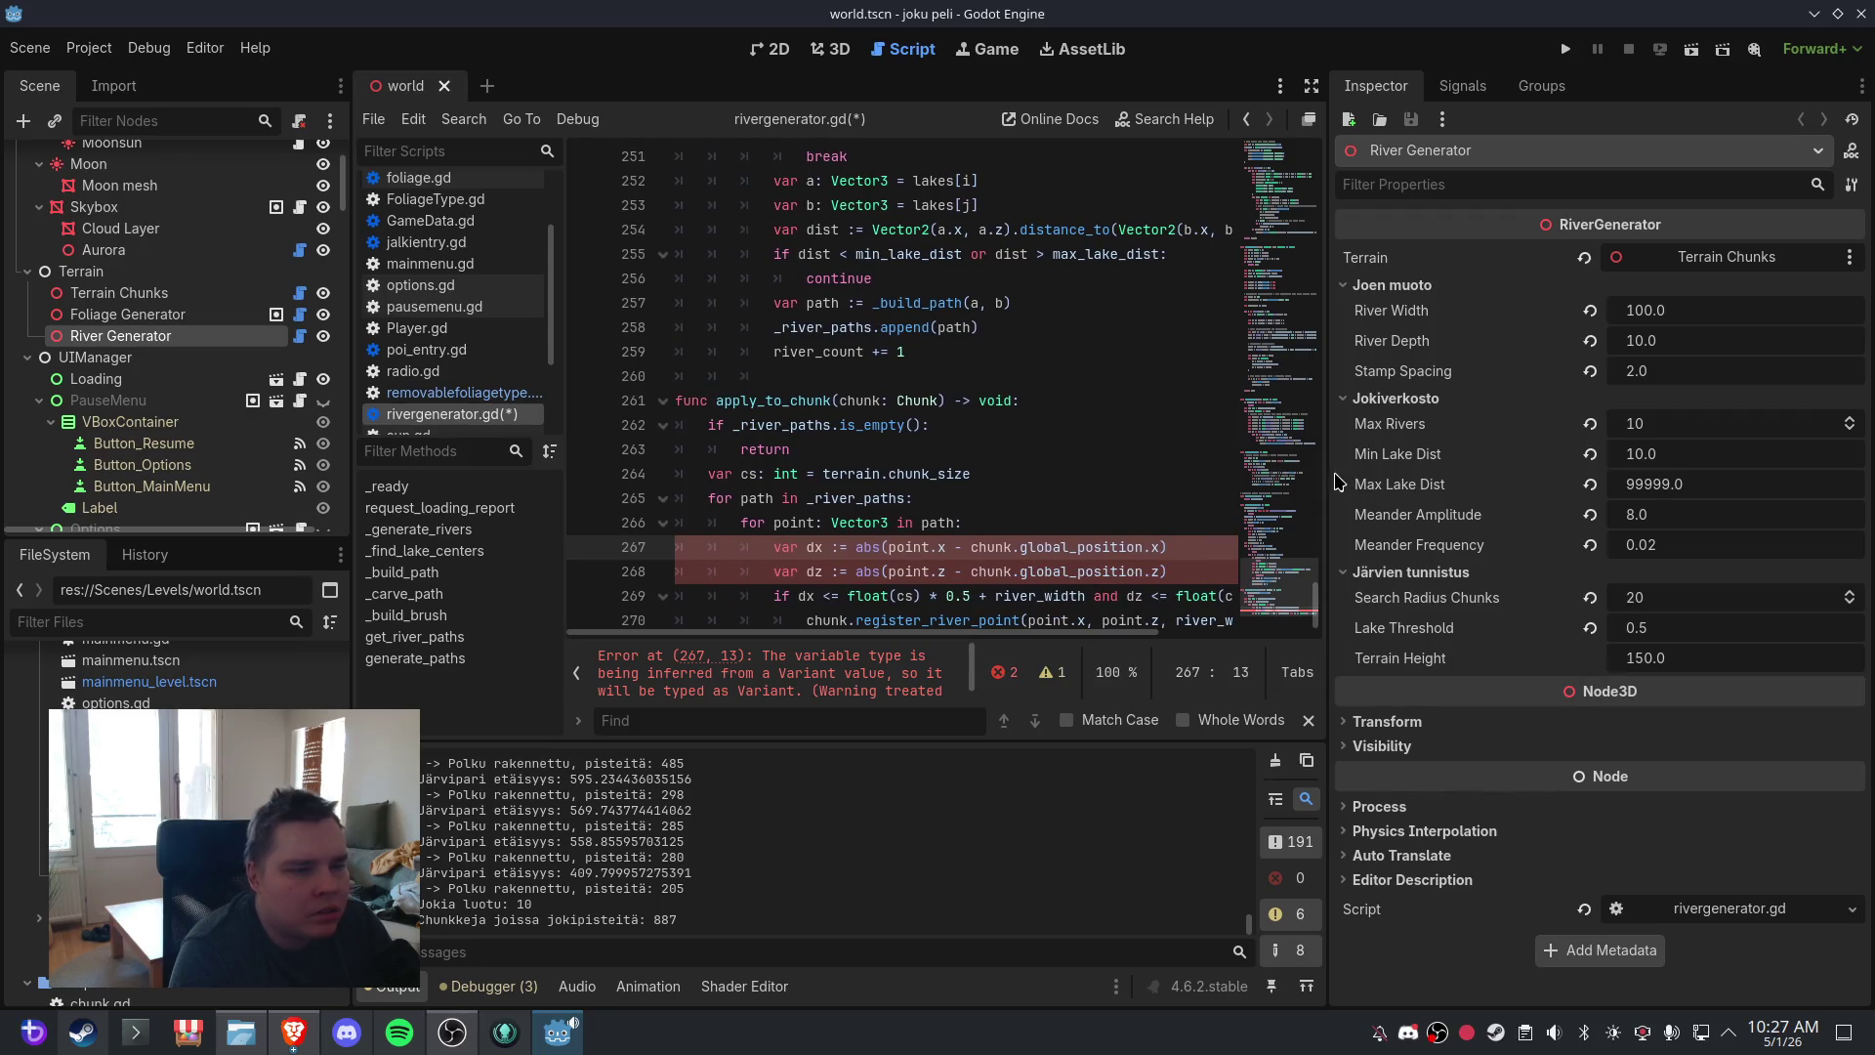
left_click_drag(1328, 483, 1610, 483)
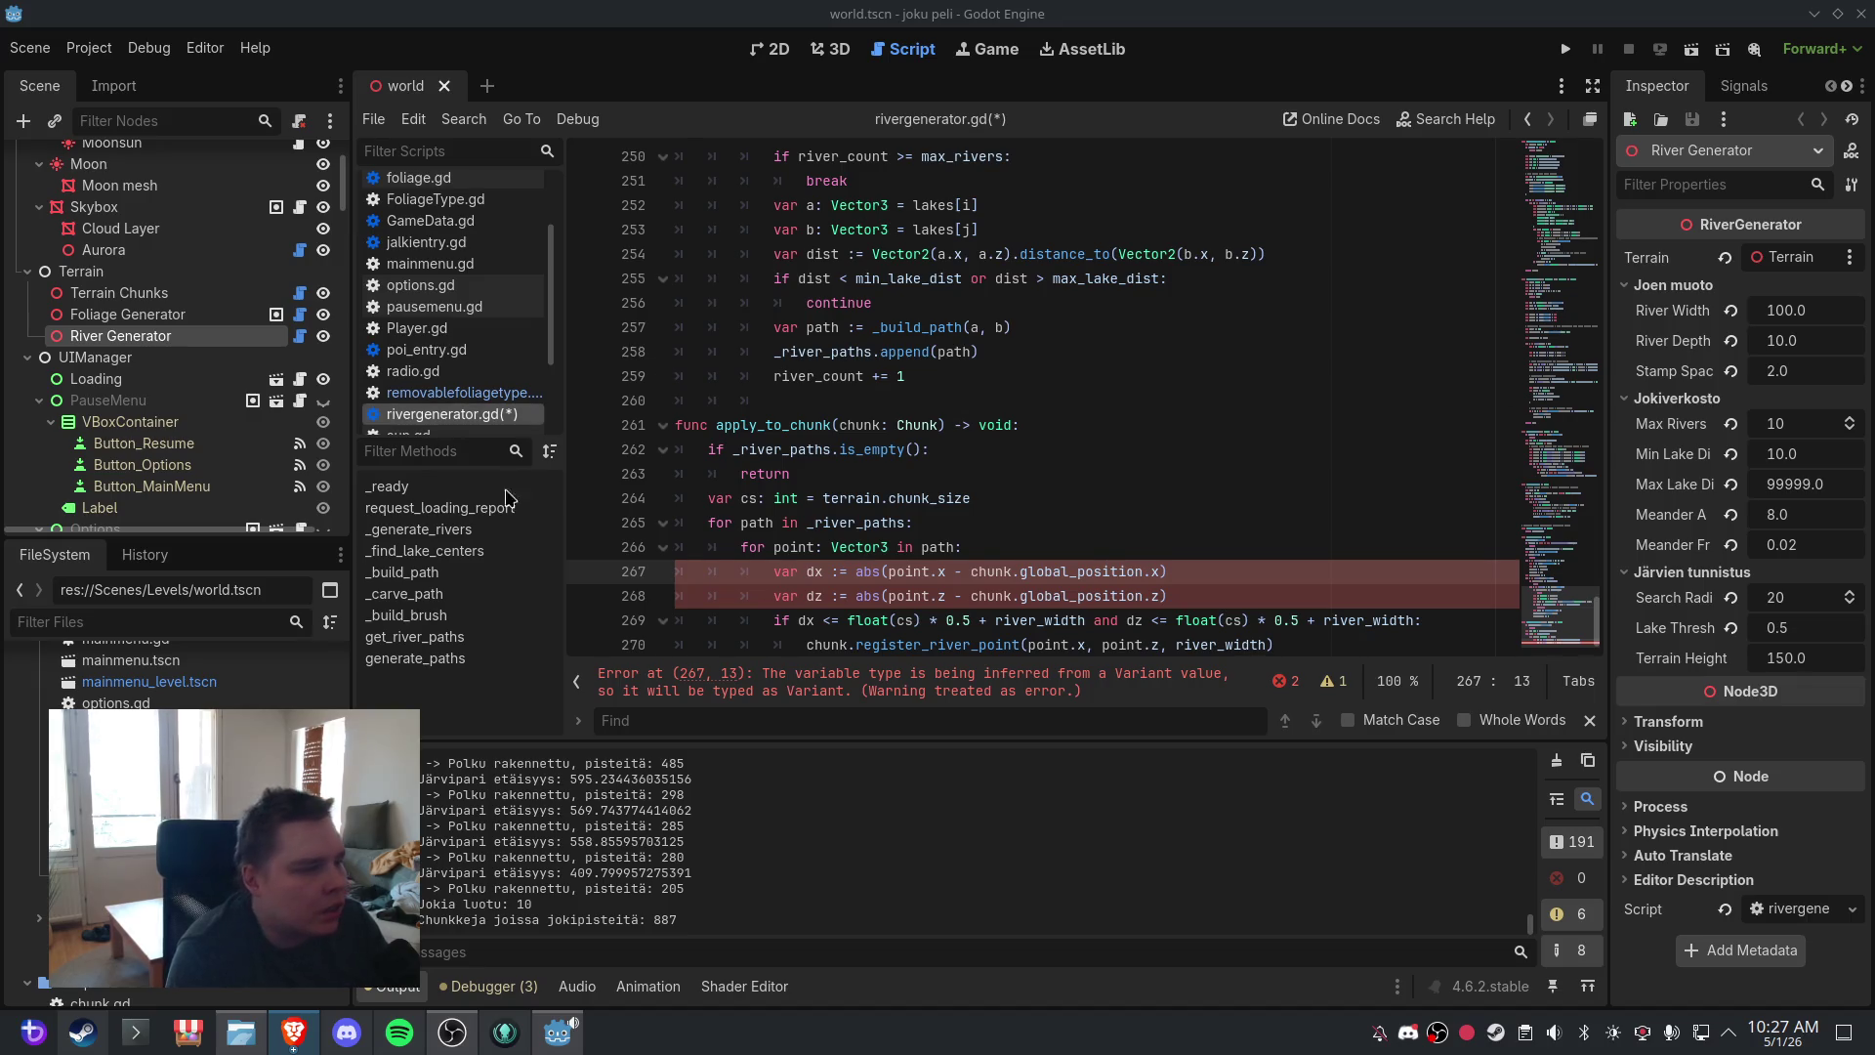
- Delete a selected code block and its leftover blank lines near _generate_rivers, then save
left_click(472, 532)
scroll(888, 472, "down", 12)
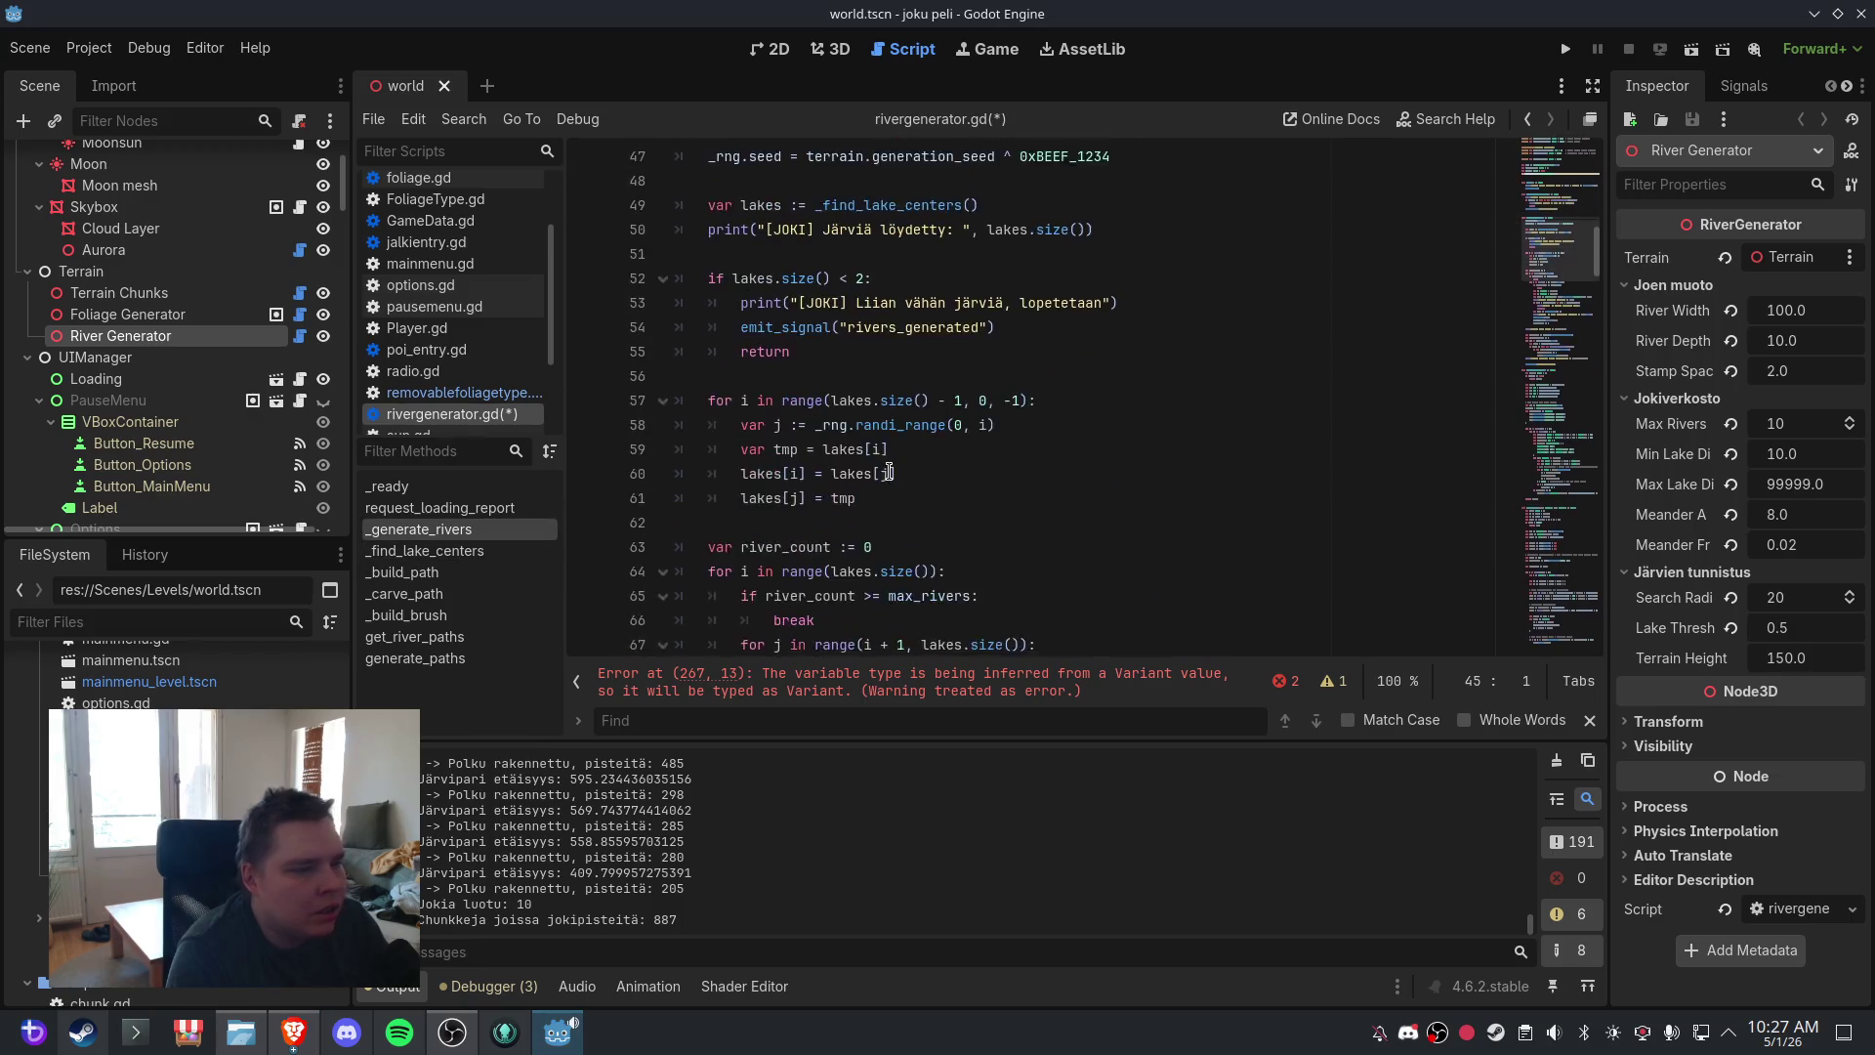
scroll(889, 472, "down", 4)
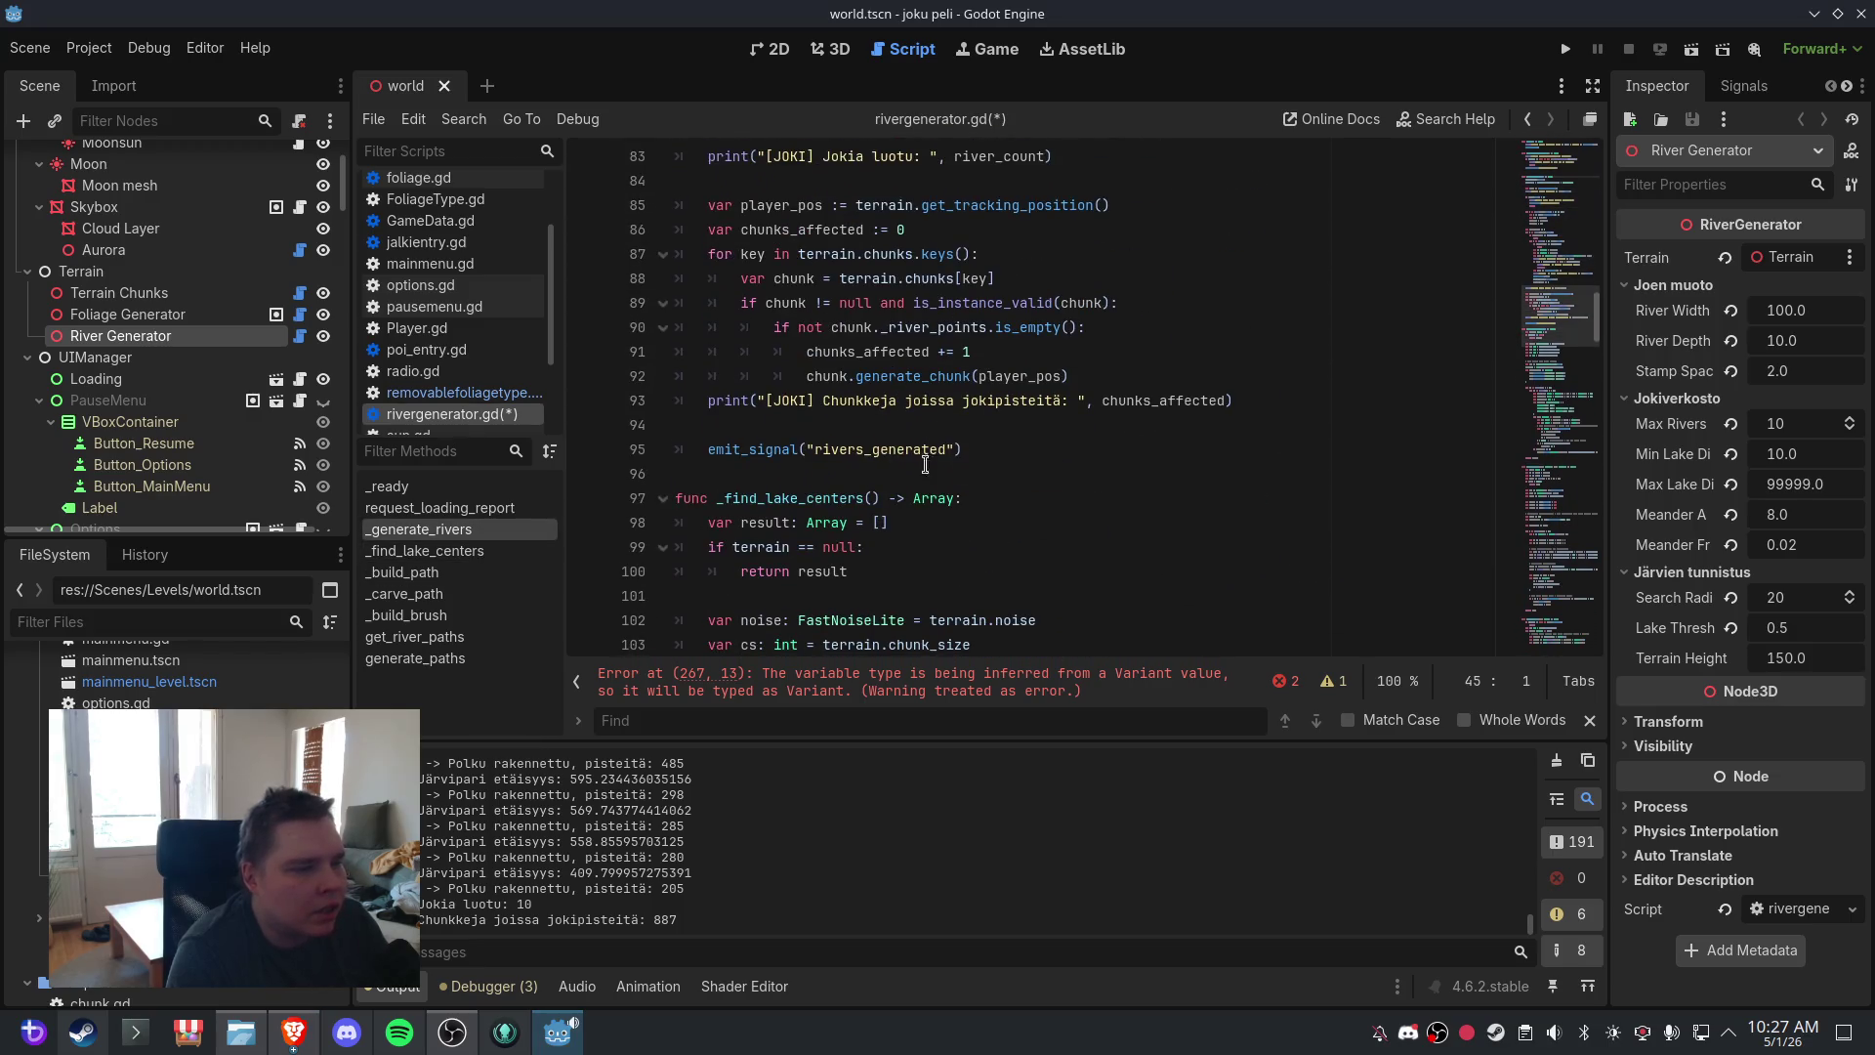
mouse_move(925, 465)
left_mouse_down()
mouse_move(811, 337)
mouse_move(684, 327)
left_mouse_up()
key("Delete")
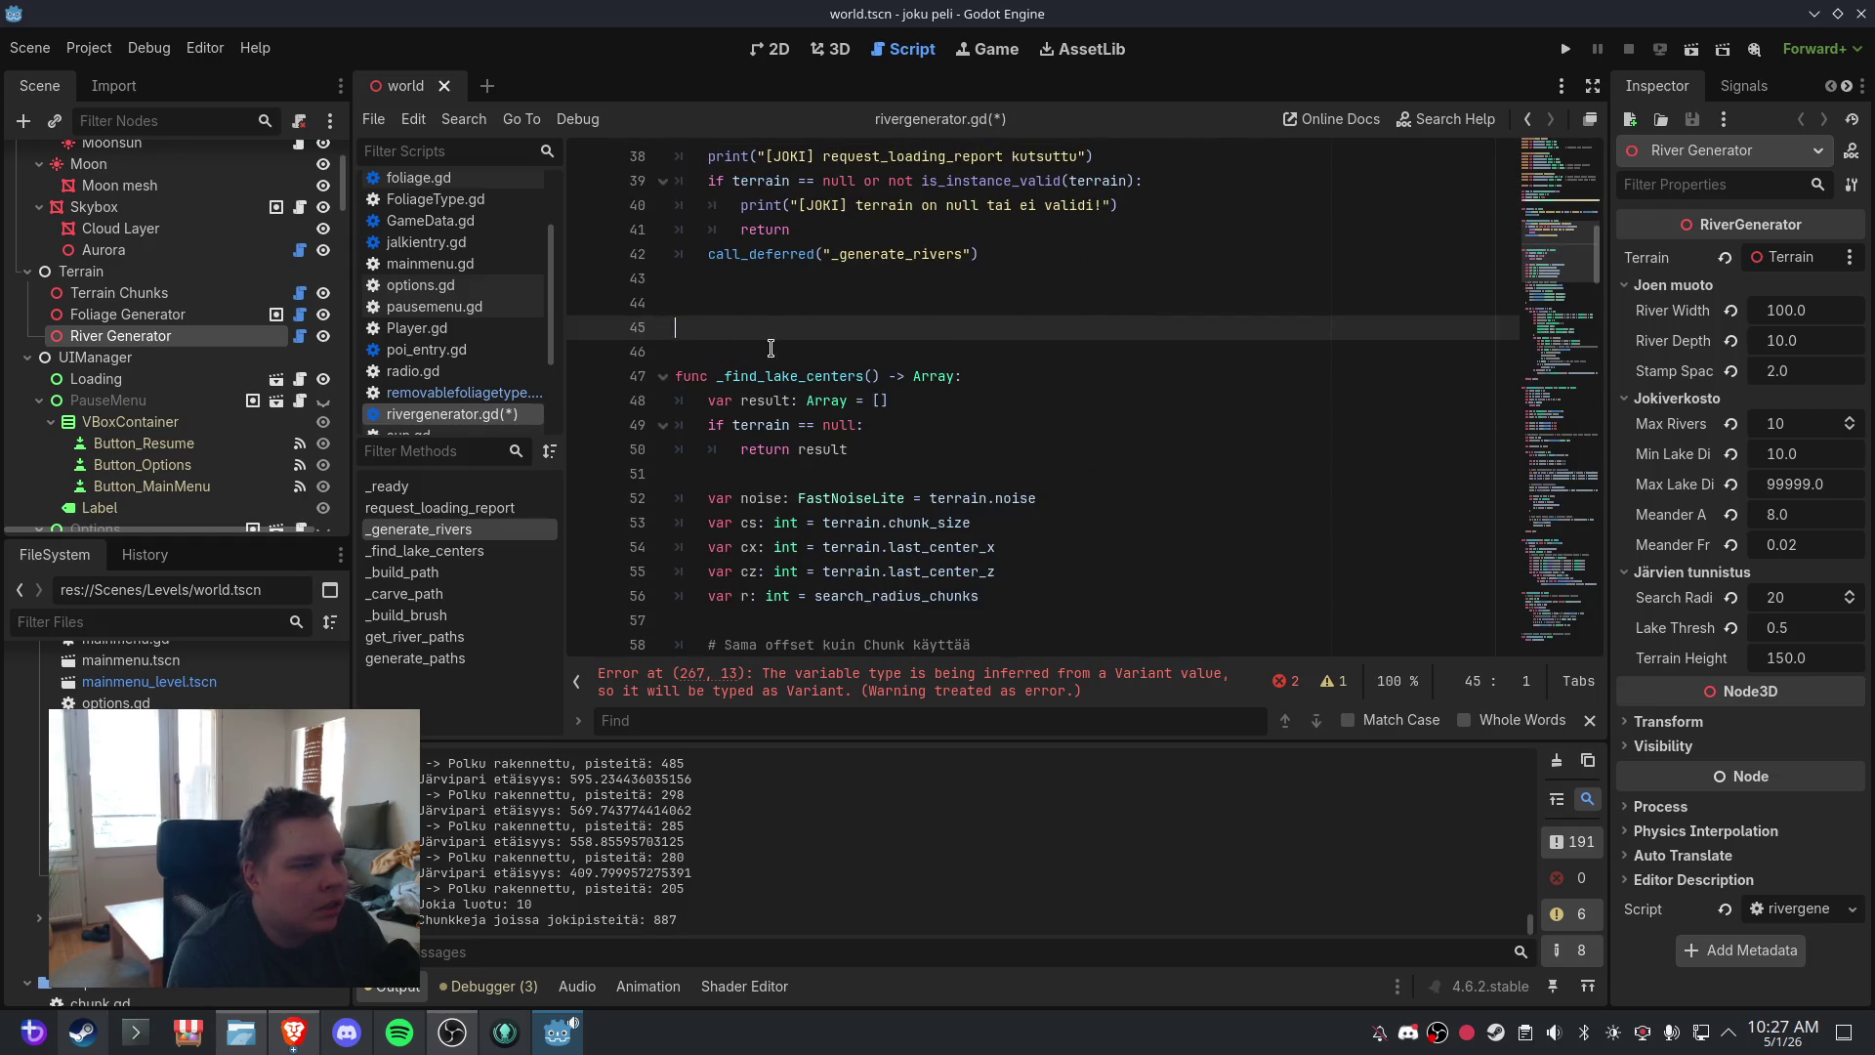
key("Delete")
key("BackSpace")
key("BackSpace")
left_click(30, 48)
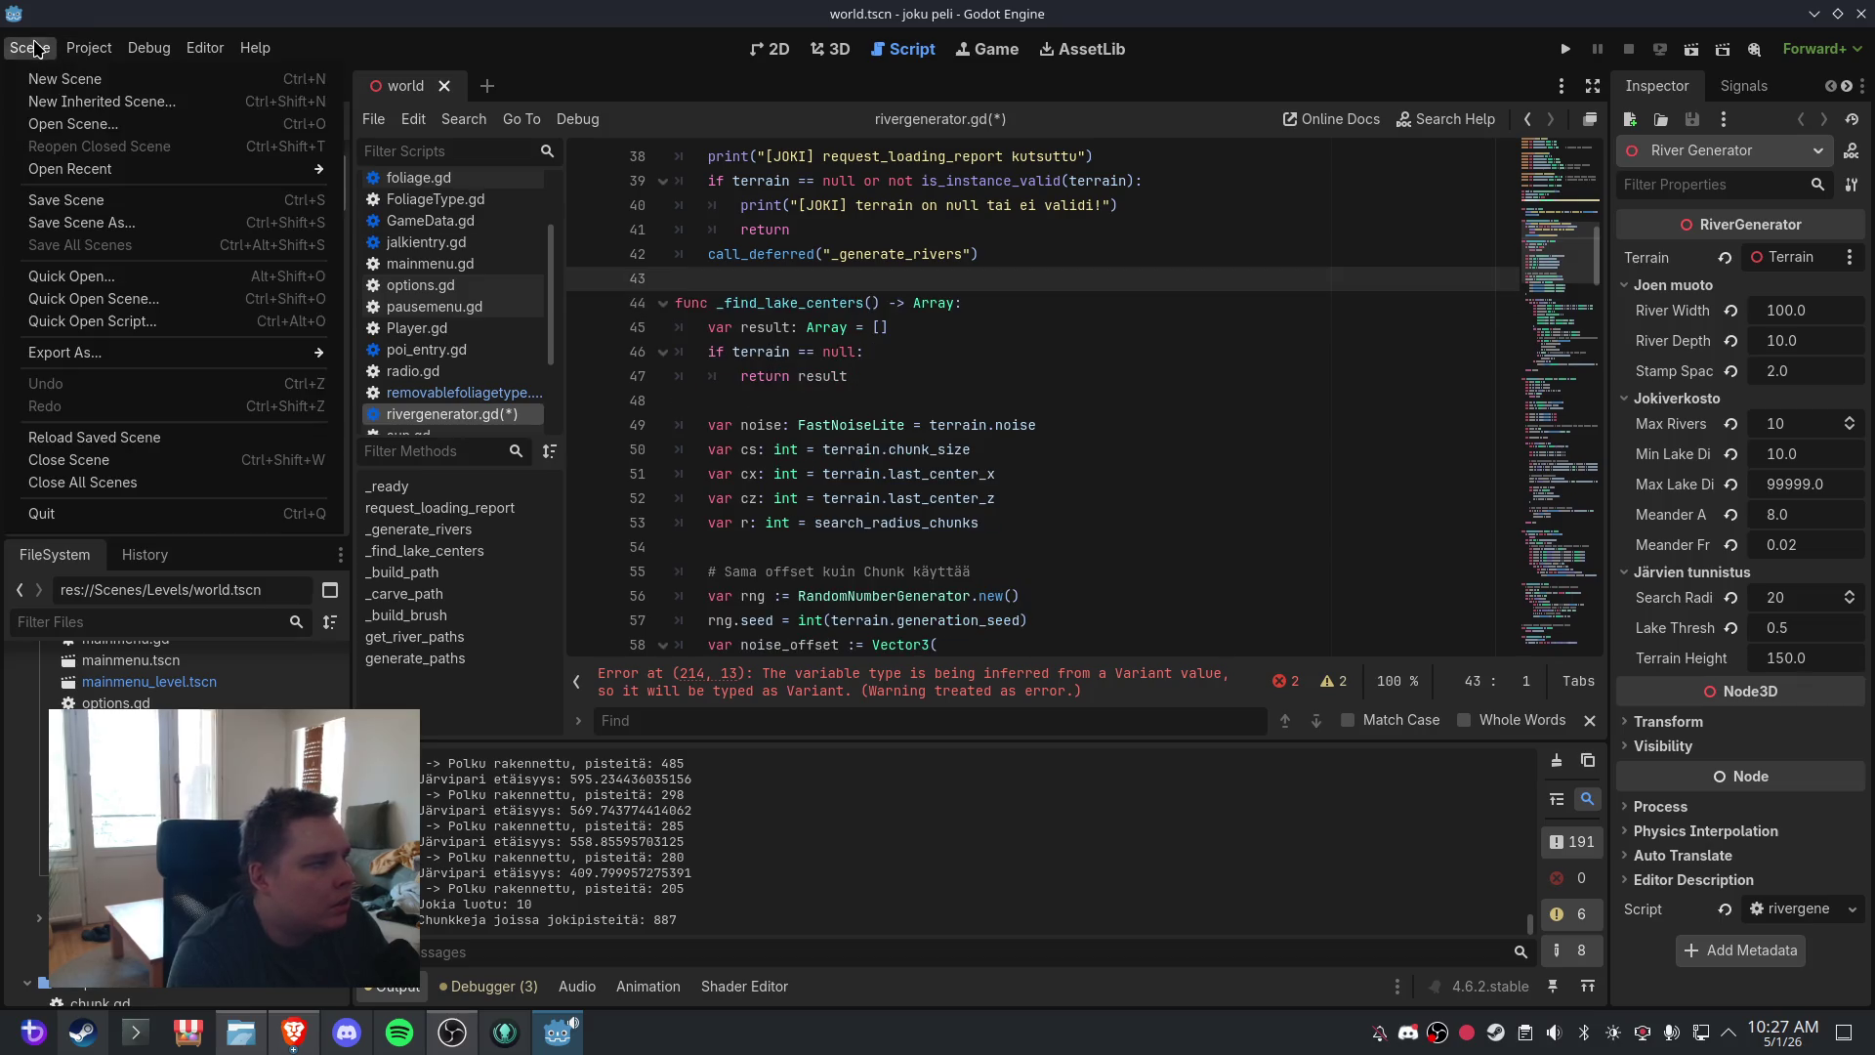
left_click(90, 198)
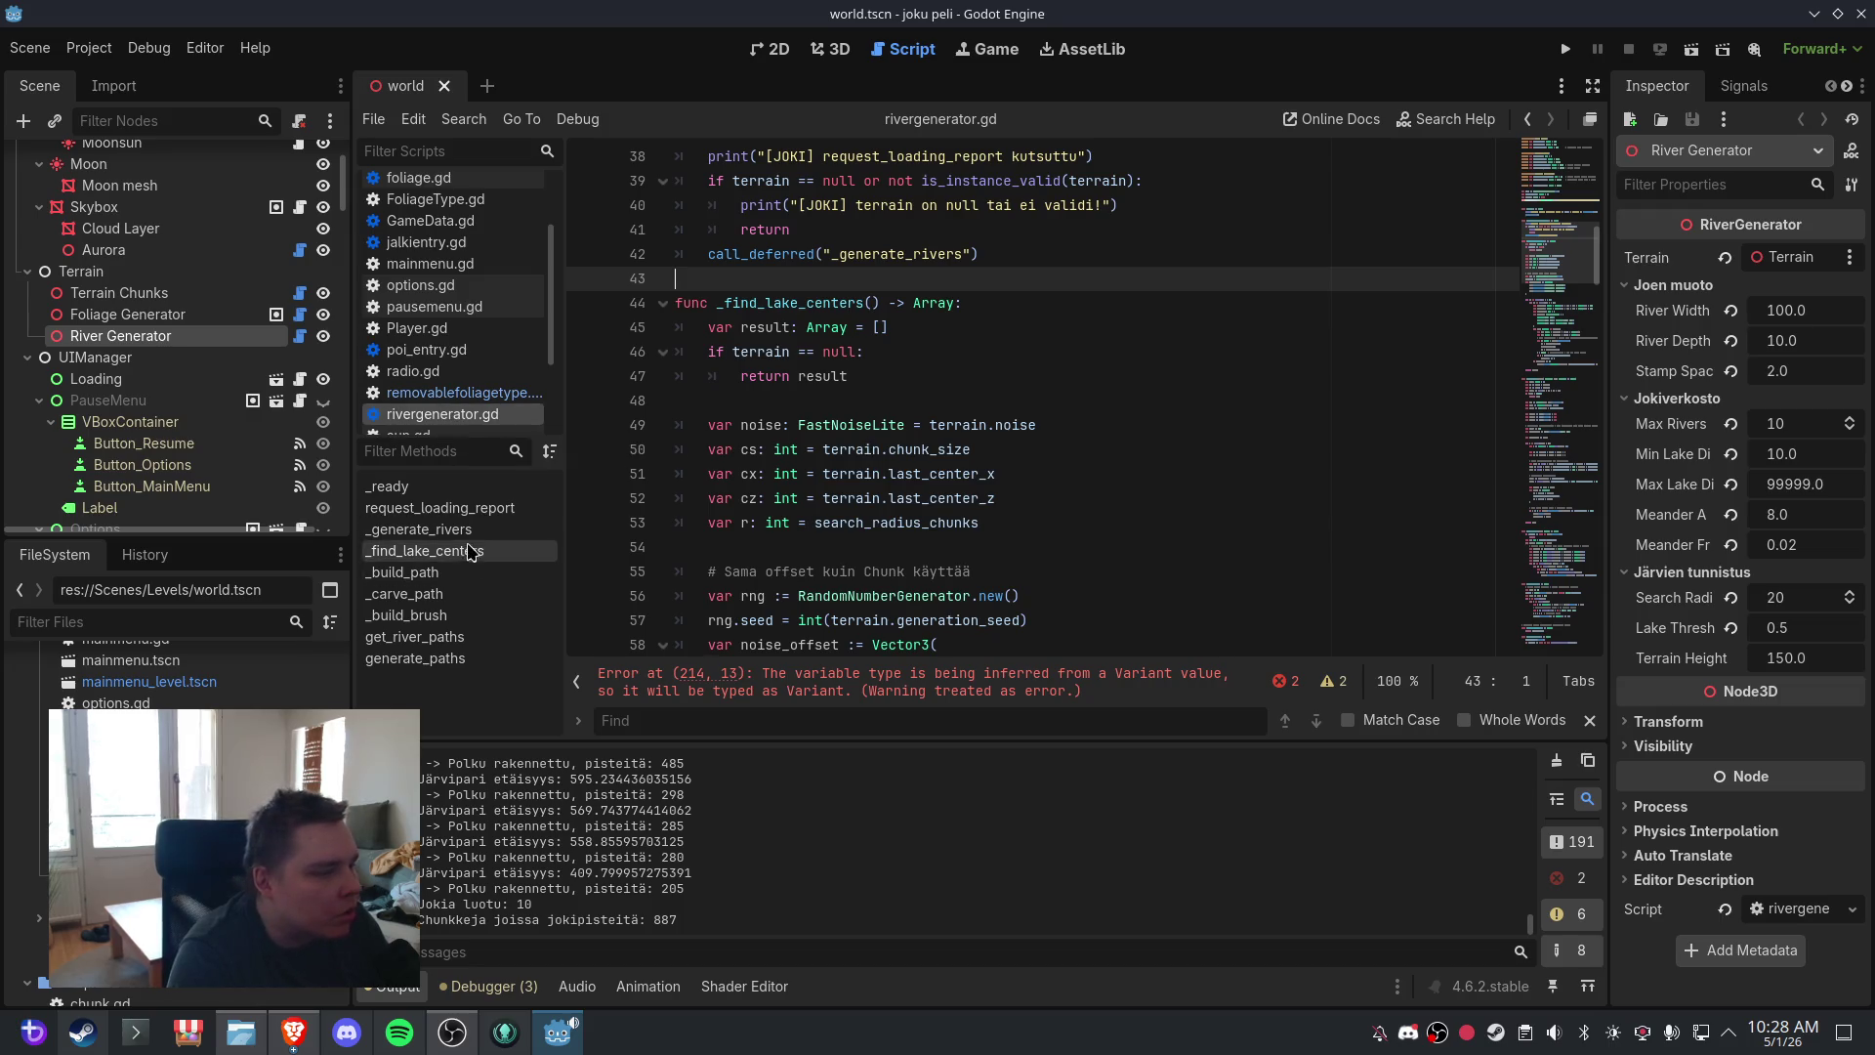
- Delete the whole request_loading_report function and its blank line, then save rivergenerator.gd
left_click(440, 508)
left_click(944, 449)
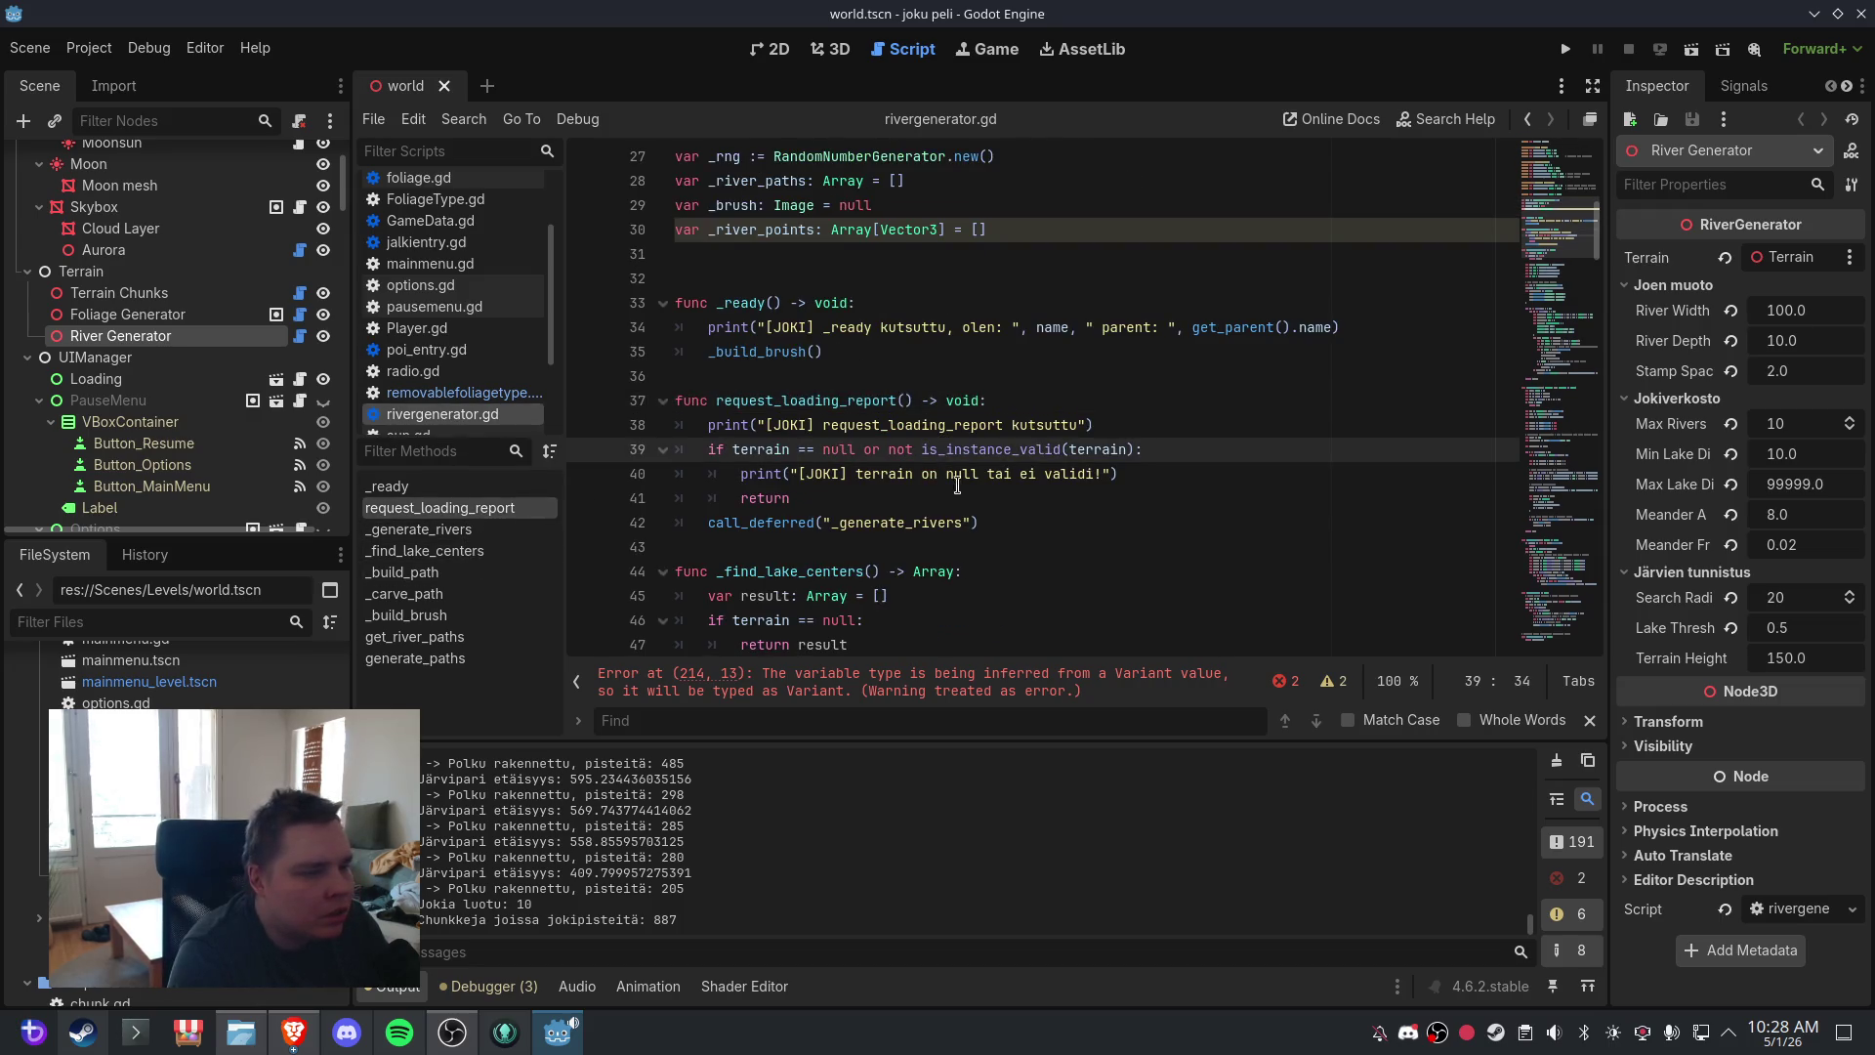
left_click_drag(981, 522, 674, 395)
key("BackSpace")
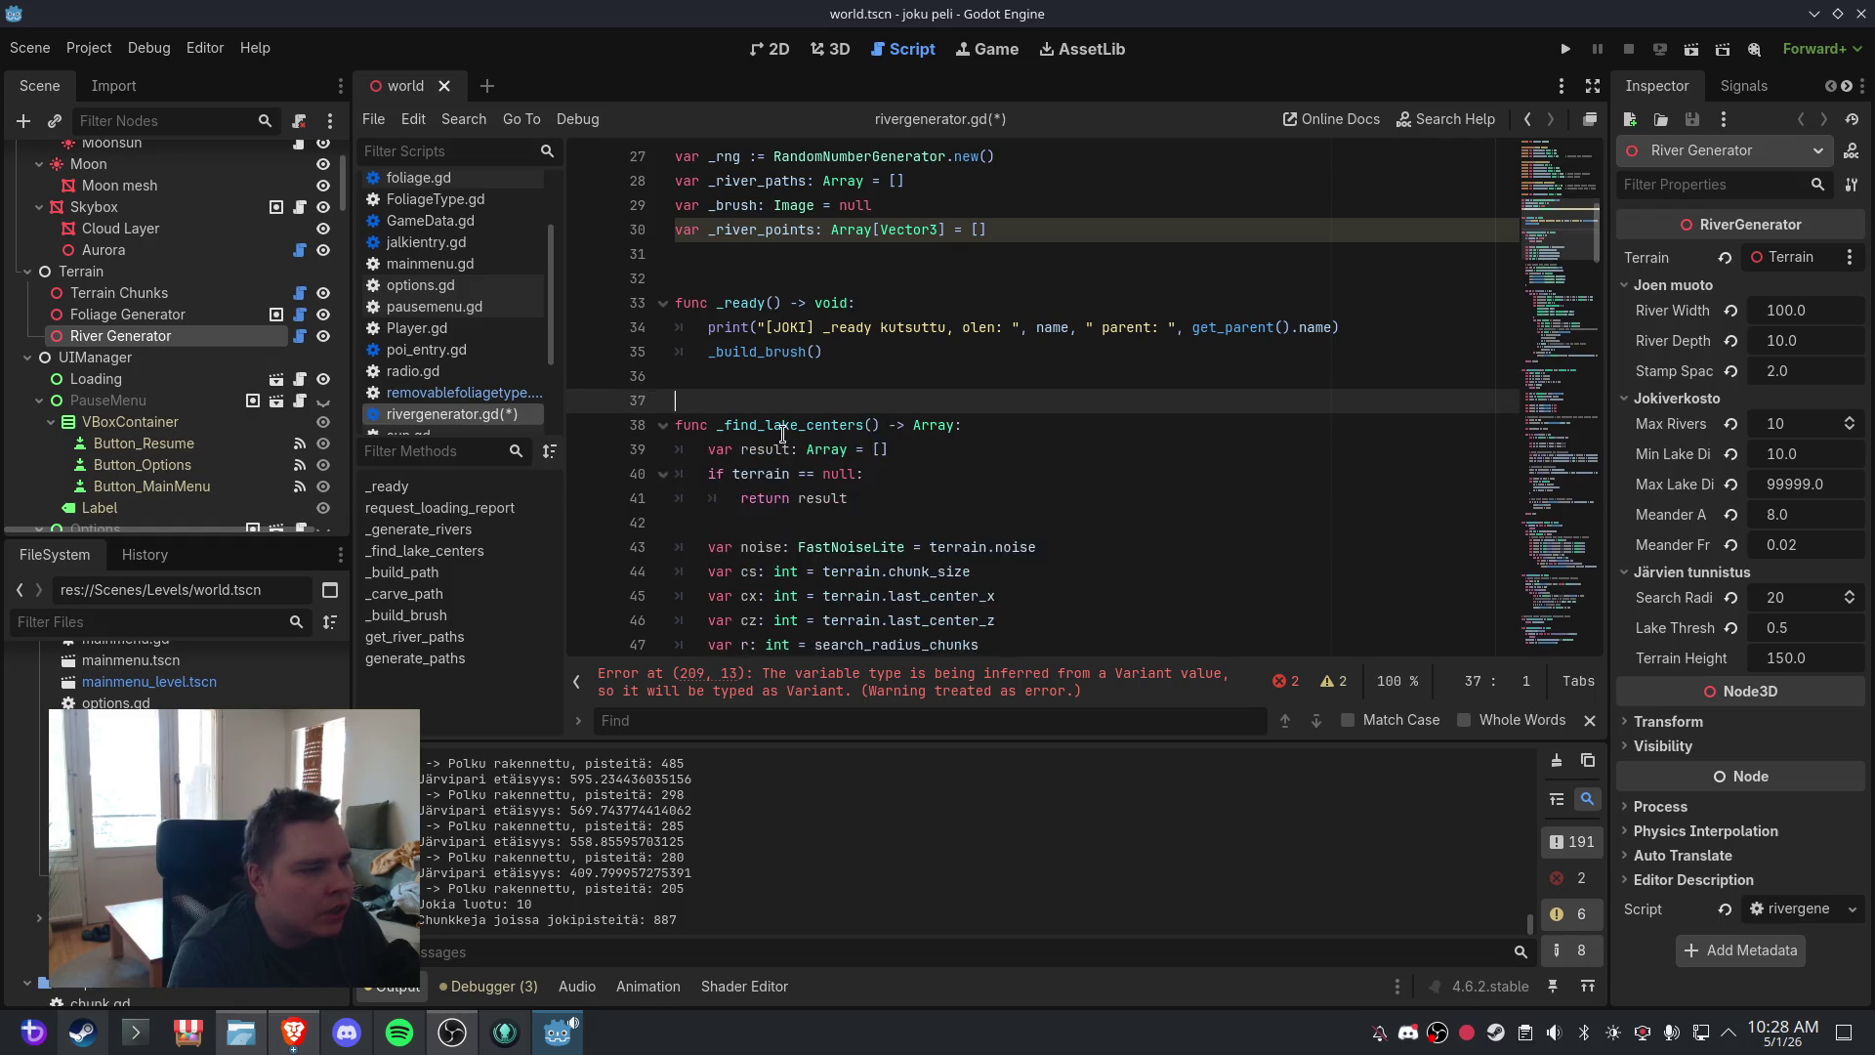
key("BackSpace")
left_click(30, 48)
left_click(91, 200)
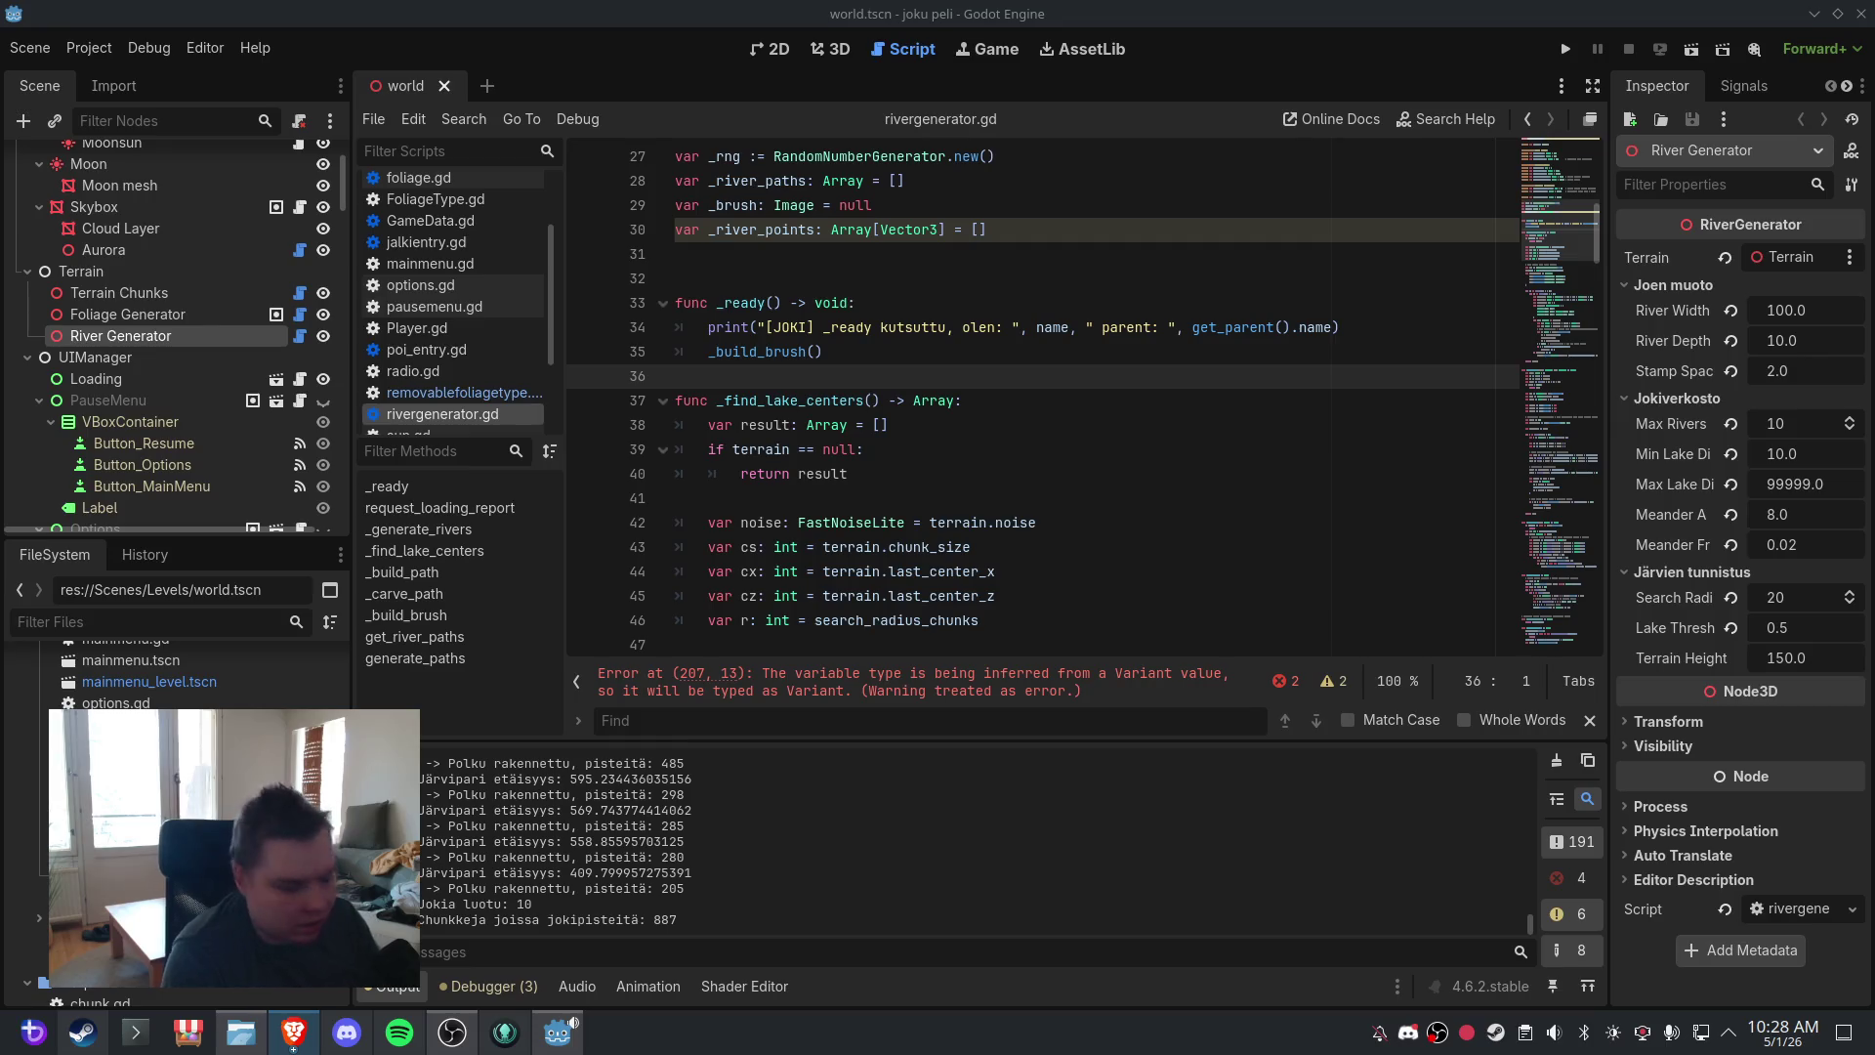
scroll(402, 360, "down", 3)
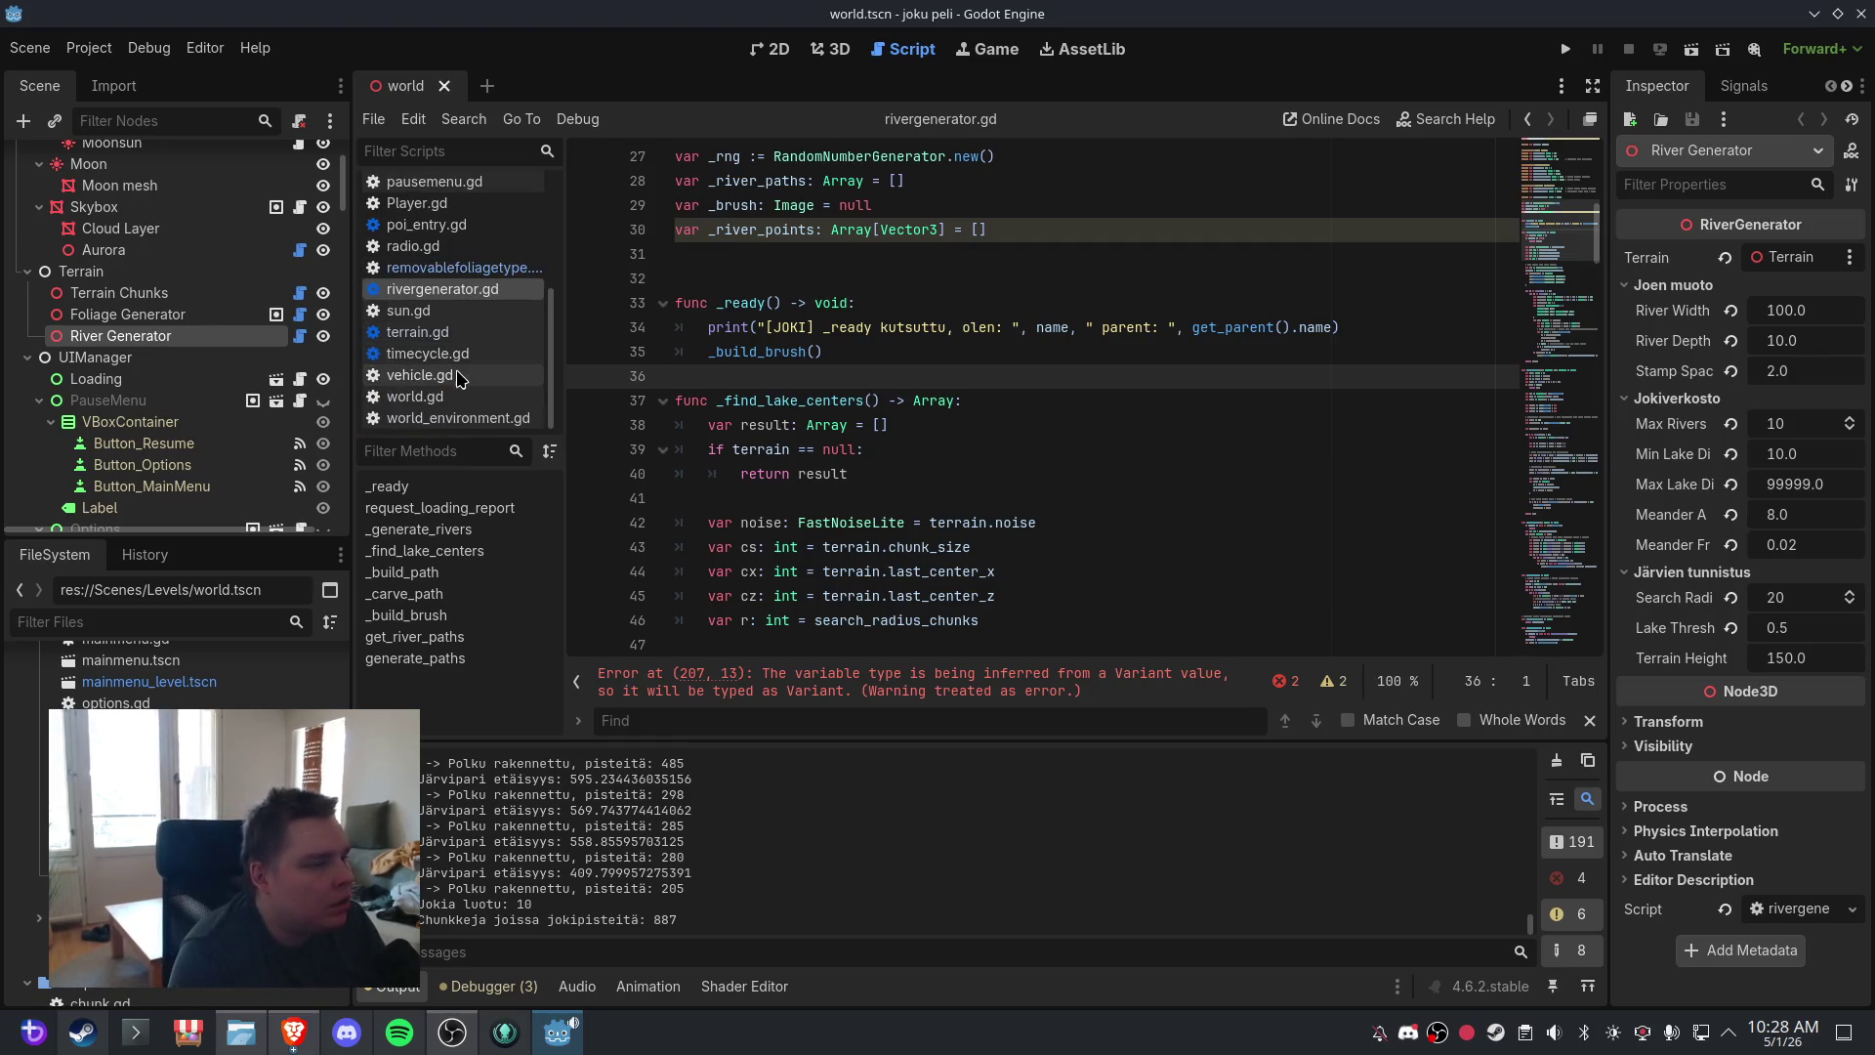
- Open terrain.gd and add `var _river_gen: RiverGenerator = null` below the _poi_spawn_registry declaration
left_click(417, 332)
scroll(935, 418, "up", 10)
scroll(935, 418, "up", 20)
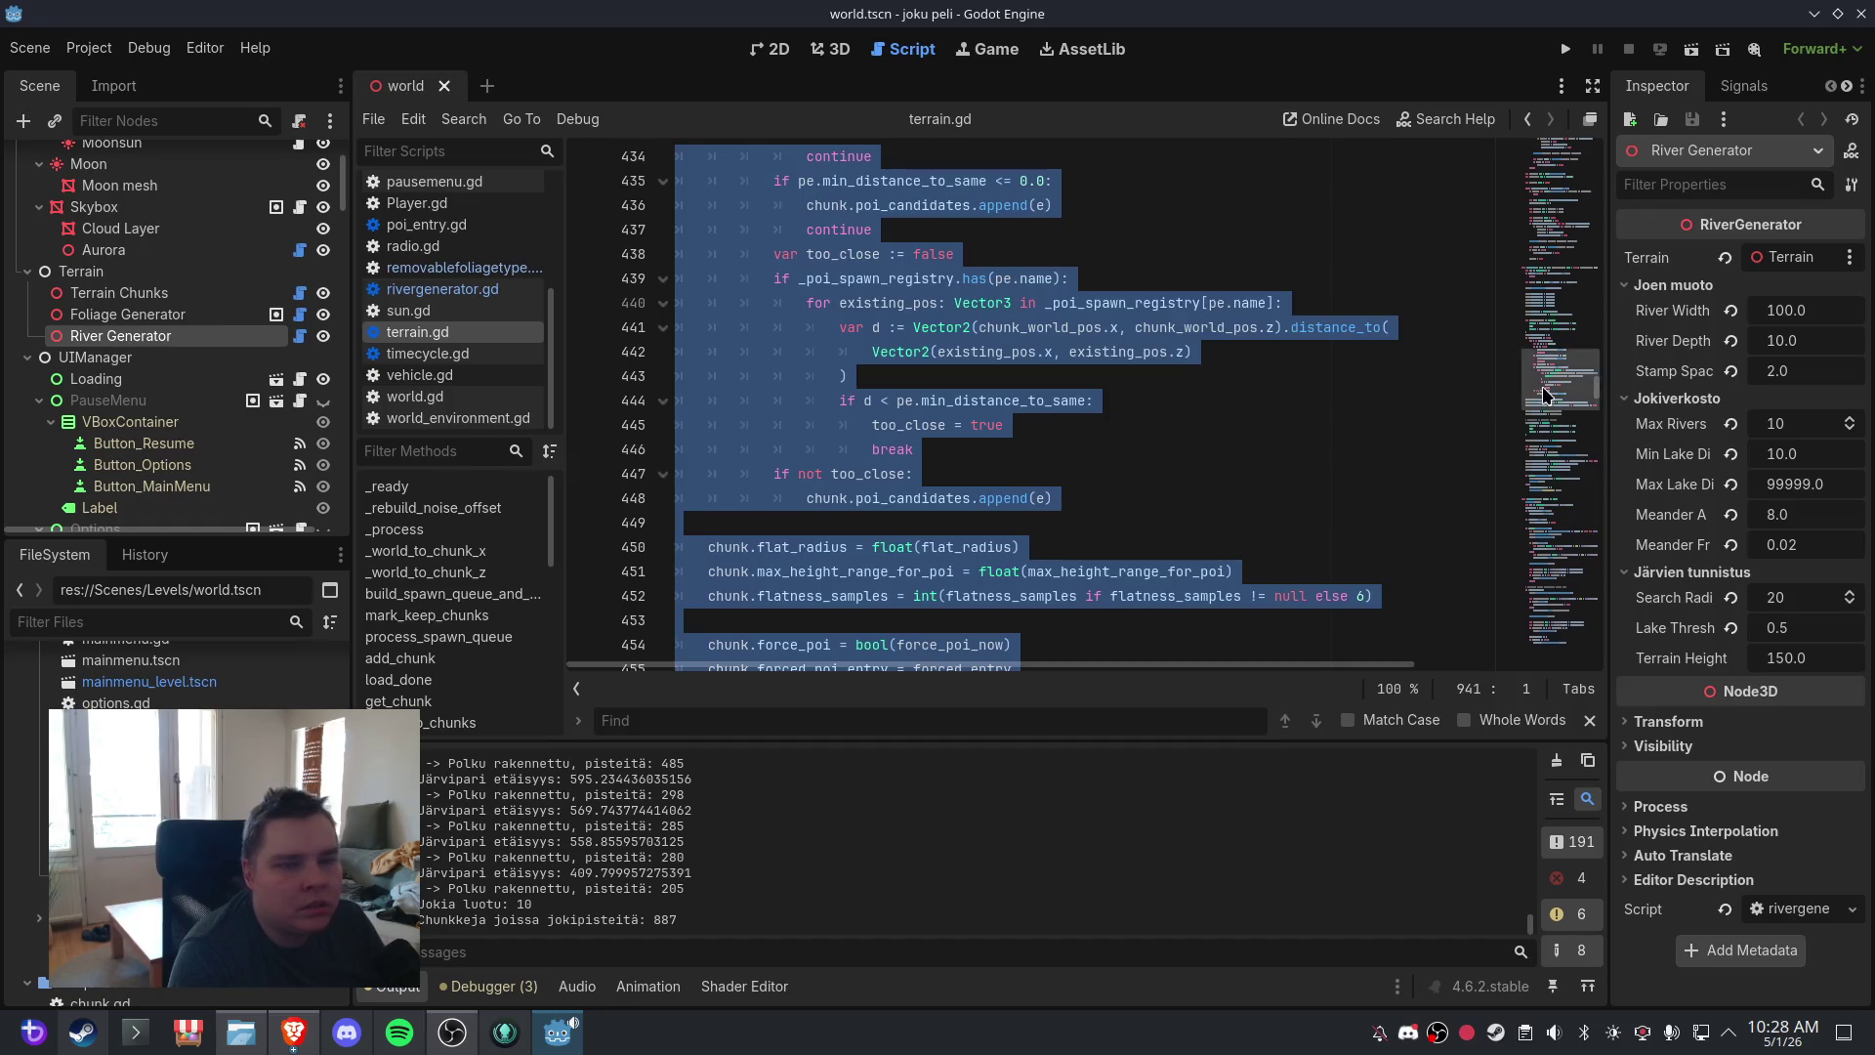
left_click_drag(1587, 196, 1594, 220)
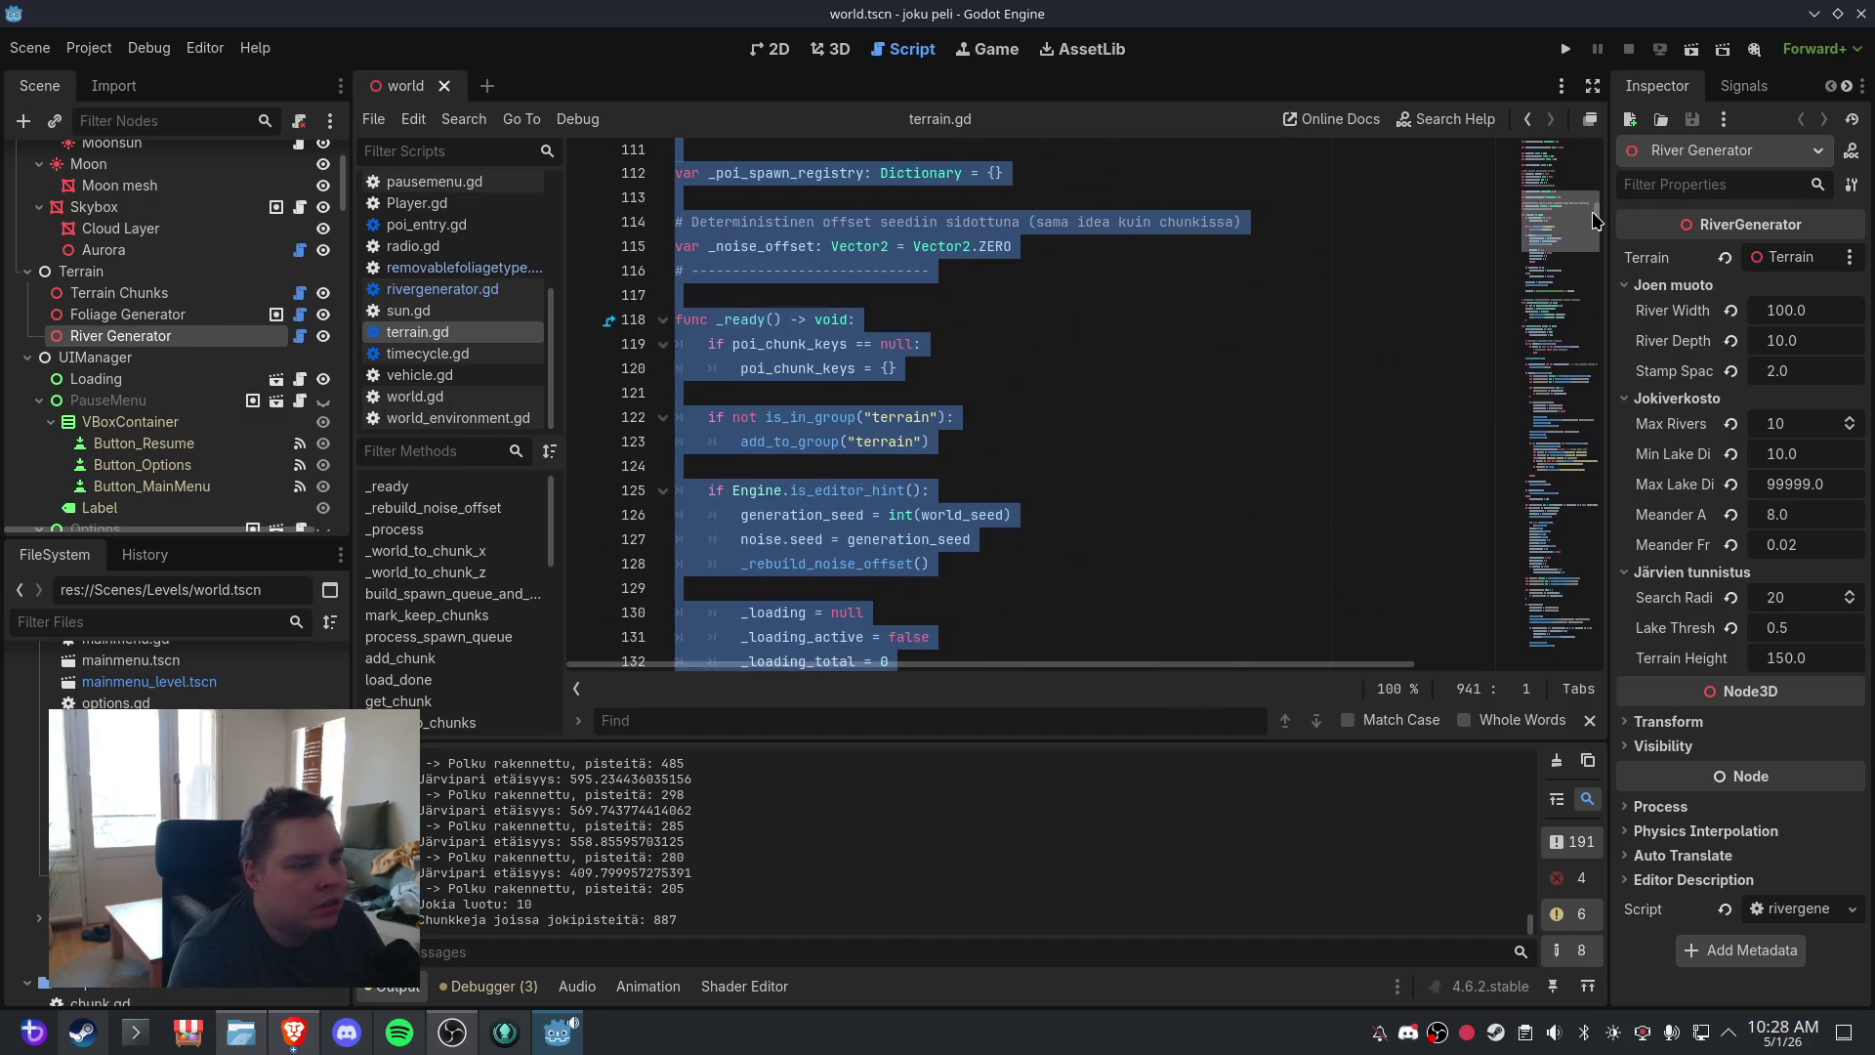
scroll(1594, 220, "up", 3)
left_click(1186, 335)
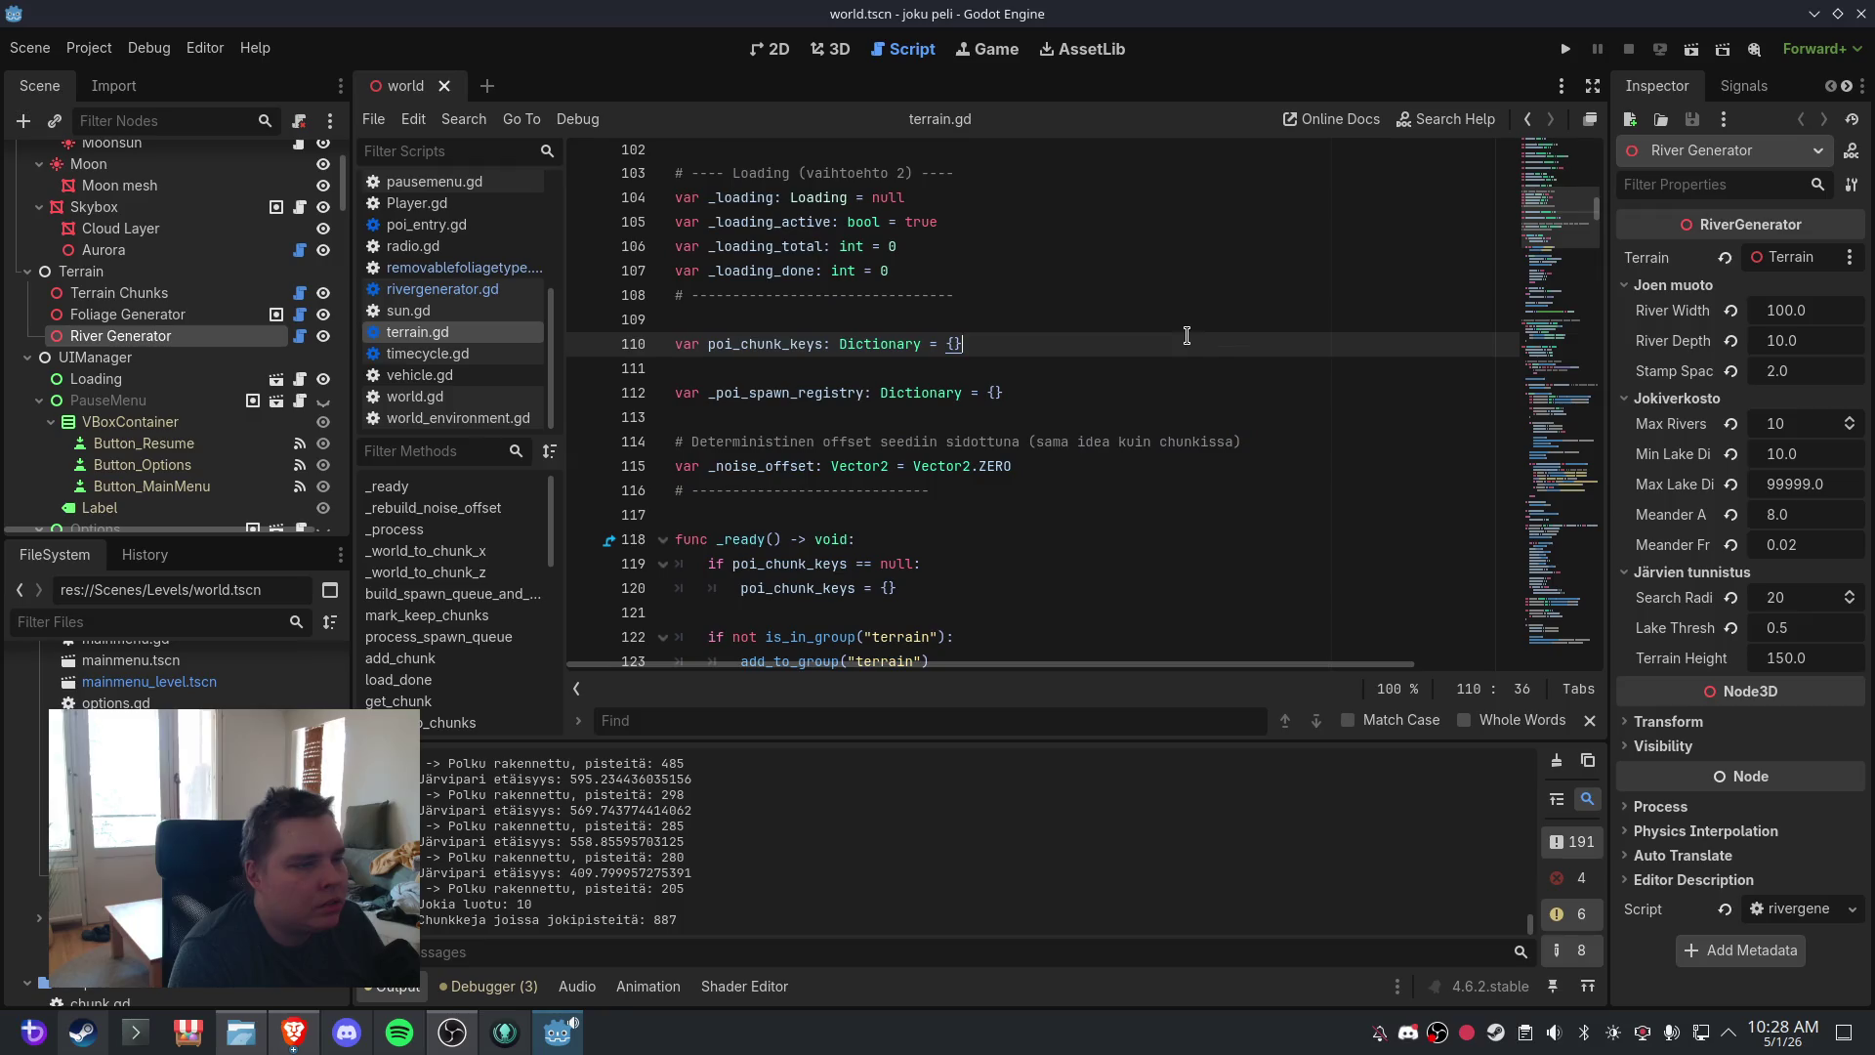
left_click(1139, 384)
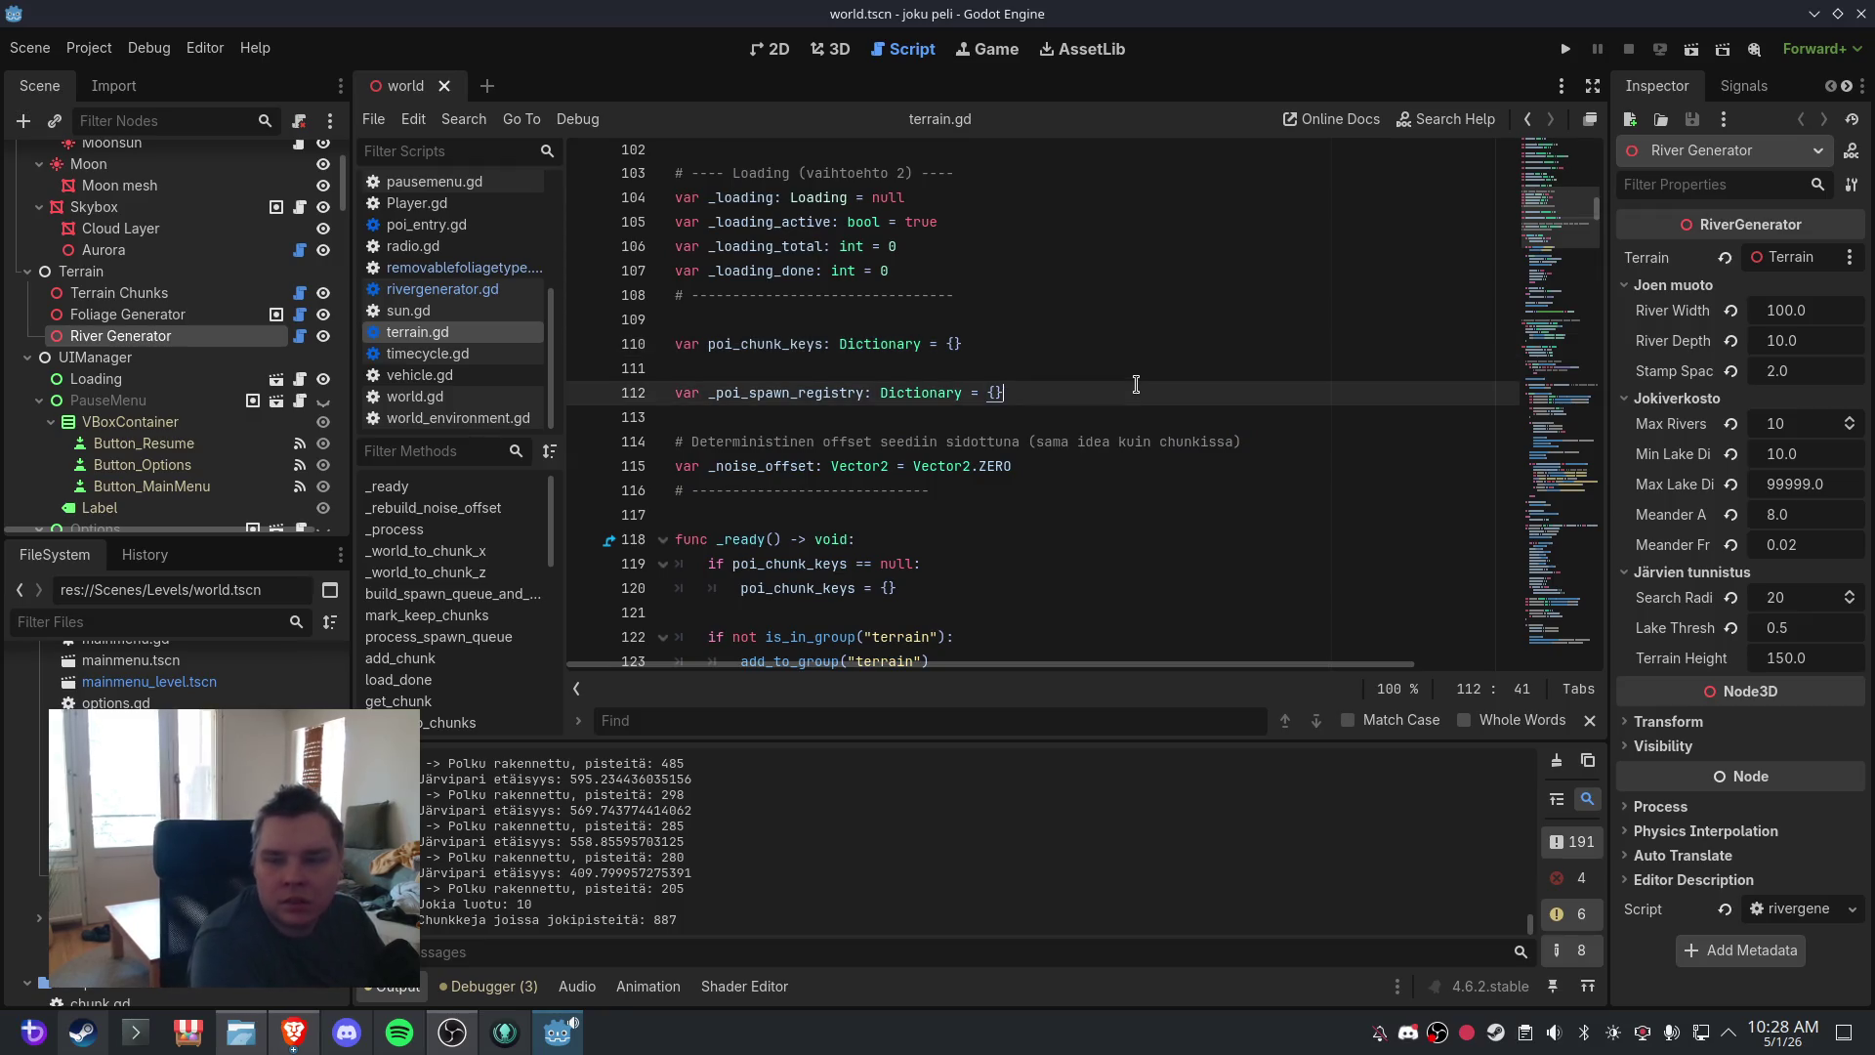
key("Return")
key("Return")
type("var _river_gen: RiverGenerator = null")
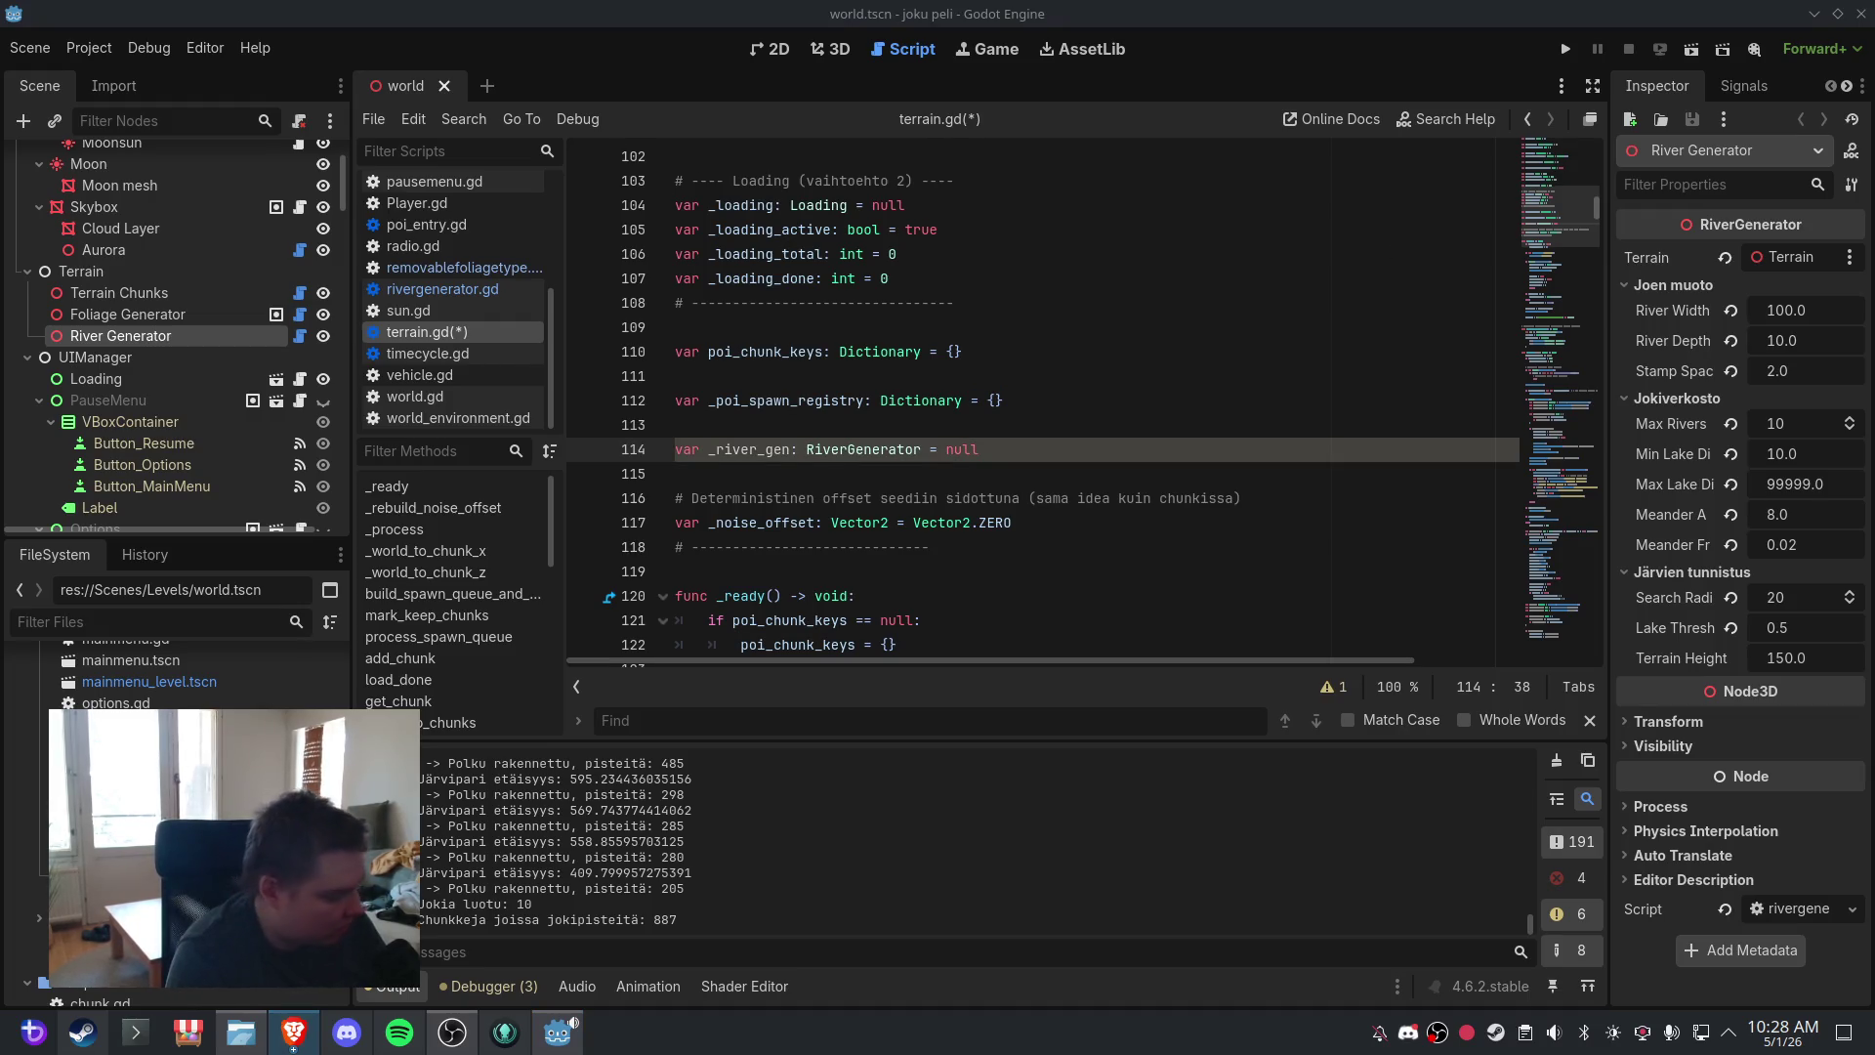
- In _ready, paste the four-line _river_gen setup block after the _rebuild_noise_offset() call
left_click(390, 485)
left_click(758, 478)
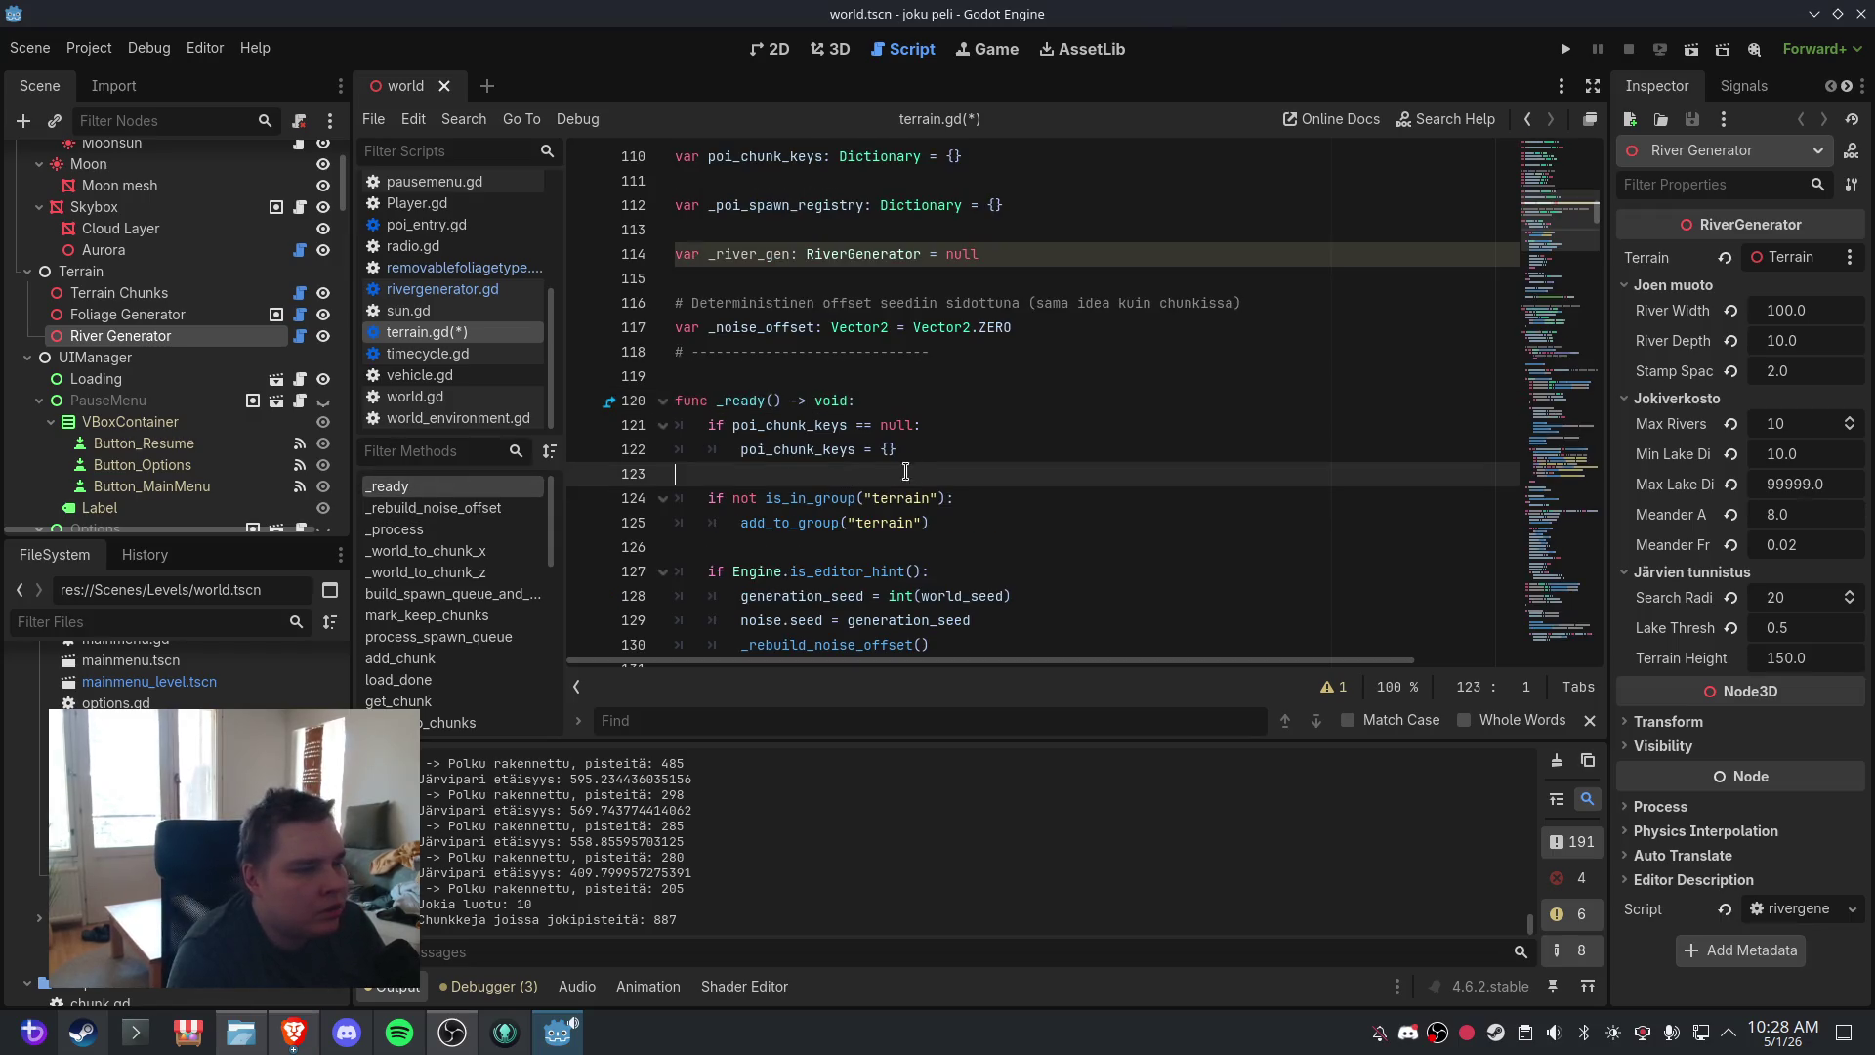
scroll(912, 470, "down", 3)
scroll(912, 469, "down", 5)
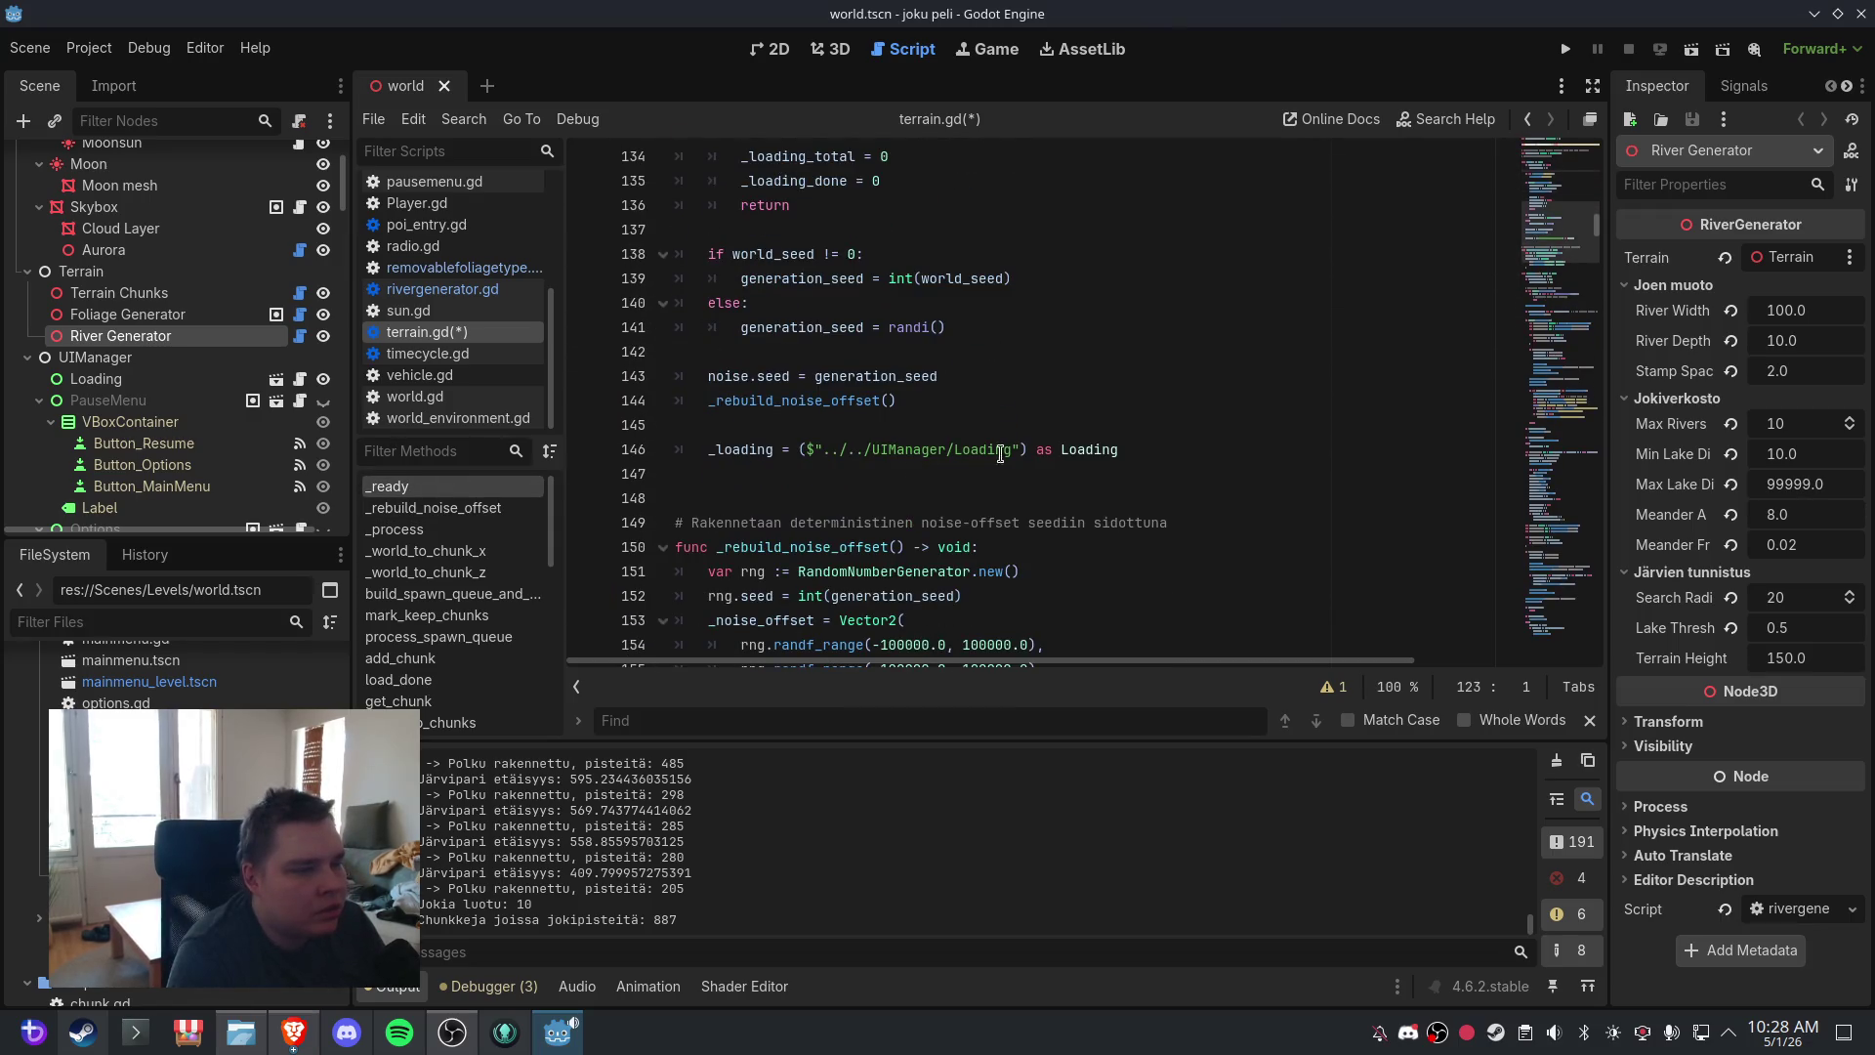
left_click(990, 401)
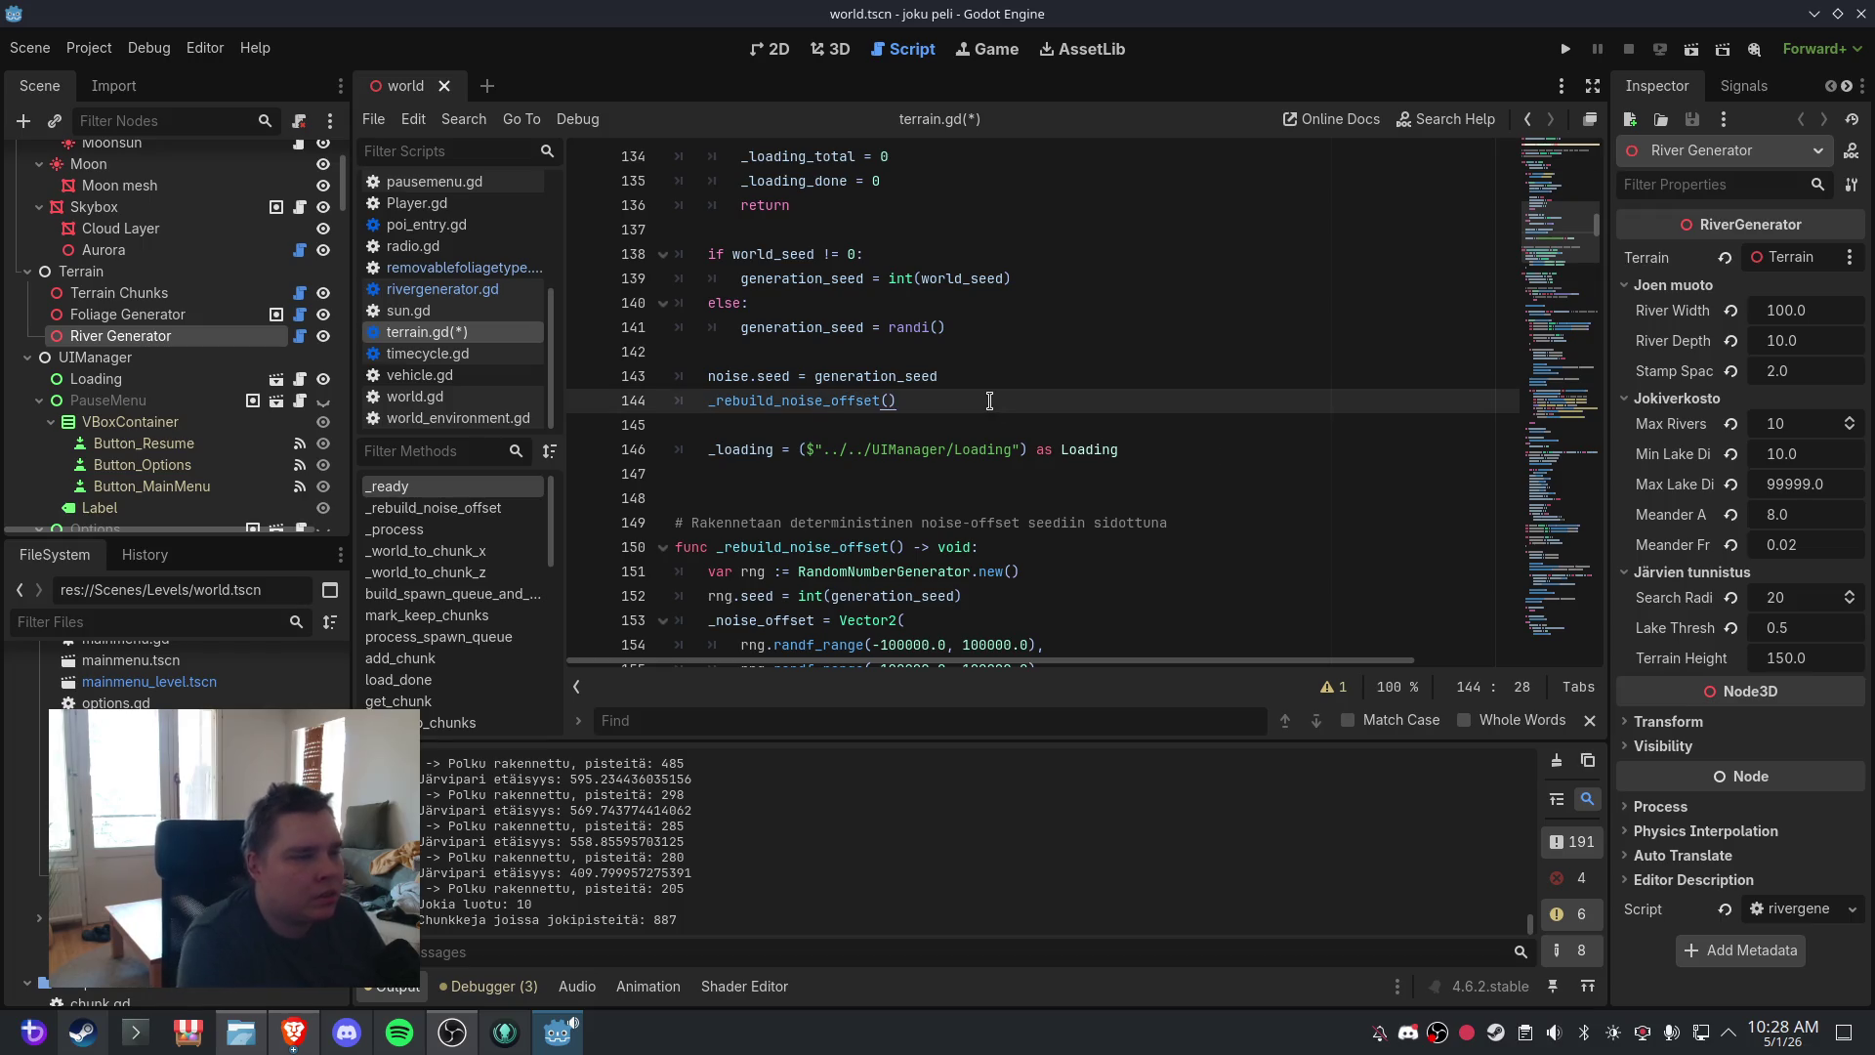
key("Return")
key("Return")
type("_river_gen = get_node_or_null(\"River Generator\") as RiverGenerator if _river_gen != null: \t_river_gen.terrain = self \t_river_gen.generate_paths()")
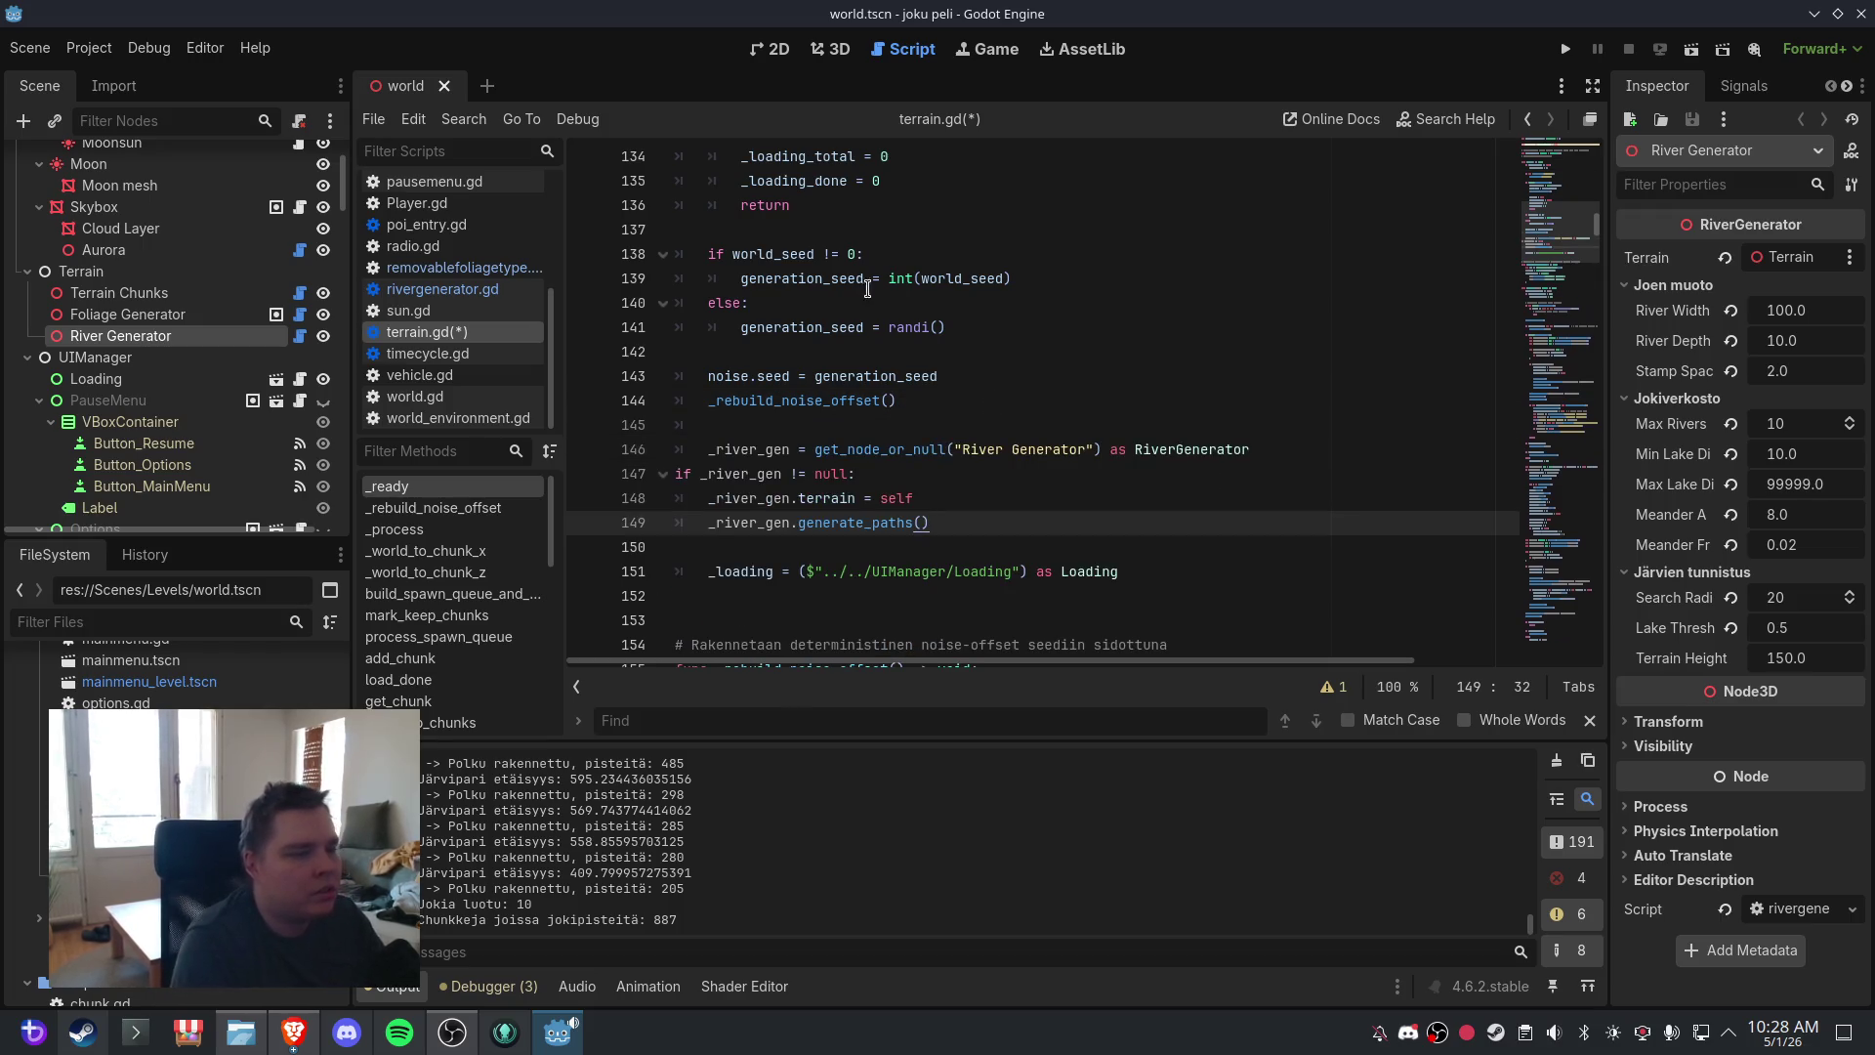
- Indent the if _river_gen line, terrain assignment and generate_paths() call to the correct levels
left_click(681, 474)
key("Tab")
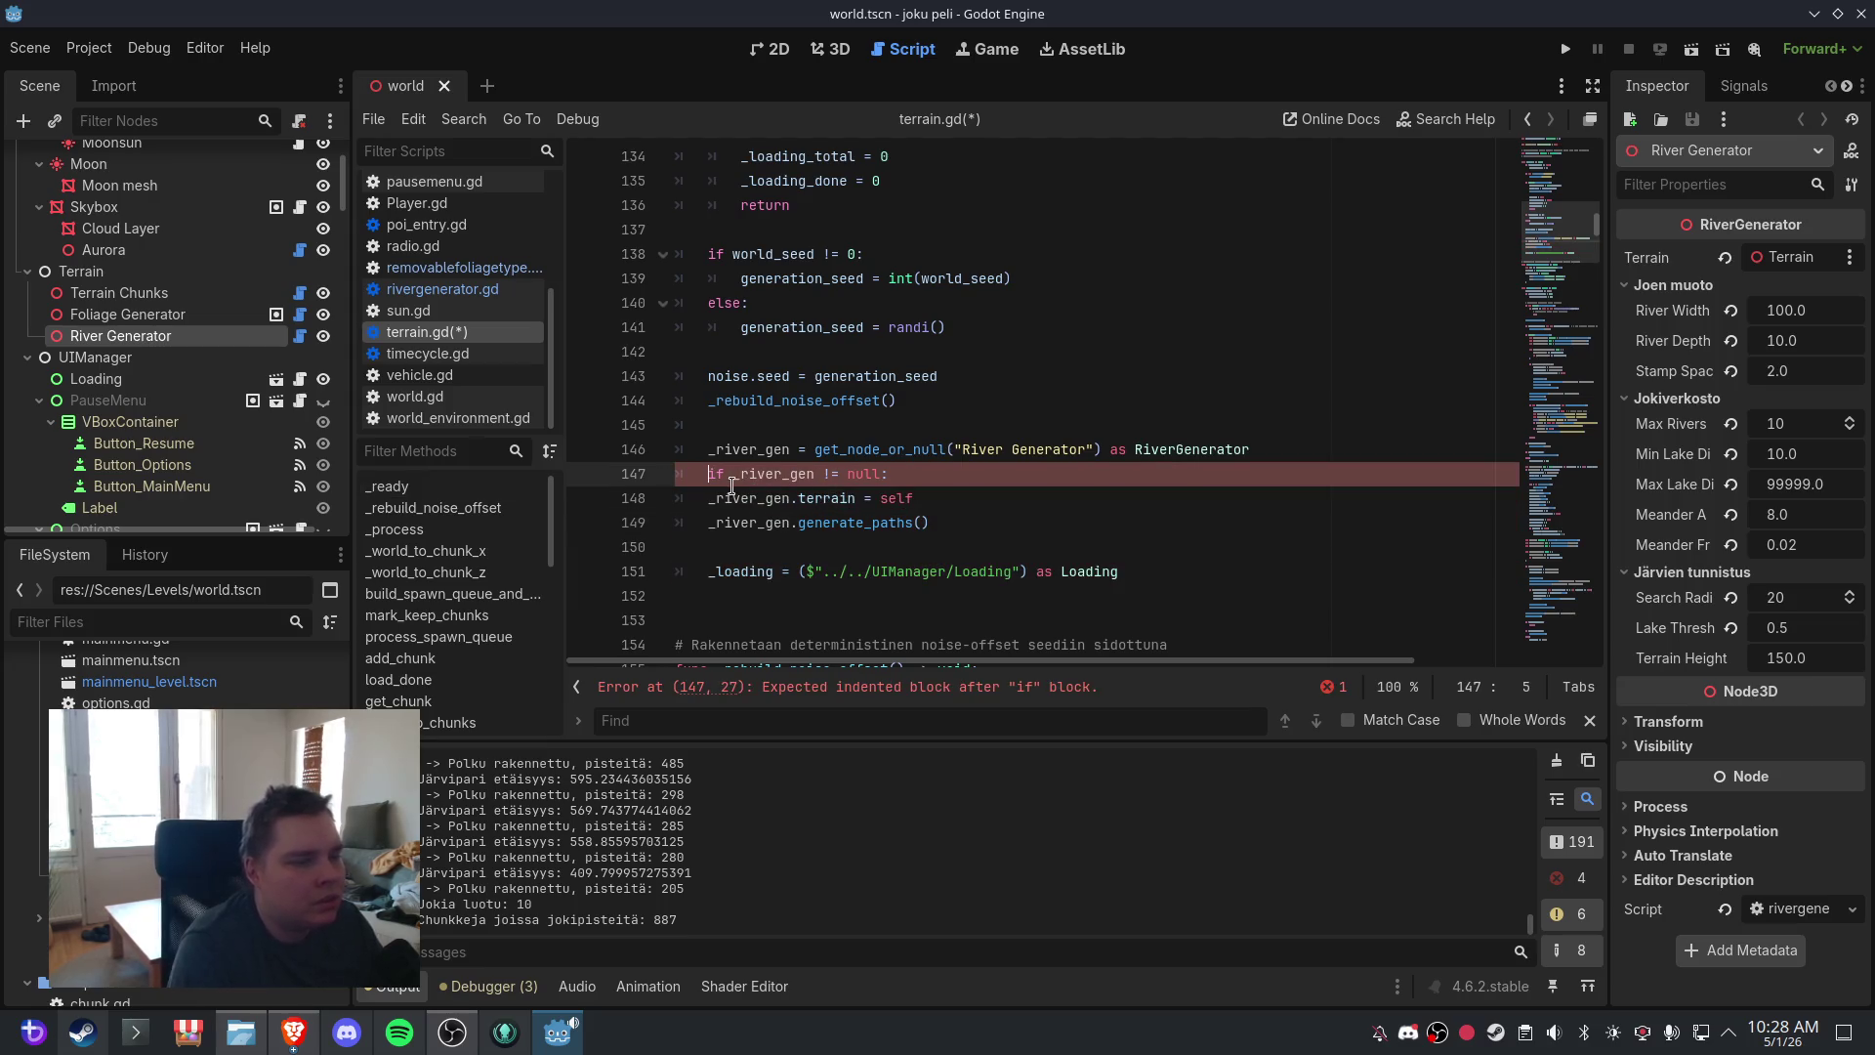
left_click(714, 496)
key("Tab")
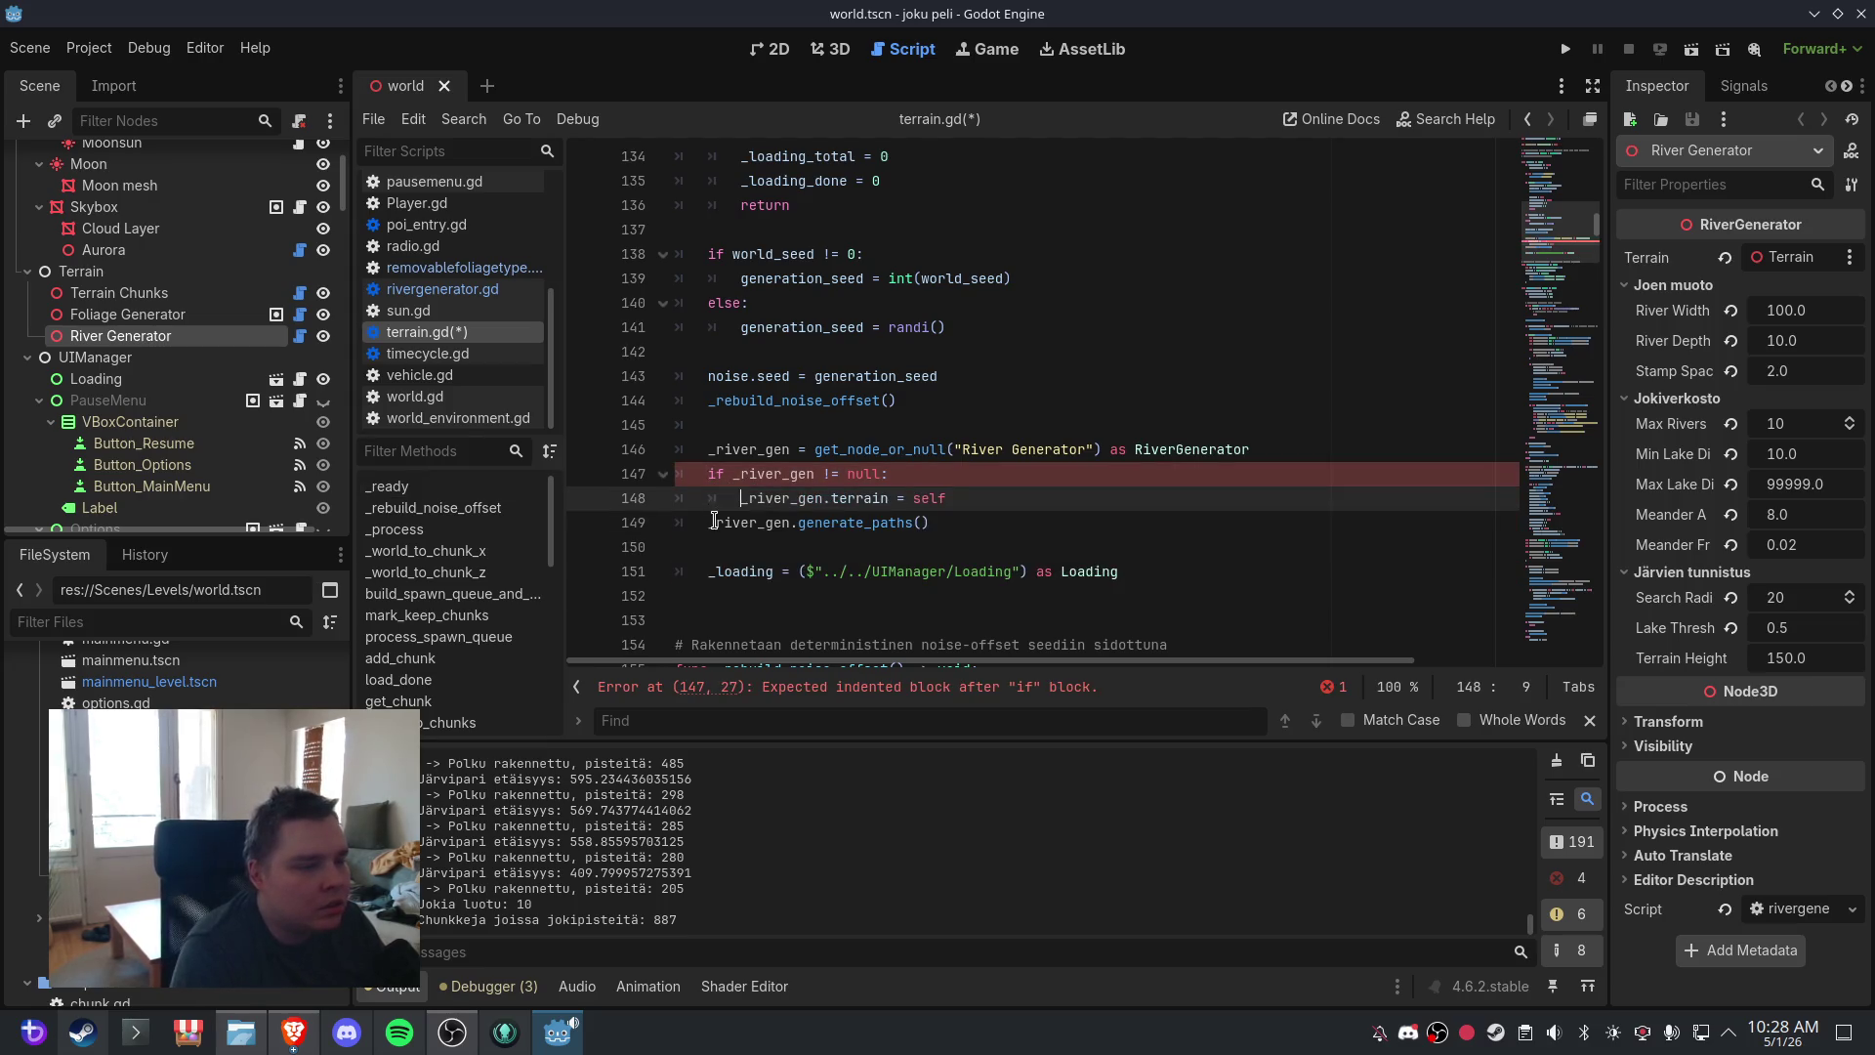
left_click(714, 520)
key("Tab")
left_click(831, 473)
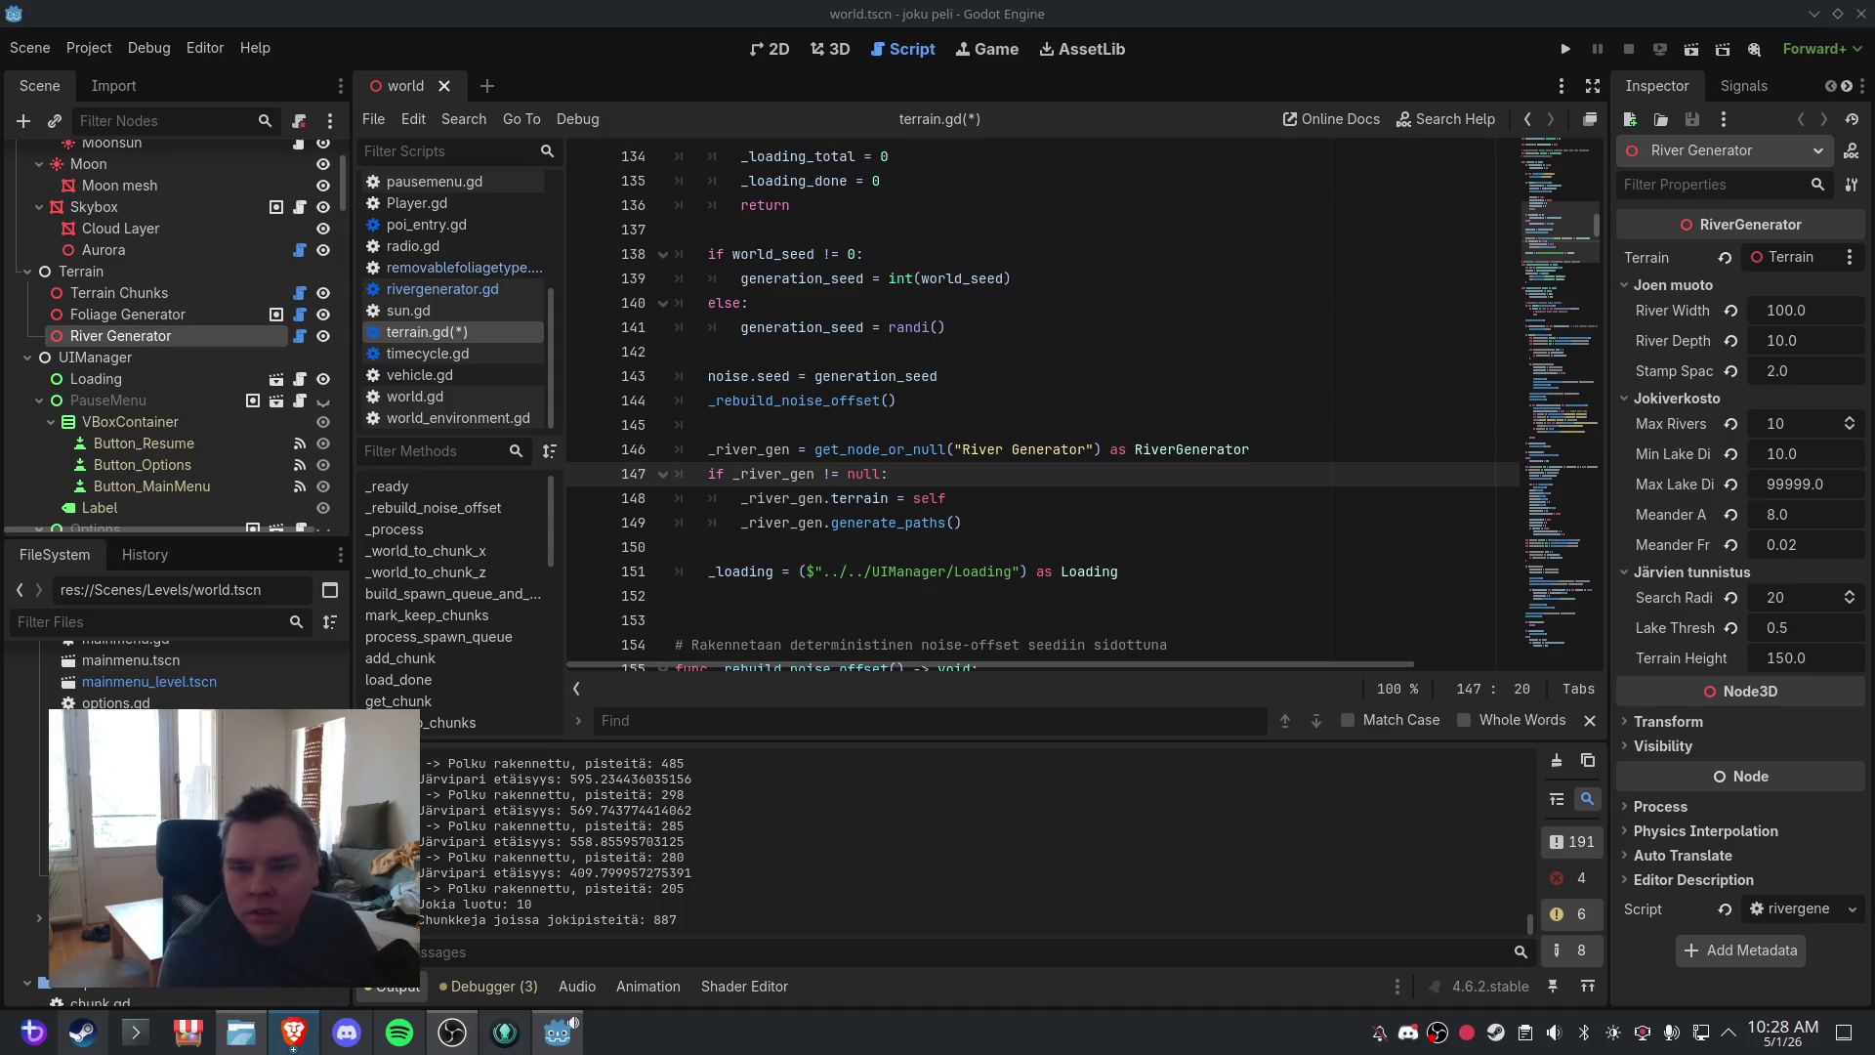
- In add_chunk, paste the river apply_to_chunk block after the tracks_count_max line
left_click(449, 593)
left_click(401, 657)
left_click(891, 499)
scroll(891, 507, "down", 20)
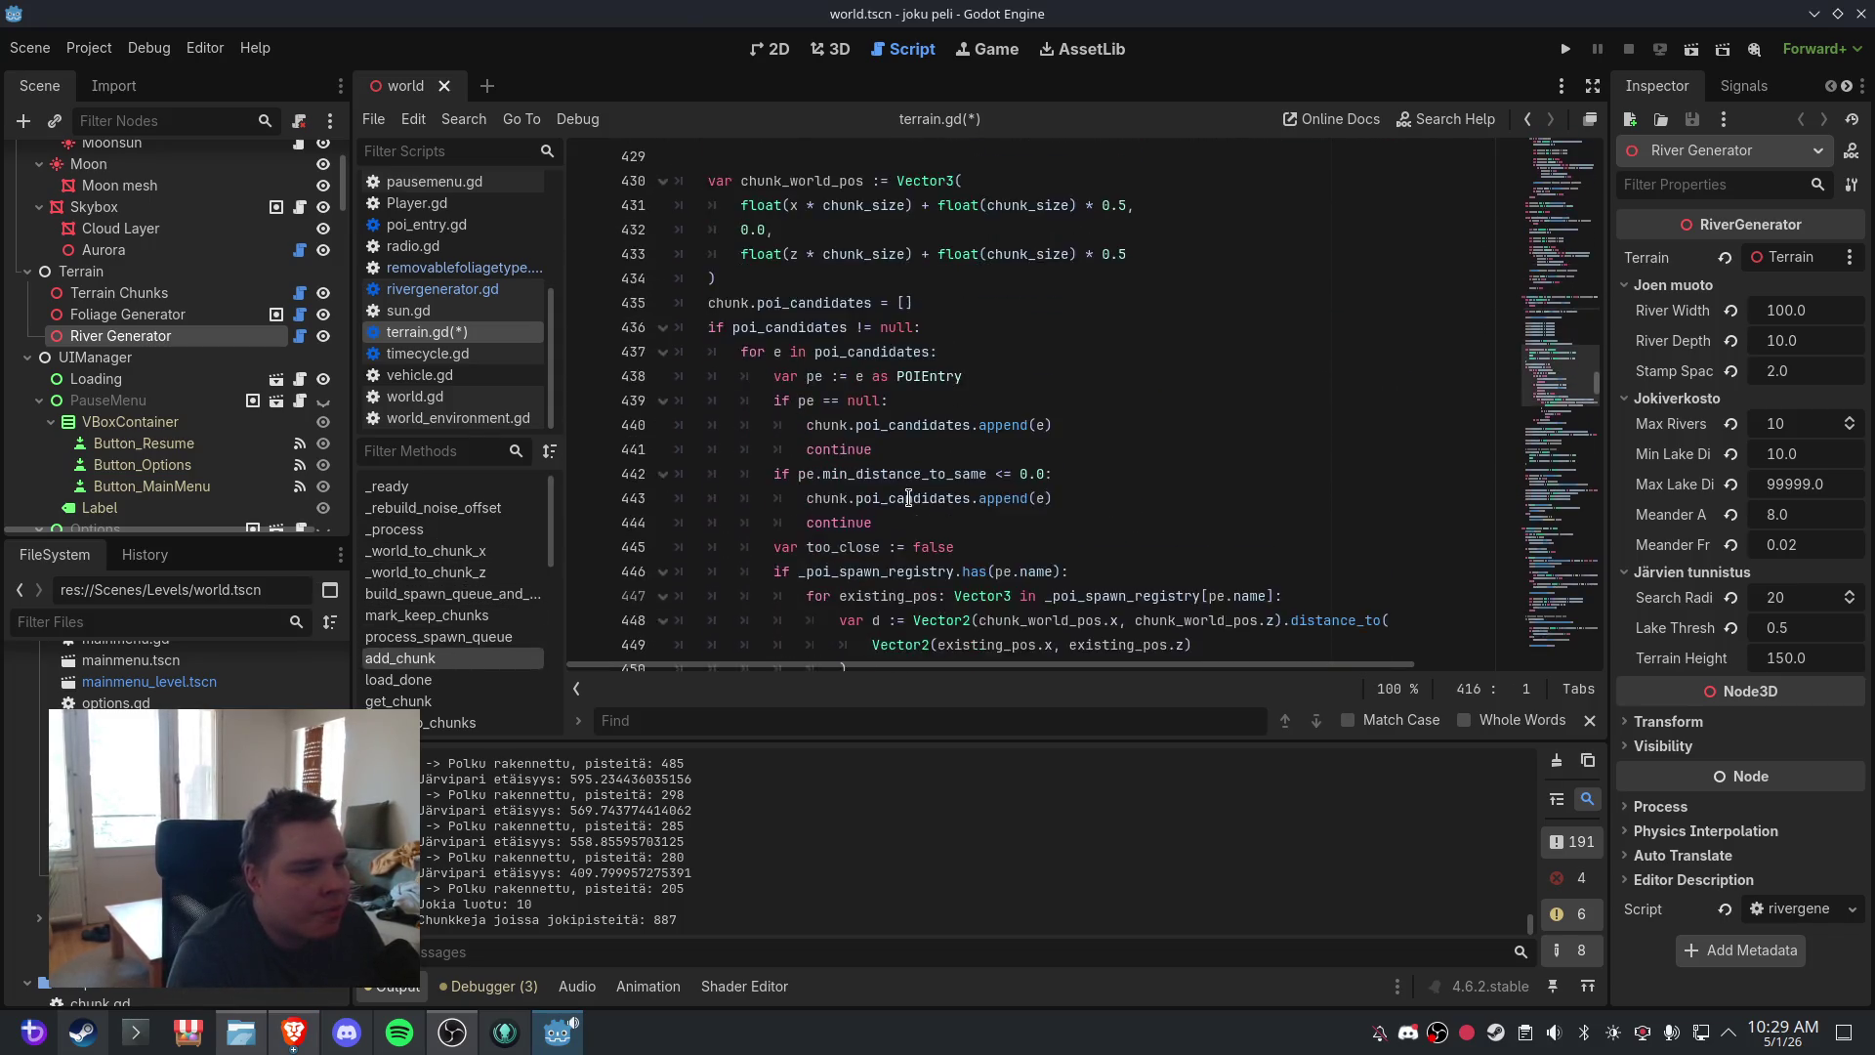
scroll(908, 495, "down", 5)
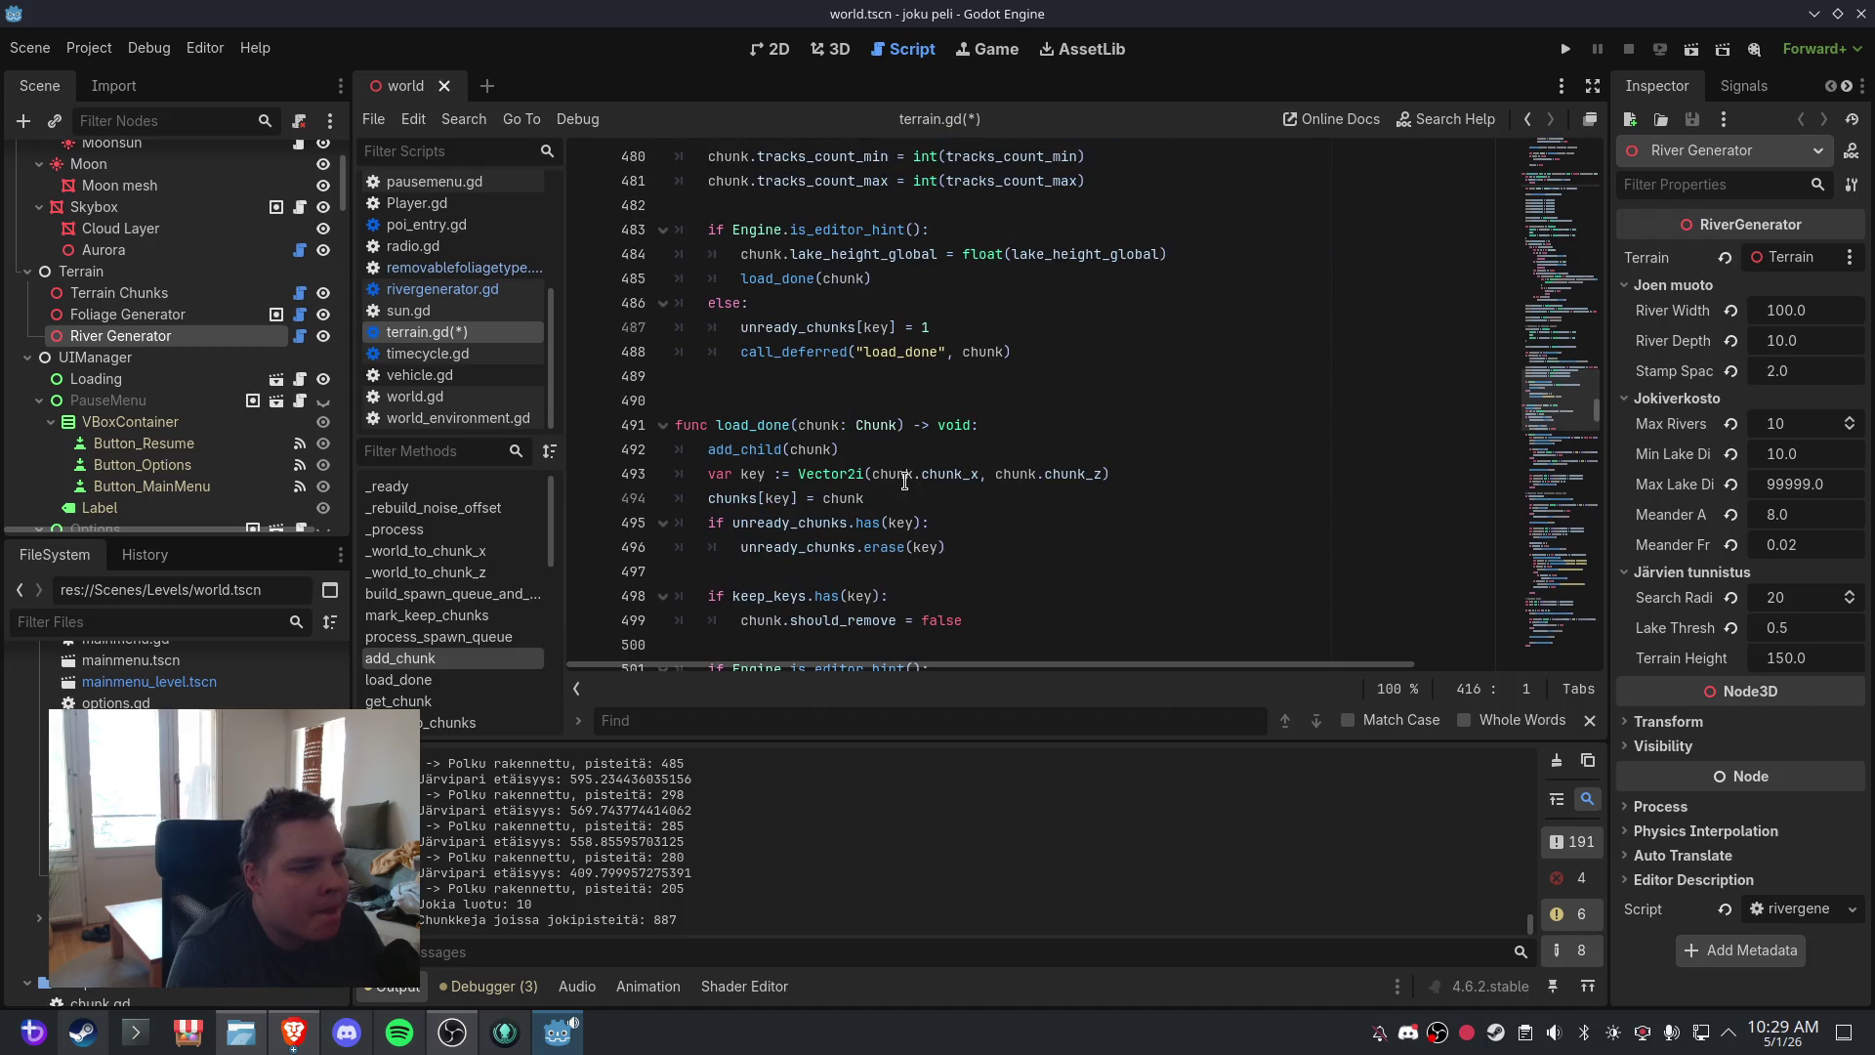
scroll(904, 482, "up", 2)
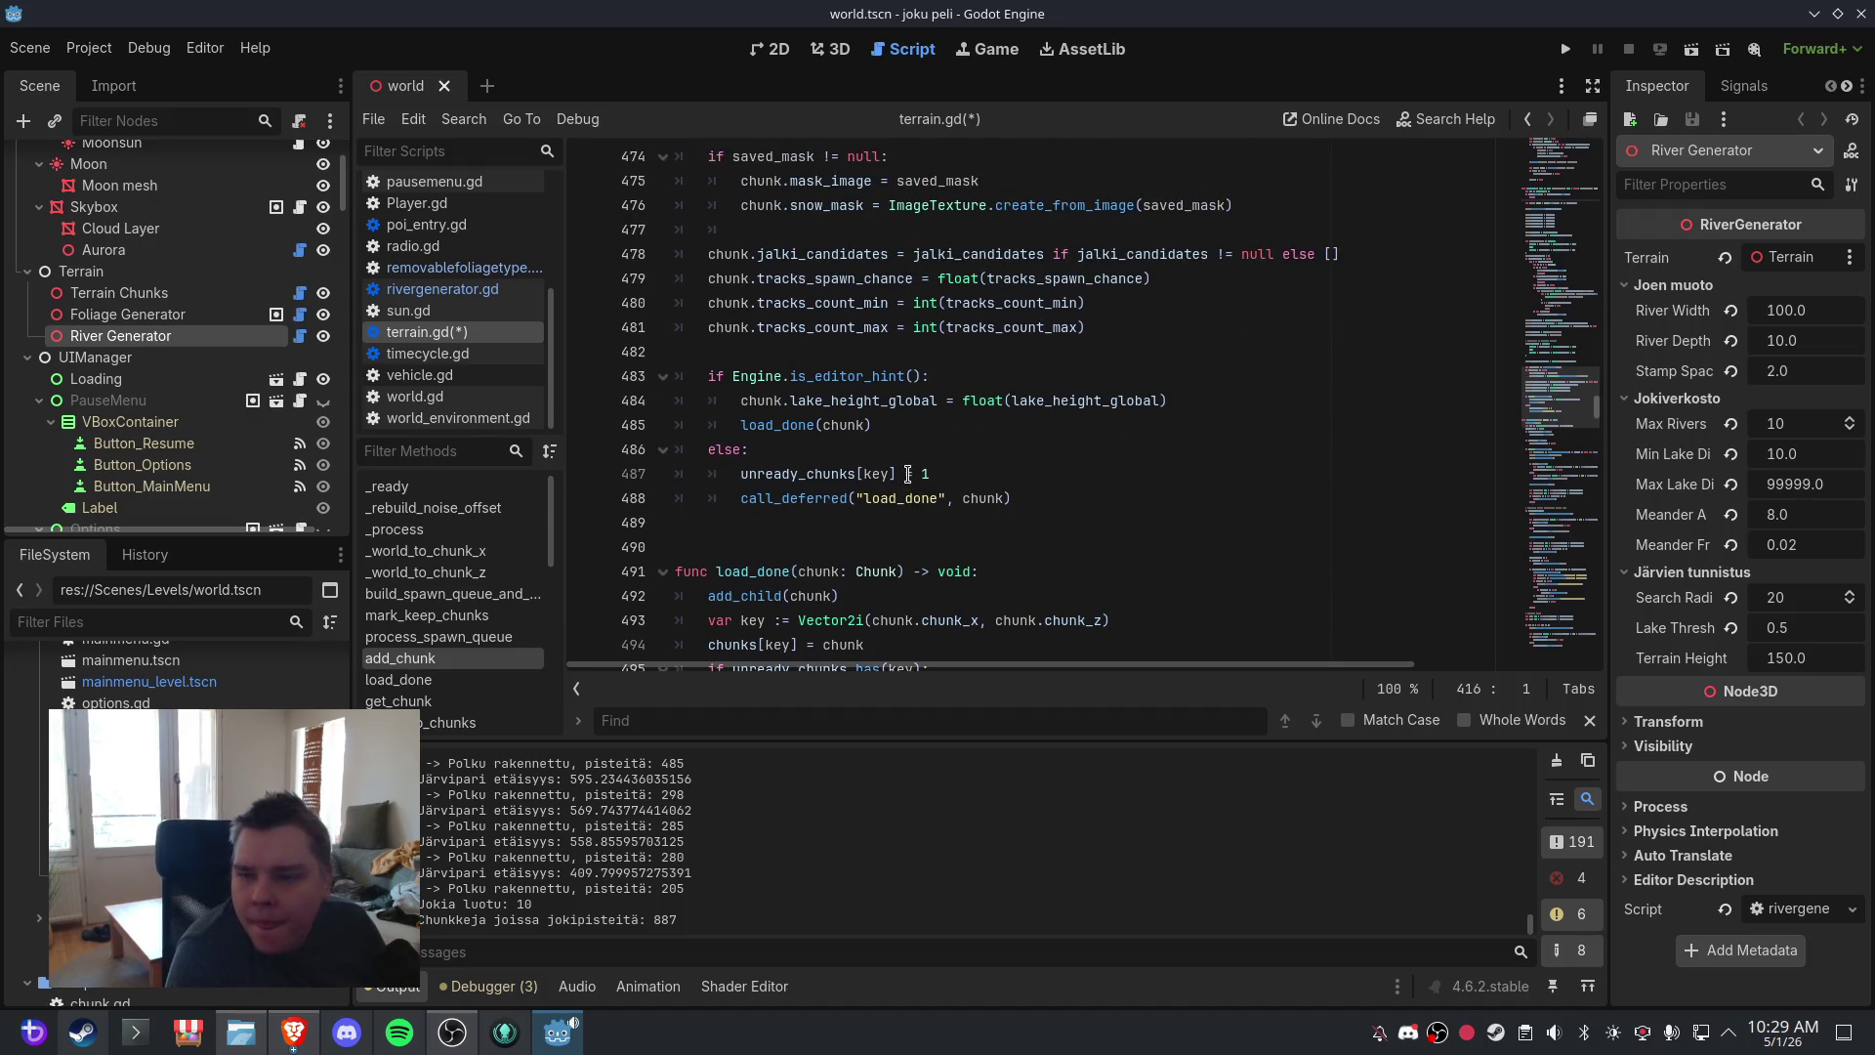
scroll(857, 427, "up", 2)
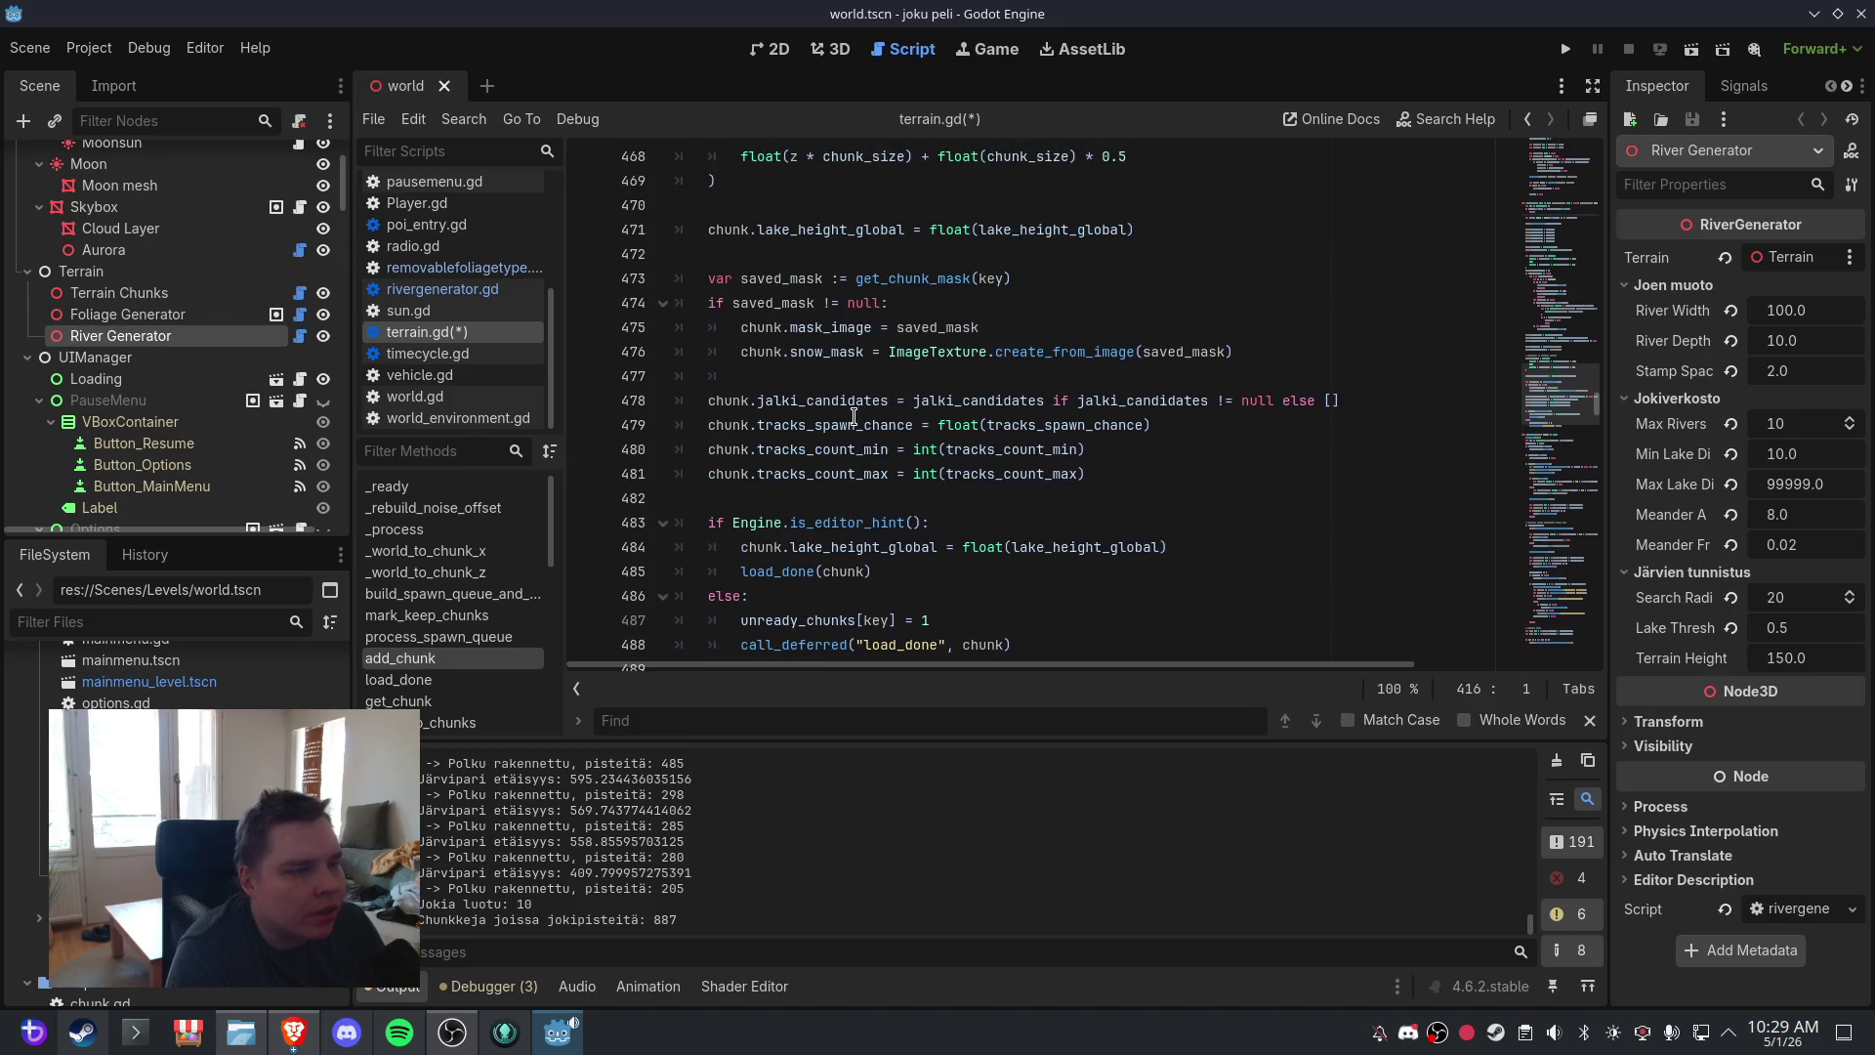
left_click(1119, 476)
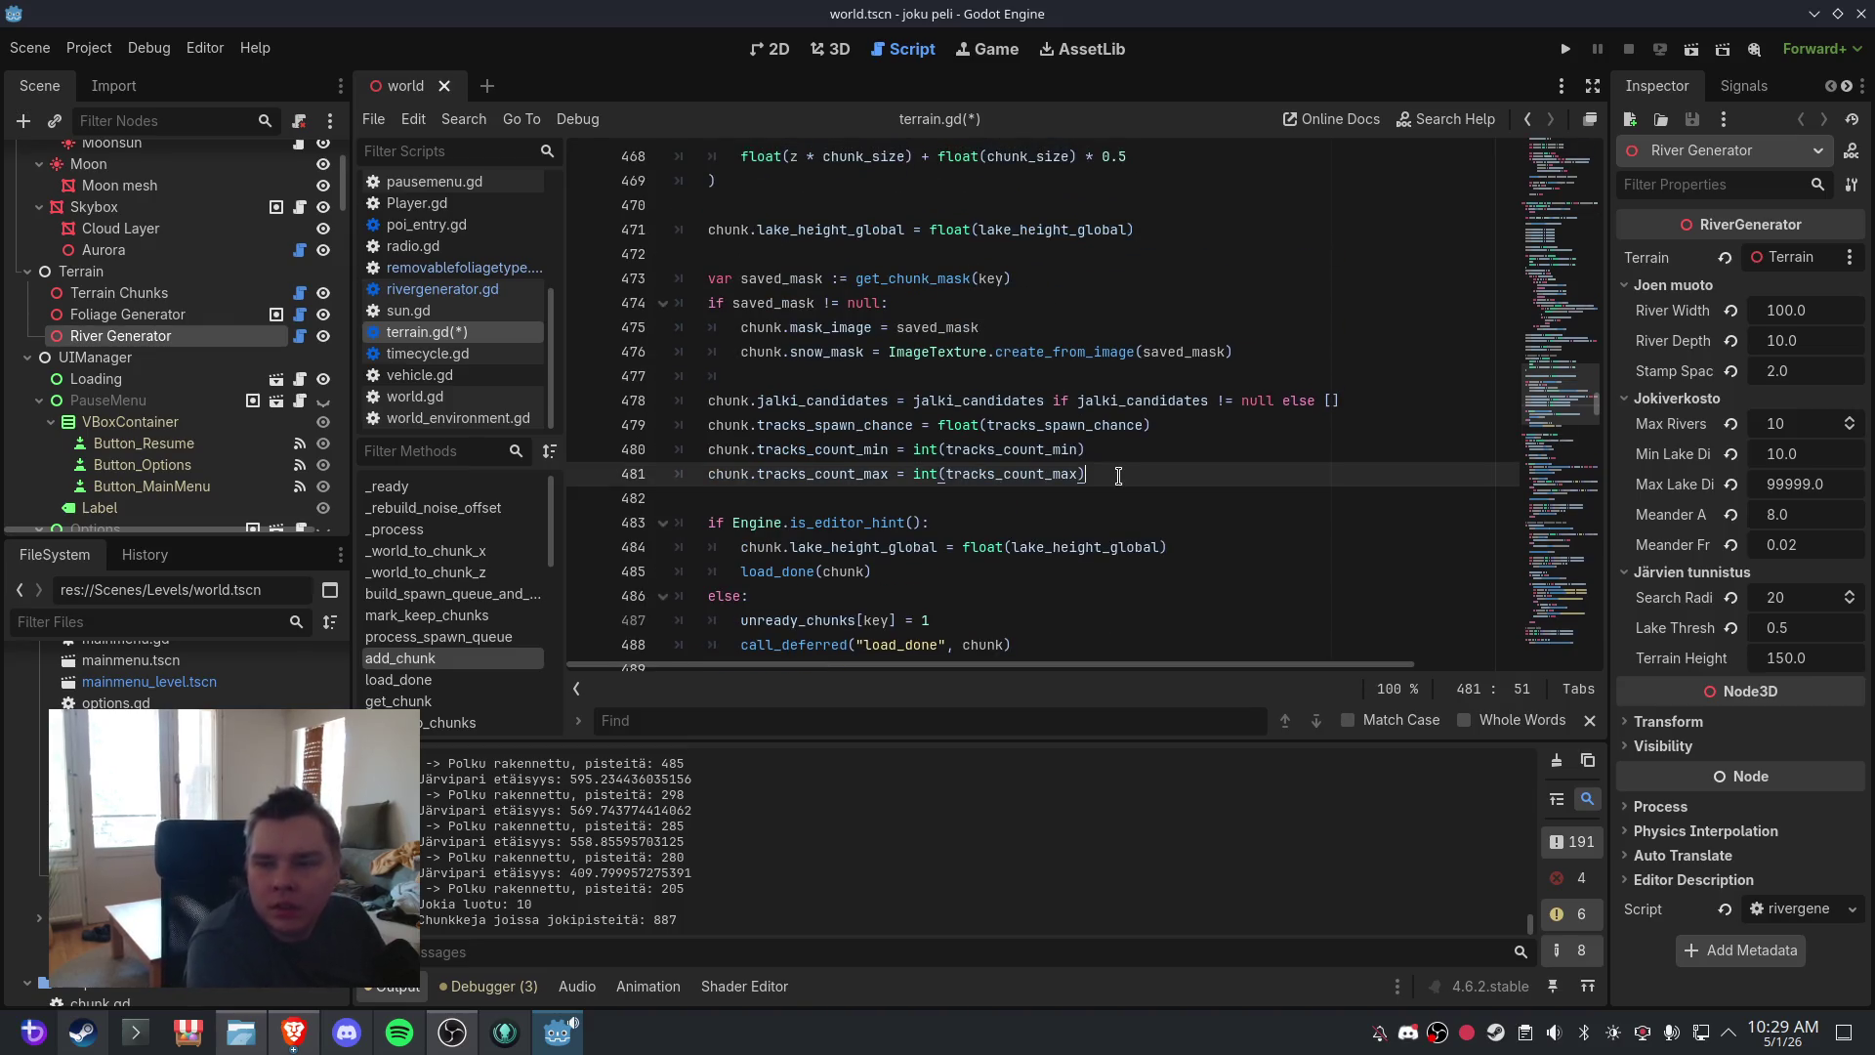
key("Return")
type("if _river_gen != null: \t\t# Aseta sijainti ensin jotta apply_to_chunk voi laskea etäisyyden \t\tchunk.position = Vector3( \t\t\tfloat(x * chunk_size) + float(chunk_size) * 0.5, \t\t\t0.0, \t\t\tfloat(z * chunk_size) + float(chunk_size) * 0.5 \t\t) \t\t_river_gen.apply_to_chunk(chunk)")
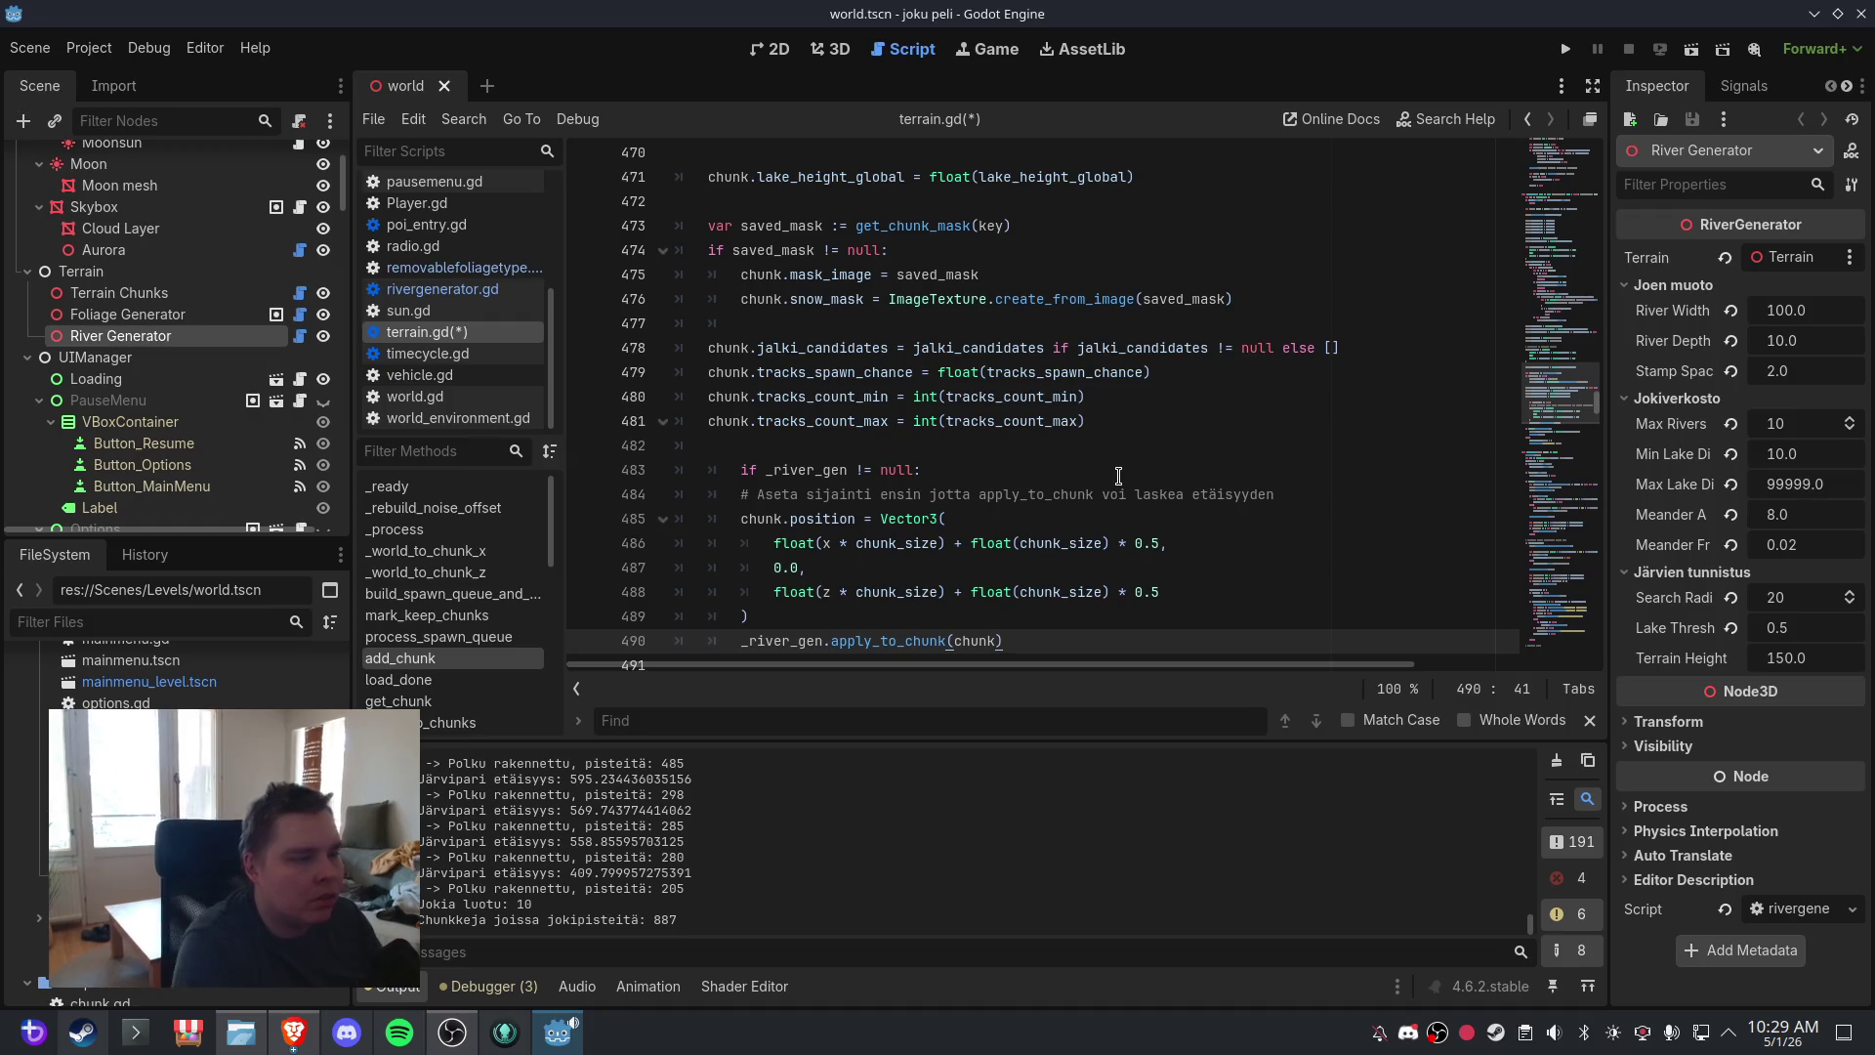
- Re-paste the misindented river block at the correct indentation below the chunk position line
scroll(1114, 494, "down", 2)
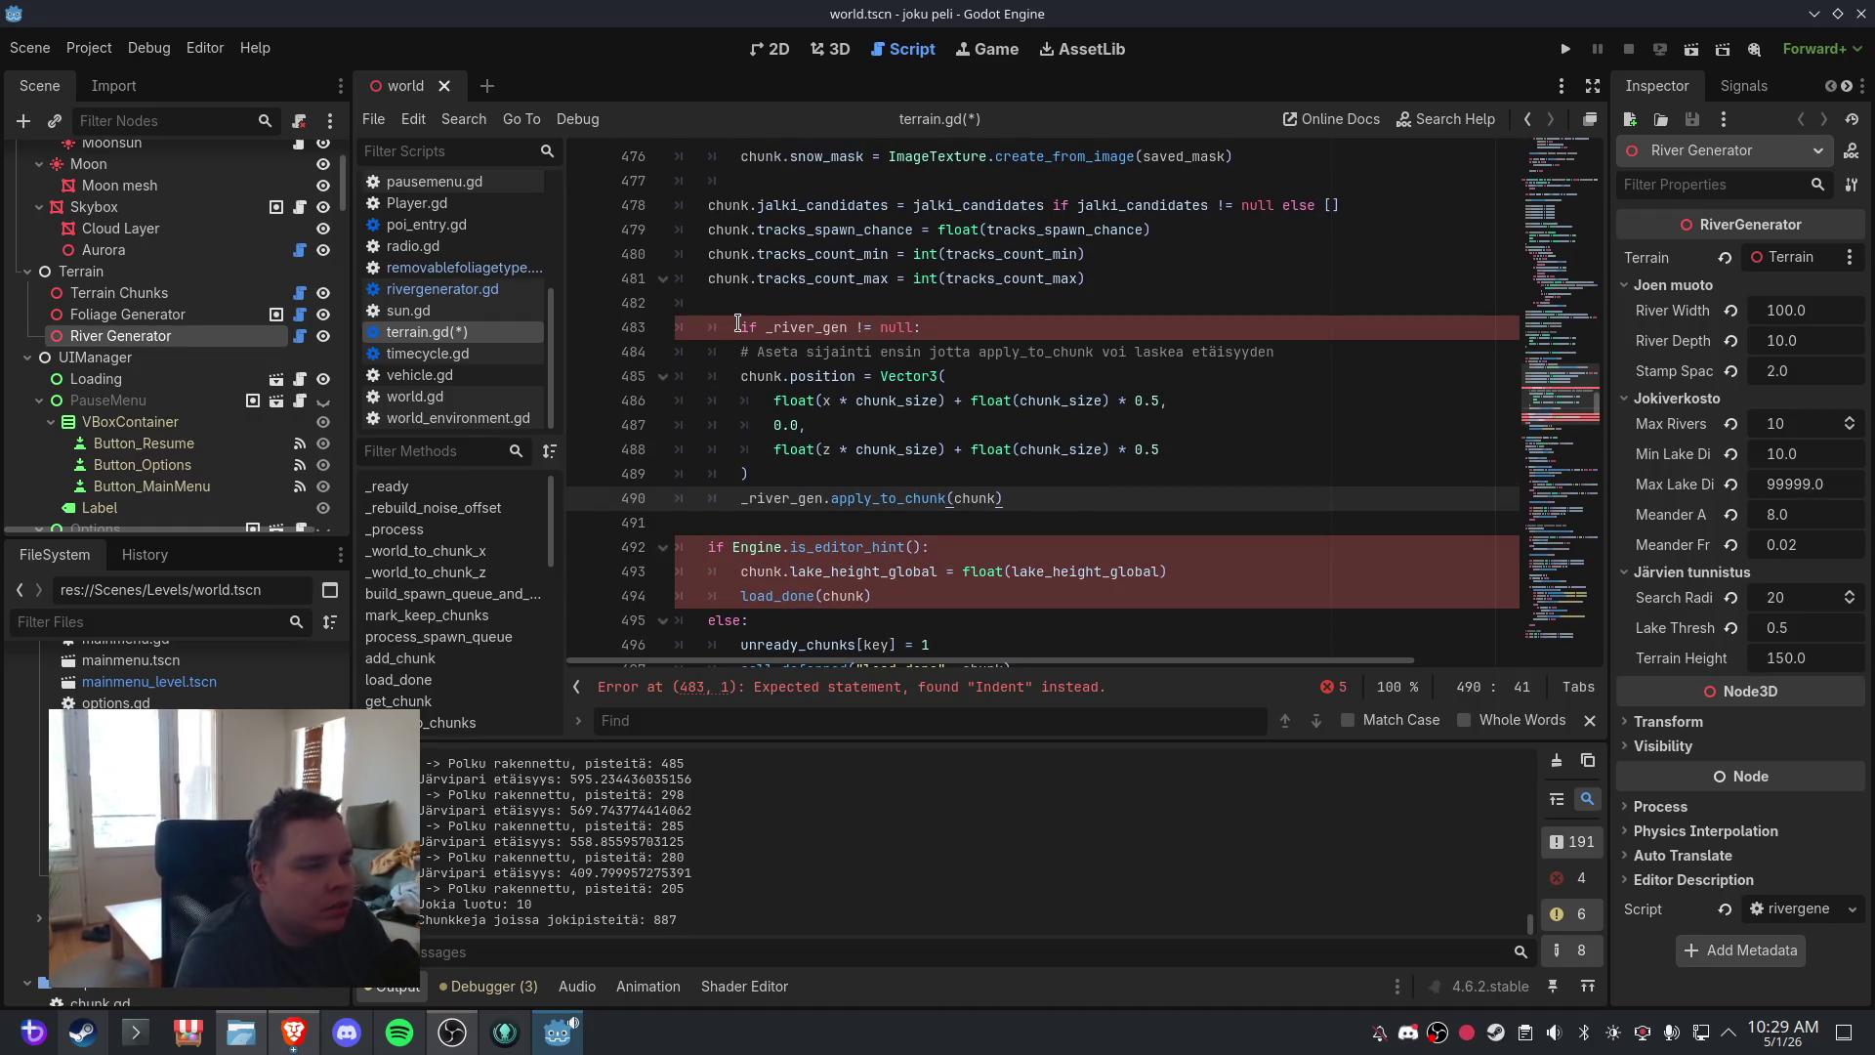
left_click_drag(1045, 498, 740, 327)
key("ctrl+x")
key("BackSpace")
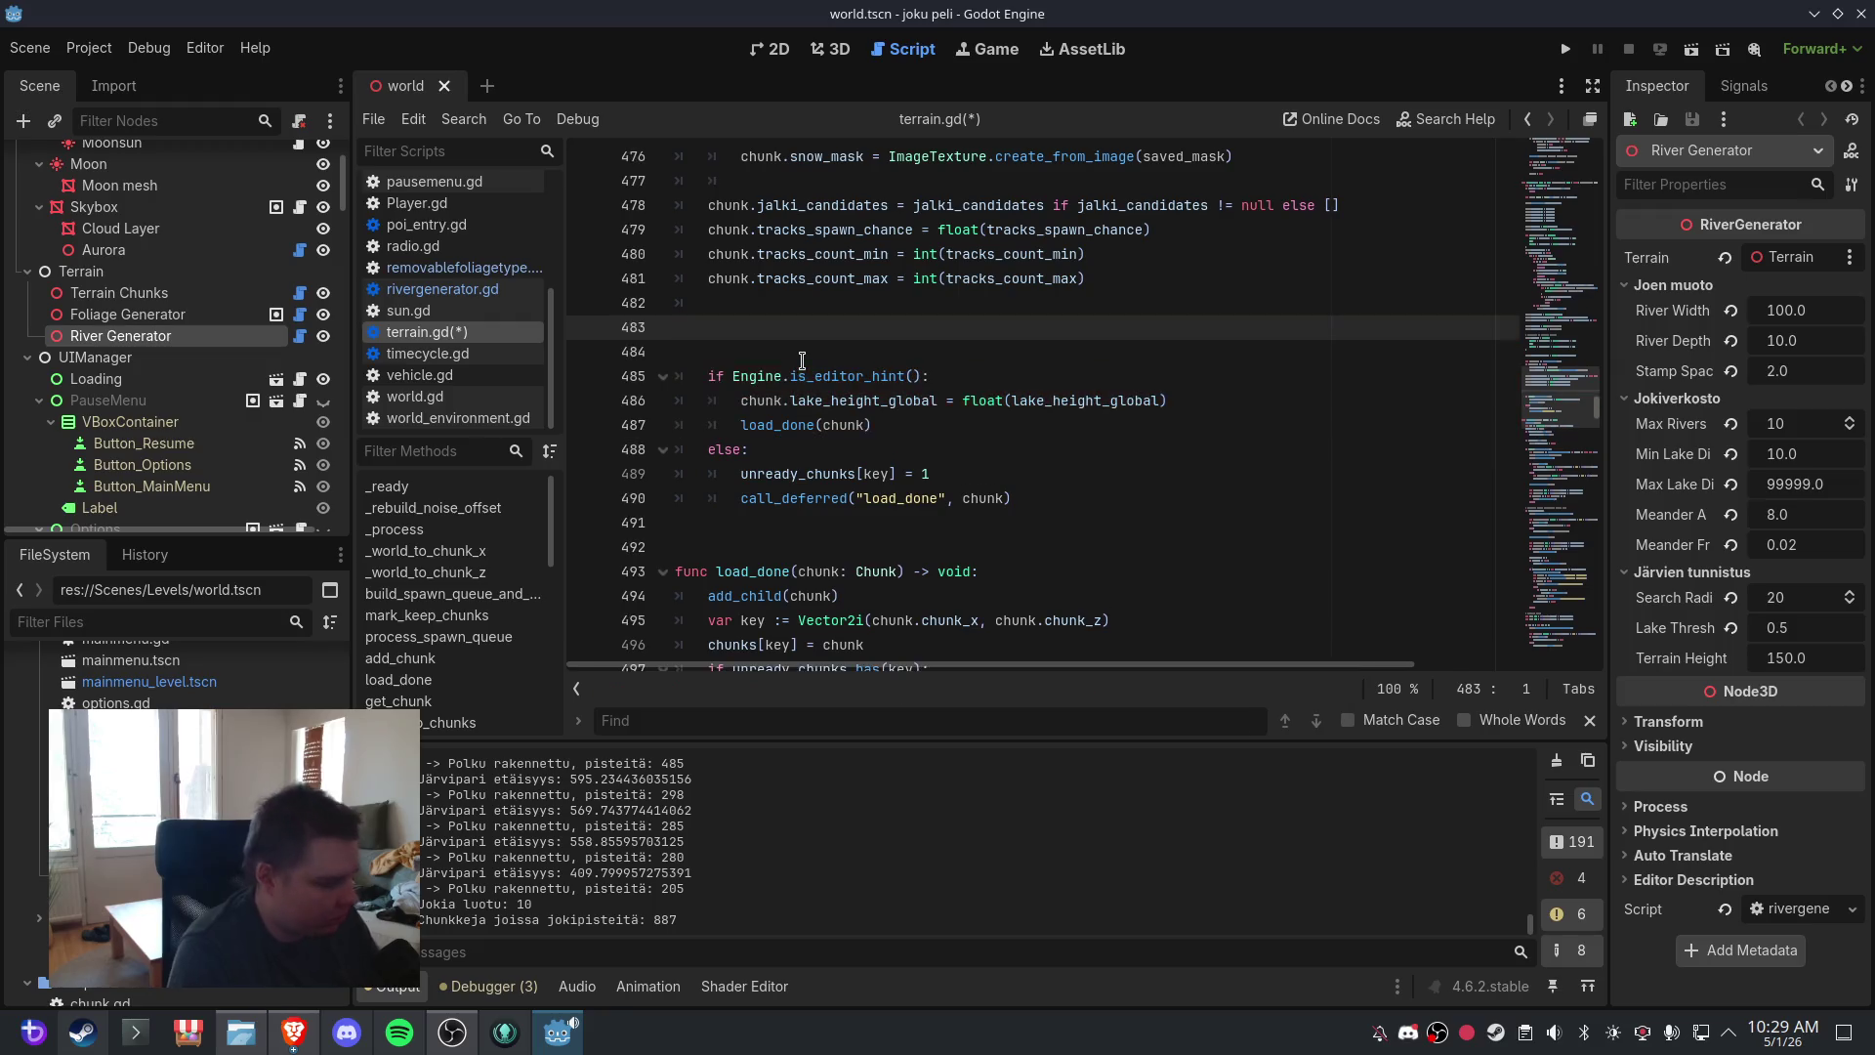
key("ctrl+v")
left_click(803, 376)
scroll(803, 376, "down", 2)
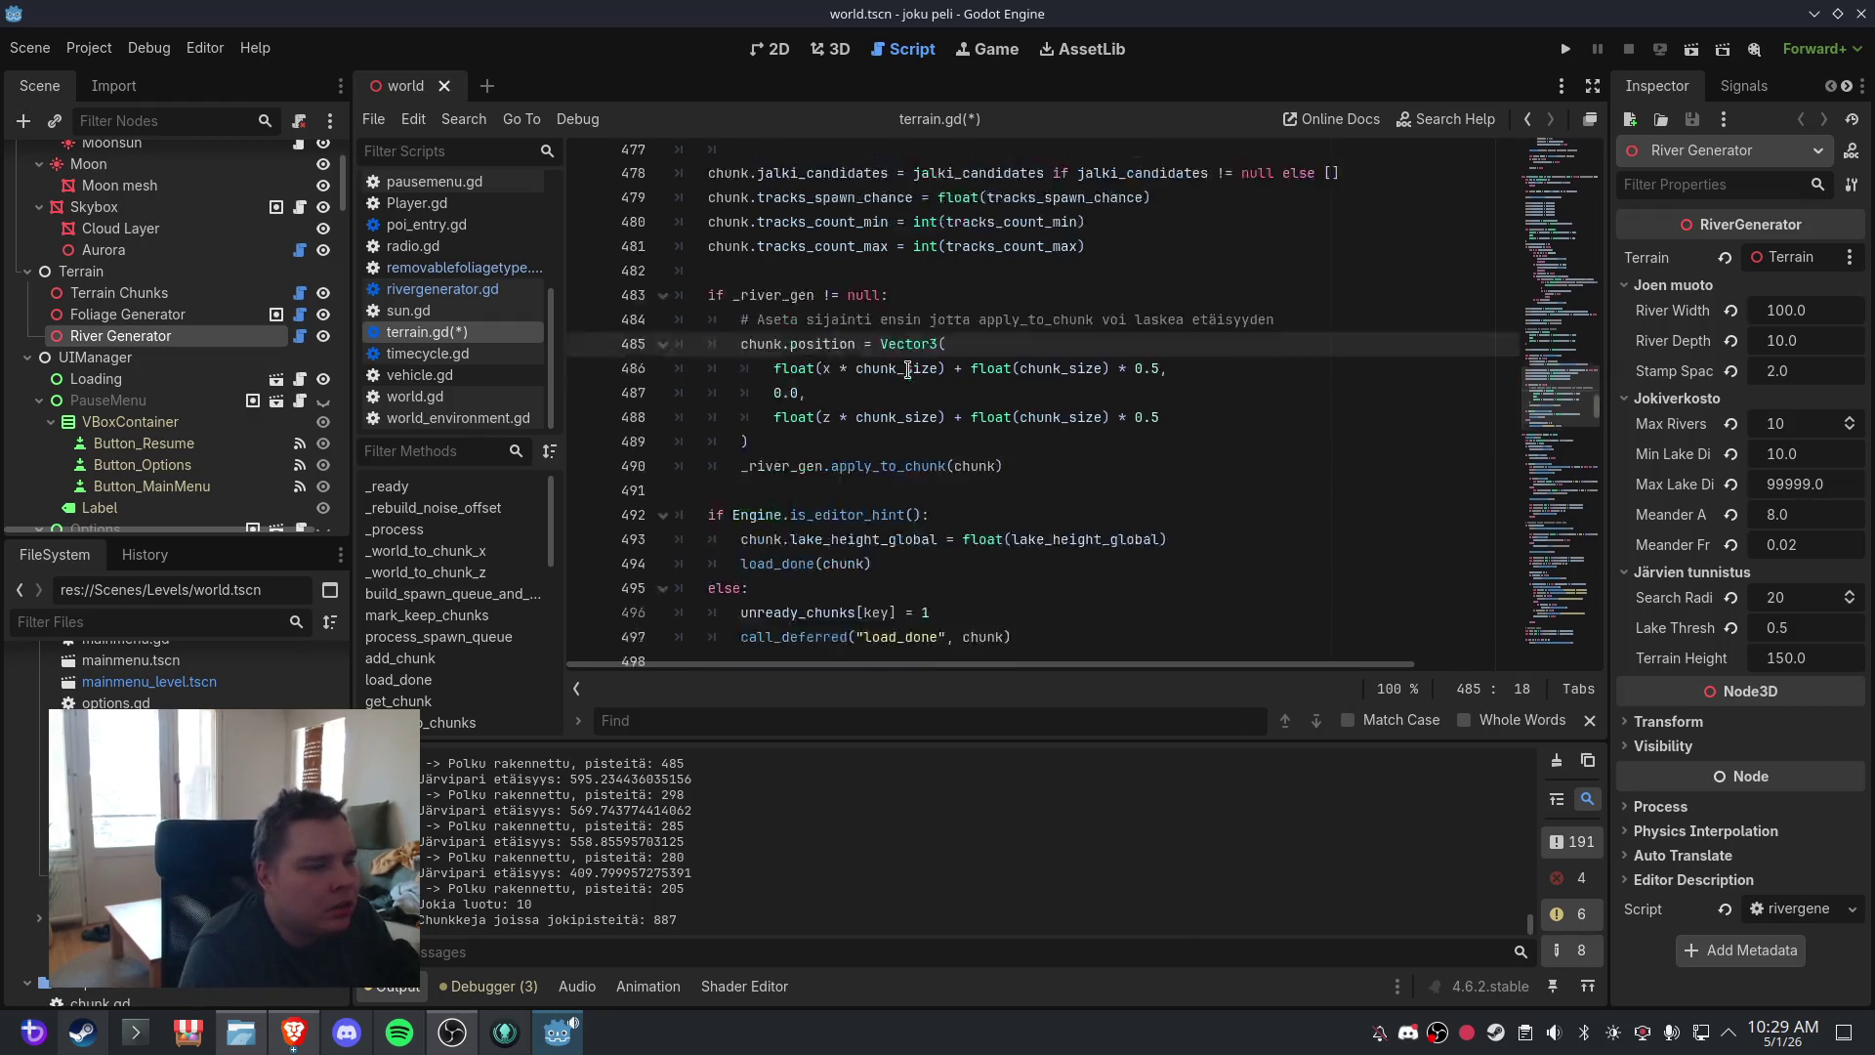
- Save terrain.gd and open rivergenerator.gd again
left_click(29, 46)
left_click(59, 203)
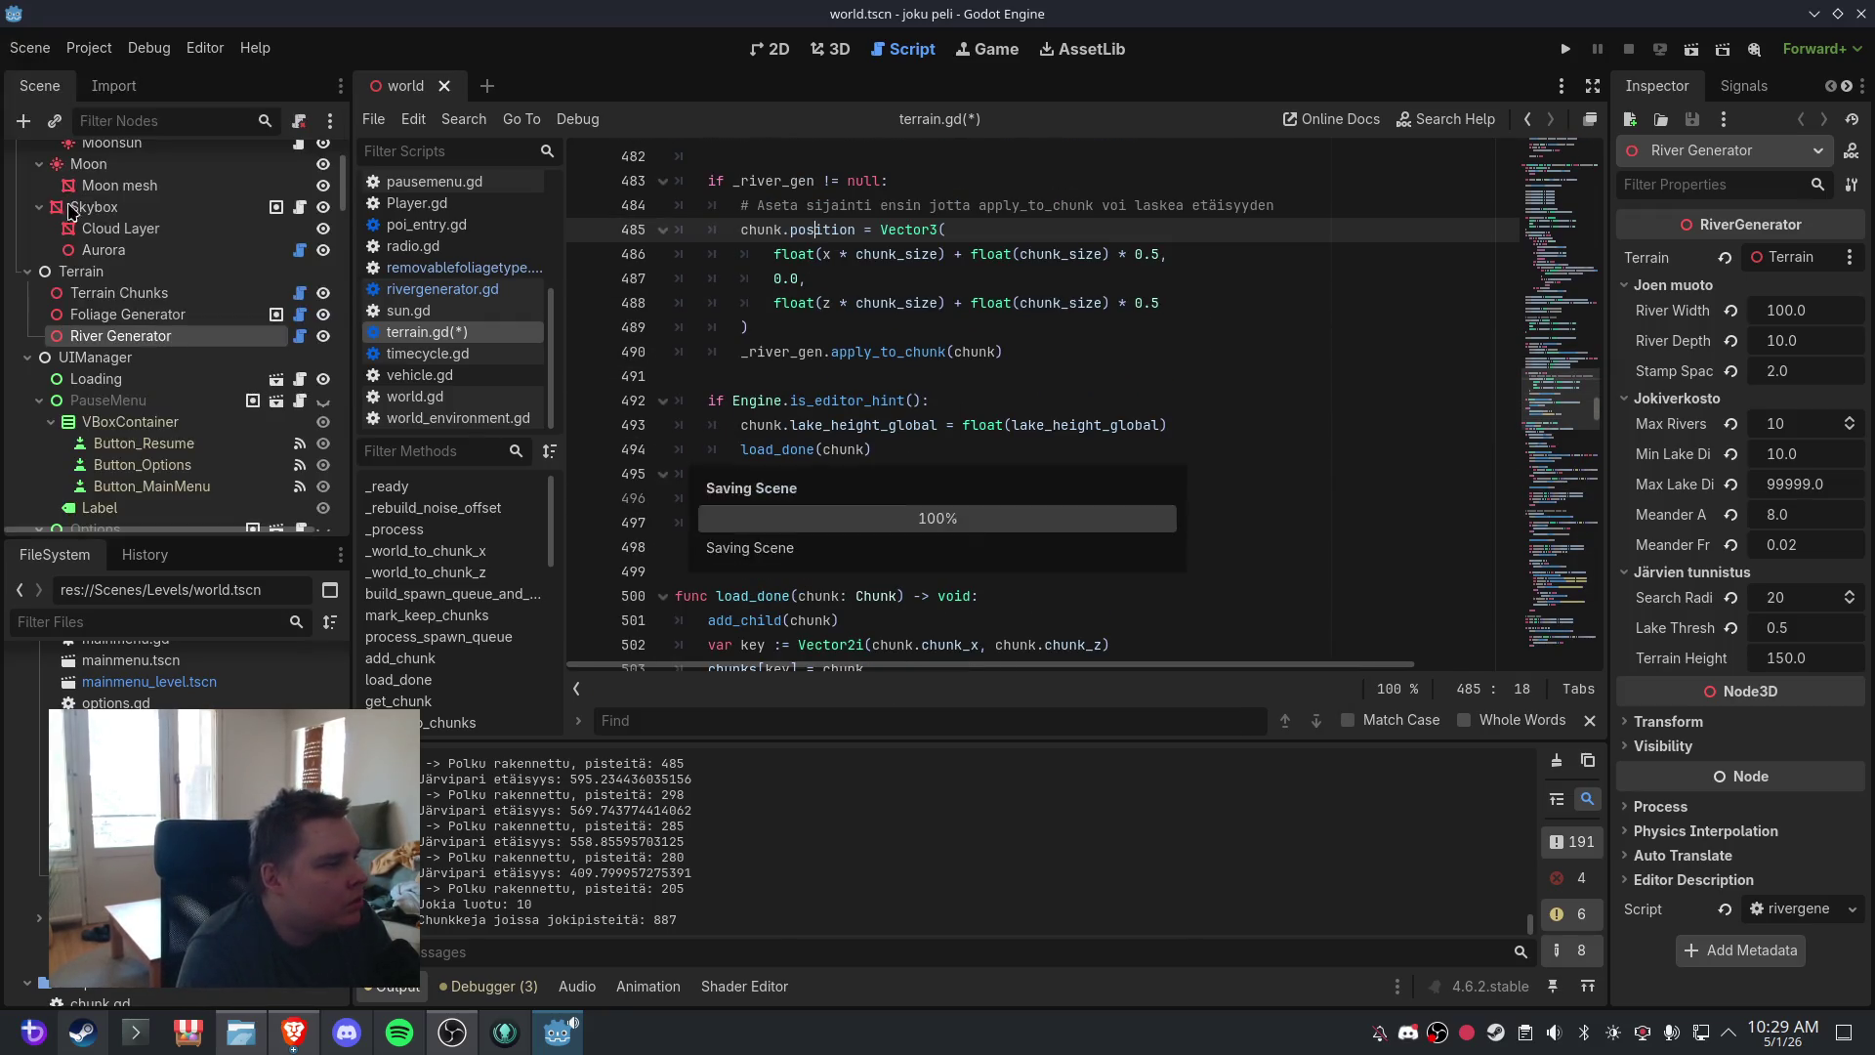
left_click(441, 289)
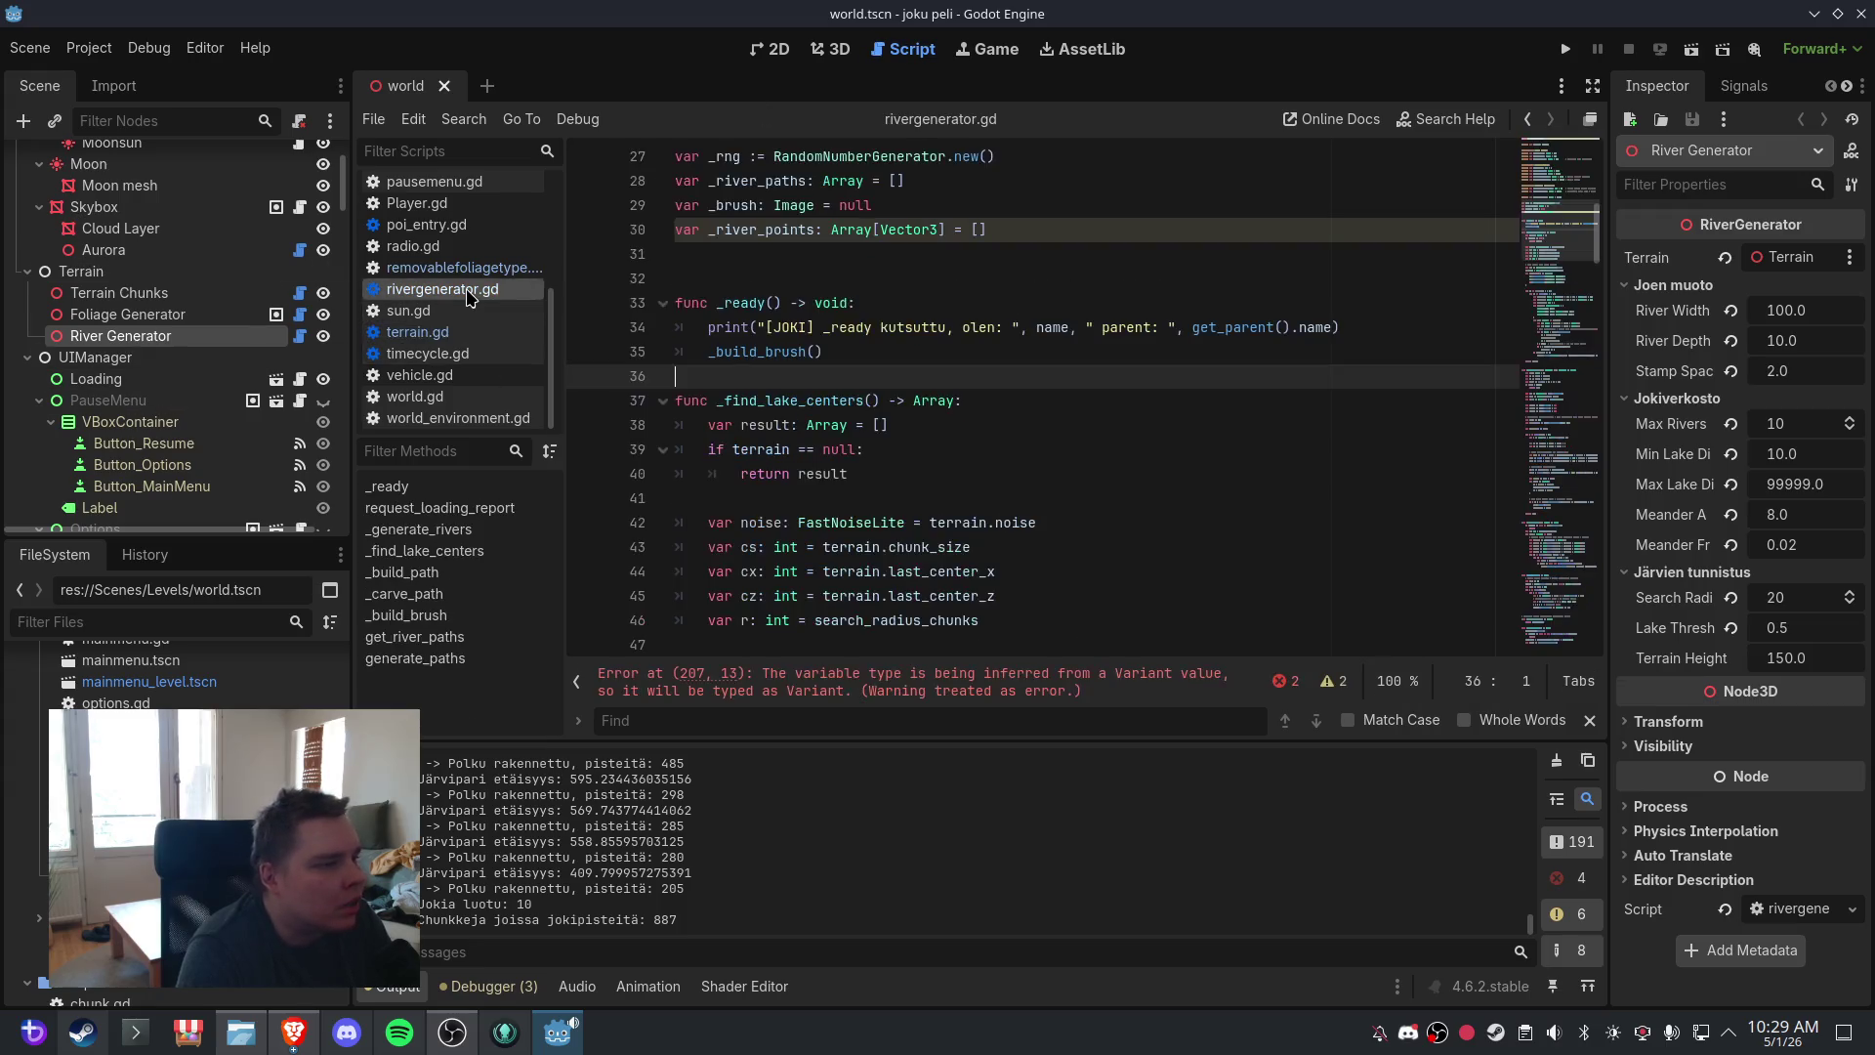
- Copy the script error message reported for line 207 of rivergenerator.gd
left_click(850, 449)
left_click(1021, 682)
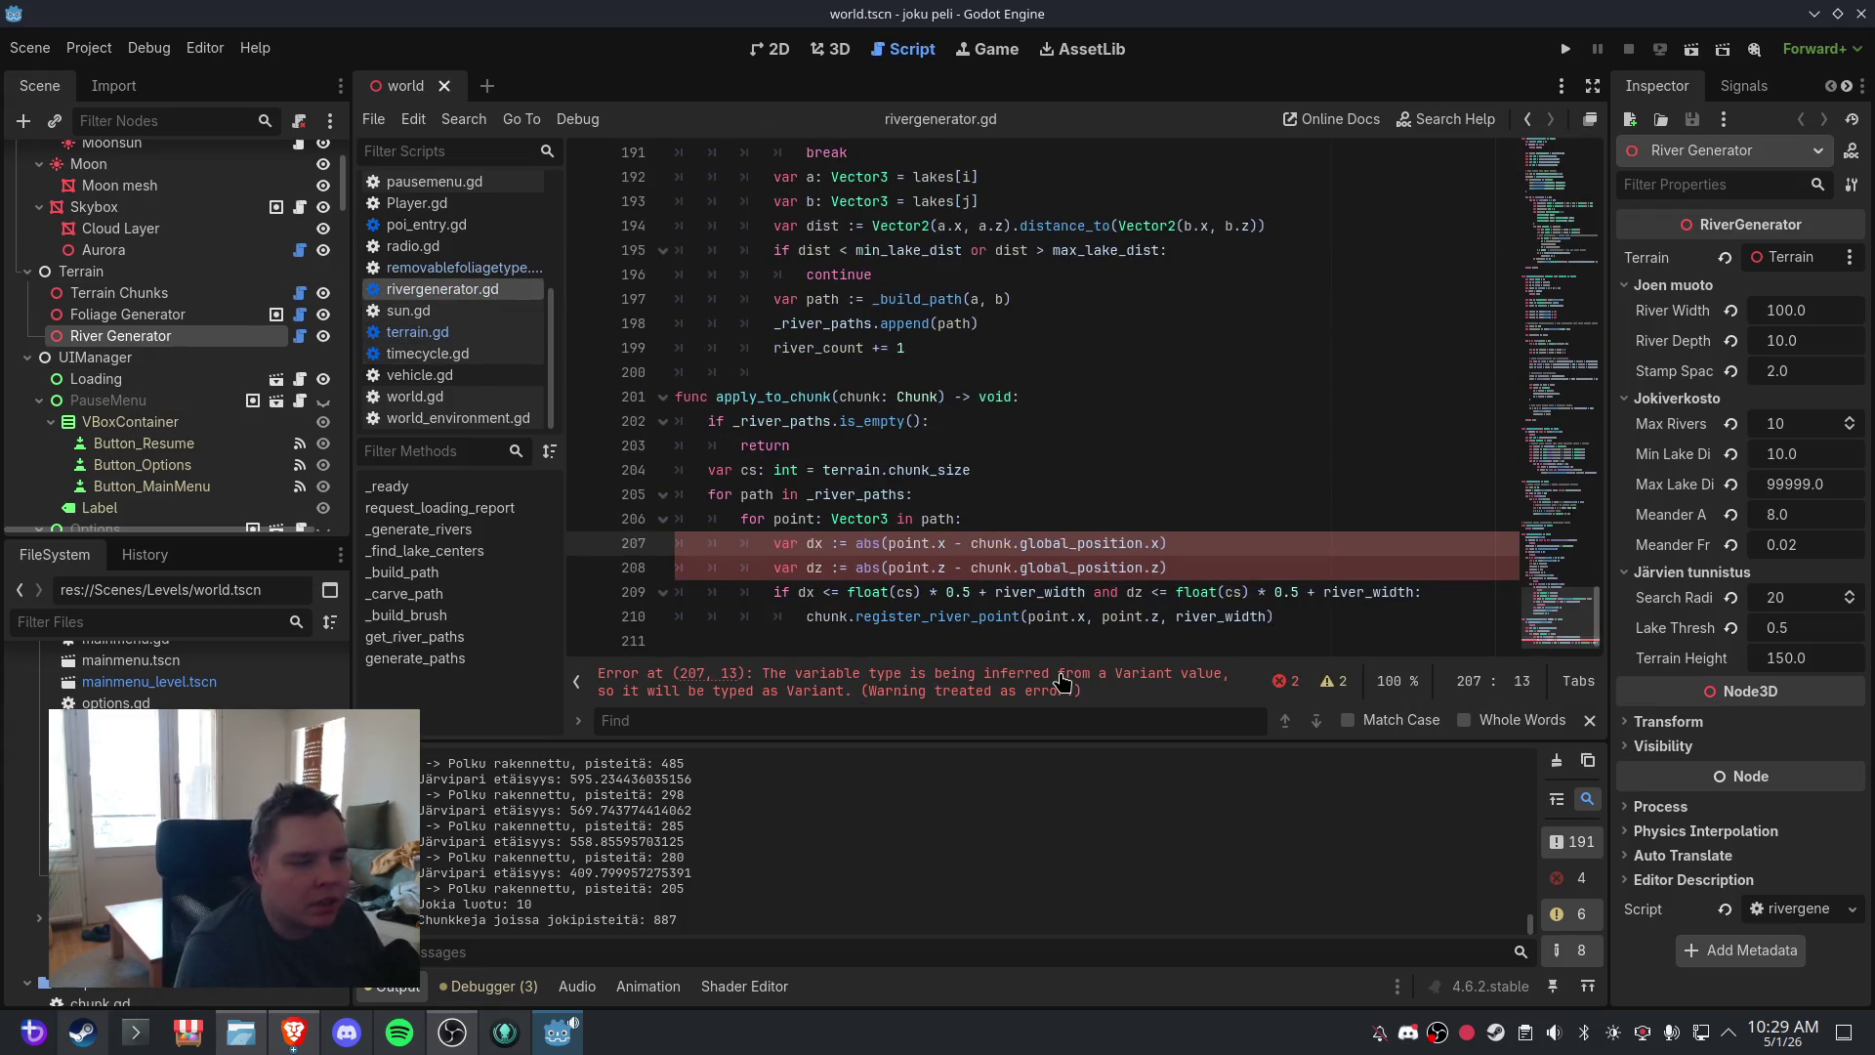
right_click(1012, 688)
left_click(1037, 697)
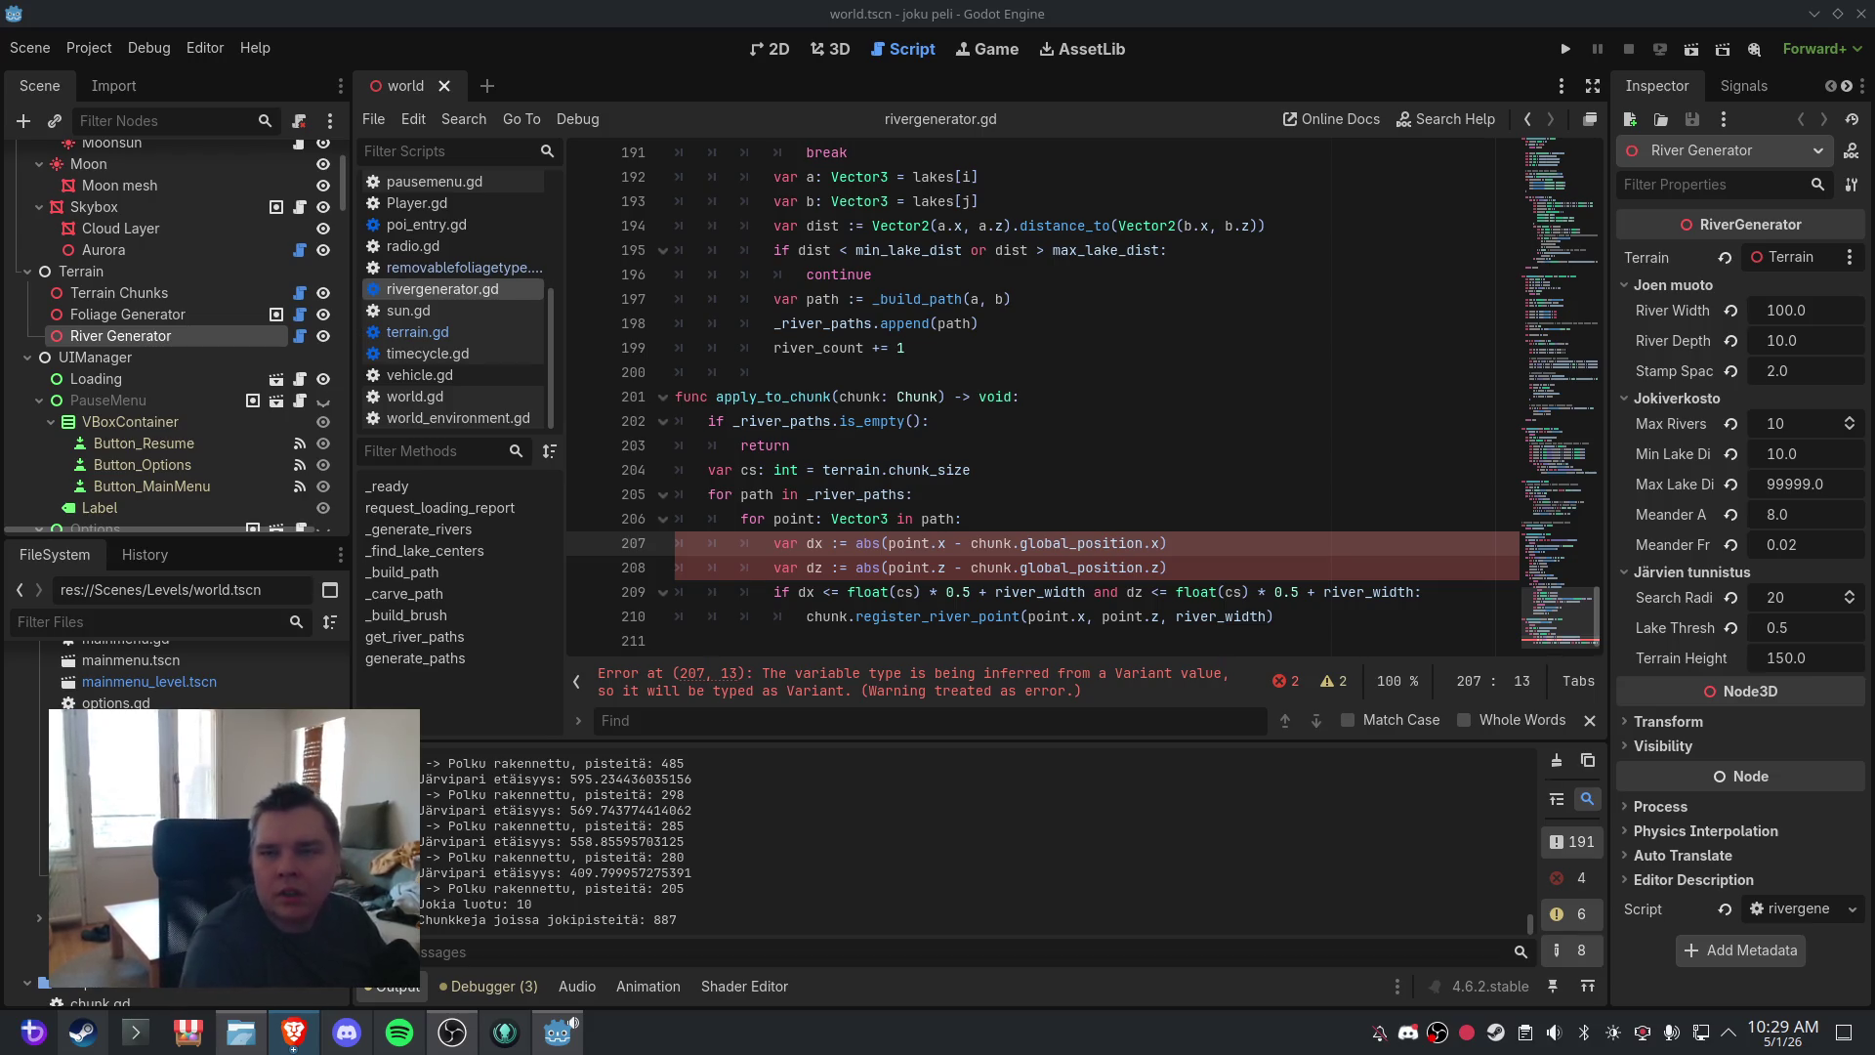
- Change line 205 to `for path: Array in _river_paths:`, then return to the variable declarations
left_click(937, 449)
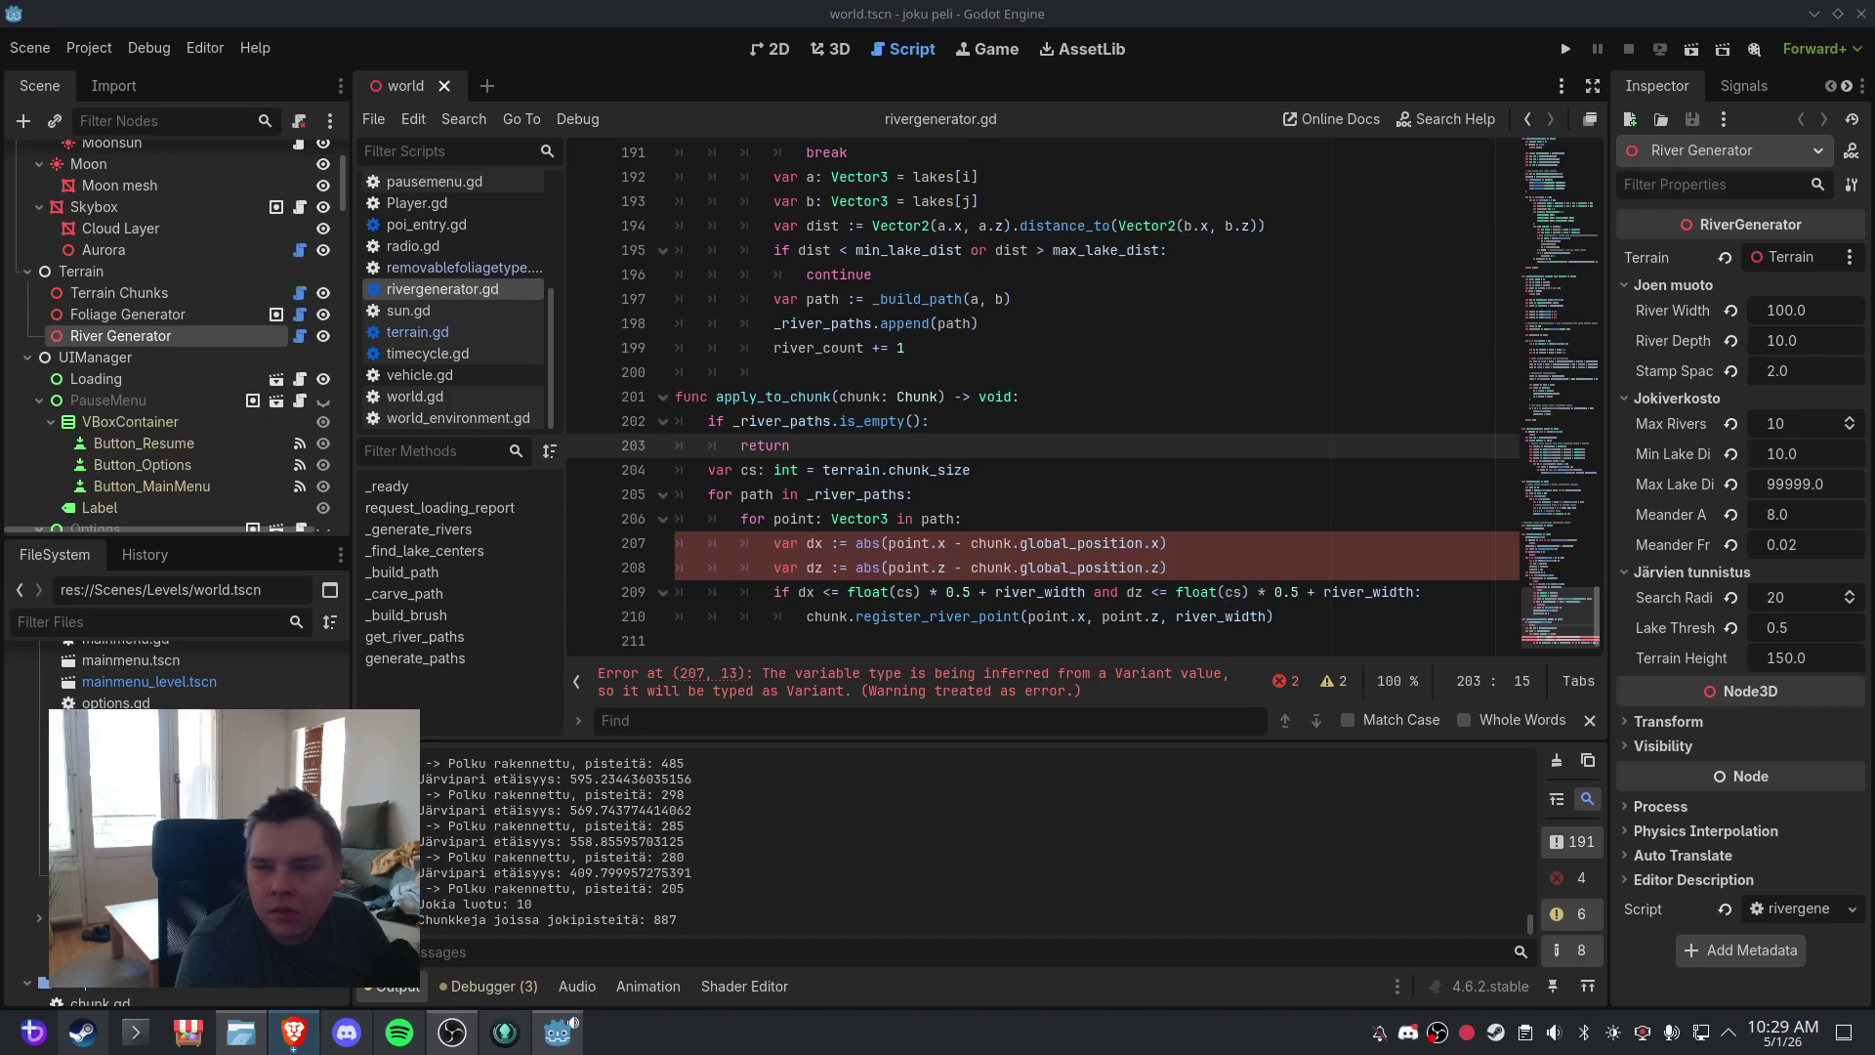
mouse_move(1338, 620)
left_mouse_down()
mouse_move(674, 421)
mouse_move(632, 391)
left_mouse_up()
left_click(753, 494)
type(": Array")
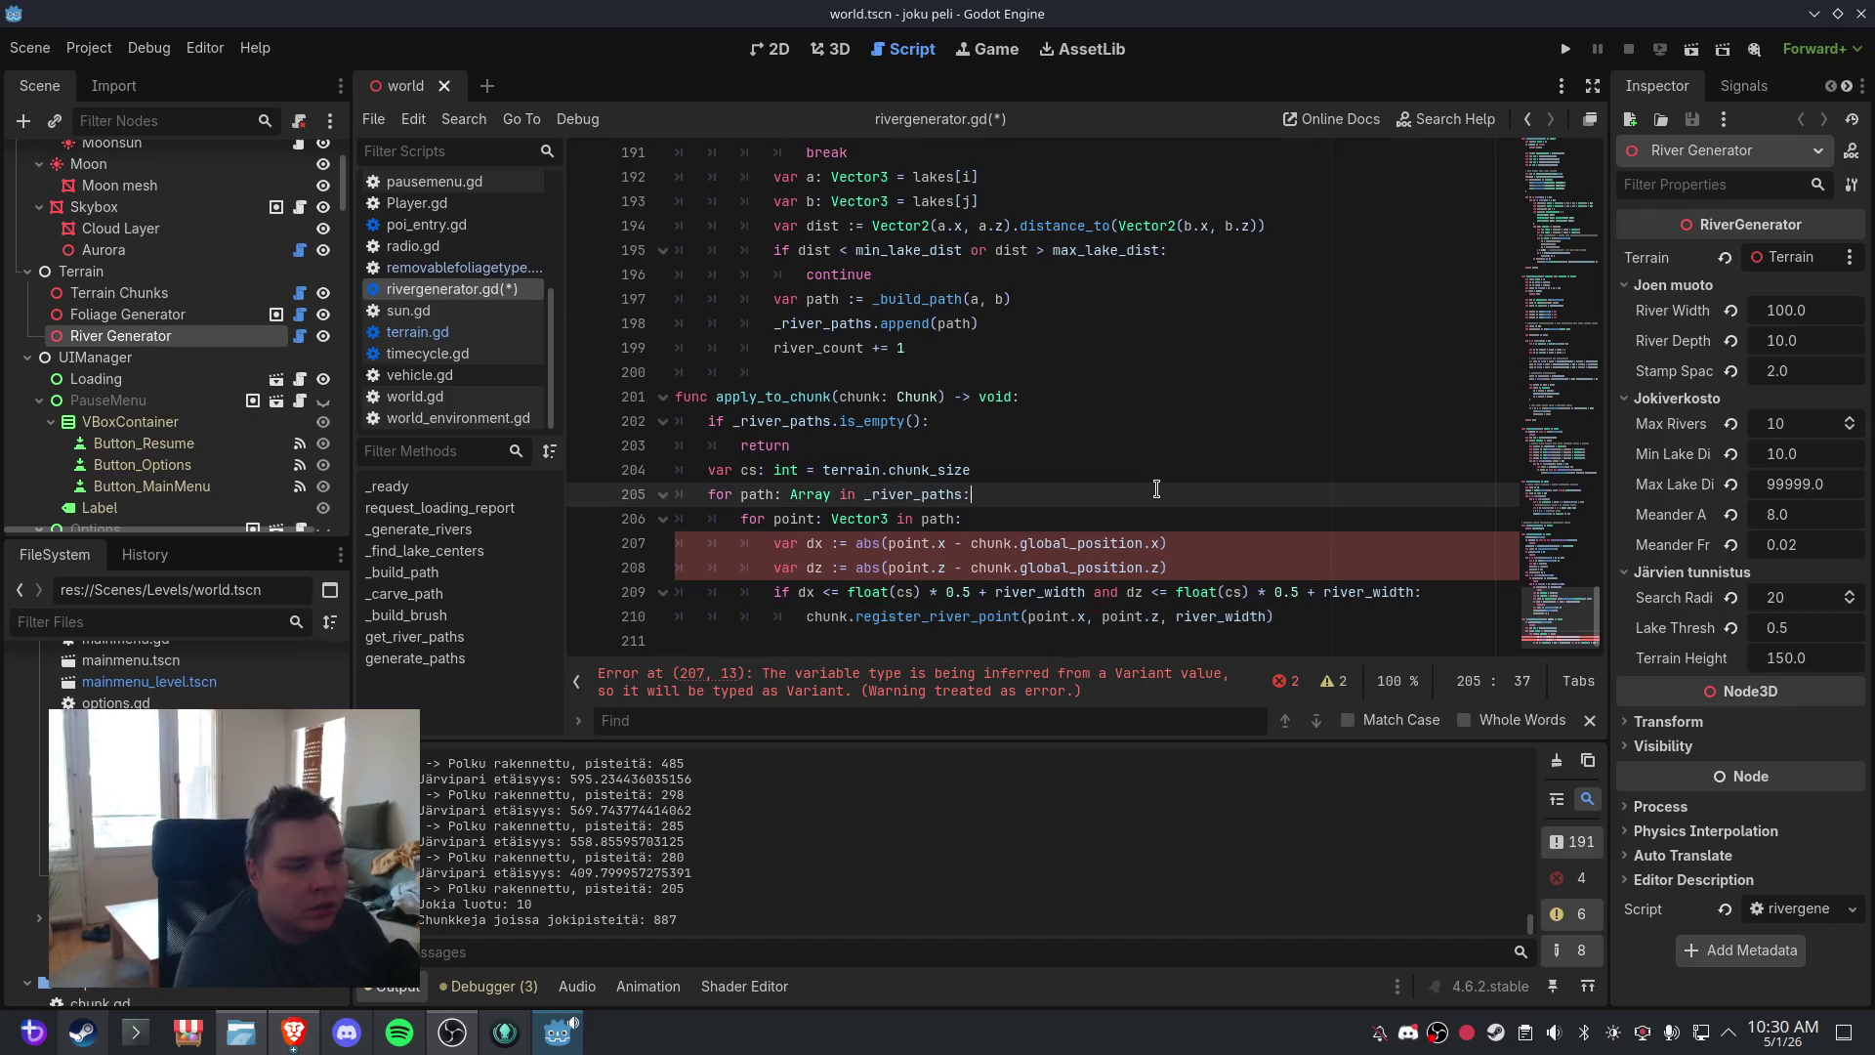
key("End")
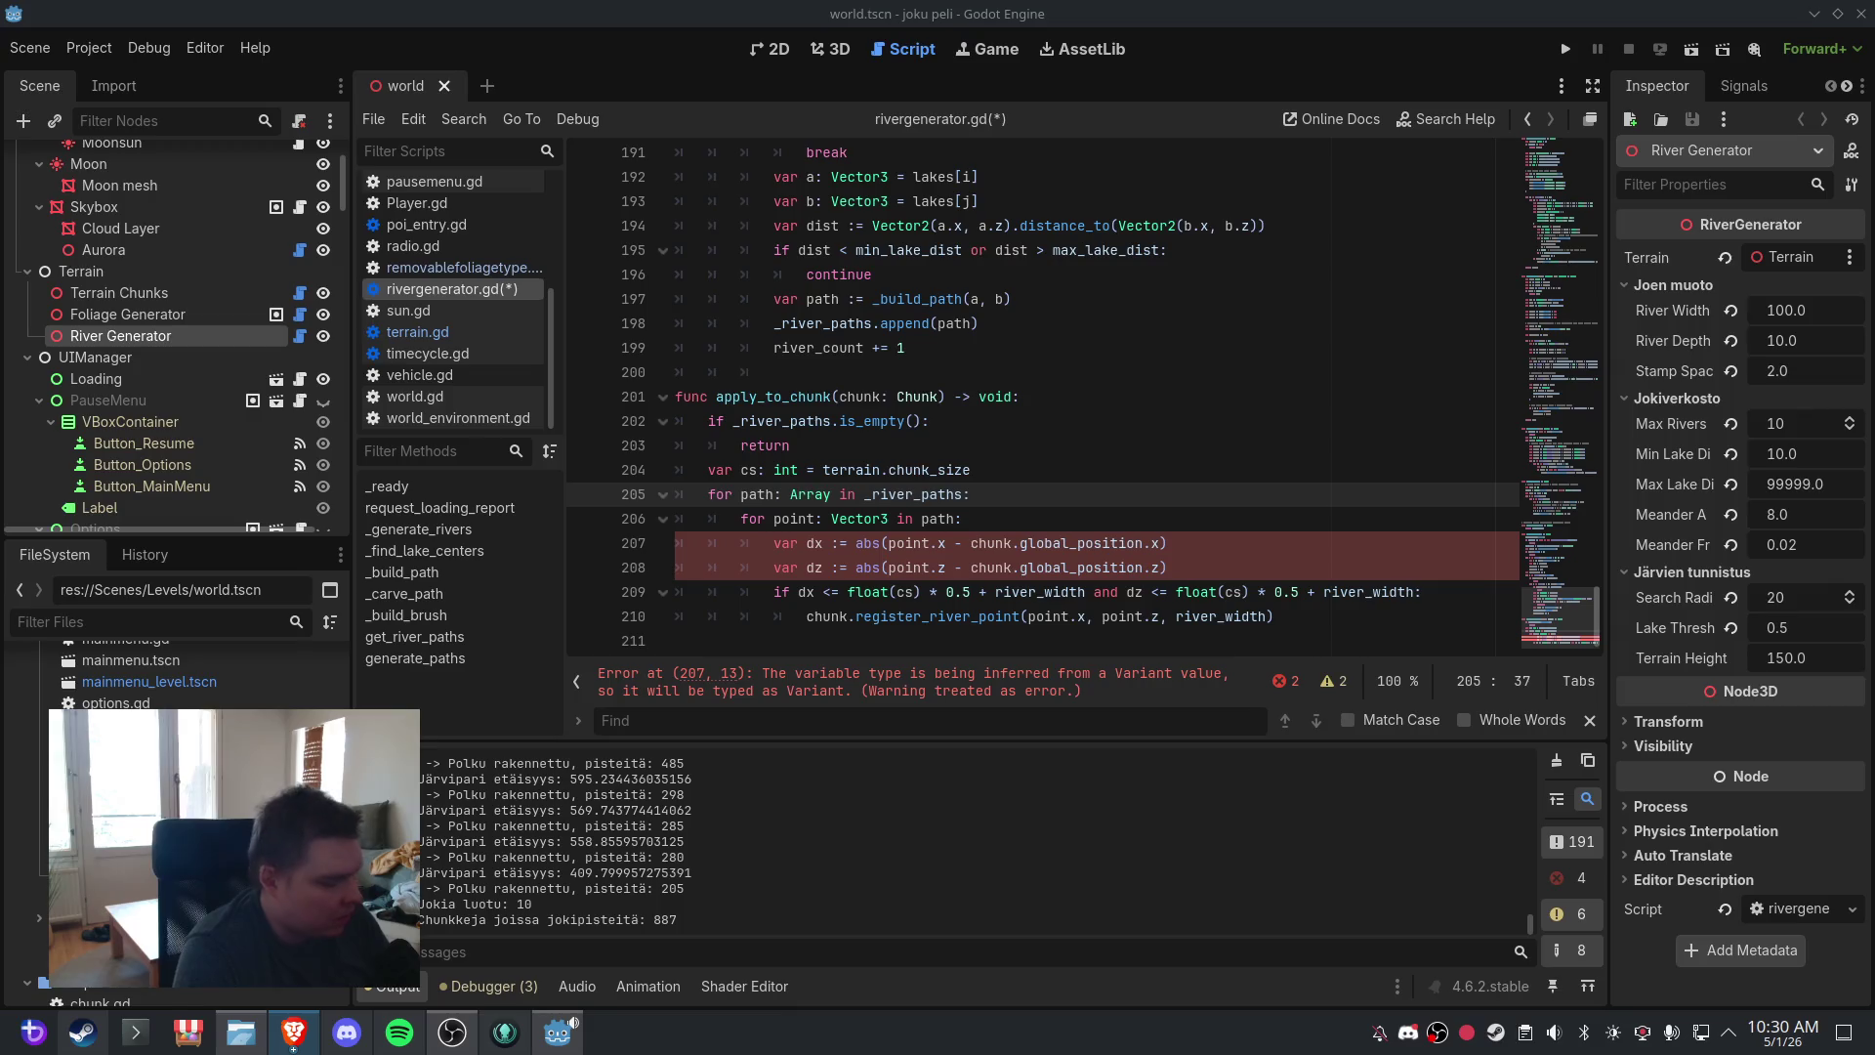
scroll(1570, 583, "up", 4)
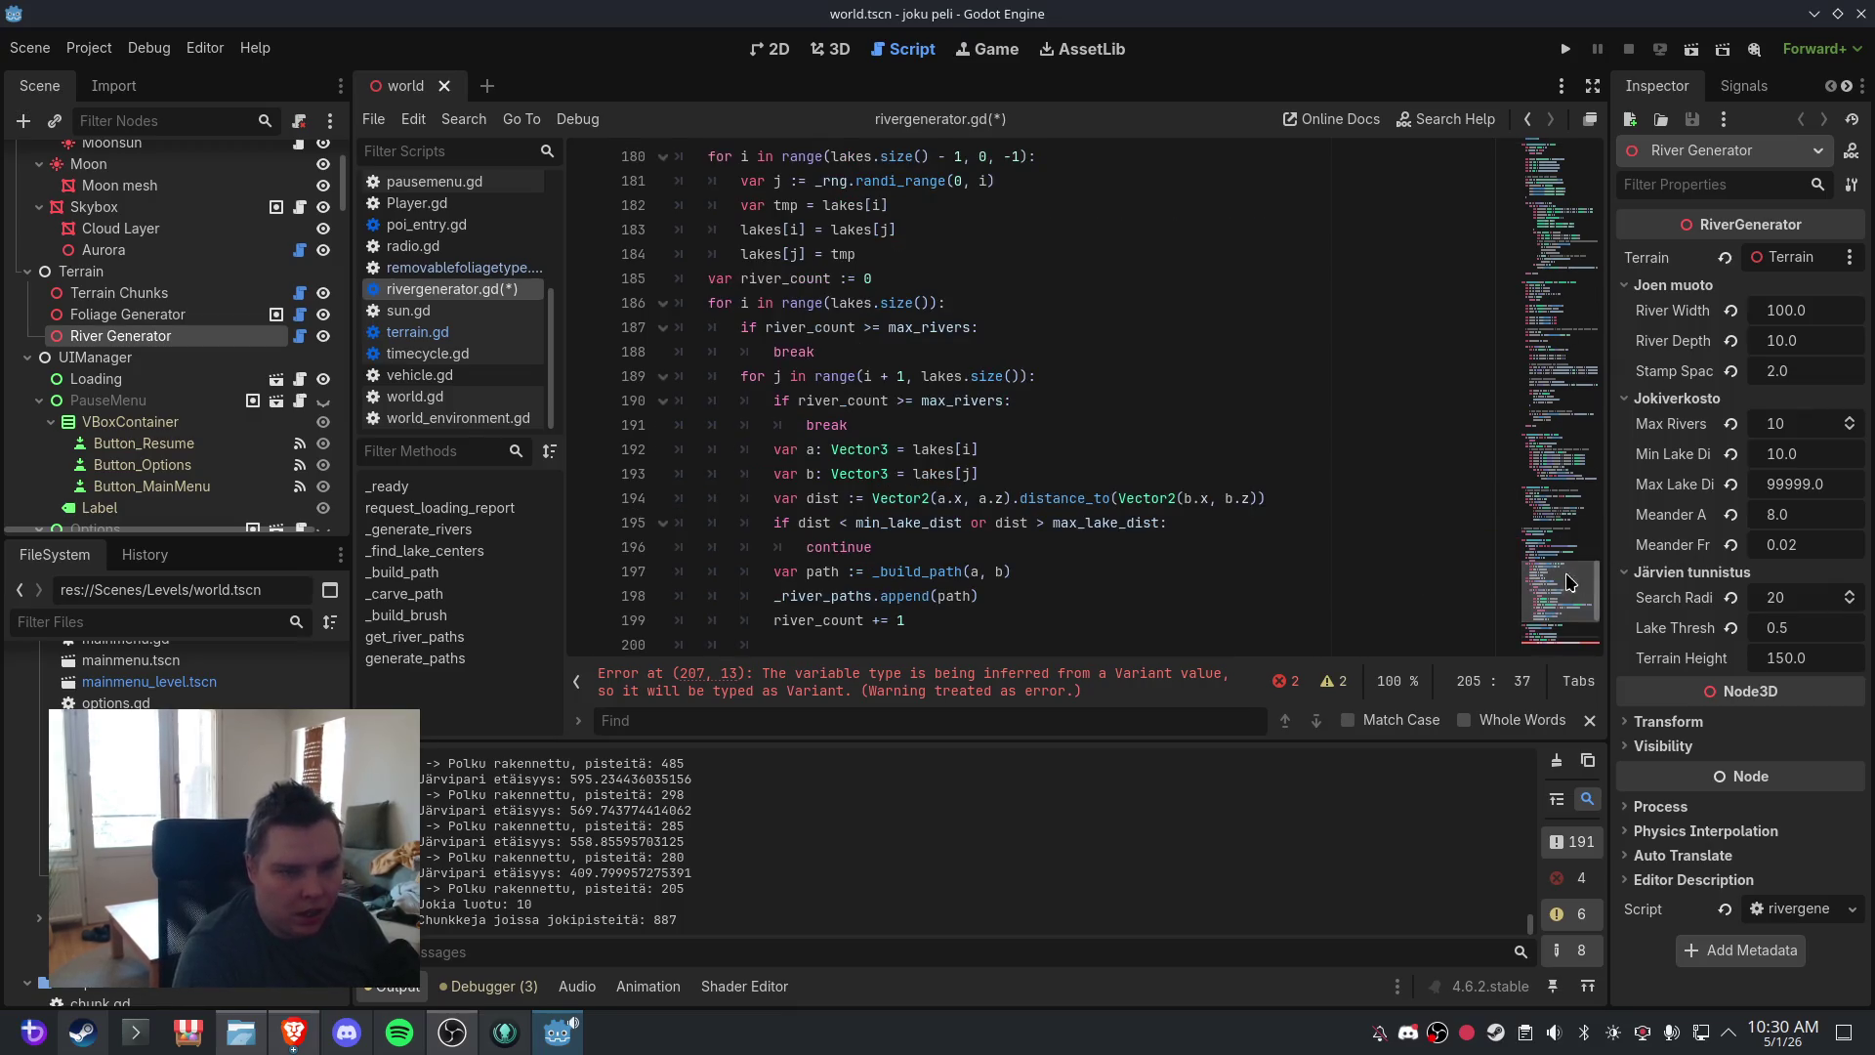
mouse_move(1570, 583)
left_mouse_down()
mouse_move(1565, 93)
mouse_move(1569, 203)
left_mouse_up()
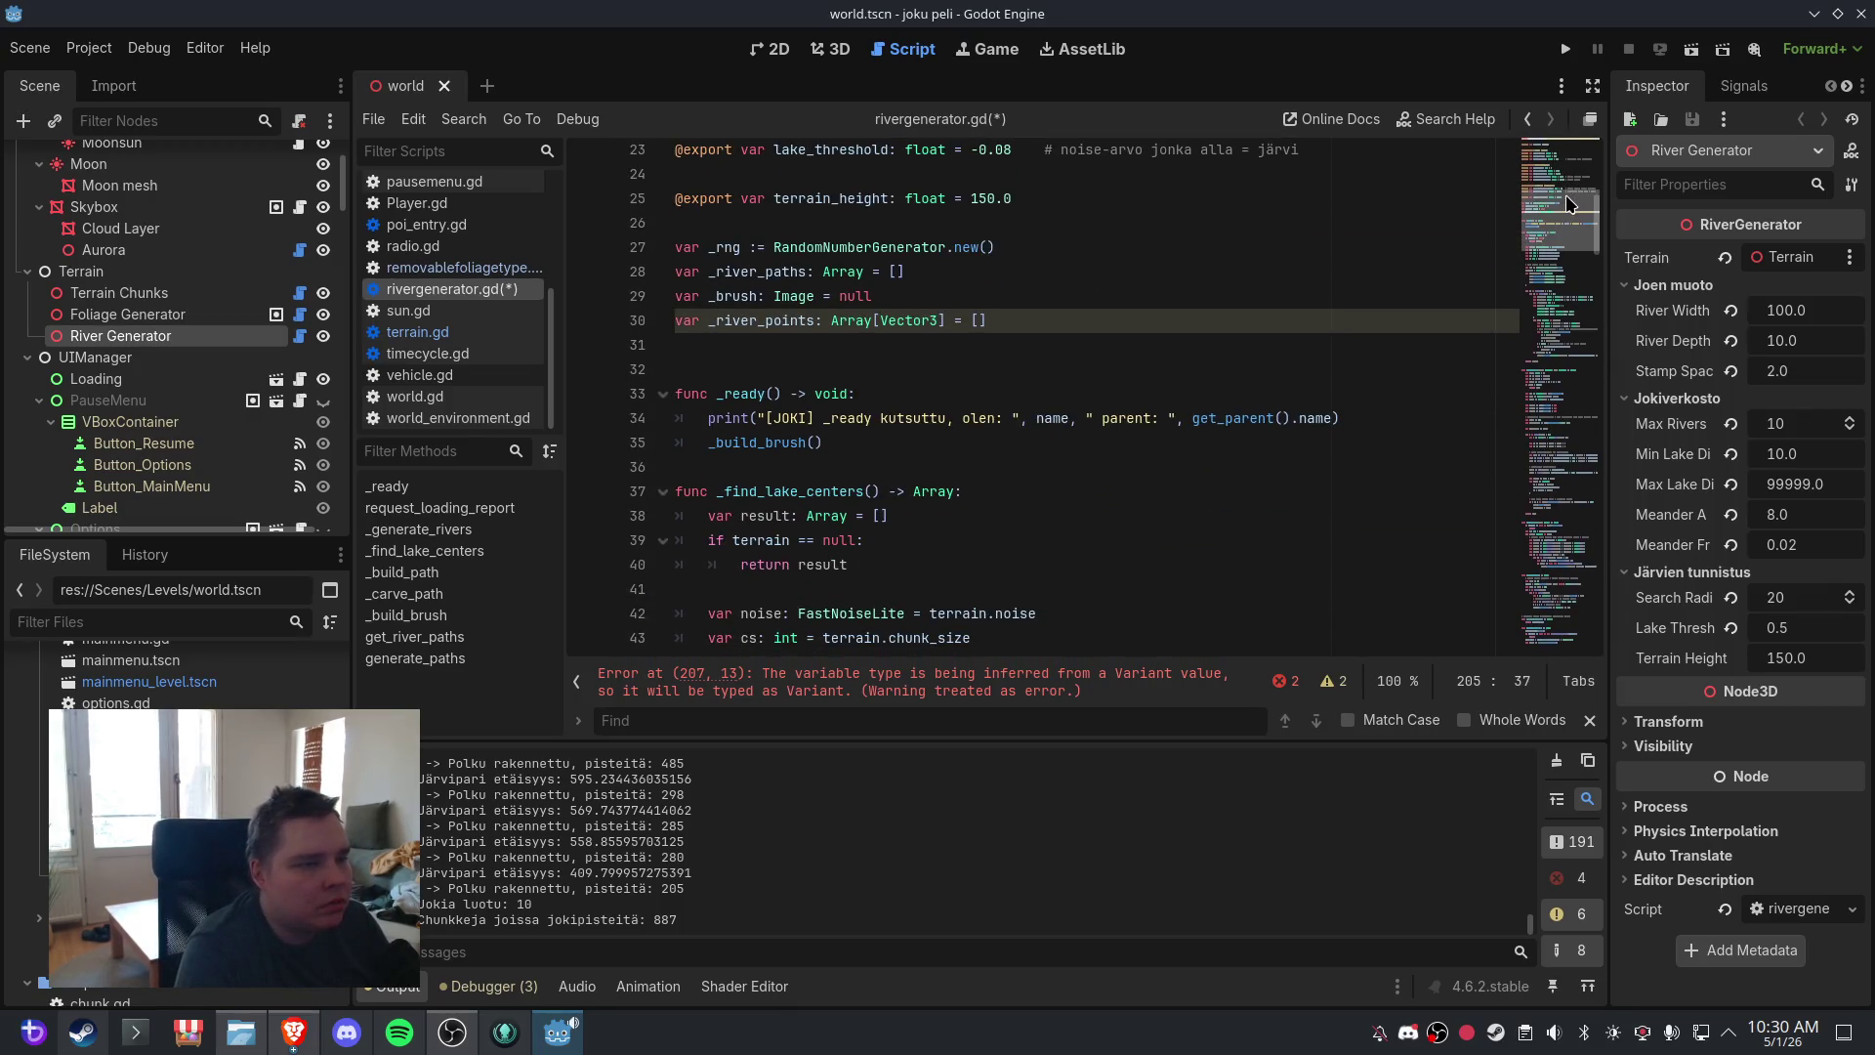
- Replace the untyped _river_paths declaration with an Array[Array] one and save the script
left_click(1024, 322)
key("Return")
type("var _river_paths: Array[Array] = []")
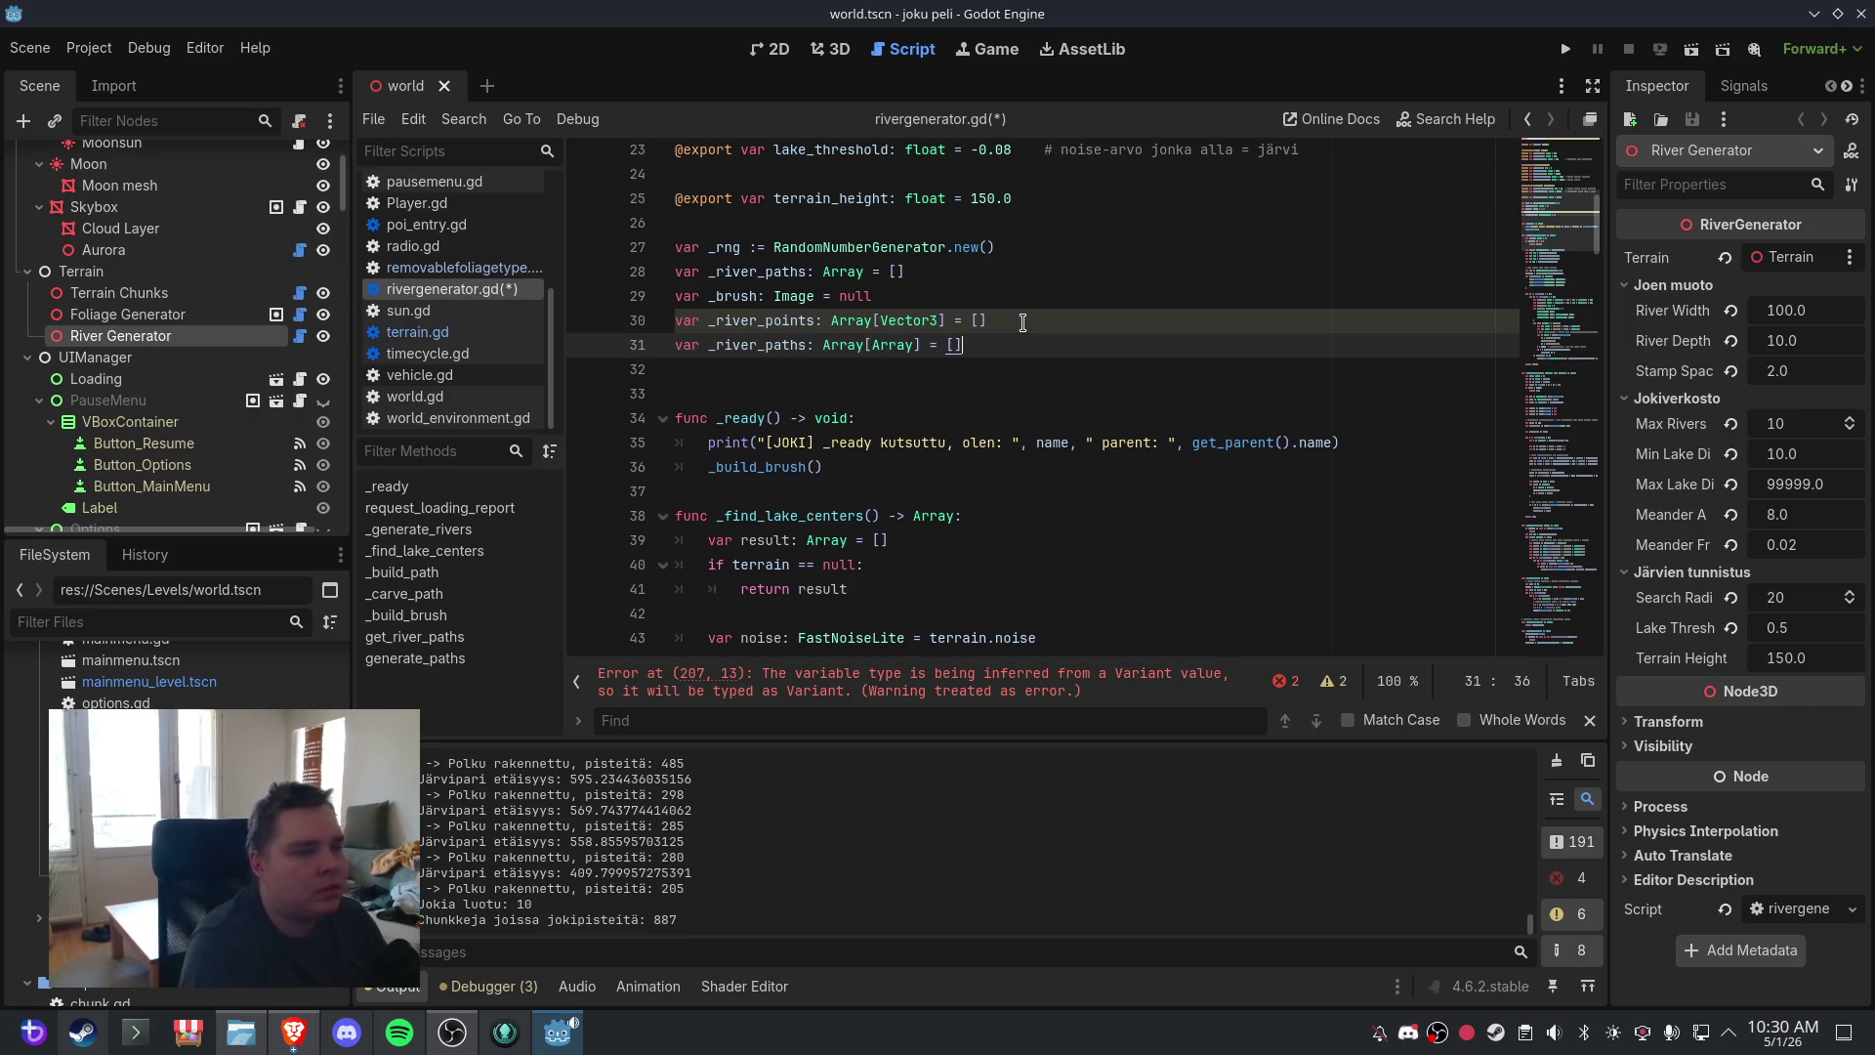
left_click(1000, 262)
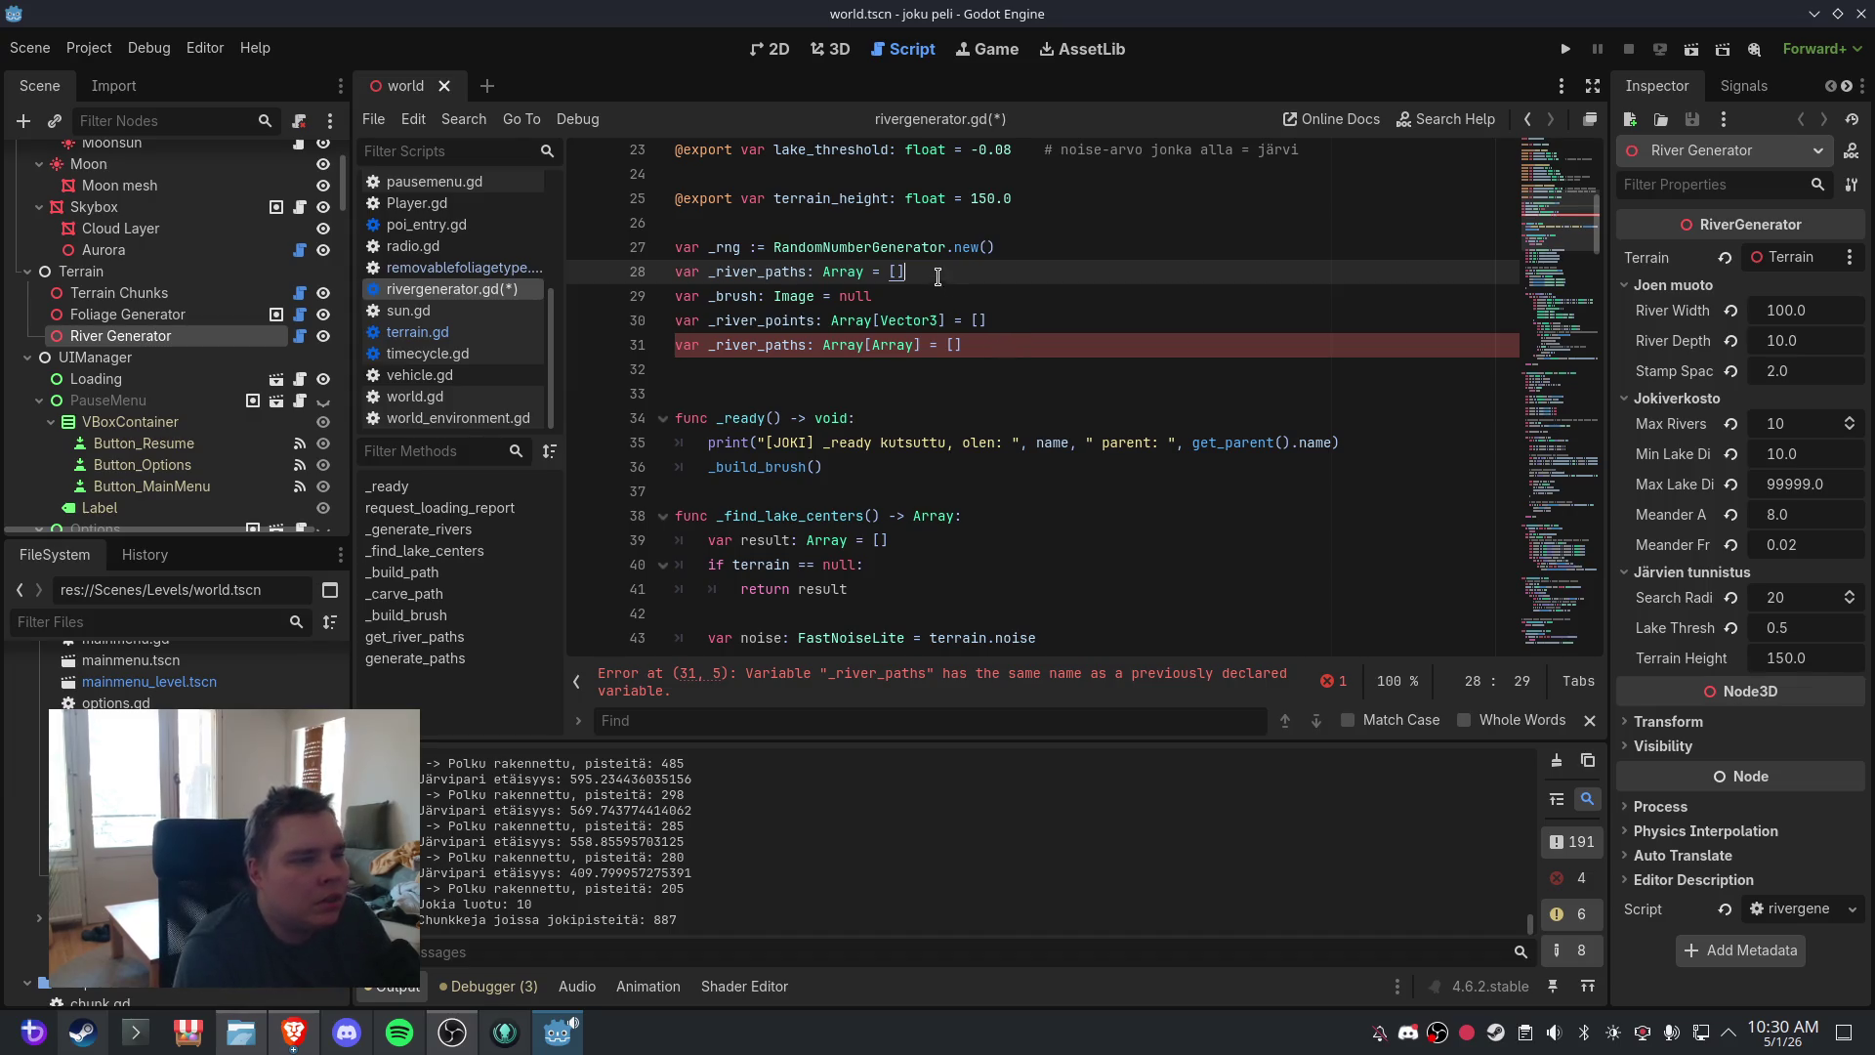
left_click_drag(938, 273, 672, 261)
key("BackSpace")
key("BackSpace")
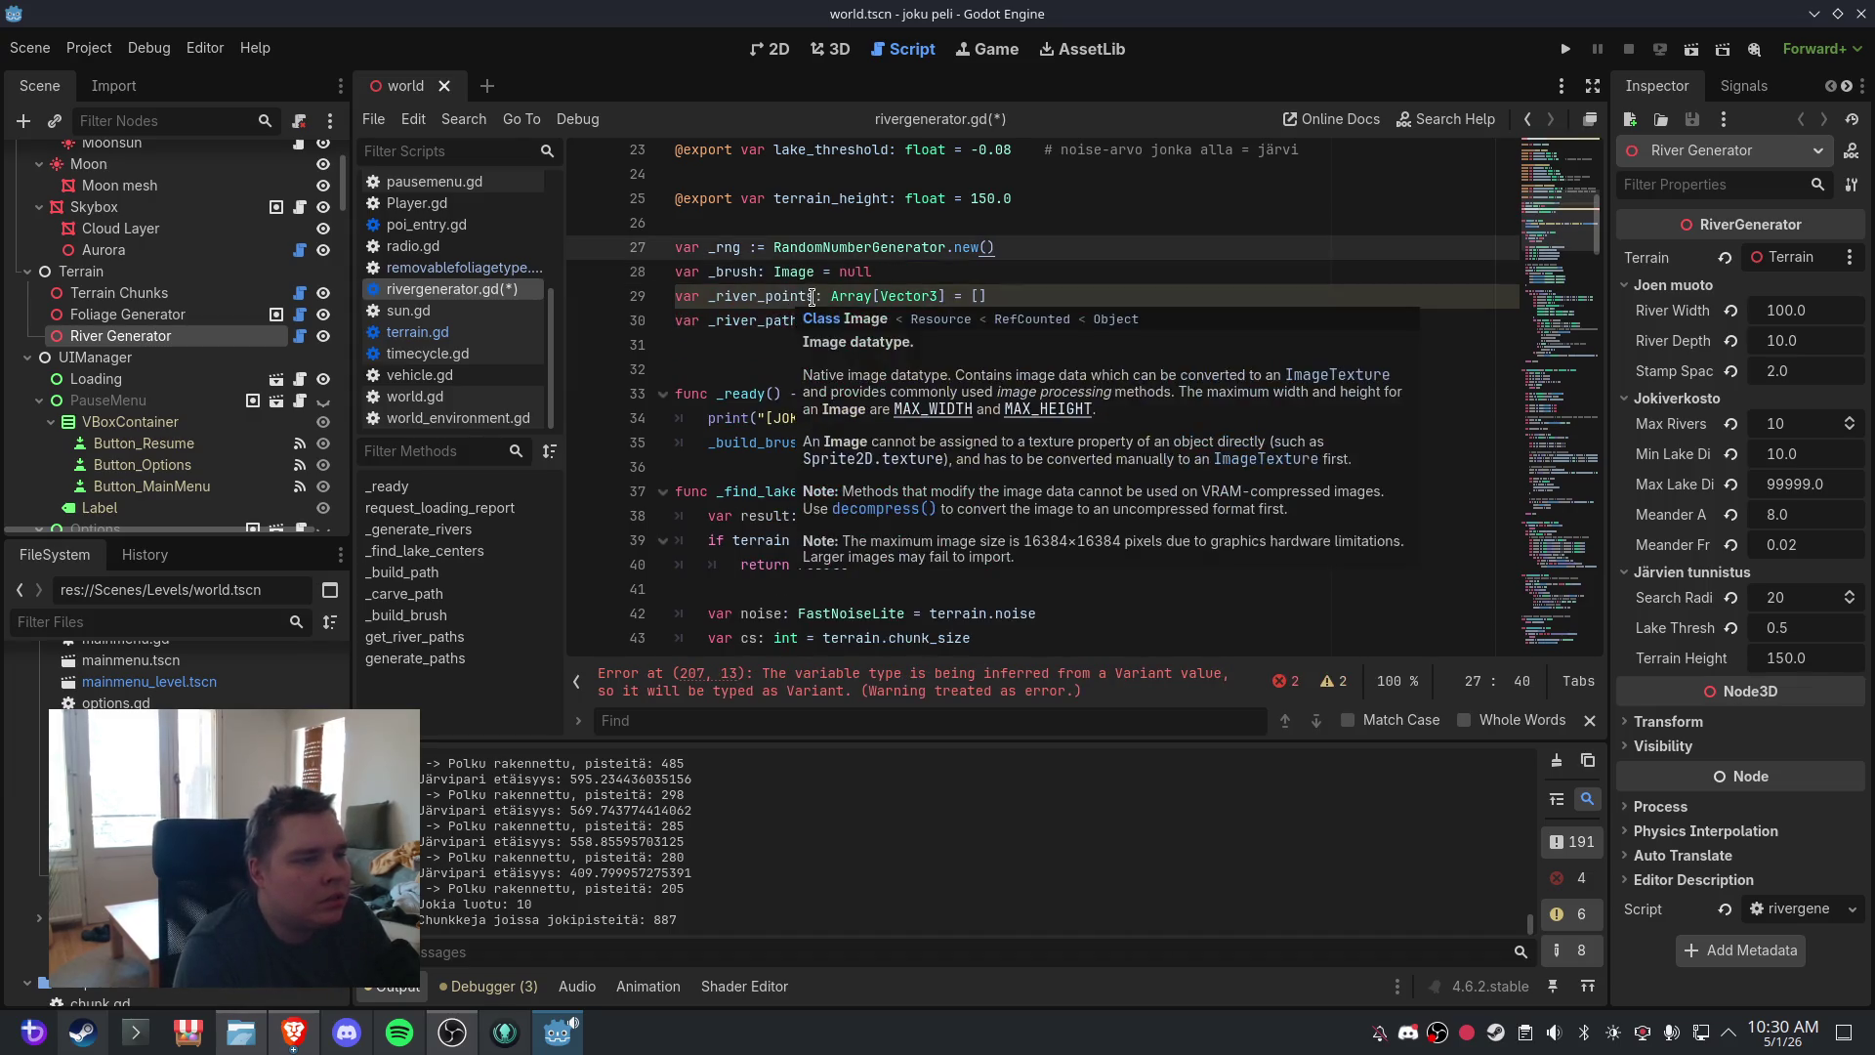
left_click(817, 295)
left_click(29, 47)
left_click(59, 205)
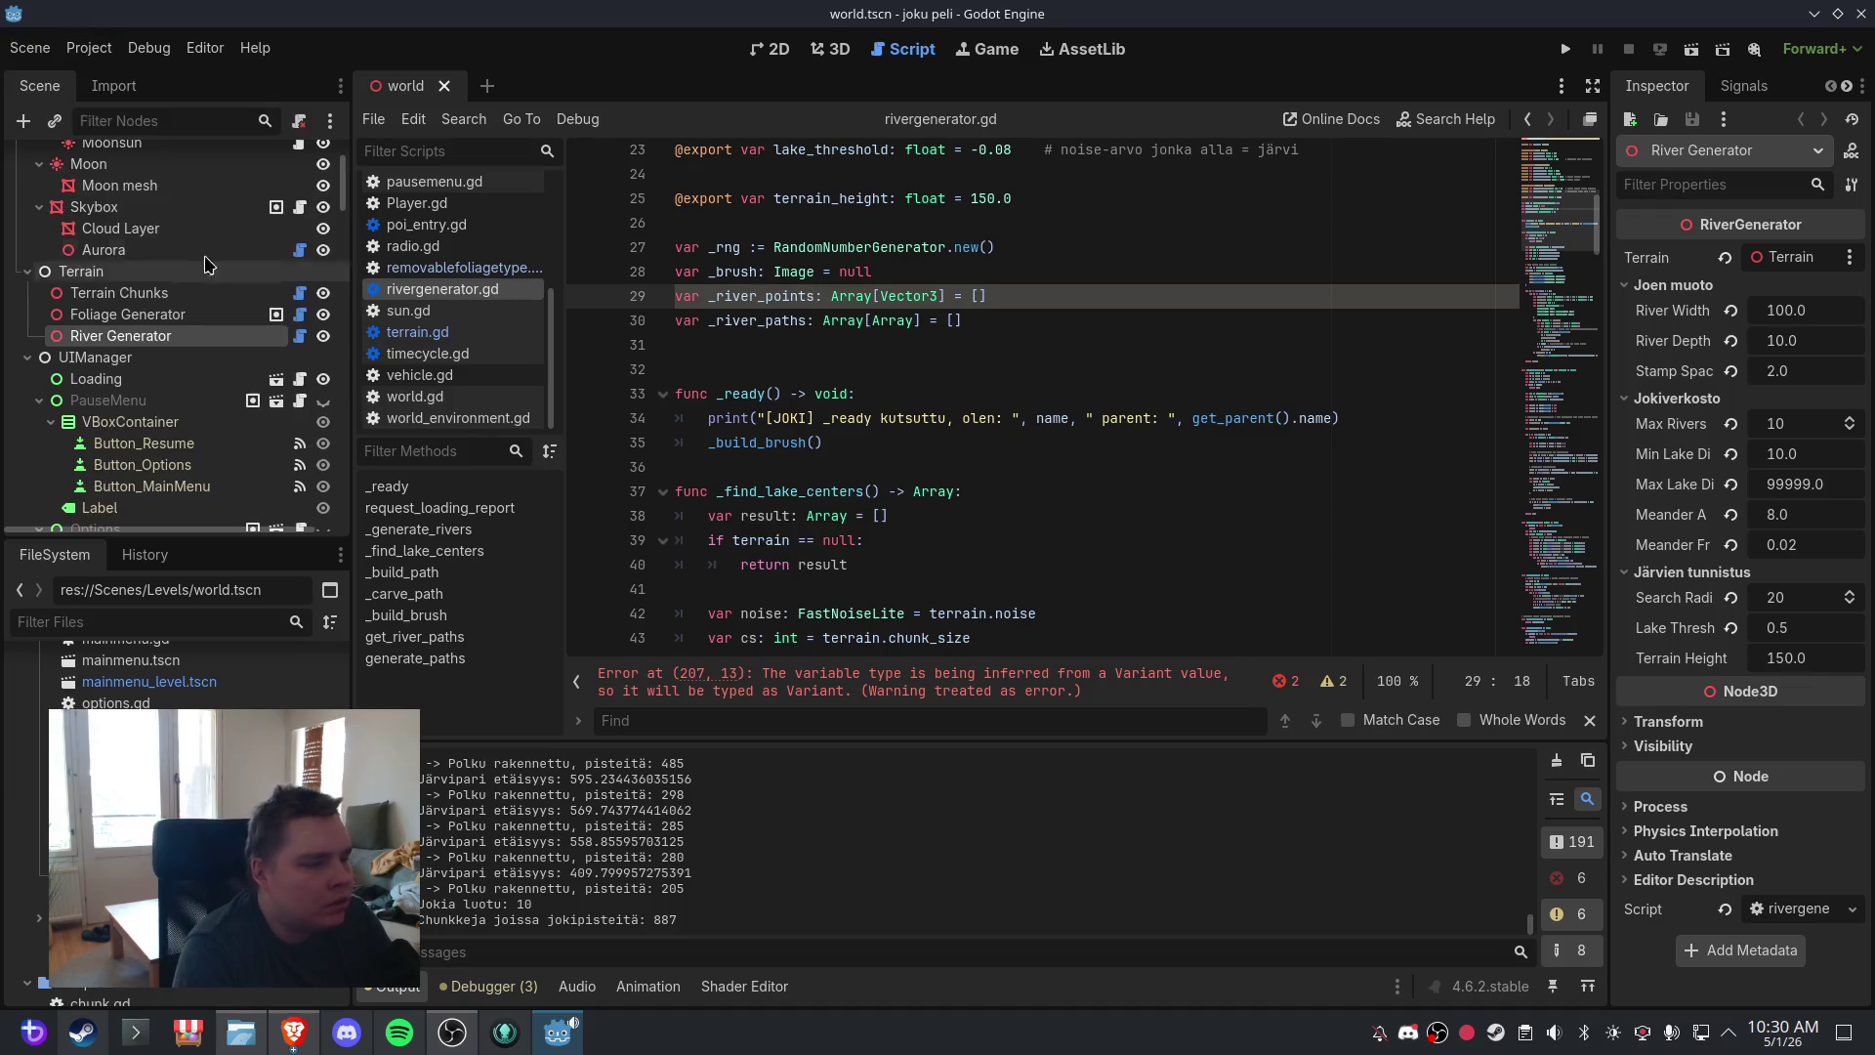
- Copy the line 207 error and swap in an apply_to_chunk with float-typed dx and dz
left_click(937, 676)
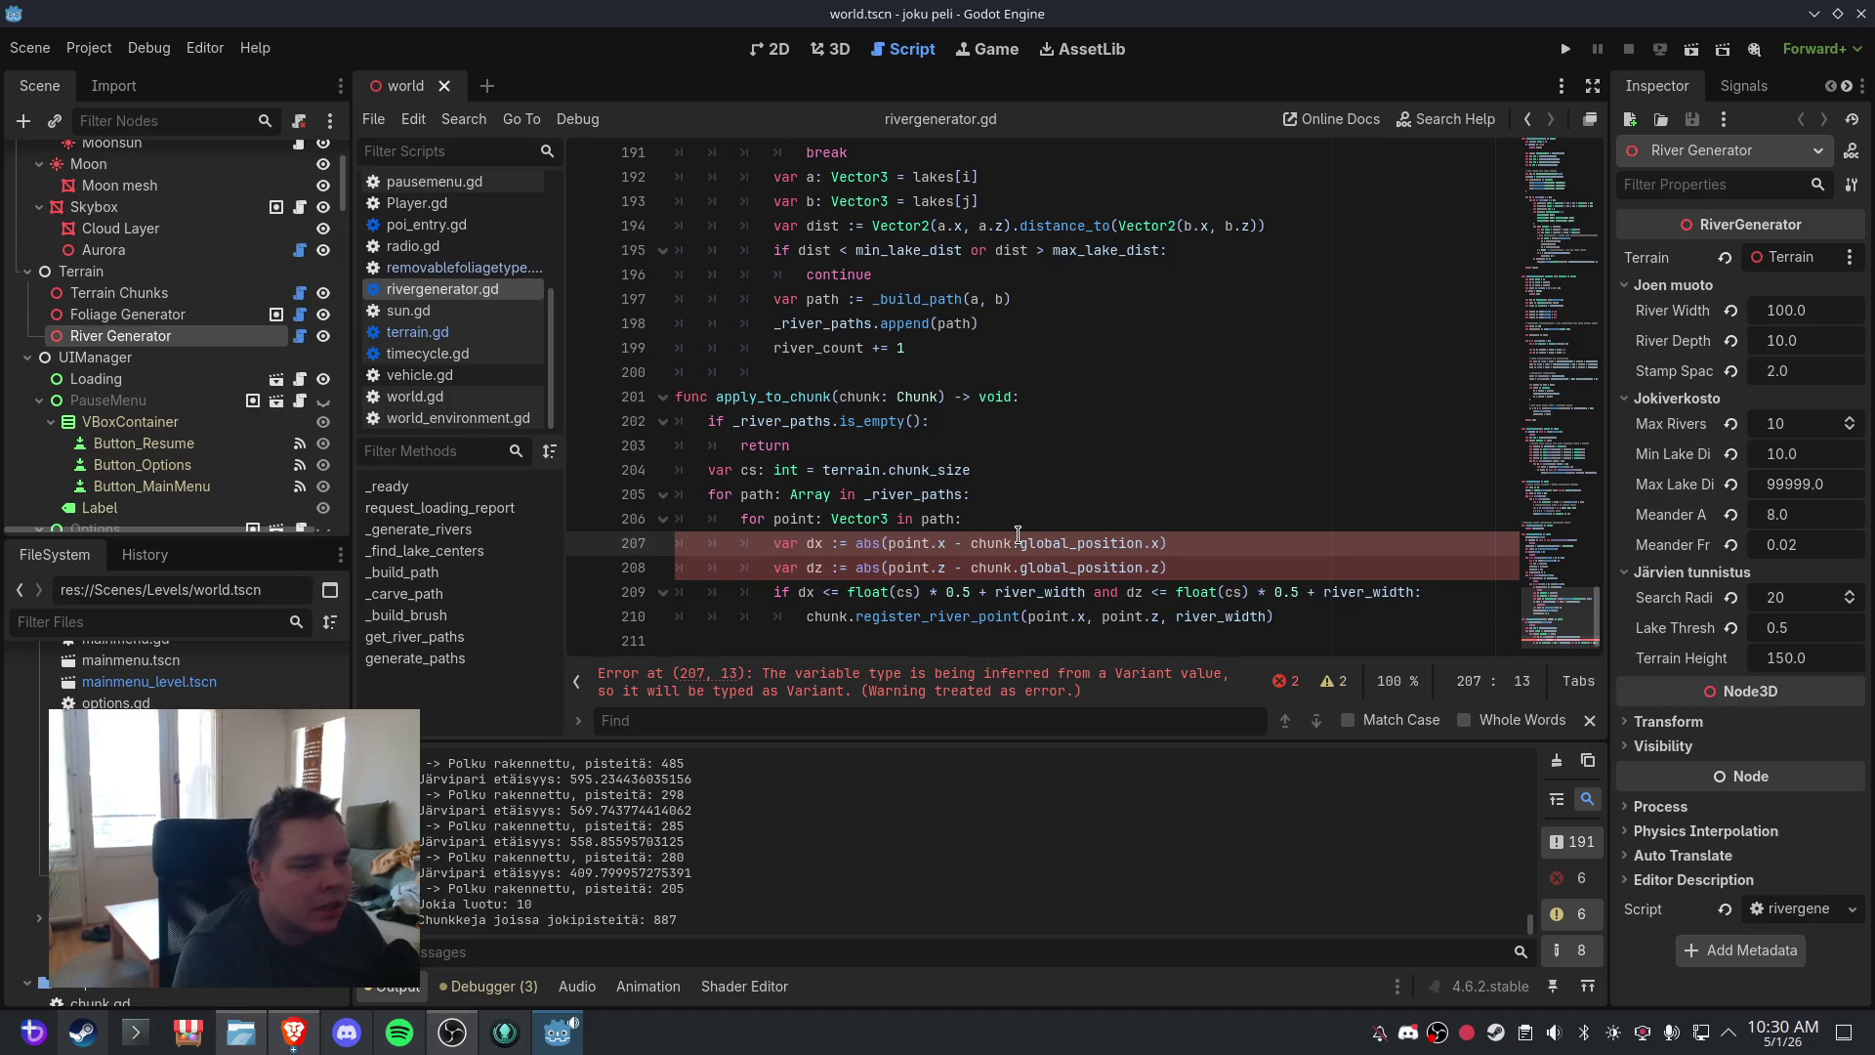
right_click(996, 674)
left_click(1085, 694)
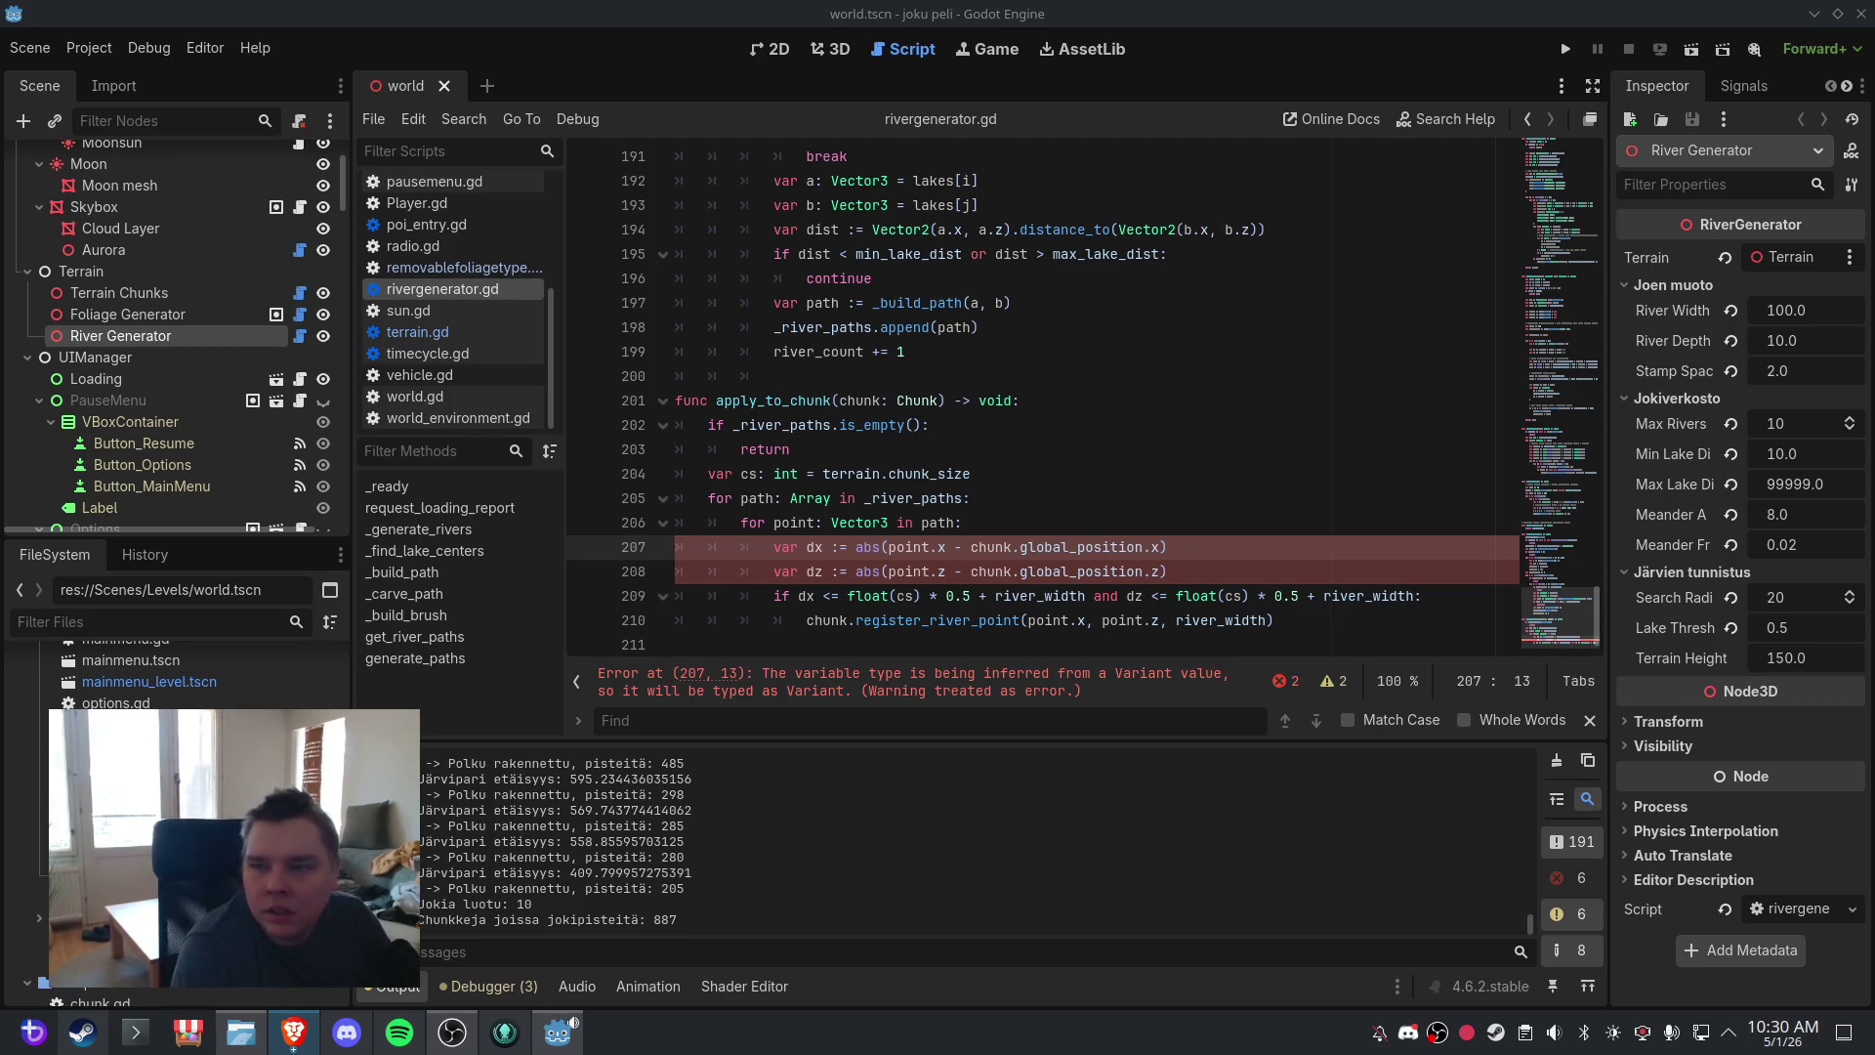
left_click(924, 401)
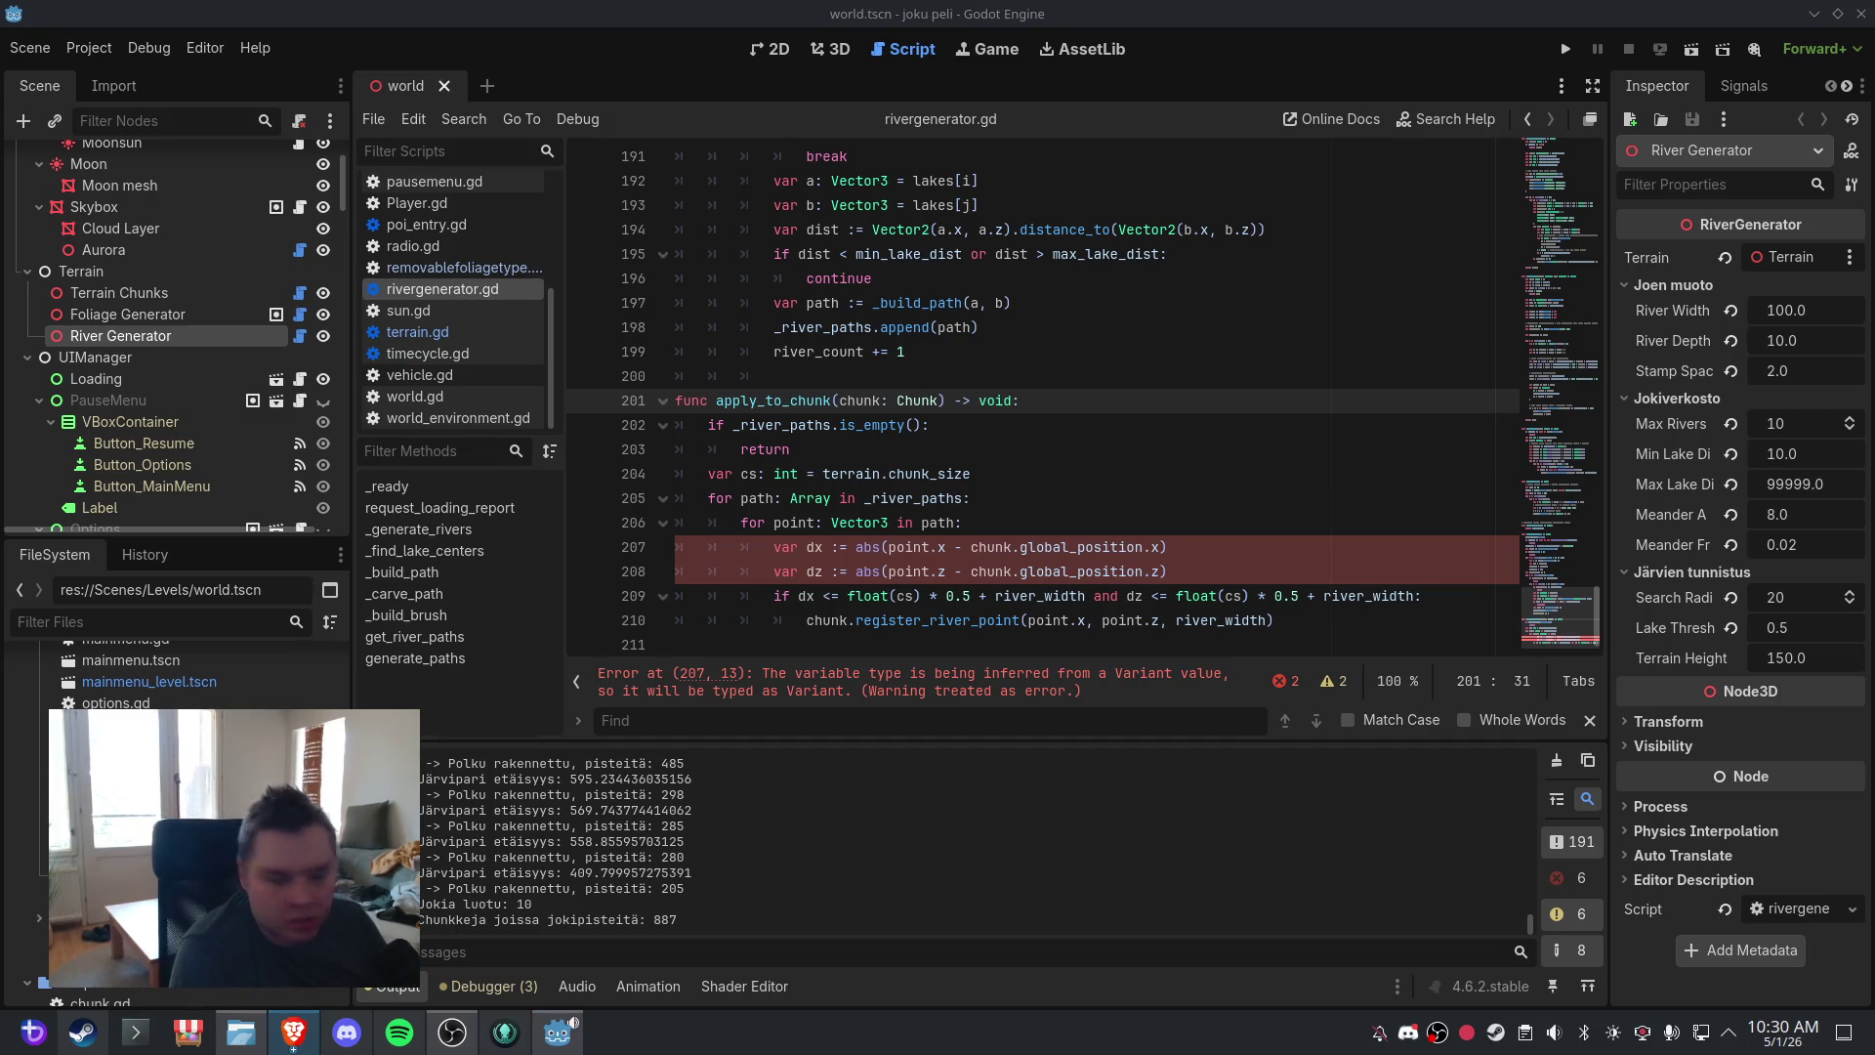
mouse_move(1290, 621)
left_mouse_down()
mouse_move(704, 523)
mouse_move(661, 403)
left_mouse_up()
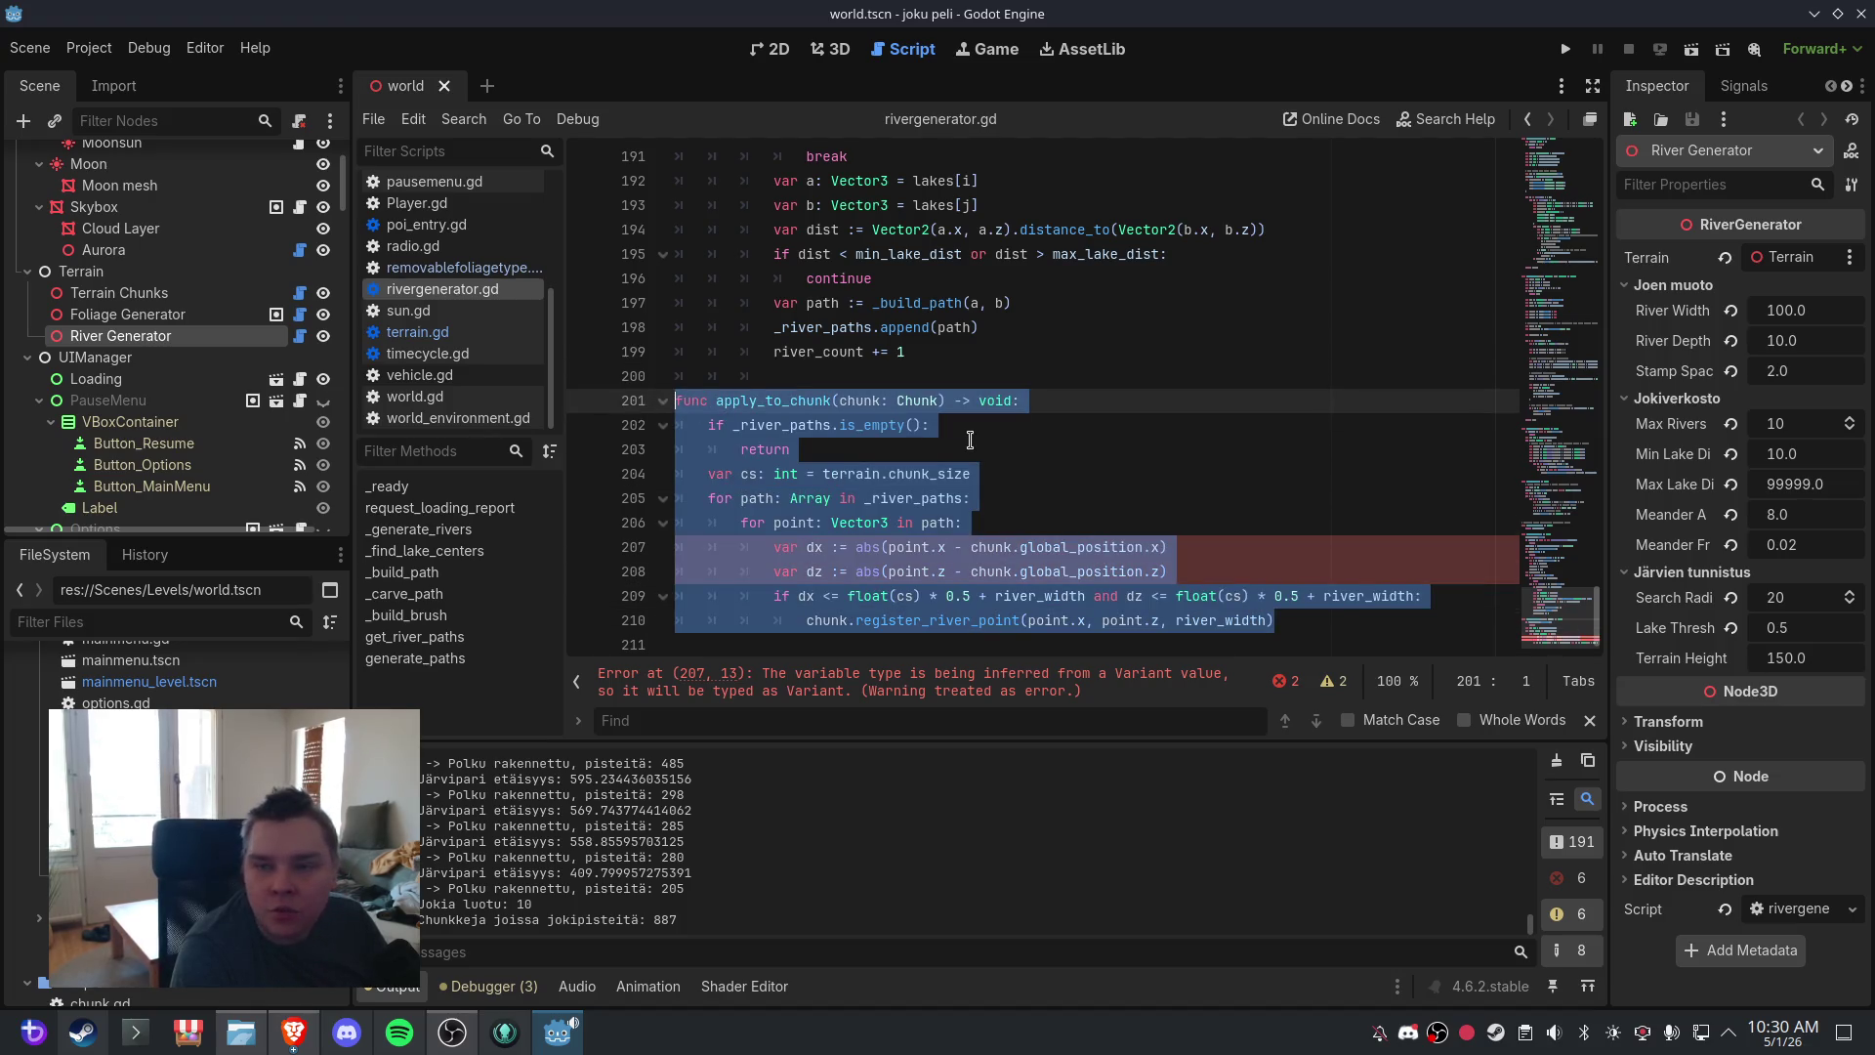
type("func apply_to_chunk(chunk: Chunk) -> void: \tif _river_paths.is_empty(): \t\treturn \tvar cs: int = terrain.chunk_size \tfor path: Array in _river_paths: \t\tfor point: Vector3 in path: \t\t\tvar dx: float = abs(point.x - chunk.global_position.x) \t\t\tvar dz: float = abs(point.z - chunk.global_position.z) \t\t\tif dx <= float(cs) * 0.5 + river_width and dz <= float(cs) * 0.5 + river_width: \t\t\t\tchunk.register_river_point(point.x, point.z, river_width)")
left_click(1083, 457)
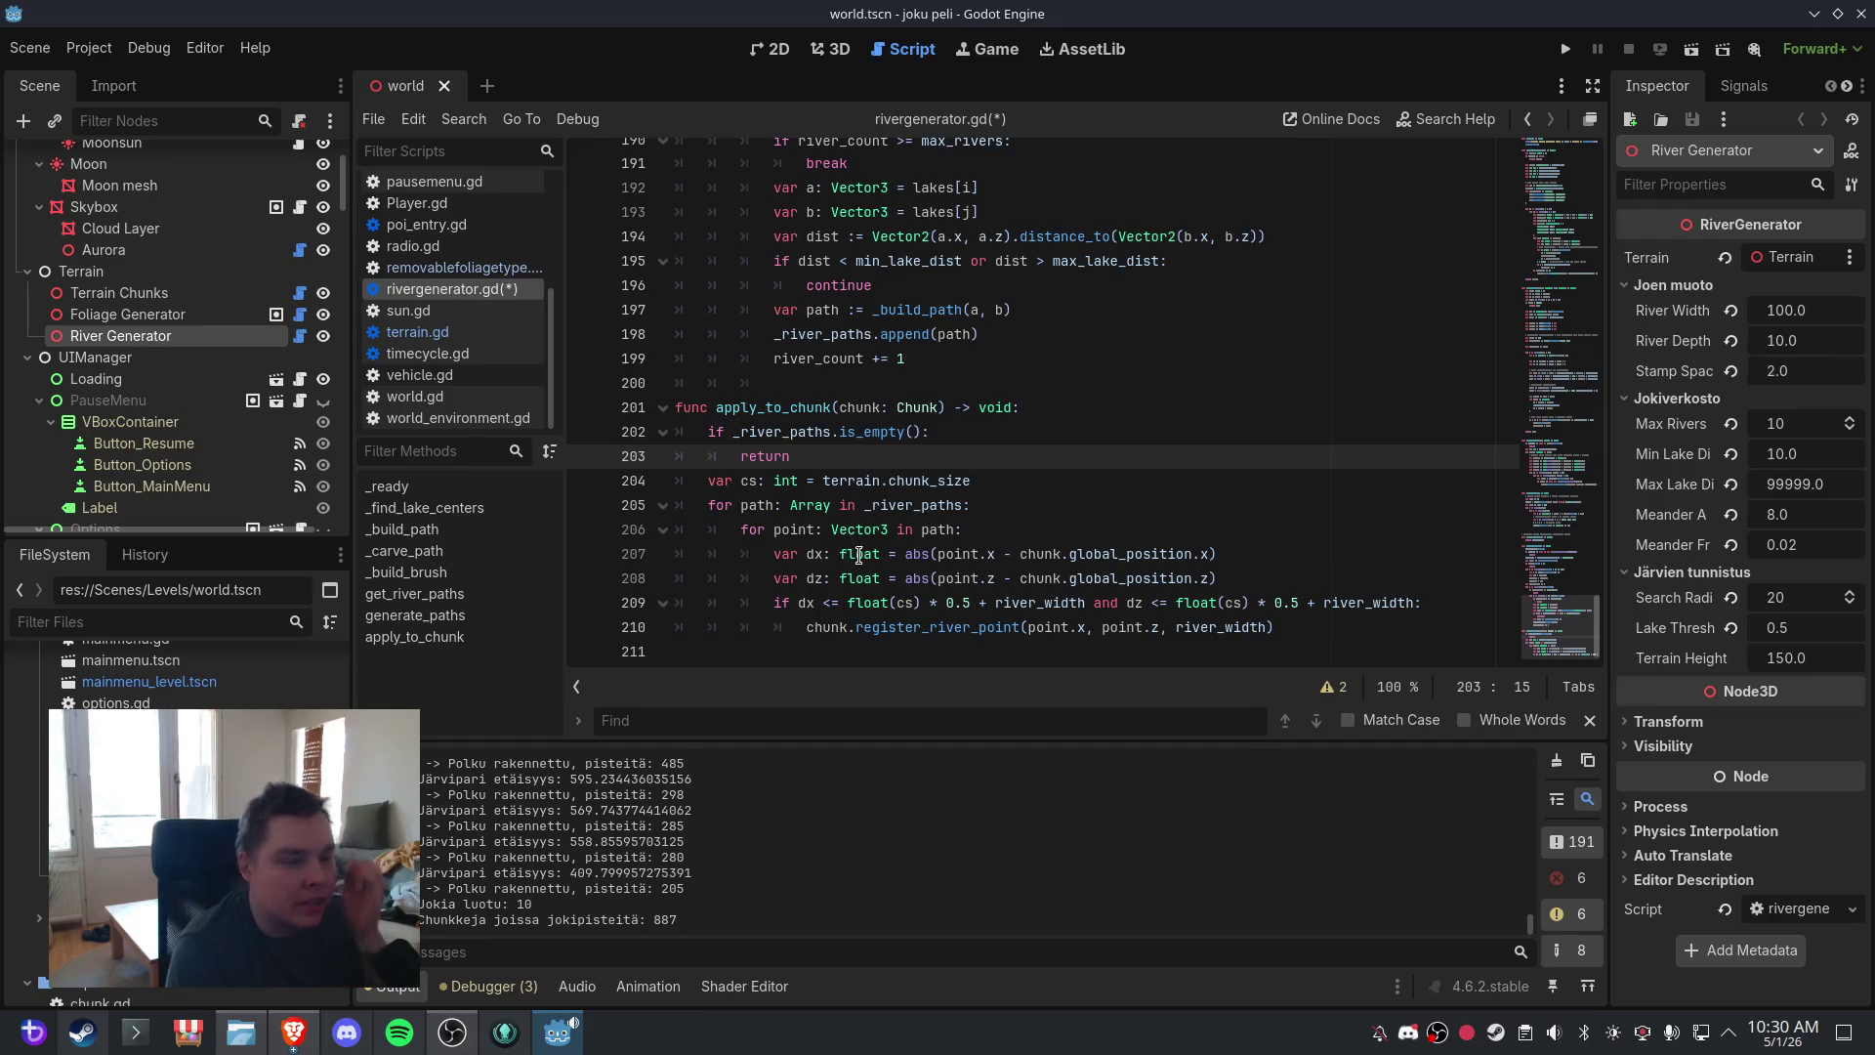
- Save the script, then close and reopen the world scene to regenerate the terrain
left_click(29, 47)
left_click(58, 204)
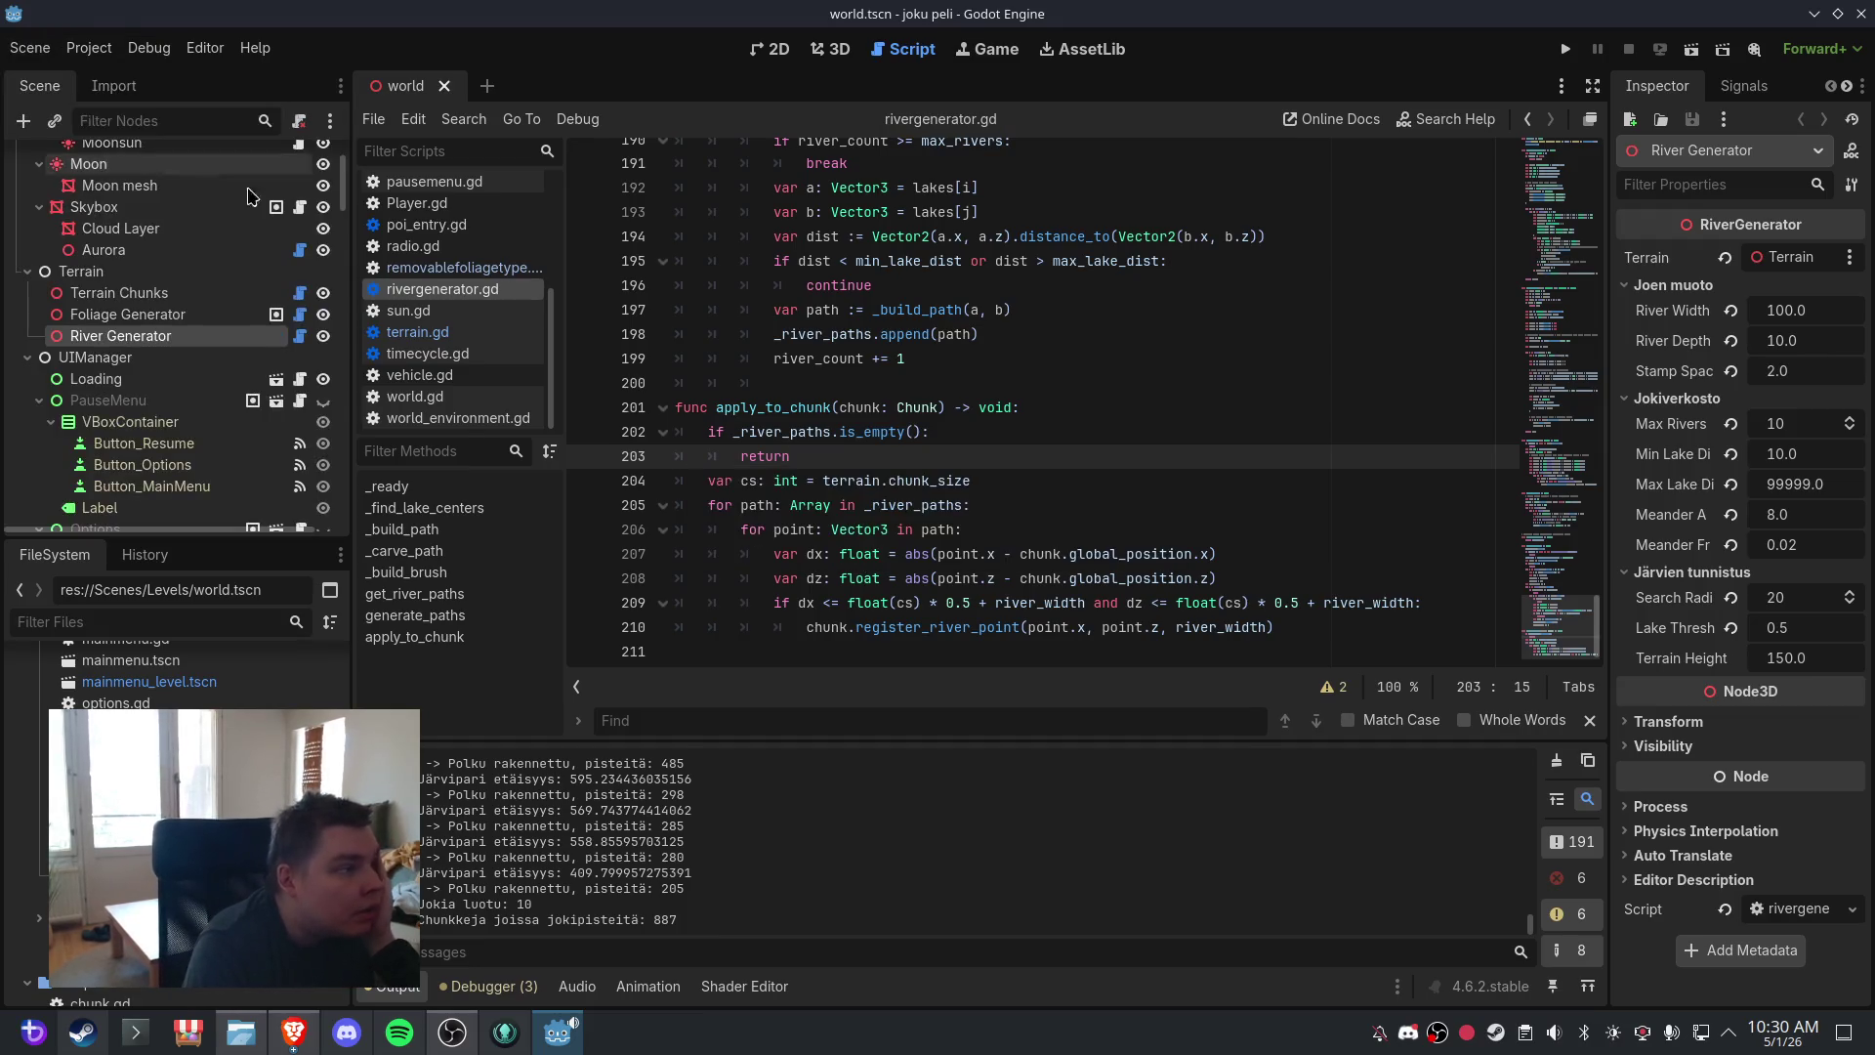
left_click(821, 47)
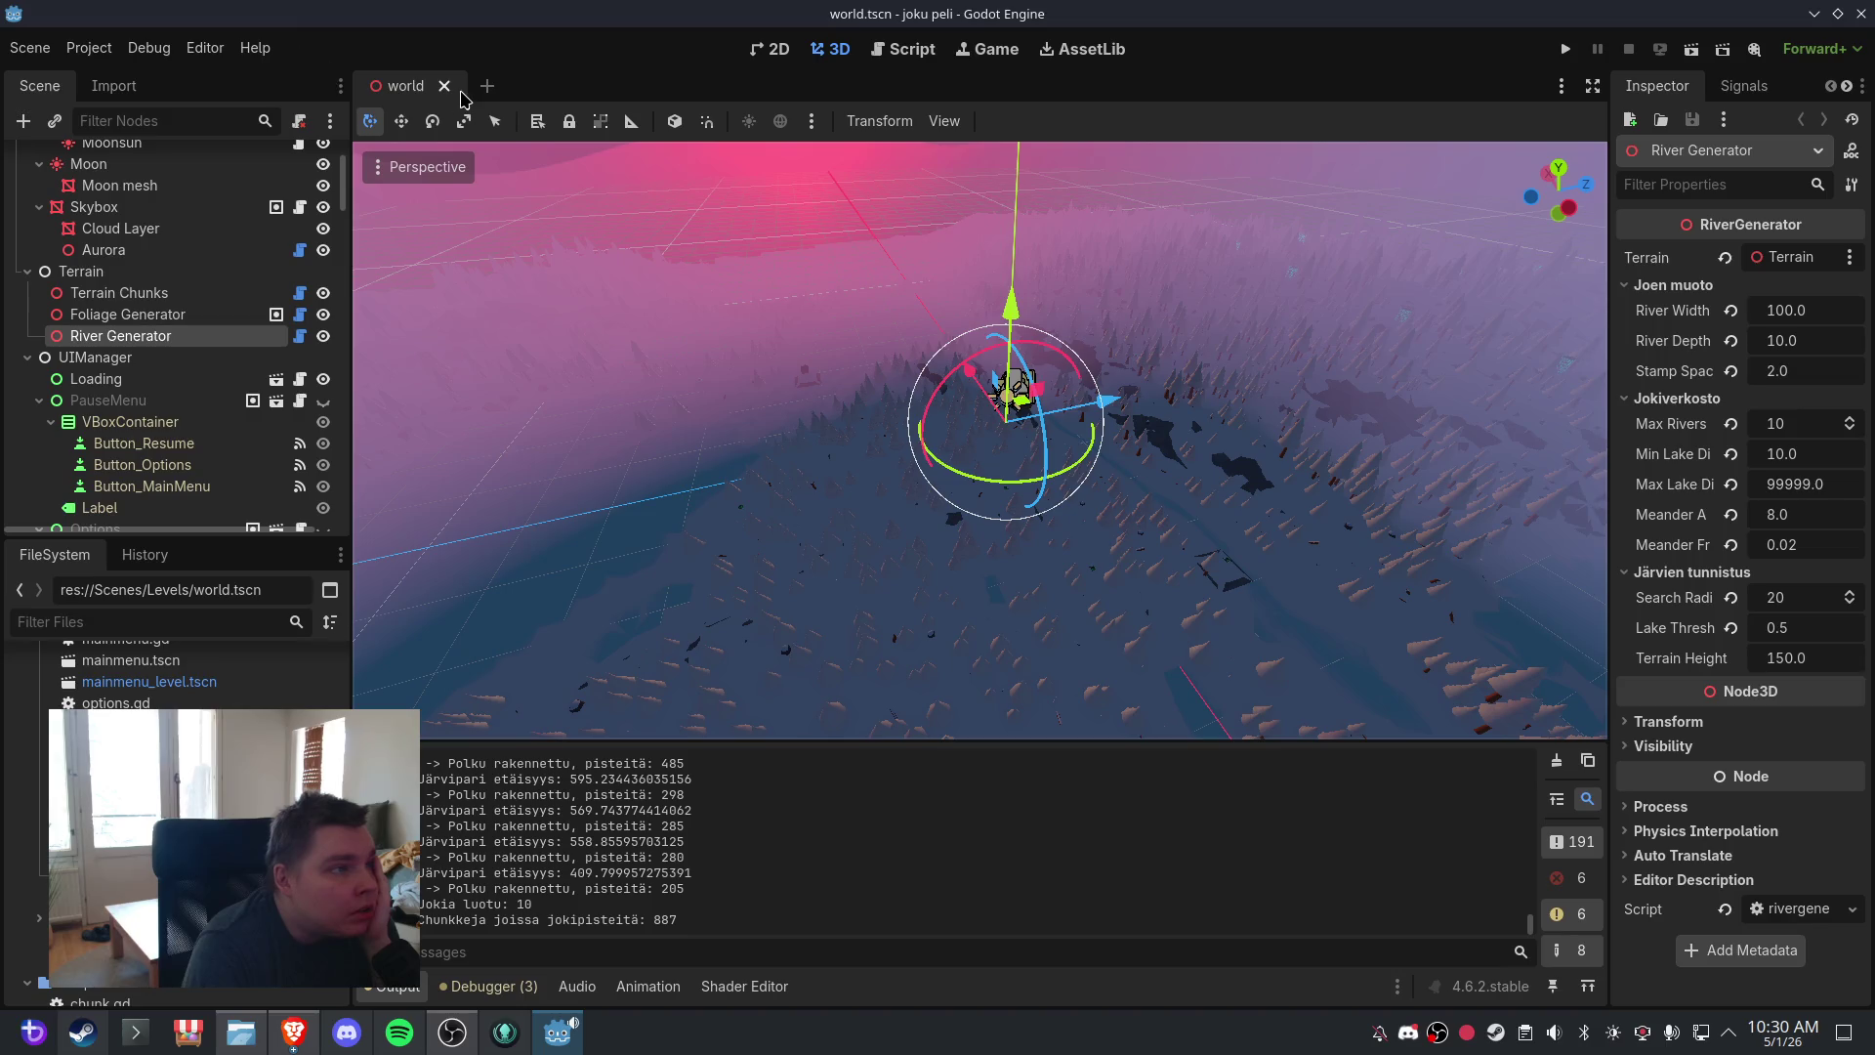
left_click(445, 86)
left_click(29, 47)
left_click(74, 200)
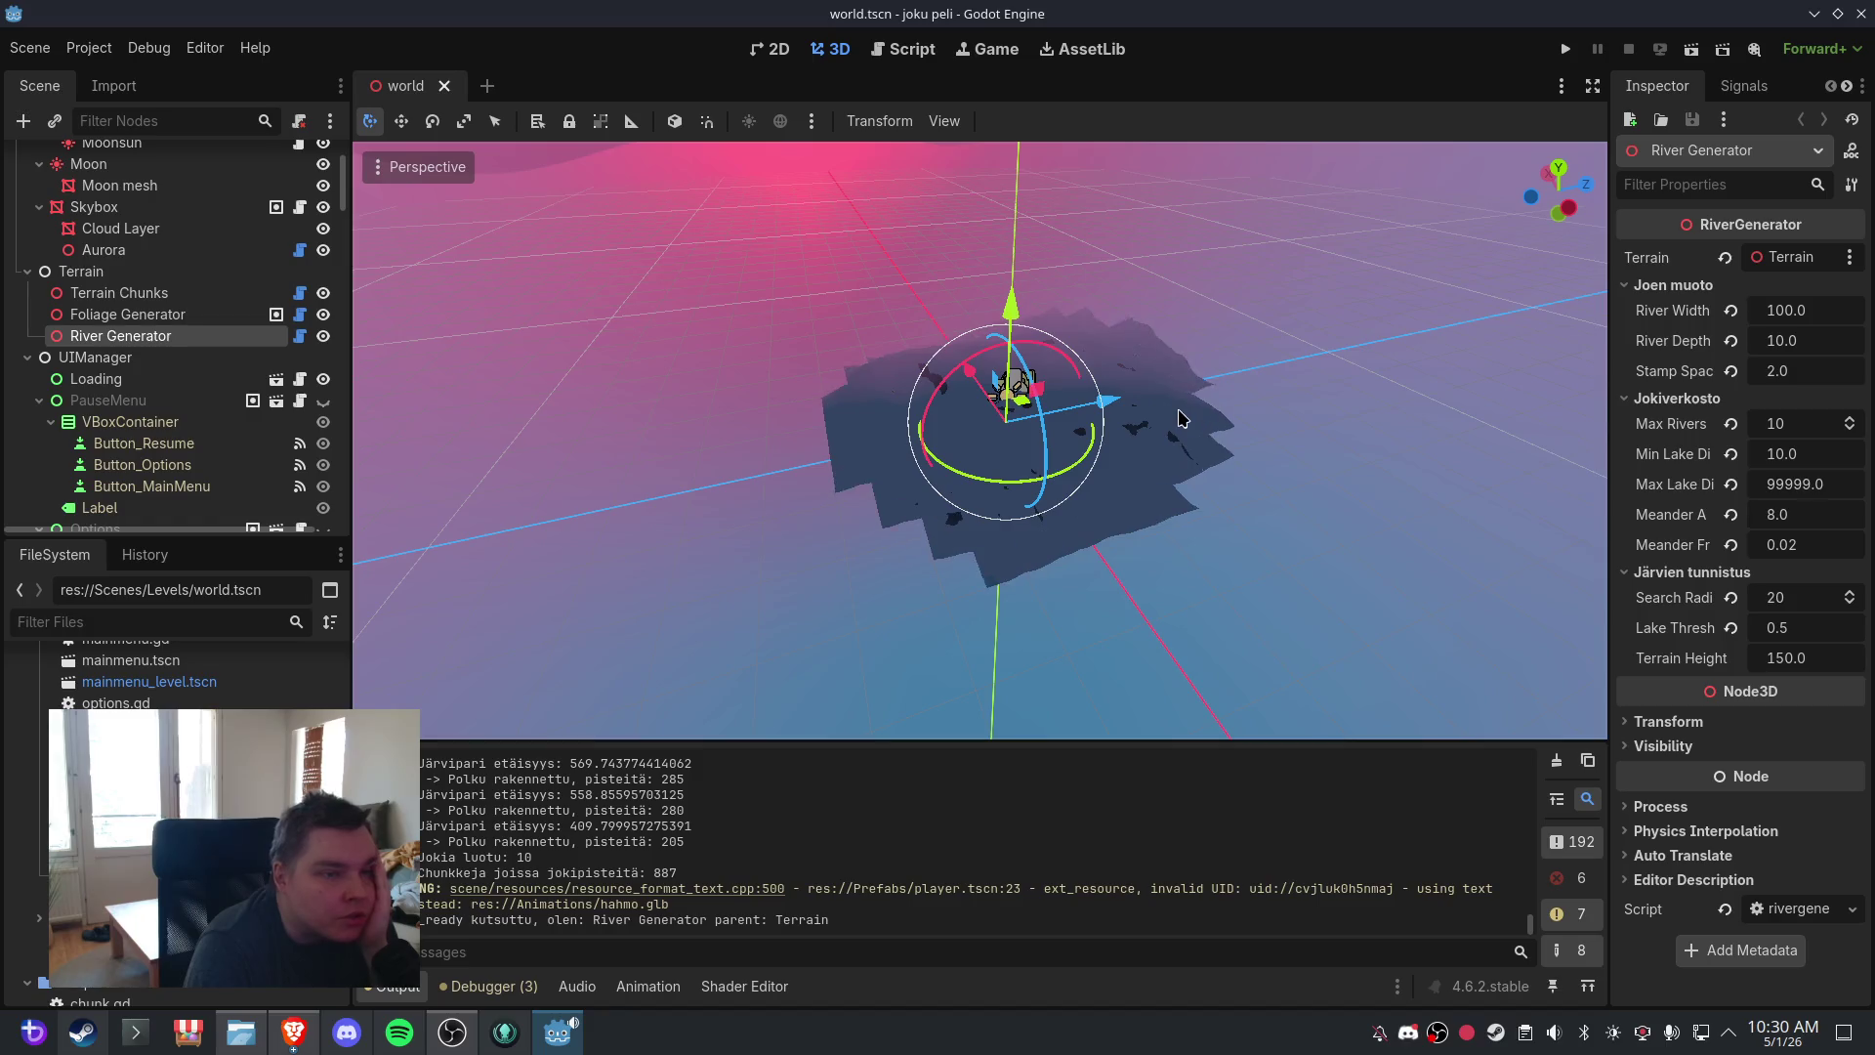
- Orbit and zoom the 3D view to inspect the regenerated terrain before returning to the script
mouse_move(1110, 406)
left_mouse_down()
mouse_move(1094, 442)
mouse_move(886, 436)
mouse_move(925, 478)
mouse_move(1078, 505)
mouse_move(928, 508)
mouse_move(1075, 483)
mouse_move(1058, 481)
mouse_move(1185, 494)
mouse_move(1144, 472)
left_mouse_up()
scroll(1145, 473, "up", 4)
mouse_move(884, 441)
left_mouse_down()
mouse_move(1210, 472)
mouse_move(1055, 459)
mouse_move(1046, 420)
mouse_move(1071, 410)
mouse_move(1244, 469)
left_mouse_up()
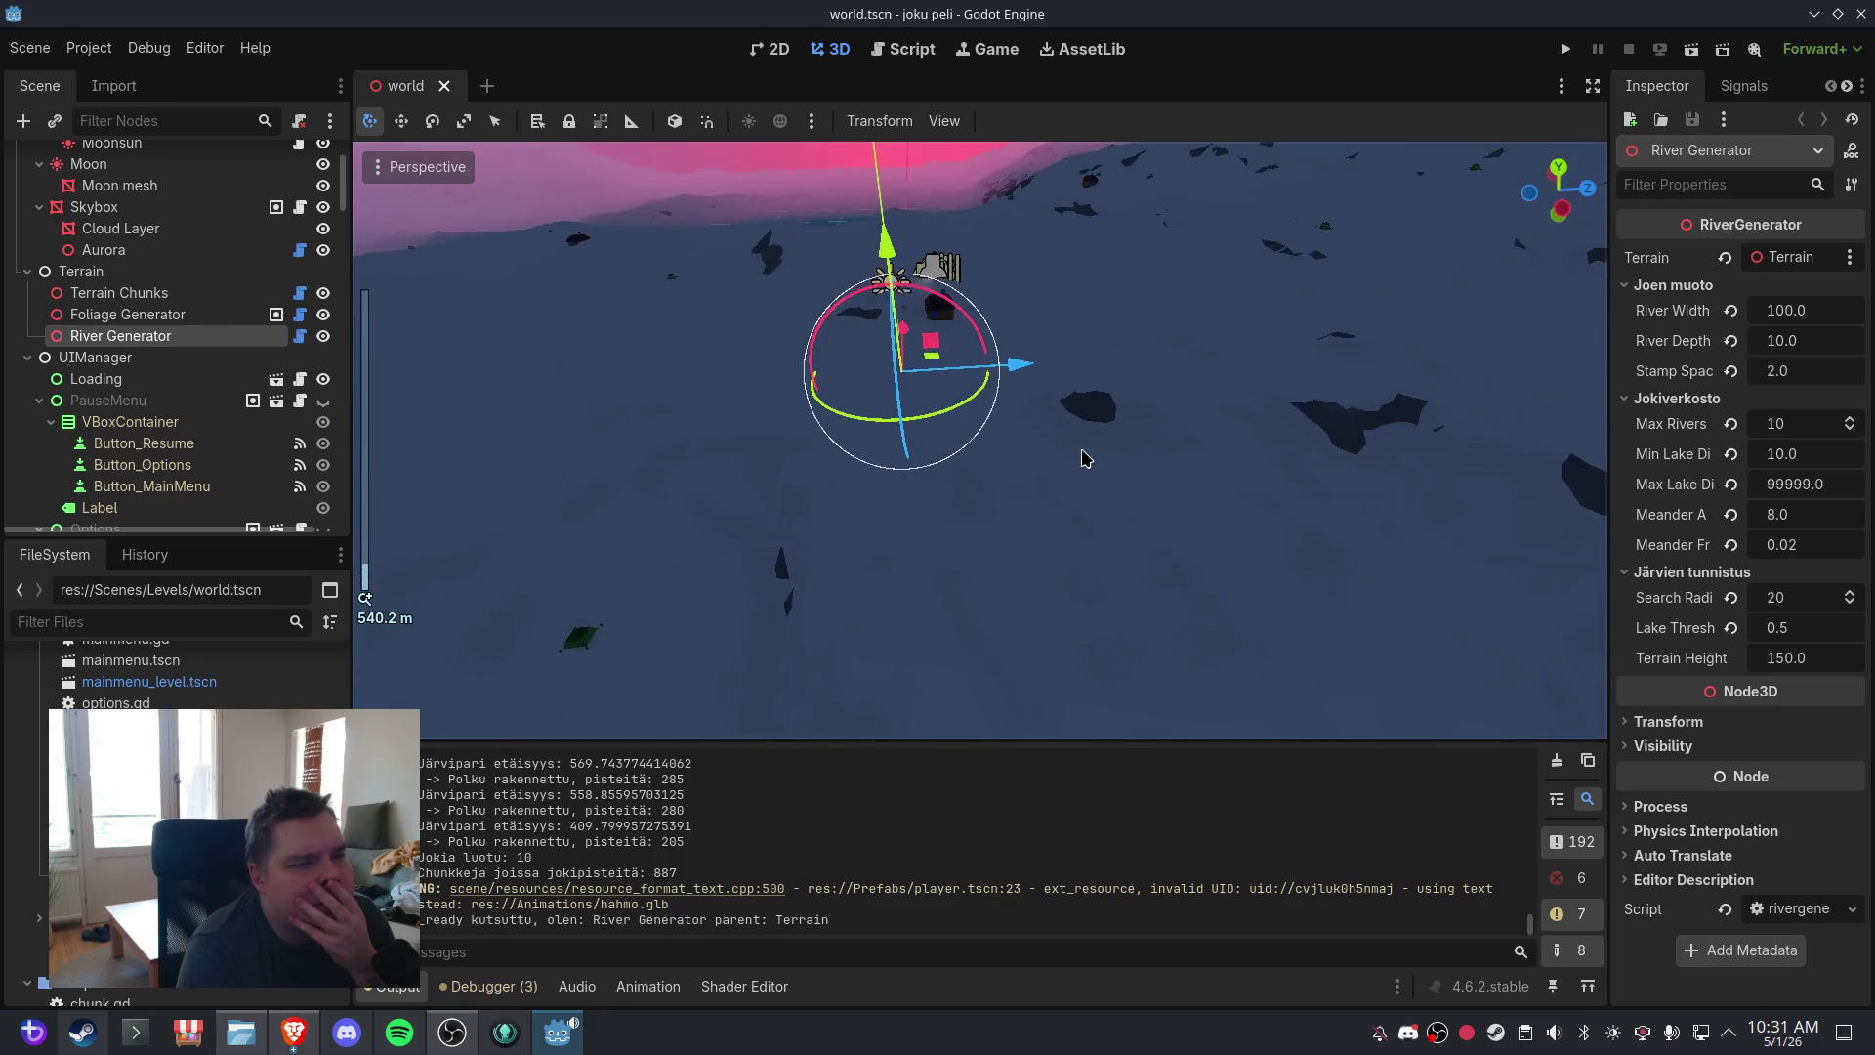
scroll(1082, 458, "down", 6)
scroll(1046, 391, "up", 3)
left_click(891, 60)
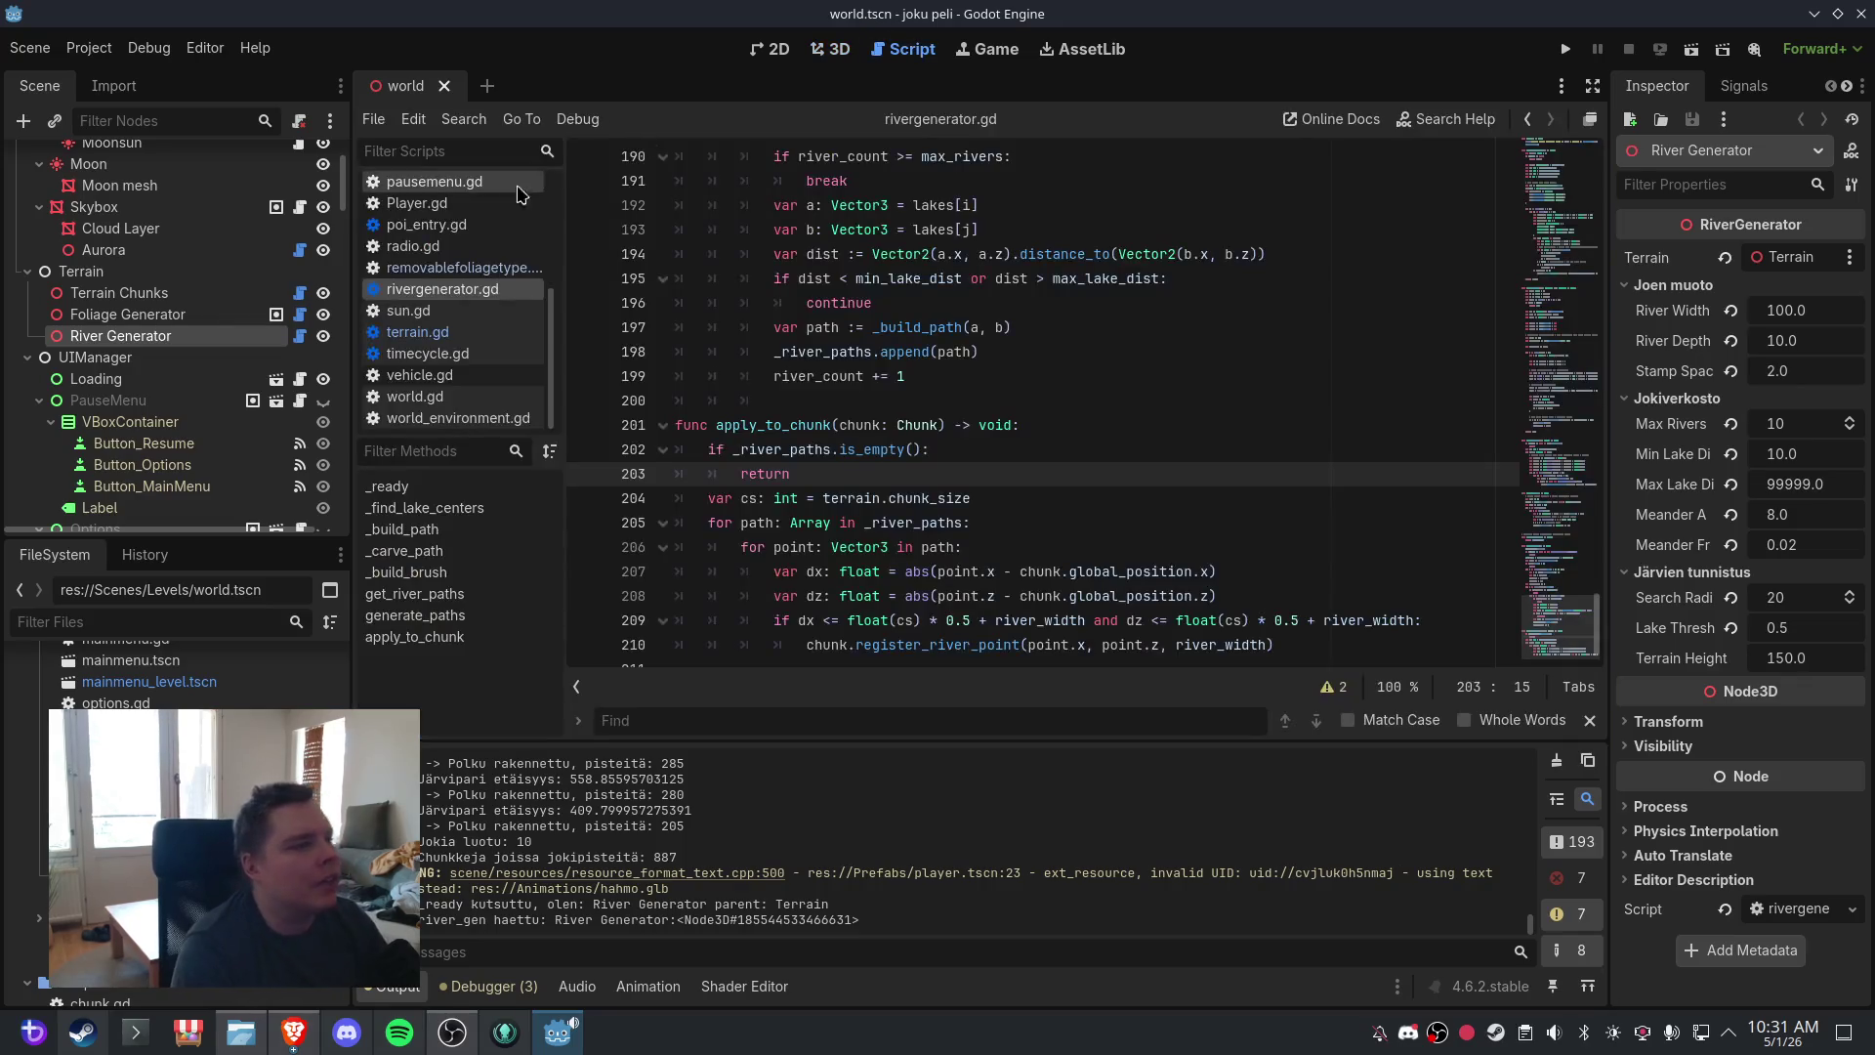
left_click(518, 235)
left_click(792, 305)
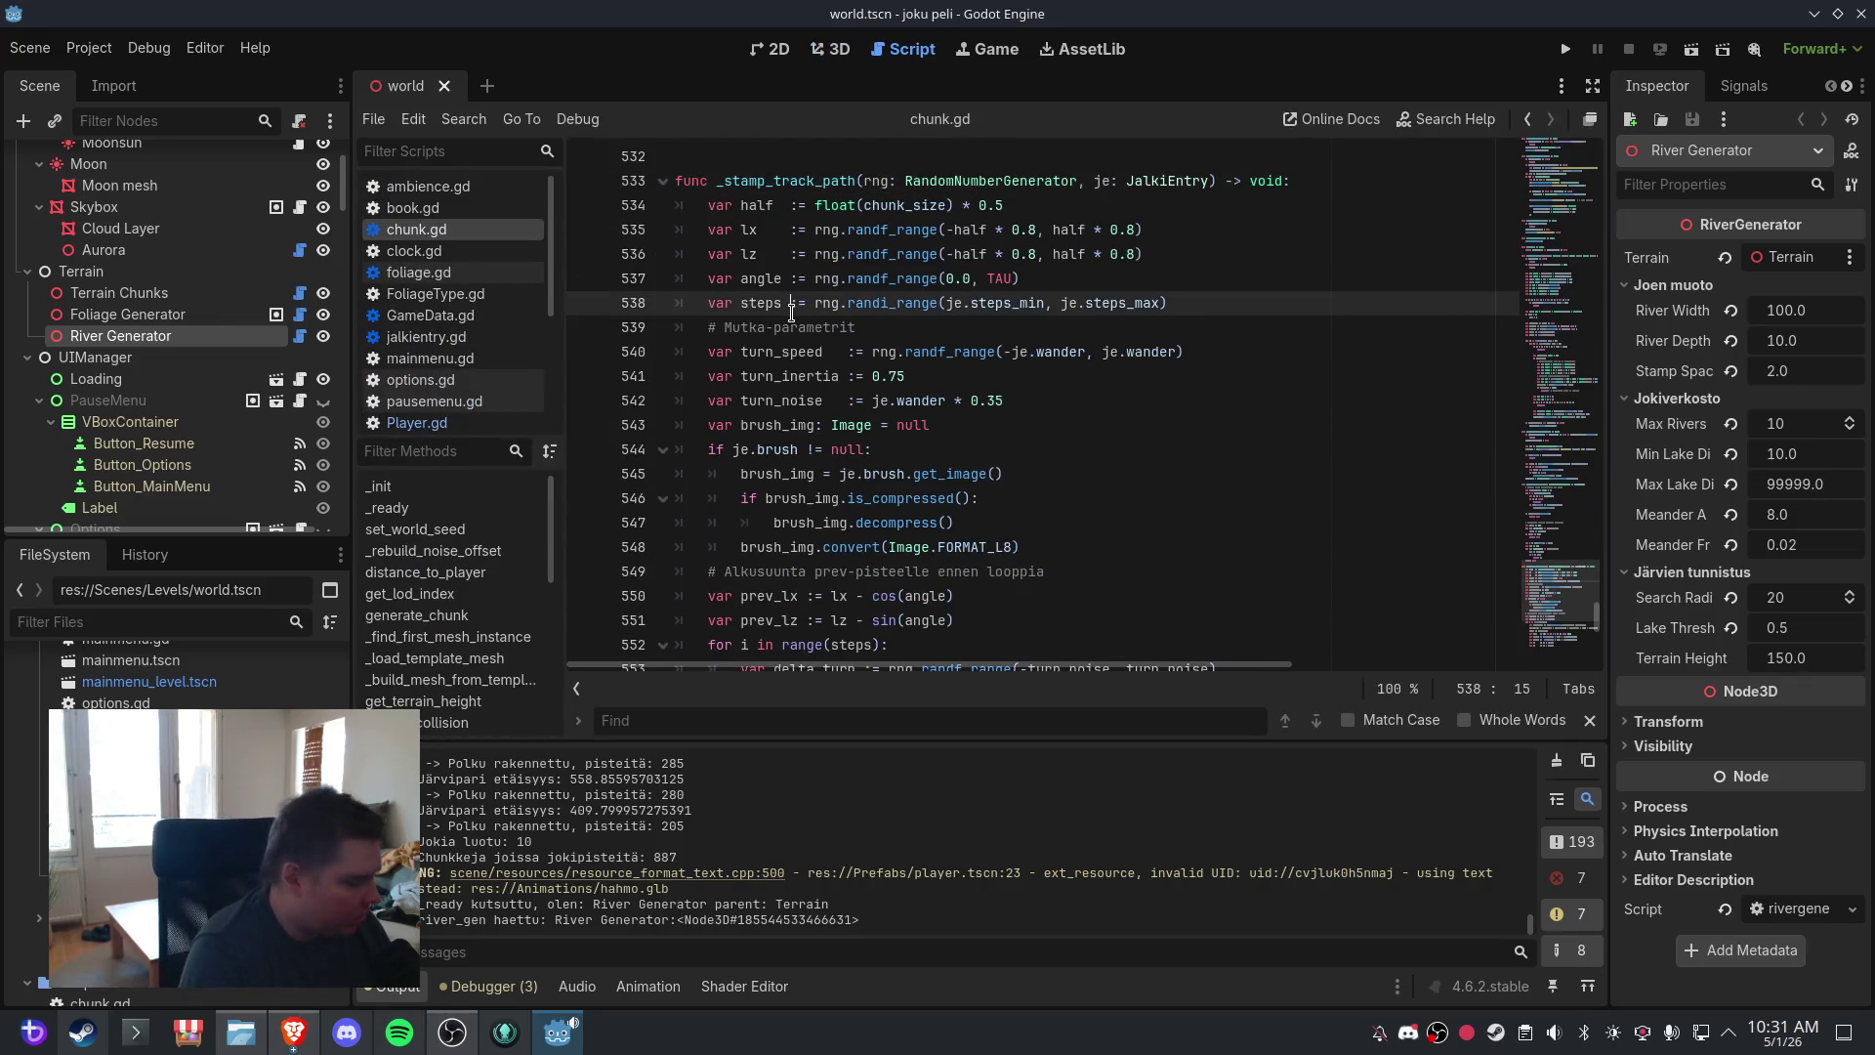
key("ctrl+a")
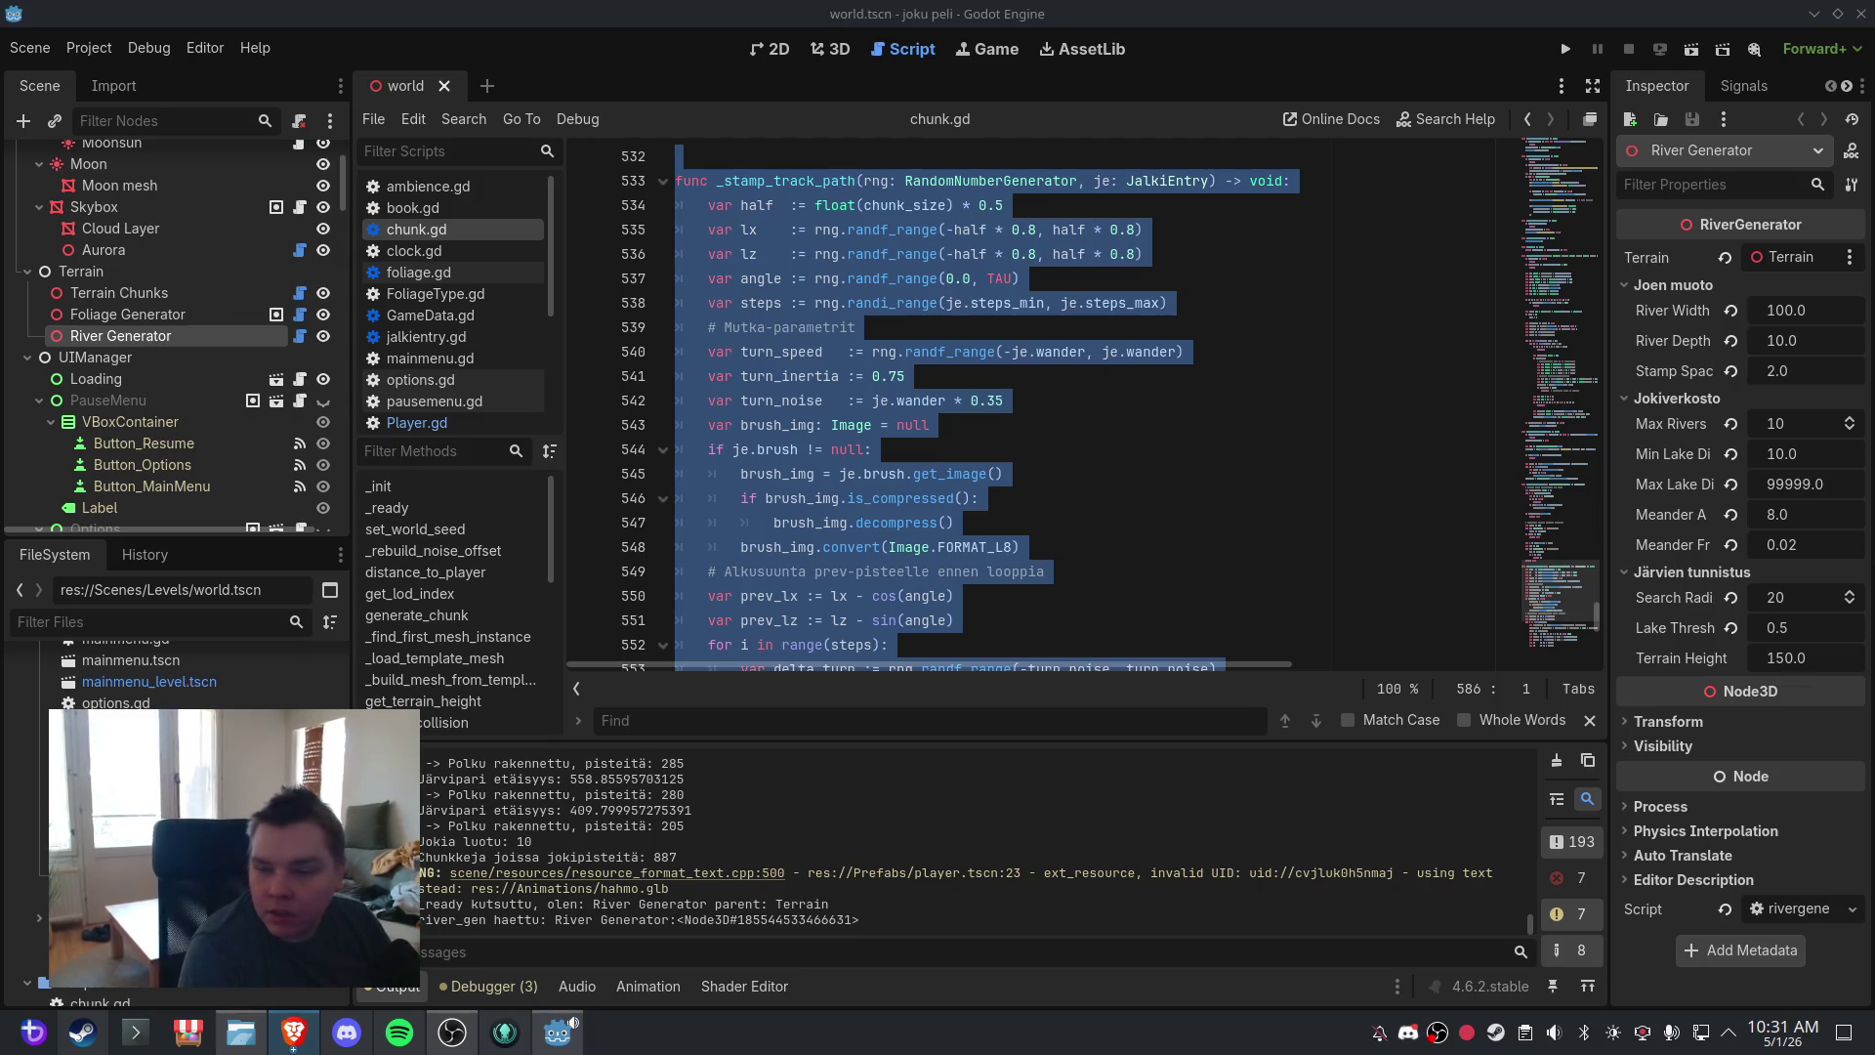
scroll(472, 393, "down", 5)
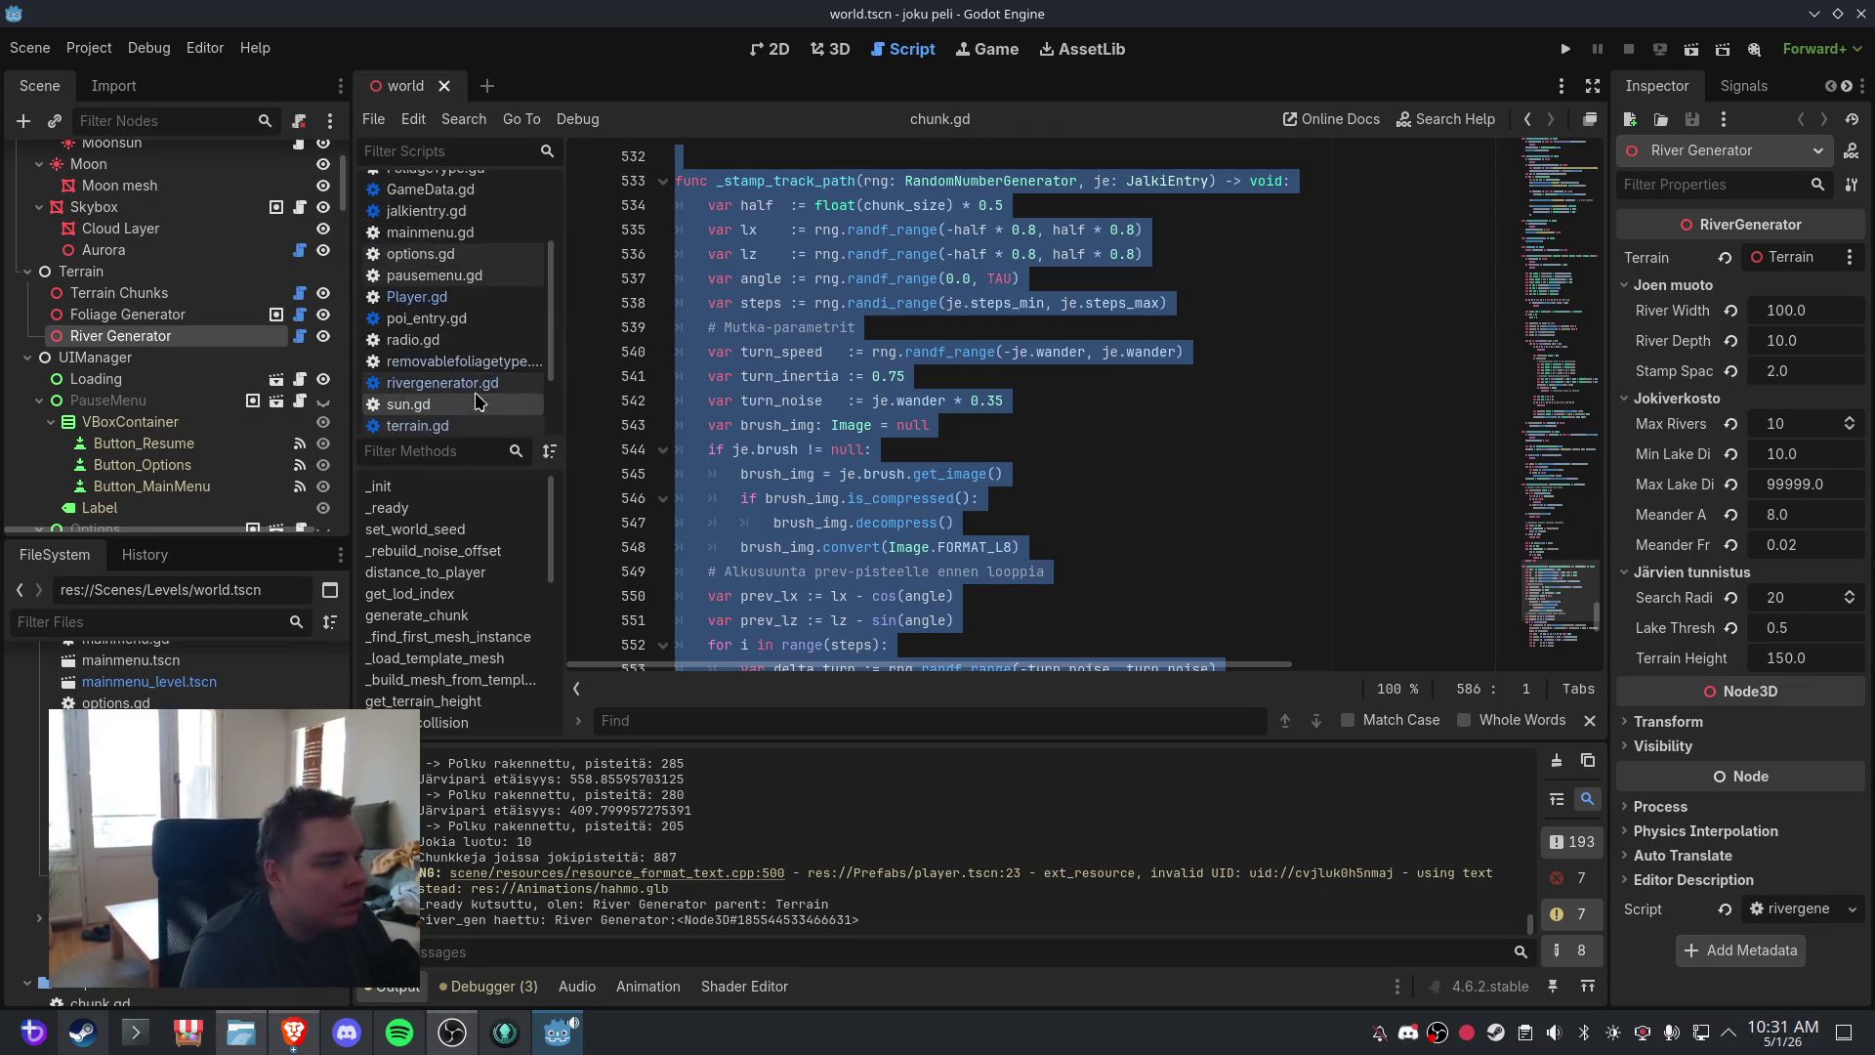
left_click(467, 333)
left_click(857, 478)
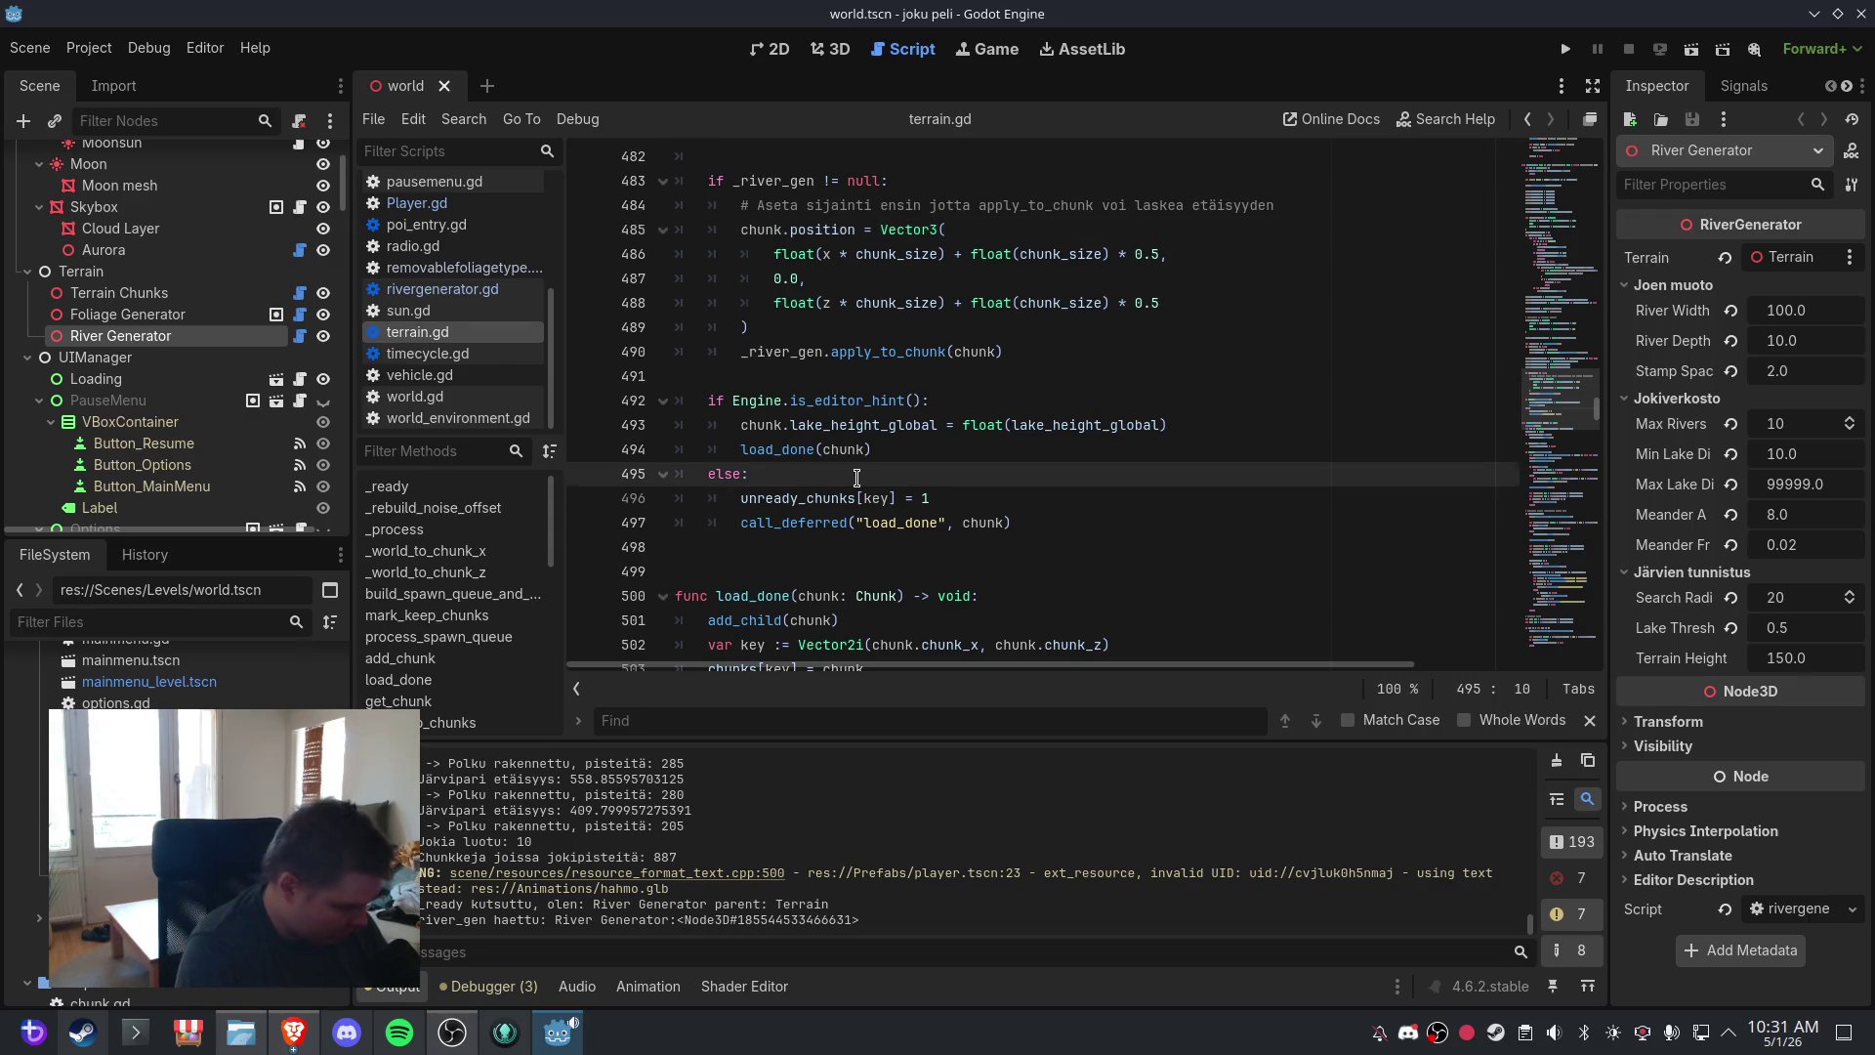
key("ctrl+a")
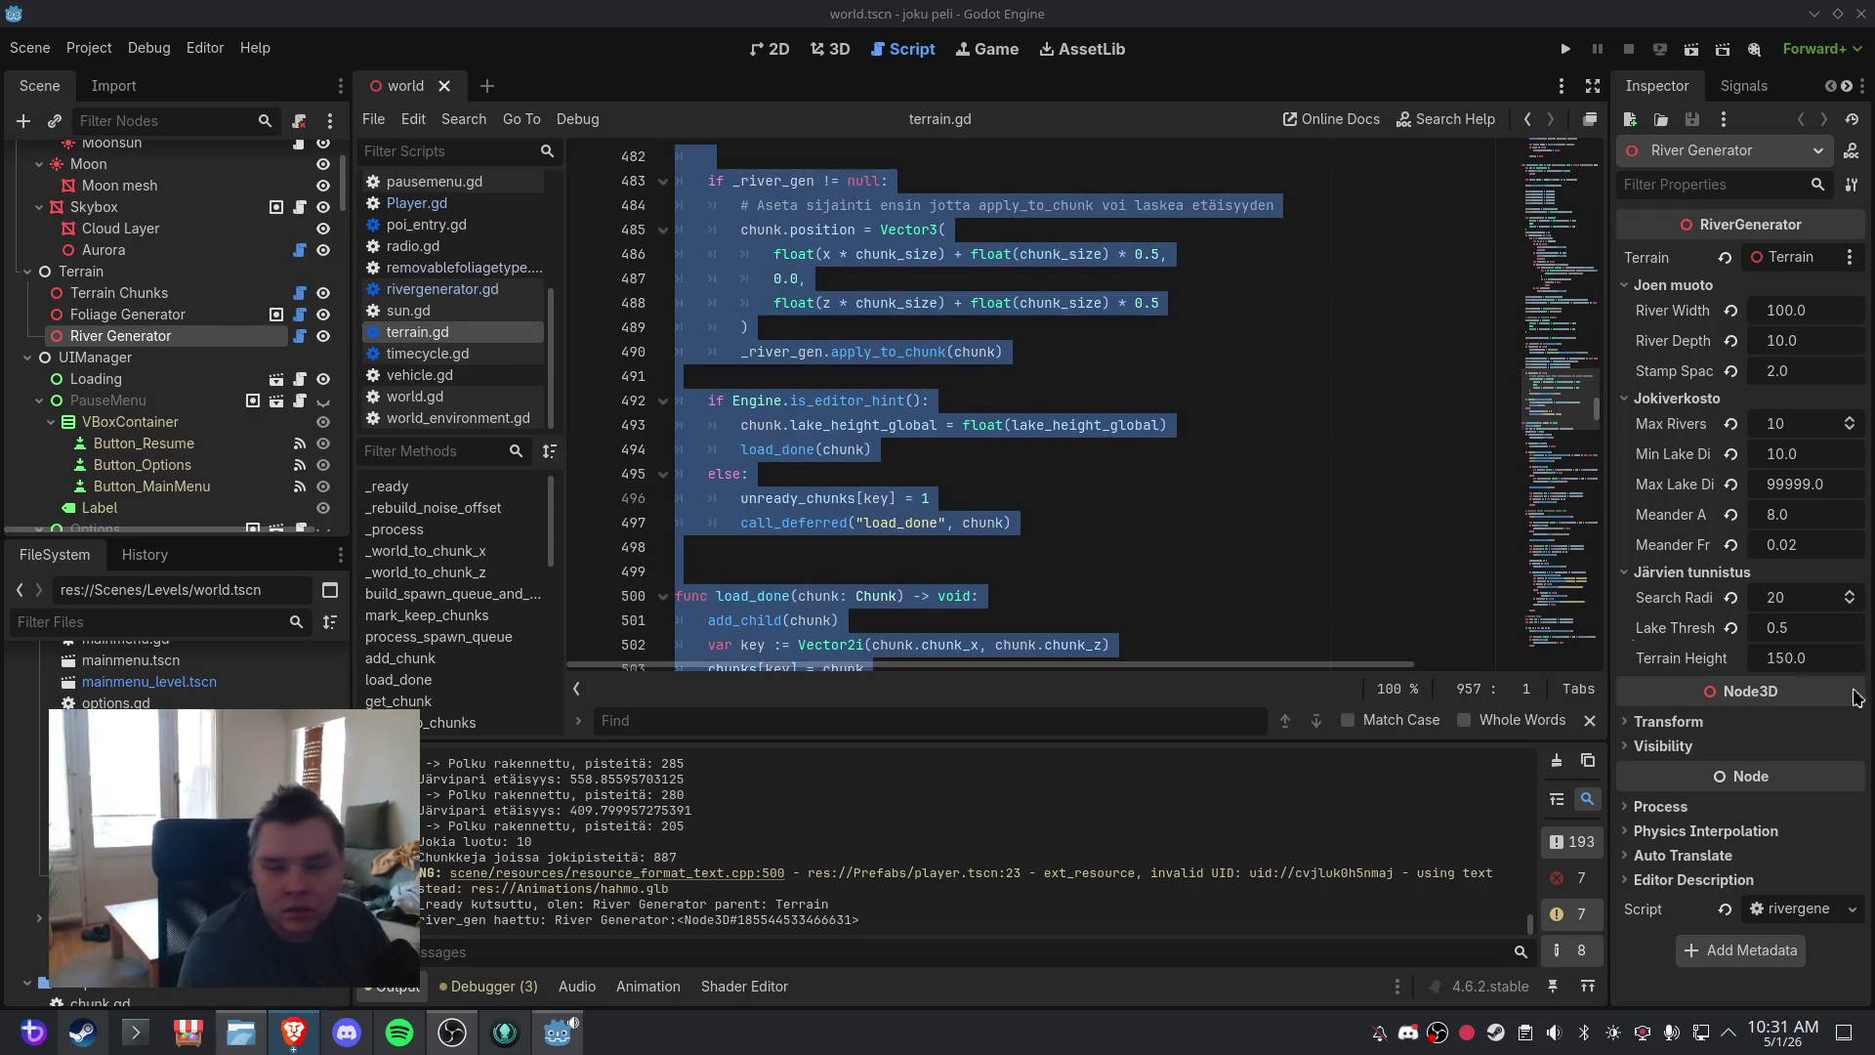
left_click(442, 289)
left_click(851, 386)
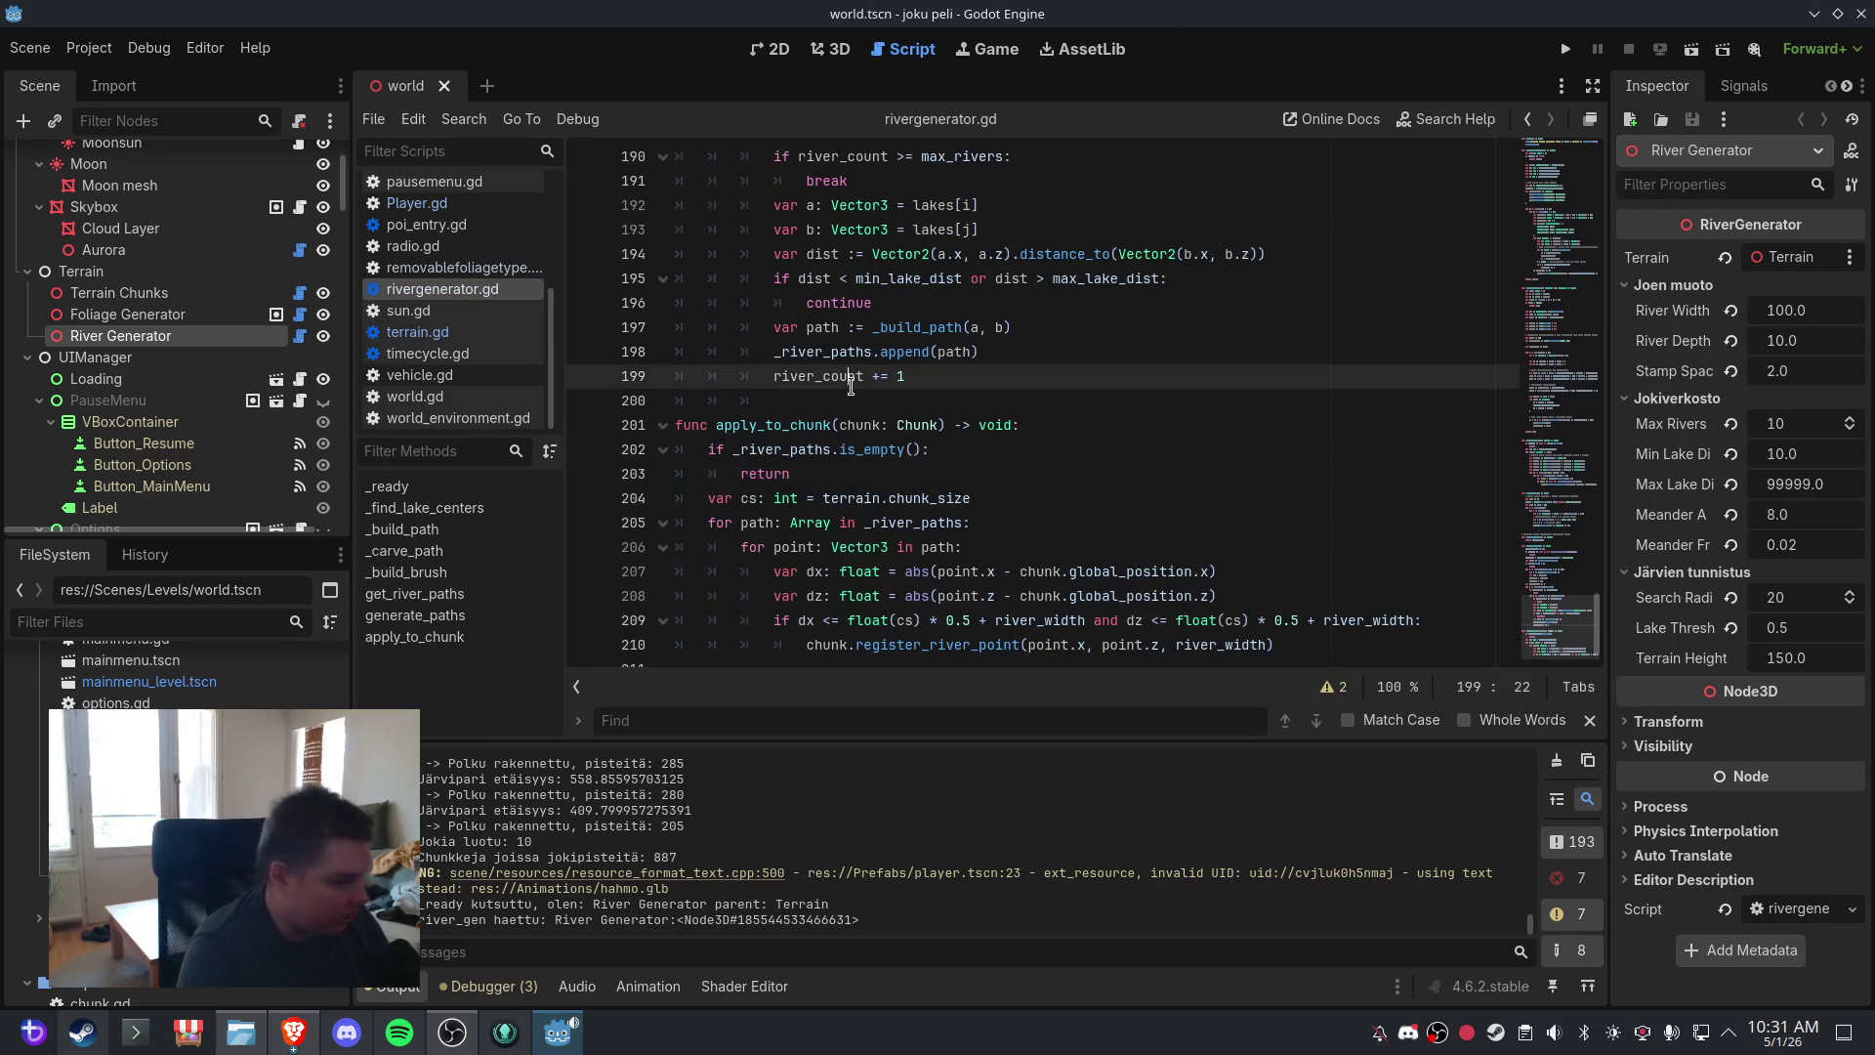
- Paste a new apply_to_chunk that uses half_cs and chunk_world_x/z from chunk_x/chunk_z times chunk size
key("ctrl+a")
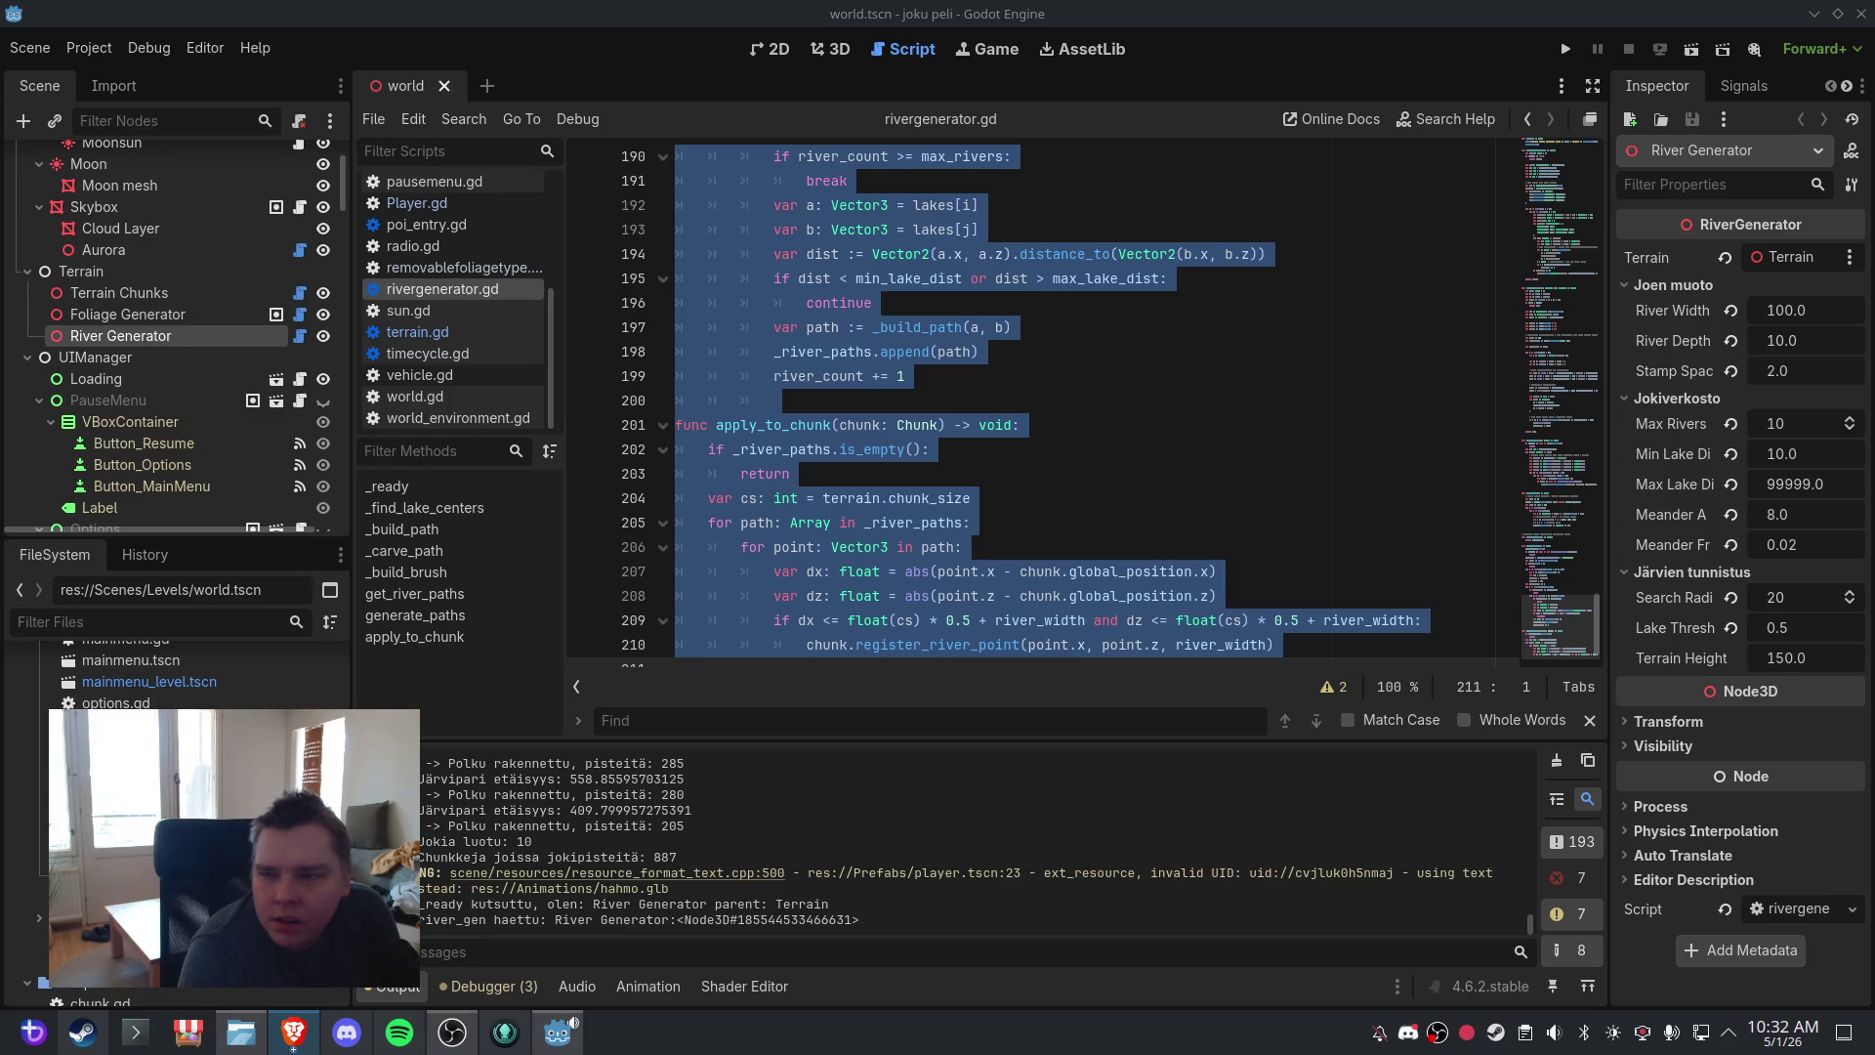
left_click(961, 327)
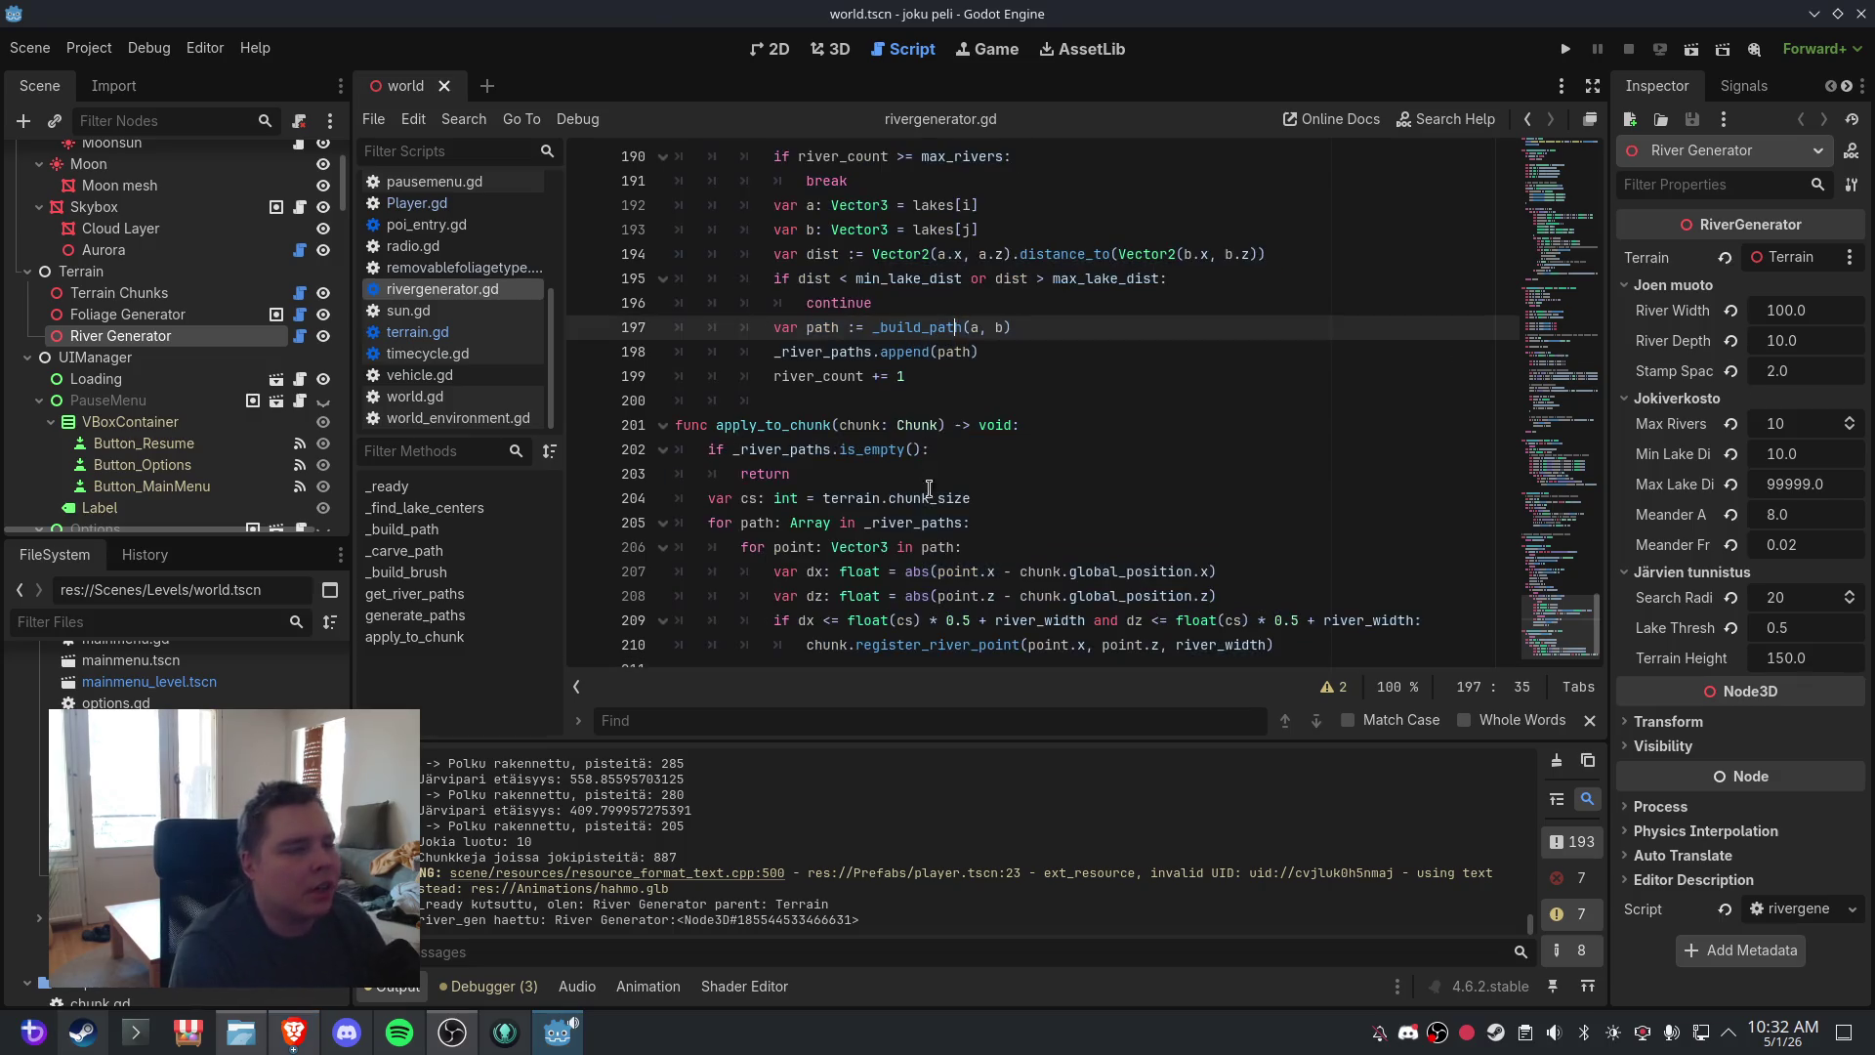
mouse_move(1326, 630)
left_mouse_down()
mouse_move(703, 480)
mouse_move(662, 414)
left_mouse_up()
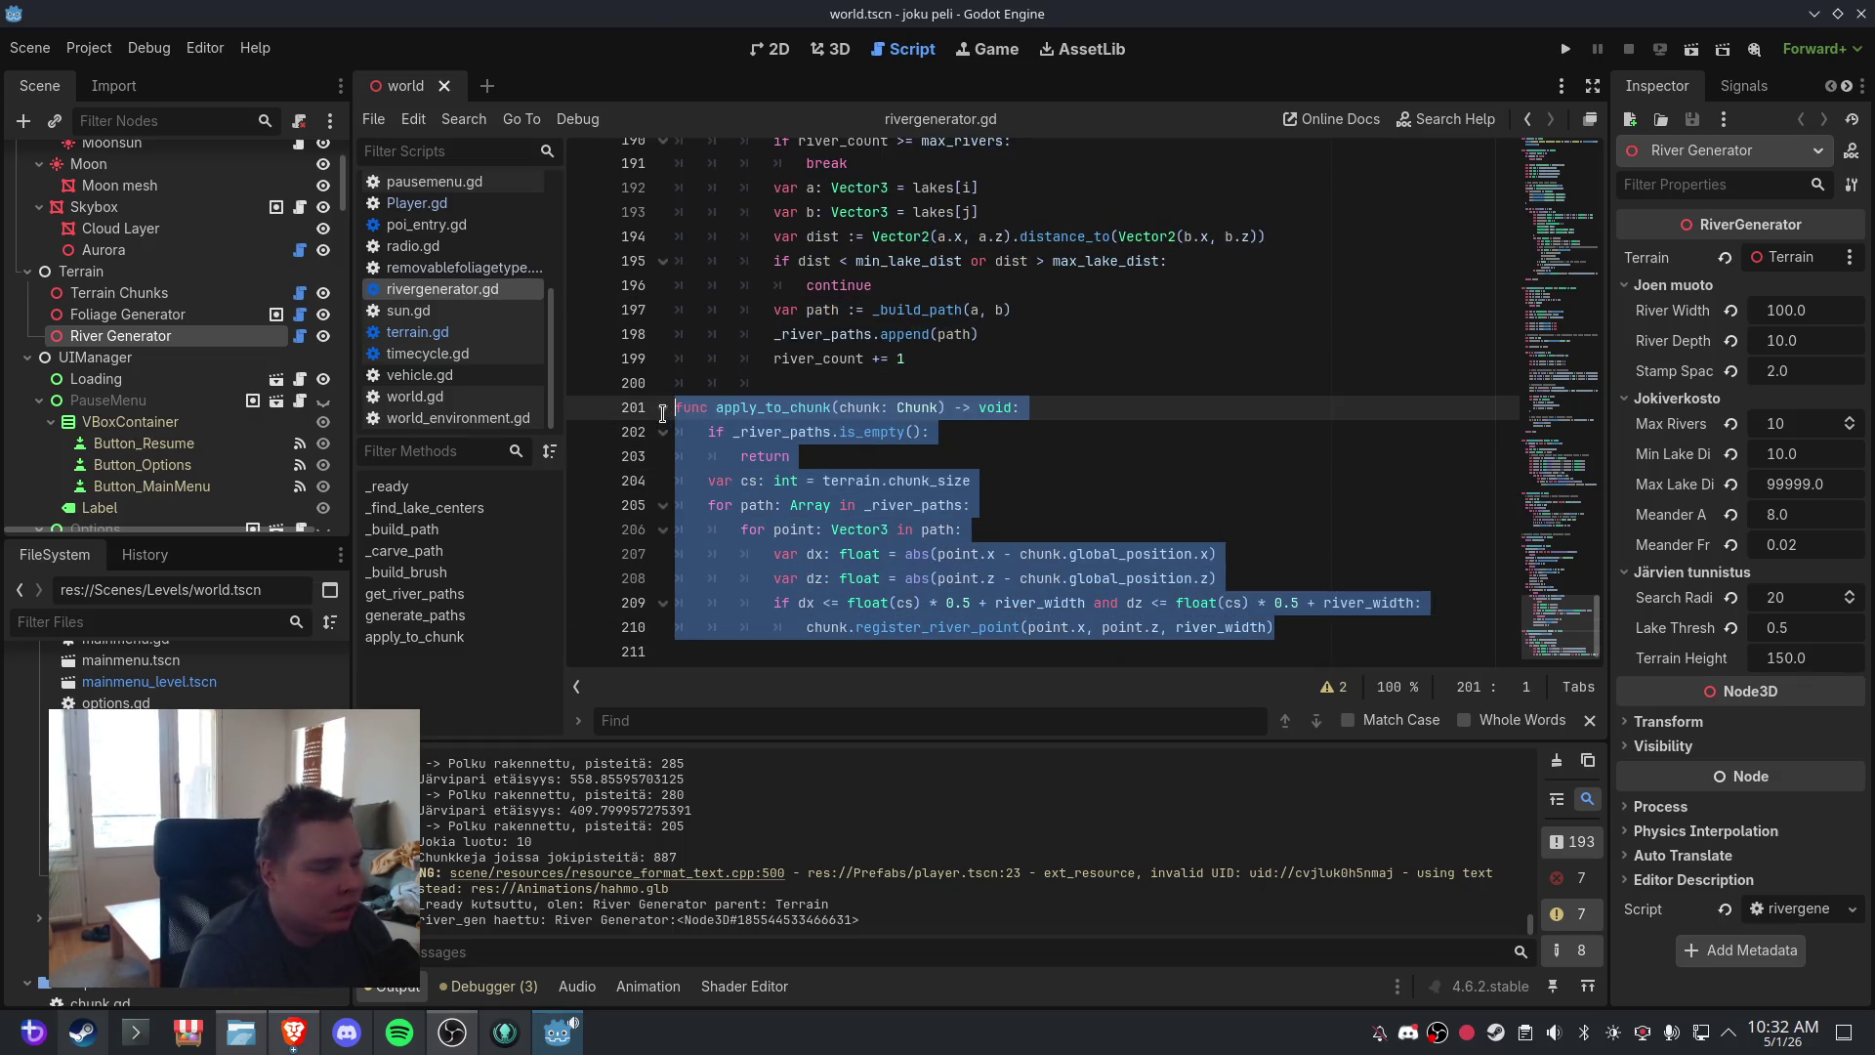
type("func apply_to_chunk(chunk: Chunk) -> void: \tif _river_paths.is_empty(): \t\treturn \tvar cs: int = terrain.chunk_size \tvar half_cs: float = float(cs) * 0.5 \t# Laske sijainti suoraan chunk-koordinaateista, ei global_positionista \tvar chunk_world_x: float = float(chunk.chunk_x * cs) + half_cs \tvar chunk_world_z: float = float(chunk.chunk_z * cs) + half_cs \tfor path: Array in _river_paths: \t\tfor point: Vector3 in path: \t\t\tvar dx: float = abs(point.x - chunk_world_x) \t\t\tvar dz: float = abs(point.z - chunk_world_z) \t\t\tif dx <= half_cs + river_width and dz <= half_cs + river_width: \t\t\t\tchunk.register_river_point(point.x, point.z, river_width)")
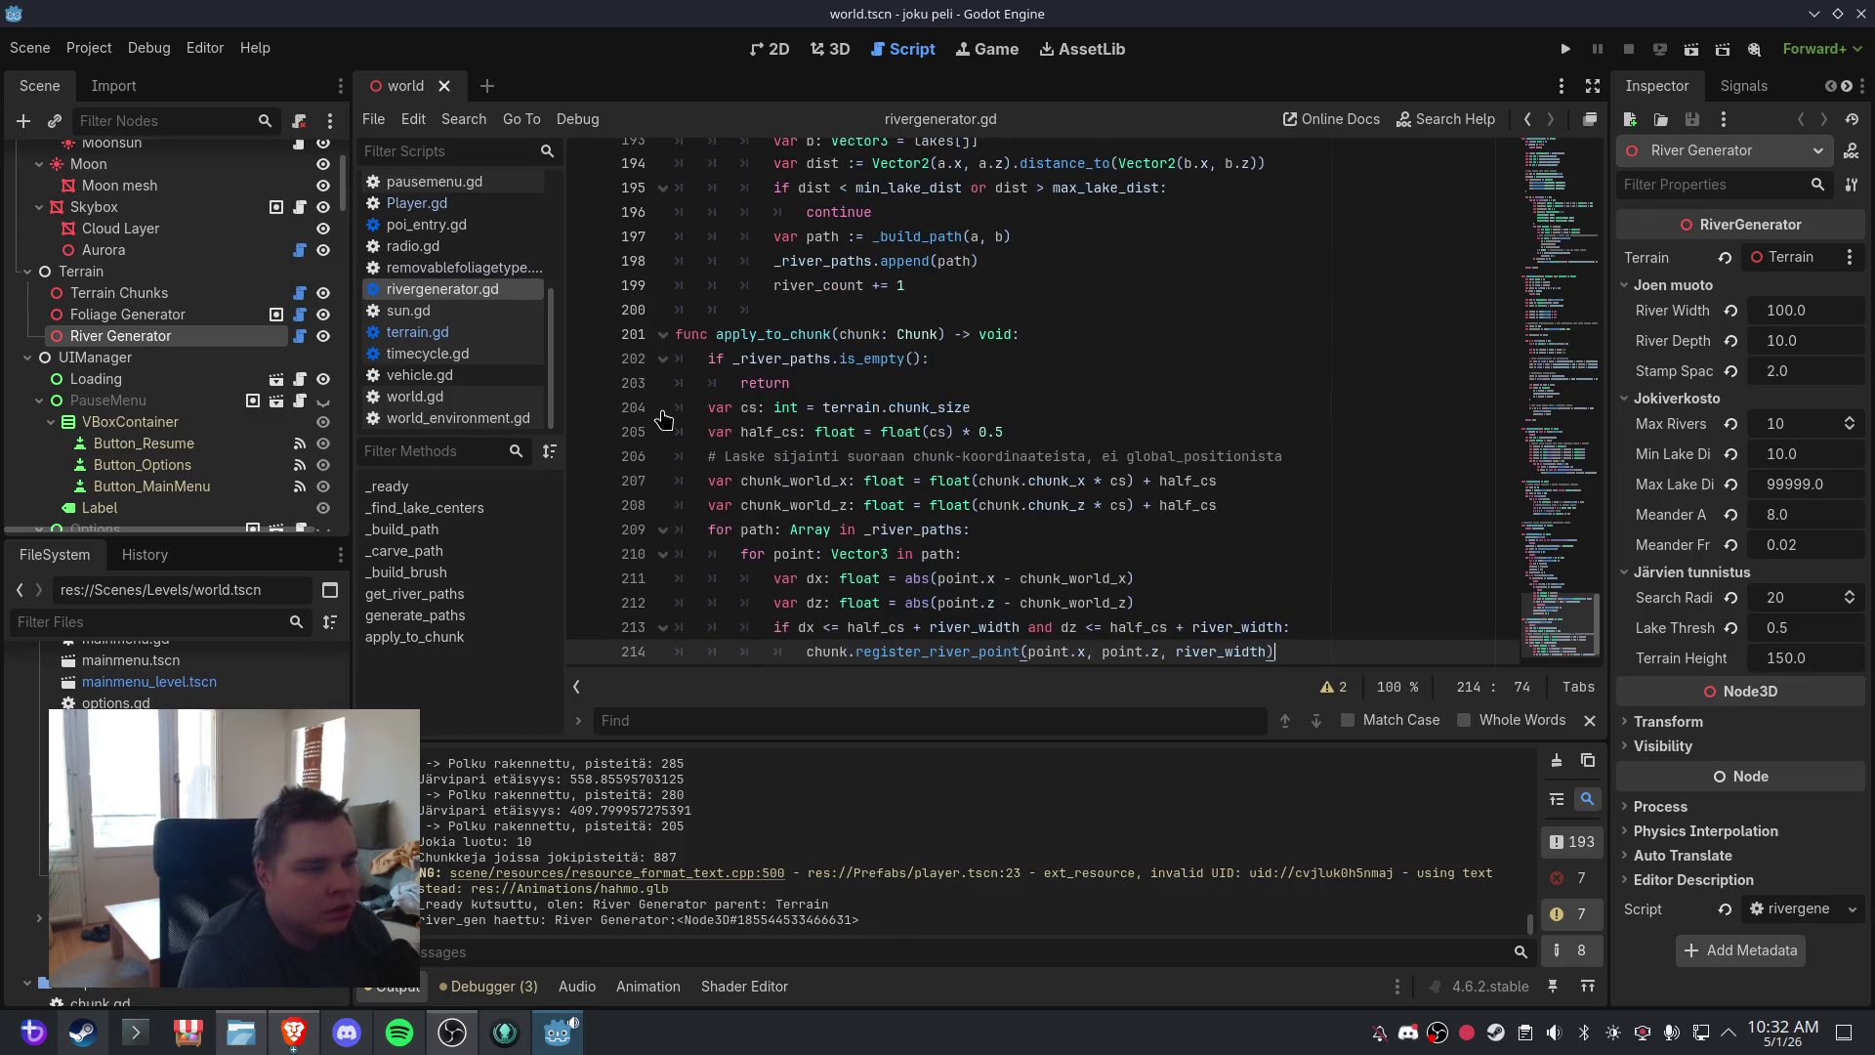
left_click(1039, 469)
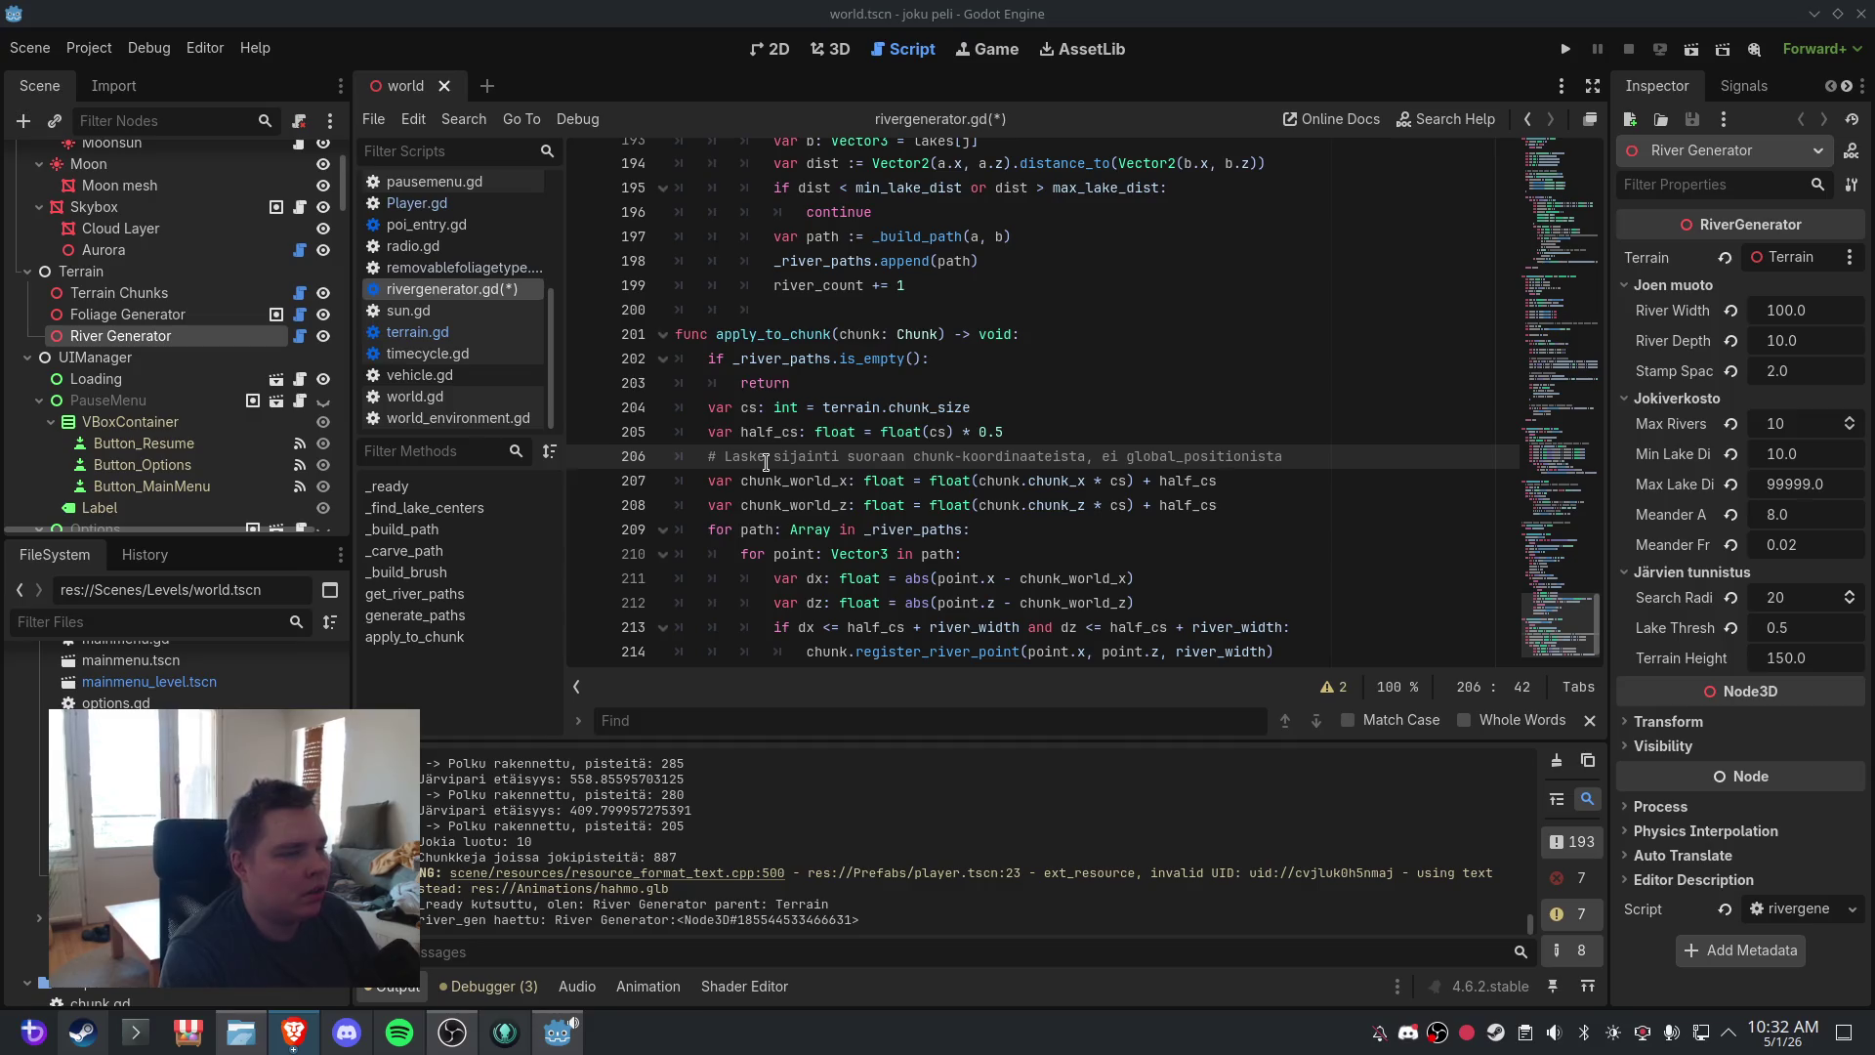
left_click(401, 486)
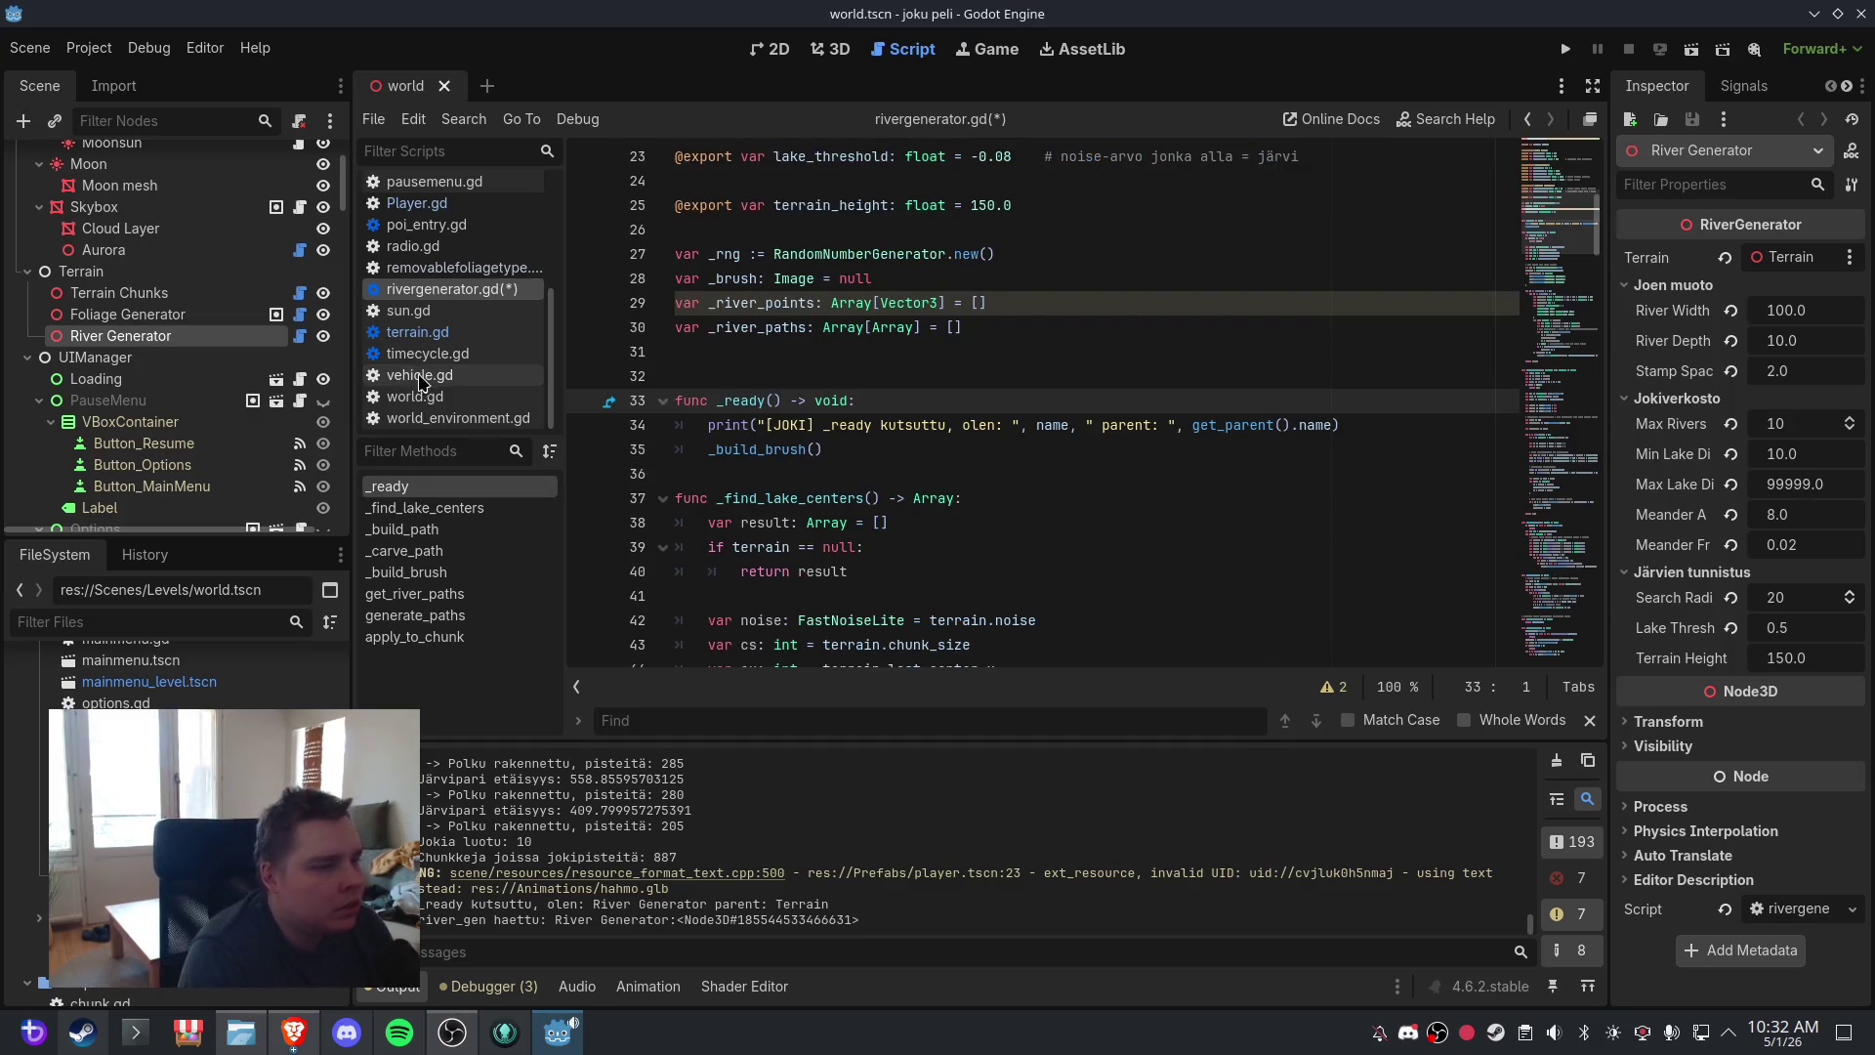
- Review the _ready functions of terrain.gd and chunk.gd
left_click(417, 332)
left_click(455, 489)
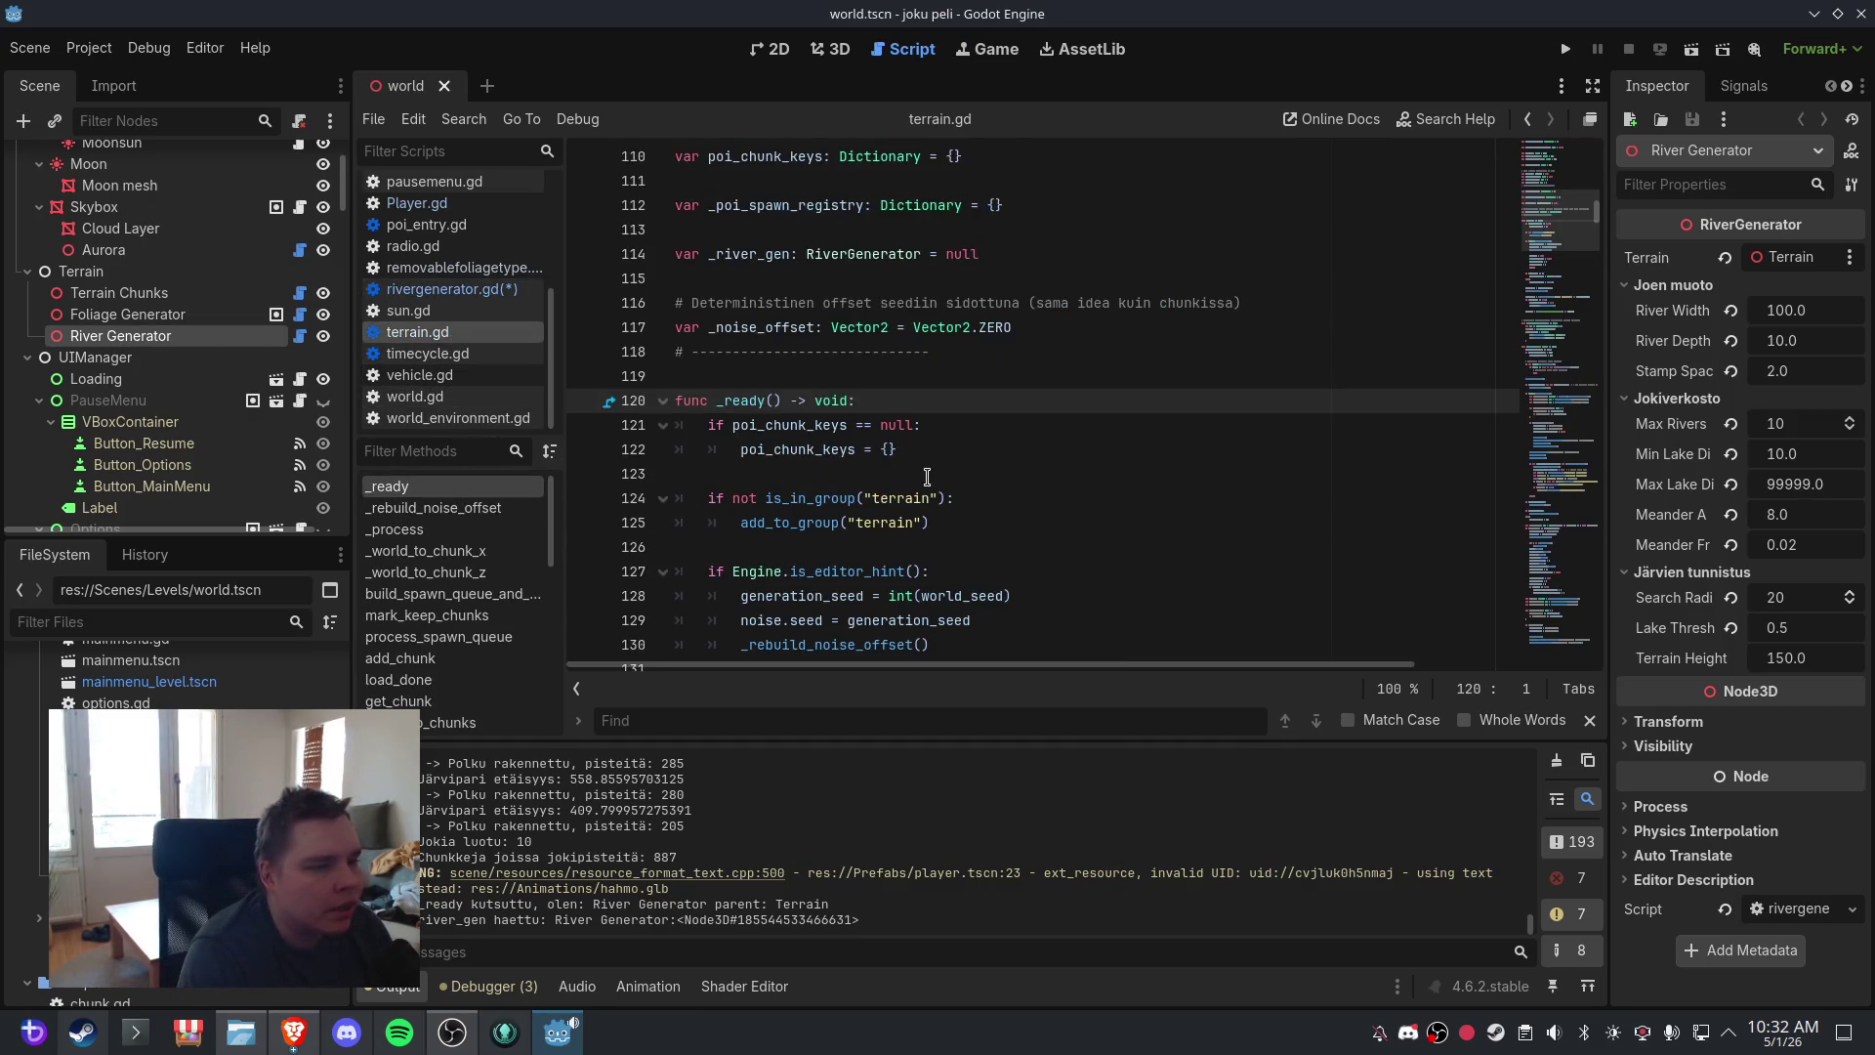
scroll(927, 476, "down", 3)
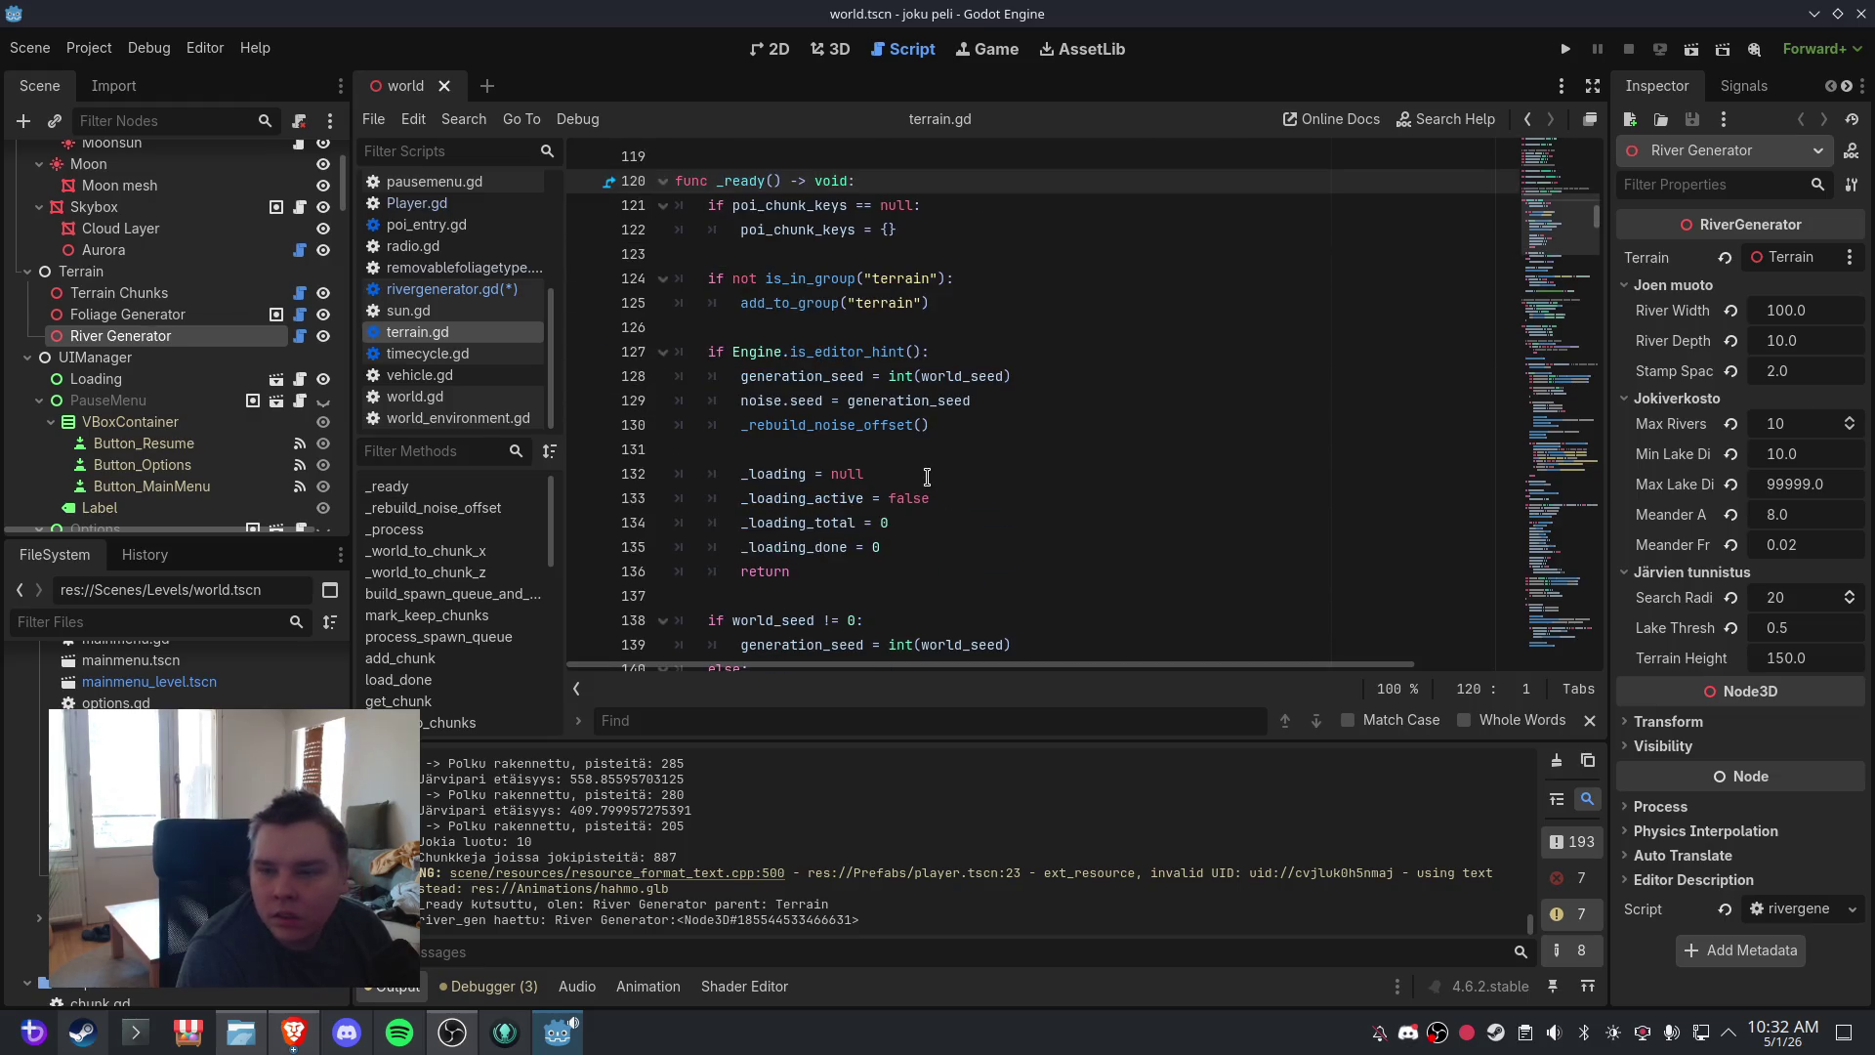
scroll(452, 226, "up", 4)
left_click(453, 227)
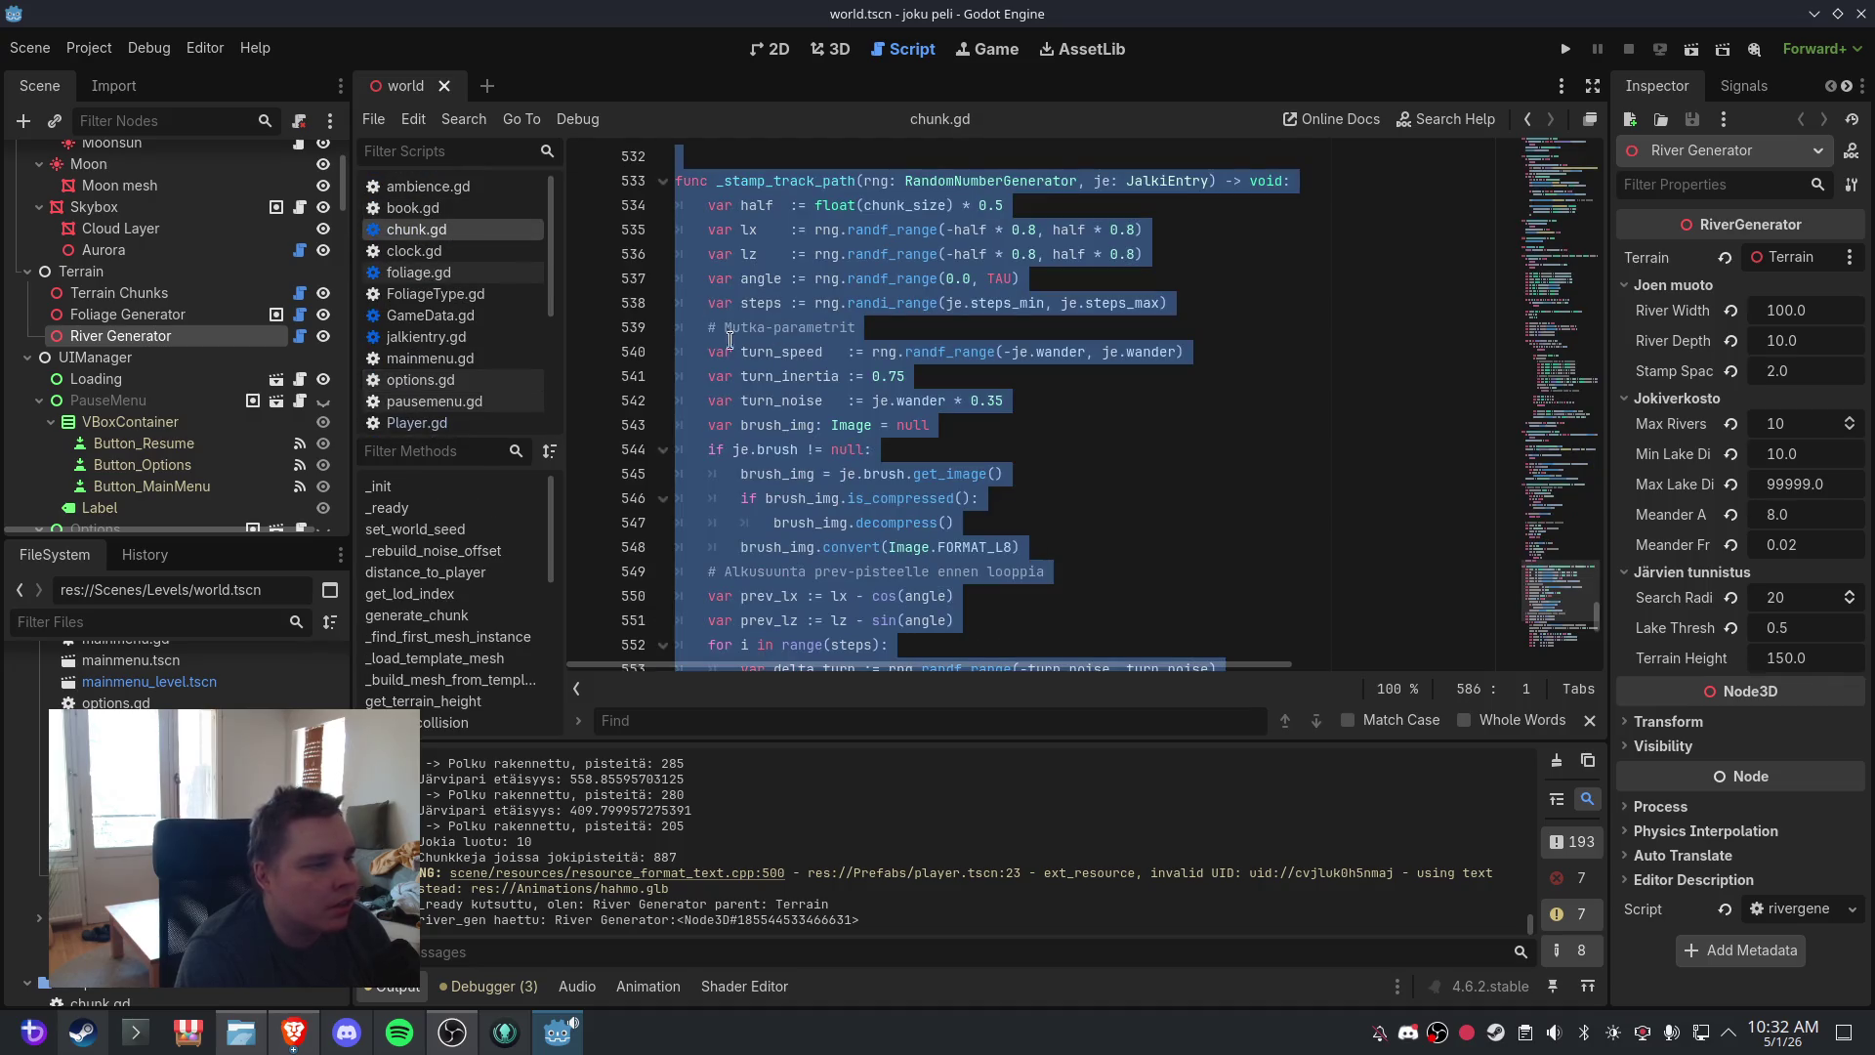
left_click(508, 504)
scroll(987, 469, "down", 2)
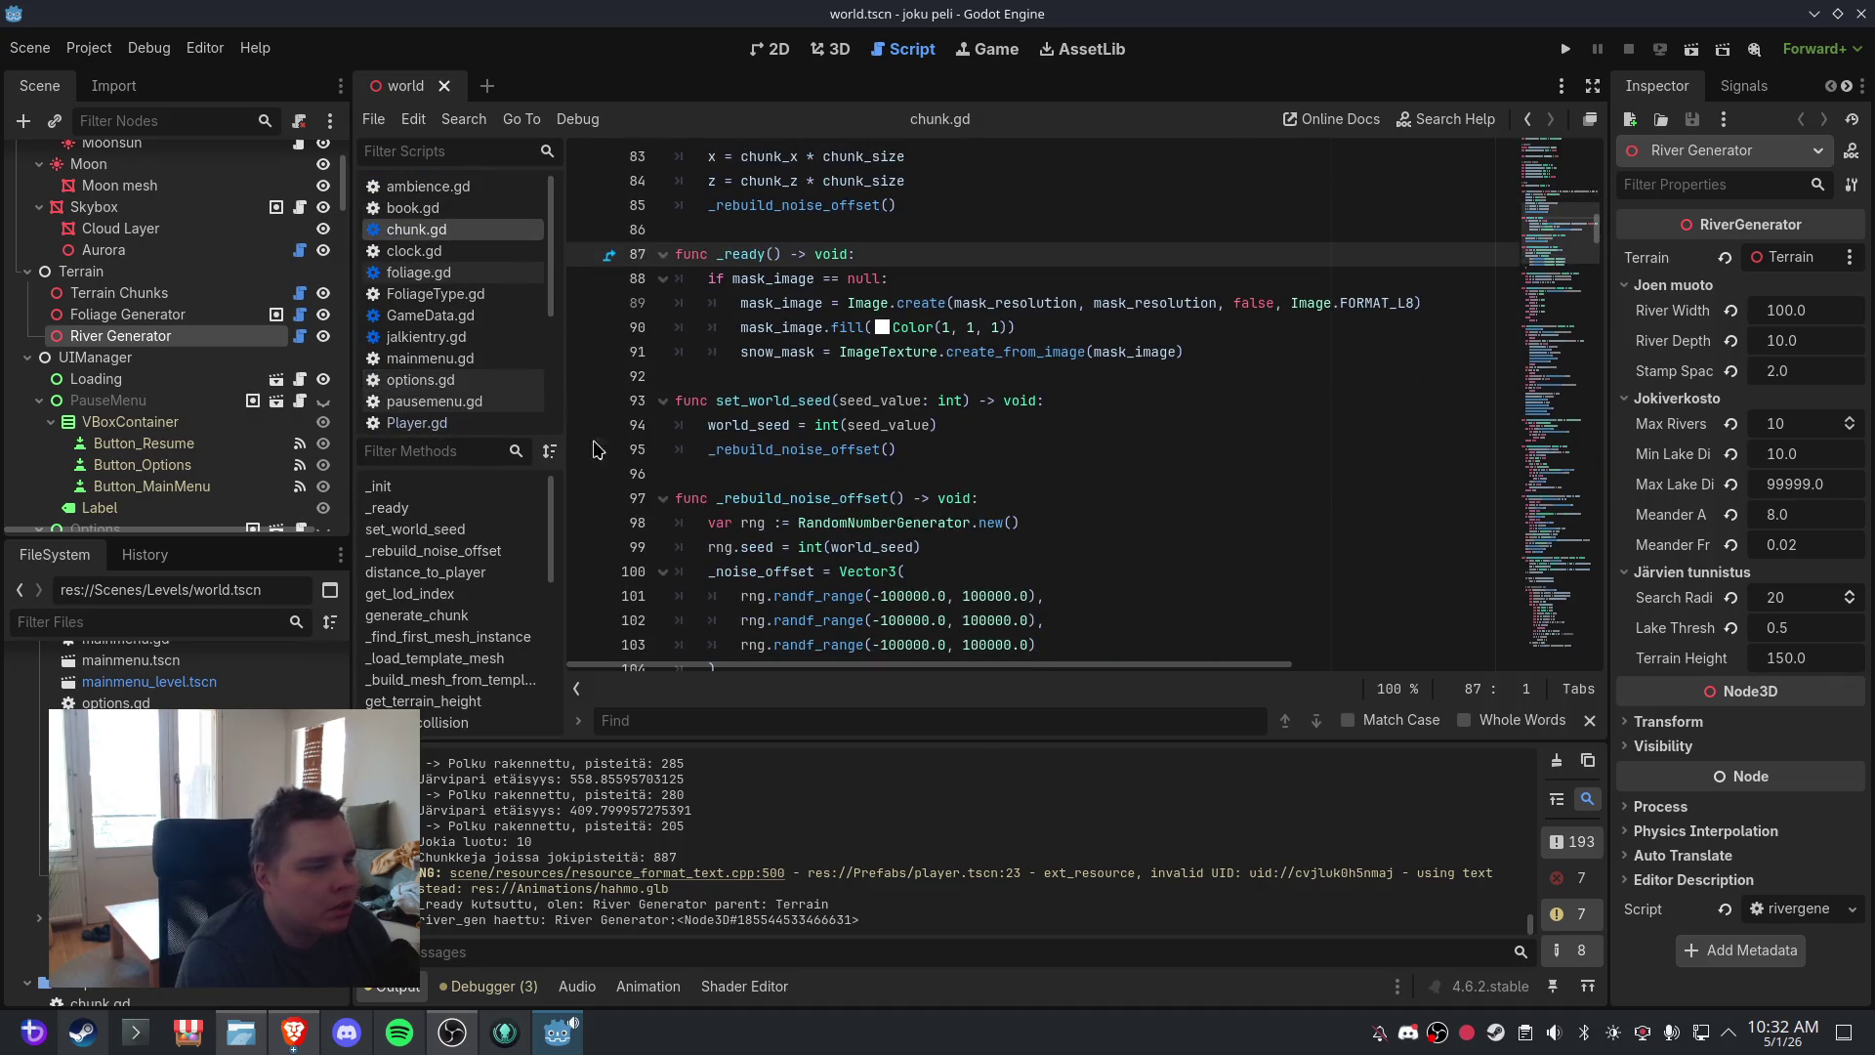
scroll(463, 389, "down", 2)
scroll(463, 389, "down", 2)
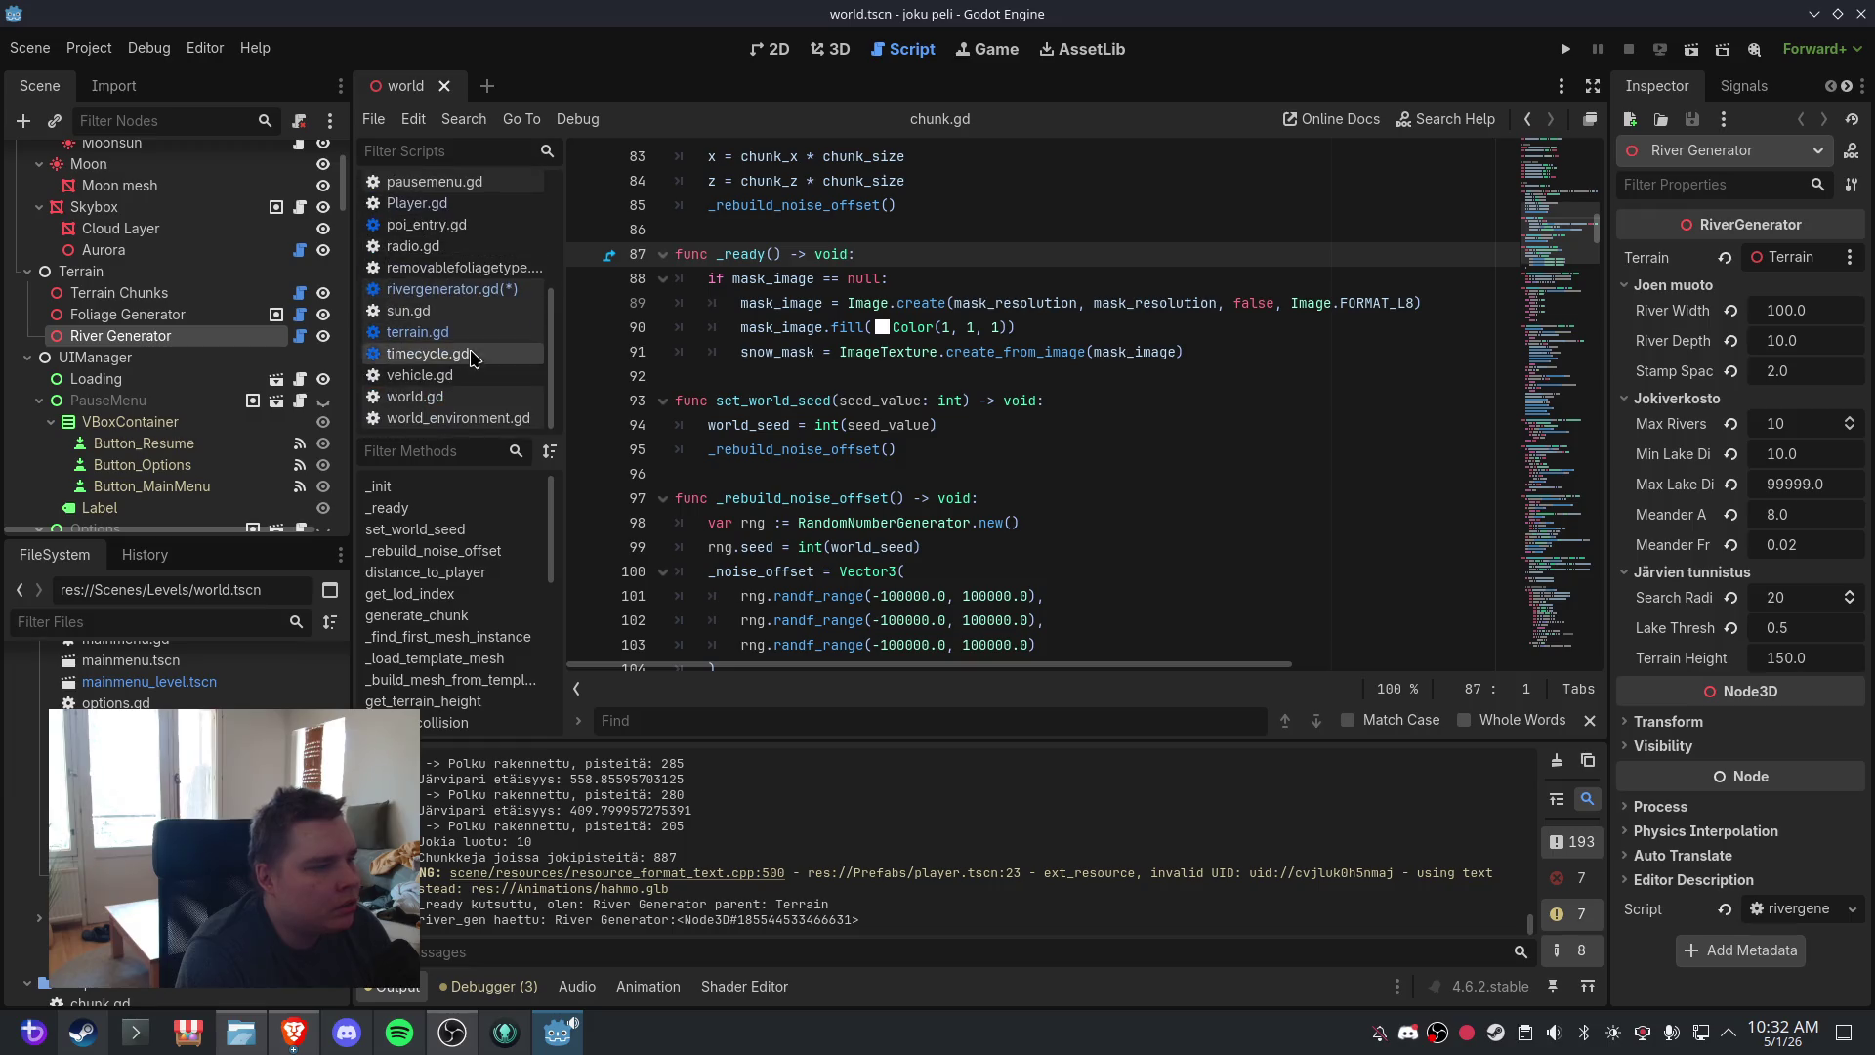
left_click(417, 332)
scroll(836, 472, "down", 1)
scroll(836, 472, "down", 2)
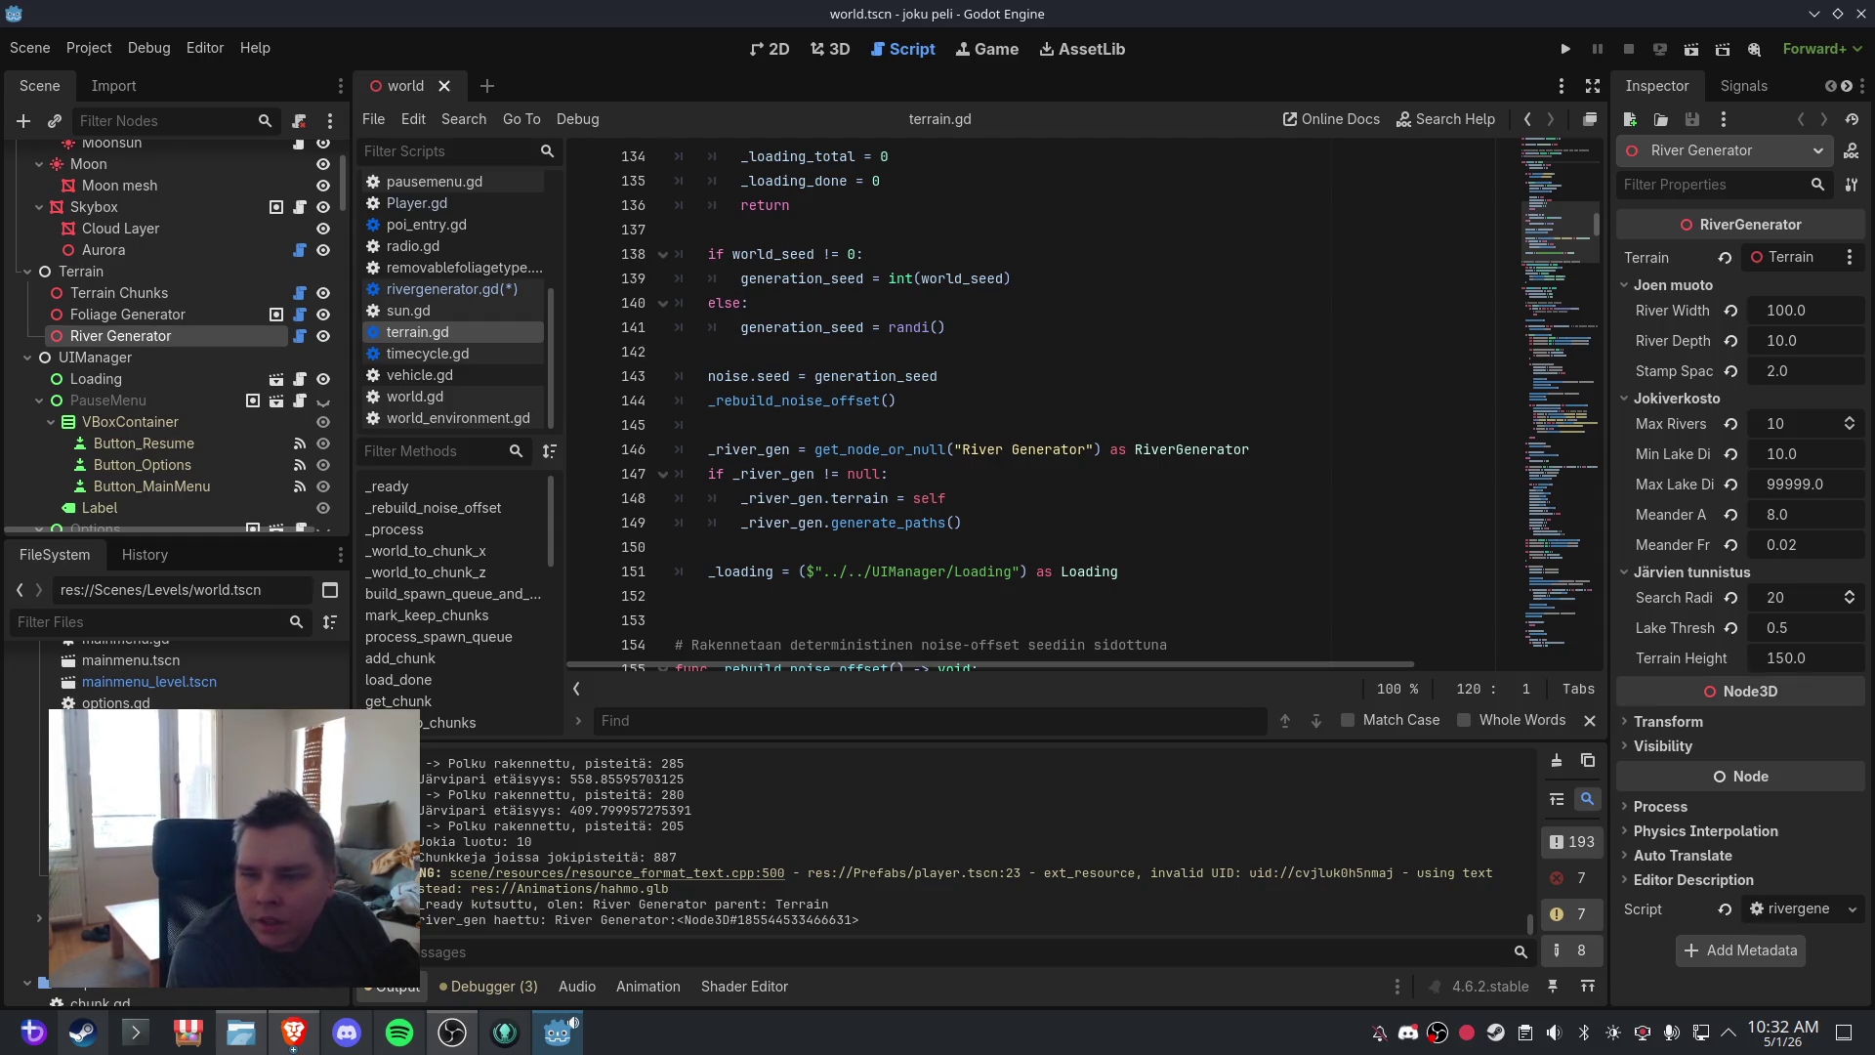
left_click(914, 346)
scroll(995, 403, "up", 5)
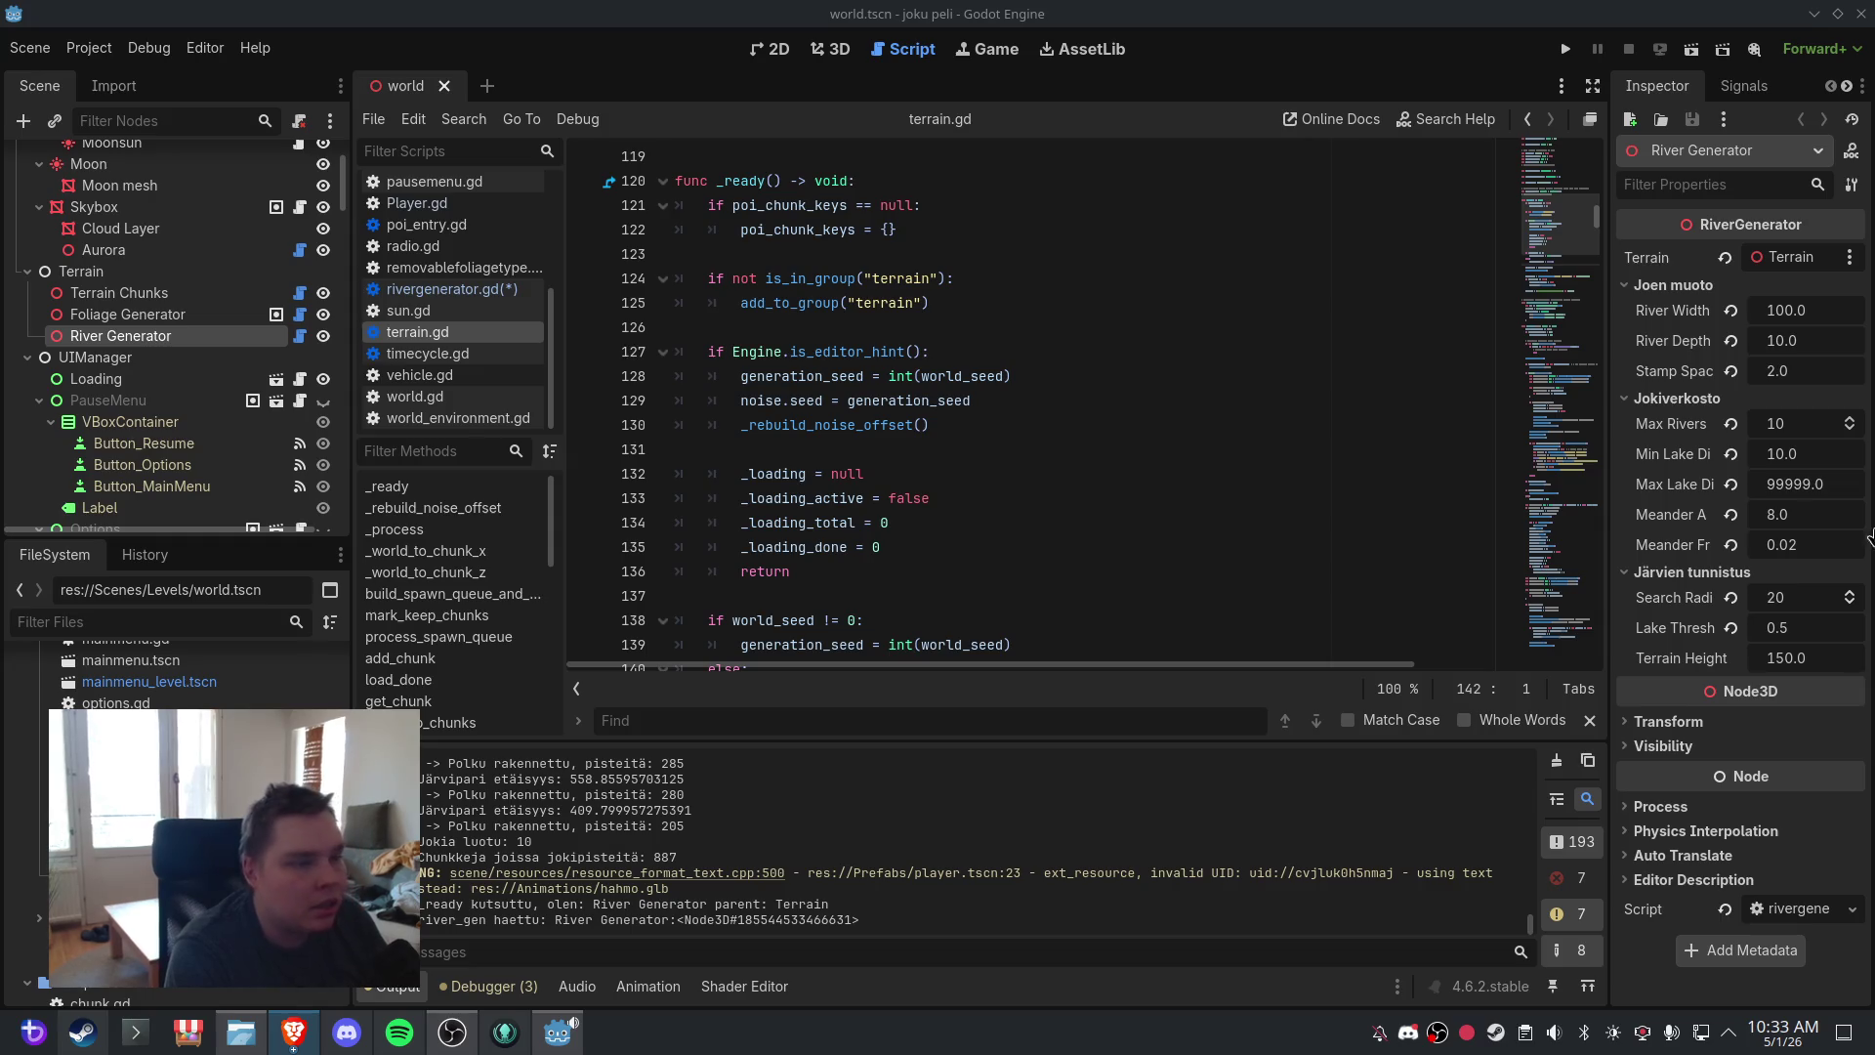
- Paste the River Generator lookup after _rebuild_noise_offset() in _ready and indent its four lines
left_click(1048, 427)
key("Return")
key("Return")
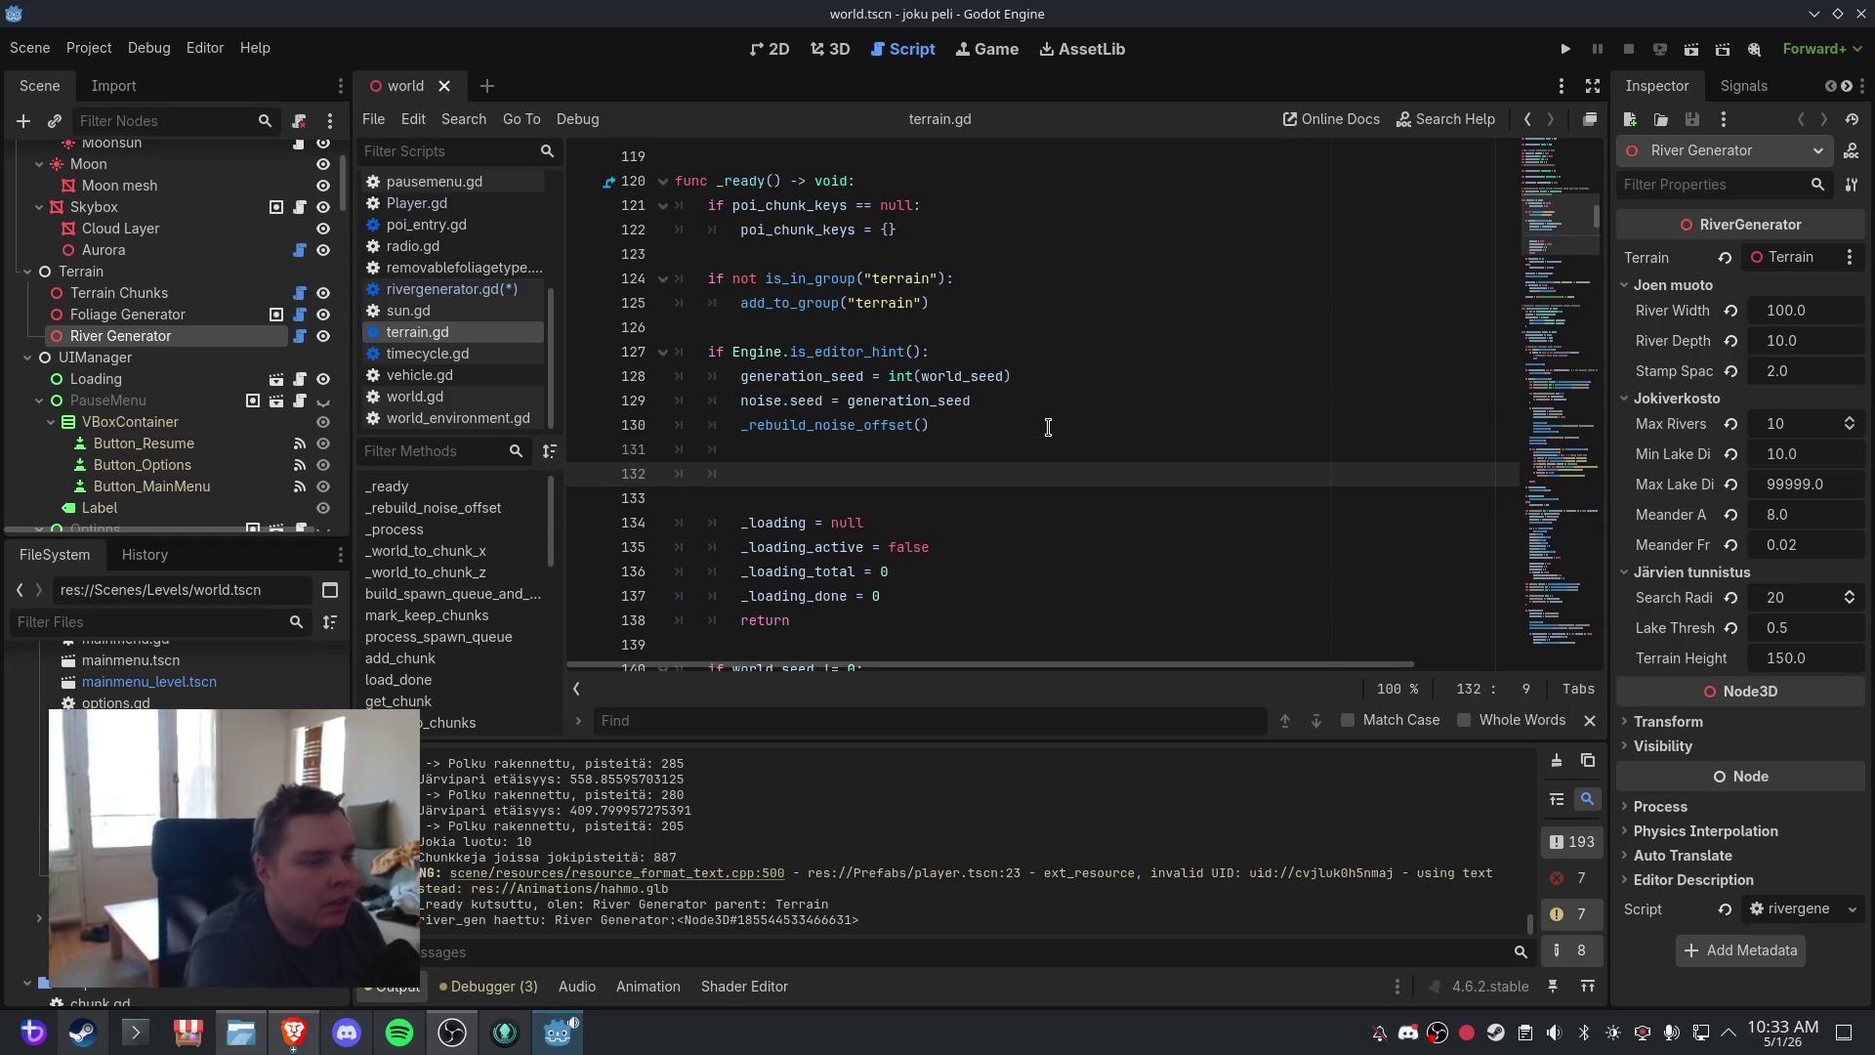
type("_river_gen = get_node_or_null(\"River Generator\") as RiverGenerator \tif _river_gen != null: \t\t_river_gen.terrain = self \t\t_river_gen.generate_paths()")
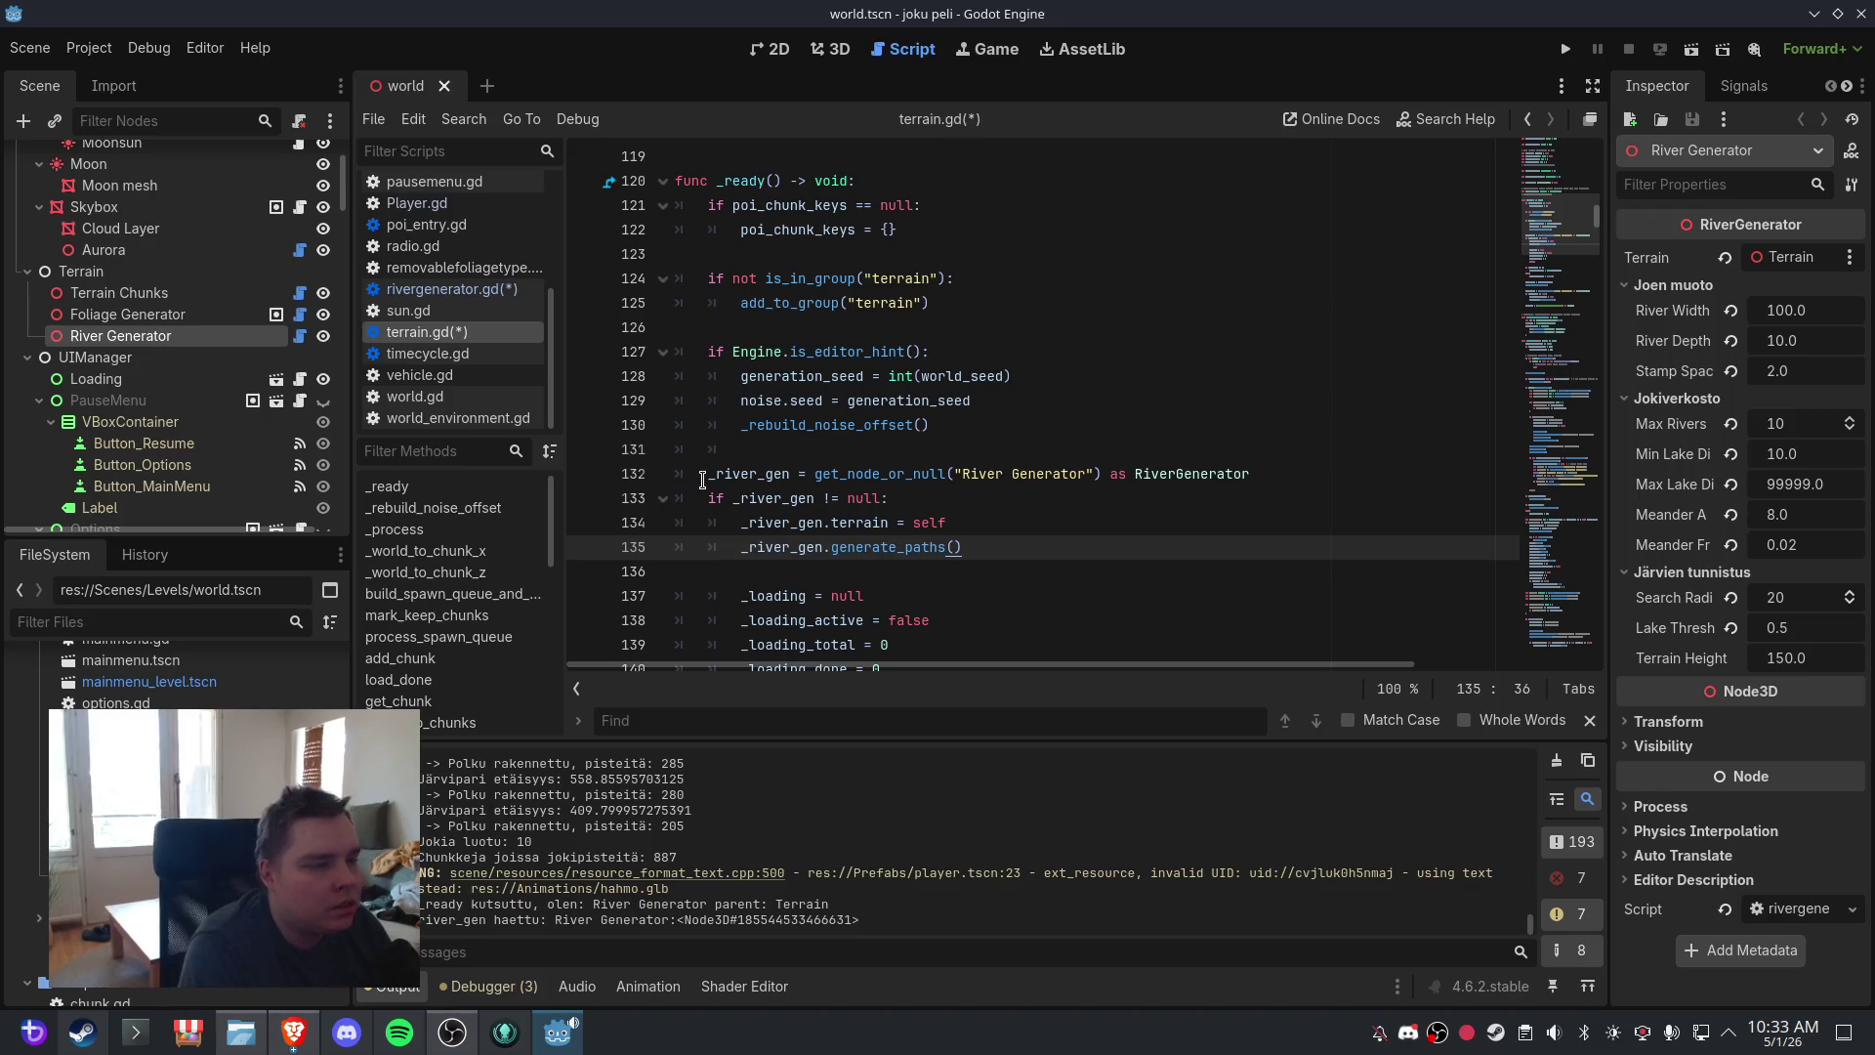
left_click(706, 477)
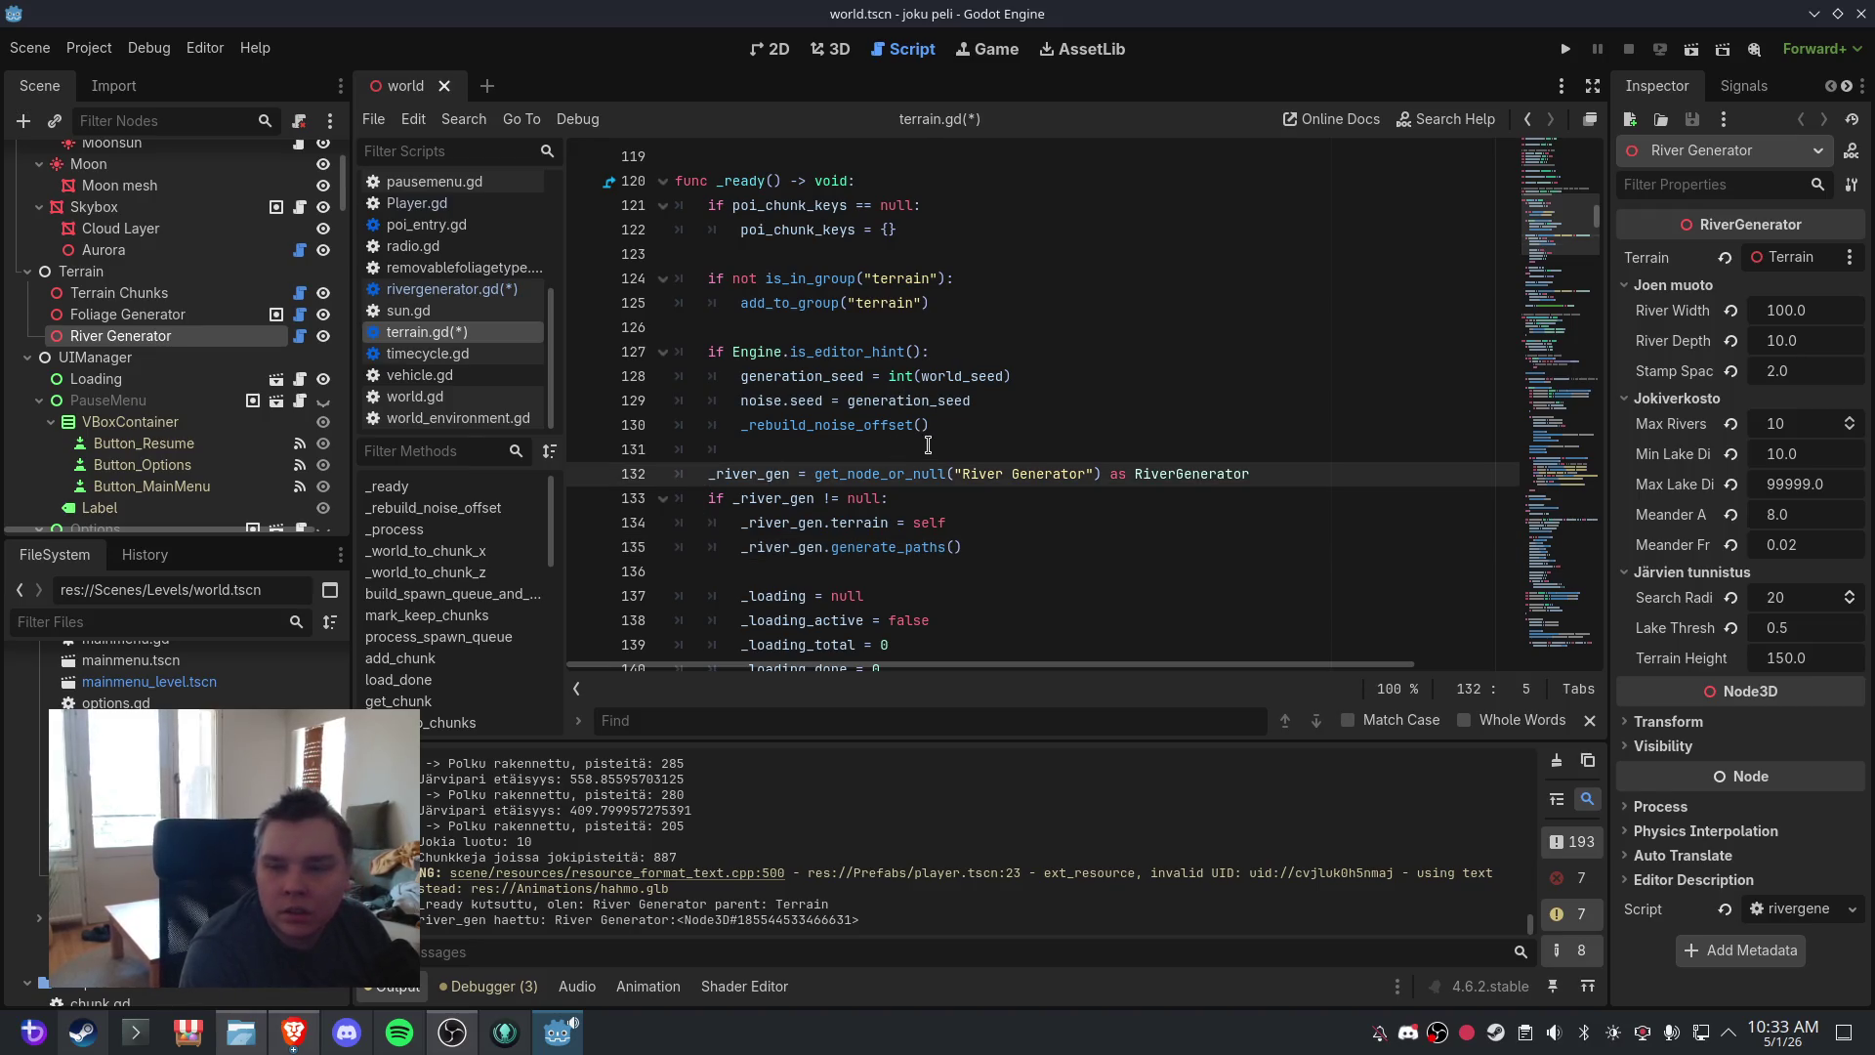
key("Tab")
left_click(707, 499)
key("Tab")
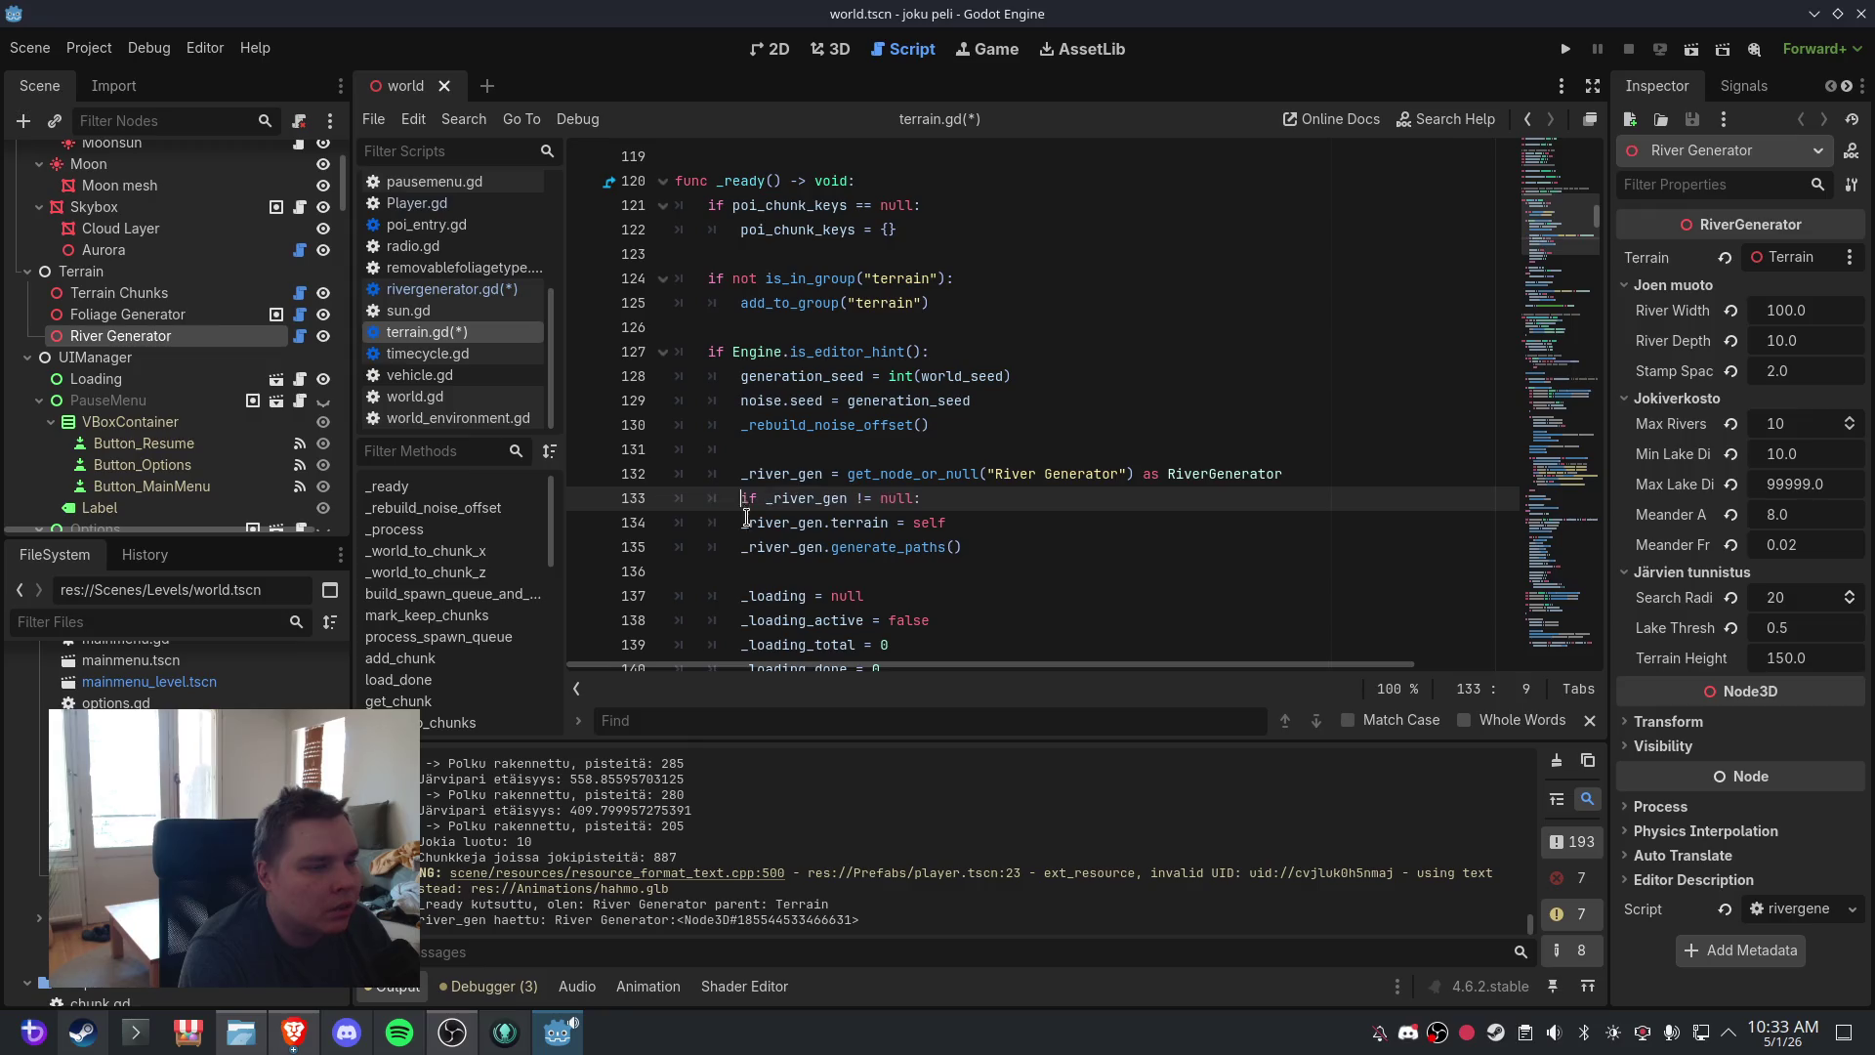
left_click(740, 522)
key("Tab")
left_click(742, 547)
key("Tab")
left_click(857, 523)
scroll(870, 523, "down", 1)
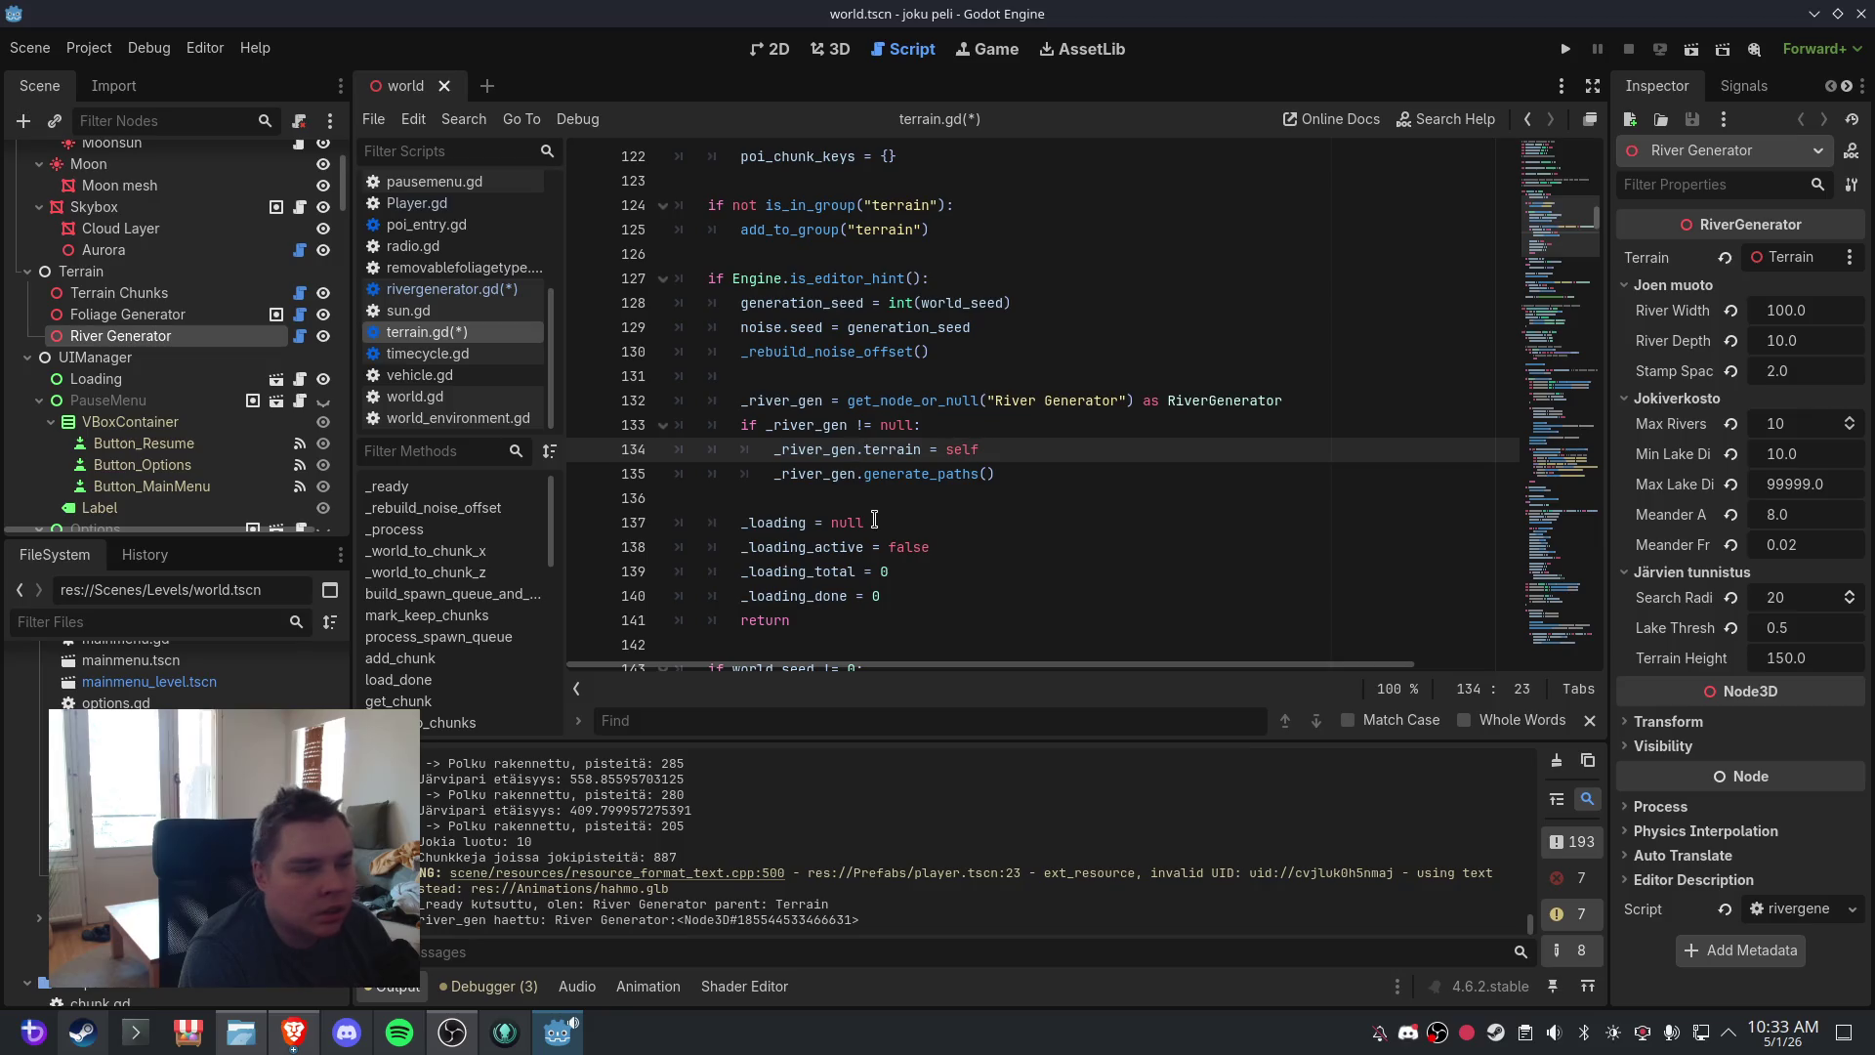
- Save the world scene and close it from the 3D view
left_click(29, 47)
left_click(49, 200)
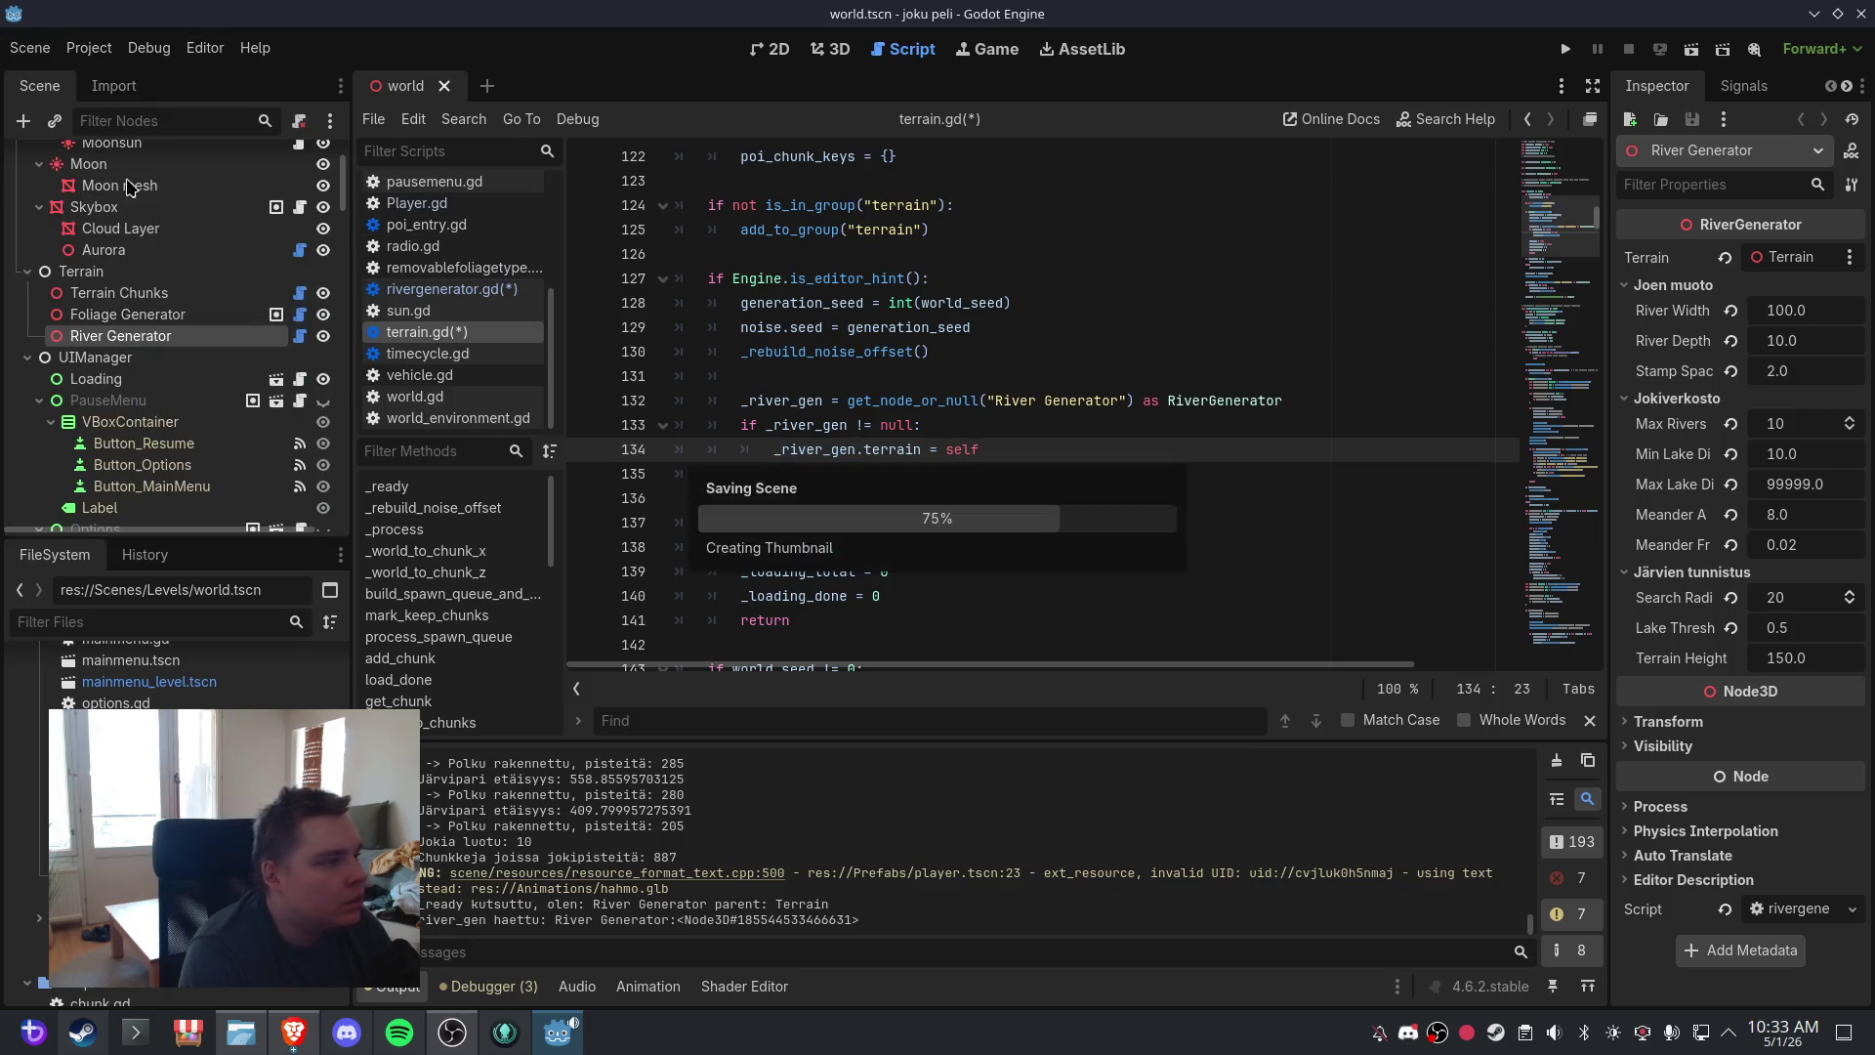
left_click(830, 49)
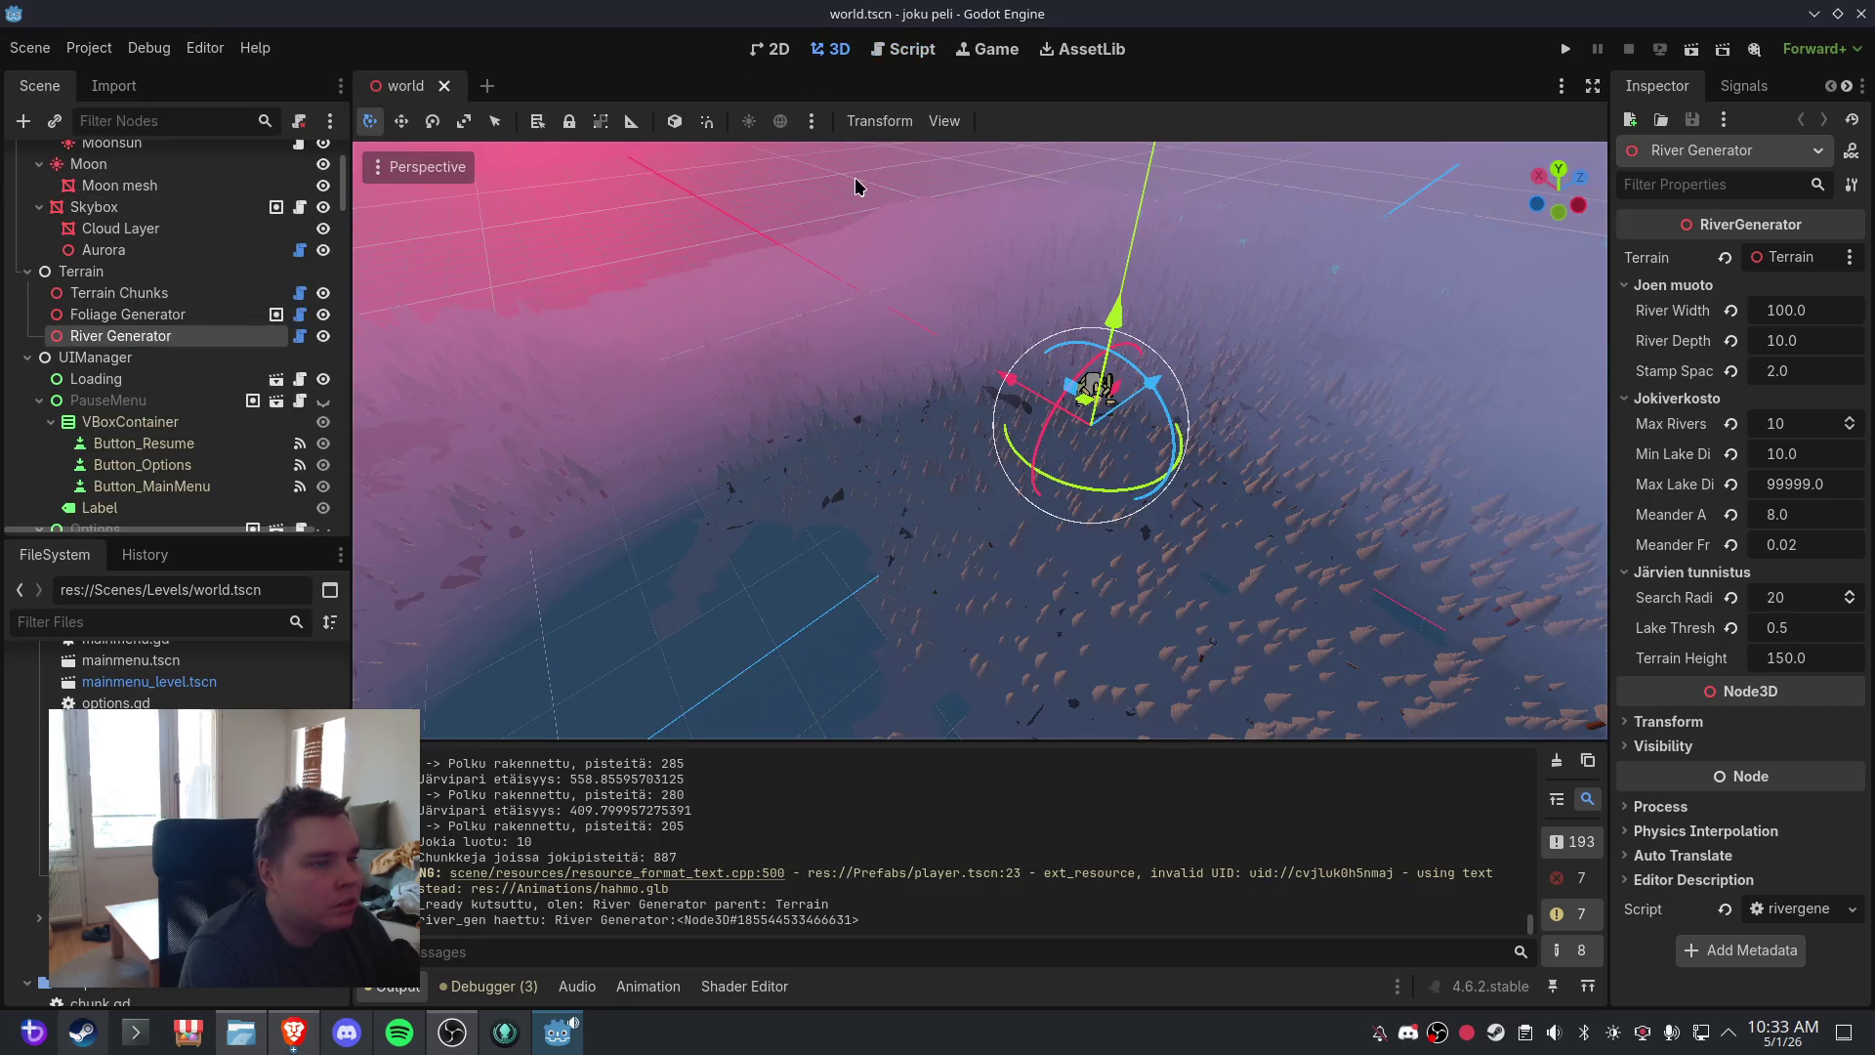
left_click(446, 86)
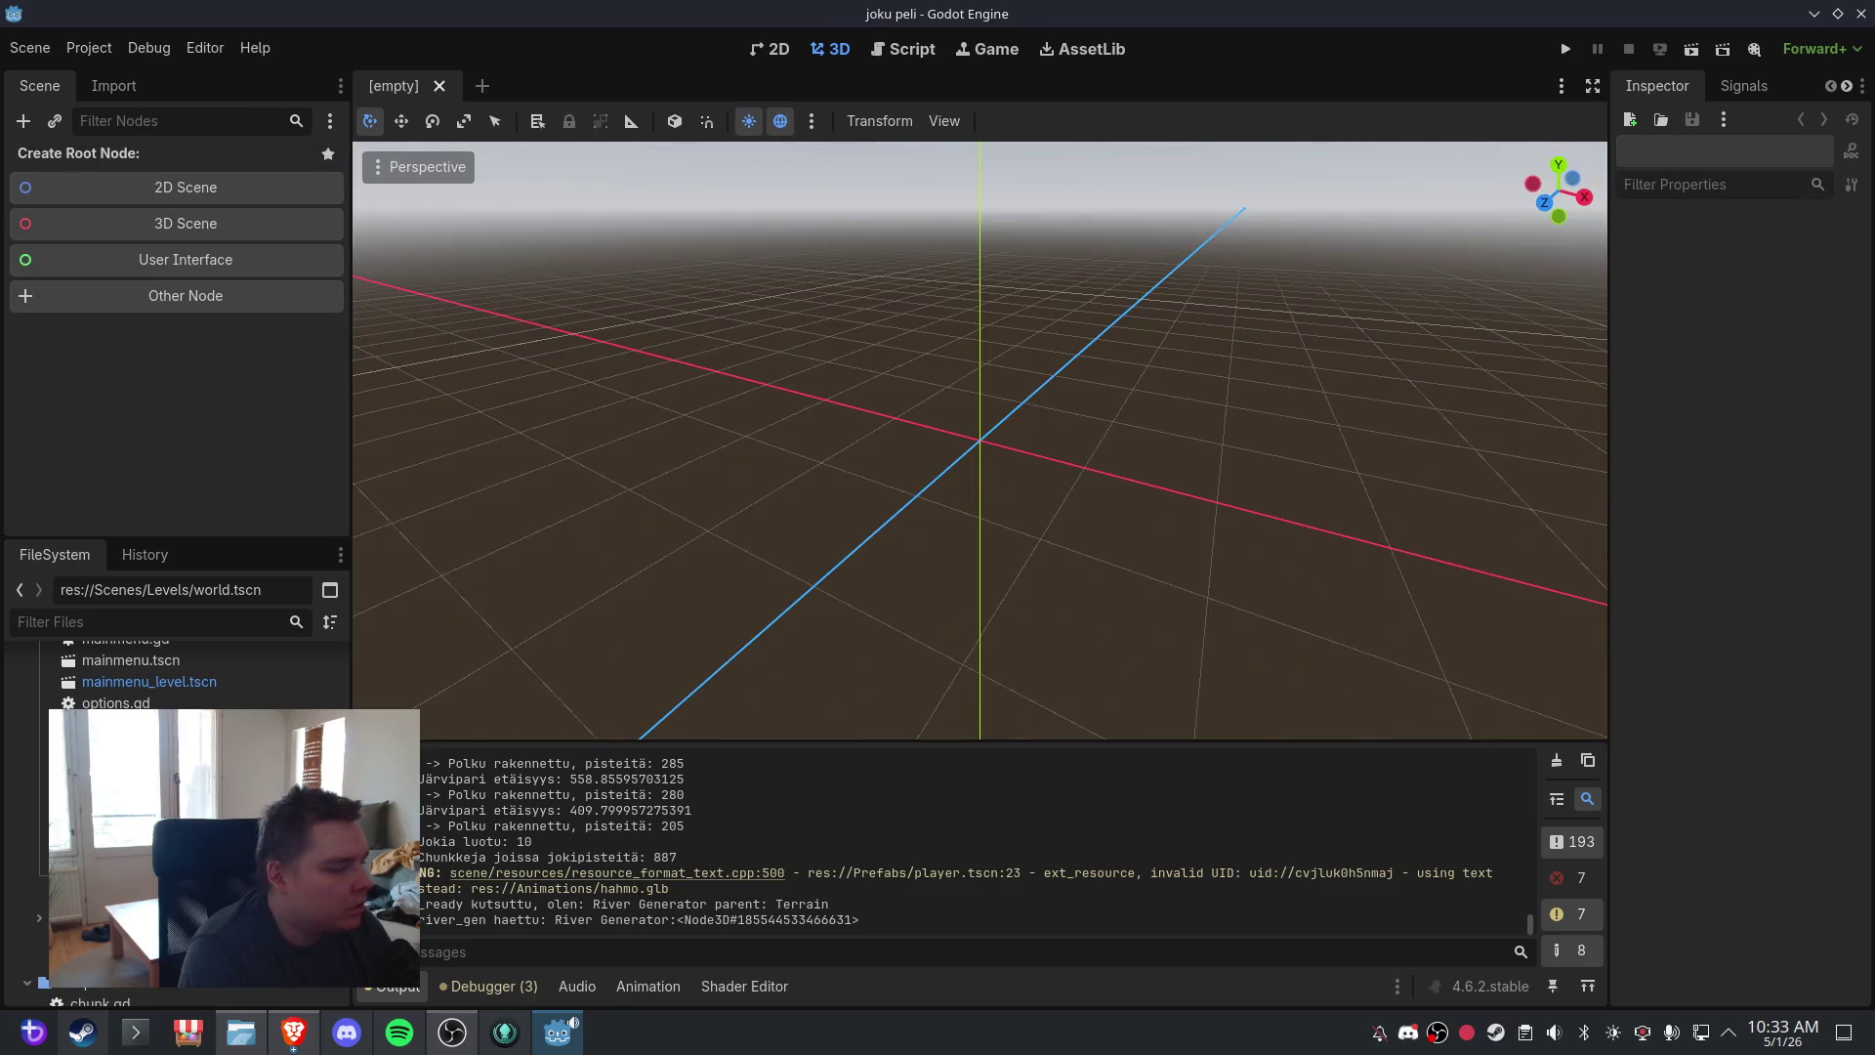
- Reopen world.tscn, orbit around the new terrain, and highlight the river_gen line in Output
key("ctrl+shift+t")
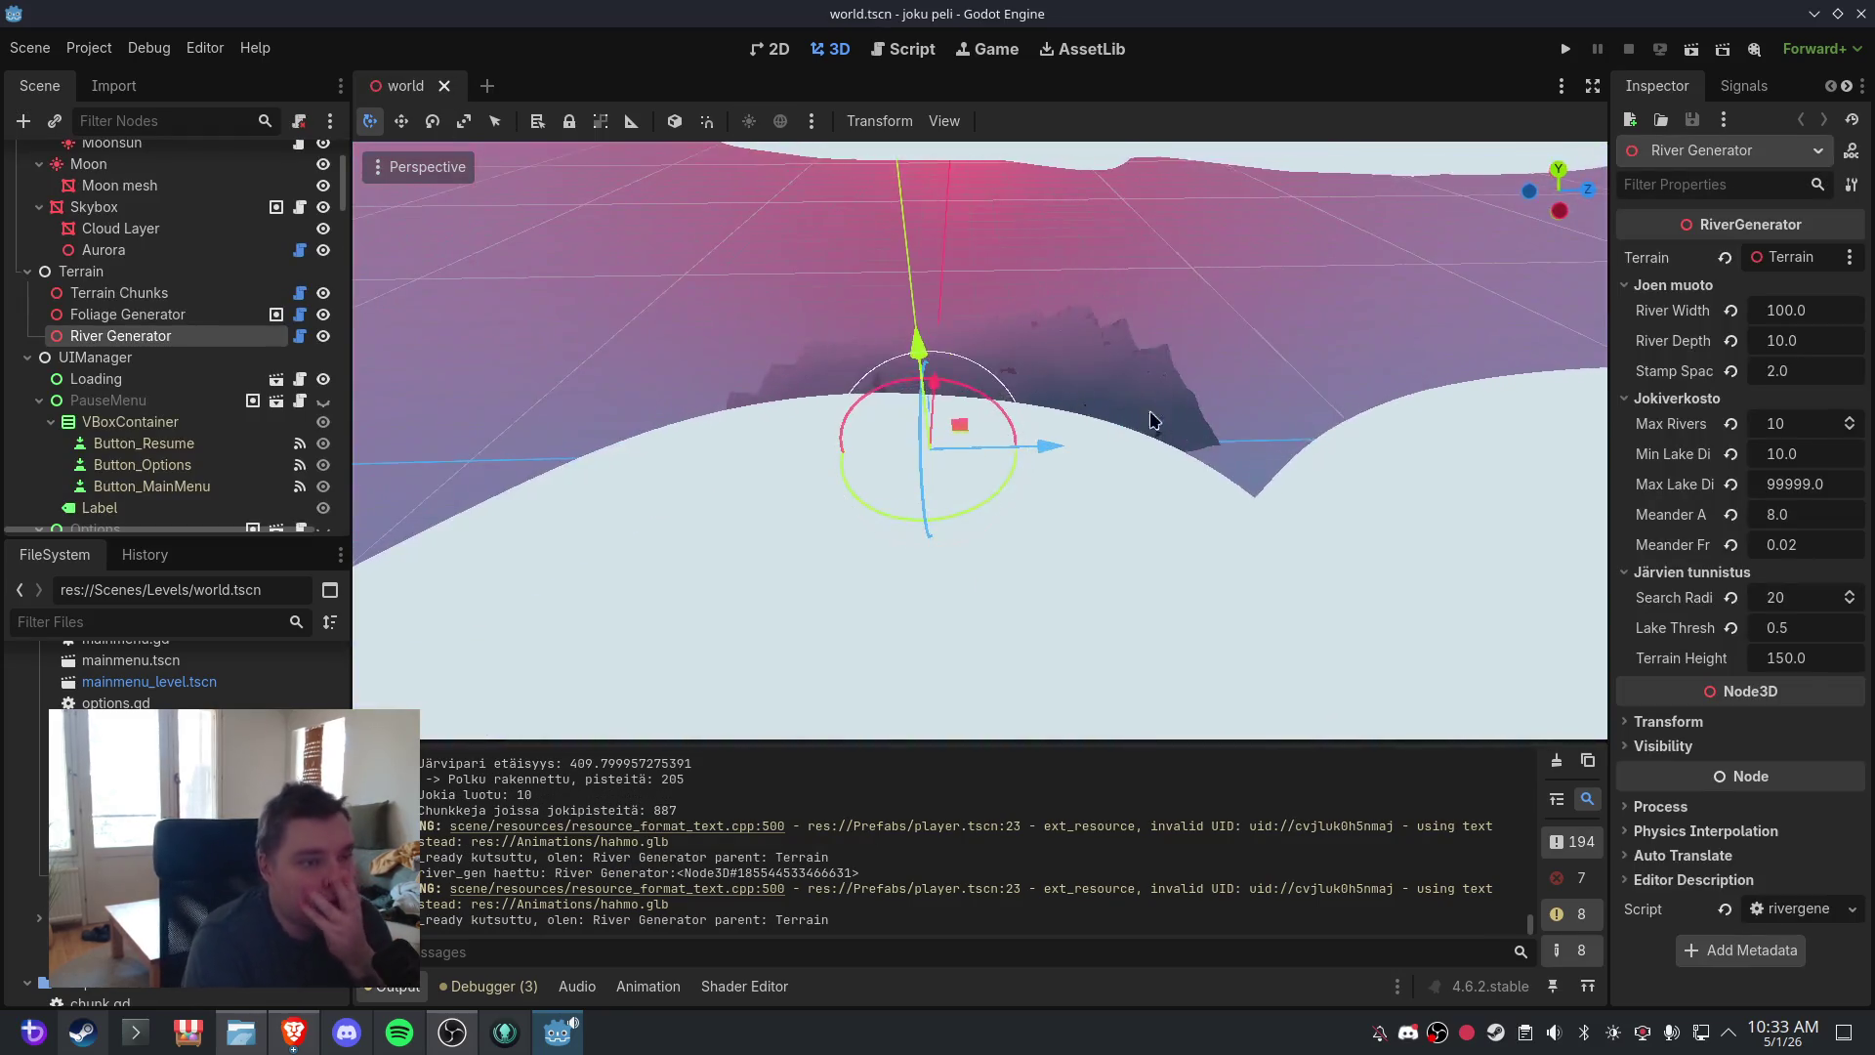
scroll(1160, 356, "down", 5)
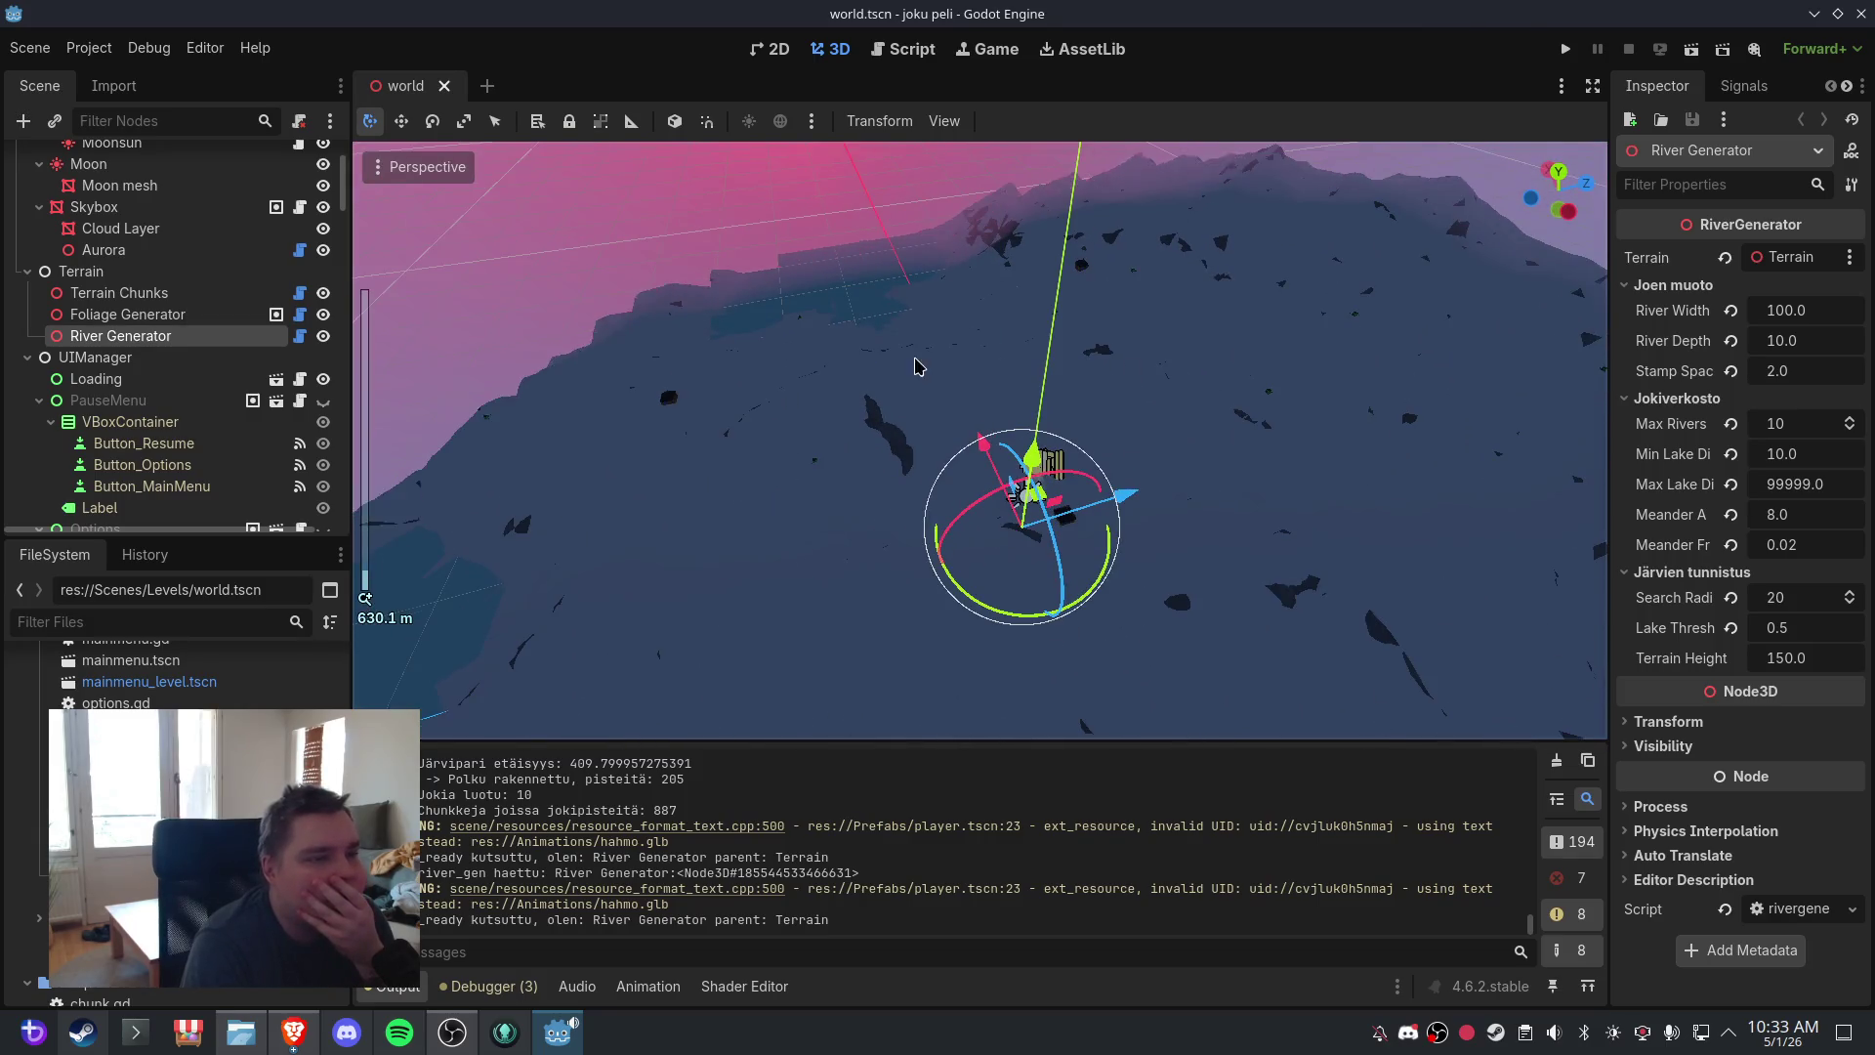
mouse_move(915, 366)
left_mouse_down()
mouse_move(1110, 326)
mouse_move(829, 343)
mouse_move(1169, 363)
mouse_move(1039, 335)
left_mouse_up()
scroll(1070, 322, "down", 3)
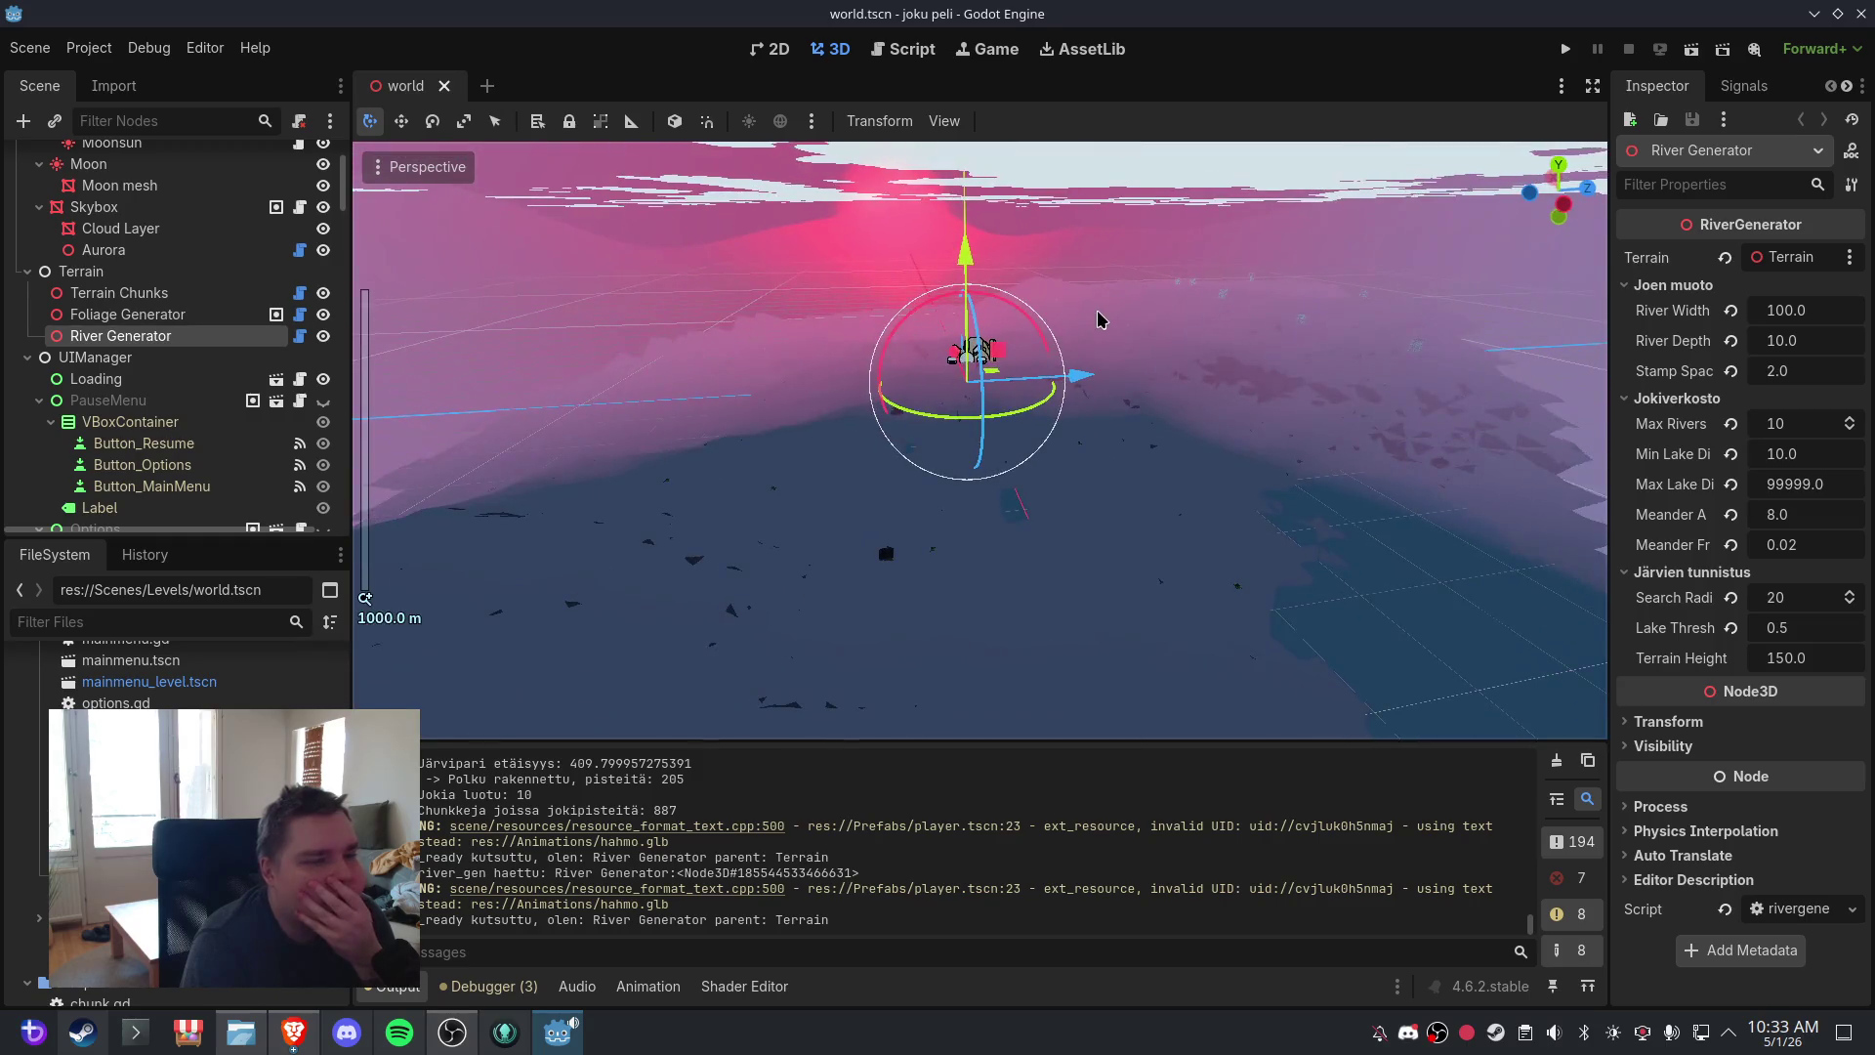
scroll(1123, 323, "up", 4)
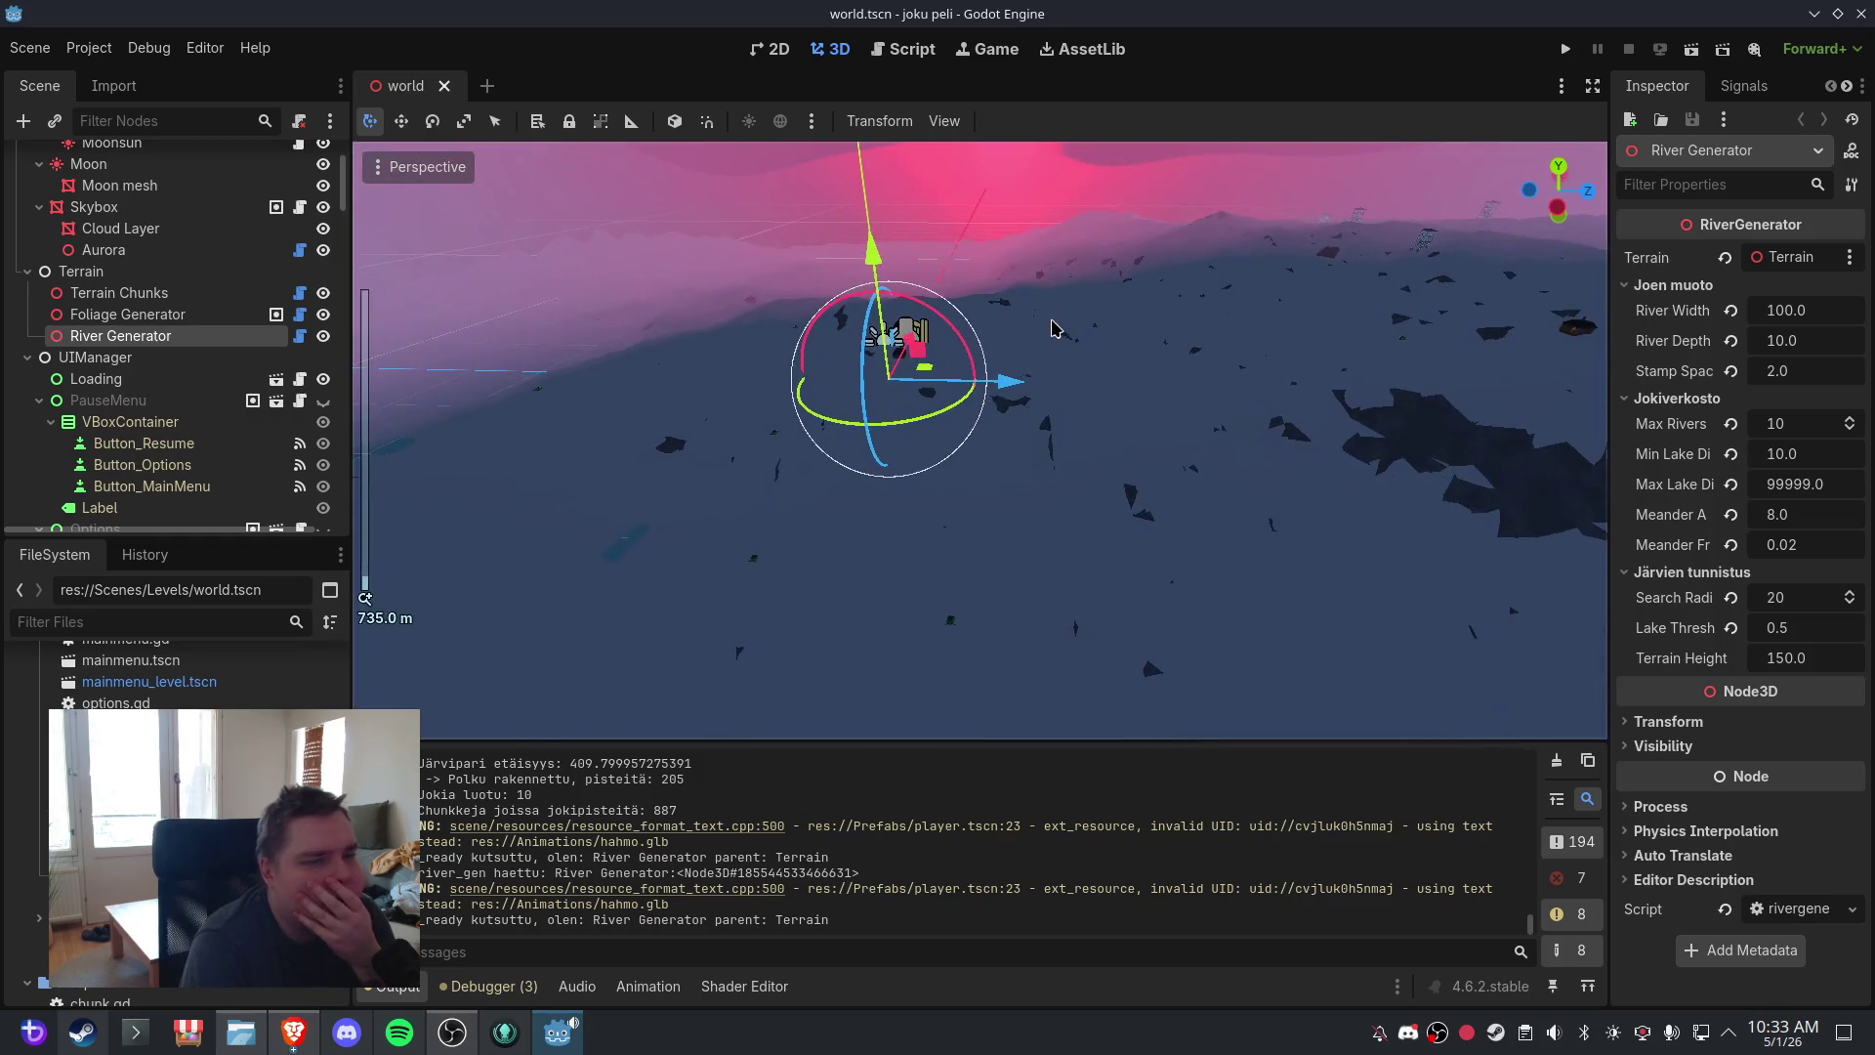
left_click_drag(1053, 327, 1037, 310)
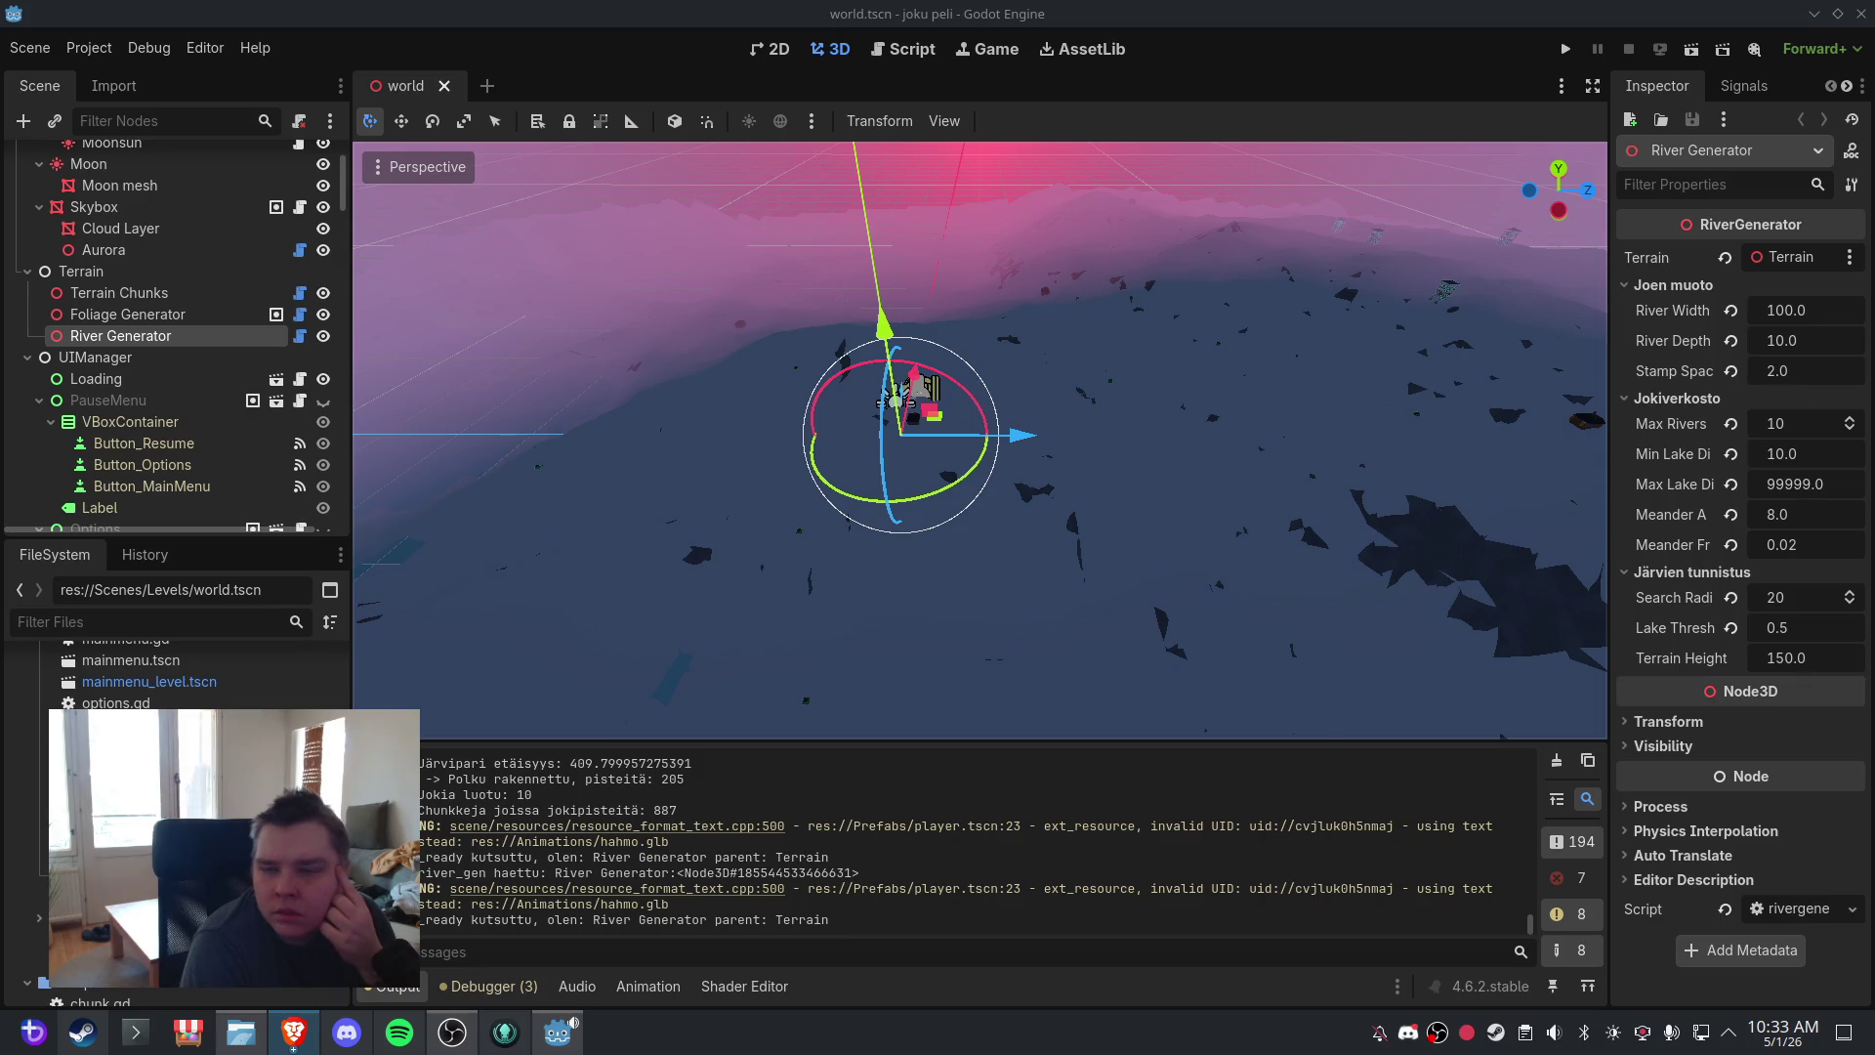
mouse_move(1206, 406)
left_mouse_down()
mouse_move(1209, 351)
mouse_move(1198, 381)
mouse_move(1139, 406)
mouse_move(1088, 390)
left_mouse_up()
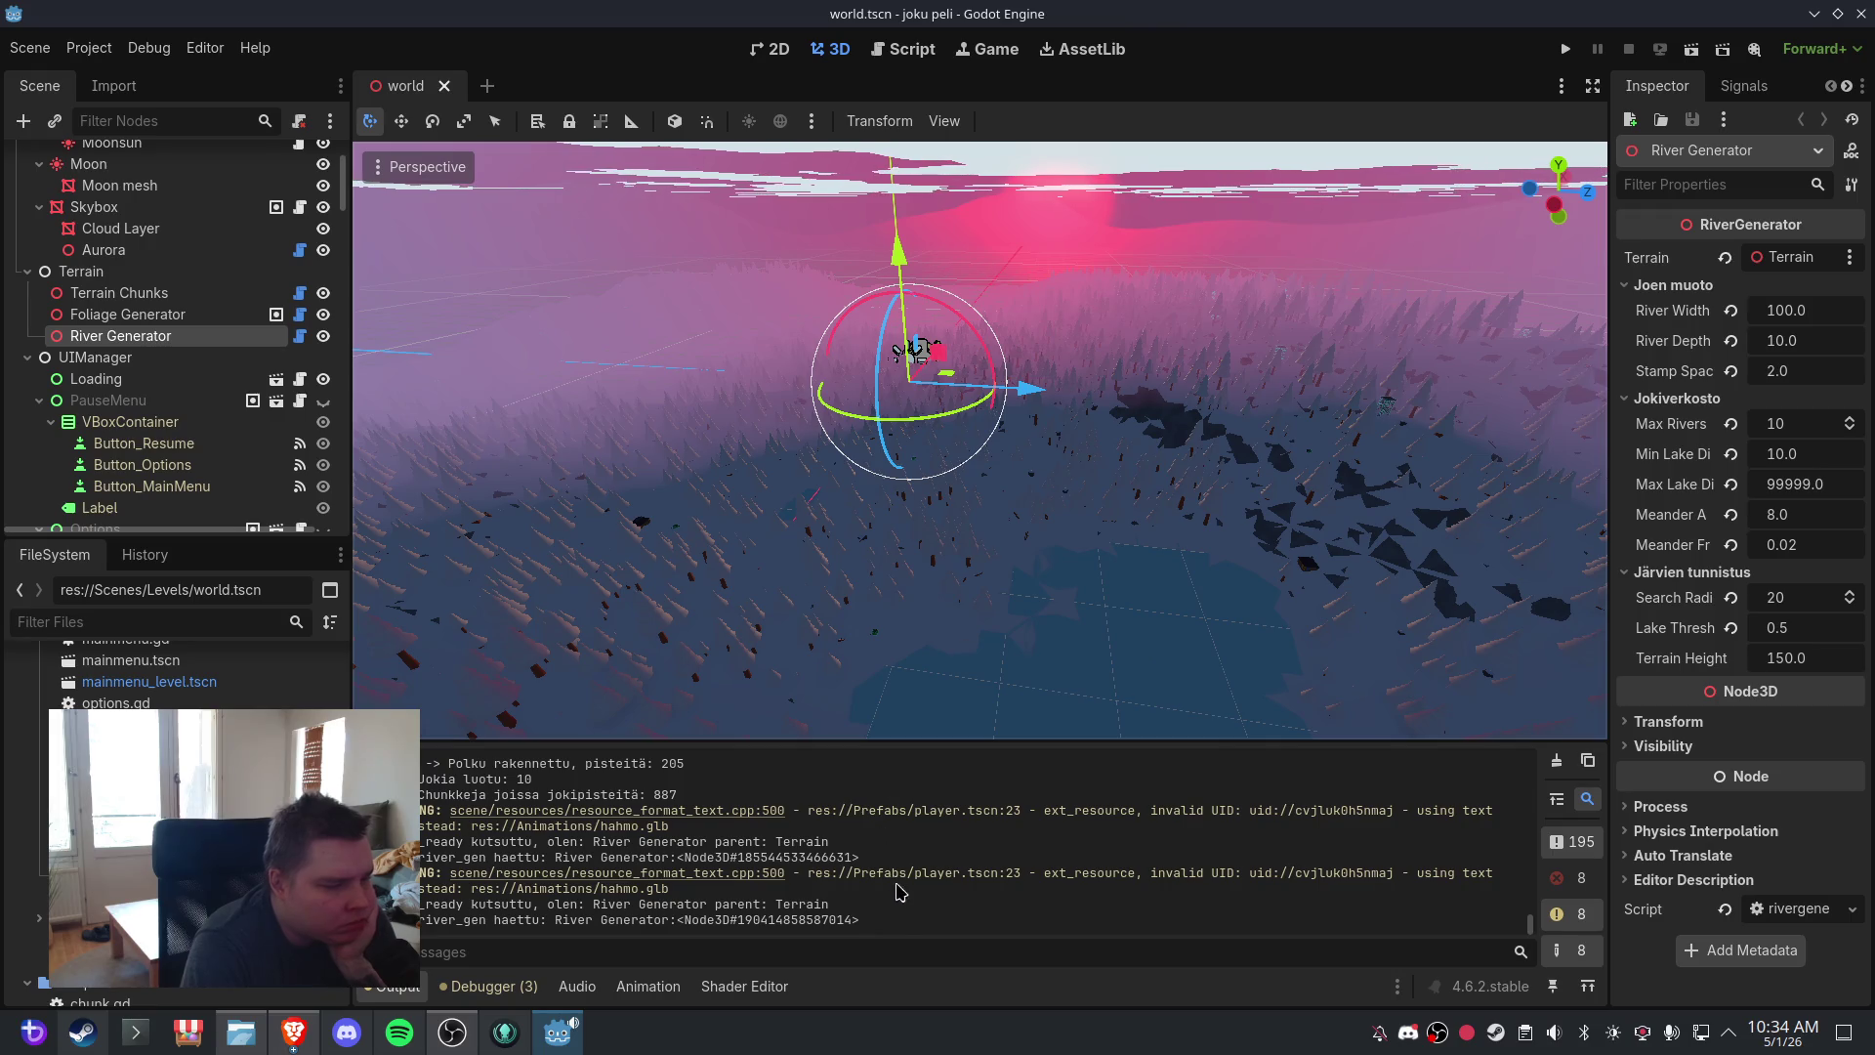
left_click_drag(860, 920, 410, 920)
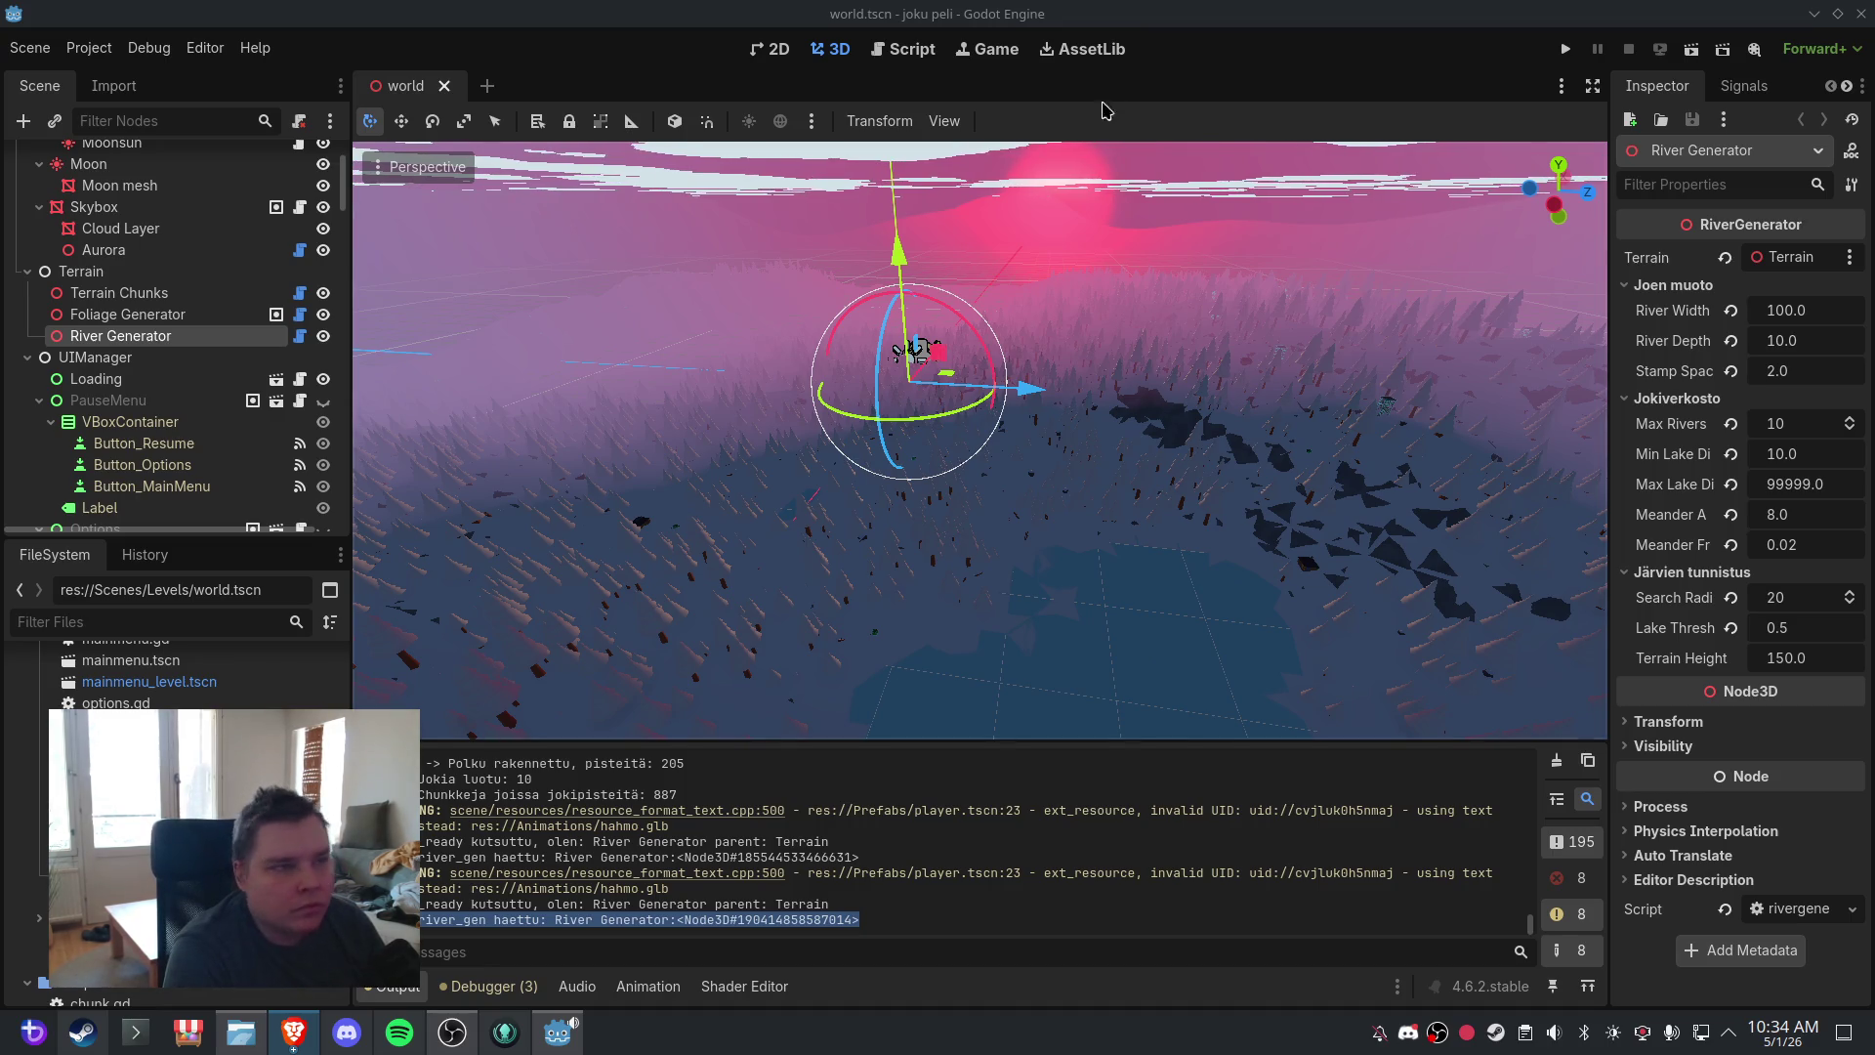
key("ctrl+F3")
- Find the second 'editor_foliage' match in terrain.gd
left_click(427, 354)
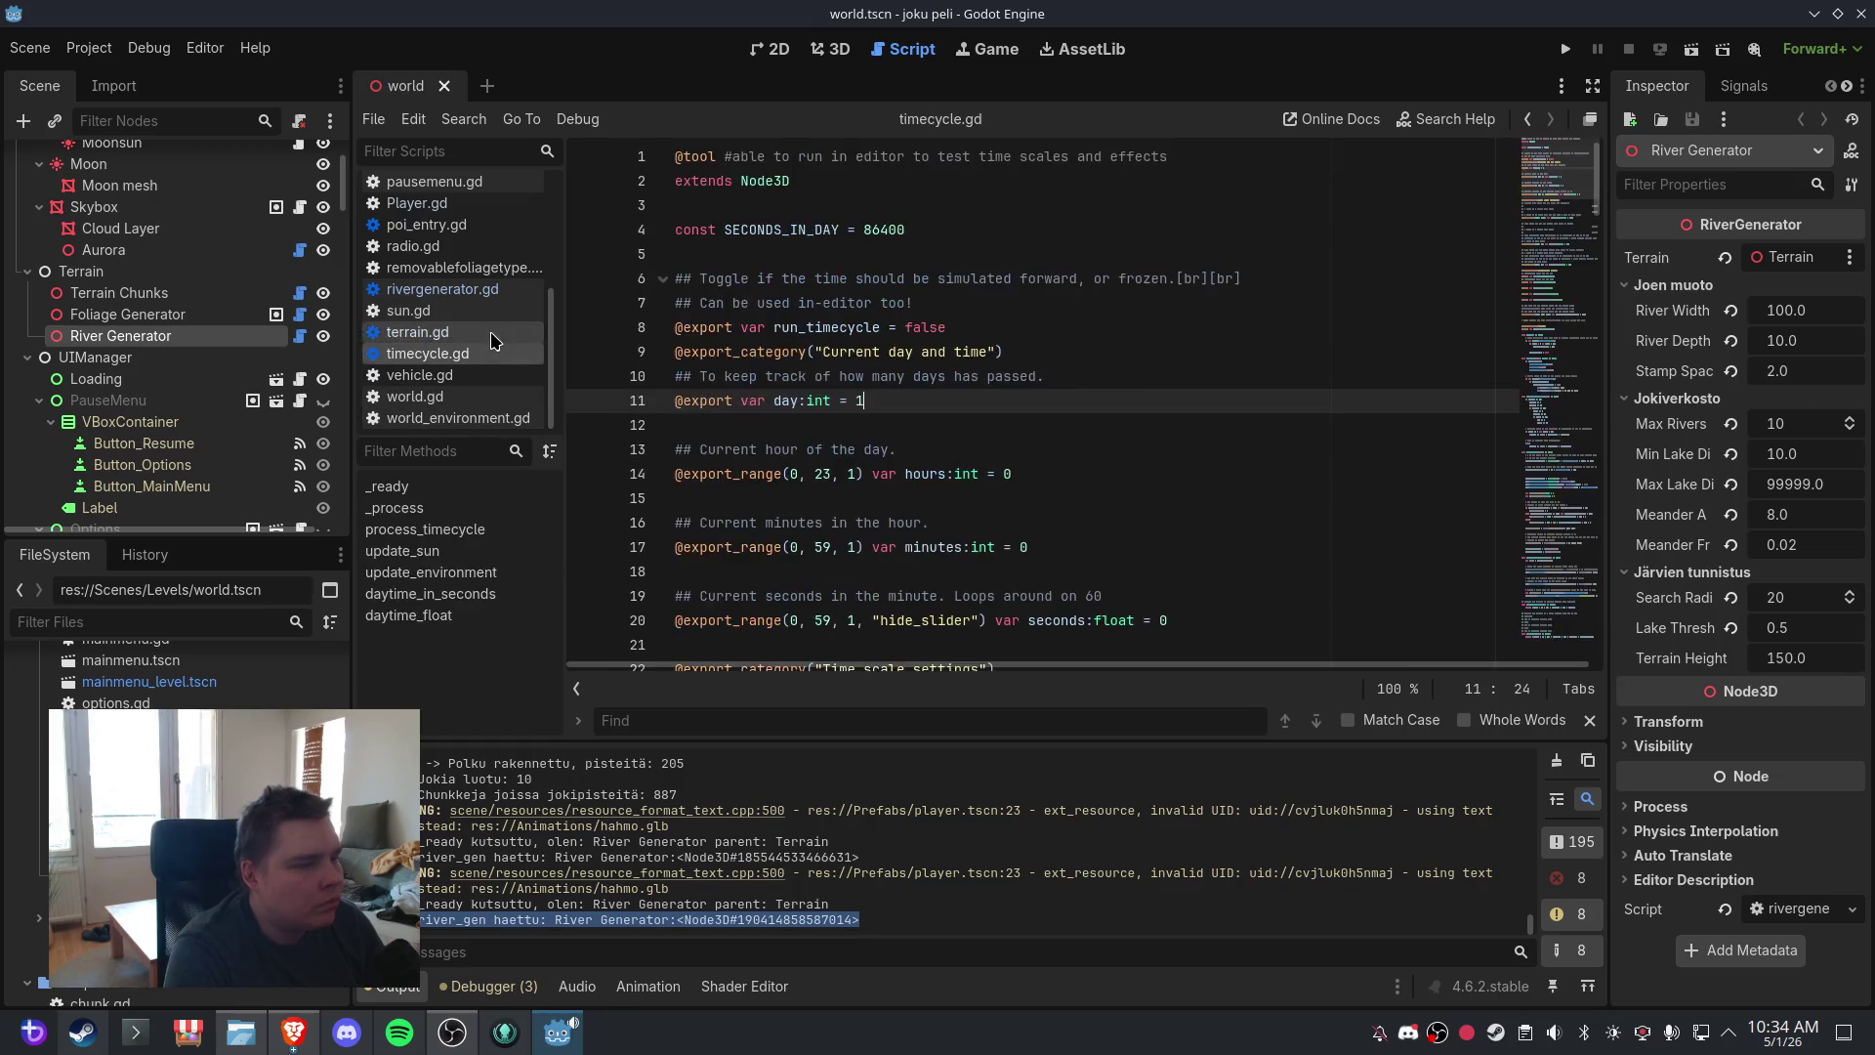
left_click(492, 333)
scroll(961, 456, "up", 3)
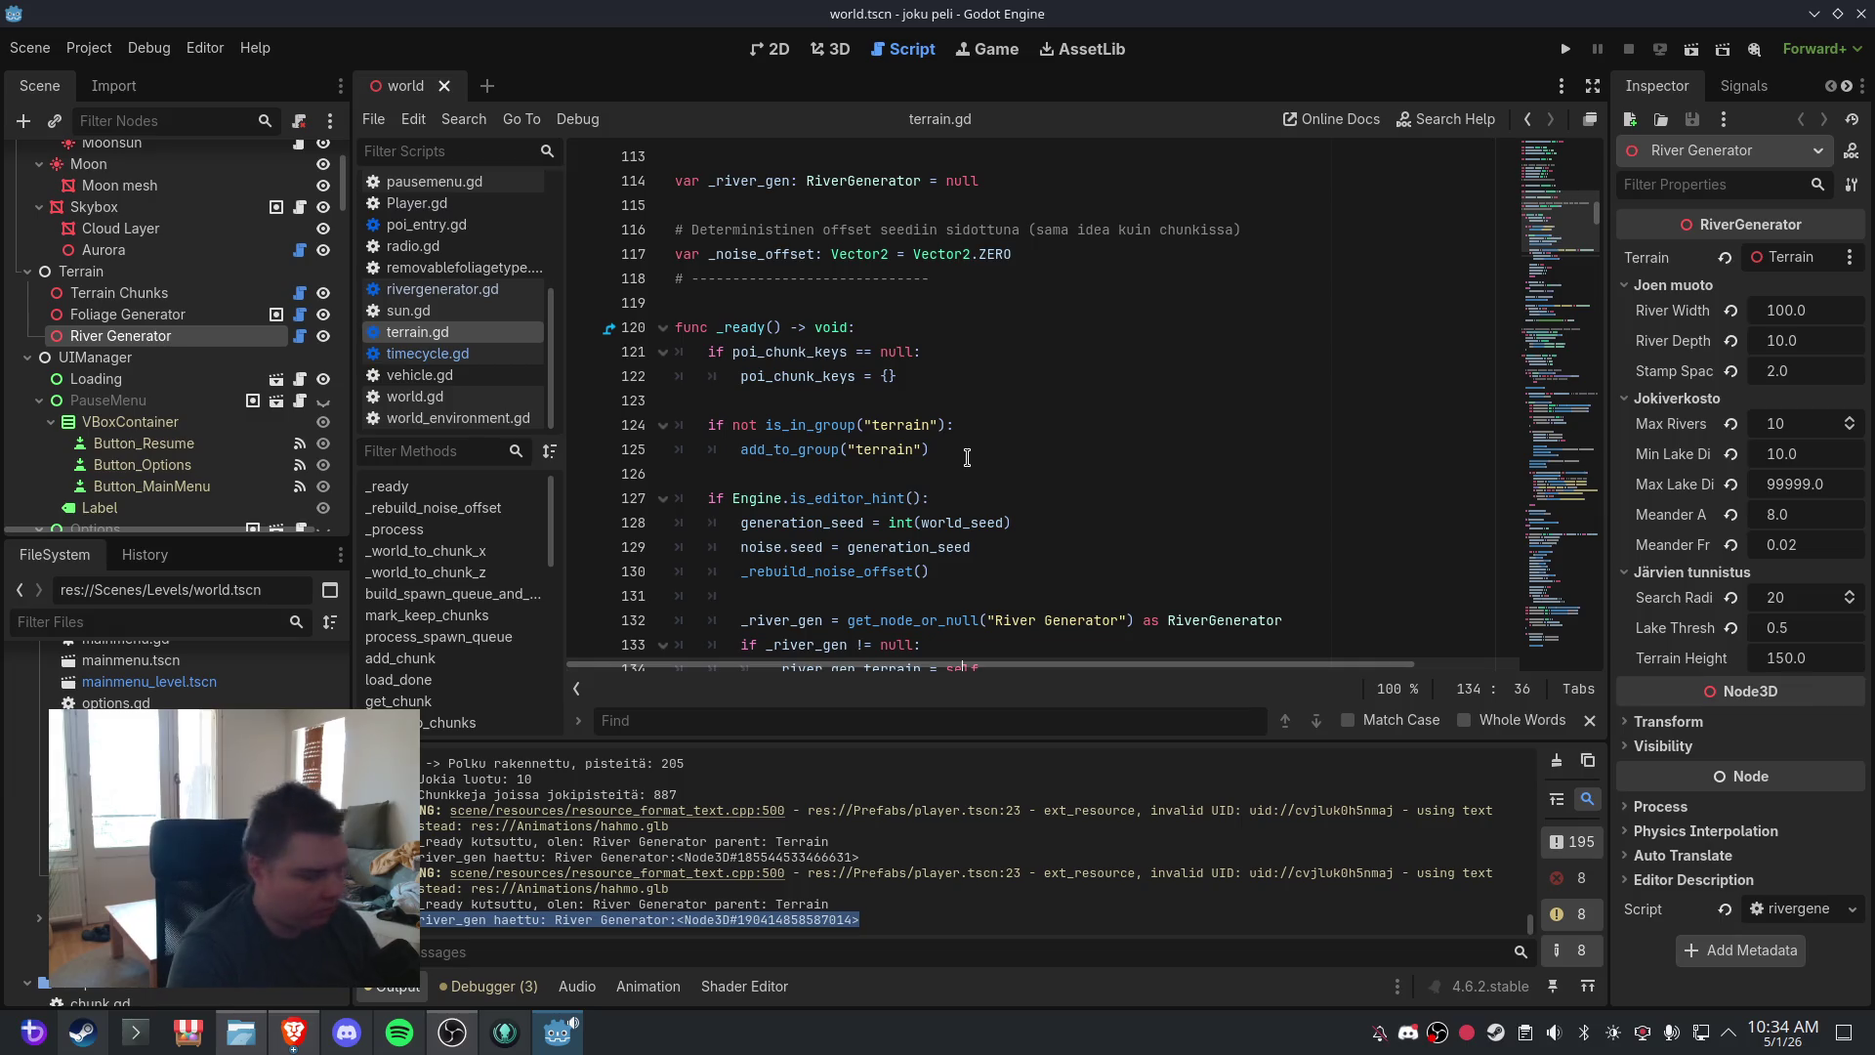
key("ctrl+f")
type("editor folia")
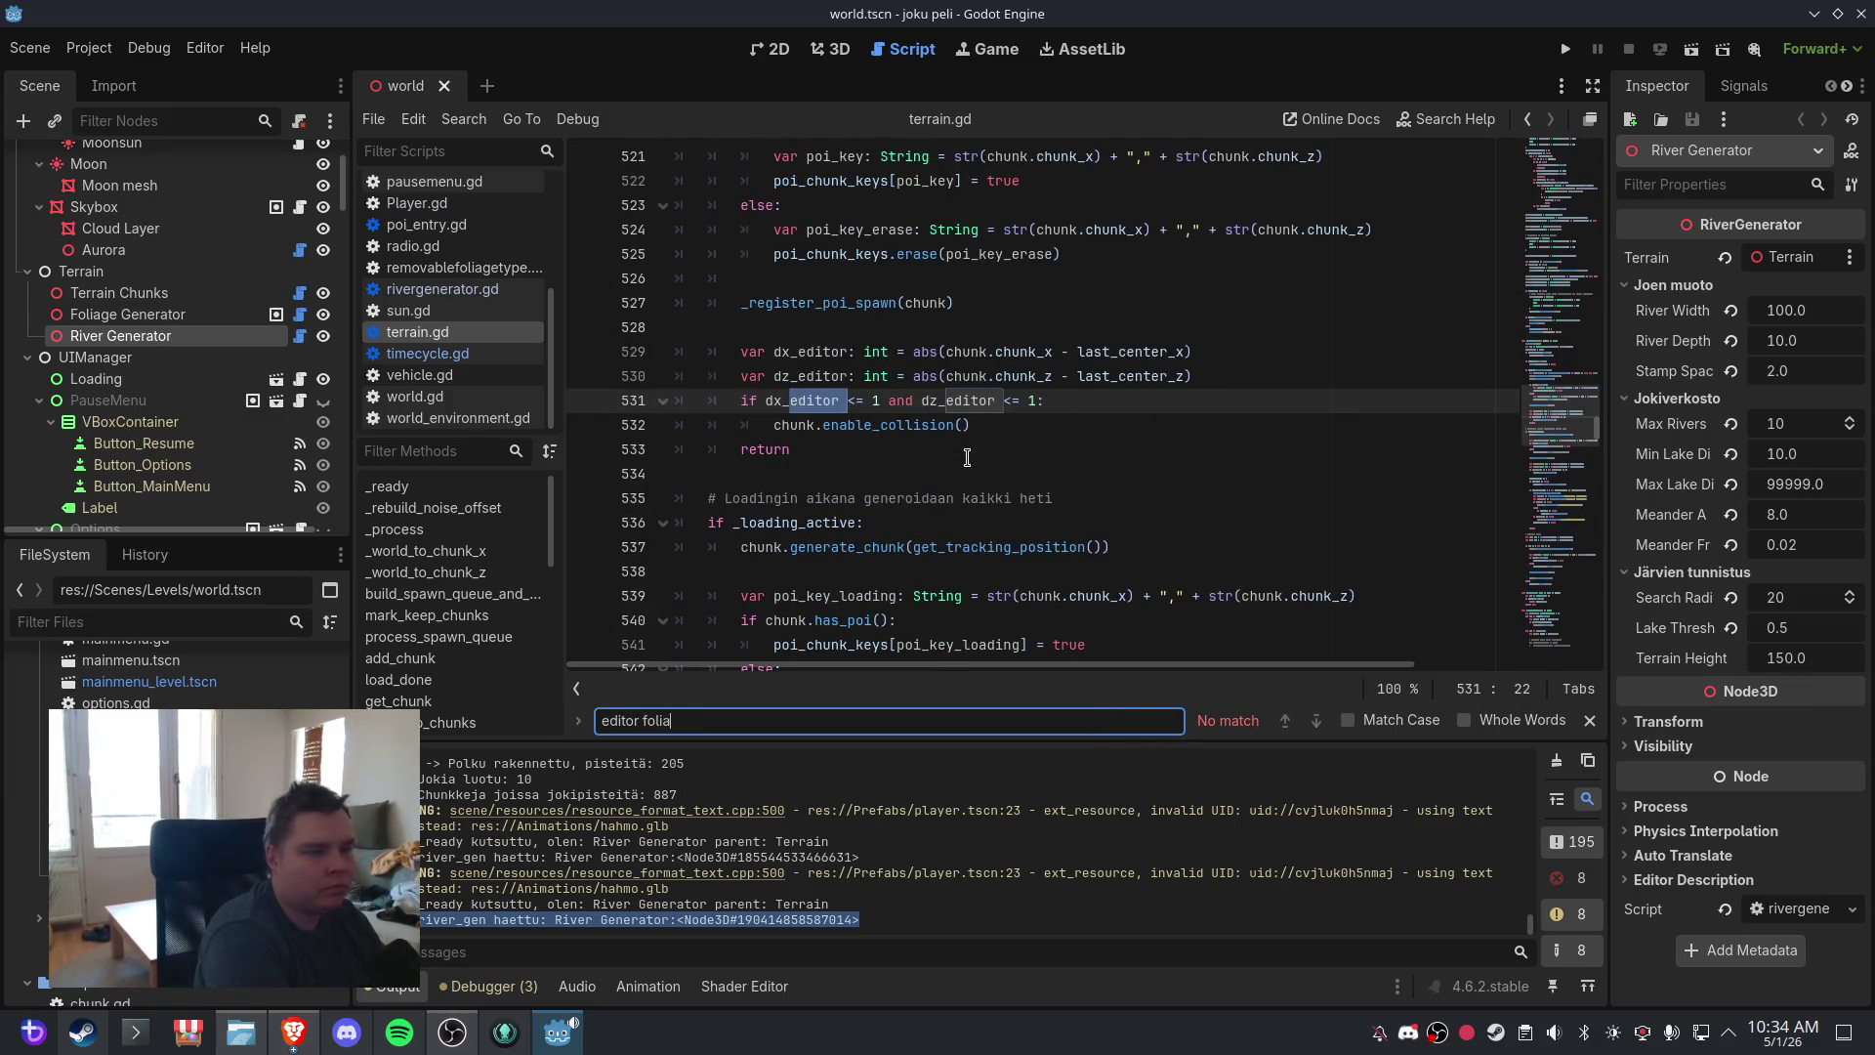
type("ge")
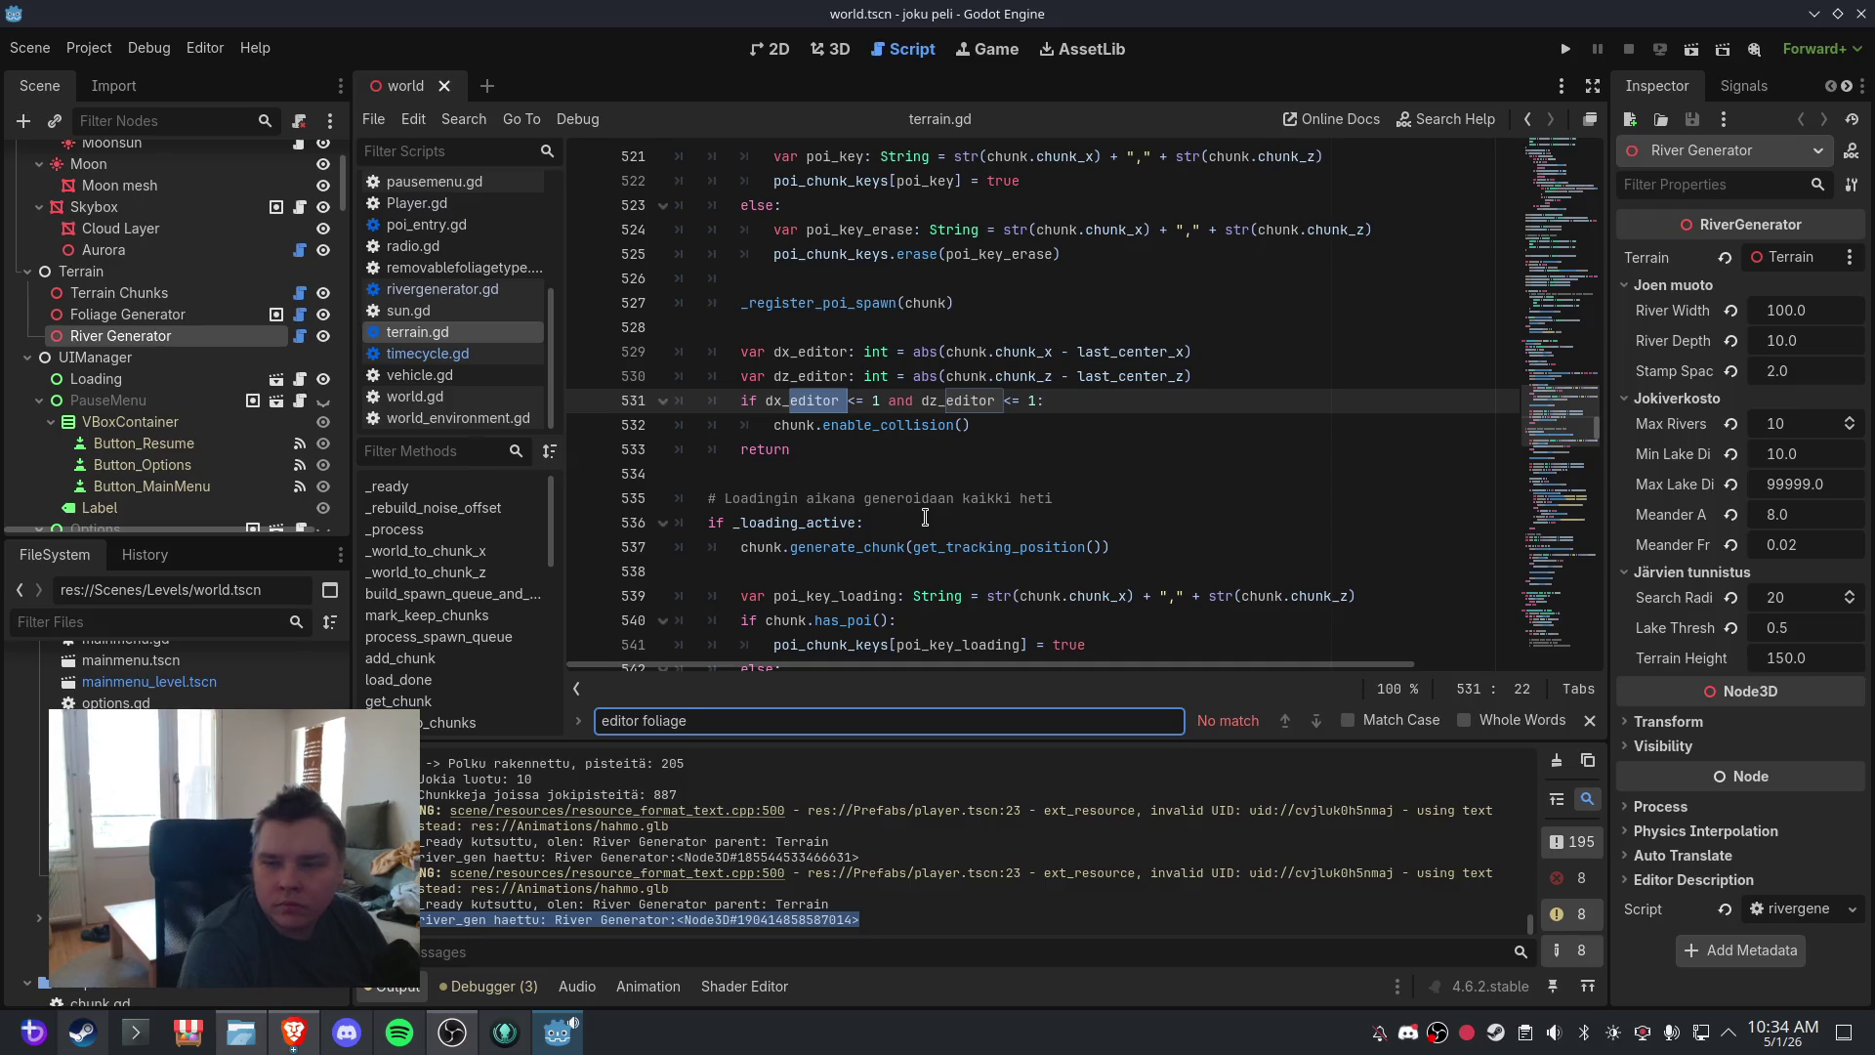
key("BackSpace")
key("BackSpace")
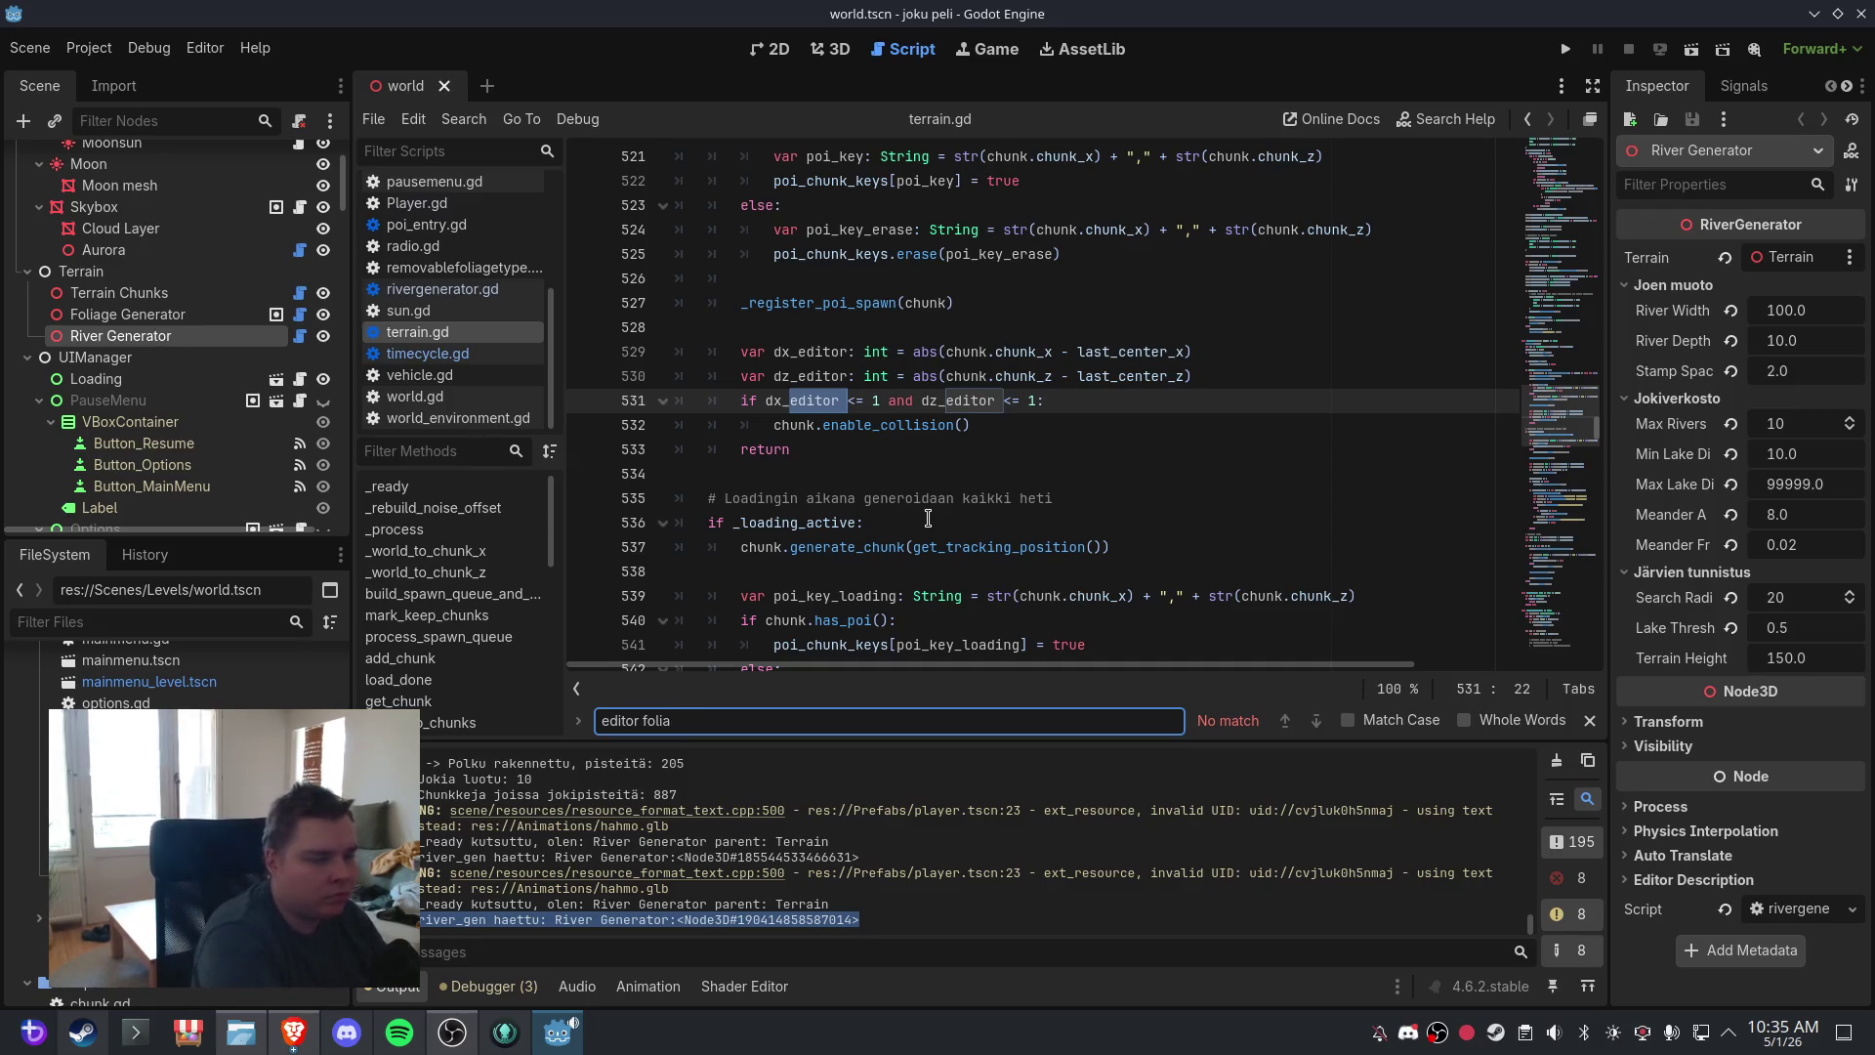
key("BackSpace")
key("BackSpace")
key("BackSpace")
type("_f")
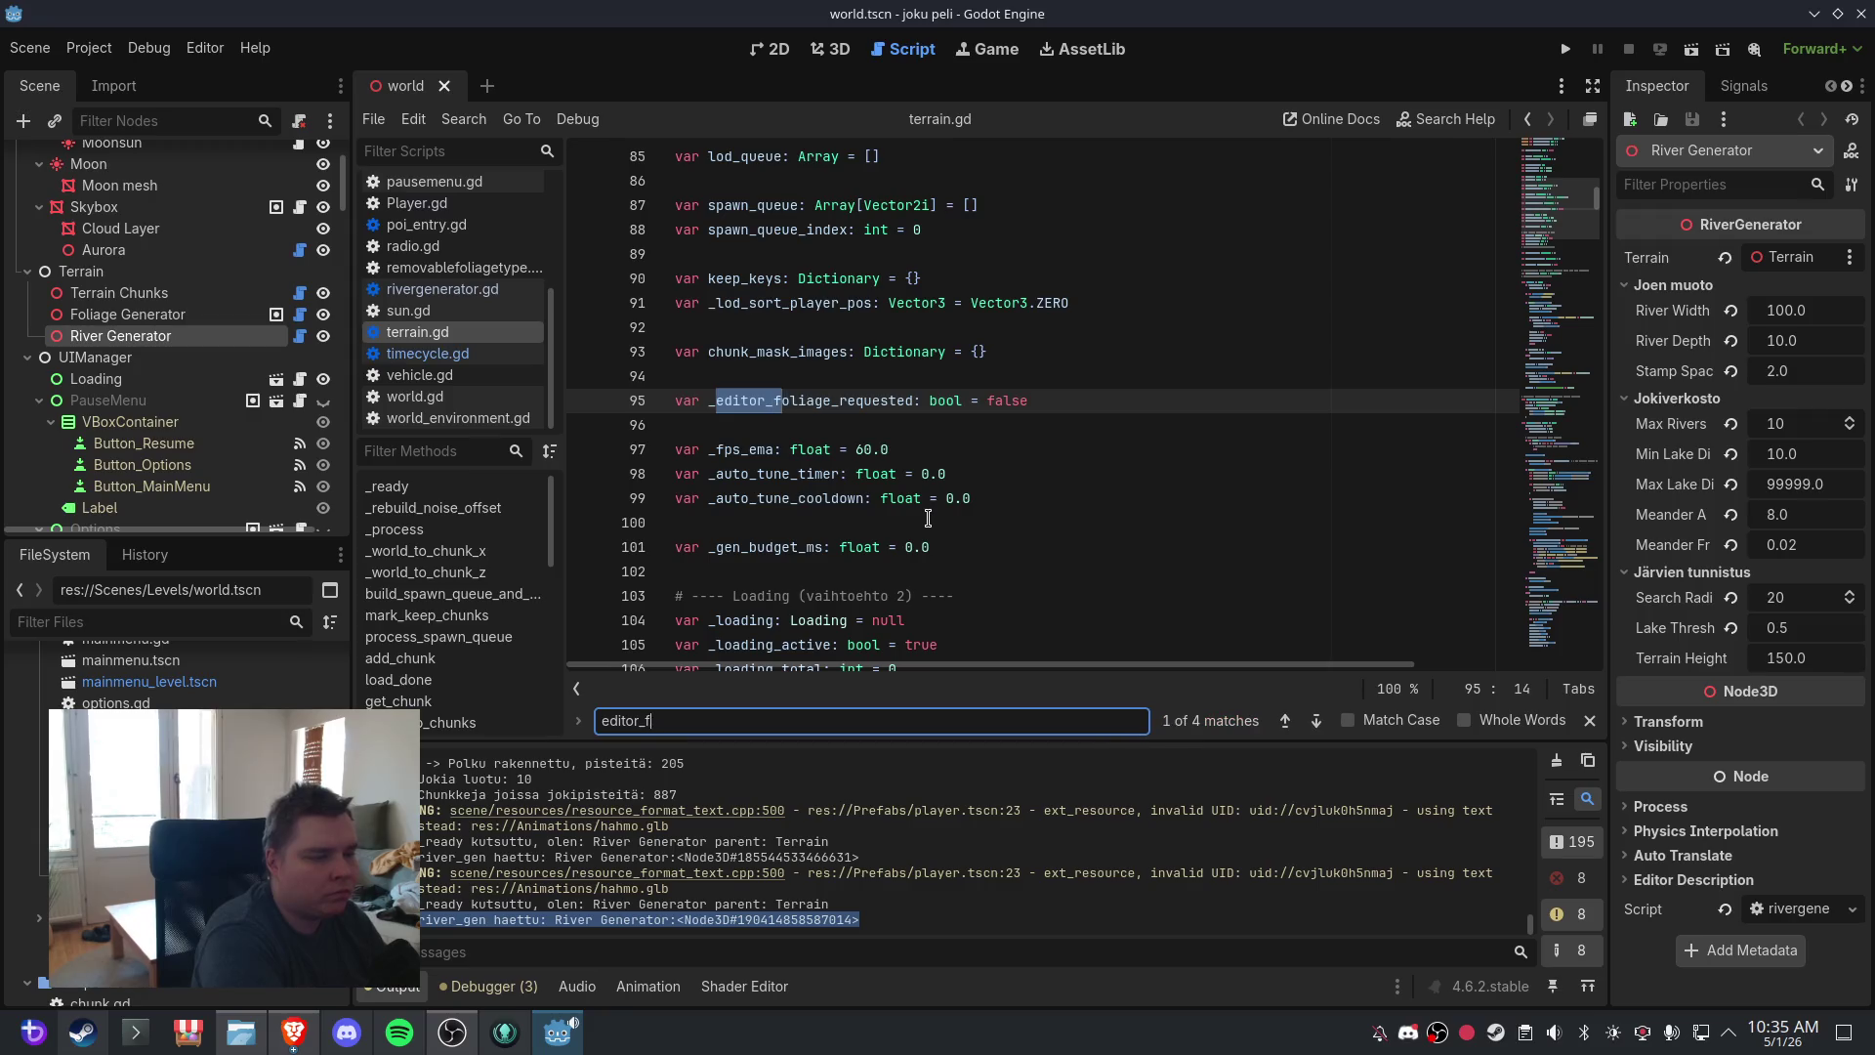
type("oliage")
left_click(1317, 719)
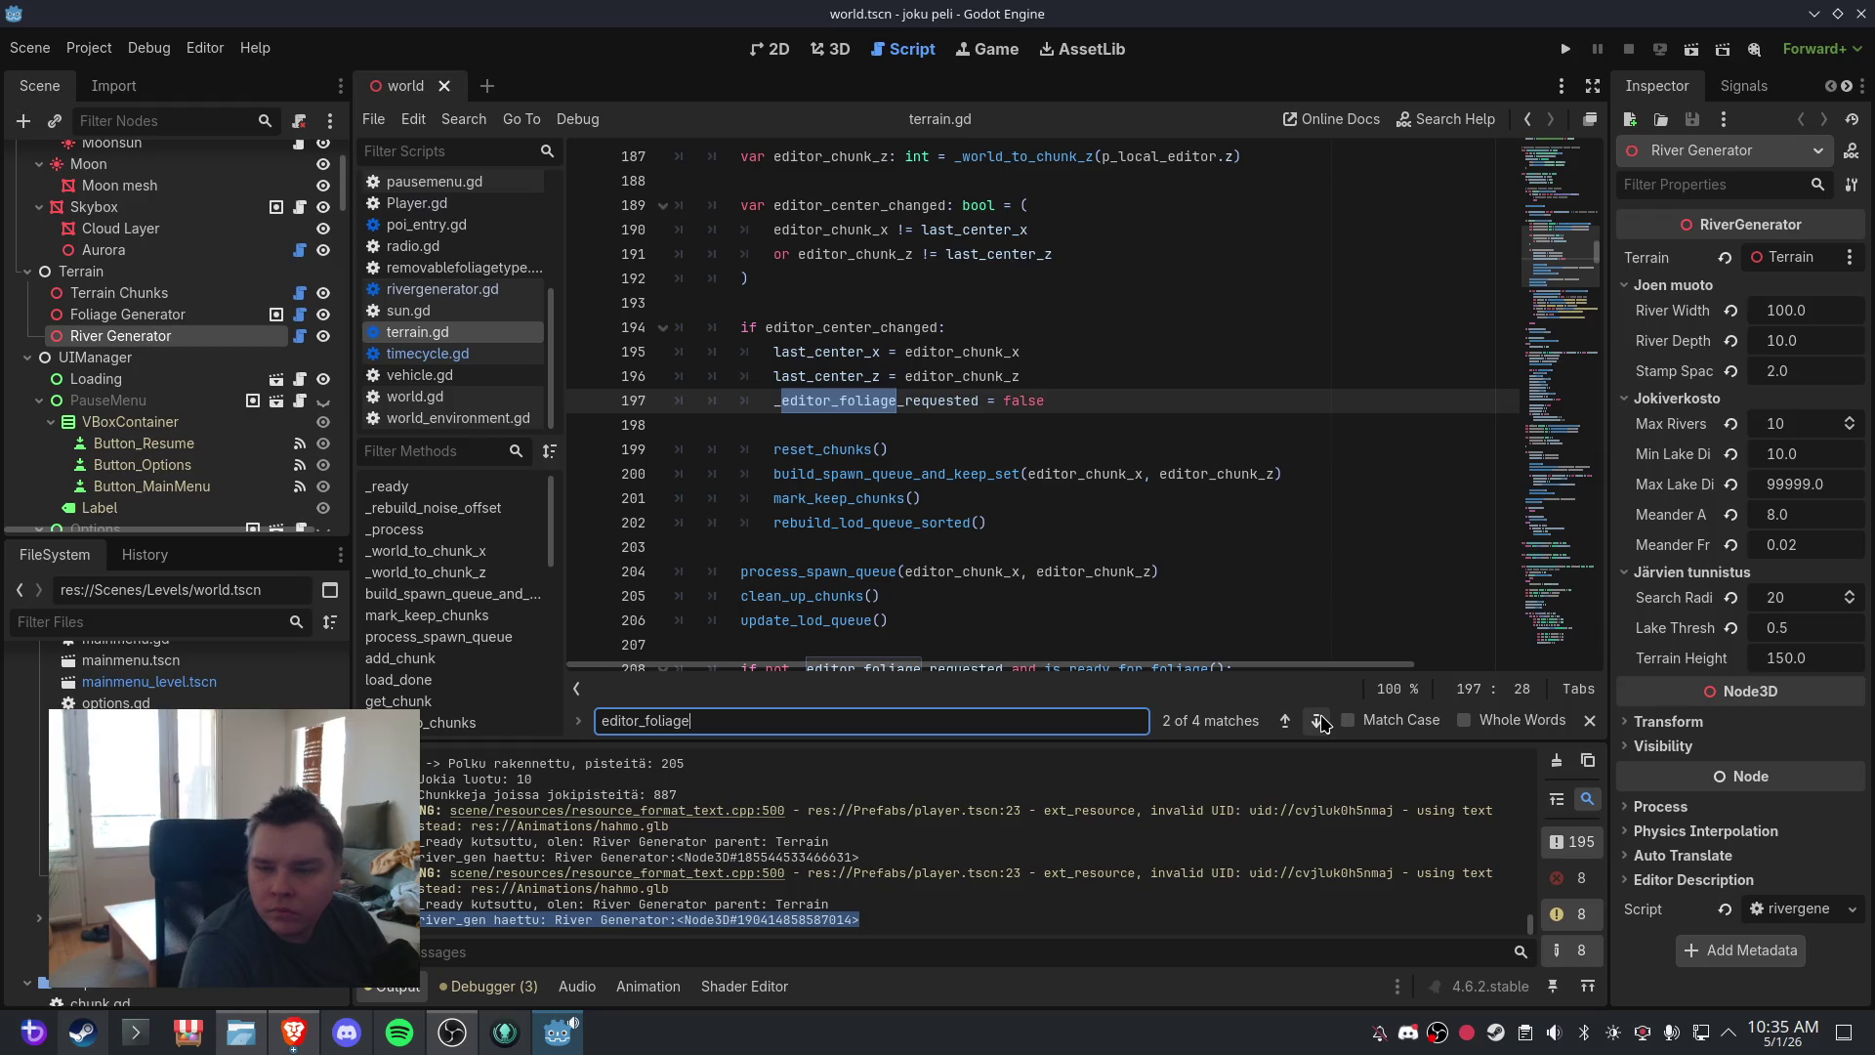
- Paste `if _river_gen != null: _river_gen.generate_paths()` below the foliage flag reset
left_click(1039, 427)
key("Return")
key("Return")
key("Up")
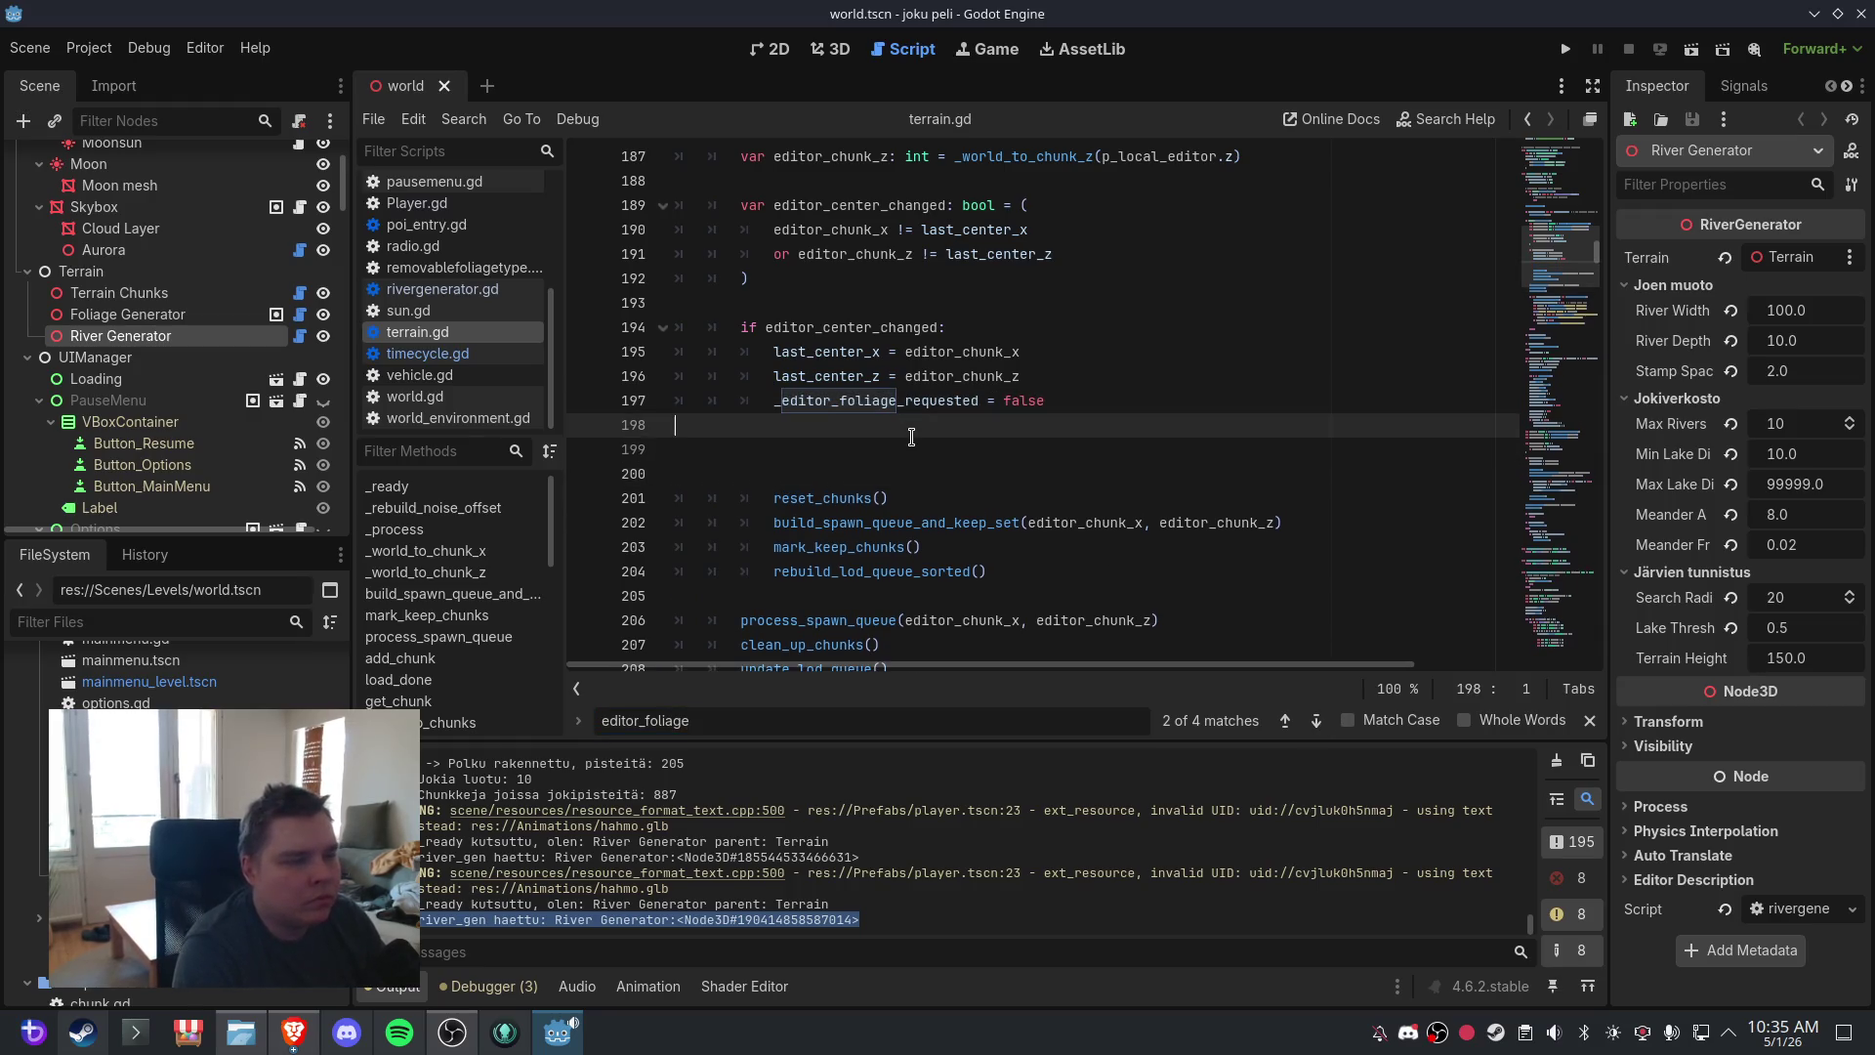
type("if _river_gen != null: \t\t\t\t_river_gen.generate_paths()")
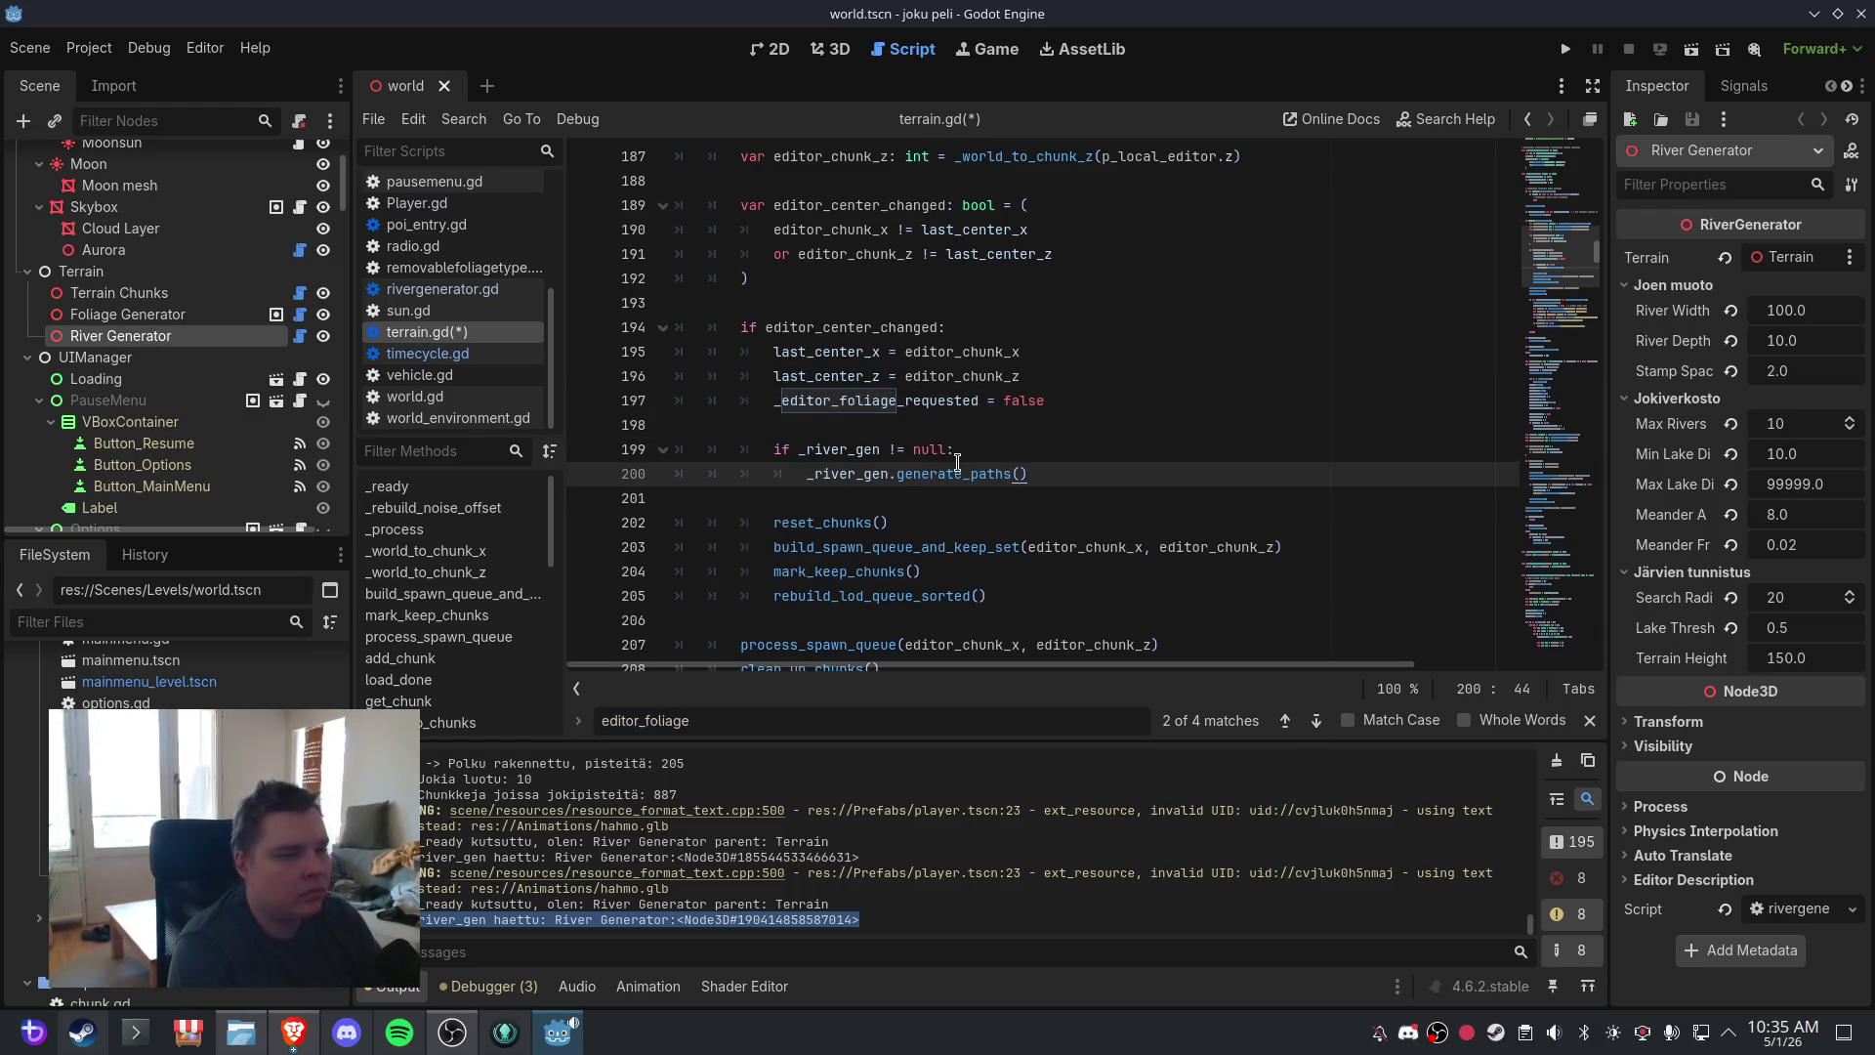
left_click(945, 427)
left_click(30, 47)
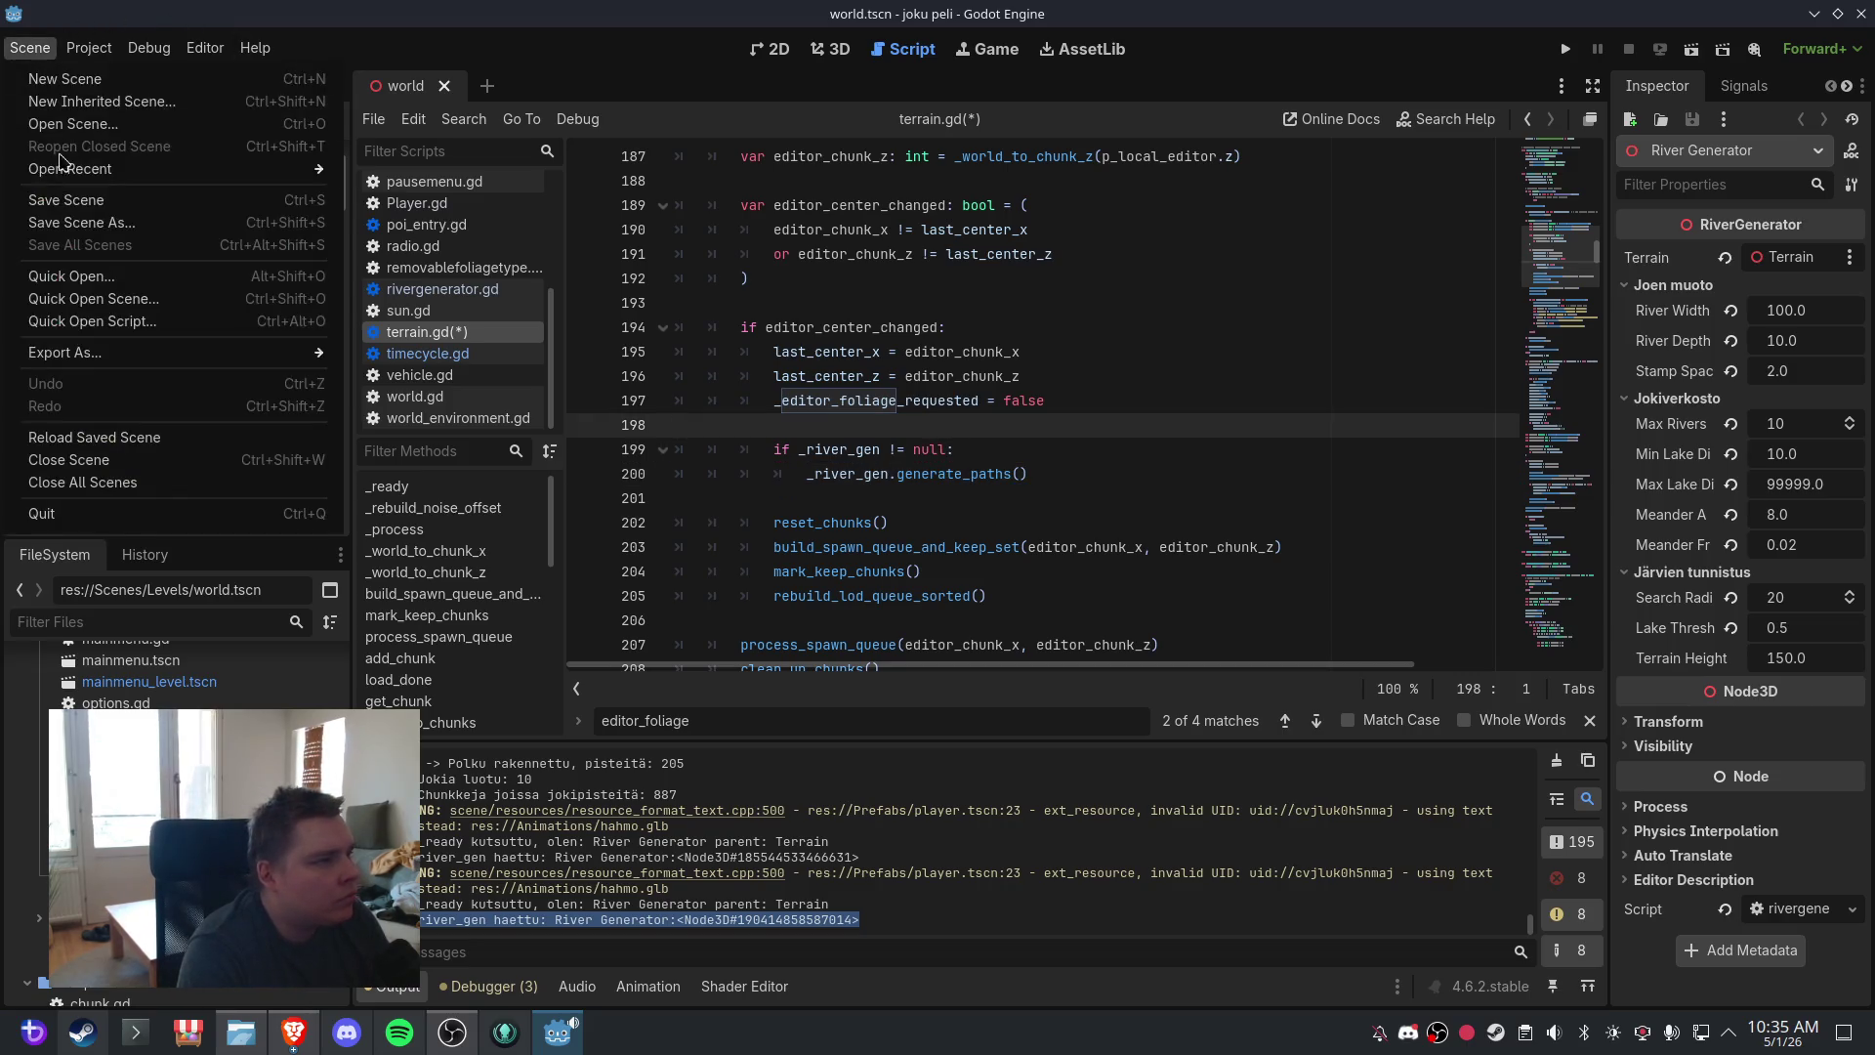
- Save the scene and scripts, then close and reopen world.tscn in the 3D view
left_click(66, 199)
left_click(830, 49)
left_click(440, 86)
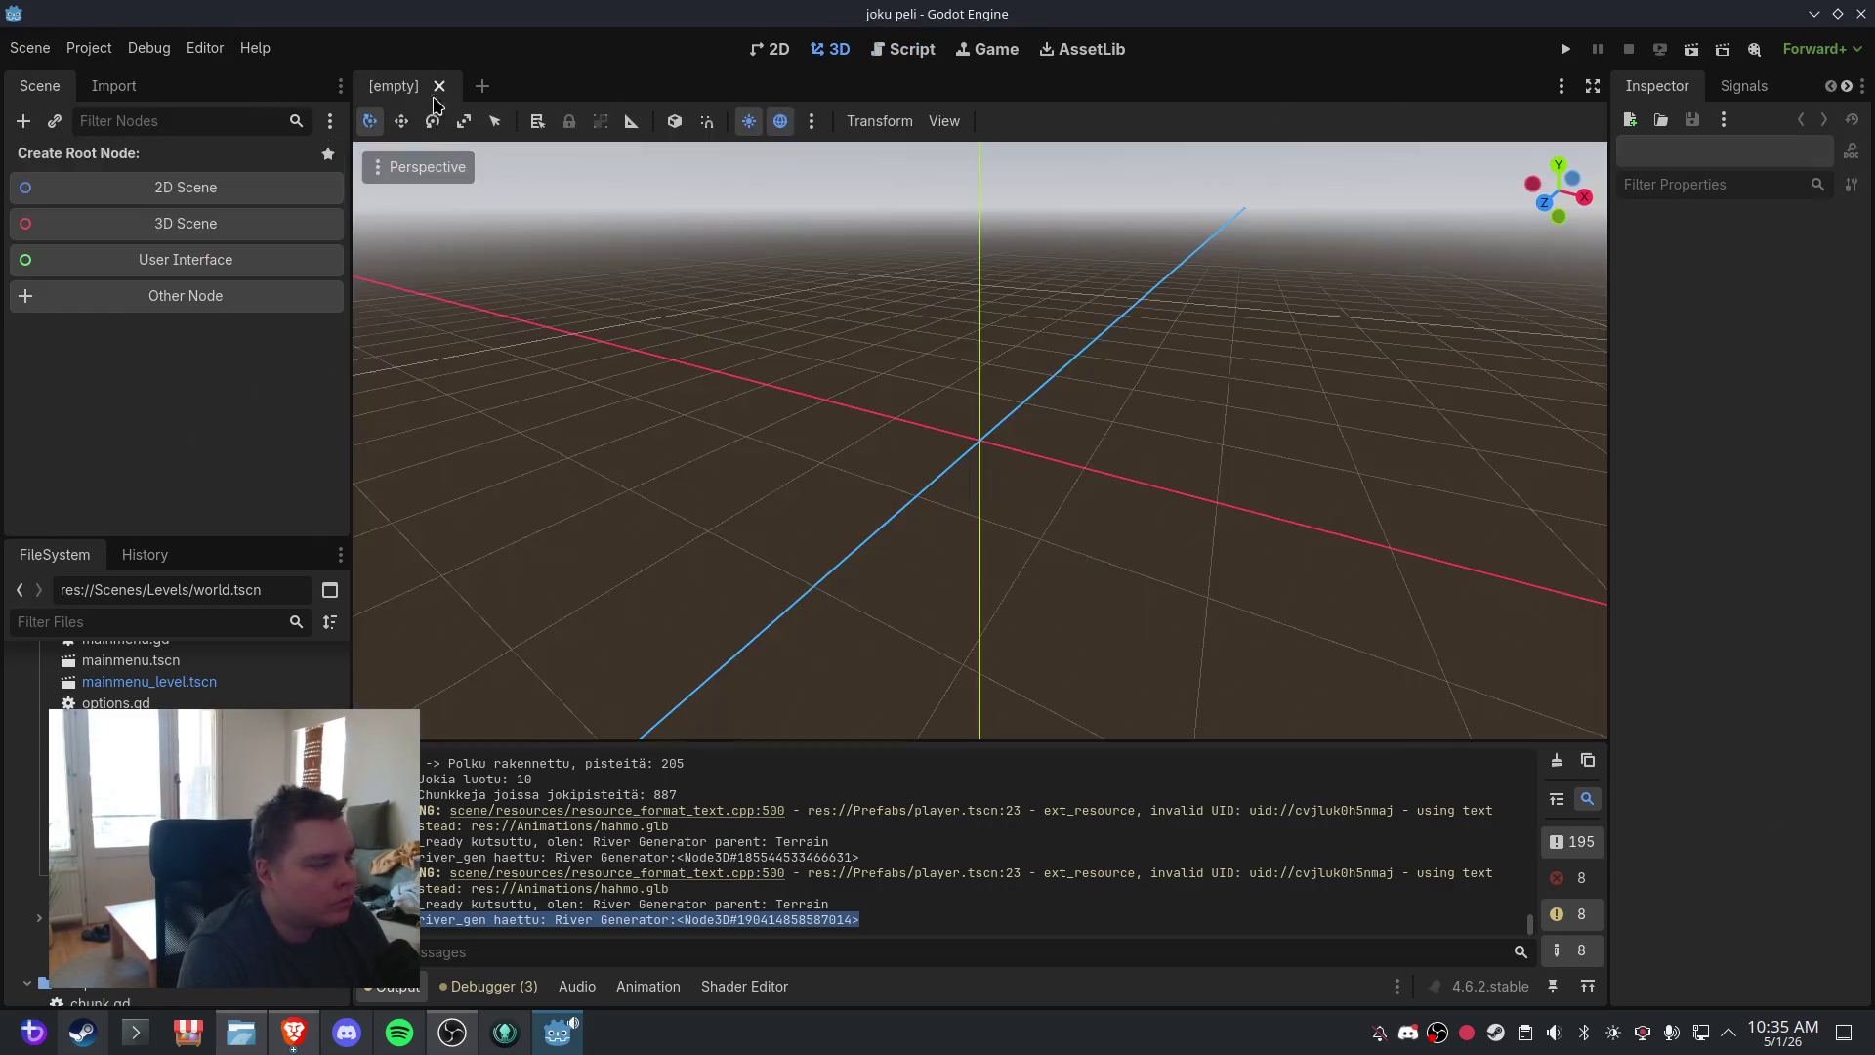
key("ctrl+shift+t")
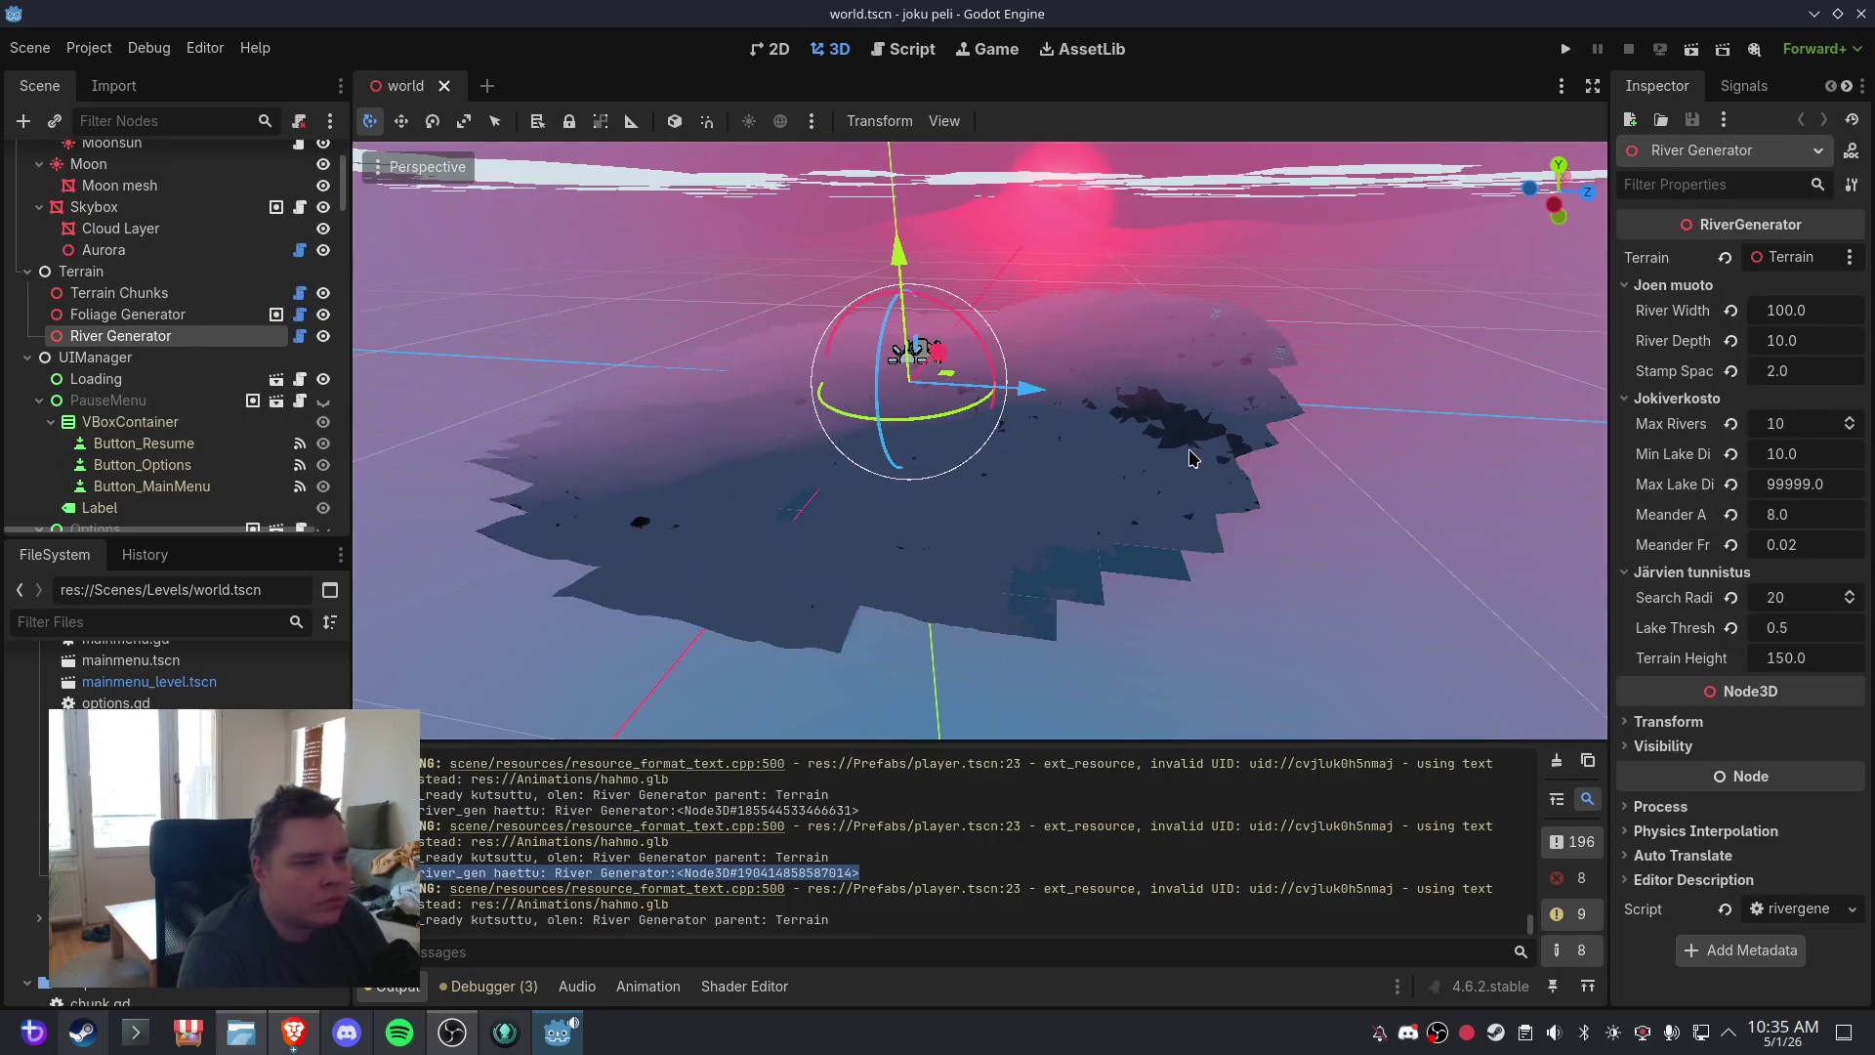
- Orbit and zoom over the reloaded terrain, select the Skybox, then go back to the script
scroll(1055, 420, "up", 3)
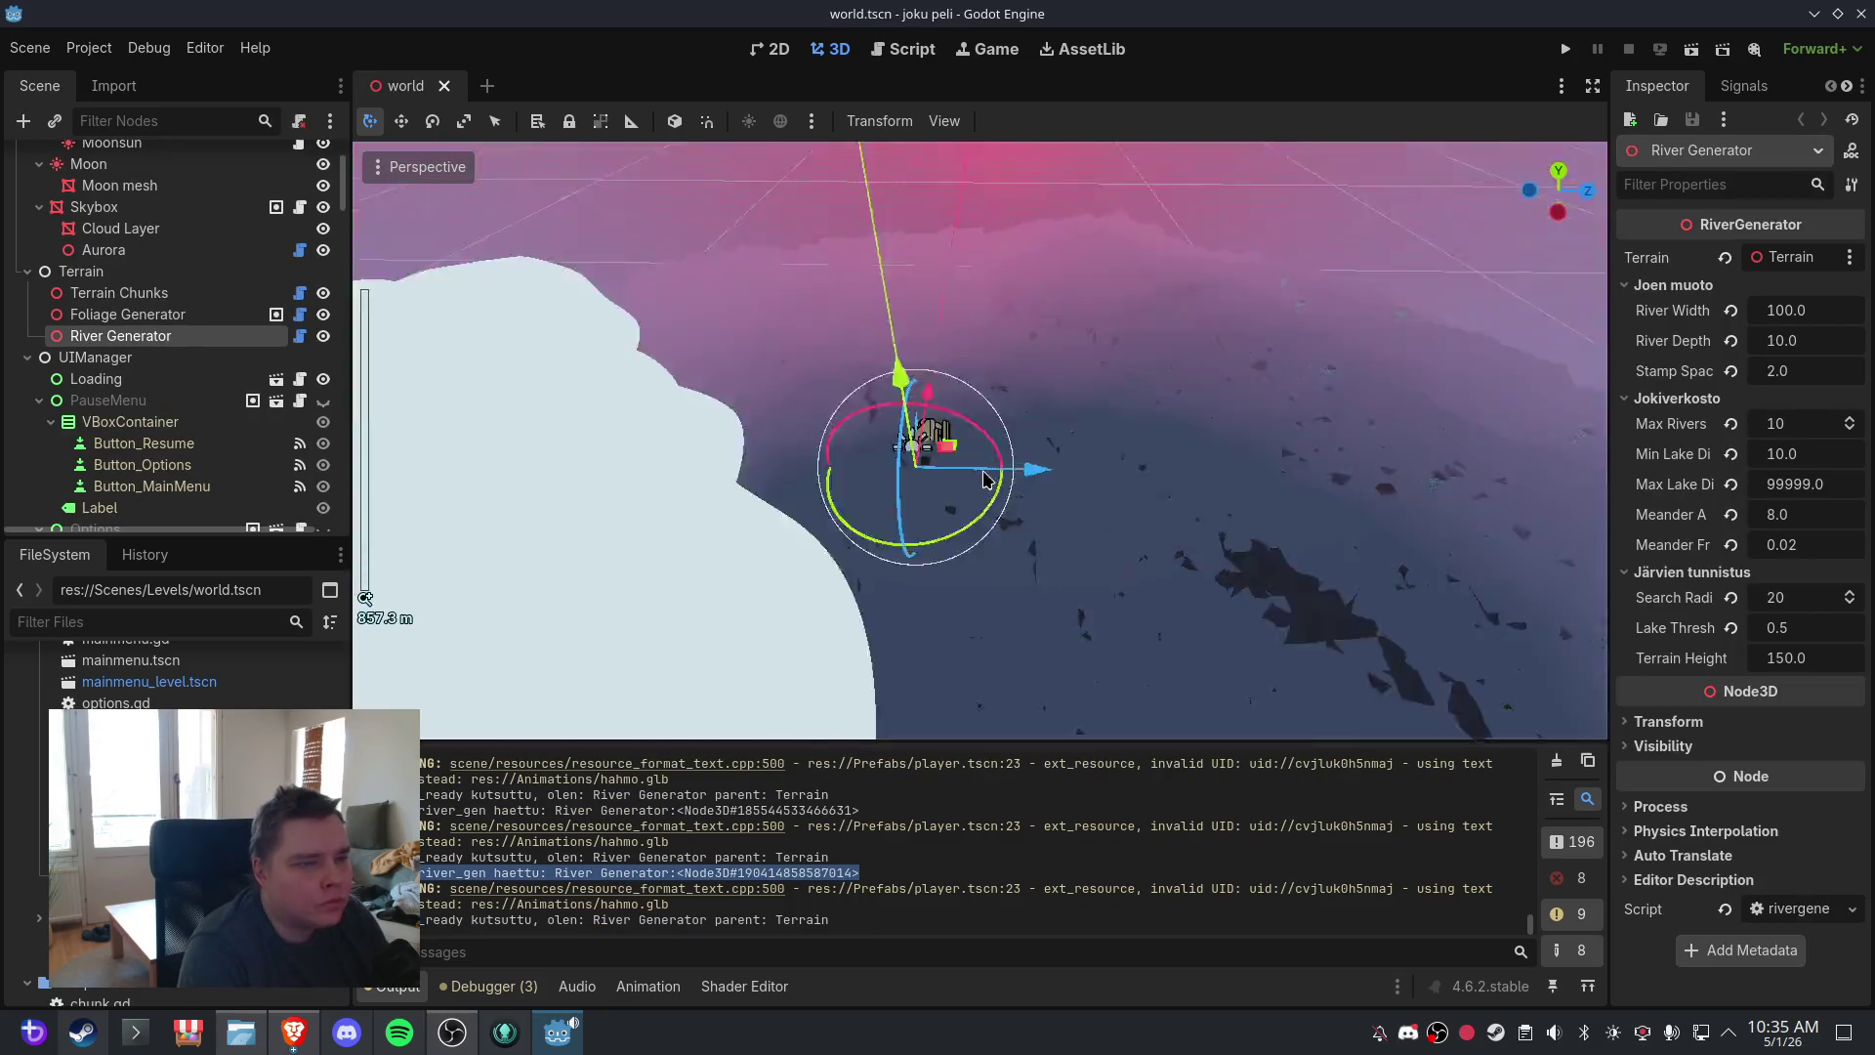
left_click_drag(984, 479, 1247, 448)
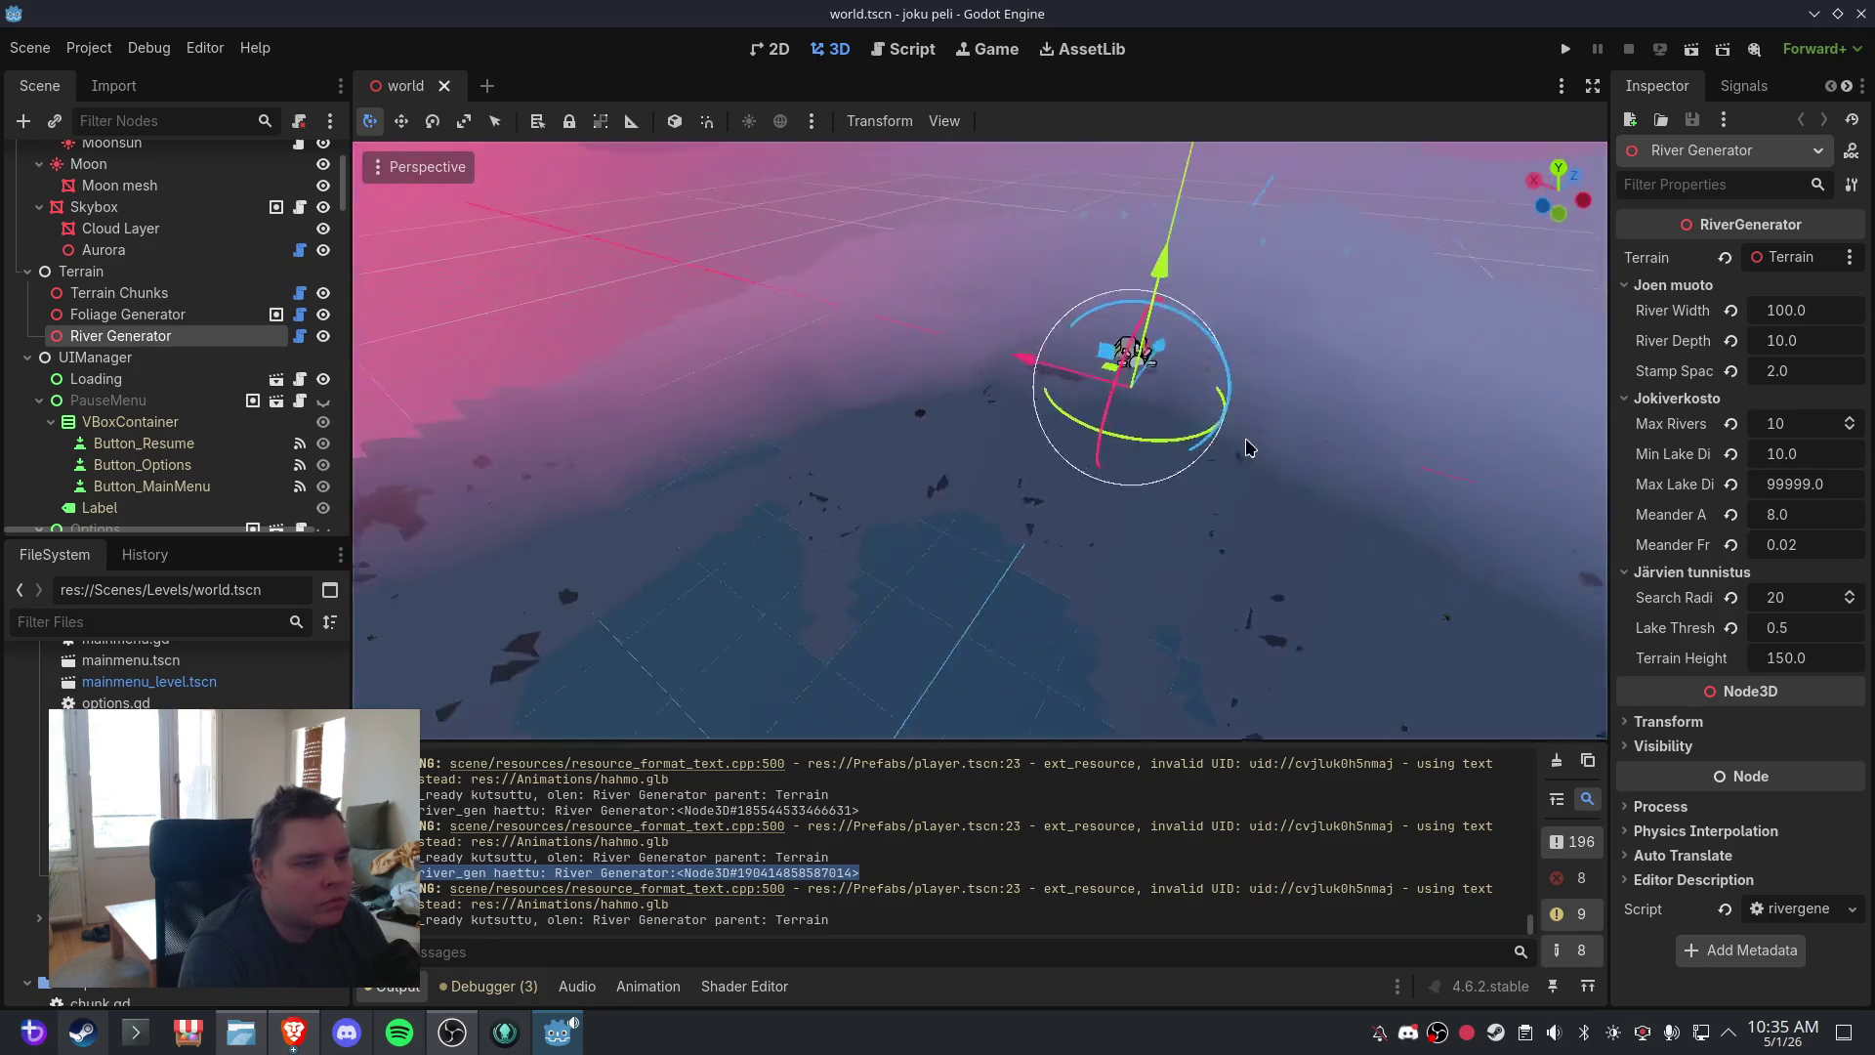
scroll(1097, 435, "up", 2)
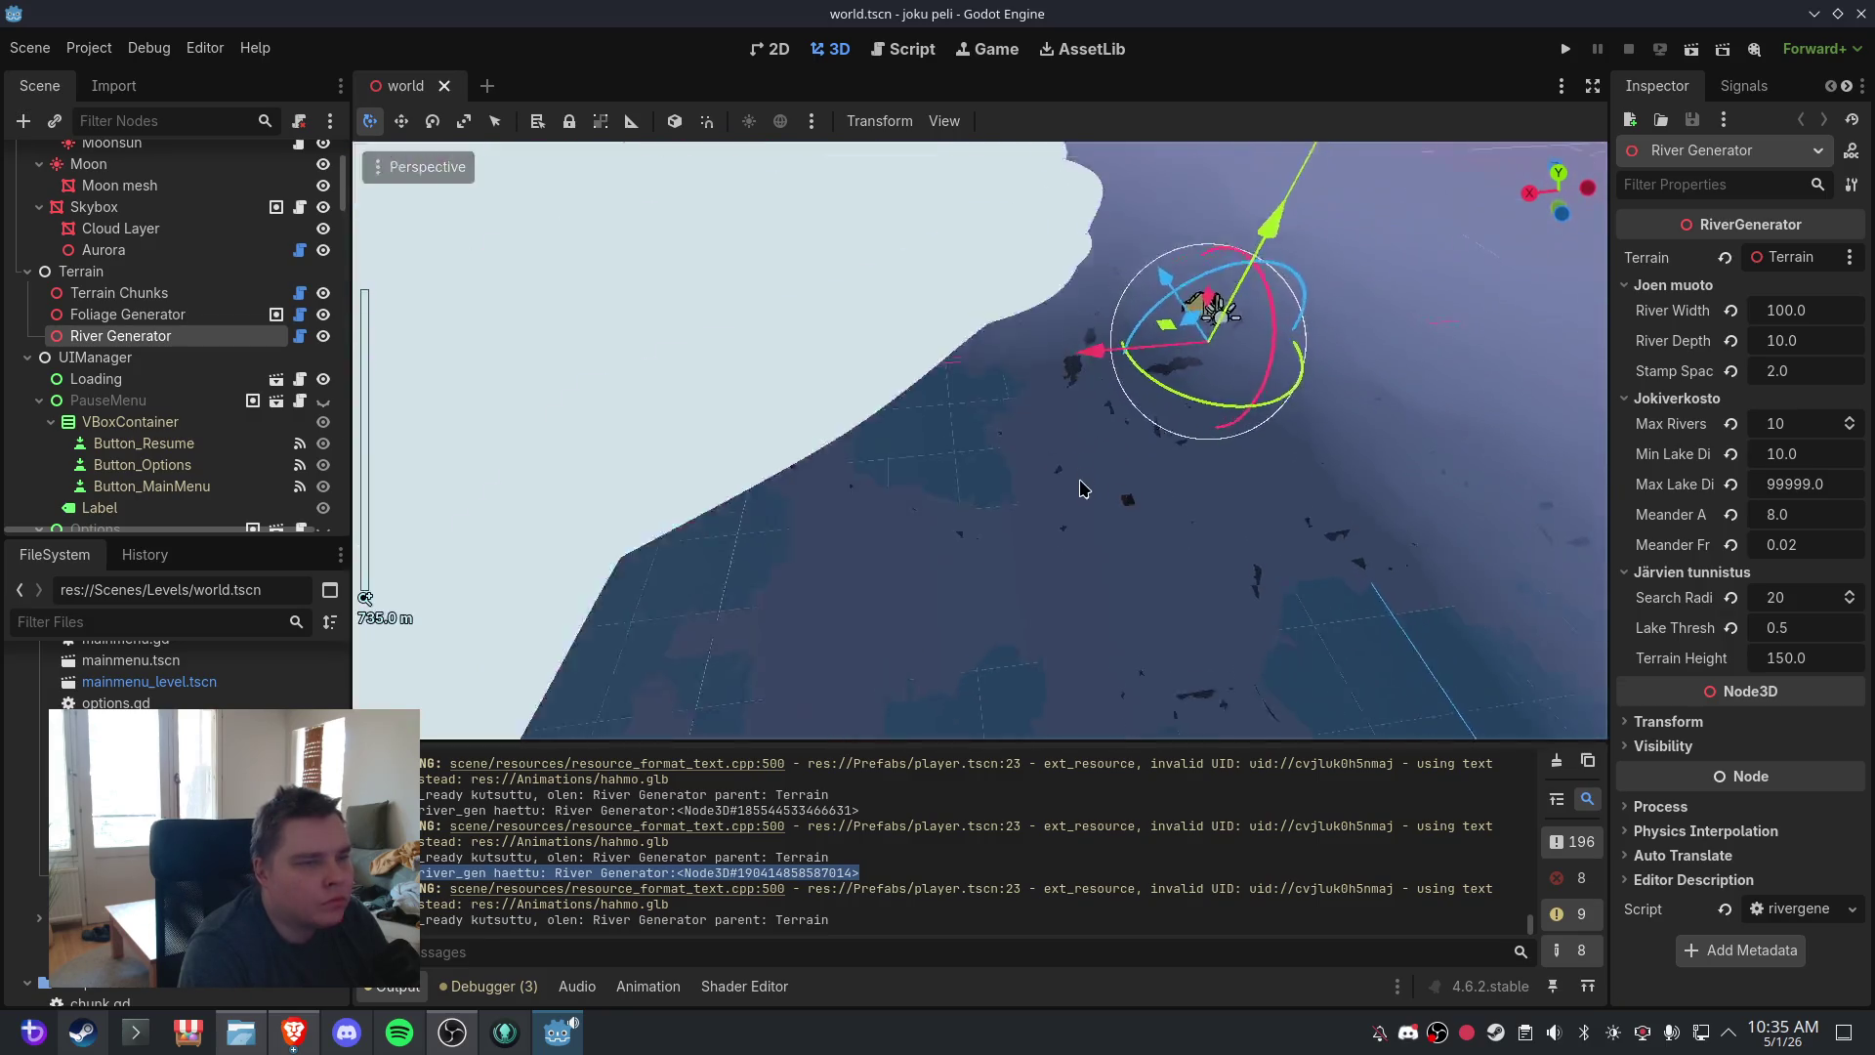
mouse_move(1081, 488)
left_mouse_down()
mouse_move(904, 448)
mouse_move(946, 465)
mouse_move(1101, 452)
left_mouse_up()
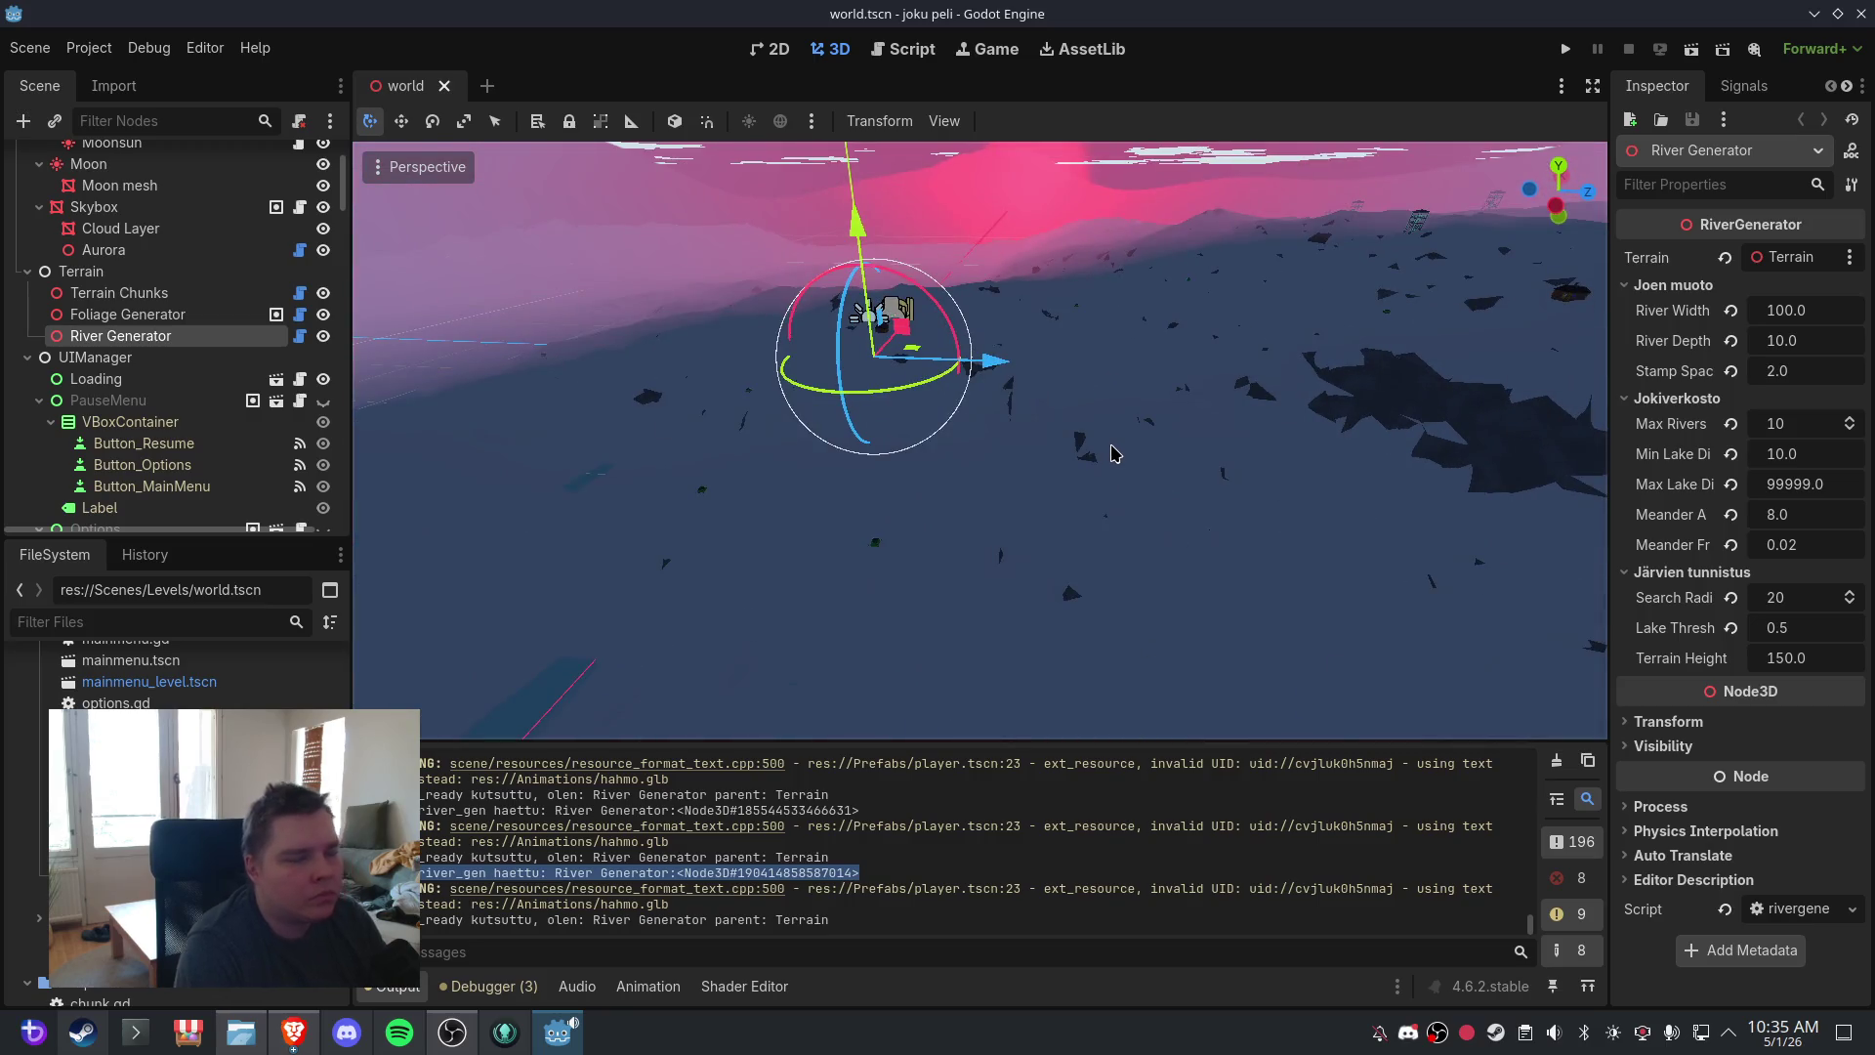
left_click(1102, 445)
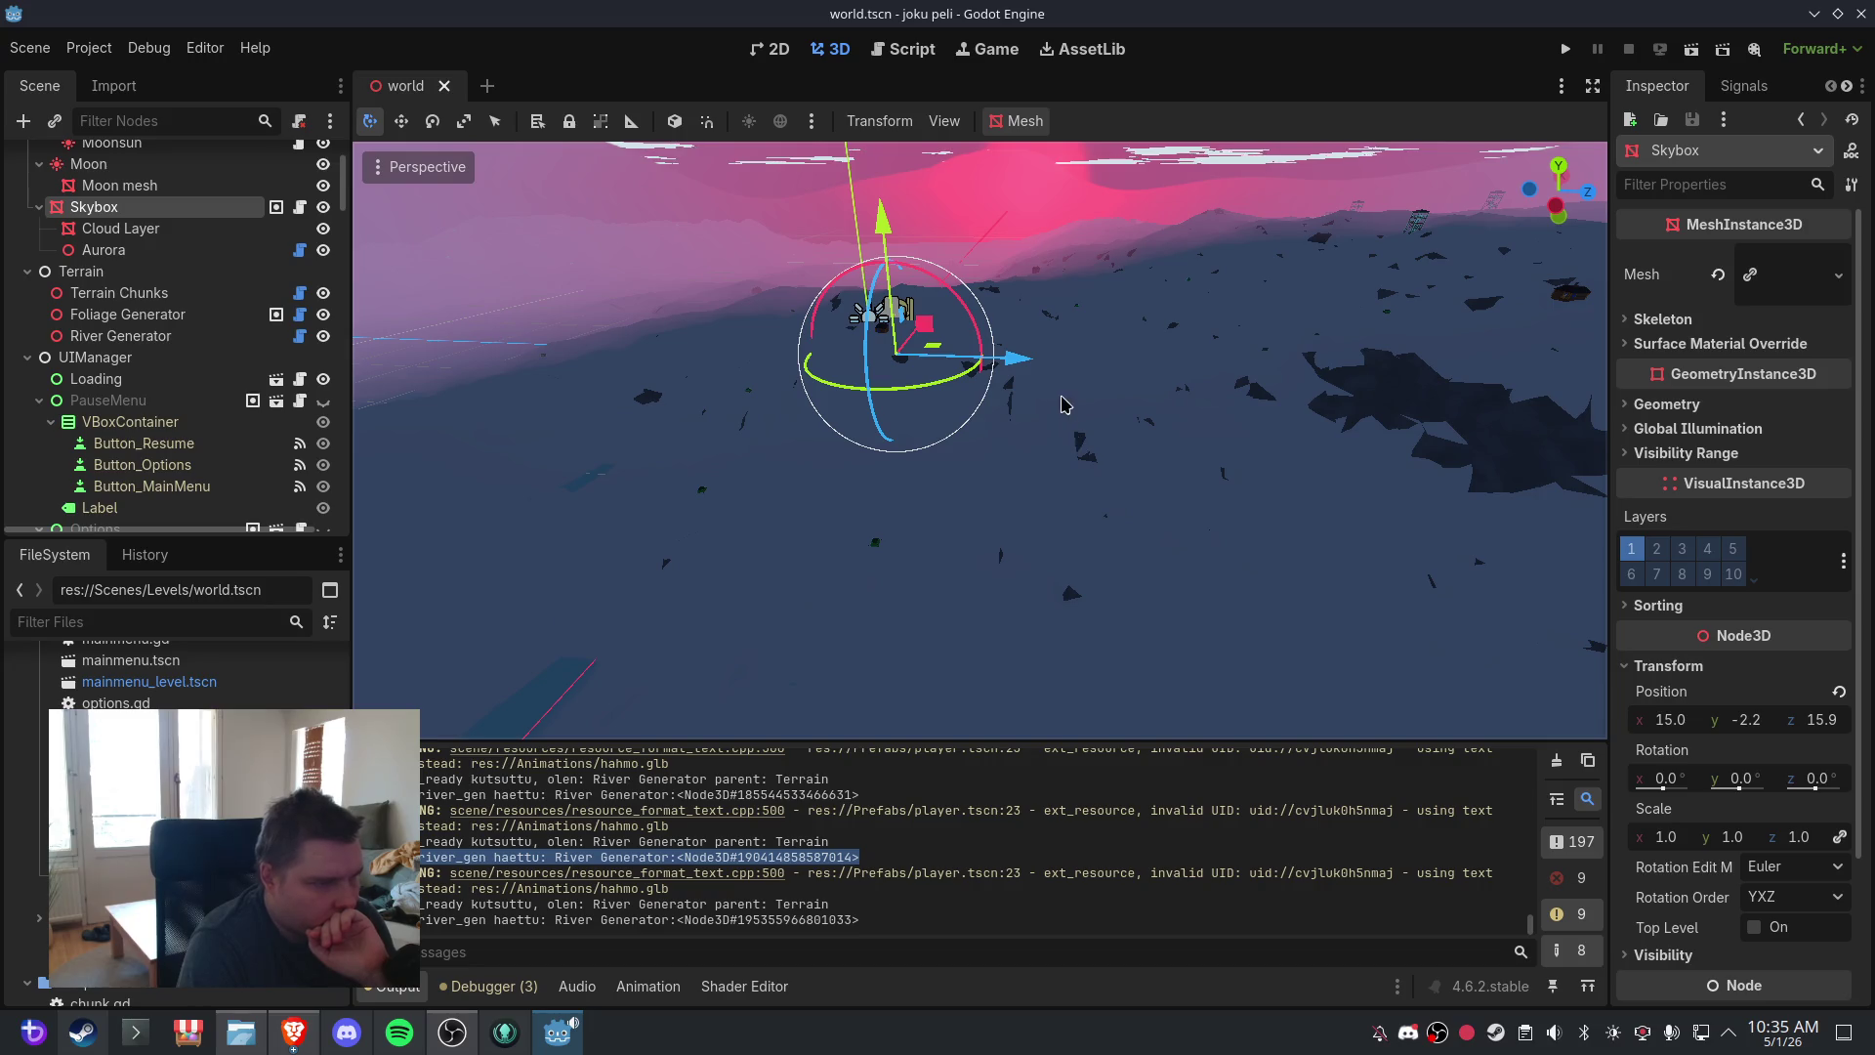
mouse_move(1059, 406)
left_mouse_down()
mouse_move(1069, 475)
mouse_move(1065, 323)
left_mouse_up()
mouse_move(687, 371)
left_mouse_down()
mouse_move(779, 426)
mouse_move(1040, 400)
left_mouse_up()
left_click(913, 48)
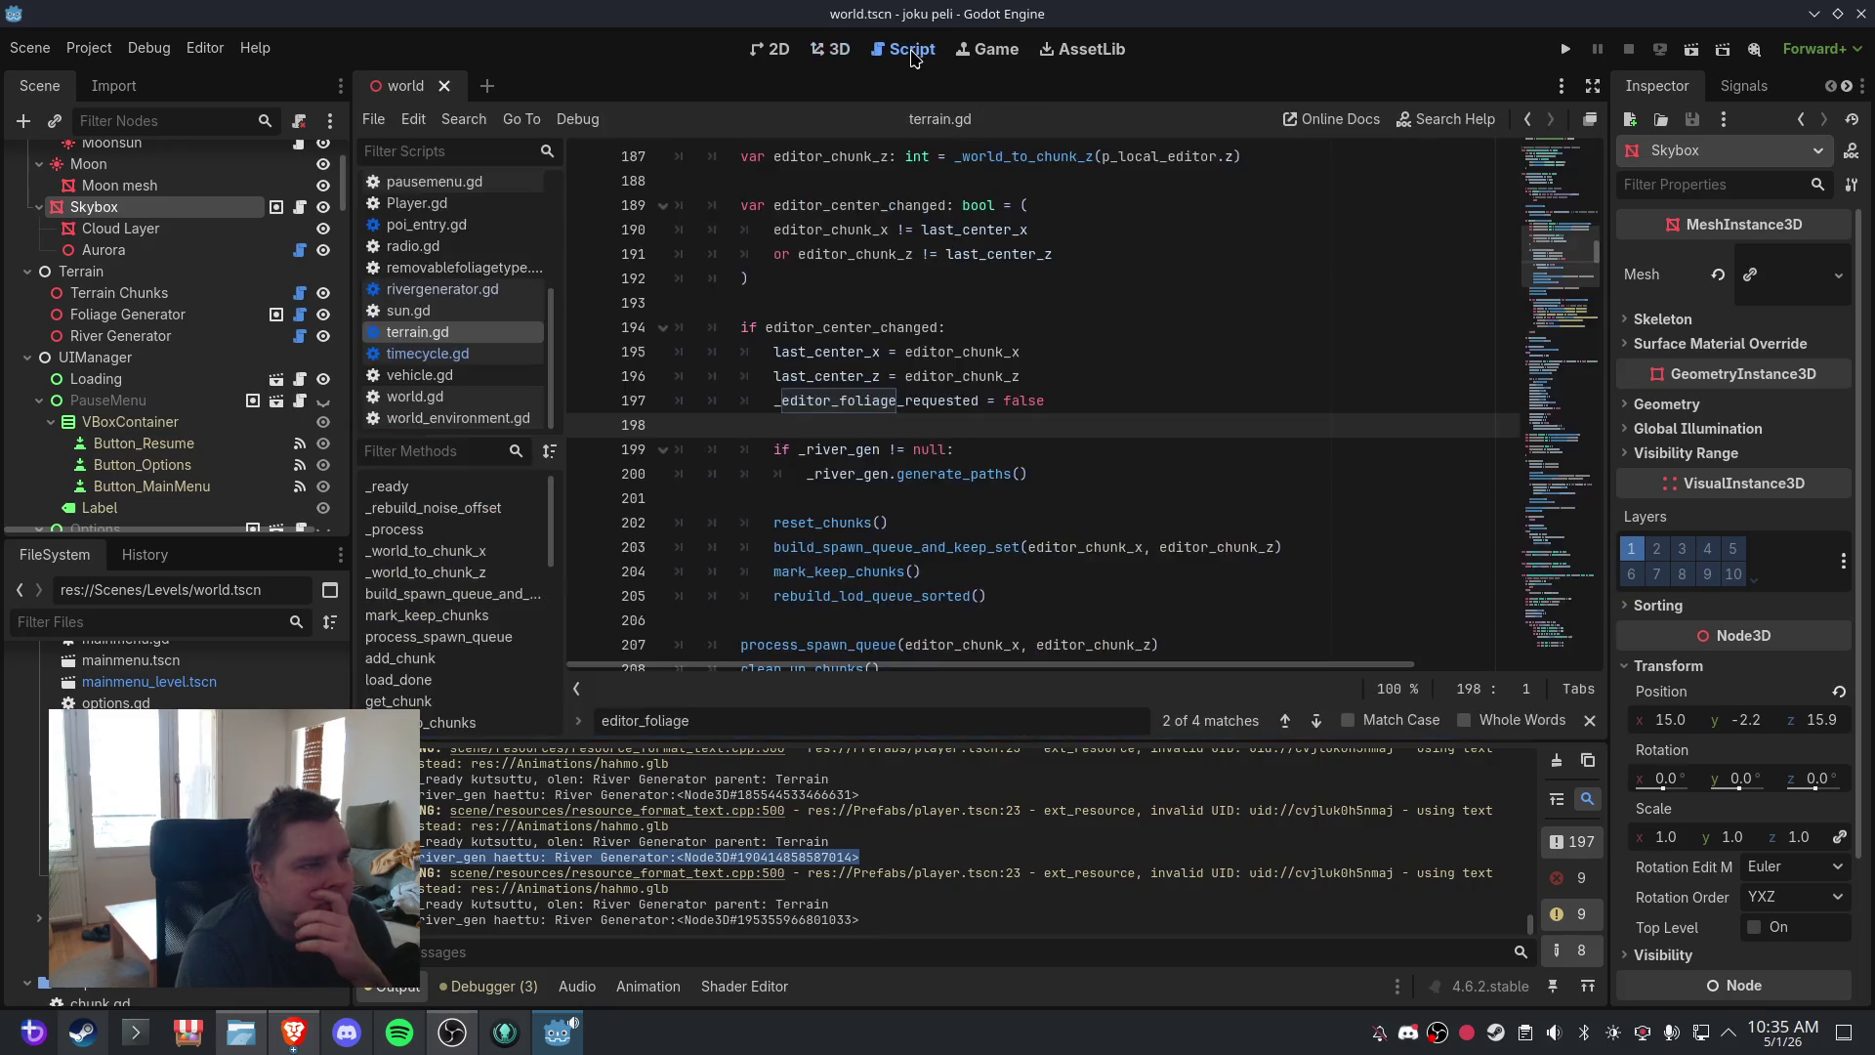
- Paste the is_empty() generate_paths check below last_center_z in the center_changed block
left_click(417, 422)
left_click(456, 227)
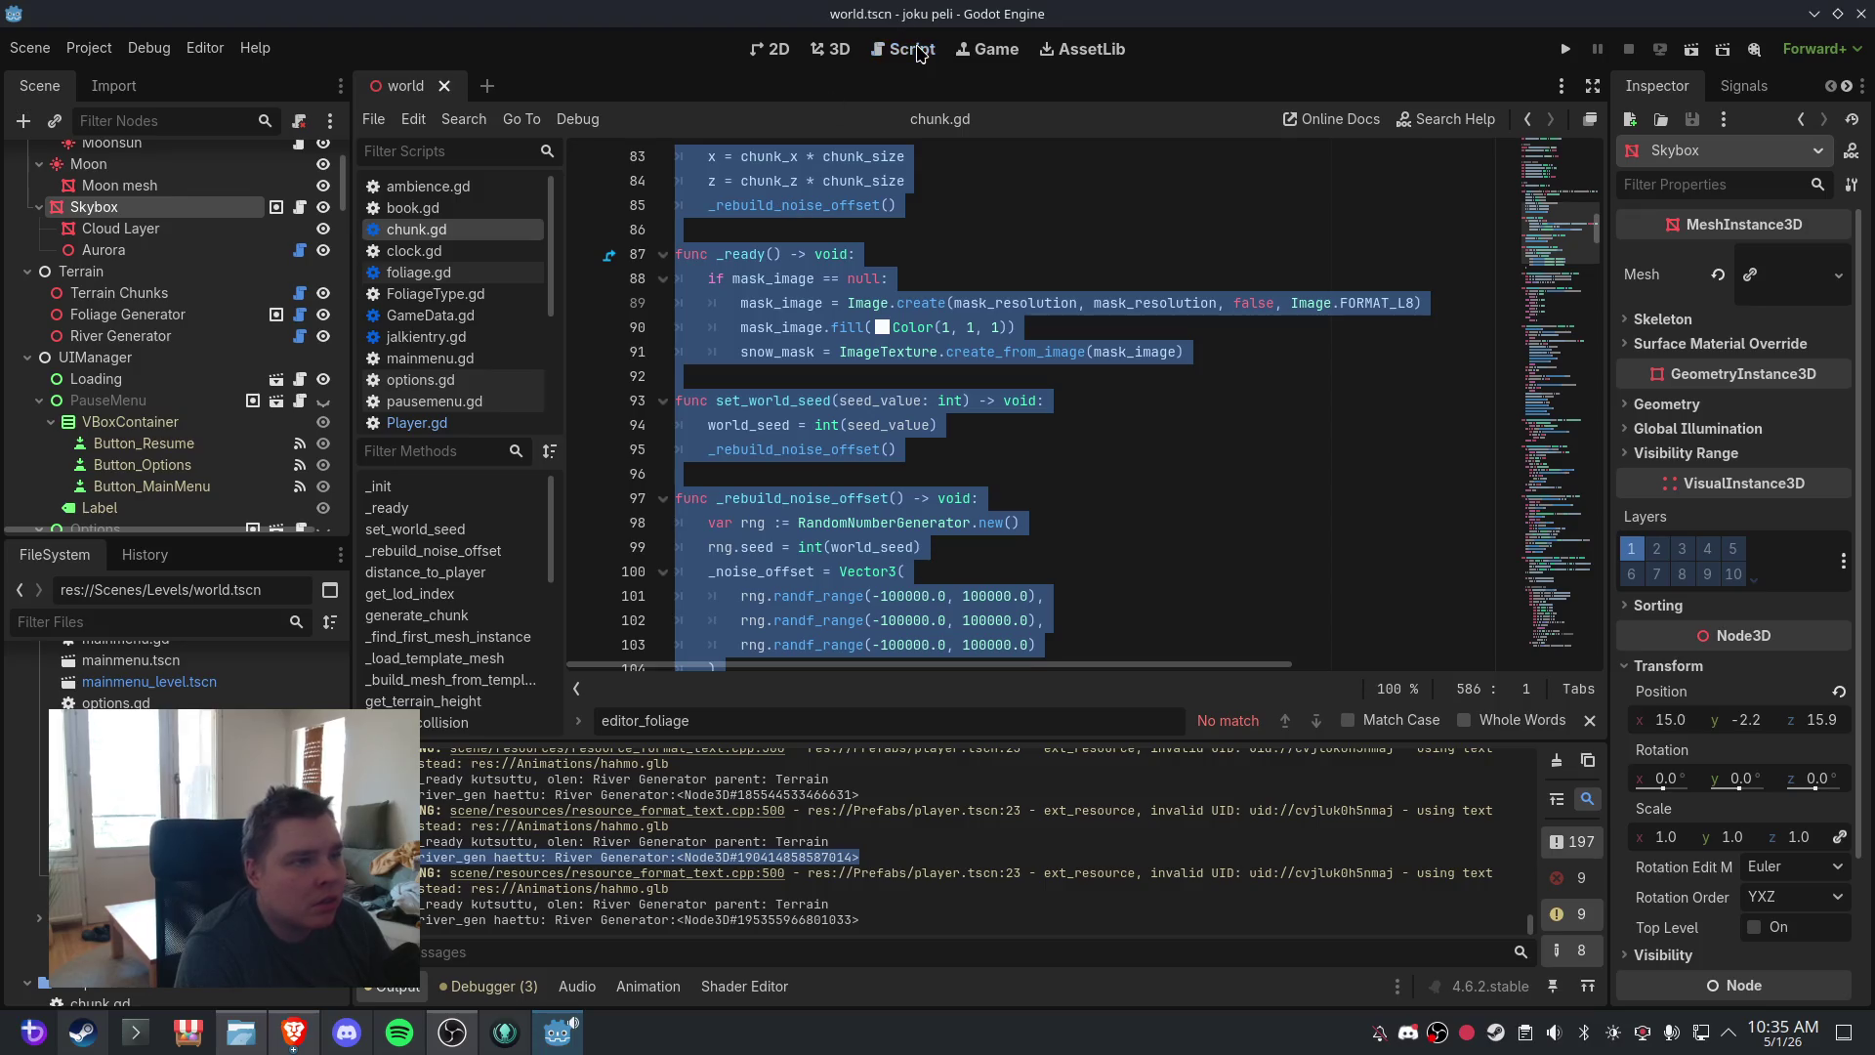
scroll(497, 387, "down", 3)
left_click(494, 394)
left_click(875, 376)
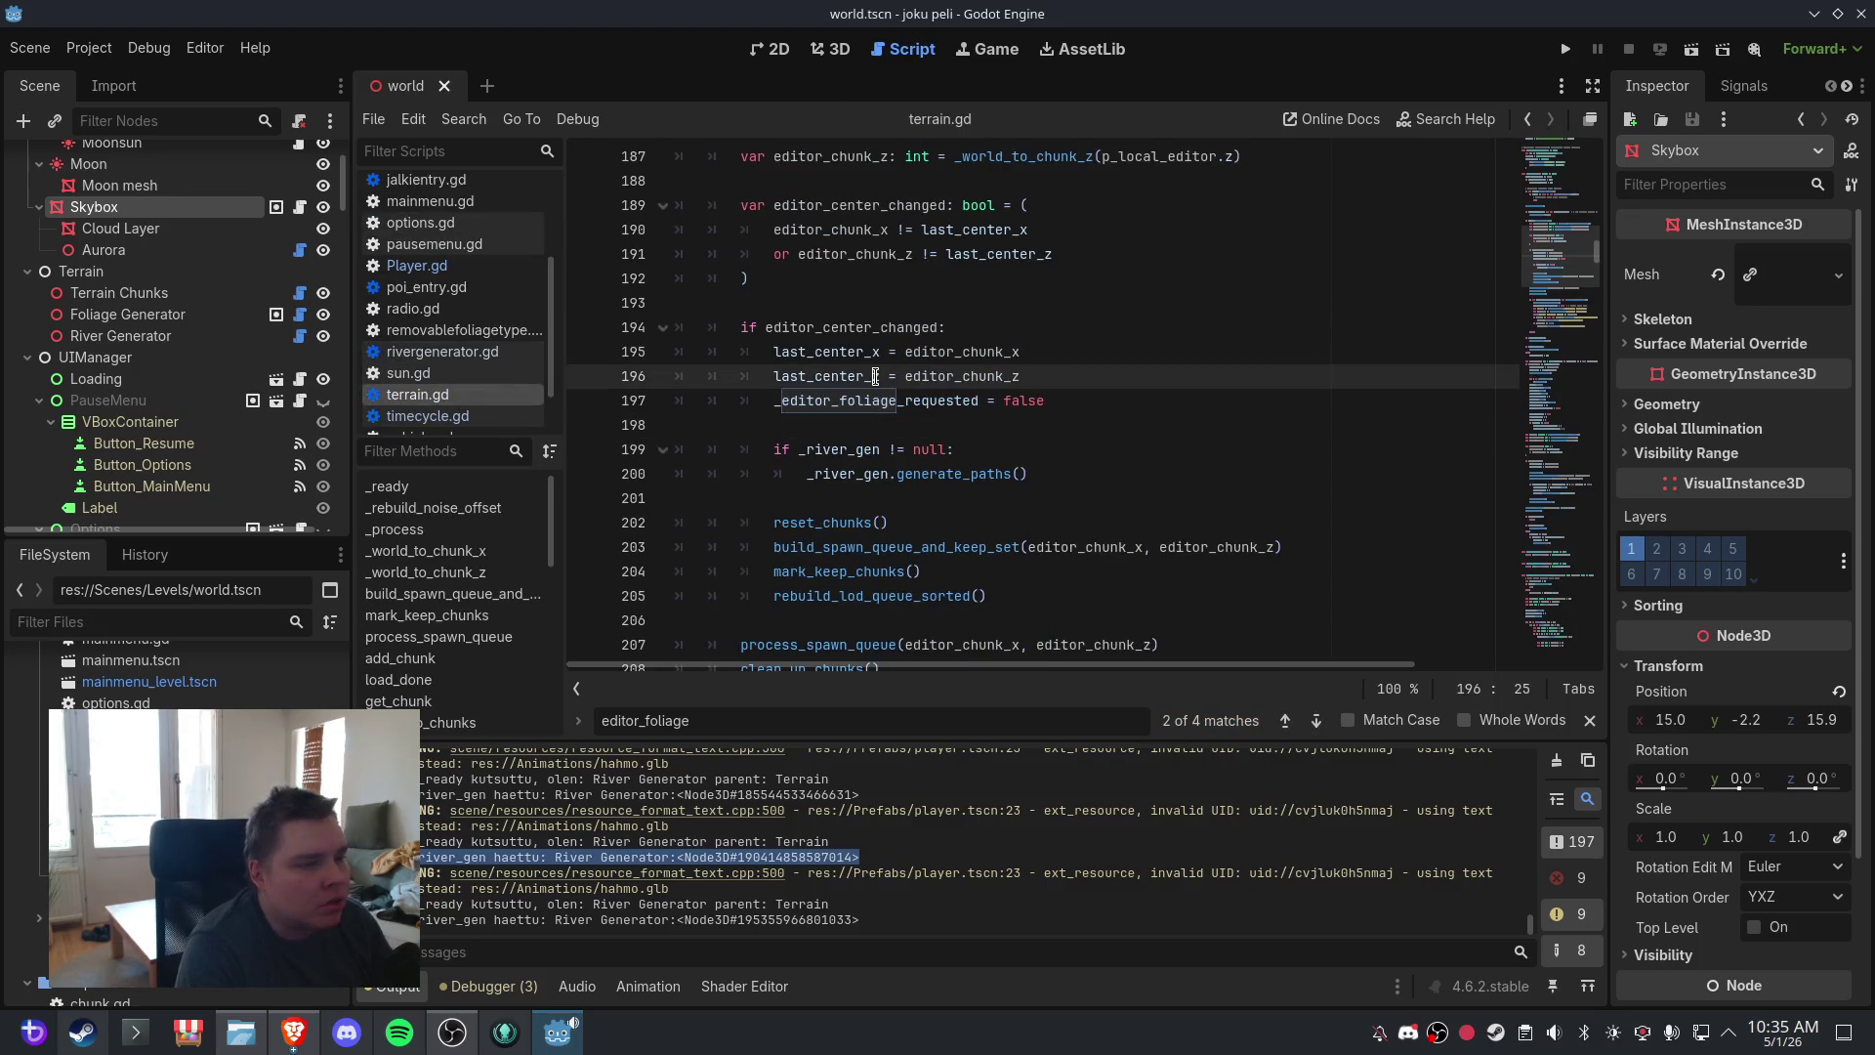
key("ctrl+f")
type("cent")
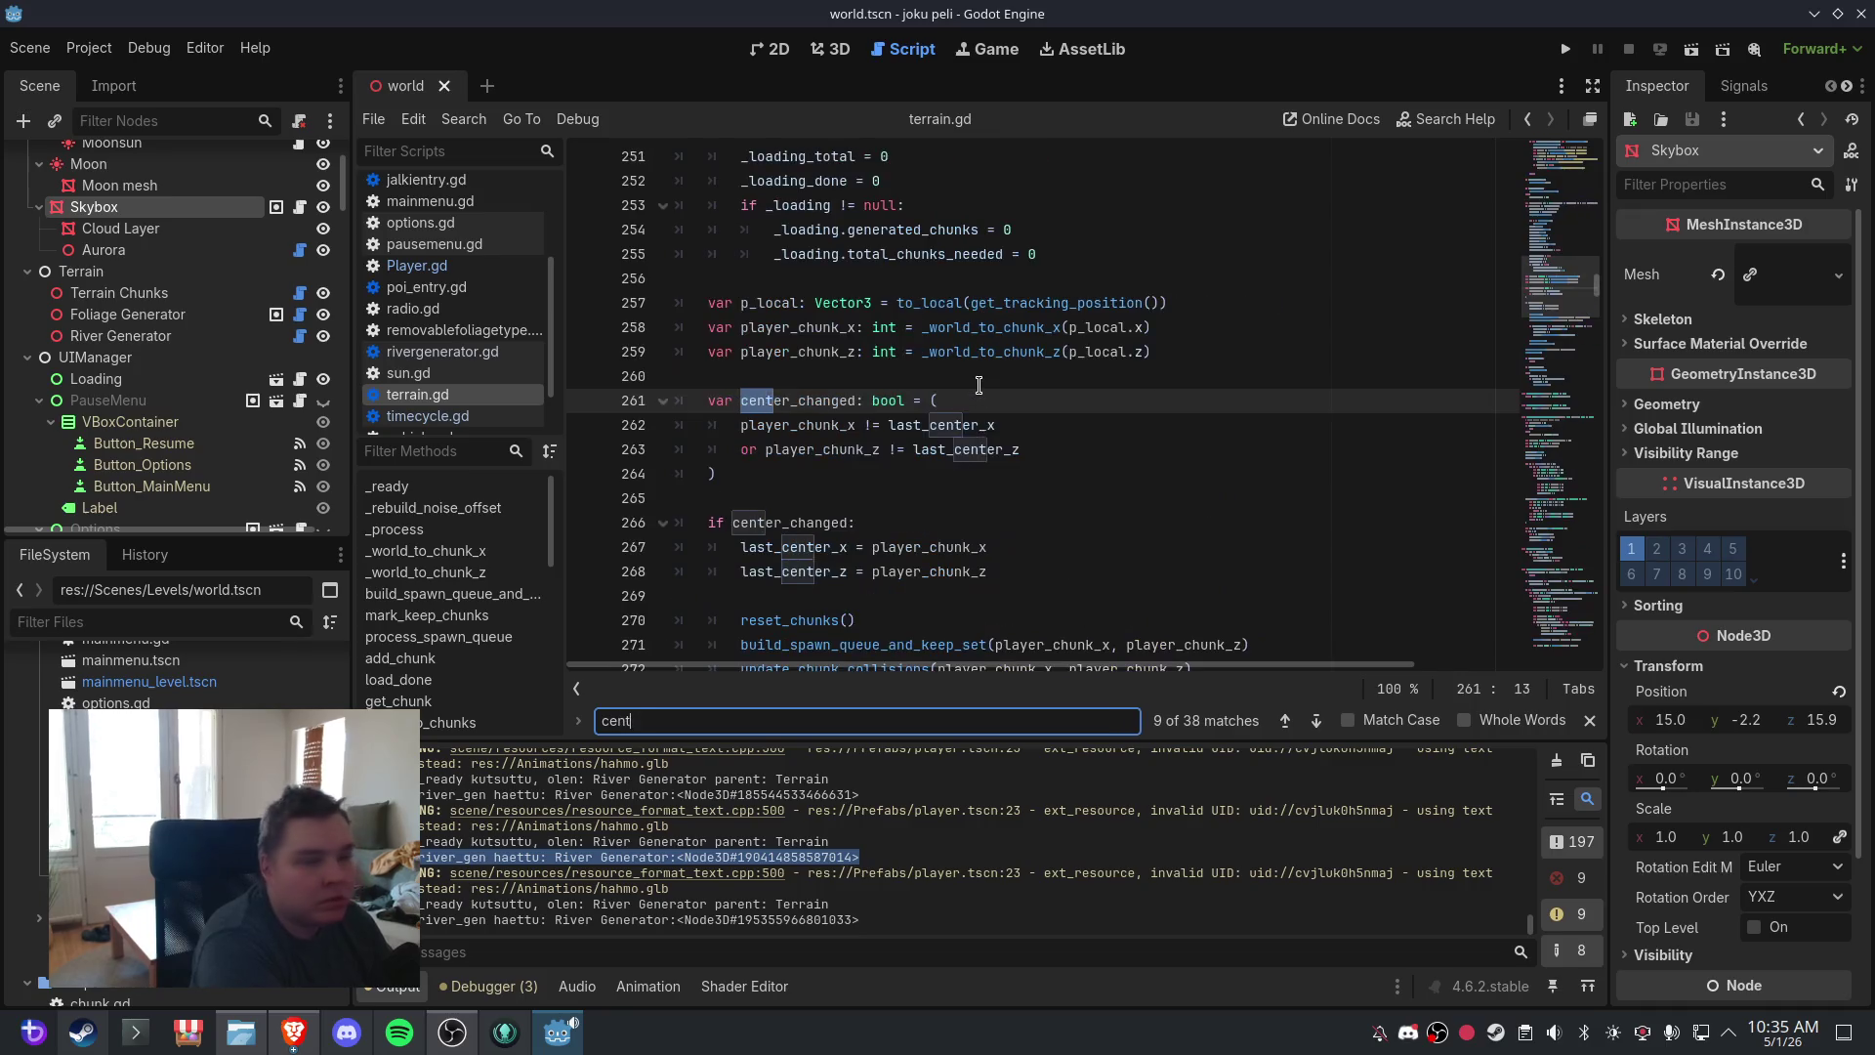
type("er_changed")
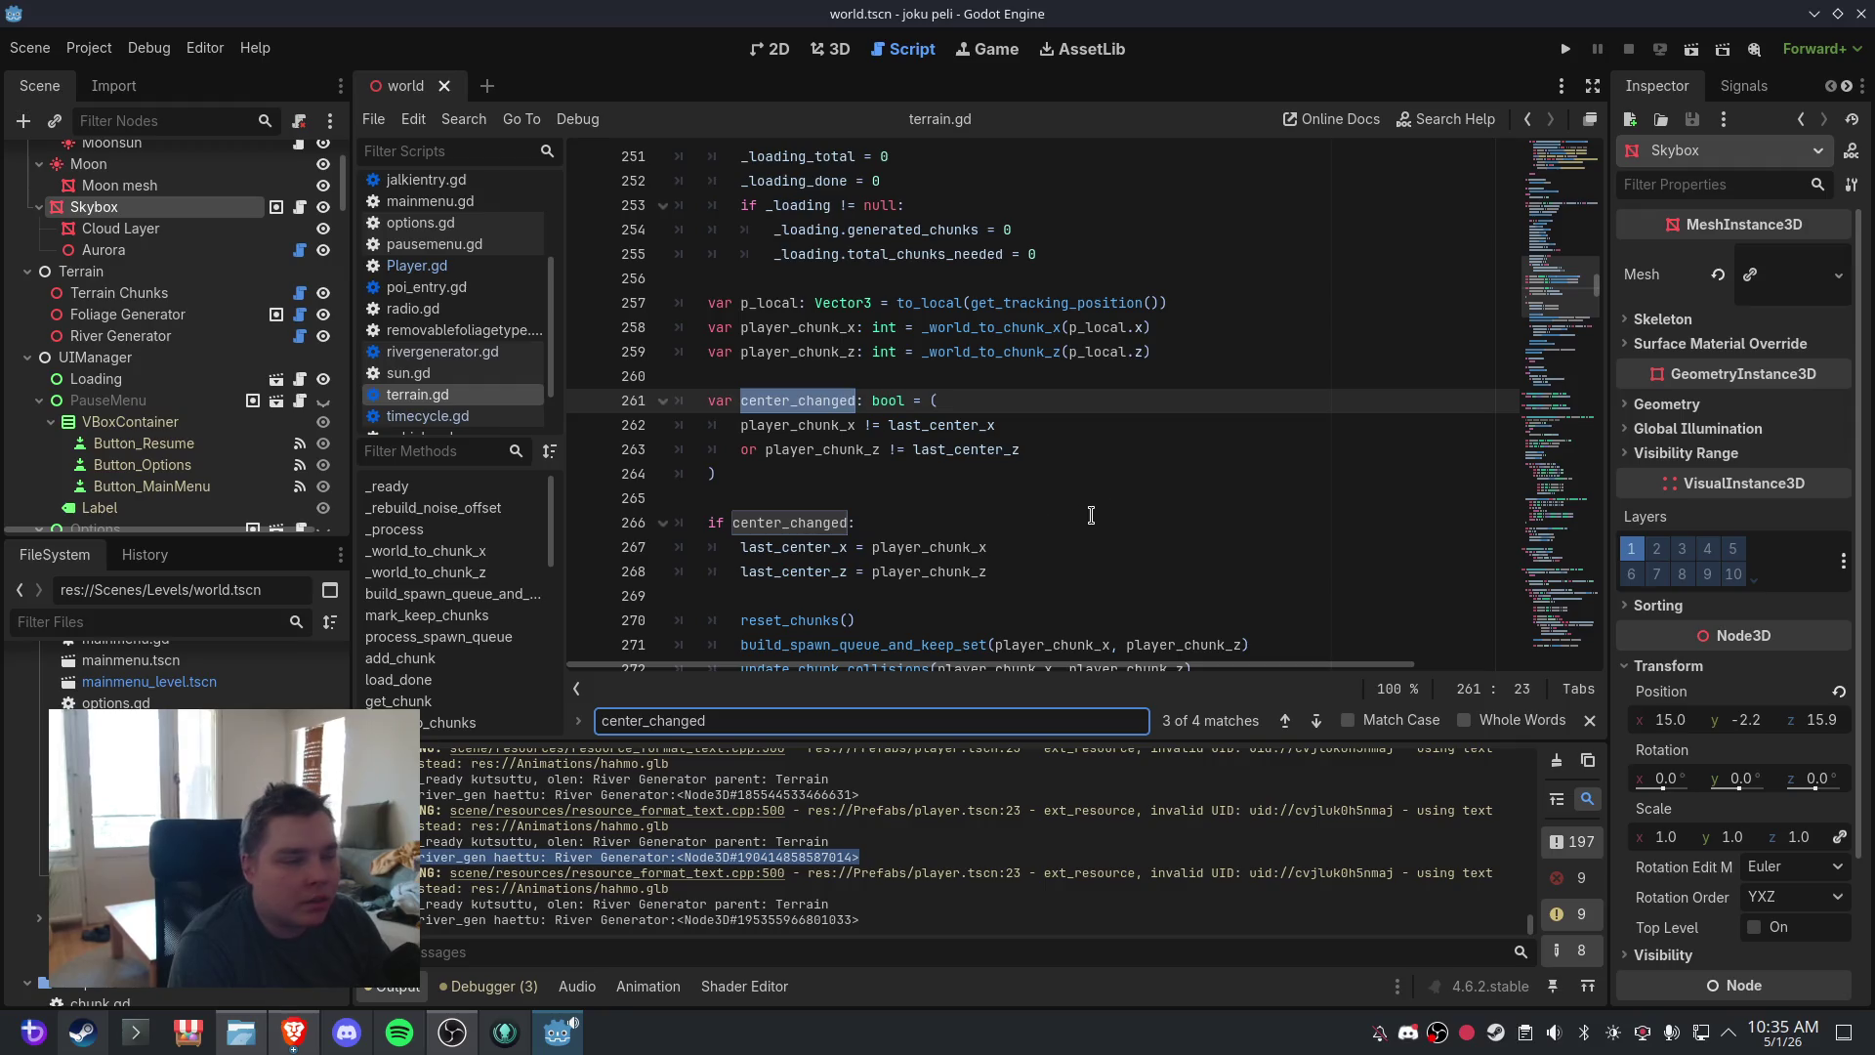
left_click(999, 575)
key("Return")
key("Return")
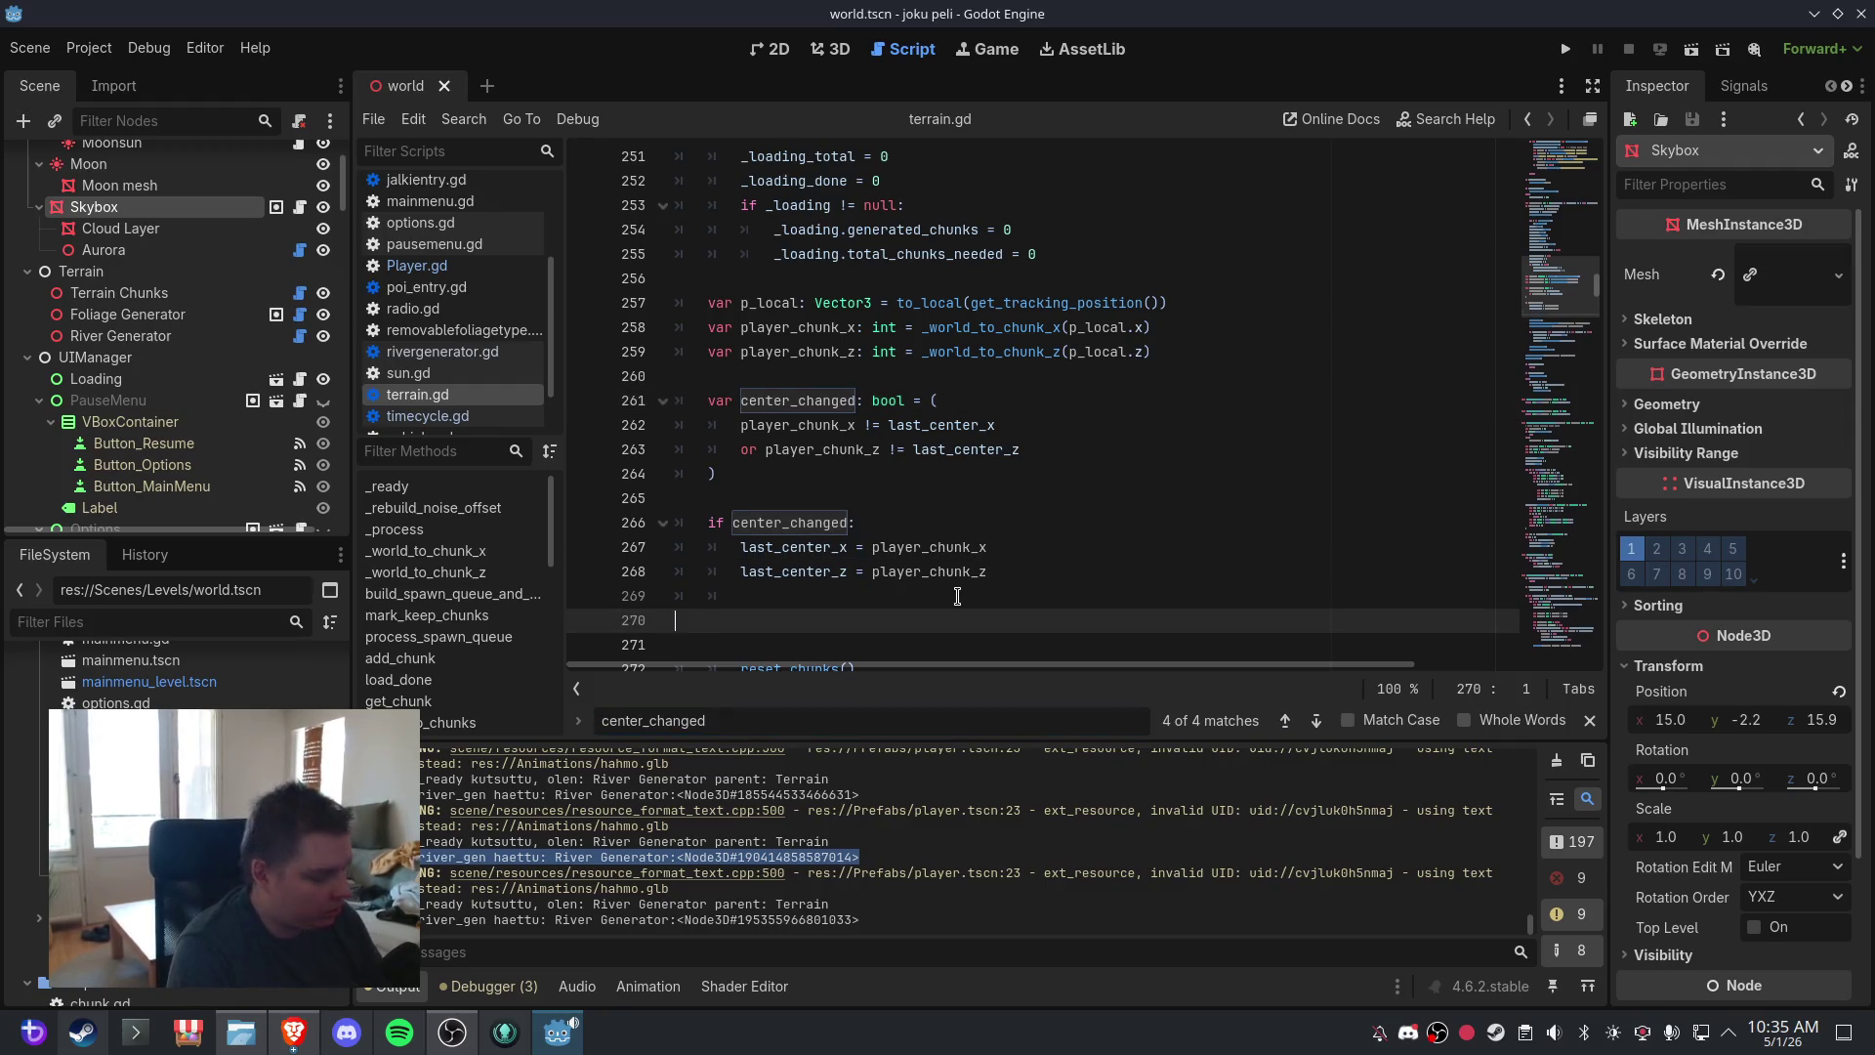
type("if _river_gen != null and _river_gen._river_paths.is_empty(): \t\t\t_river_gen.generate_paths()")
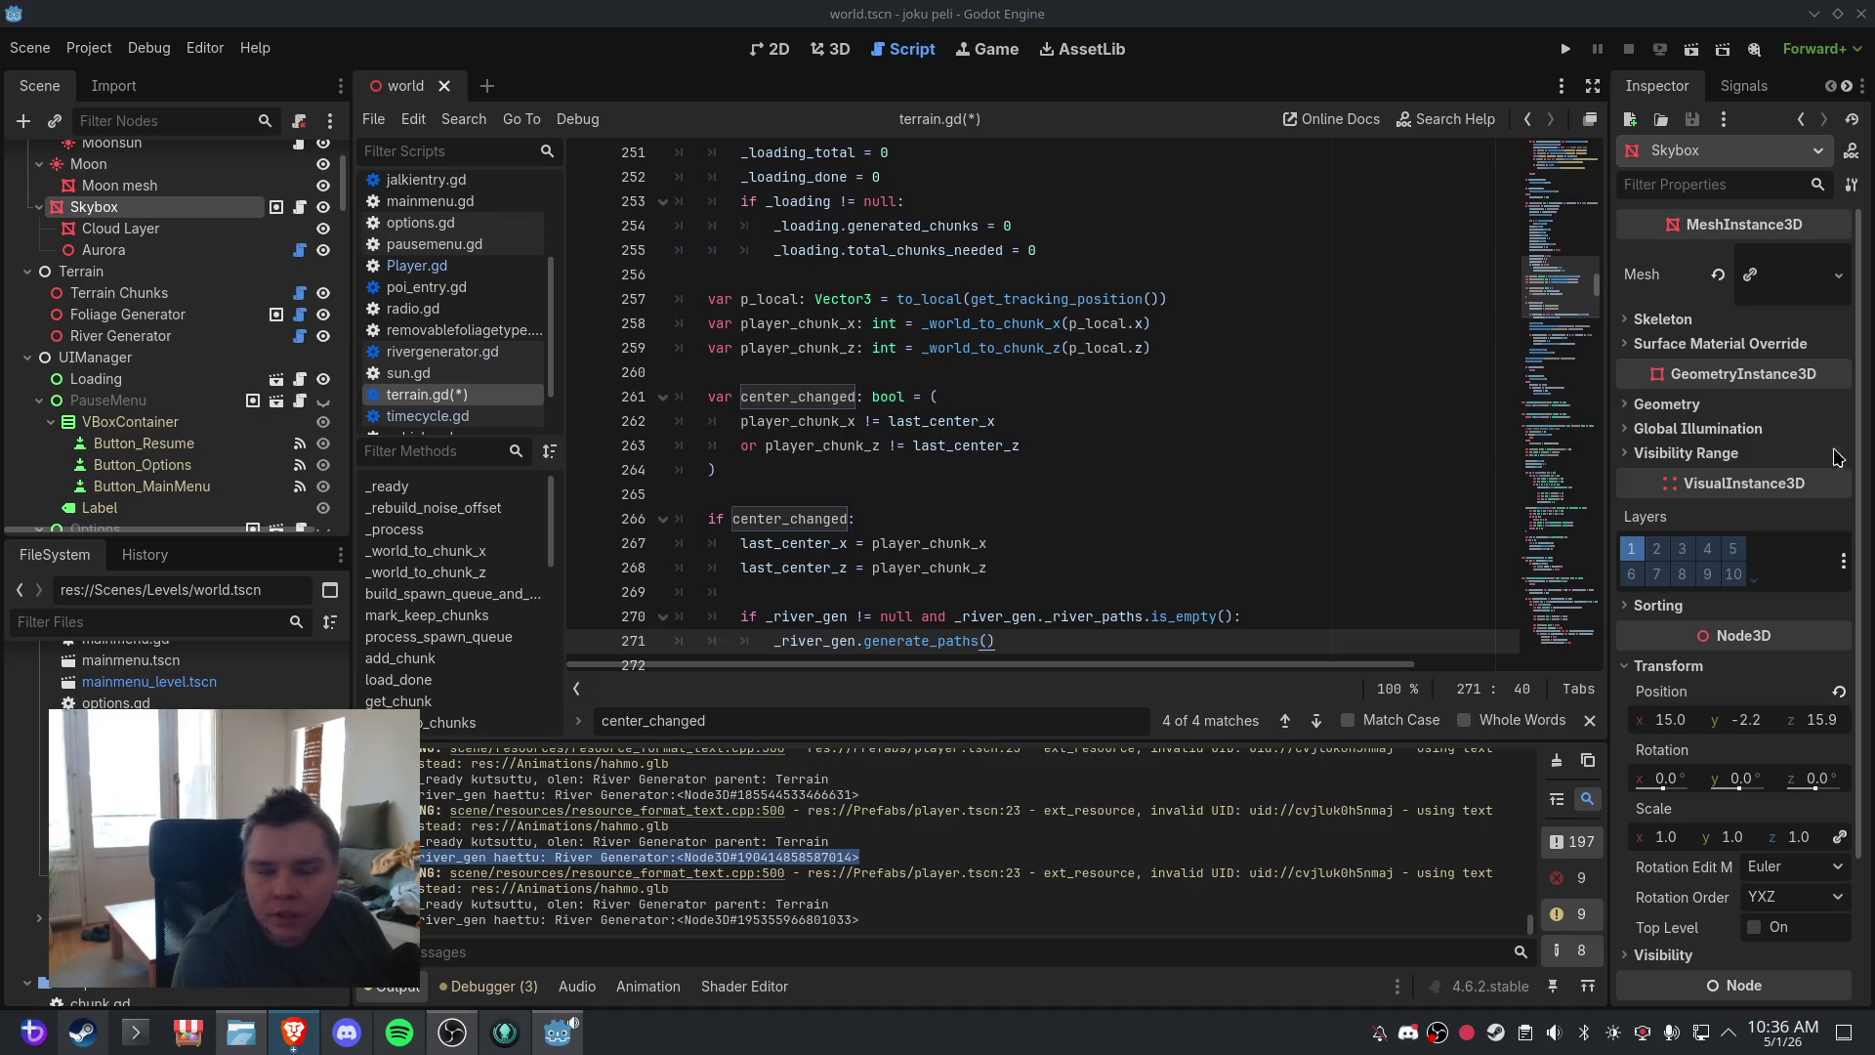
- Remove generate_paths from _ready, keeping the River Generator lookup and terrain = self assignment
left_click(389, 486)
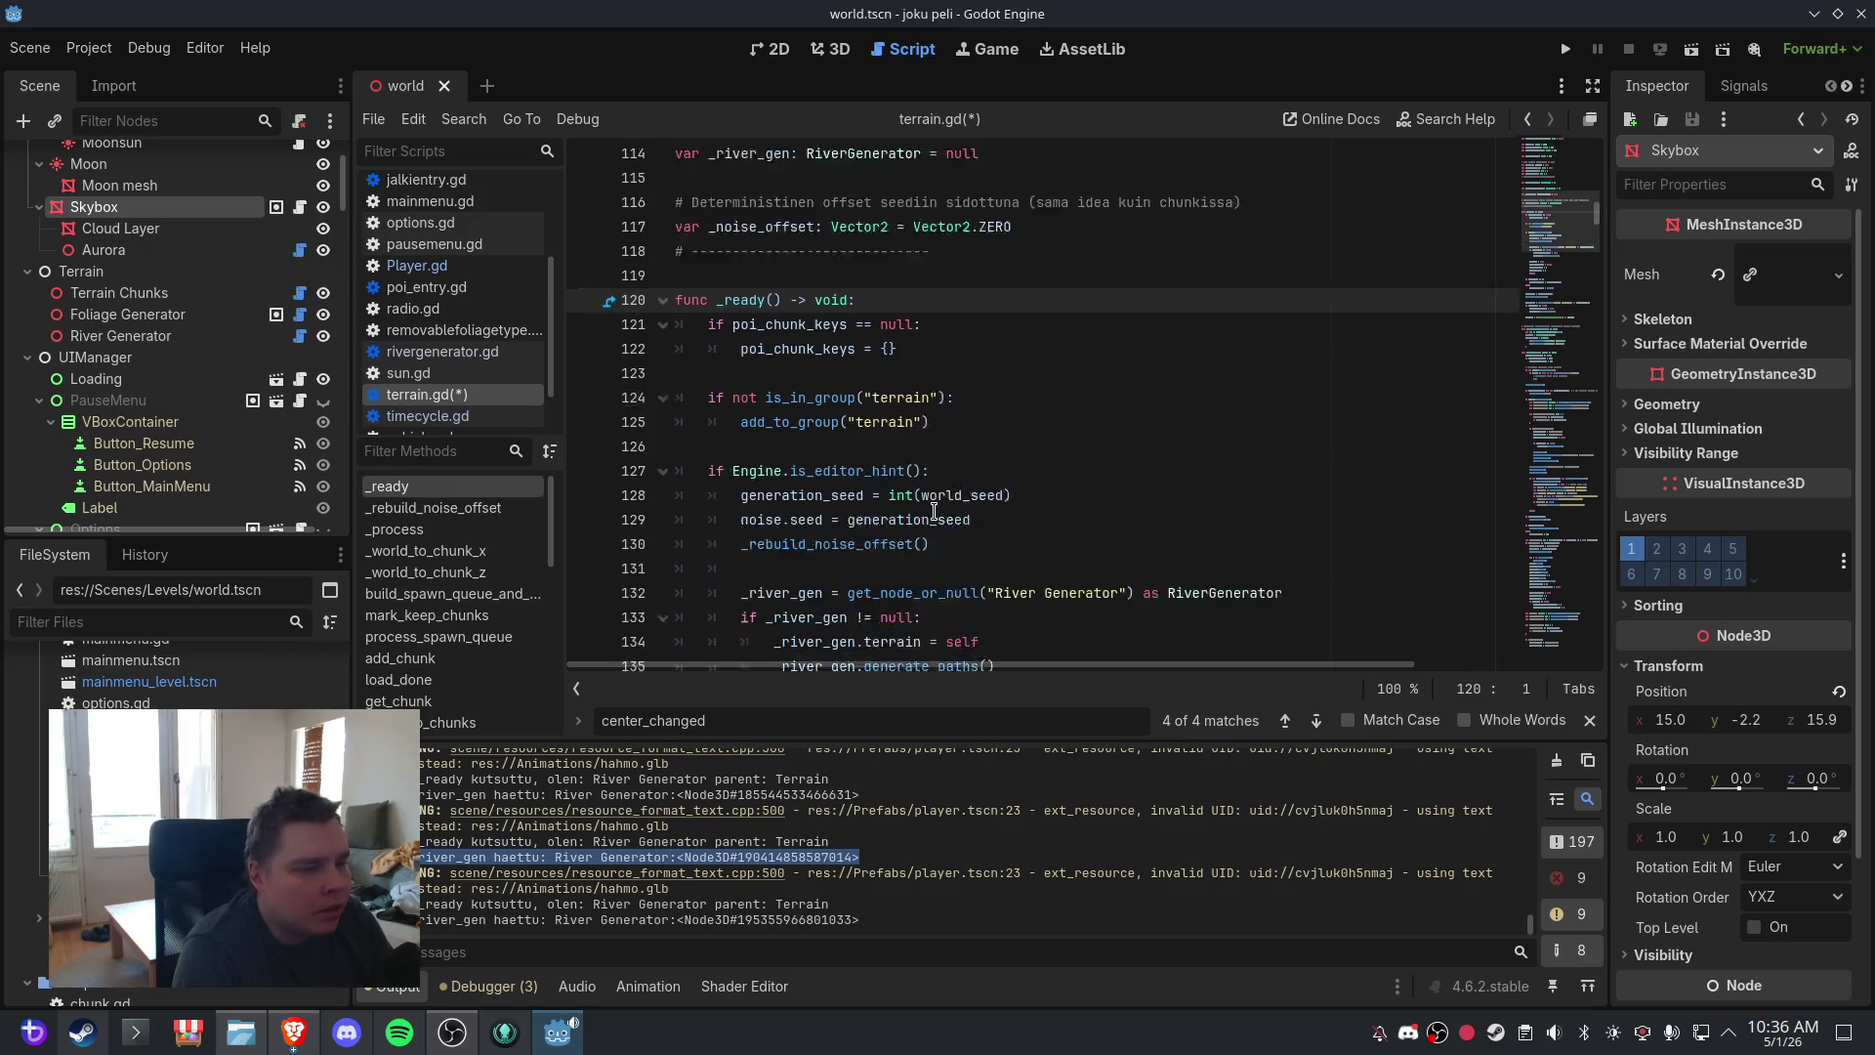
scroll(935, 510, "down", 3)
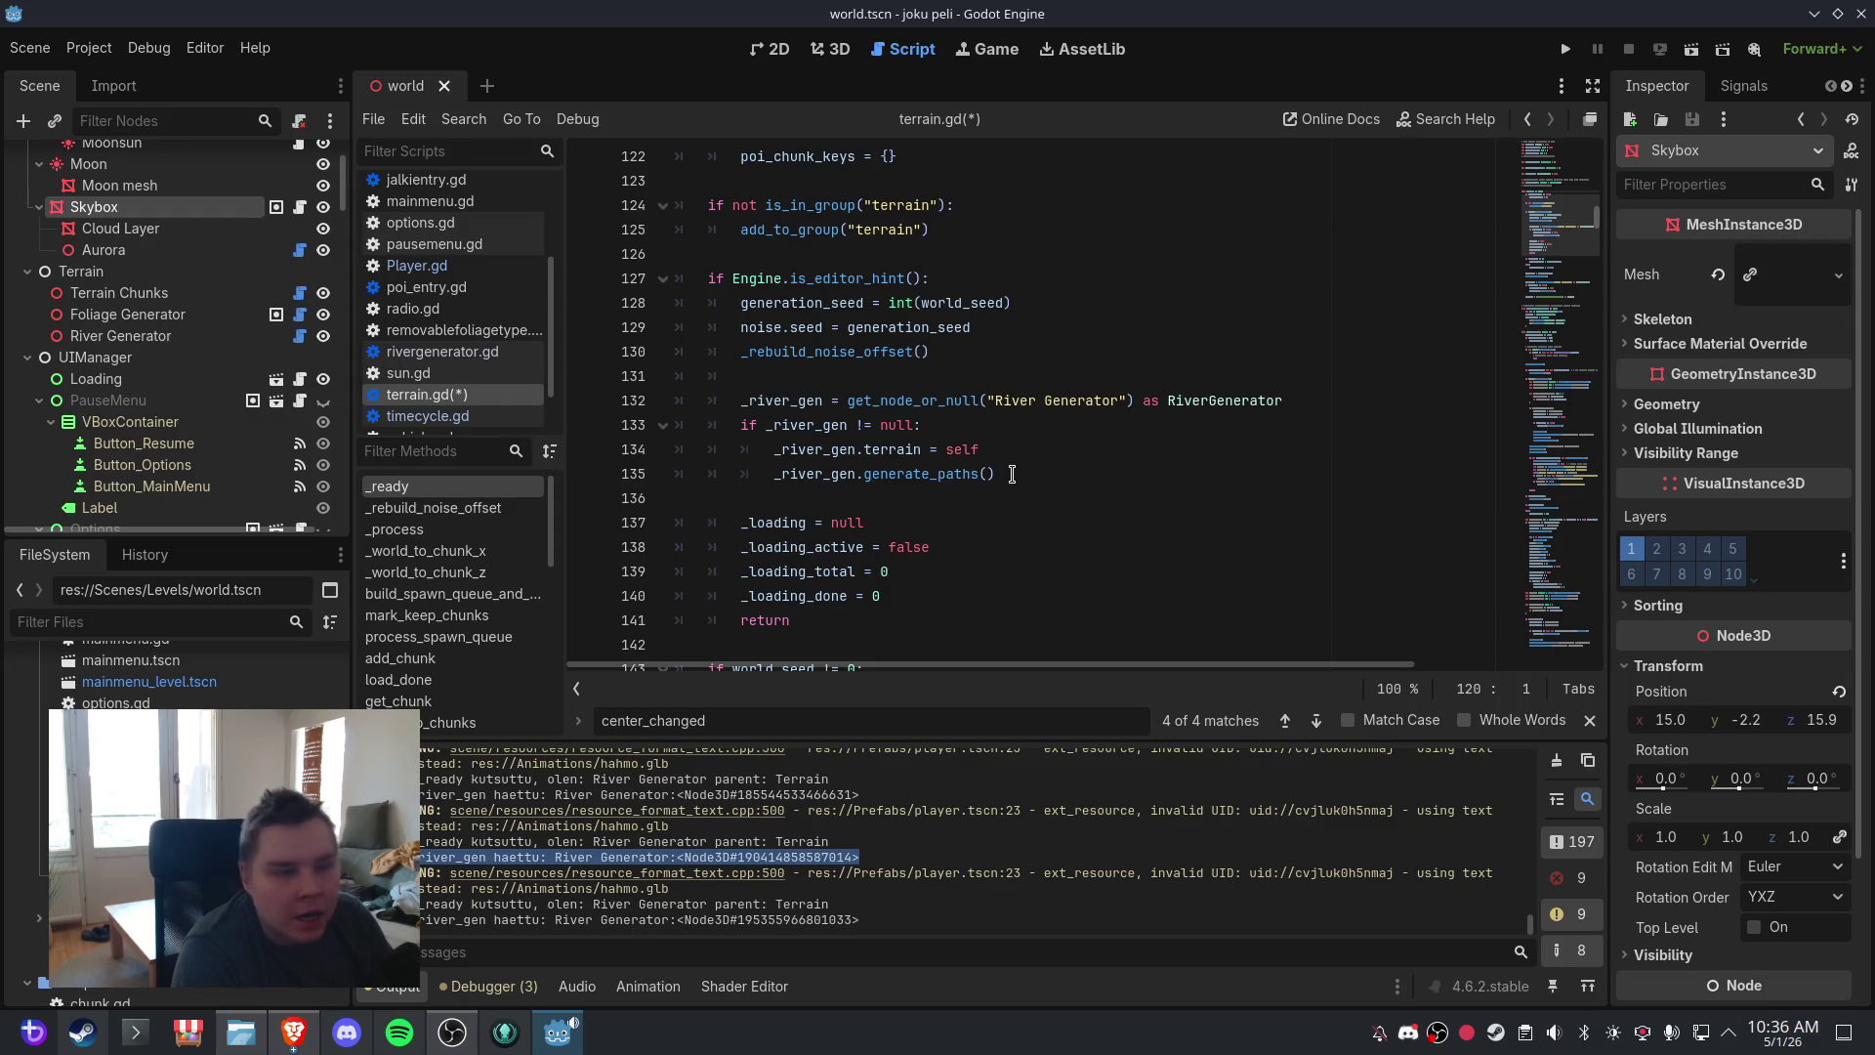
mouse_move(1012, 474)
left_mouse_down()
mouse_move(743, 422)
mouse_move(741, 400)
left_mouse_up()
key("BackSpace")
key("BackSpace")
key("BackSpace")
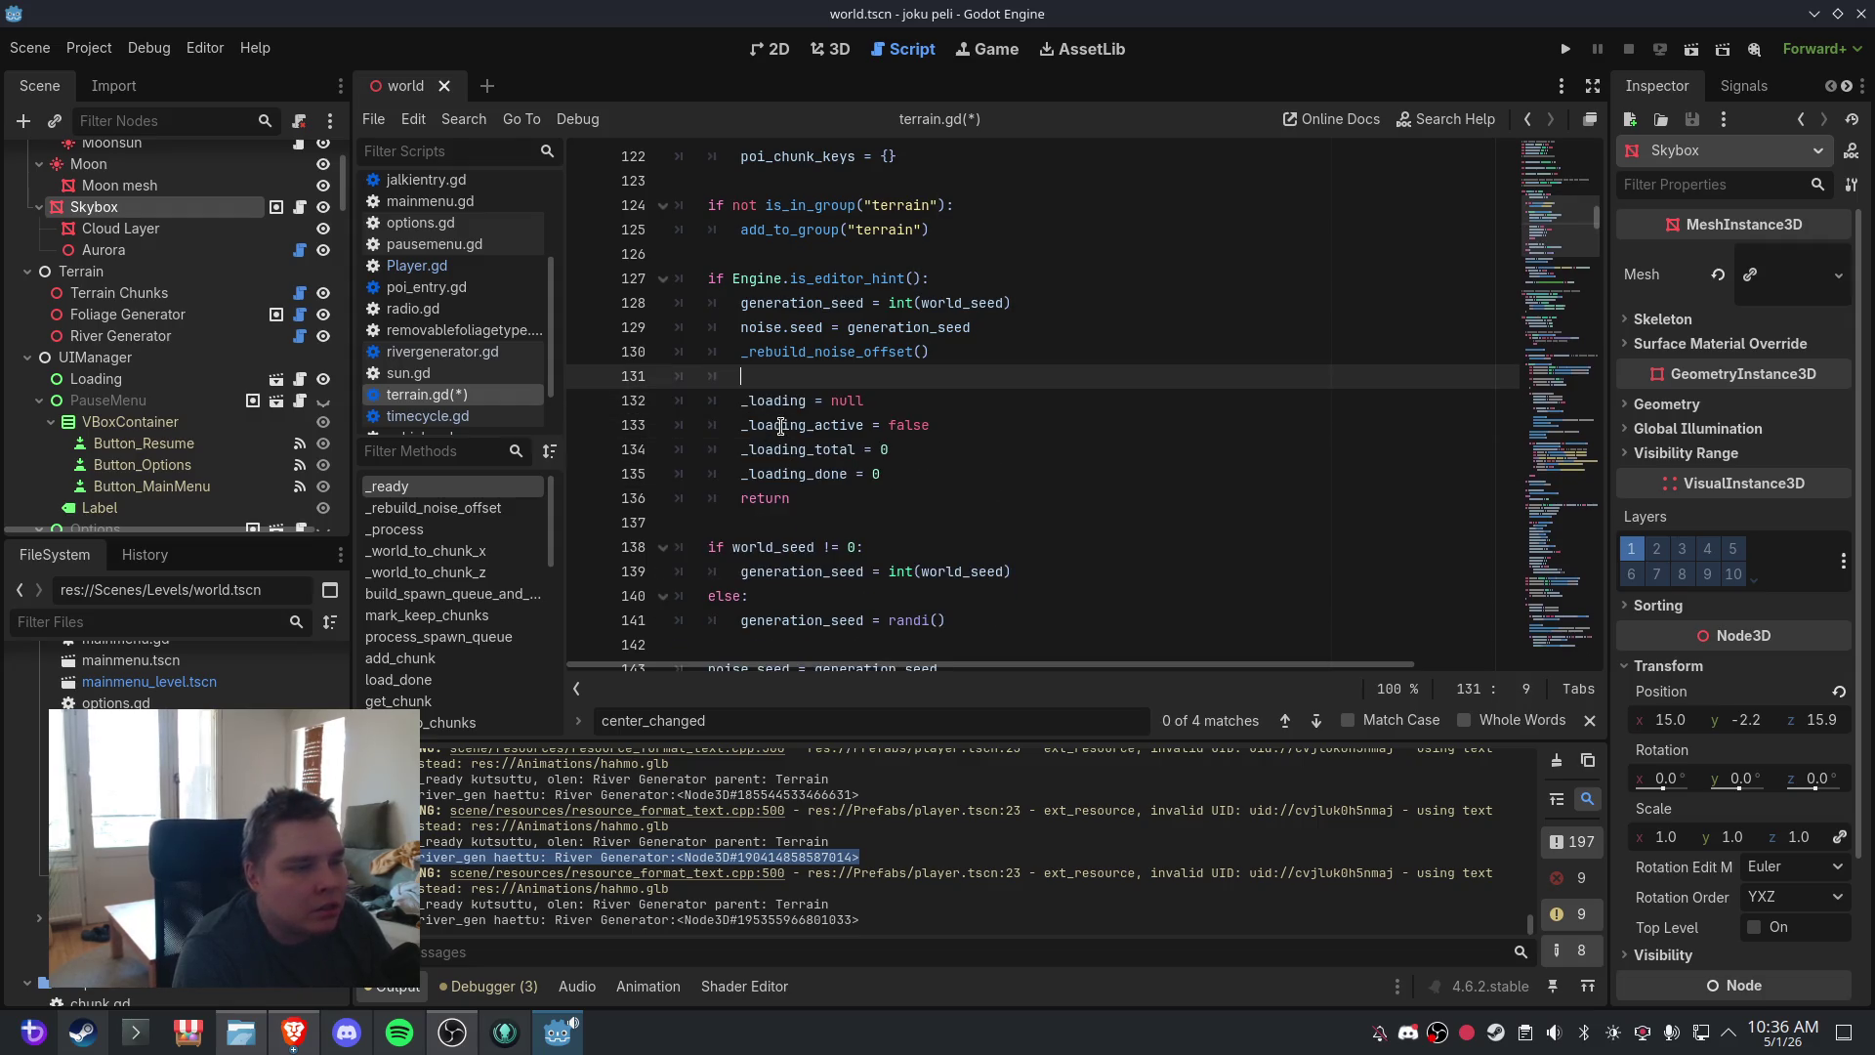
key("BackSpace")
key("BackSpace")
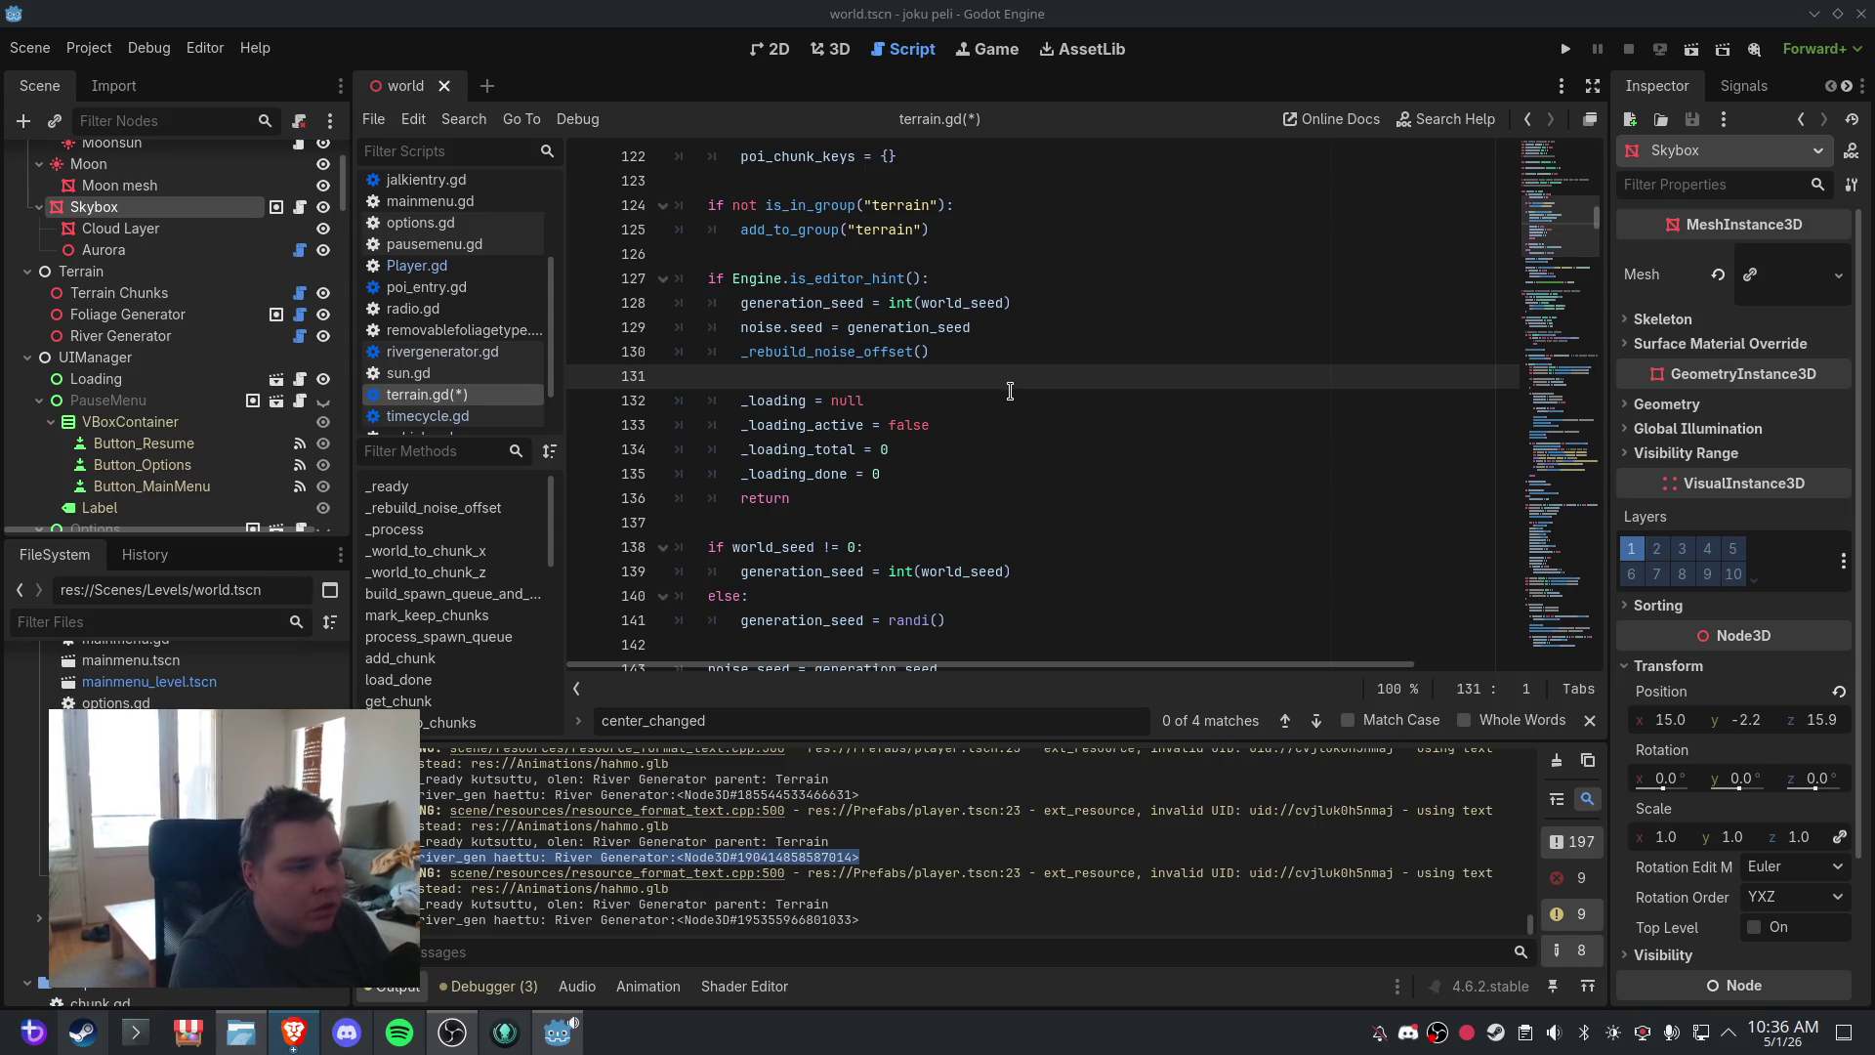
type("_river_gen = get_node_or_null(\"River Generator\") as RiverGenerator \tif _river_gen != null: \t\t_river_gen.terrain = self")
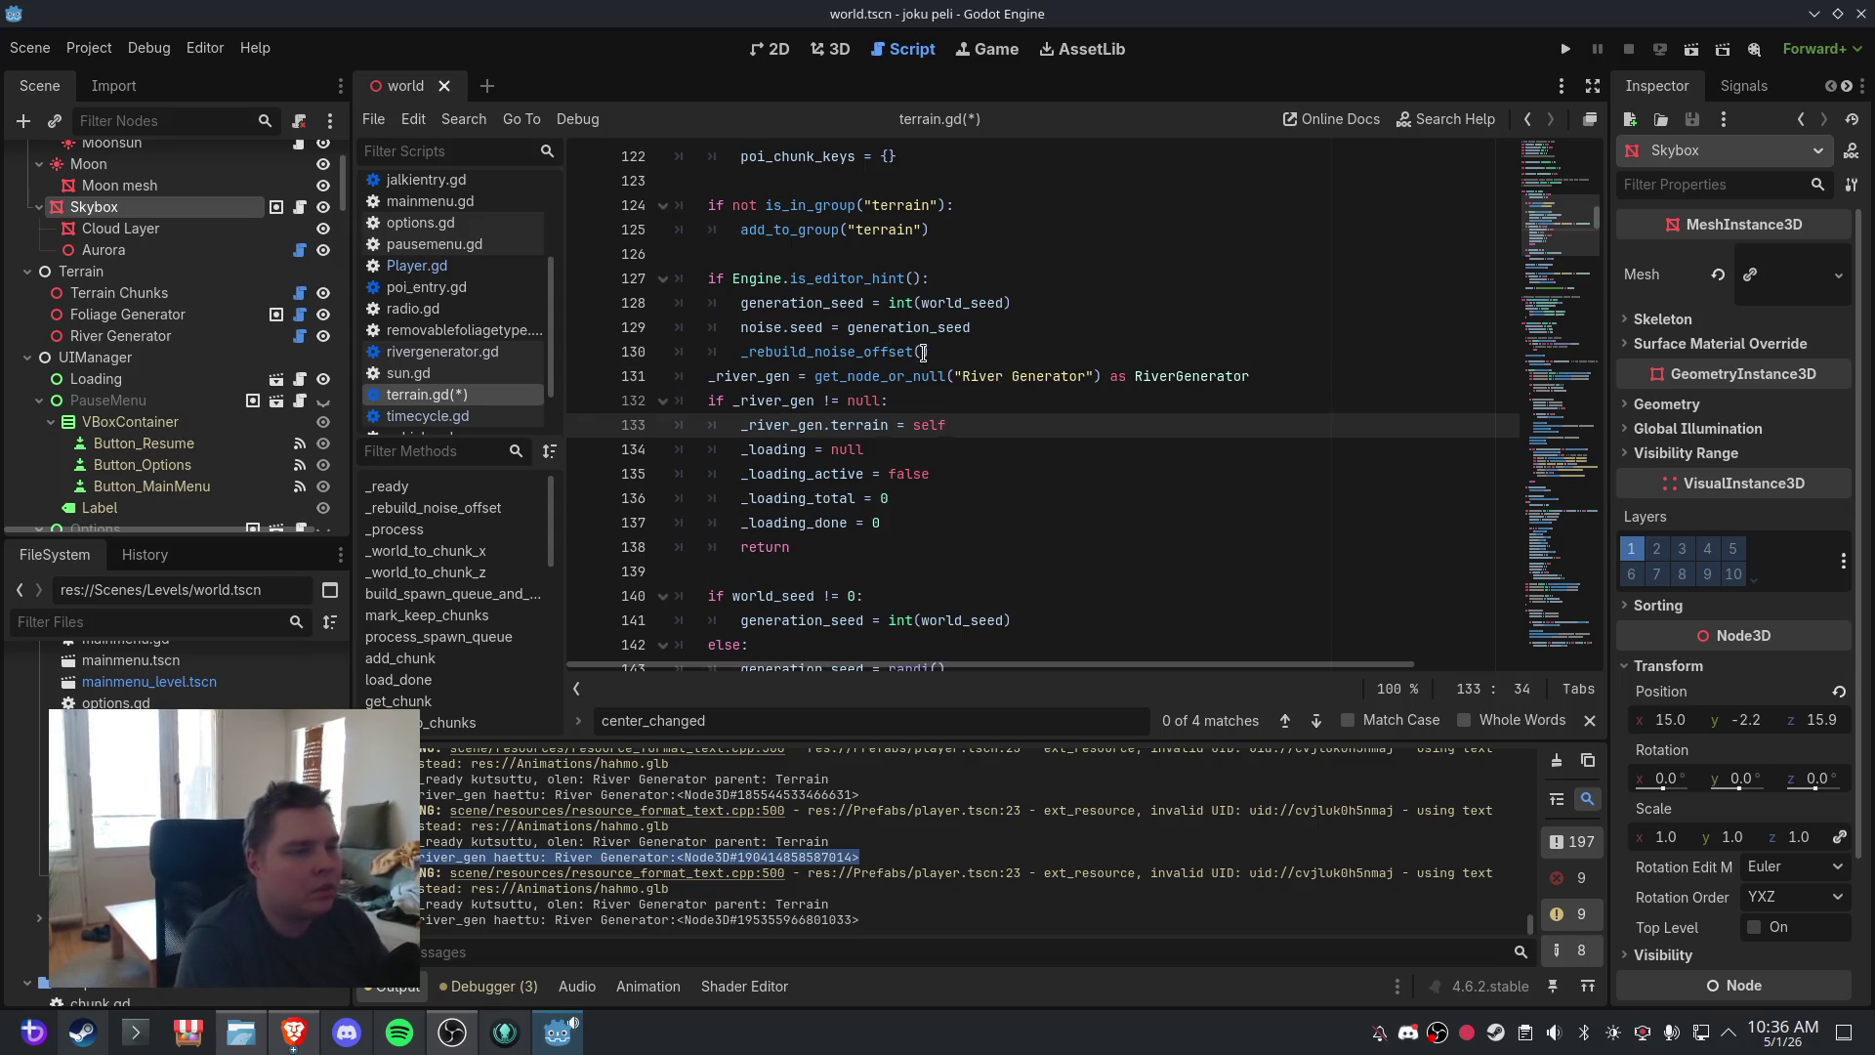
left_click(955, 352)
key("Return")
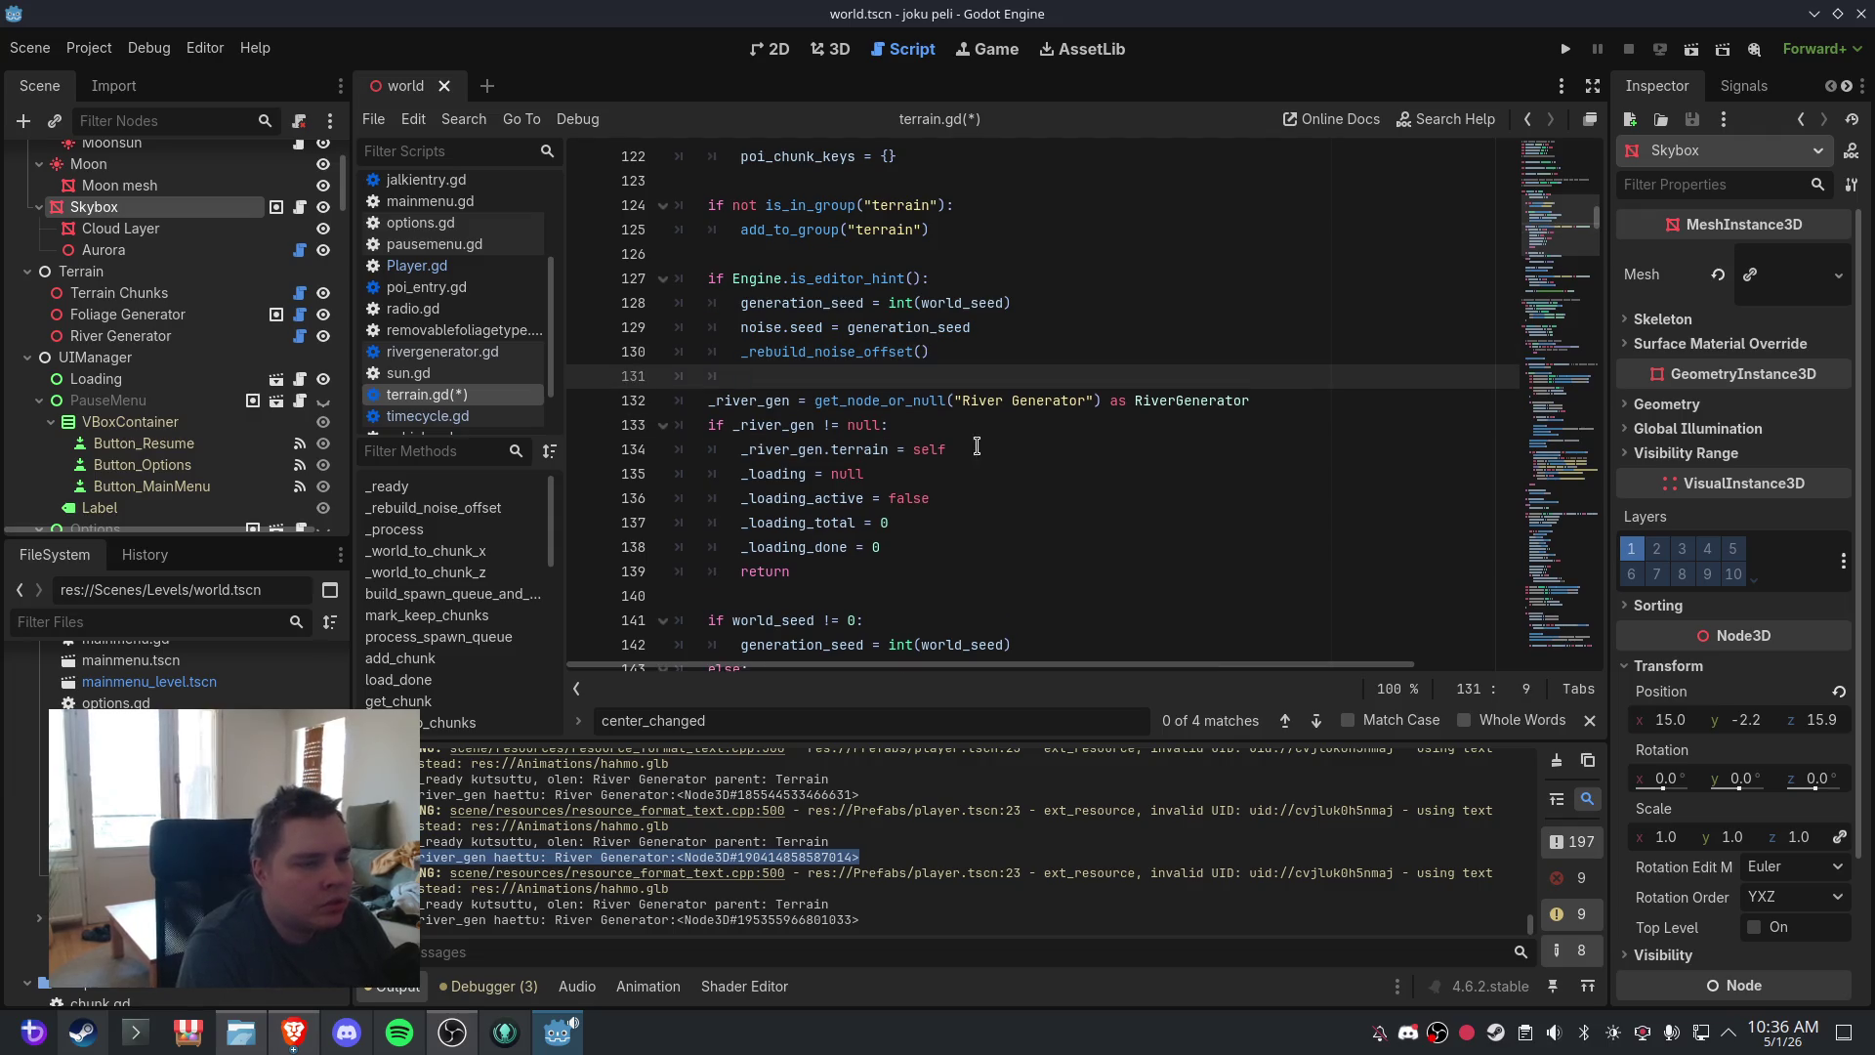
left_click(972, 449)
key("Return")
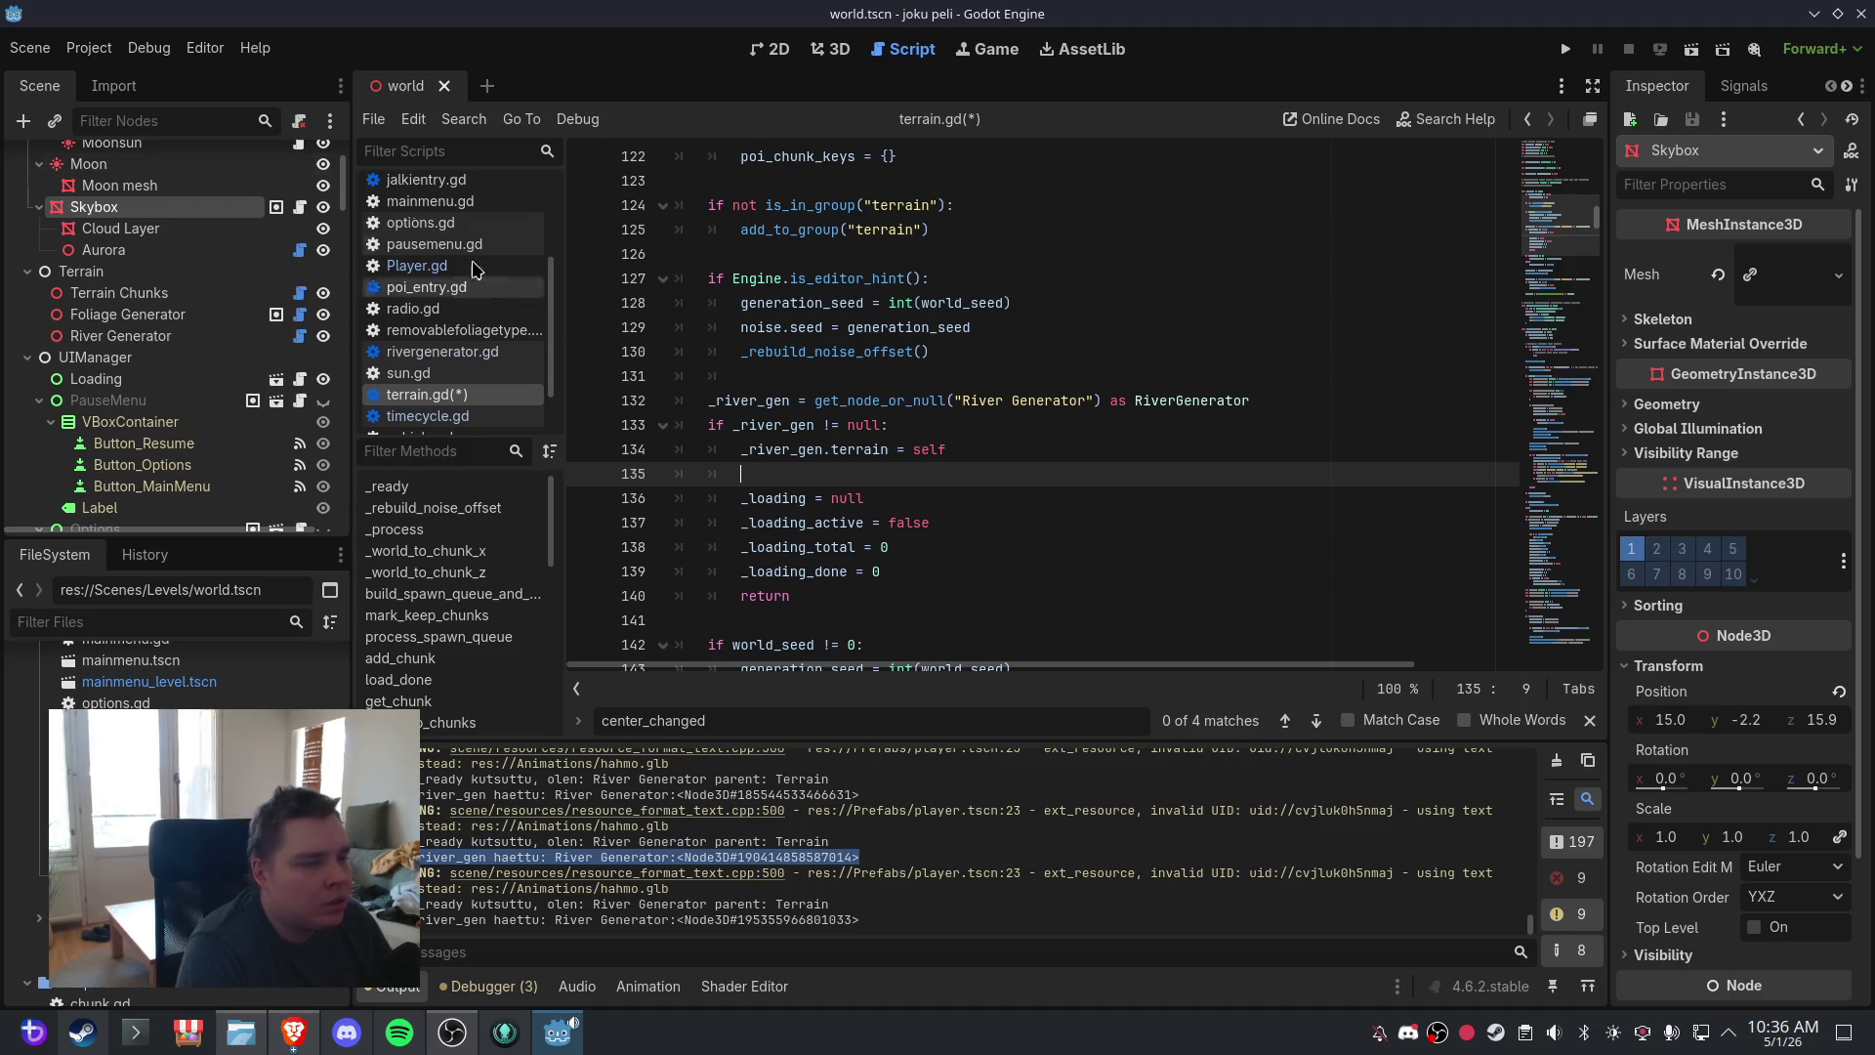
- Save the edited script and scene, then switch to the 3D workspace
left_click(30, 48)
left_click(79, 198)
left_click(831, 49)
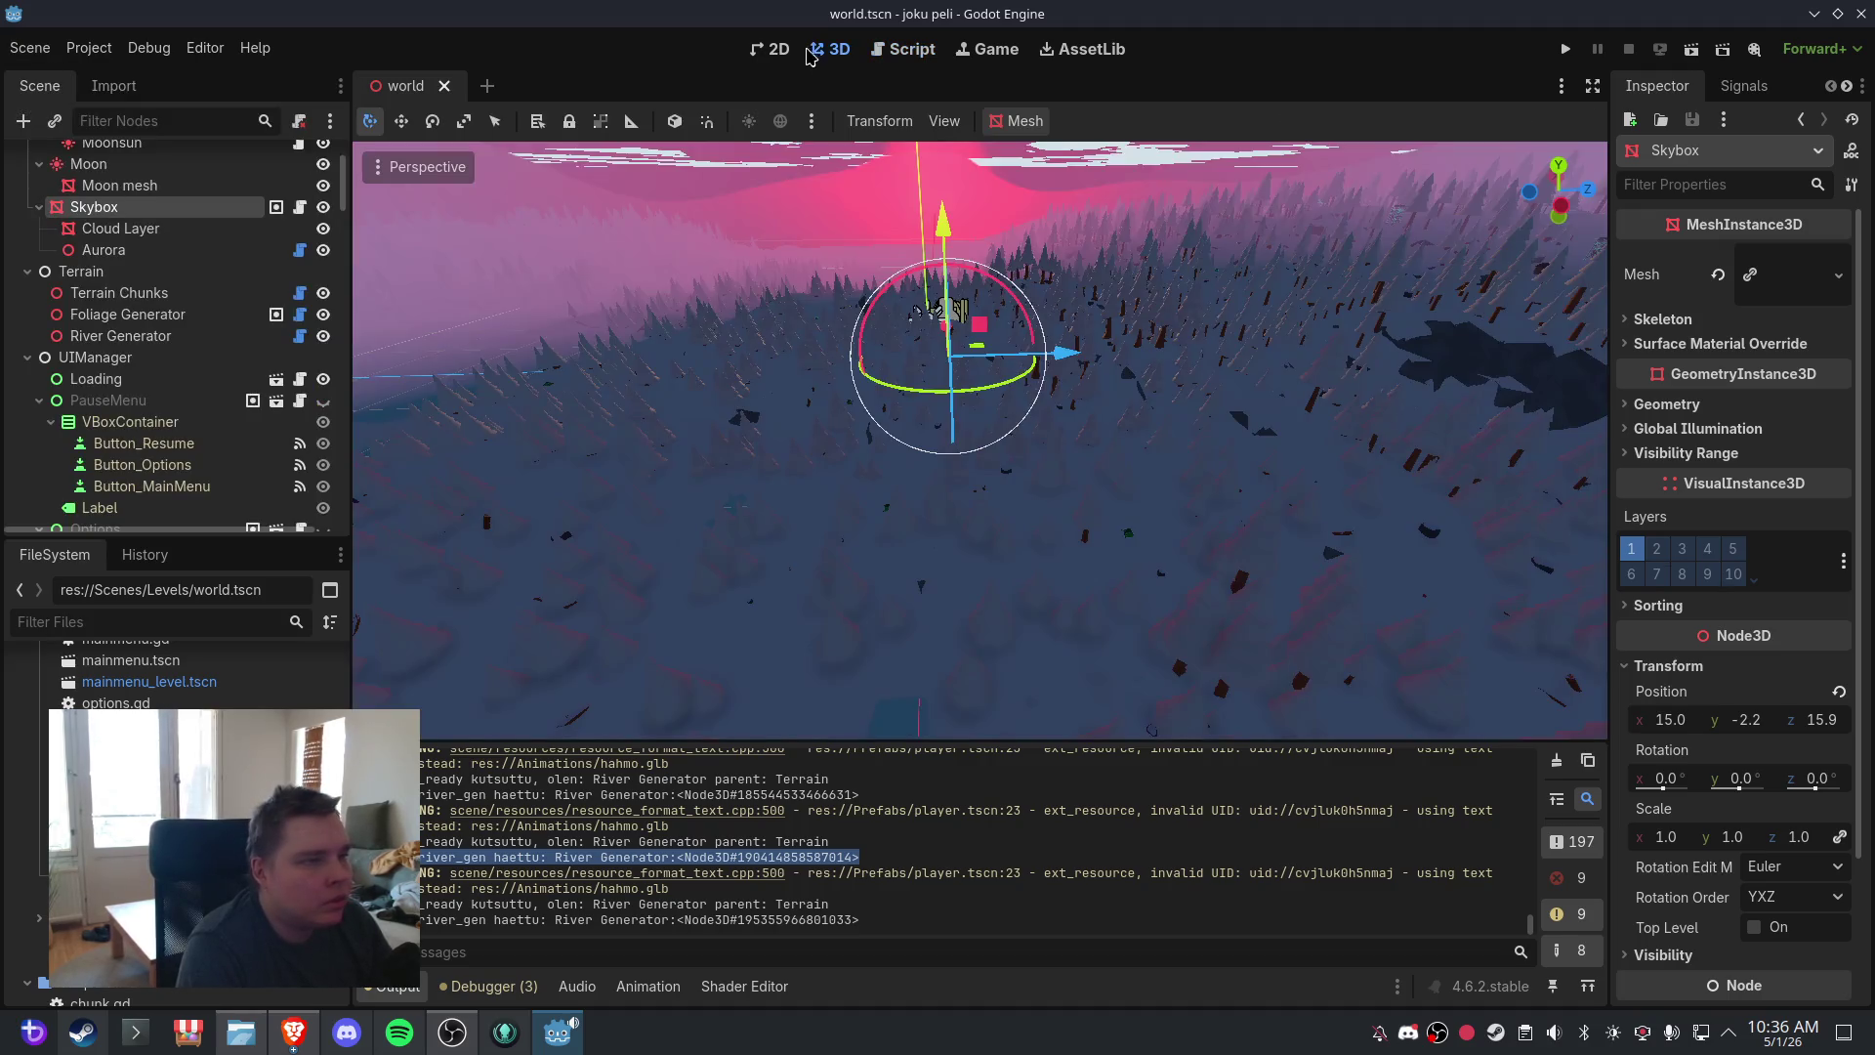
- Close and reopen the world scene so the terrain regenerates
left_click(444, 86)
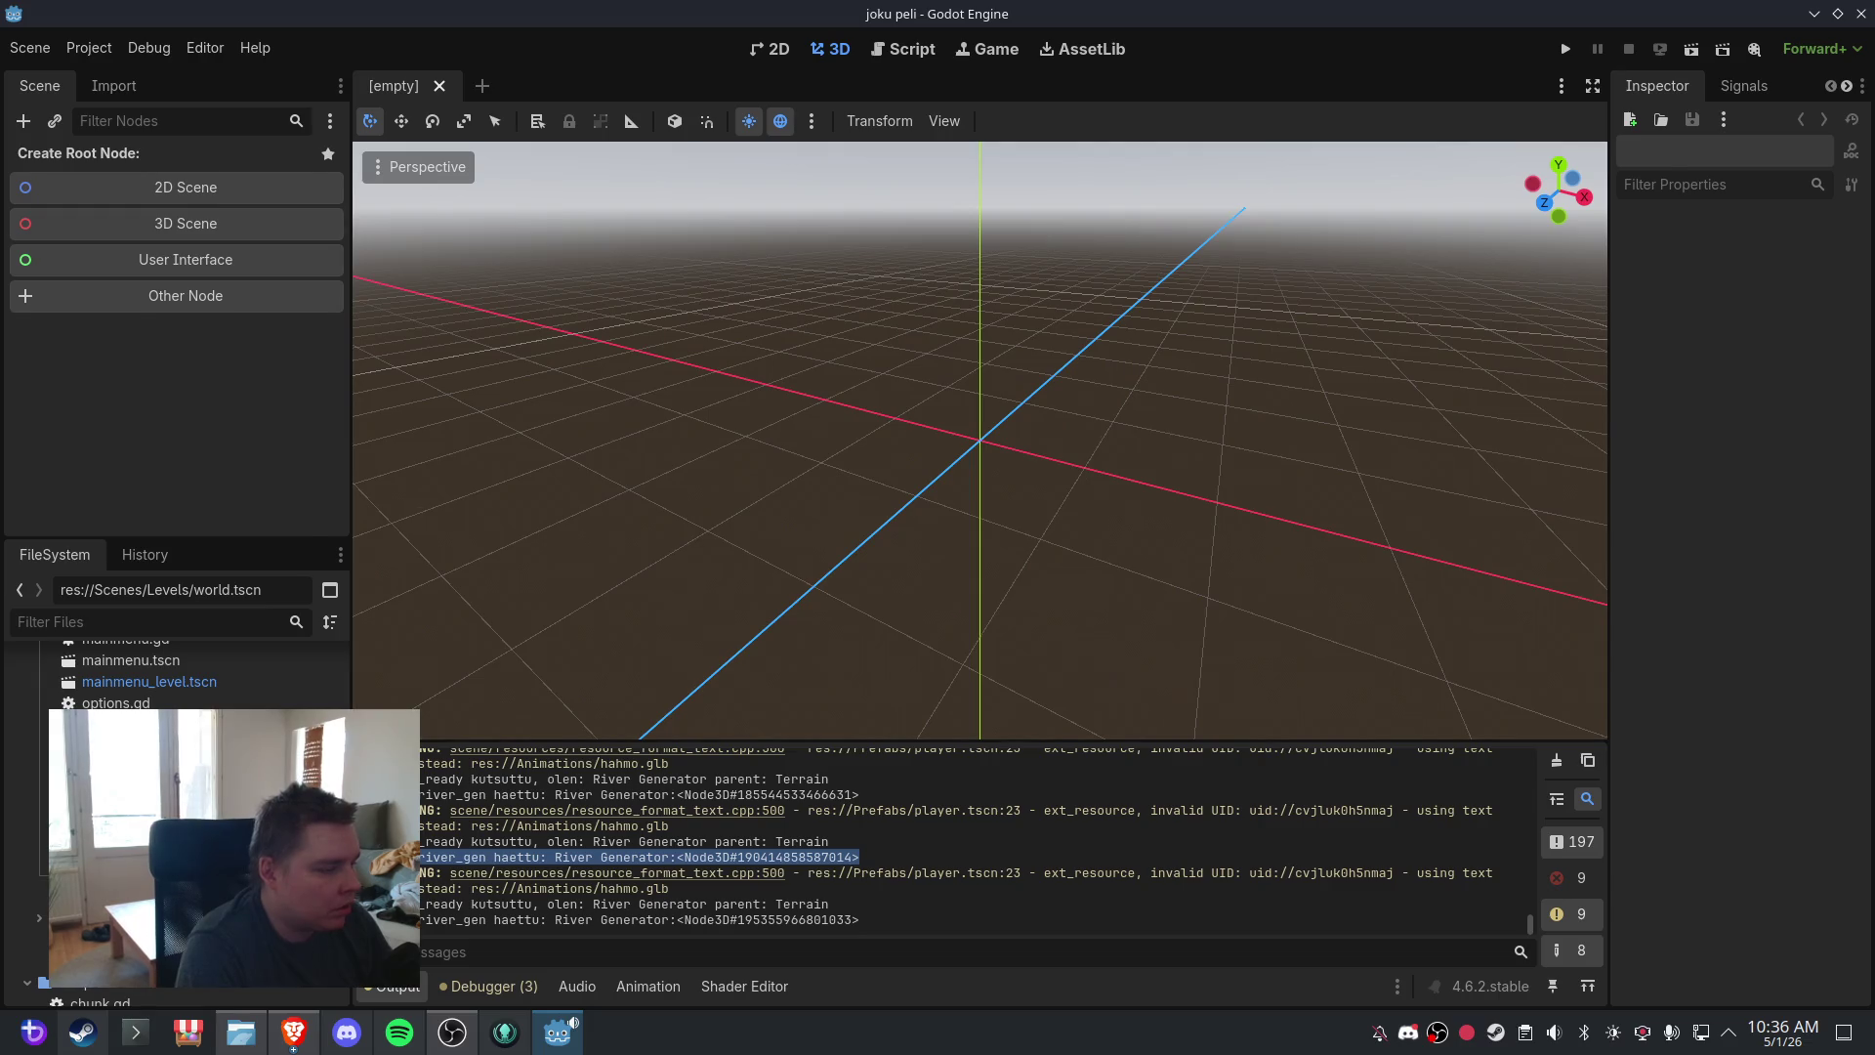
key("ctrl+shift+t")
scroll(1094, 353, "down", 5)
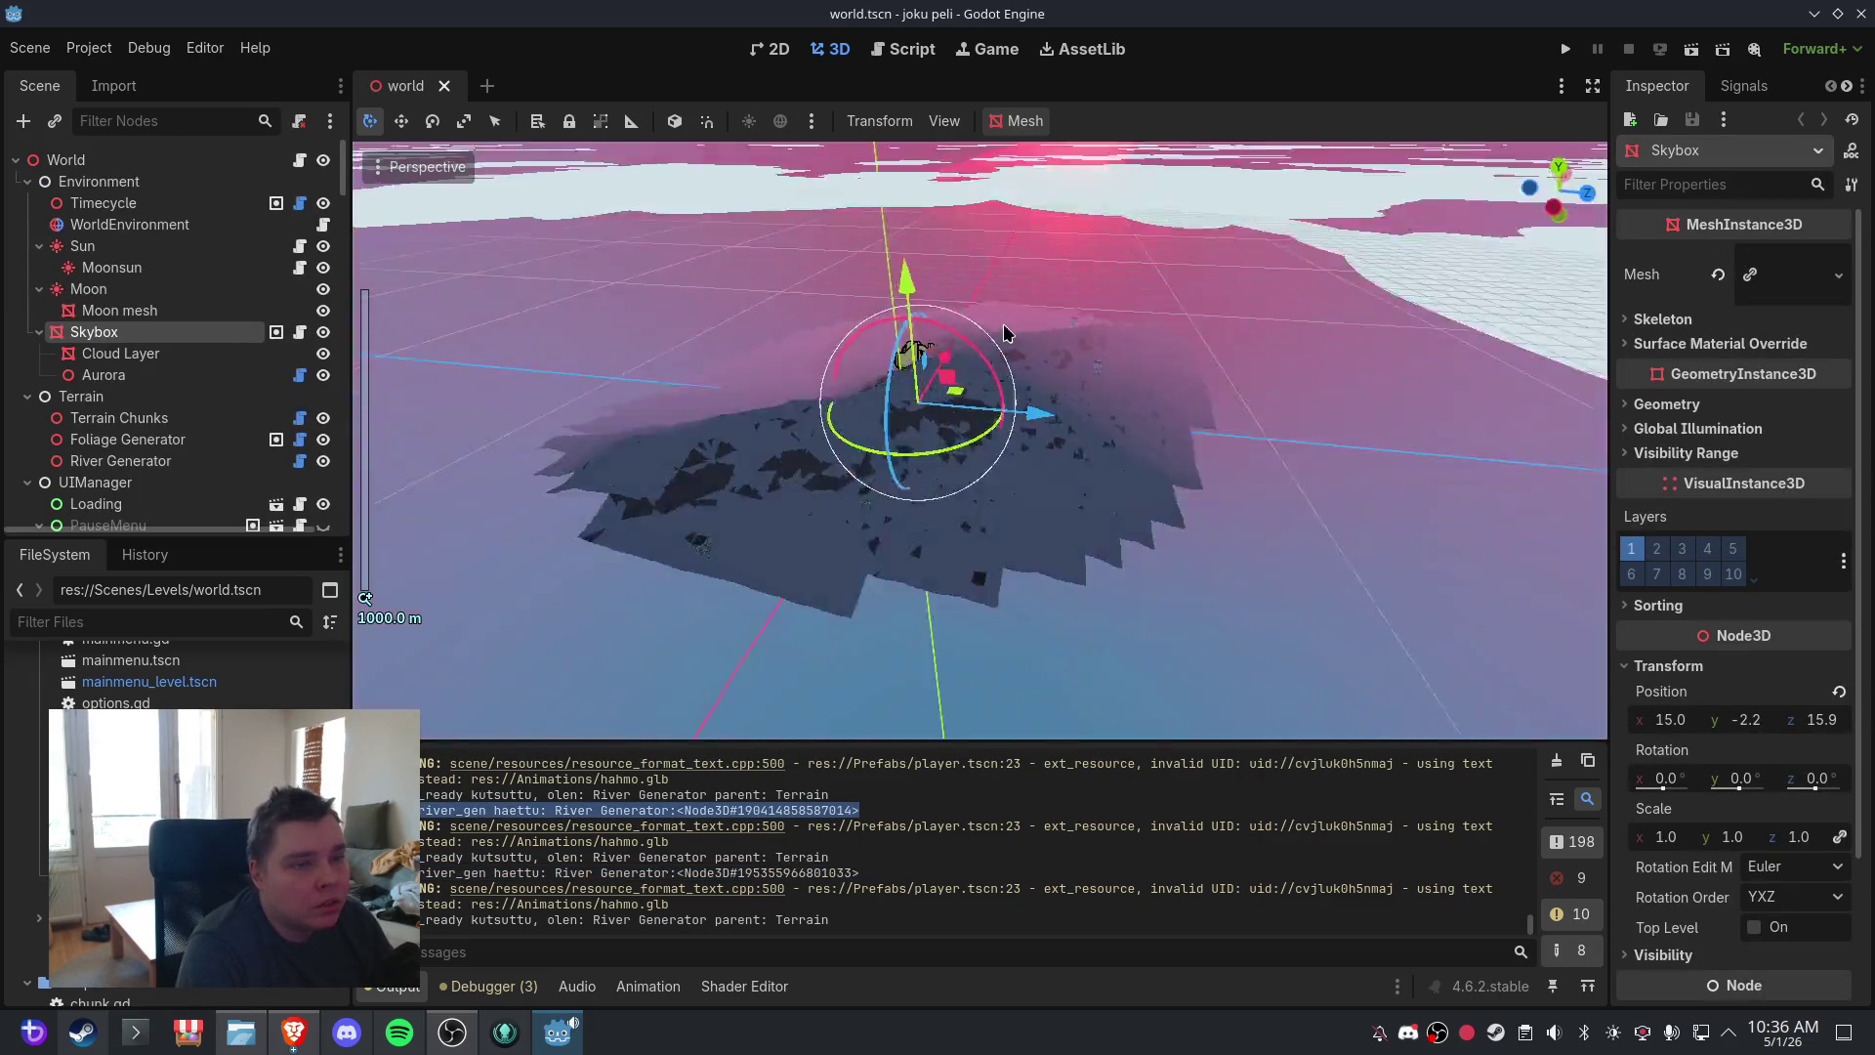
scroll(1006, 333, "up", 3)
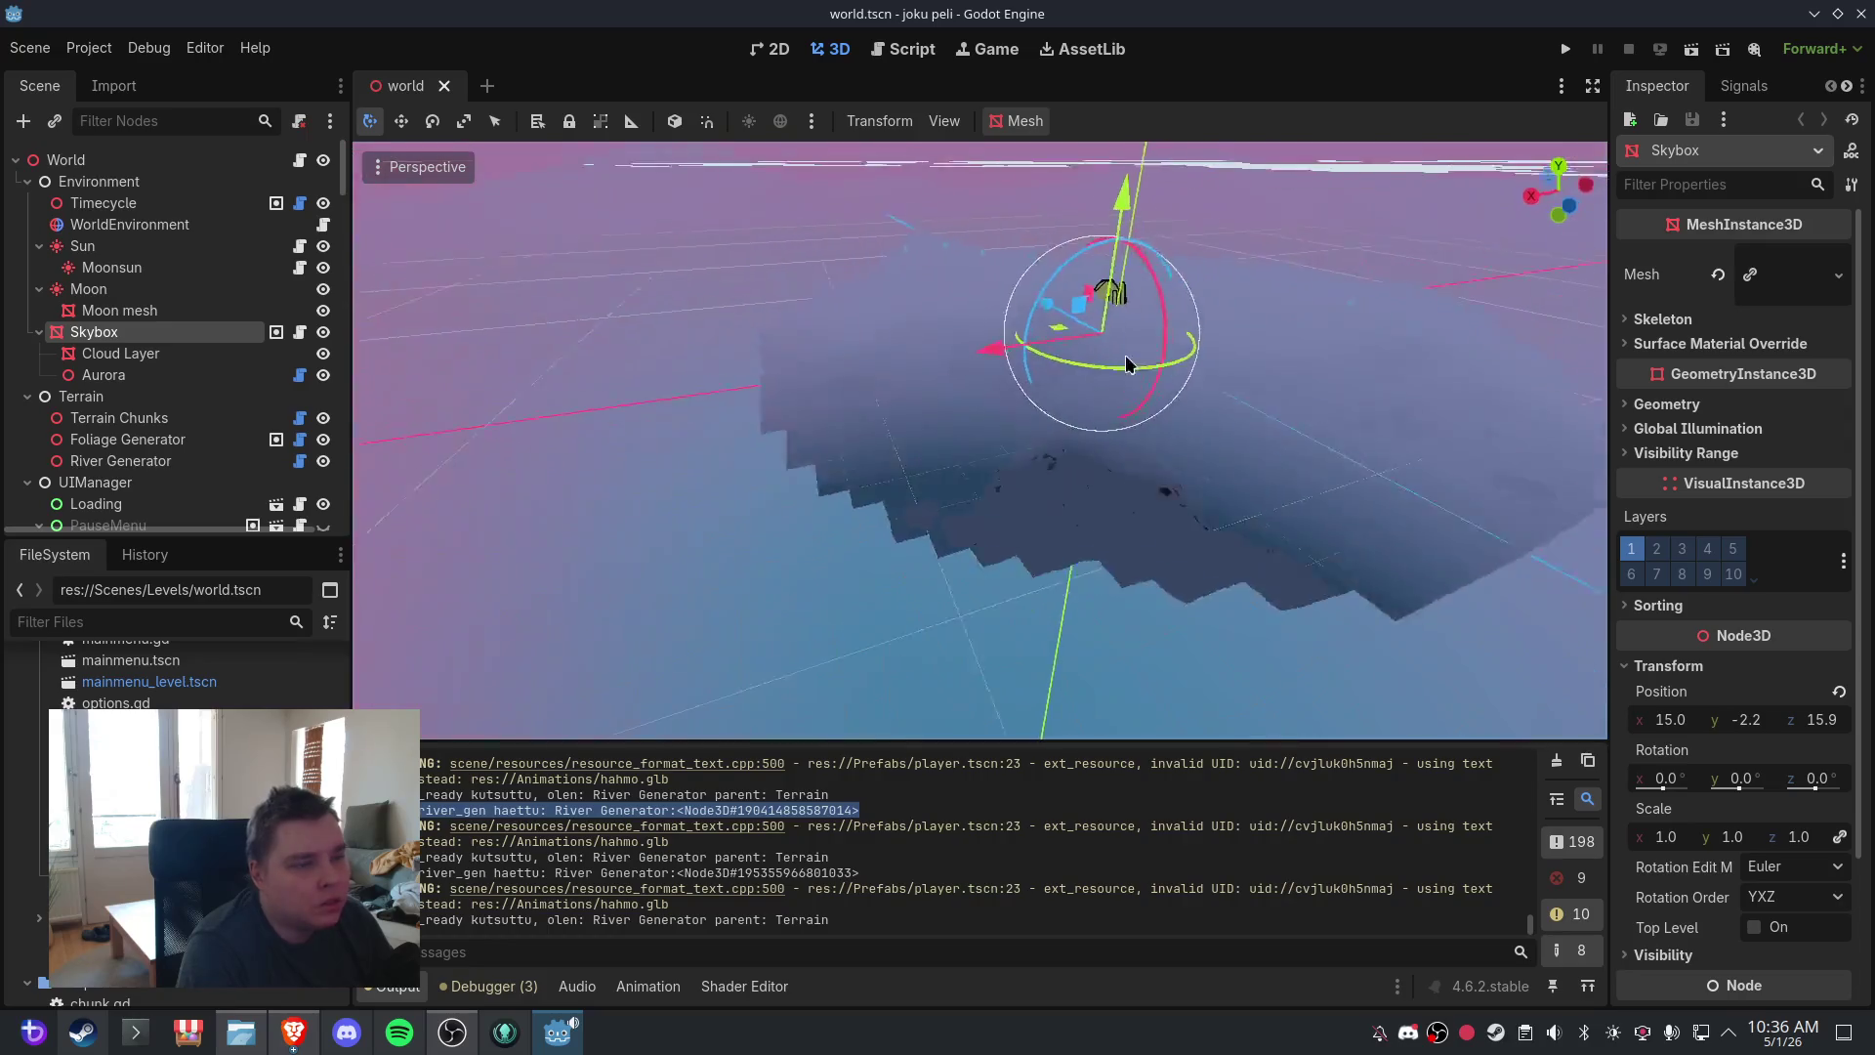
- Orbit to a lower, more horizontal view of the terrain and select Terrain Chunks
scroll(1157, 350, "down", 2)
mouse_move(1015, 391)
left_mouse_down()
mouse_move(1209, 350)
mouse_move(676, 290)
mouse_move(1383, 401)
mouse_move(1348, 364)
mouse_move(1152, 322)
mouse_move(1062, 386)
mouse_move(1079, 366)
mouse_move(988, 376)
left_mouse_up()
scroll(1201, 355, "down", 3)
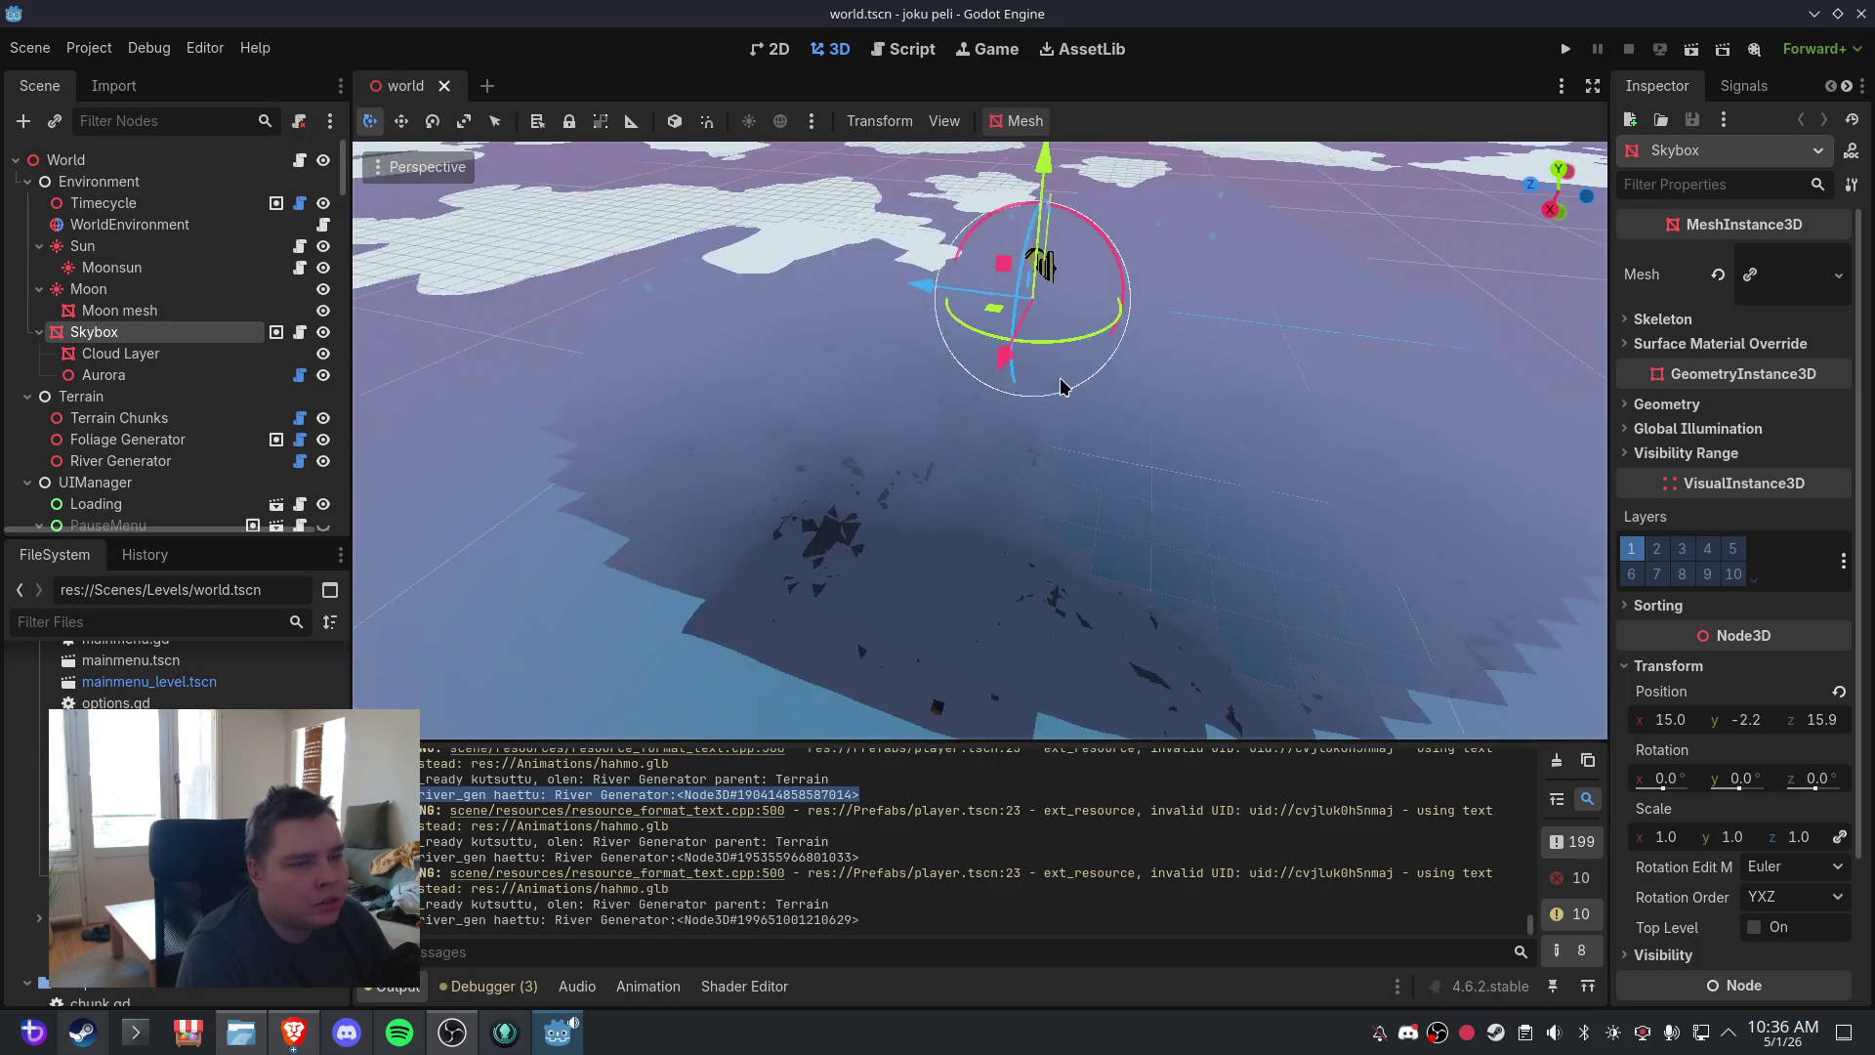
scroll(1062, 387, "up", 6)
mouse_move(1279, 418)
left_mouse_down()
mouse_move(1280, 361)
mouse_move(1167, 283)
mouse_move(1160, 381)
mouse_move(828, 360)
left_mouse_up()
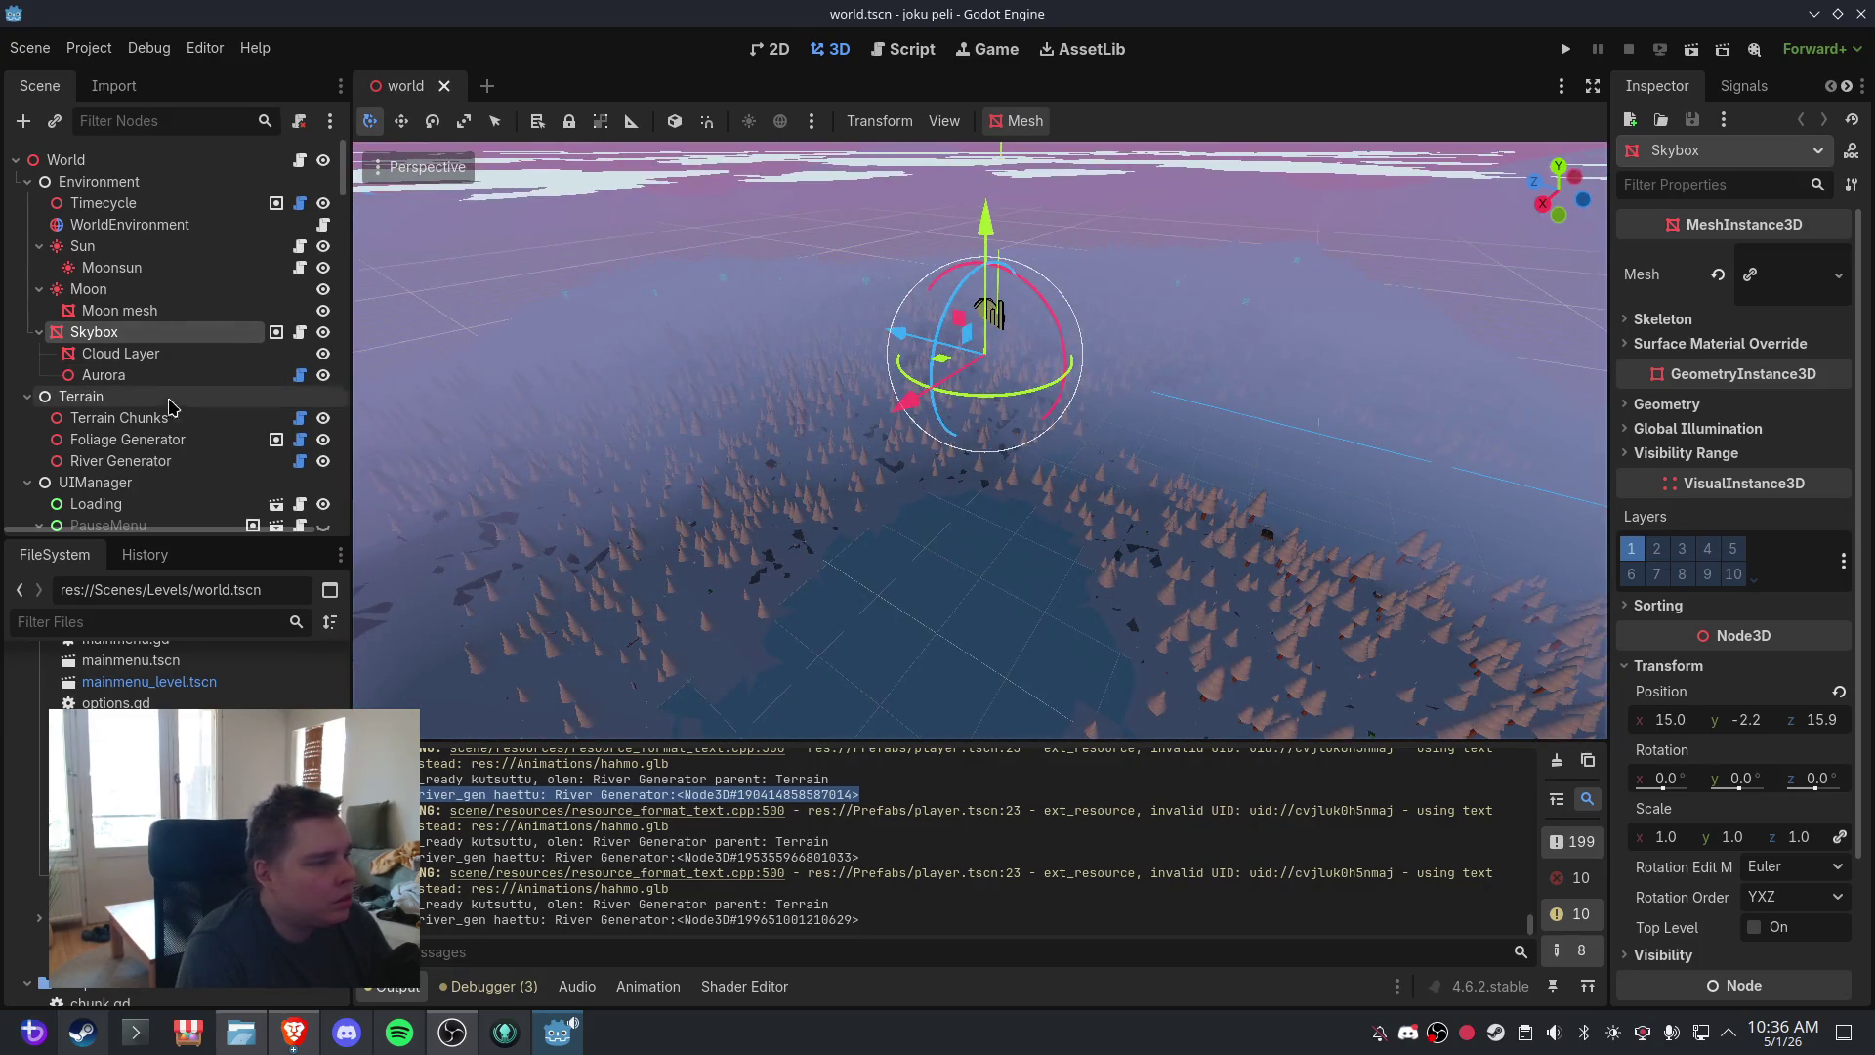
left_click(119, 418)
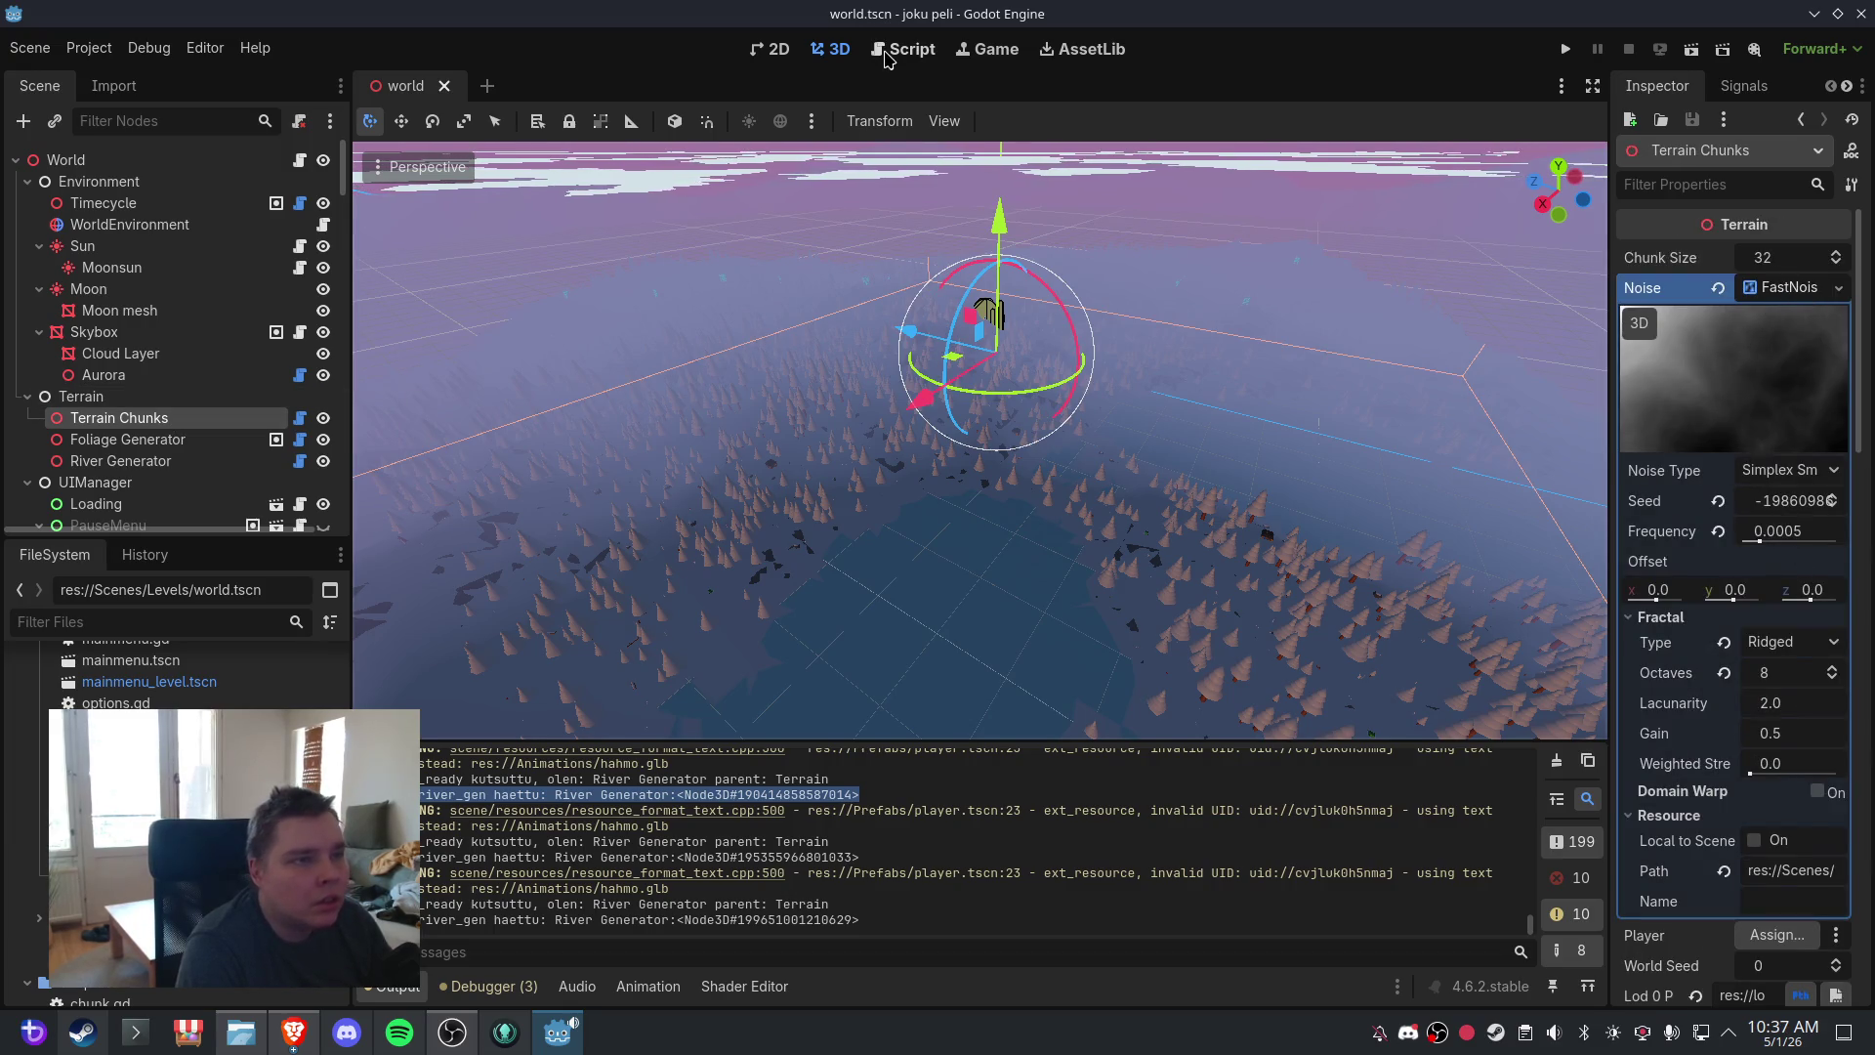
- Set the Terrain Chunks noise seed to 0
left_click(1774, 506)
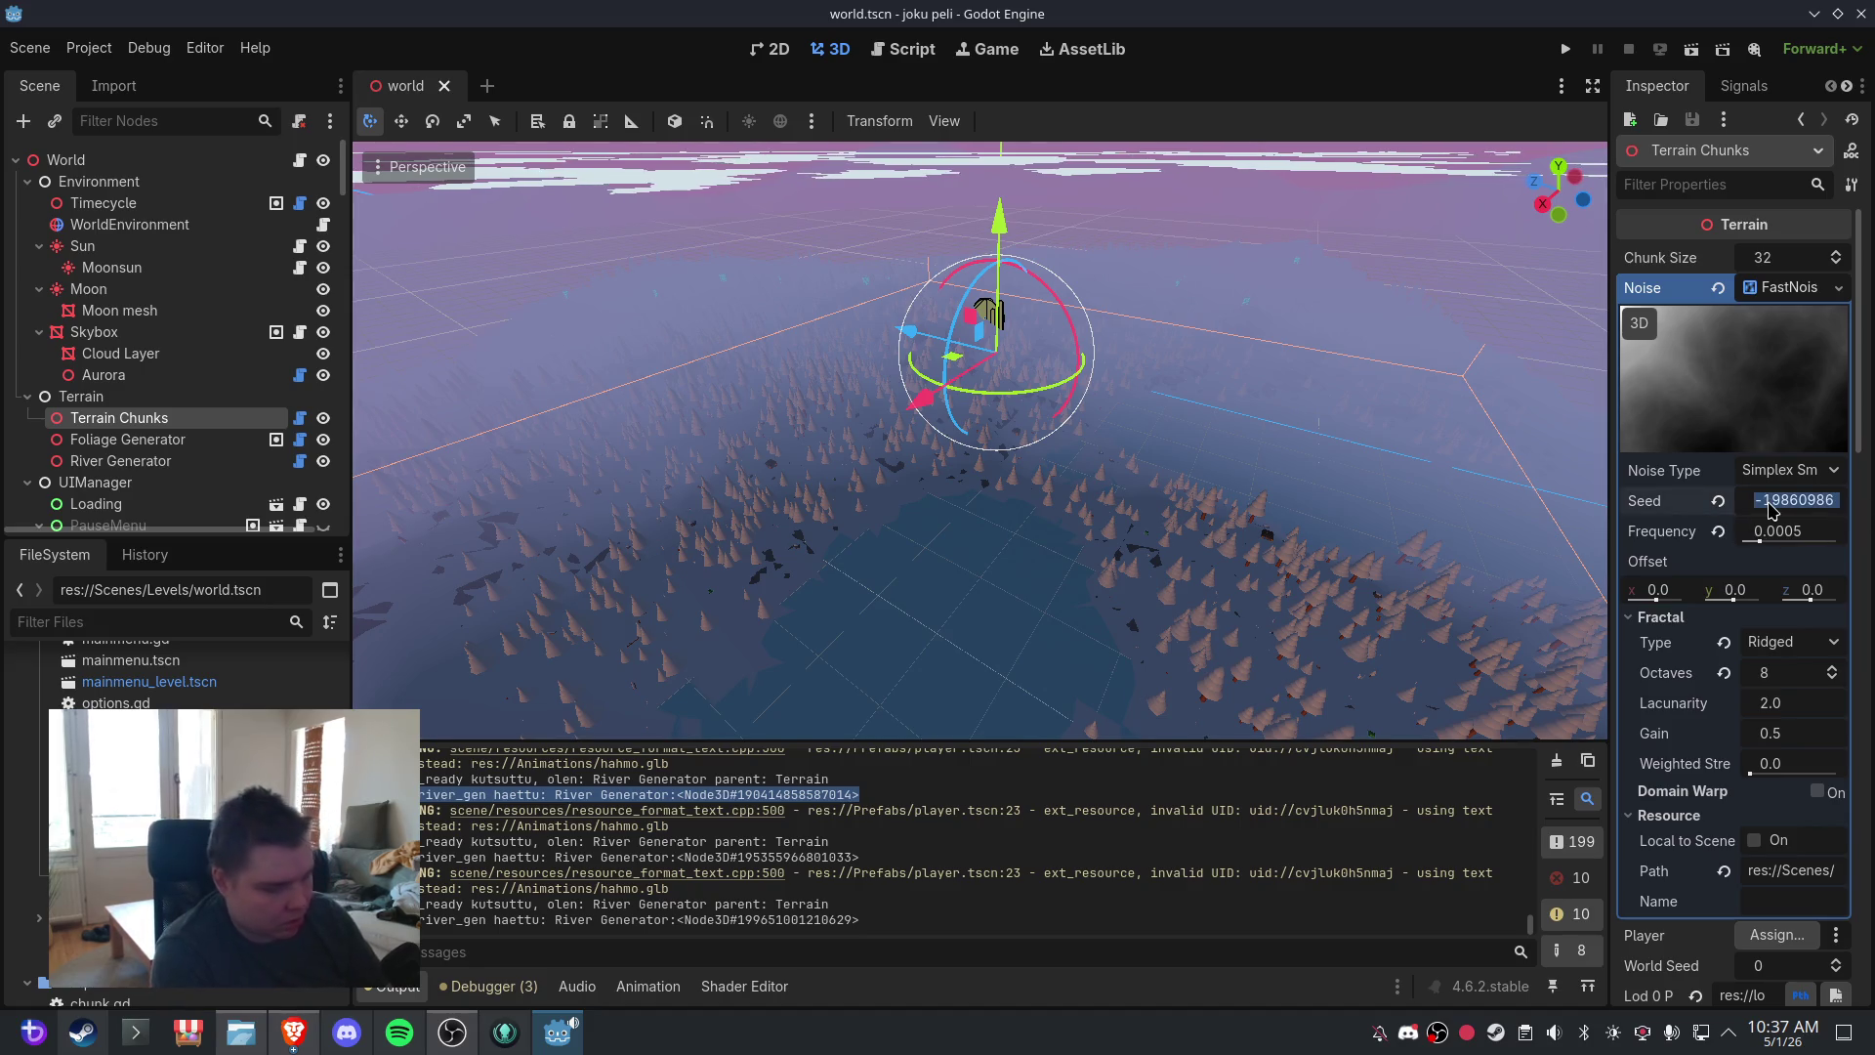
type("0")
key("Return")
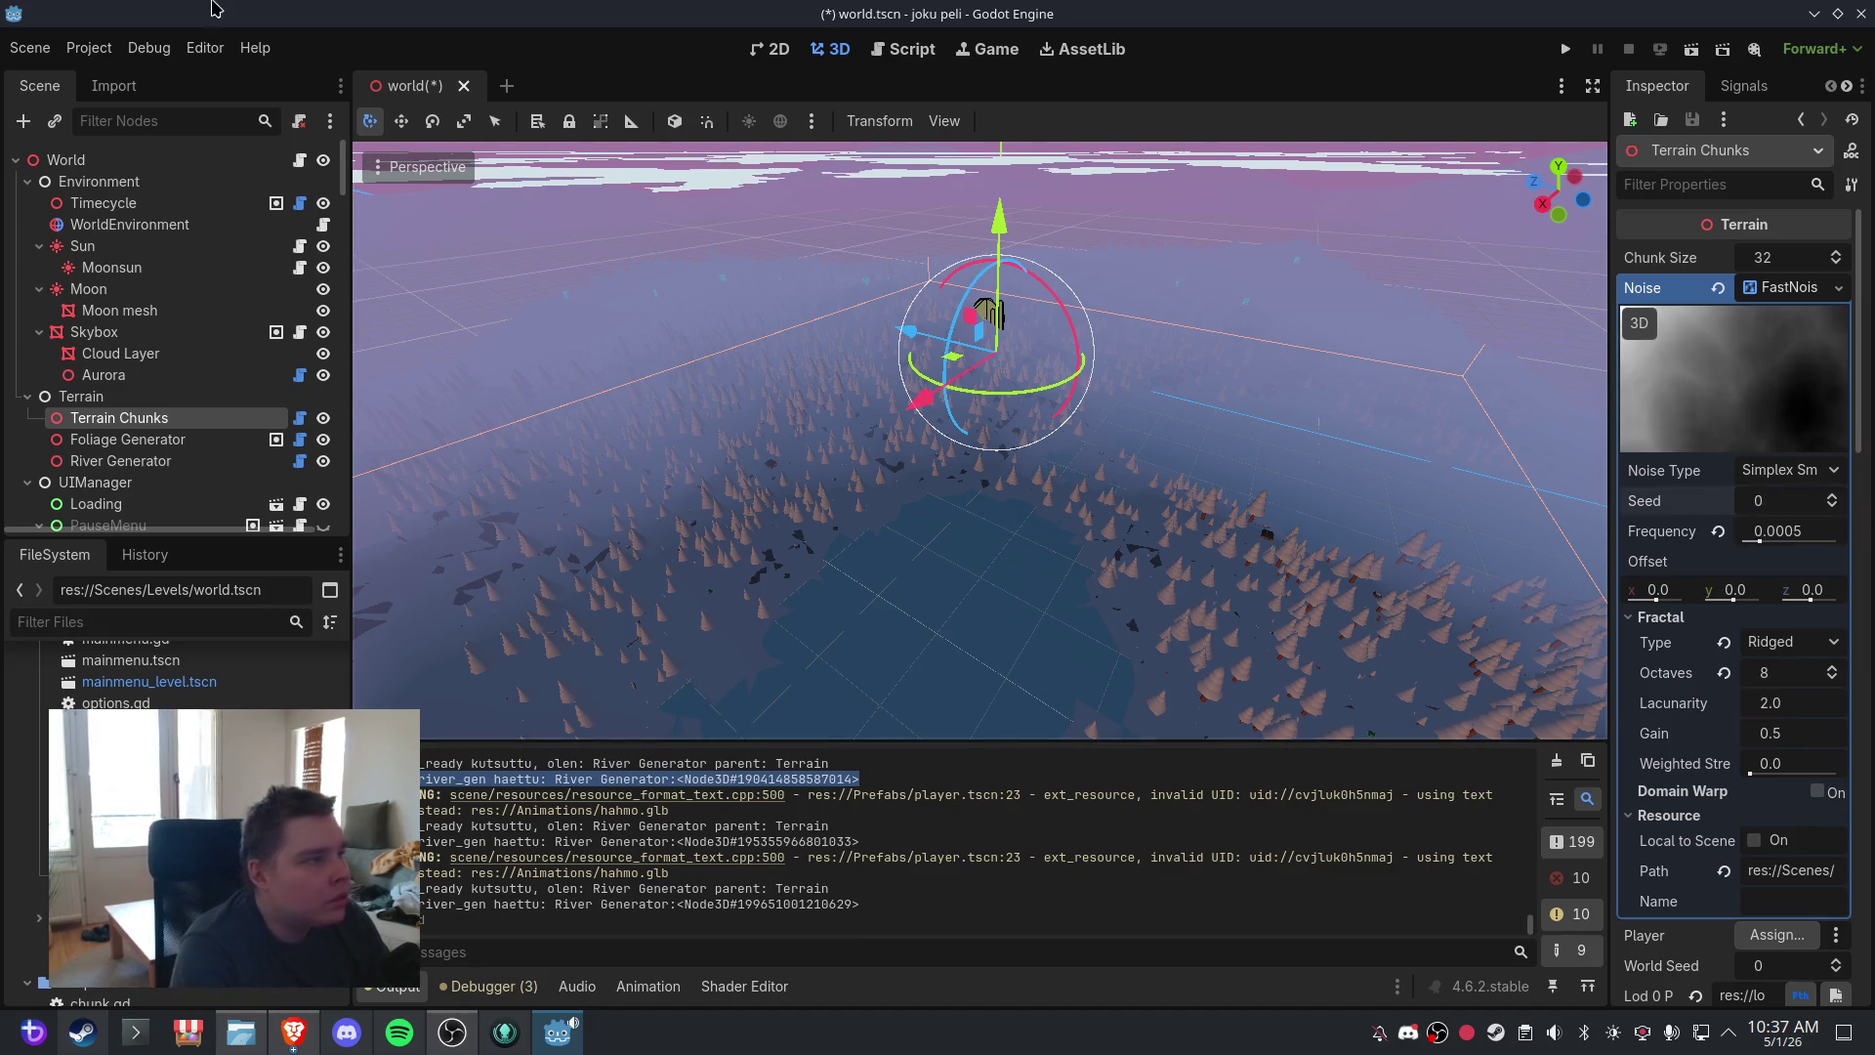
- Save, close and reopen world.tscn, then return to the terrain.gd script
left_click(31, 48)
left_click(93, 201)
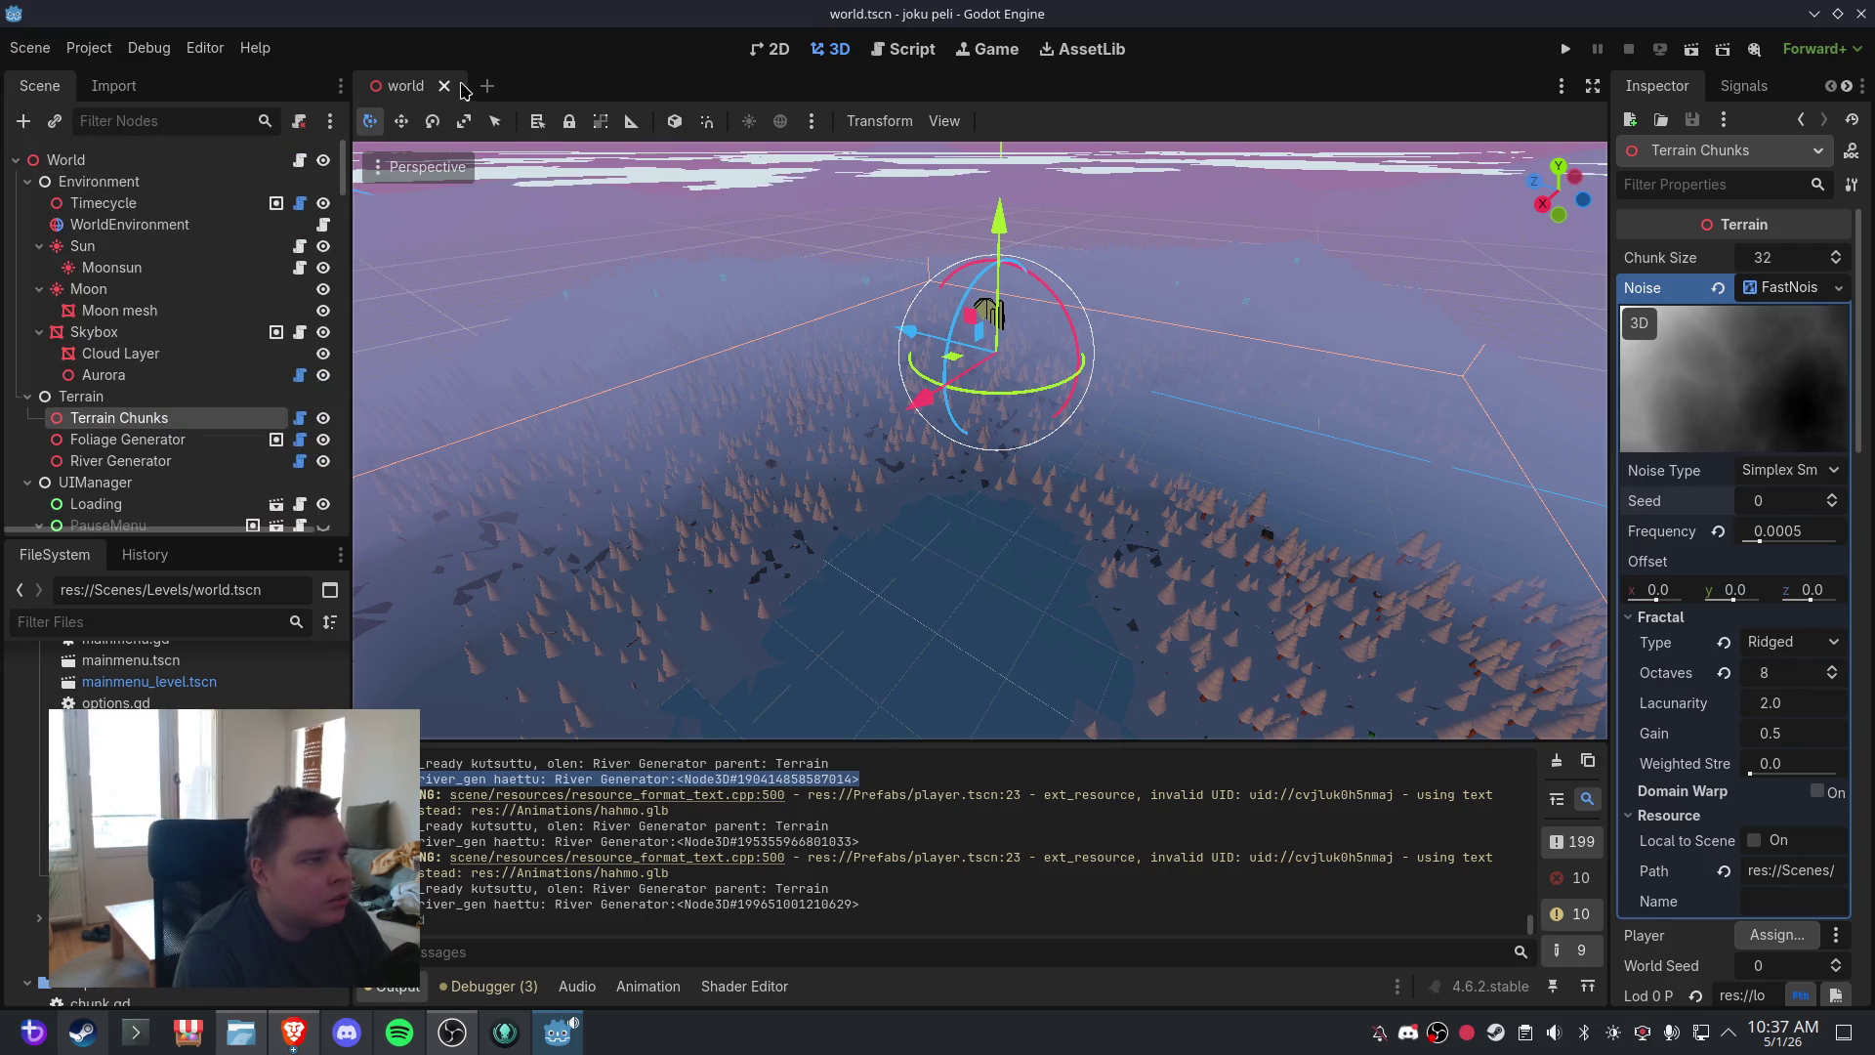
left_click(444, 86)
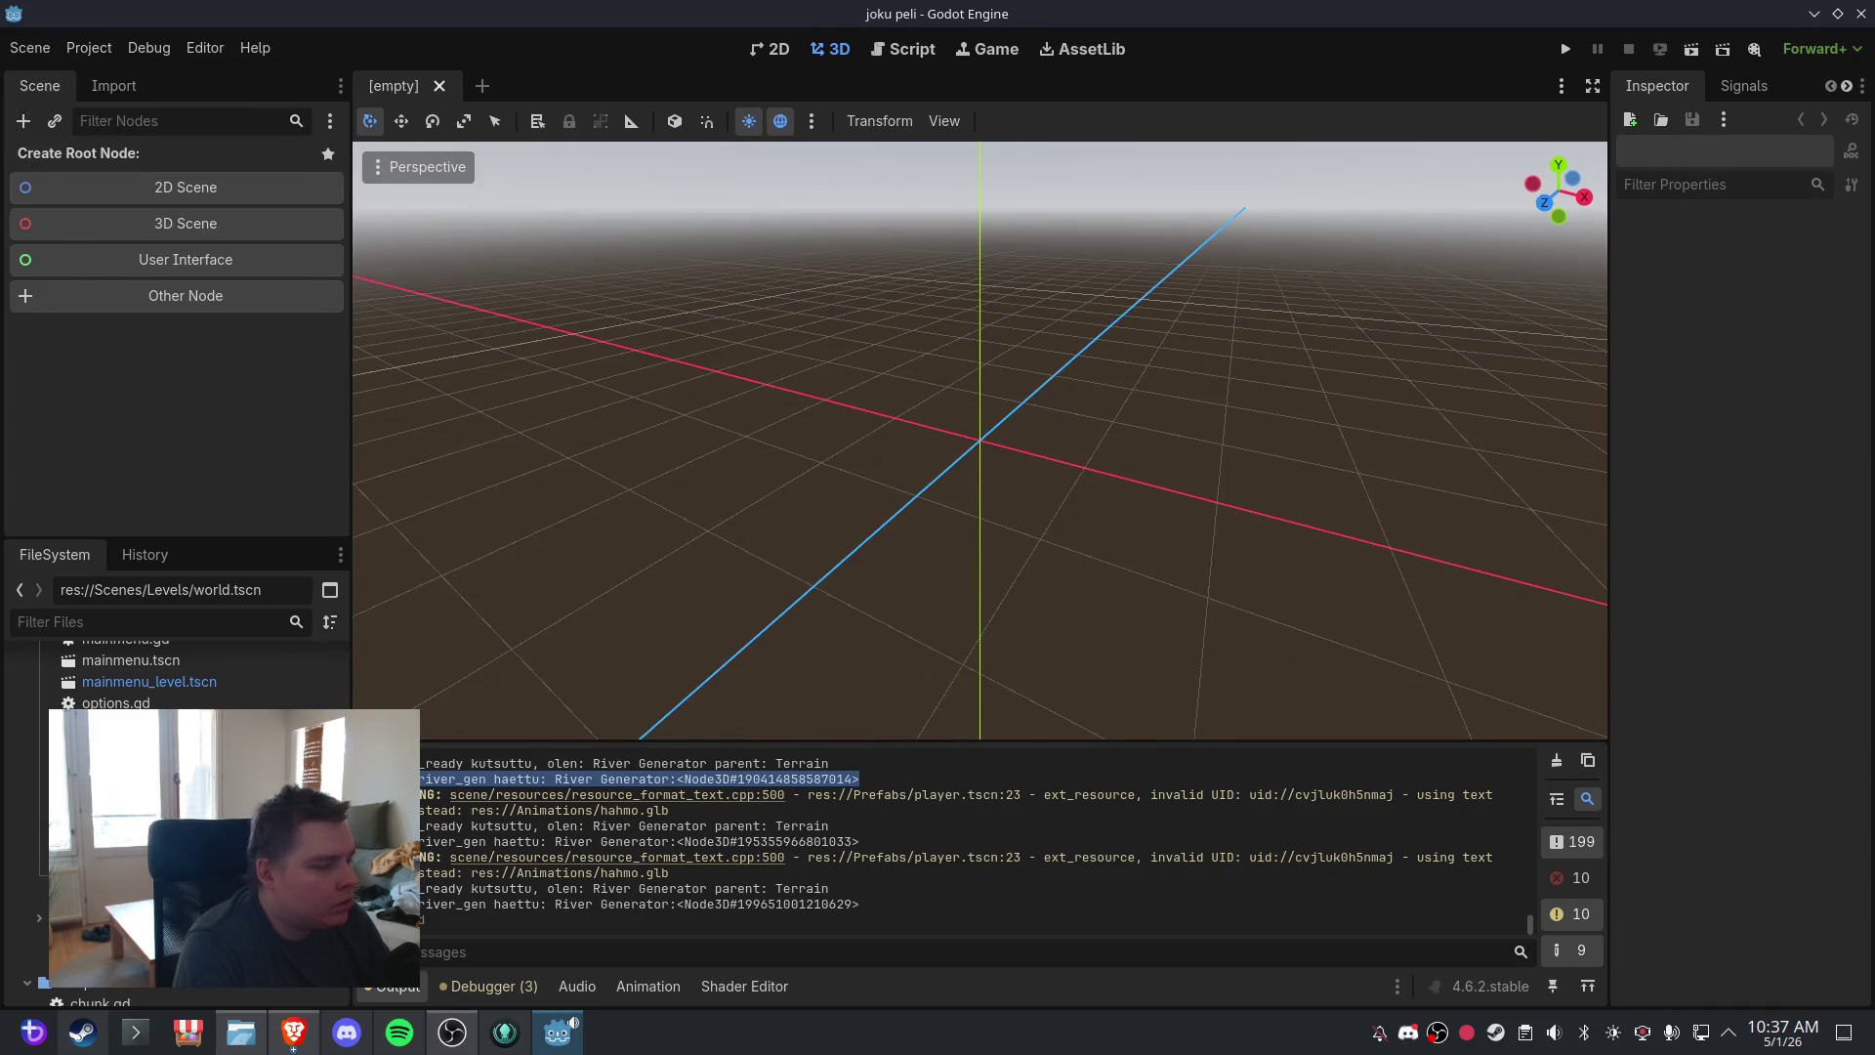
key("ctrl+shift+t")
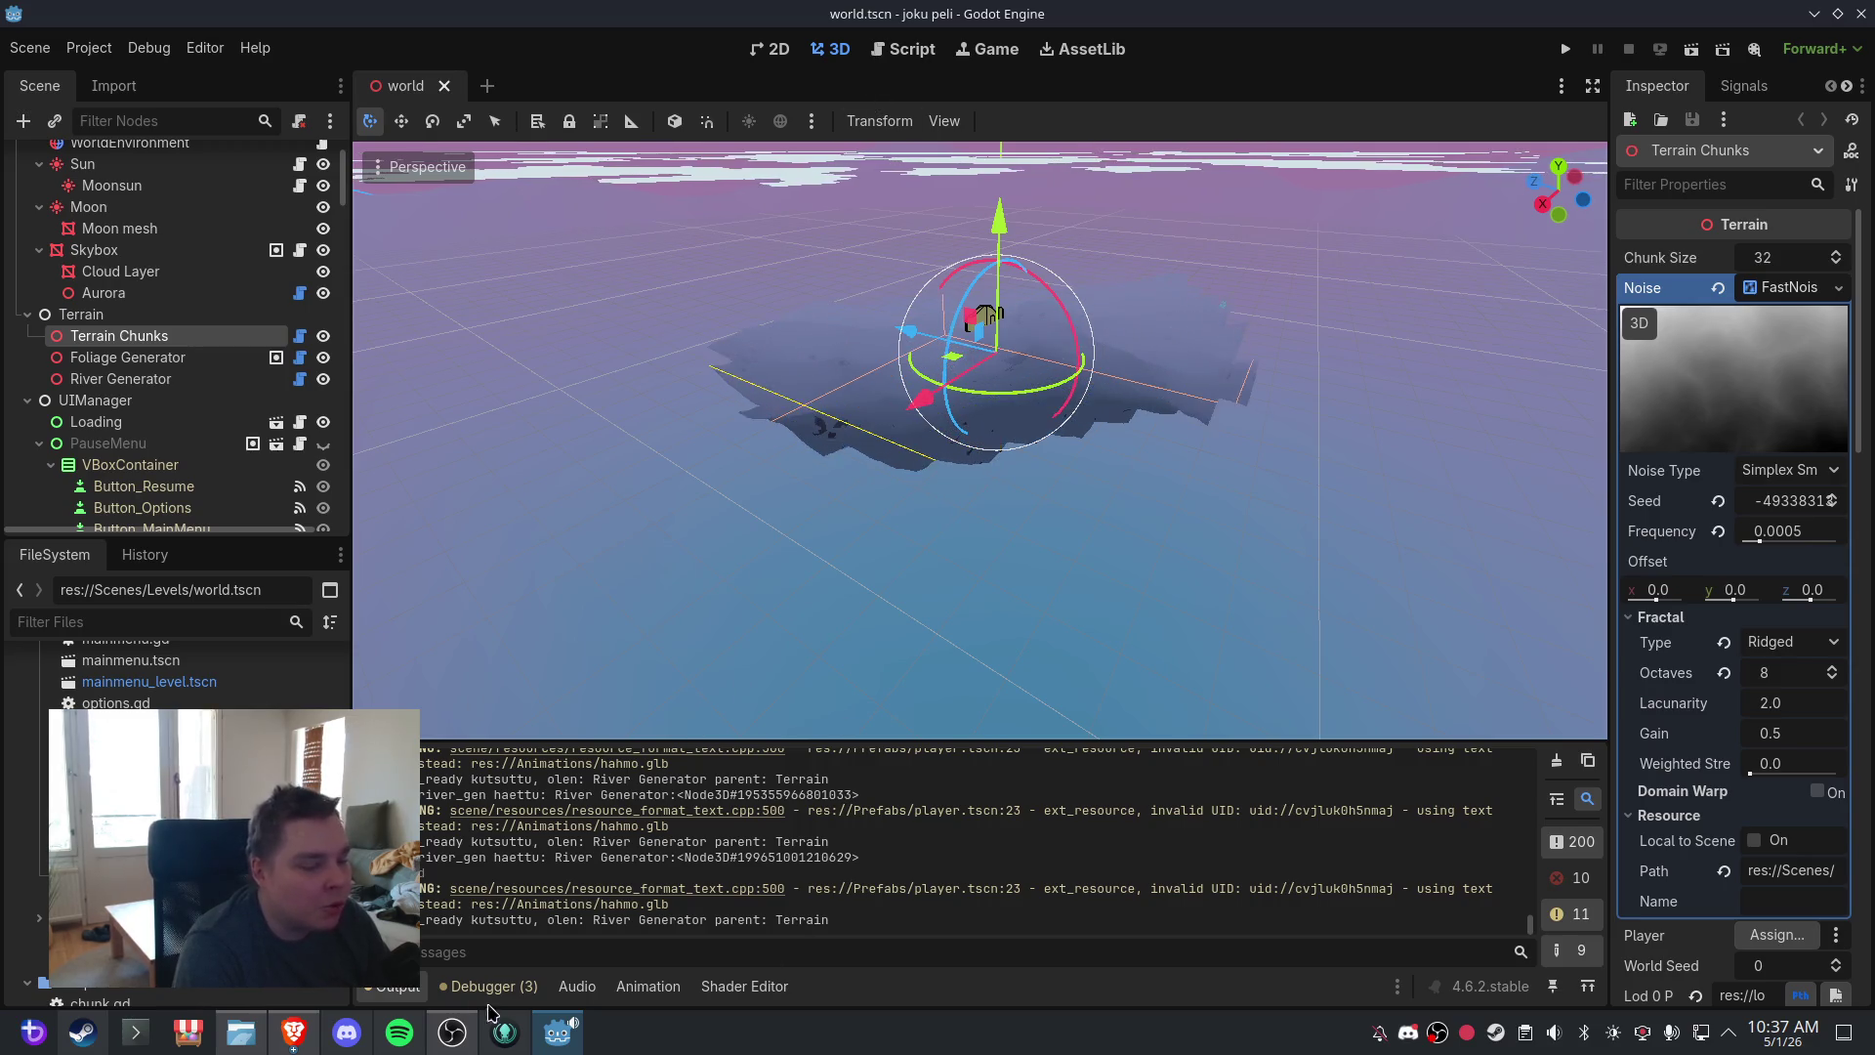
left_click(909, 48)
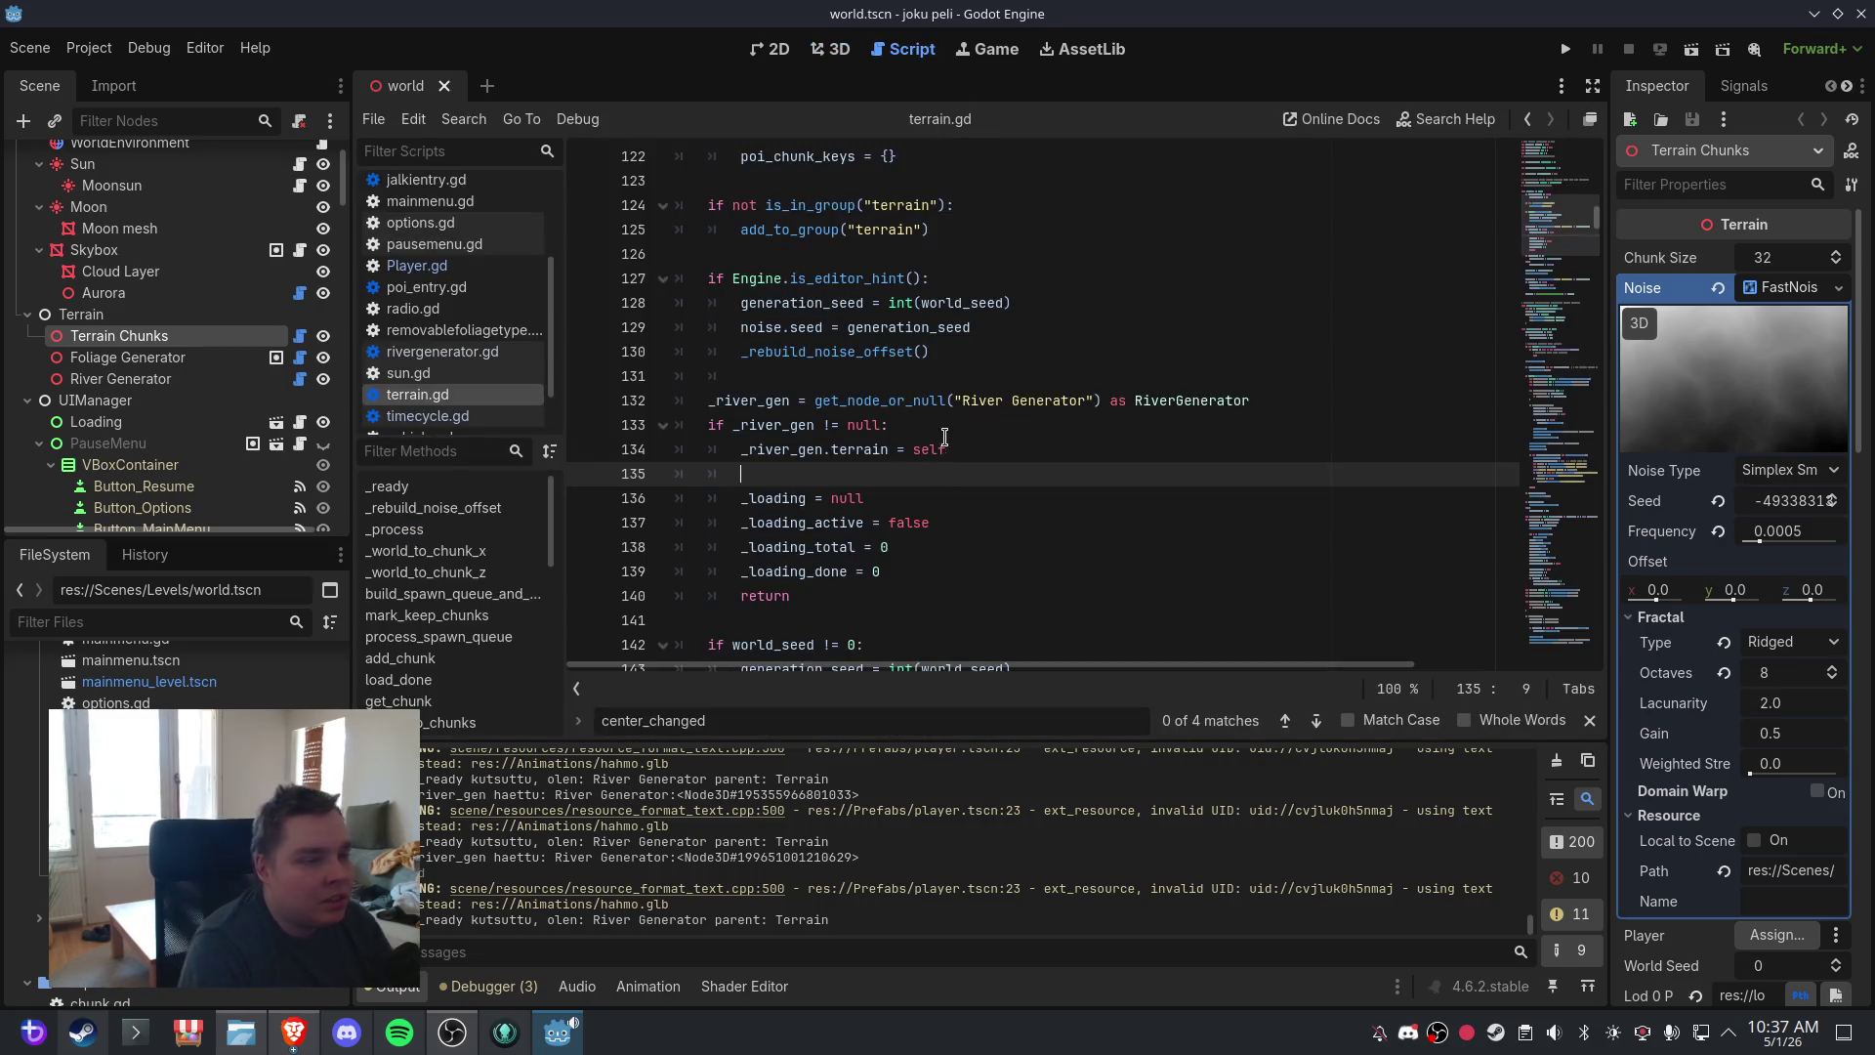
- Put the caret at the end of line 134 in terrain.gd, then return to the 3D view
left_click(1006, 457)
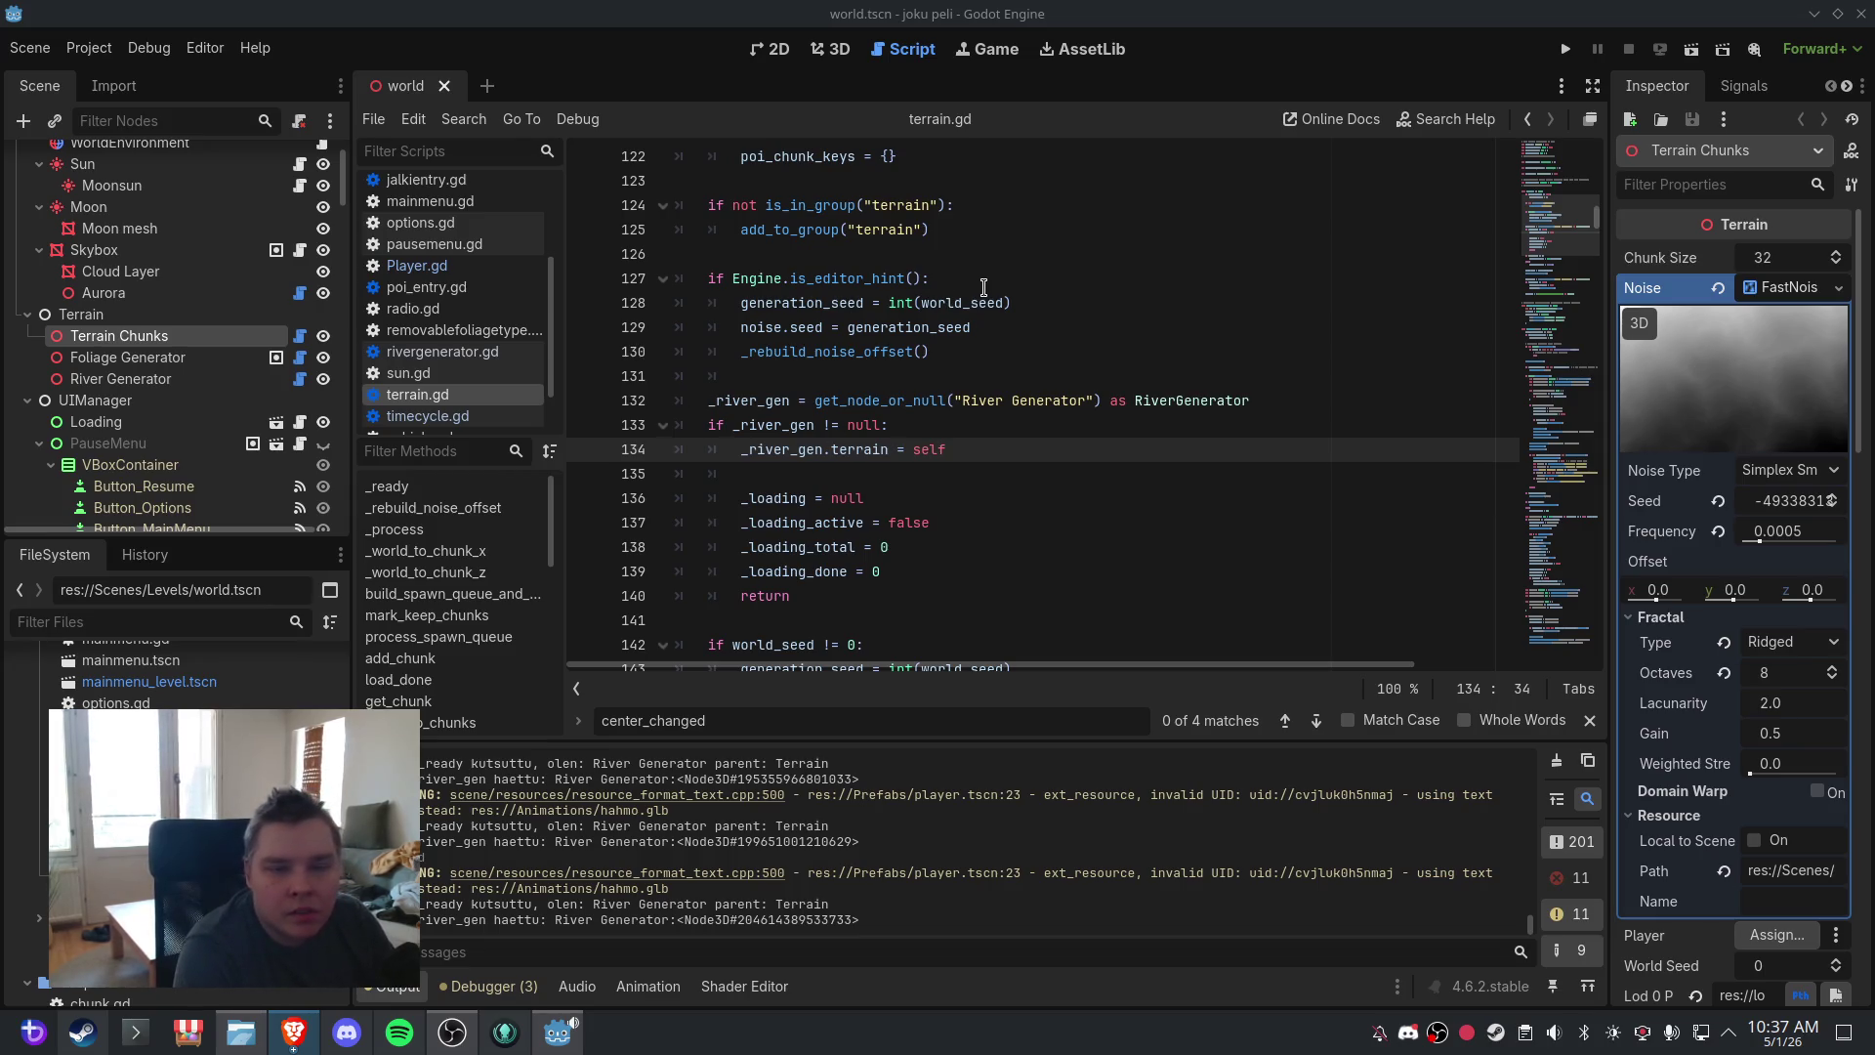
left_click(824, 65)
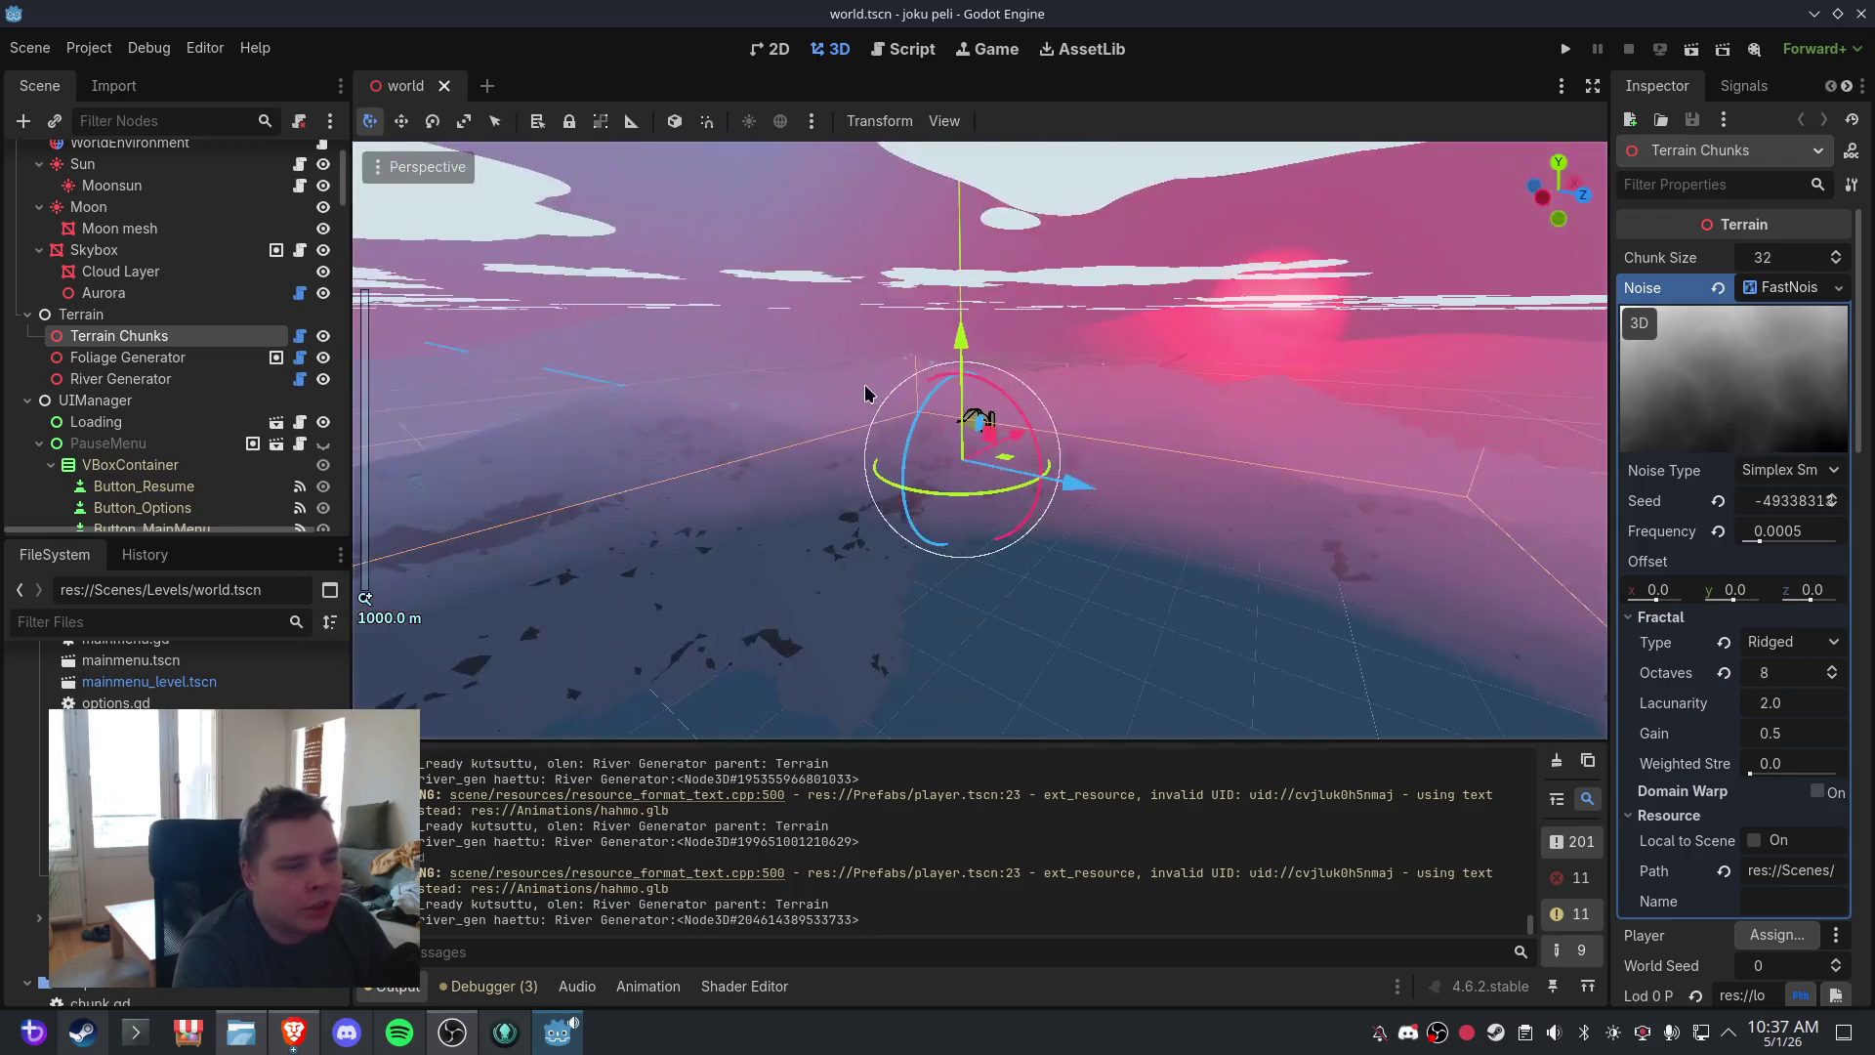
- Orbit and zoom around the conifer-dotted terrain, then select the Skybox node
mouse_move(865, 394)
left_mouse_down()
mouse_move(1309, 431)
mouse_move(1025, 398)
left_mouse_up()
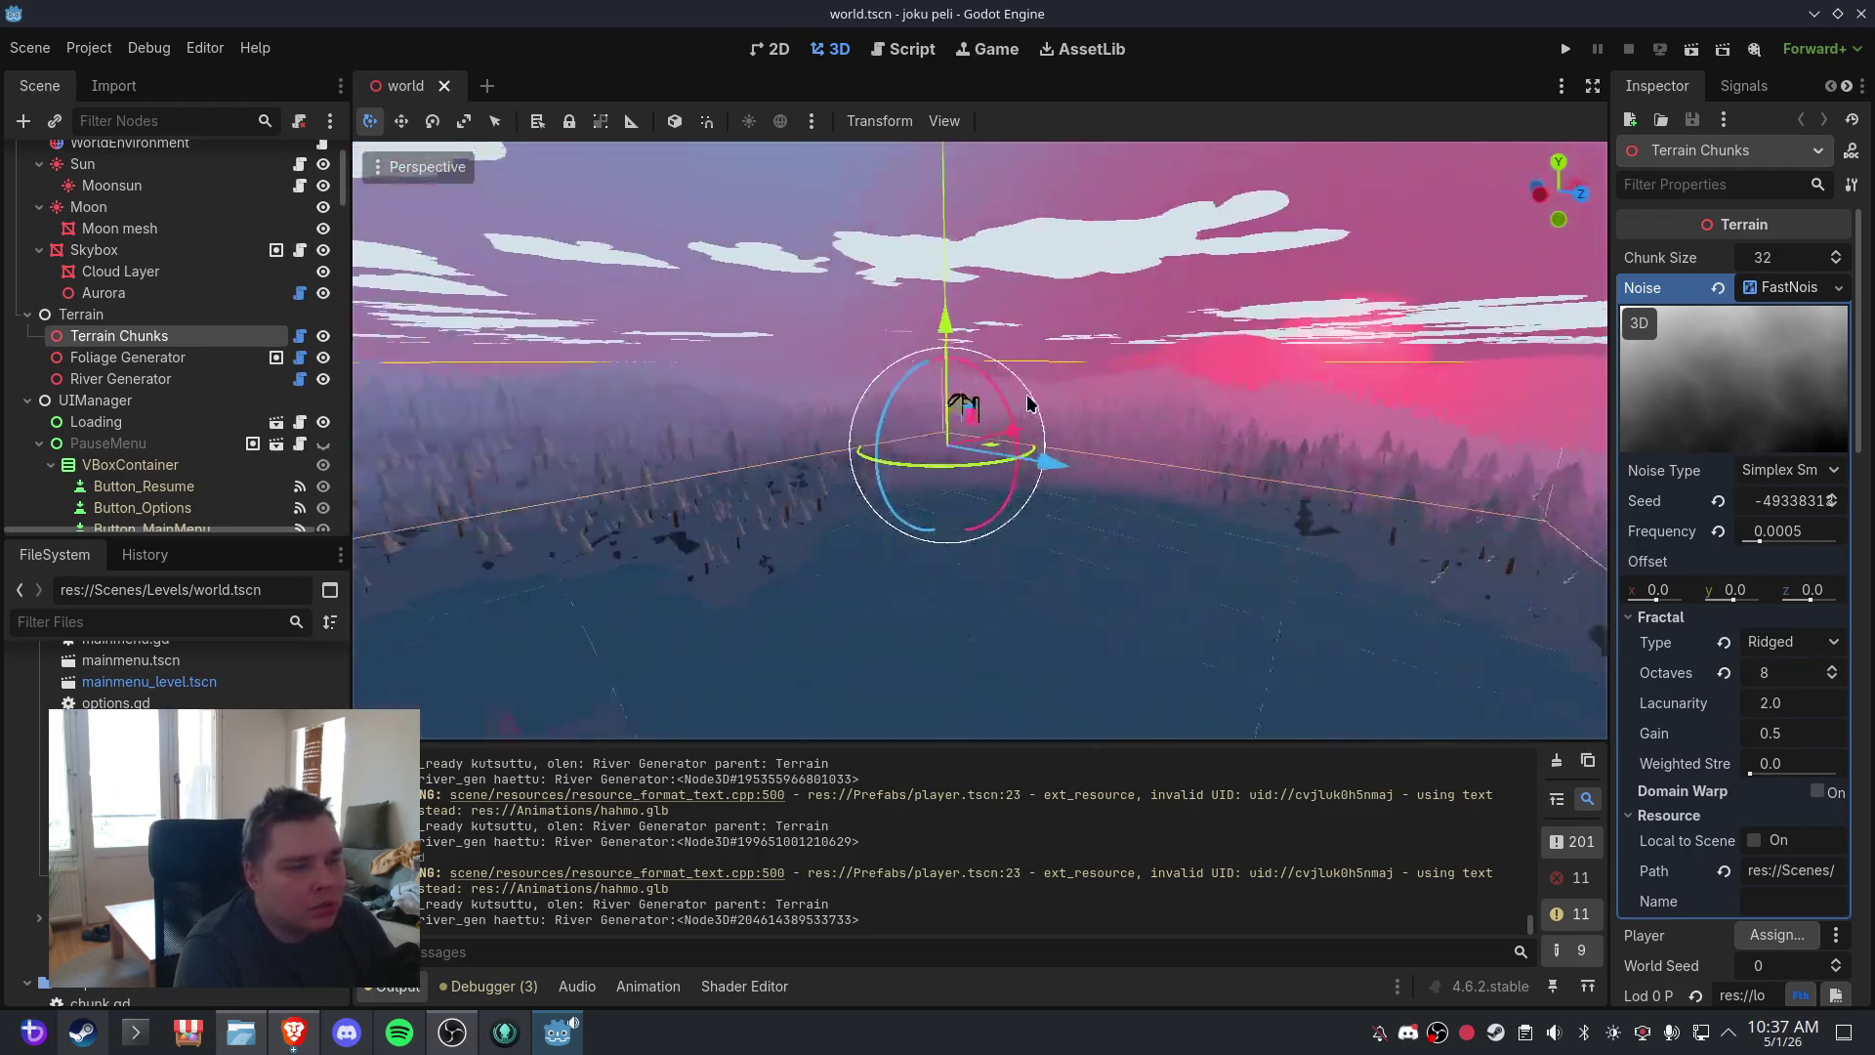
scroll(1289, 431, "up", 3)
mouse_move(1290, 430)
left_mouse_down()
mouse_move(1194, 425)
mouse_move(1298, 449)
mouse_move(1130, 414)
mouse_move(1244, 428)
left_mouse_up()
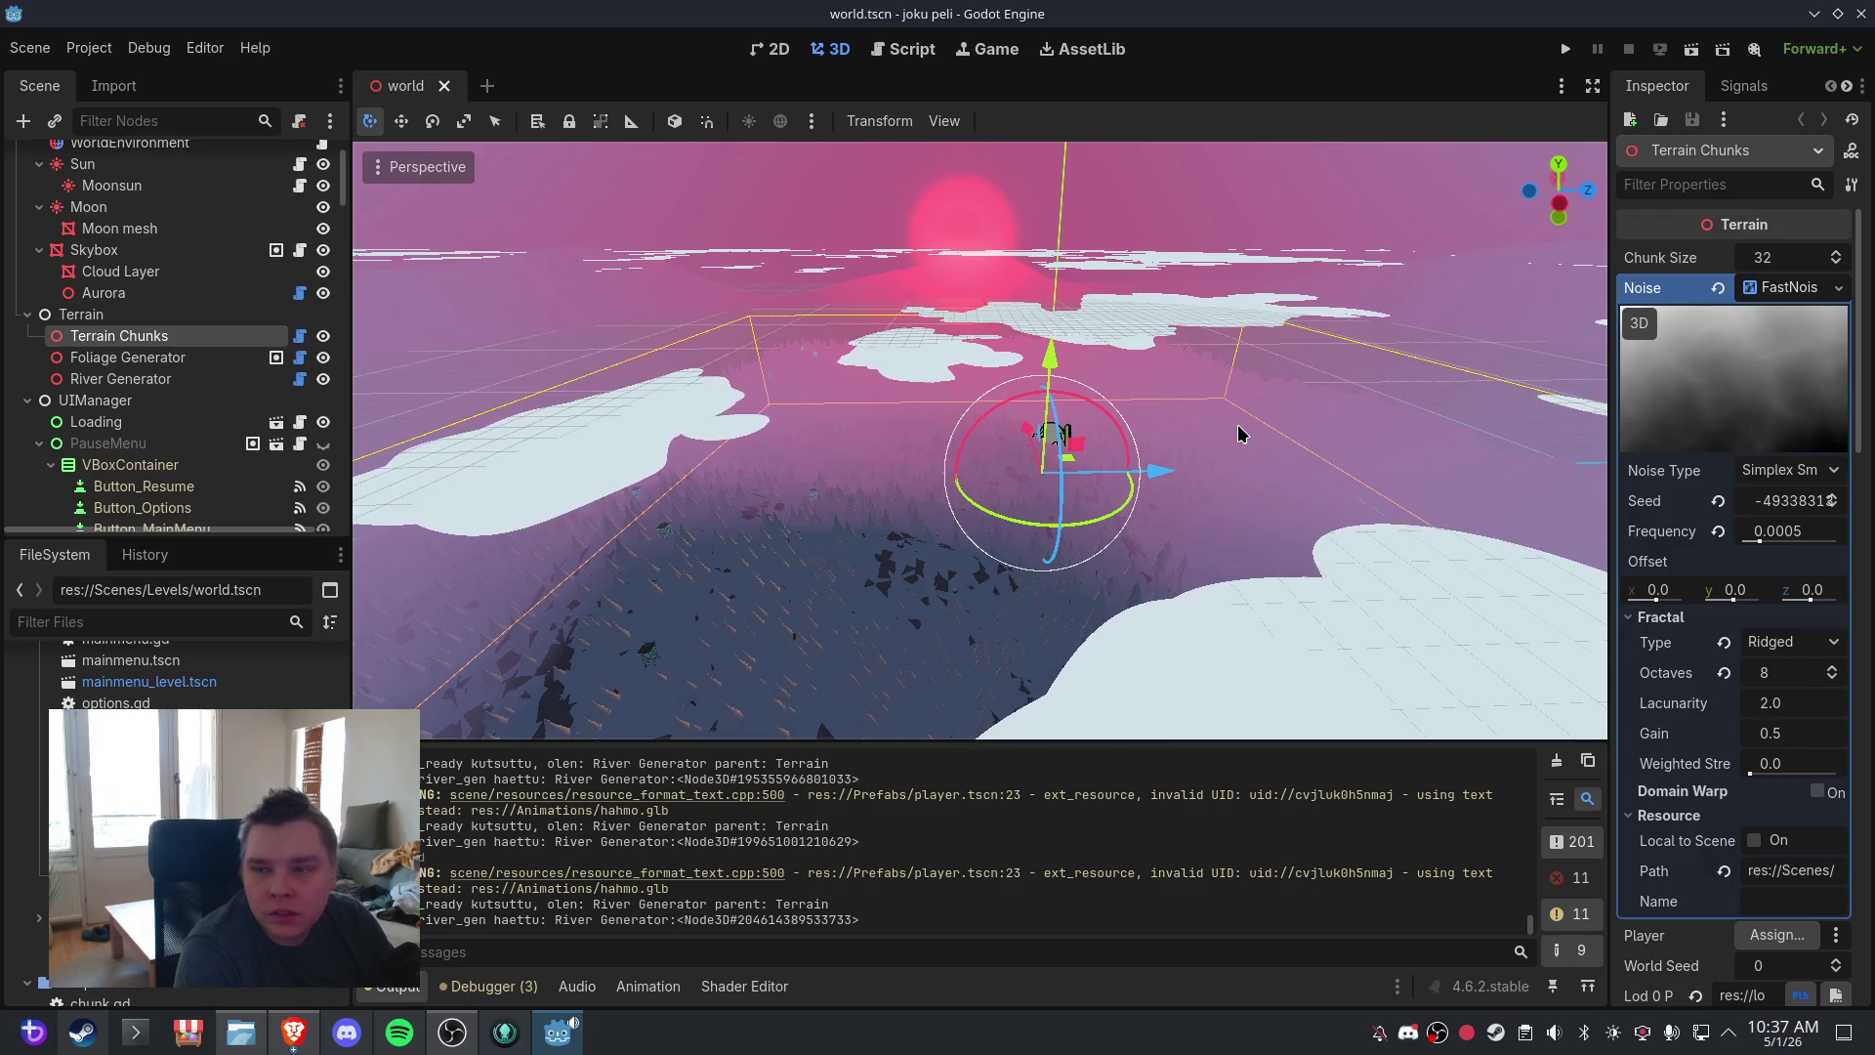
left_click_drag(1239, 426, 1149, 405)
scroll(1162, 406, "up", 2)
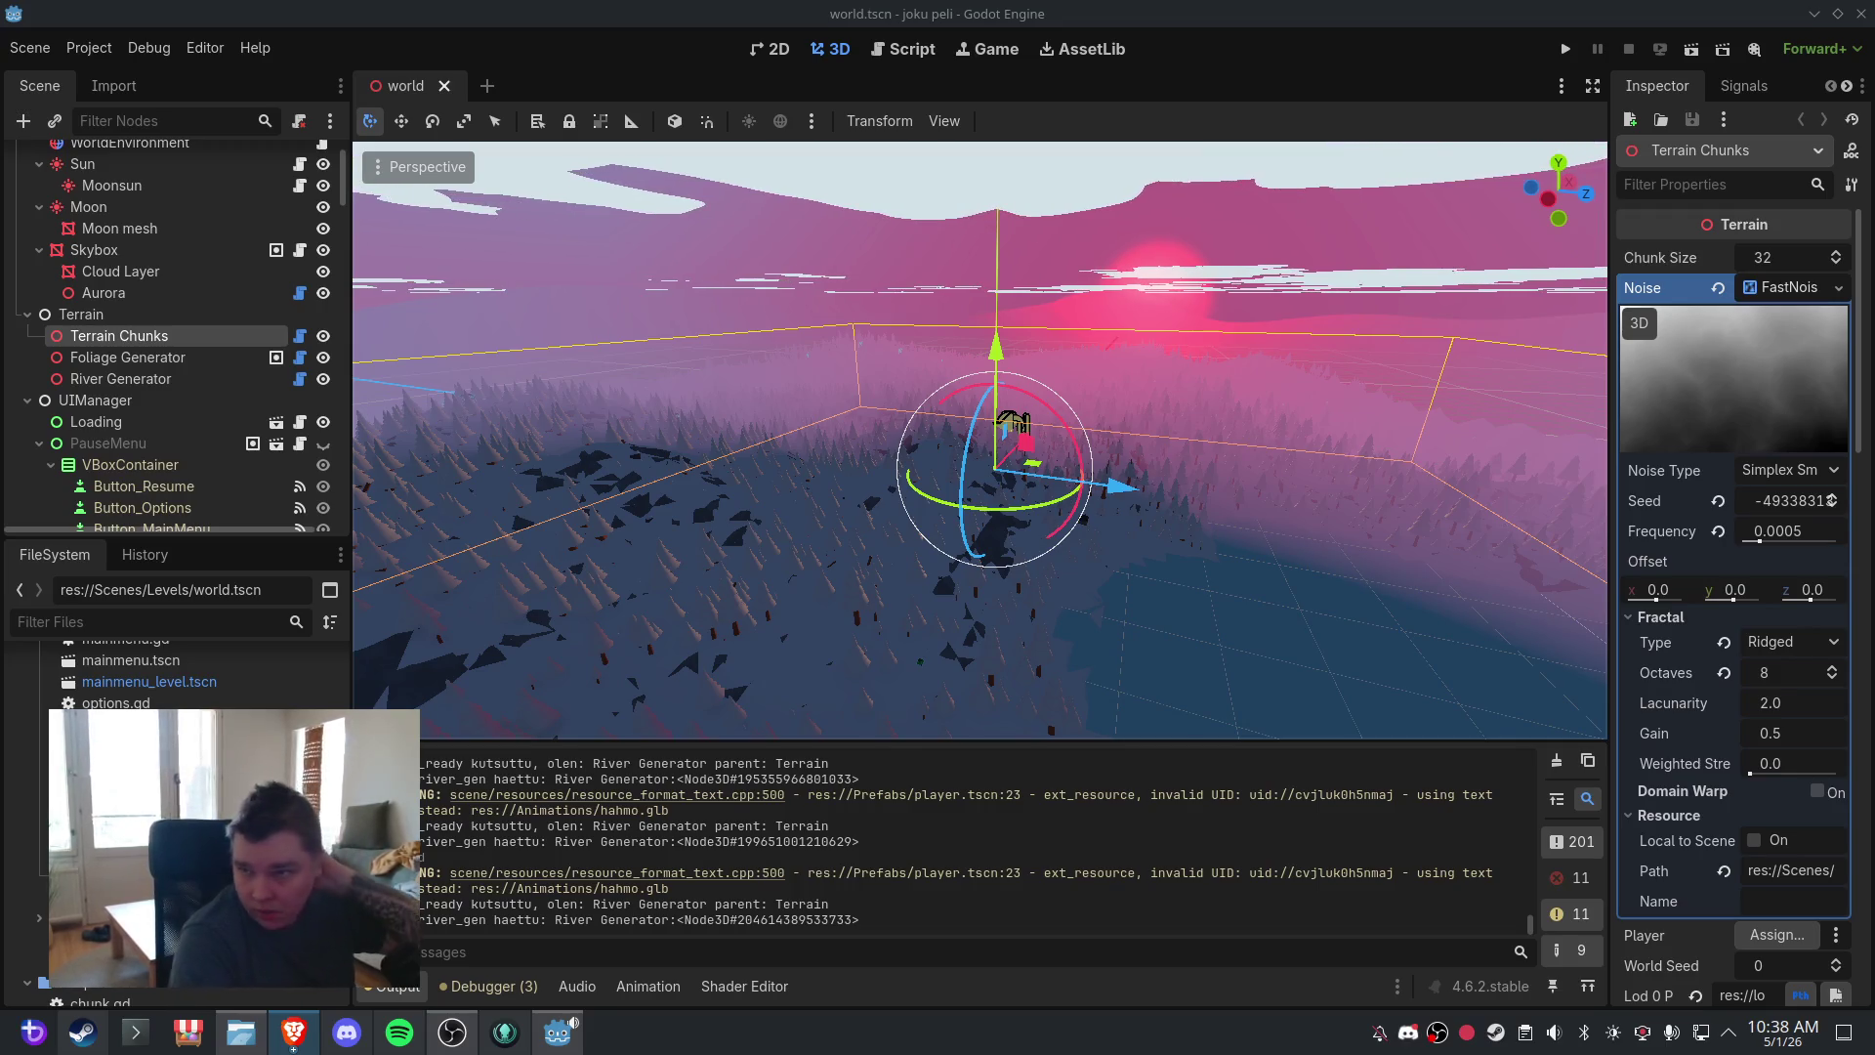
left_click(946, 393)
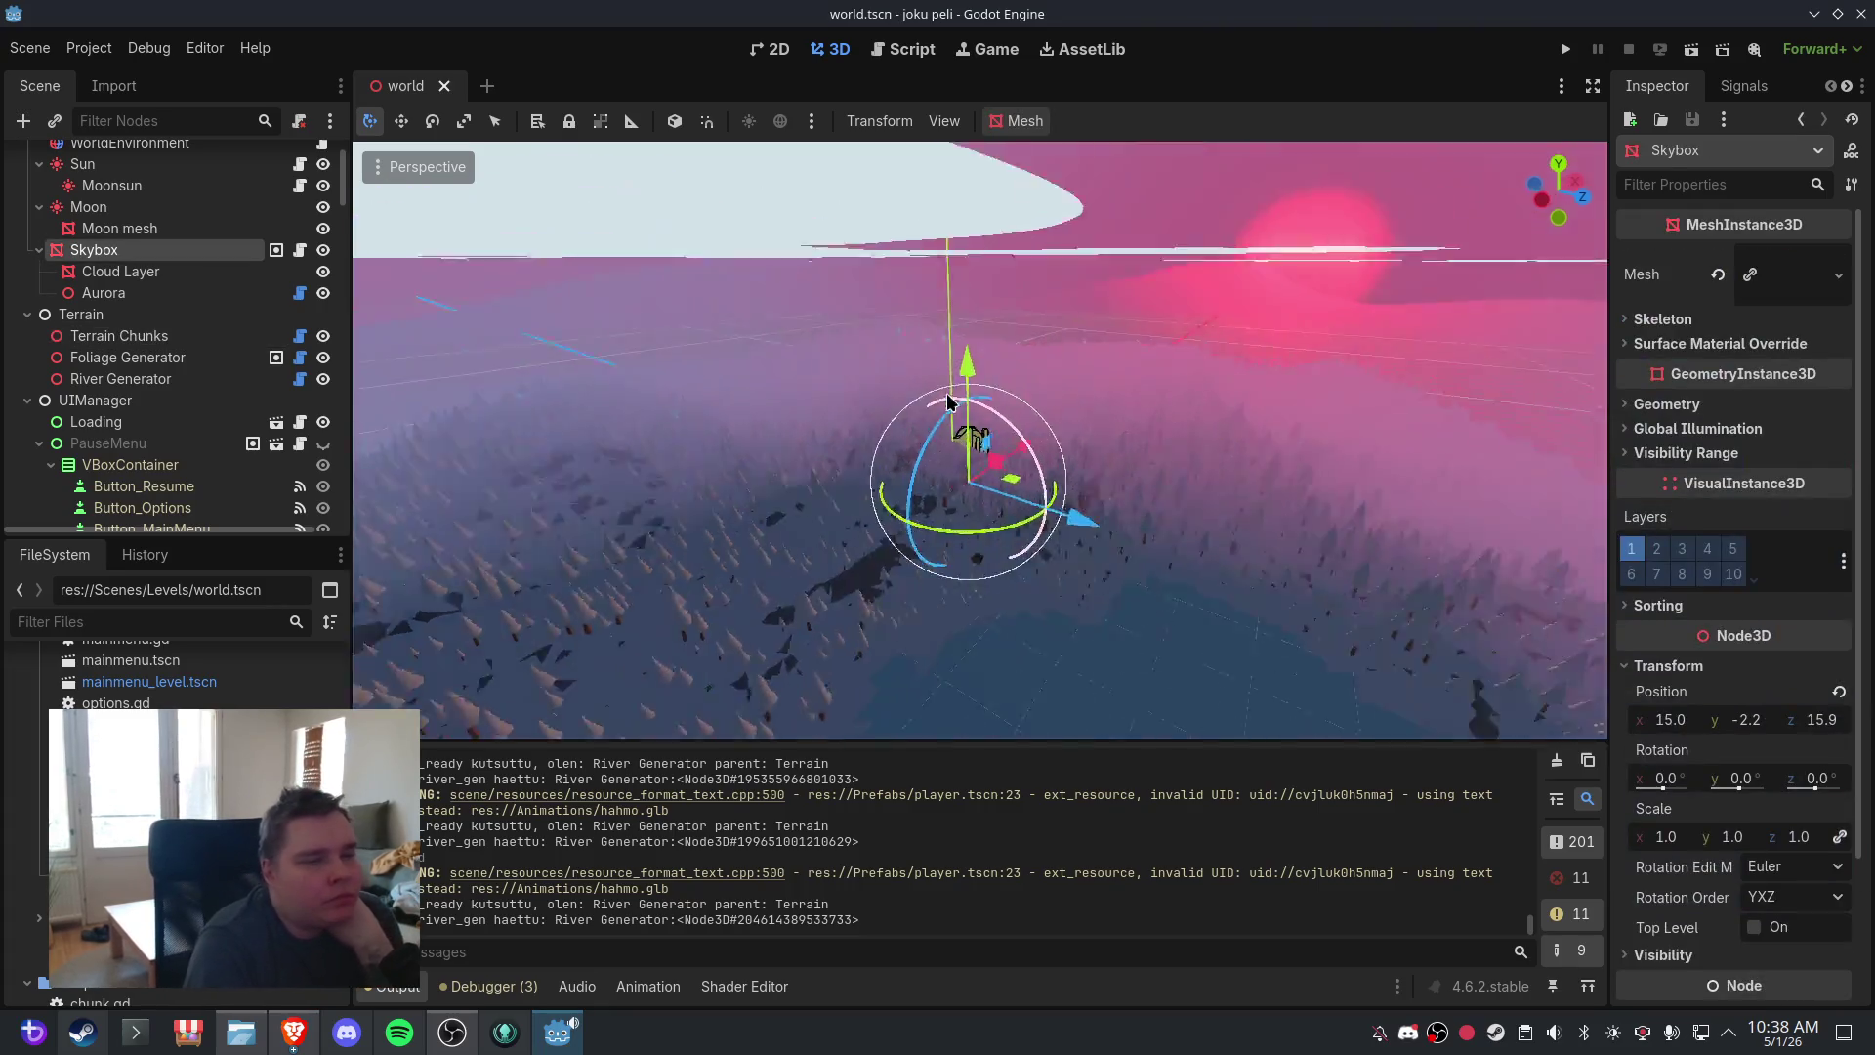
- Clear the output log, tilt the view up toward the sky, and return to the script editor
mouse_move(947, 393)
left_mouse_down()
mouse_move(1182, 419)
mouse_move(922, 414)
mouse_move(952, 391)
left_mouse_up()
left_click(1563, 840)
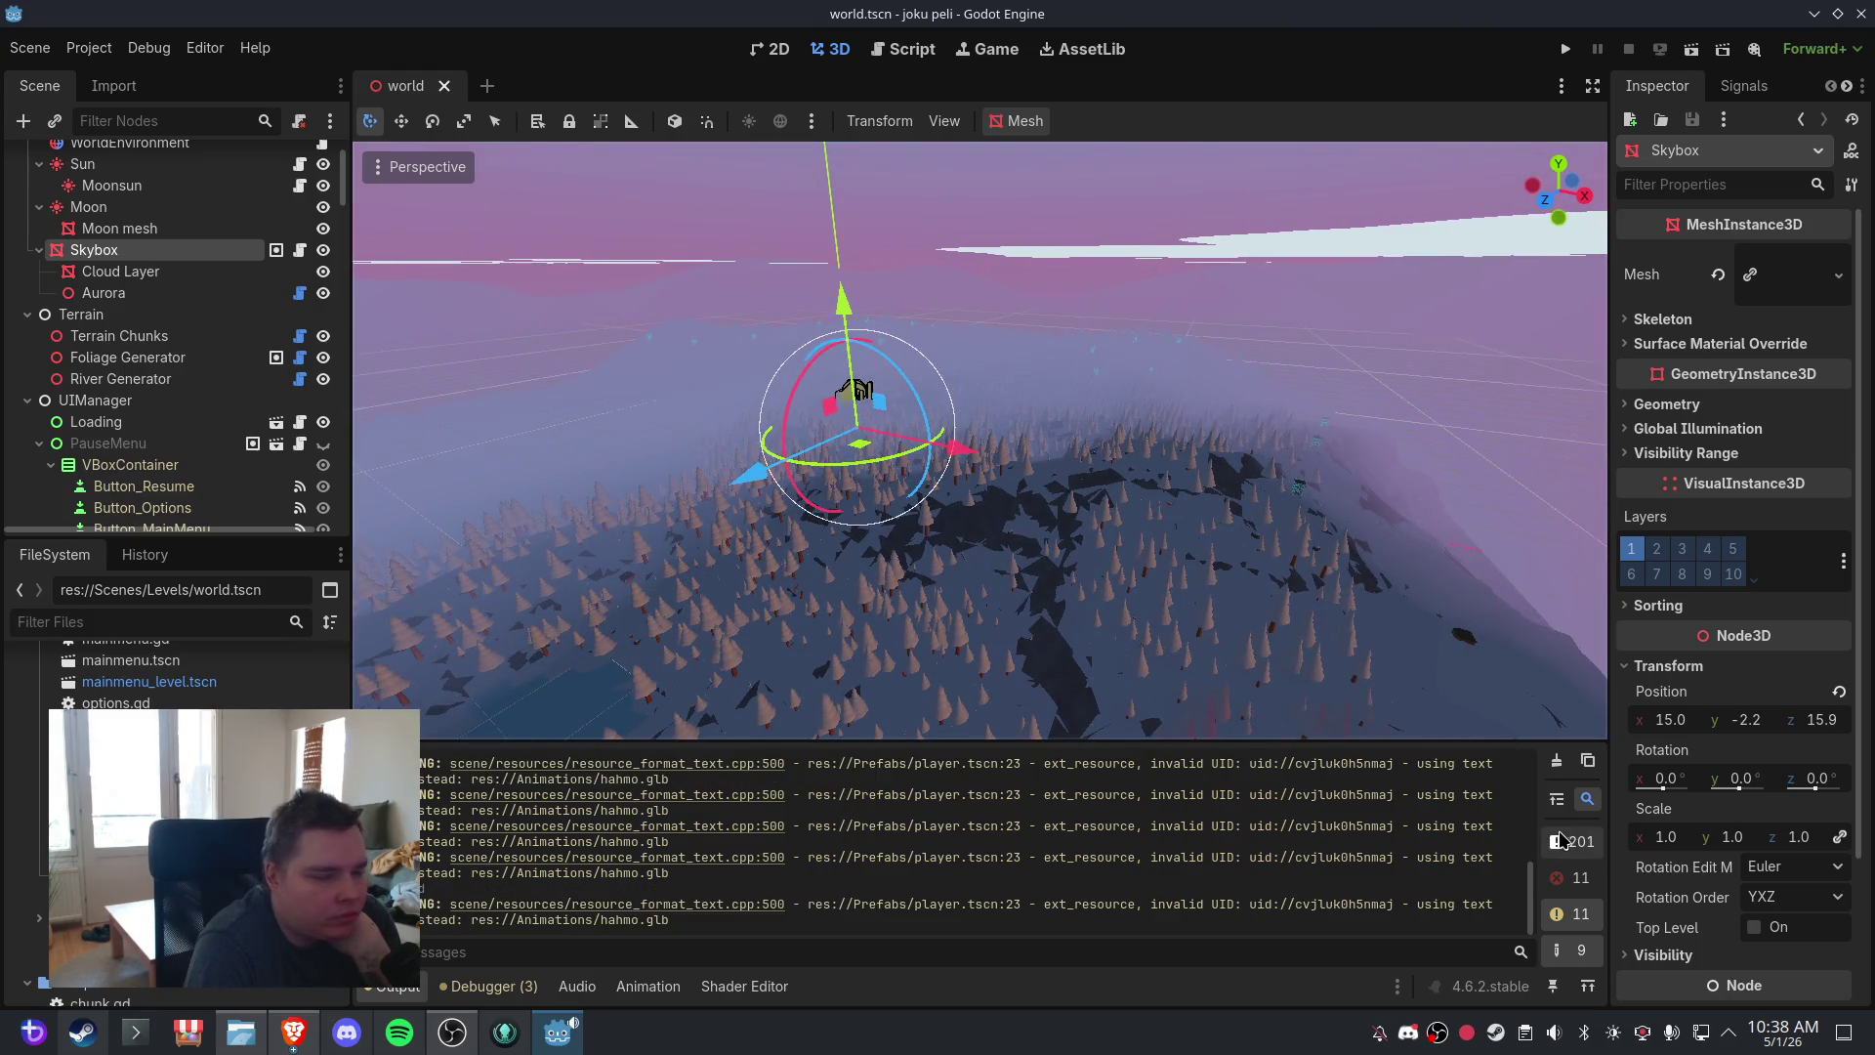
left_click(1564, 840)
scroll(742, 845, "up", 5)
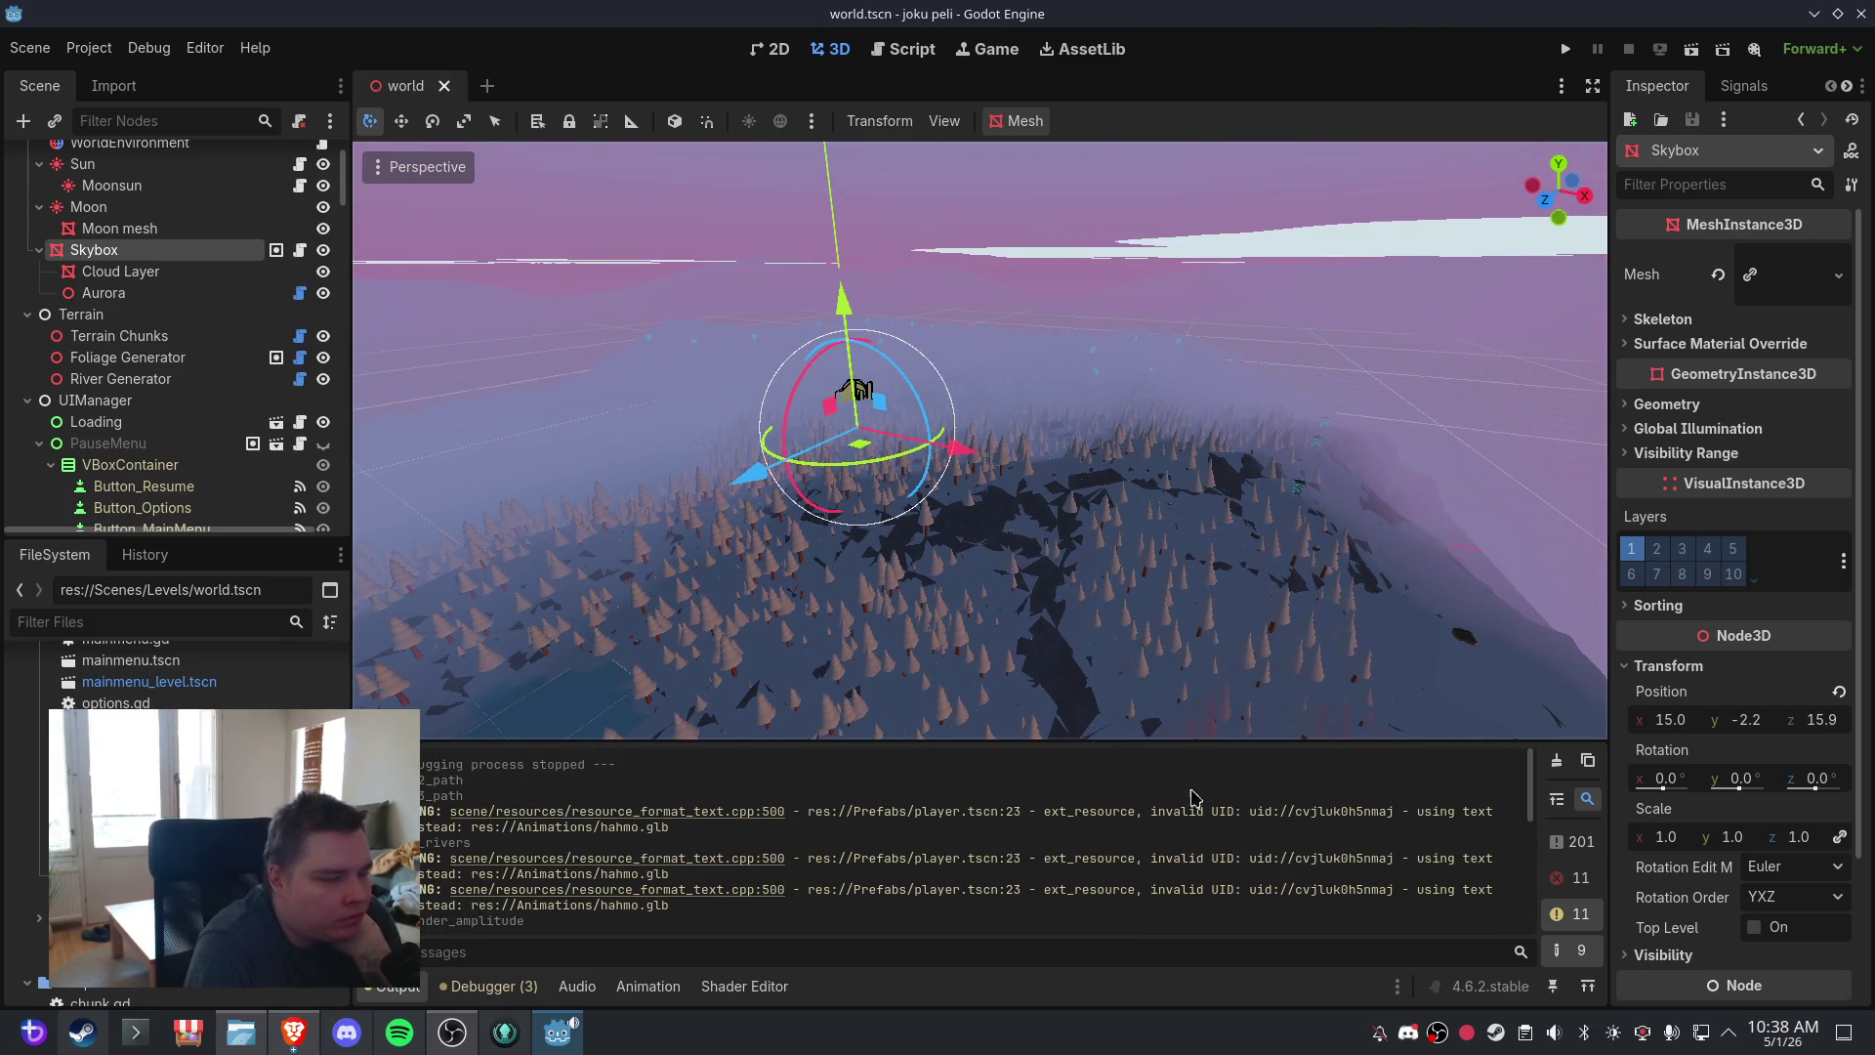
left_click(1555, 762)
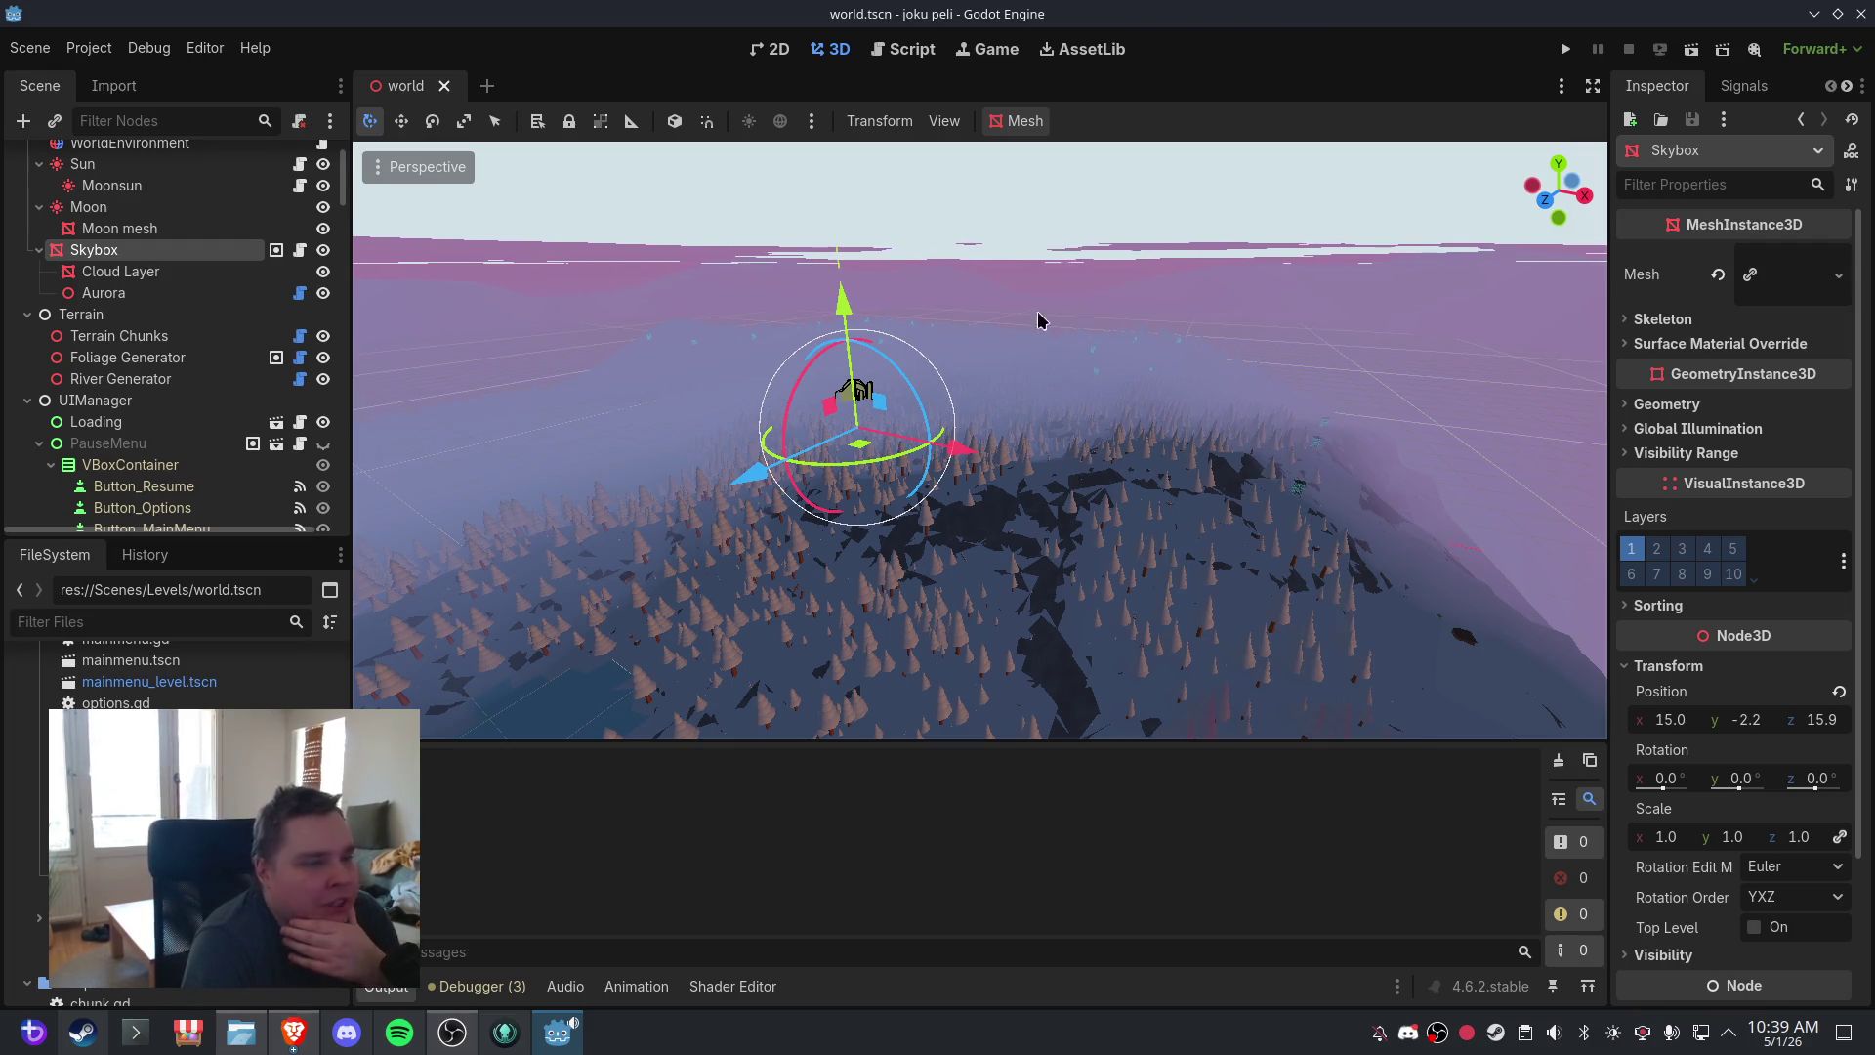
left_click_drag(1038, 314, 1037, 356)
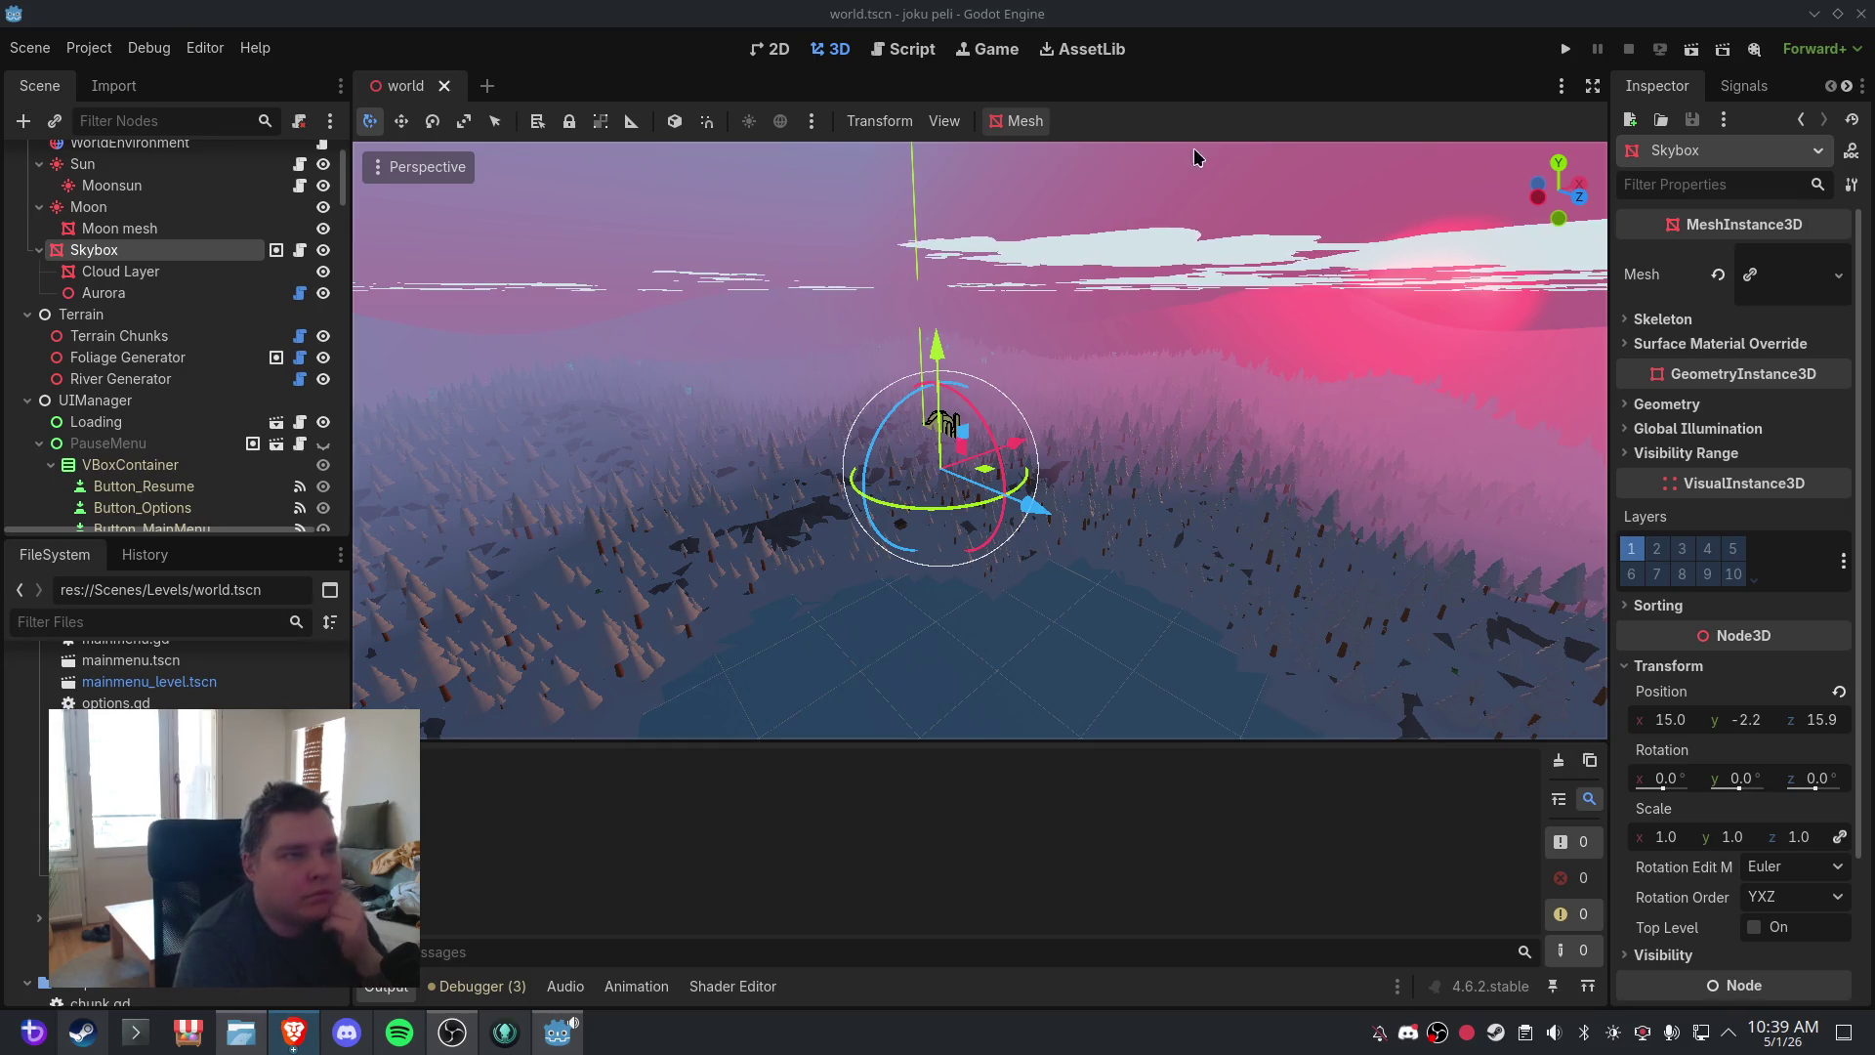
left_click(929, 49)
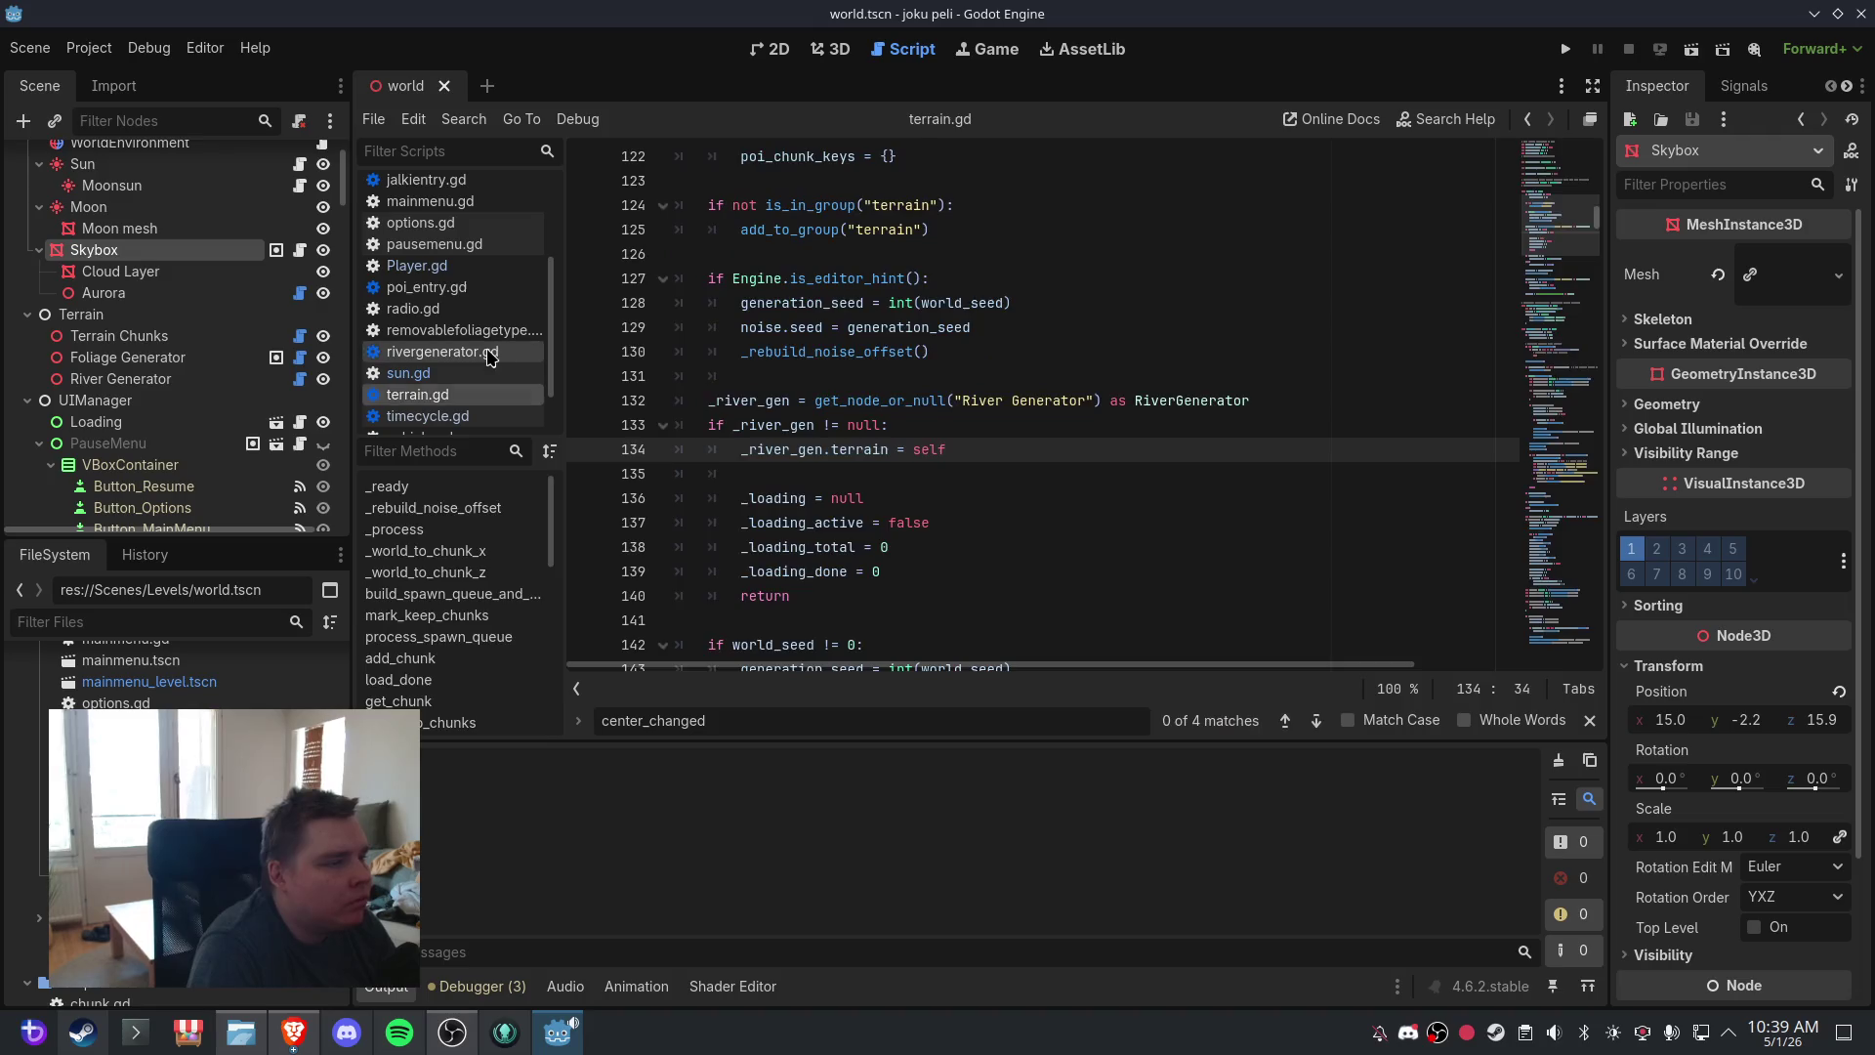
- Replace the generate_paths code in rivergenerator.gd with the pasted version and save
left_click(491, 354)
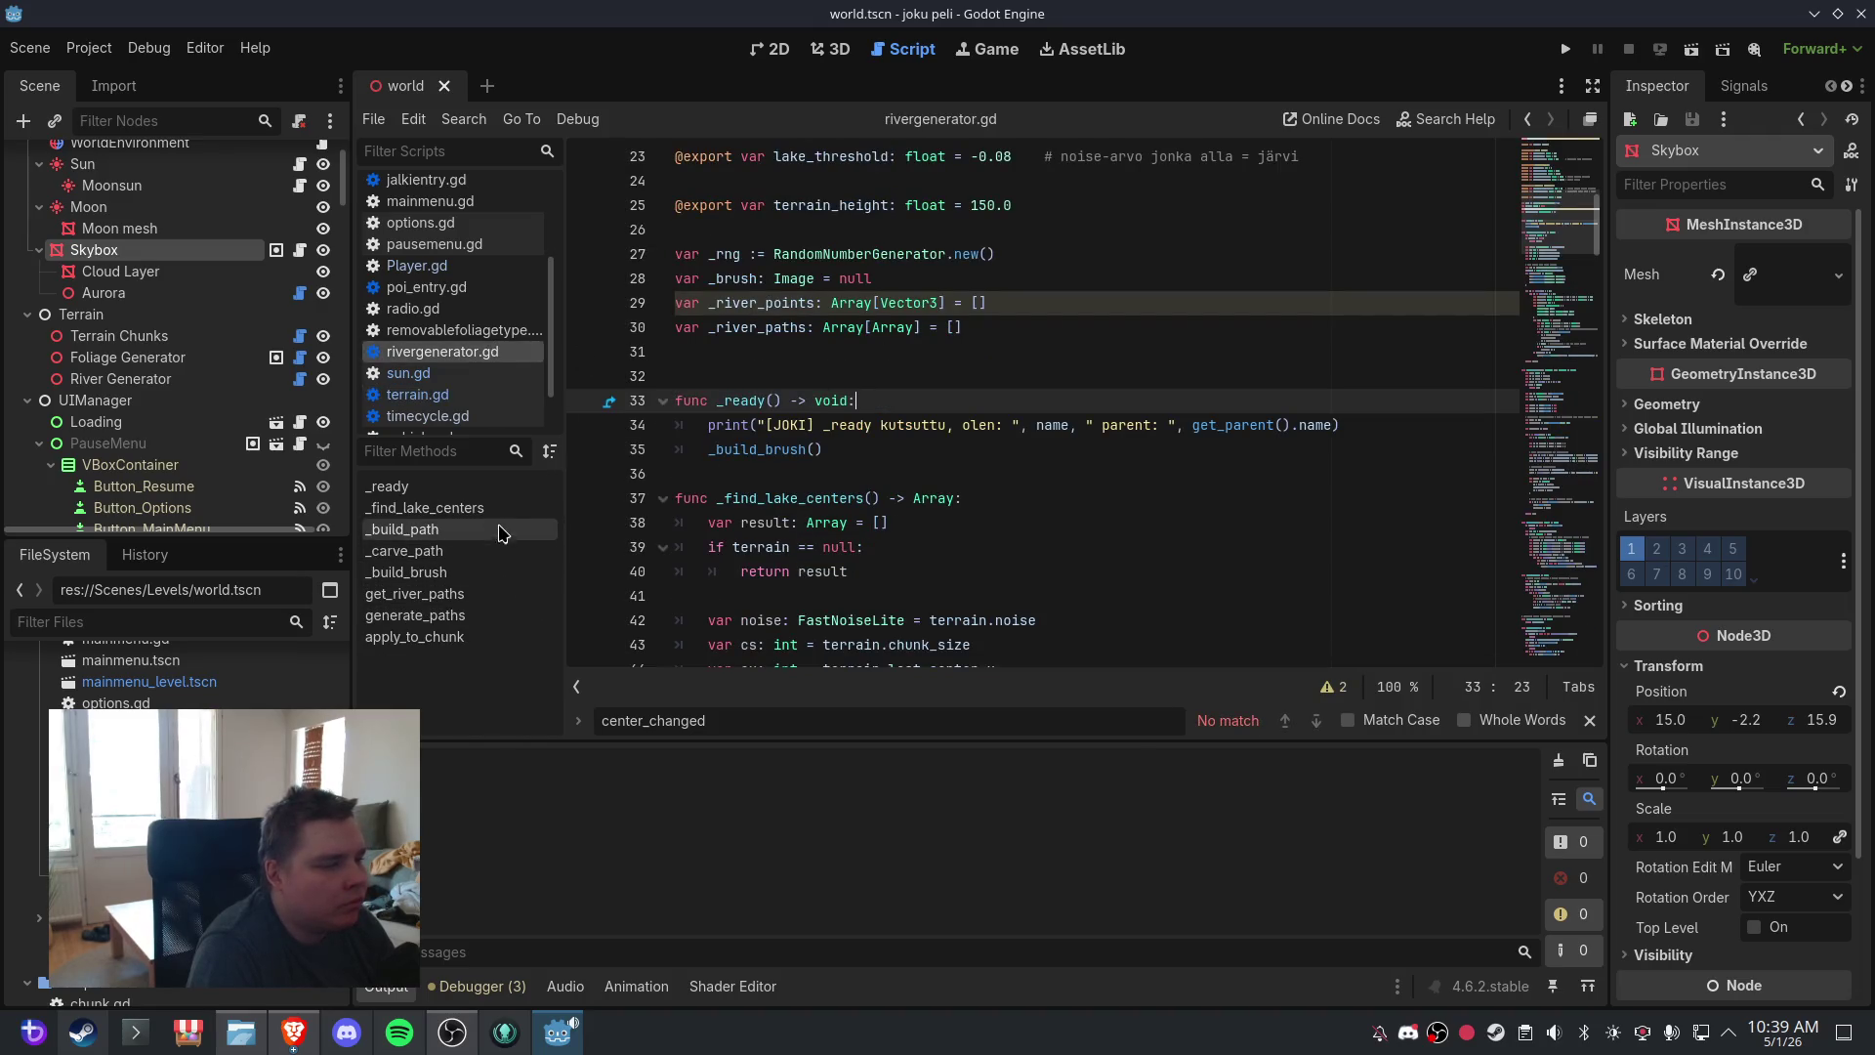
left_click(526, 618)
left_click(875, 522)
scroll(958, 569, "down", 6)
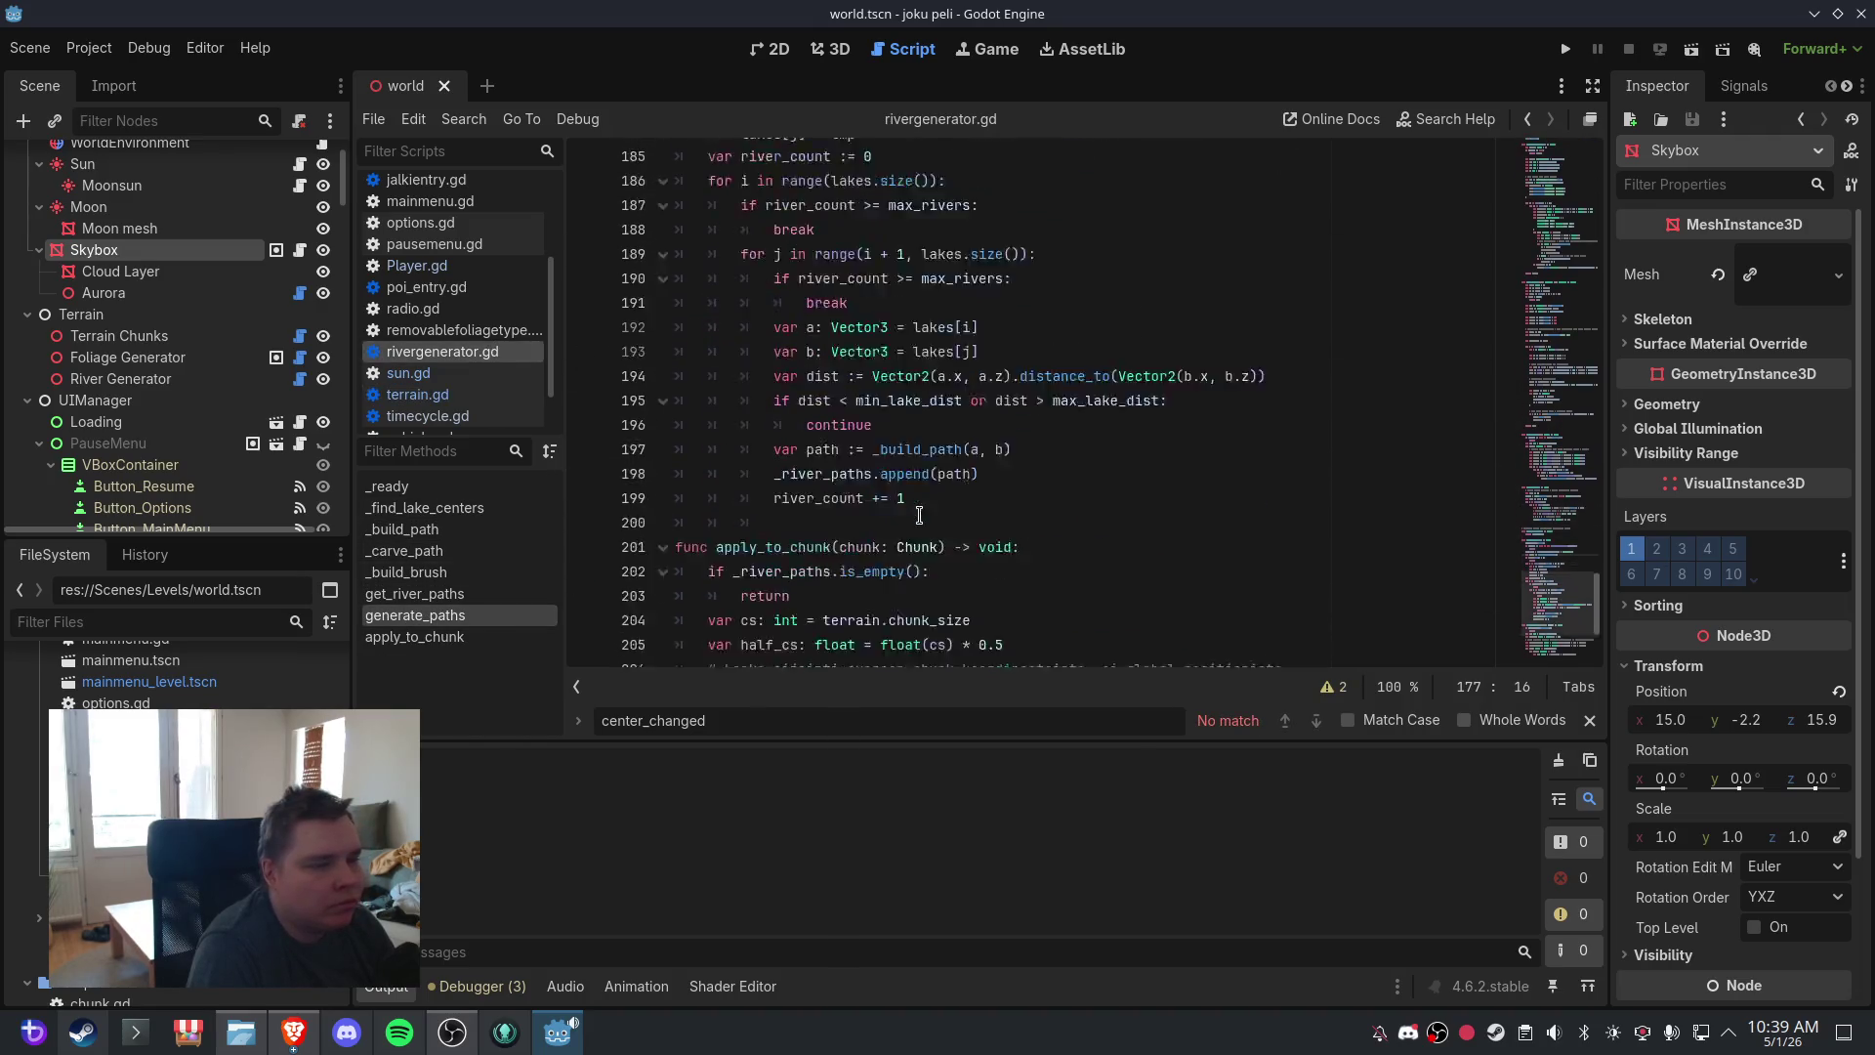
mouse_move(942, 625)
left_mouse_down()
mouse_move(703, 532)
mouse_move(683, 403)
mouse_move(723, 255)
mouse_move(723, 274)
left_mouse_up()
key("ctrl+v")
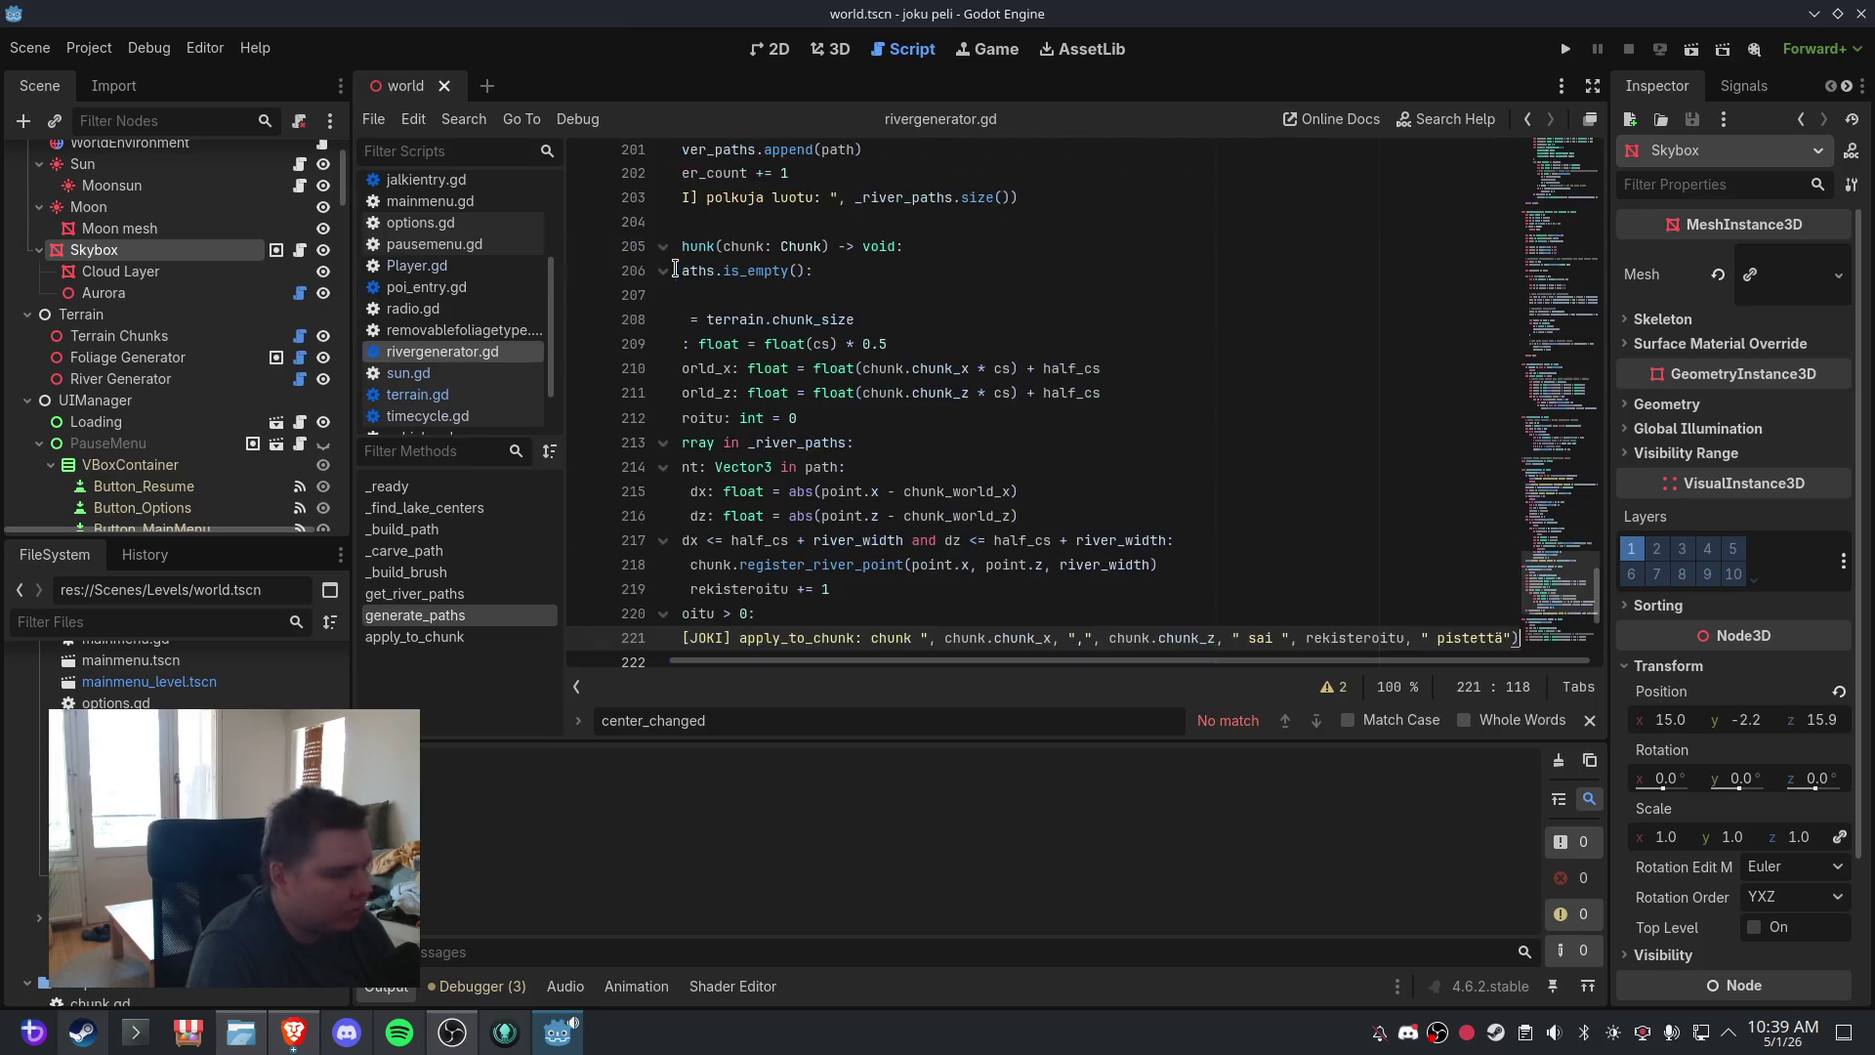
left_click(865, 376)
left_click(30, 48)
left_click(65, 199)
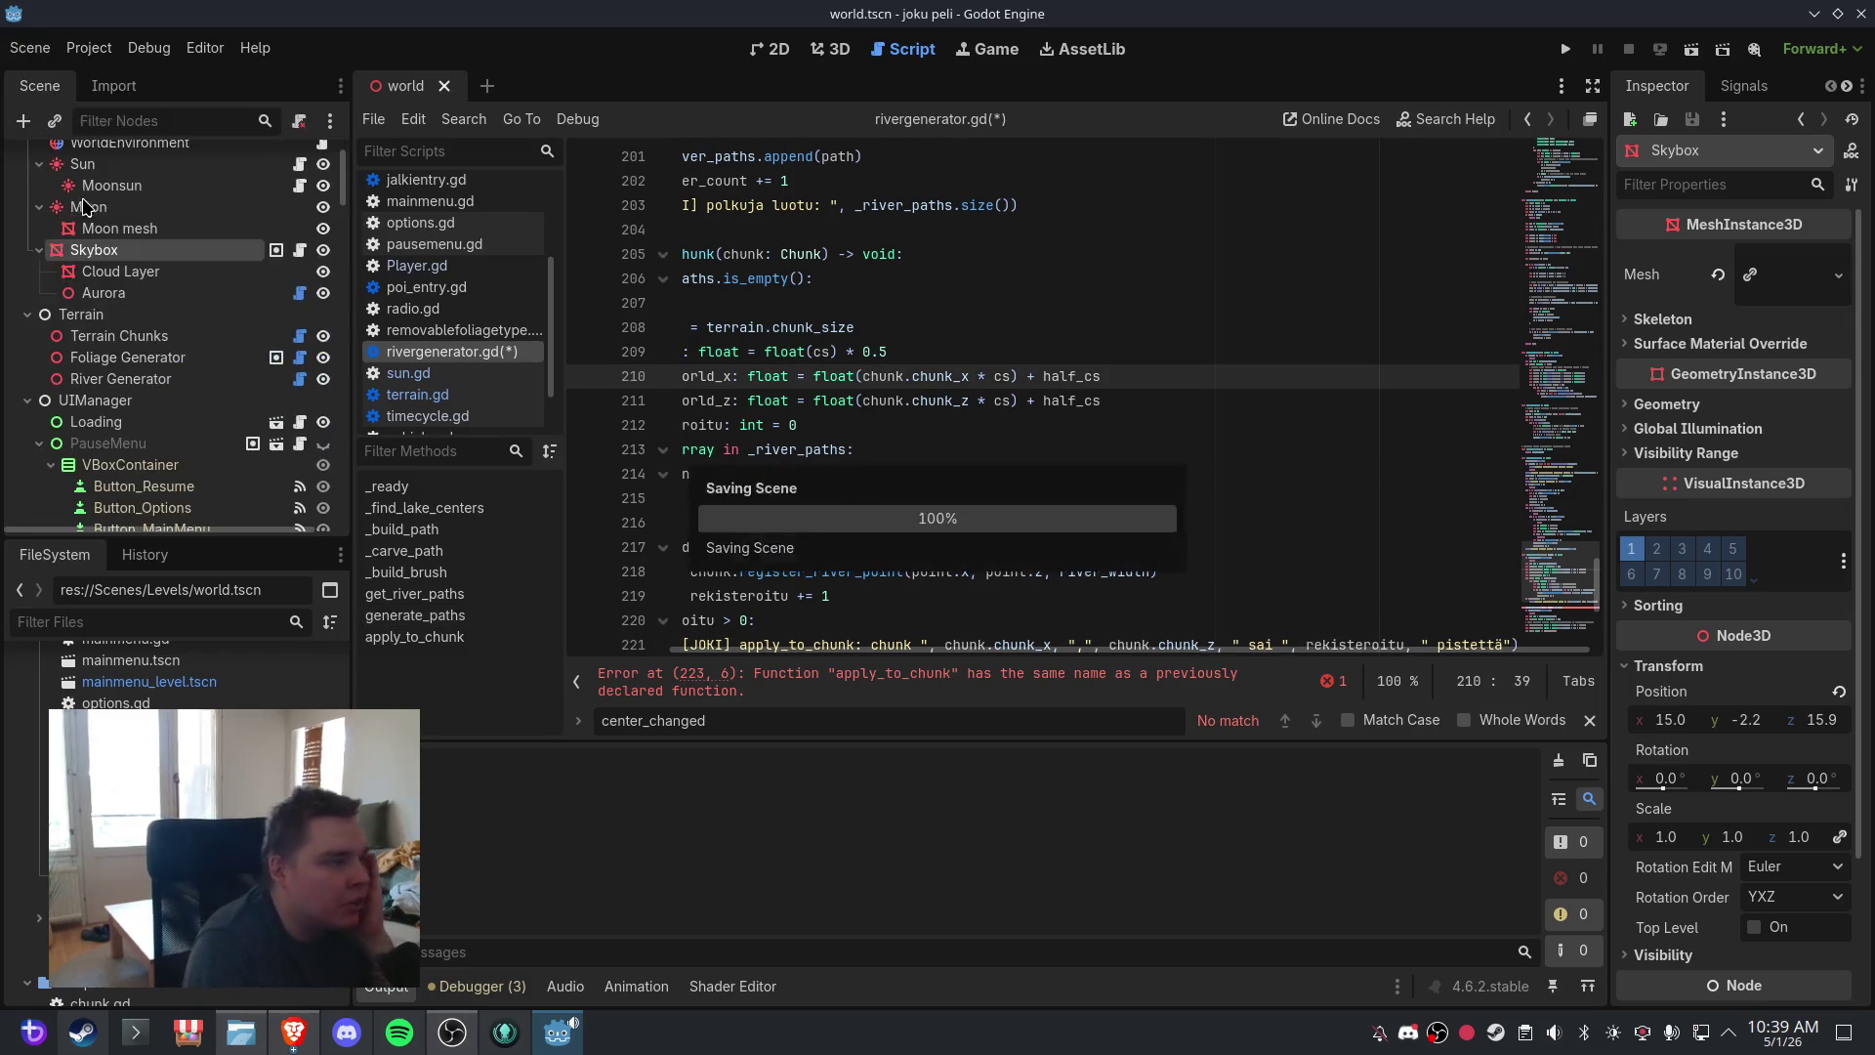
- Jump to the duplicate-function error and inspect the code around line 220
left_click(998, 684)
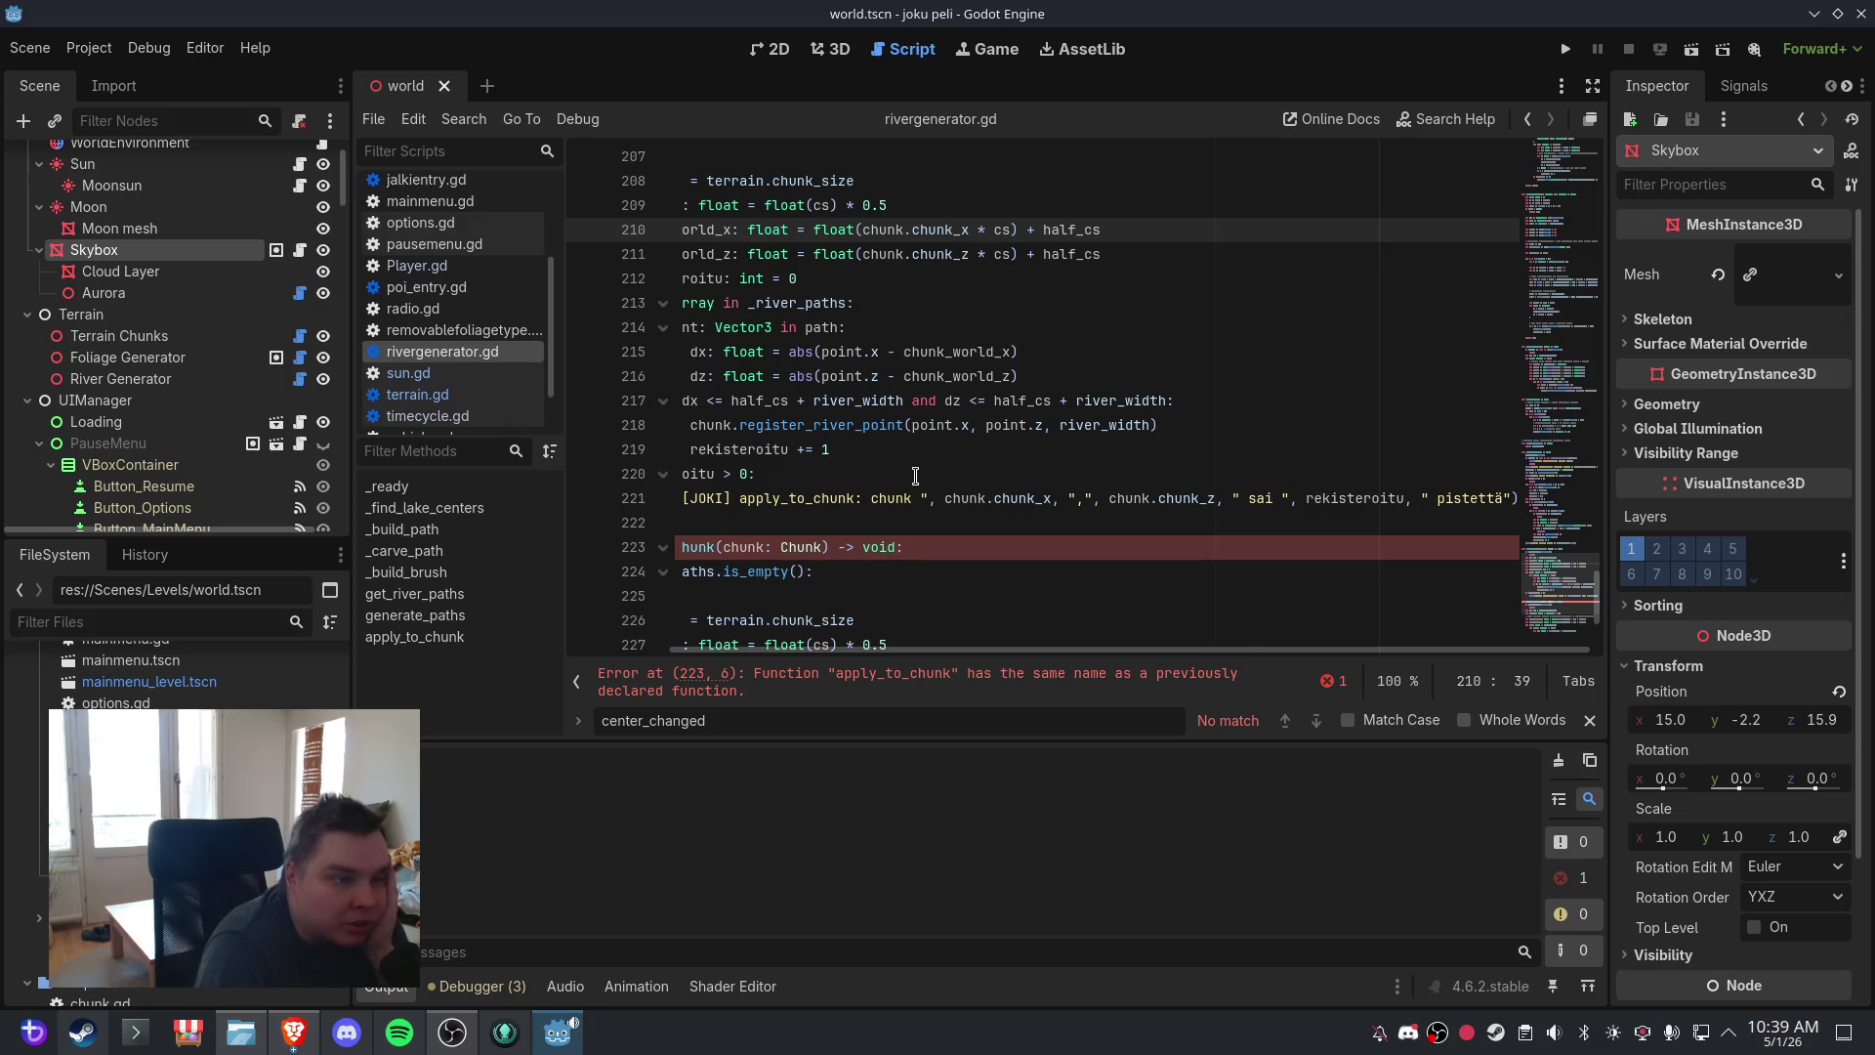
left_click(866, 476)
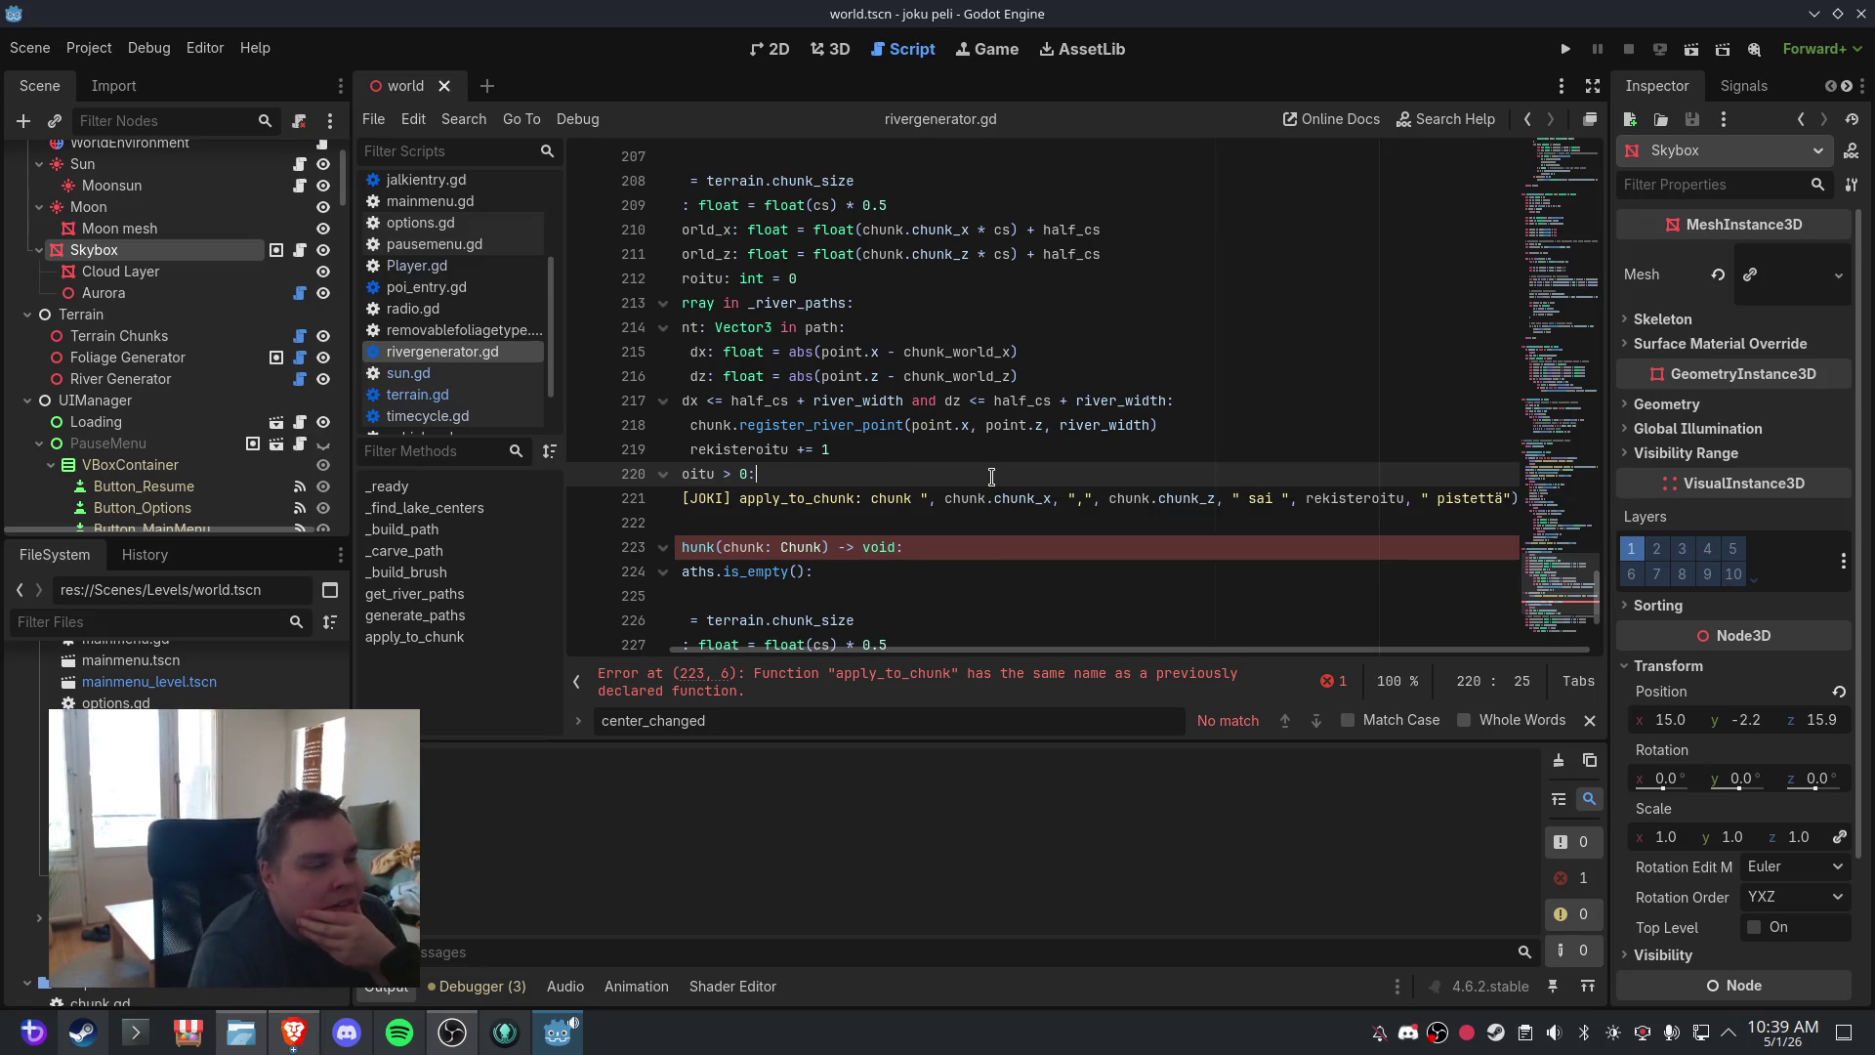
scroll(830, 634, "left", 3)
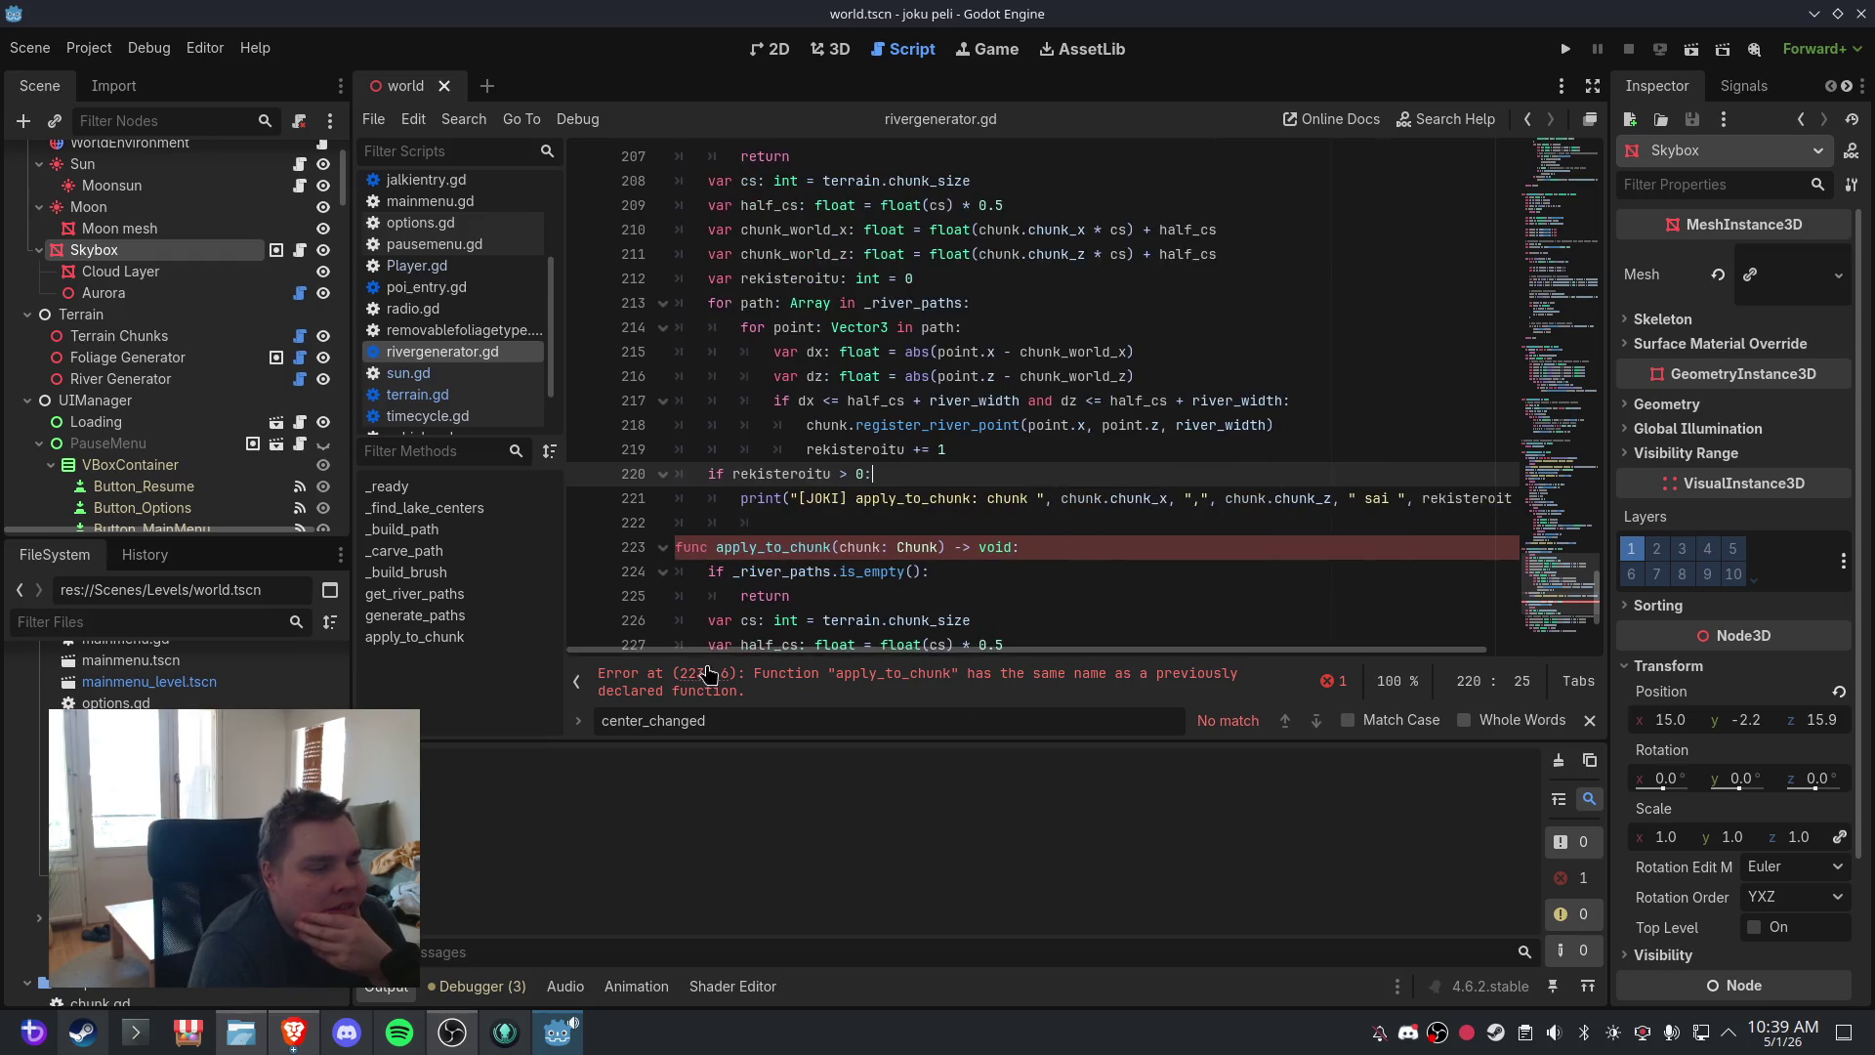
scroll(815, 628, "up", 6)
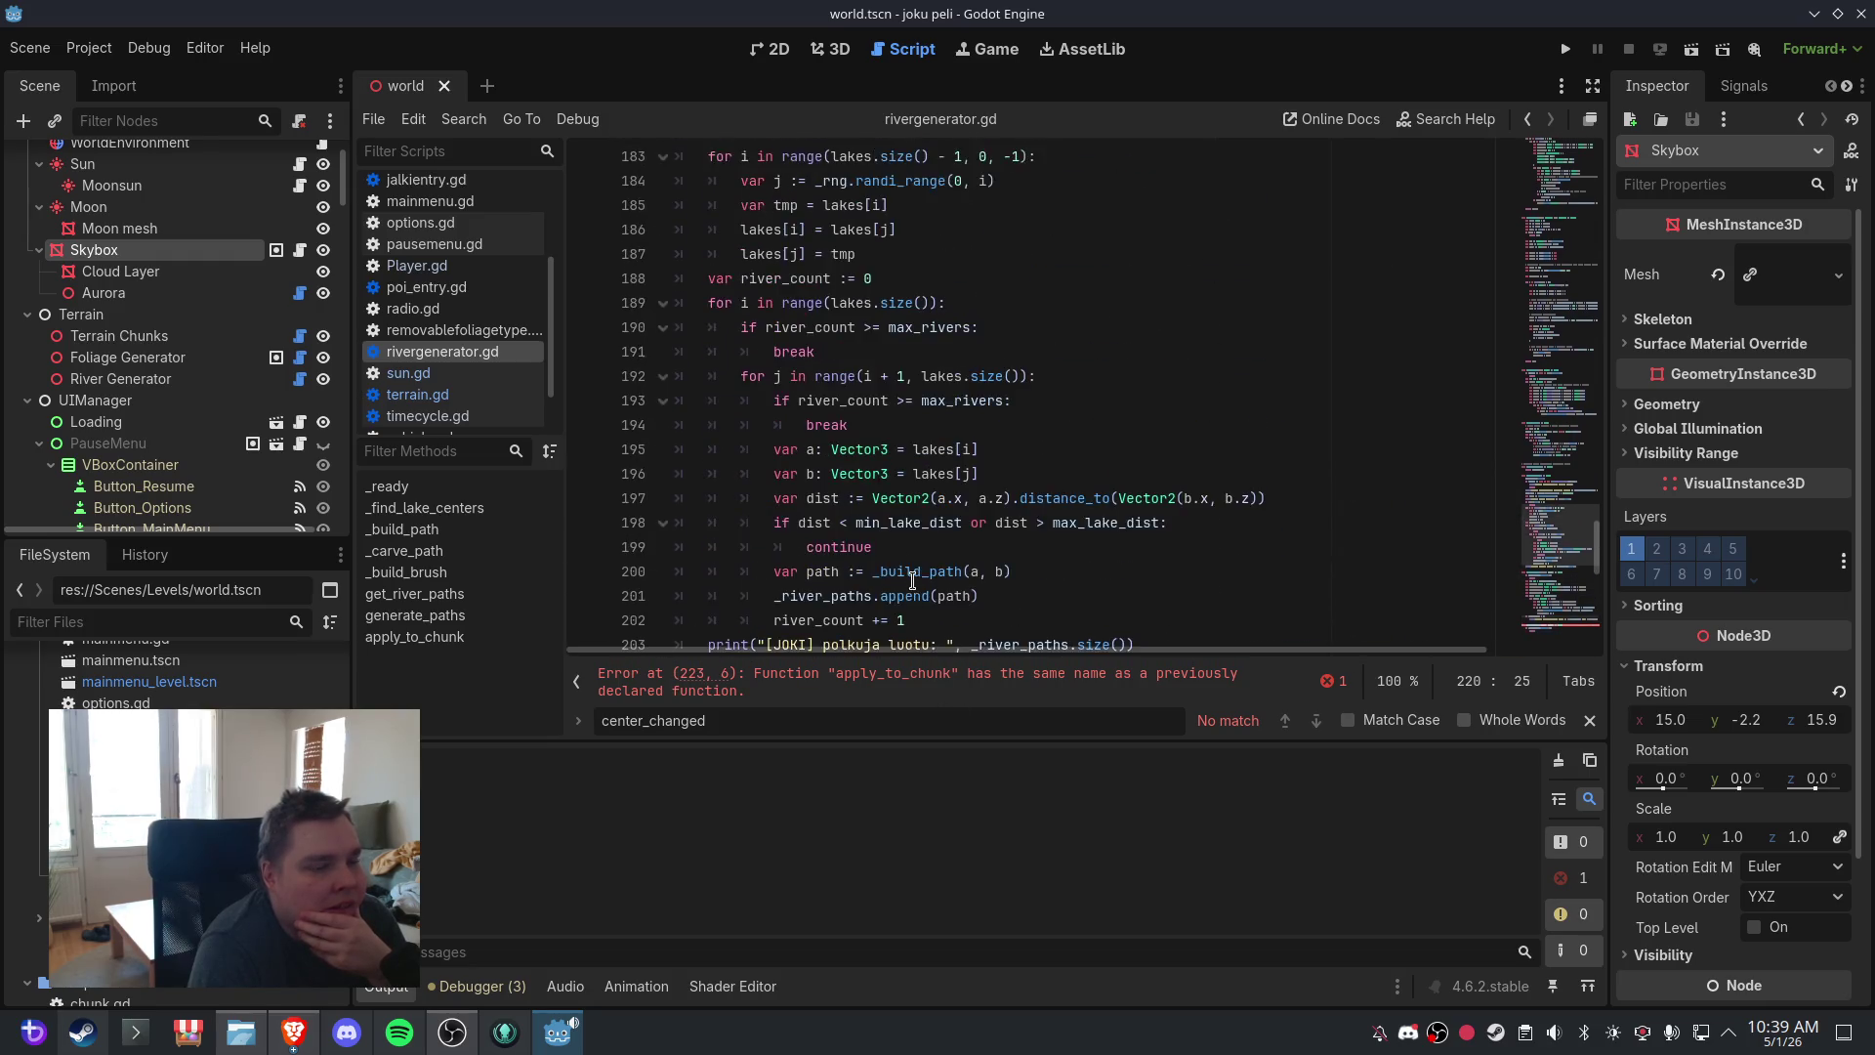
scroll(915, 586, "down", 6)
scroll(915, 586, "down", 1)
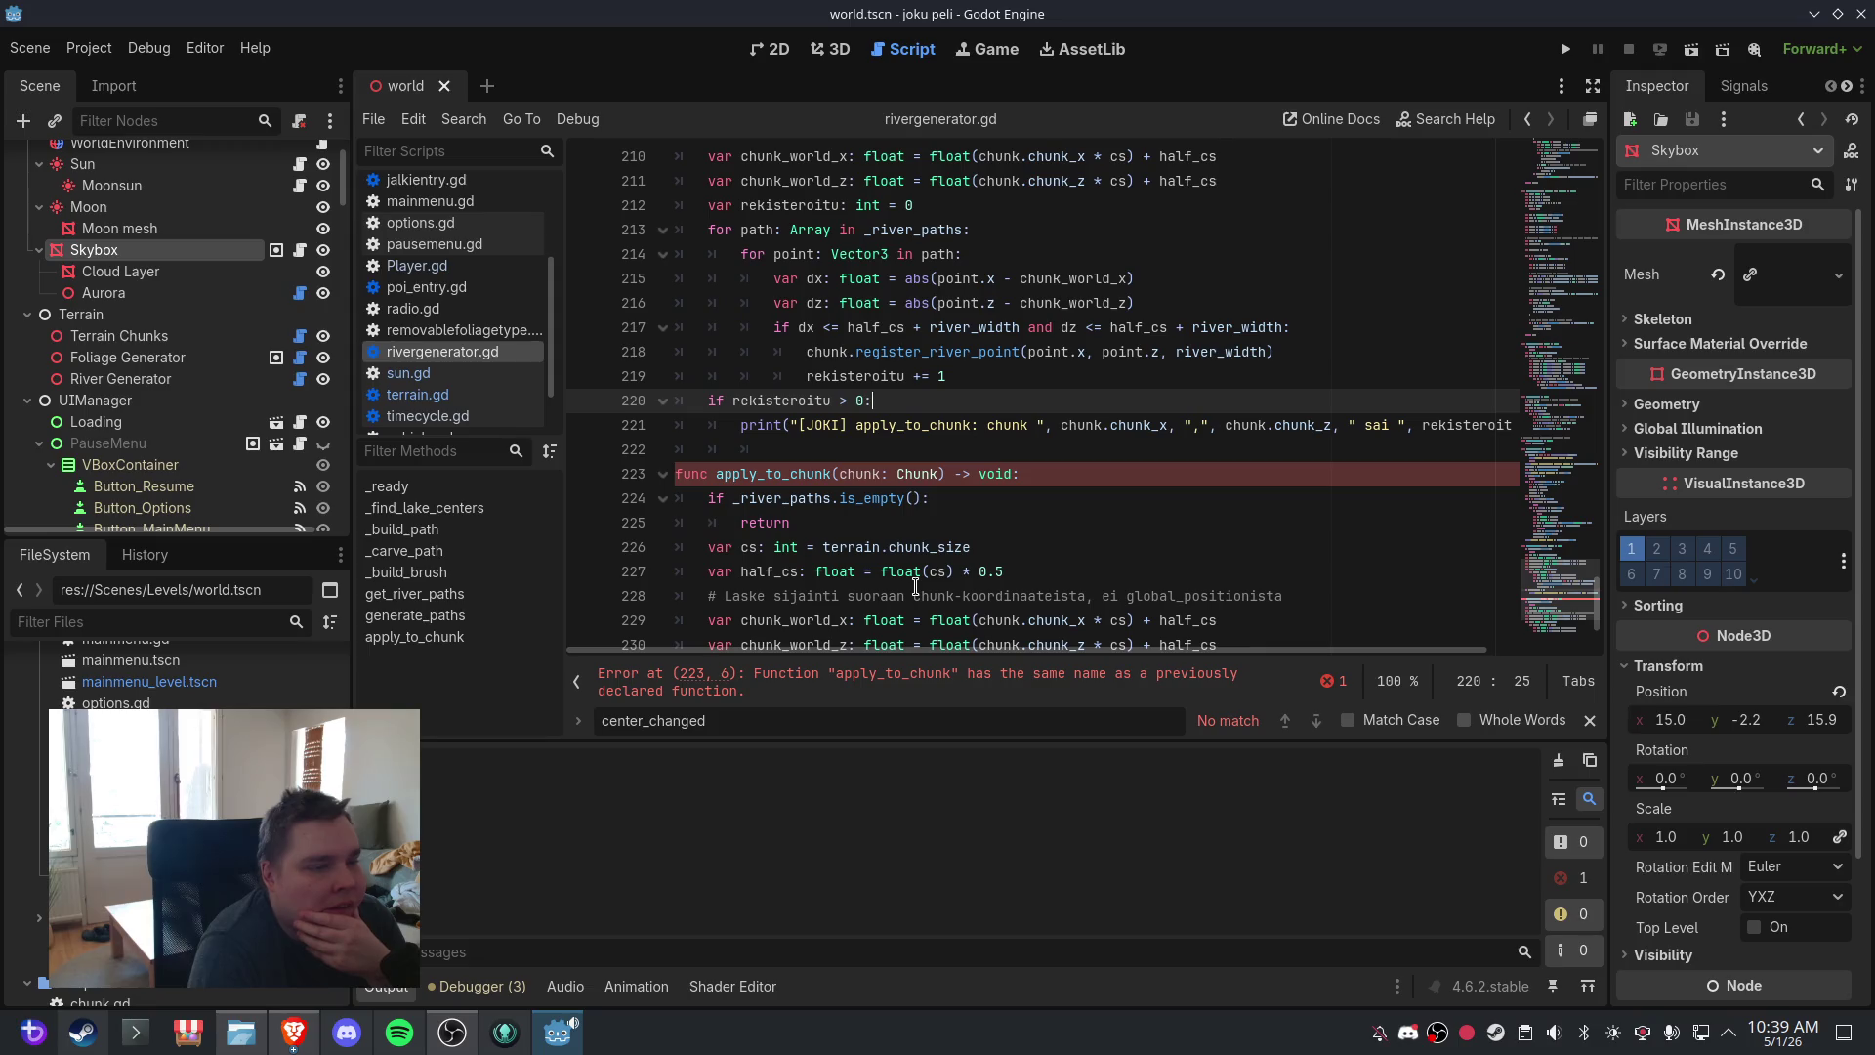
scroll(915, 586, "down", 3)
- Delete the duplicated apply_to_chunk function and its leftover blank lines, then save
mouse_move(915, 625)
left_mouse_down()
mouse_move(743, 332)
mouse_move(675, 285)
left_mouse_up()
key("Delete")
left_click(739, 352)
key("BackSpace")
key("BackSpace")
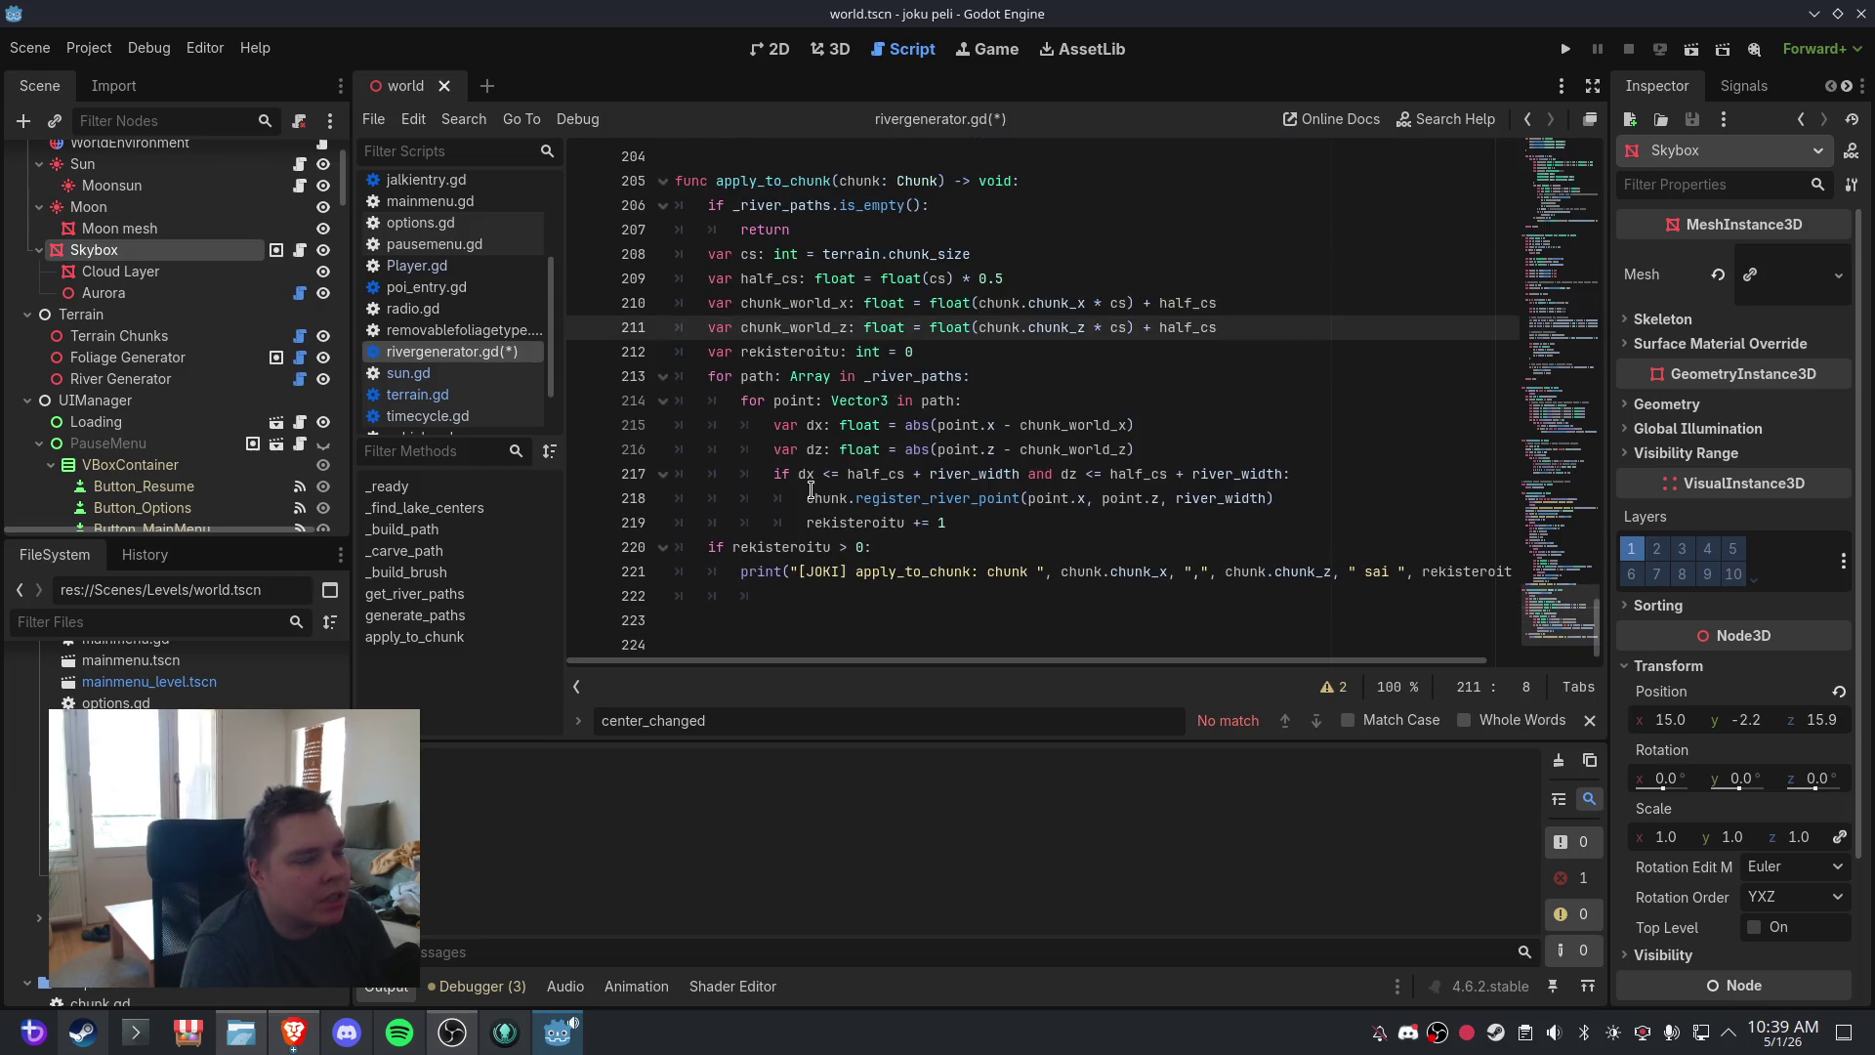
key("Left")
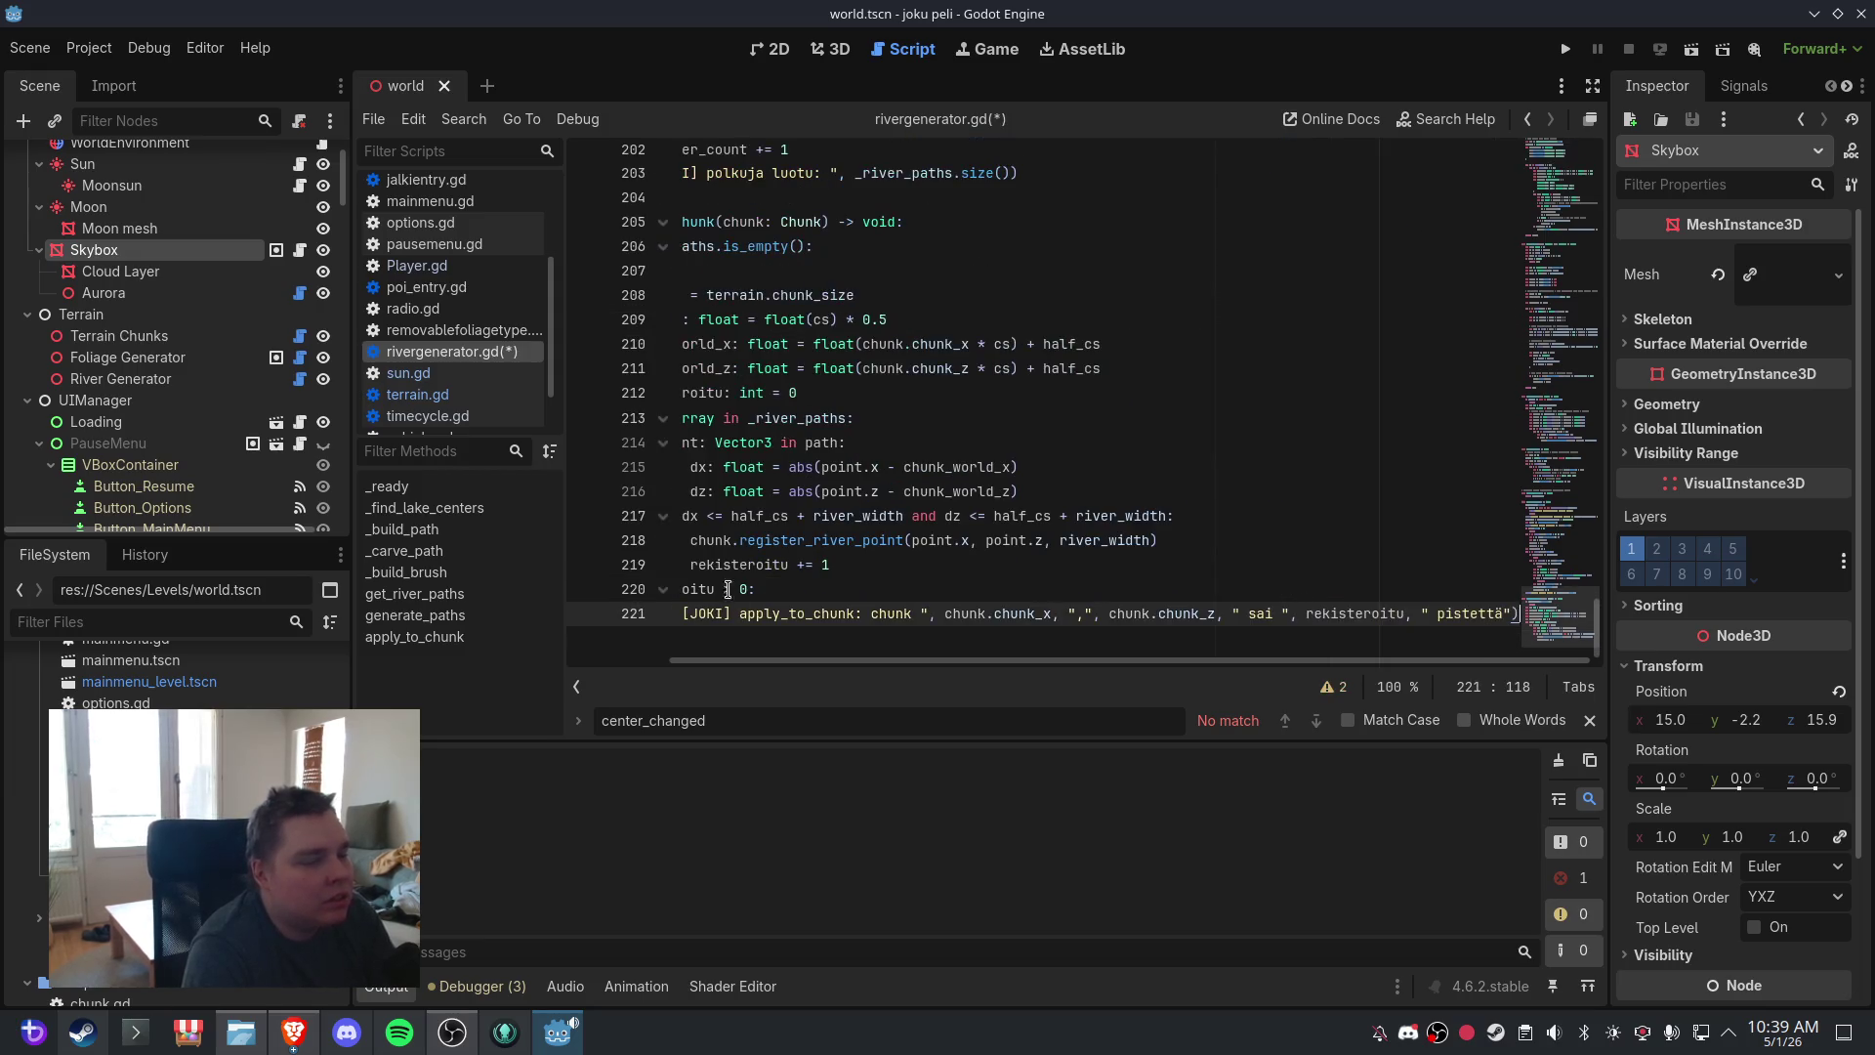
left_click(29, 48)
left_click(59, 200)
left_click(835, 49)
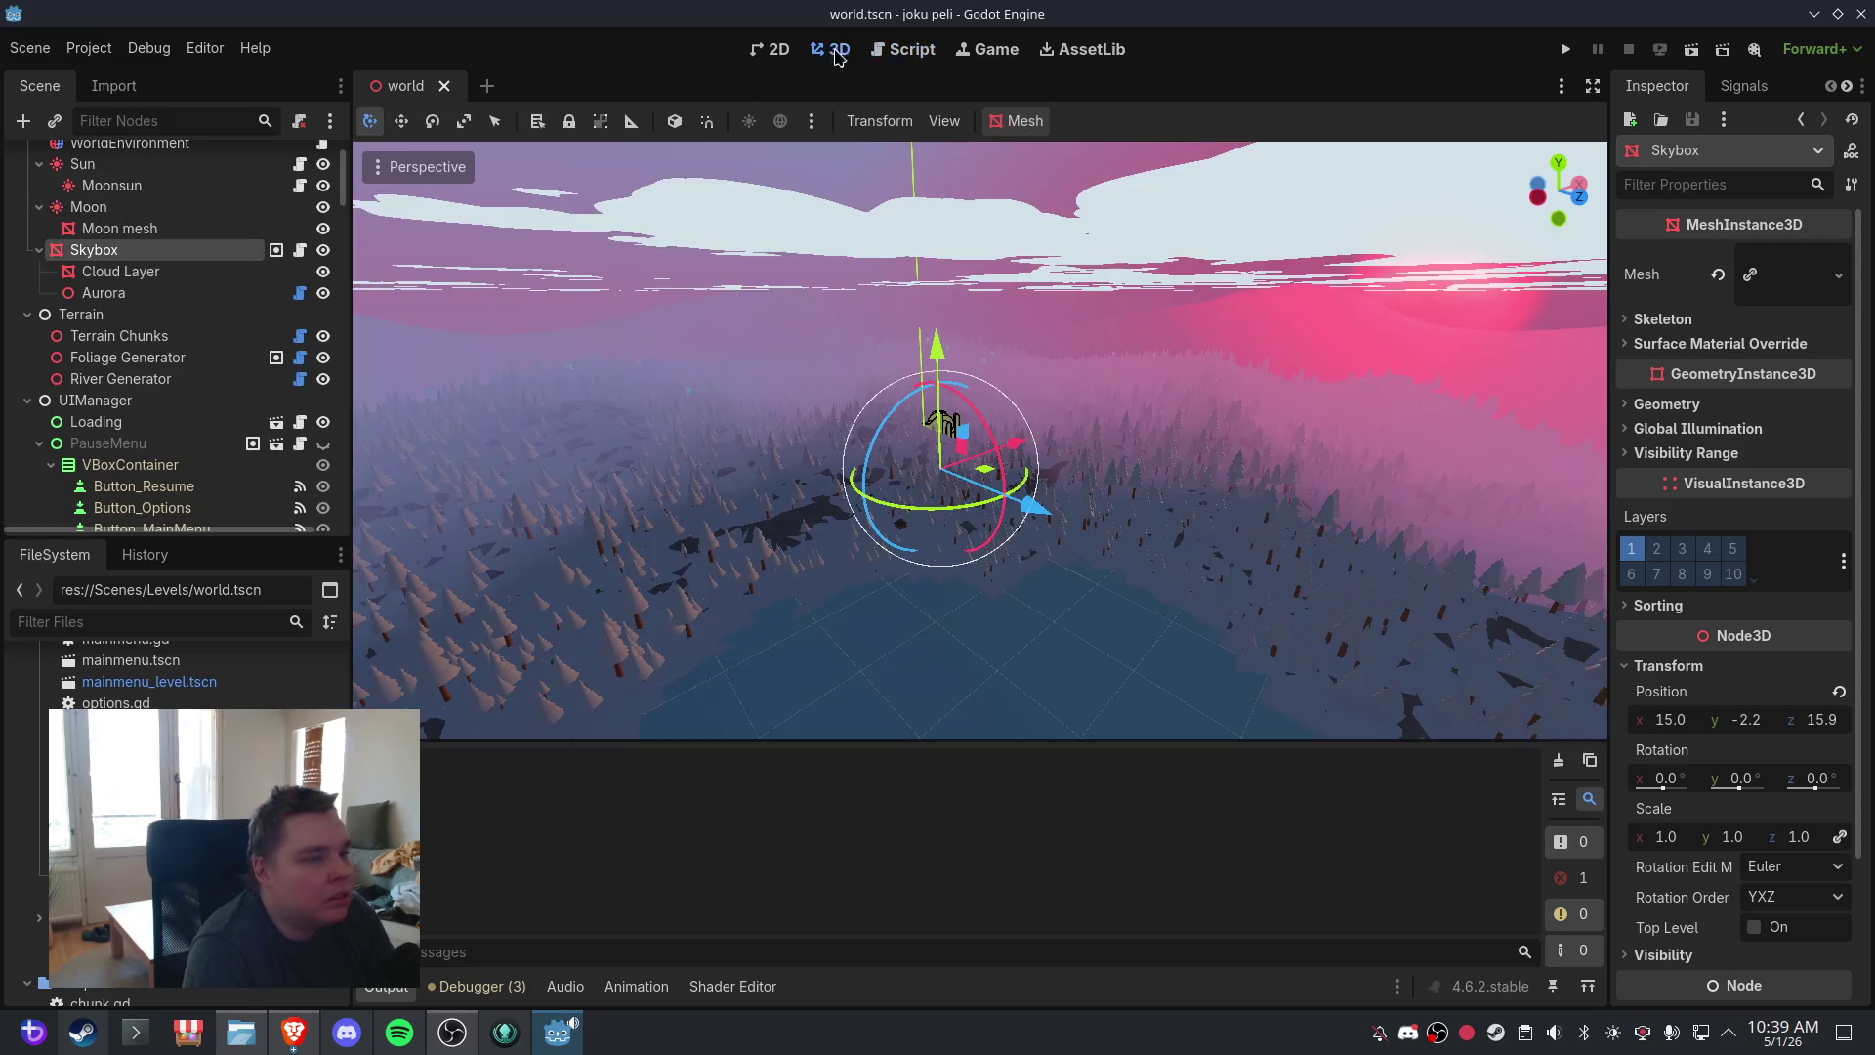
- Reload world.tscn, orbit around the terrain, and select the River Generator node
left_click(445, 85)
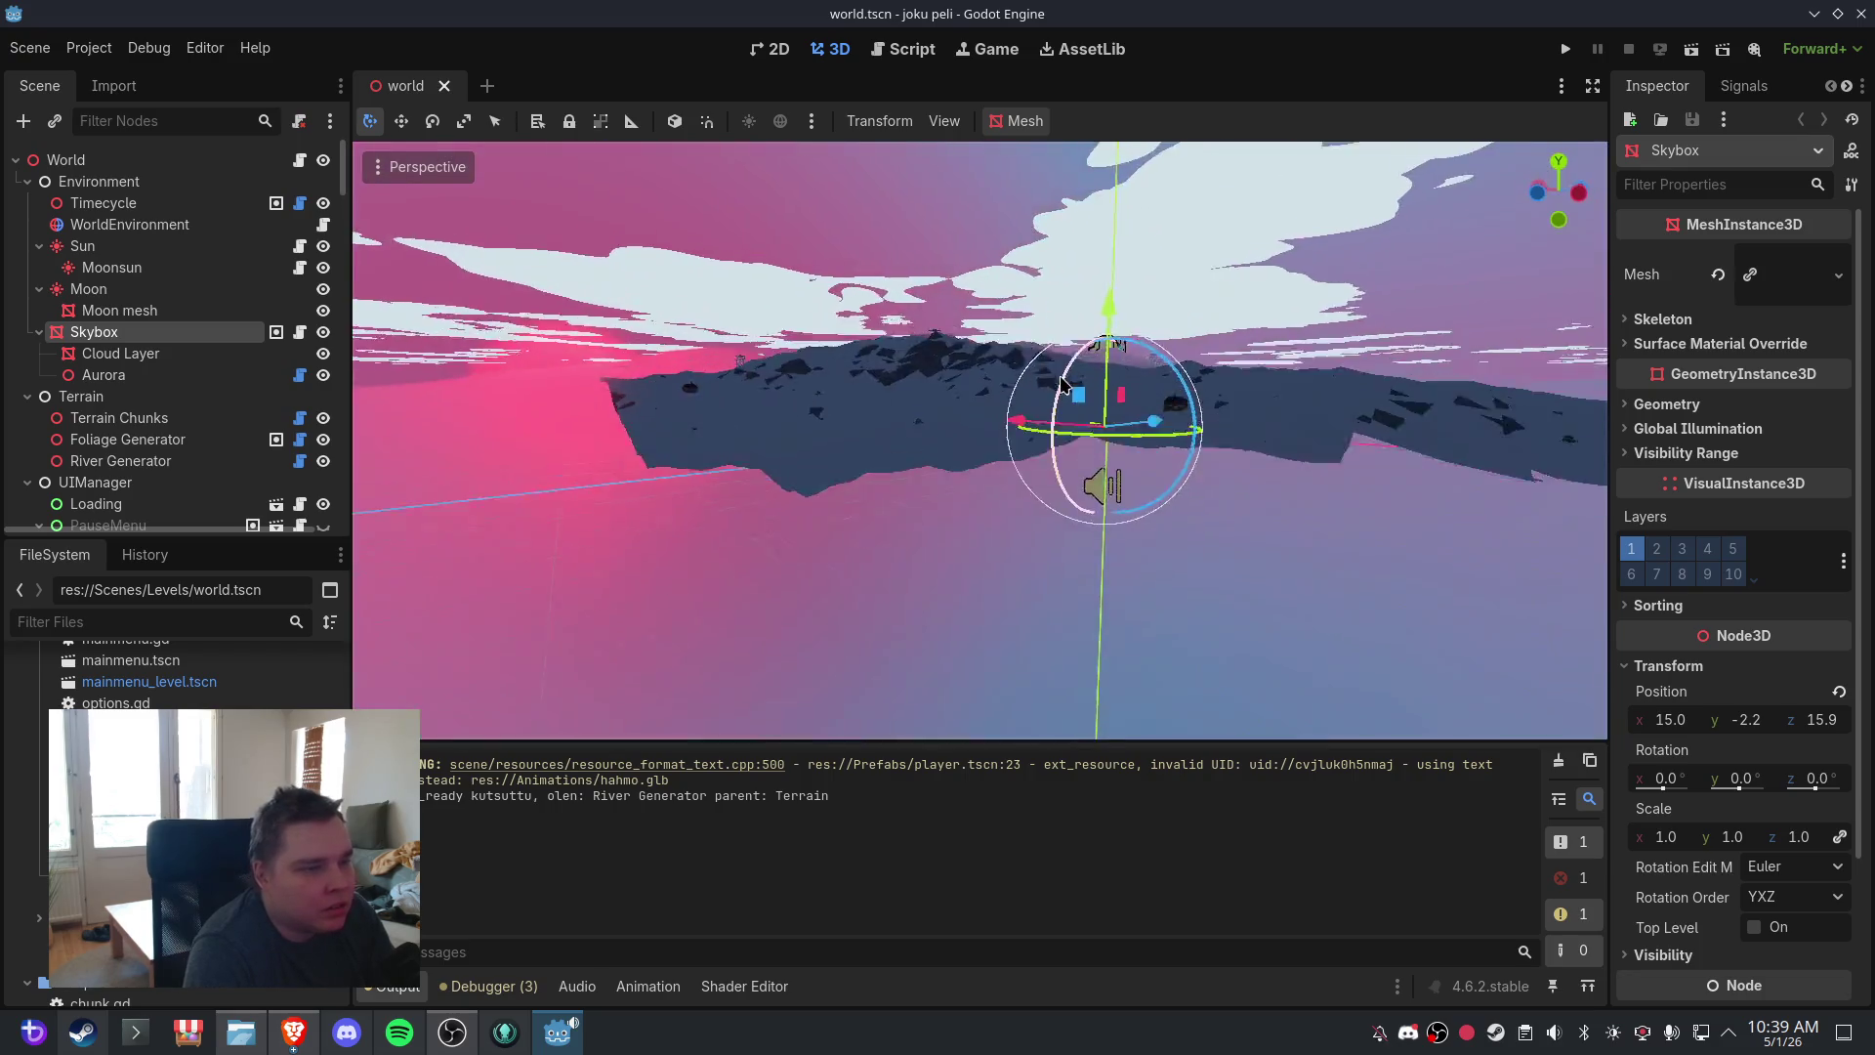
scroll(1182, 418, "down", 3)
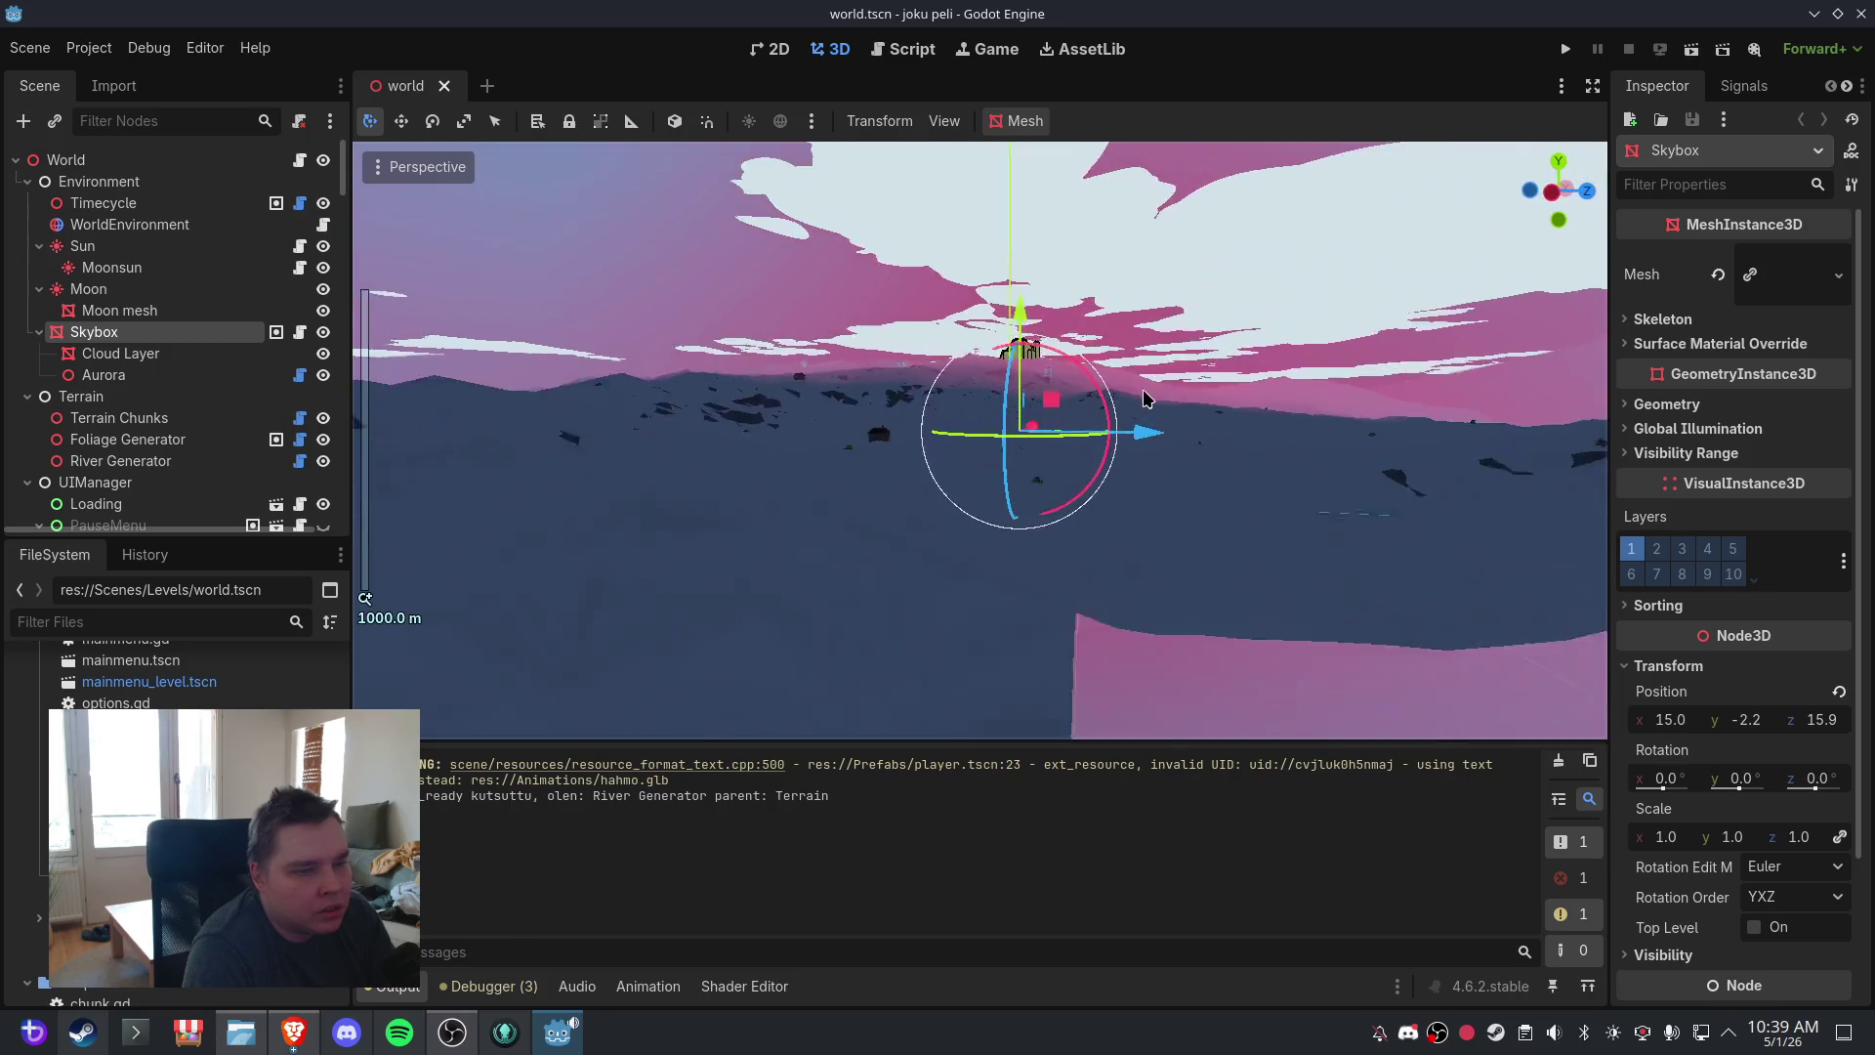
left_click_drag(1124, 406, 846, 420)
scroll(1009, 434, "down", 5)
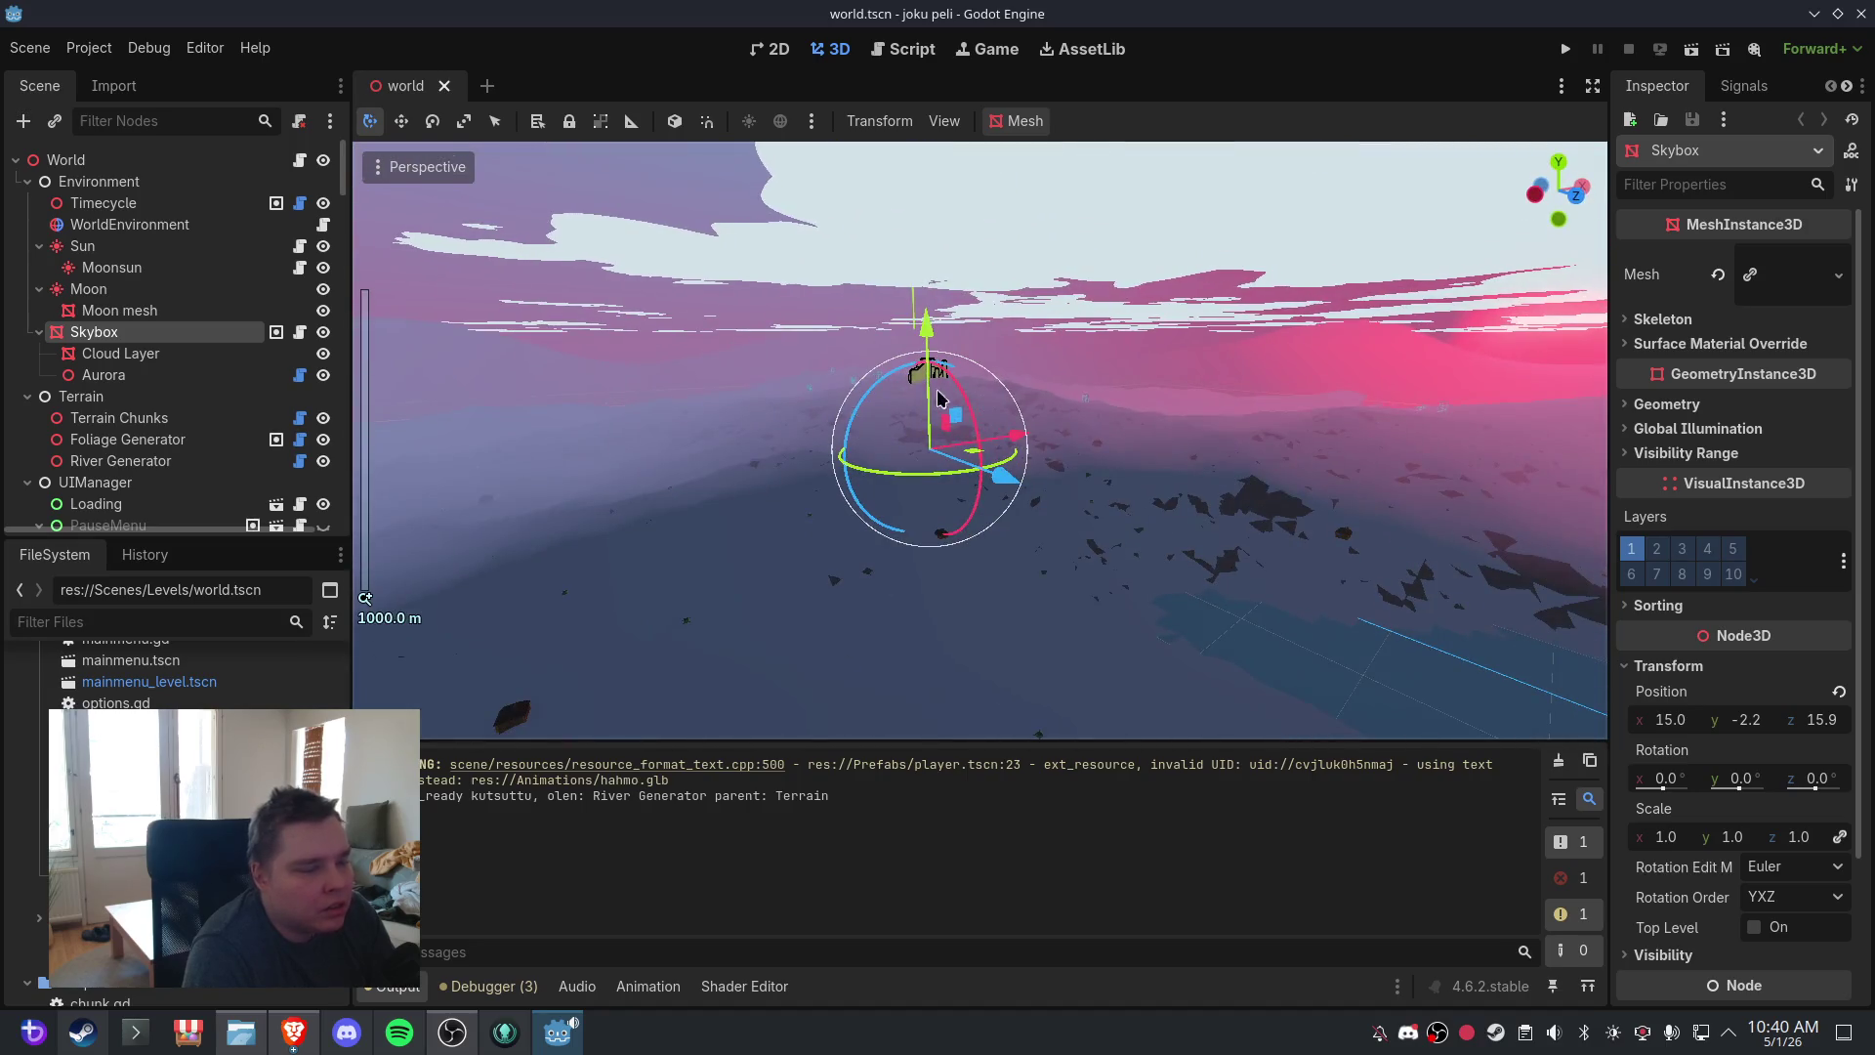
left_click(146, 460)
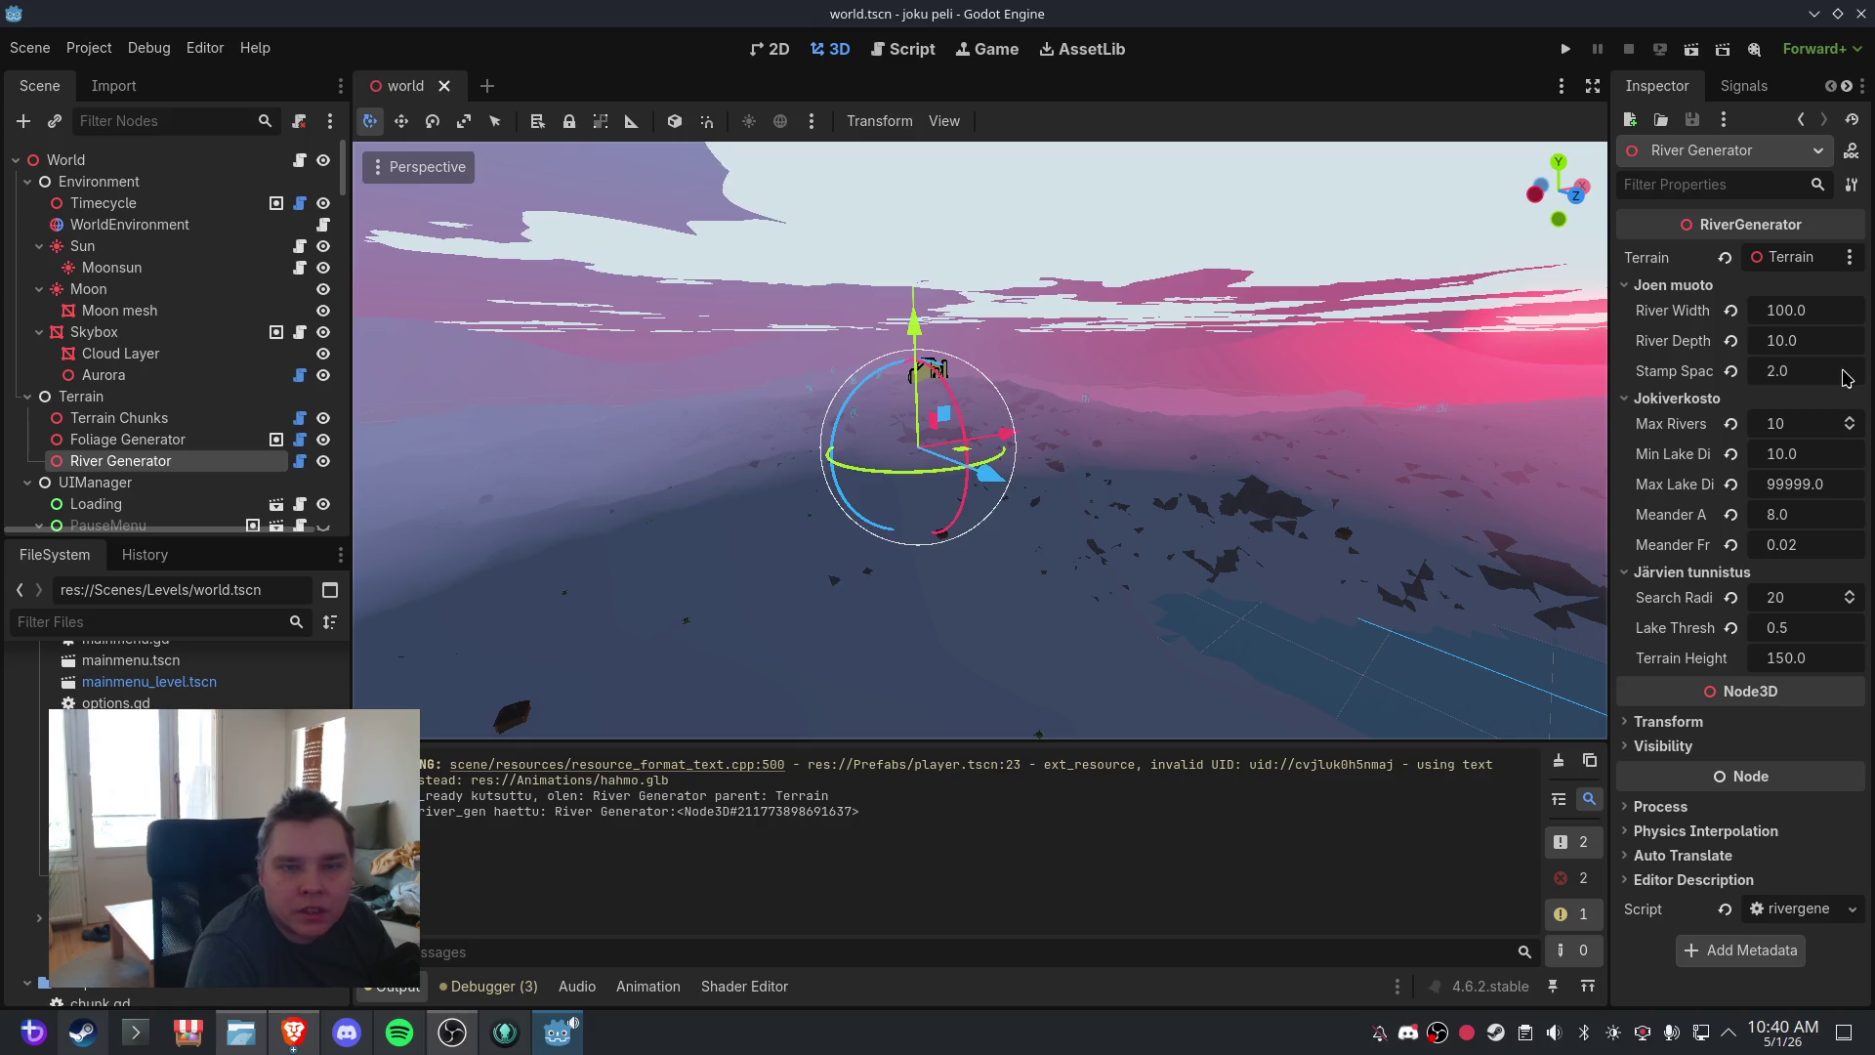
- Set the River Generator's Max Rivers to 2 and save the world scene
left_click(1808, 425)
type("2")
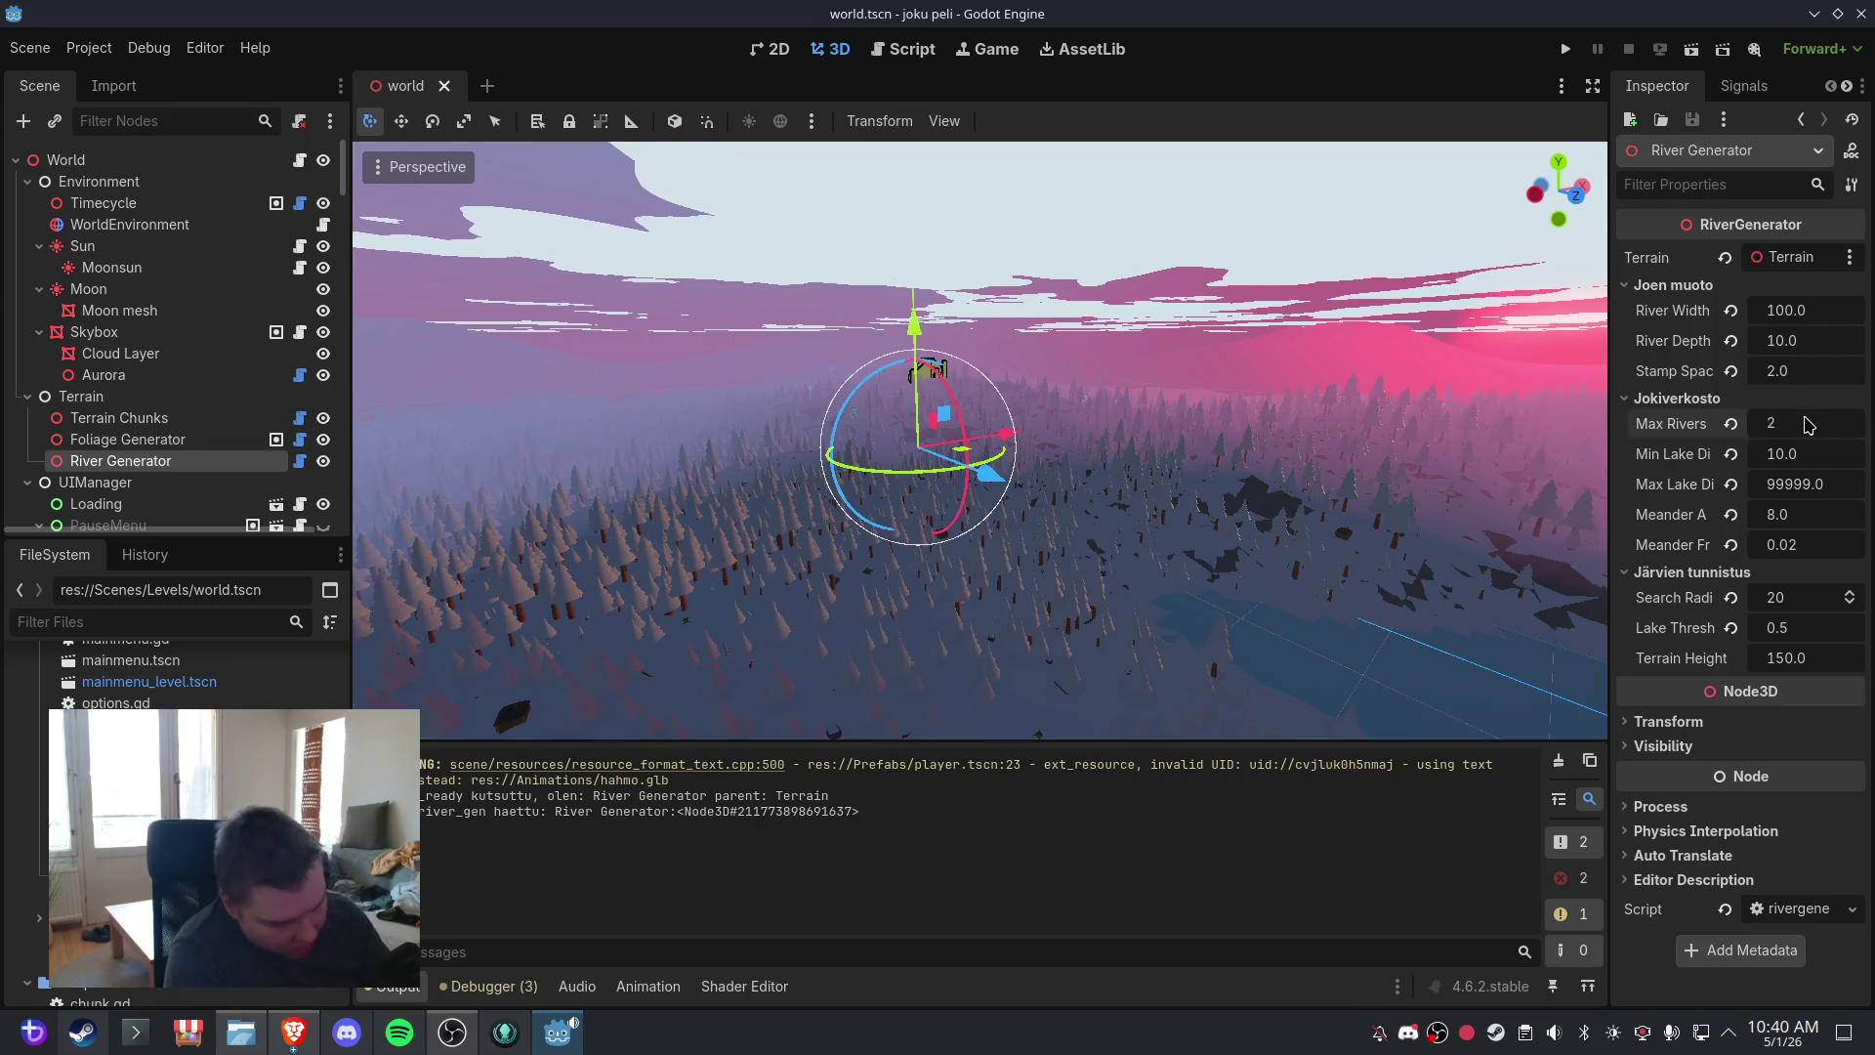
key("Return")
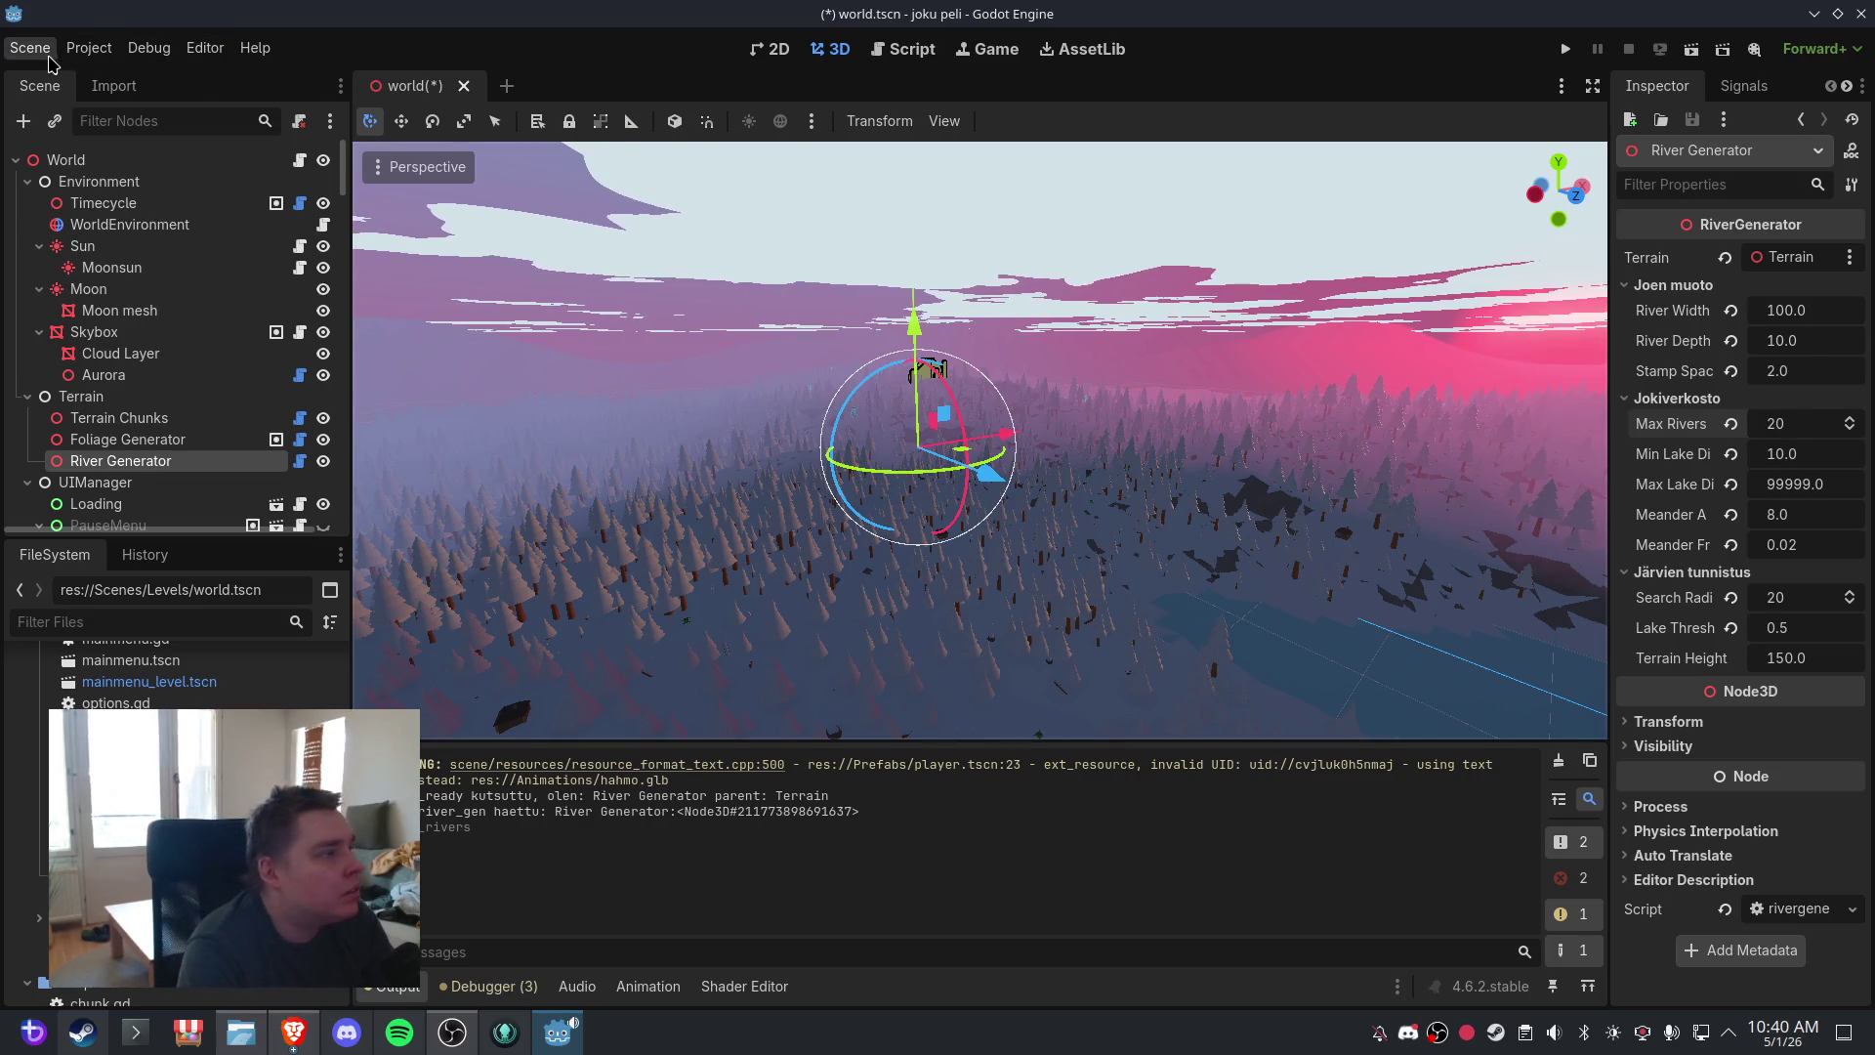
left_click(30, 47)
left_click(78, 168)
- Reopen world.tscn, orbit to a low view over forest and lake, and select Terrain Chunks
left_click(444, 86)
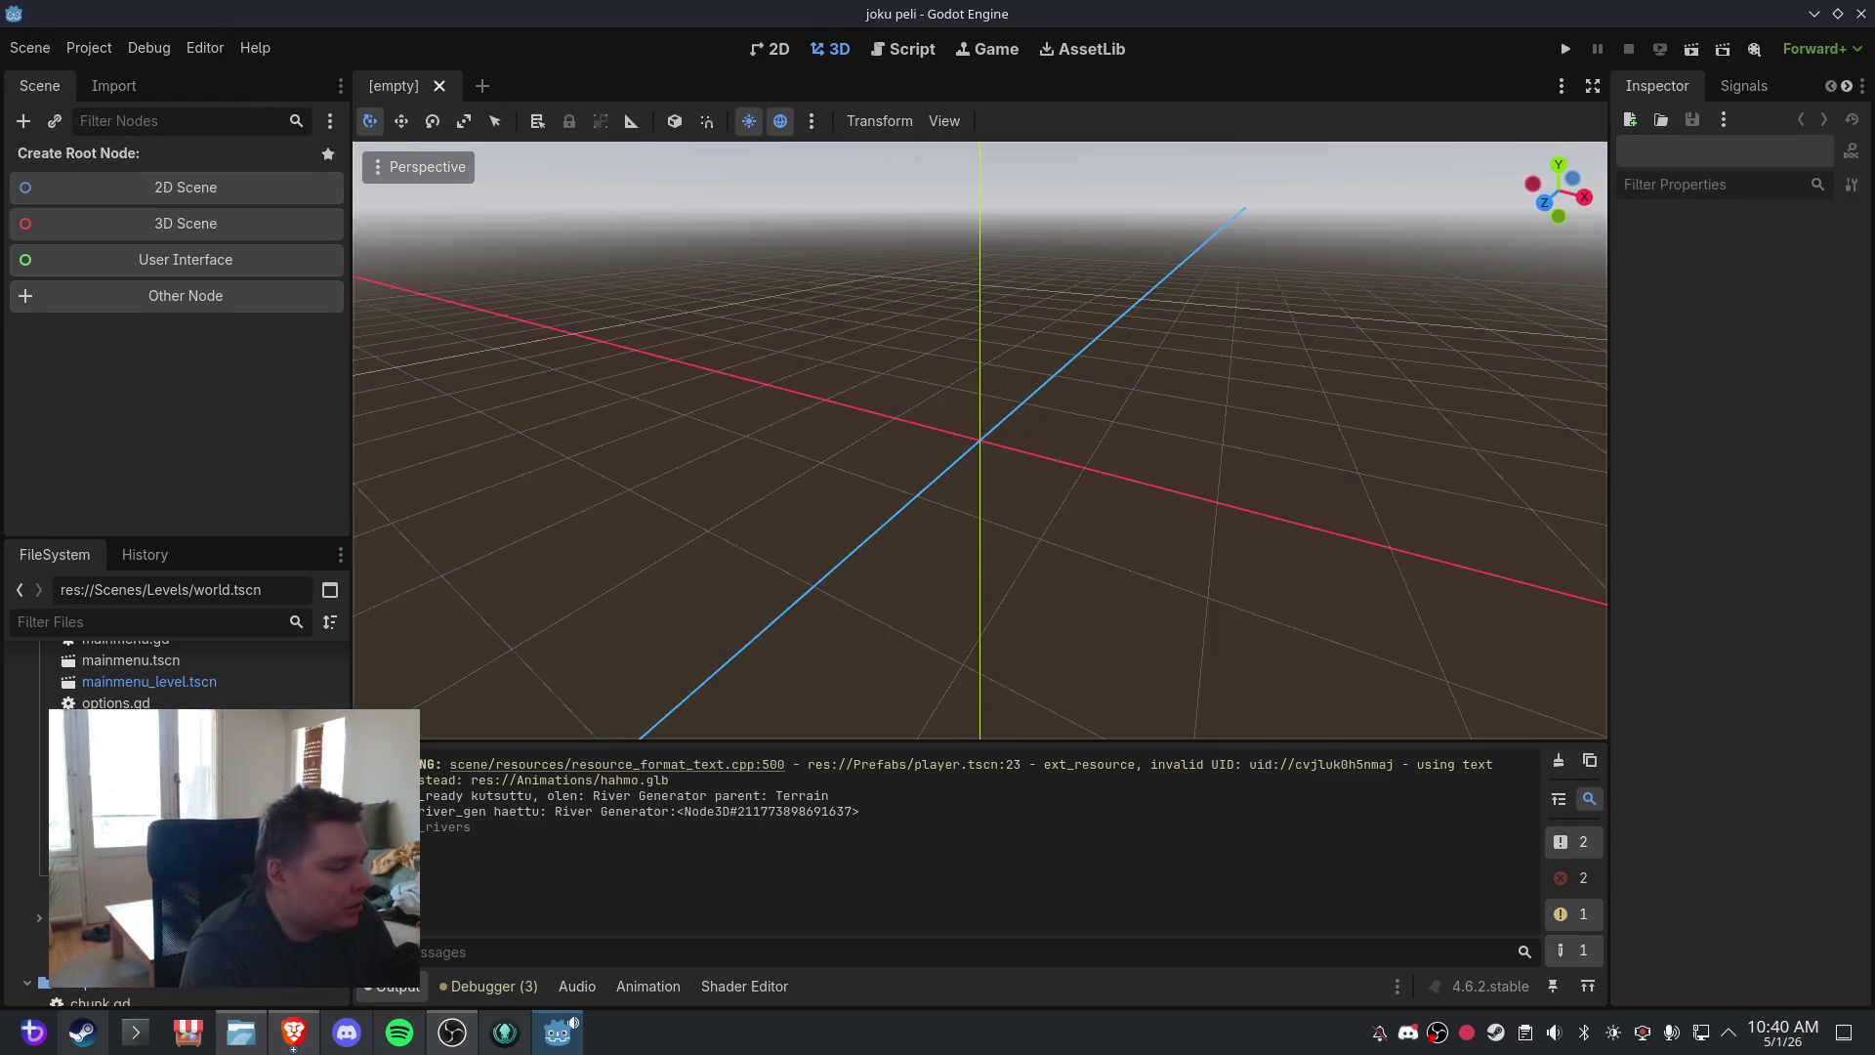
key("ctrl+shift+t")
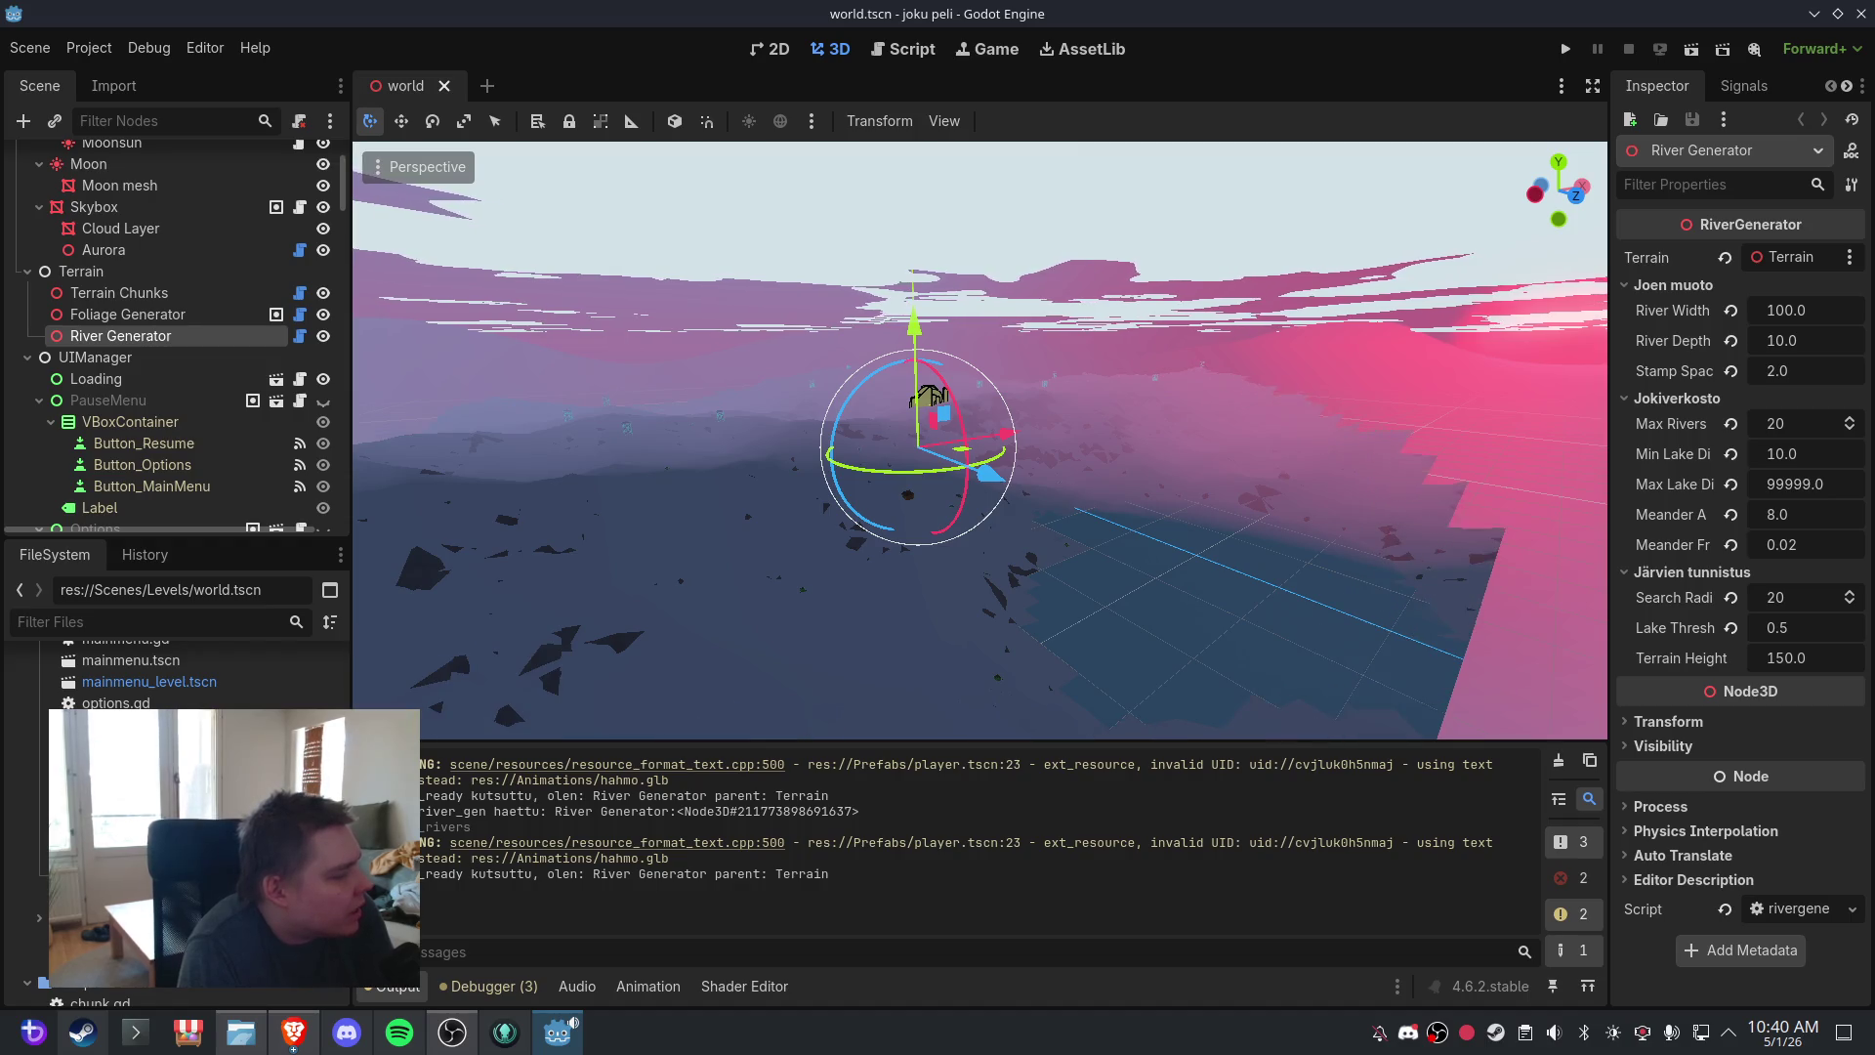
scroll(1018, 420, "down", 5)
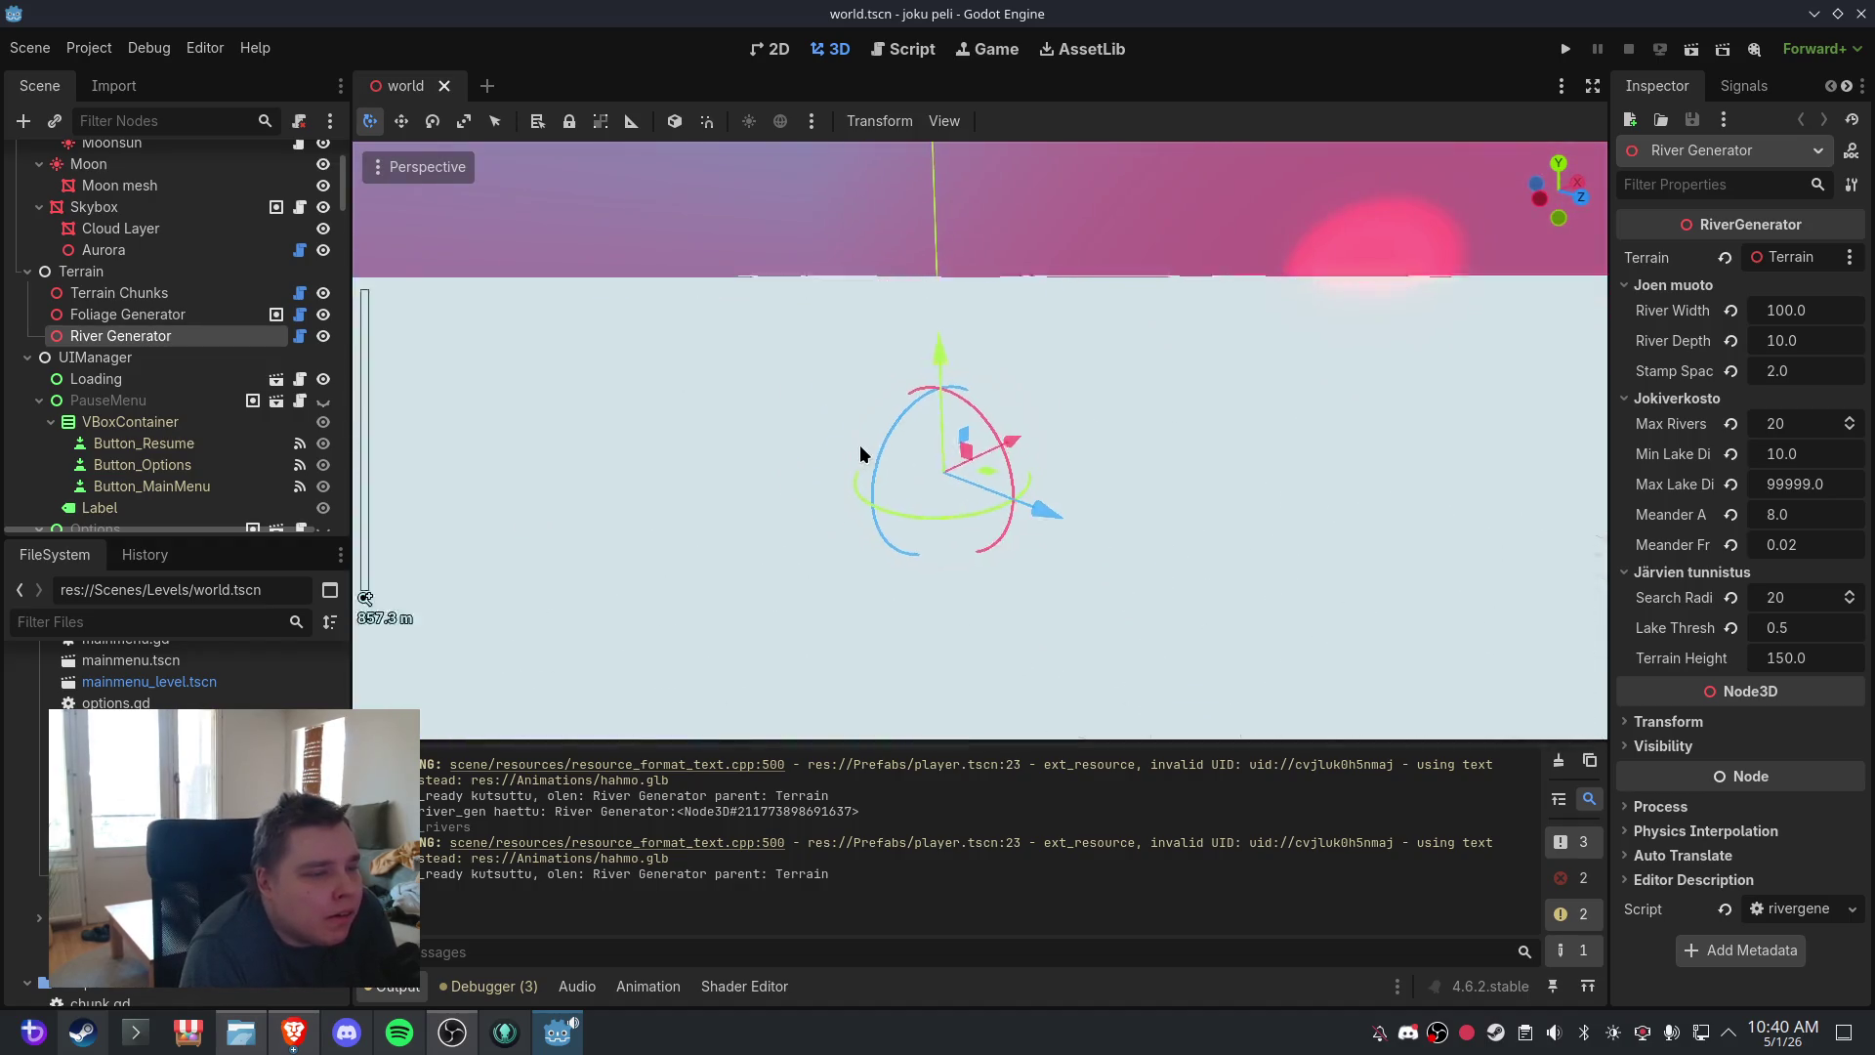
scroll(859, 452, "down", 2)
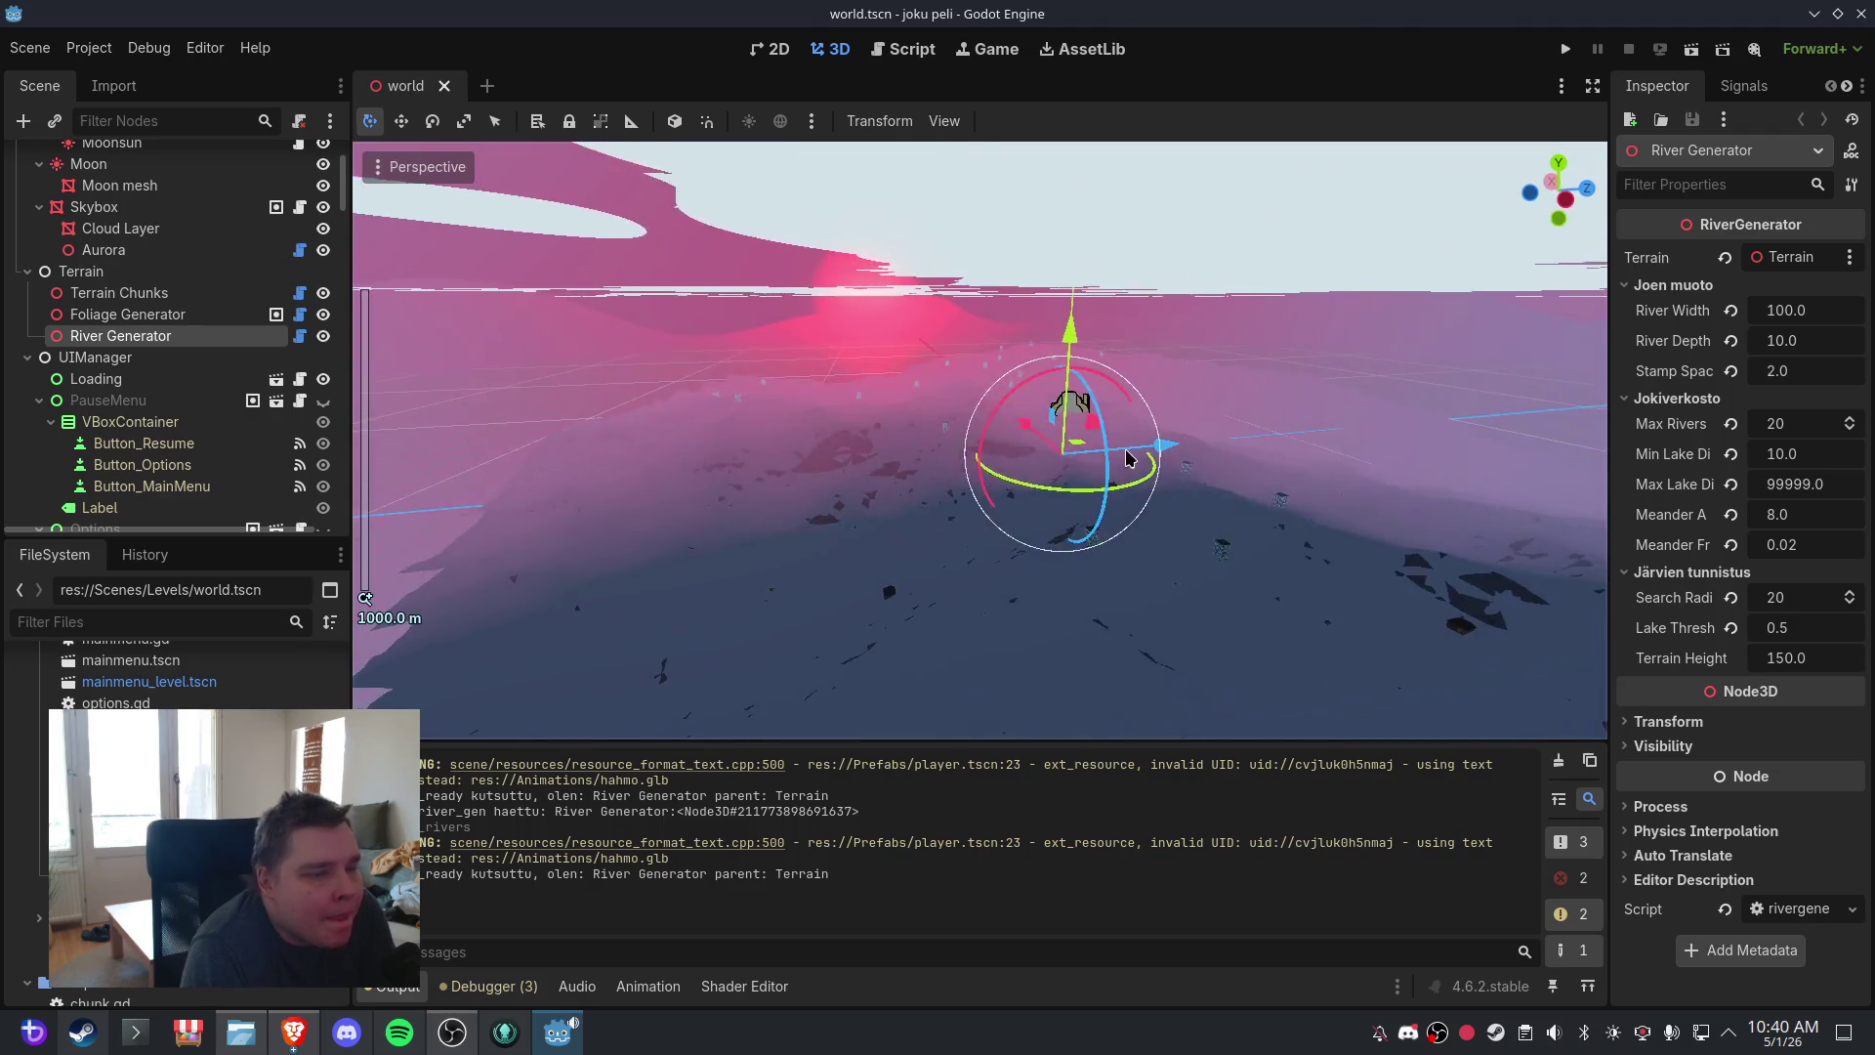
mouse_move(1153, 437)
left_mouse_down()
mouse_move(899, 477)
mouse_move(928, 477)
left_mouse_up()
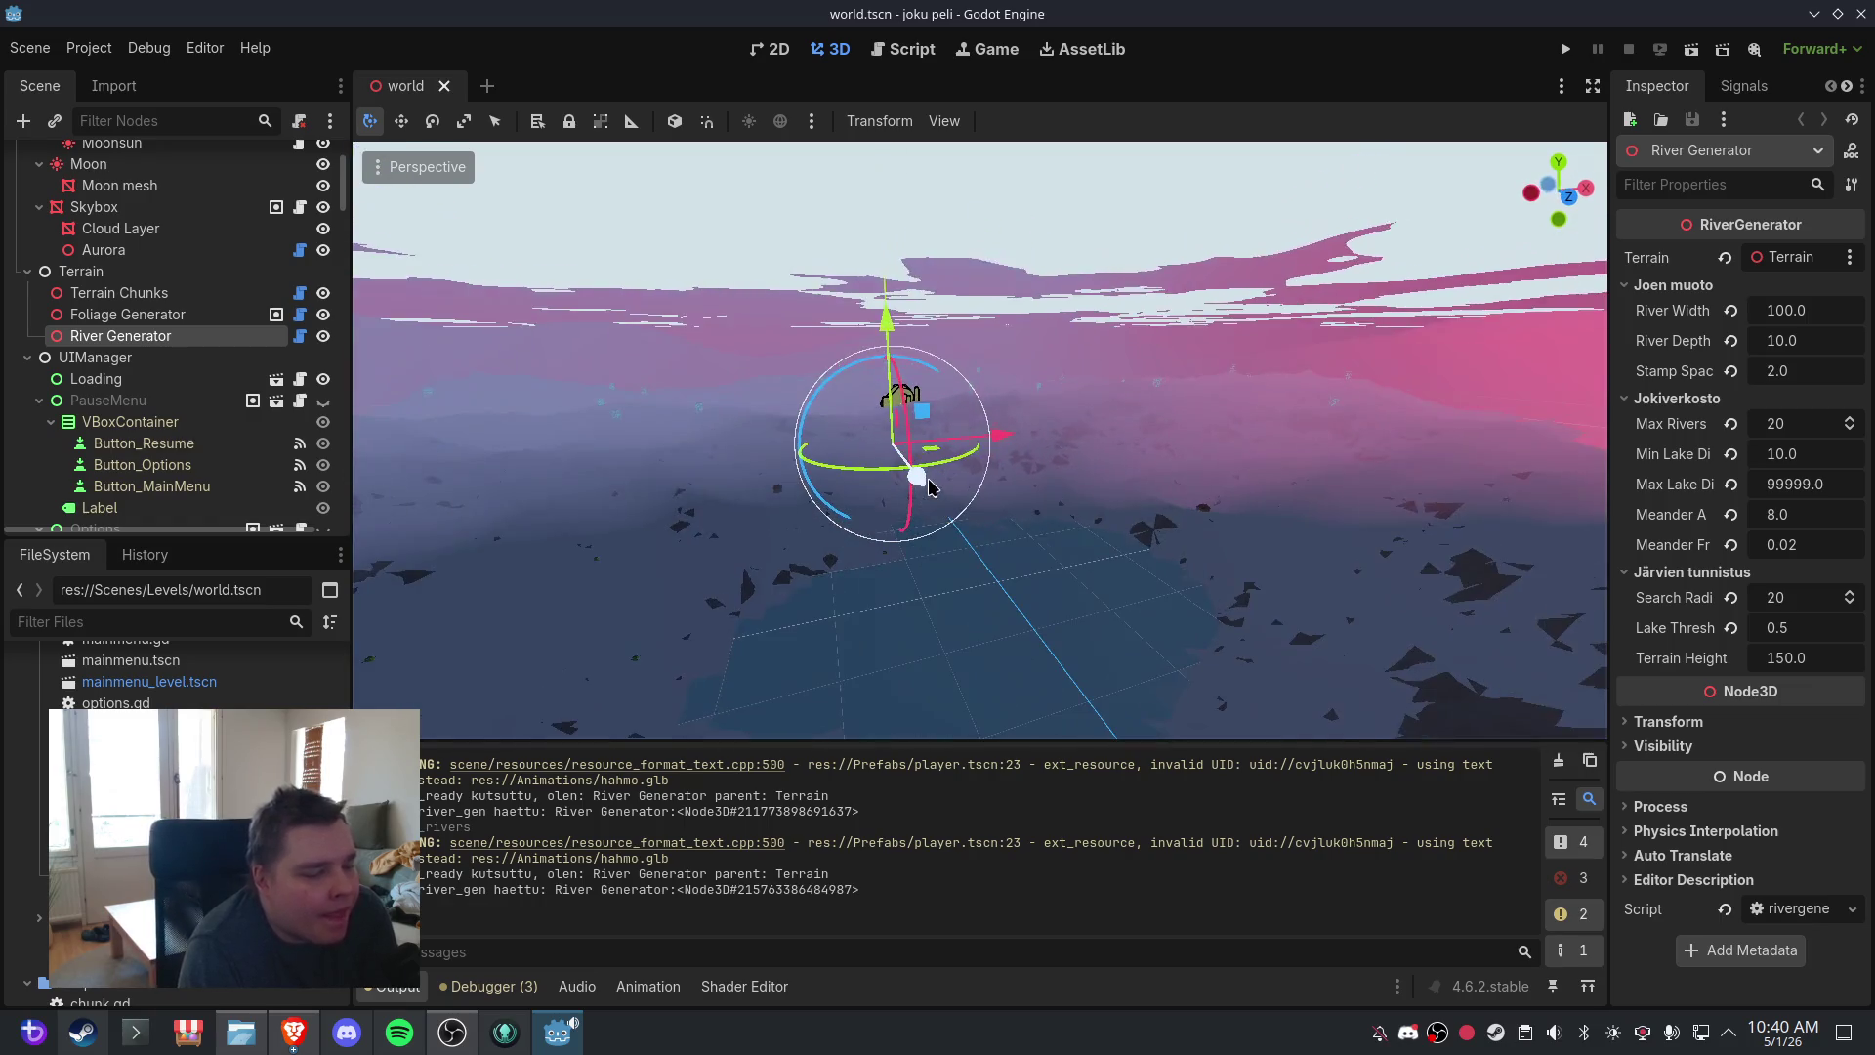
left_click(1580, 842)
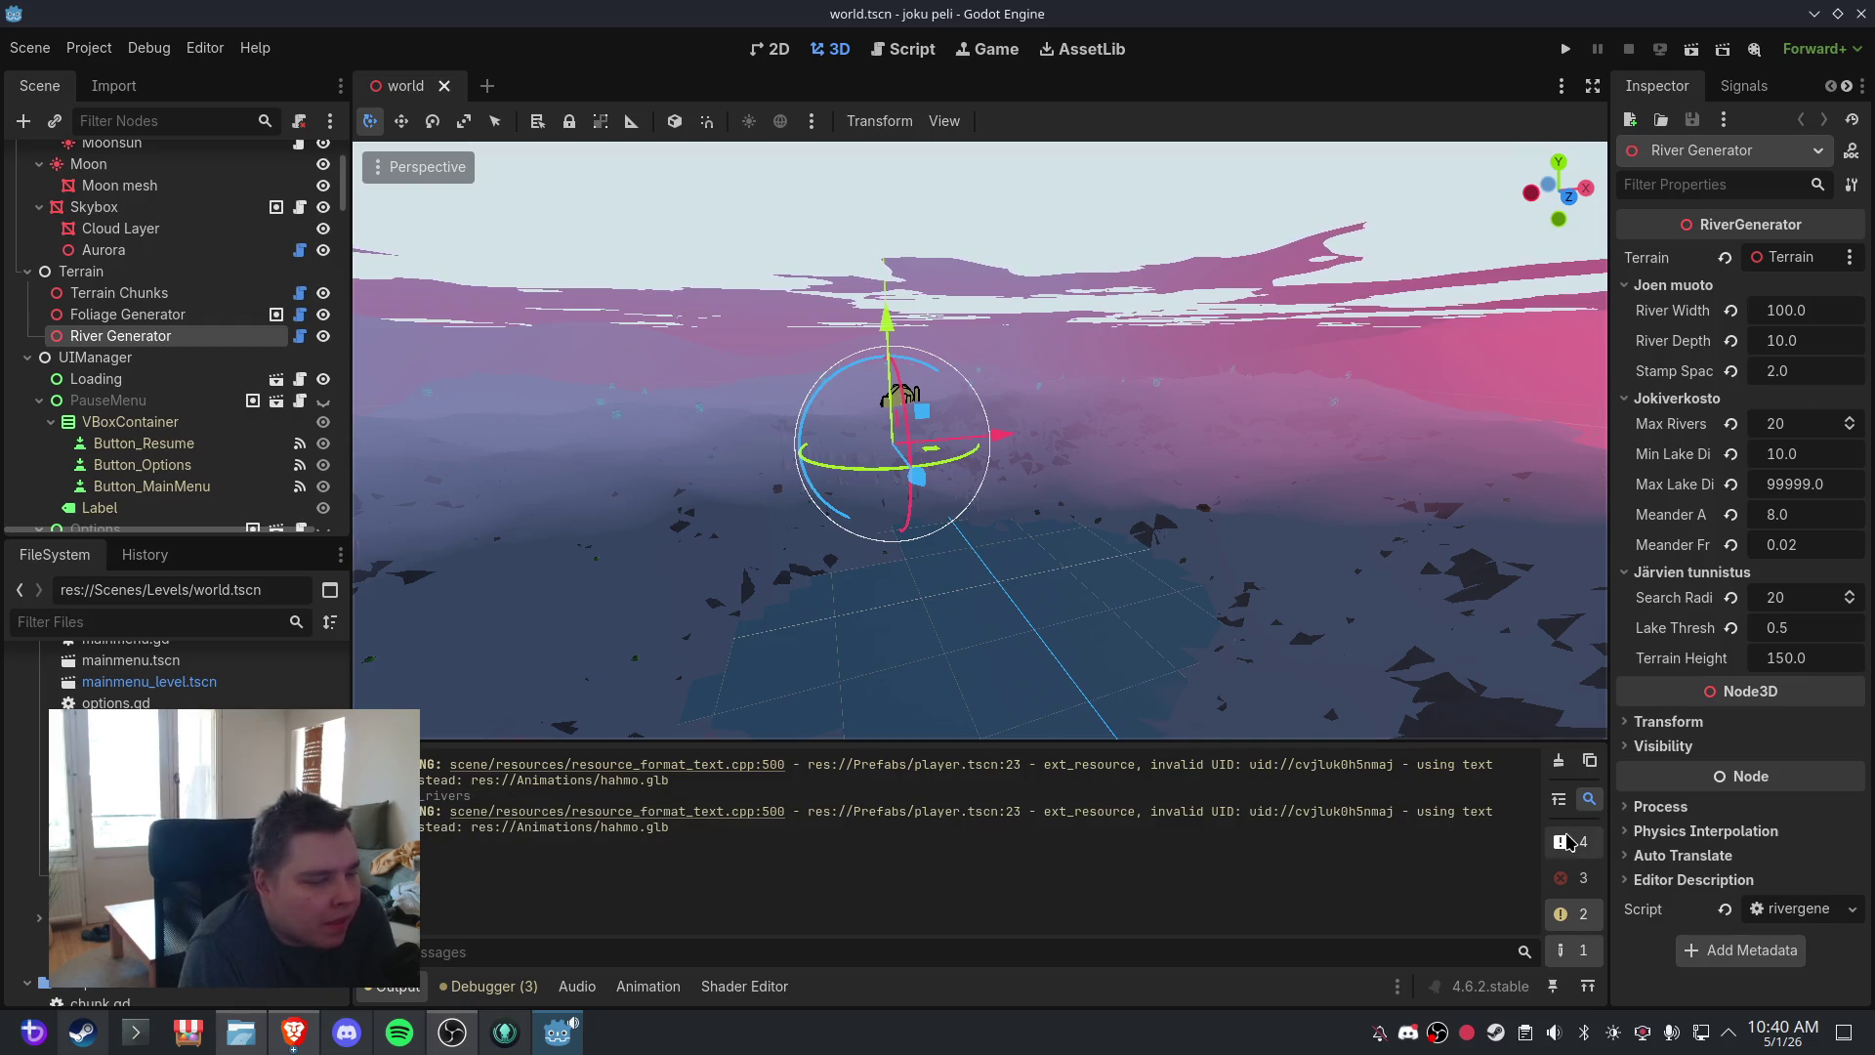
mouse_move(1092, 465)
left_mouse_down()
mouse_move(1246, 448)
mouse_move(1137, 459)
mouse_move(1180, 511)
left_mouse_up()
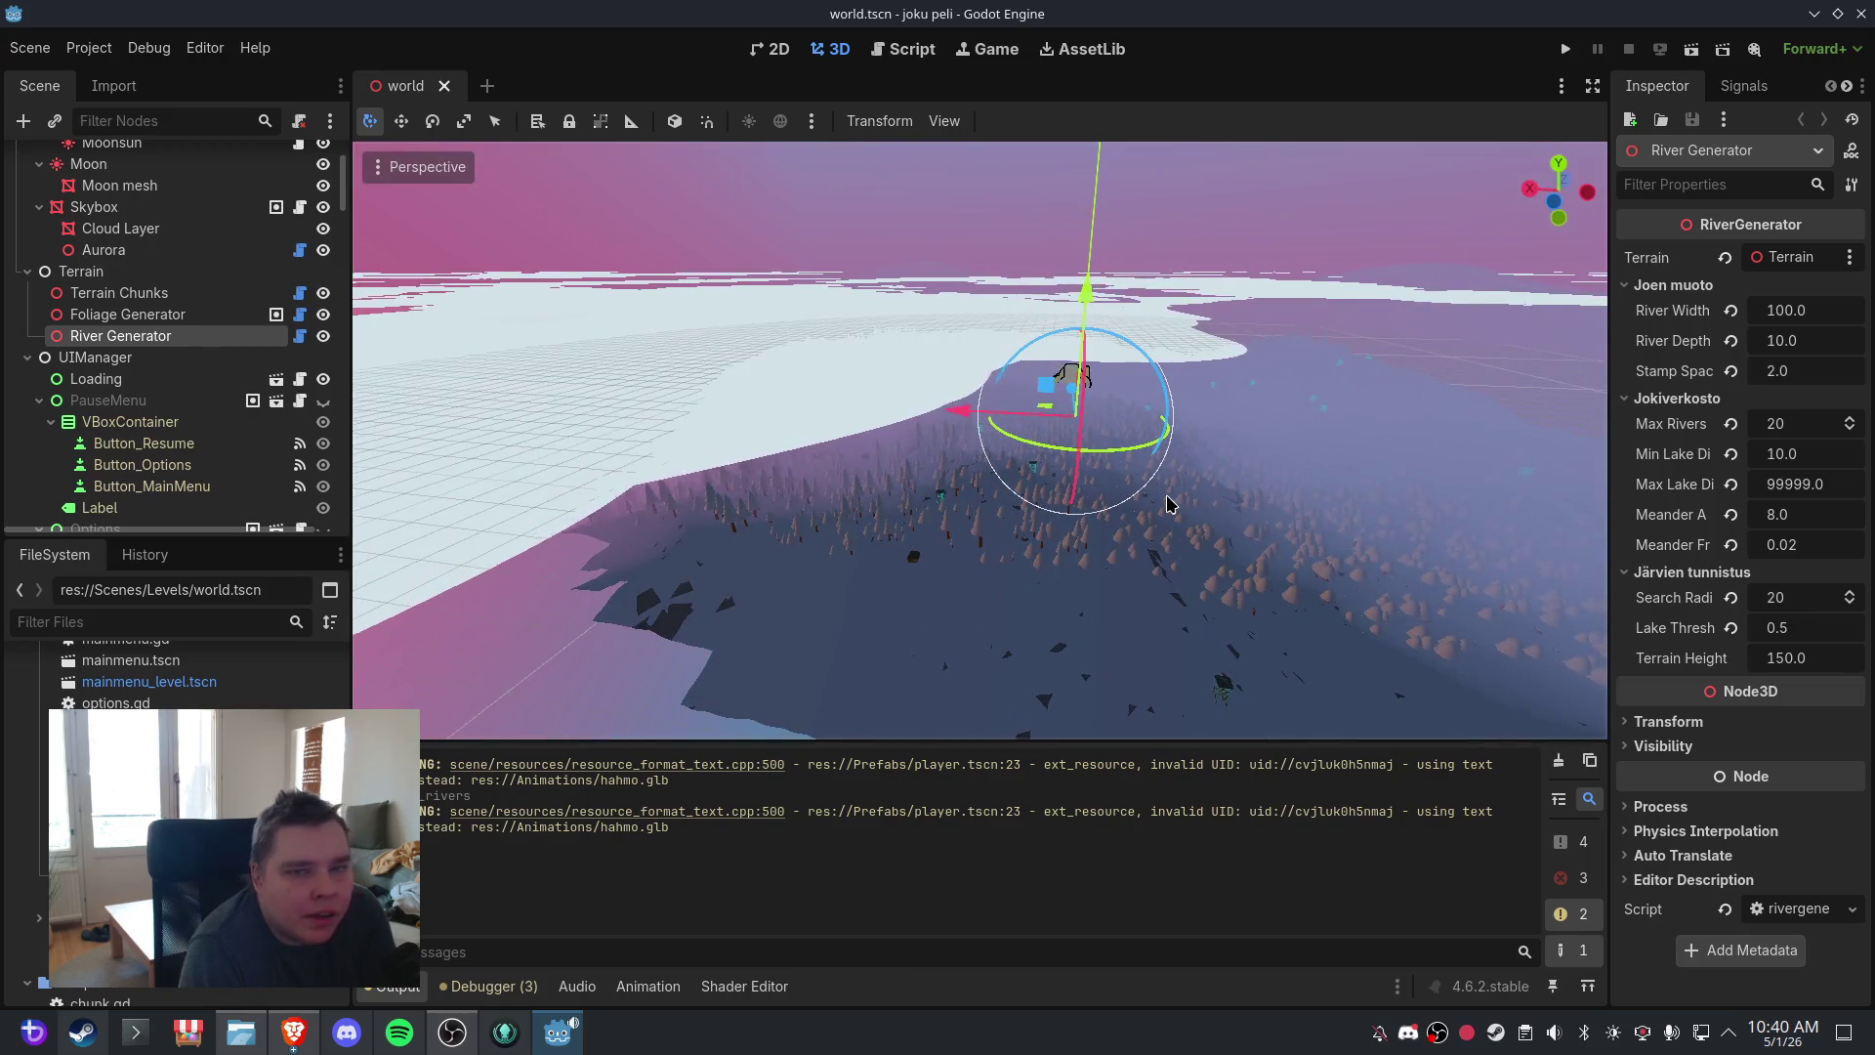
left_click(119, 293)
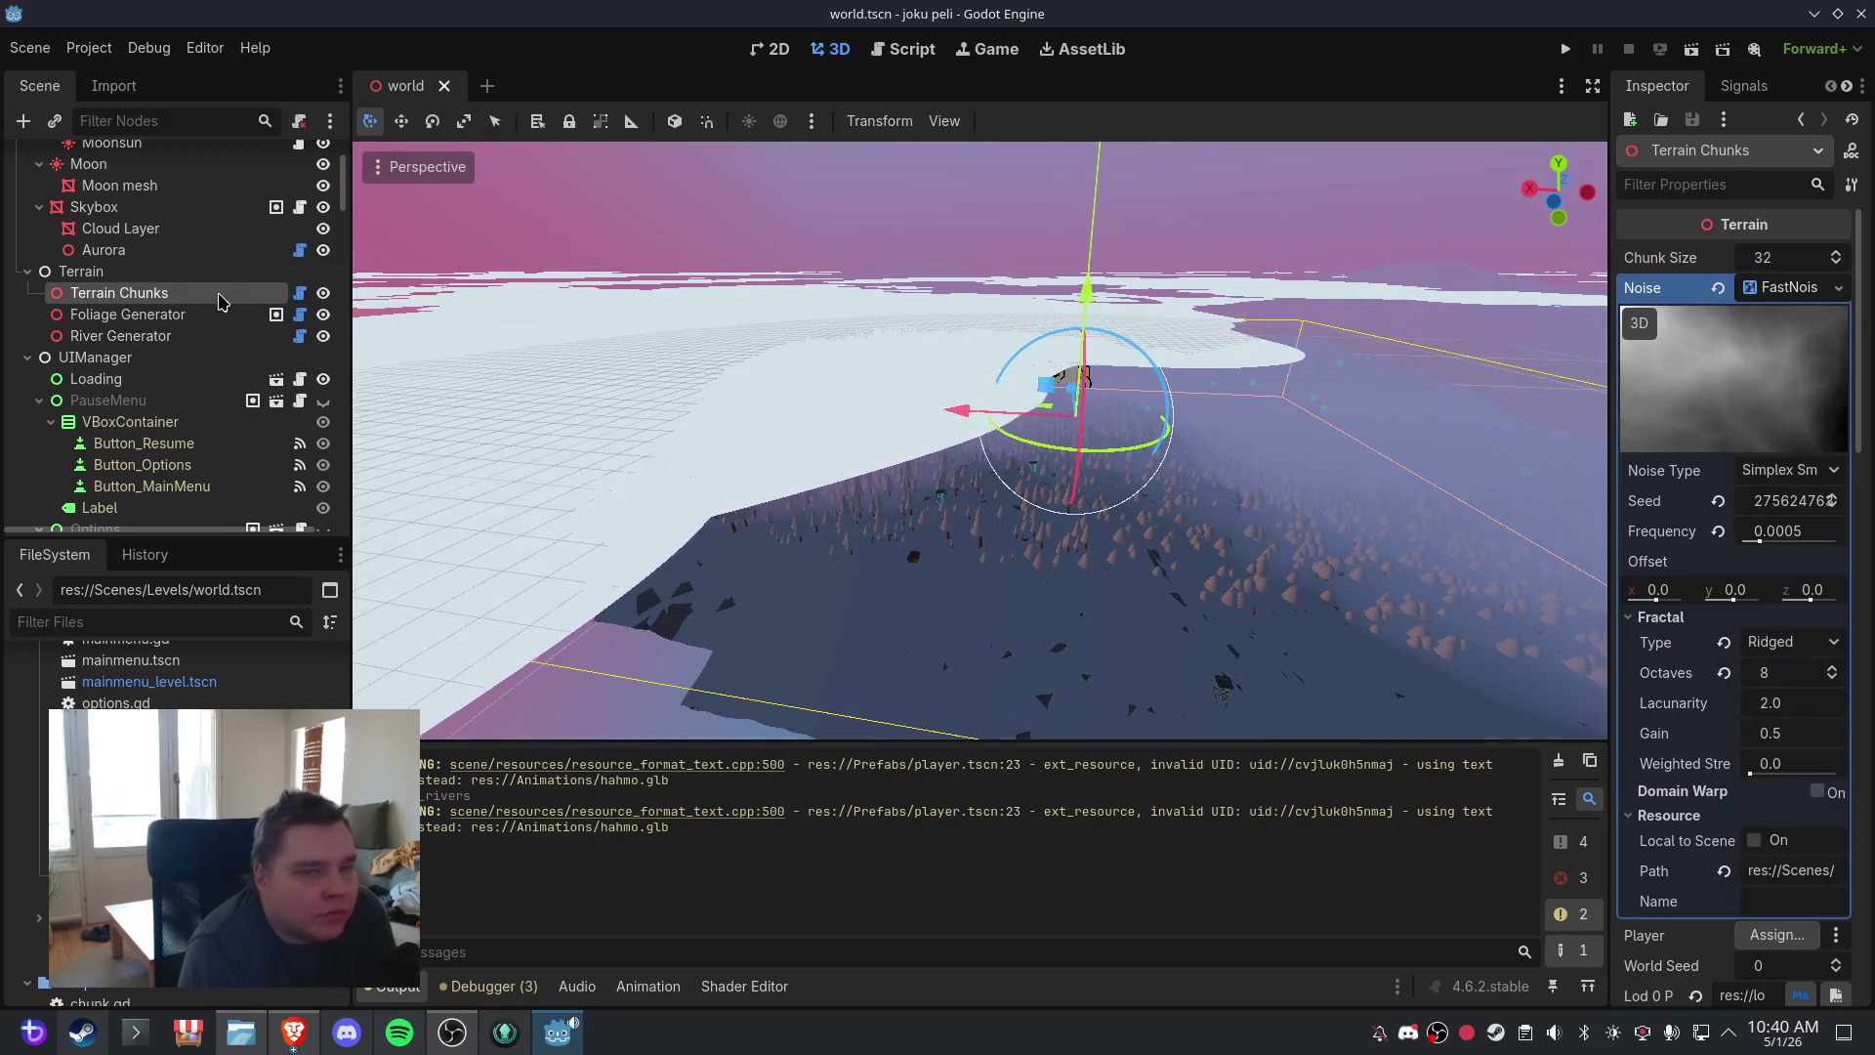
- Revert the Terrain Chunks noise seed to 0
left_click(1718, 500)
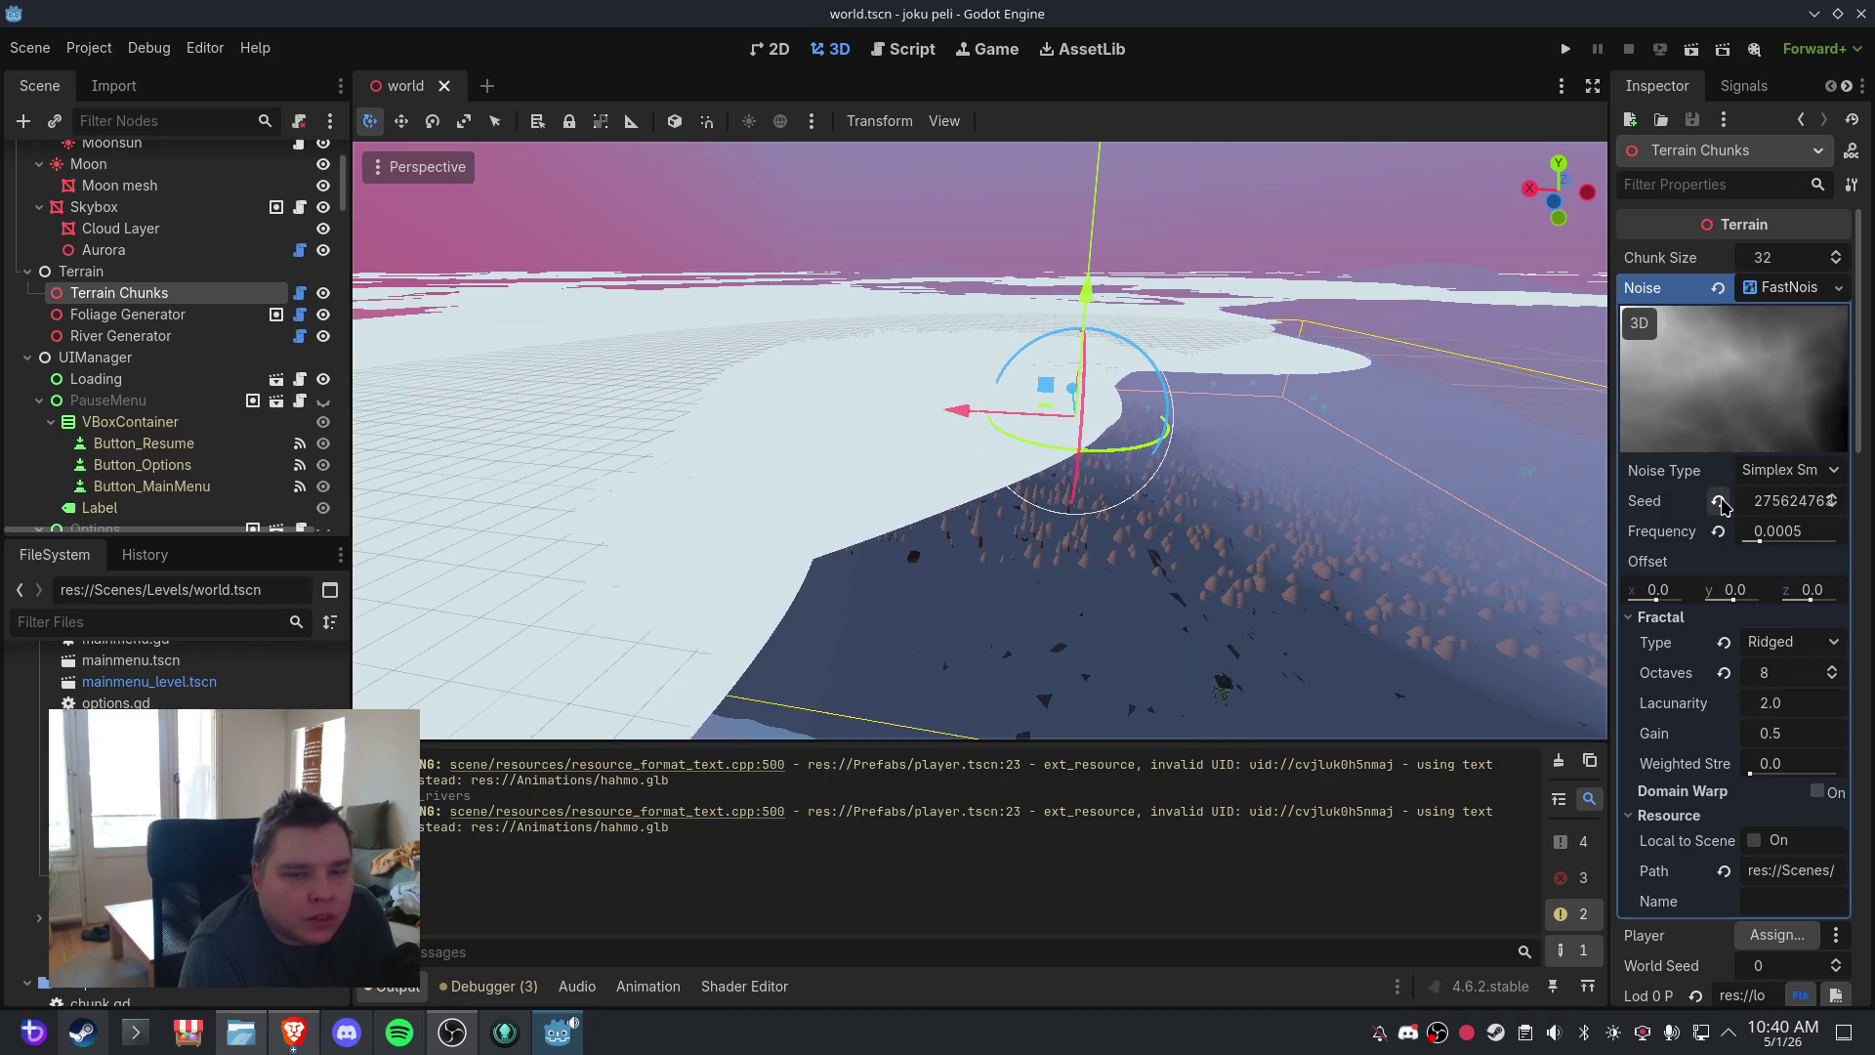
left_click(1773, 500)
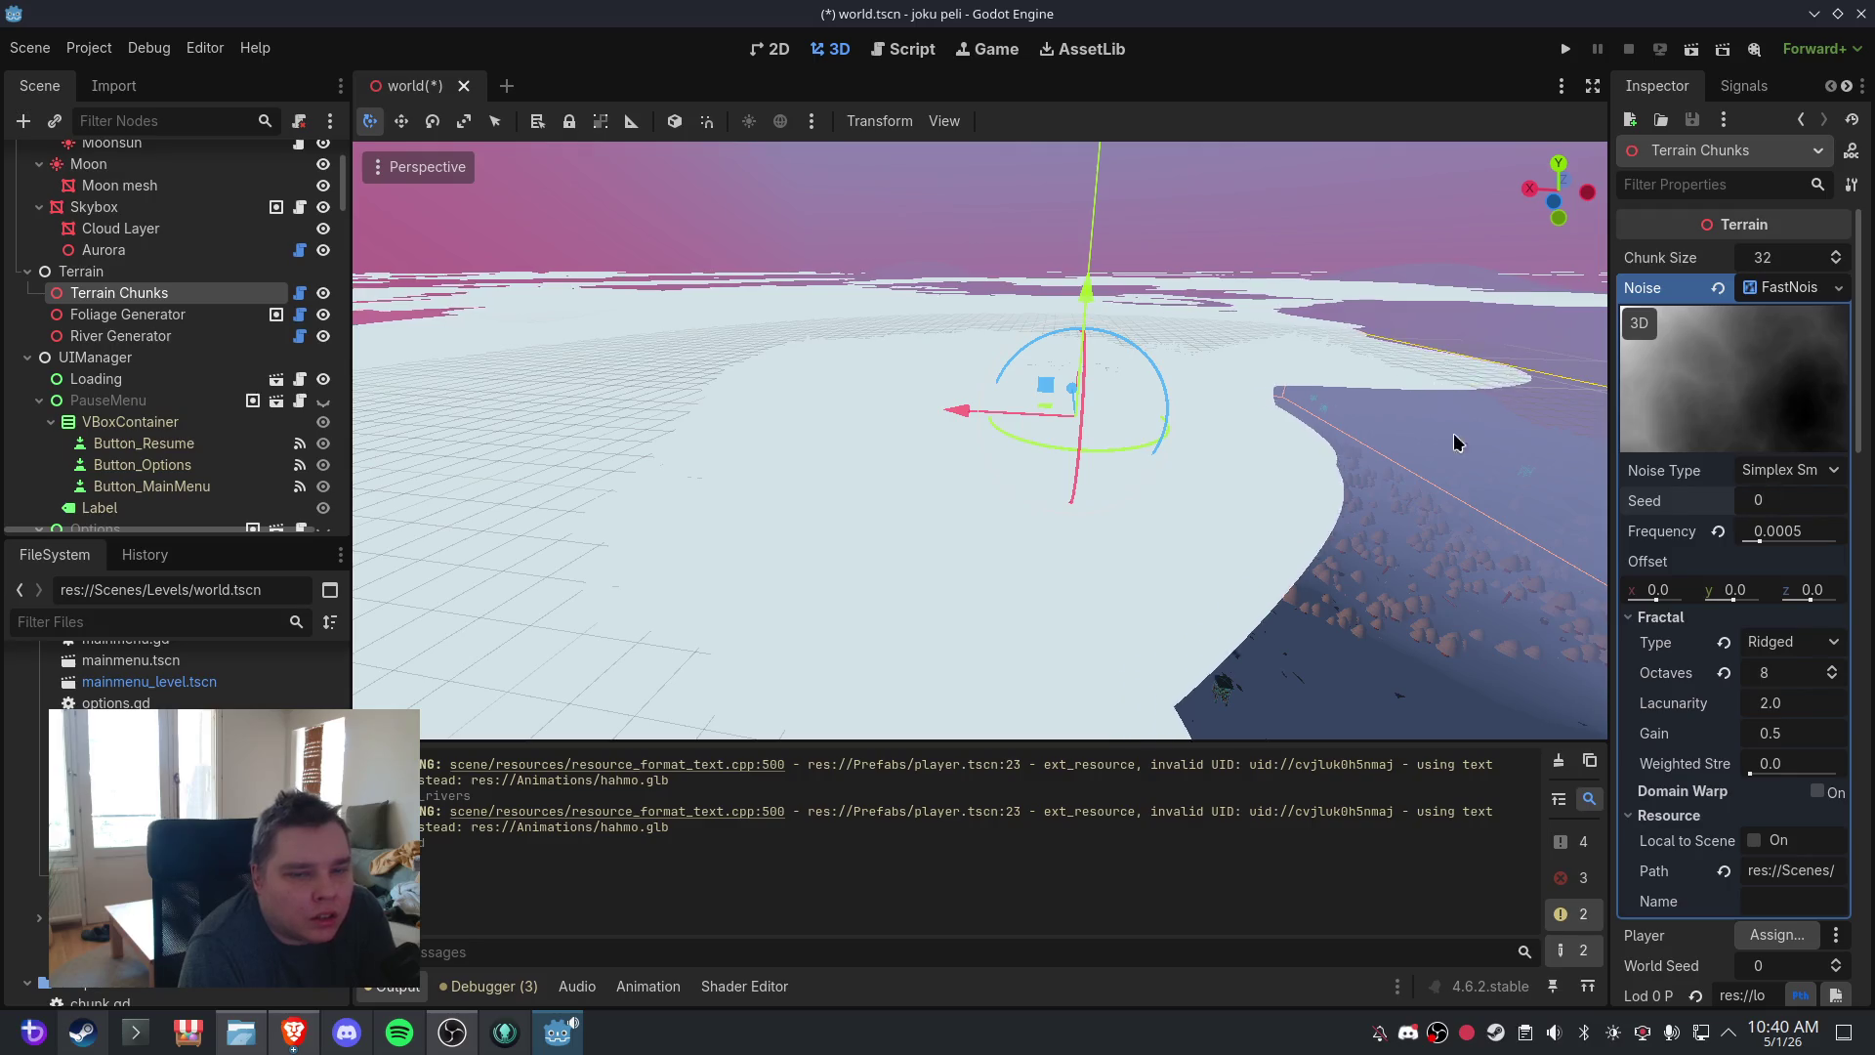
left_click_drag(1452, 431, 1150, 387)
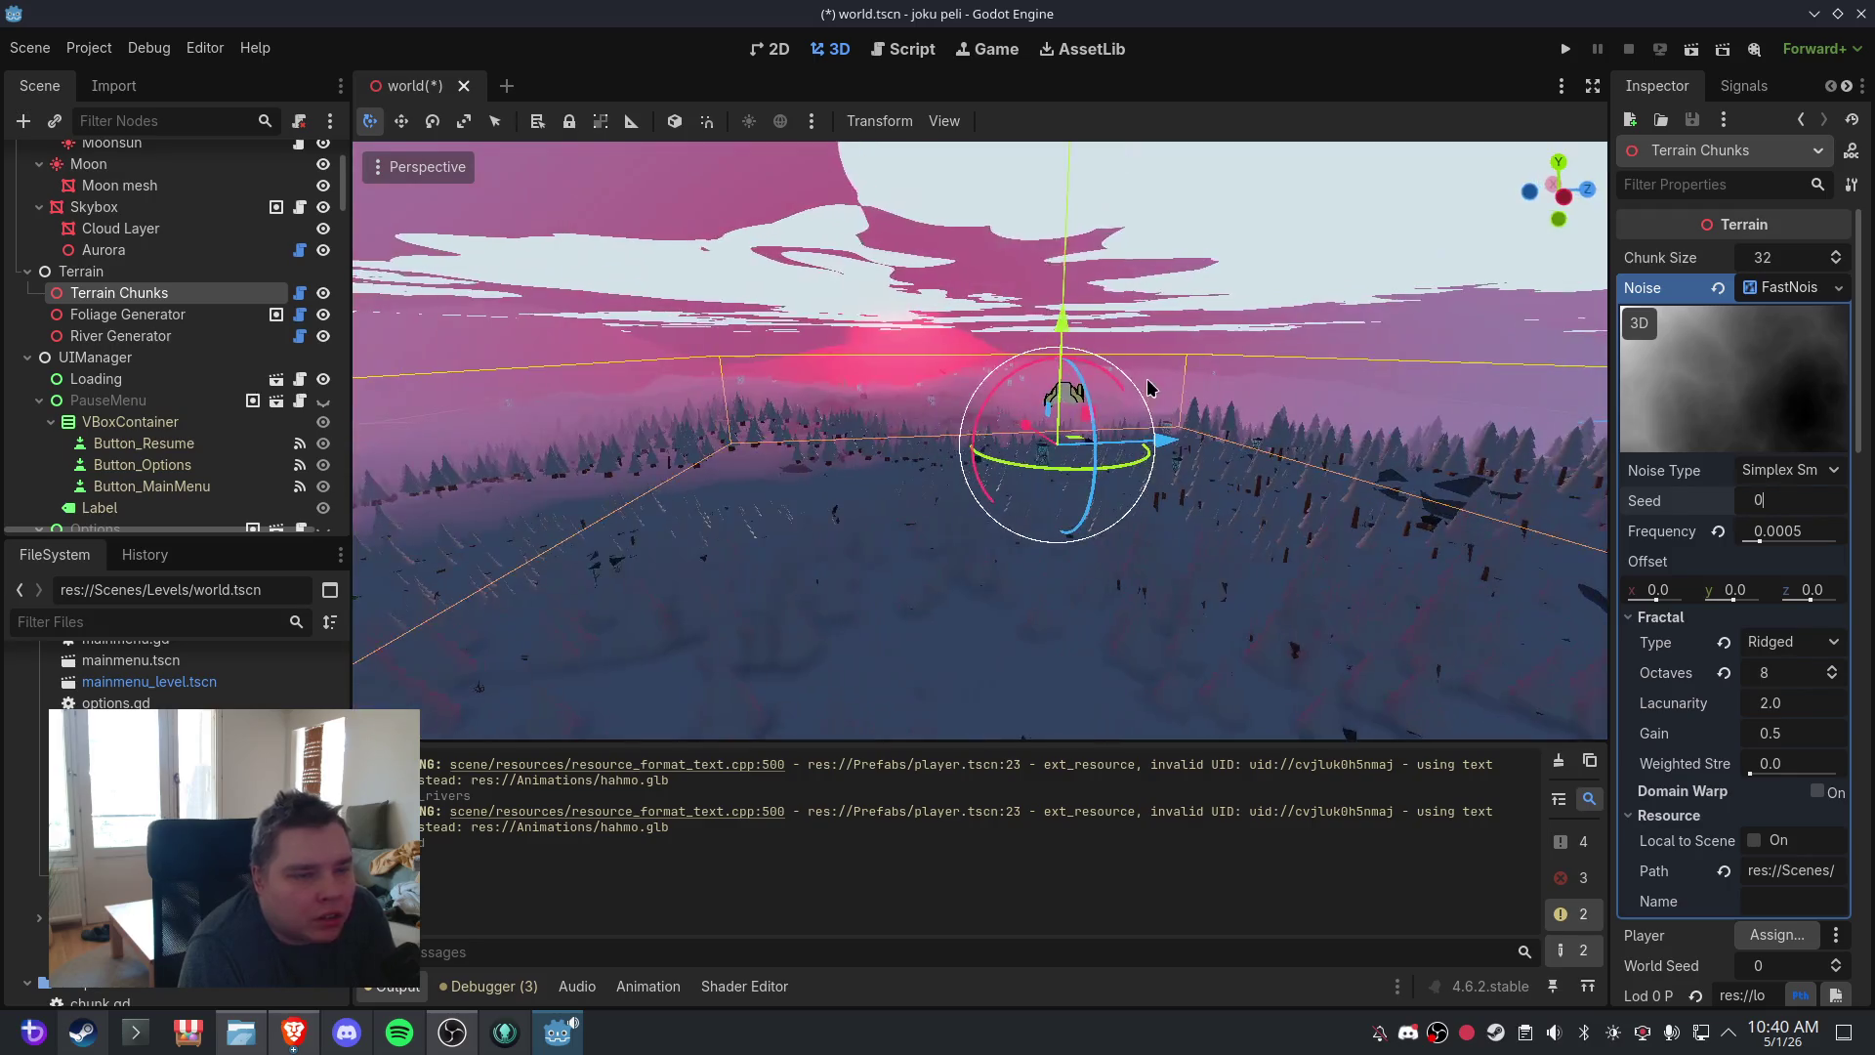
- Save and close world.tscn, reopen it, and orbit around the newly seeded terrain
left_click(464, 86)
left_click(829, 584)
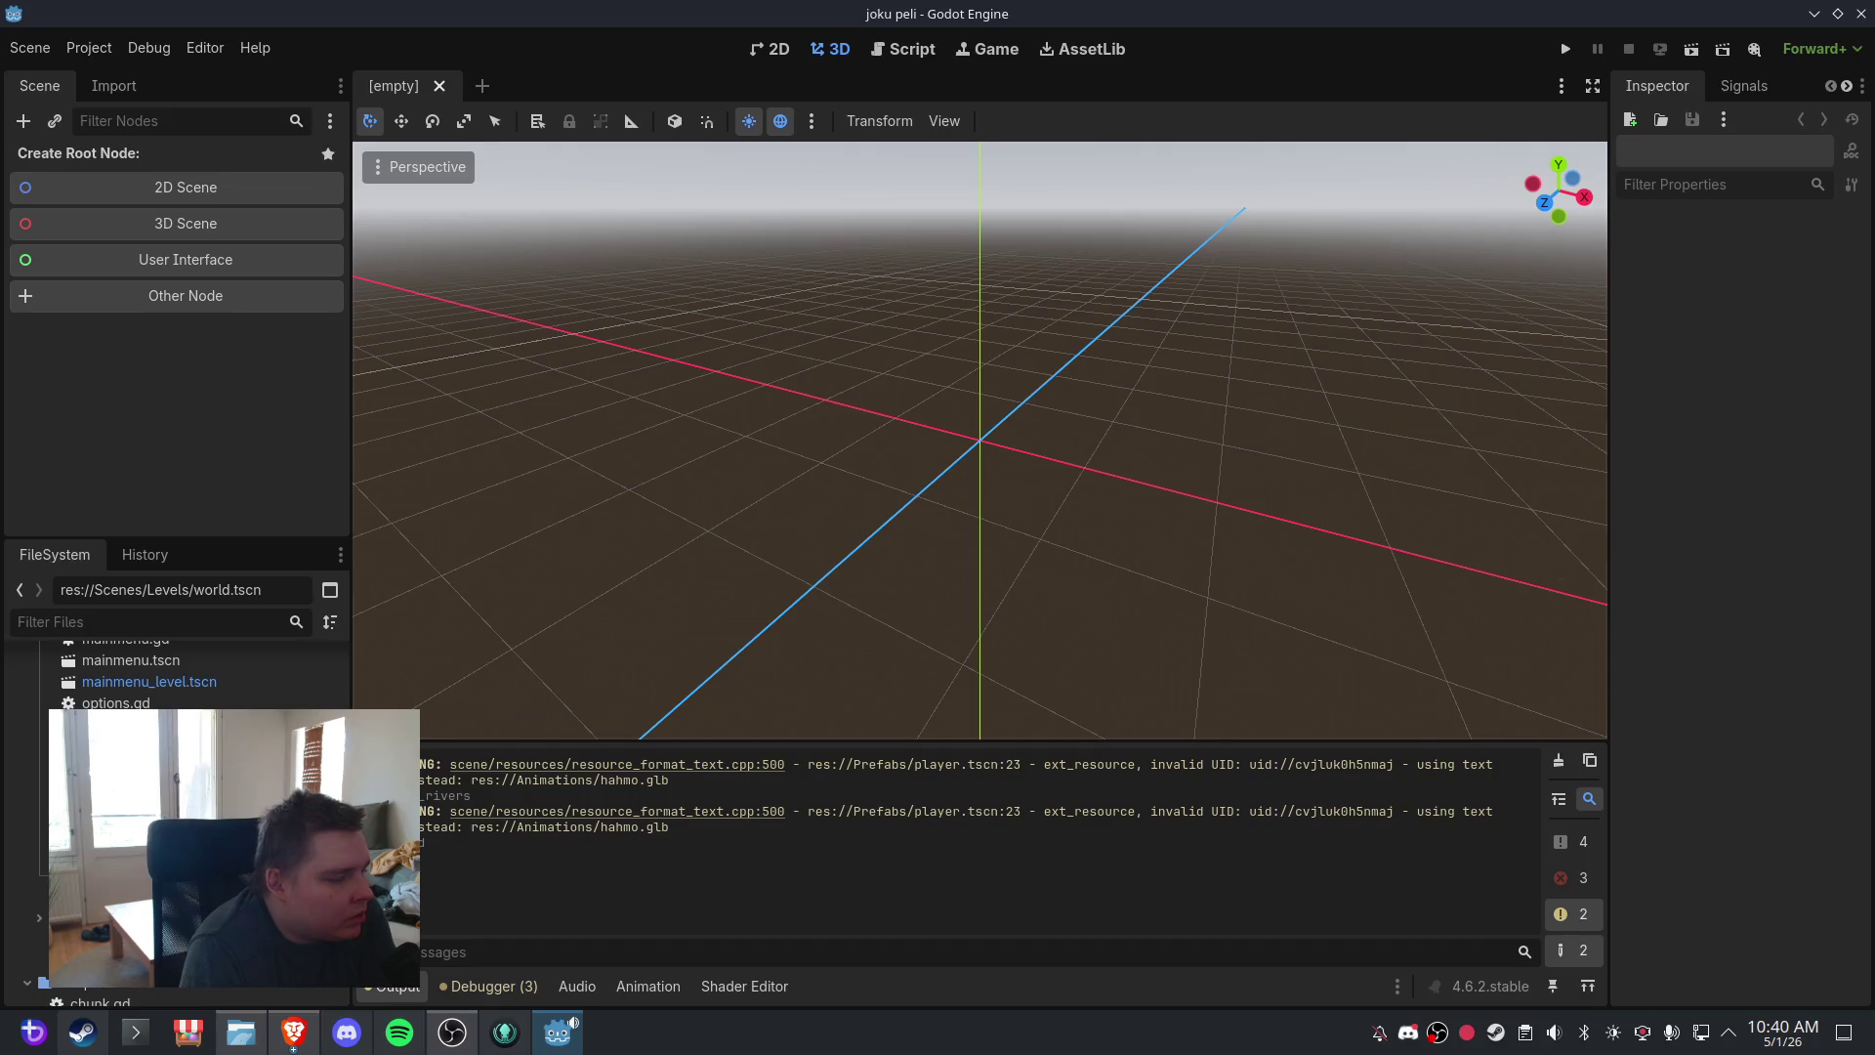
key("ctrl+shift+t")
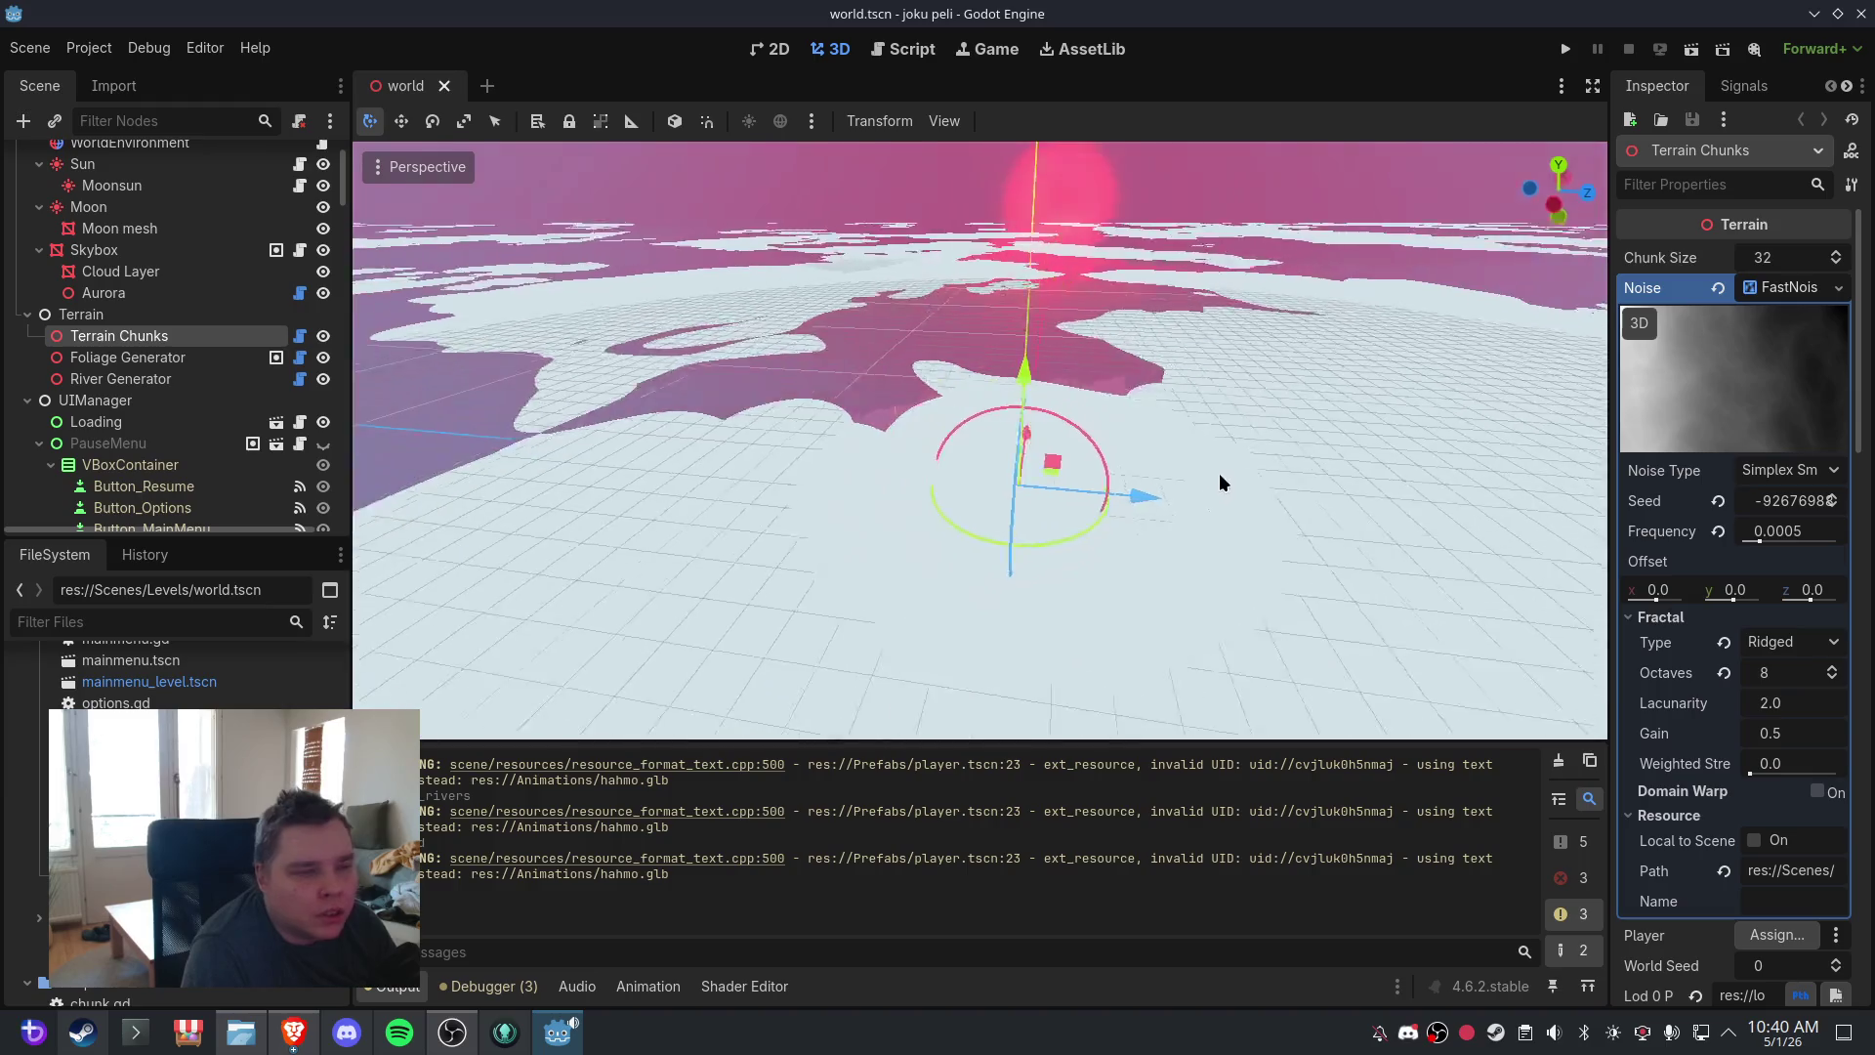
scroll(1172, 452, "down", 5)
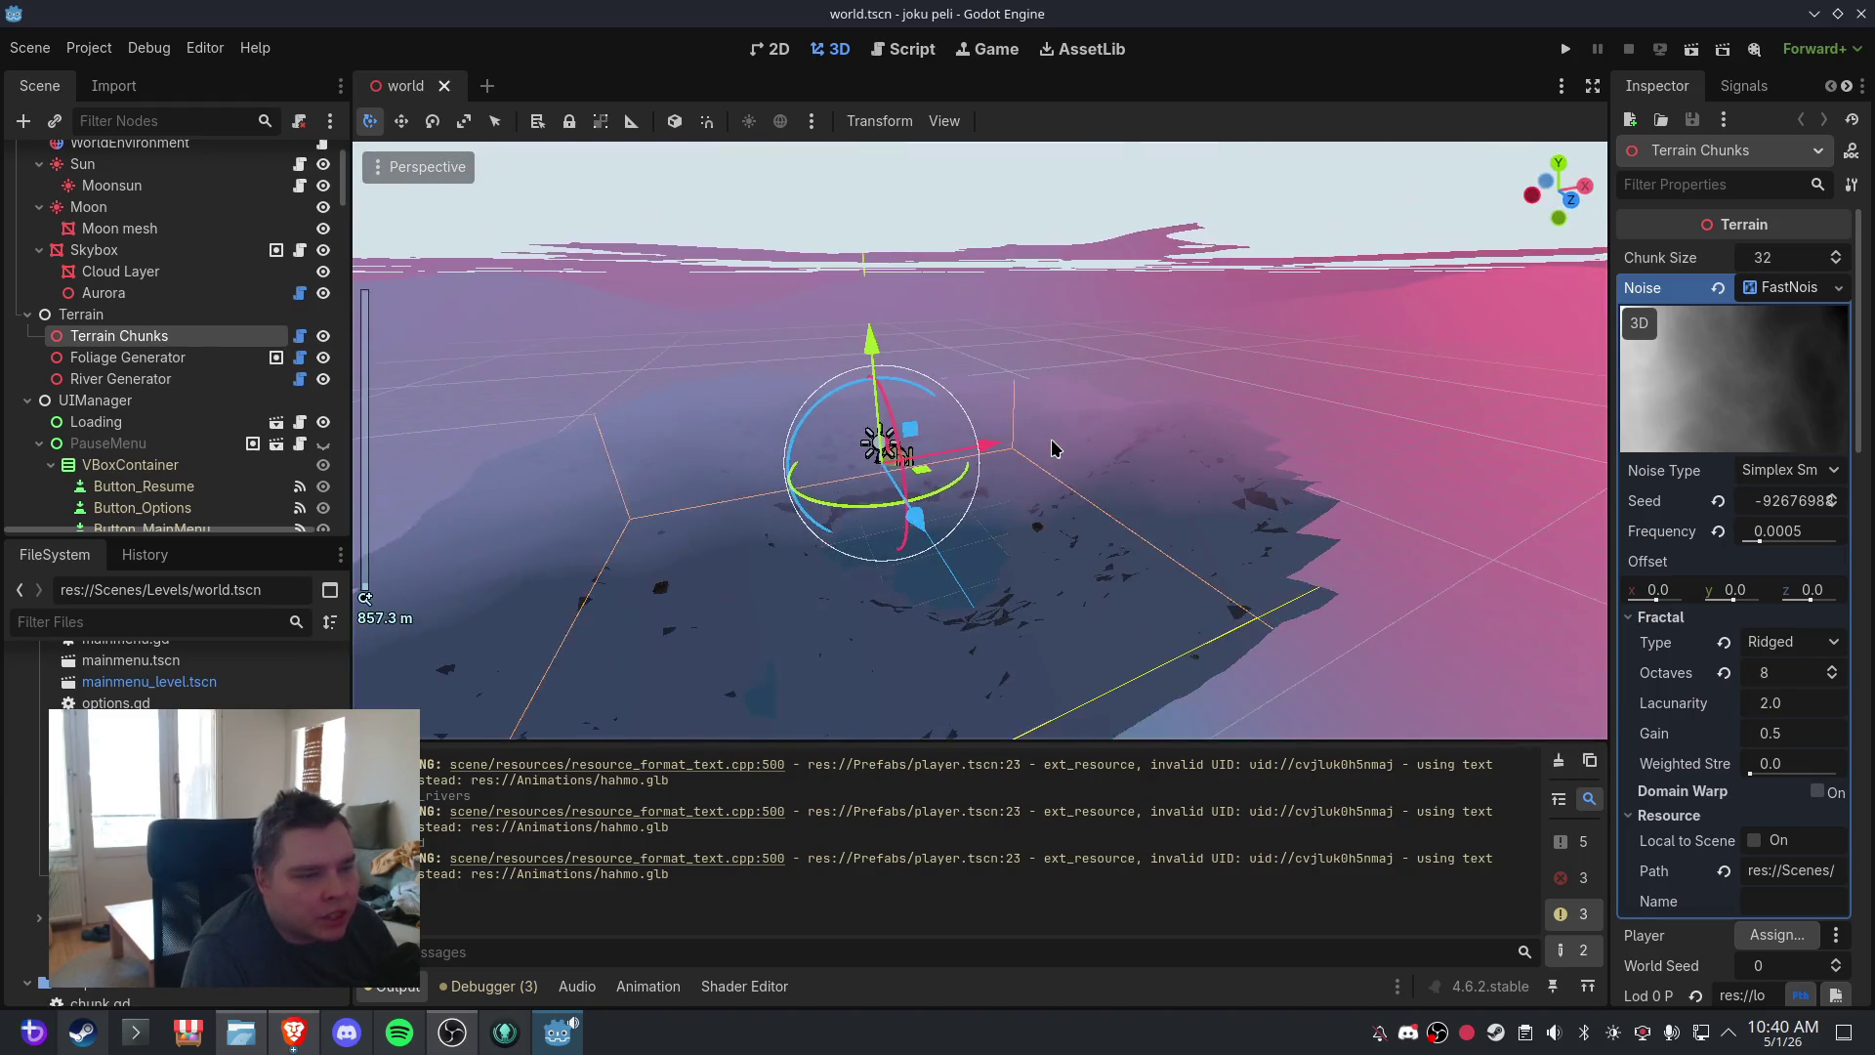
scroll(1074, 450, "up", 6)
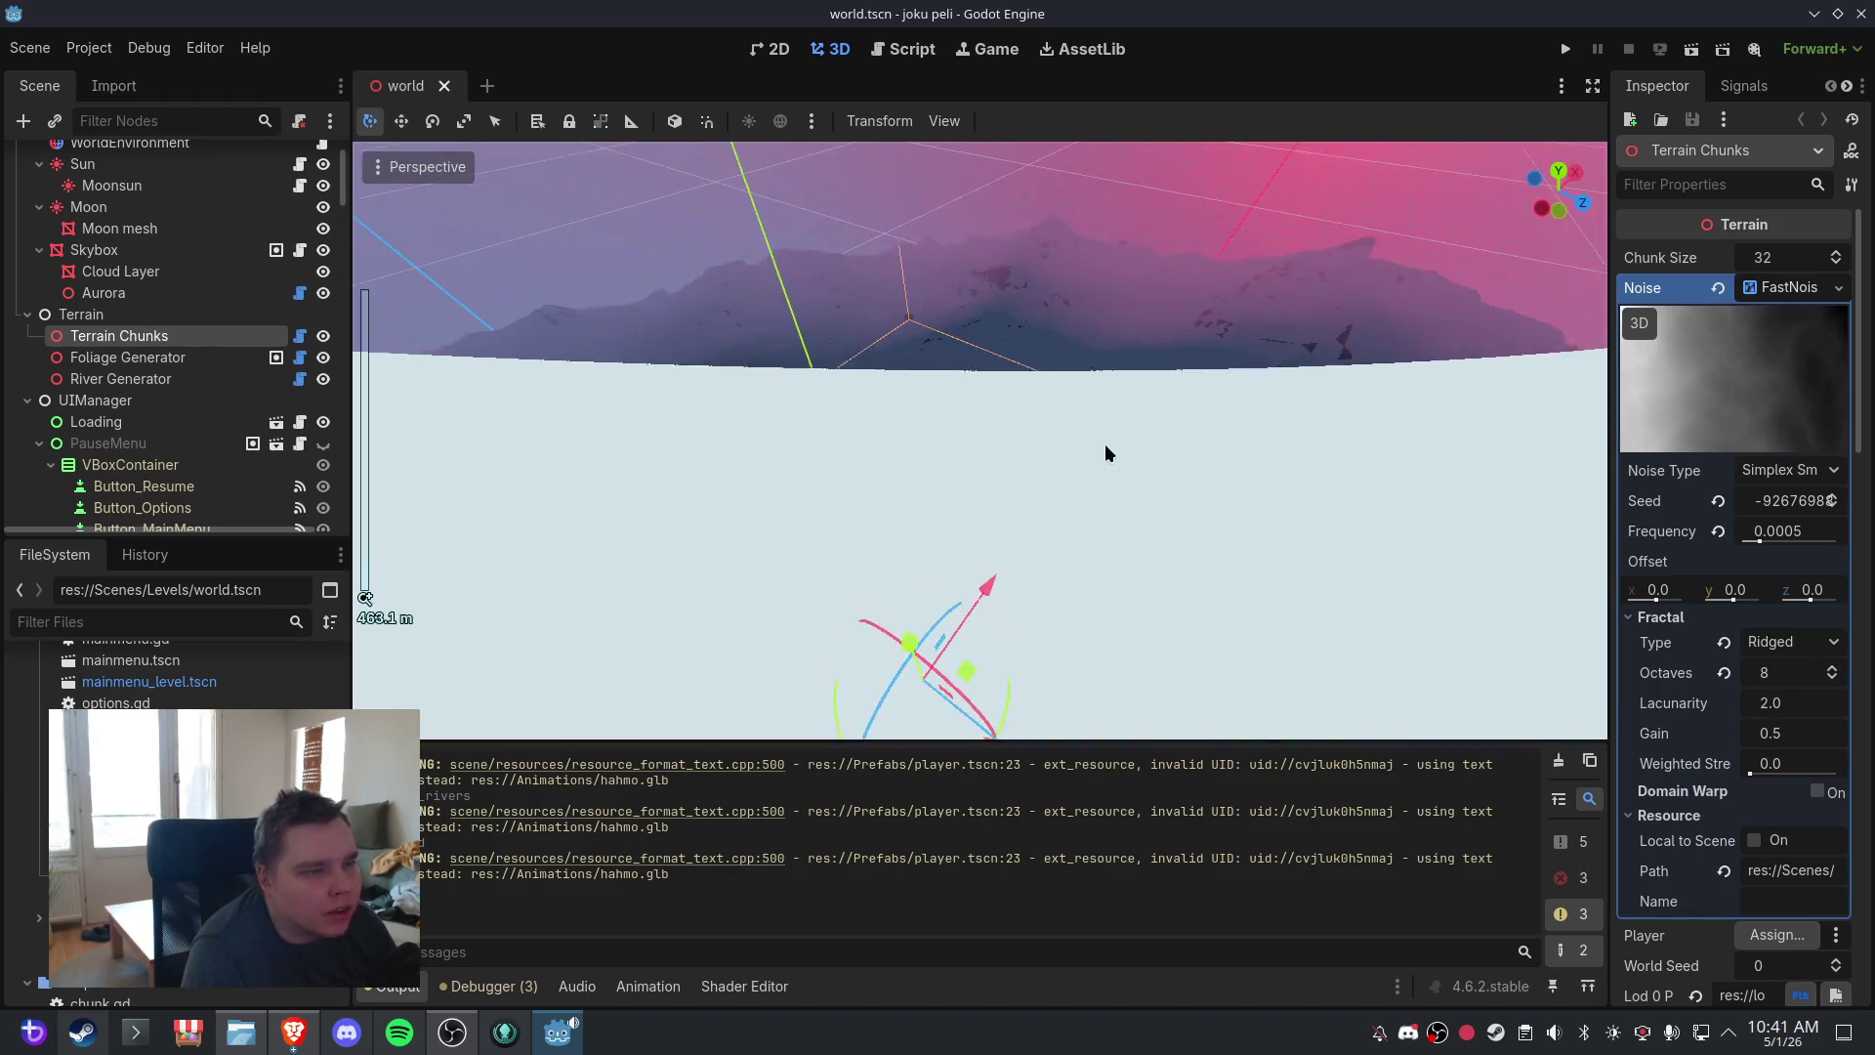
scroll(1104, 440, "down", 4)
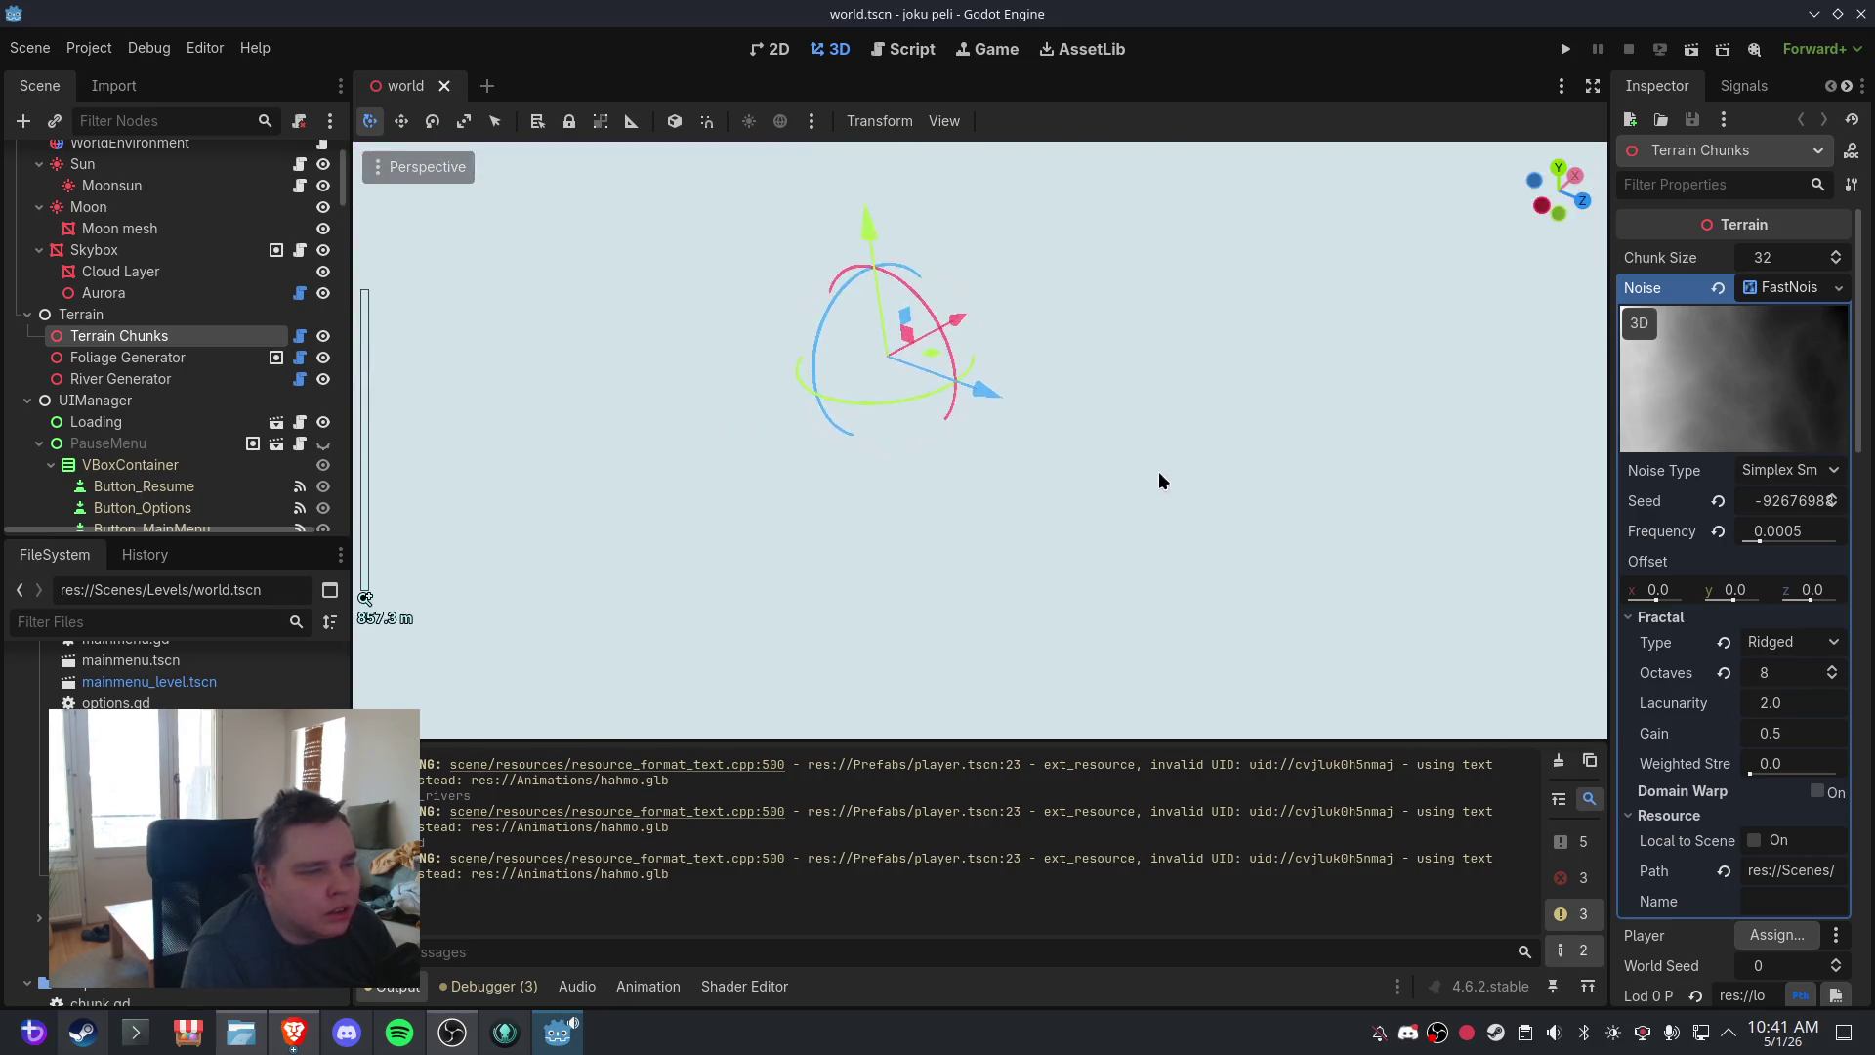
scroll(1143, 469, "up", 4)
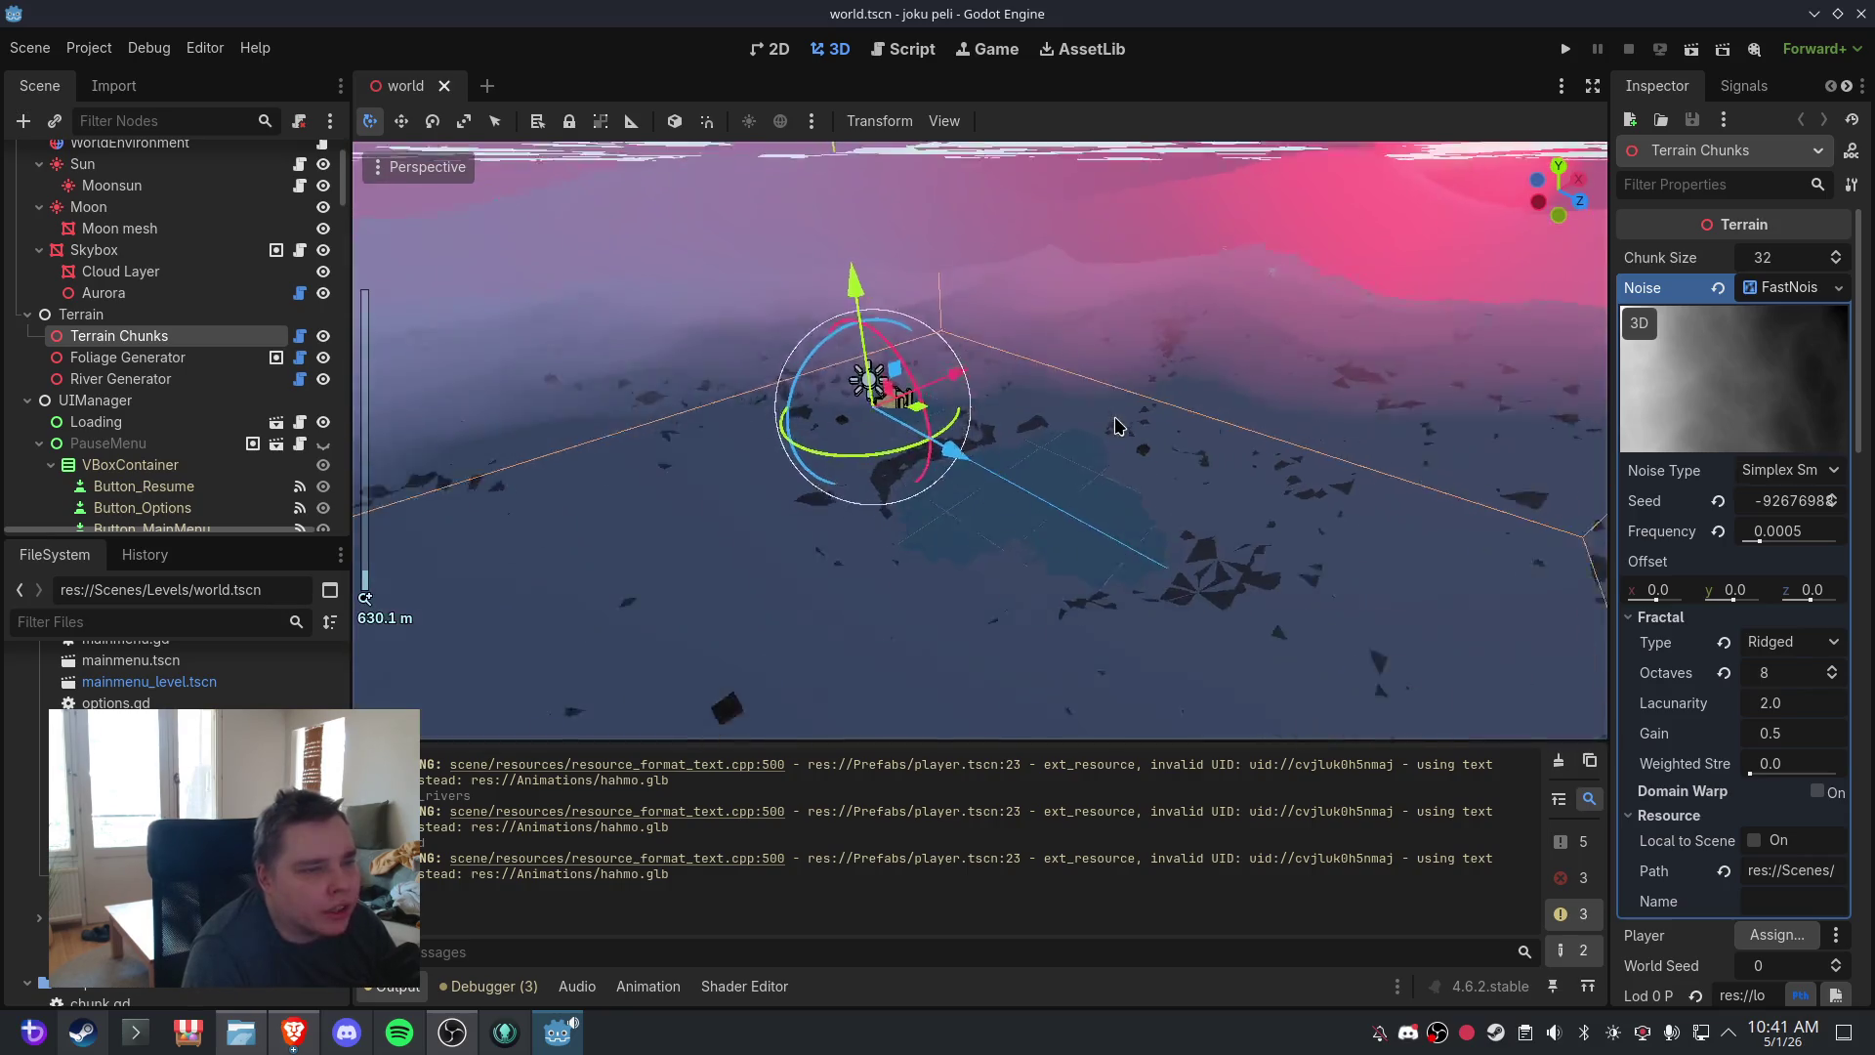
mouse_move(1118, 426)
left_mouse_down()
mouse_move(1071, 423)
mouse_move(1192, 417)
left_mouse_up()
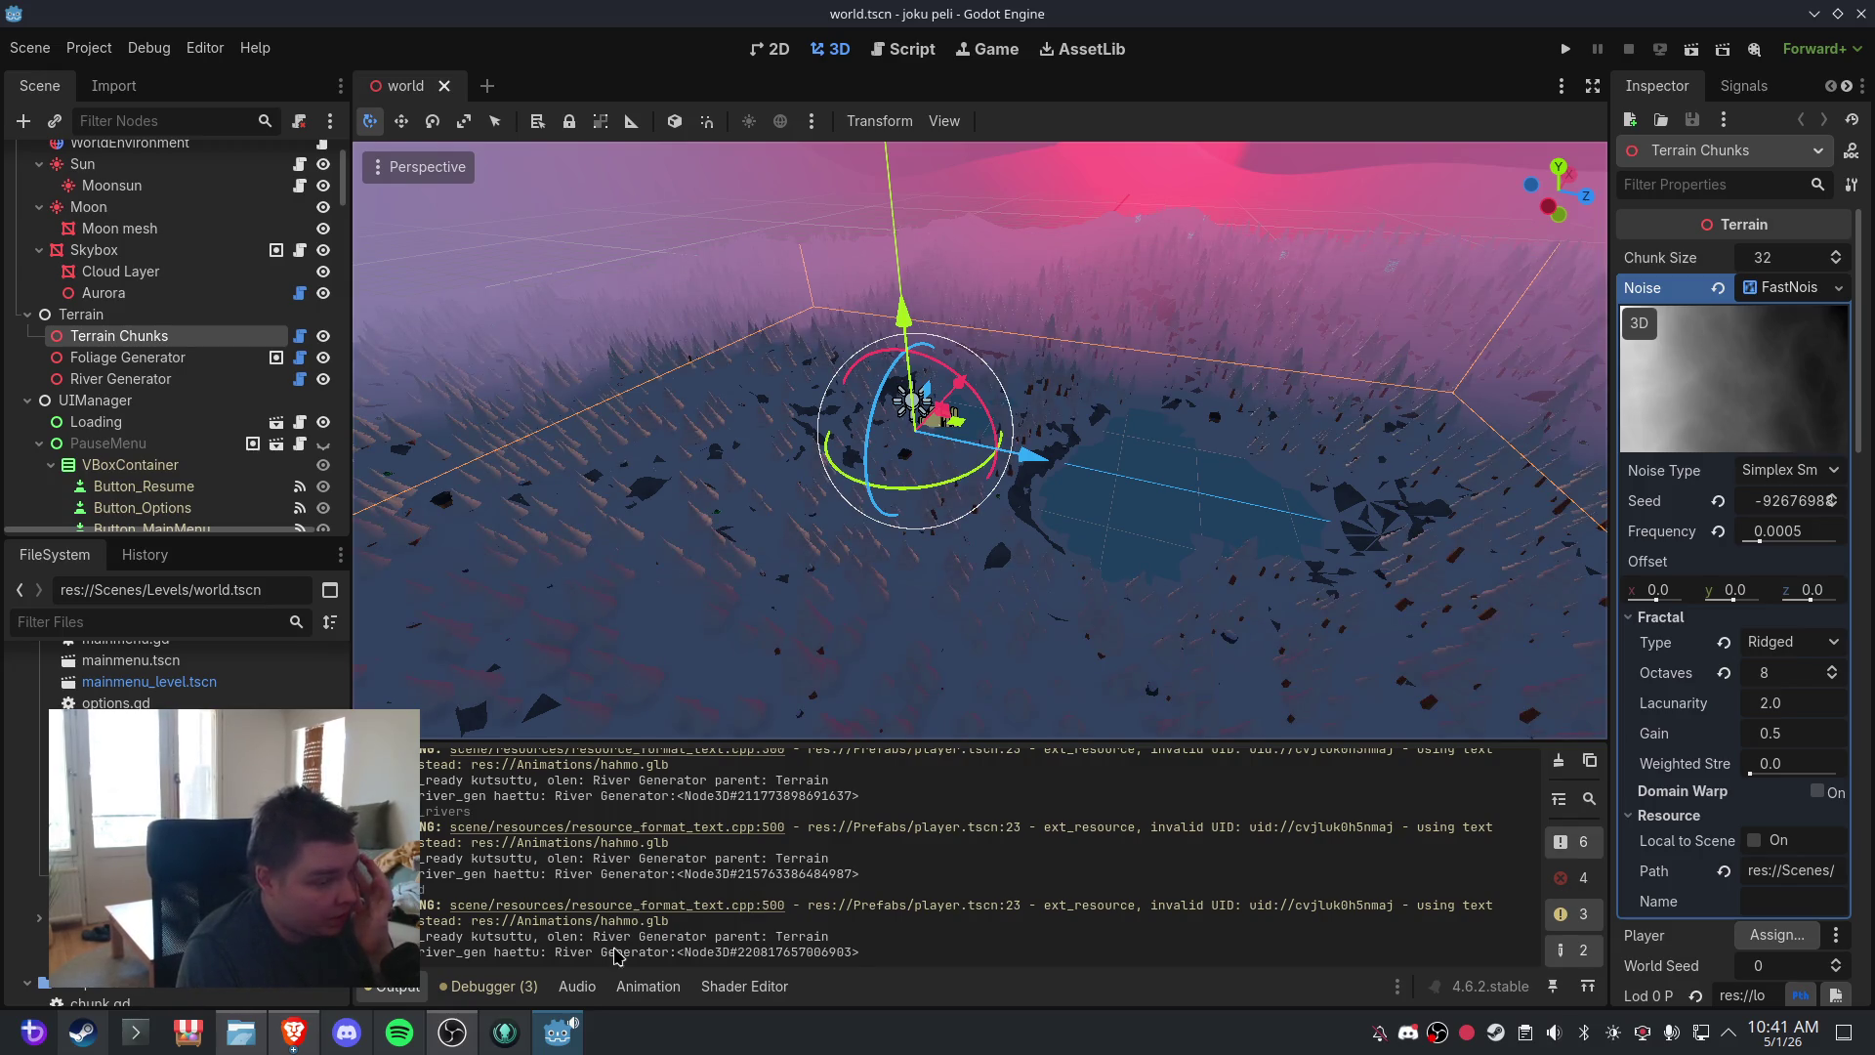
- Check the Debugger Errors list, then return to Output and toggle the plain-message filter
left_click(491, 987)
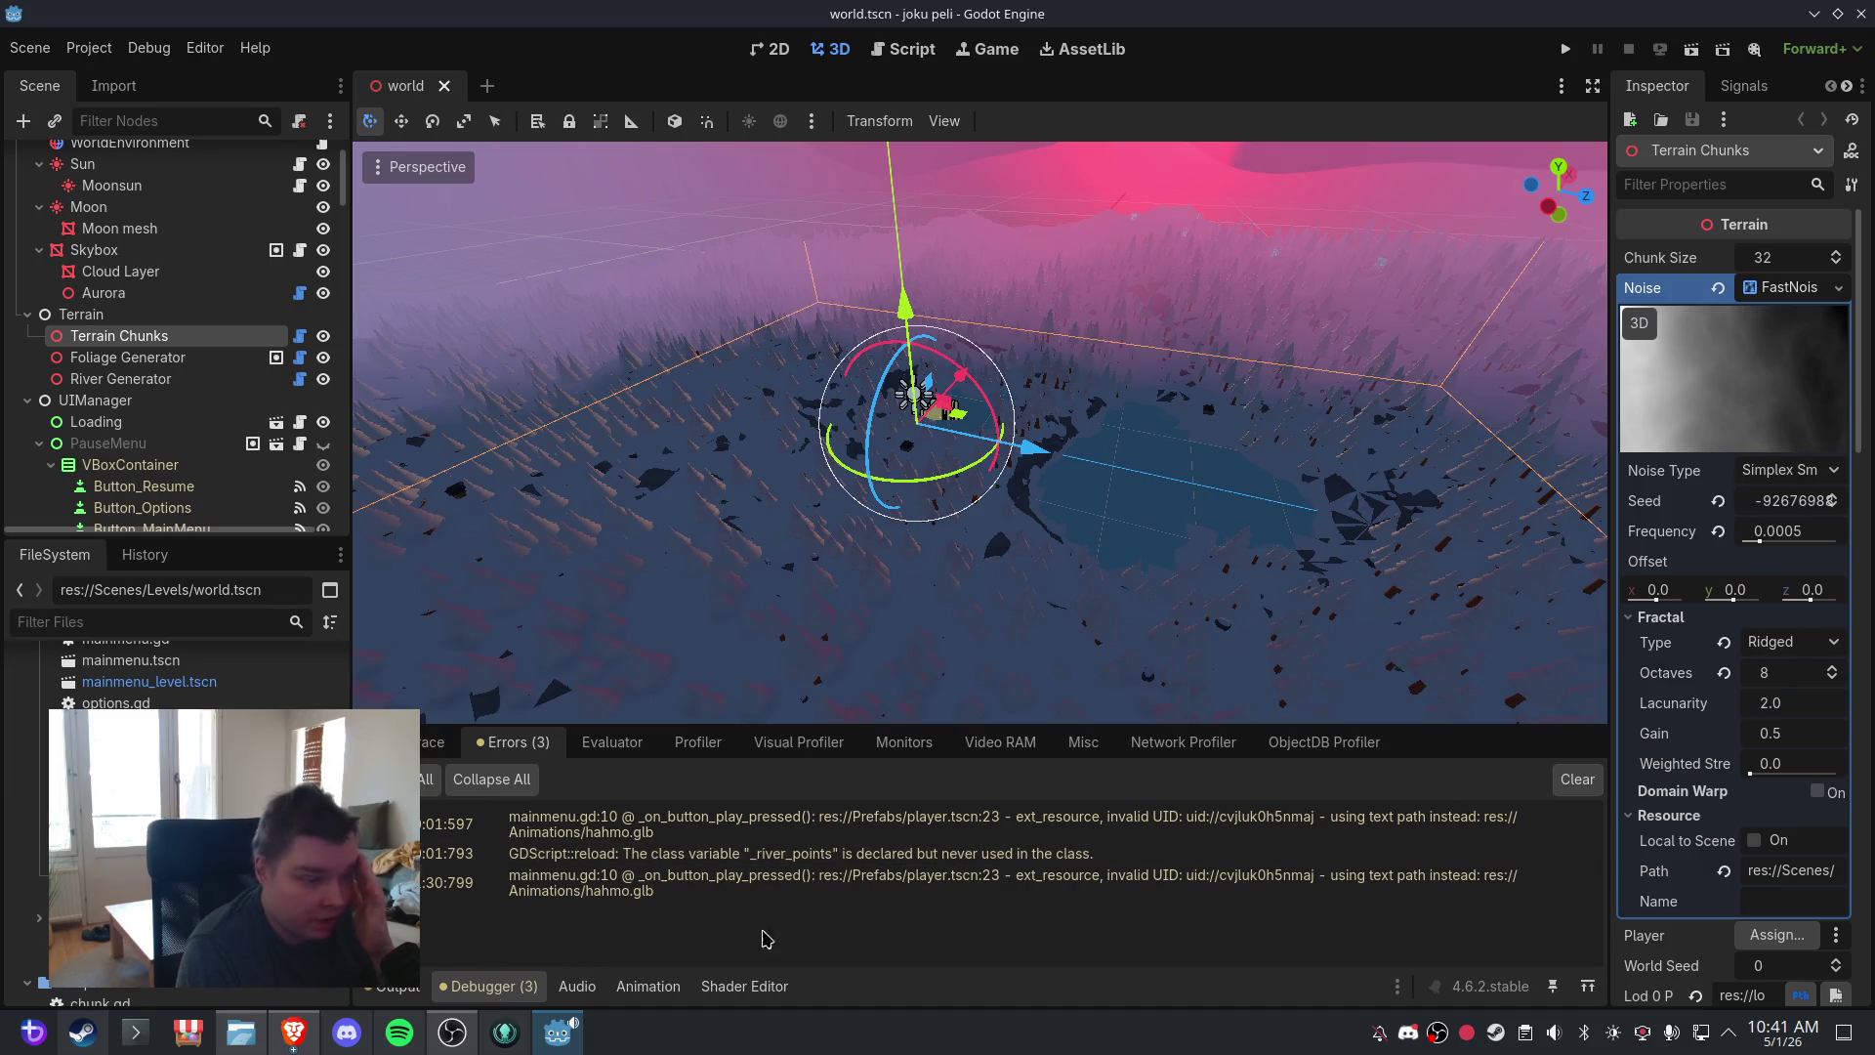
left_click(396, 989)
left_click(1573, 844)
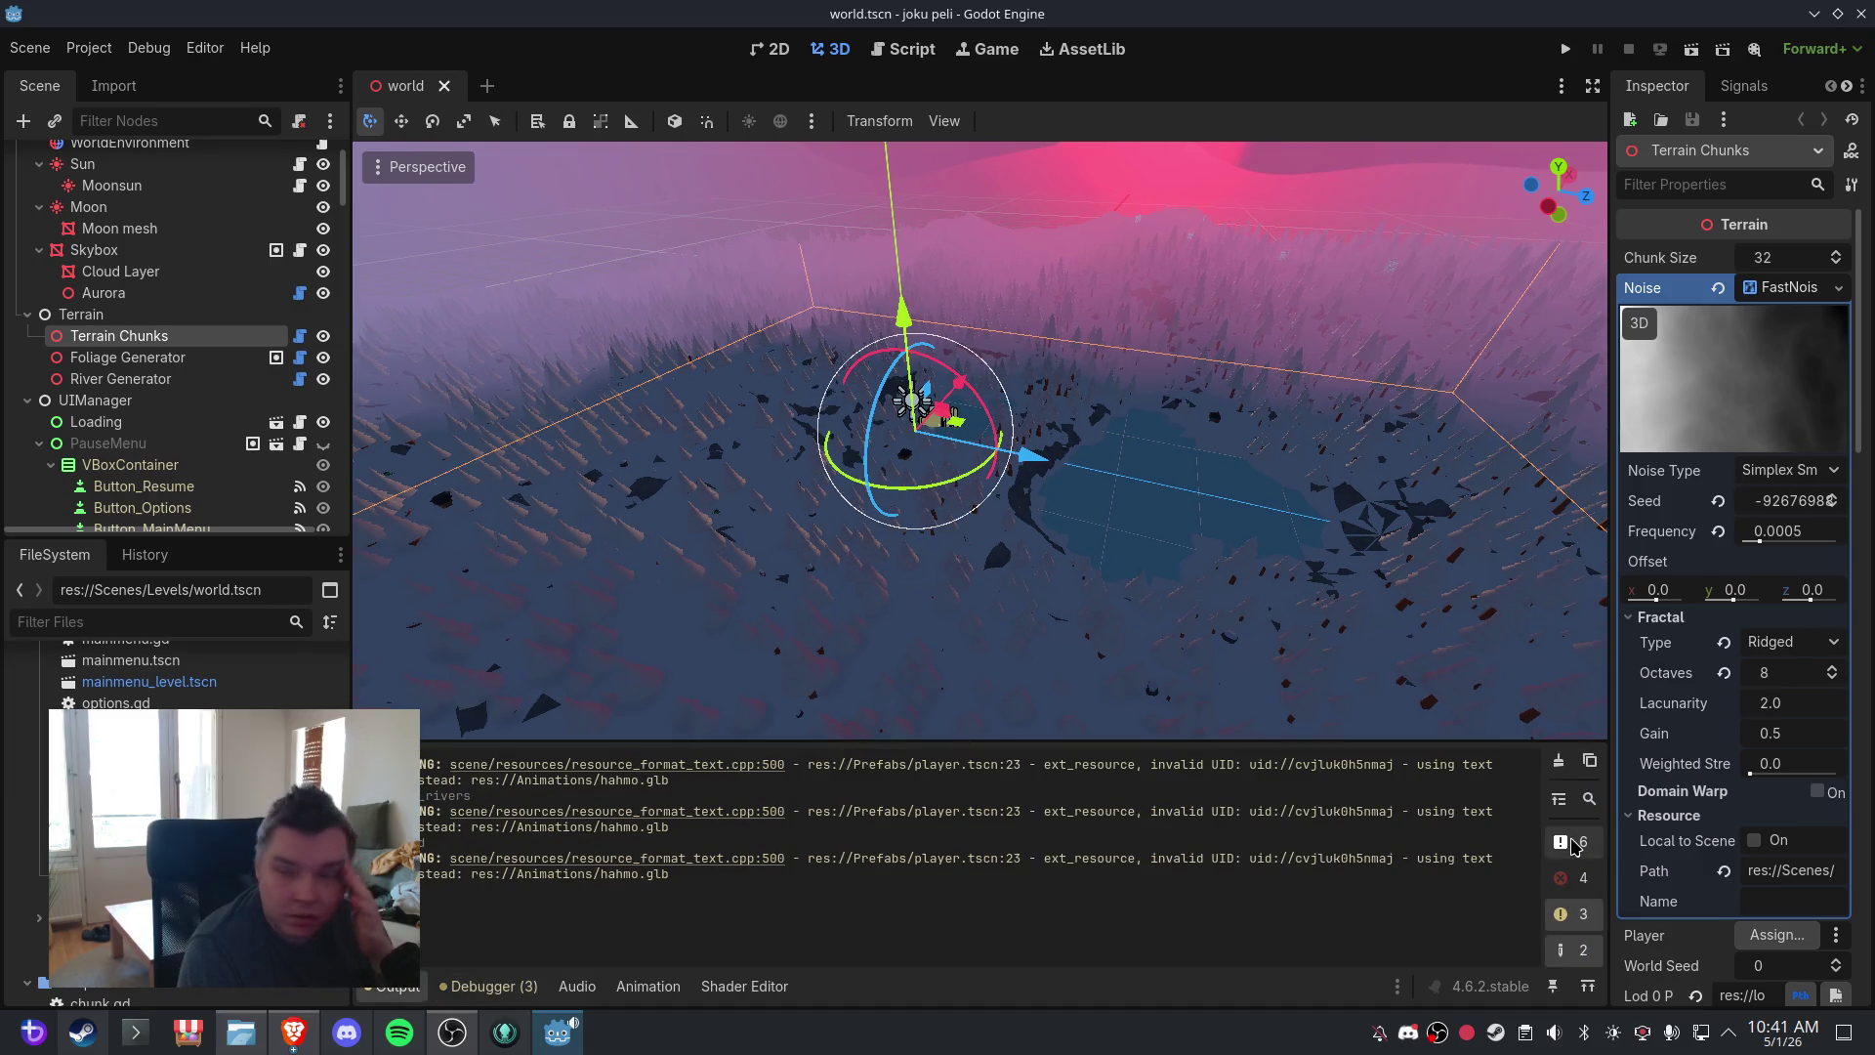
left_click(1574, 847)
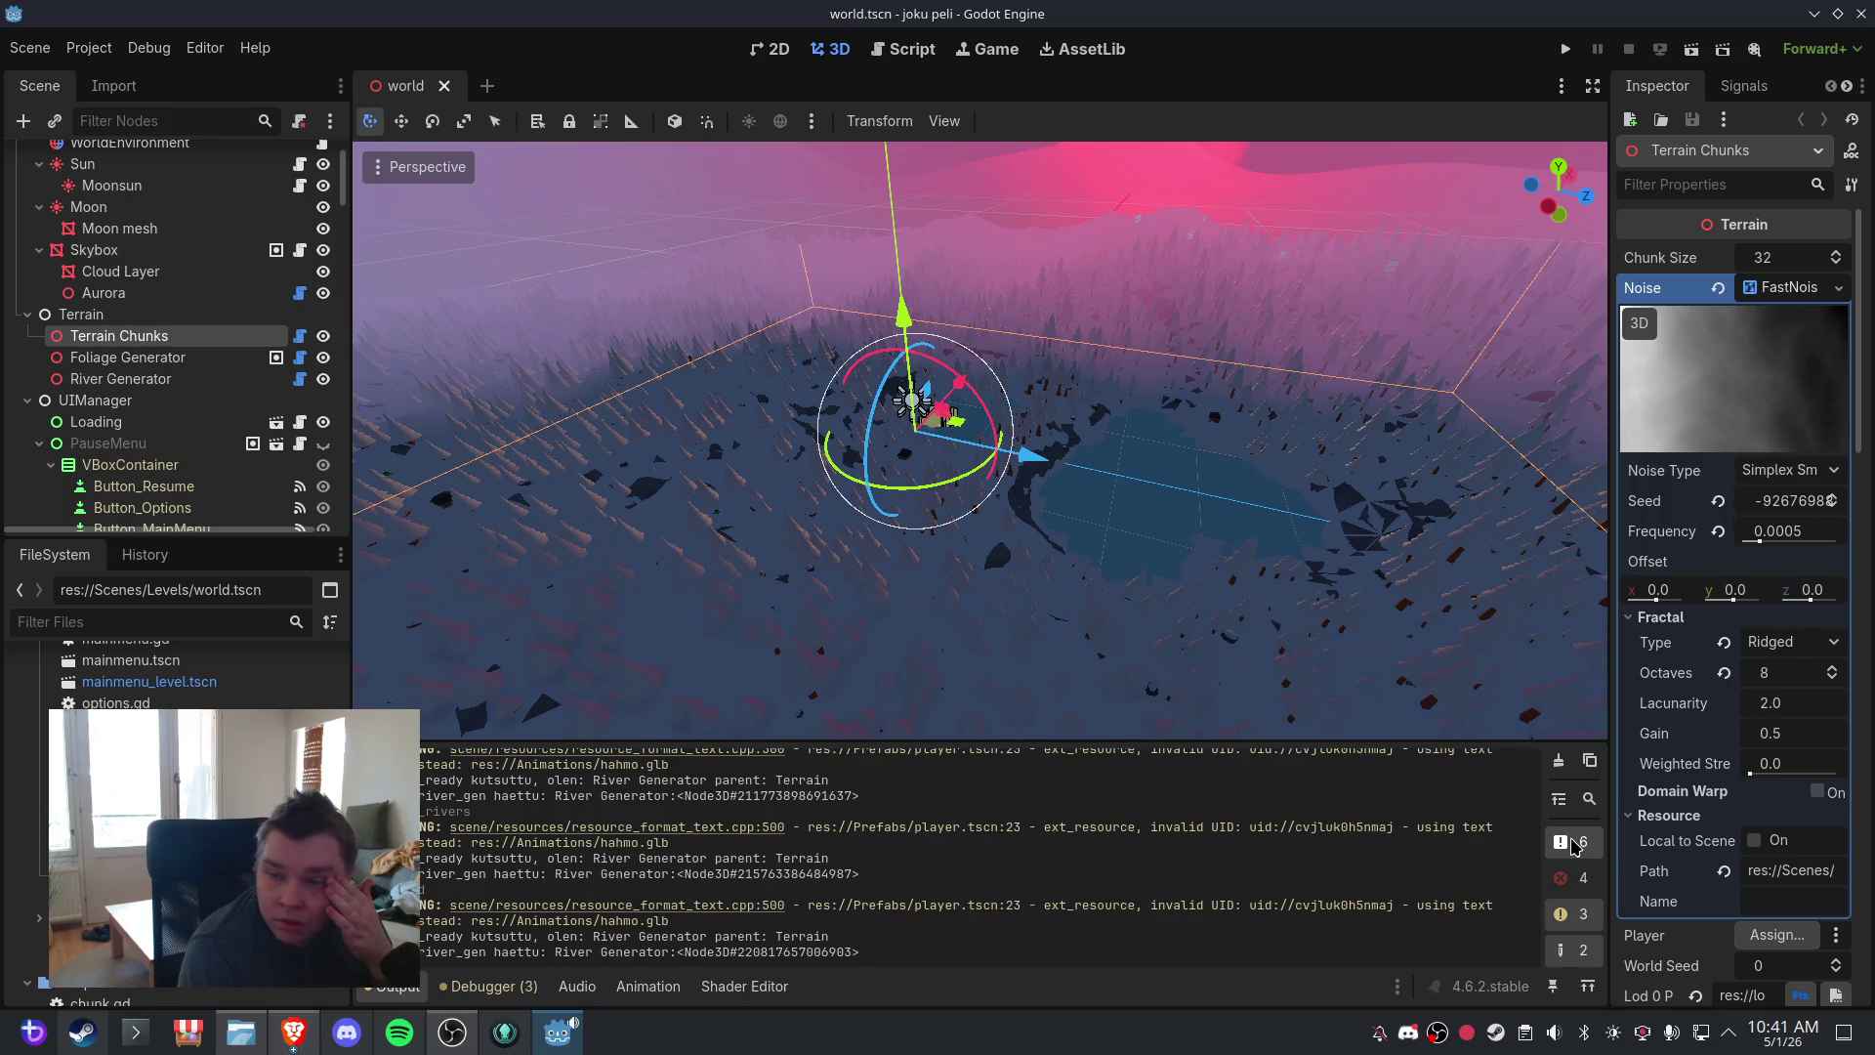
left_click(1573, 846)
left_click(1566, 849)
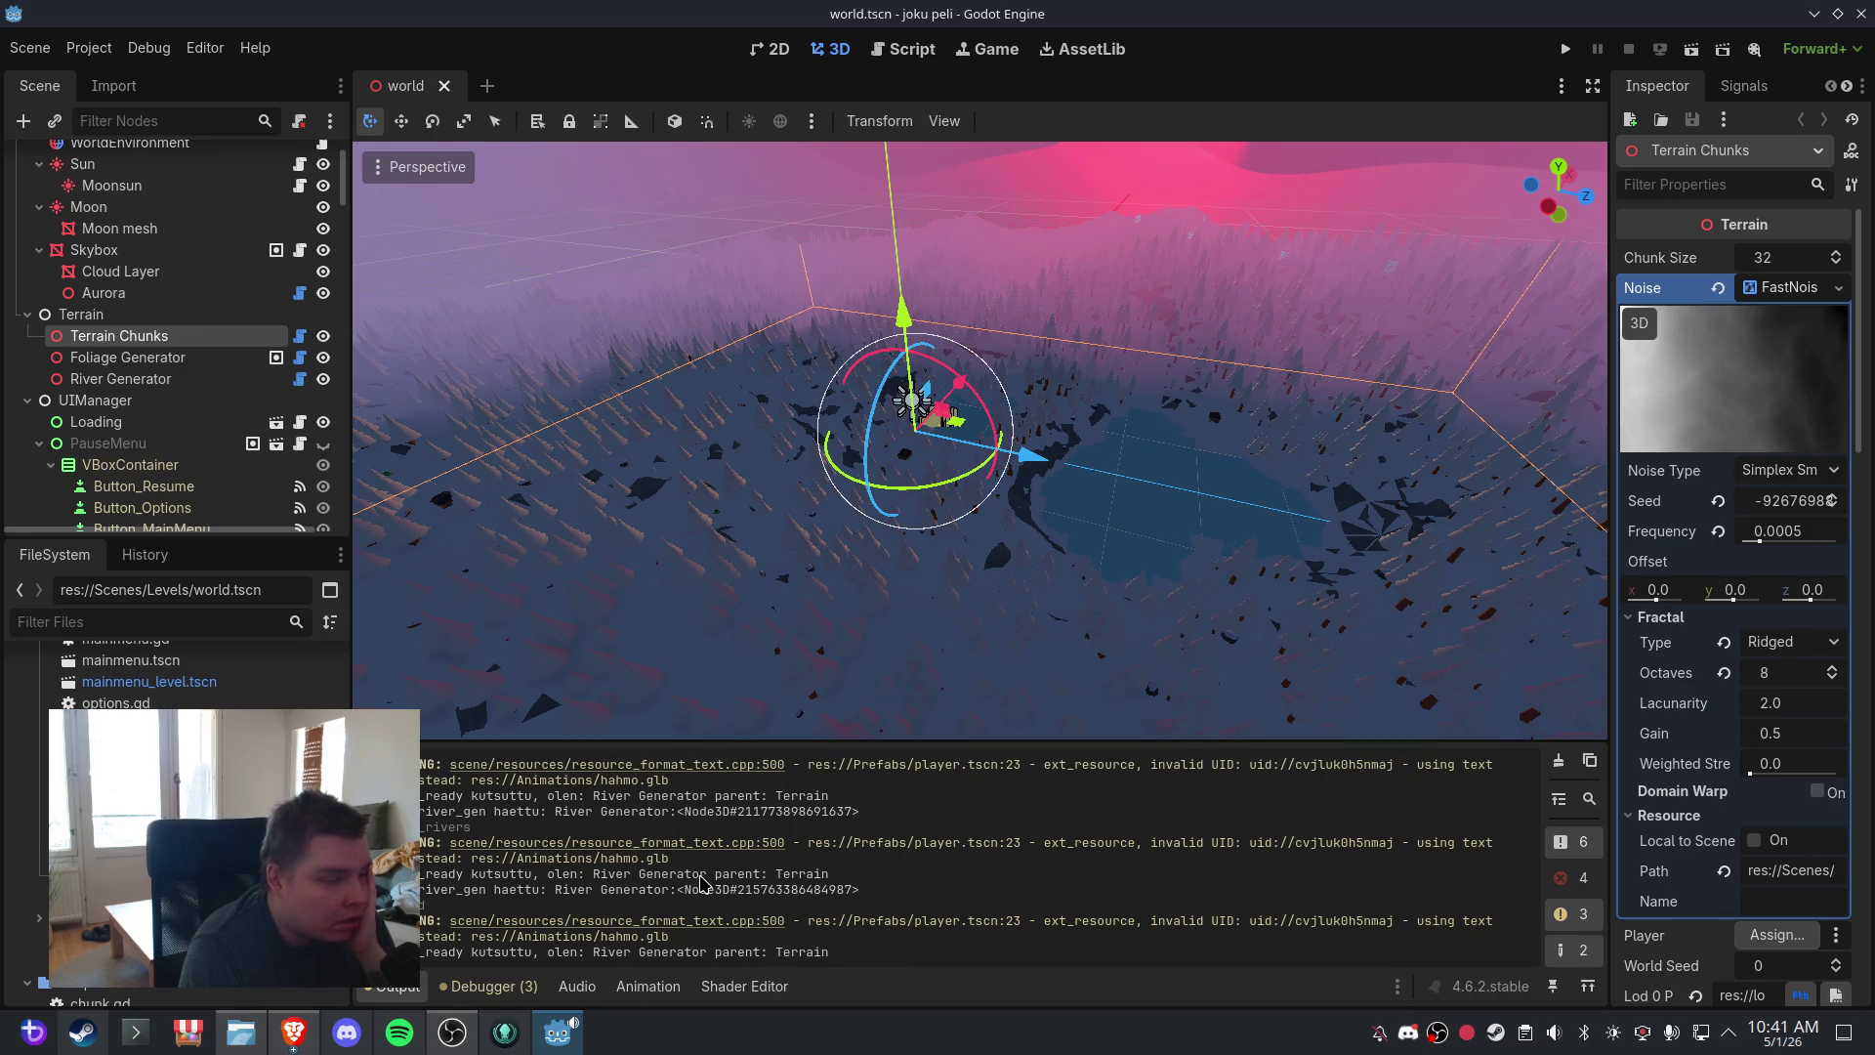
- Hide warnings and editor messages in Output, leaving only the River Generator lines
left_click_drag(864, 958, 422, 935)
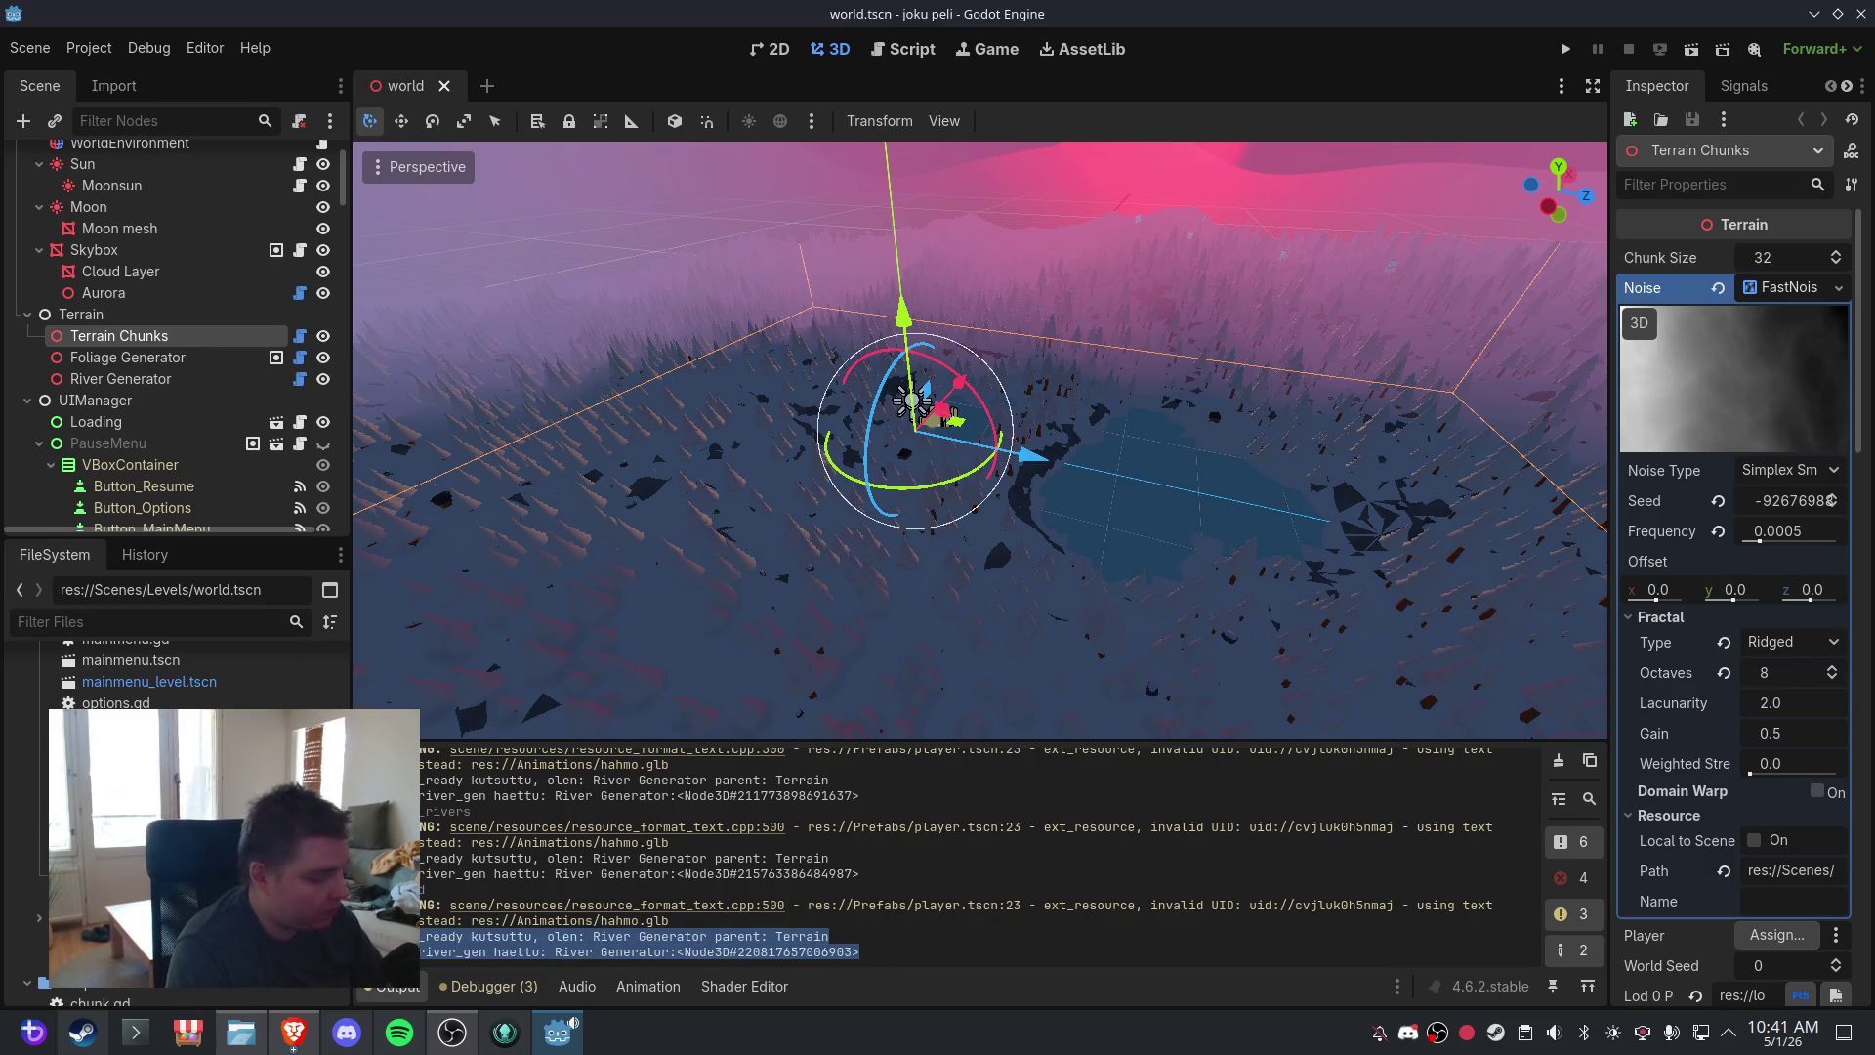
left_click(1068, 959)
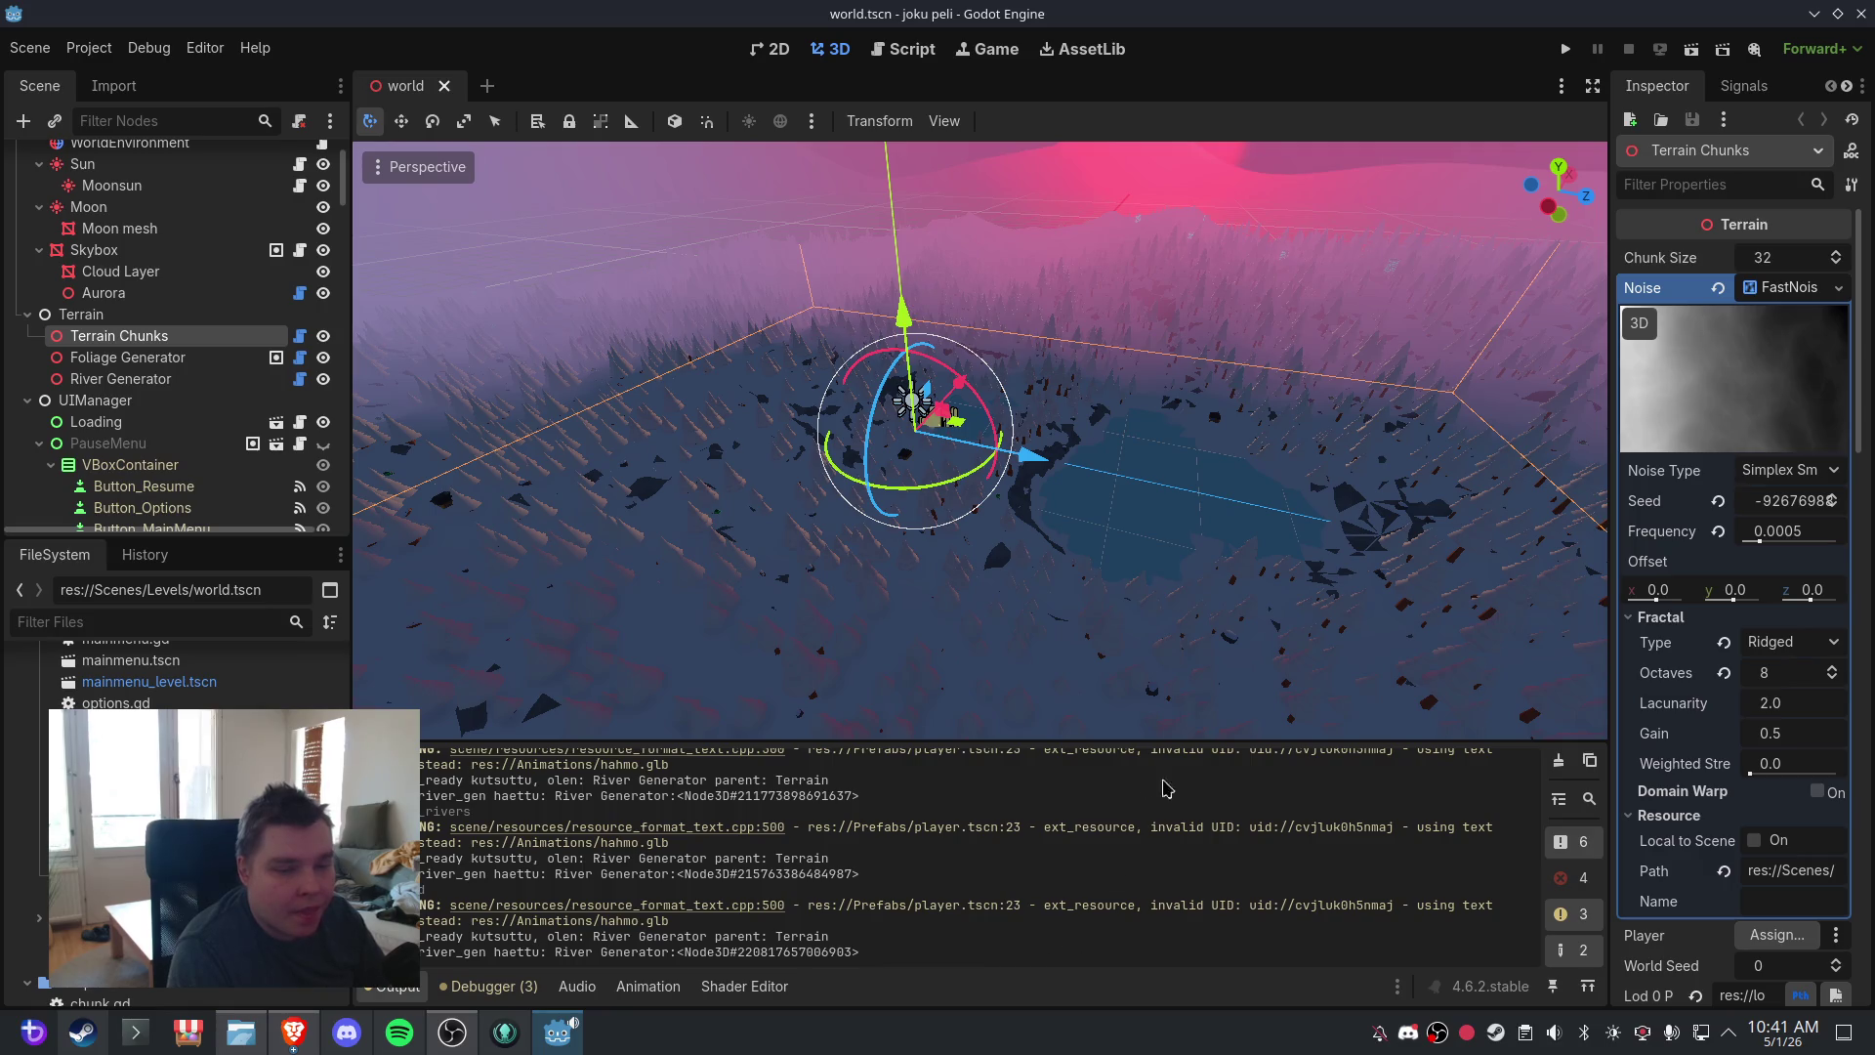
left_click(1587, 913)
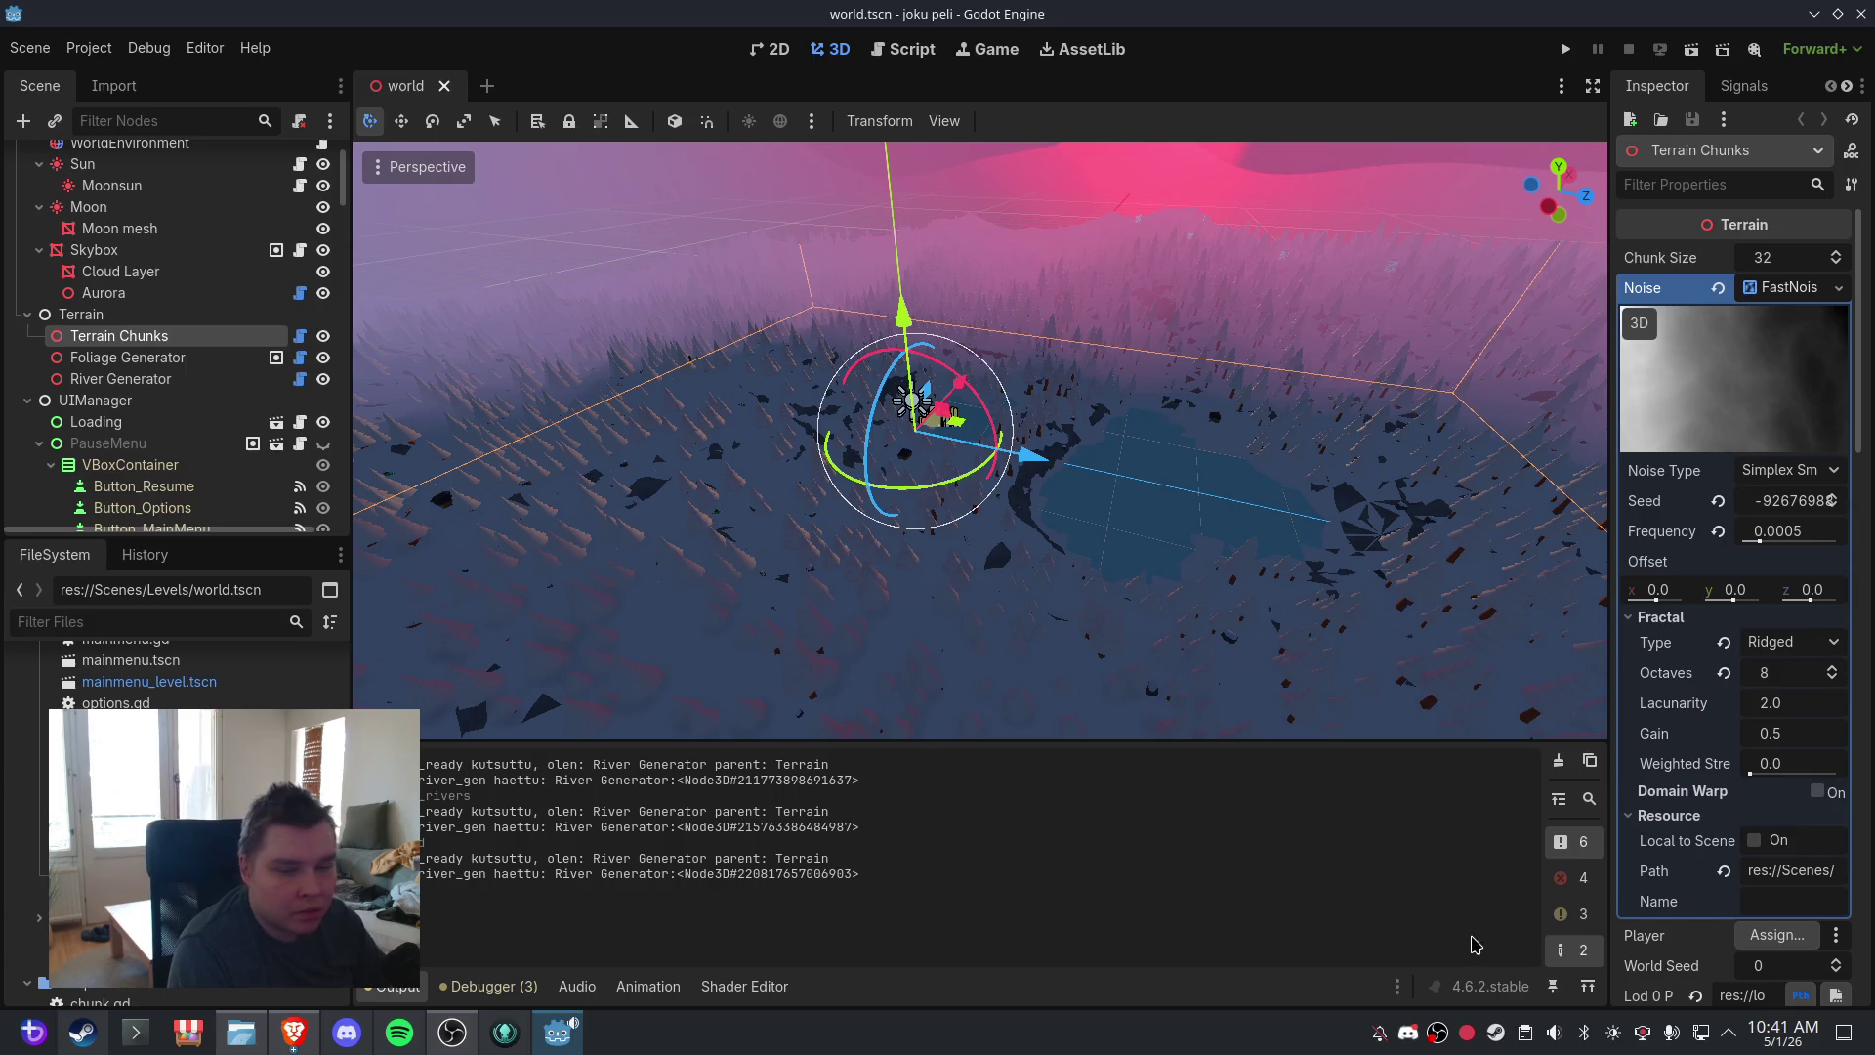
left_click(1570, 947)
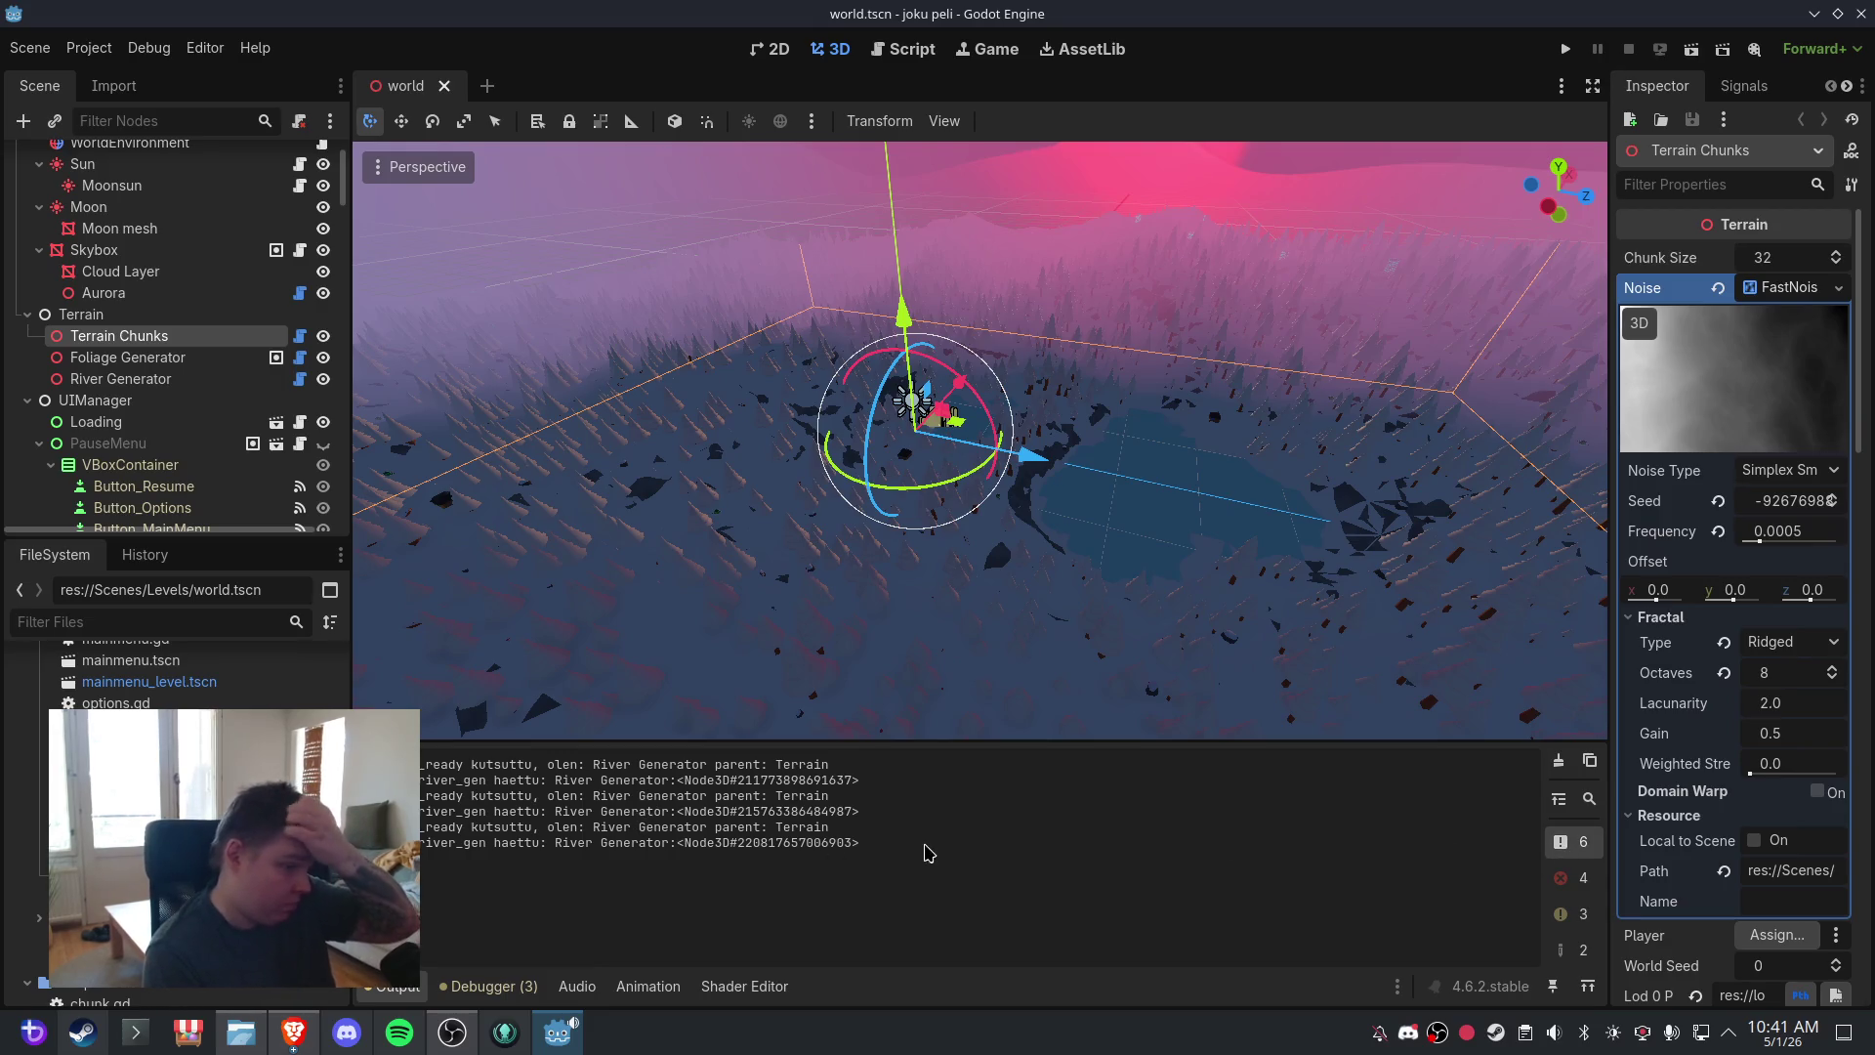
mouse_move(928, 853)
left_mouse_down()
mouse_move(425, 813)
mouse_move(422, 828)
left_mouse_up()
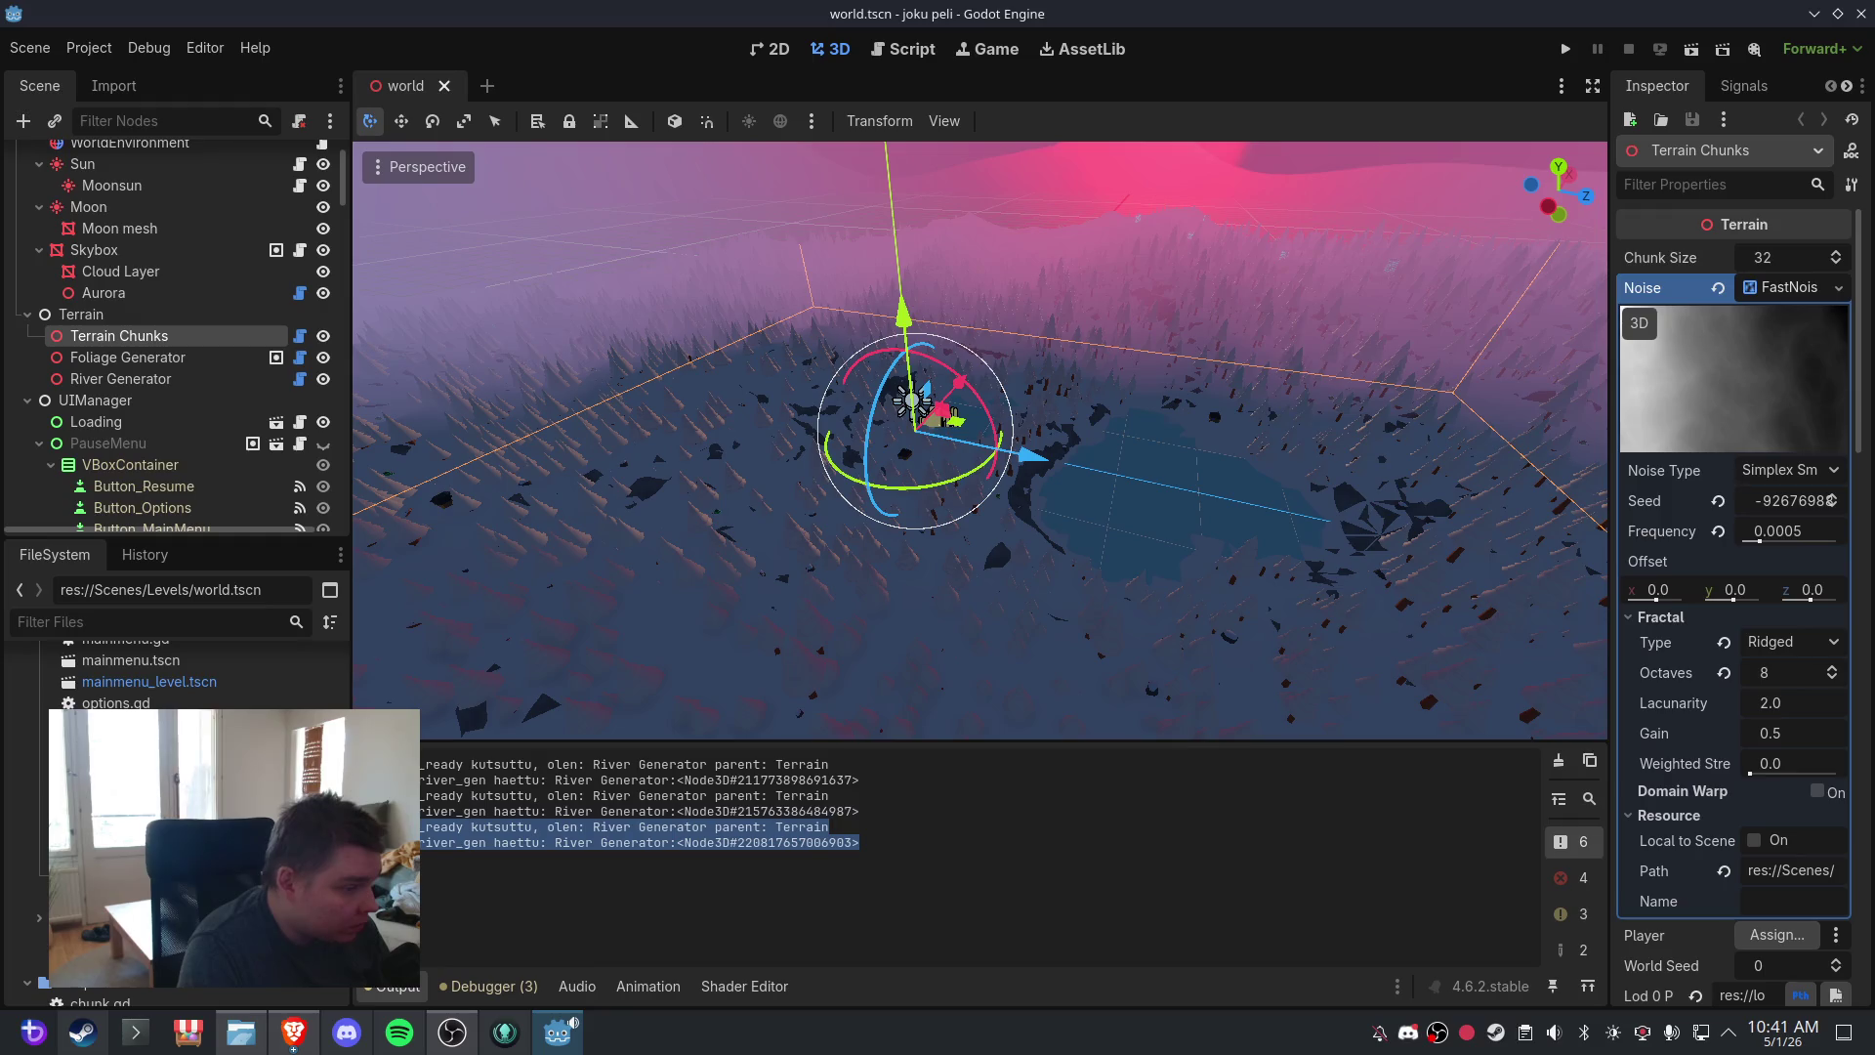
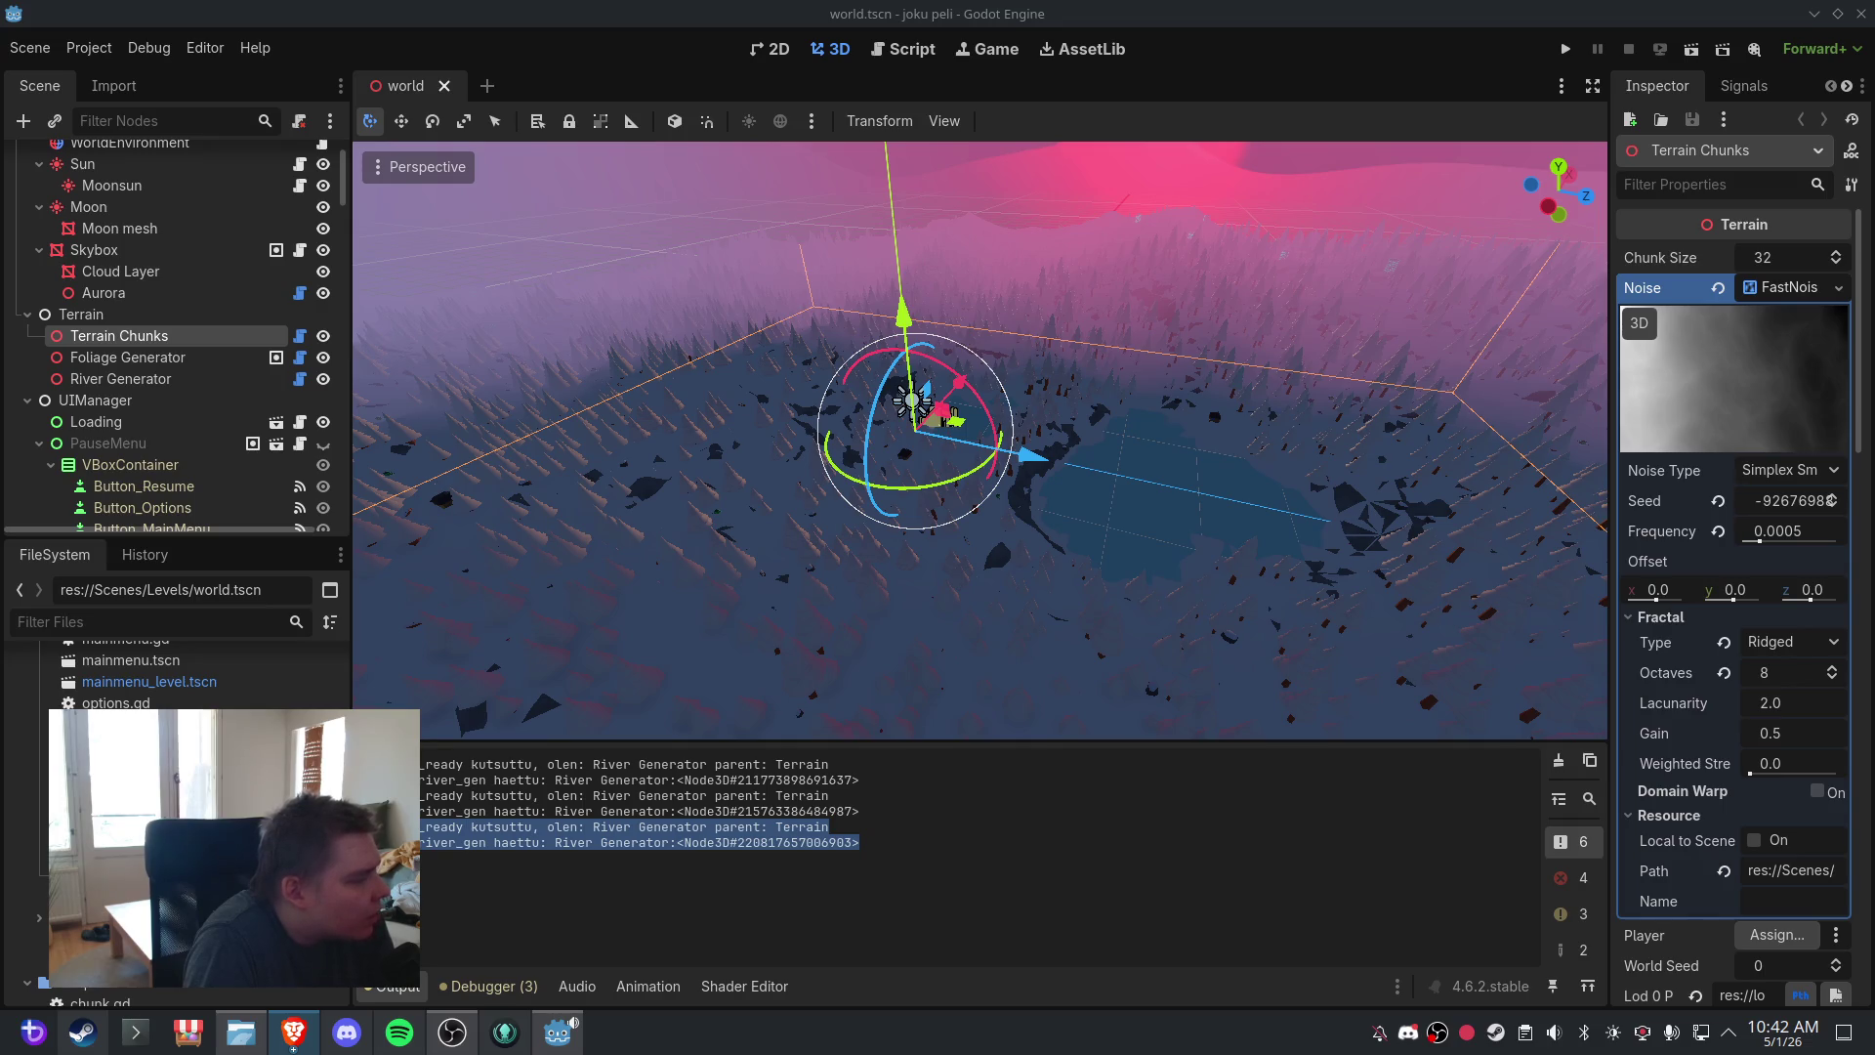
- Set the Terrain Chunks noise seed to 0
left_click(1795, 502)
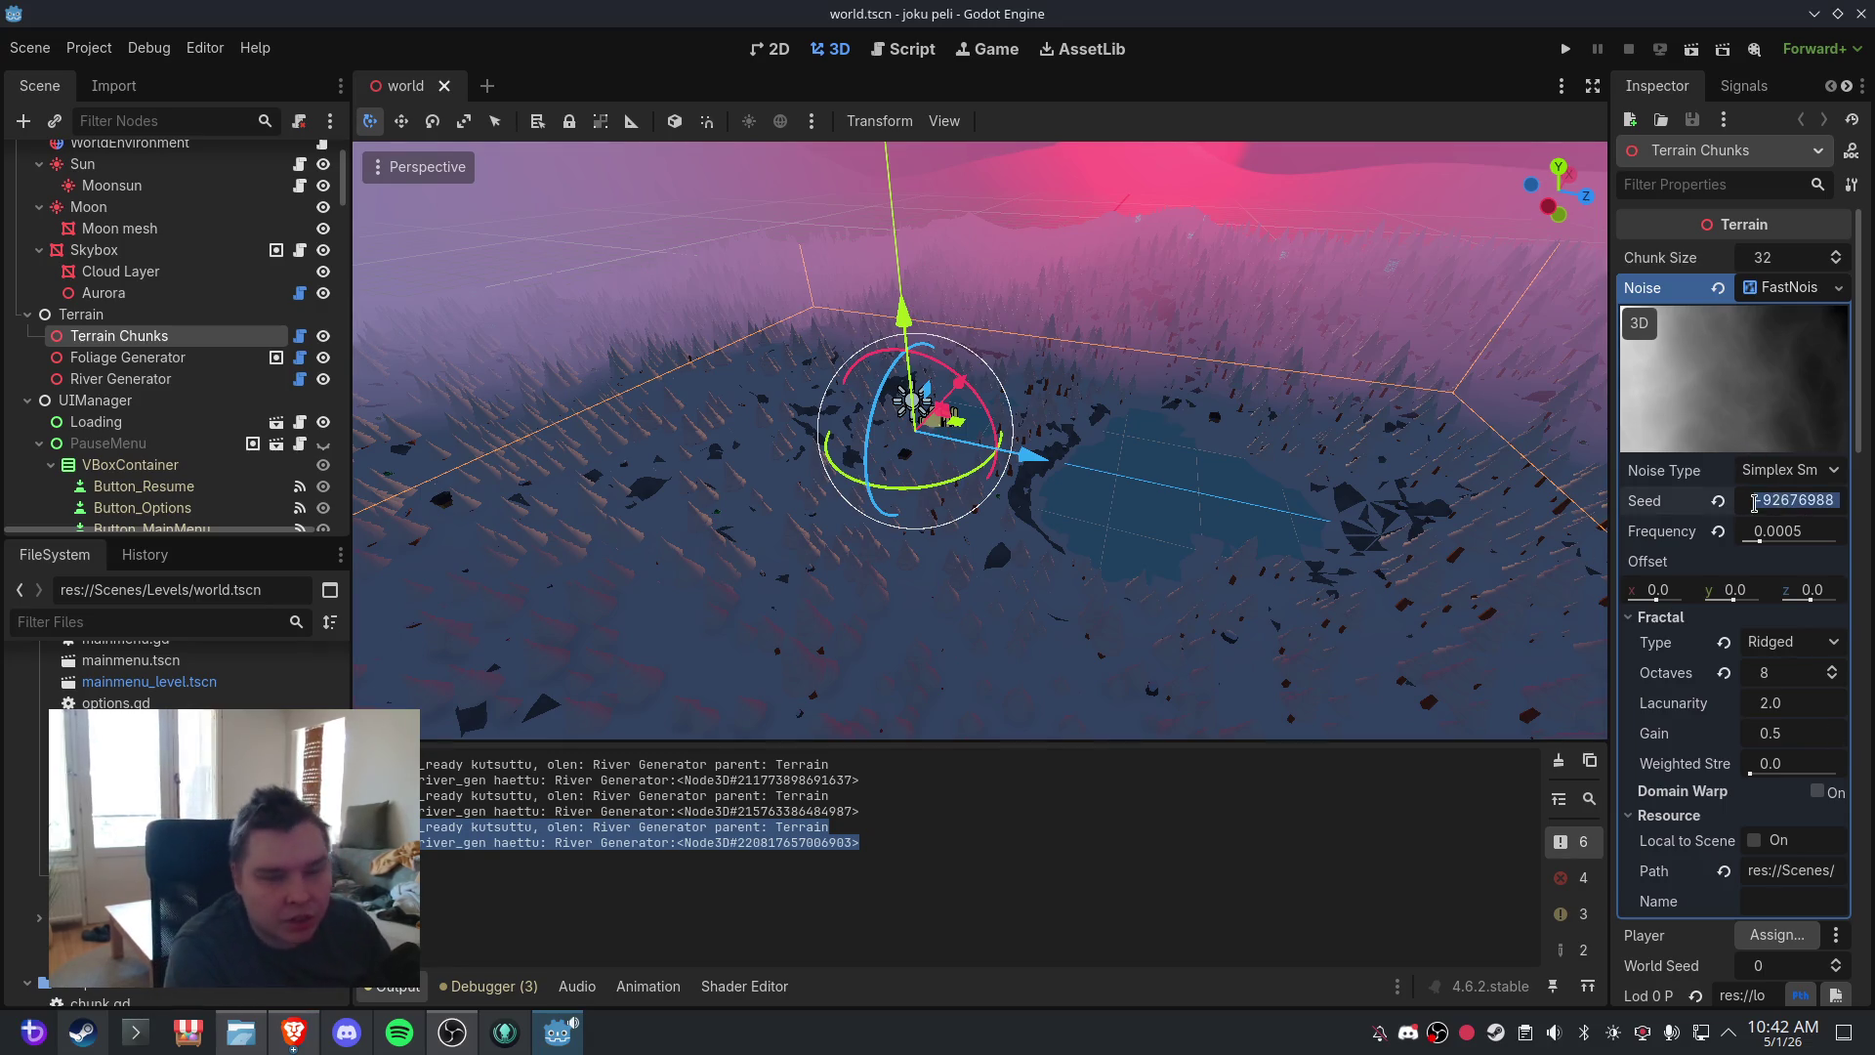
type("0")
key("Return")
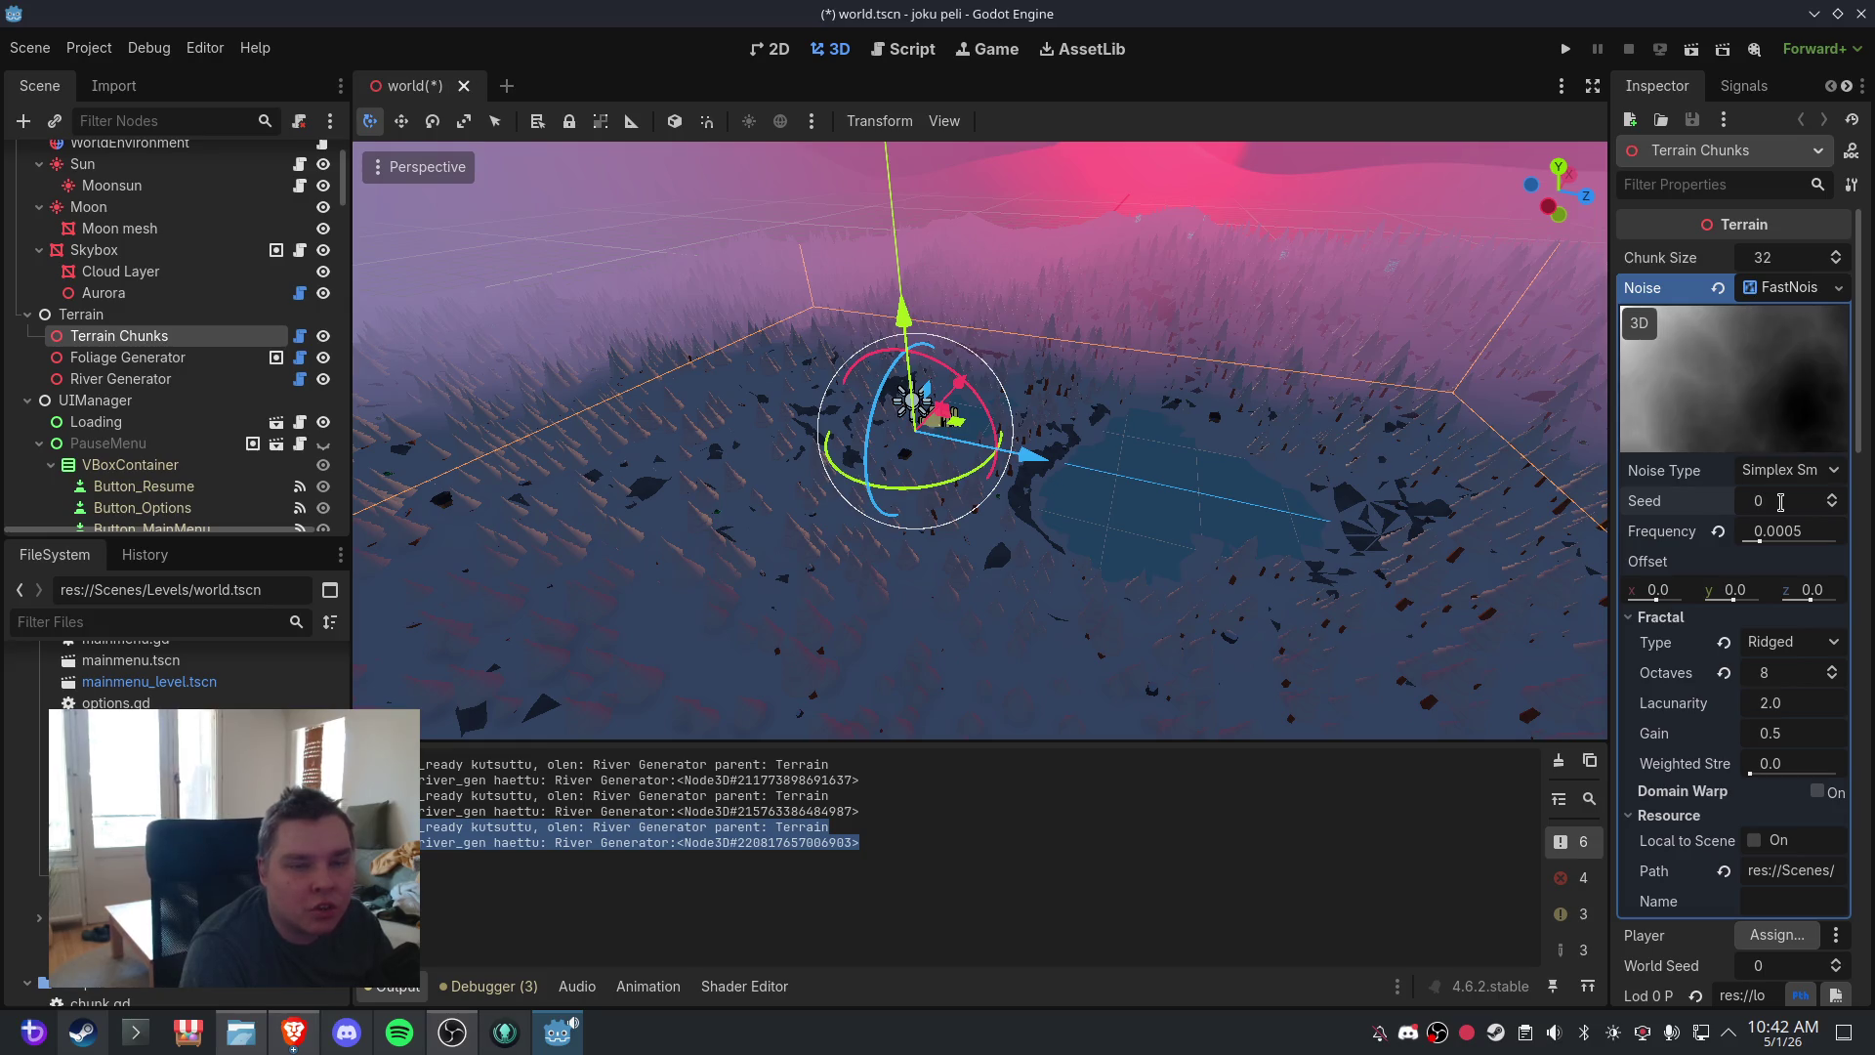
- Save the world scene and open terrain.gd in the script editor
left_click(29, 48)
left_click(58, 198)
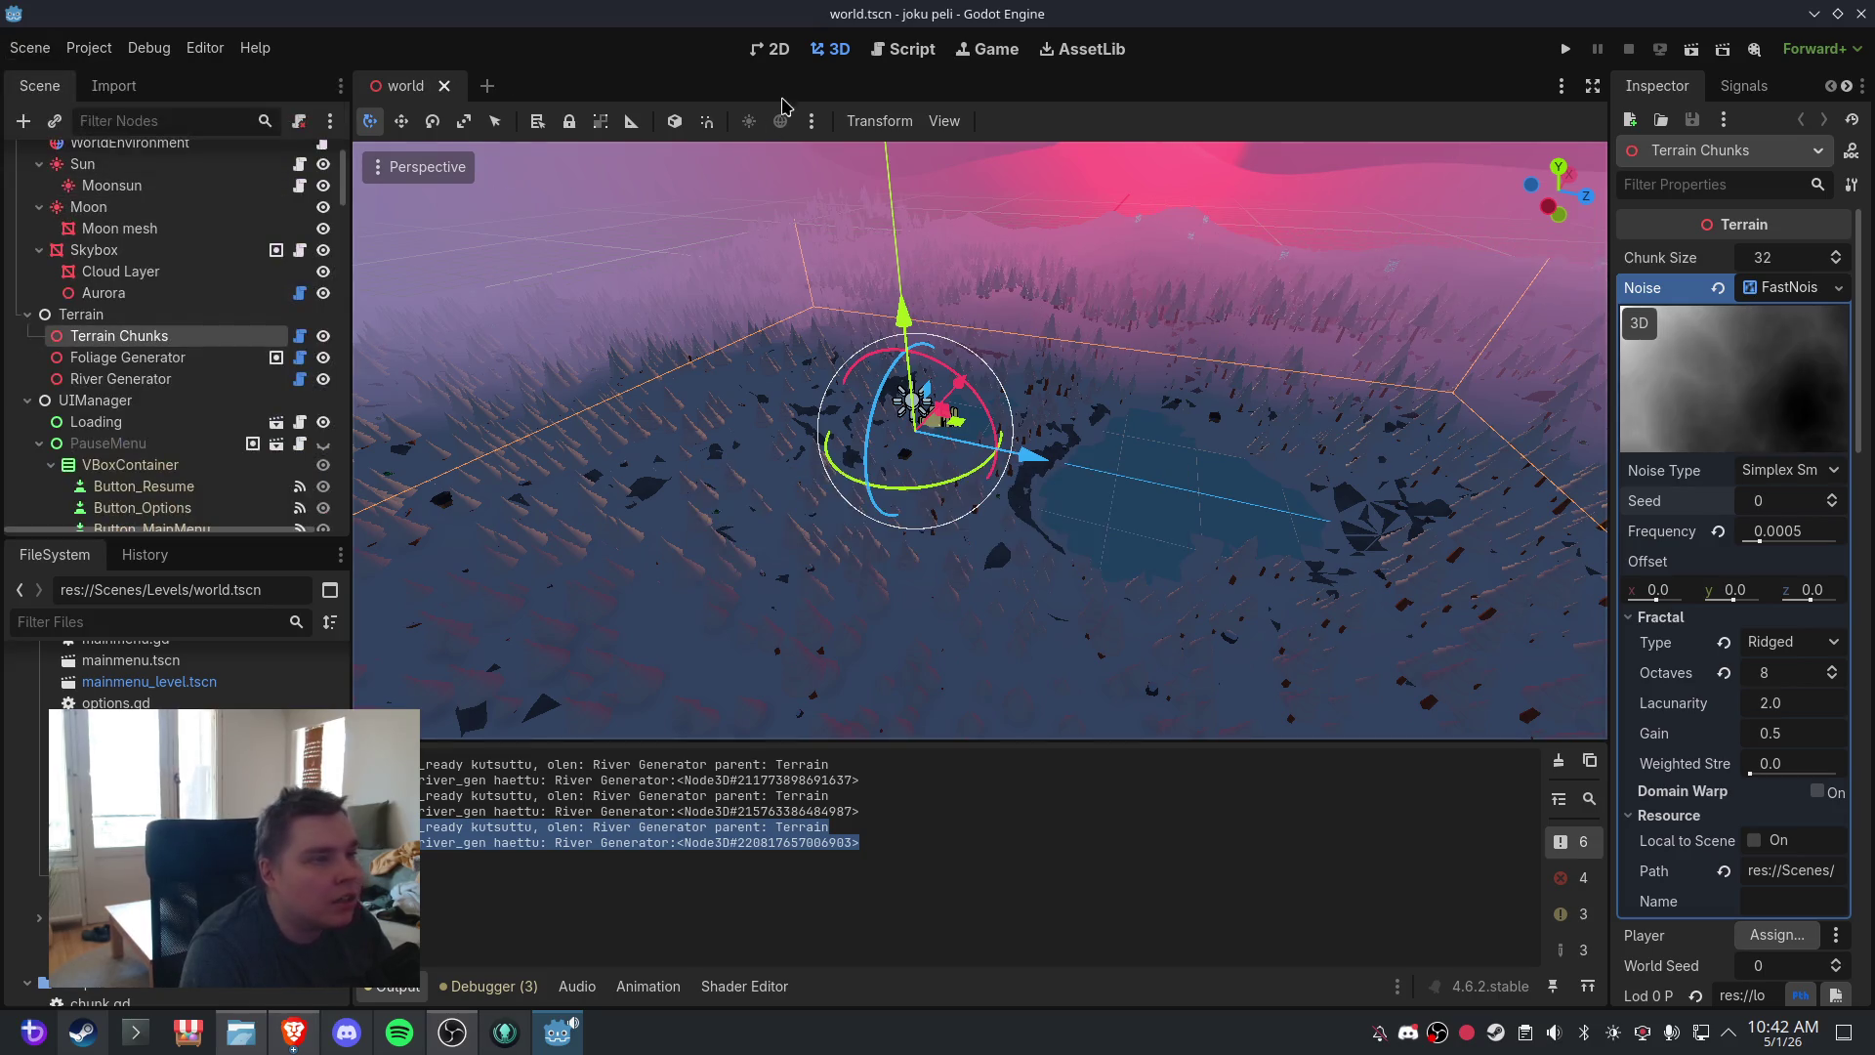
left_click(903, 49)
left_click(498, 396)
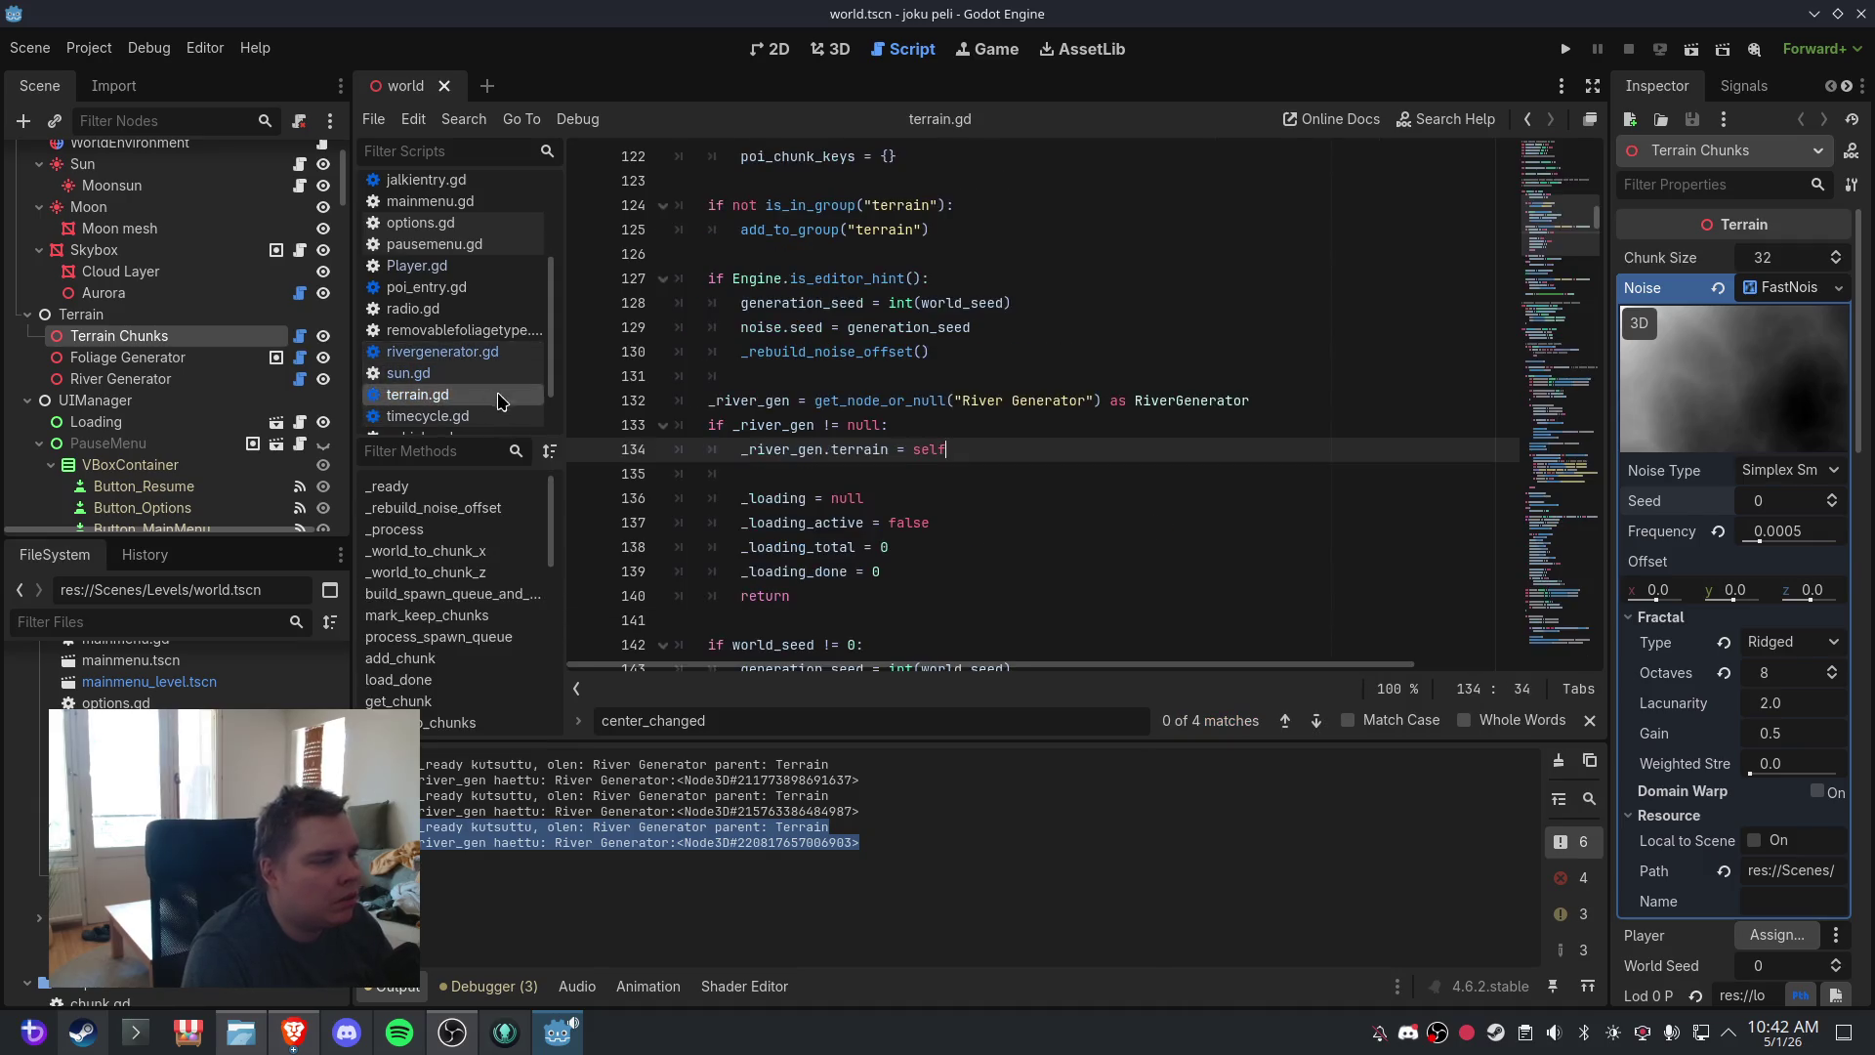
- Search terrain.gd for 'seed' and go back to the top of the script
key("ctrl+f")
type("seed")
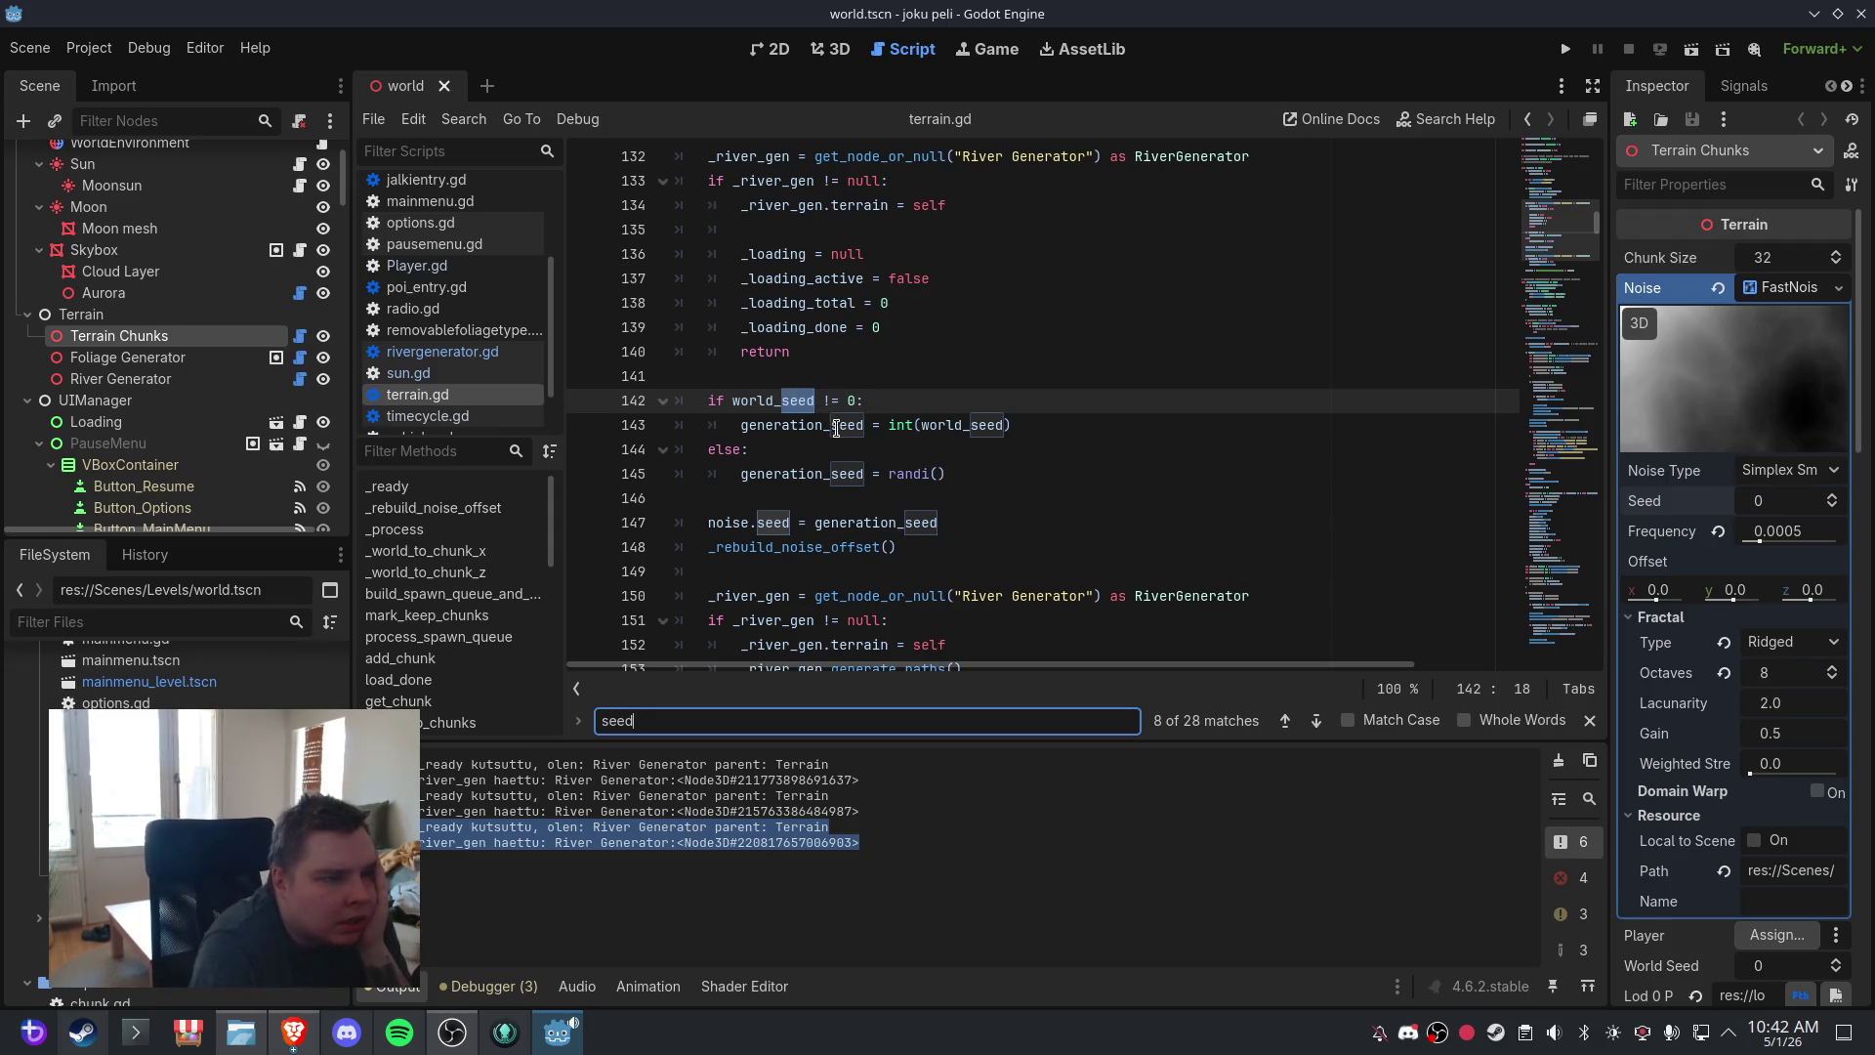
mouse_move(851, 430)
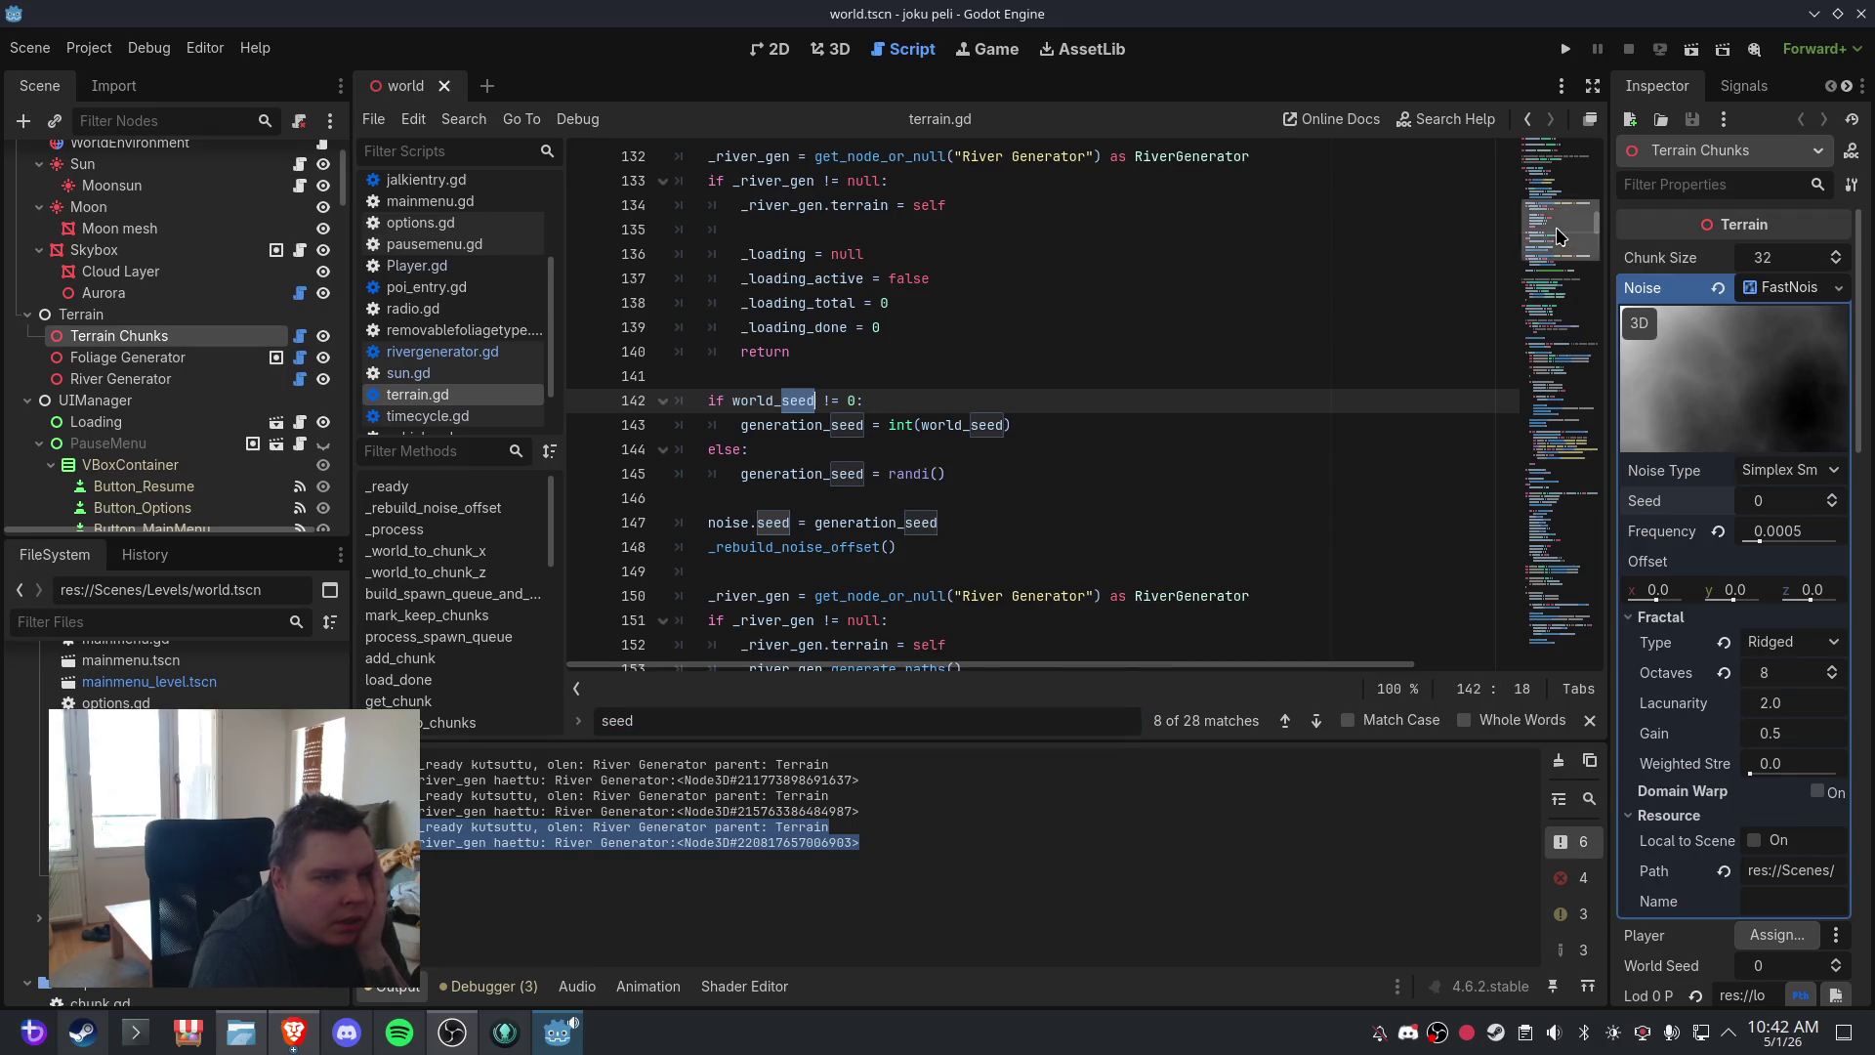
left_click(1566, 171)
scroll(864, 450, "up", 2)
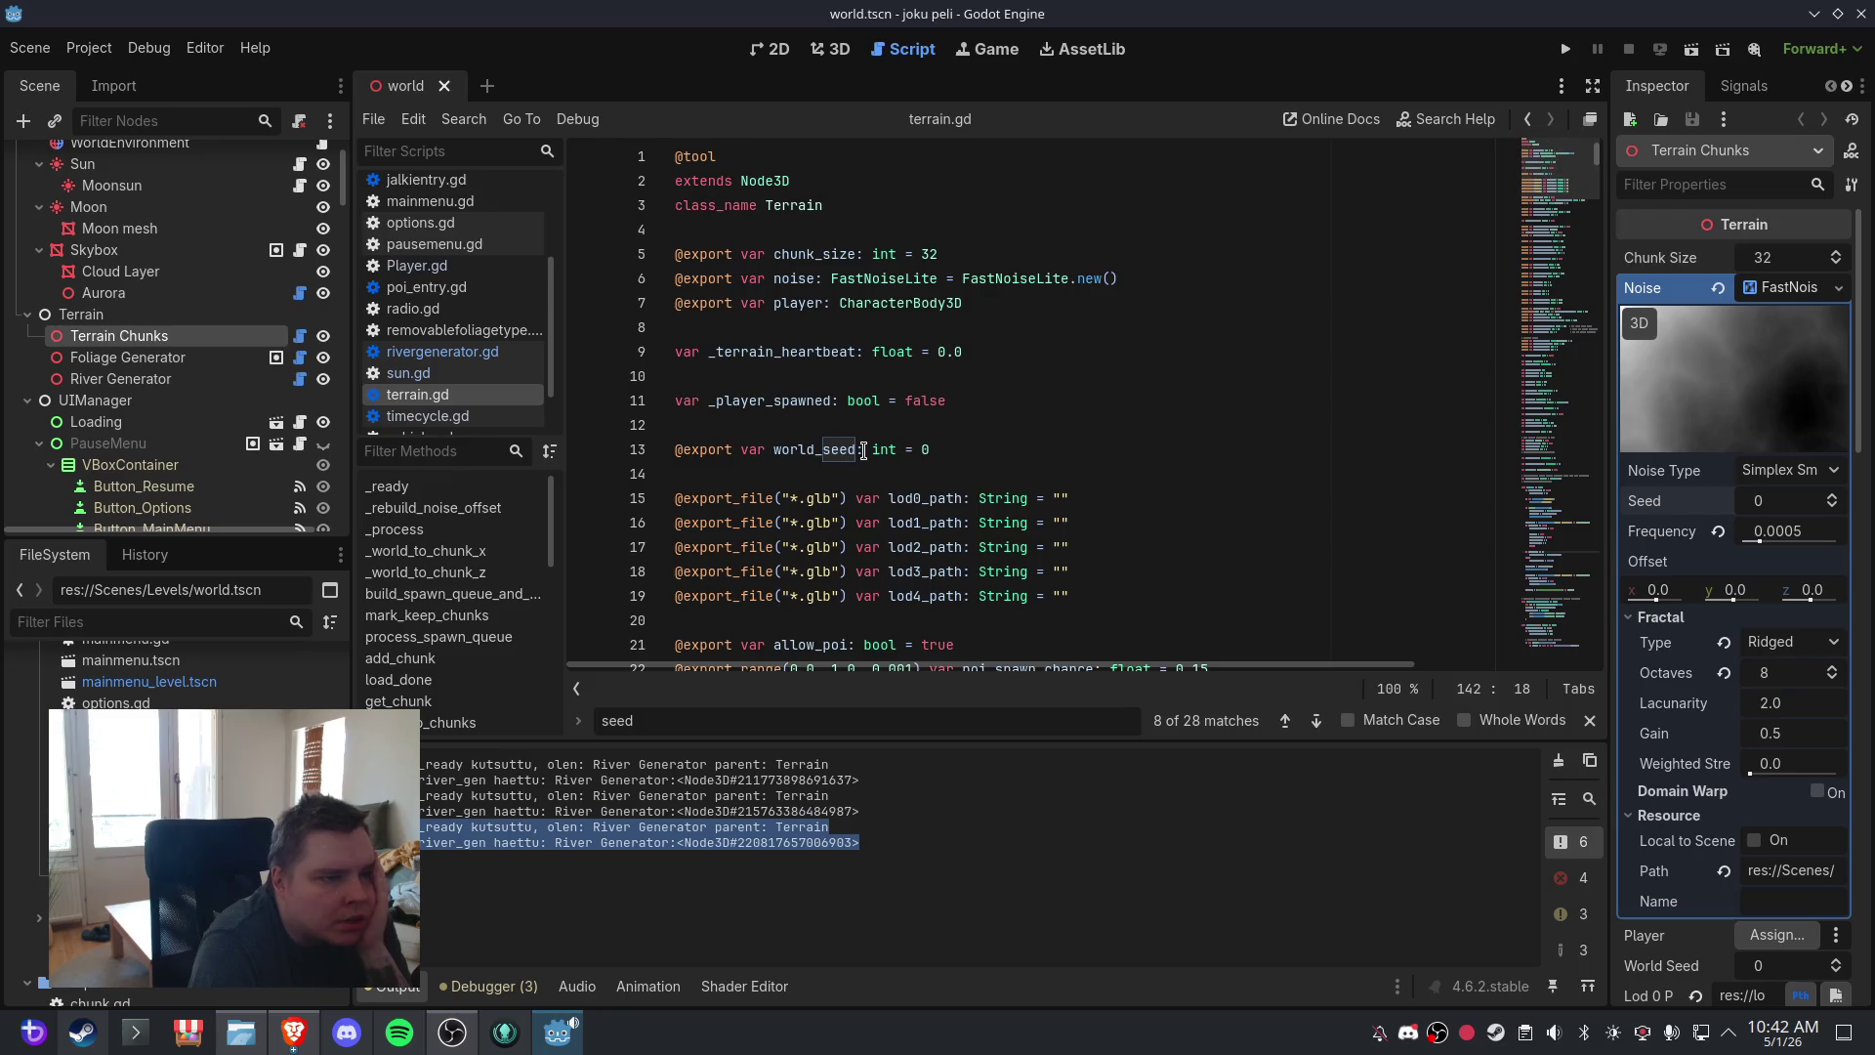
left_click_drag(1529, 313, 1525, 371)
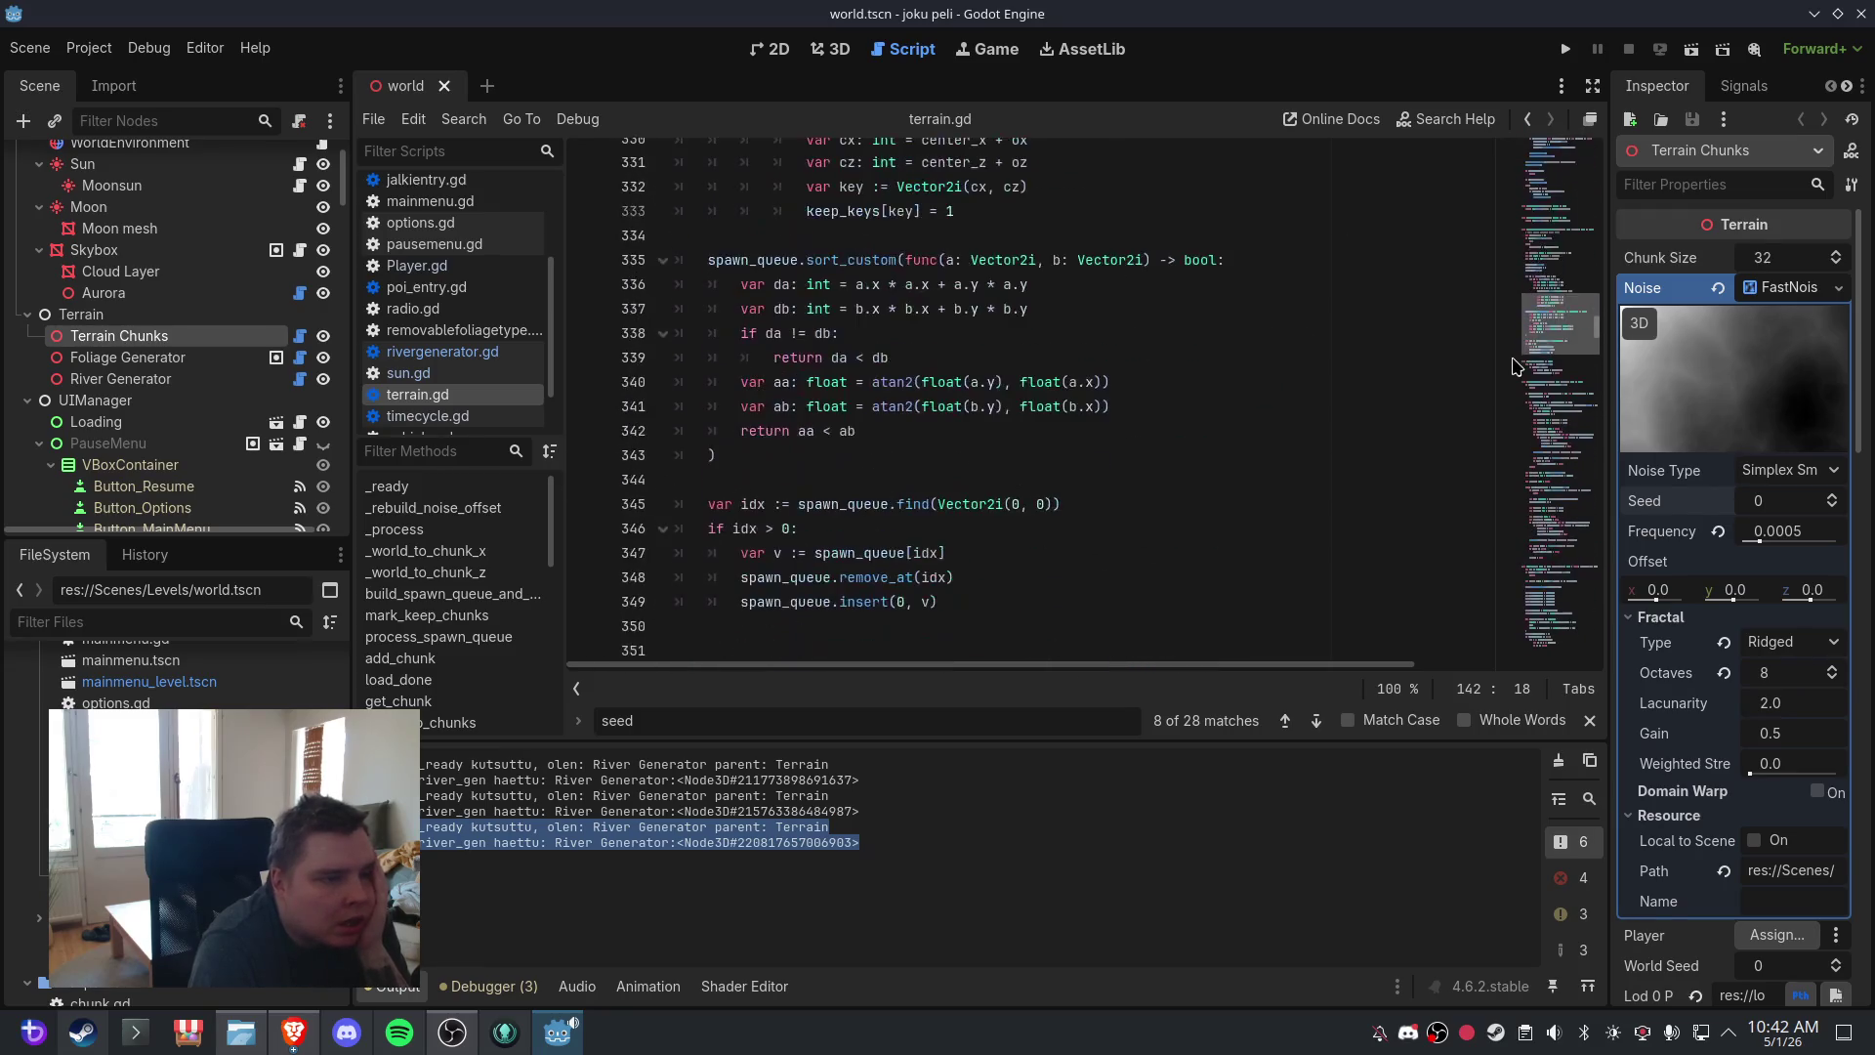
- Step through the seed matches to review generation_seed, noise.seed and the noise-offset seed
left_click(1317, 720)
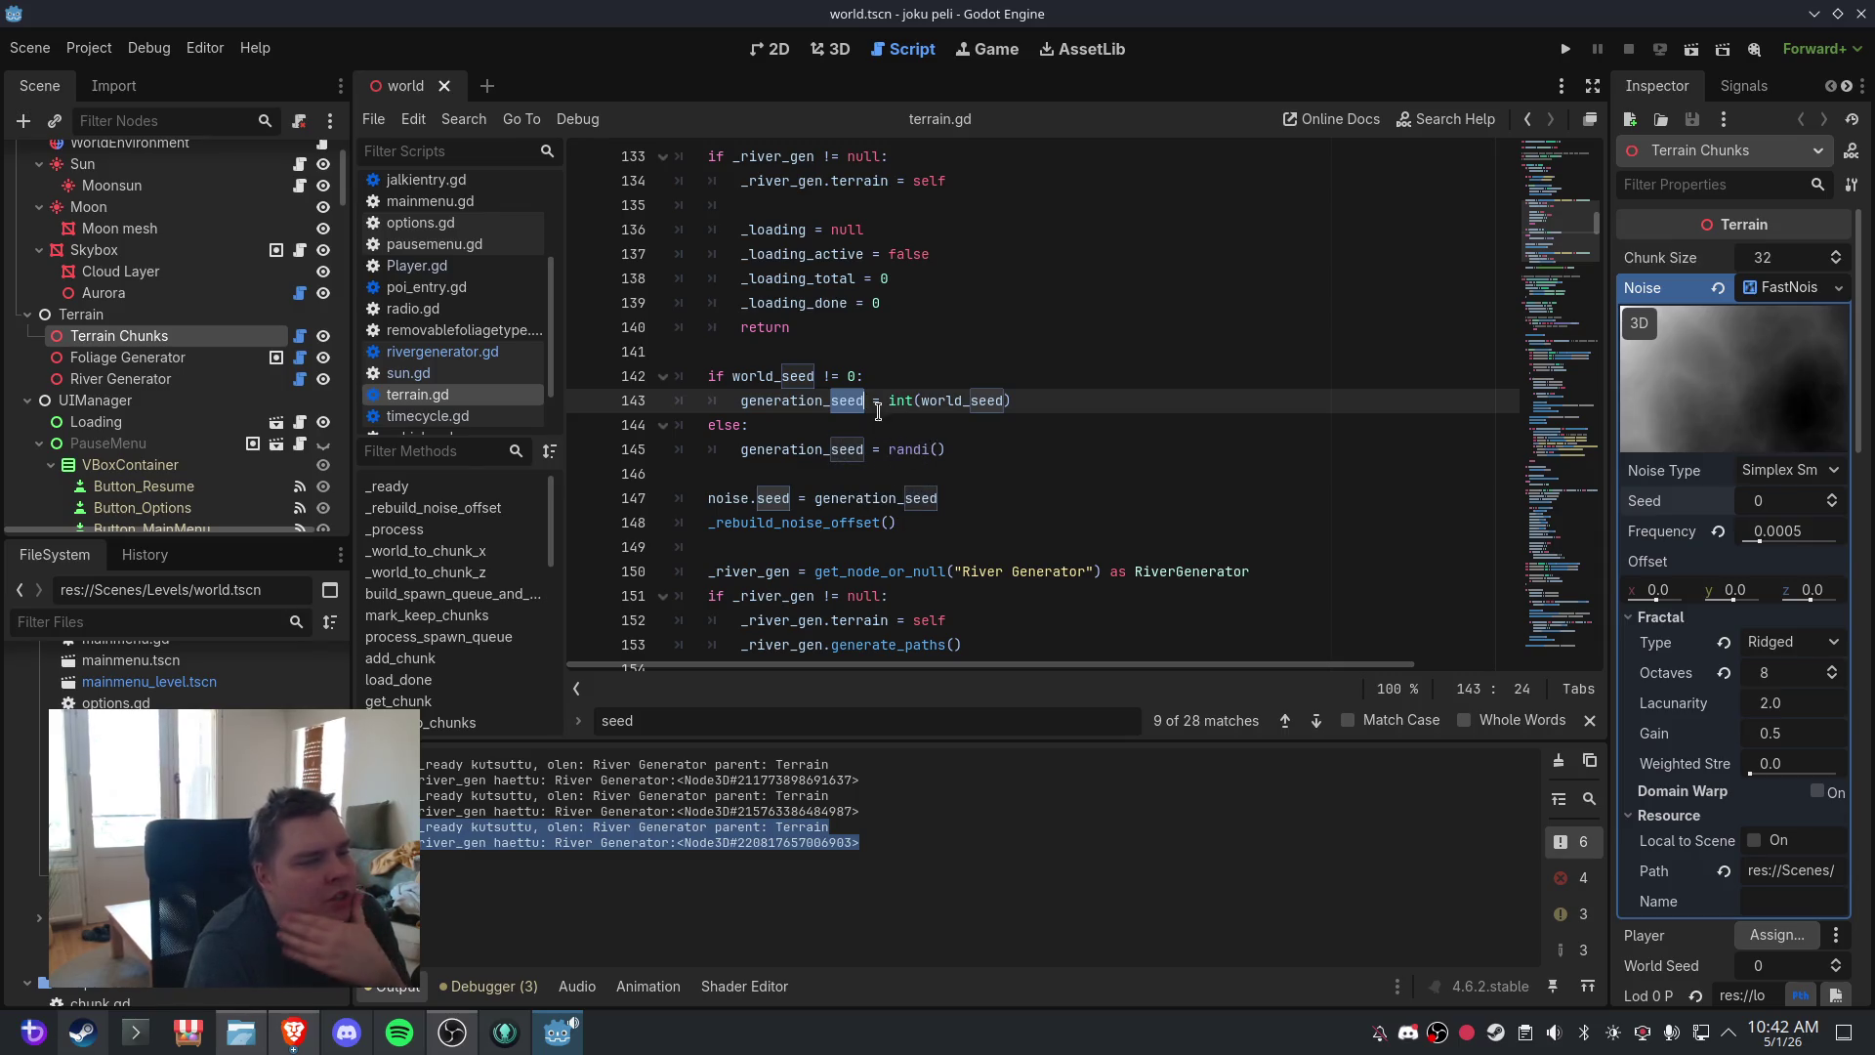
mouse_move(968, 400)
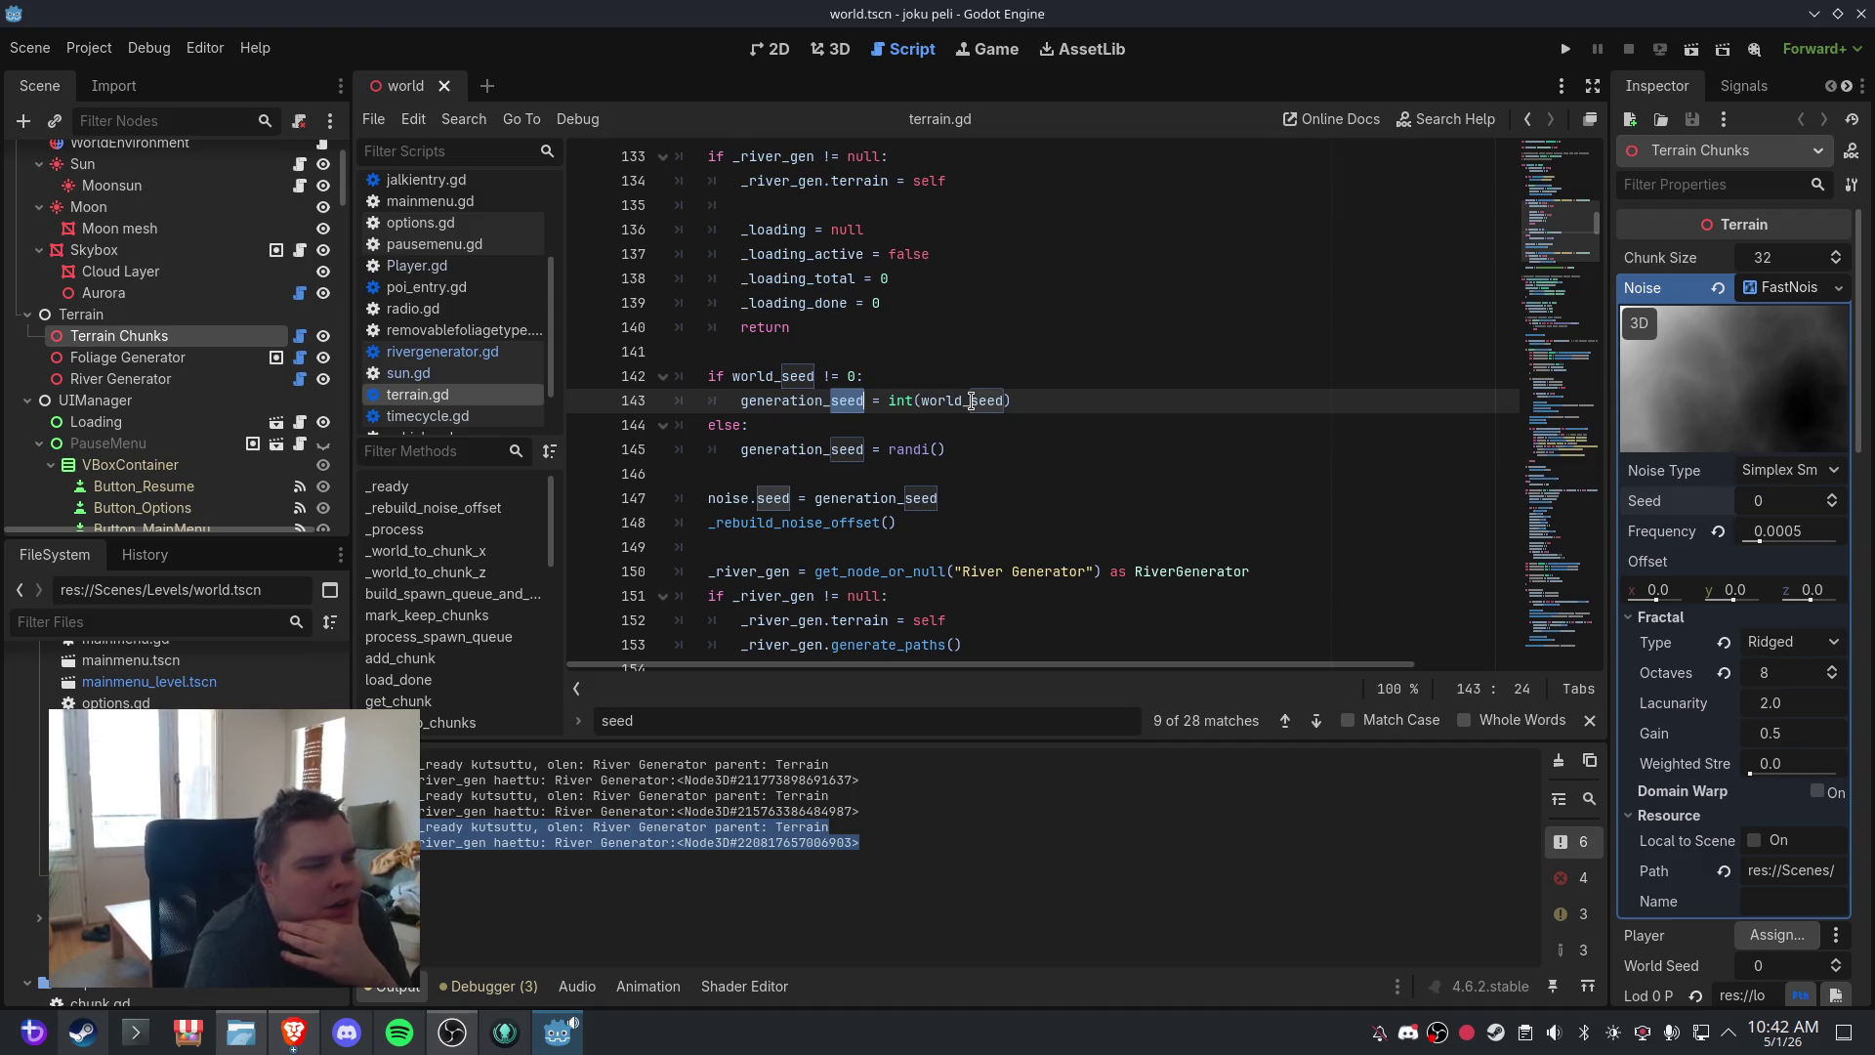
left_click(1316, 722)
left_click(1315, 722)
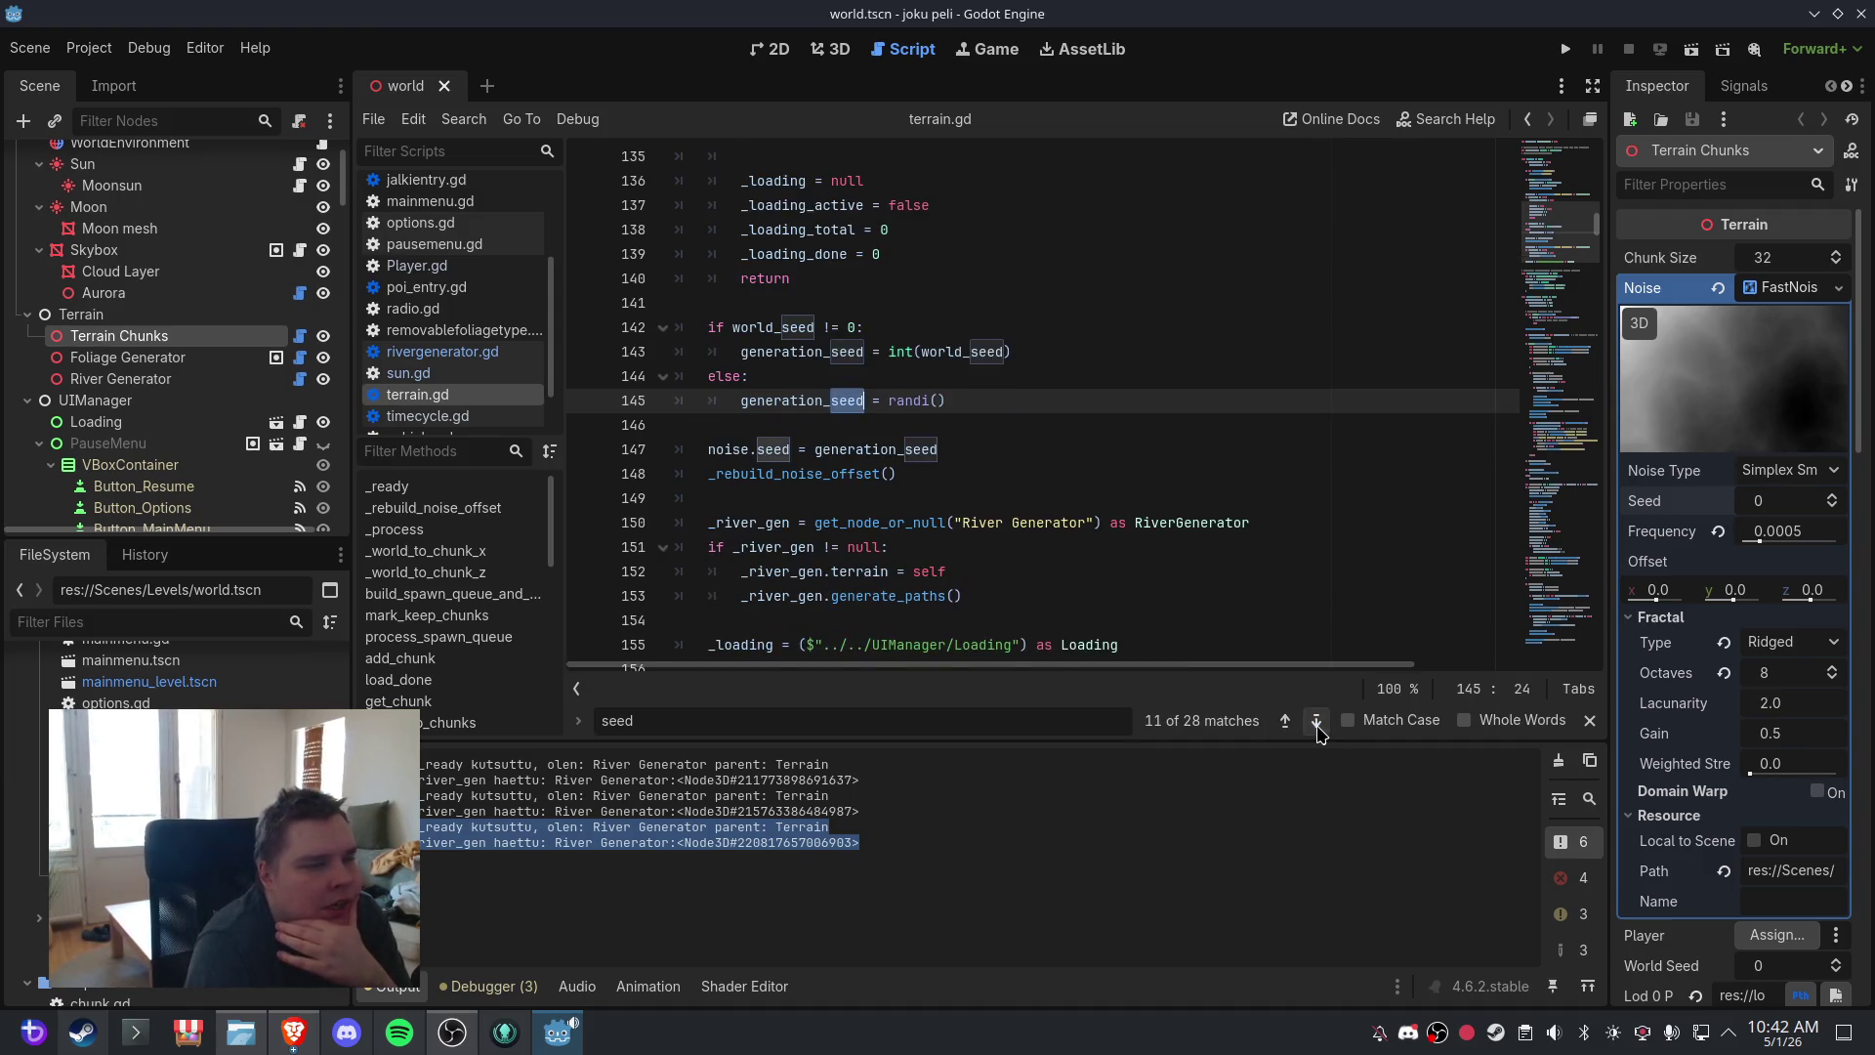
left_click(1316, 722)
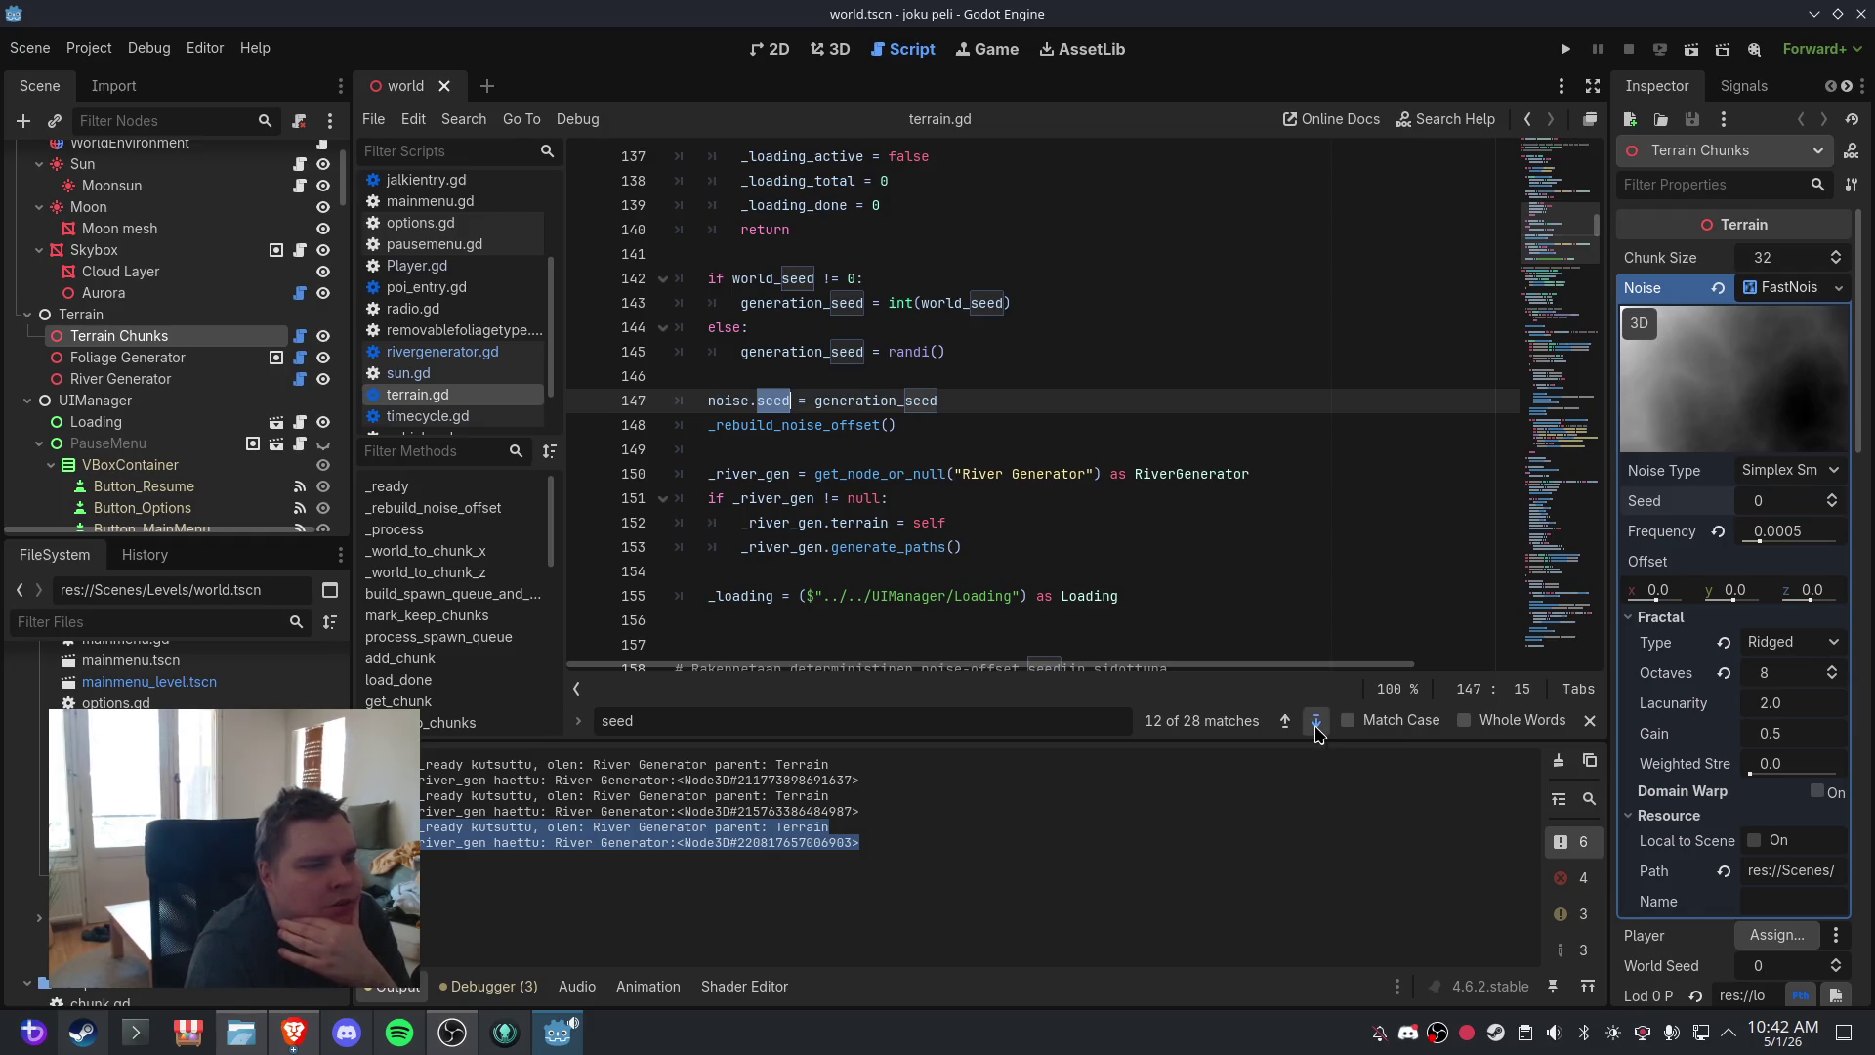
left_click(1316, 722)
left_click(1316, 722)
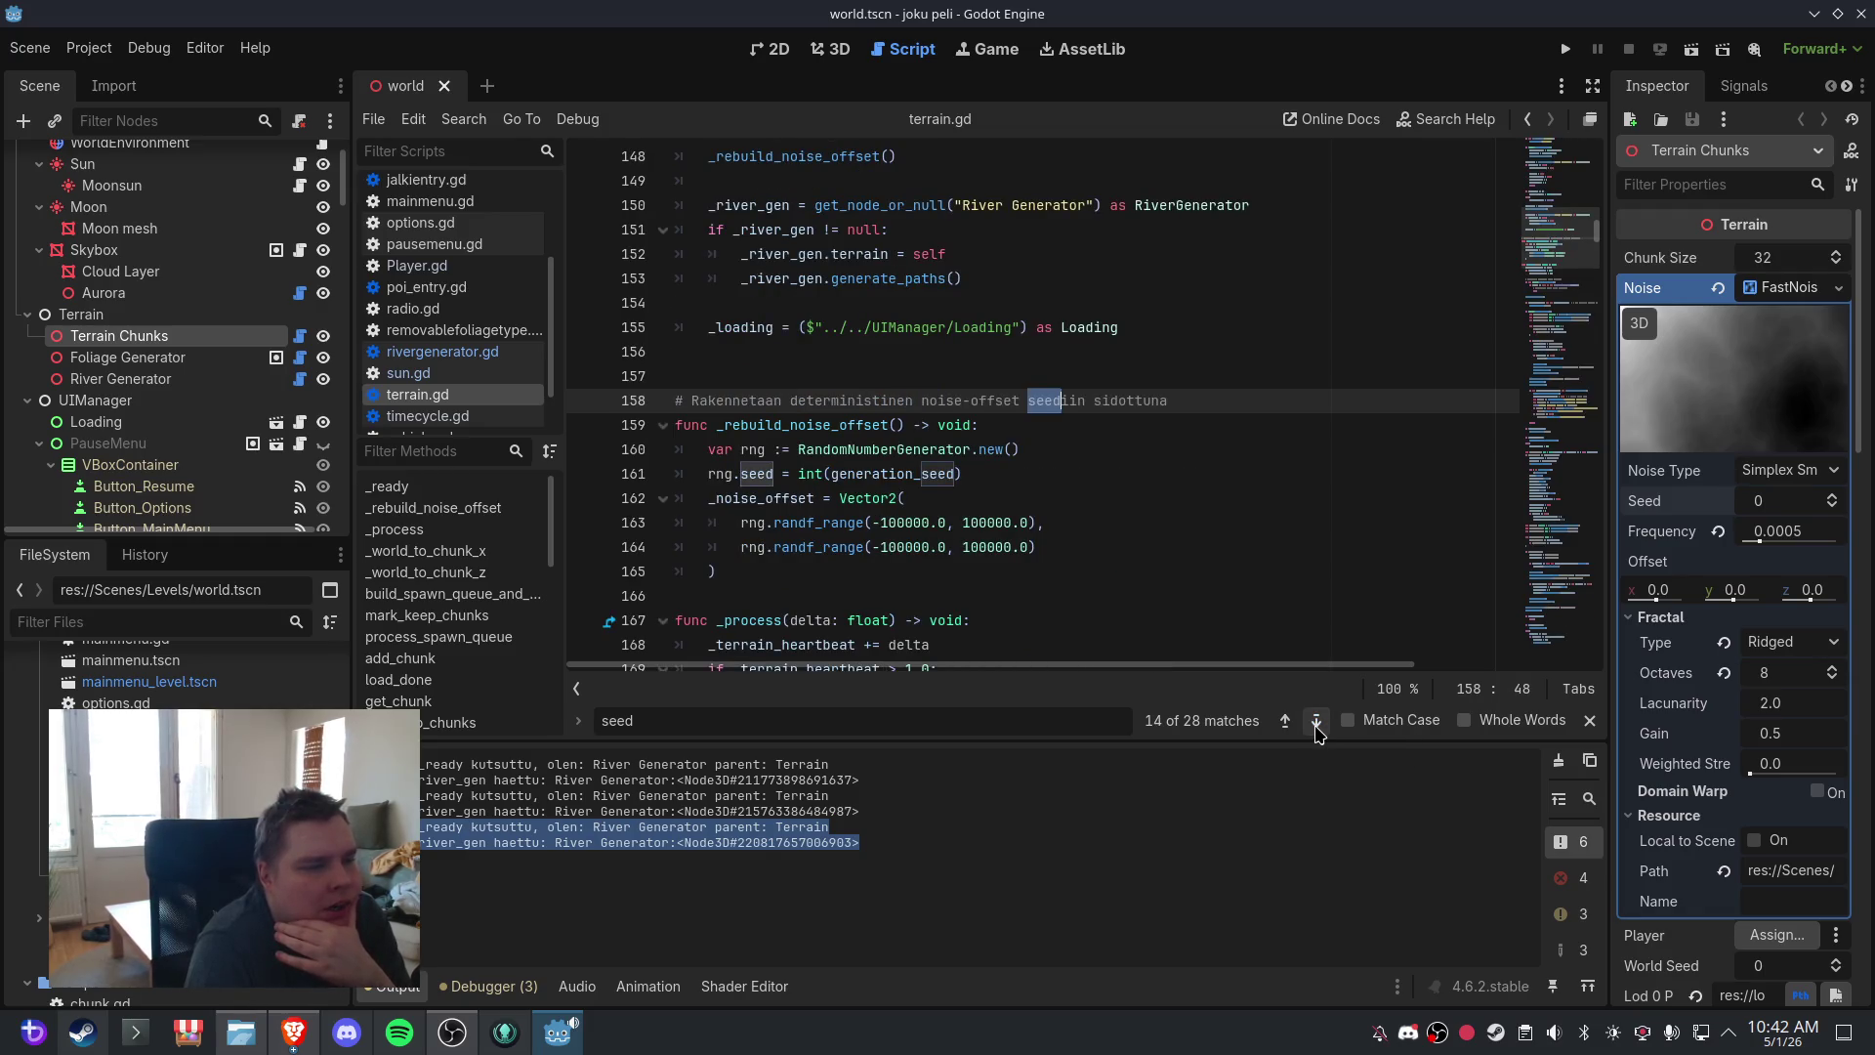
left_click(1315, 722)
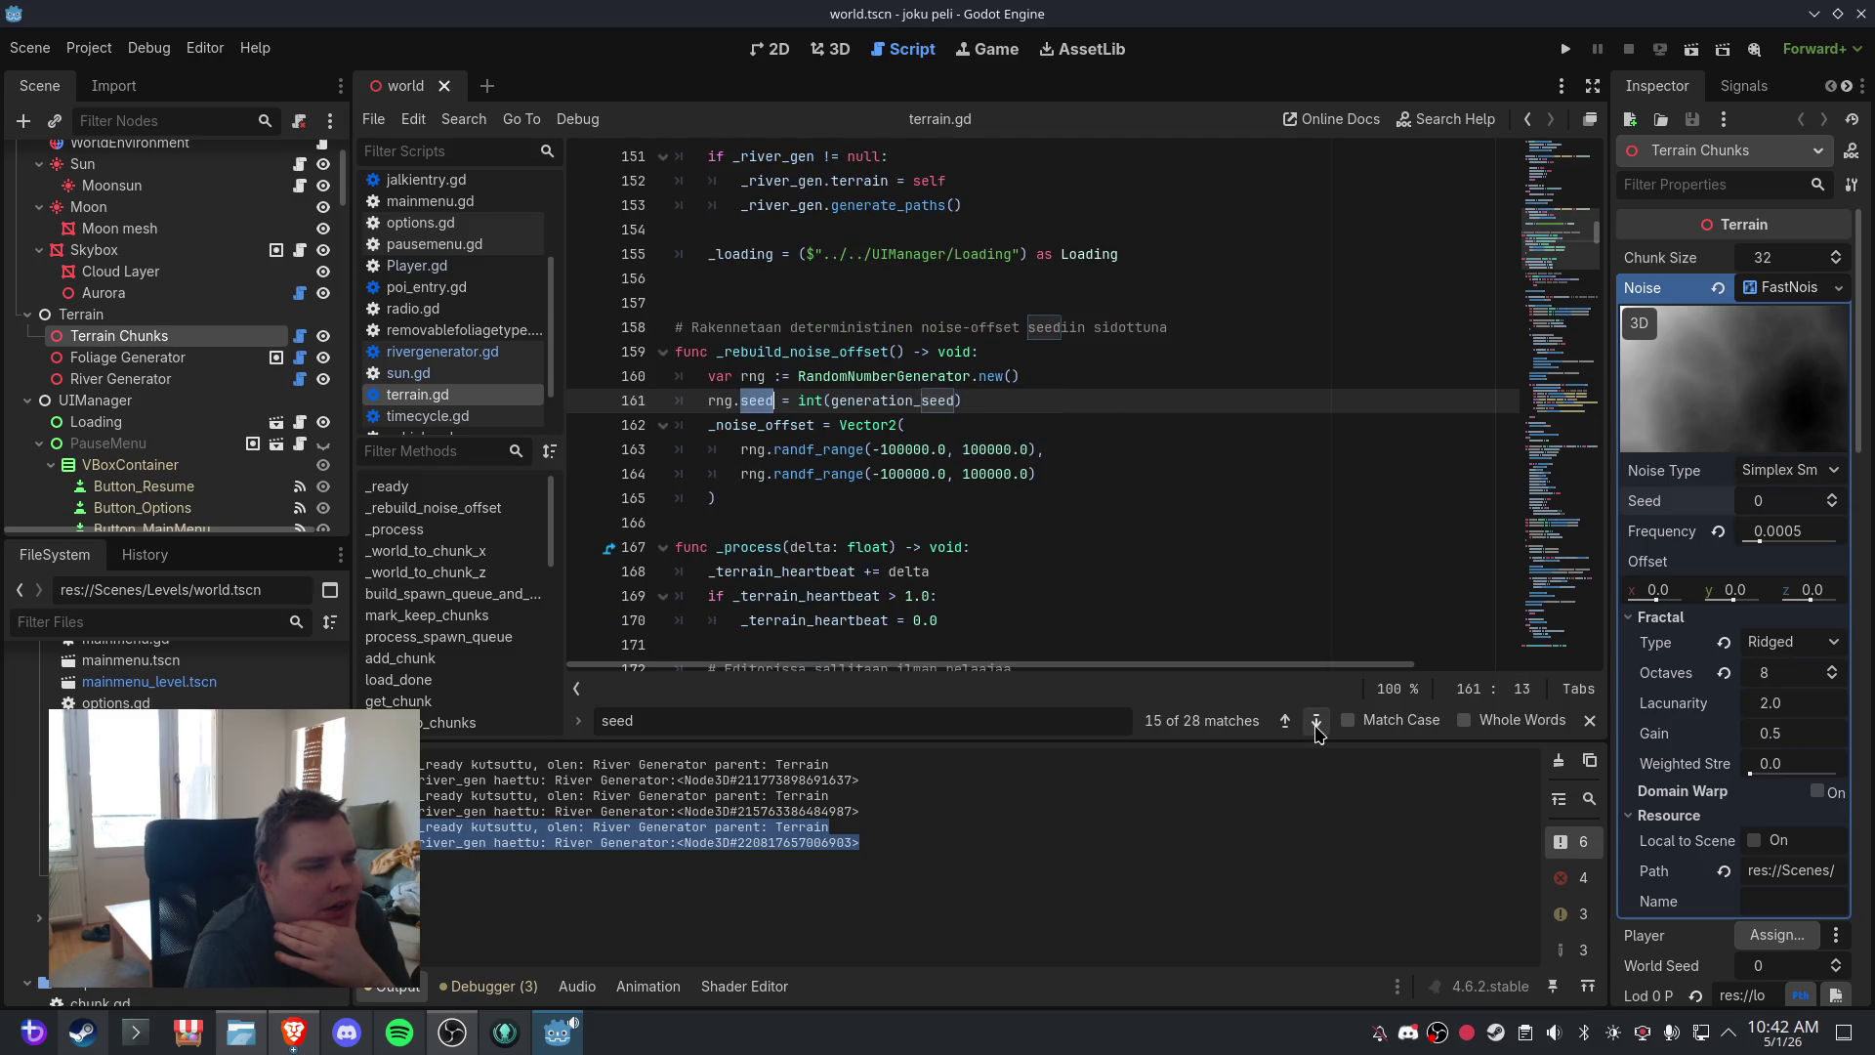
left_click(1316, 722)
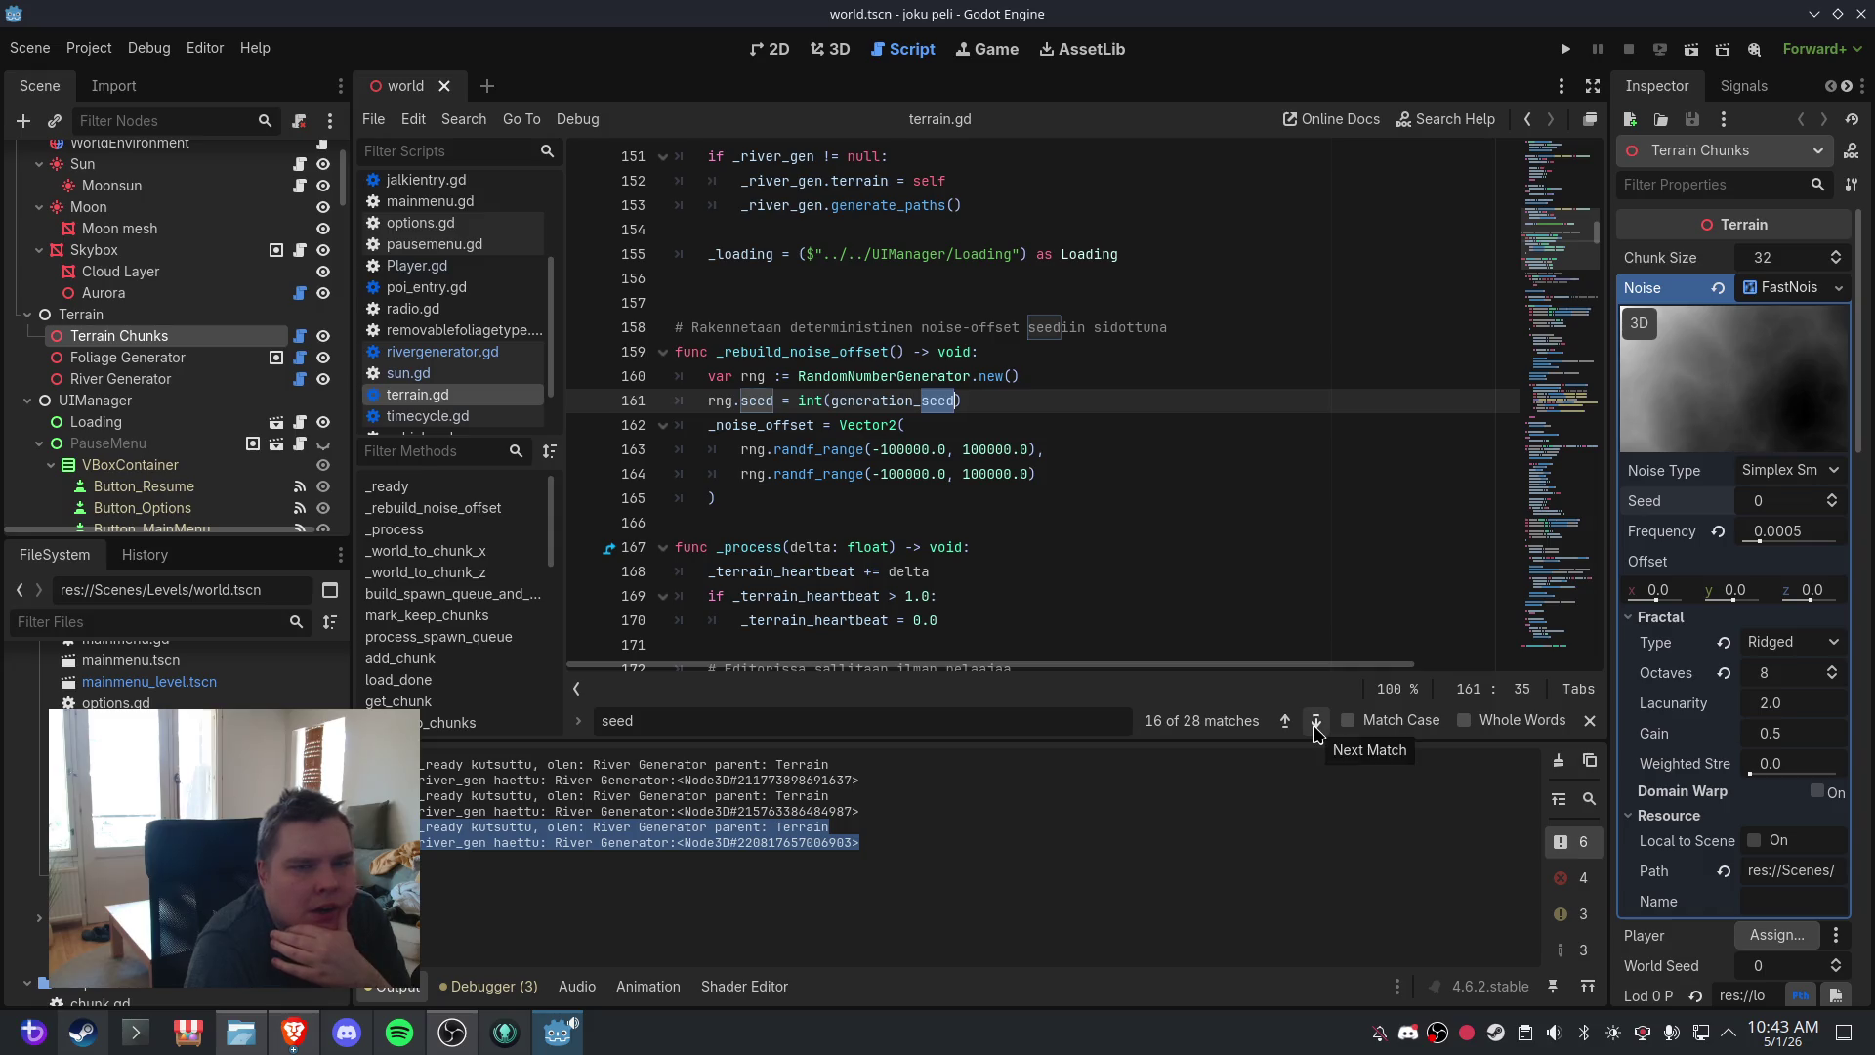
left_click(1317, 725)
left_click(1286, 720)
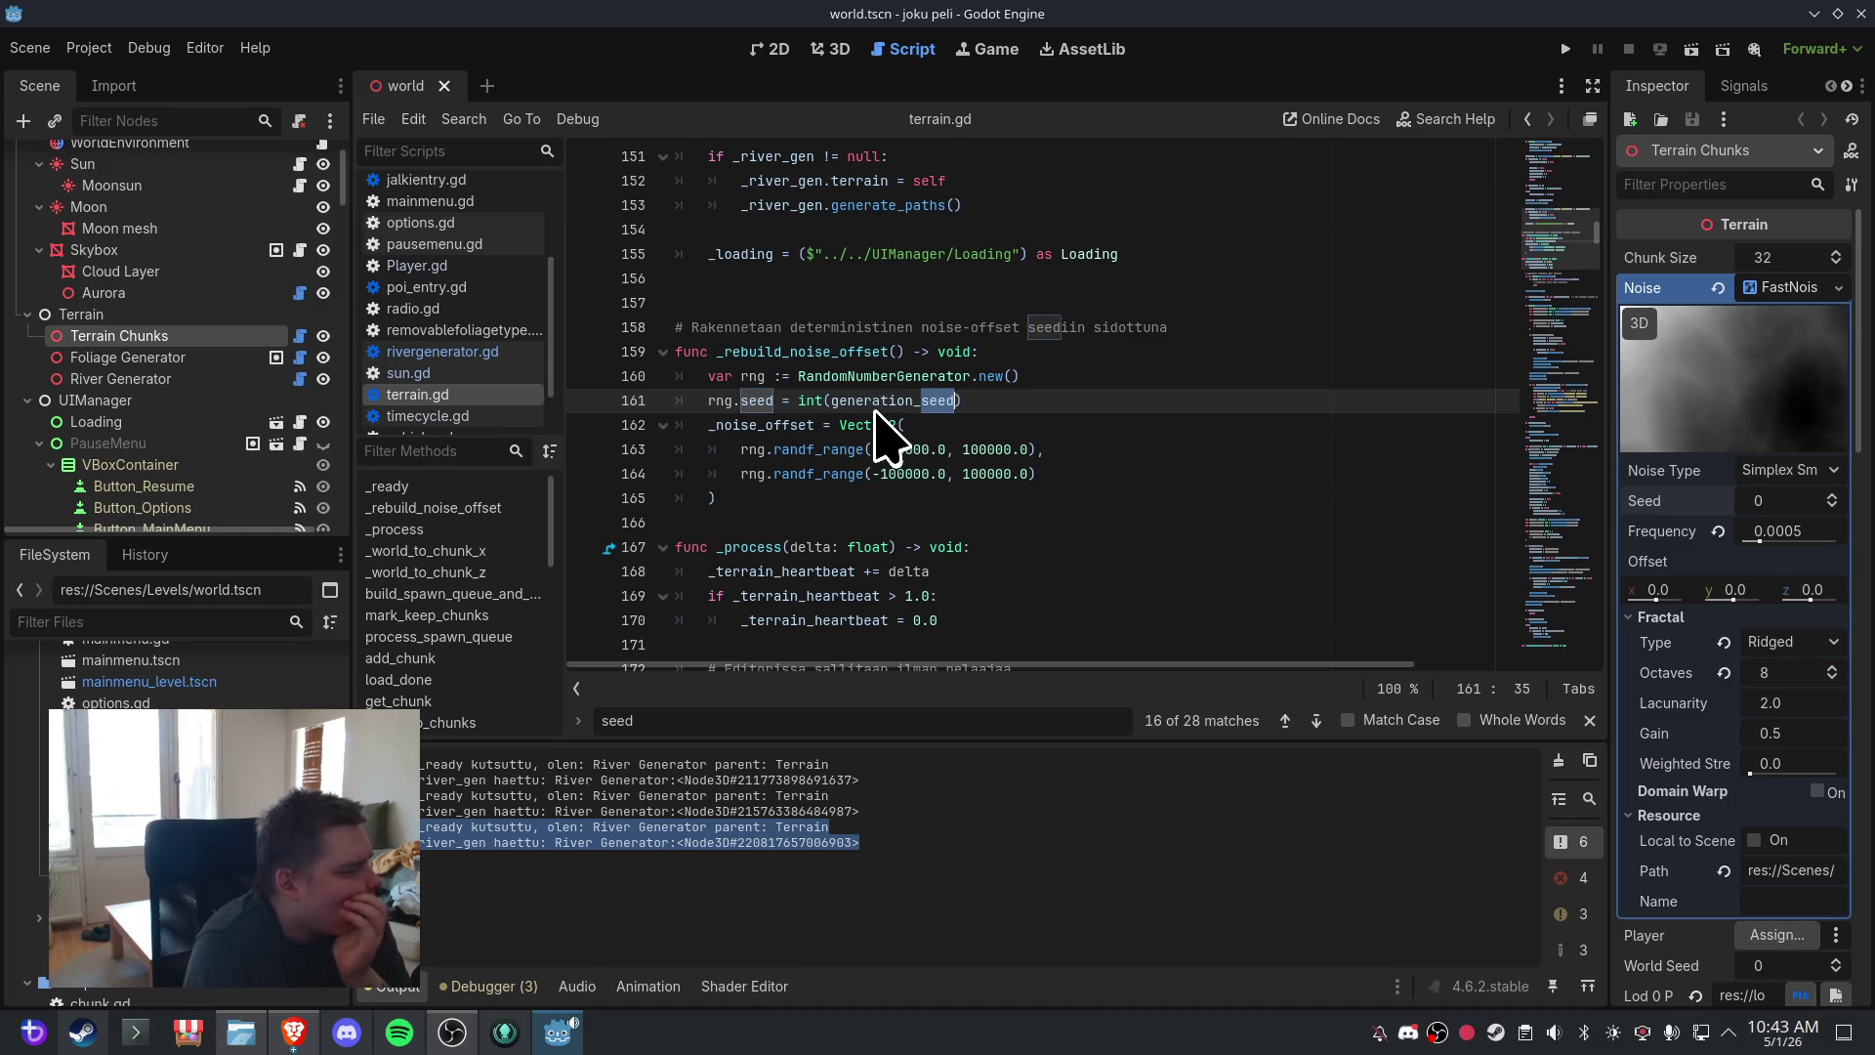
left_click(1046, 422)
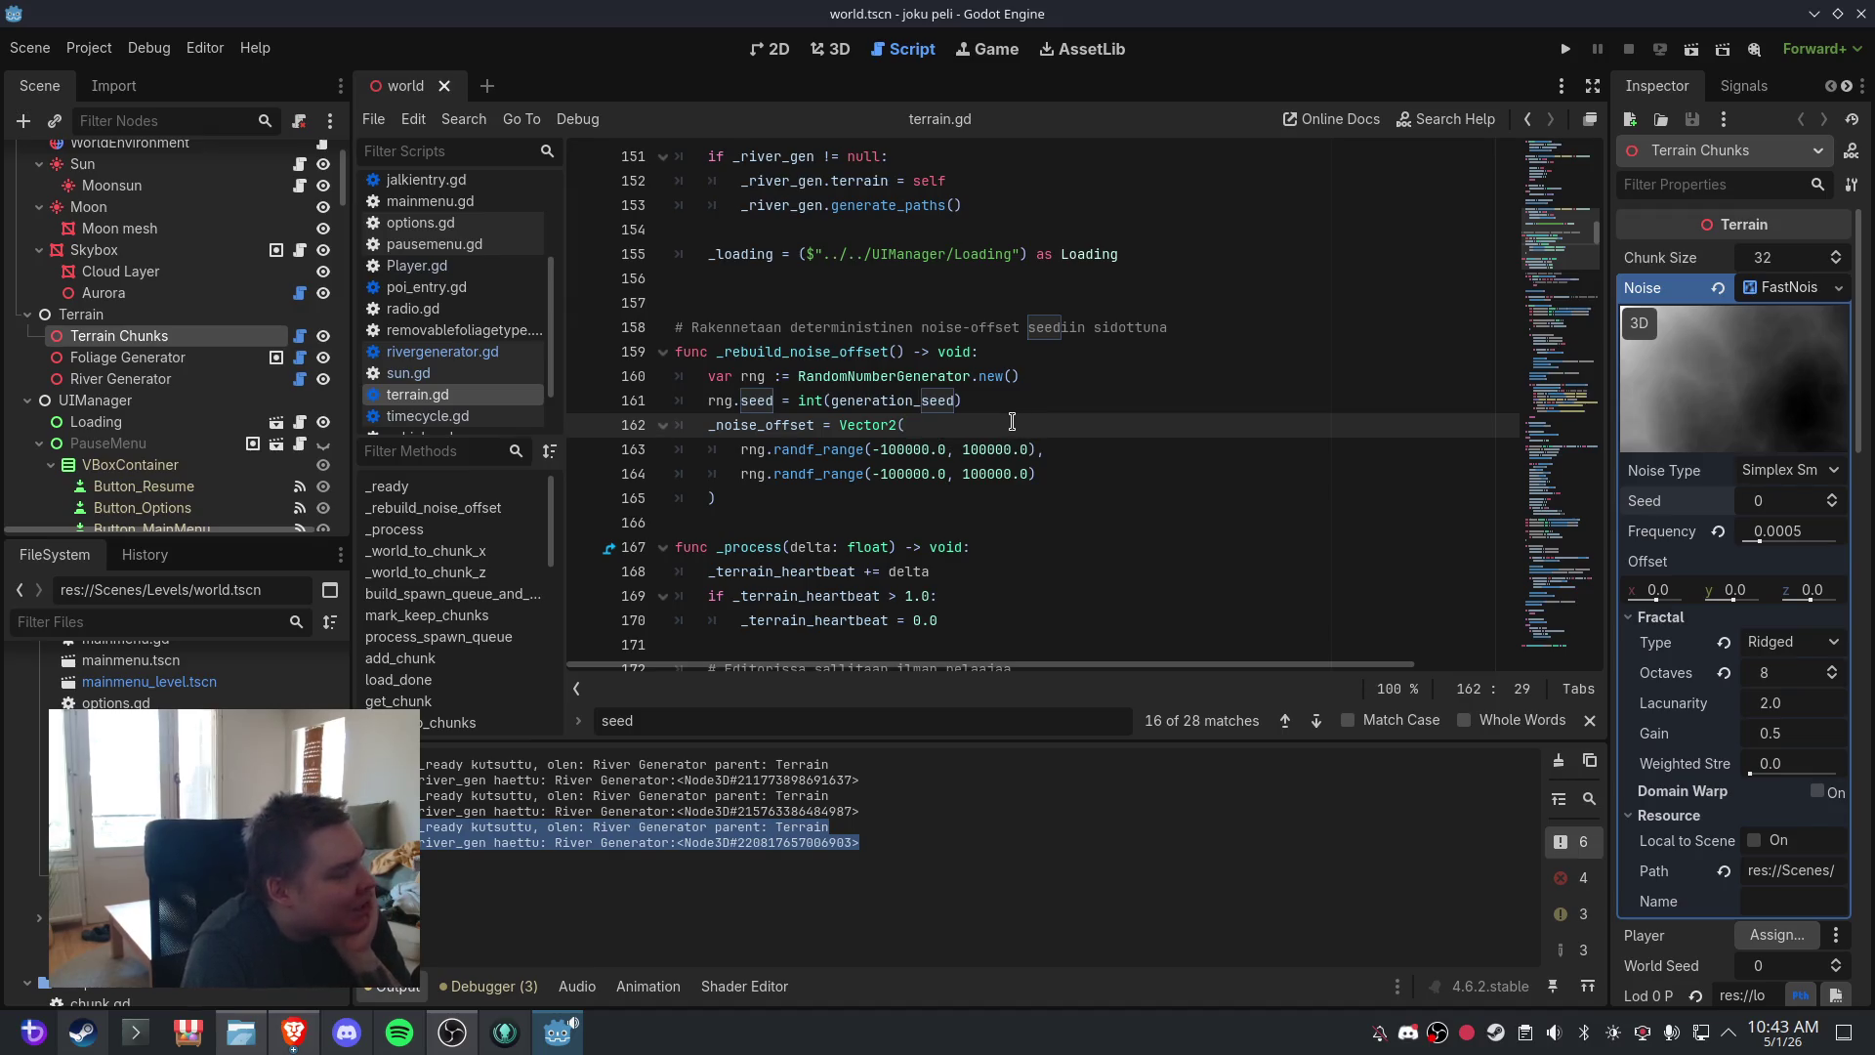
left_click(798, 305)
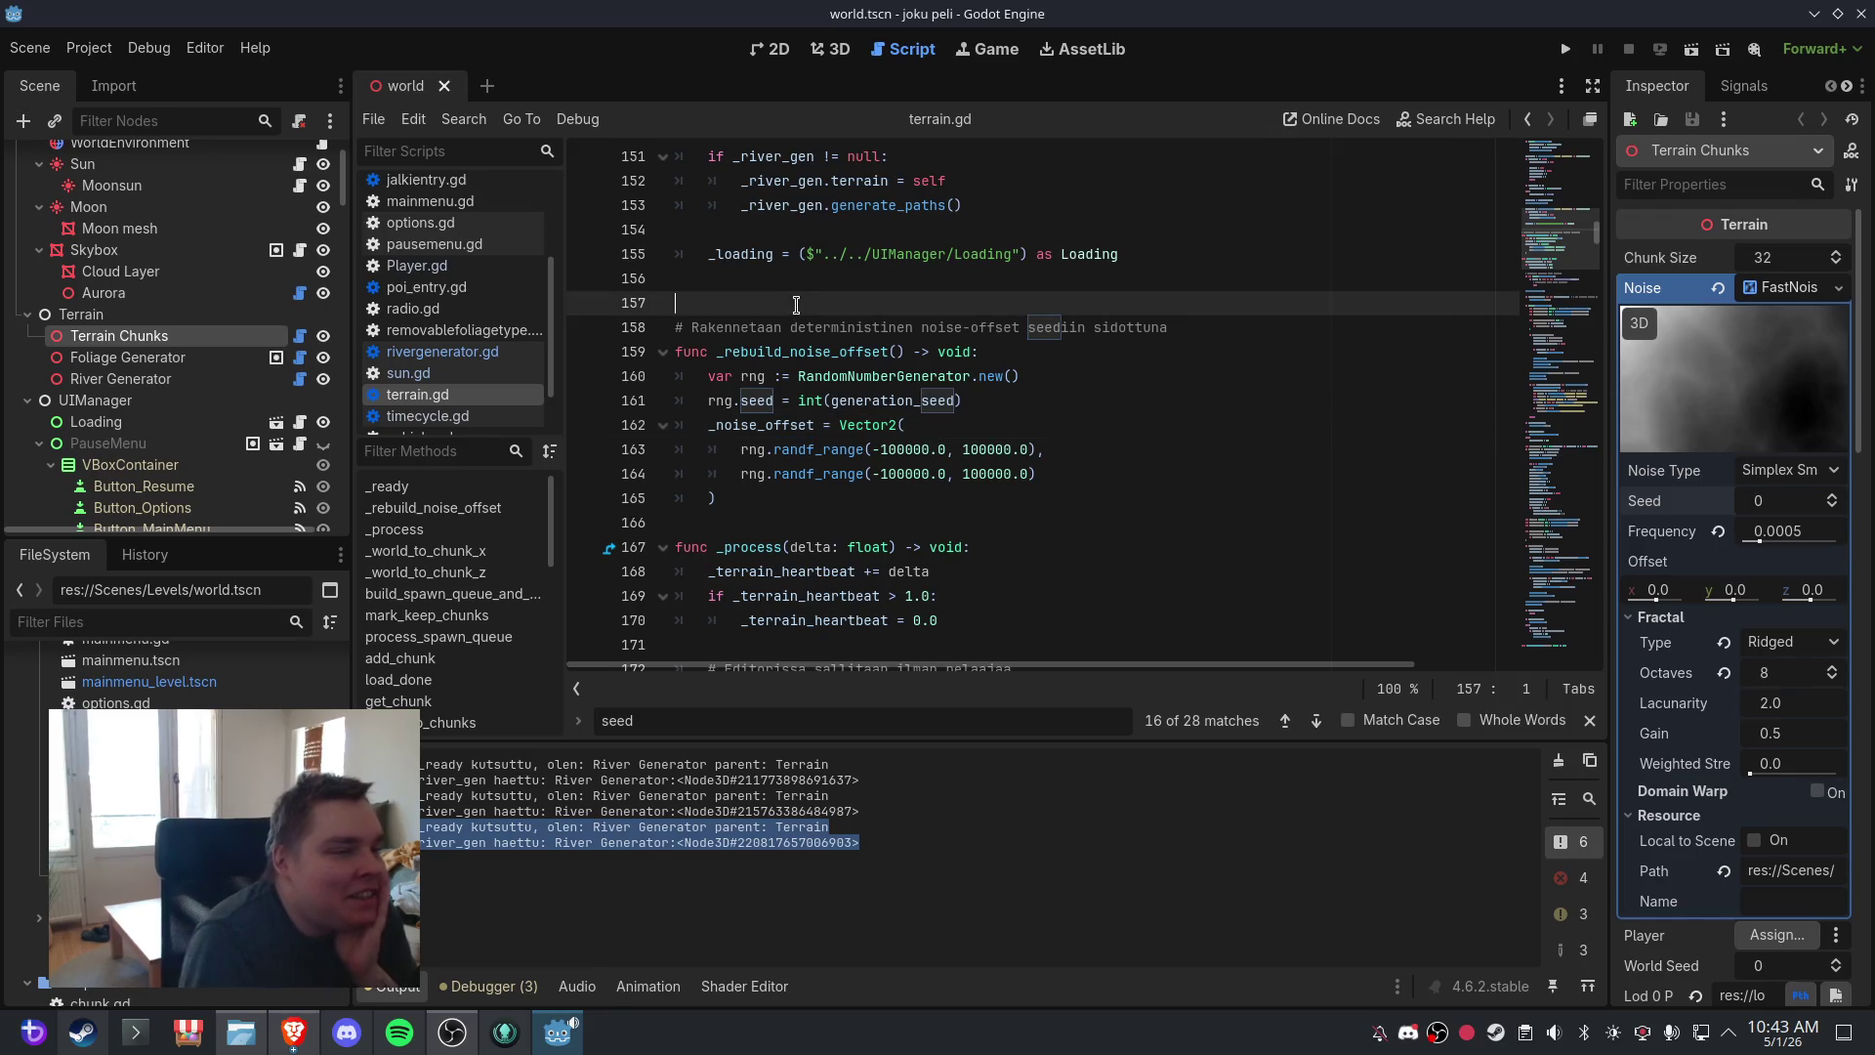
left_click(27, 52)
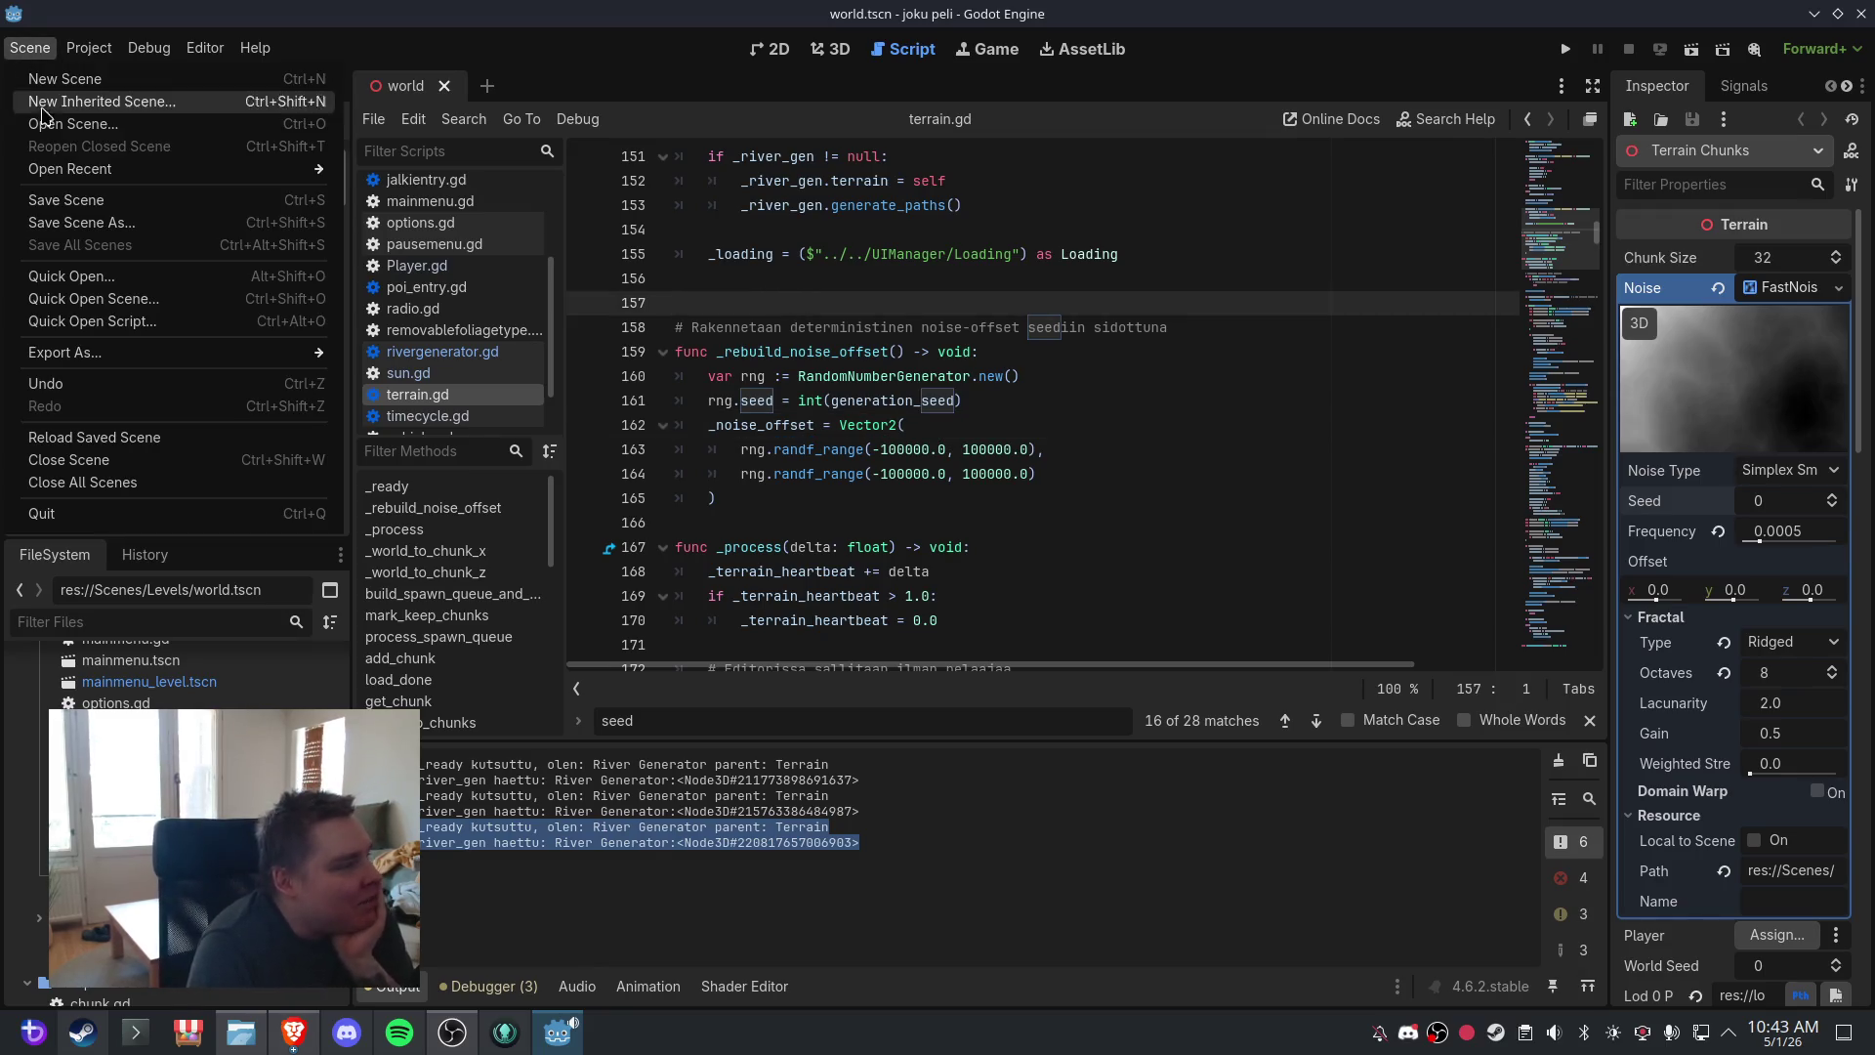
left_click(70, 200)
left_click(29, 48)
left_click(83, 206)
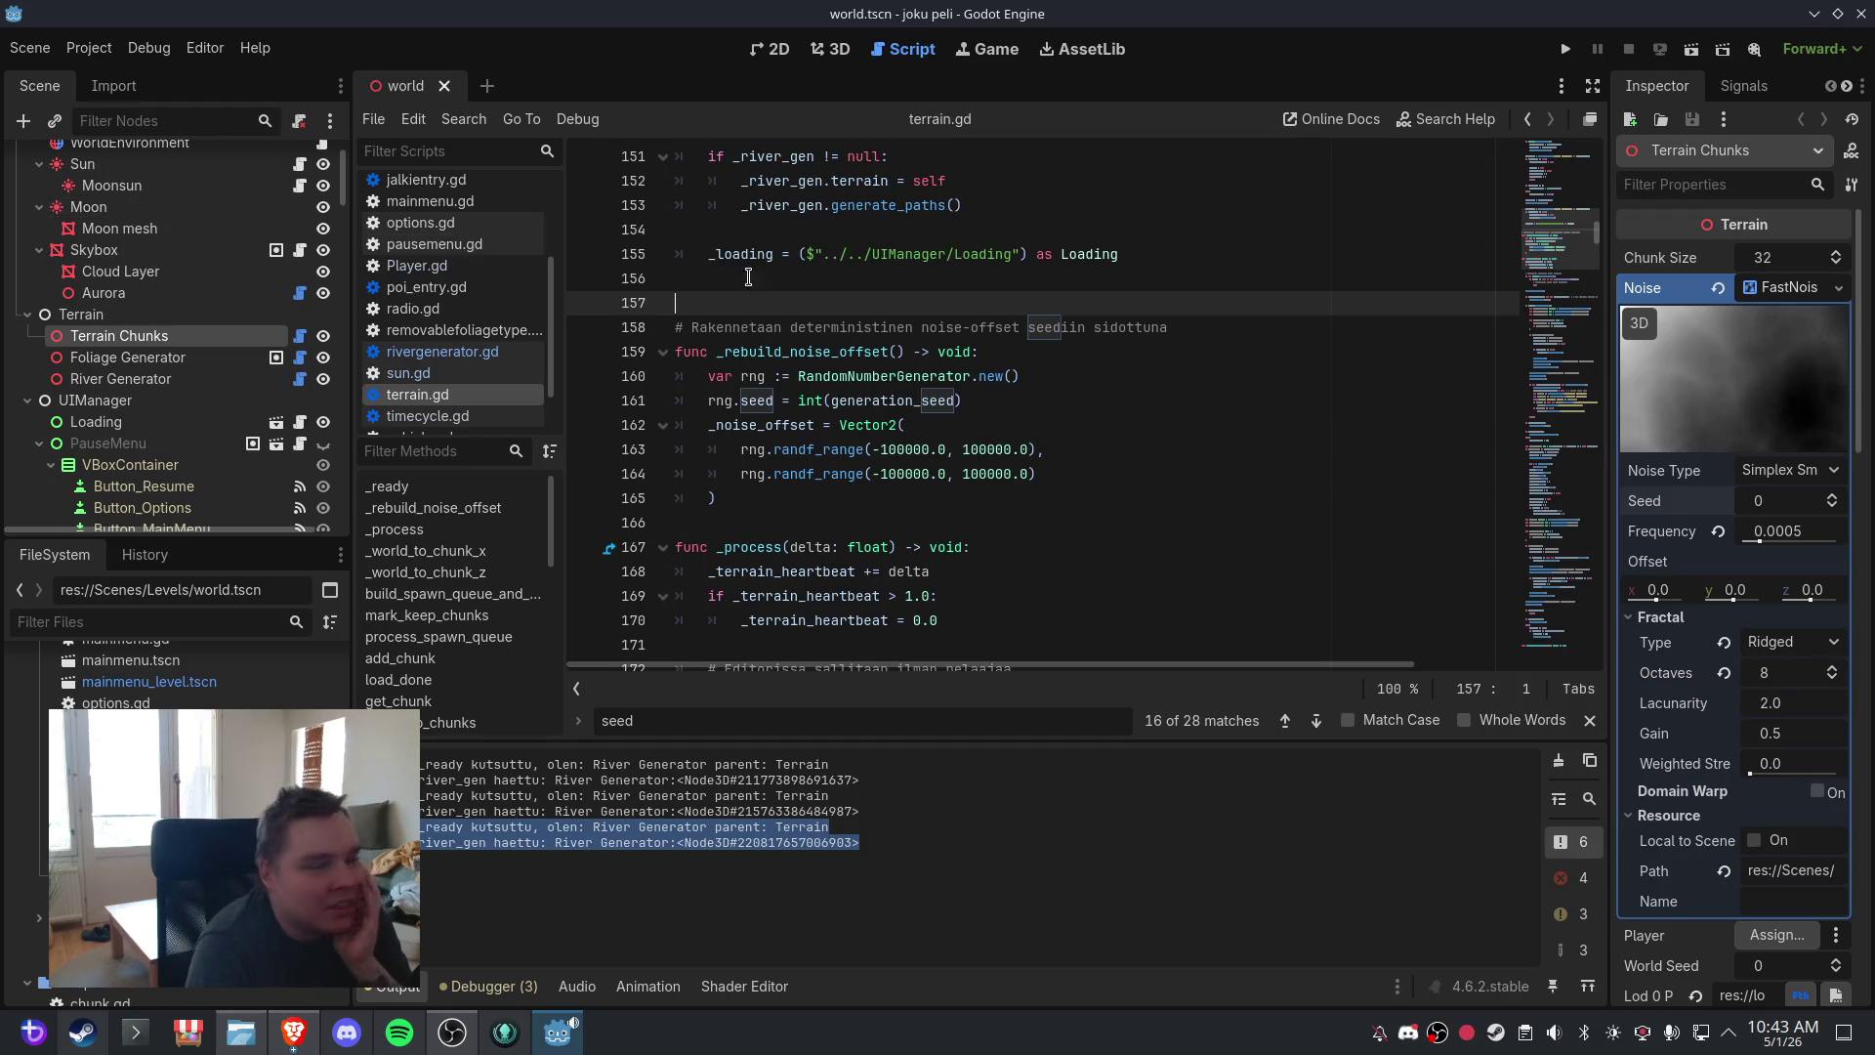
left_click(29, 48)
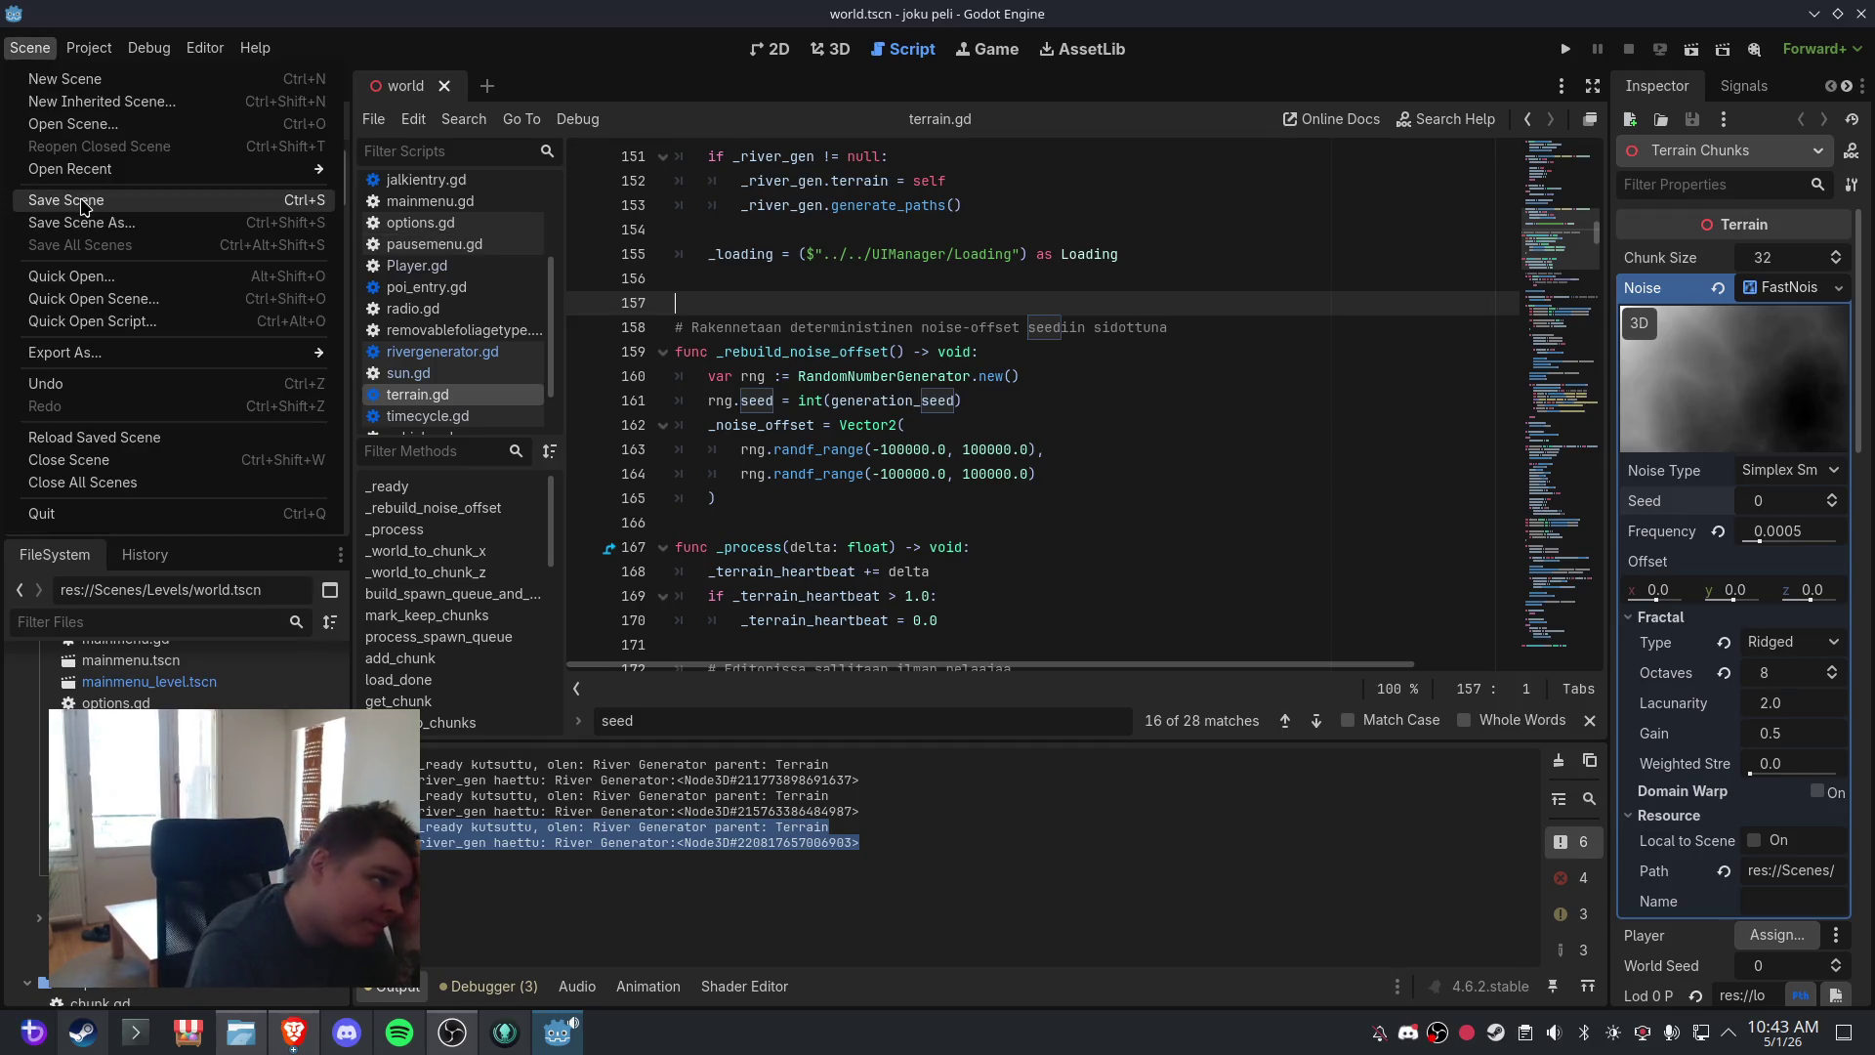
left_click(59, 203)
left_click(29, 48)
left_click(86, 200)
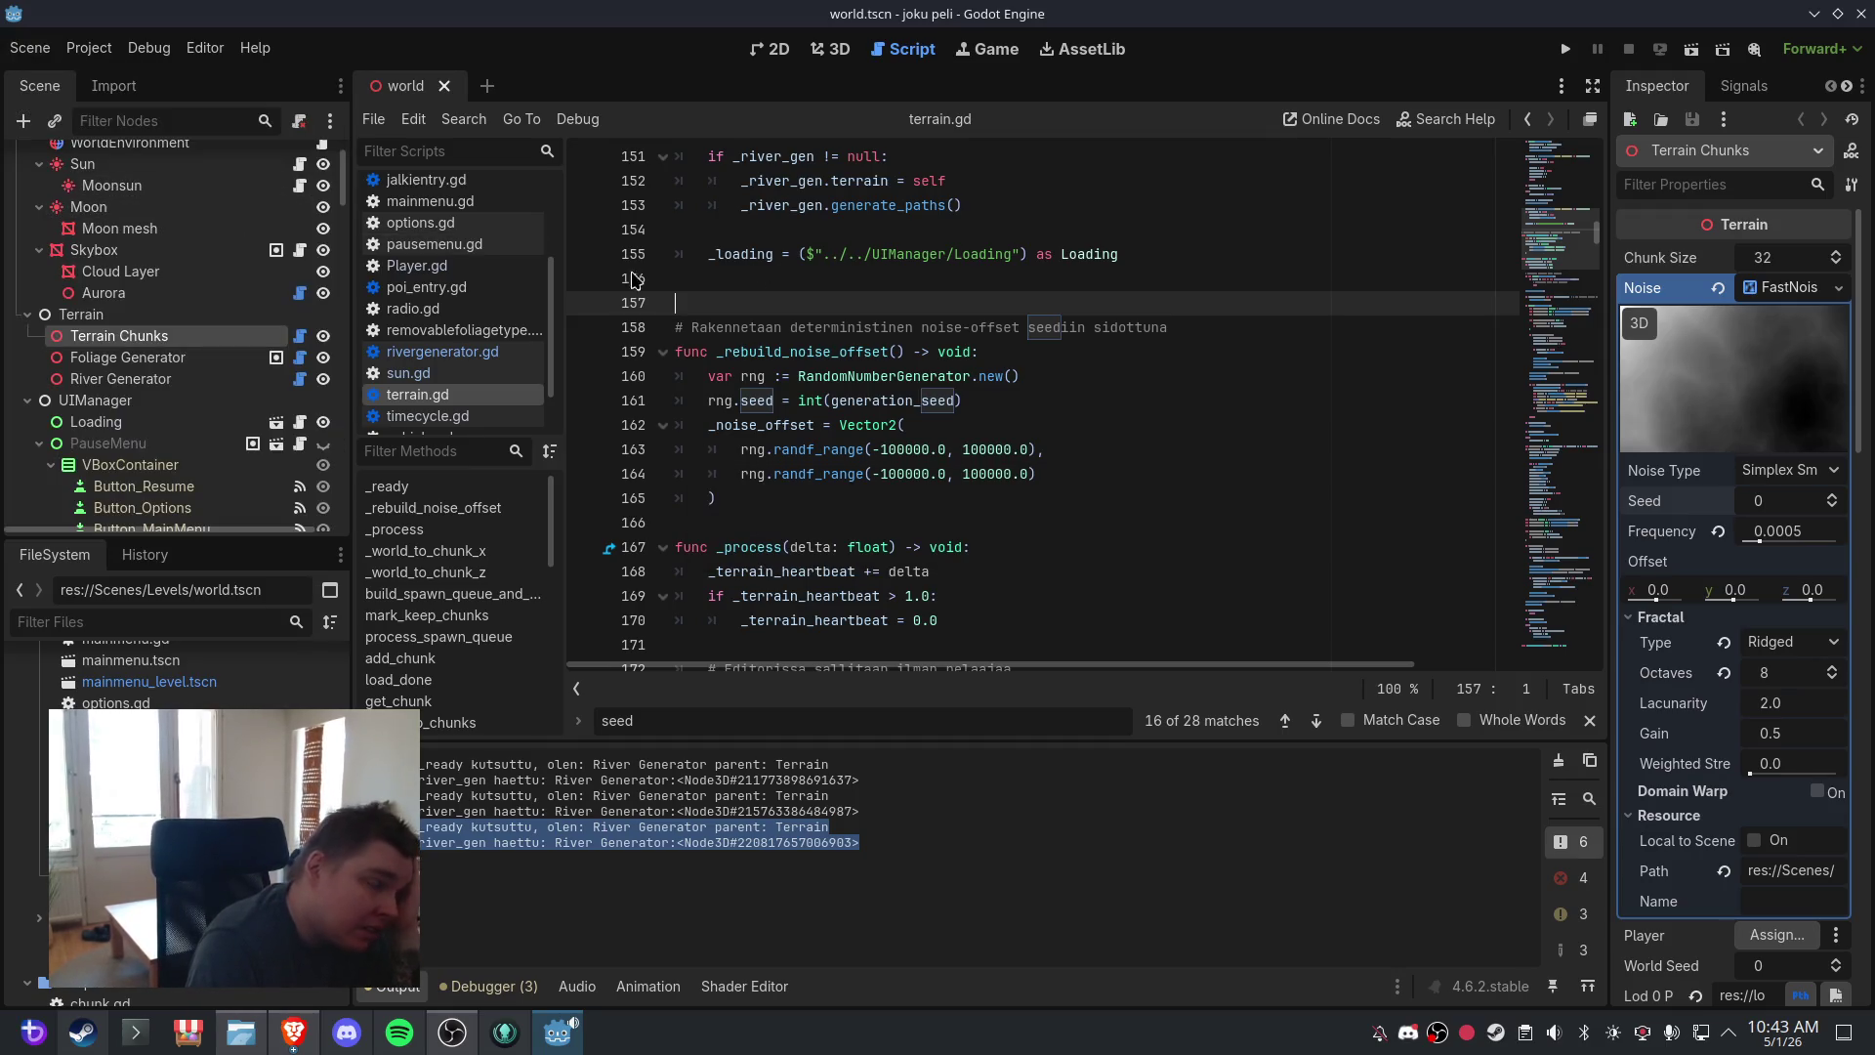
left_click(864, 274)
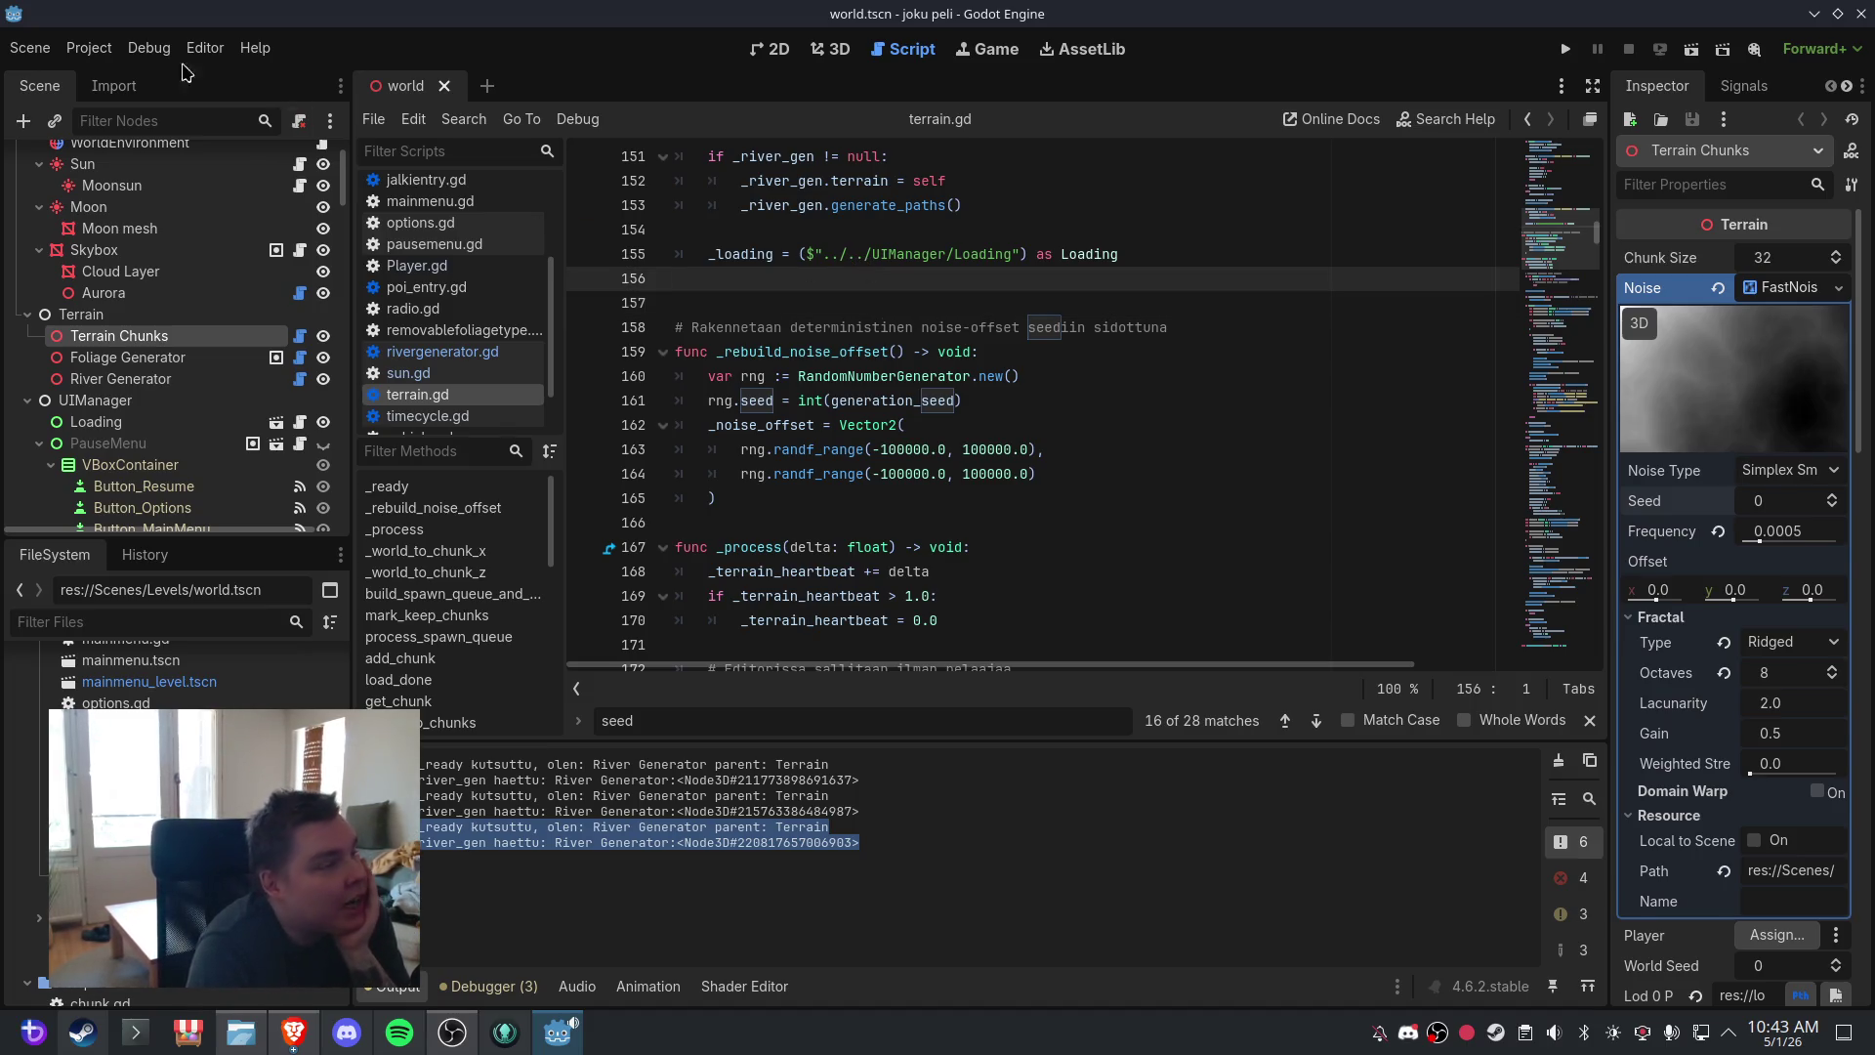
left_click(29, 48)
left_click(86, 200)
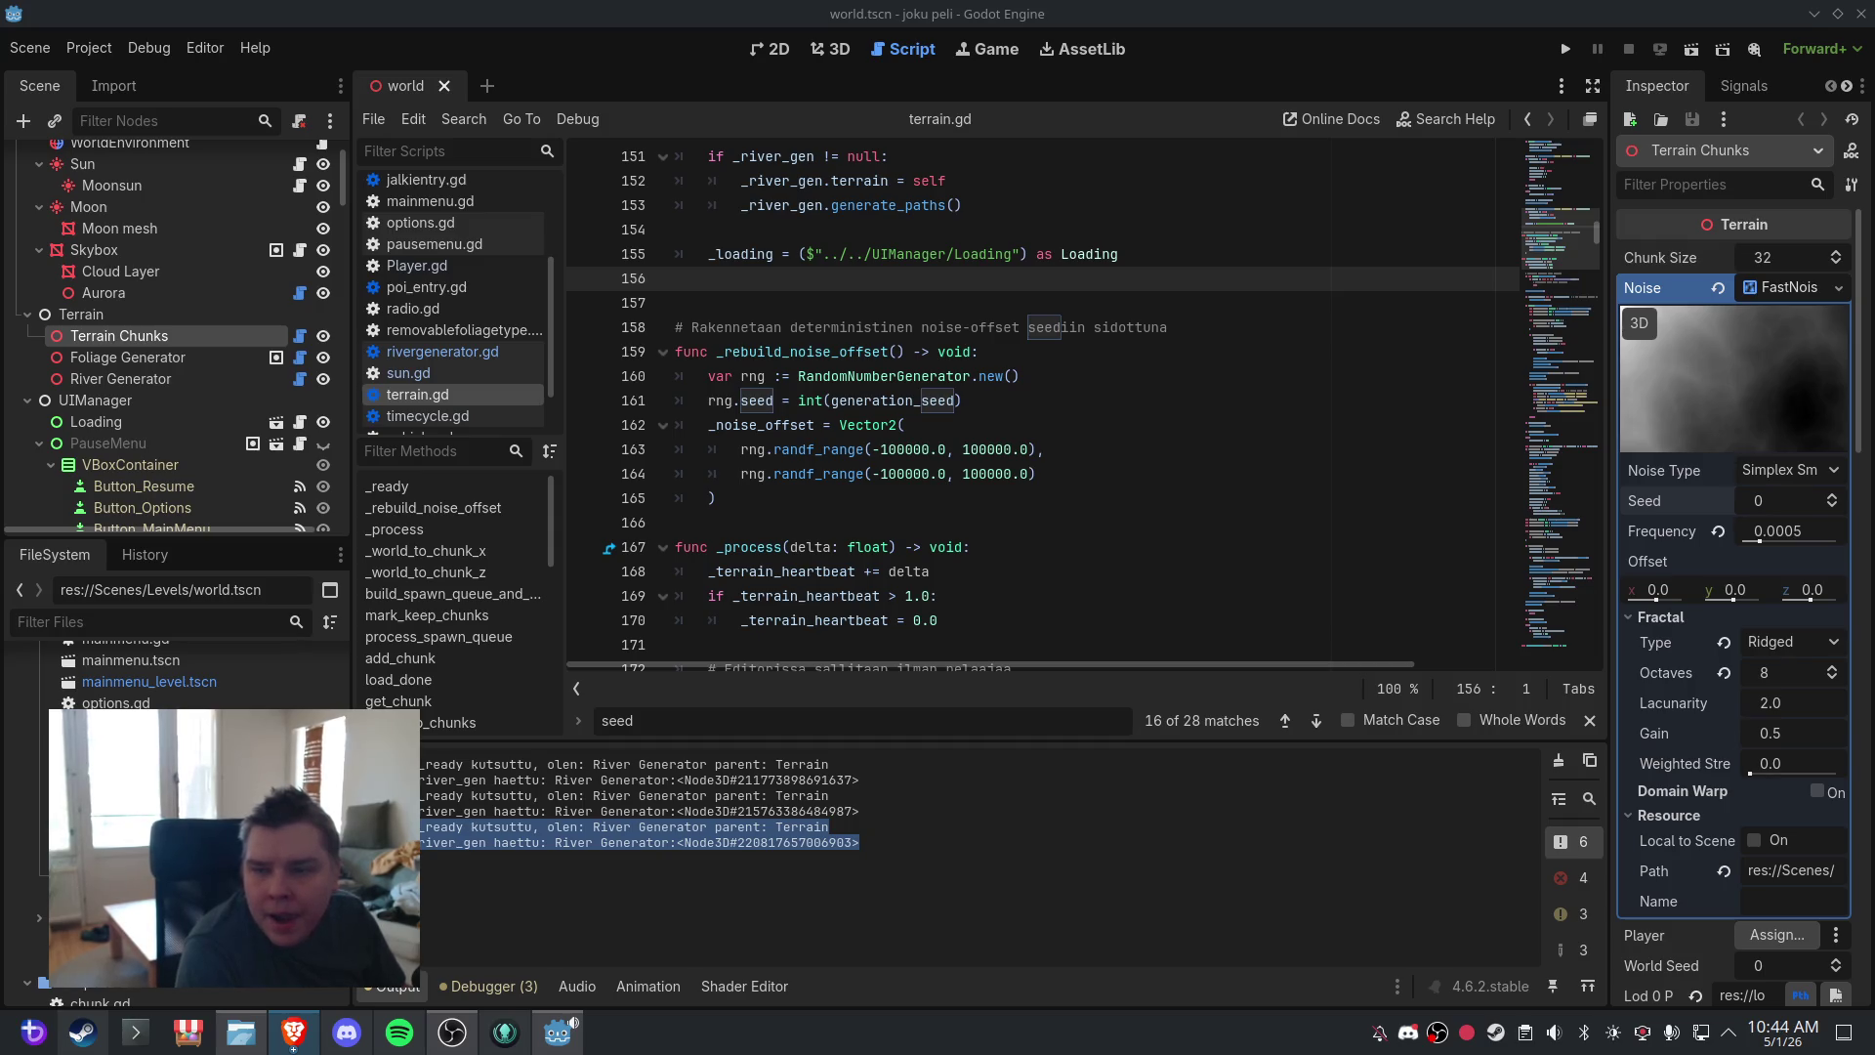
scroll(976, 291, "up", 3)
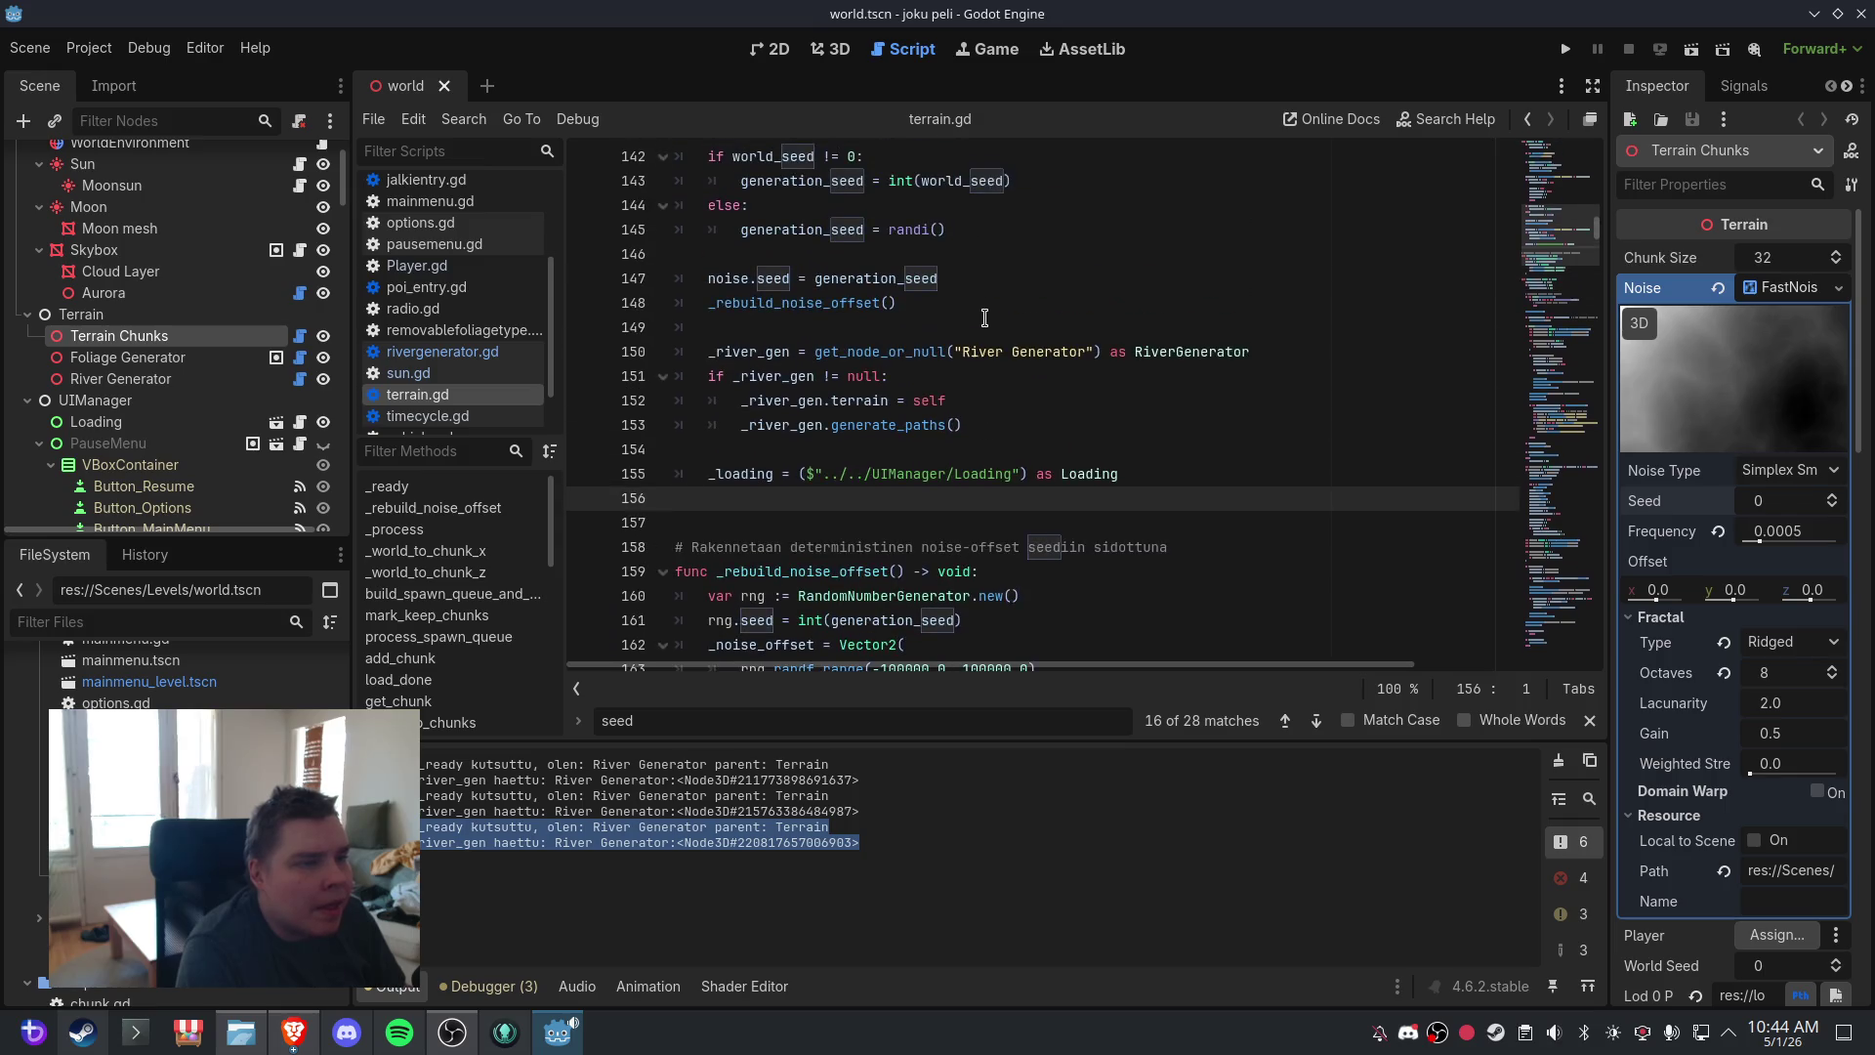
- Return to terrain.gd and begin a search for 'if engine_'
left_click(508, 373)
left_click(448, 395)
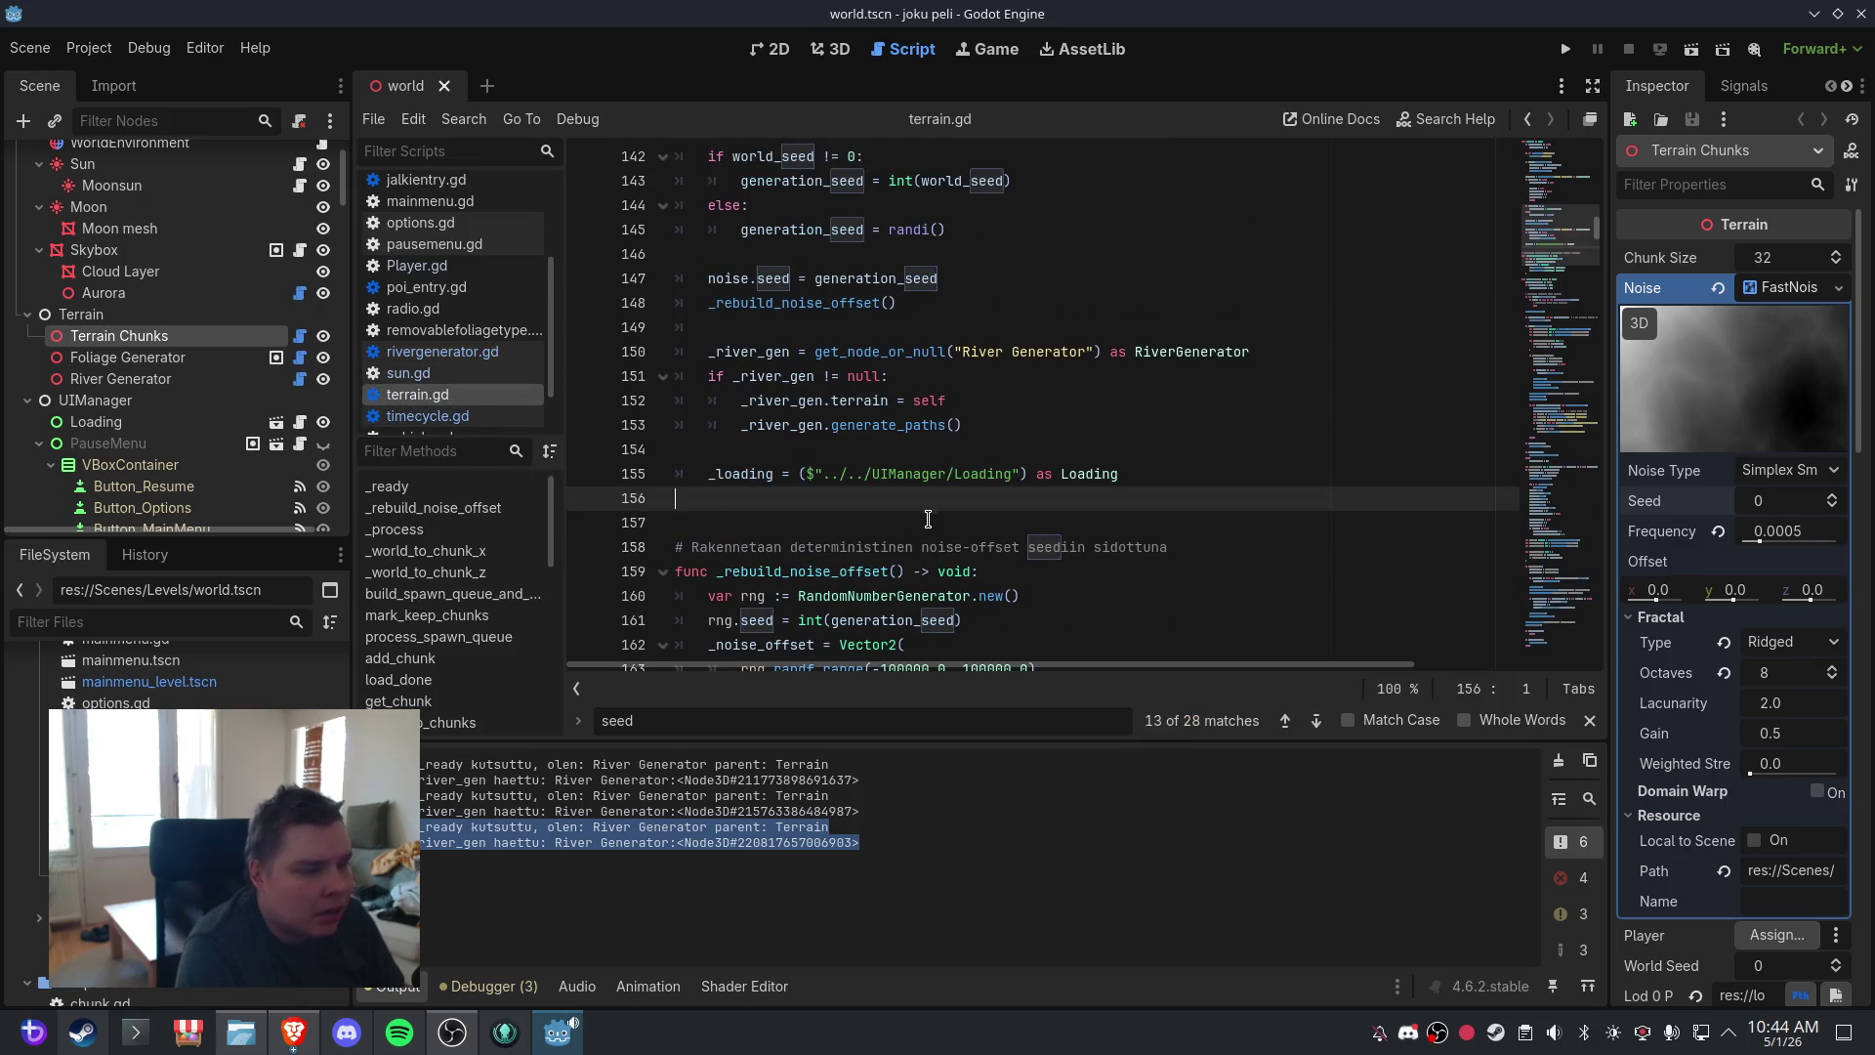
left_click(924, 400)
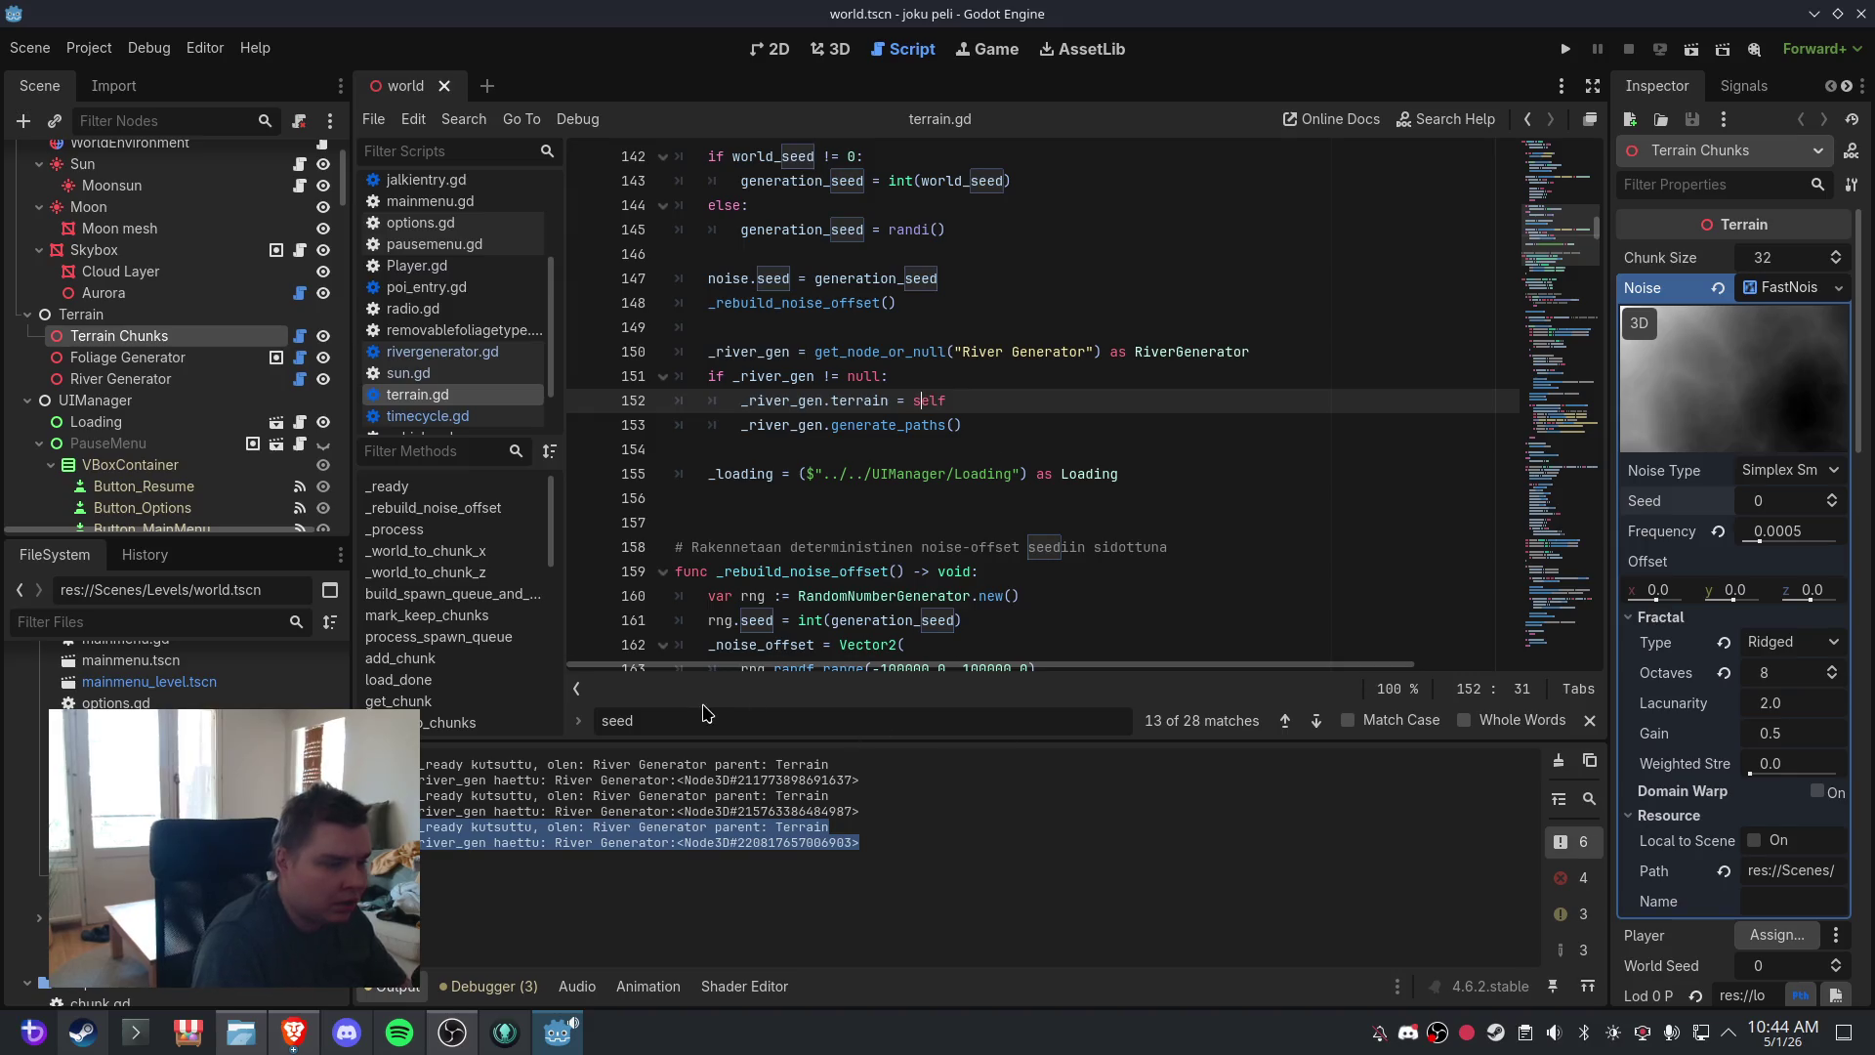
key("ctrl+f")
type("if engine_is")
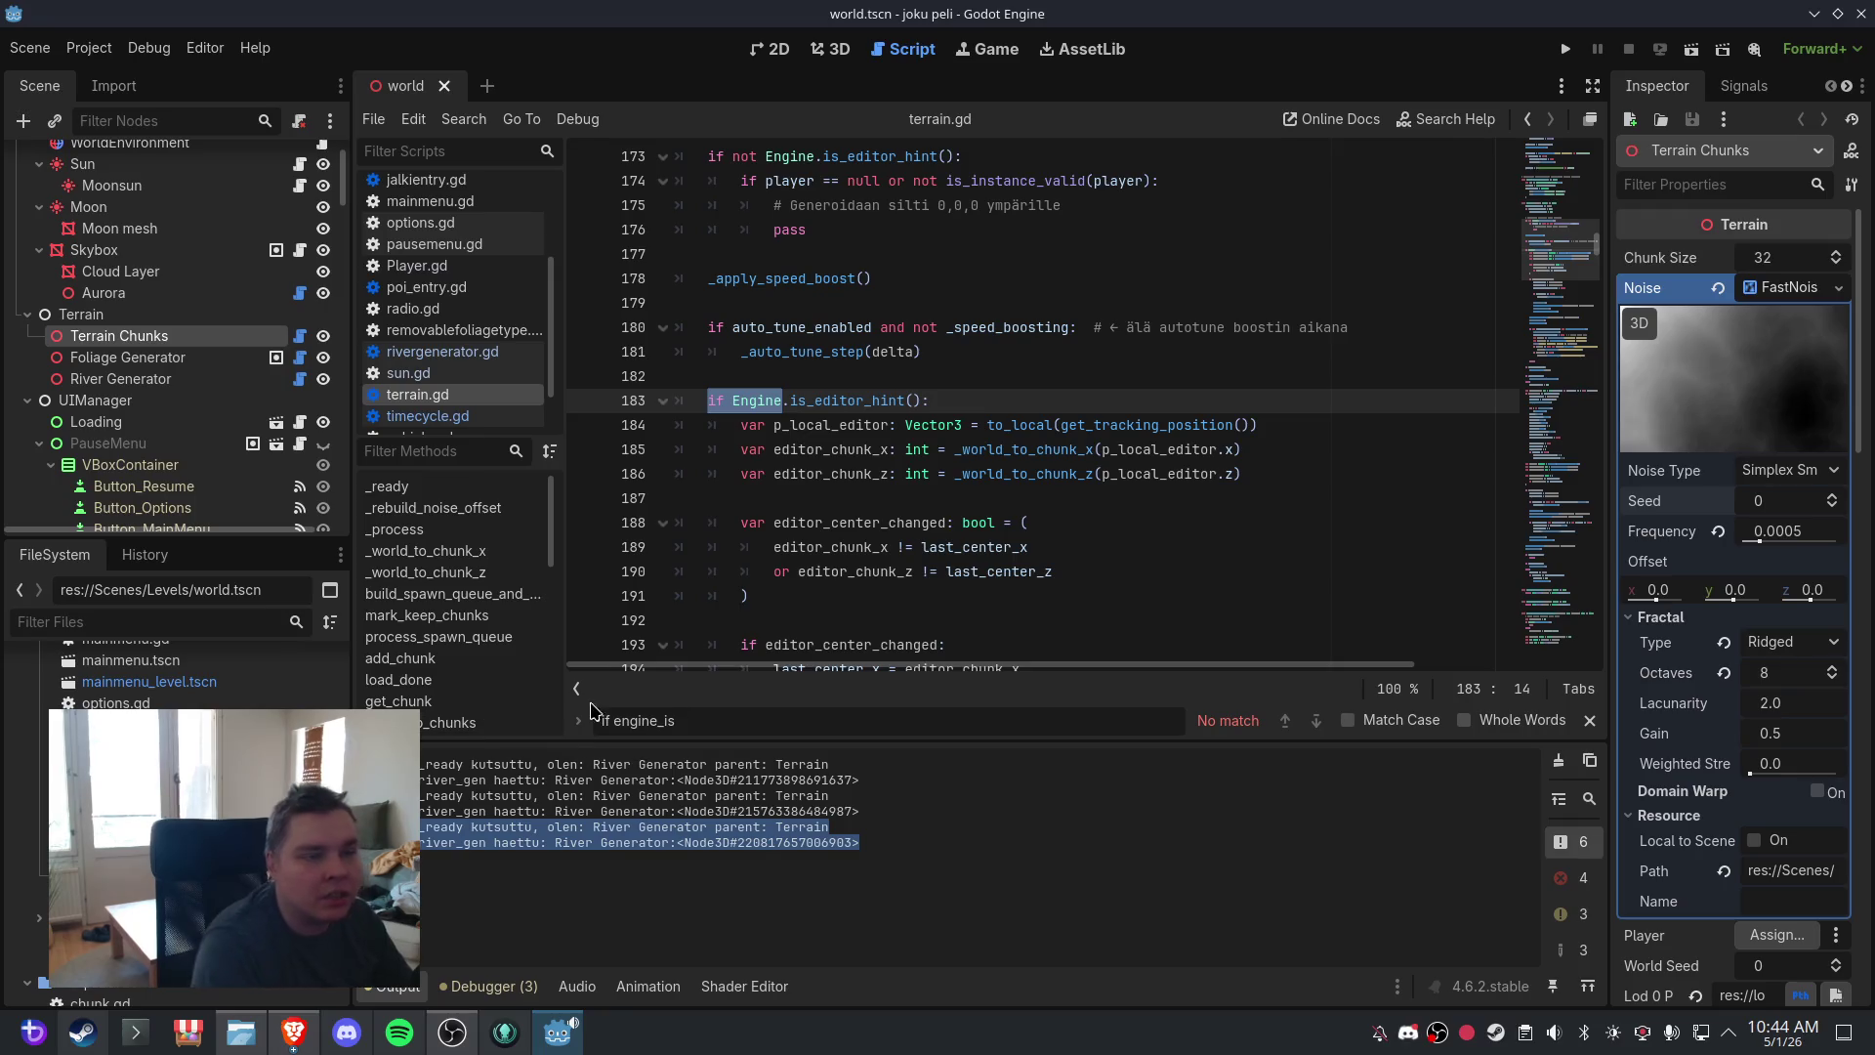
left_click(978, 400)
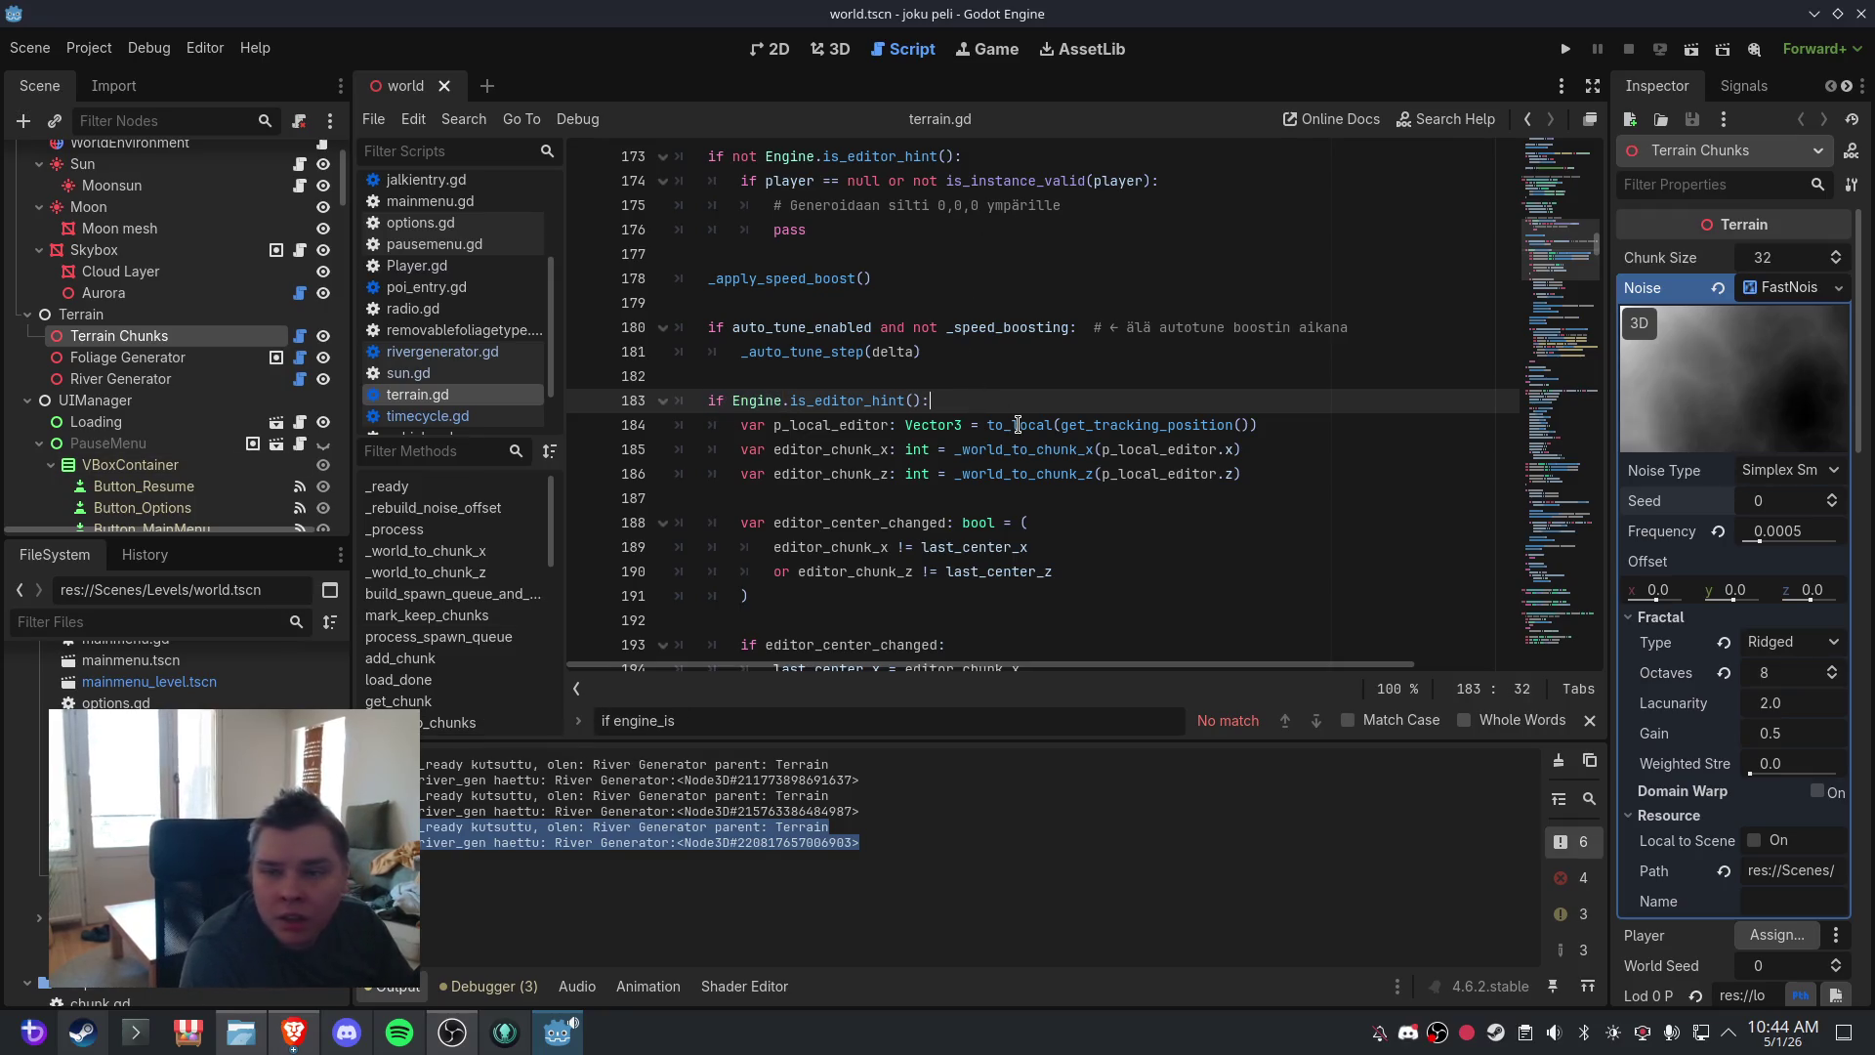
- Correct the search to 'if engine.is_editor_hint' and cycle through matches to line 127
scroll(1018, 424, "down", 4)
scroll(1018, 425, "down", 3)
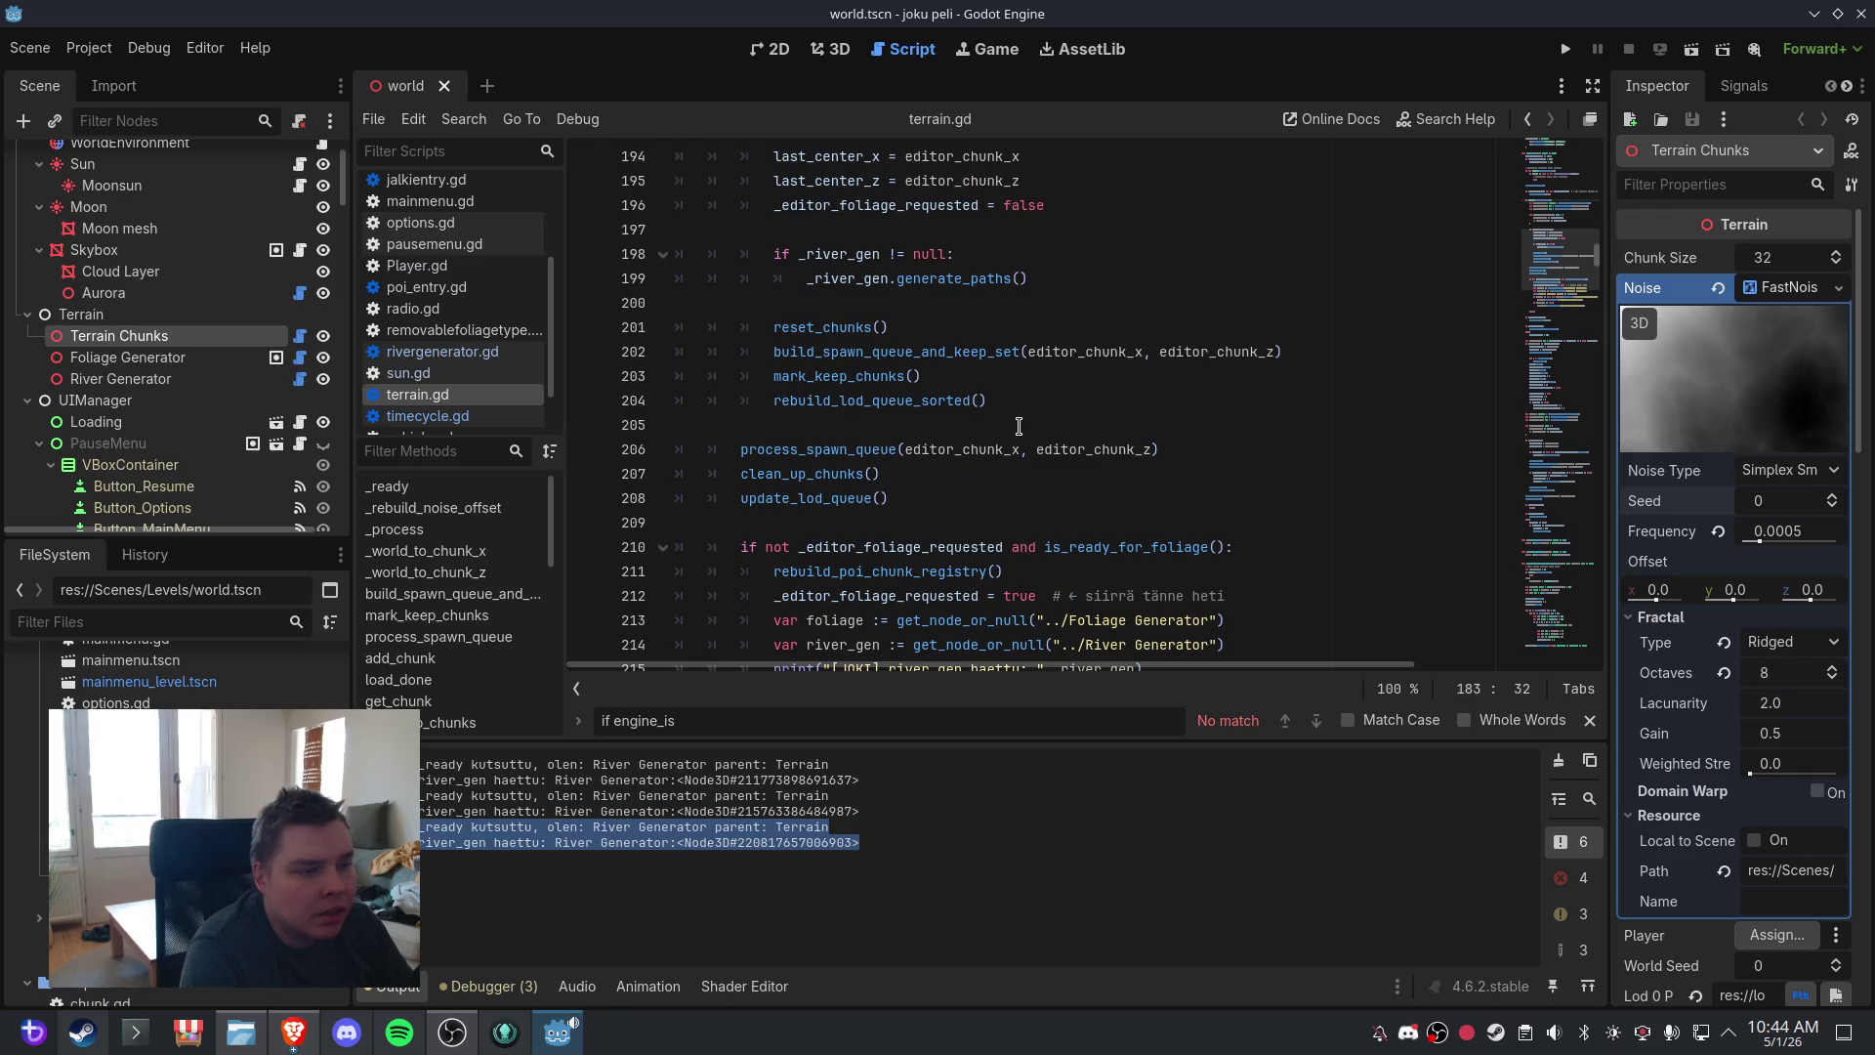
scroll(1018, 426, "down", 1)
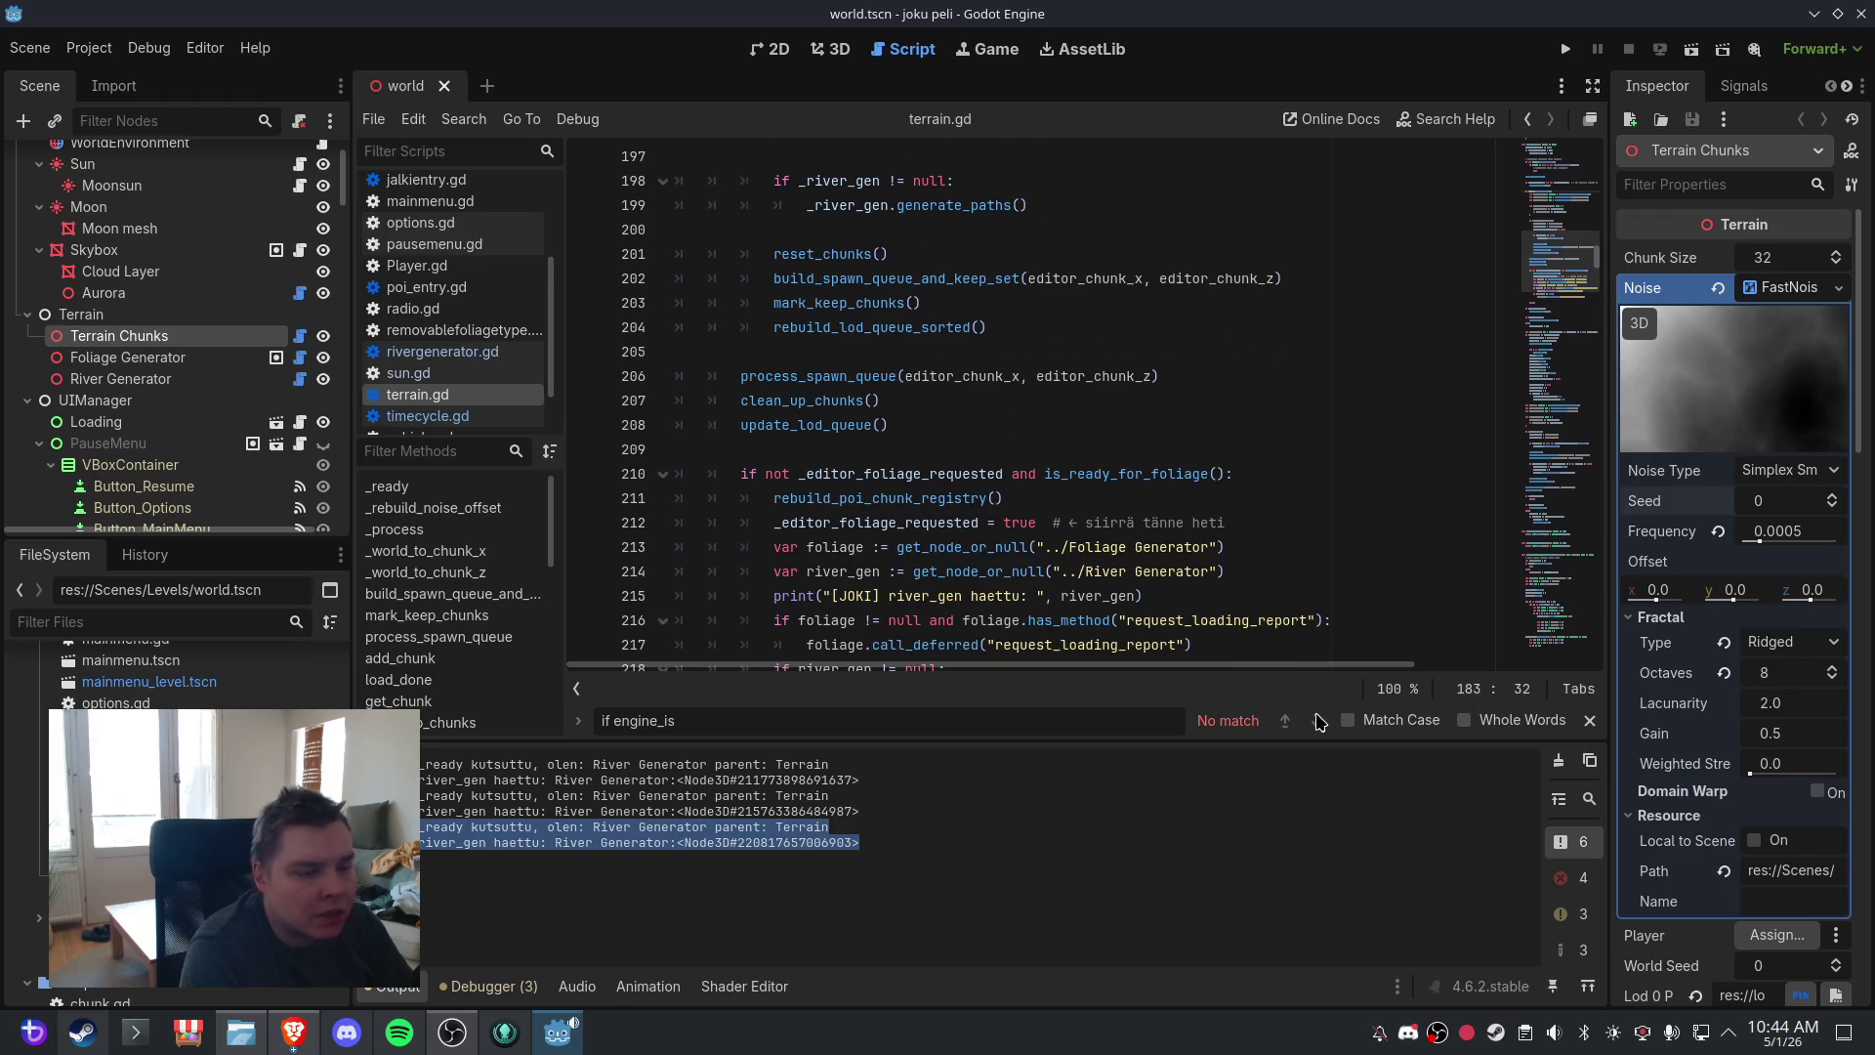
scroll(1005, 500, "up", 9)
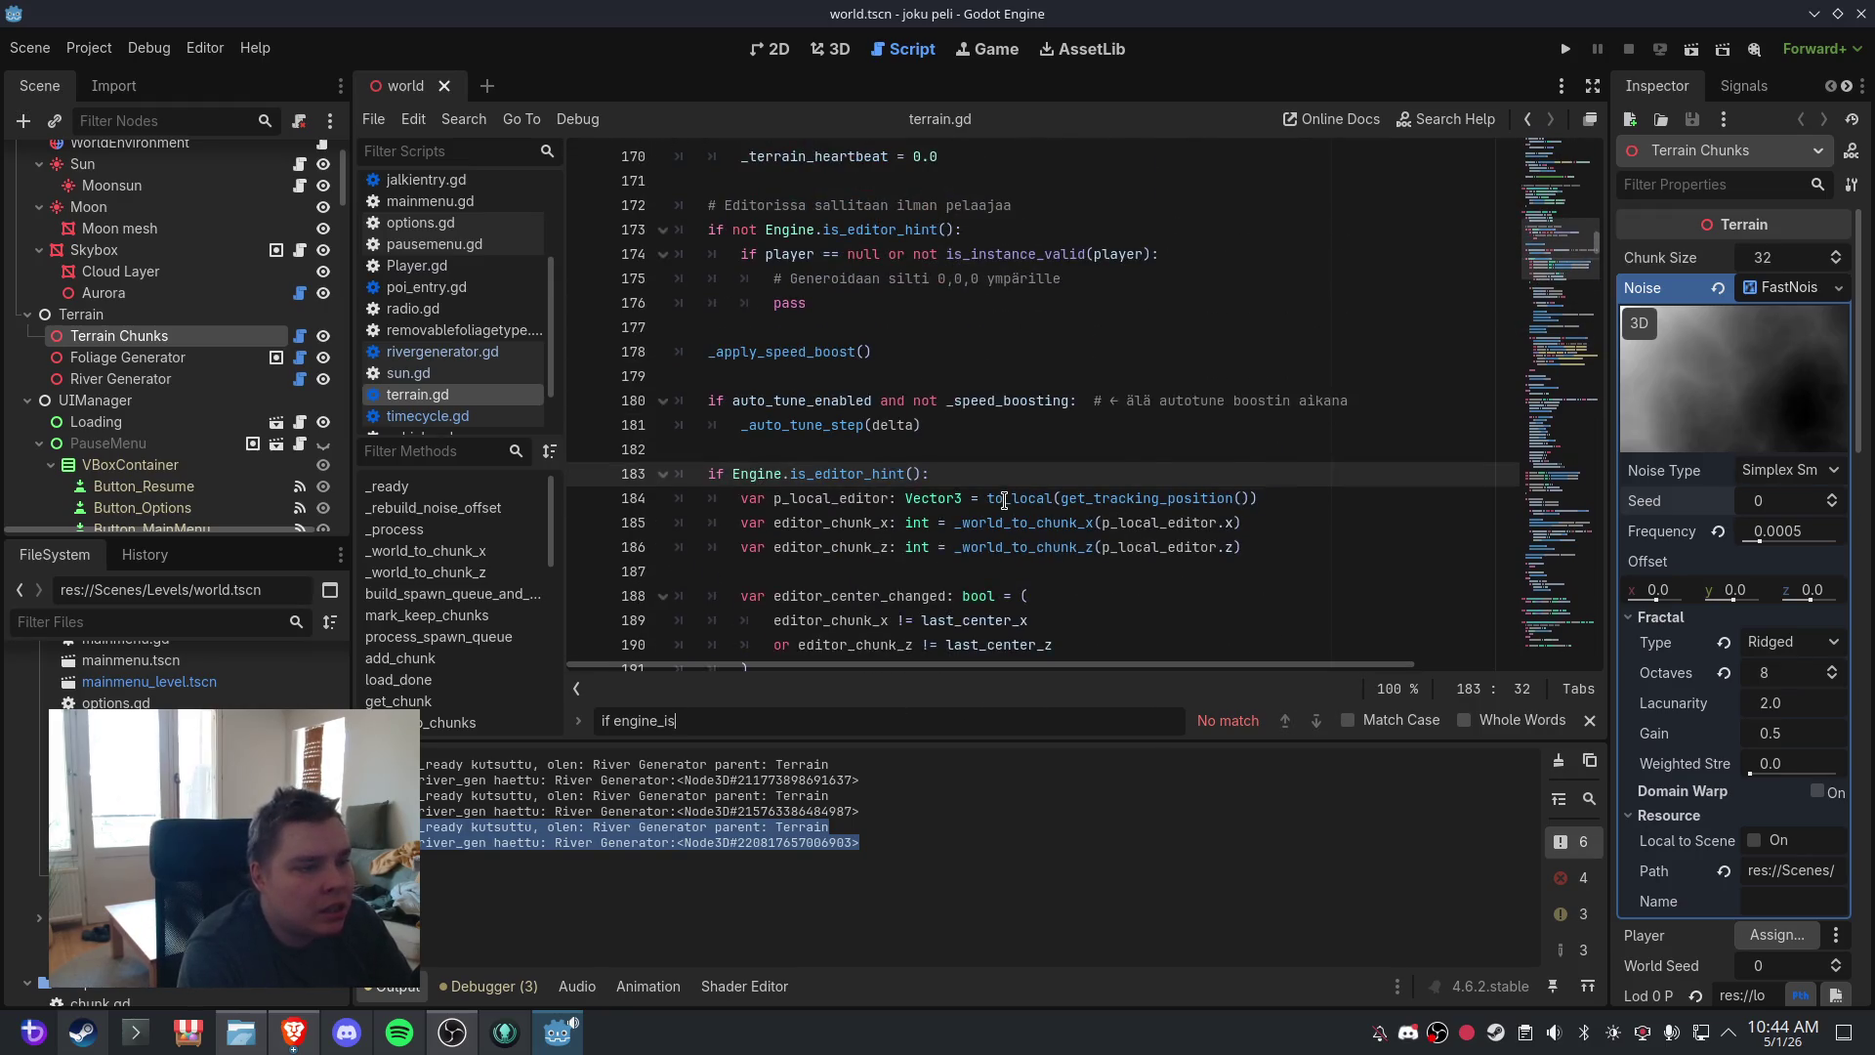
key("BackSpace")
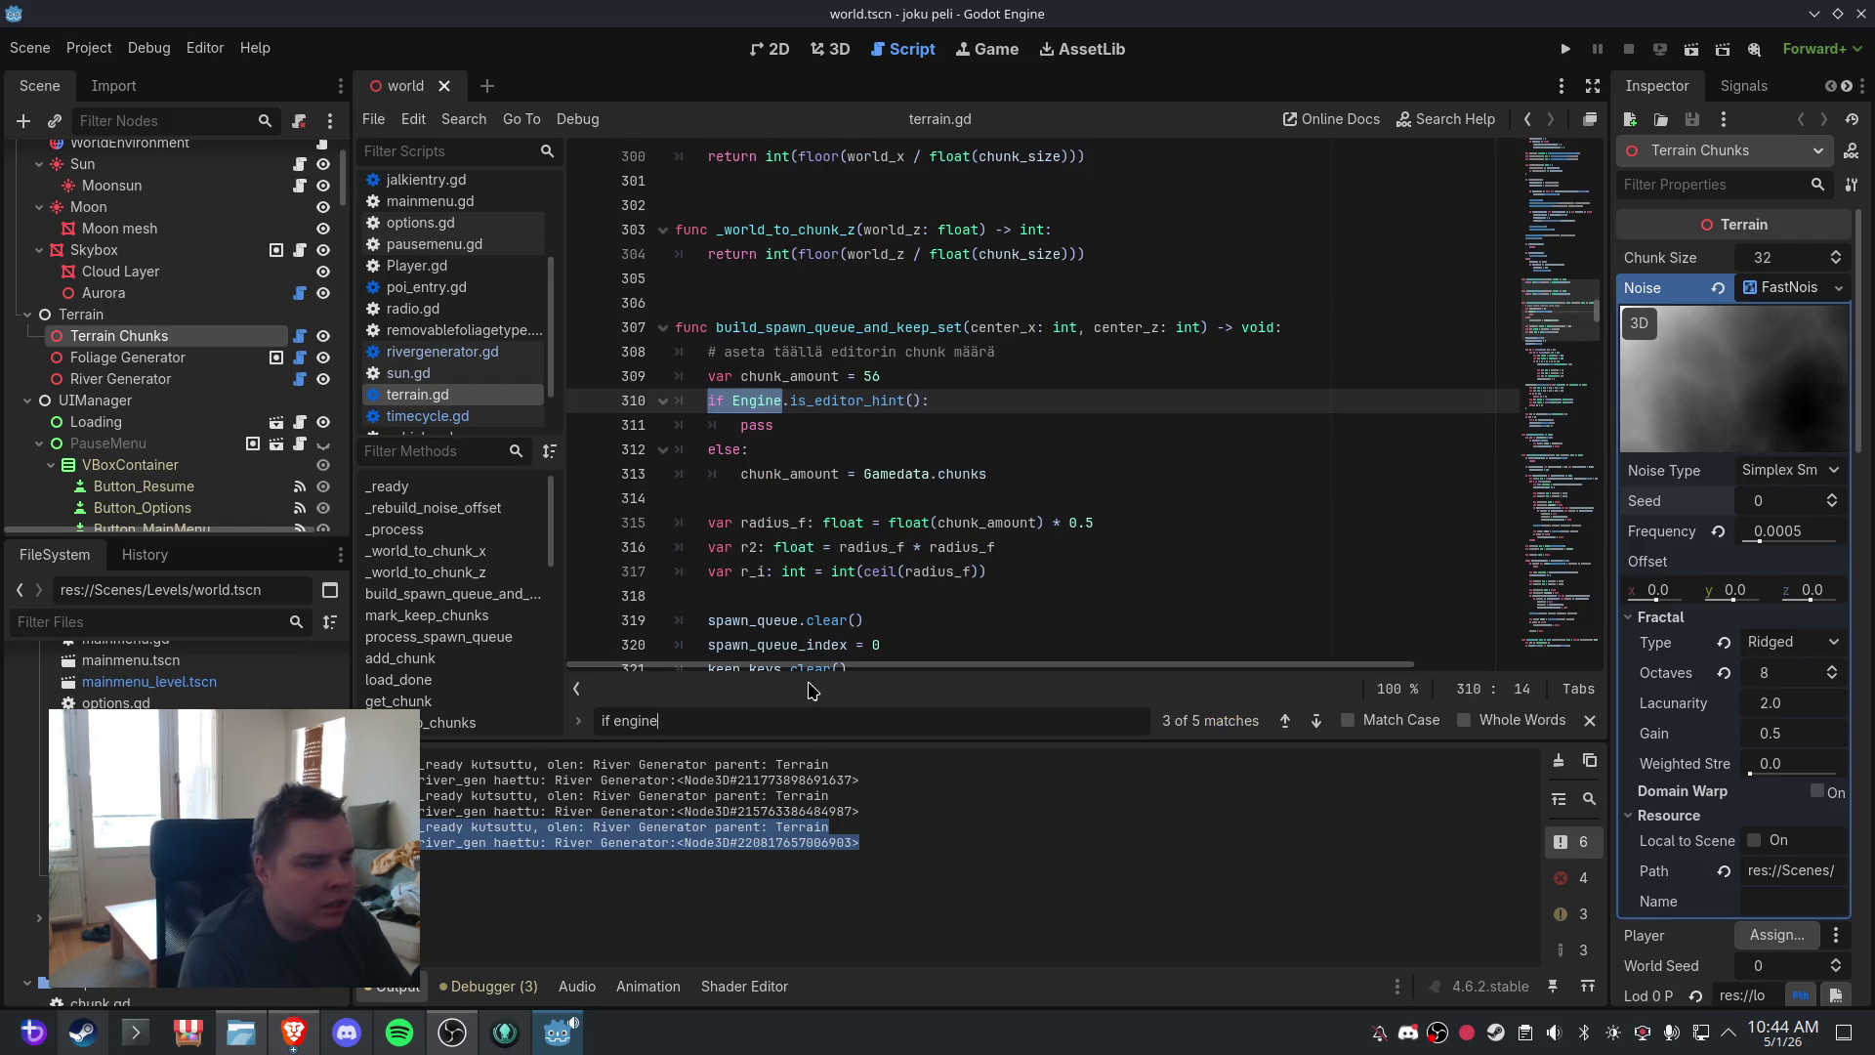
type(".is_editor_")
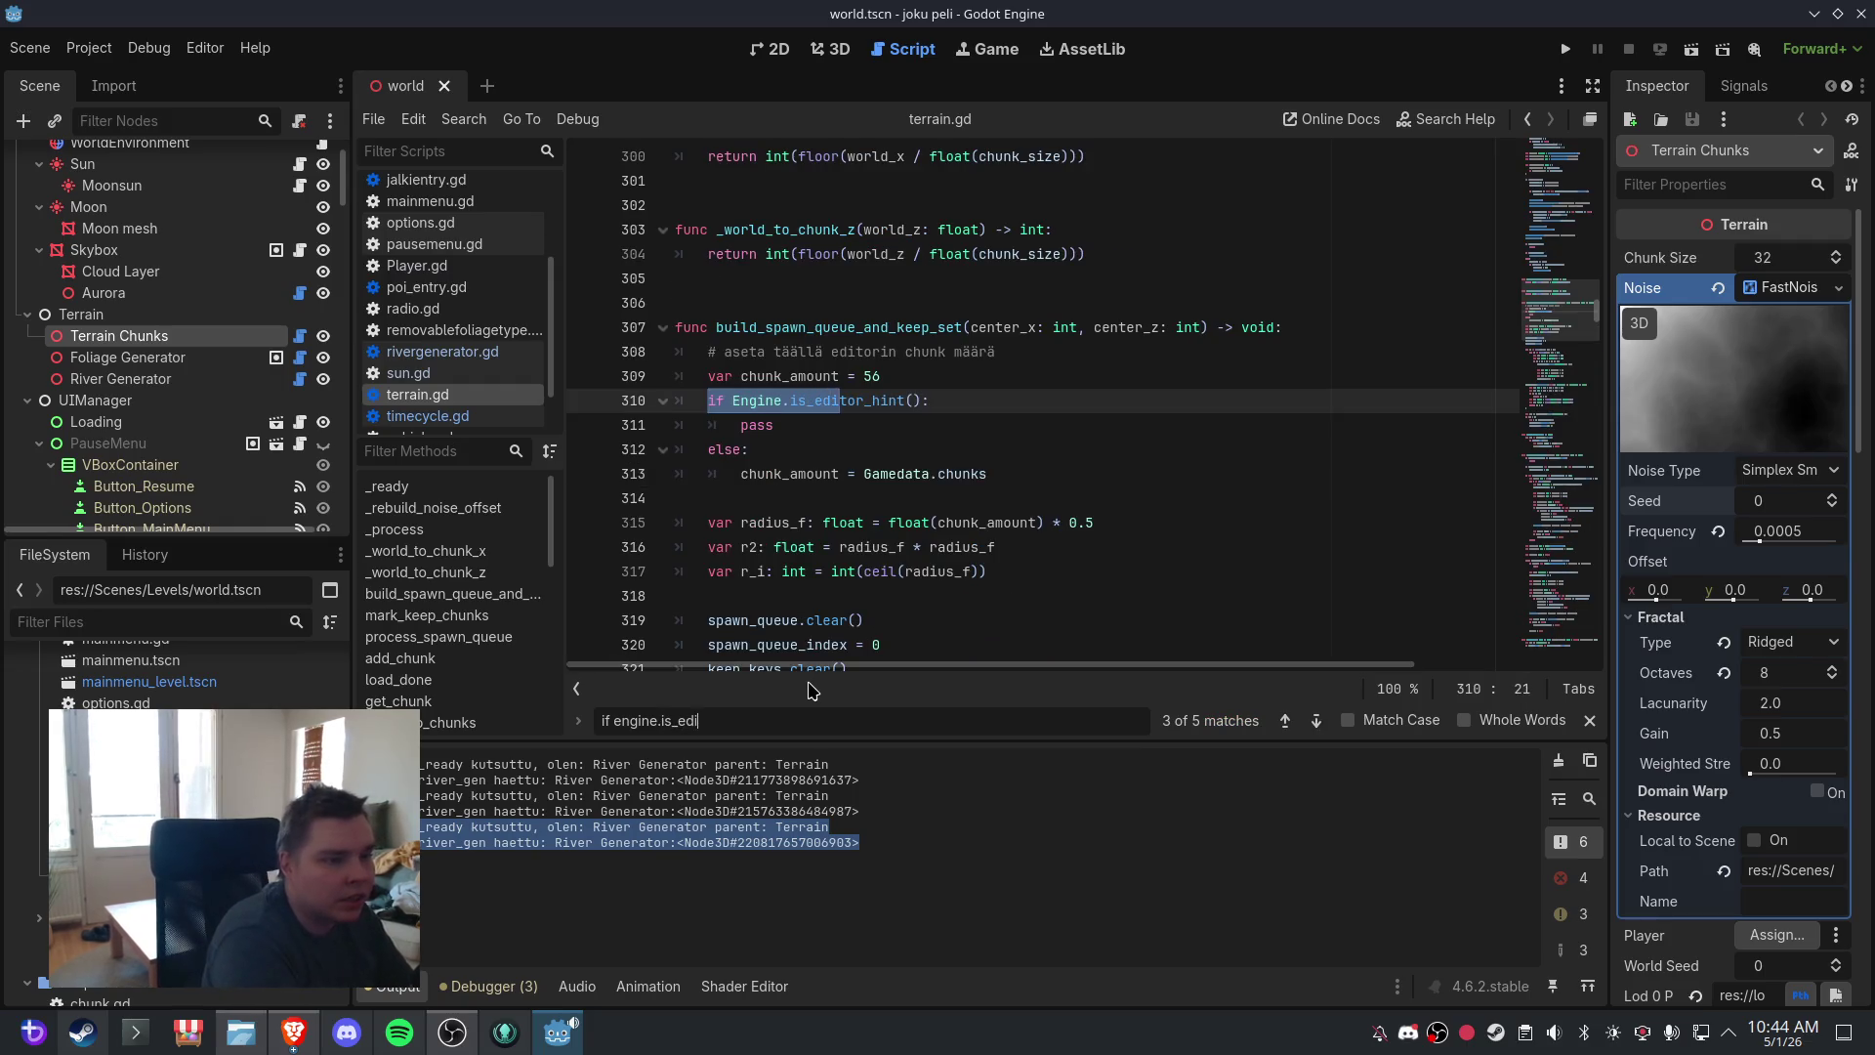
type("hint")
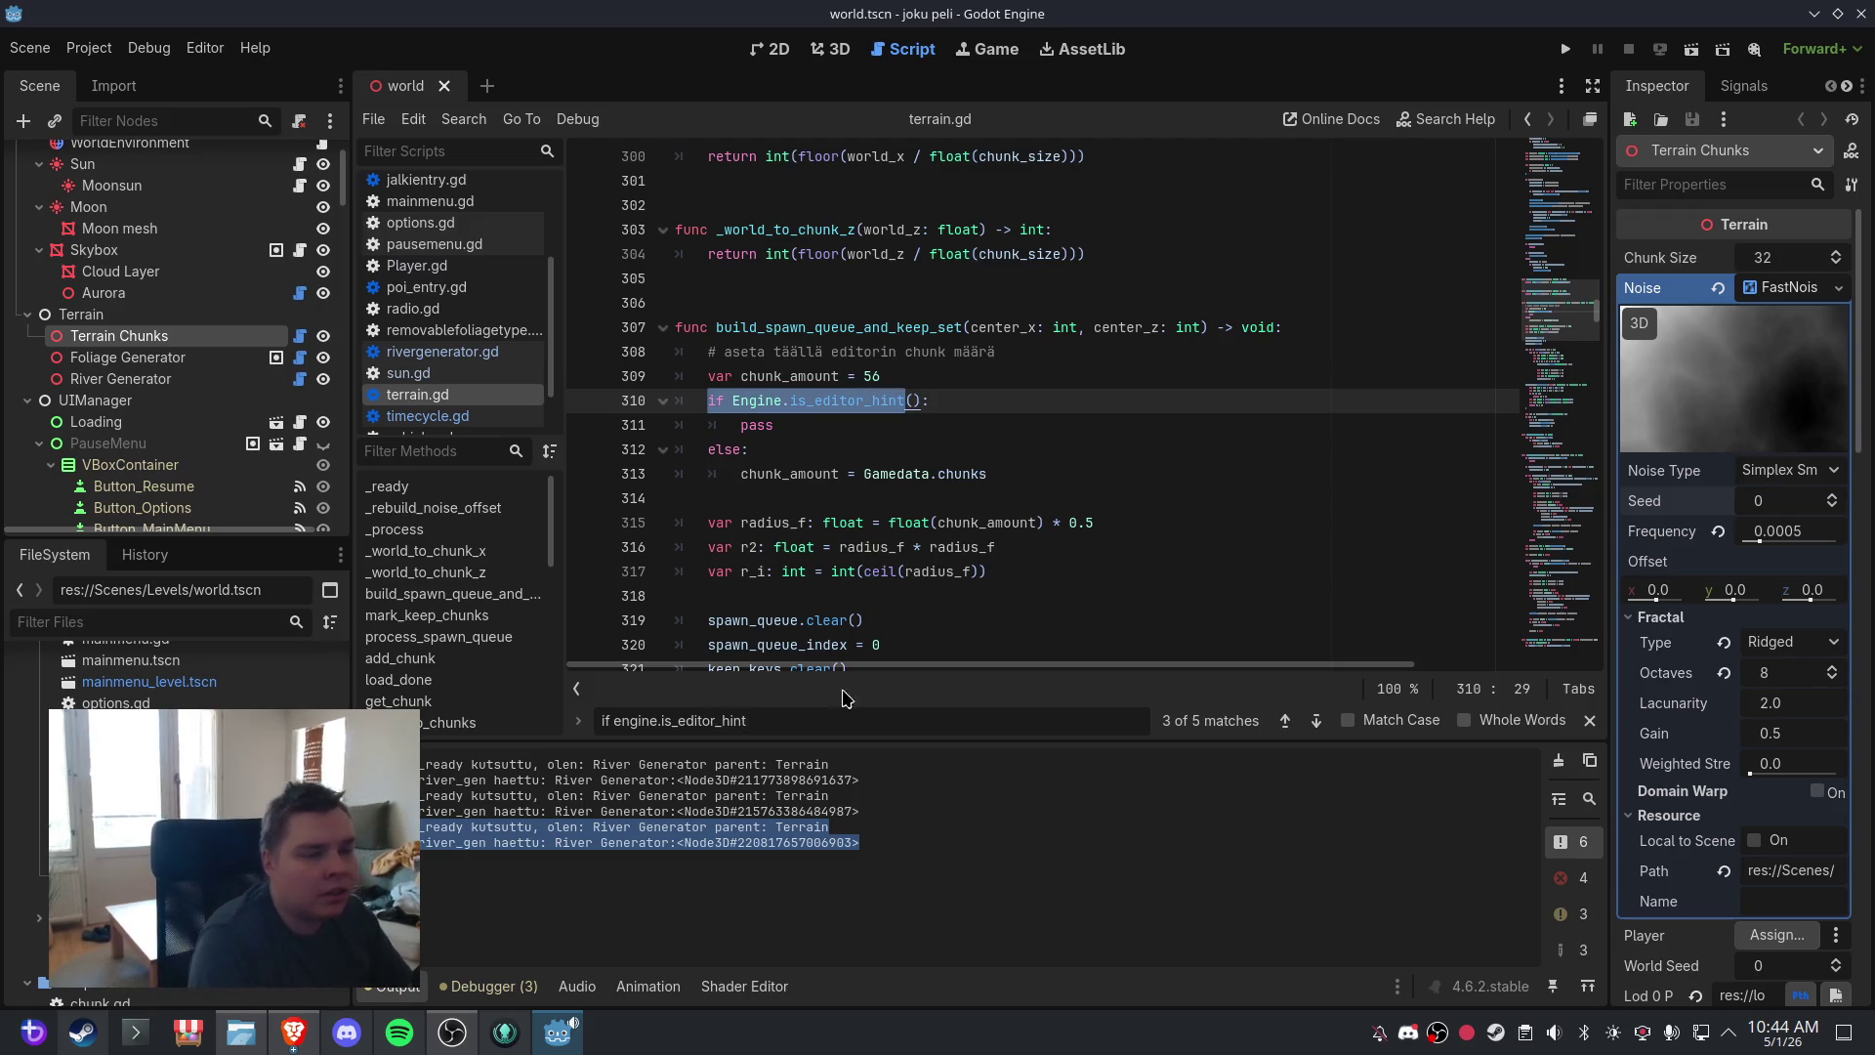
left_click(1317, 720)
left_click(1318, 720)
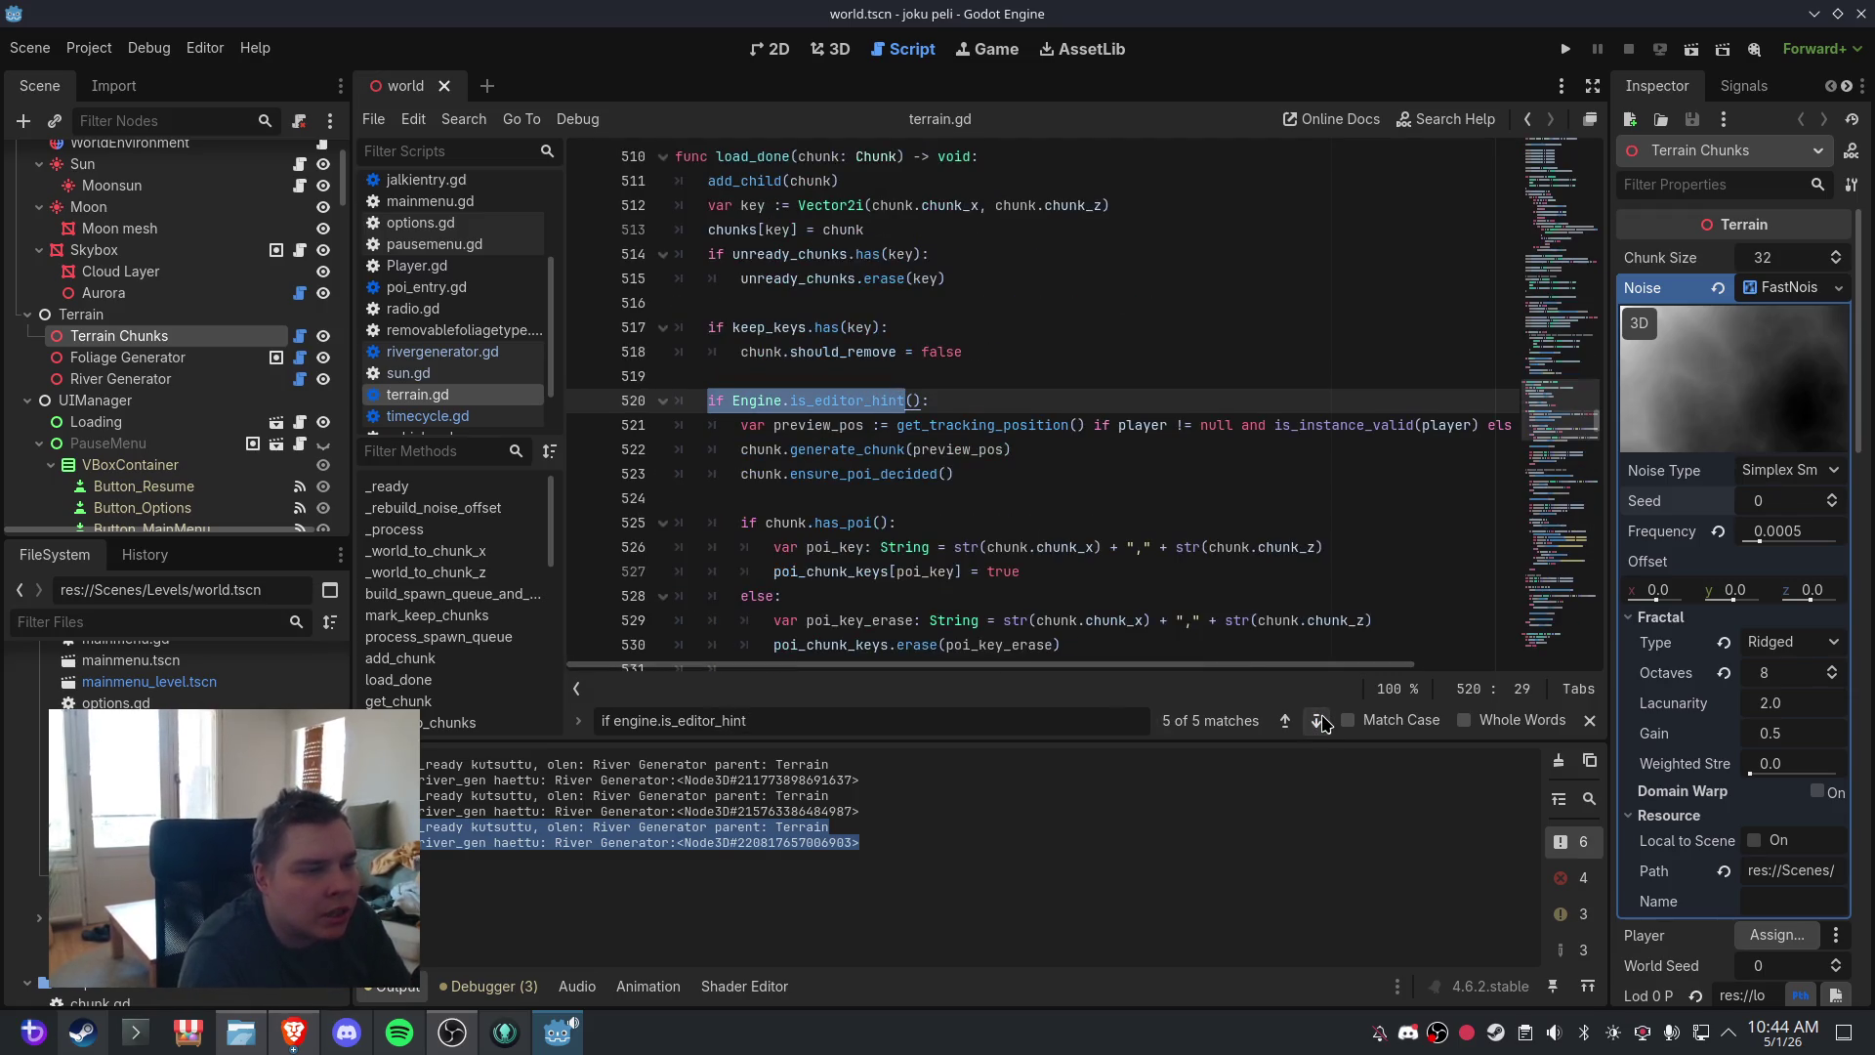
left_click(1317, 720)
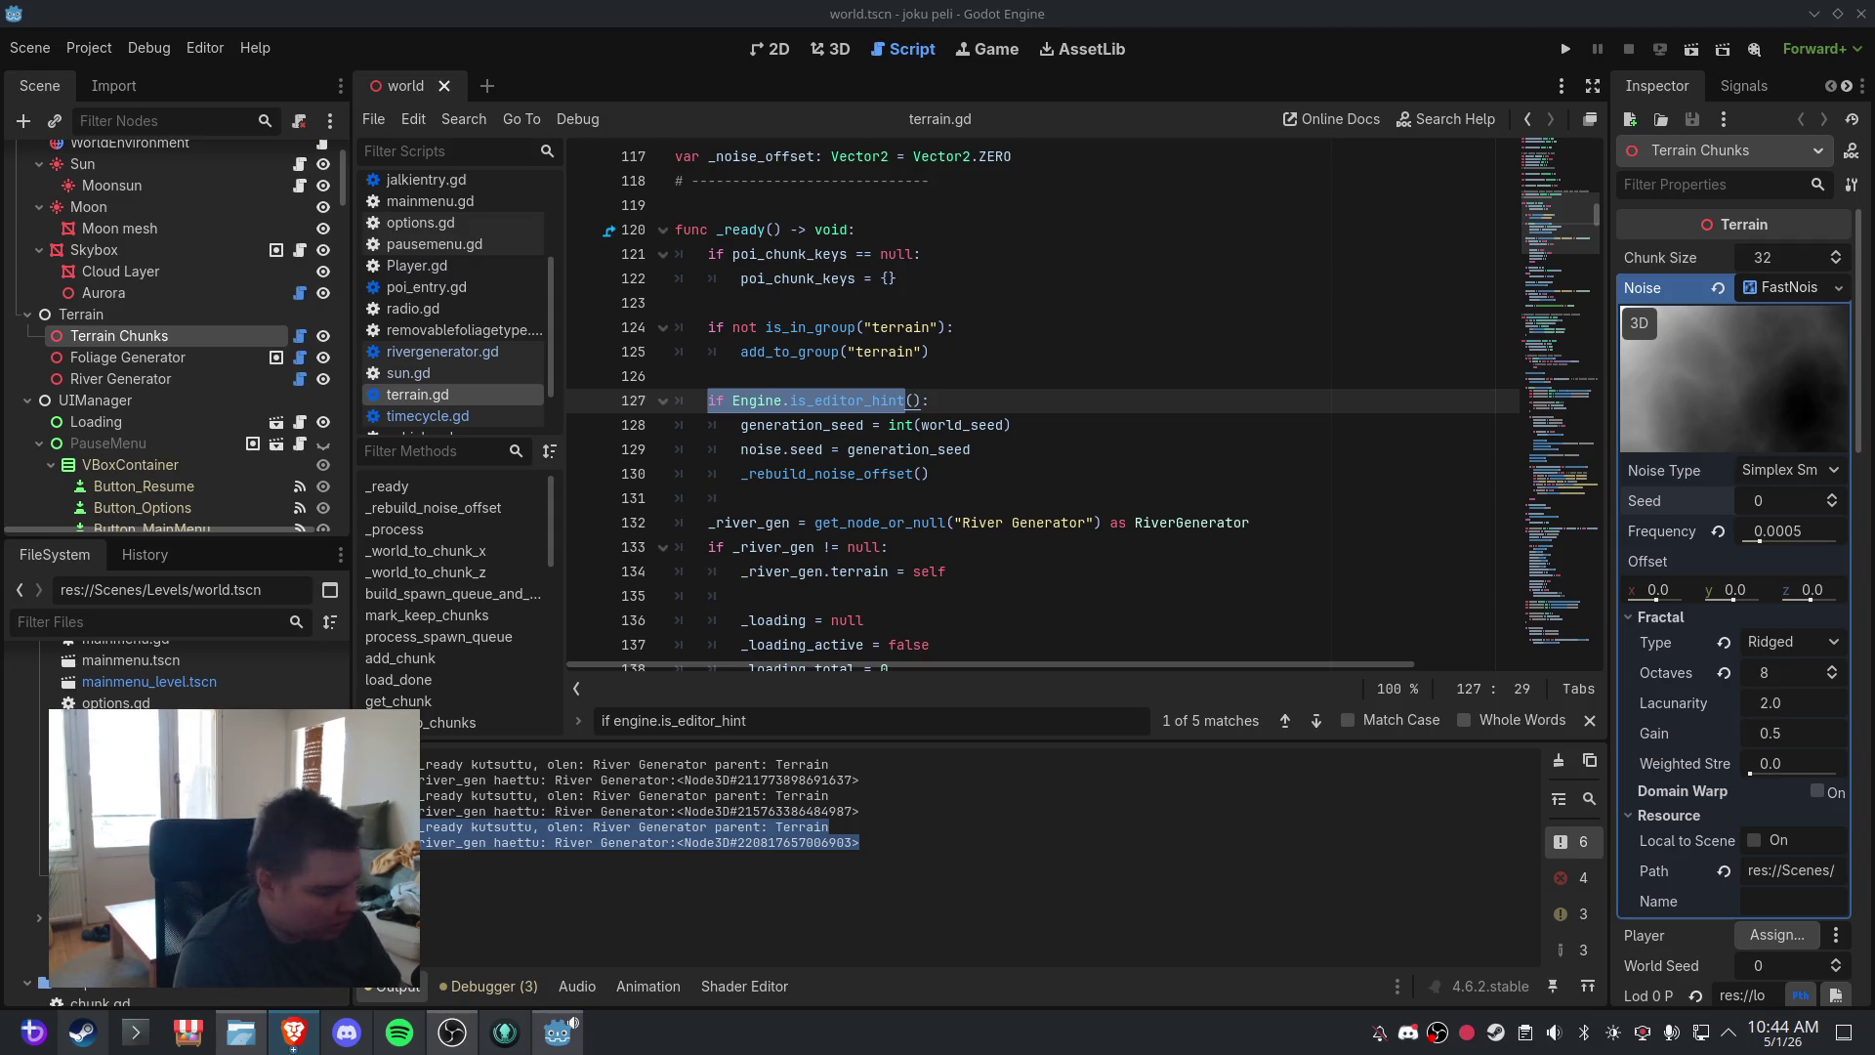
- Indent lines 132–134 so the River Generator lookup sits inside the is_editor_hint block
left_click(1004, 474)
scroll(1005, 472, "down", 1)
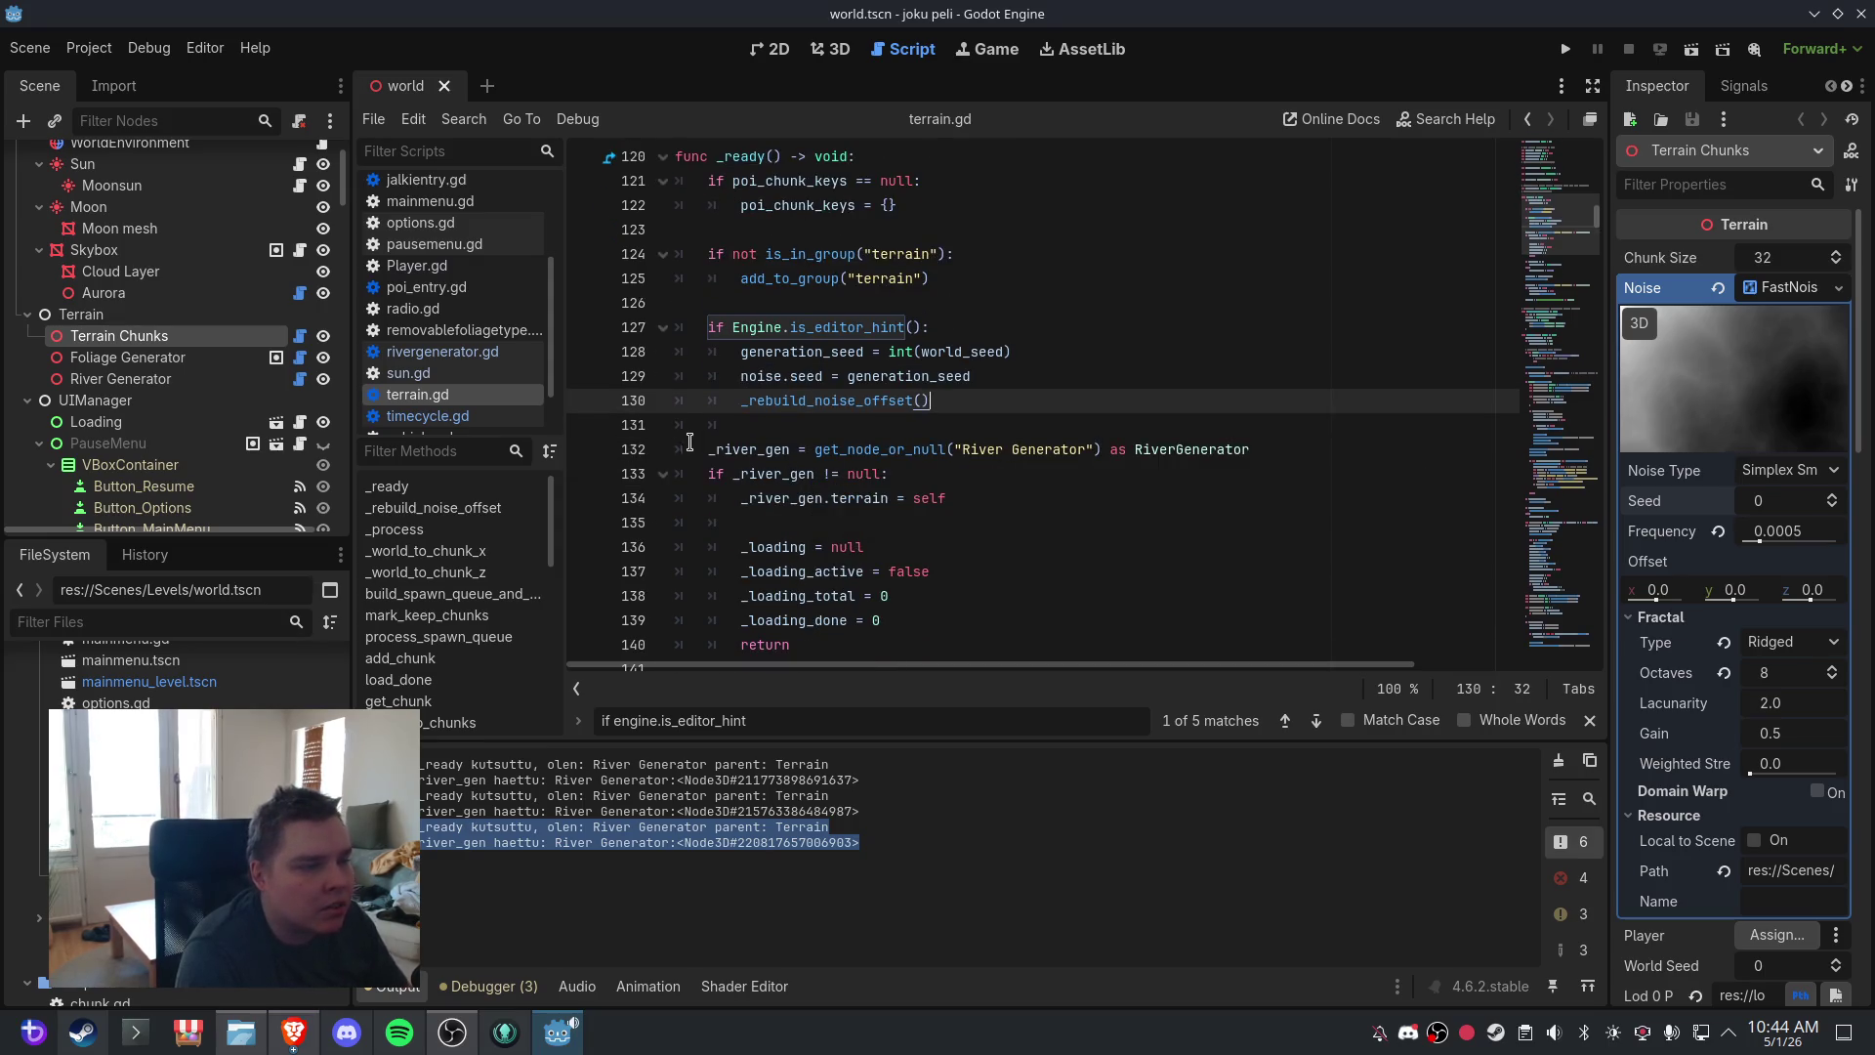
left_click(706, 449)
key("Tab")
left_click(710, 473)
key("Tab")
left_click(740, 498)
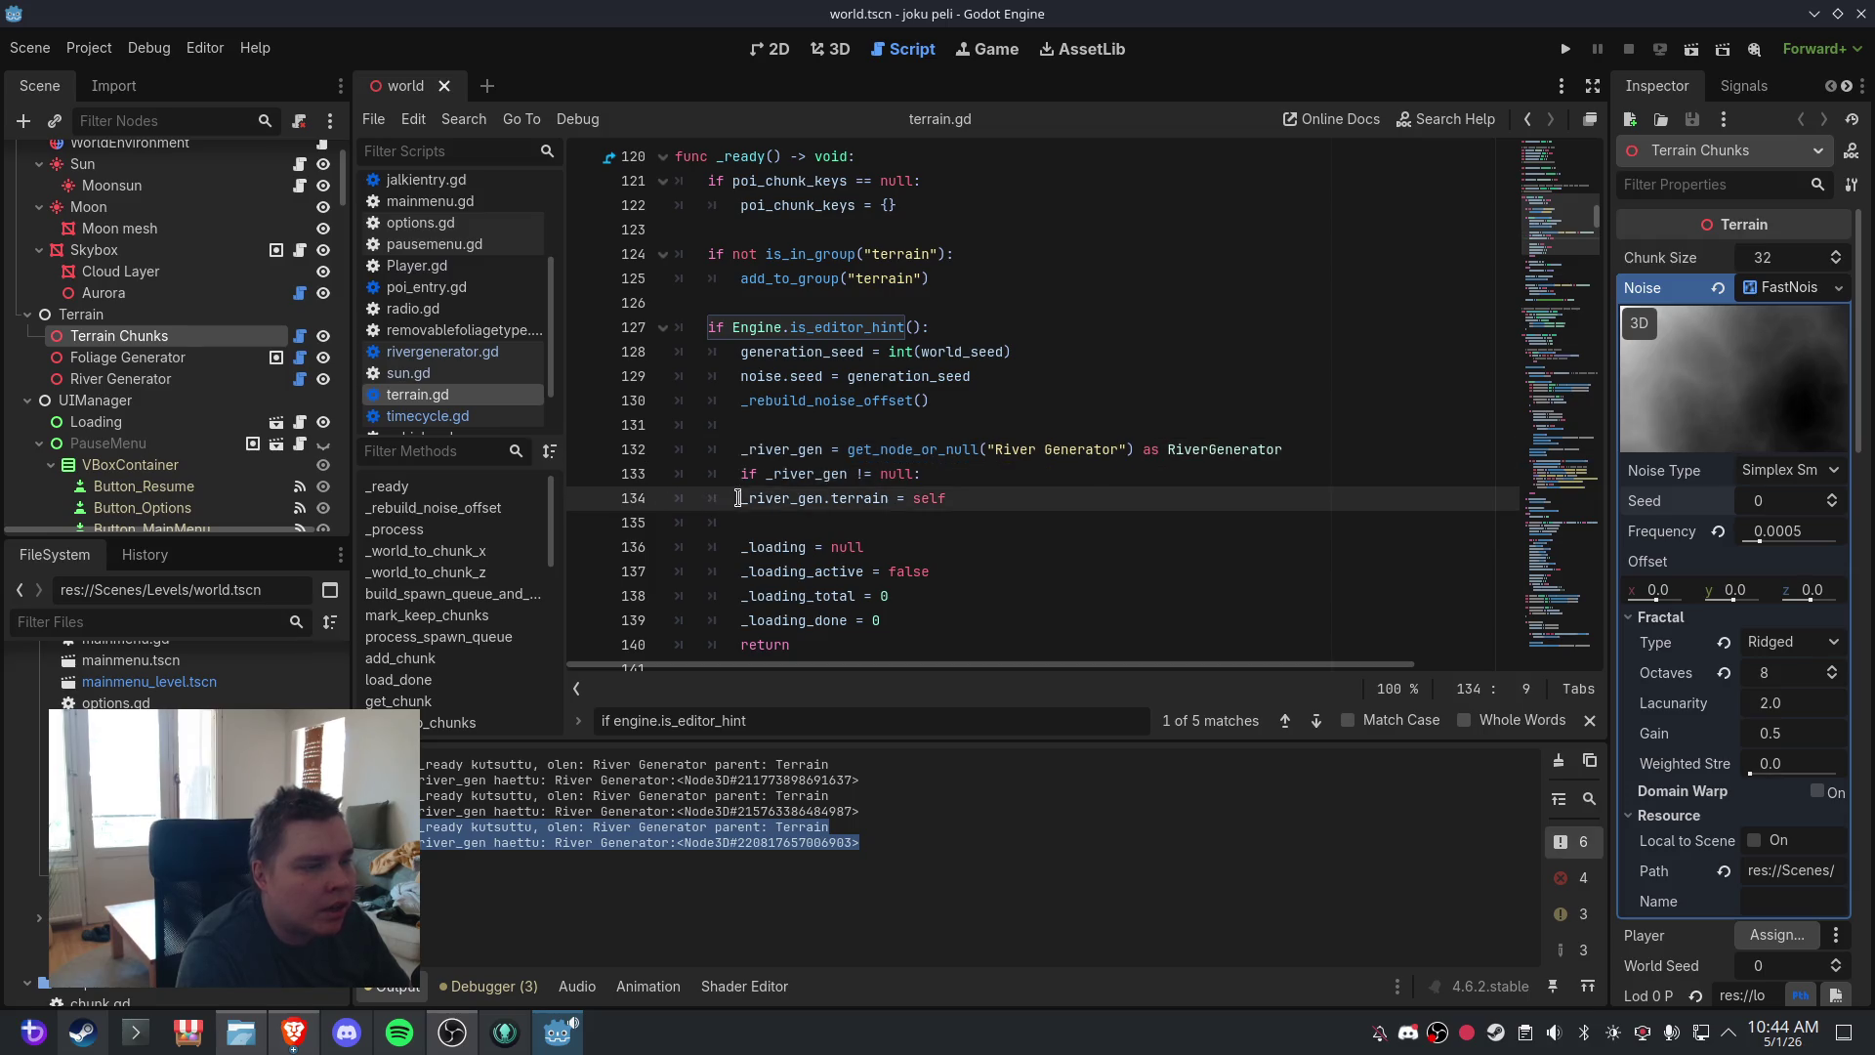
key("Tab")
left_click(852, 471)
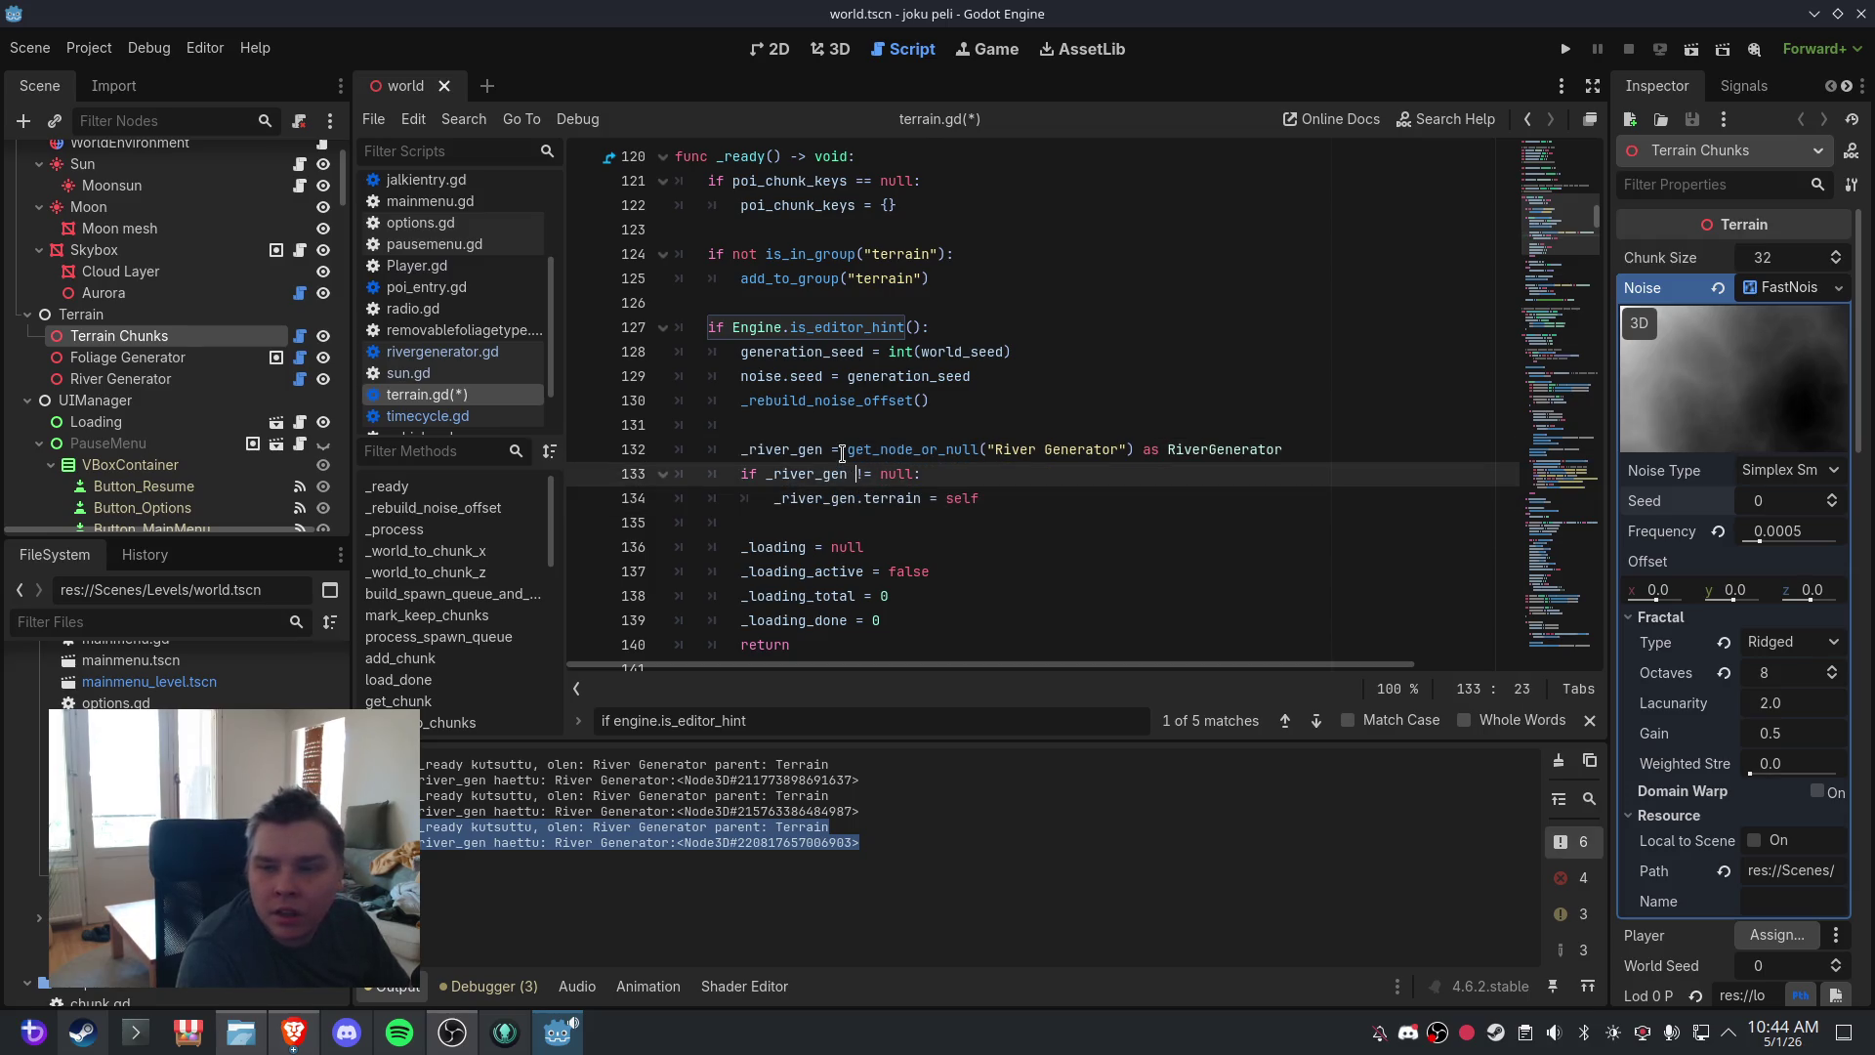
- Save the scene and edited script, returning to the 3D viewport
left_click(29, 48)
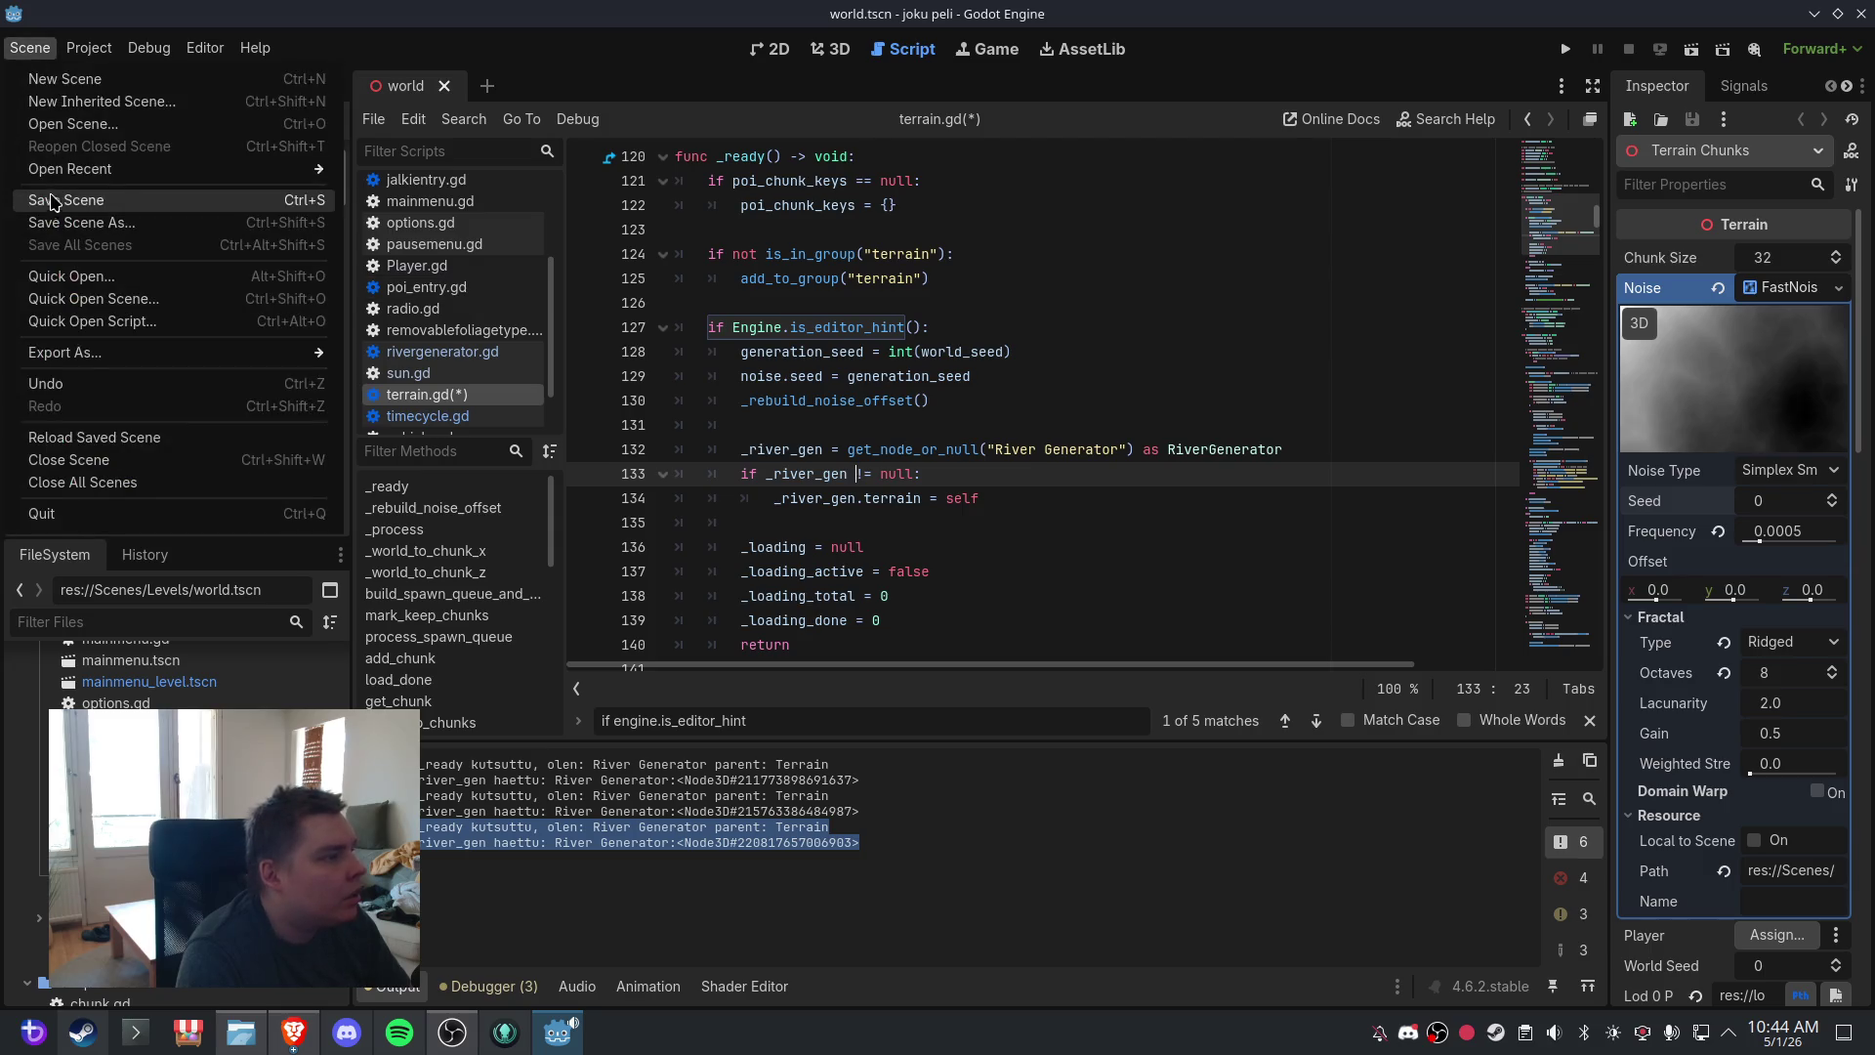
left_click(49, 199)
left_click(837, 59)
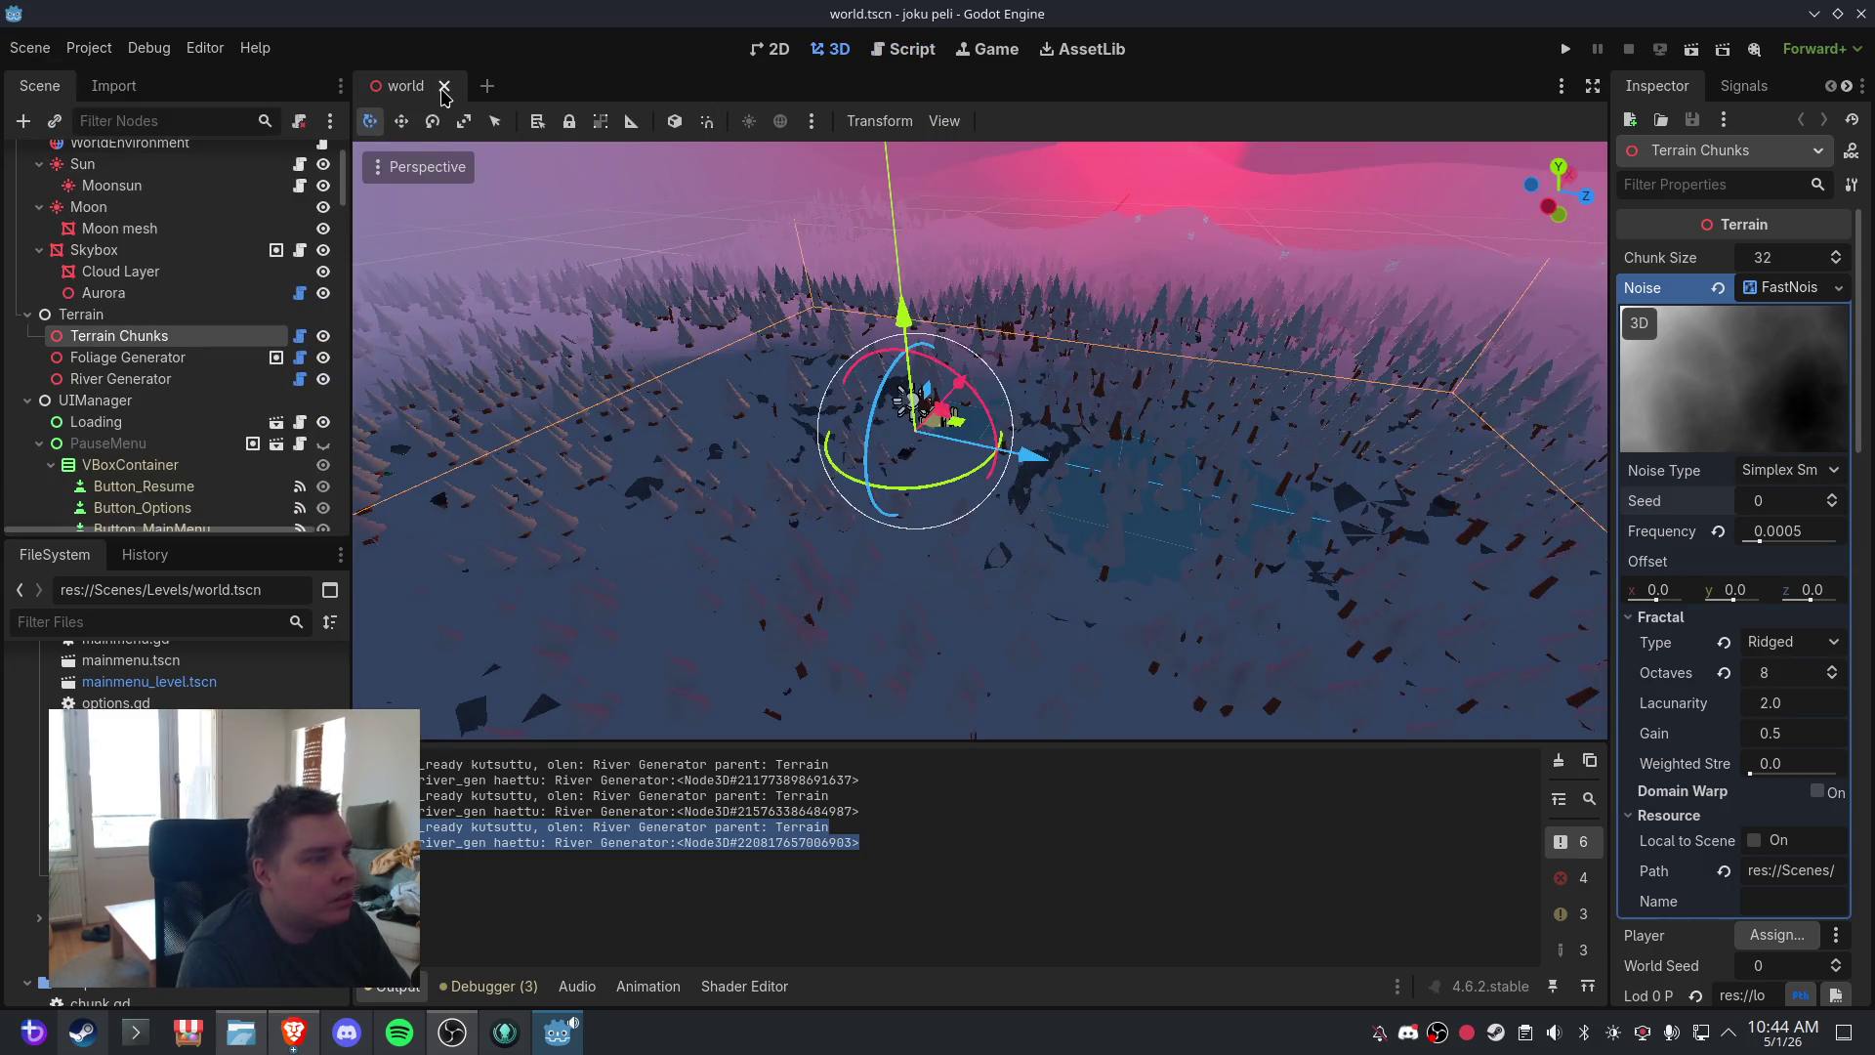
- Reload the world scene by closing and reopening its tab
left_click(444, 86)
key("ctrl+shift+t")
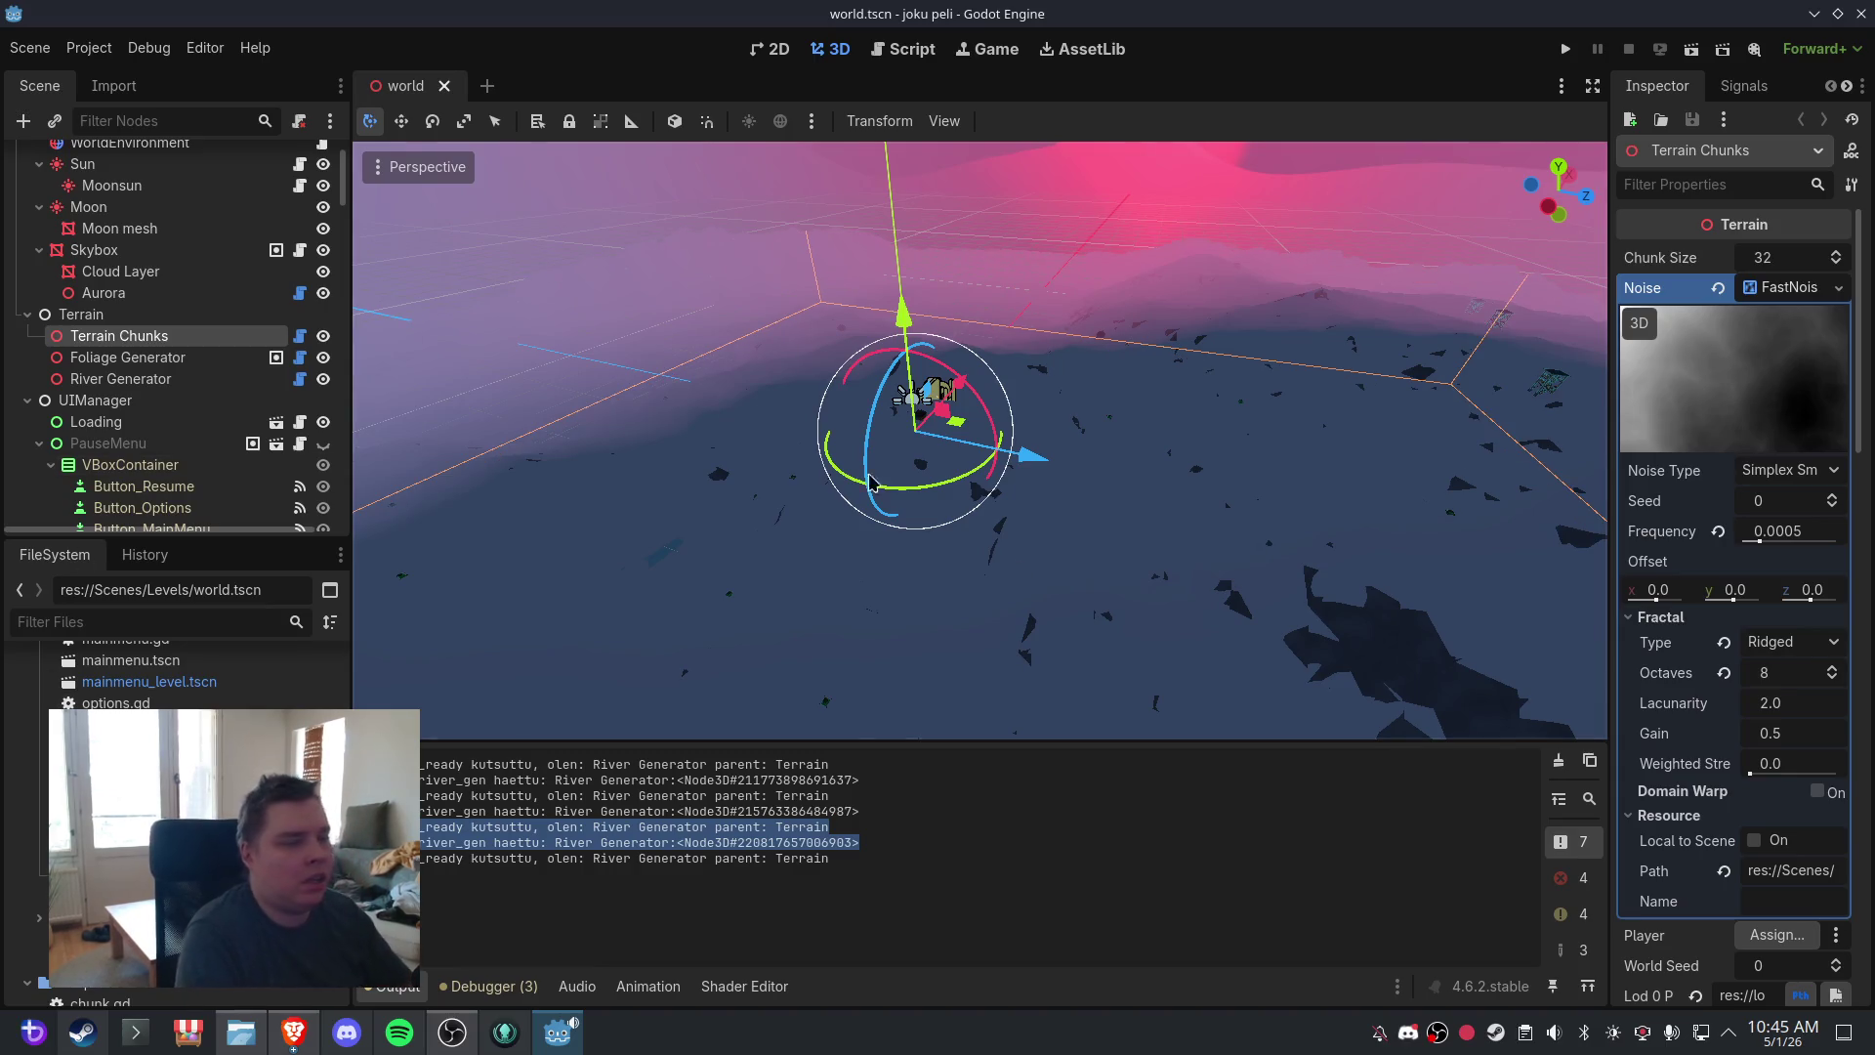
scroll(1079, 450, "down", 5)
scroll(1078, 450, "up", 5)
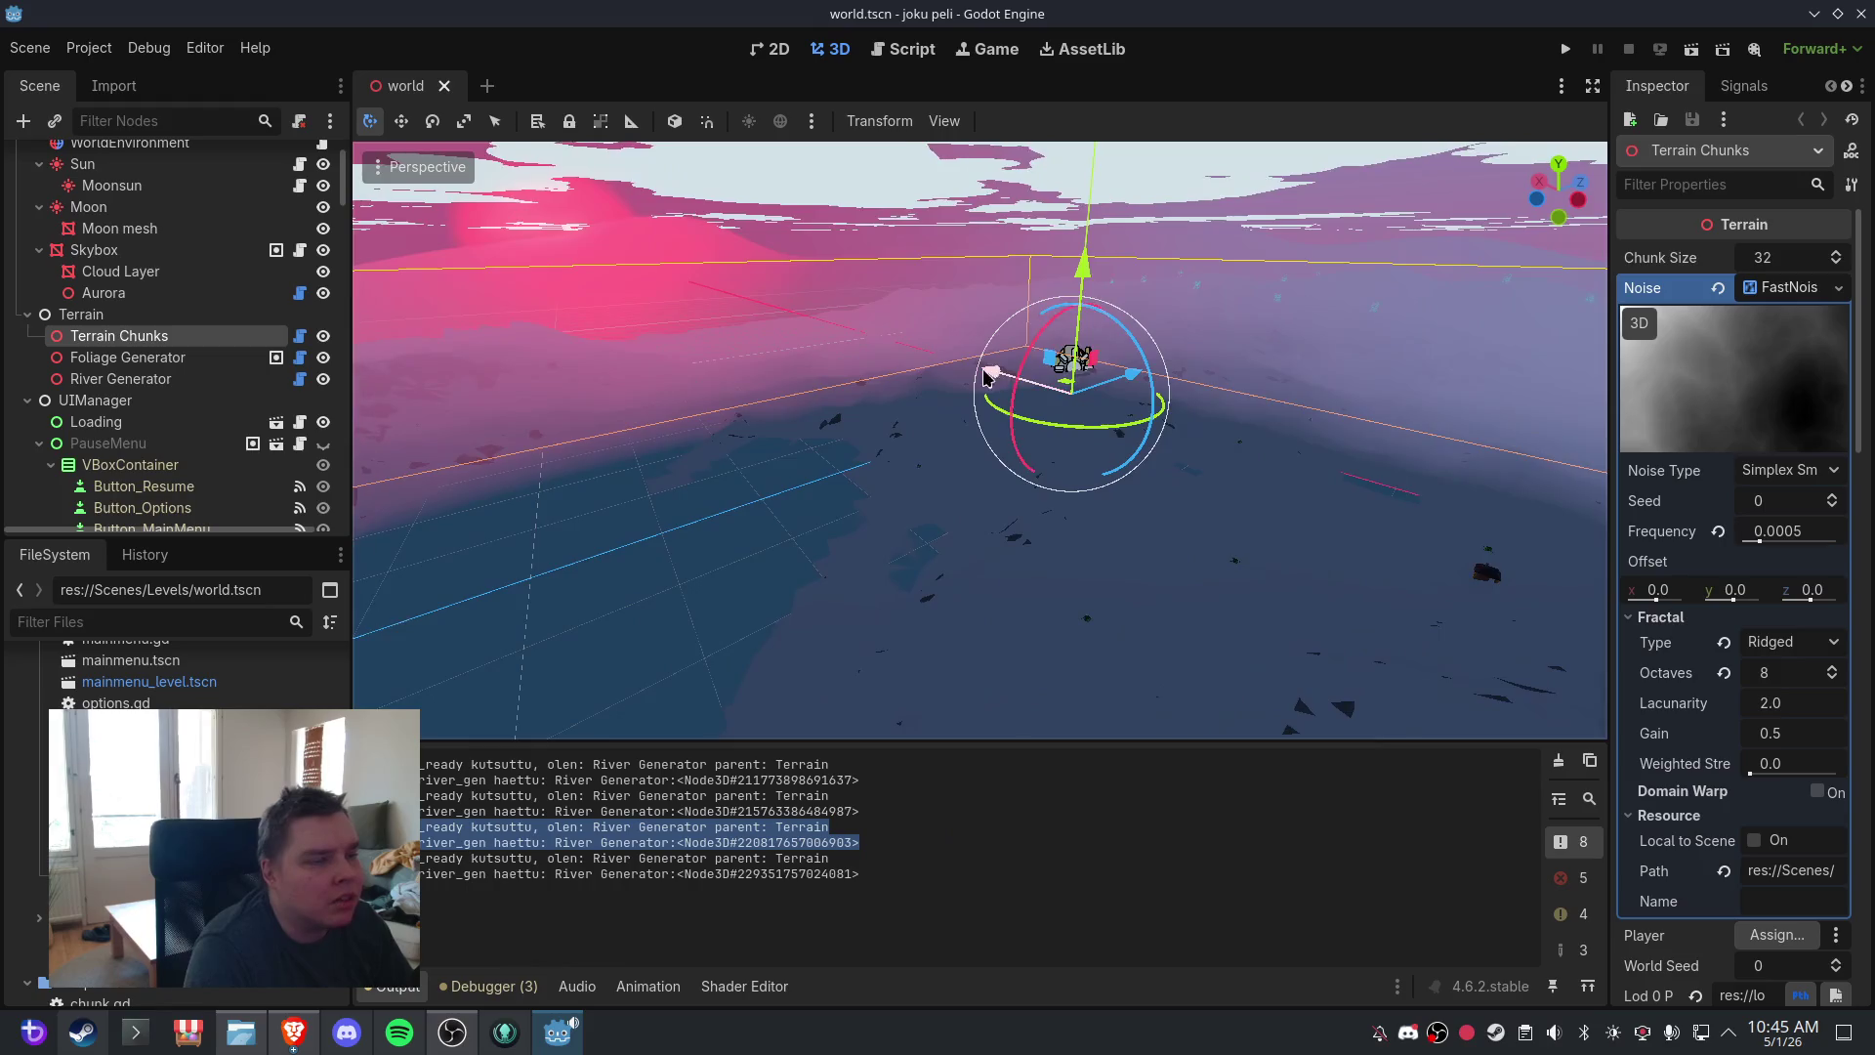
scroll(1185, 471, "down", 5)
scroll(1186, 471, "up", 5)
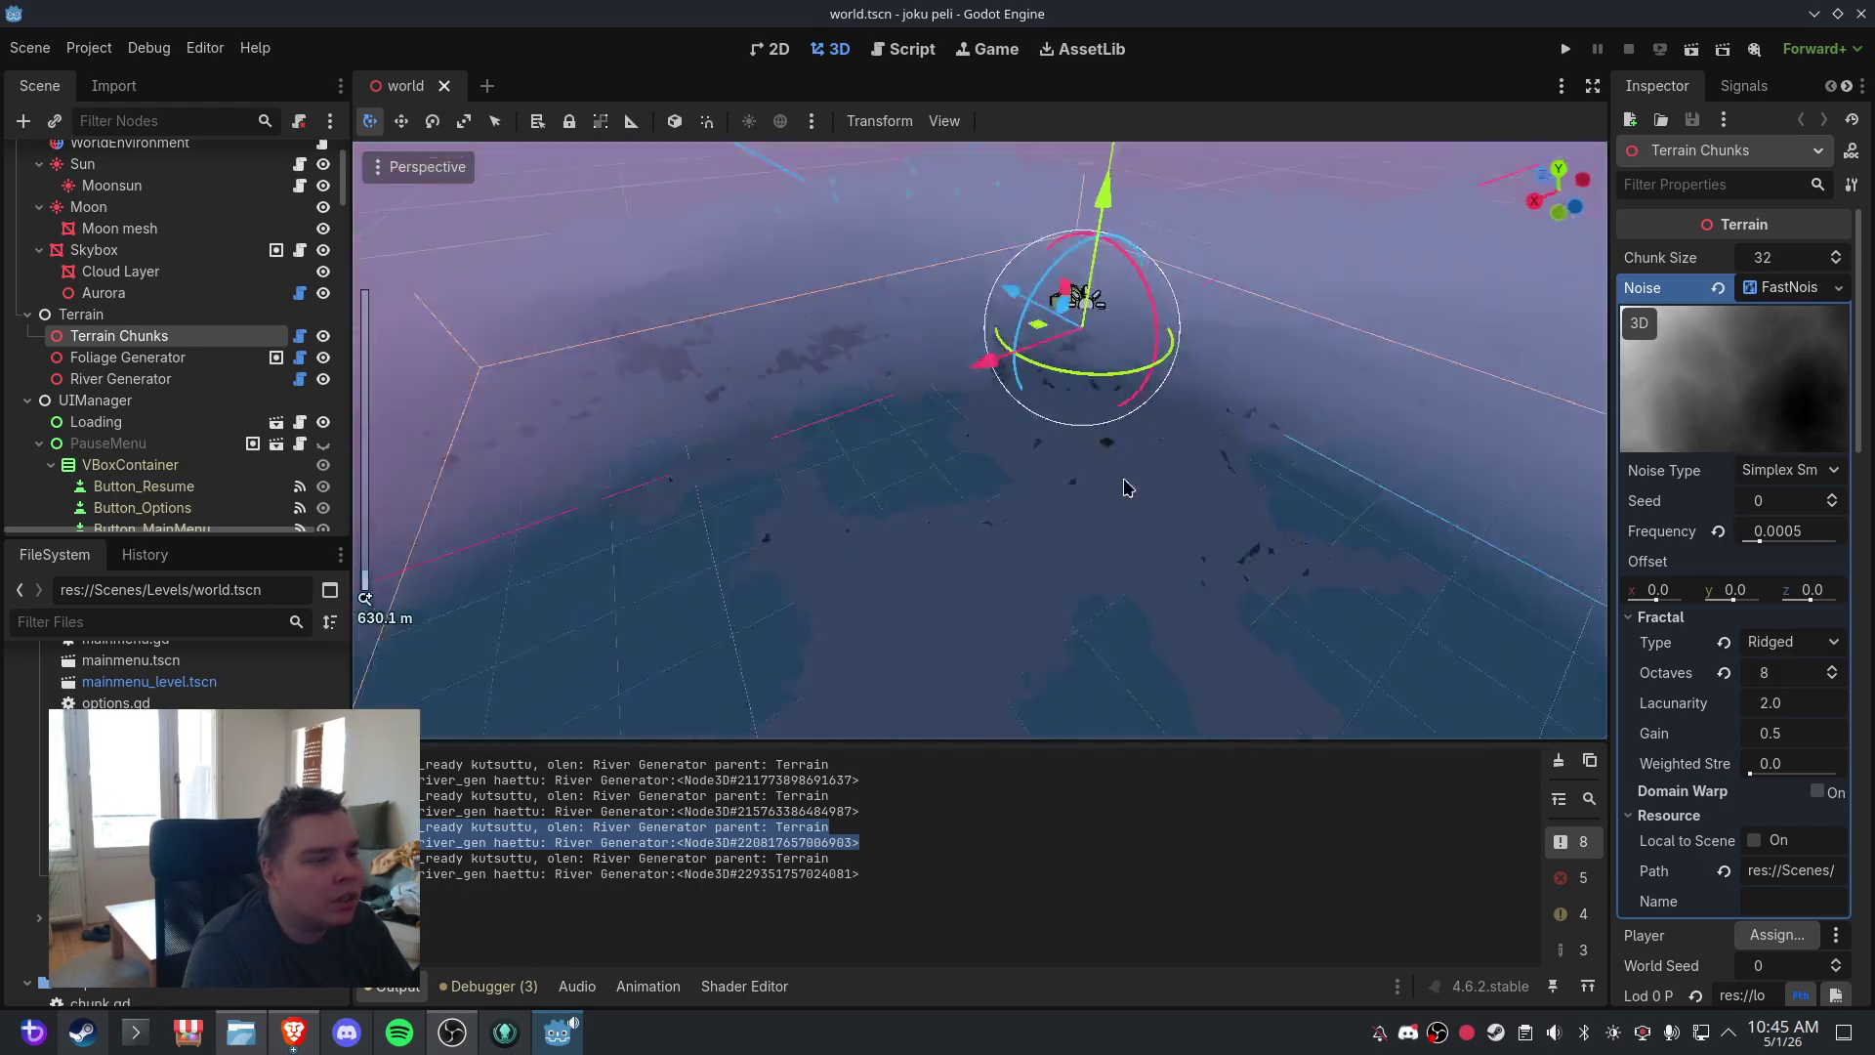
scroll(1172, 465, "down", 4)
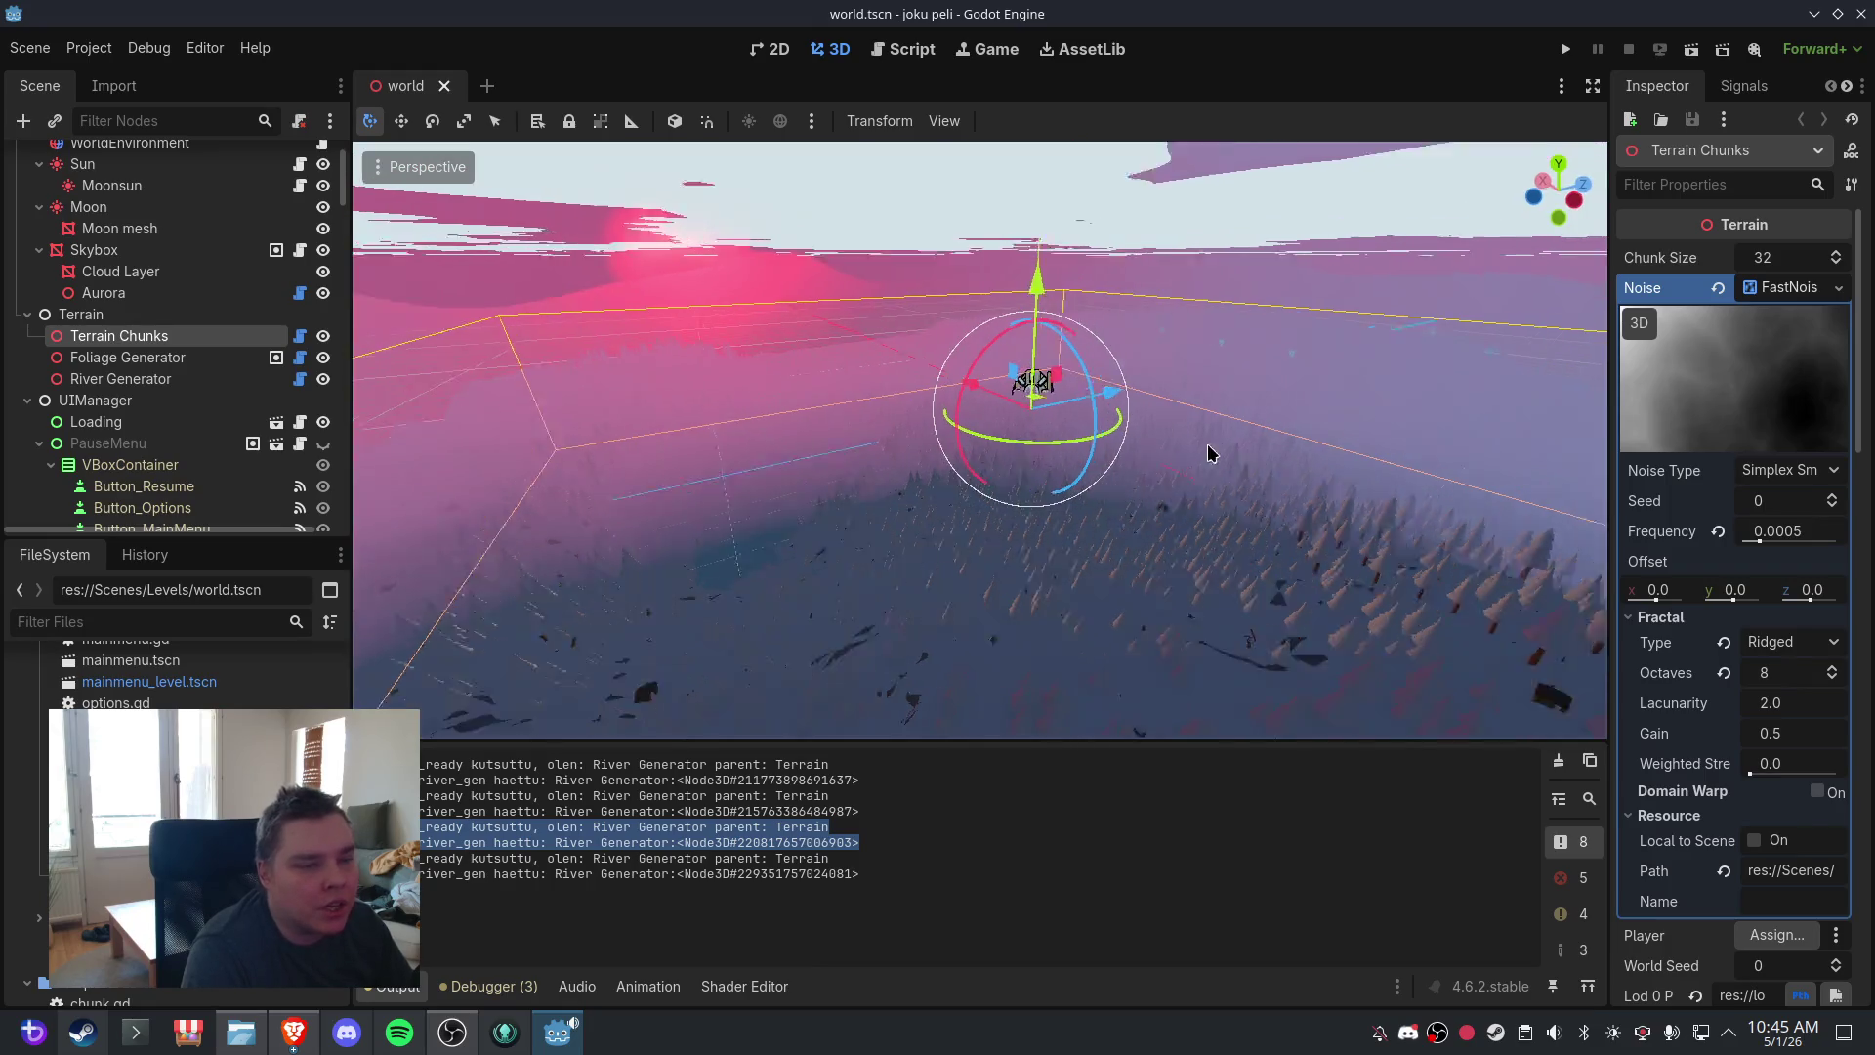
- Orbit the camera to view the forest from low and overhead angles
mouse_move(1182, 467)
left_mouse_down()
mouse_move(1060, 422)
mouse_move(1102, 469)
mouse_move(959, 449)
mouse_move(1162, 457)
left_mouse_up()
scroll(1070, 430, "up", 3)
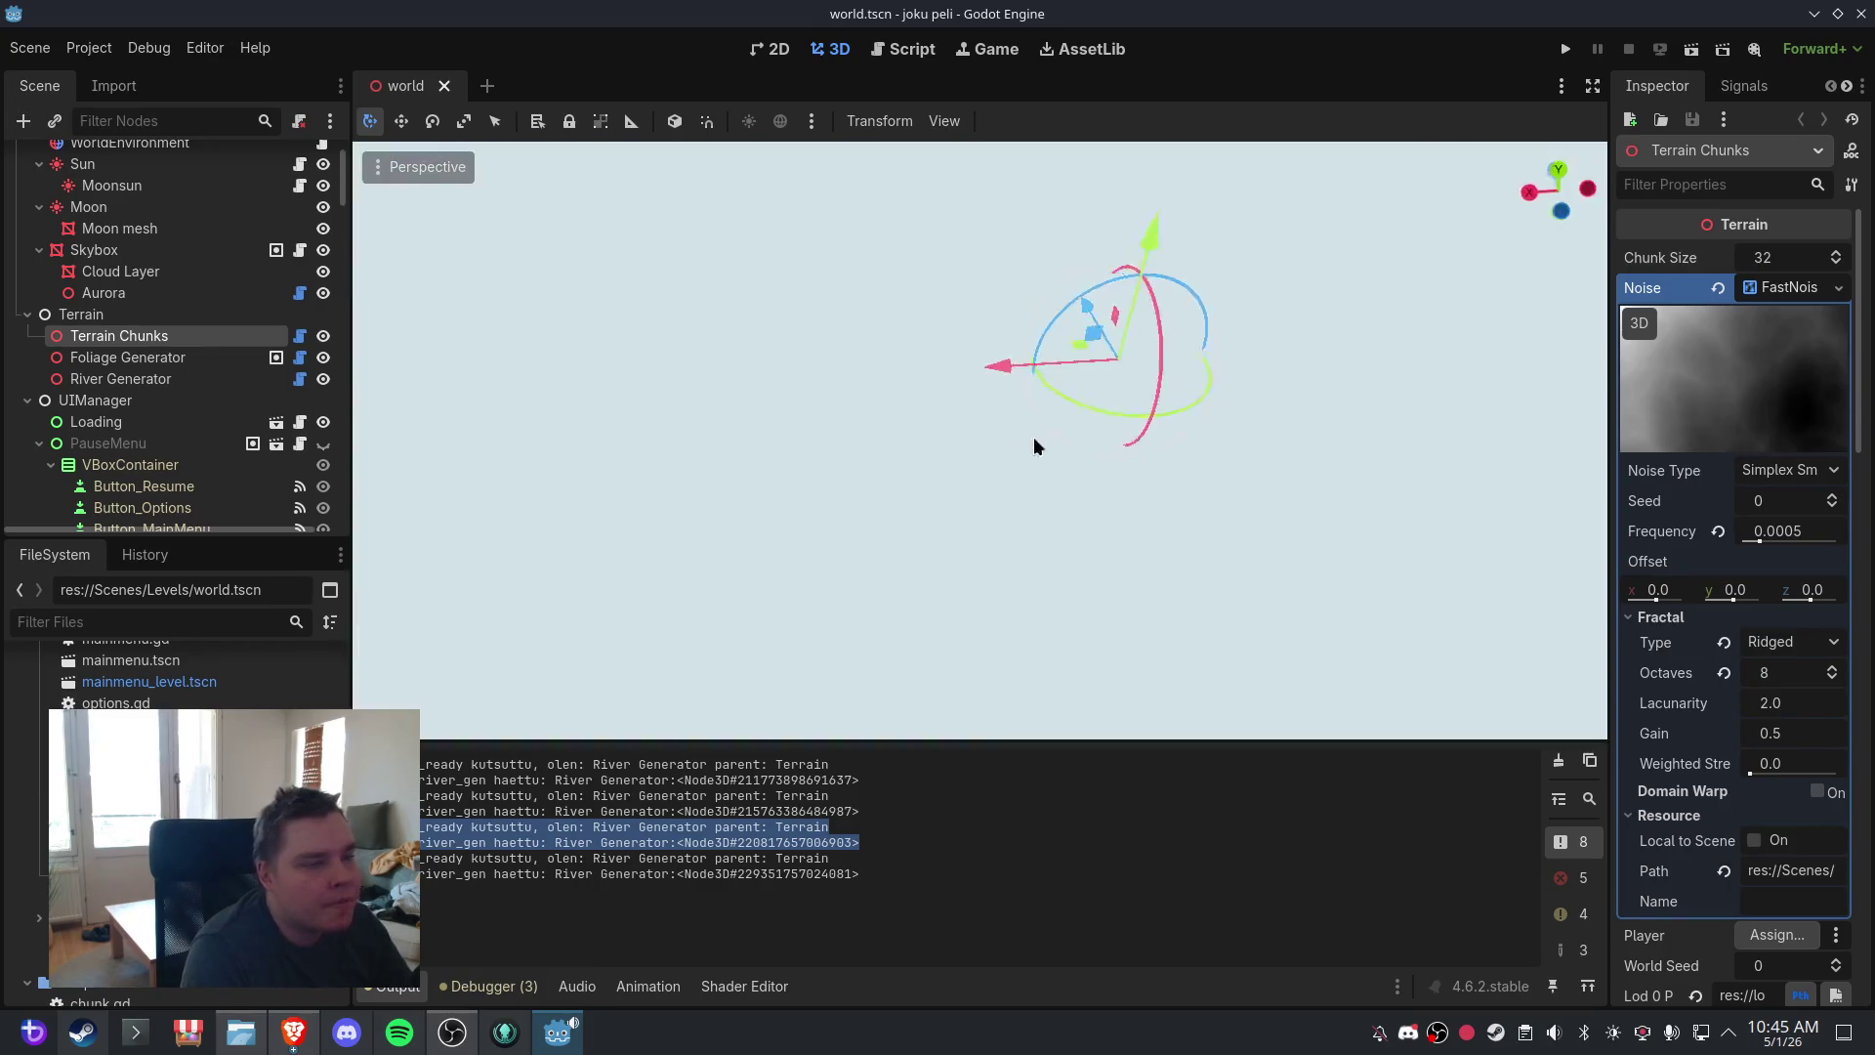
mouse_move(1033, 437)
left_mouse_down()
mouse_move(1149, 414)
mouse_move(994, 431)
mouse_move(1000, 414)
mouse_move(716, 413)
left_mouse_up()
scroll(713, 405, "up", 5)
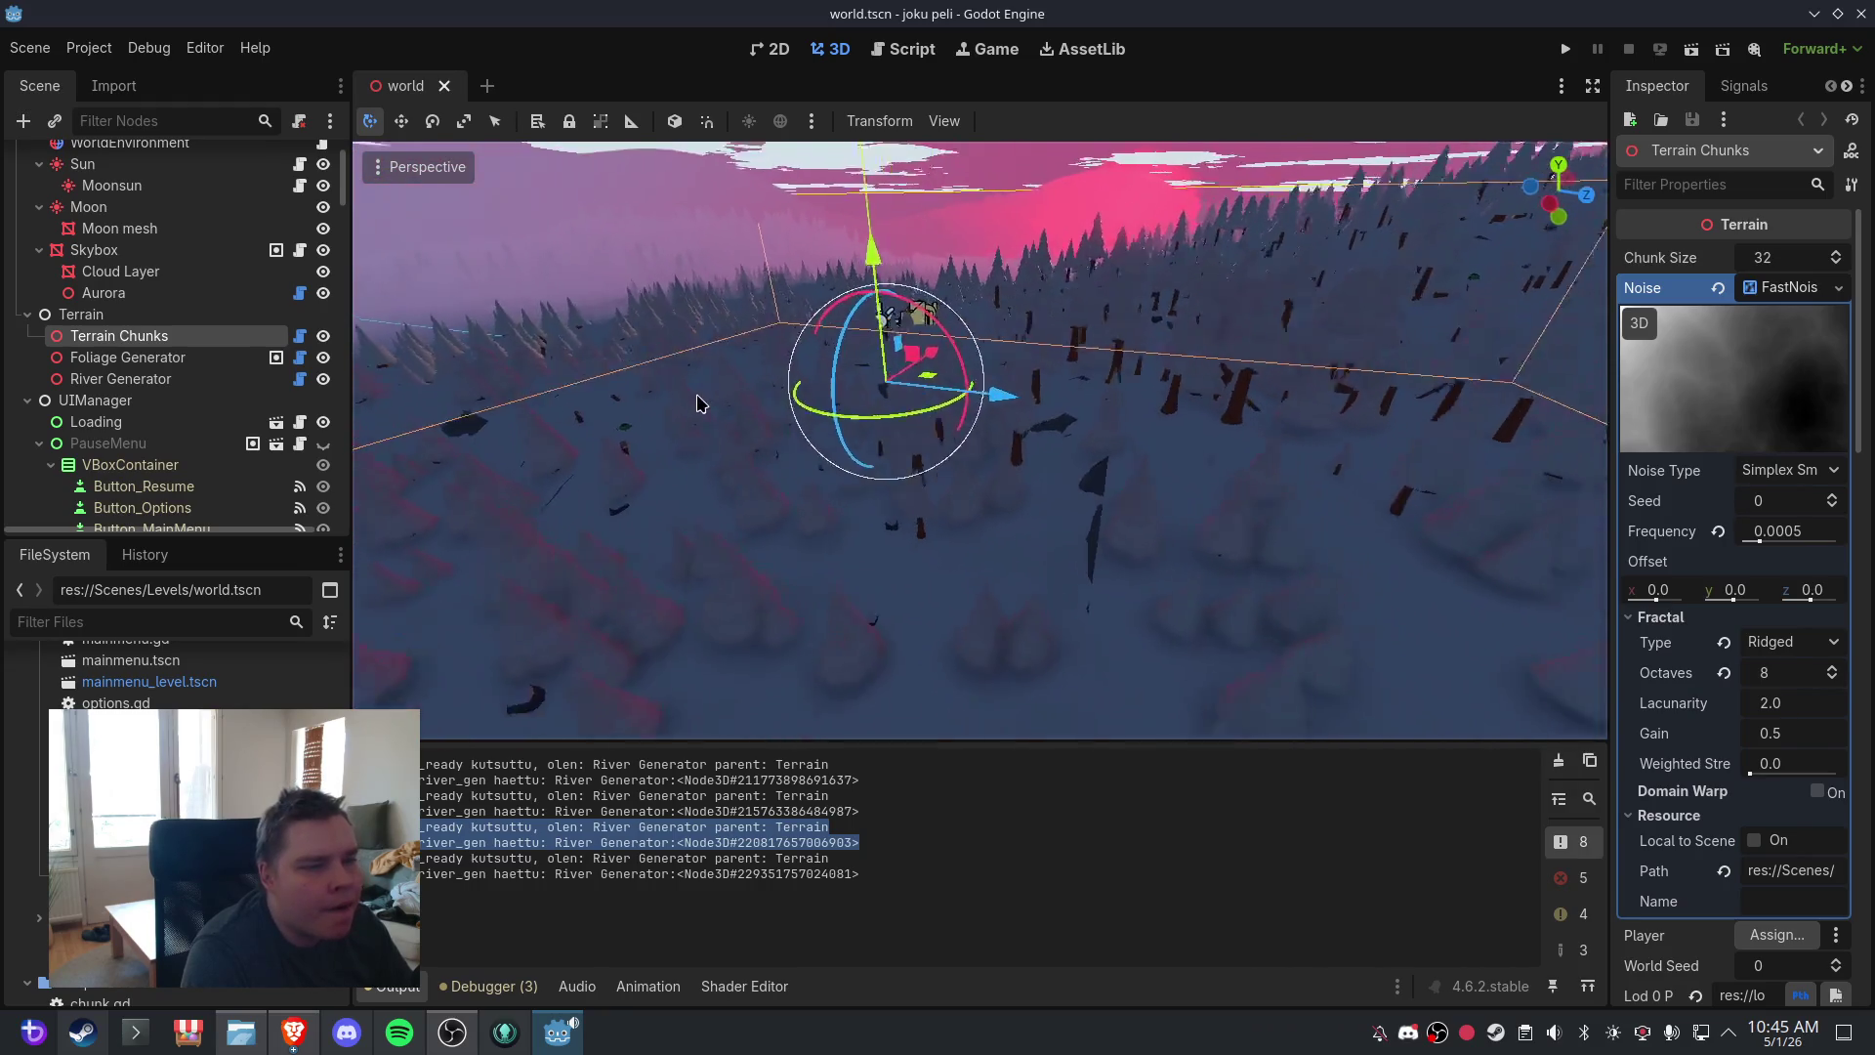
scroll(713, 391, "down", 5)
mouse_move(720, 402)
left_mouse_down()
mouse_move(1064, 532)
mouse_move(1245, 497)
left_mouse_up()
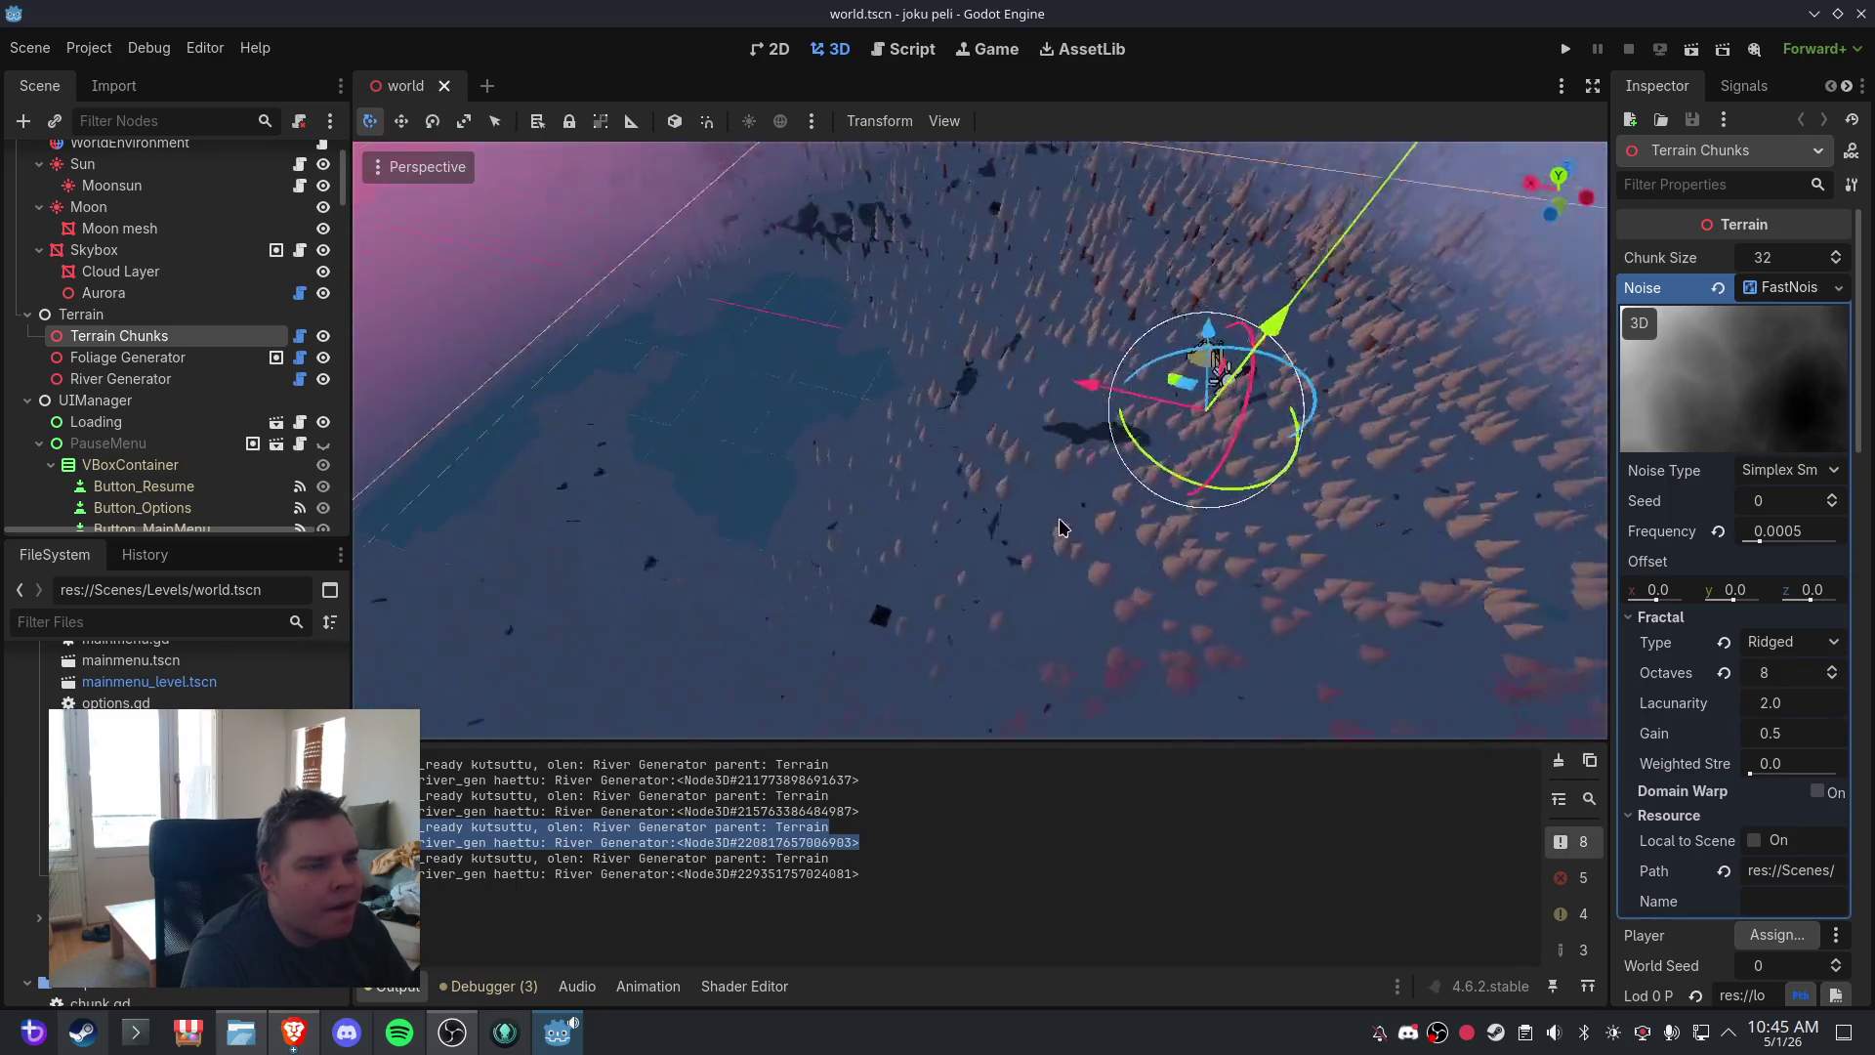
- Toggle the output log message filters and save the world scene
left_click(872, 879)
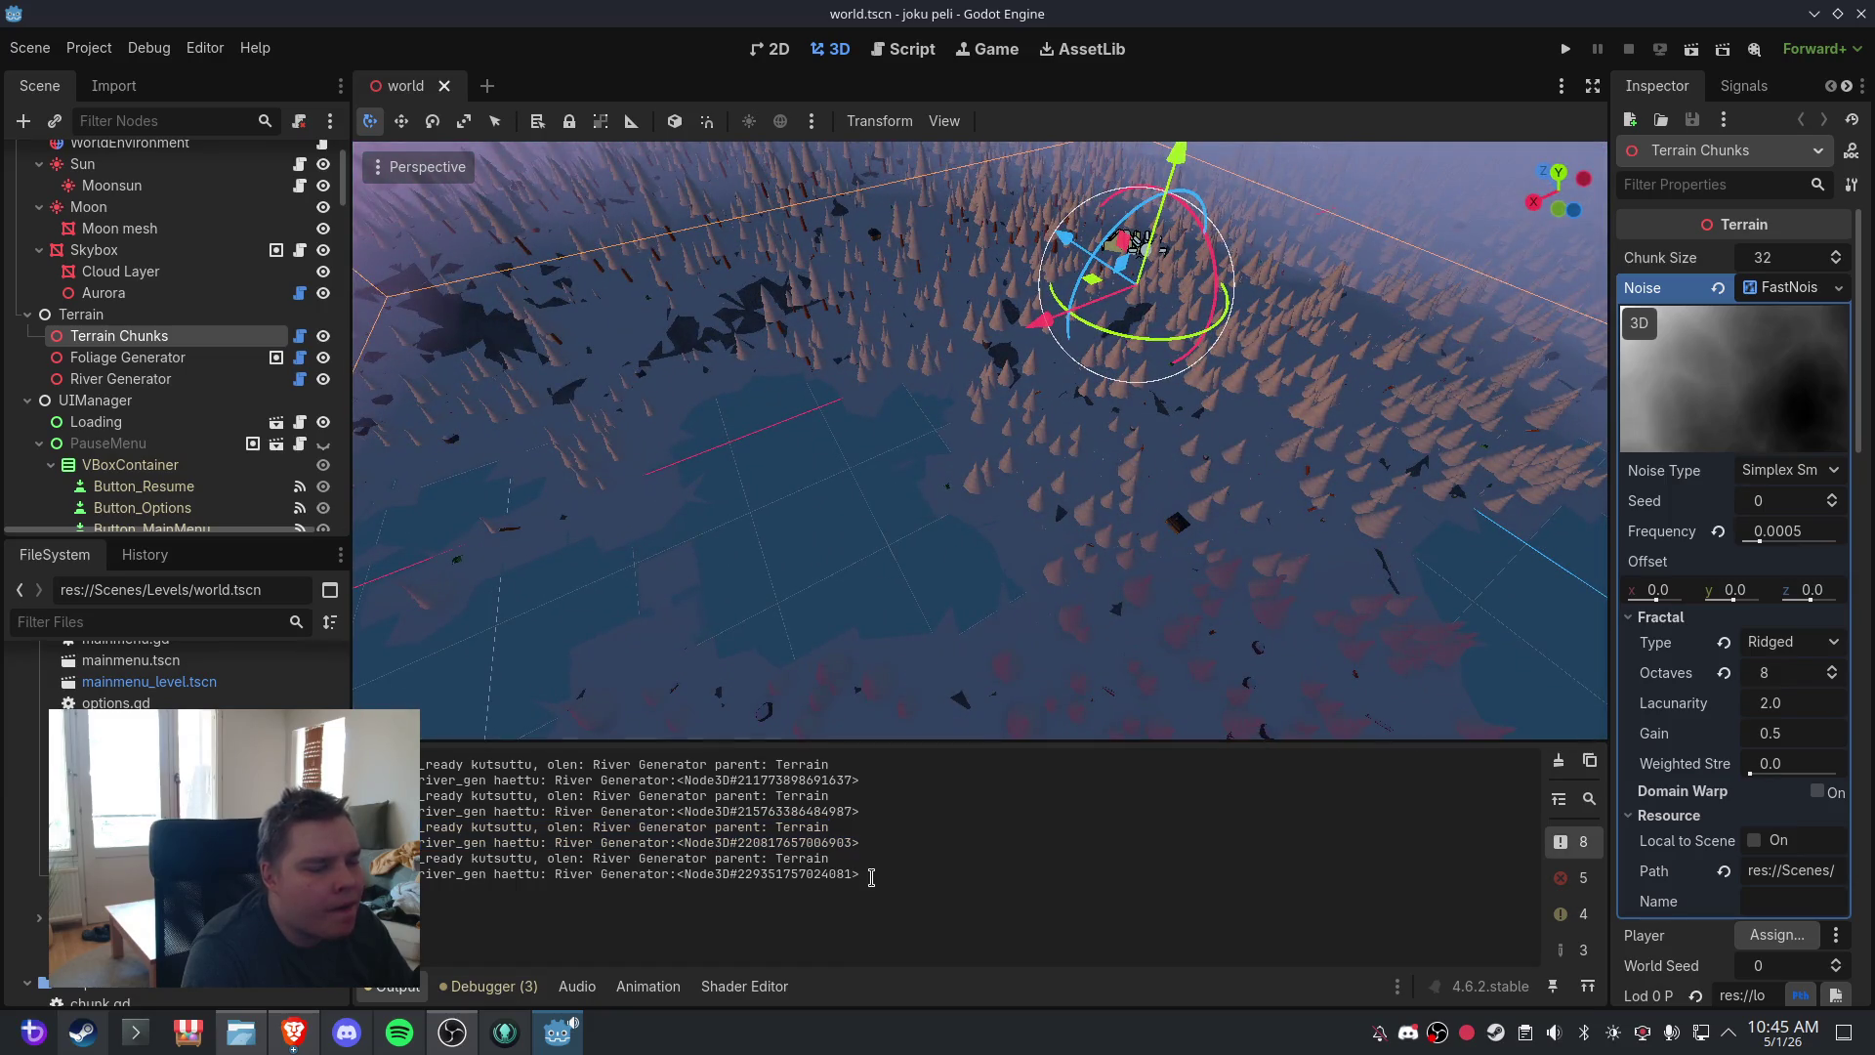
left_click(1591, 846)
left_click(1591, 846)
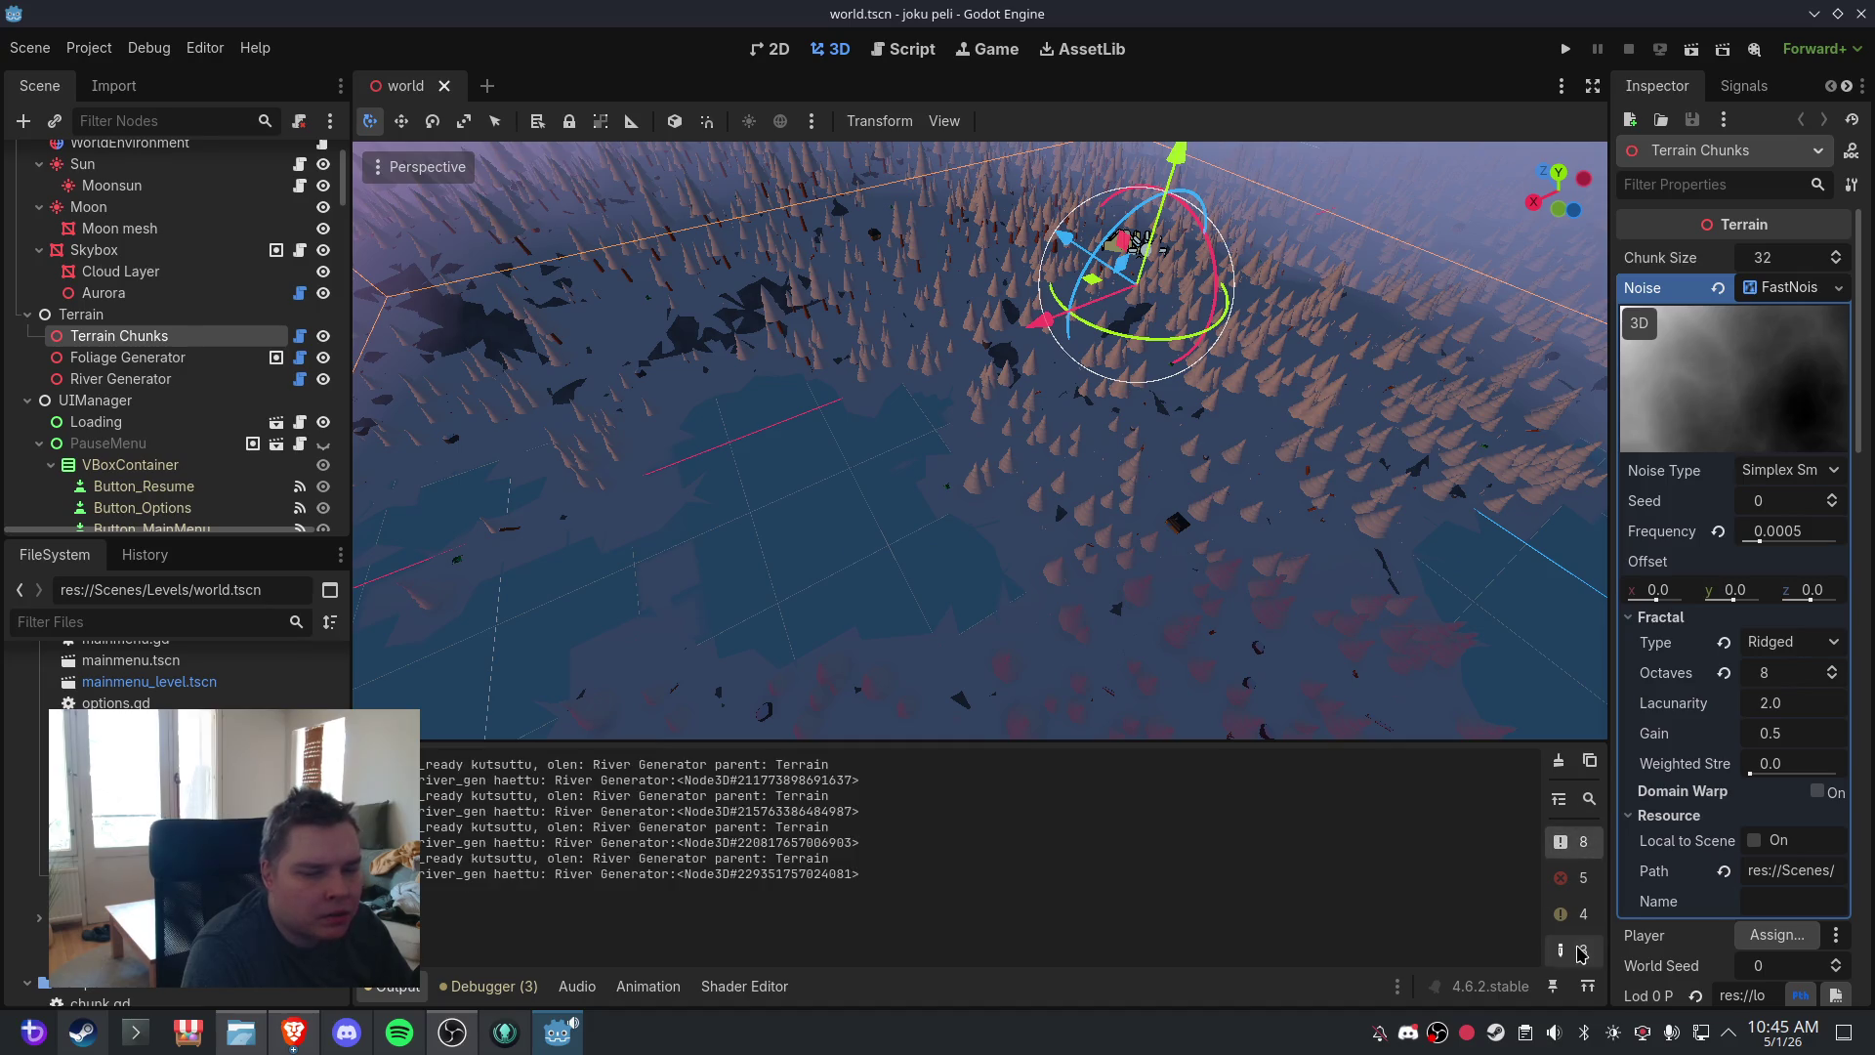
left_click(1589, 799)
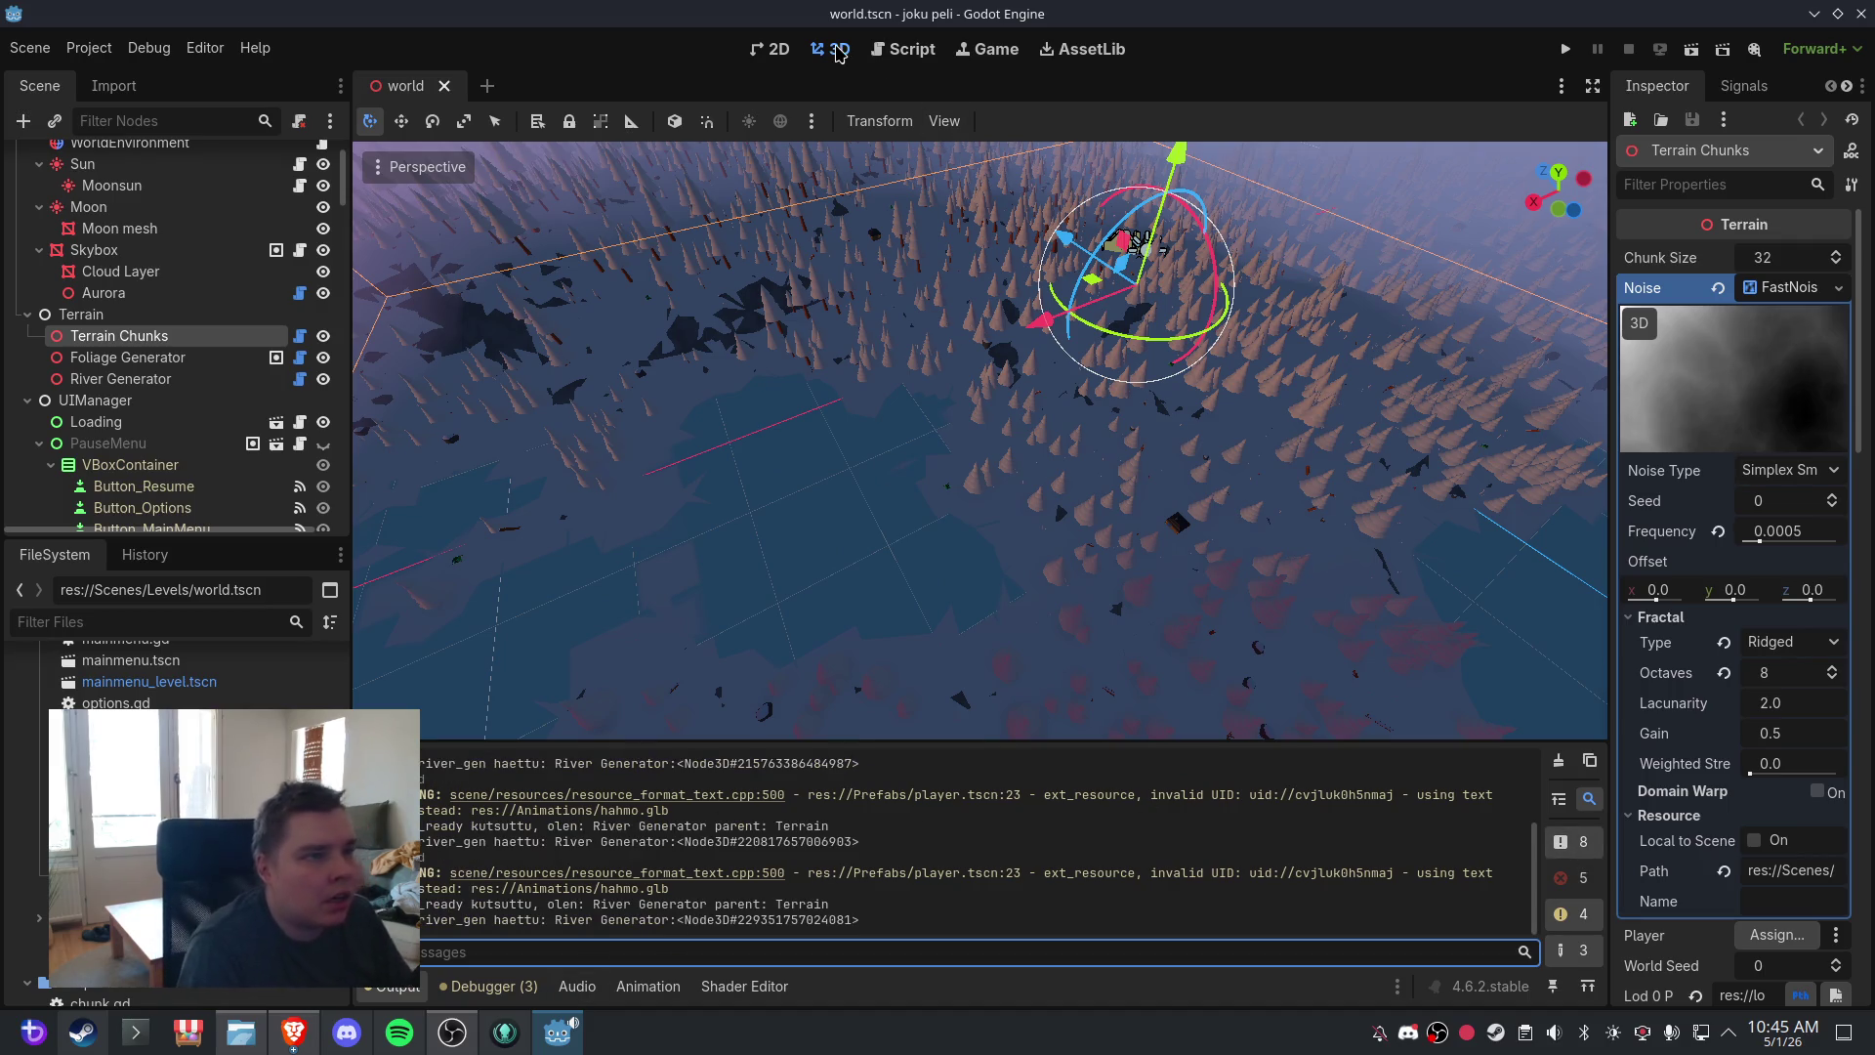
left_click(30, 48)
left_click(58, 193)
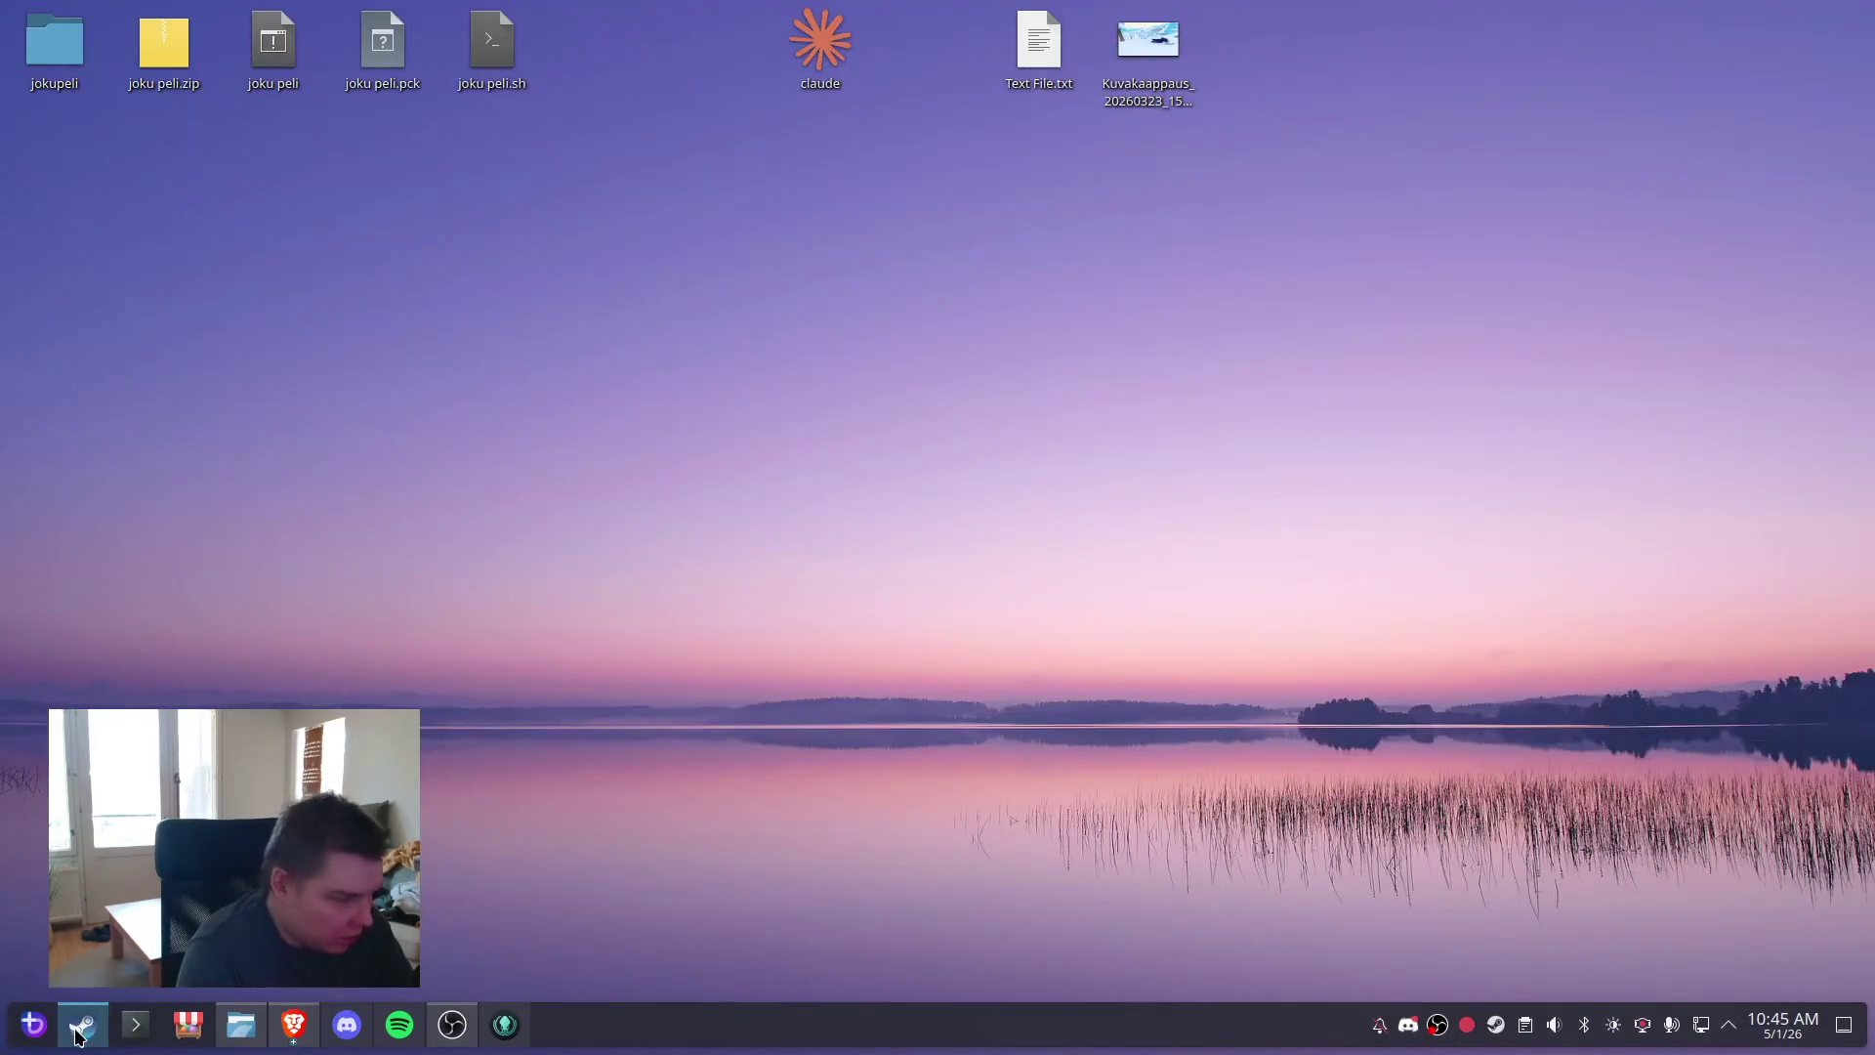
- Relaunch Godot Engine from the Steam library and open the joku peli project
left_click(78, 1035)
left_click(366, 422)
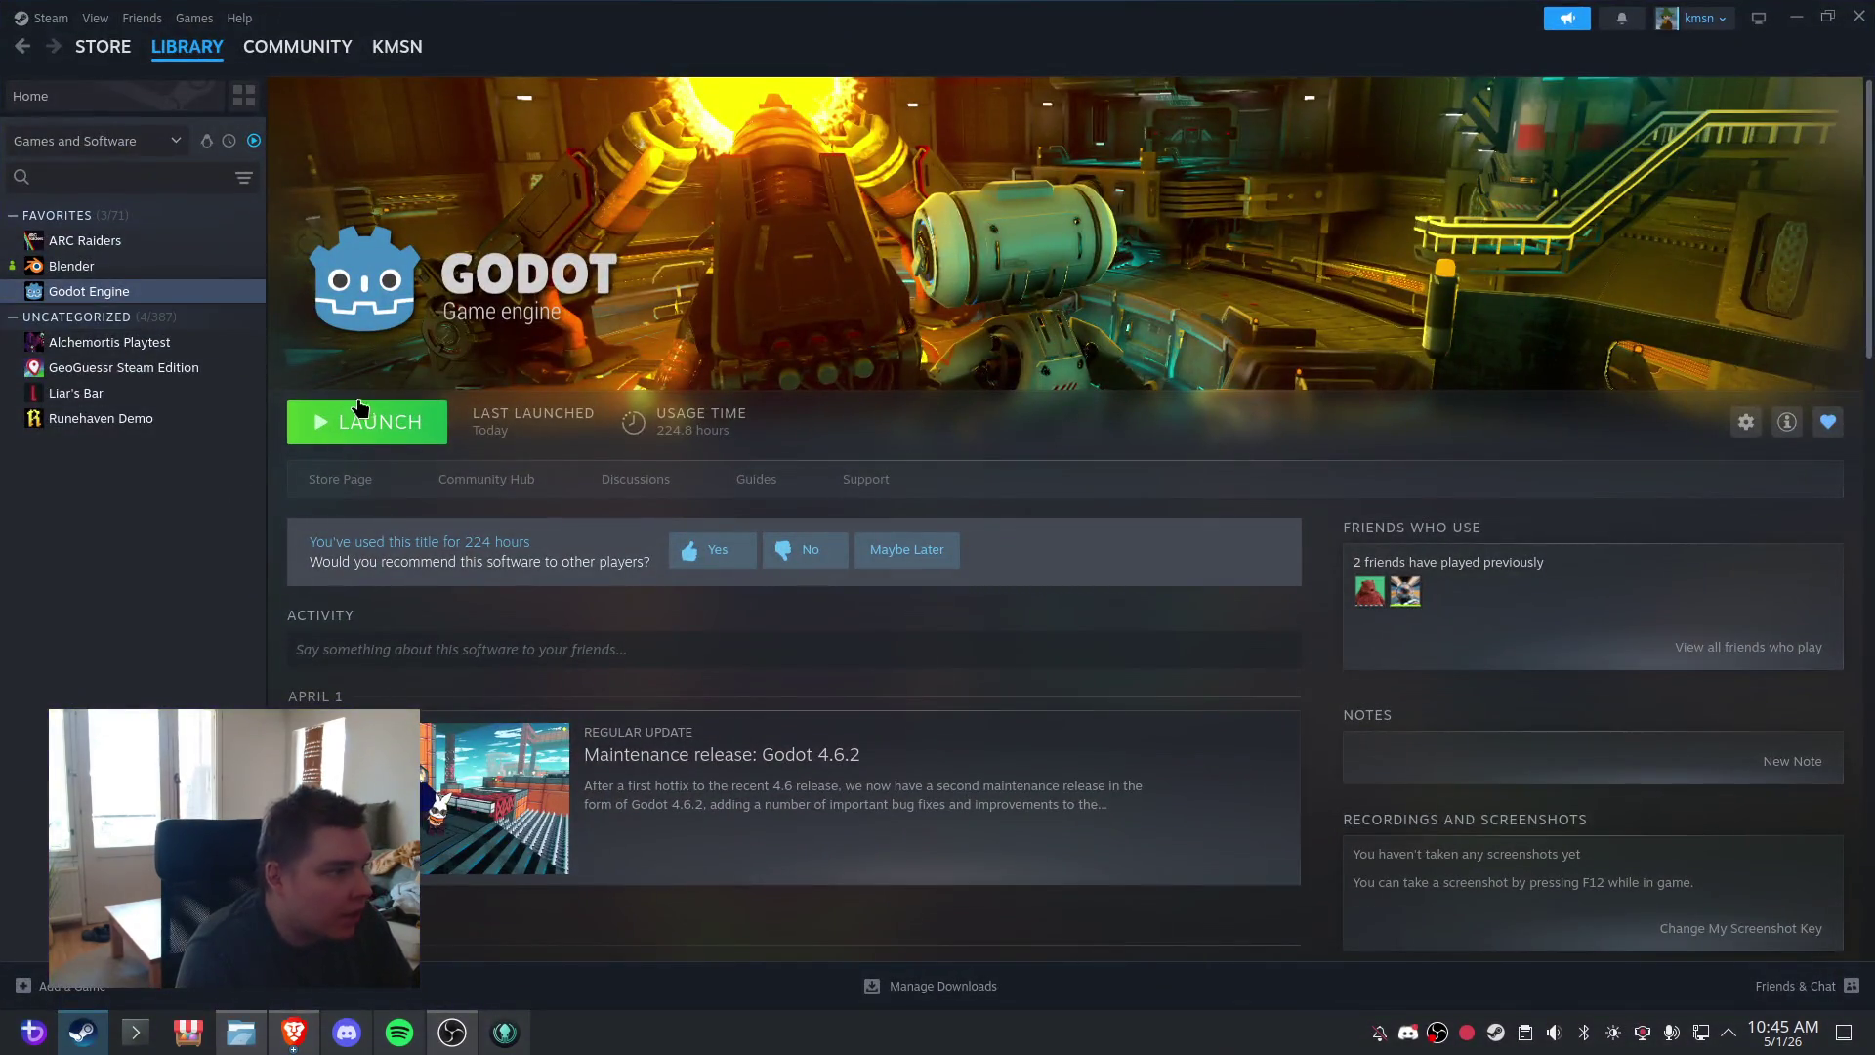
left_click(1859, 16)
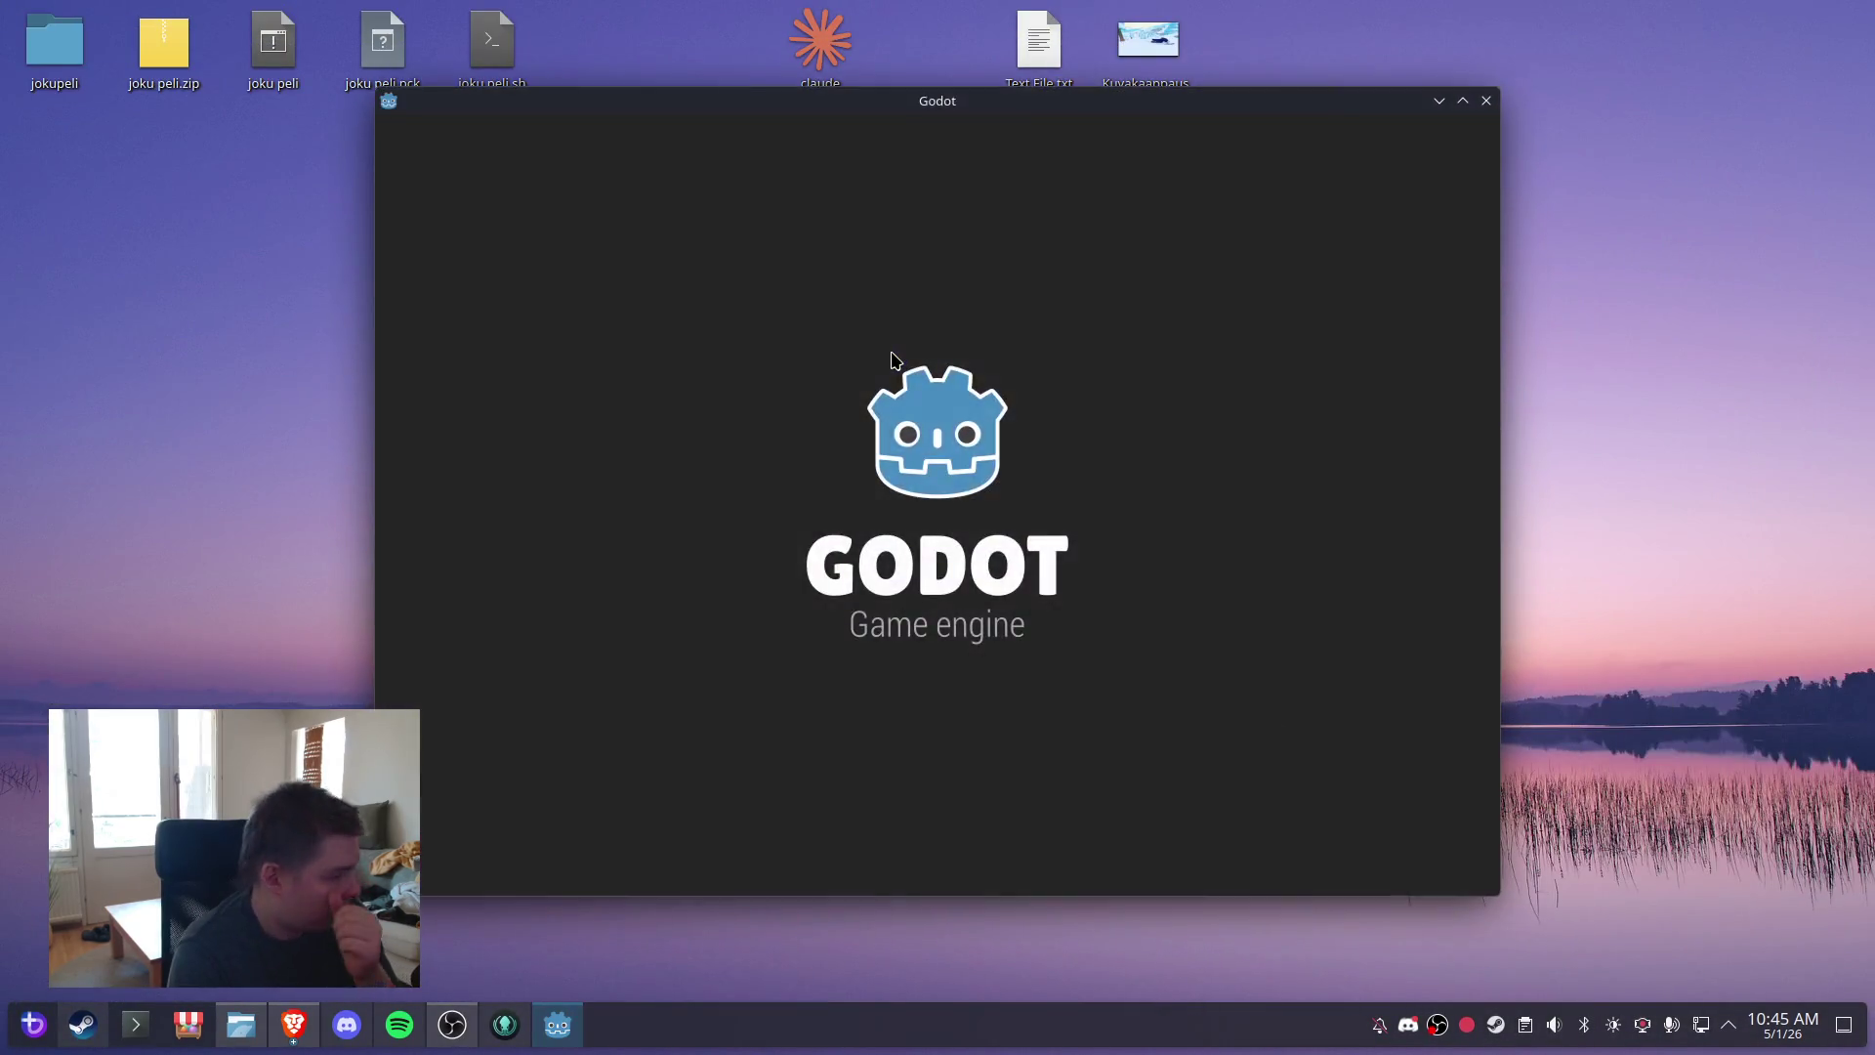
double_click(707, 262)
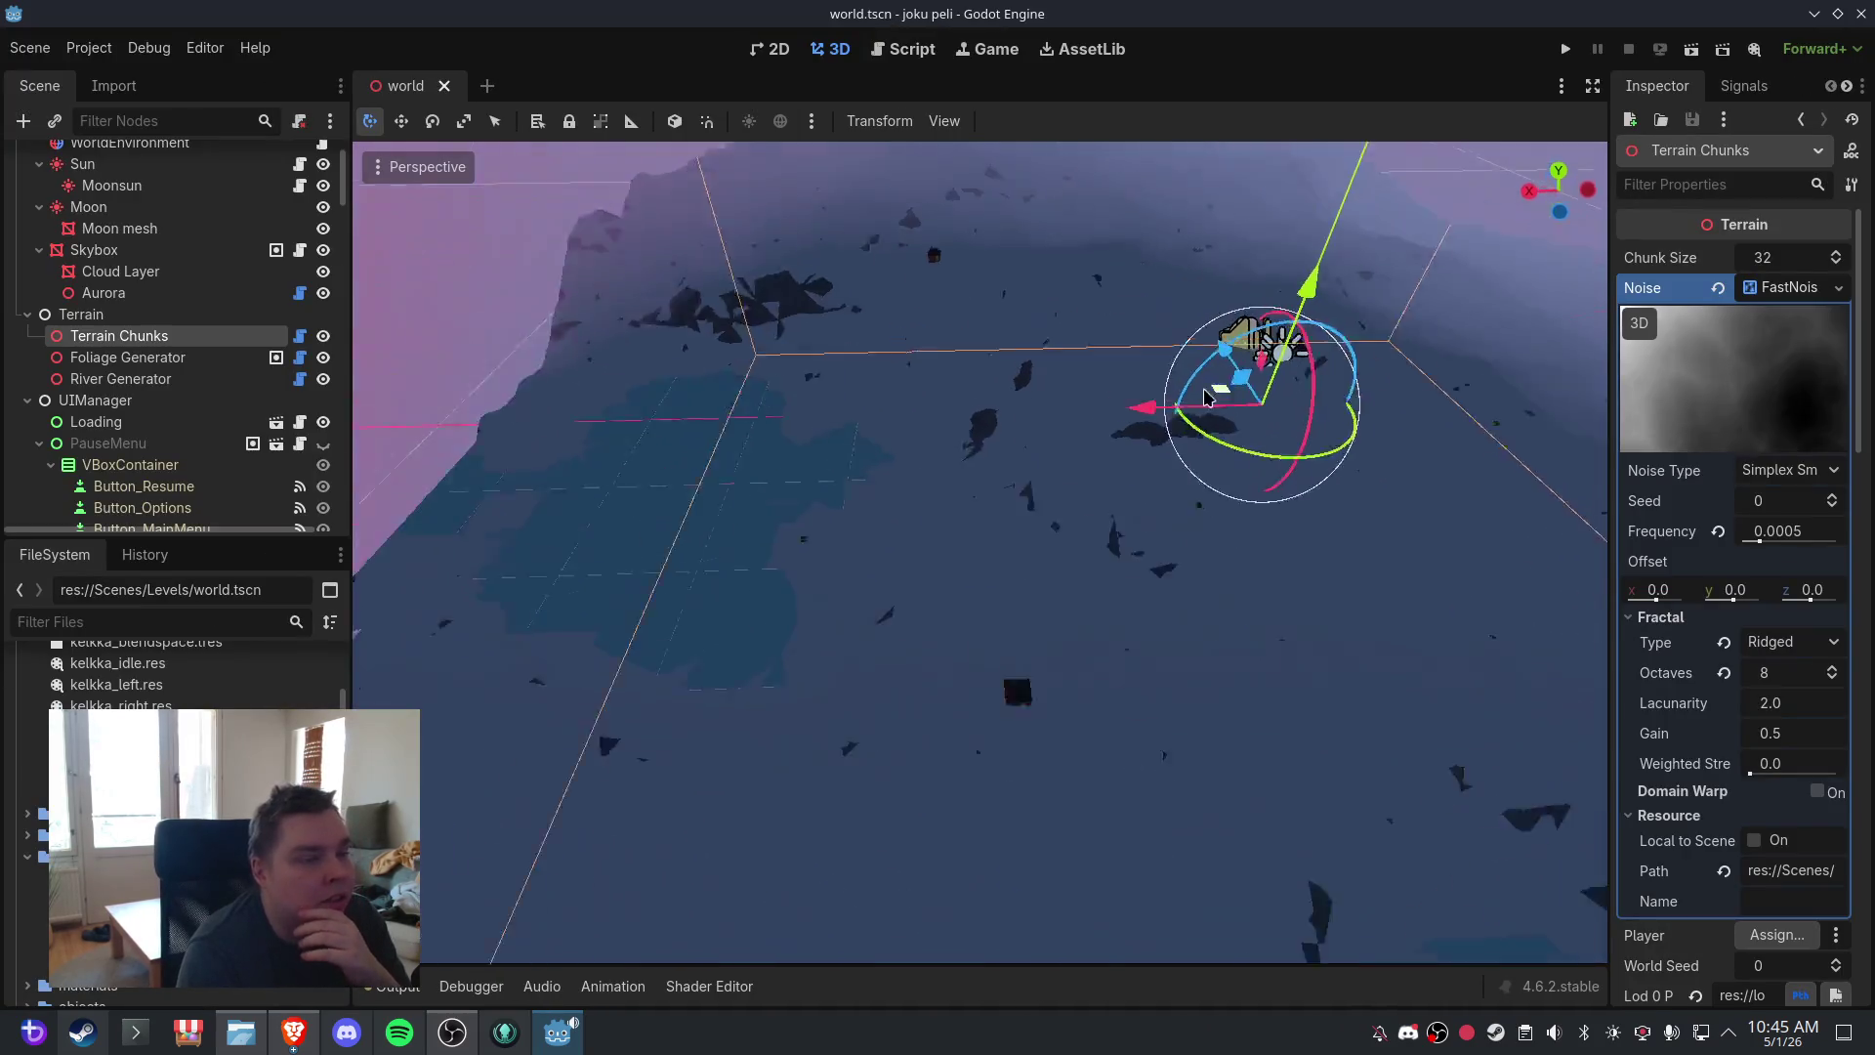
- Orbit toward the horizon, then open chunk.gd and select all its text
mouse_move(1209, 395)
left_mouse_down()
mouse_move(1281, 452)
mouse_move(1234, 472)
mouse_move(1211, 455)
left_mouse_up()
scroll(195, 196, "up", 2)
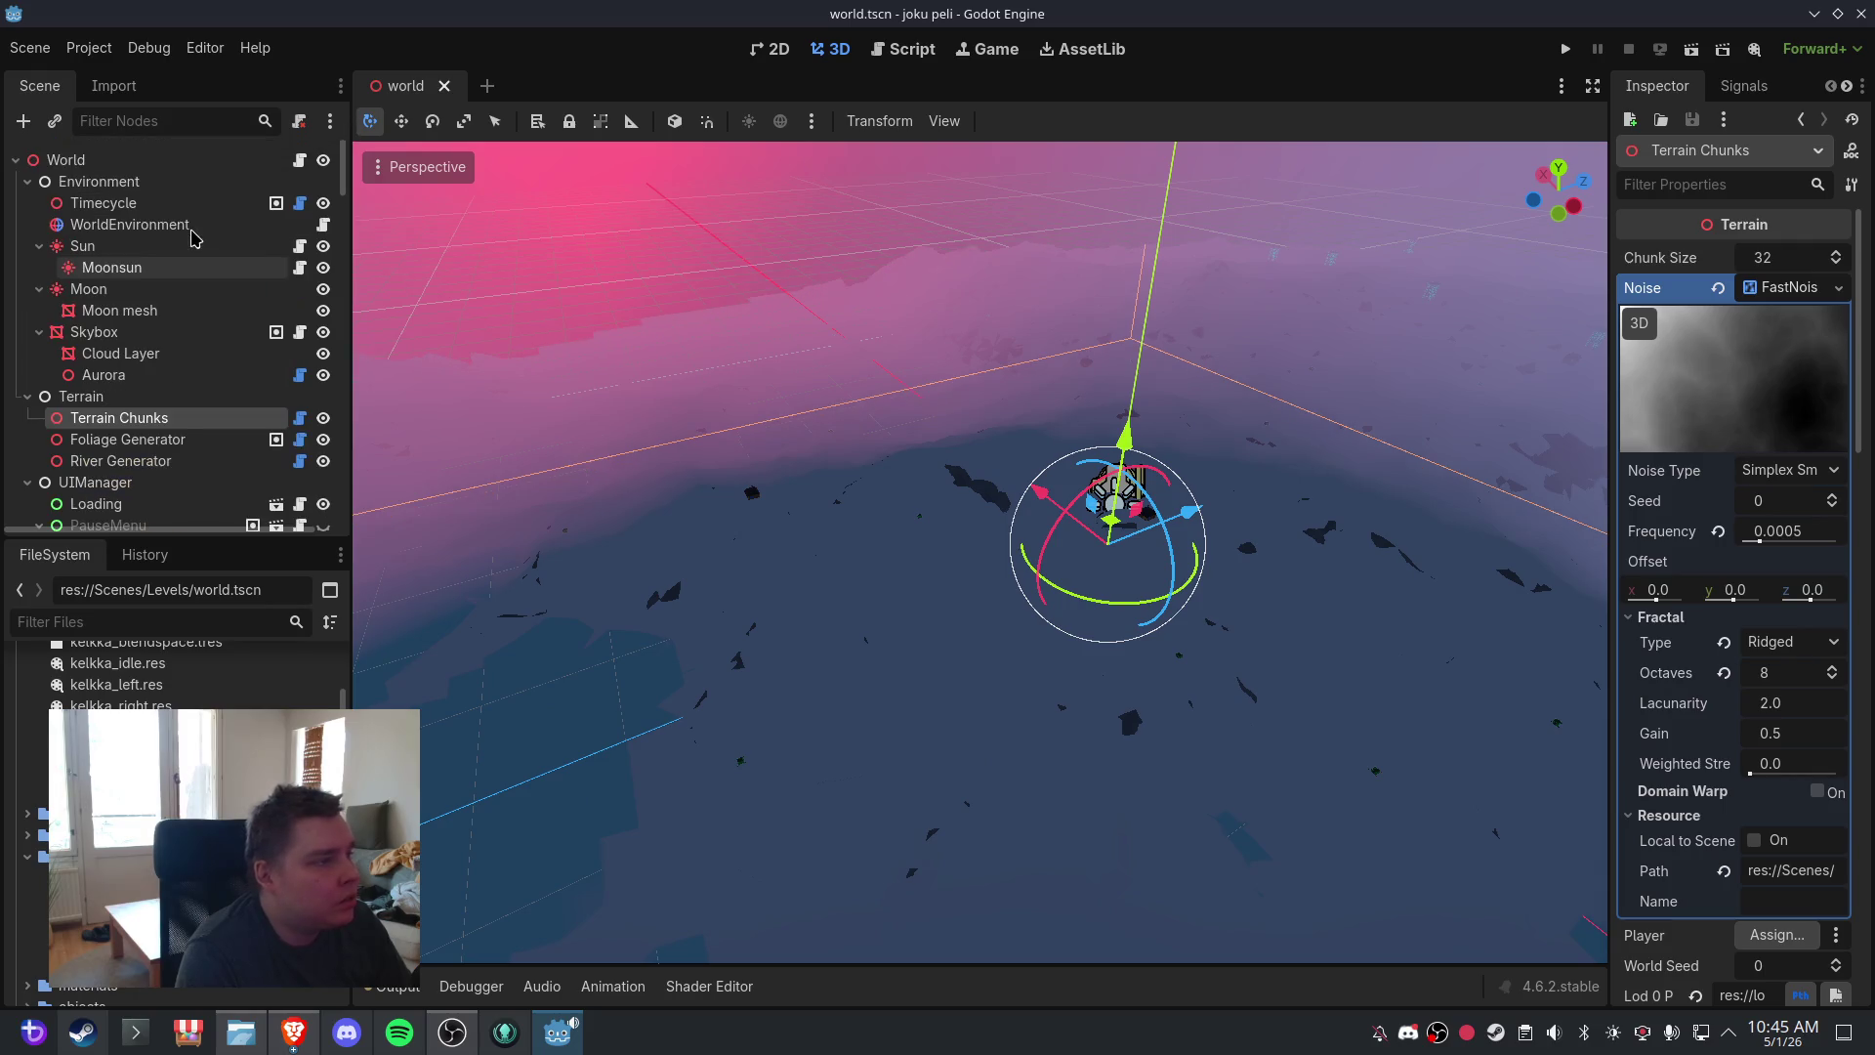
left_click(903, 49)
left_click(416, 229)
key("ctrl+a")
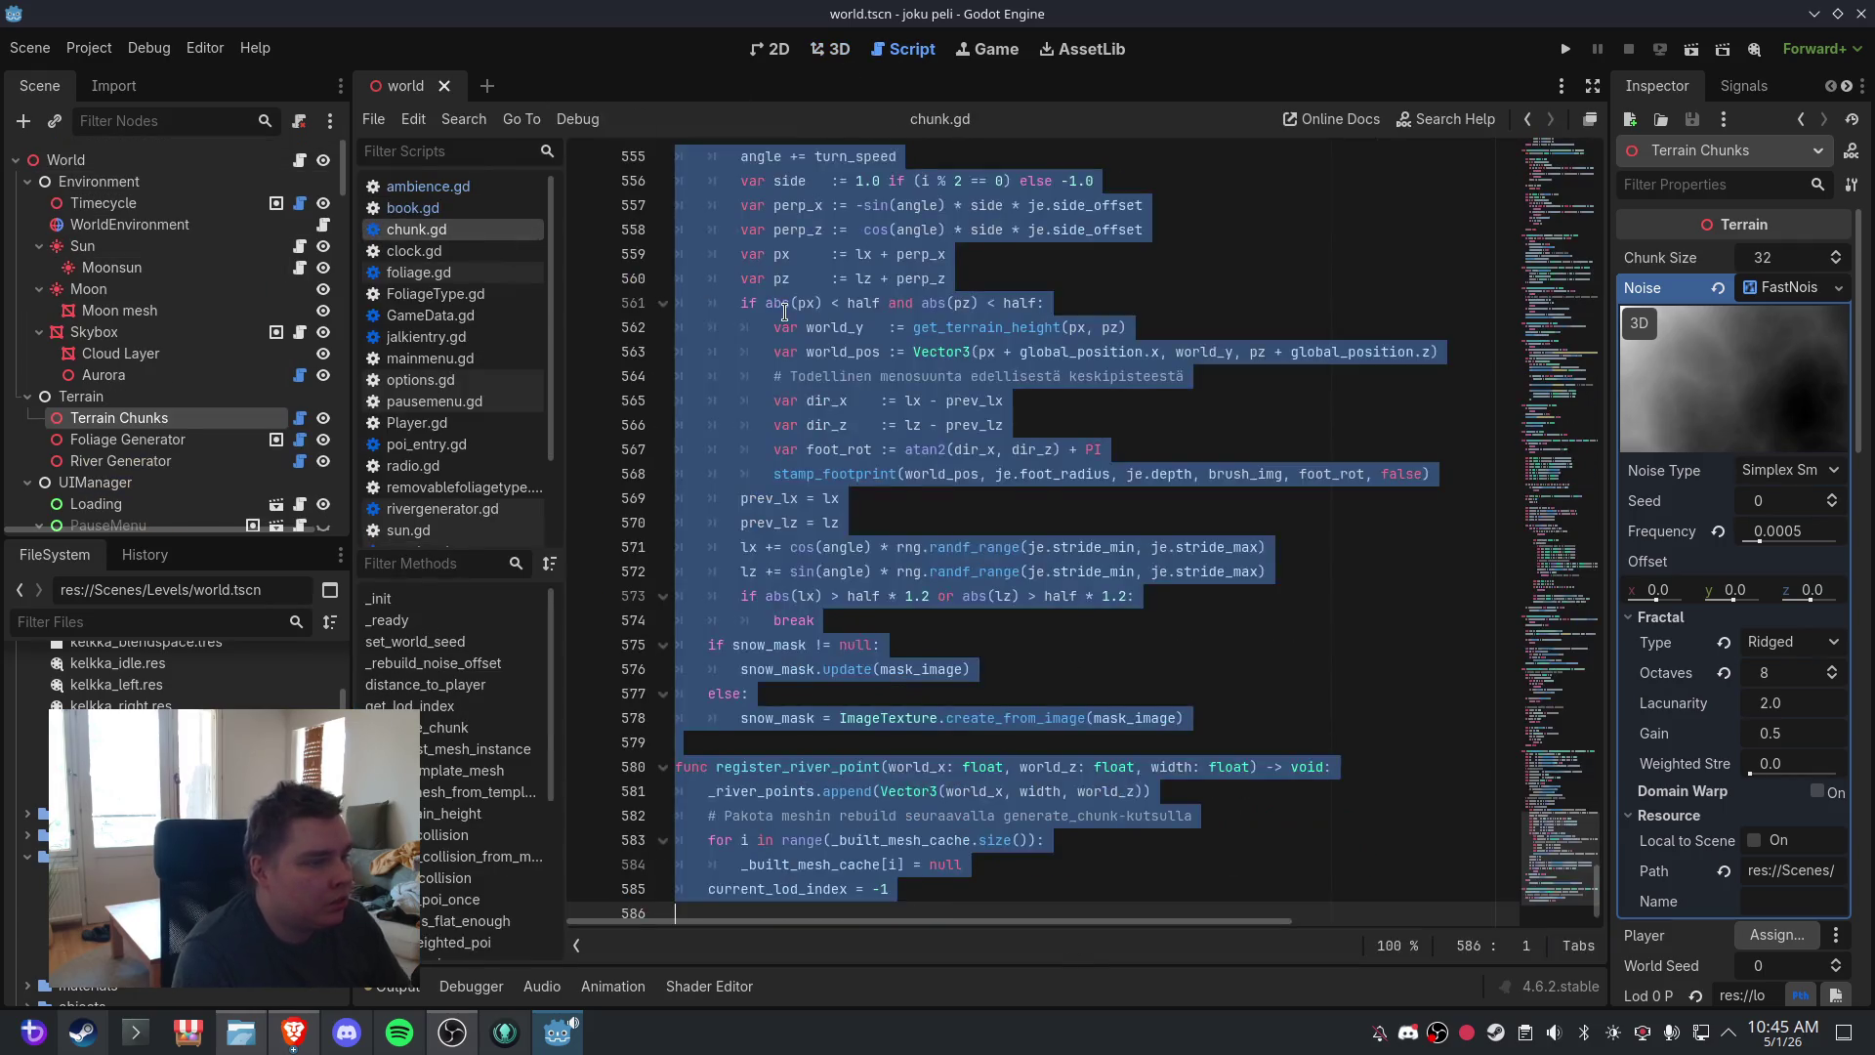
- Orbit the 3D view over the trees, then switch back to chunk.gd
left_click(826, 46)
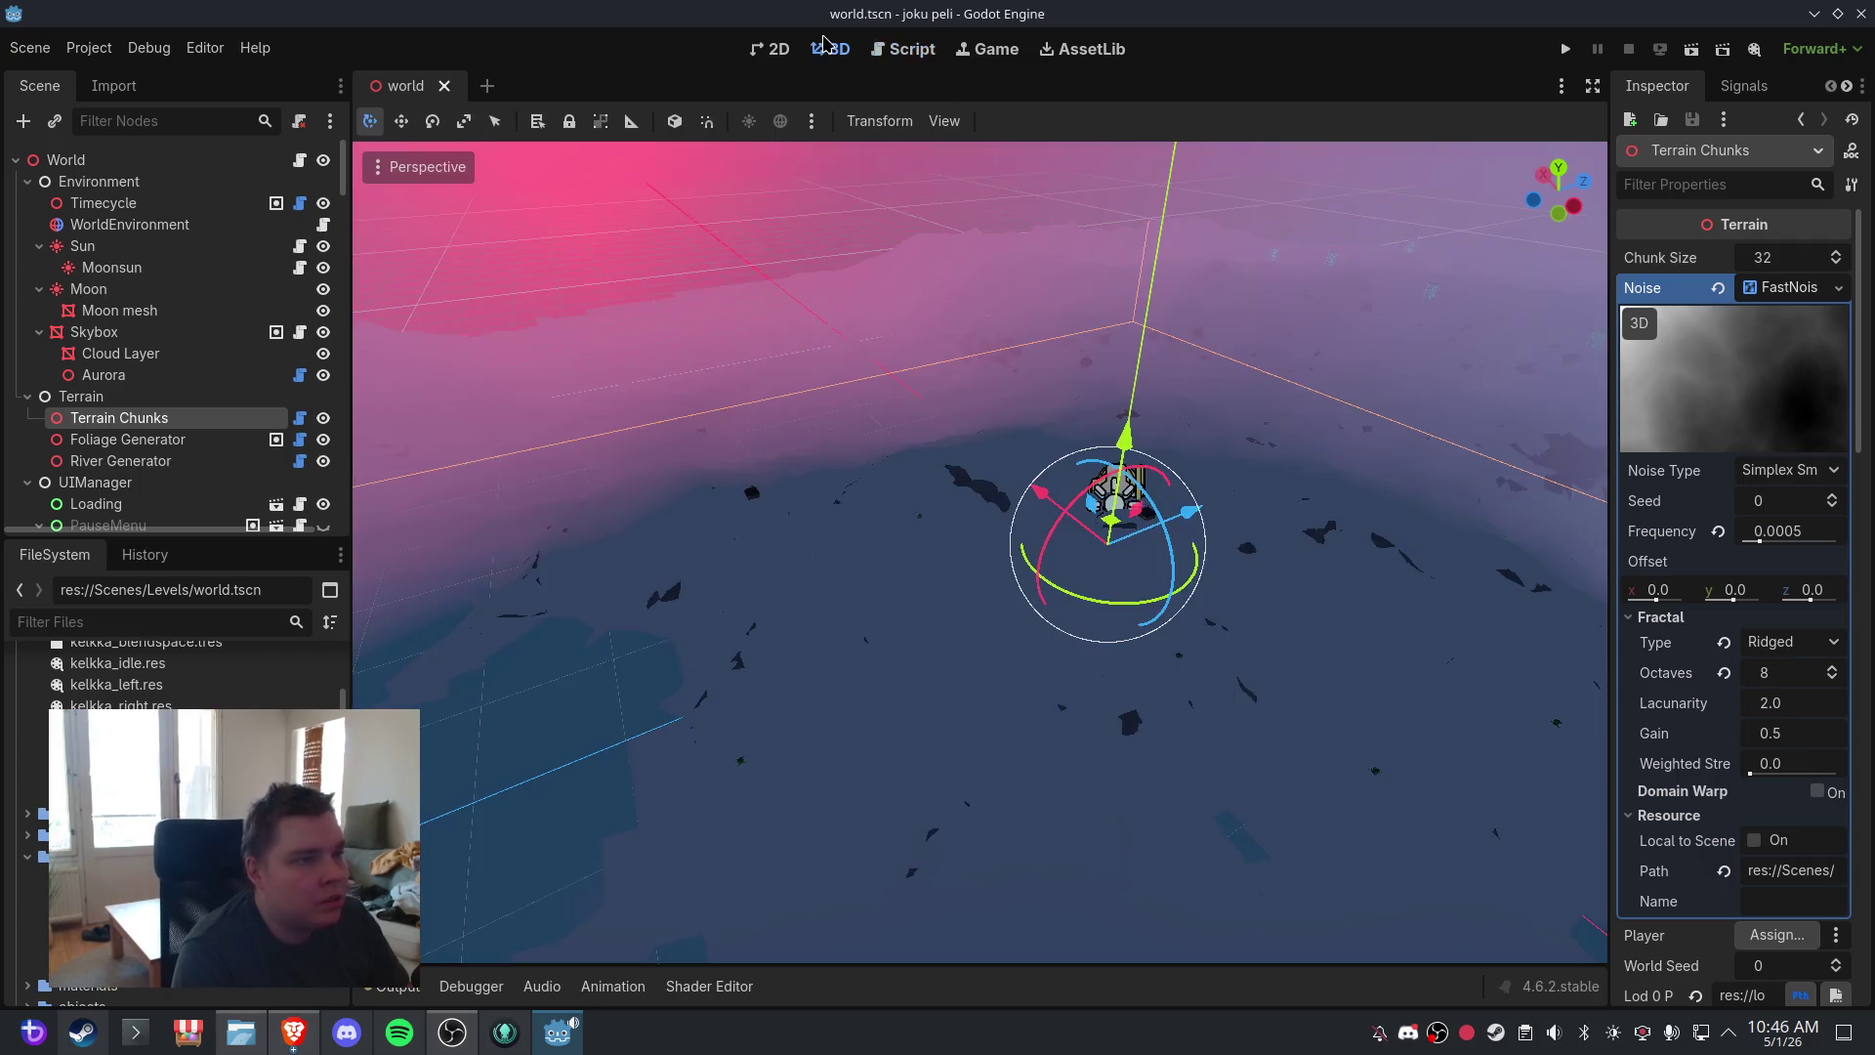
mouse_move(1260, 544)
left_mouse_down()
mouse_move(1234, 495)
mouse_move(1122, 482)
mouse_move(1287, 493)
left_mouse_up()
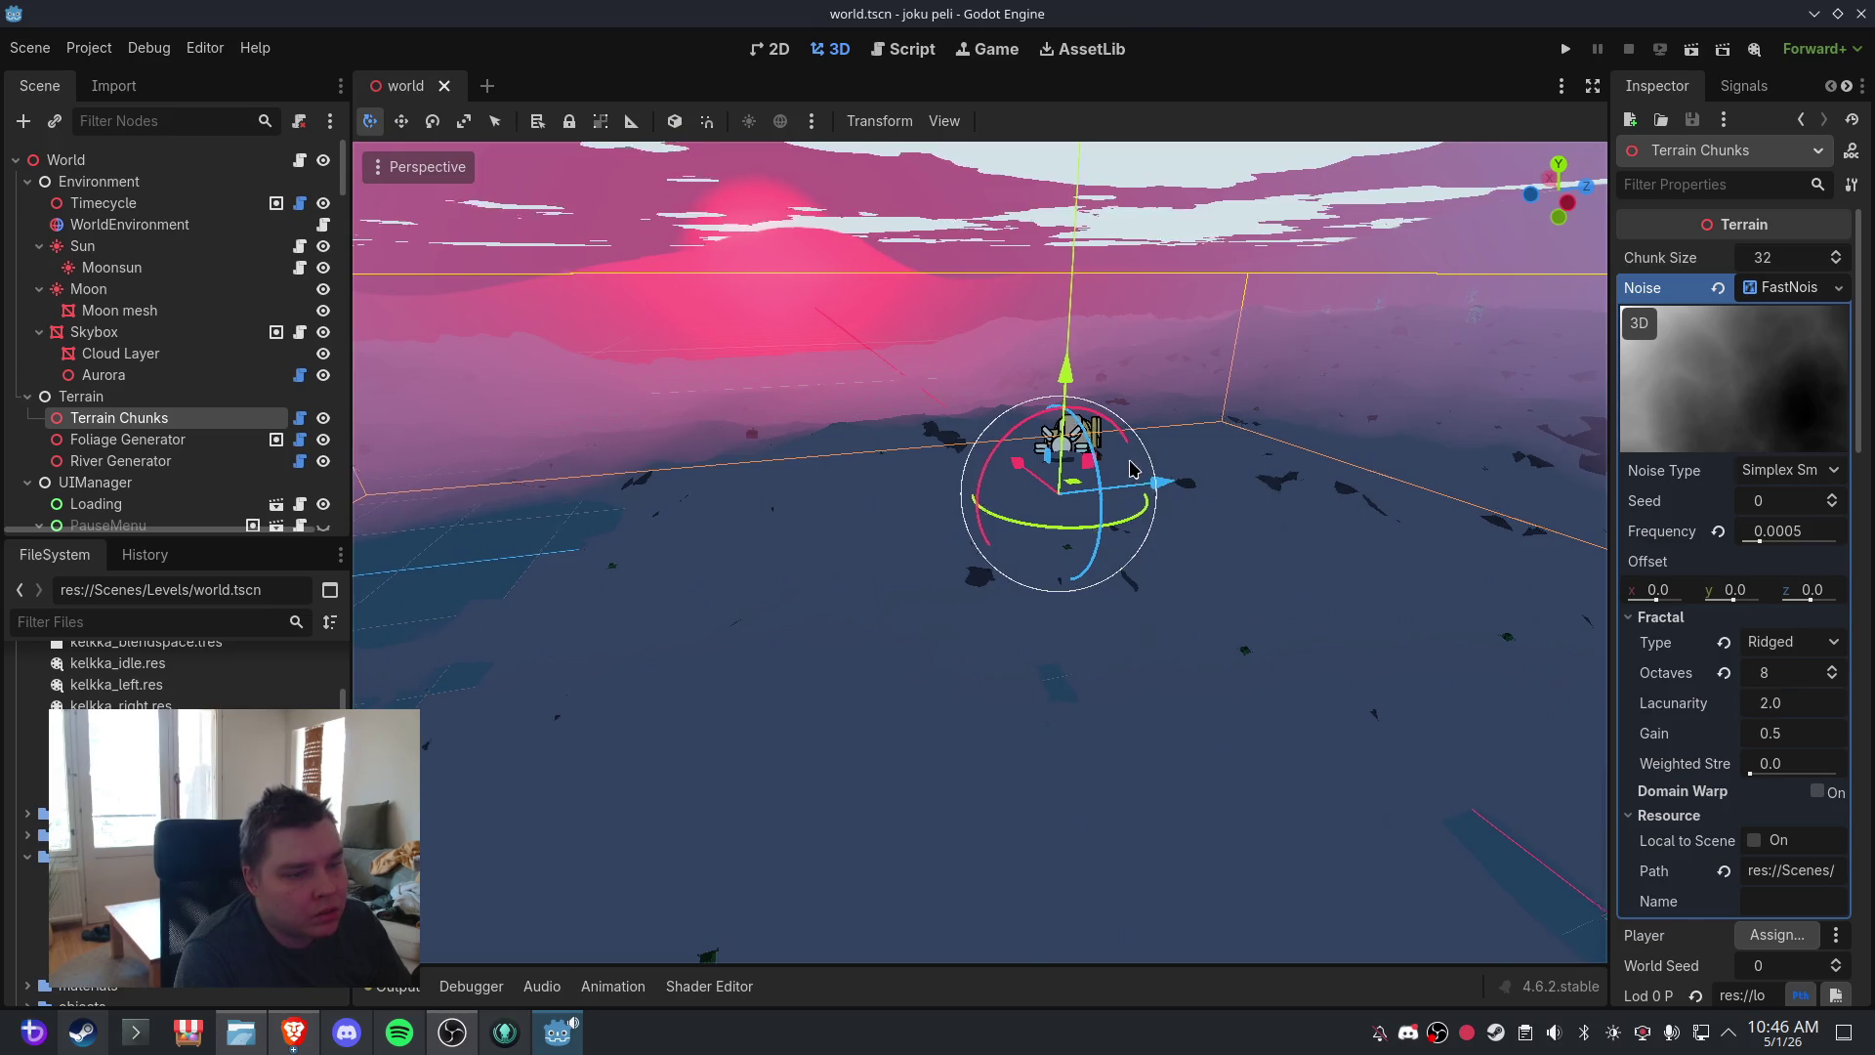
left_click_drag(1131, 469, 1143, 596)
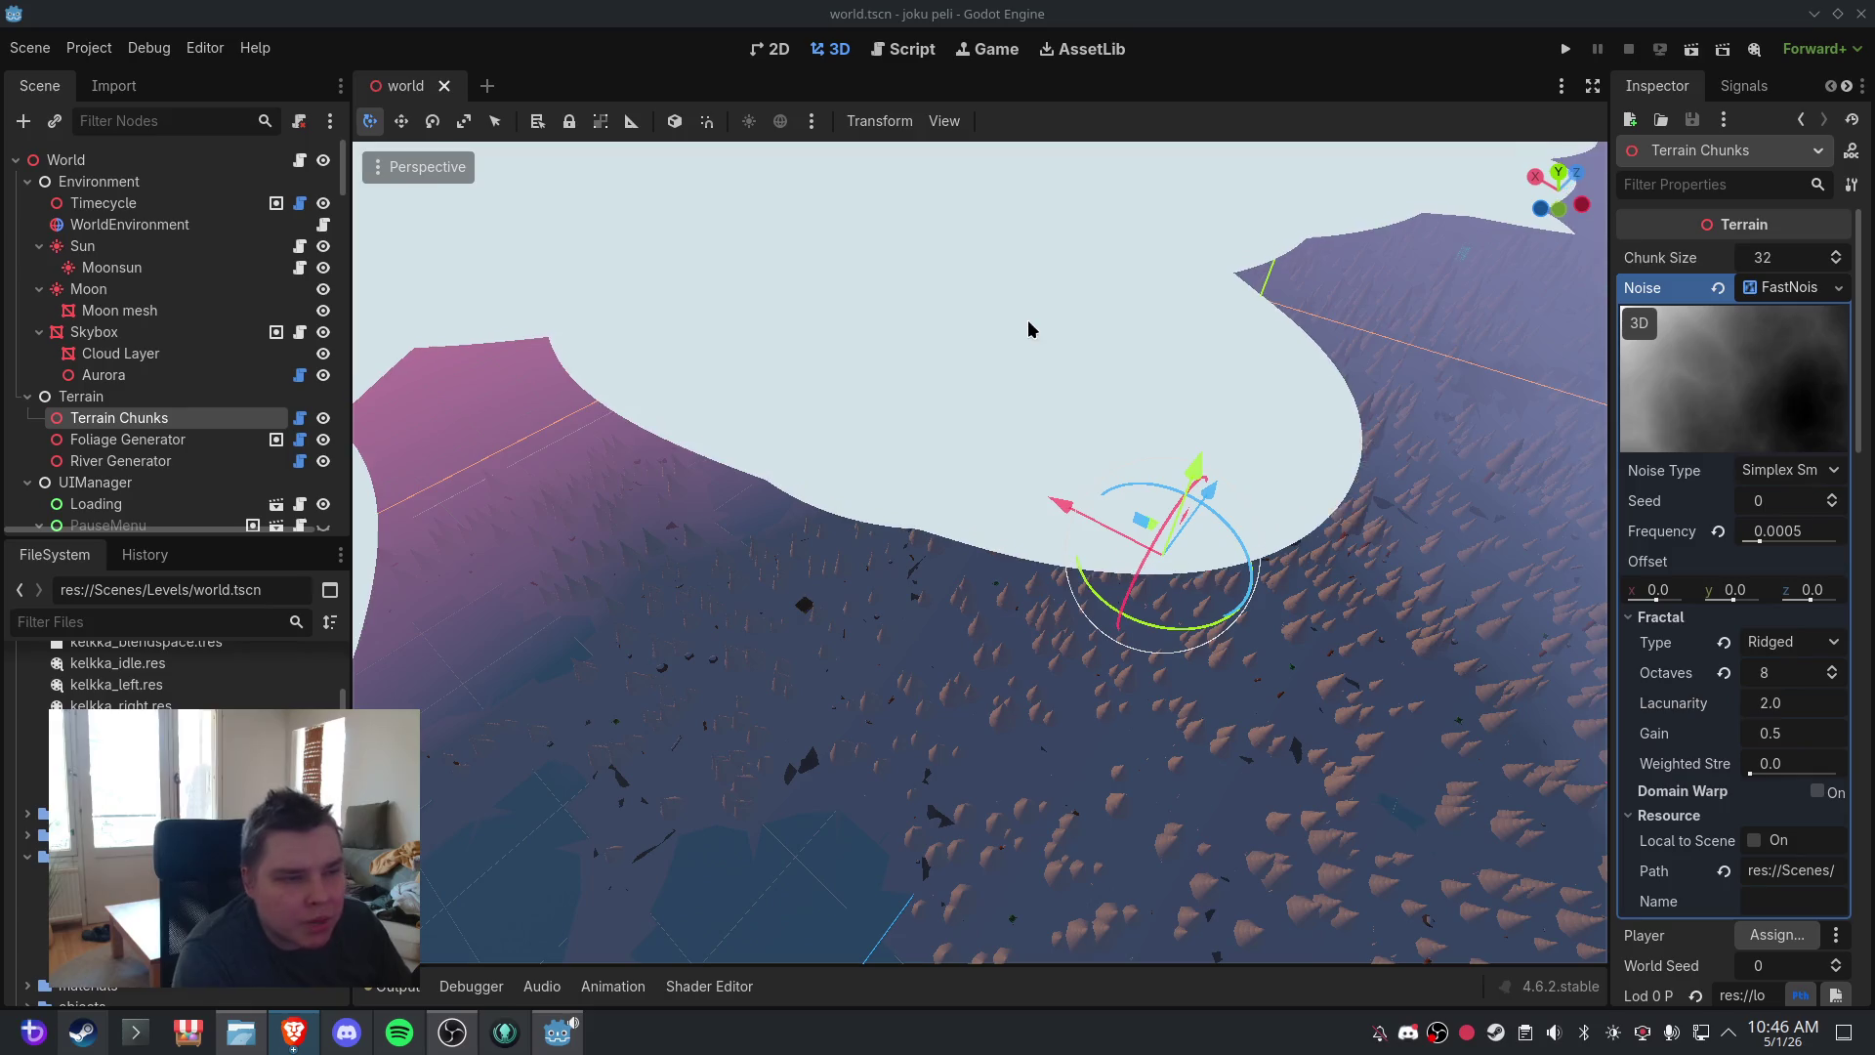
left_click(903, 49)
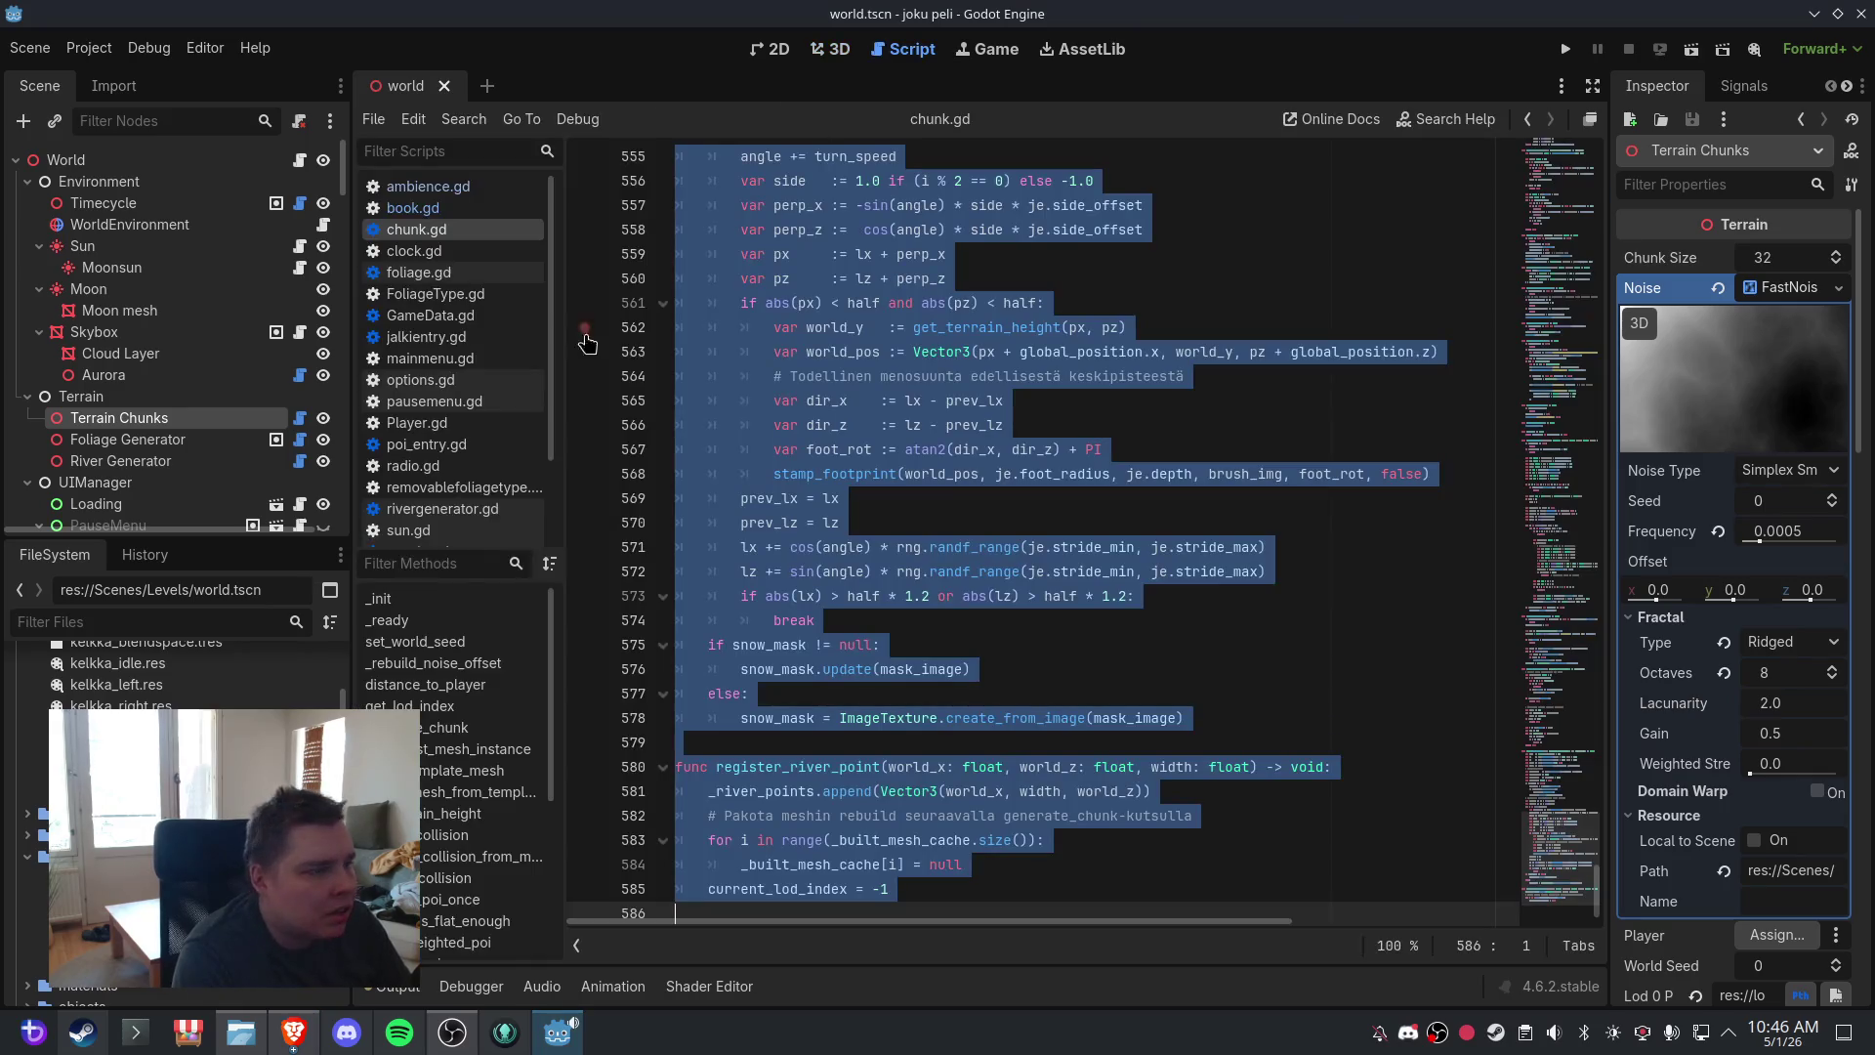
- Open terrain.gd and search for 'editor_center' to reach the editor_center_changed block
scroll(469, 435, "down", 2)
left_click(468, 445)
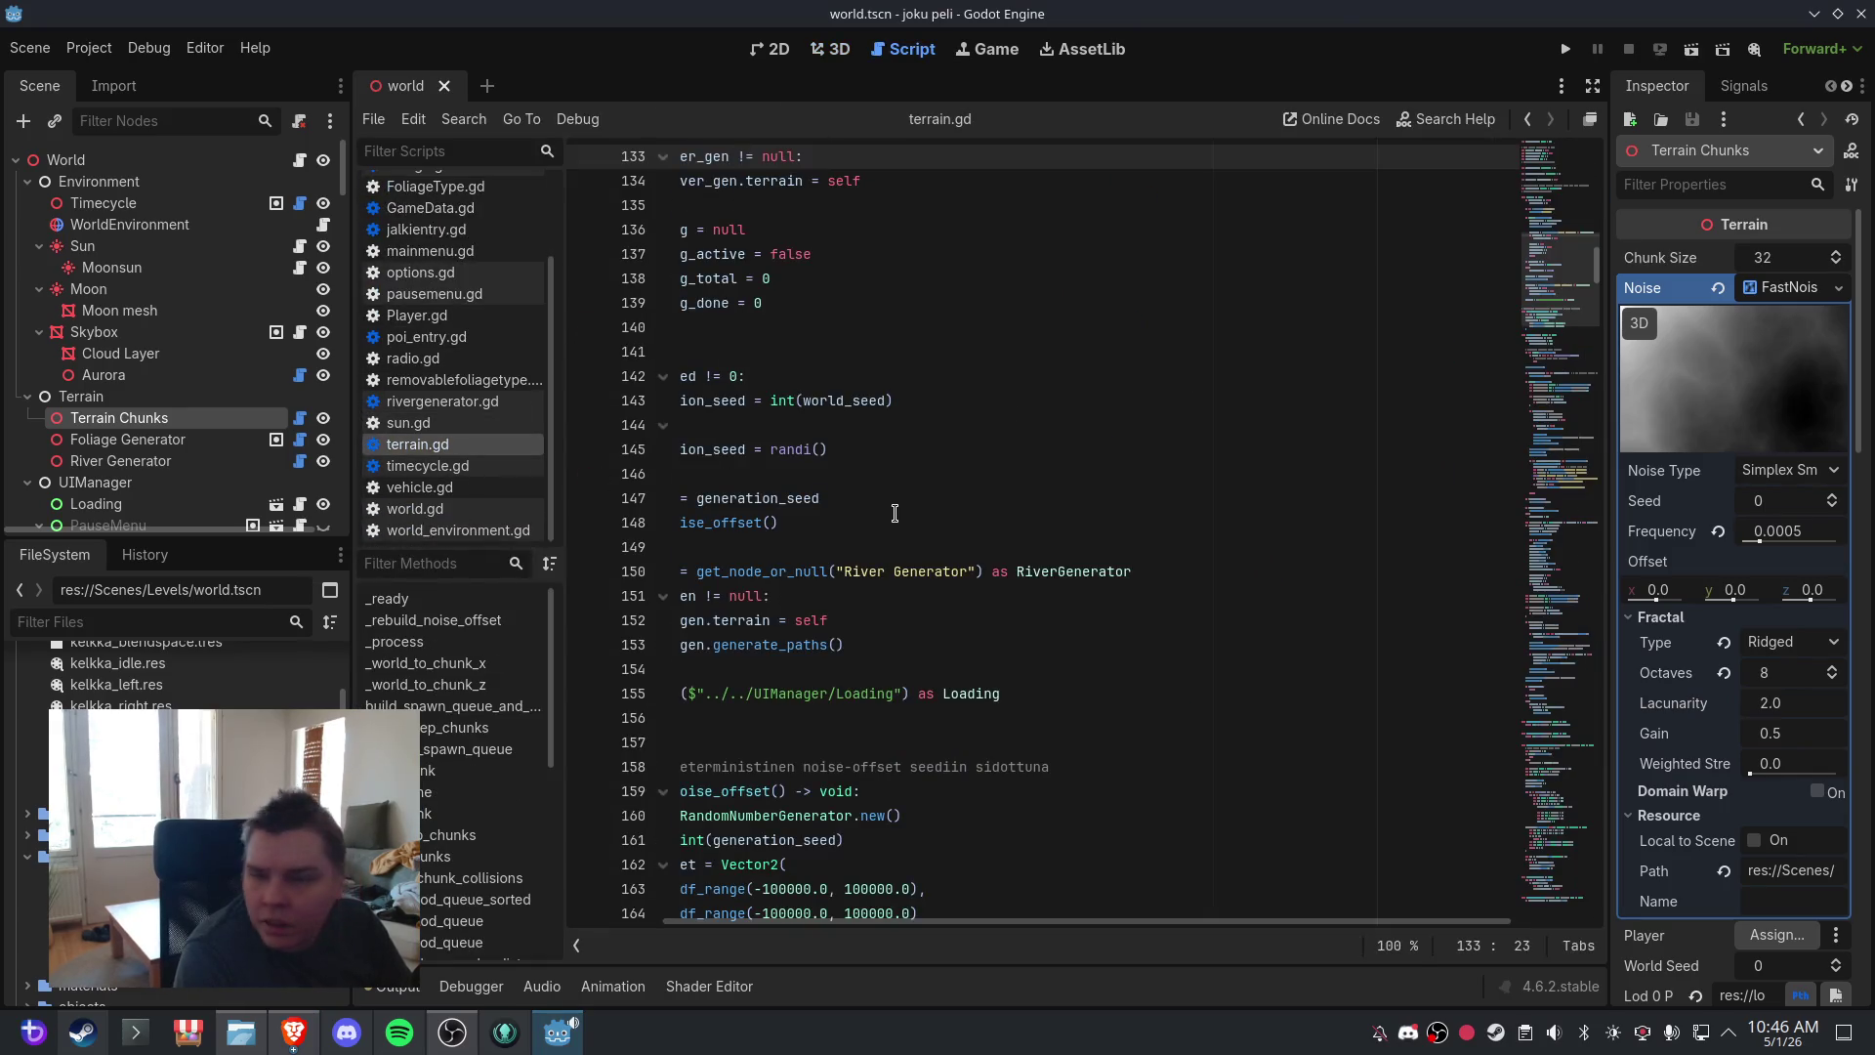
left_click_drag(919, 921, 819, 908)
left_click(1103, 549)
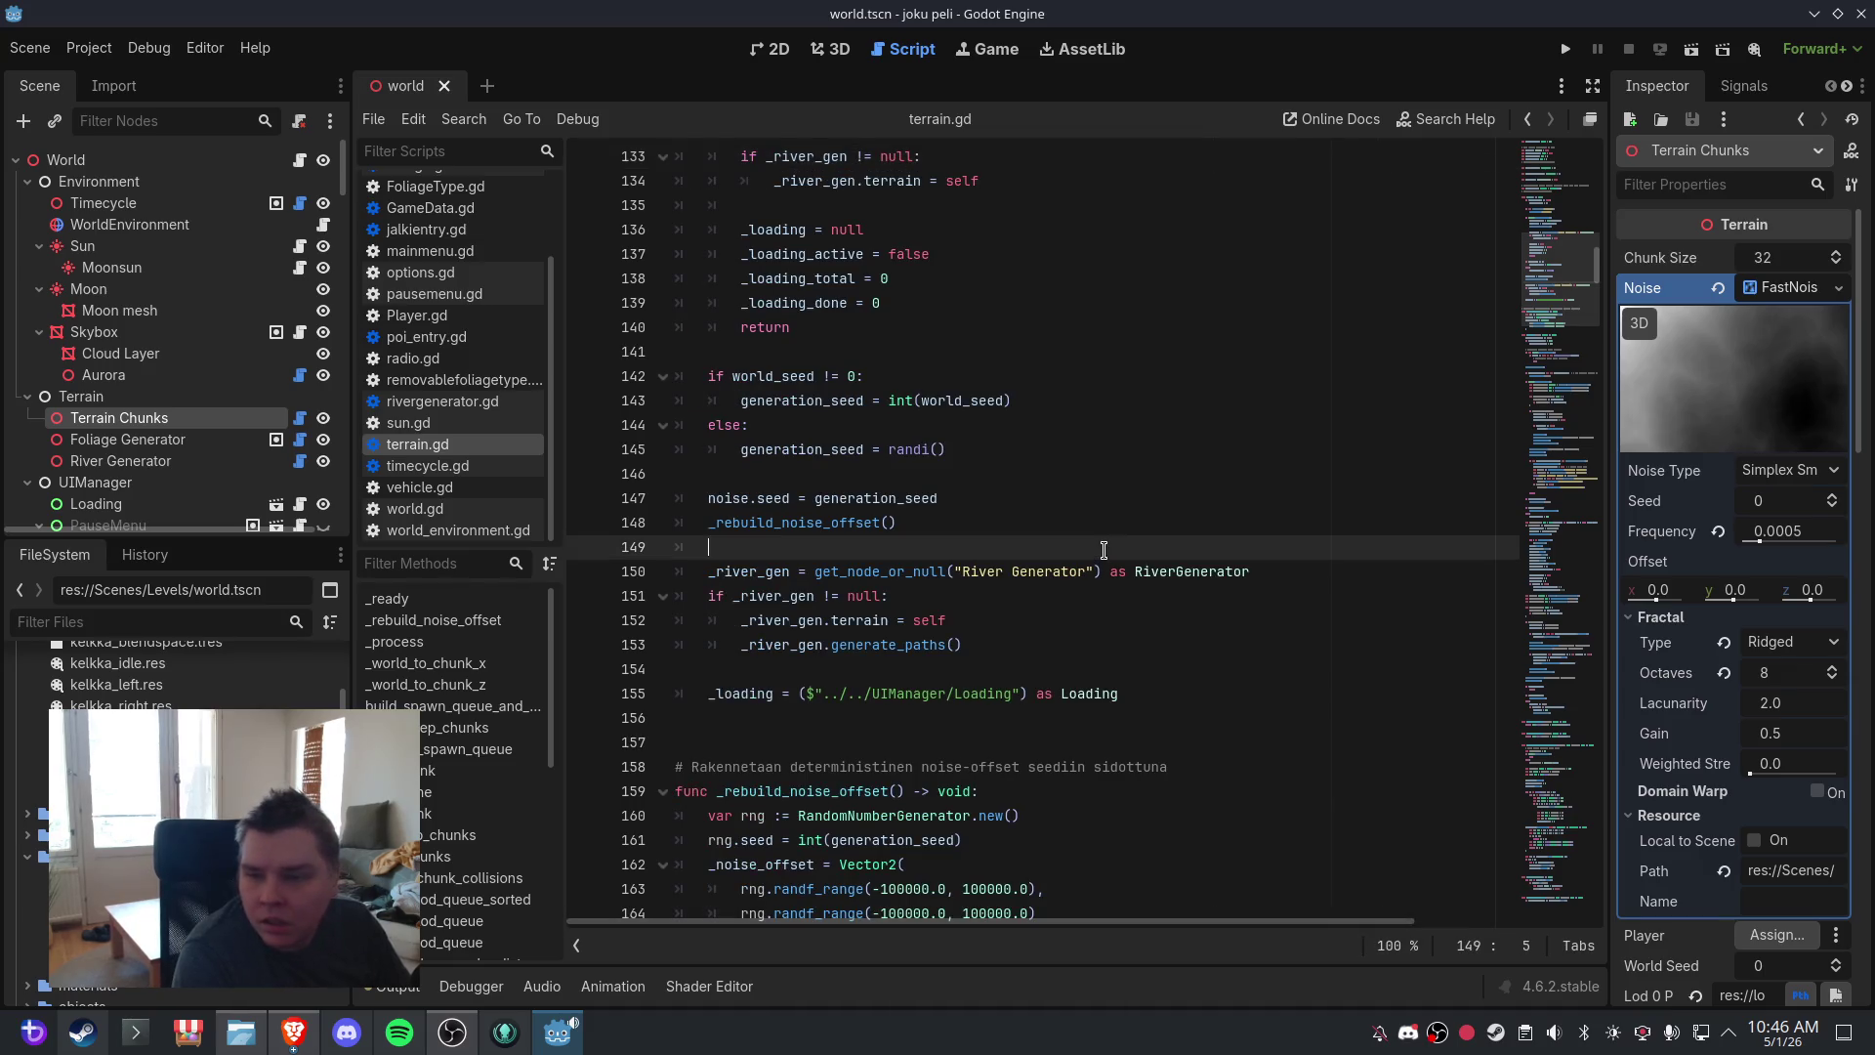
key("ctrl+f")
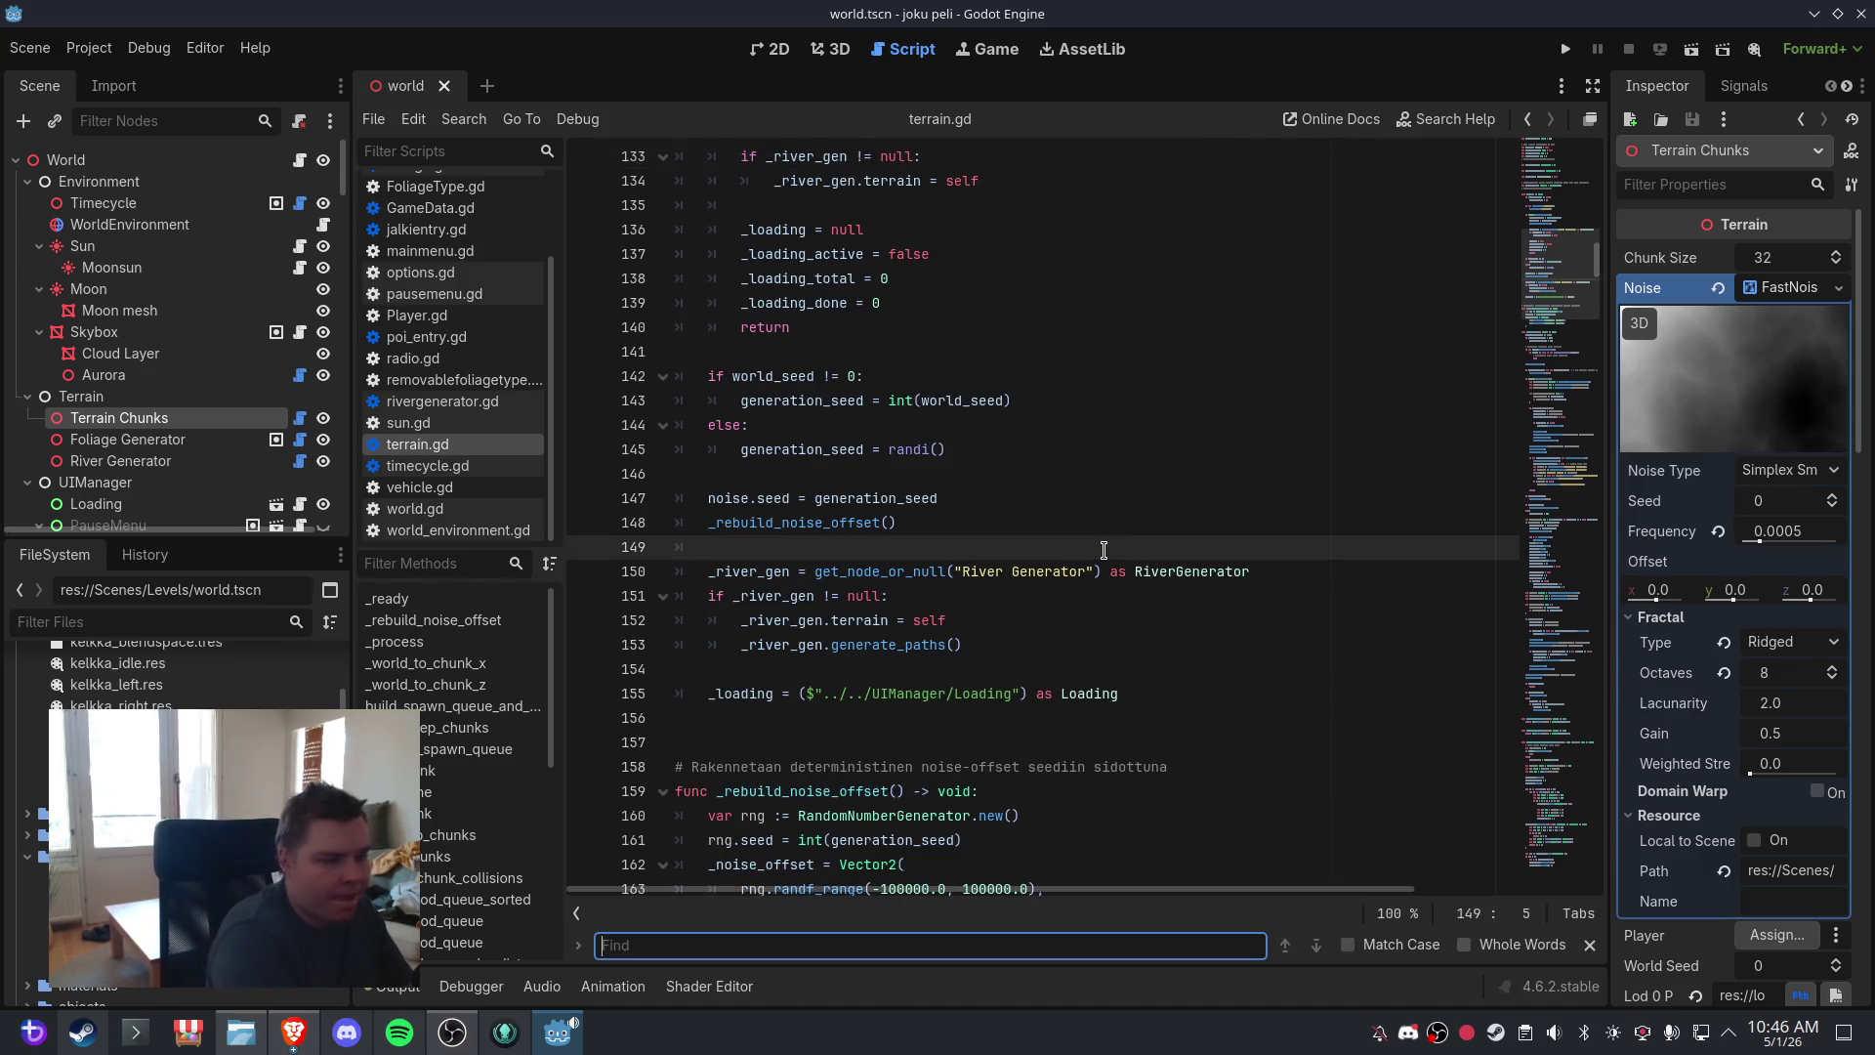
type("if editor_center")
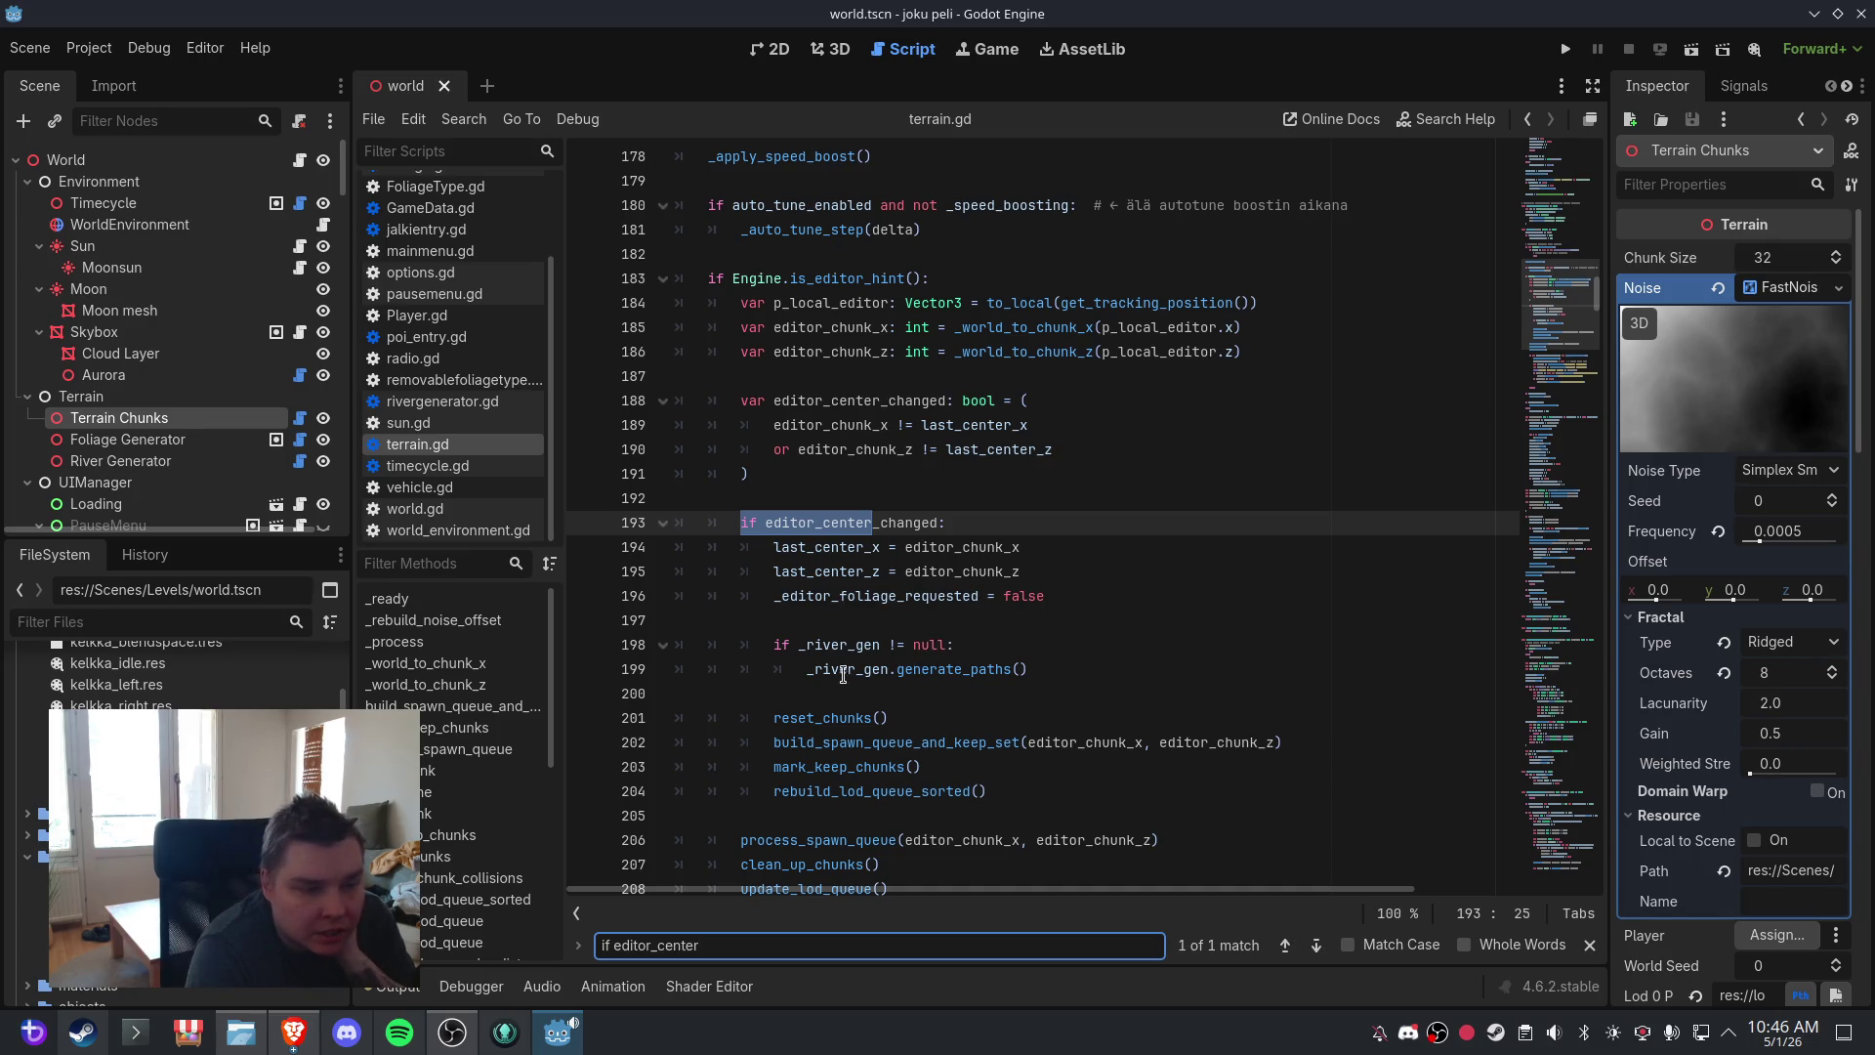
mouse_move(912, 676)
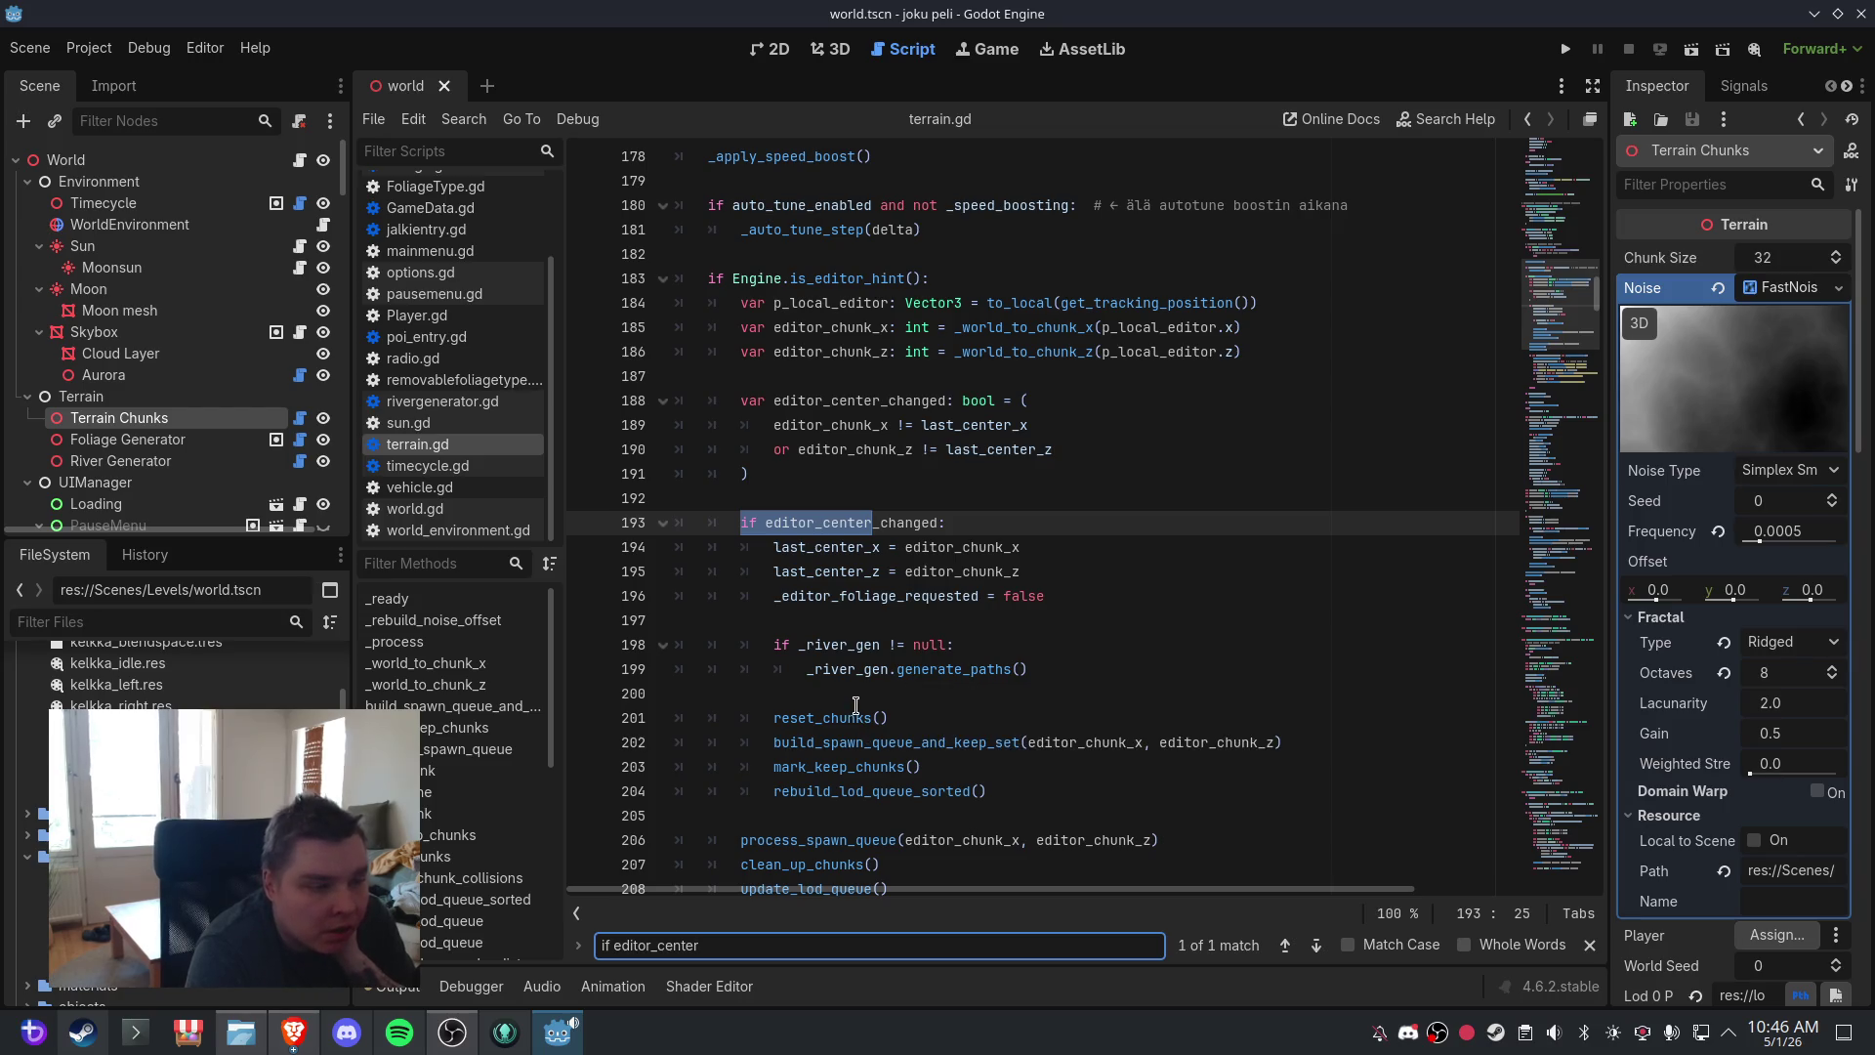
mouse_move(835, 650)
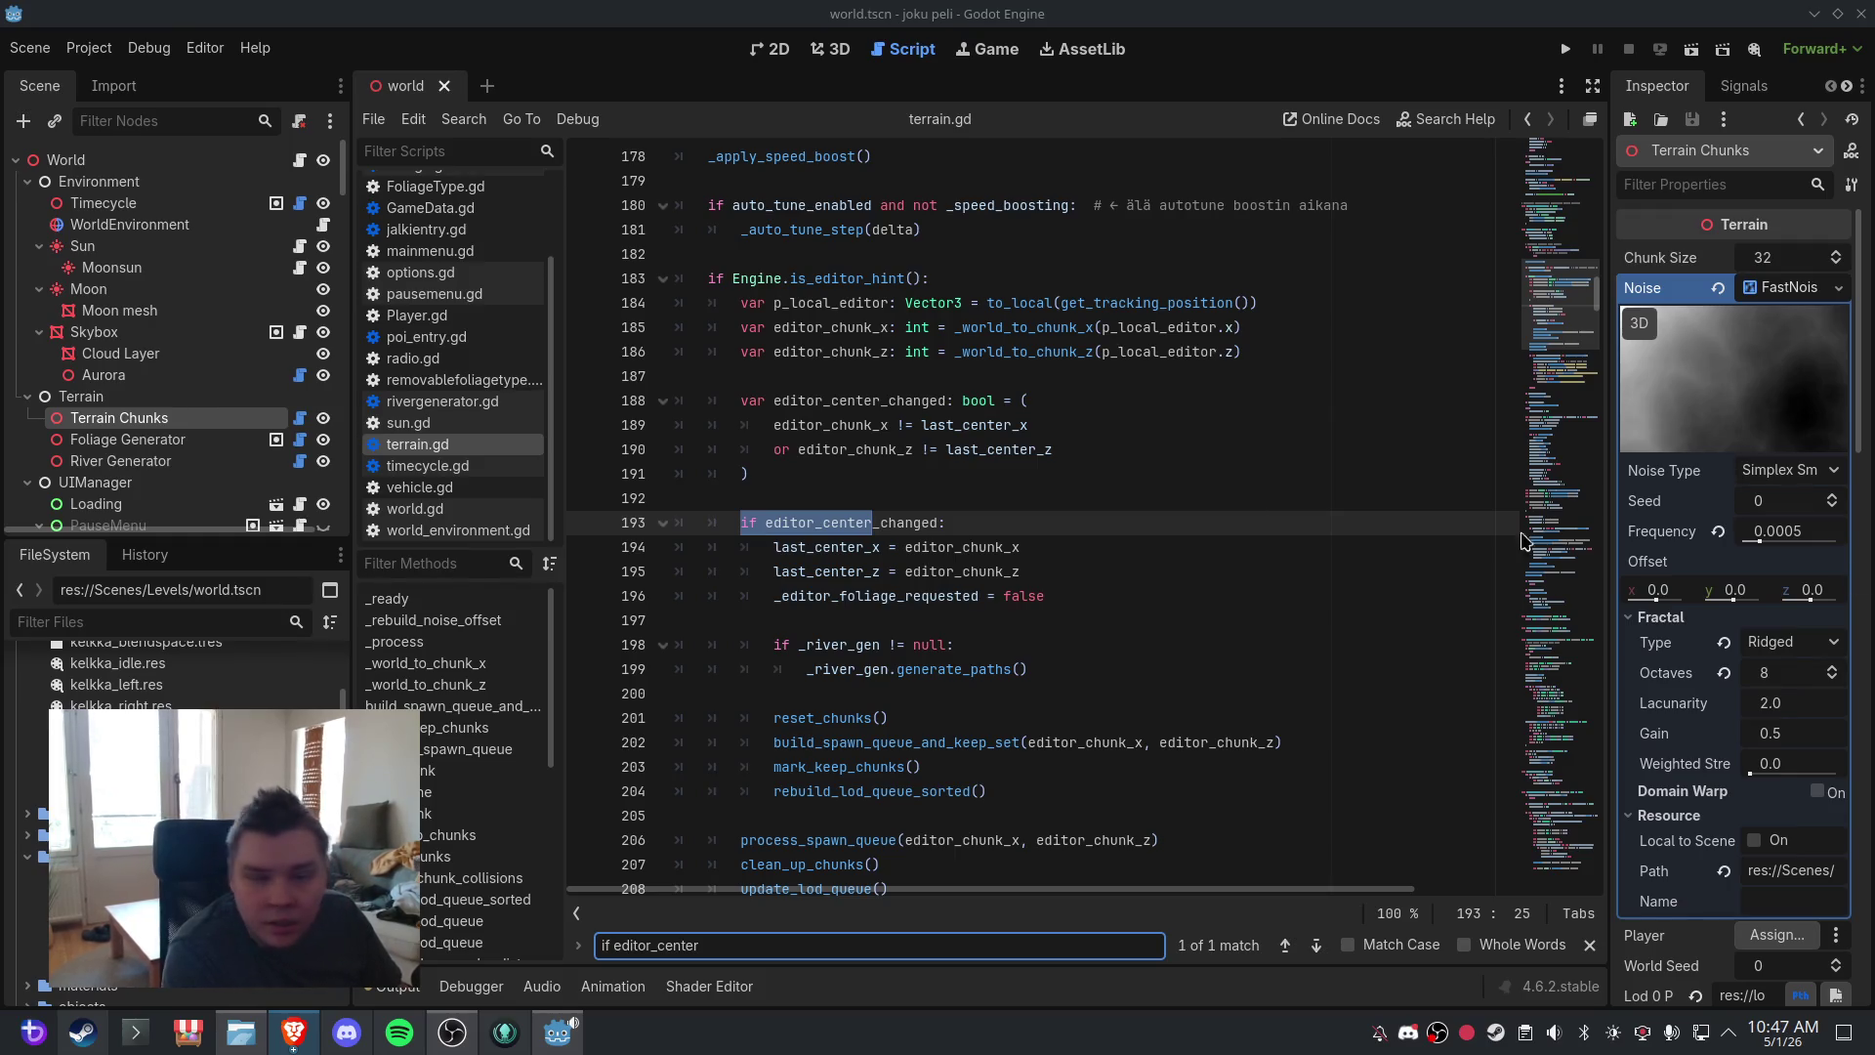
- In add_chunk, replace lines 493–500 with a short apply_to_chunk if block
left_click(479, 771)
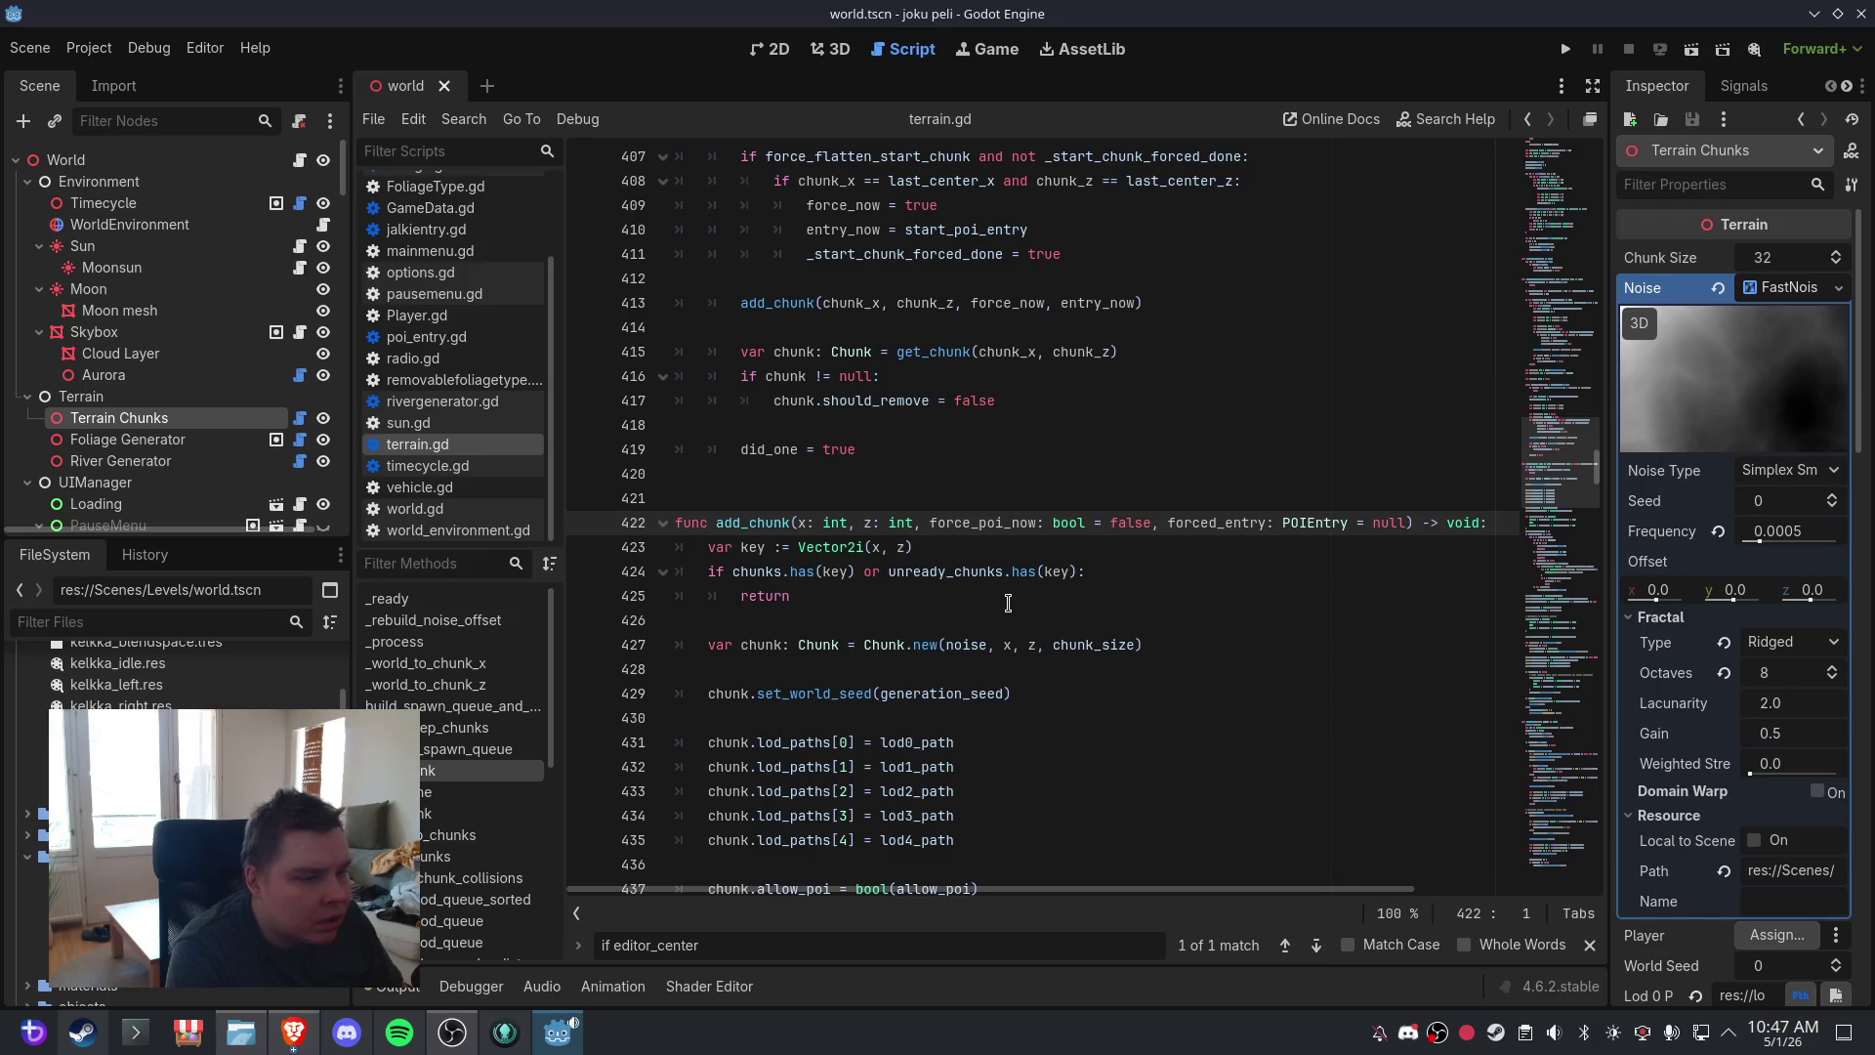
scroll(1008, 603, "down", 18)
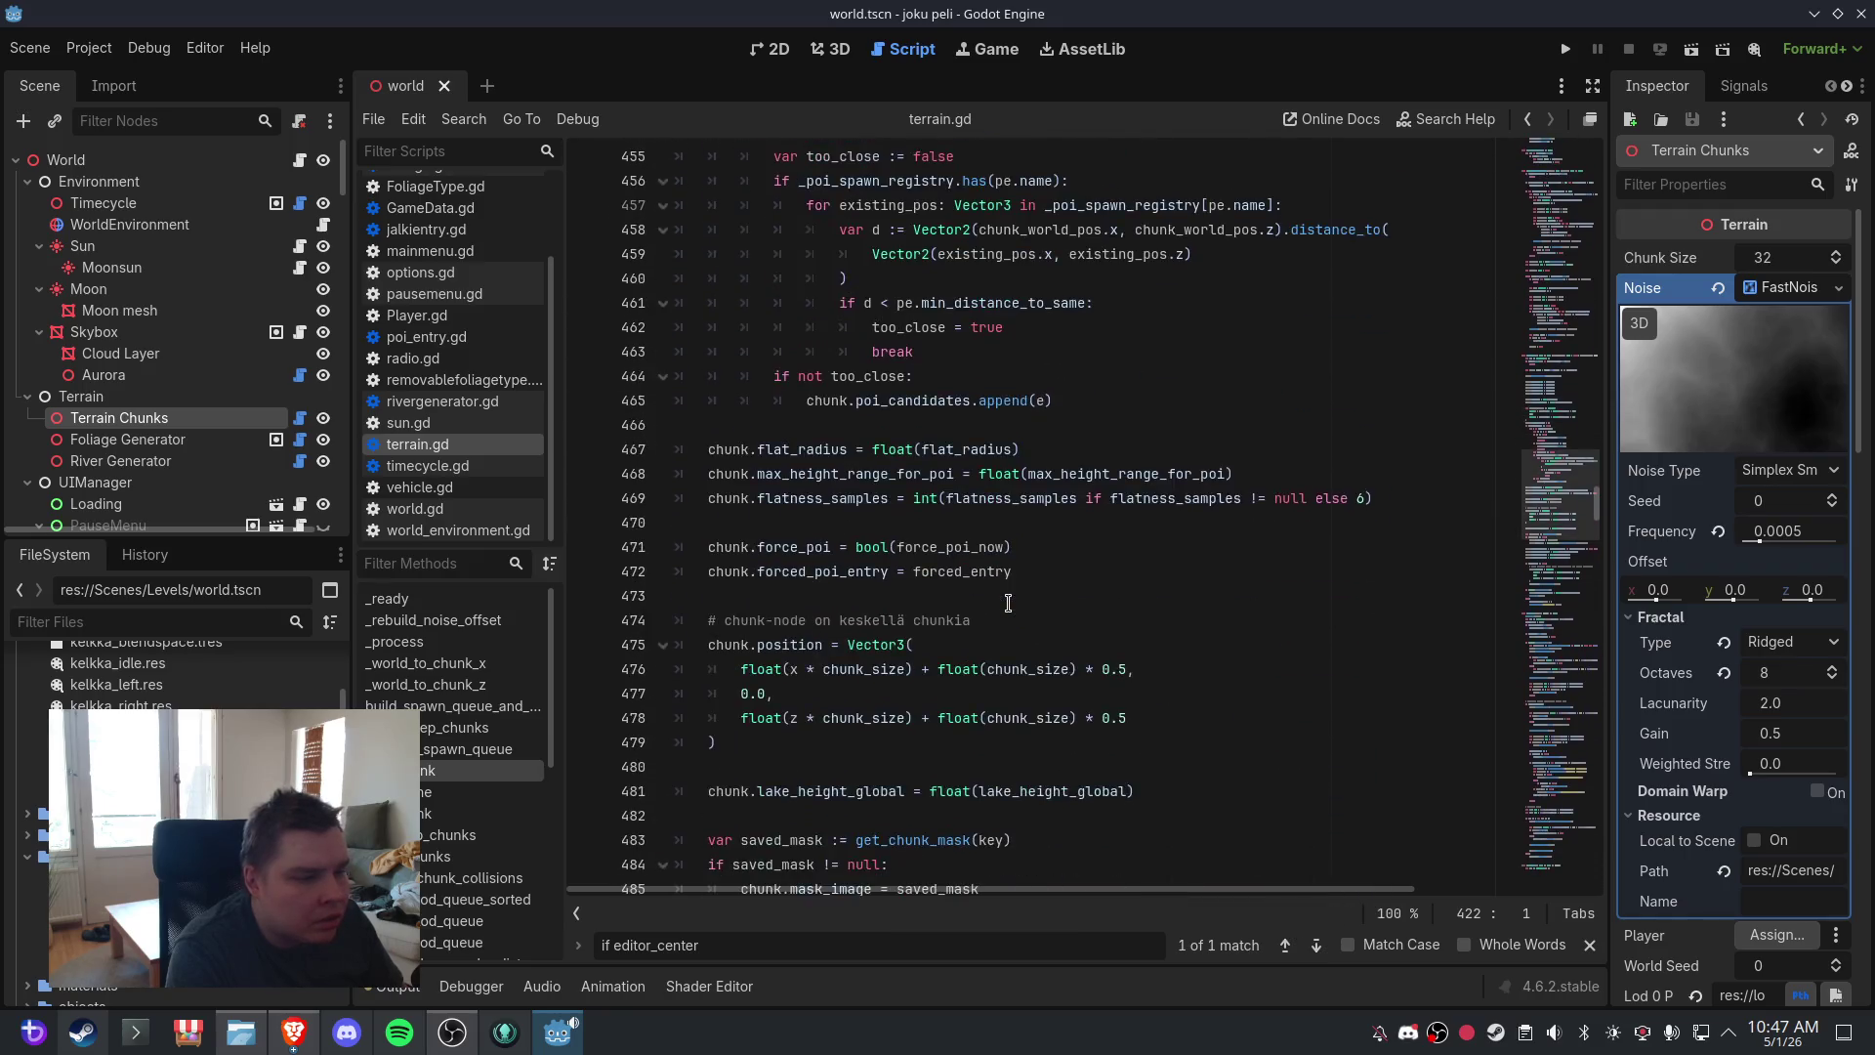
scroll(1008, 602, "down", 6)
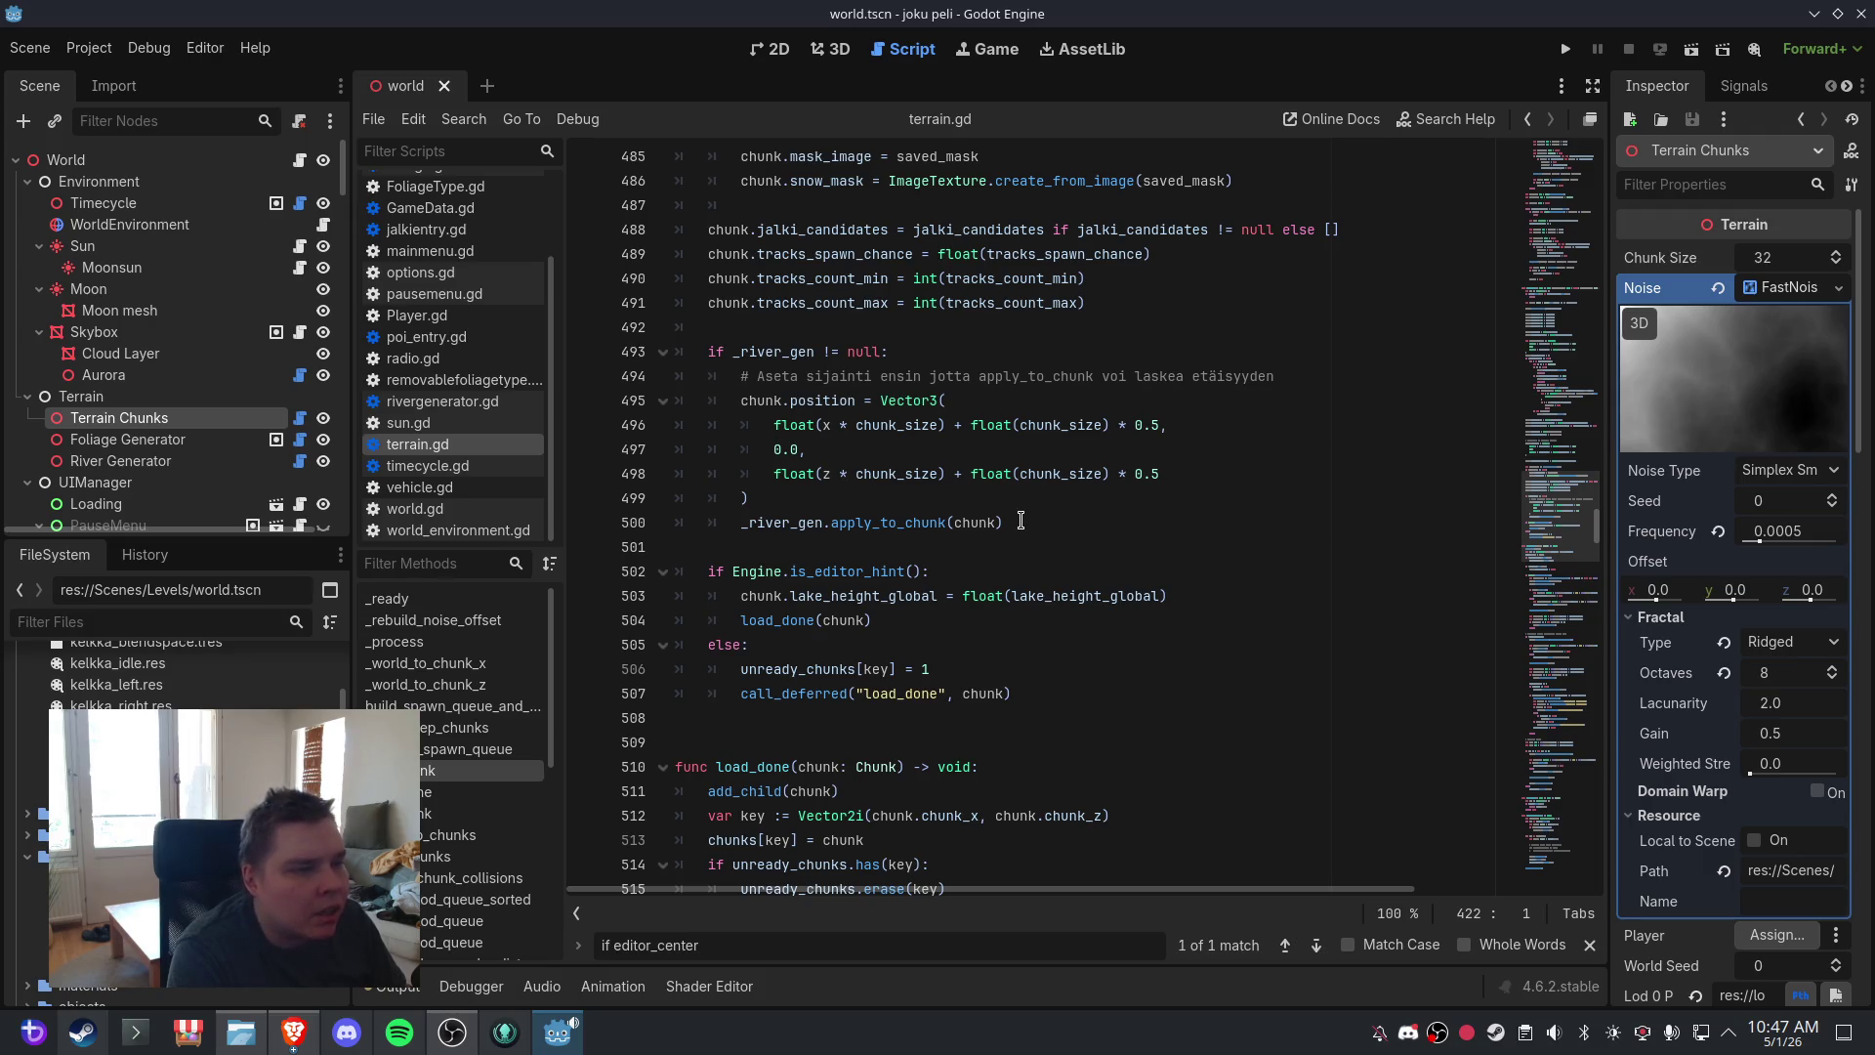
mouse_move(1021, 521)
left_mouse_down()
mouse_move(782, 523)
mouse_move(682, 353)
left_mouse_up()
type("if _river_gen != null: \t\t_river_gen.apply_to_chunk(chunk)")
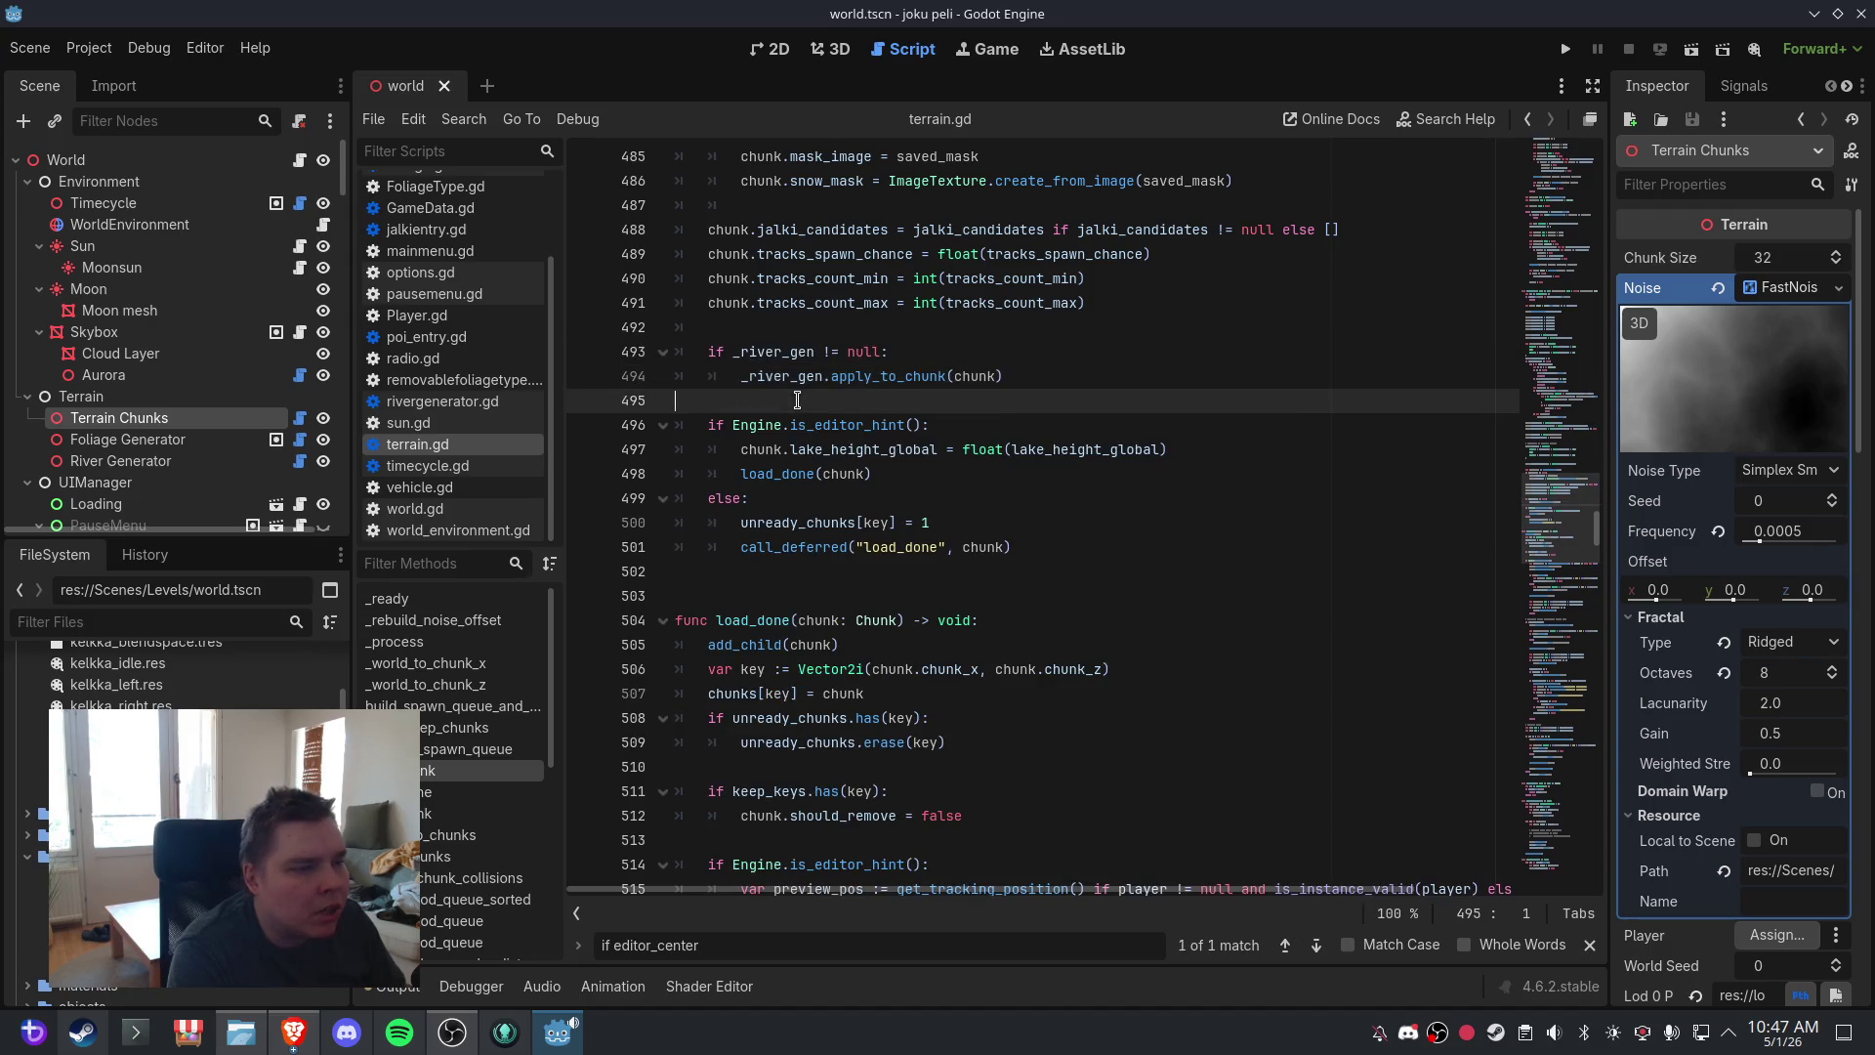
- Save the world scene and return to the 3D view
left_click(31, 48)
left_click(101, 200)
left_click(829, 49)
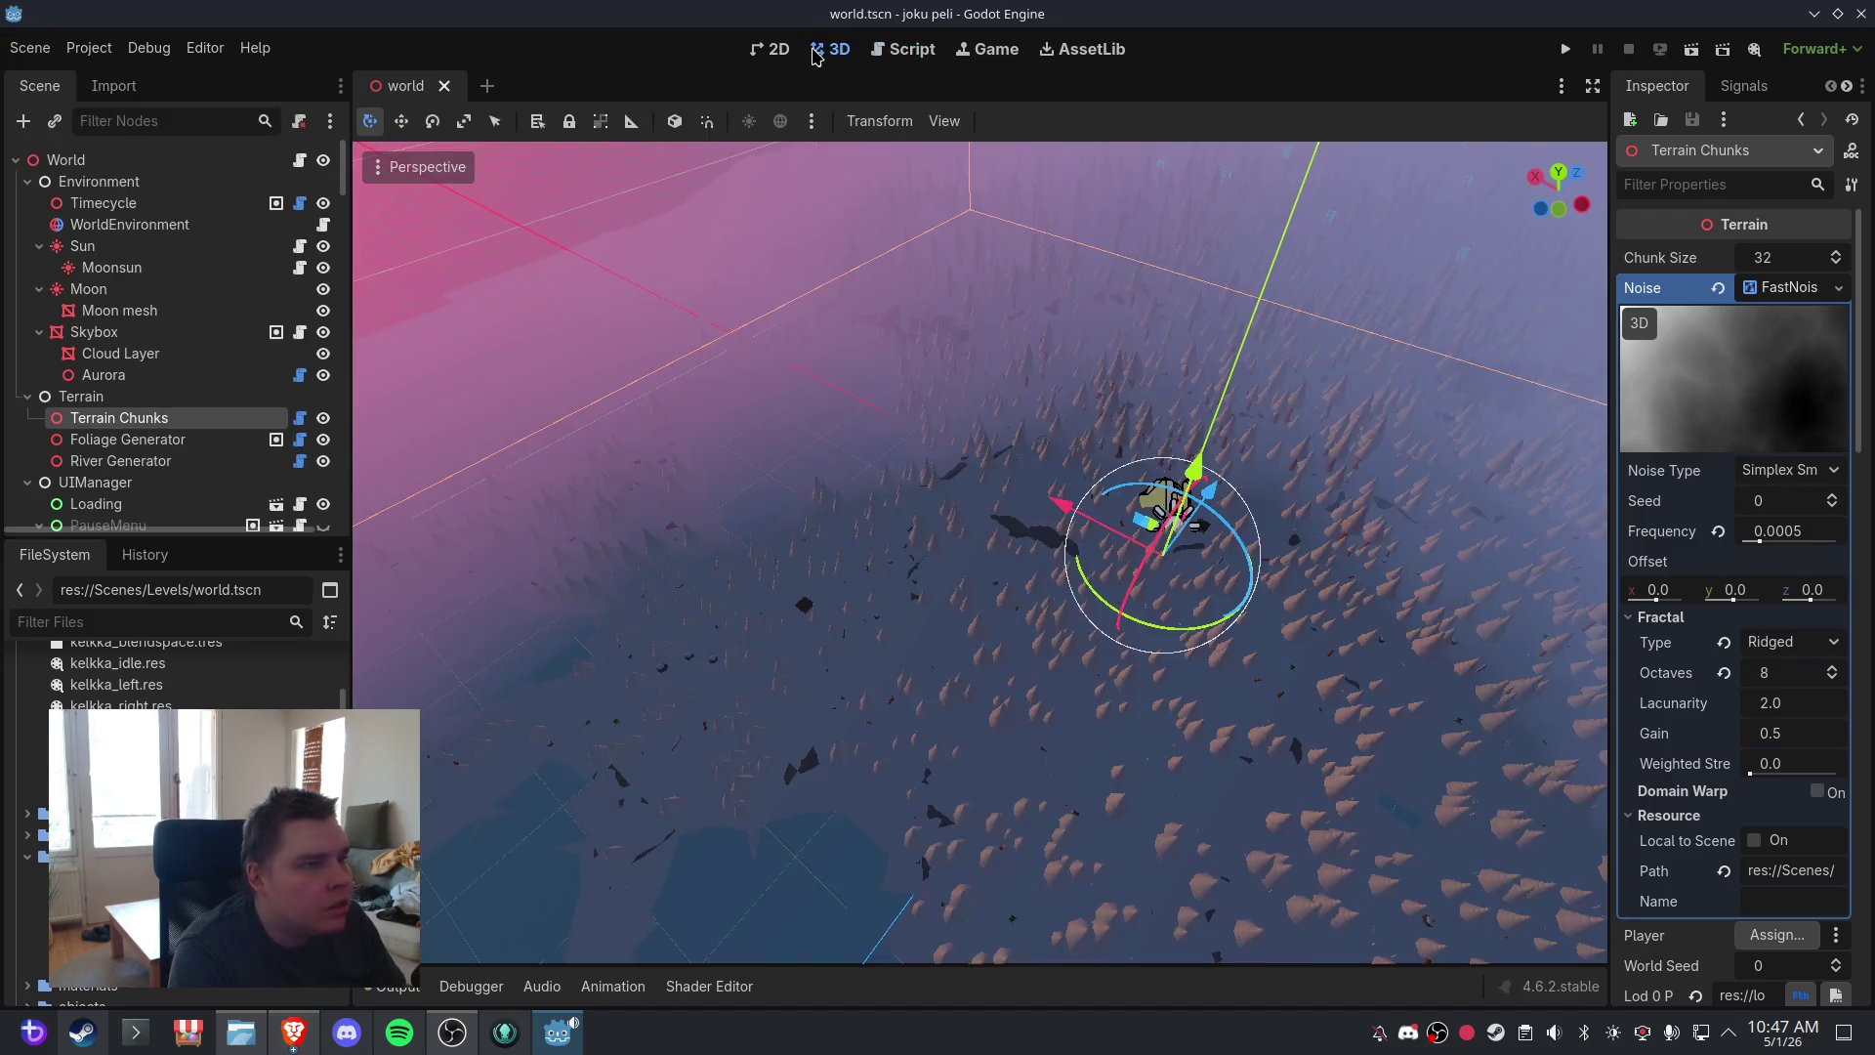
- Save, then close and reopen the world scene so the terrain regenerates
left_click(35, 54)
left_click(98, 200)
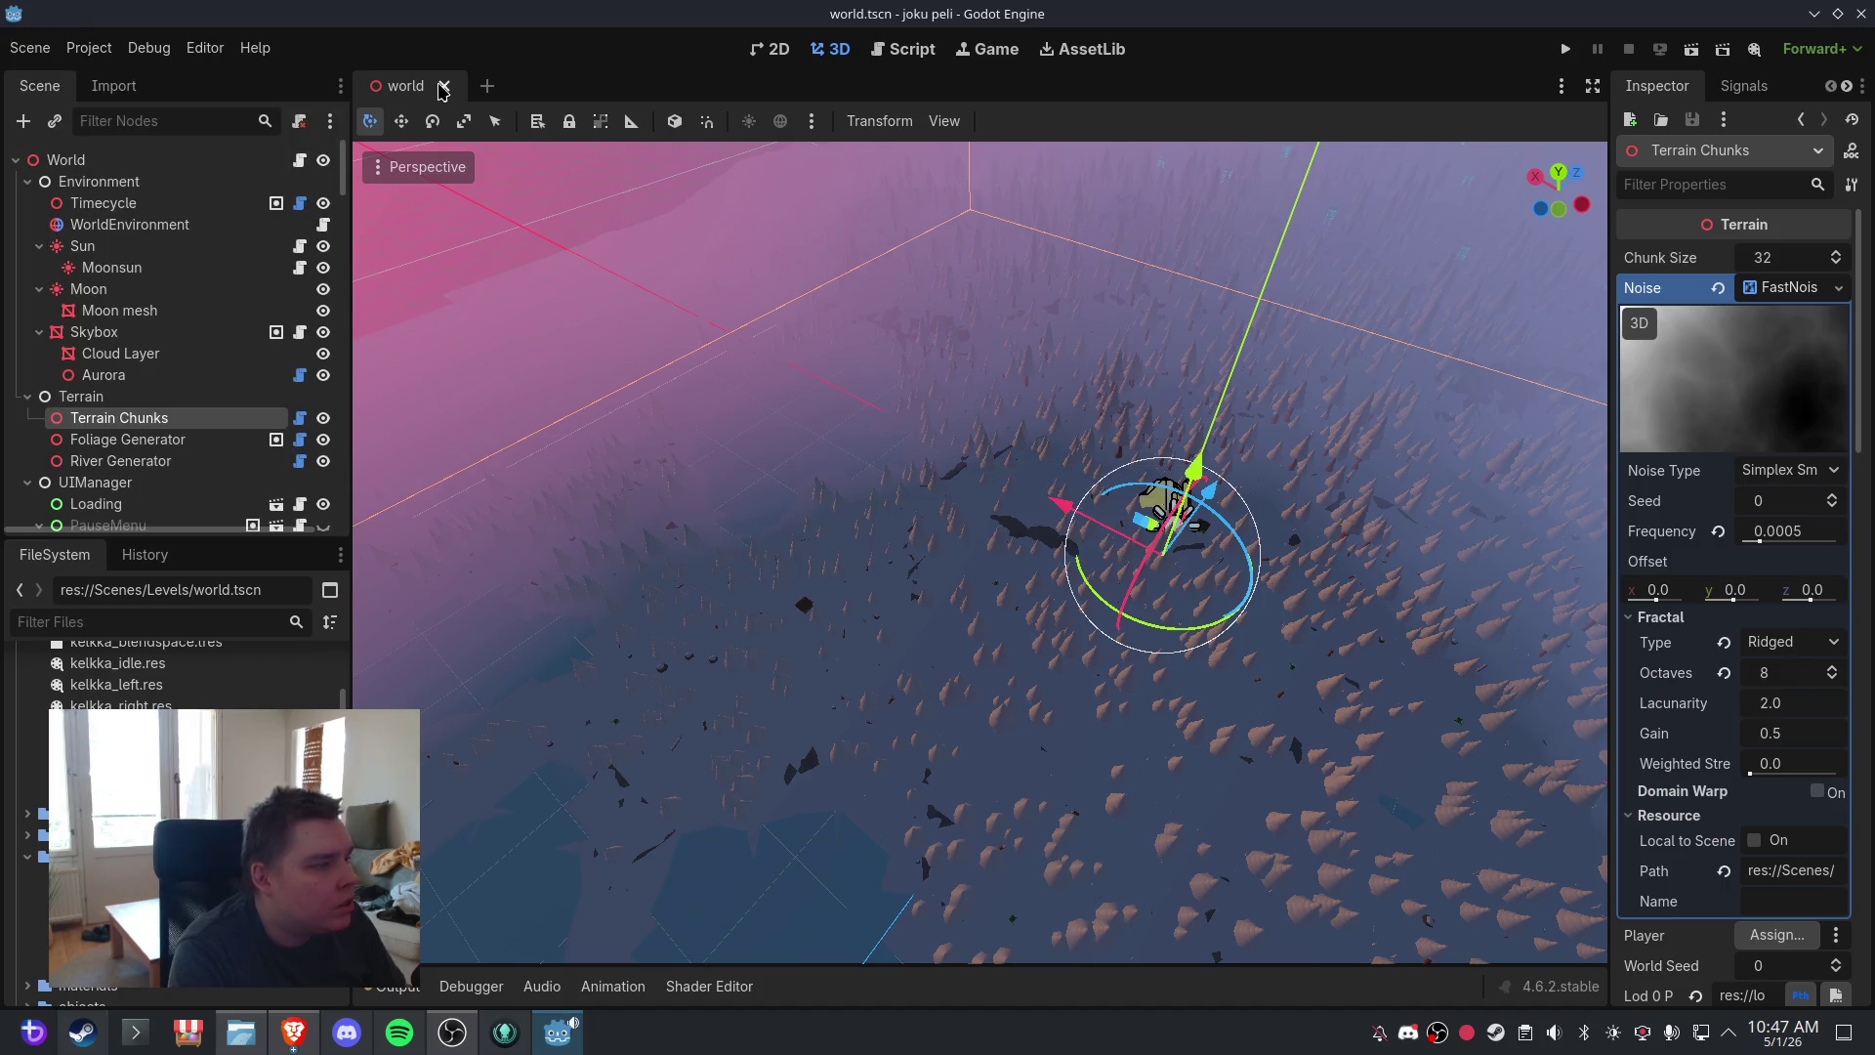
left_click(445, 86)
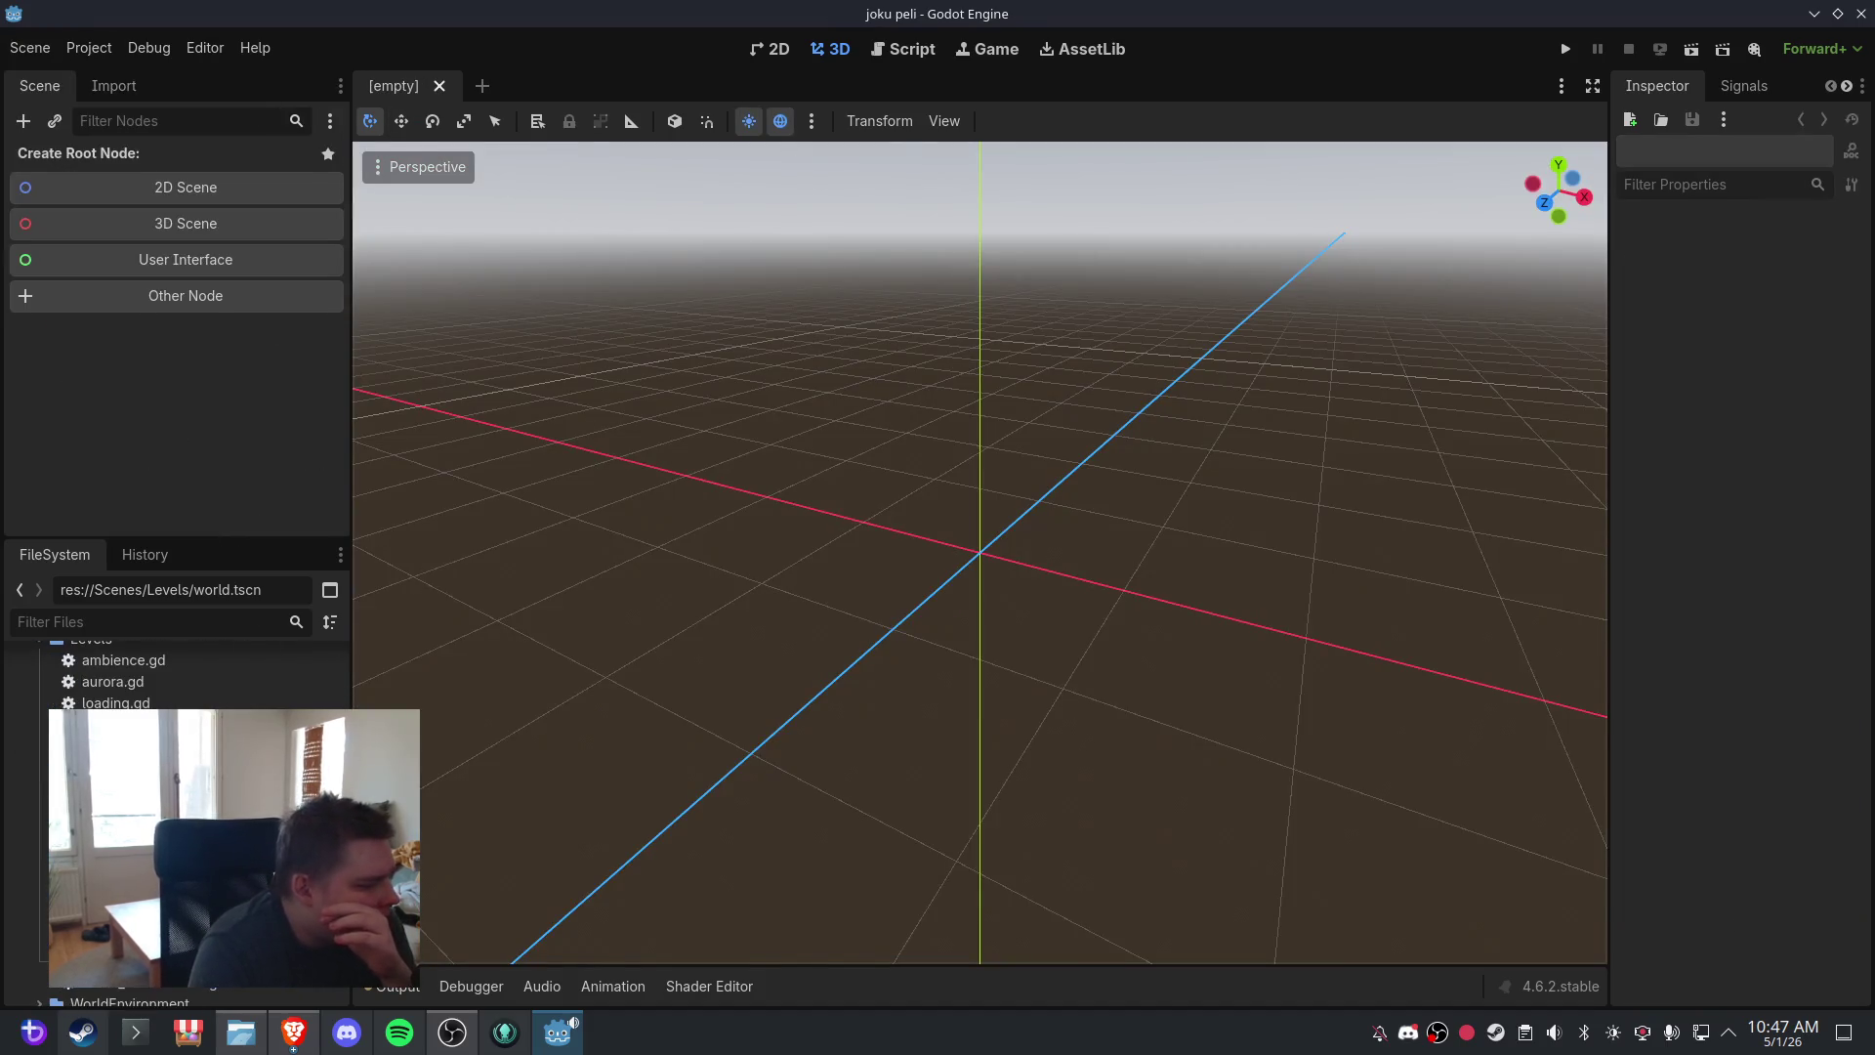
key("ctrl+shift+t")
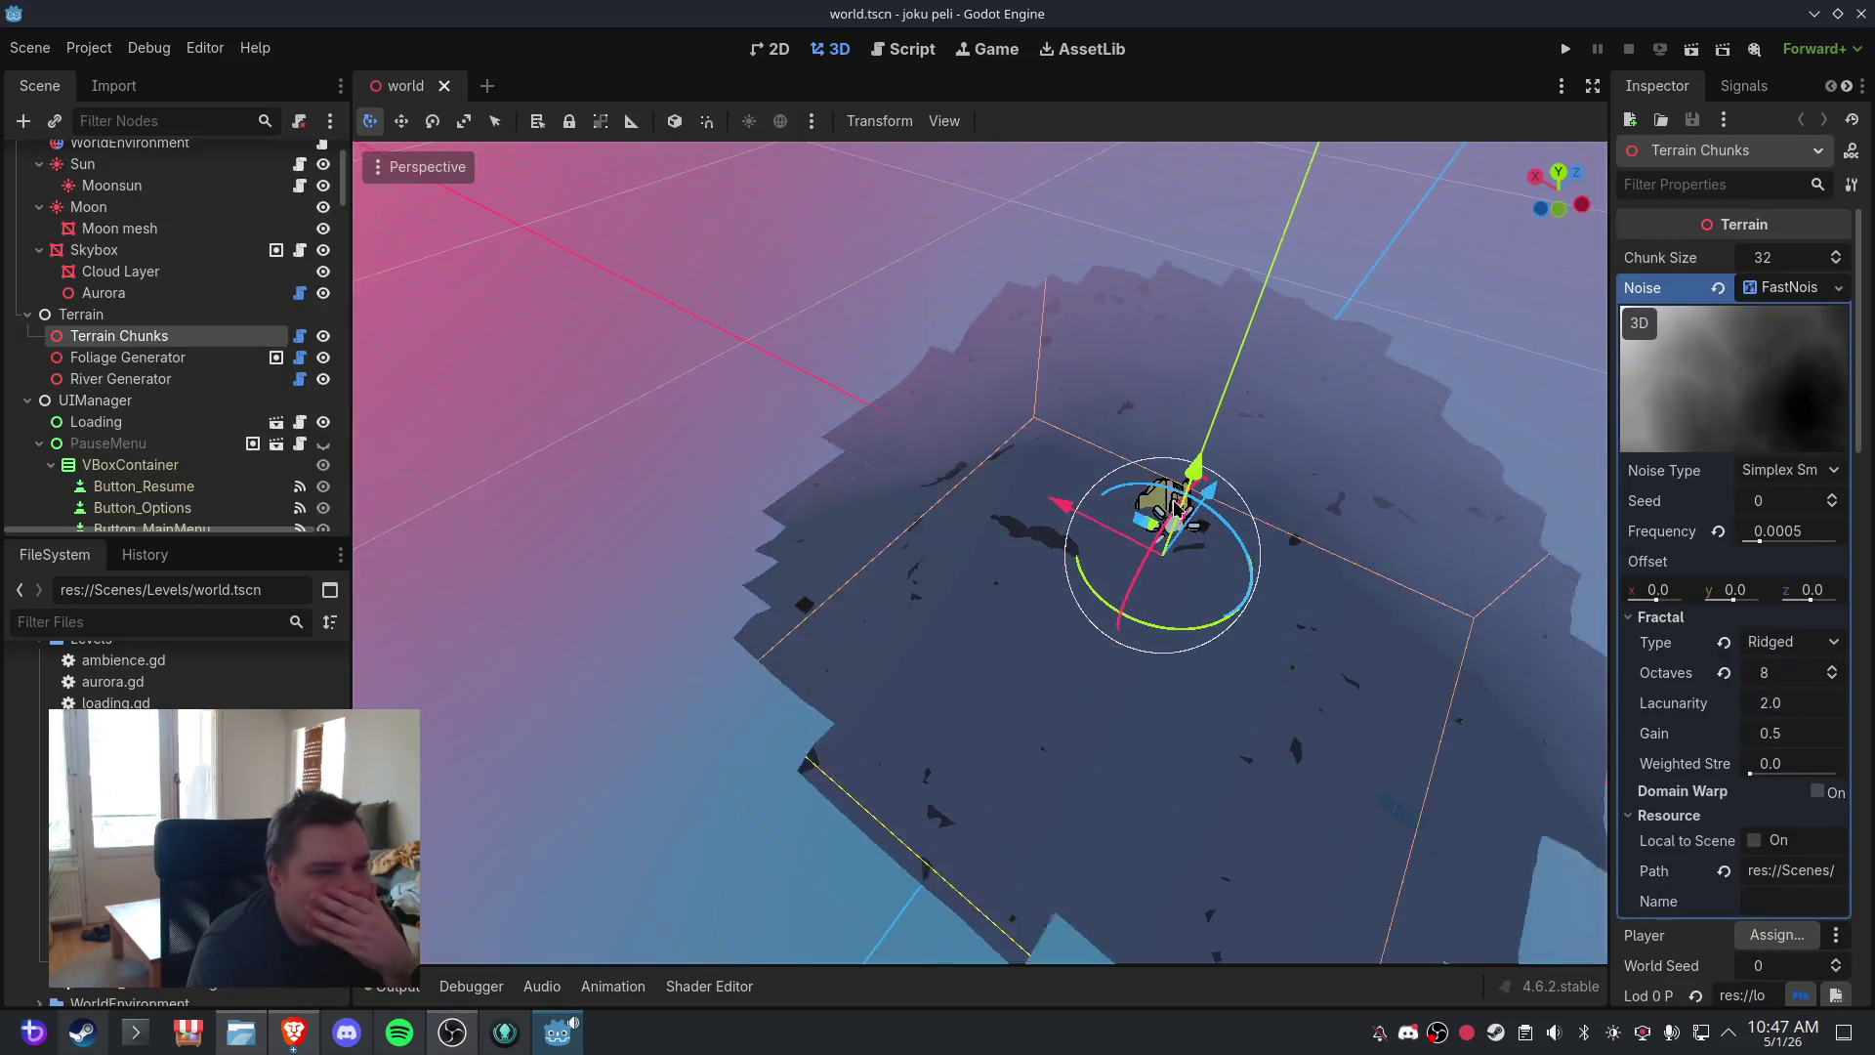
mouse_move(1133, 450)
left_mouse_down()
mouse_move(1211, 460)
mouse_move(1293, 502)
mouse_move(1084, 518)
mouse_move(1107, 486)
mouse_move(1067, 507)
mouse_move(744, 445)
mouse_move(1168, 515)
mouse_move(1071, 494)
mouse_move(1114, 494)
mouse_move(1116, 544)
mouse_move(687, 695)
mouse_move(1063, 661)
left_mouse_up()
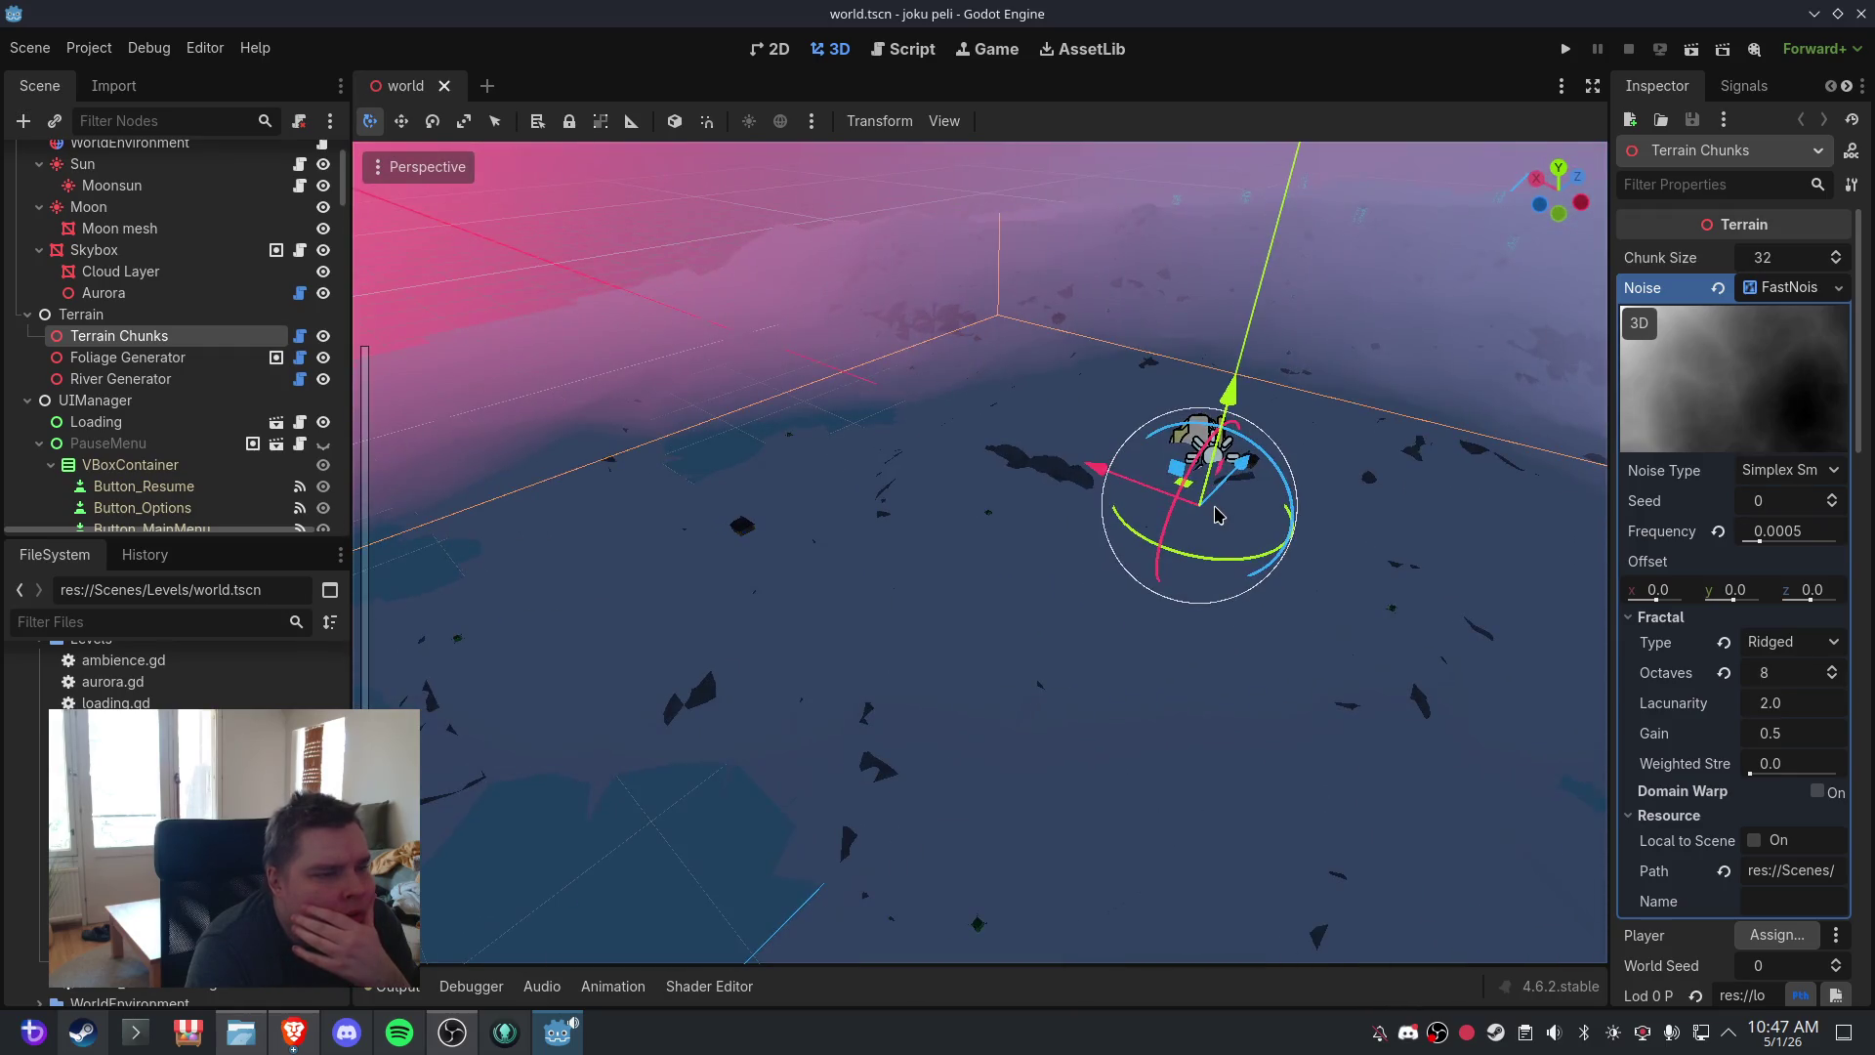
- Show the output log and centre the view on the Terrain Chunks node
left_click(396, 987)
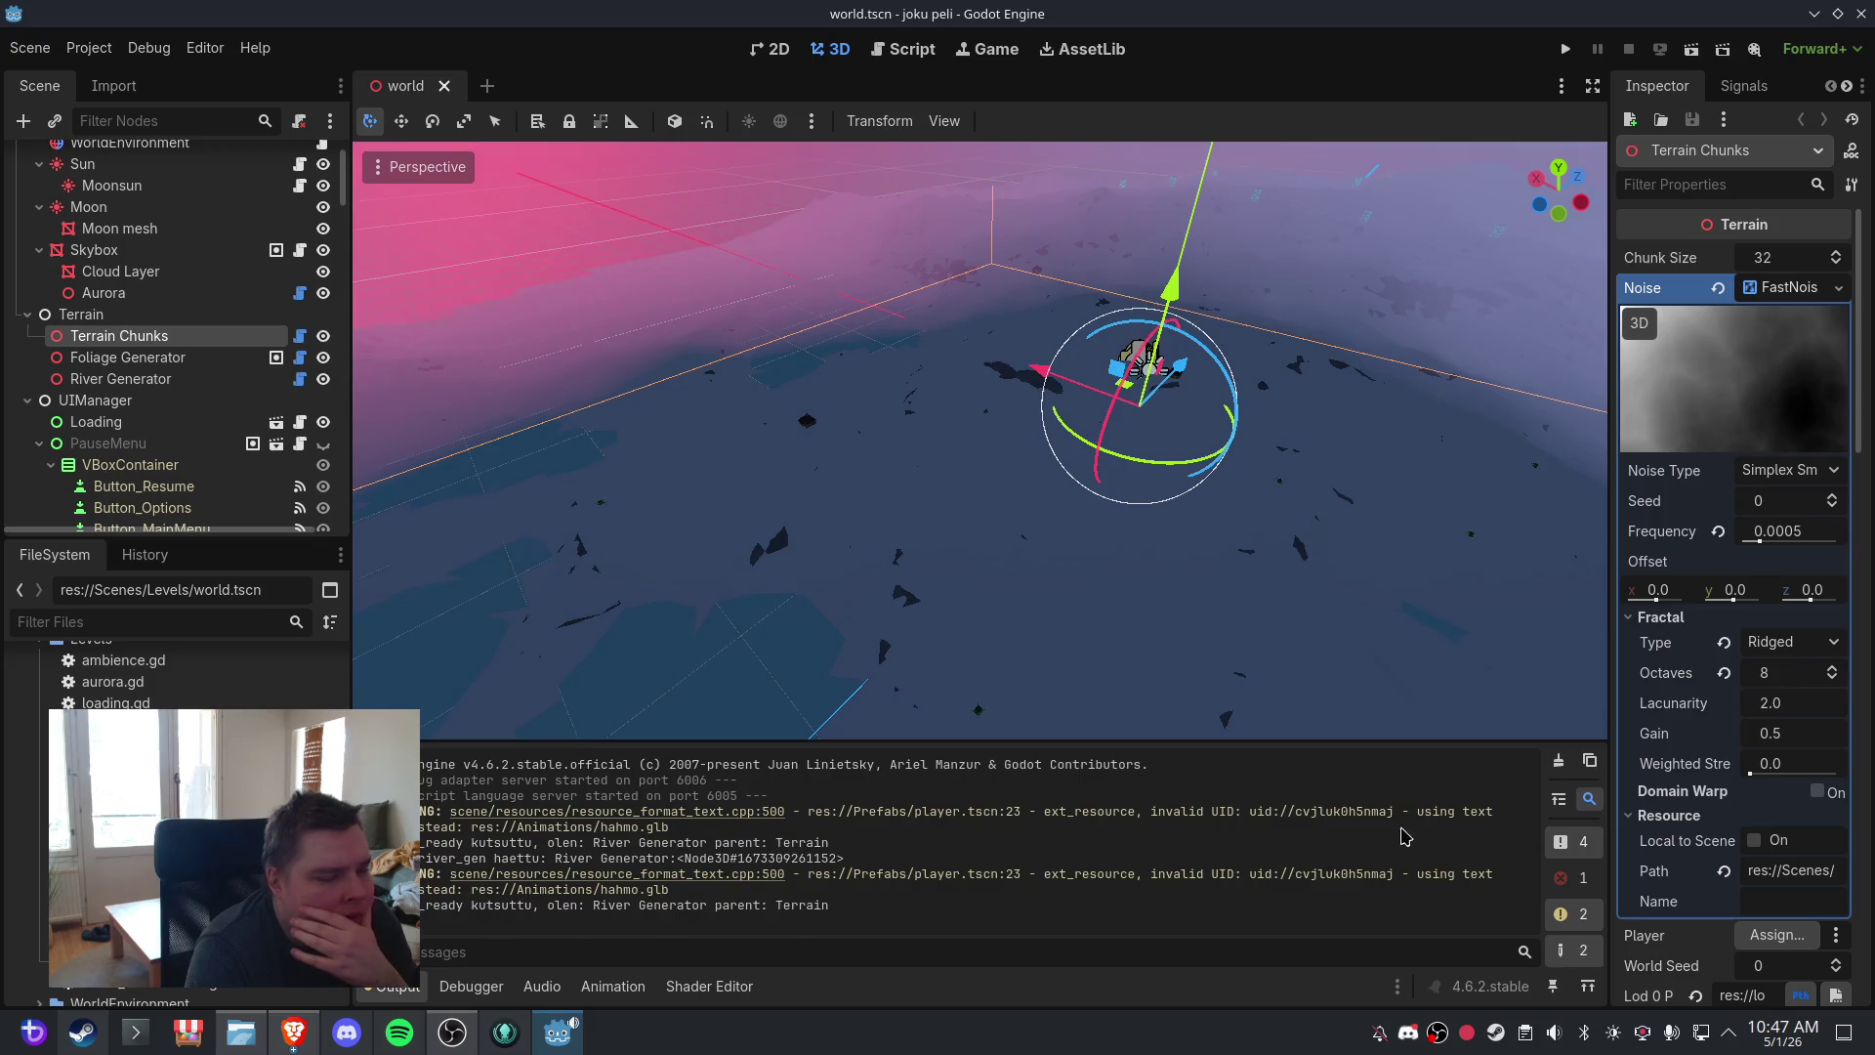
left_click(182, 381)
left_click(175, 359)
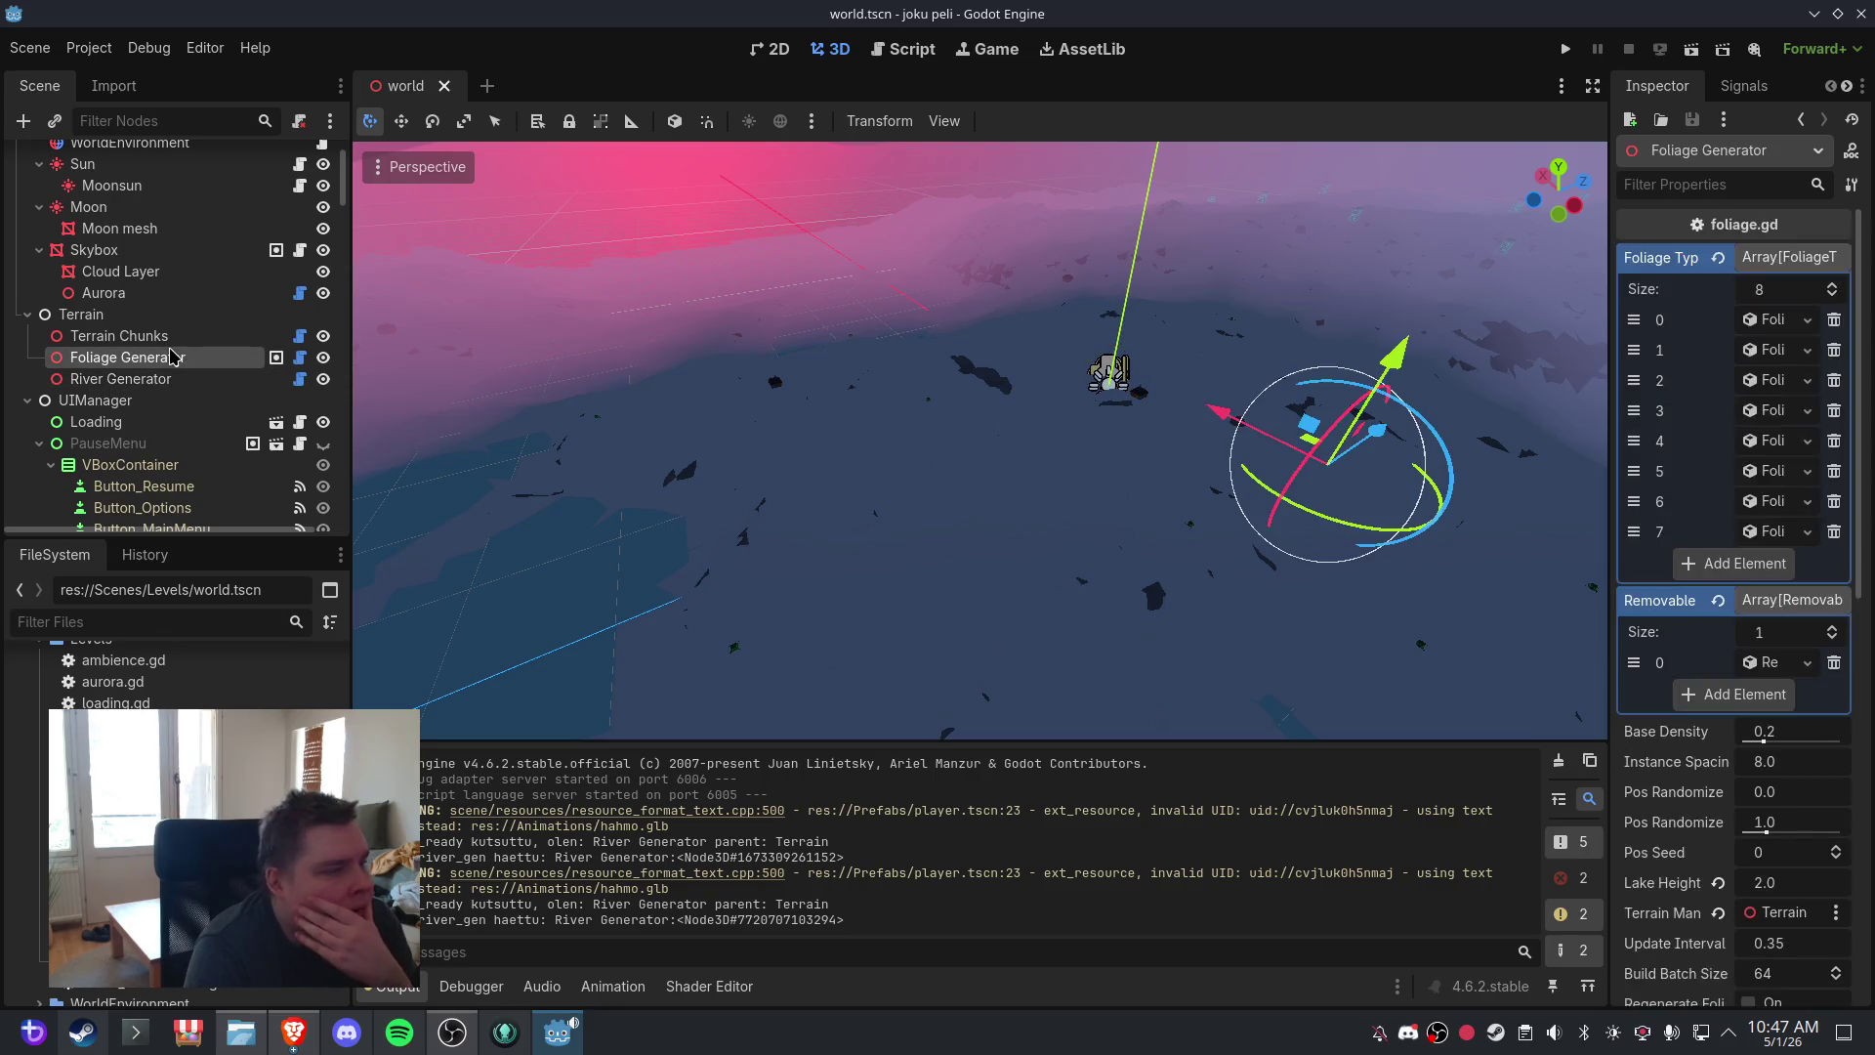
left_click(172, 338)
key("f")
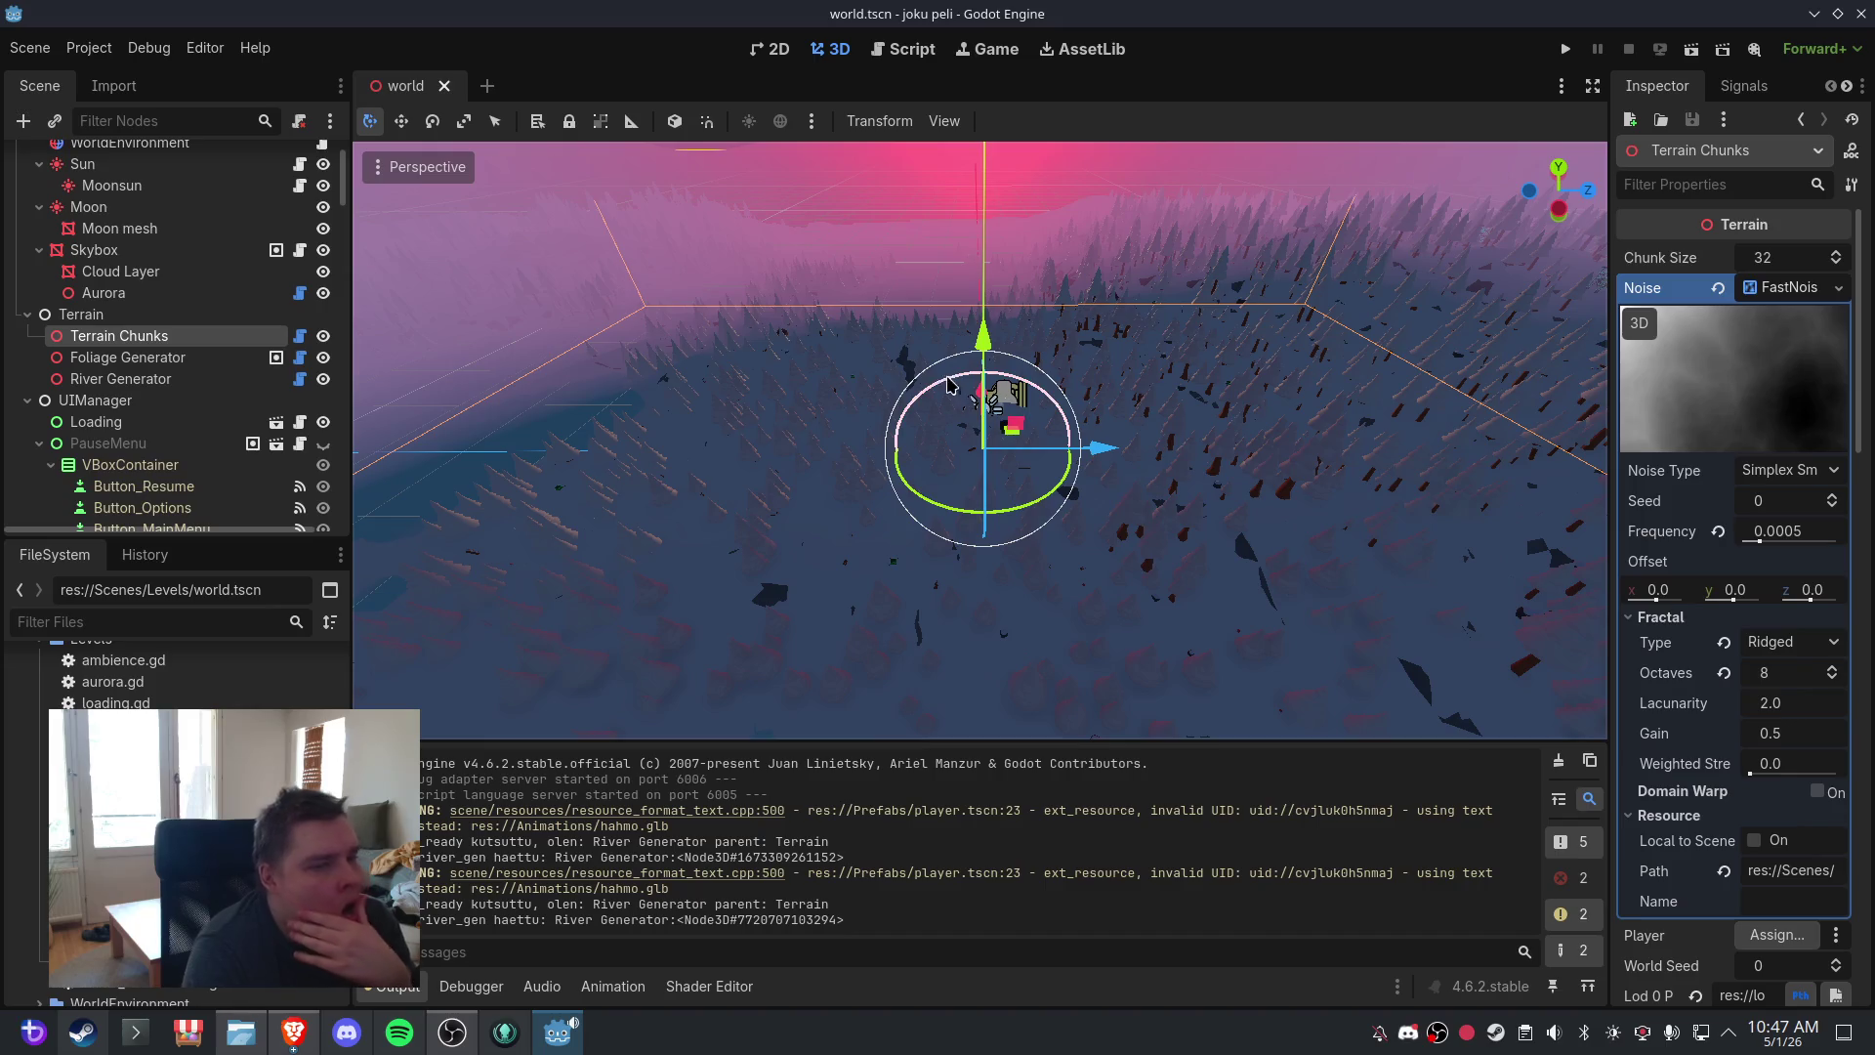
left_click(29, 47)
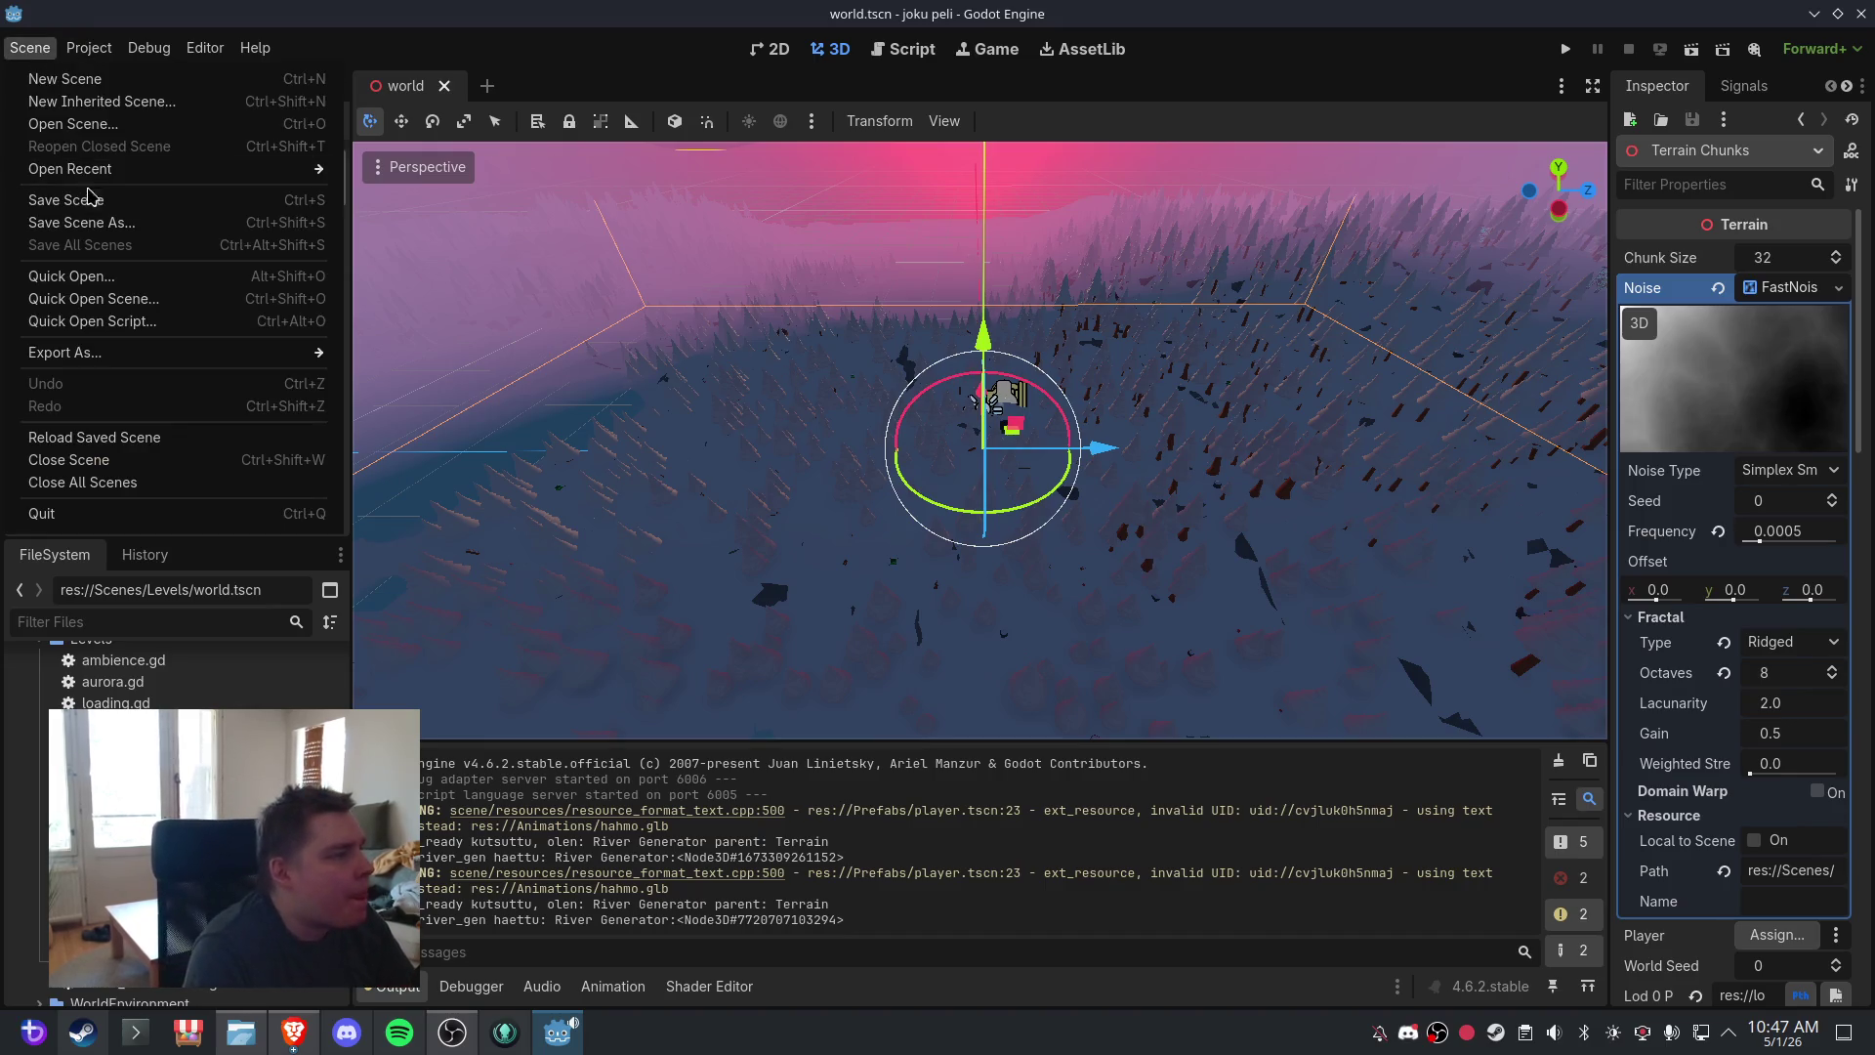
- Open chunk.gd in the script editor and select all of its code
left_click(59, 200)
left_click(903, 49)
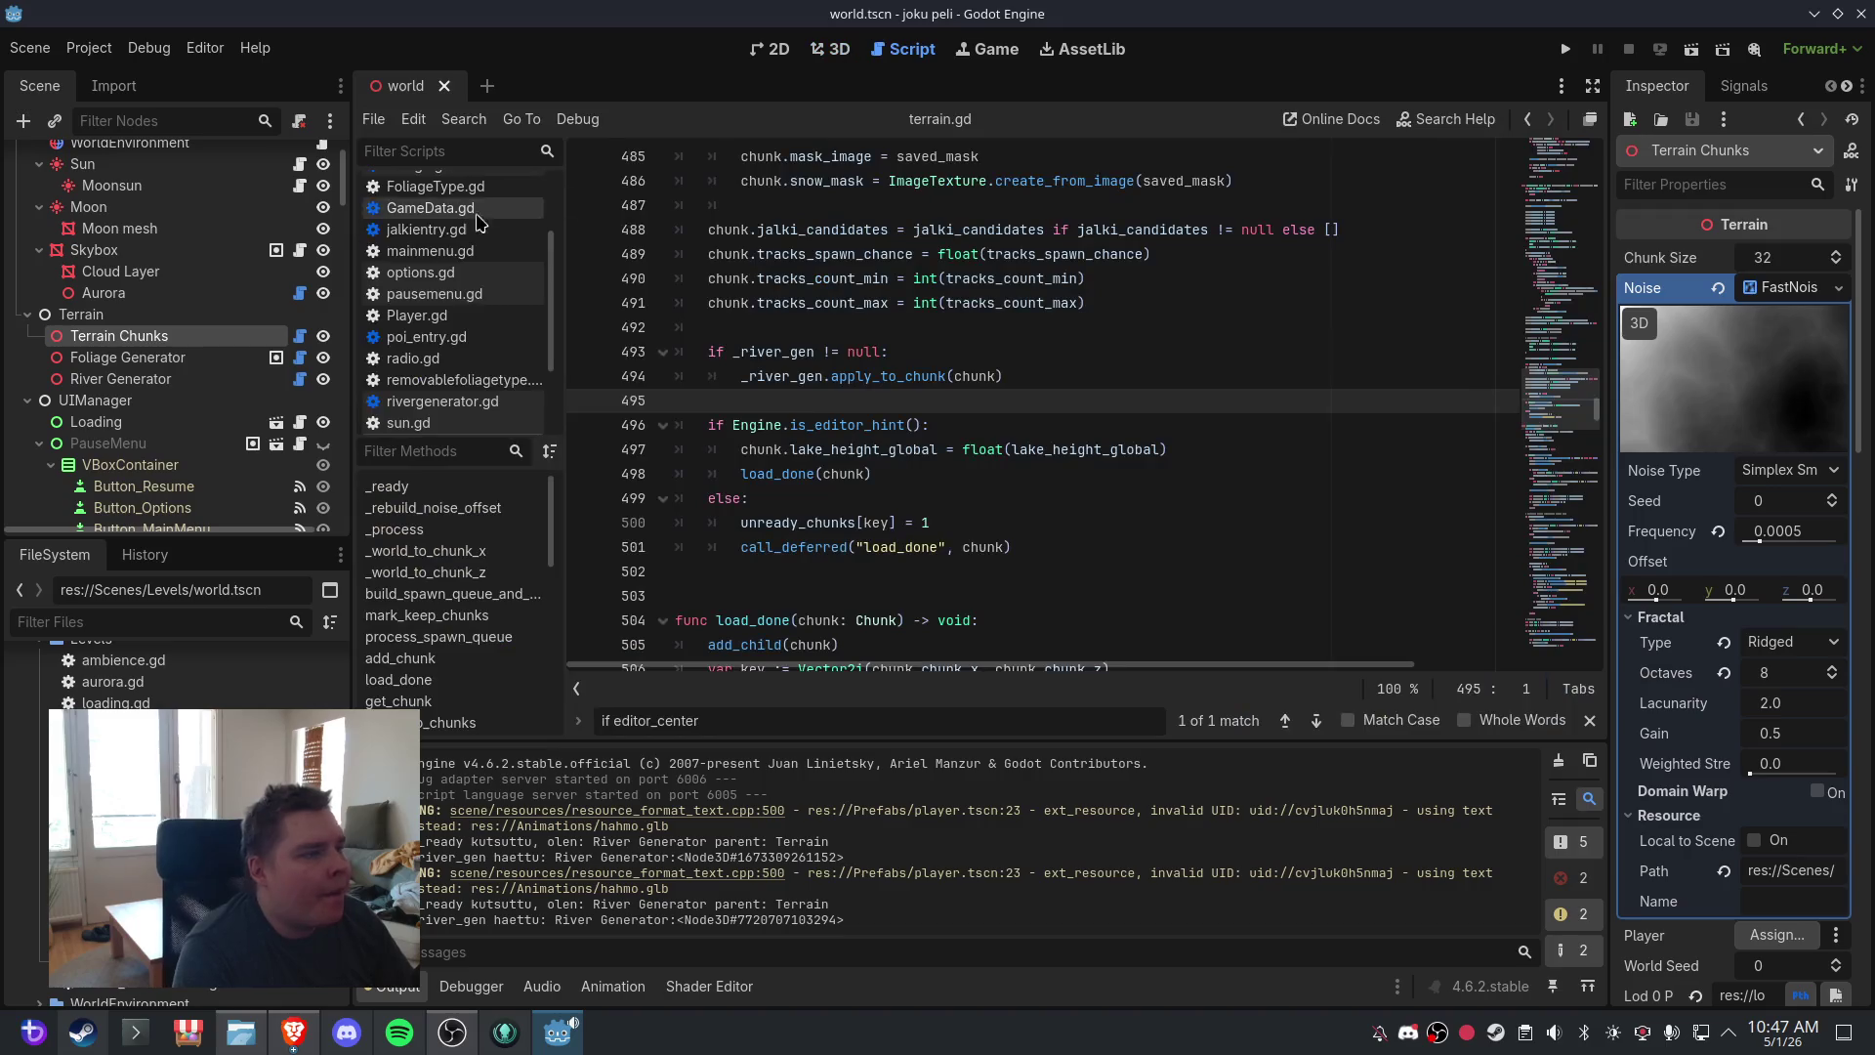
left_click(416, 228)
left_click(776, 283)
key("ctrl+a")
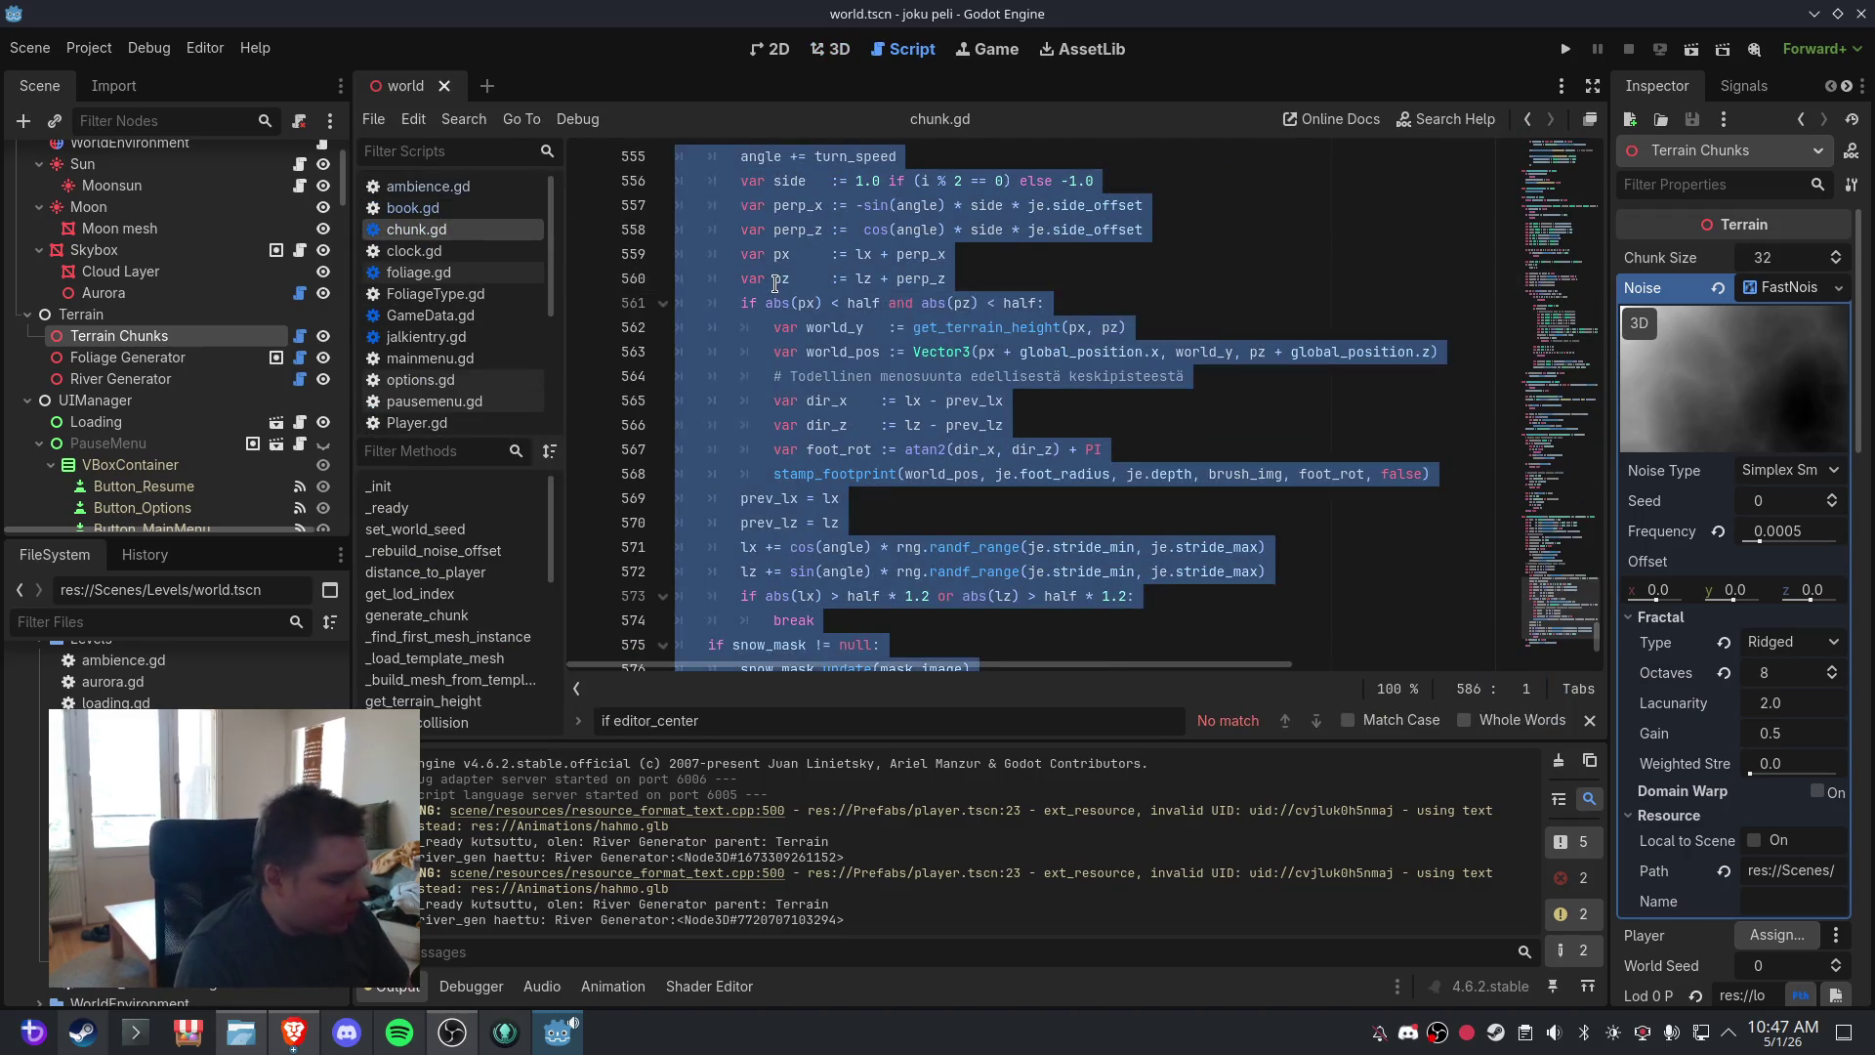
- Open terrain.gd from the script list and select all of its code
left_click(532, 362)
scroll(493, 352, "down", 3)
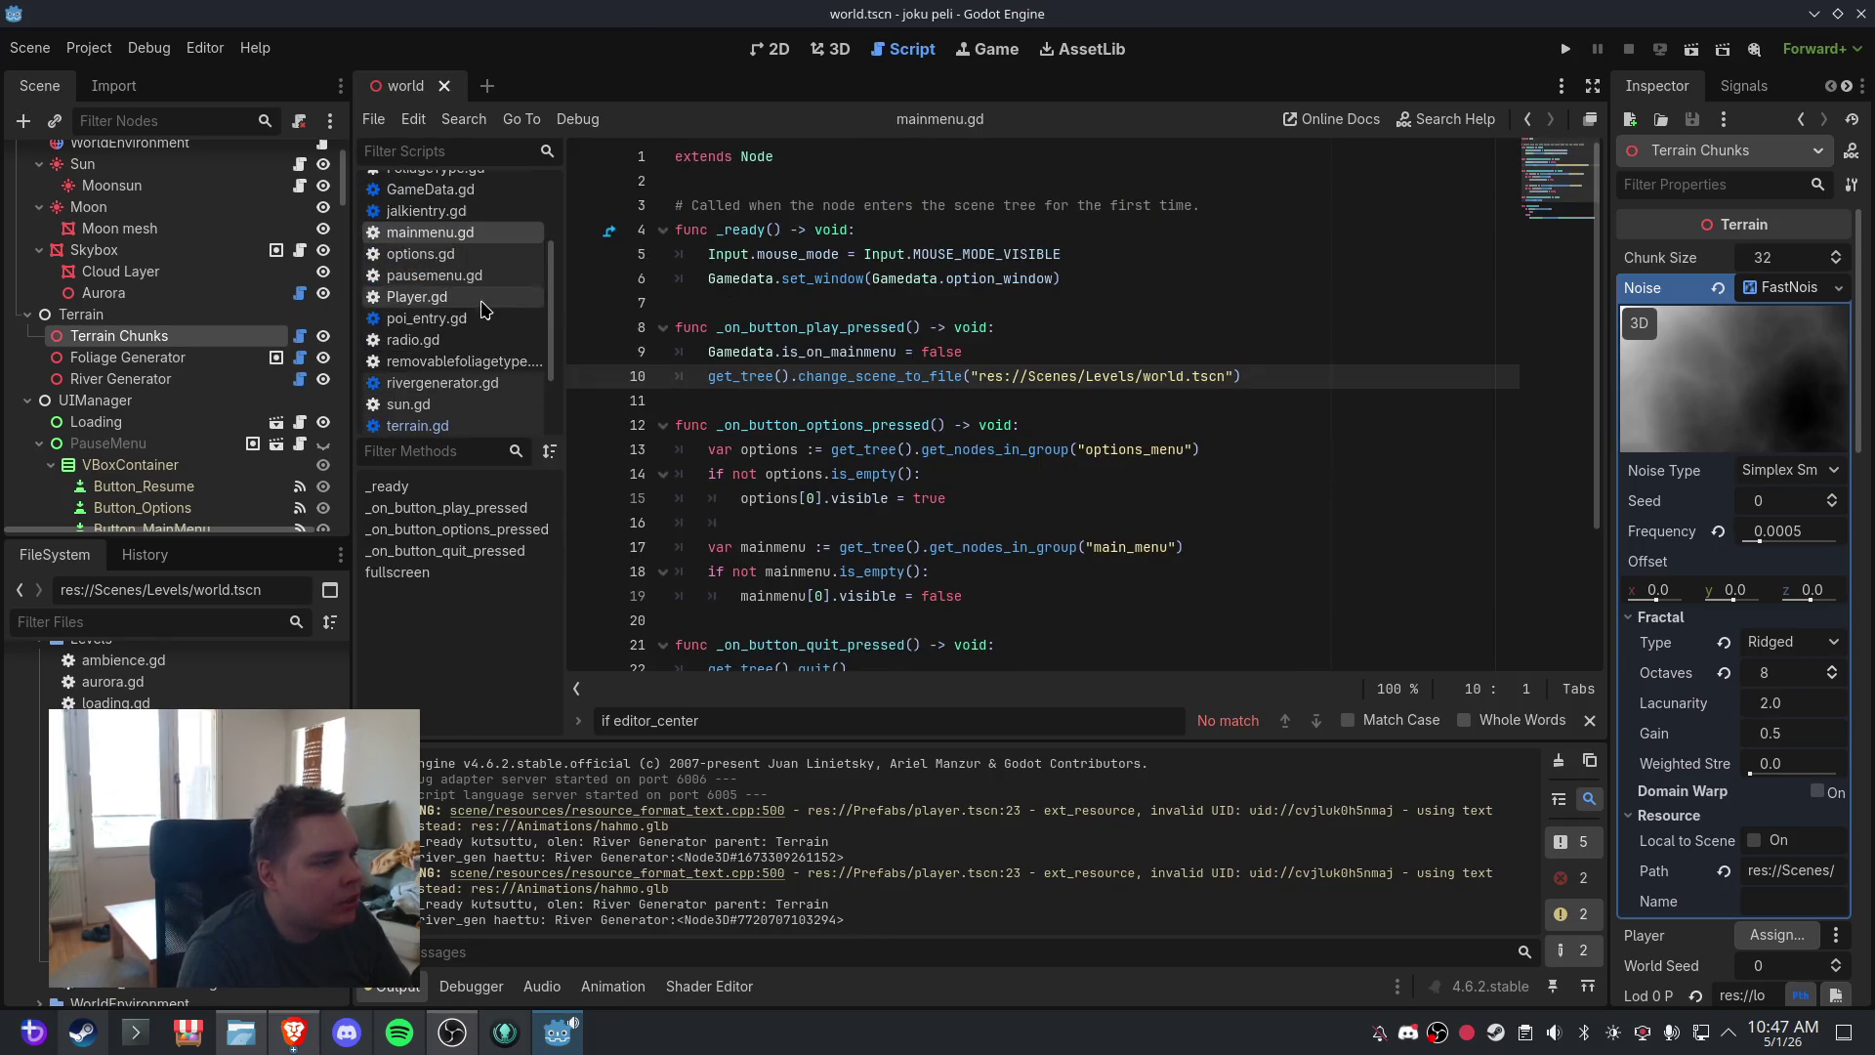
scroll(483, 311, "down", 2)
left_click(475, 334)
left_click(894, 447)
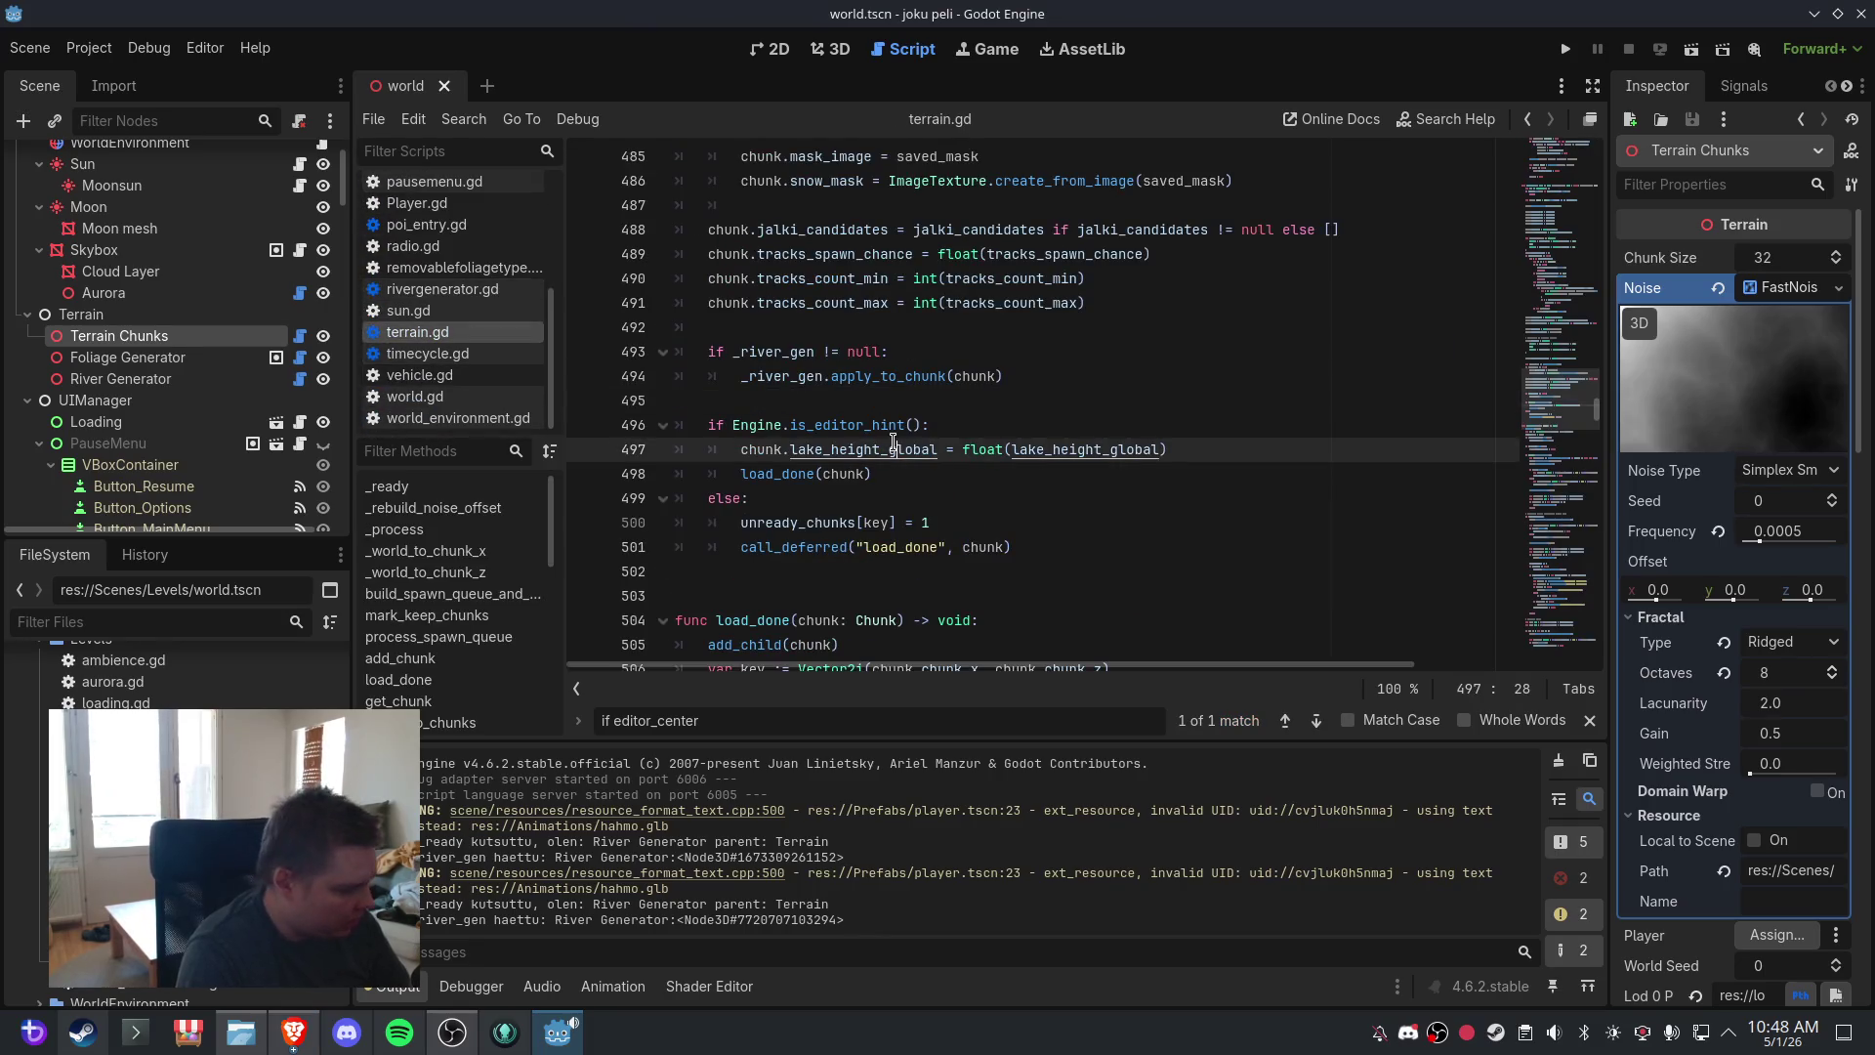
key("ctrl+a")
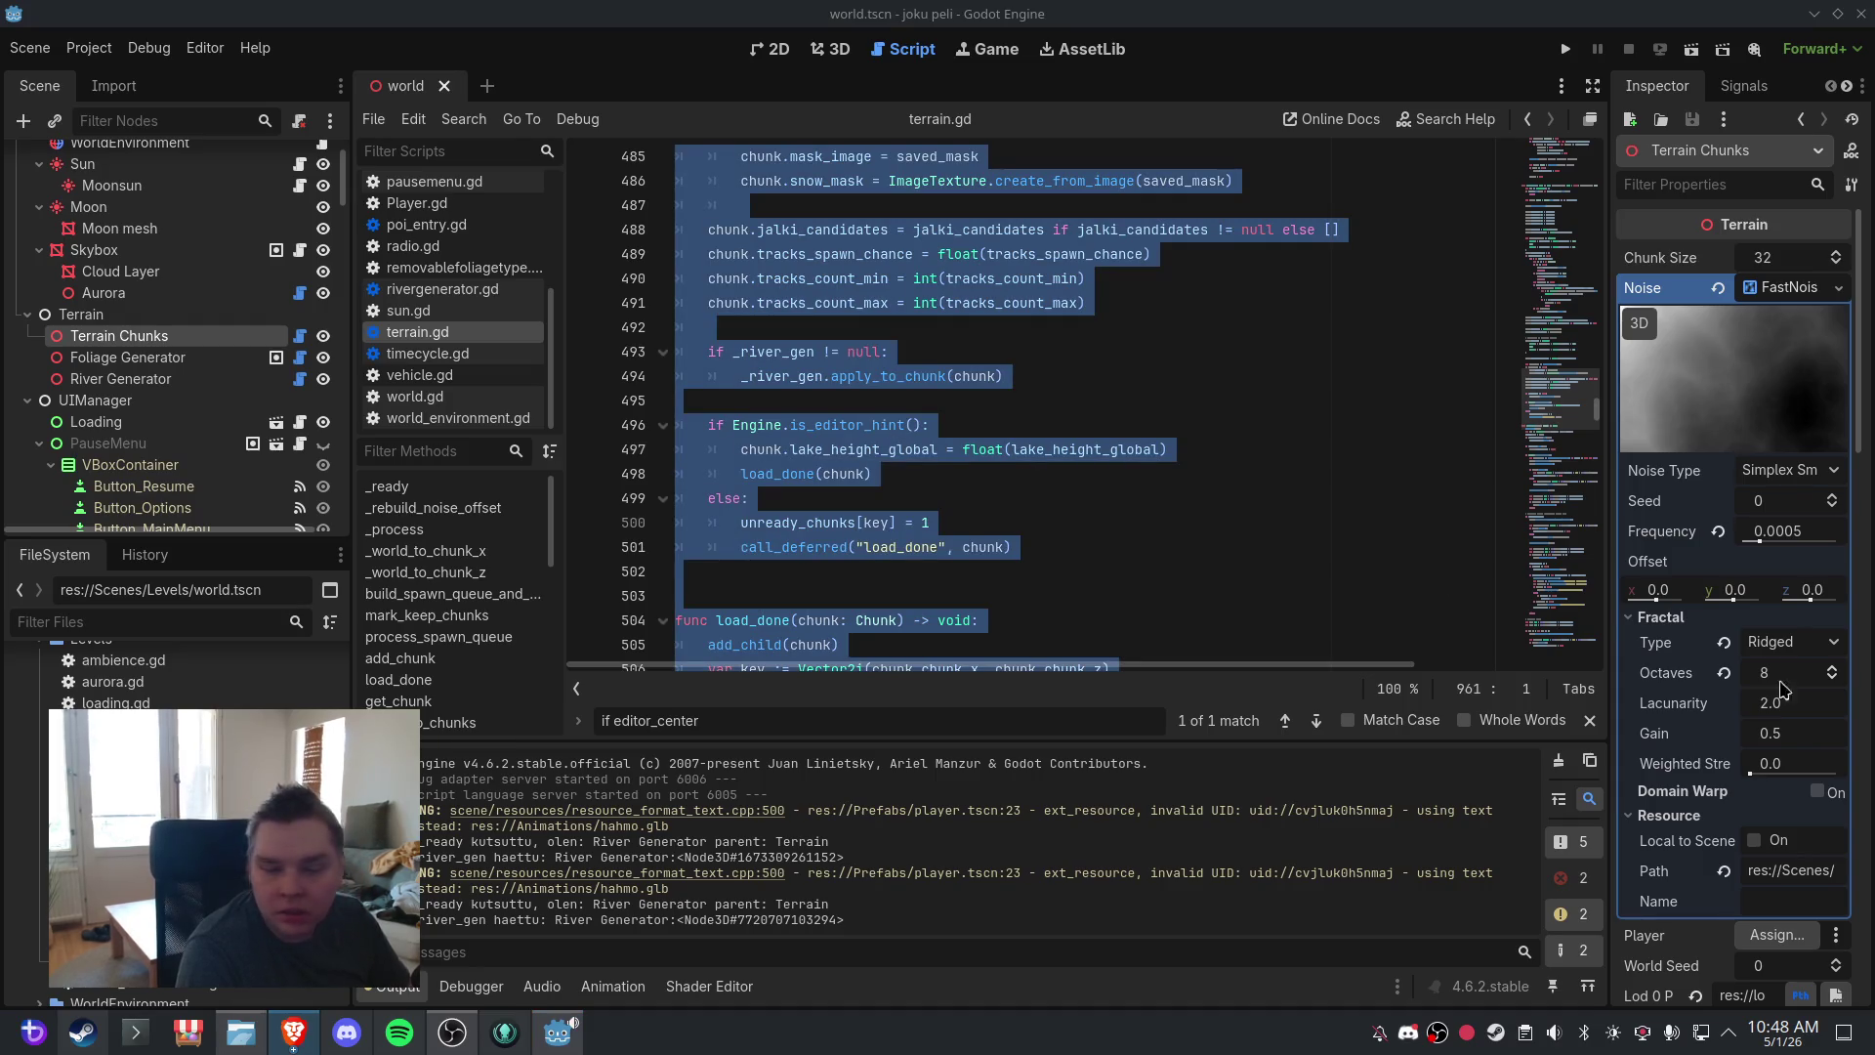
- Open rivergenerator.gd, select all of its code, then clear the selection
left_click(442, 289)
left_click(897, 376)
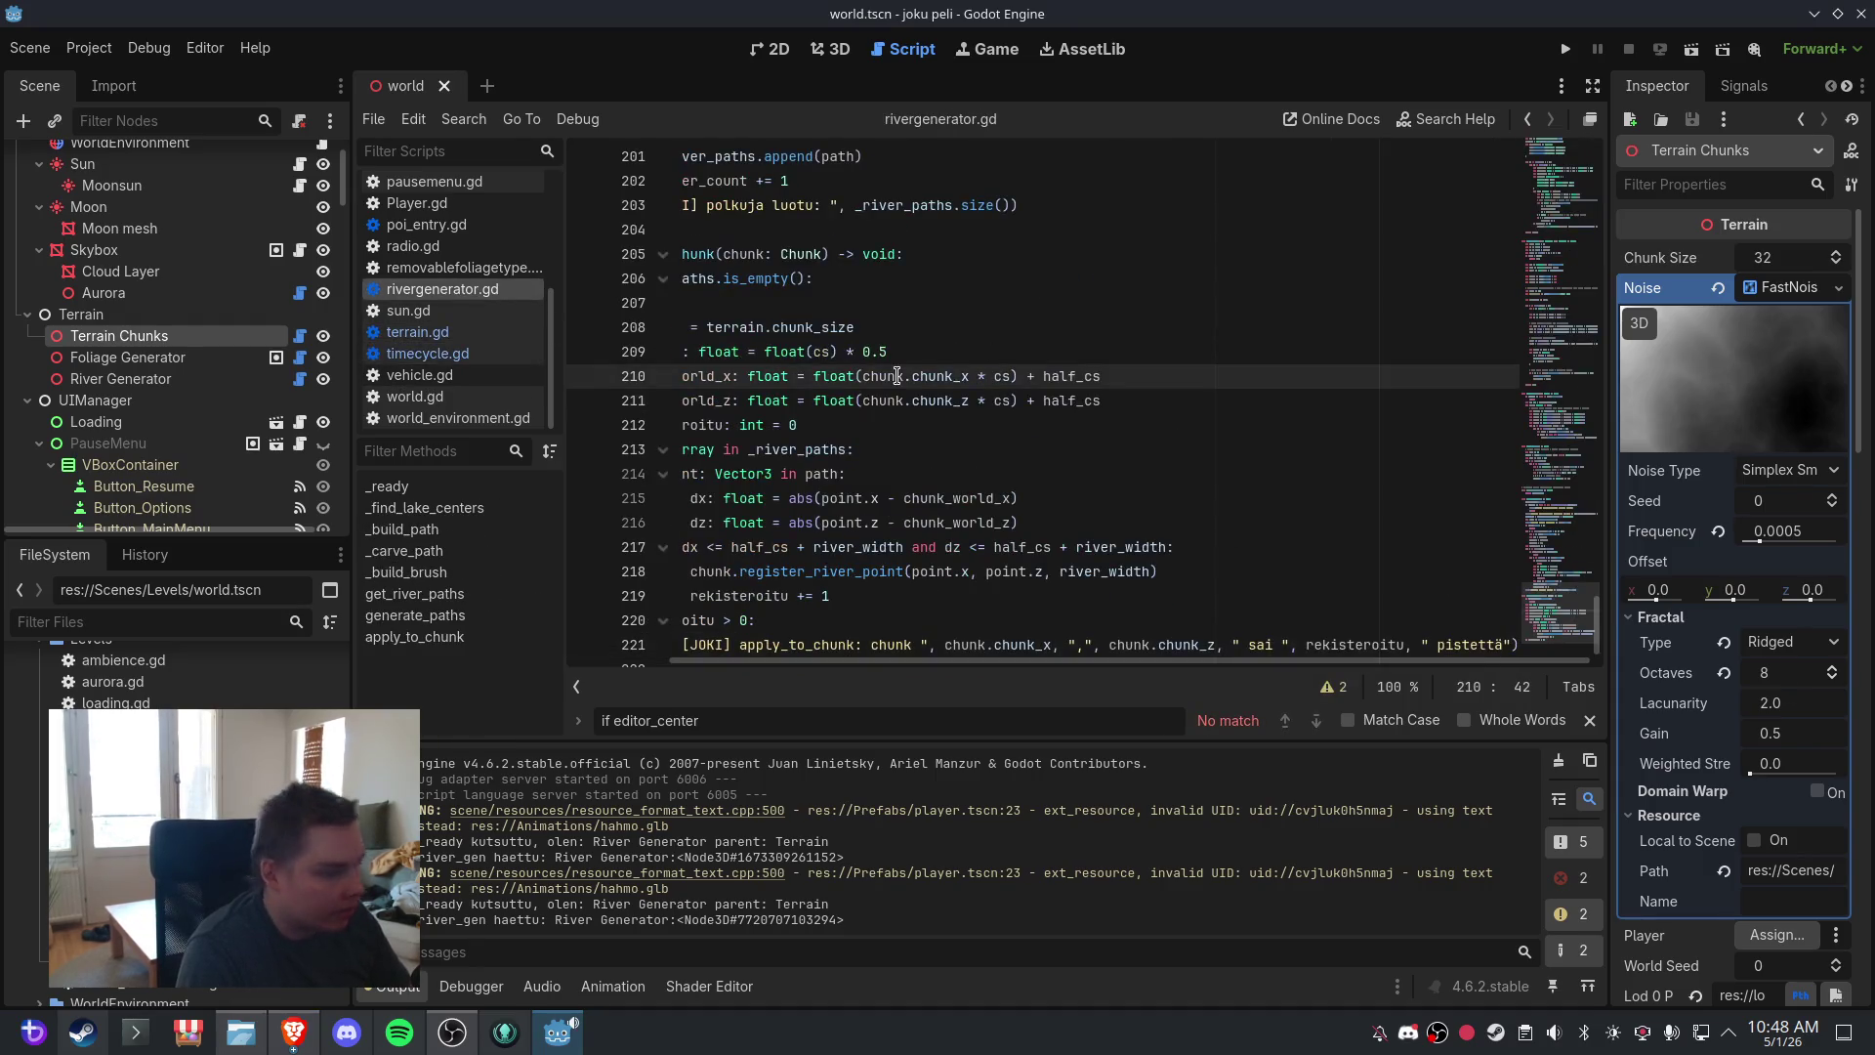
key("ctrl+a")
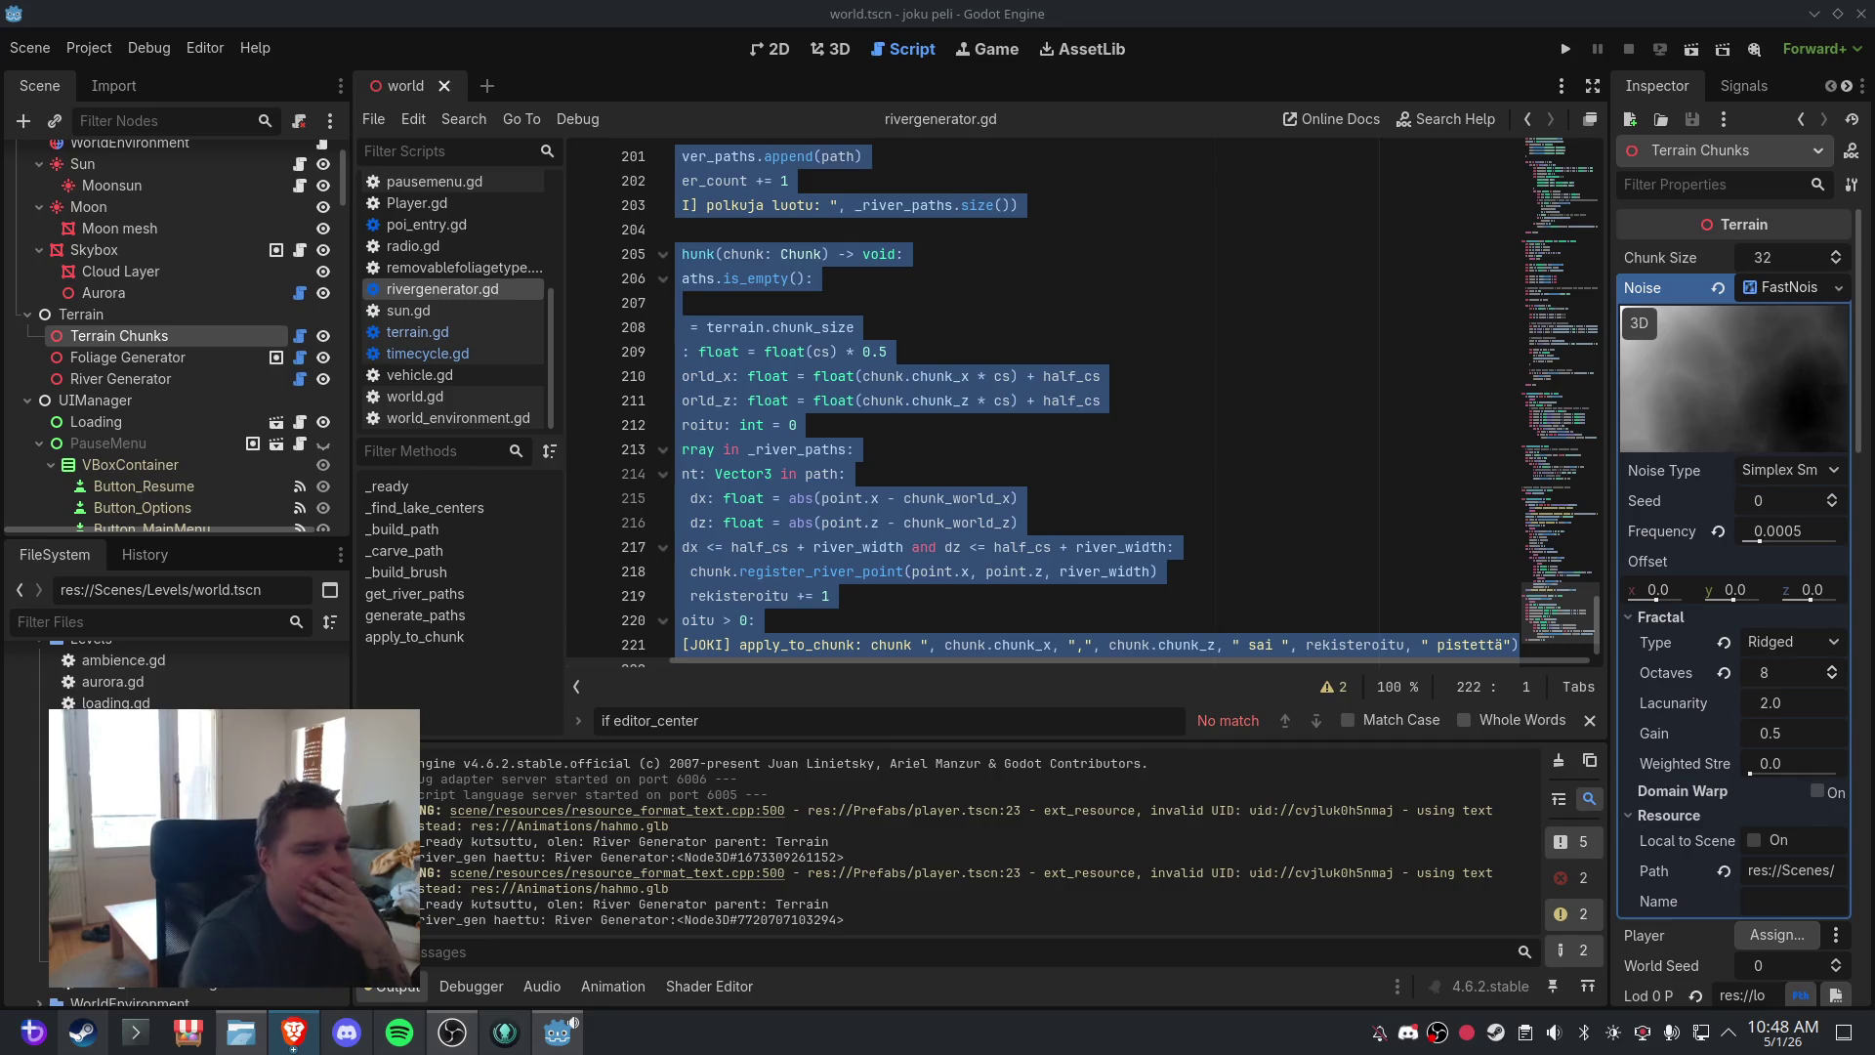
left_click(965, 327)
- Save the scene and move to line 207 of rivergenerator.gd
left_click(30, 48)
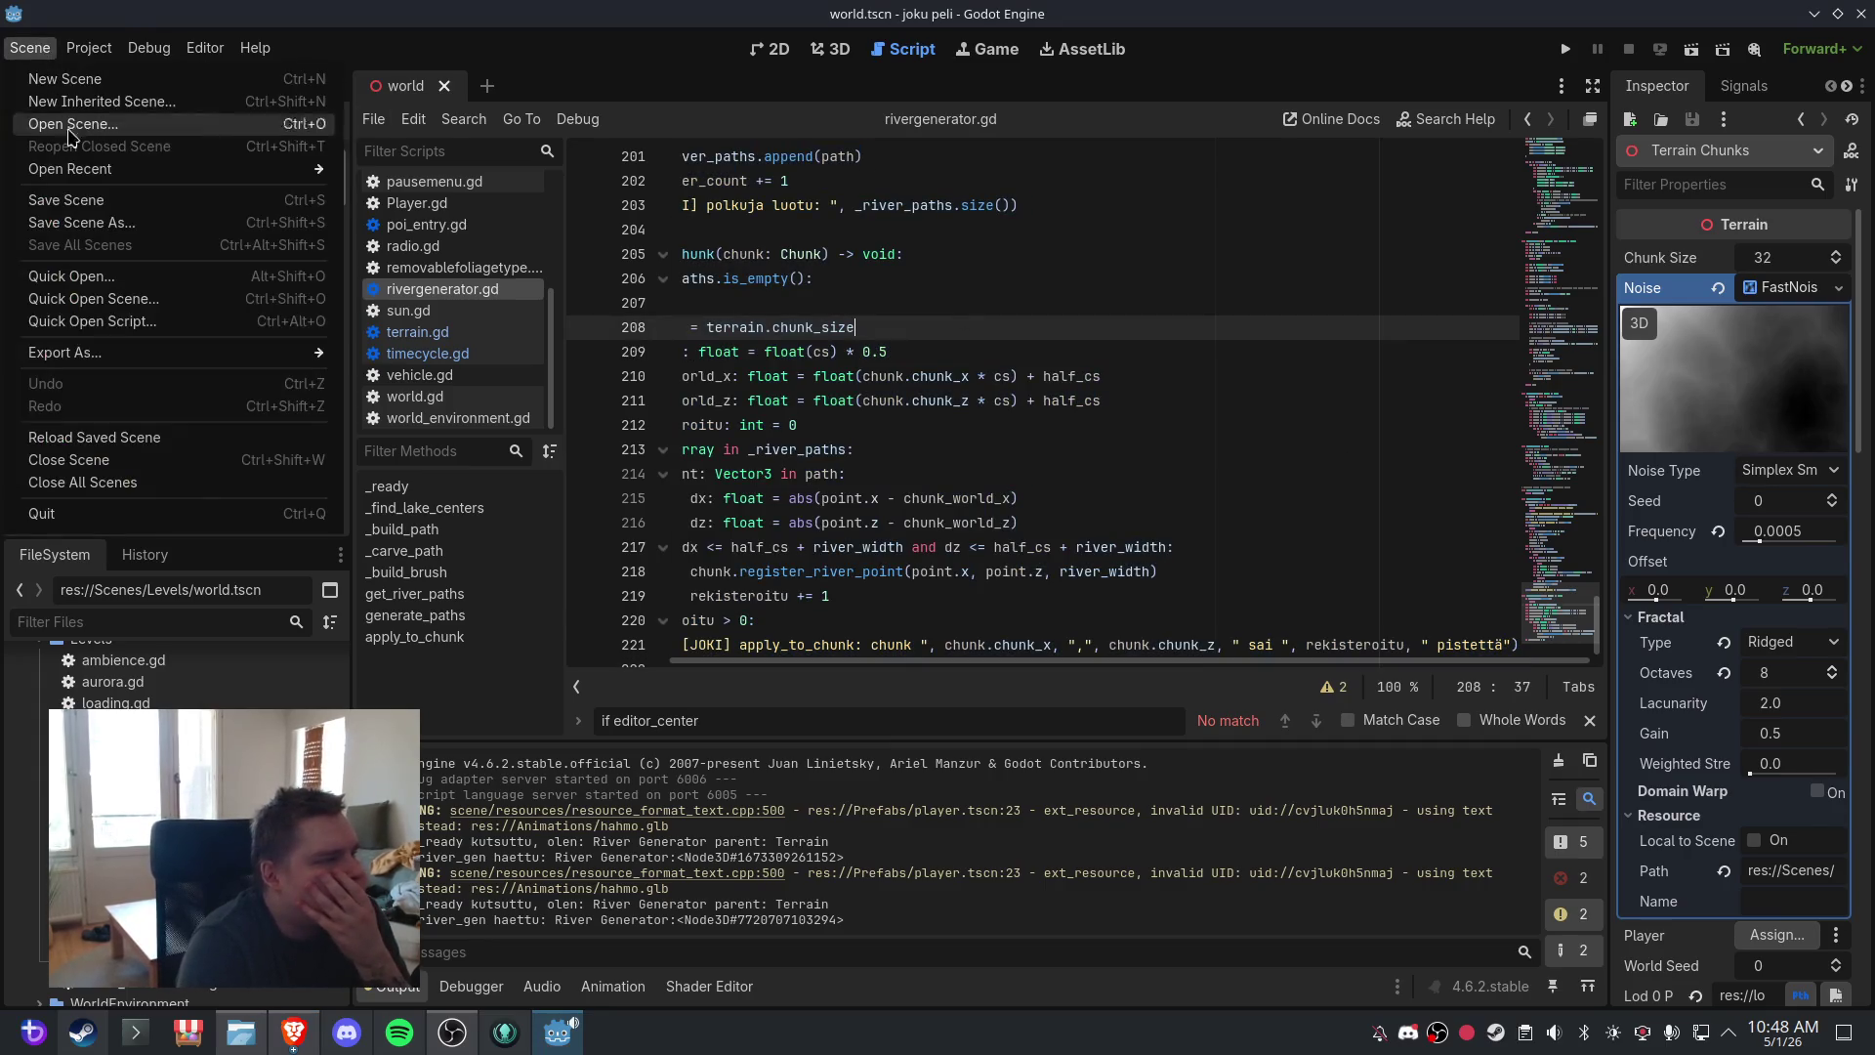
left_click(81, 202)
left_click(30, 48)
left_click(82, 203)
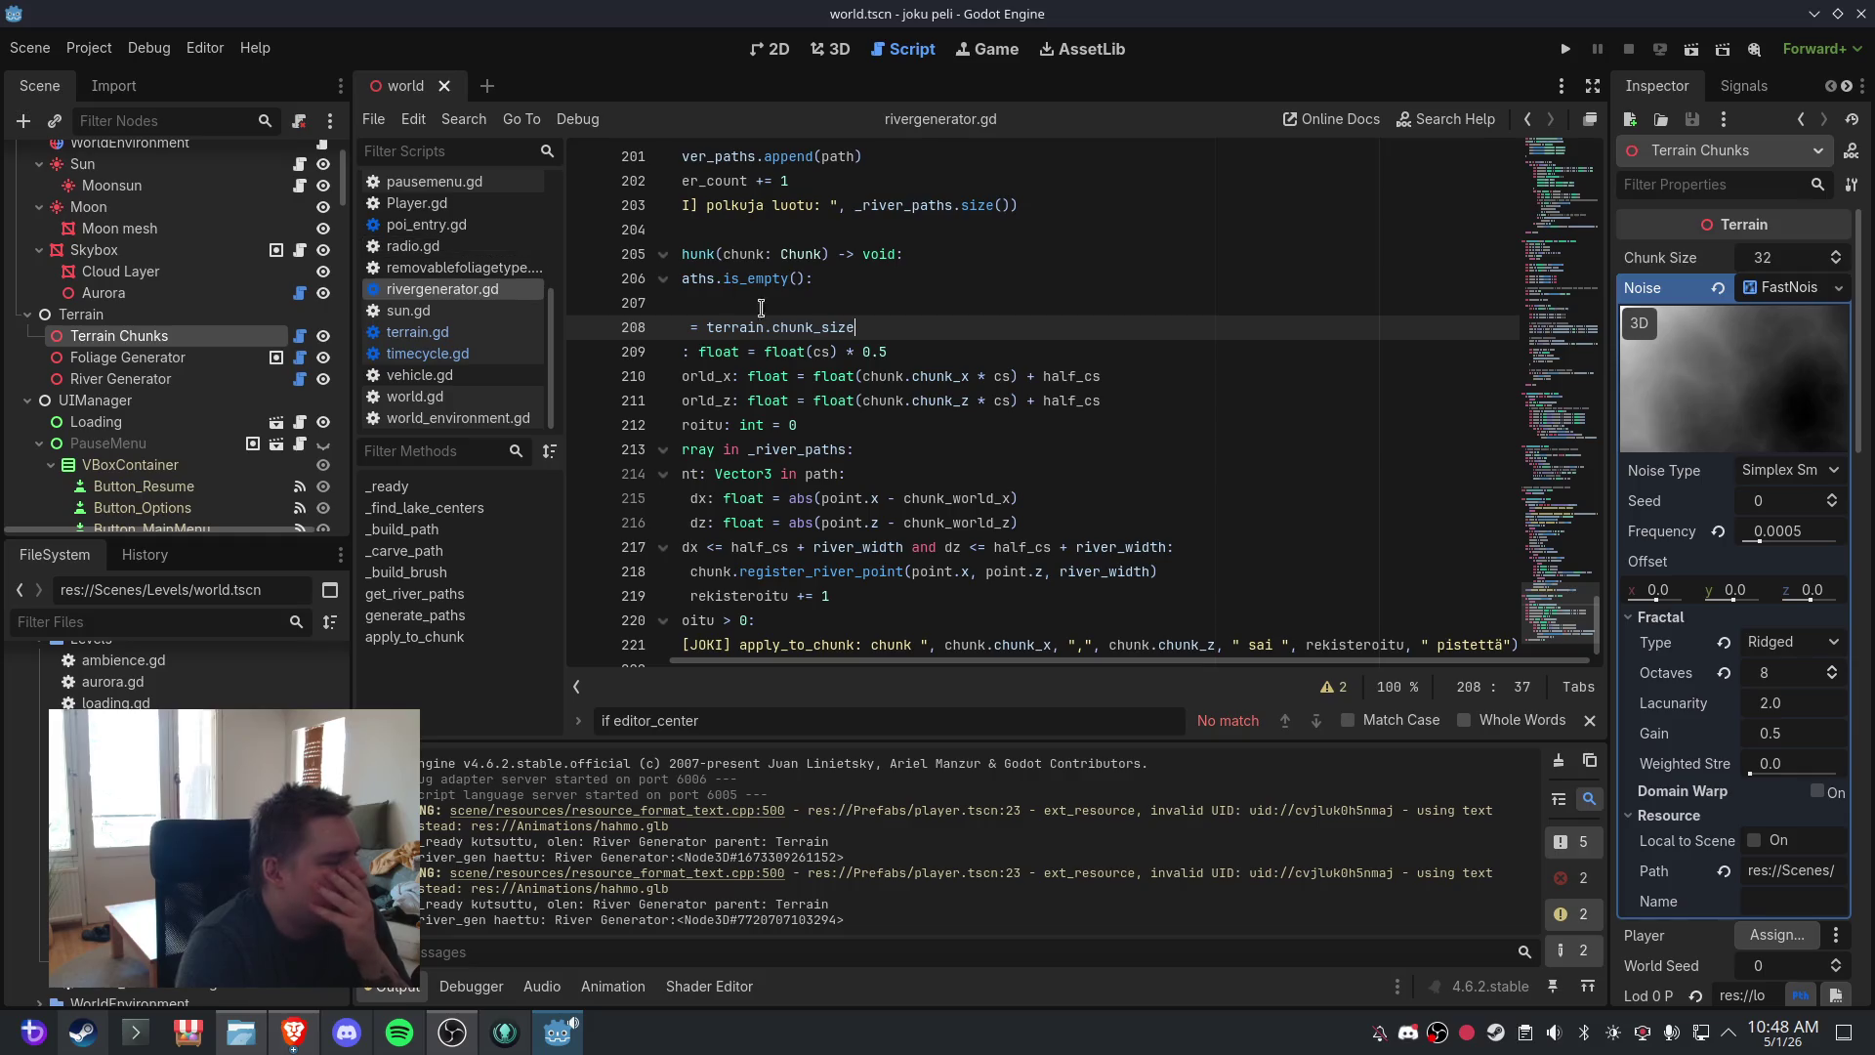
key("Up")
key("Up")
left_click(31, 48)
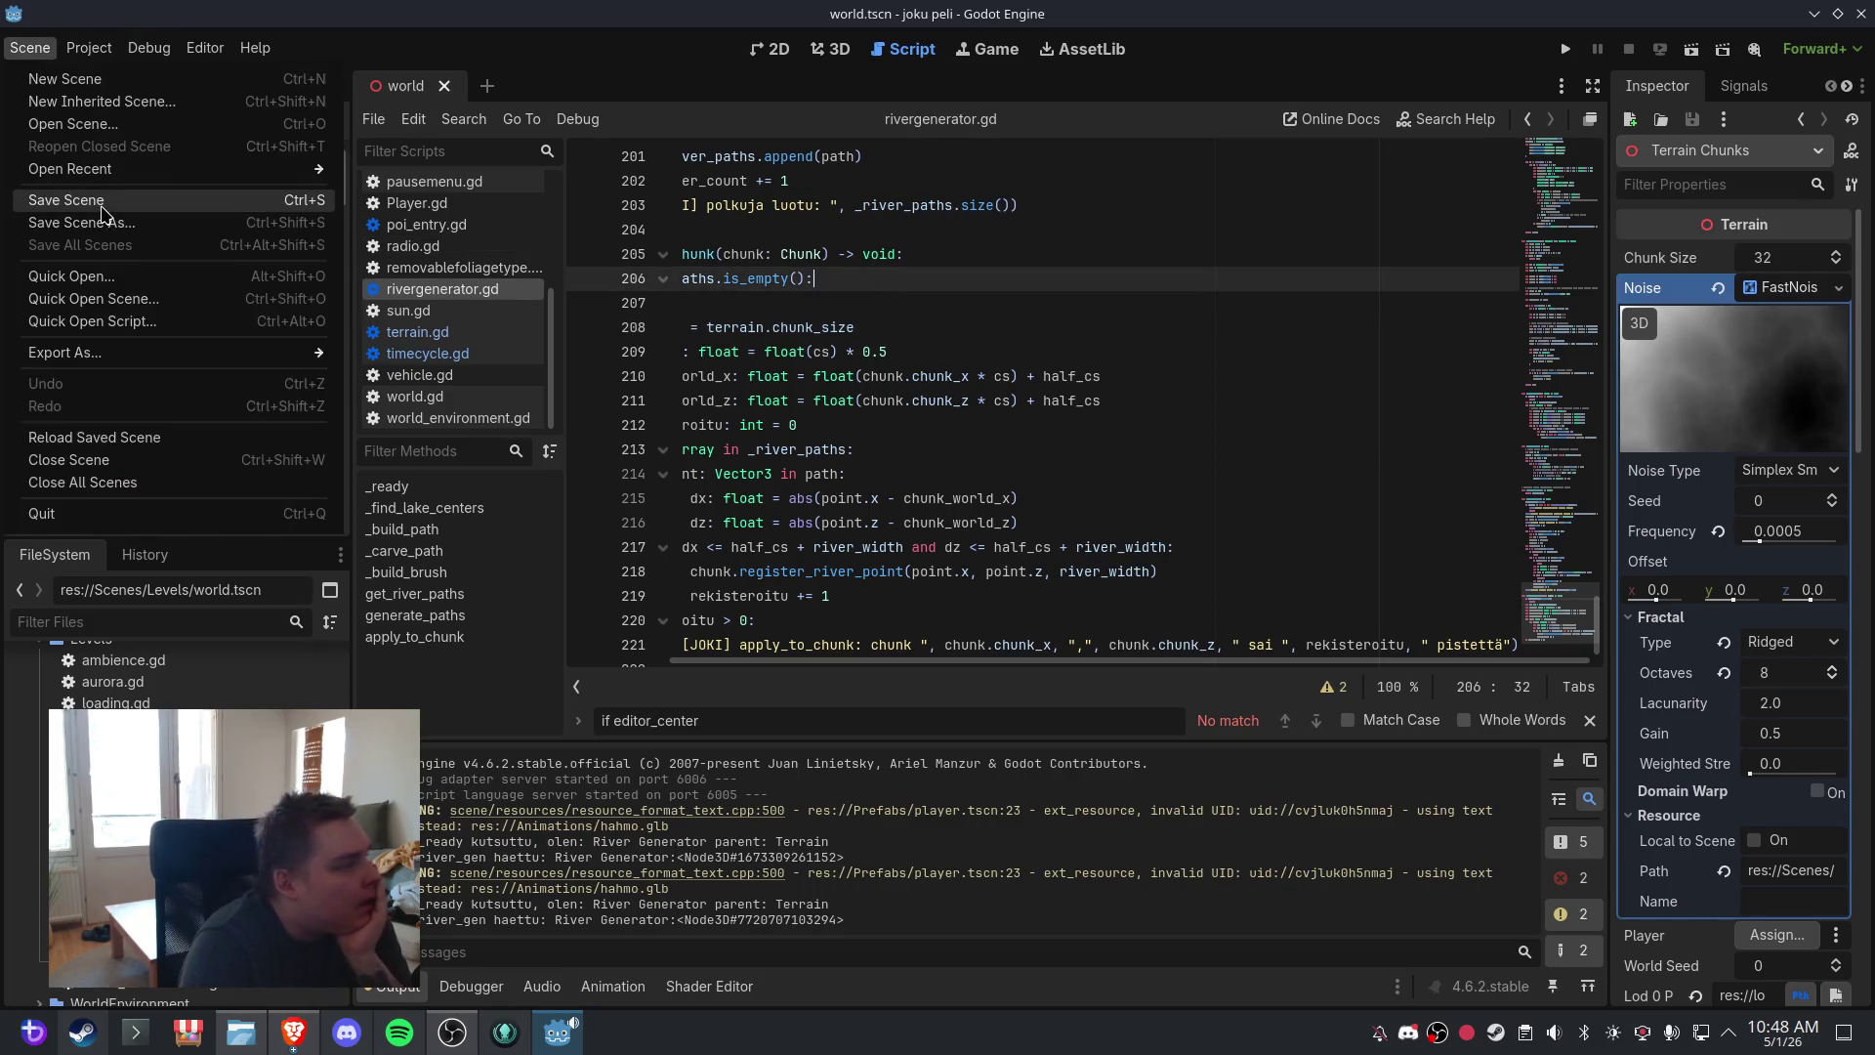
left_click(81, 202)
left_click(985, 299)
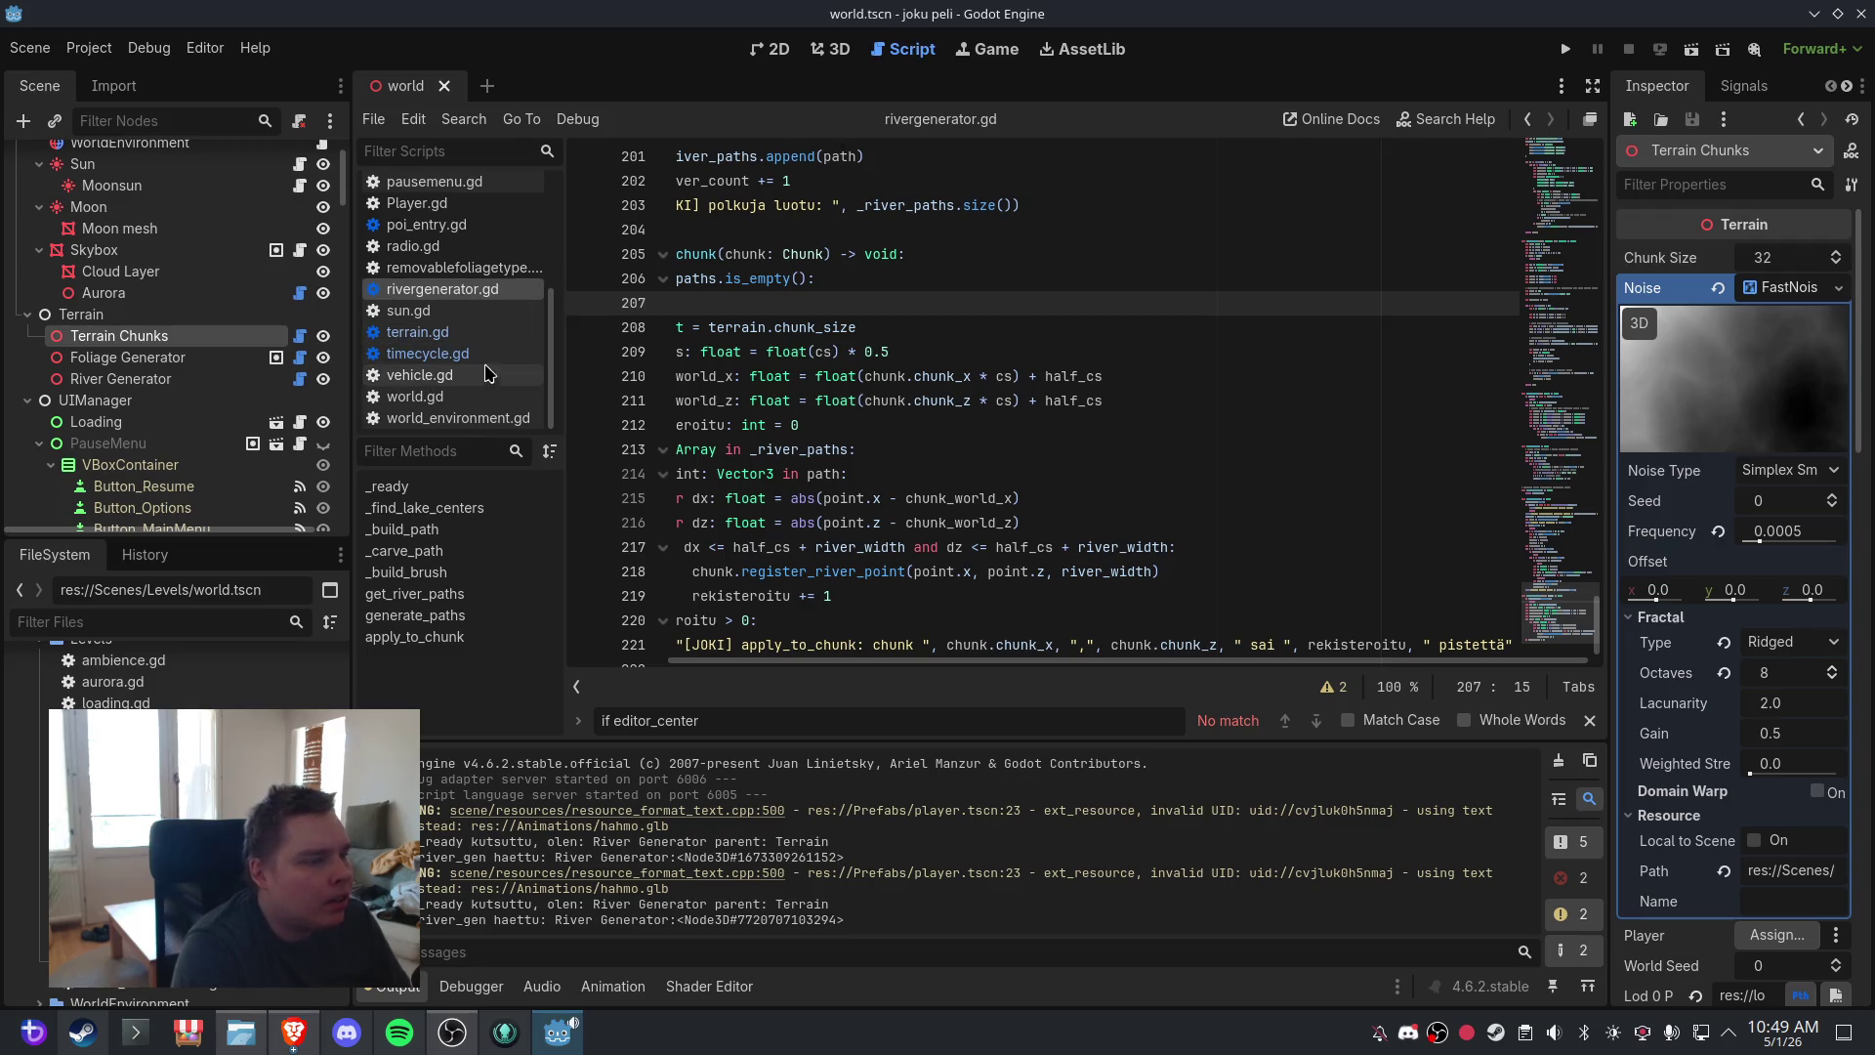
- In terrain.gd, search 'if engine.is_editor_hint' and step to the match in _process
left_click(418, 332)
left_click(824, 424)
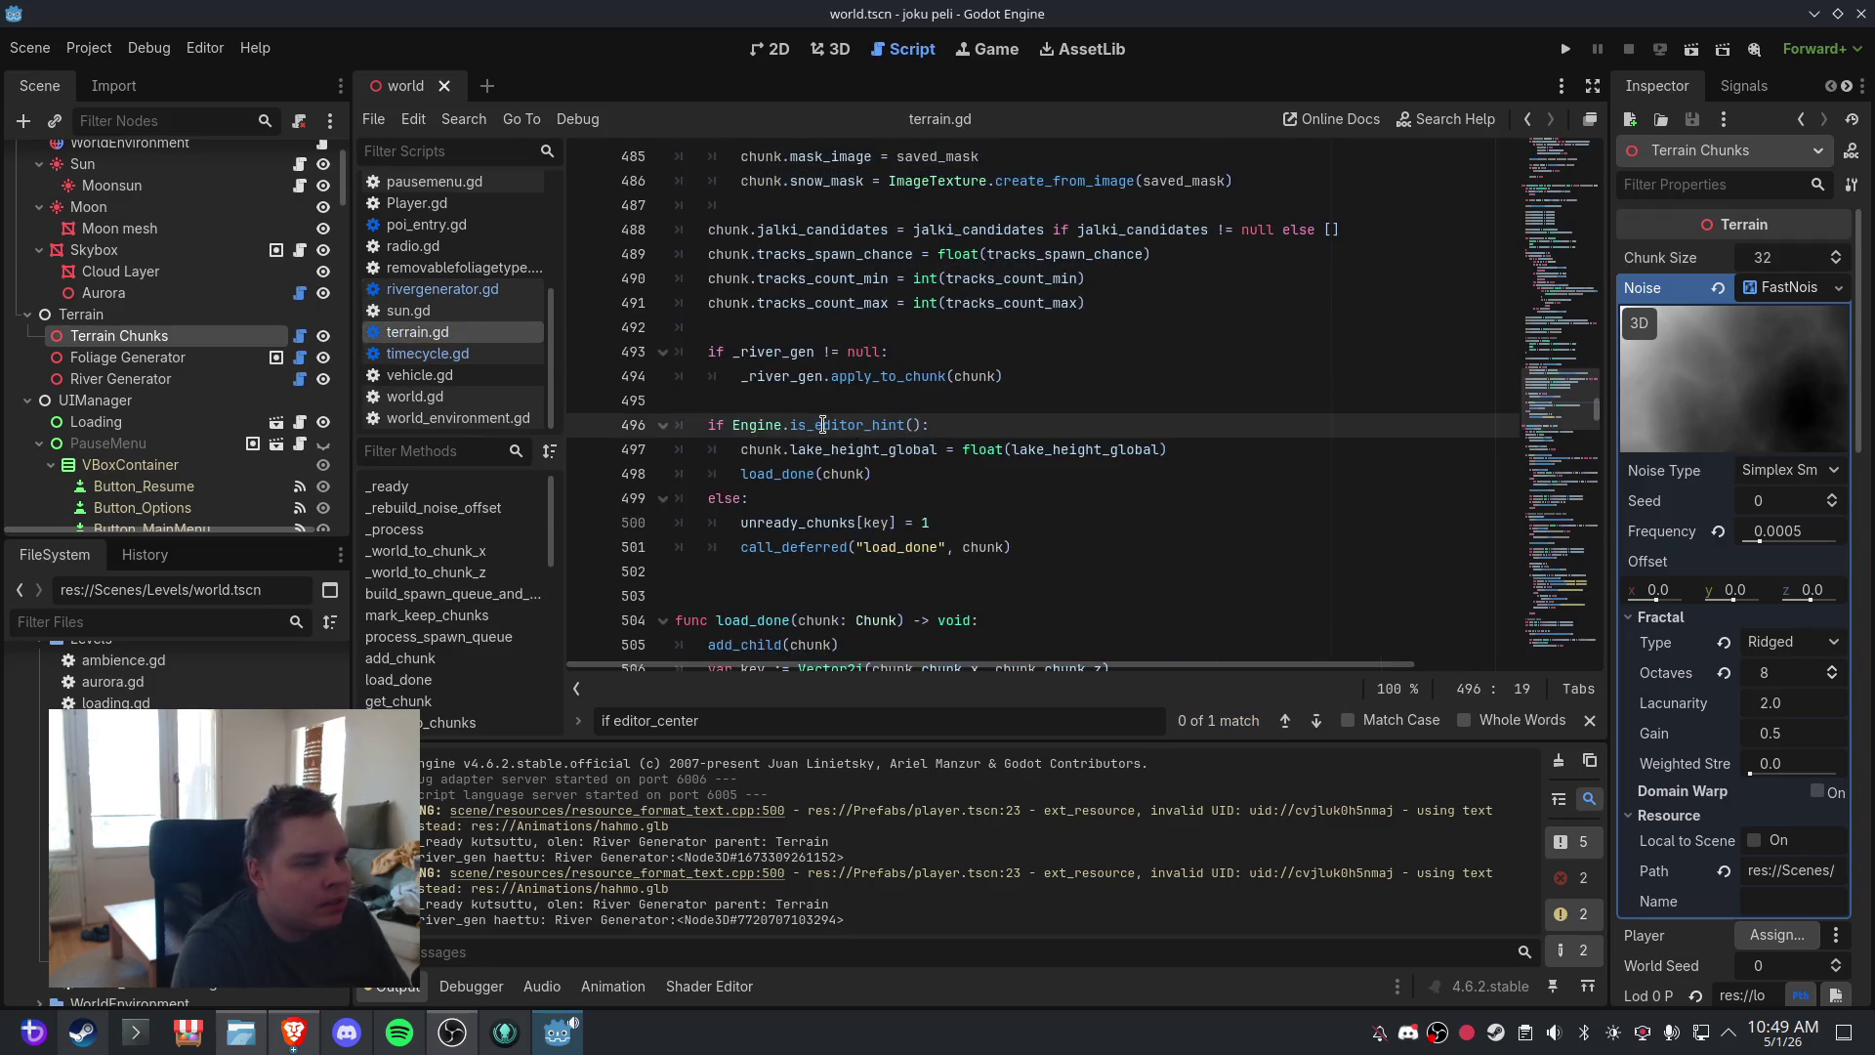
left_click(982, 399)
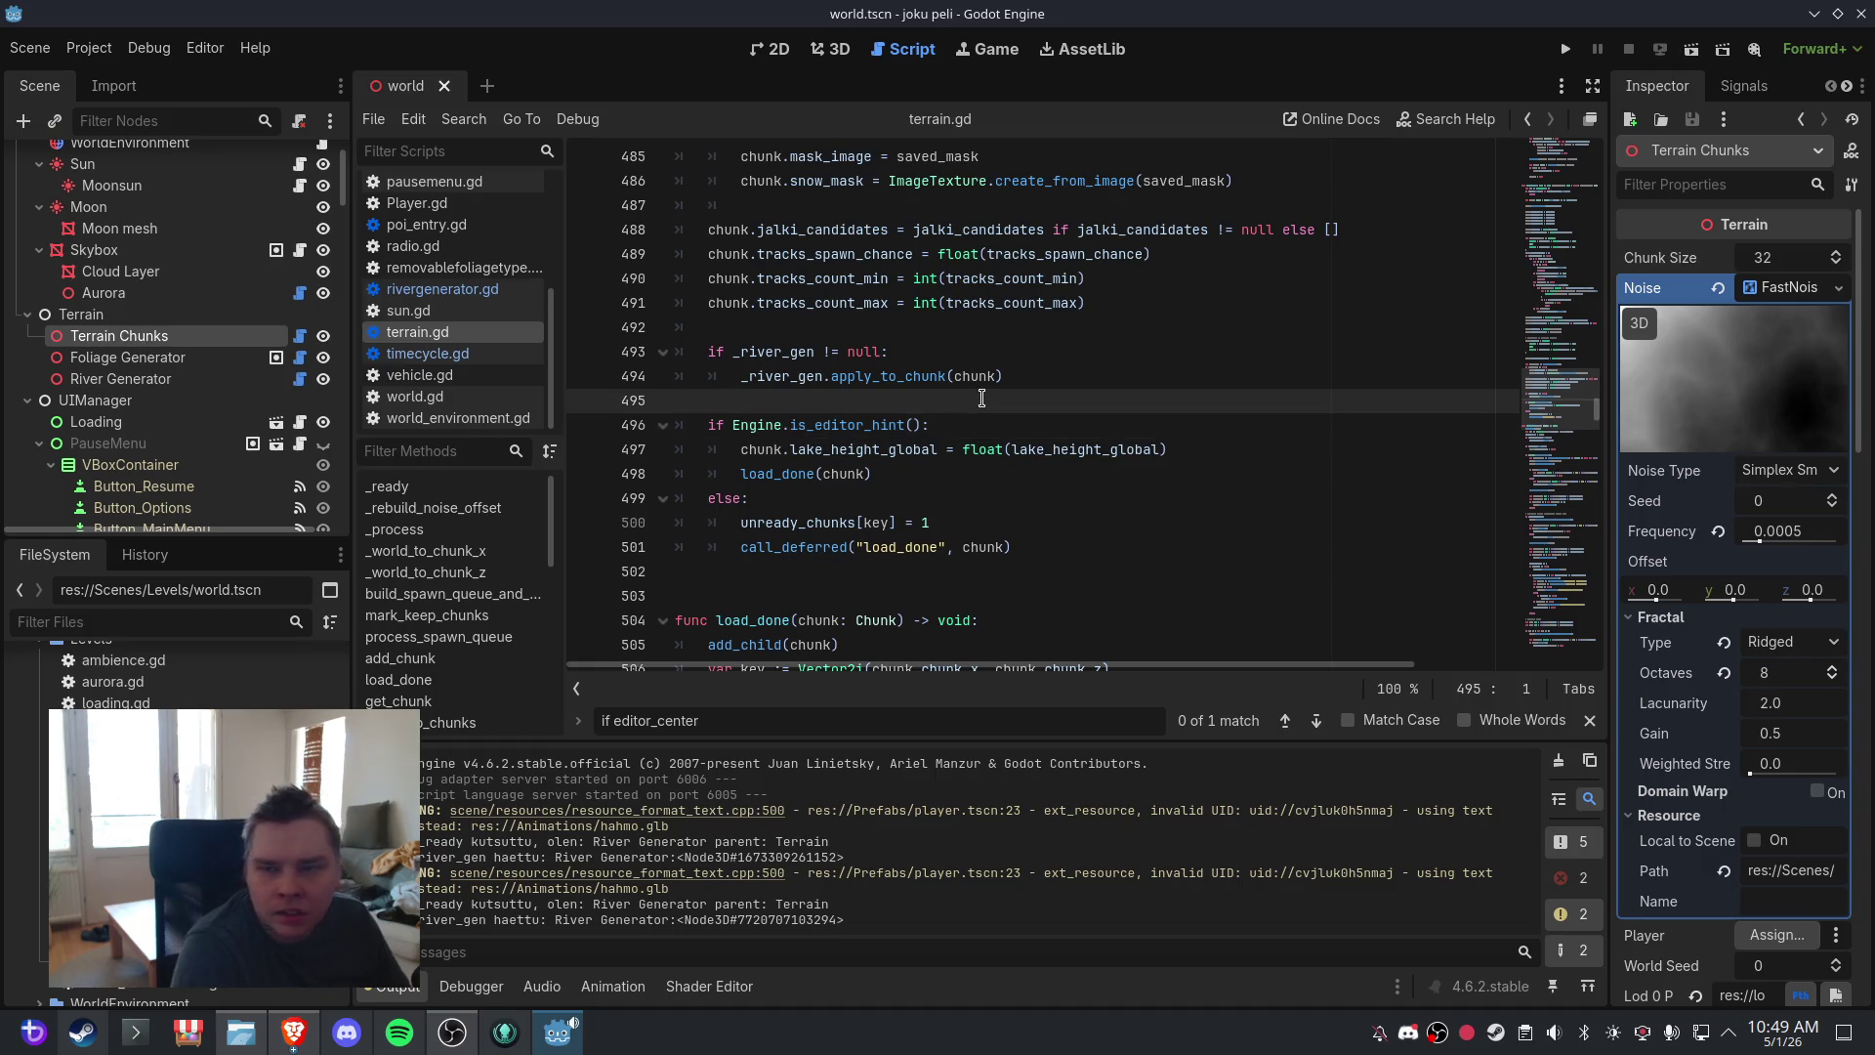
left_click_drag(747, 721, 597, 723)
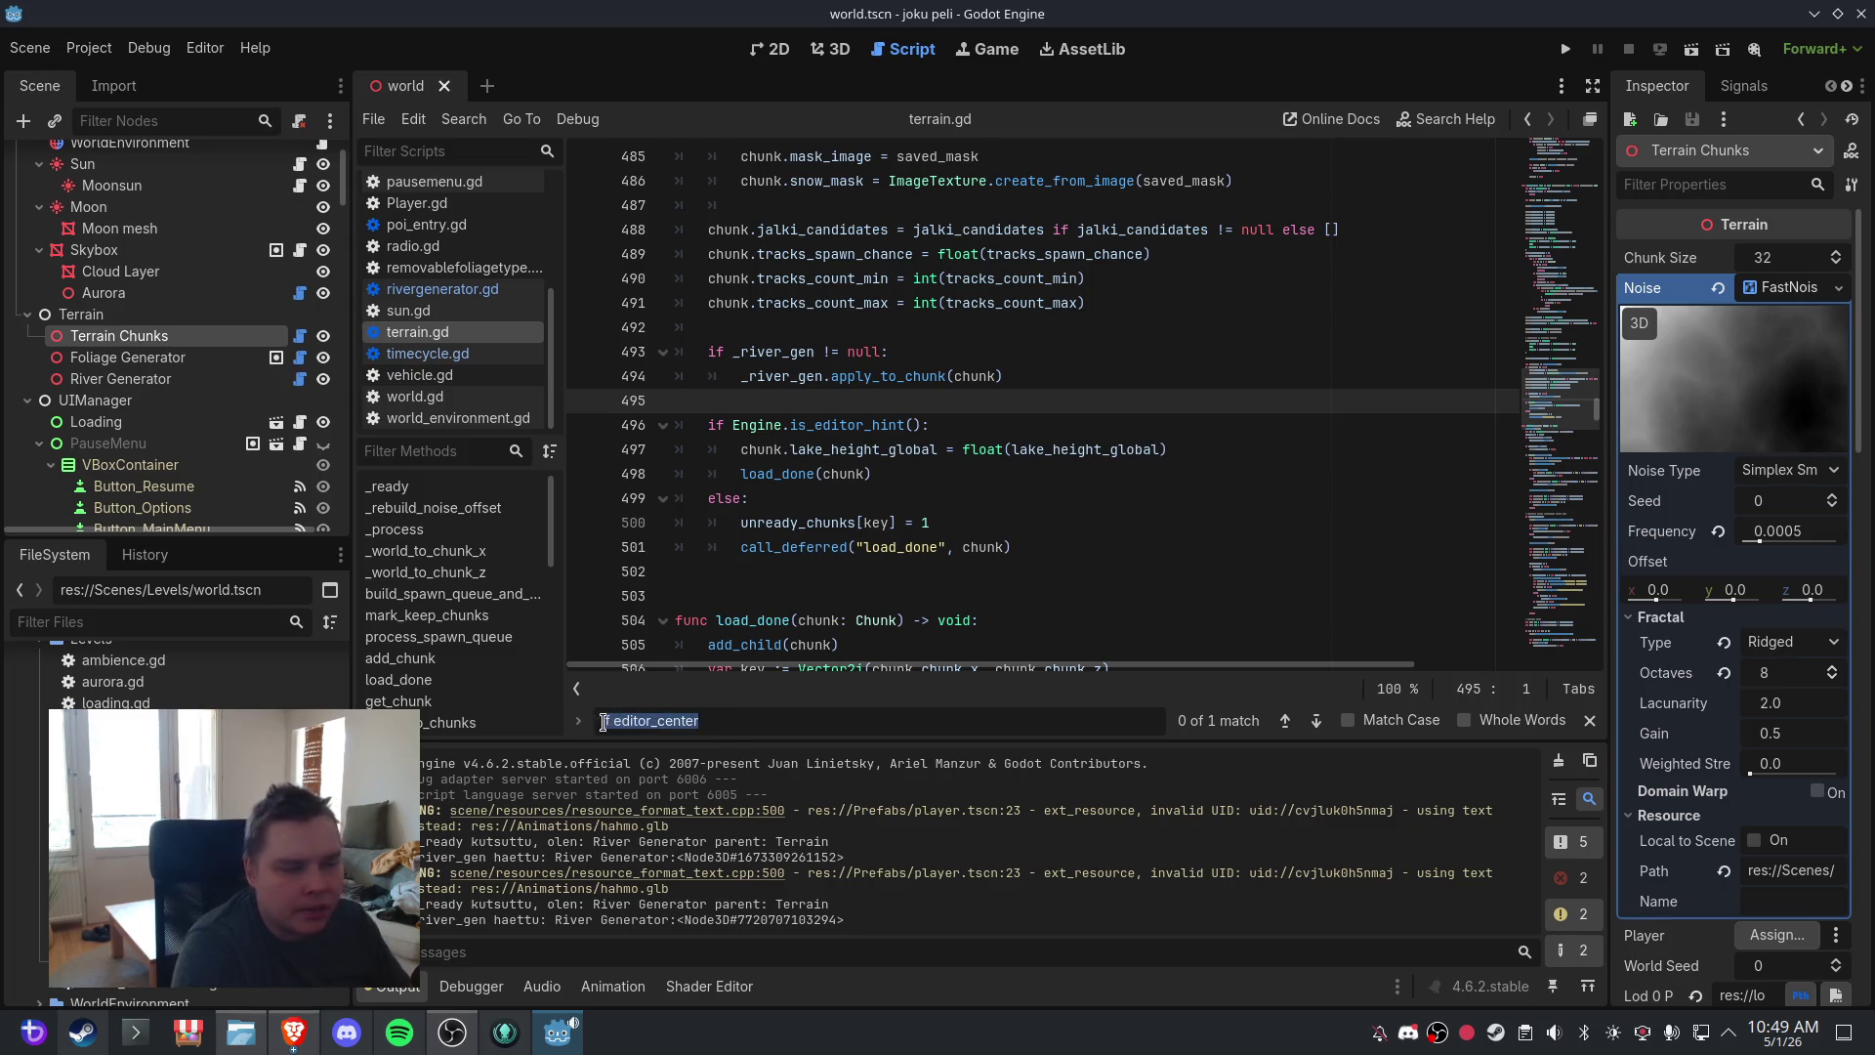
type("if engine-")
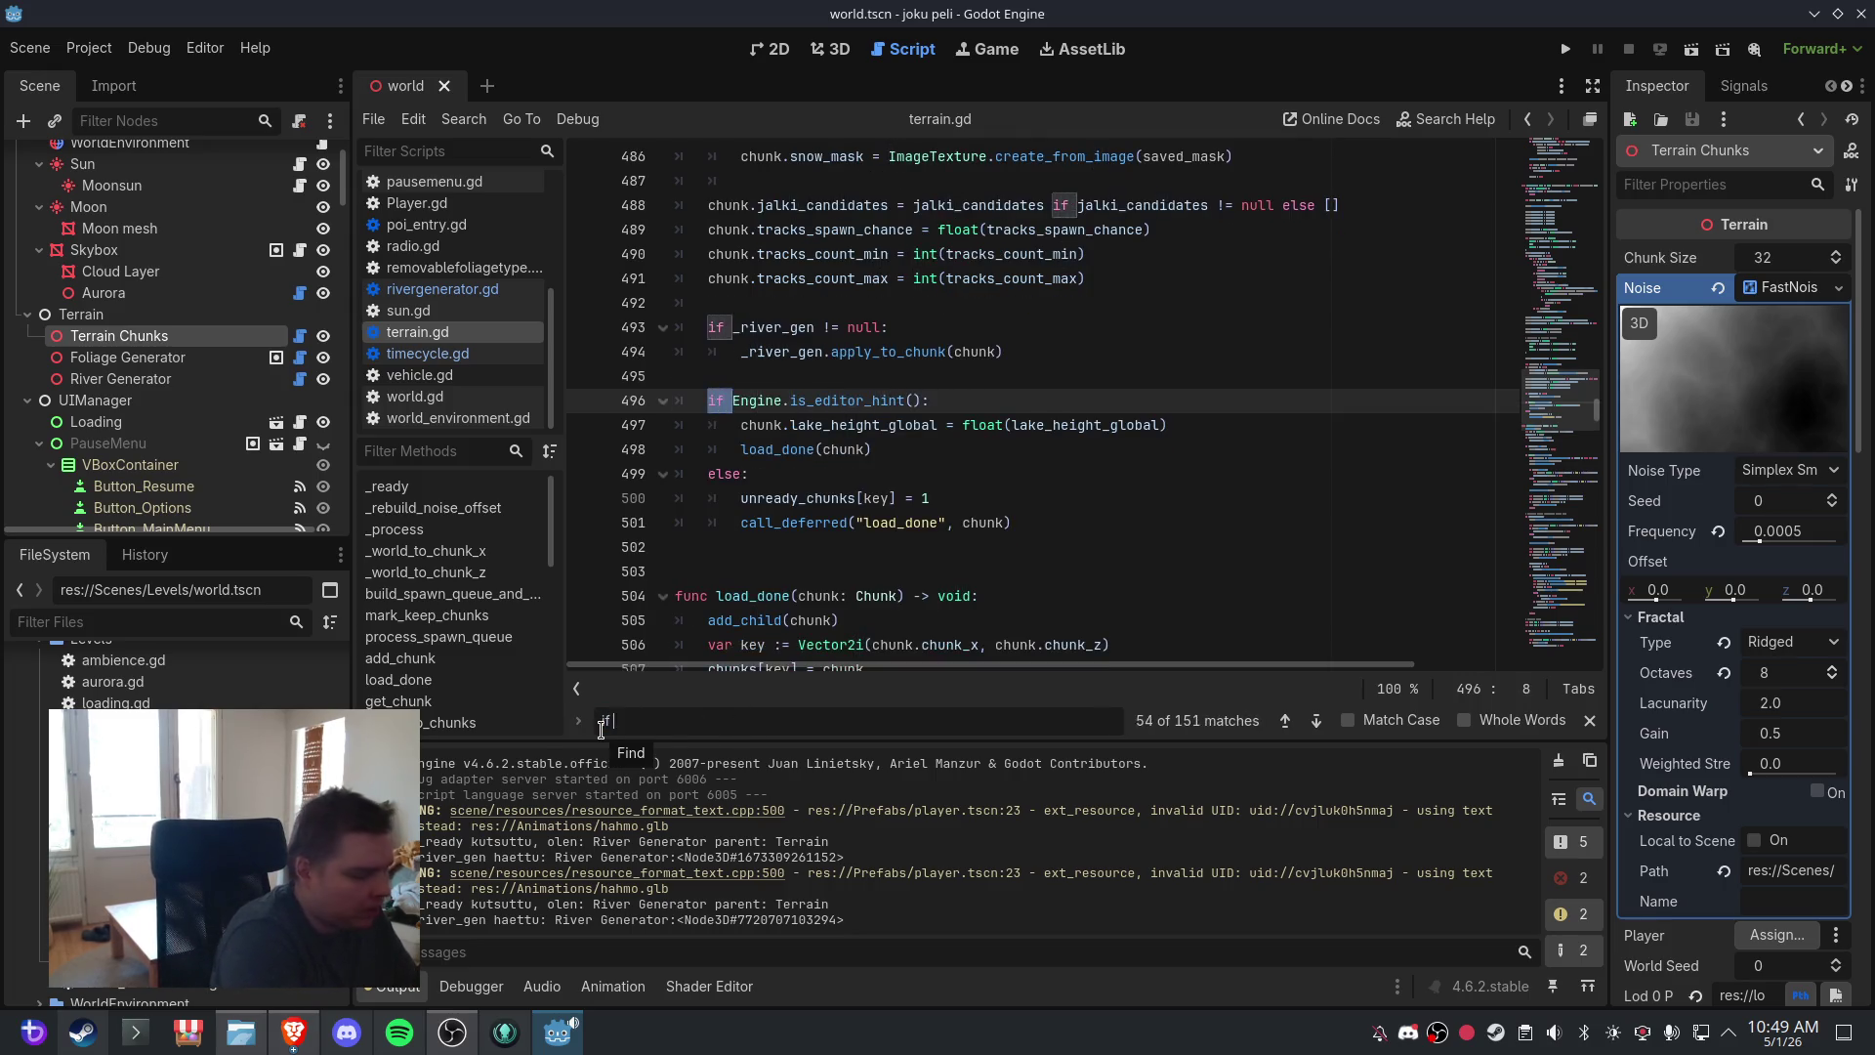
key("BackSpace")
type(".")
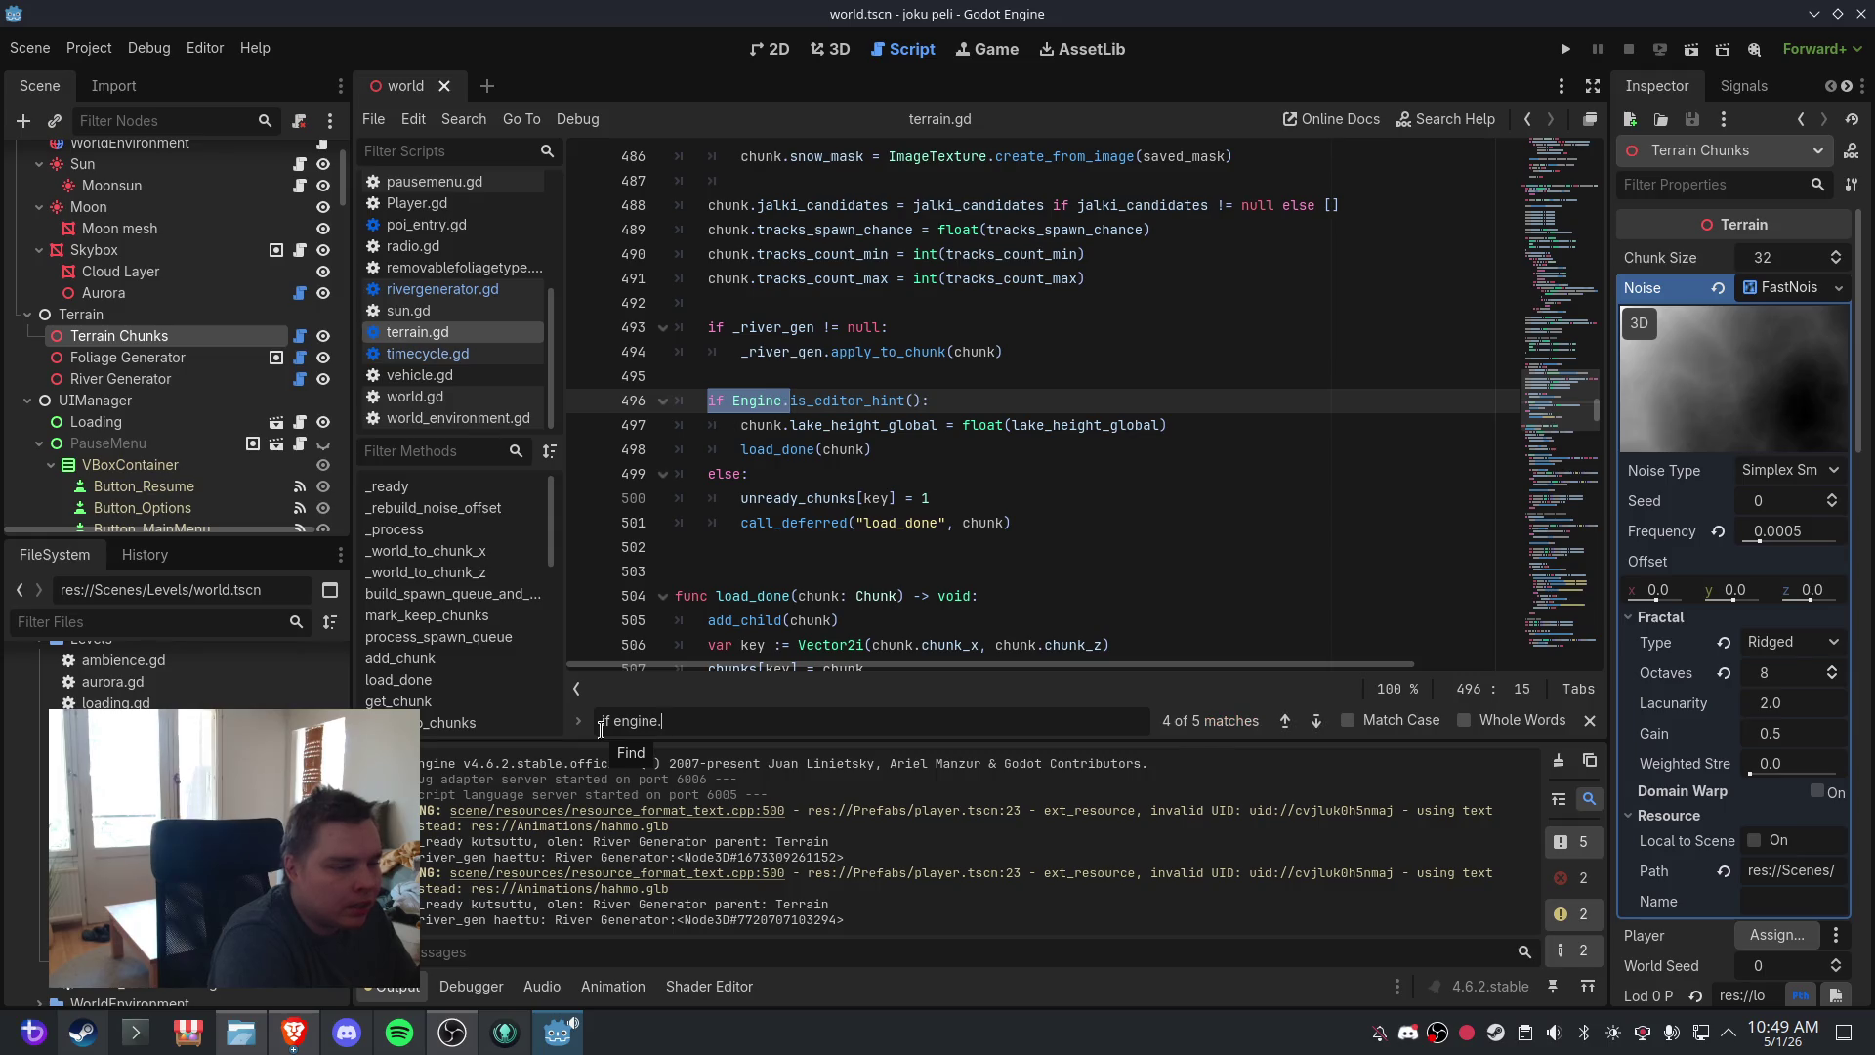
type("is_ed")
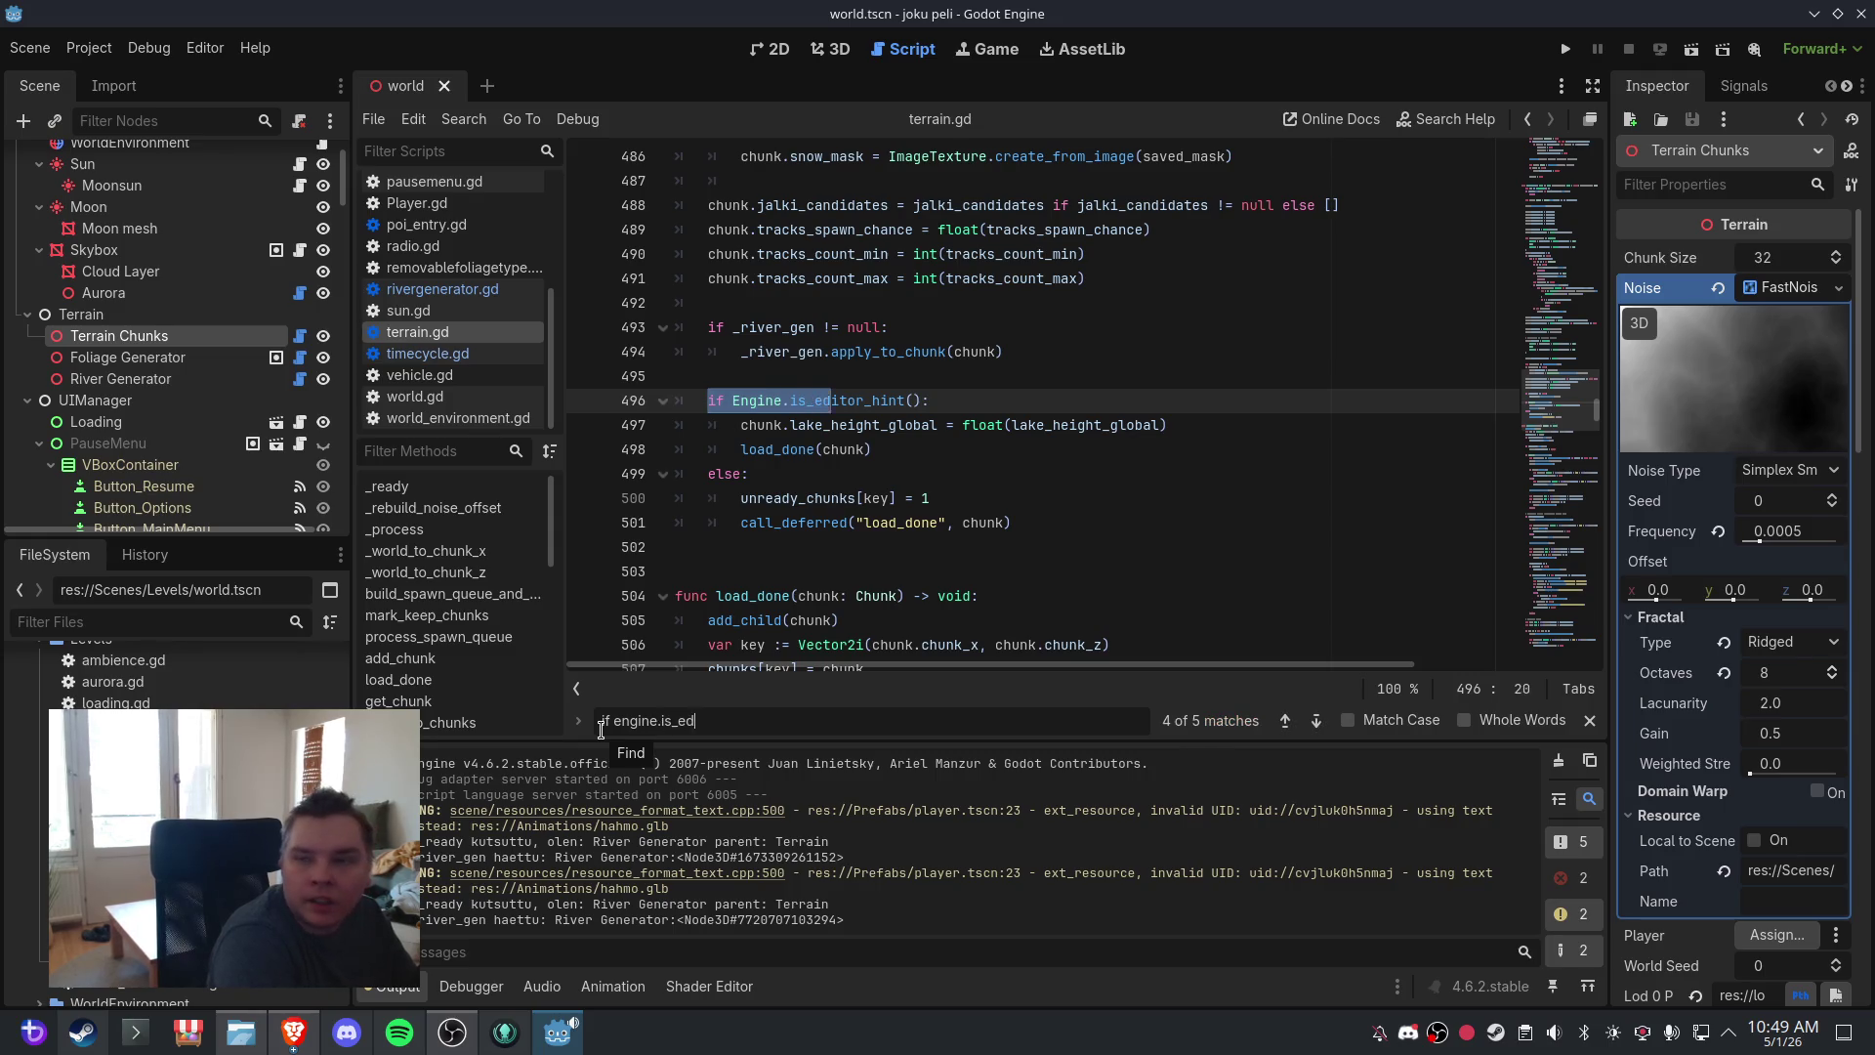
type("itor_hint")
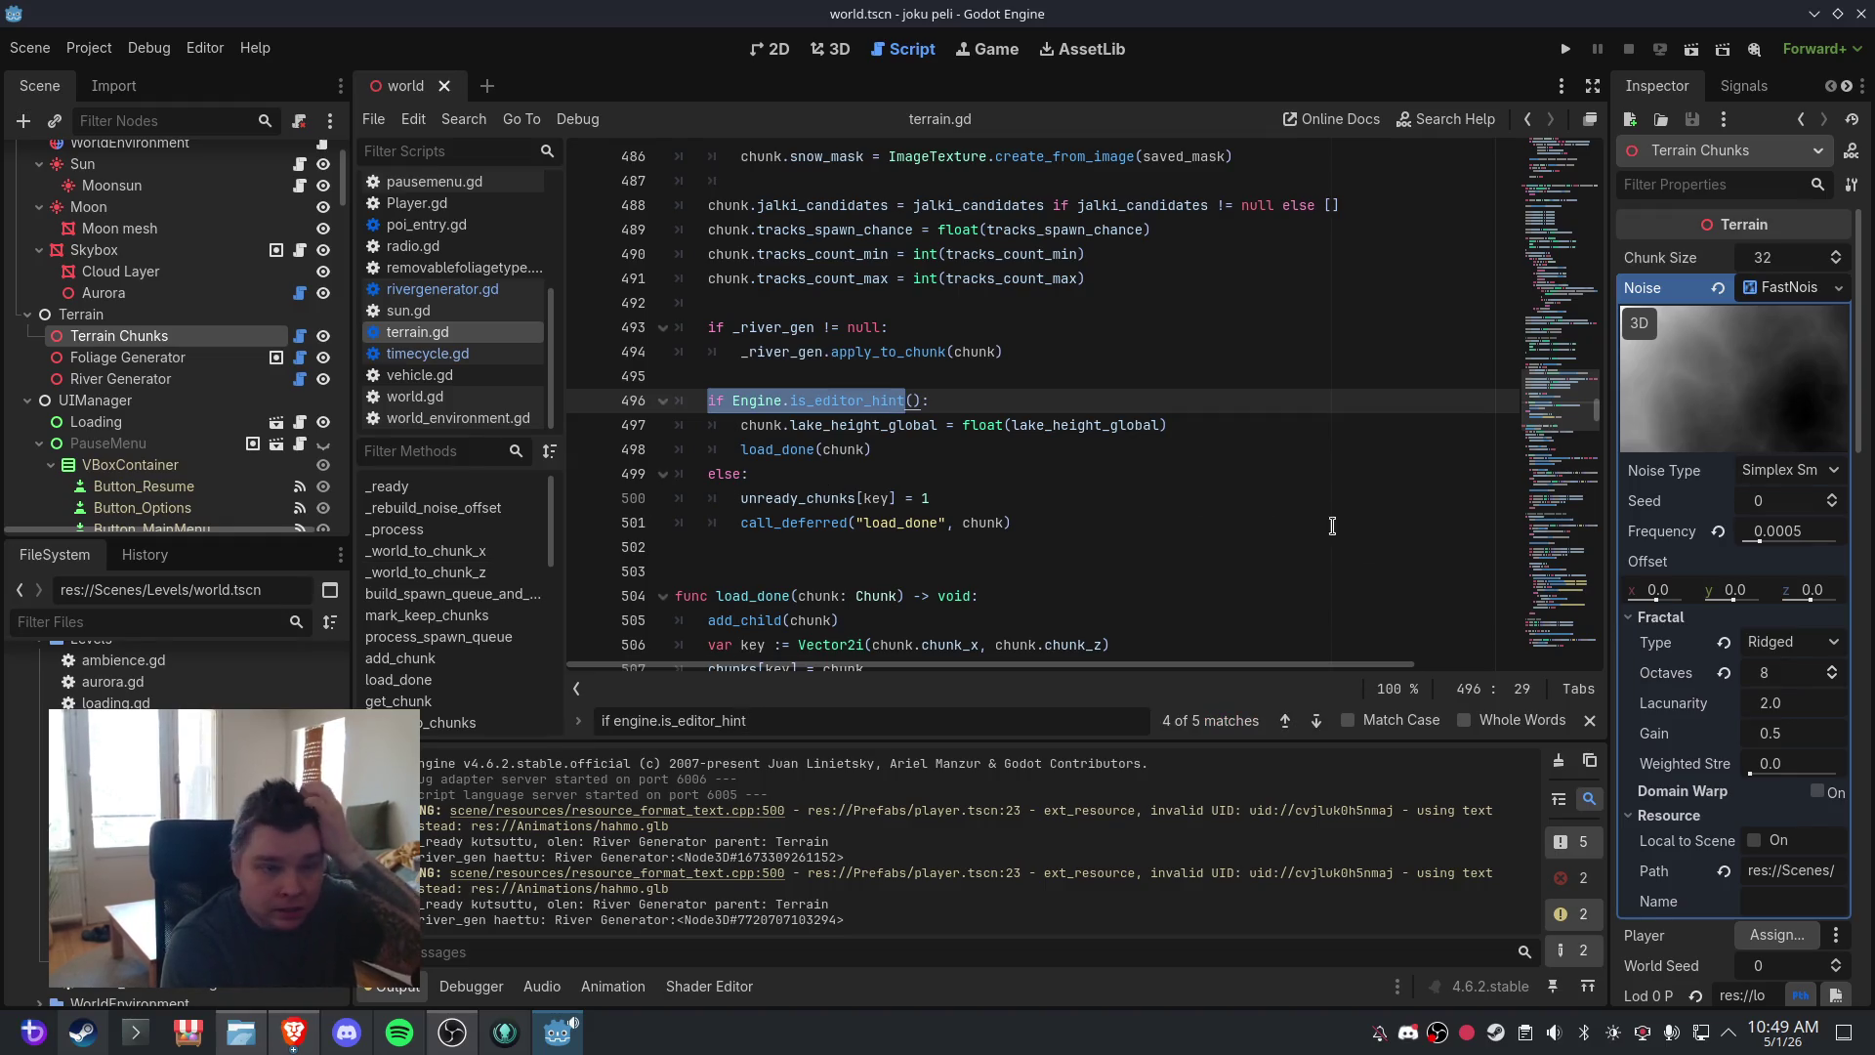
left_click(1316, 721)
left_click(1316, 721)
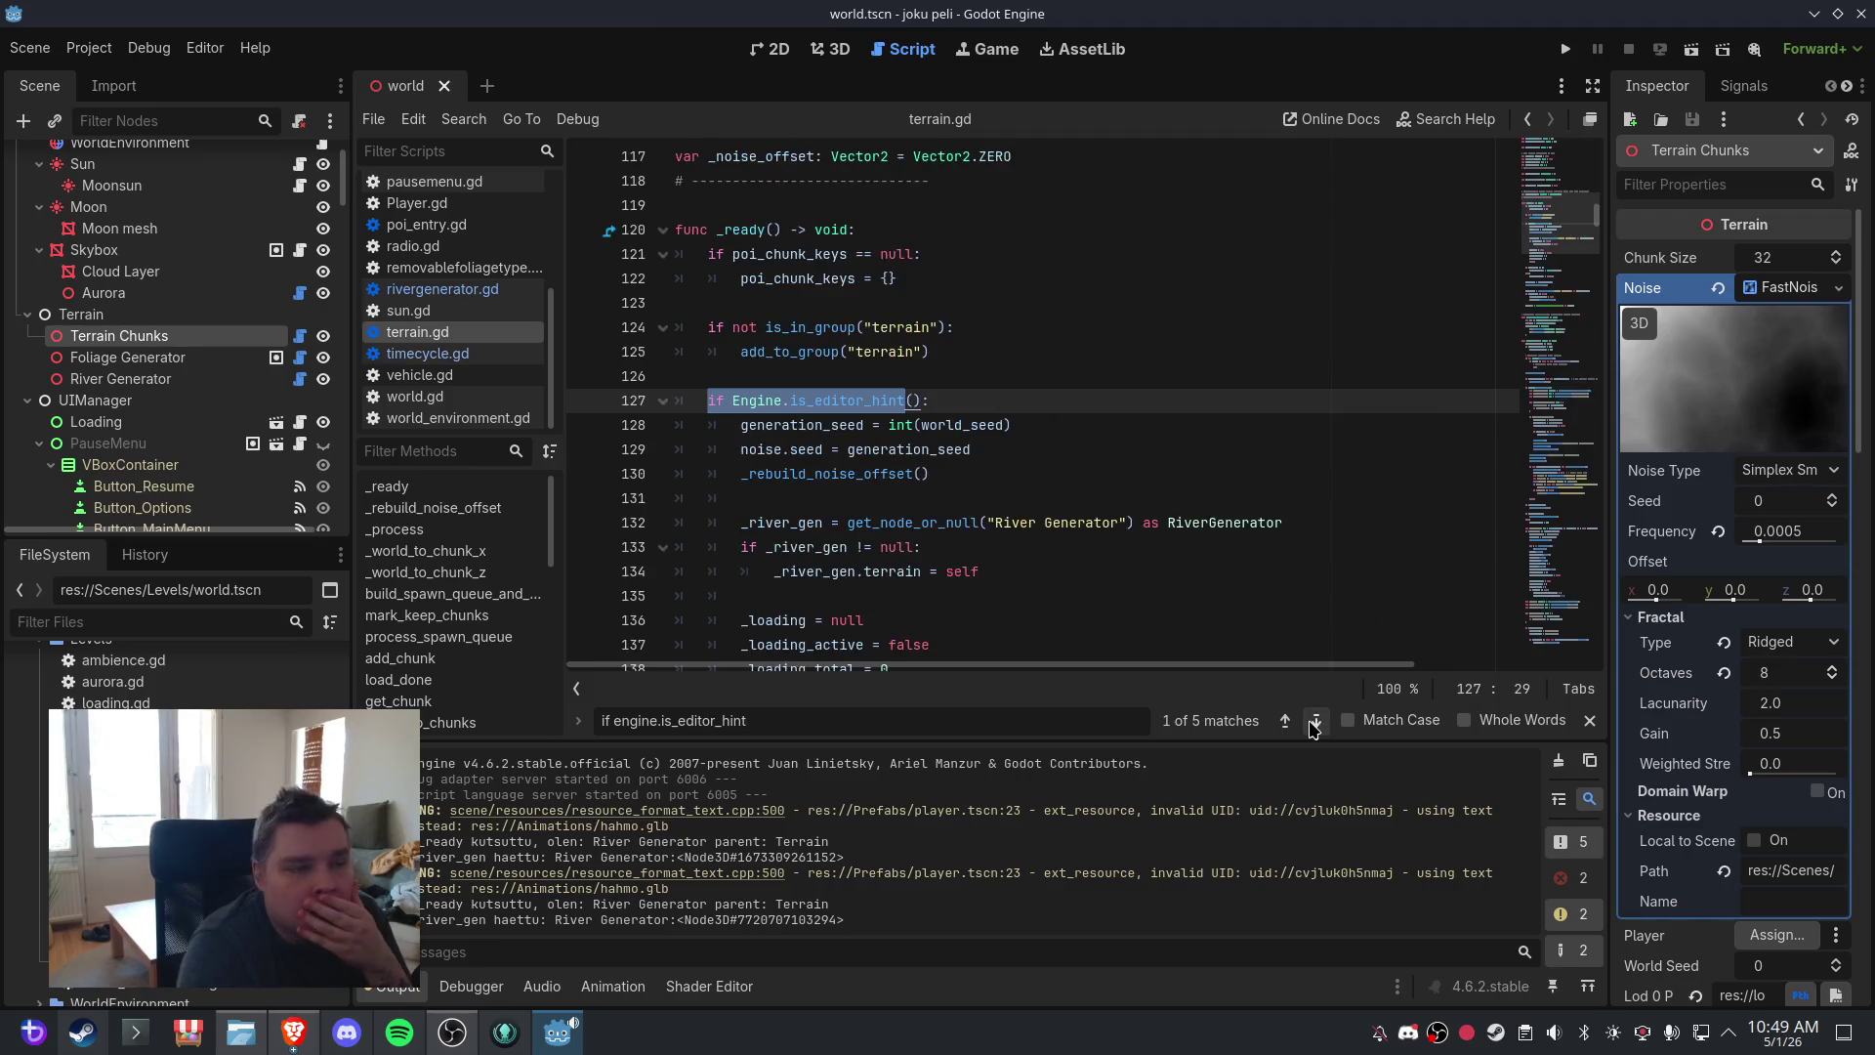
left_click(1316, 721)
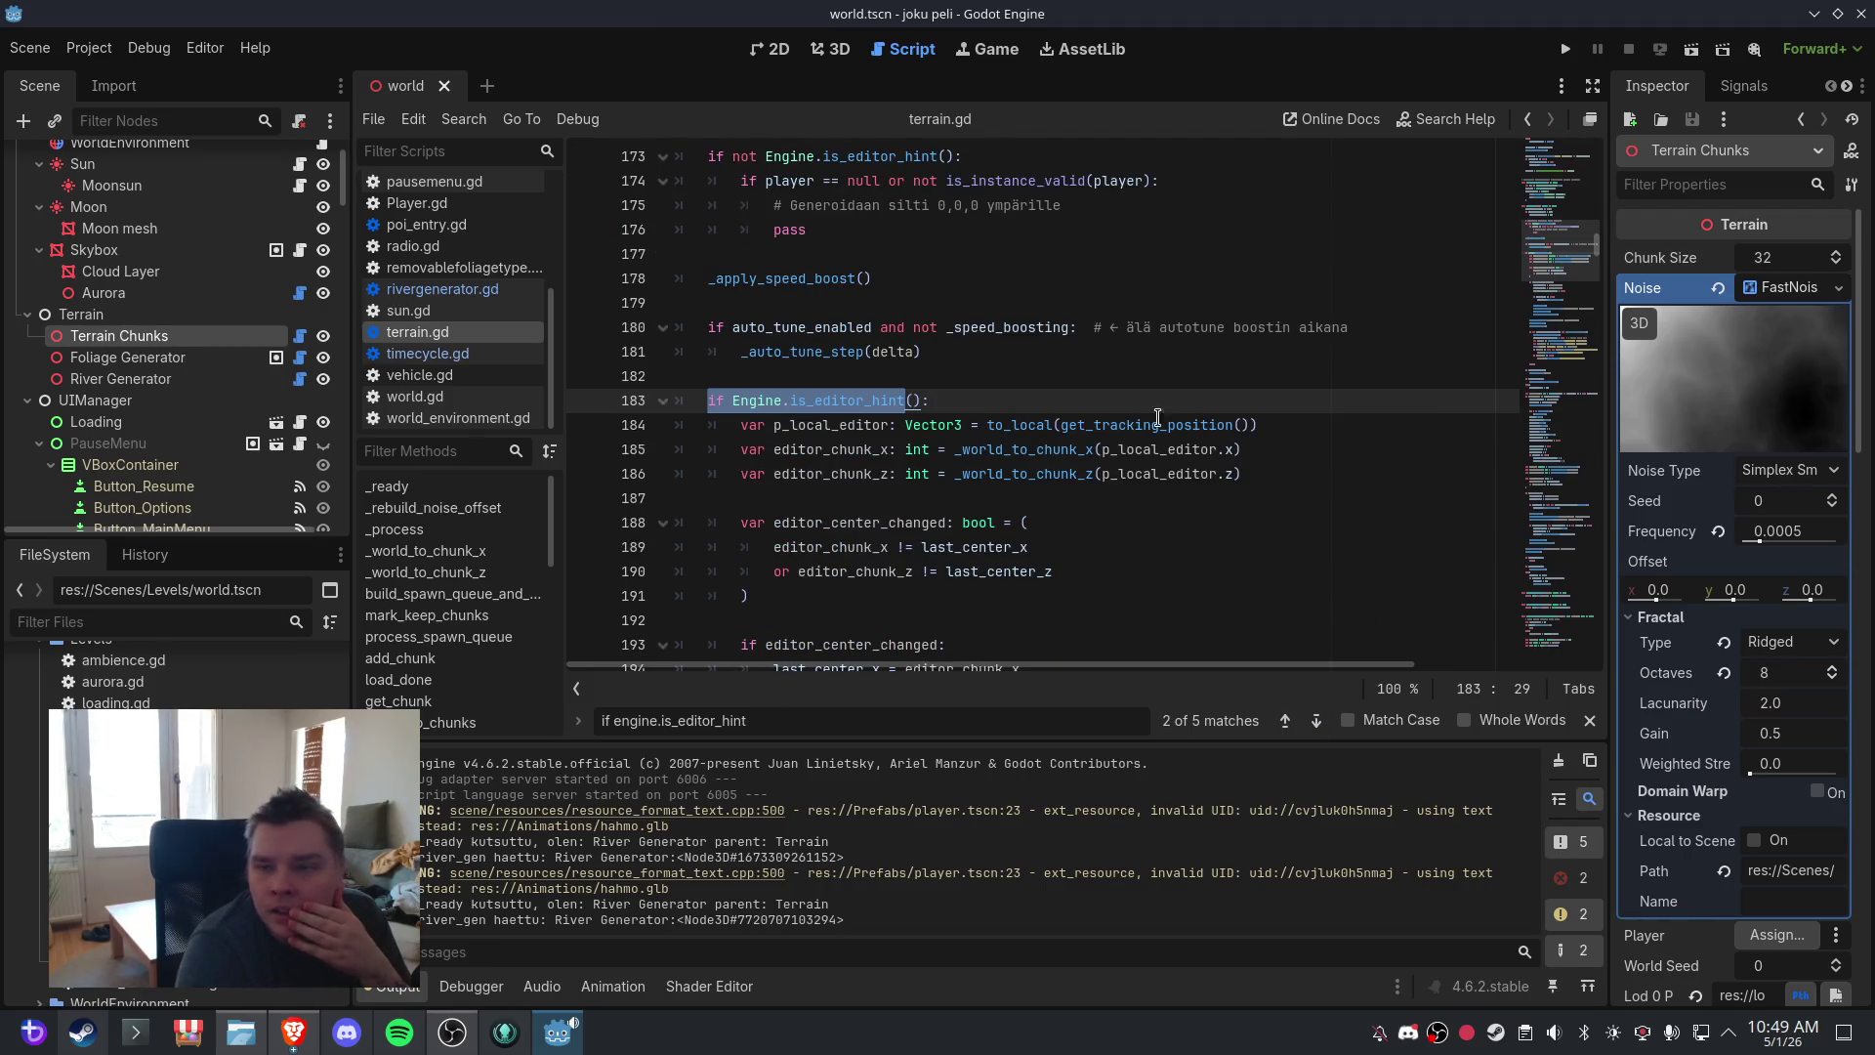
- Replace the editor-hint block with the debug-print version logging chunk centre and river_gen
scroll(1082, 347, "down", 7)
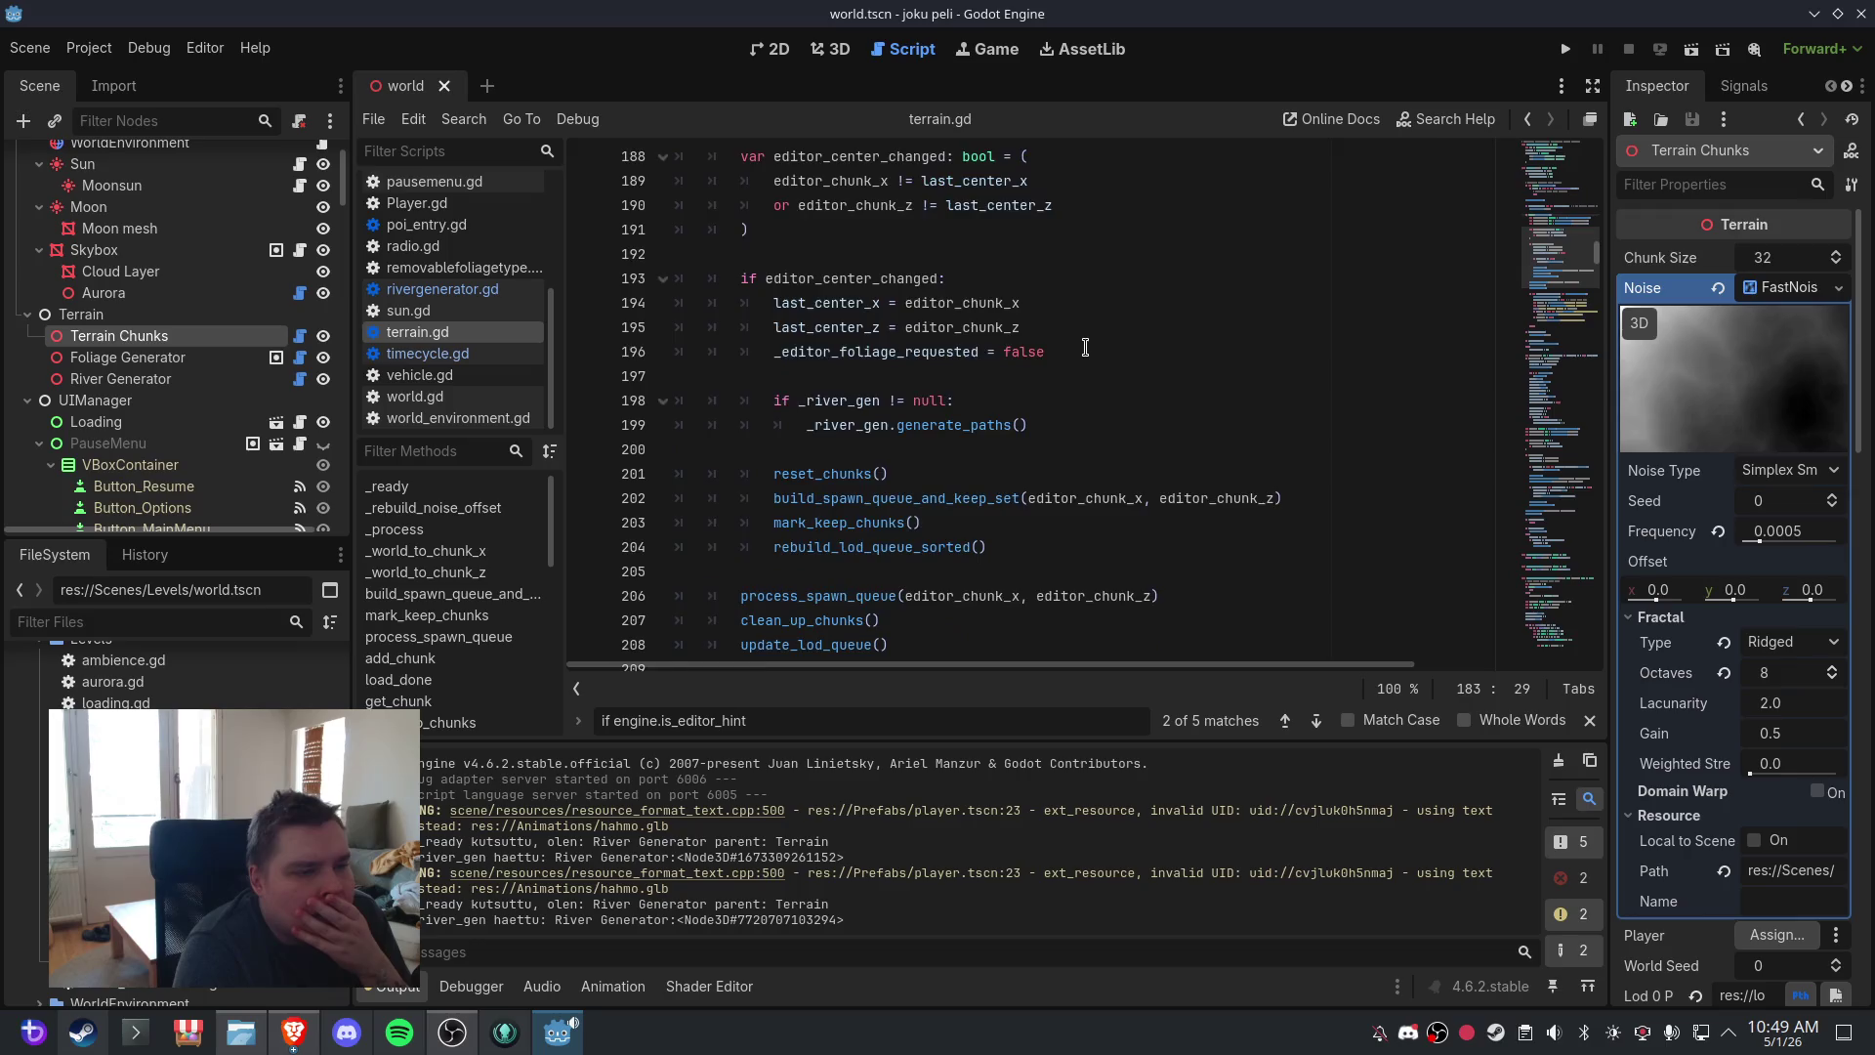
mouse_move(1086, 350)
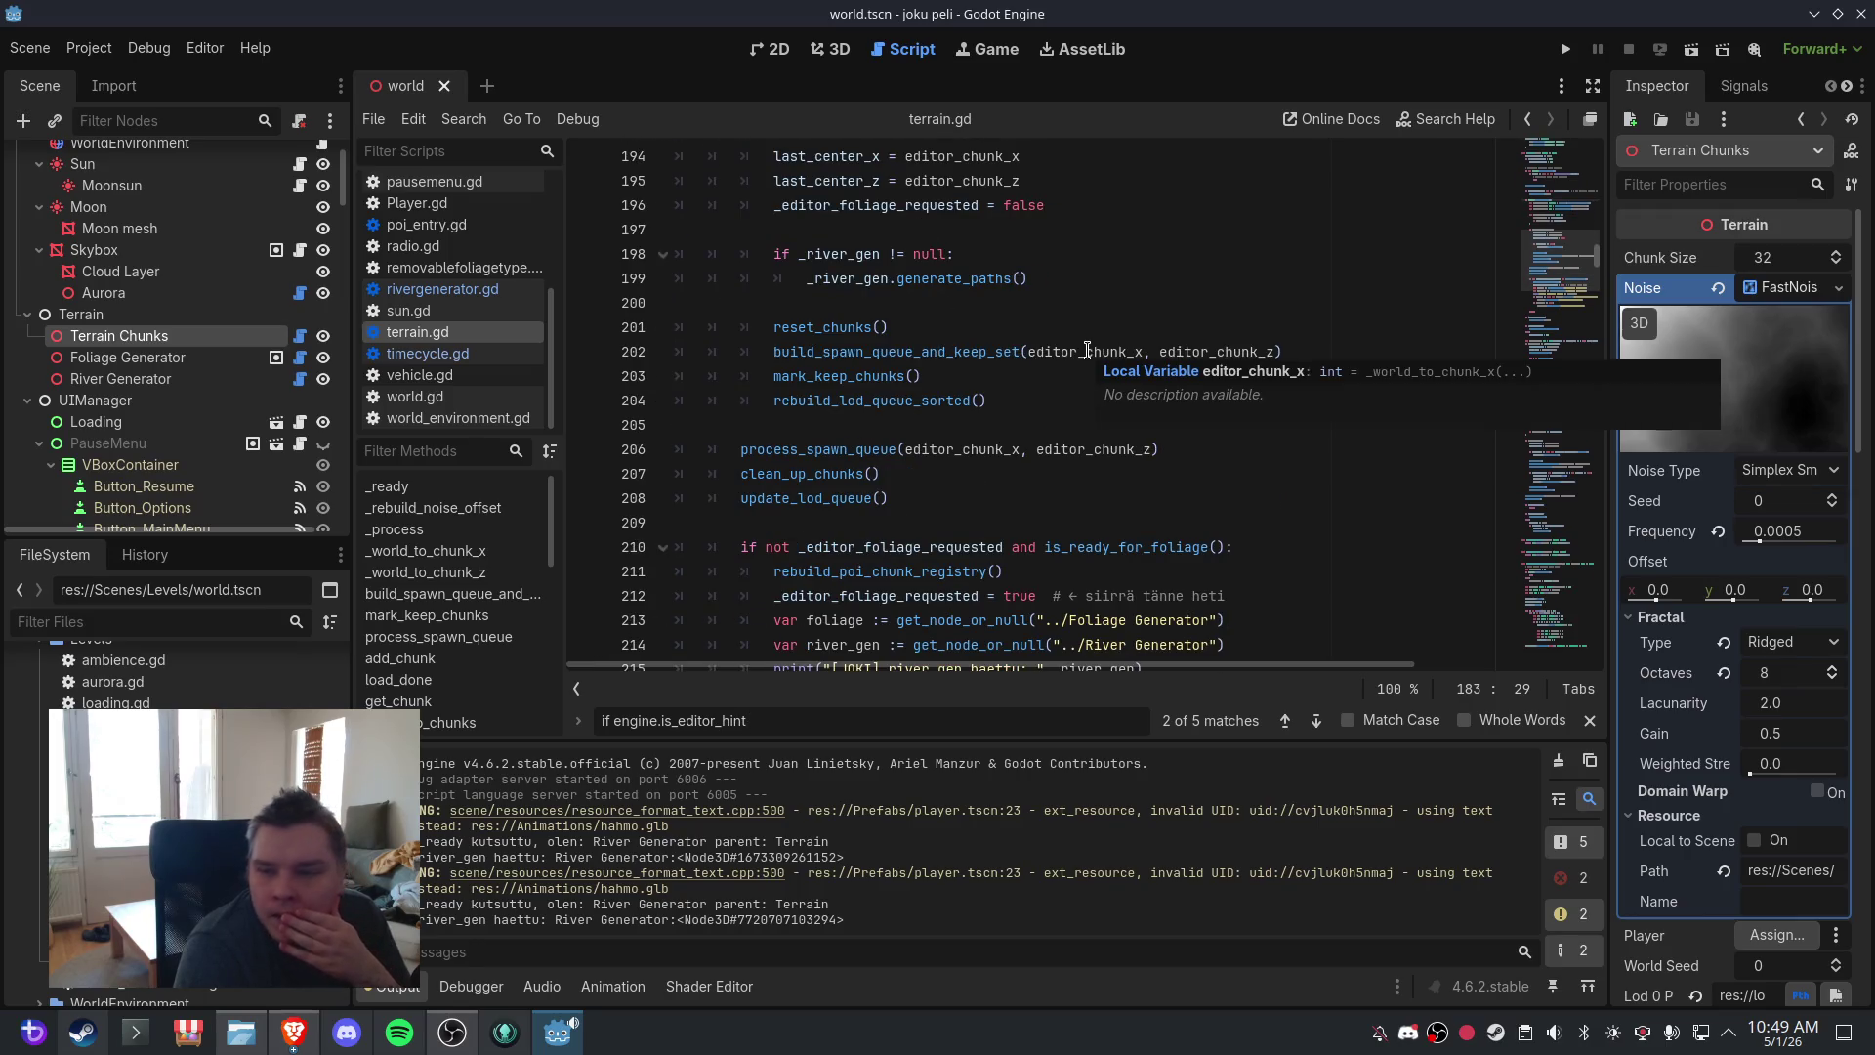
scroll(1086, 349, "up", 3)
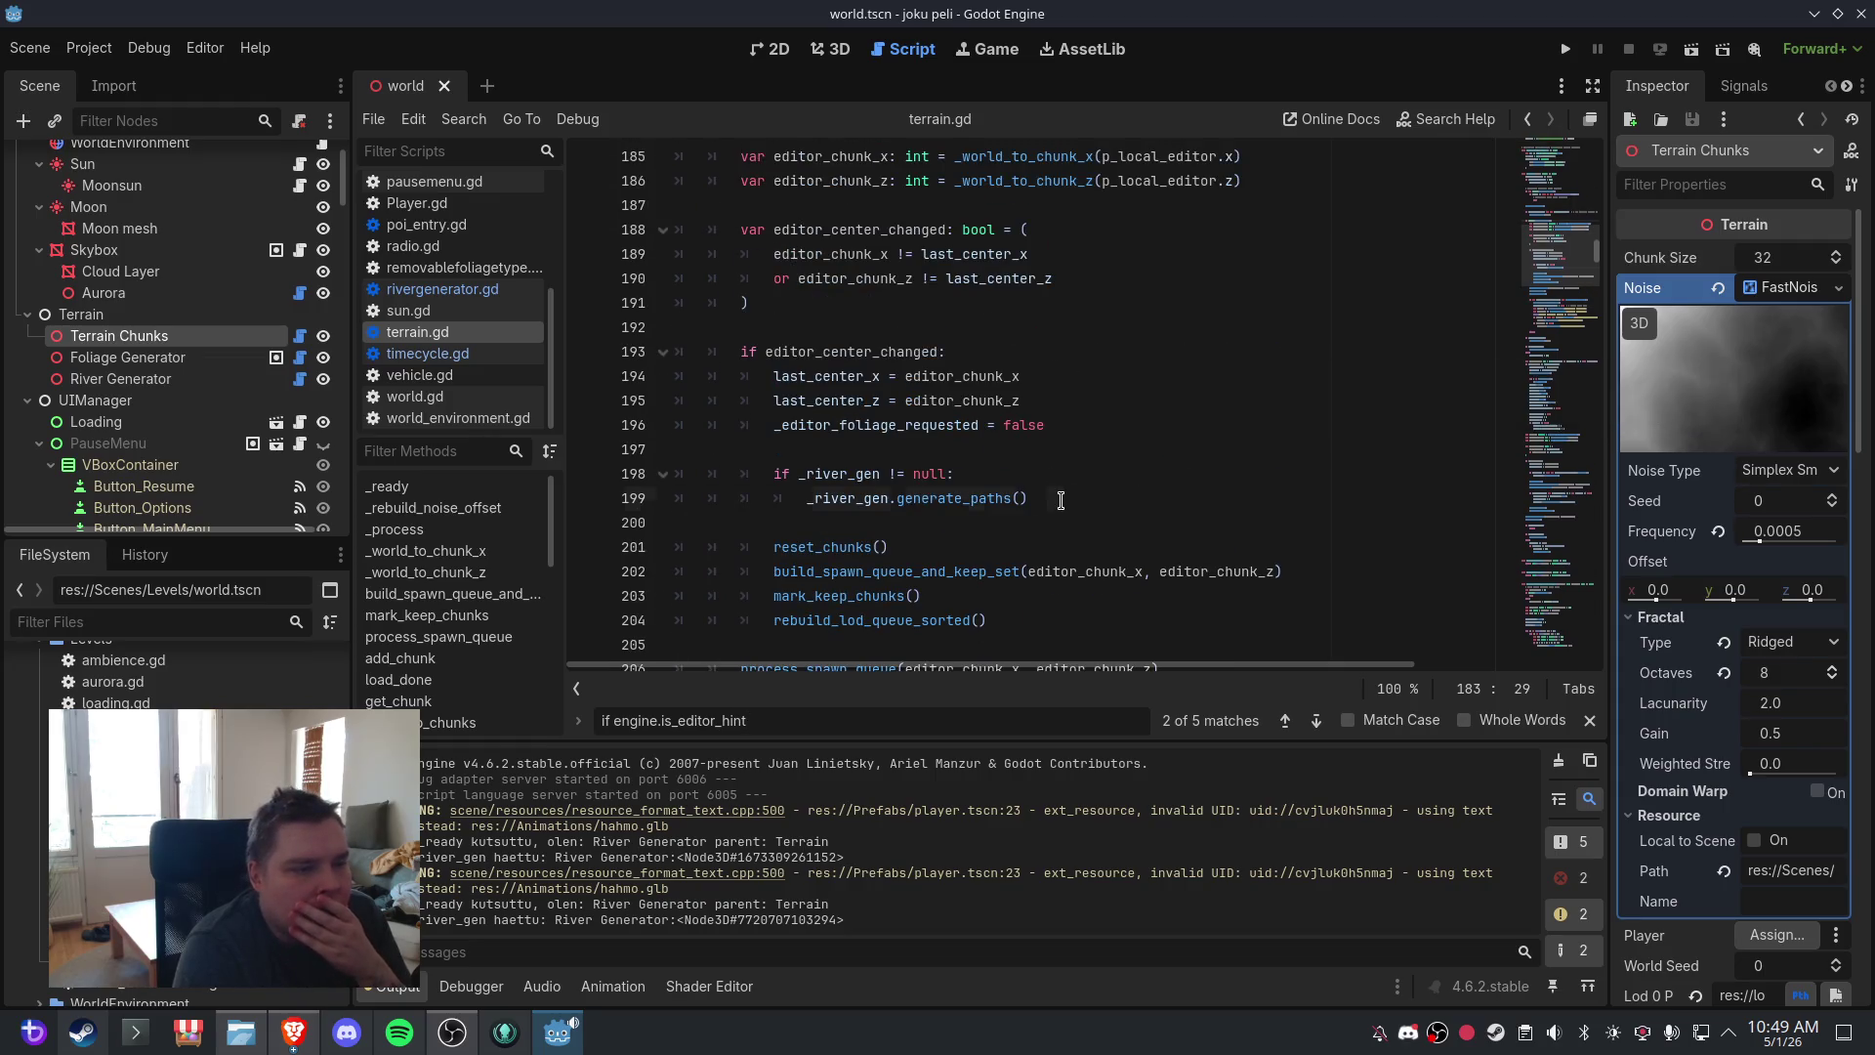
mouse_move(1060, 500)
left_mouse_down()
mouse_move(742, 323)
mouse_move(807, 320)
mouse_move(630, 332)
left_mouse_up()
key("ctrl+v")
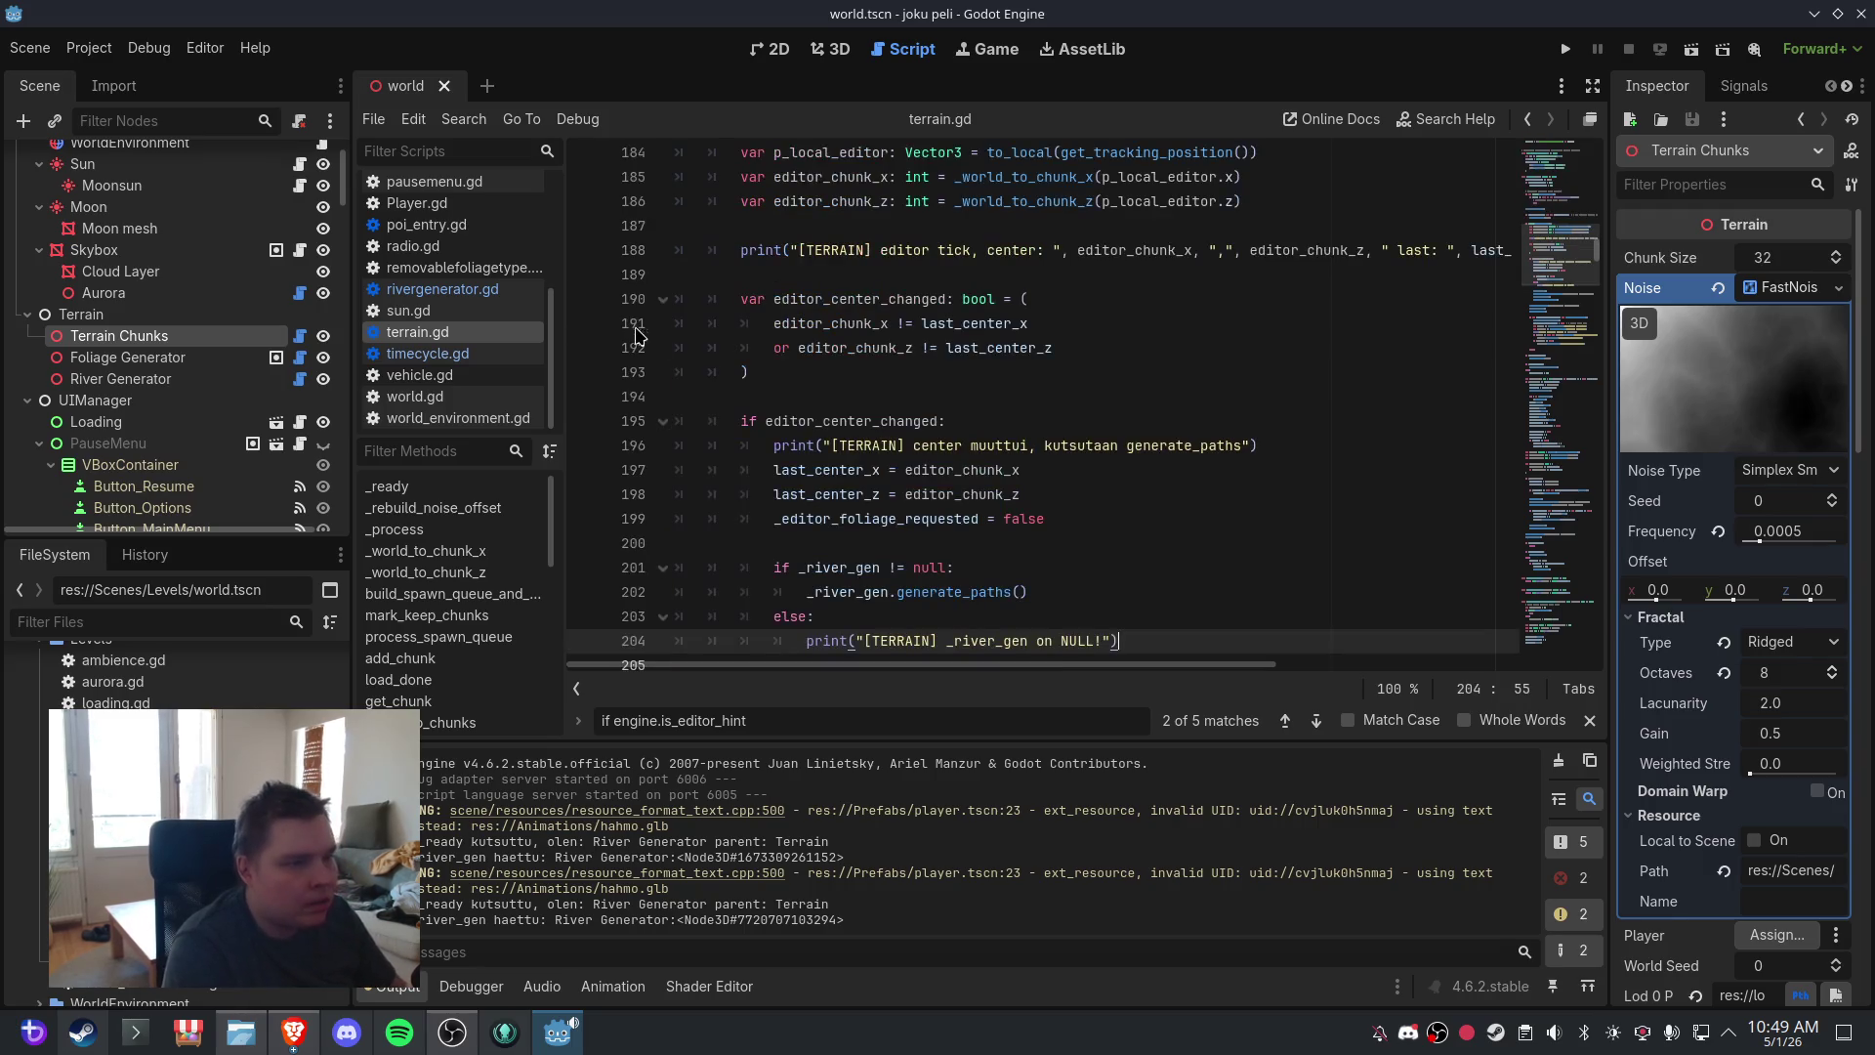
left_click(799, 348)
scroll(826, 346, "down", 2)
- Save the scene and script, then show the 3D view of the world
left_click(29, 48)
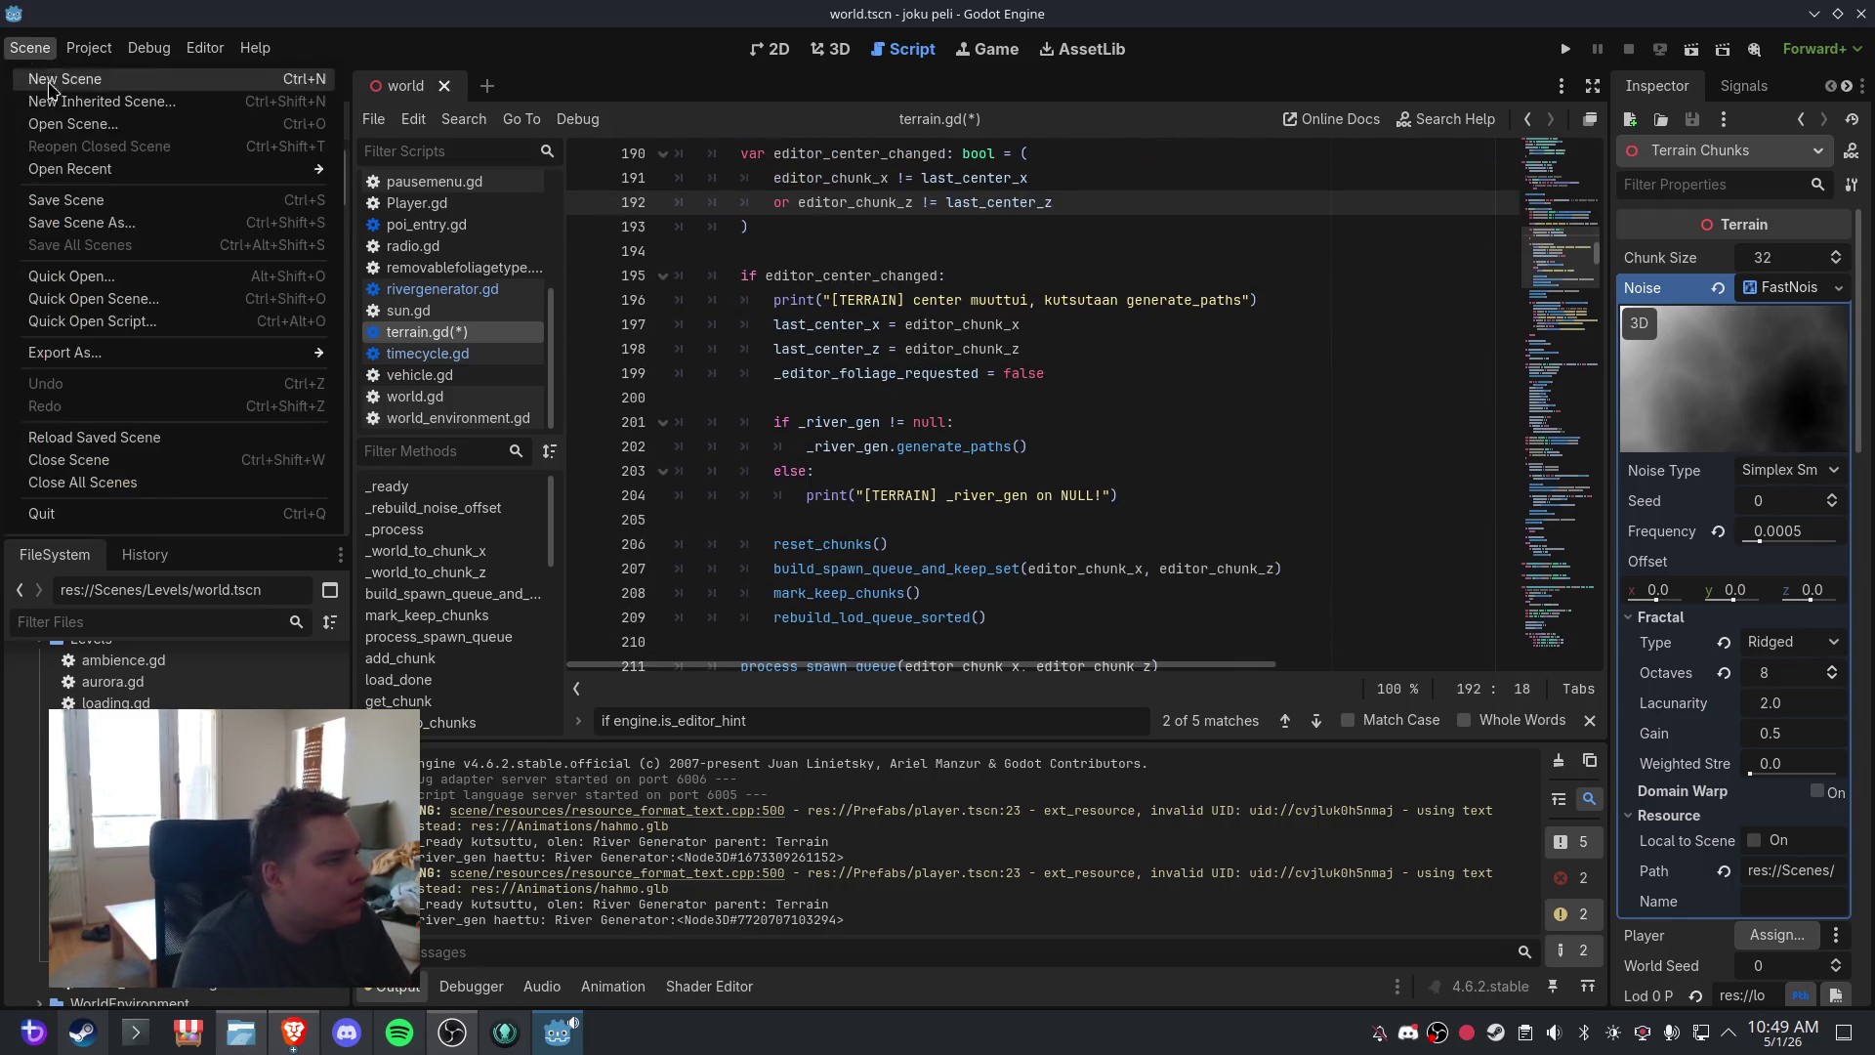
left_click(73, 190)
left_click(840, 52)
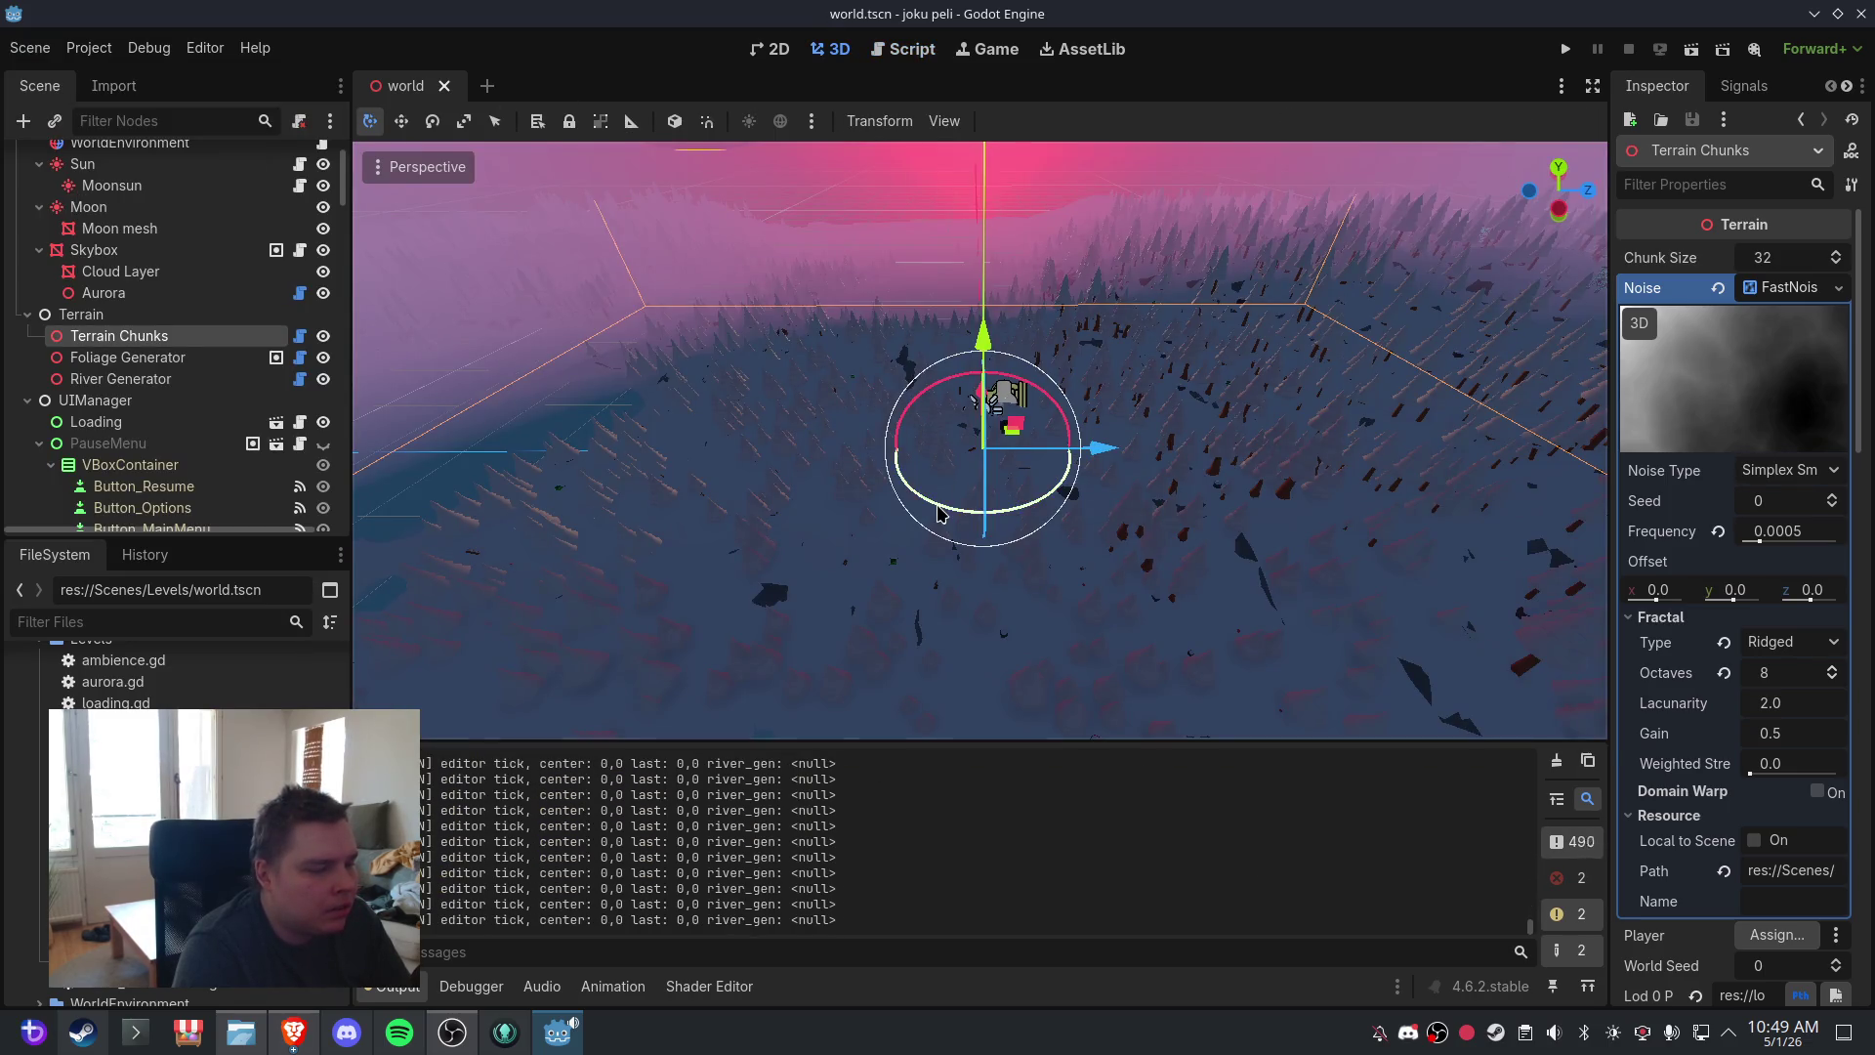
- Close and reopen the world scene, select Skybox and orbit down onto the terrain
left_click(444, 86)
key("ctrl+shift+t")
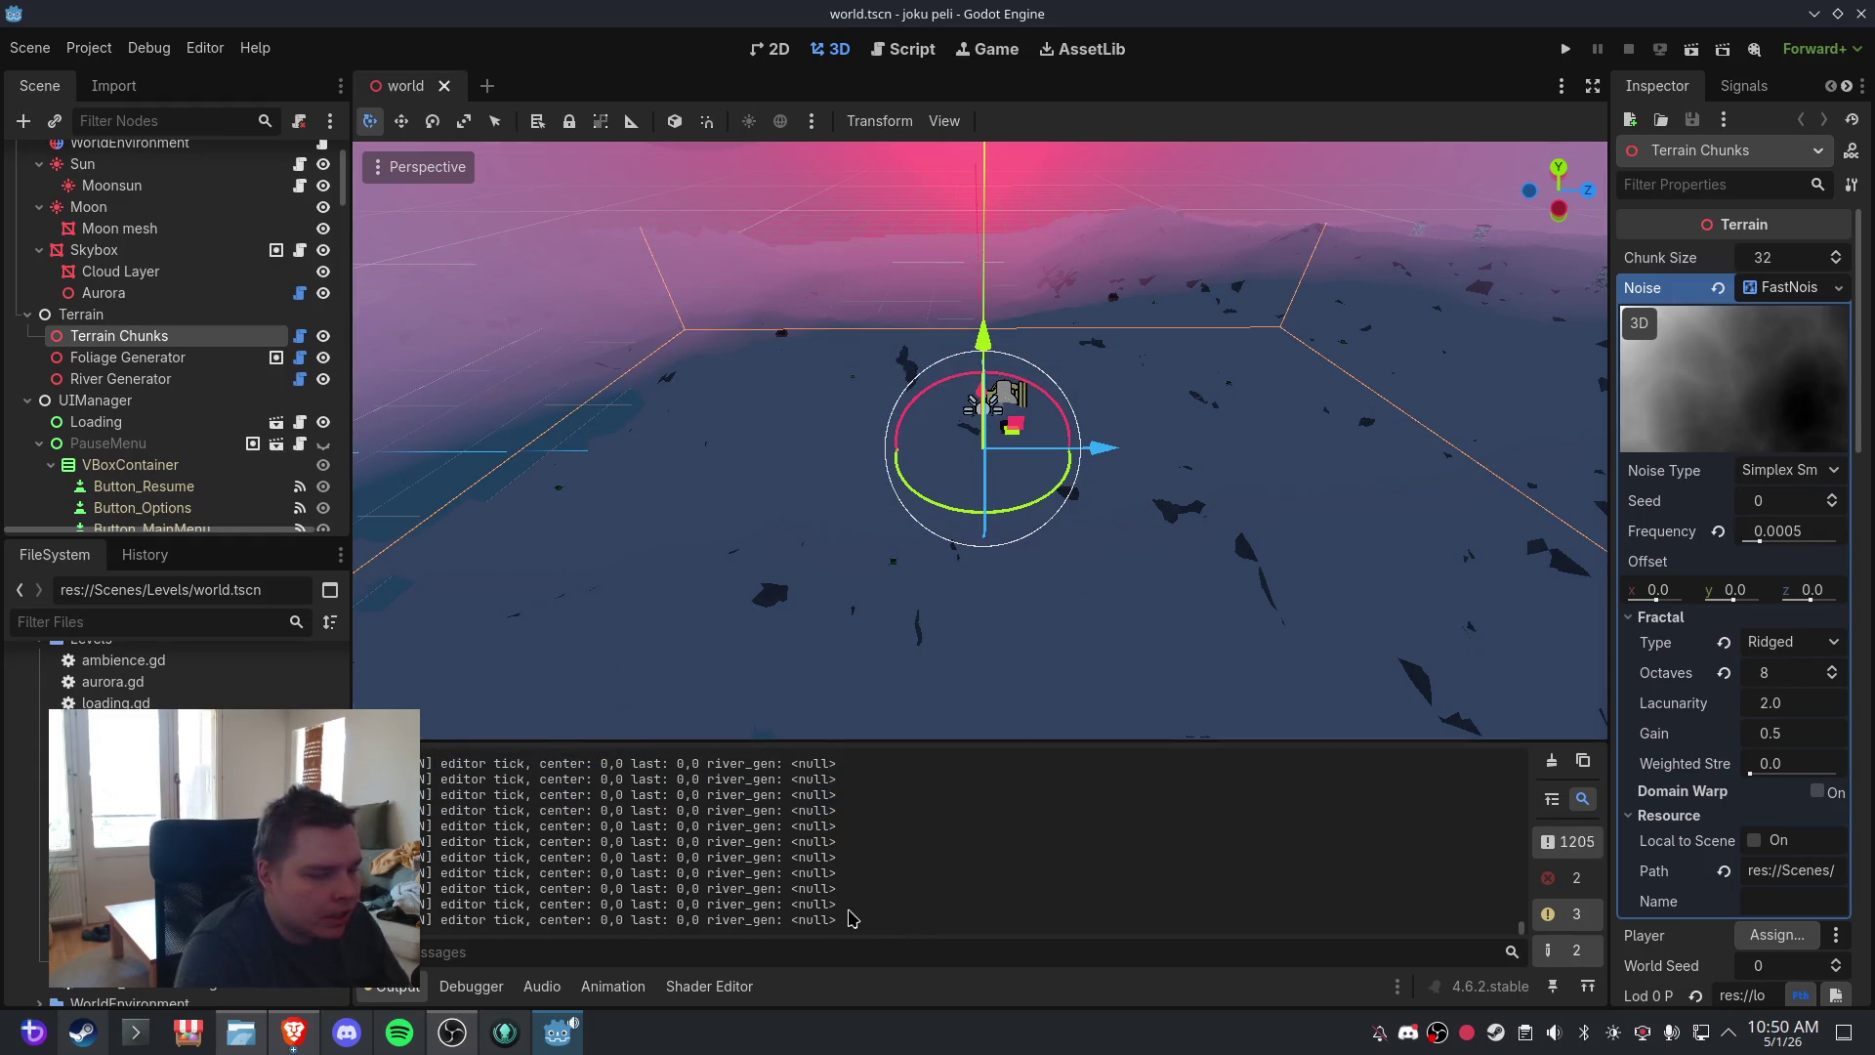
left_click_drag(850, 918, 733, 840)
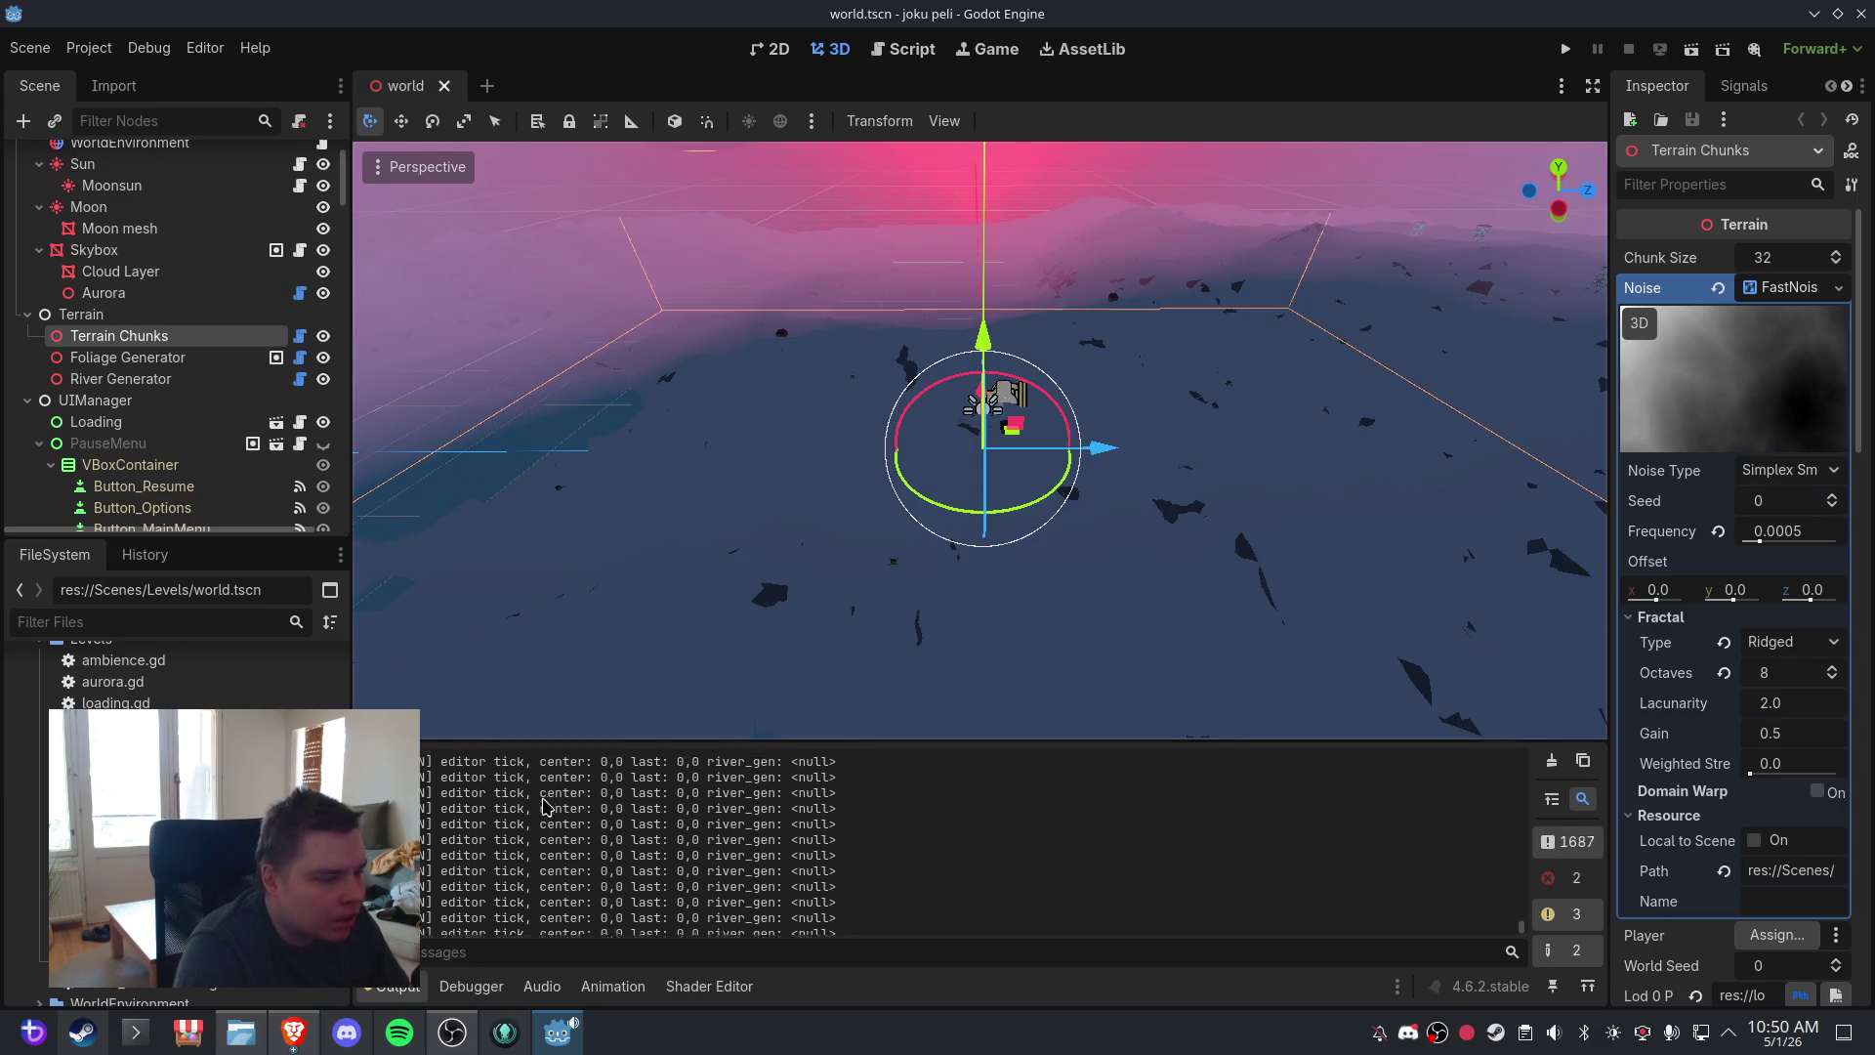
left_click_drag(426, 782, 905, 786)
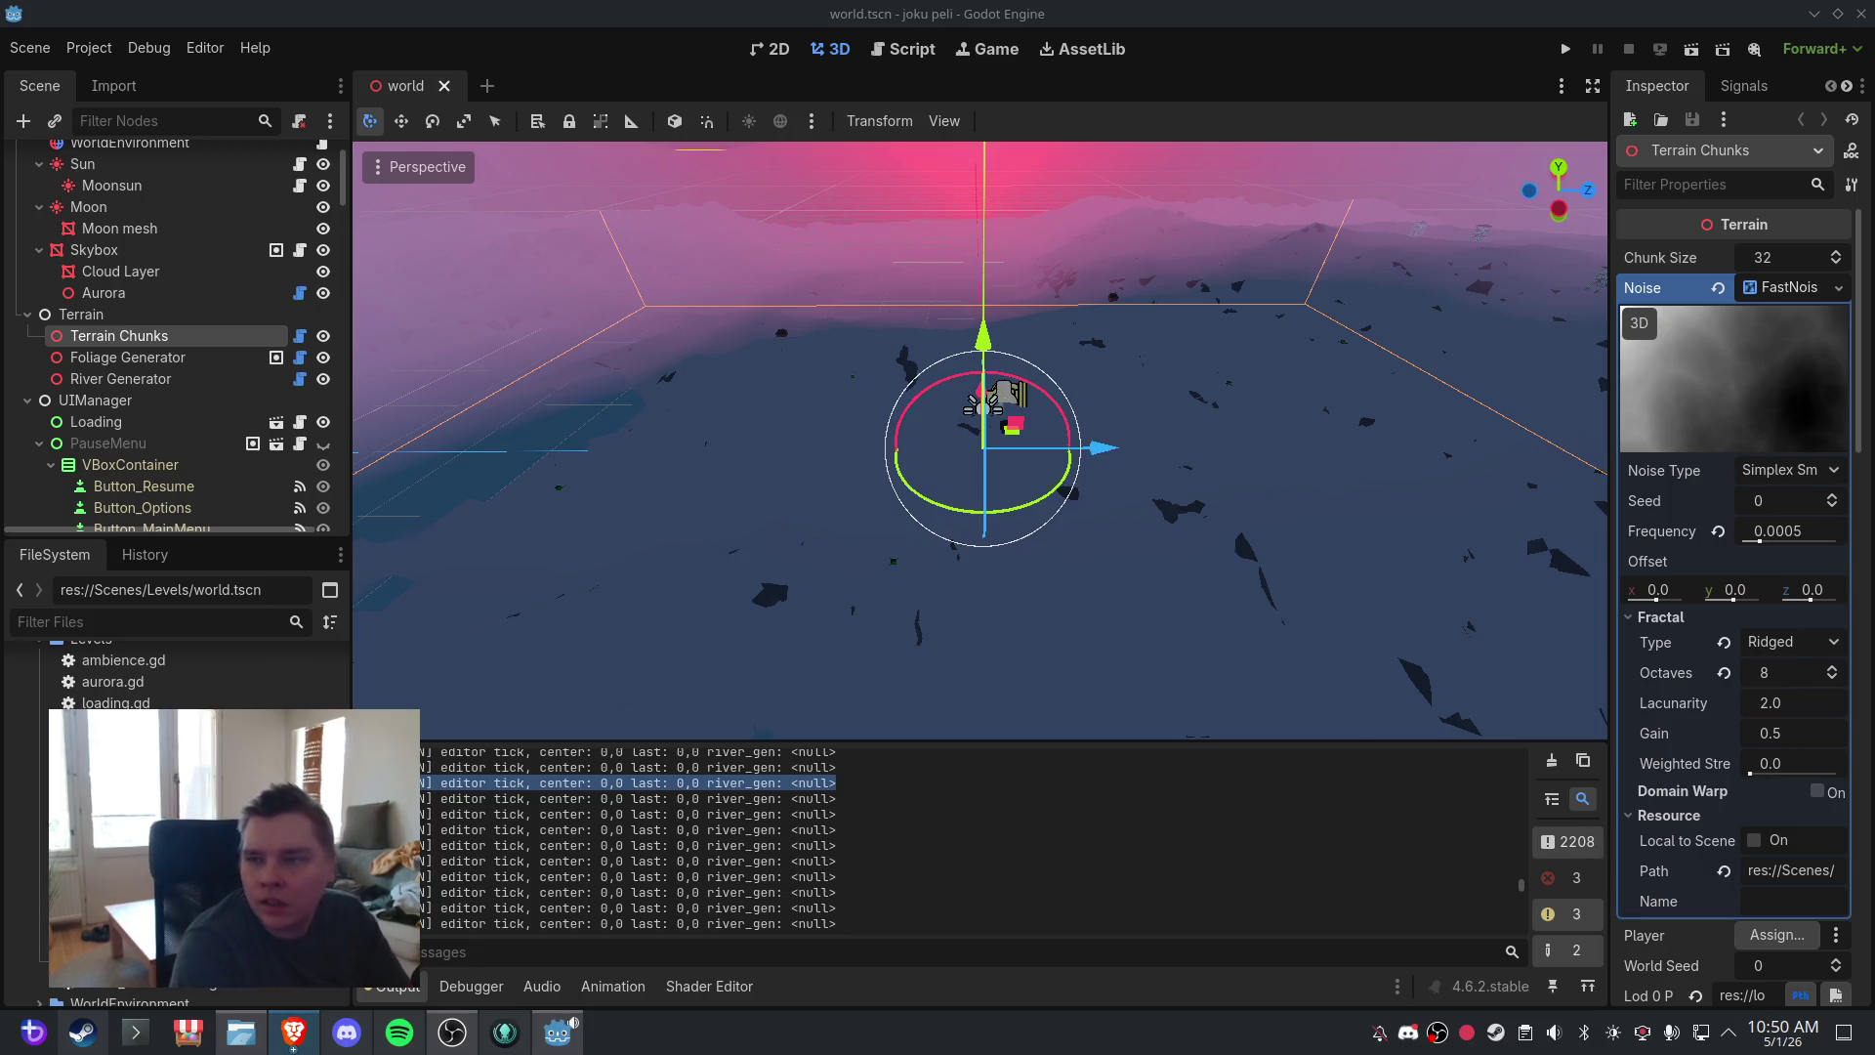
left_click(772, 457)
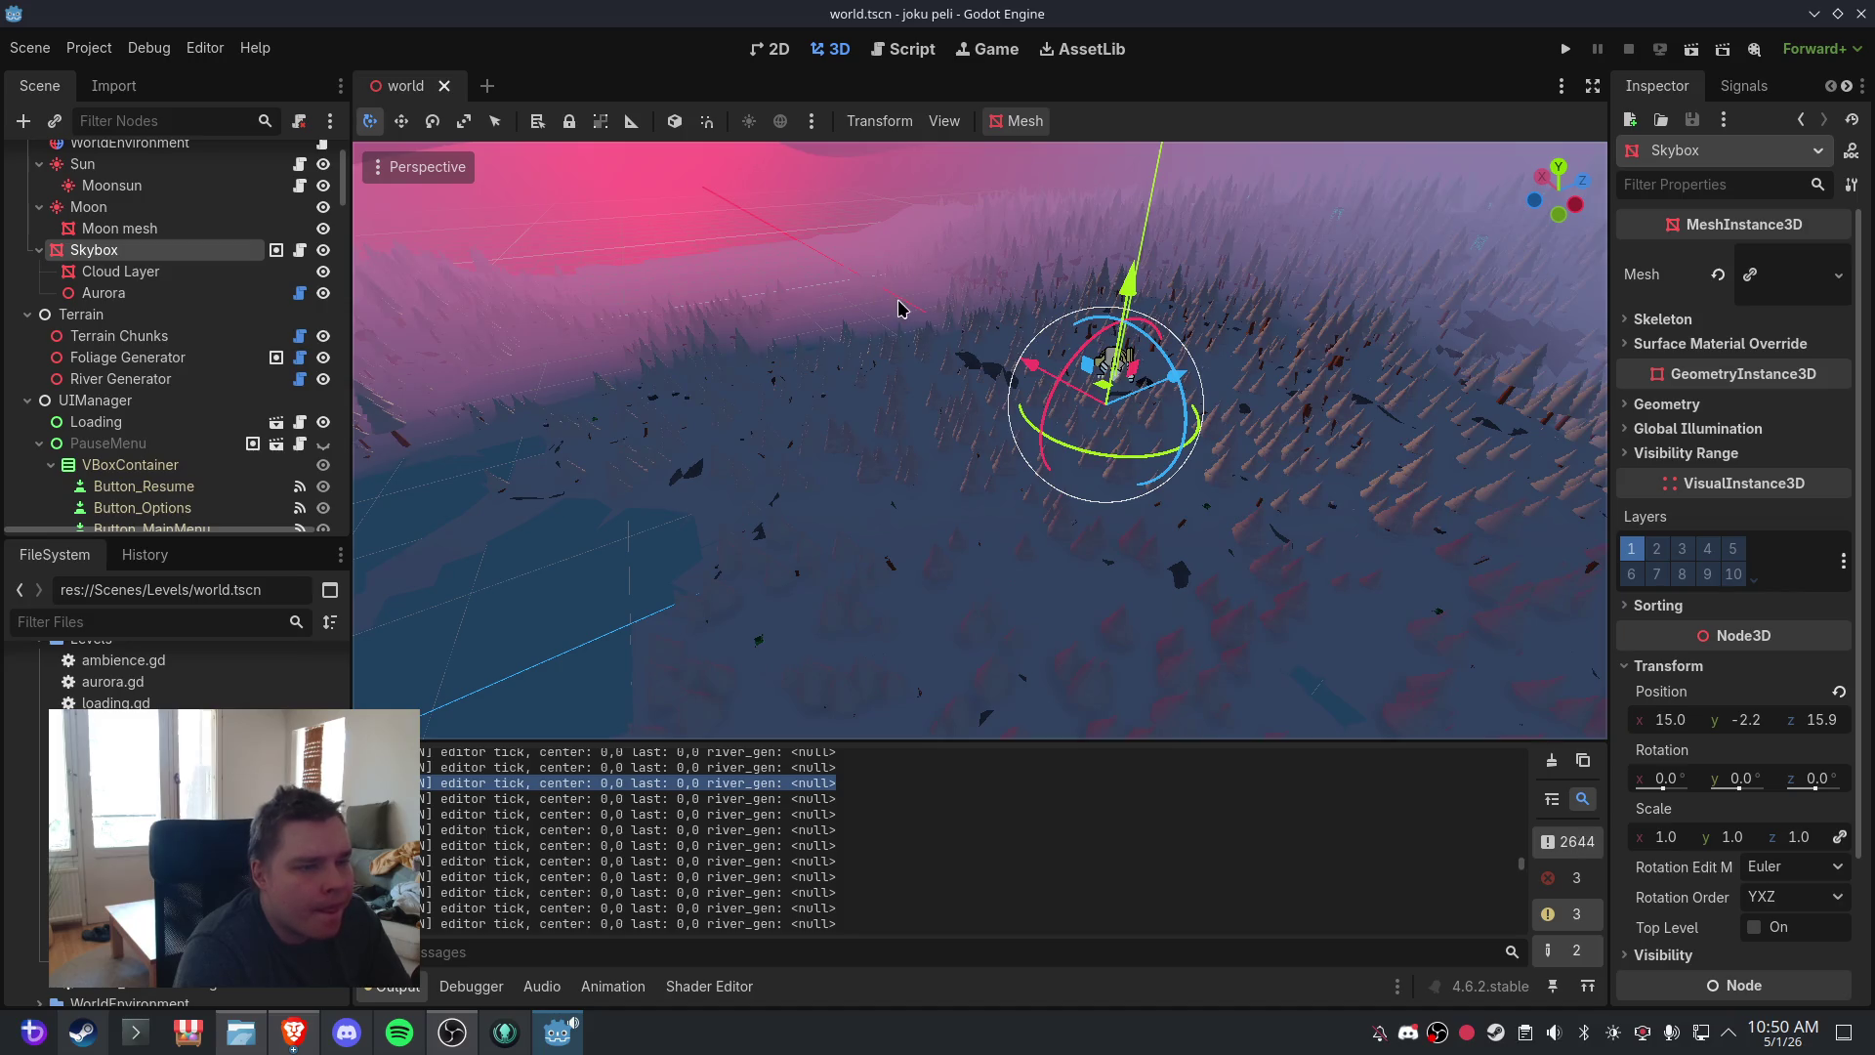
left_click_drag(1184, 299, 1202, 379)
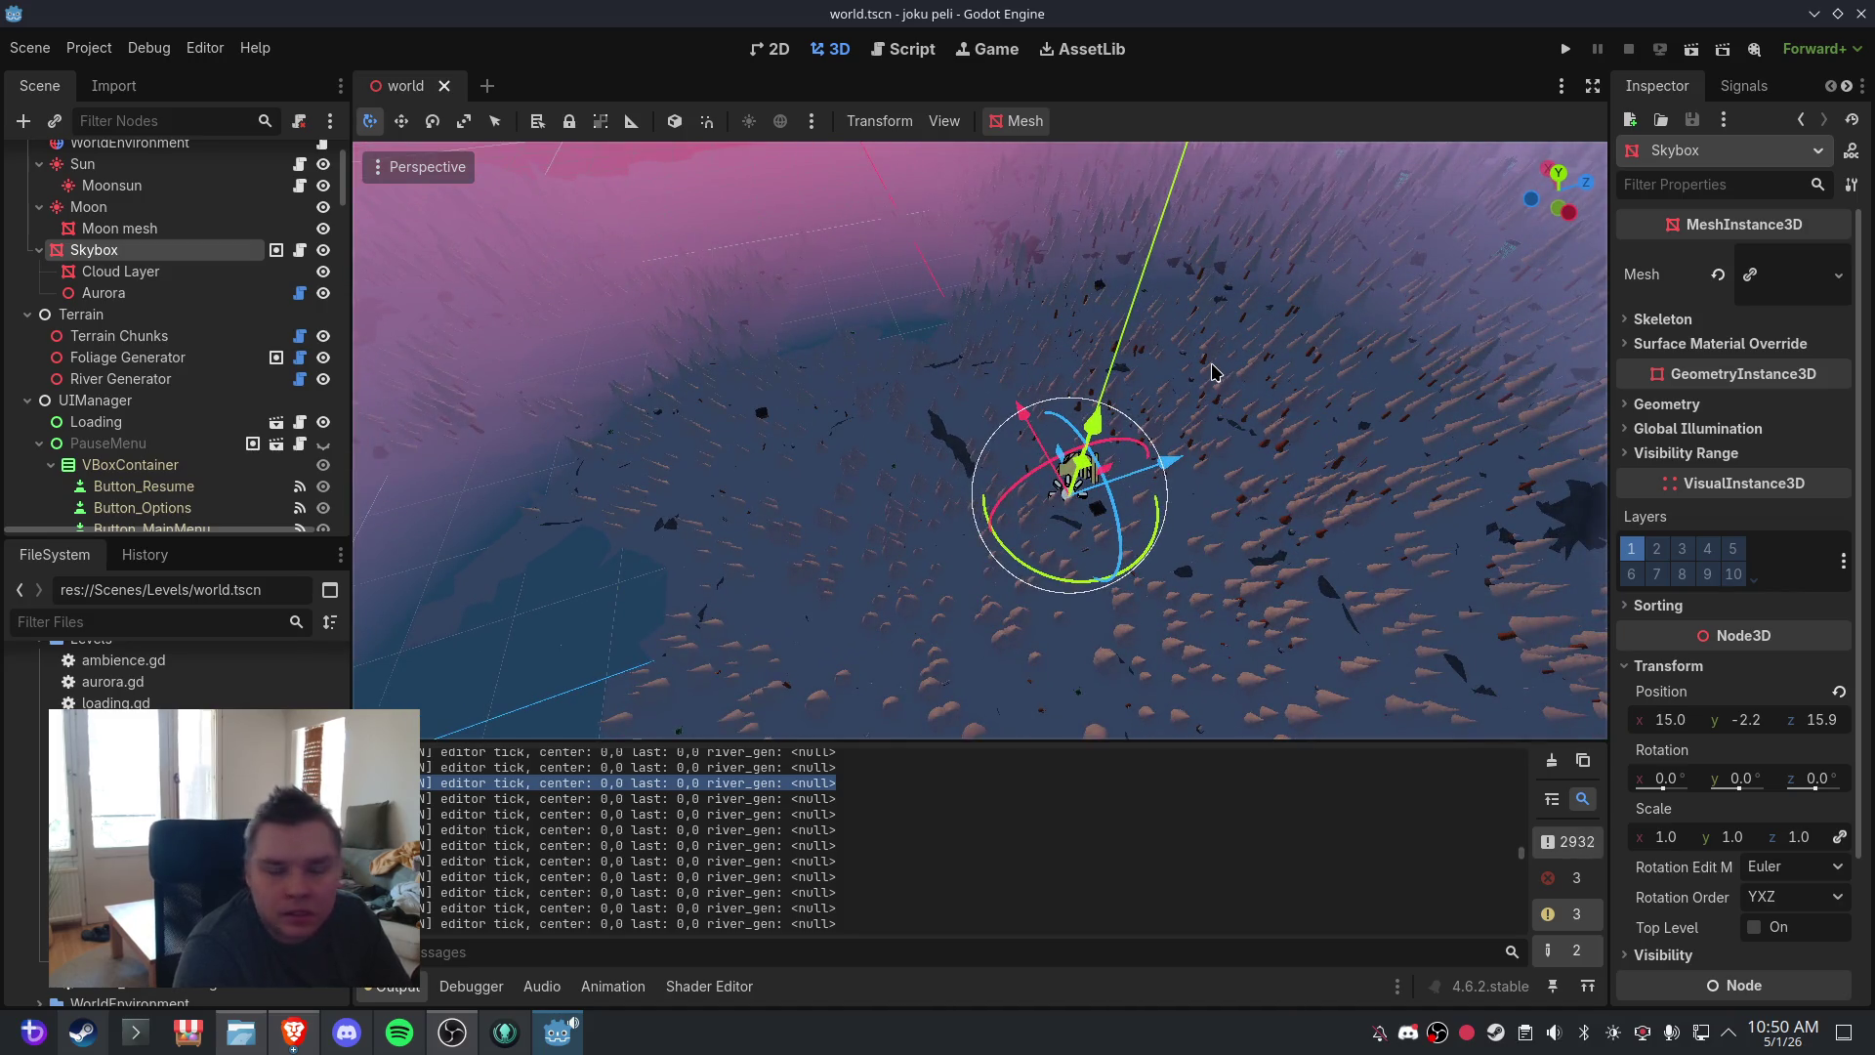
- Clear the output log and return to terrain.gd's editor_center_changed block
left_click(879, 56)
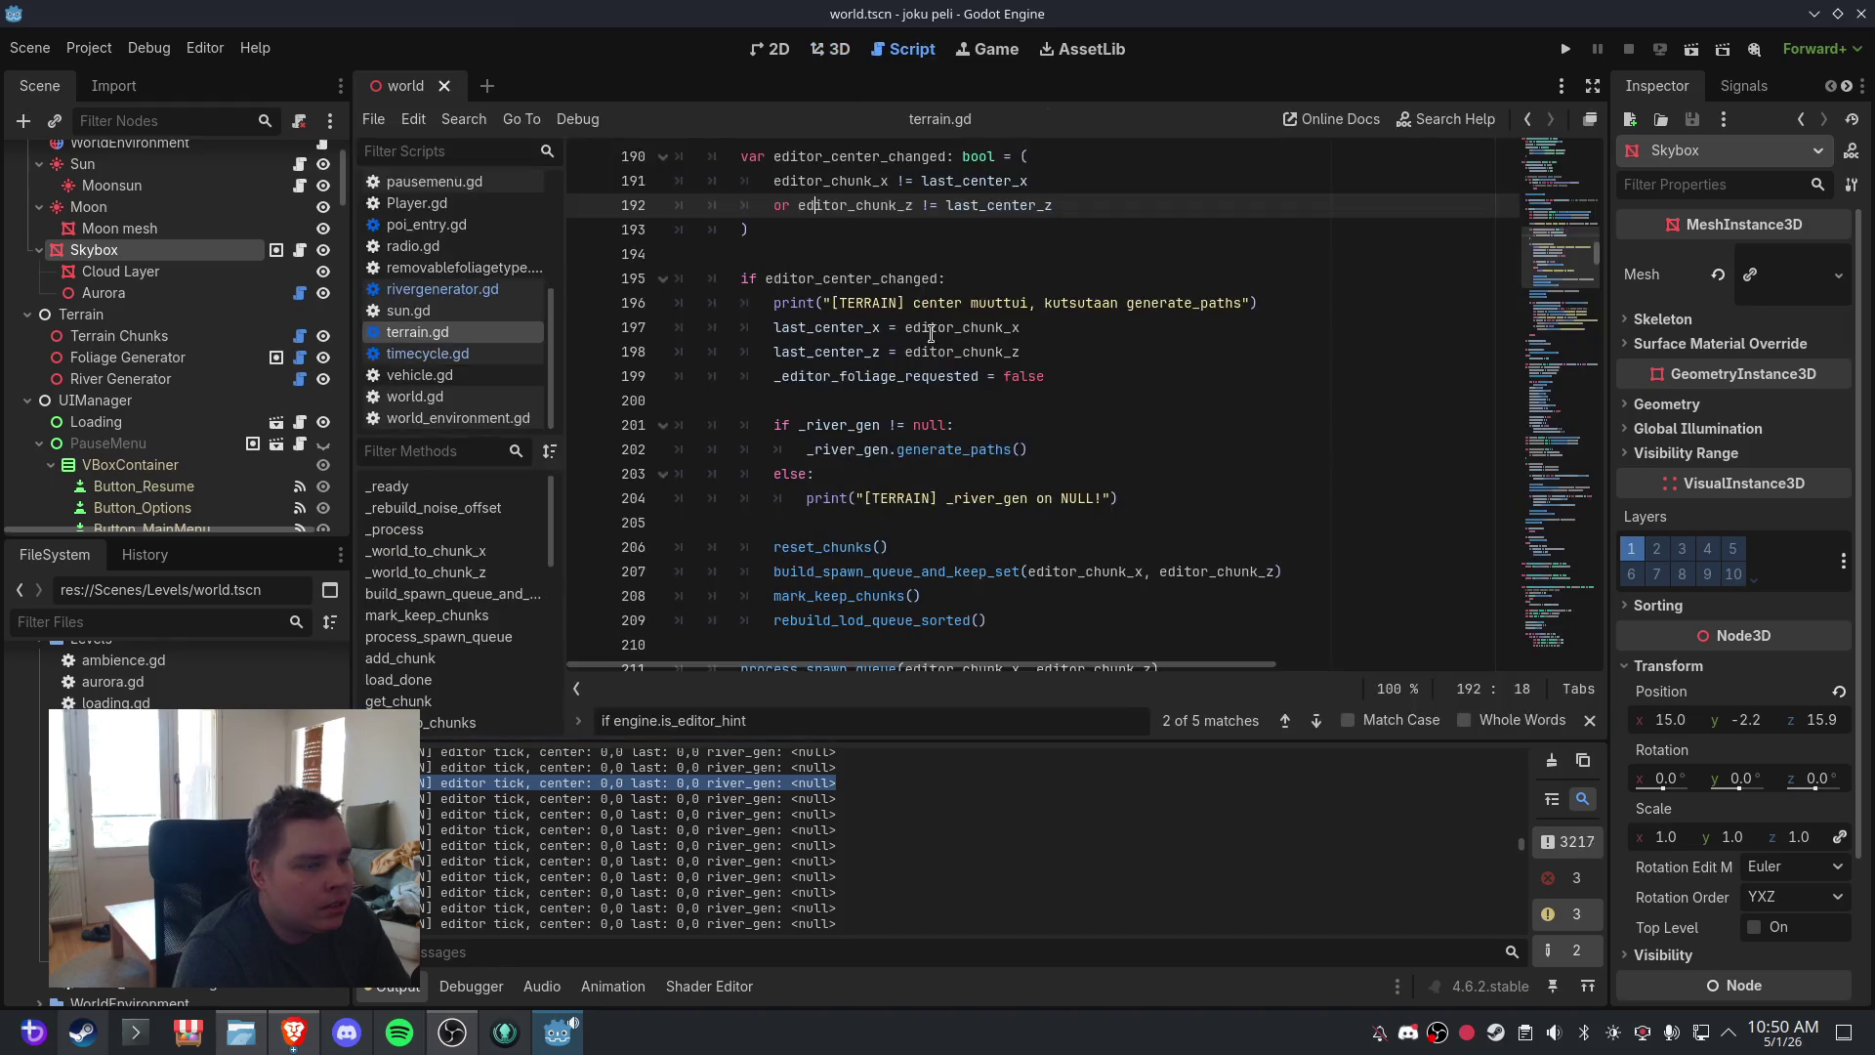
scroll(1021, 470, "up", 3)
scroll(1021, 469, "down", 5)
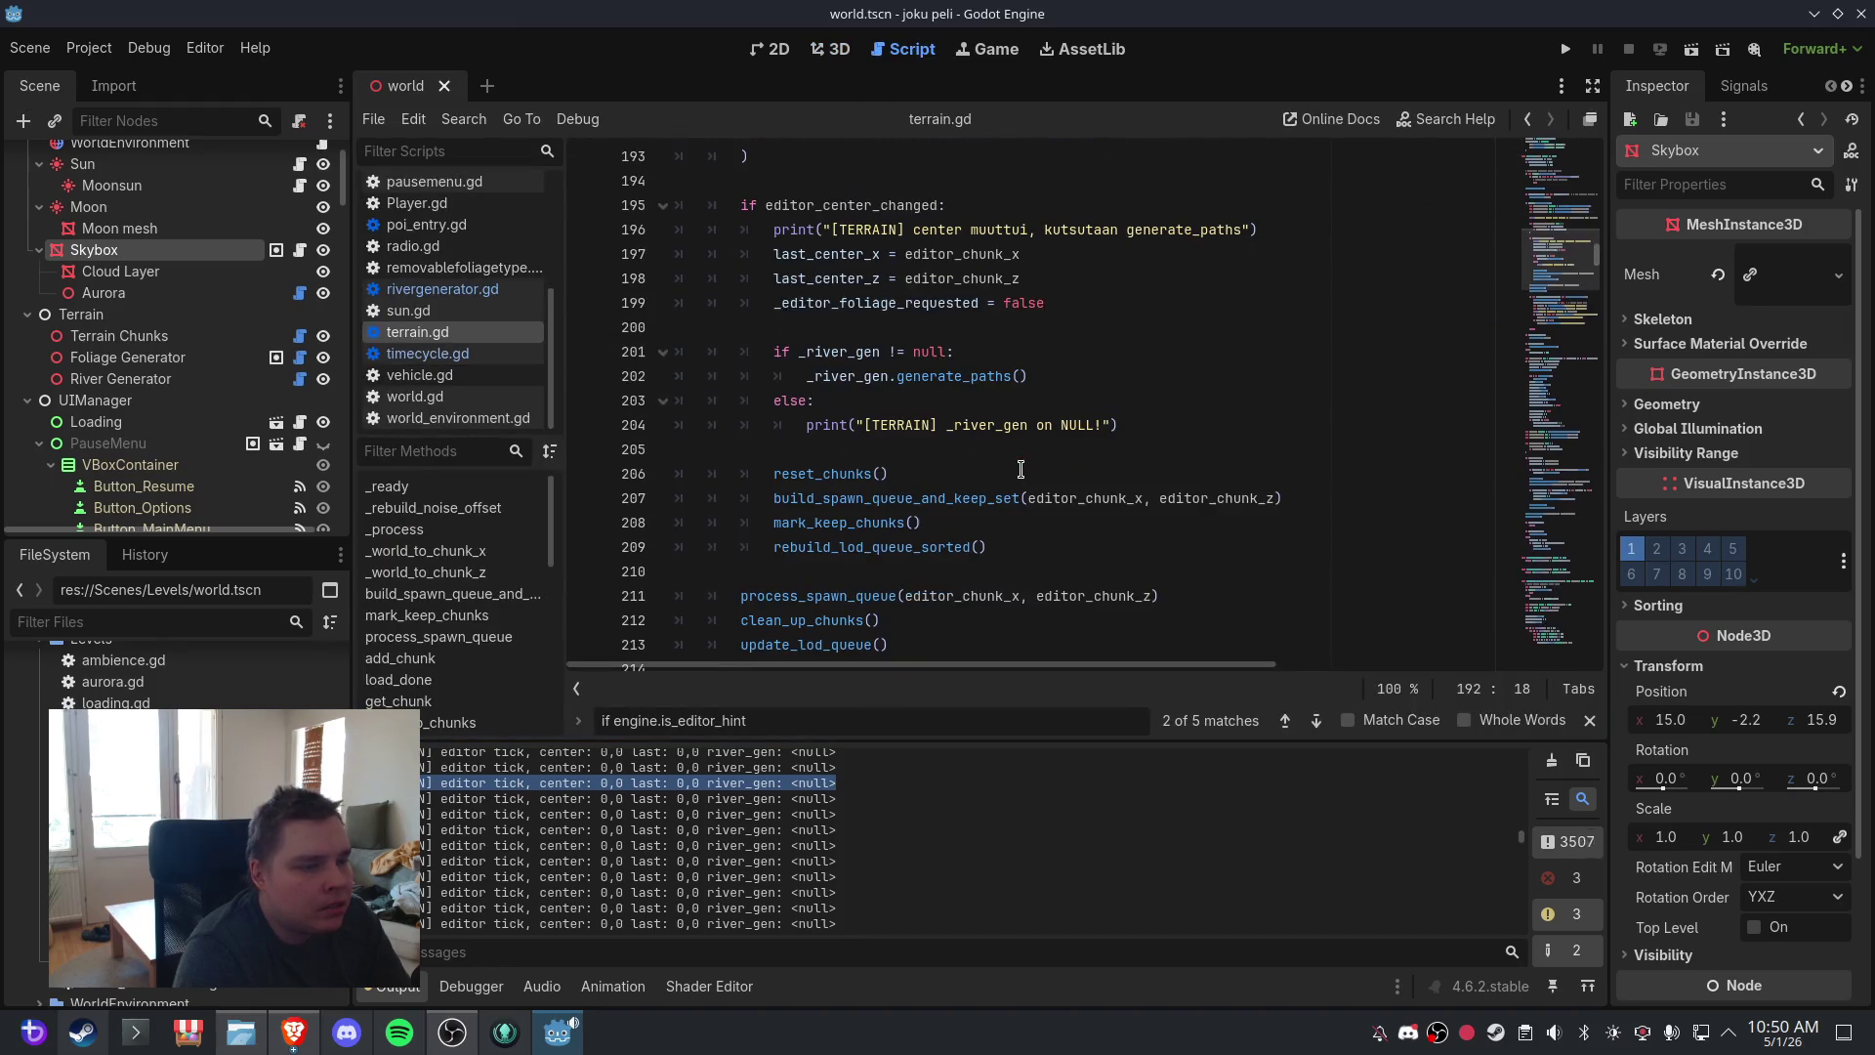
left_click(835, 49)
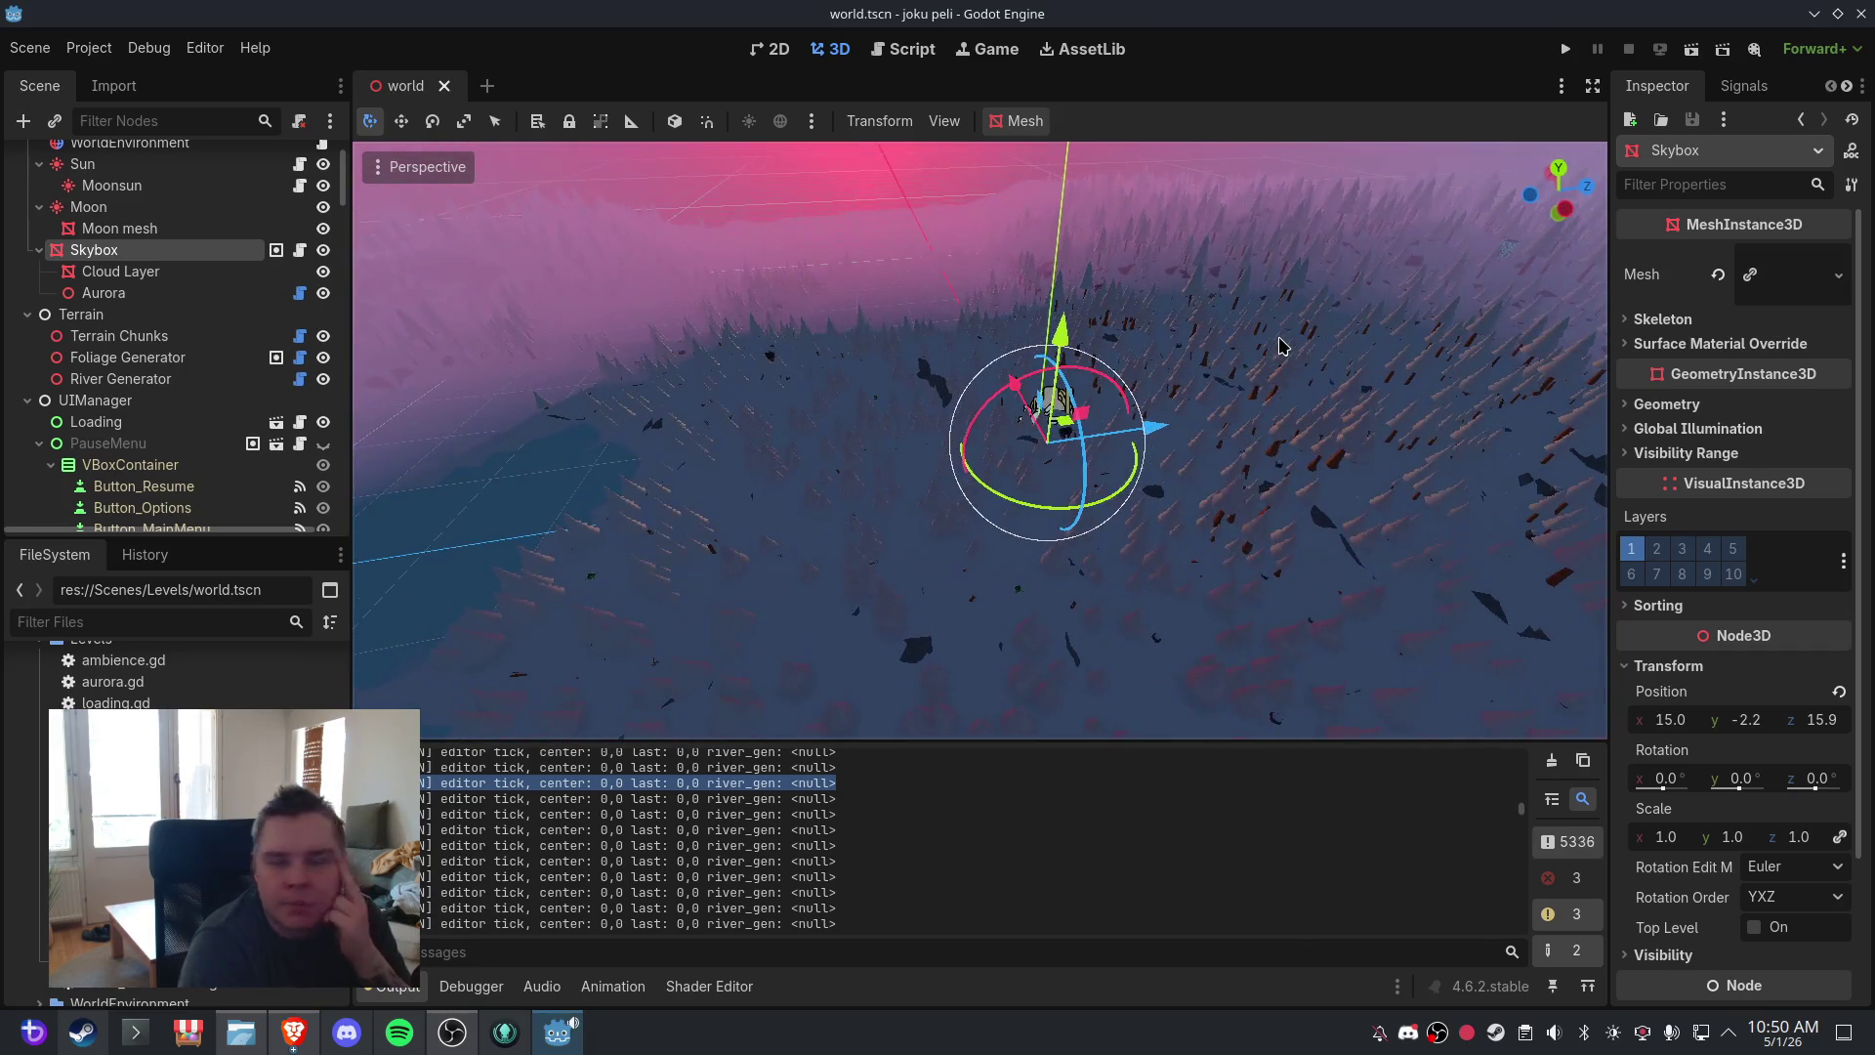
left_click(1552, 760)
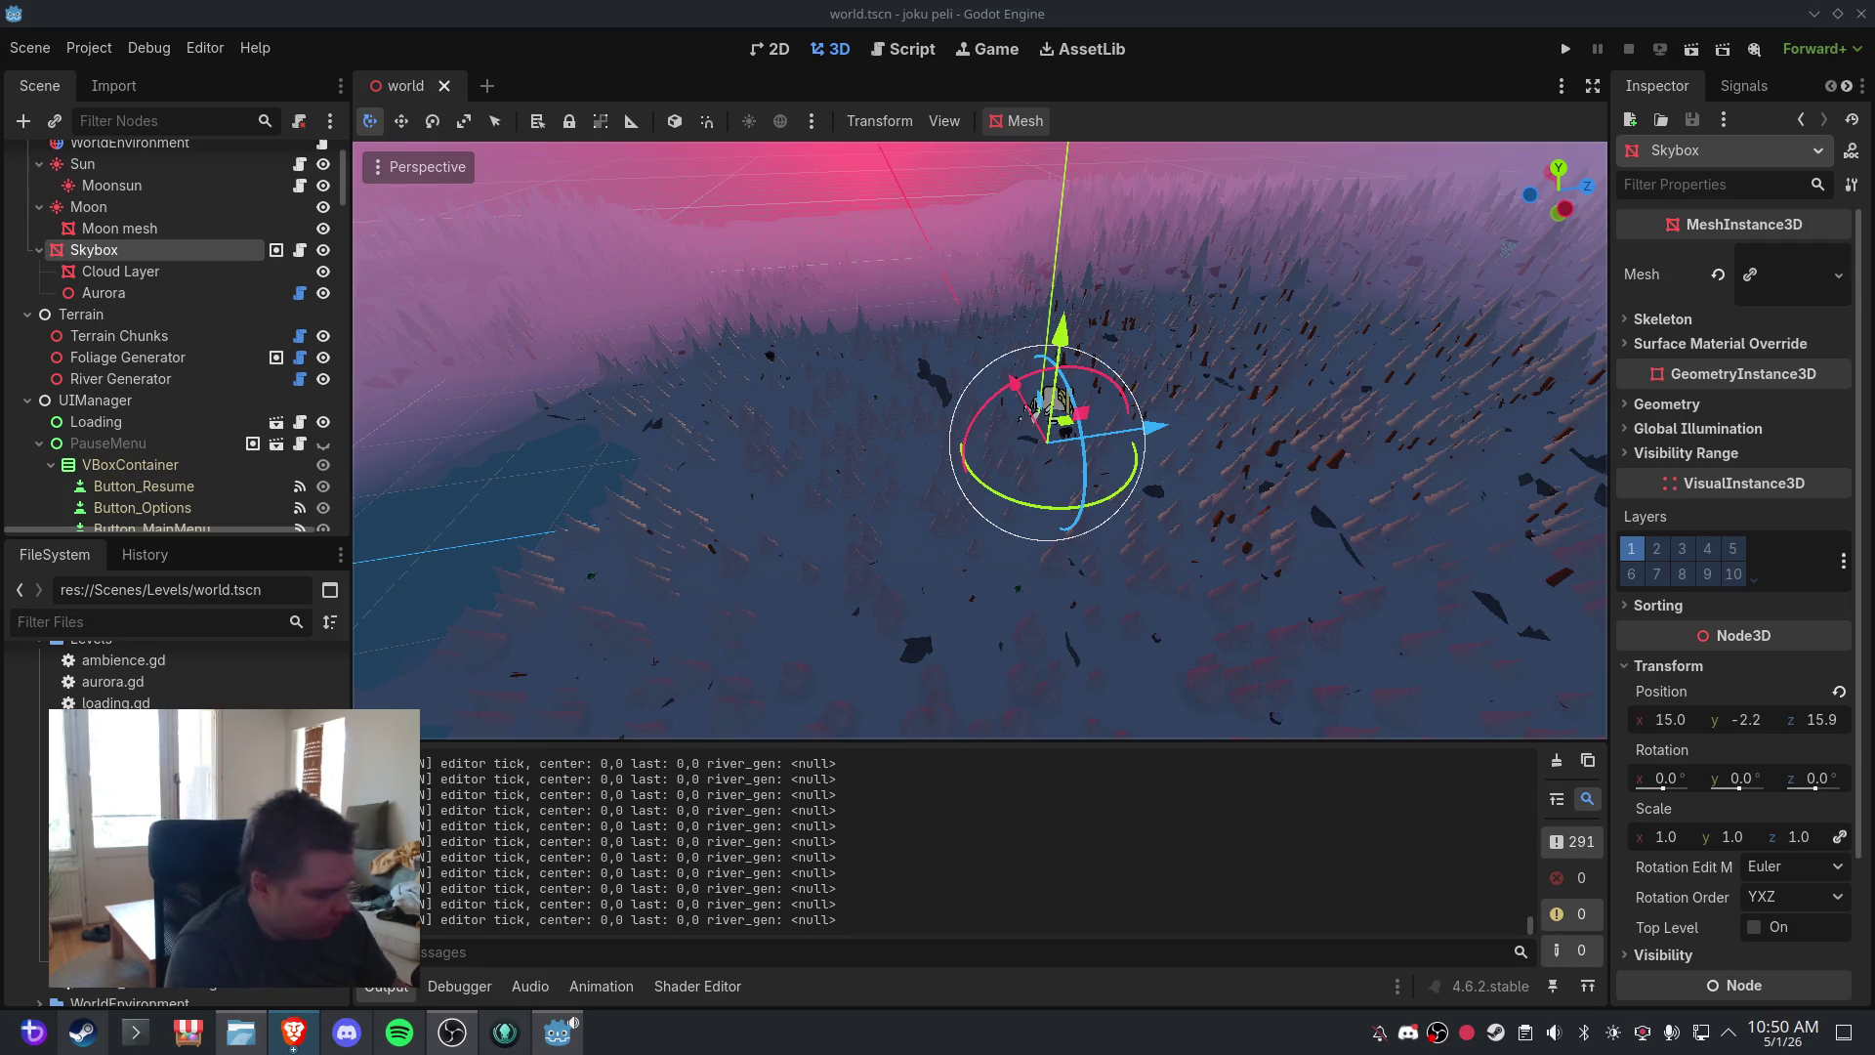
left_click(904, 49)
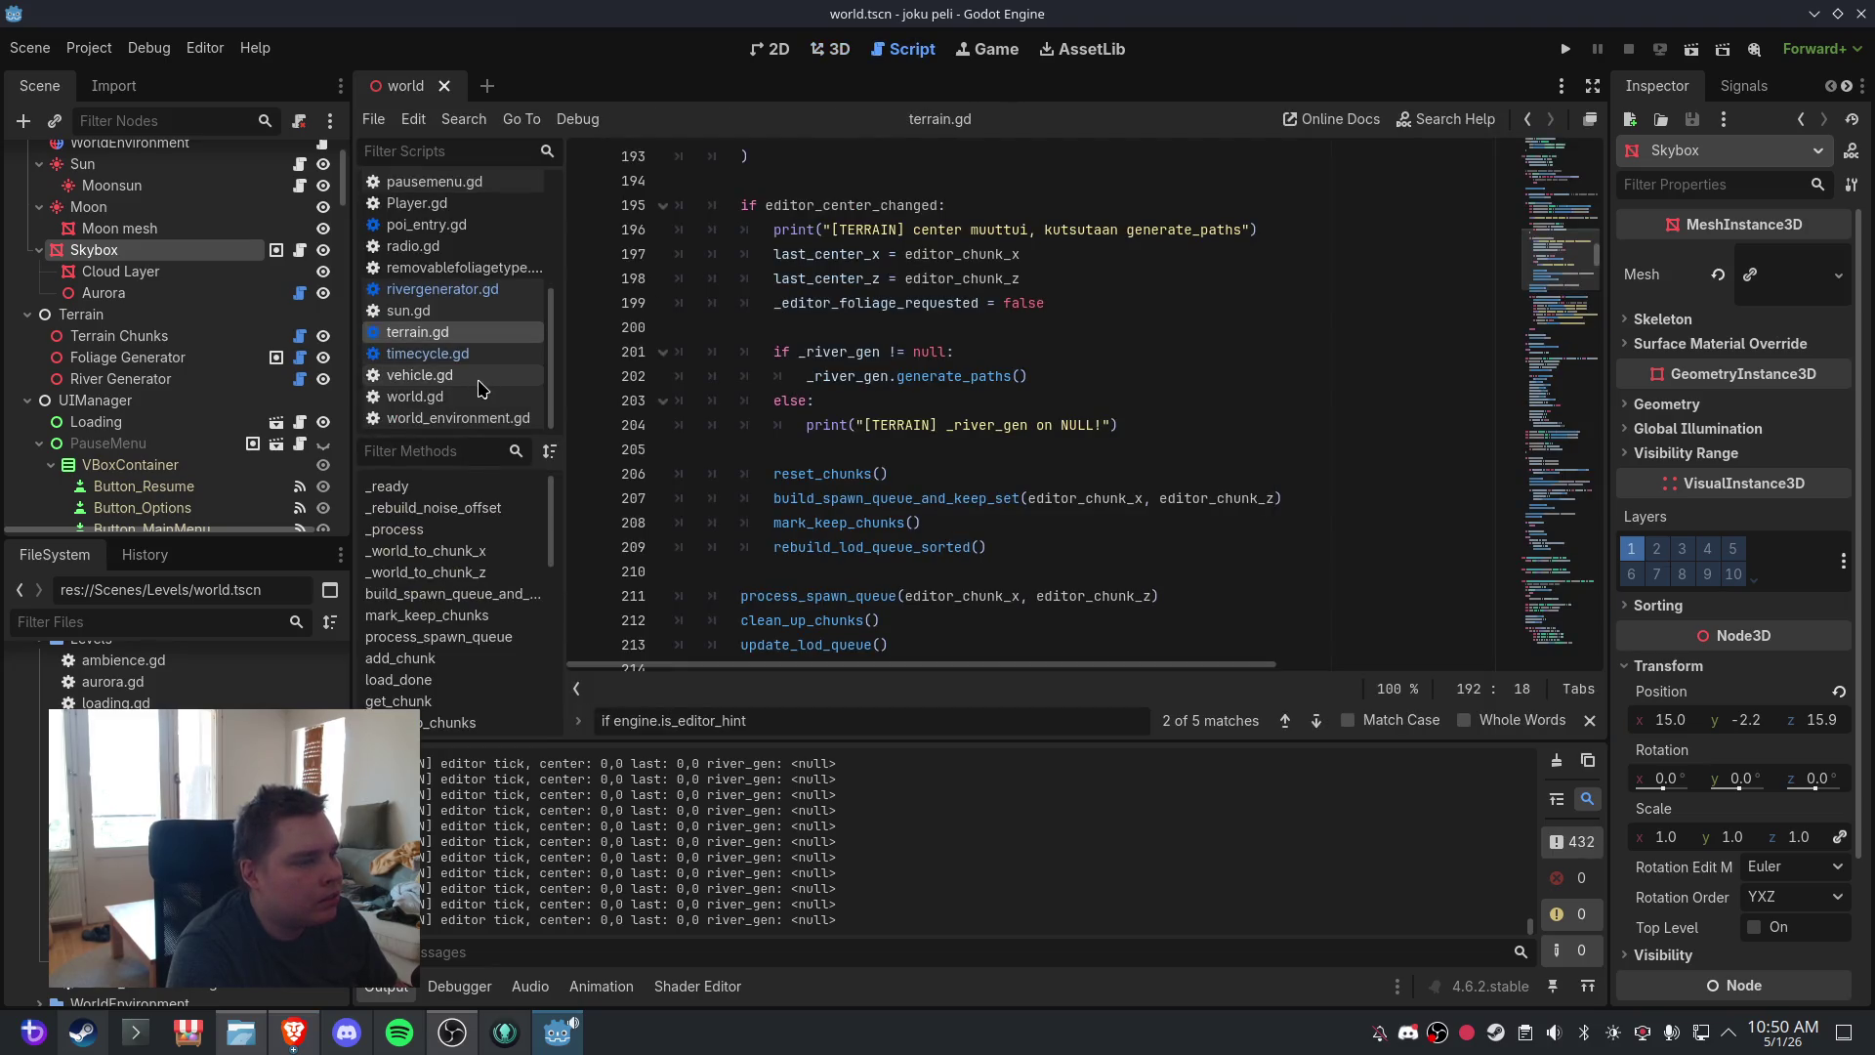
- Paste the River Generator lookup block into _process and outdent it to fix the error
left_click(473, 530)
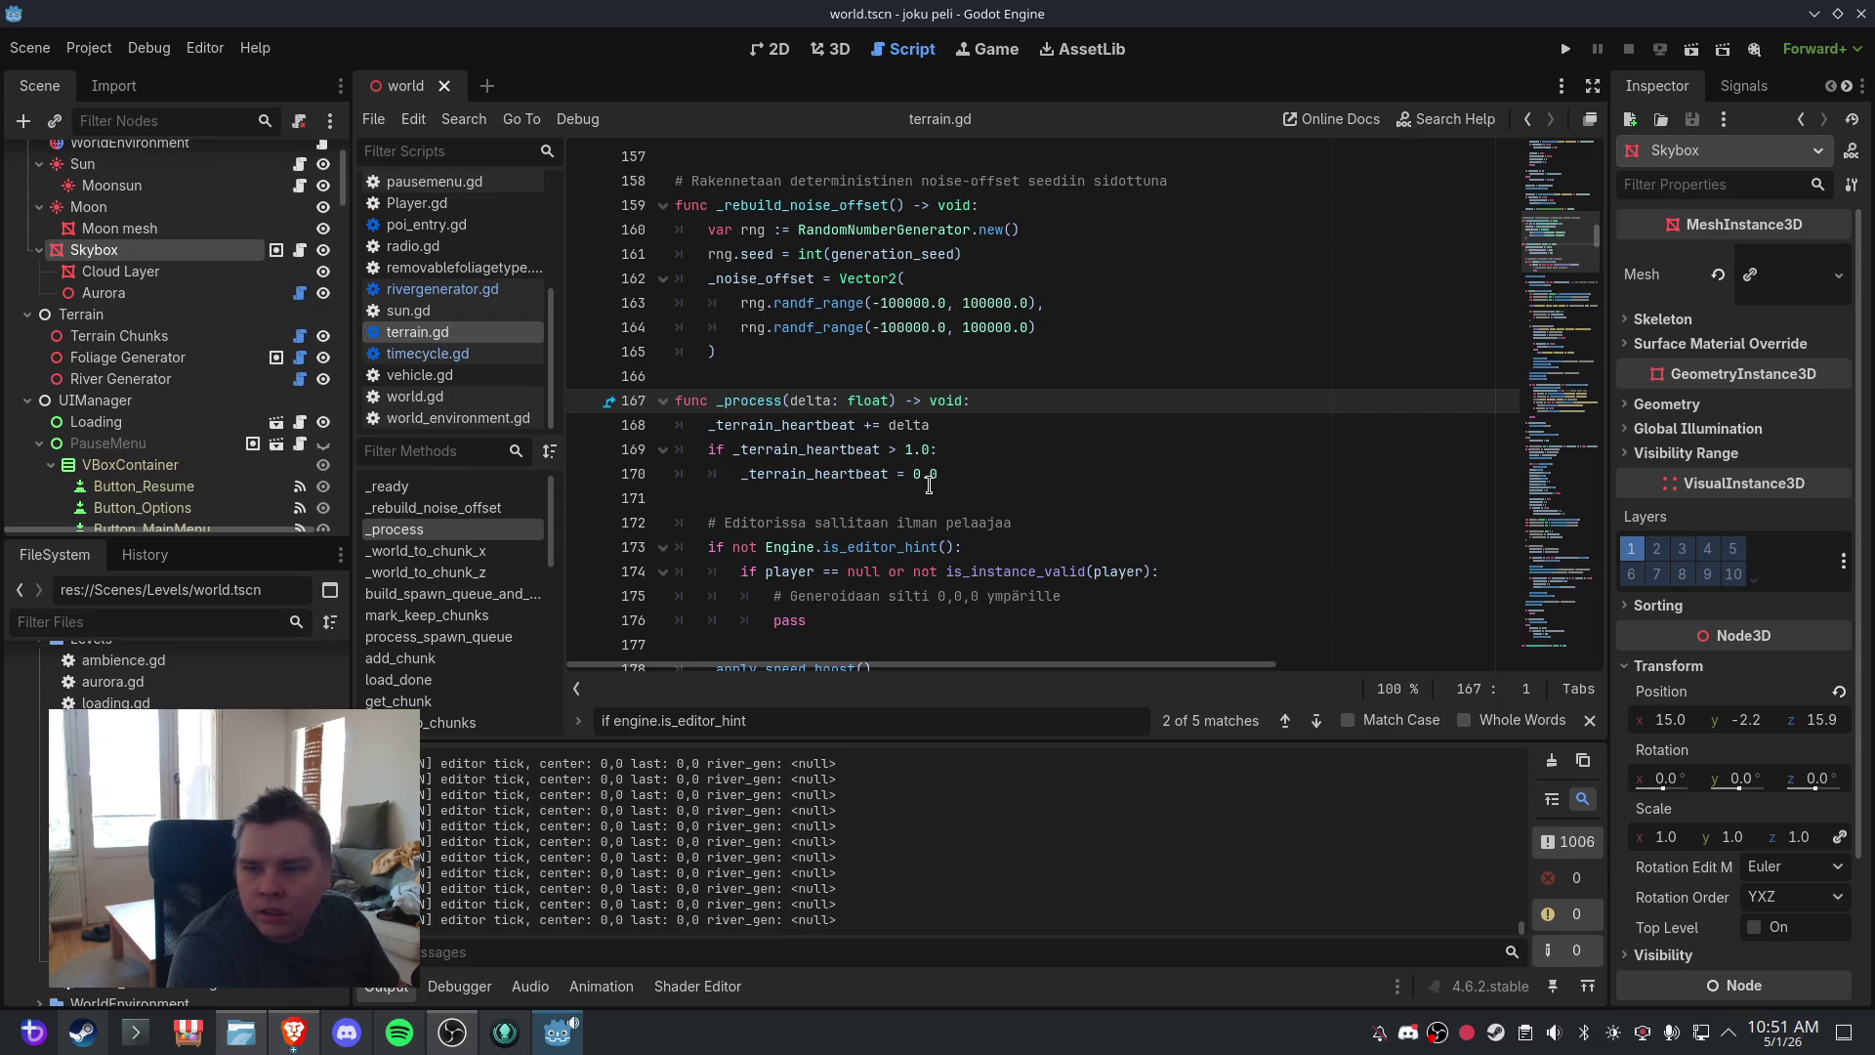
left_click(983, 396)
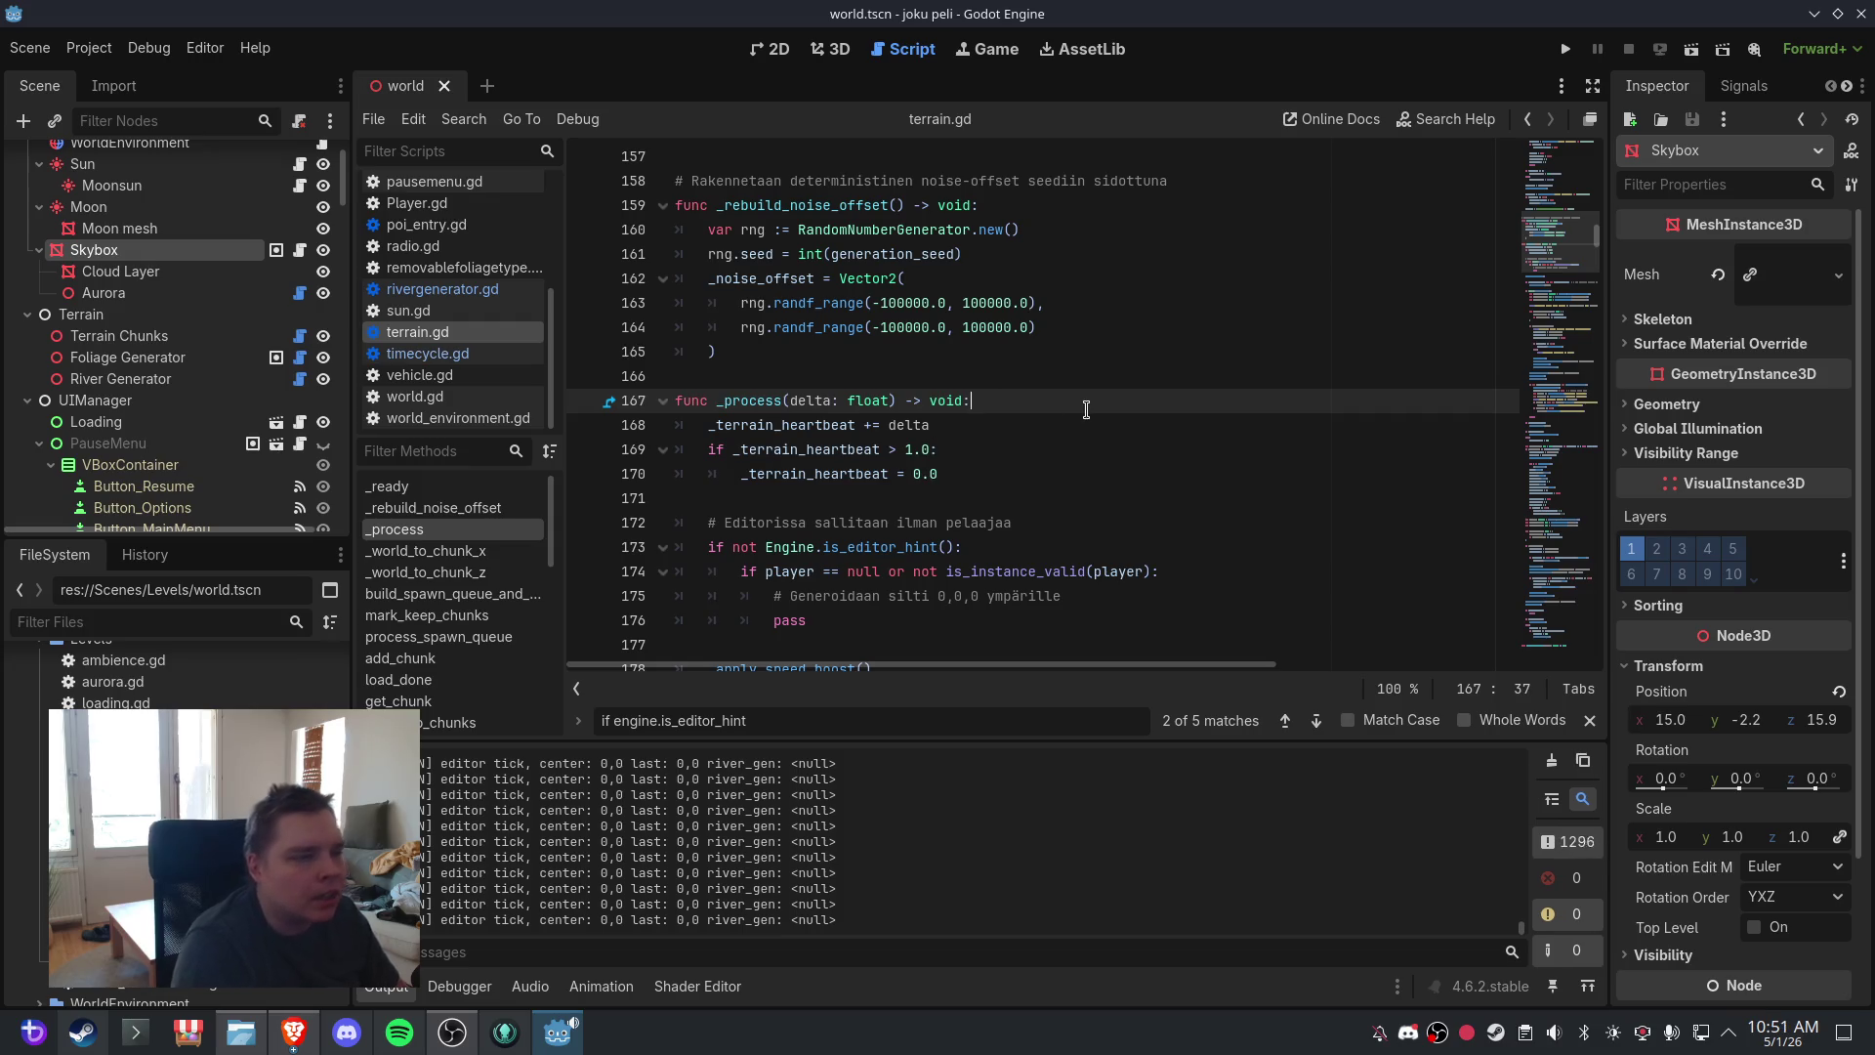
key("Return")
type("if _river_gen == null: \t\t_river_gen = get_node_or_null(\"River Generator\") as RiverGenerator \t\tif _river_gen != null: \t\t\t_river_gen.terrain = self \t\t\tprint(\"[TERRAIN] river_gen löytyi: \", _river_gen)")
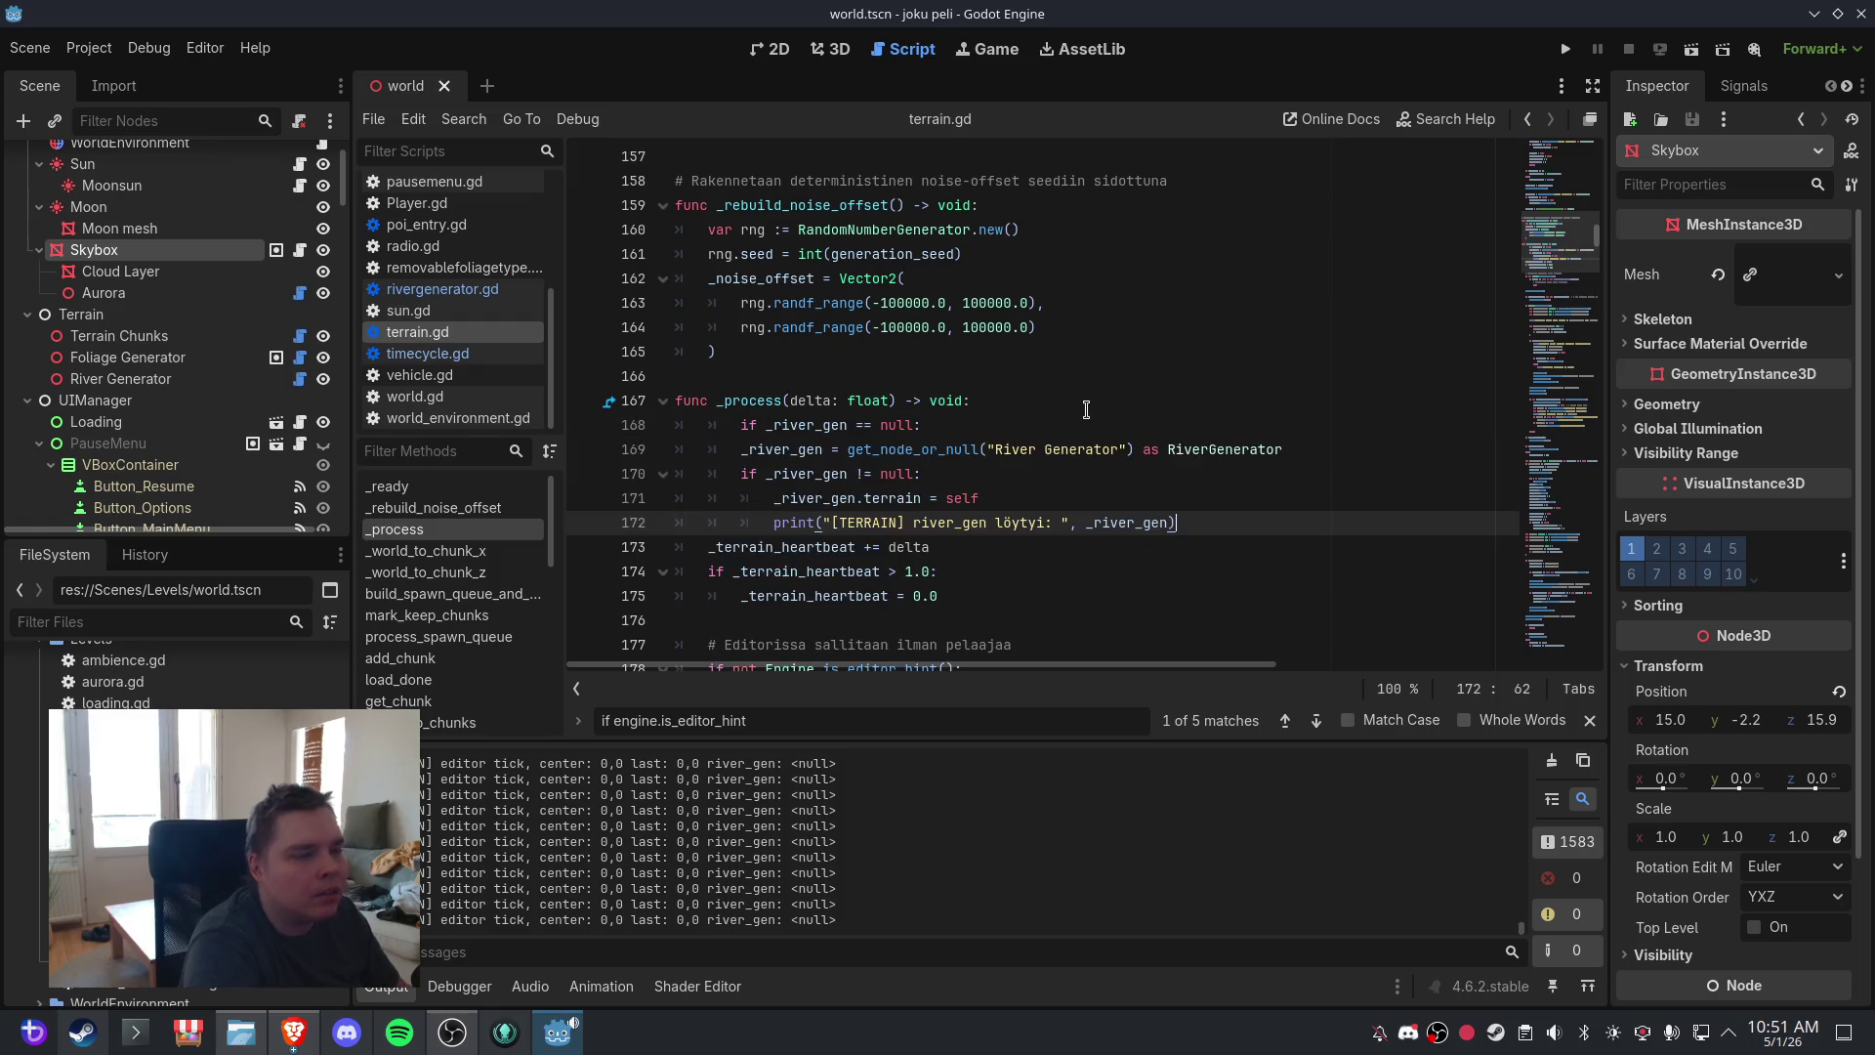
left_click_drag(1240, 522, 720, 444)
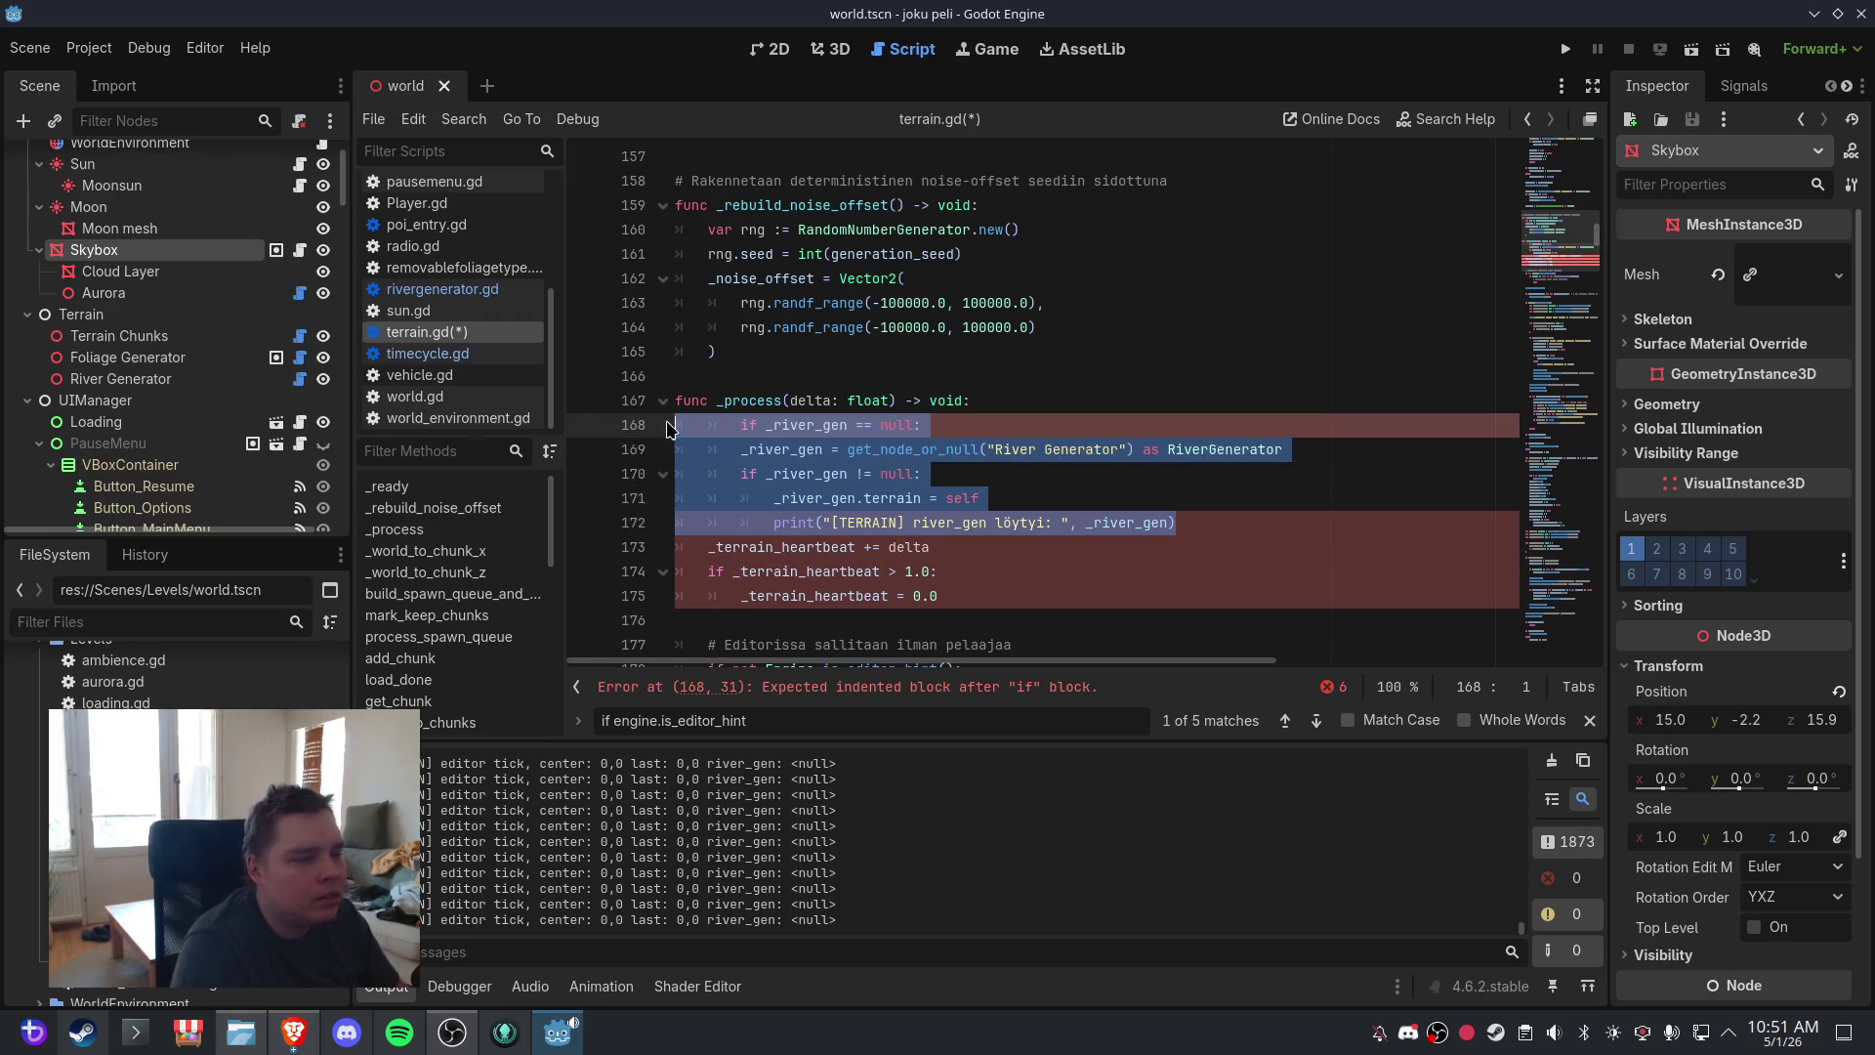
left_click(713, 427)
key("shift+Tab")
key("Return")
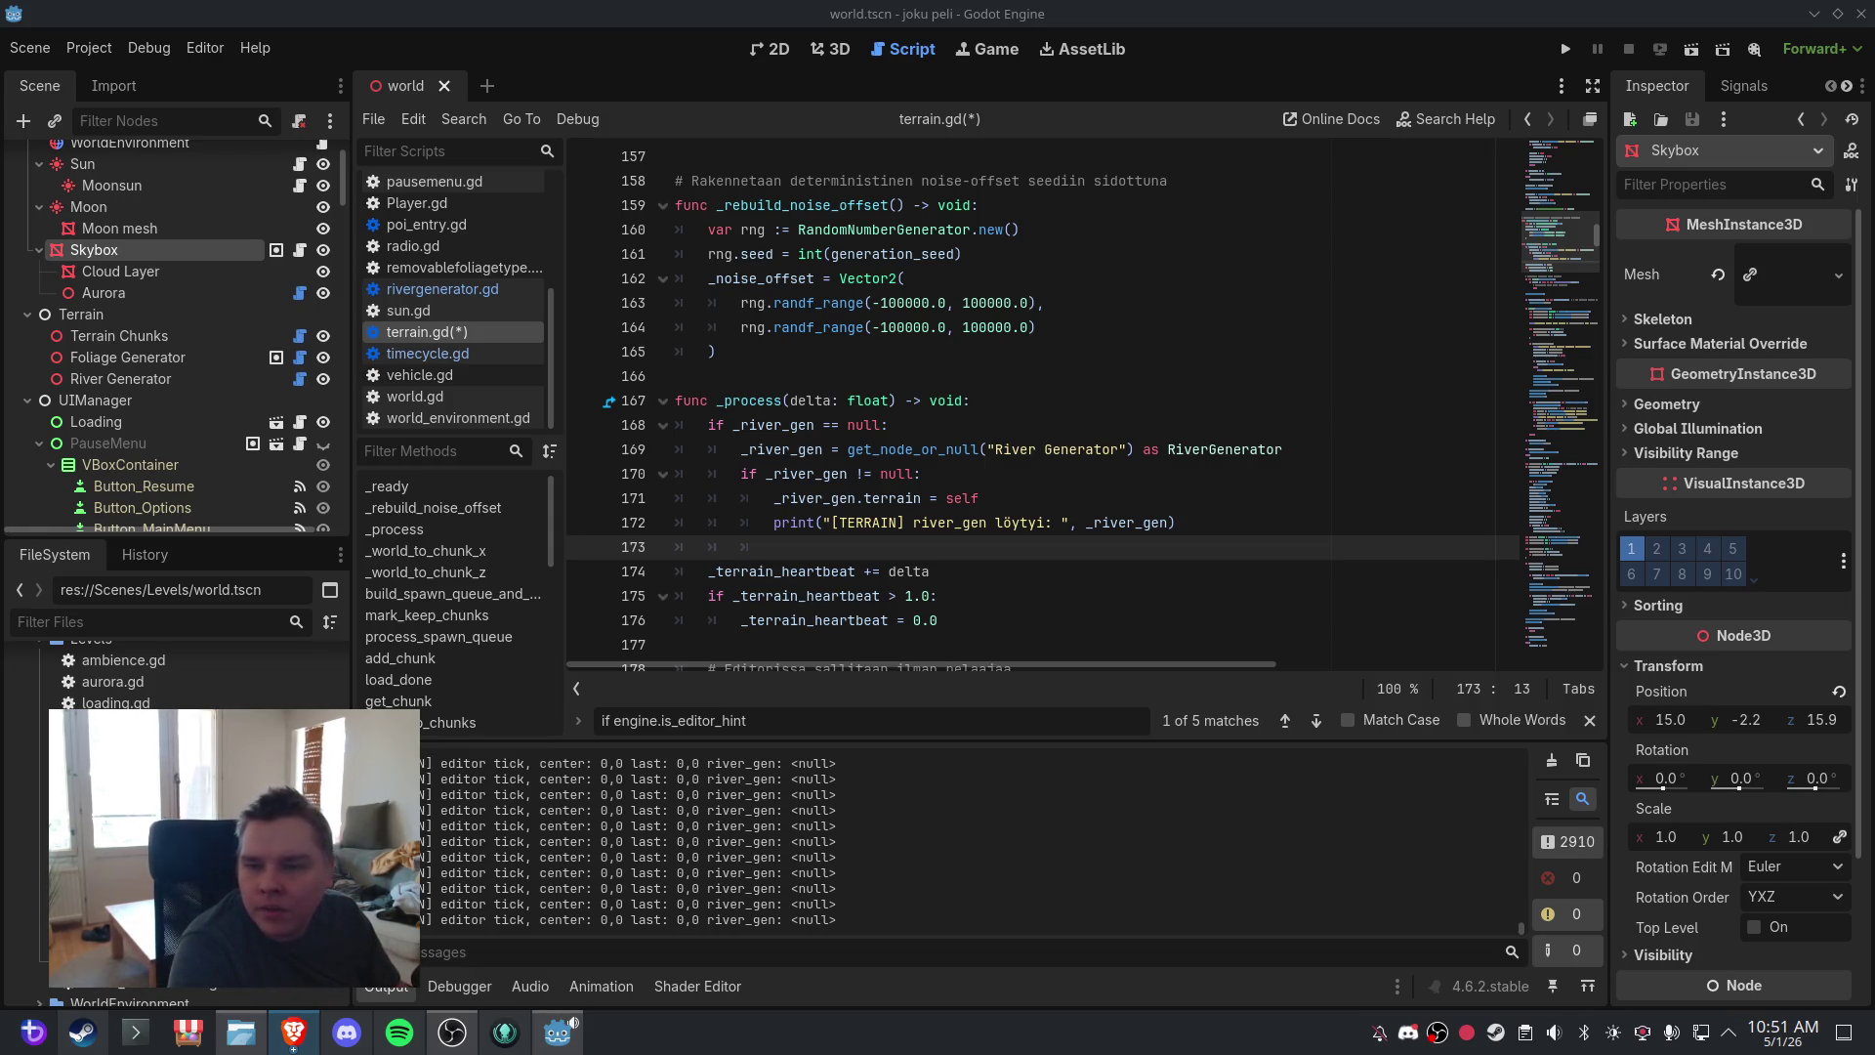
- Replace _ready's editor-hint block with one forcing last_center_x/z to 999999
left_click(831, 450)
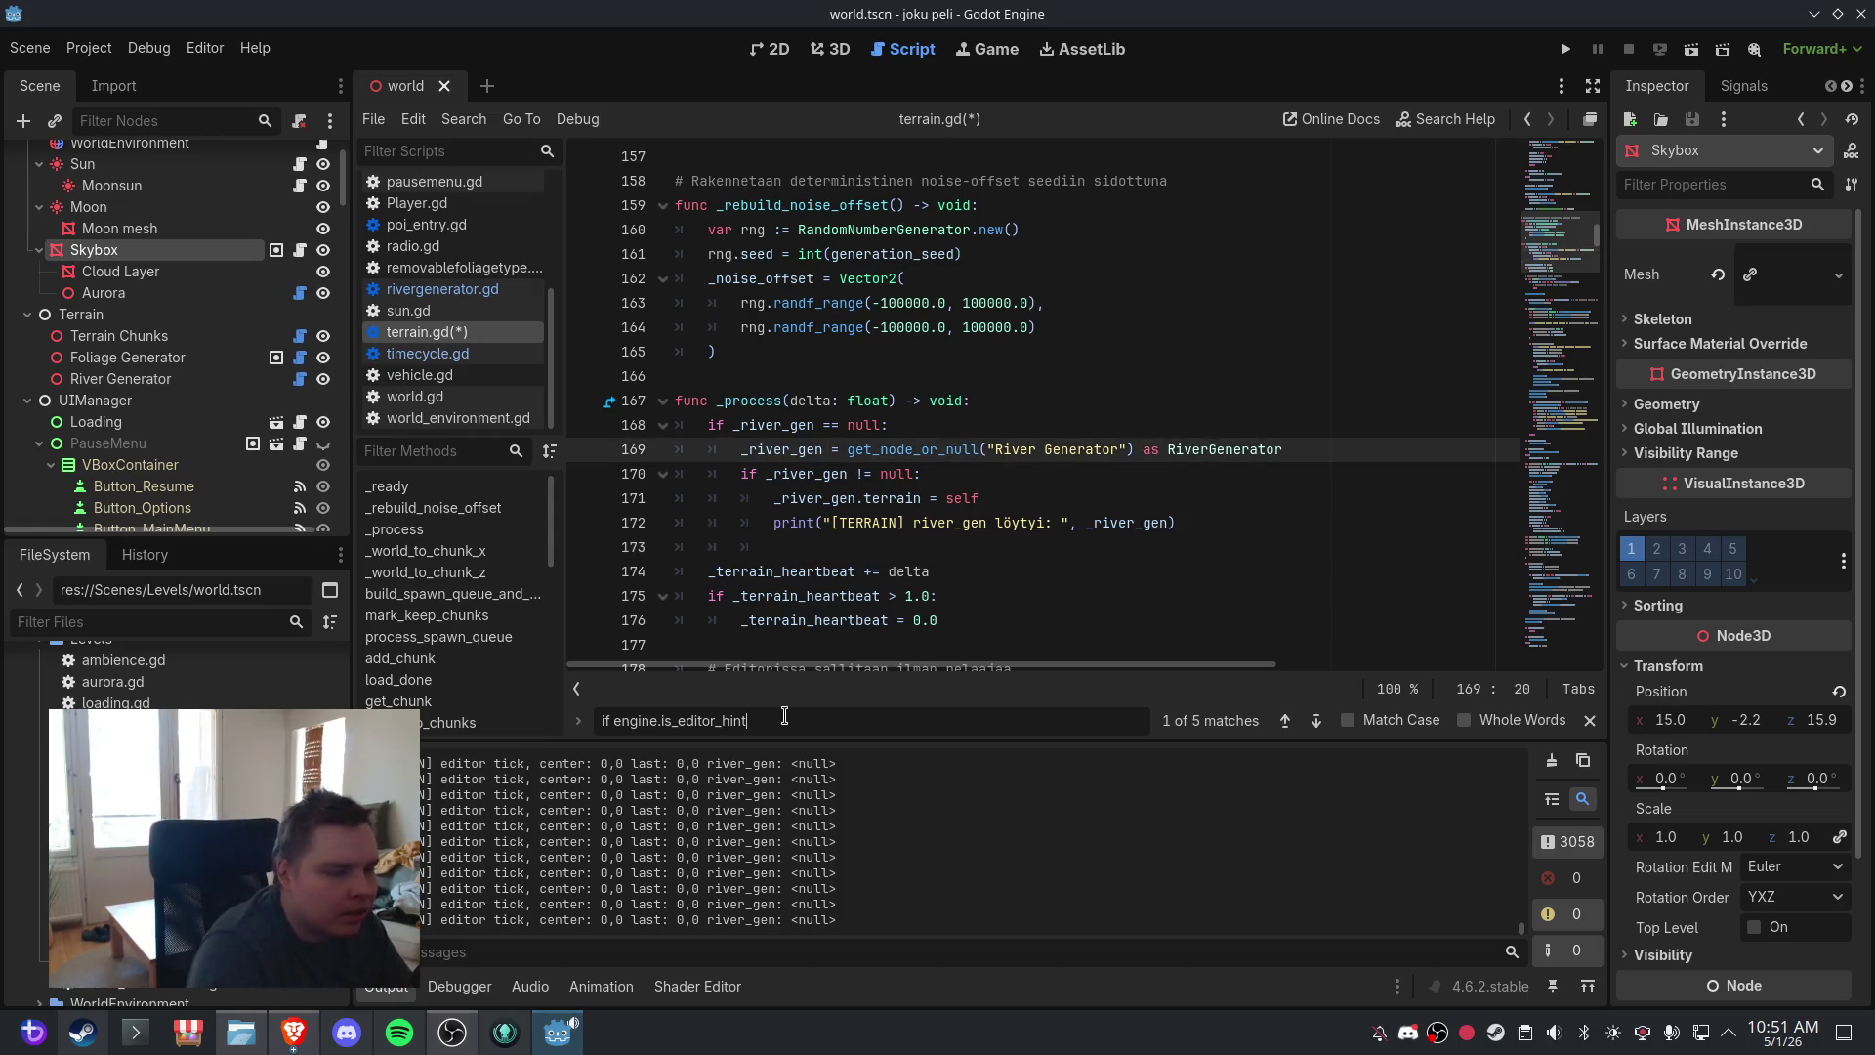
left_click(1285, 720)
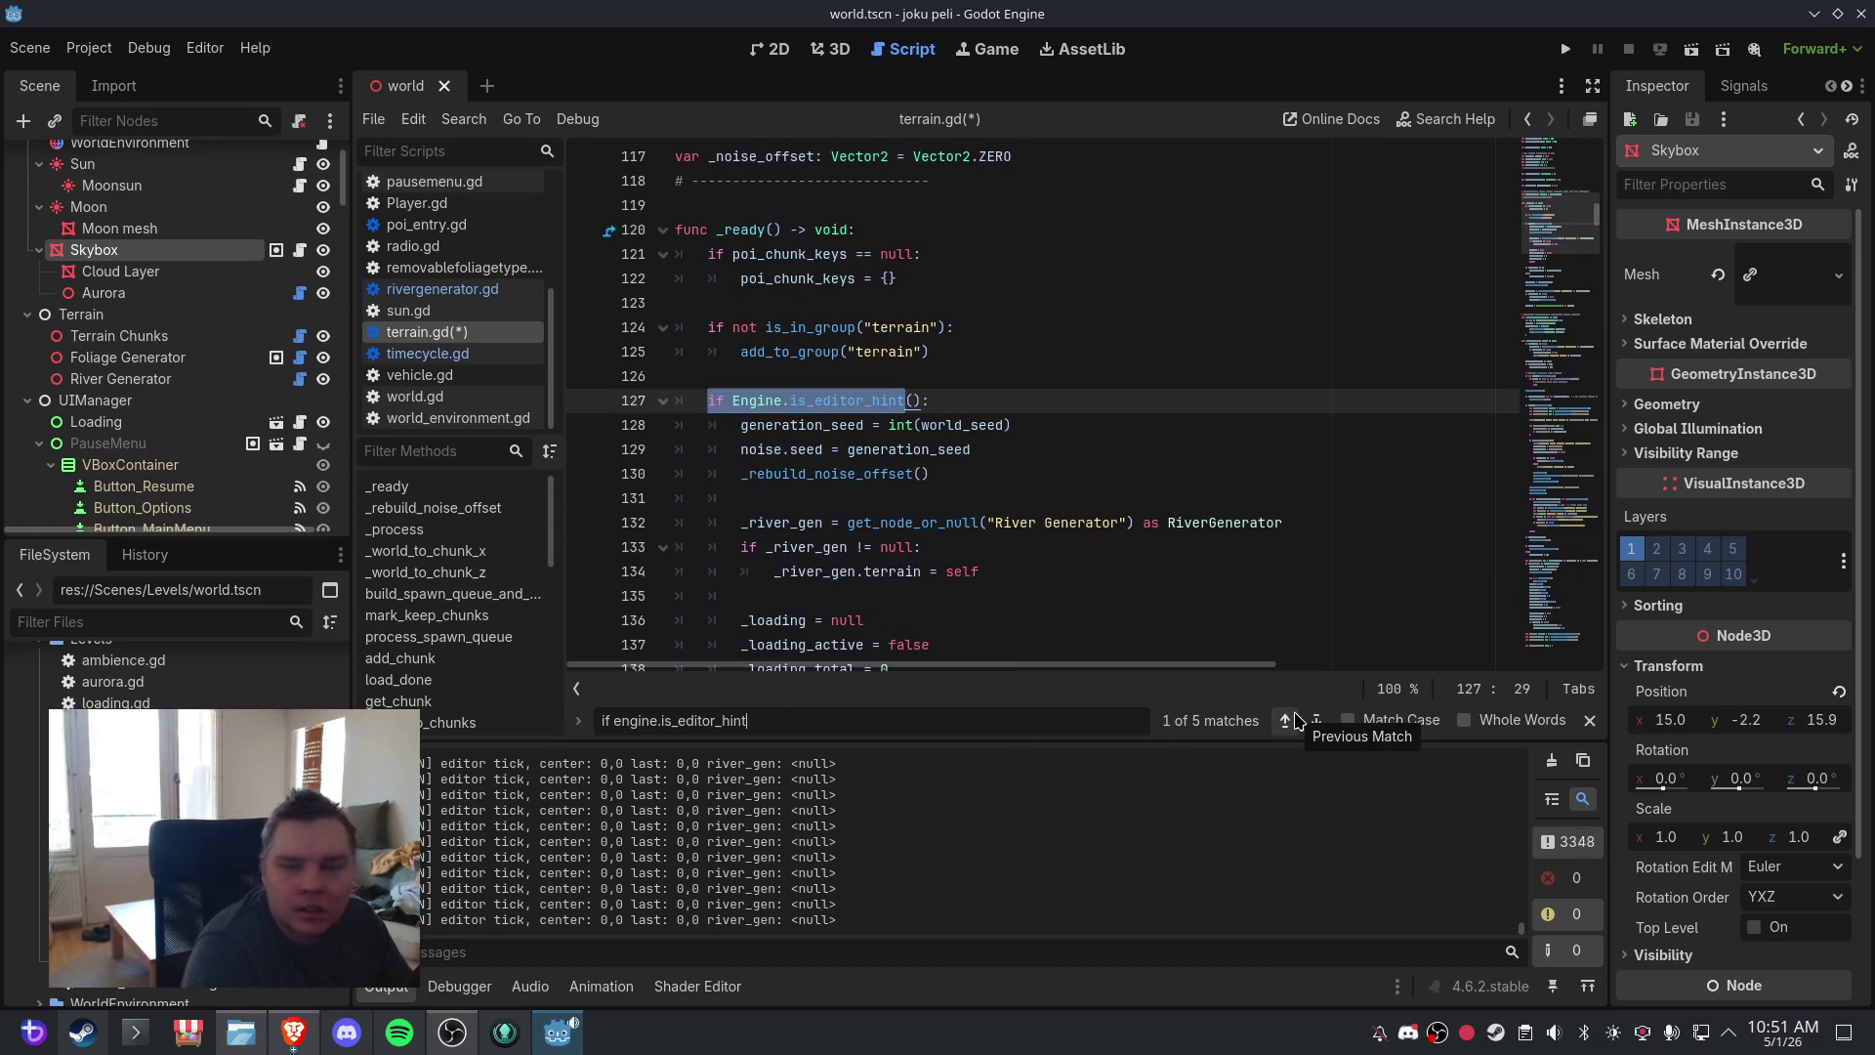
left_click(915, 426)
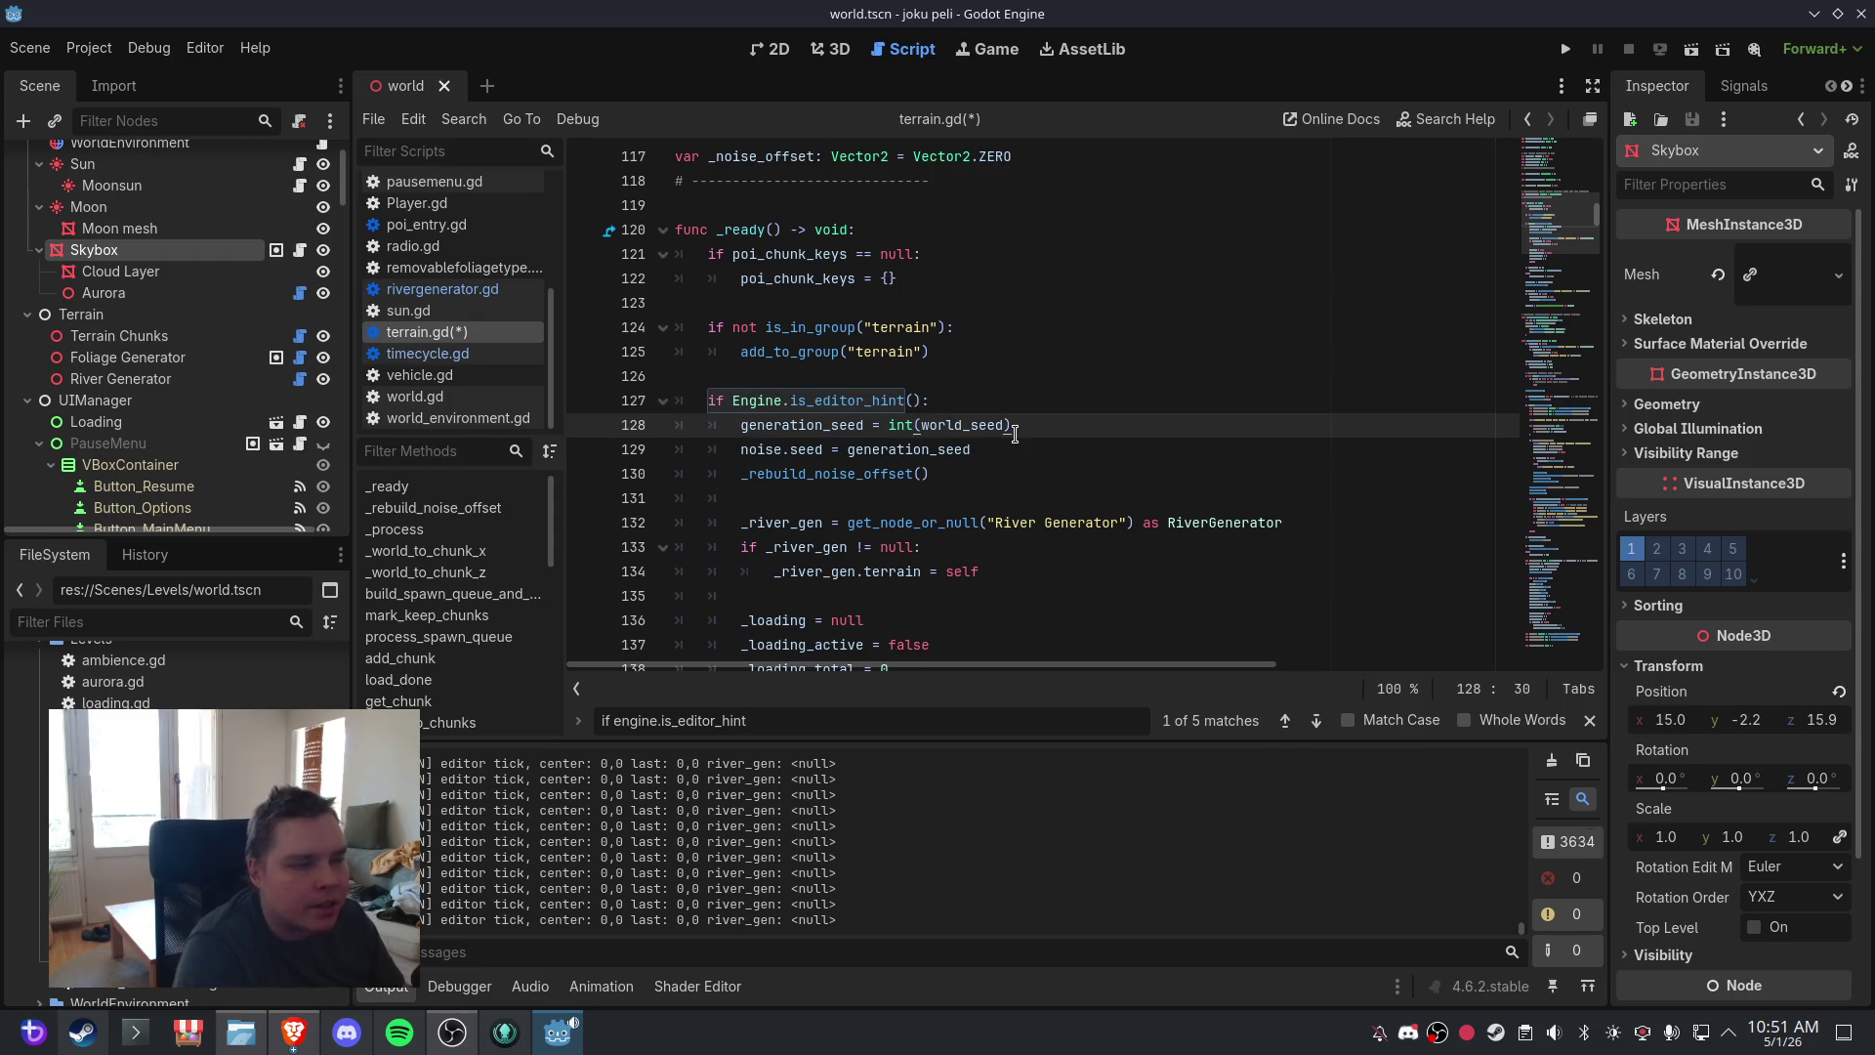
scroll(1016, 434, "down", 1)
scroll(1016, 434, "down", 1)
mouse_move(865, 563)
left_mouse_down()
mouse_move(684, 475)
mouse_move(669, 270)
left_mouse_up()
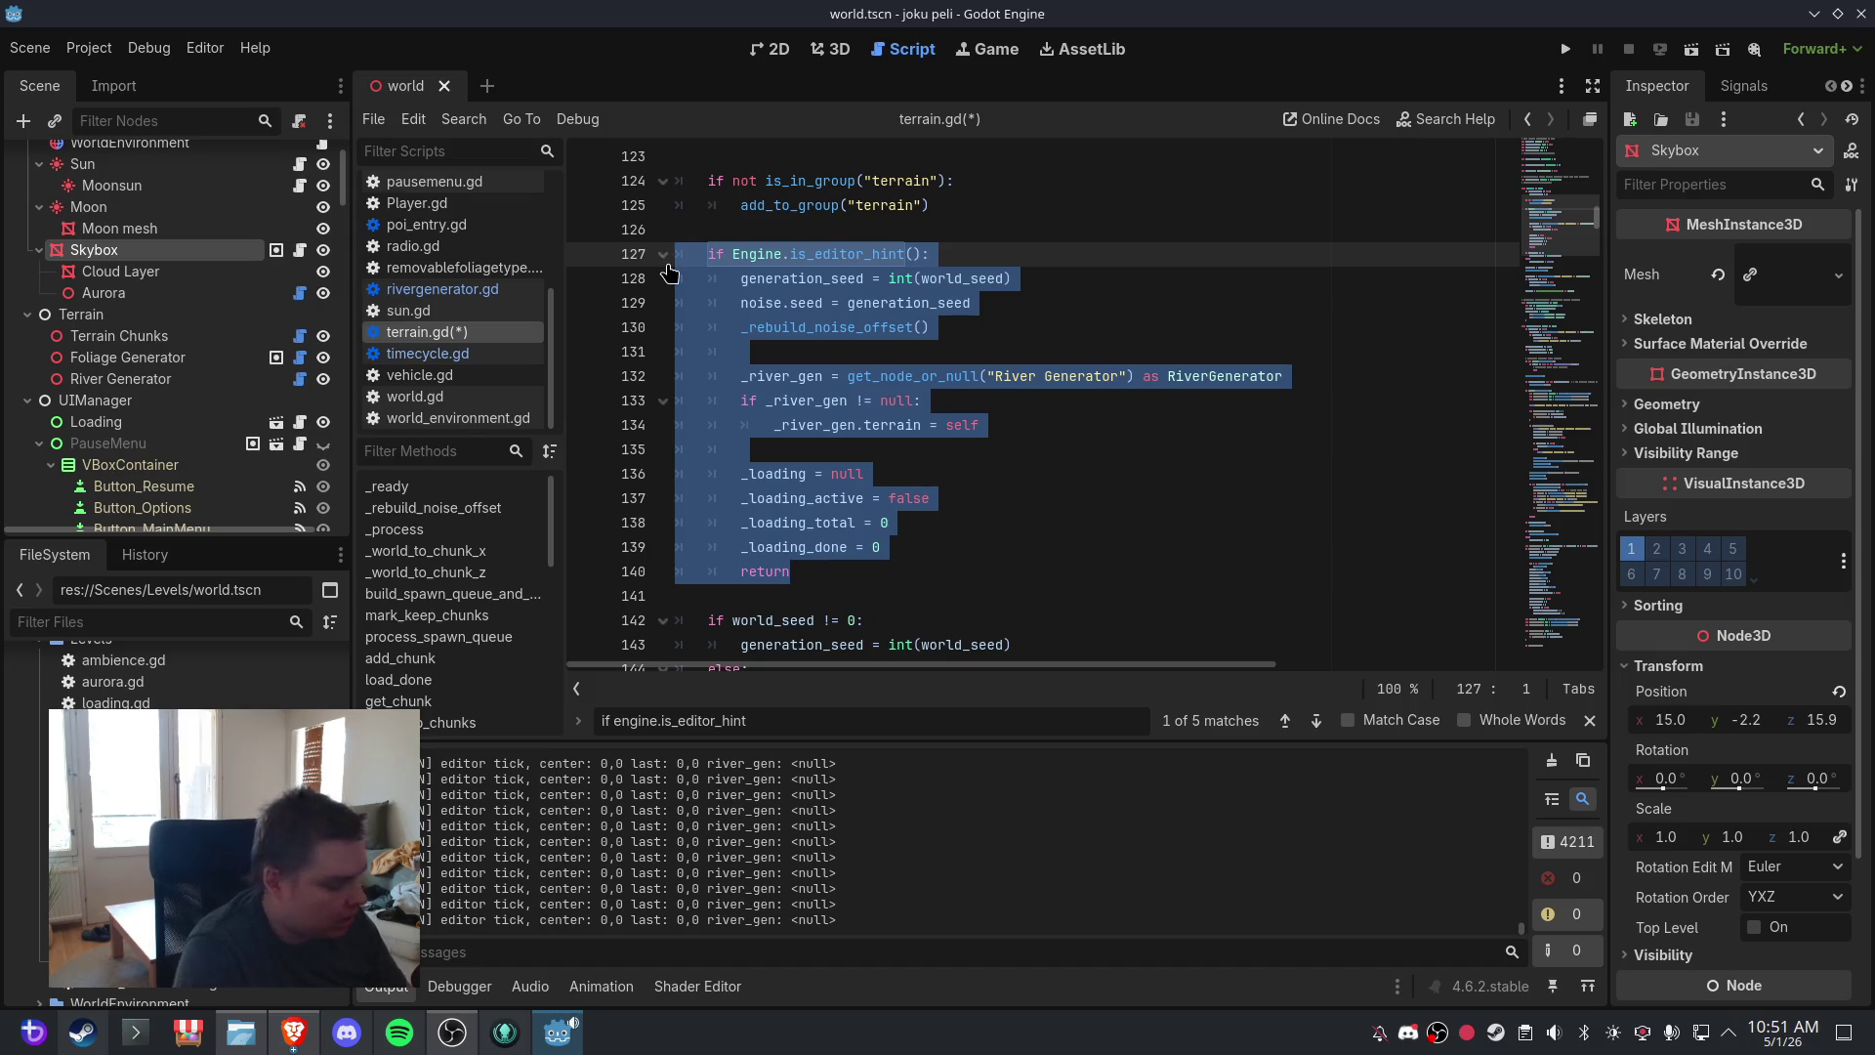
type("if Engine.is_editor_hint(): \t\tgeneration_seed = int(world_seed) \t\tnoise.seed = generation_seed \t\t_rebuild_noise_offset() \t\tlast_center_x = 999999  # ← pakota muutos \t\tlast_center_z = 999999  # ← pakota muutos \t\t_loading = null \t\t_loading_active = false \t\t_loading_total = 0 \t\t_loading_done = 0 \t\treturn")
left_click(864, 415)
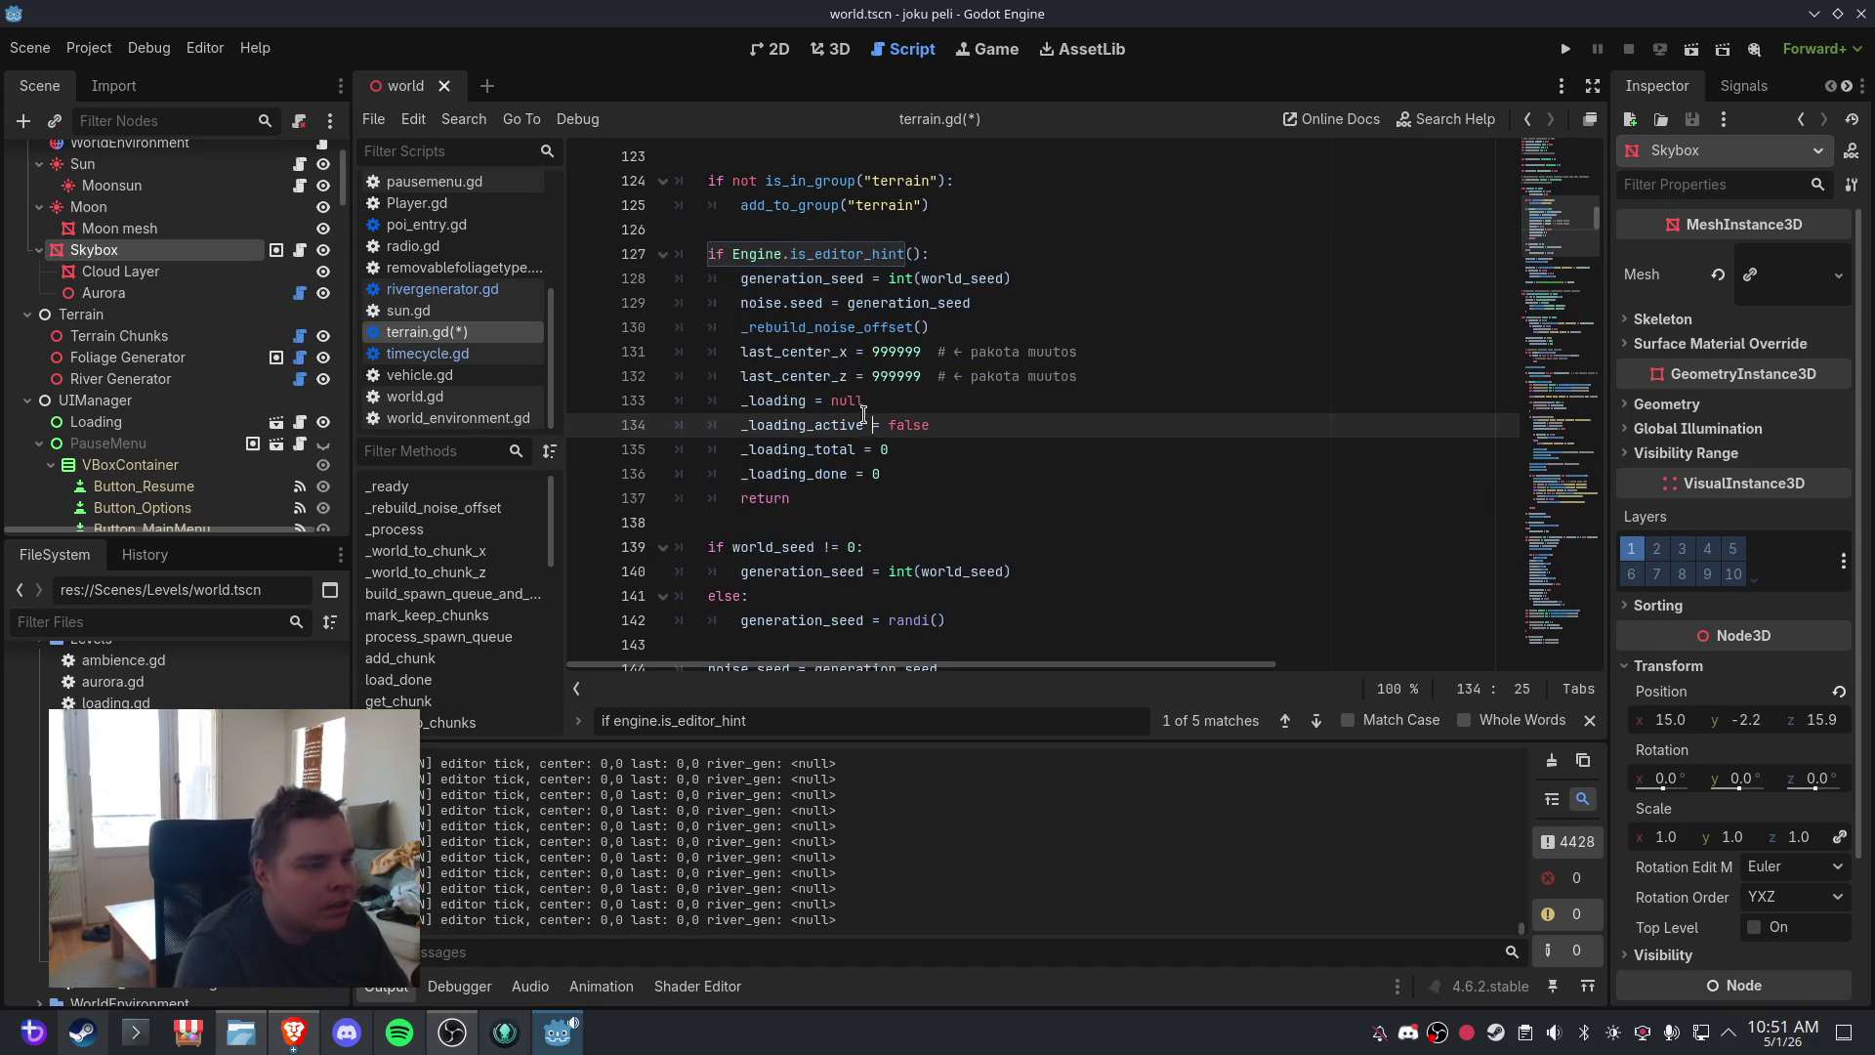
- Save the edited script, switch to the 3D view and close the world scene tab
left_click(29, 48)
left_click(68, 198)
left_click(825, 54)
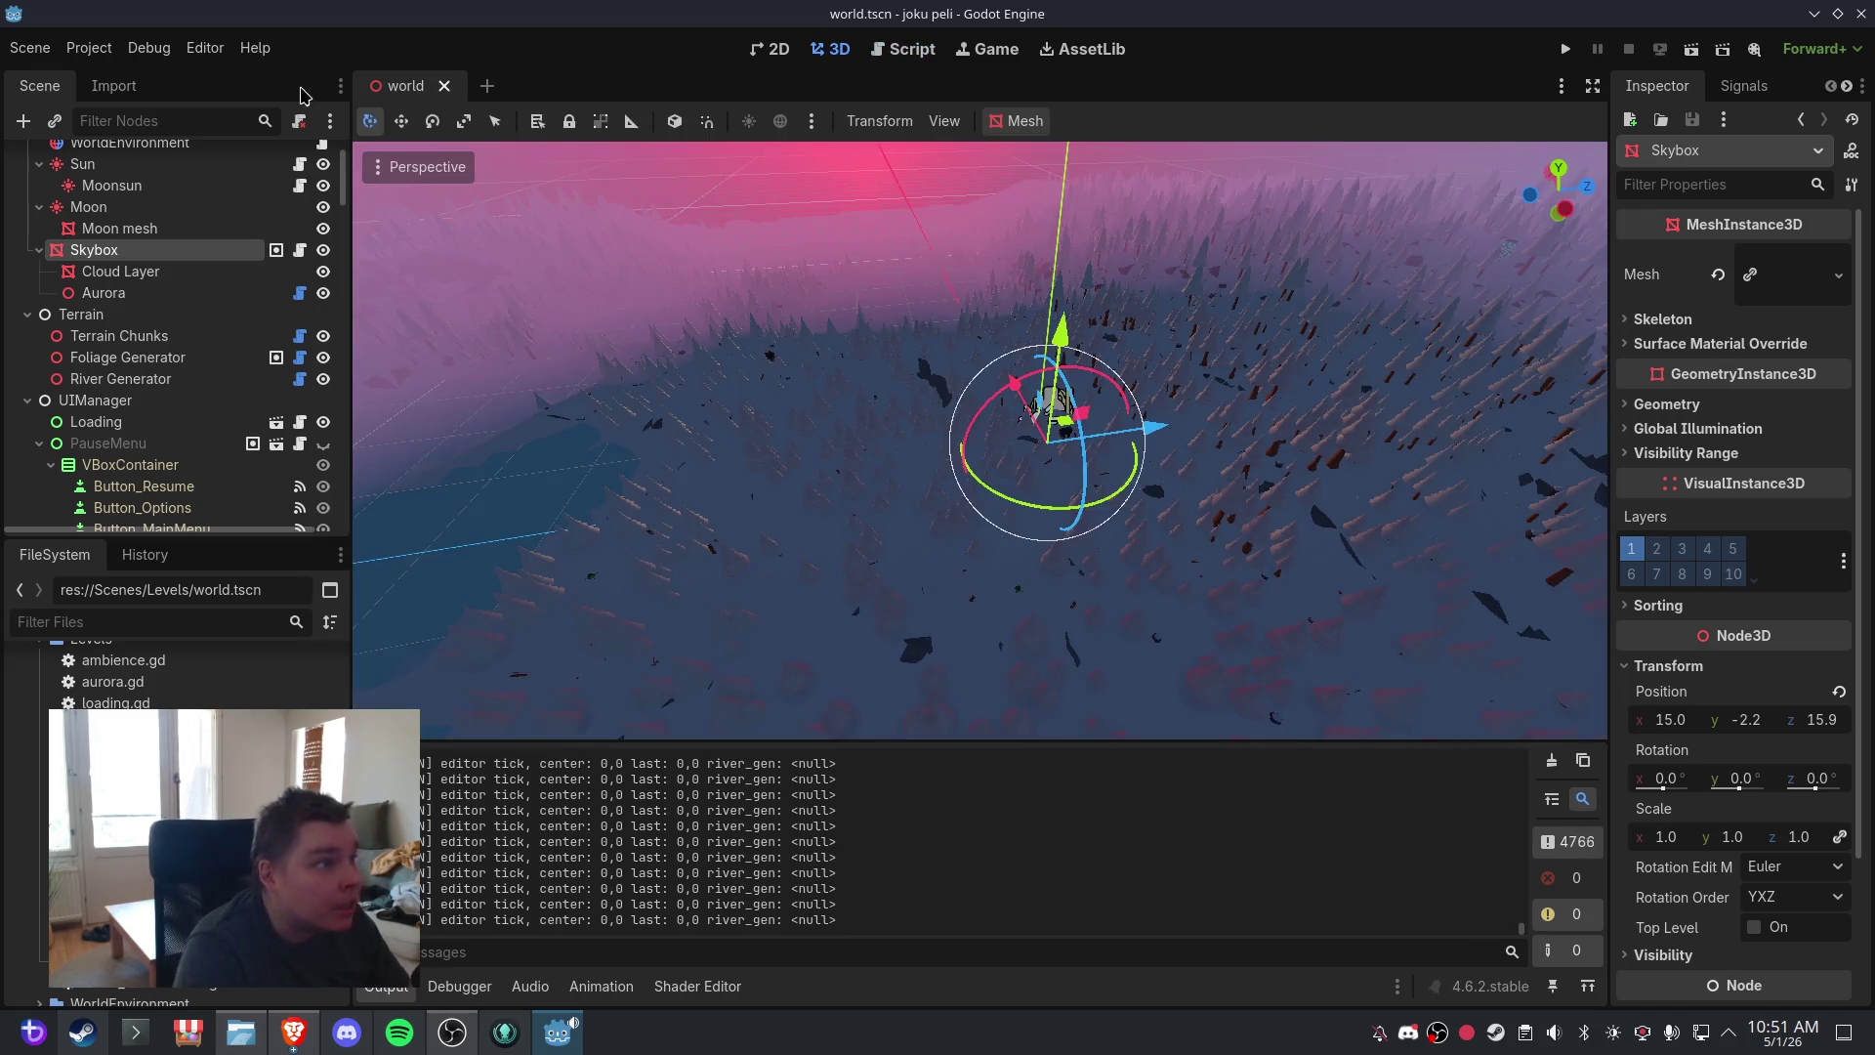
left_click(445, 86)
left_click(29, 48)
key("Escape")
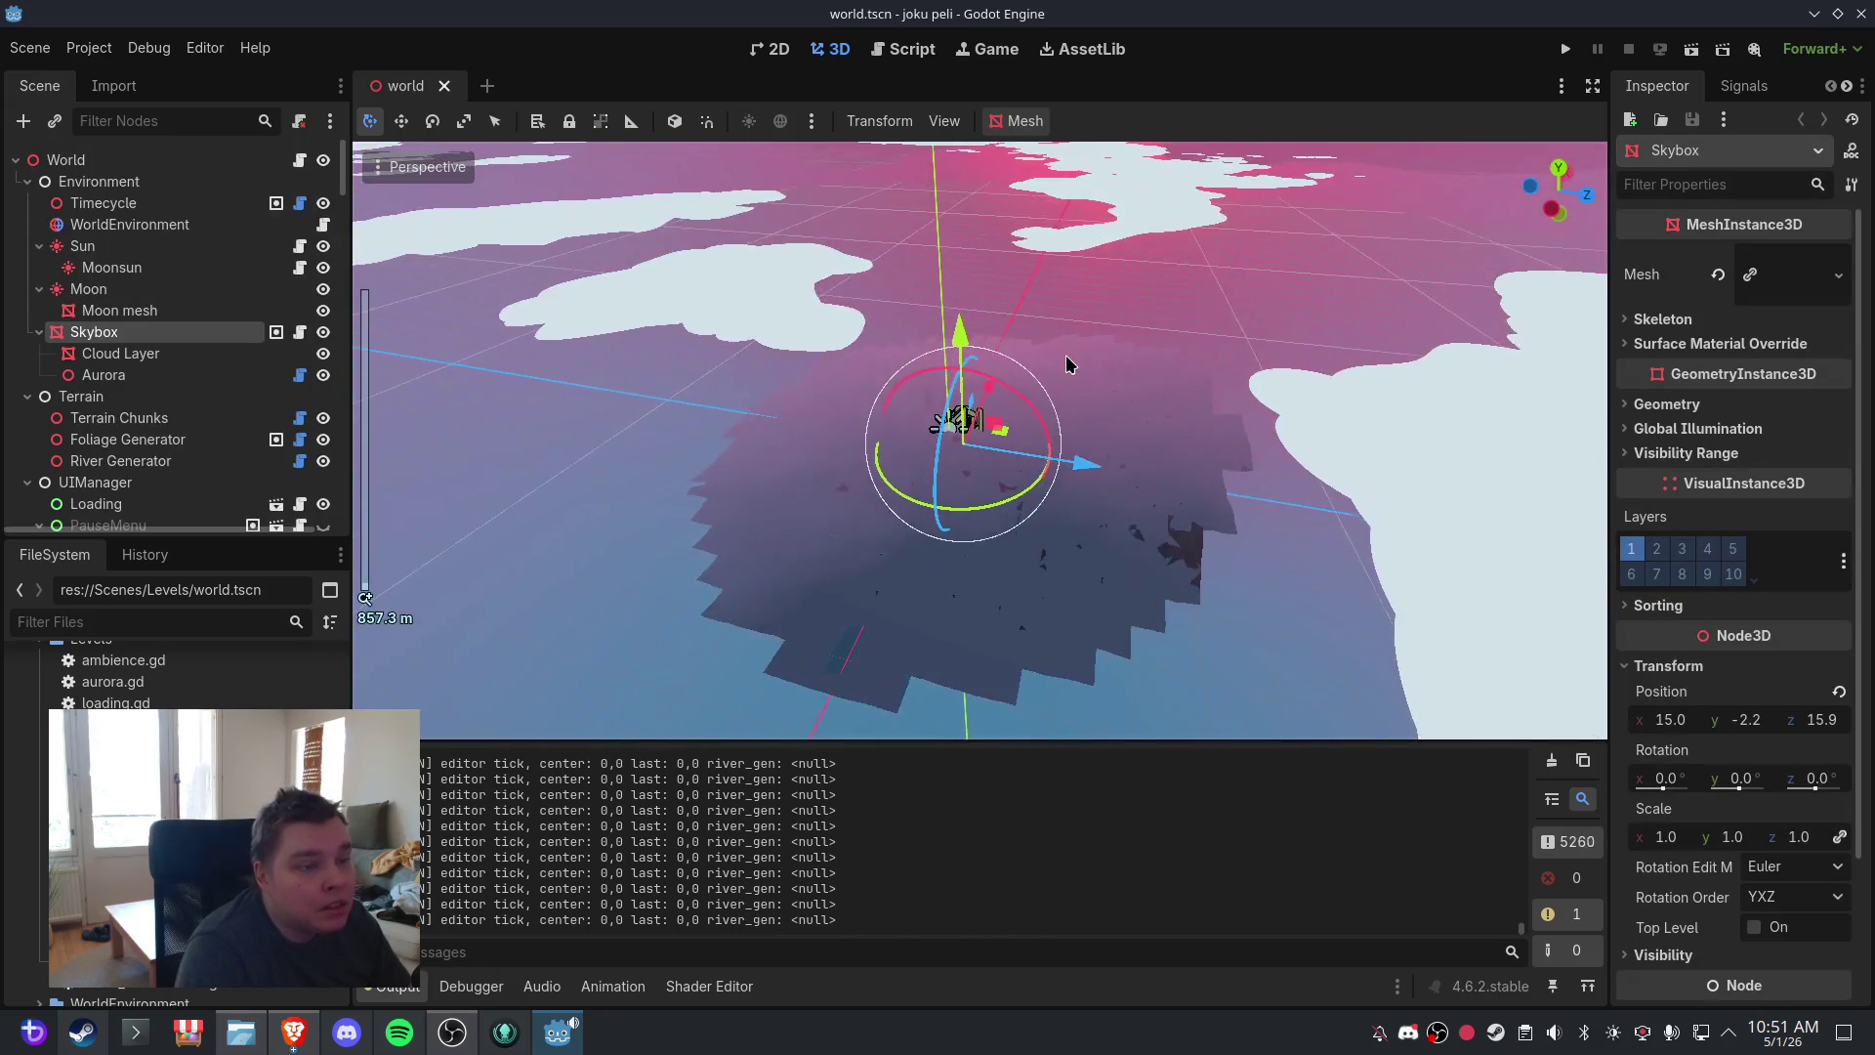
- Orbit and zoom around the snowy terrain, facing the sun and tilting down
scroll(1138, 315, "down", 3)
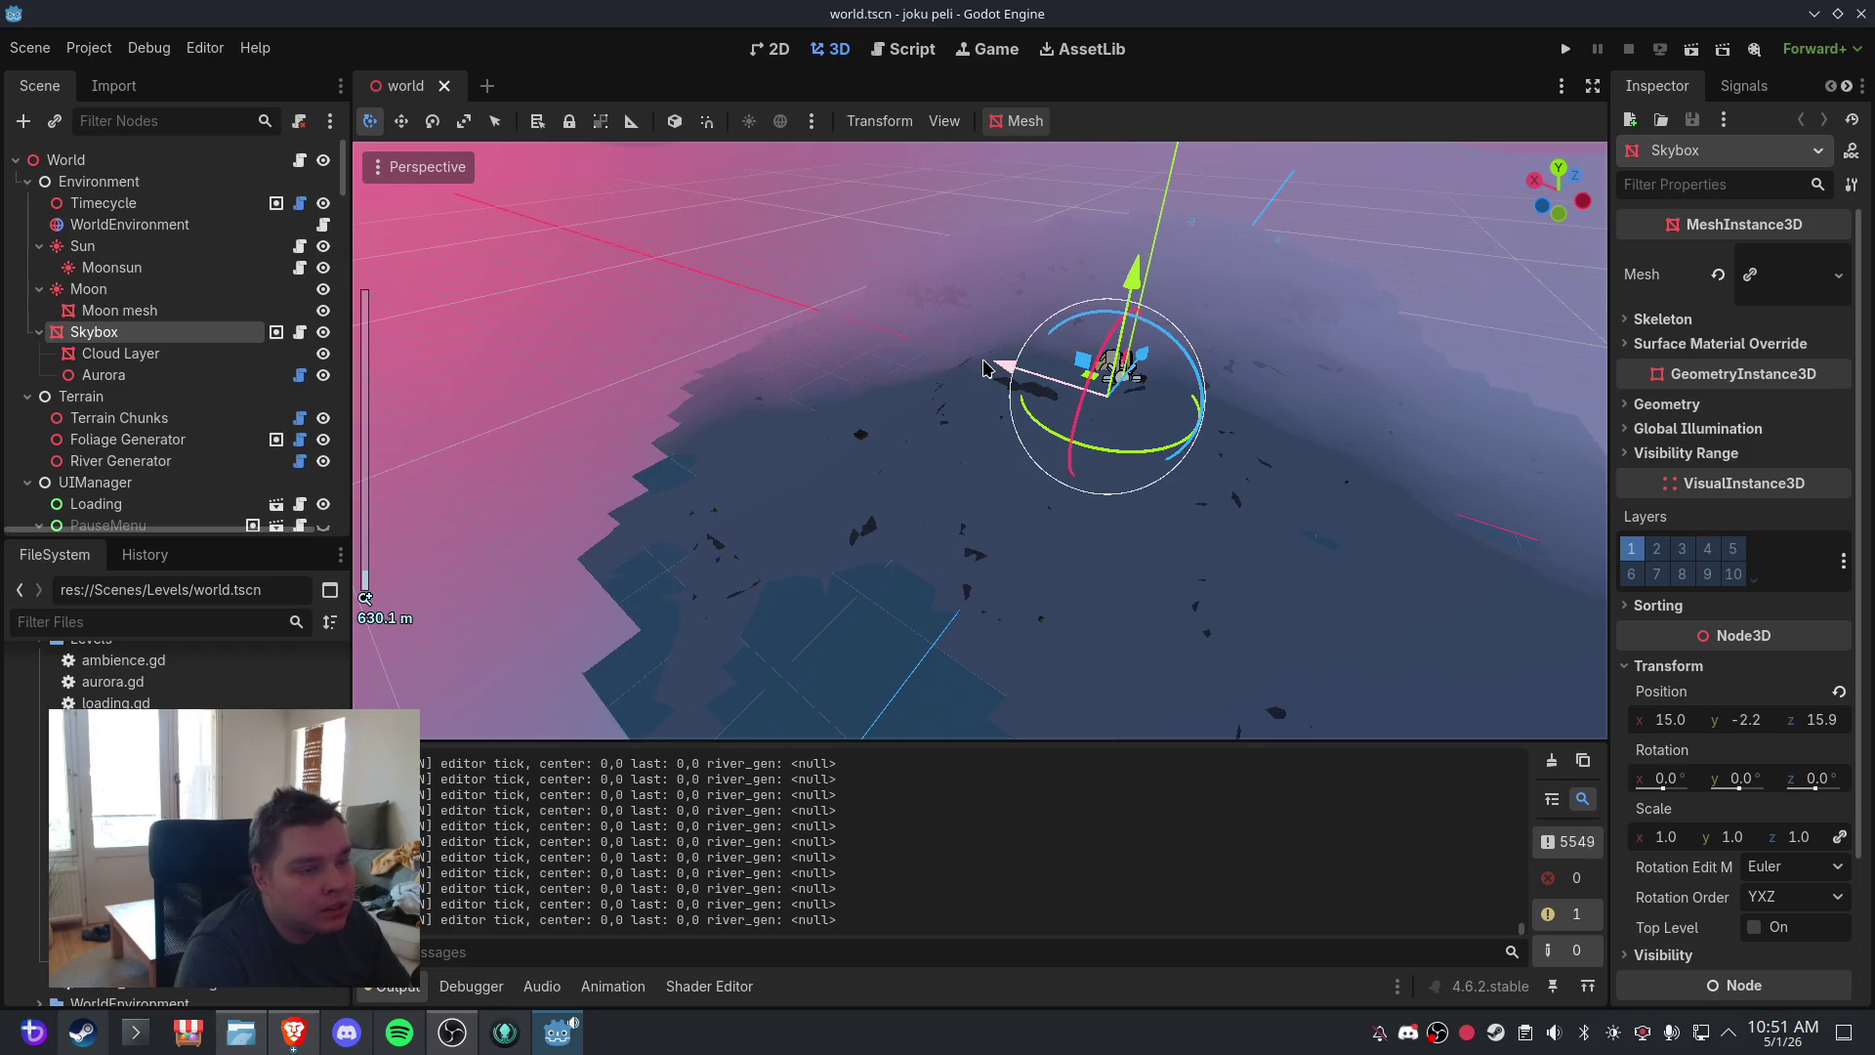
left_click_drag(1004, 368, 1275, 492)
scroll(1275, 492, "down", 5)
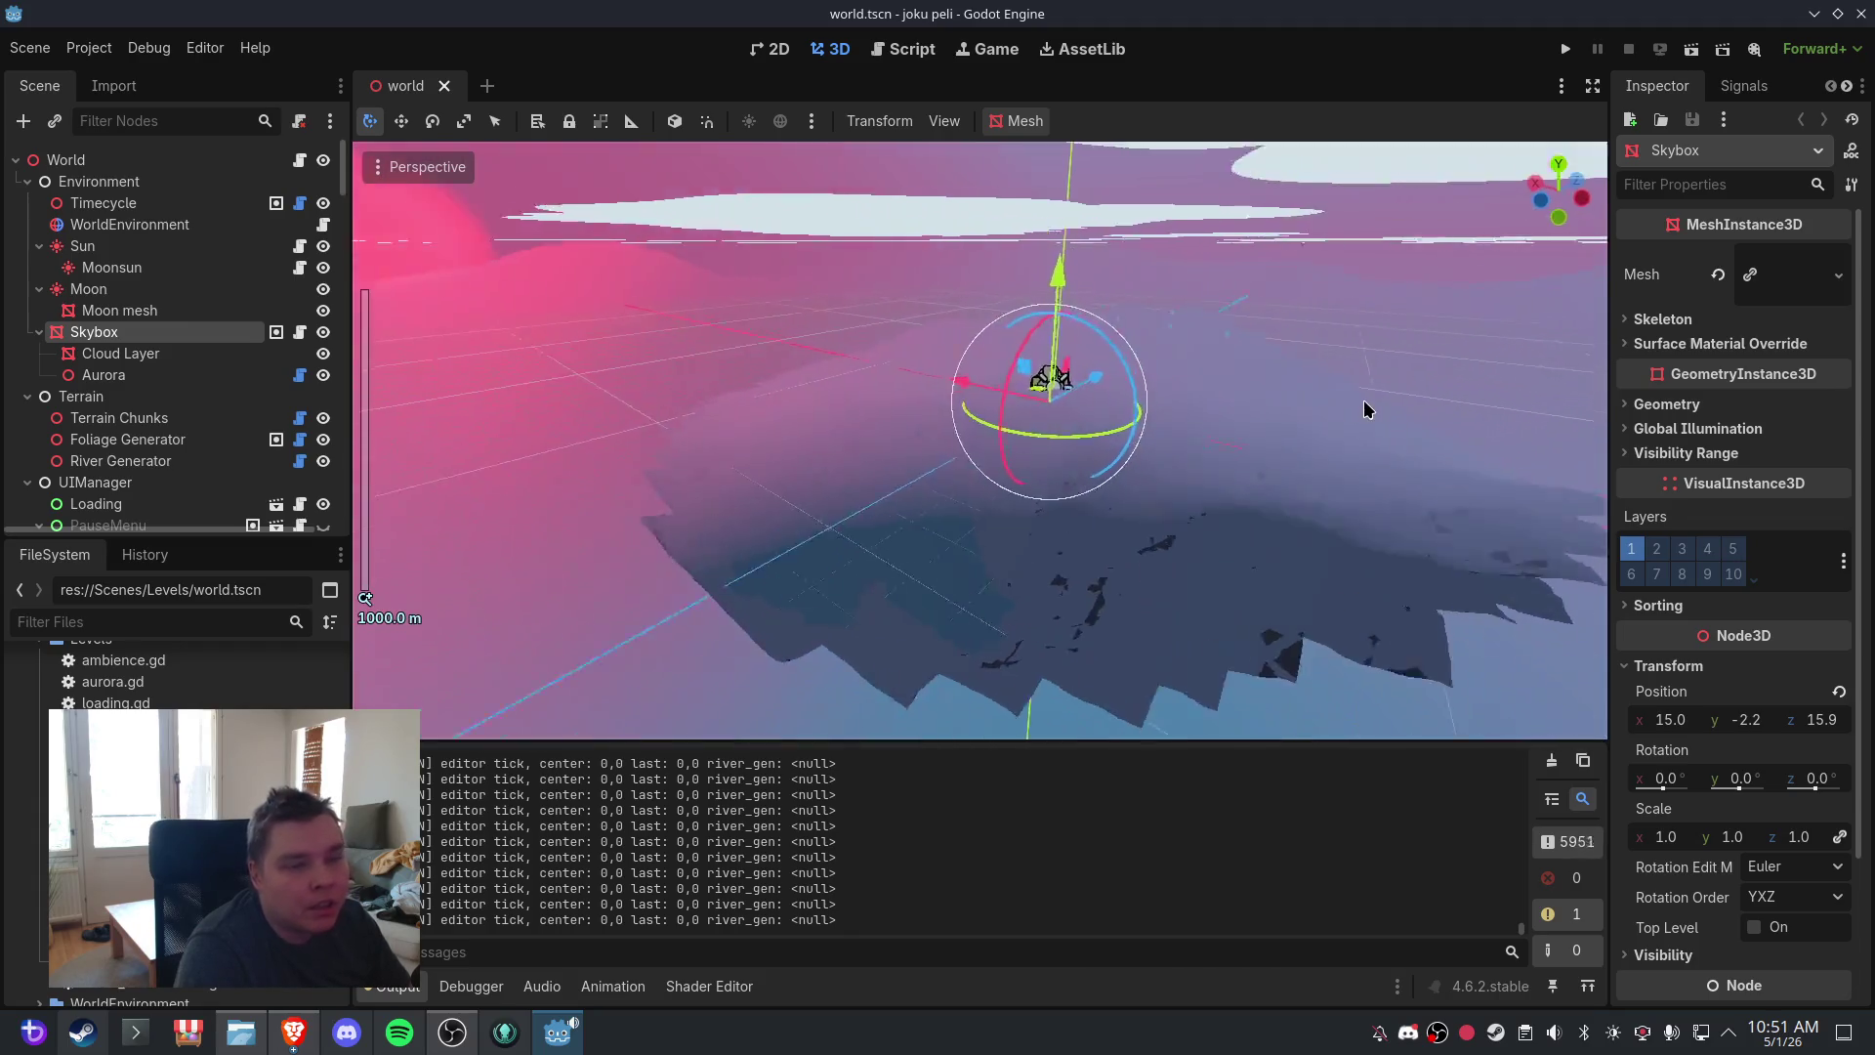
mouse_move(1368, 410)
left_mouse_down()
mouse_move(1093, 414)
mouse_move(1046, 460)
mouse_move(1110, 406)
left_mouse_up()
scroll(1110, 406, "up", 2)
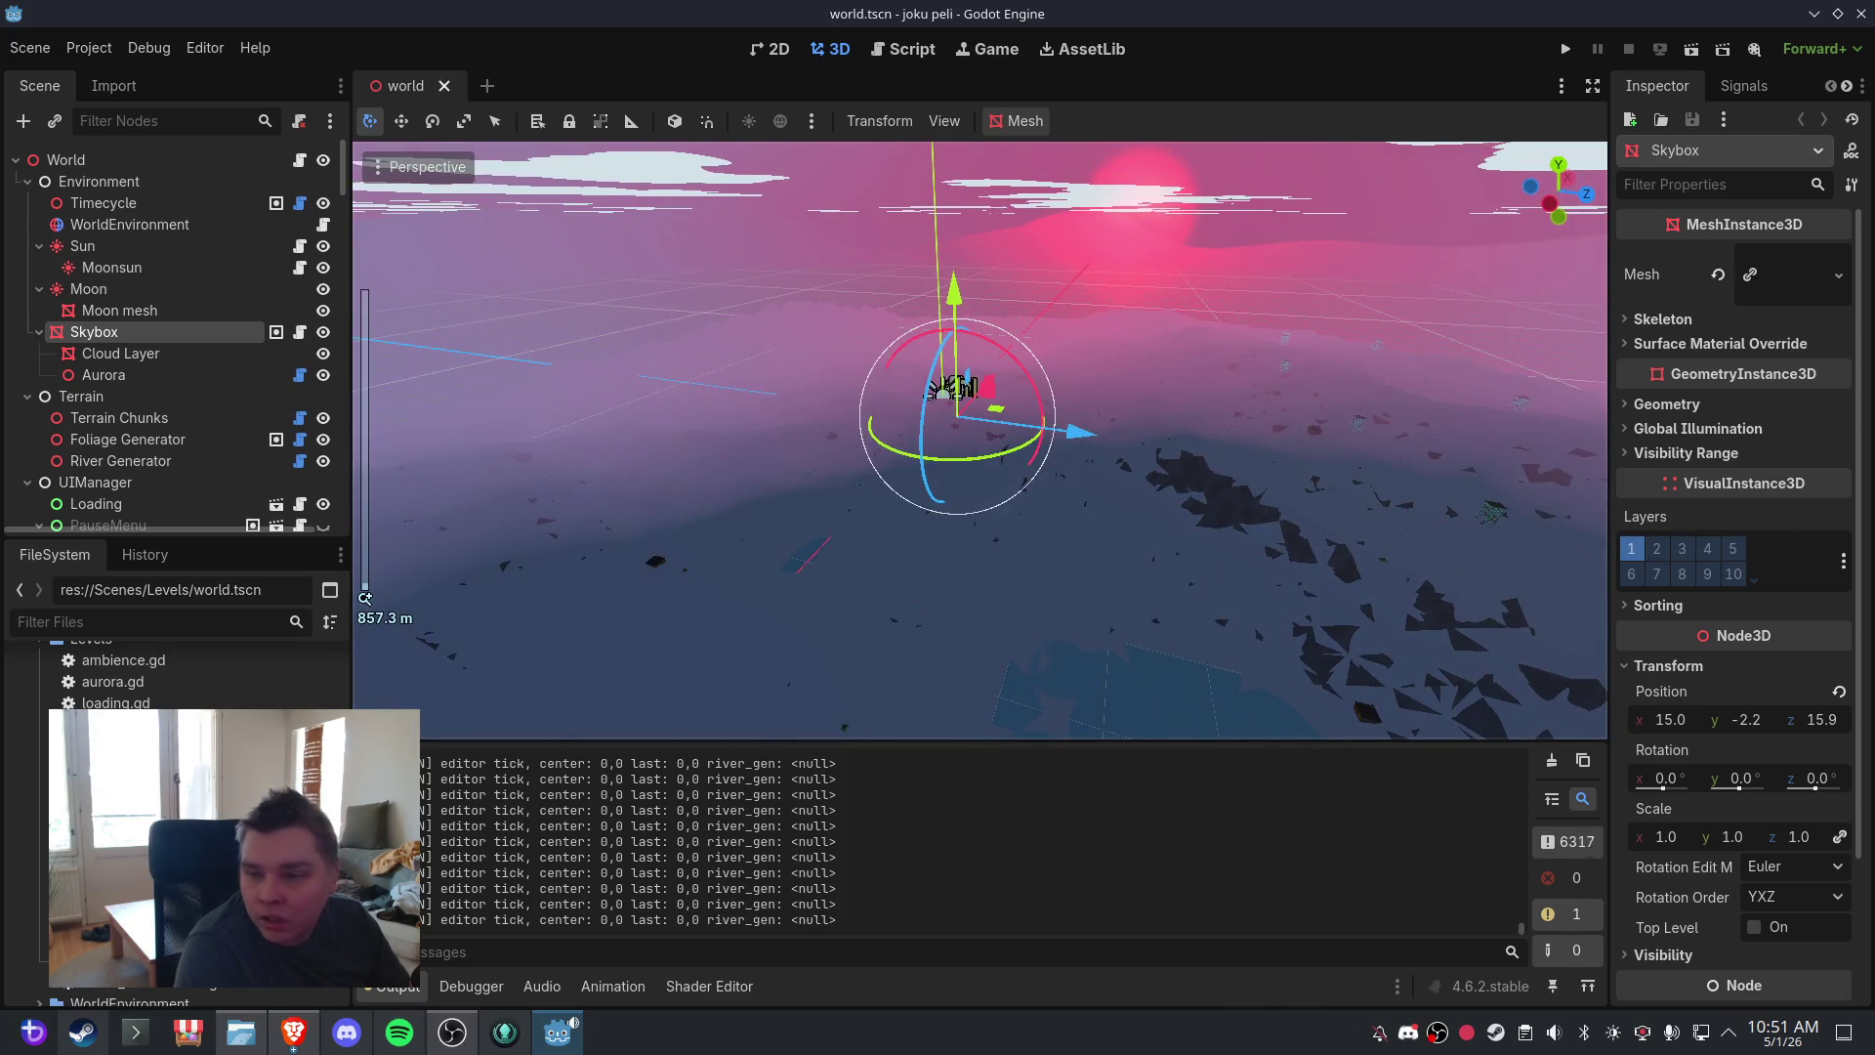
mouse_move(986, 535)
left_mouse_down()
mouse_move(1332, 540)
mouse_move(1030, 495)
mouse_move(1271, 462)
mouse_move(1037, 699)
mouse_move(899, 434)
mouse_move(1123, 489)
left_mouse_up()
scroll(1331, 537, "up", 3)
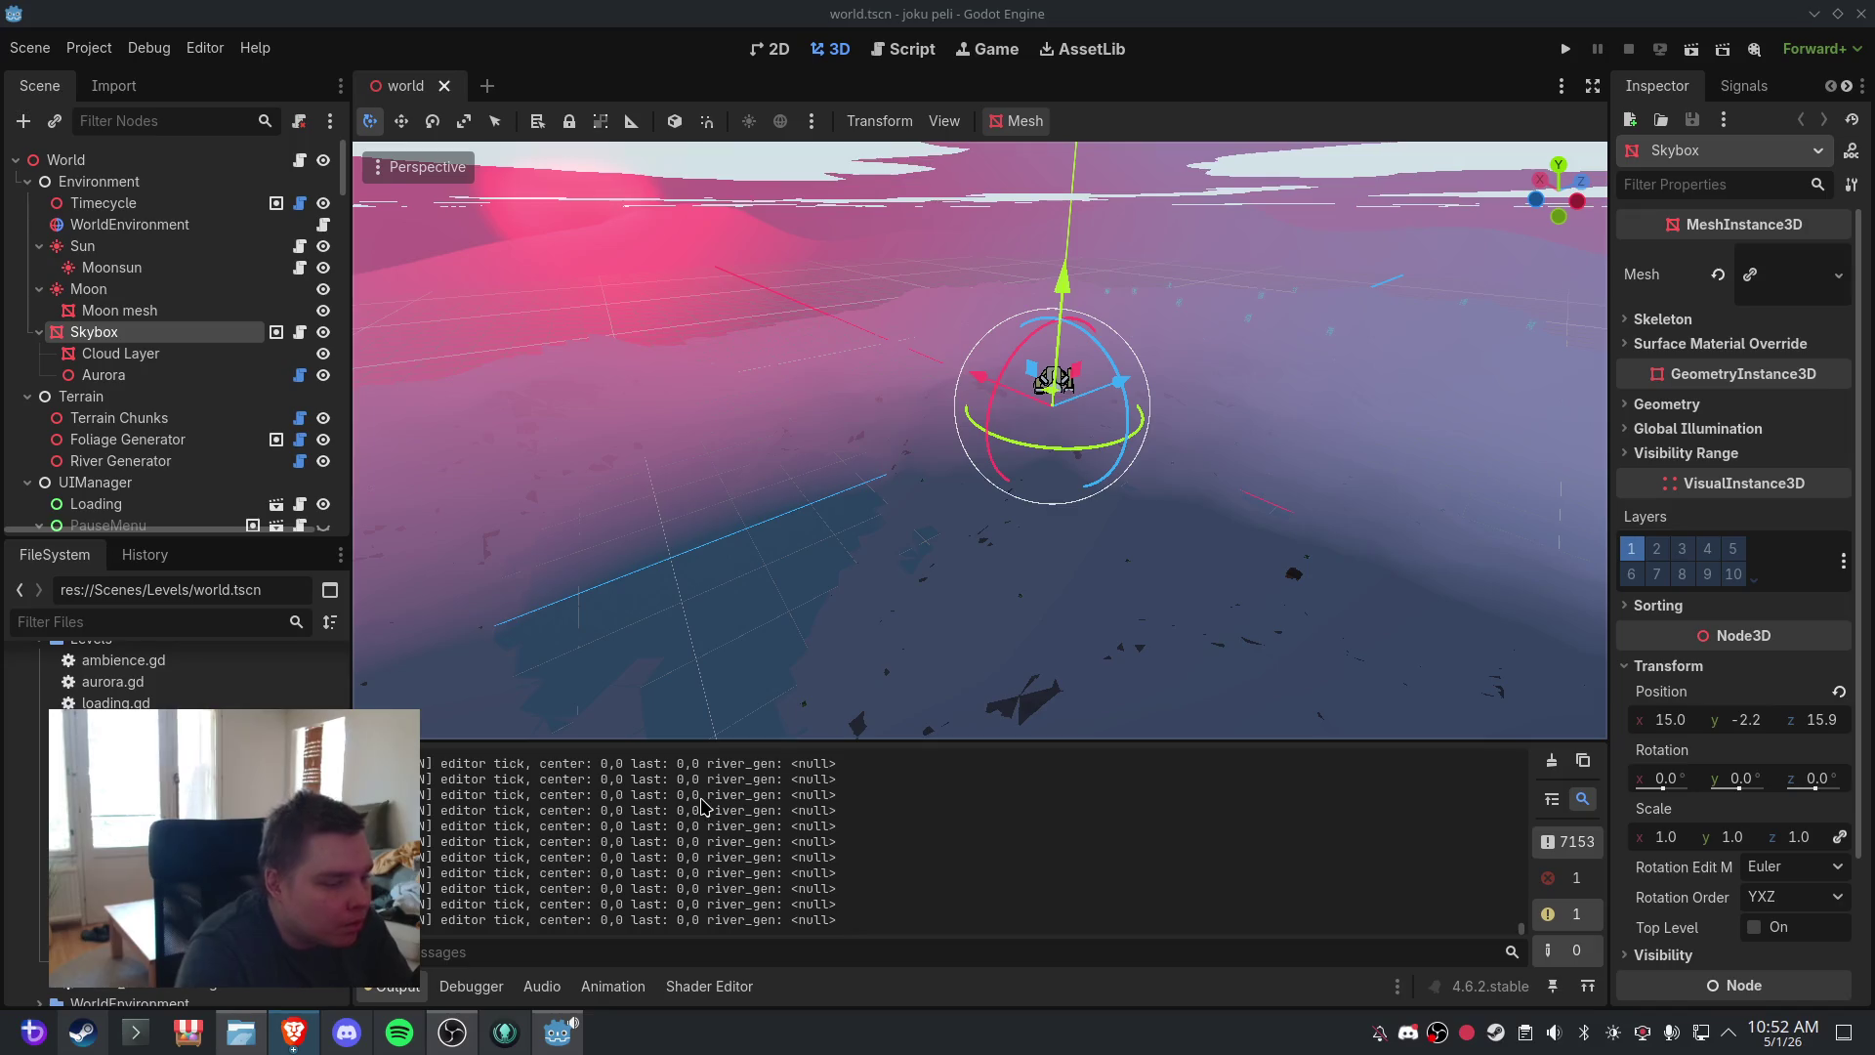
- Toggle the message filter off and on, clear the output log, and orbit the scene
left_click(1574, 836)
left_click(1575, 832)
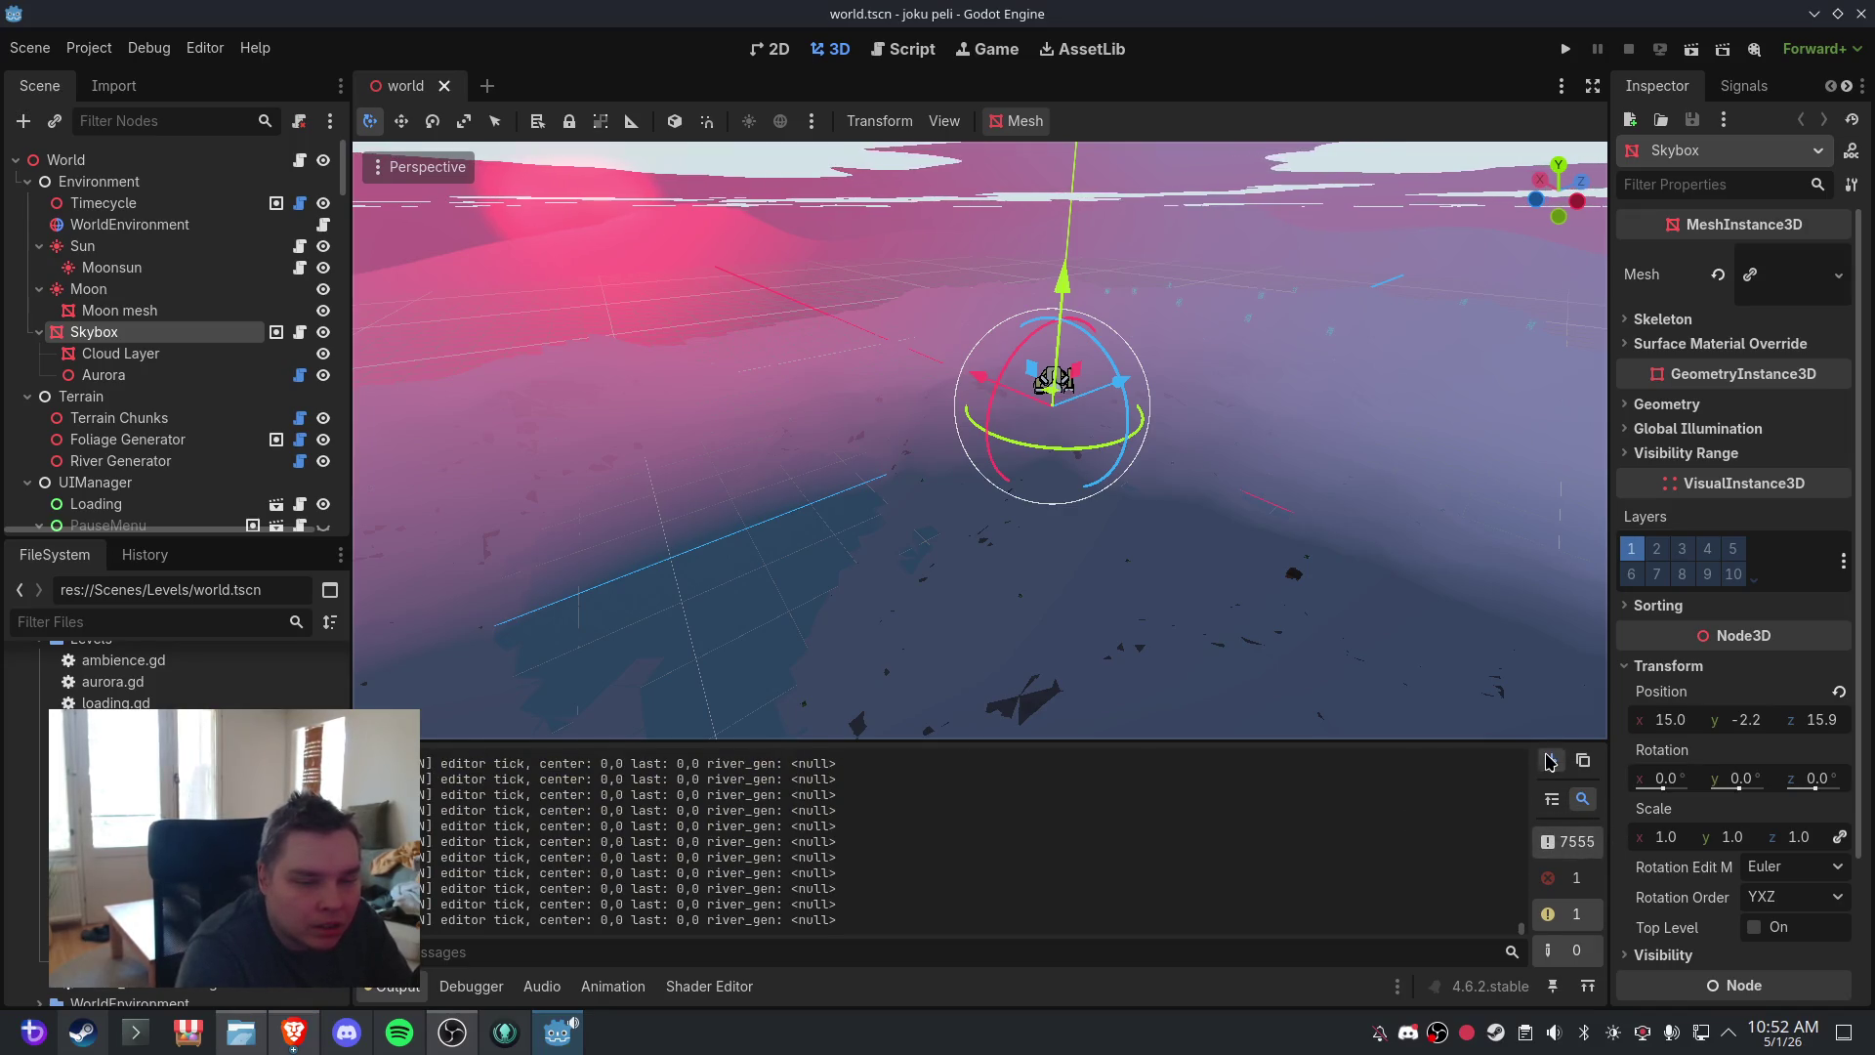
left_click(1550, 761)
mouse_move(905, 422)
left_mouse_down()
mouse_move(1016, 539)
mouse_move(1065, 409)
left_mouse_up()
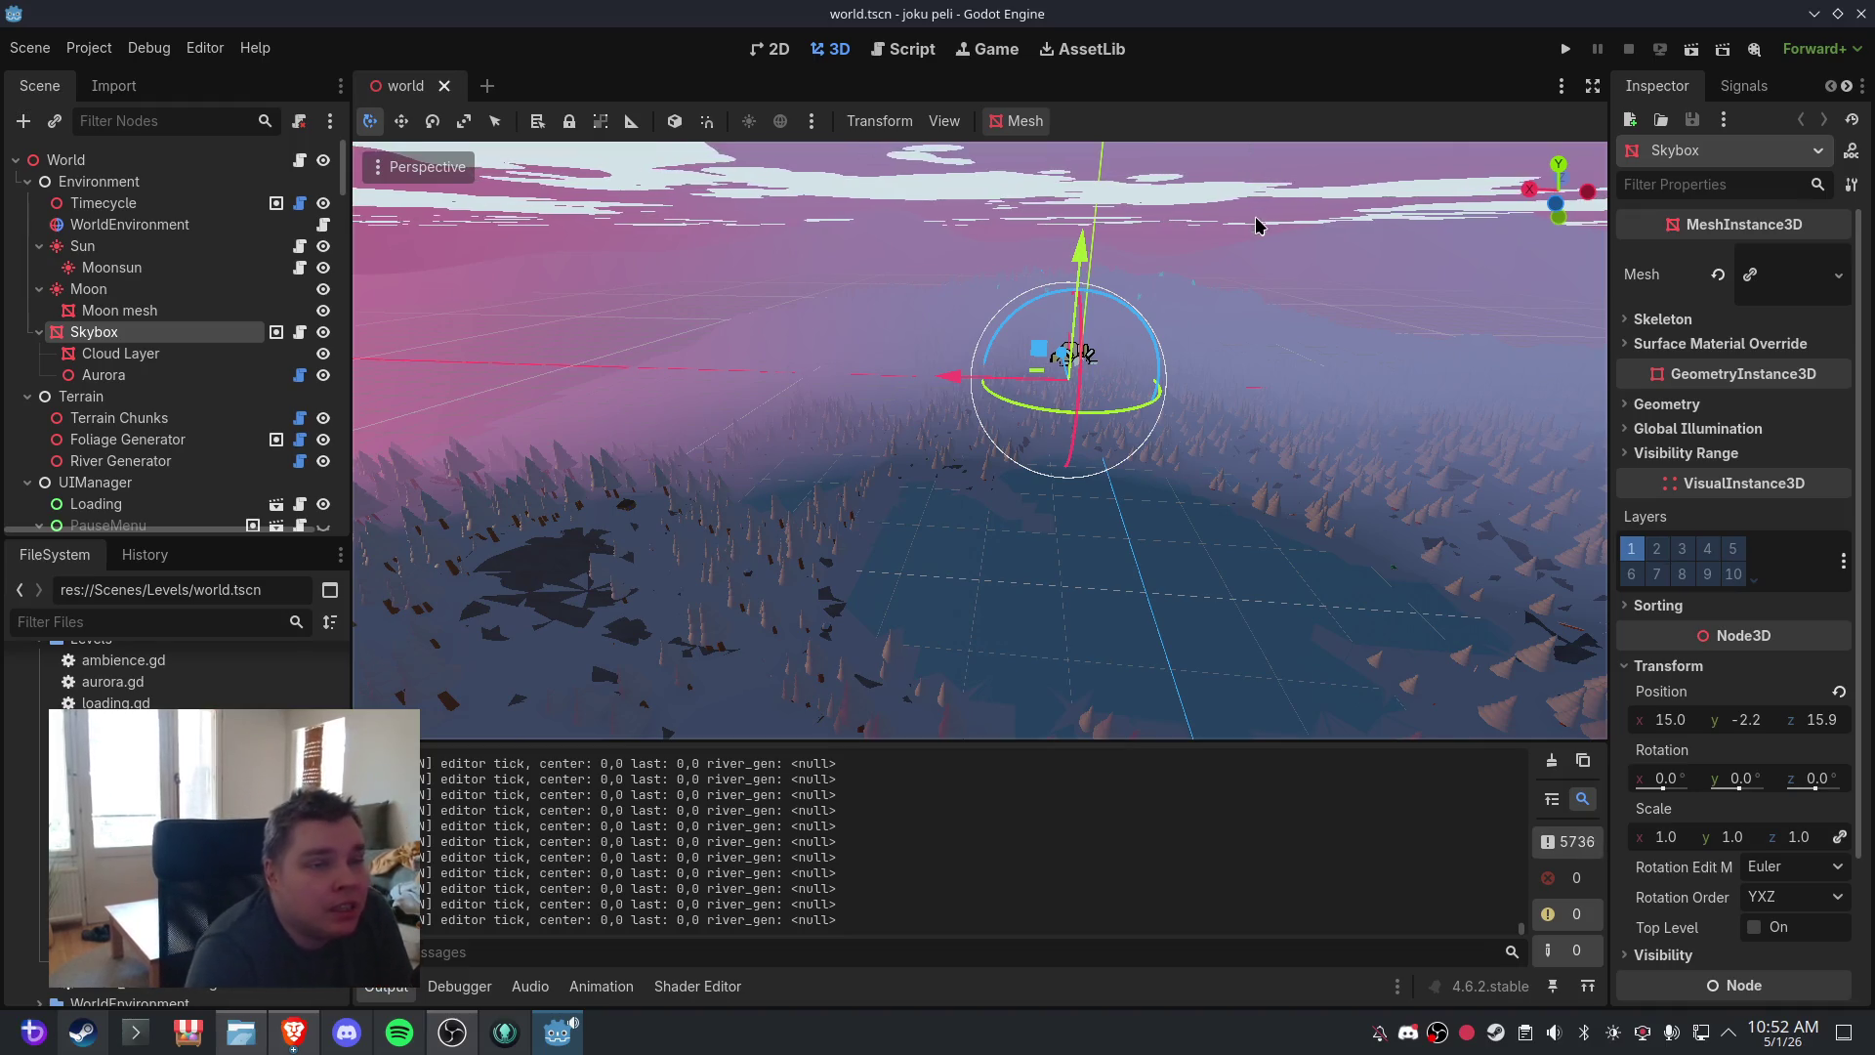
- Select Cloud Layer, then browse poi_entry.gd, radio.gd and removablefoliagetype.gd scripts
left_click(1262, 179)
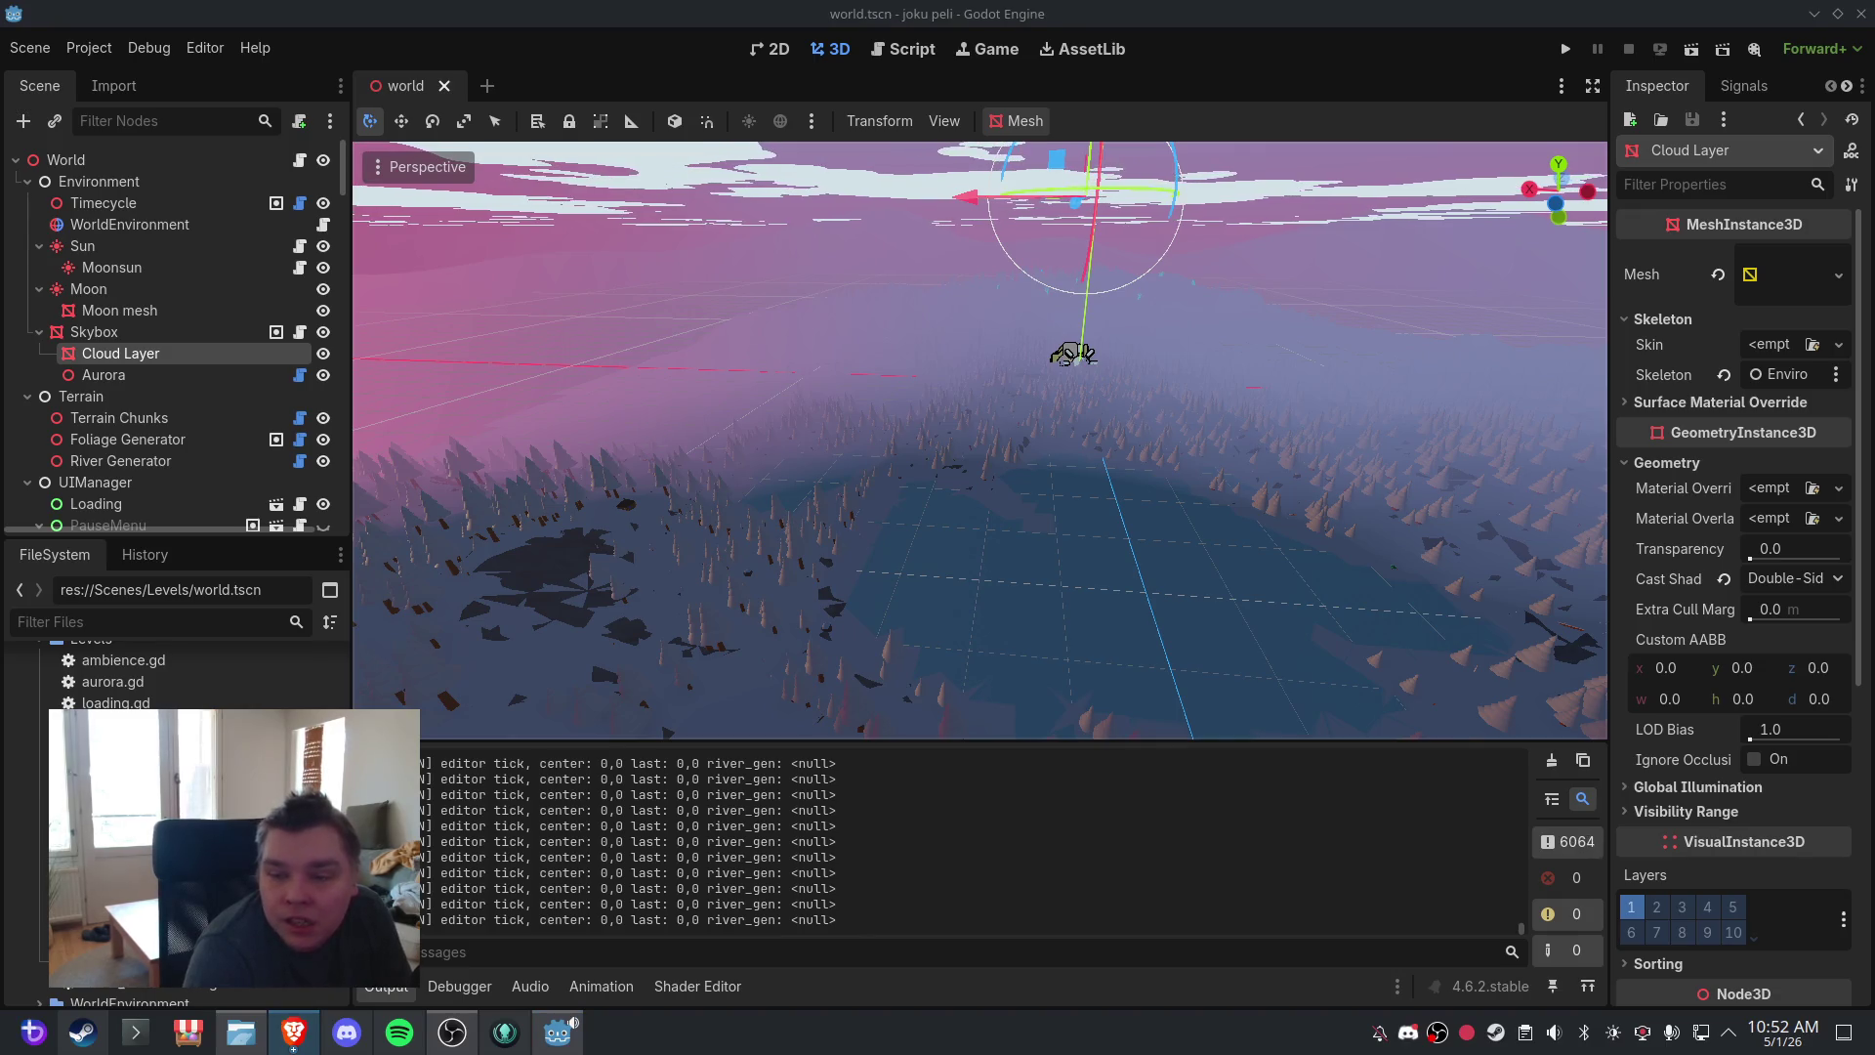
left_click(903, 49)
left_click(476, 225)
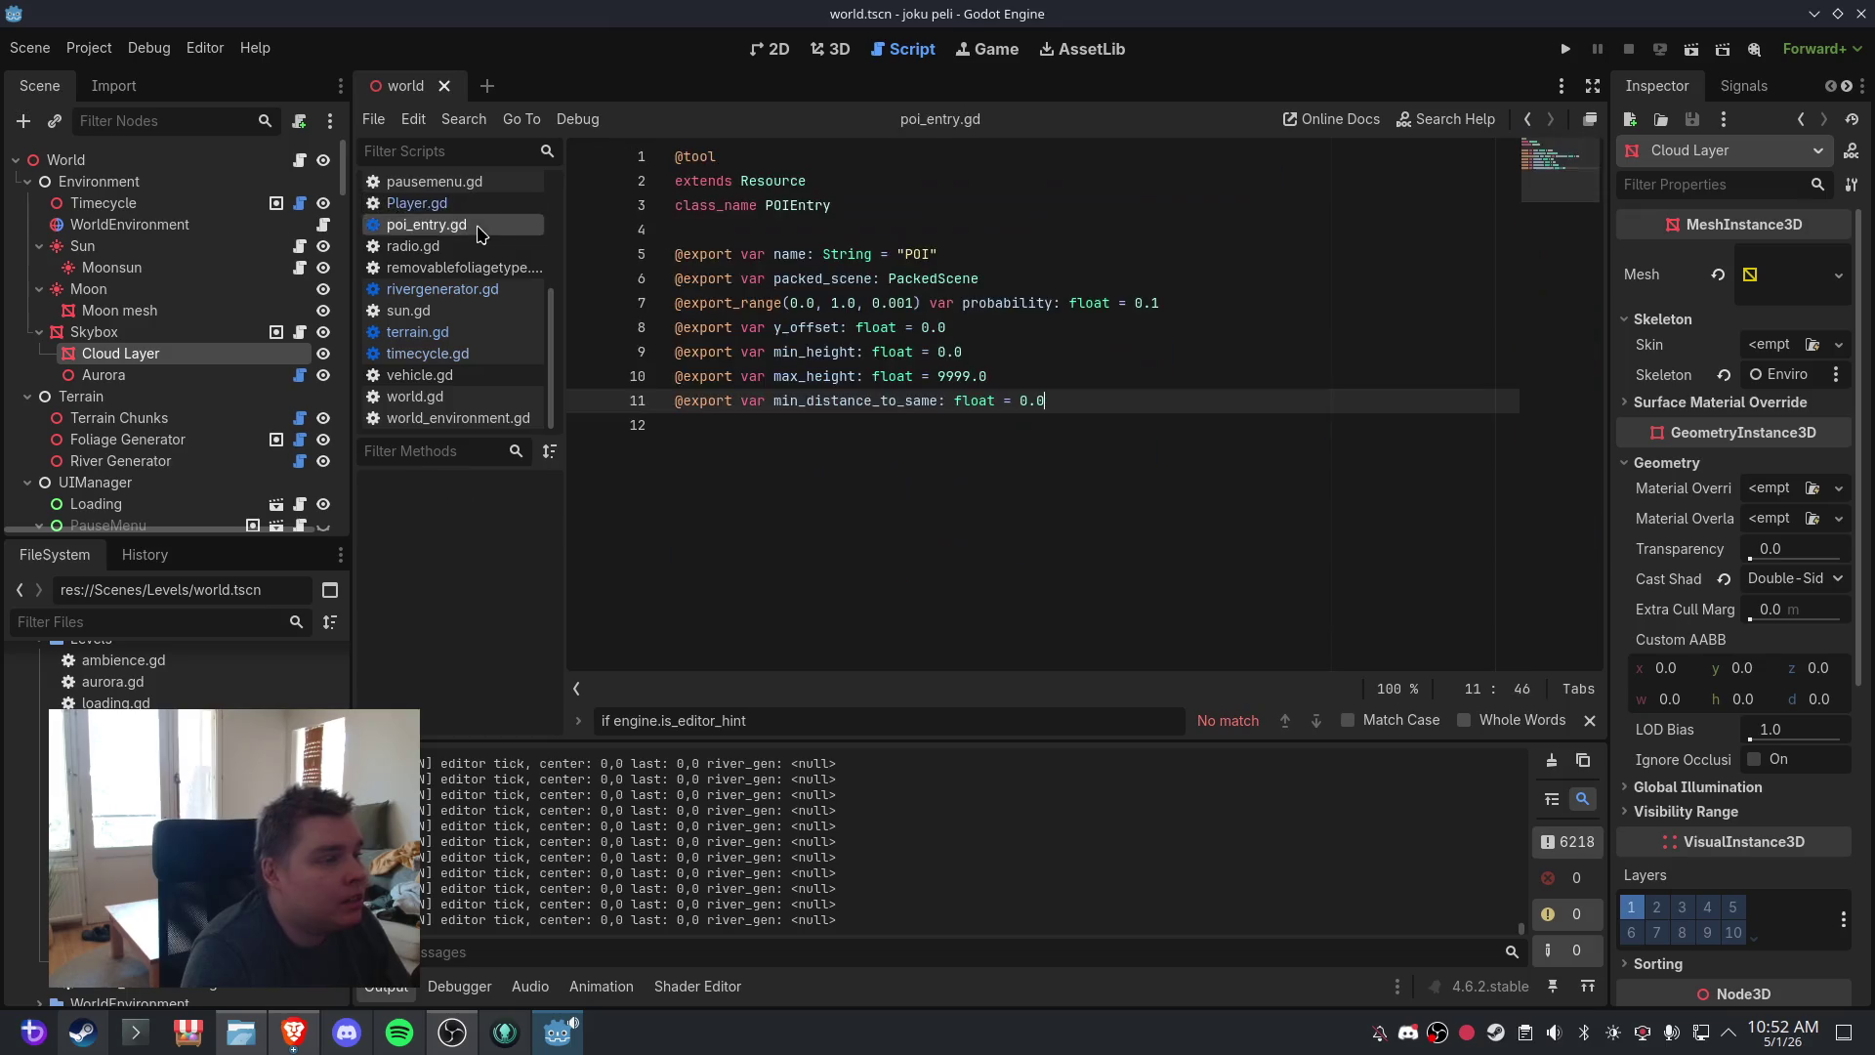
left_click(475, 247)
left_click(476, 267)
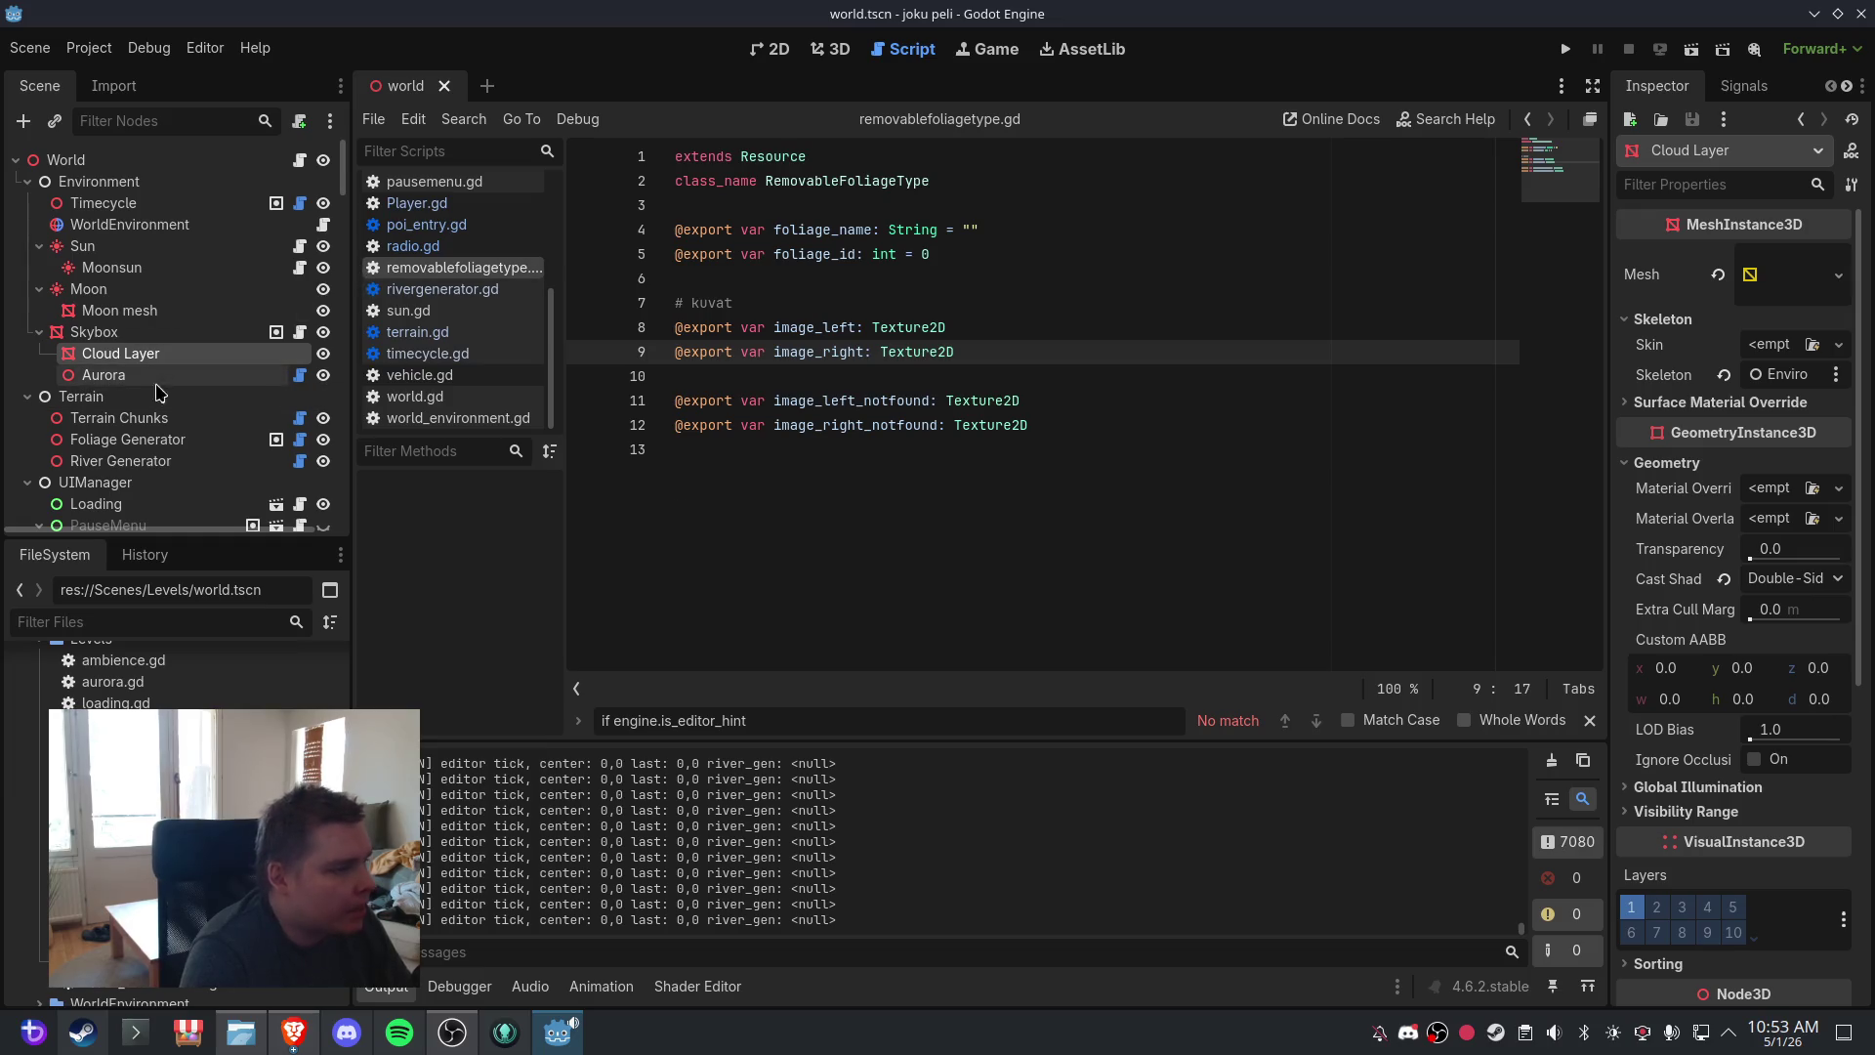
- Inspect the River Generator, Foliage Generator, Terrain and Terrain Chunks nodes, then return to the script
left_click(164, 462)
left_click(127, 440)
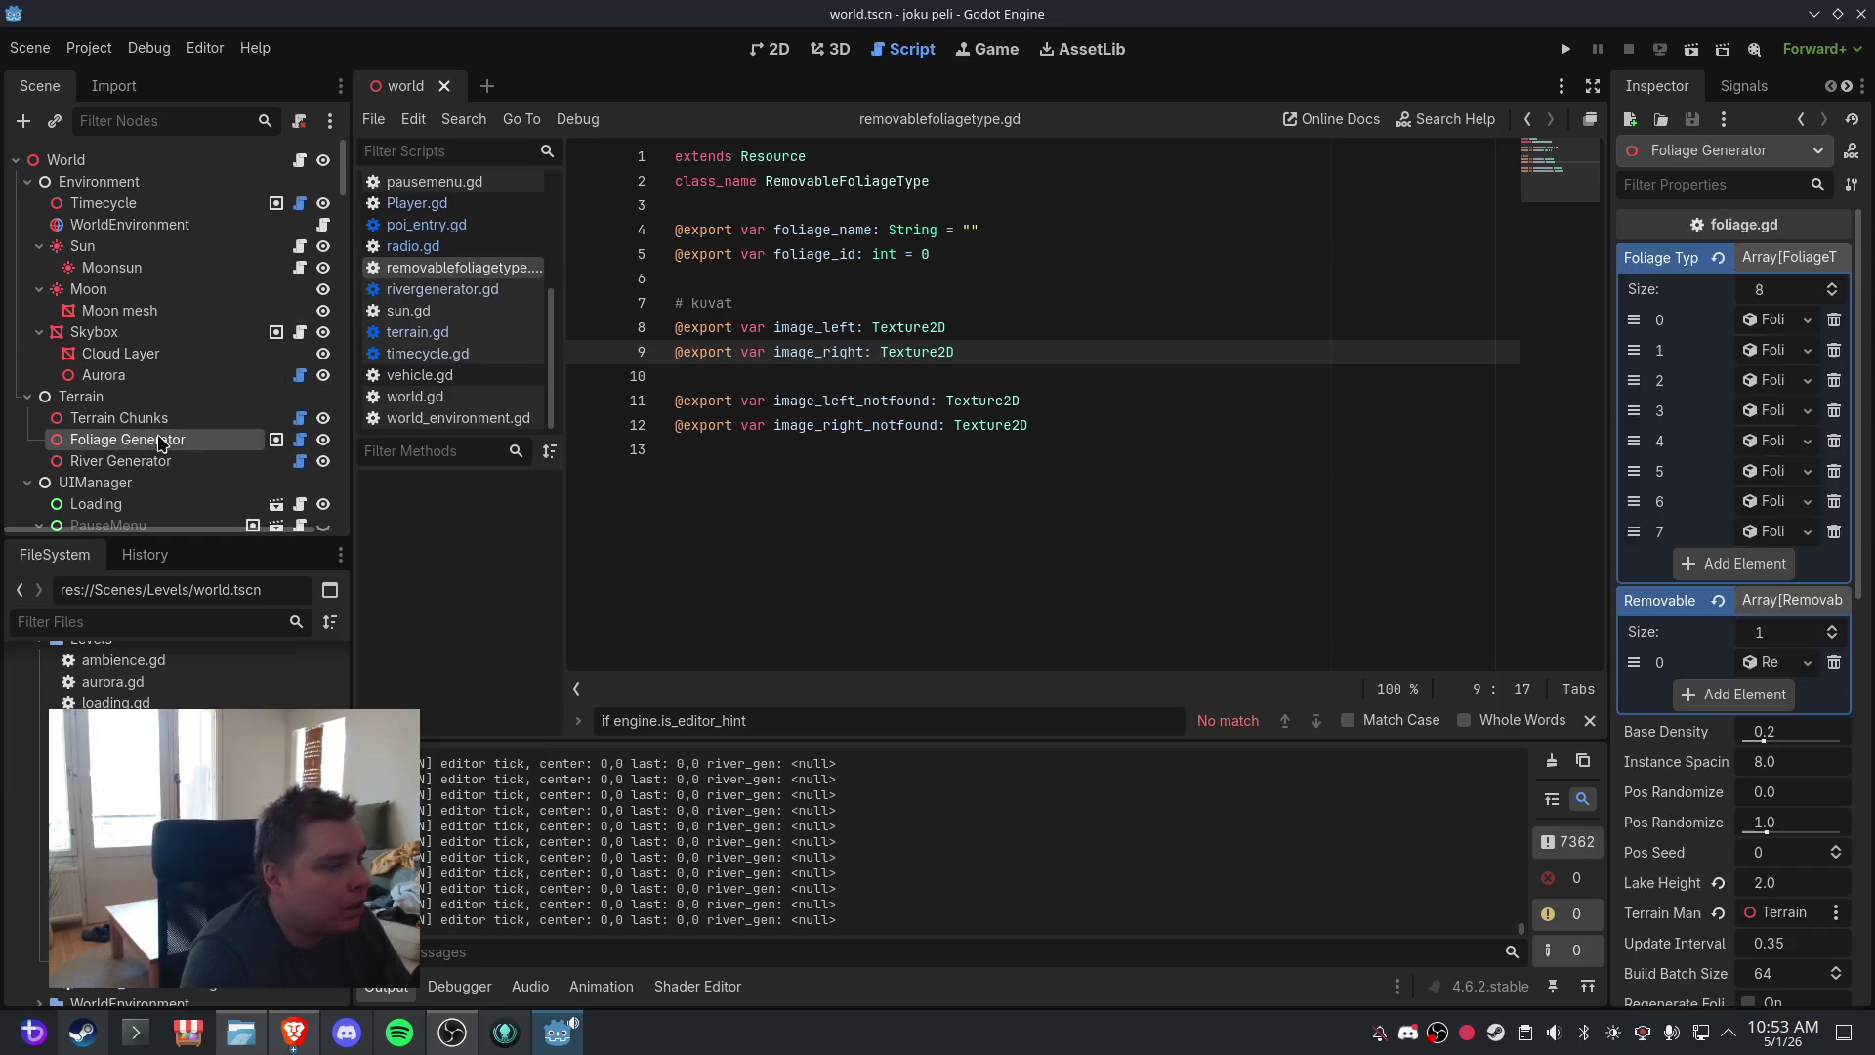
left_click(98, 397)
left_click(161, 420)
left_click(818, 61)
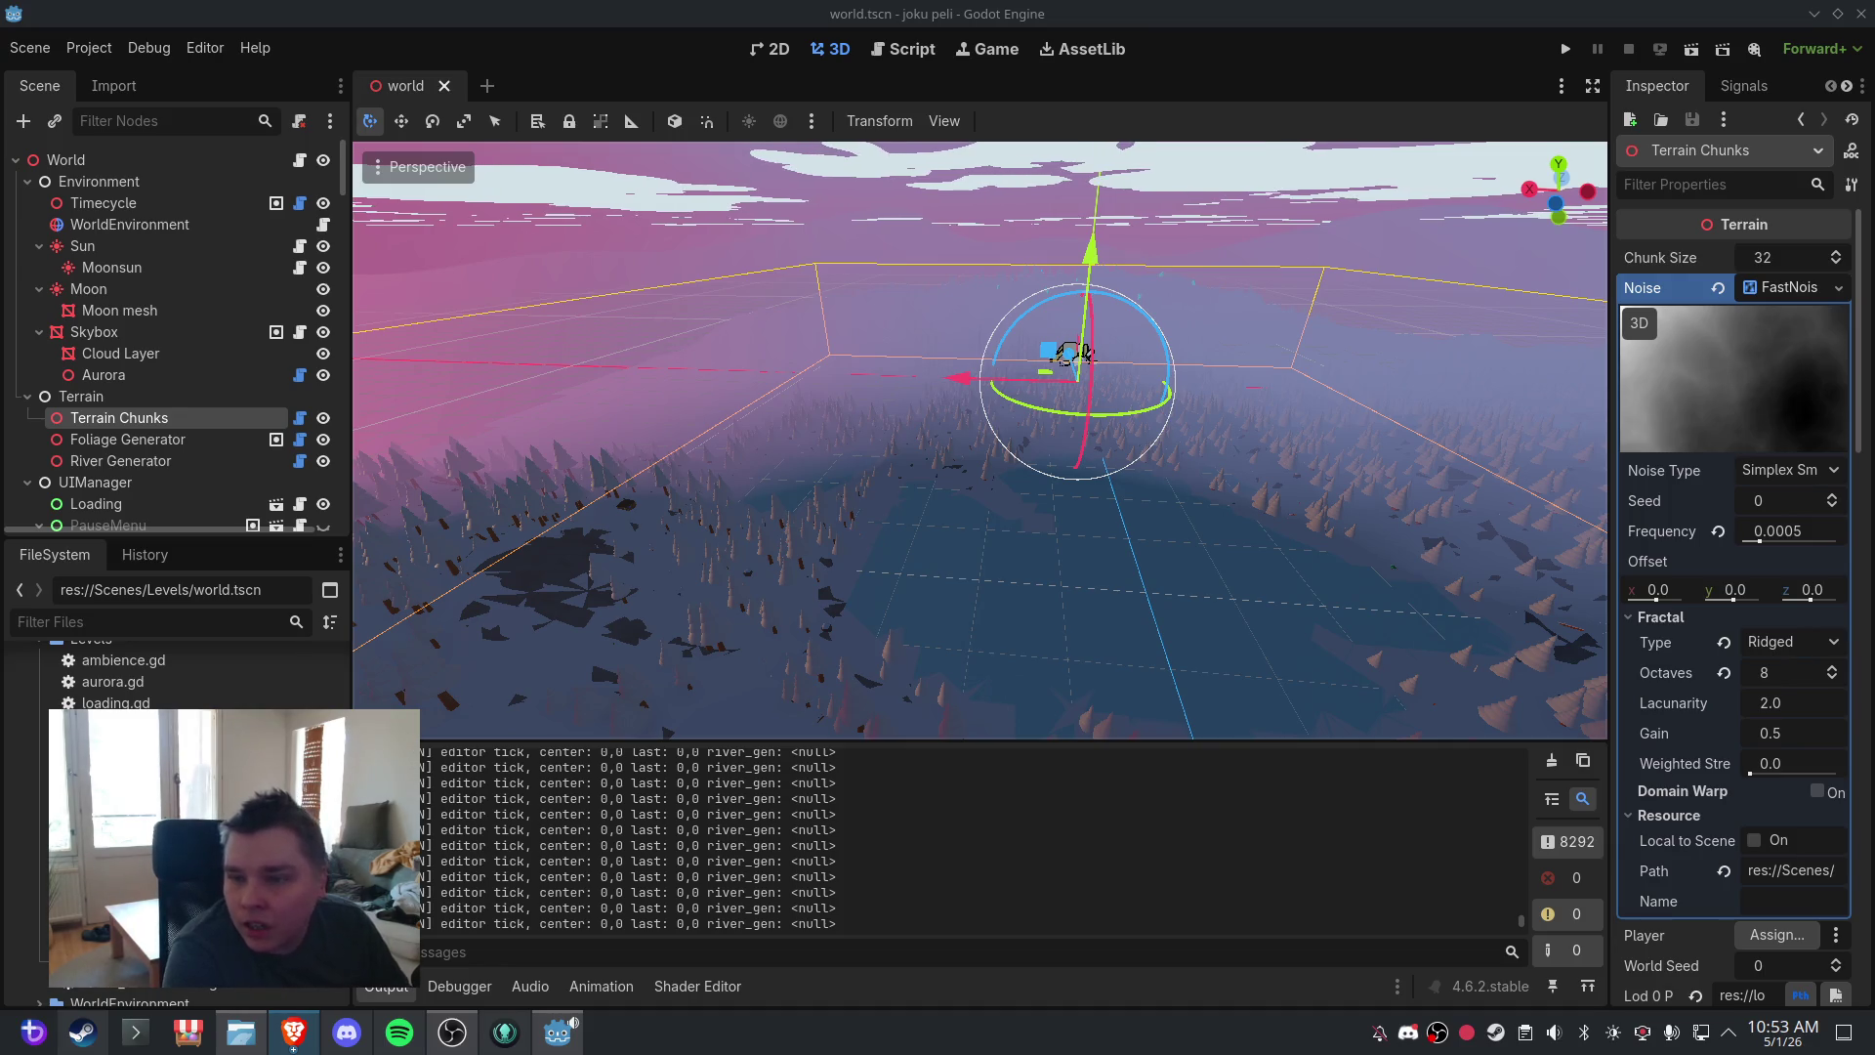
left_click(892, 51)
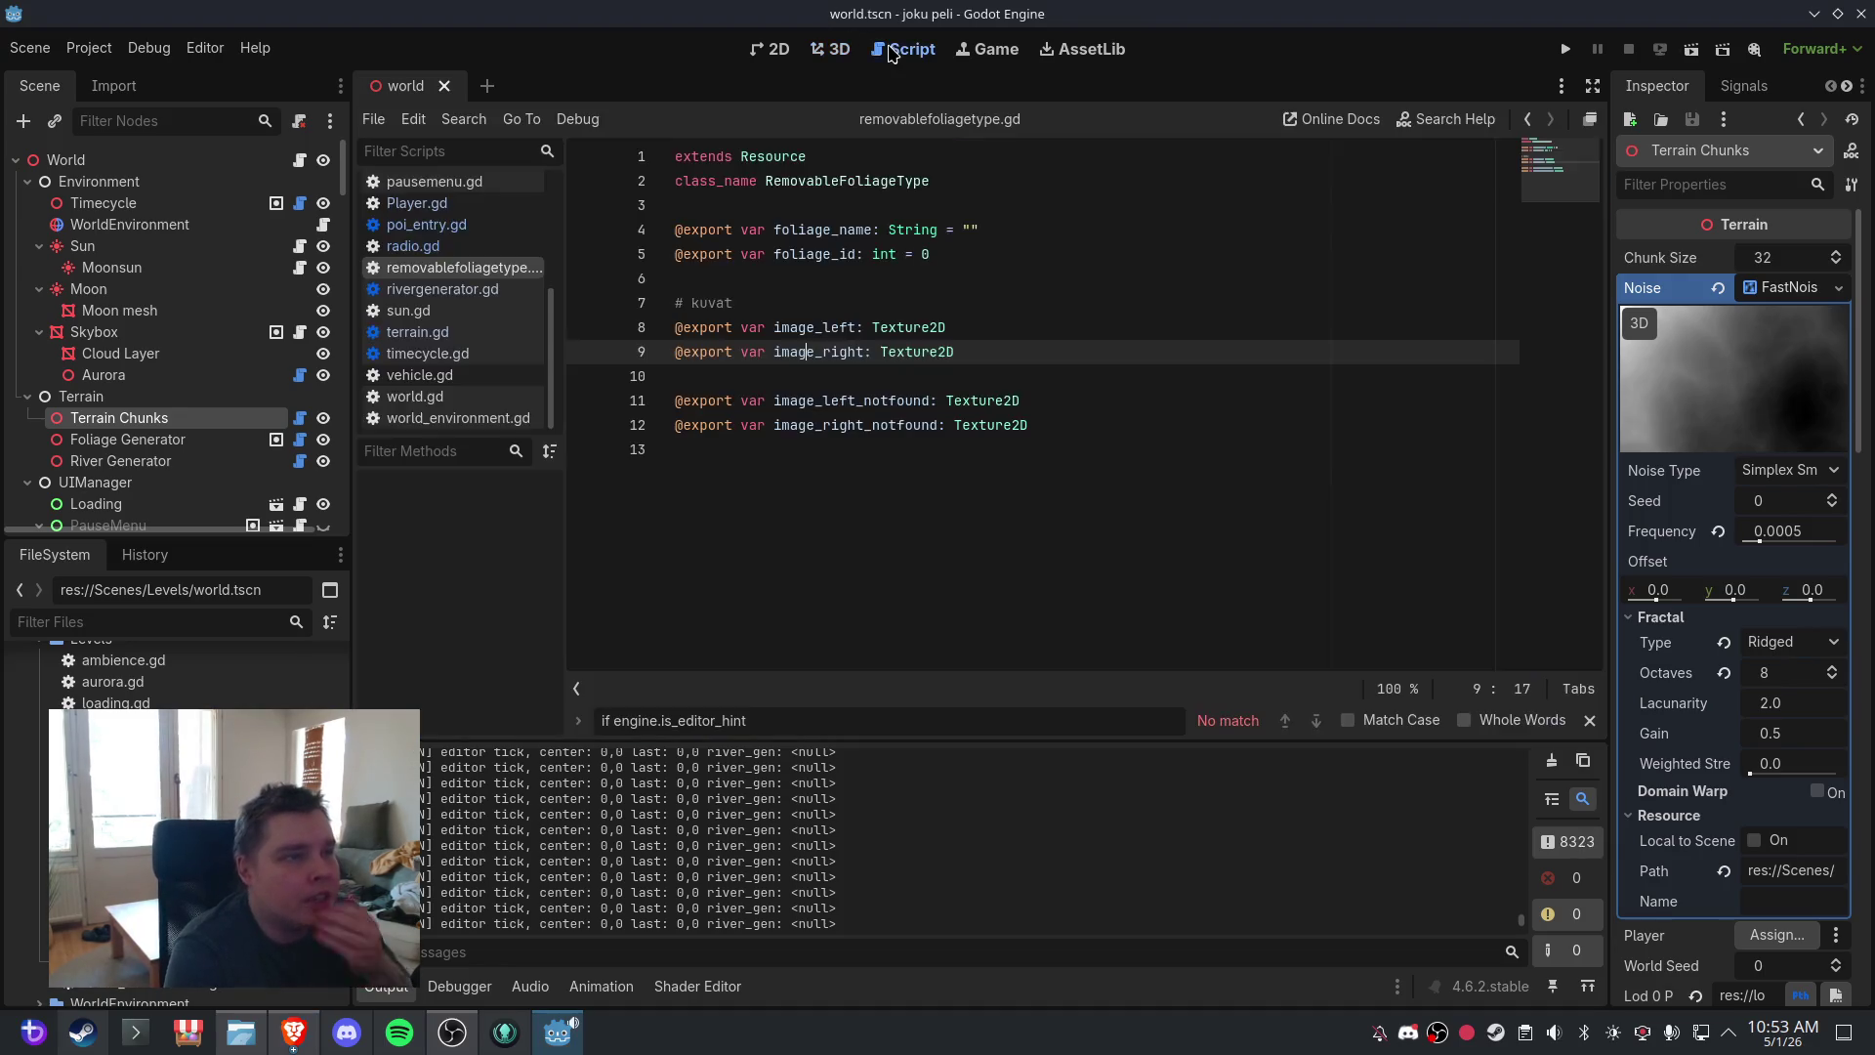
- Open terrain.gd at its _process function
left_click(437, 337)
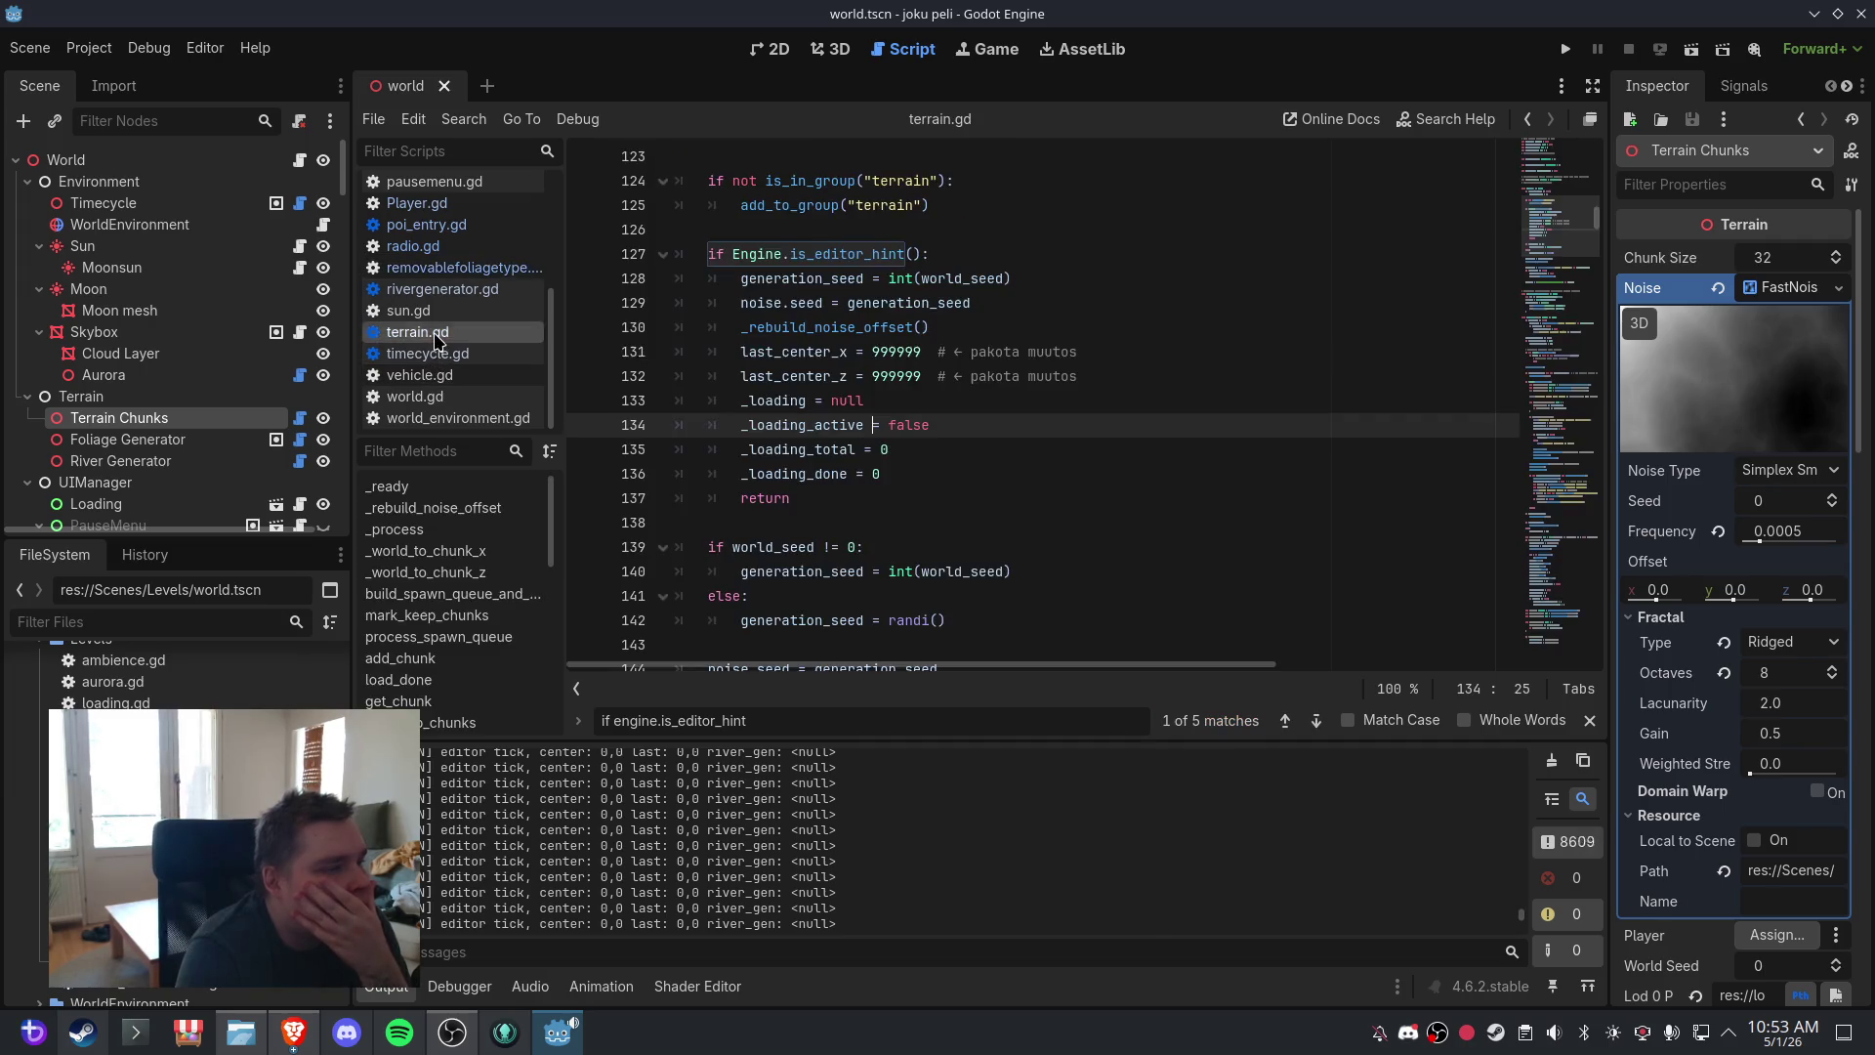
scroll(971, 427, "up", 3)
left_click(454, 532)
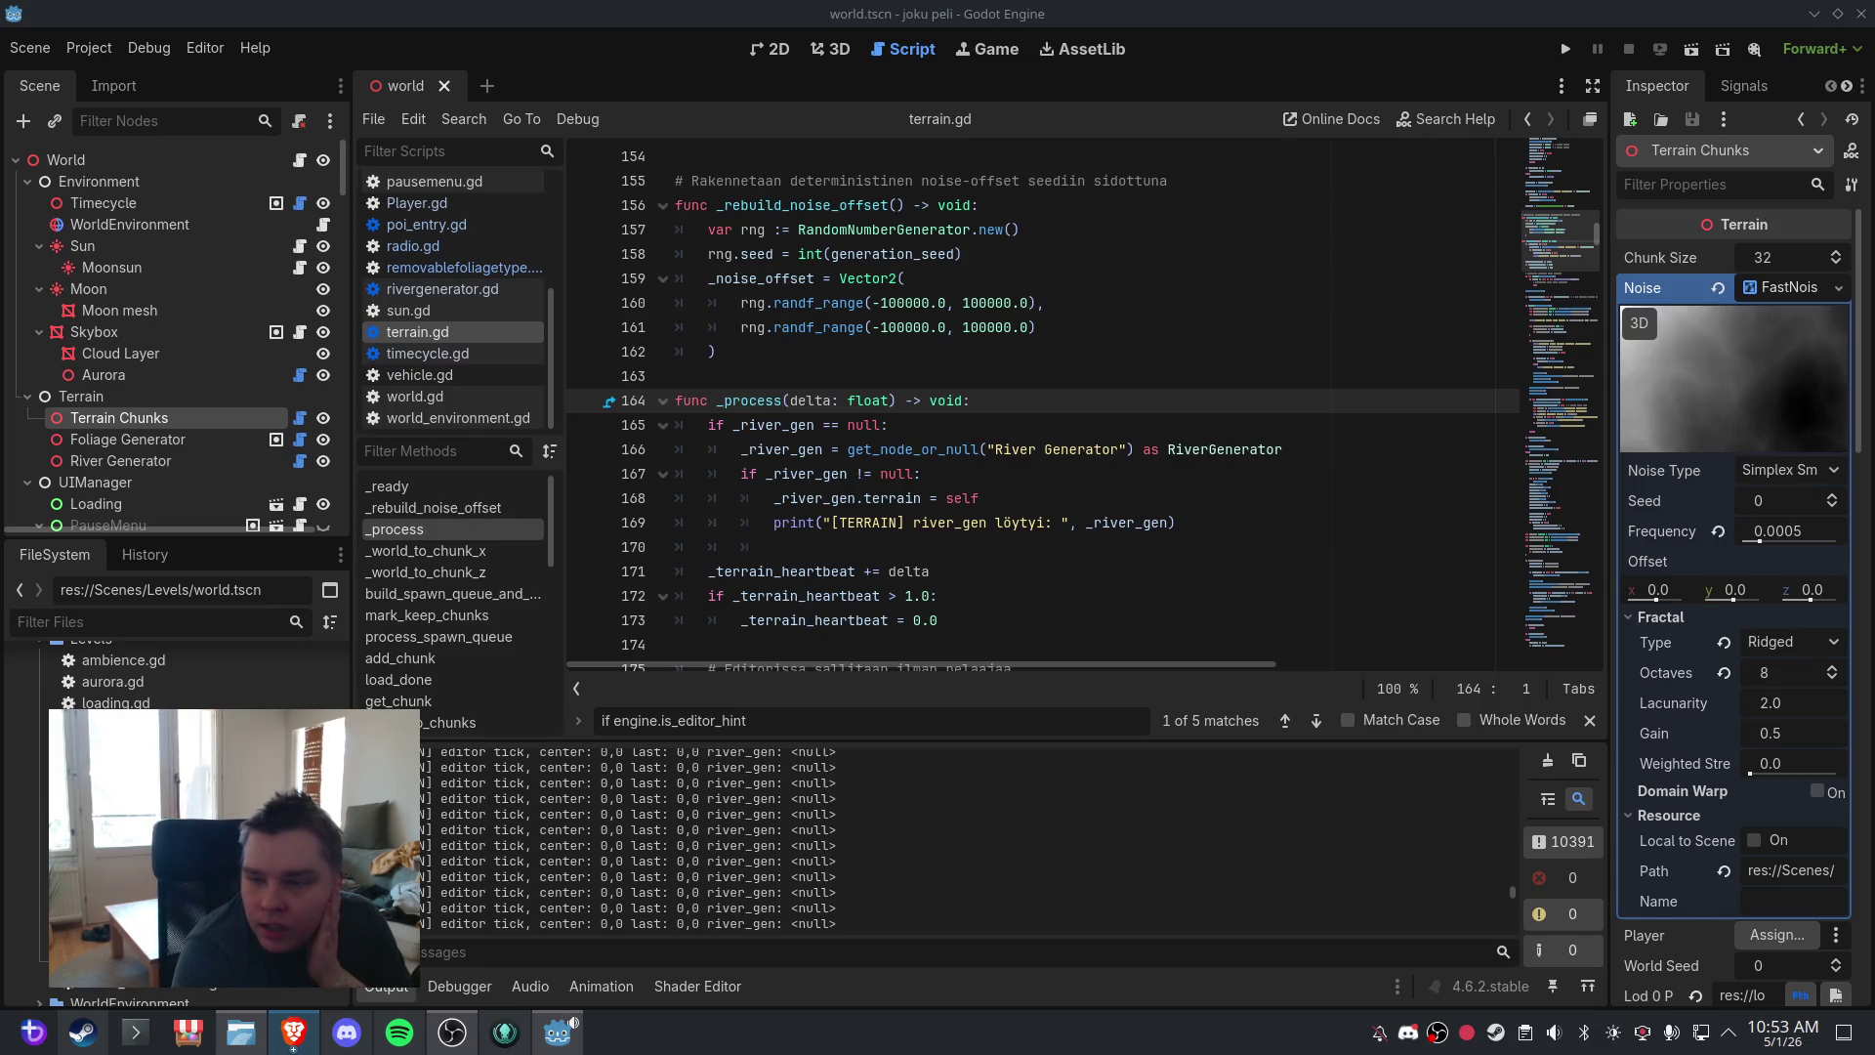
- Drag River Generator under Terrain Chunks and save the world scene from the 3D view
left_click(133, 470)
left_click_drag(125, 470, 129, 418)
left_click(830, 49)
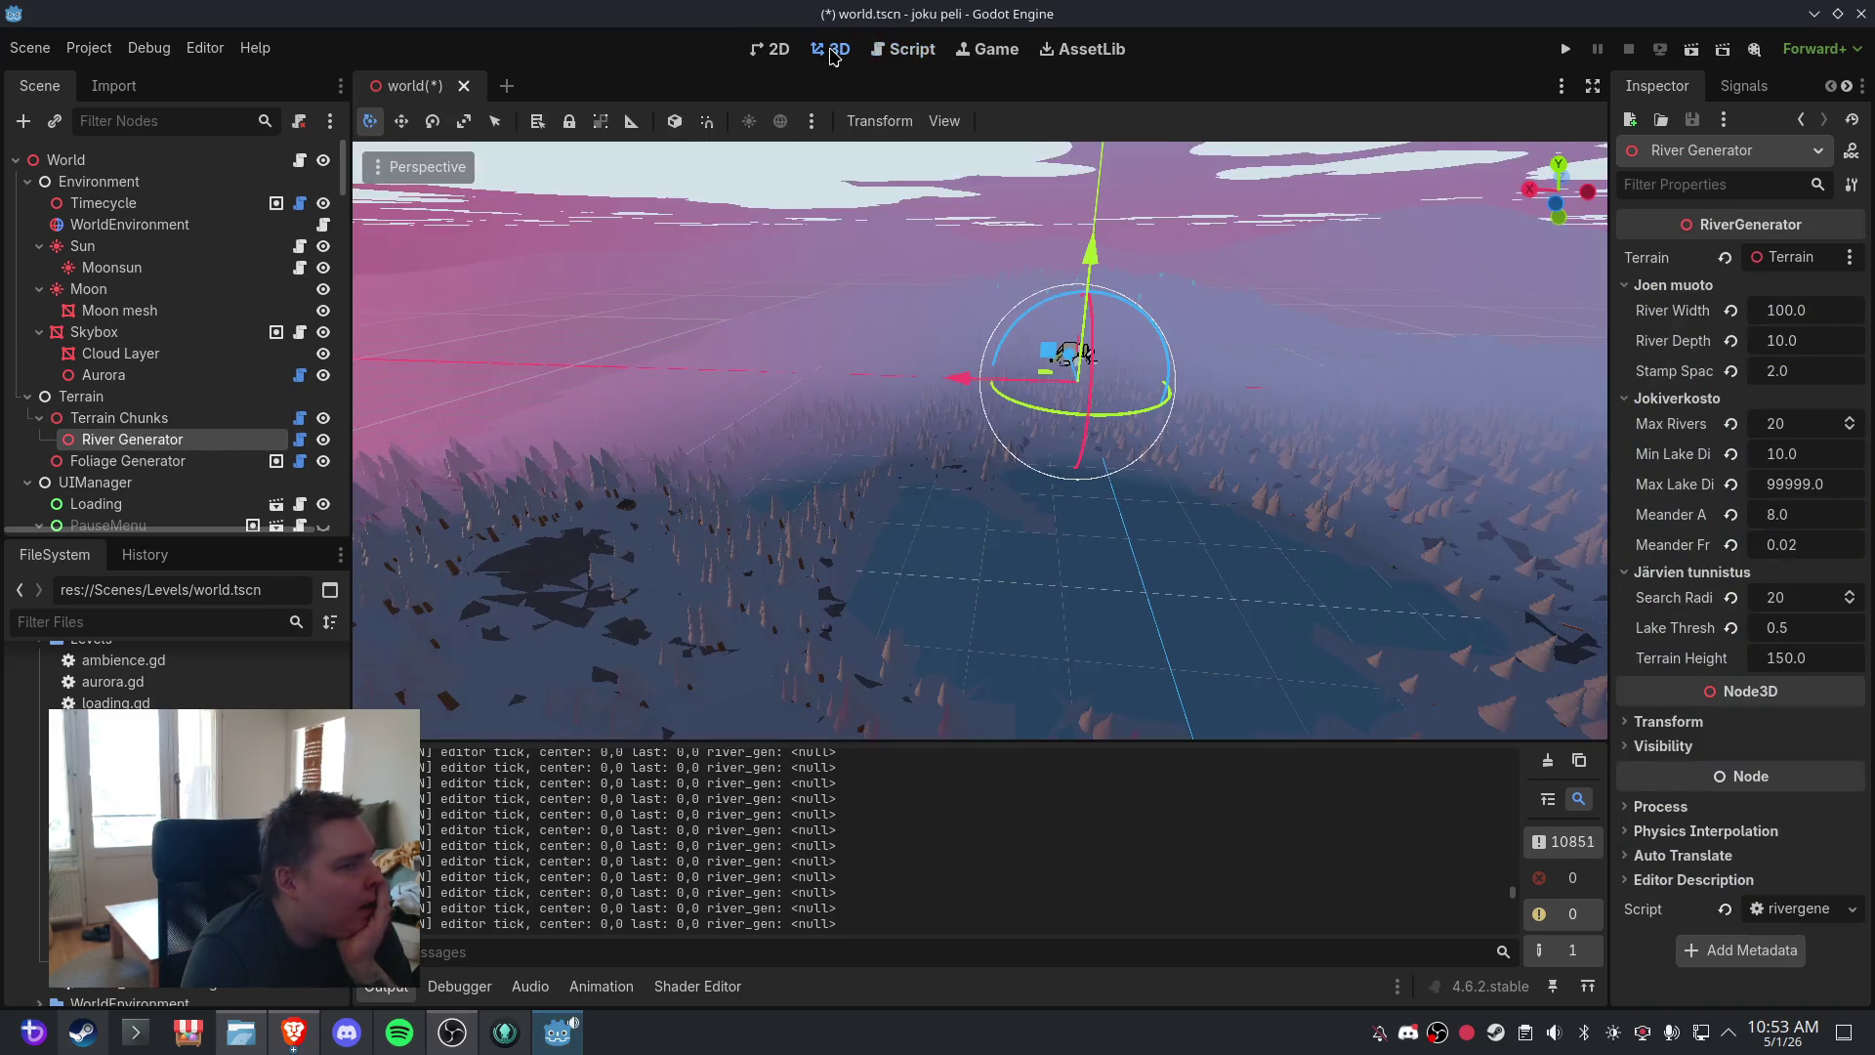
left_click(29, 48)
left_click(95, 200)
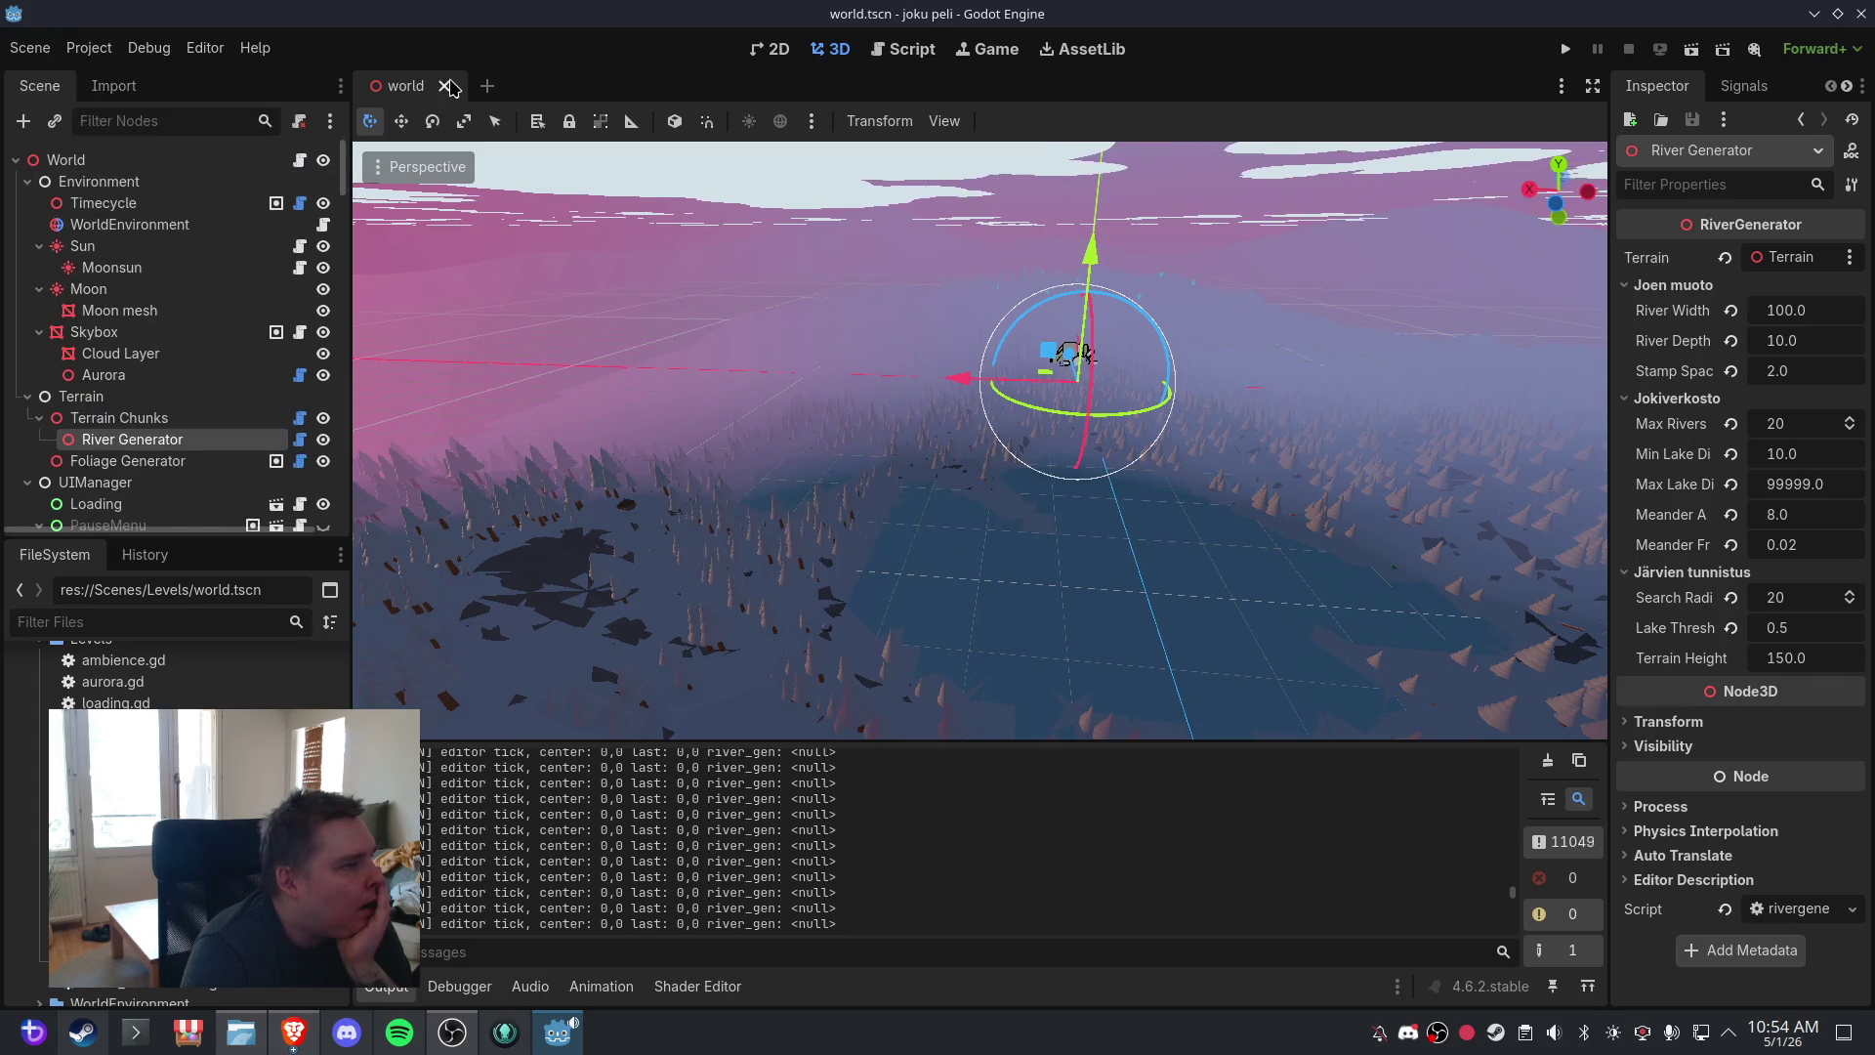
- Close and reopen world.tscn, orbit the terrain, clear the output log and return to terrain.gd
key("ctrl+shift+w")
key("ctrl+shift+t")
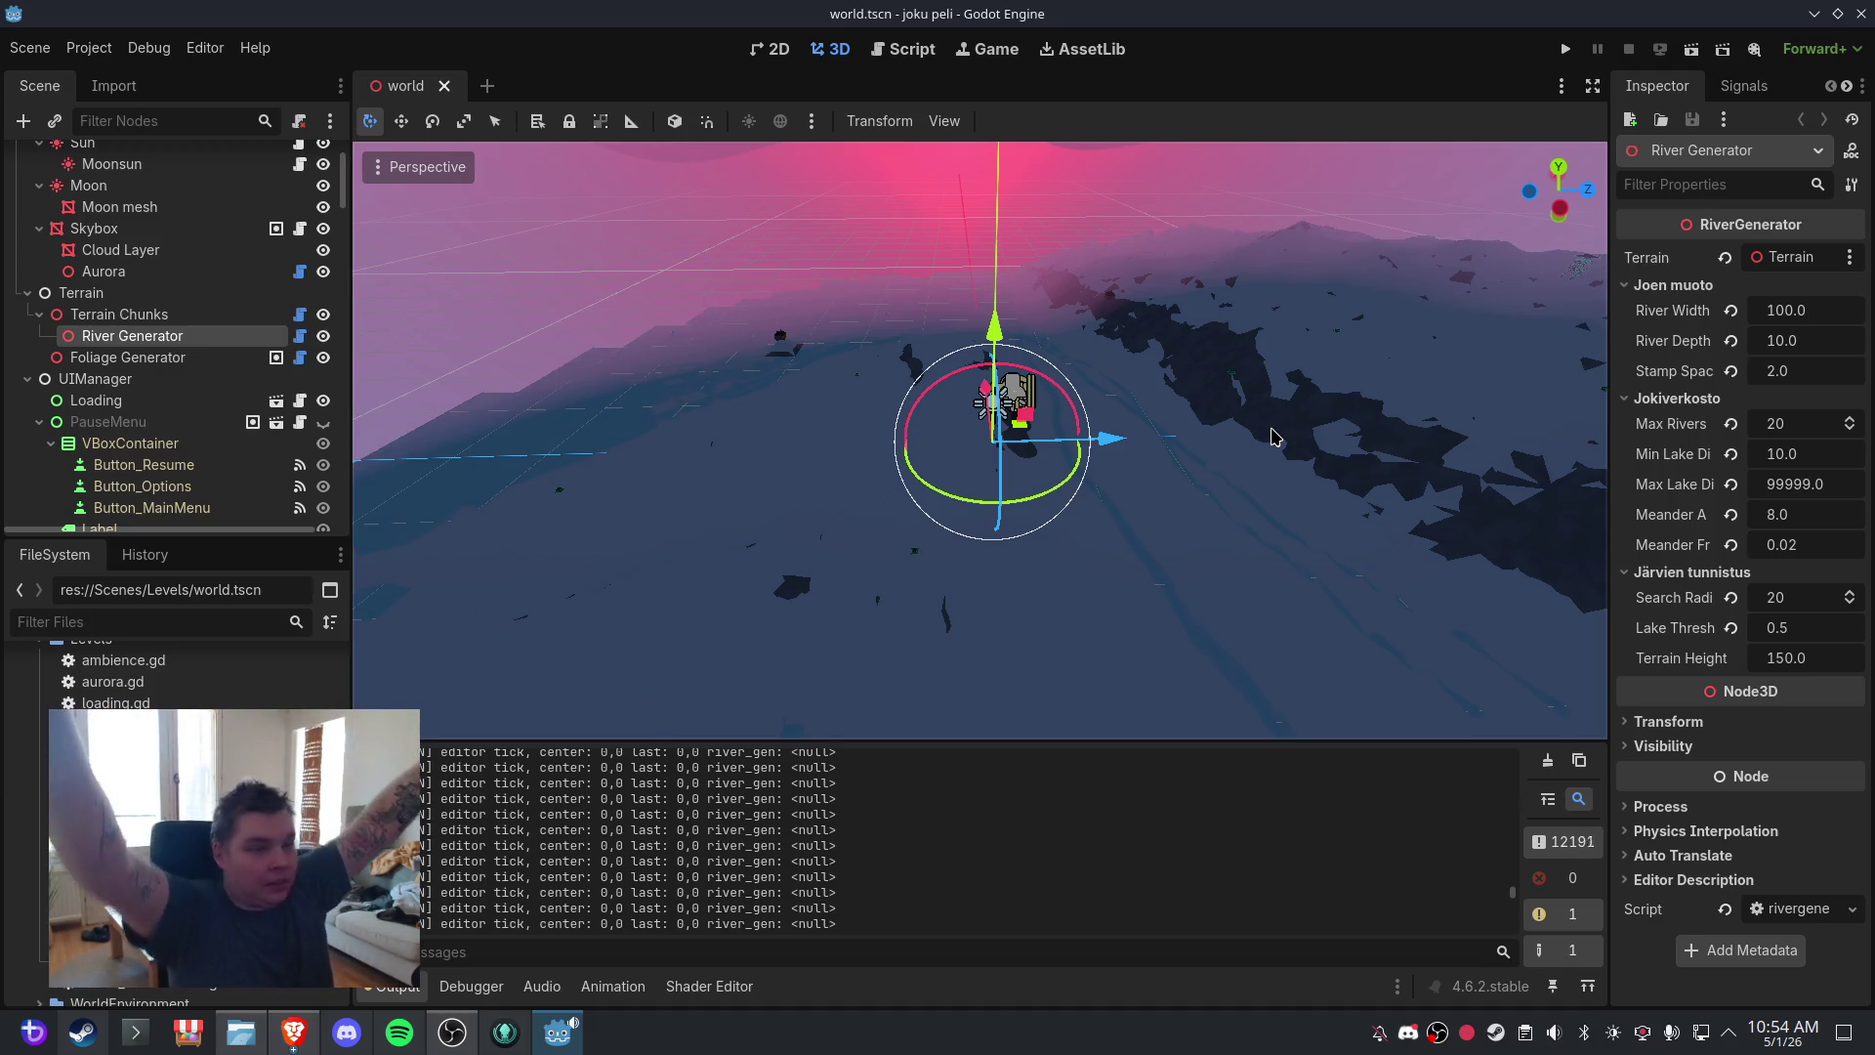
left_click_drag(750, 460, 1100, 389)
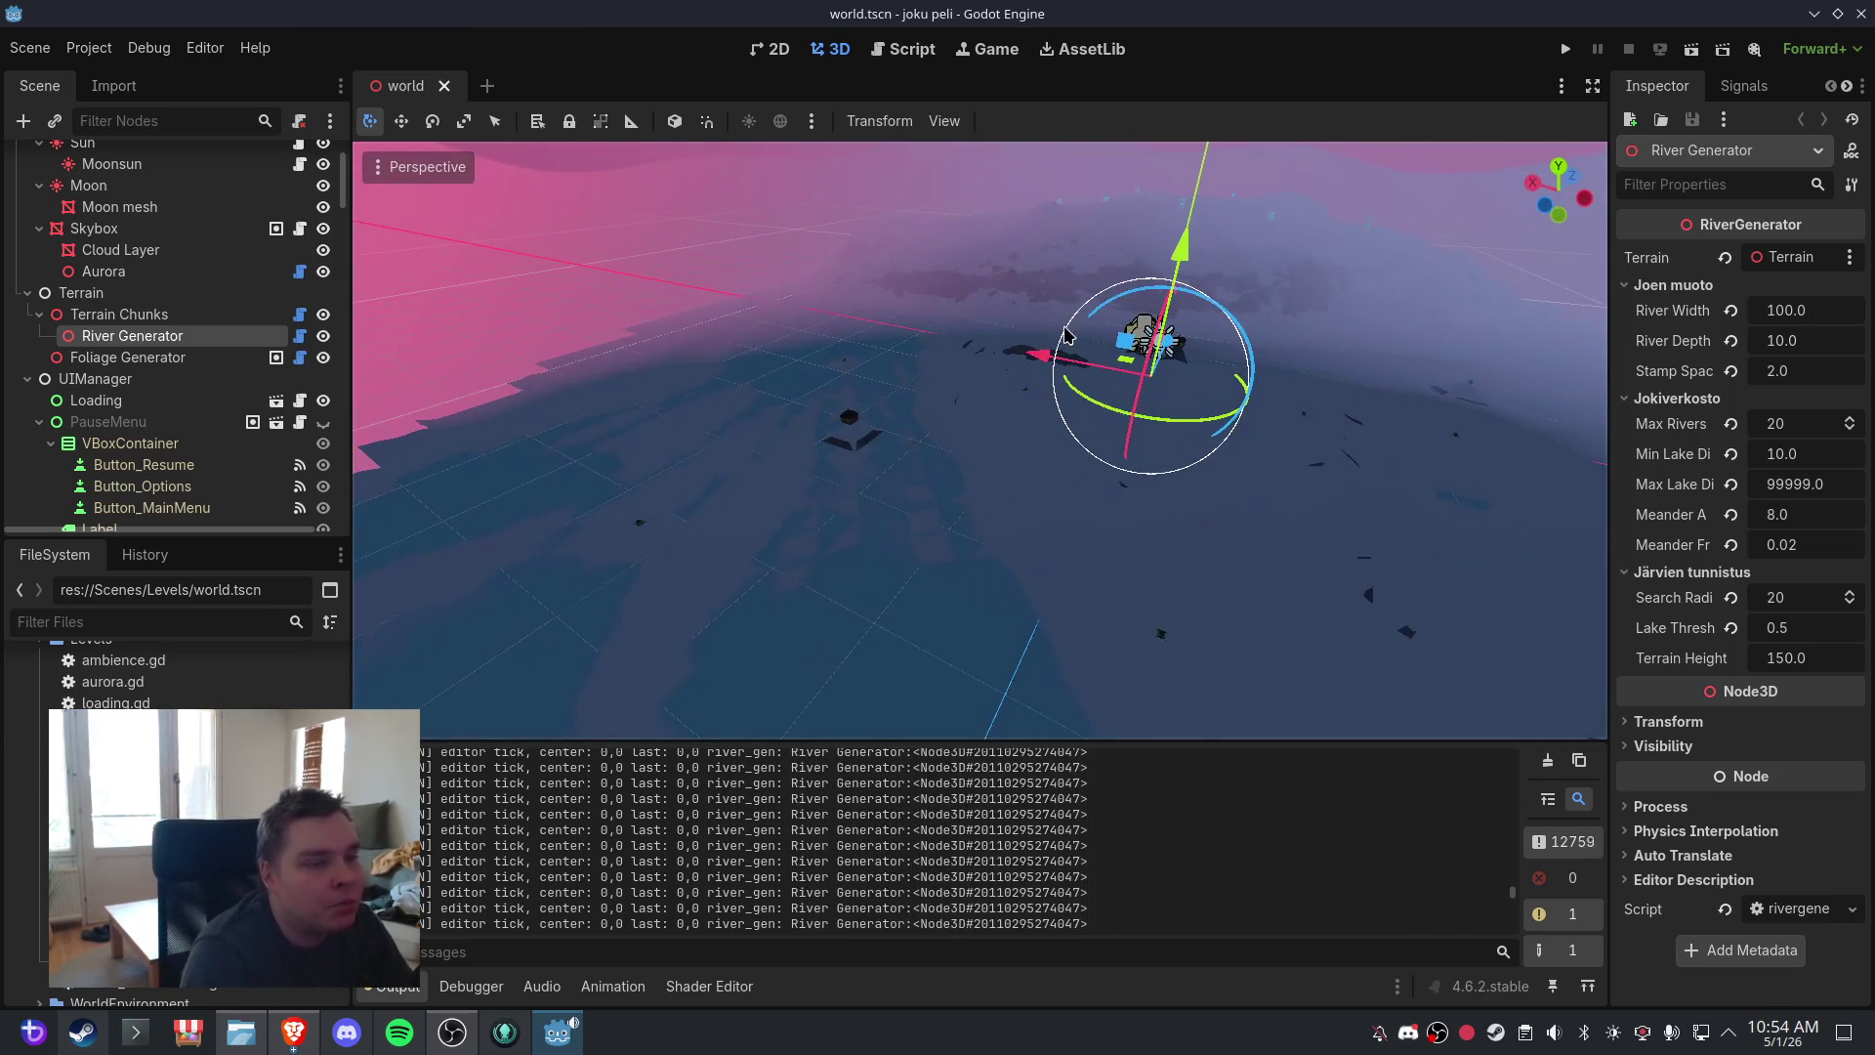
mouse_move(1344, 431)
left_mouse_down()
mouse_move(1181, 435)
mouse_move(974, 491)
left_mouse_up()
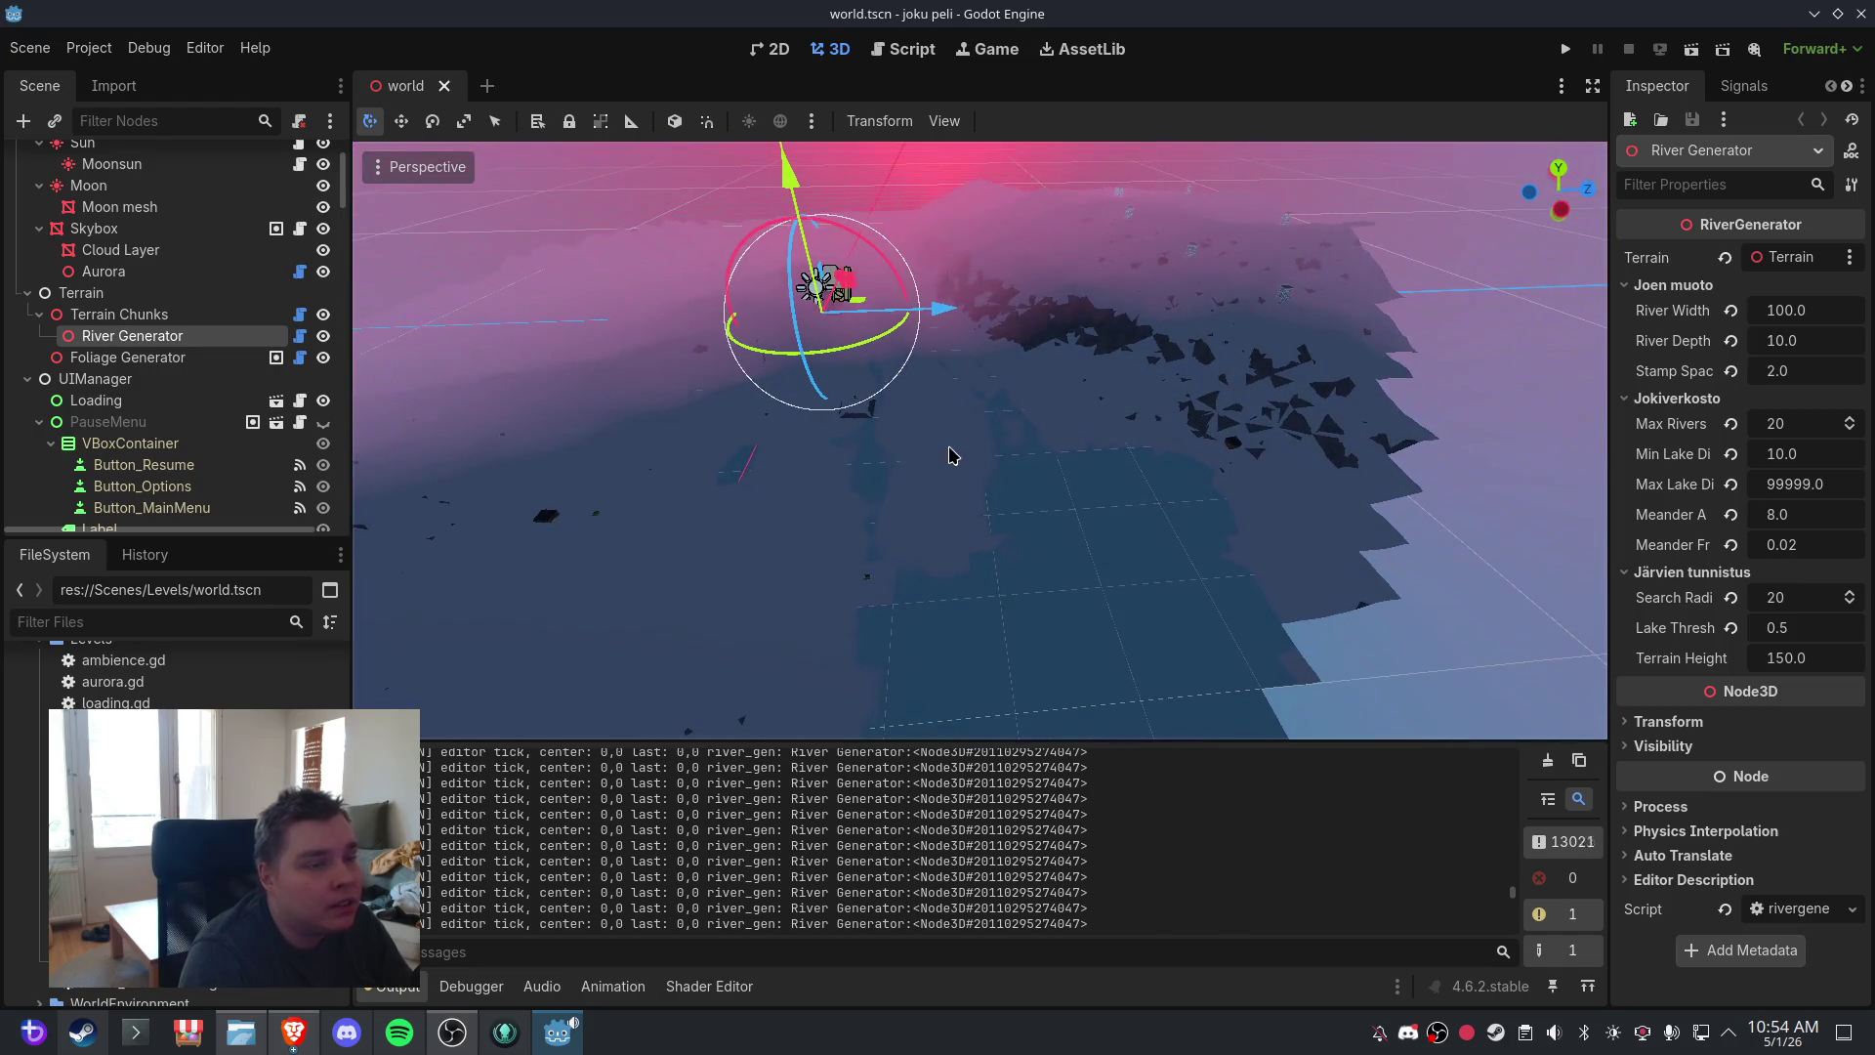
scroll(982, 479, "up", 3)
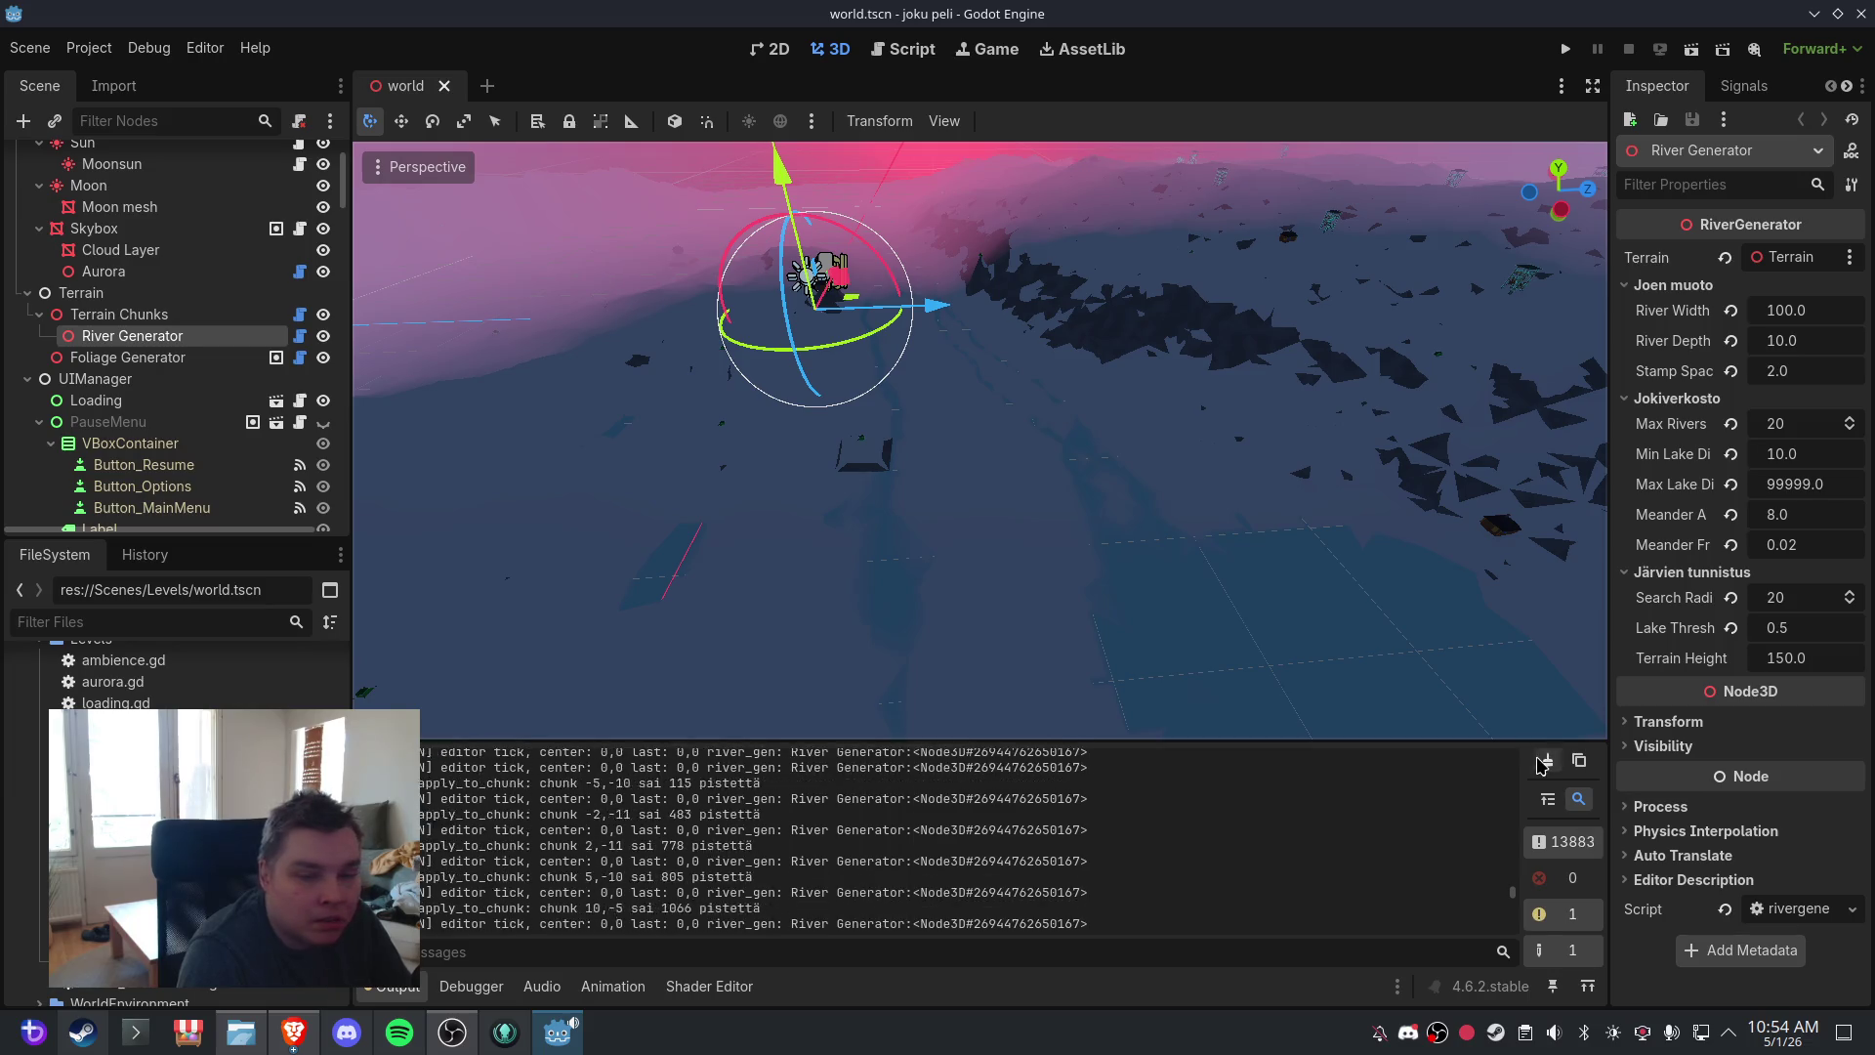
left_click(1542, 758)
left_click(899, 47)
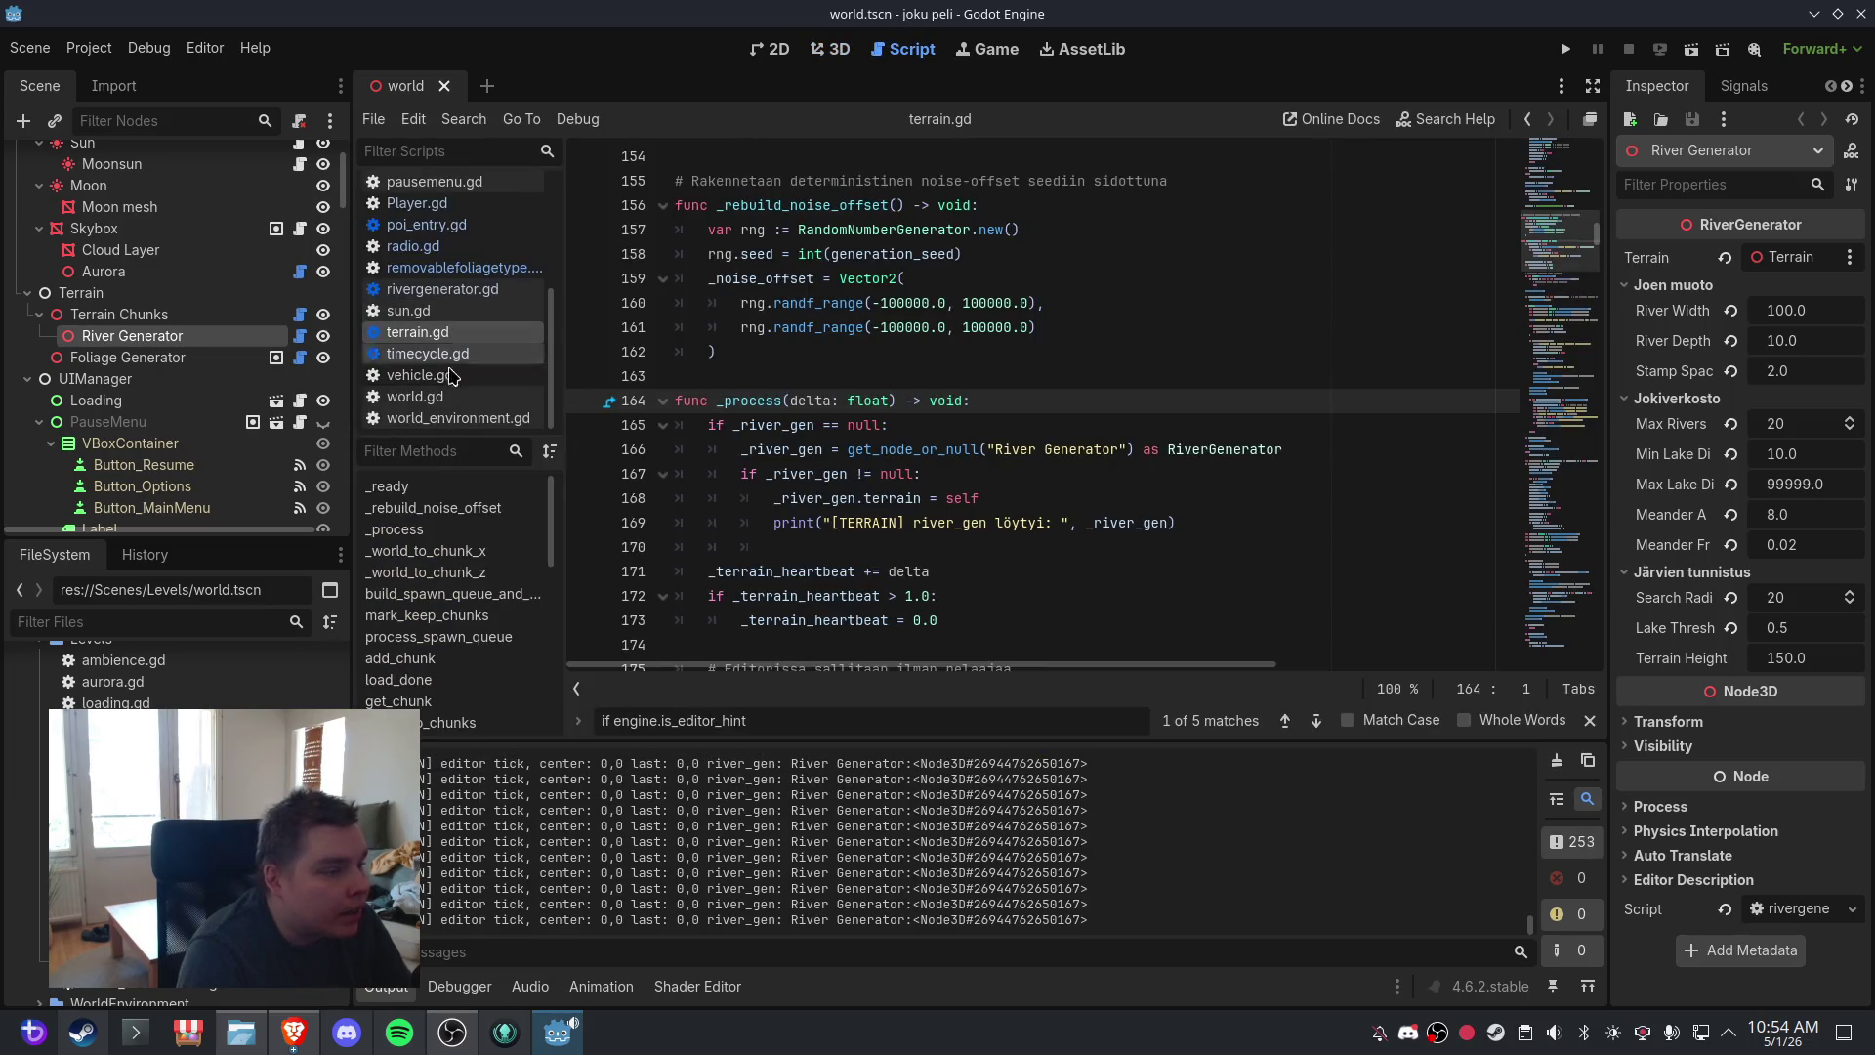
- Delete the river_gen debug print line in terrain.gd's _process
left_click(395, 529)
left_click(1199, 524)
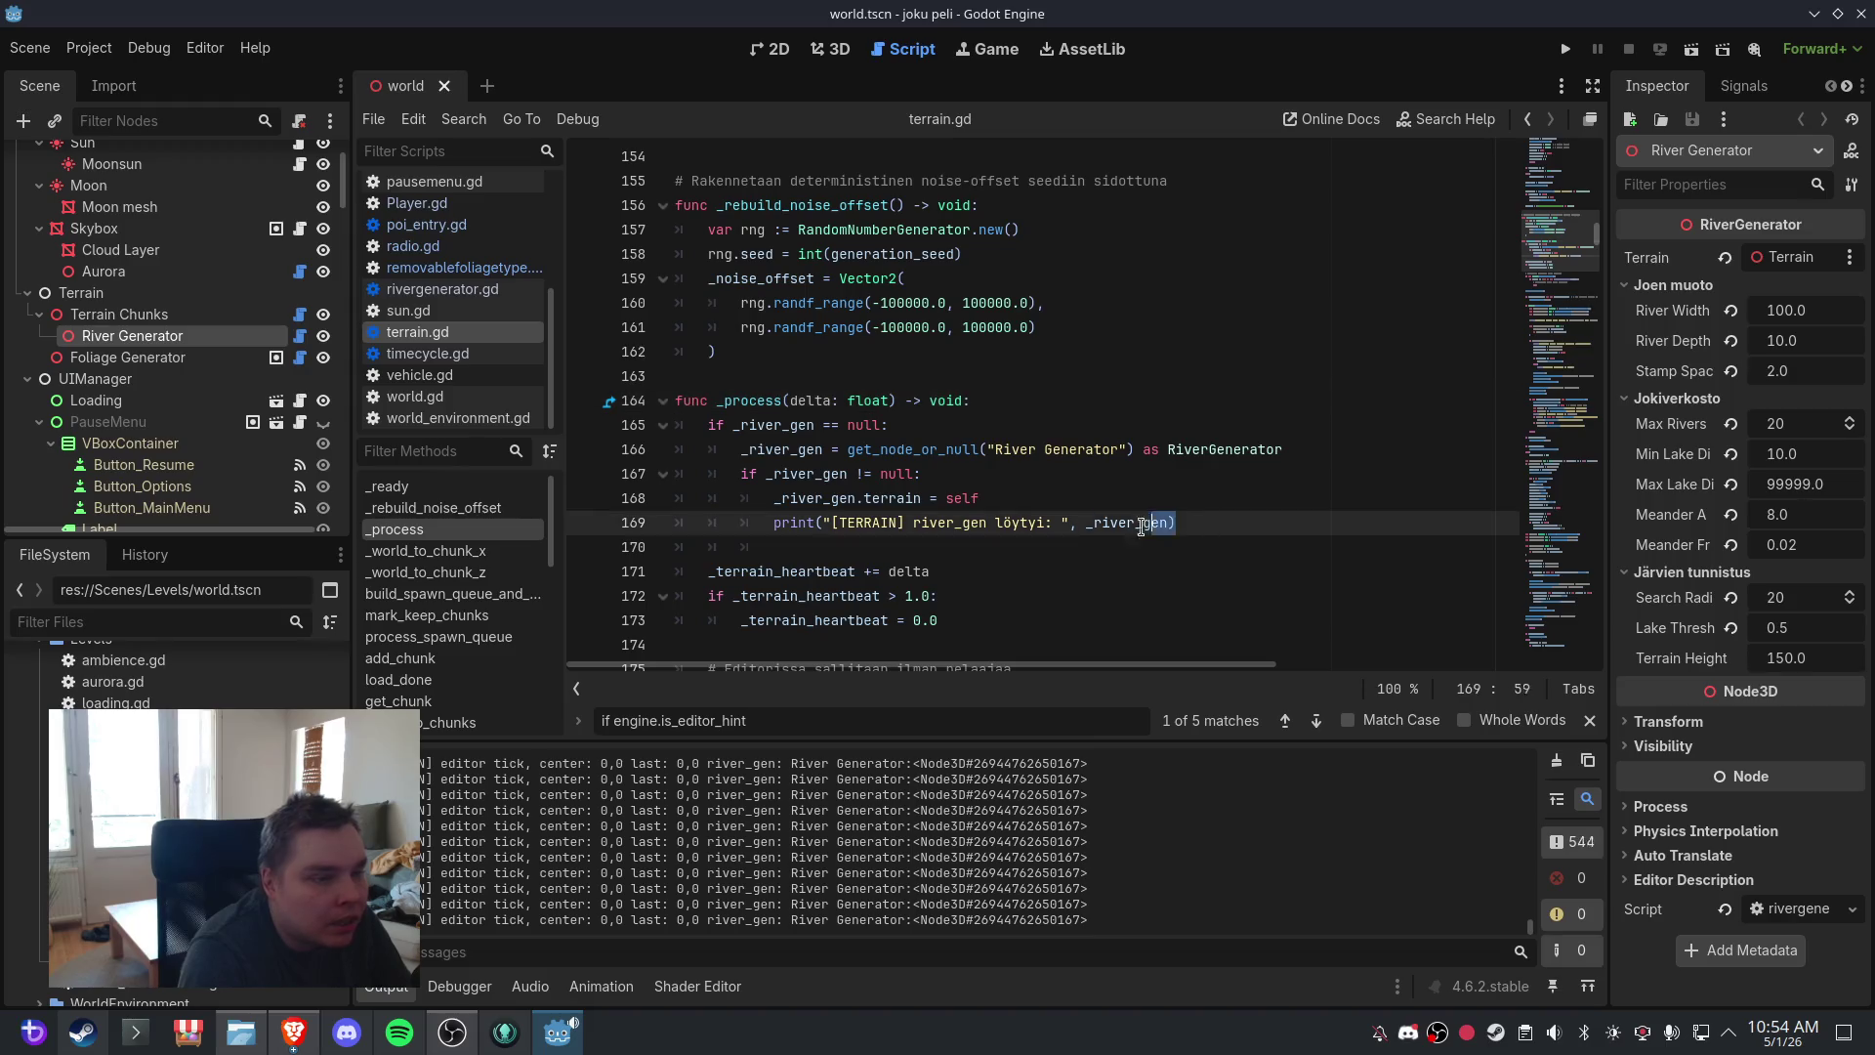
left_click_drag(1200, 524, 657, 536)
key("BackSpace")
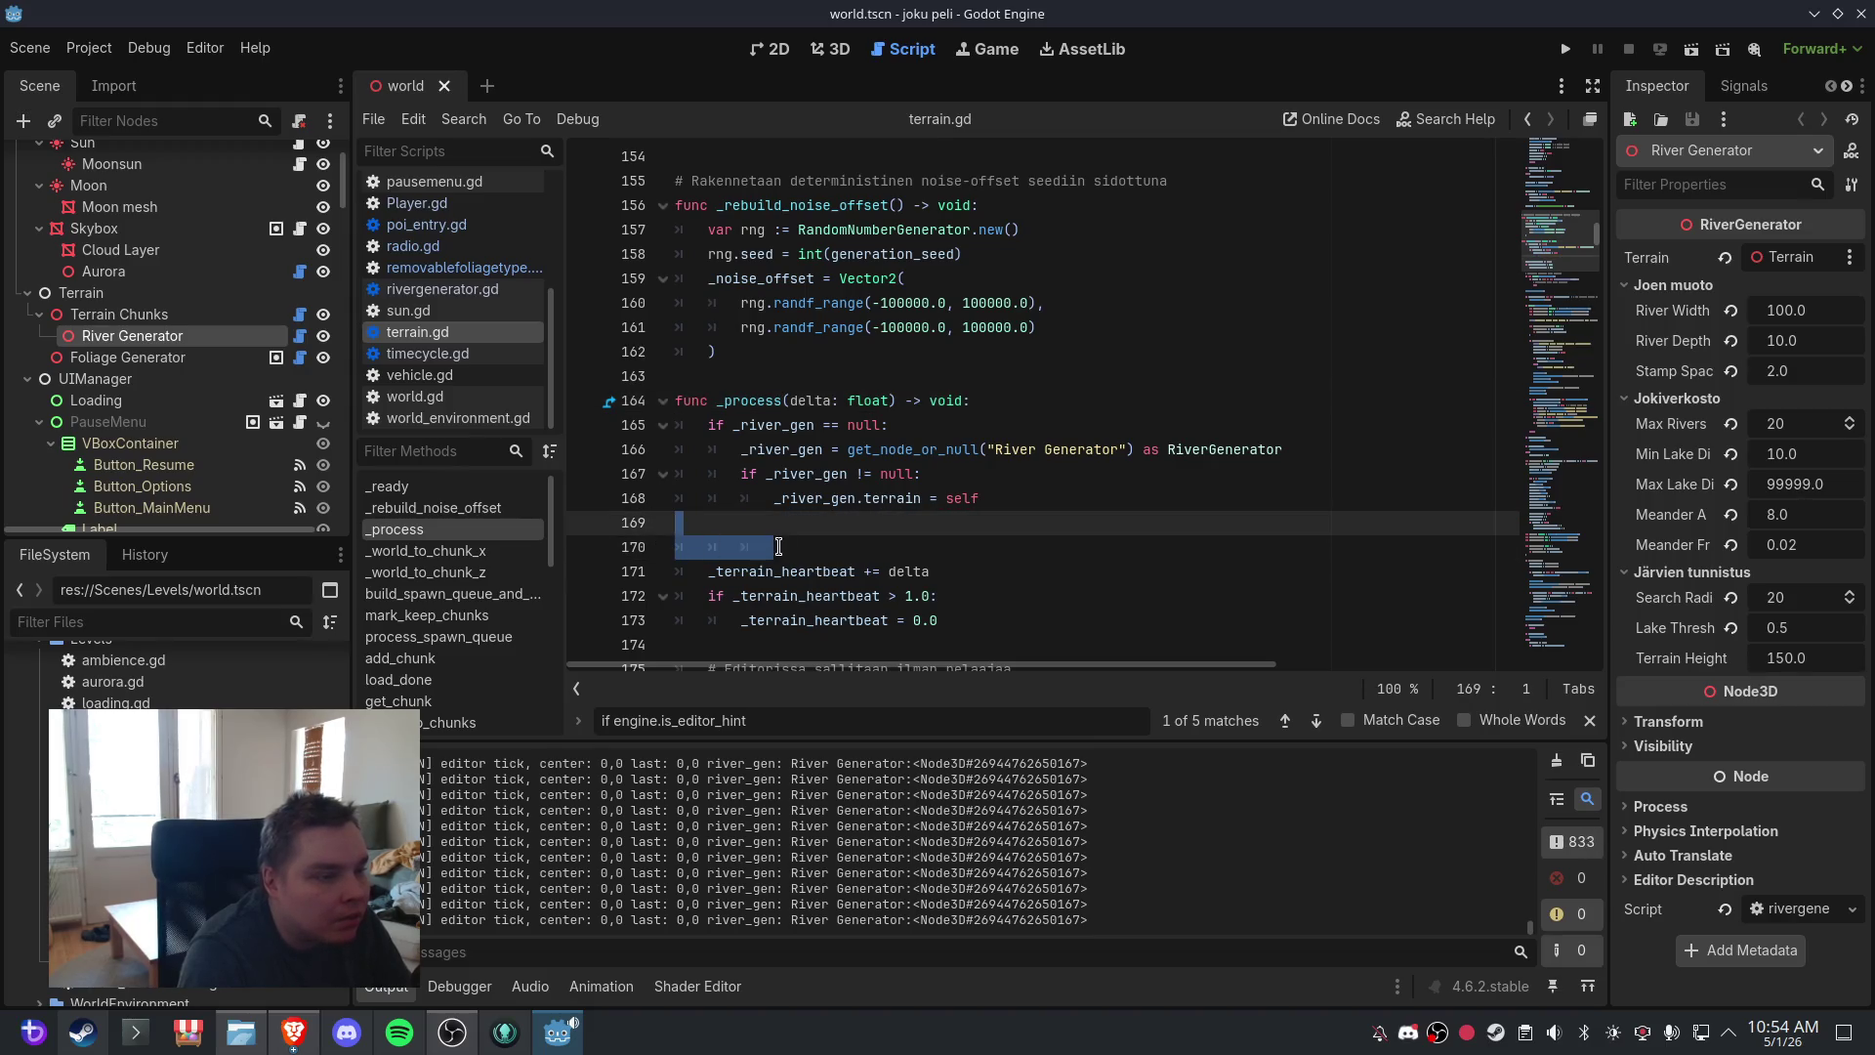
key("BackSpace")
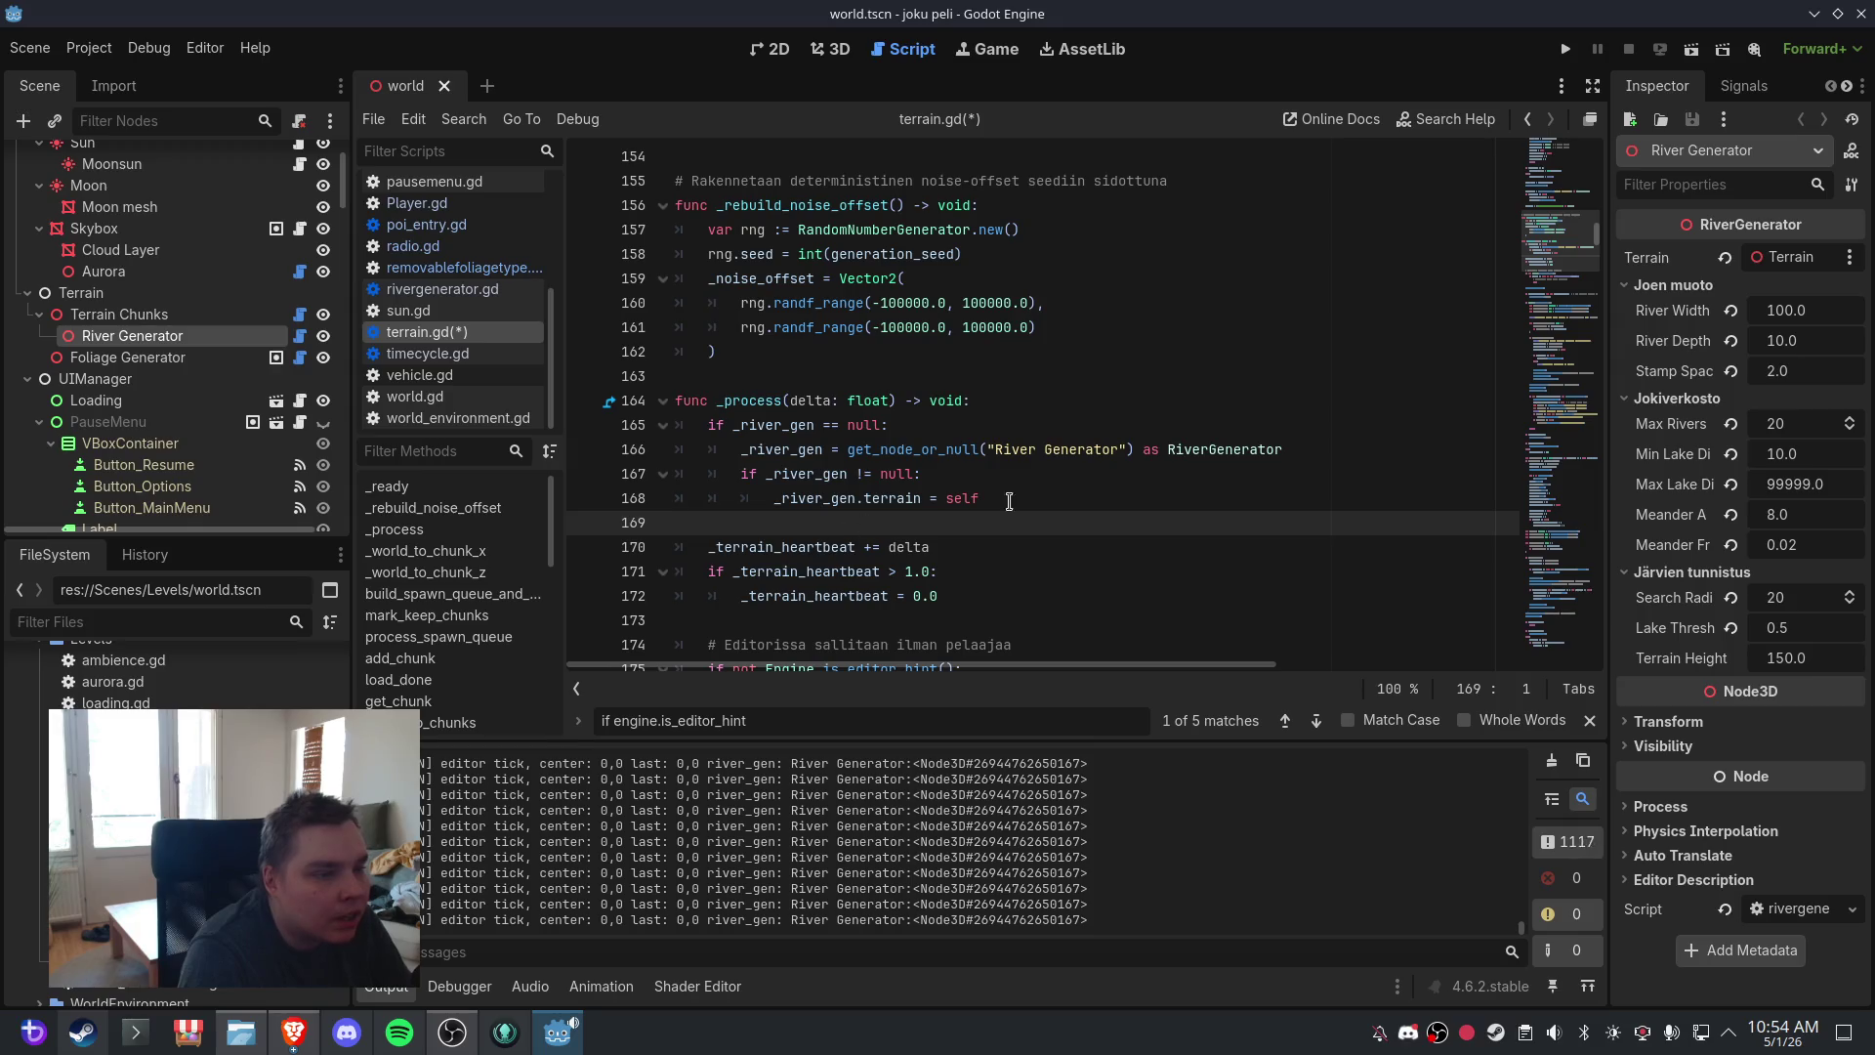
- Remove the editor tick, center-changed and null-warning debug prints from terrain.gd
scroll(1247, 442, "down", 8)
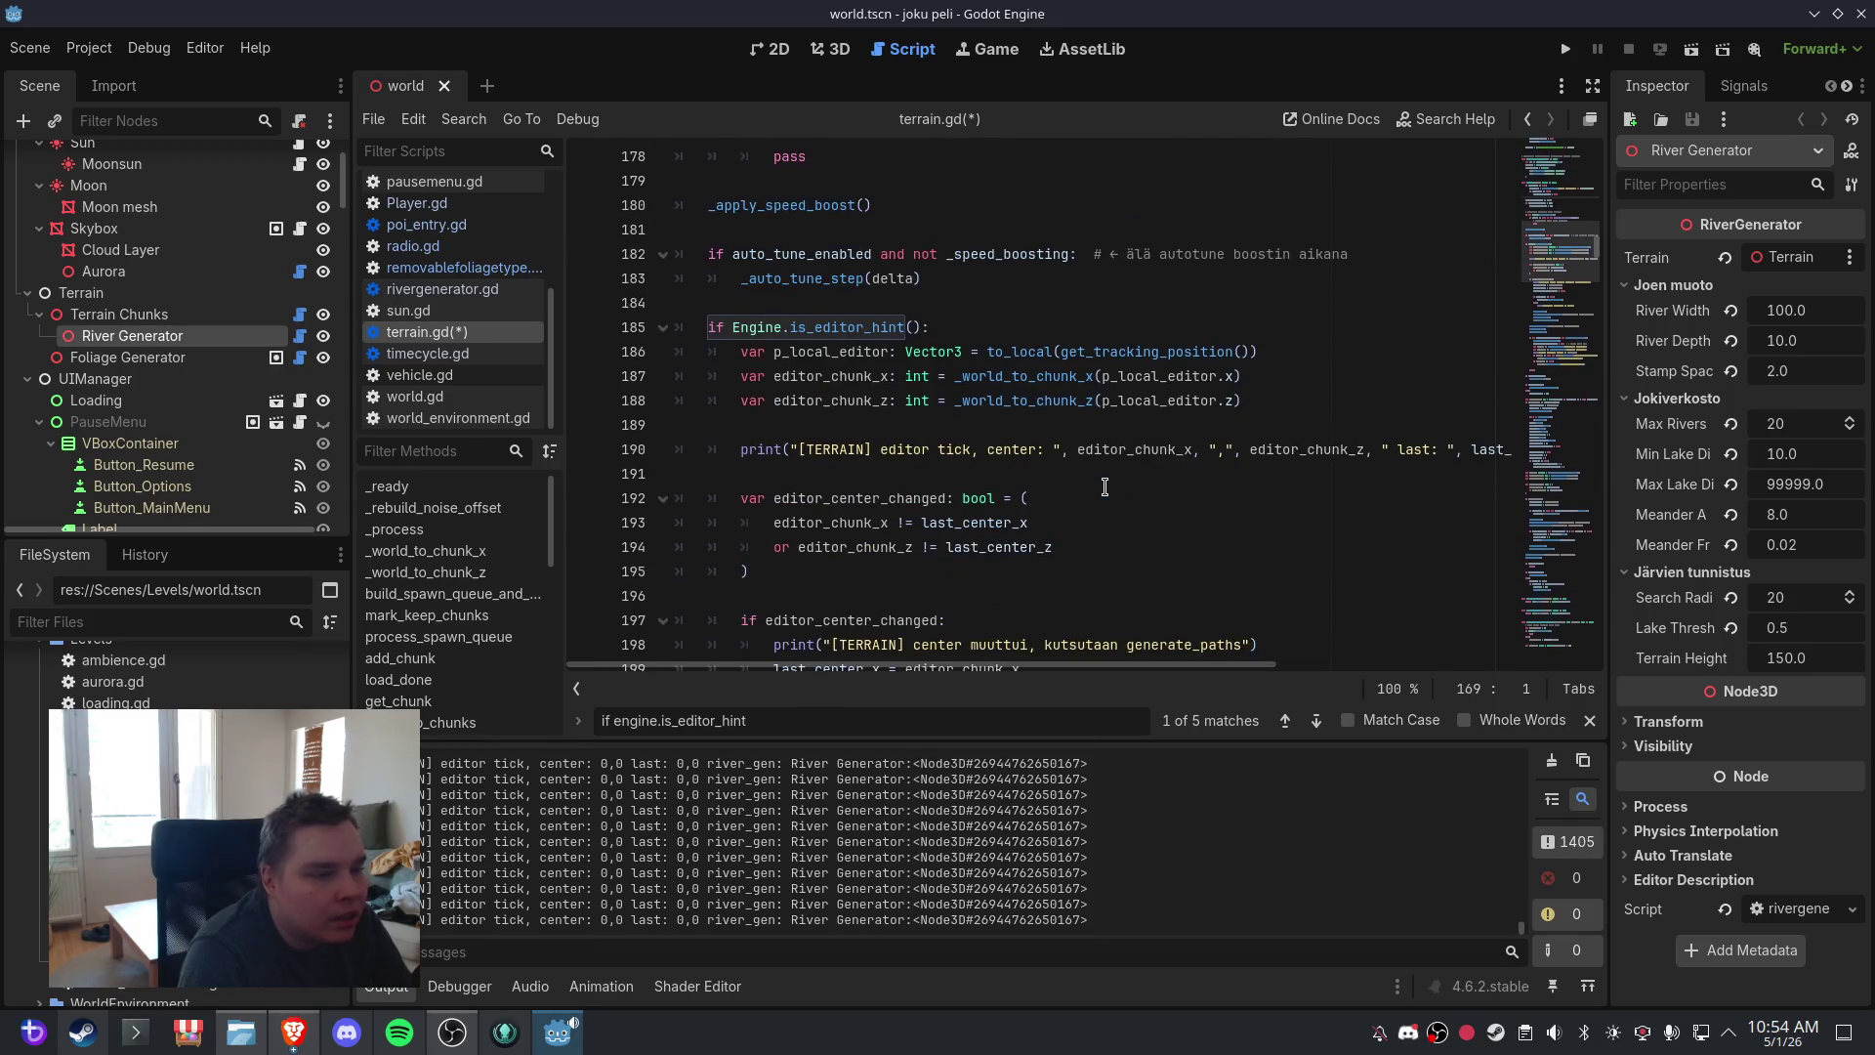
left_click_drag(1206, 665, 1516, 670)
left_click_drag(1519, 448, 683, 448)
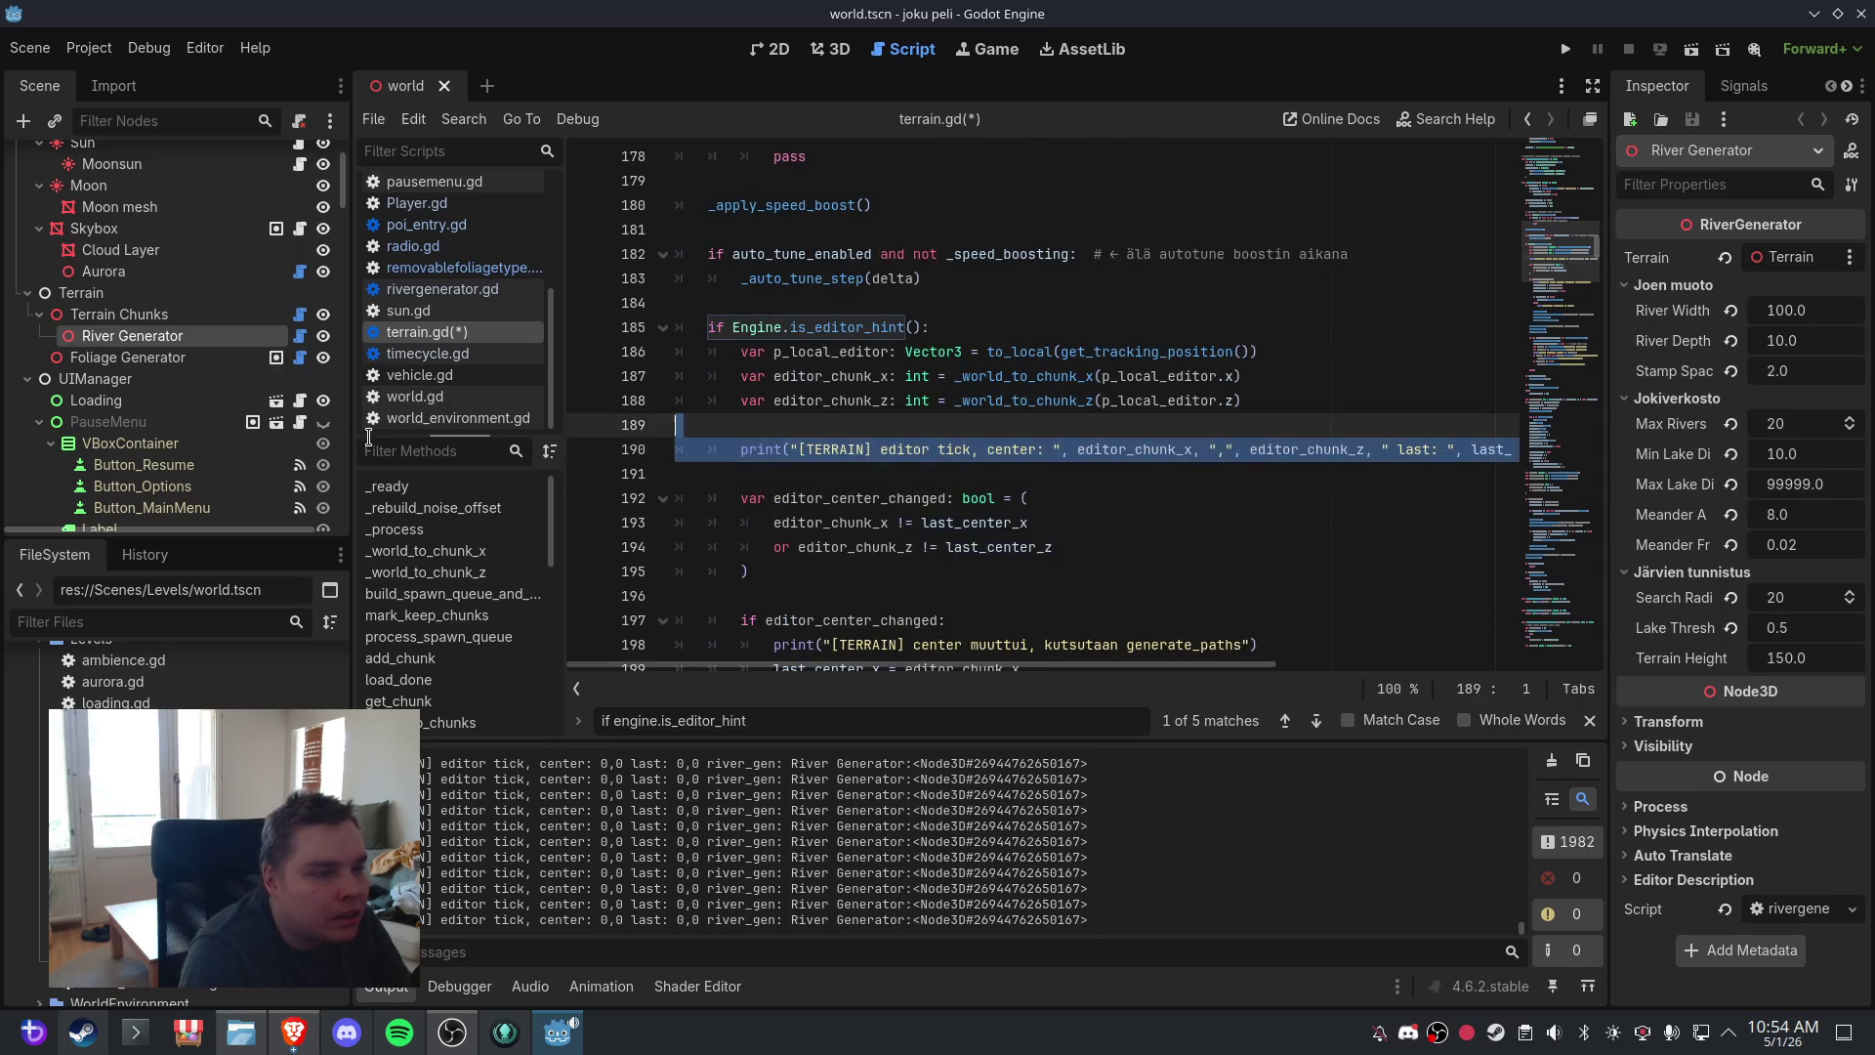
key("BackSpace")
left_click(706, 475)
key("BackSpace")
key("BackSpace")
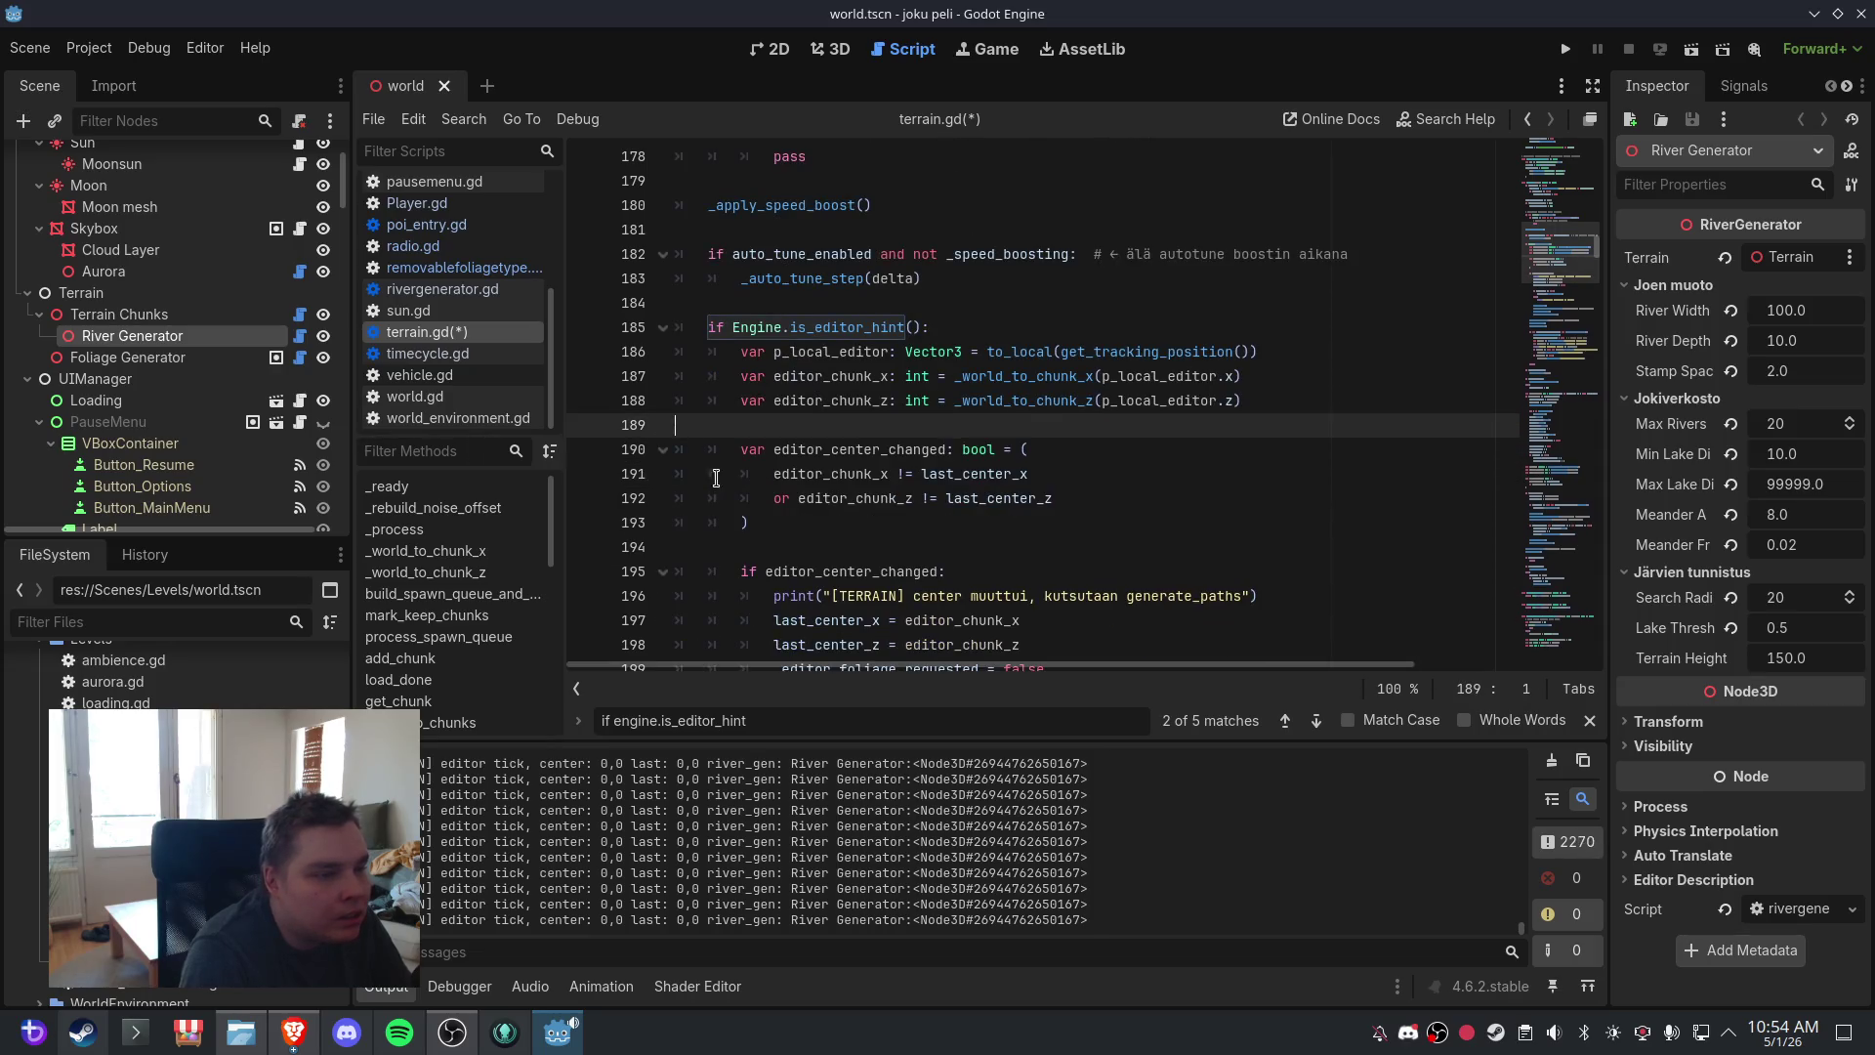
left_click_drag(1260, 596, 672, 597)
key("BackSpace")
key("BackSpace")
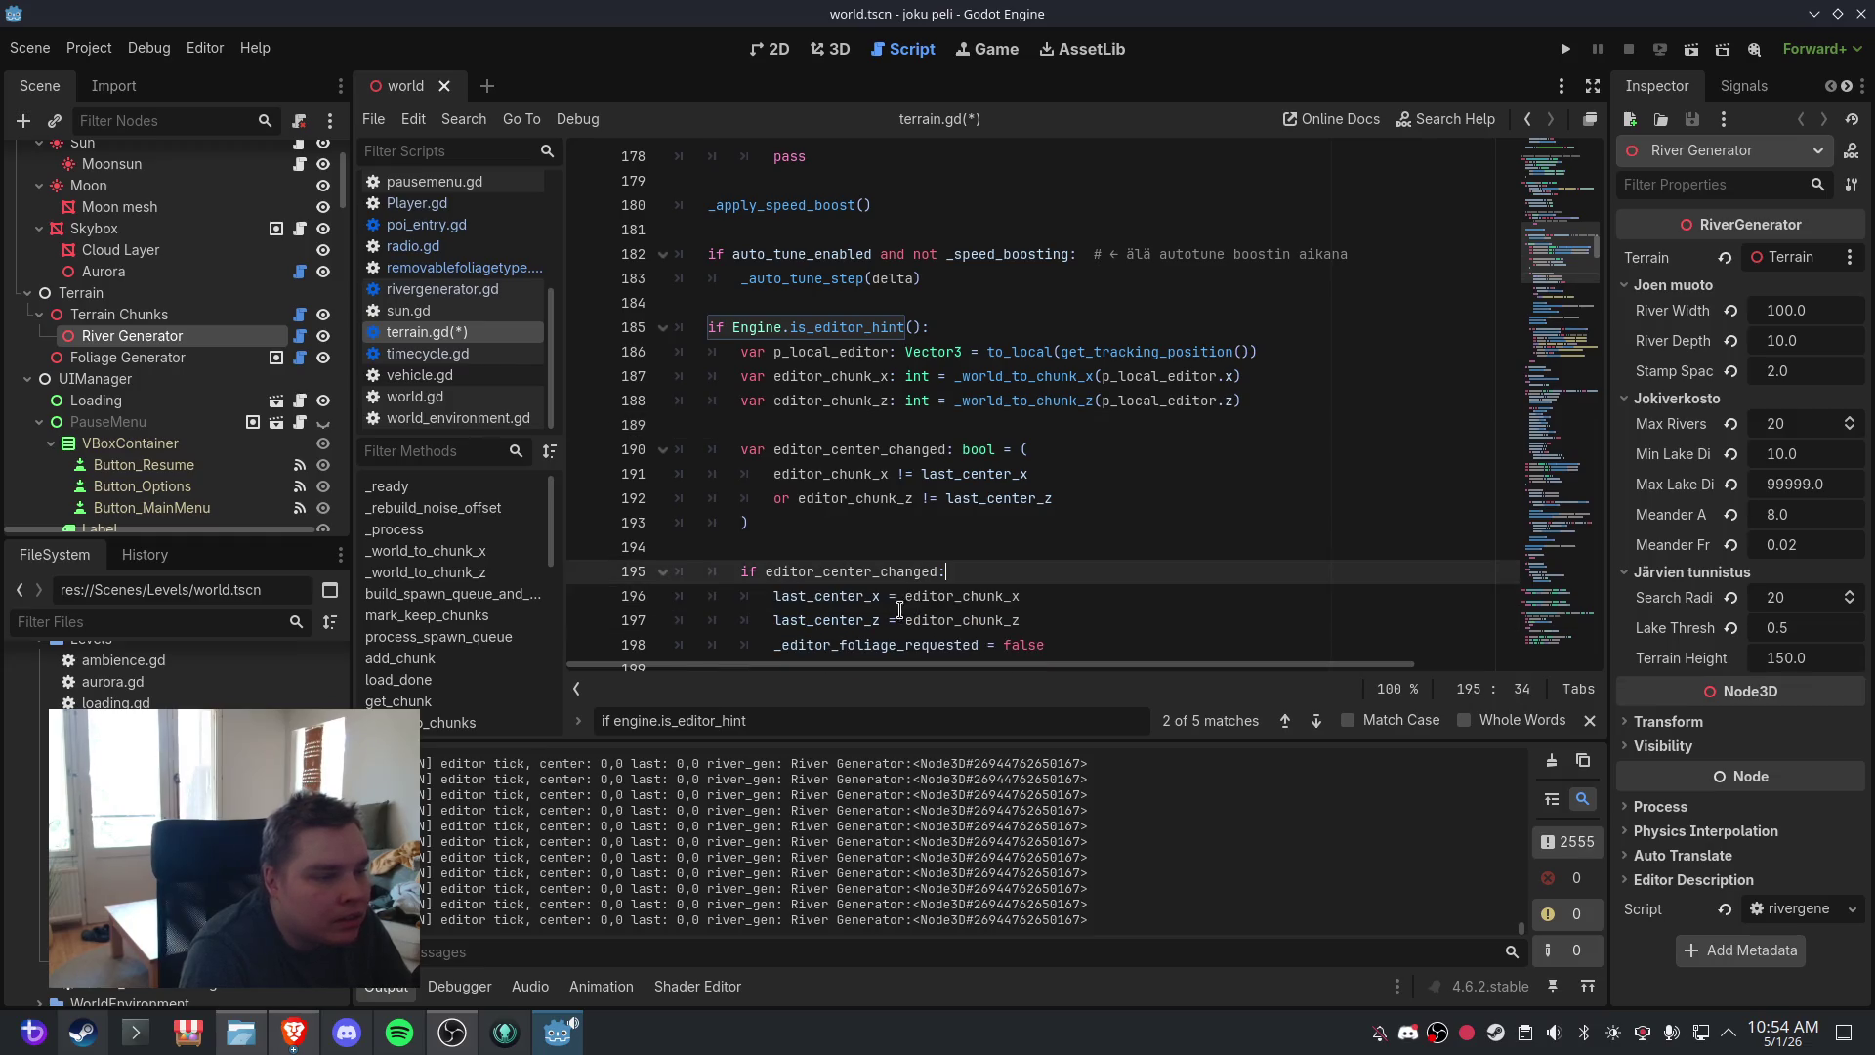
scroll(969, 606, "down", 3)
scroll(968, 607, "down", 3)
left_click_drag(1133, 474, 674, 475)
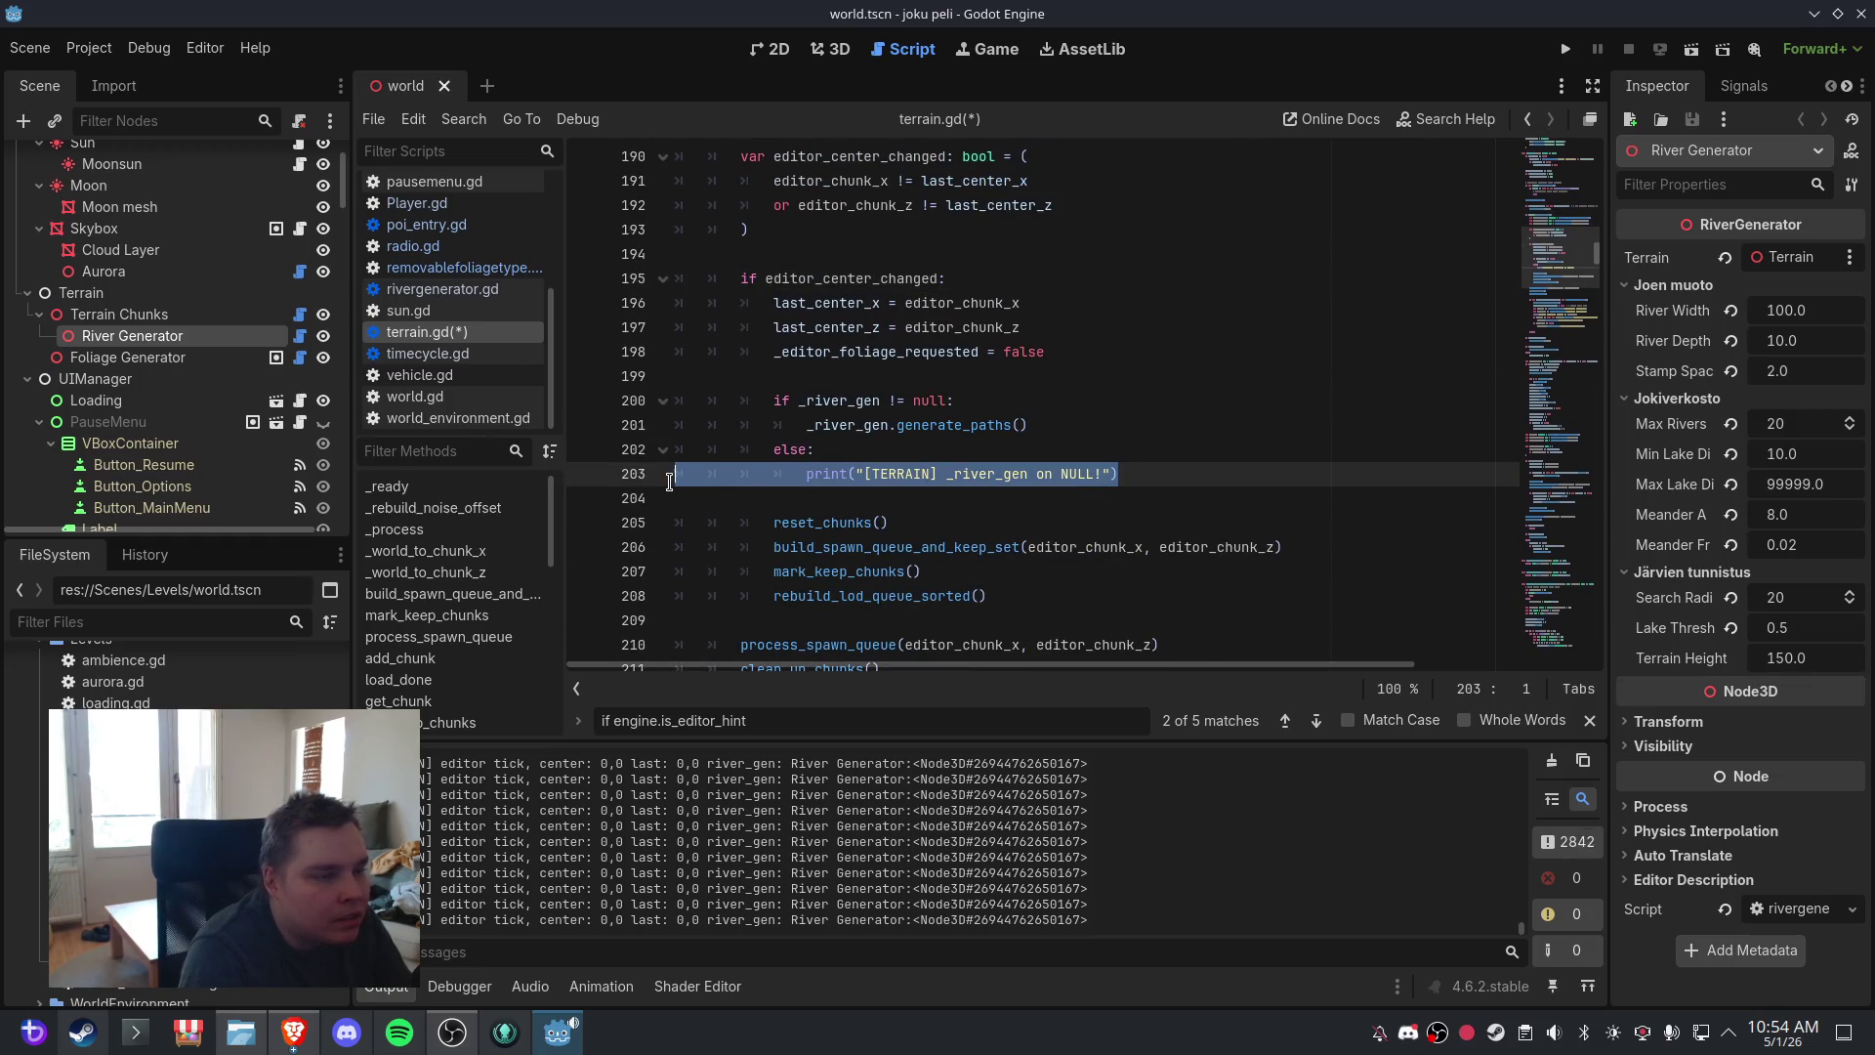
key("BackSpace")
key("BackSpace")
- Save terrain.gd, restore the null-warning print, and switch to the 3D scene view
left_click(30, 48)
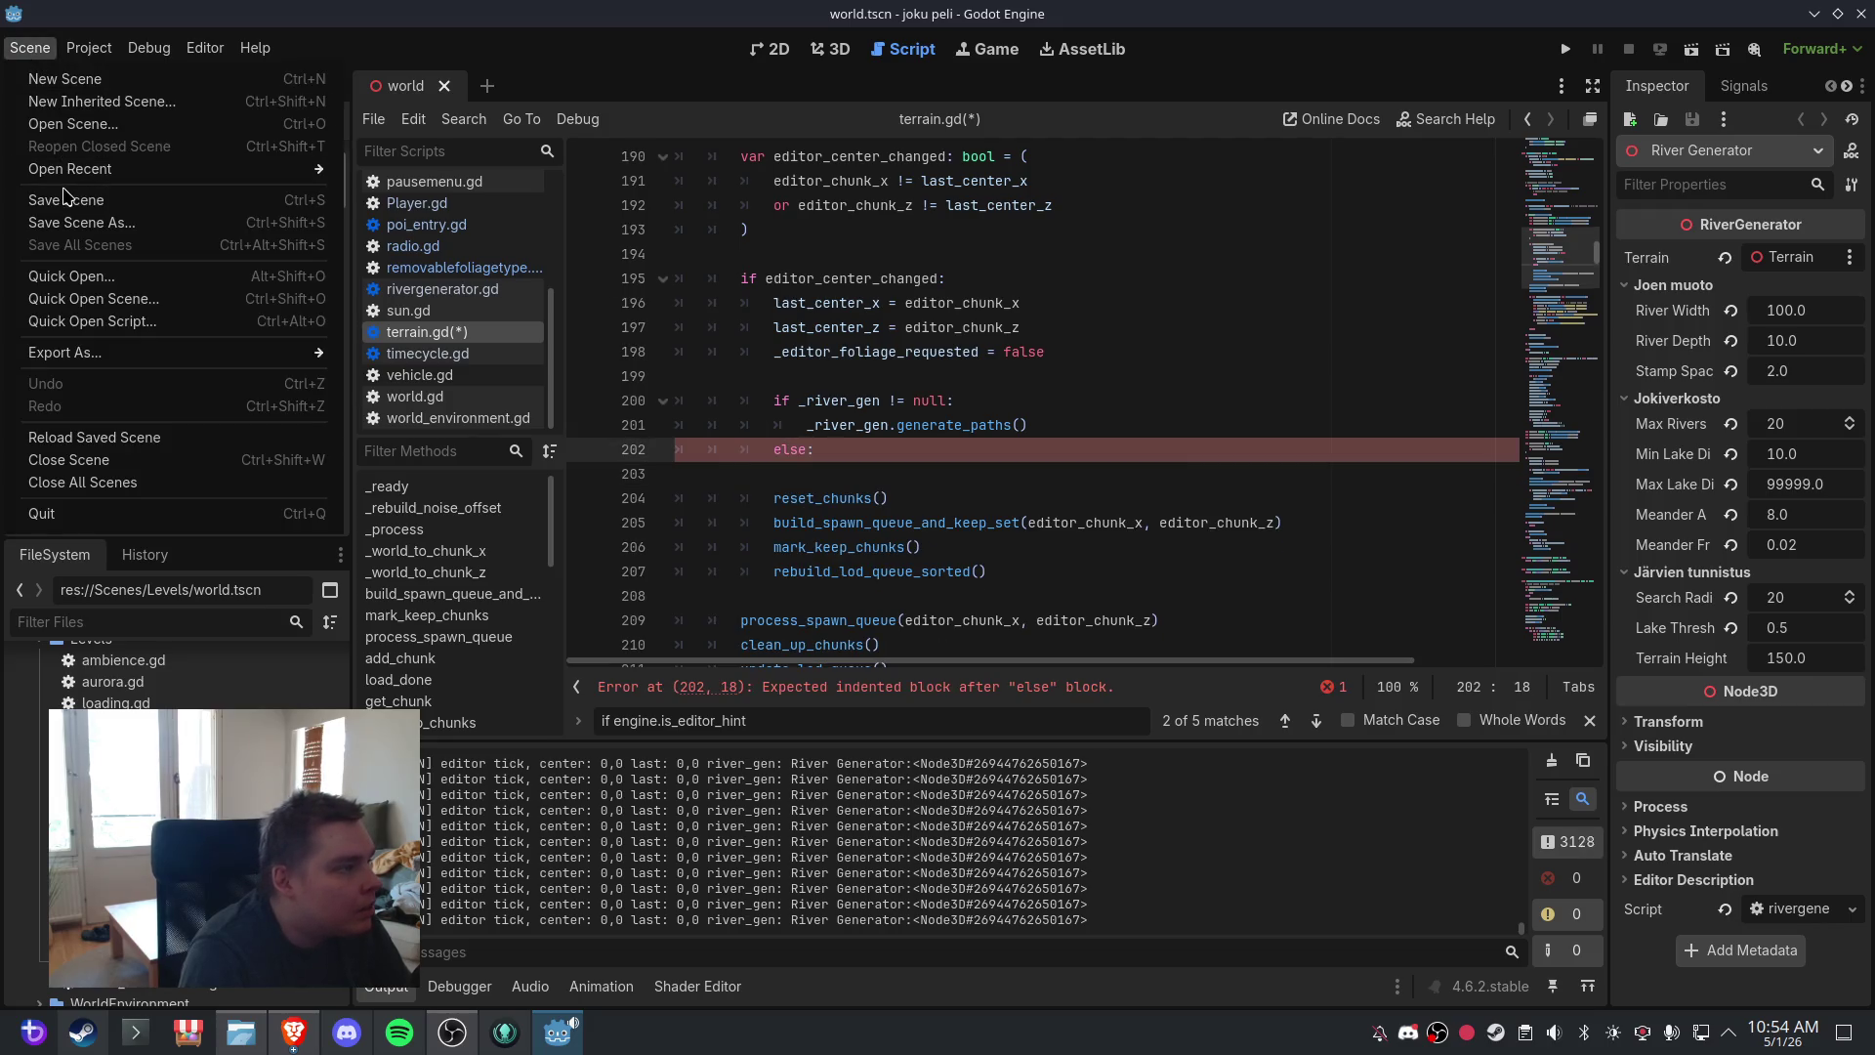
left_click(192, 196)
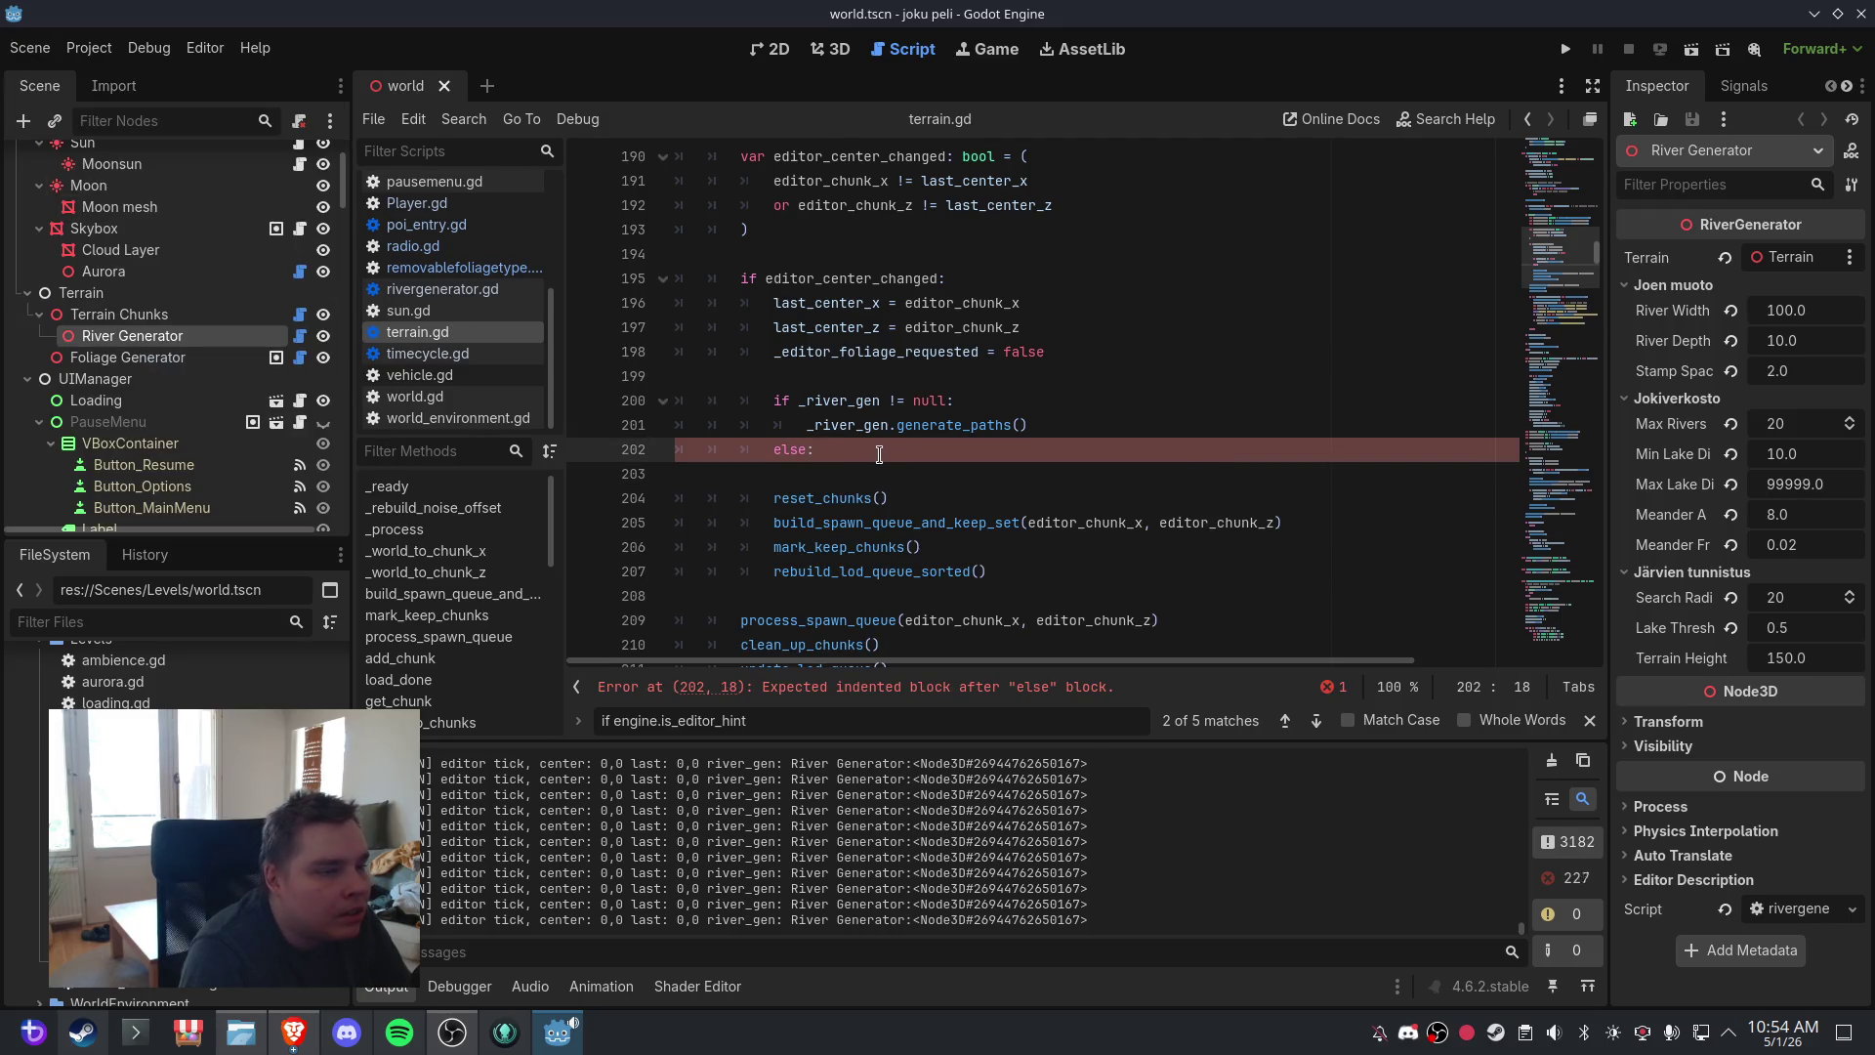
key("ctrl+z")
key("ctrl+z")
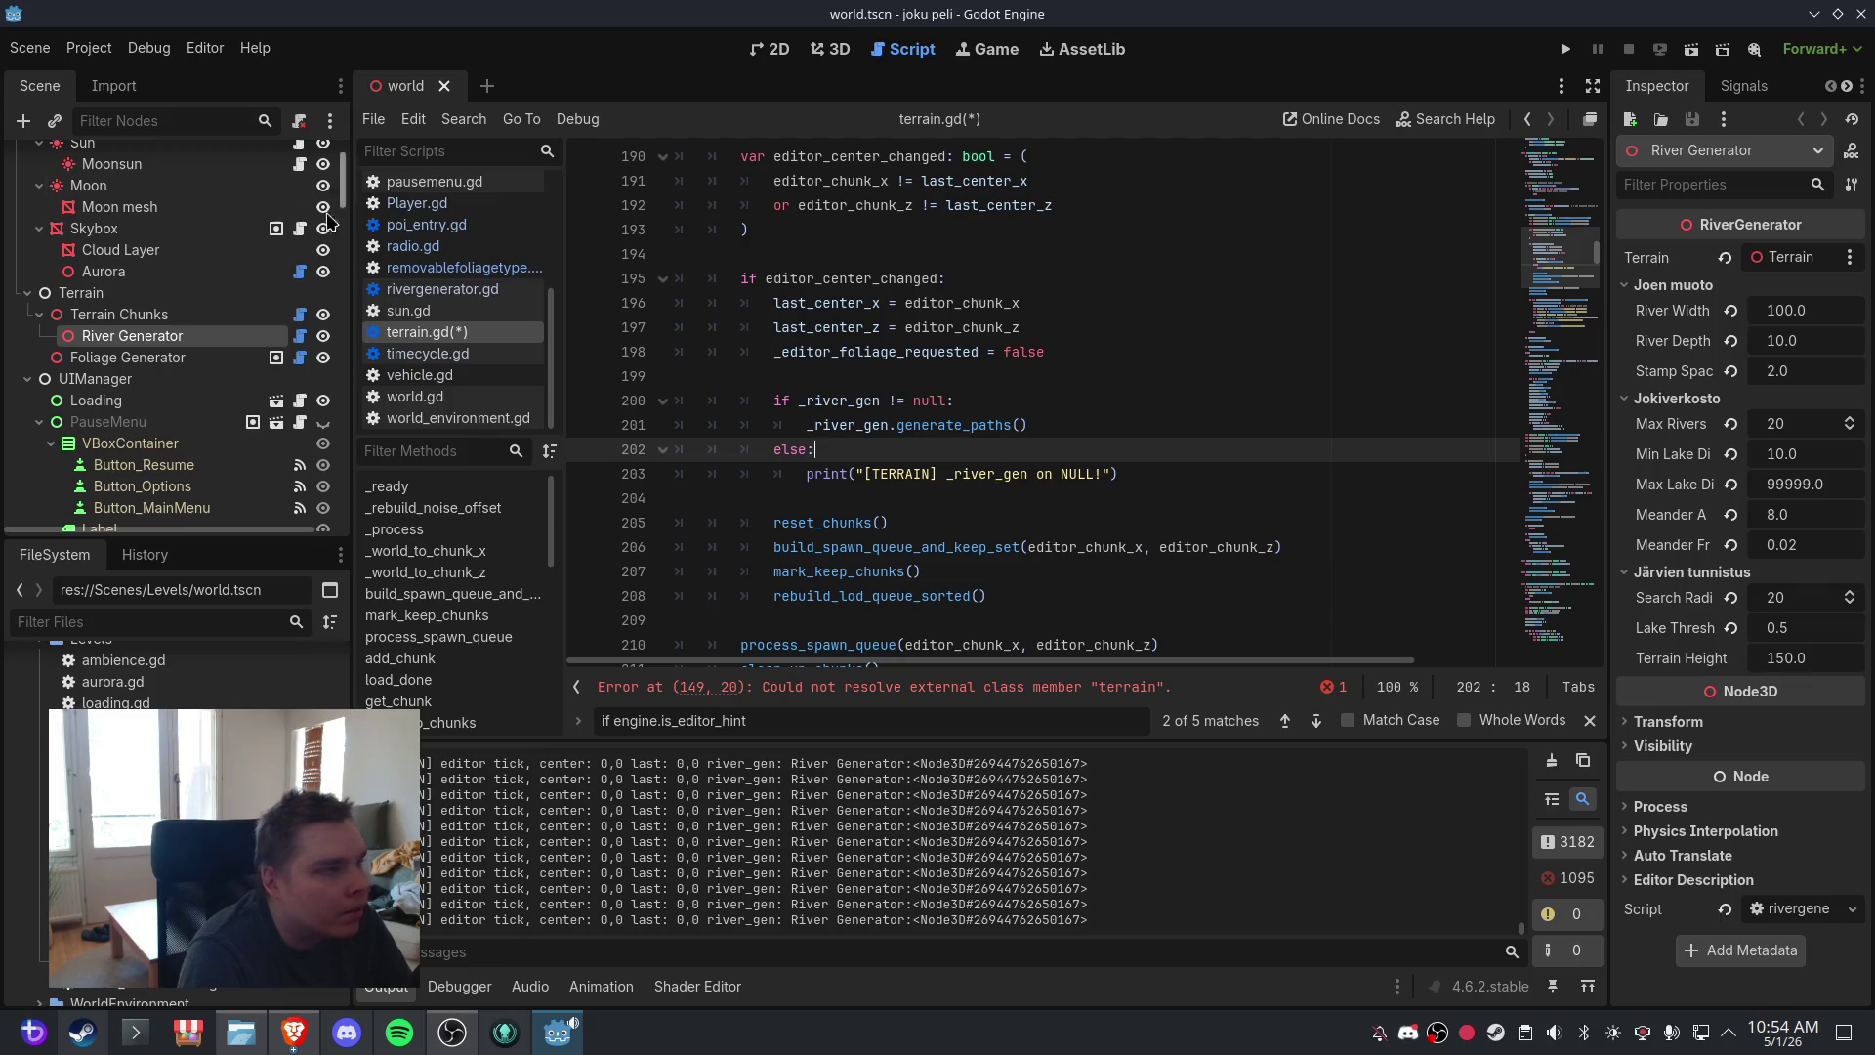
left_click(37, 46)
left_click(842, 51)
left_click(842, 50)
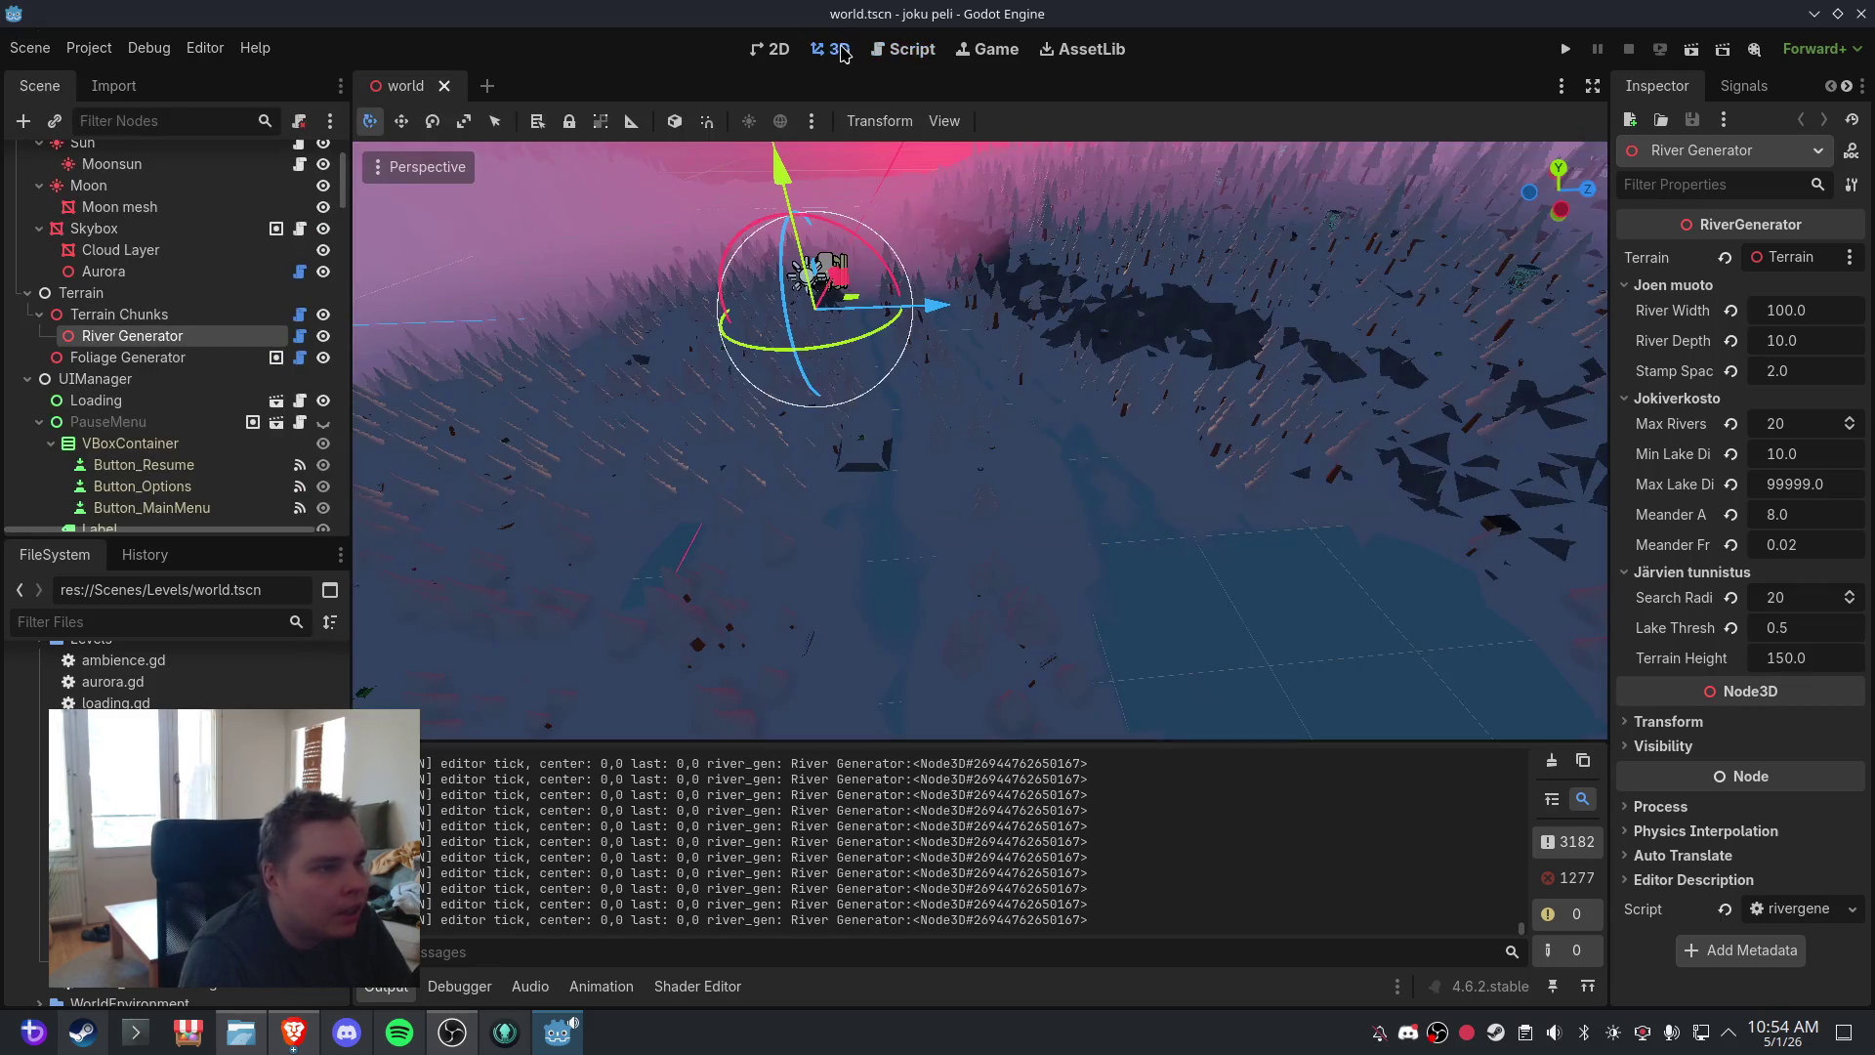
- Clear the Output log and orbit and zoom the terrain view
left_click(1582, 761)
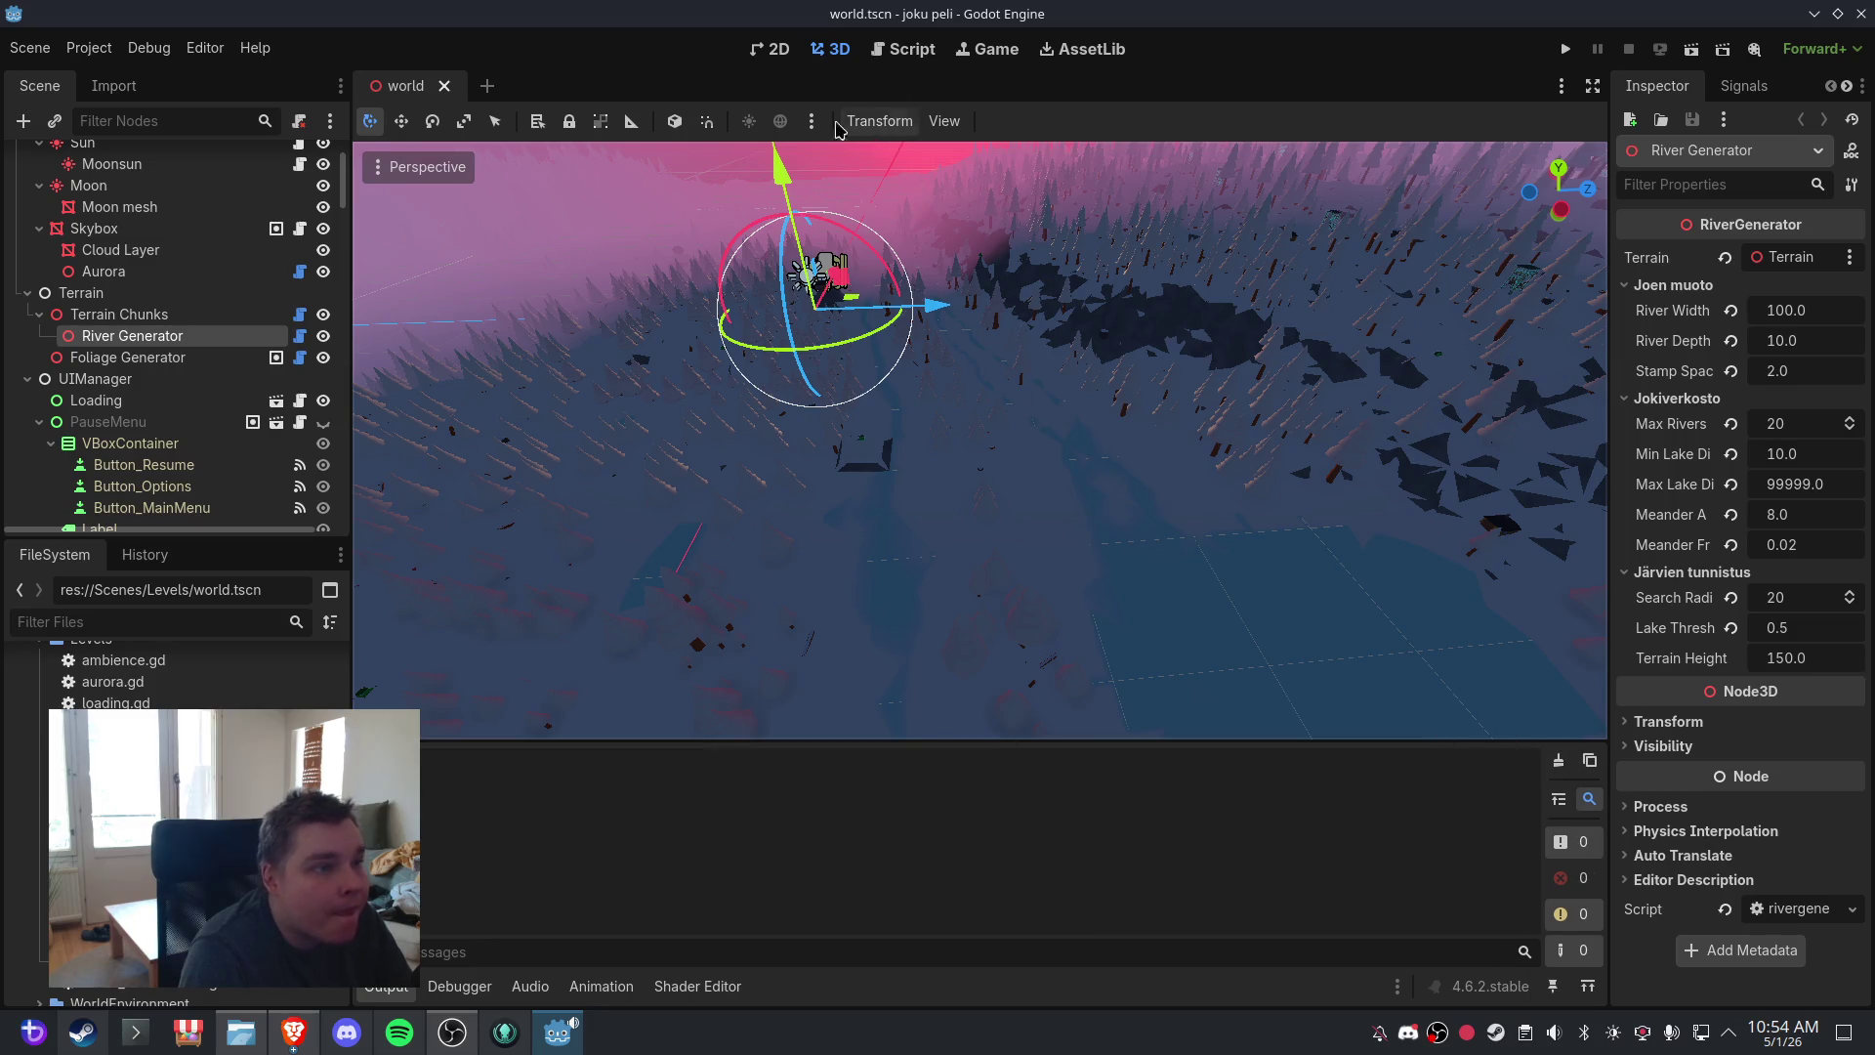
scroll(1075, 364, "up", 2)
mouse_move(1113, 411)
left_mouse_down()
mouse_move(1073, 406)
mouse_move(1096, 324)
mouse_move(1135, 438)
mouse_move(1068, 377)
mouse_move(1059, 451)
mouse_move(967, 628)
mouse_move(1123, 414)
mouse_move(1101, 411)
left_mouse_up()
scroll(1131, 430, "up", 2)
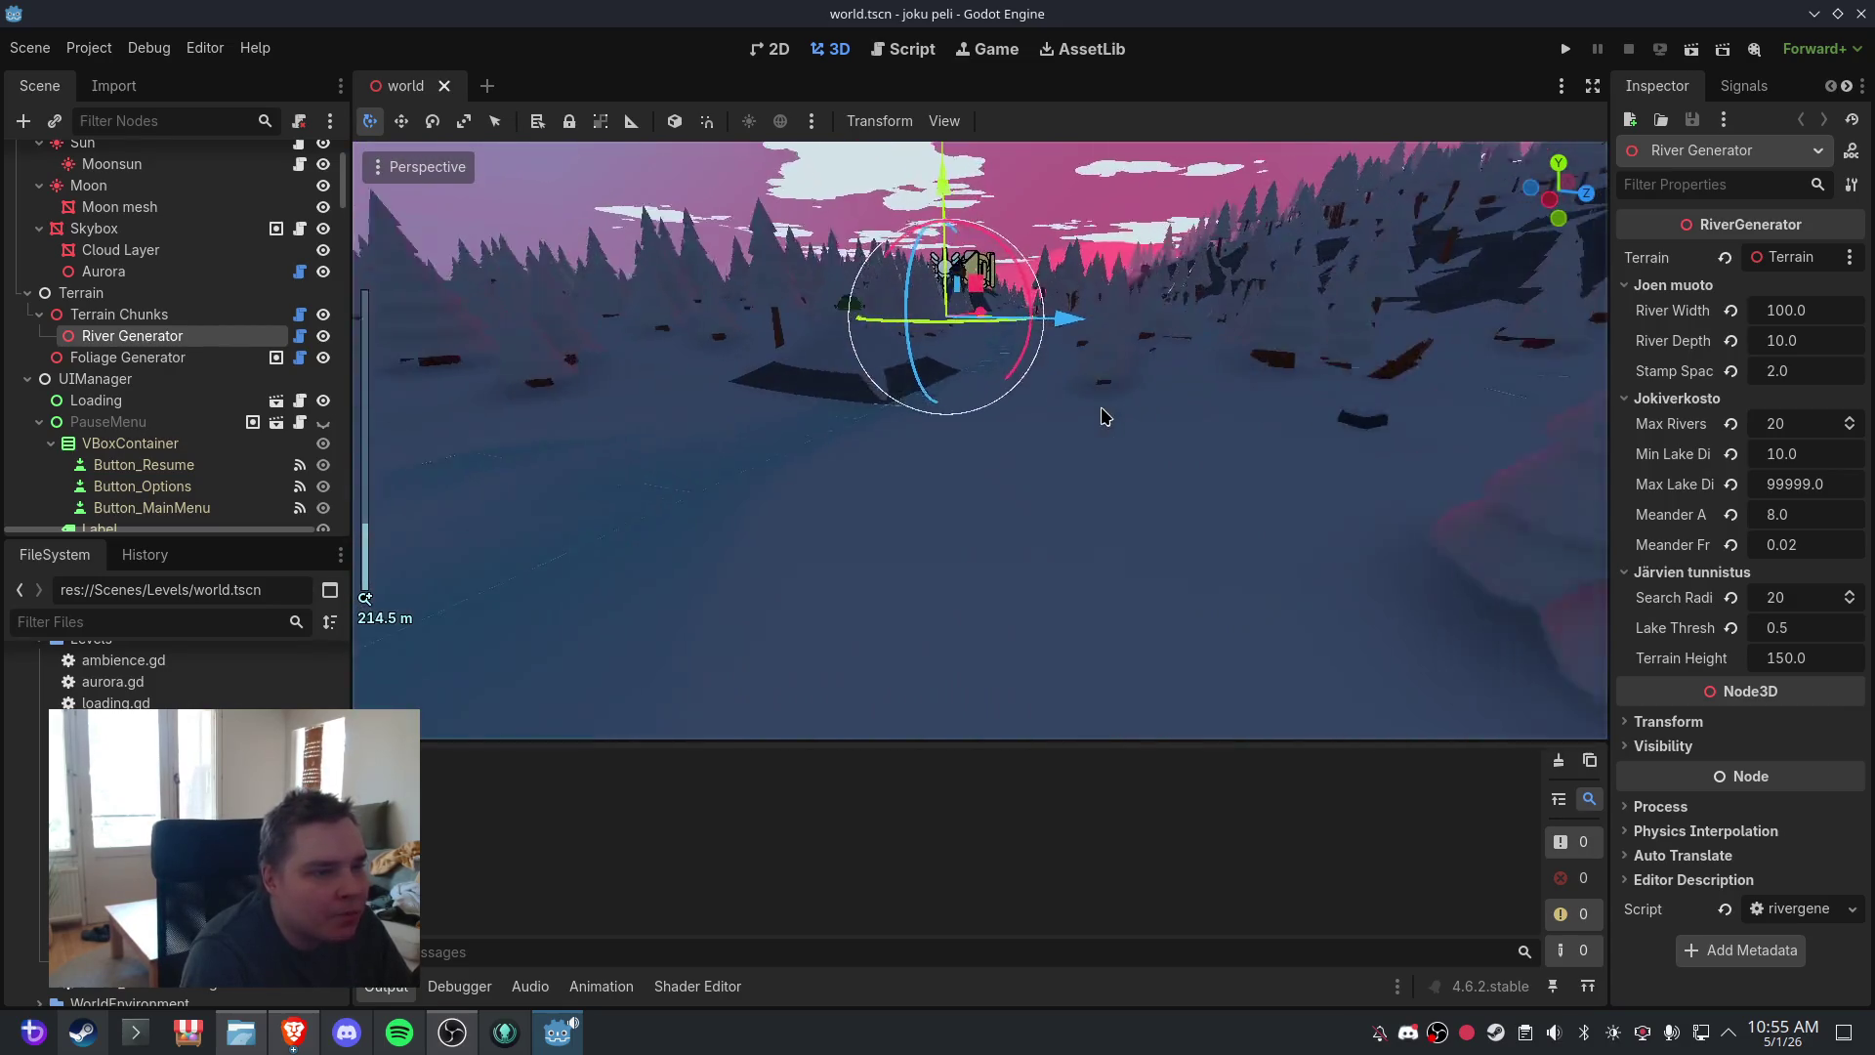
scroll(1091, 420, "up", 4)
scroll(865, 393, "up", 2)
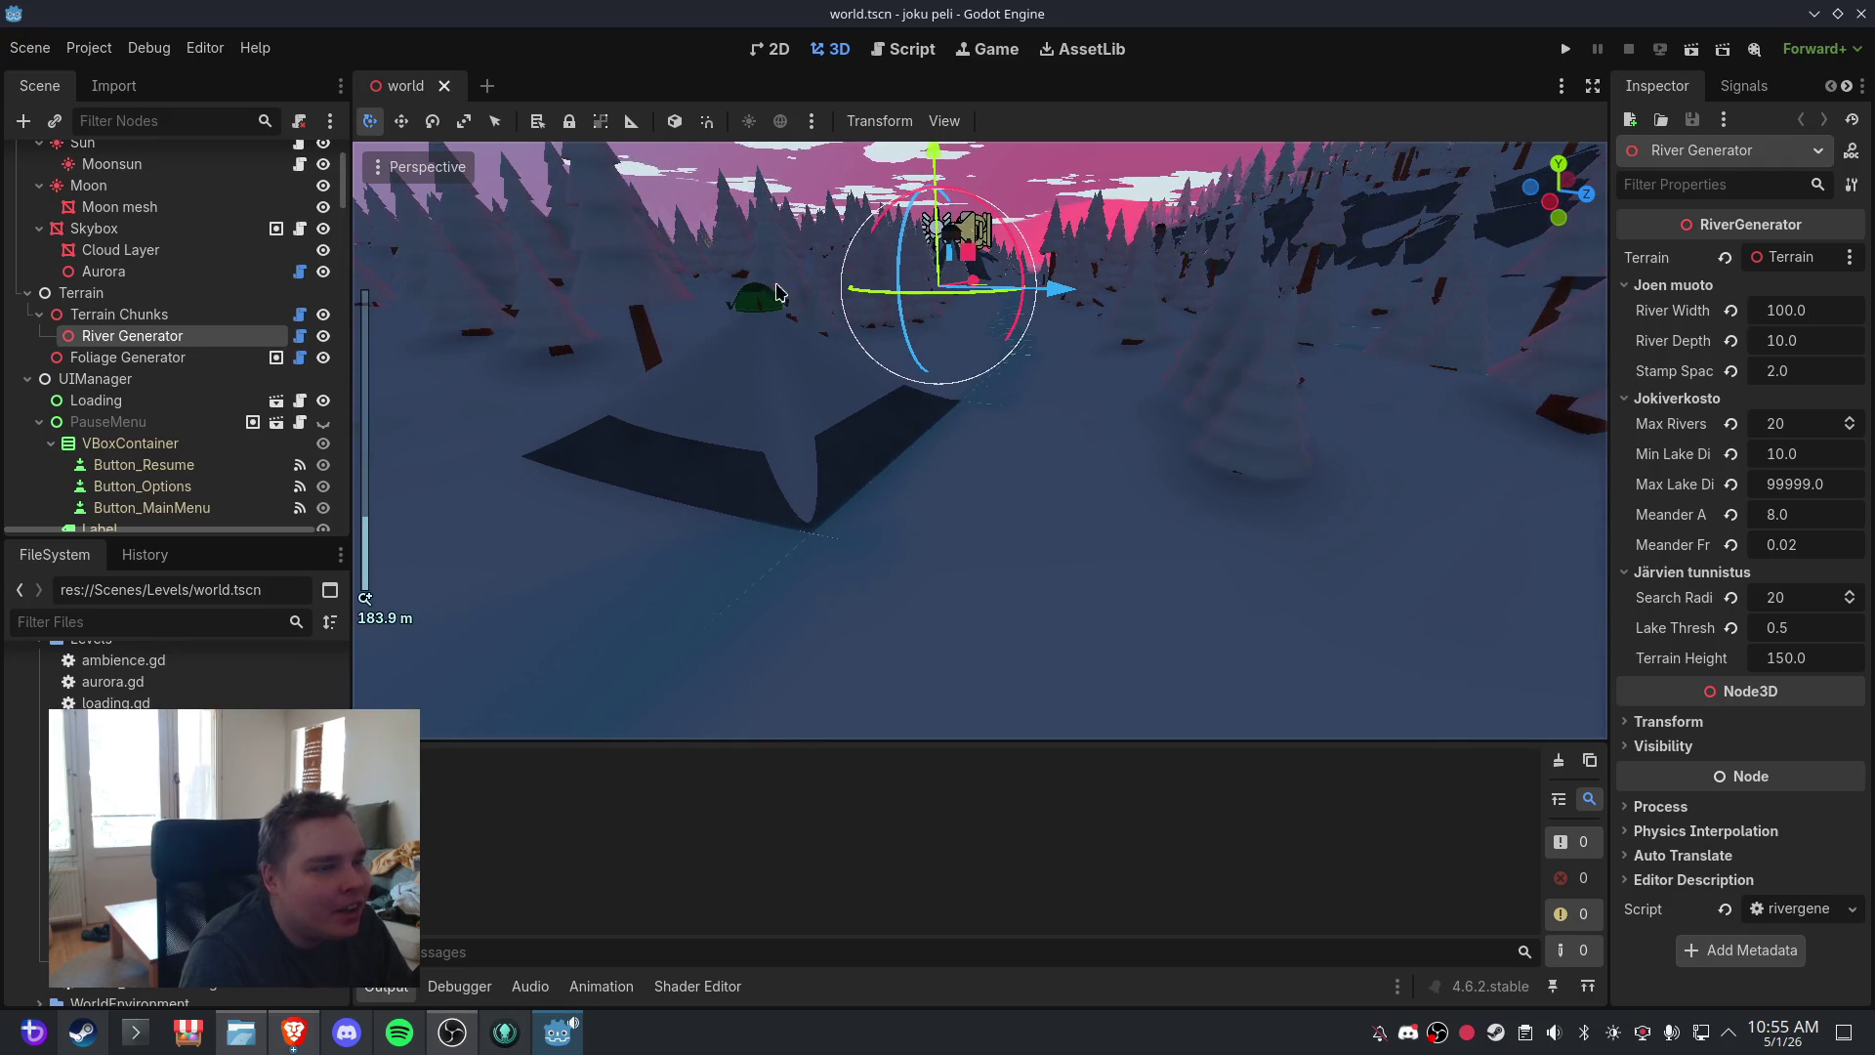
scroll(1034, 367, "down", 6)
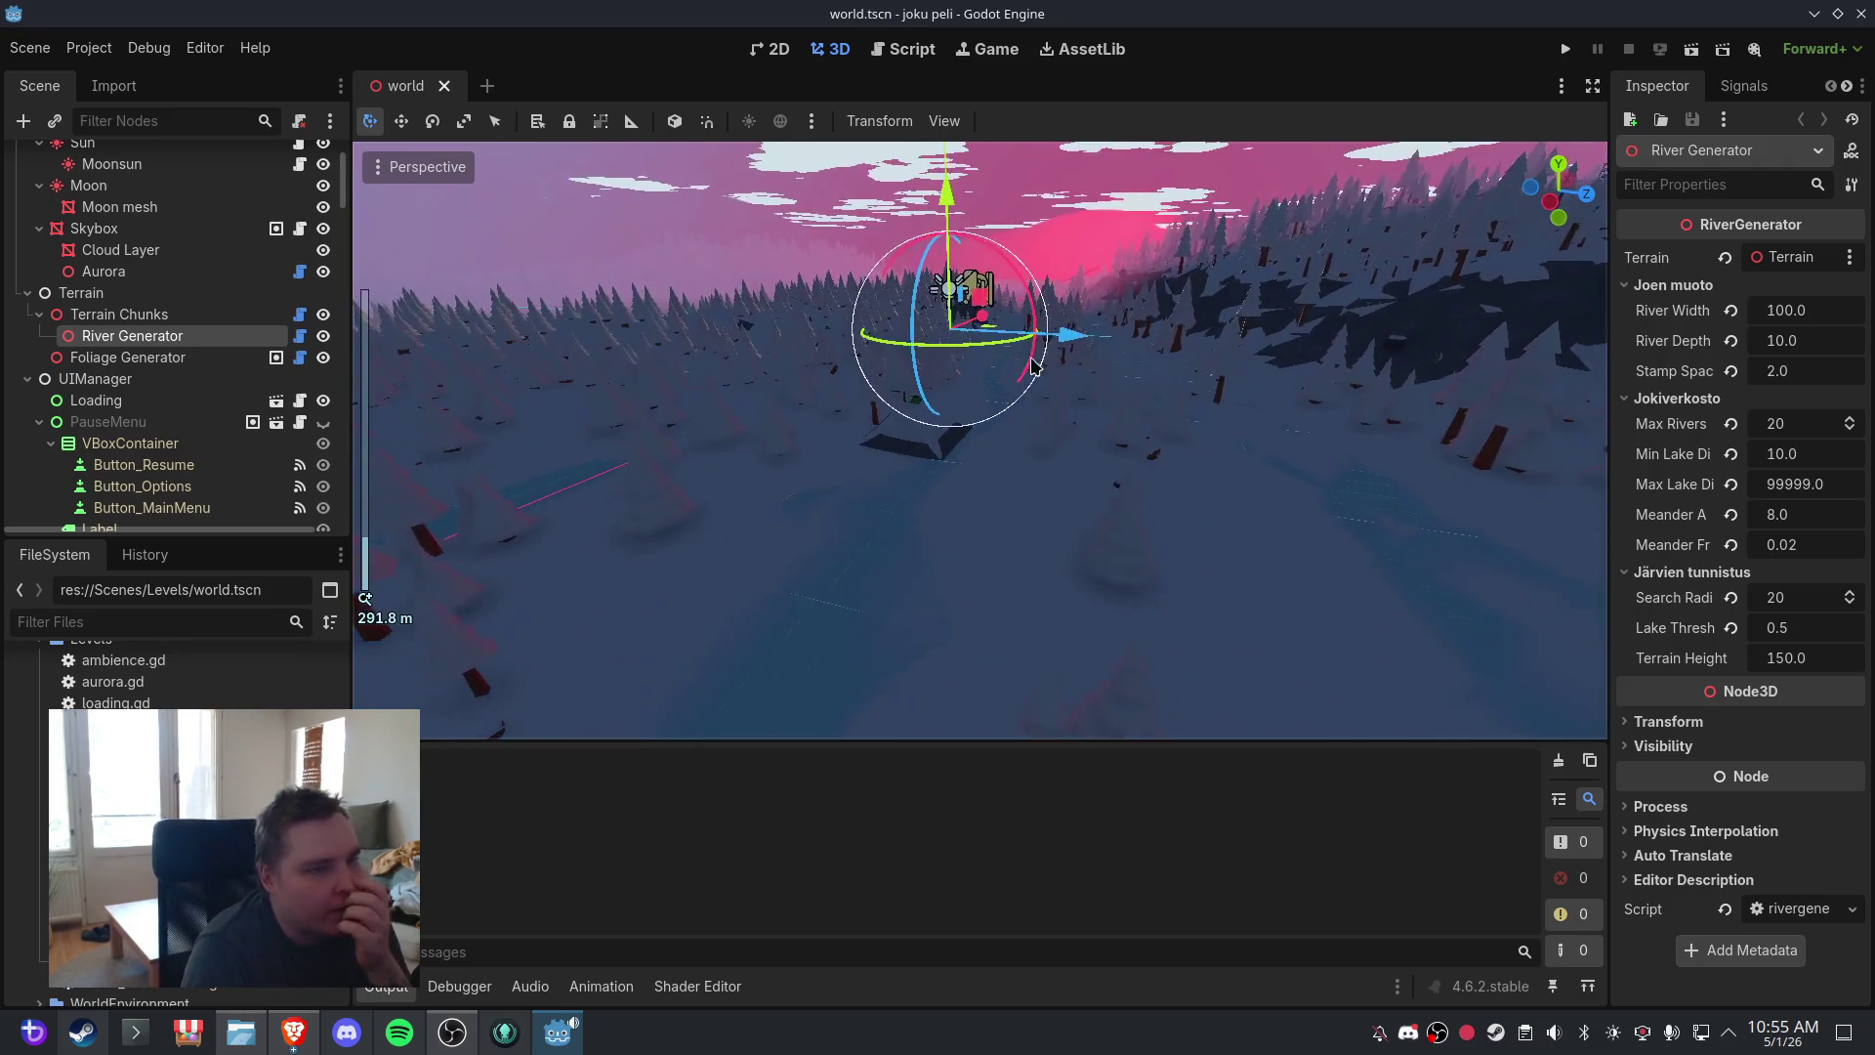
left_click_drag(1033, 366, 1130, 398)
scroll(1131, 396, "down", 6)
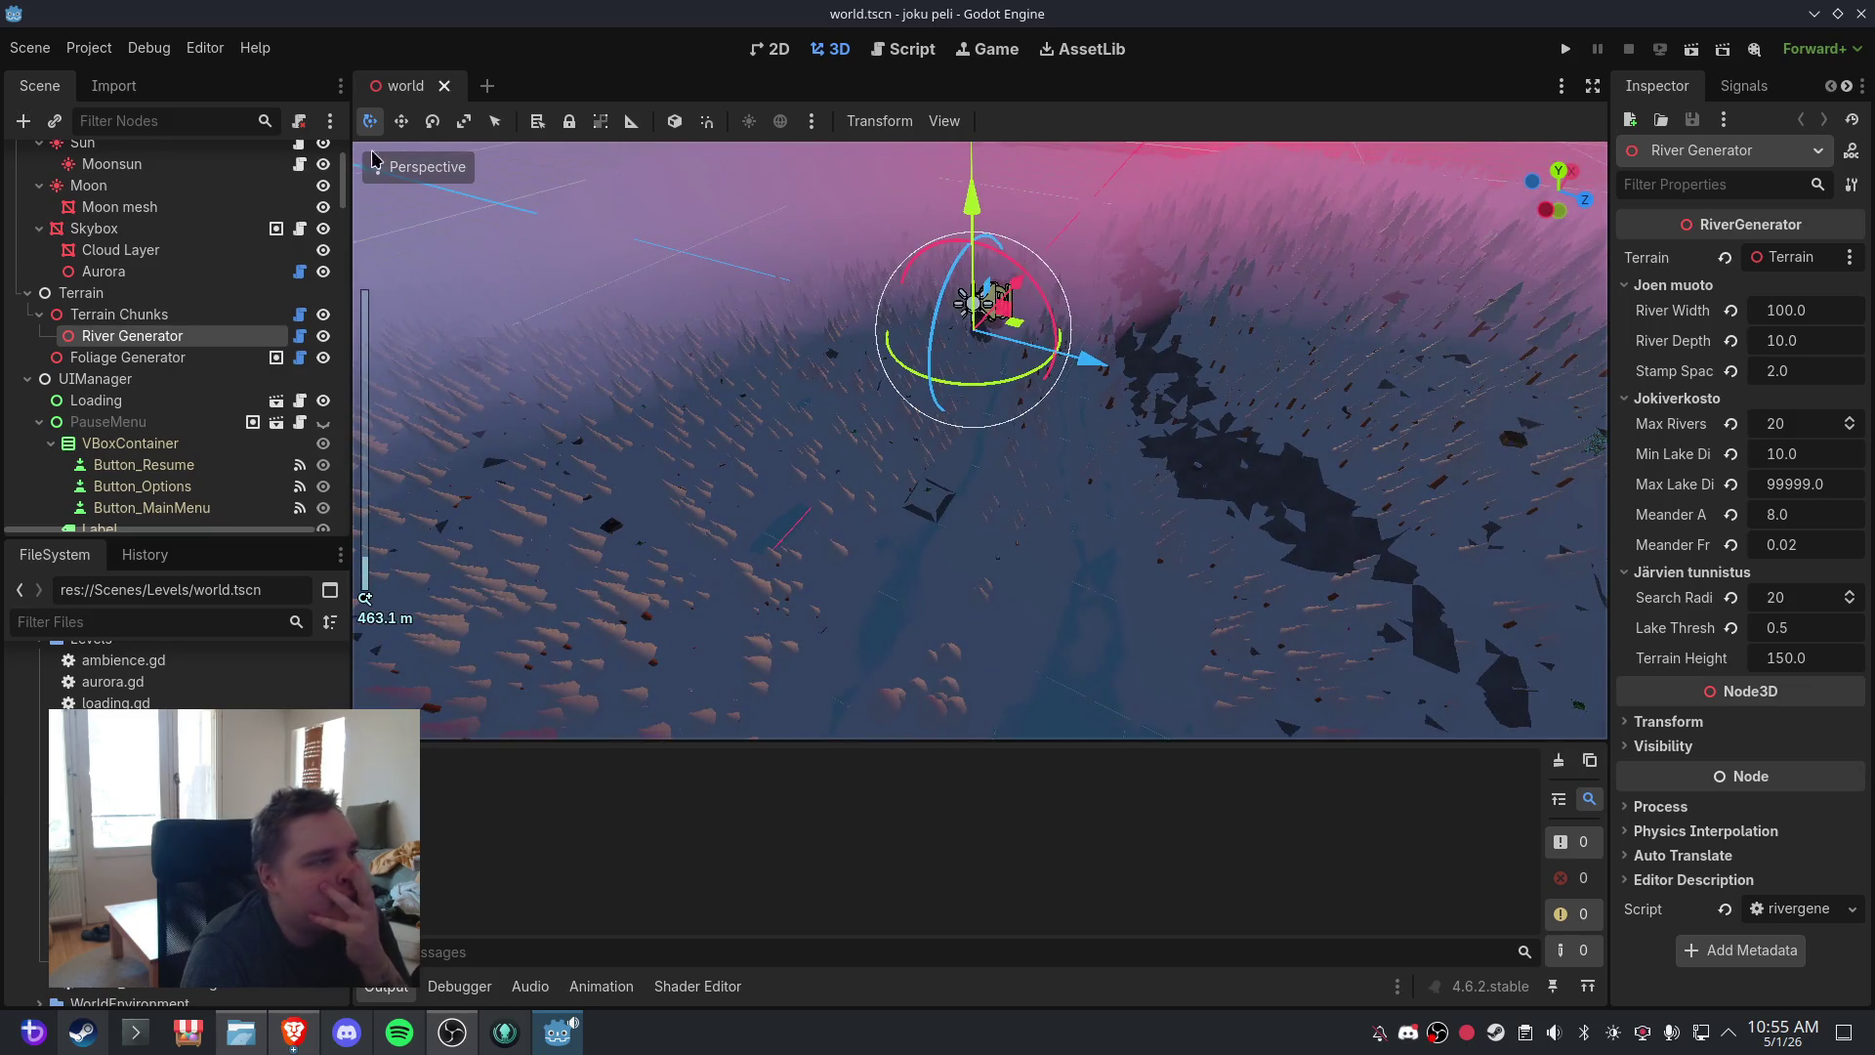
- Close world.tscn and reopen it from Open Recent, then orbit around the regenerated terrain
left_click(444, 86)
left_click(30, 48)
left_click(88, 146)
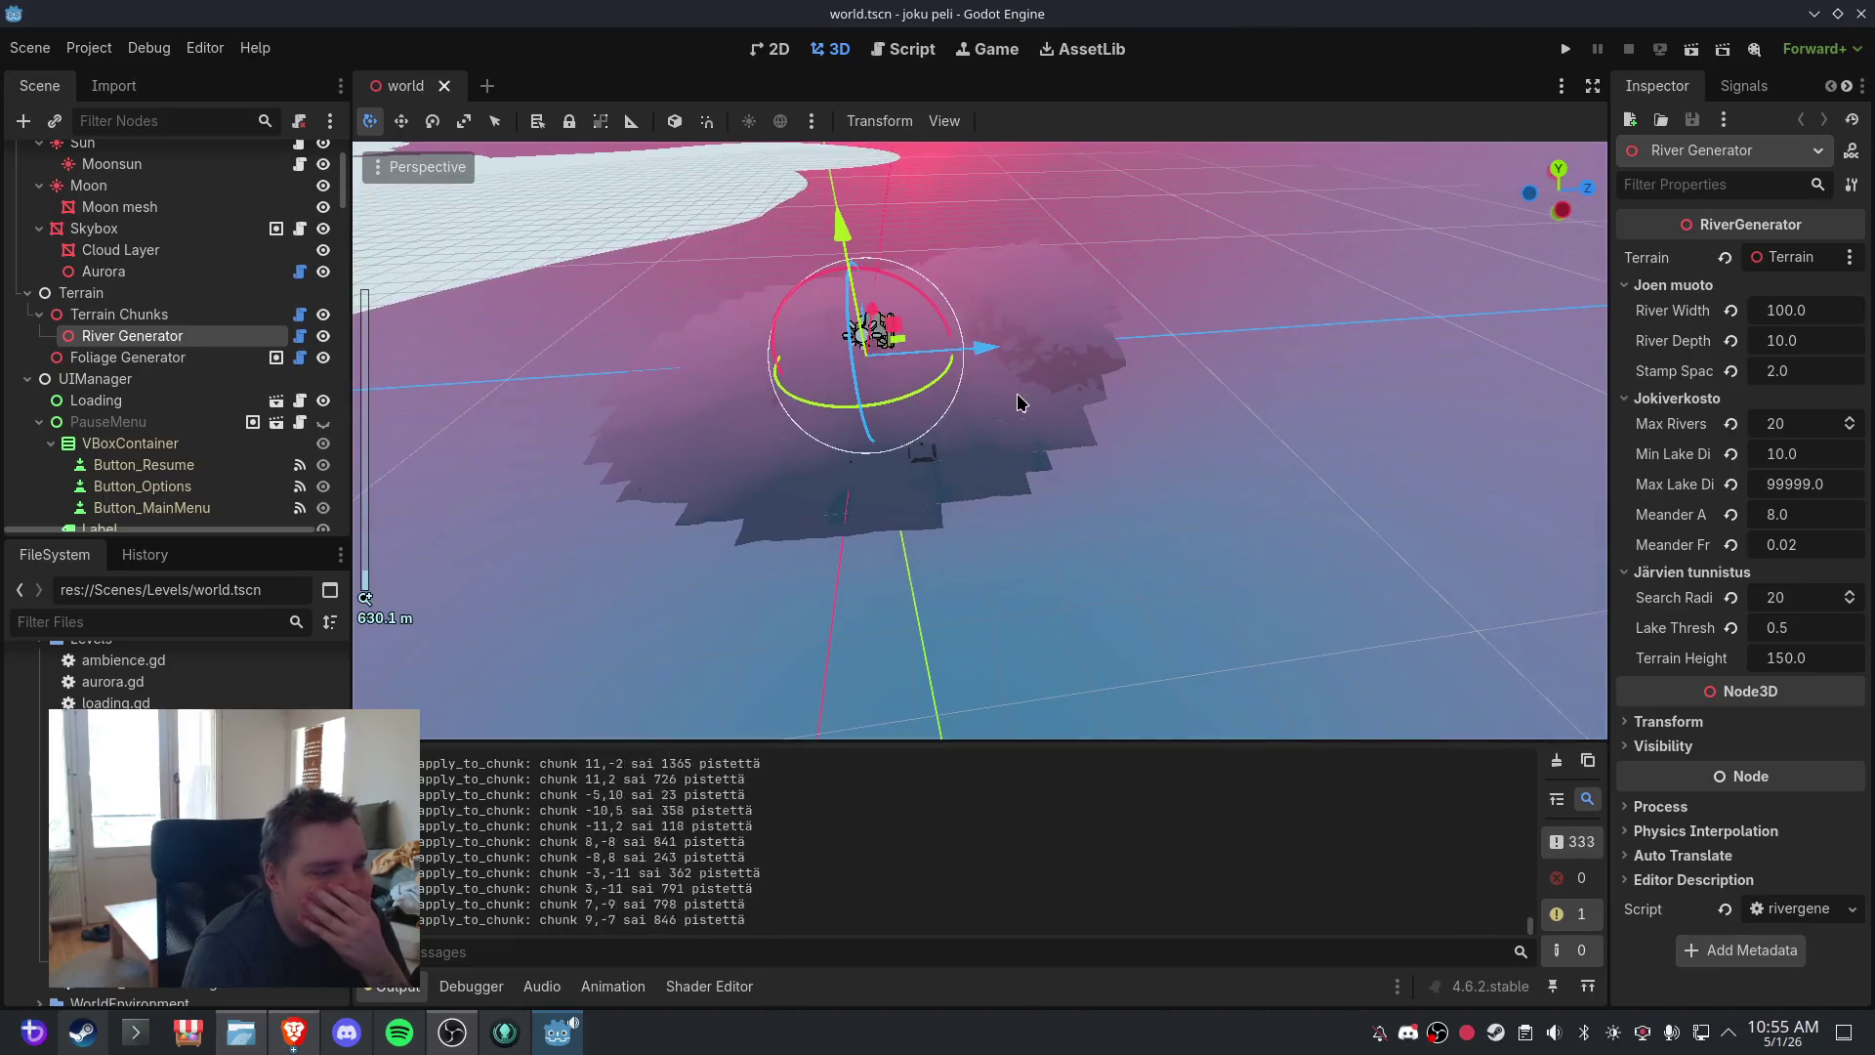
scroll(1045, 387, "up", 5)
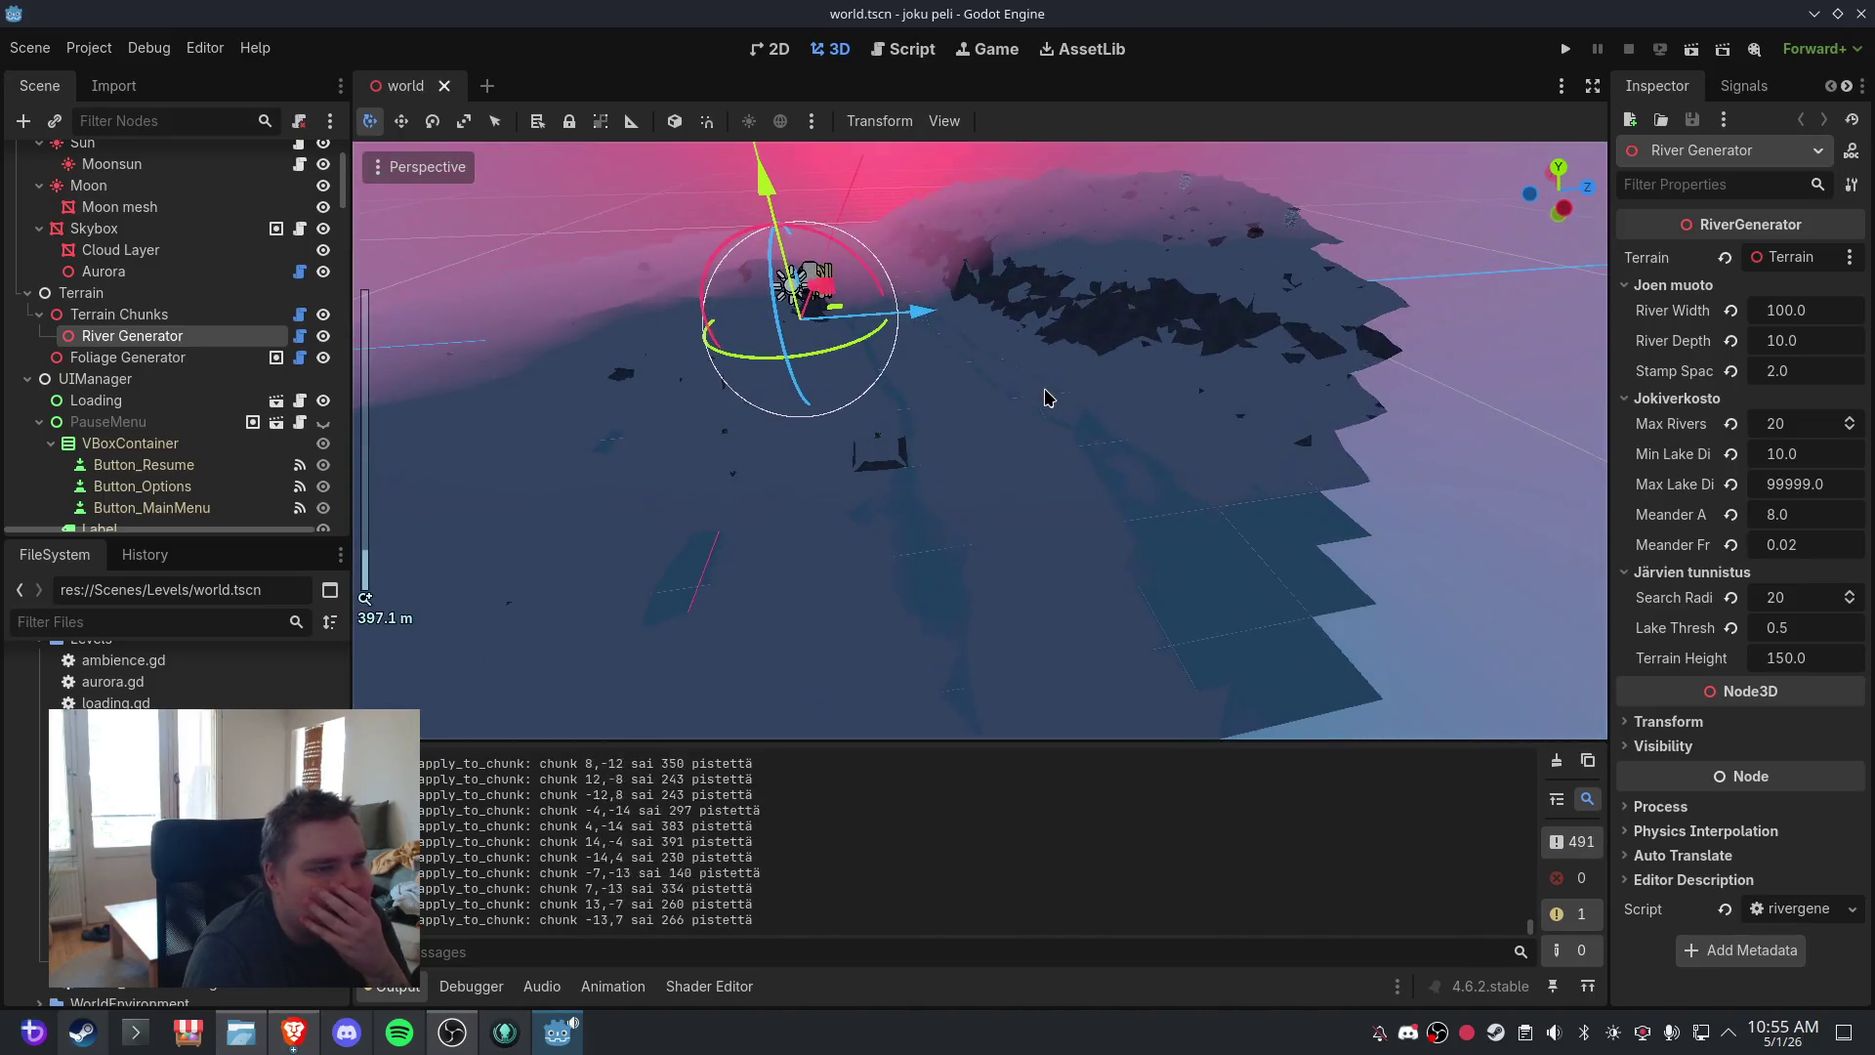
scroll(1045, 397, "down", 2)
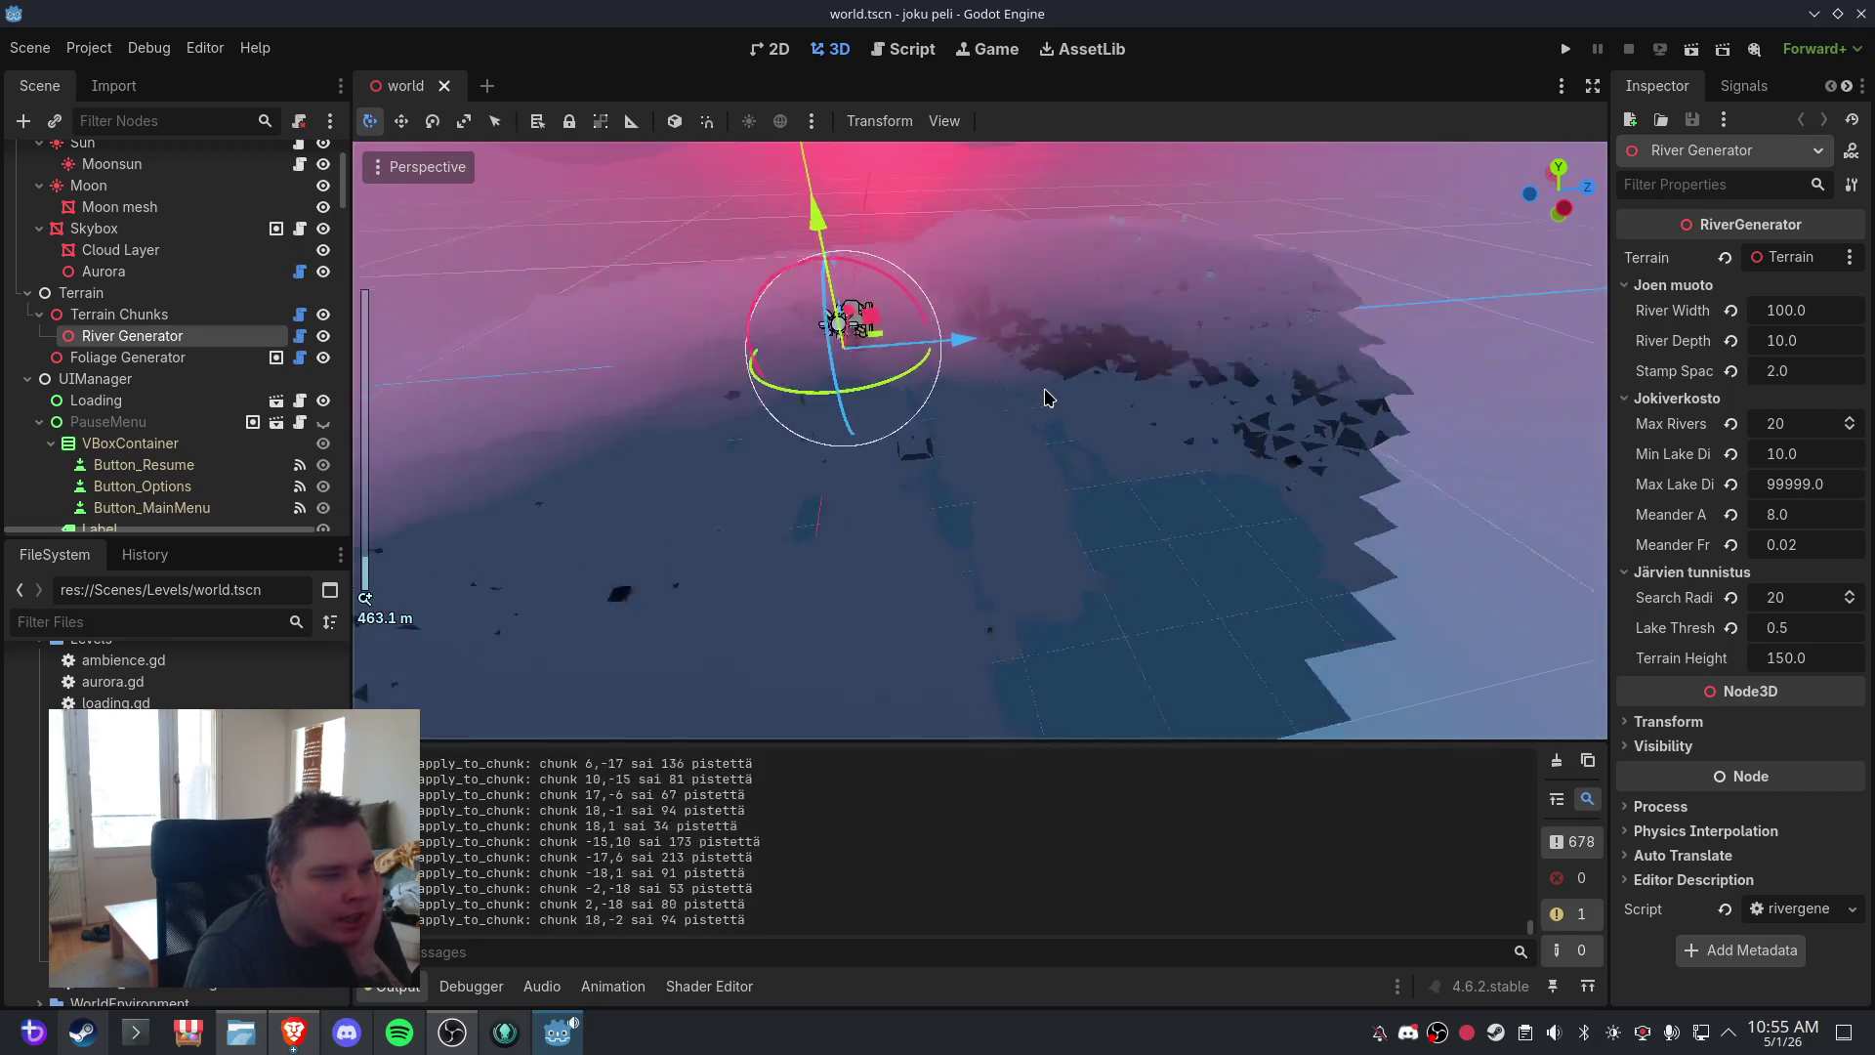
scroll(1045, 398, "up", 8)
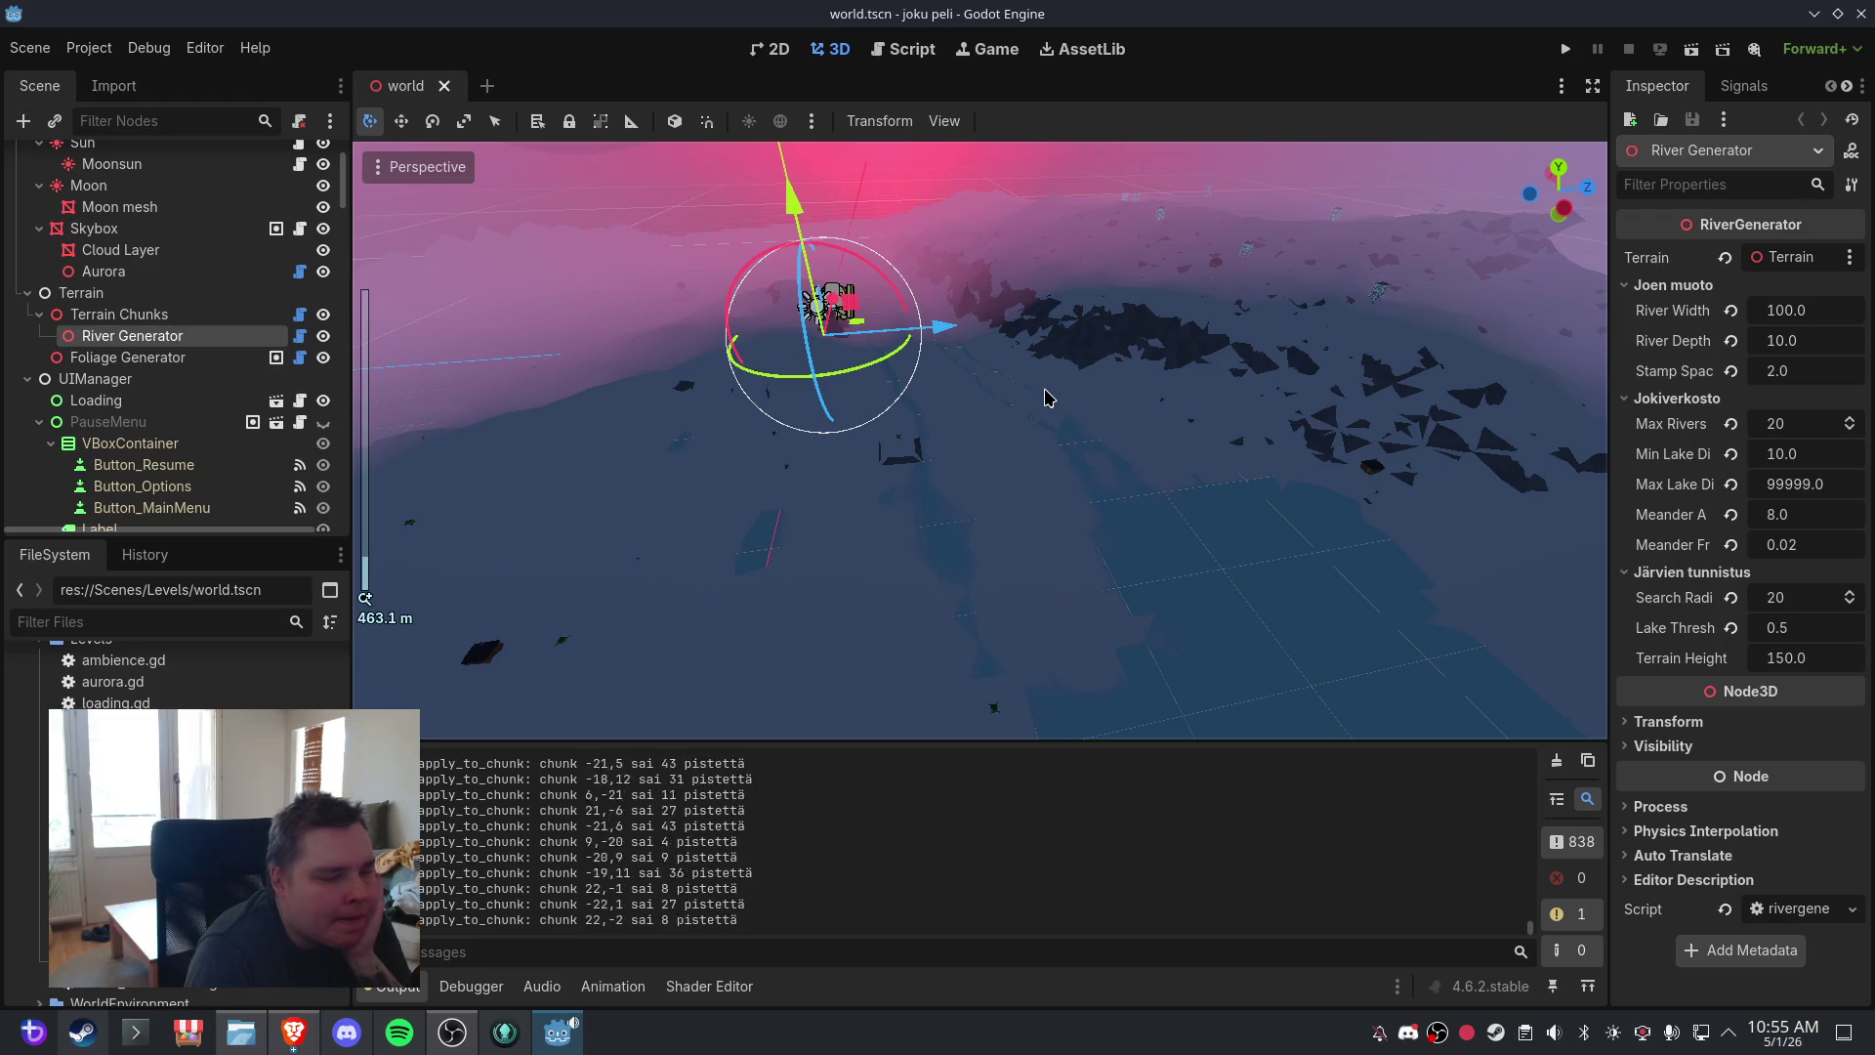
mouse_move(1045, 397)
left_mouse_down()
mouse_move(1030, 361)
mouse_move(1172, 334)
mouse_move(1042, 490)
left_mouse_up()
scroll(1042, 489, "down", 4)
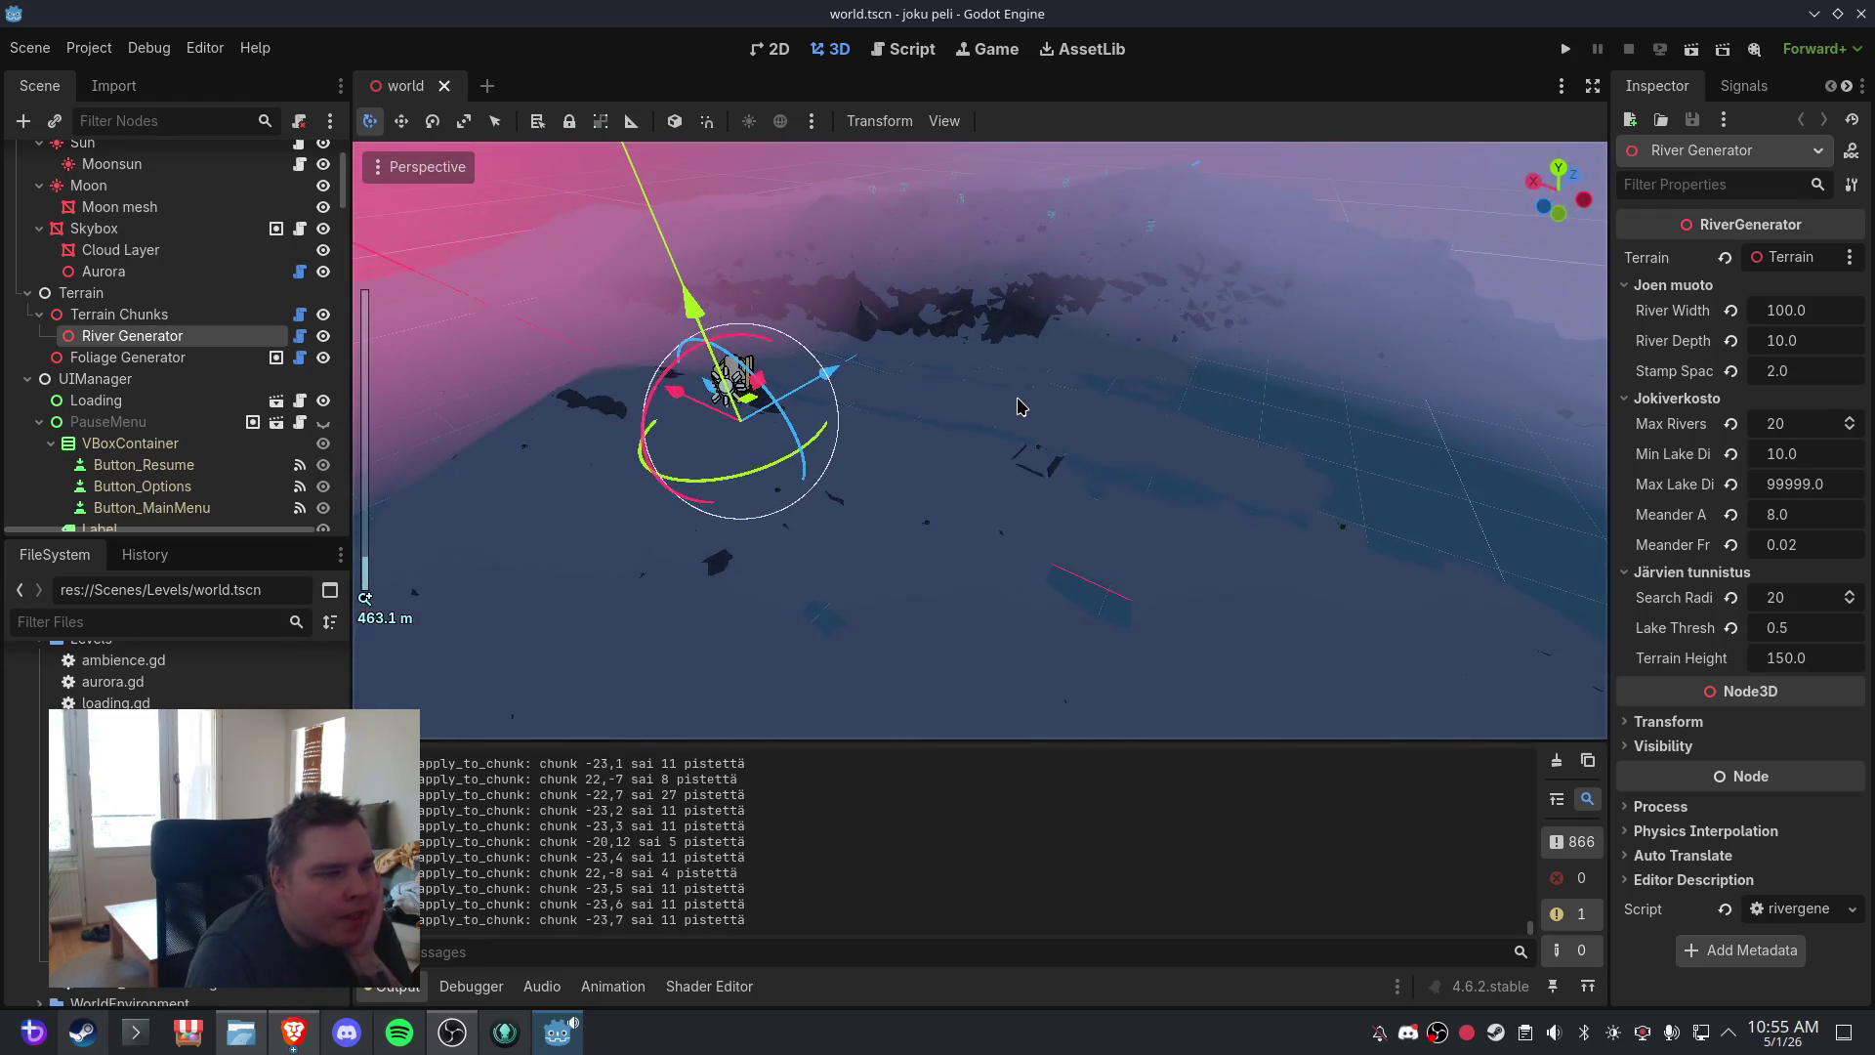
mouse_move(1026, 392)
left_mouse_down()
mouse_move(971, 486)
mouse_move(988, 577)
mouse_move(980, 456)
mouse_move(720, 415)
mouse_move(774, 381)
mouse_move(953, 422)
left_mouse_up()
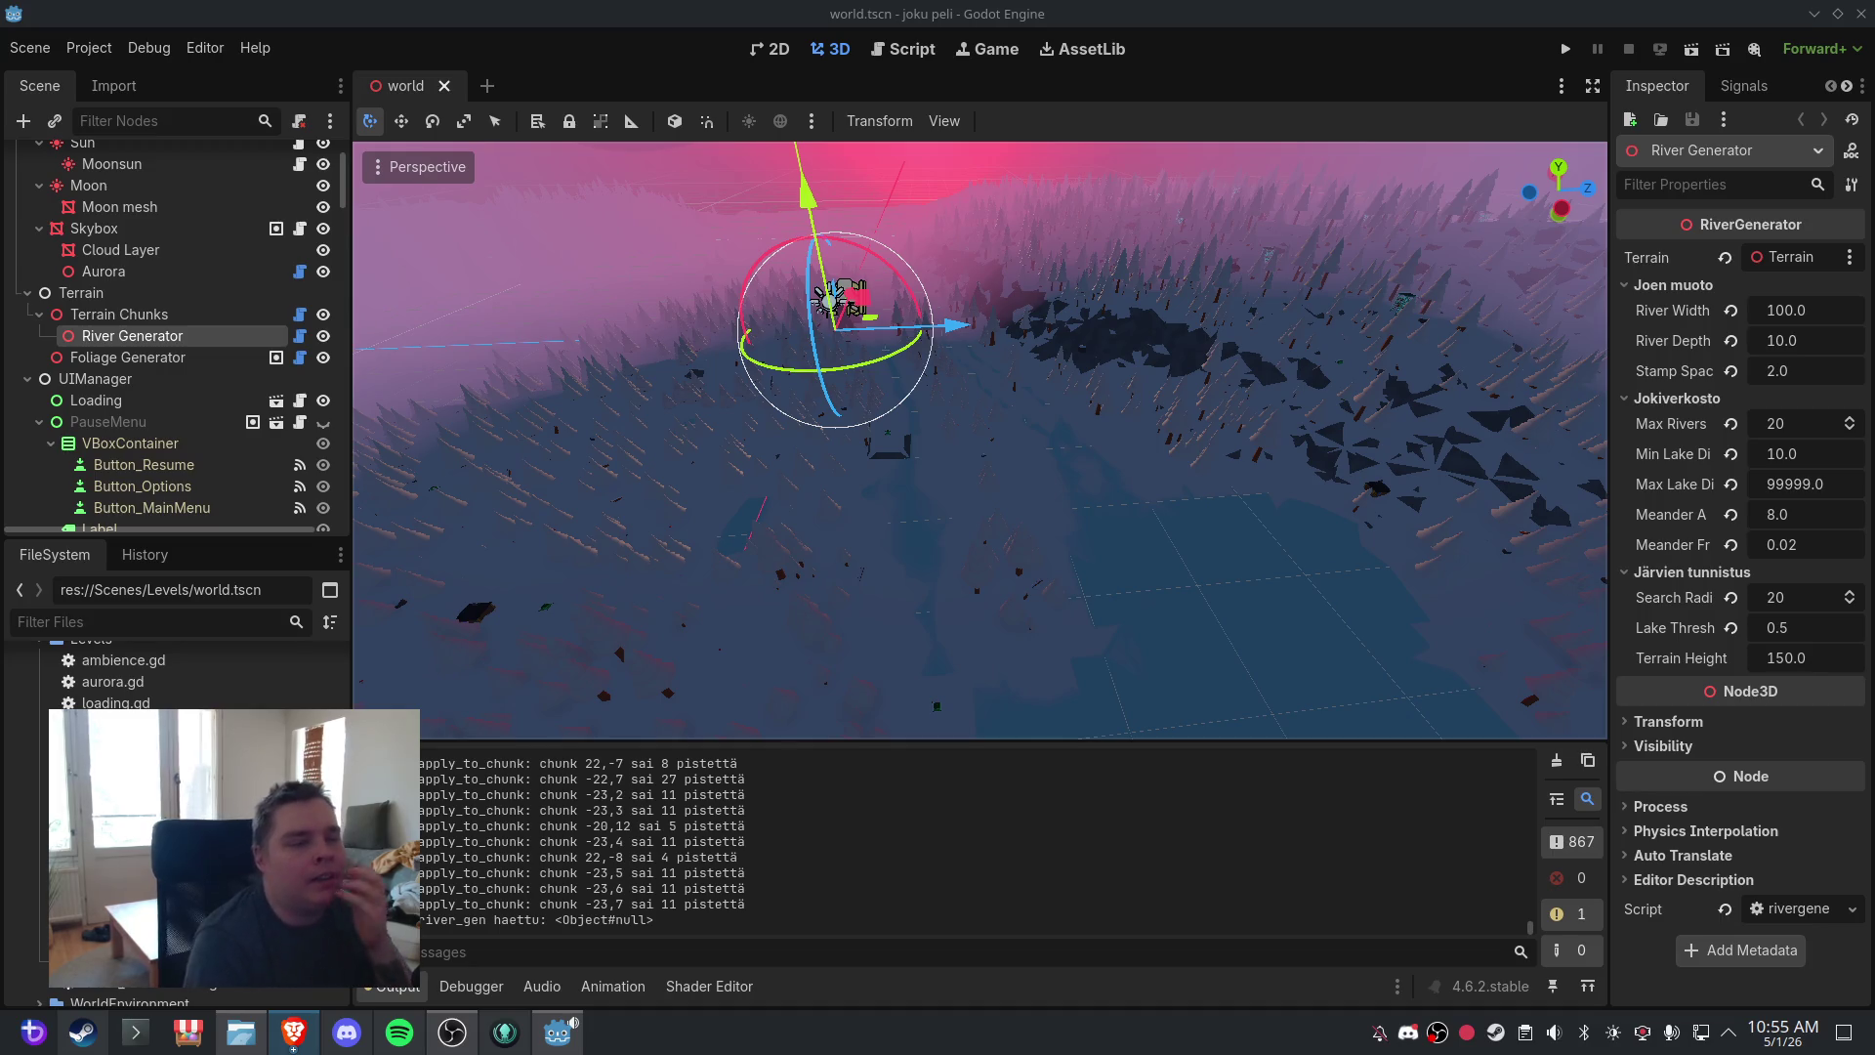
scroll(977, 337, "down", 3)
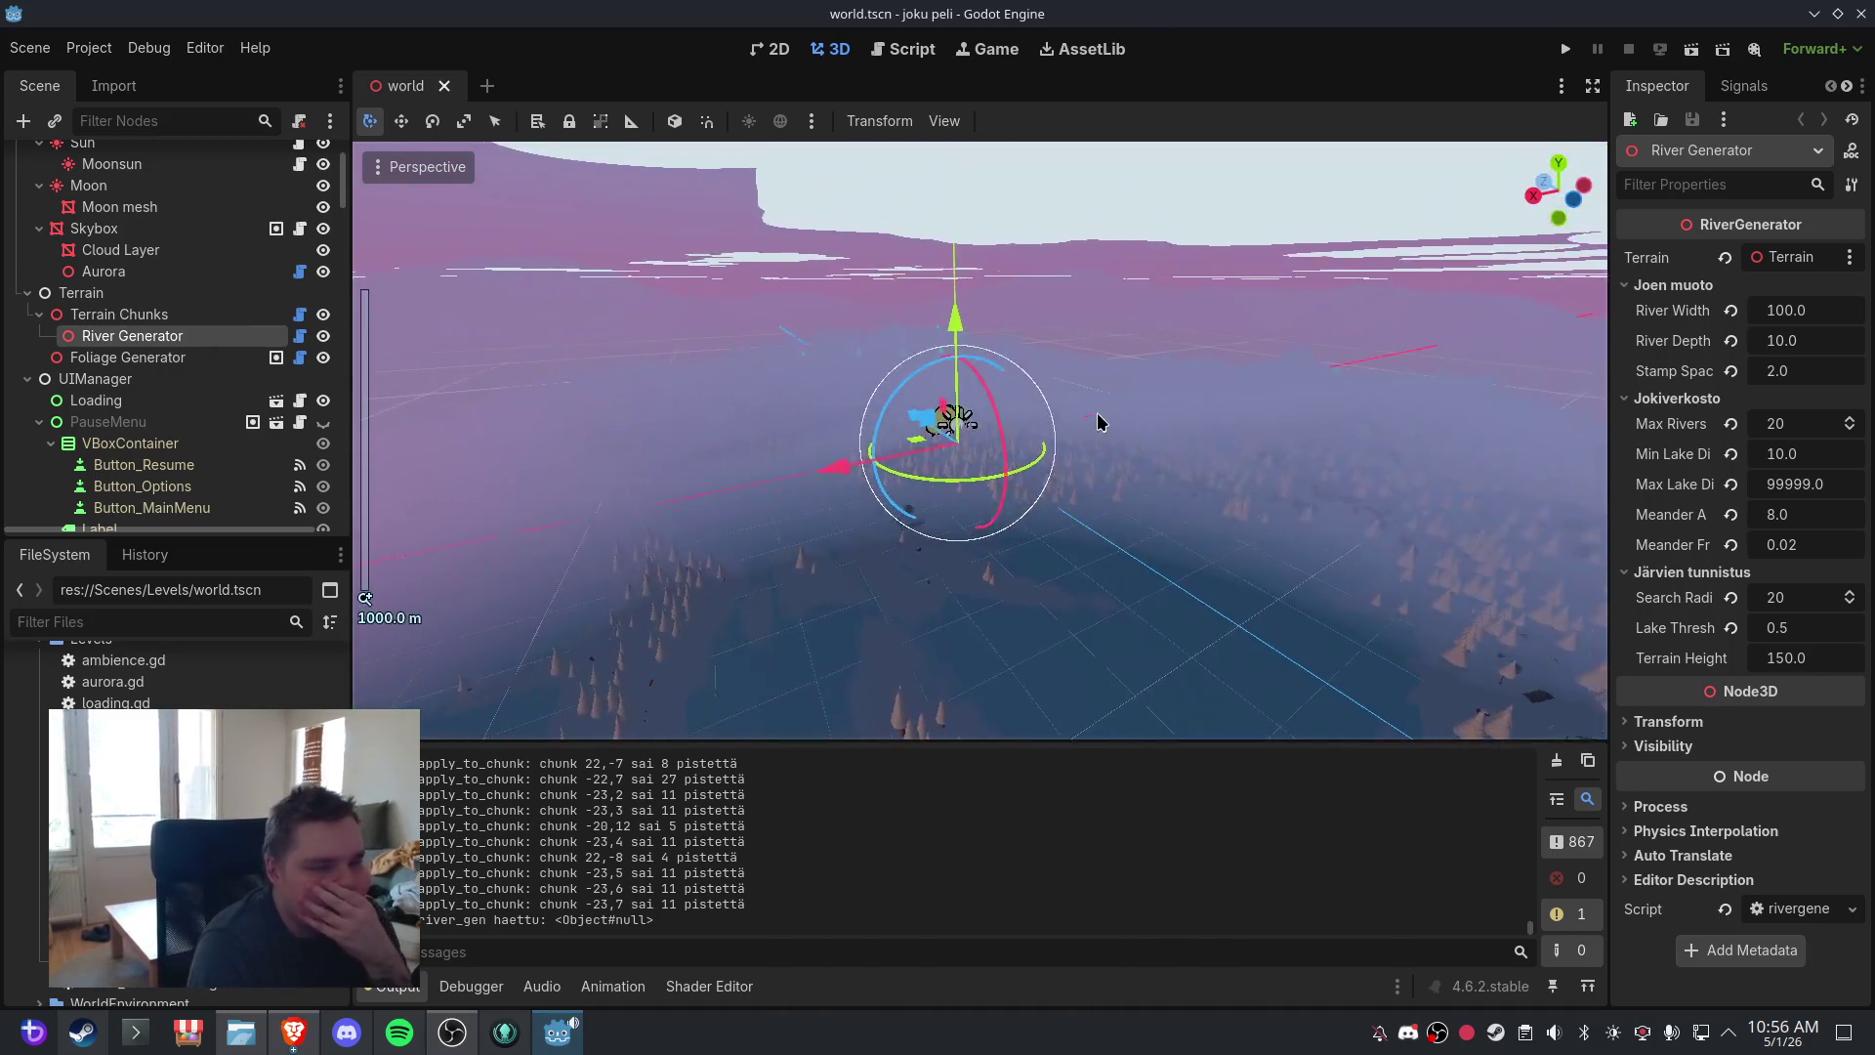
scroll(1094, 420, "up", 2)
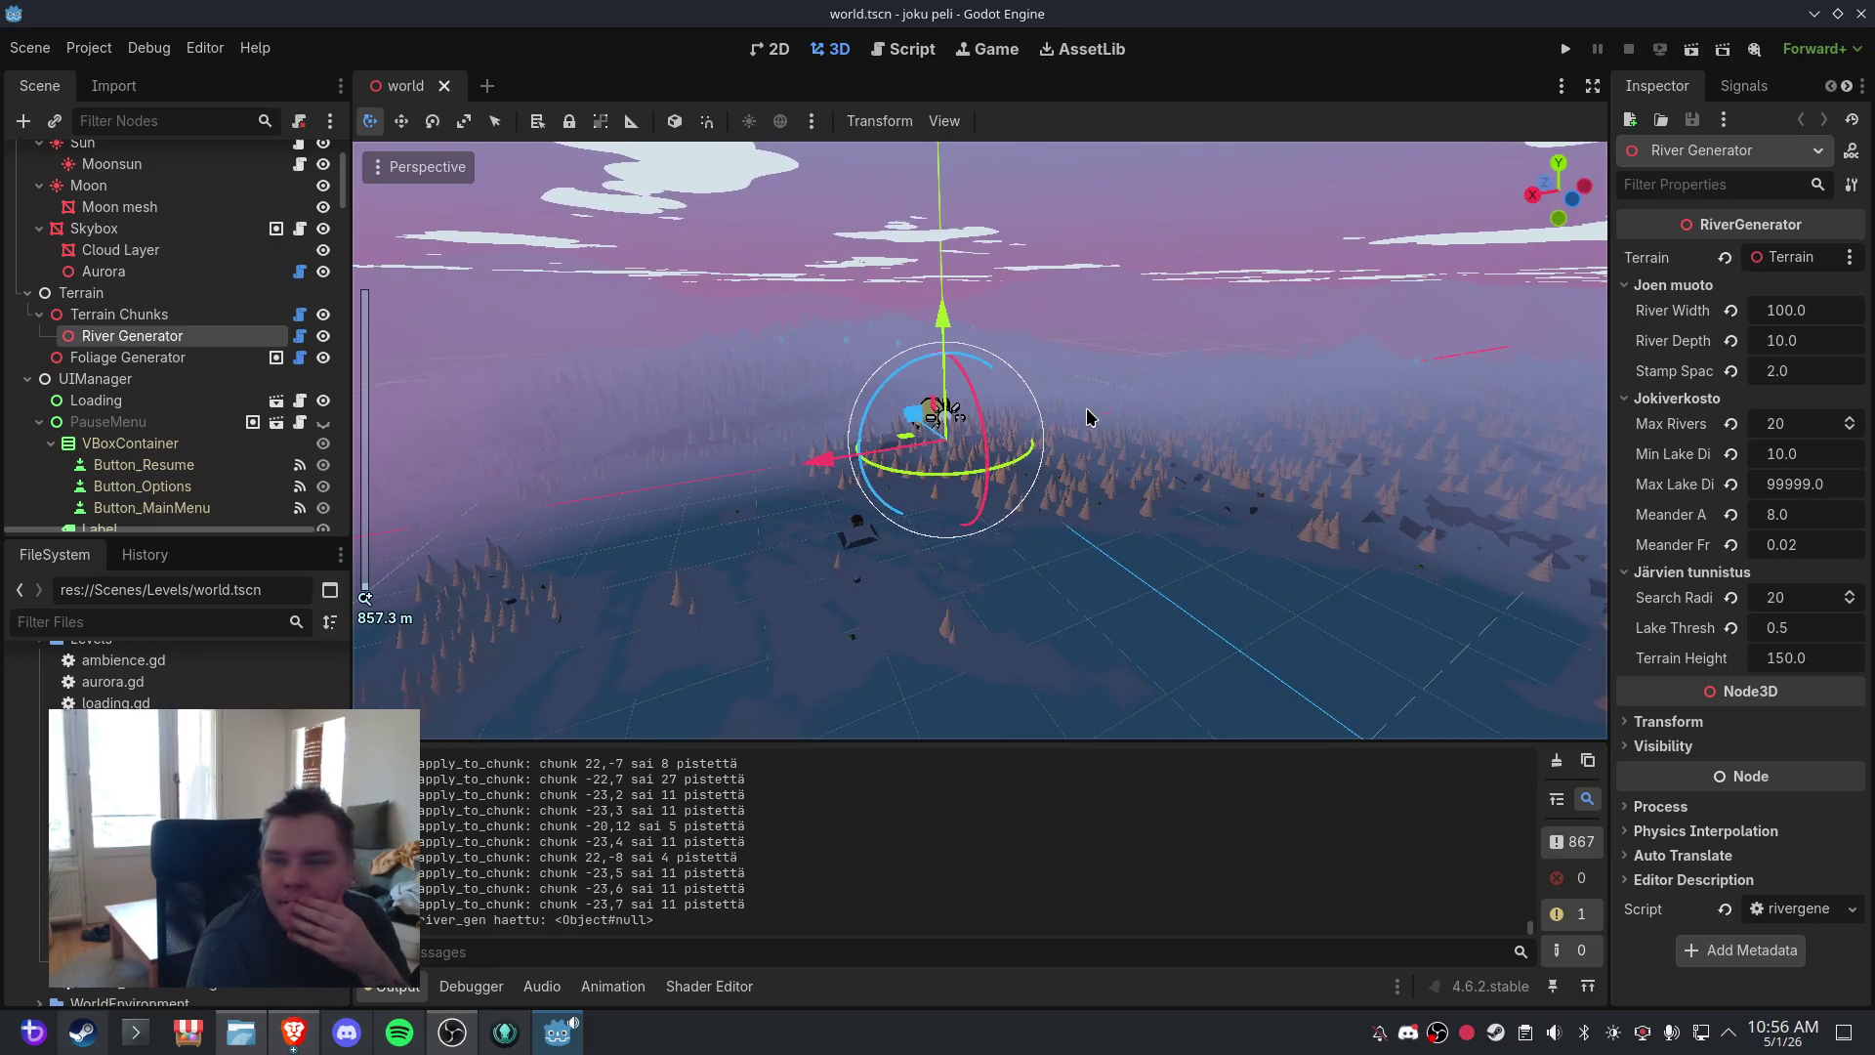
mouse_move(1086, 407)
left_mouse_down()
mouse_move(1094, 477)
mouse_move(1093, 414)
left_mouse_up()
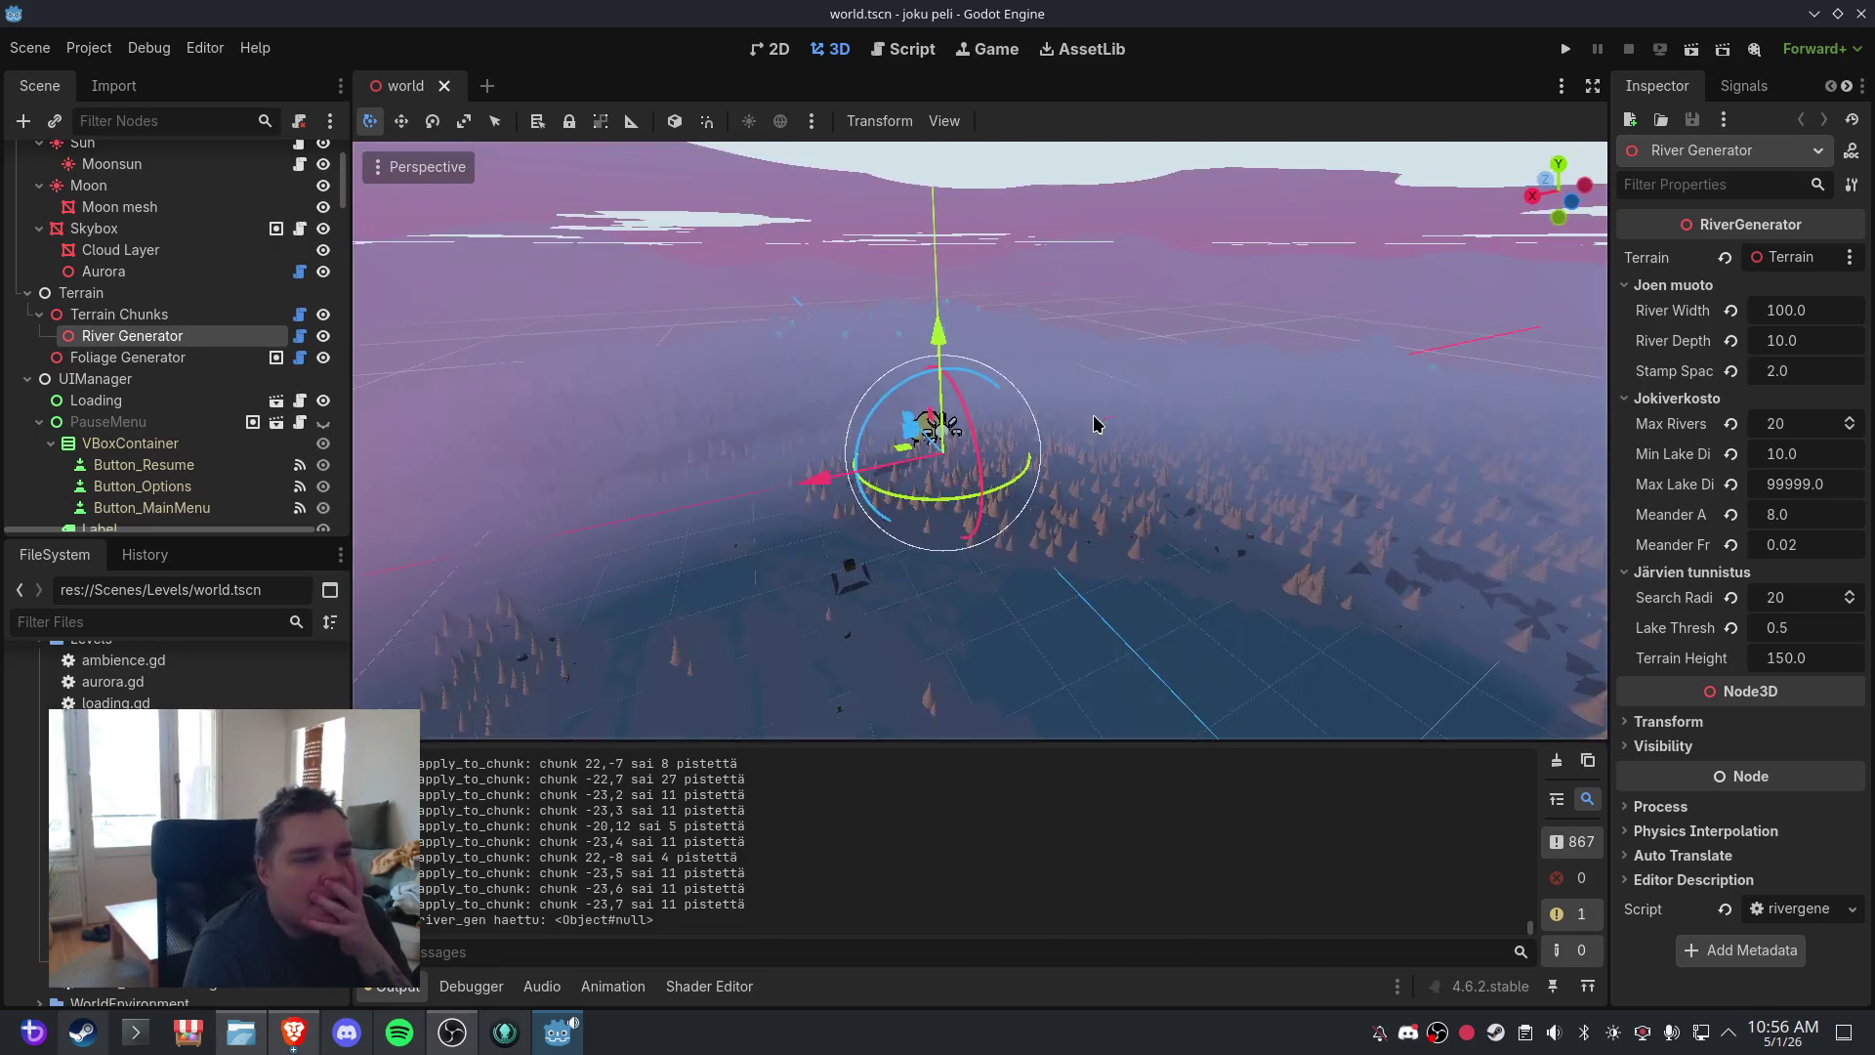
scroll(1099, 412, "up", 3)
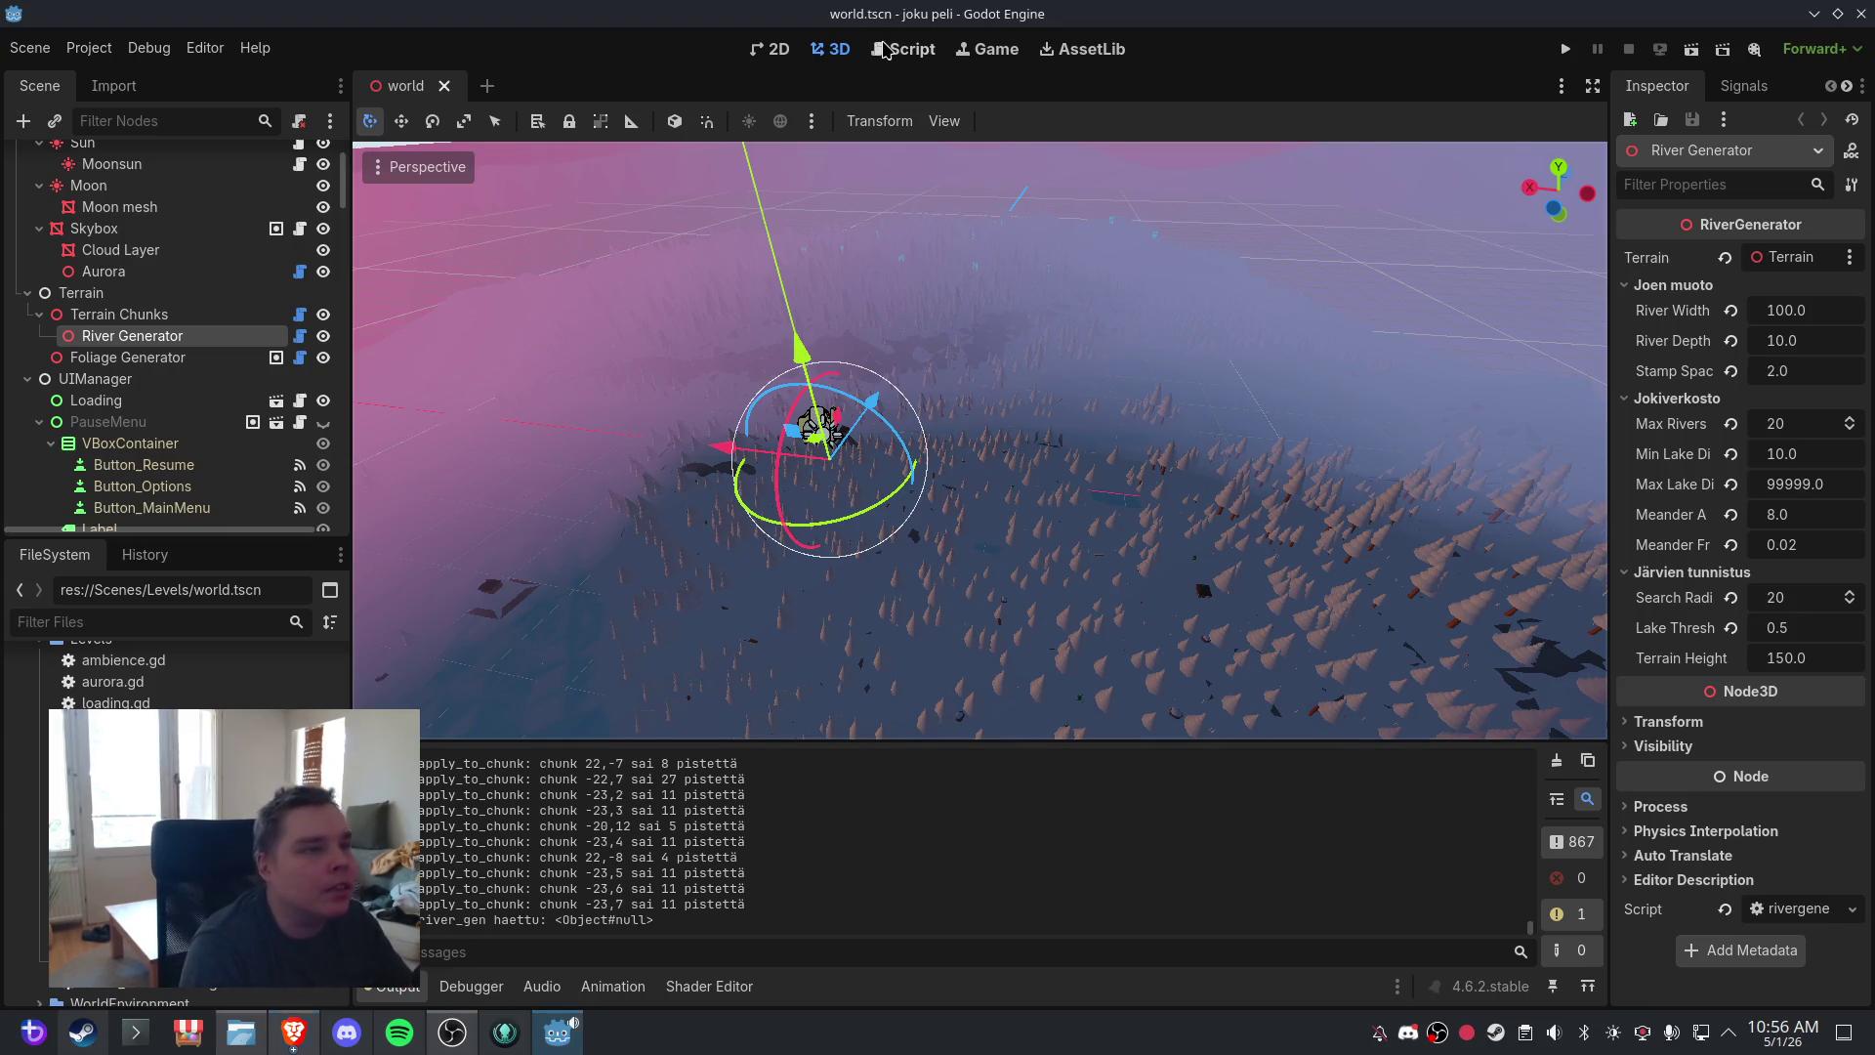
- Open clock.gd in the Script editor and search it for 'estä'
key("ctrl+F3")
left_click(414, 251)
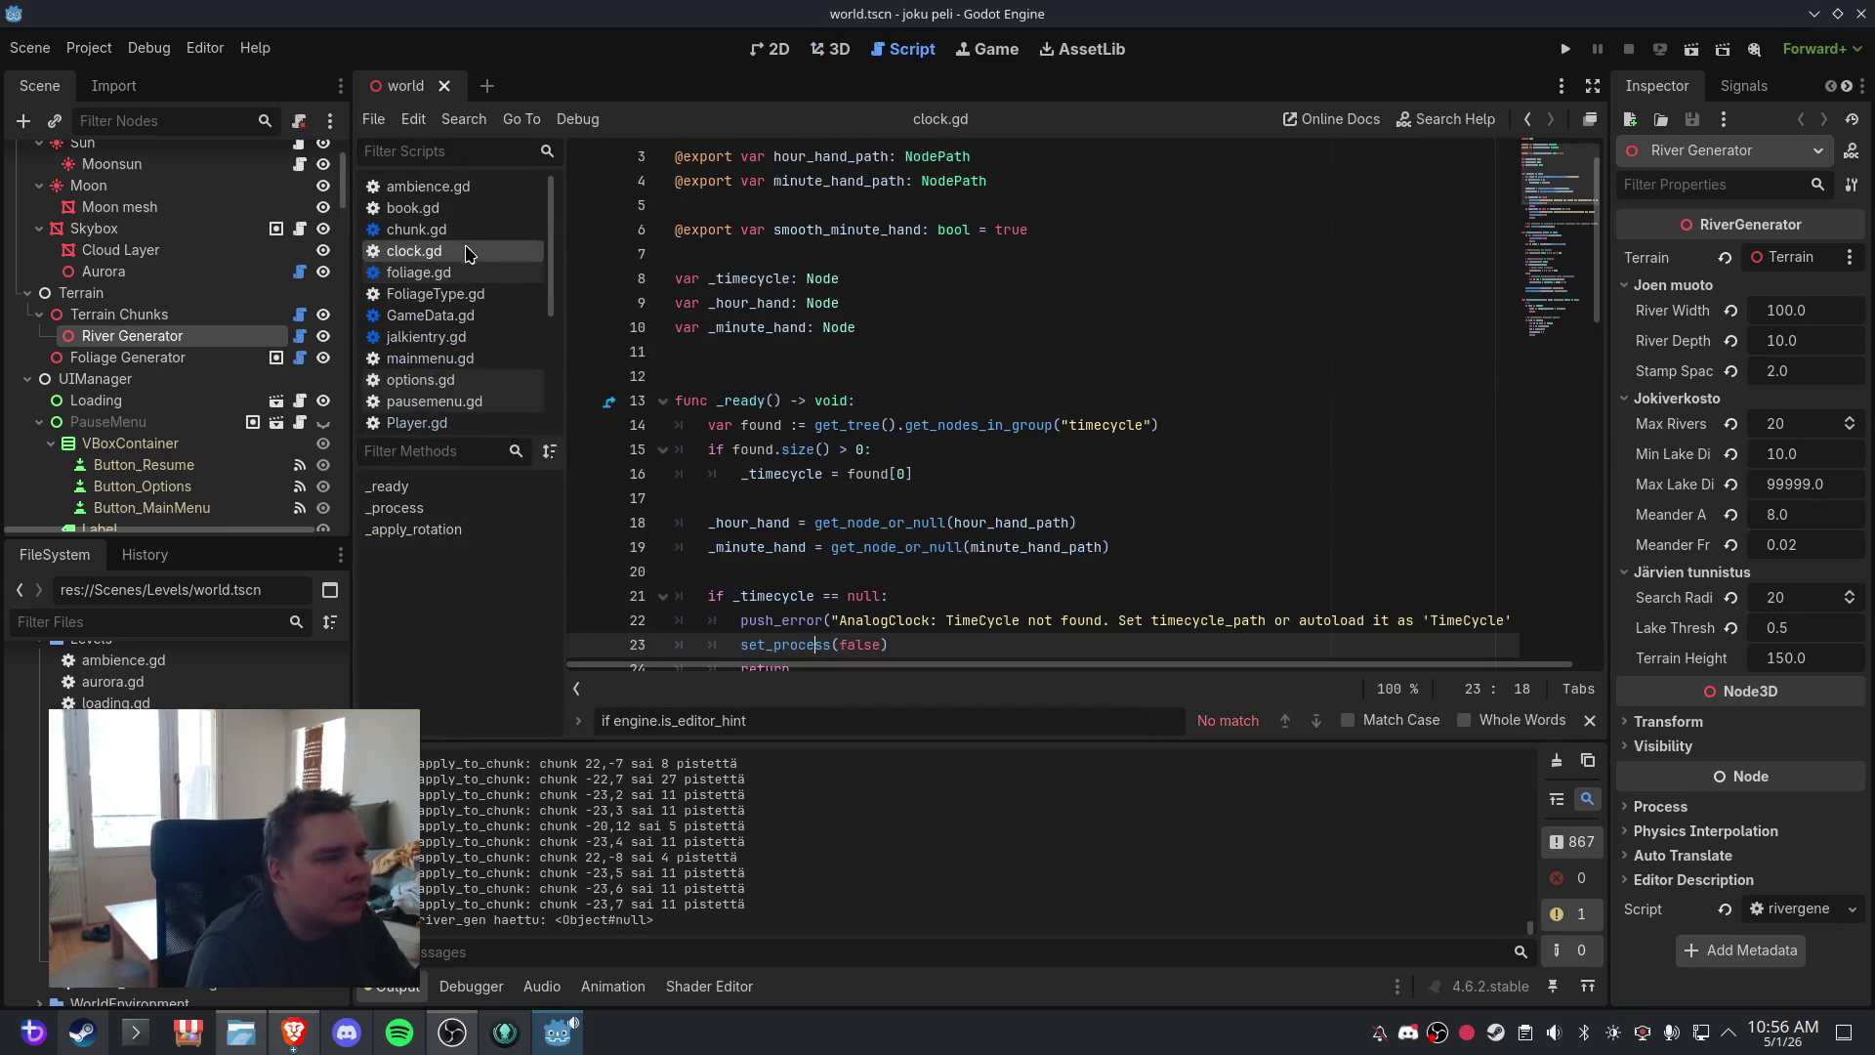
left_click(886, 411)
triple_click(883, 725)
type("estä poi jälle")
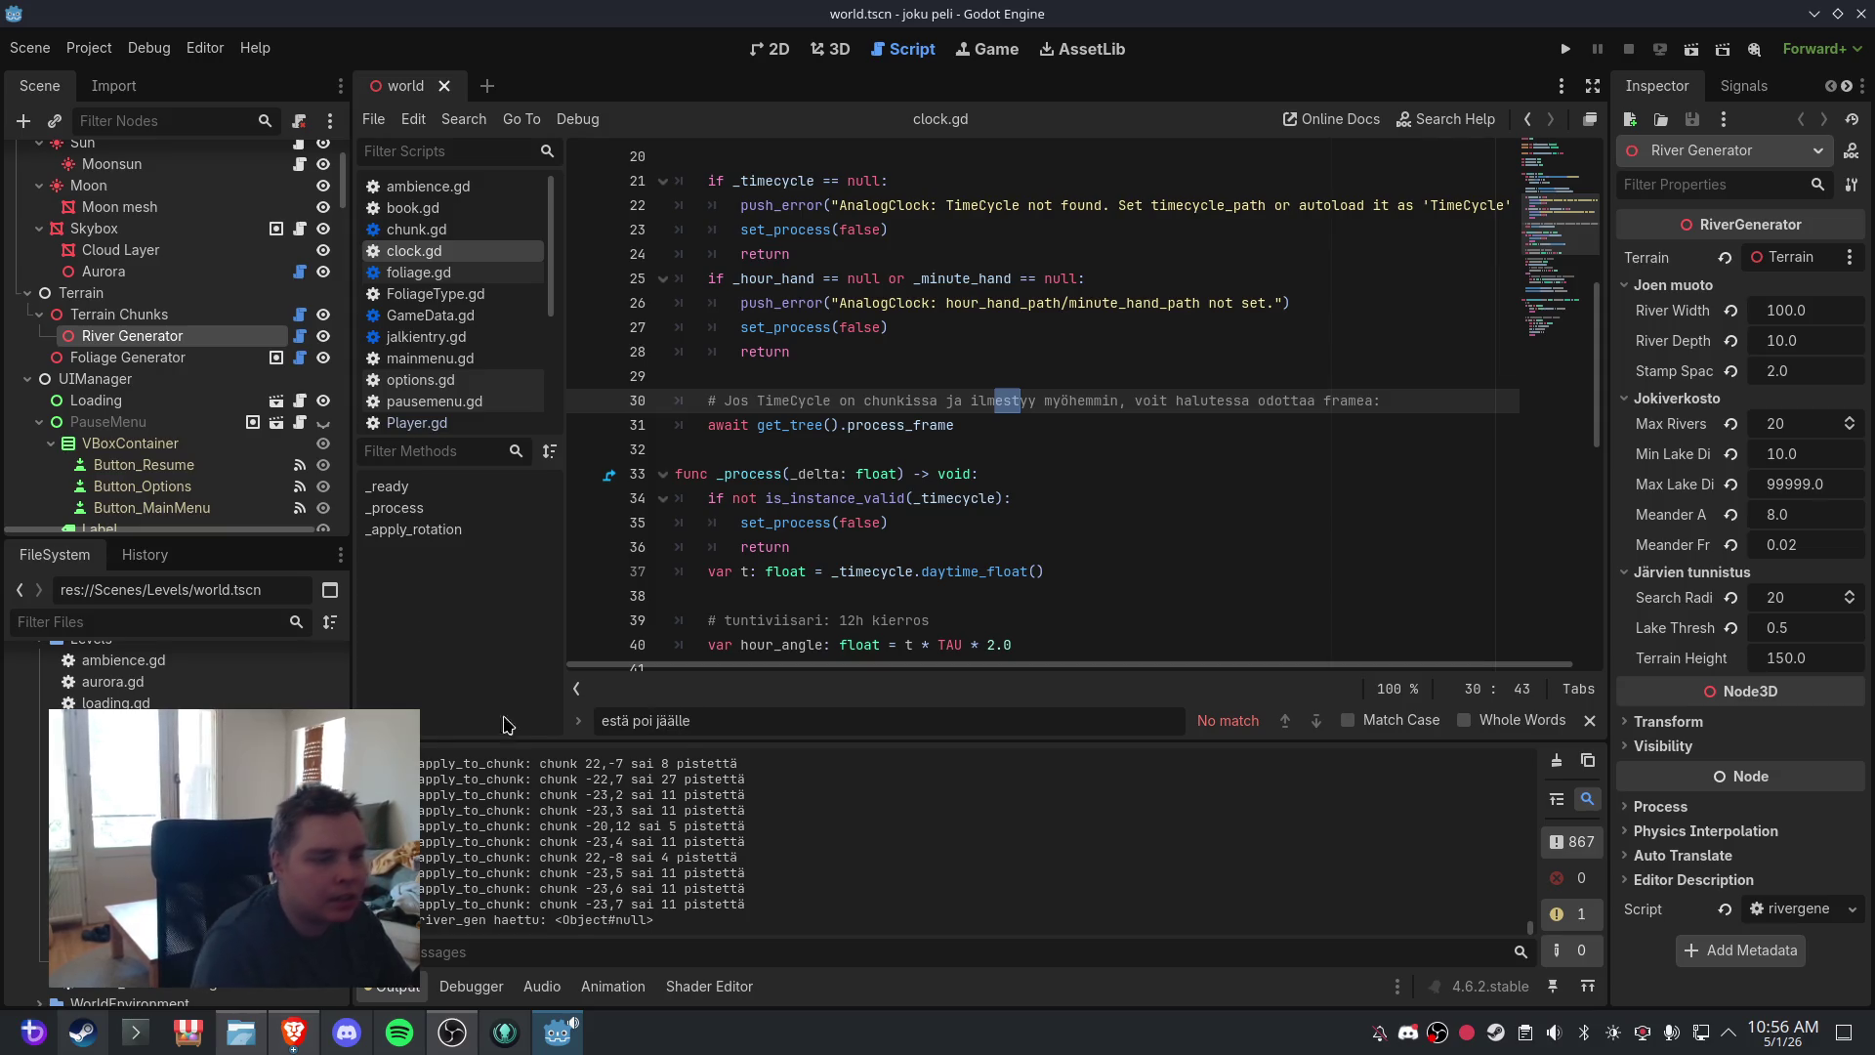
- Retry the clock.gd search with 'ESTÄ POI', clear it, and open chunk.gd instead
triple_click(827, 721)
key("BackSpace")
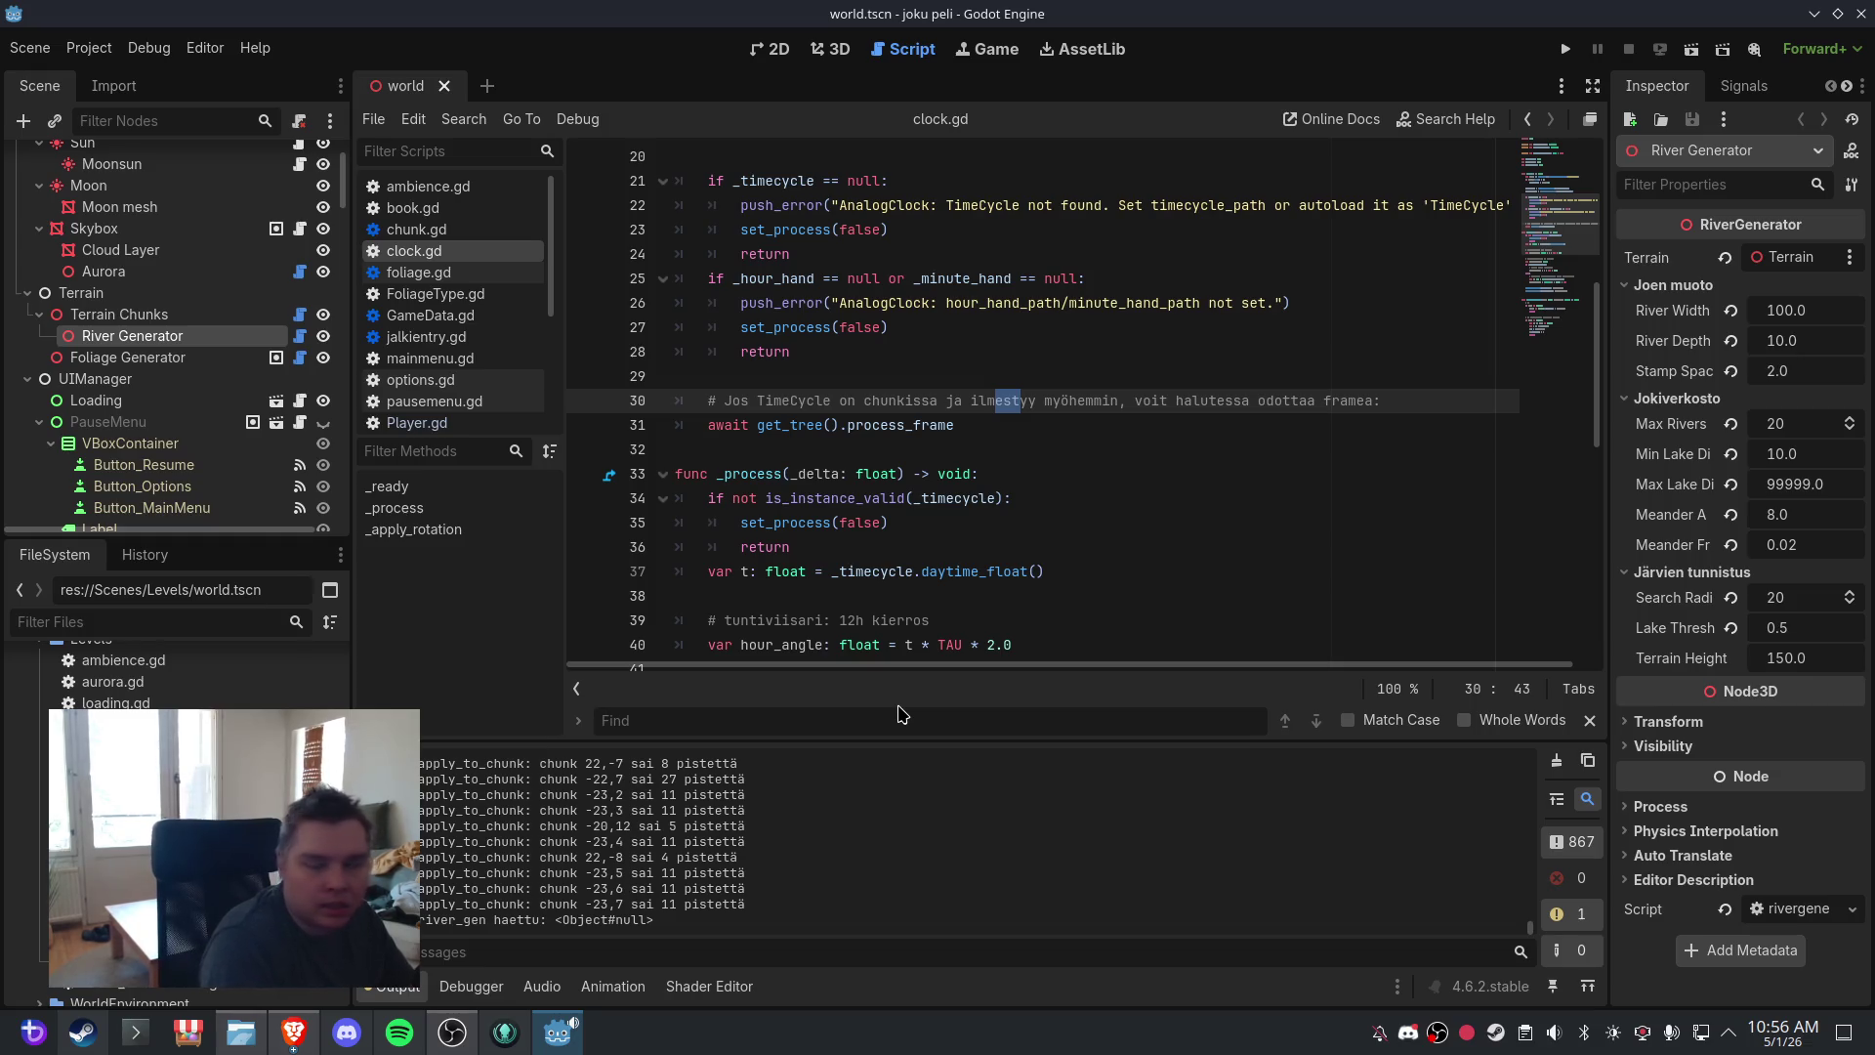
type("ESTÄ POI")
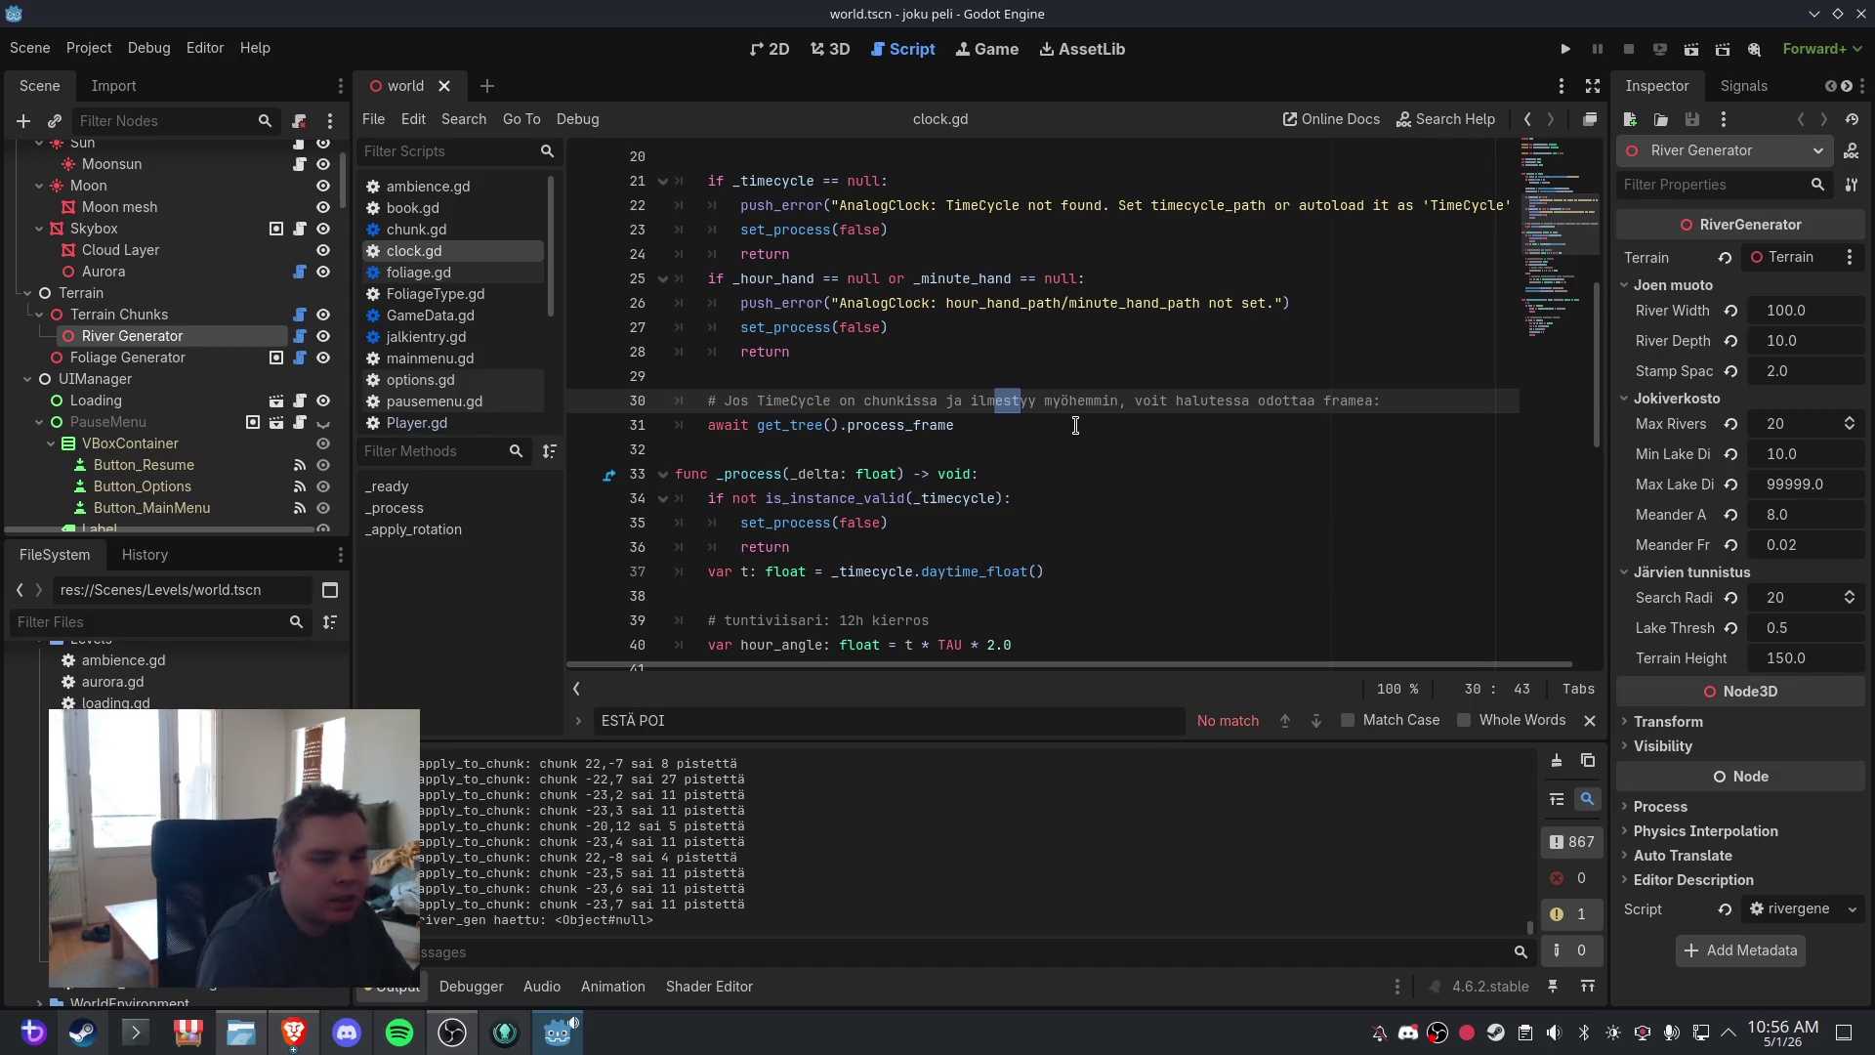
key("ctrl+a")
key("BackSpace")
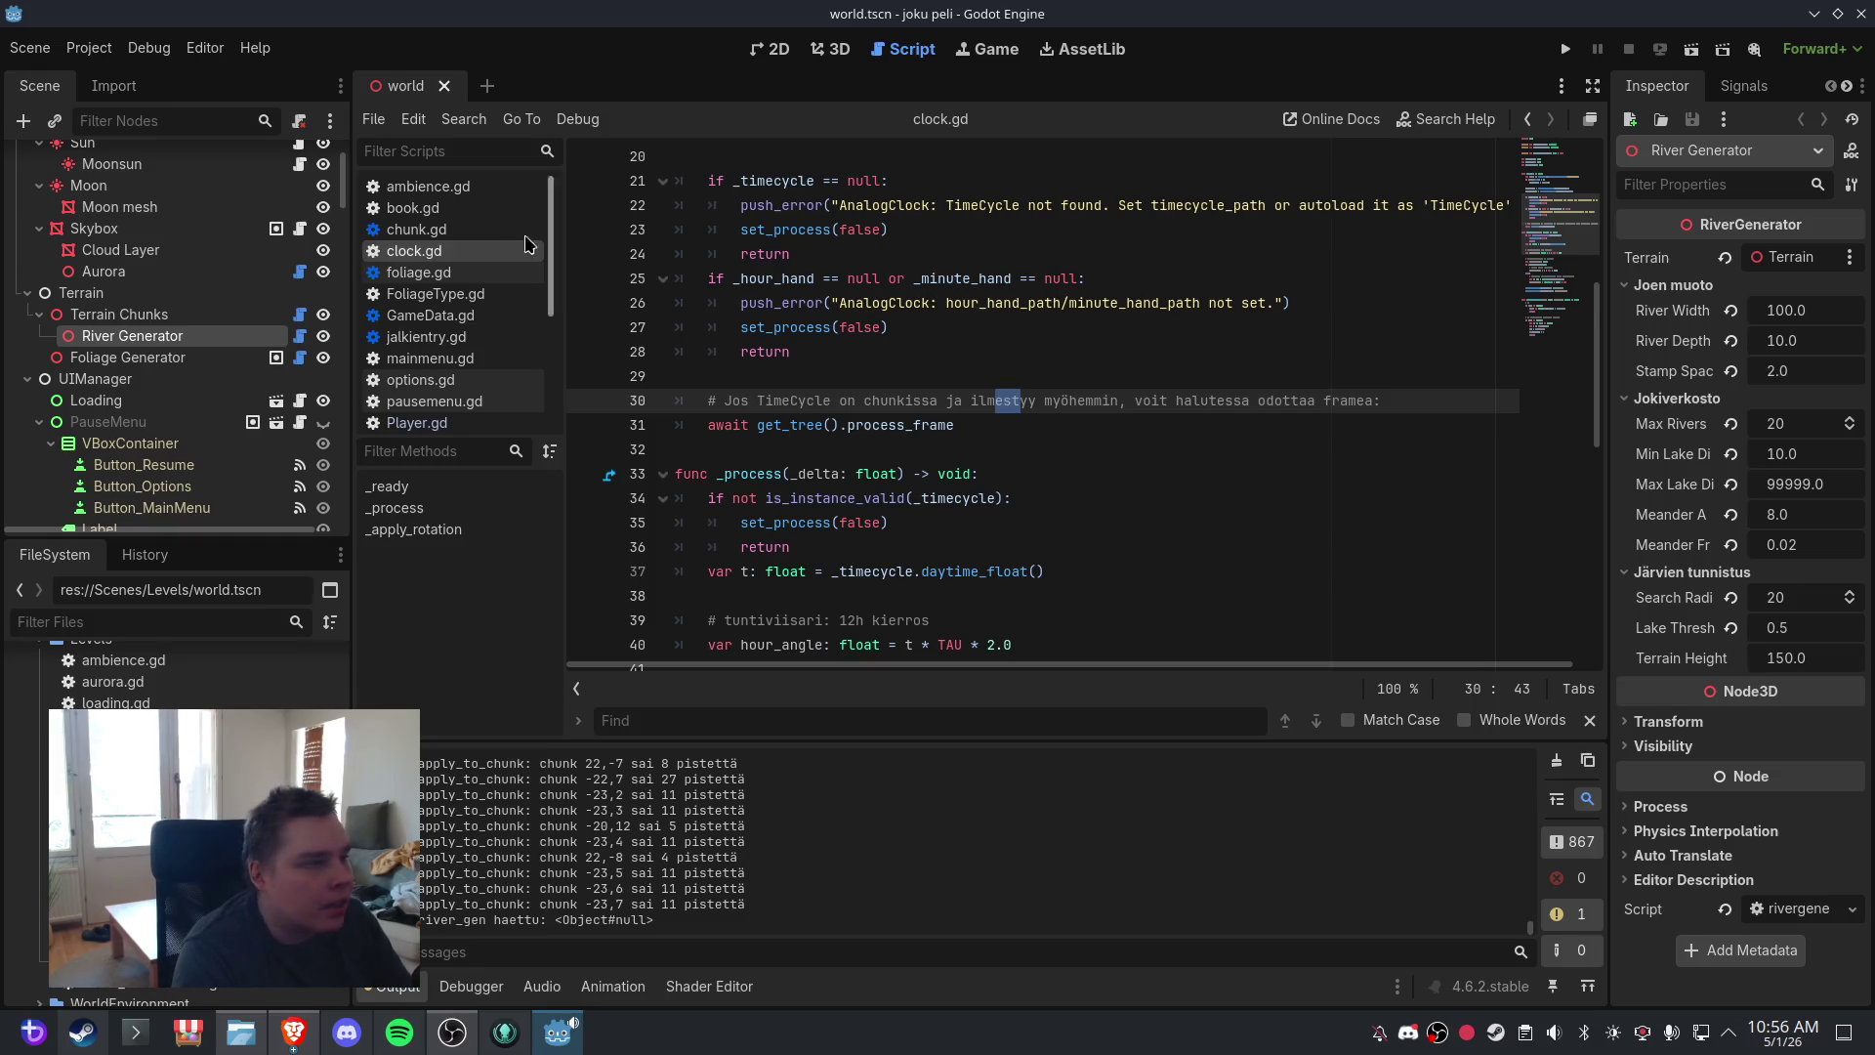
left_click(487, 230)
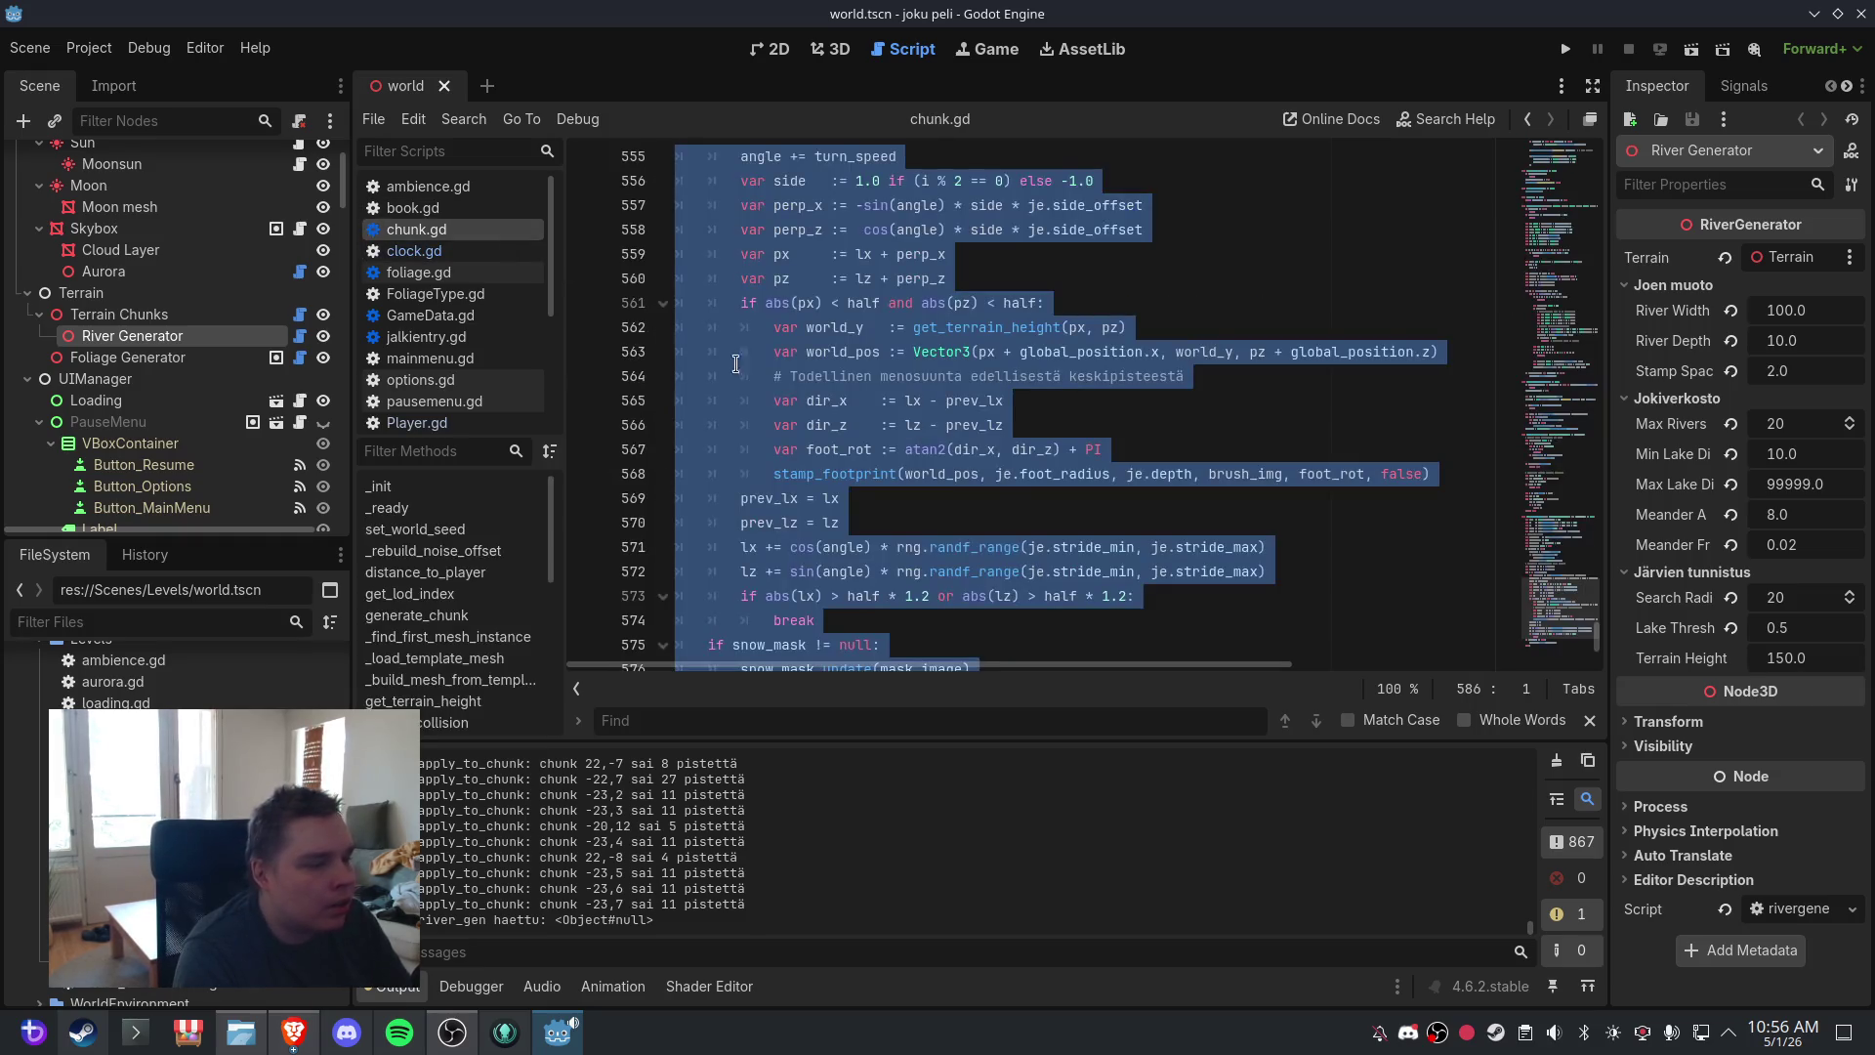
- Search chunk.gd for 'estä poi' and locate the POI-spawning code
left_click(1003, 574)
left_click(715, 719)
type("estä poi")
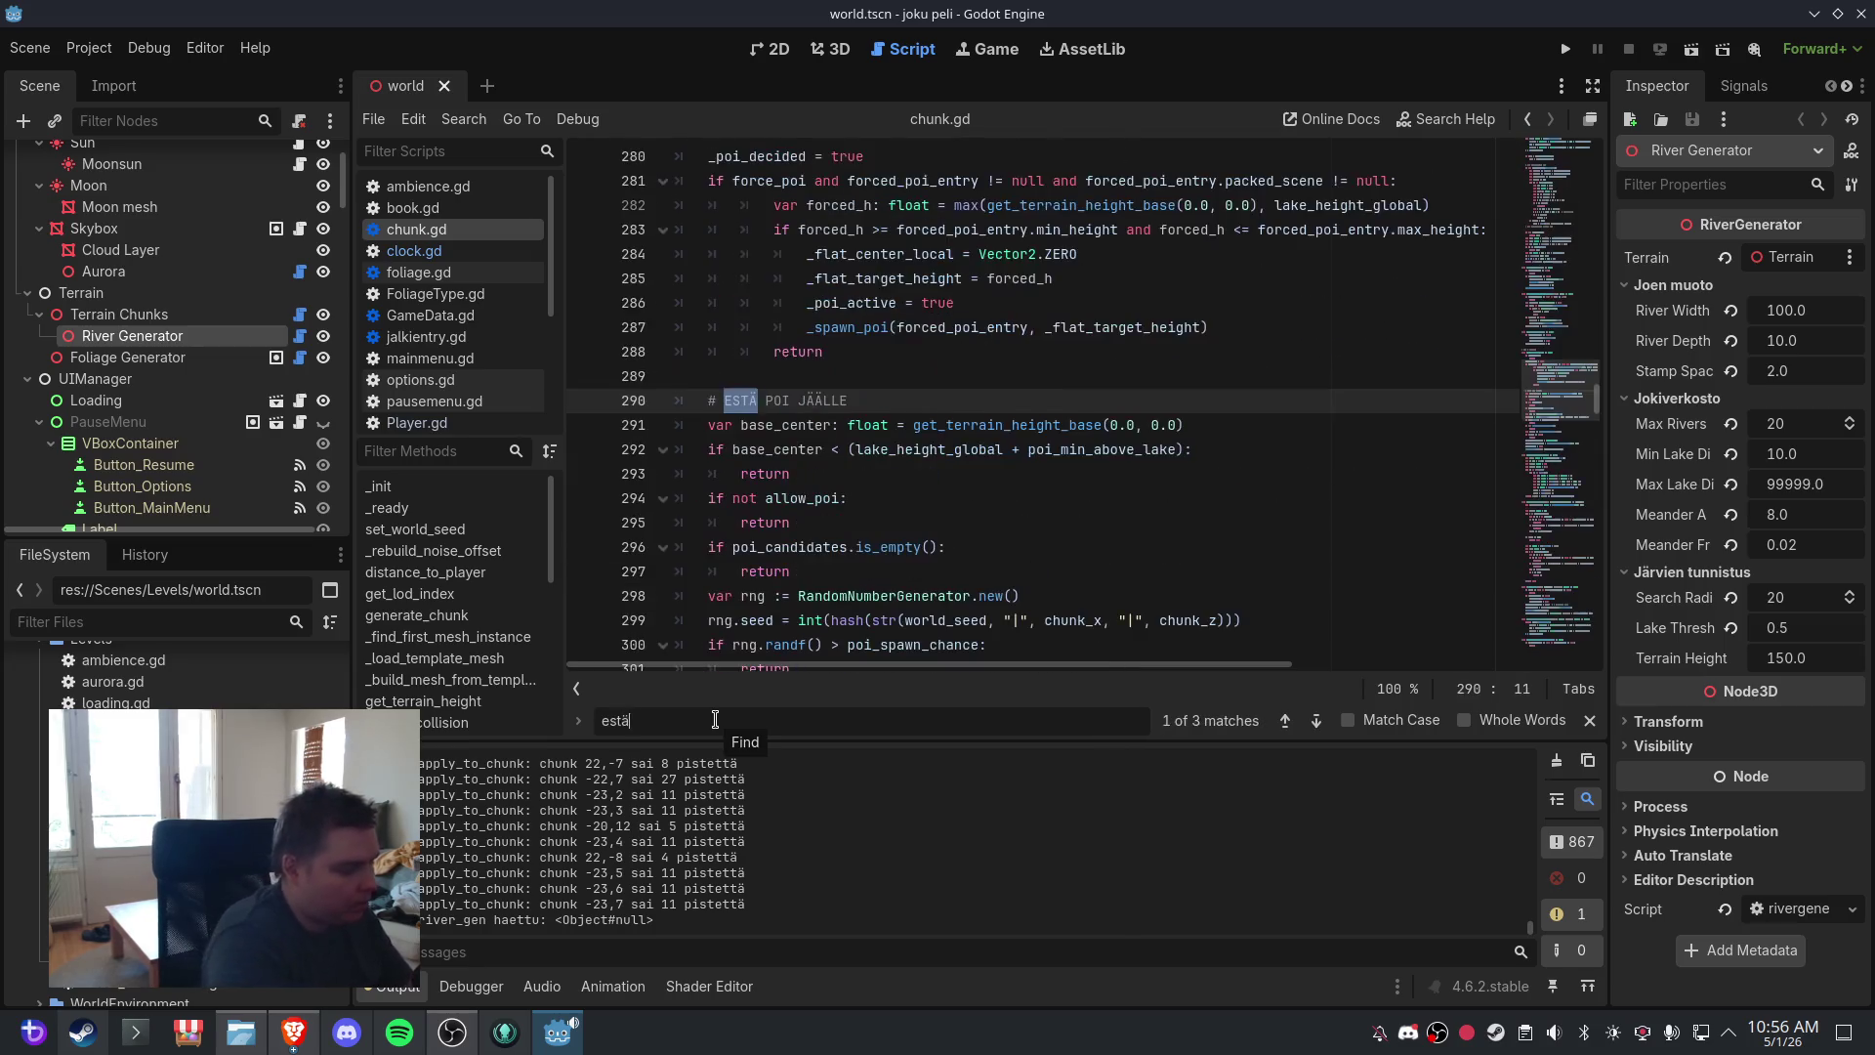
scroll(945, 473, "down", 4)
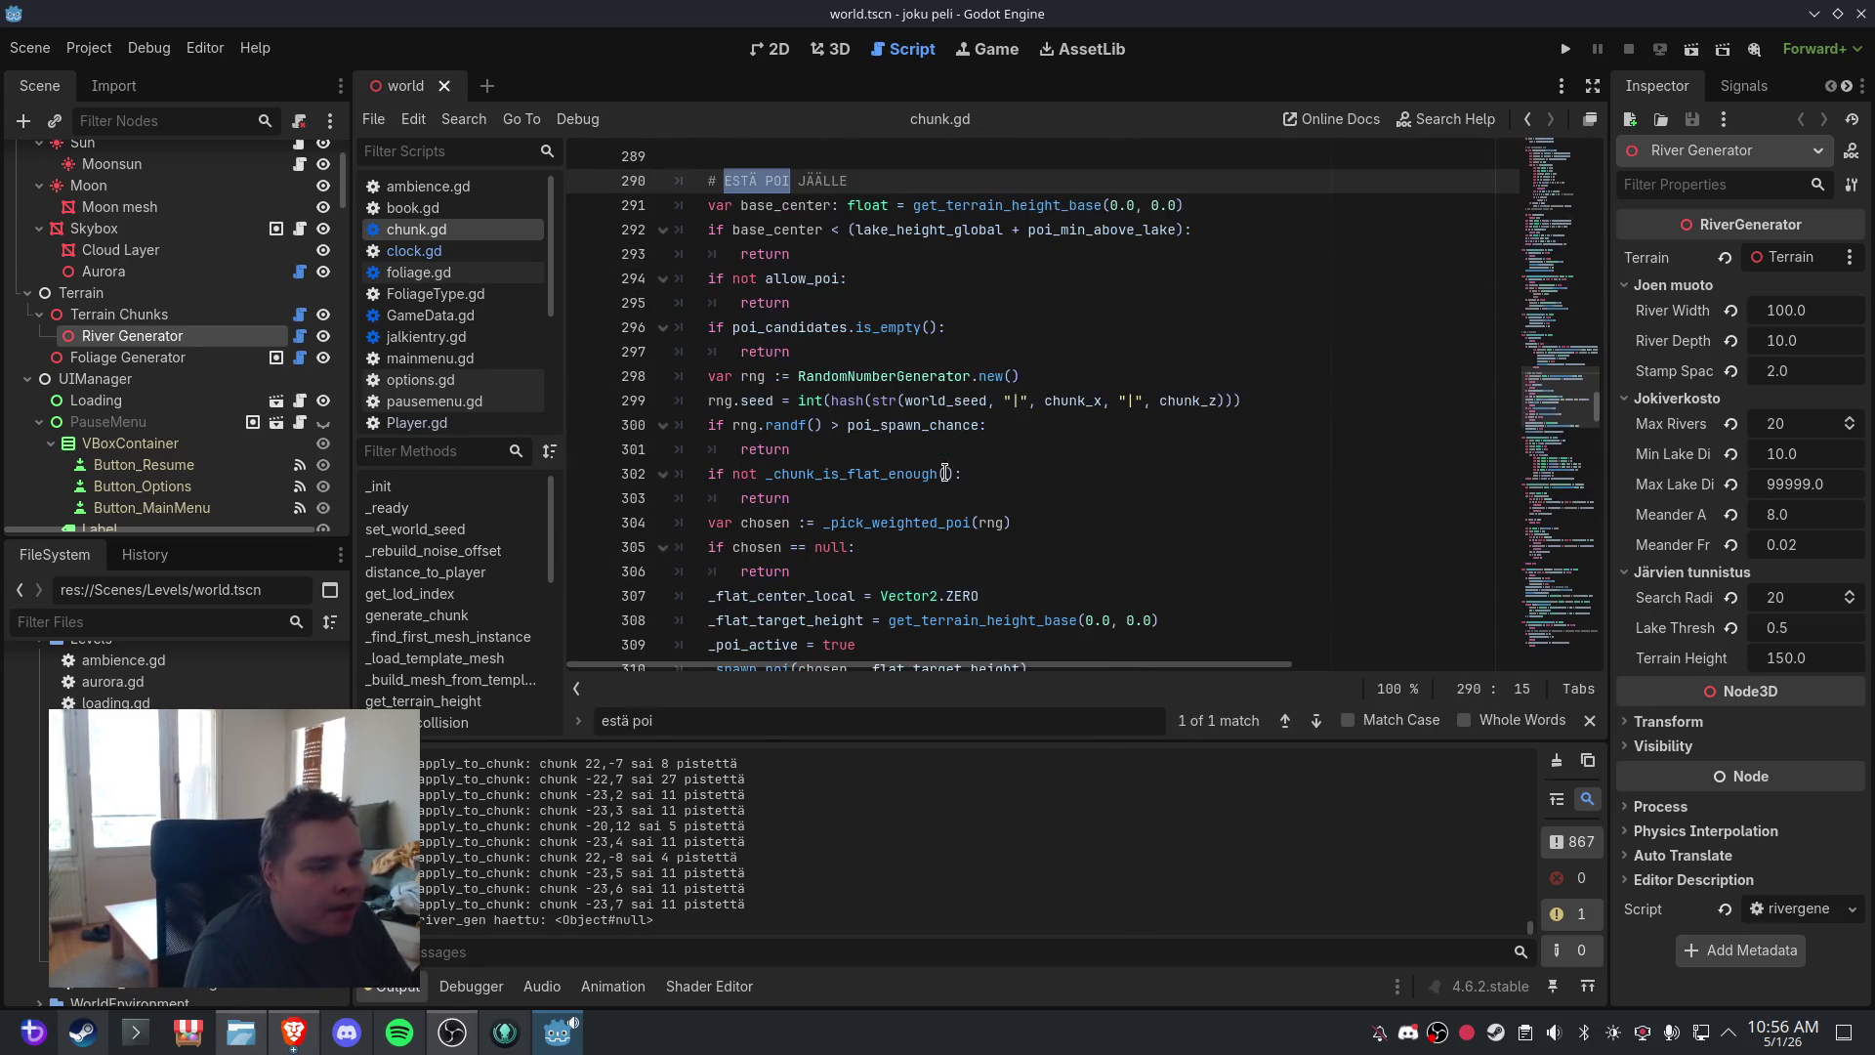
left_click(1062, 447)
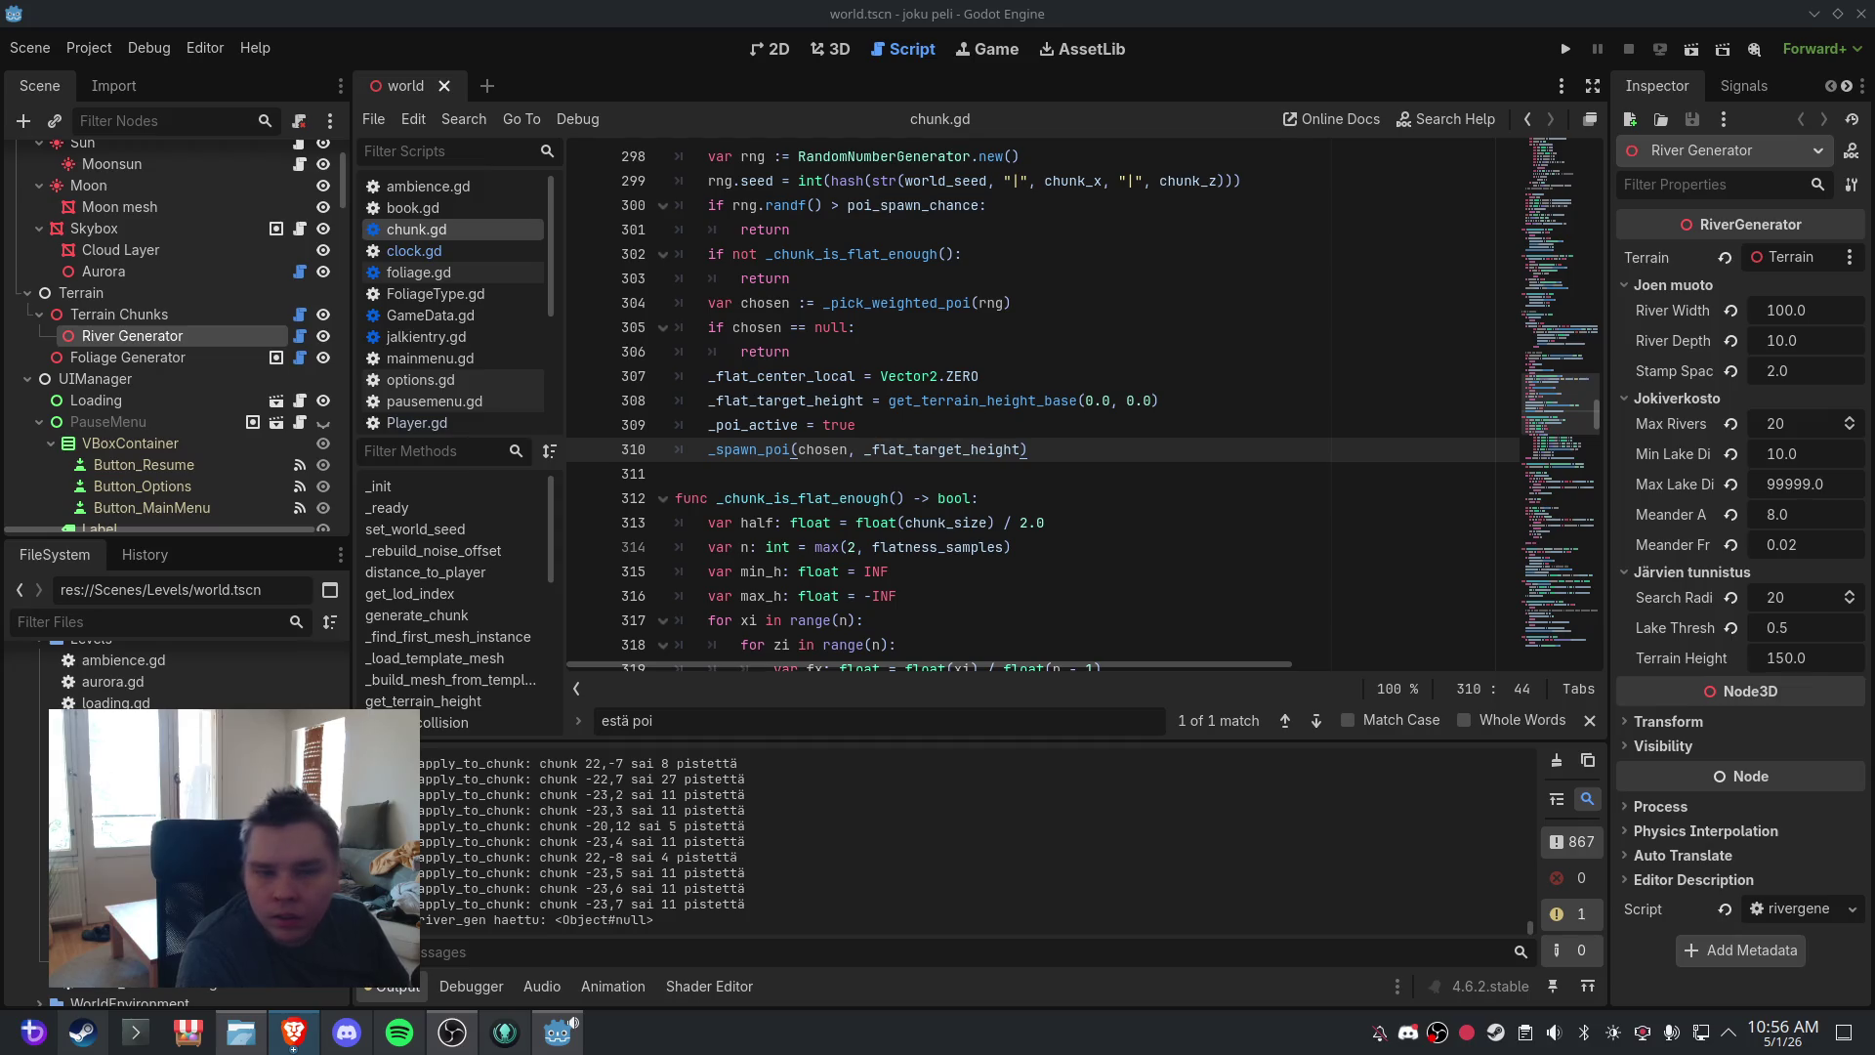
left_click(1180, 425)
scroll(1175, 426, "up", 2)
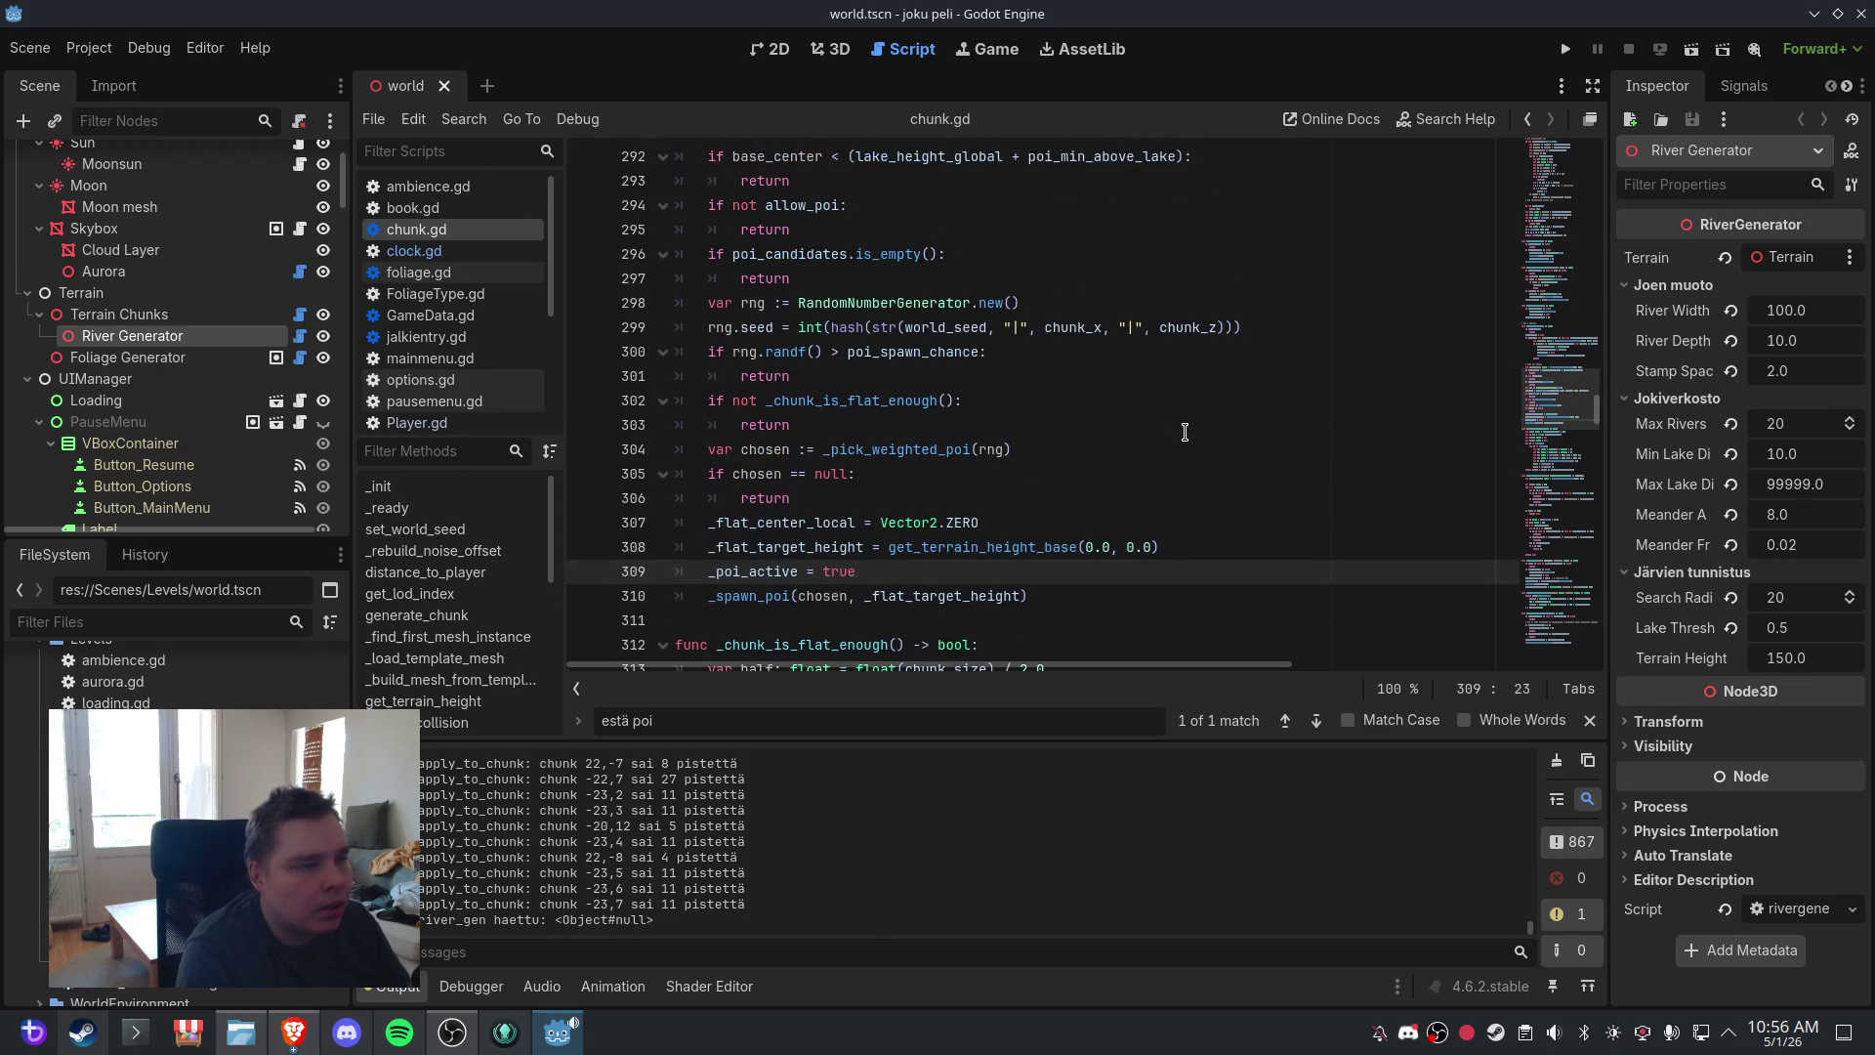
scroll(1164, 426, "up", 6)
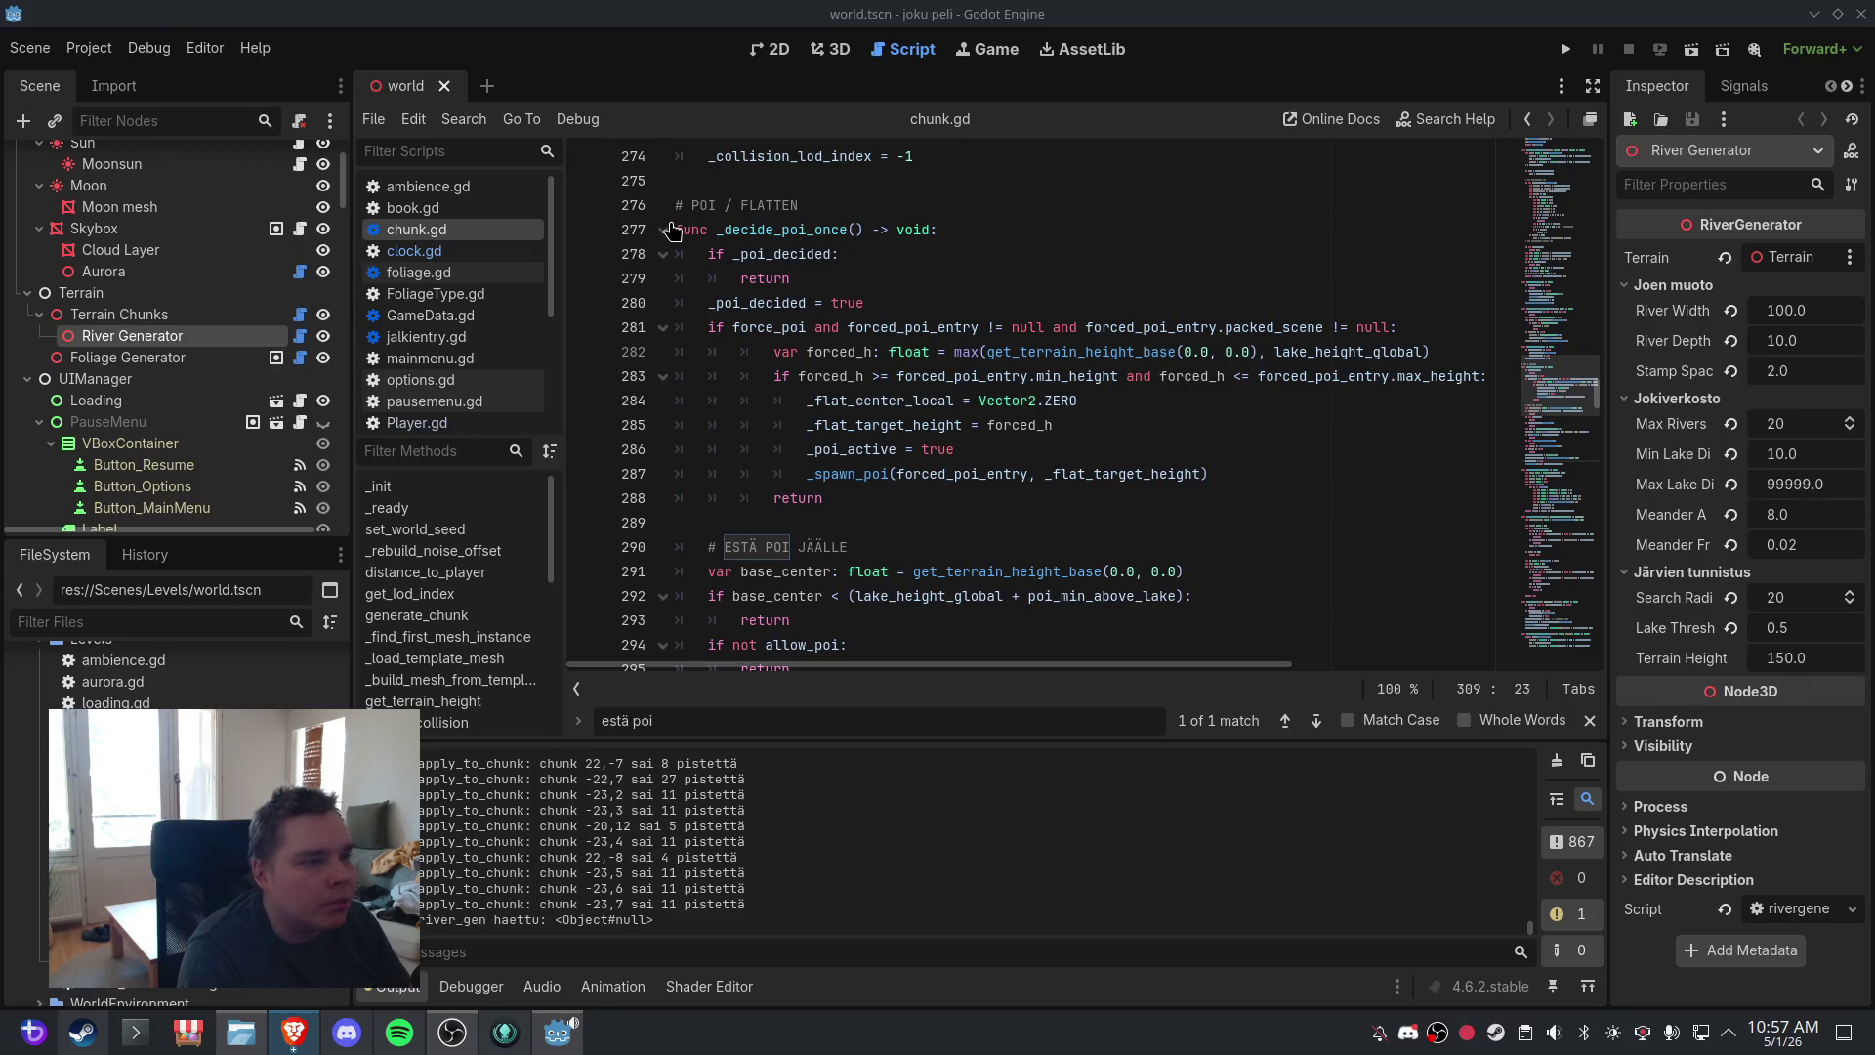
- Paste the river check over the _decide_poi_once lines, undo it, and save chunk.gd
mouse_move(674, 230)
left_mouse_down()
mouse_move(938, 244)
mouse_move(962, 349)
mouse_move(977, 308)
mouse_move(1064, 376)
mouse_move(1036, 524)
left_mouse_up()
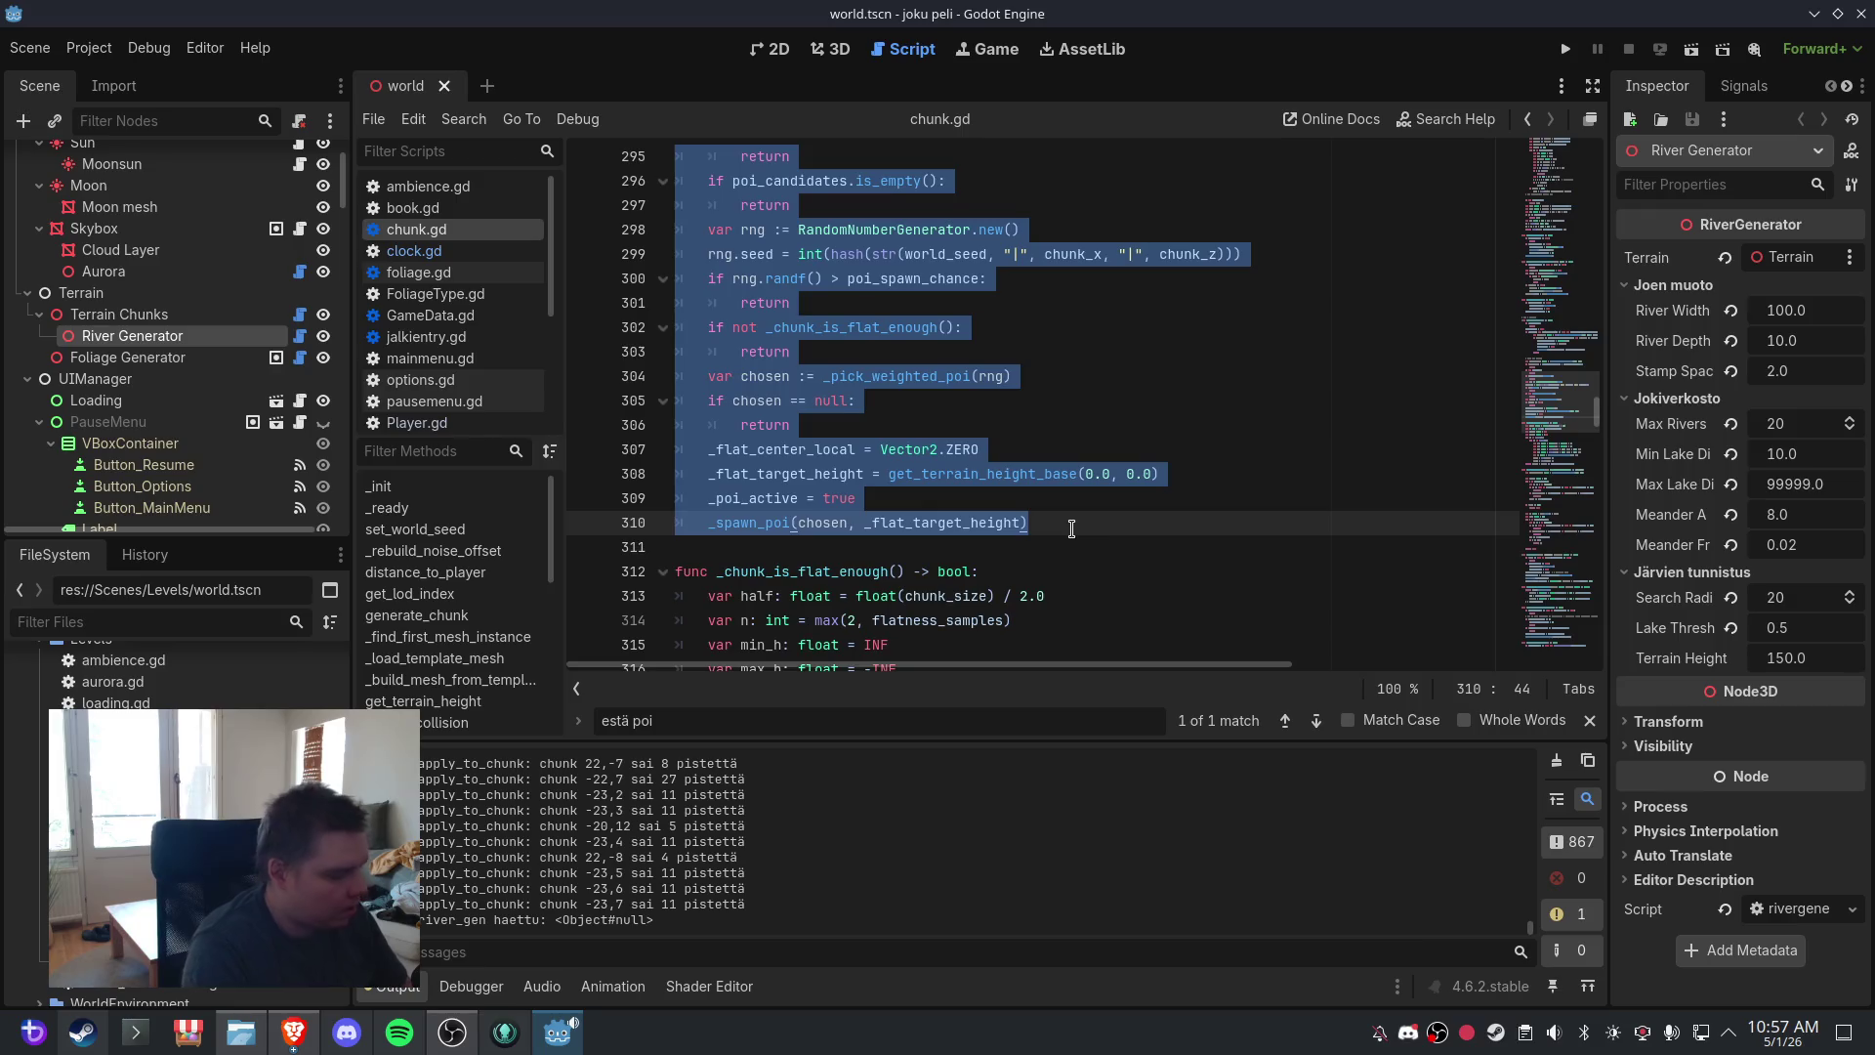
key("ctrl+v")
left_click(1037, 489)
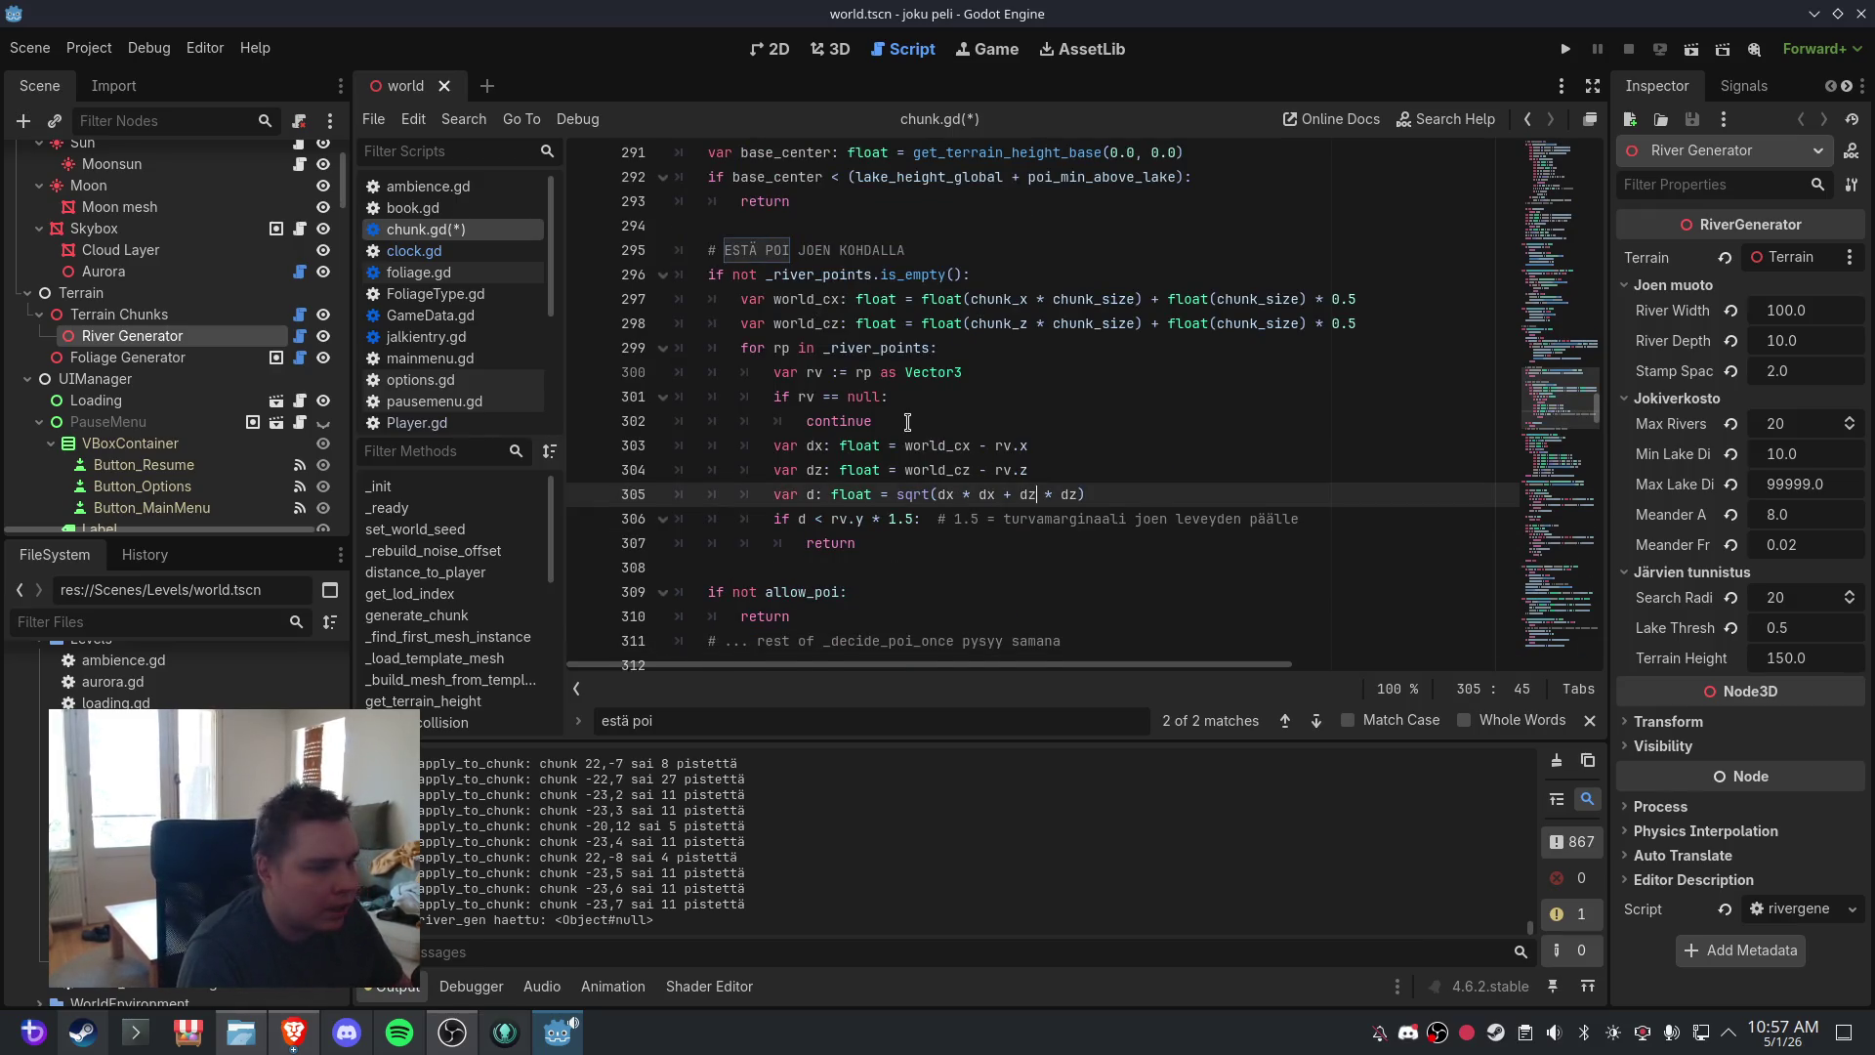
key("ctrl+z")
key("ctrl+s")
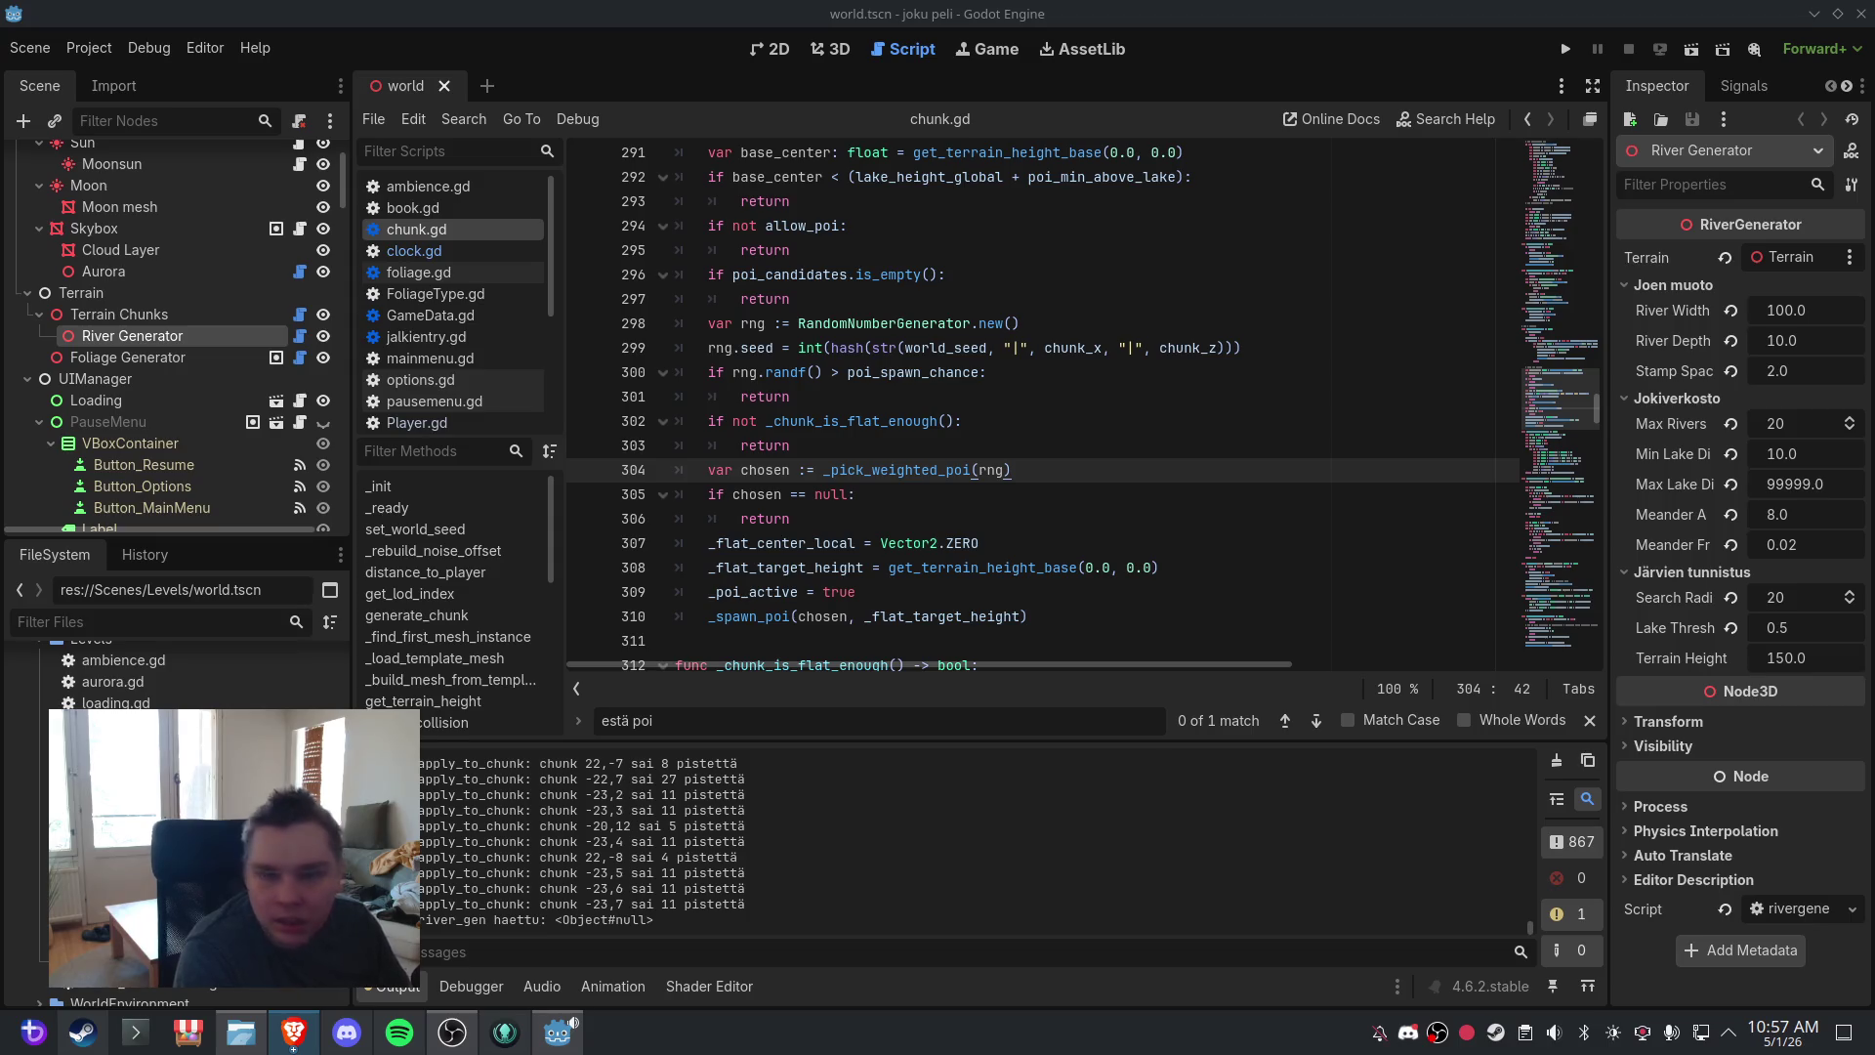
- Insert the pasted river-proximity POI check on a new line after line 293's return
left_click(952, 446)
scroll(952, 437, "up", 2)
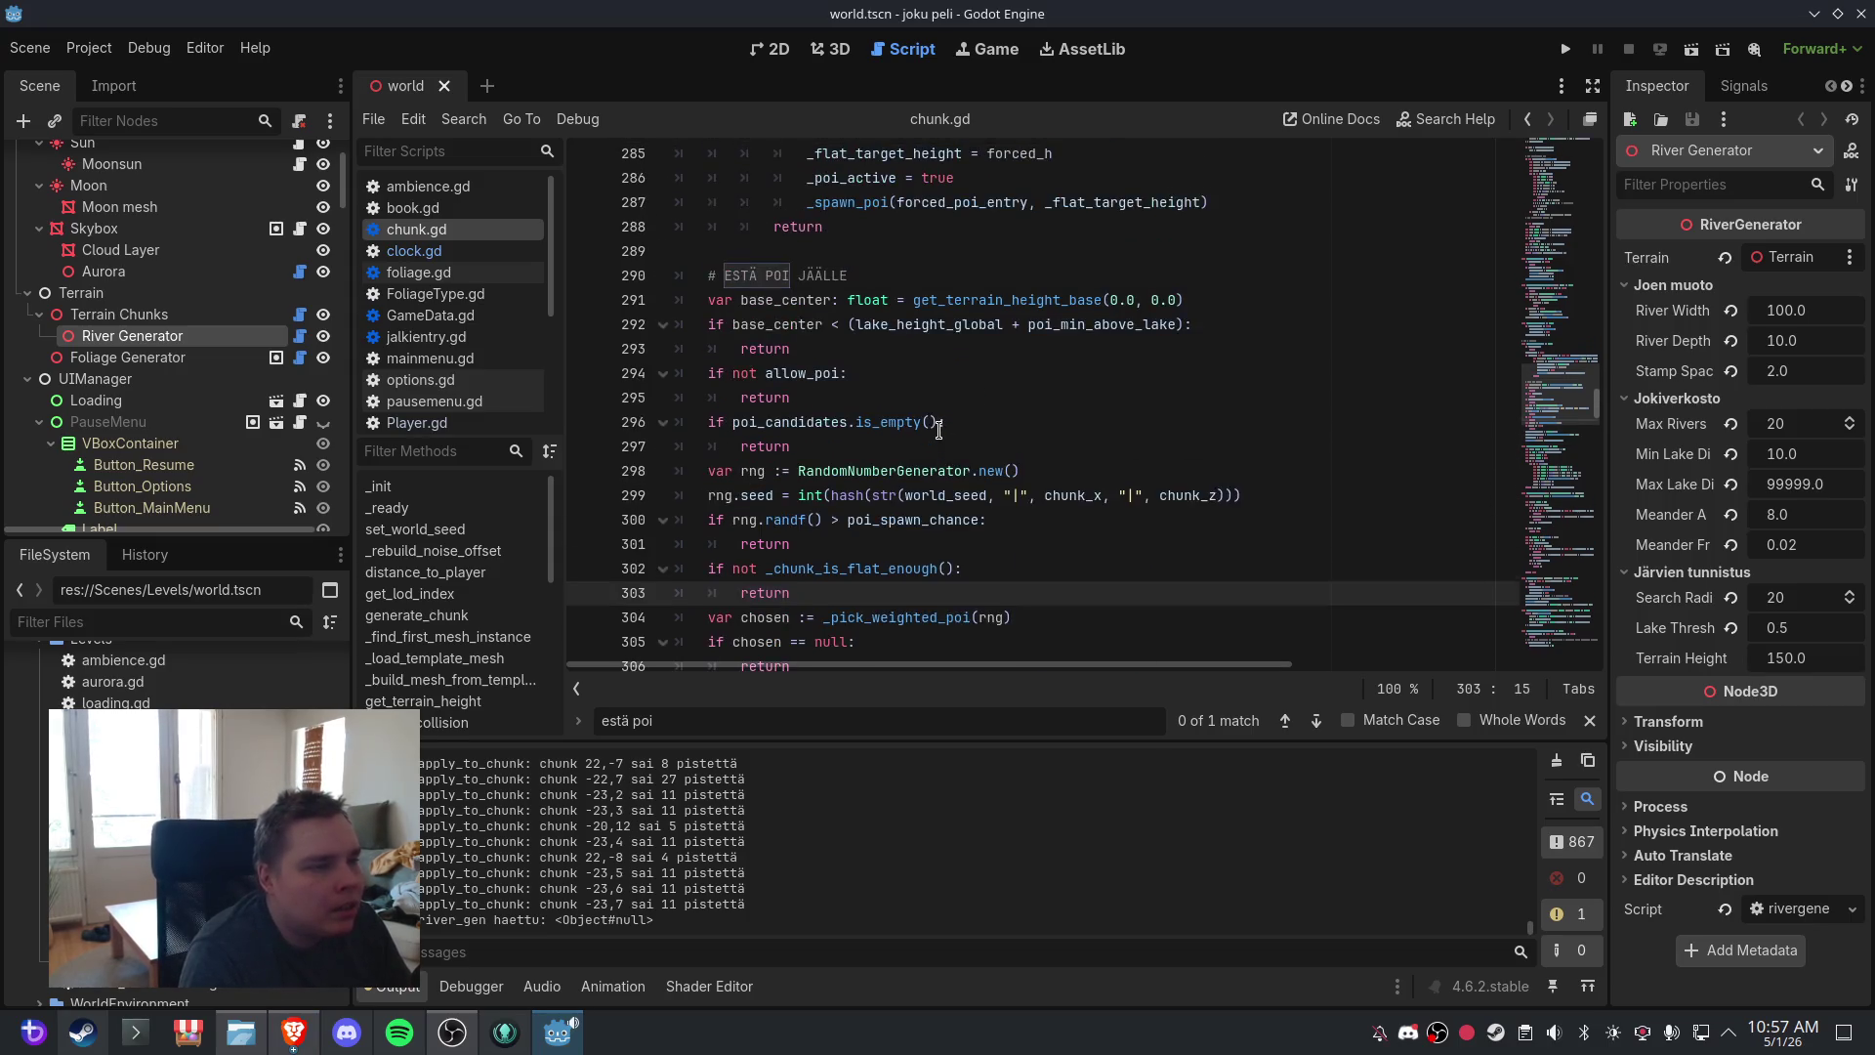
scroll(880, 406, "up", 2)
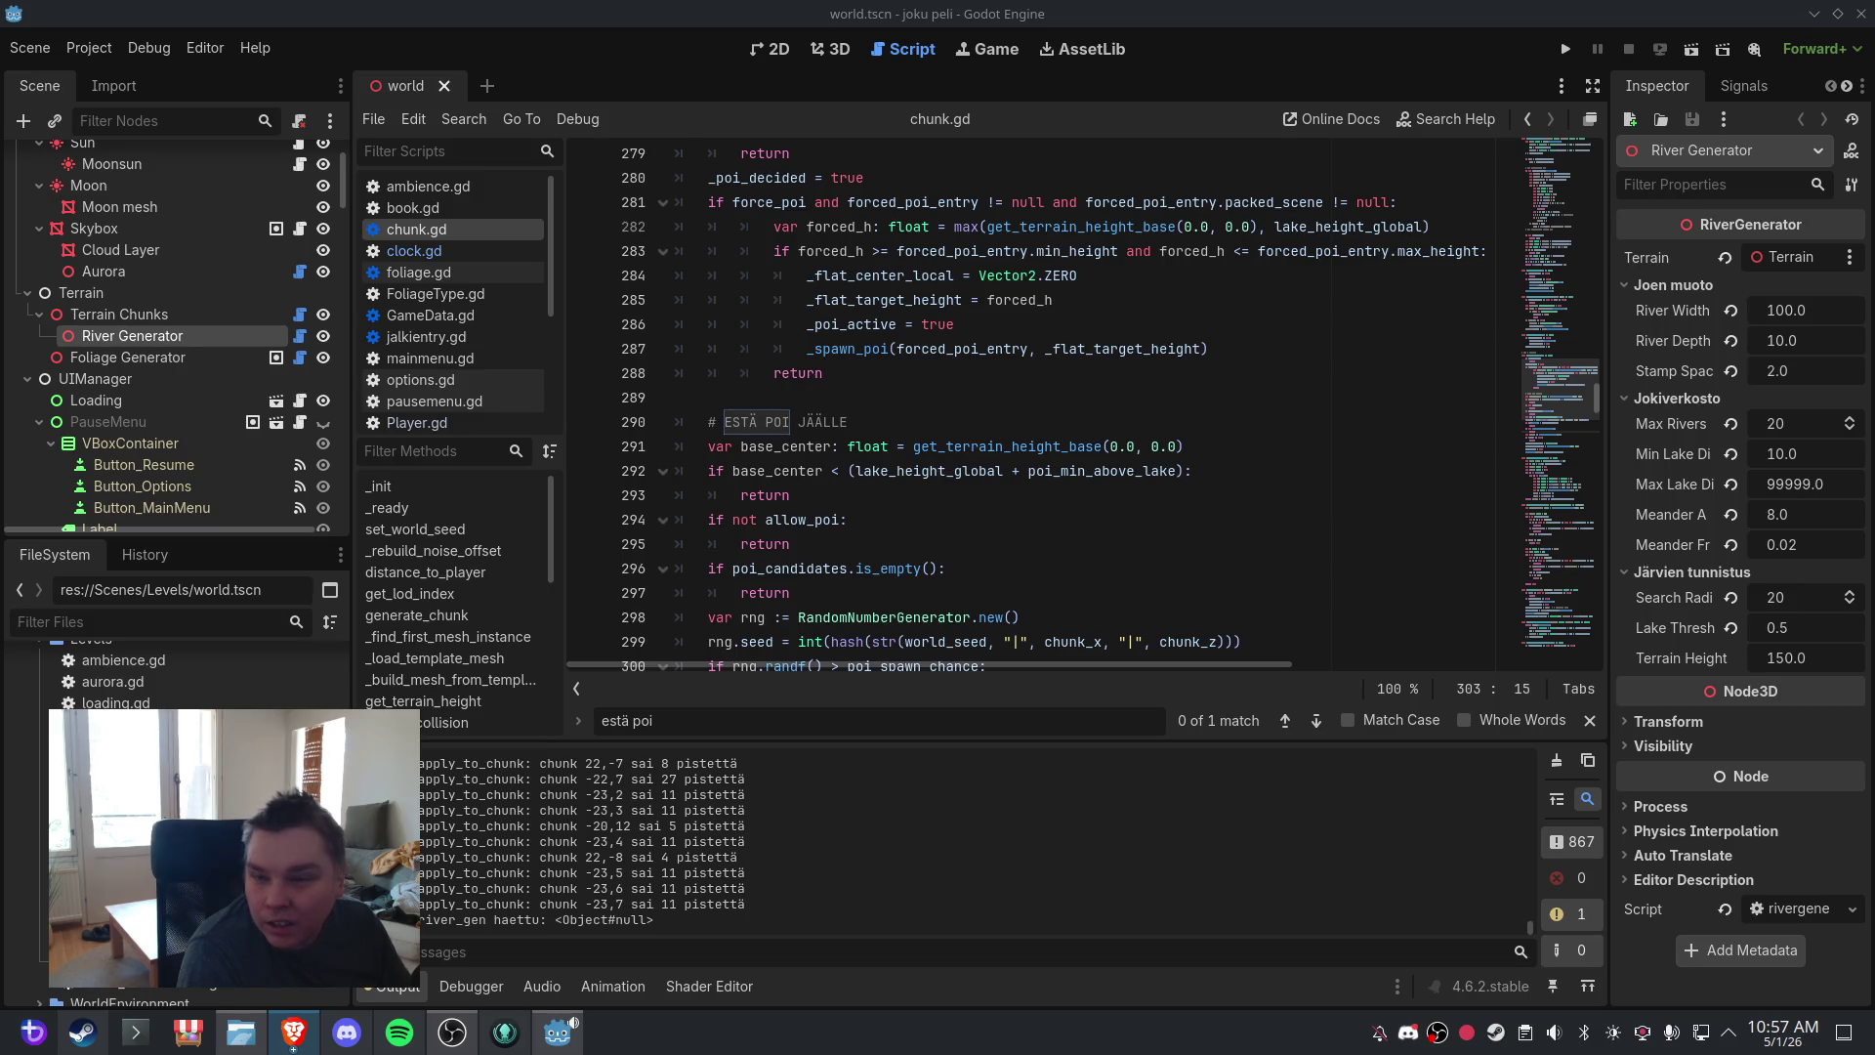
left_click(887, 496)
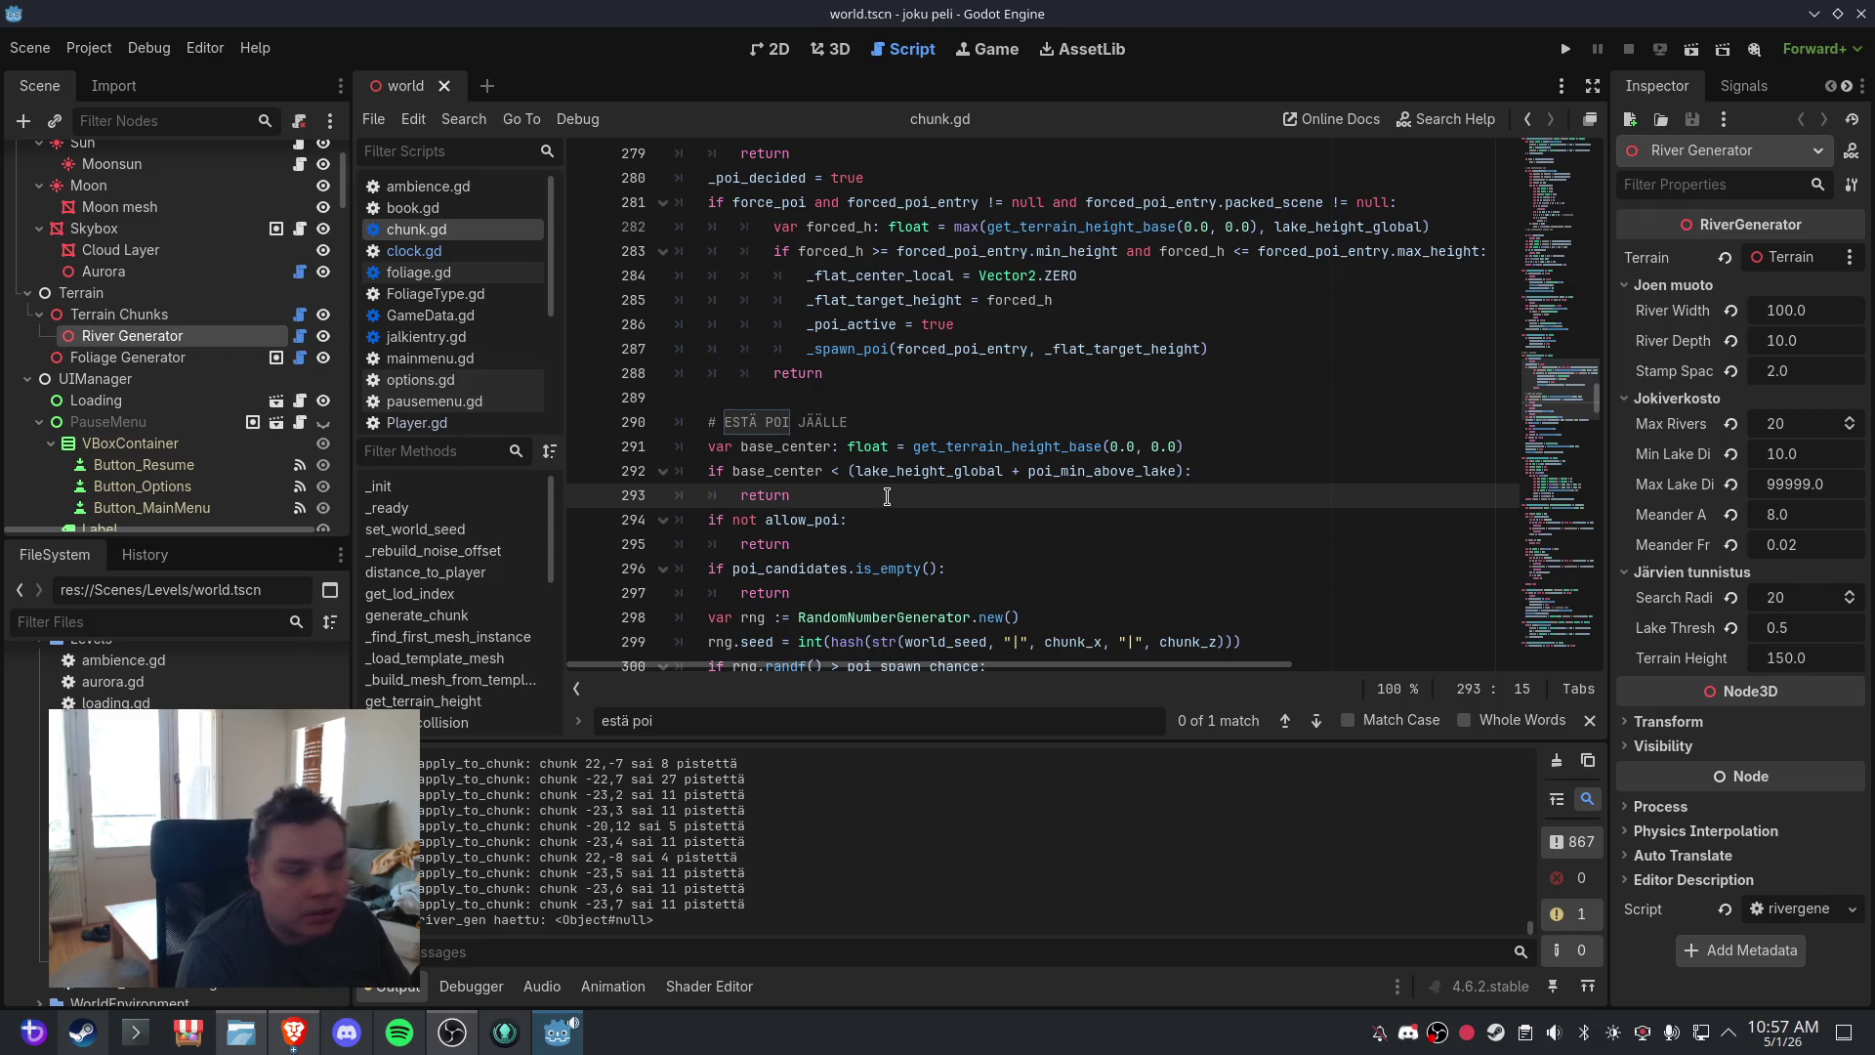
key("Return")
key("Return")
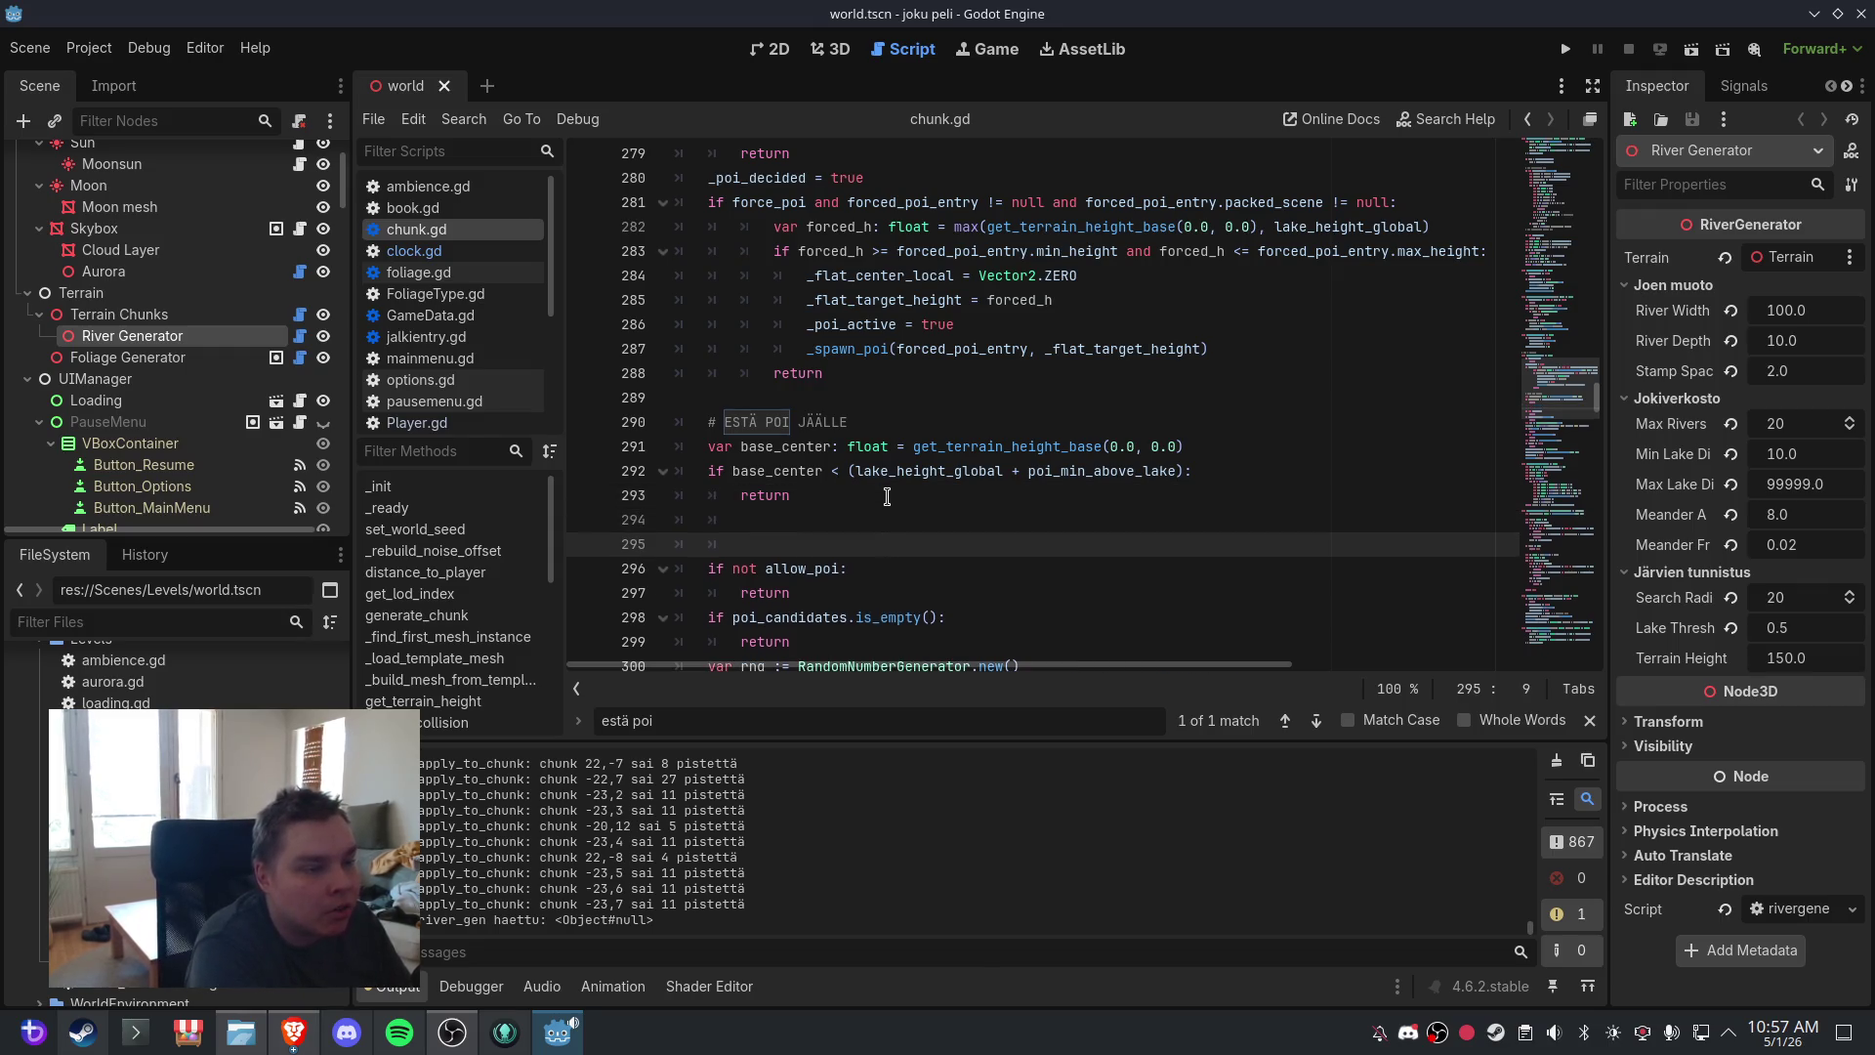
type("# ESTÄ POI JOEN KOHDALLA \tif not _river_points.is_empty(): \t\tvar world_cx: float = float(chunk_x * chunk_size) + float(chunk_size) * 0.5 \t\tvar world_cz: float = float(chunk_z * chunk_size) + float(chunk_size) * 0.5 \t\tfor rp in _river_points: \t\t\tvar rv := rp as Vector3 \t\t\tif rv == null: \t\t\t\tcontinue \t\t\tvar dx: float = world_cx - rv.x \t\t\tvar dz: float = world_cz - rv.z \t\t\tvar d: float = sqrt(dx * dx + dz * dz) \t\t\tif d < rv.y * 1.5:  # 1.5 = turvamarginaali joen leveyden päälle \t\t\t\treturn")
key("BackSpace")
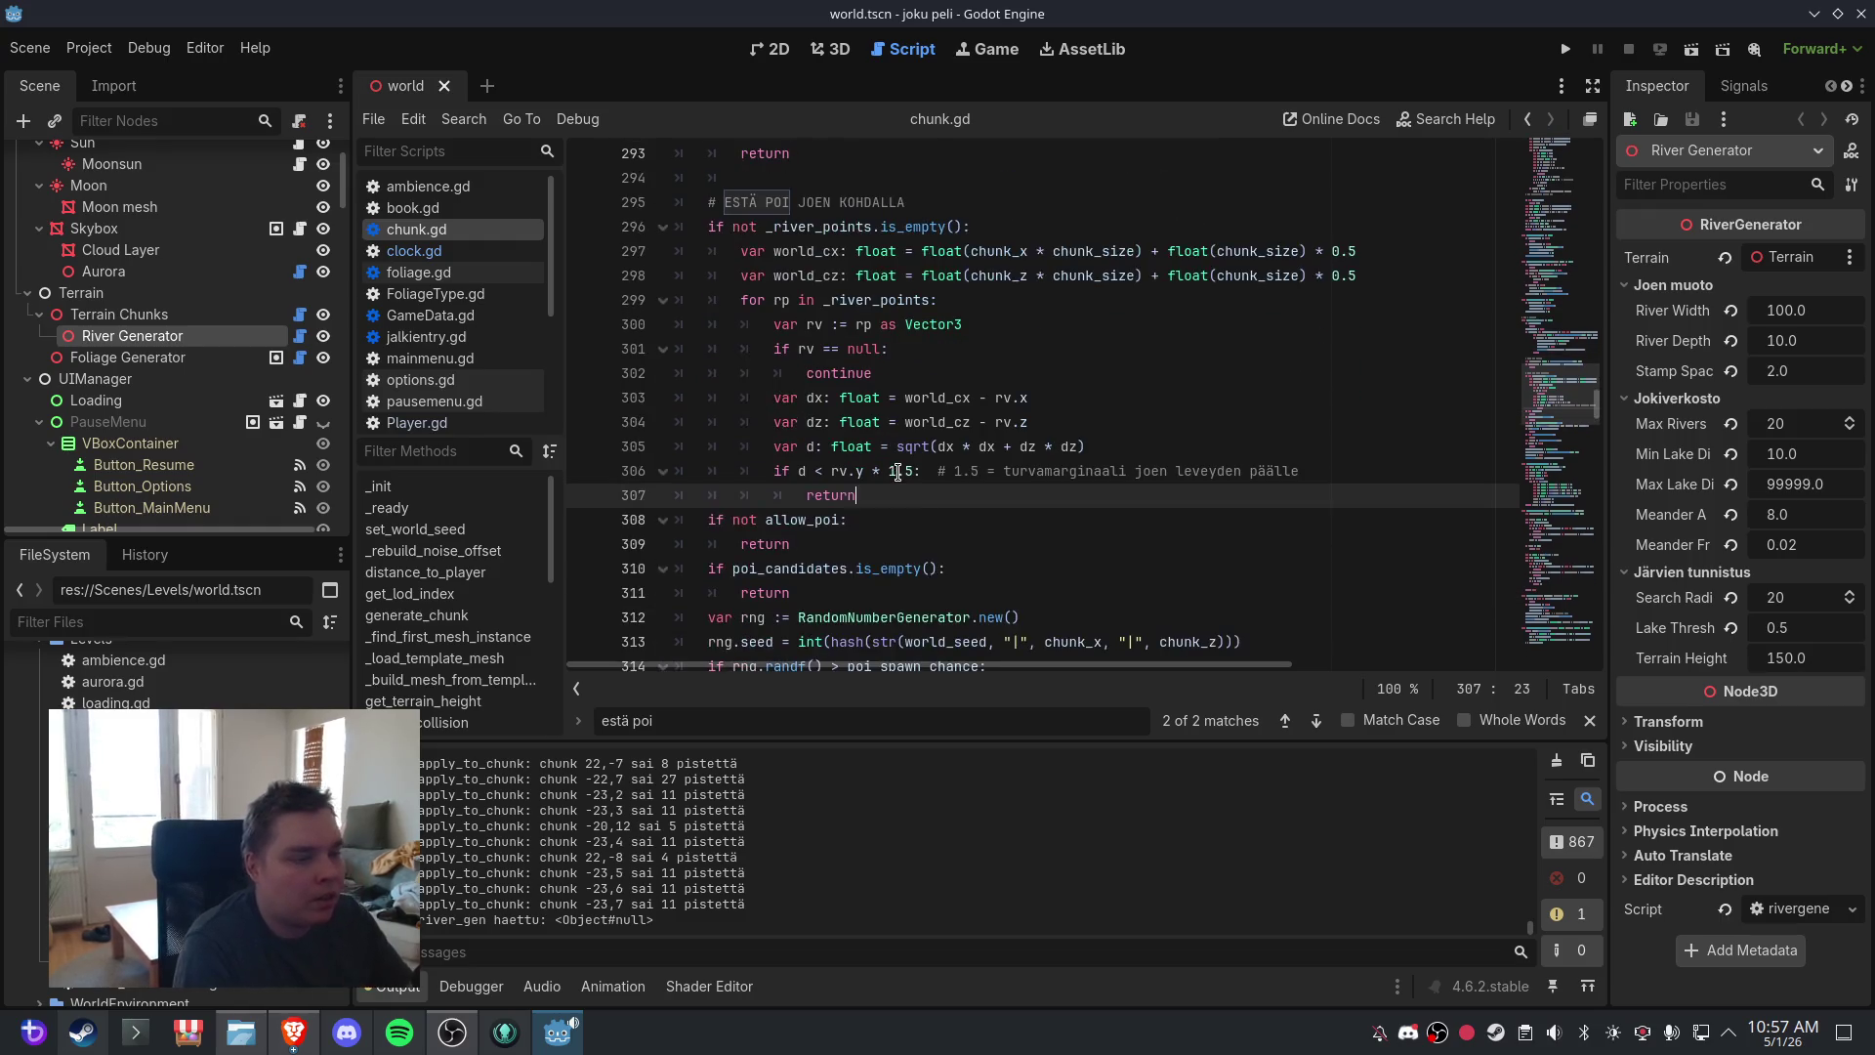
key("Return")
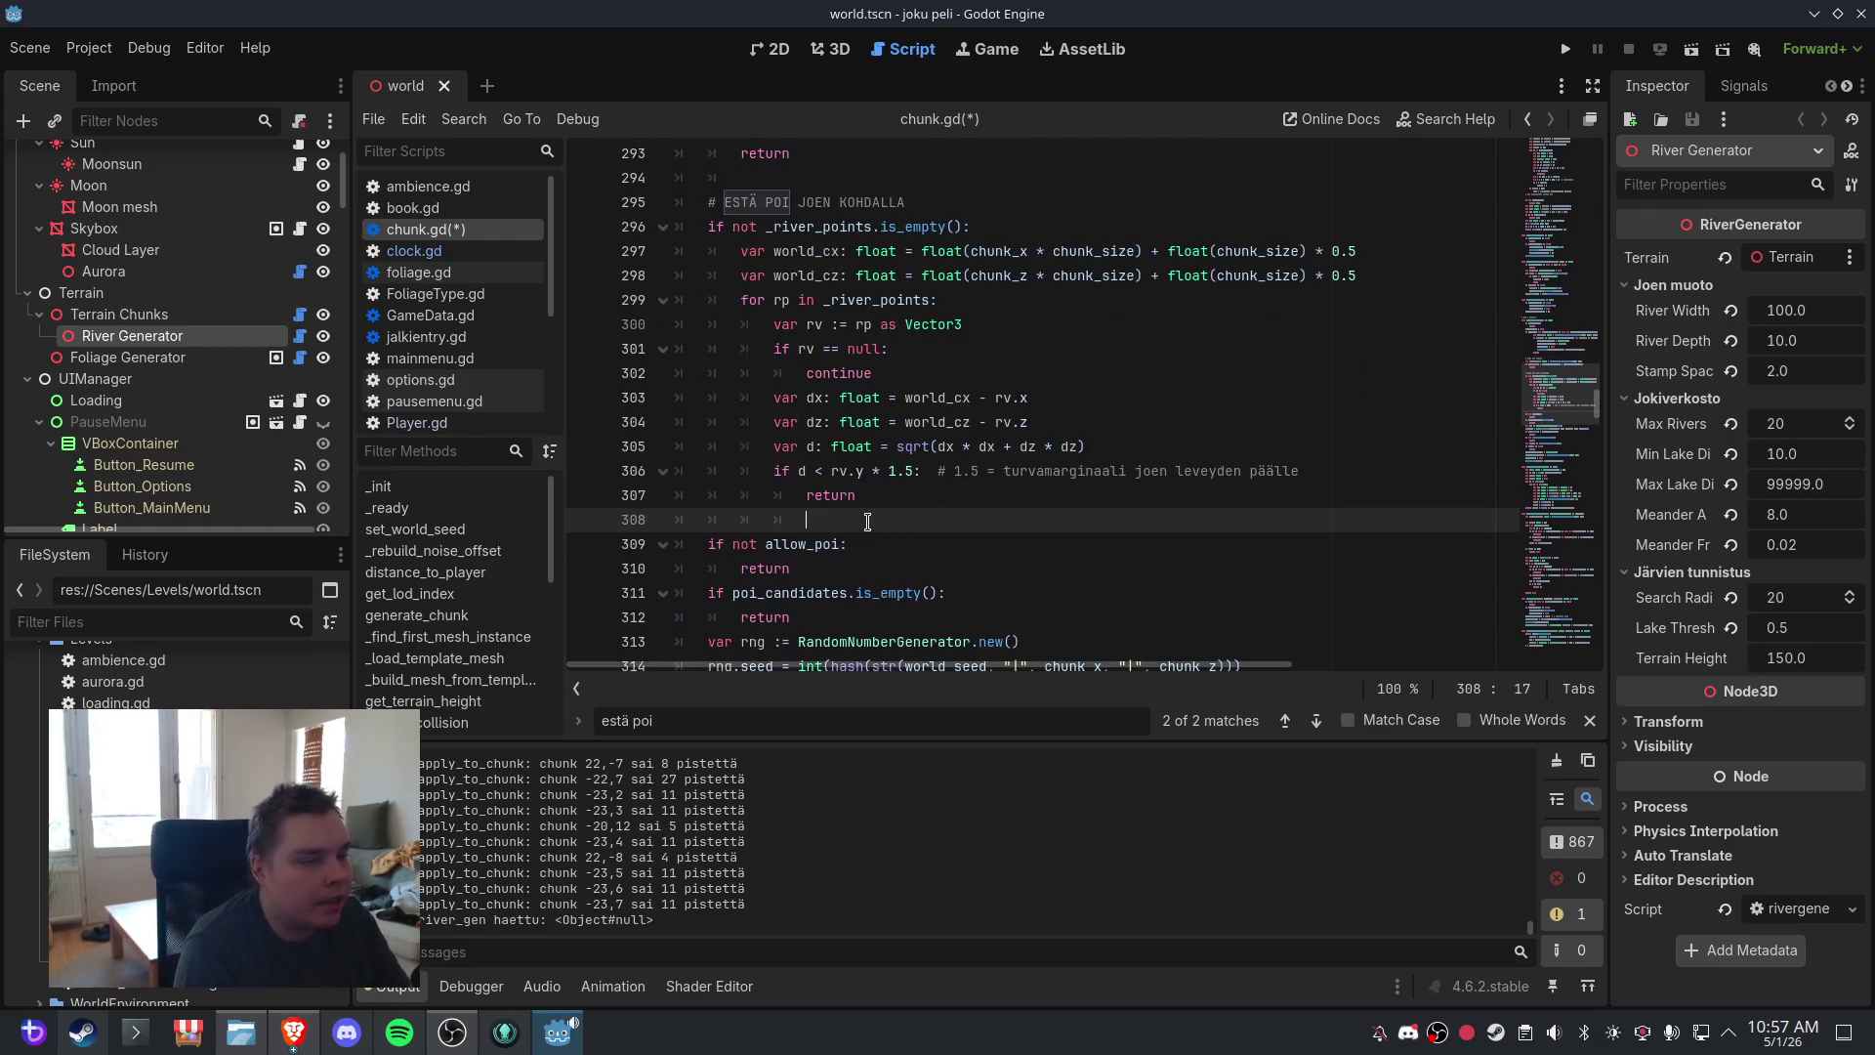
key("BackSpace")
key("BackSpace")
key("BackSpace")
- Save the scene and edited script, then return to the 3D world view
left_click(31, 48)
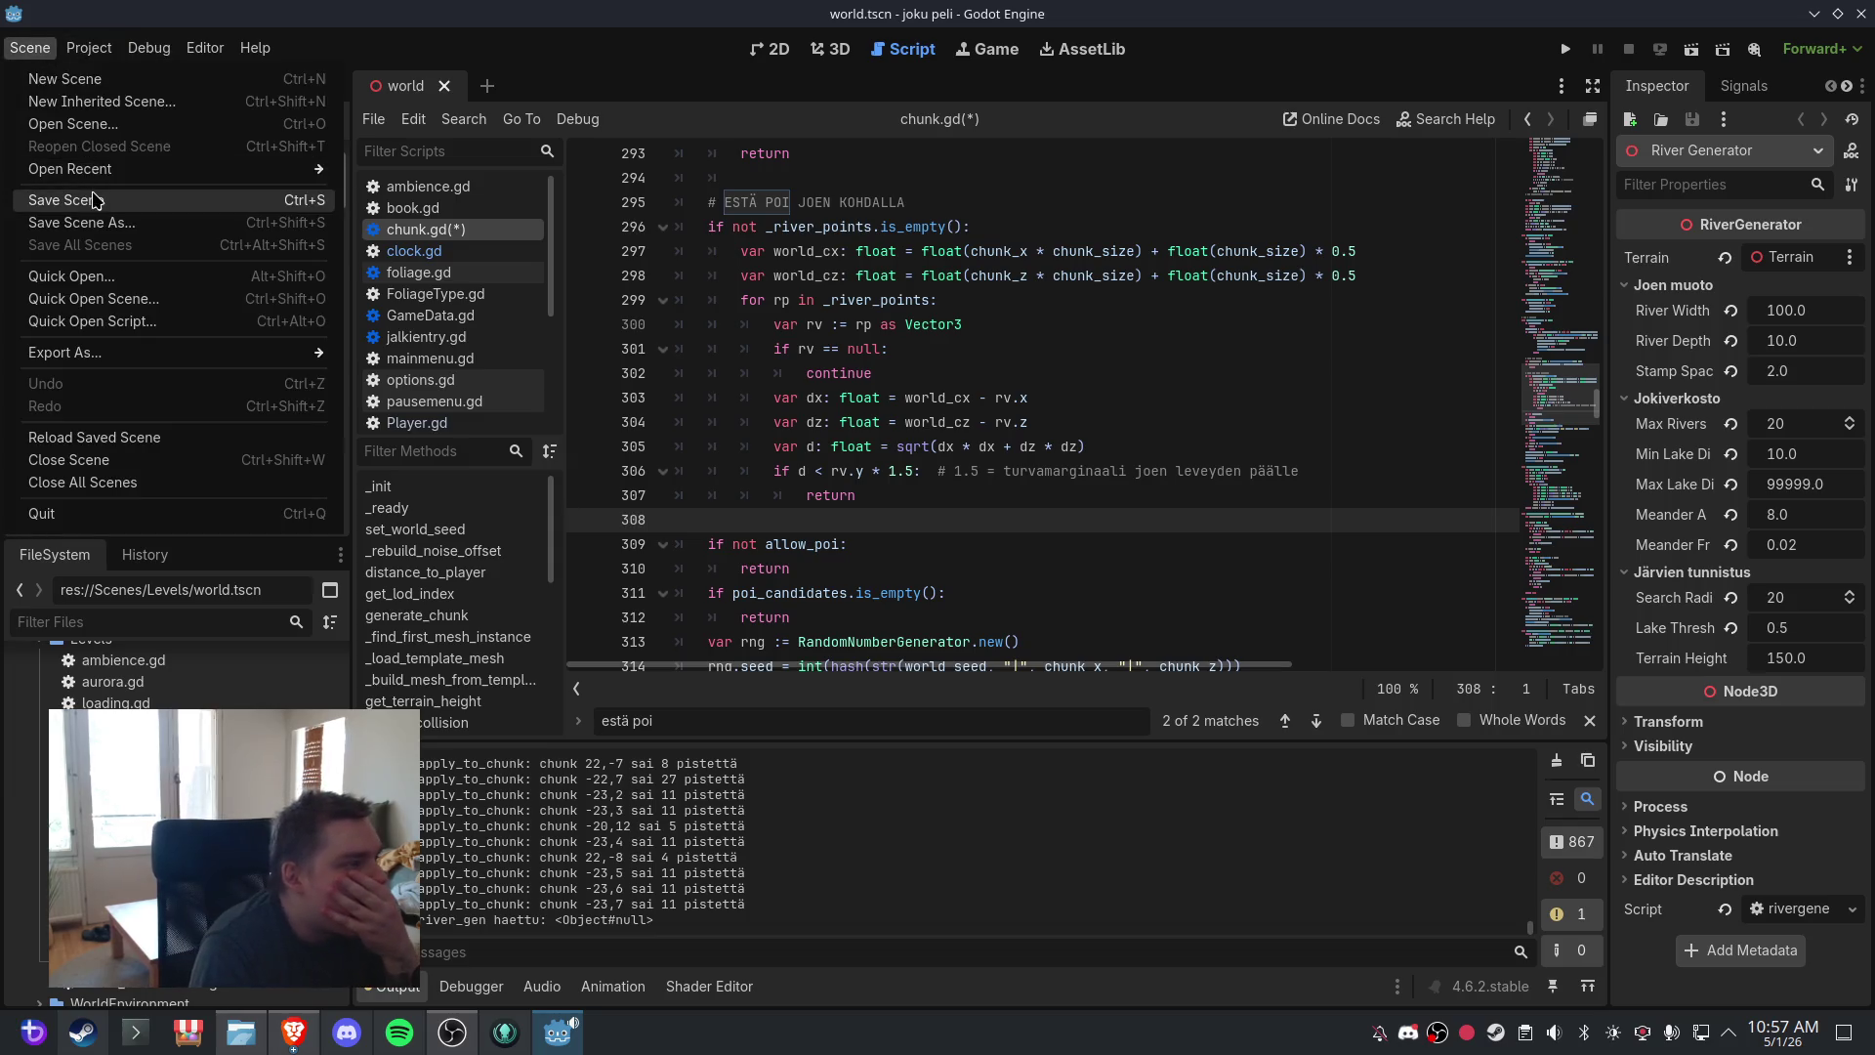
left_click(94, 200)
left_click(831, 49)
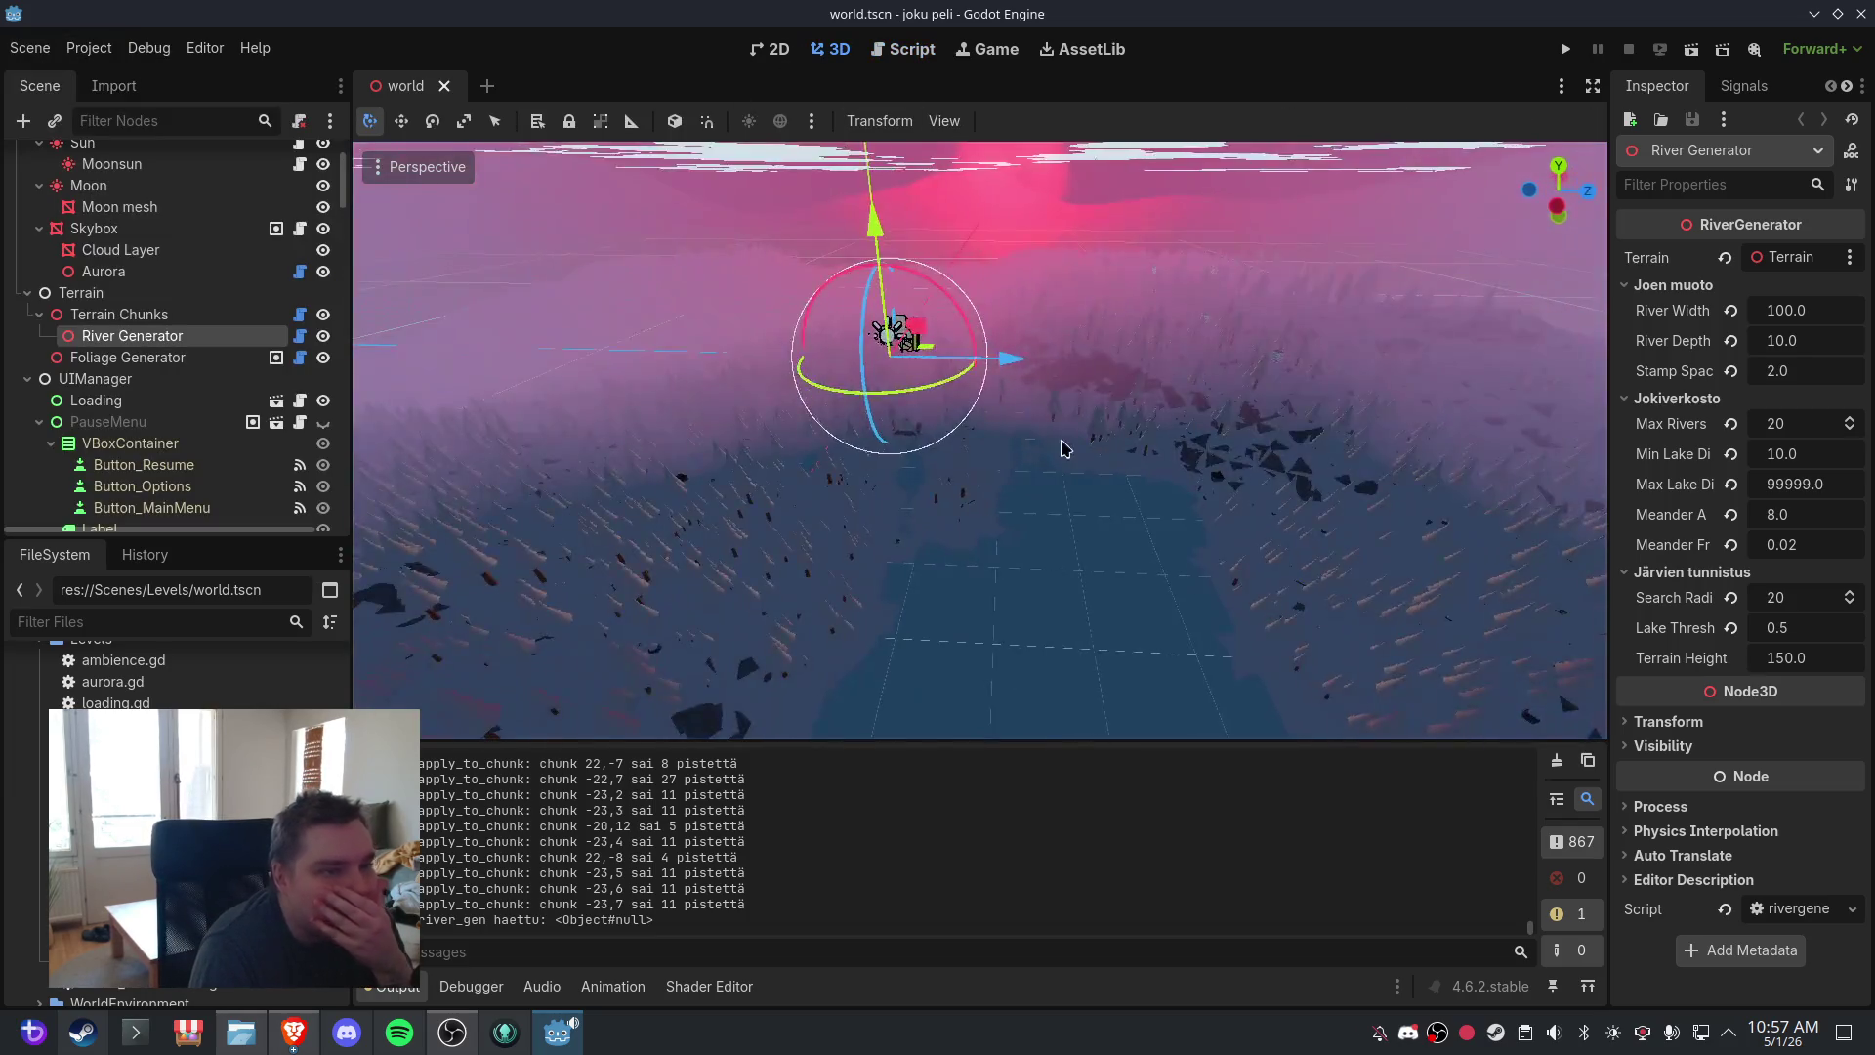
- Reopen the world scene with Ctrl+Shift+T and orbit down toward the forested terrain
left_click(445, 86)
key("ctrl+shift+t")
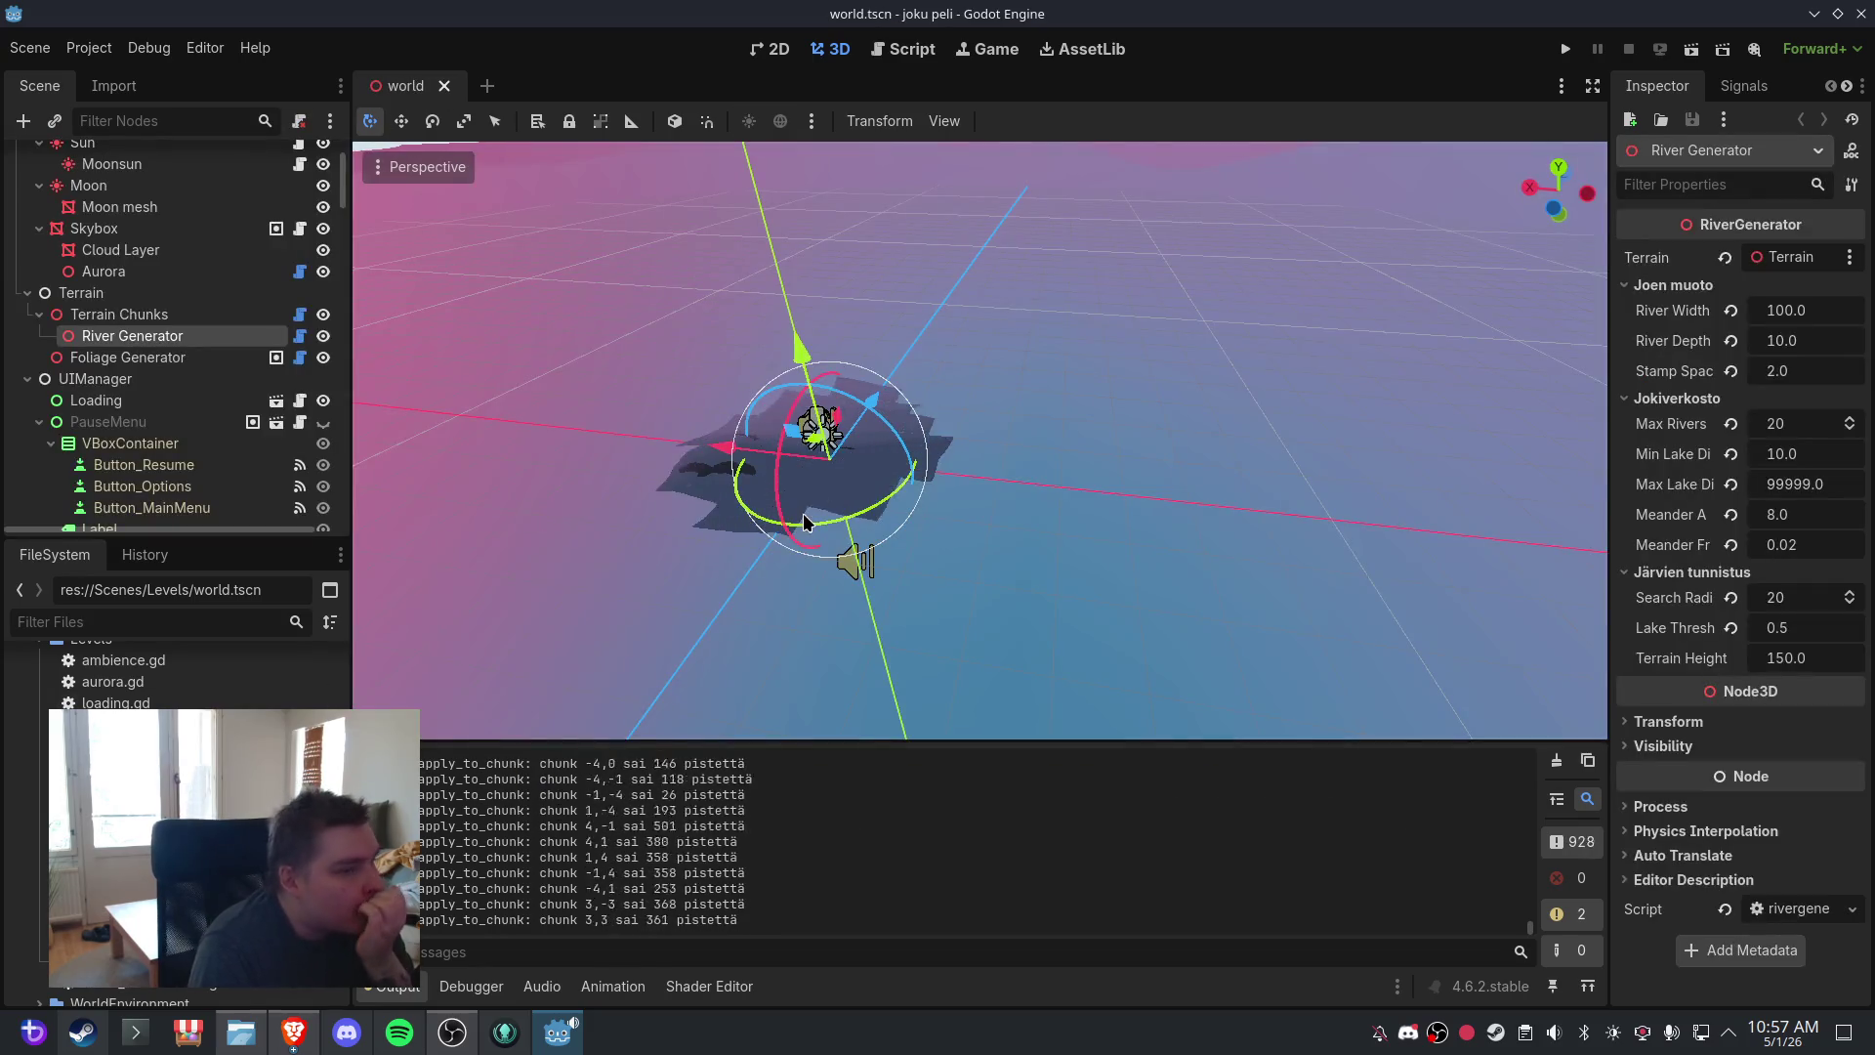
scroll(1086, 479, "up", 5)
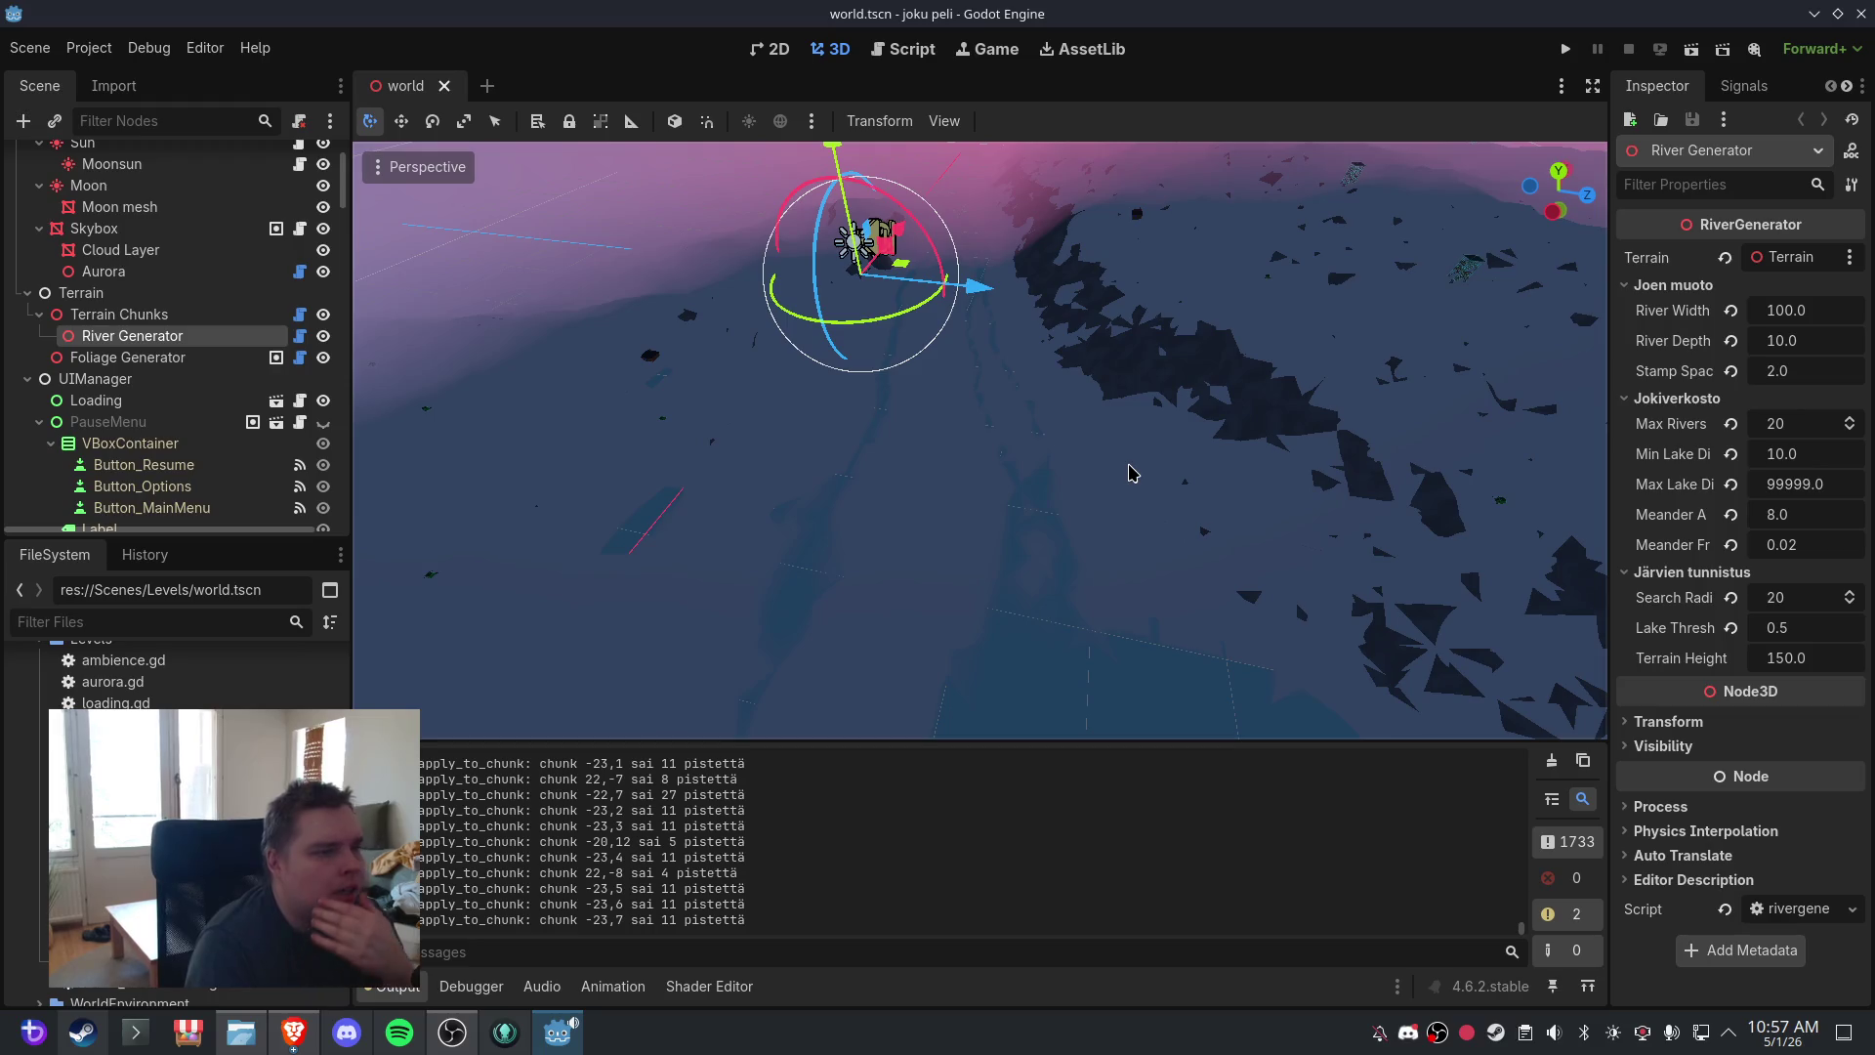
scroll(875, 371, "down", 1)
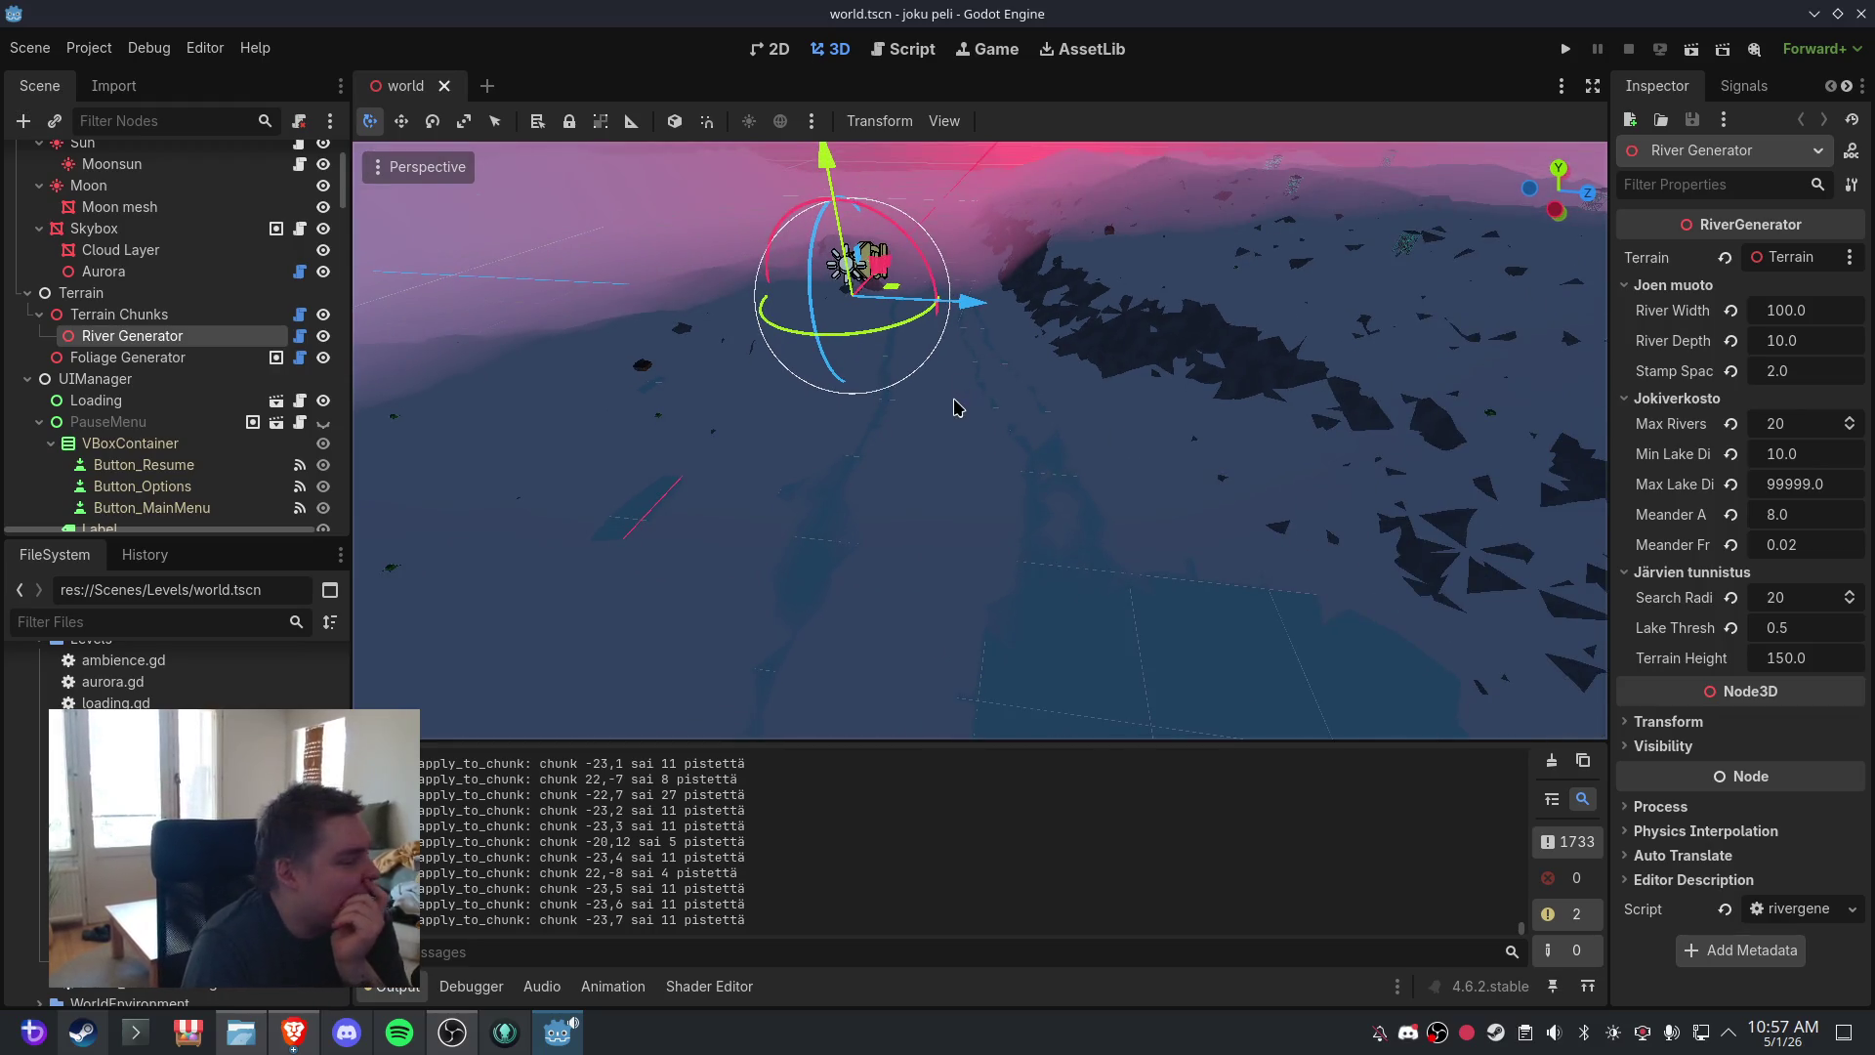
scroll(954, 406, "up", 3)
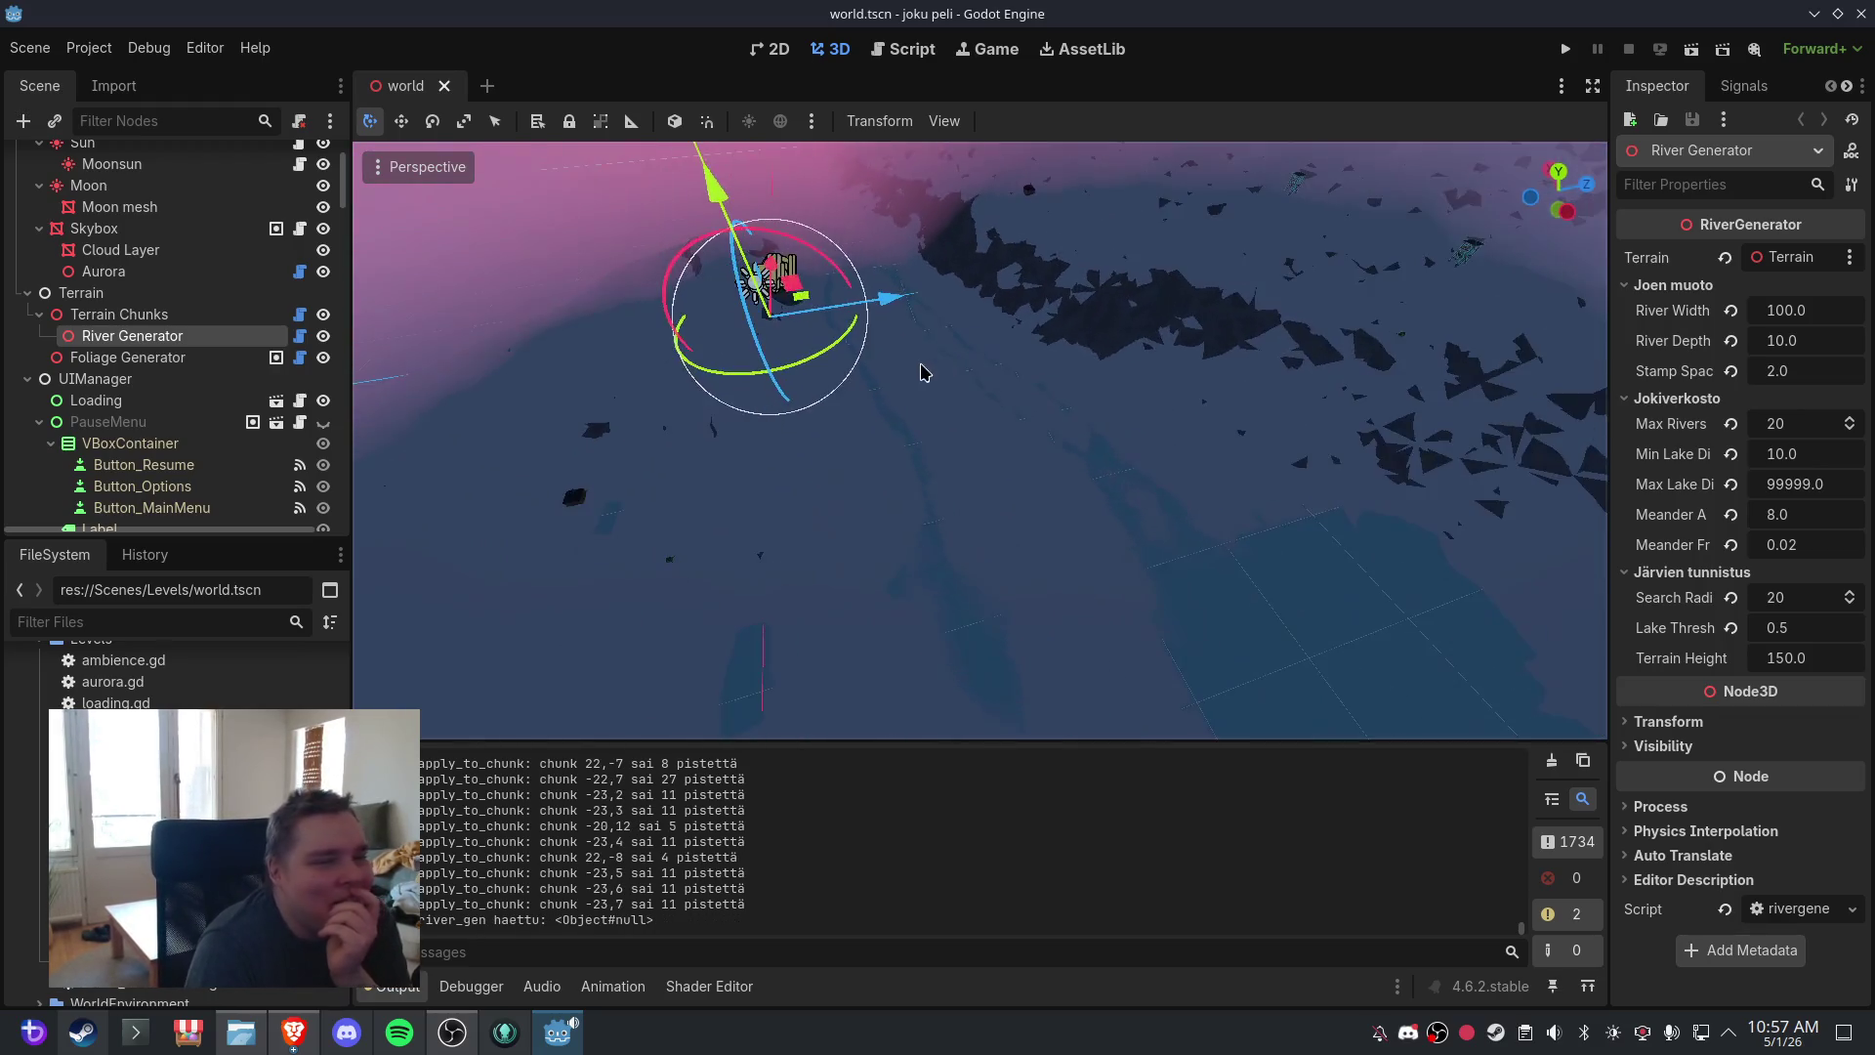
scroll(1047, 368, "down", 3)
scroll(934, 471, "up", 4)
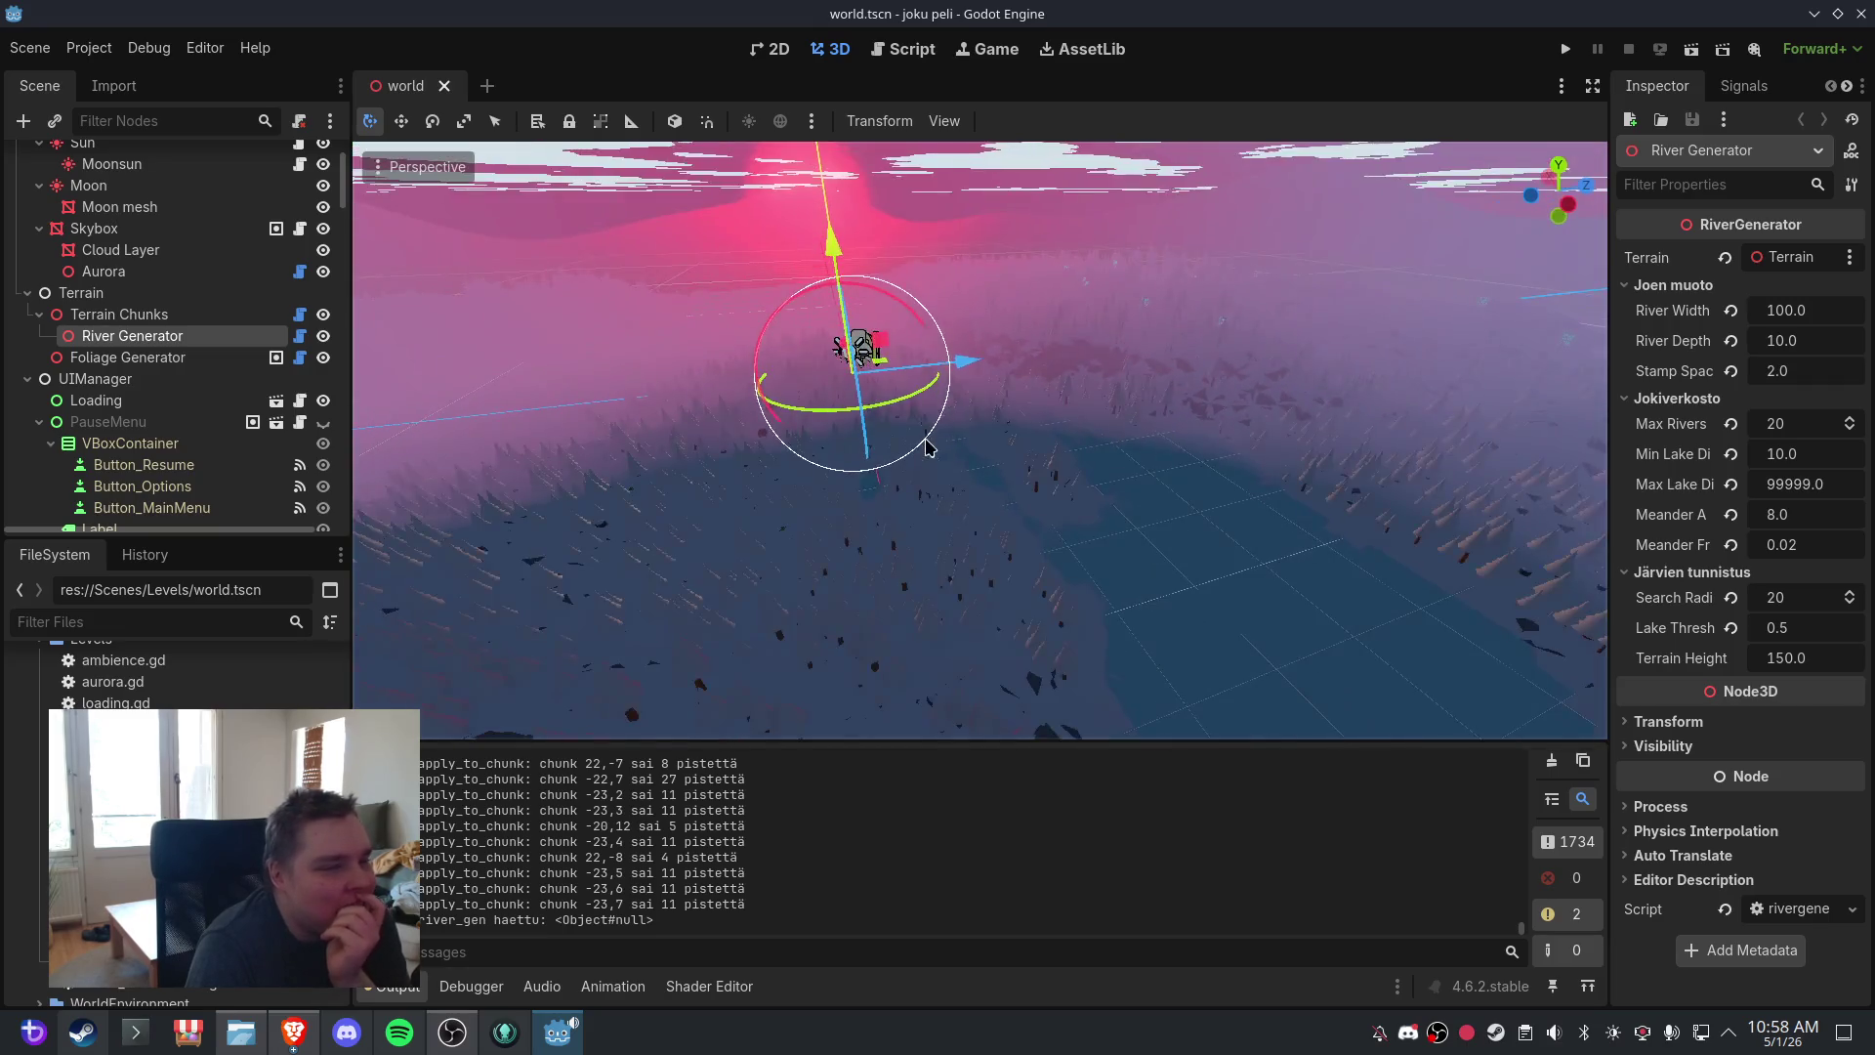
mouse_move(944, 410)
left_mouse_down()
mouse_move(1228, 393)
mouse_move(1190, 485)
mouse_move(724, 459)
mouse_move(1106, 450)
left_mouse_up()
scroll(1067, 436, "down", 5)
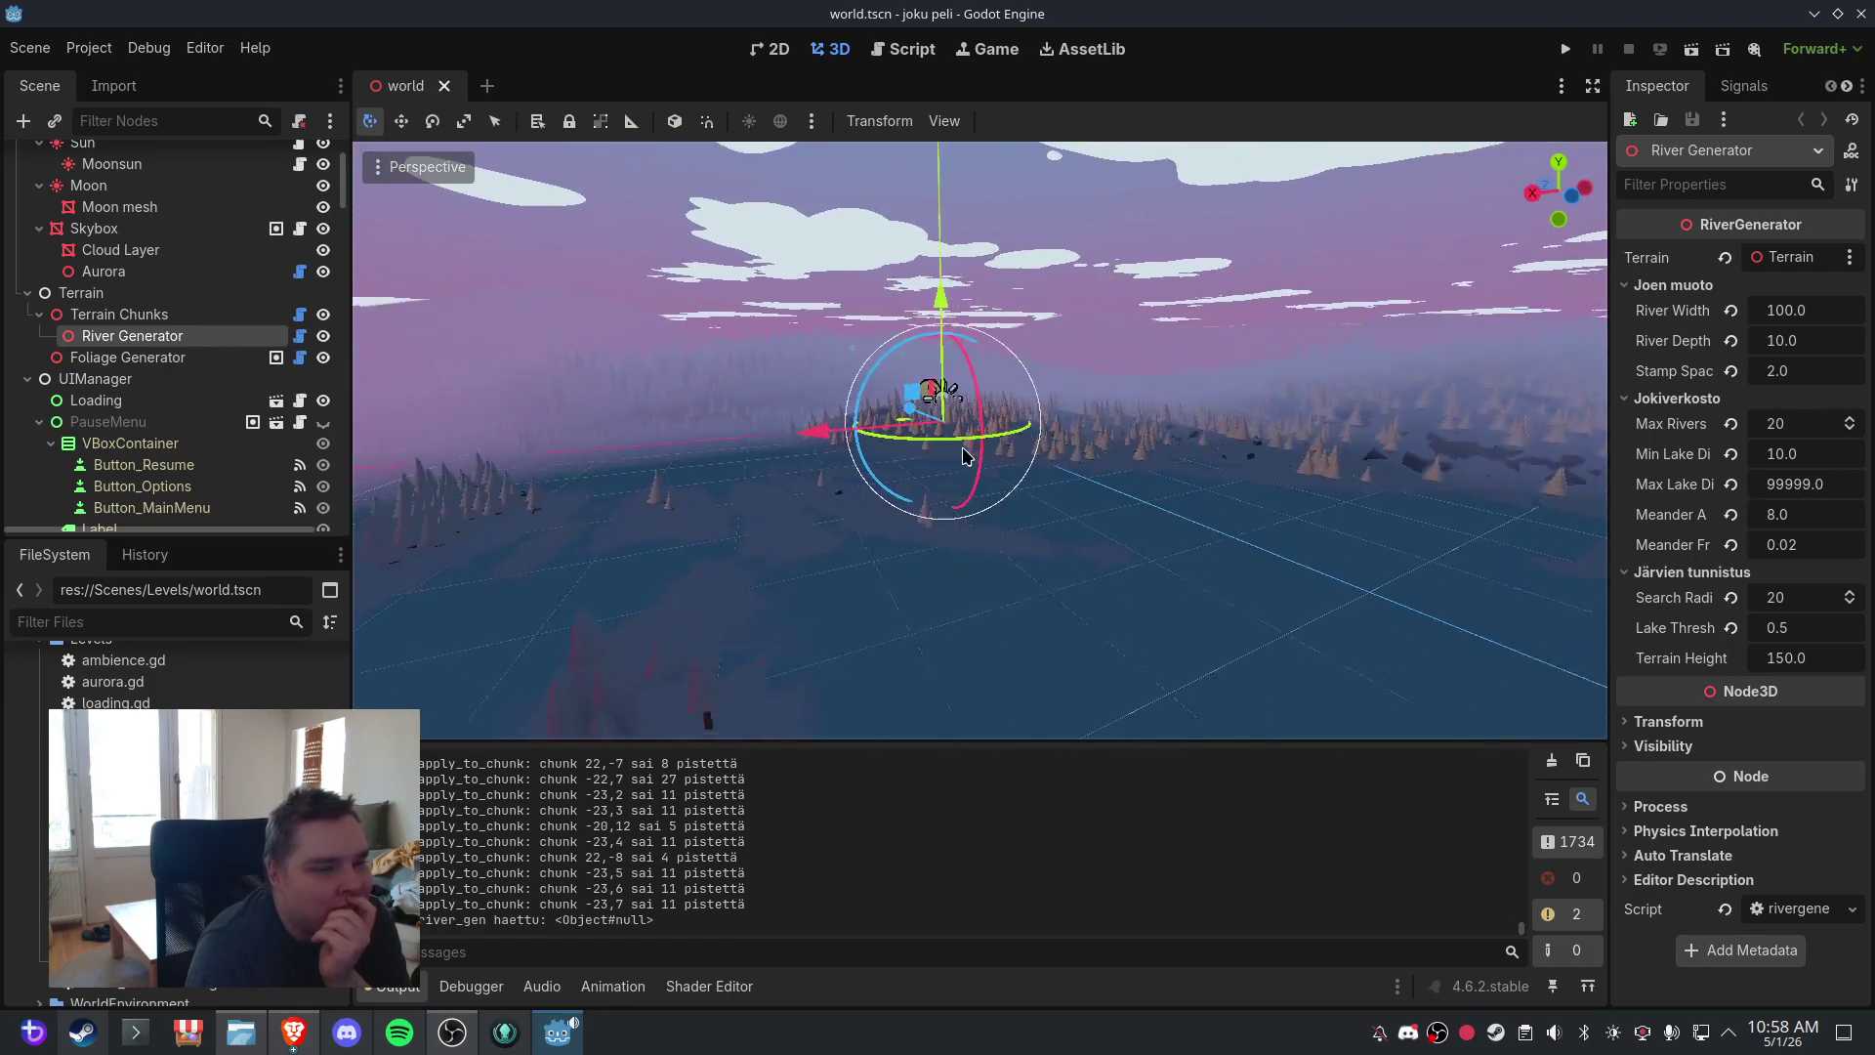
- Select the River Generator node and begin editing its Max Rivers value of 20
left_click(127, 358)
left_click(132, 336)
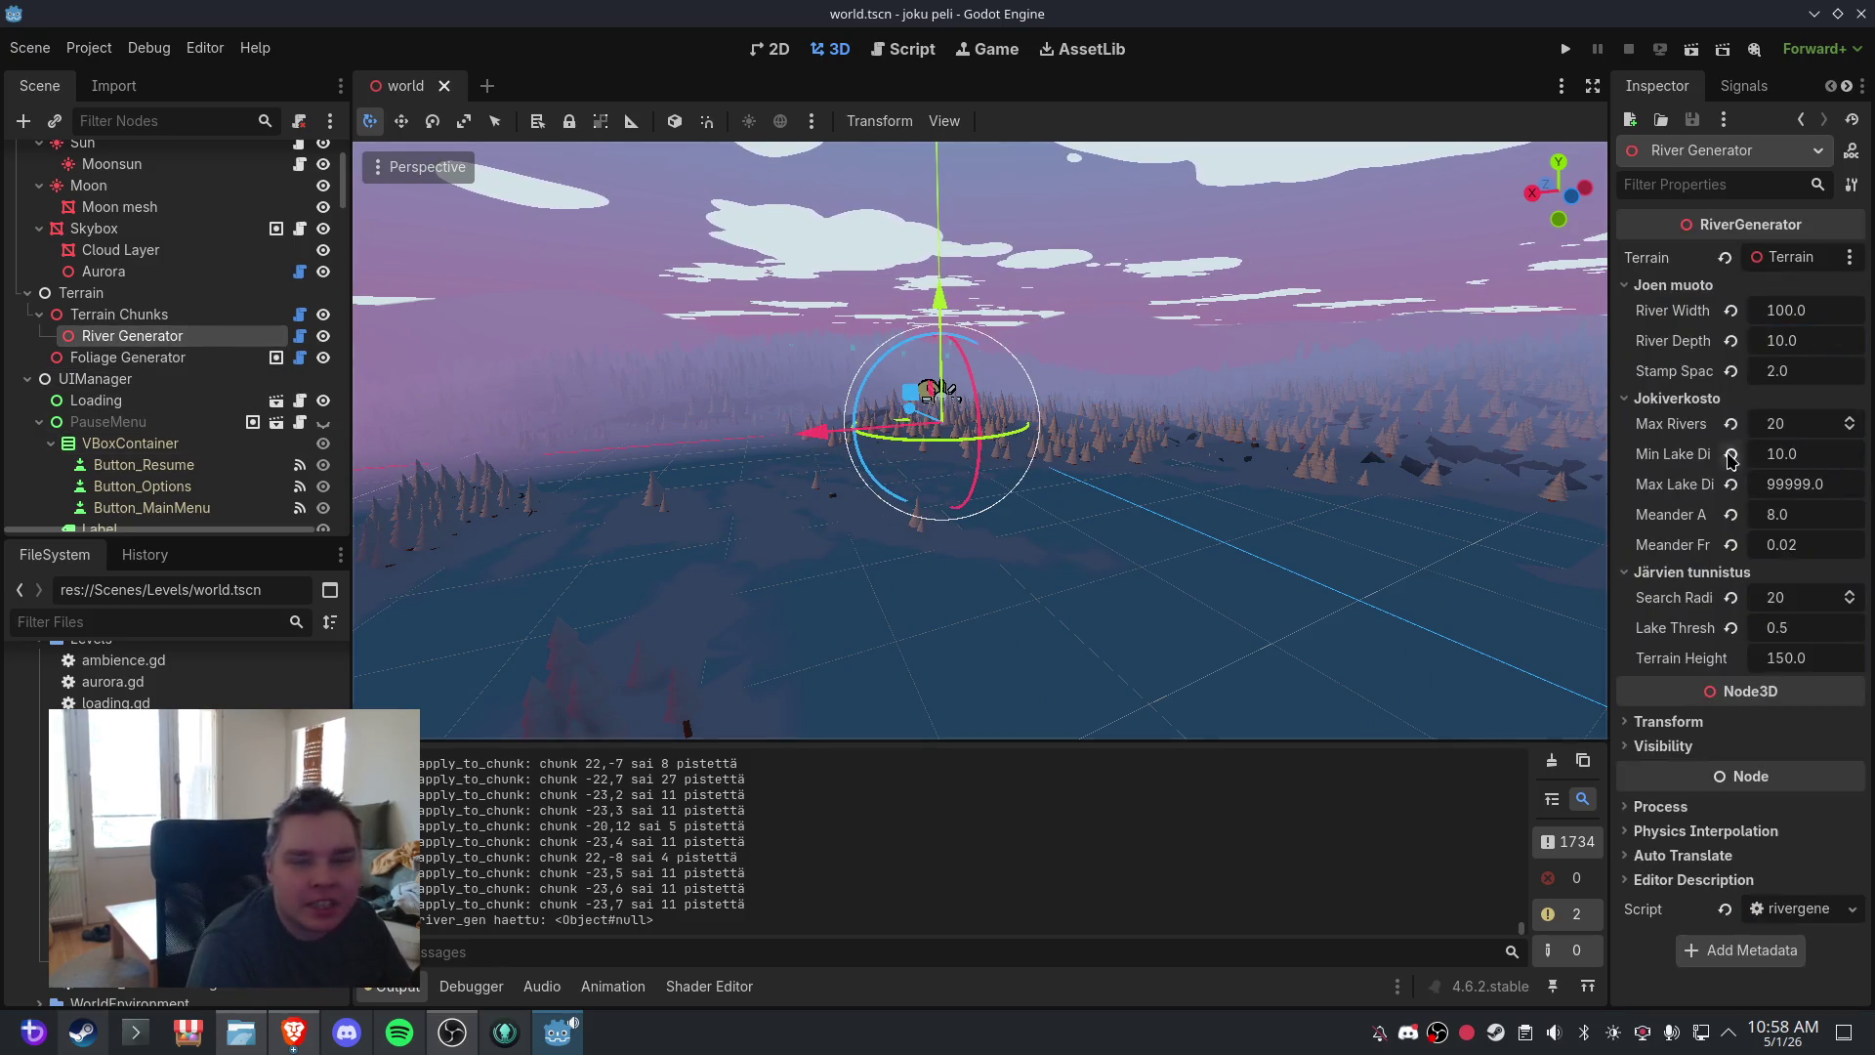
left_click(1798, 422)
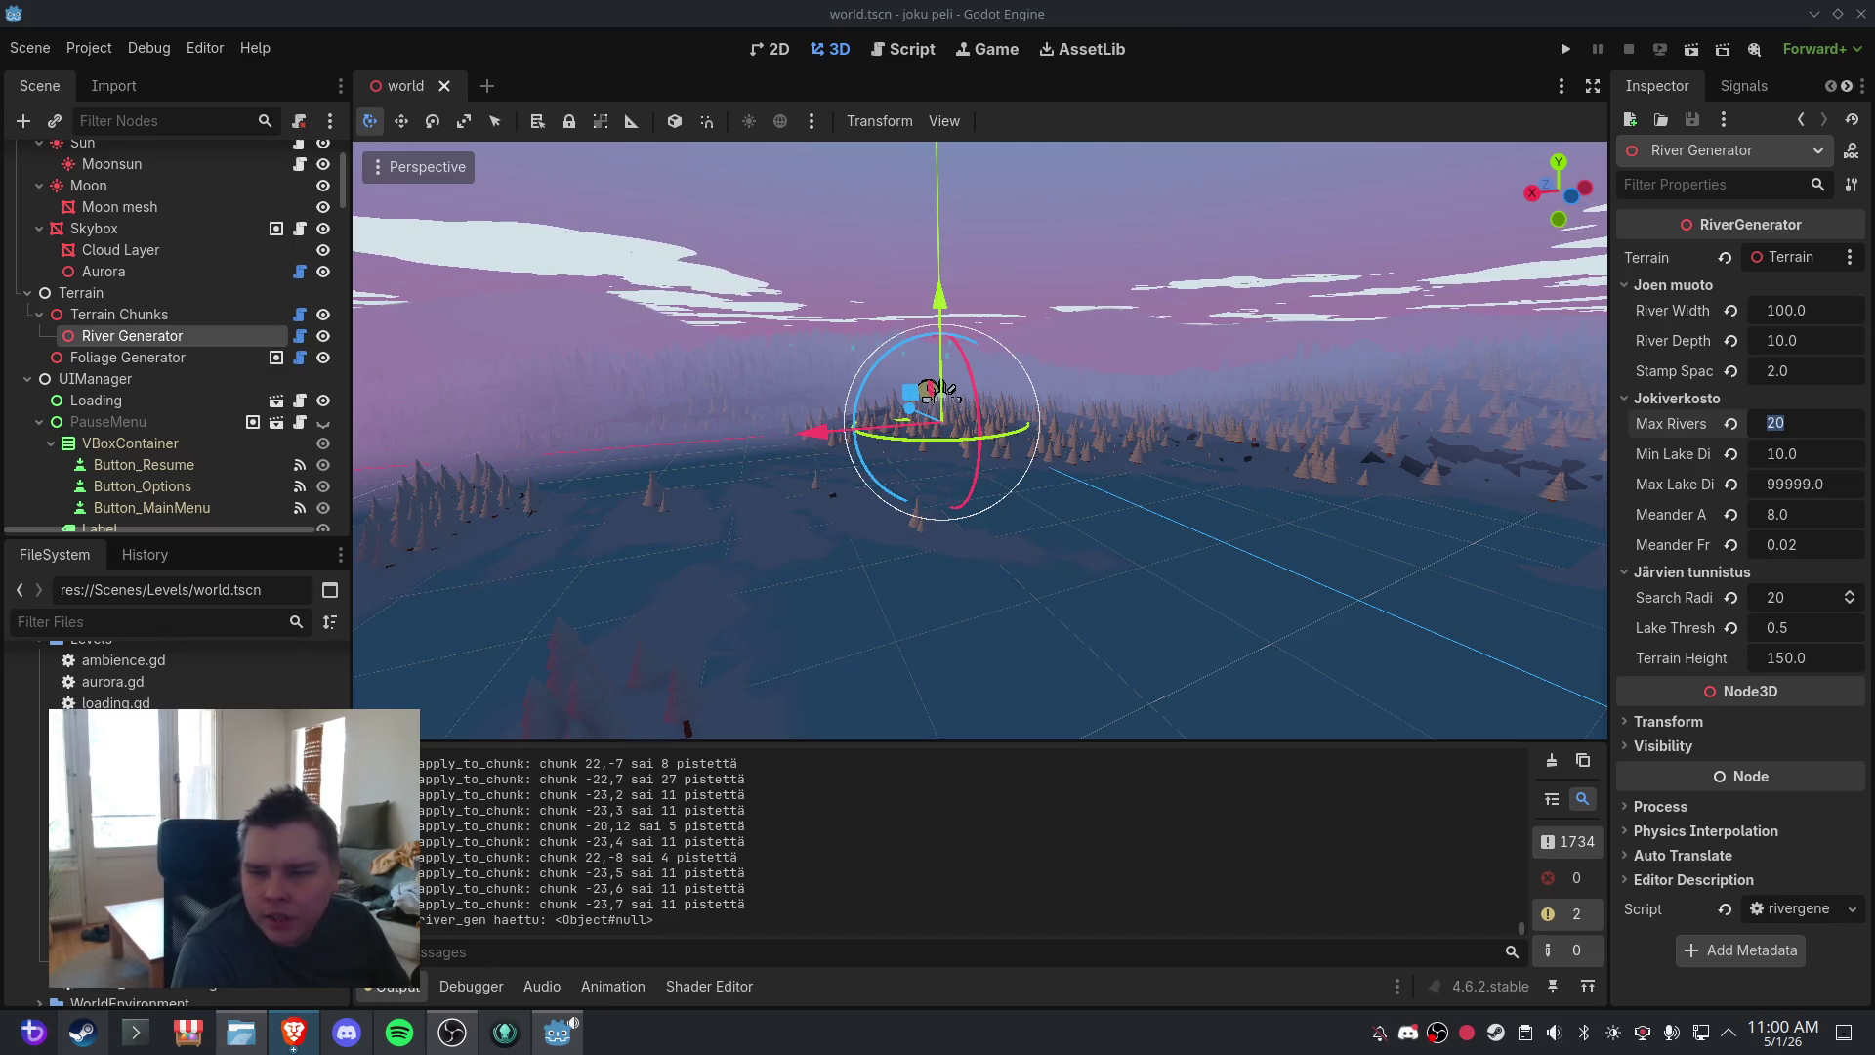
- Open terrain.gd in the script editor and search for 'if center_'
left_click(897, 49)
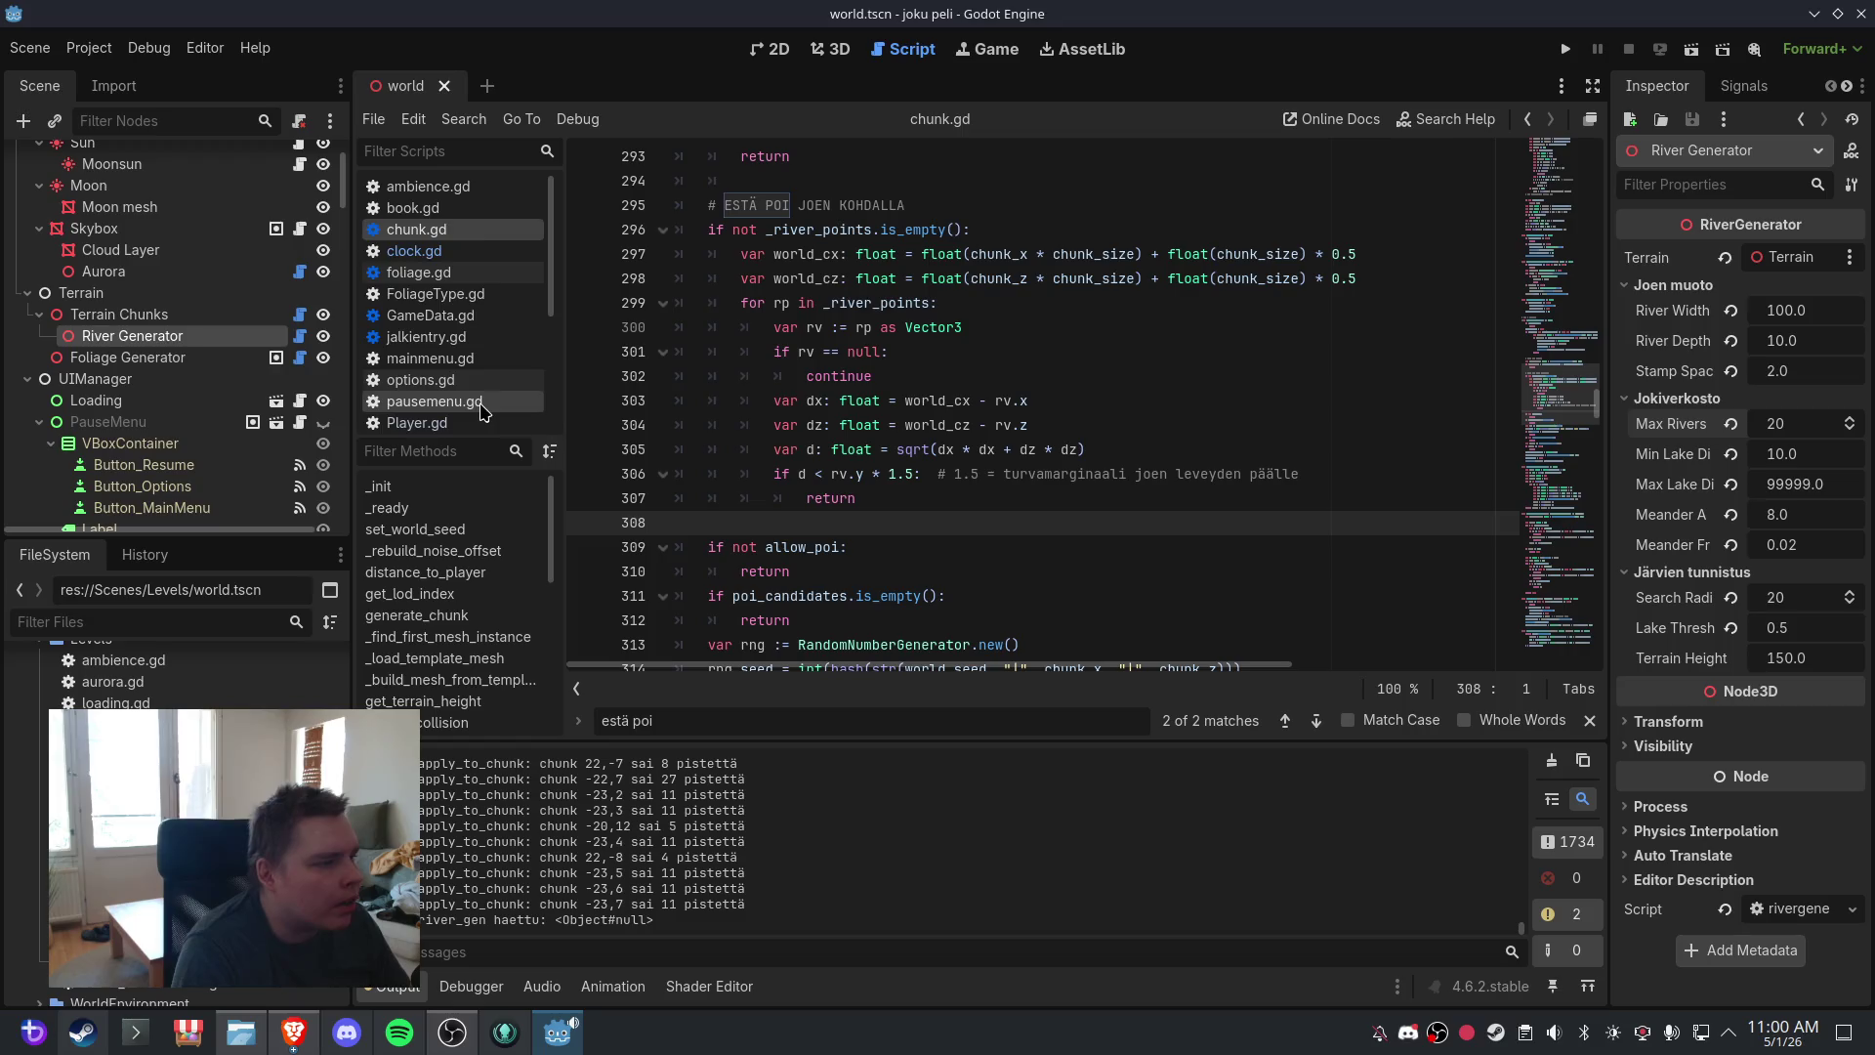
scroll(480, 411, "down", 5)
left_click(473, 332)
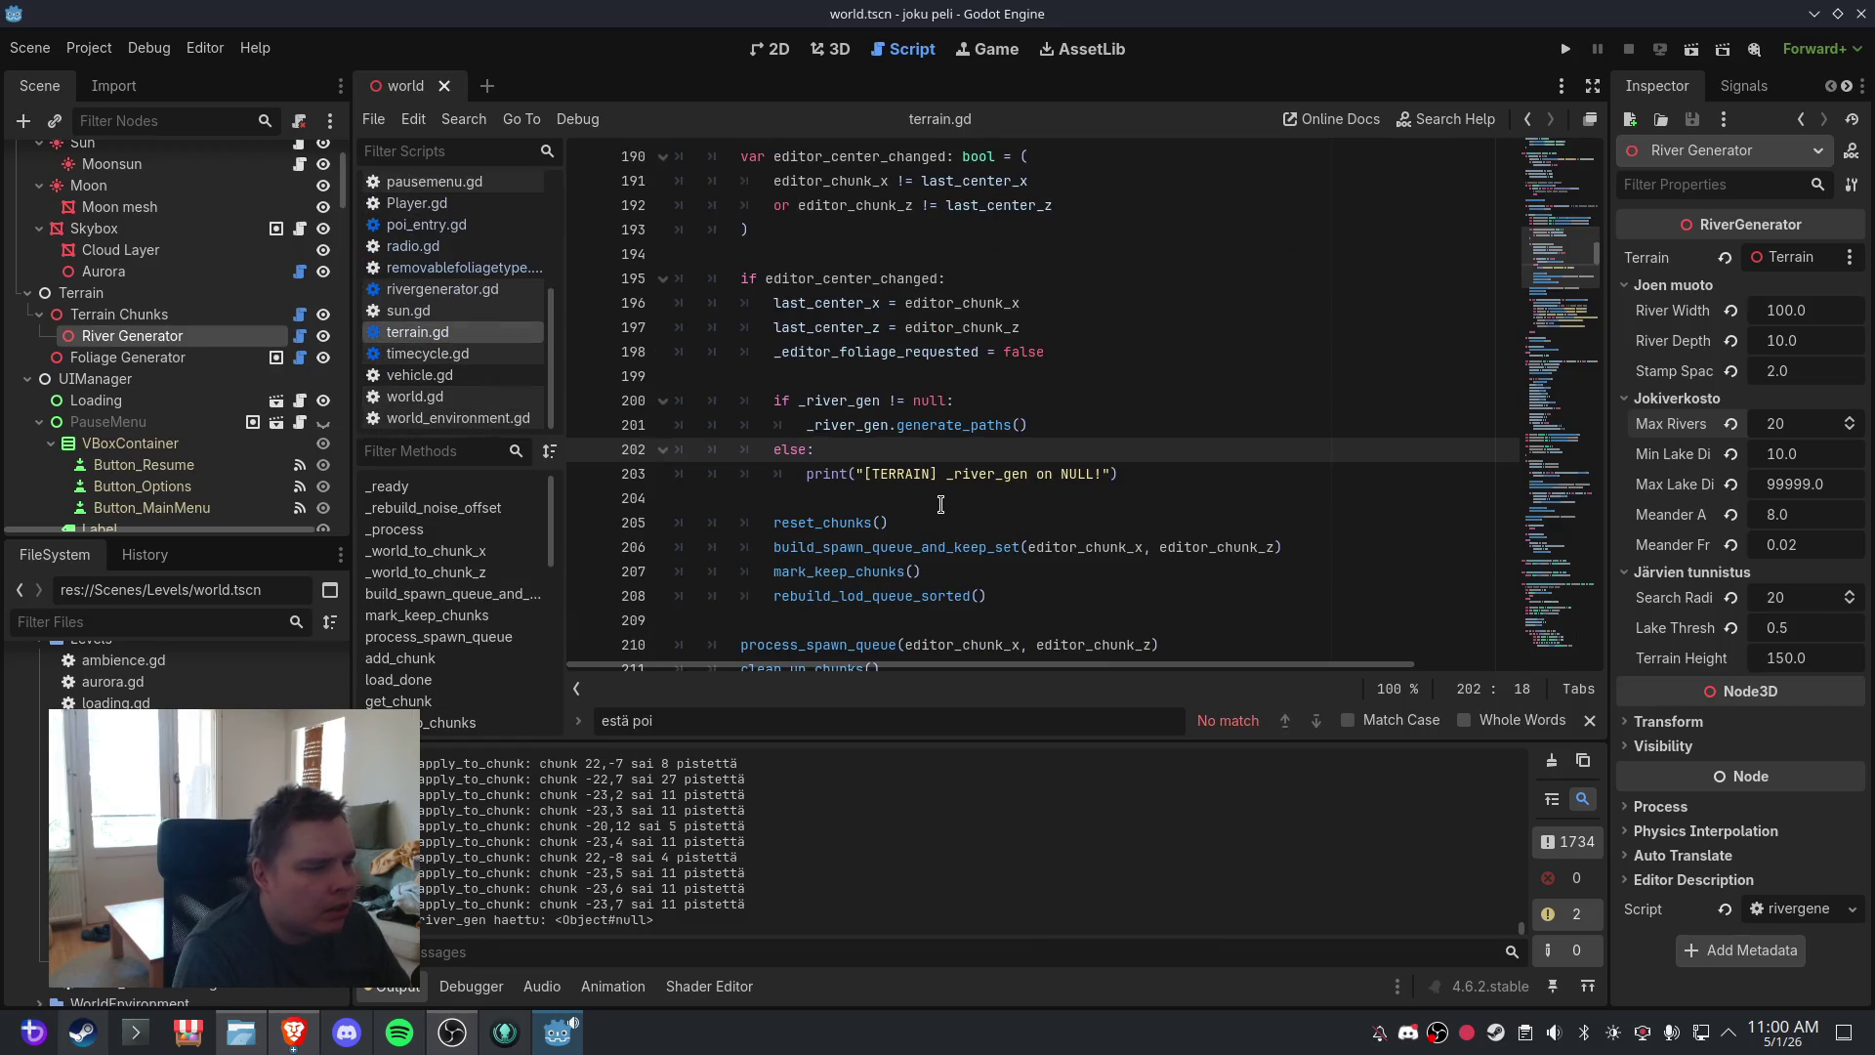
left_click(940, 504)
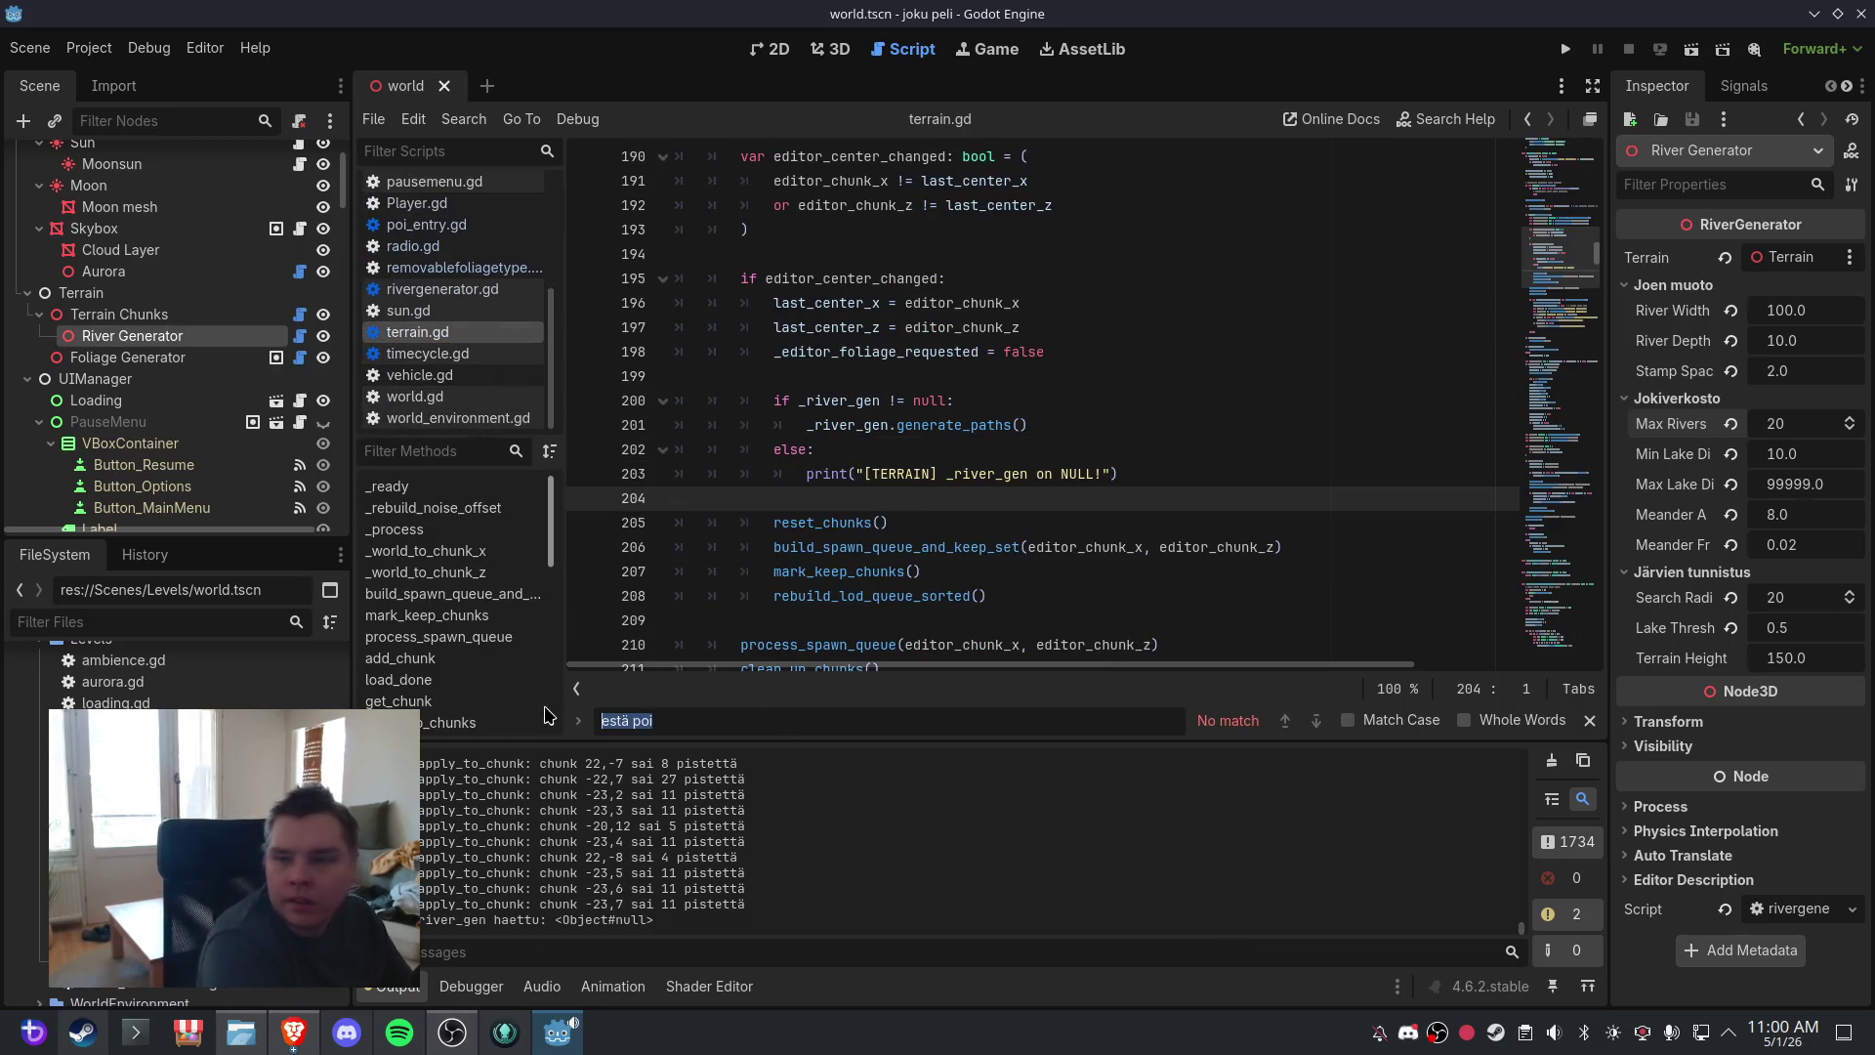
type("if center_")
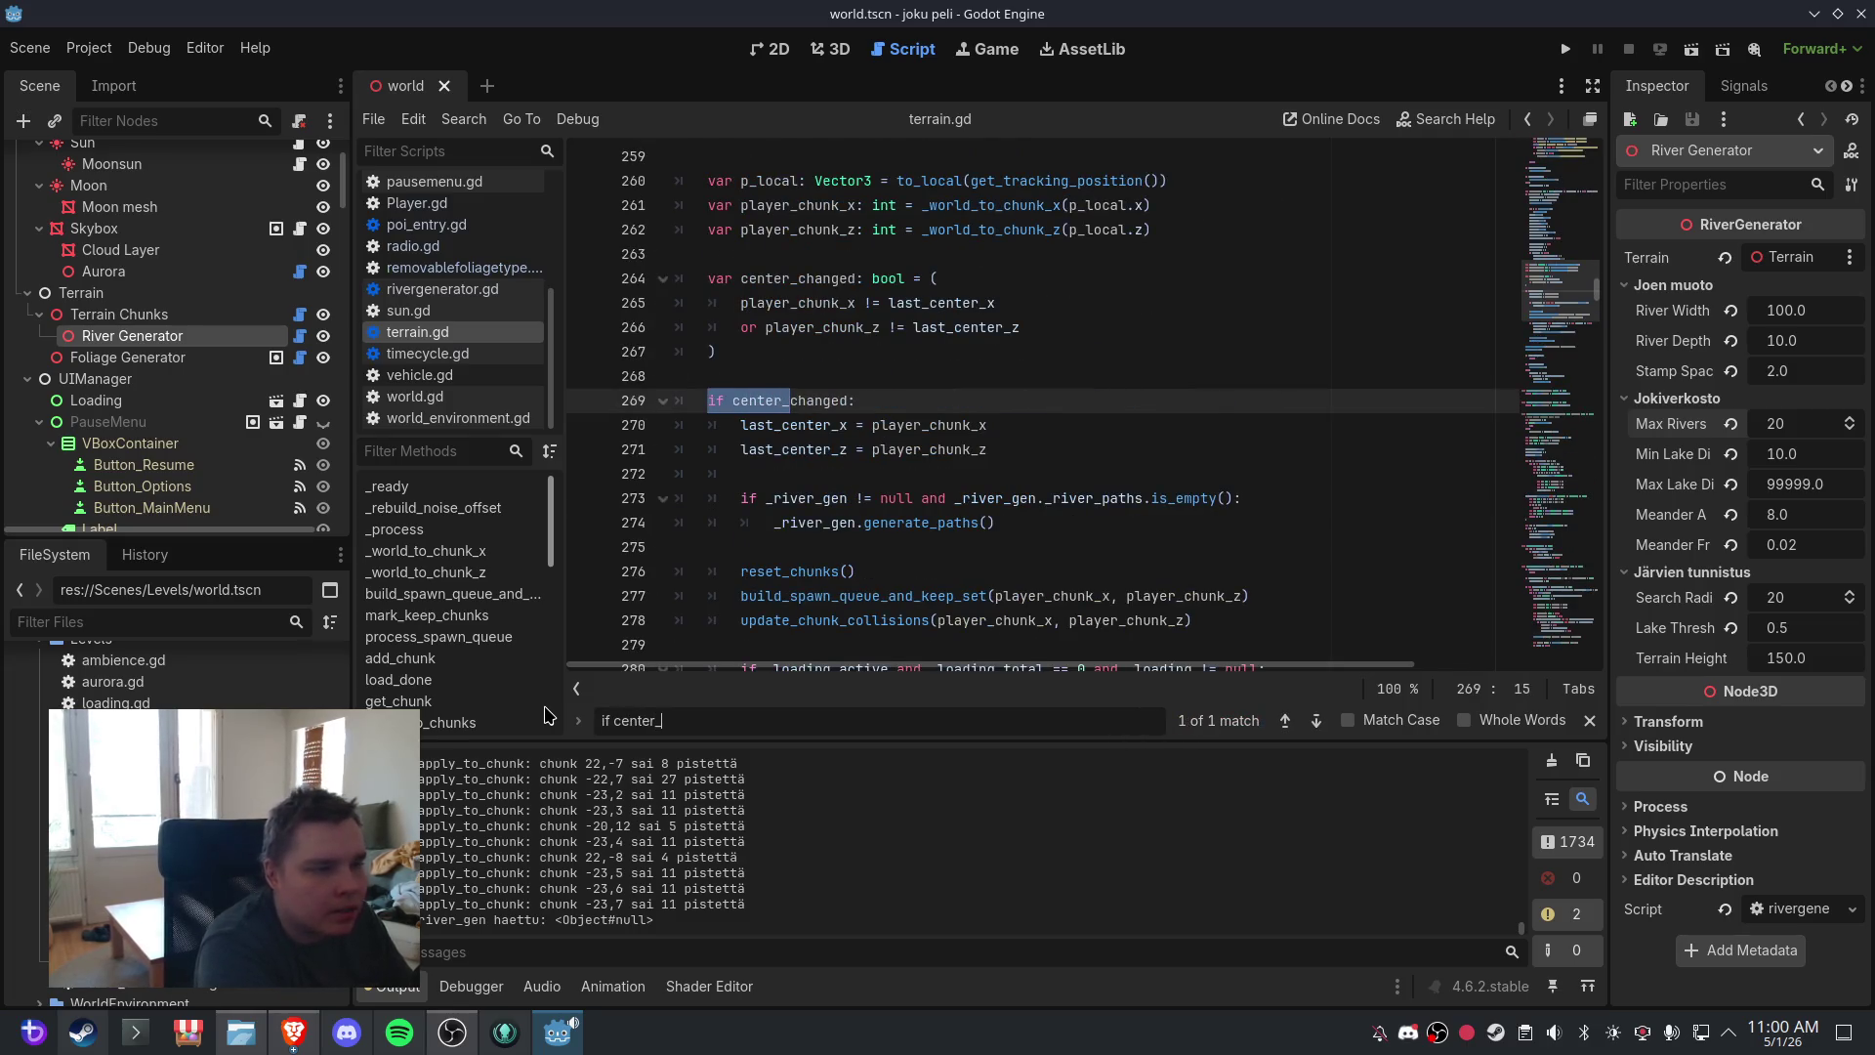
- Remove 'and _river_gen._river_paths.is_empty()' from the condition on line 273
left_click(959, 450)
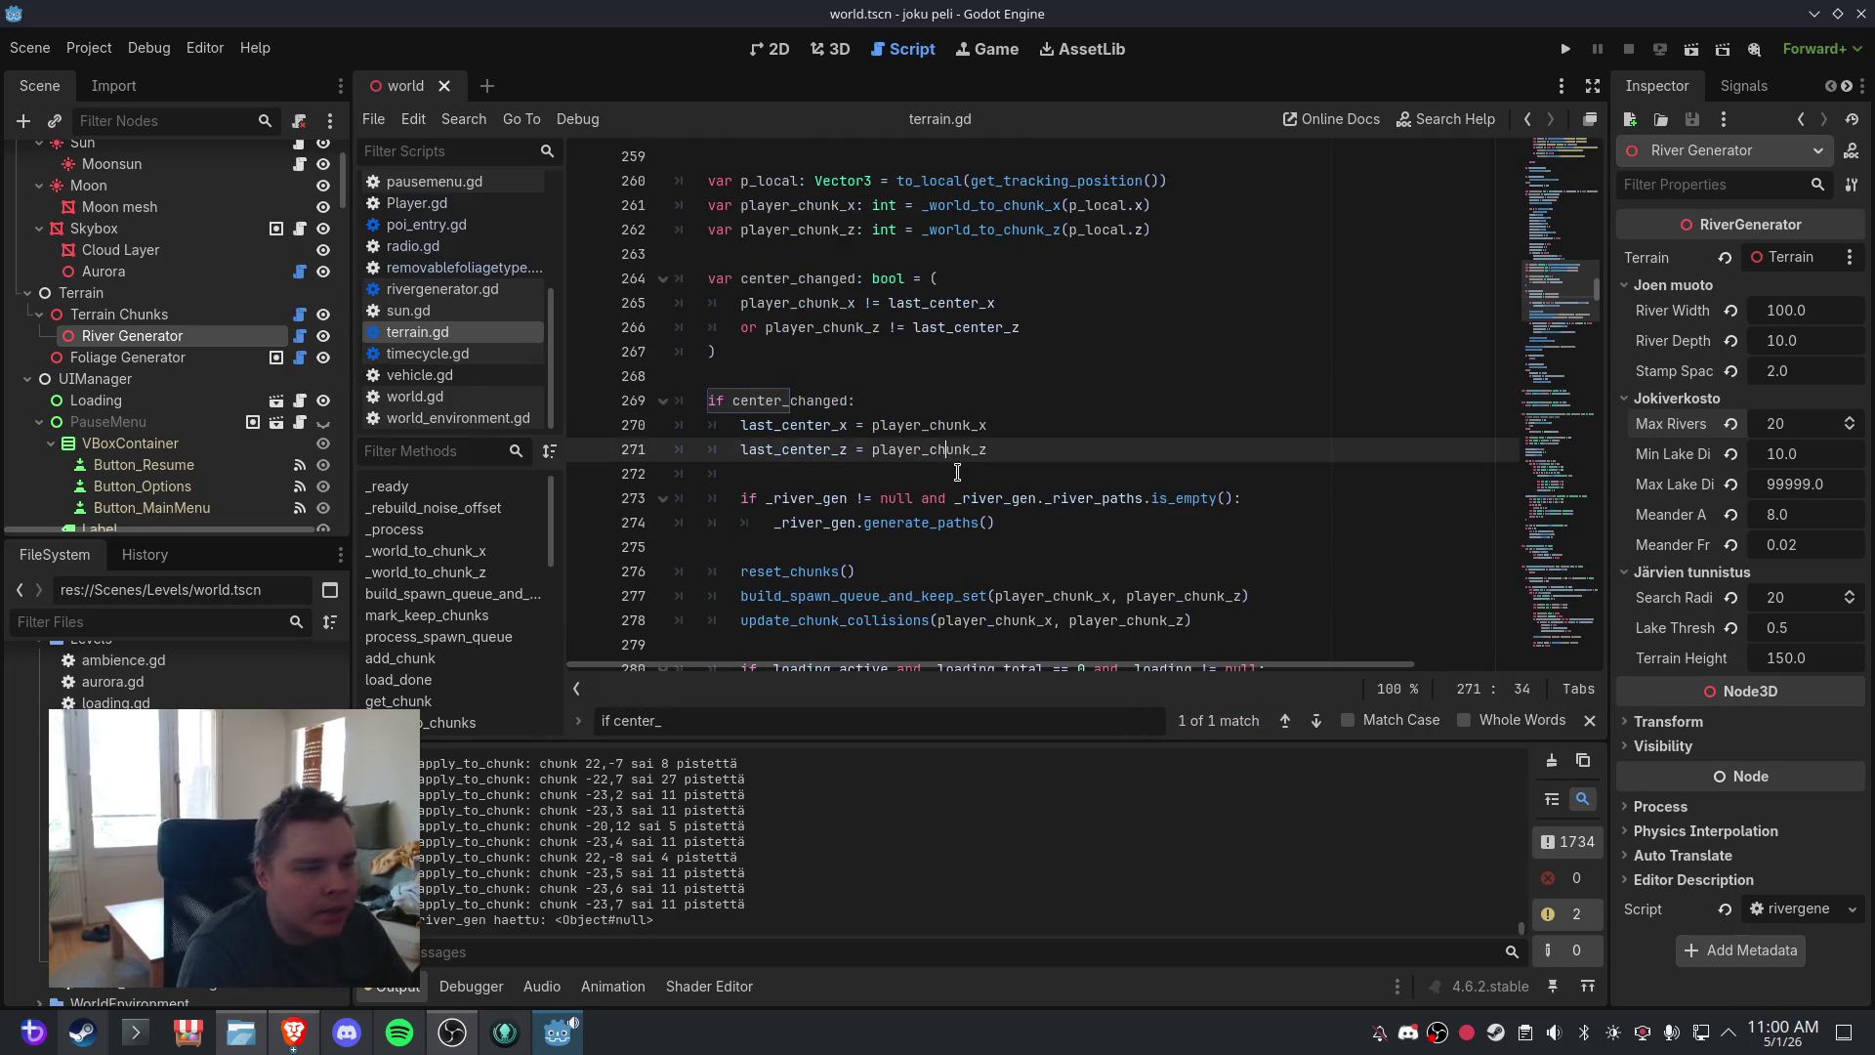
left_click(957, 474)
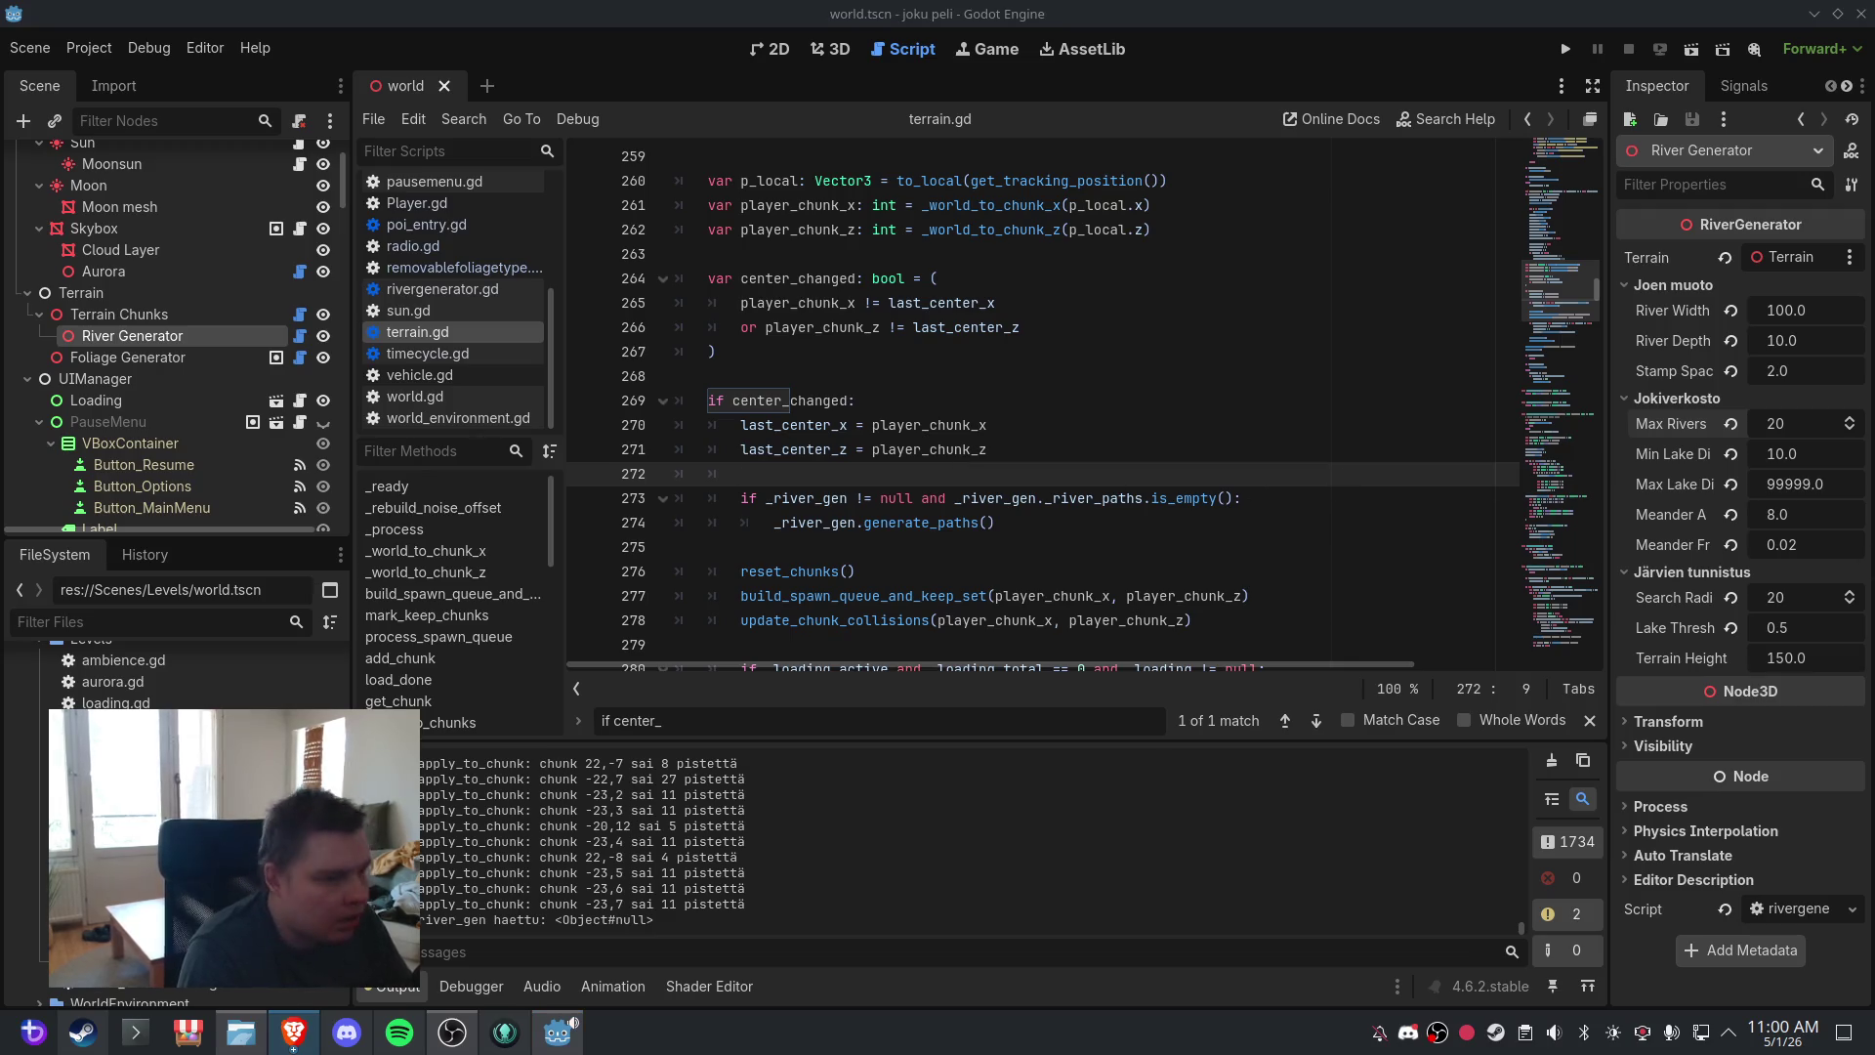
mouse_move(999, 524)
left_mouse_down()
mouse_move(1029, 507)
mouse_move(772, 500)
left_mouse_up()
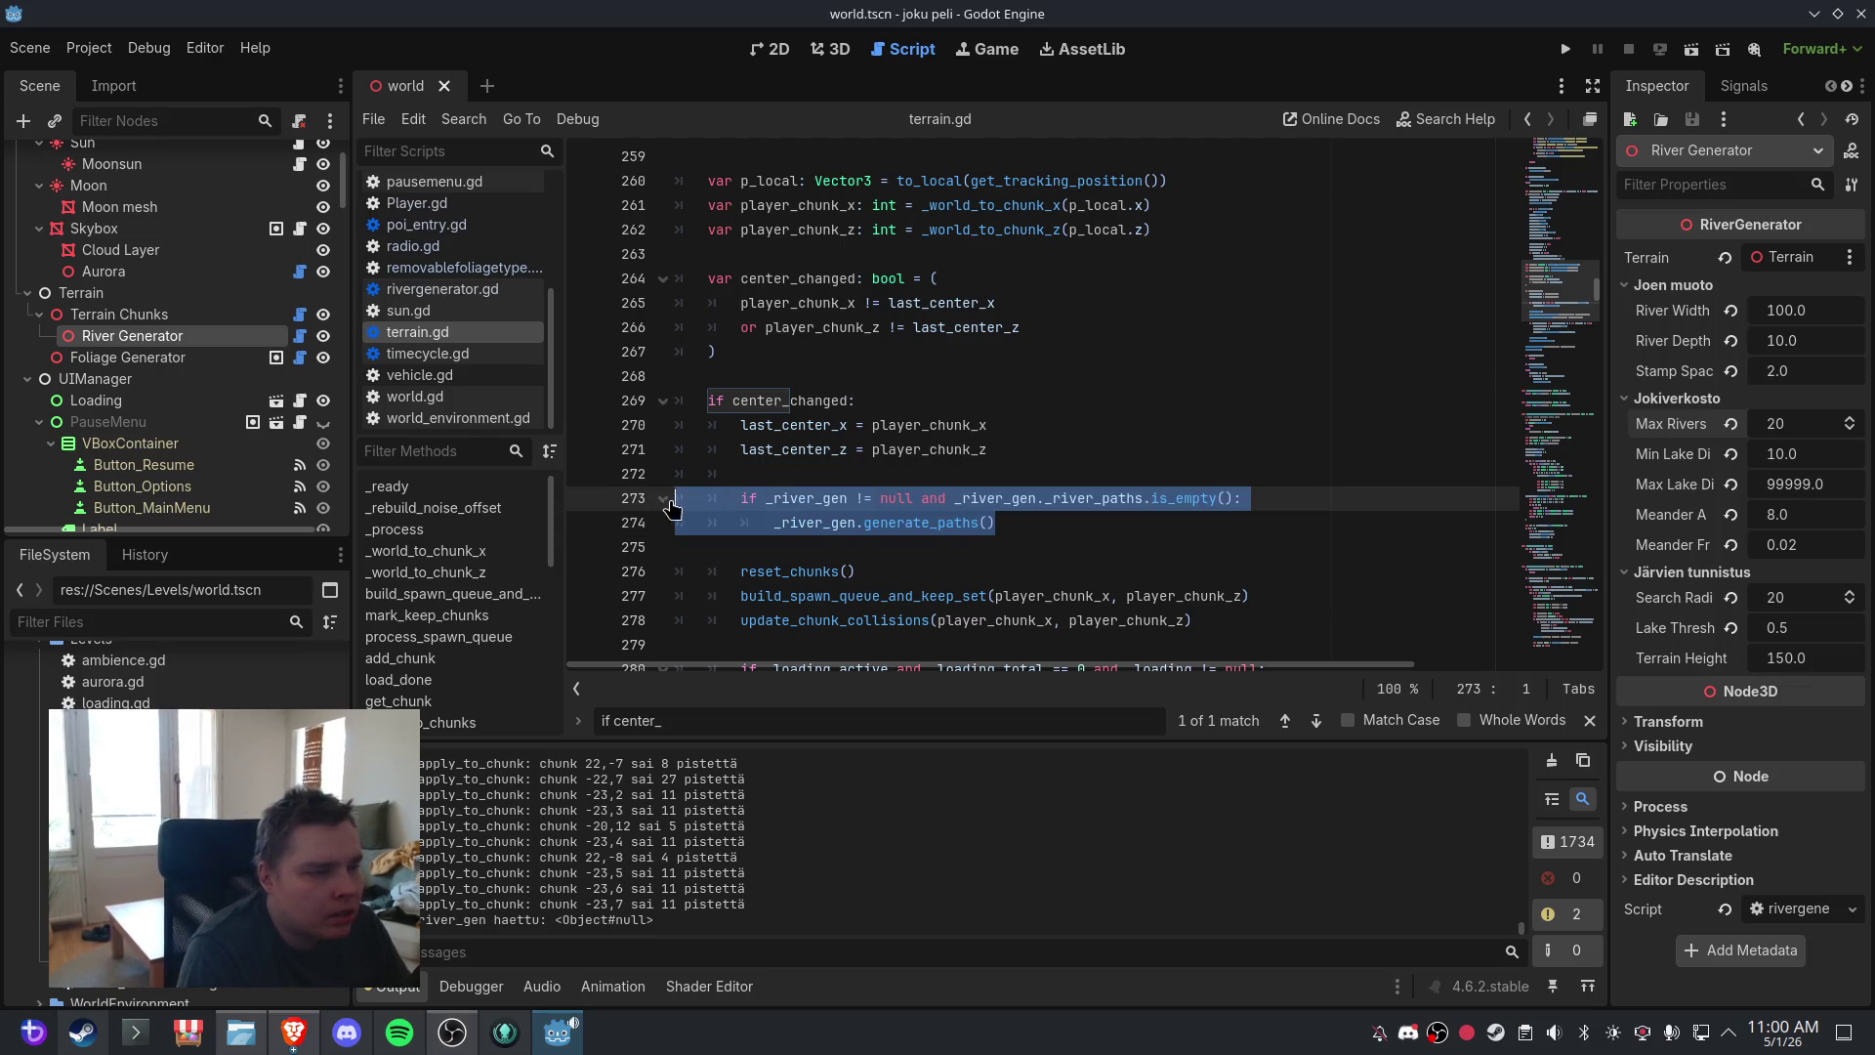
key("ctrl+z")
left_click(921, 488)
- Save terrain.gd, then switch to the 3D view and save the world scene
left_click(29, 48)
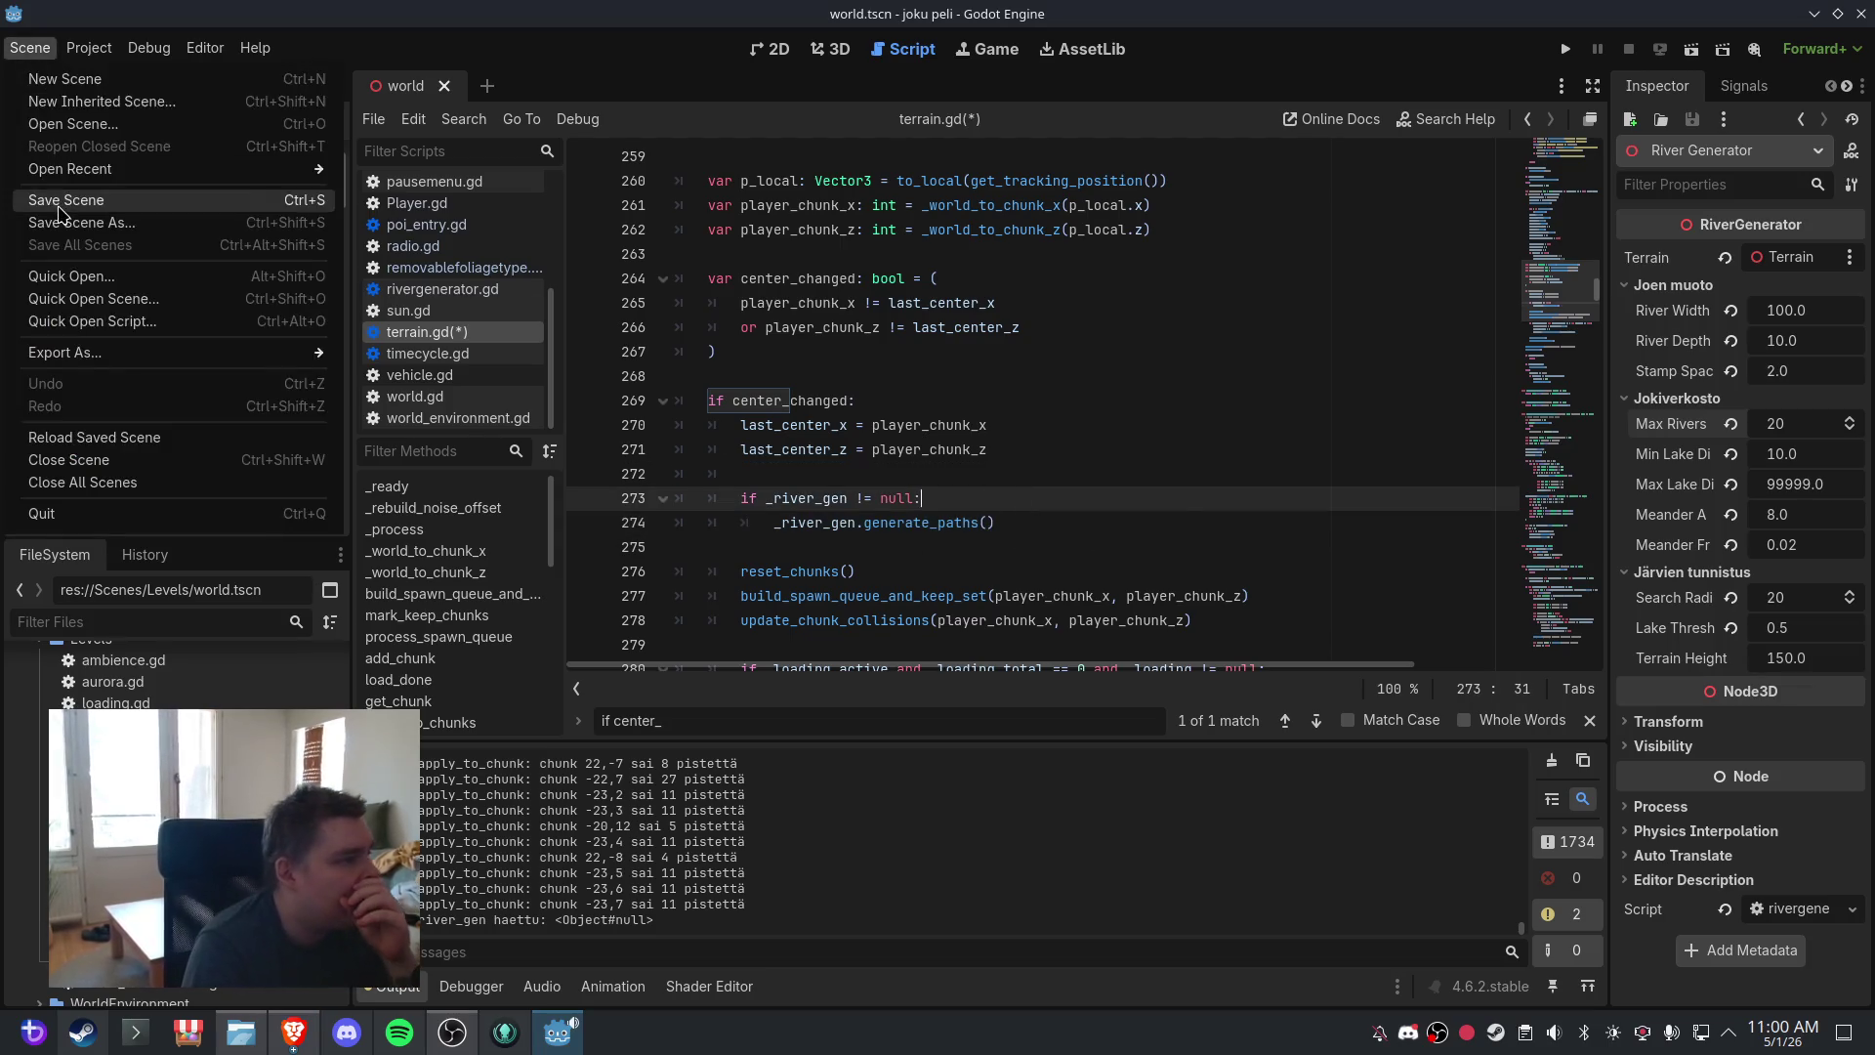
left_click(59, 195)
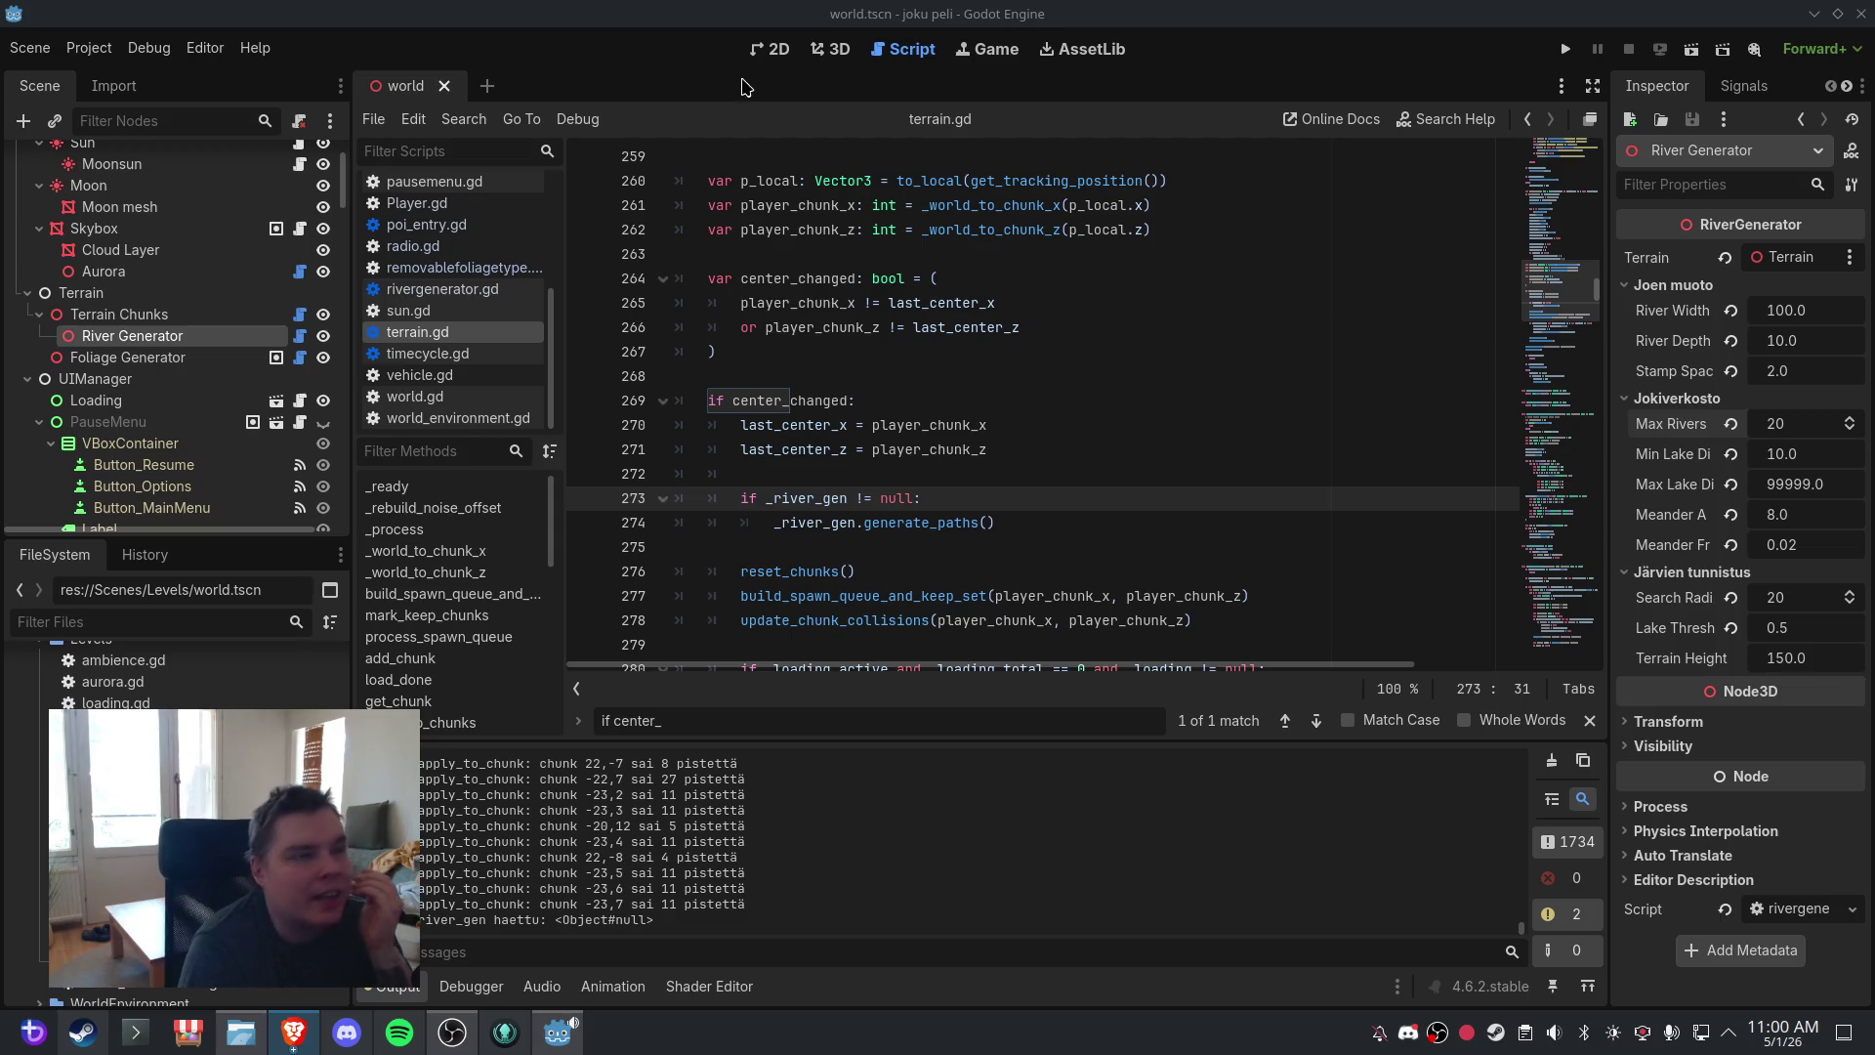
left_click(832, 48)
left_click(54, 48)
left_click(58, 196)
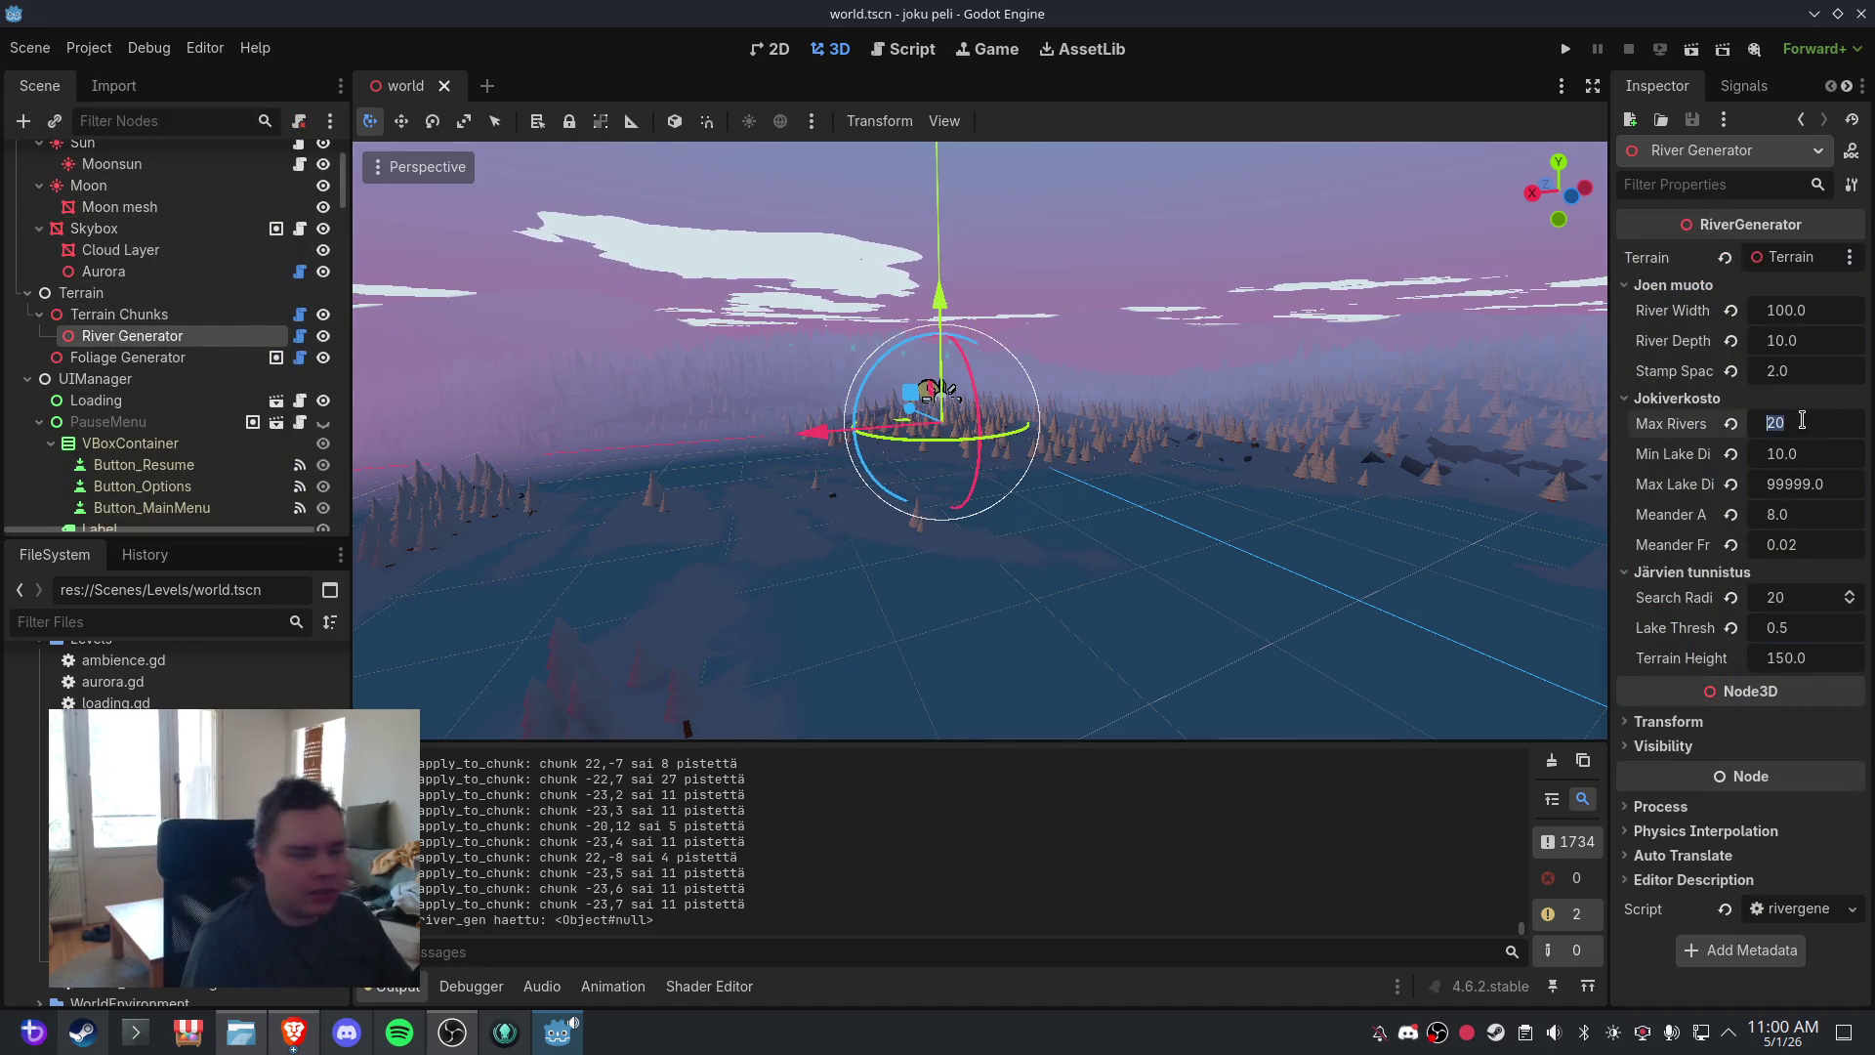
- Set River Generator's Max Rivers to 5 and save the world scene
type("5")
key("Return")
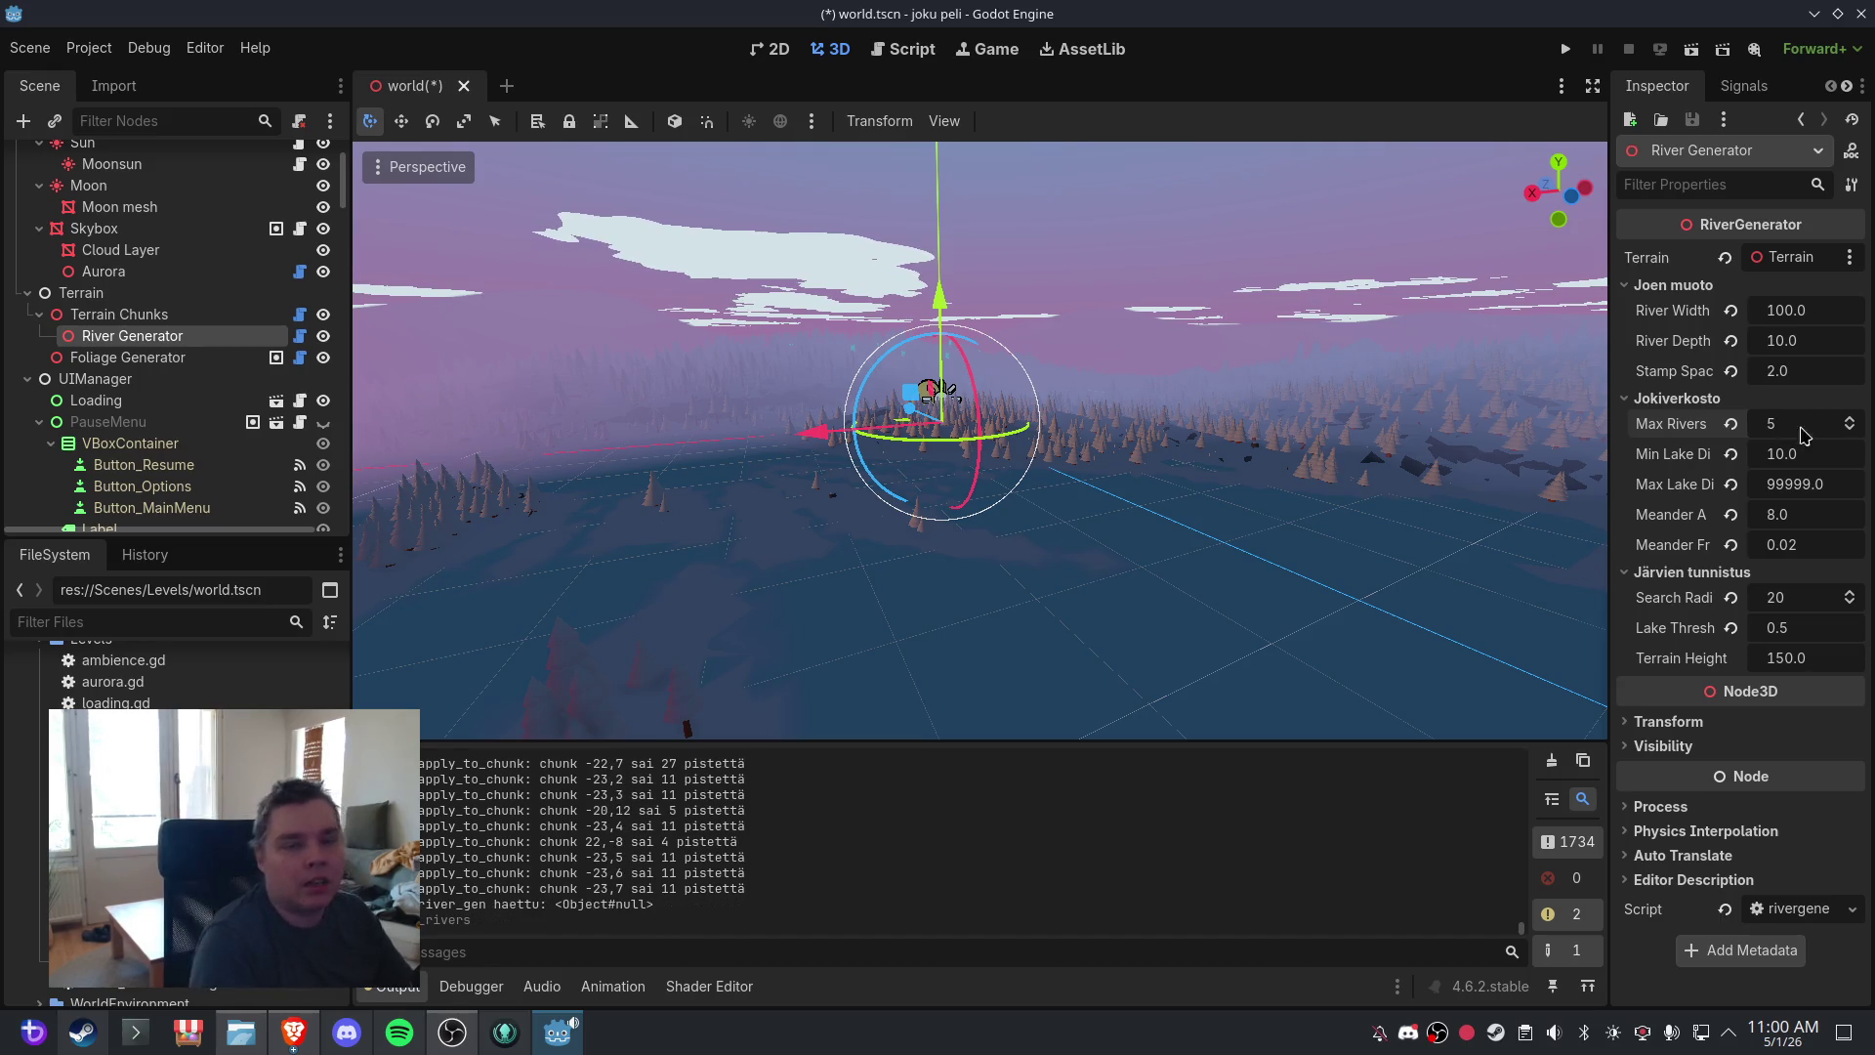
left_click(29, 48)
left_click(68, 221)
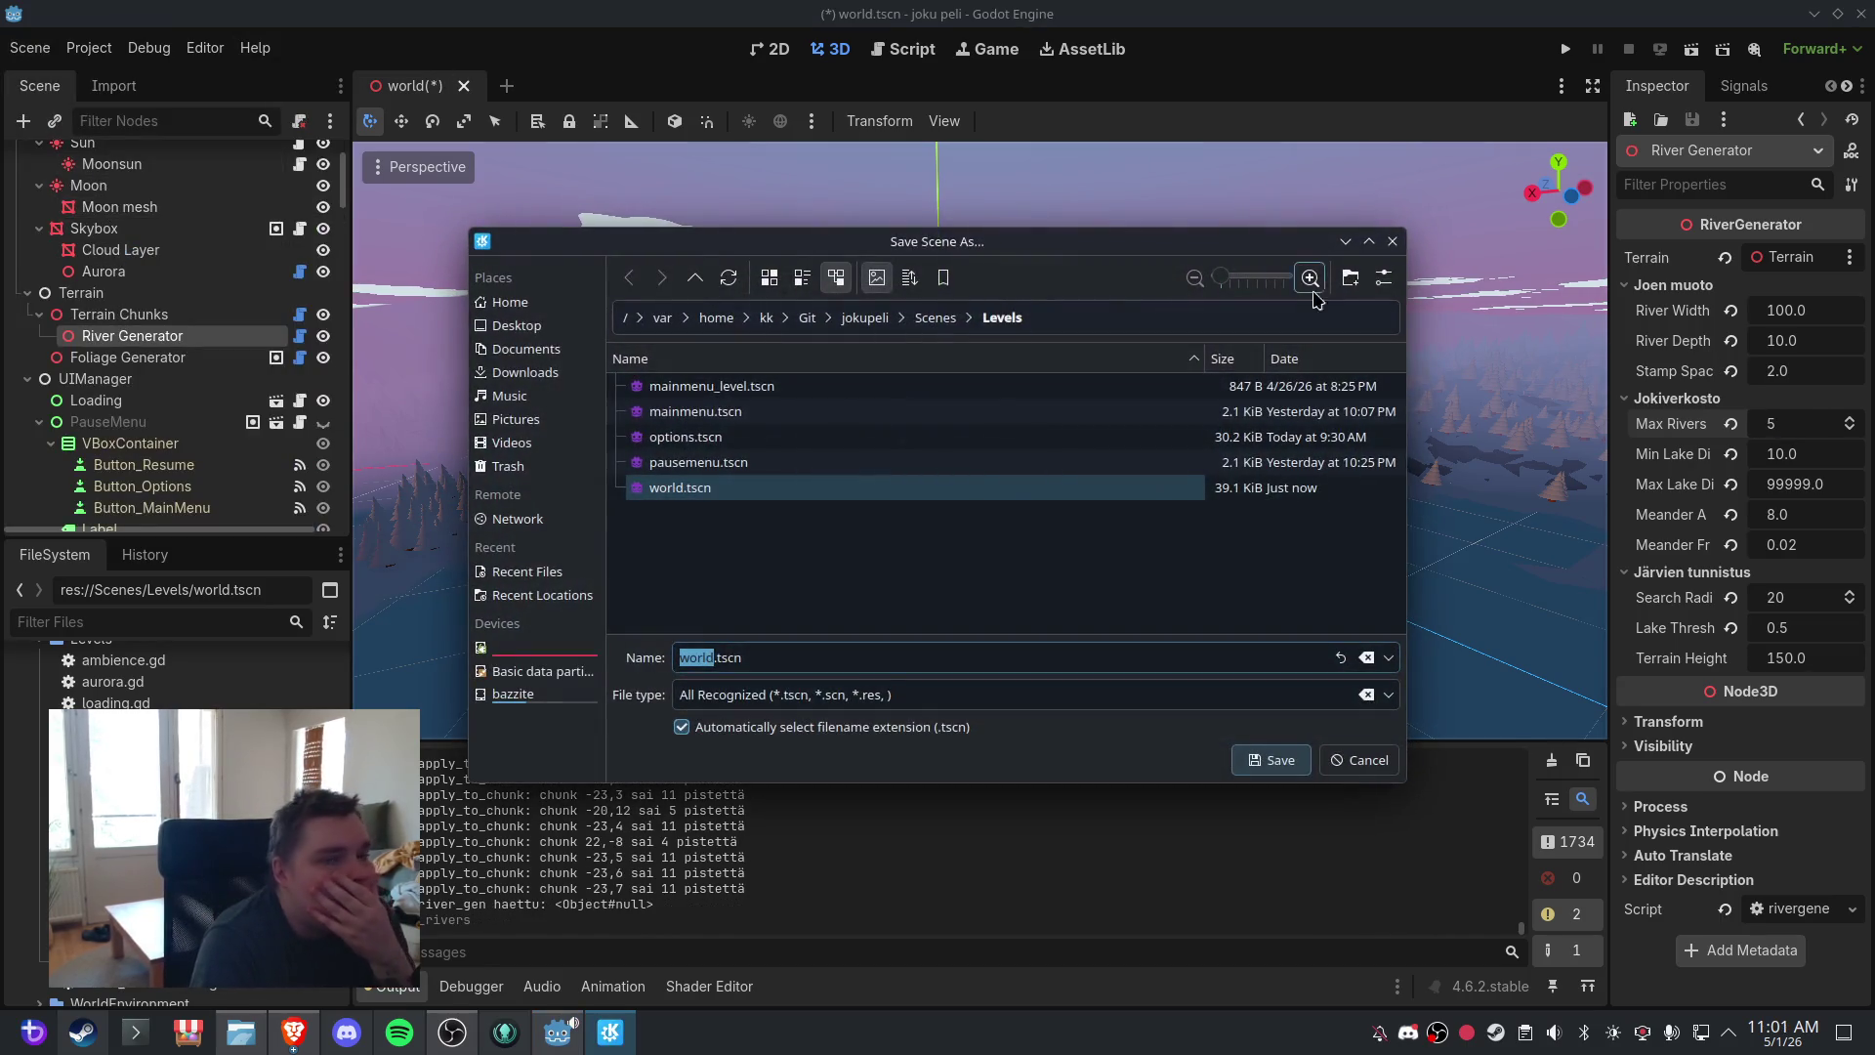
left_click(1389, 244)
left_click(29, 48)
left_click(68, 196)
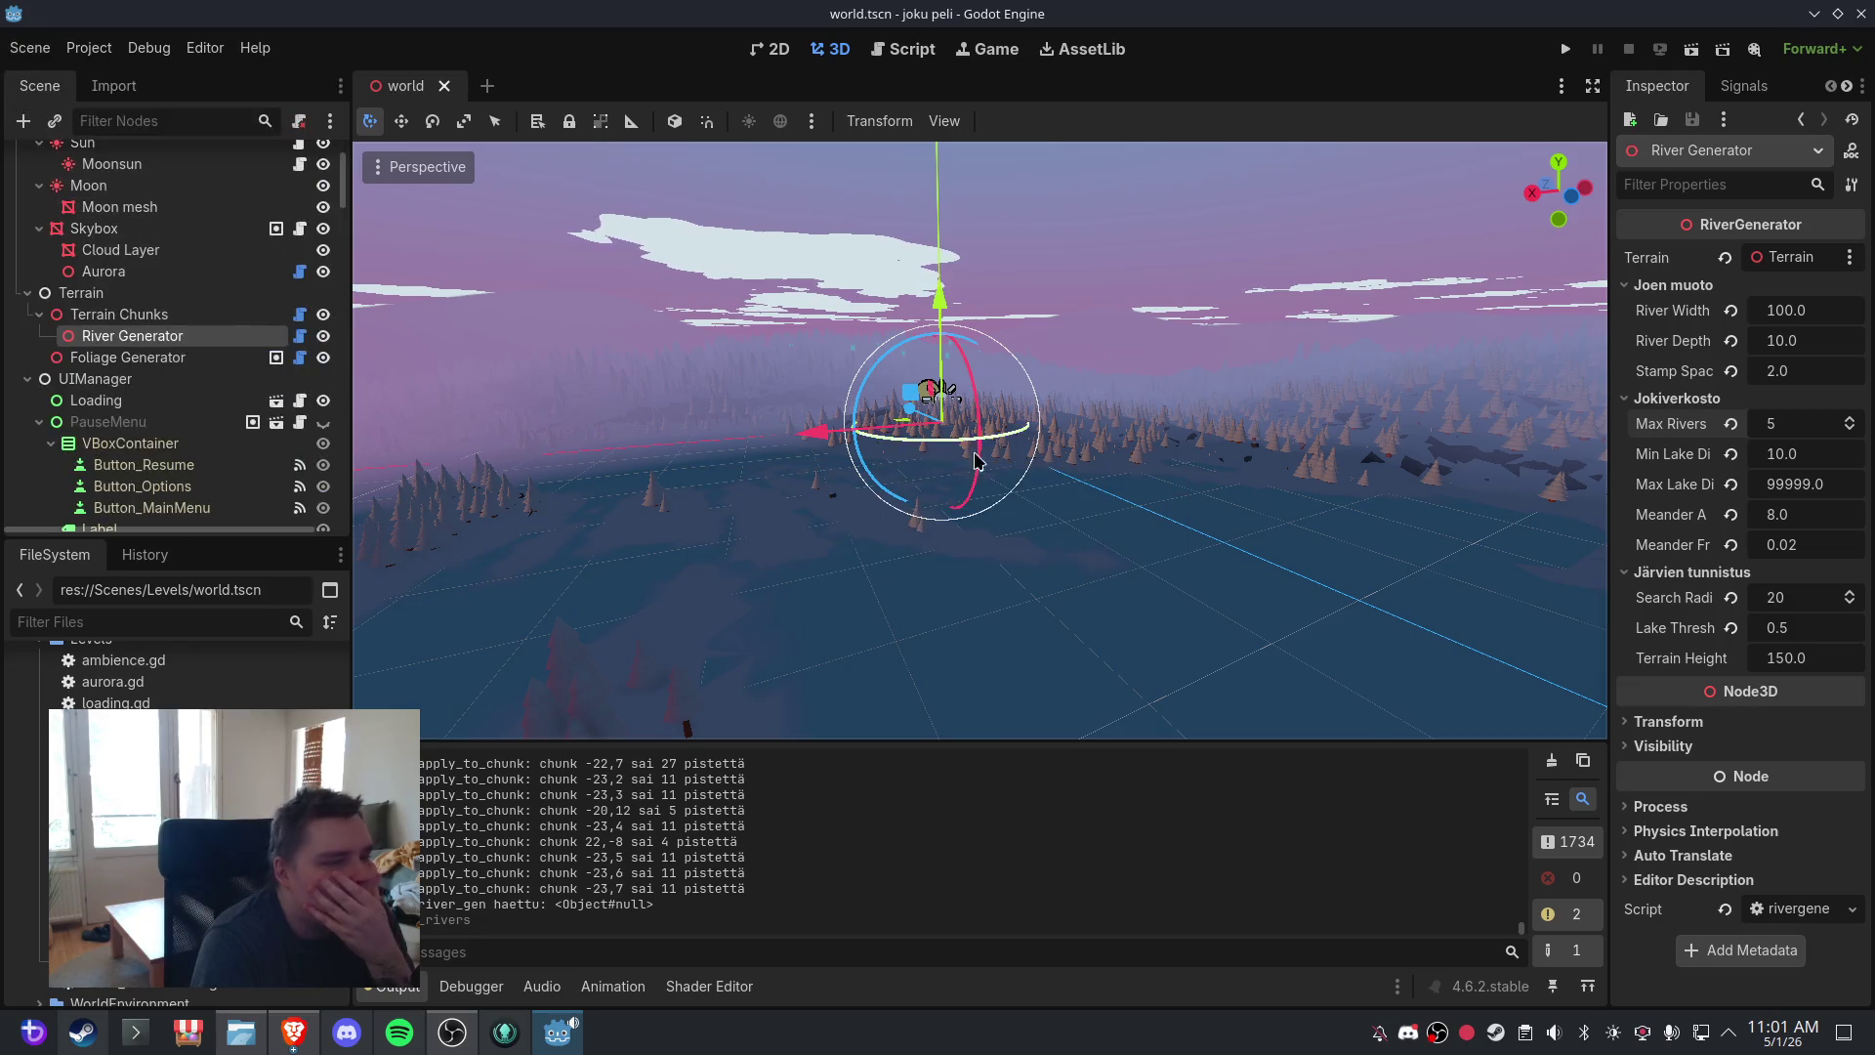
- Reopen the world scene to regenerate terrain and orbit to bring the horizon into view
scroll(1018, 469, "up", 6)
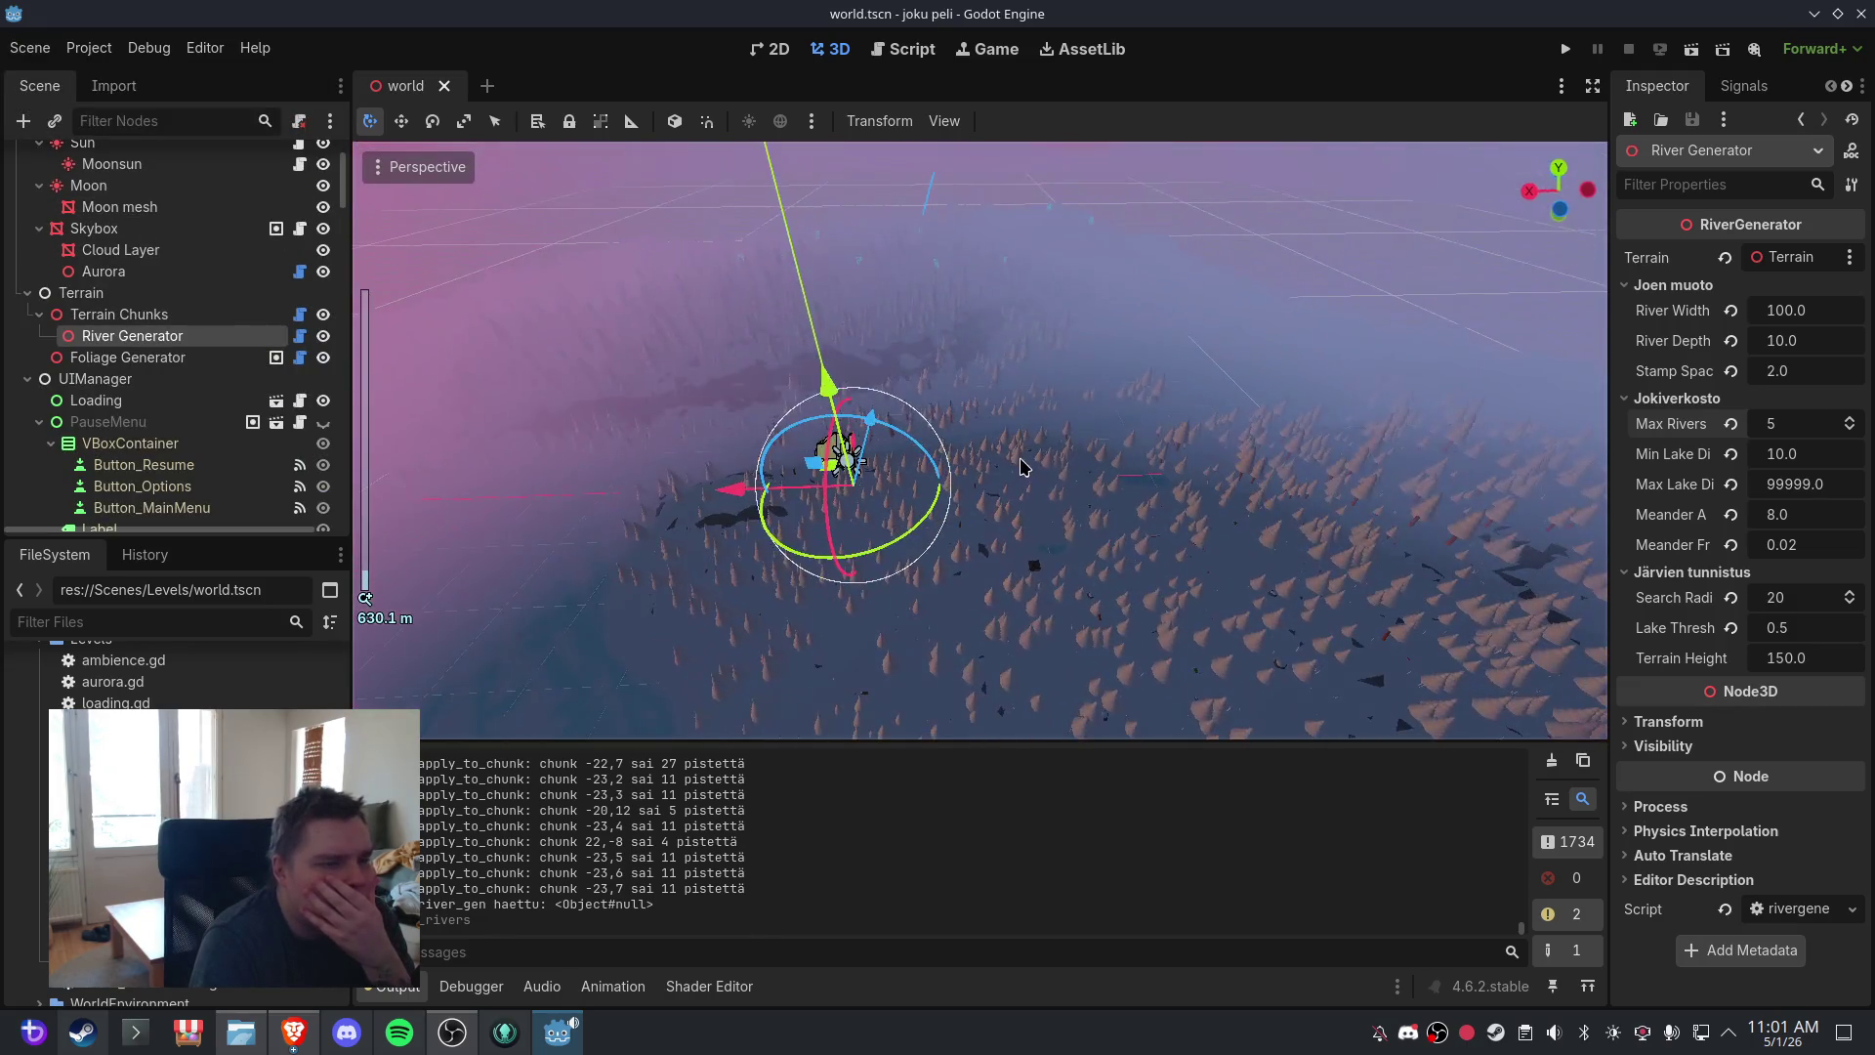
left_click(444, 88)
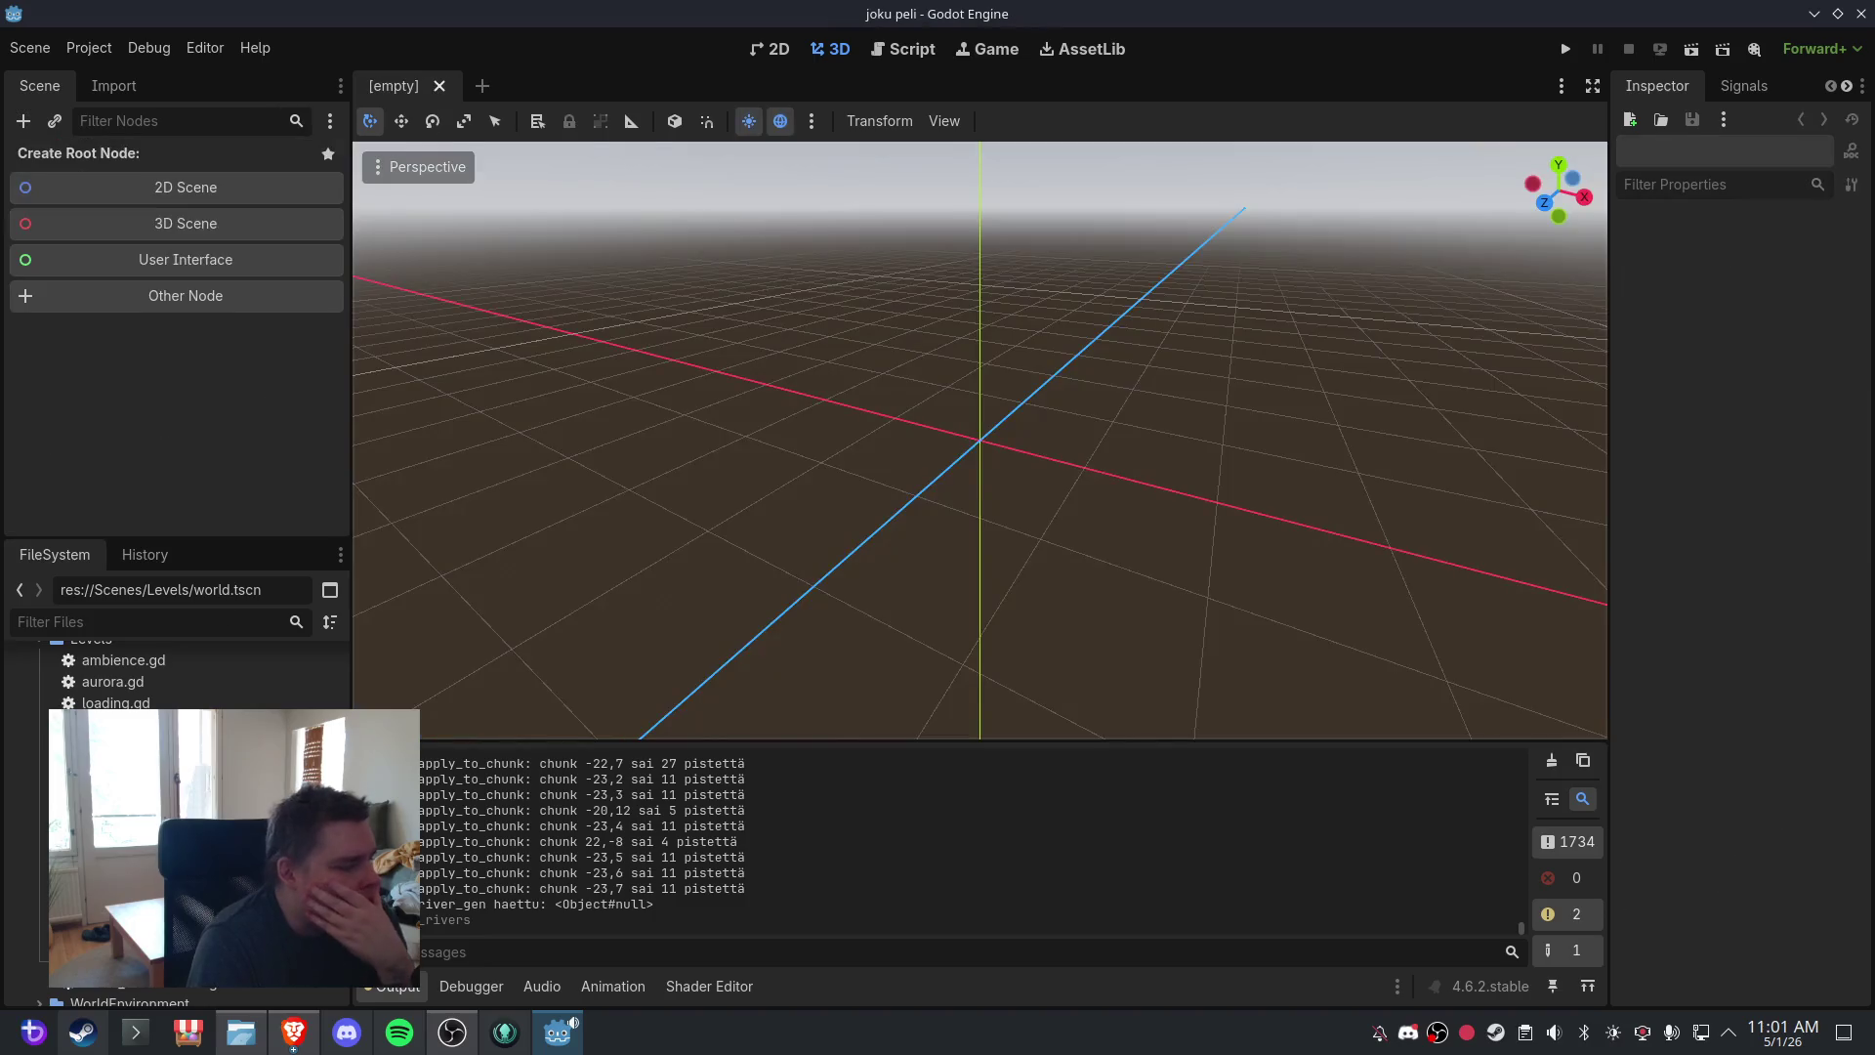
key("ctrl+shift+t")
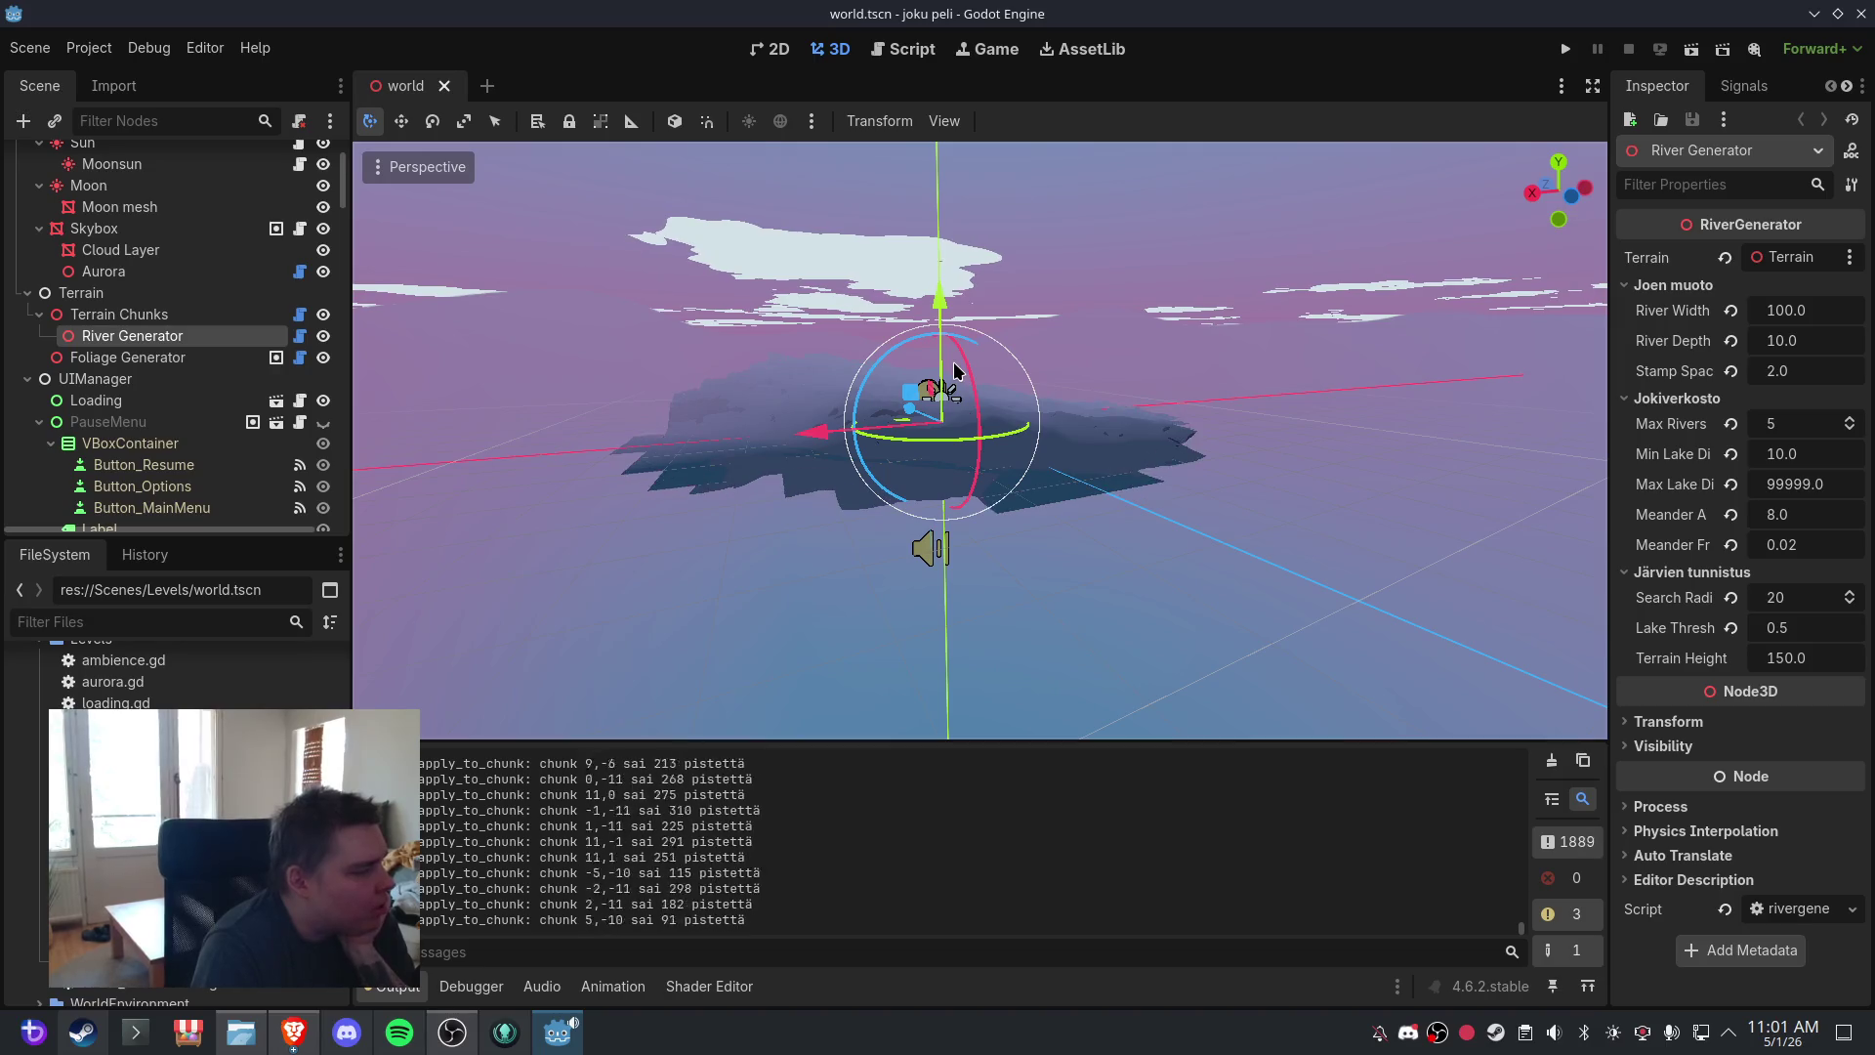
mouse_move(1004, 388)
left_mouse_down()
mouse_move(1180, 394)
mouse_move(949, 476)
mouse_move(1088, 474)
left_mouse_up()
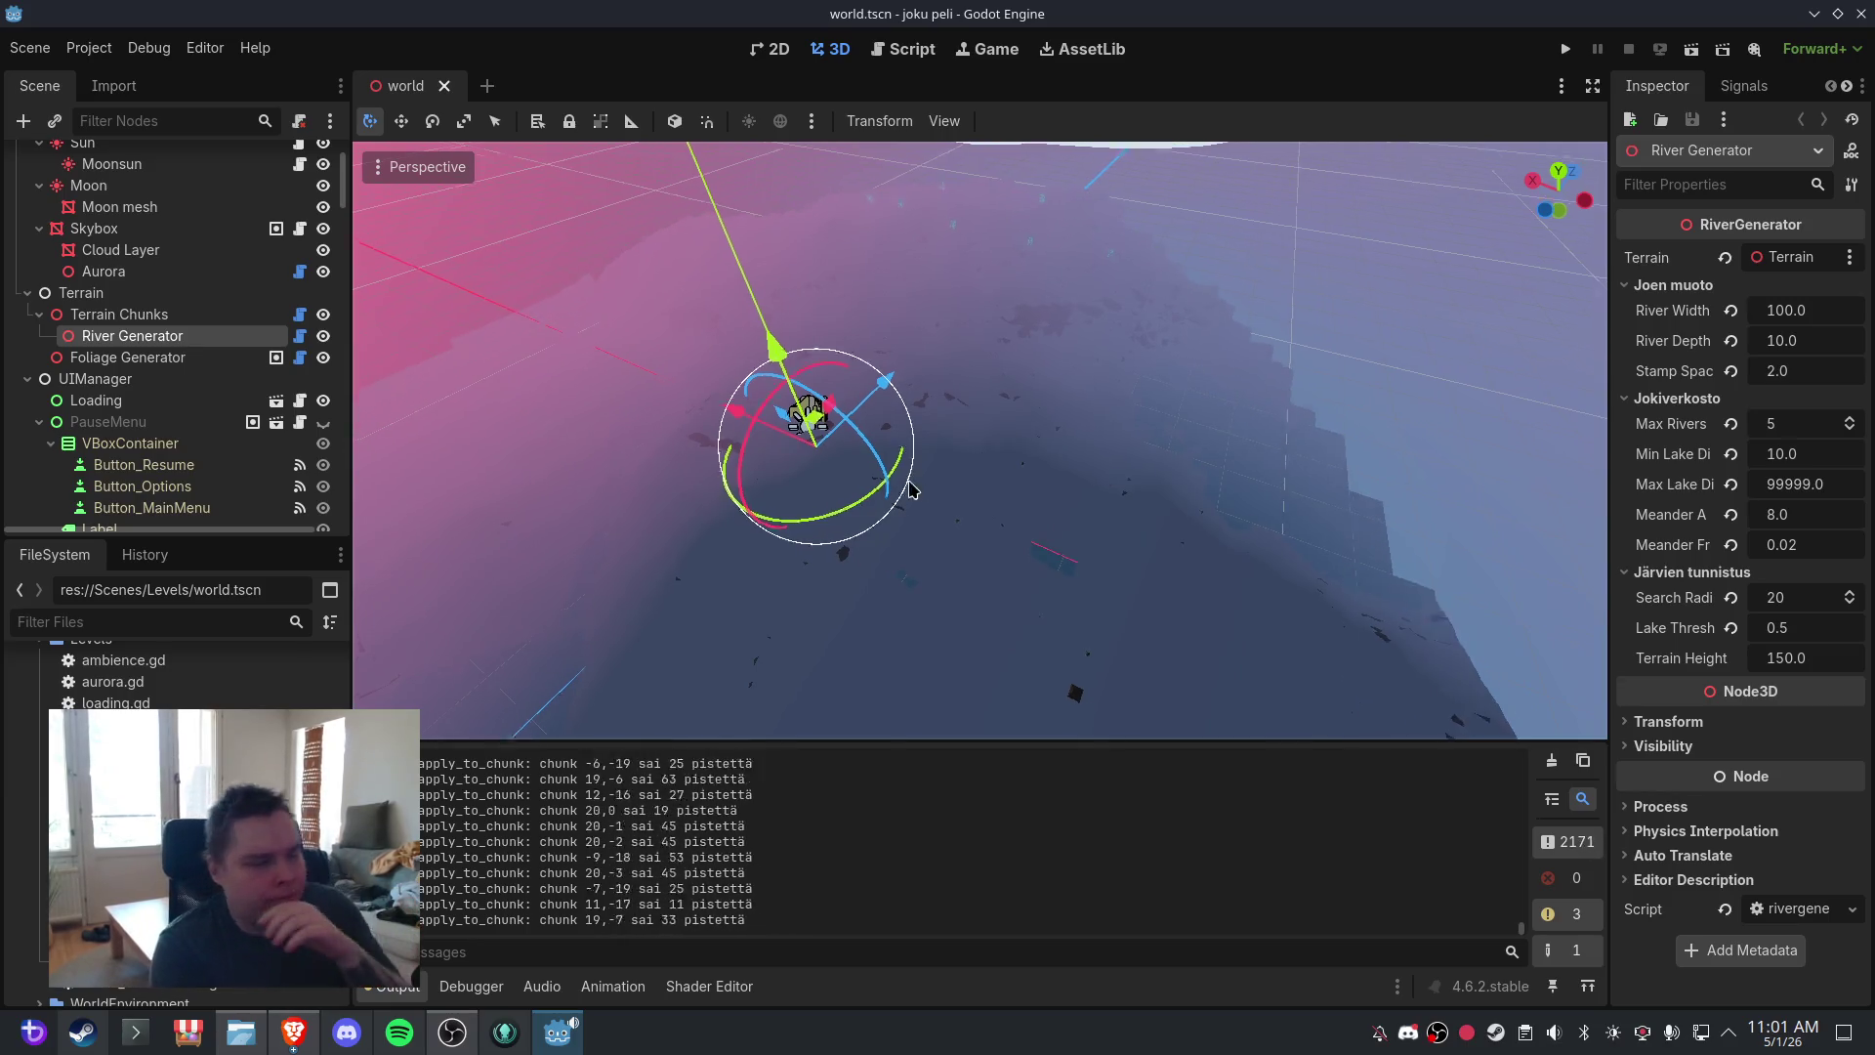
mouse_move(905, 469)
left_mouse_down()
mouse_move(956, 491)
mouse_move(1310, 499)
mouse_move(1192, 498)
mouse_move(1068, 540)
mouse_move(1227, 478)
mouse_move(1182, 468)
mouse_move(1155, 518)
mouse_move(1084, 390)
mouse_move(1058, 423)
left_mouse_up()
scroll(956, 491, "down", 2)
scroll(1184, 466, "down", 2)
scroll(1179, 470, "up", 6)
scroll(1118, 431, "down", 1)
scroll(1113, 444, "down", 2)
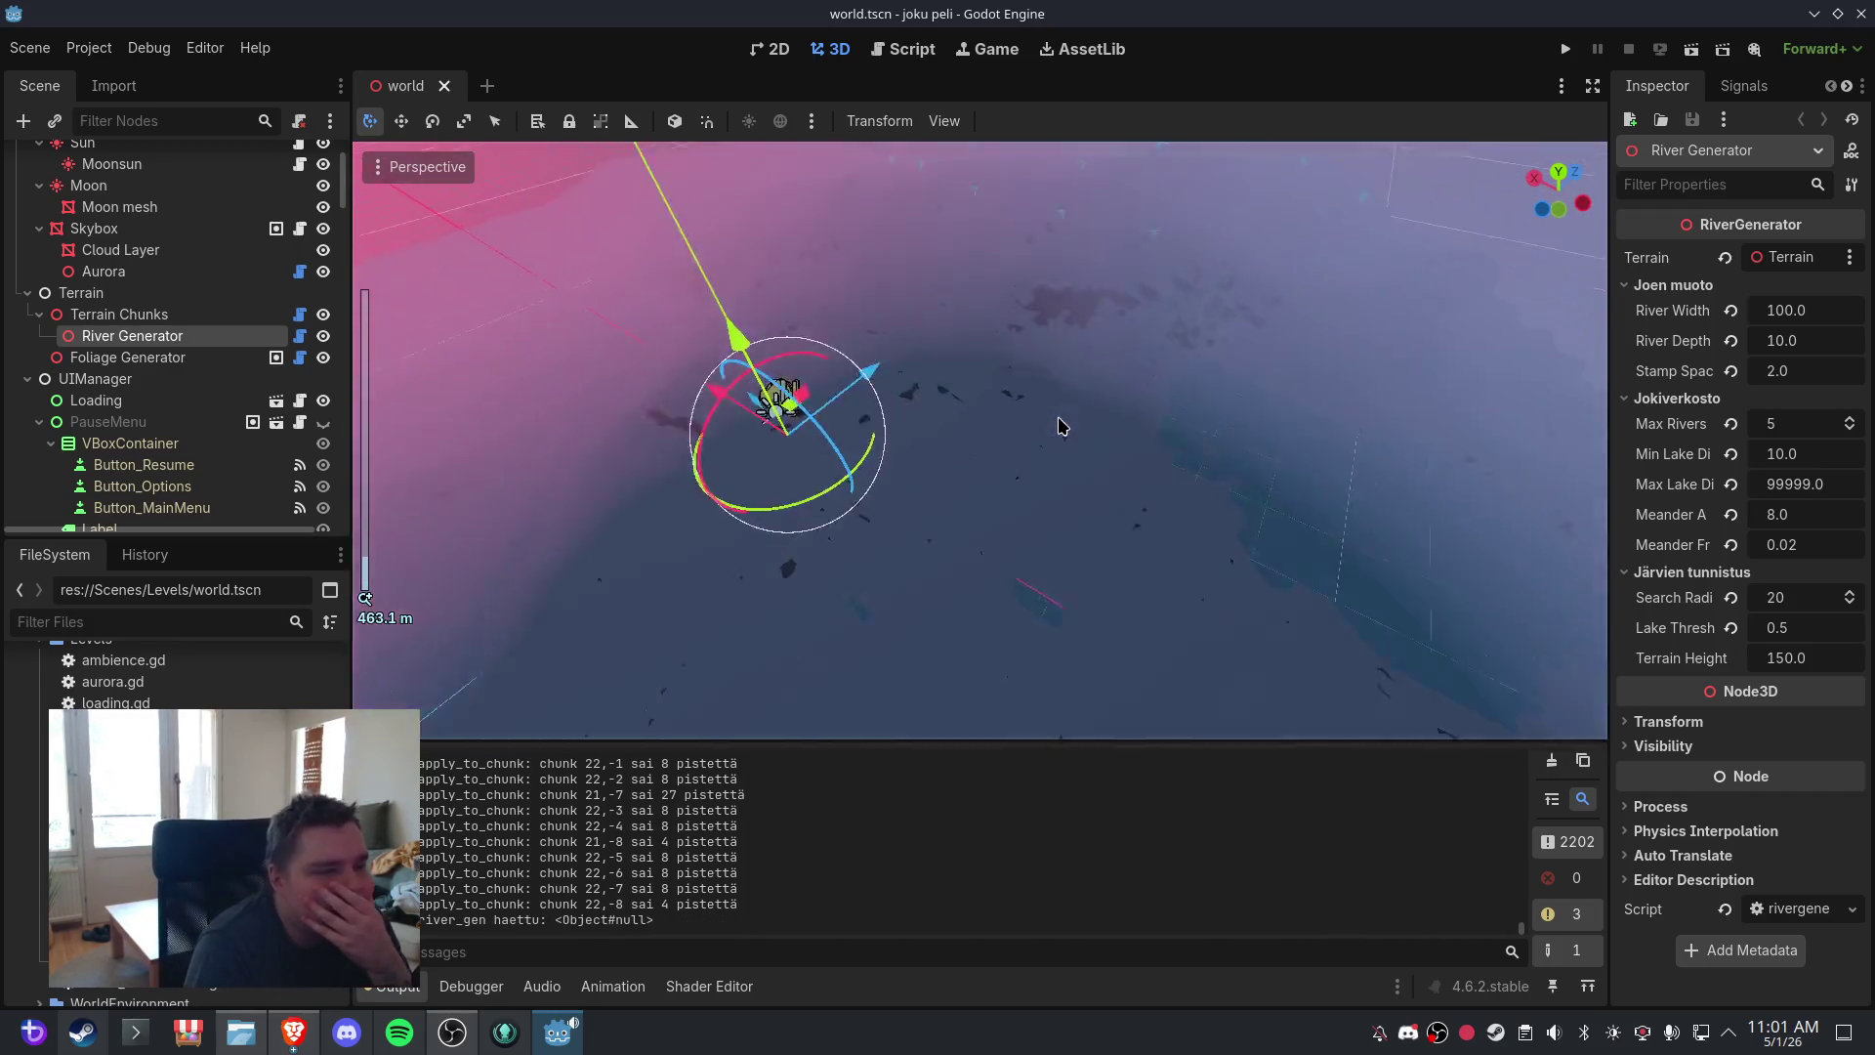
scroll(1059, 423, "up", 4)
- Save world.tscn again, adjusting the view across the forested terrain in between
left_click(29, 47)
left_click(37, 193)
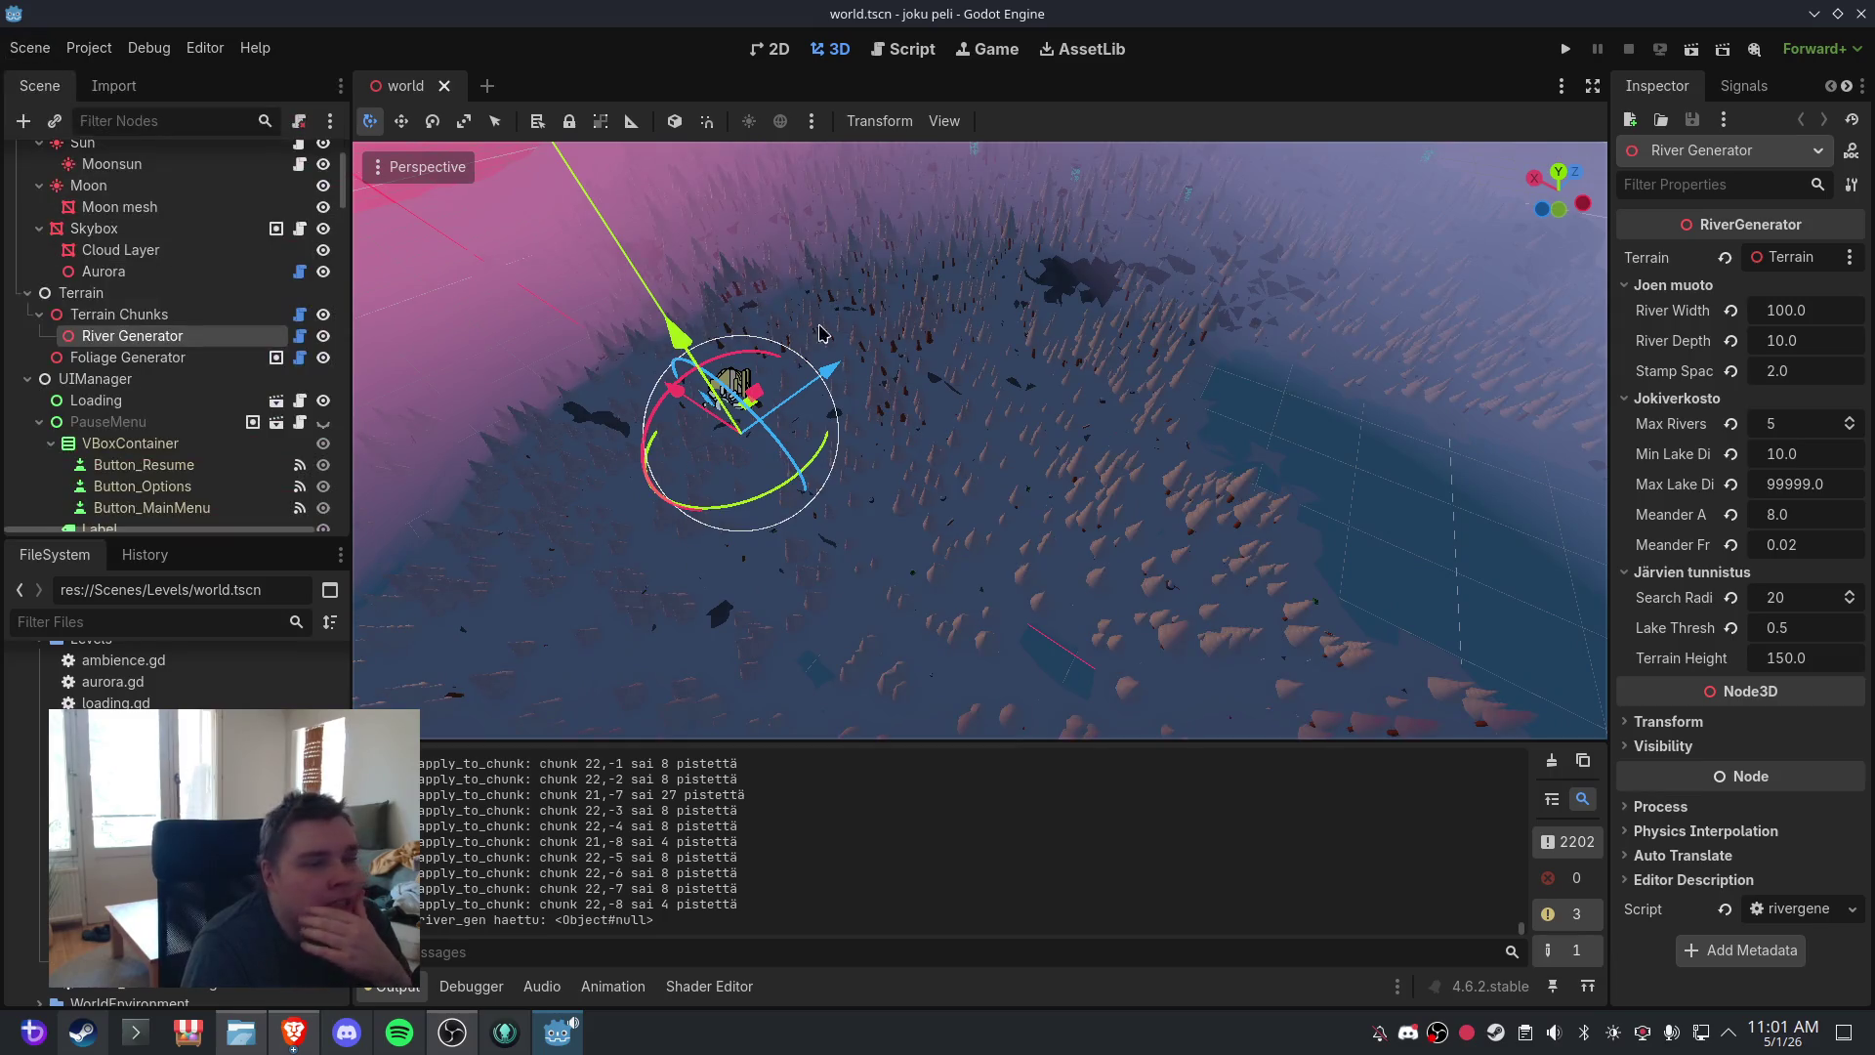
left_click_drag(1080, 296, 1123, 313)
scroll(1175, 334, "down", 2)
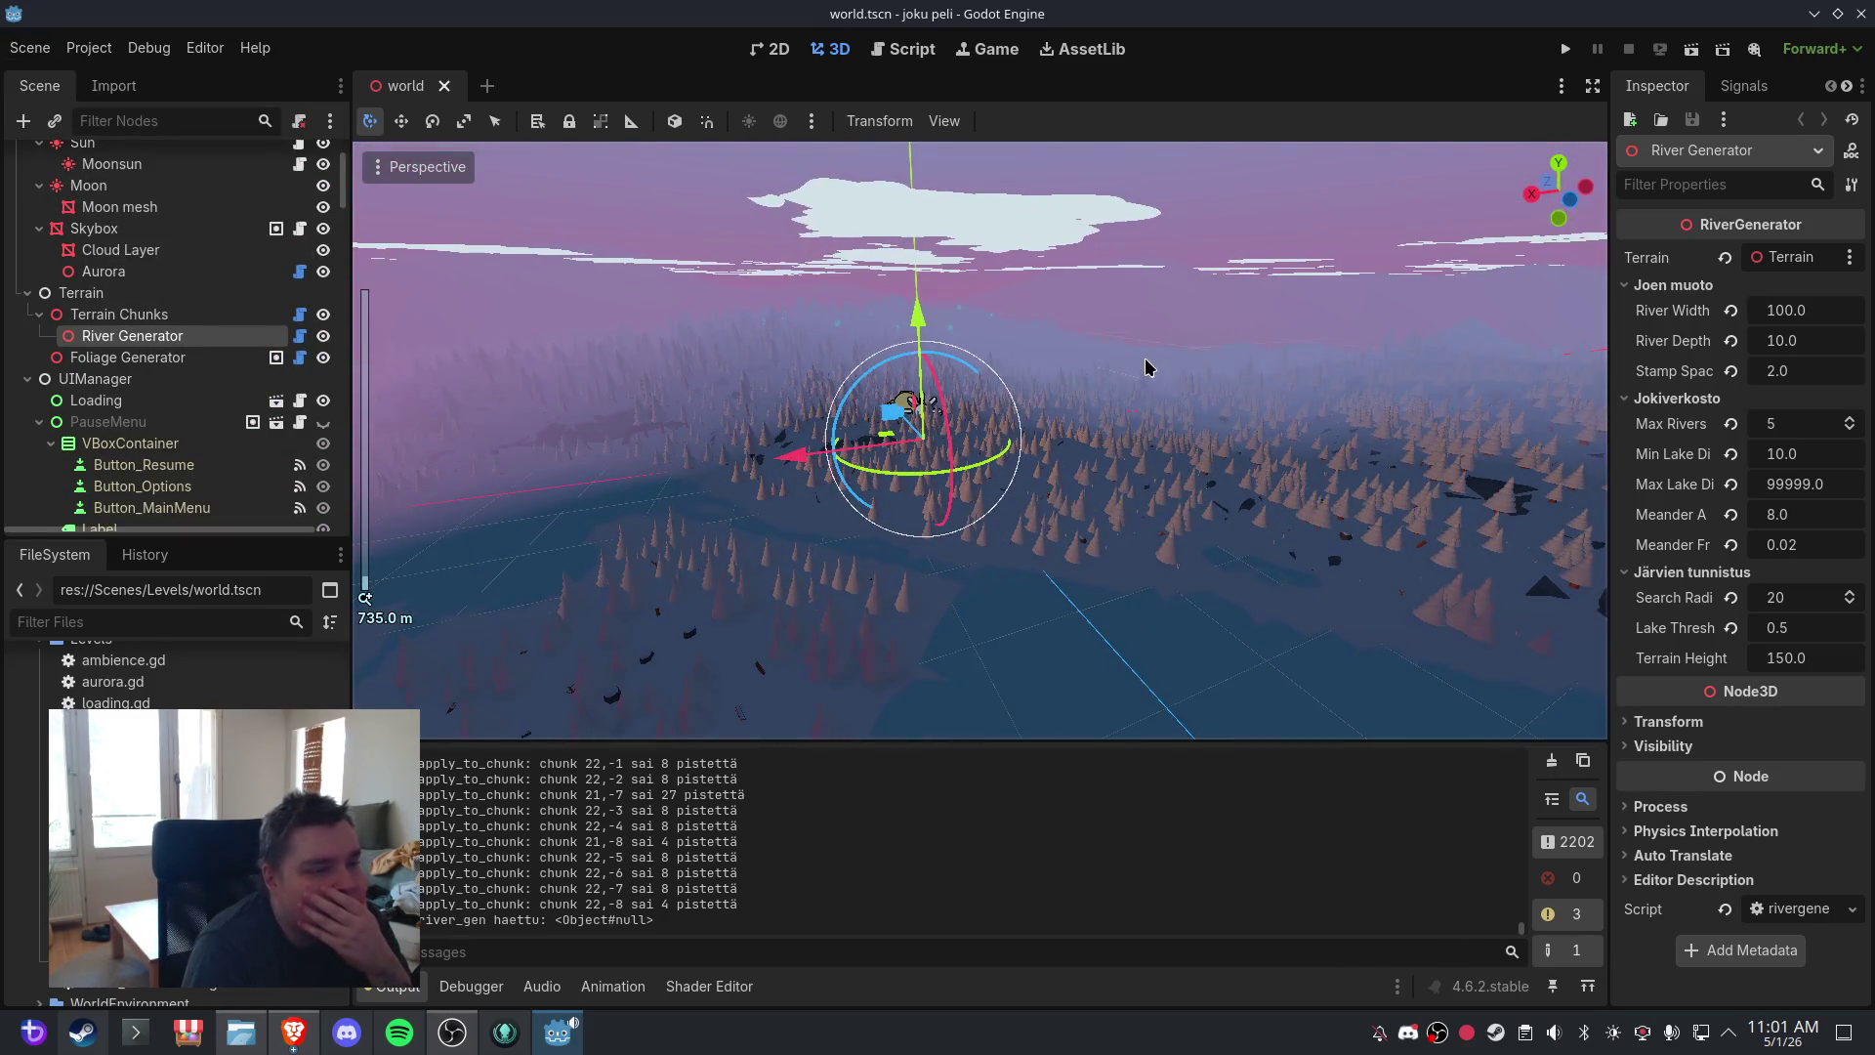
mouse_move(1026, 410)
left_mouse_down()
mouse_move(1123, 379)
mouse_move(1098, 415)
left_mouse_up()
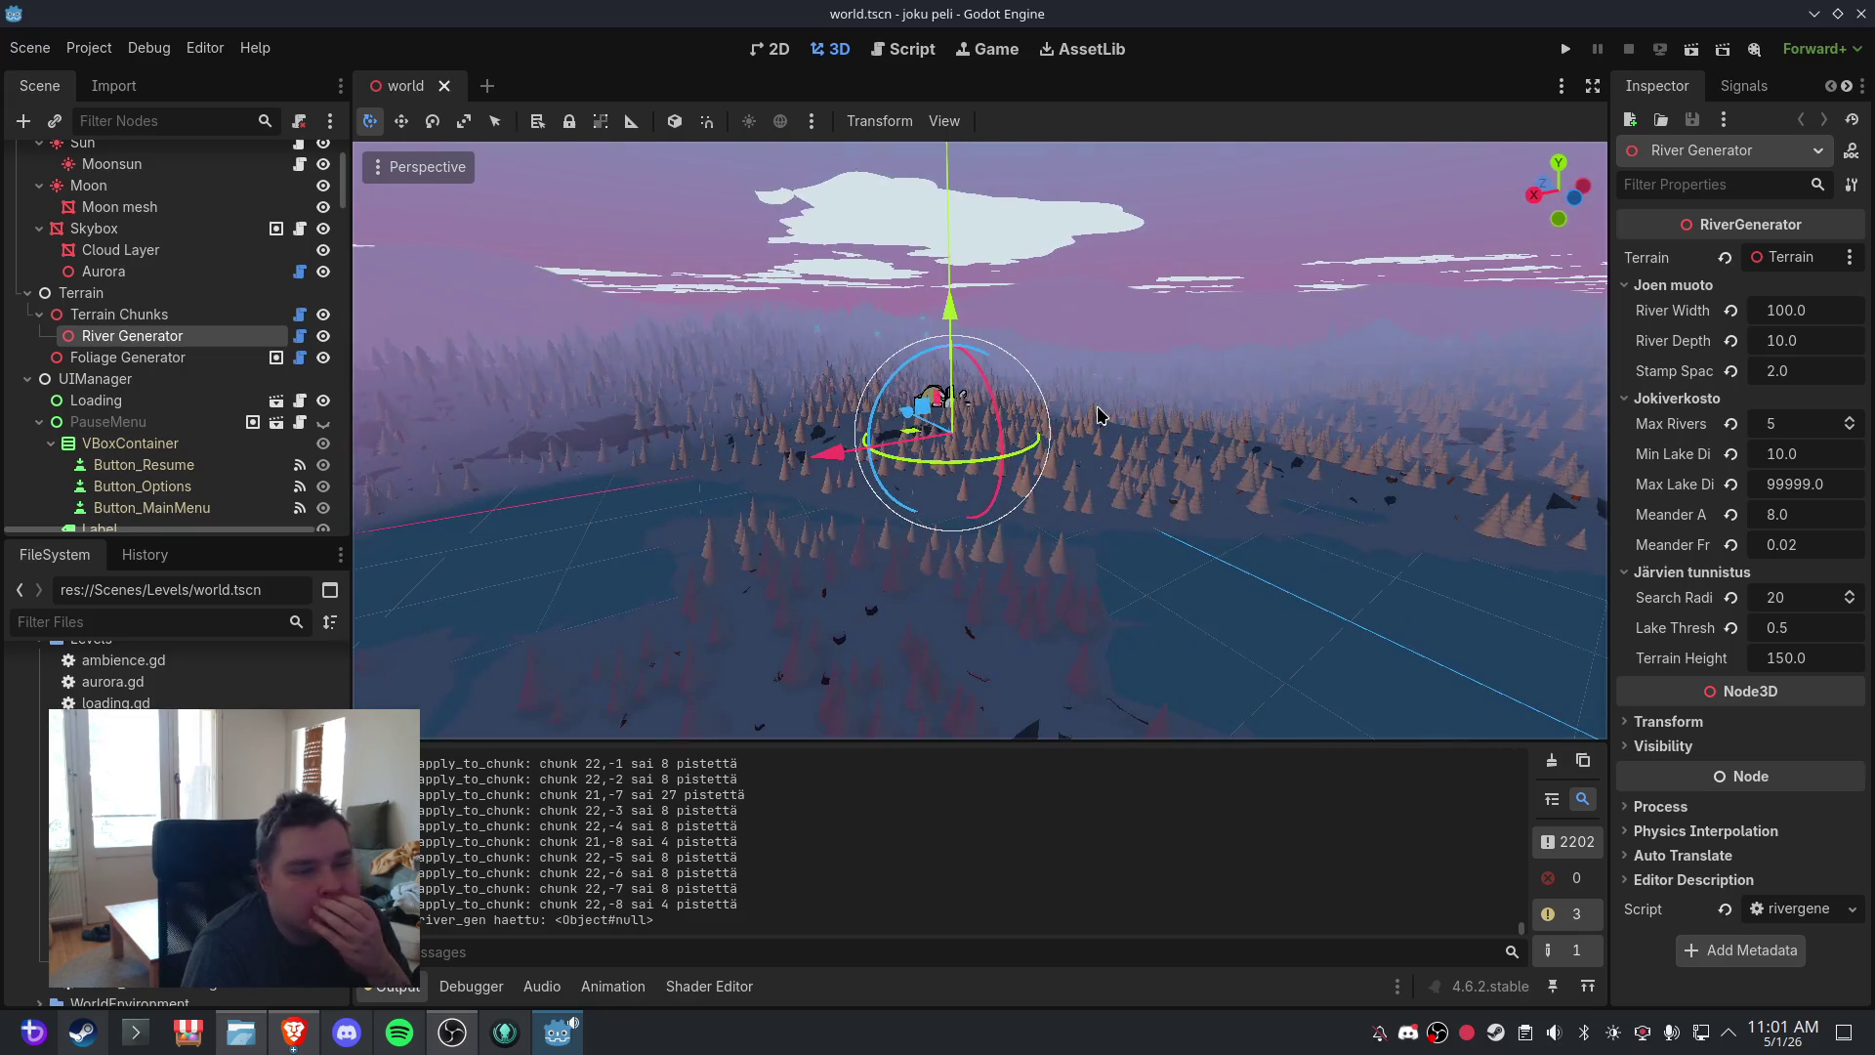
left_click(29, 47)
left_click(39, 198)
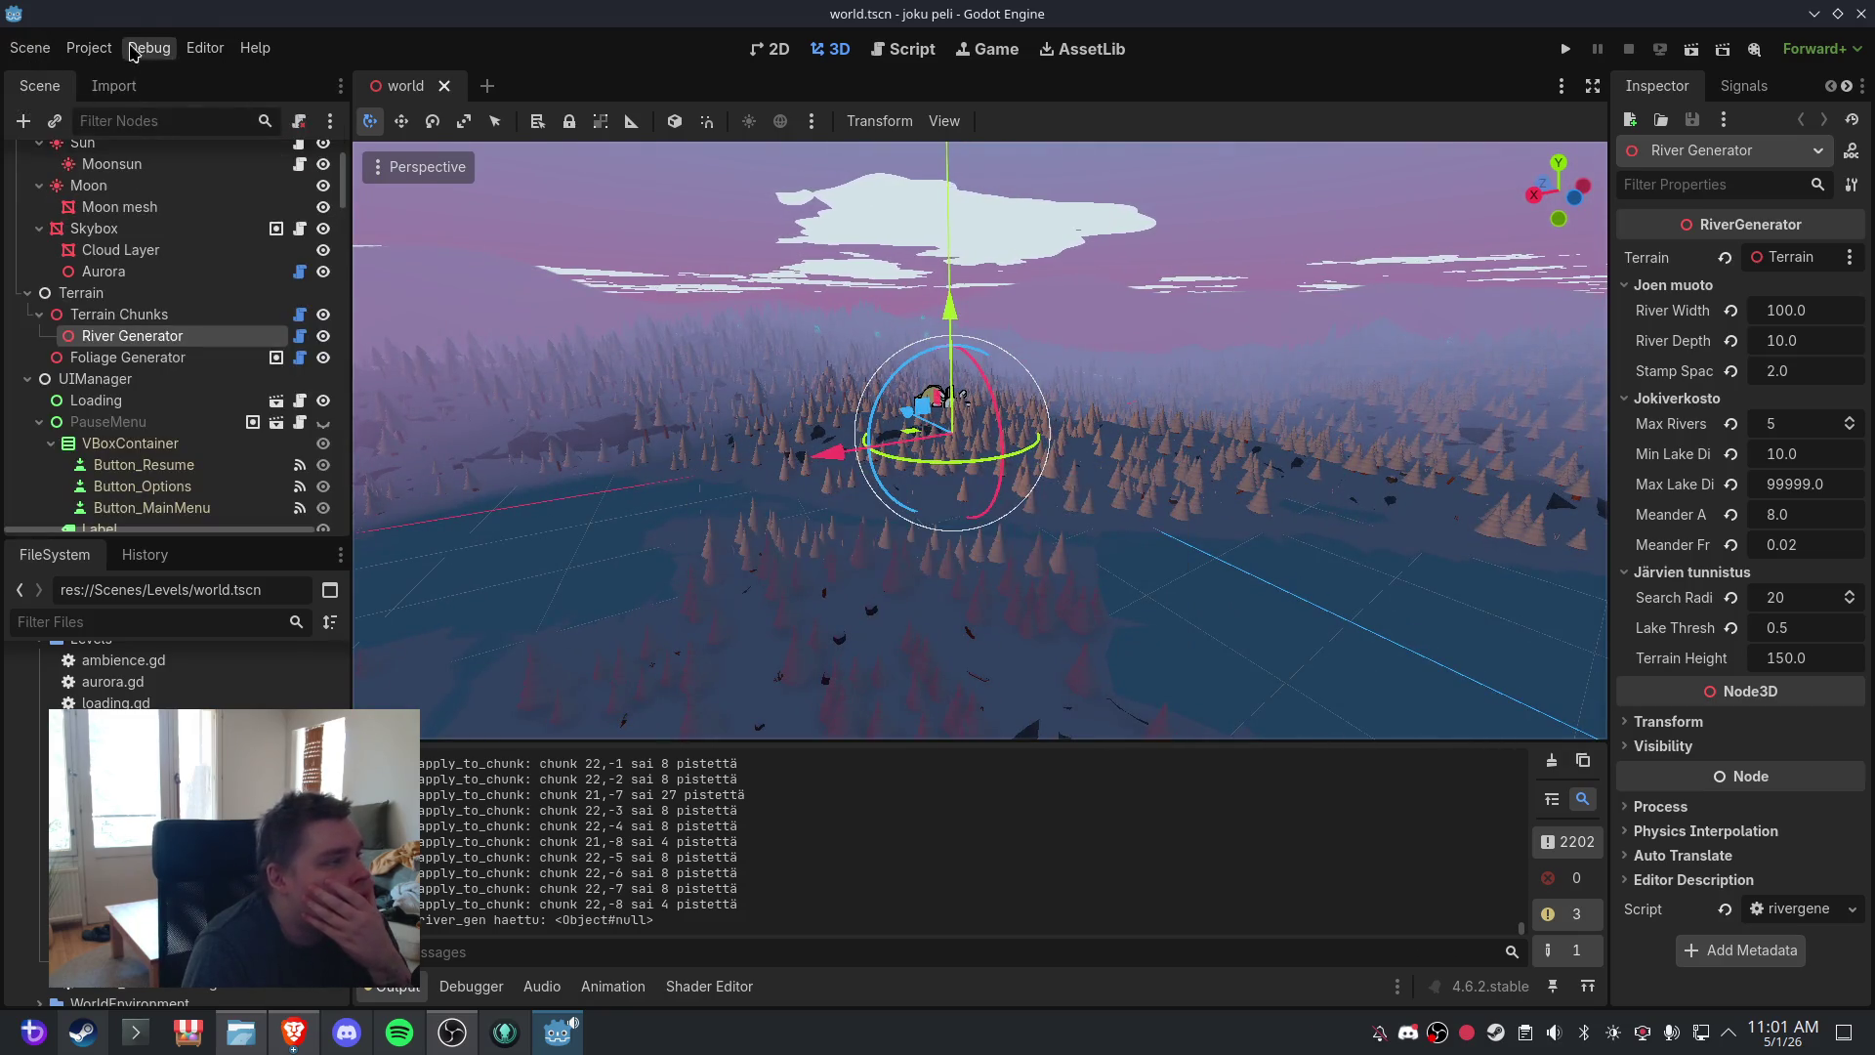
- Export the Linux (Runnable) build over joku peli.zip, overwriting it, then save the world scene
left_click(89, 47)
left_click(112, 163)
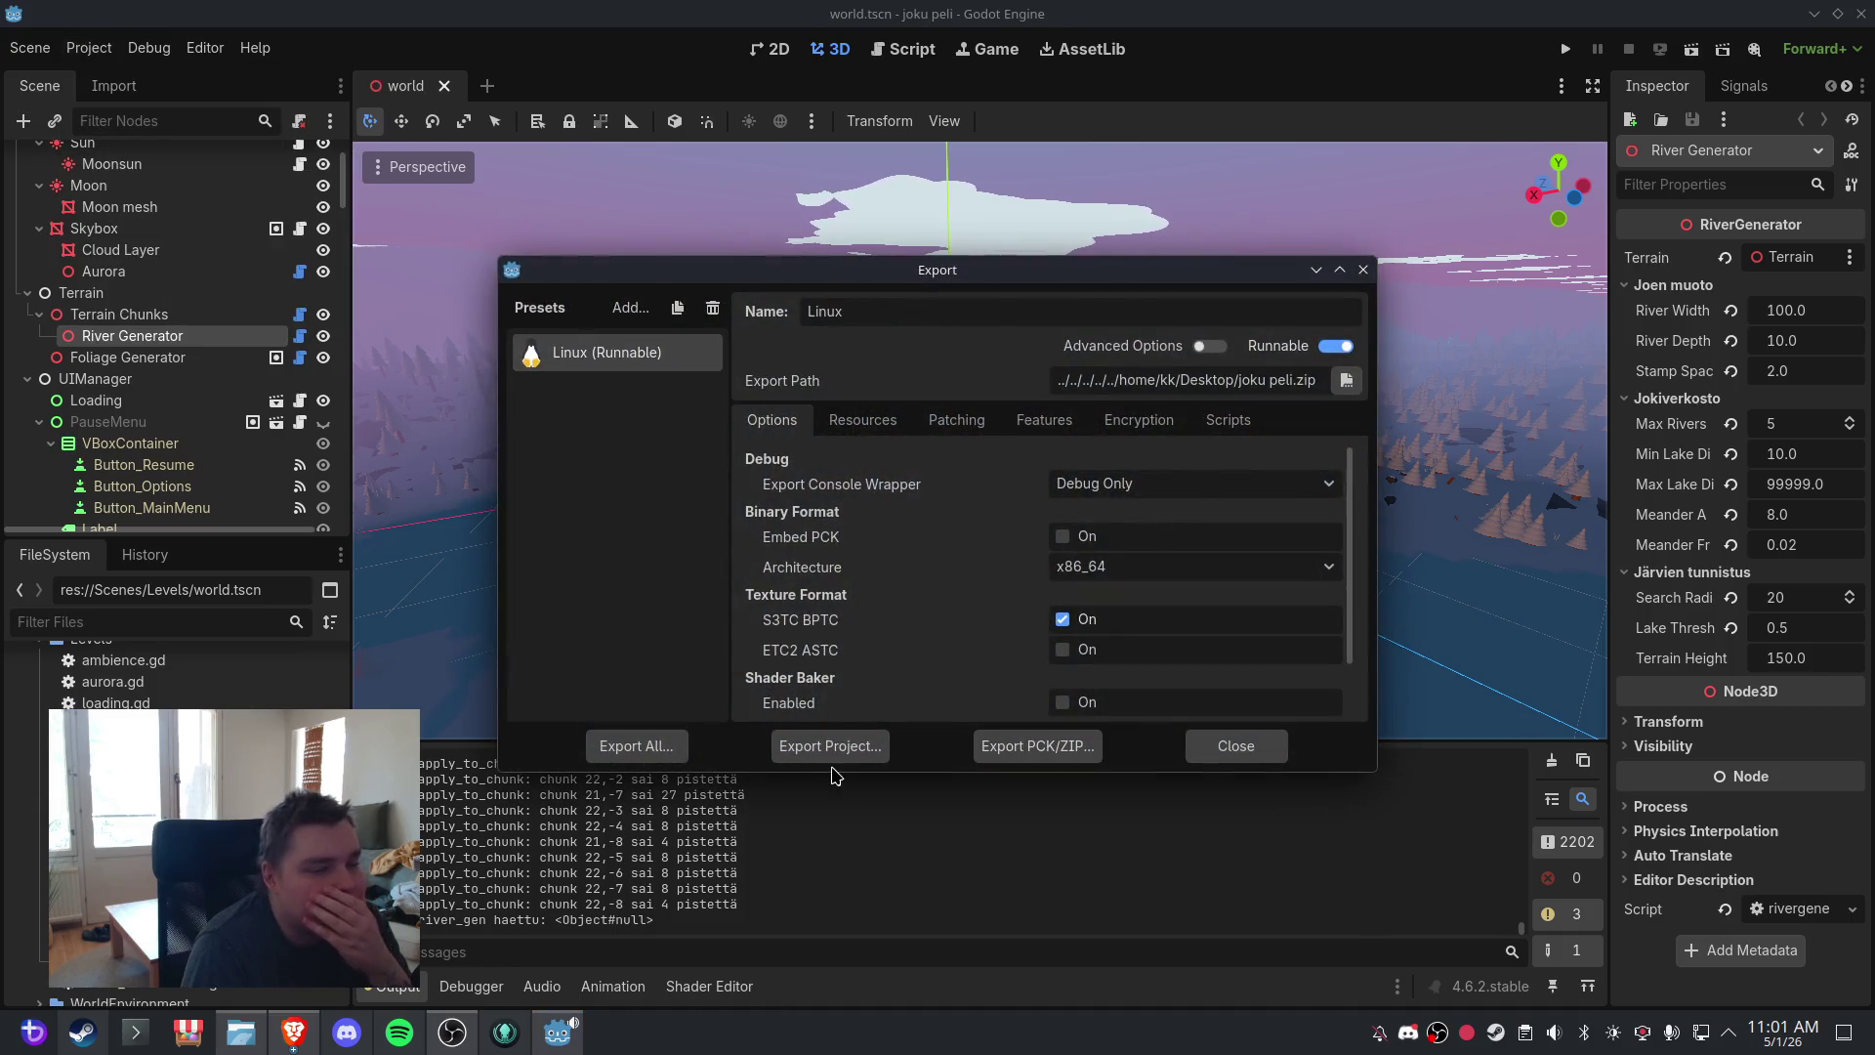
left_click(831, 757)
left_click(1339, 776)
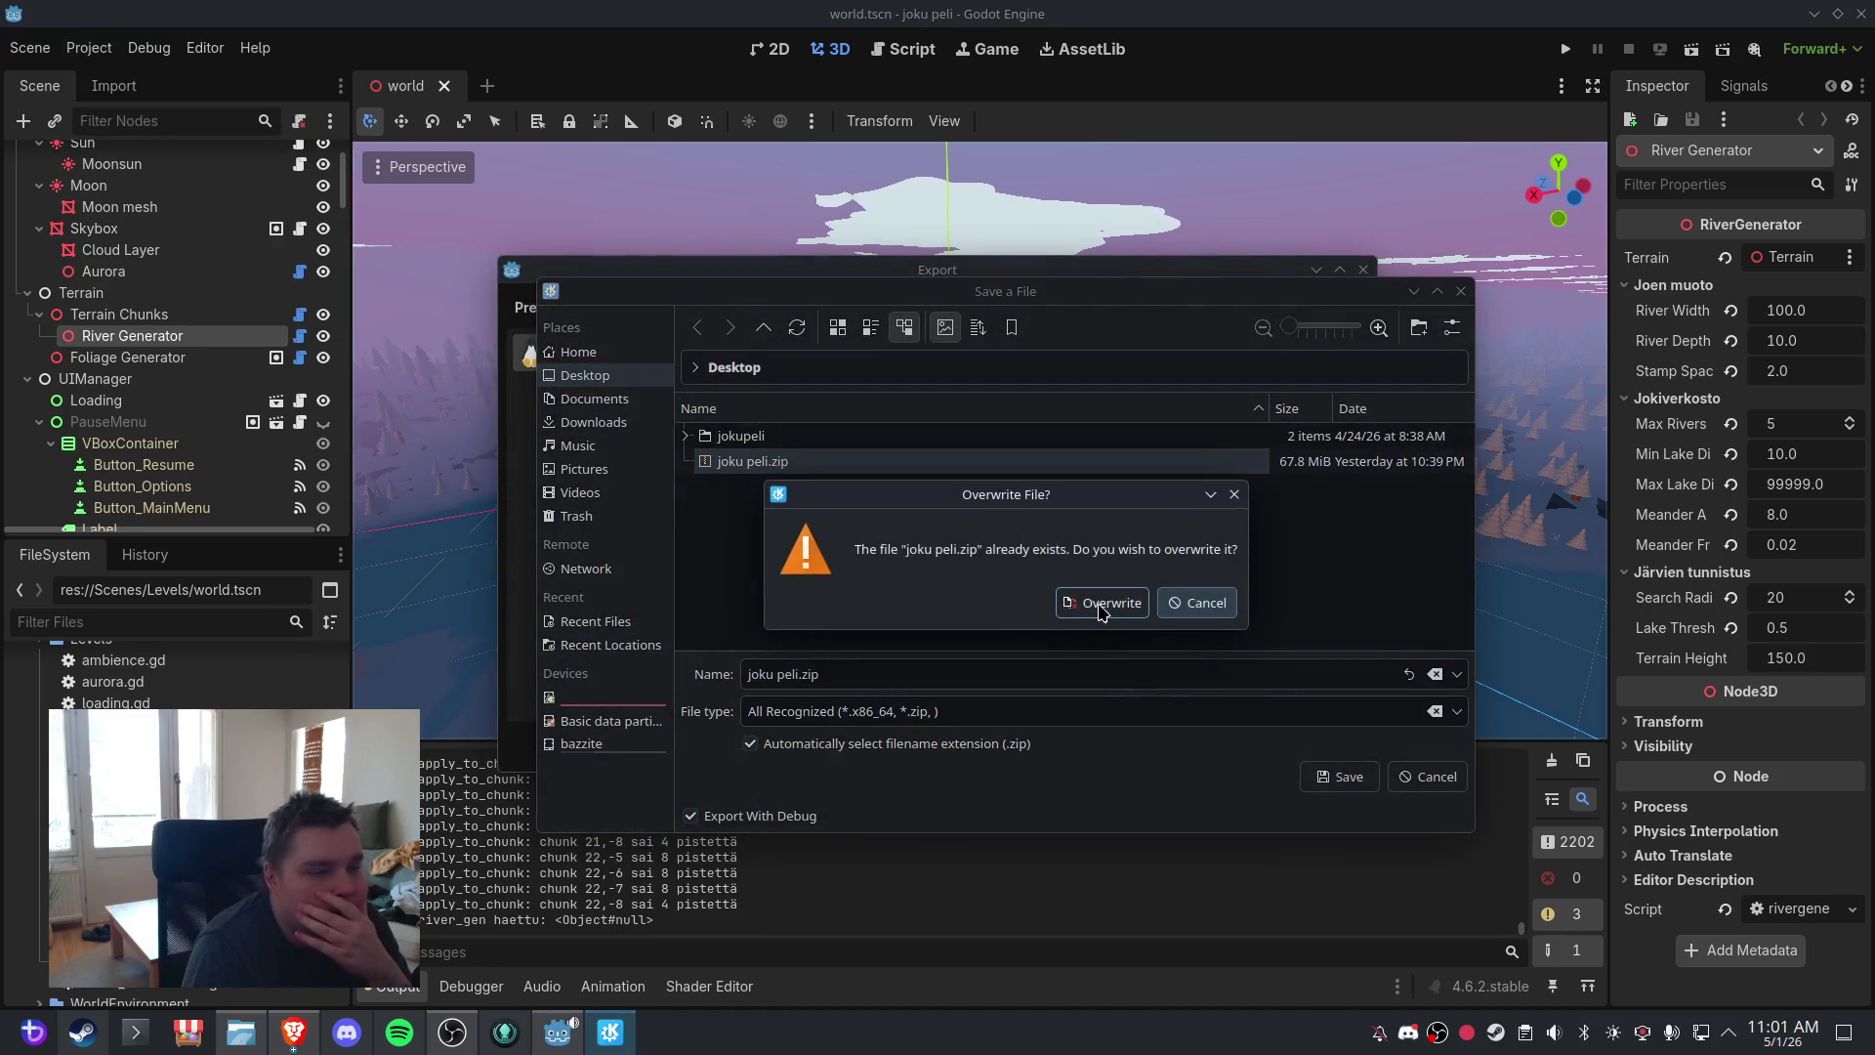
left_click(1102, 607)
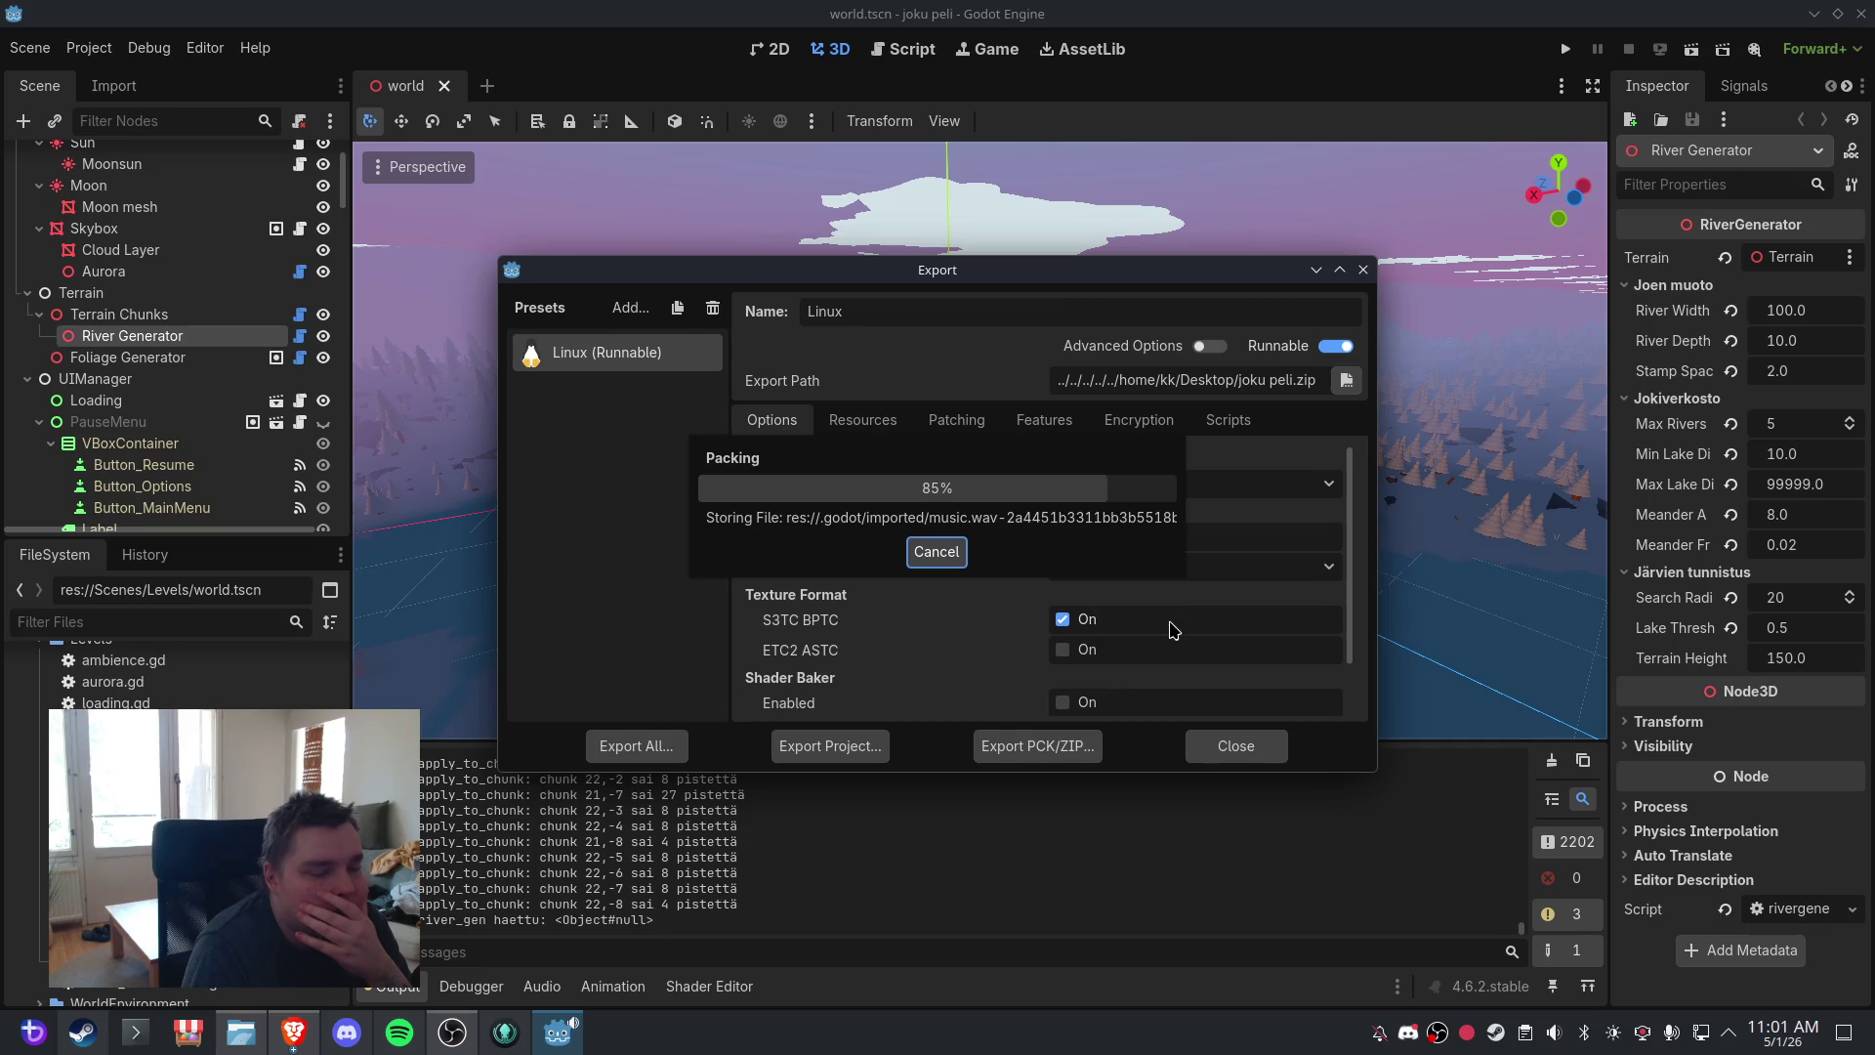
left_click(1253, 752)
left_click(30, 47)
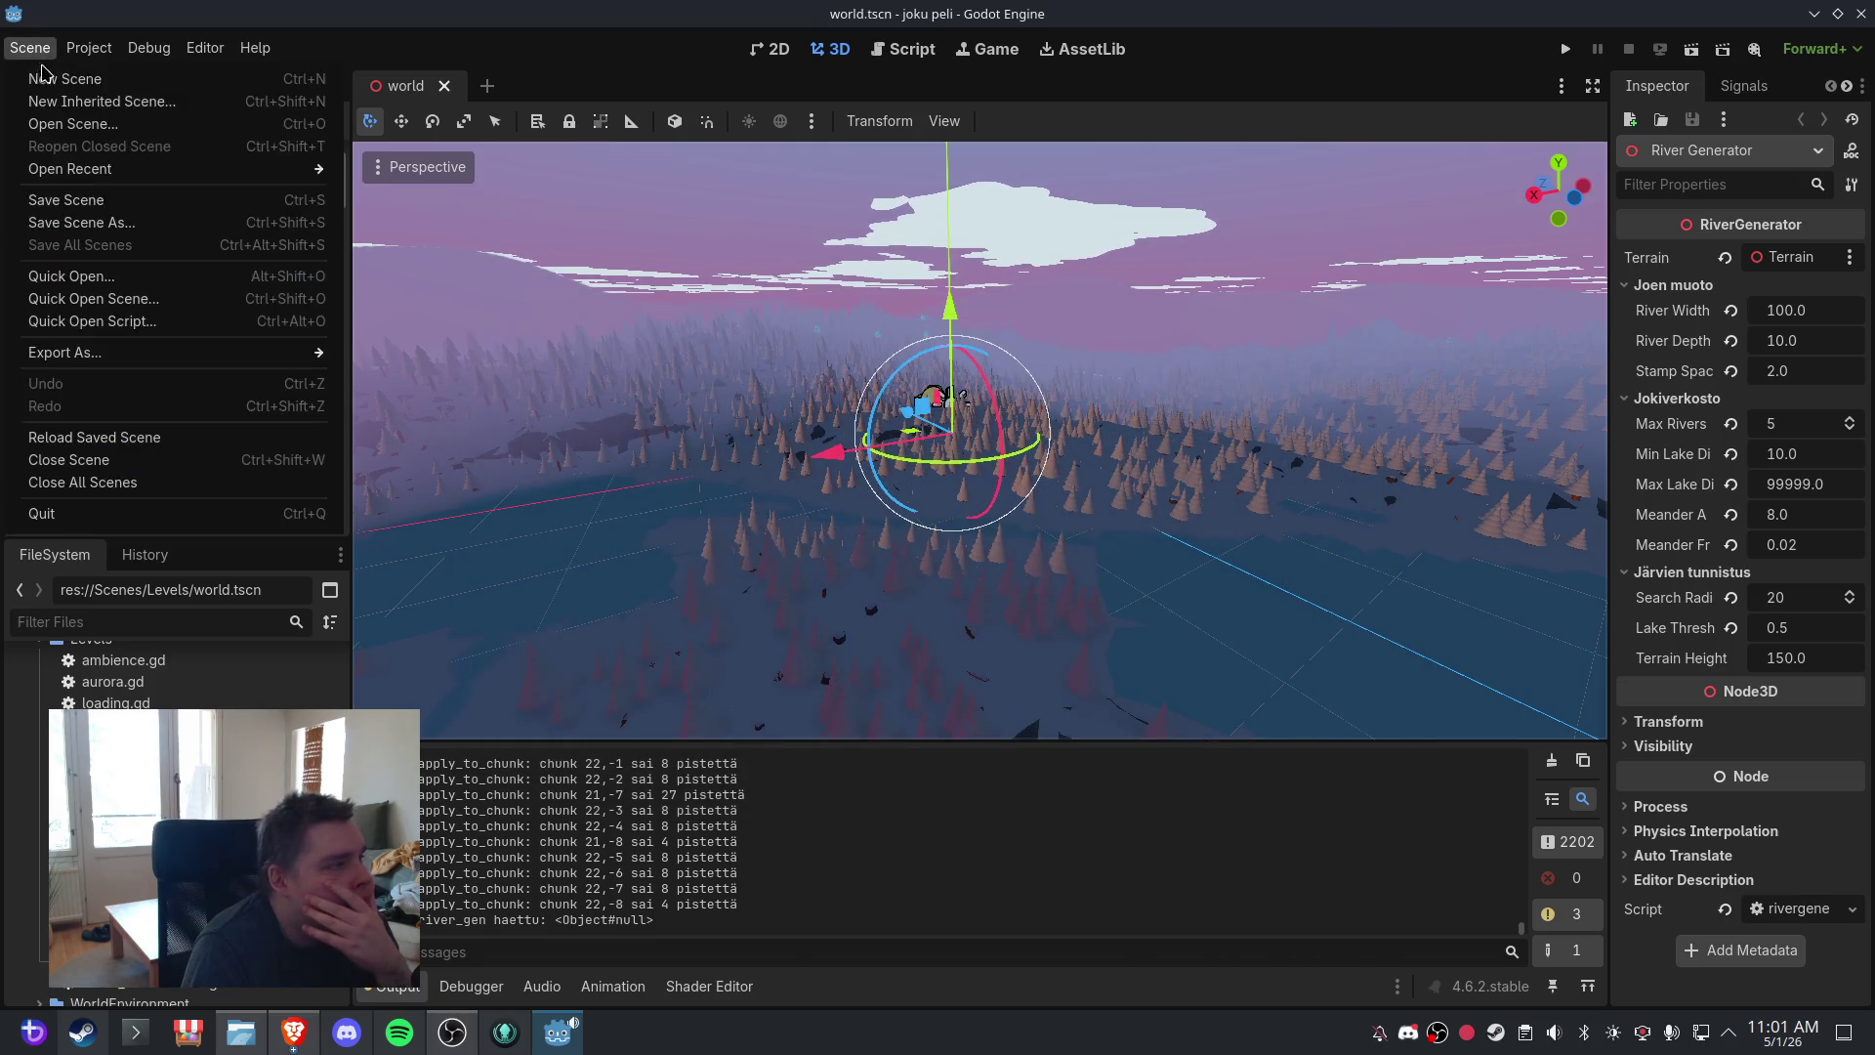
left_click(309, 191)
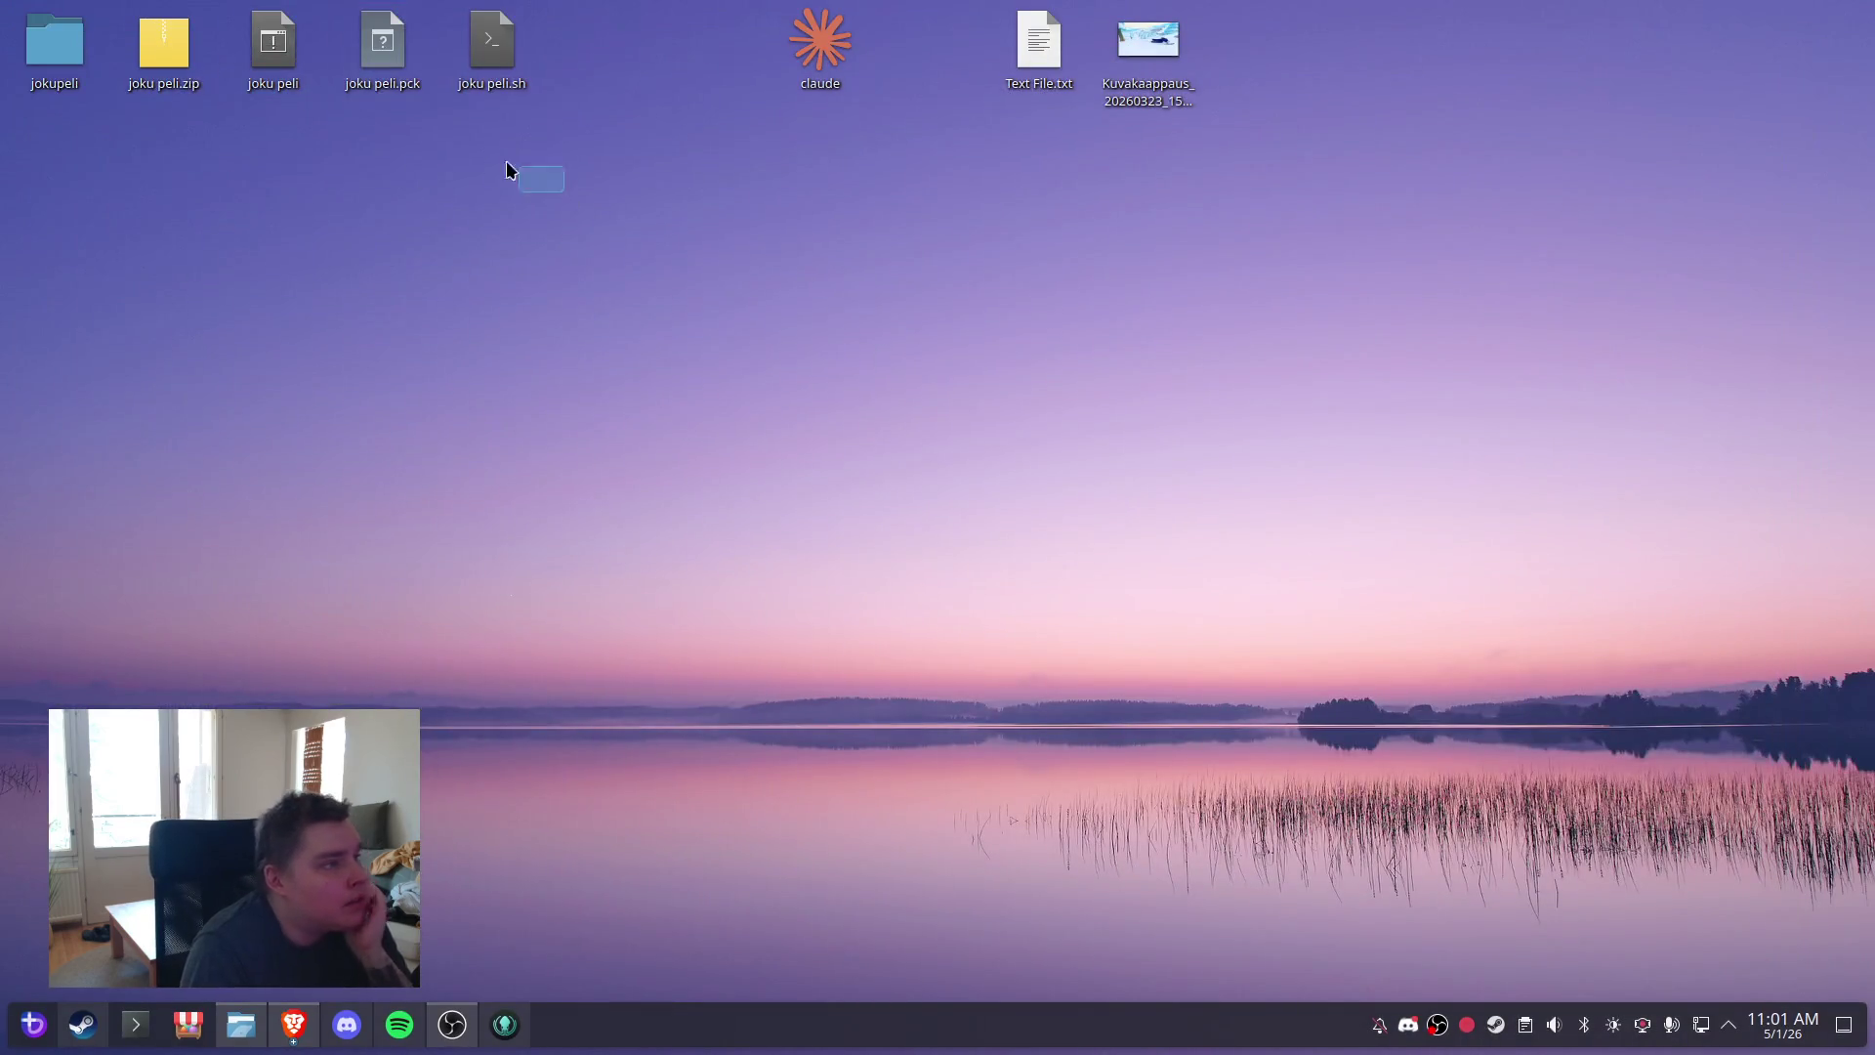
- Delete the three old game files and extract joku peli.zip to the Desktop with PeaZip
left_click_drag(506, 170, 256, 70)
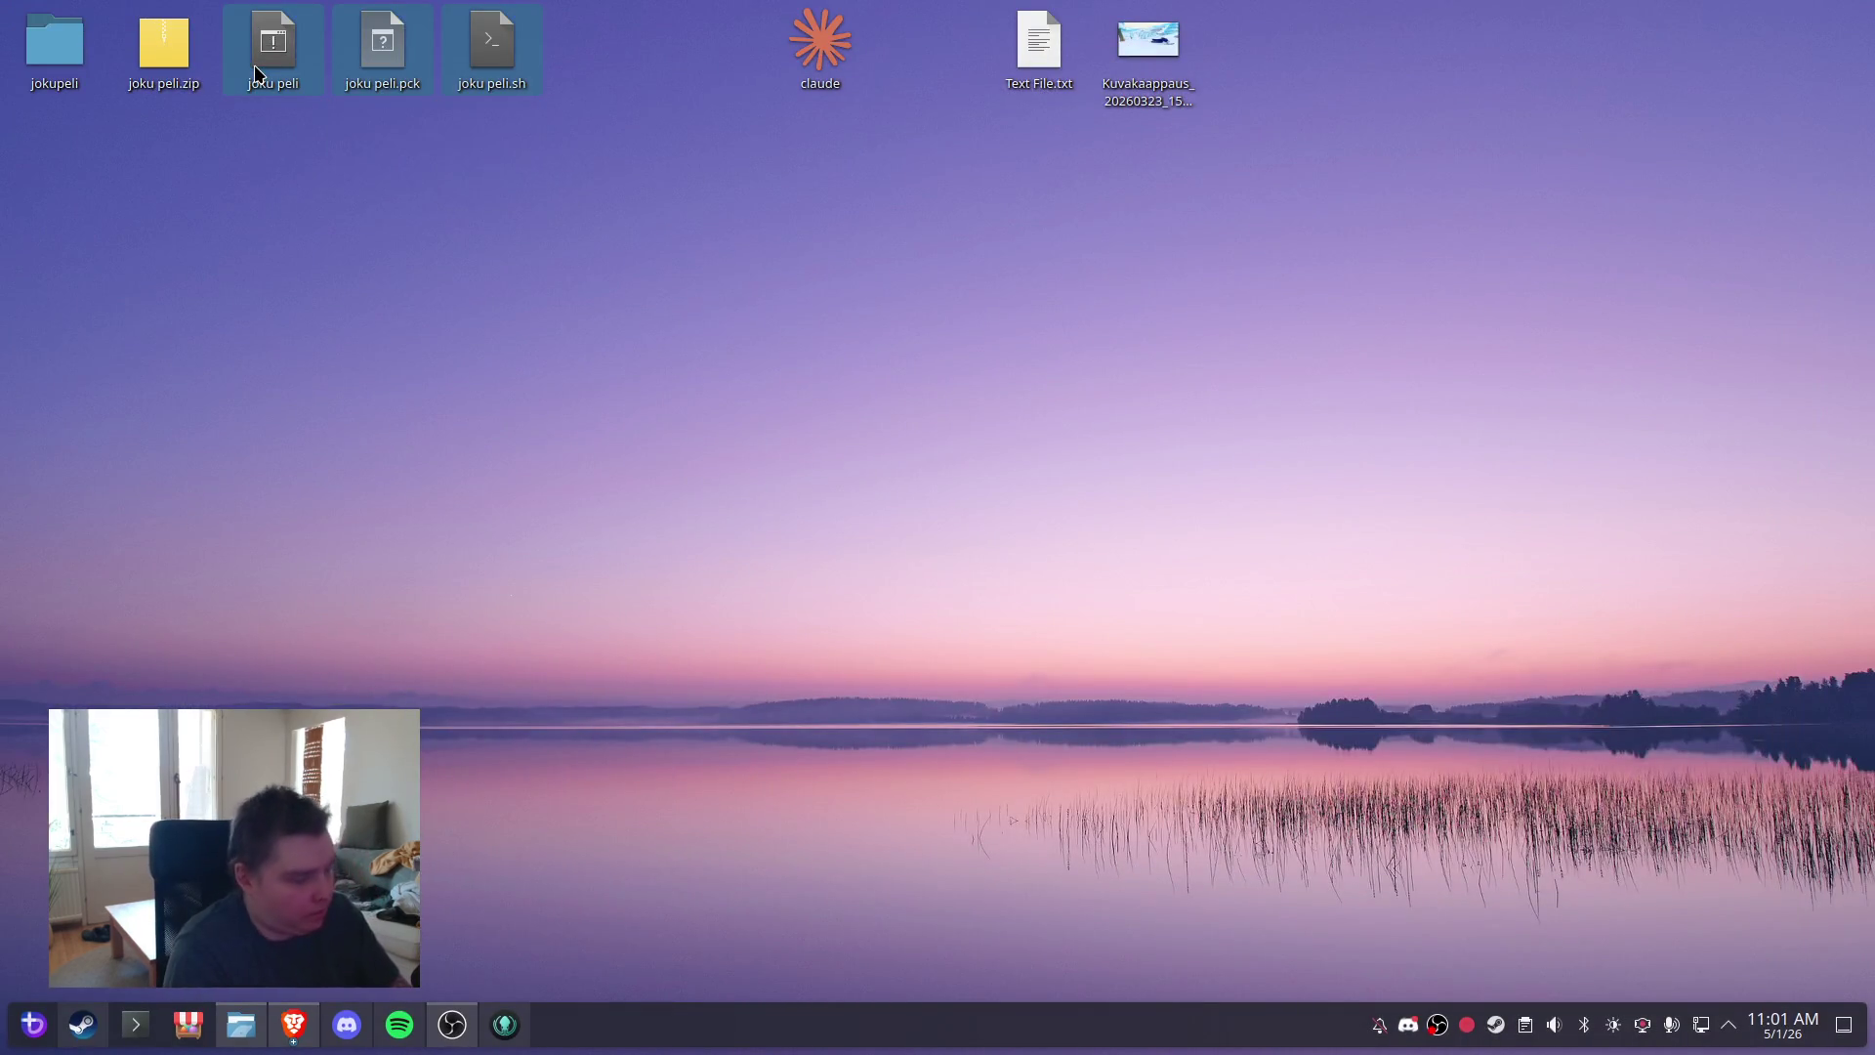
key("Delete")
right_click(155, 44)
mouse_move(201, 84)
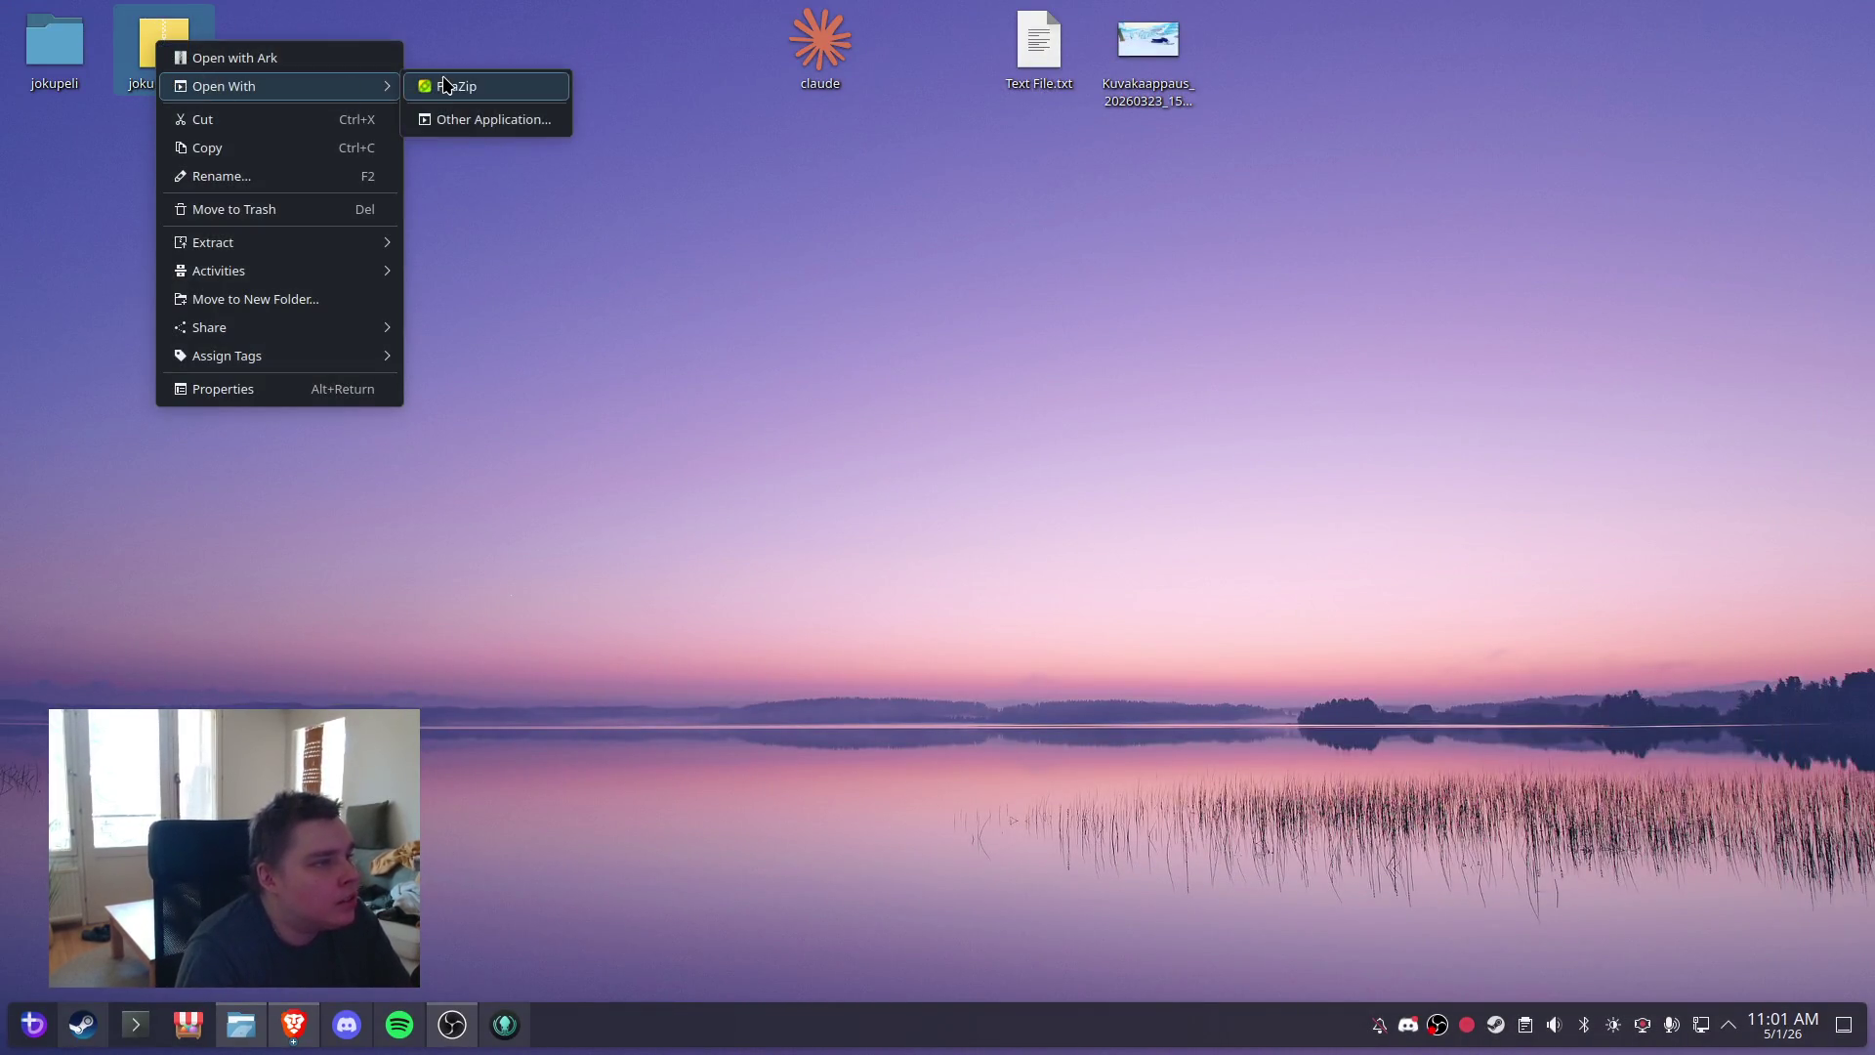
left_click(444, 82)
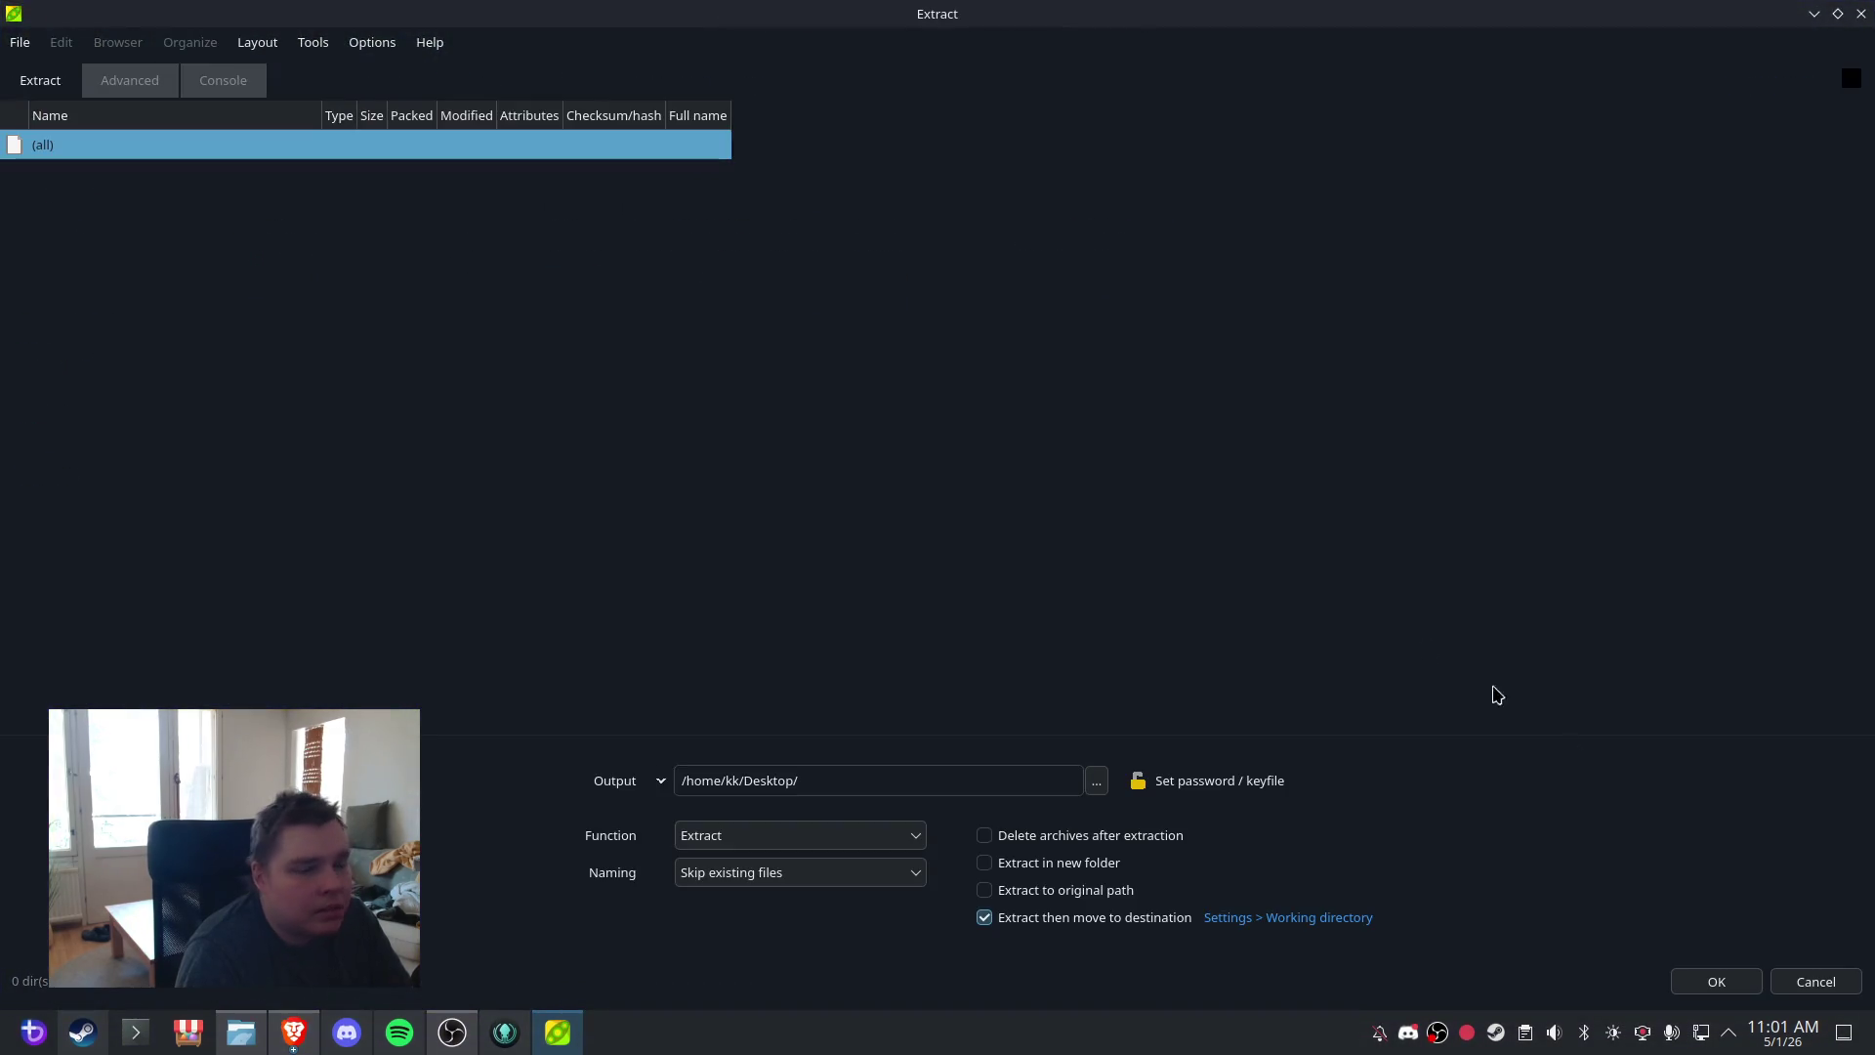
left_click(1714, 980)
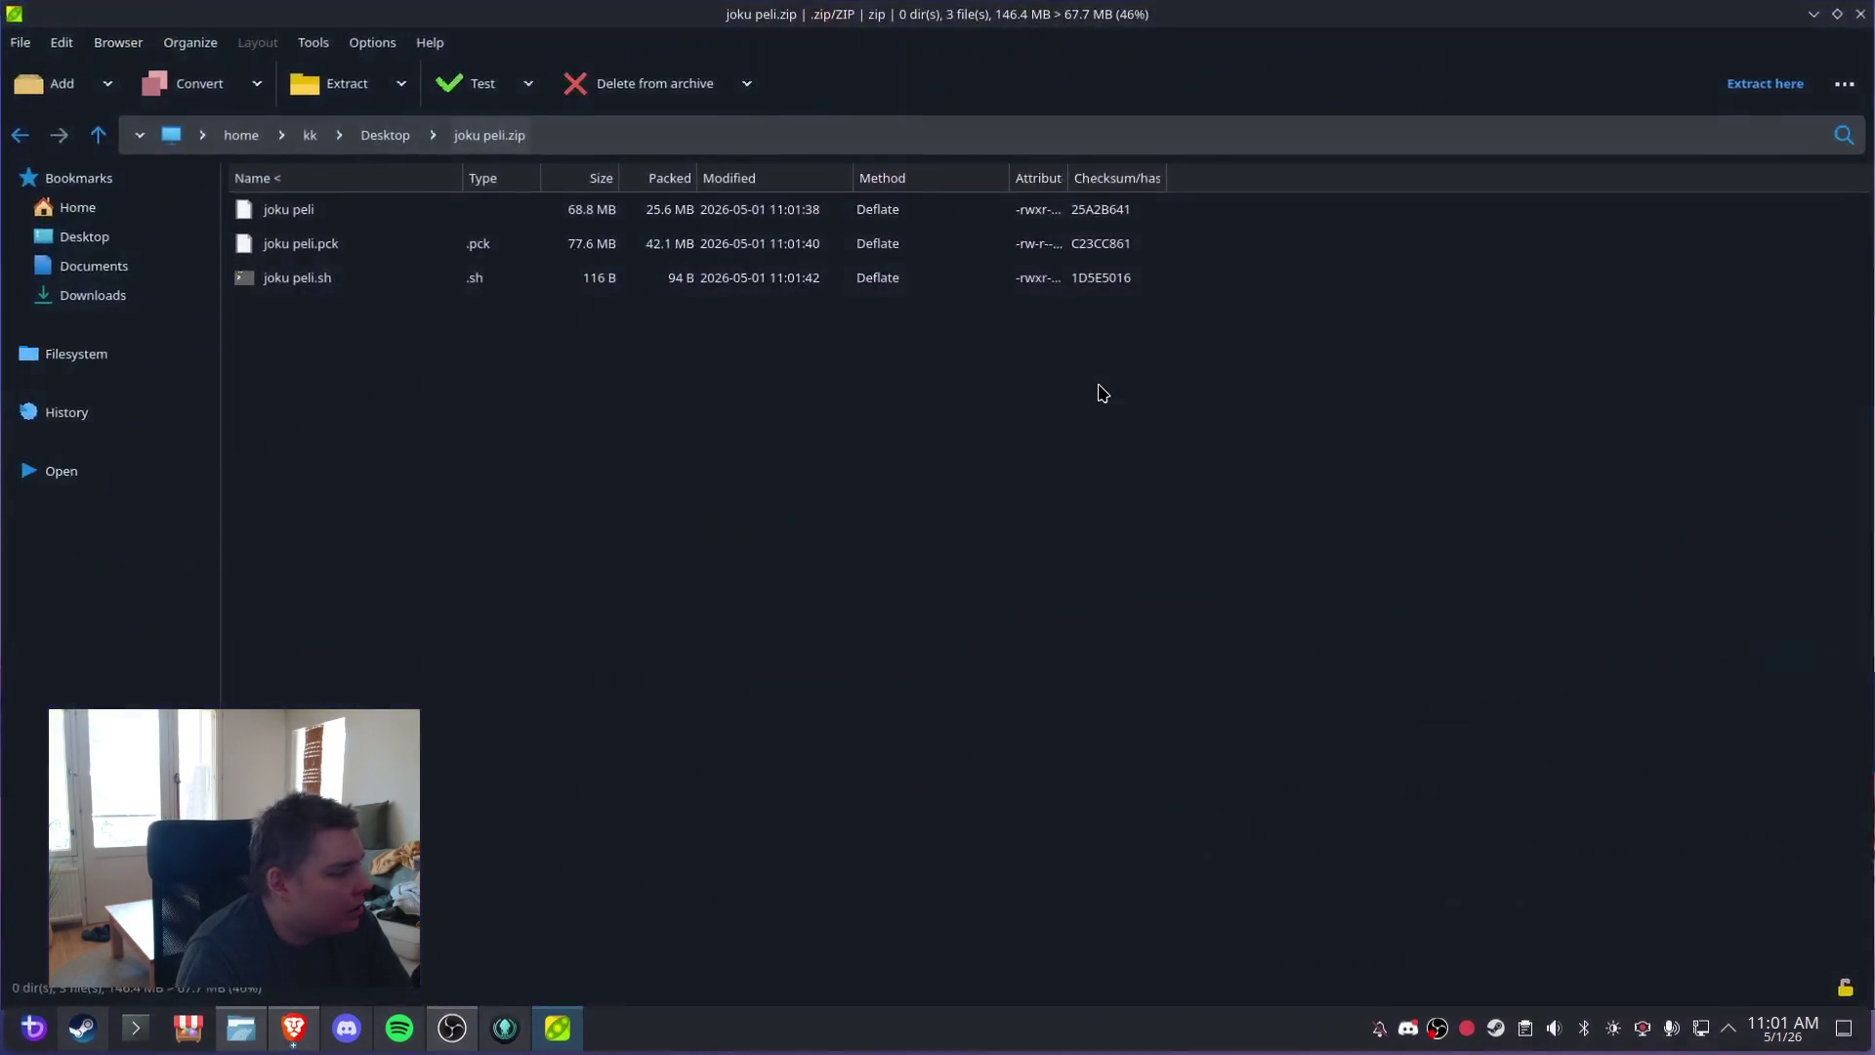
- Close PeaZip and launch the freshly extracted joku peli game
left_click(1860, 14)
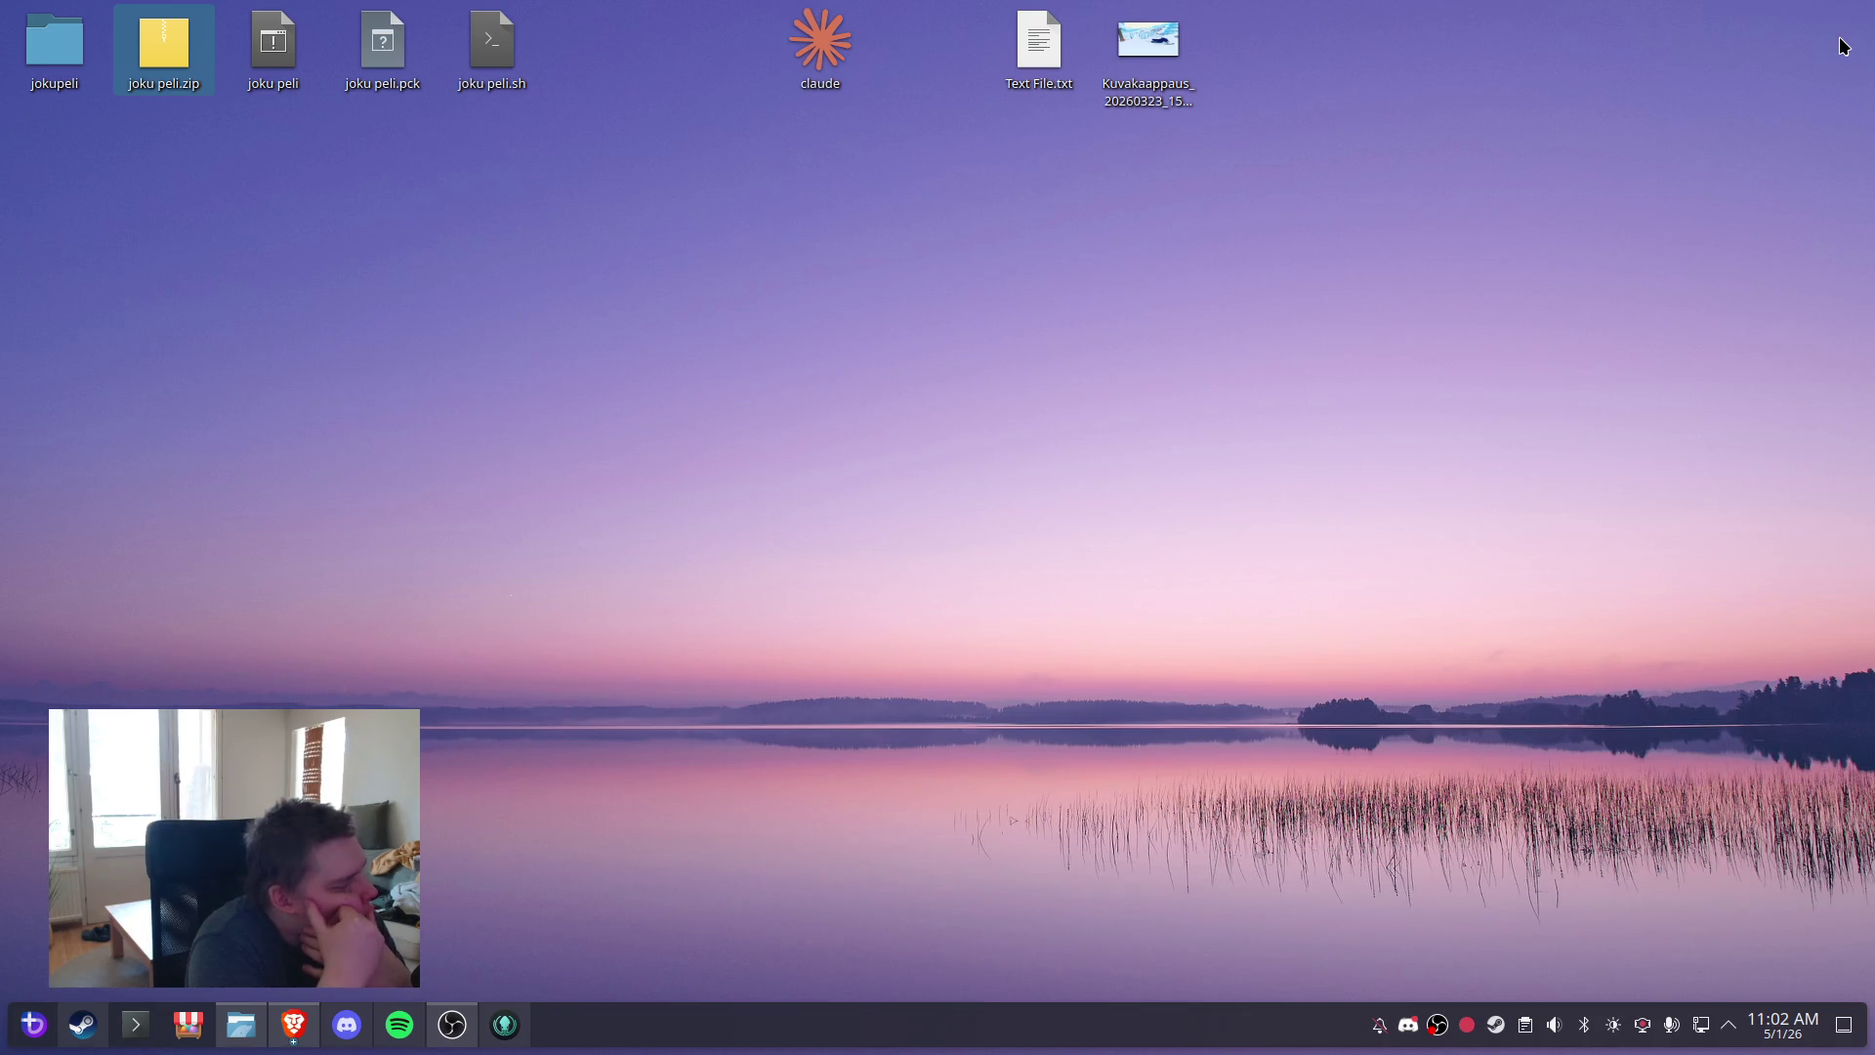
left_click(545, 447)
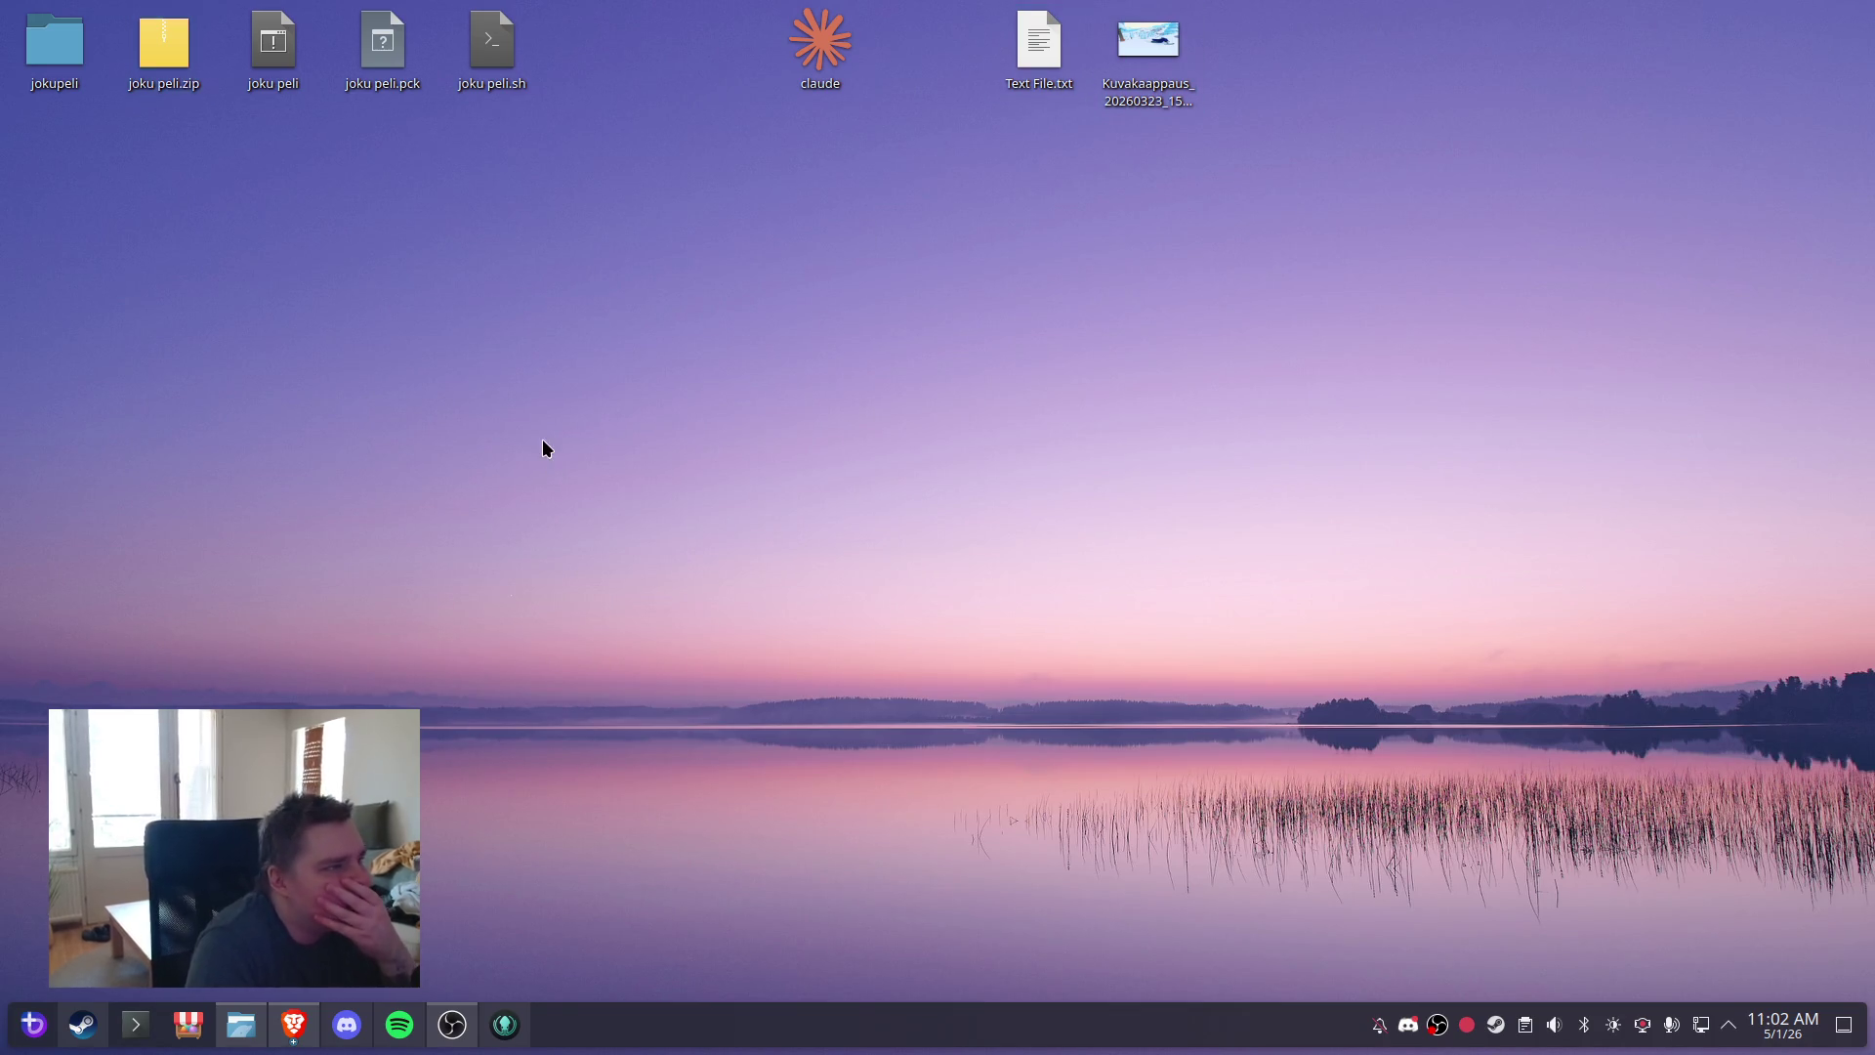
double_click(265, 34)
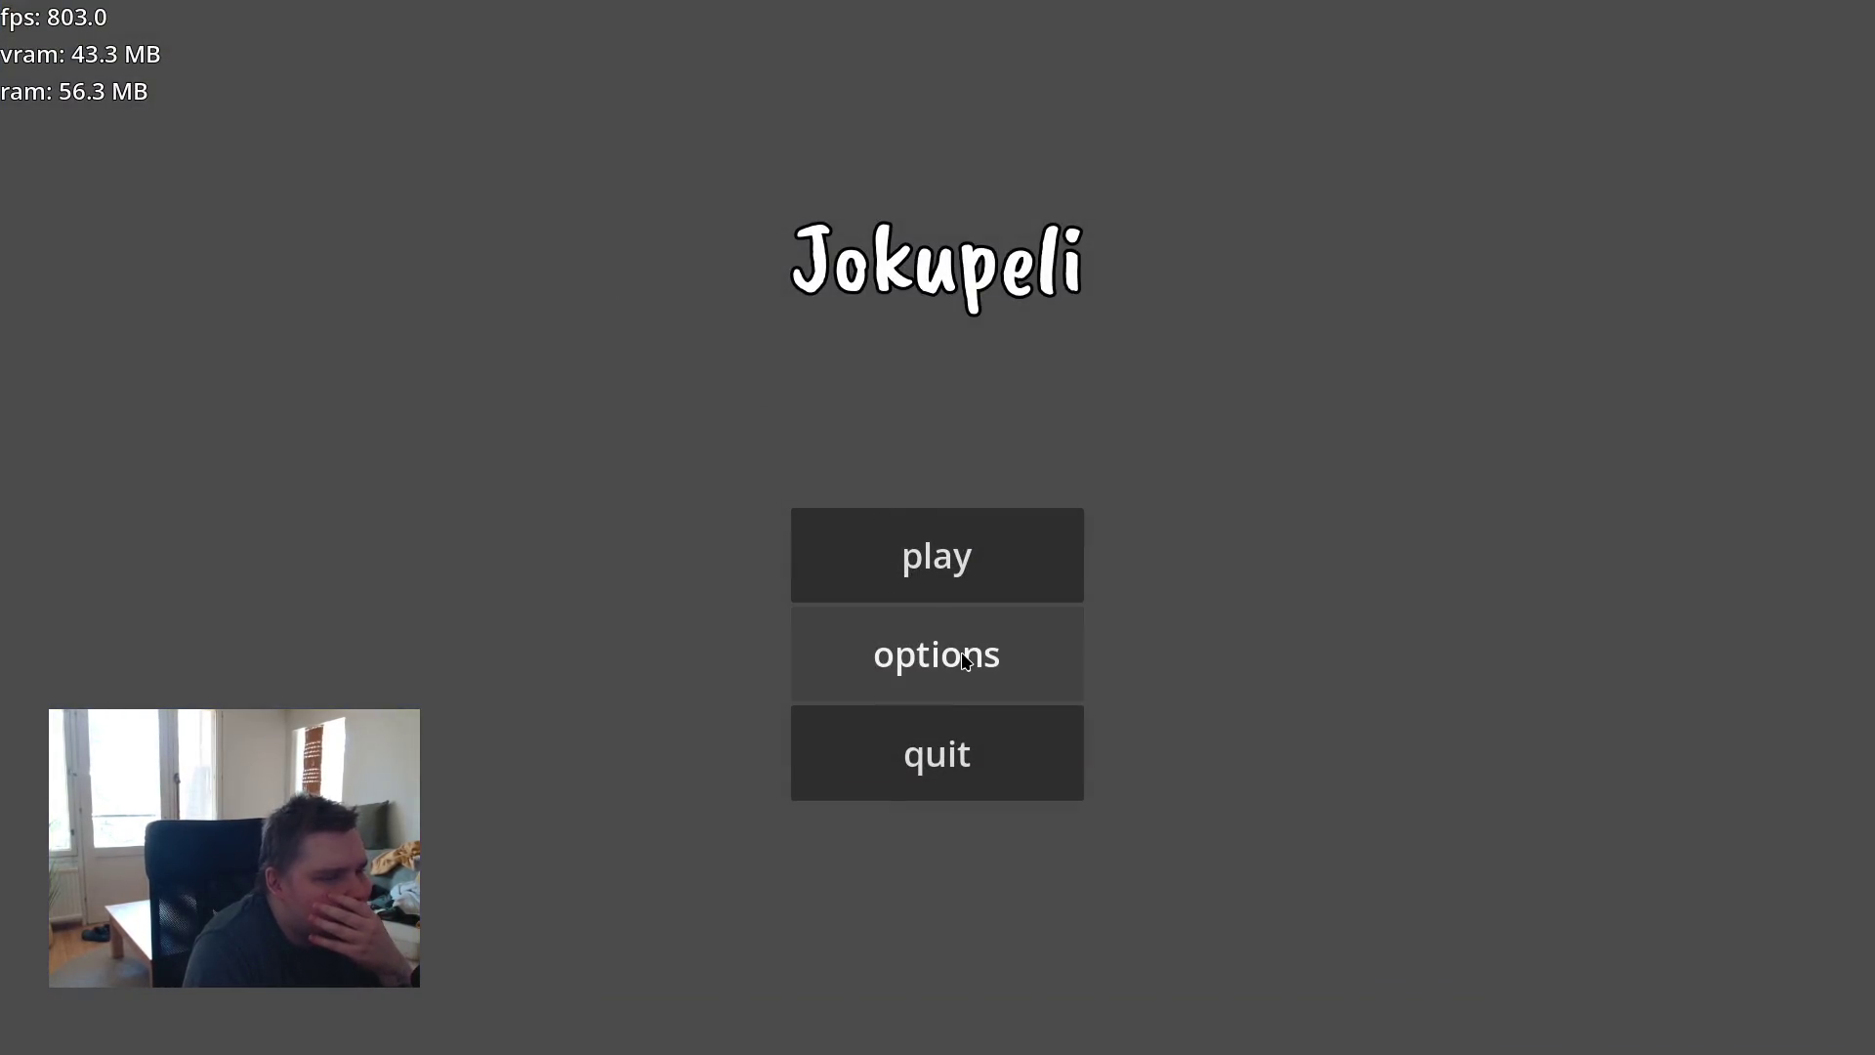
- Toggle Show fps off and back on in options, then start a game and drive forward
left_click(958, 653)
left_click(591, 449)
left_click(598, 450)
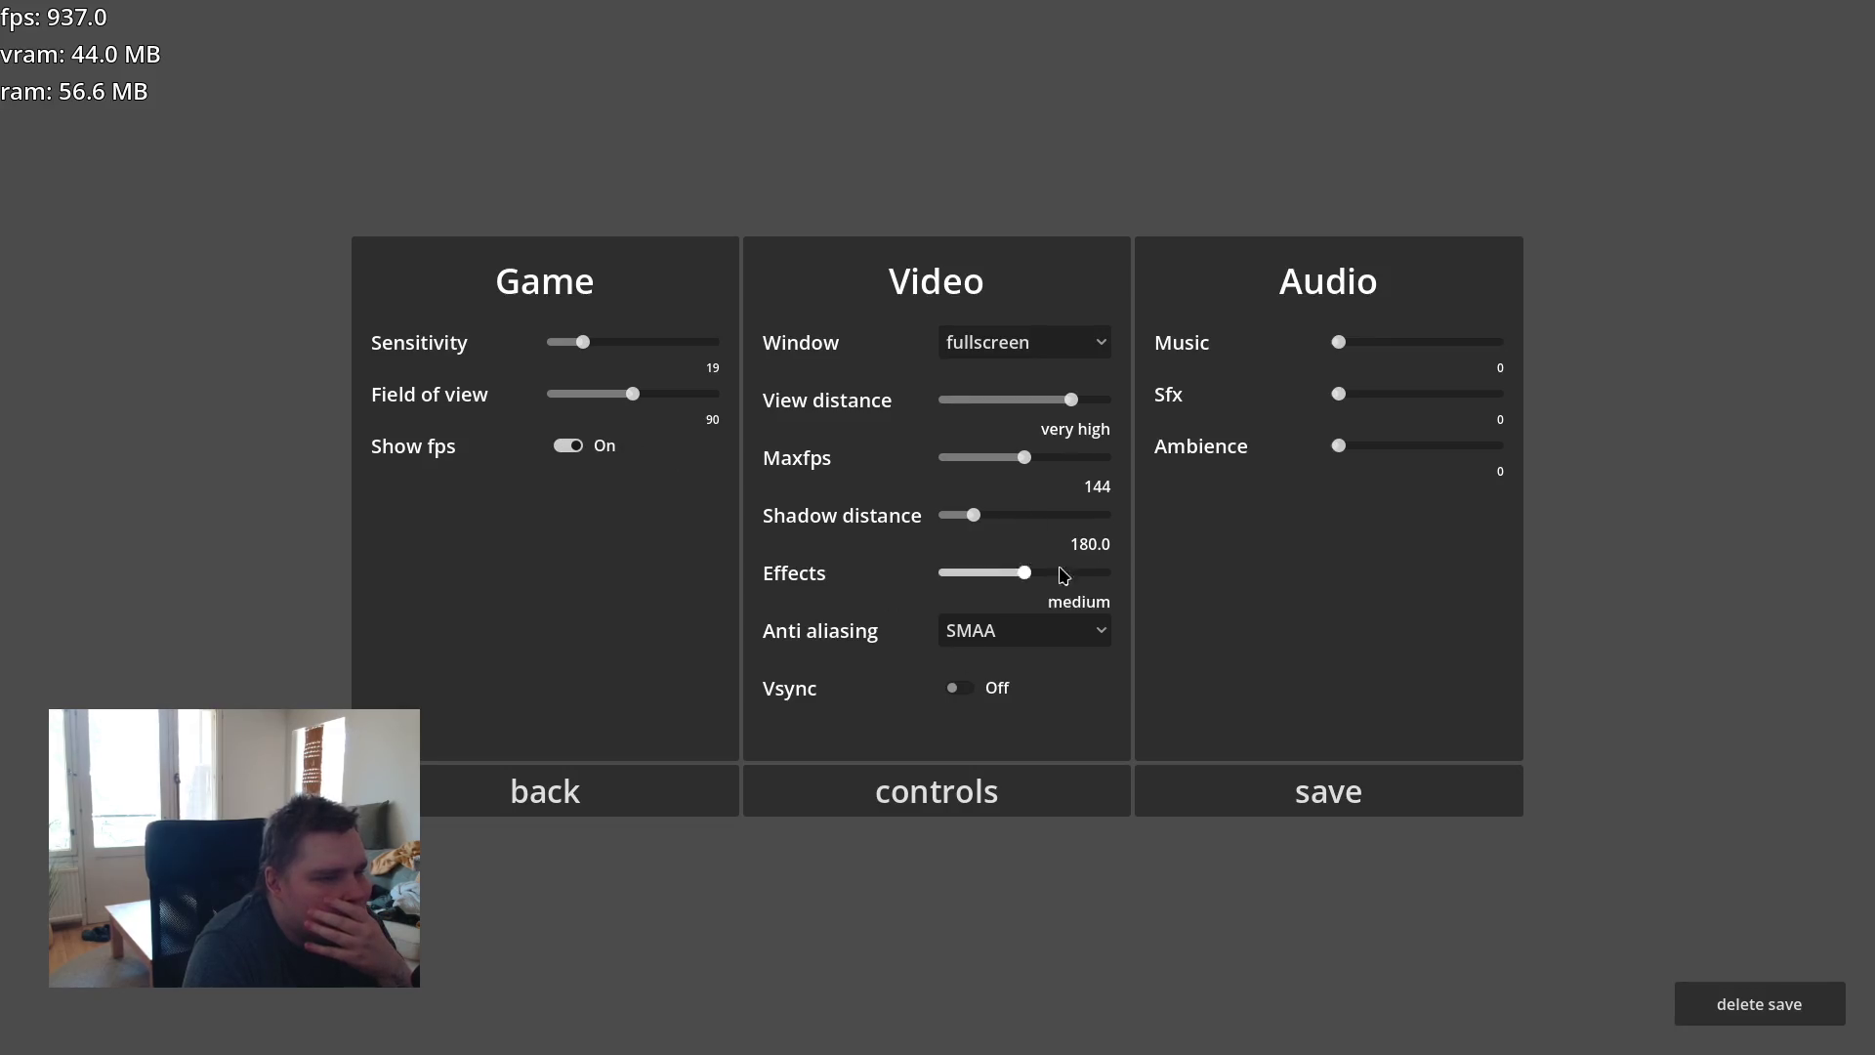
left_click(668, 797)
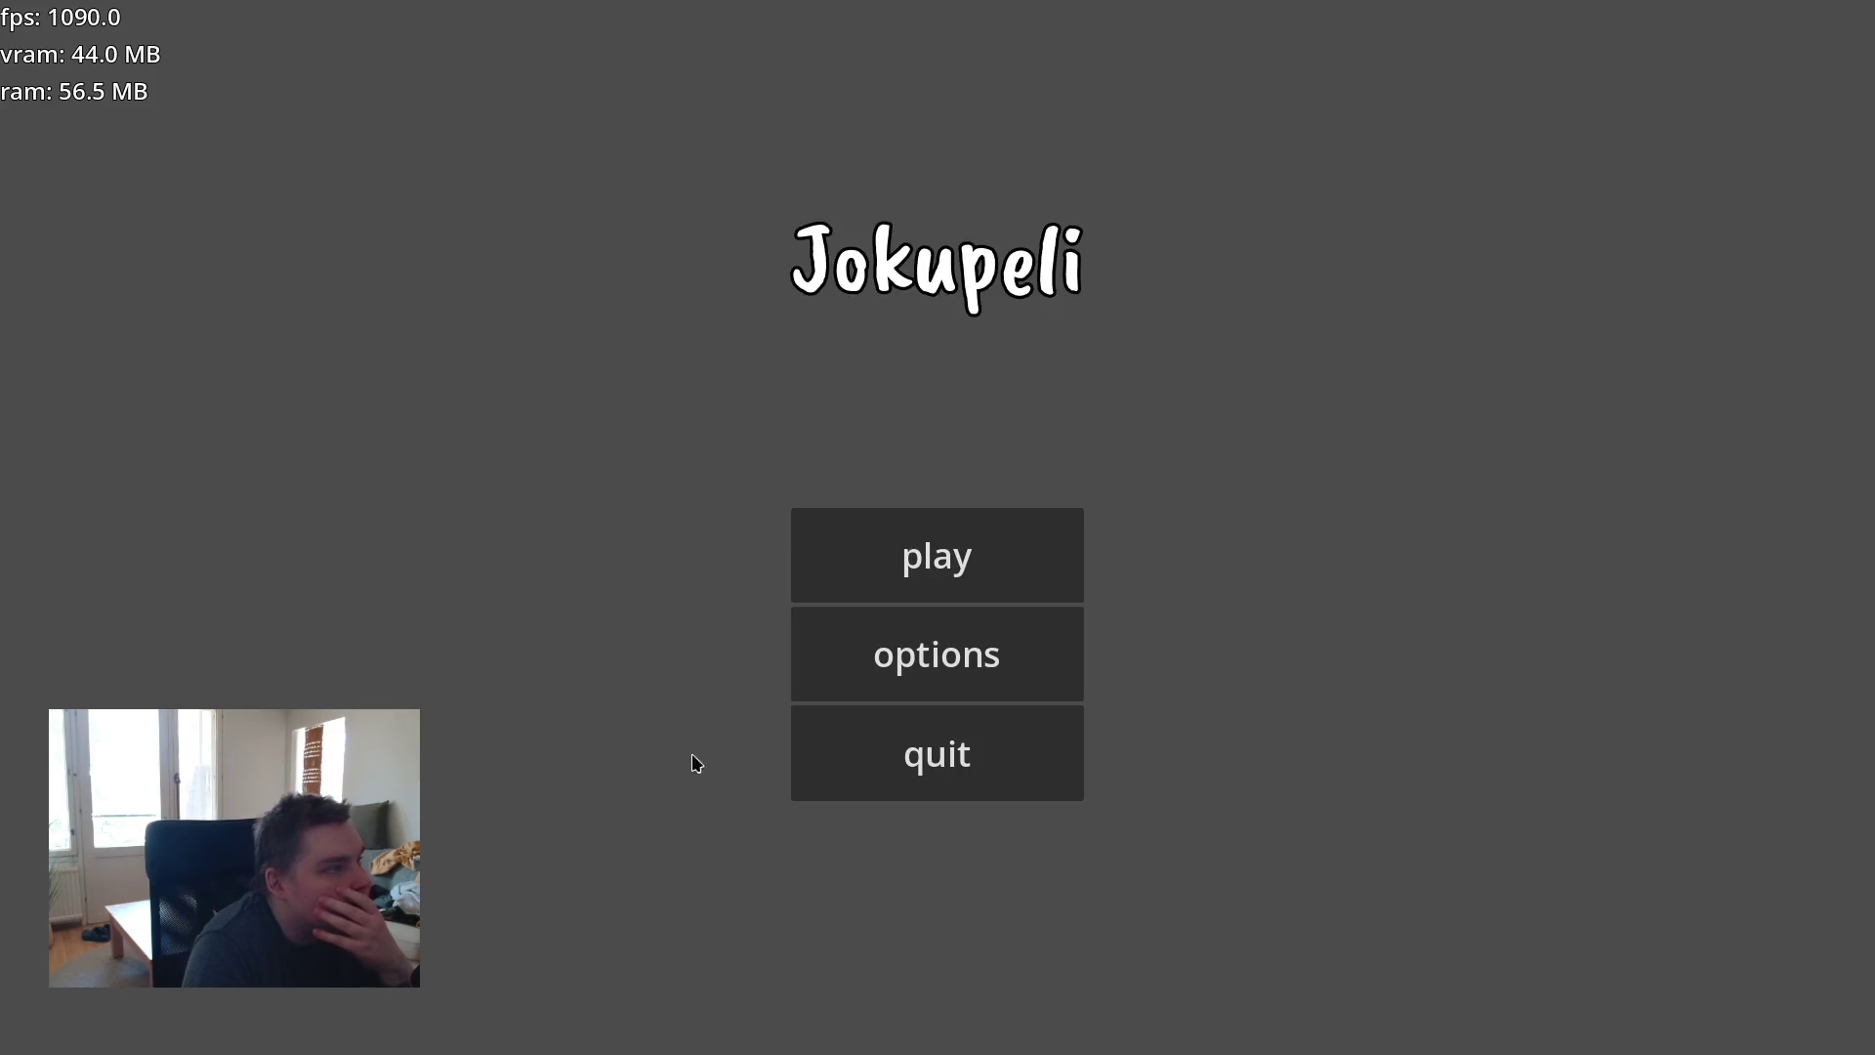
left_click(1015, 549)
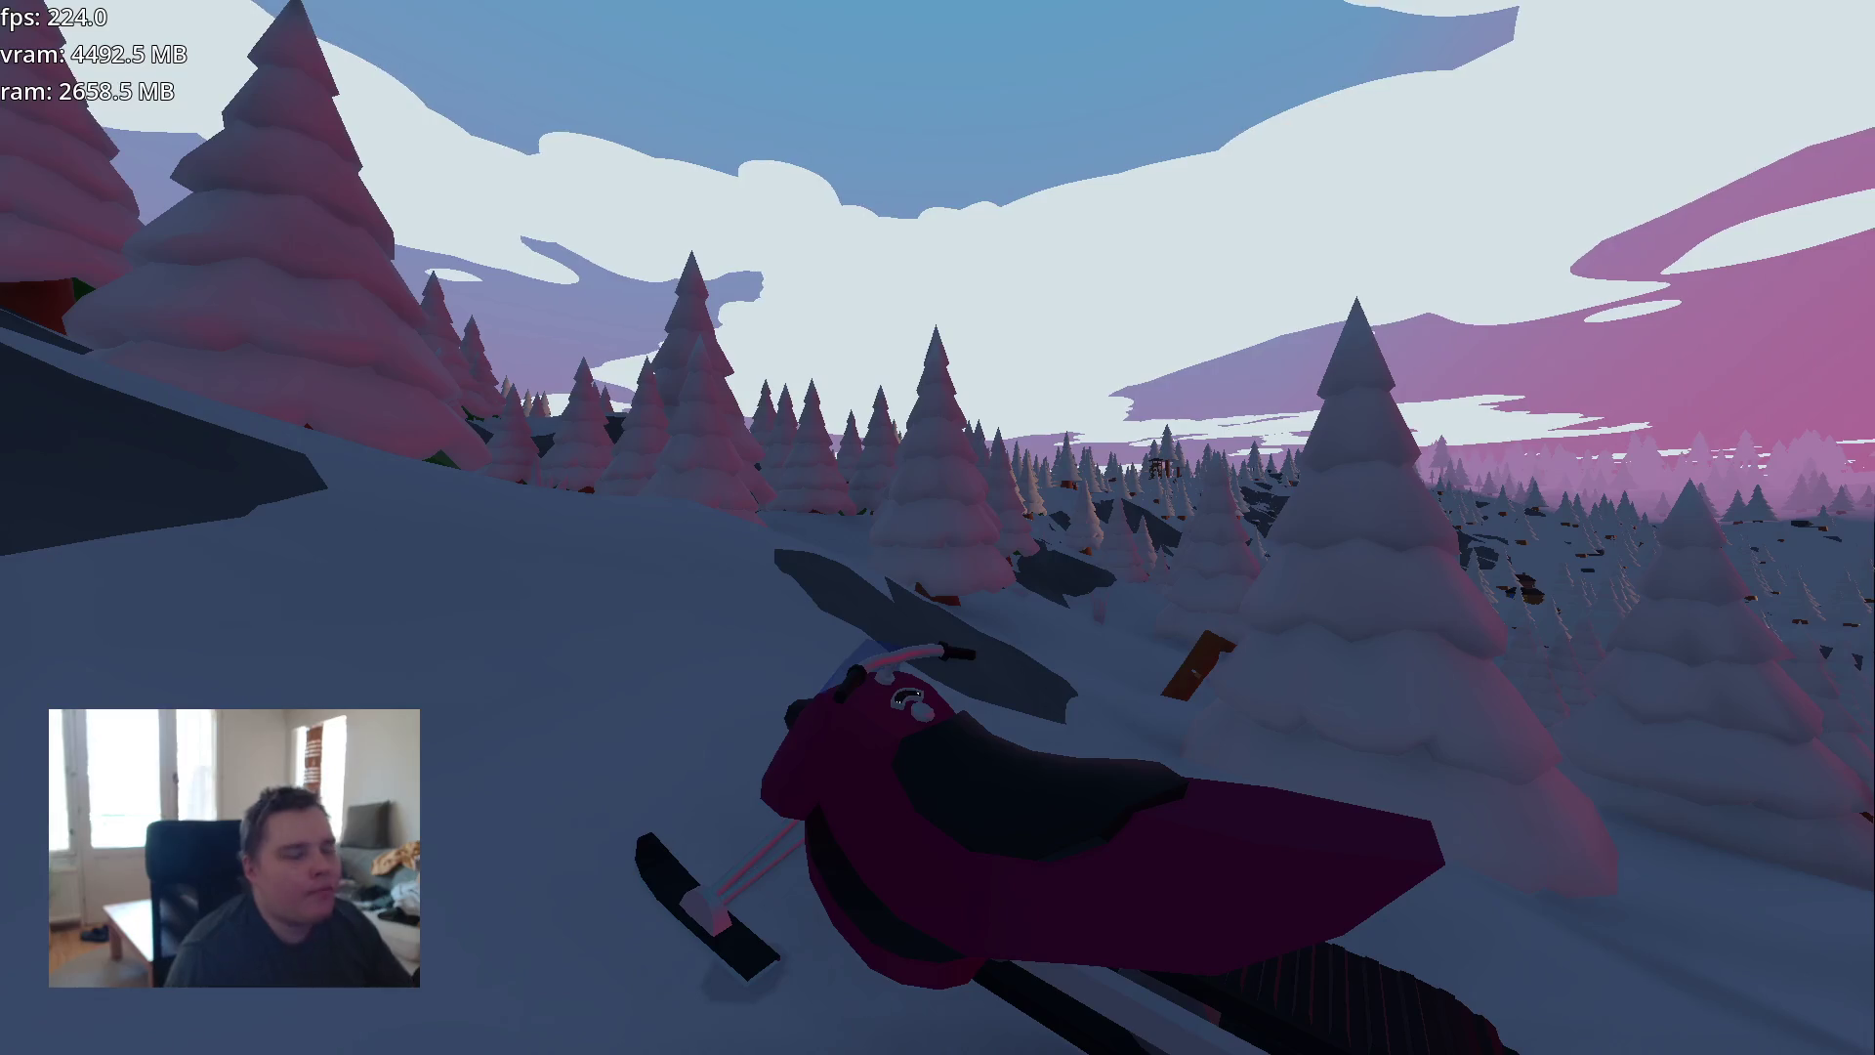
key("w")
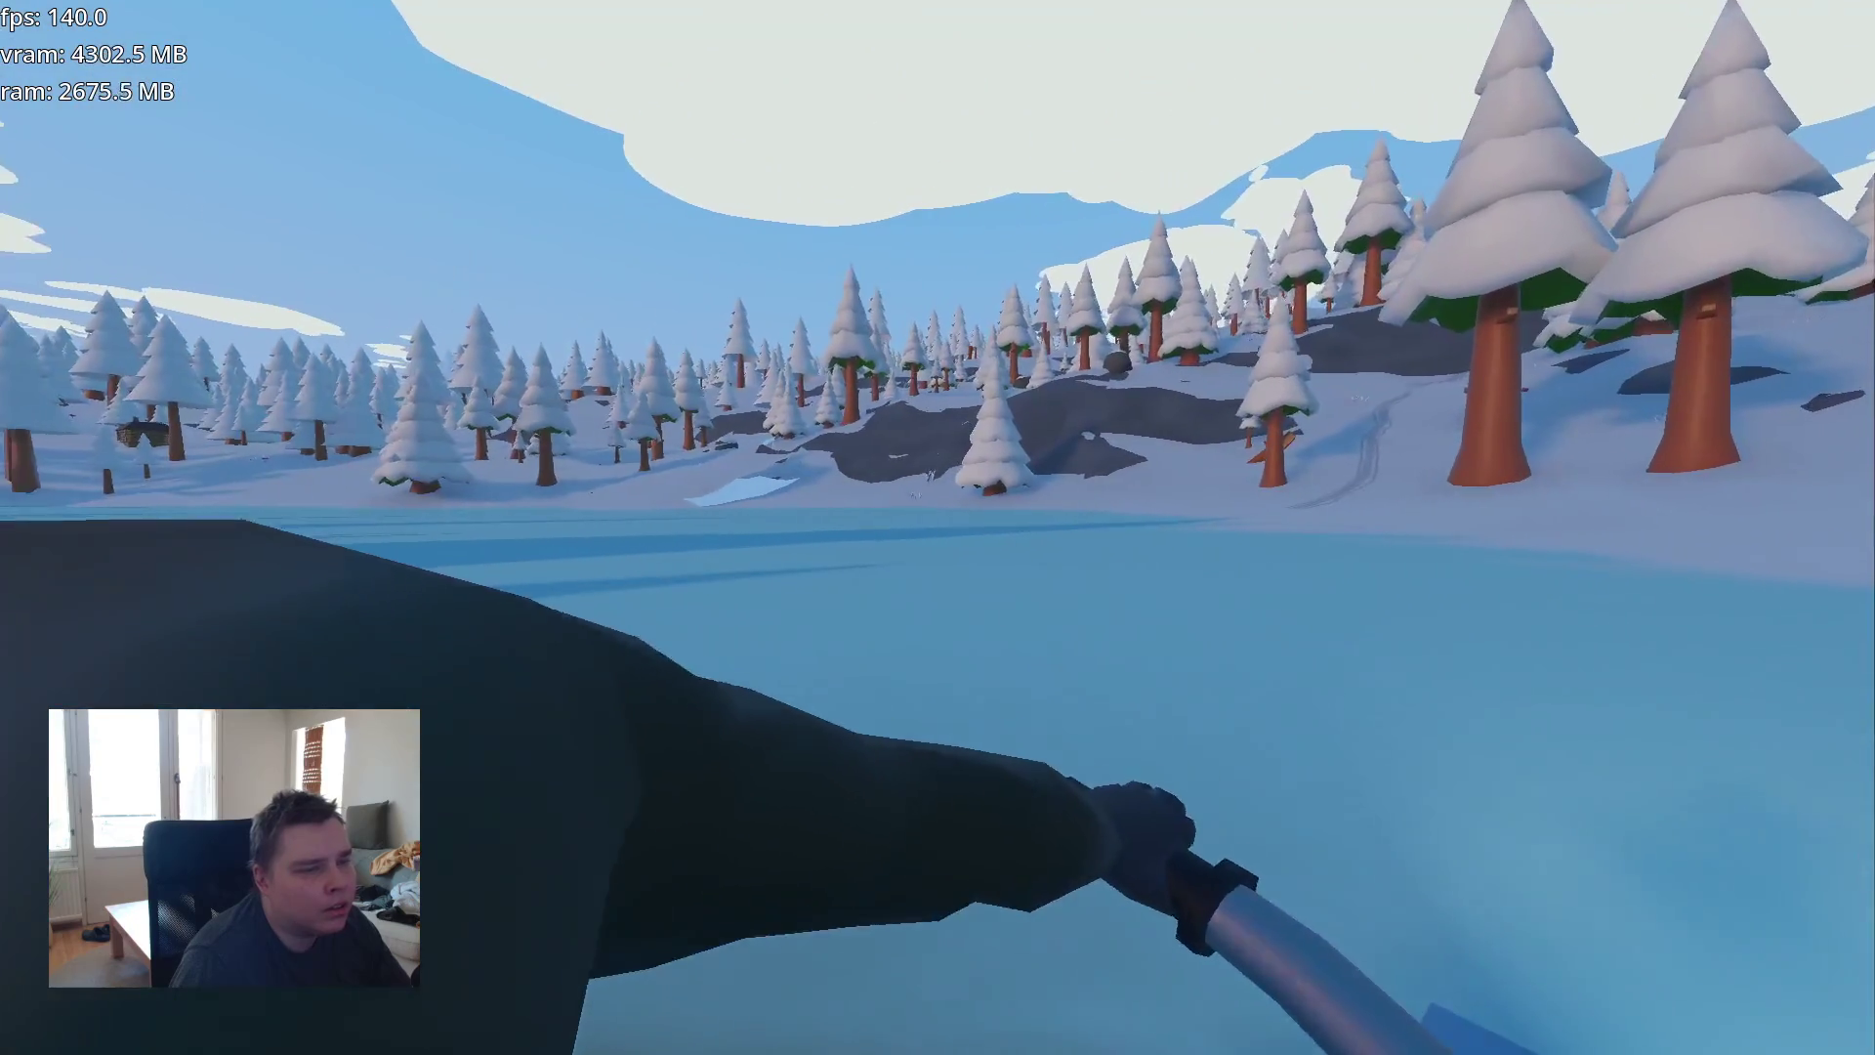
- Pause the ride with Esc and choose the pause menu's main-menu option
key("Escape")
left_click(958, 628)
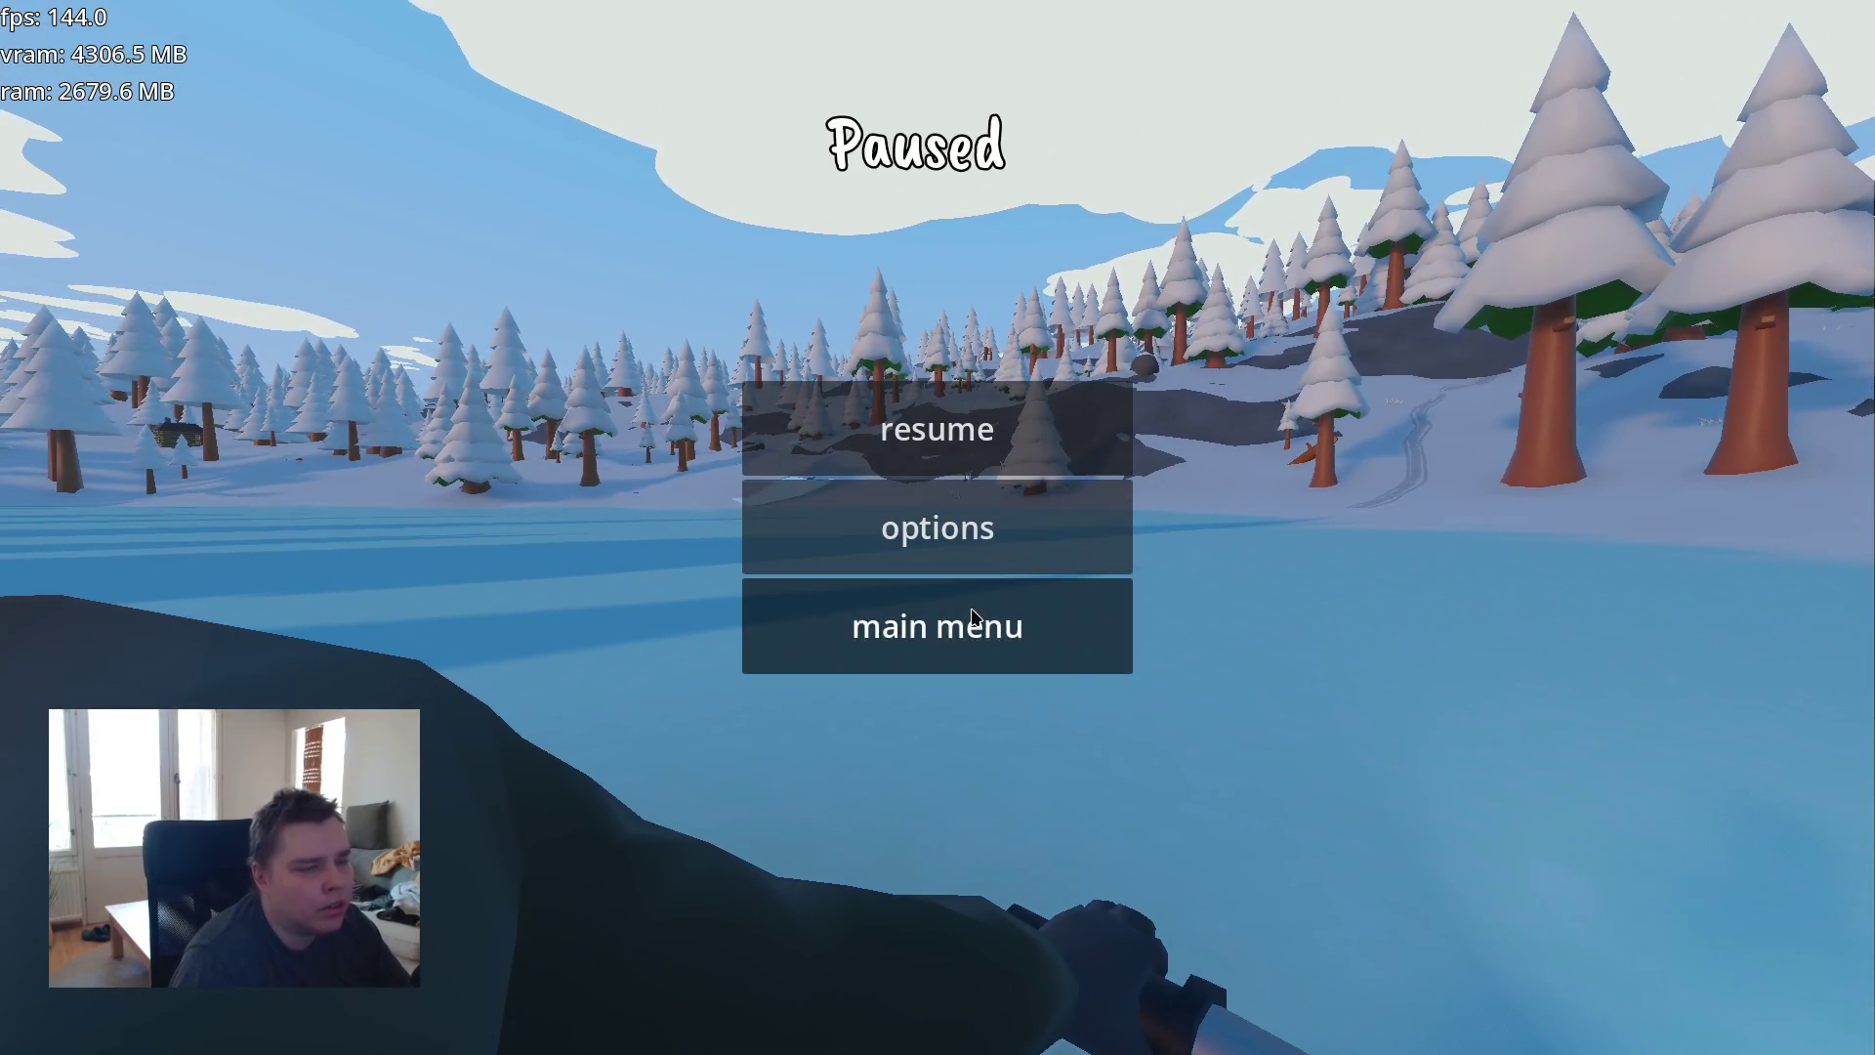
- Restart the game, mount the green snowmobile and start driving with the headlight on
left_click(981, 579)
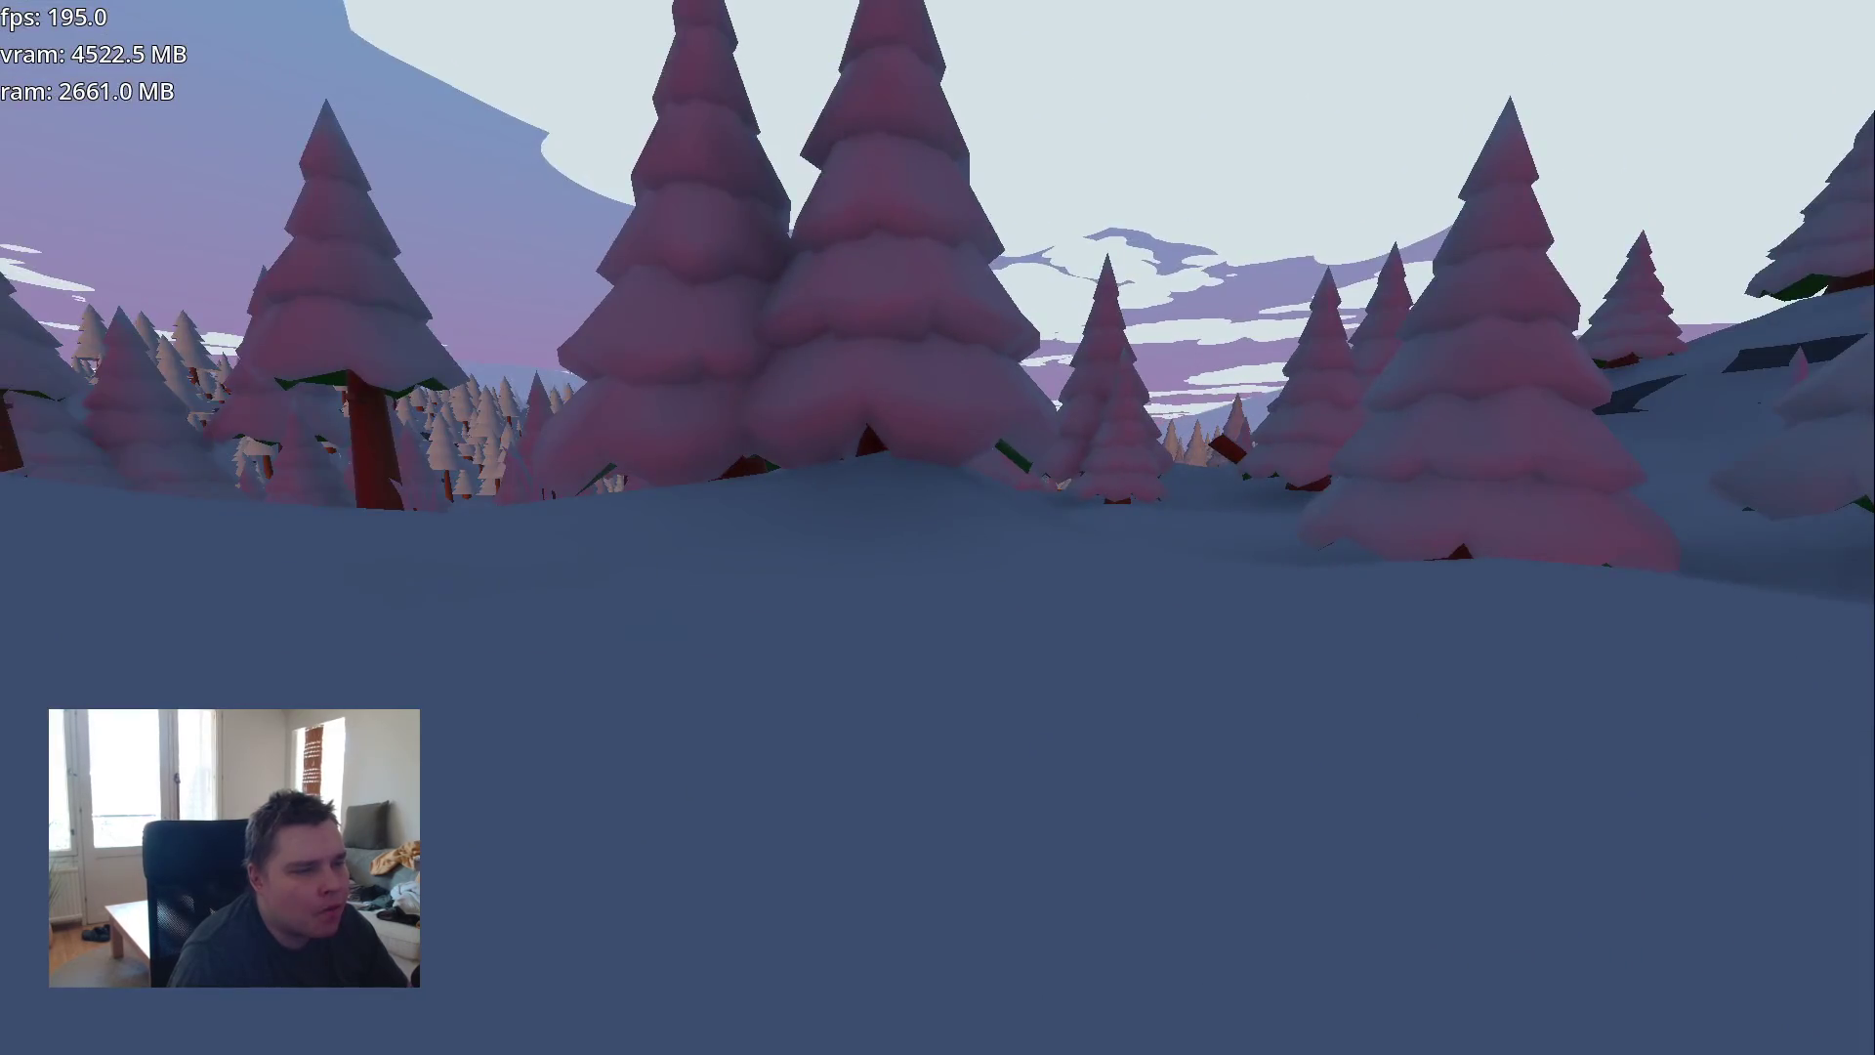
key("e")
key("w")
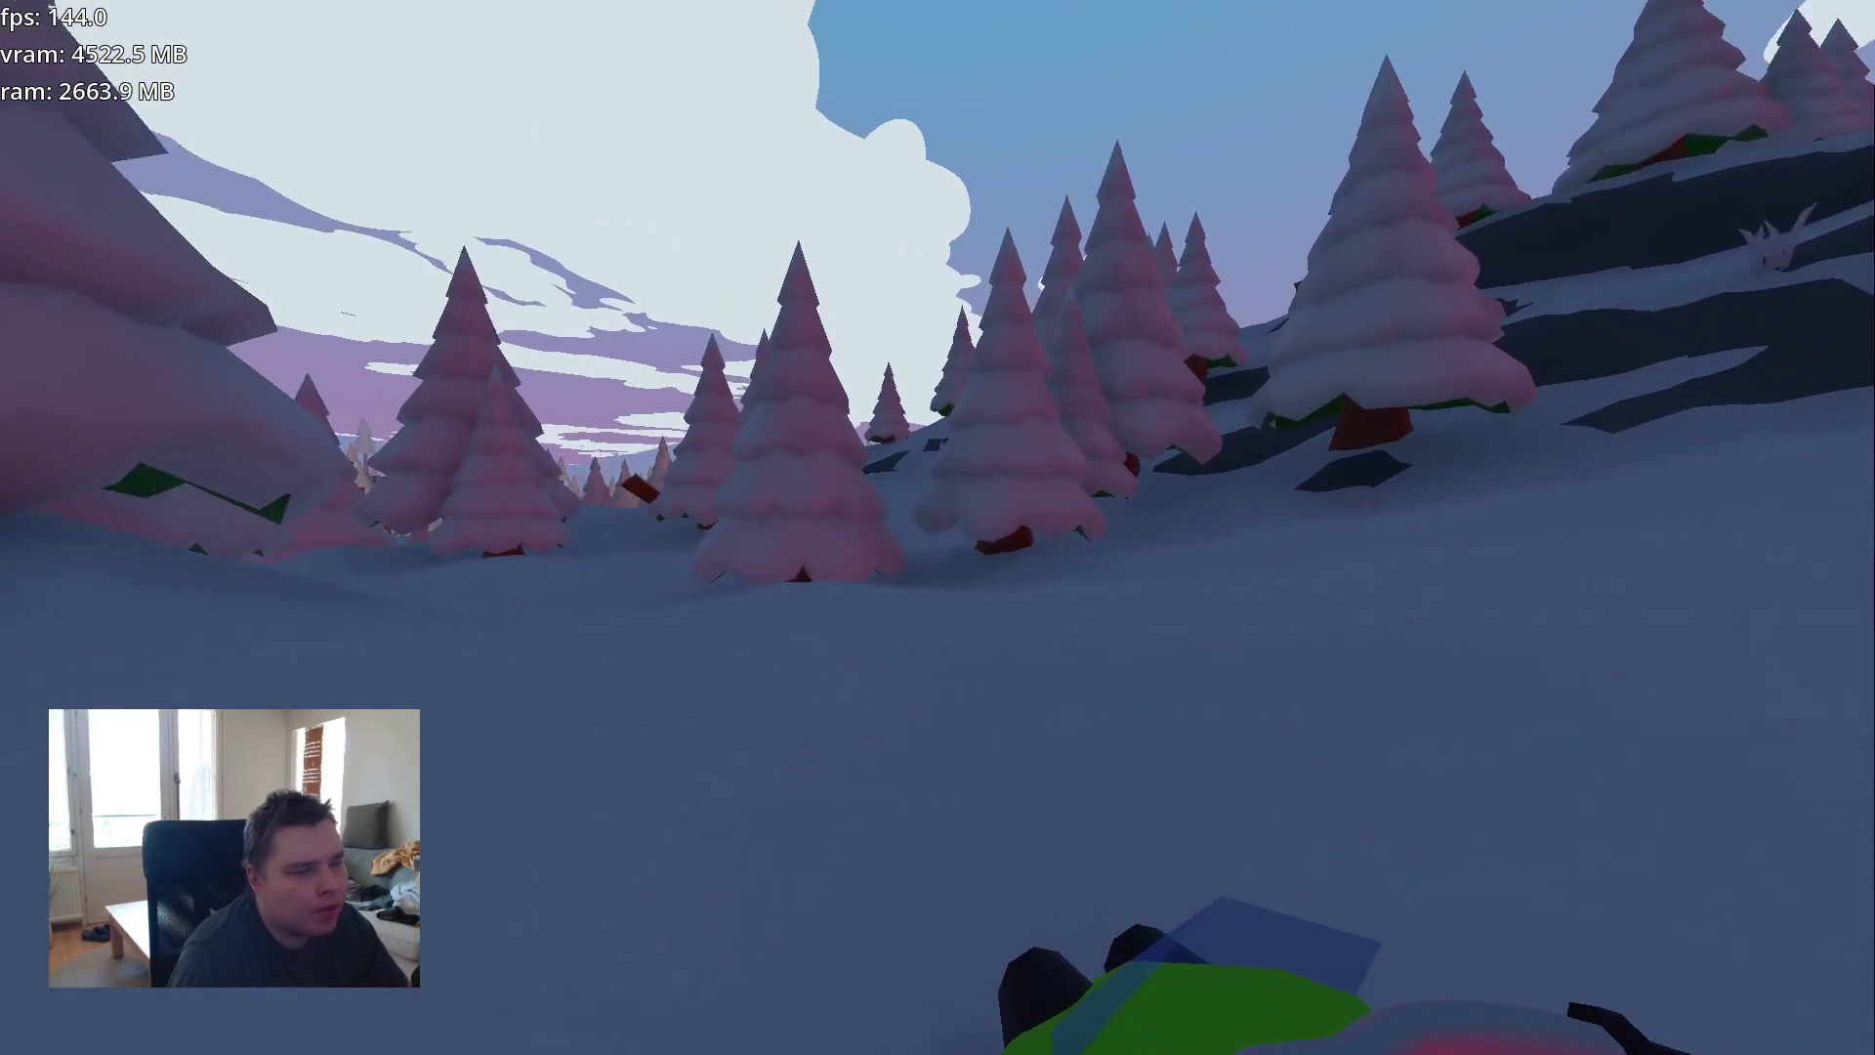
key("w")
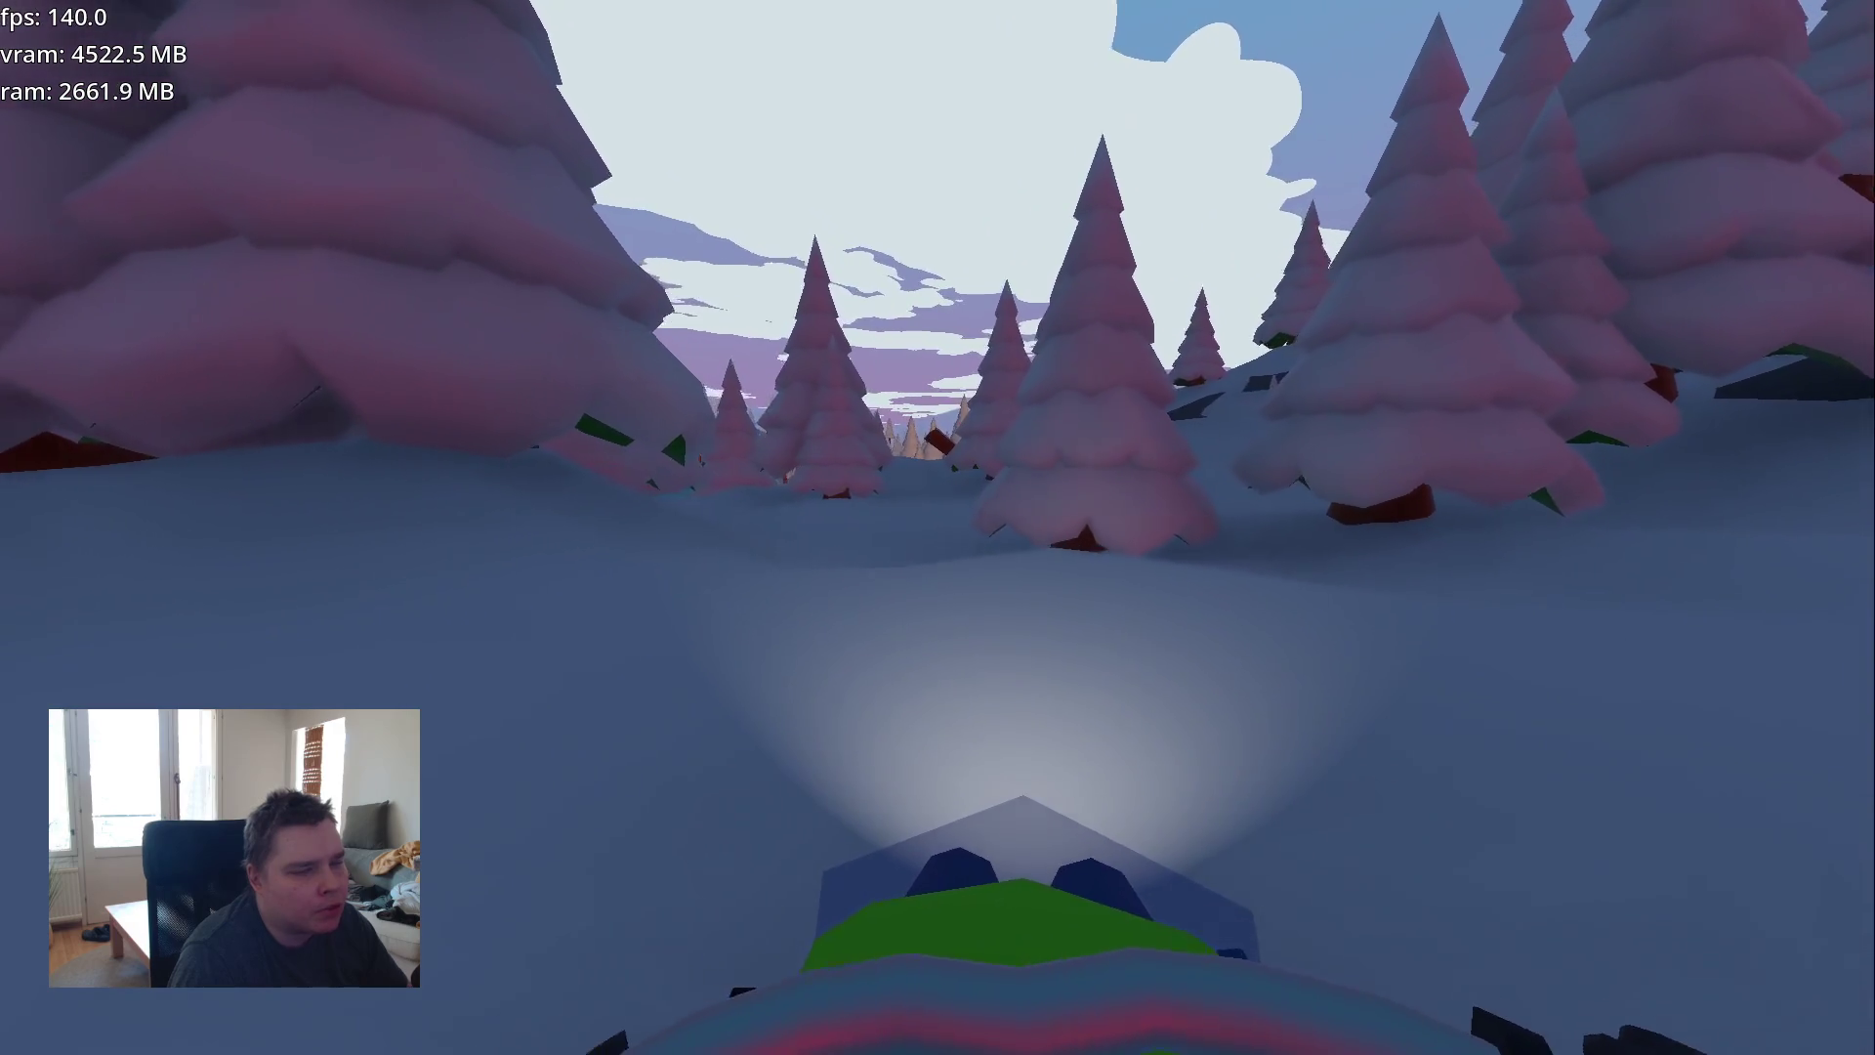
- Ride through the pine valley past the fox and frozen pond, up the snowy slope into the forest
key("w")
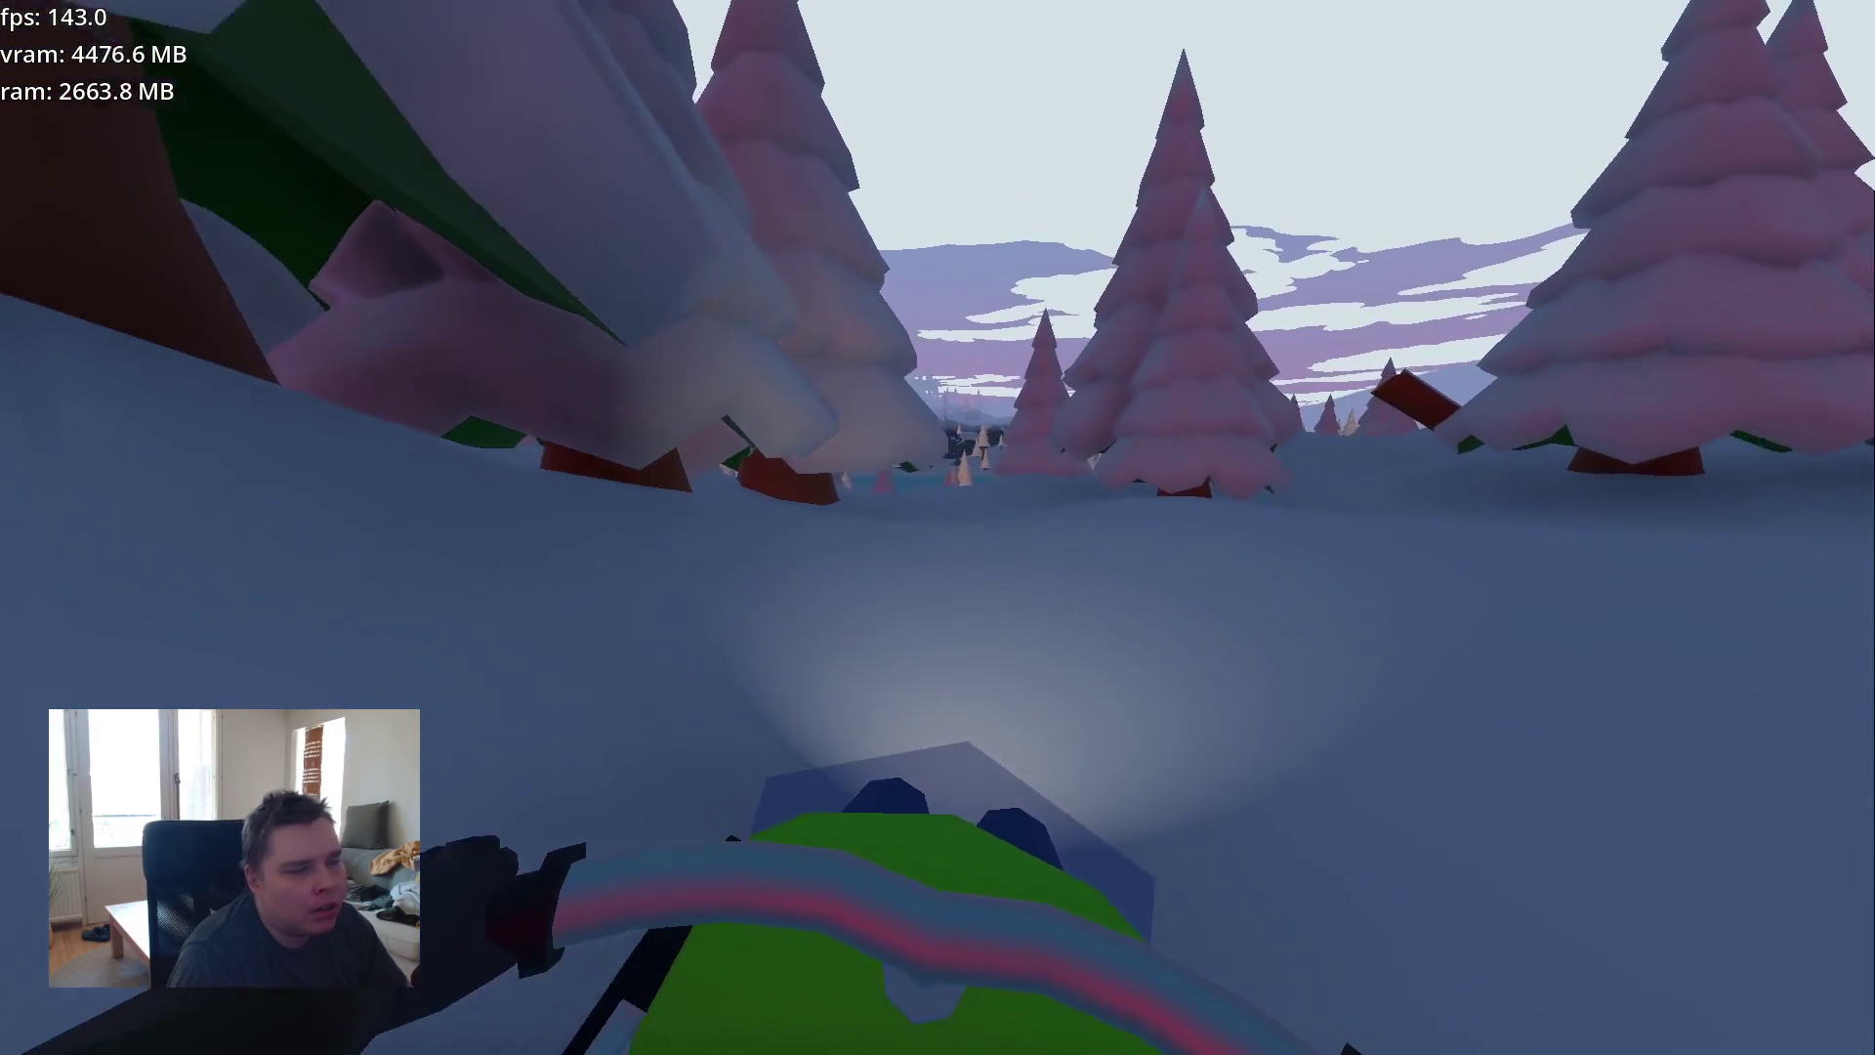
key("w")
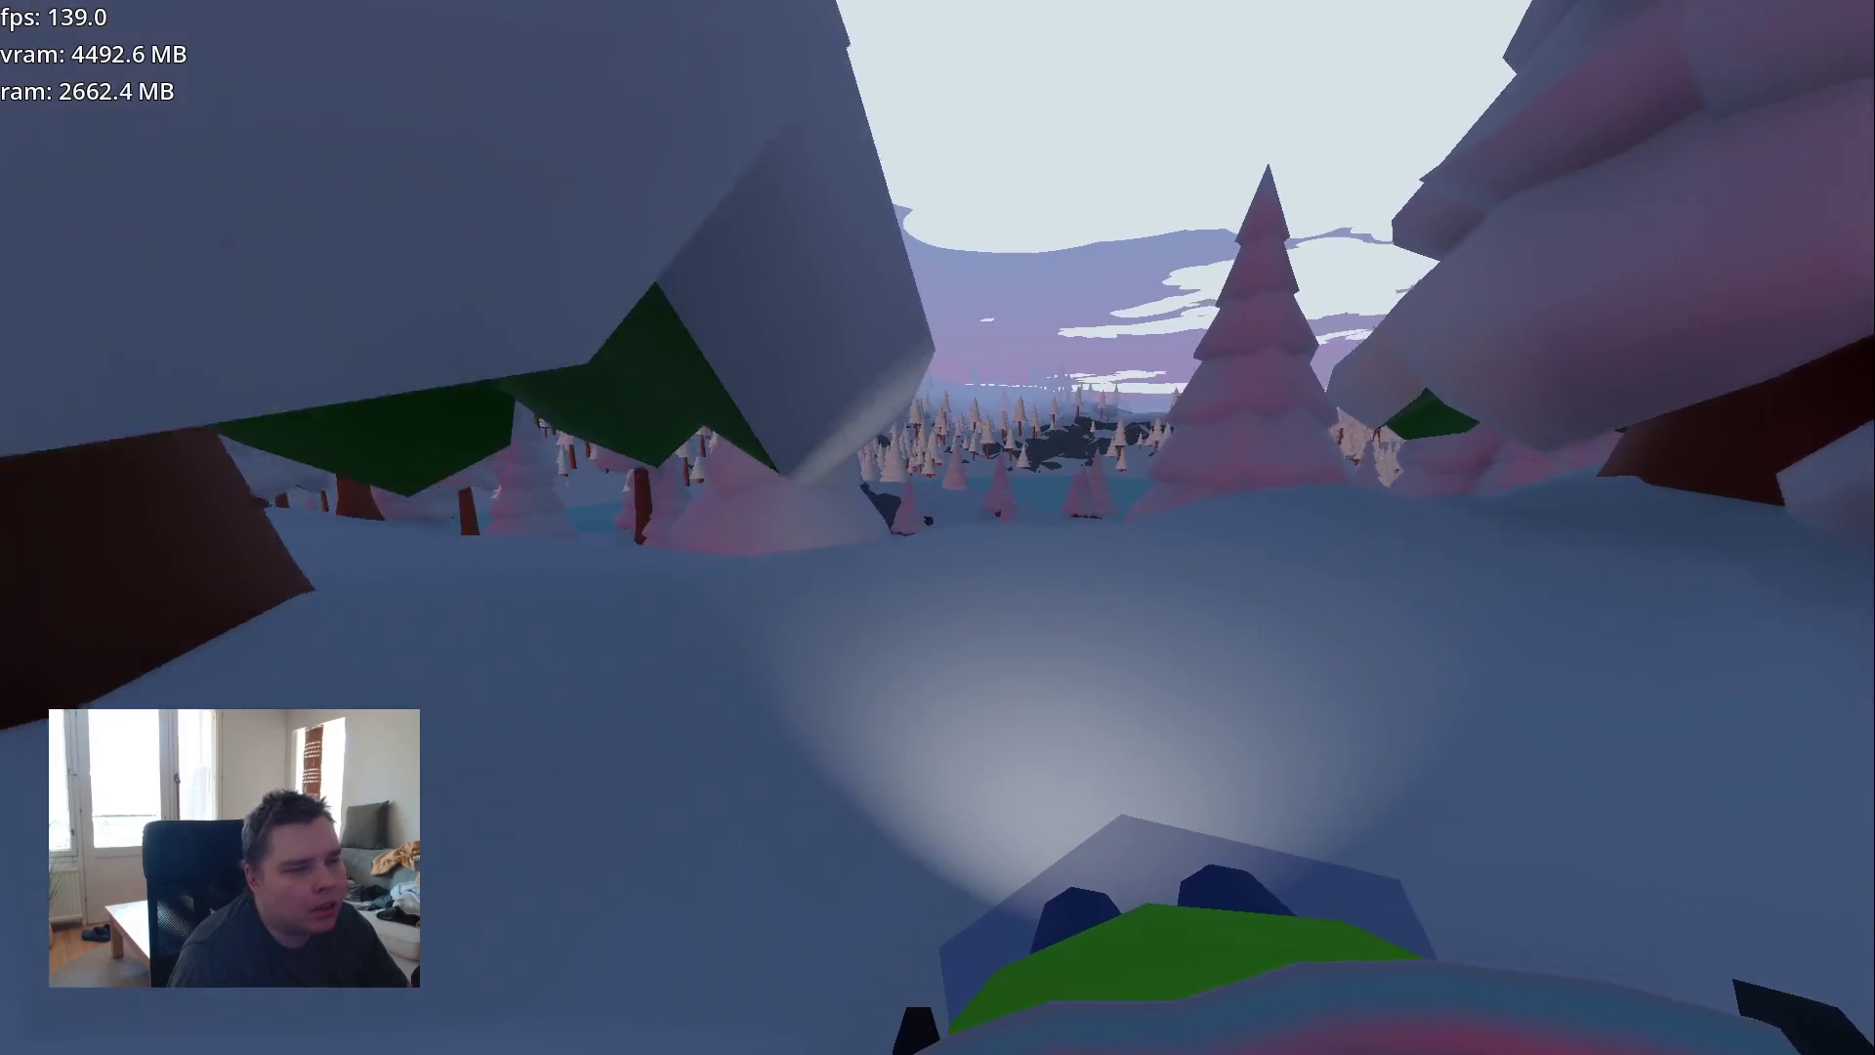
key("w")
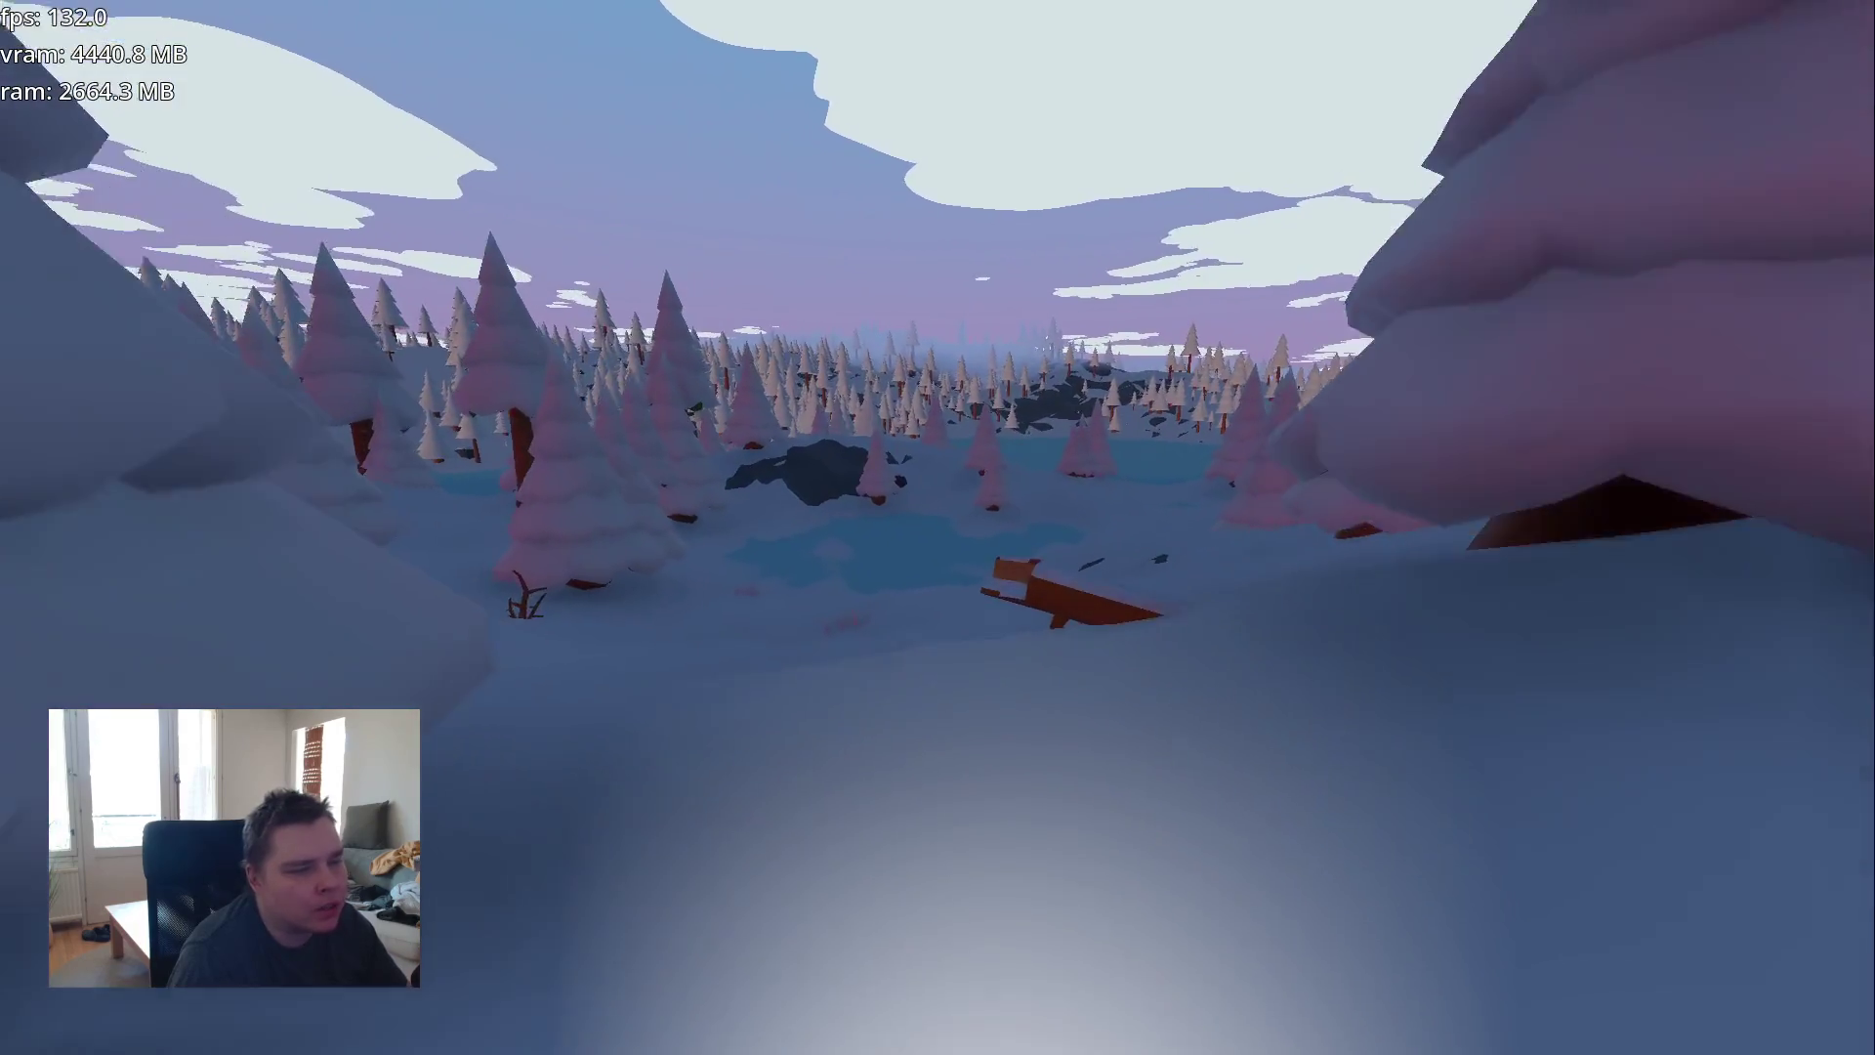
key("w")
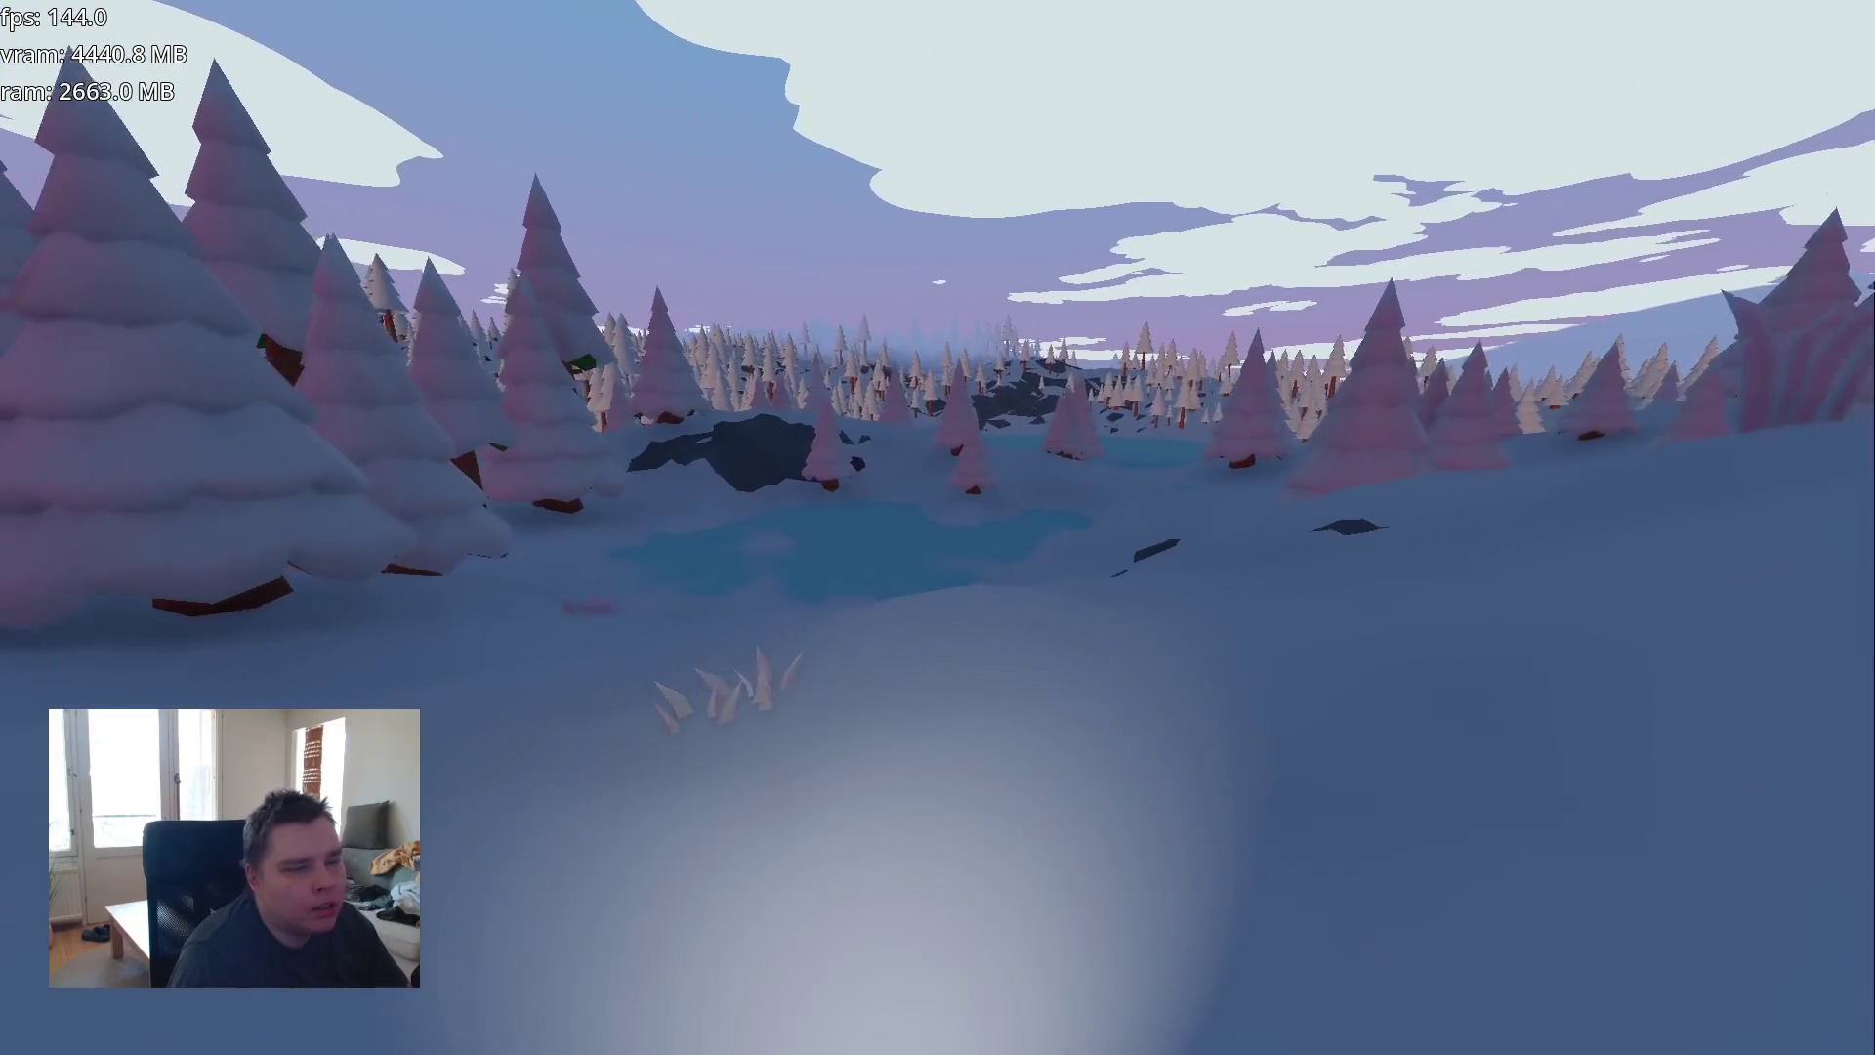
key("w")
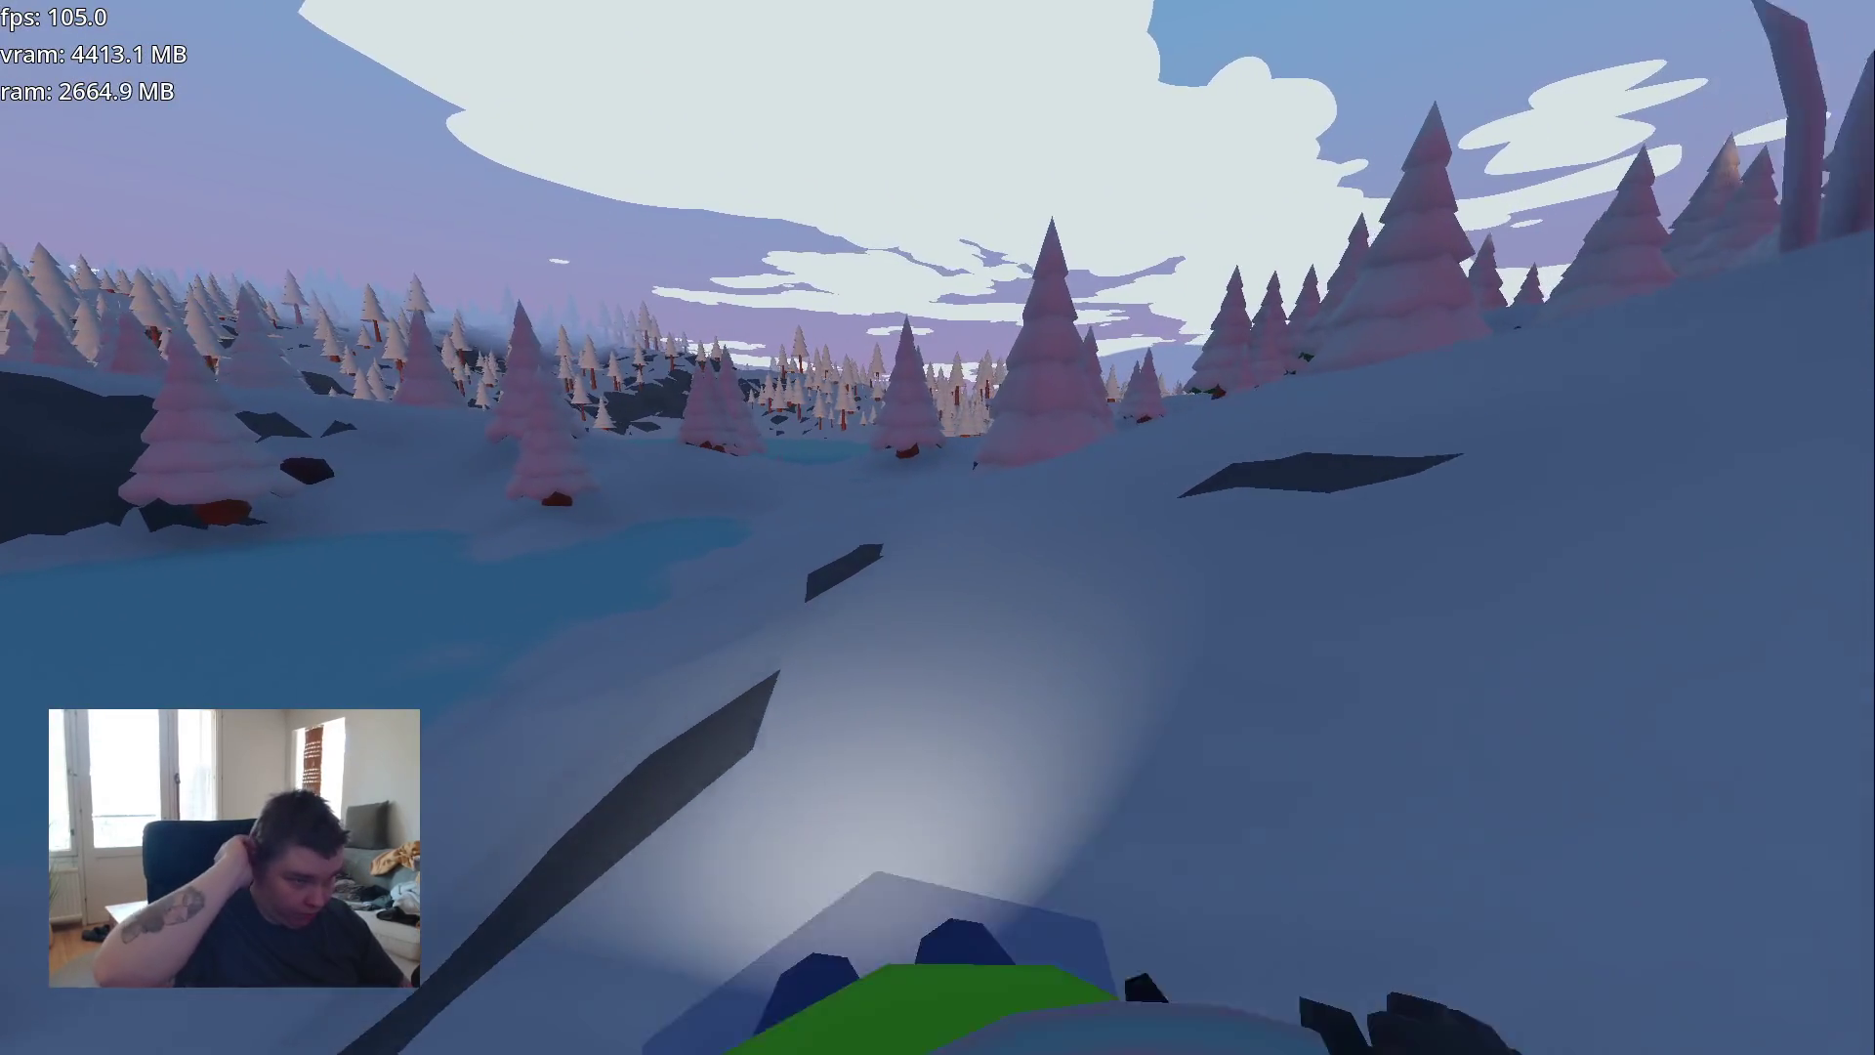
key("w")
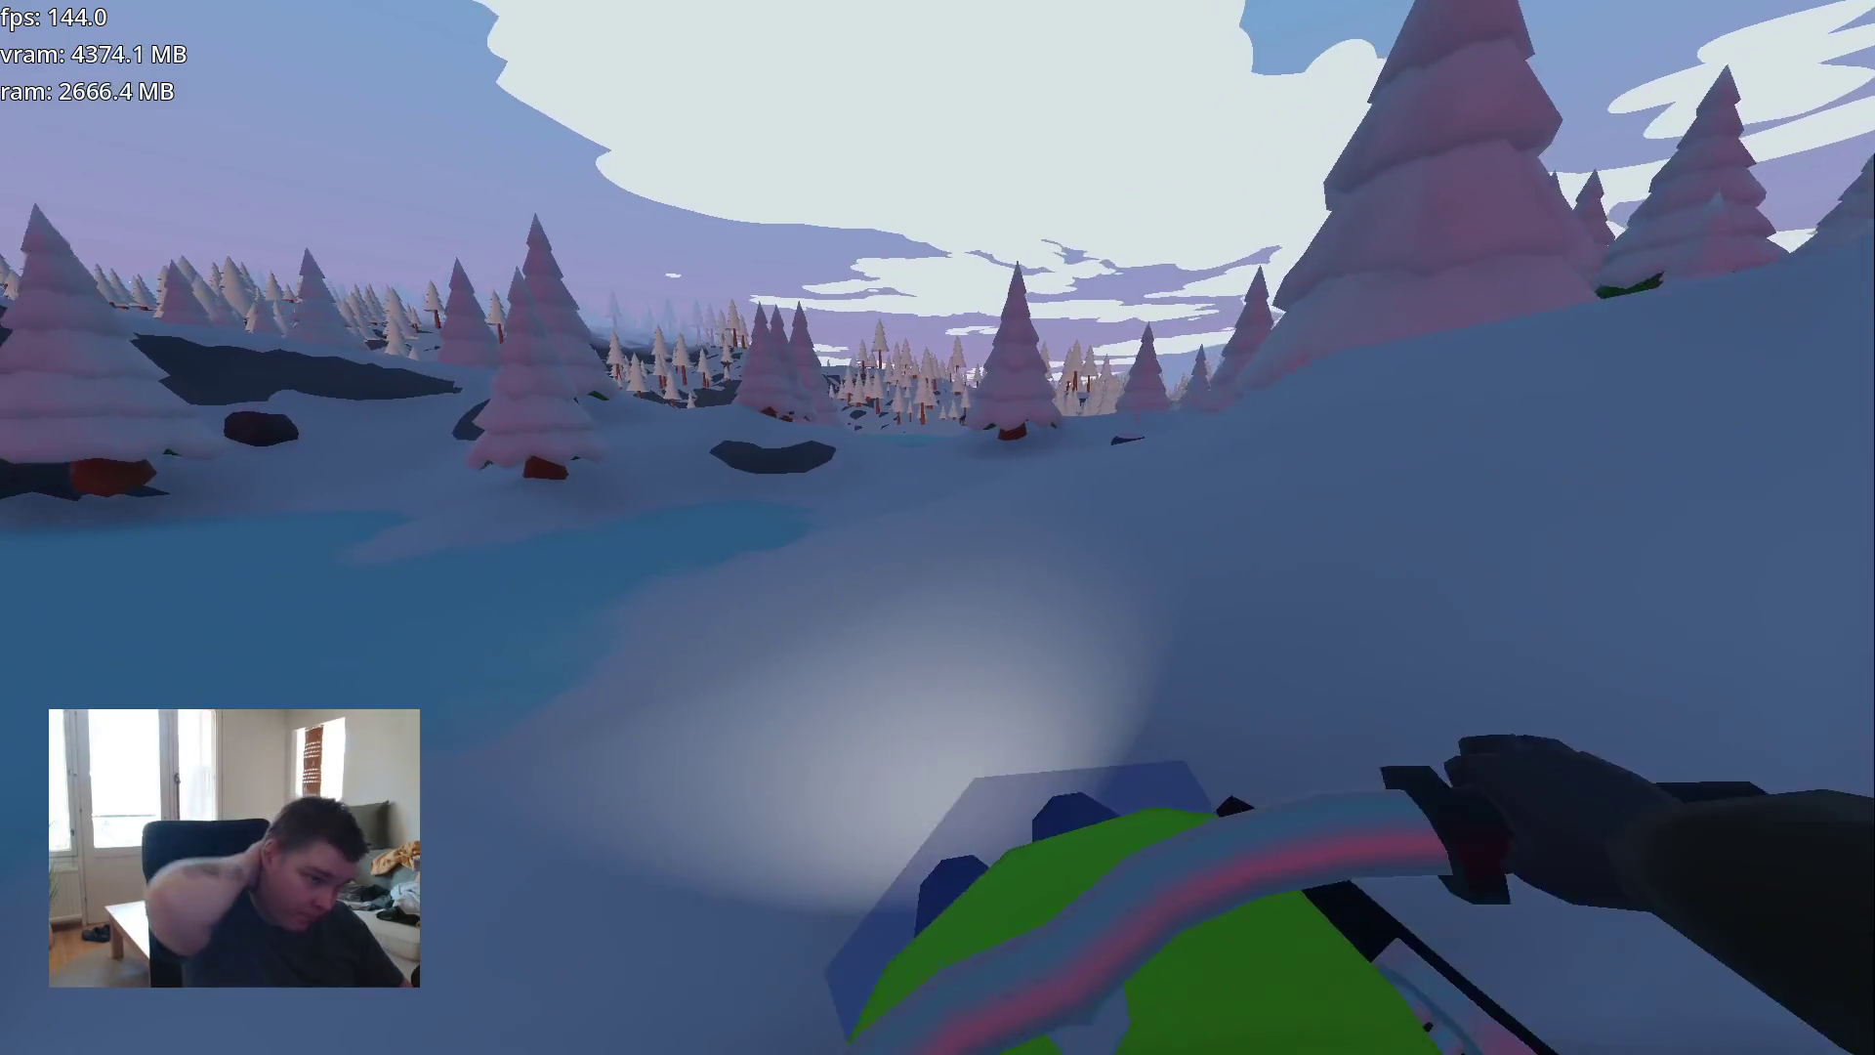
key("w")
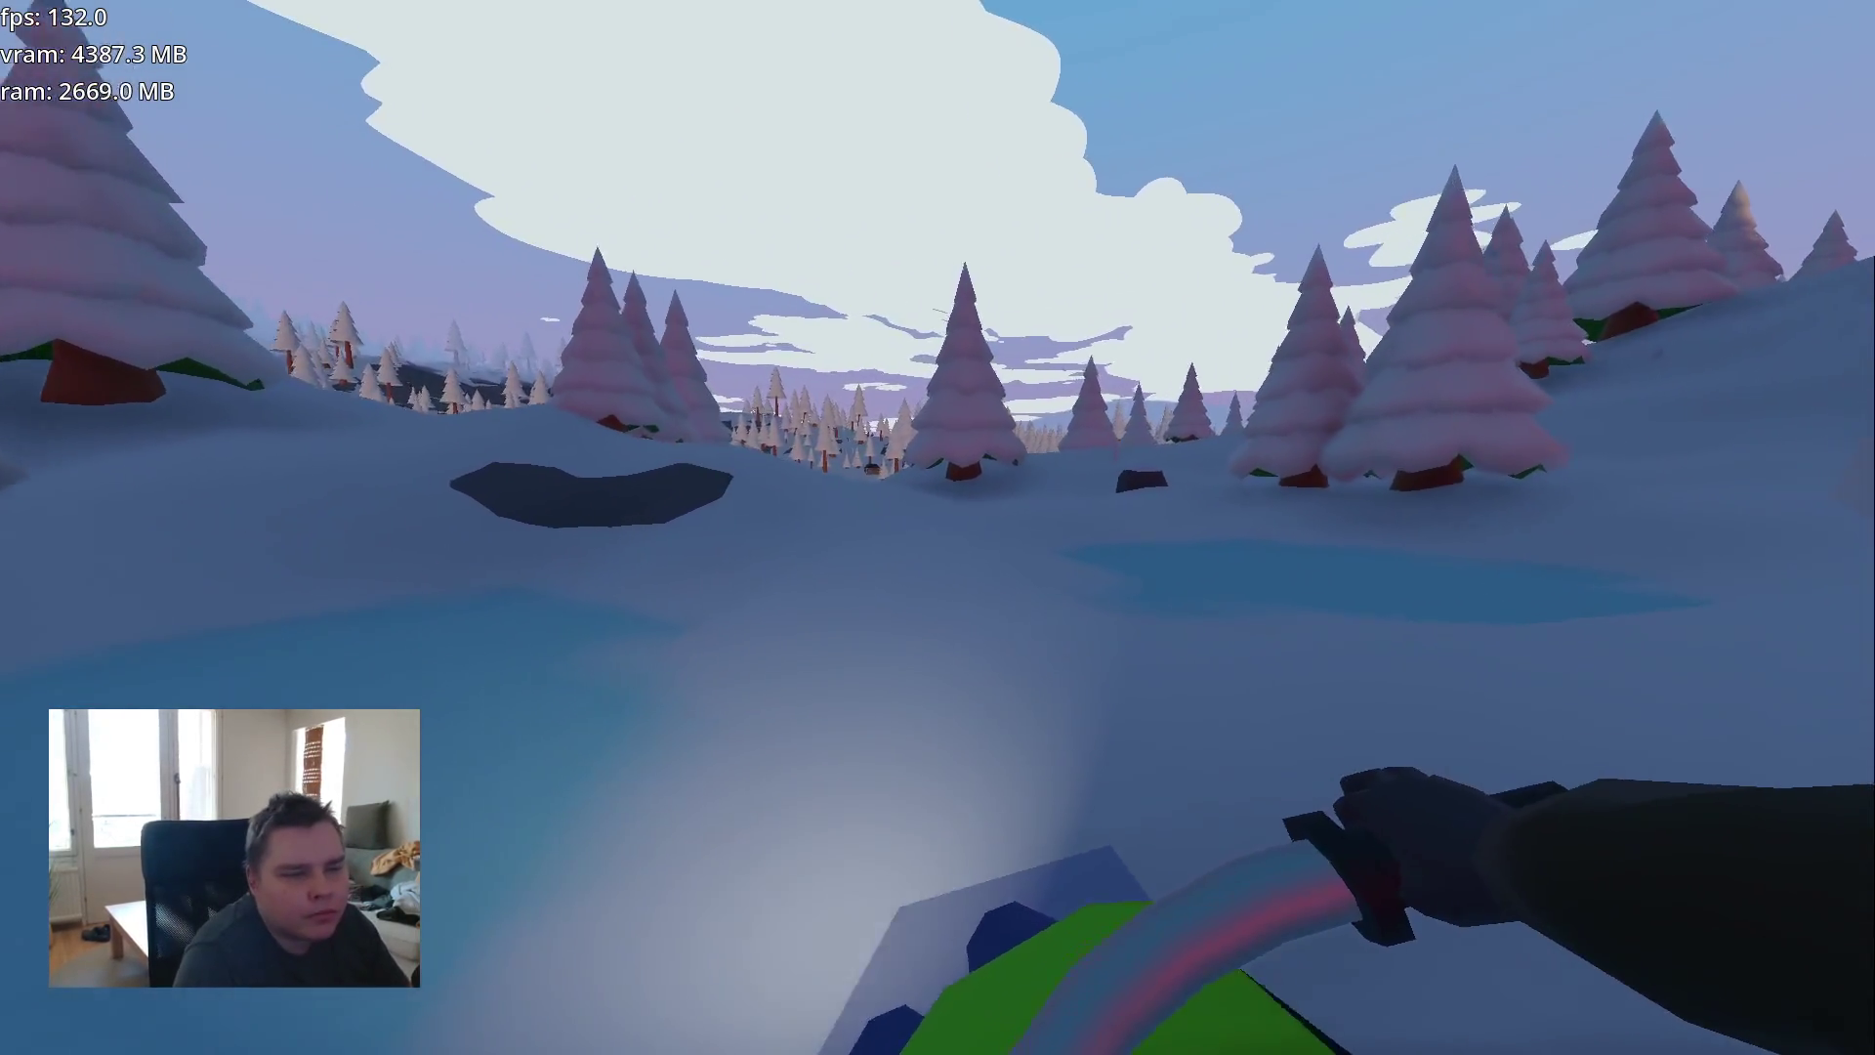
key("w")
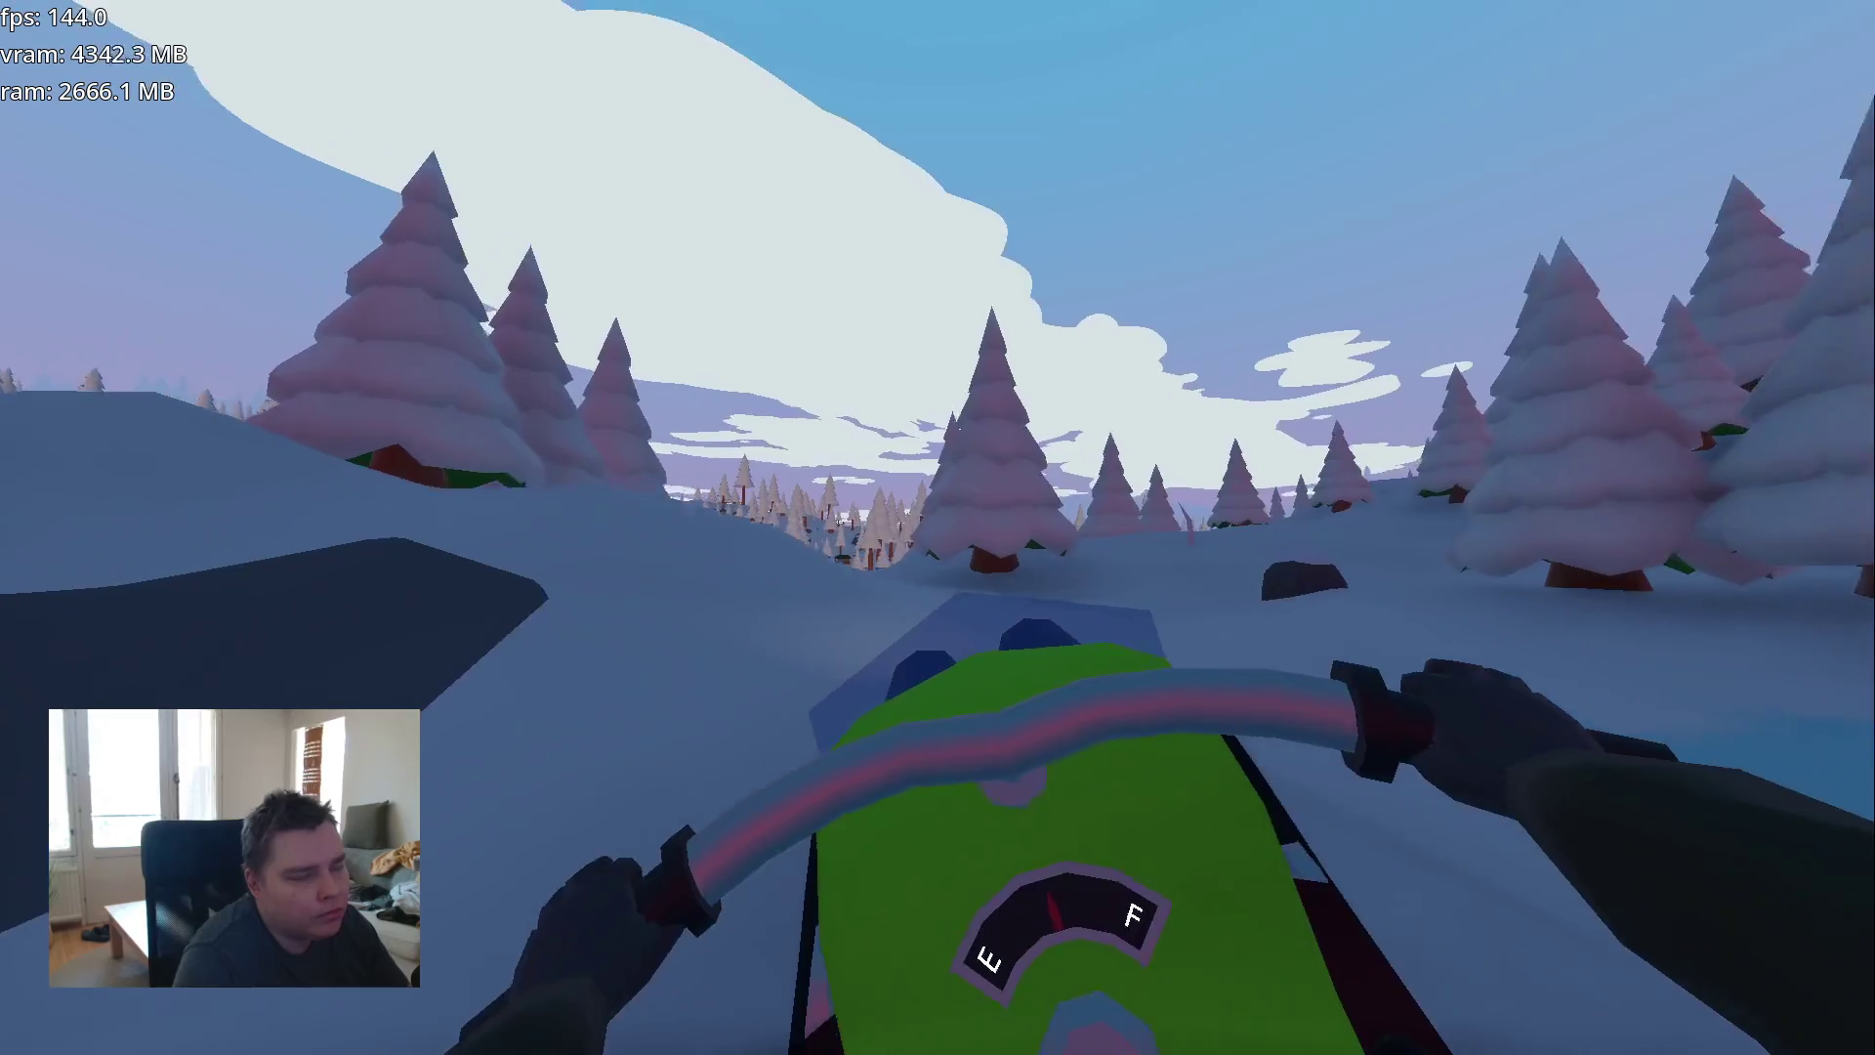
key("w")
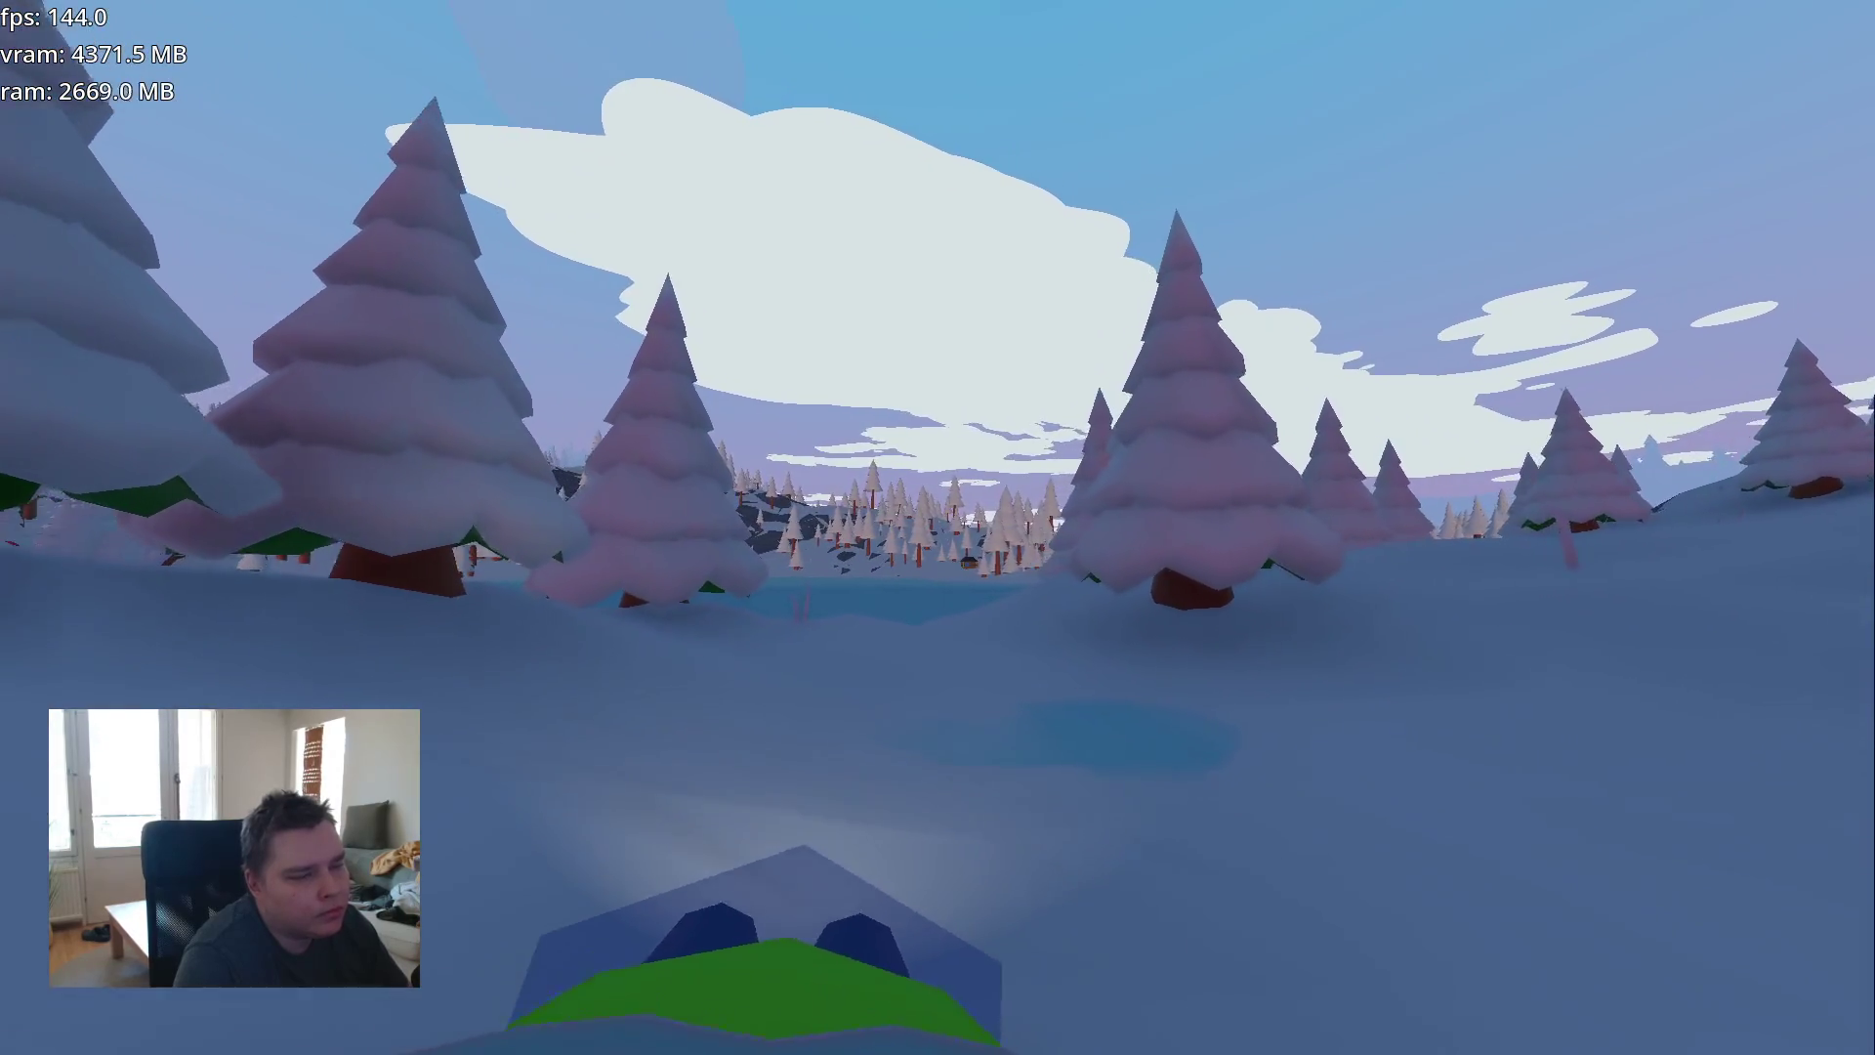
key("w")
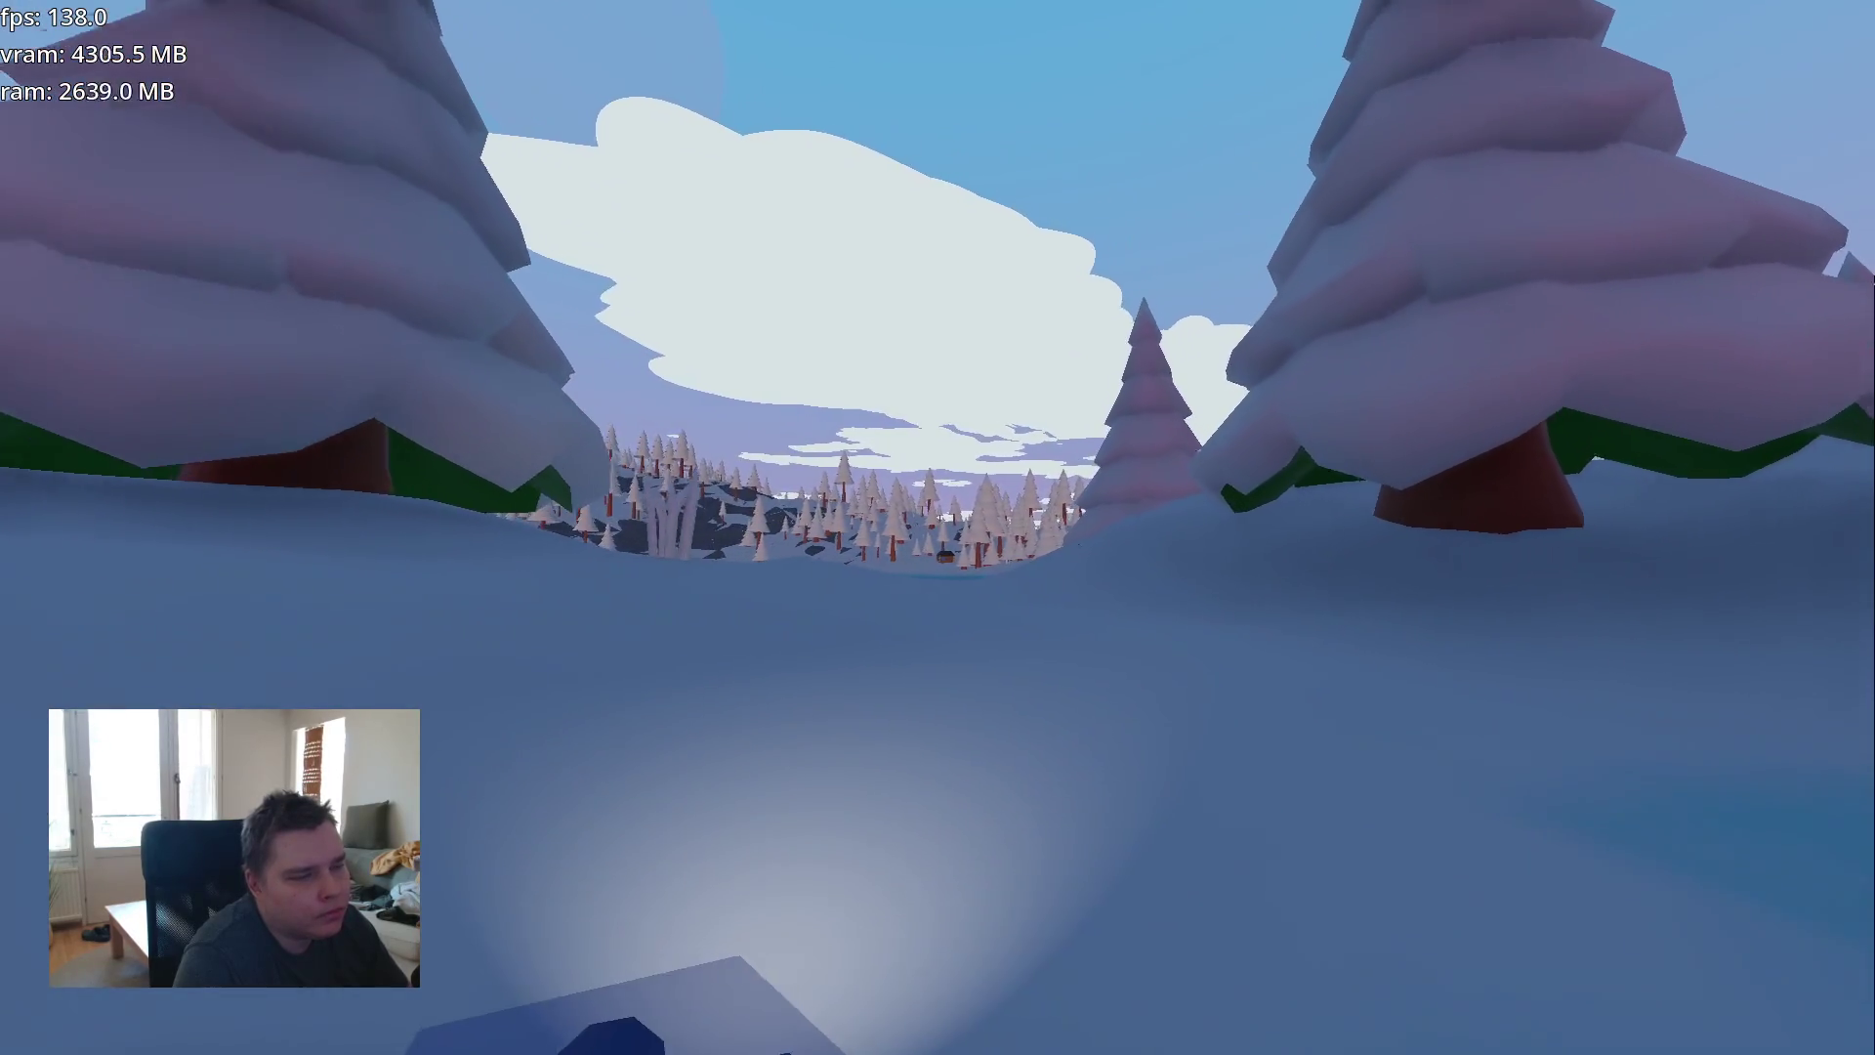
- Cross the frozen river, veering left away from the big tree on the bank
key("w")
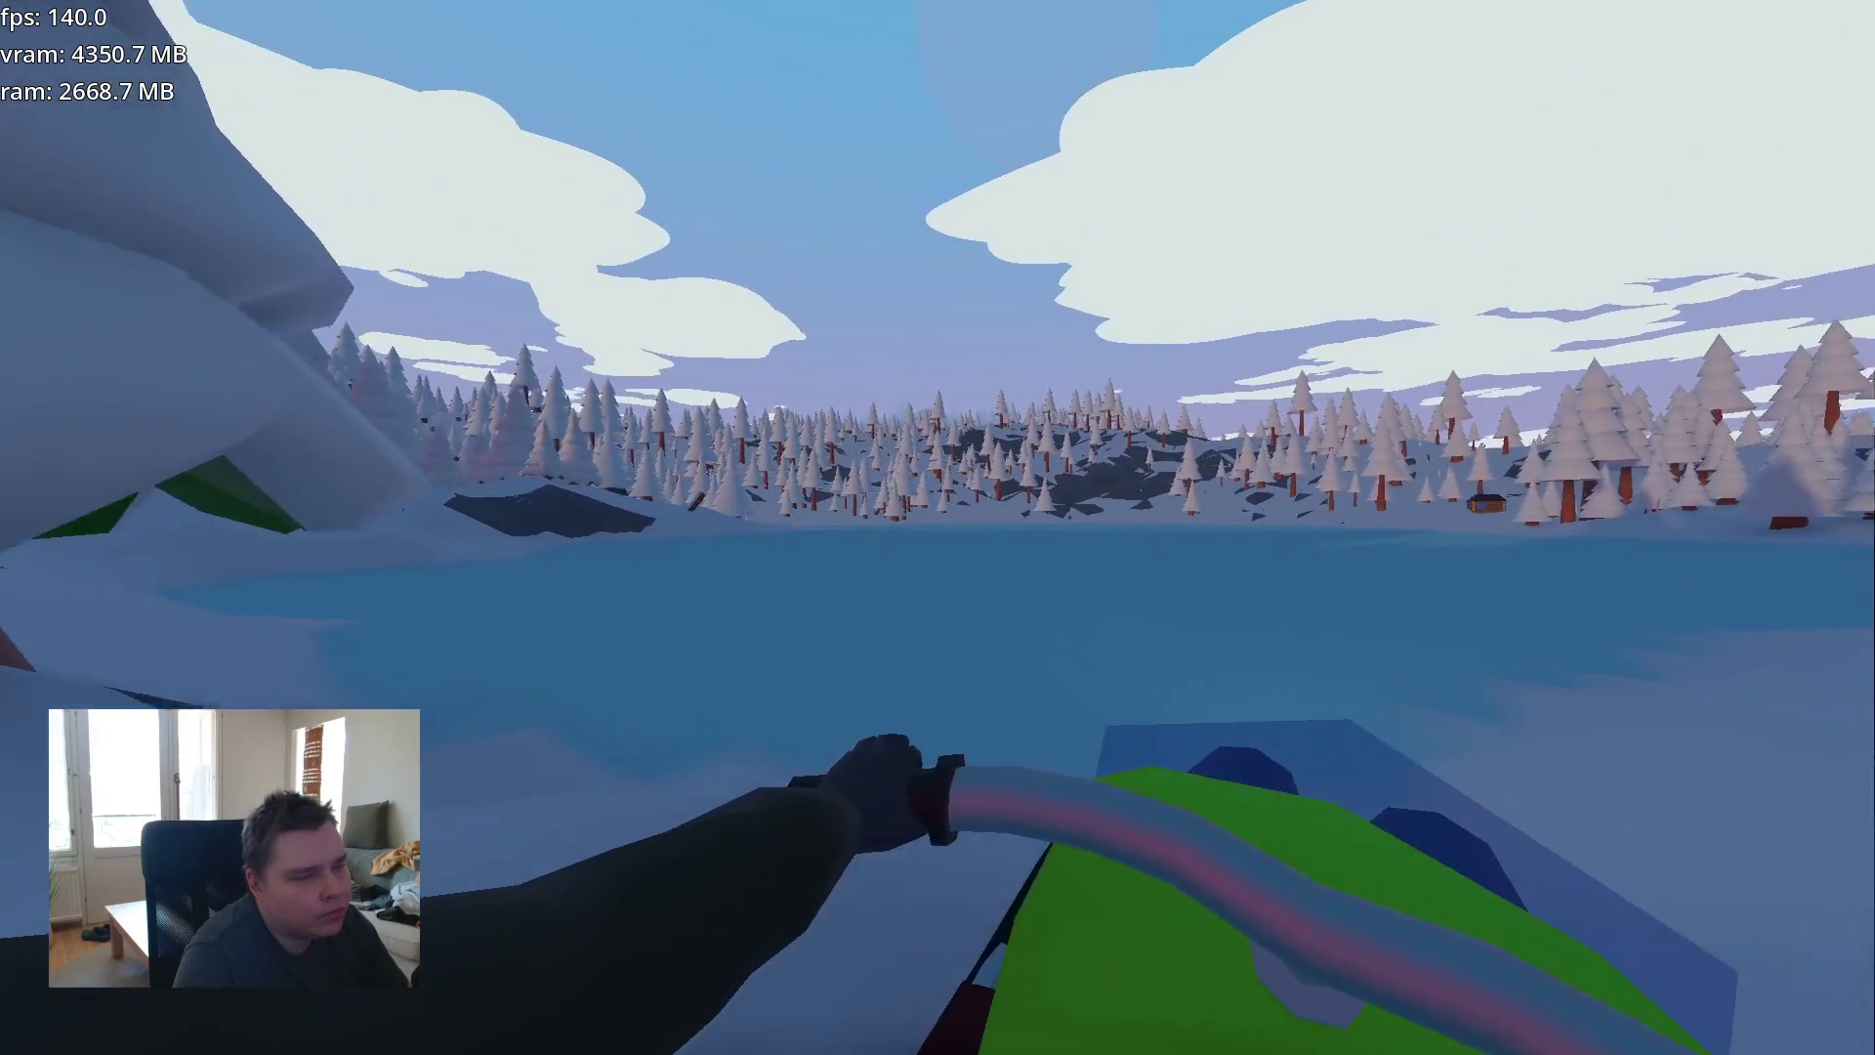
key("w")
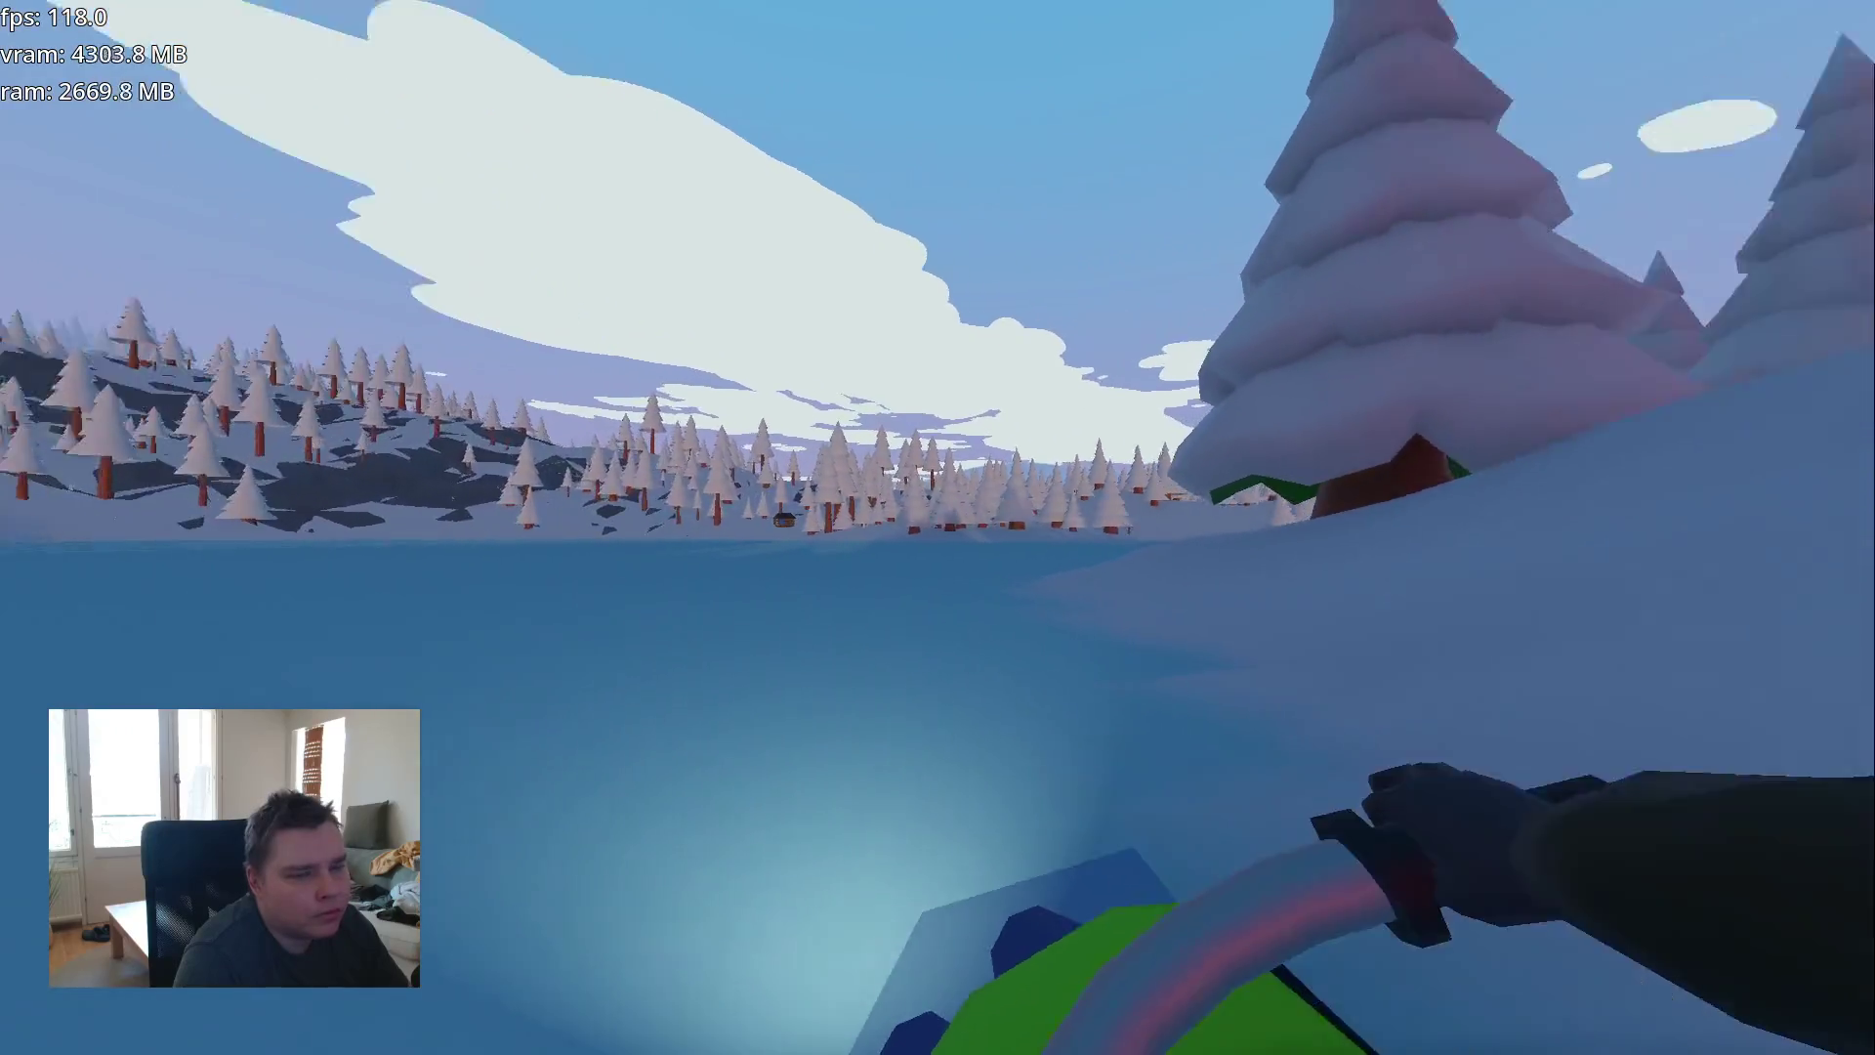
key("w")
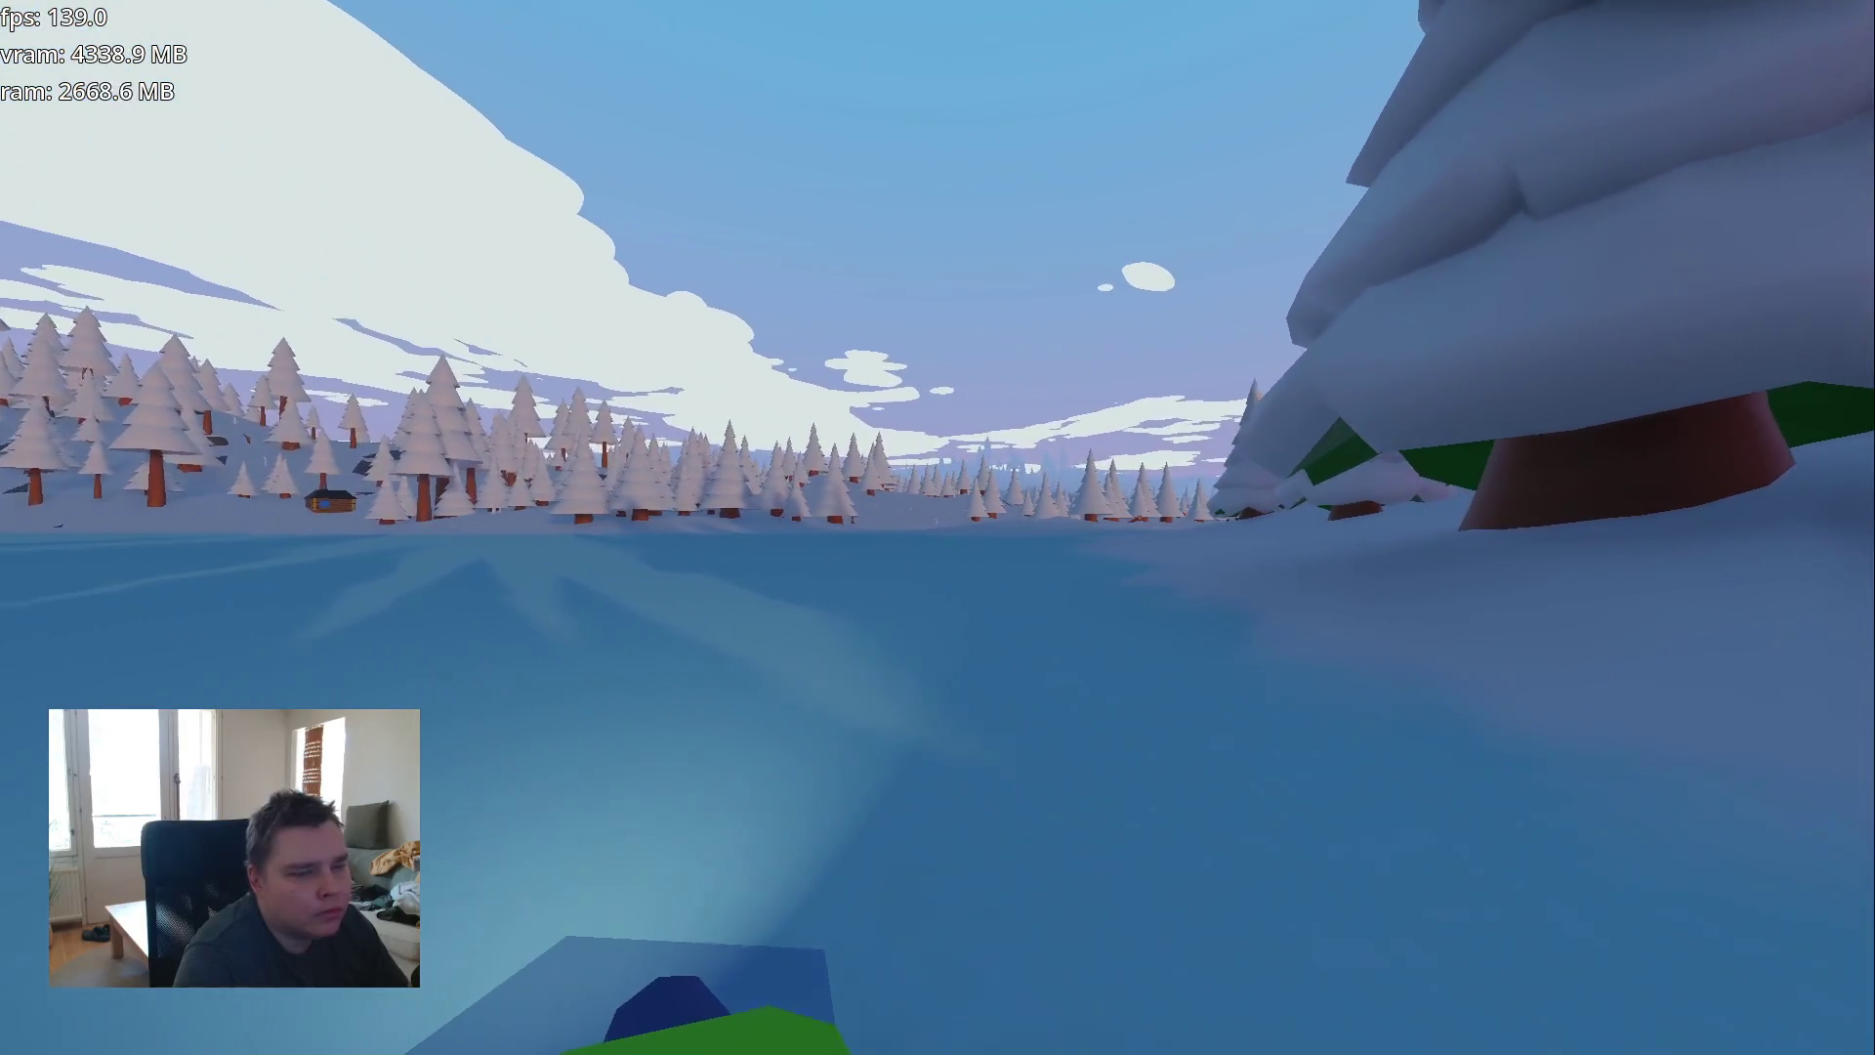
key("w")
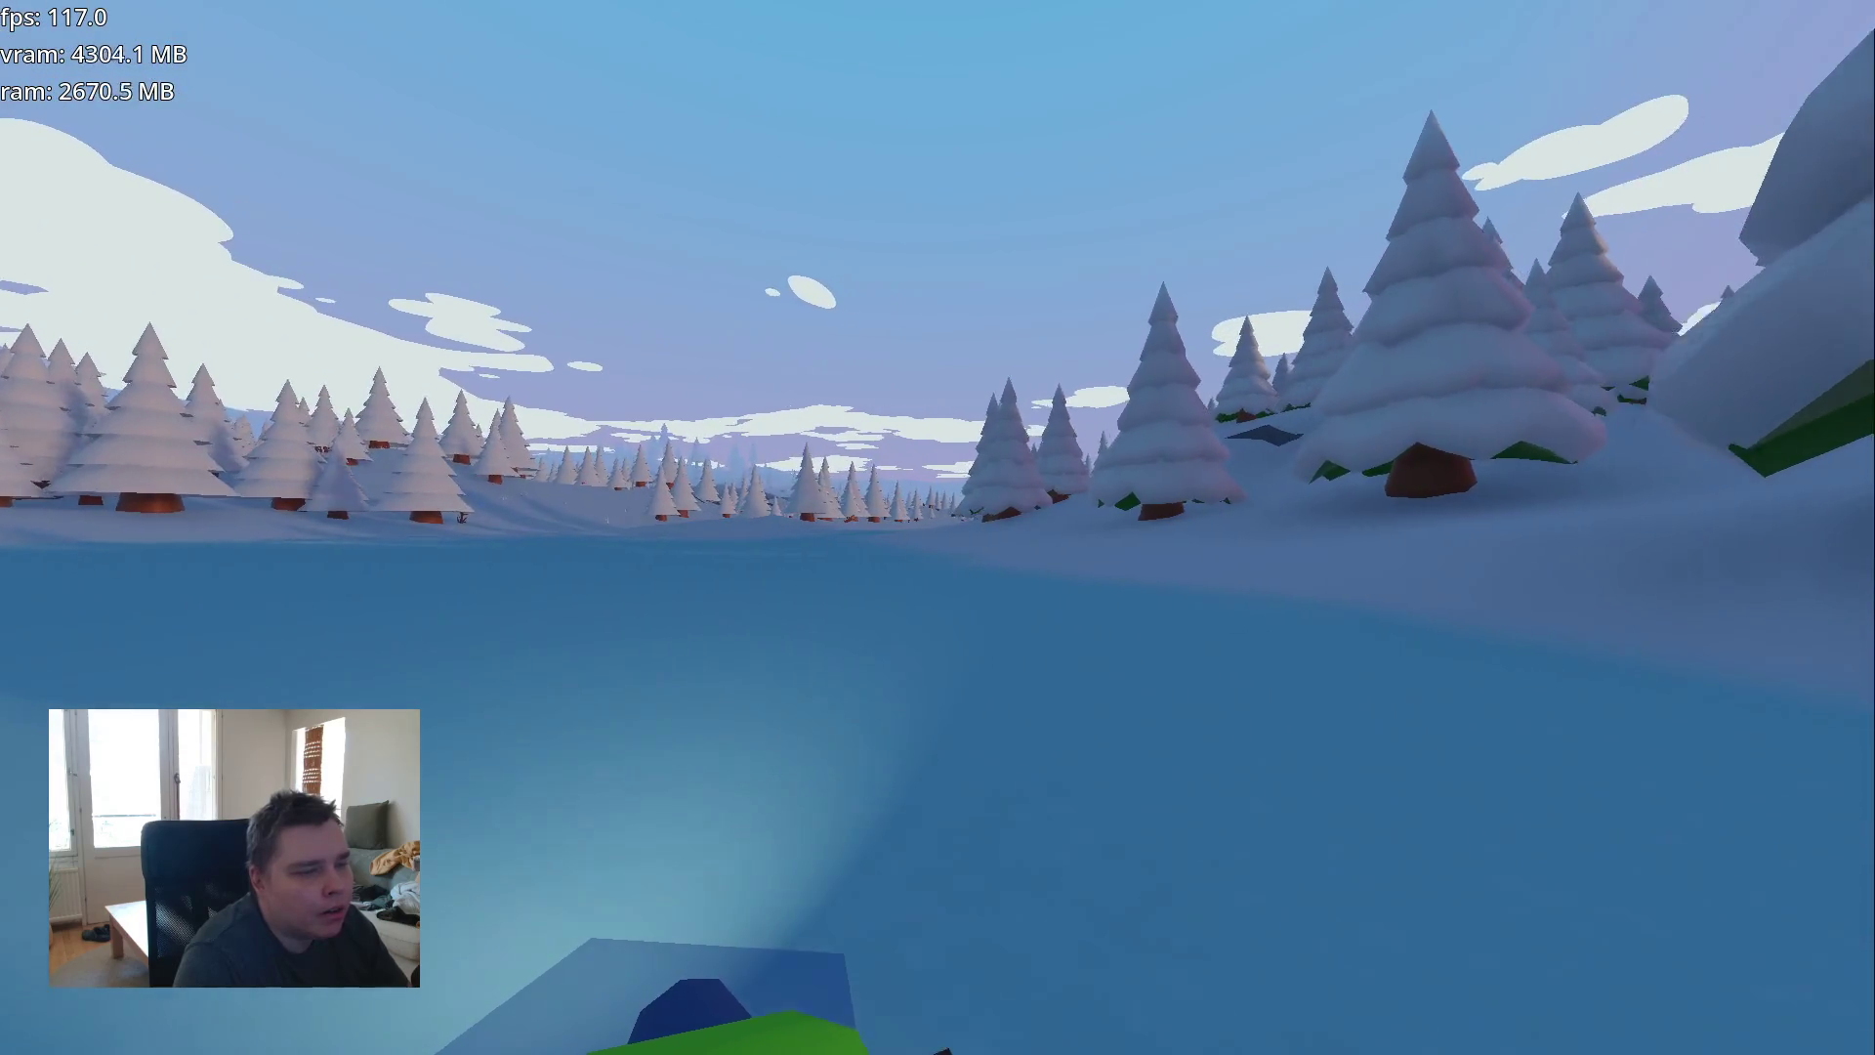
key("w")
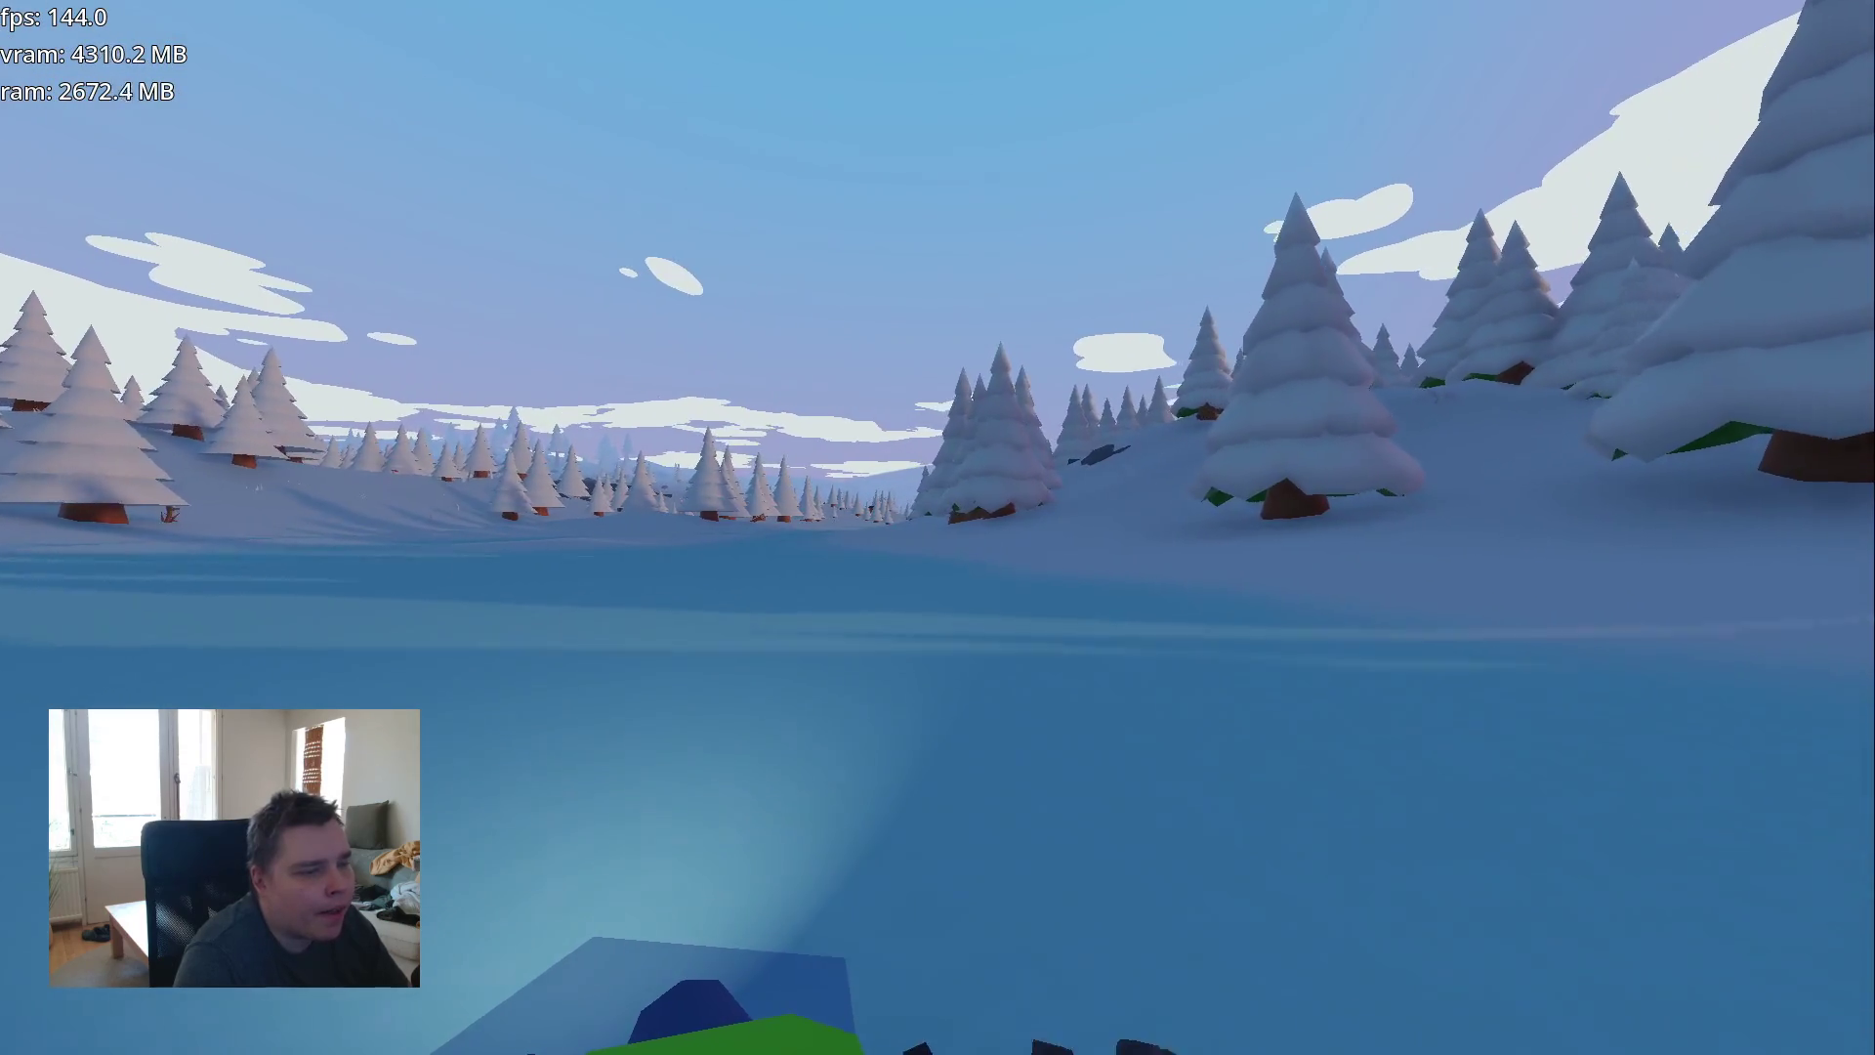
key("w")
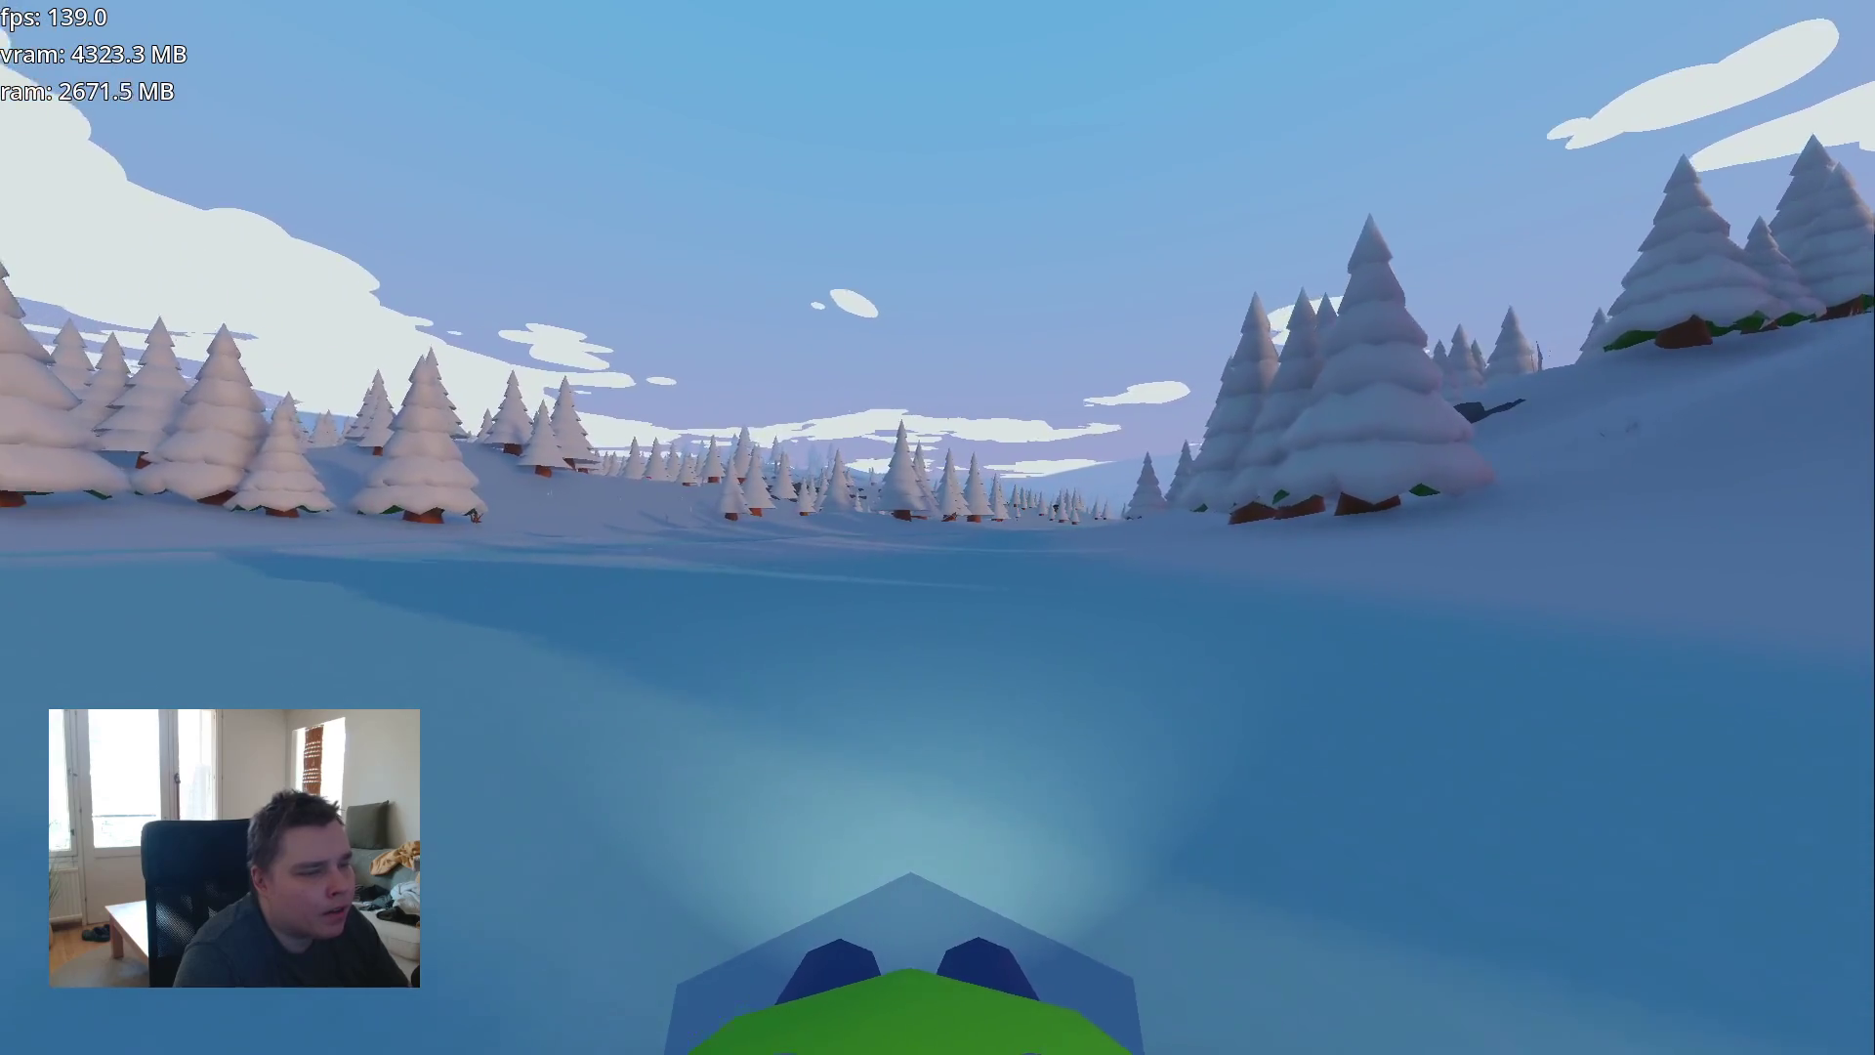
key("w")
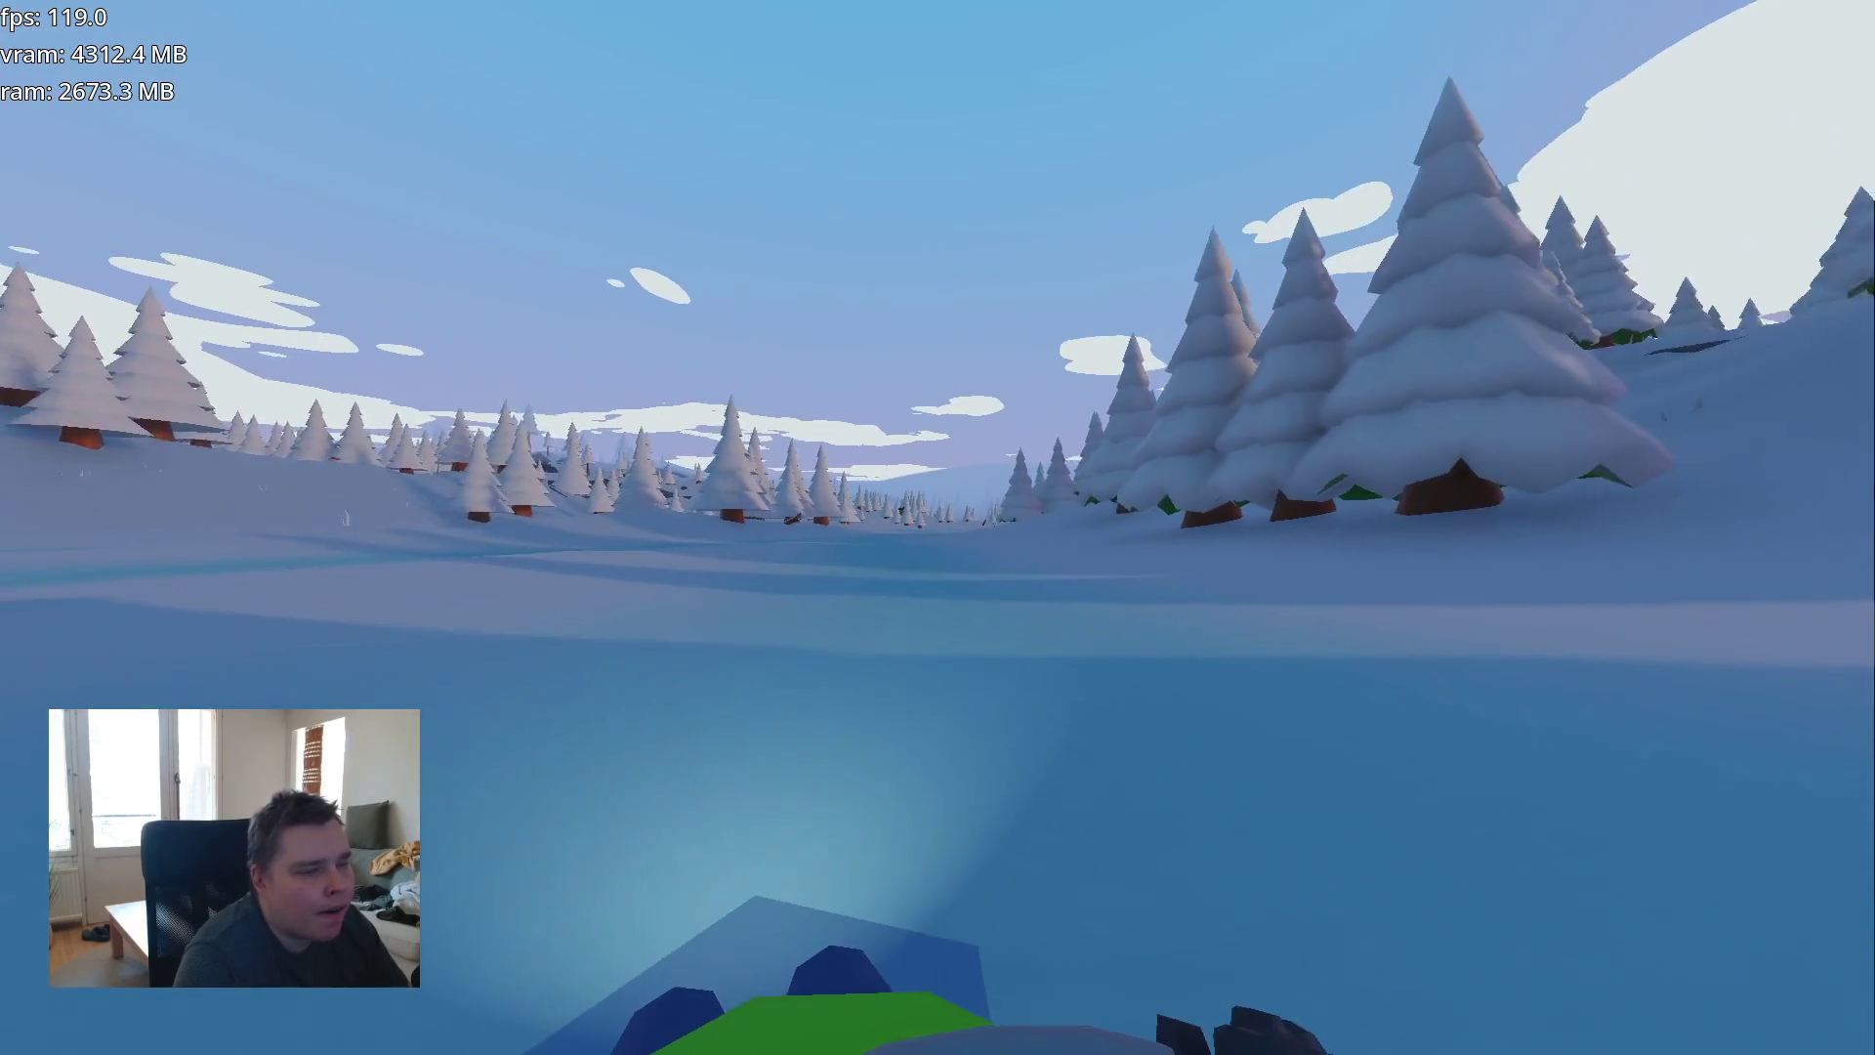
key("w")
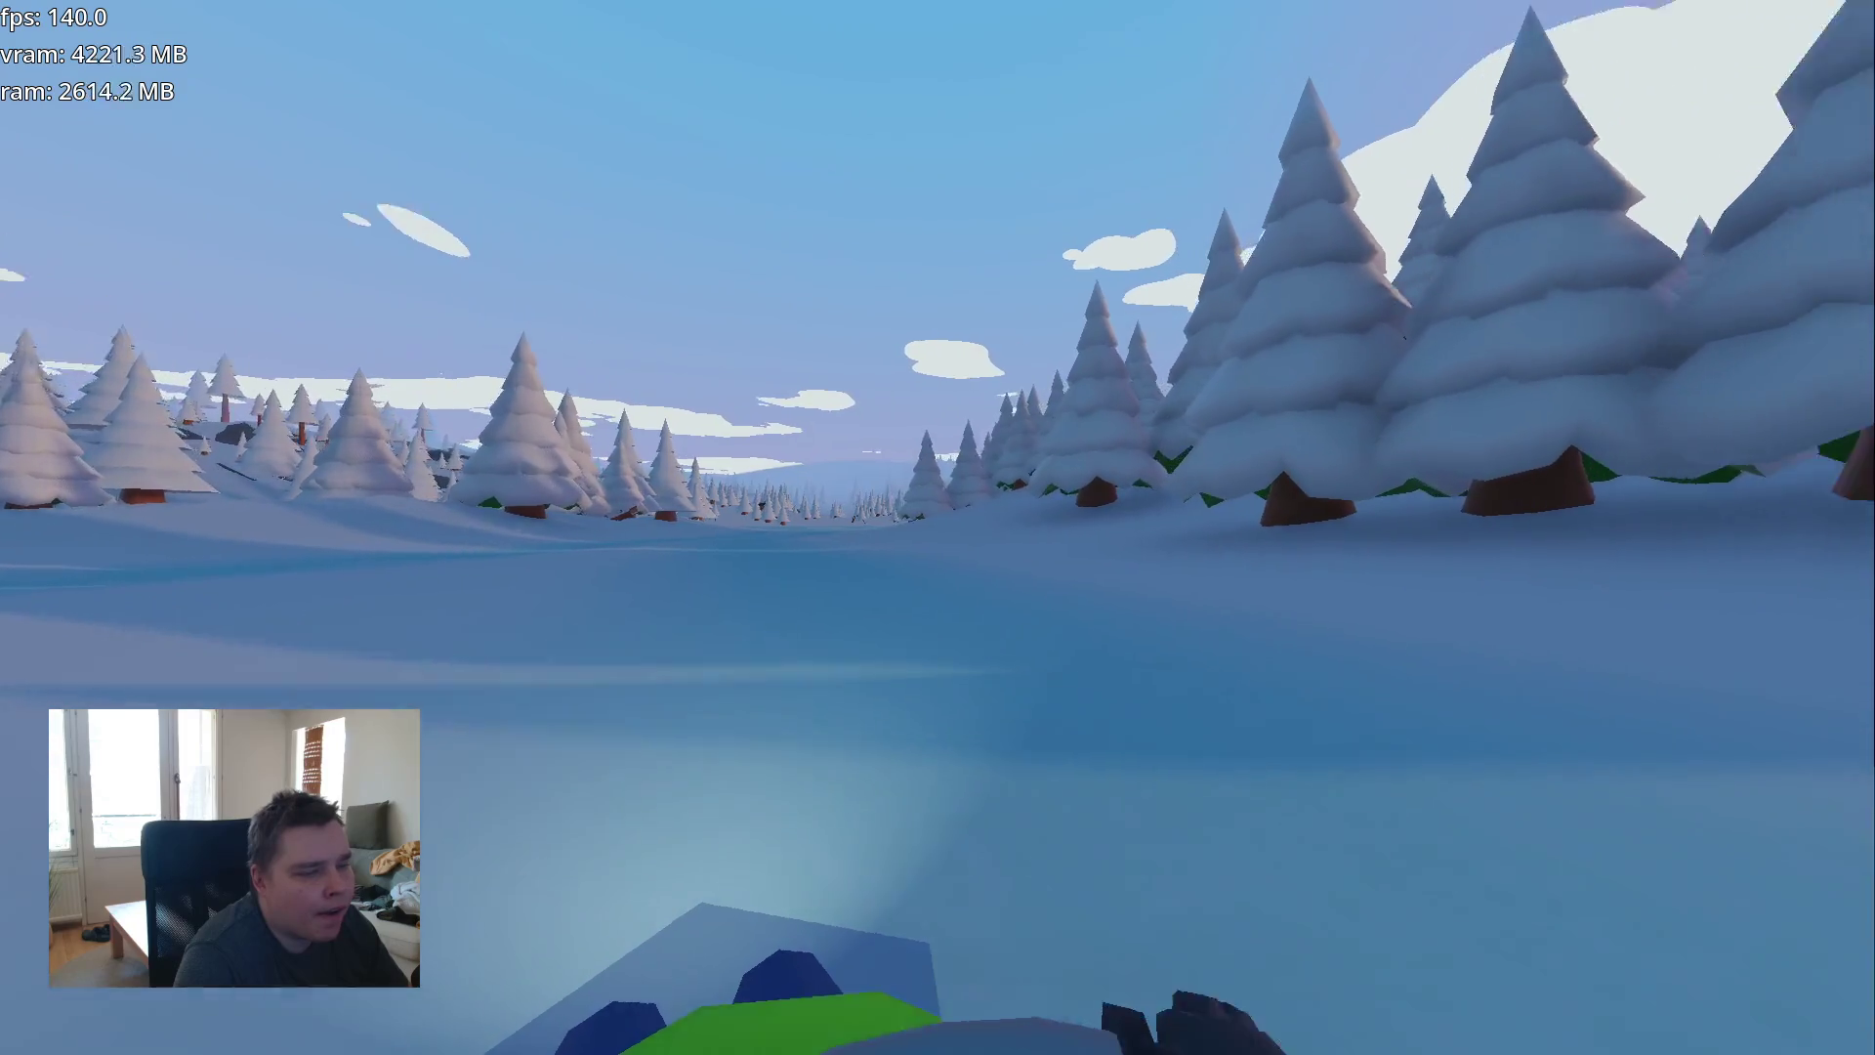
key("w")
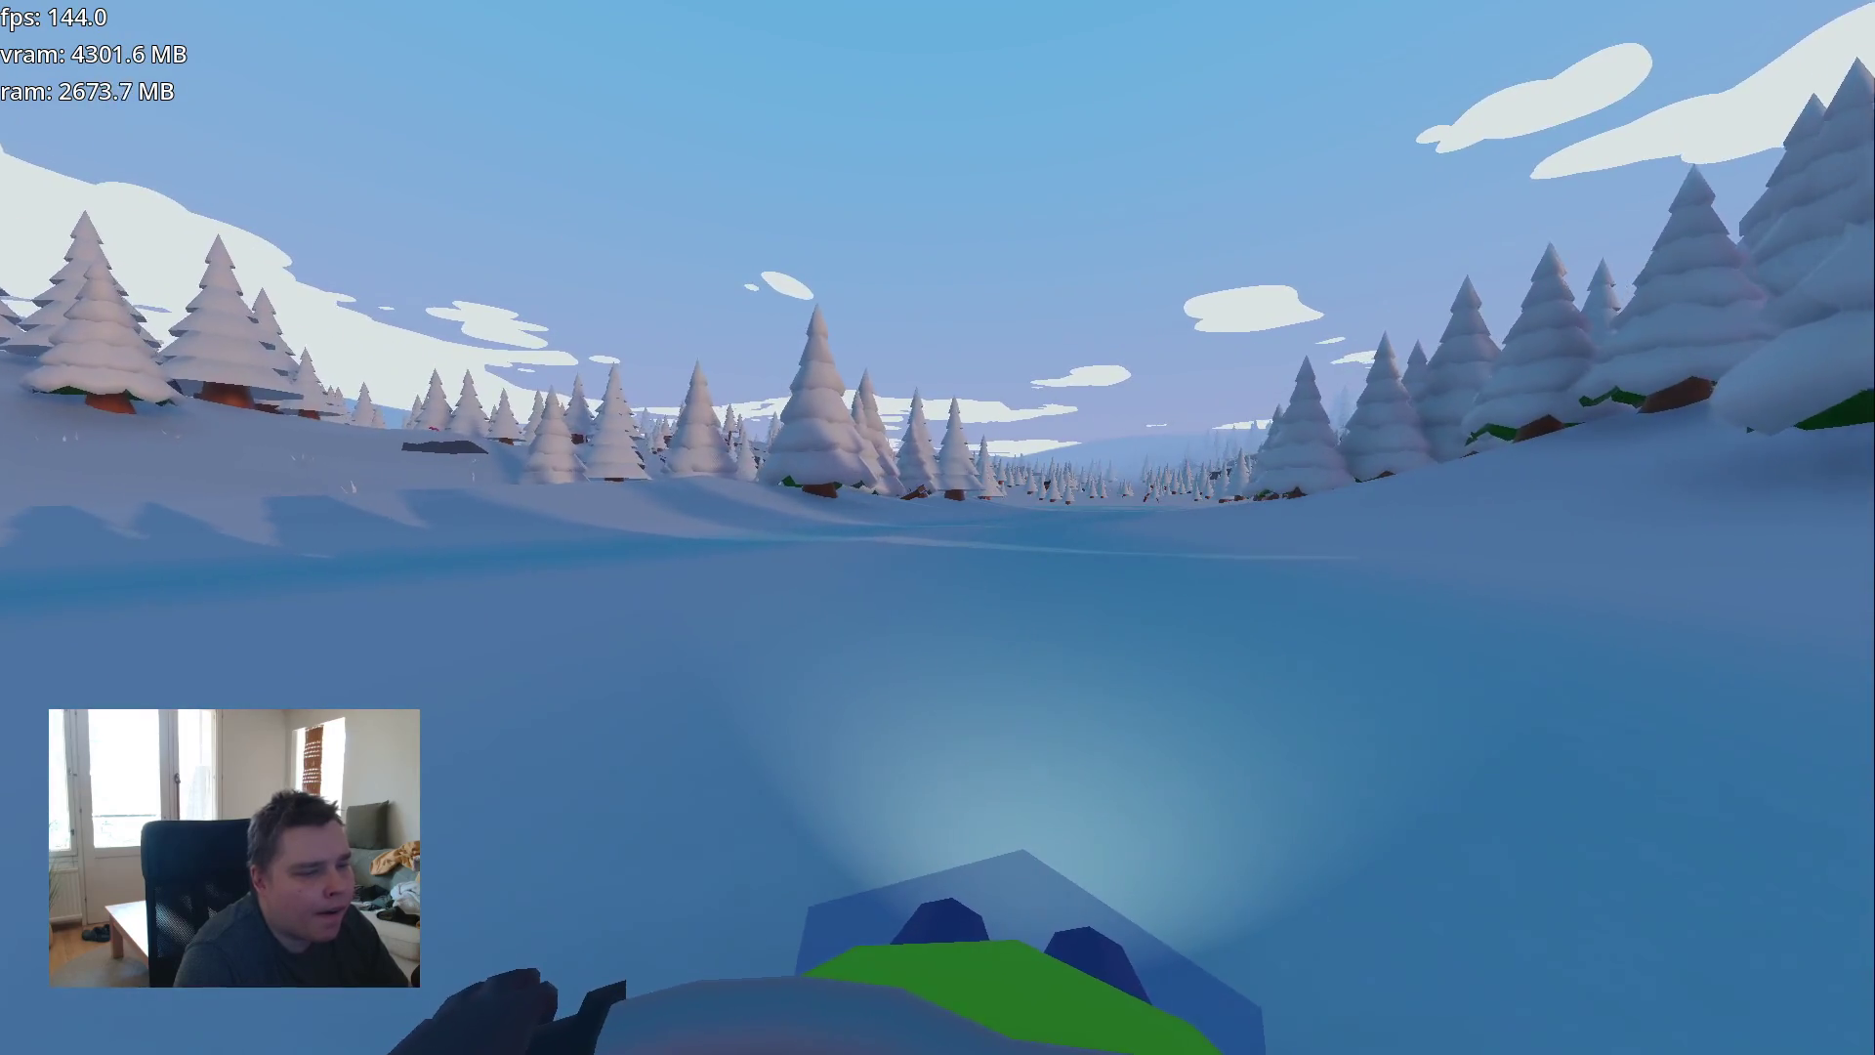
- Ride down the snowy valley toward the distant forest
key("w")
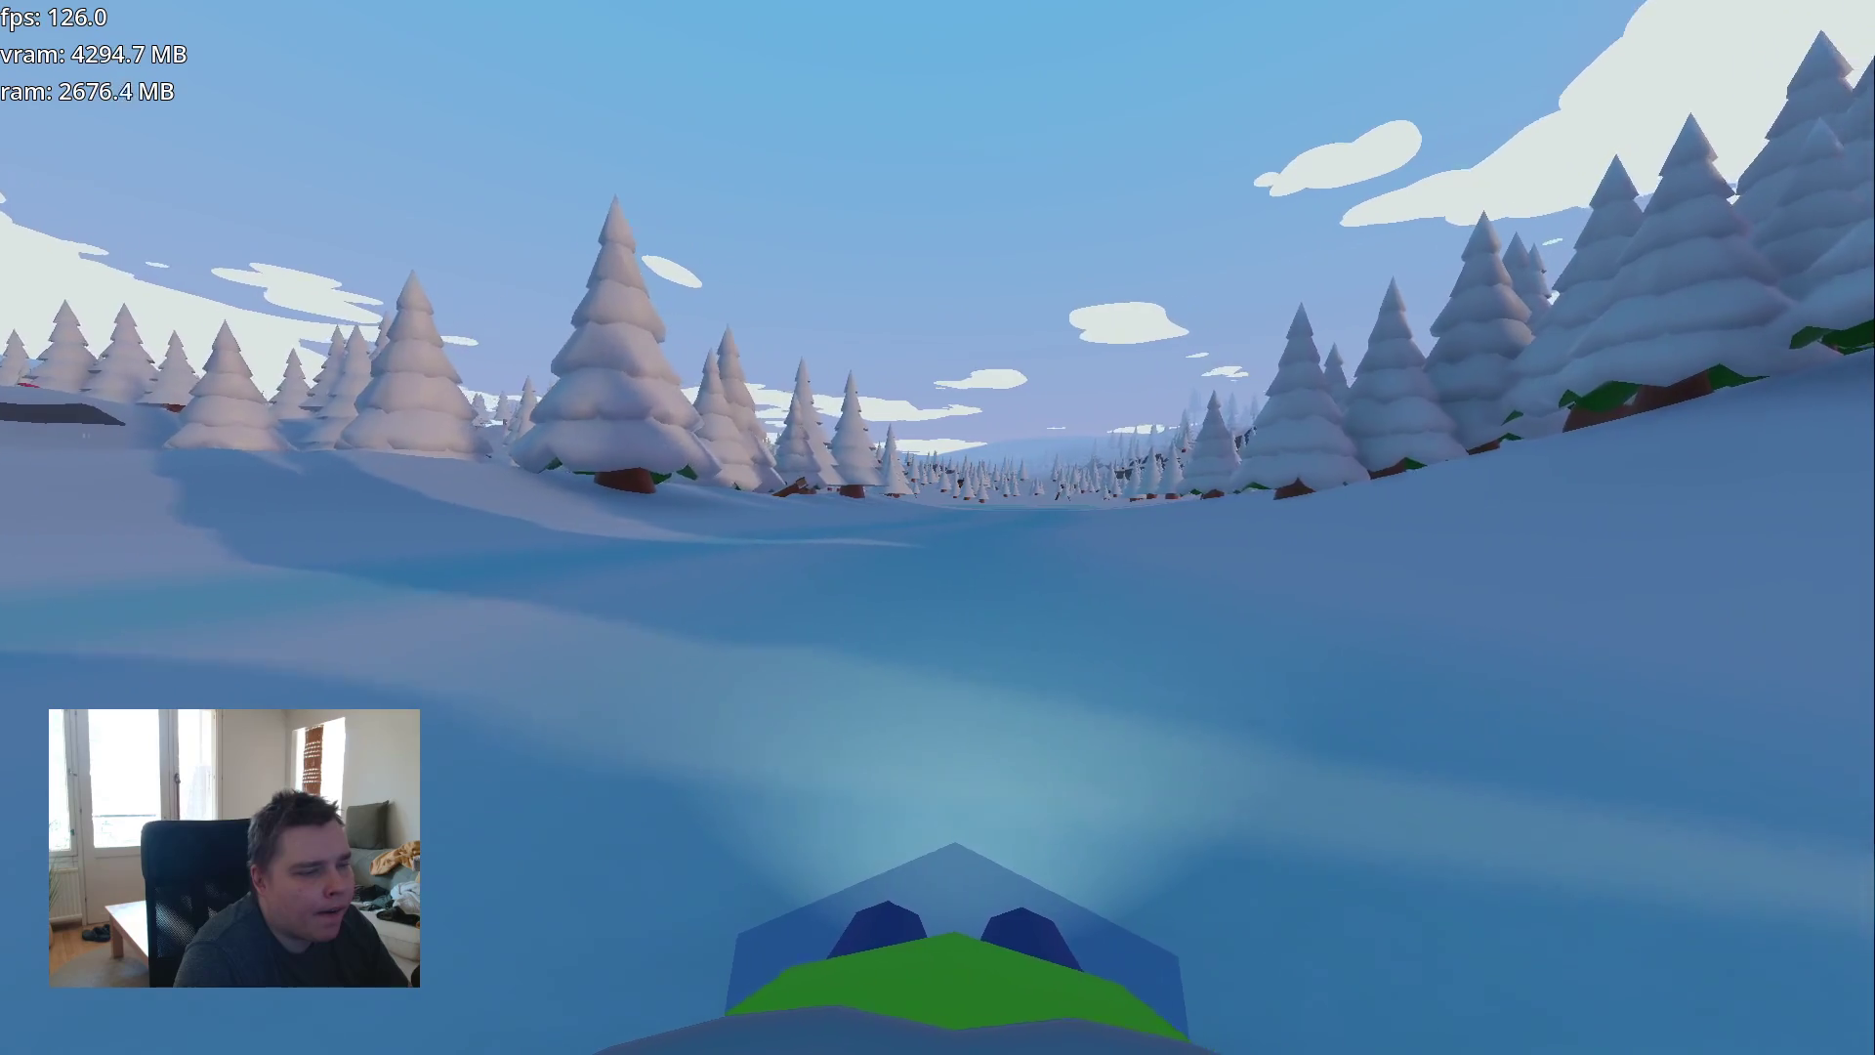
key("w")
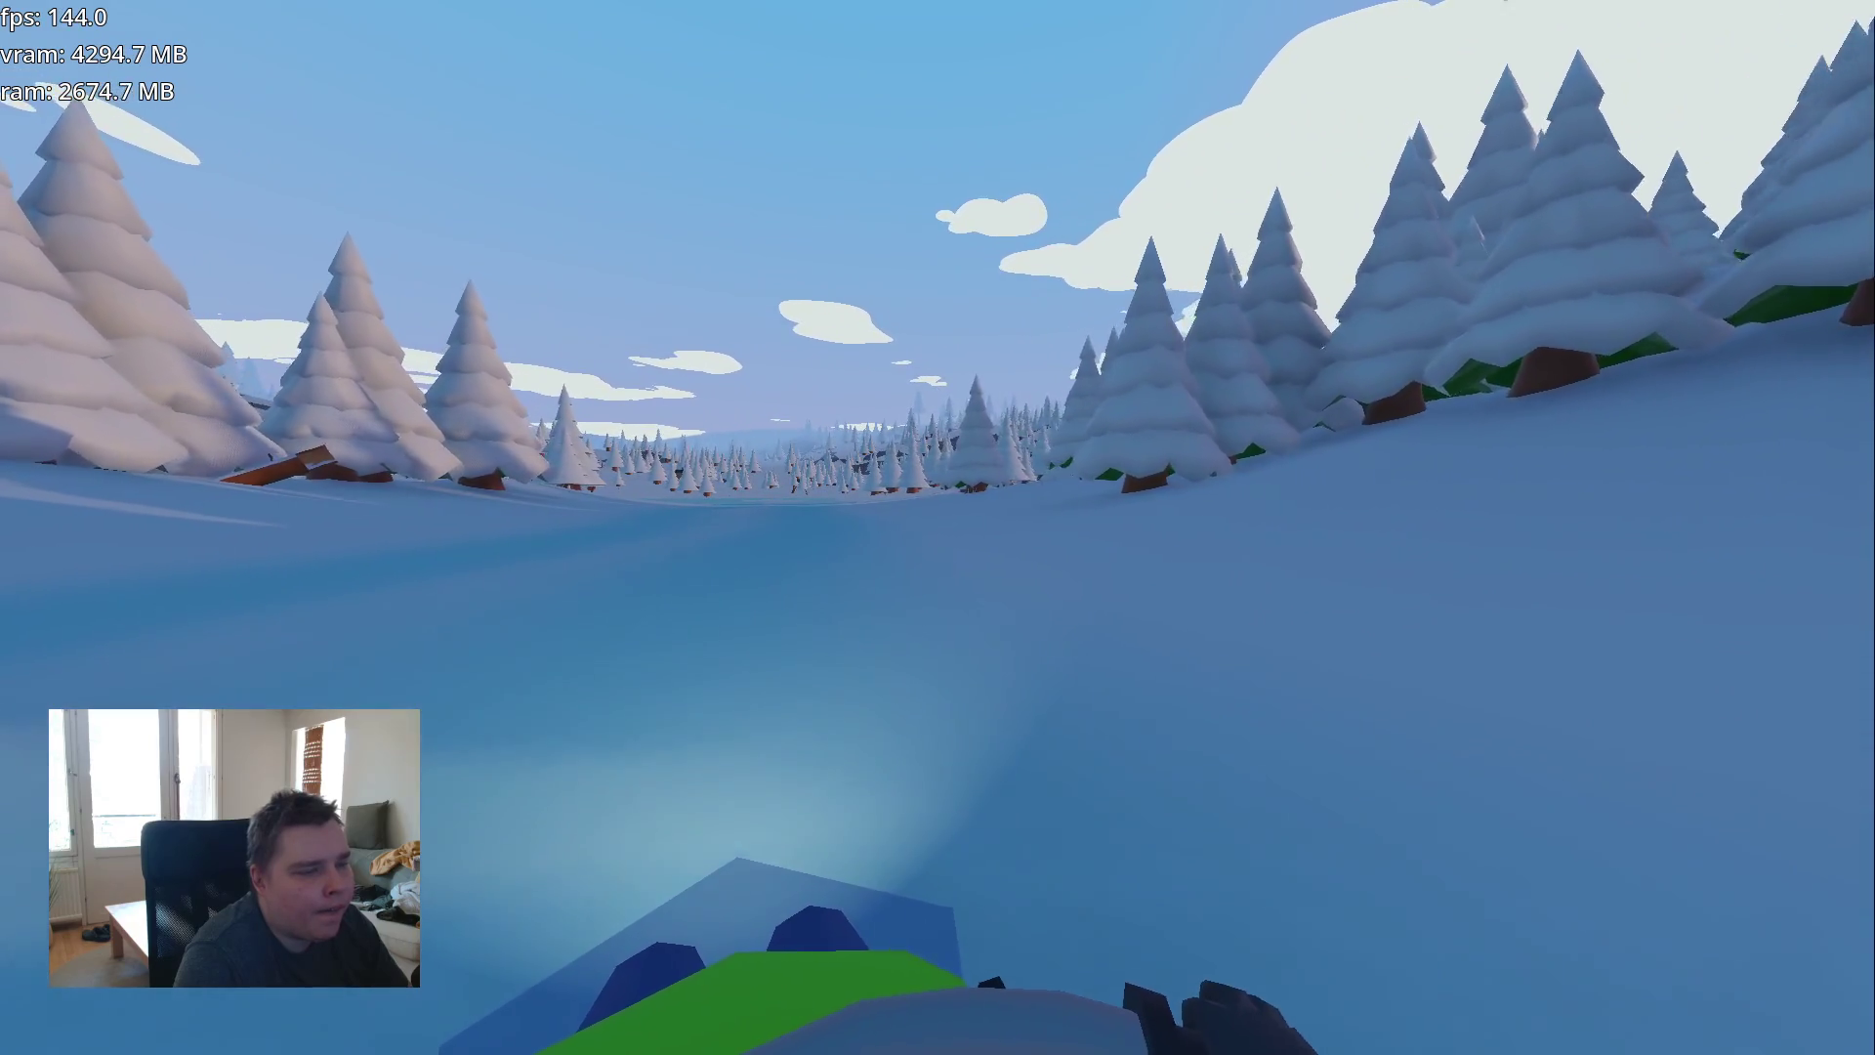
key("w")
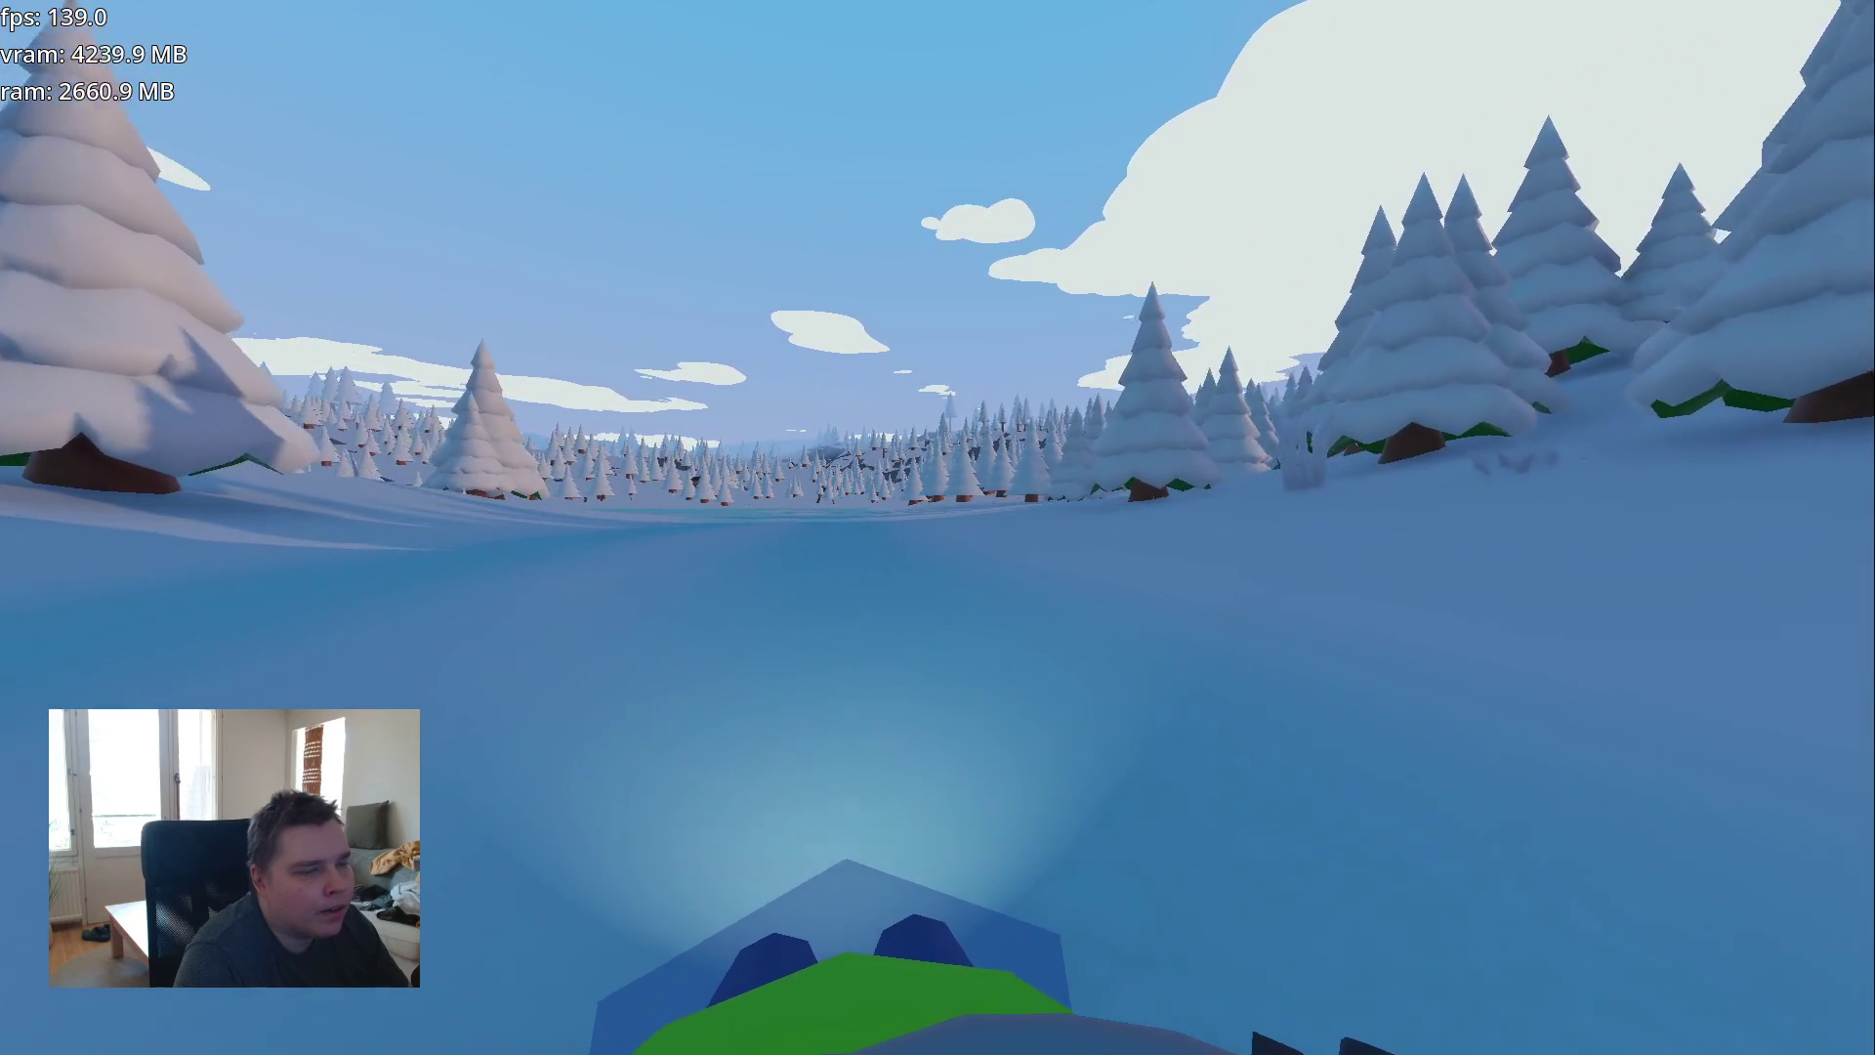
key("w")
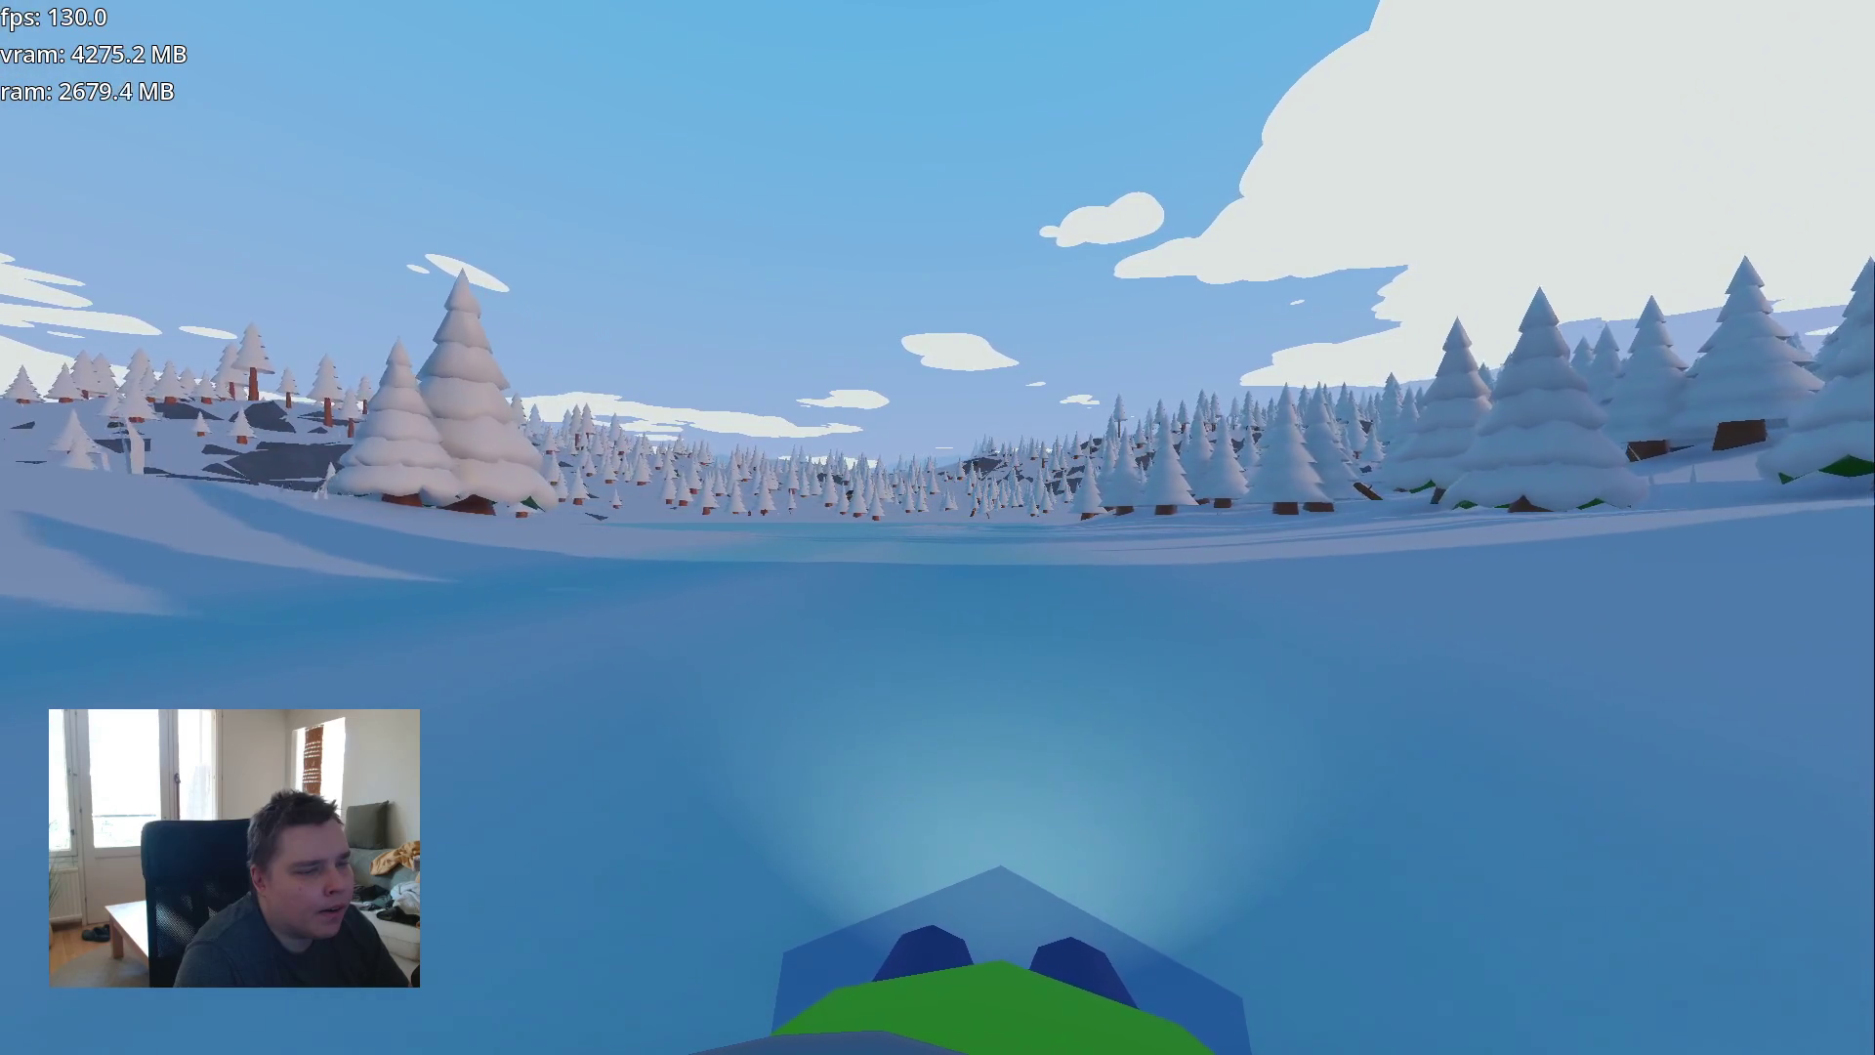
key("w")
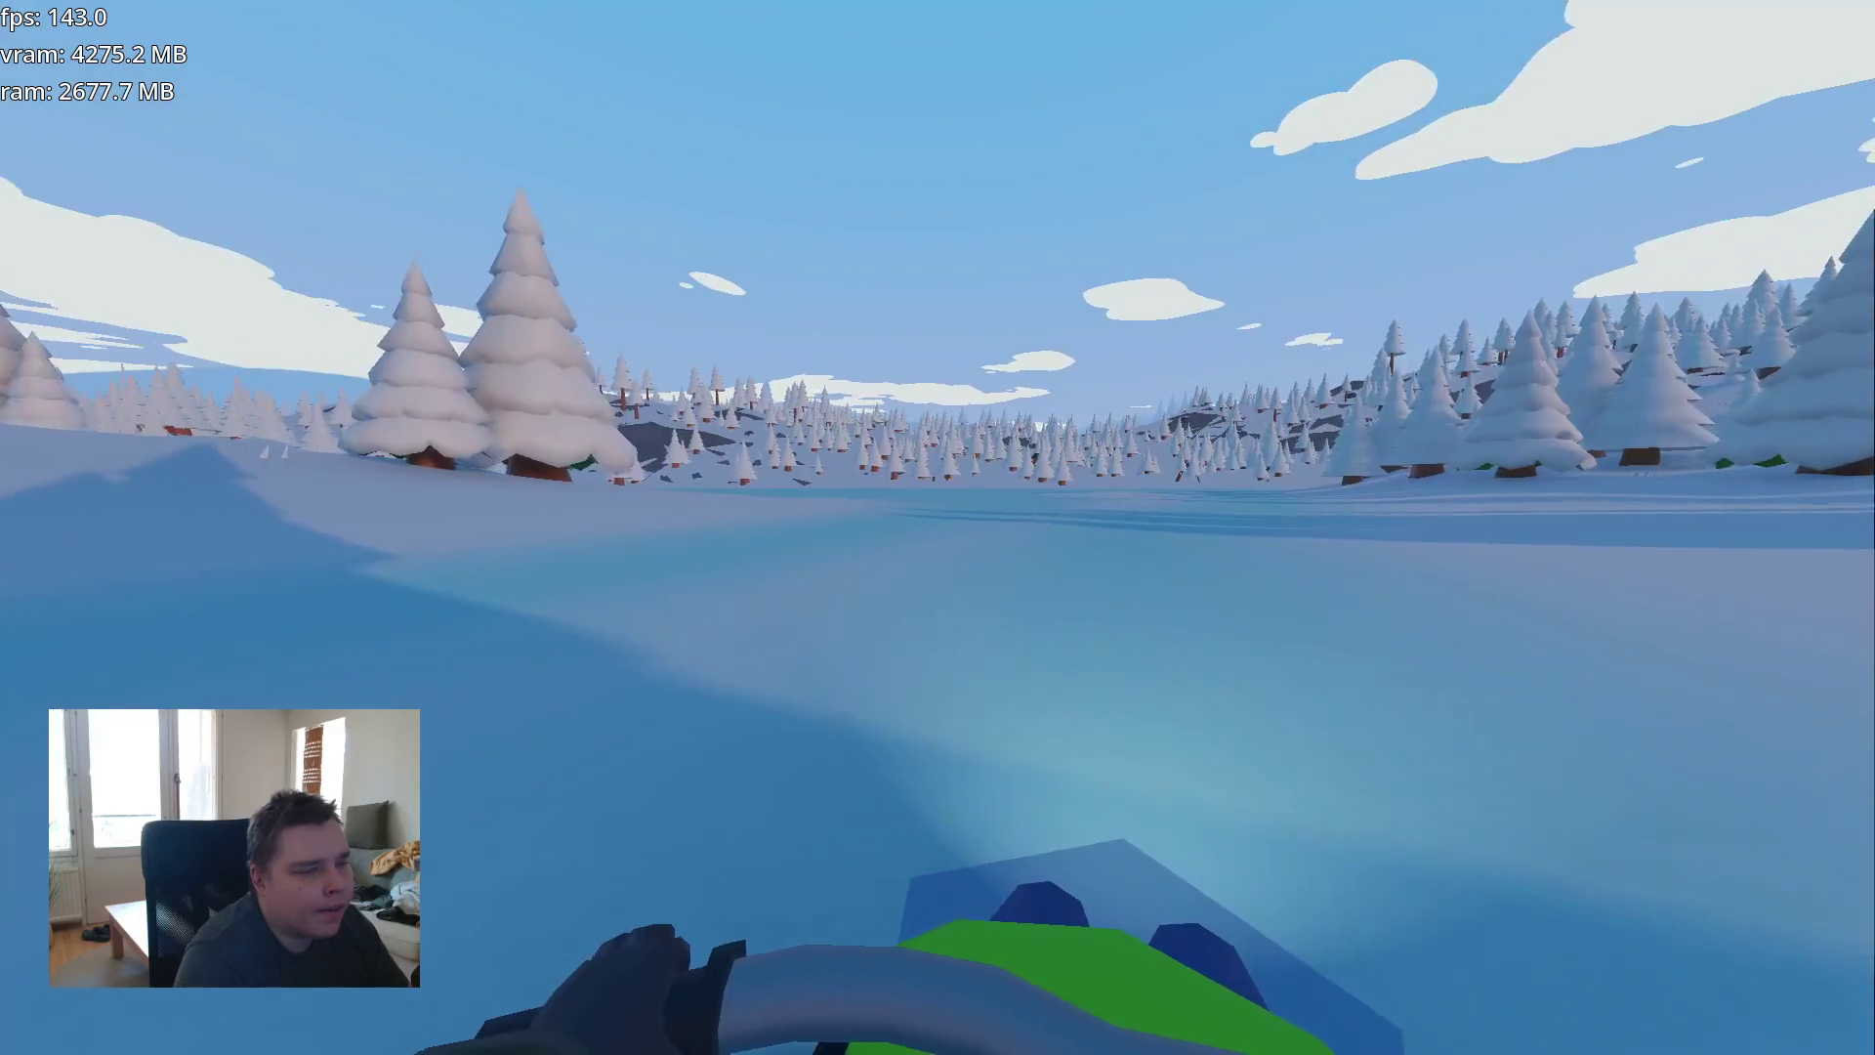
key("w")
key("w")
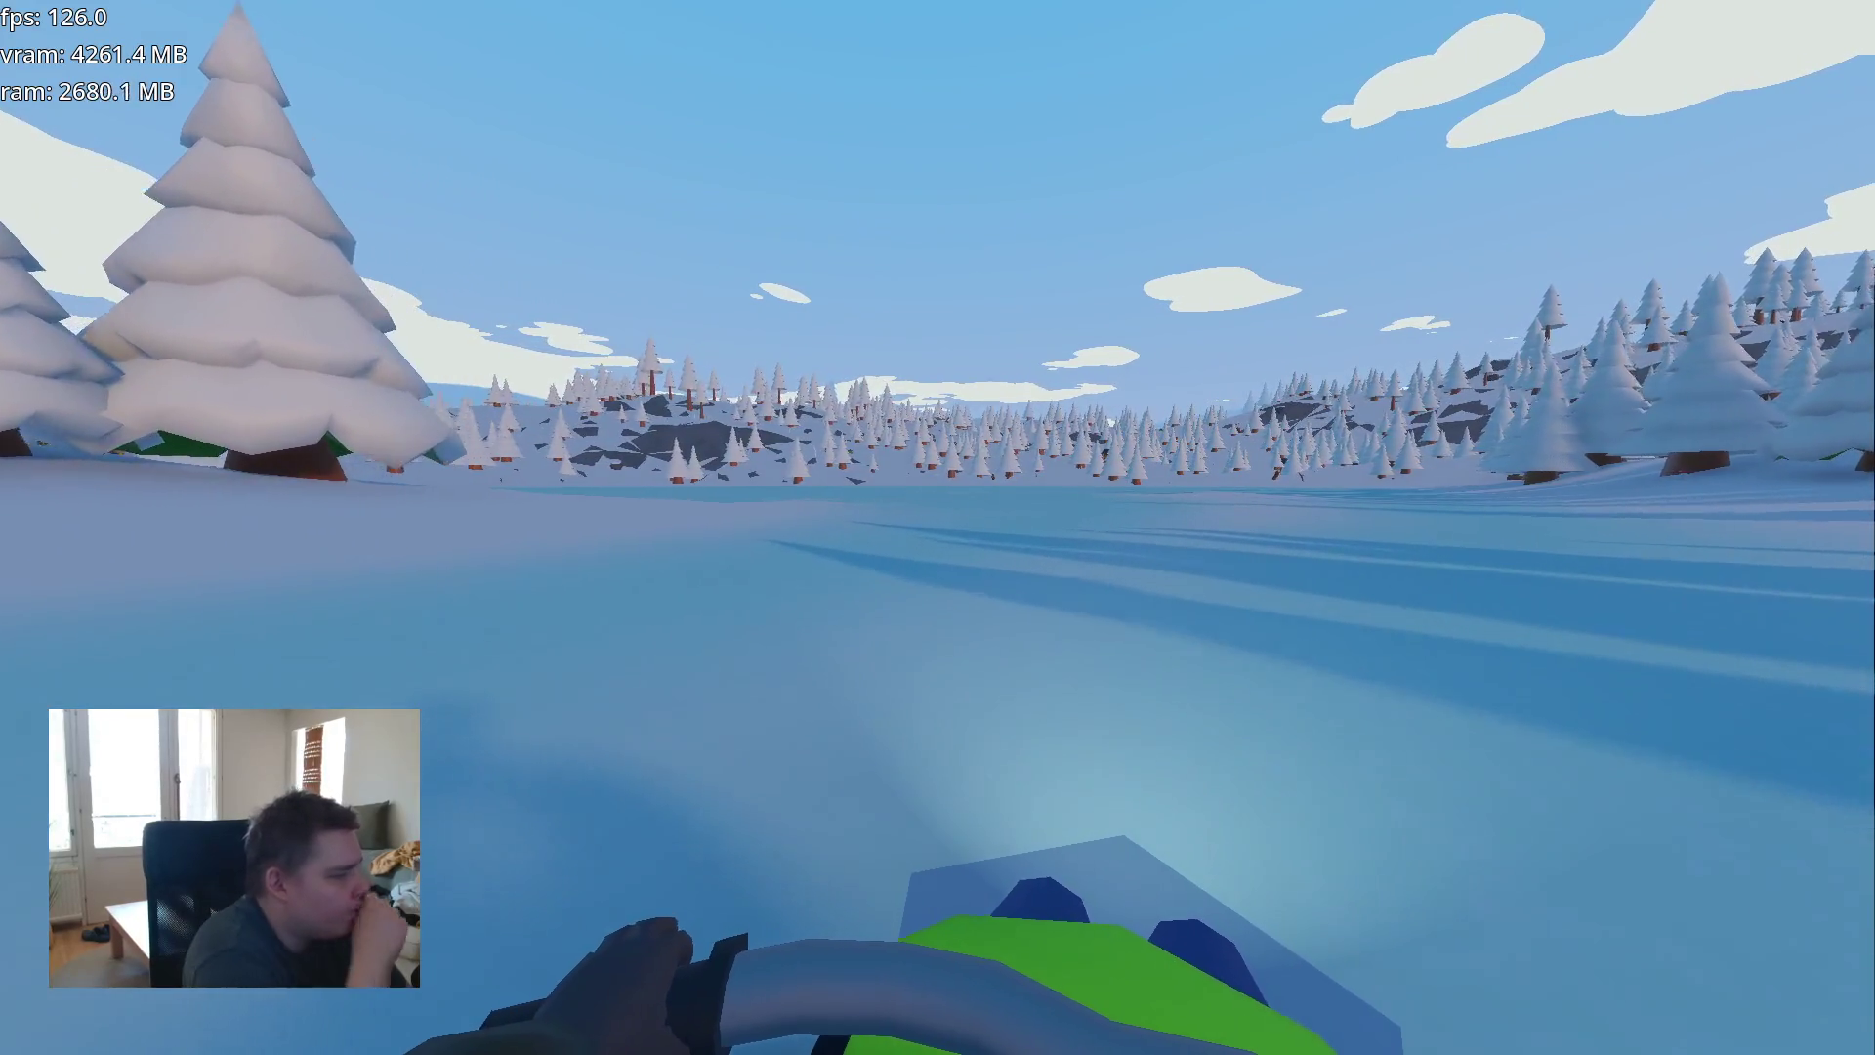
key("w")
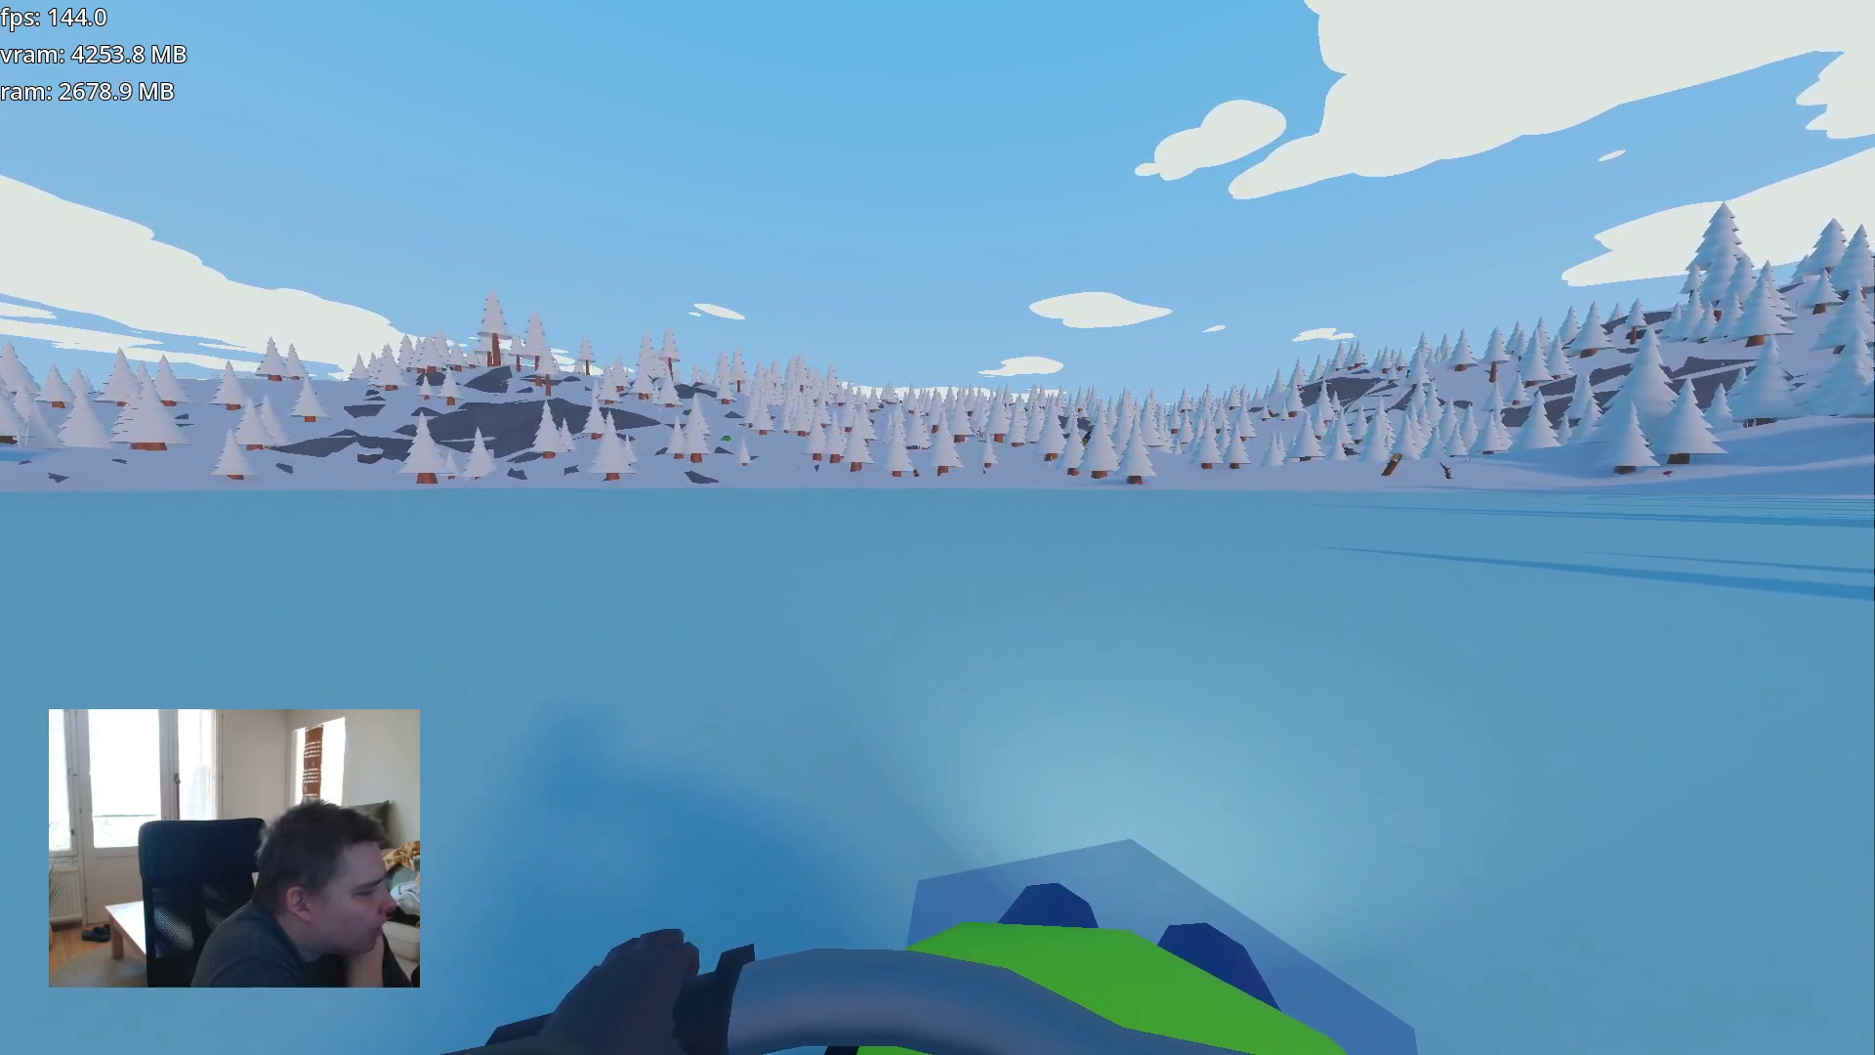
- Swing the snowmobile around on the frozen lake and head for the treeline
key("a")
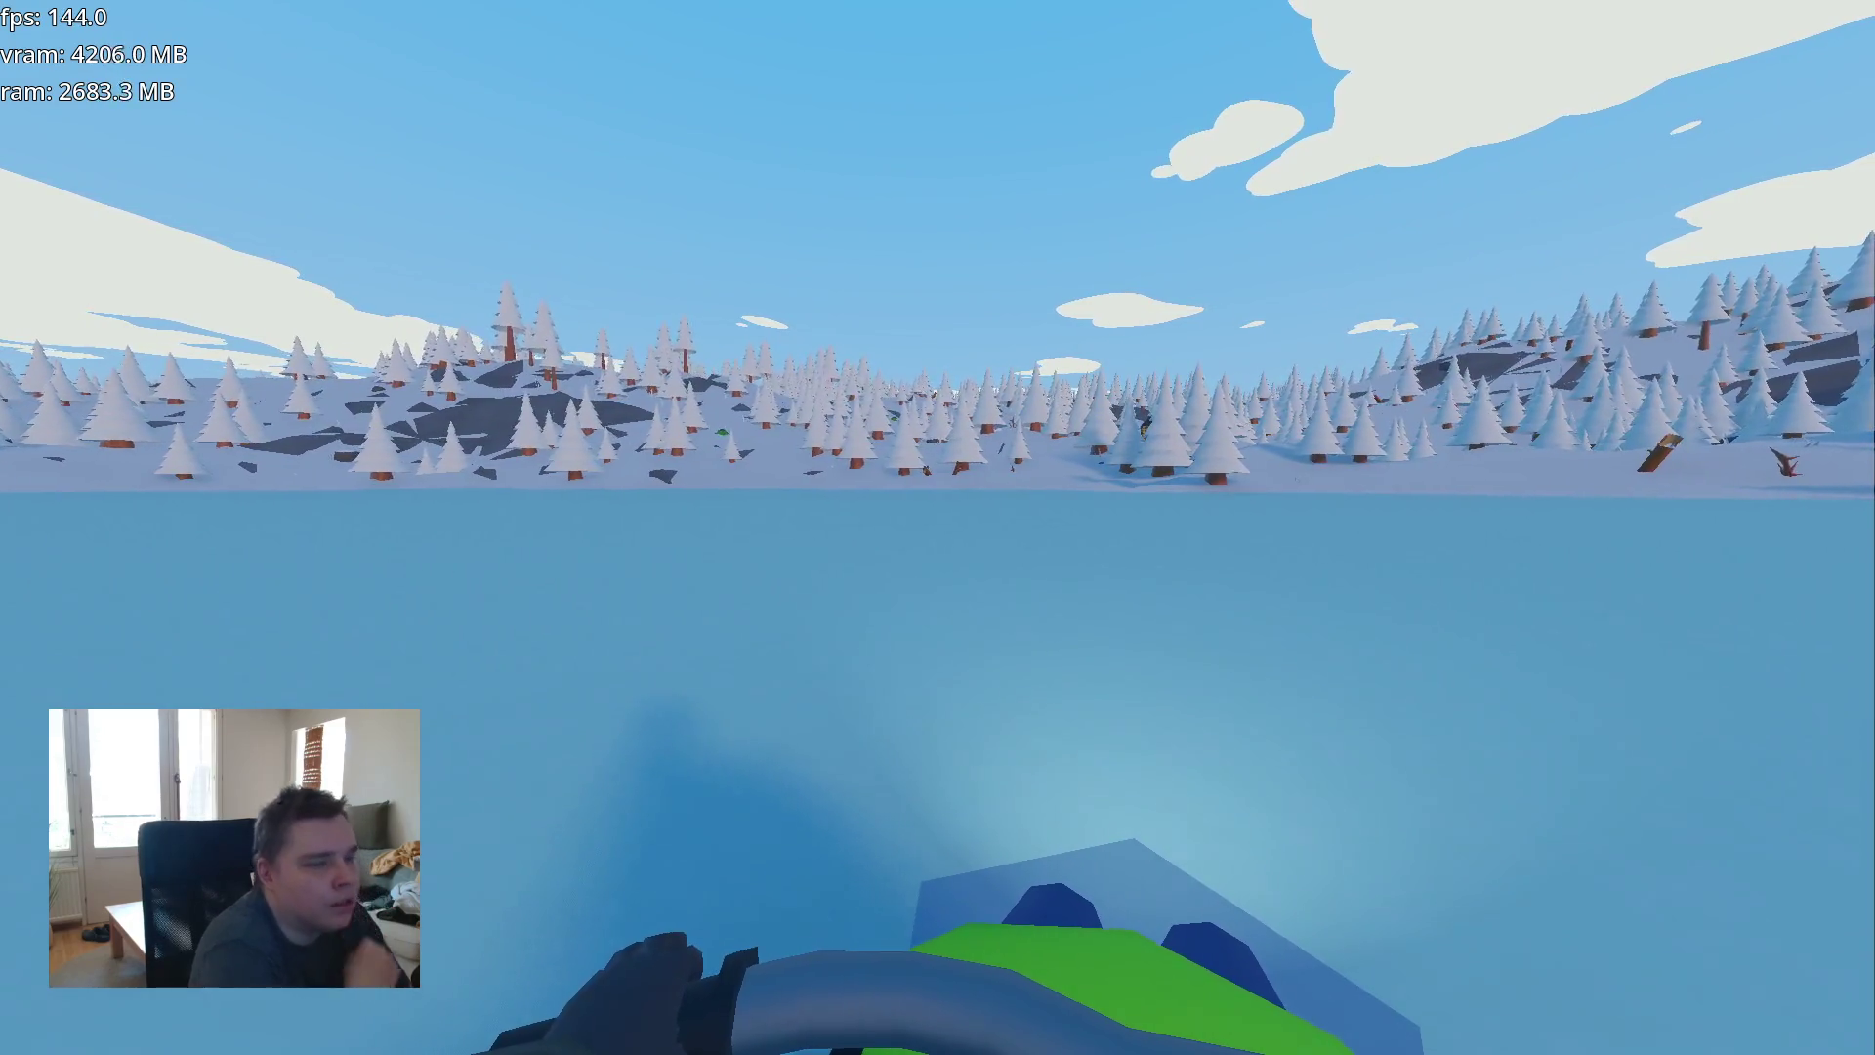
key("d")
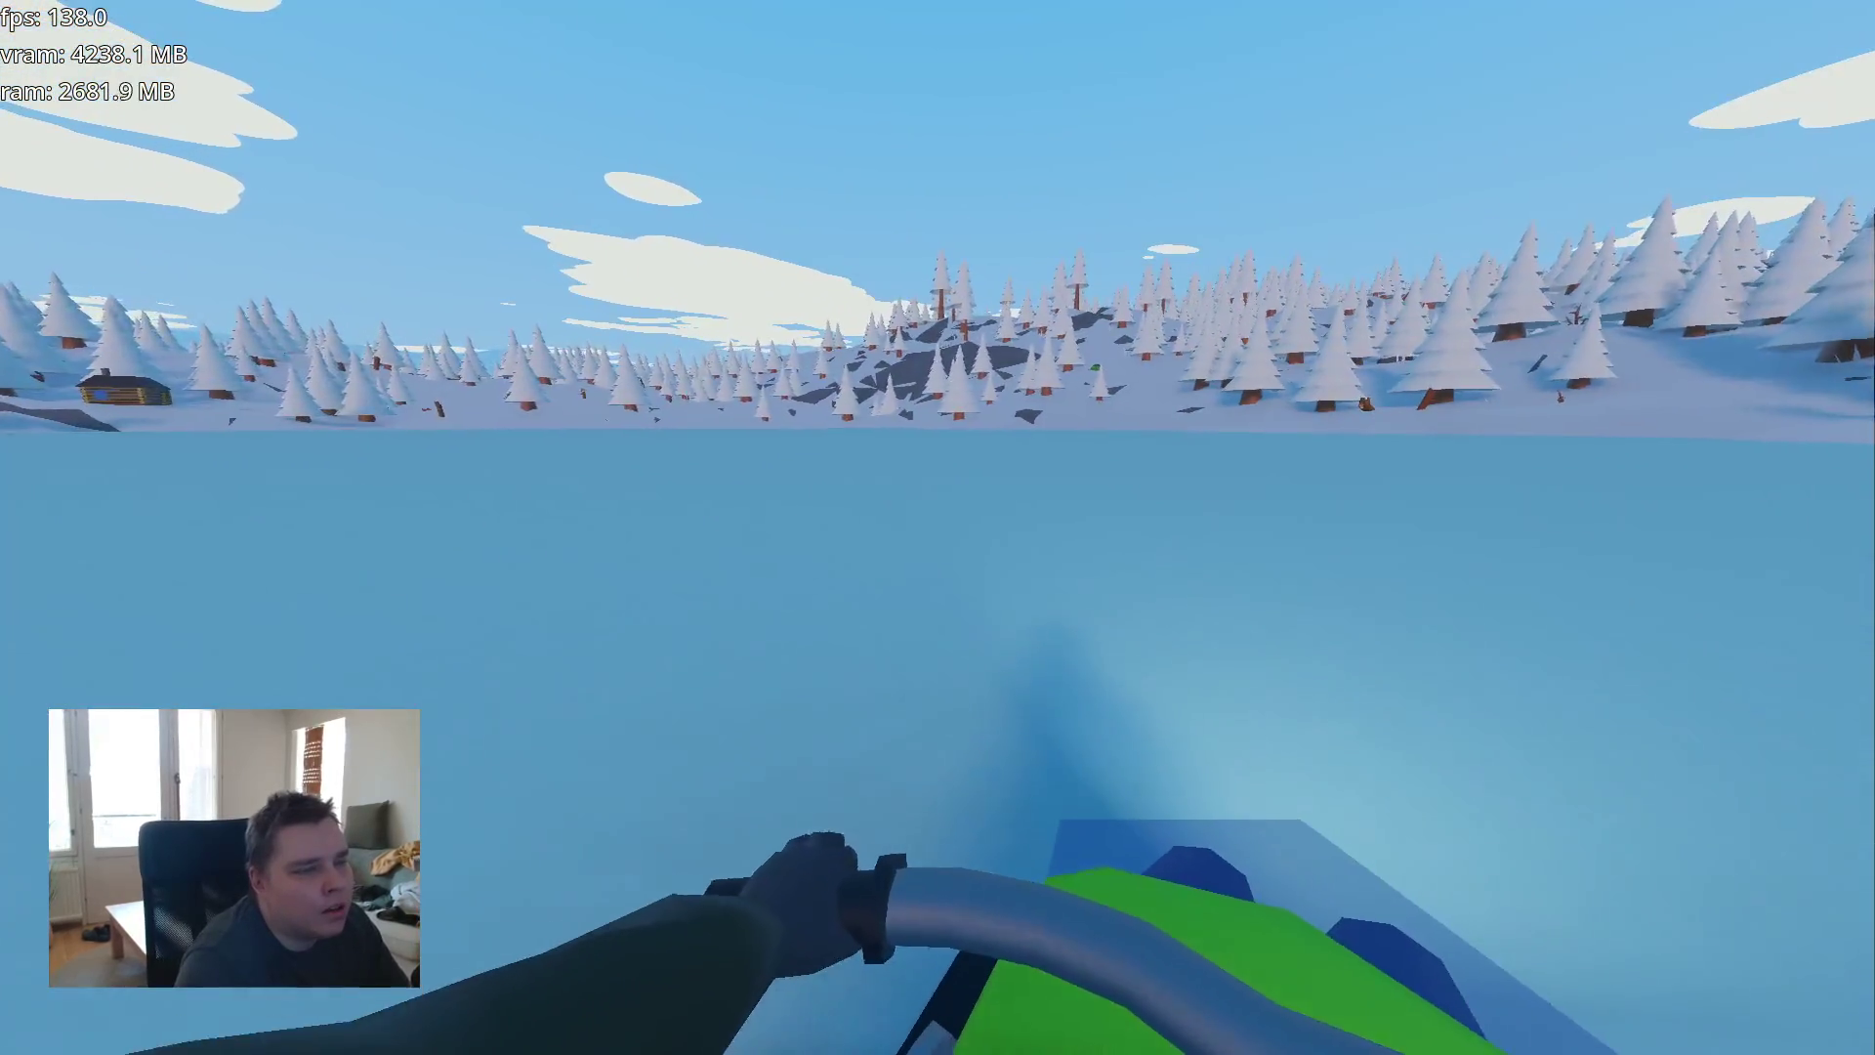
key("a")
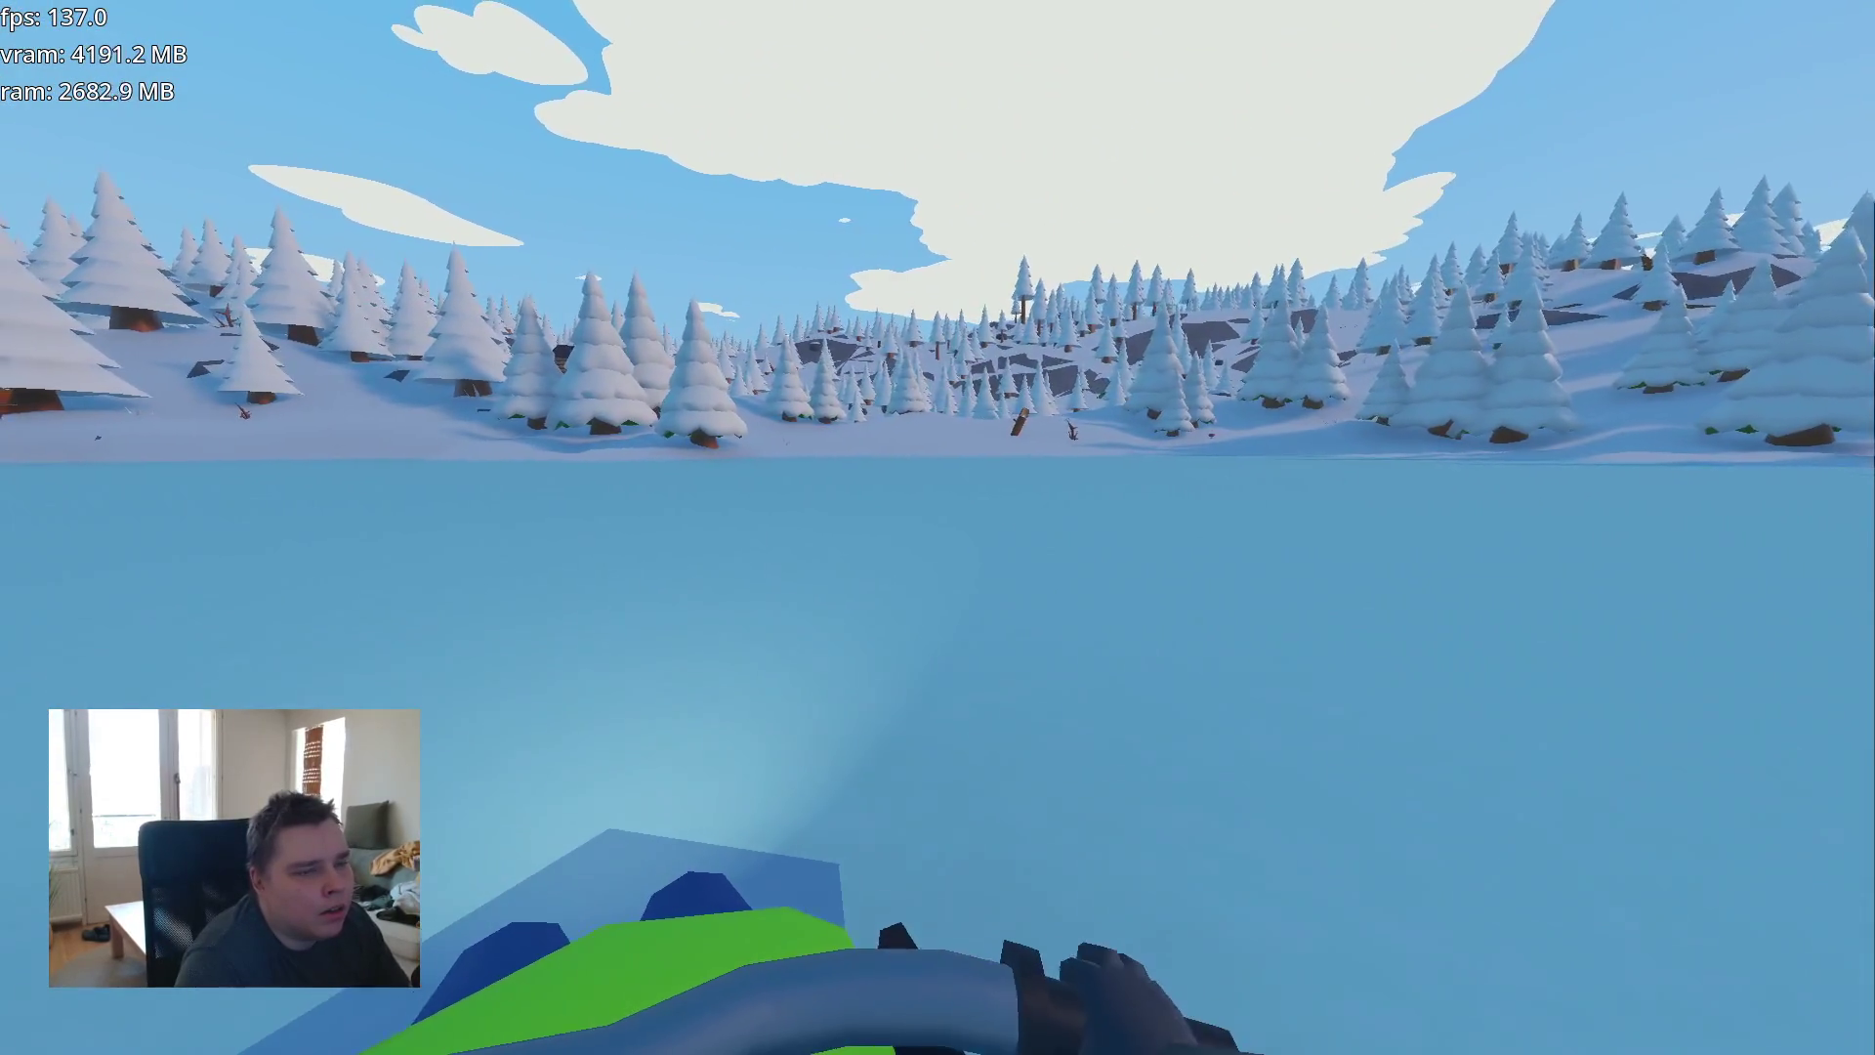
key("a")
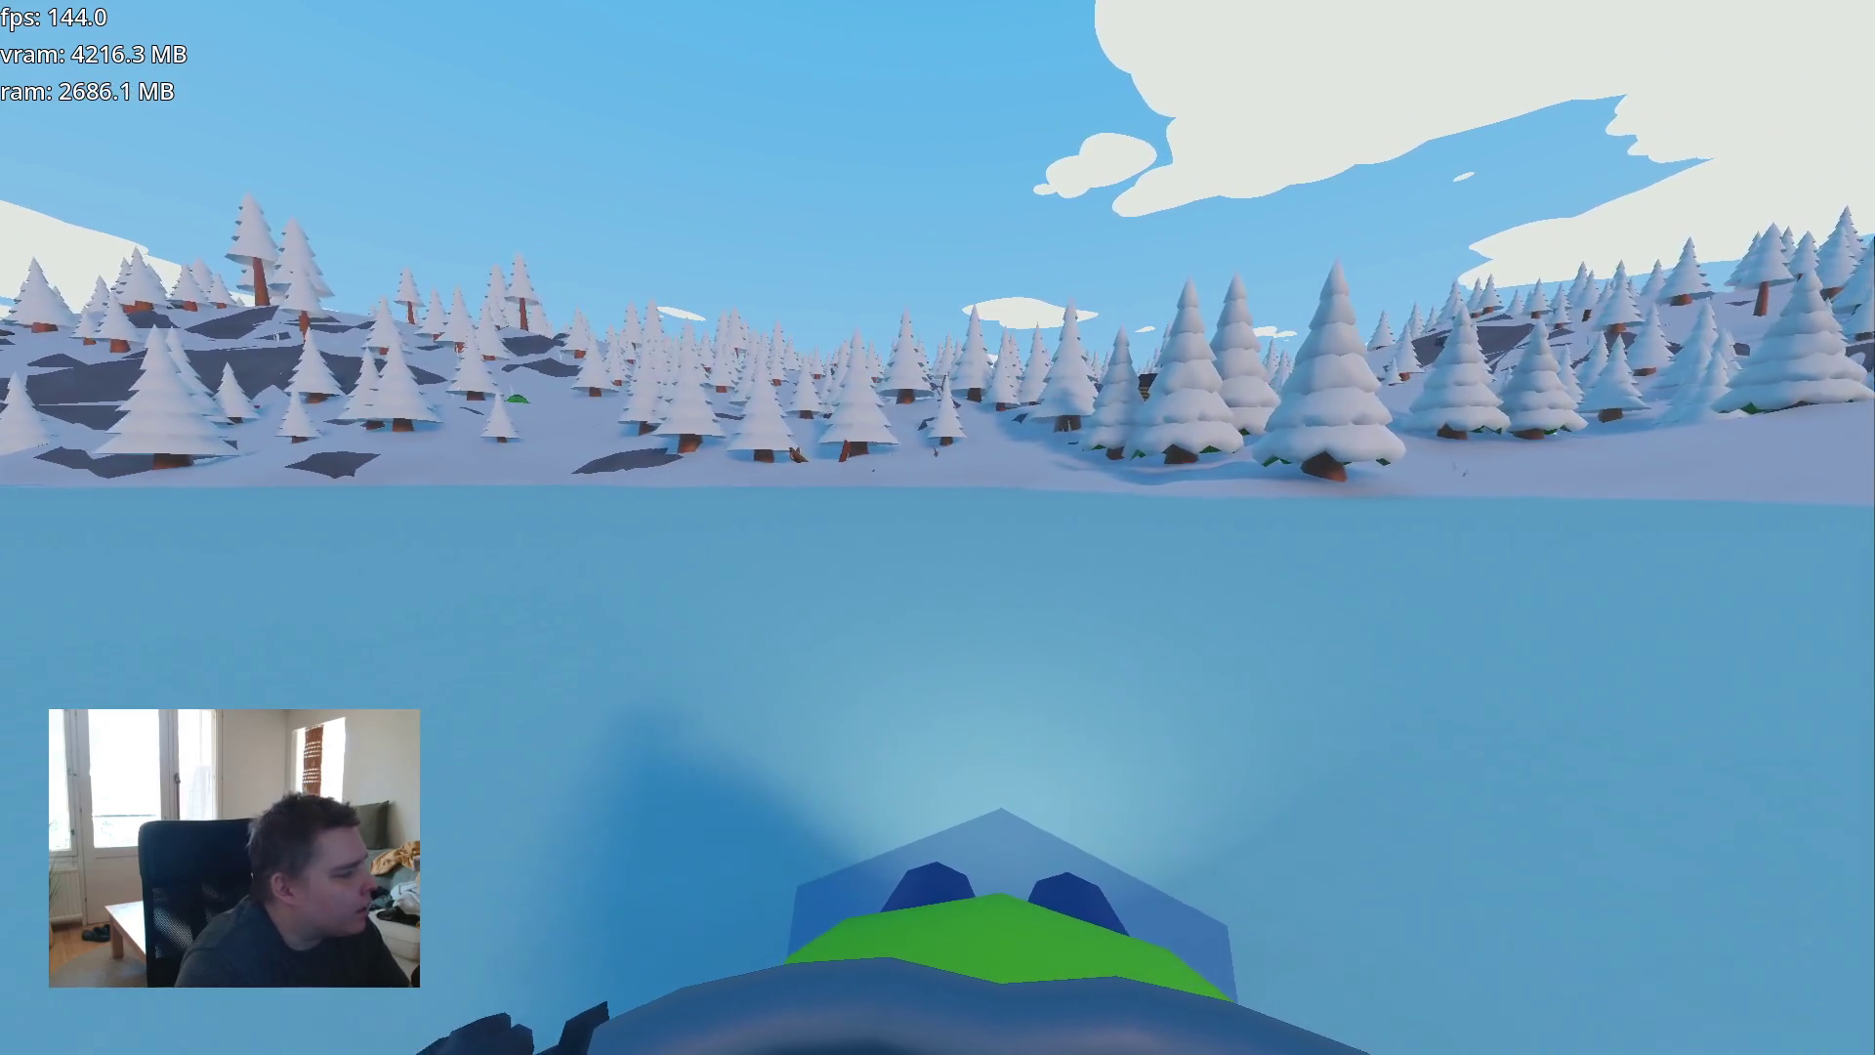
key("w")
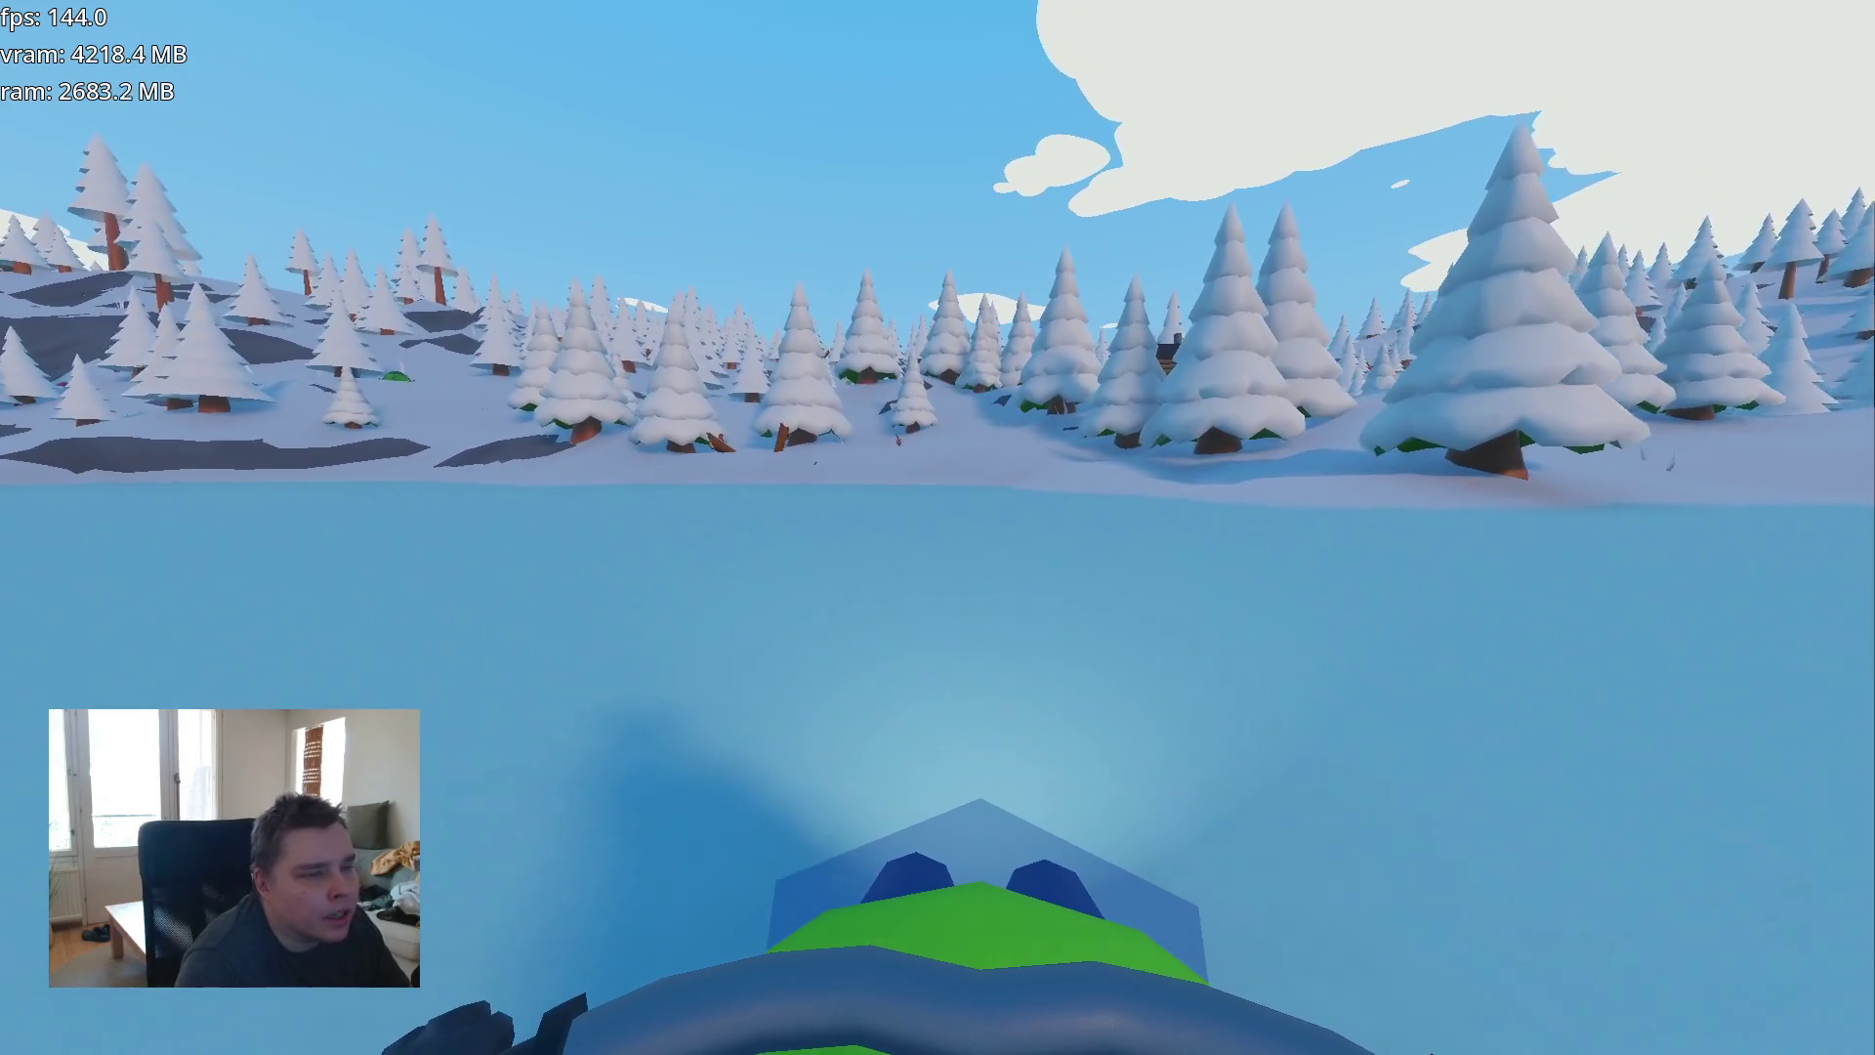
- Weave between the snowy trees, dodge the snow boulder and return to the lake
key("d")
key("d")
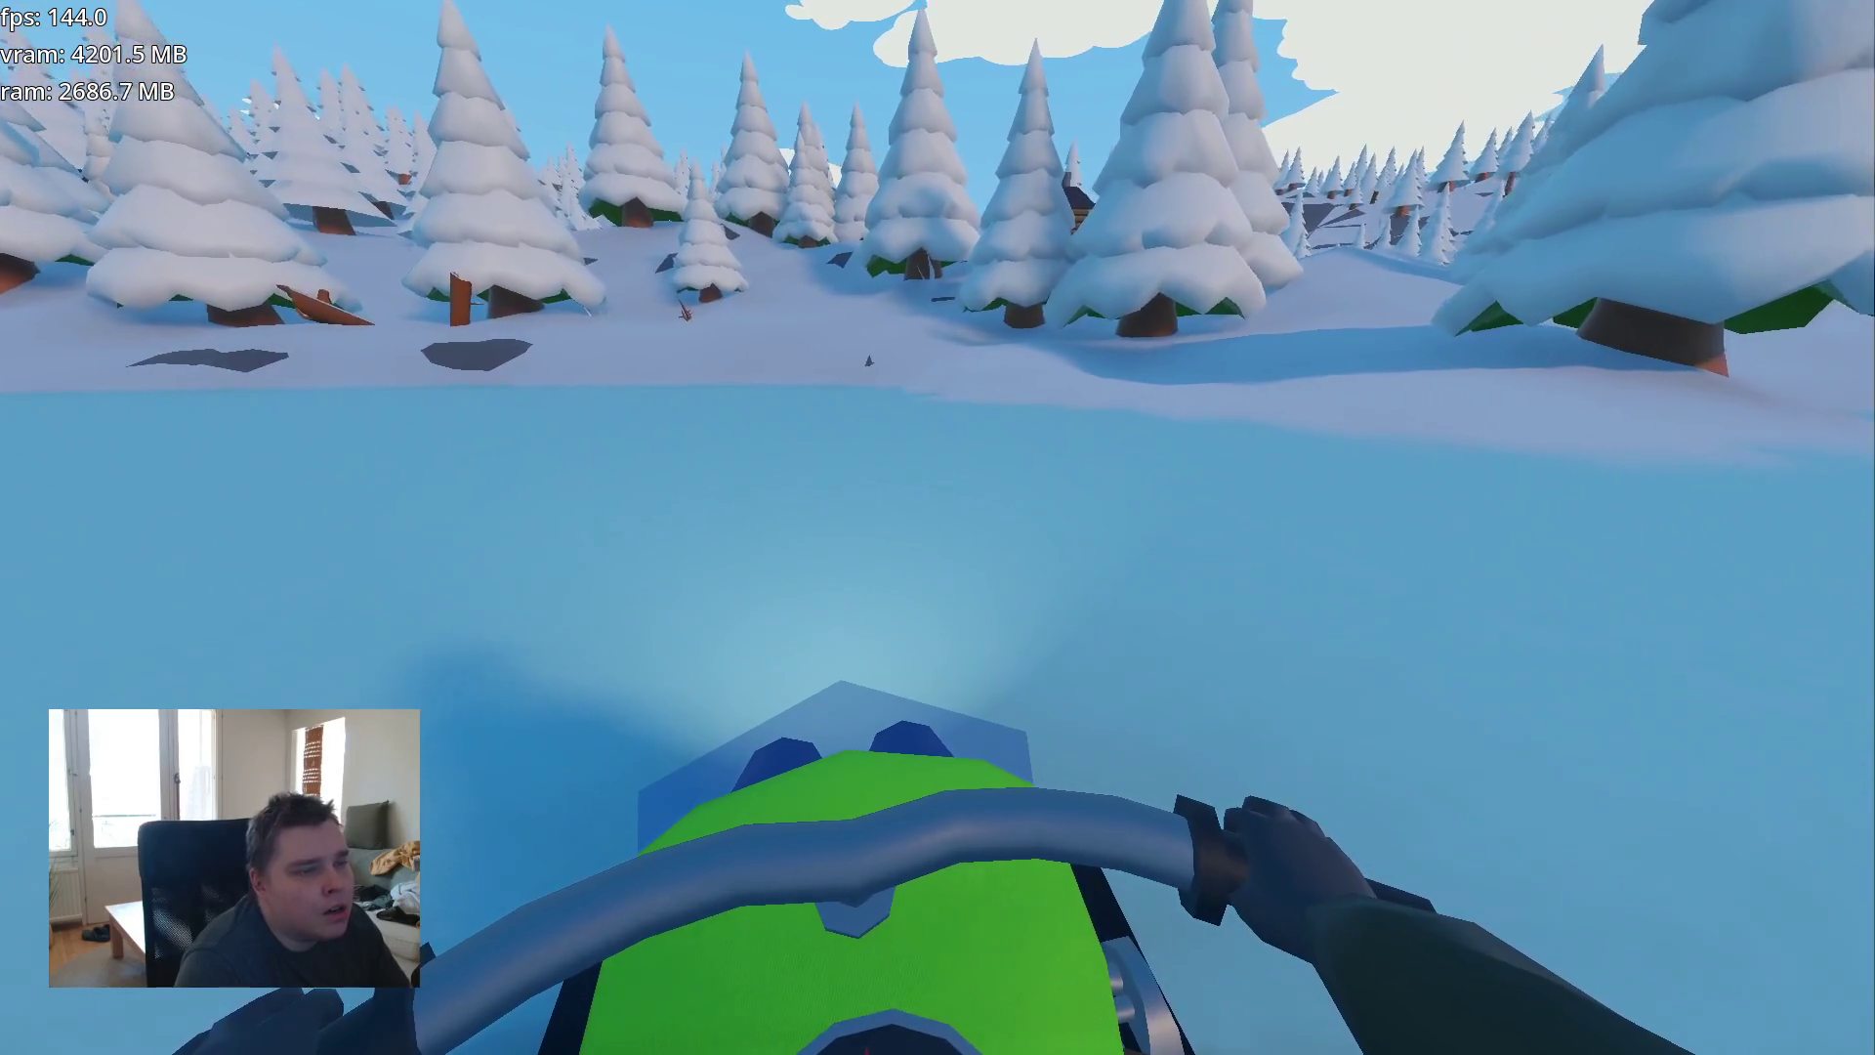
key("w")
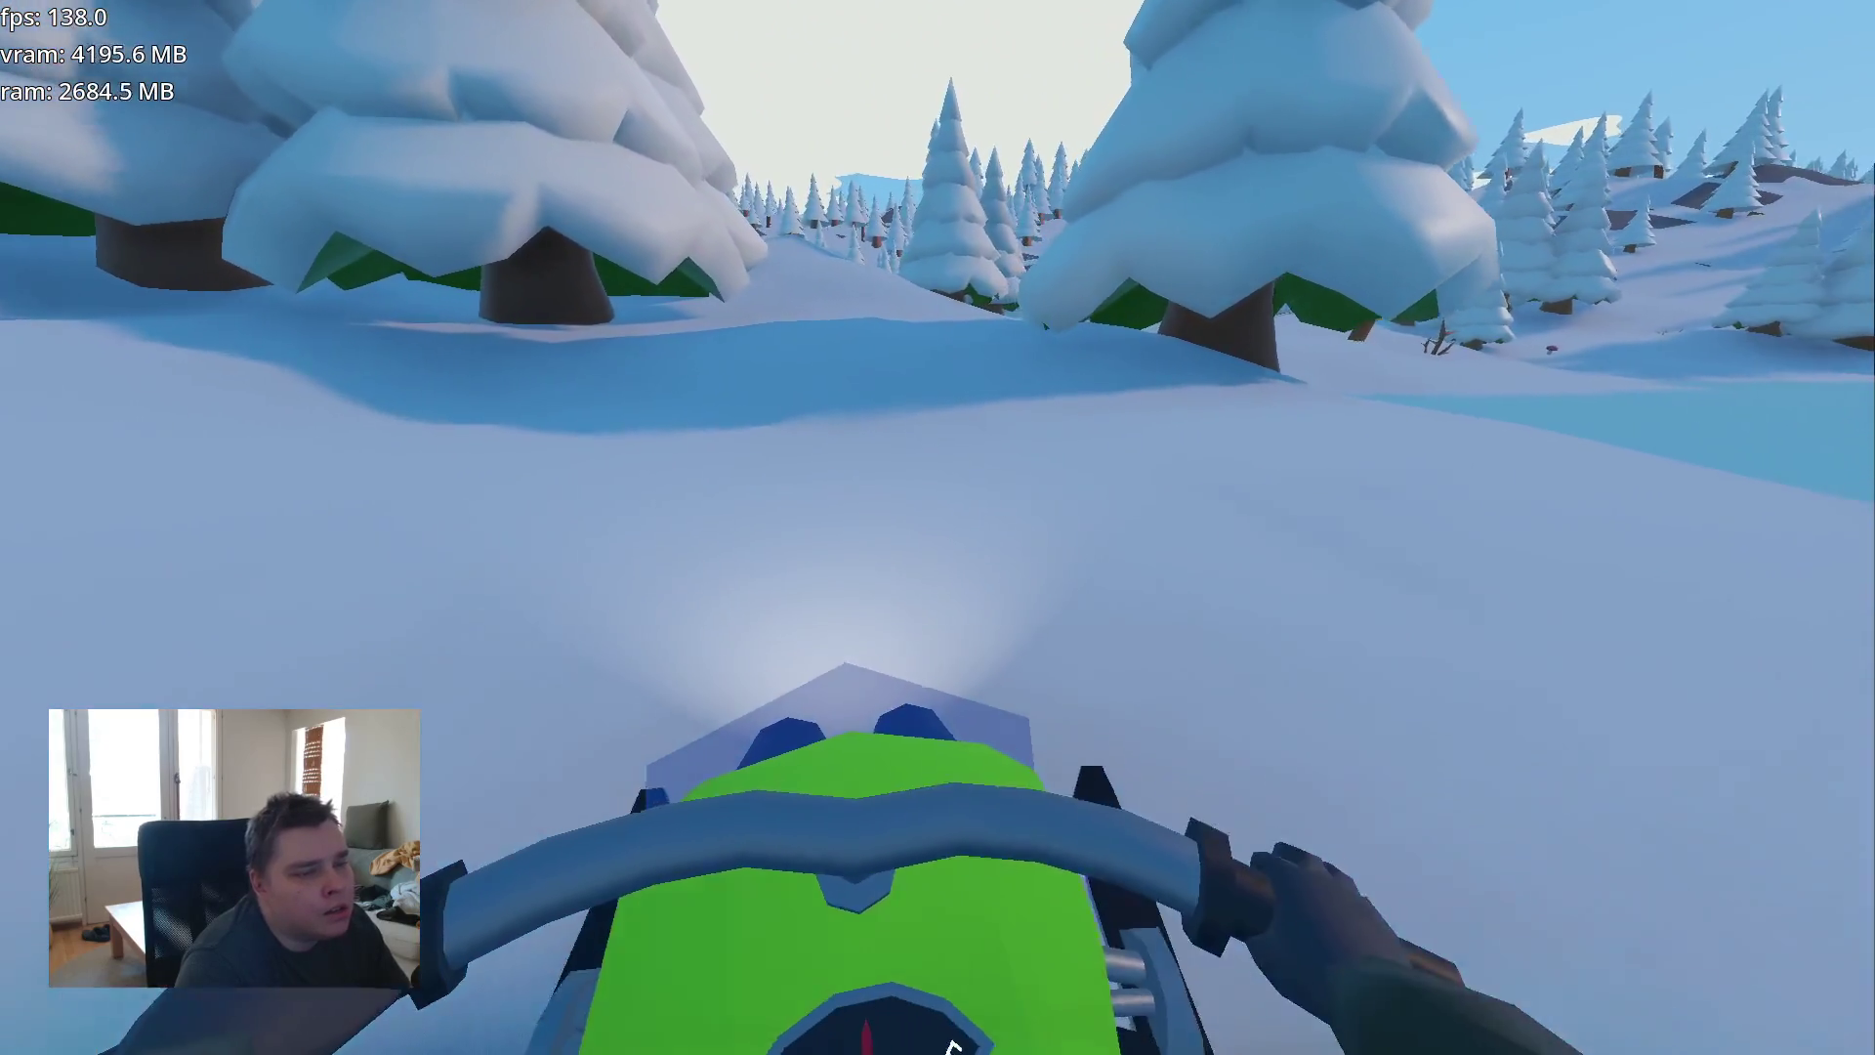
key("d")
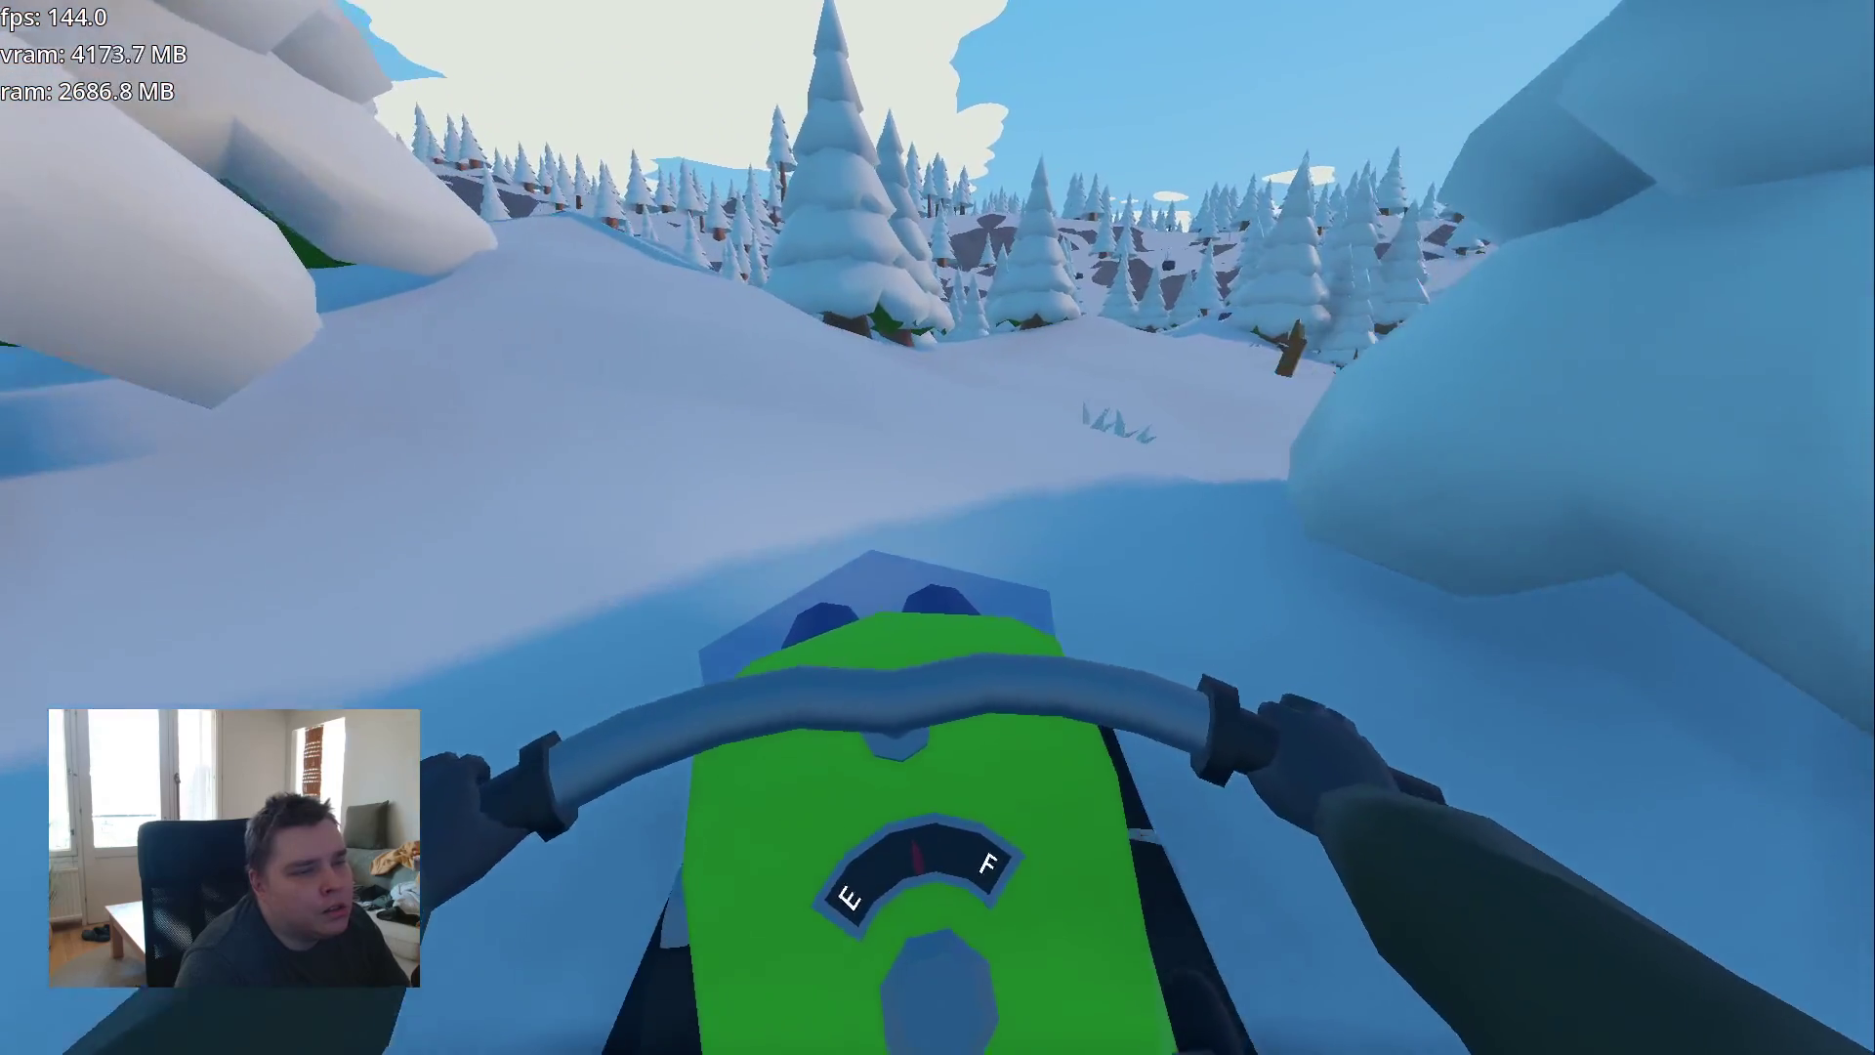
key("a")
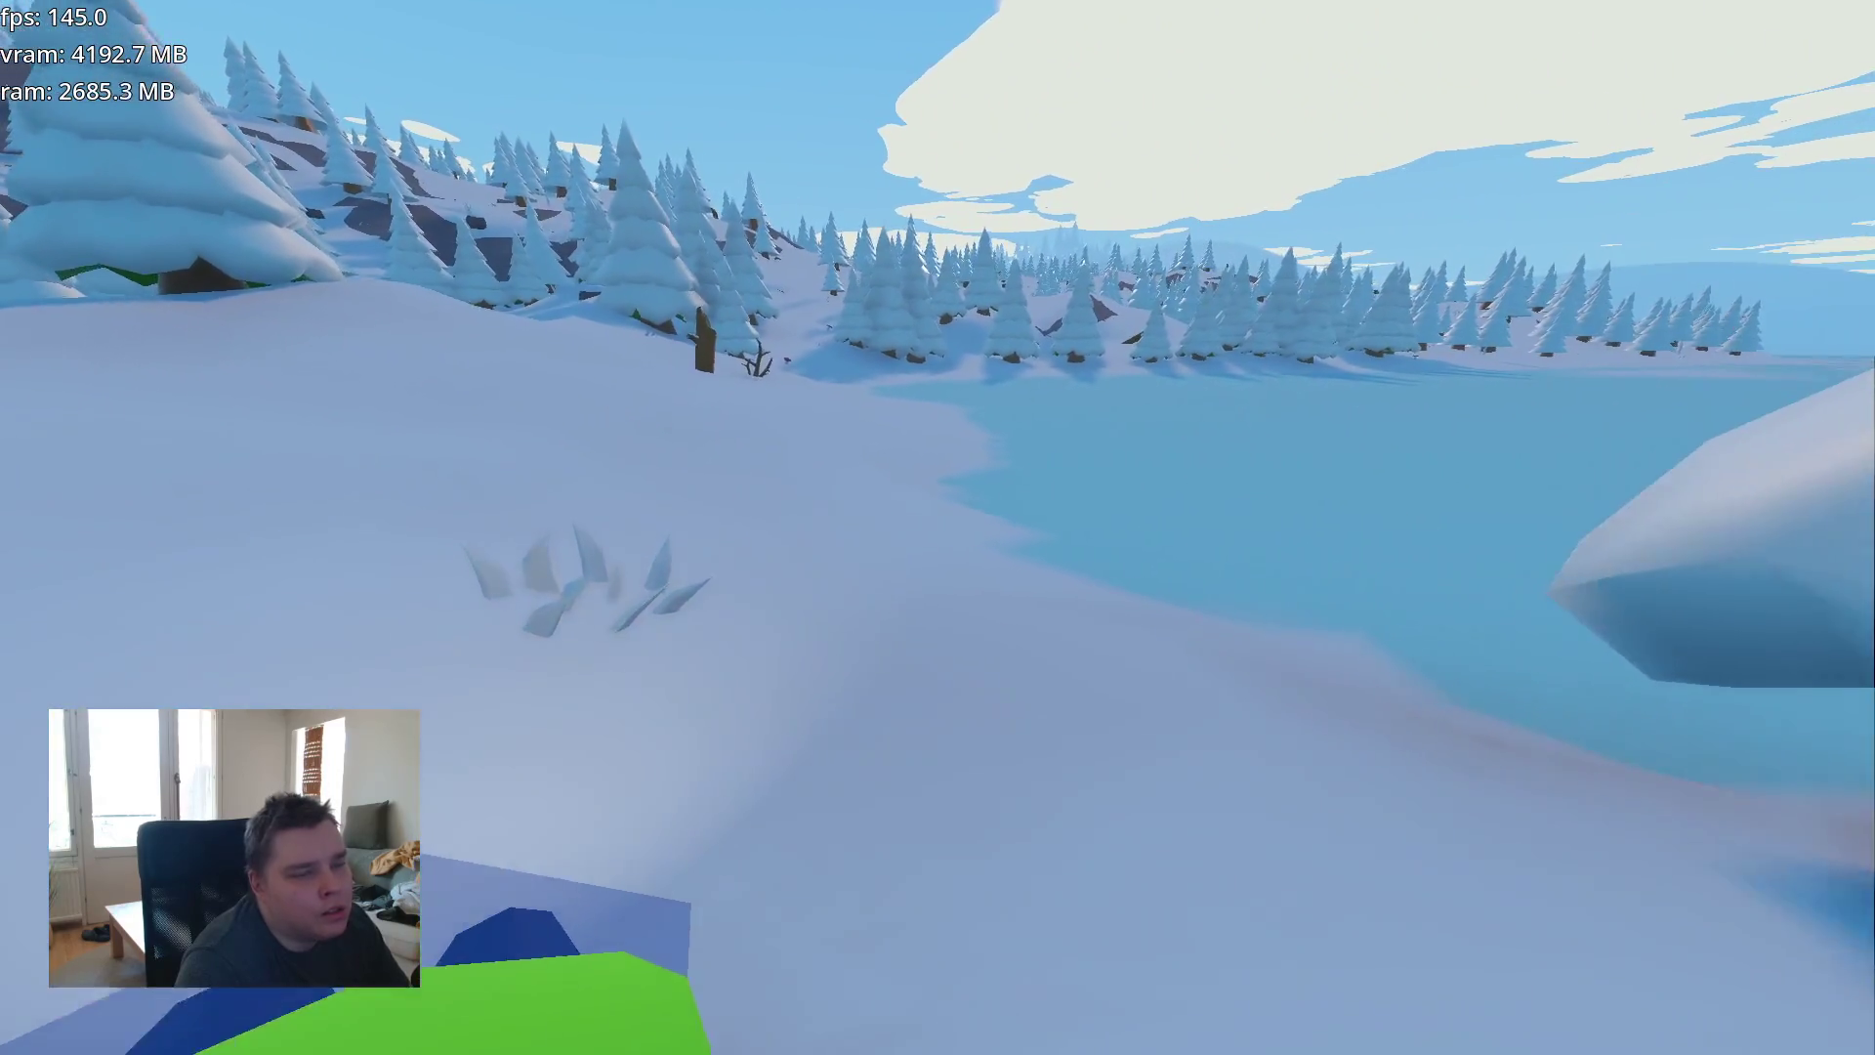
key("w")
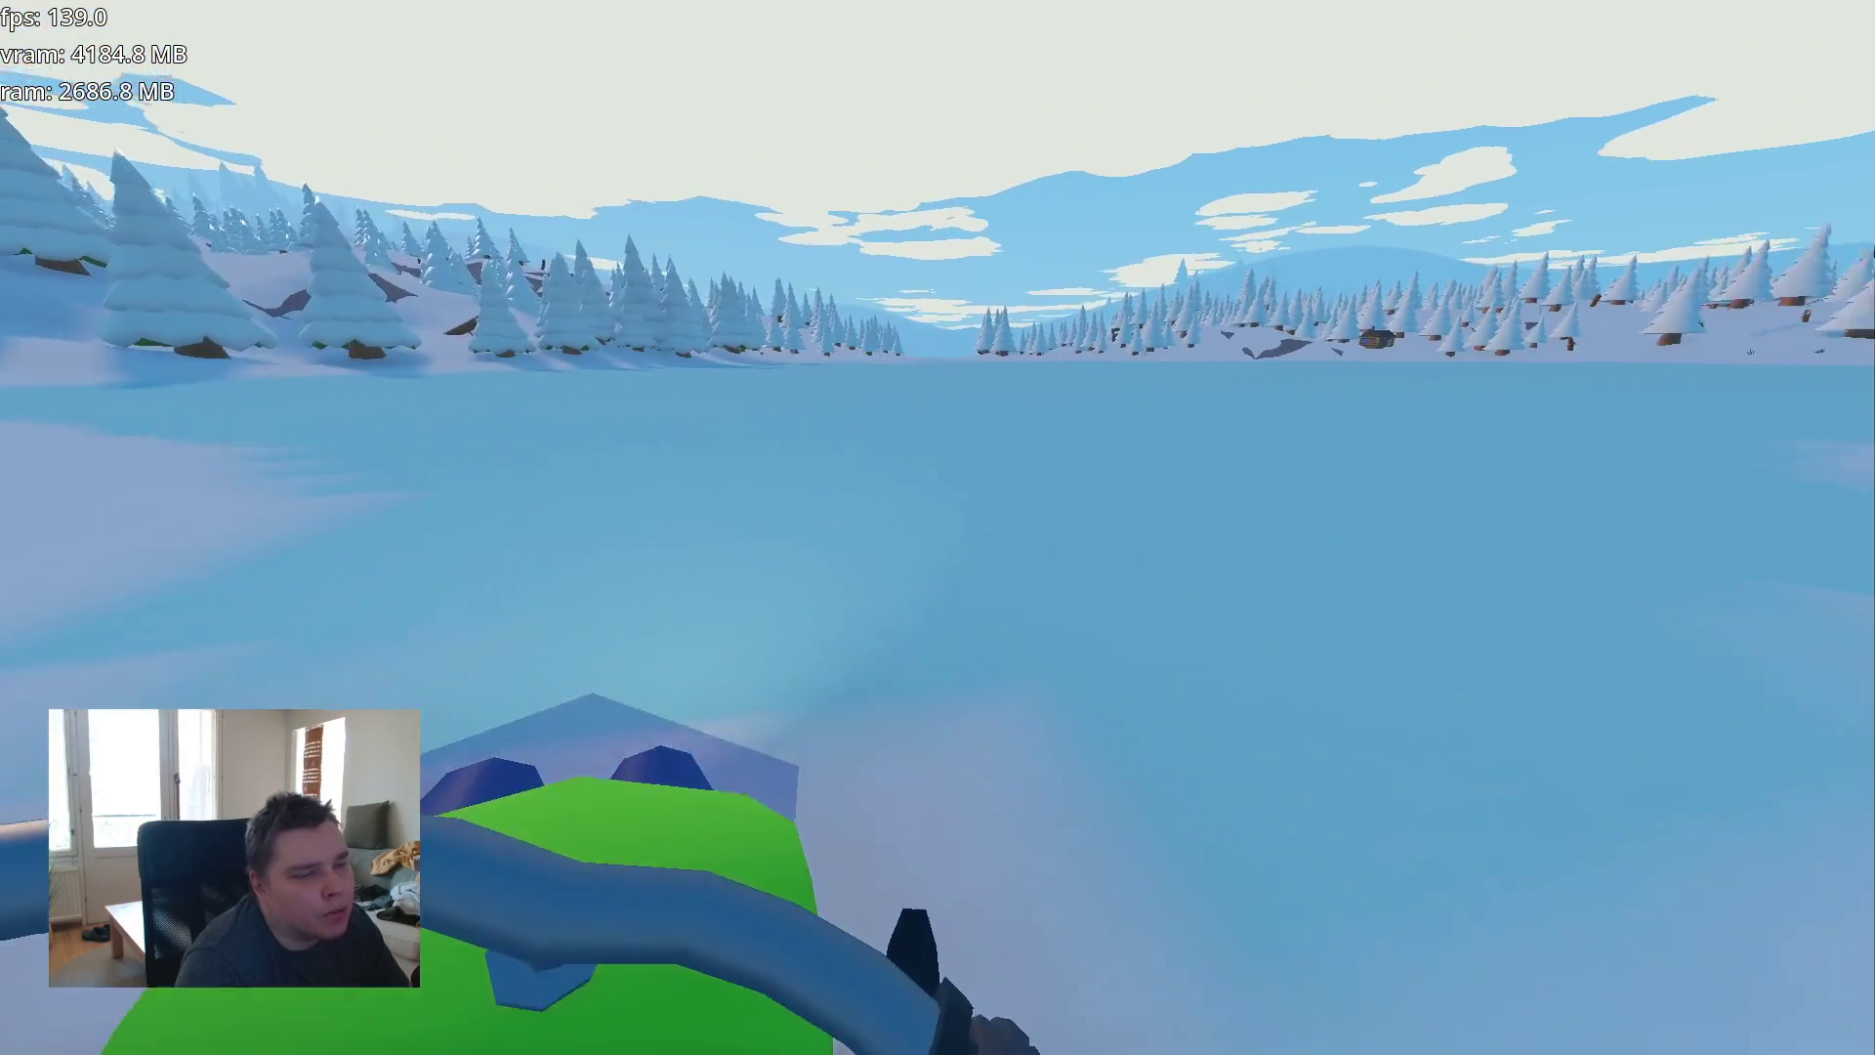
- Veer away from the shore hill and curve left along the frozen lake
key("d")
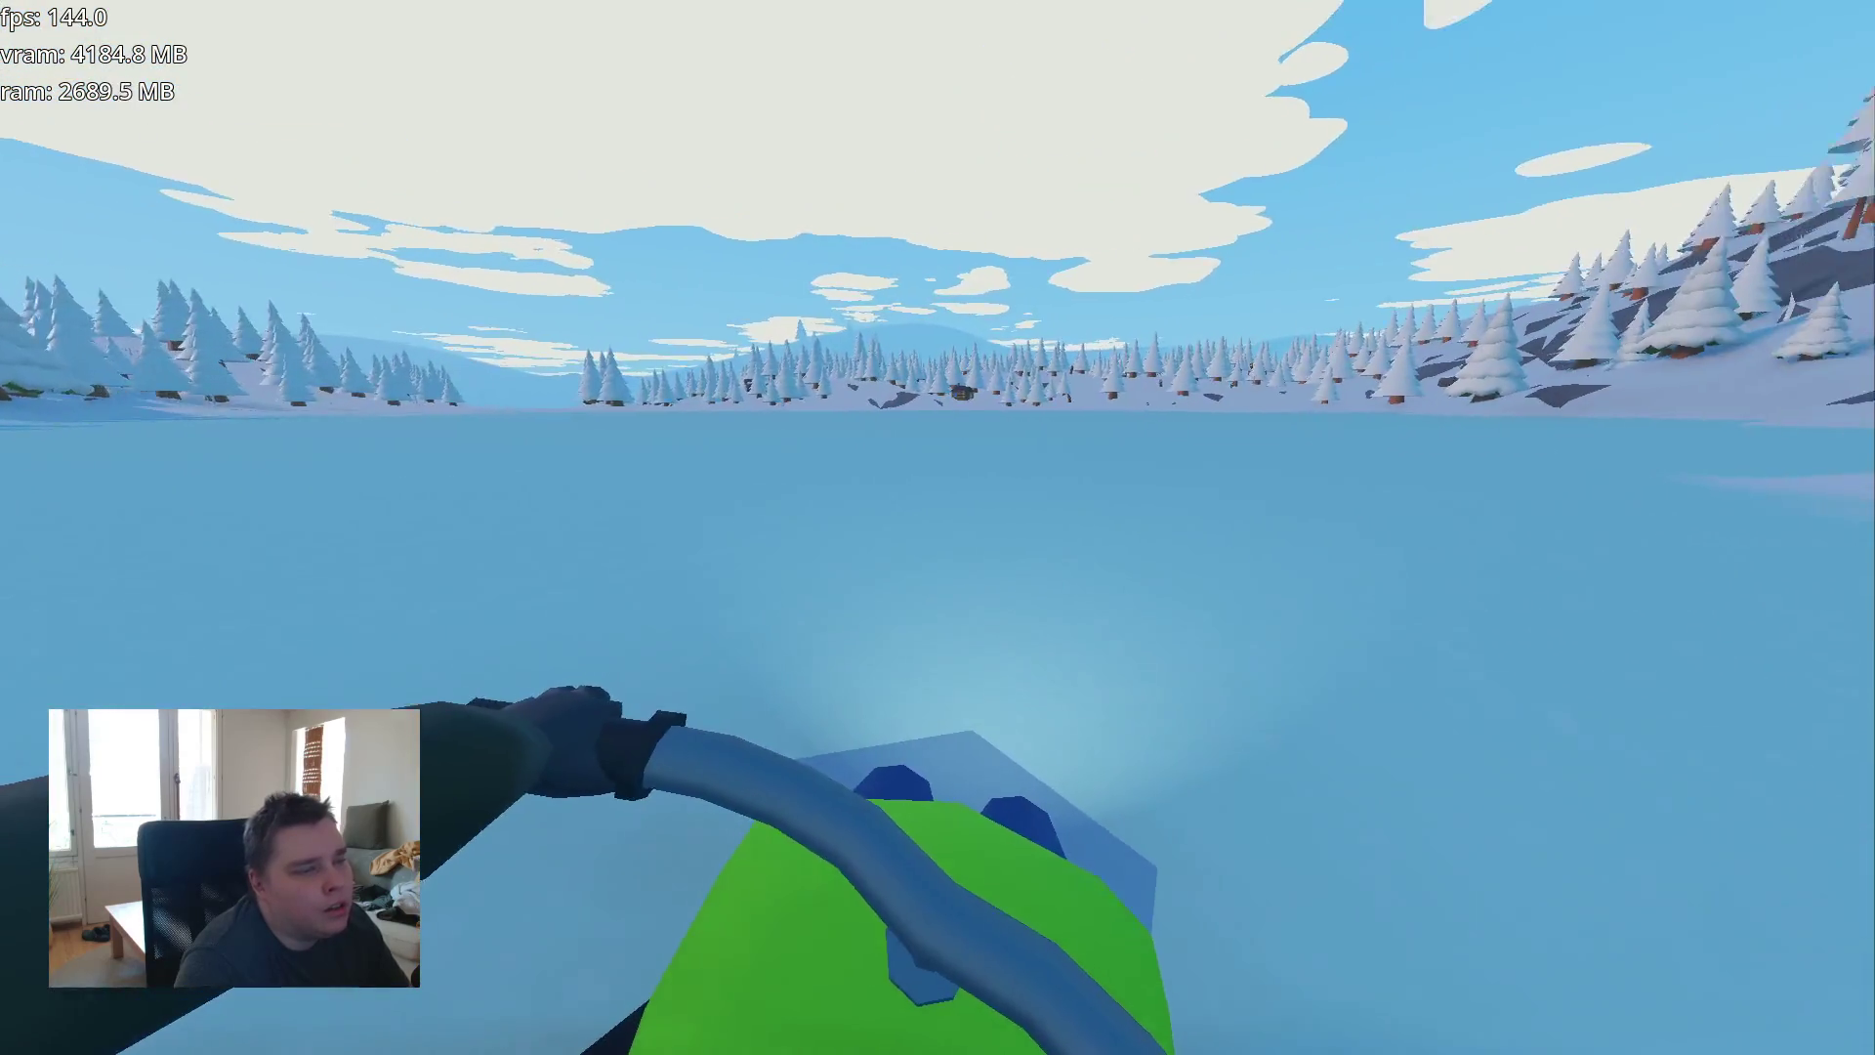
key("a")
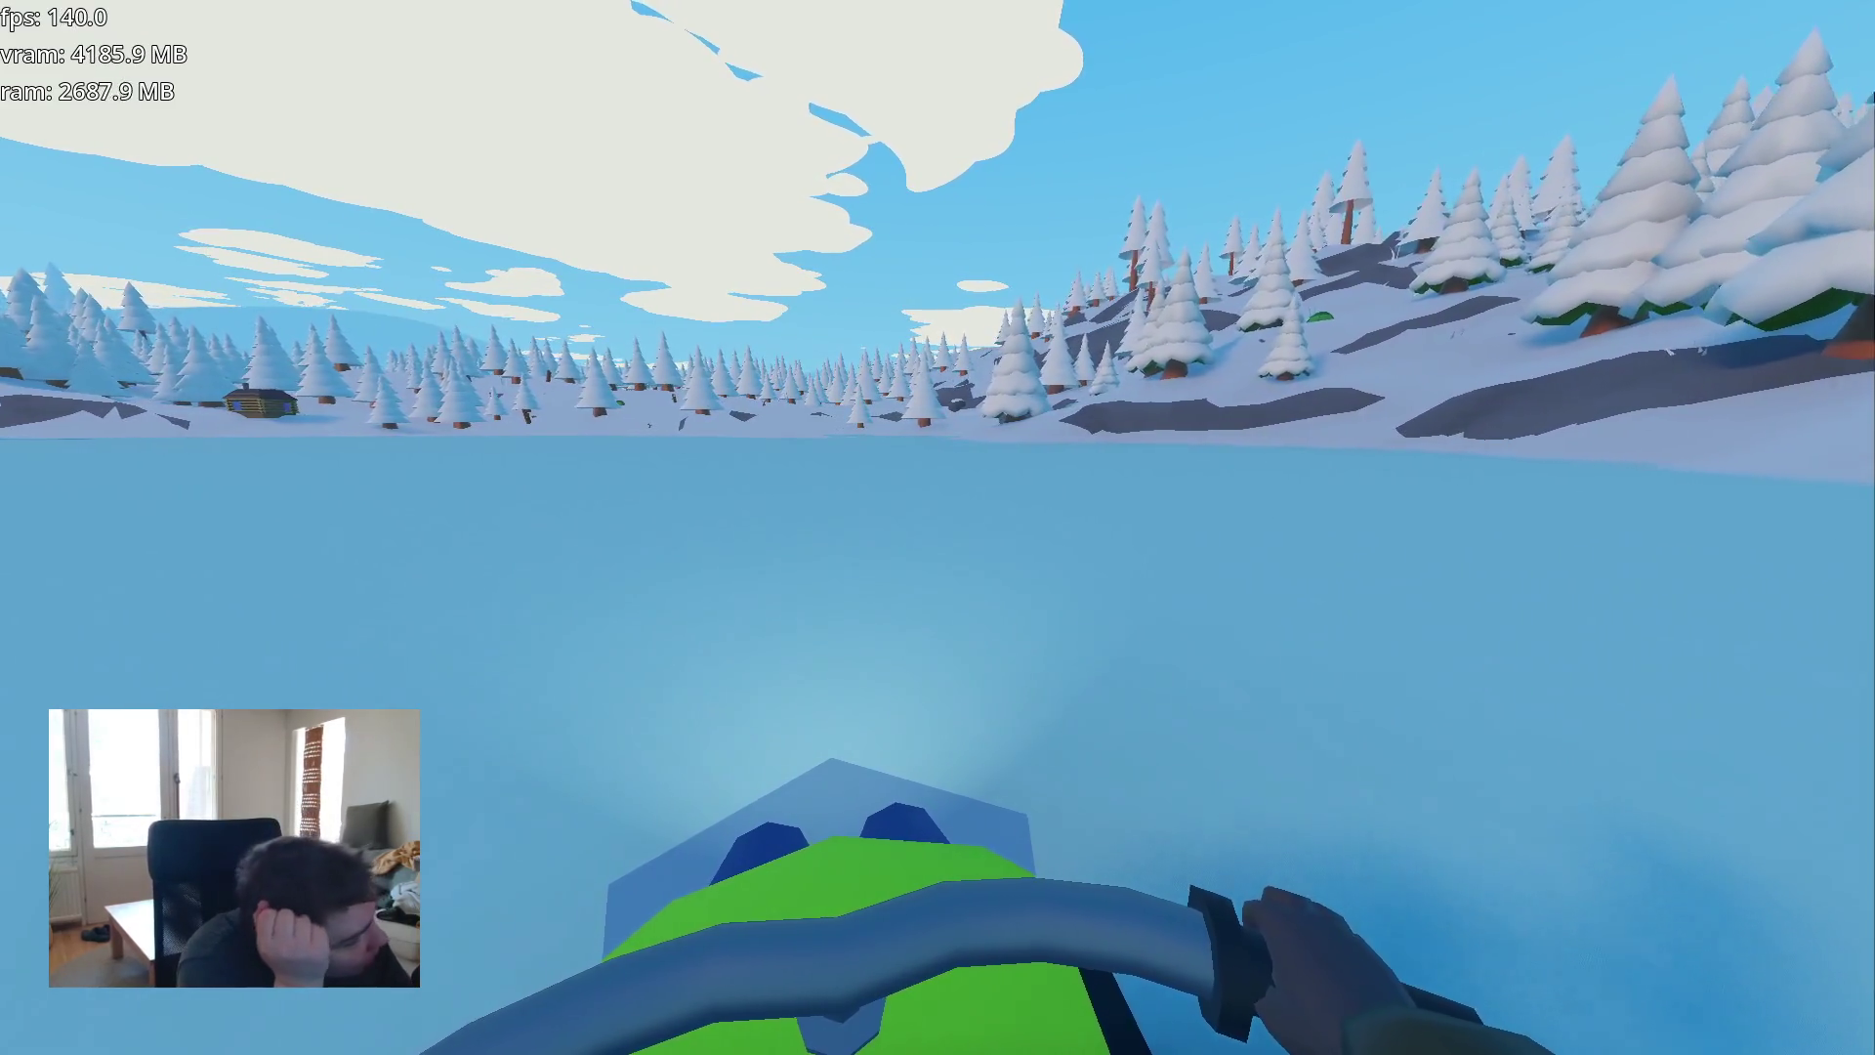
key("a")
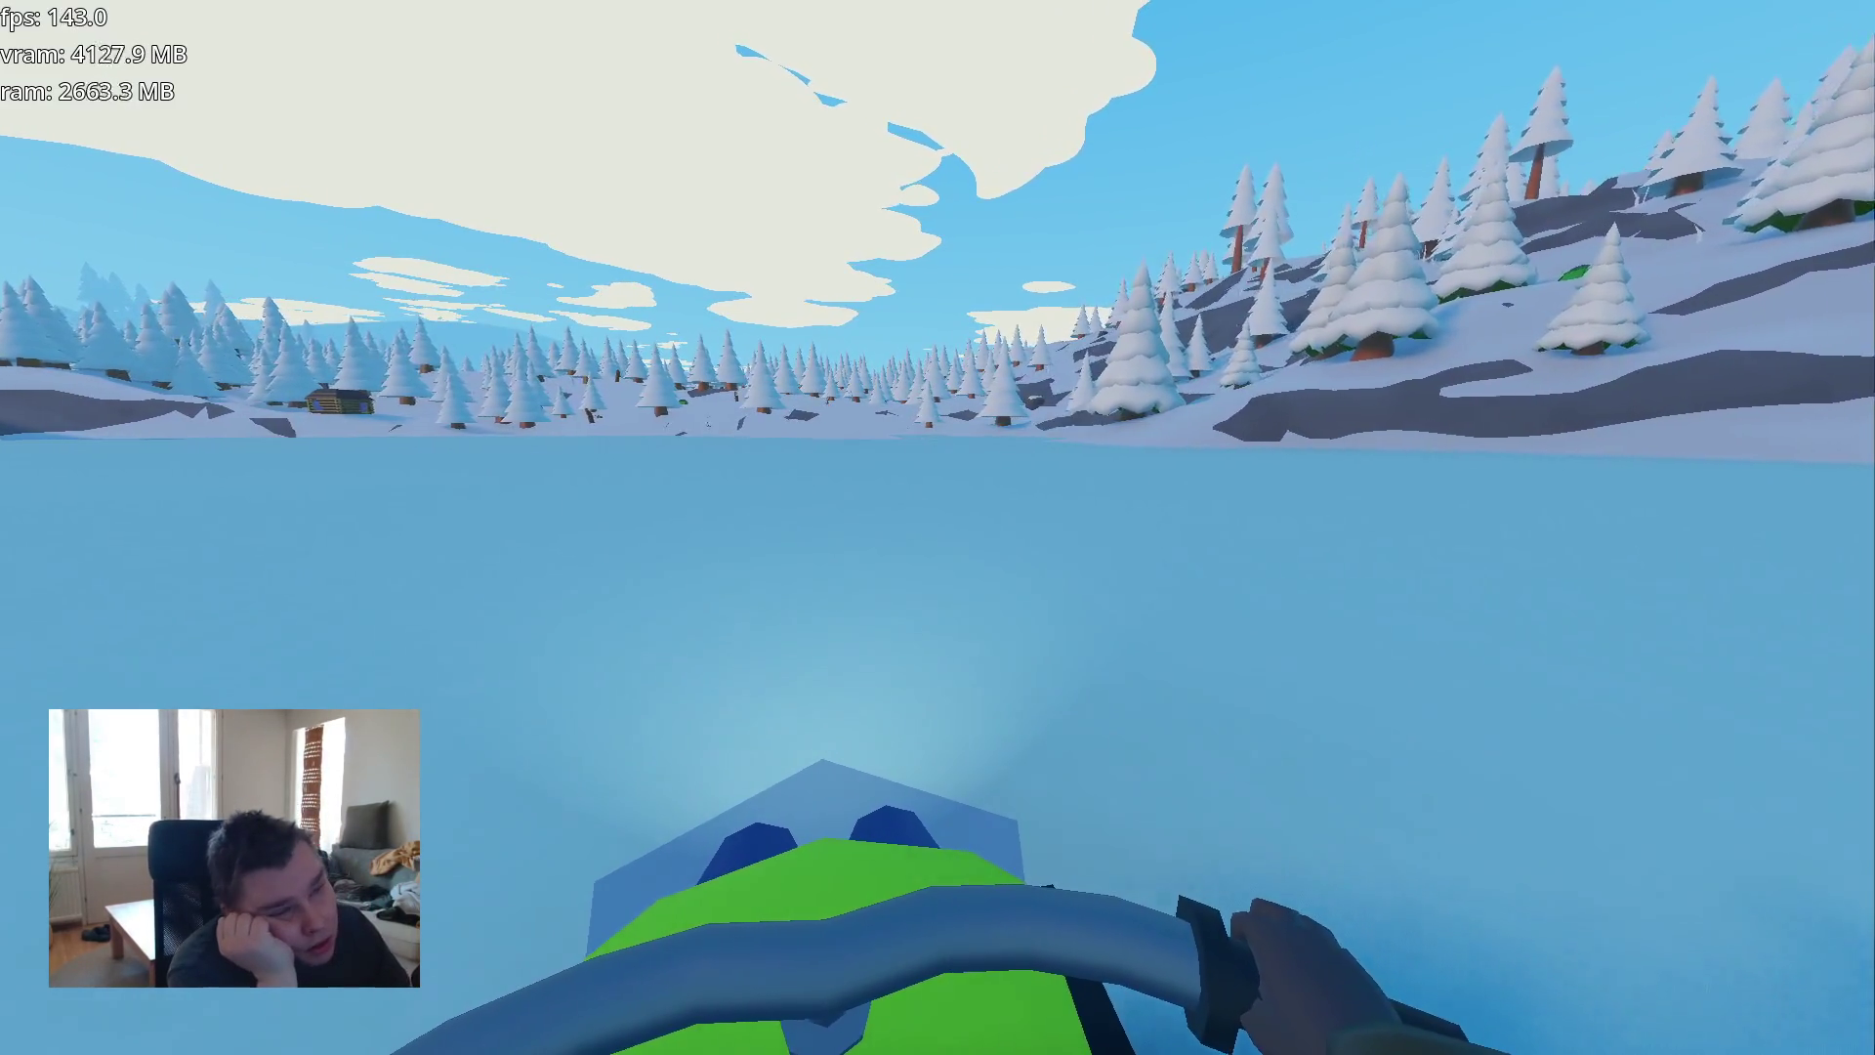
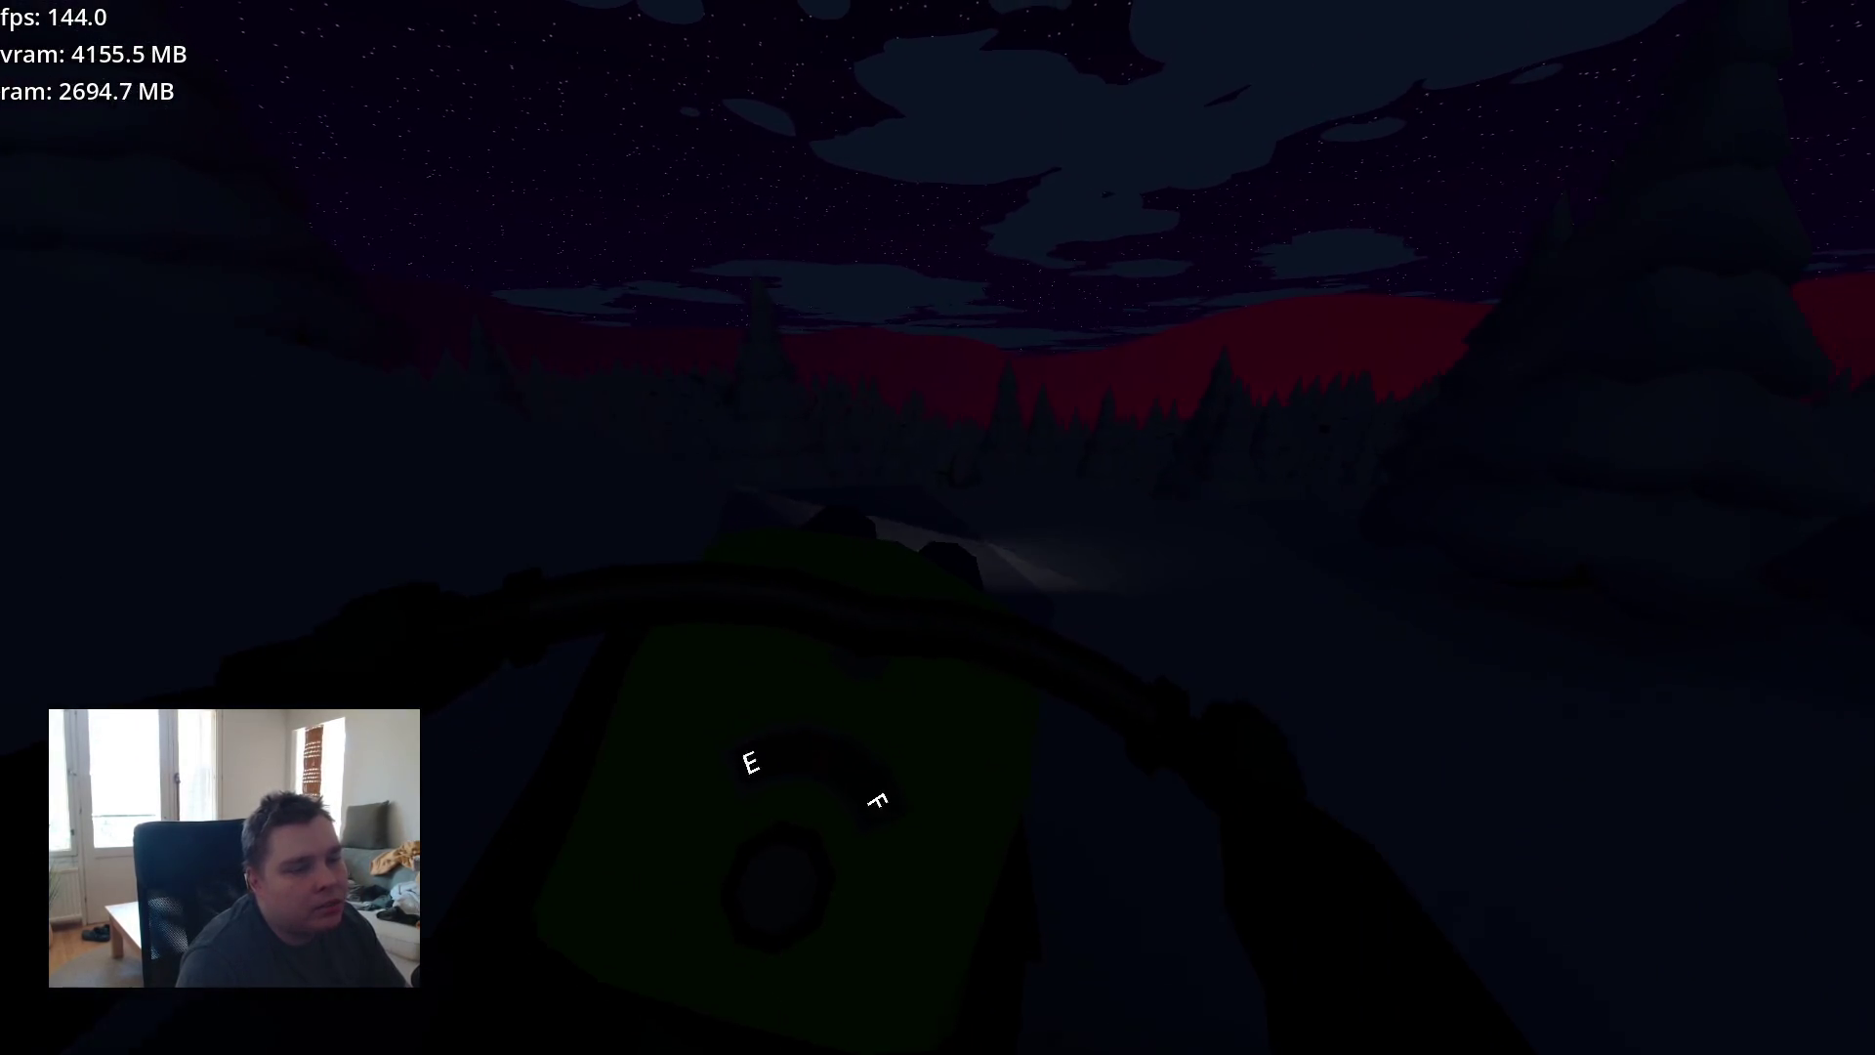
- Walk toward the snowy tree, pause, go back to the main menu and start a new game
key("w")
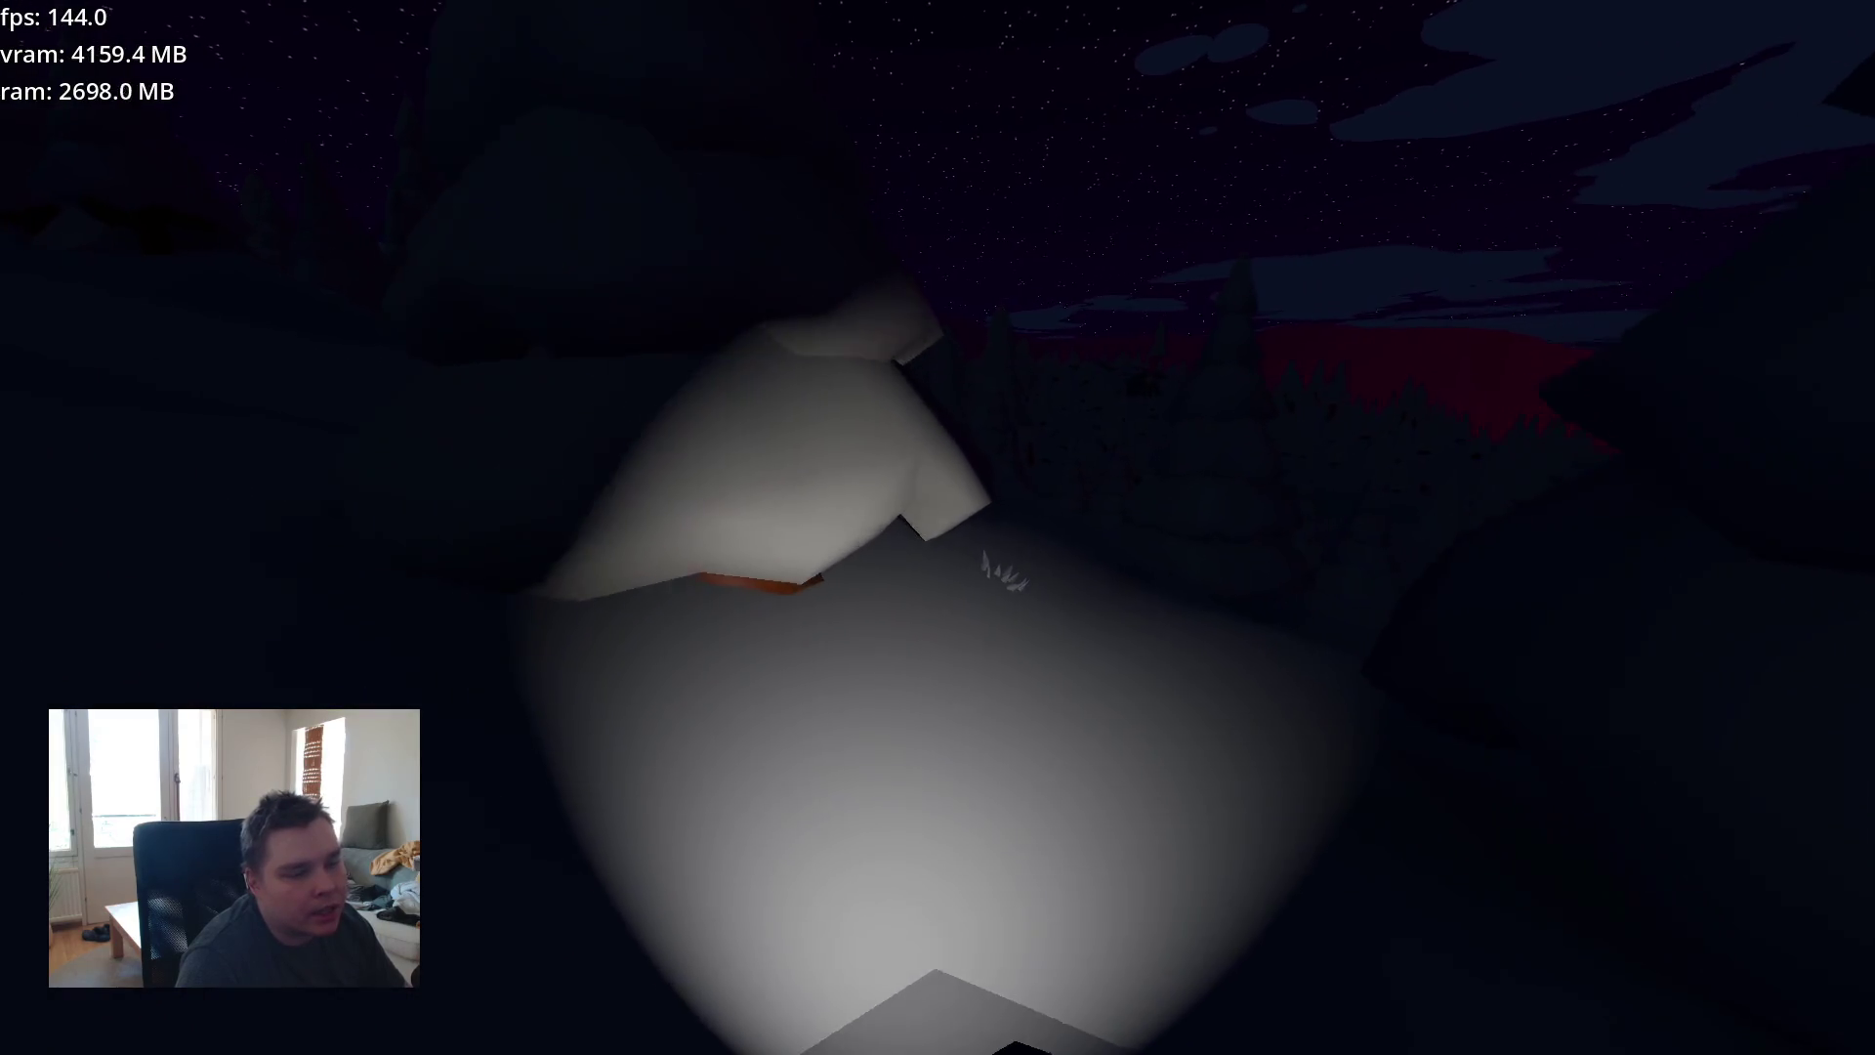
key("Escape")
left_click(985, 594)
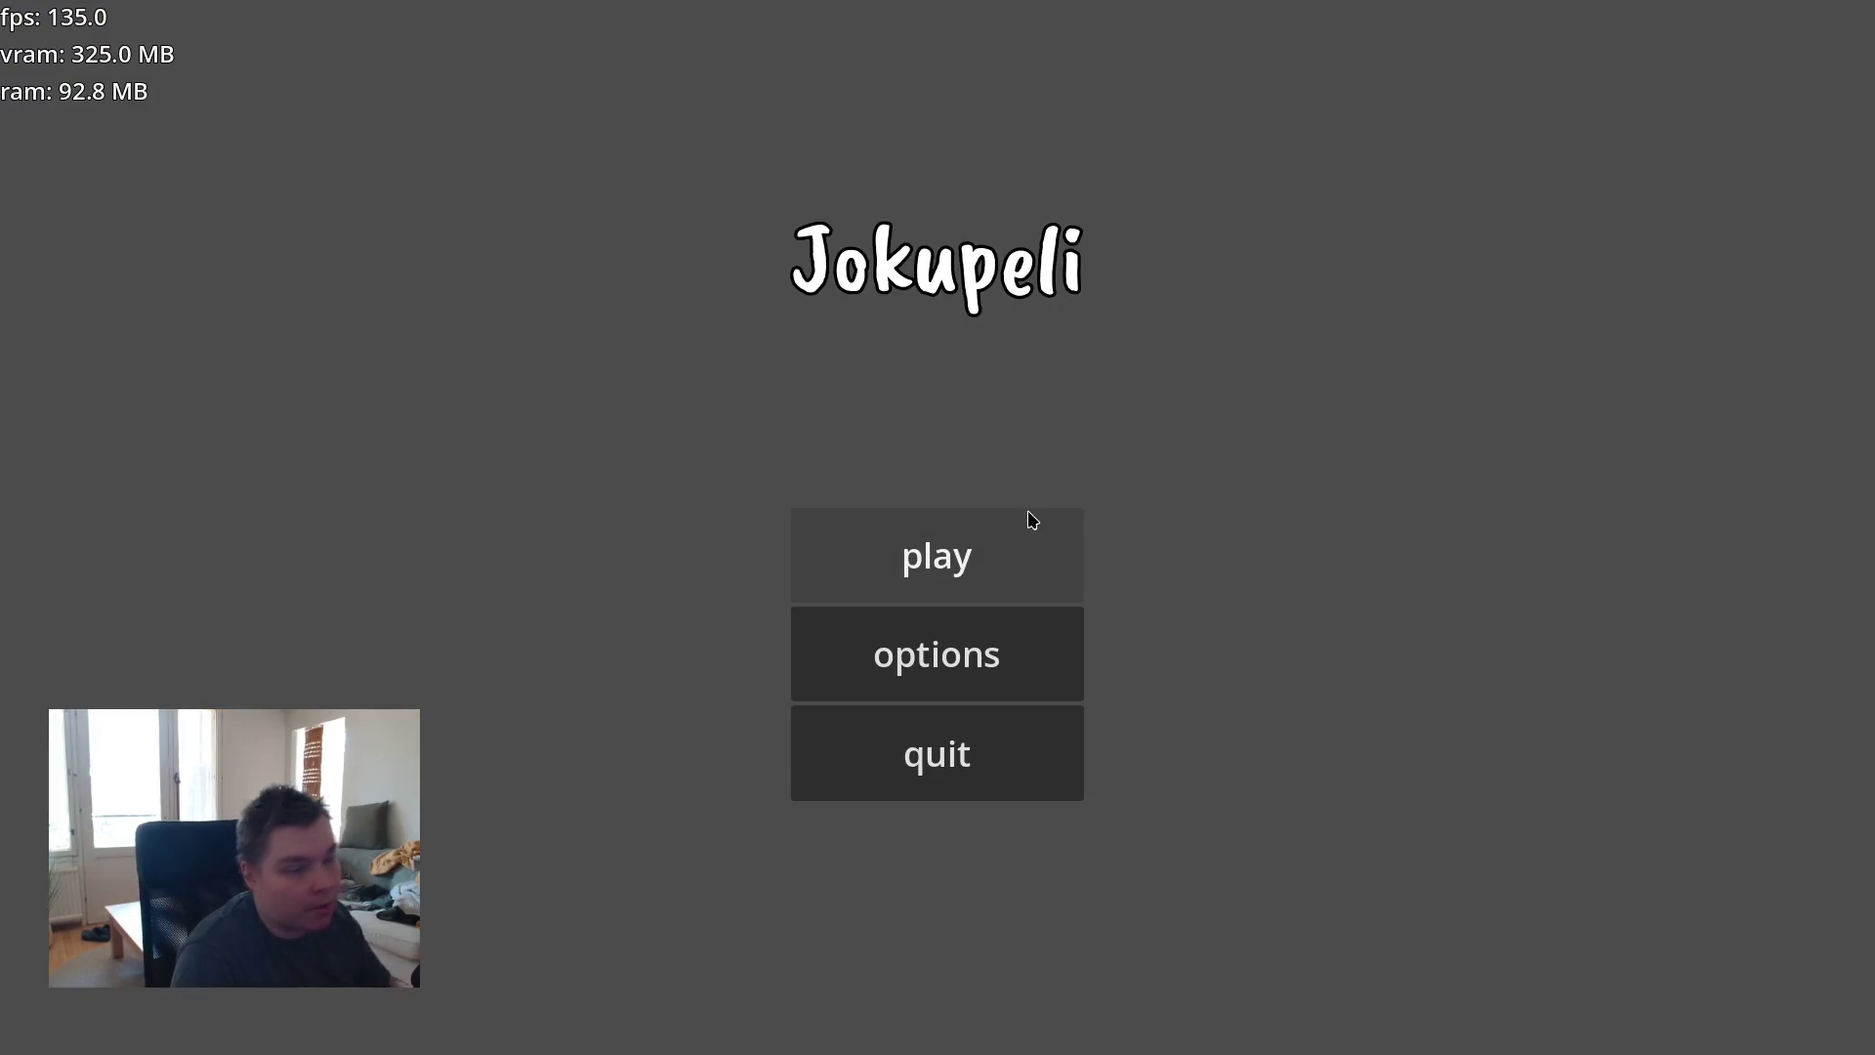
left_click(1027, 513)
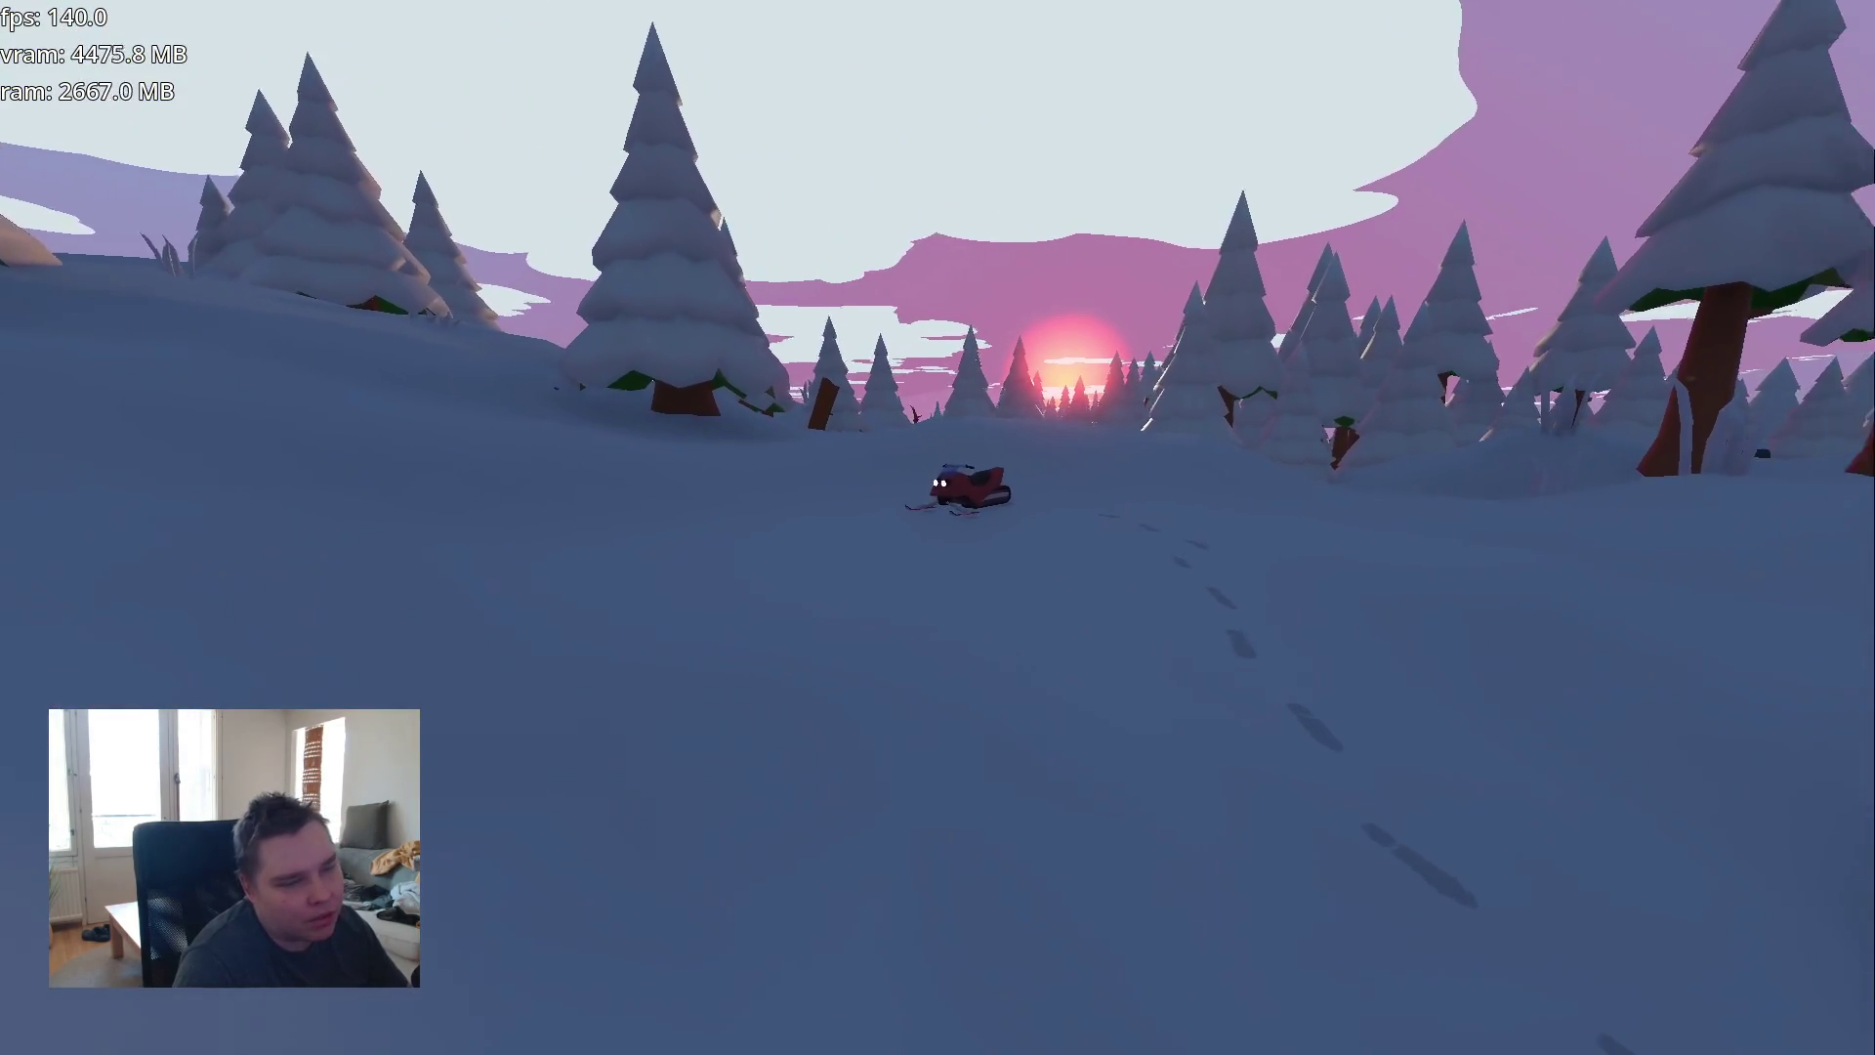
- Pause again, return to the main menu, view the options screen, then quit to the desktop
key("Escape")
left_click(943, 625)
left_click(954, 630)
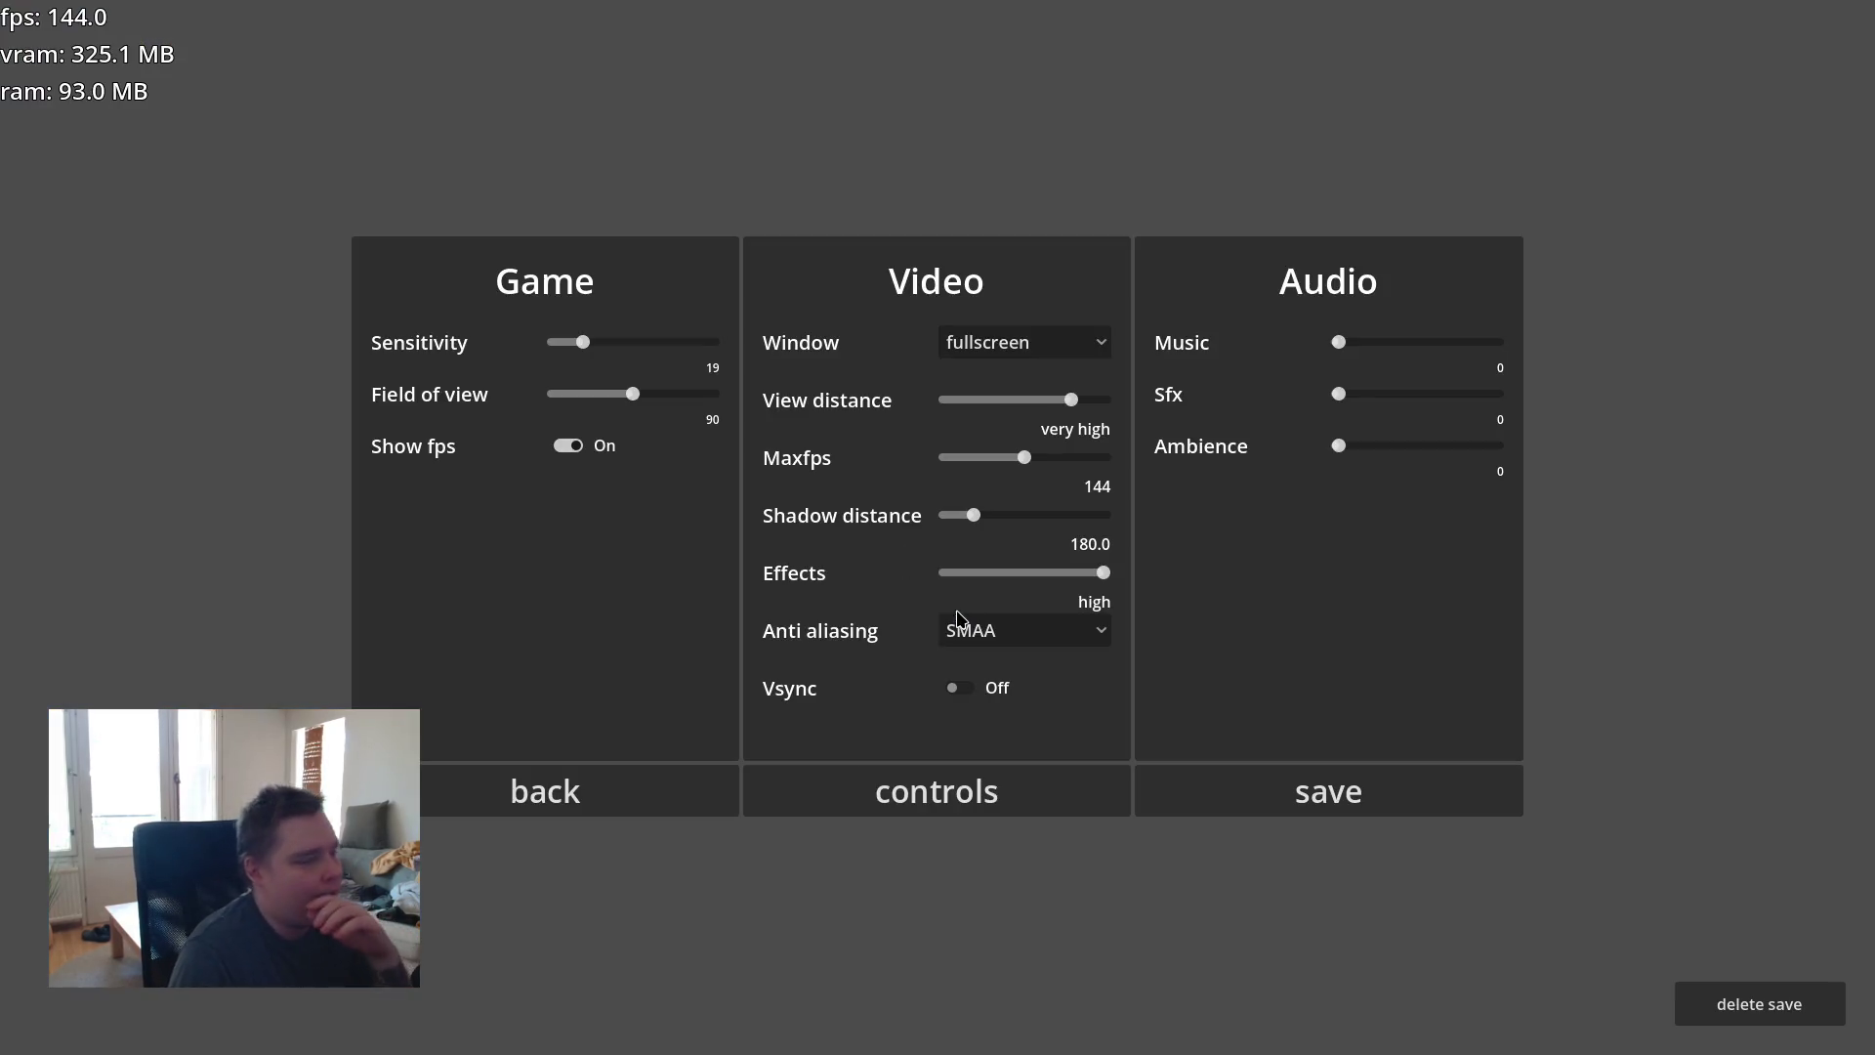
left_click(691, 782)
left_click(1045, 719)
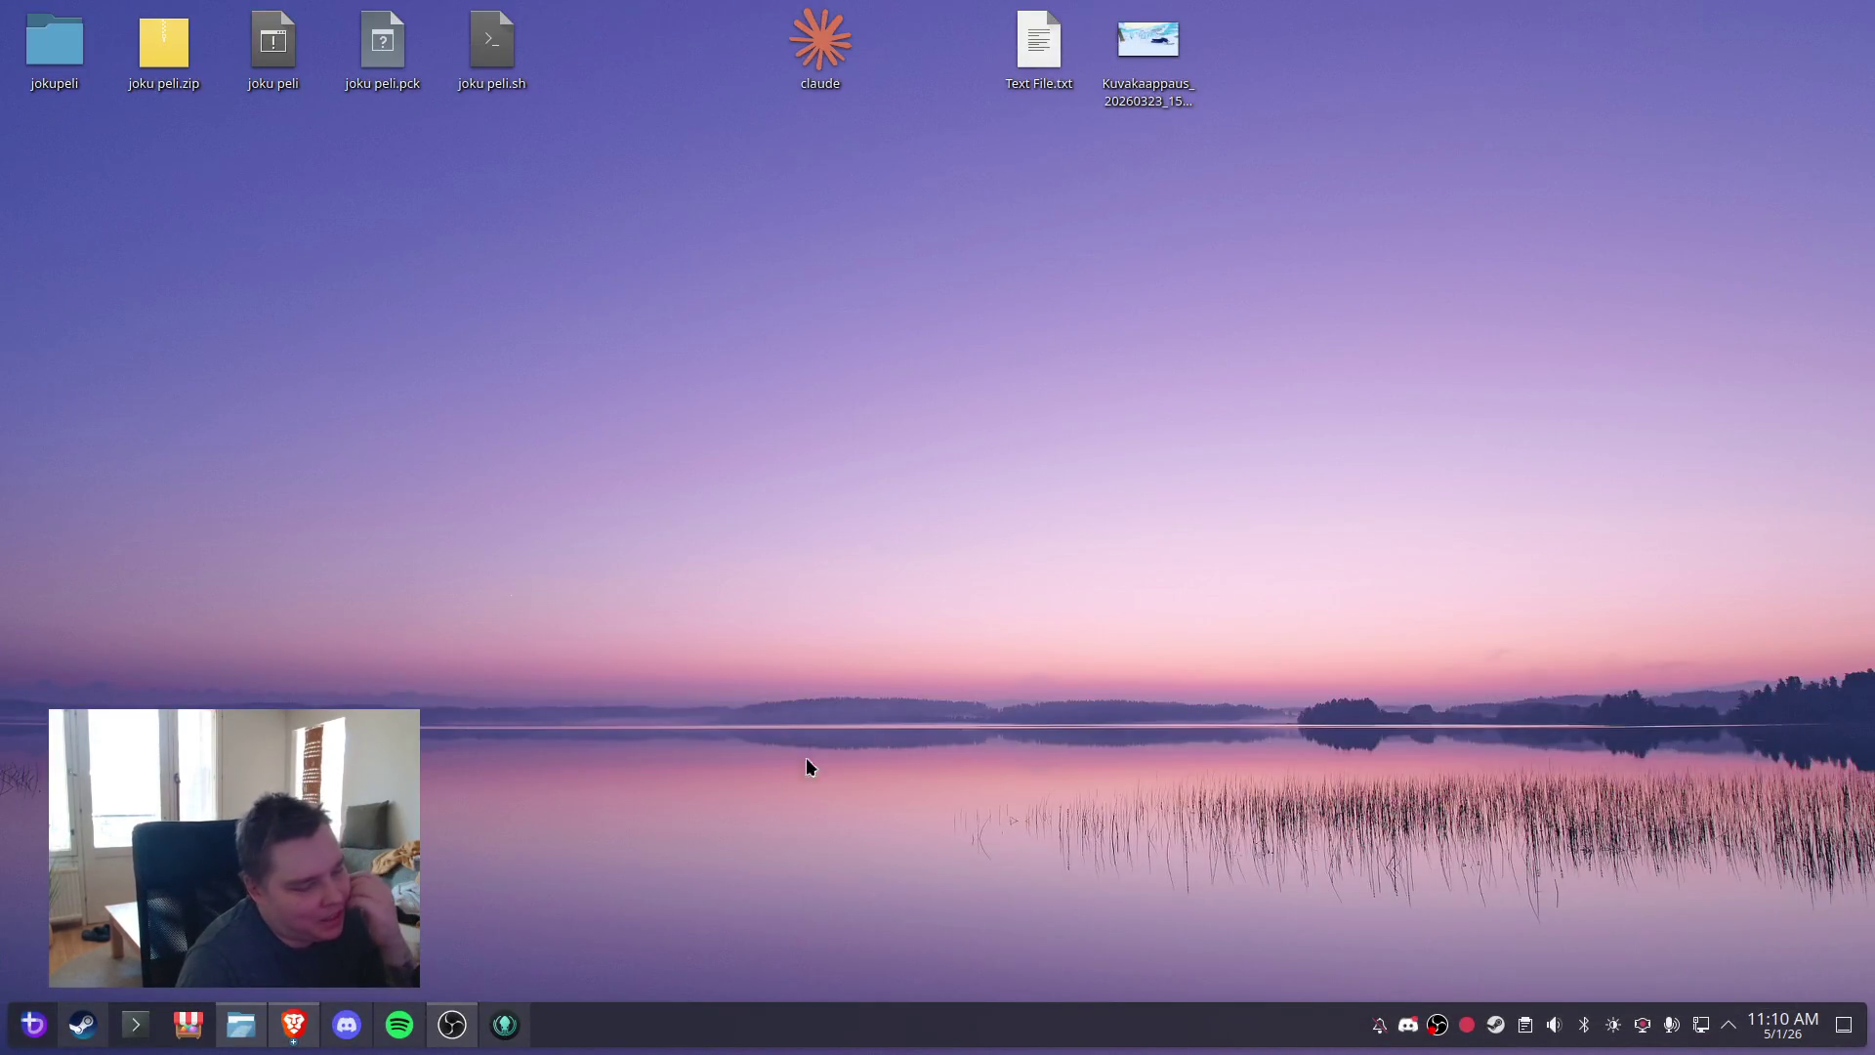
- Launch Godot Engine from the Steam library and open the joku peli project in the editor
left_click(74, 1021)
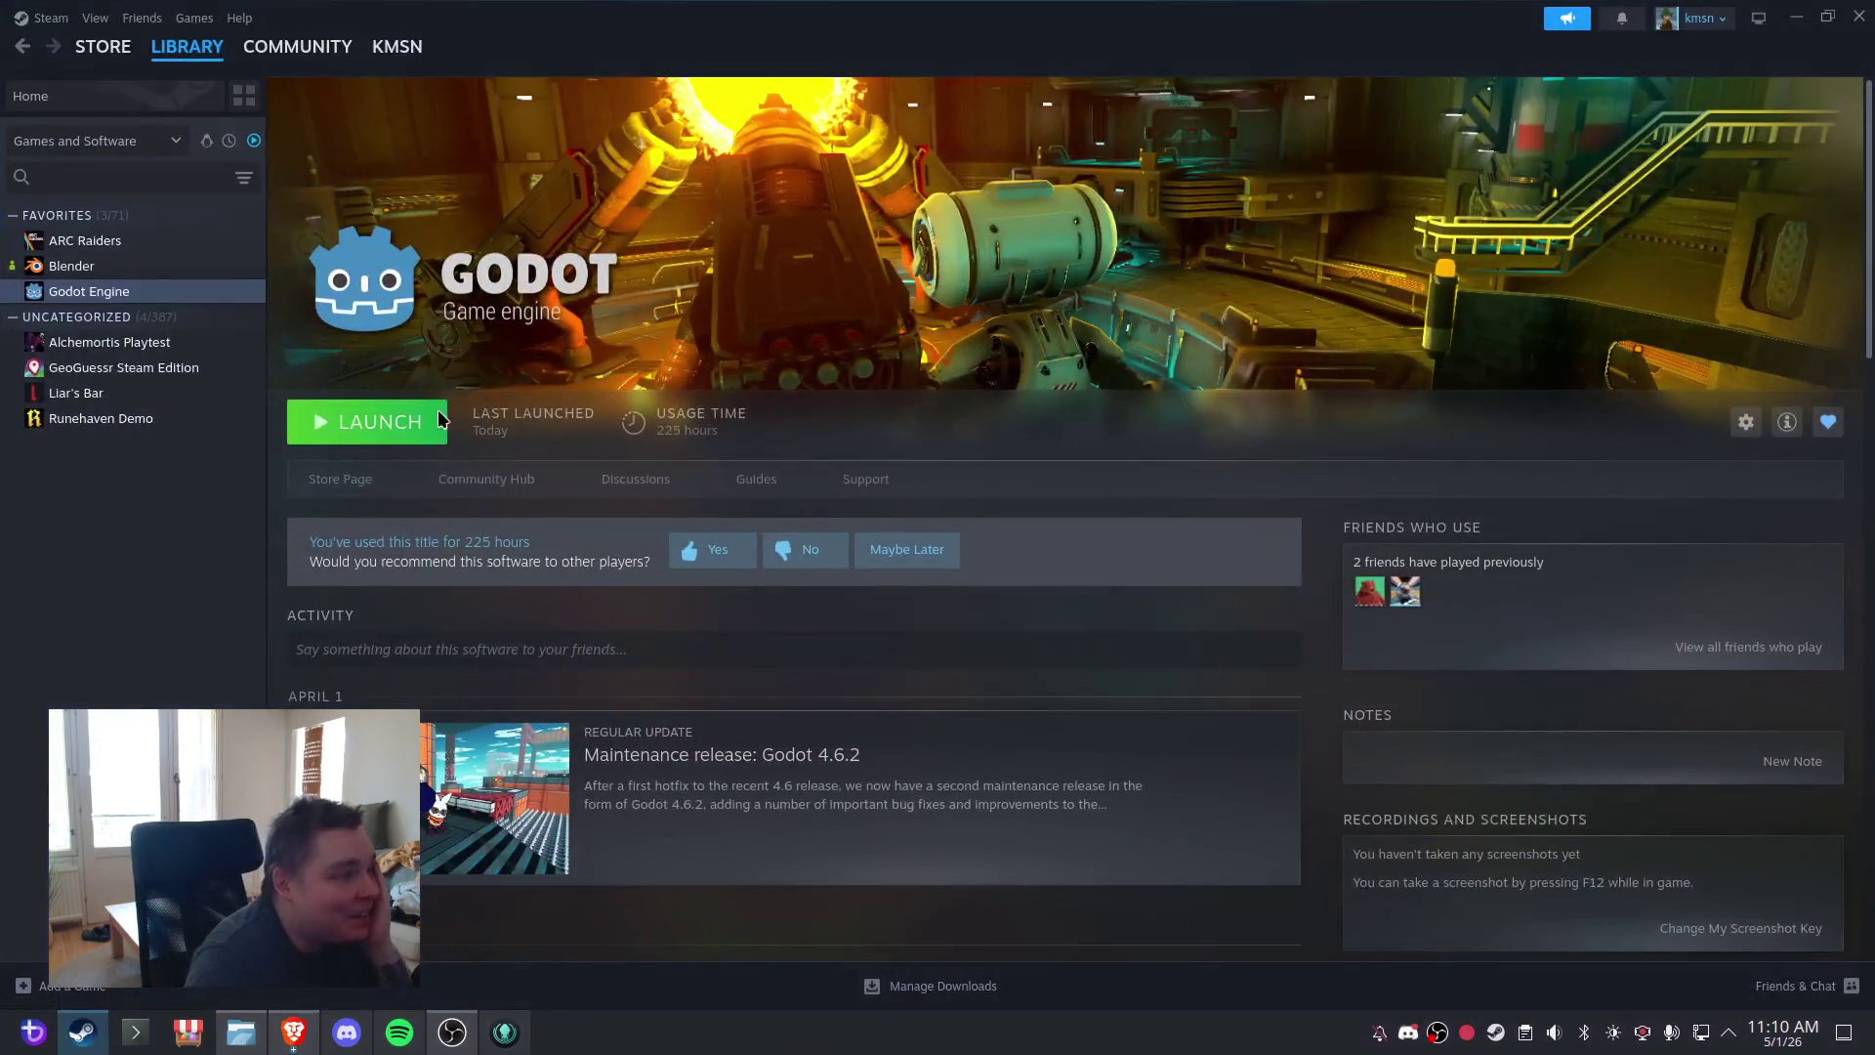
left_click(366, 421)
left_click(1805, 17)
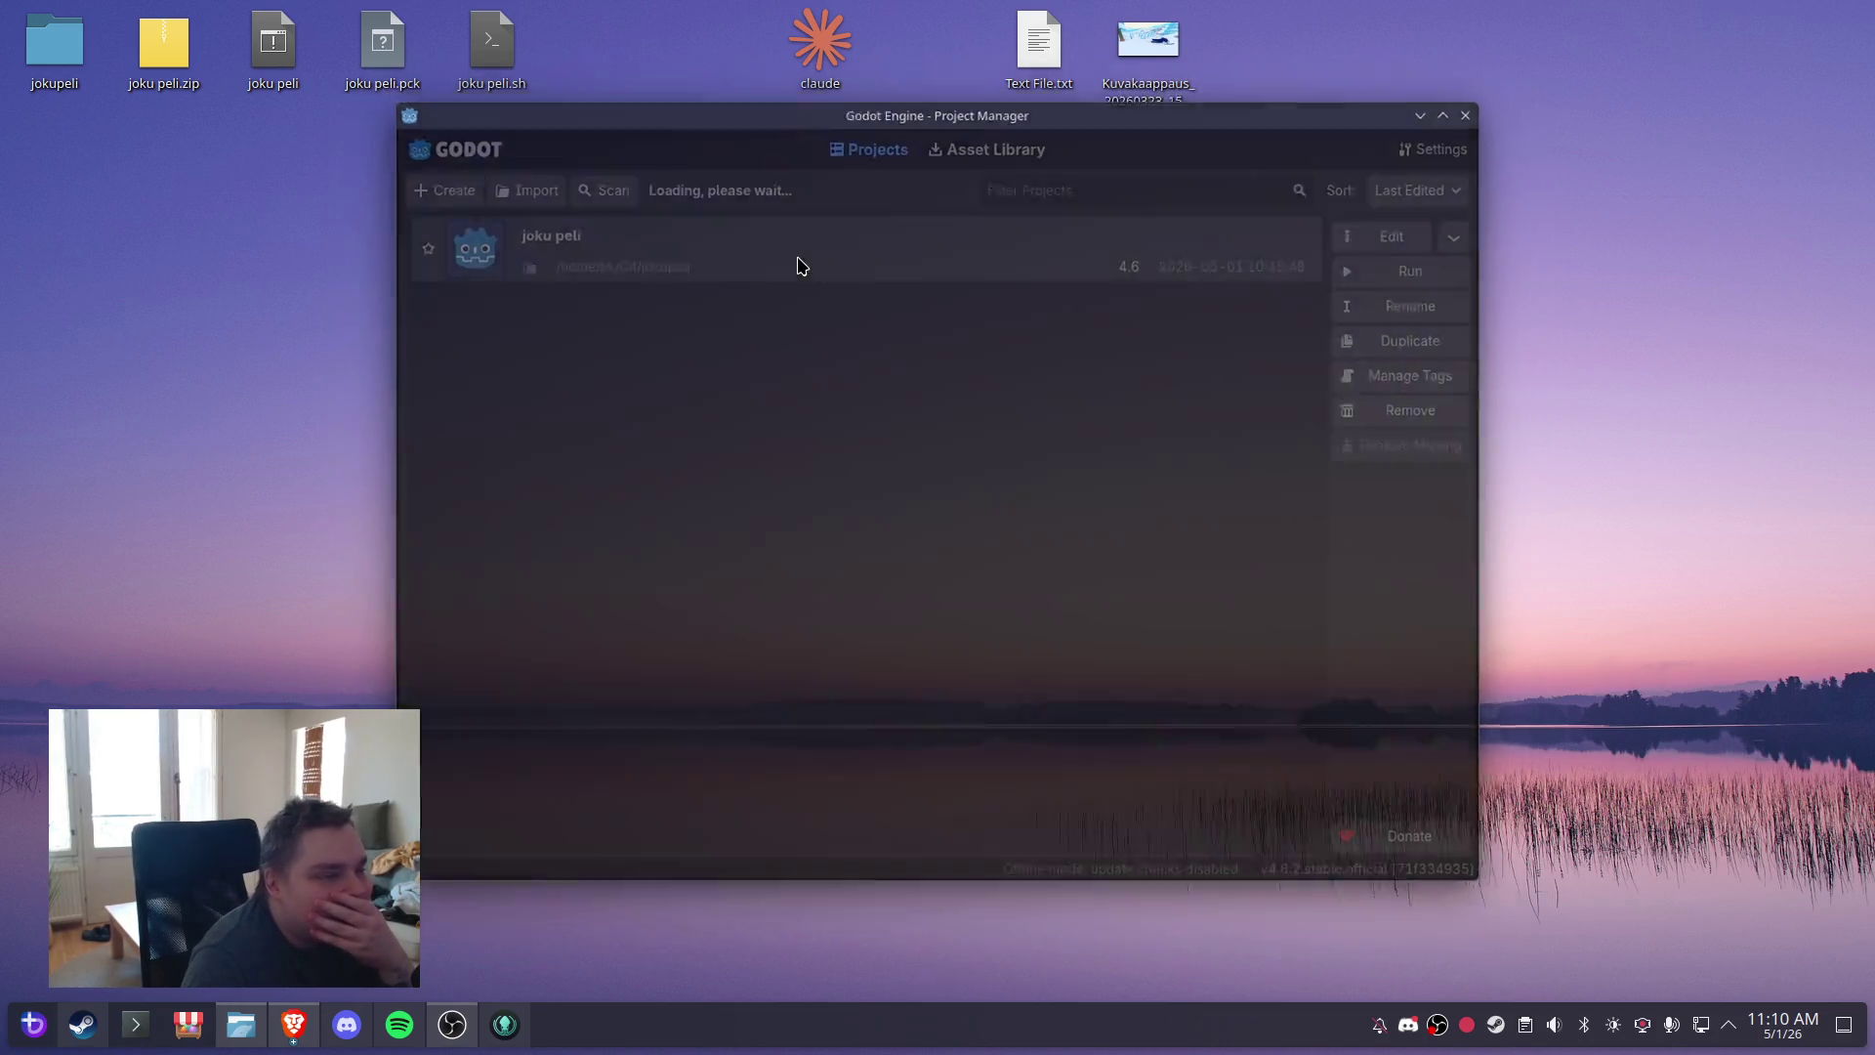
double_click(795, 256)
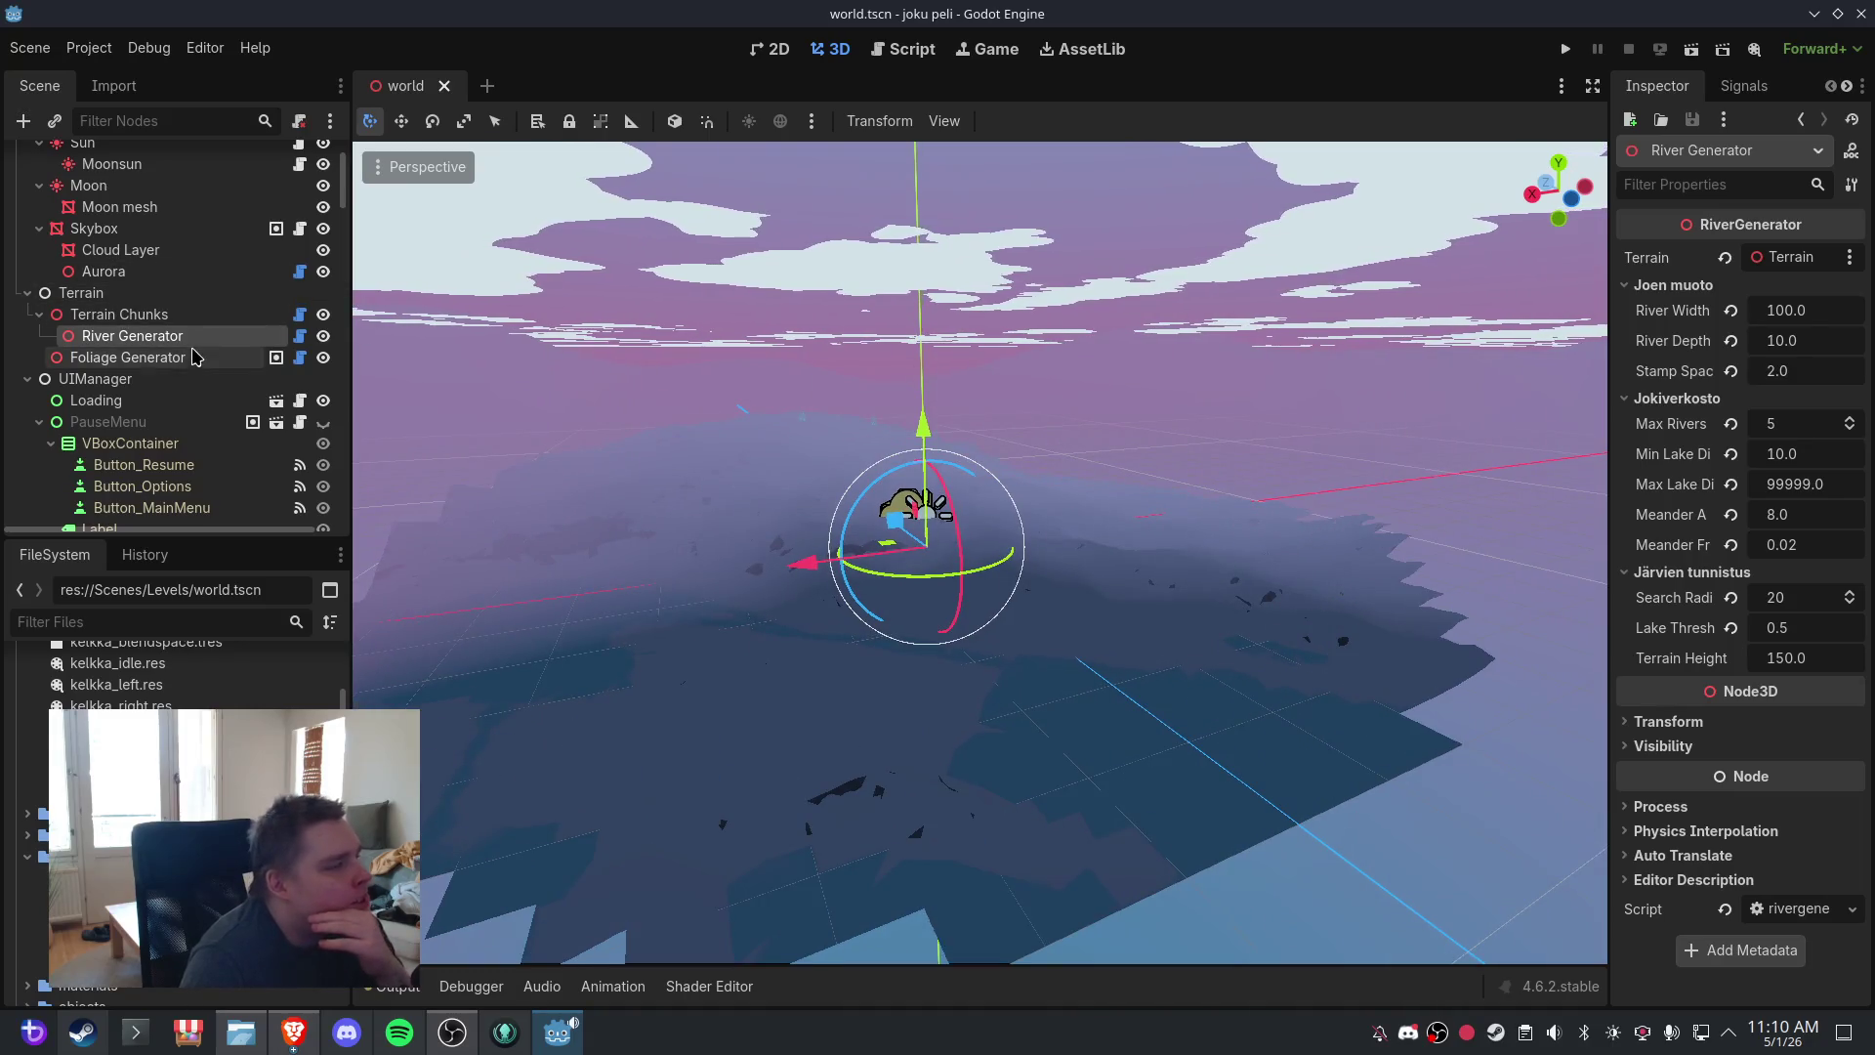
- Show the Terrain Chunks node's settings, orbit over the forested terrain, and save the world scene
scroll(175, 322, "up", 1)
scroll(180, 293, "down", 3)
scroll(181, 286, "down", 12)
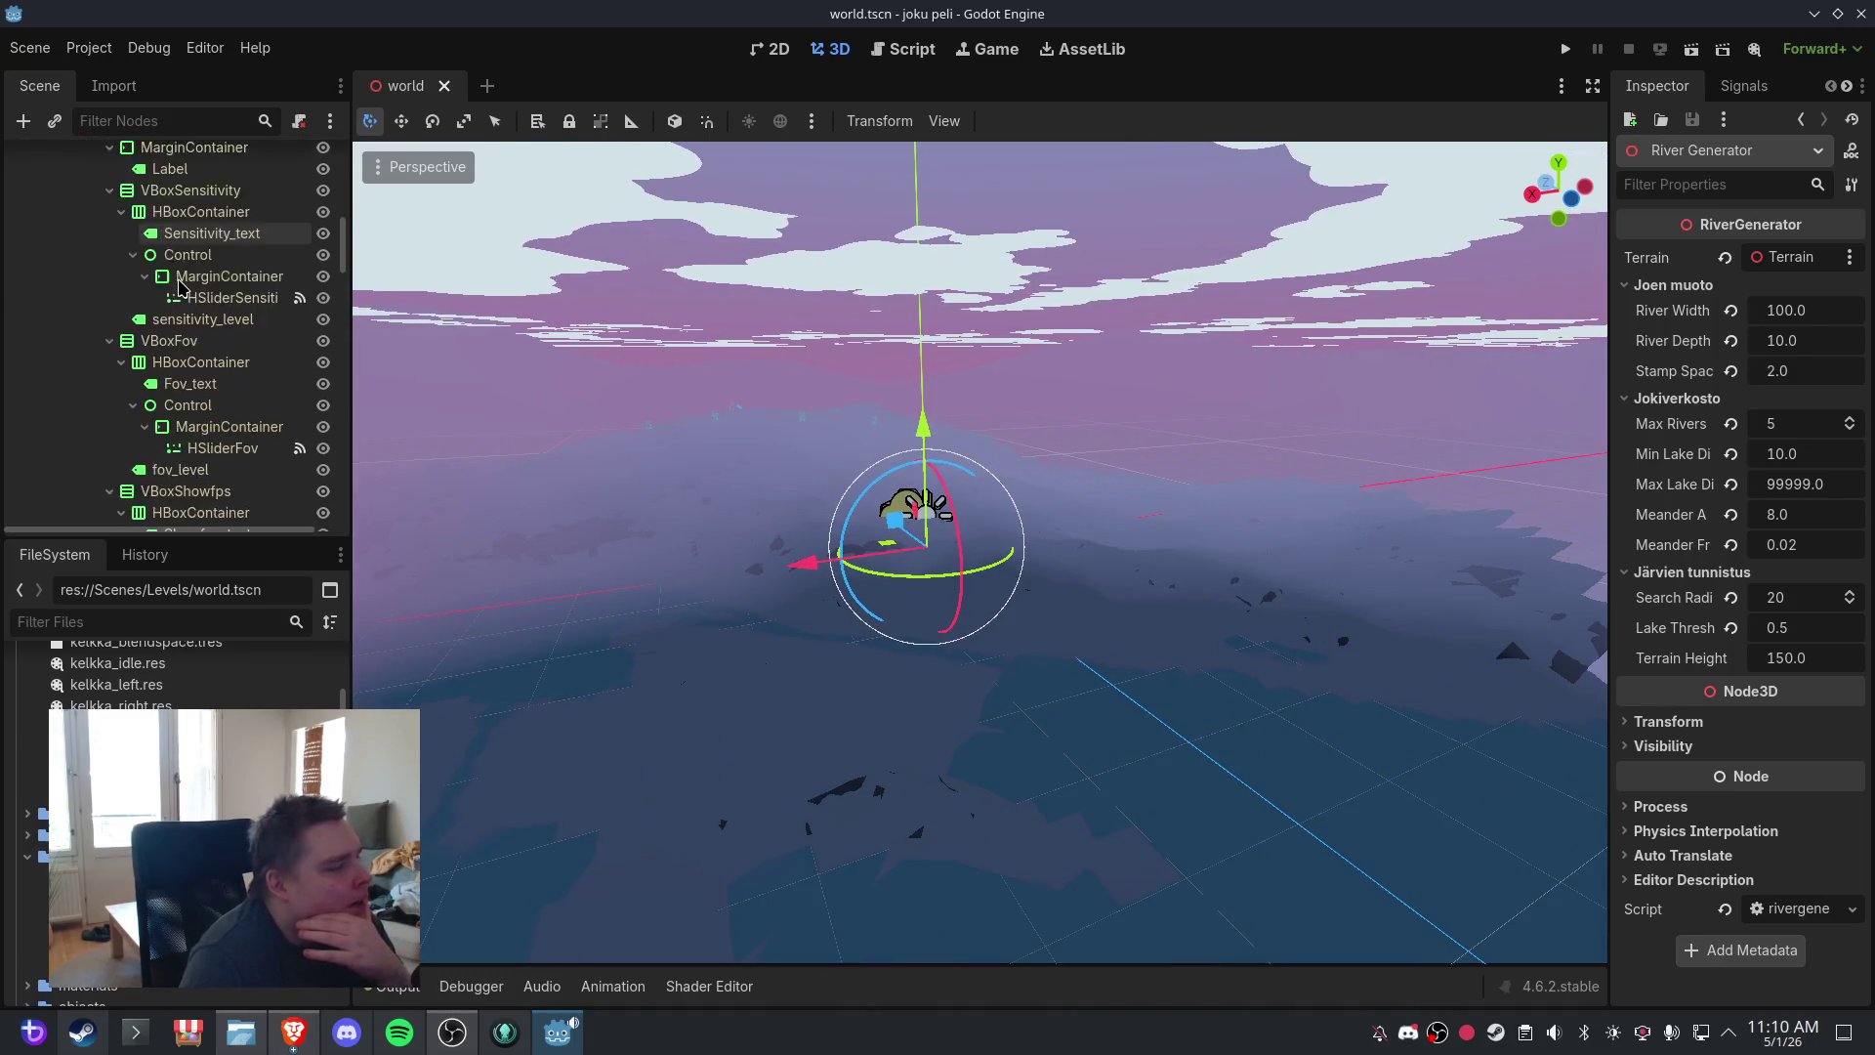
scroll(185, 293, "down", 6)
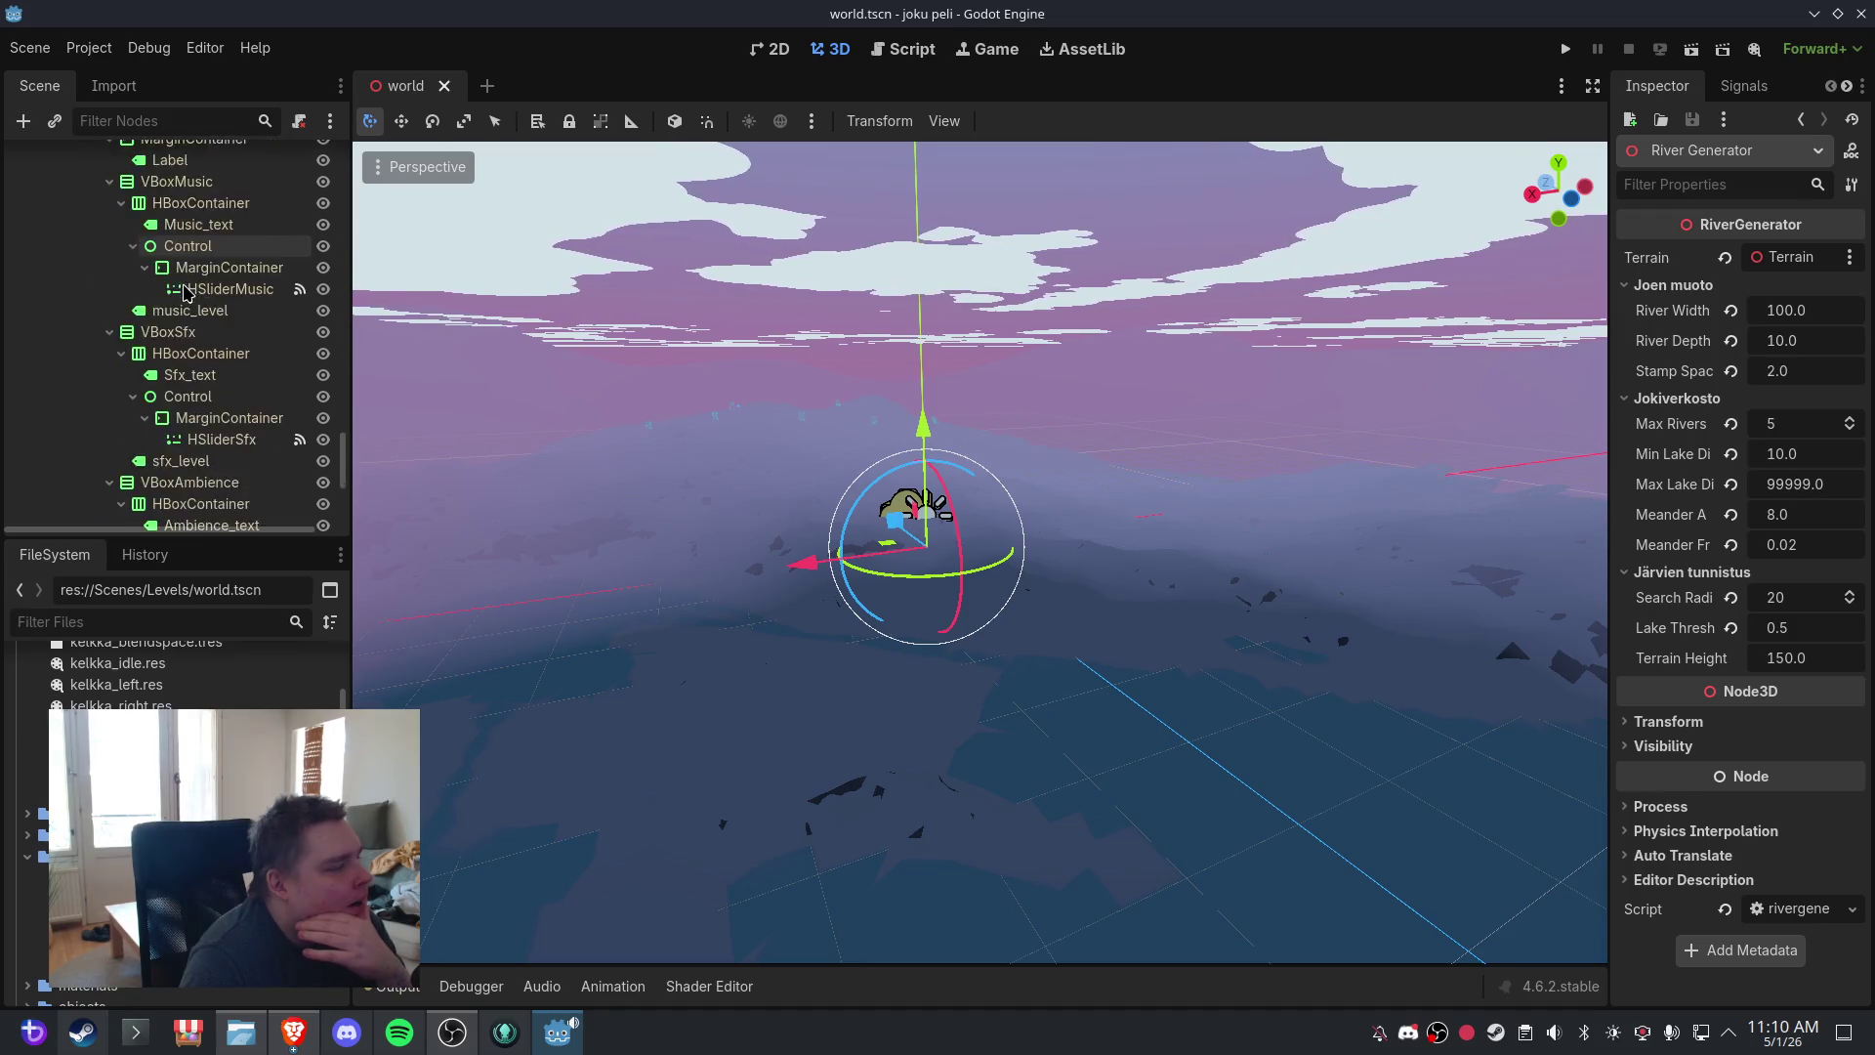
scroll(344, 479, "down", 1)
left_click_drag(345, 479, 366, 132)
mouse_move(1062, 525)
left_mouse_down()
mouse_move(1051, 574)
mouse_move(672, 567)
left_mouse_up()
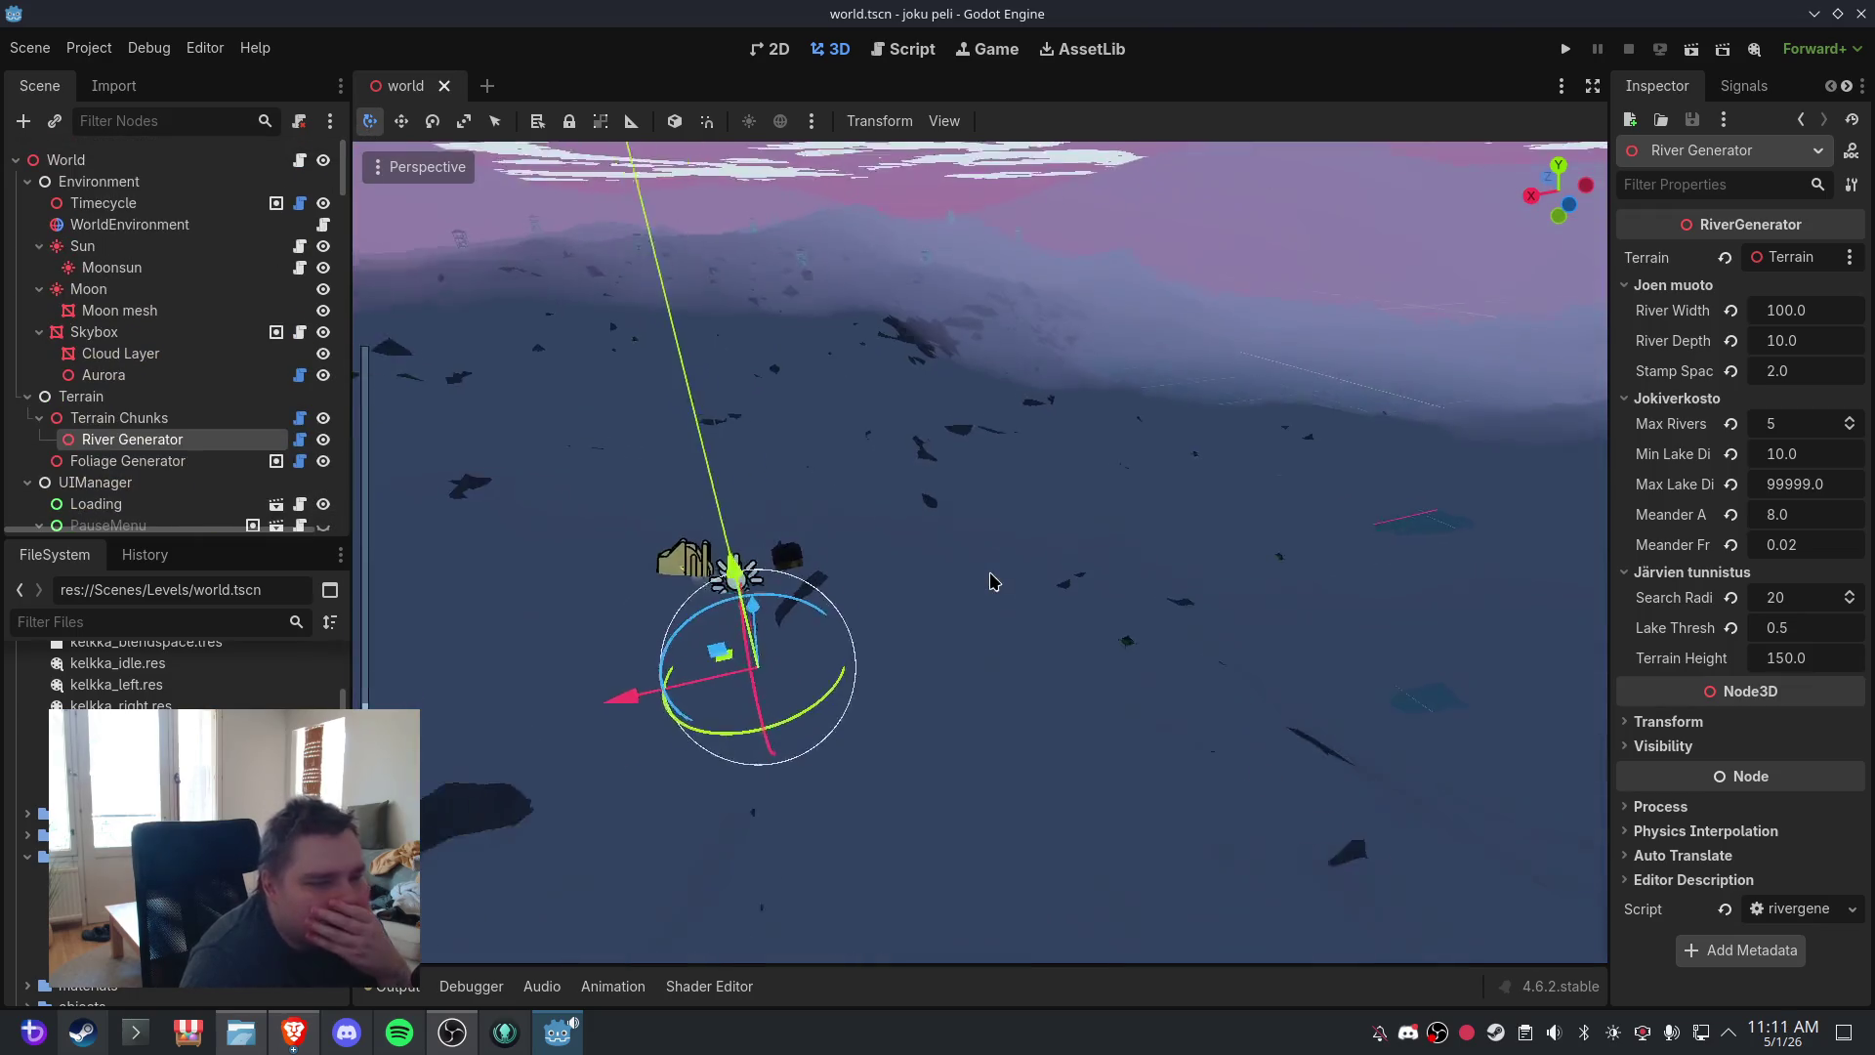
left_click(184, 419)
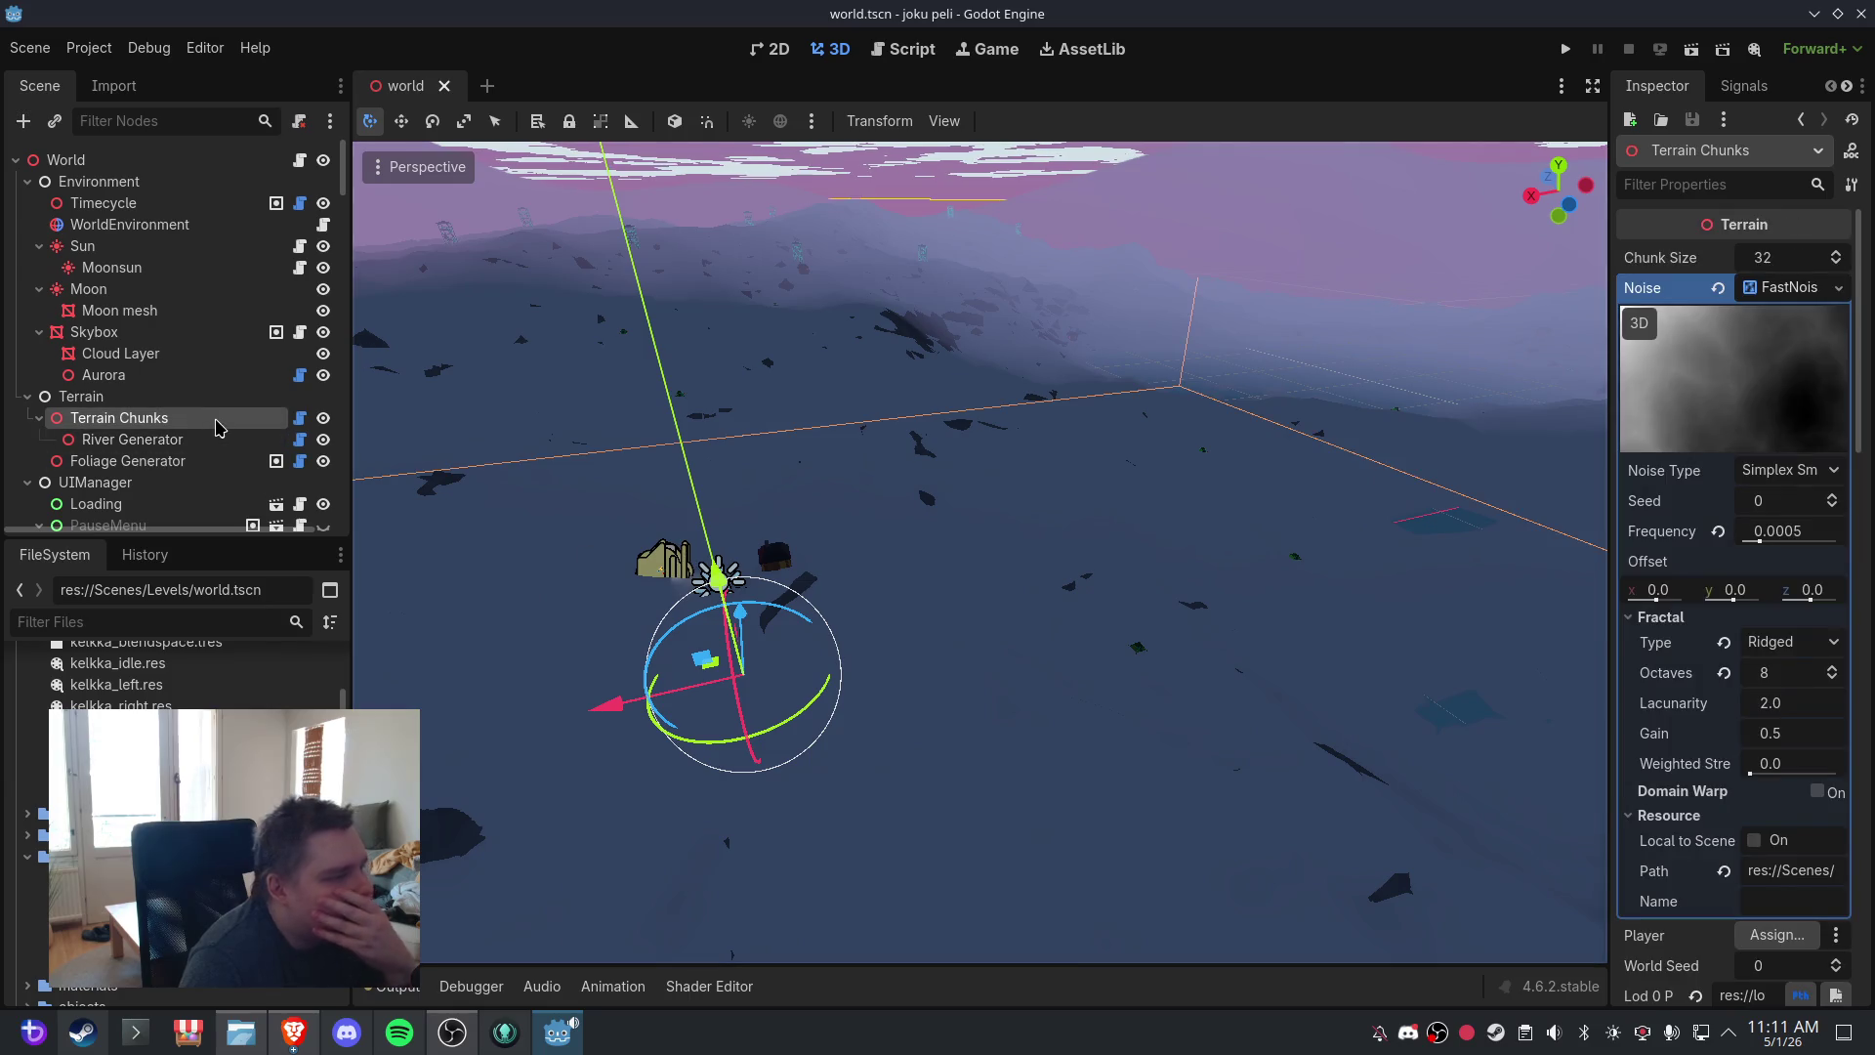
scroll(41, 425, "down", 5)
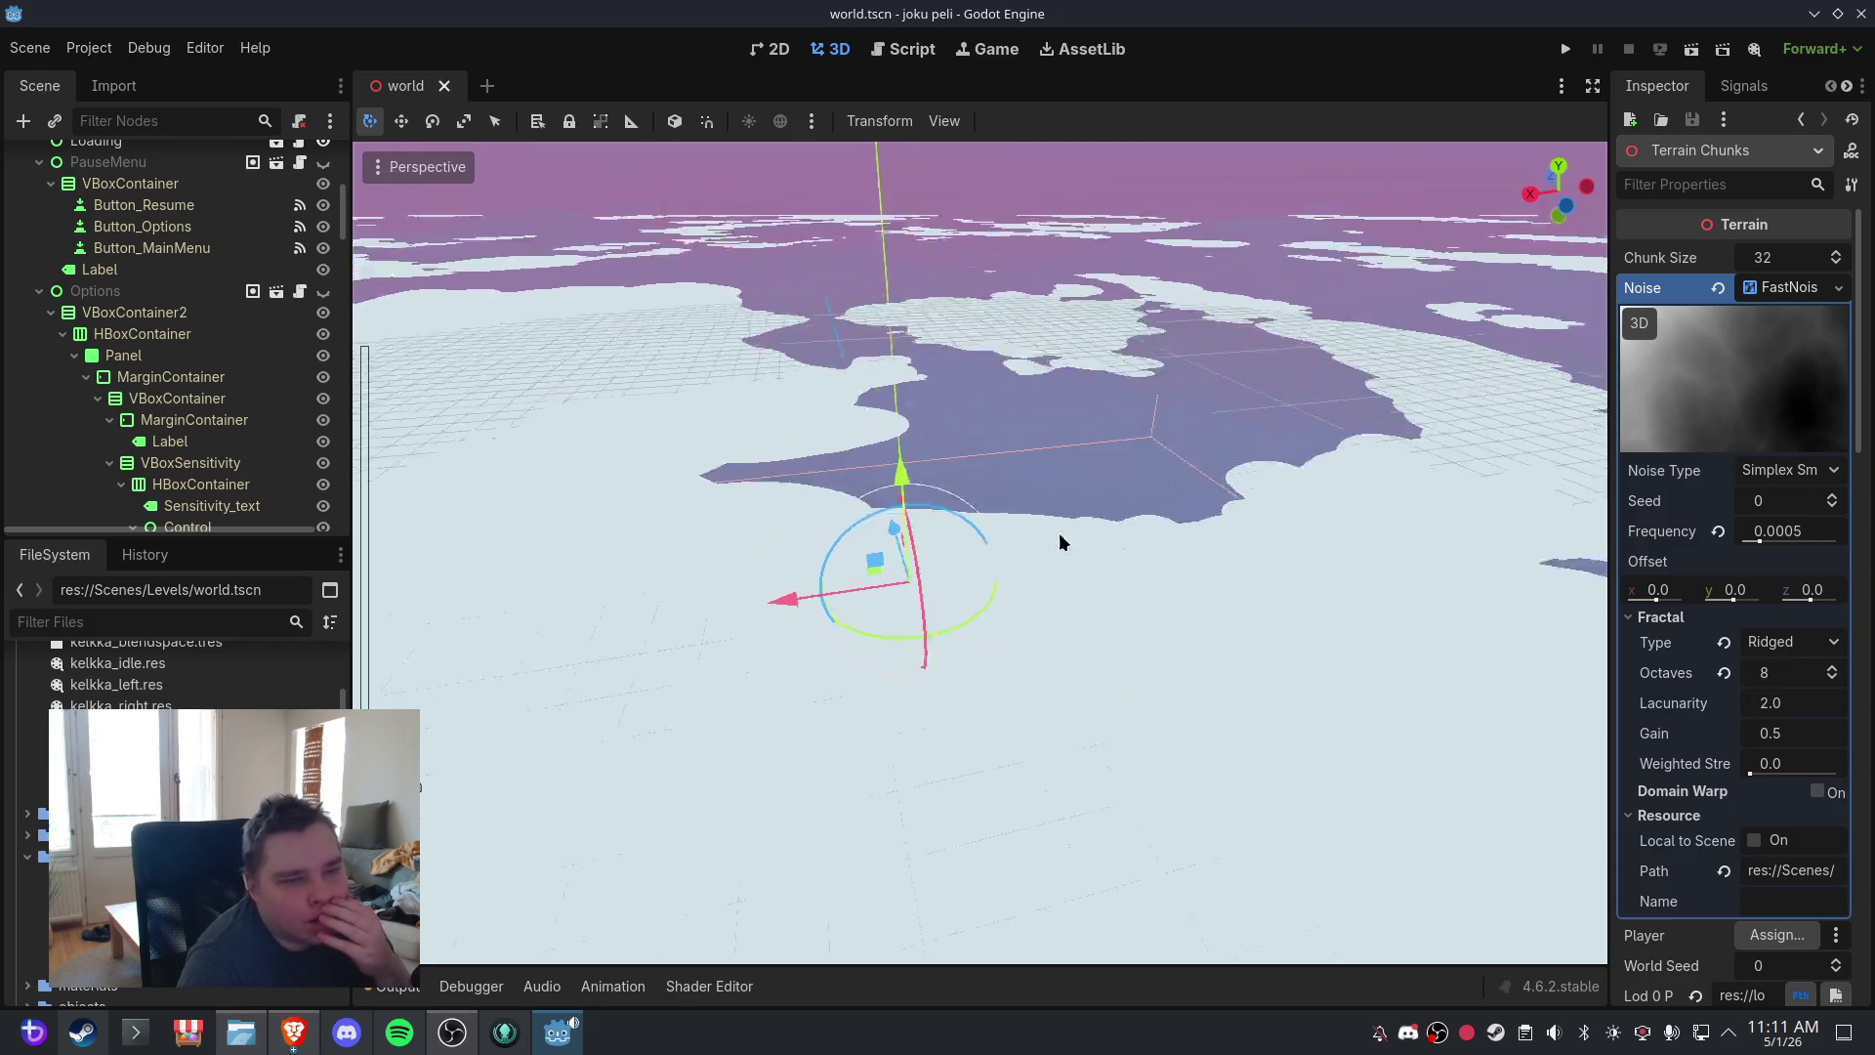
mouse_move(1058, 536)
left_mouse_down()
mouse_move(900, 543)
mouse_move(1105, 494)
left_mouse_up()
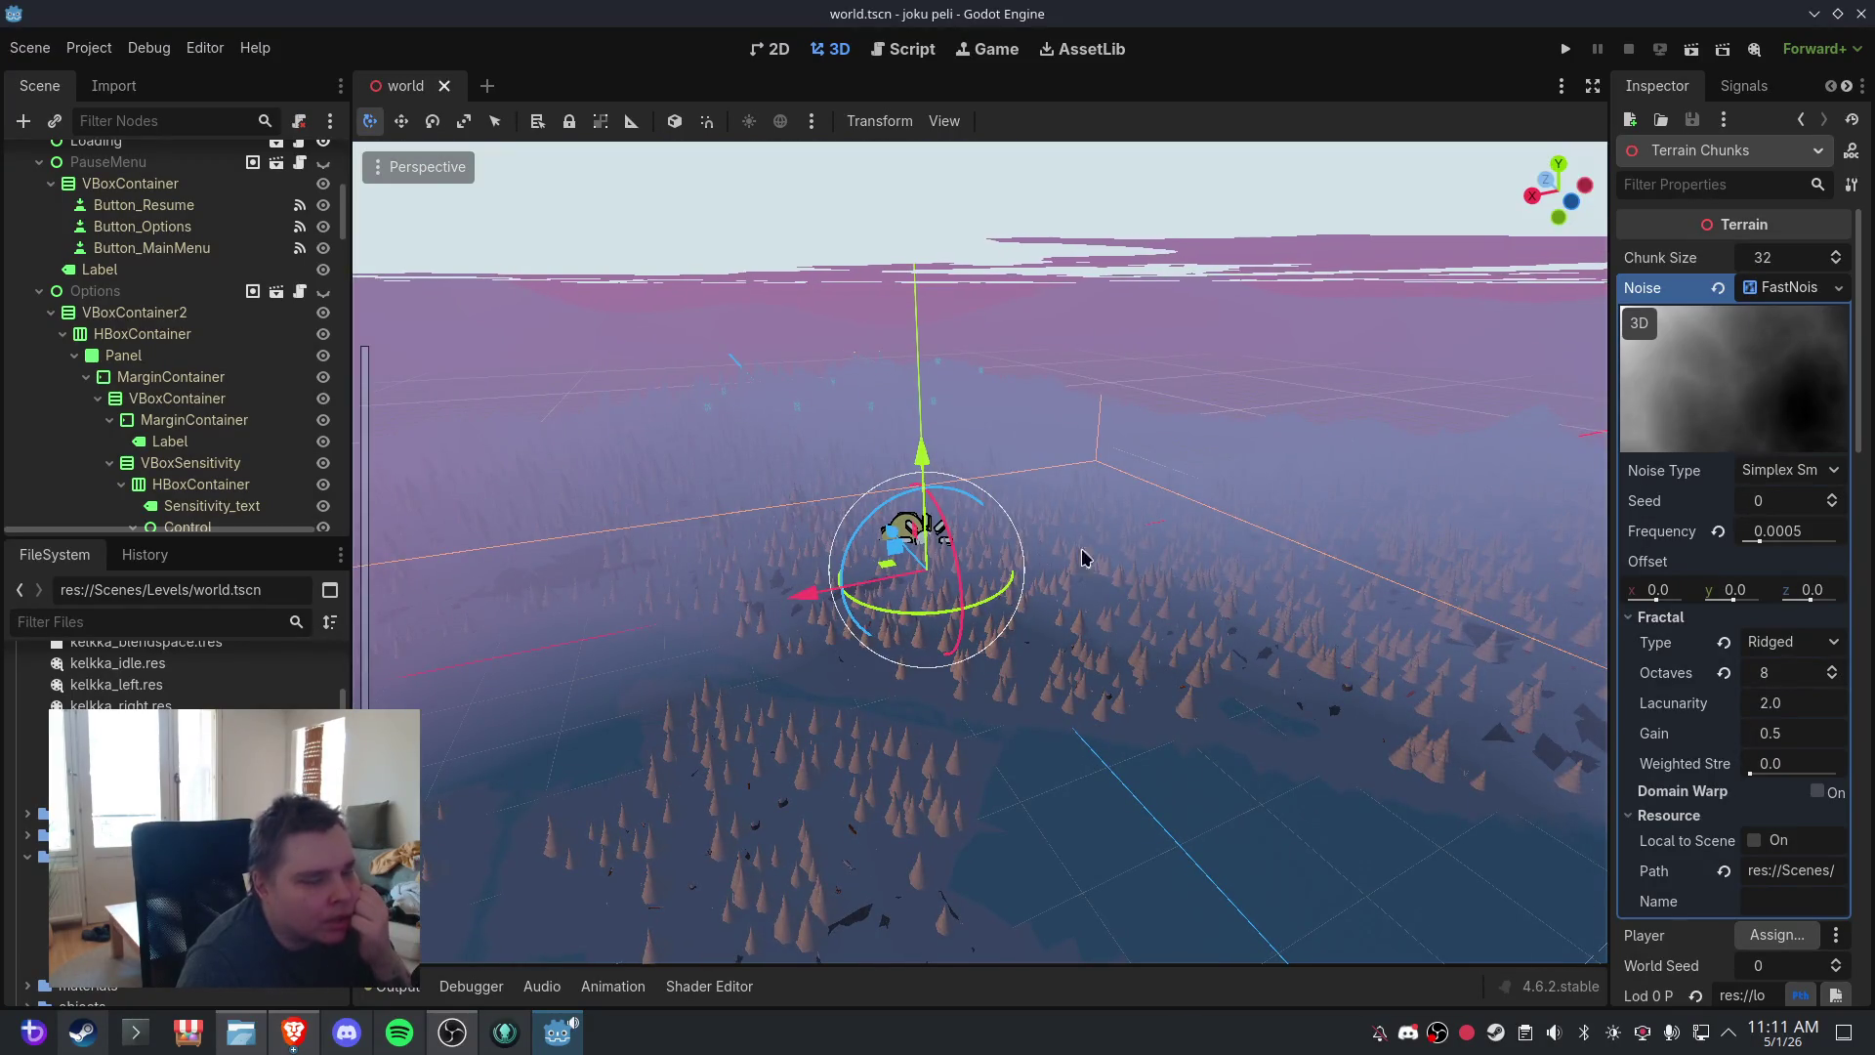
left_click(29, 48)
left_click(39, 199)
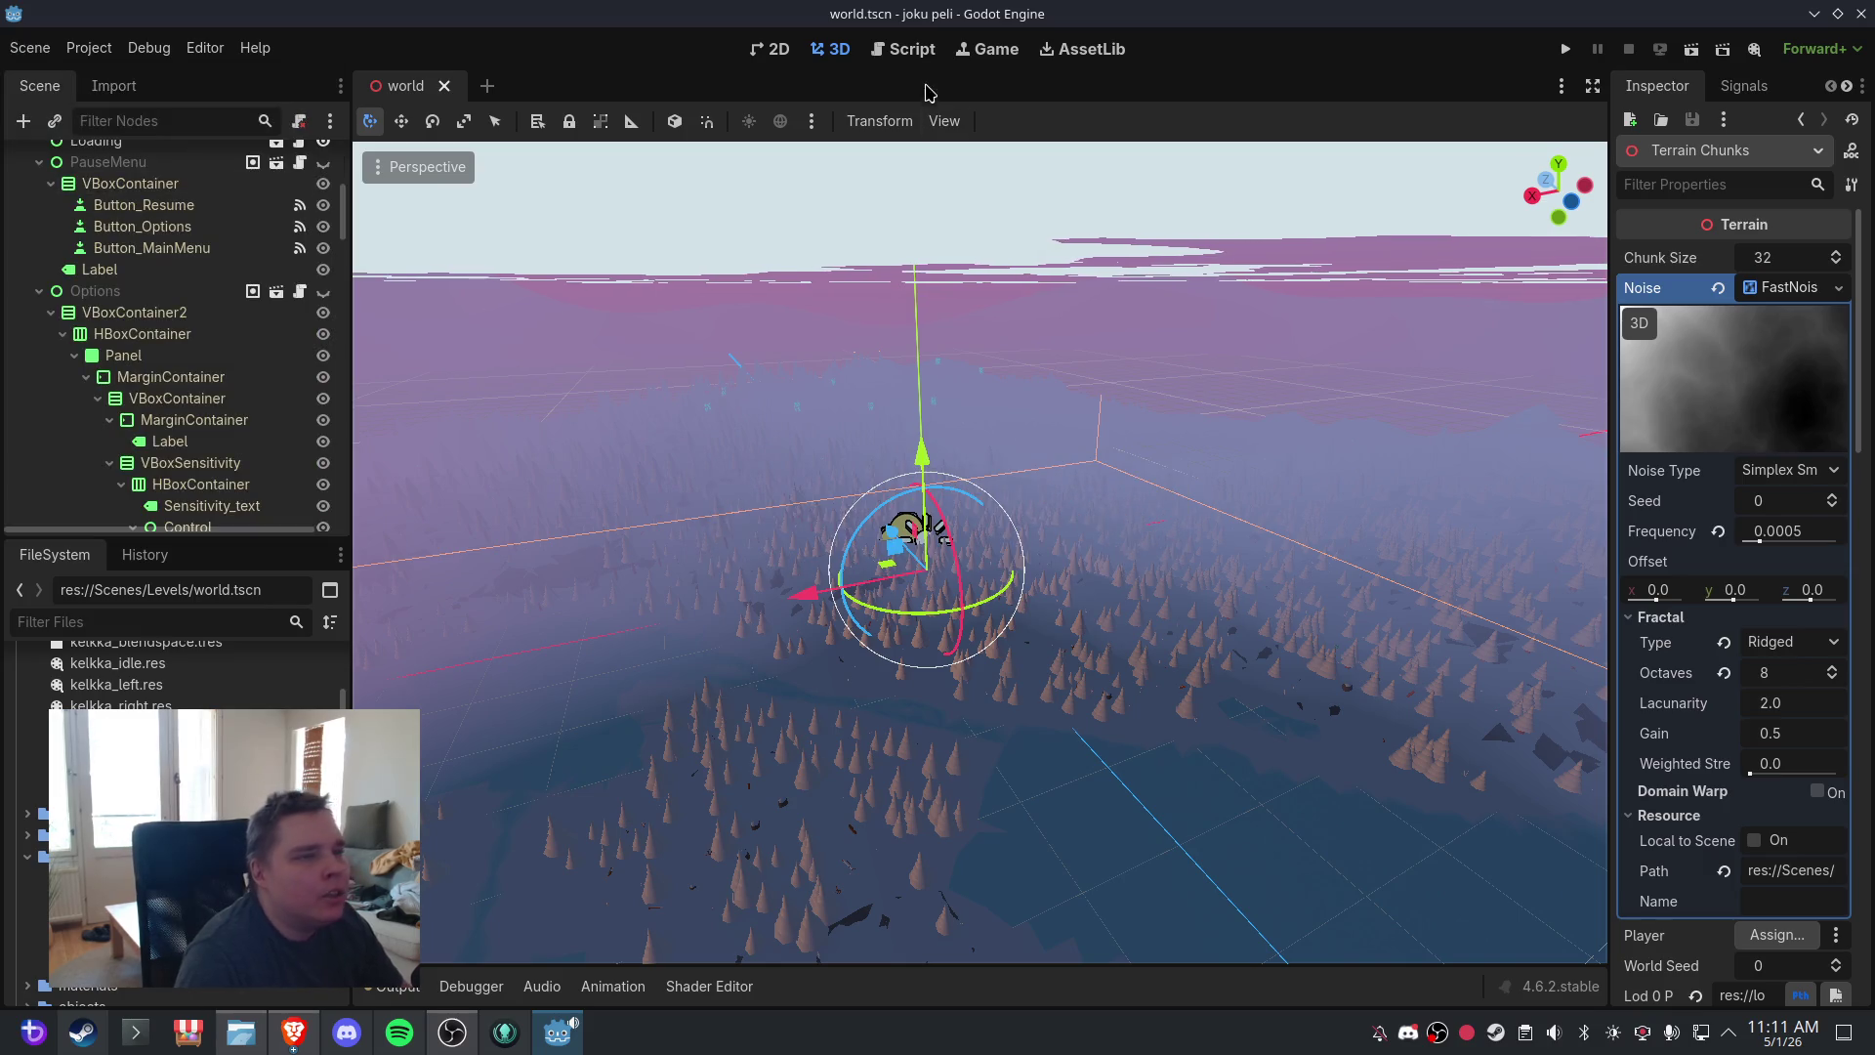
- Open chunk.gd in the script editor and select all of its code
left_click(902, 49)
left_click(416, 228)
key("ctrl+a")
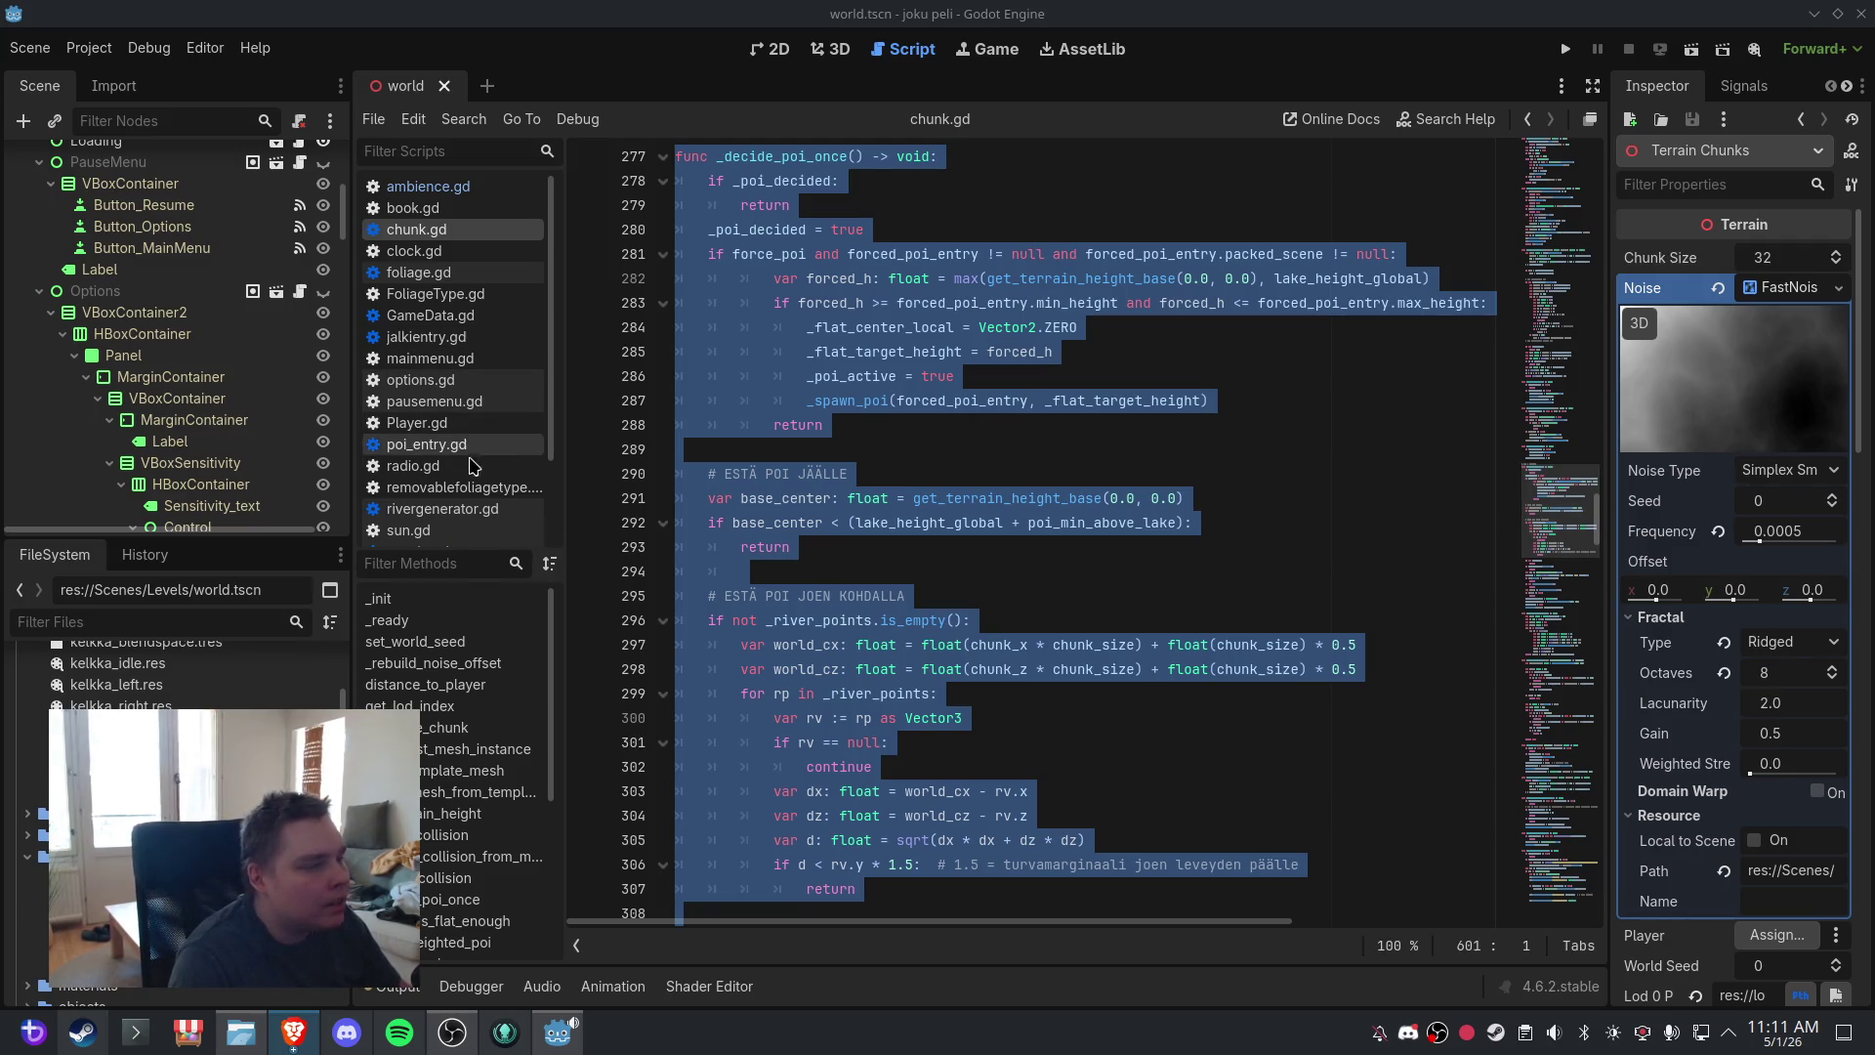
- Look through rivergenerator.gd and Player.gd, then select all of terrain.gd's code and deselect it
left_click(443, 509)
key("ctrl+a")
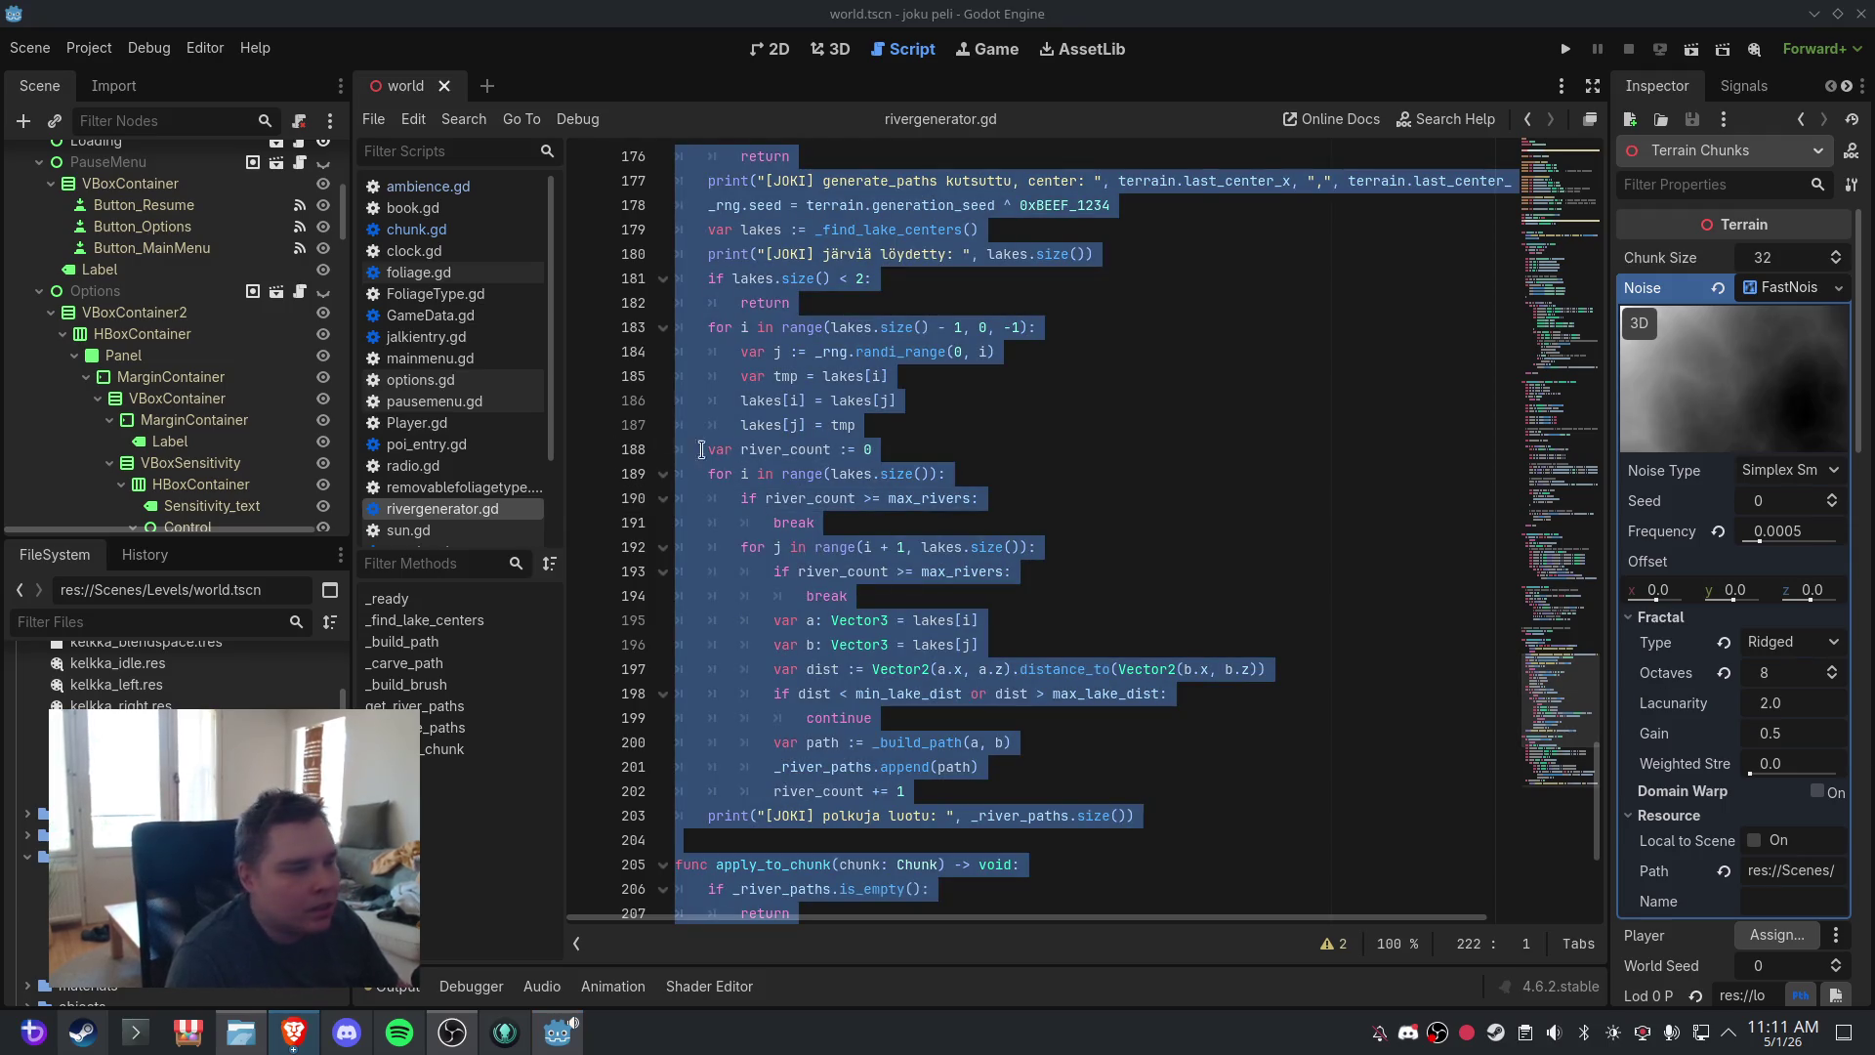
left_click(494, 425)
scroll(498, 441, "down", 2)
left_click(496, 444)
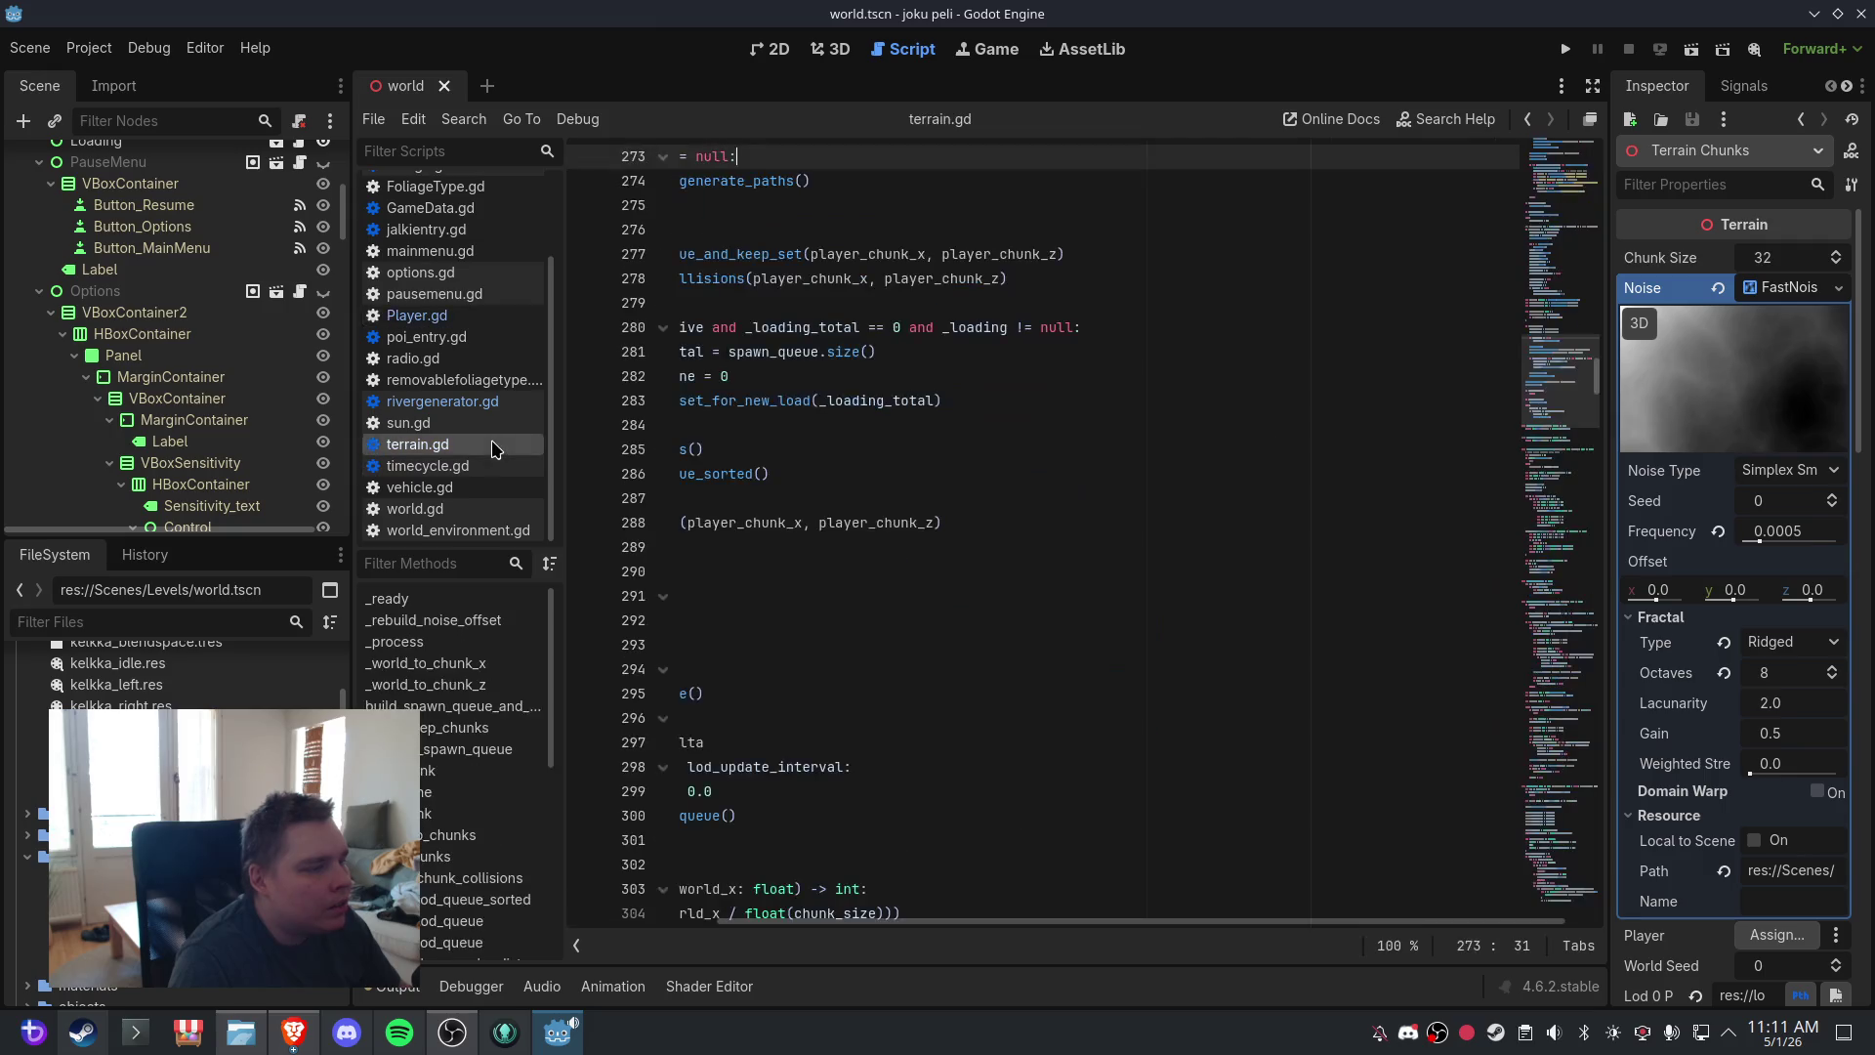
left_click(803, 525)
key("ctrl+a")
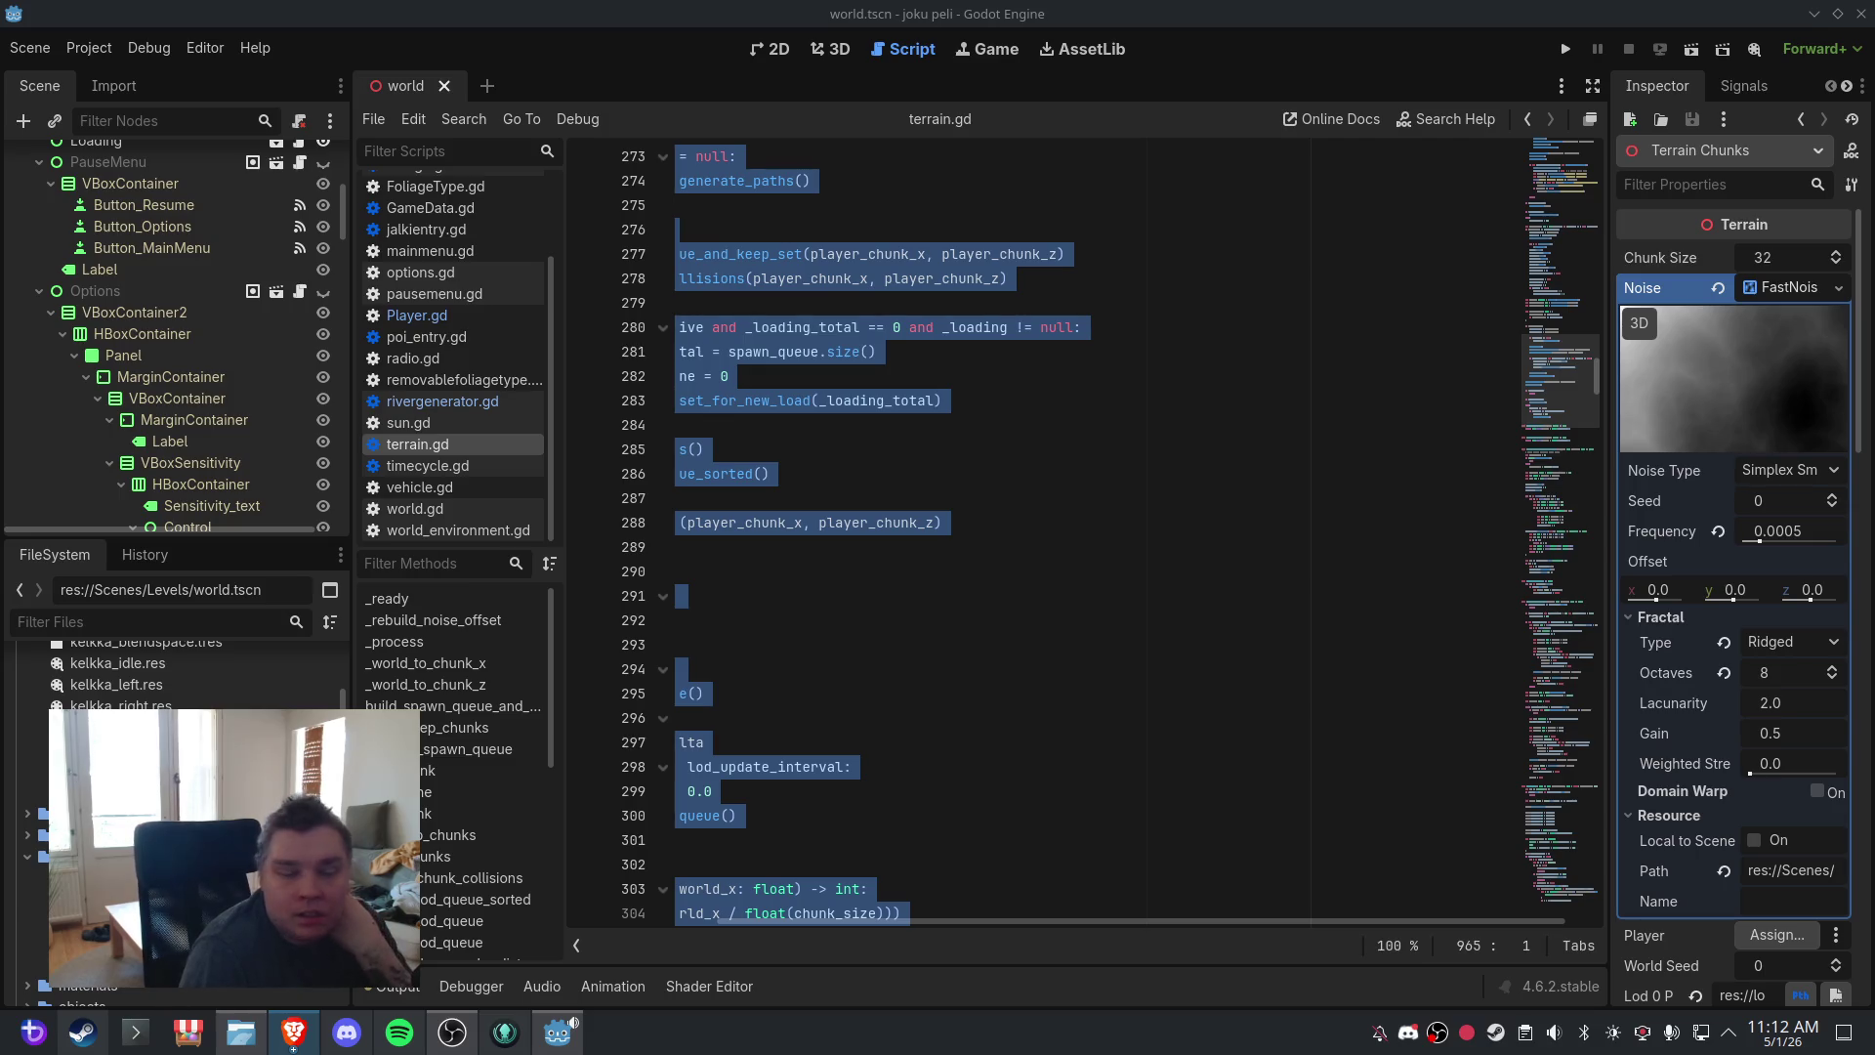
left_click(720, 442)
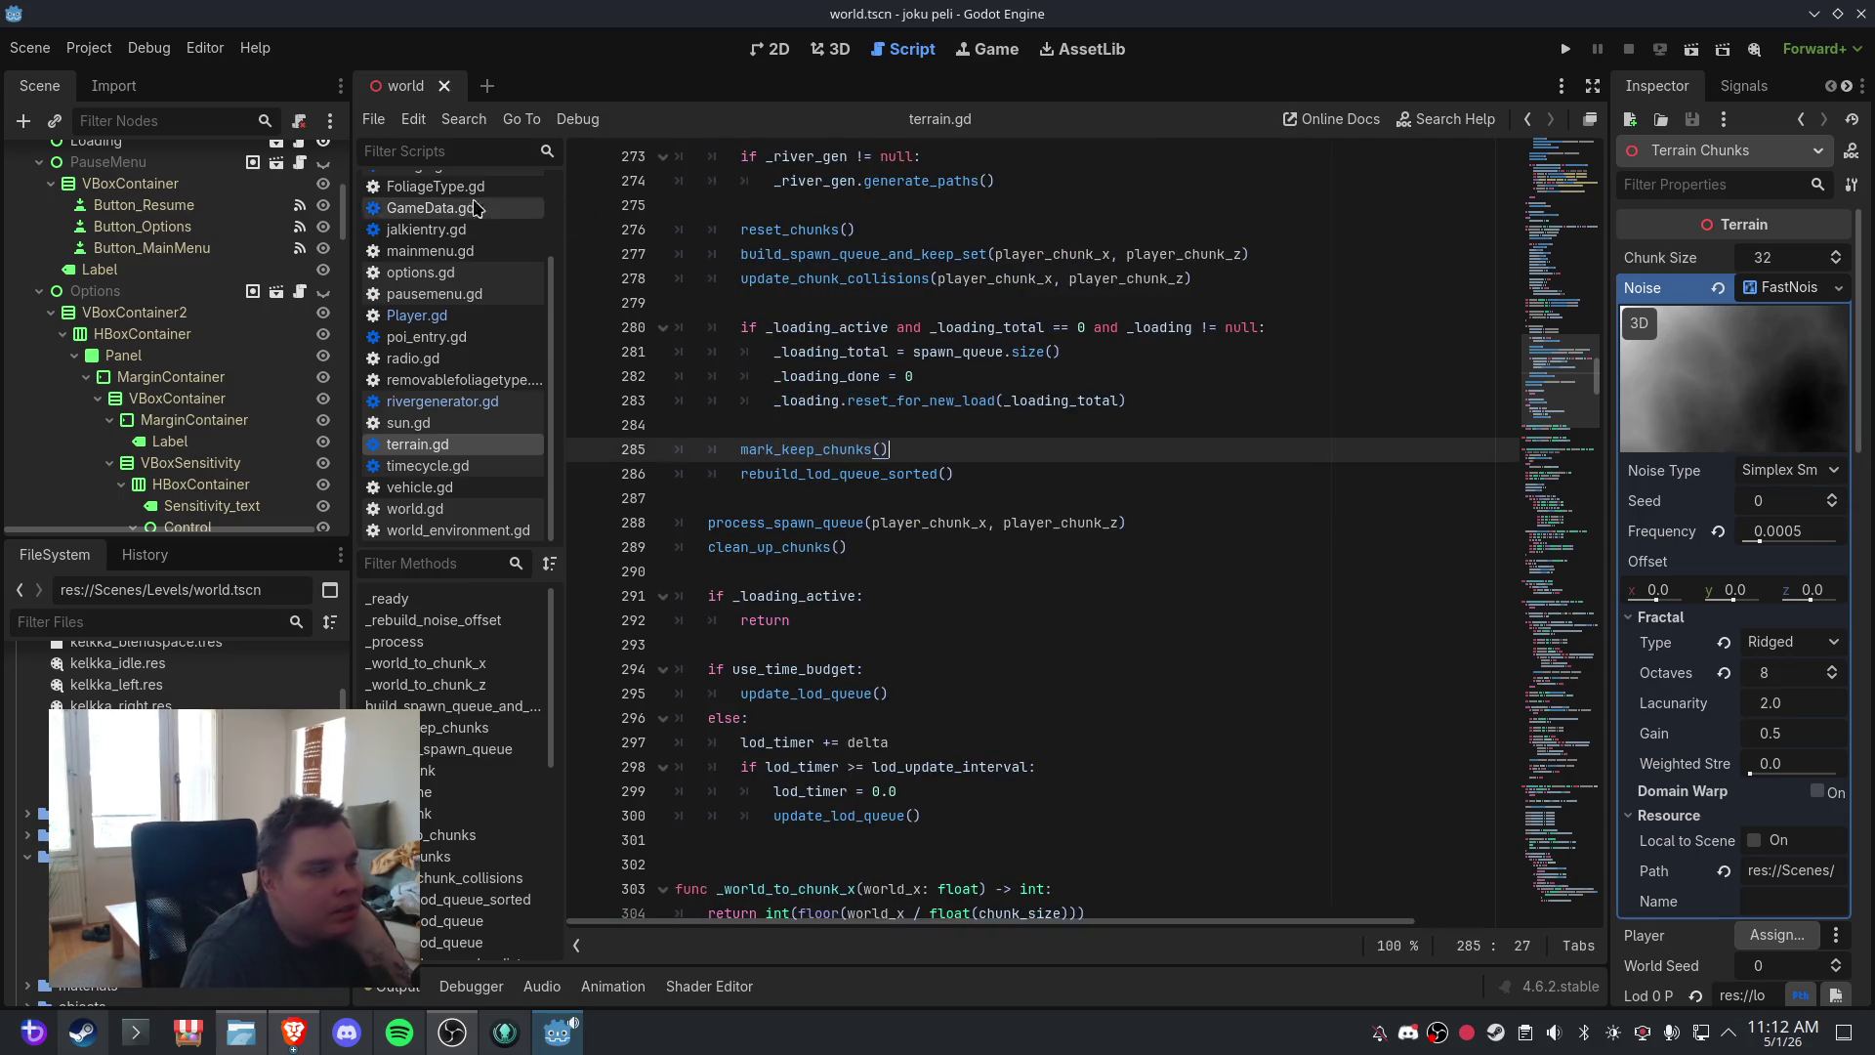
left_click(43, 49)
left_click(59, 196)
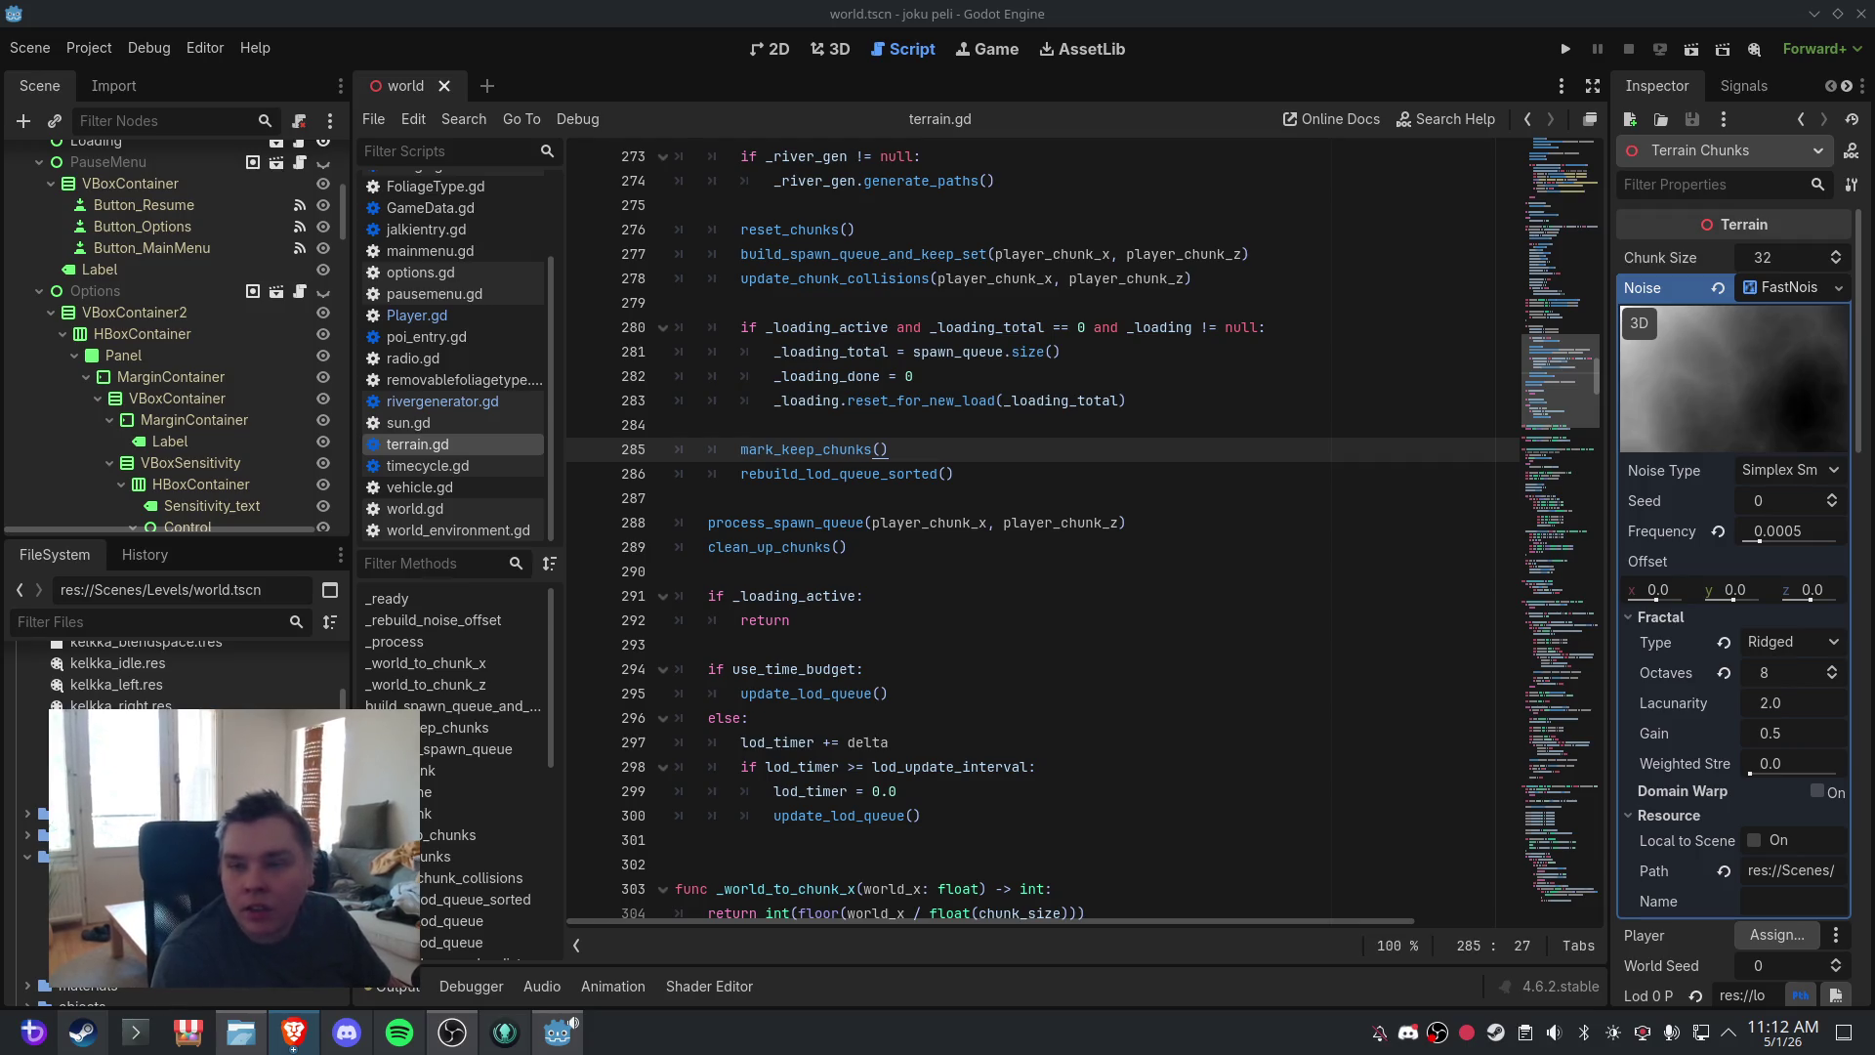
- Paste a refresh_all_chunks() function at the end of rivergenerator.gd, then return to terrain.gd
left_click(443, 401)
left_click(859, 449)
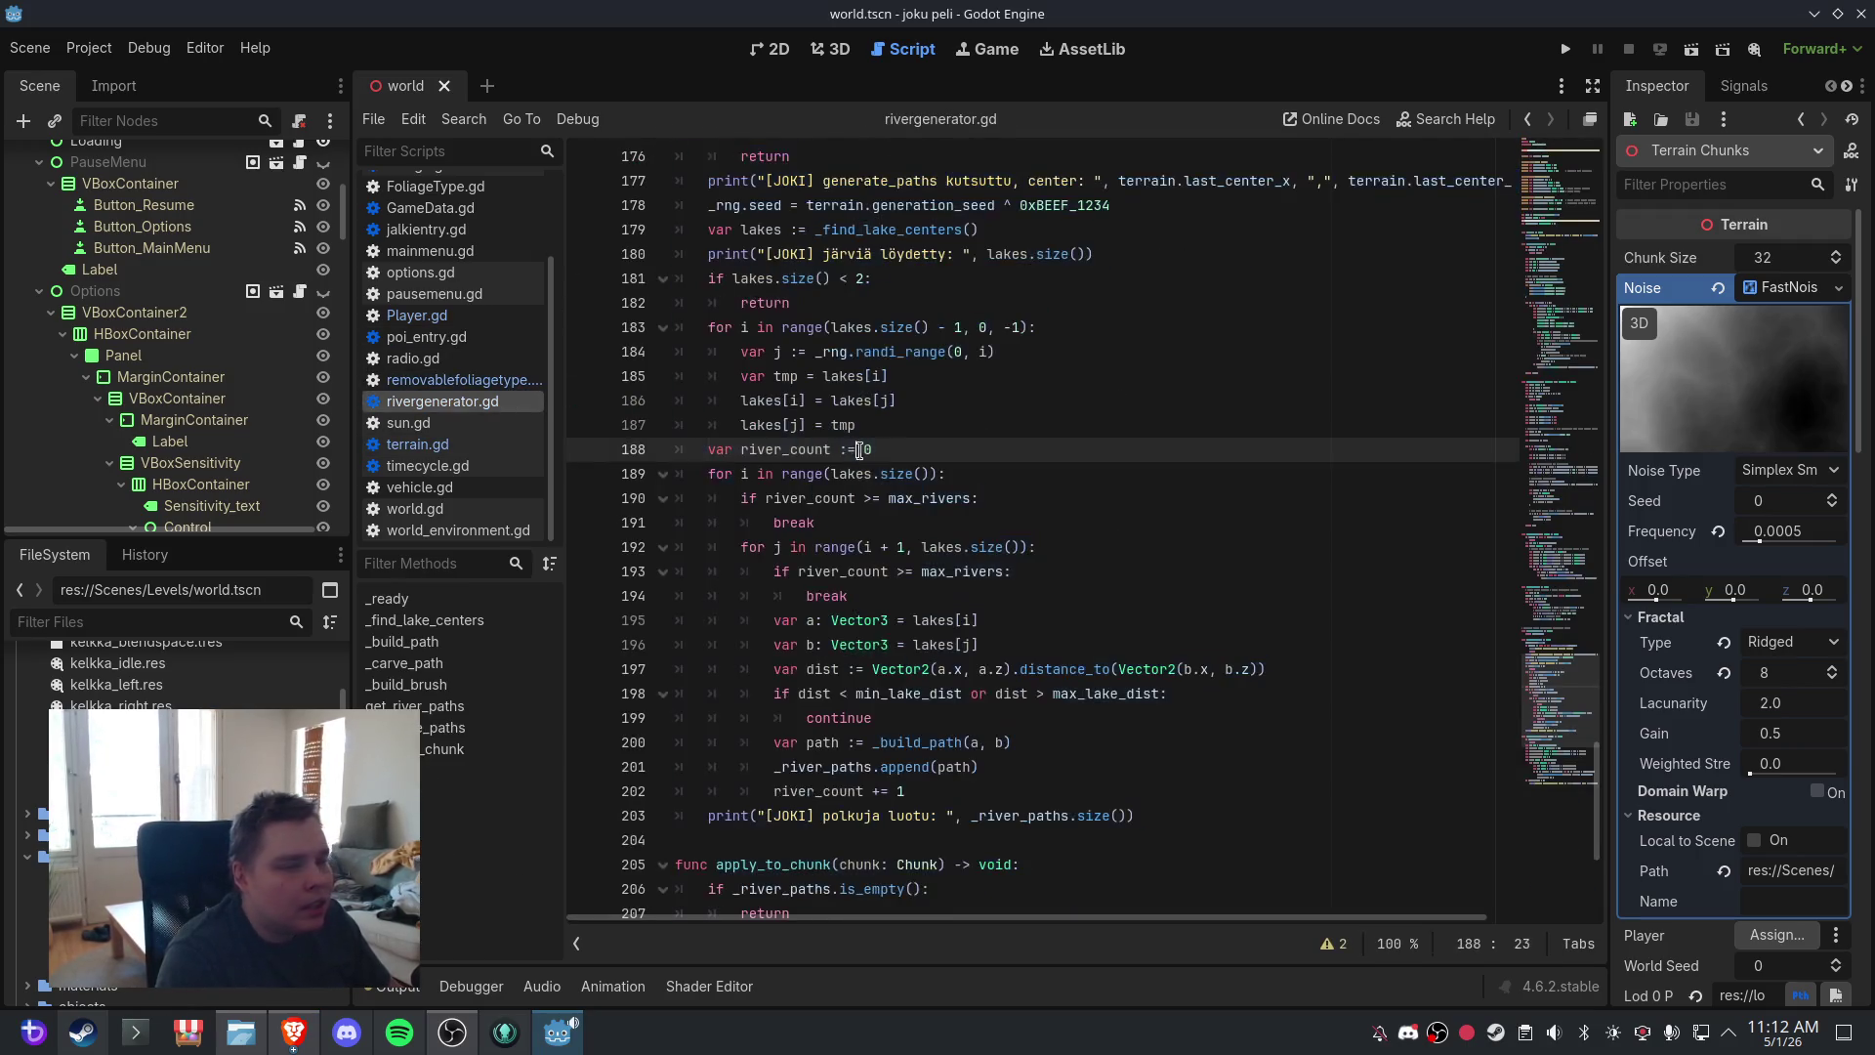
scroll(976, 684, "down", 5)
left_click(1011, 894)
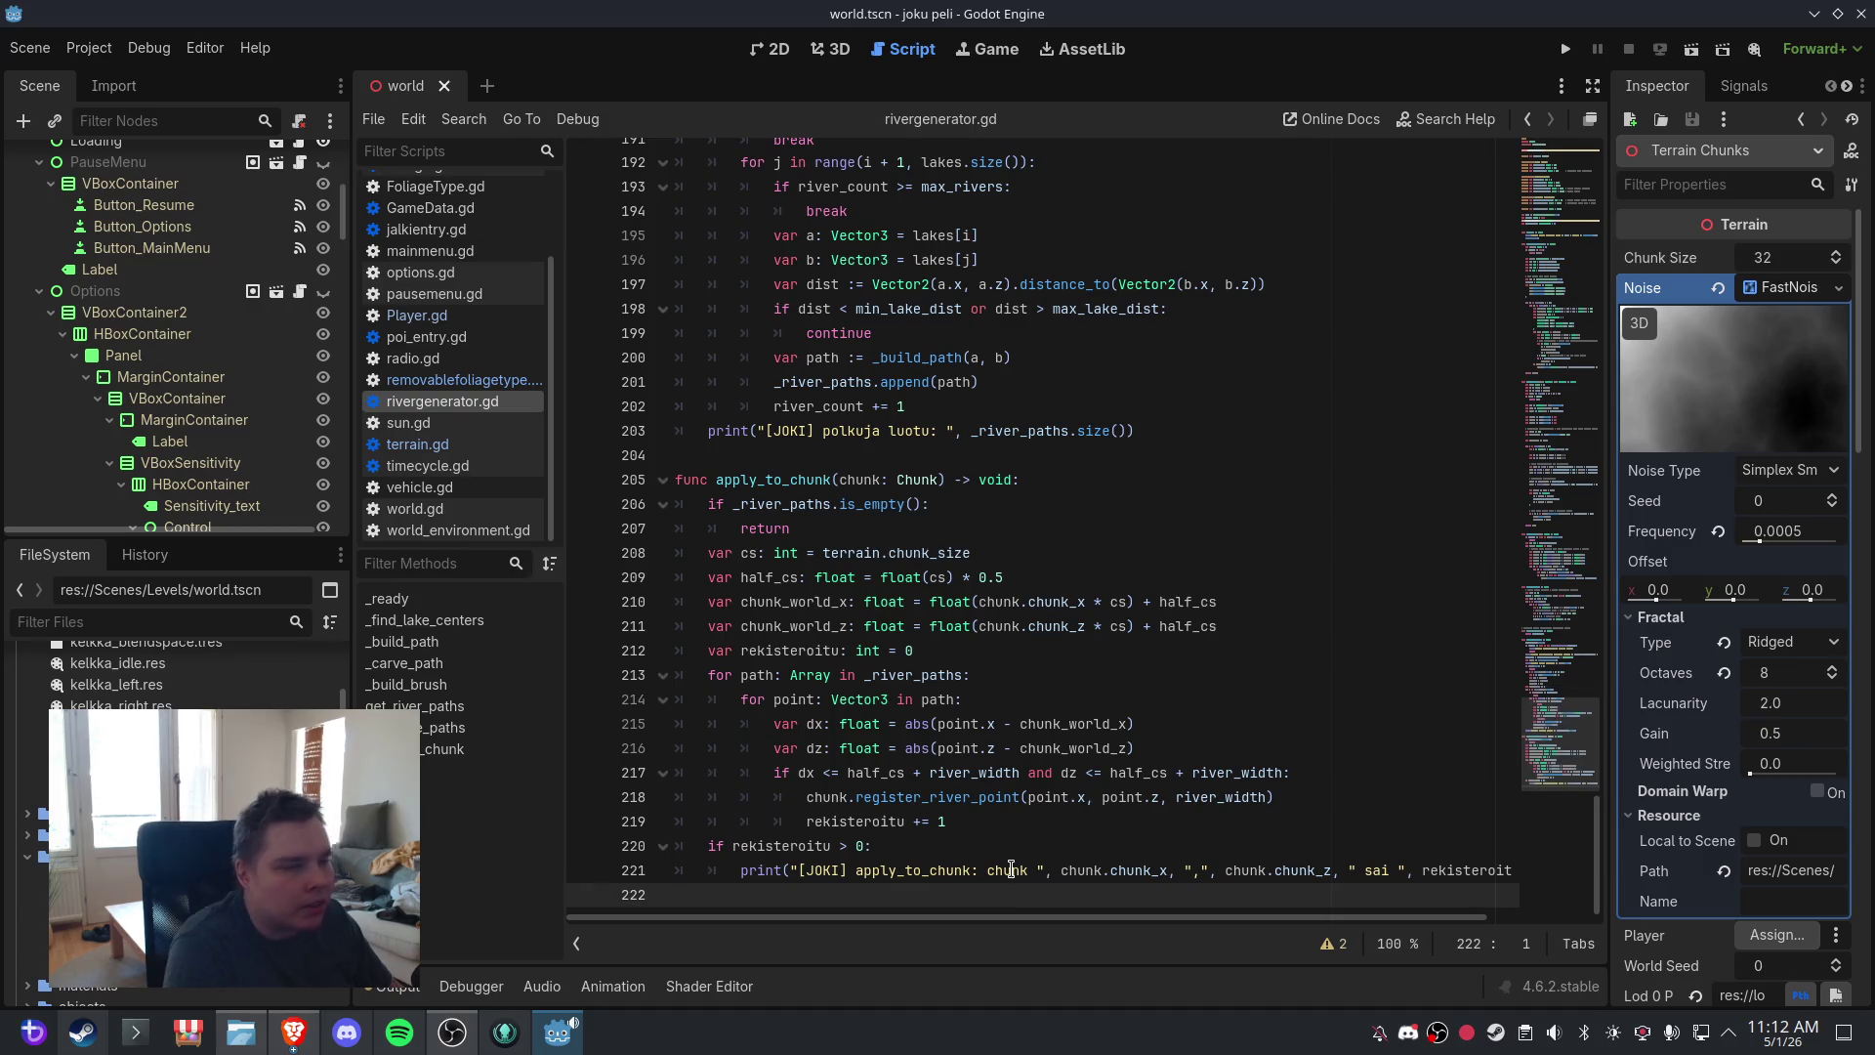
type("func refresh_all_chunks() -> void: \tif terrain == null or _river_paths.is_empty(): \t\treturn \tfor key in terrain.chunks.keys(): \t\tvar chunk = terrain.chunks[key] \t\tif chunk != null and is_instance_valid(chunk): \t\t\tchunk._river_points.clear() \t\t\tchunk._built_mesh_cache = [null, null, null, null, null] \t\t\tchunk.current_lod_index = -1 \t\t\tapply_to_chunk(chunk)")
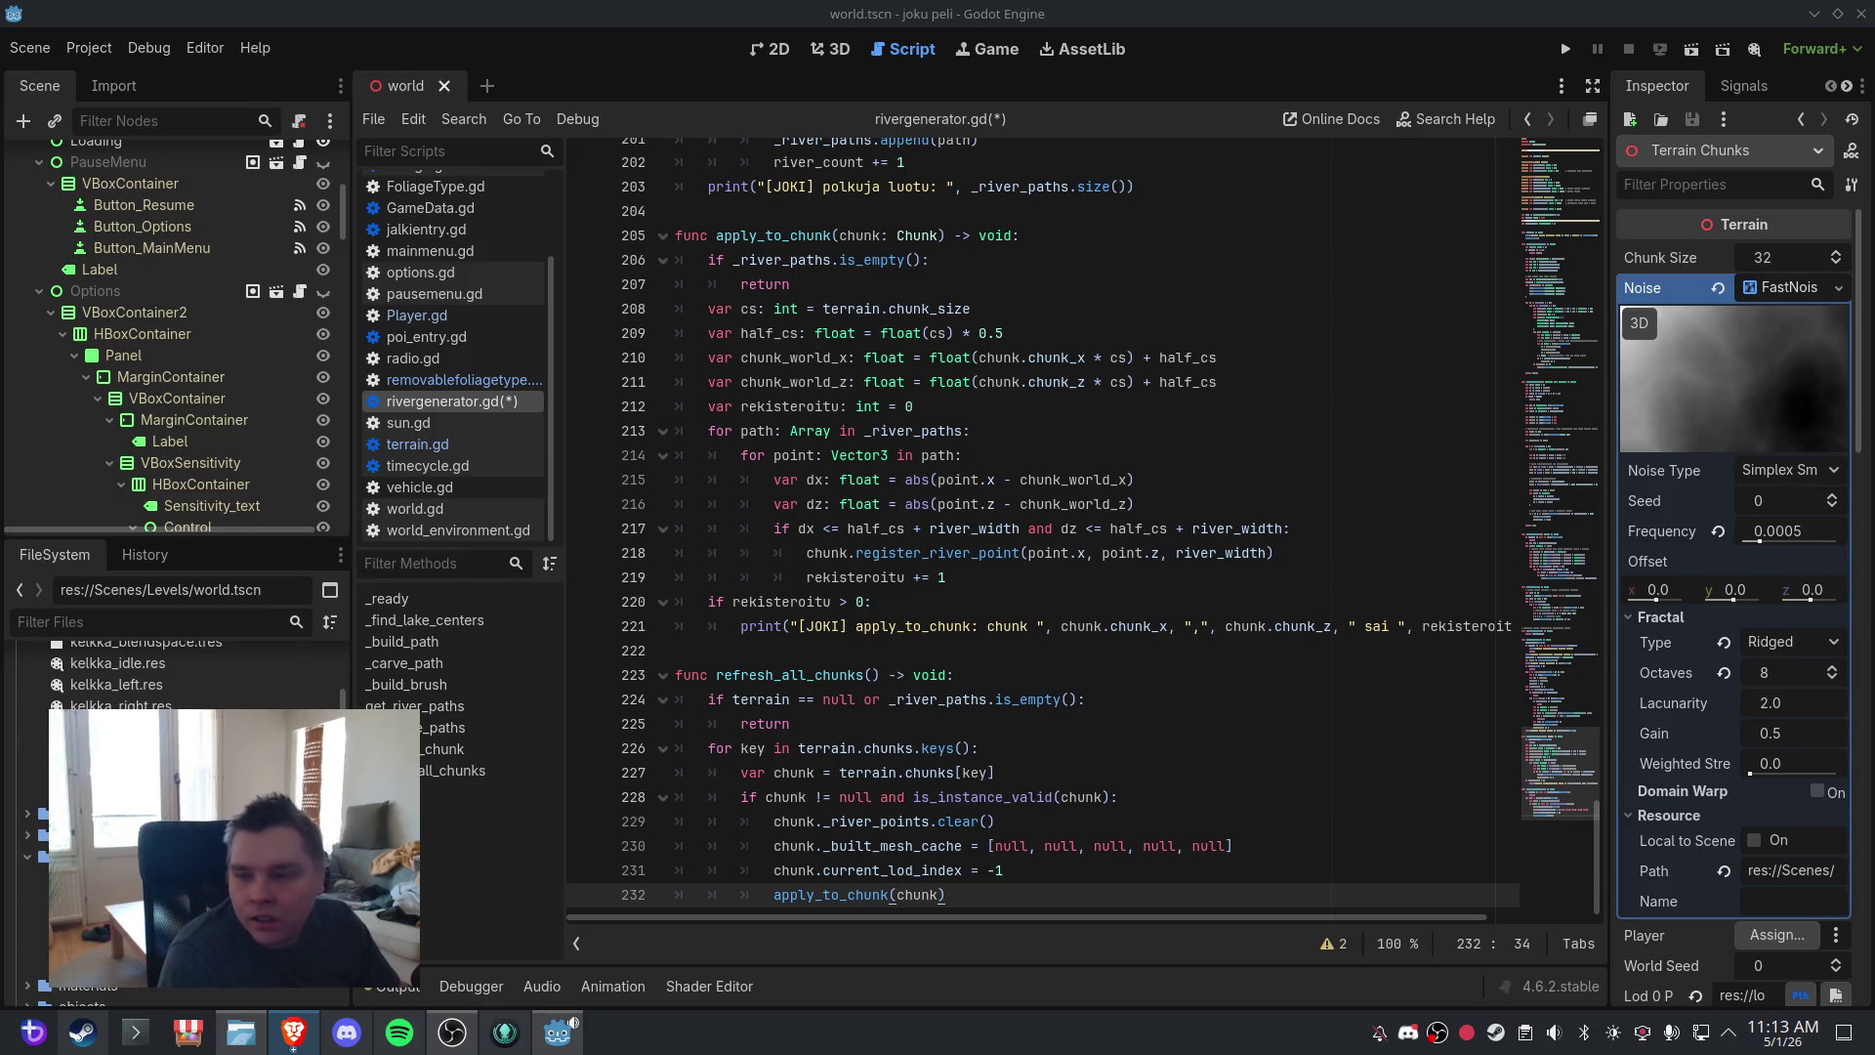
left_click(418, 444)
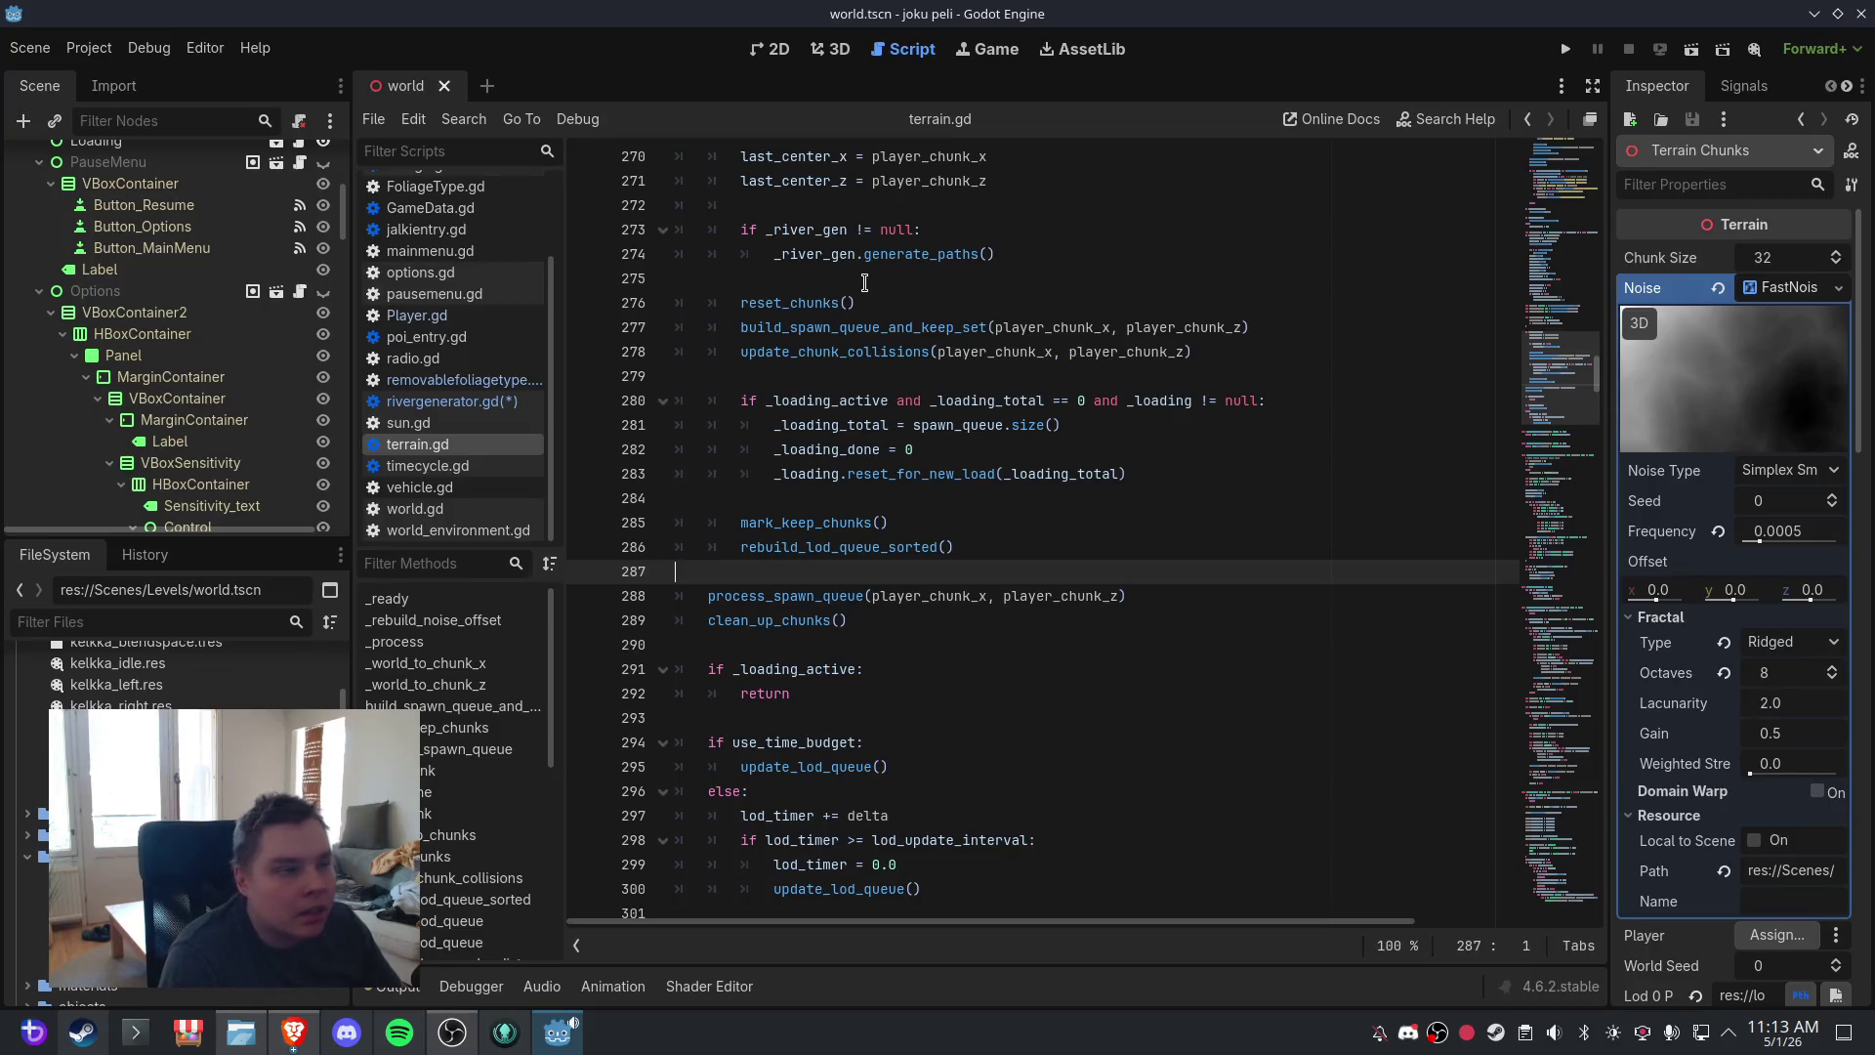
- Review terrain.gd's chunk-change code around the mark_keep_chunks() line and open the Find bar
left_click(891, 378)
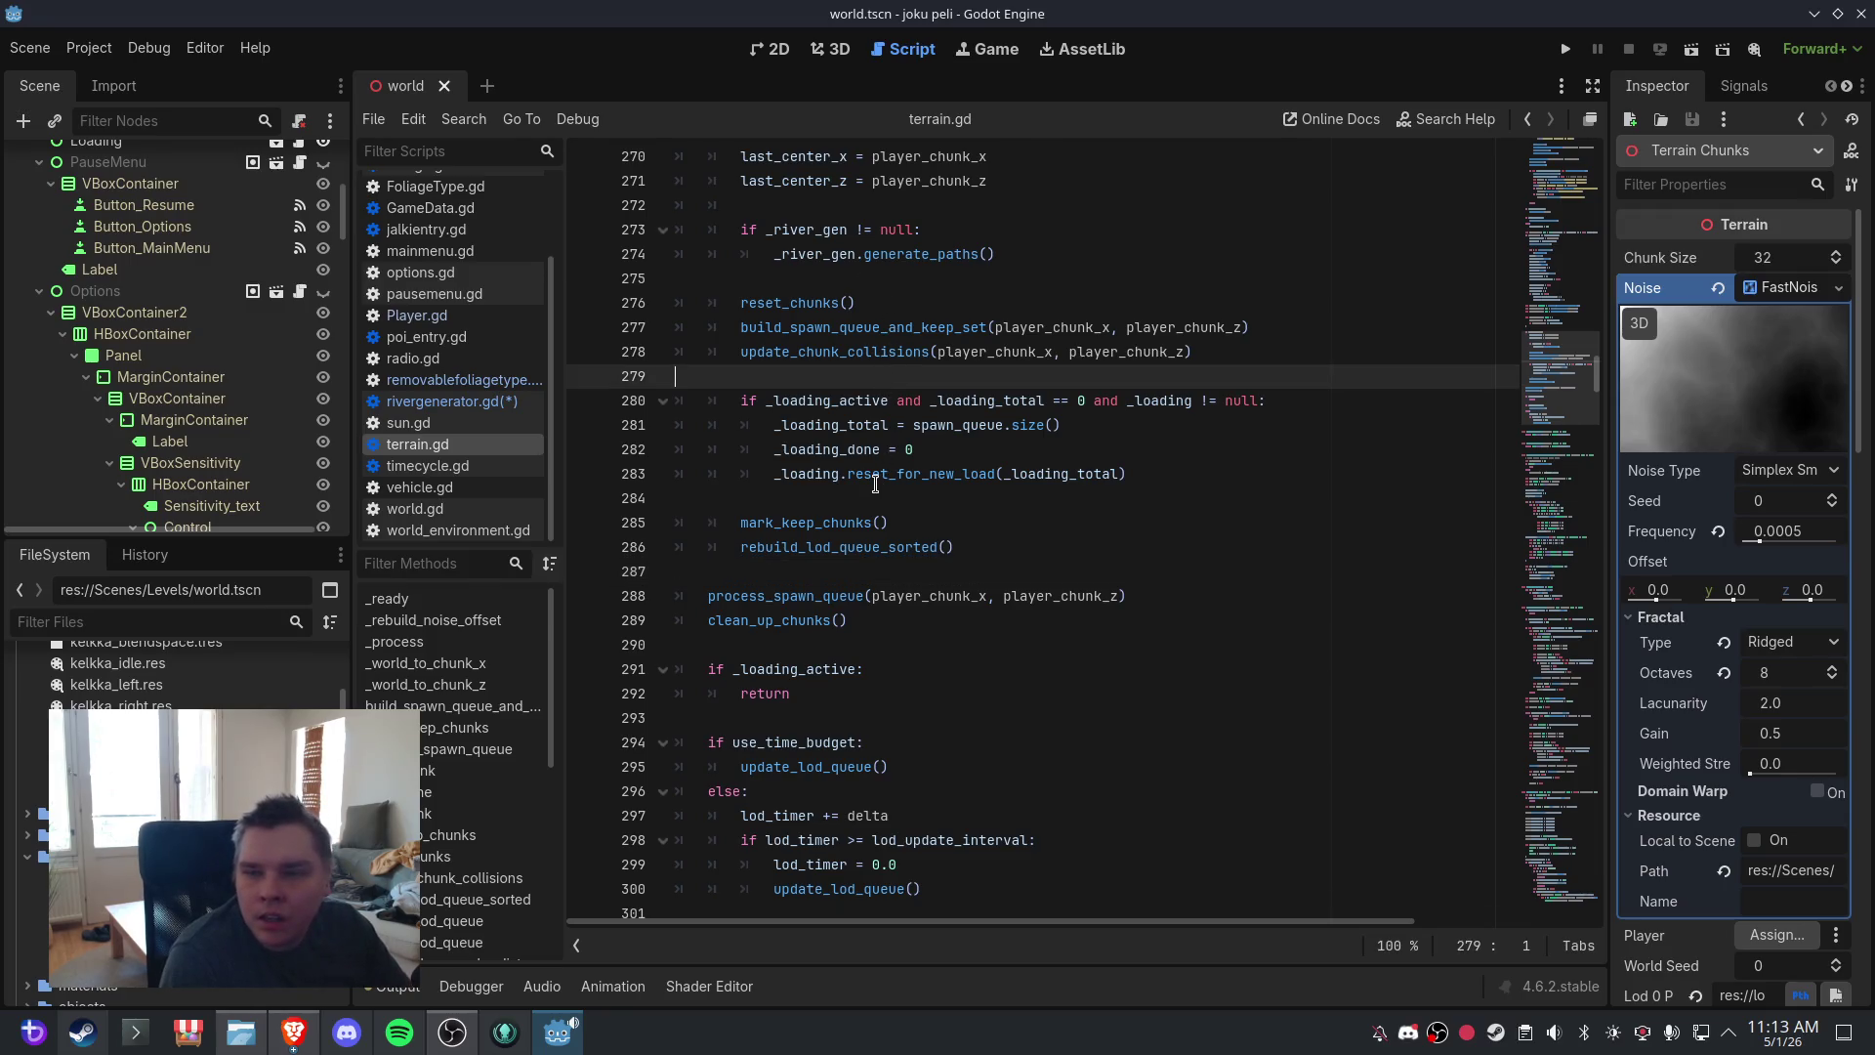
scroll(874, 484, "up", 1)
mouse_move(828, 213)
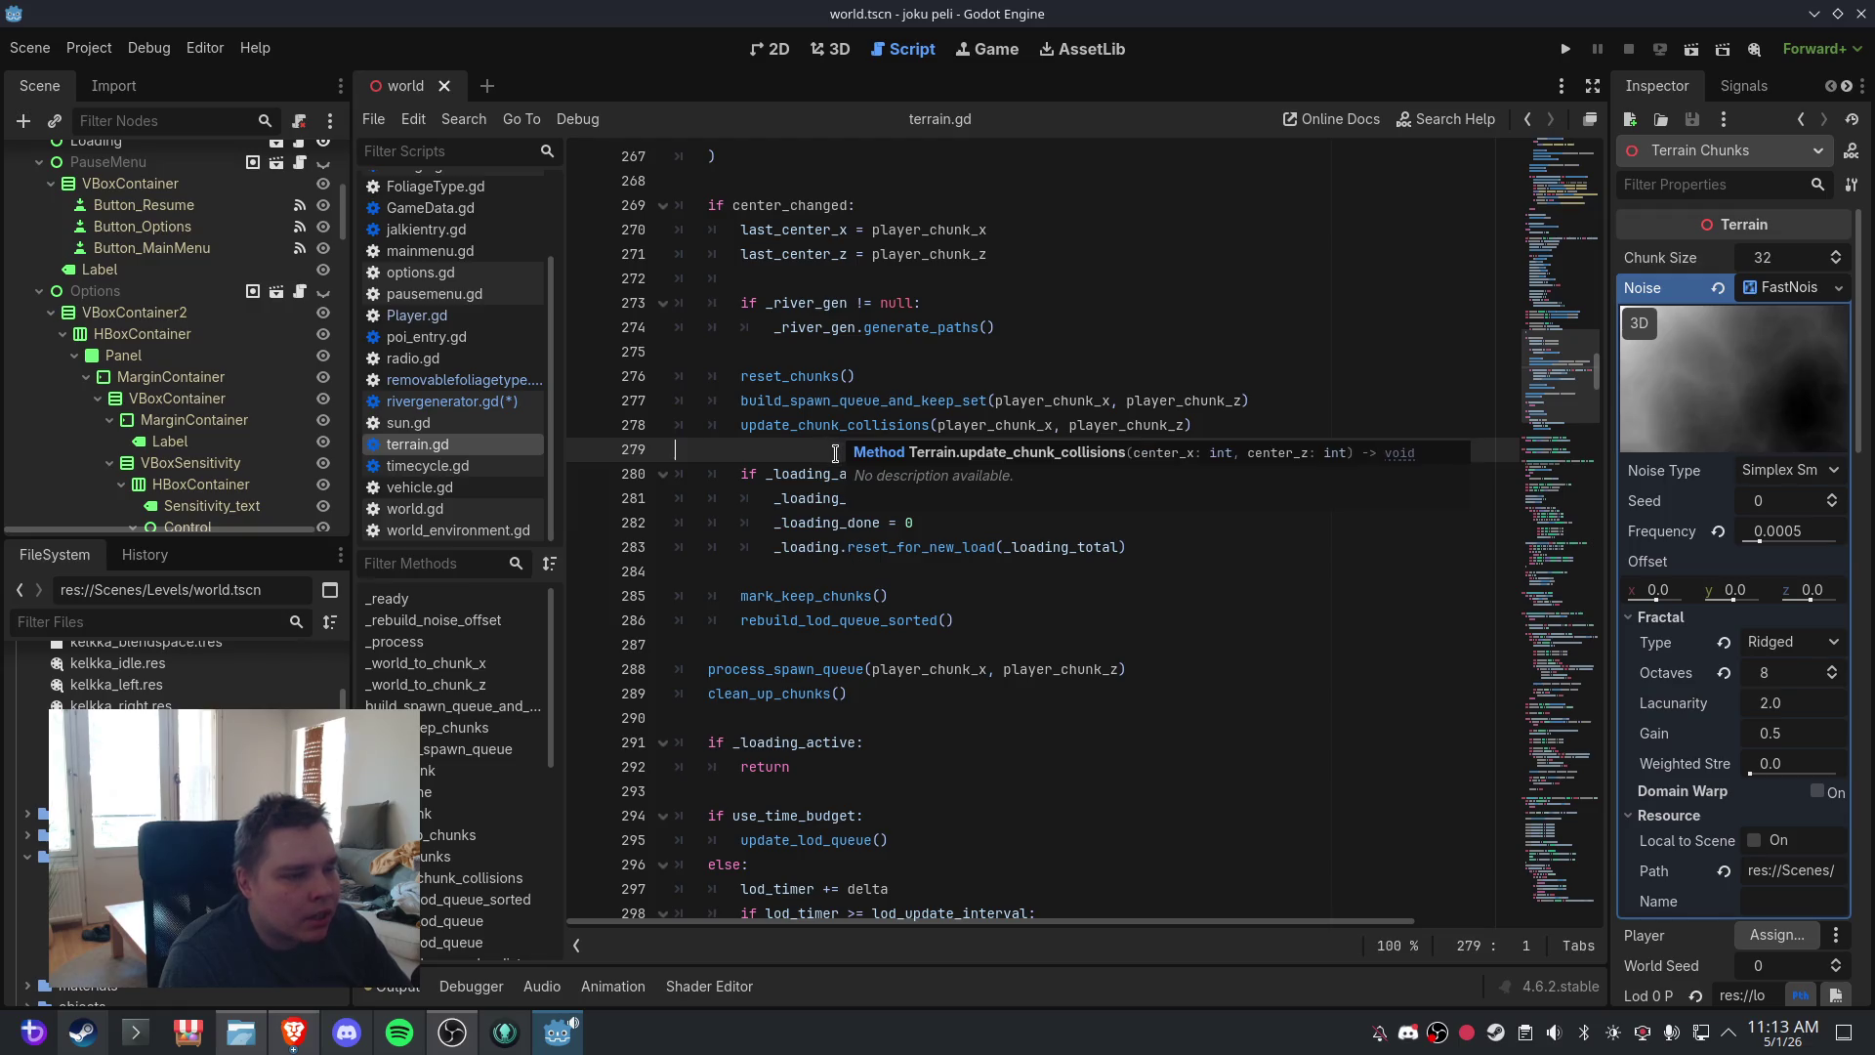
left_click(922, 592)
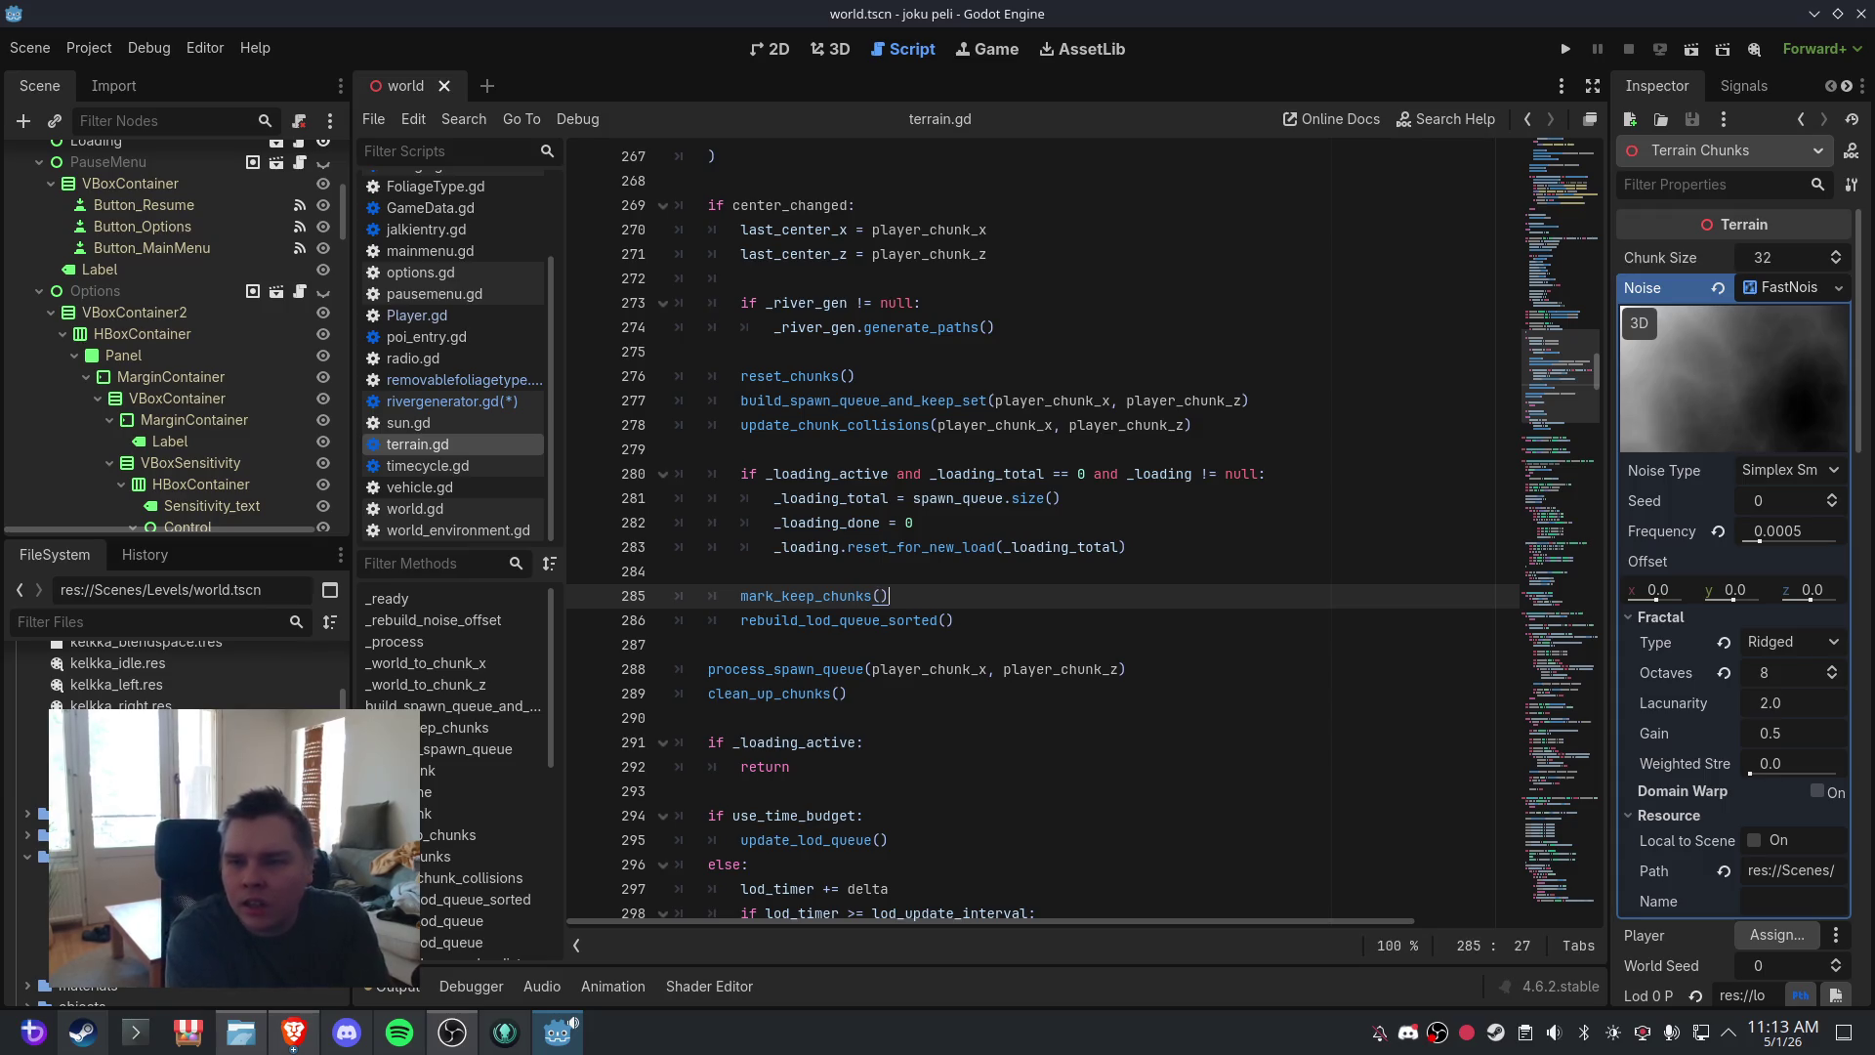
scroll(1349, 426, "up", 2)
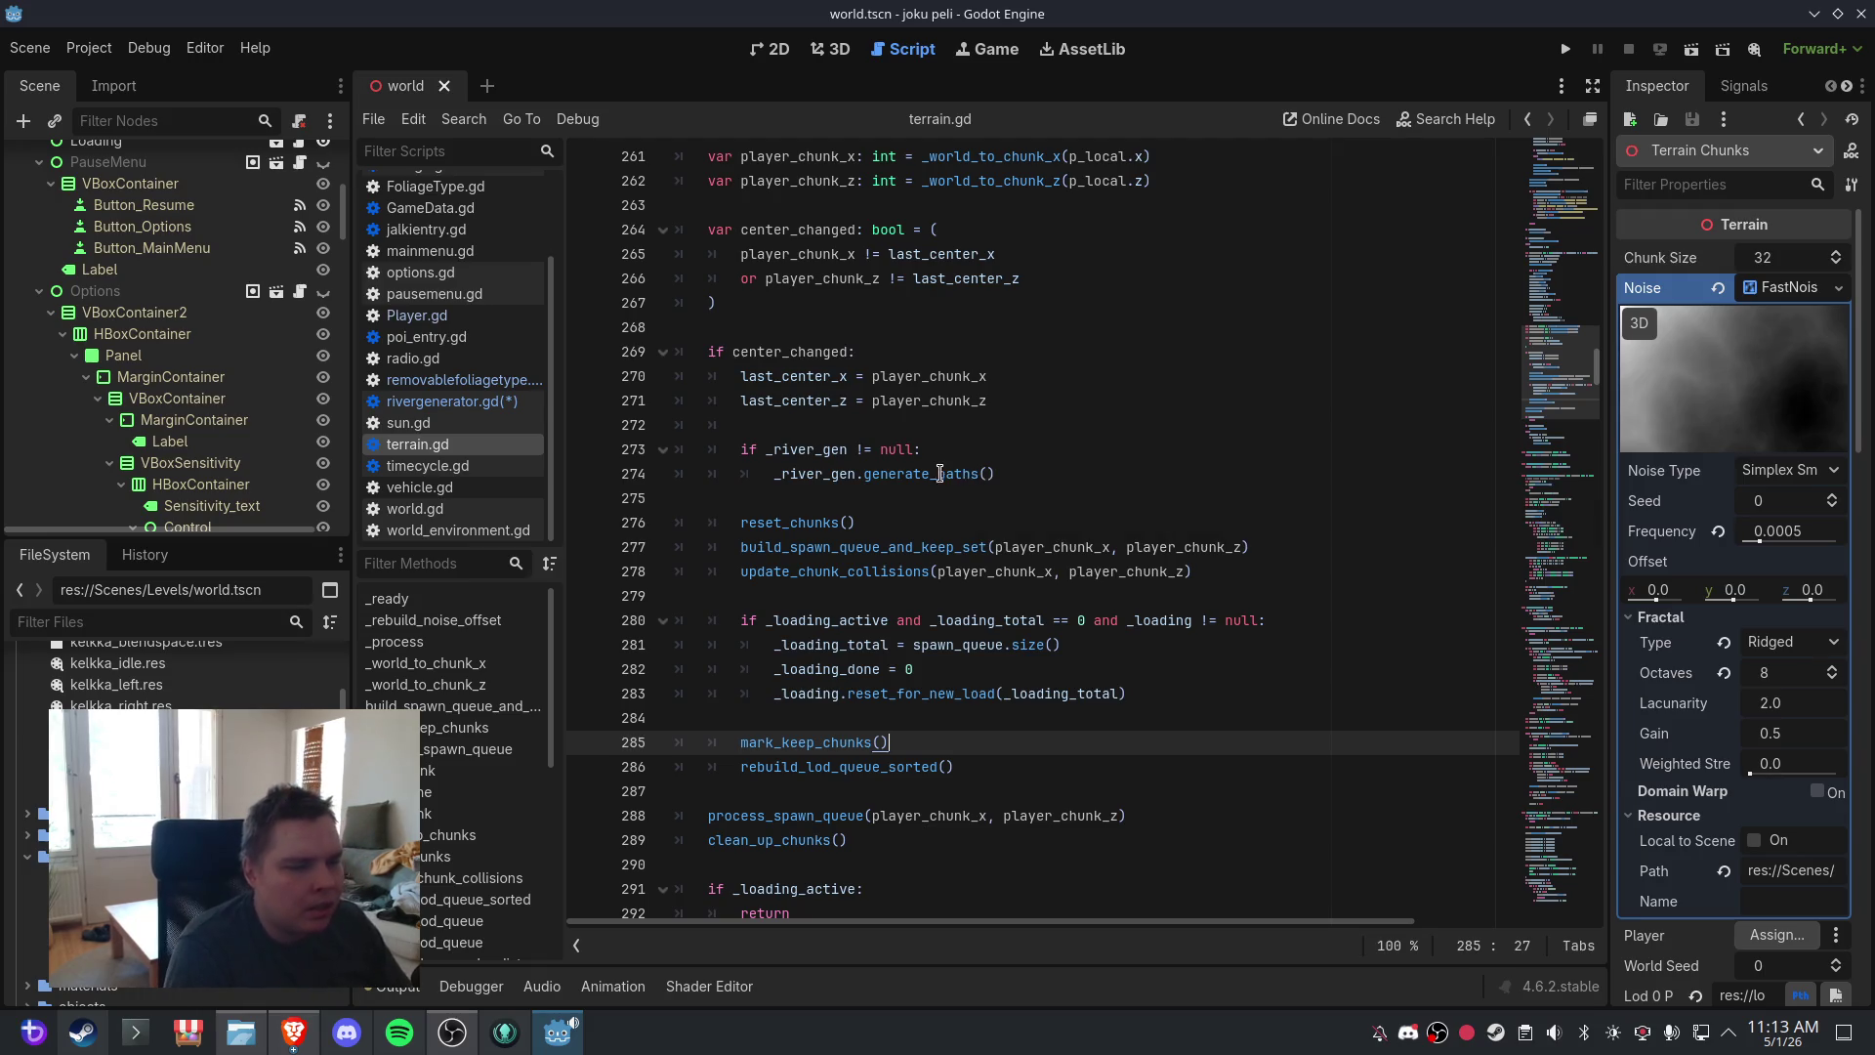
scroll(926, 511, "down", 1)
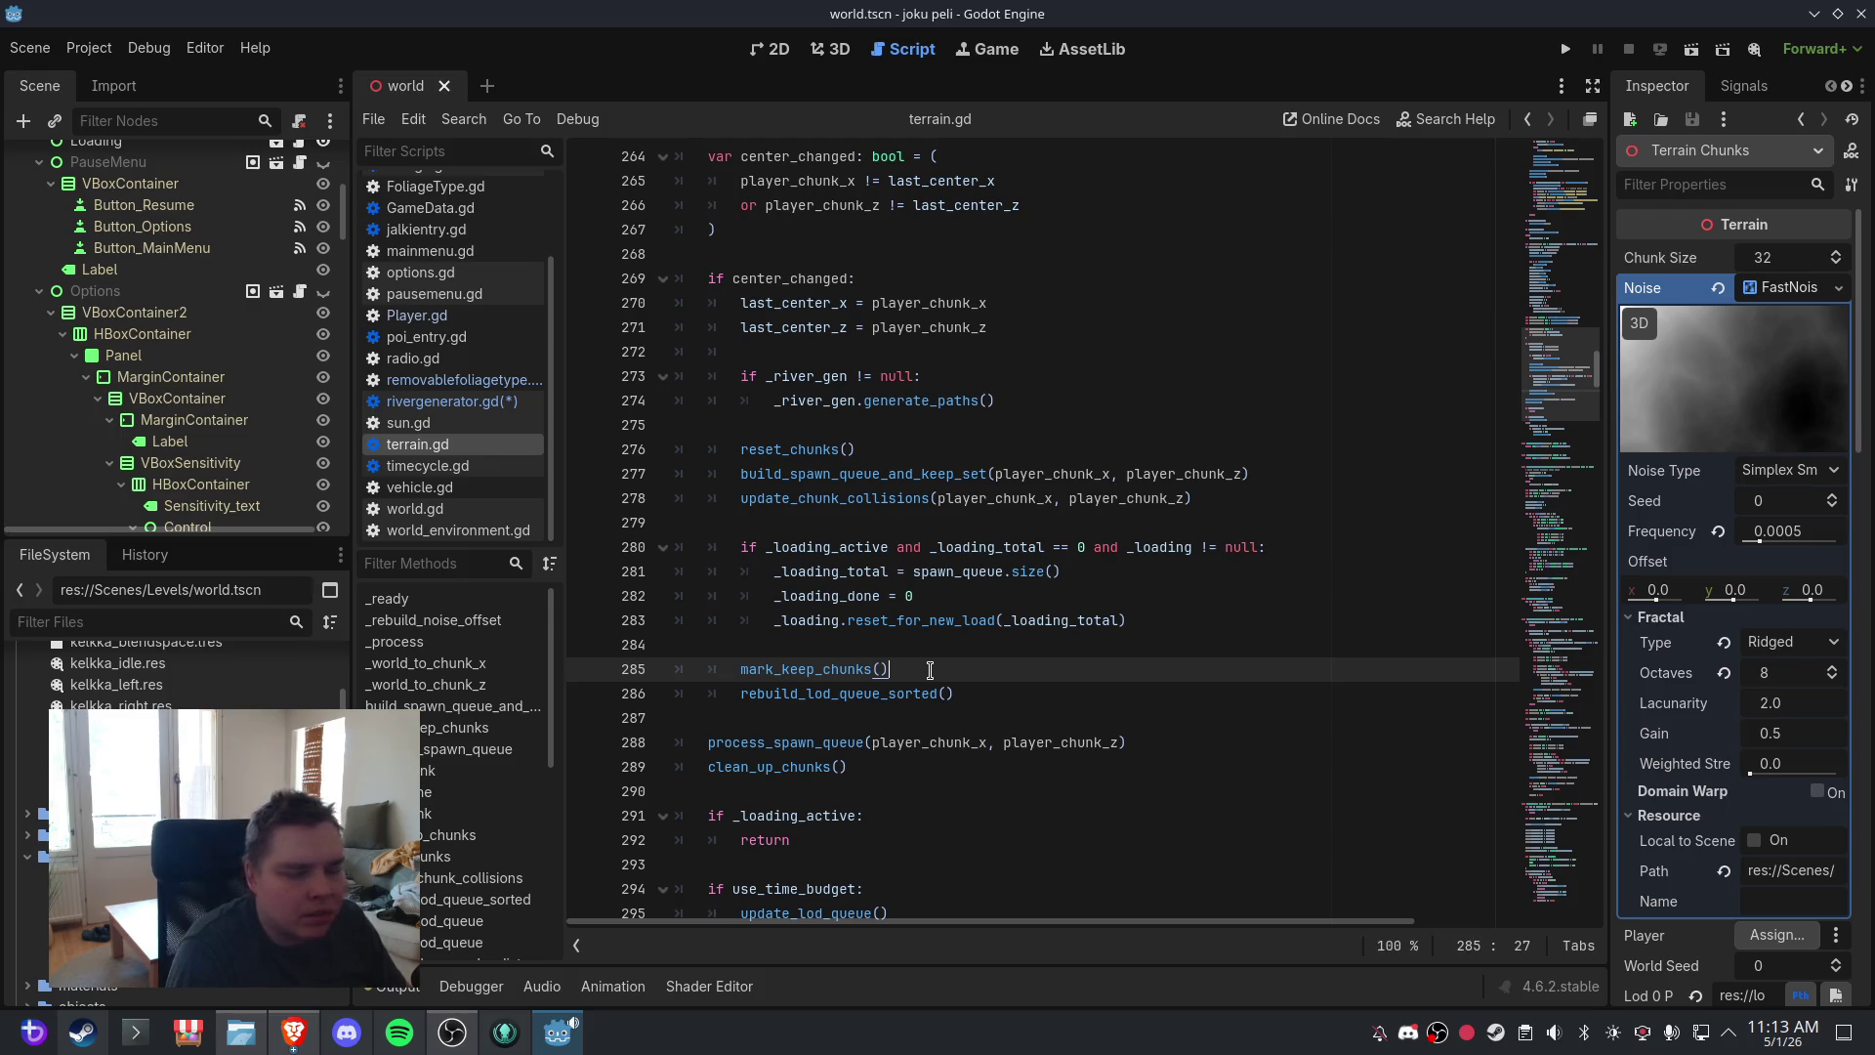
key("ctrl+f")
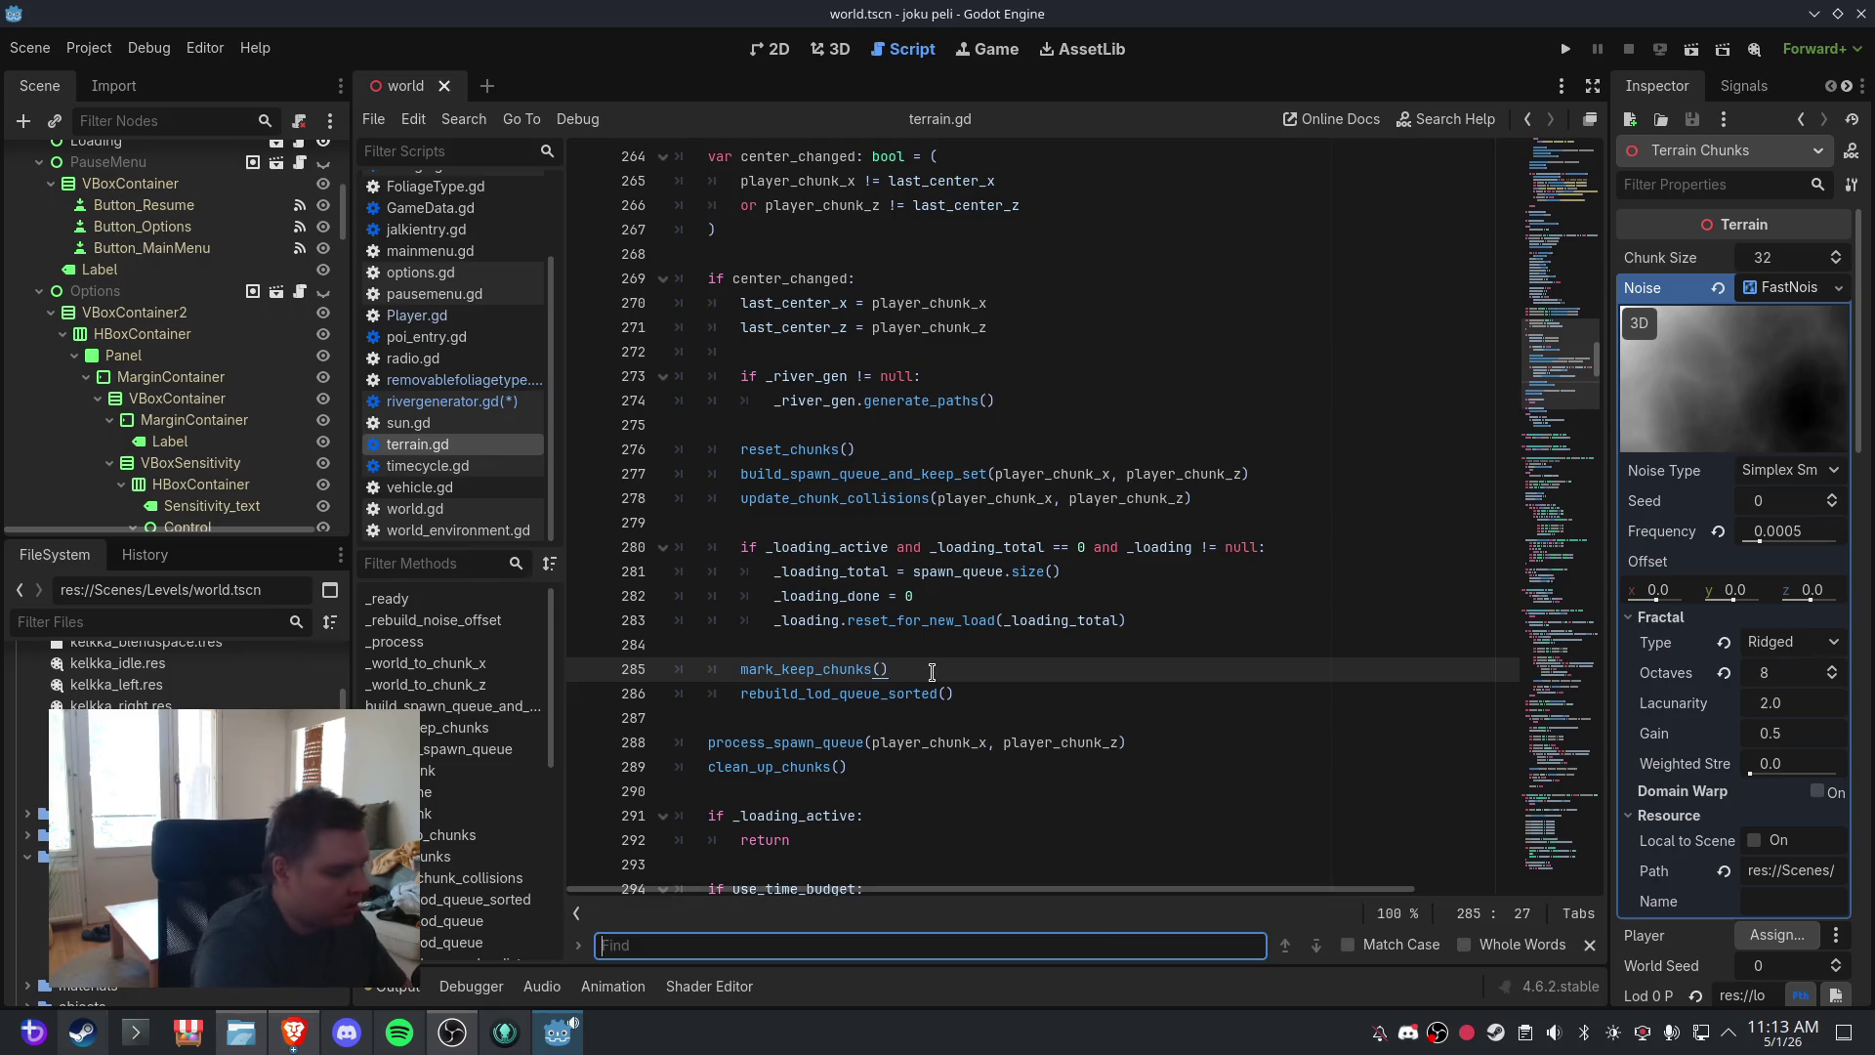
- Search terrain.gd for mark_keep_chunks and cycle the matches back to the editor-mode call at line 207
type("mark keep chunks")
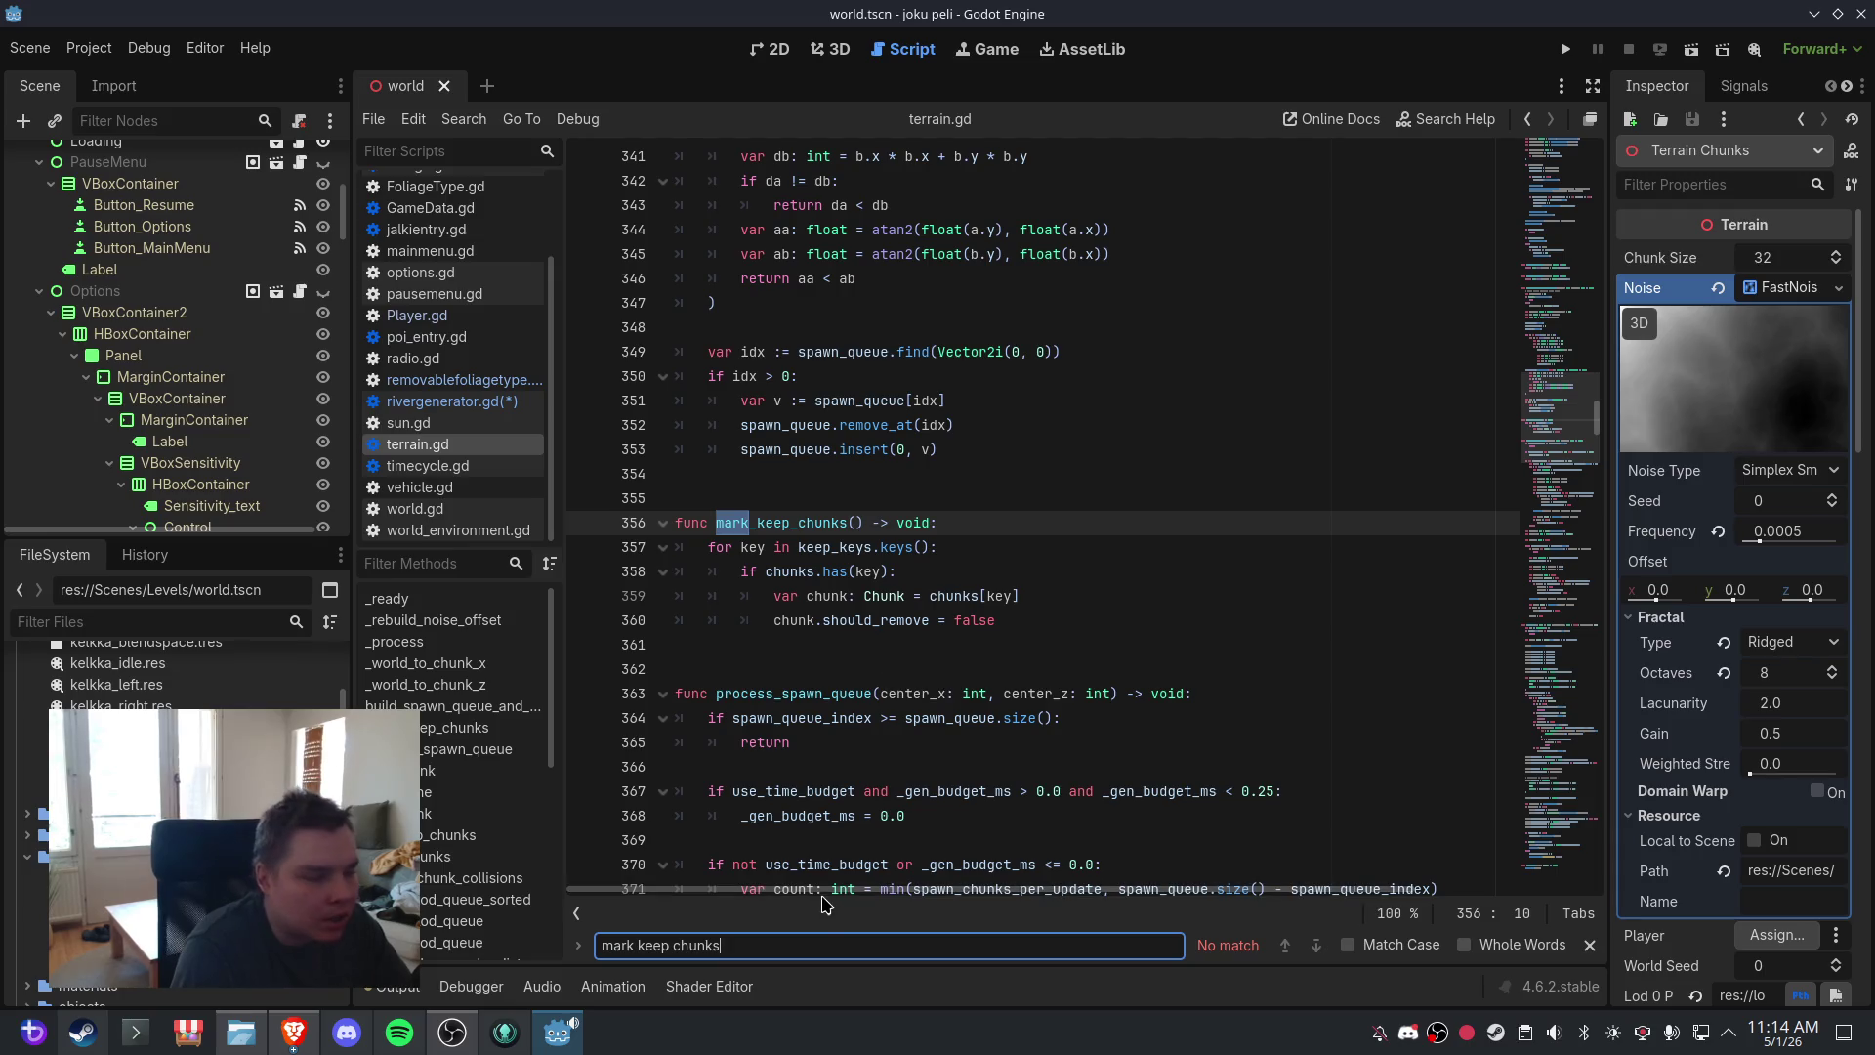
key("BackSpace")
key("BackSpace")
key("BackSpace")
key("BackSpace")
key("BackSpace")
key("BackSpace")
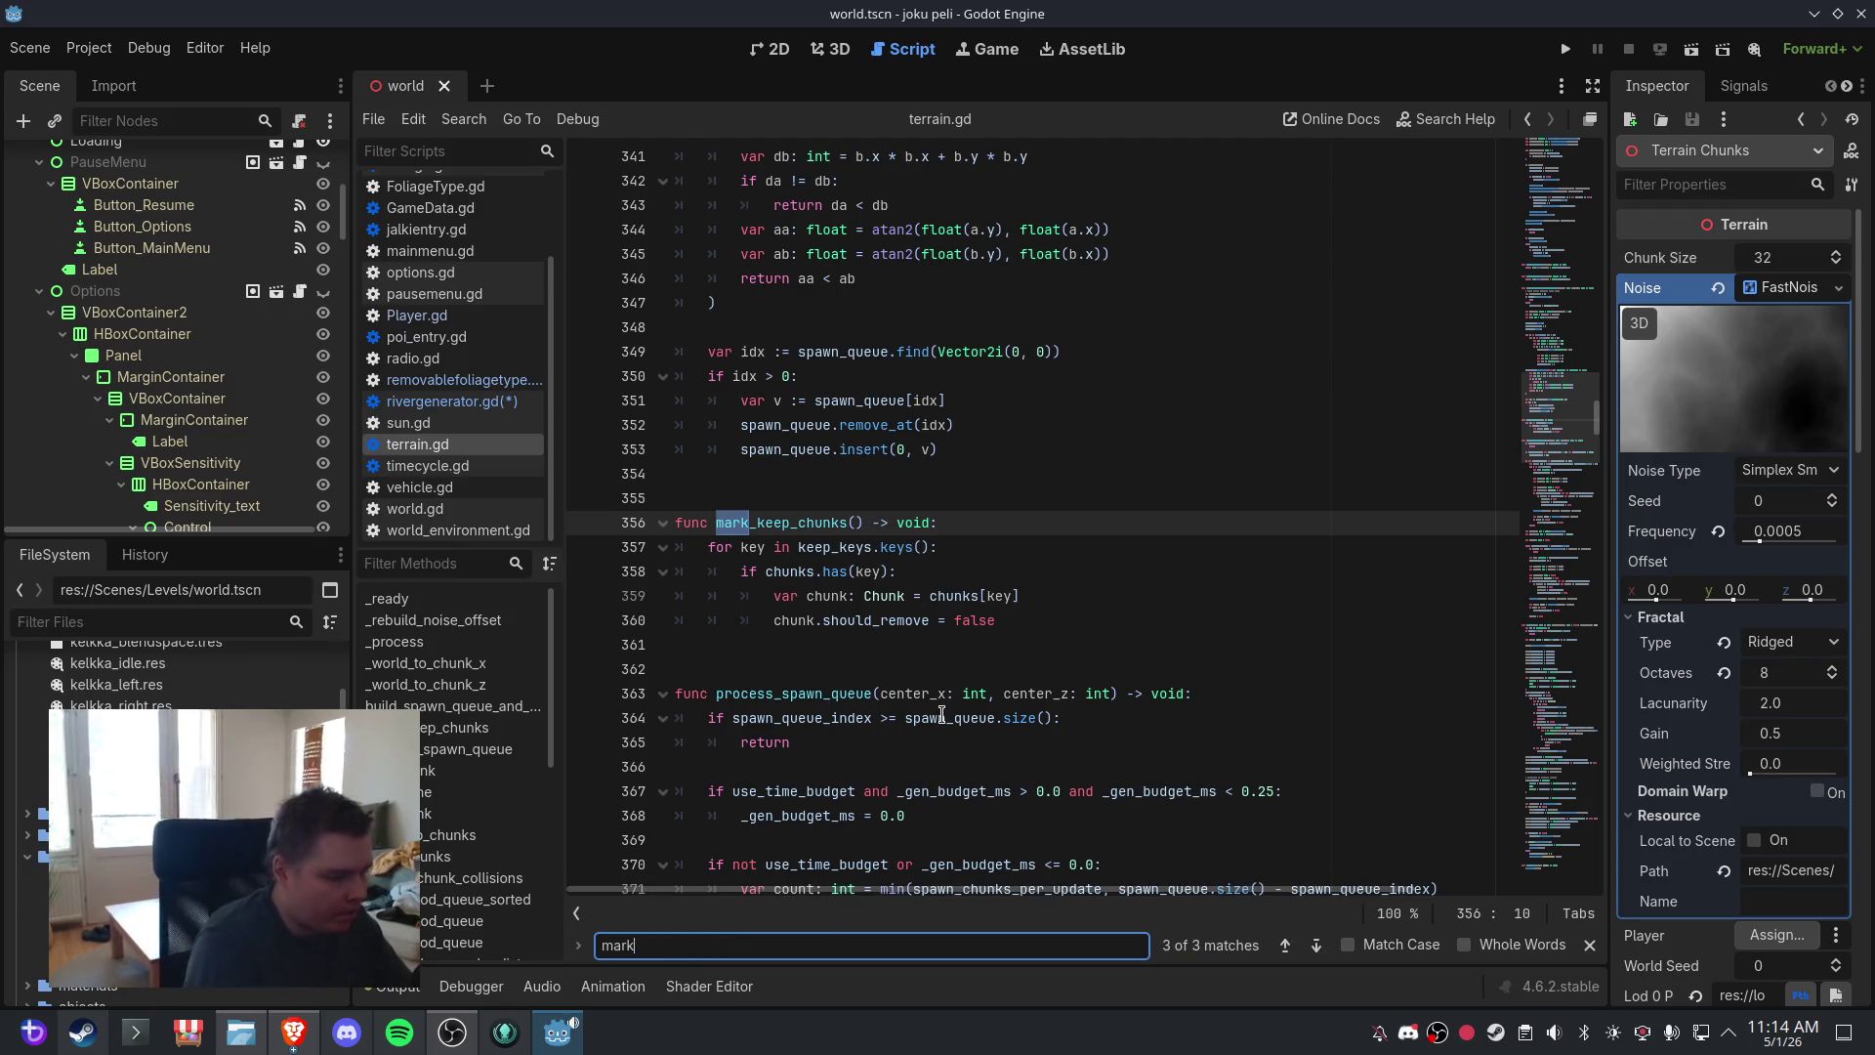
type("_keep_chunks")
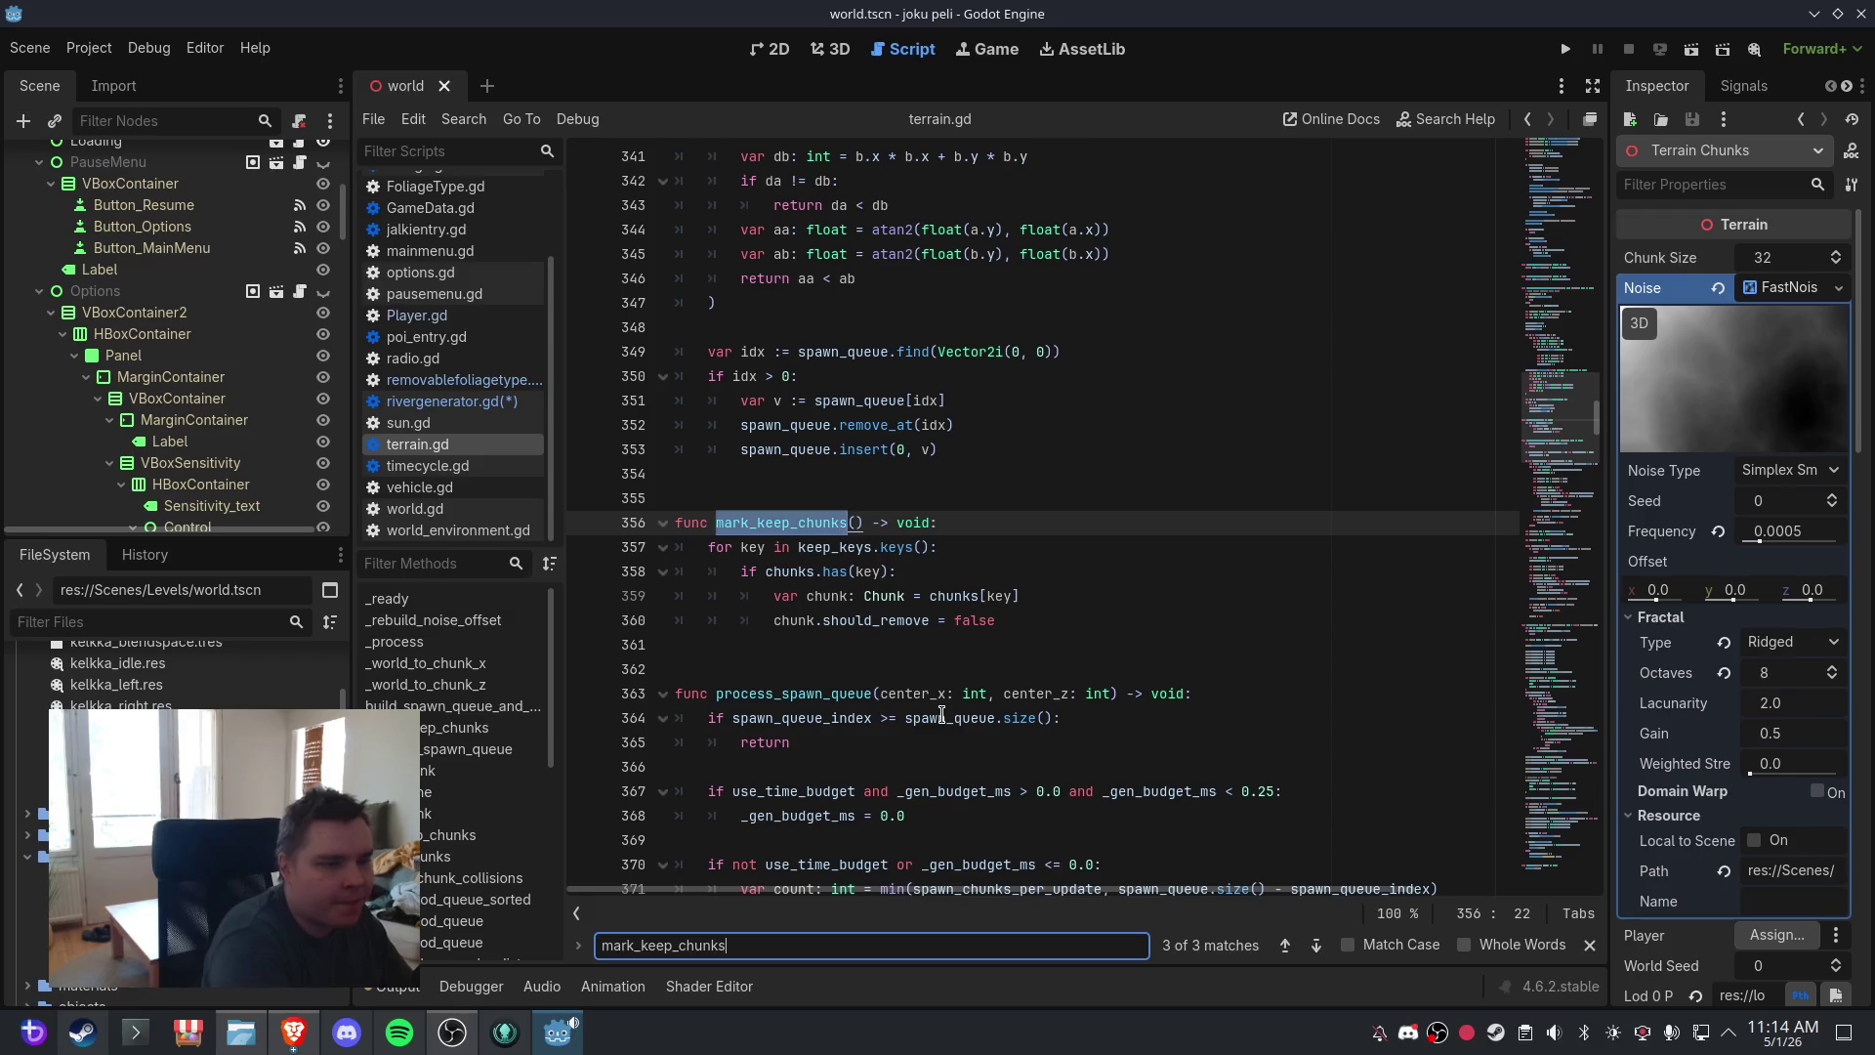
left_click(1317, 945)
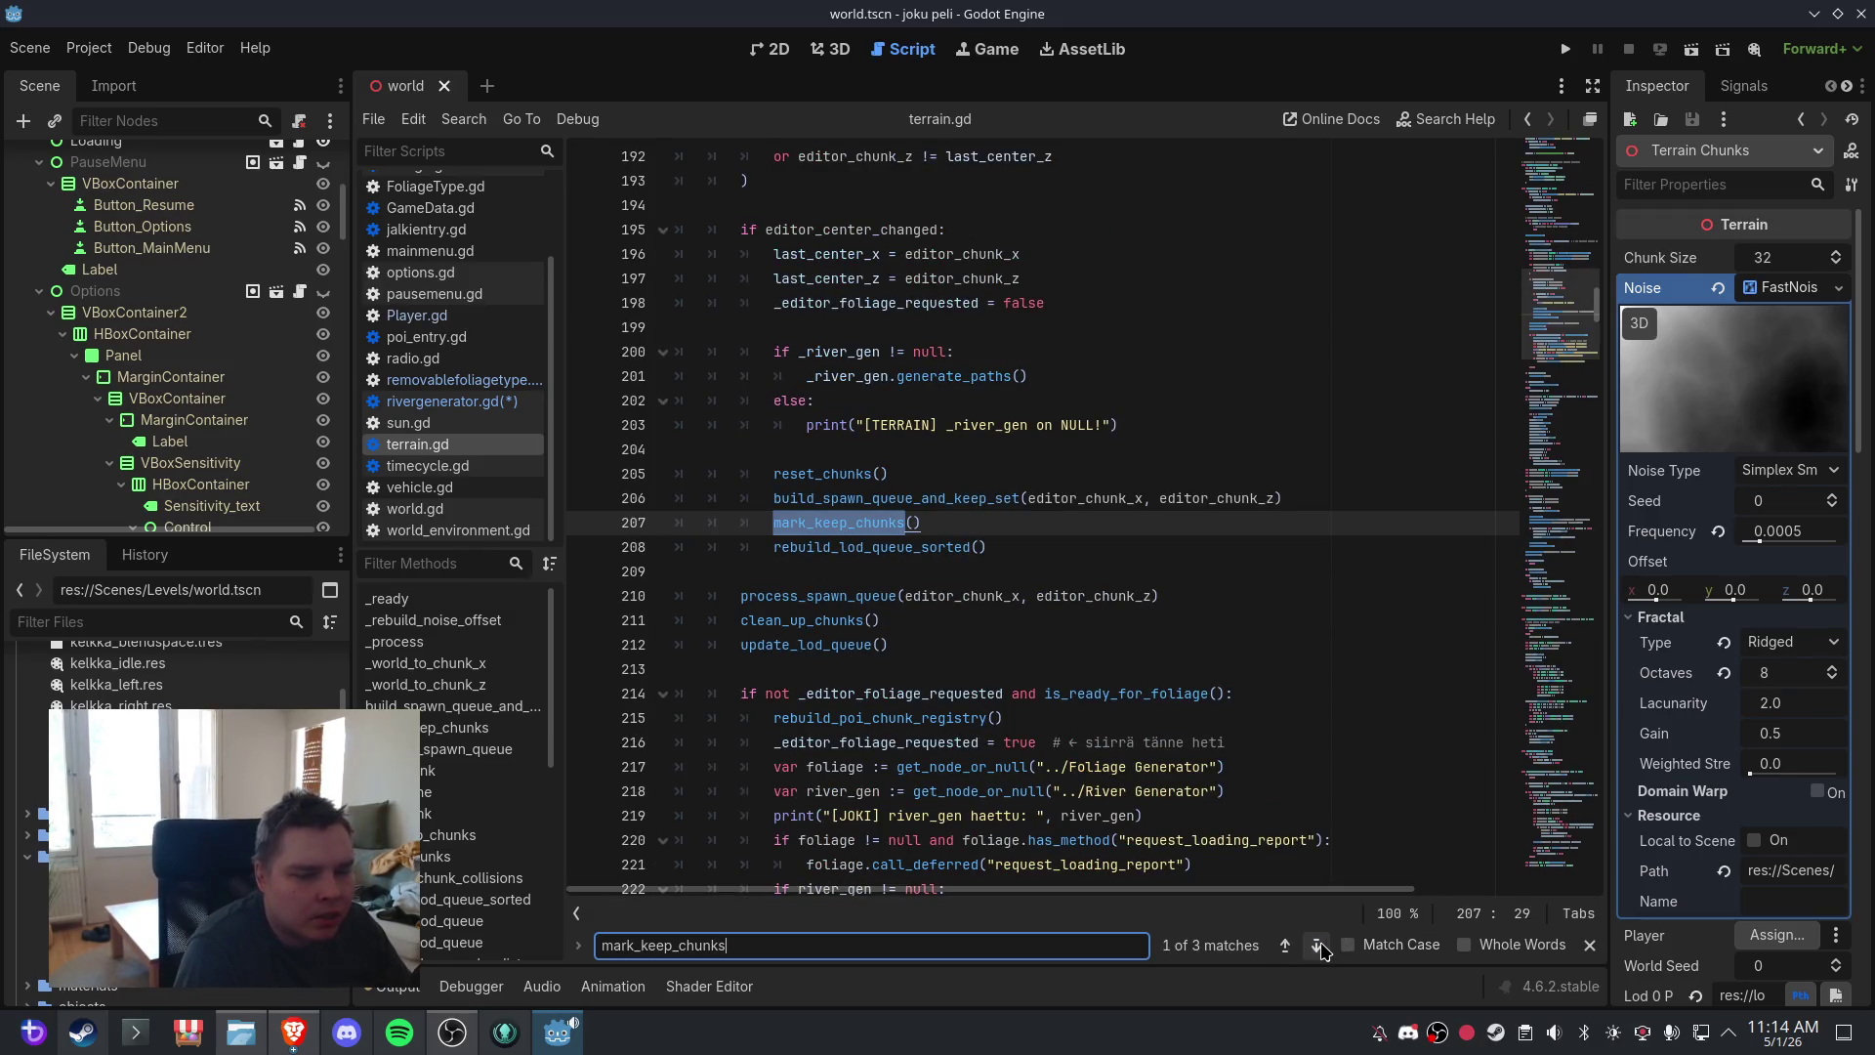
left_click(1317, 945)
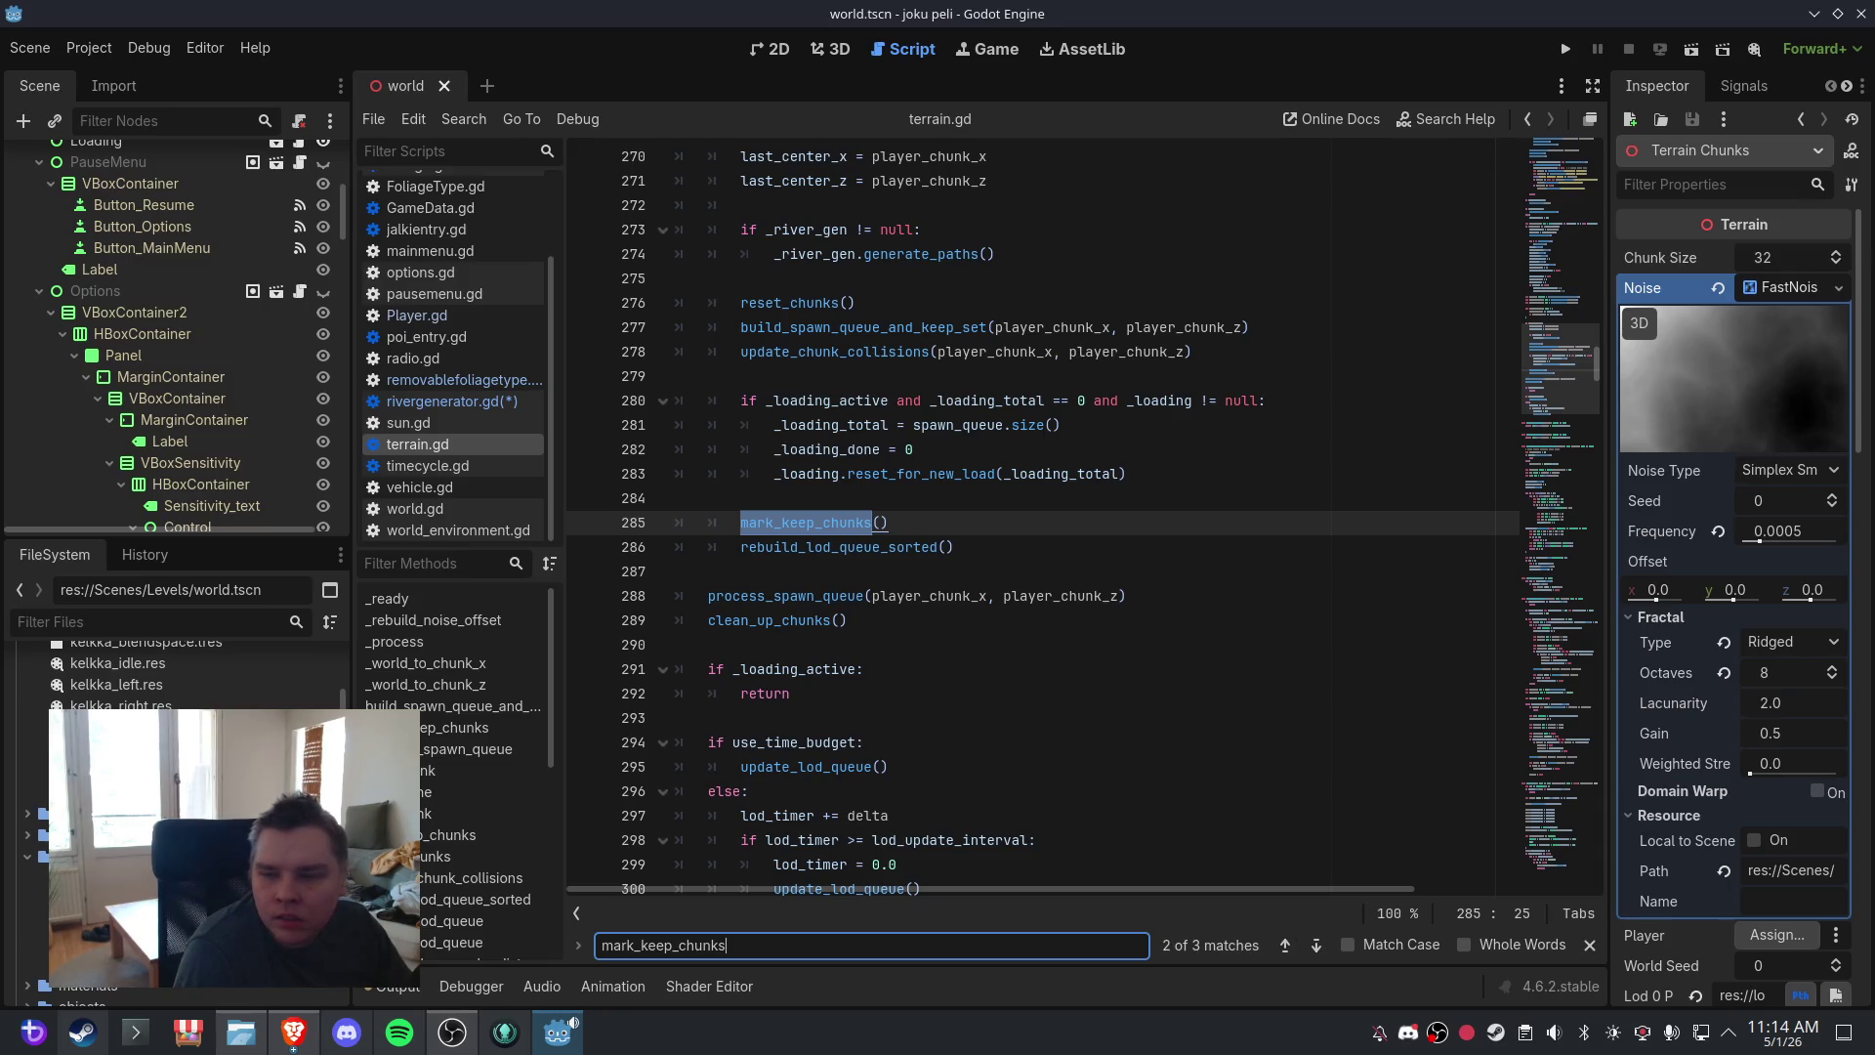
left_click(1318, 946)
left_click(1318, 945)
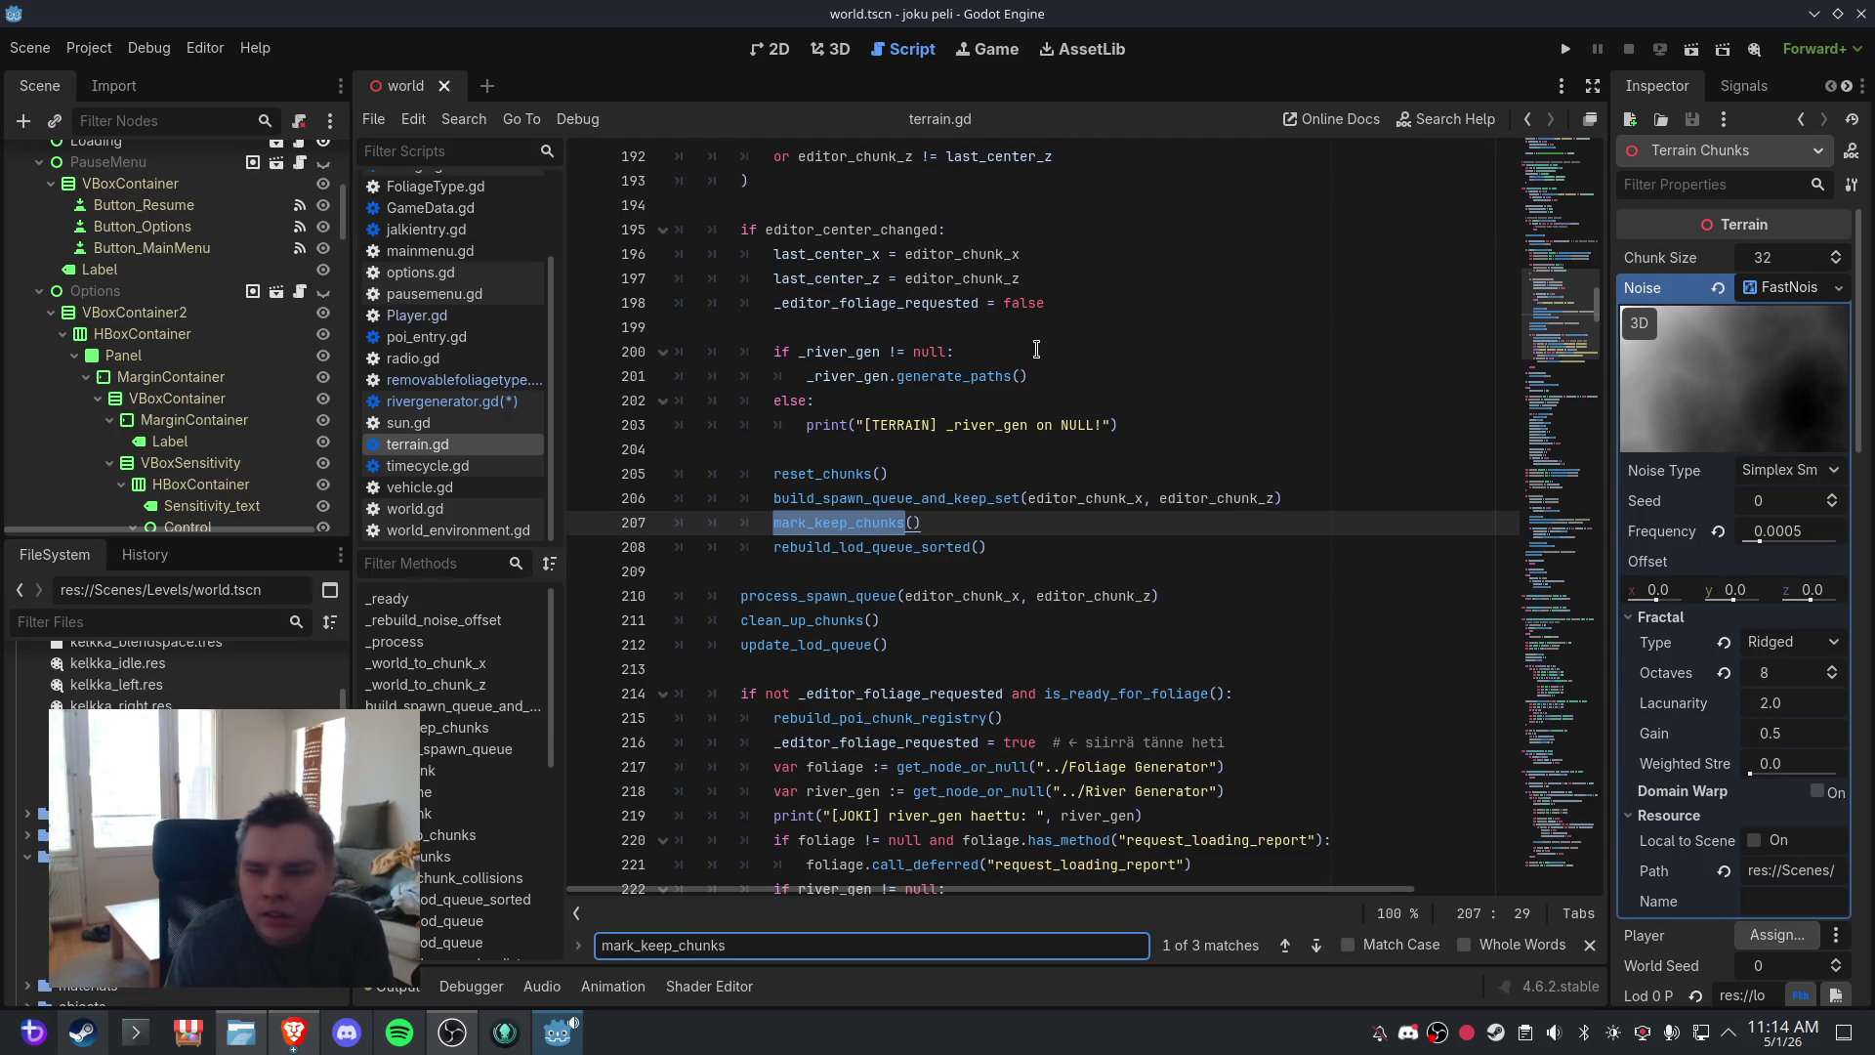
- Paste the 'if _river_gen != null: _river_gen.refresh_all_chunks()' block below line 207
left_click(1029, 527)
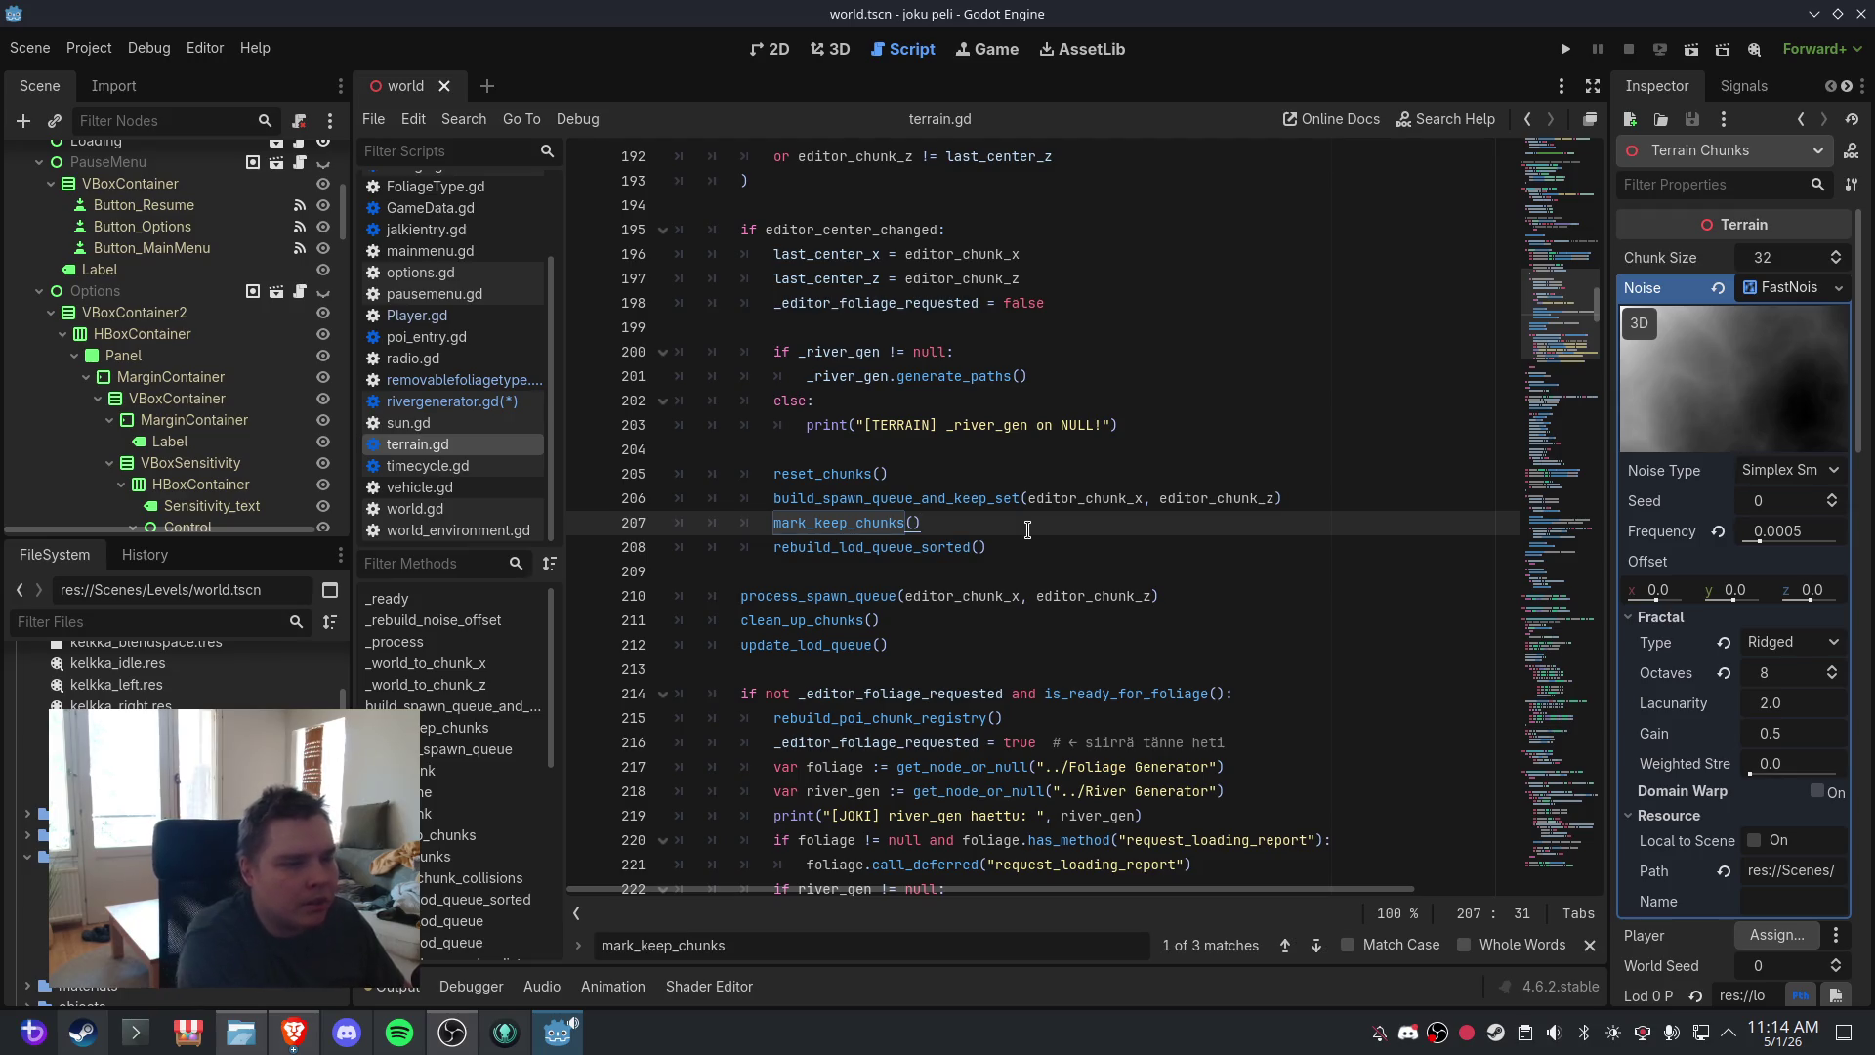
key("Return")
key("Return")
type("if _river_gen != null: \t\t\t_river_gen.refresh_all_chunks()")
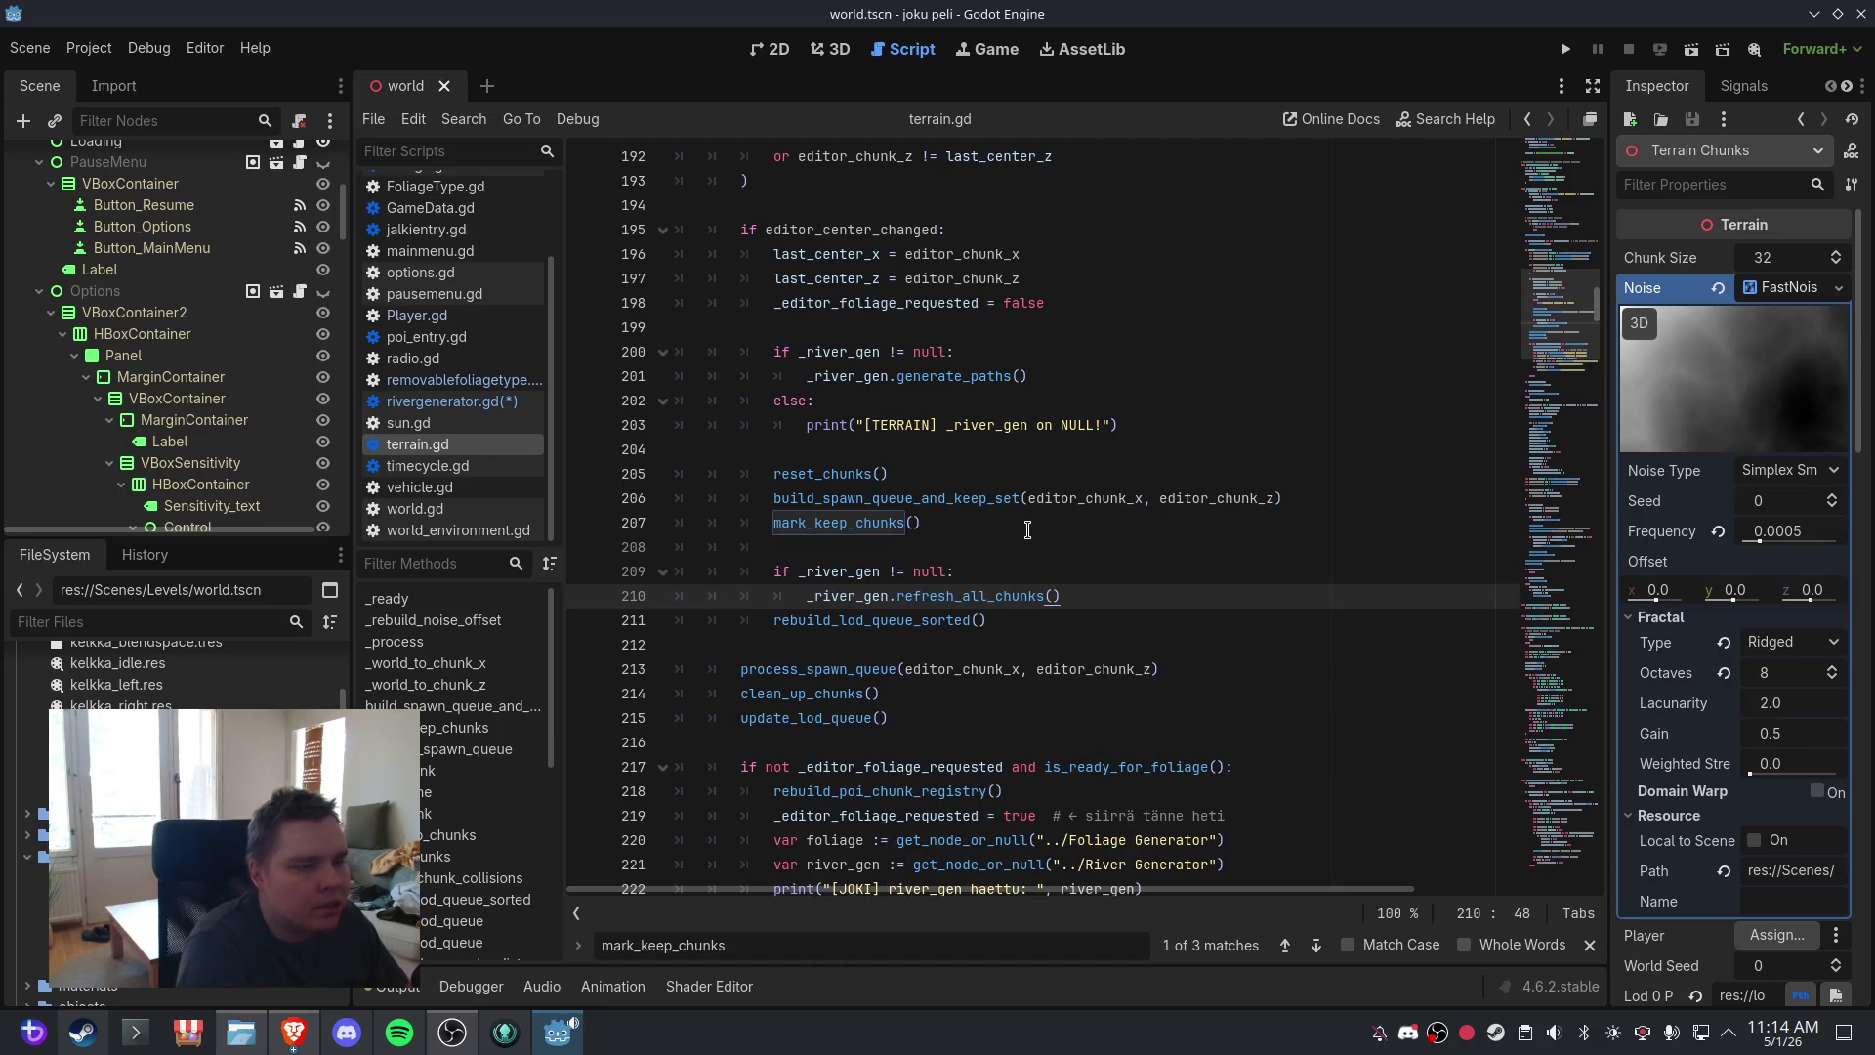
key("Return")
key("BackSpace")
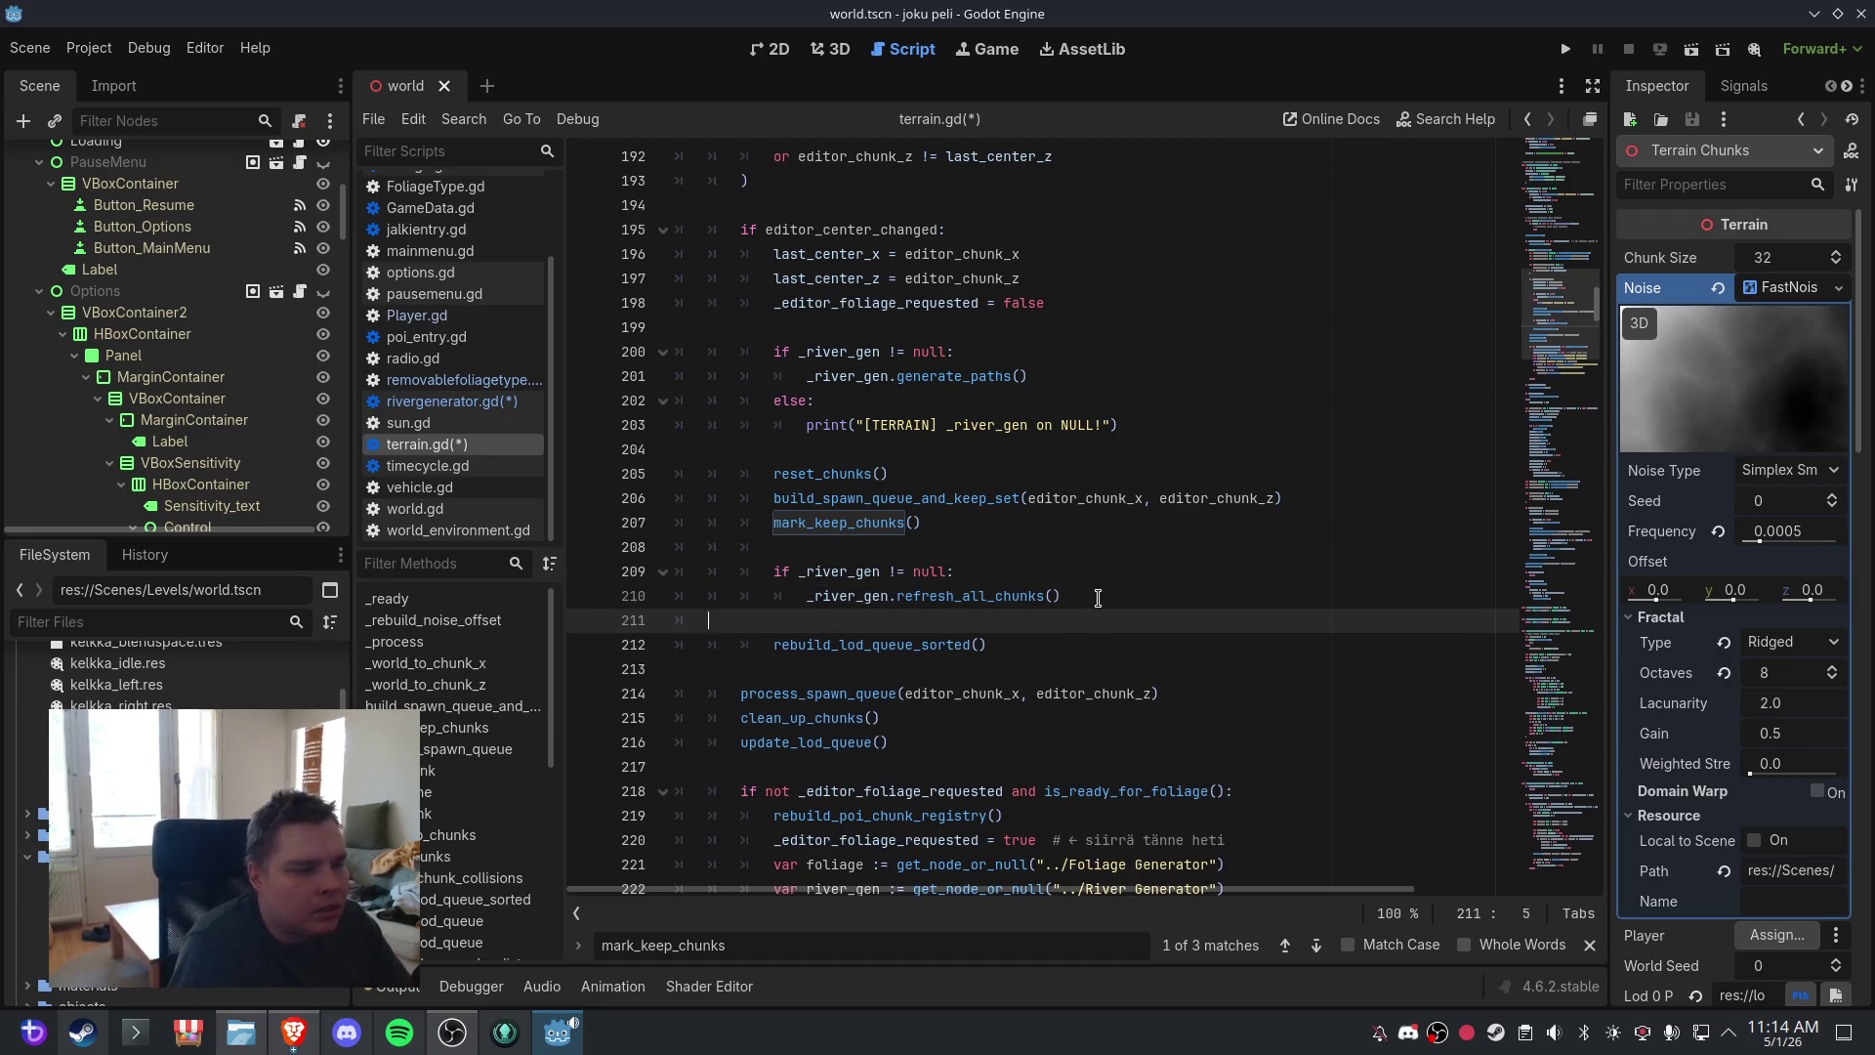
key("BackSpace")
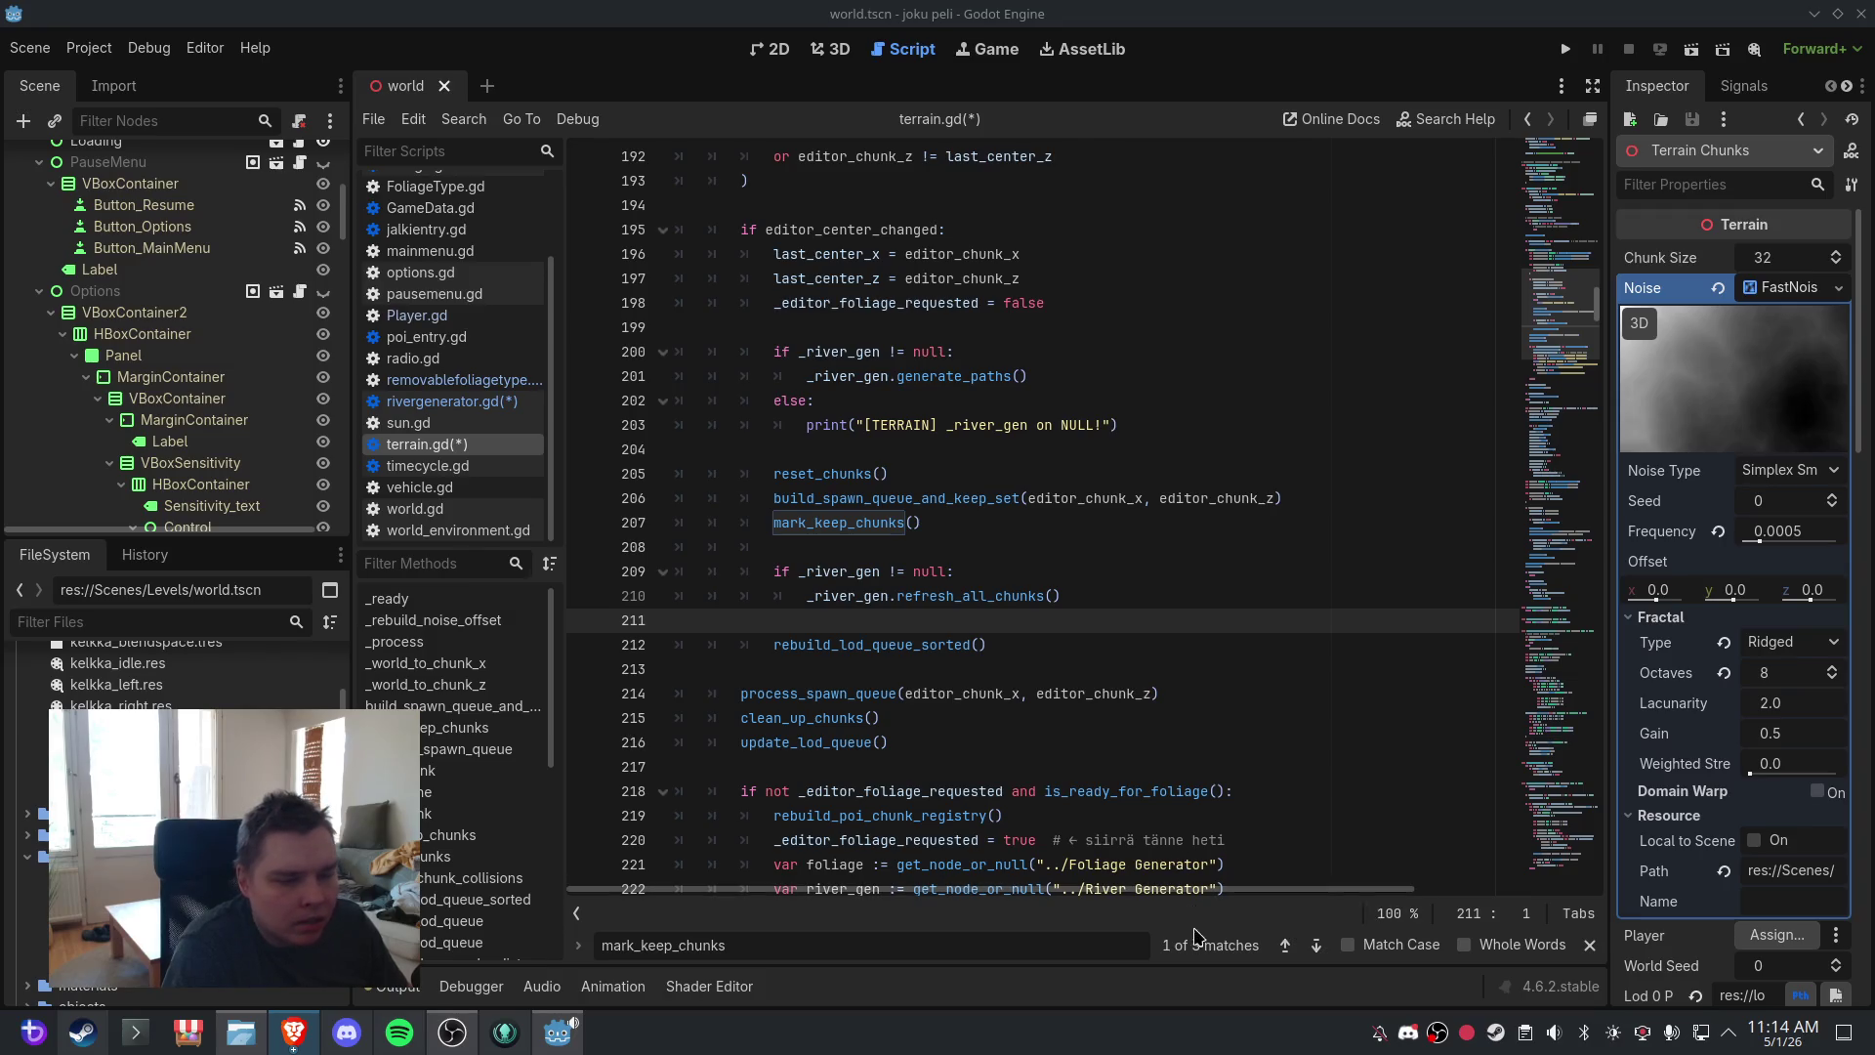
left_click(1285, 945)
- Step to the gameplay mark_keep_chunks call near line 290 and scroll up through terrain.gd
left_click(1286, 945)
left_click(1286, 946)
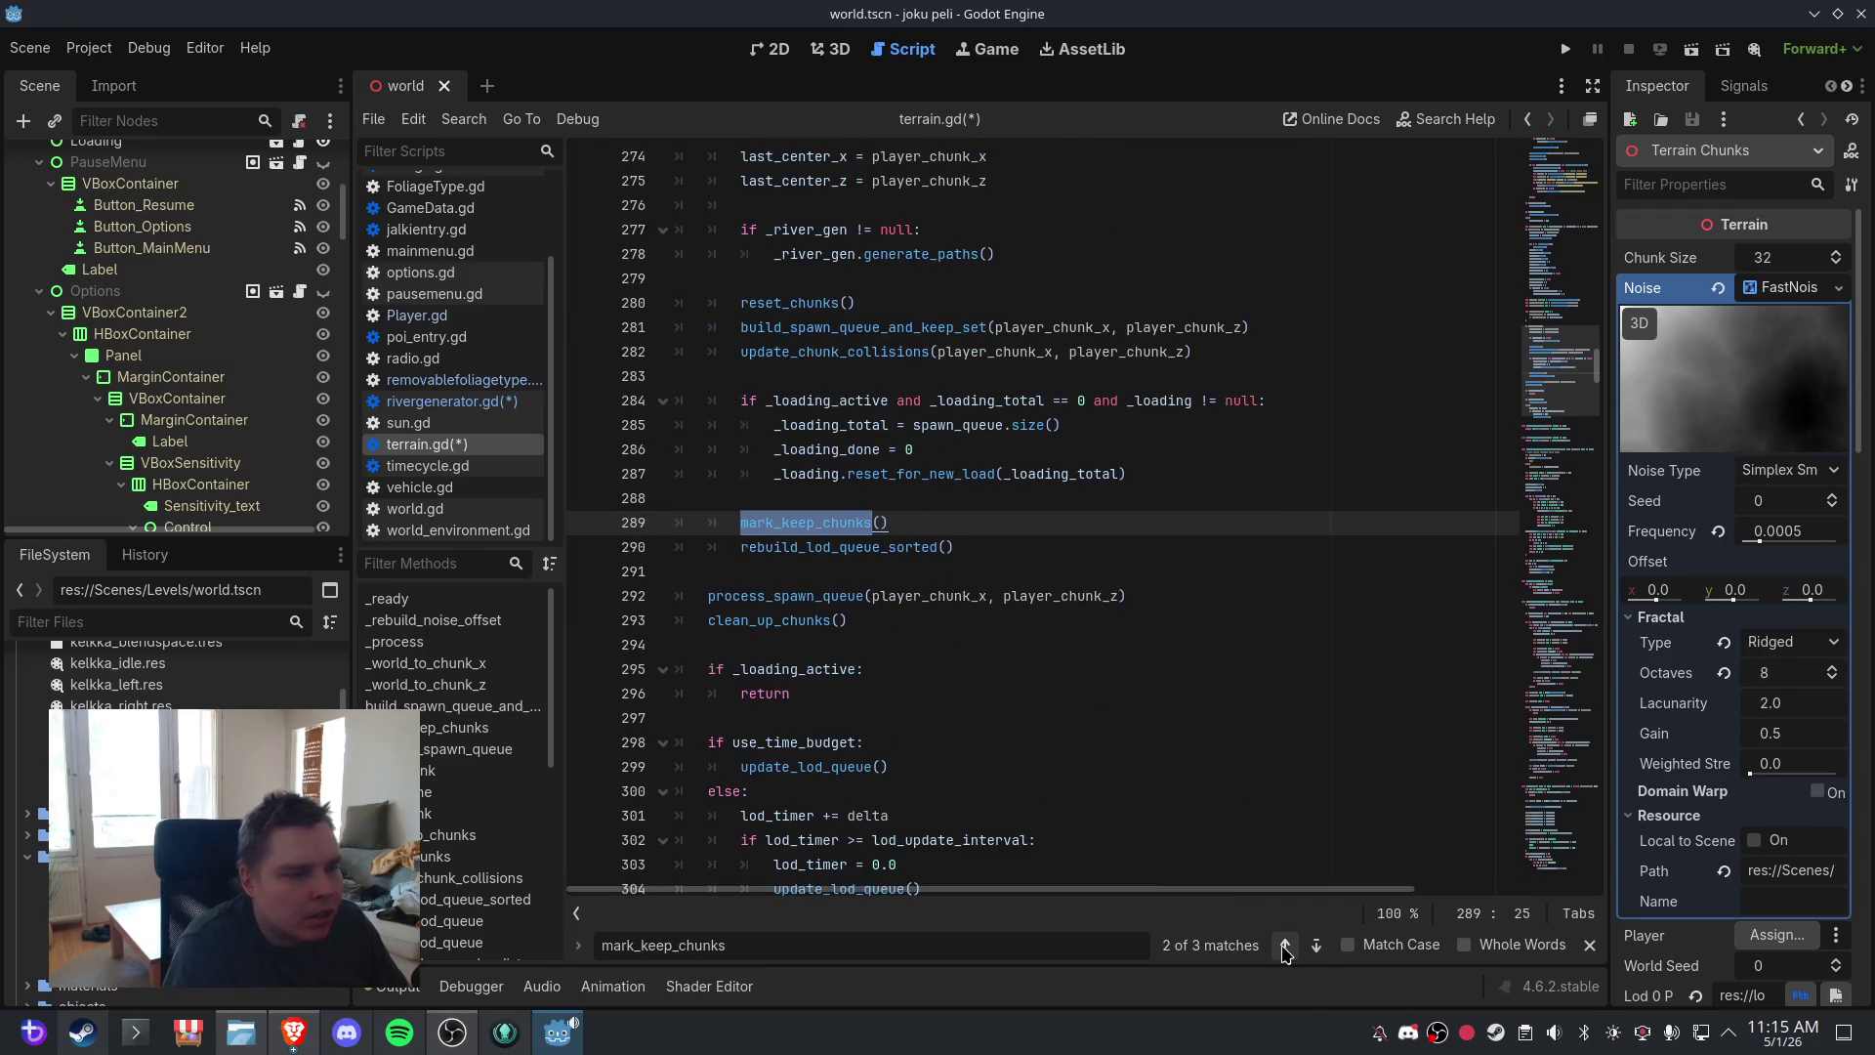
left_click(991, 546)
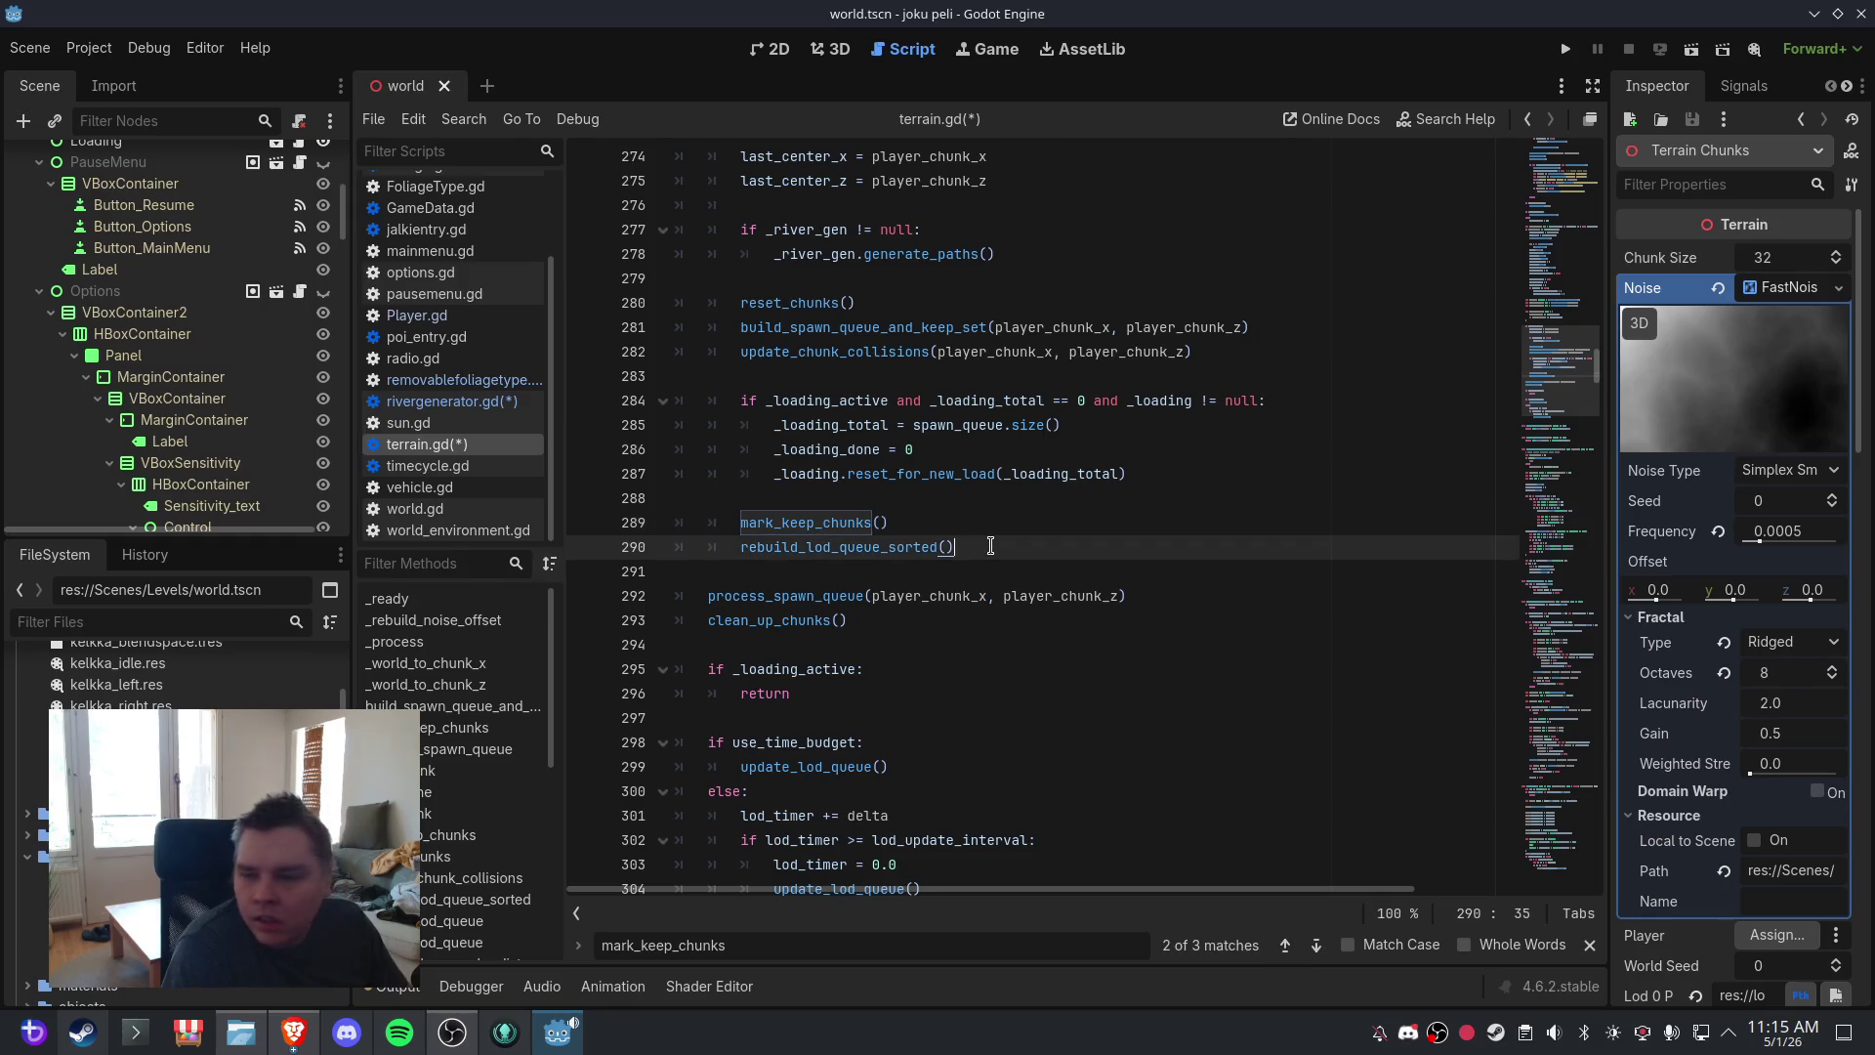
scroll(998, 615, "down", 3)
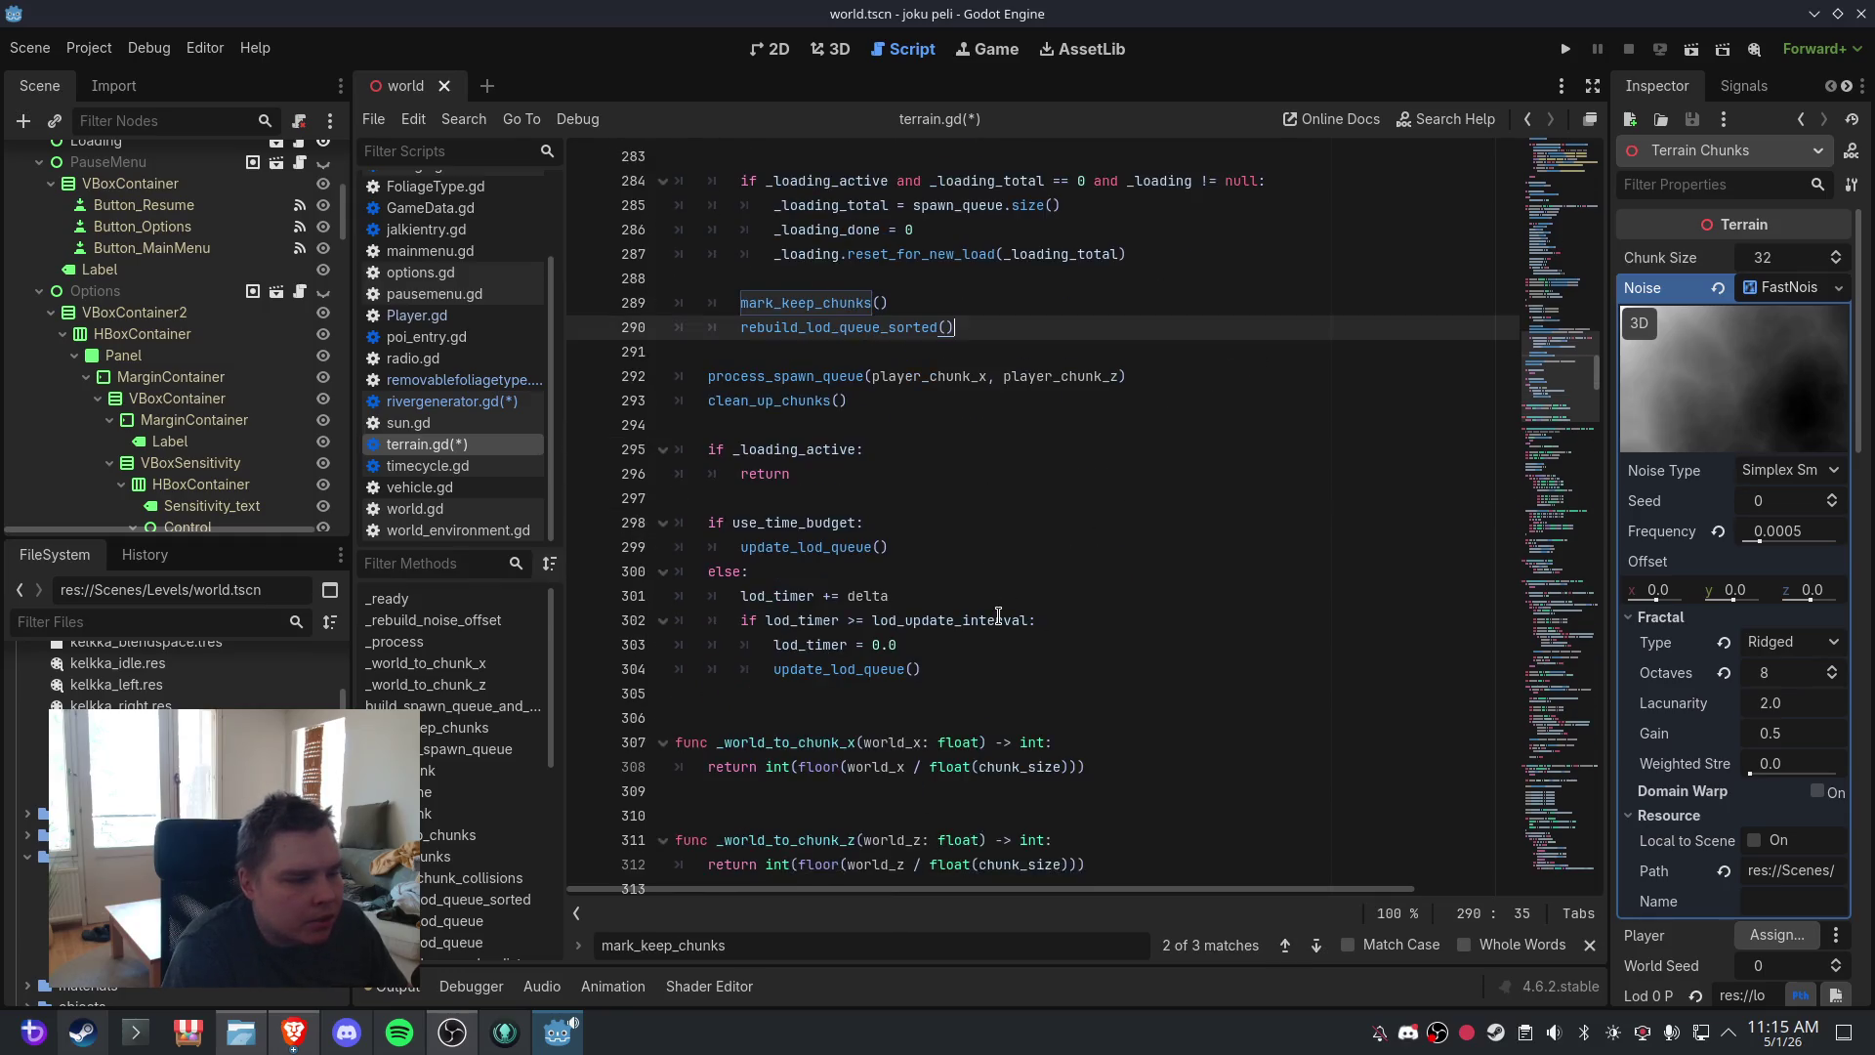
scroll(998, 615, "up", 2)
scroll(996, 617, "up", 3)
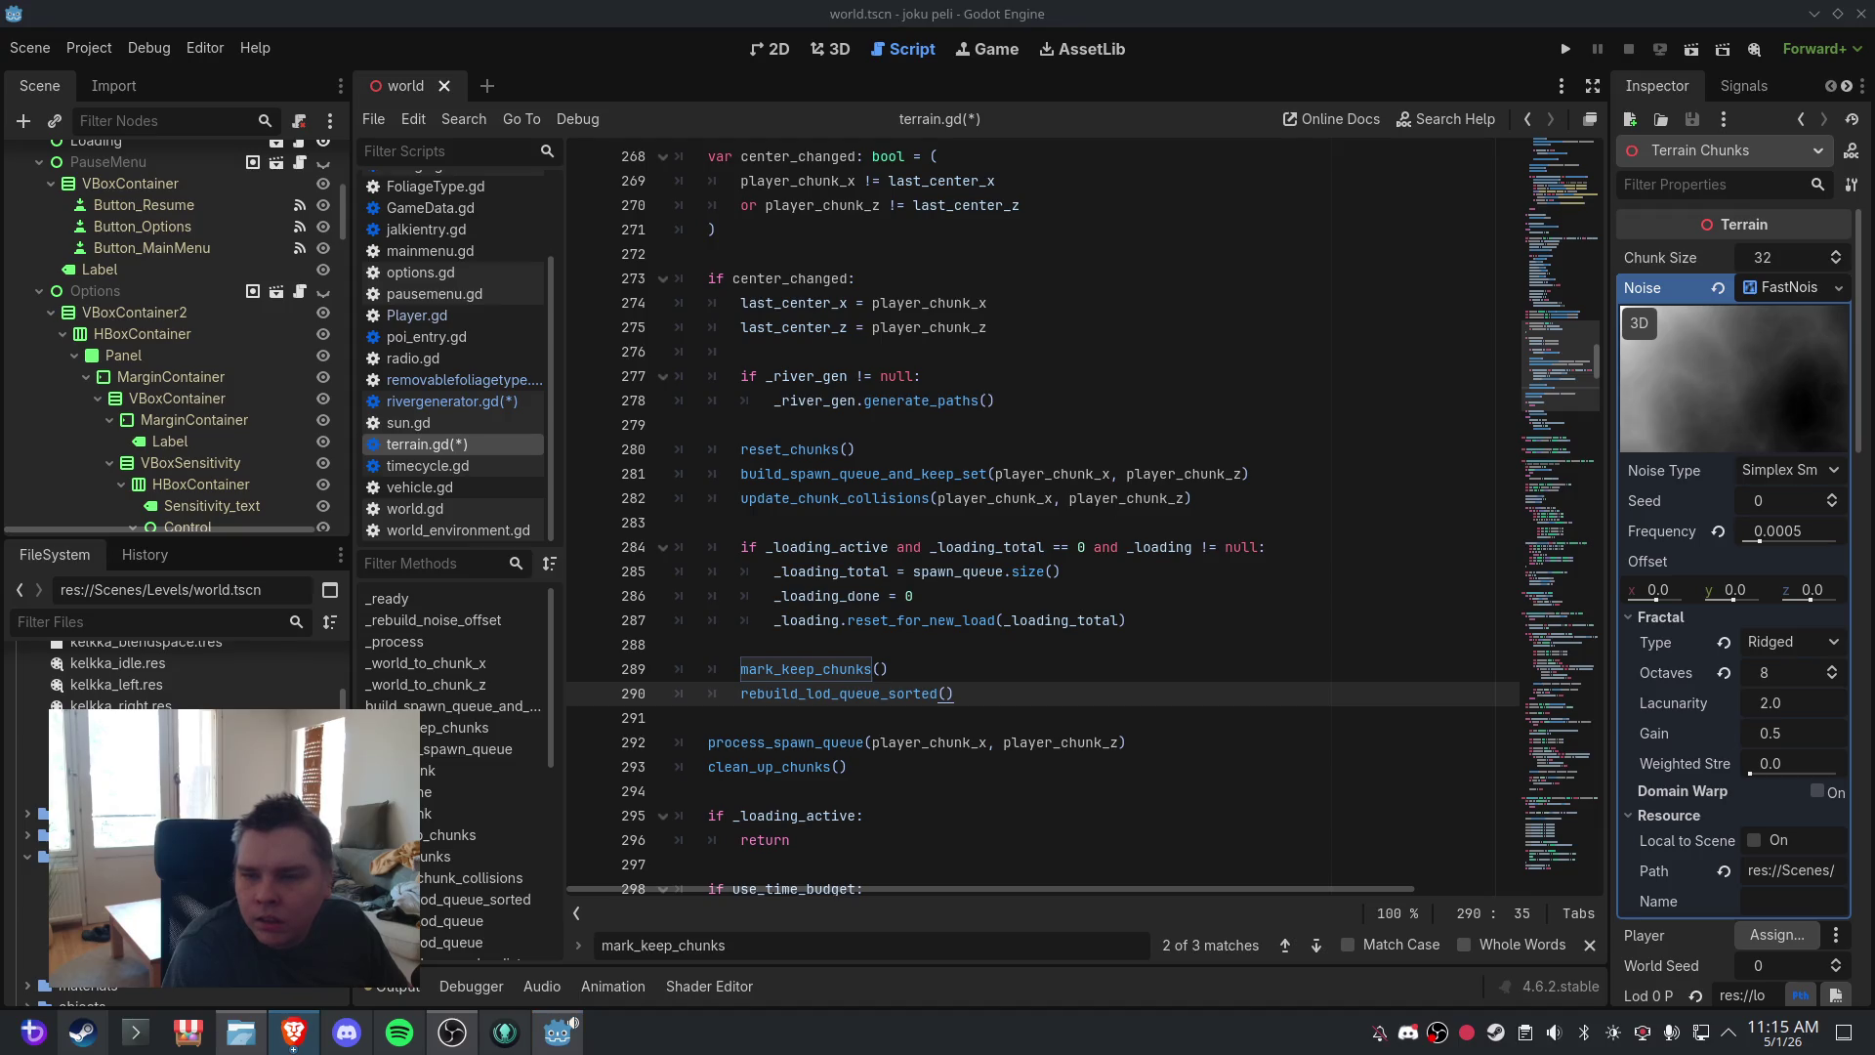
scroll(1201, 512, "up", 9)
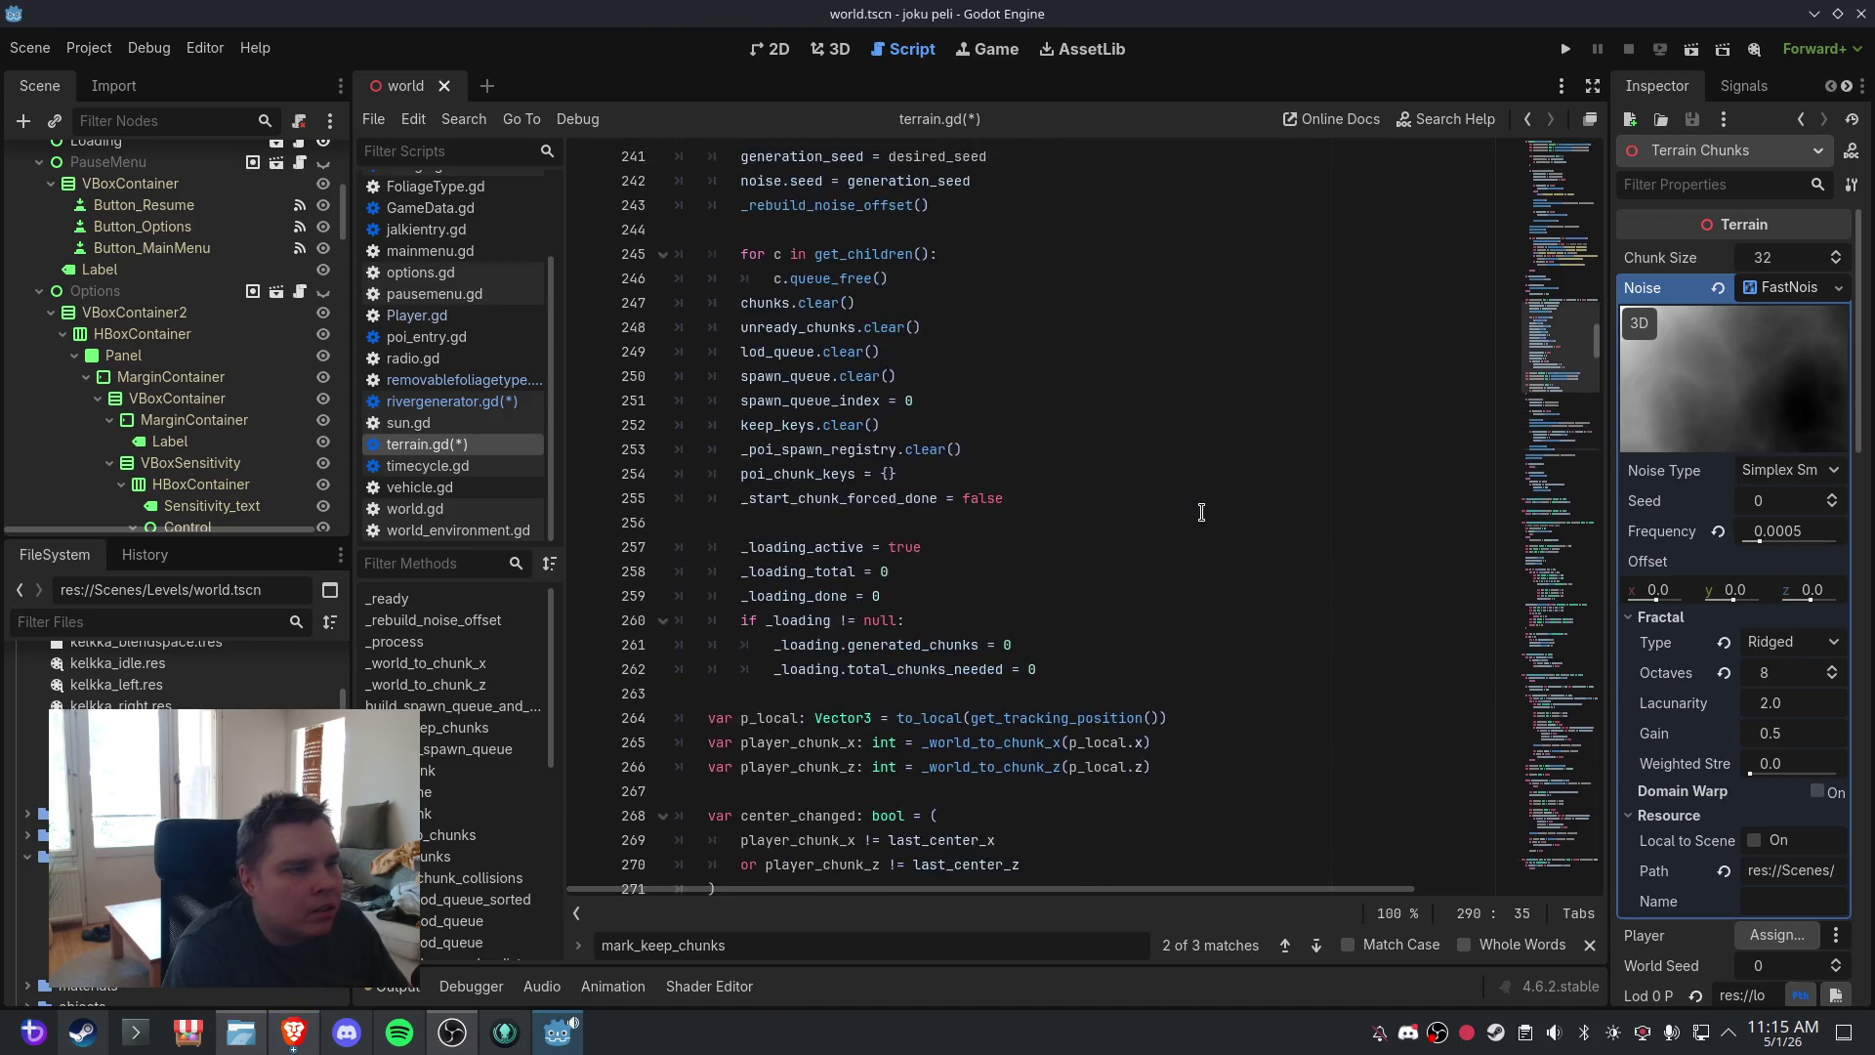
scroll(1201, 512, "up", 18)
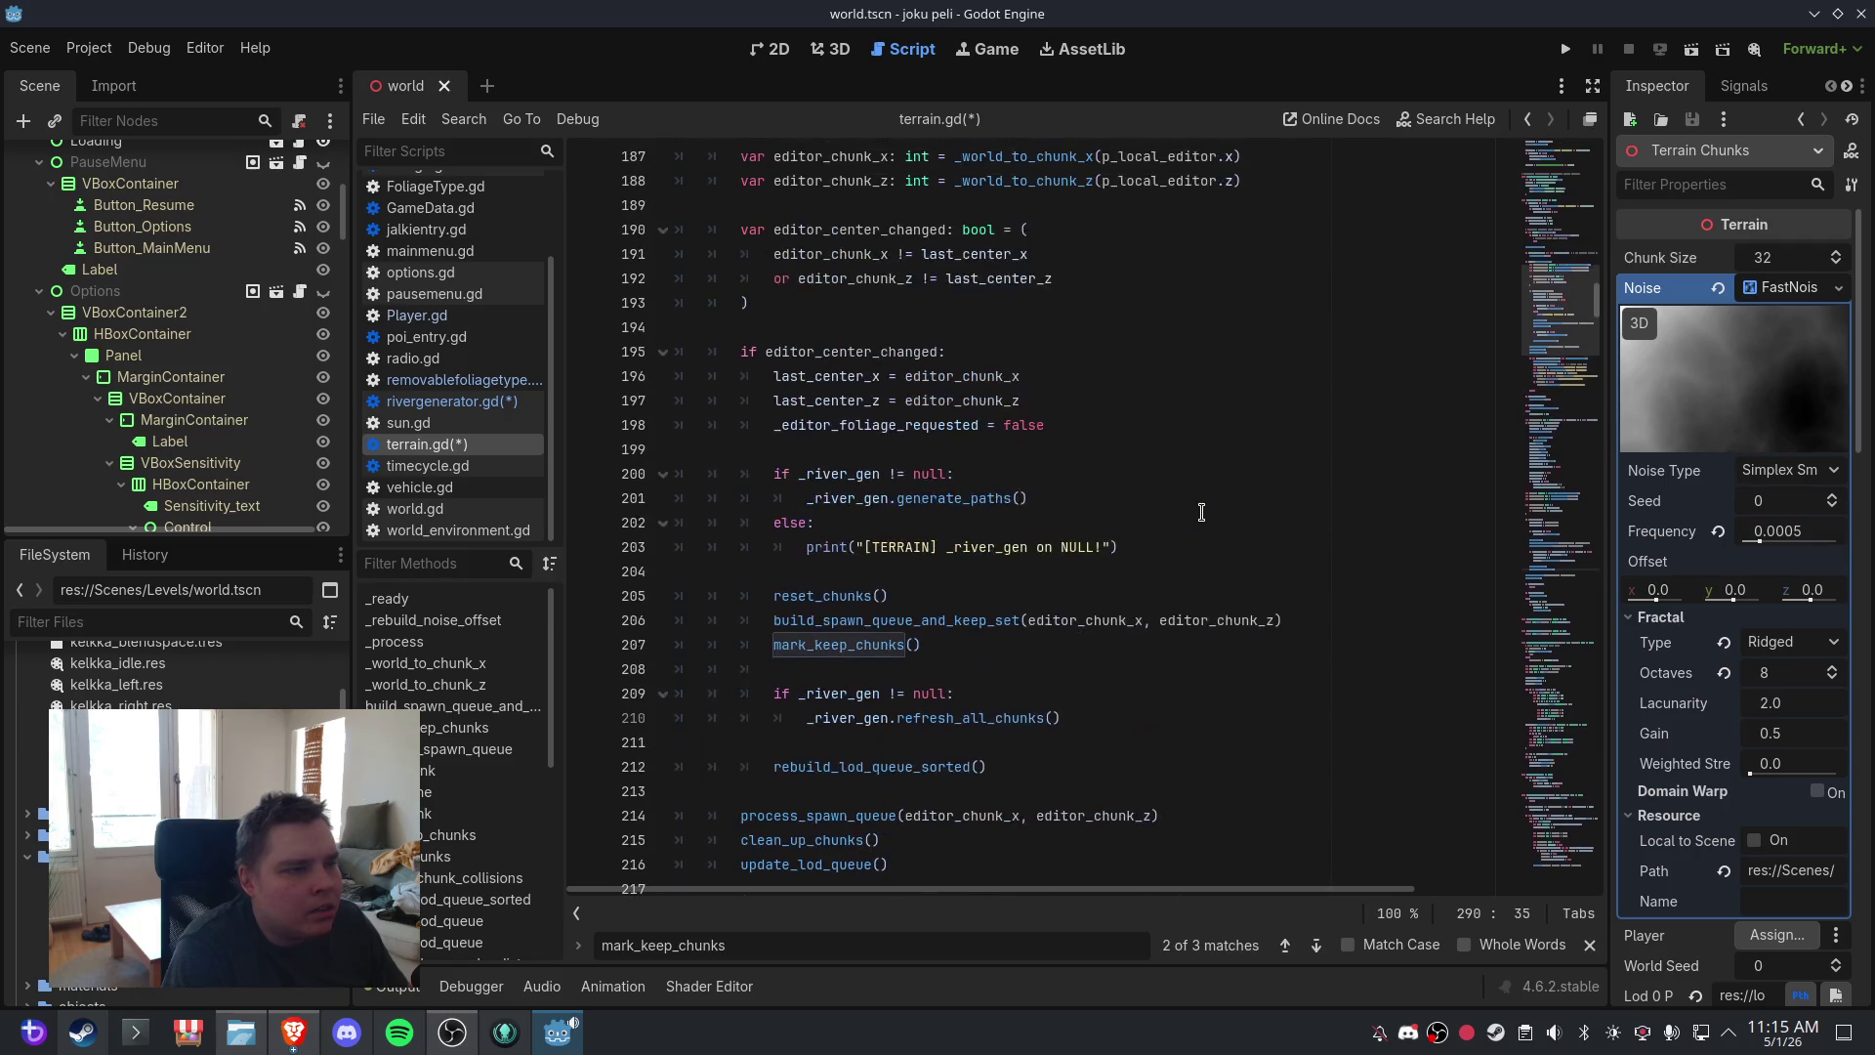
scroll(1202, 512, "up", 3)
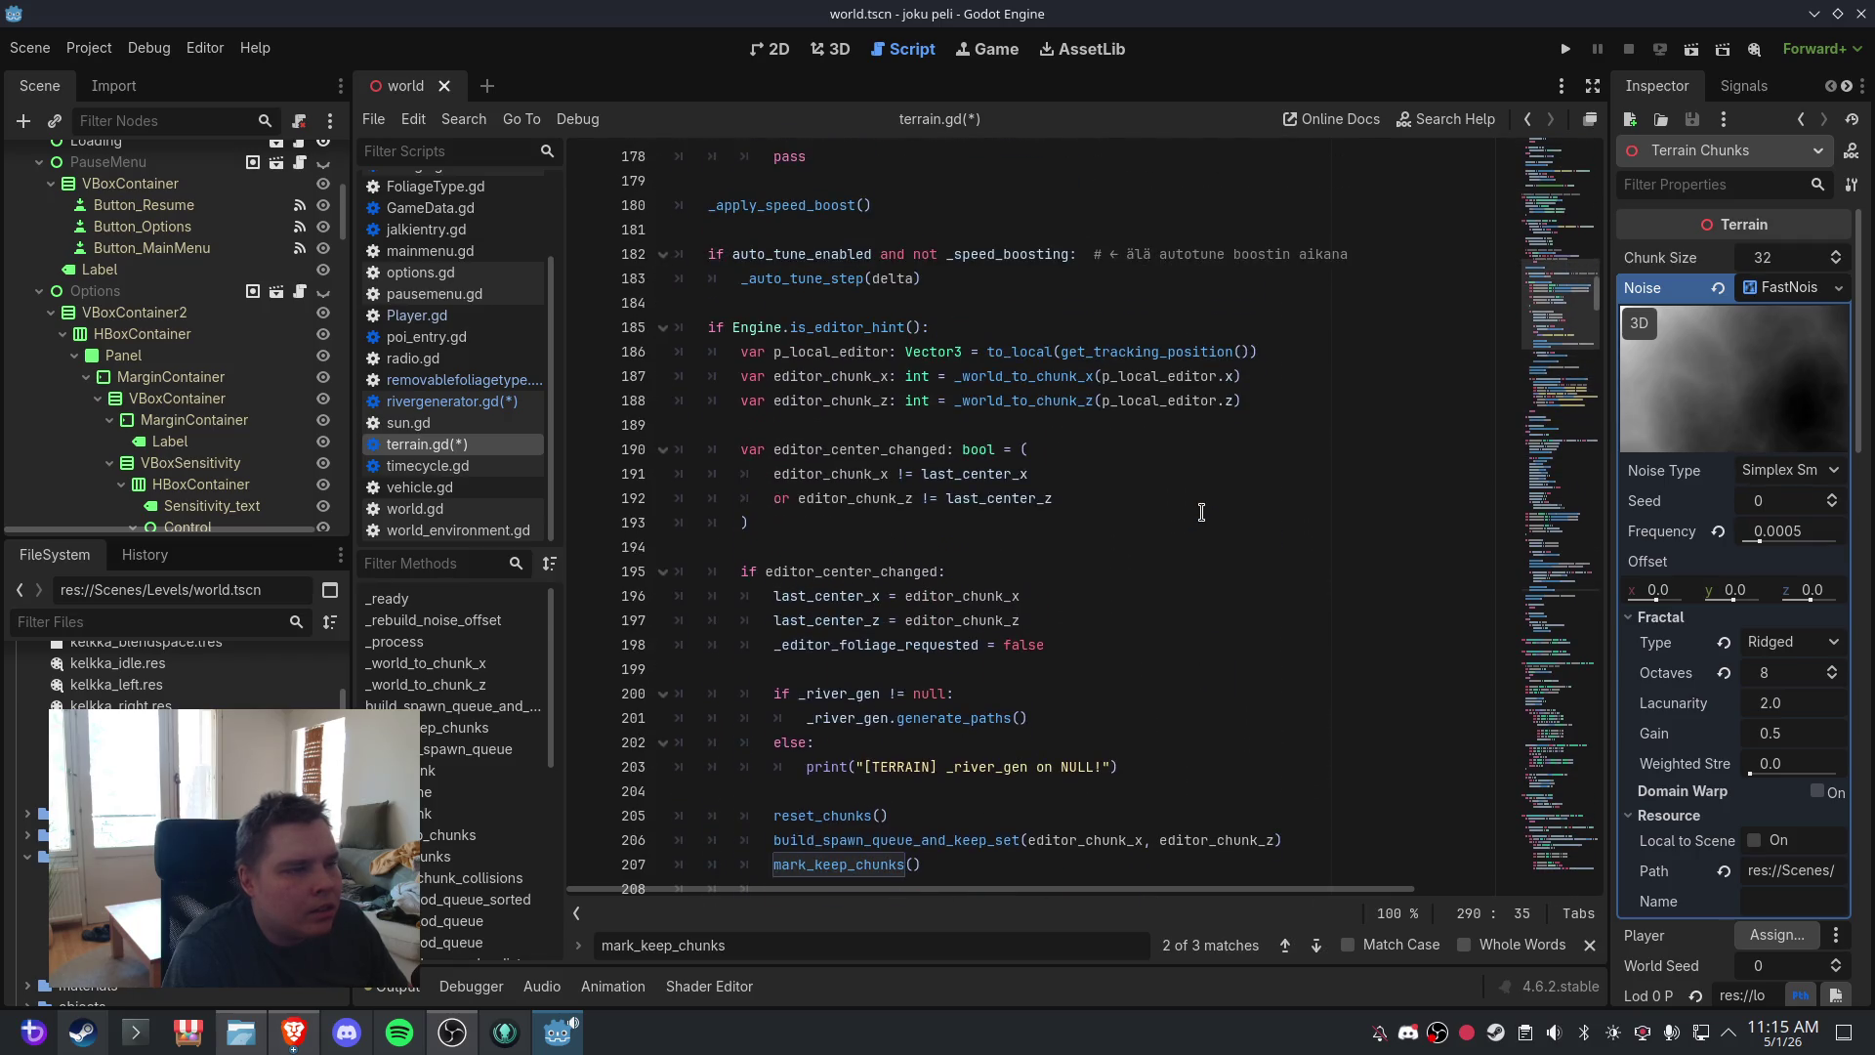
scroll(1201, 511, "up", 2)
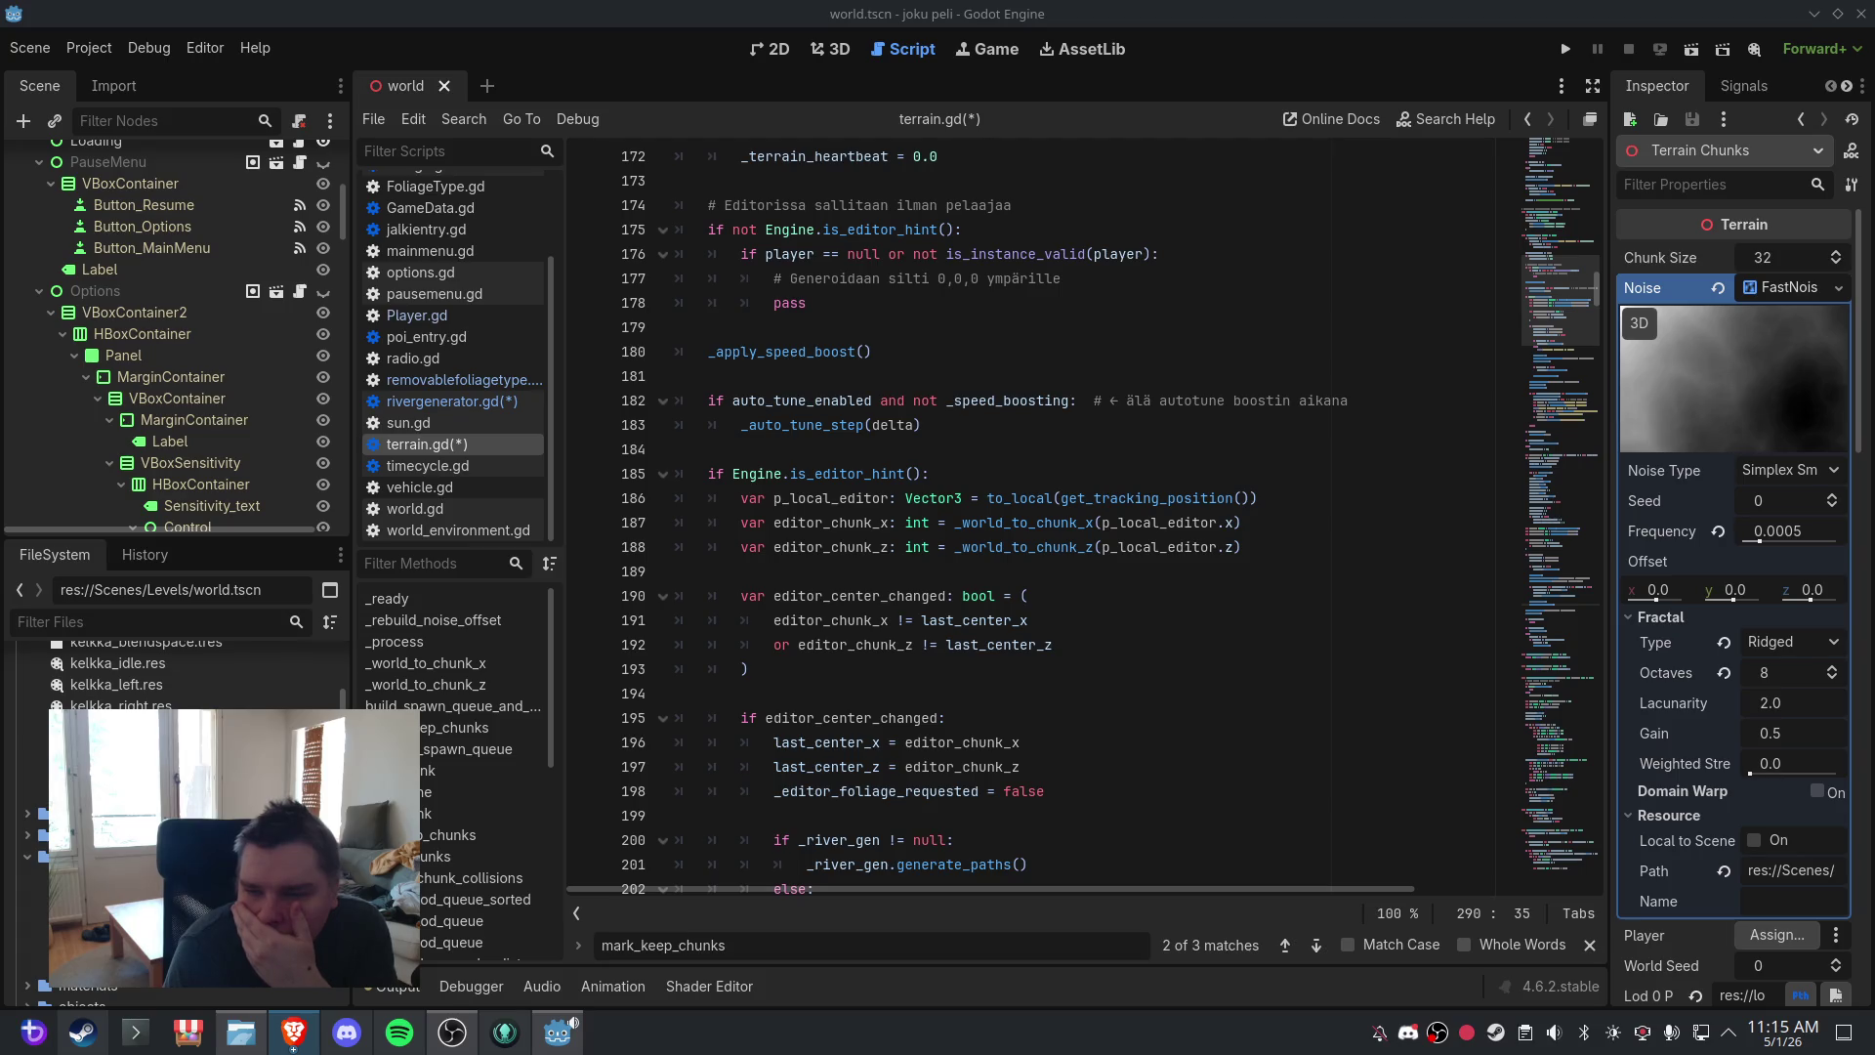
- Scroll back down and place the caret in the center_changed chunk-update code
left_click(1065, 598)
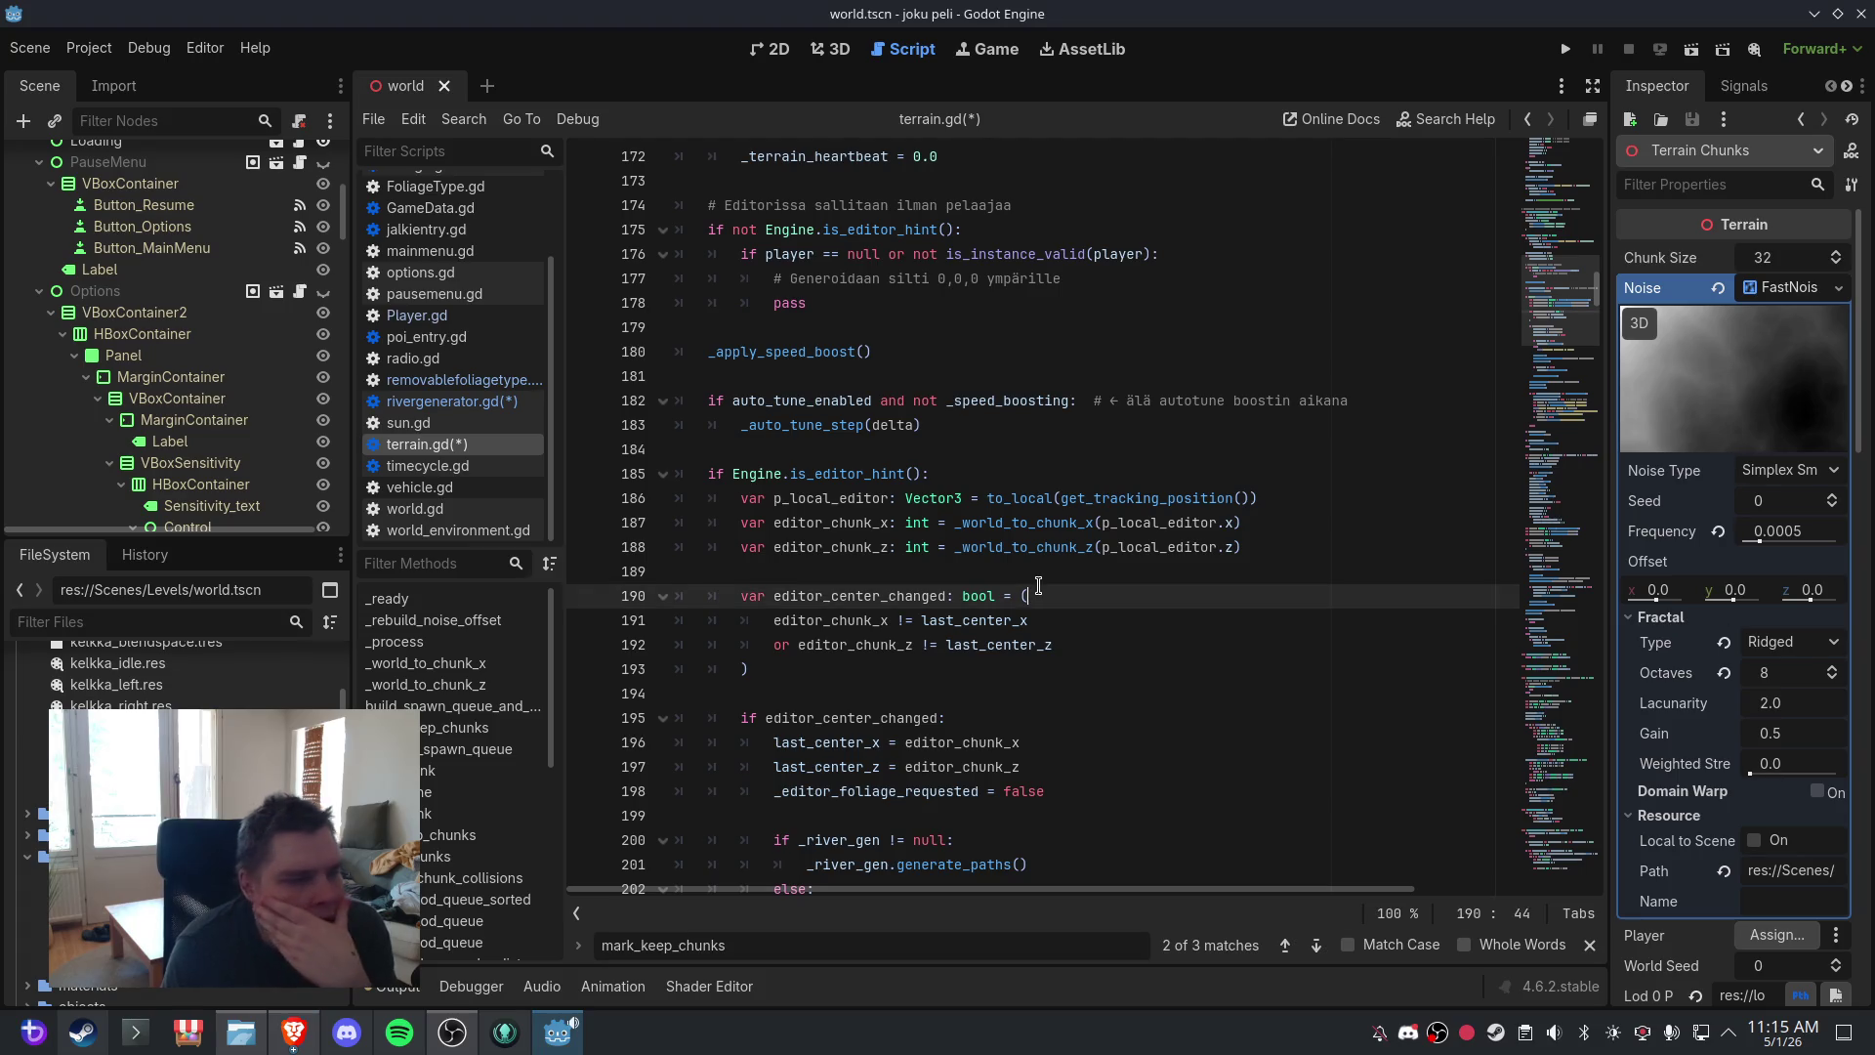
scroll(1064, 621, "down", 5)
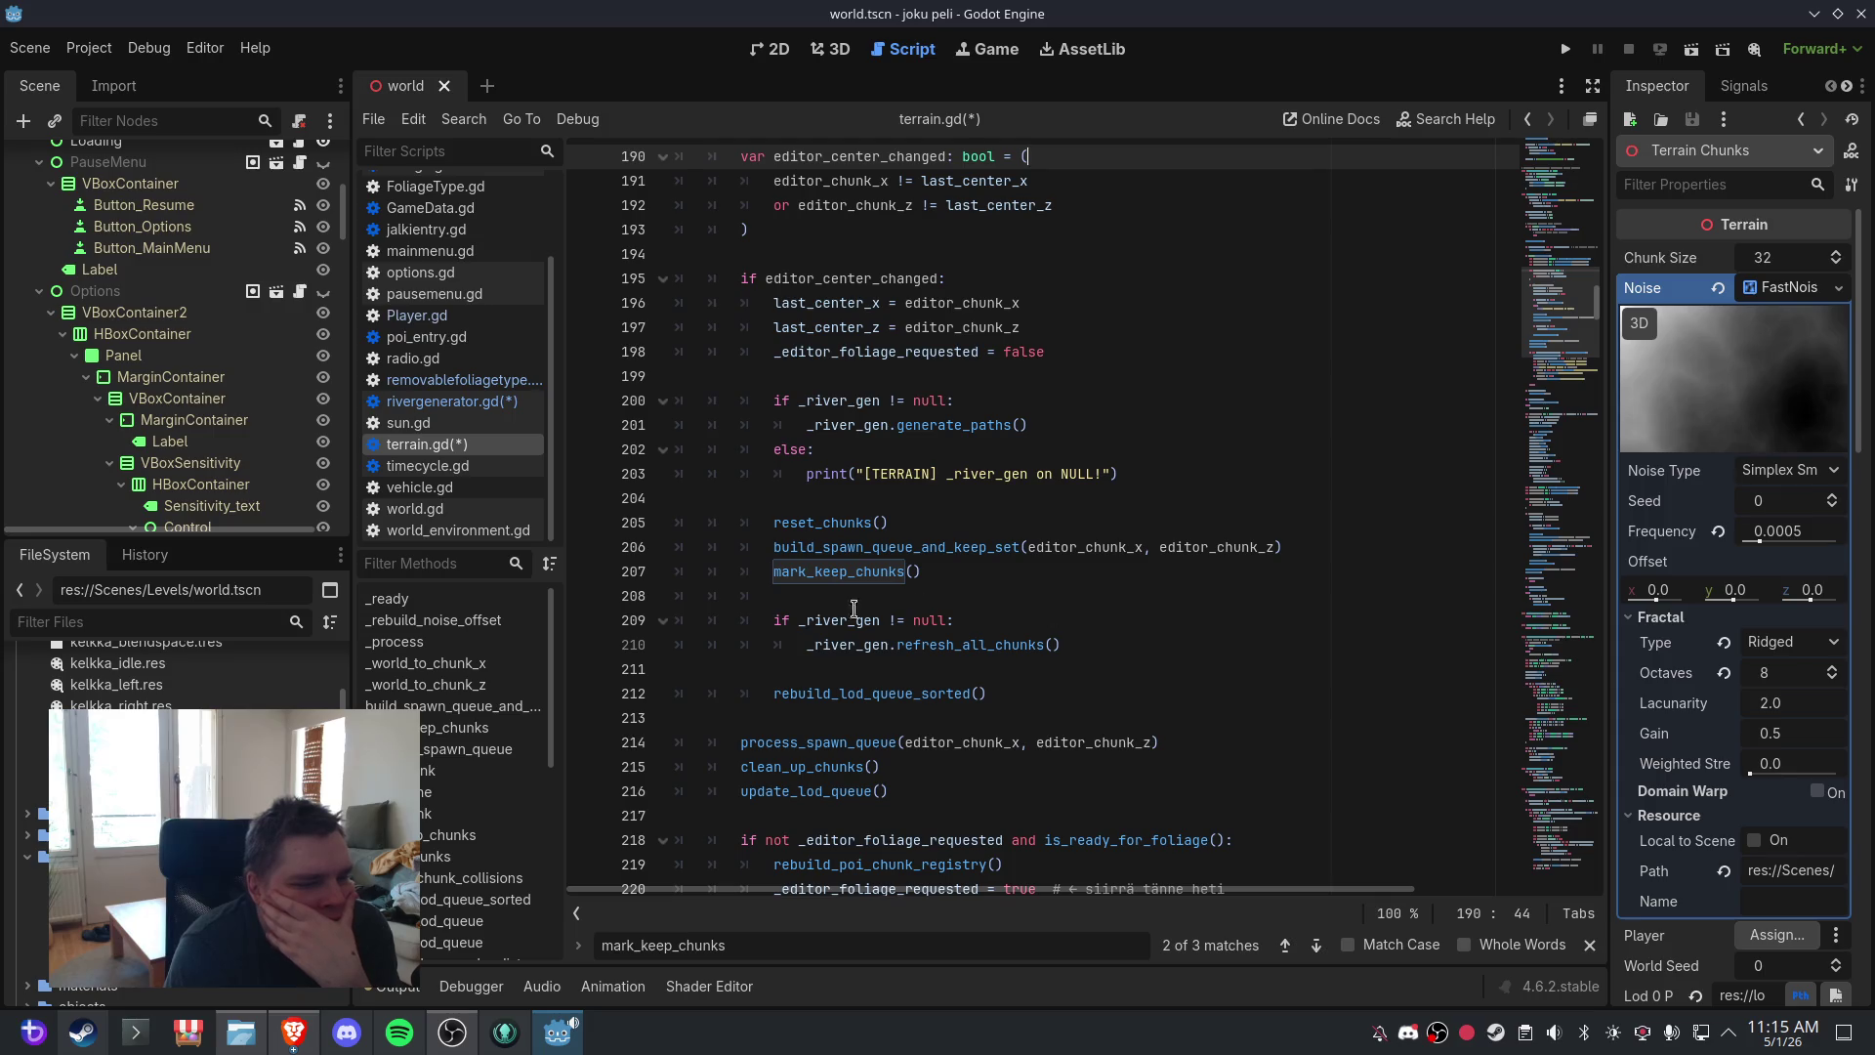
scroll(964, 647, "down", 2)
scroll(964, 646, "down", 2)
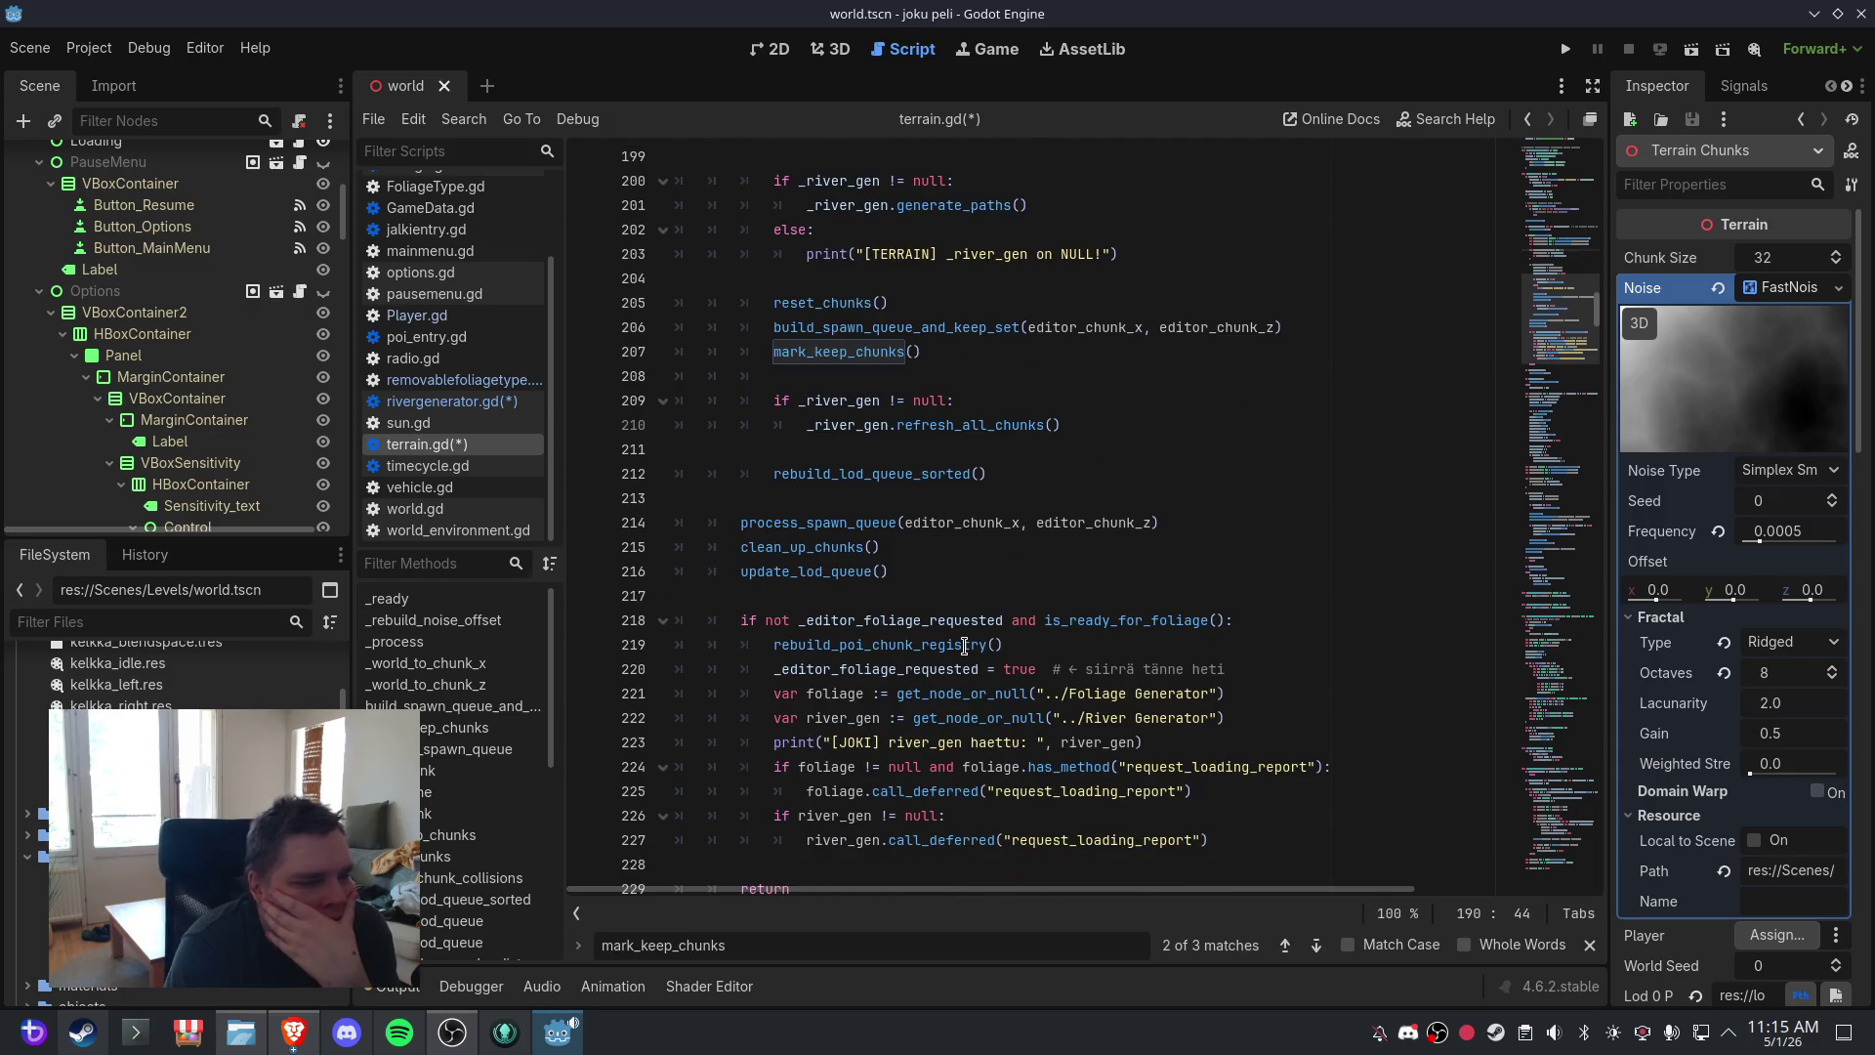
scroll(964, 646, "down", 4)
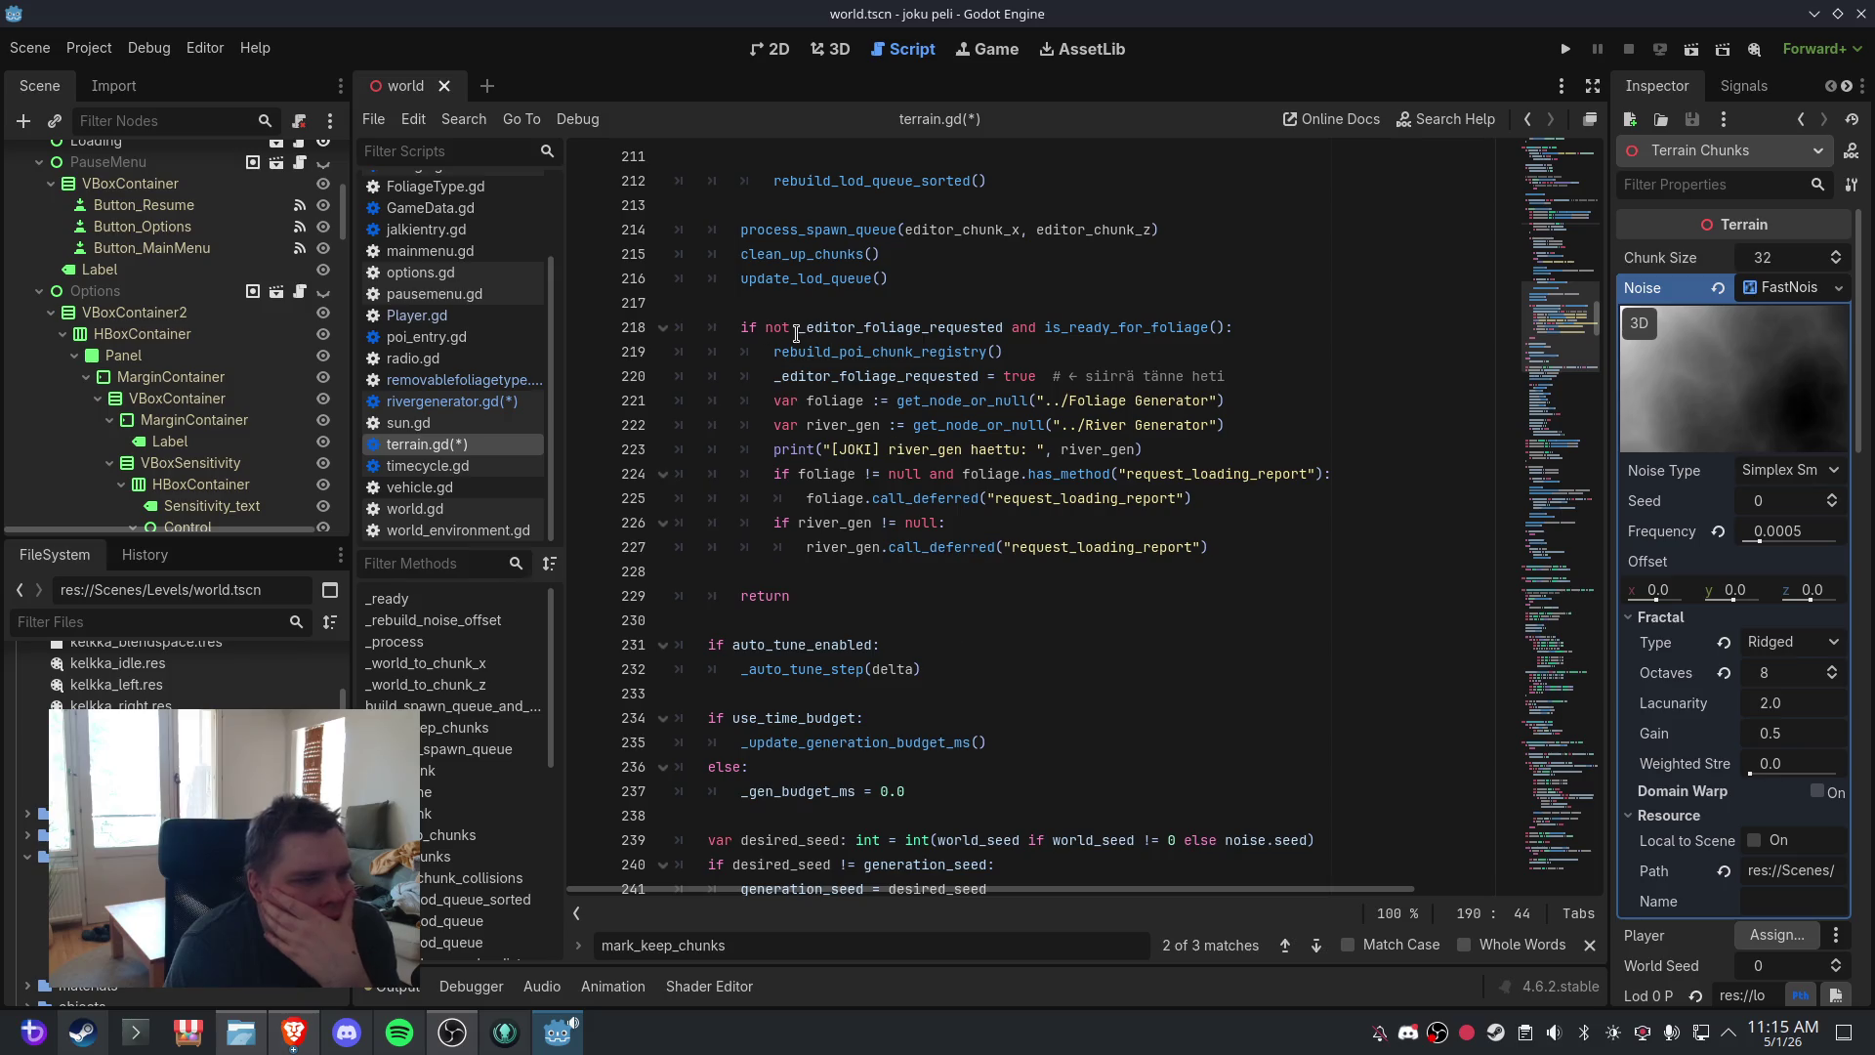
scroll(895, 568, "down", 2)
scroll(895, 568, "down", 2)
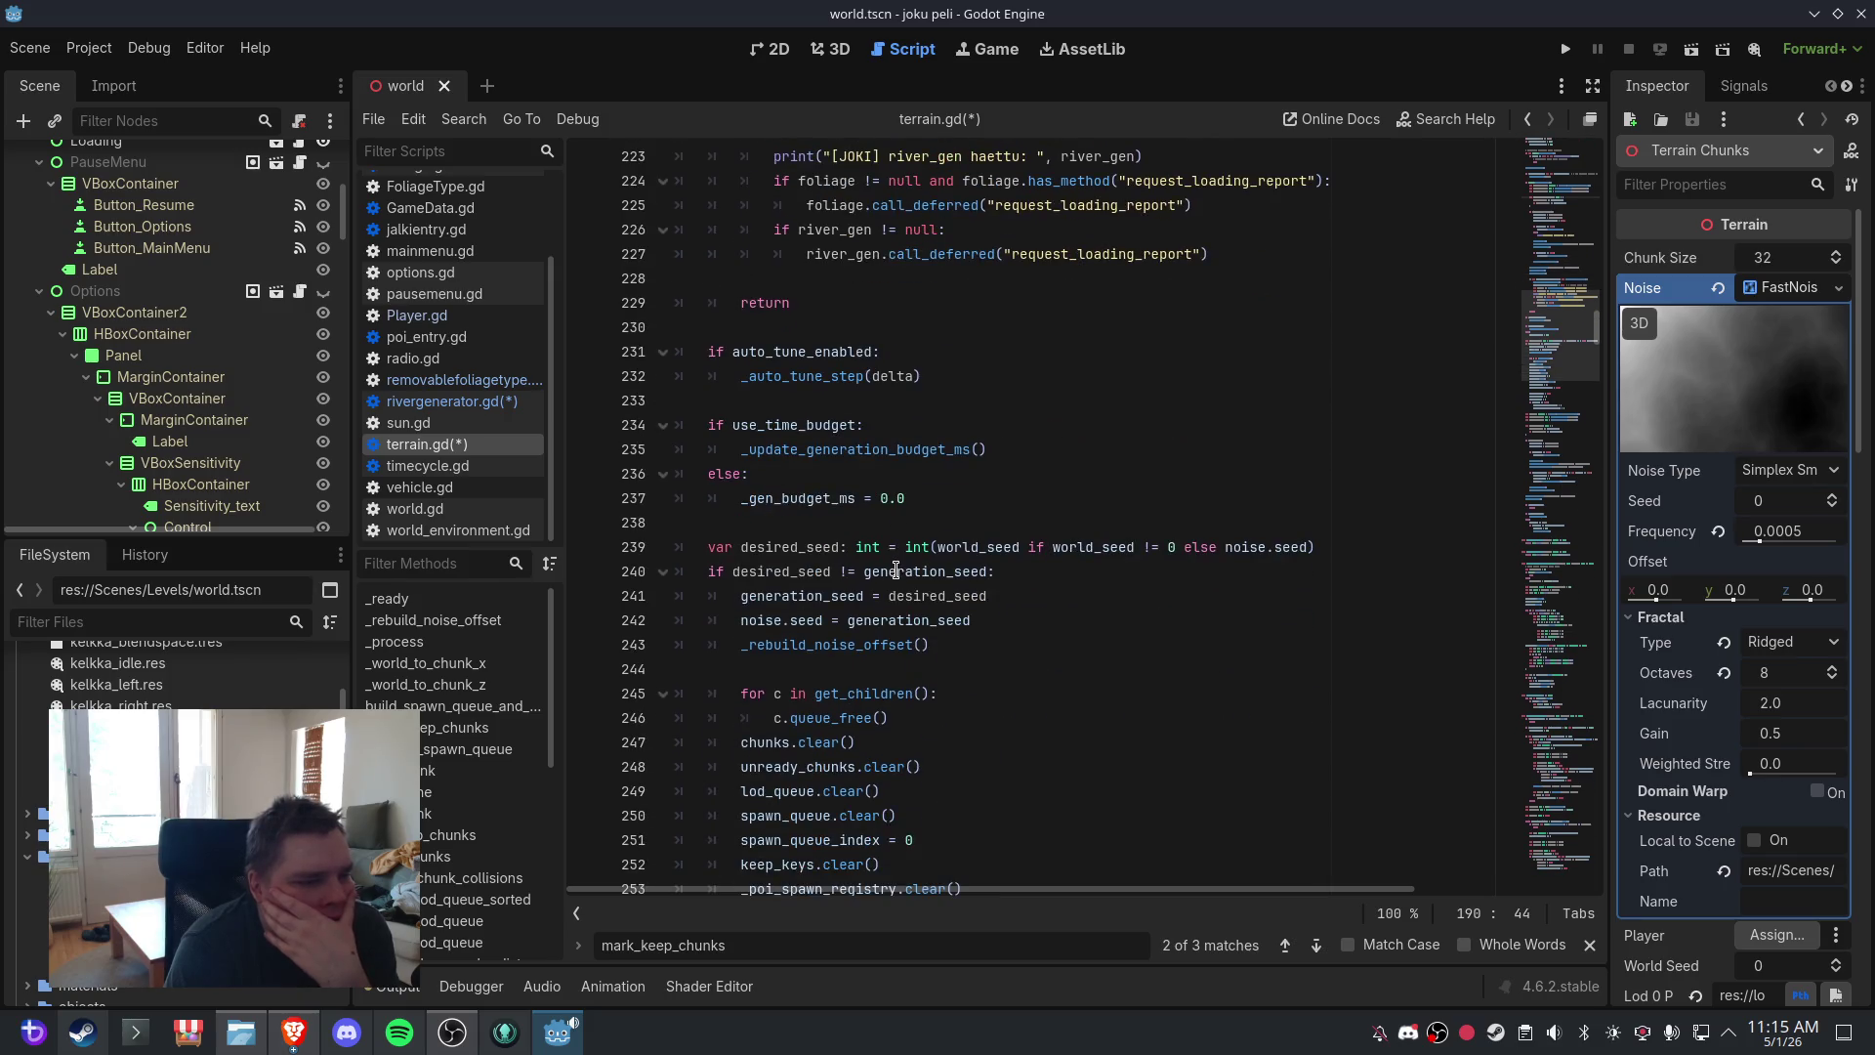
scroll(916, 590, "down", 8)
scroll(918, 593, "down", 7)
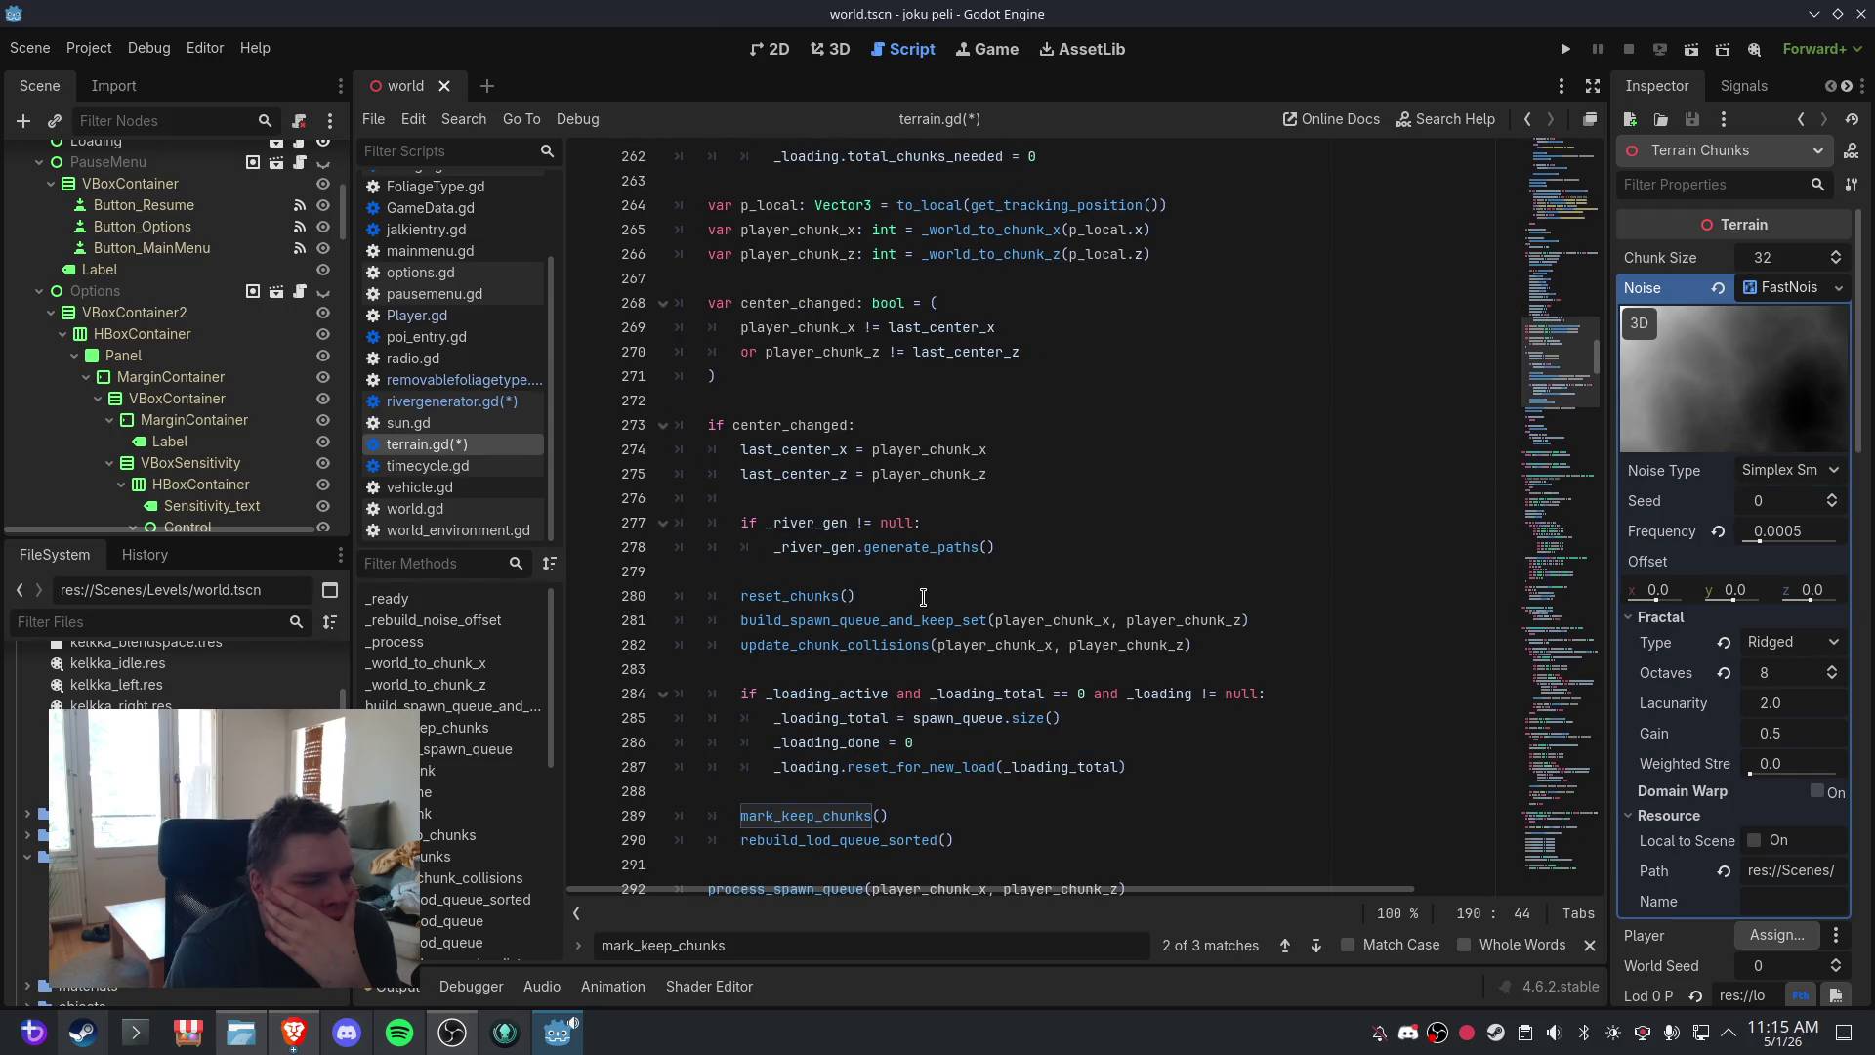
scroll(923, 597, "down", 2)
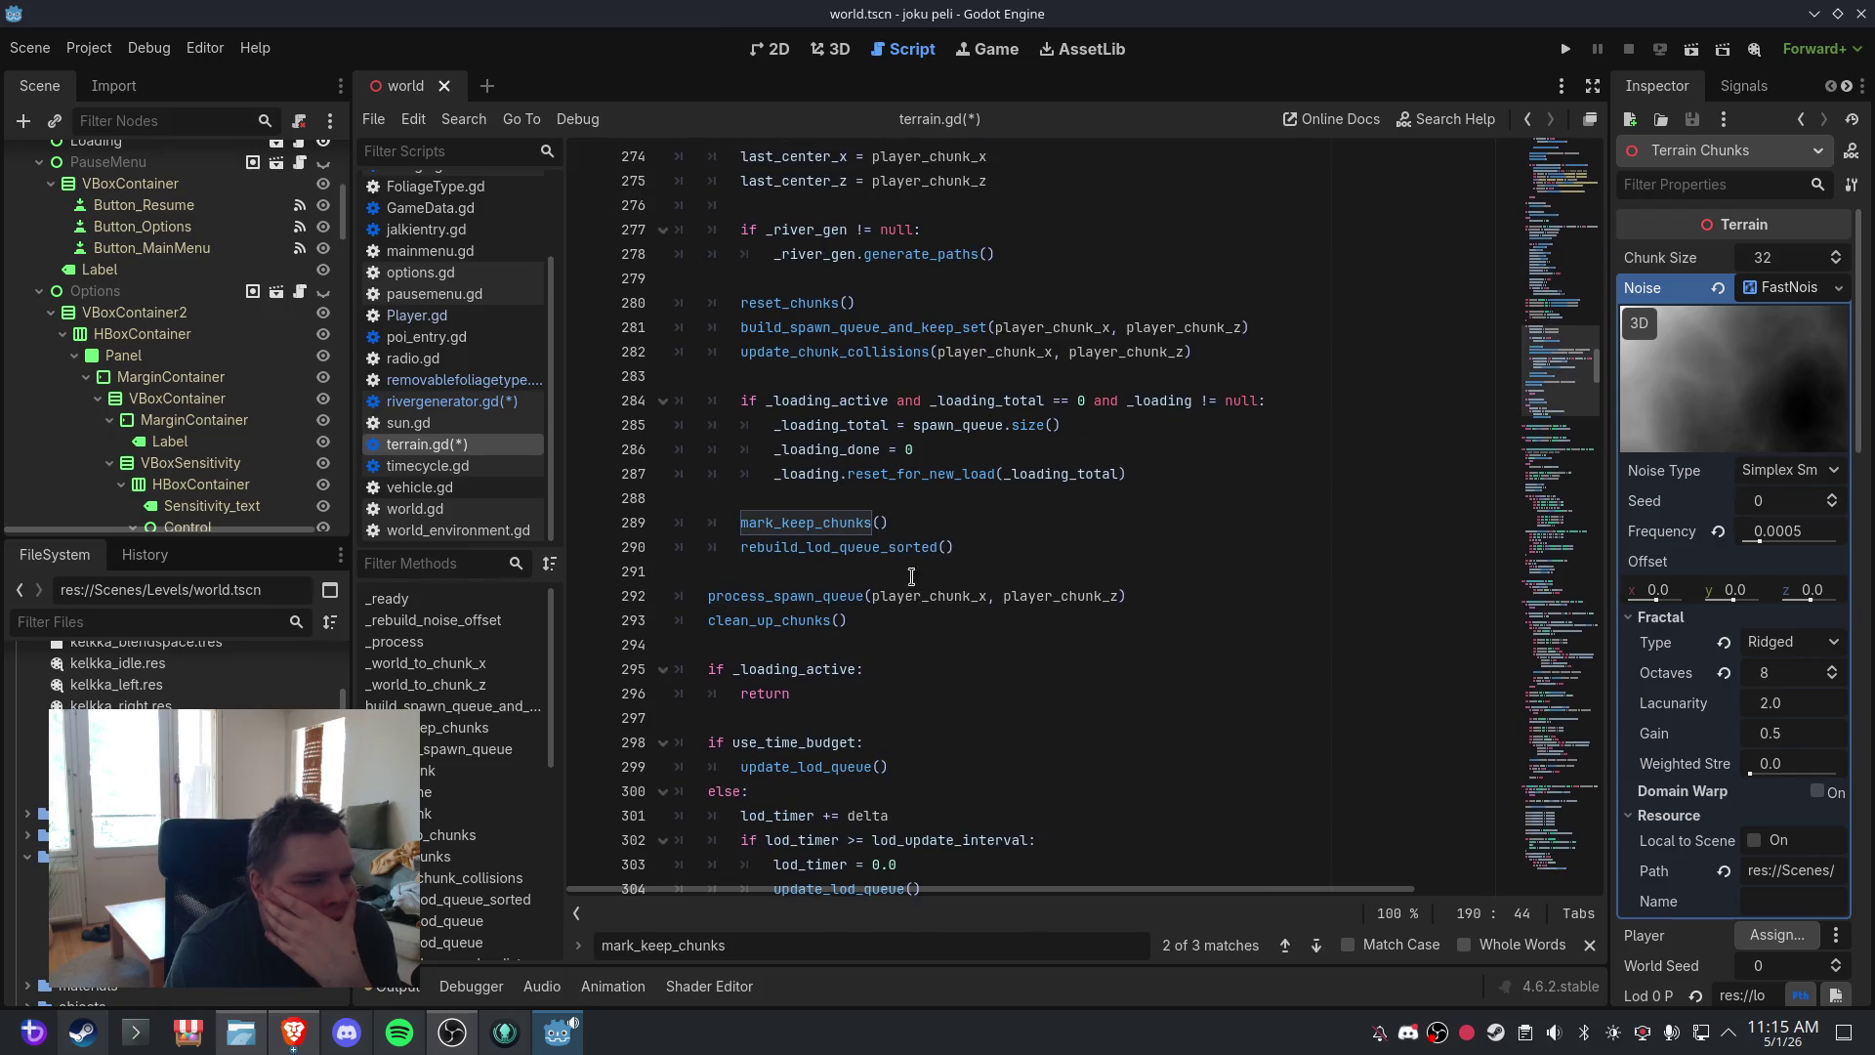
left_click(1054, 720)
- Paste the null-checked _river_gen.refresh_all_chunks() block after mark_keep_chunks() at line 289, removing the extra blank line
key("ctrl+a")
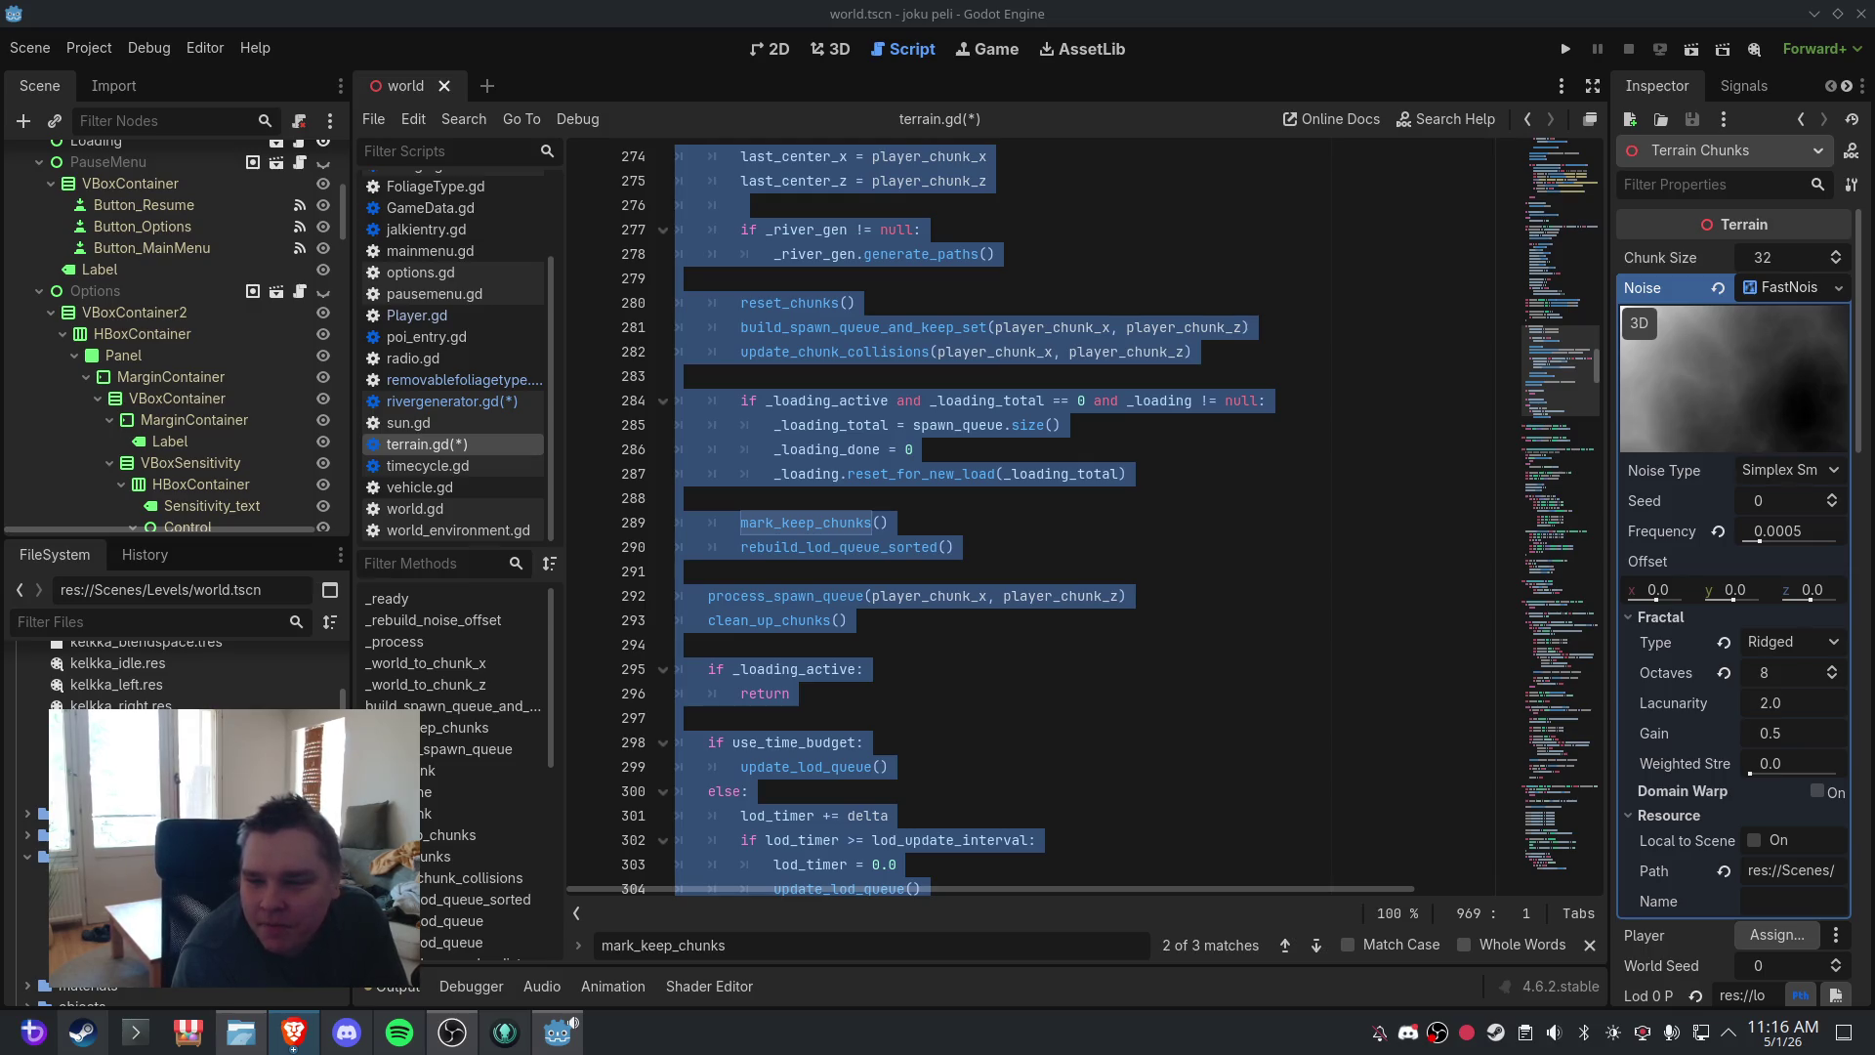
left_click(965, 647)
scroll(944, 584, "up", 1)
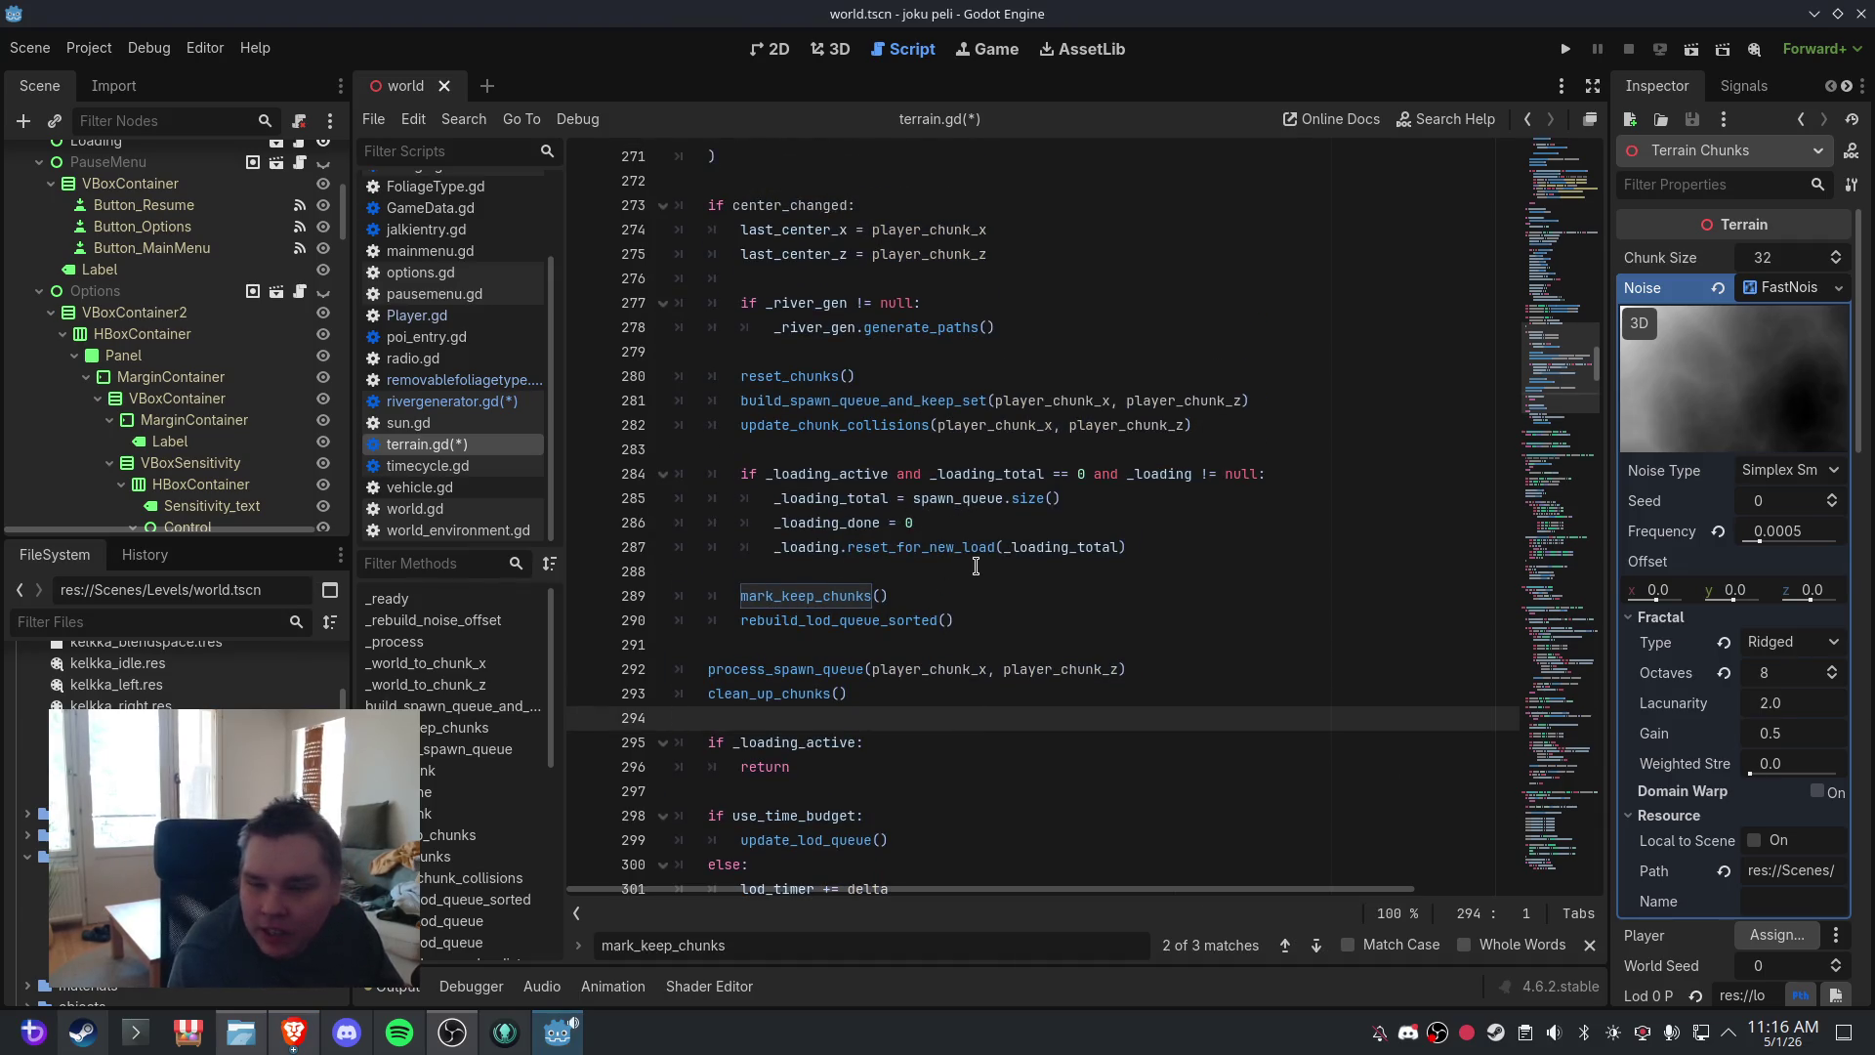
left_click(976, 566)
left_click(942, 598)
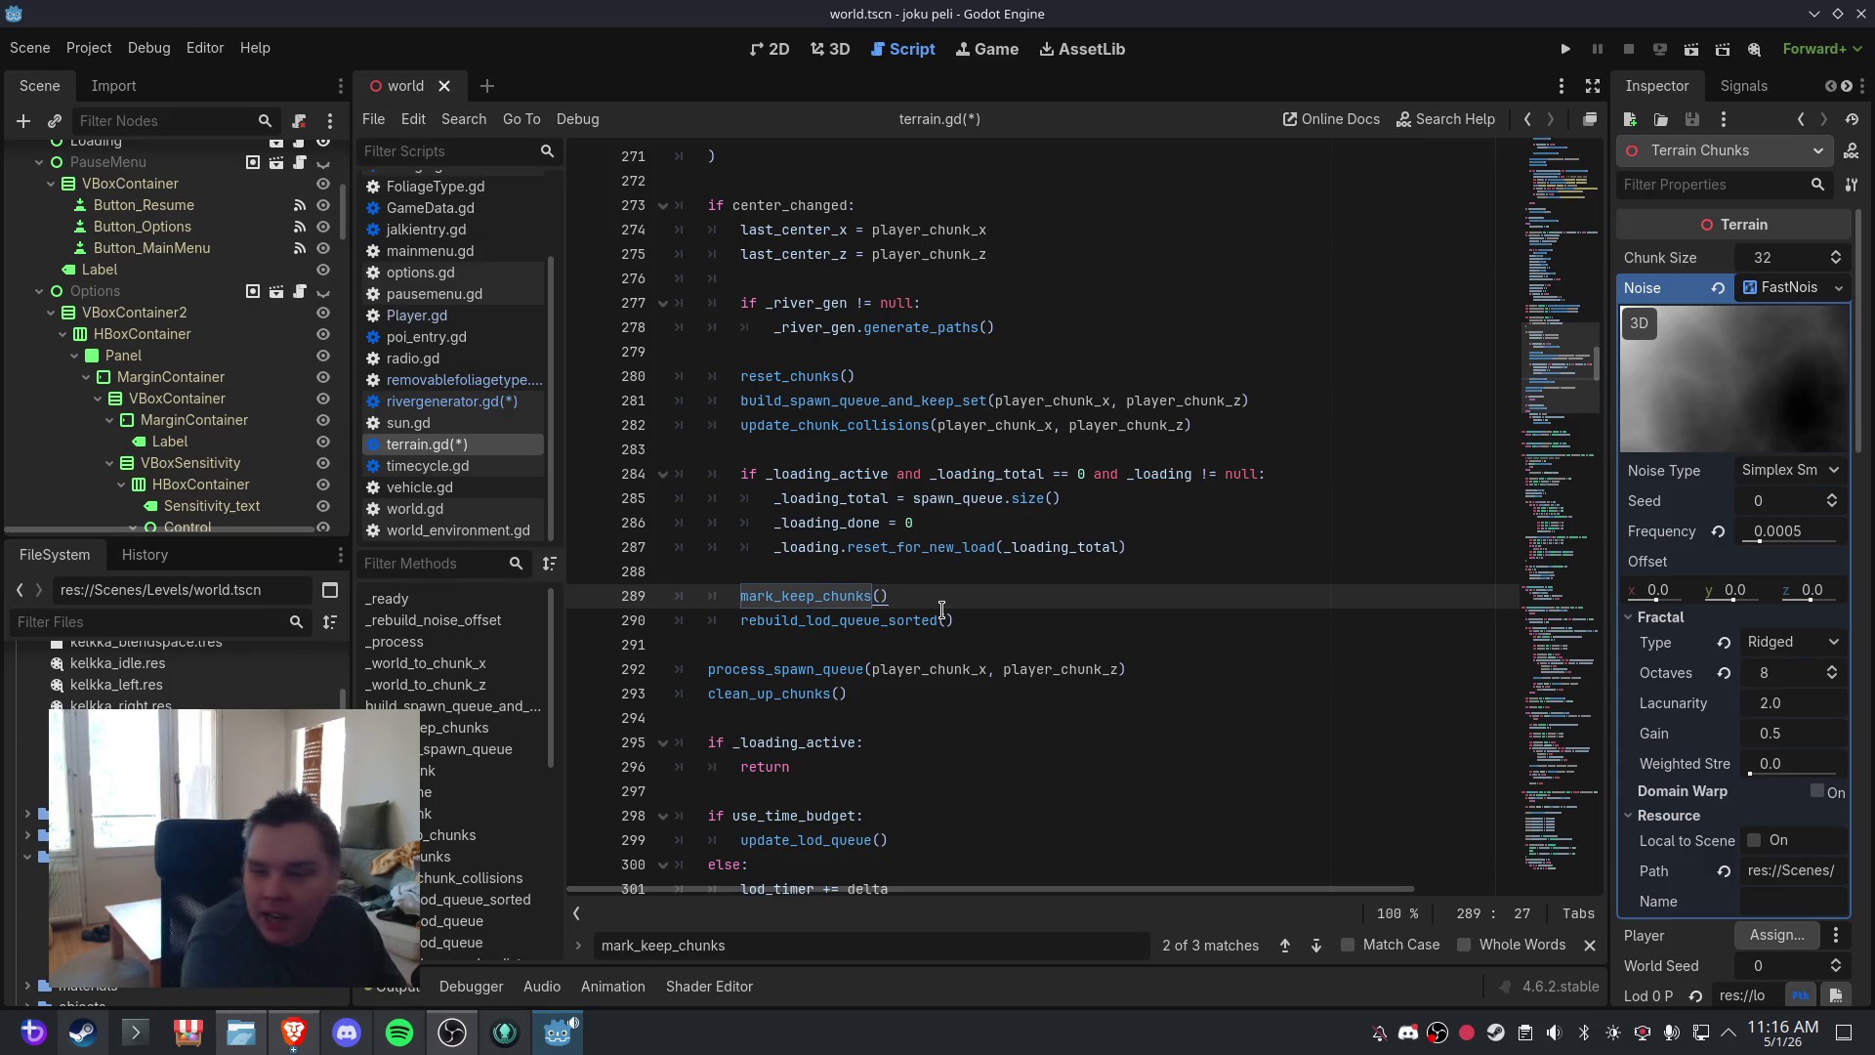
key("Return")
key("Return")
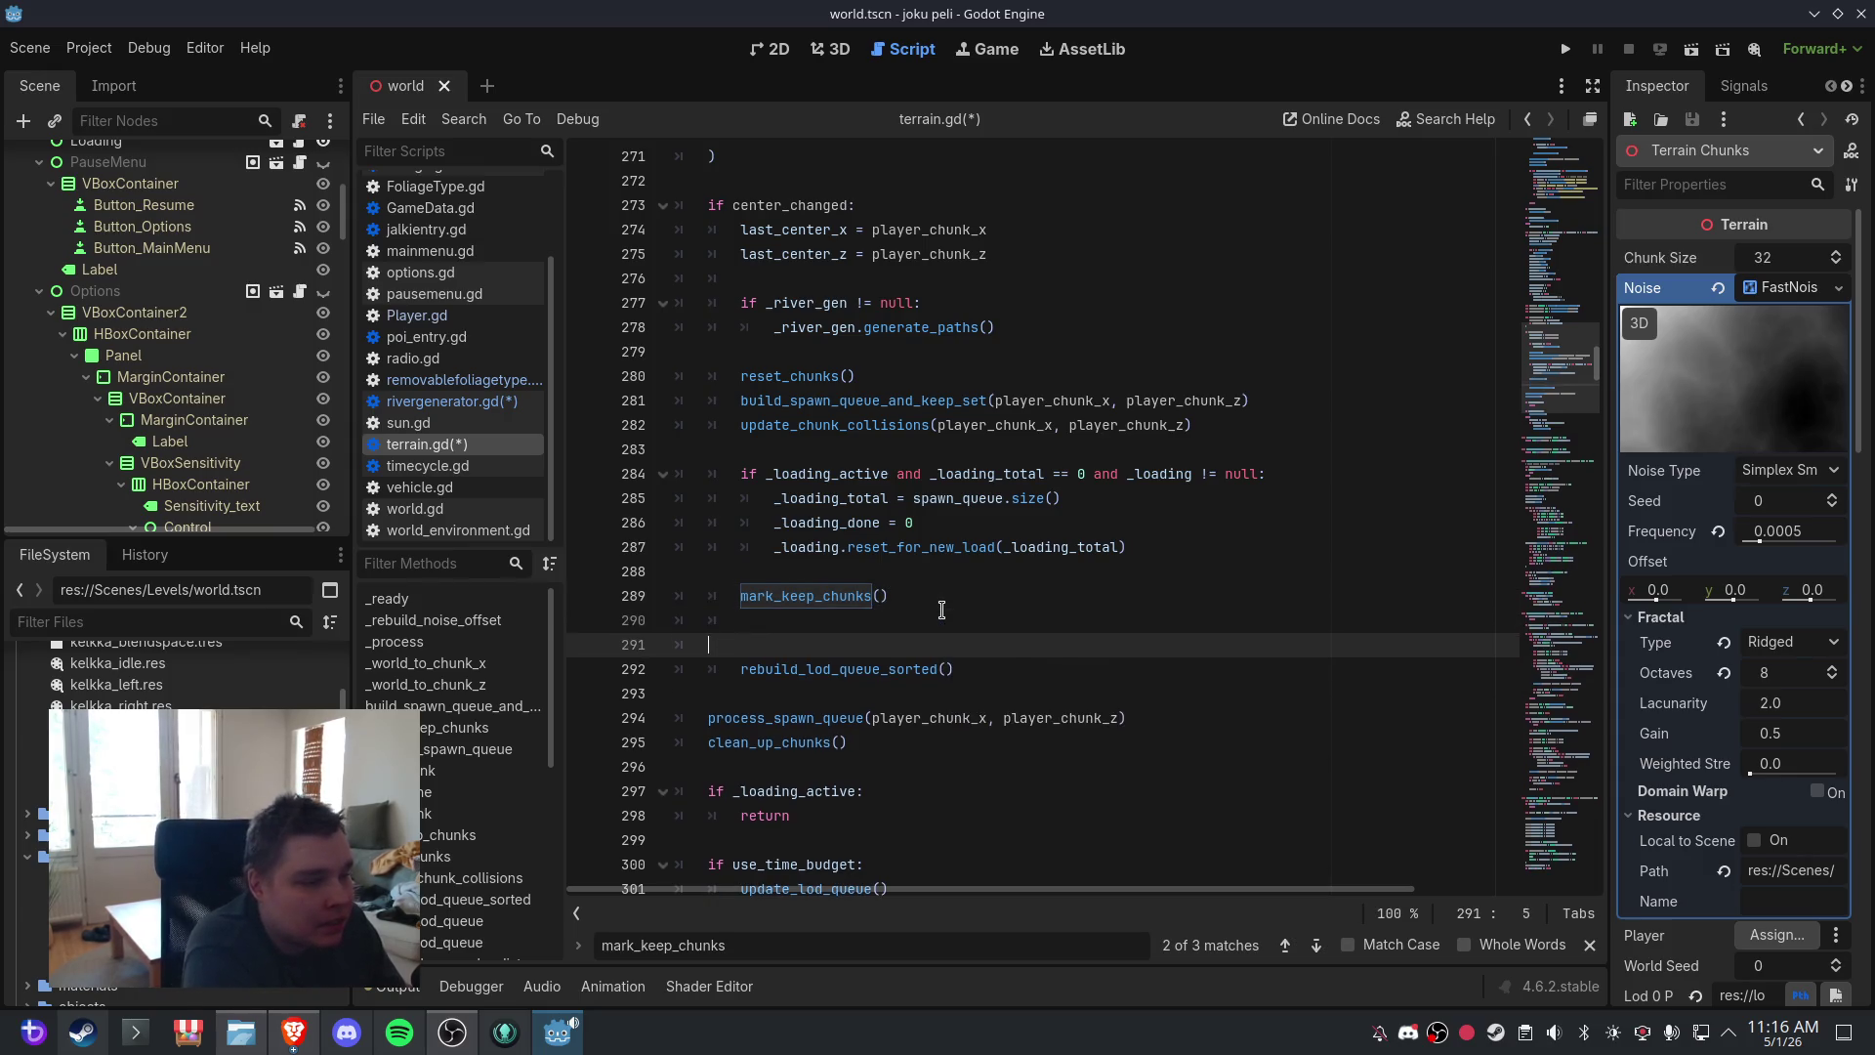
key("ctrl+v")
key("Return")
key("Return")
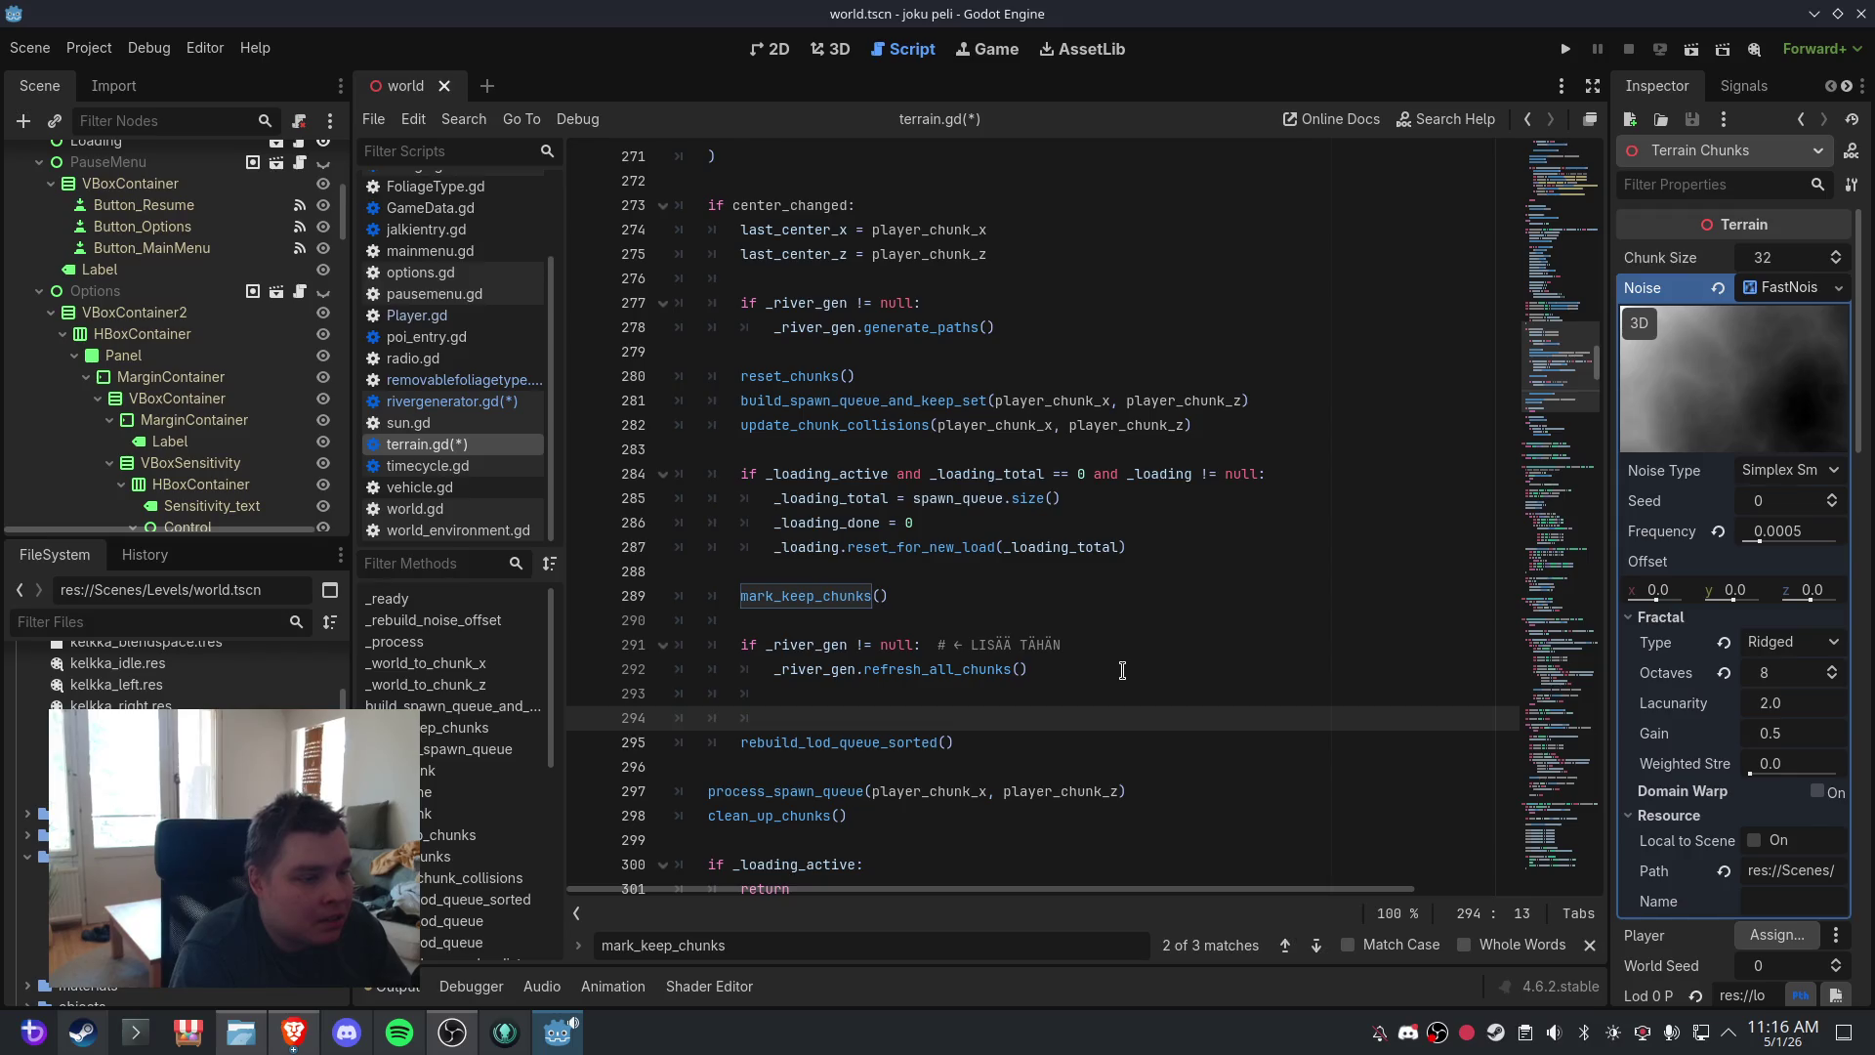
key("Up")
key("BackSpace")
key("BackSpace")
key("BackSpace")
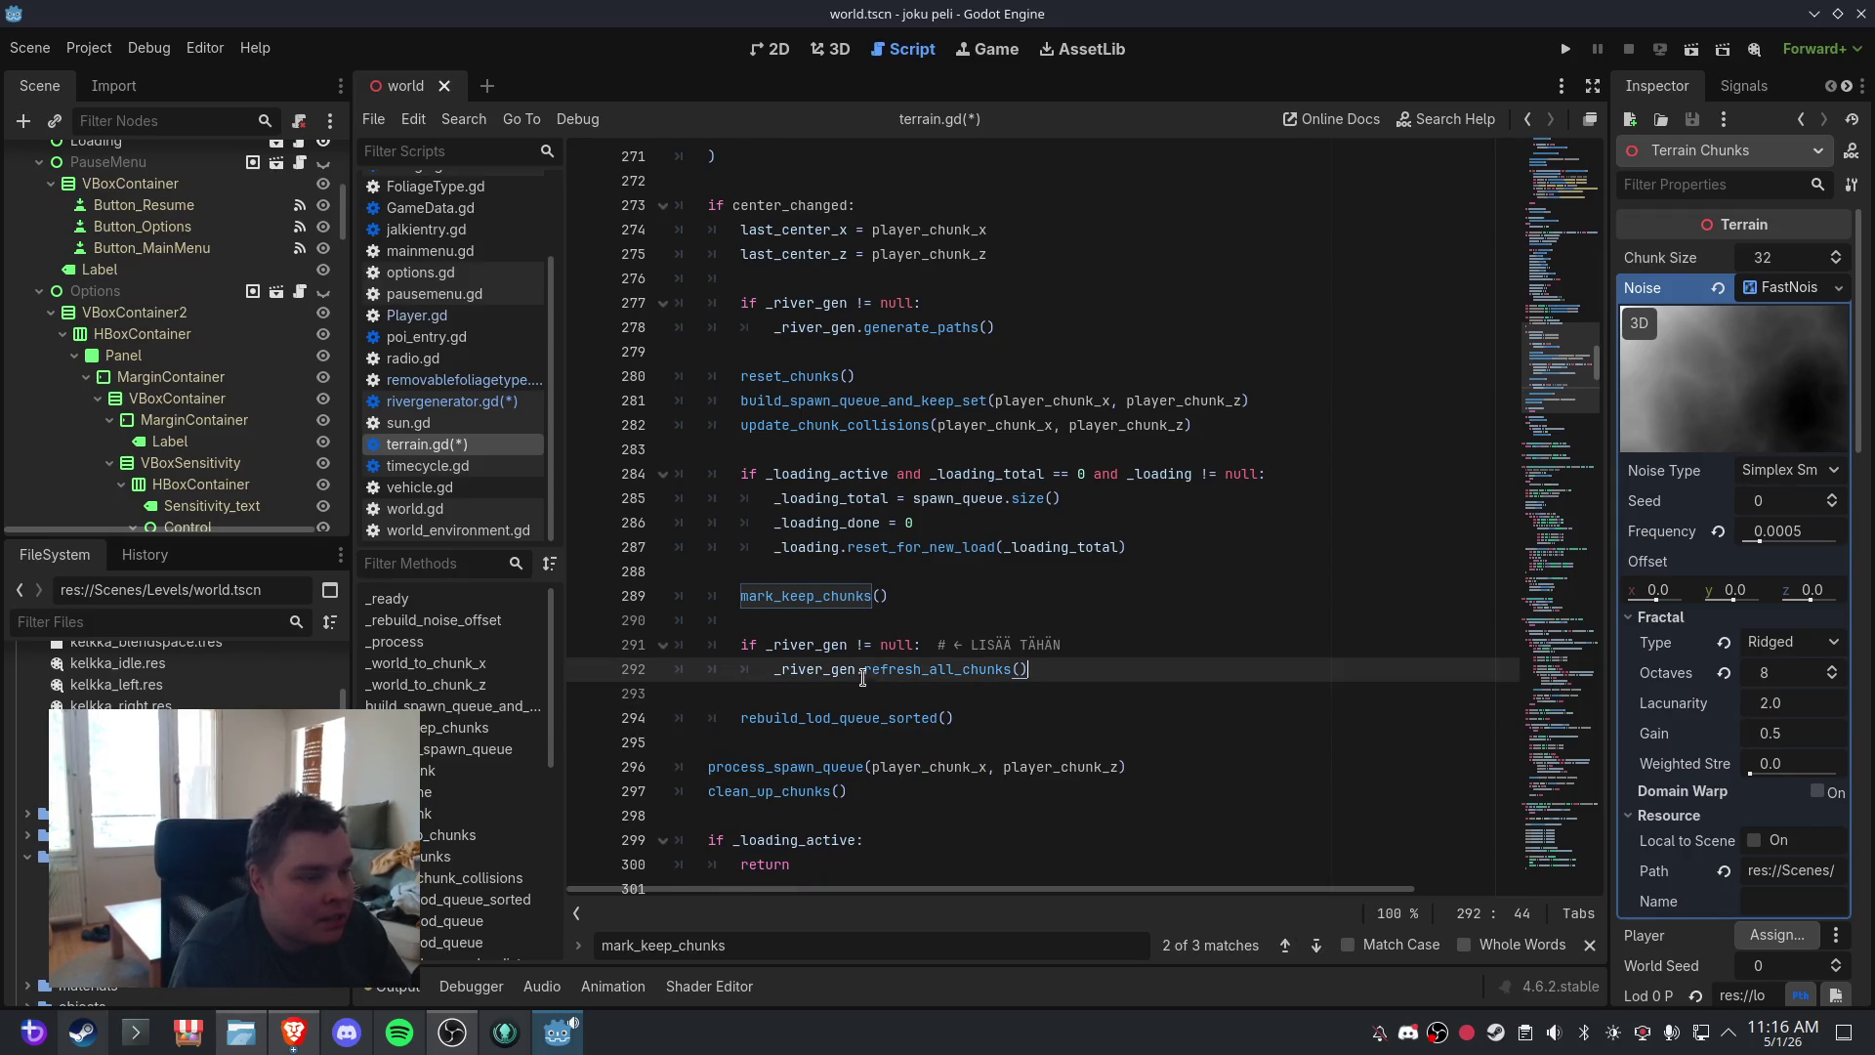
left_click(30, 47)
- Save the edited terrain.gd and rivergenerator.gd scripts along with the scene
left_click(59, 200)
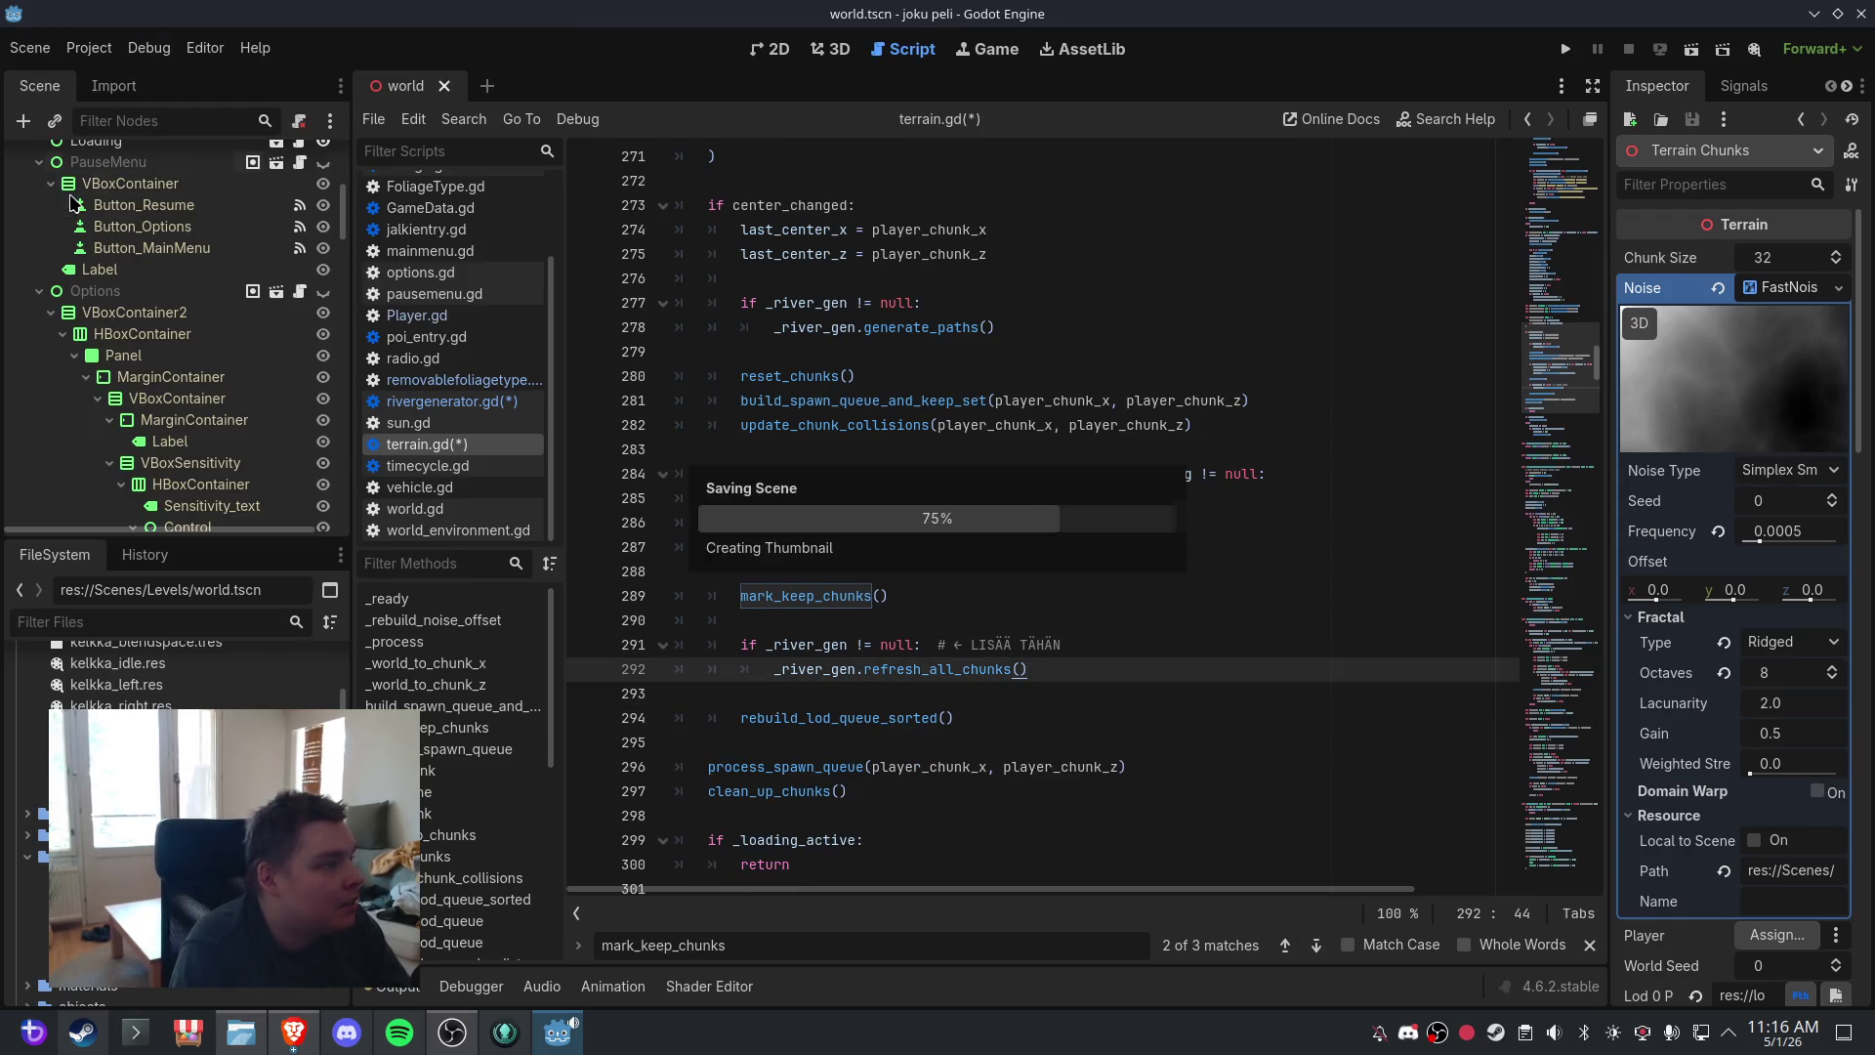
left_click(43, 48)
left_click(43, 49)
left_click(43, 49)
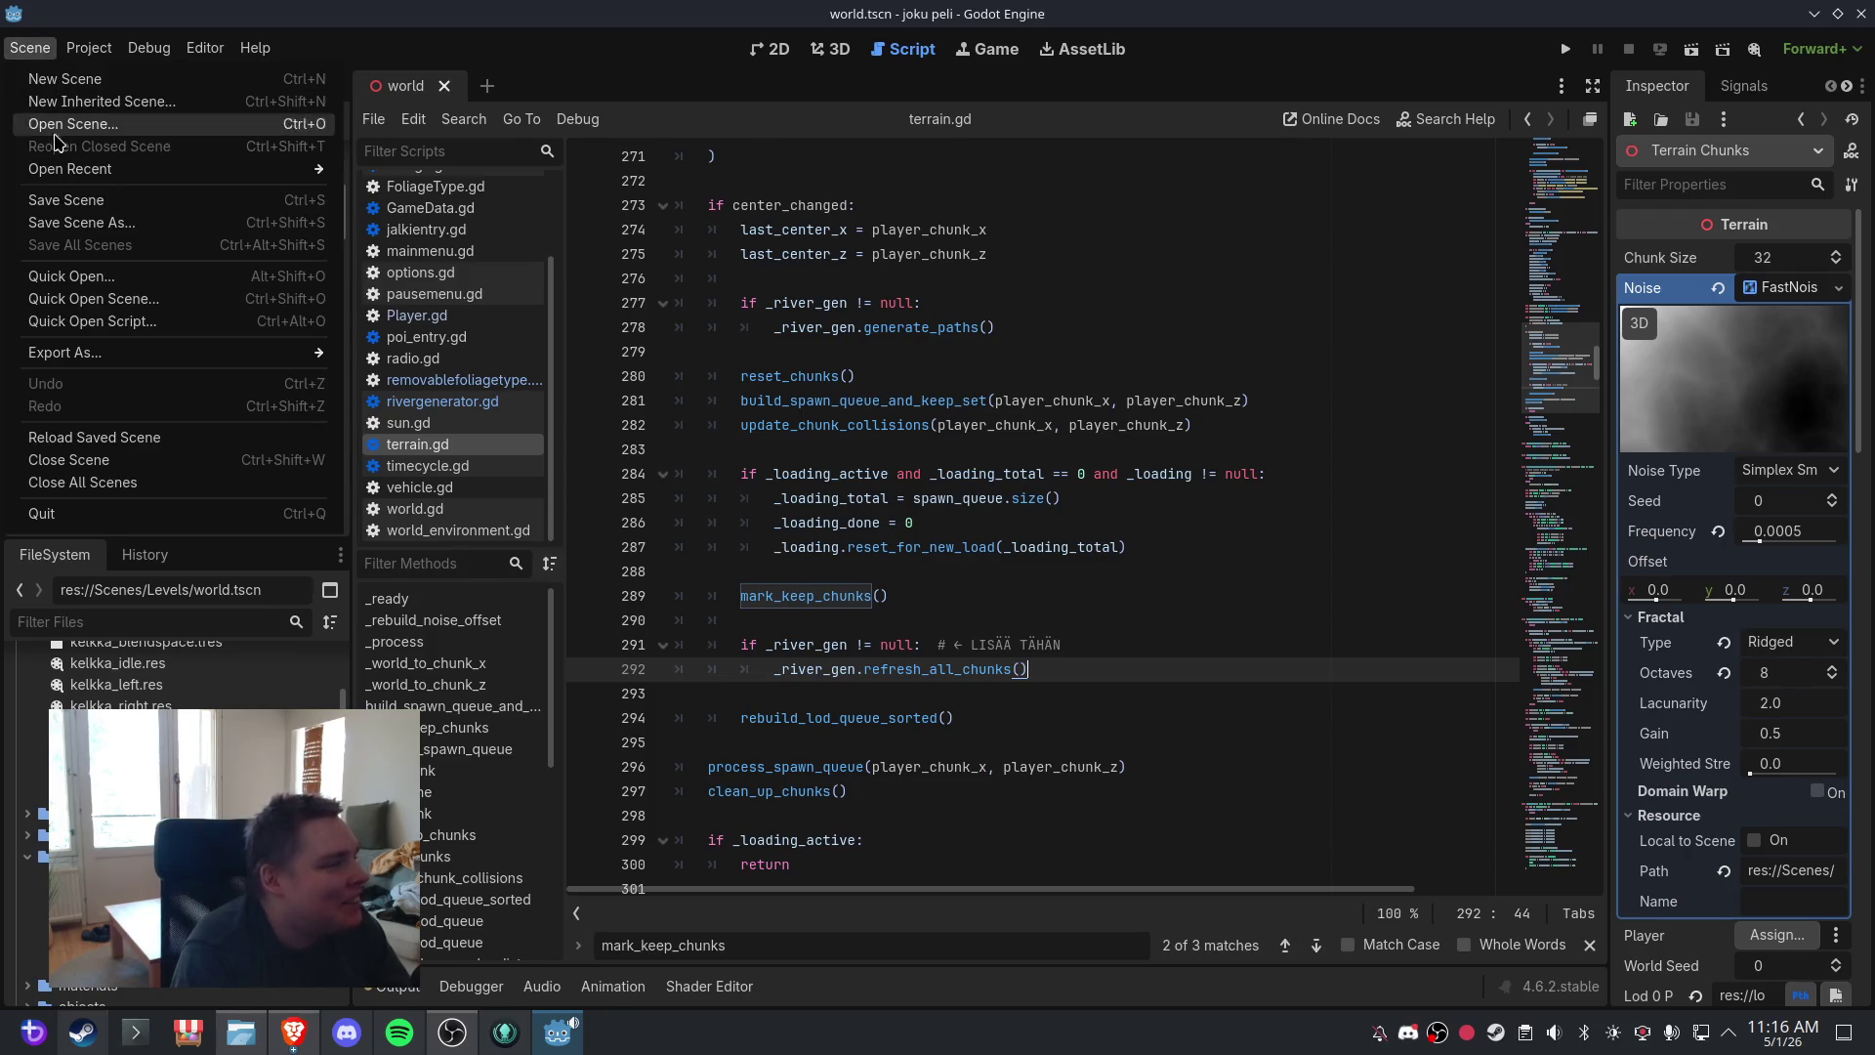
left_click(284, 193)
- Close the world scene from the 3D view and reopen it with Ctrl+Shift+T to reload it
left_click(832, 49)
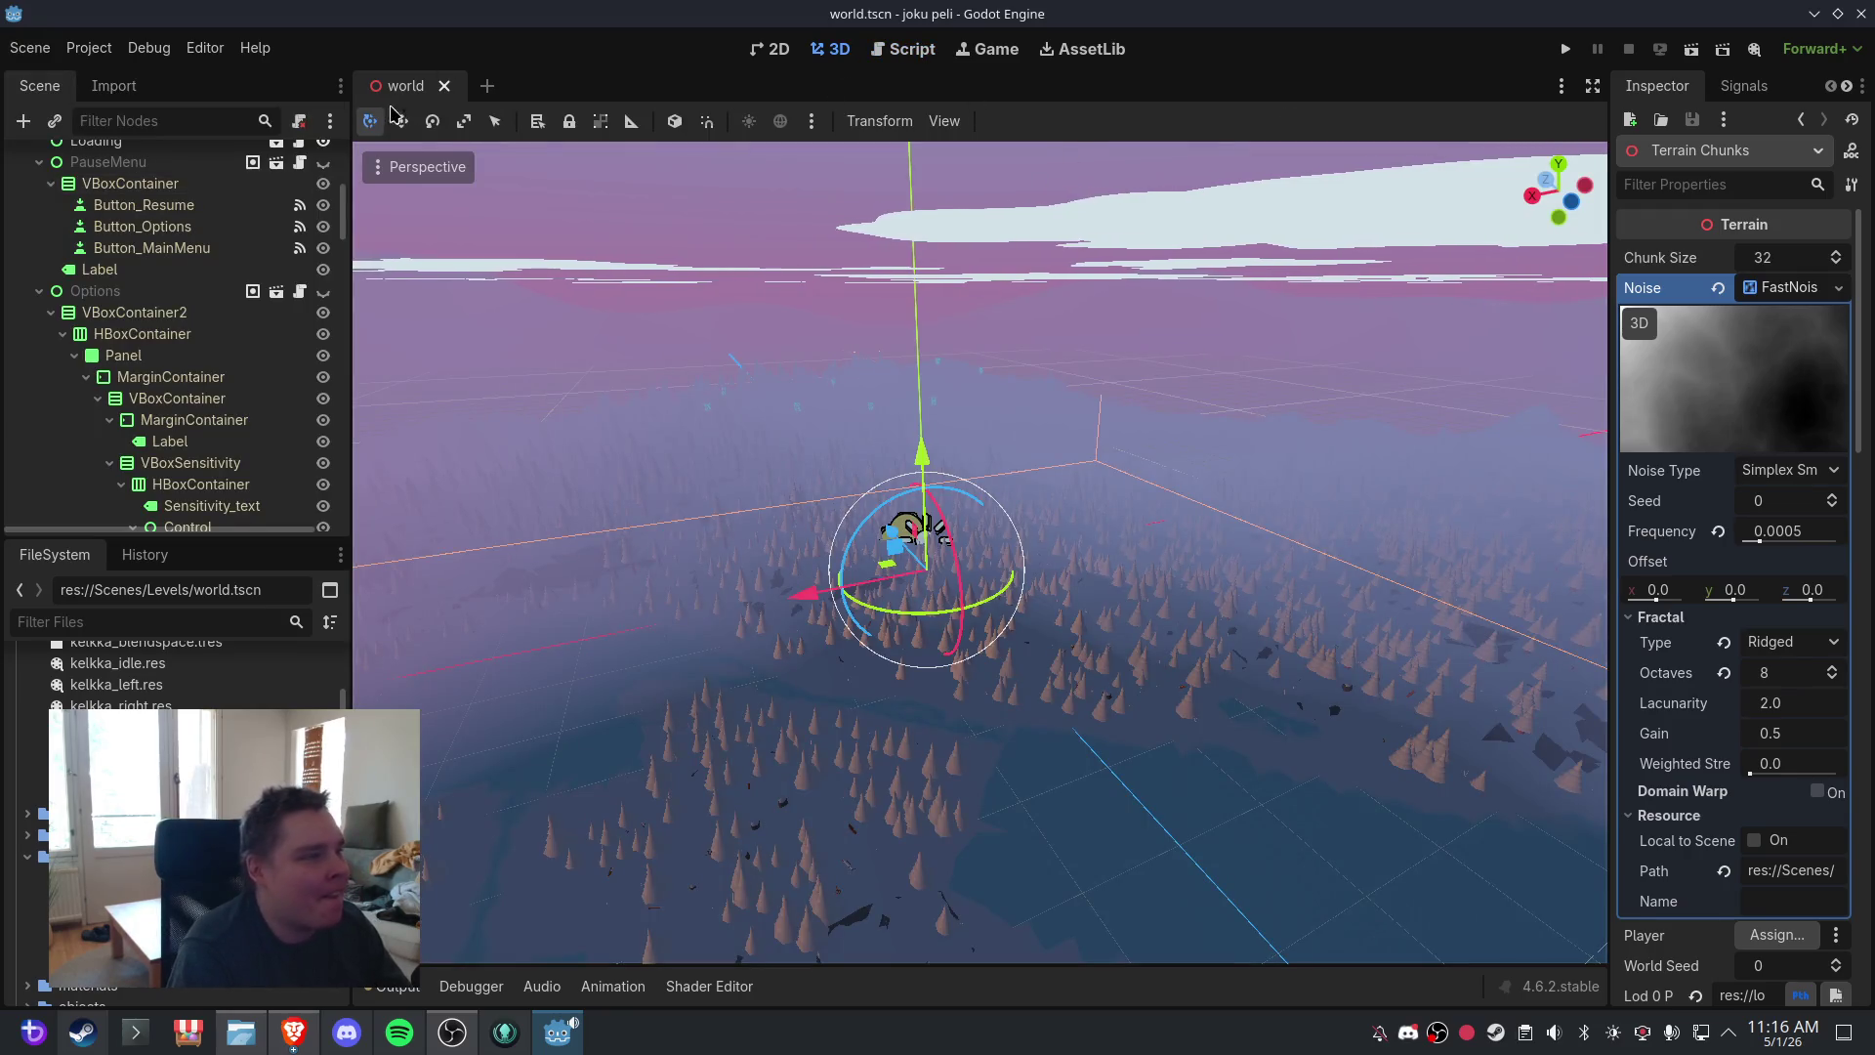
left_click(444, 88)
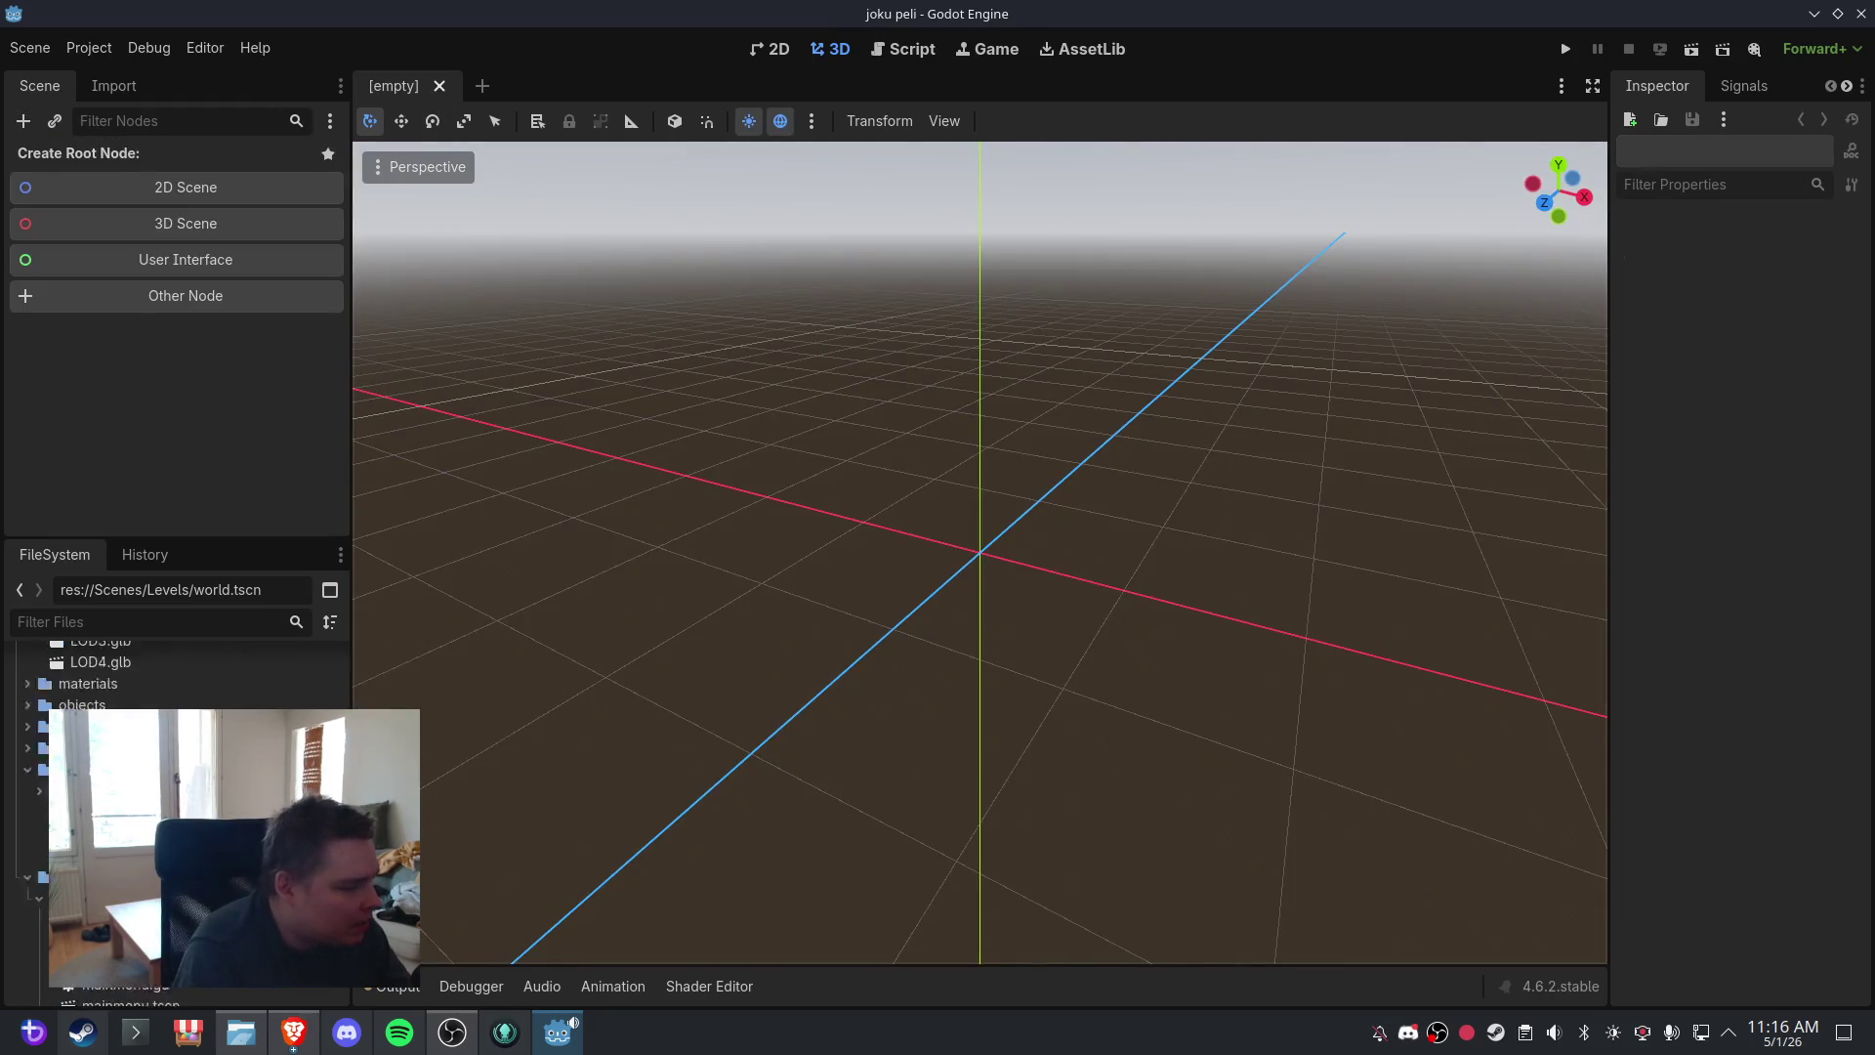
scroll(195, 673, "down", 1)
key("ctrl+shift+t")
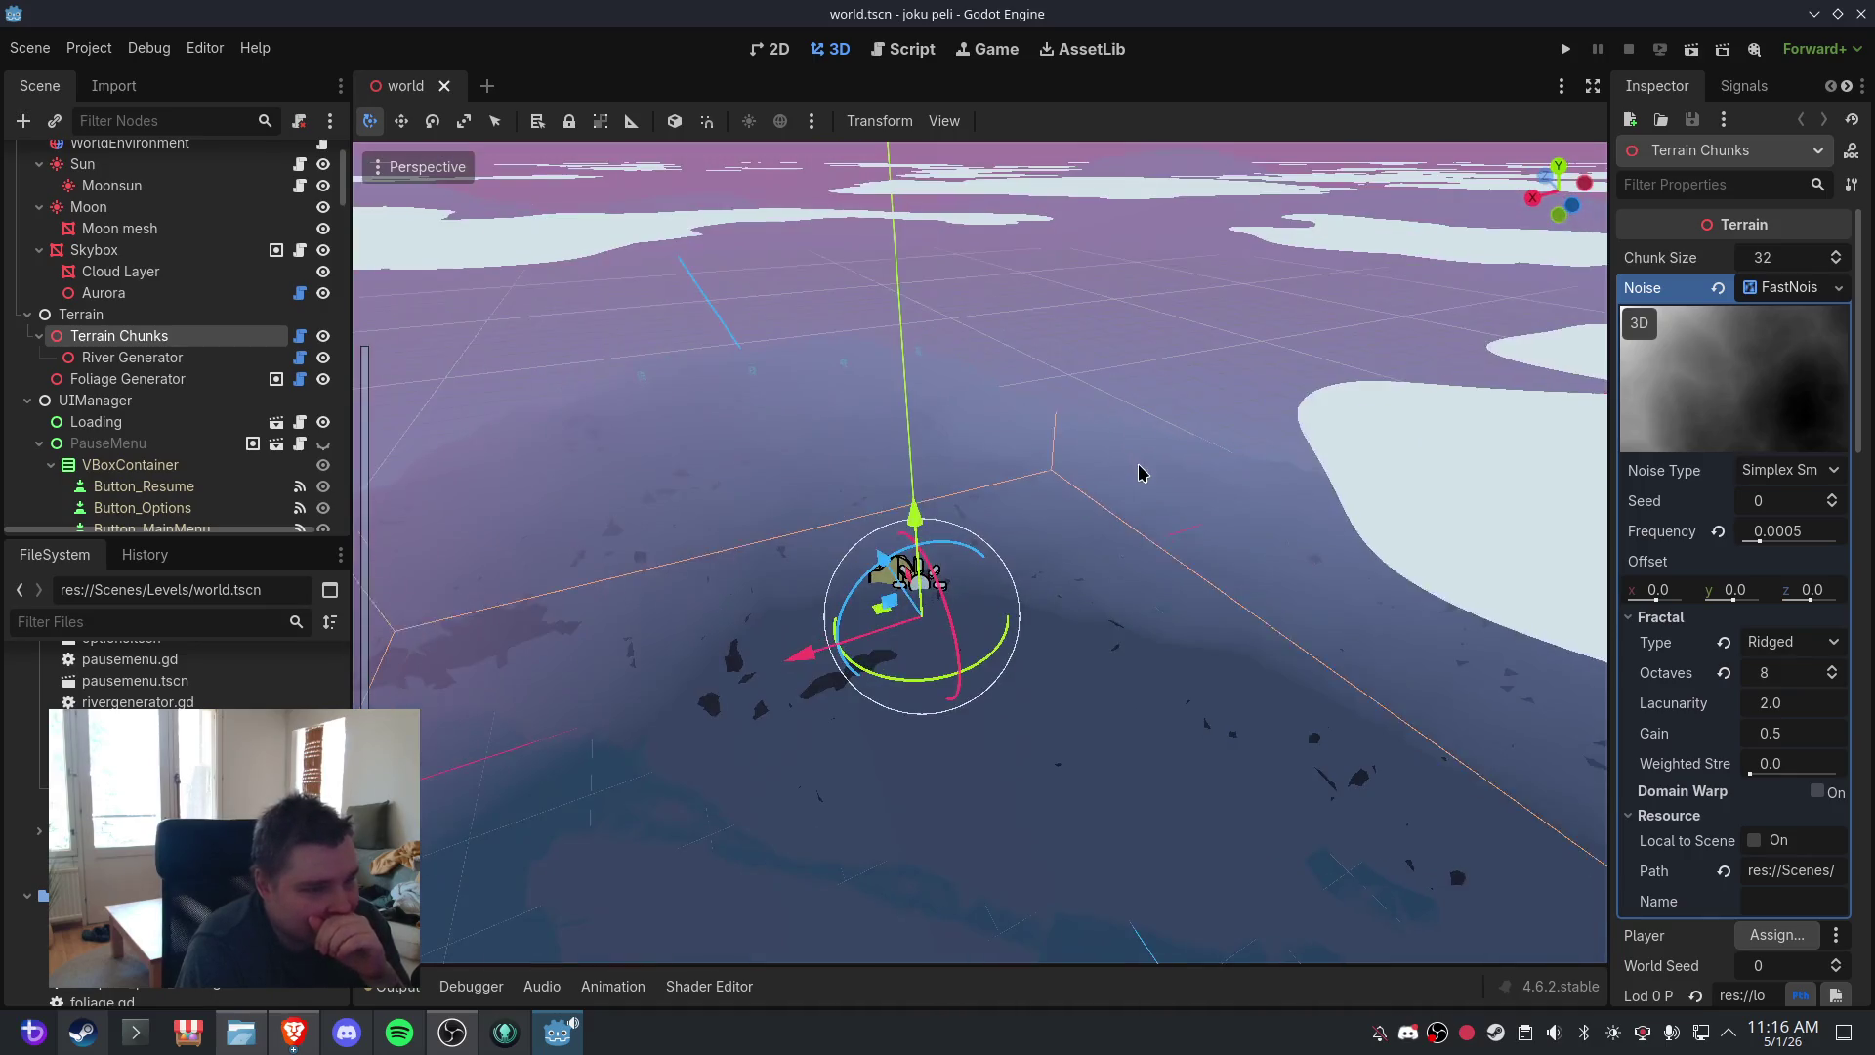
left_click(30, 48)
left_click(89, 202)
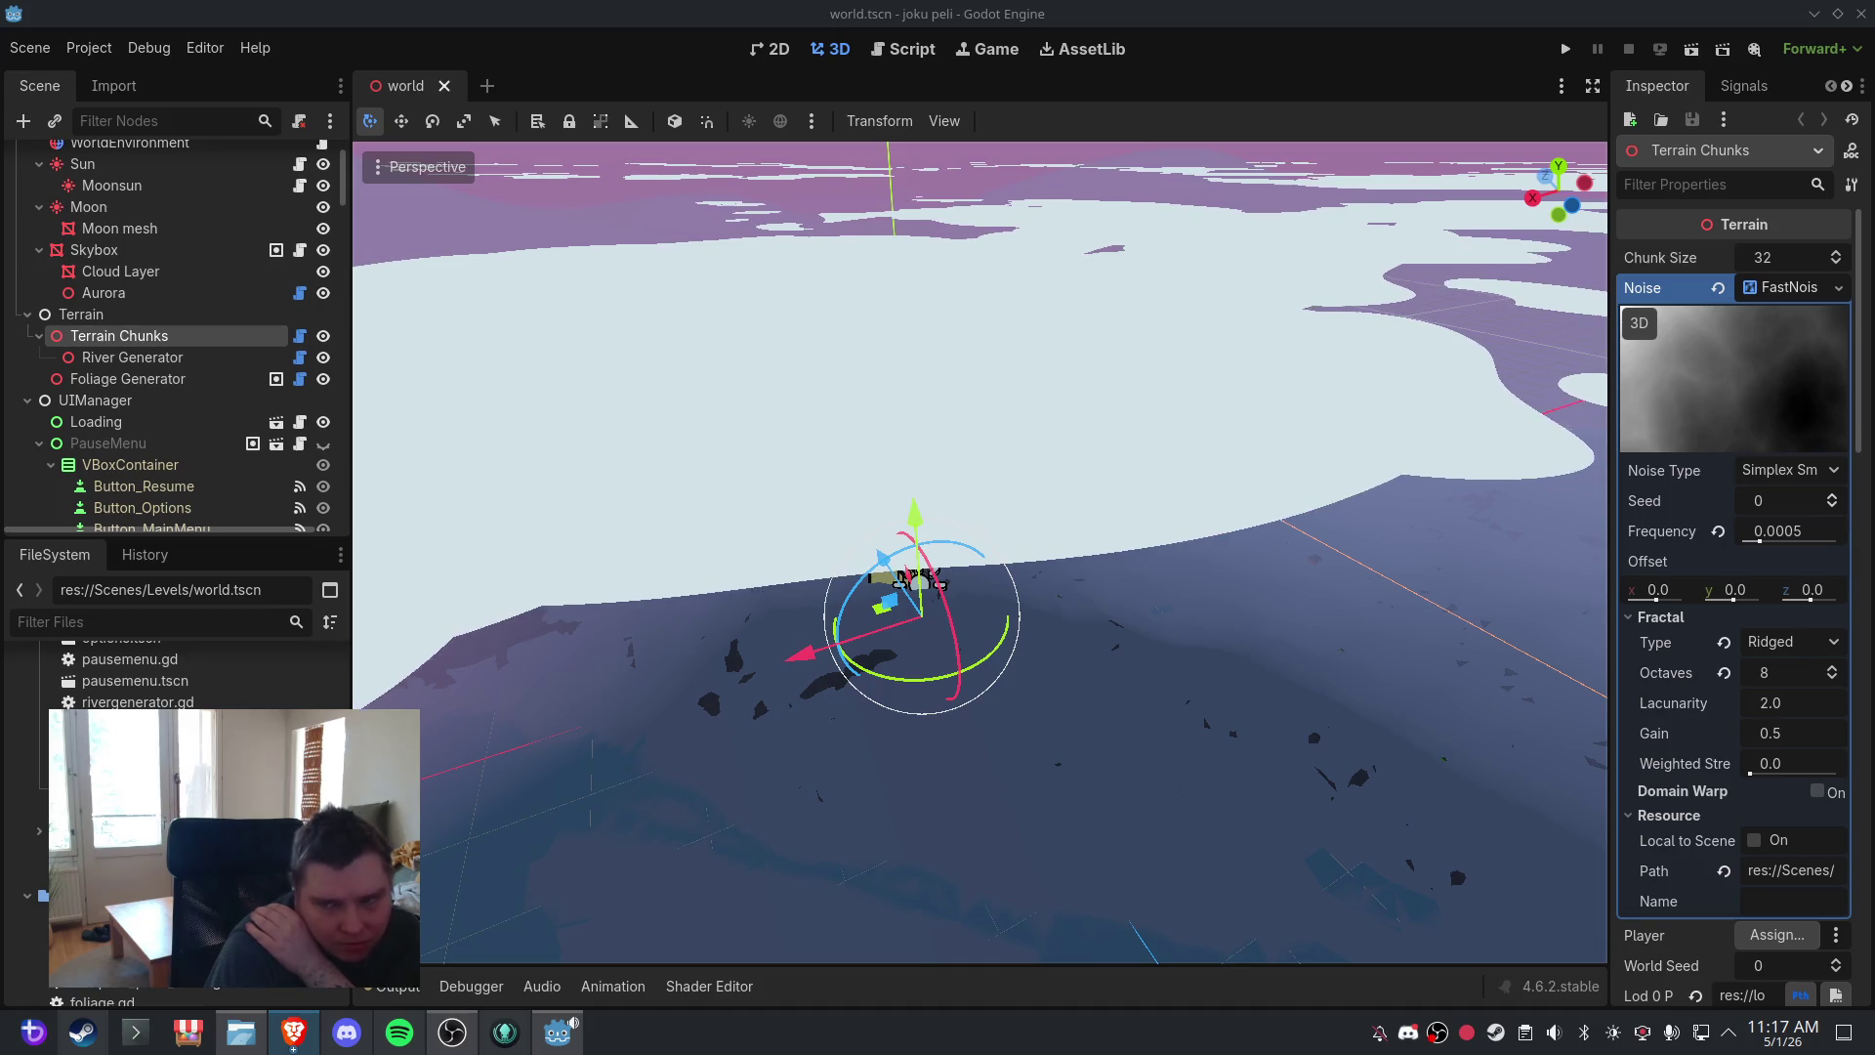
- Look across the terrain and save the world scene
left_click_drag(1118, 389, 1003, 314)
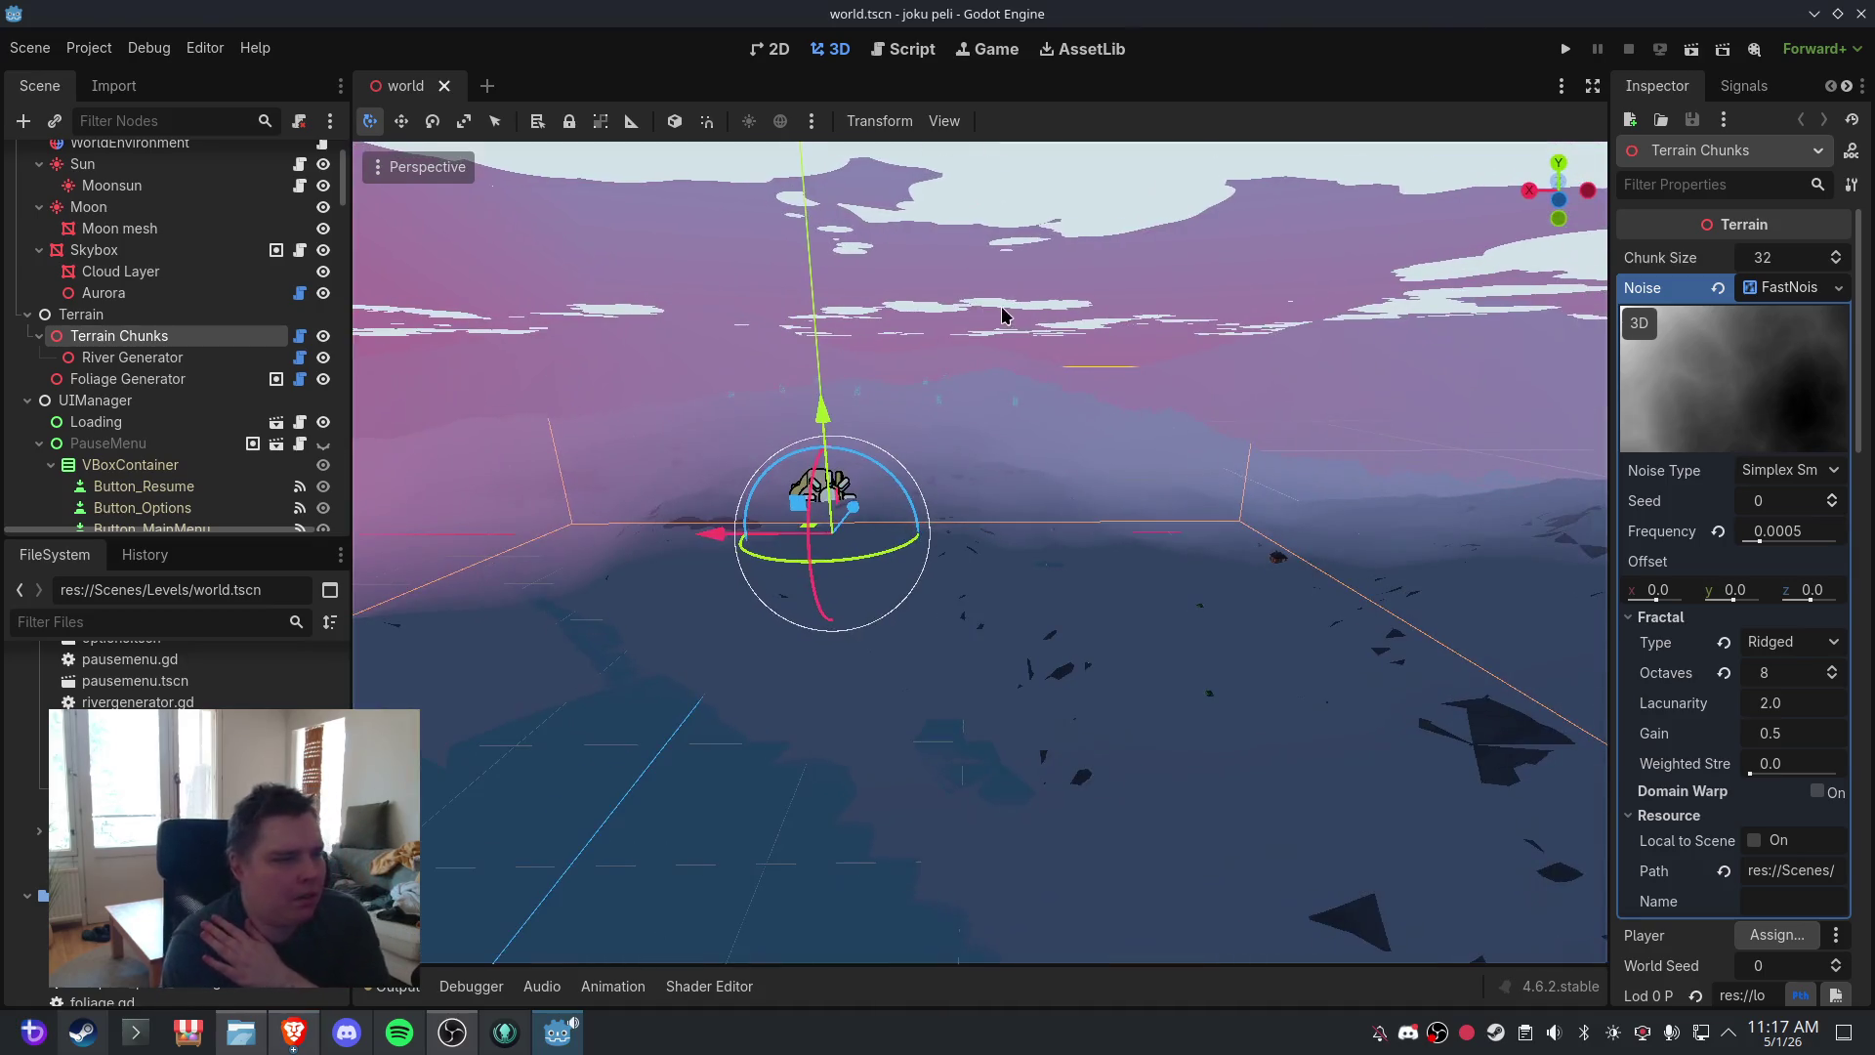
left_click(44, 47)
left_click(68, 200)
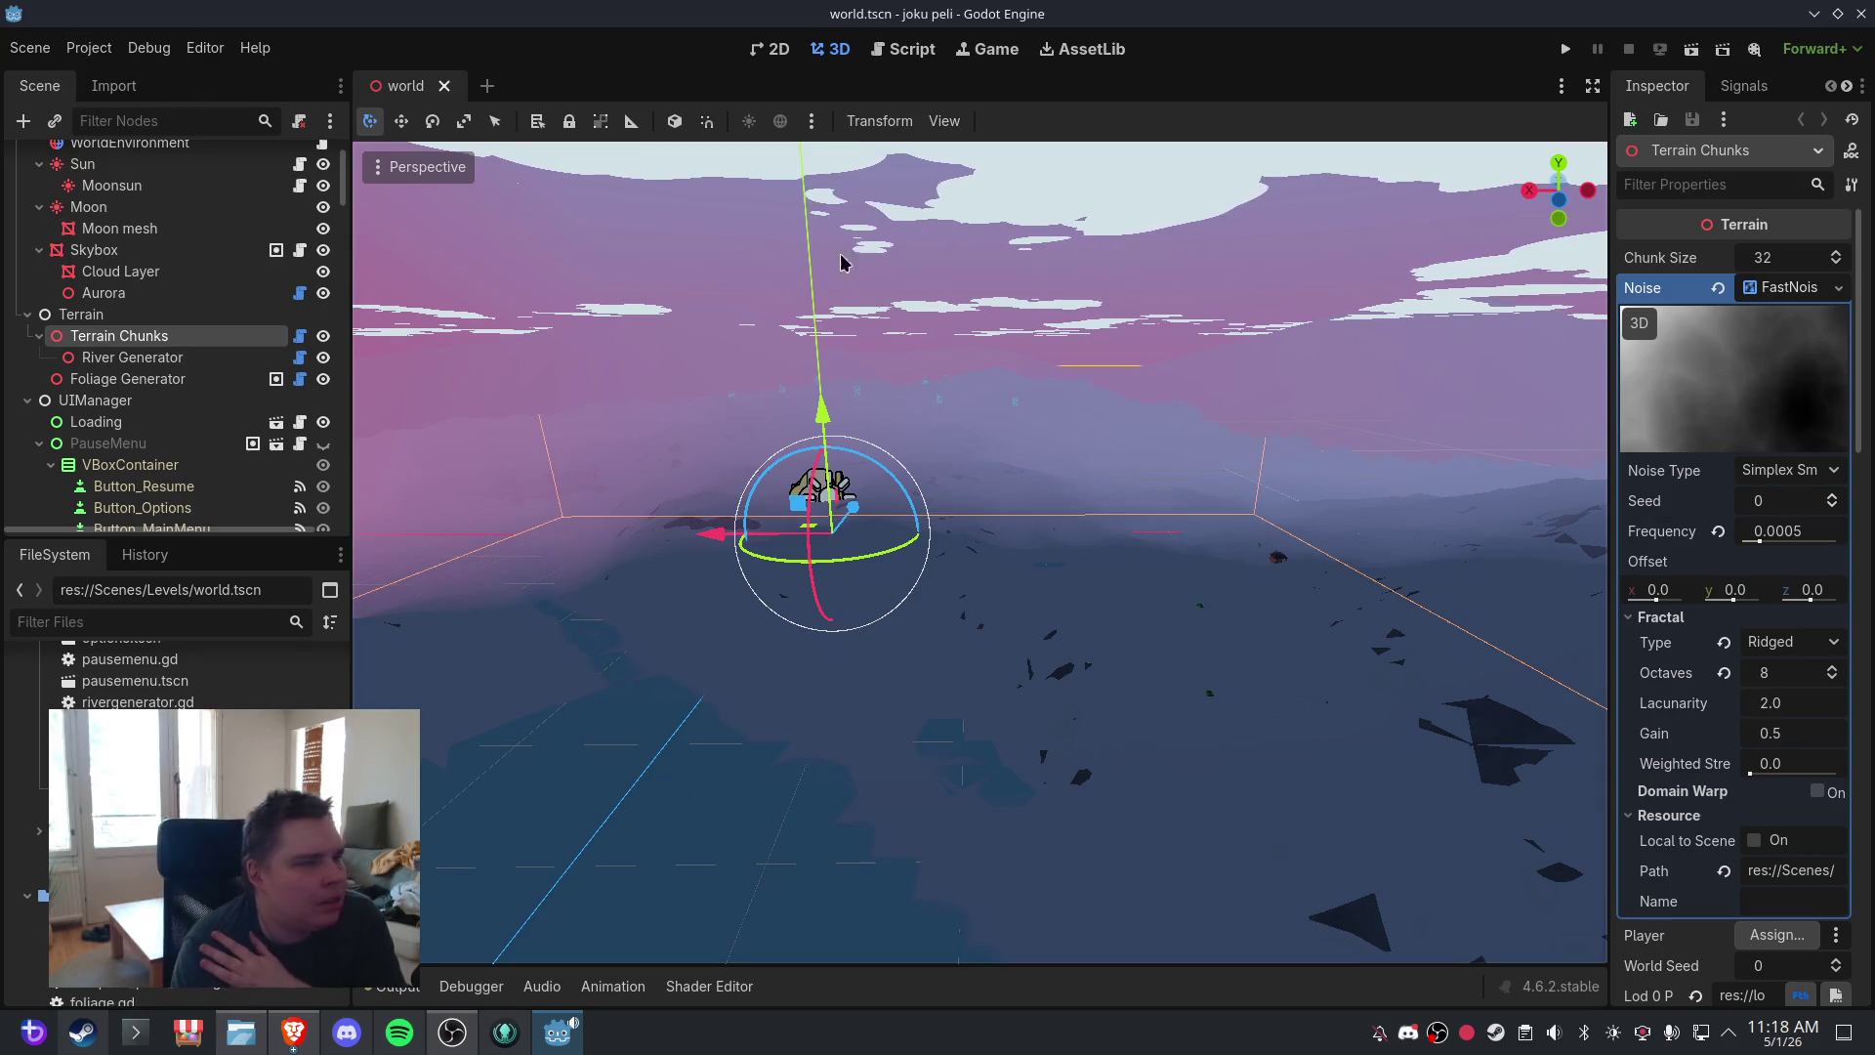
- Select the Cloud Layer, save the scene again, and view the clouds along the horizon
left_click(755, 252)
left_click(29, 47)
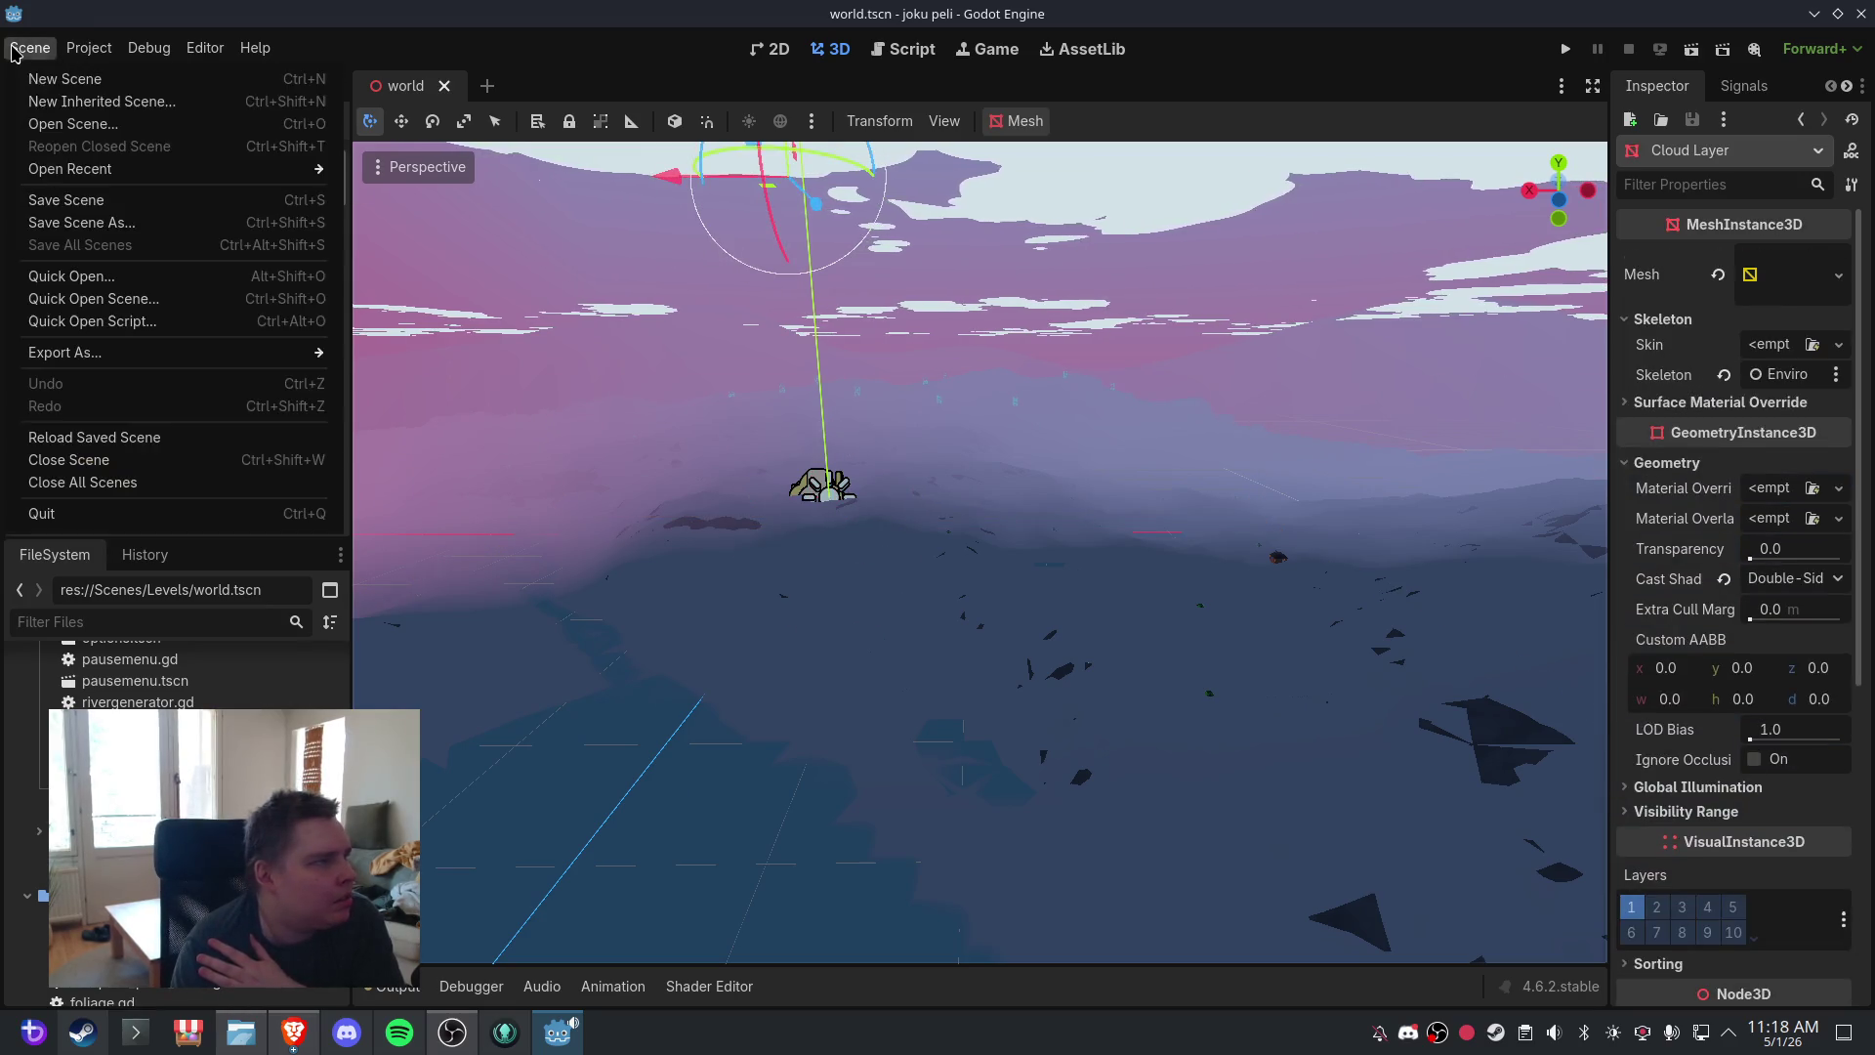
left_click(58, 199)
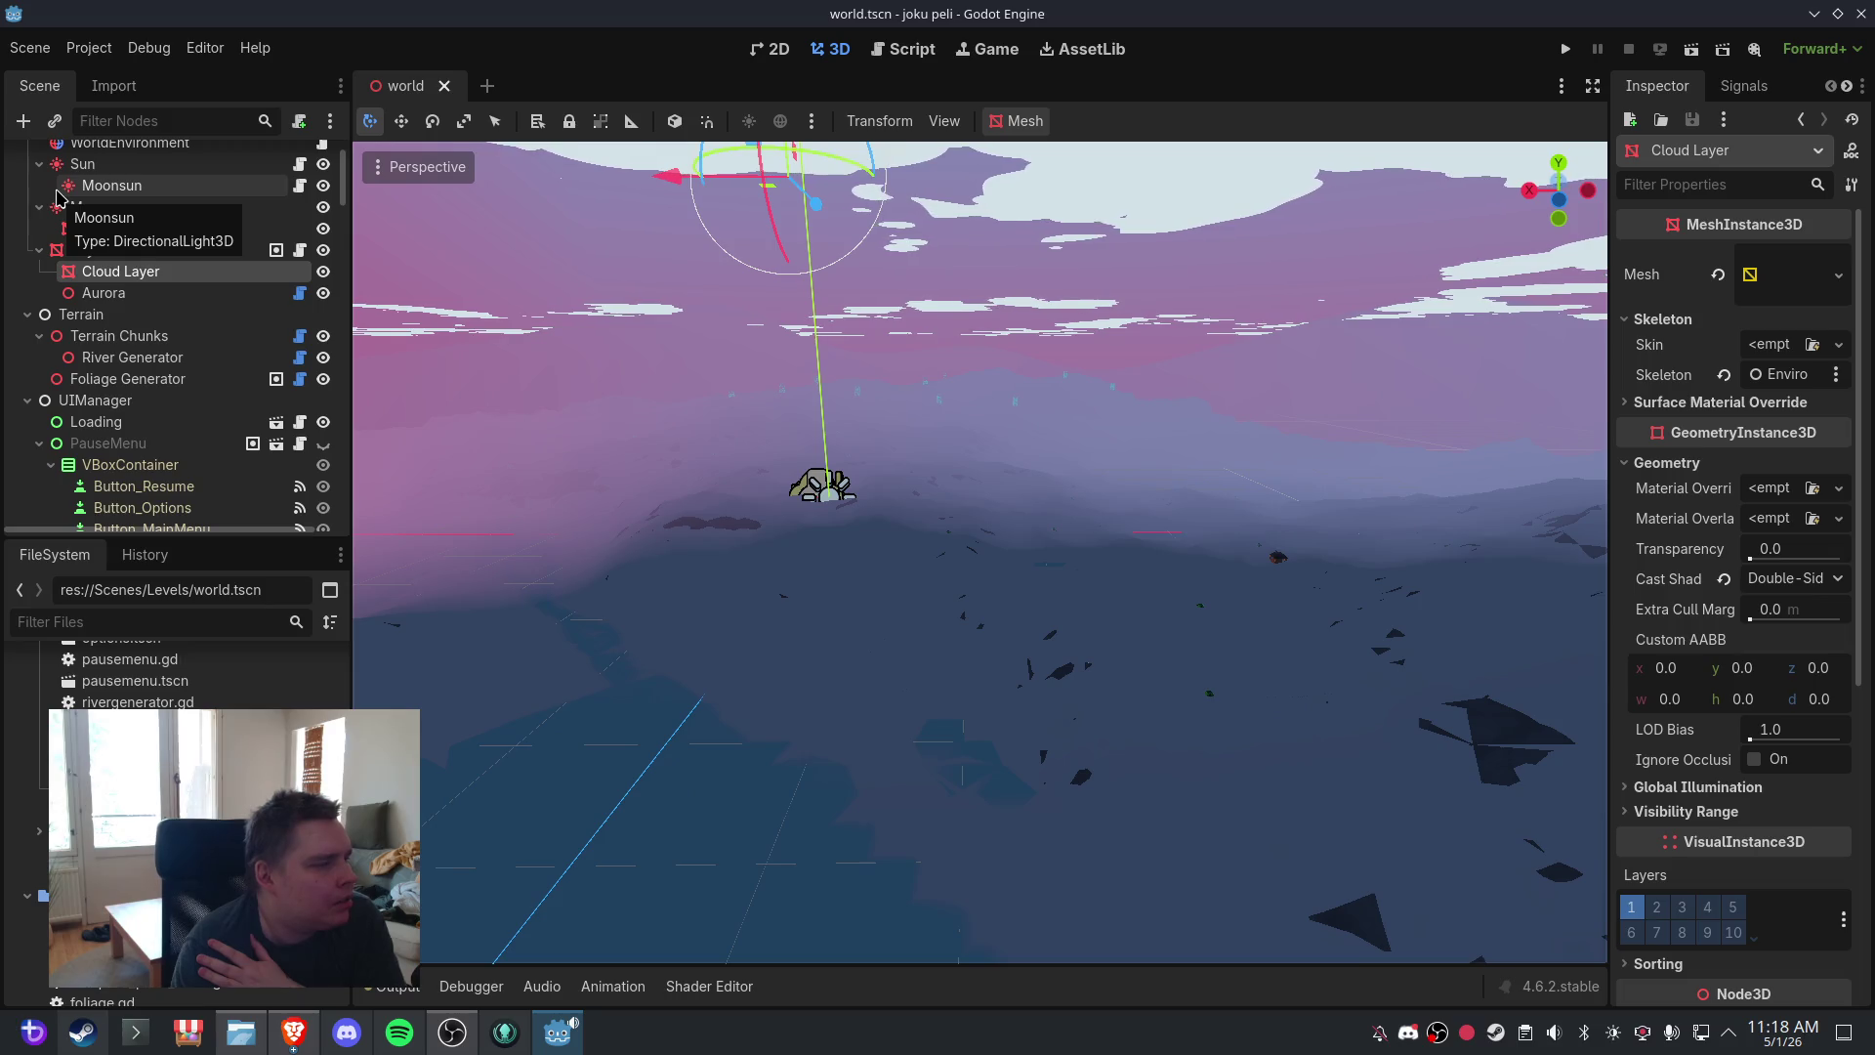
mouse_move(1066, 491)
left_mouse_down()
mouse_move(1045, 493)
mouse_move(1239, 485)
mouse_move(917, 502)
mouse_move(882, 532)
mouse_move(980, 514)
mouse_move(1030, 712)
mouse_move(1130, 657)
mouse_move(1145, 669)
mouse_move(1123, 648)
left_mouse_up()
mouse_move(900, 577)
left_mouse_down()
mouse_move(707, 377)
mouse_move(863, 430)
mouse_move(955, 436)
mouse_move(1051, 508)
mouse_move(1052, 536)
left_mouse_up()
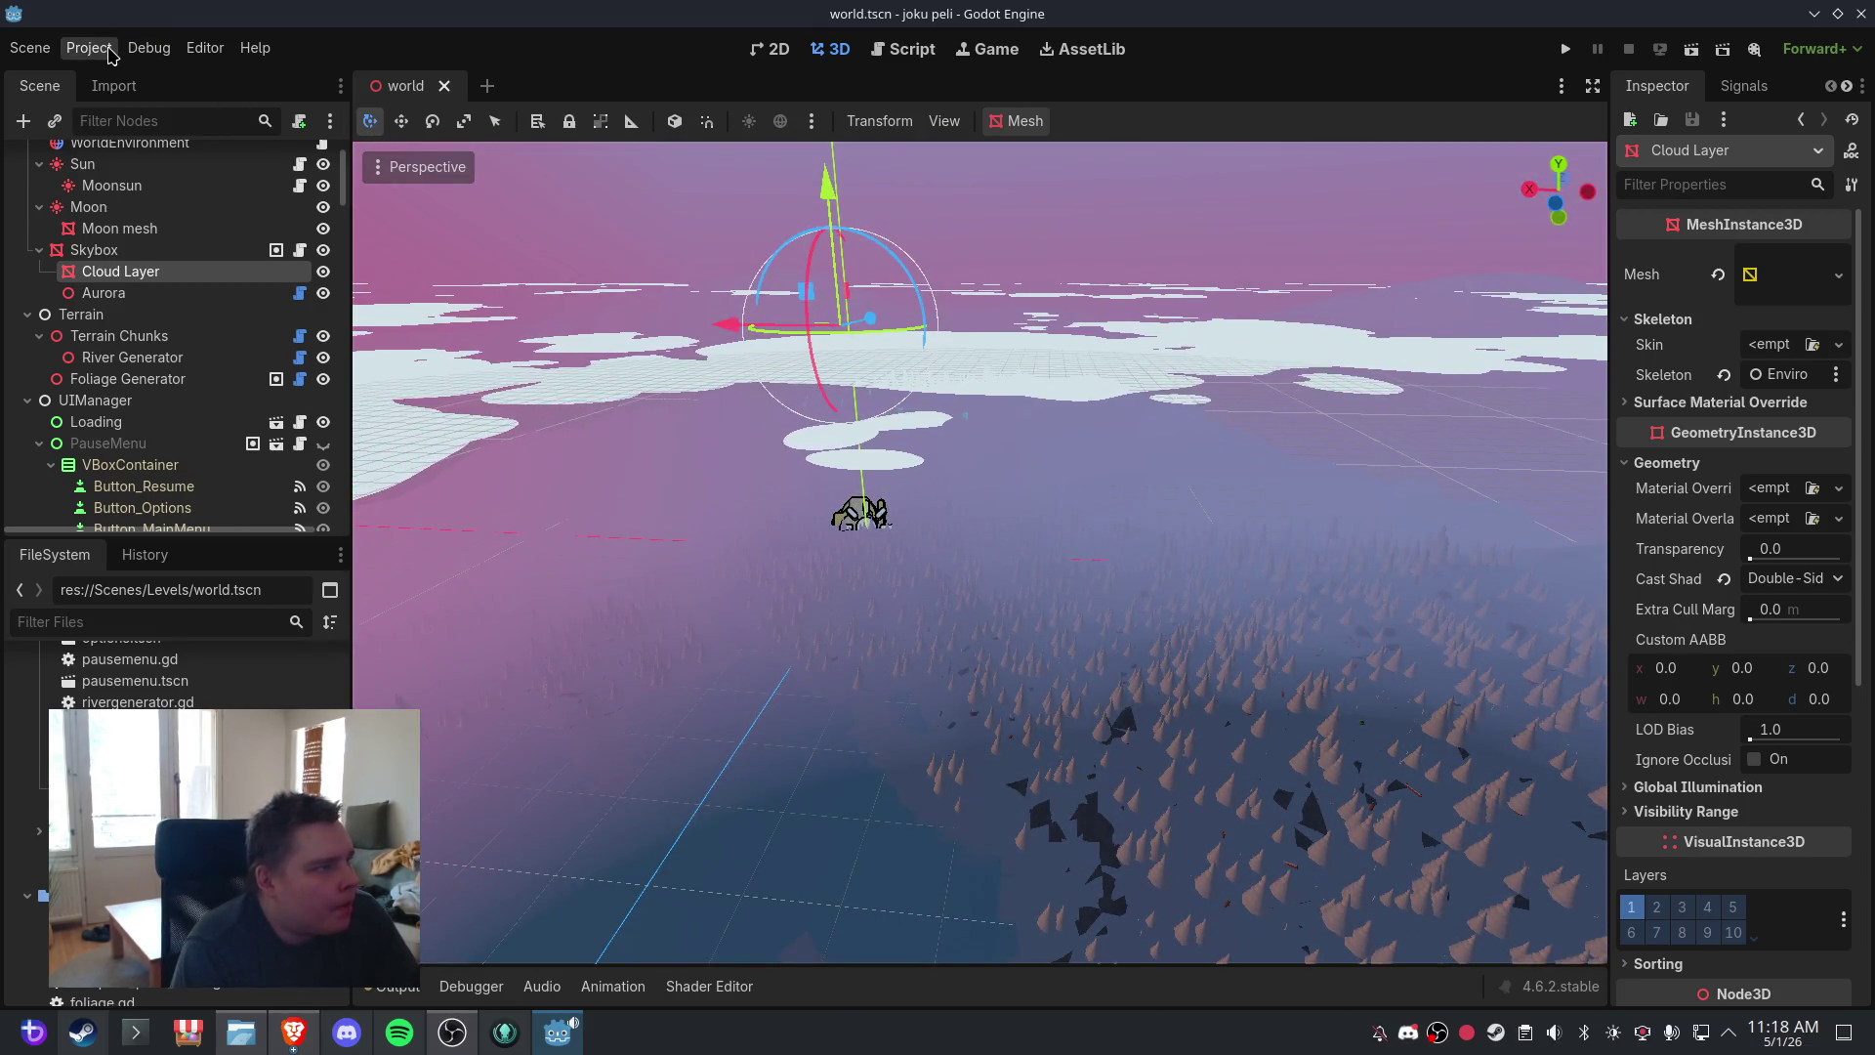
left_click(109, 53)
- Export the Linux build over joku peli.zip on the Desktop, confirming the overwrite
left_click(98, 165)
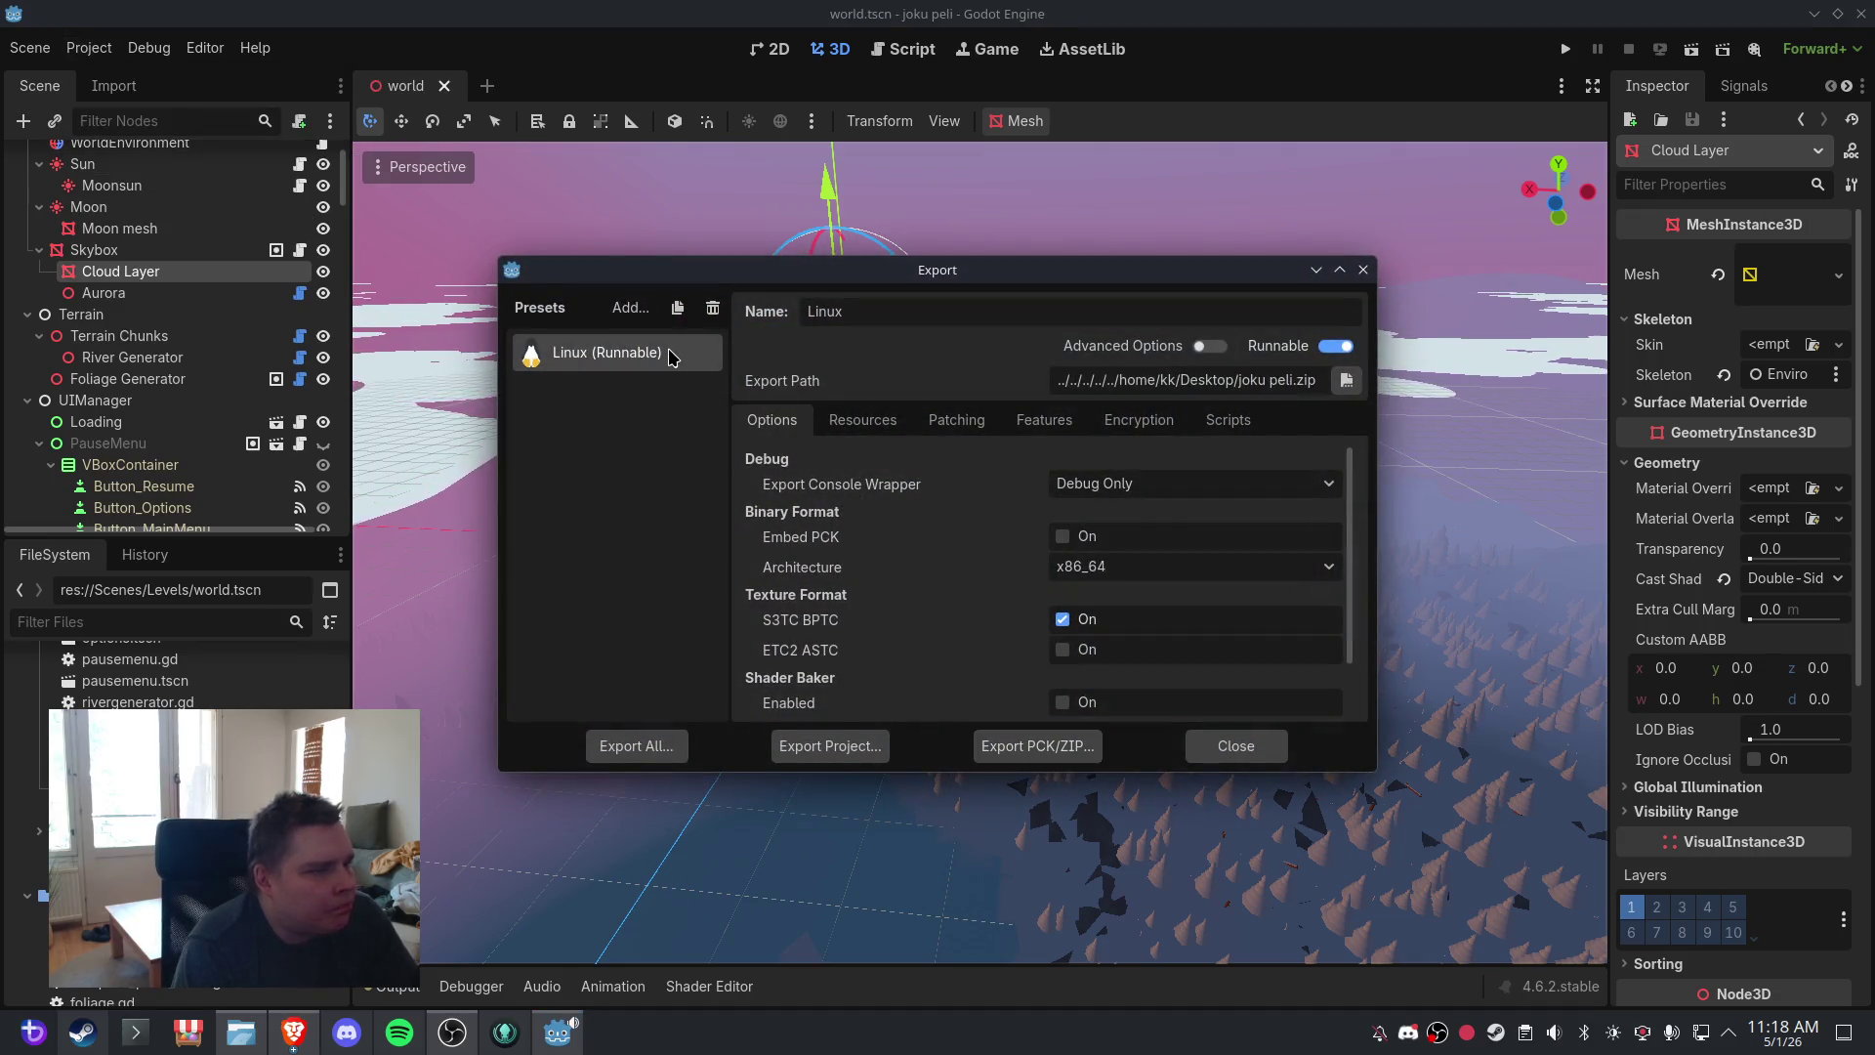
left_click(845, 750)
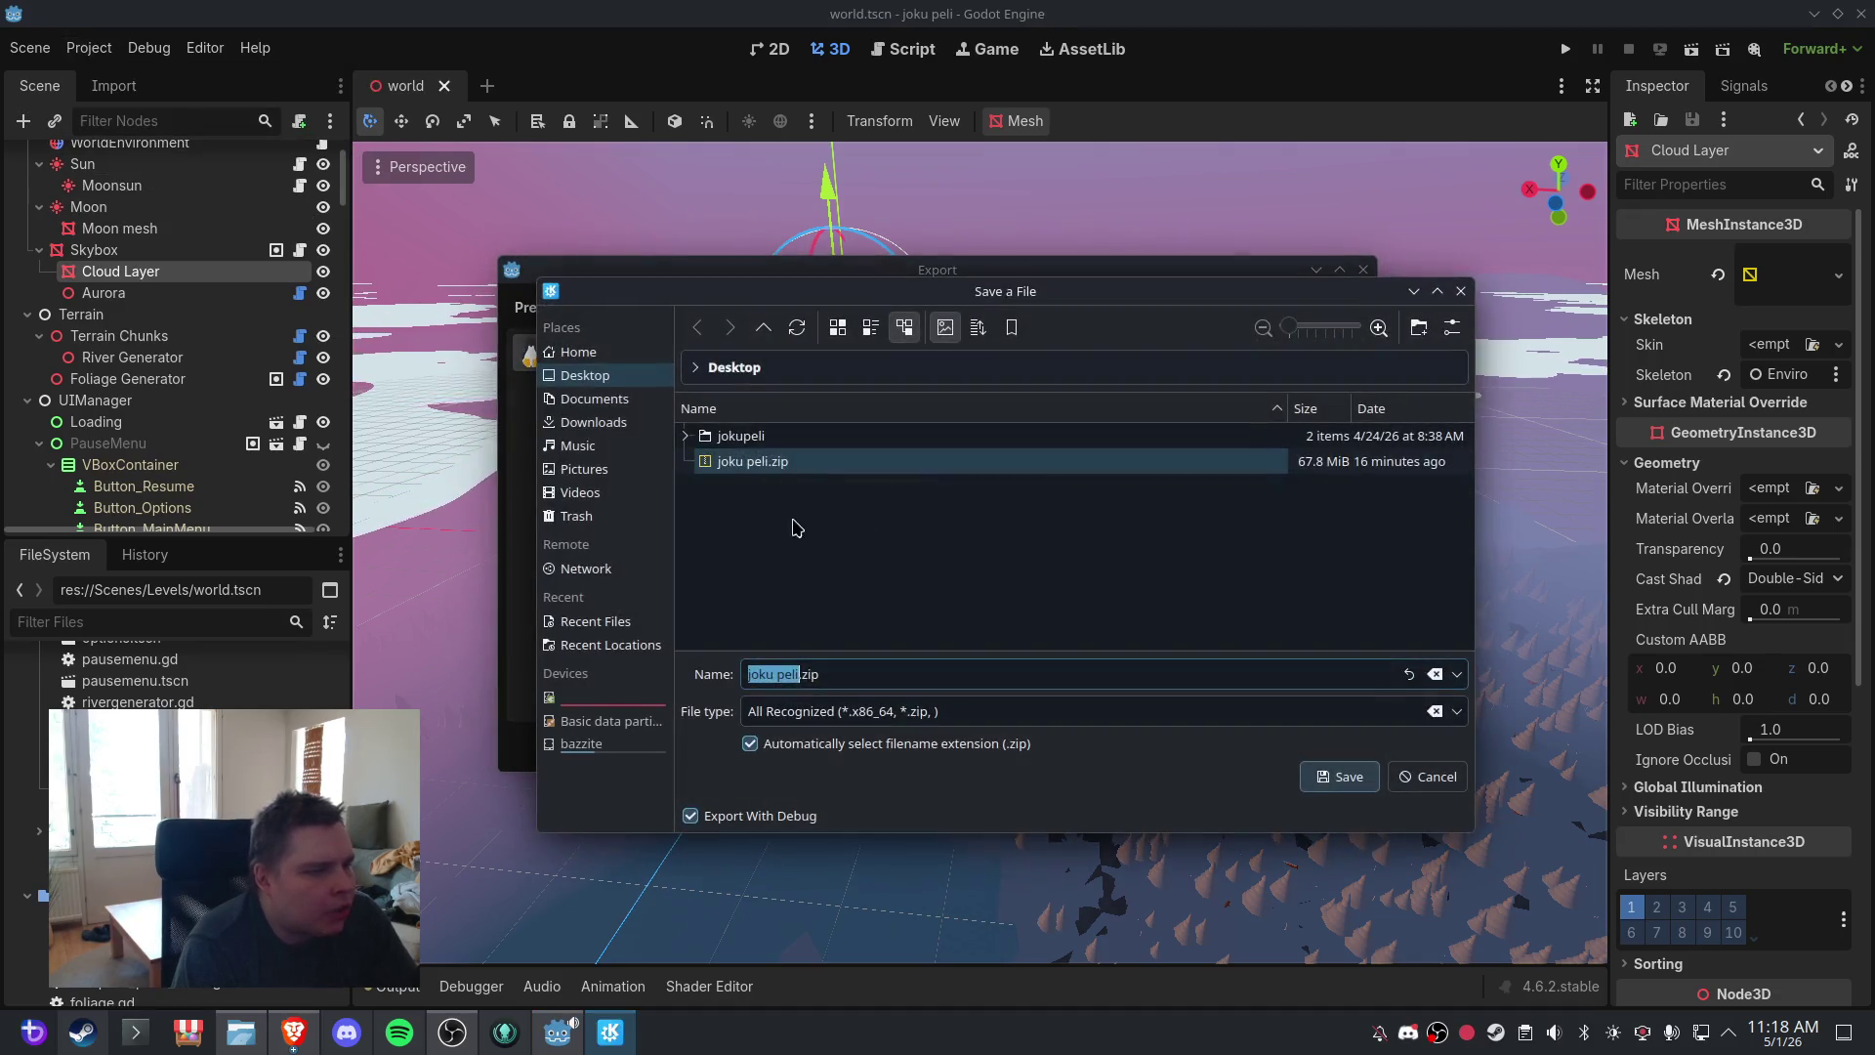
left_click(1306, 778)
left_click(1115, 603)
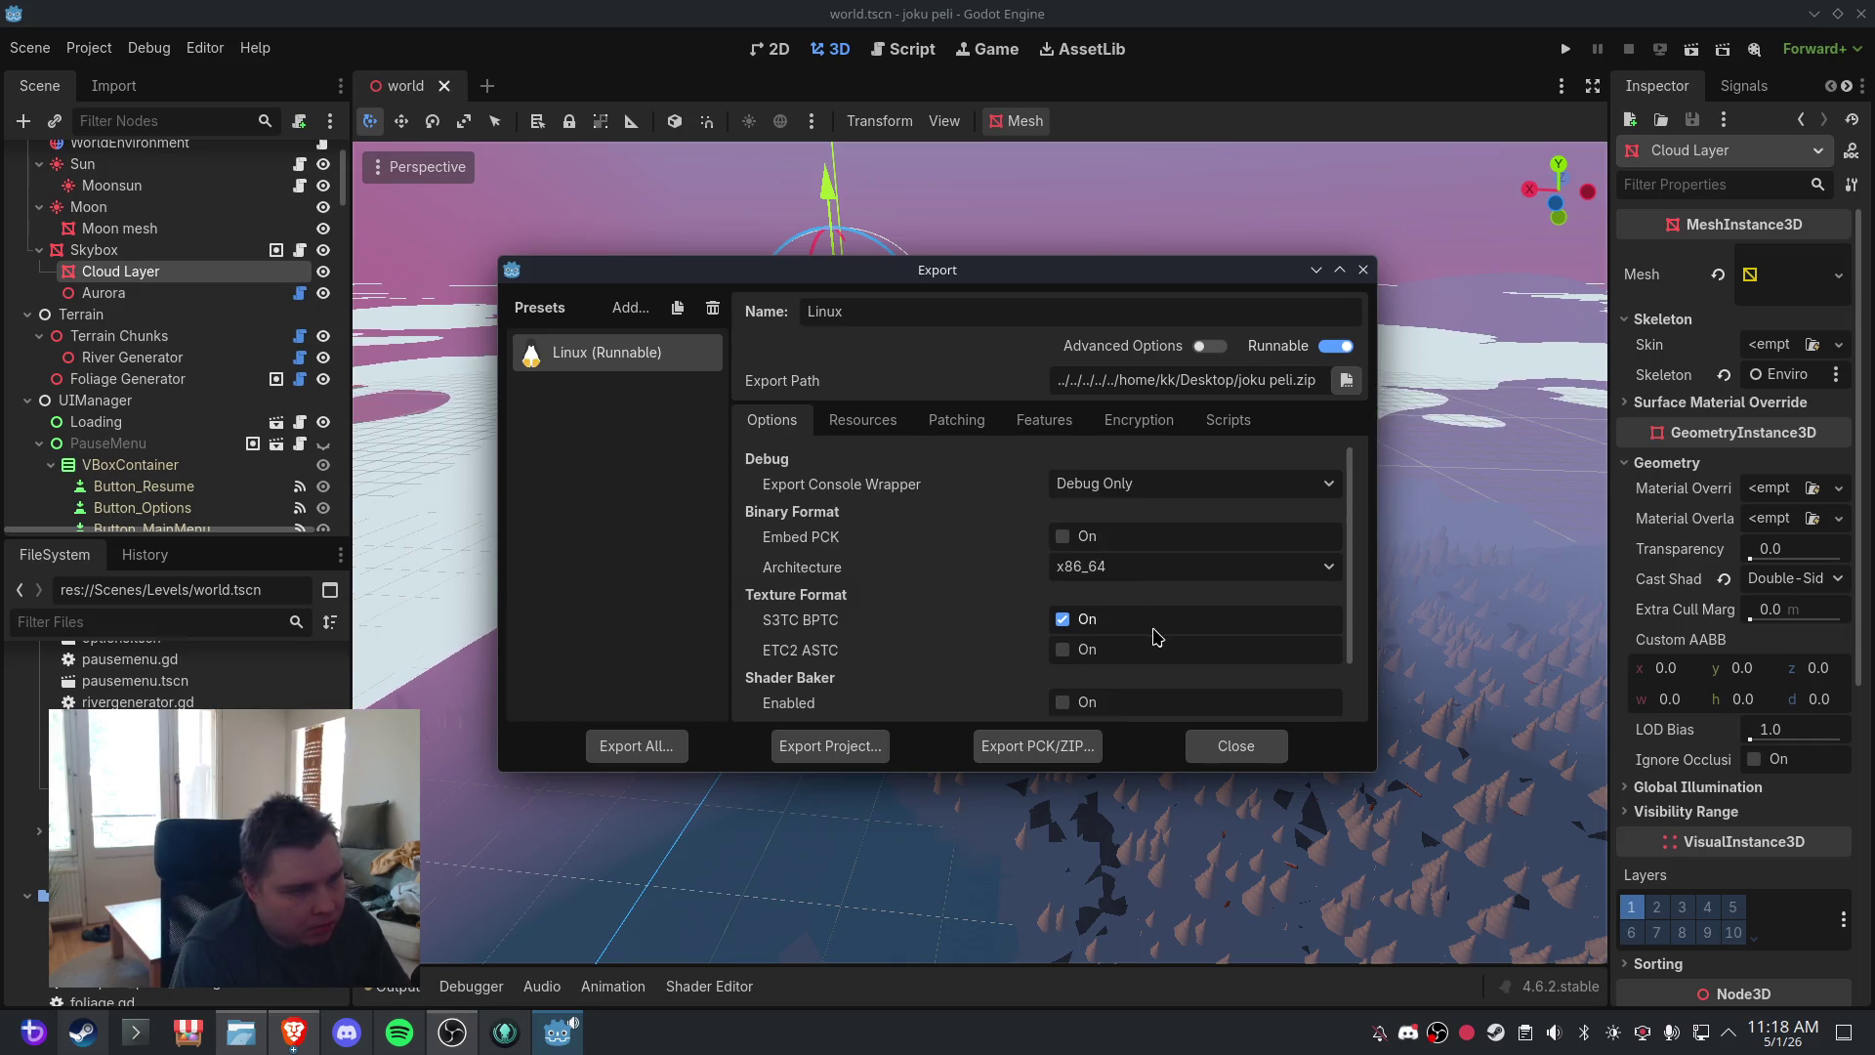
left_click(1221, 745)
- Save the world scene and quit the Godot editor
left_click(29, 48)
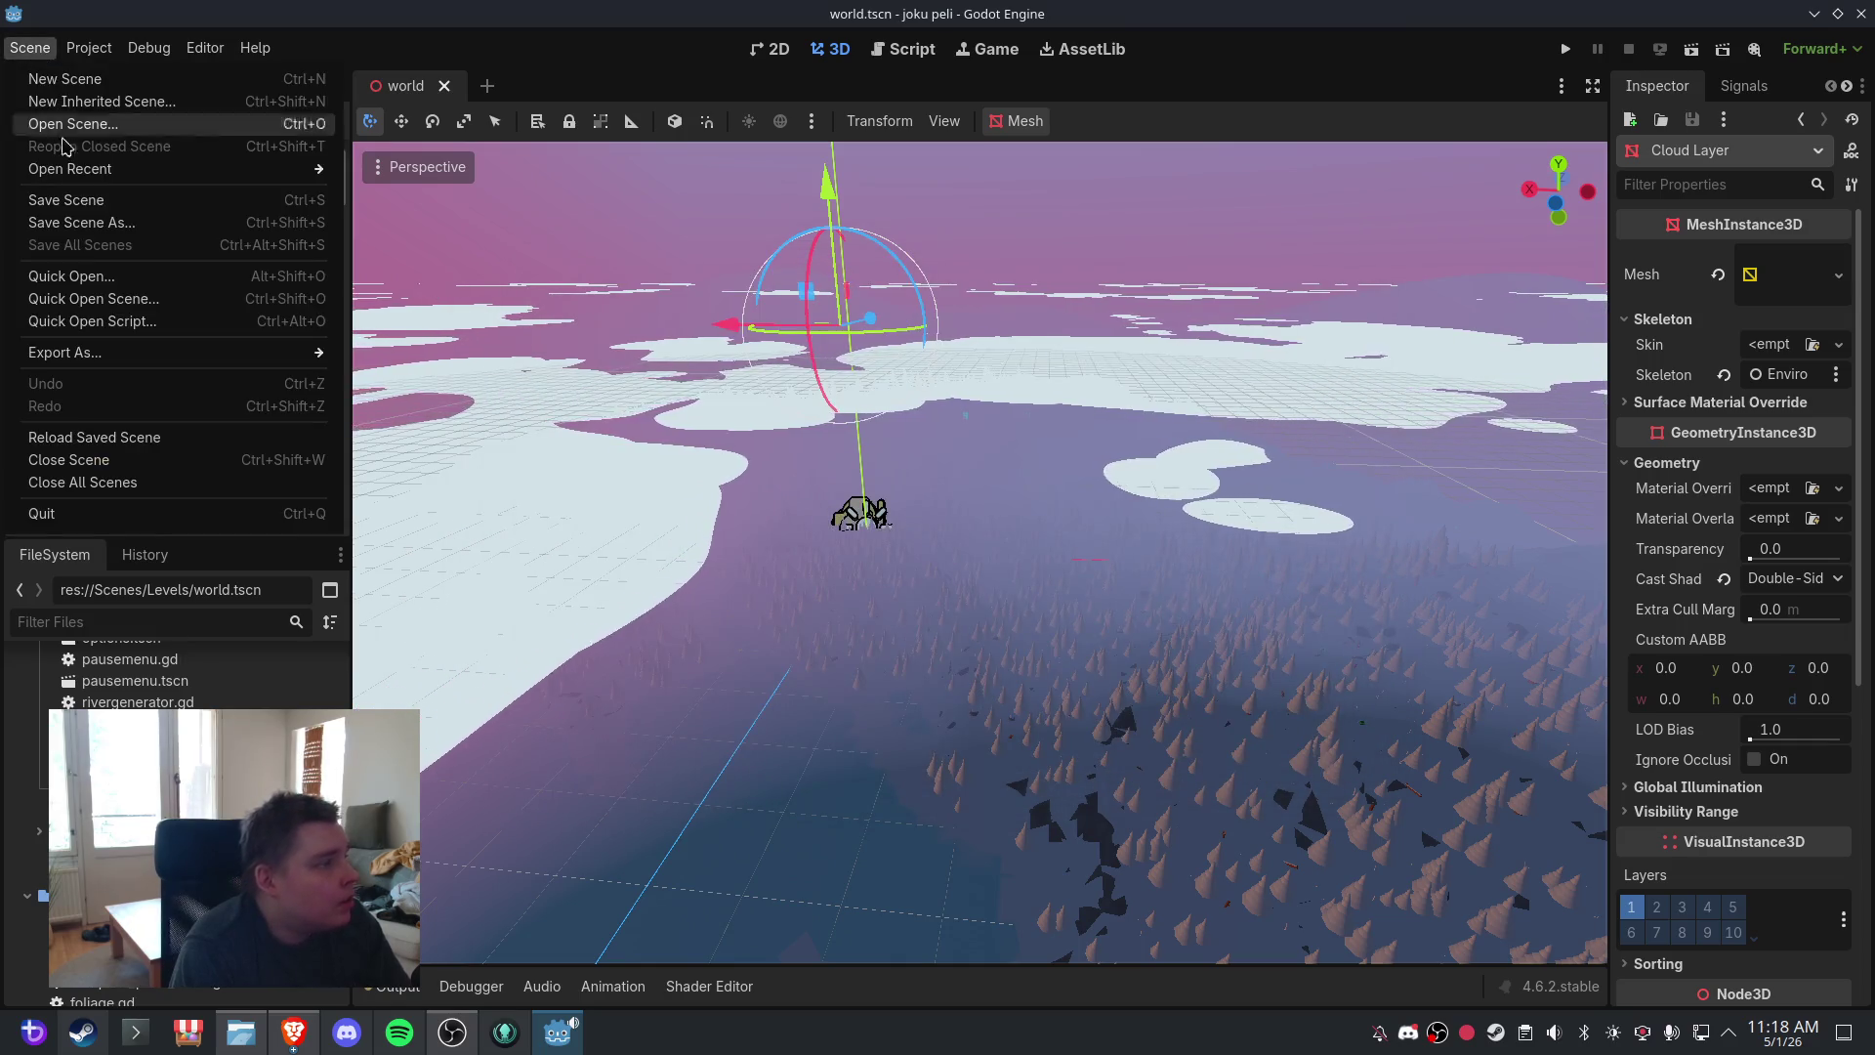
left_click(85, 202)
left_click(1860, 15)
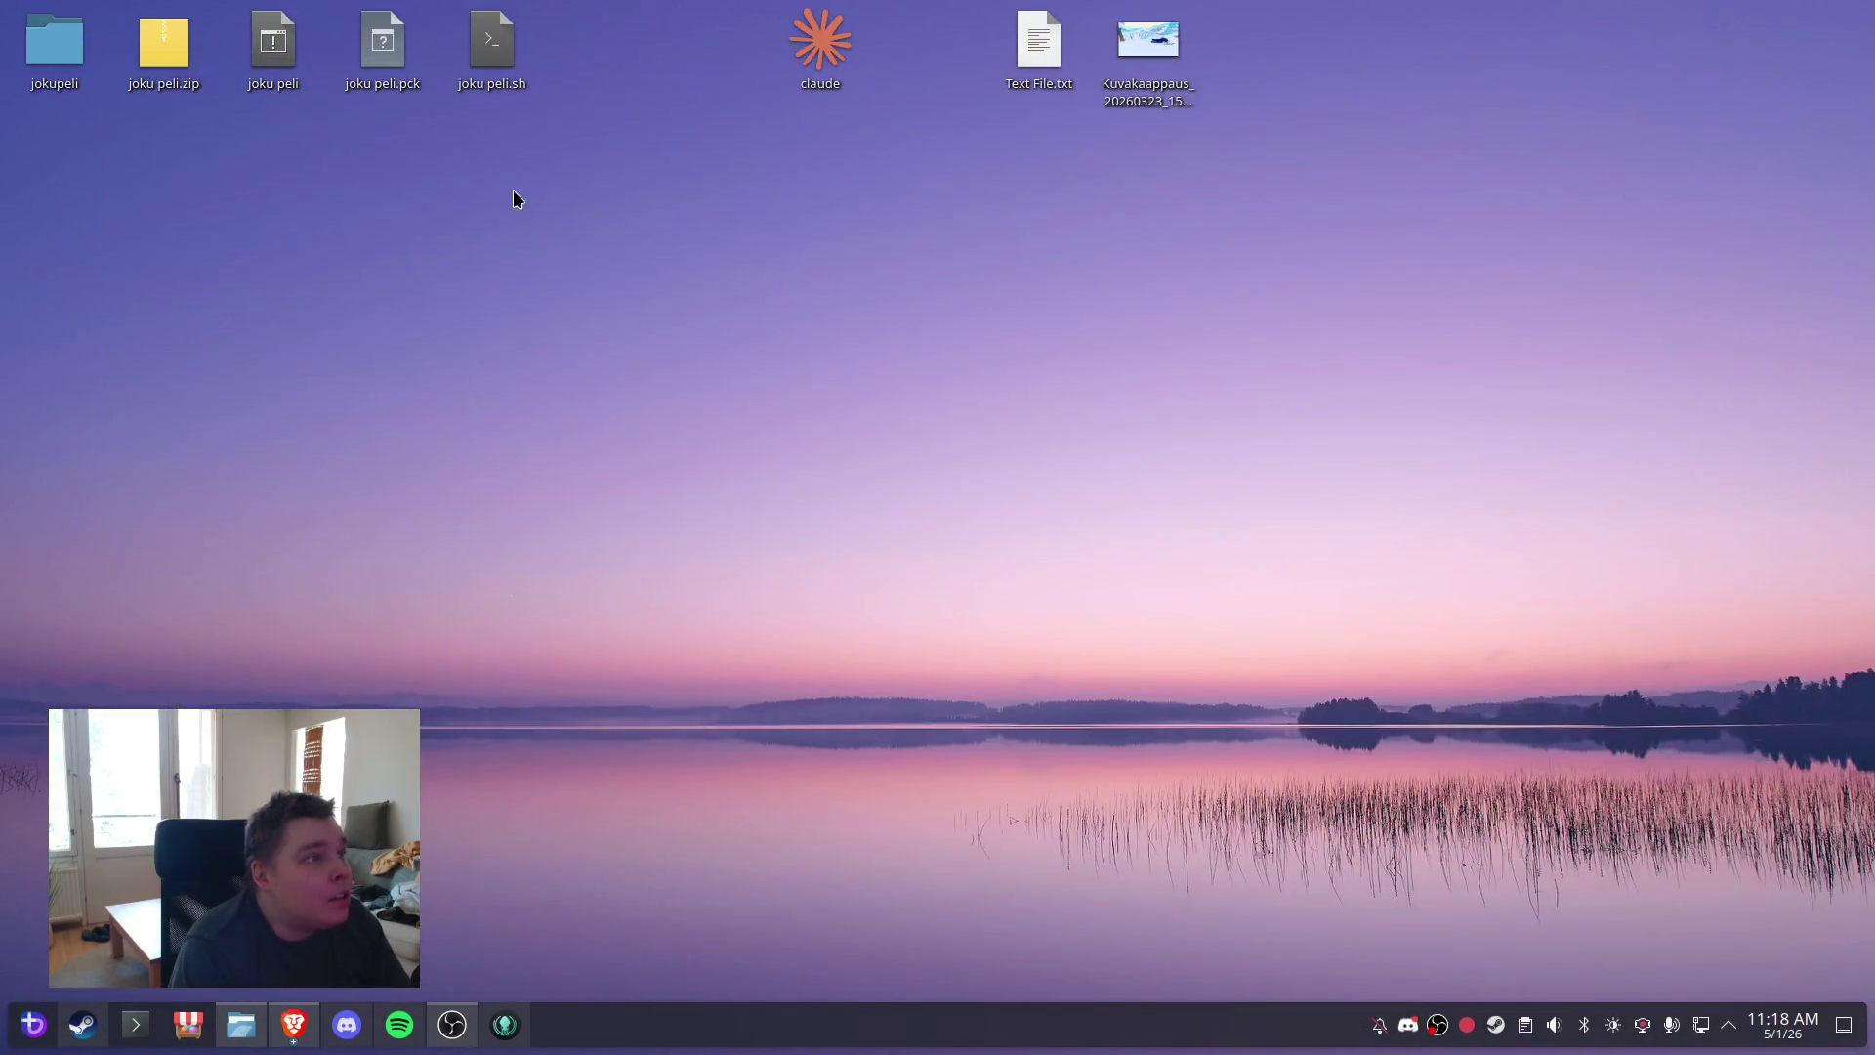
- Select joku peli.zip on the Desktop and open it with PeaZip
mouse_move(571, 182)
left_mouse_down()
mouse_move(356, 65)
mouse_move(215, 16)
left_mouse_up()
left_click_drag(575, 203, 273, 41)
left_click(209, 79)
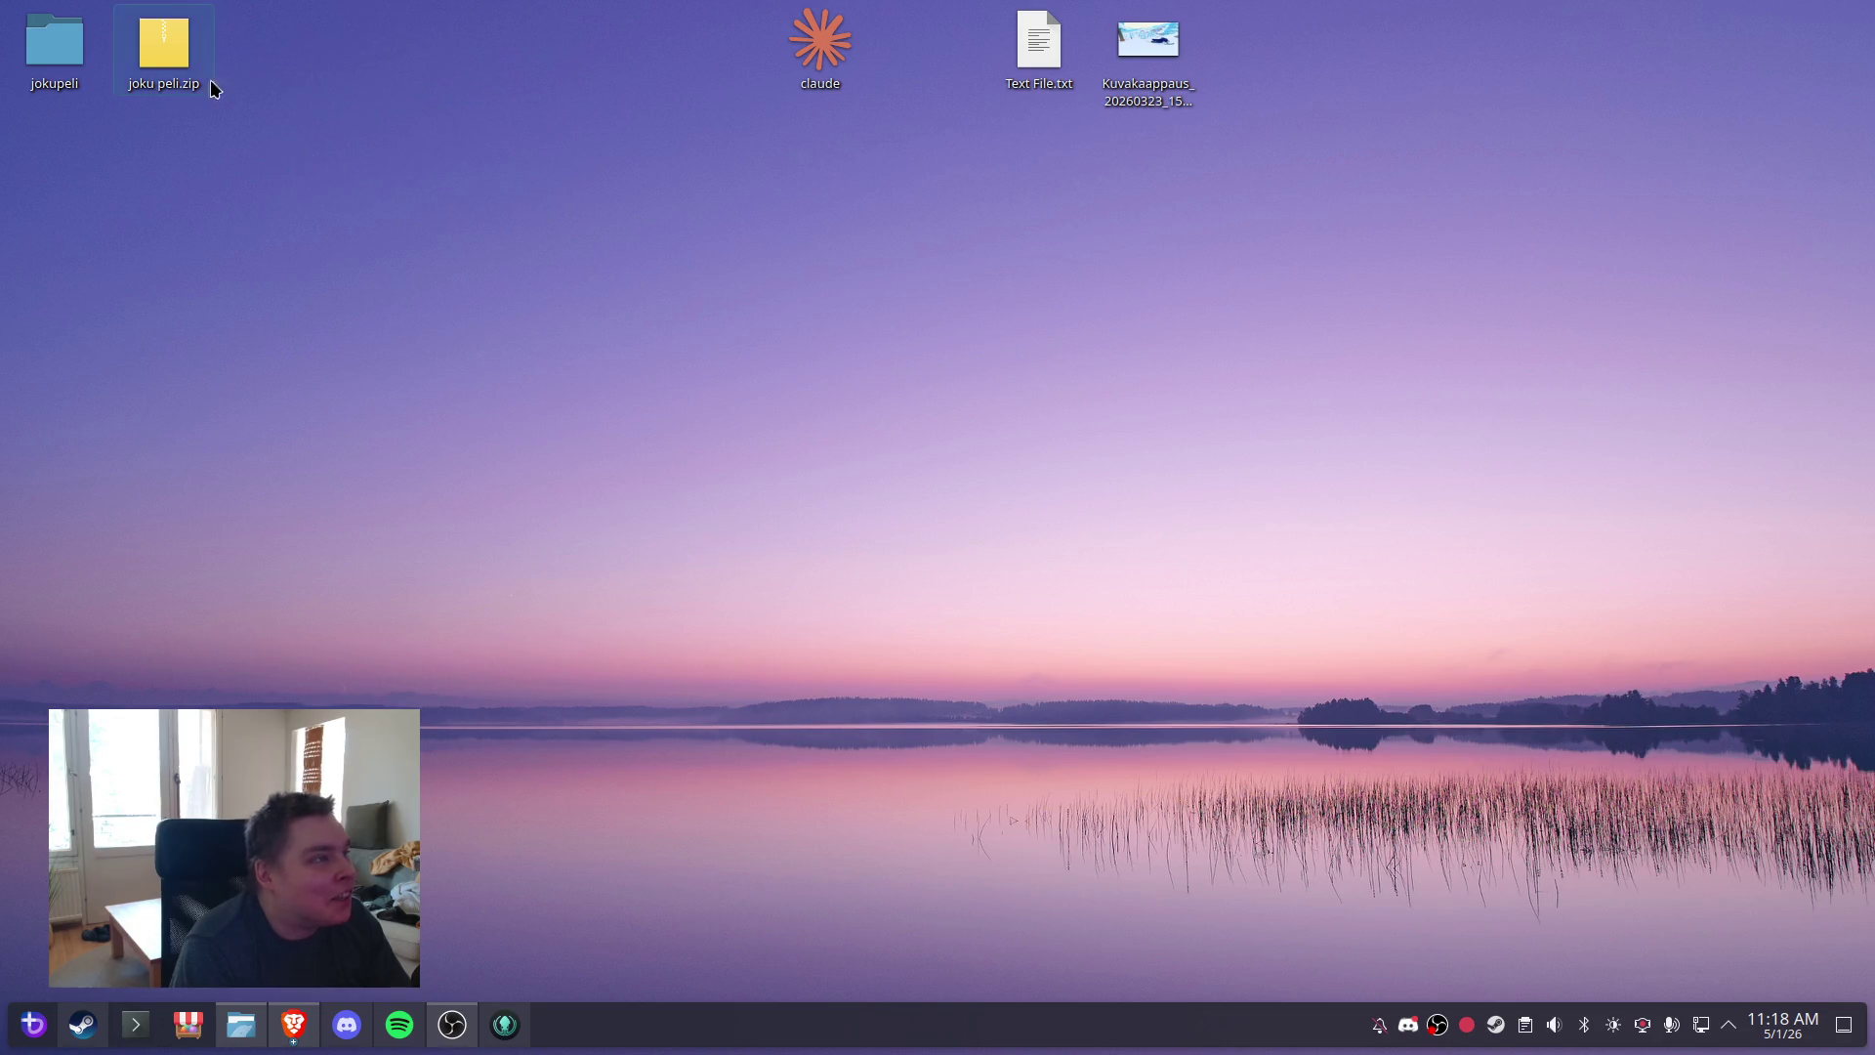
right_click(185, 60)
left_click(459, 103)
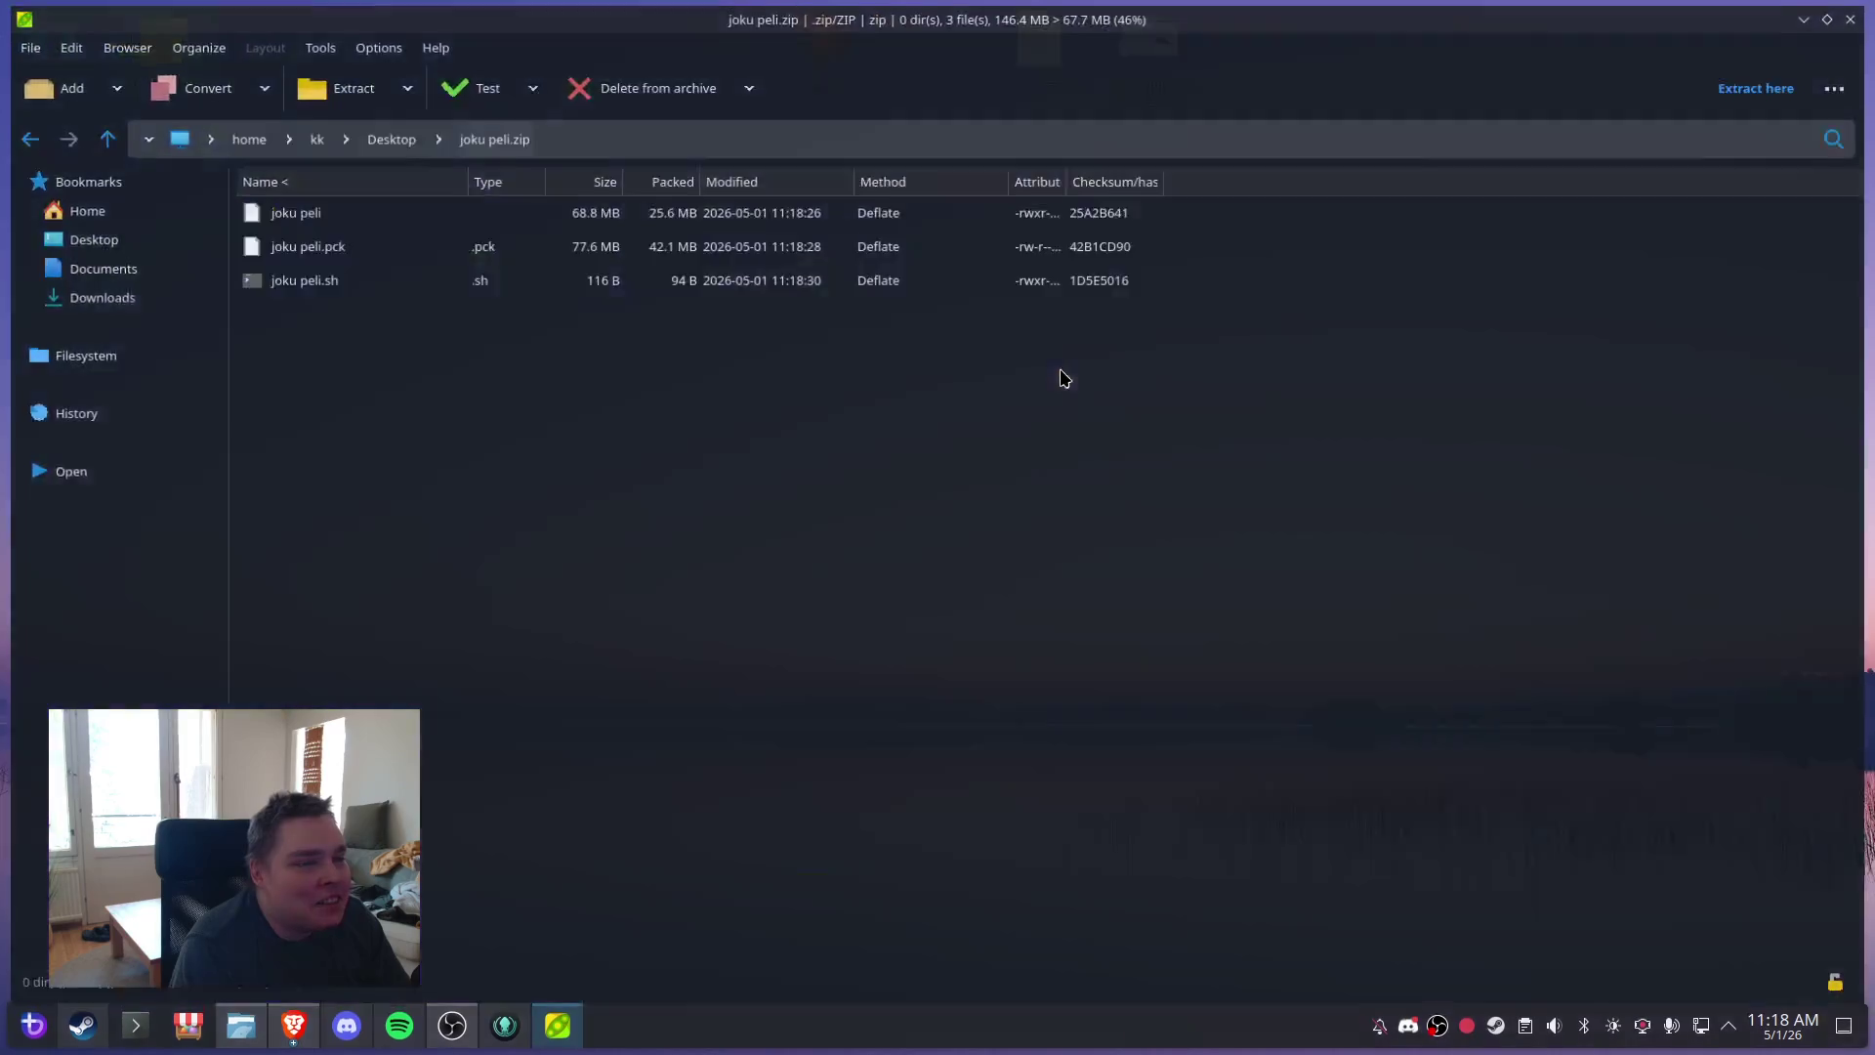
- Extract the archive to the Desktop, close PeaZip, and launch the joku peli game
left_click(332, 84)
left_click(1676, 984)
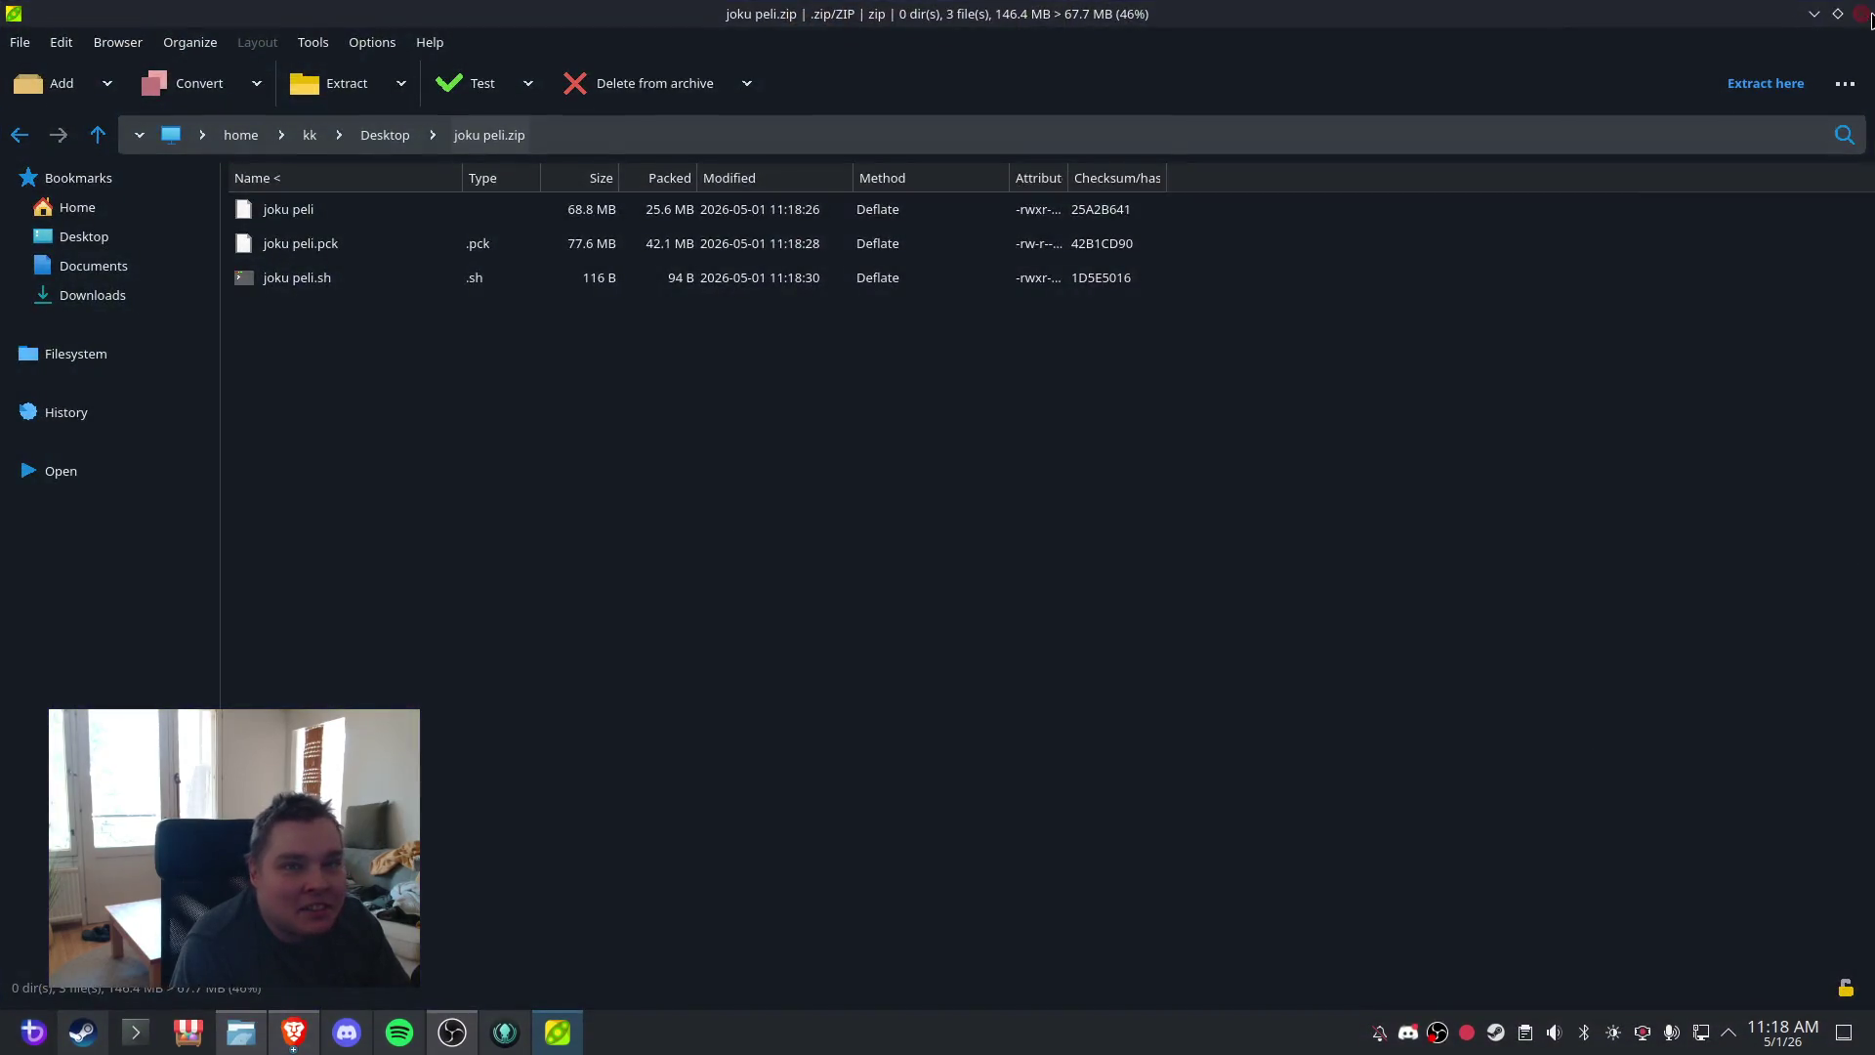
left_click(1863, 16)
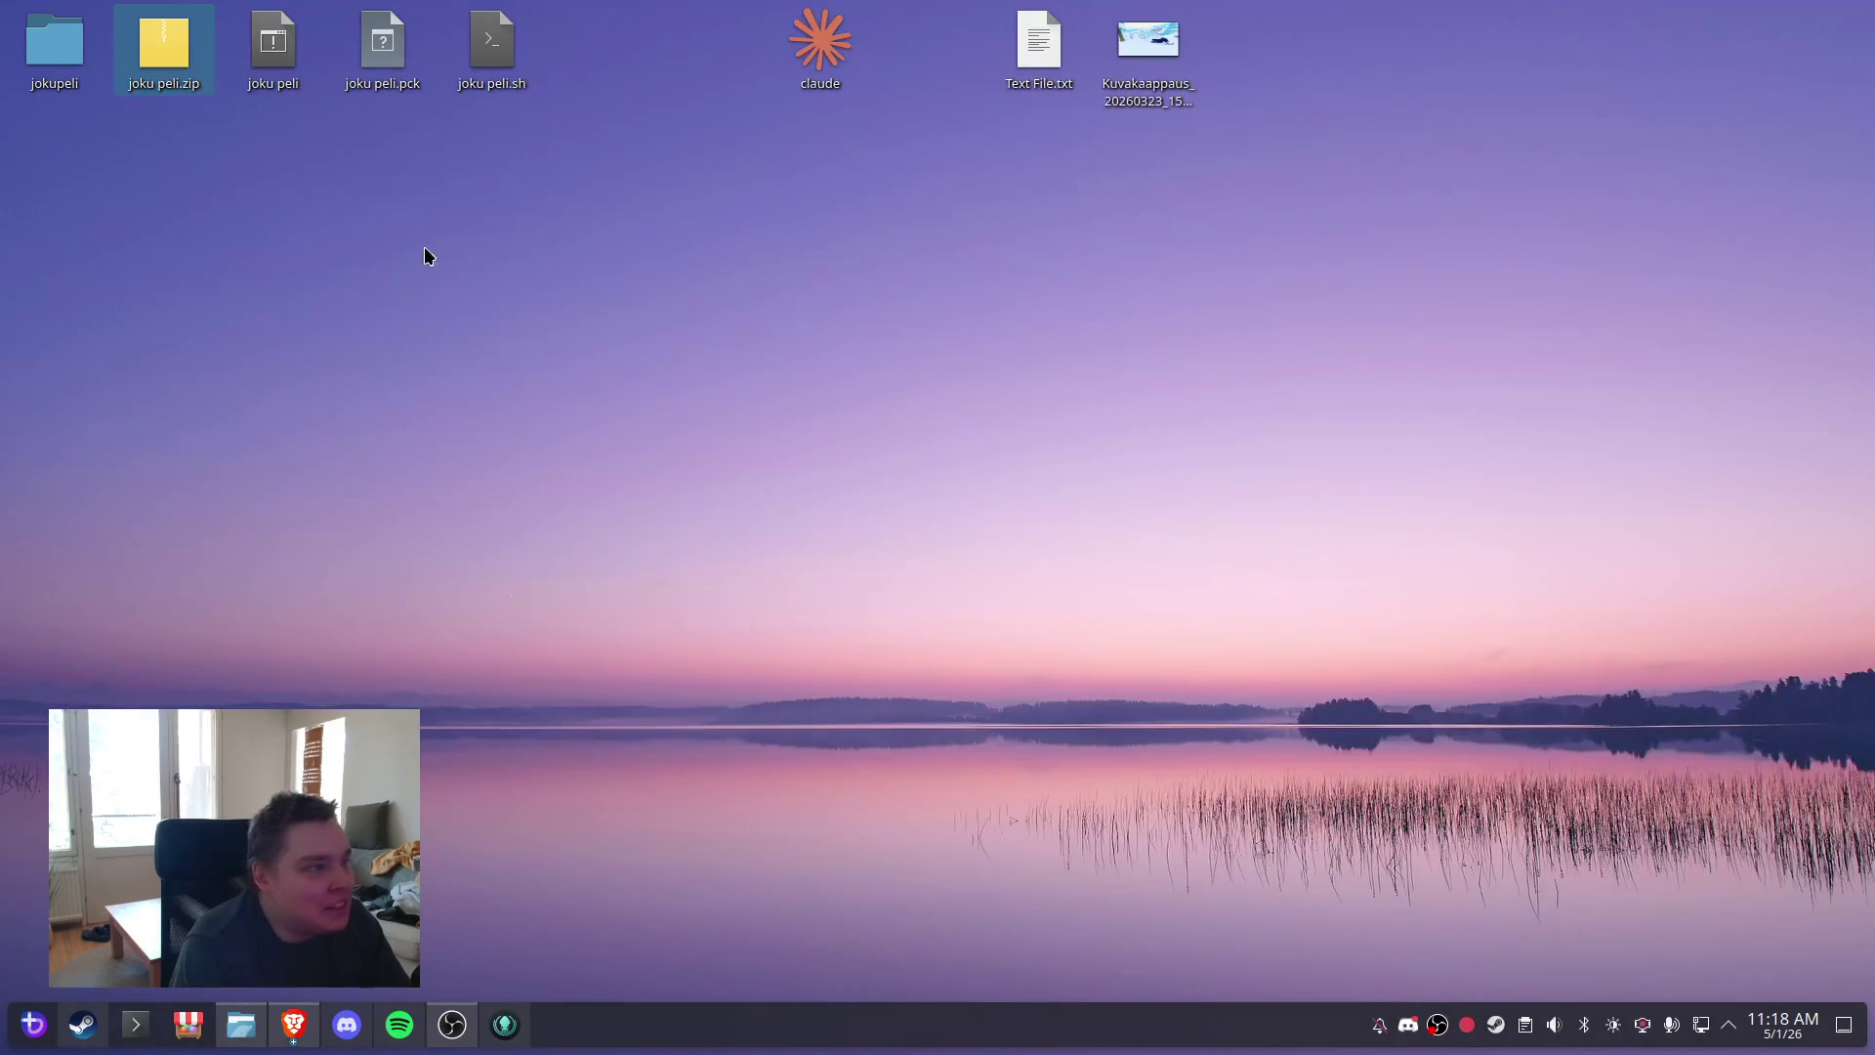
double_click(272, 53)
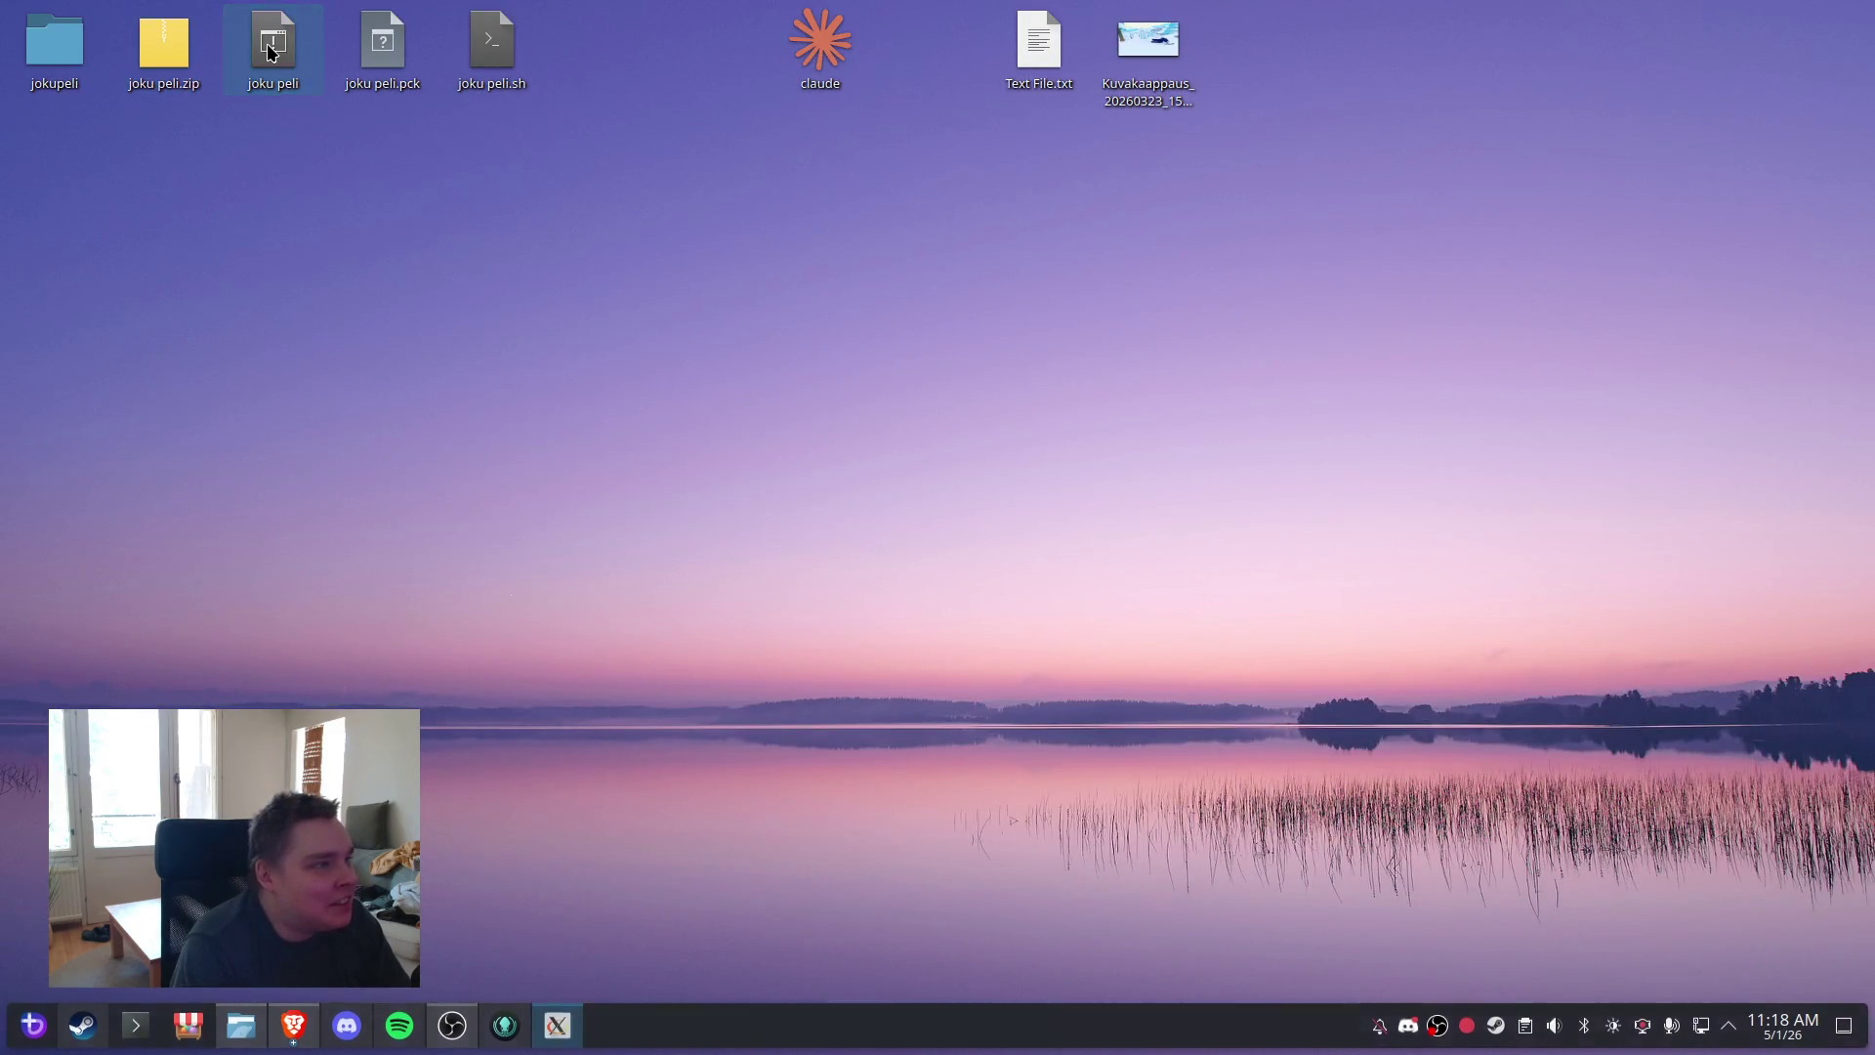
- Switch Show fps off in the game's options, save, and start playing from the main menu
left_click(1059, 625)
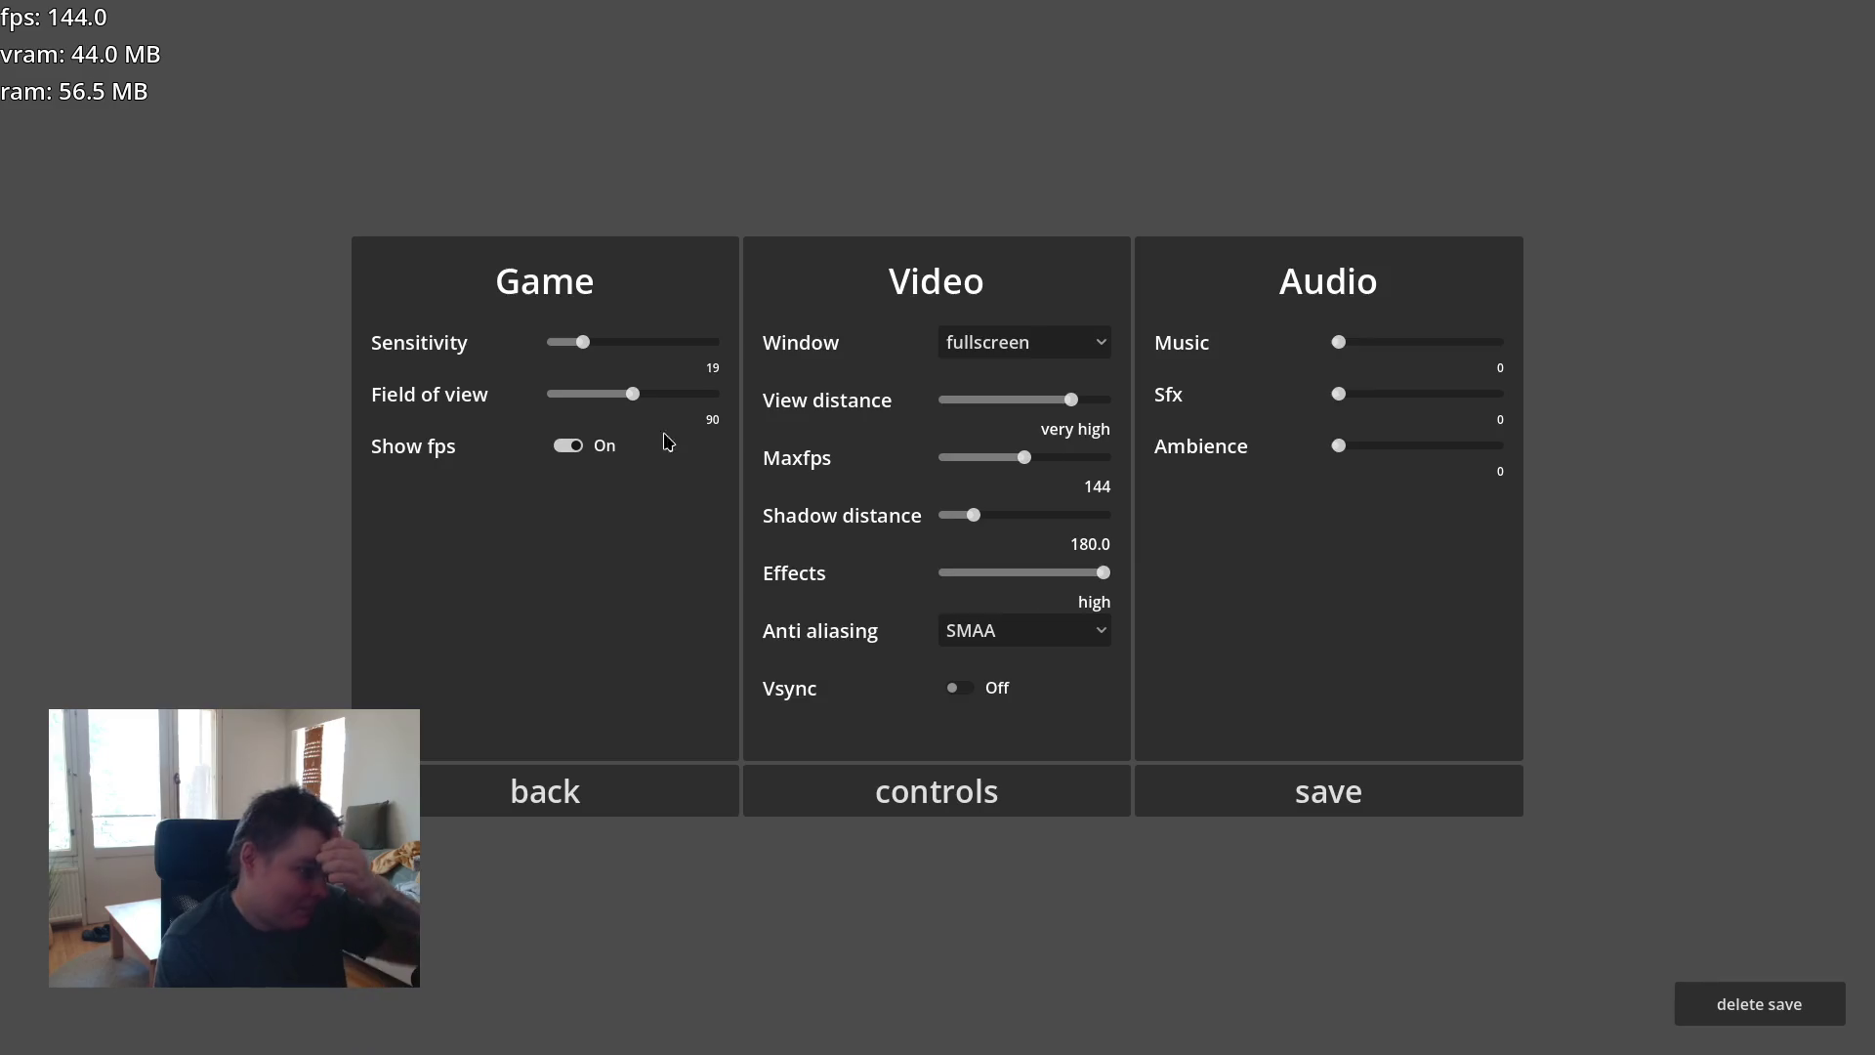
left_click(573, 446)
left_click(1392, 808)
left_click(728, 782)
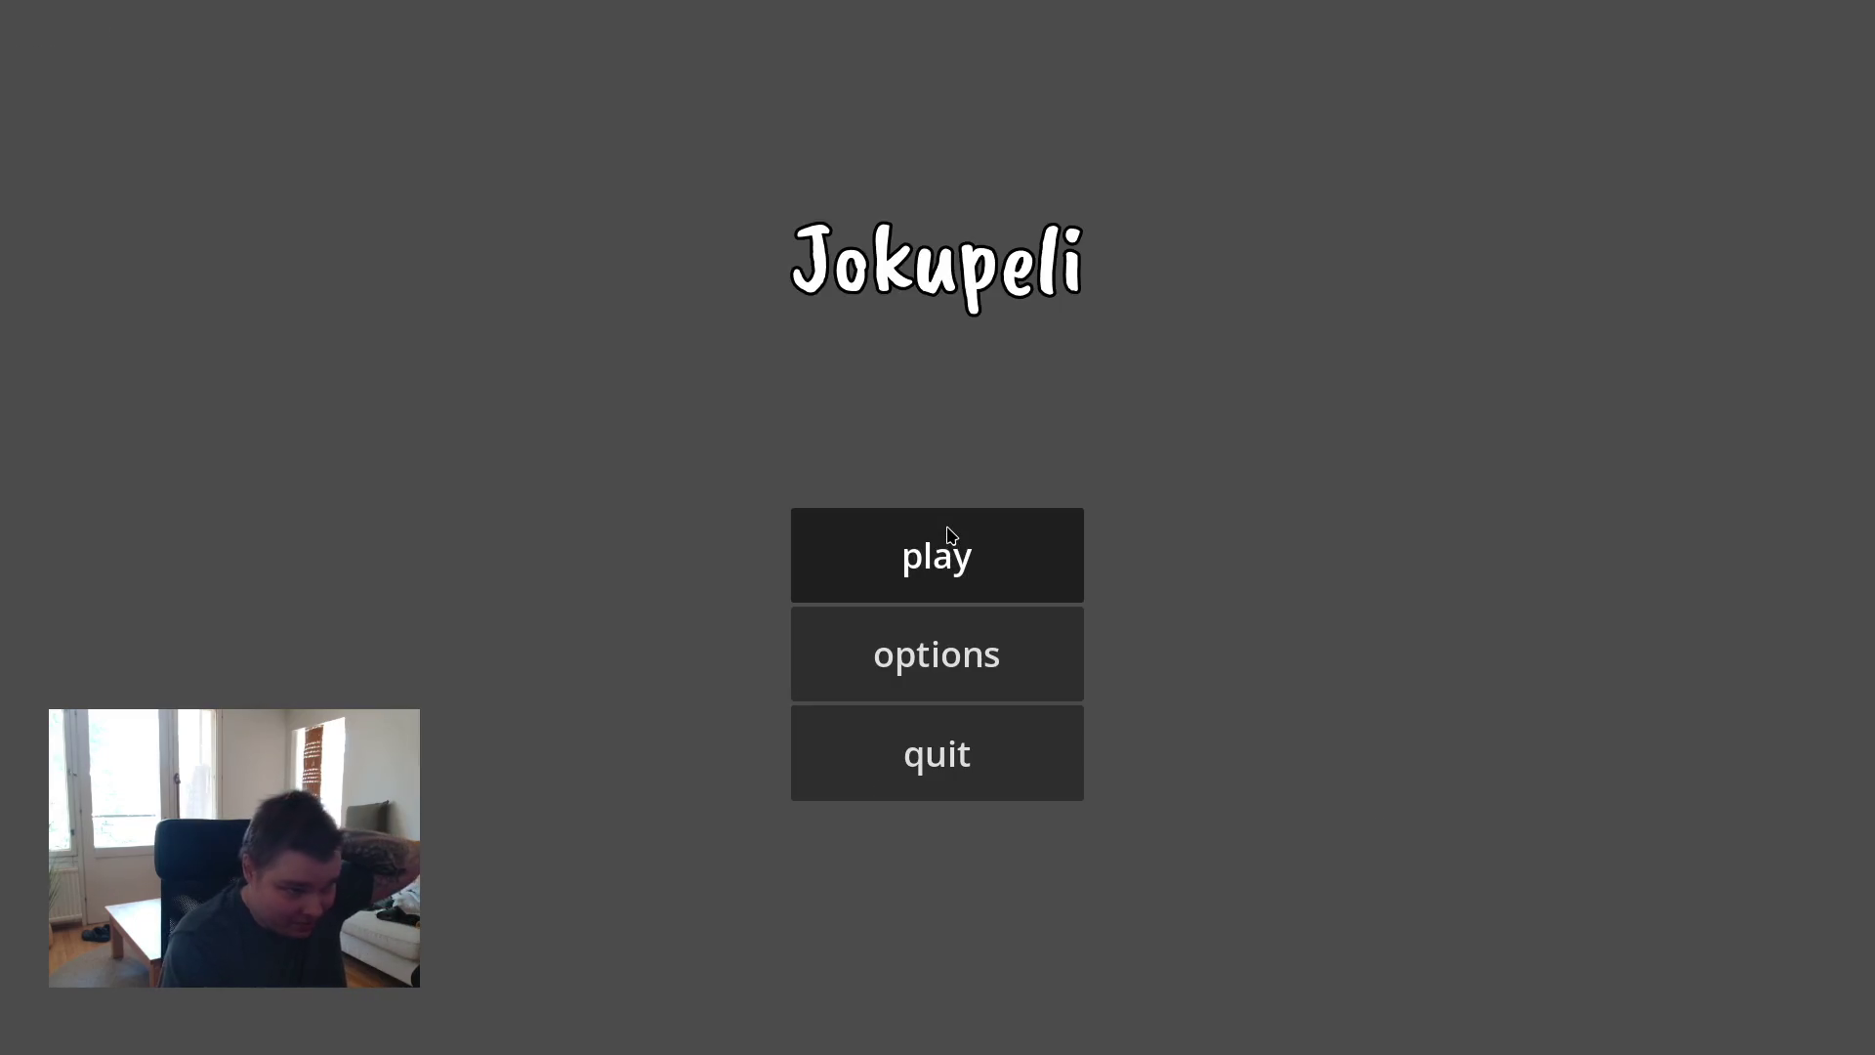
left_click(950, 535)
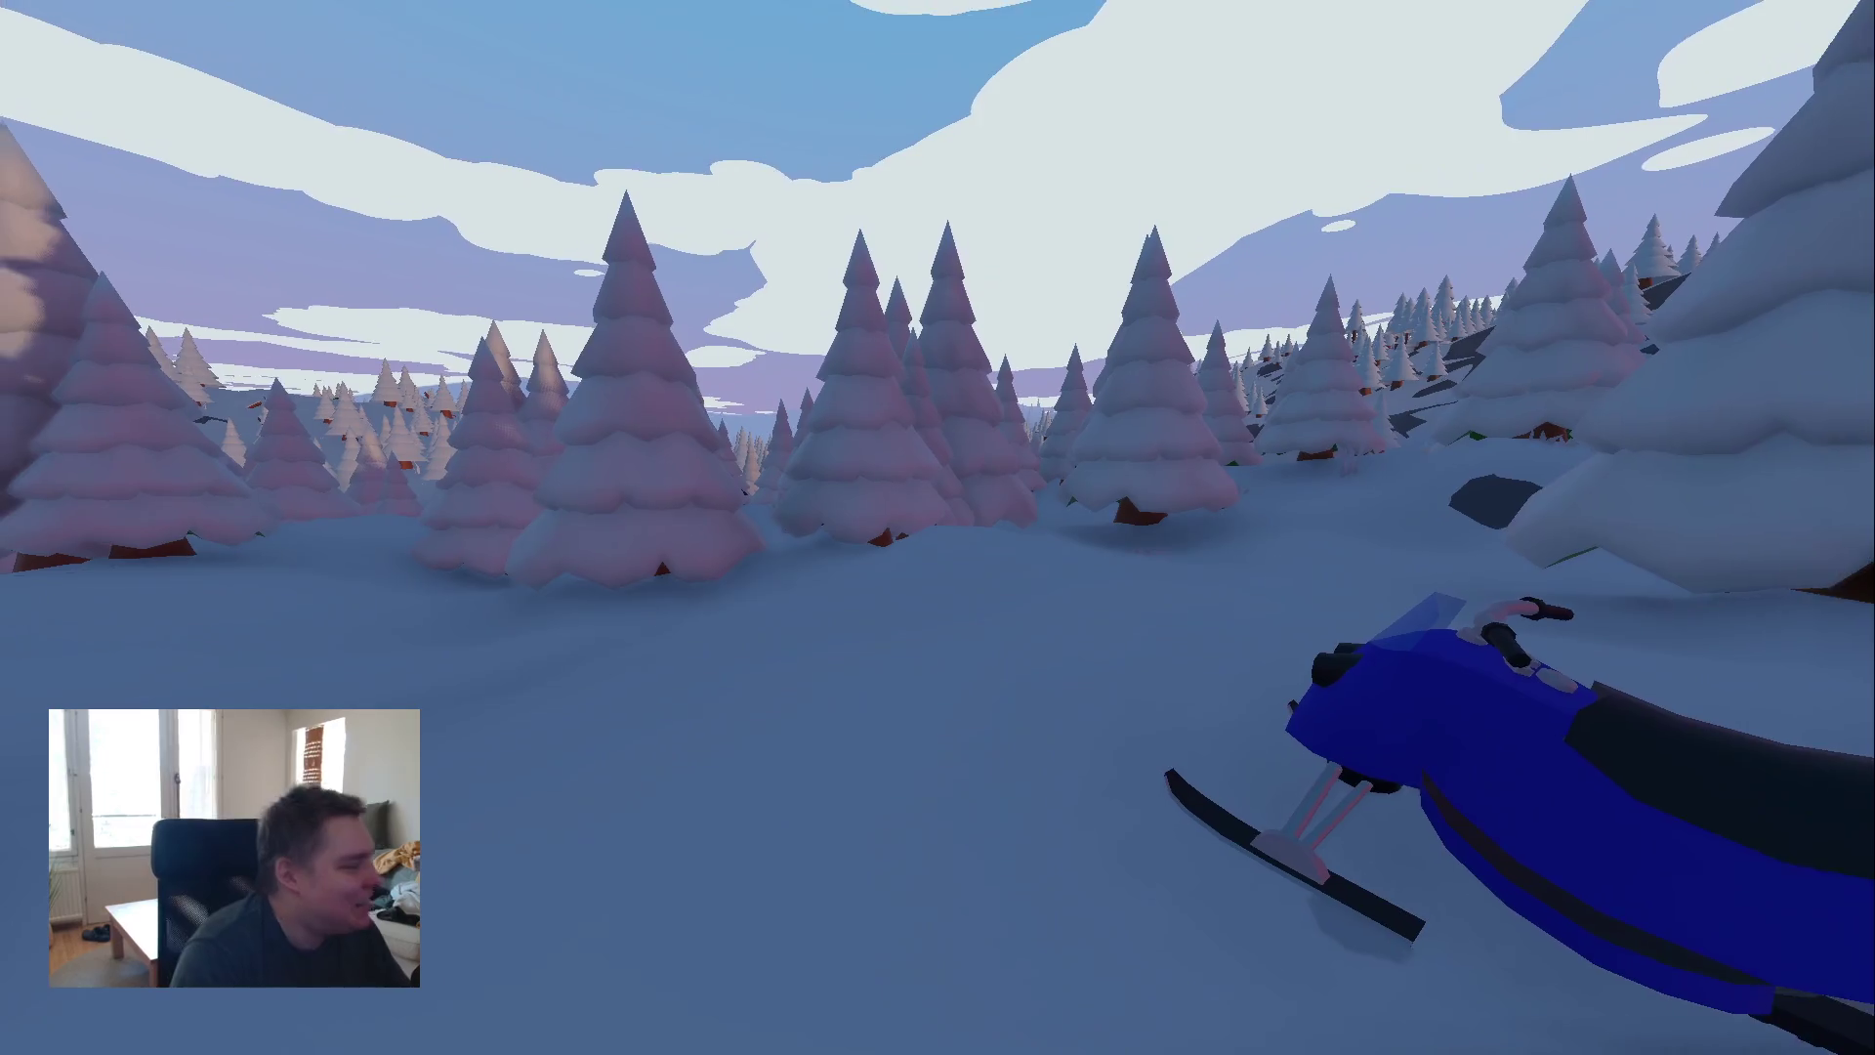
- Mount the blue snowmobile and drive it past the log cabin into the pines
key("w")
key("w")
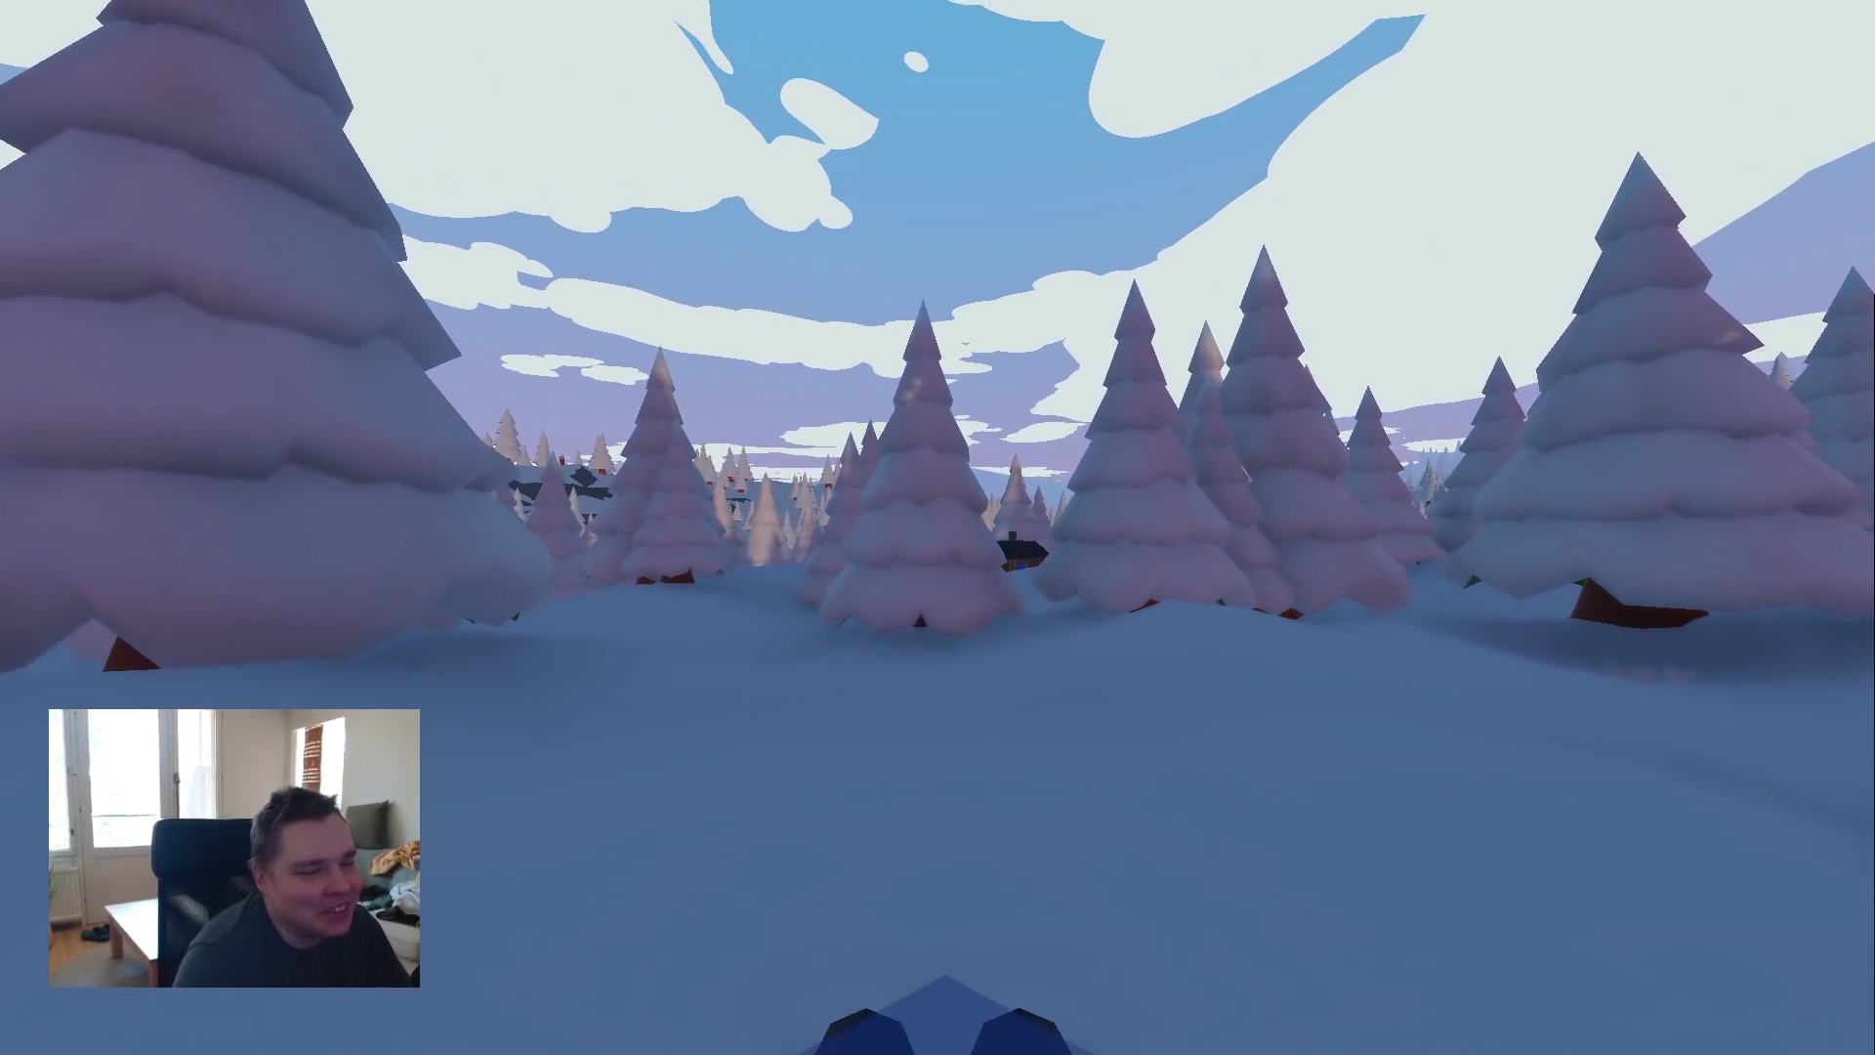
key("e")
key("w")
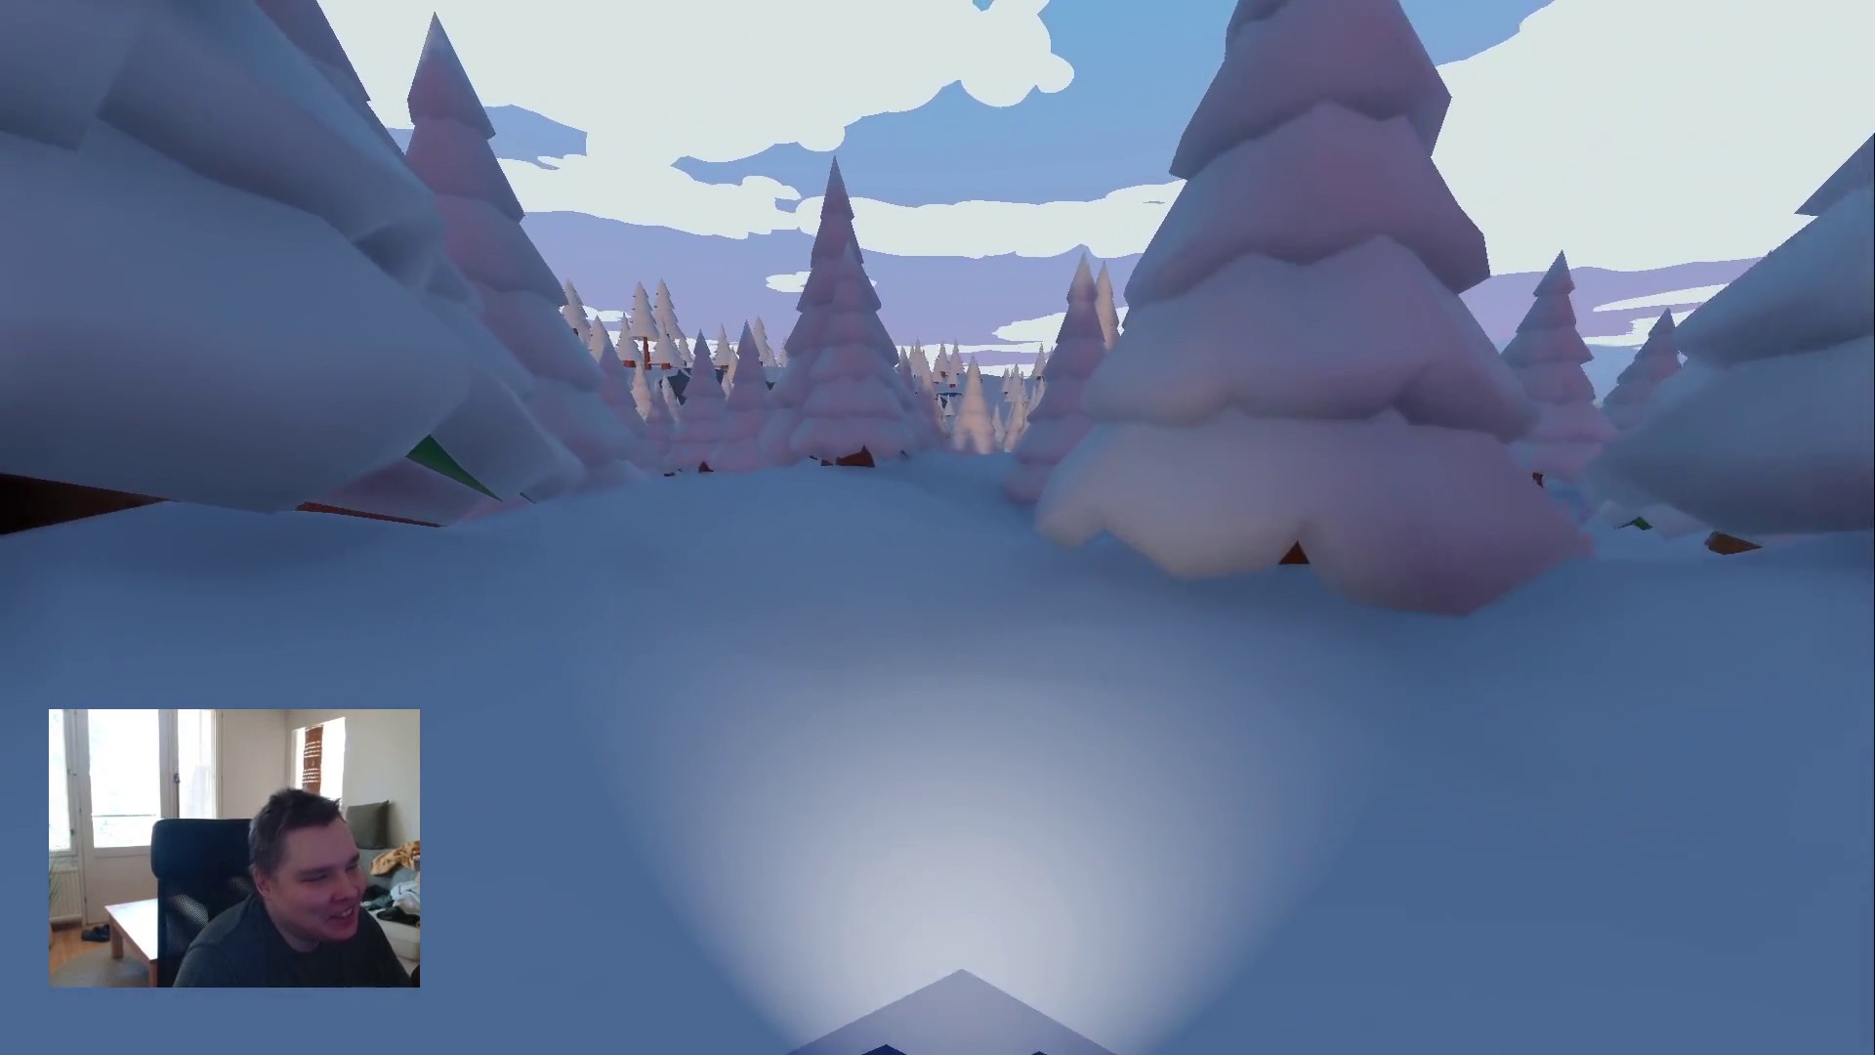
key("w")
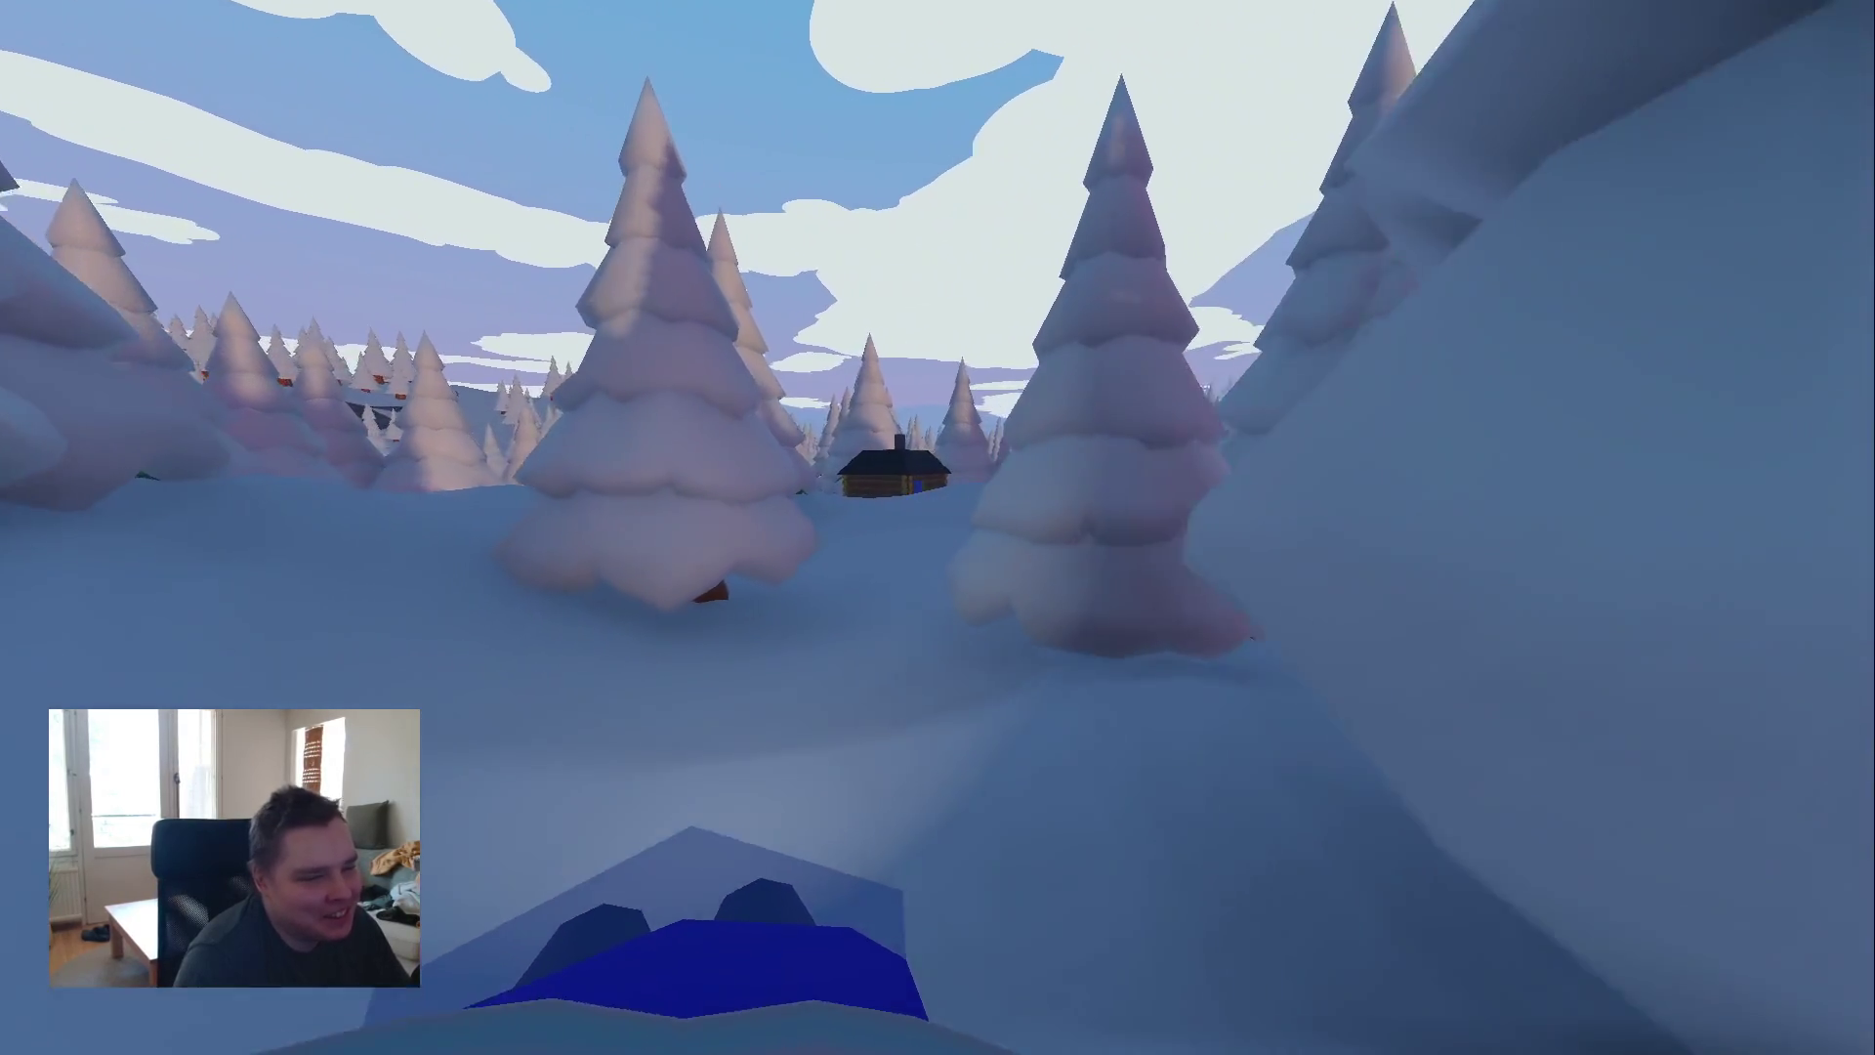
key("w")
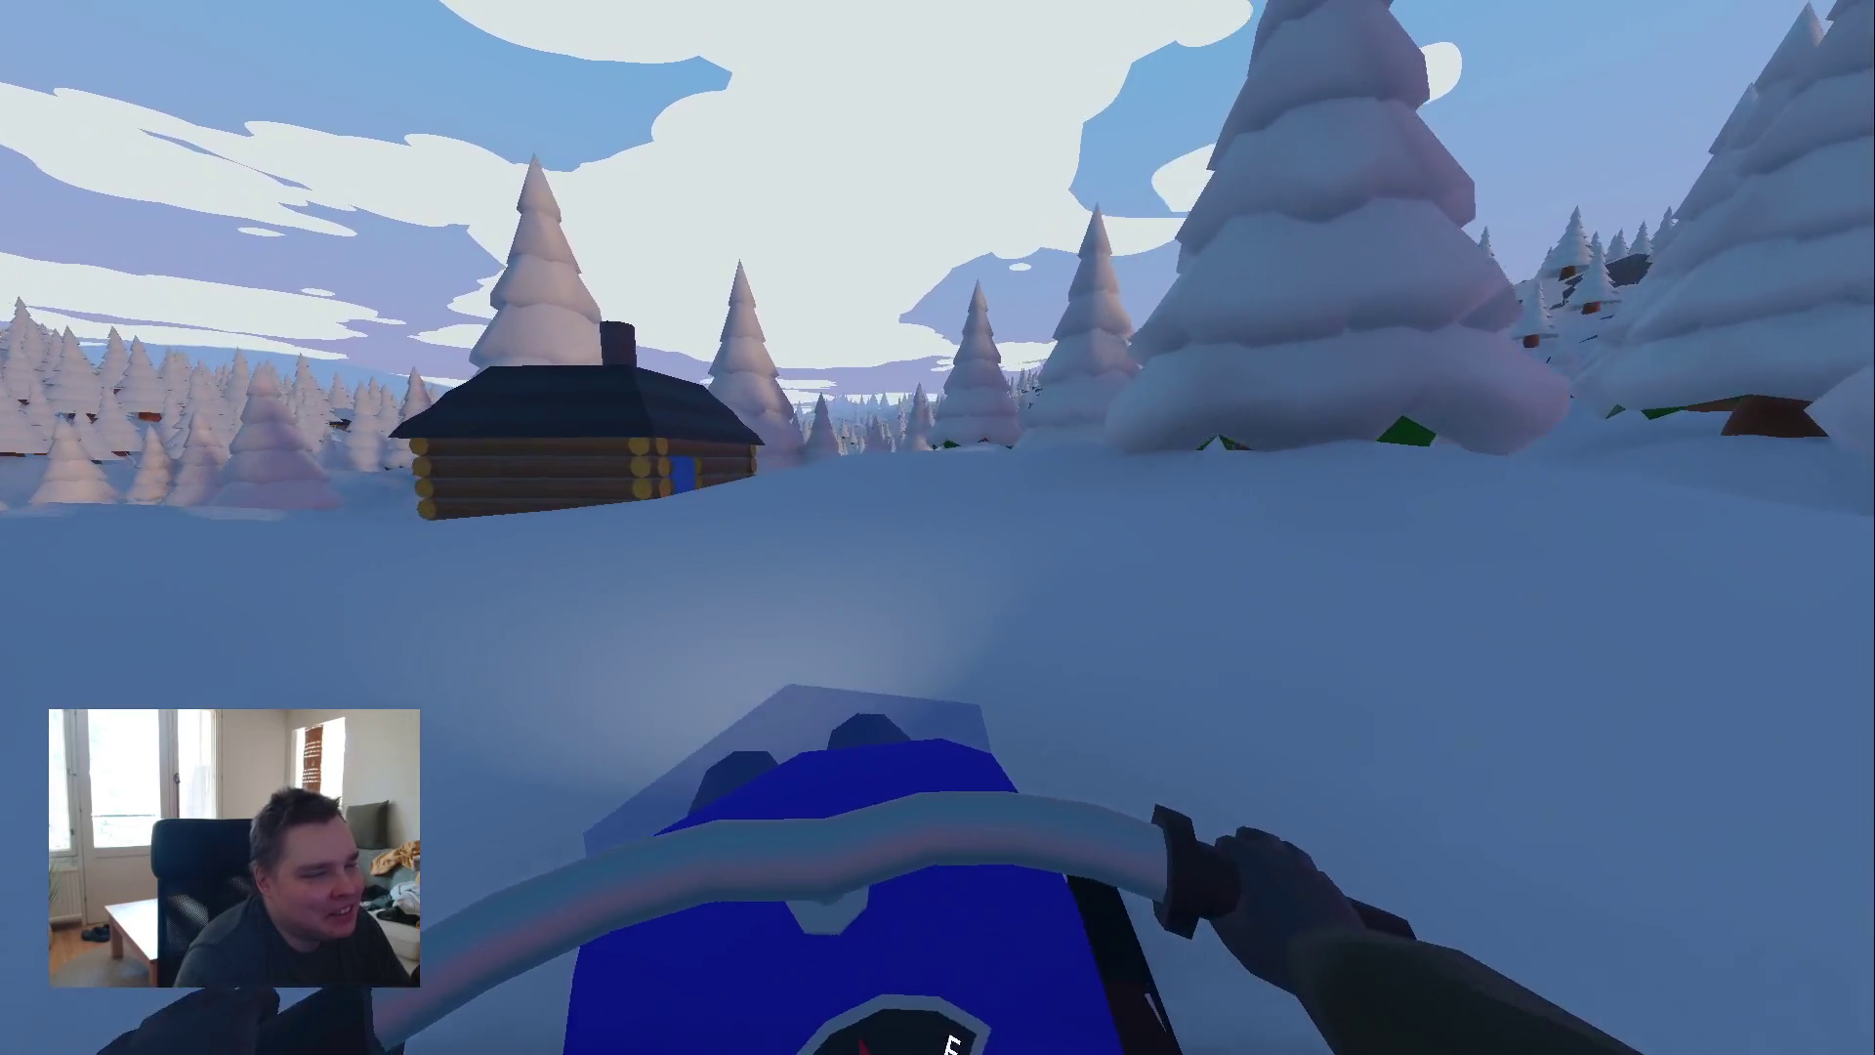
key("w")
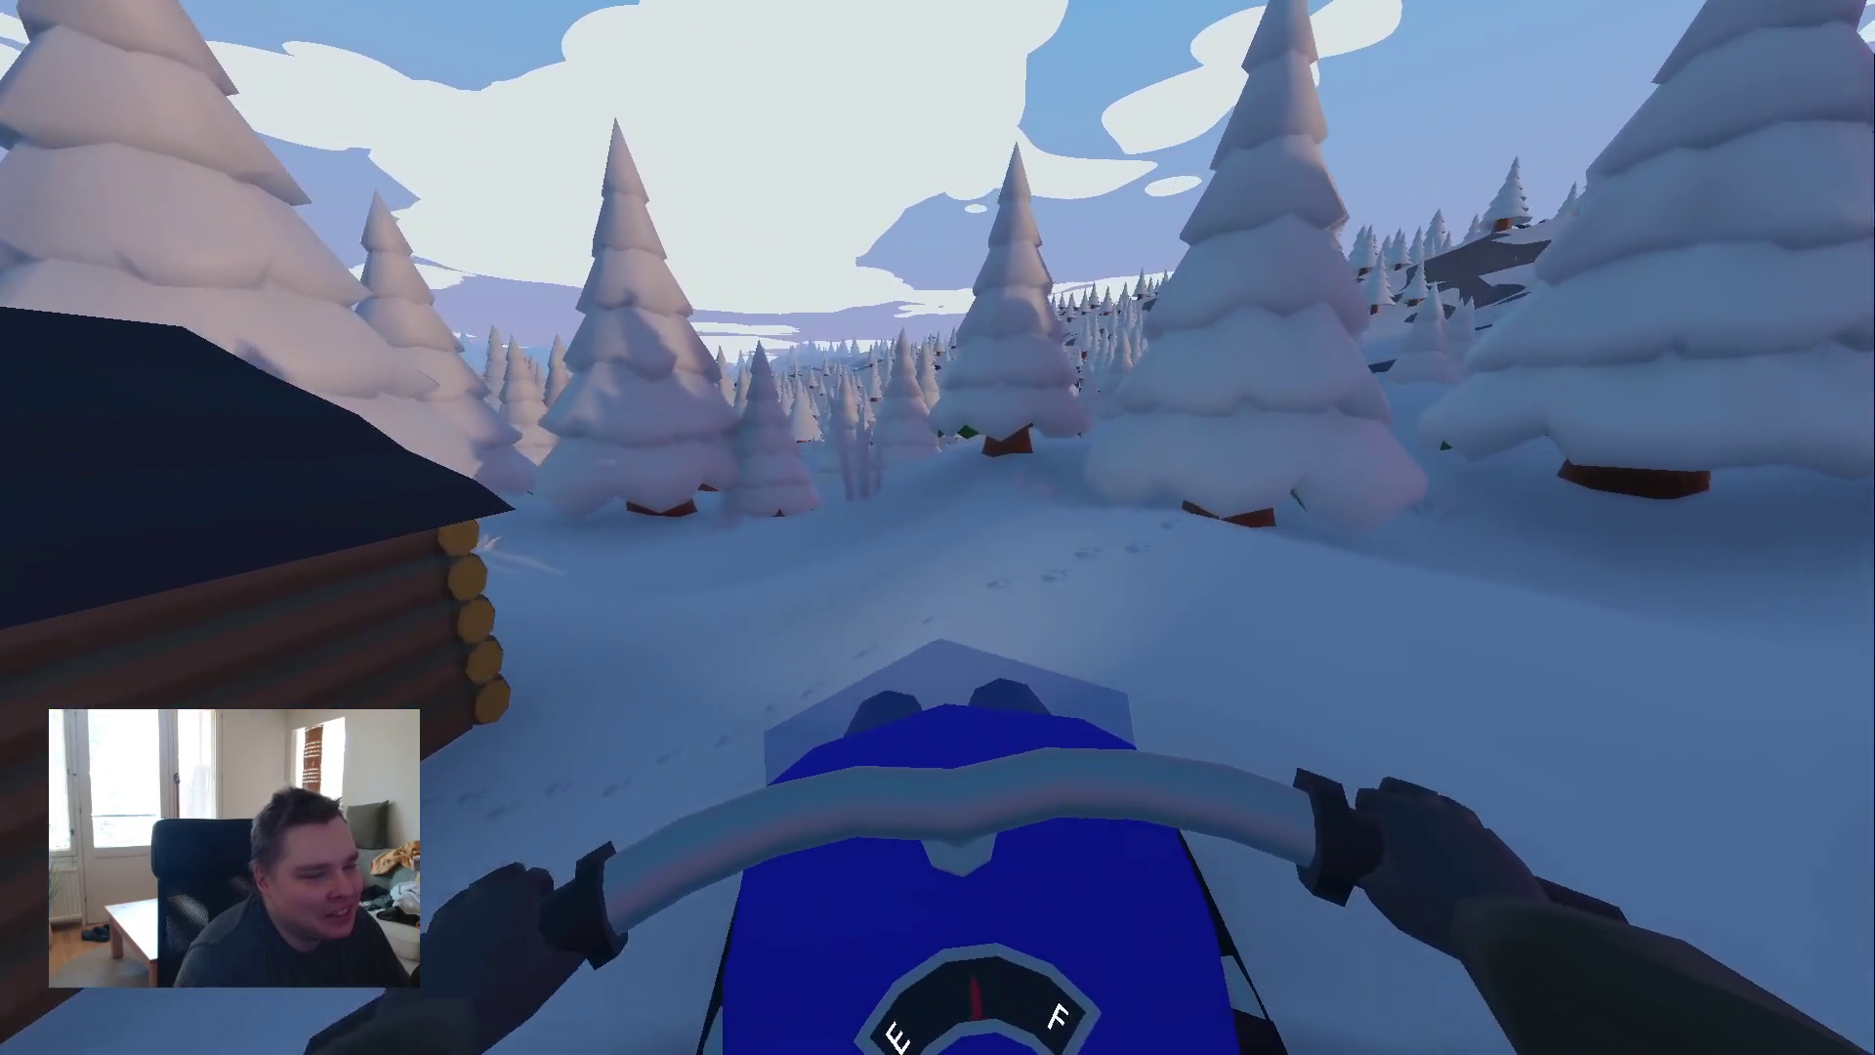
key("a")
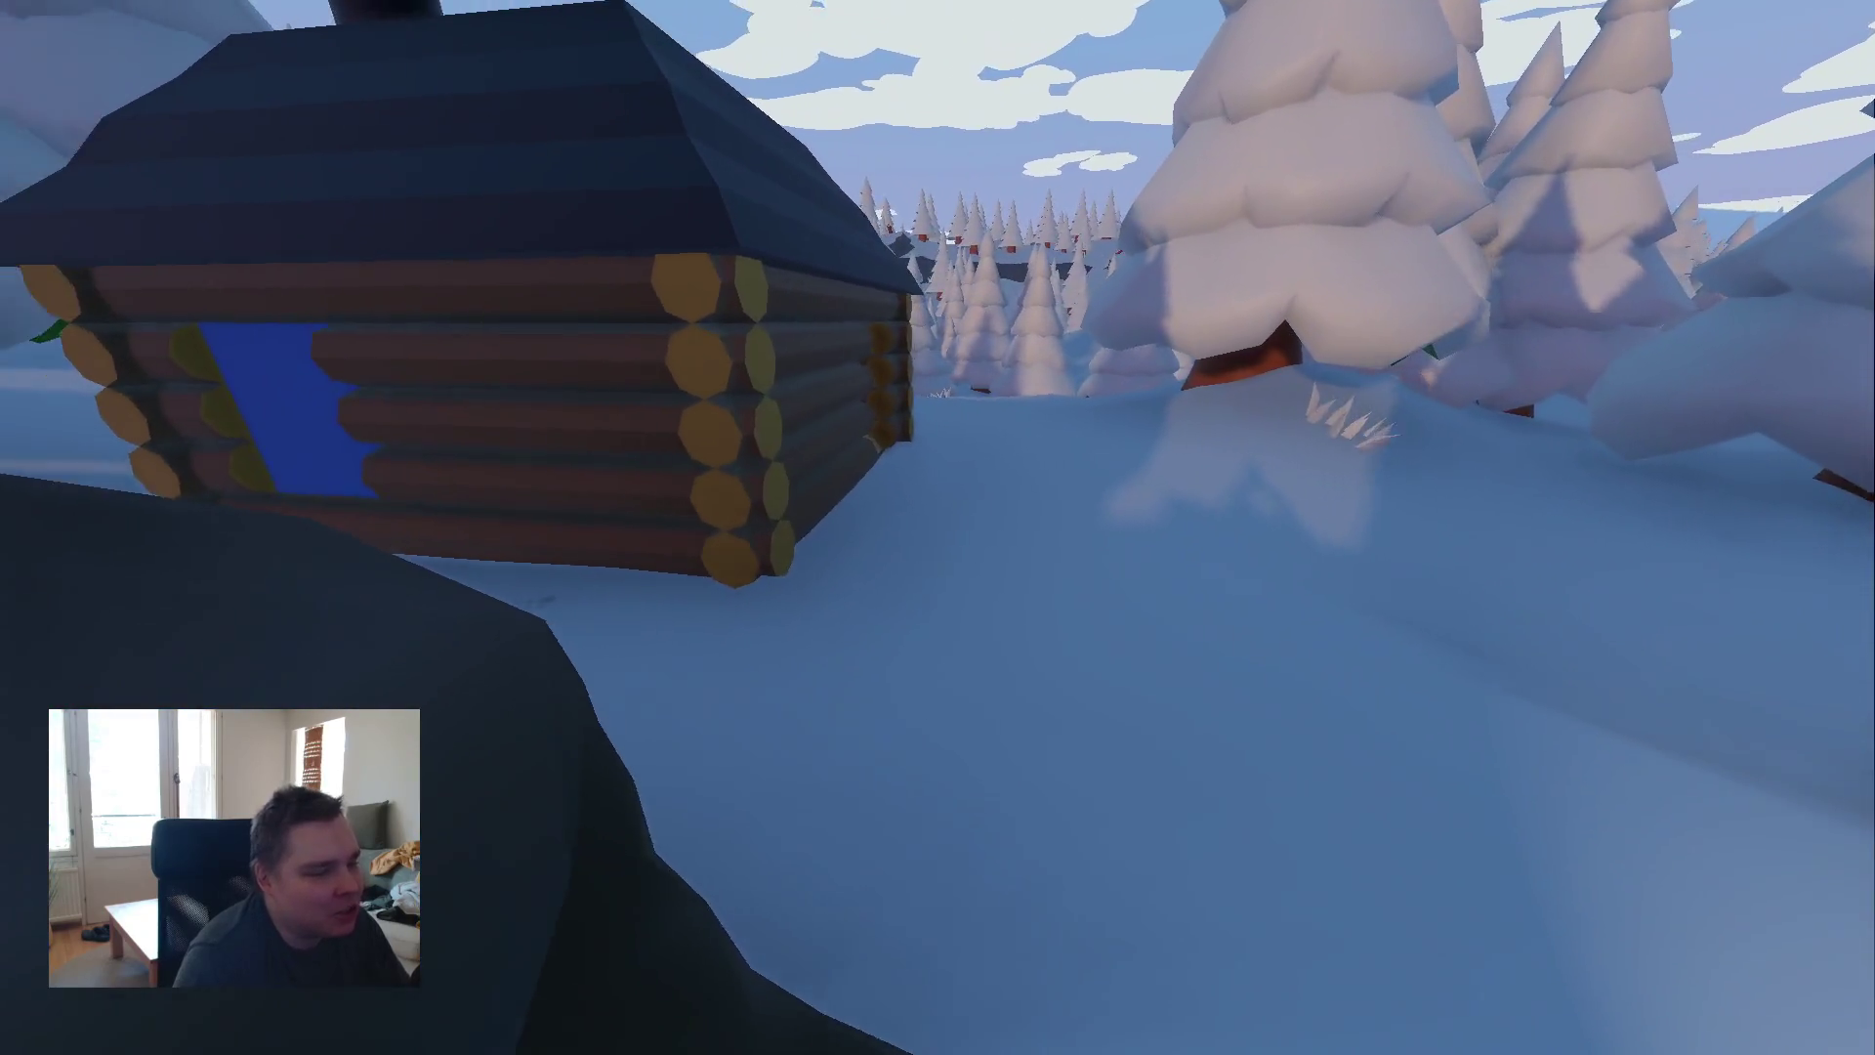
key("w")
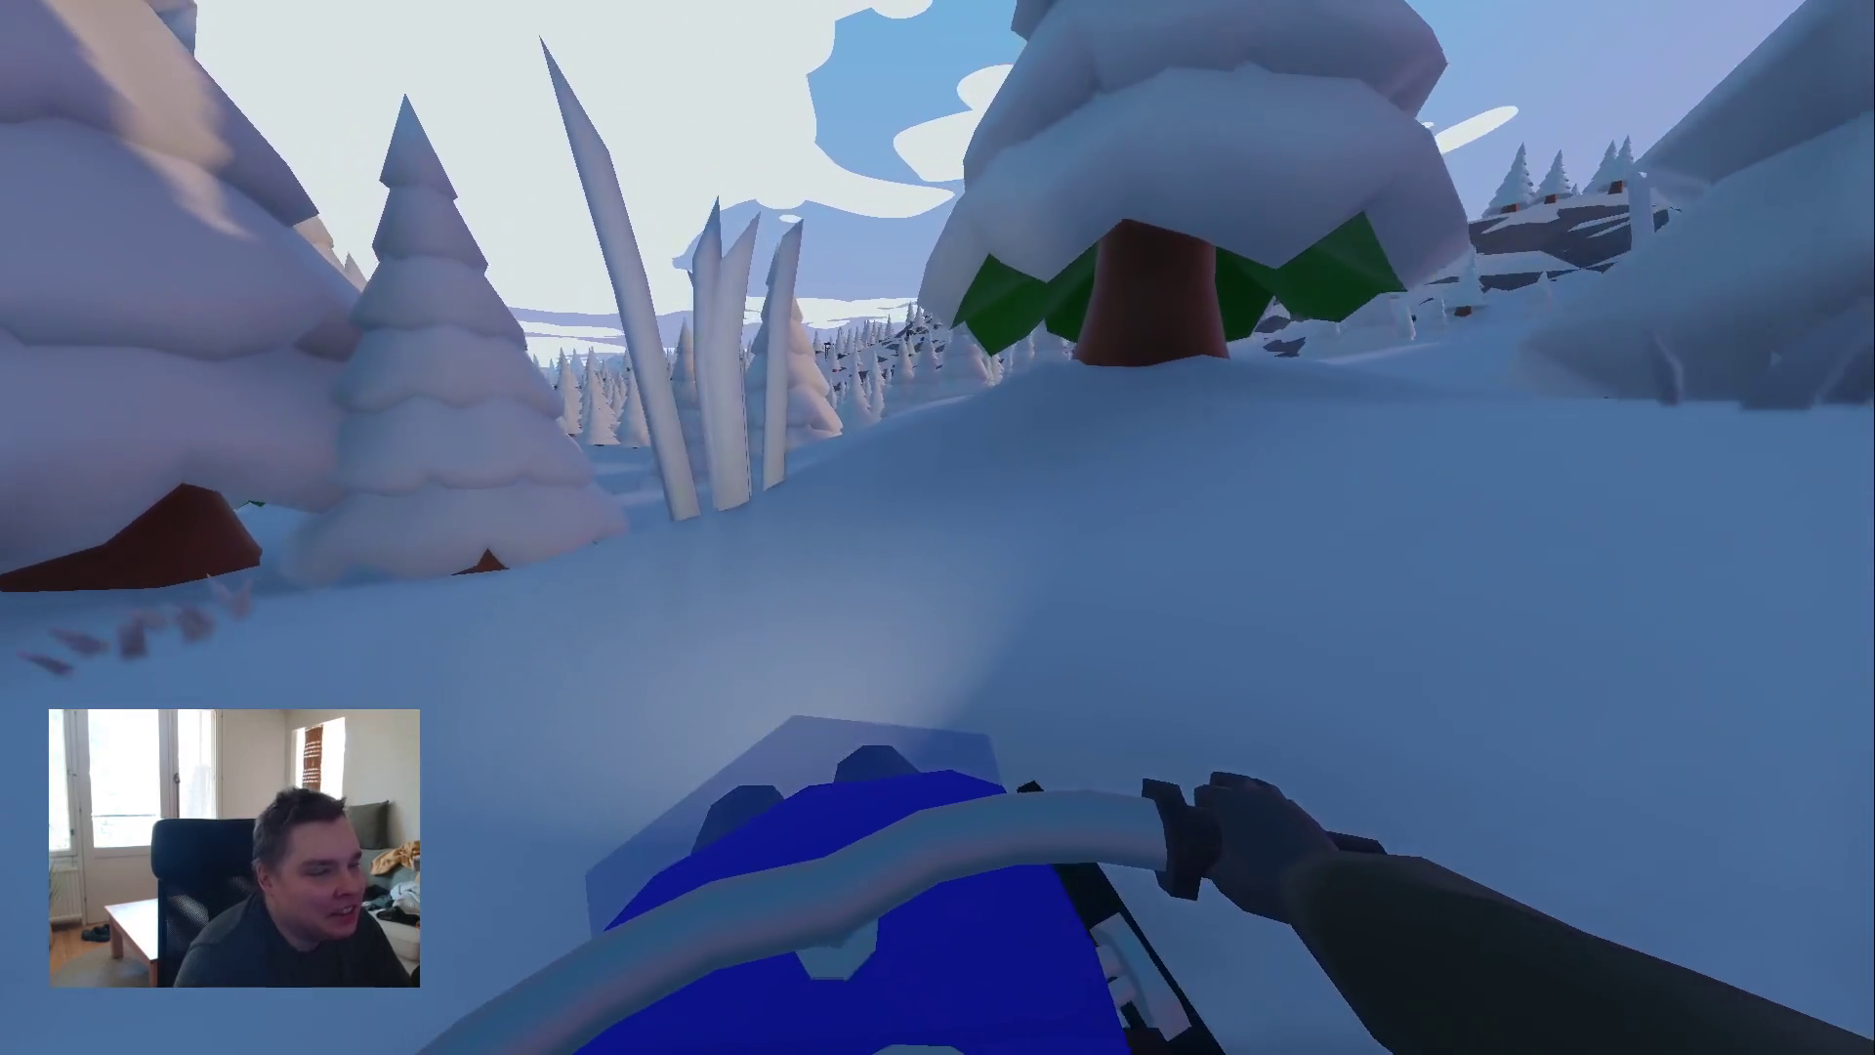
key("w")
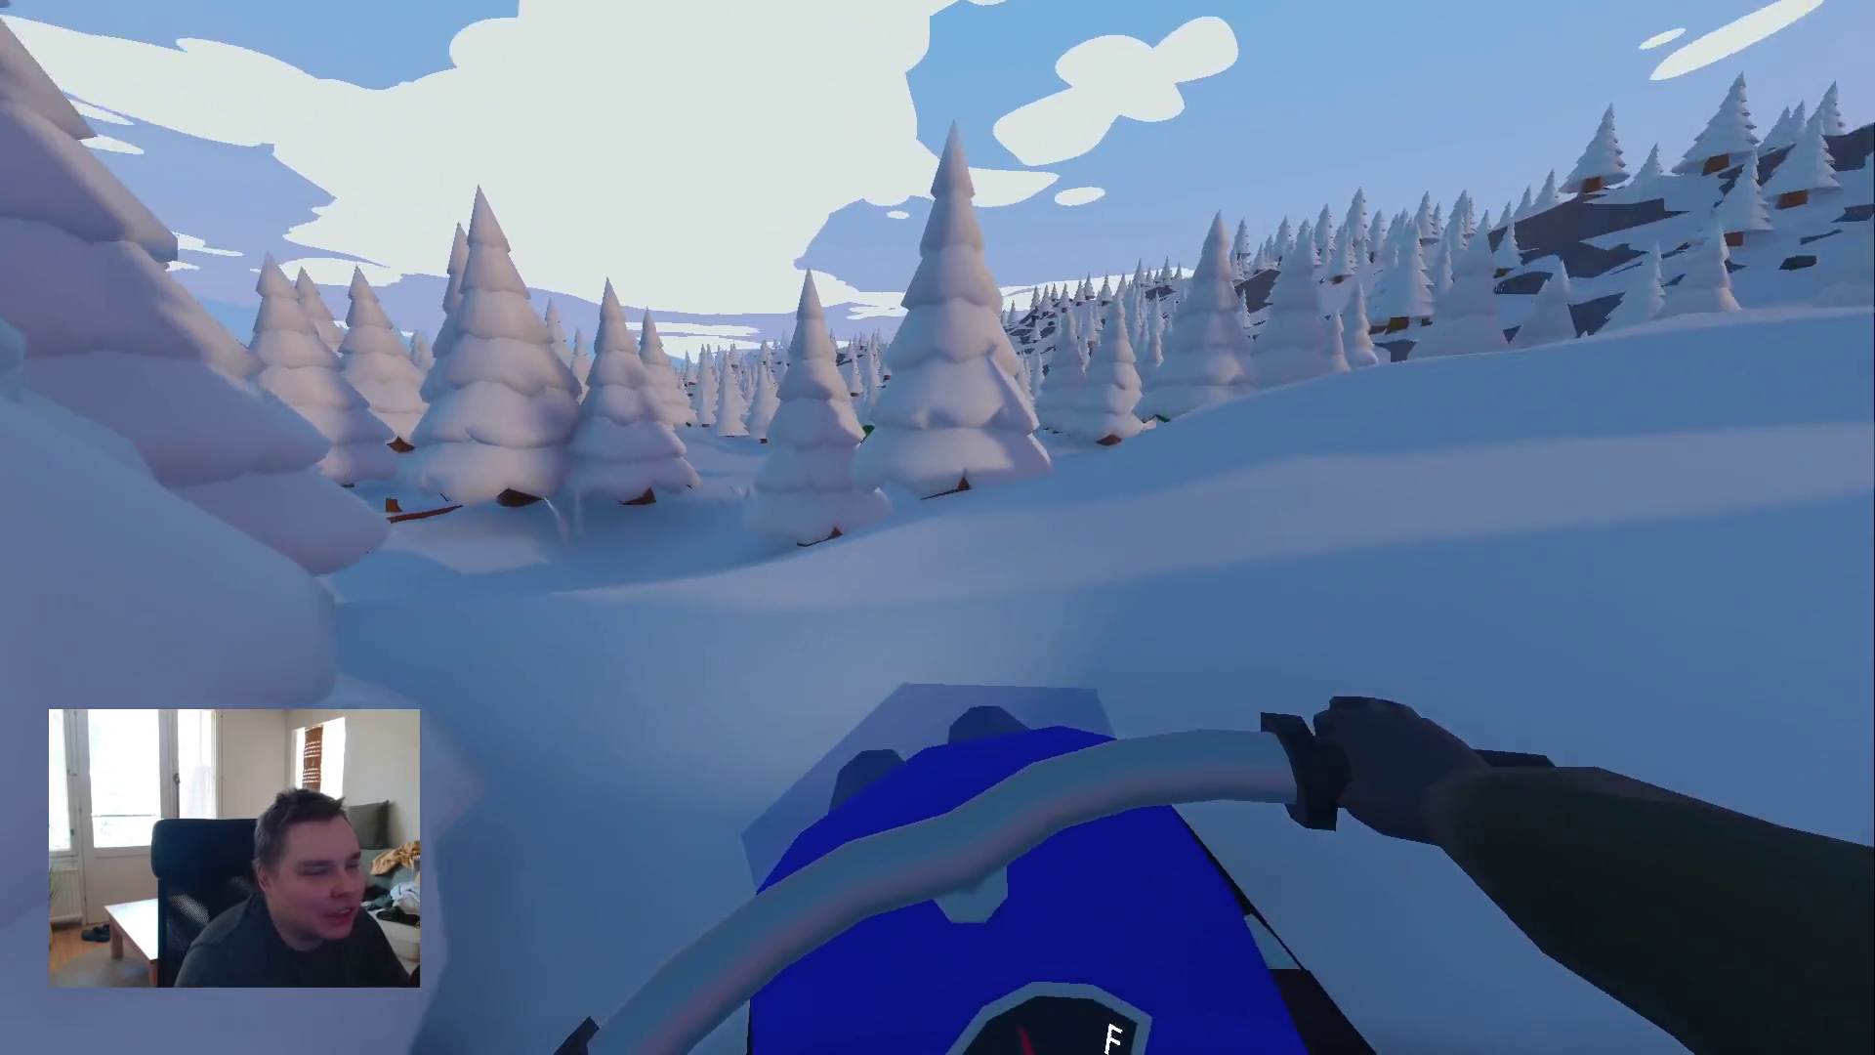
key("w")
key("w")
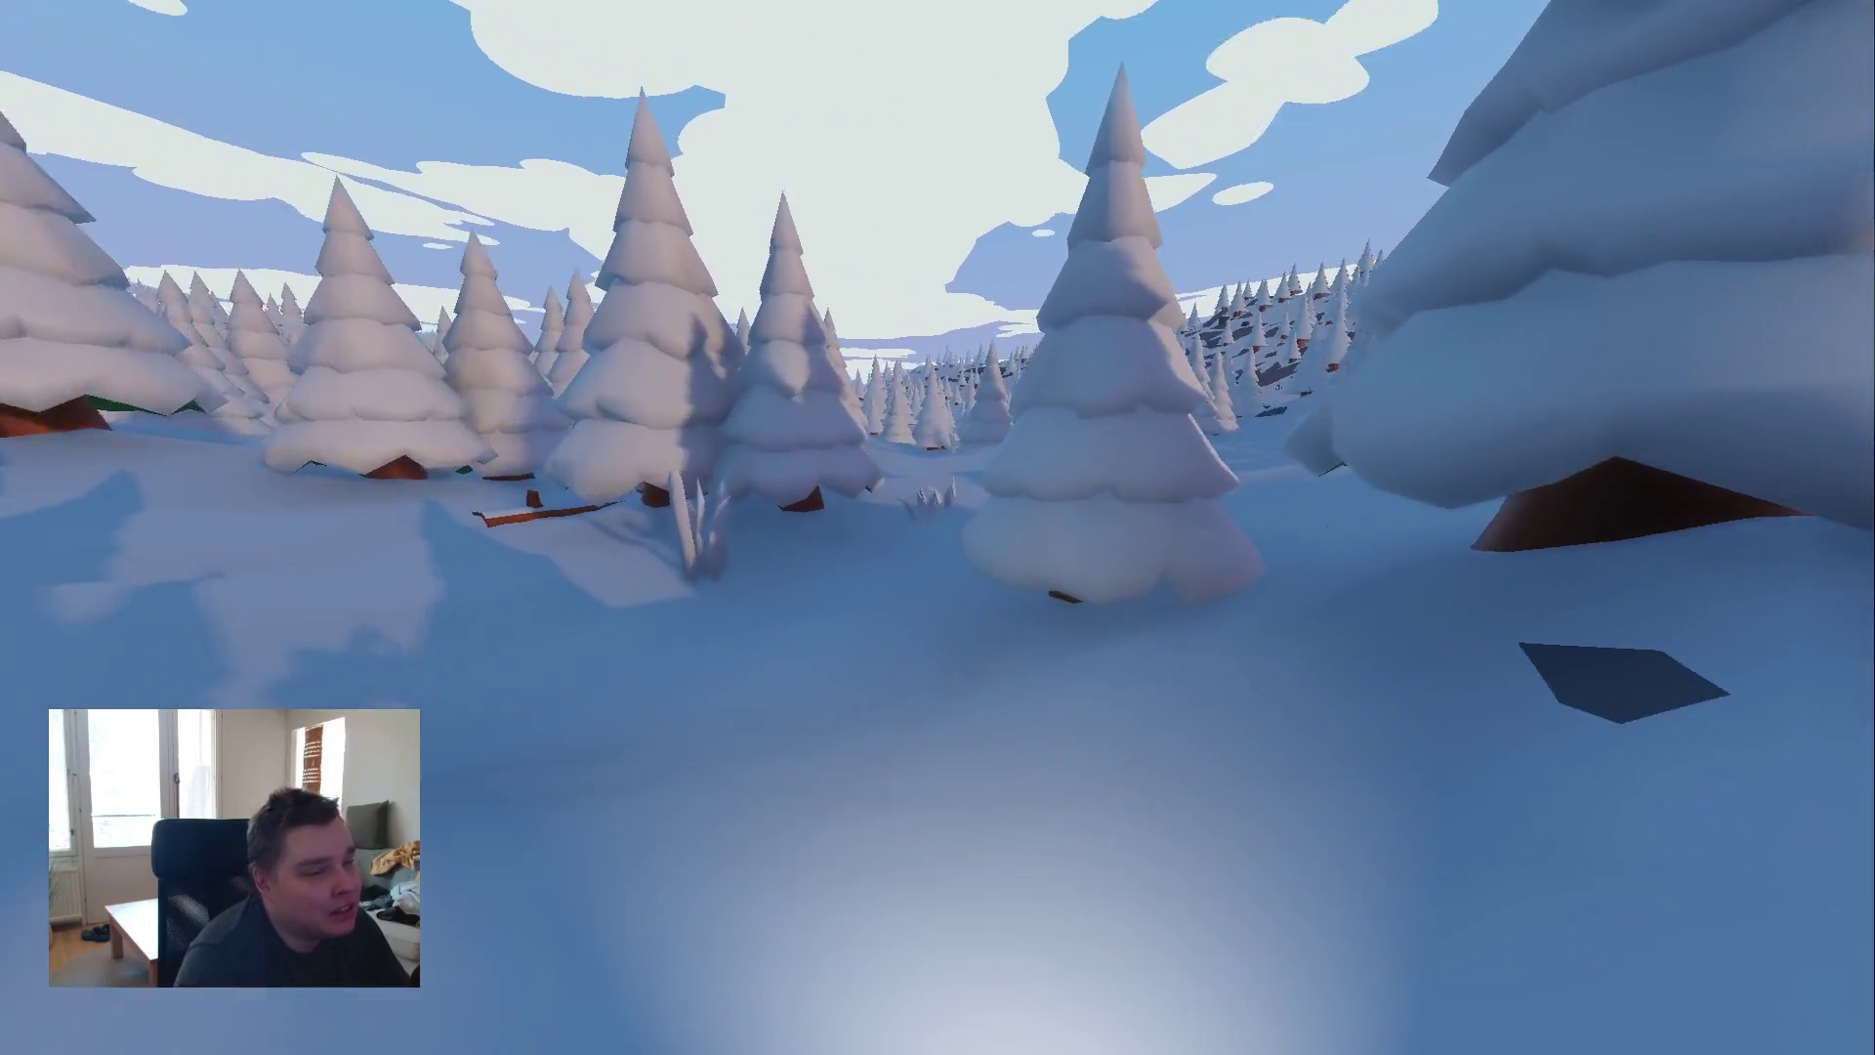
key("w")
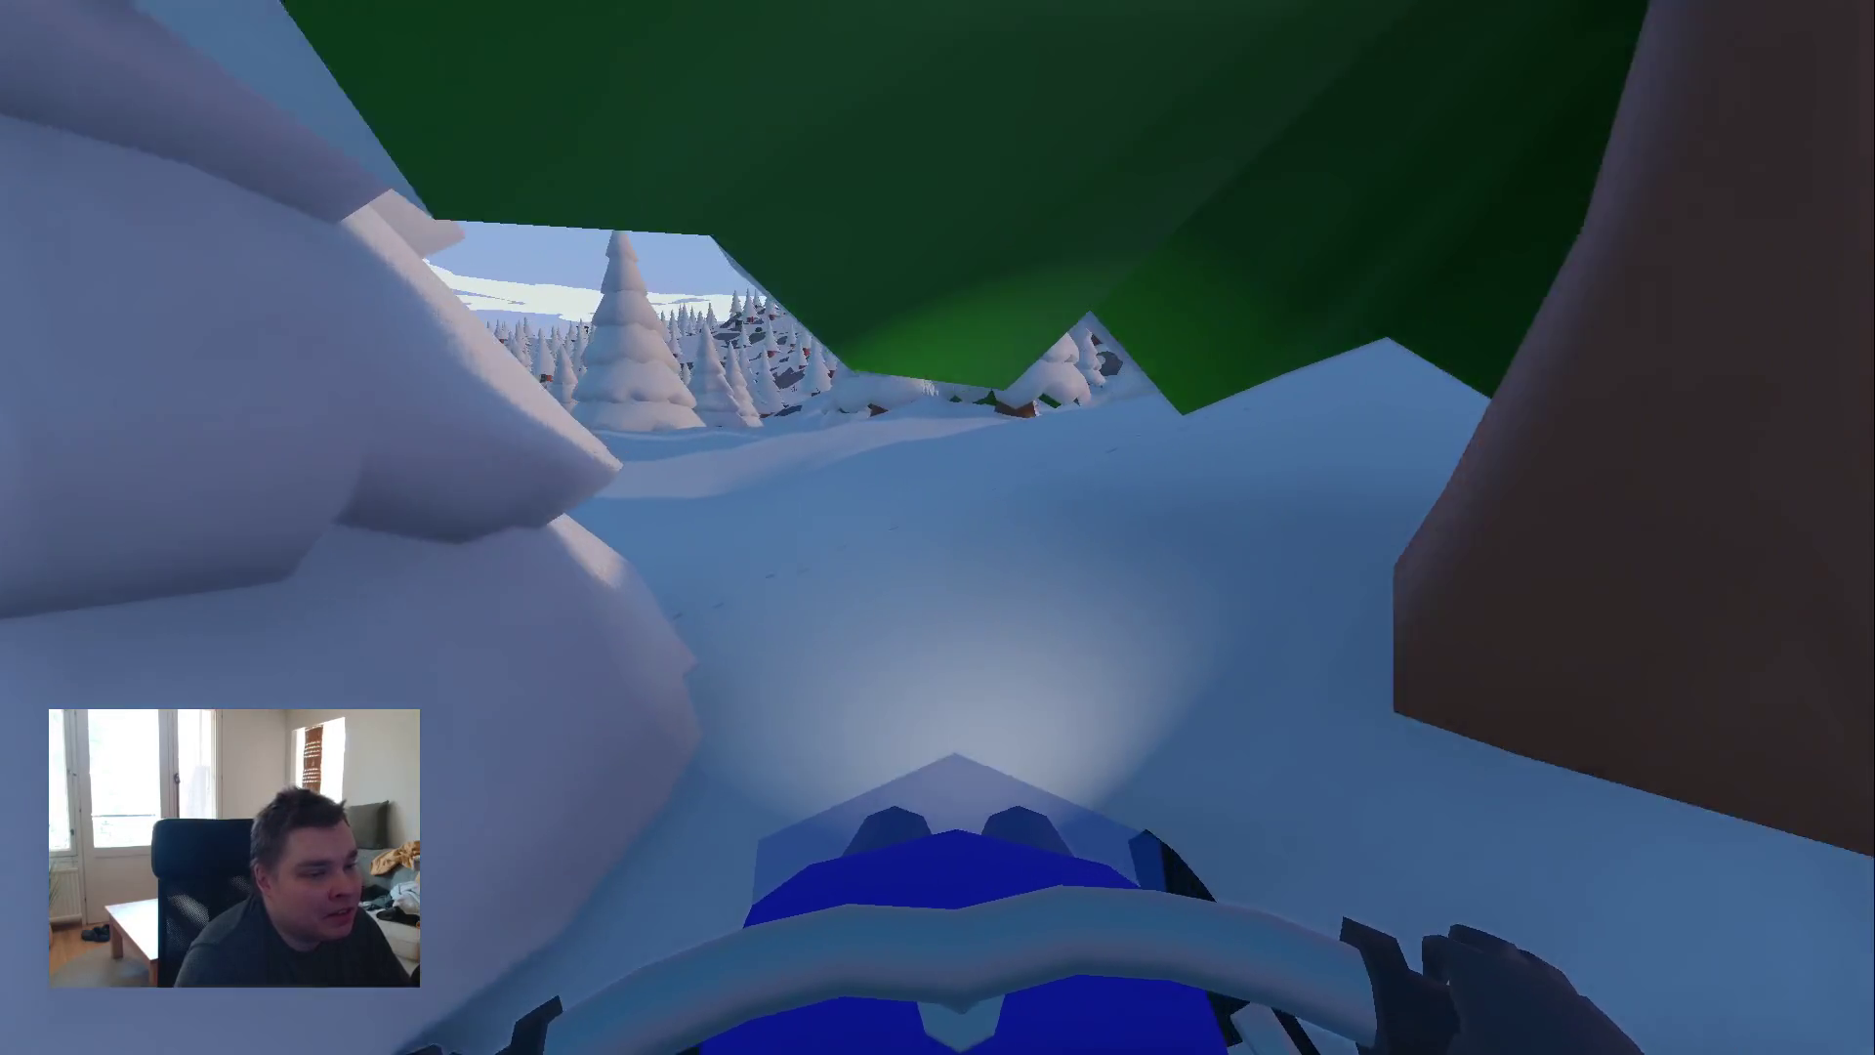
key("w")
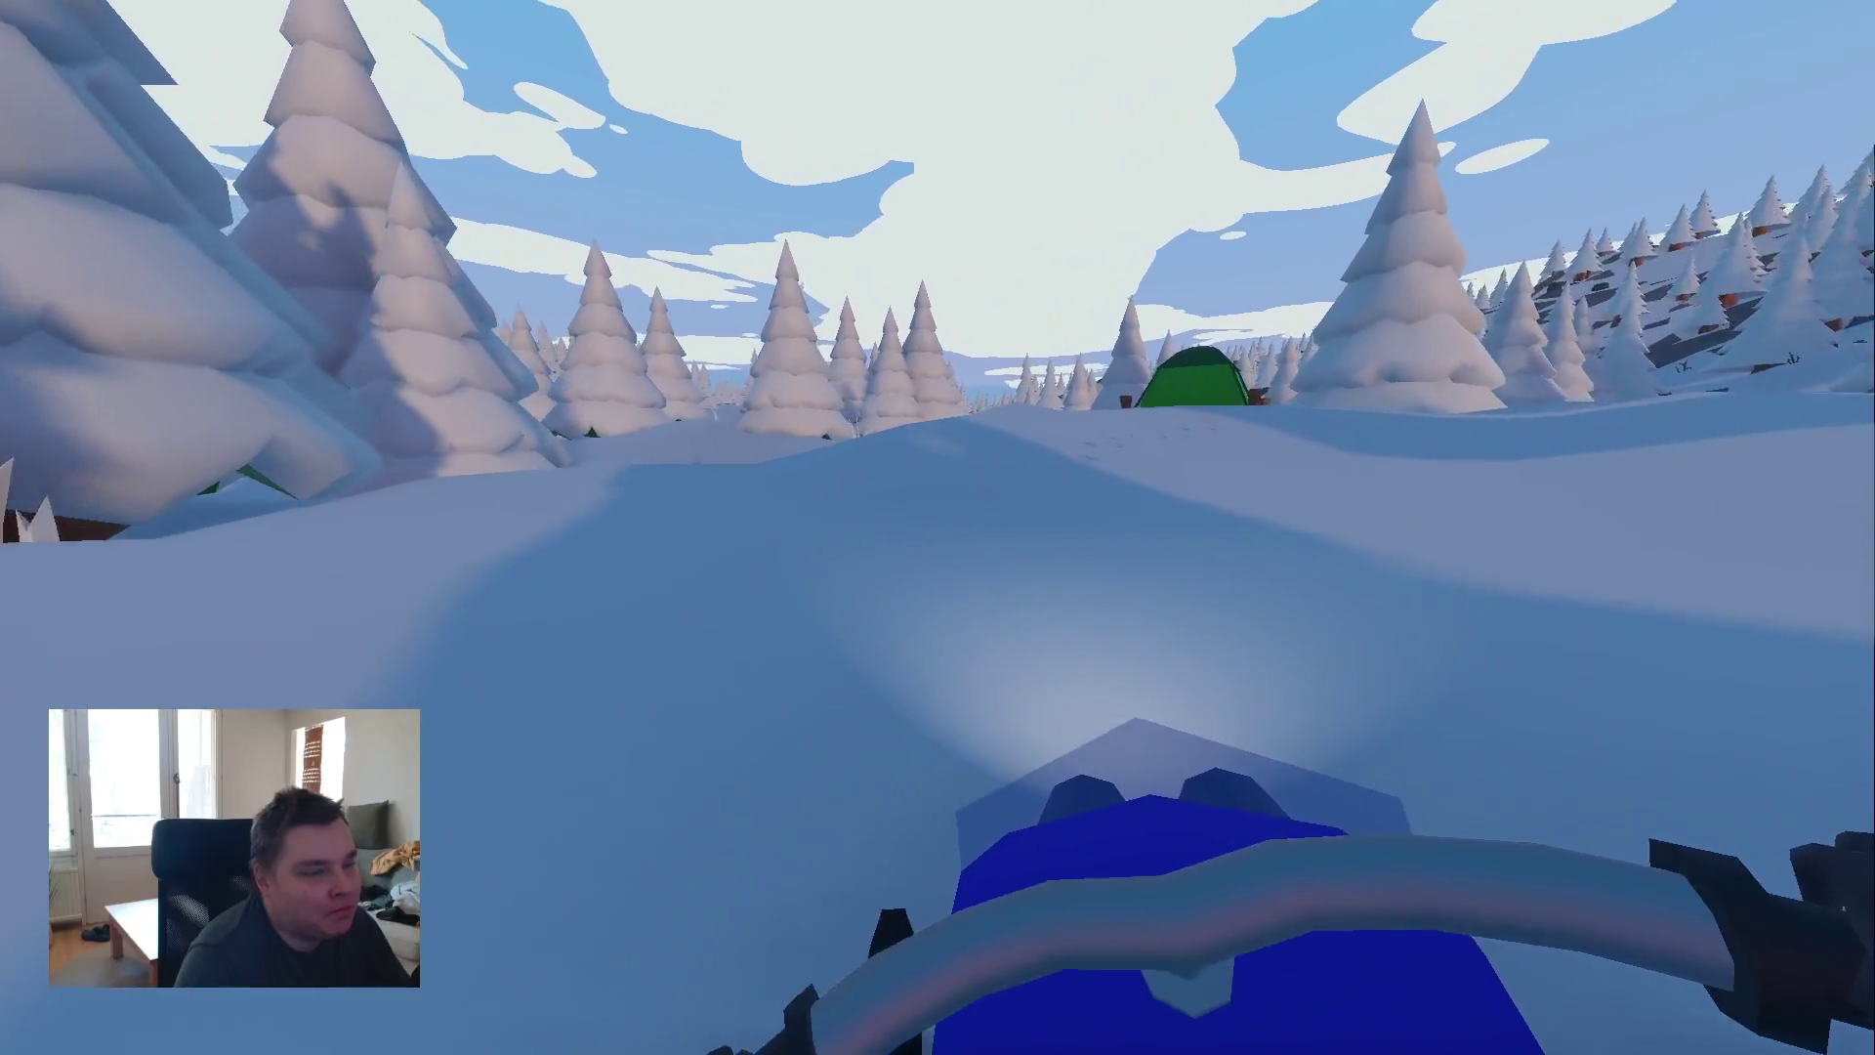
- Steer through the forest and up the snowy bank, then pause and open the options
key("a")
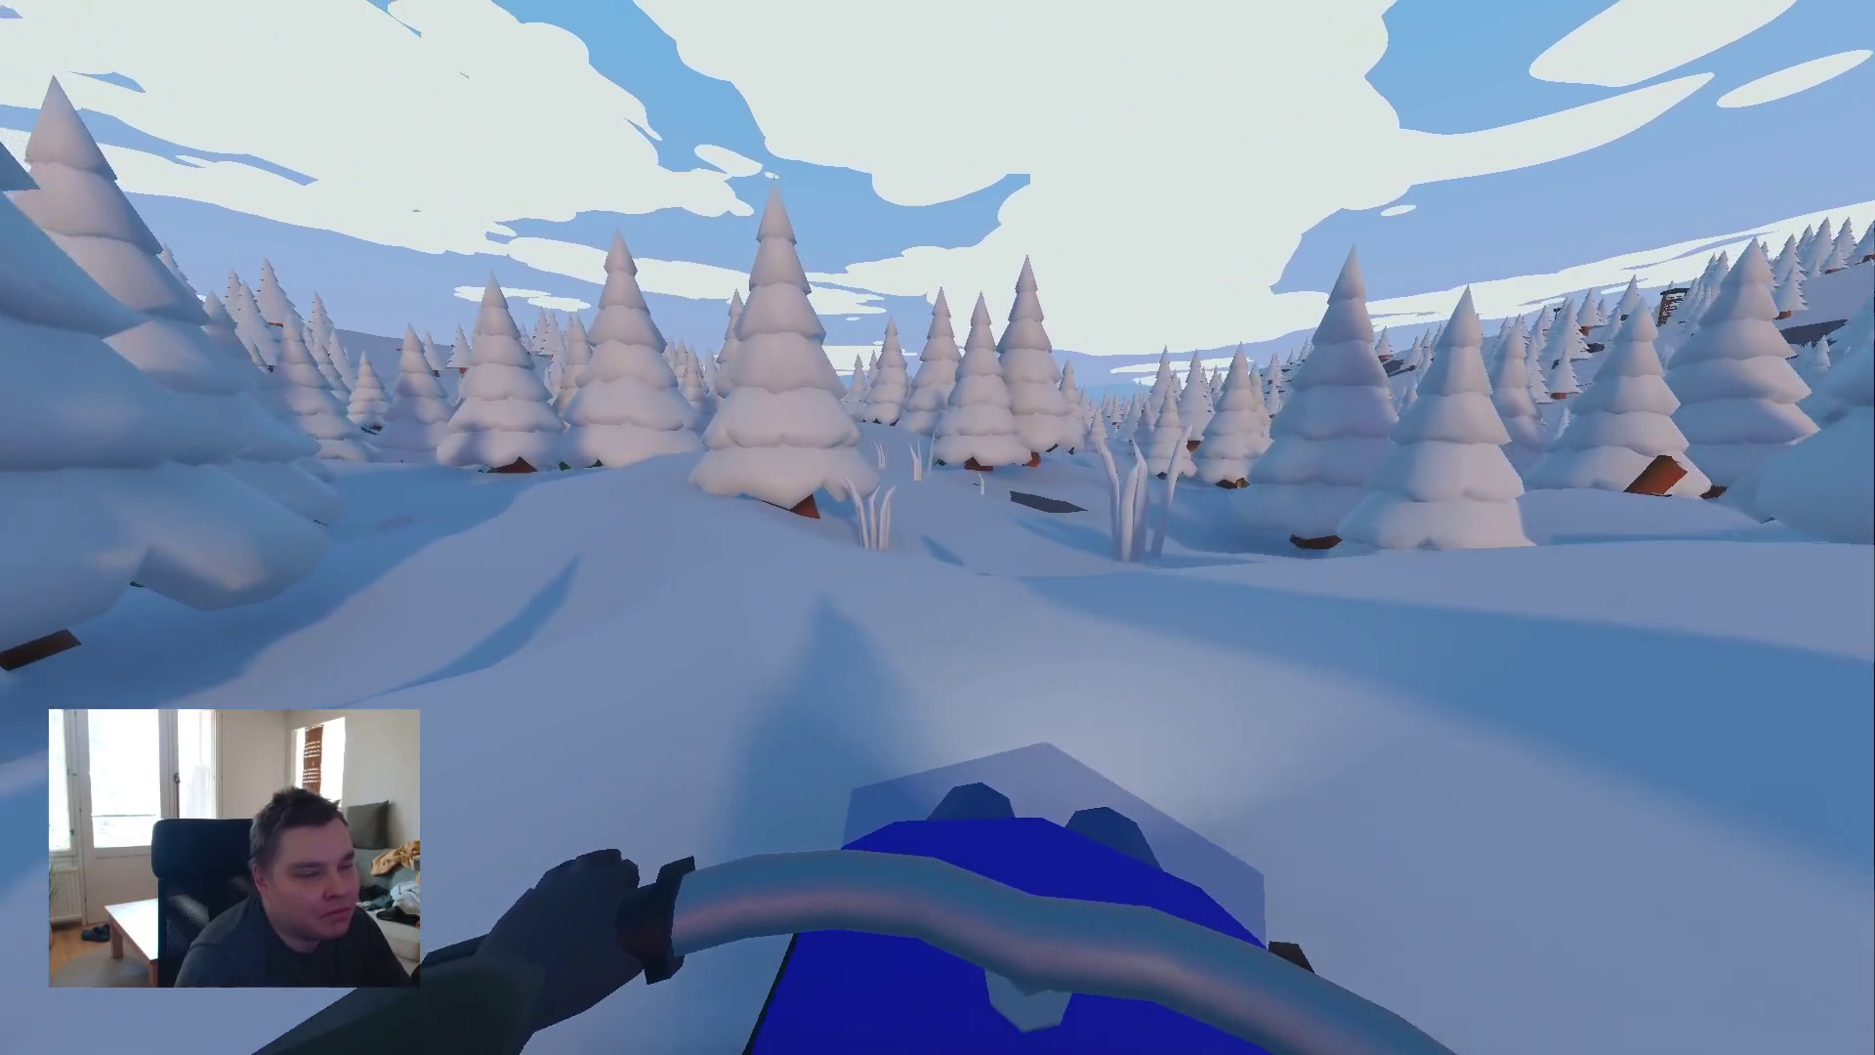
key("w")
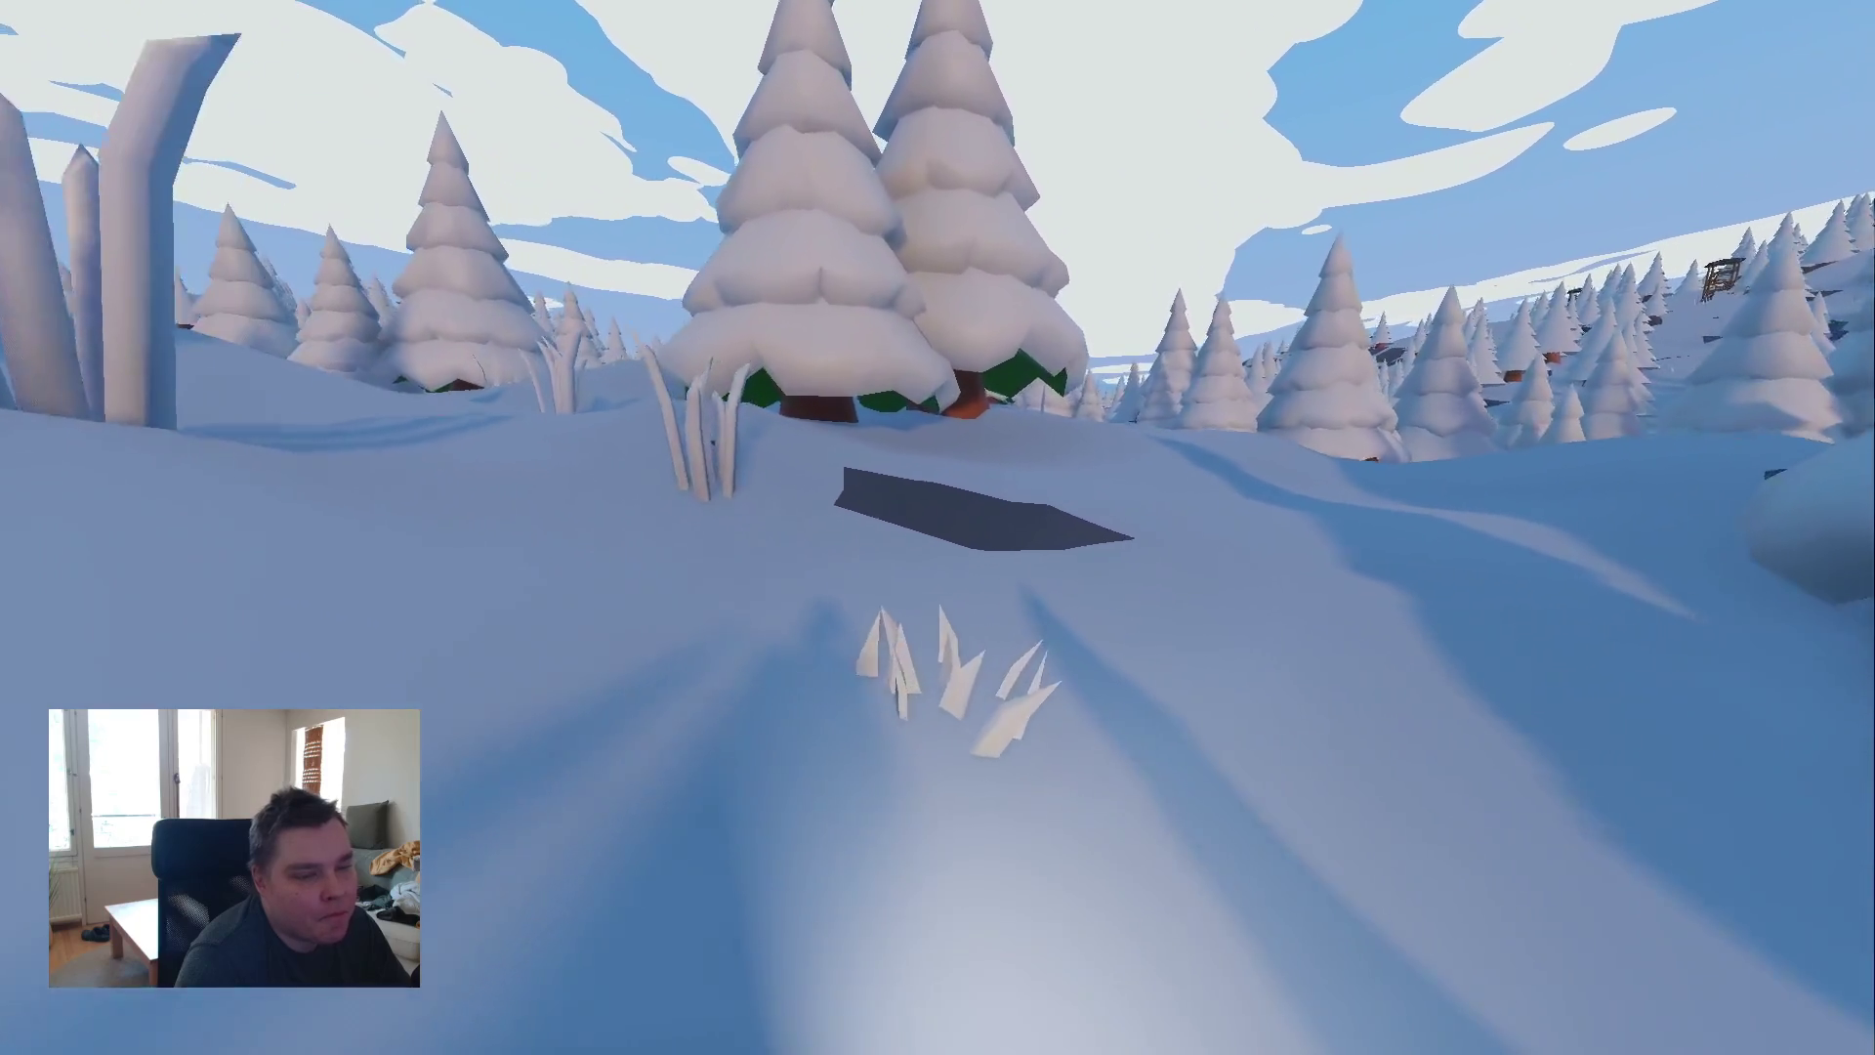
key("d")
key("w")
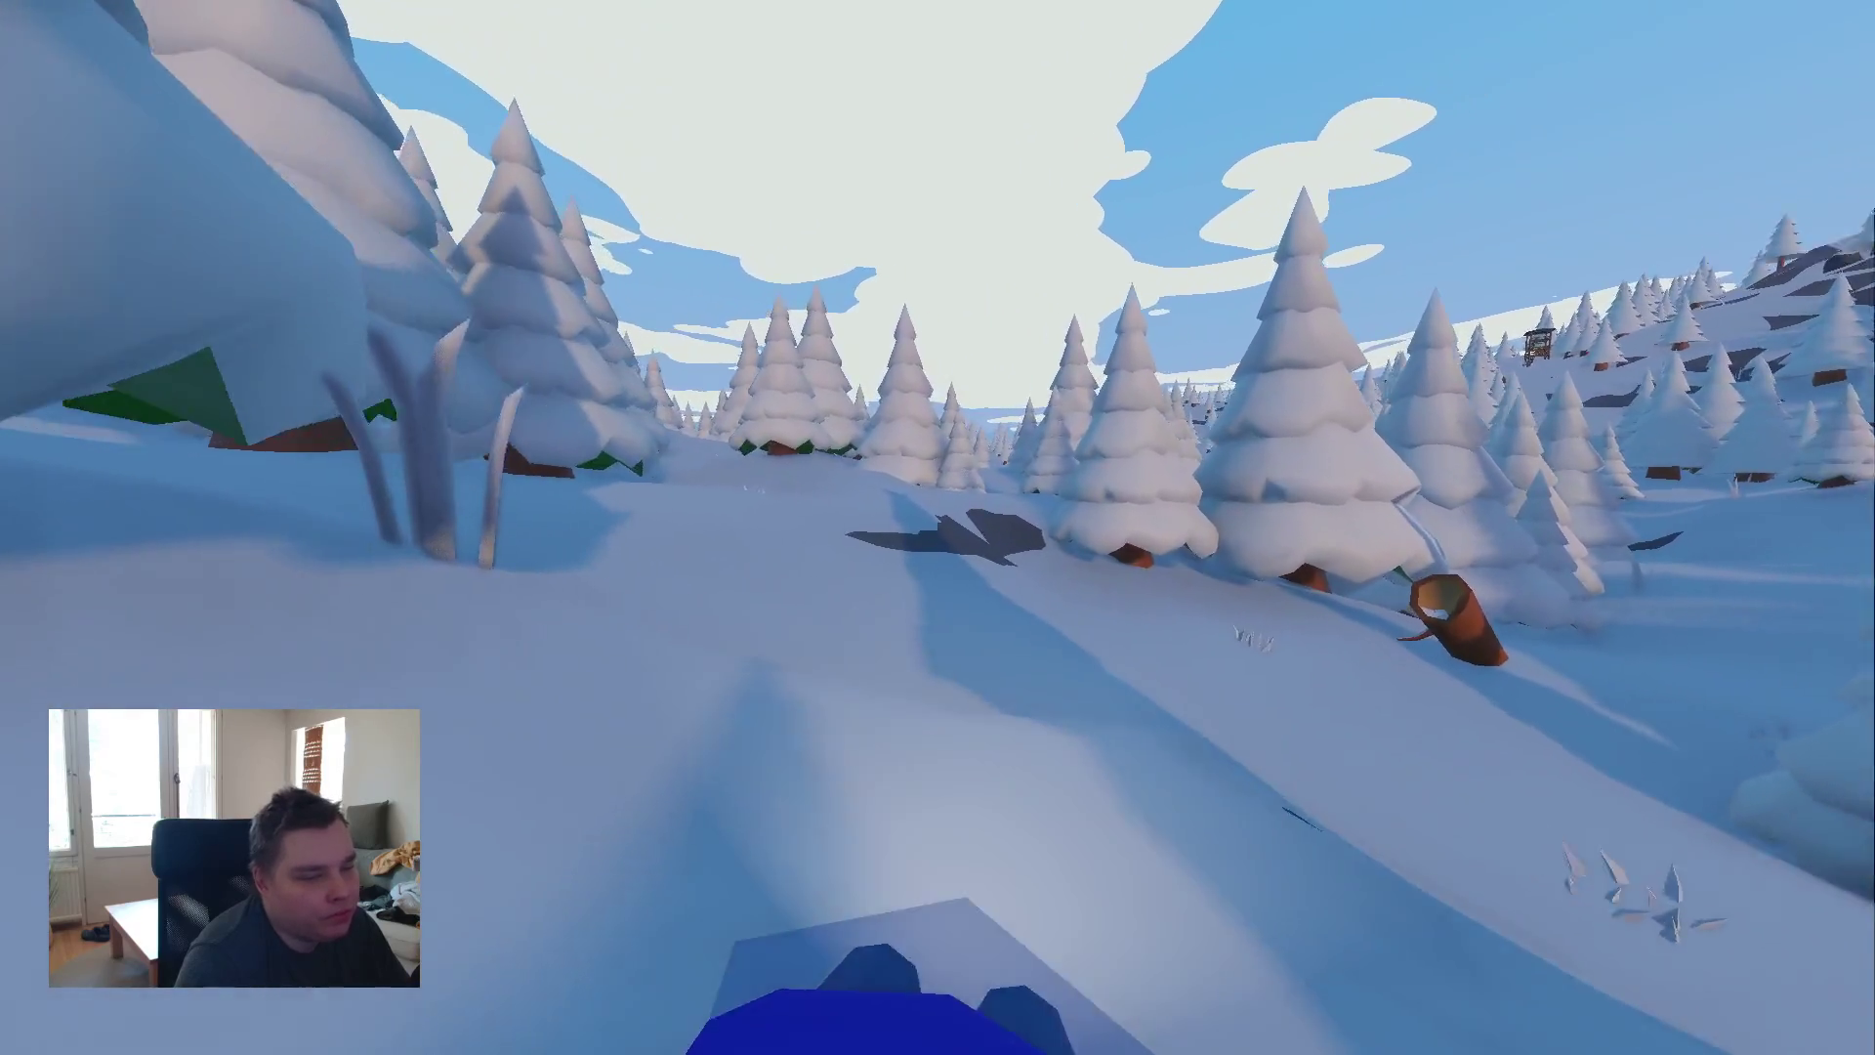
key("w")
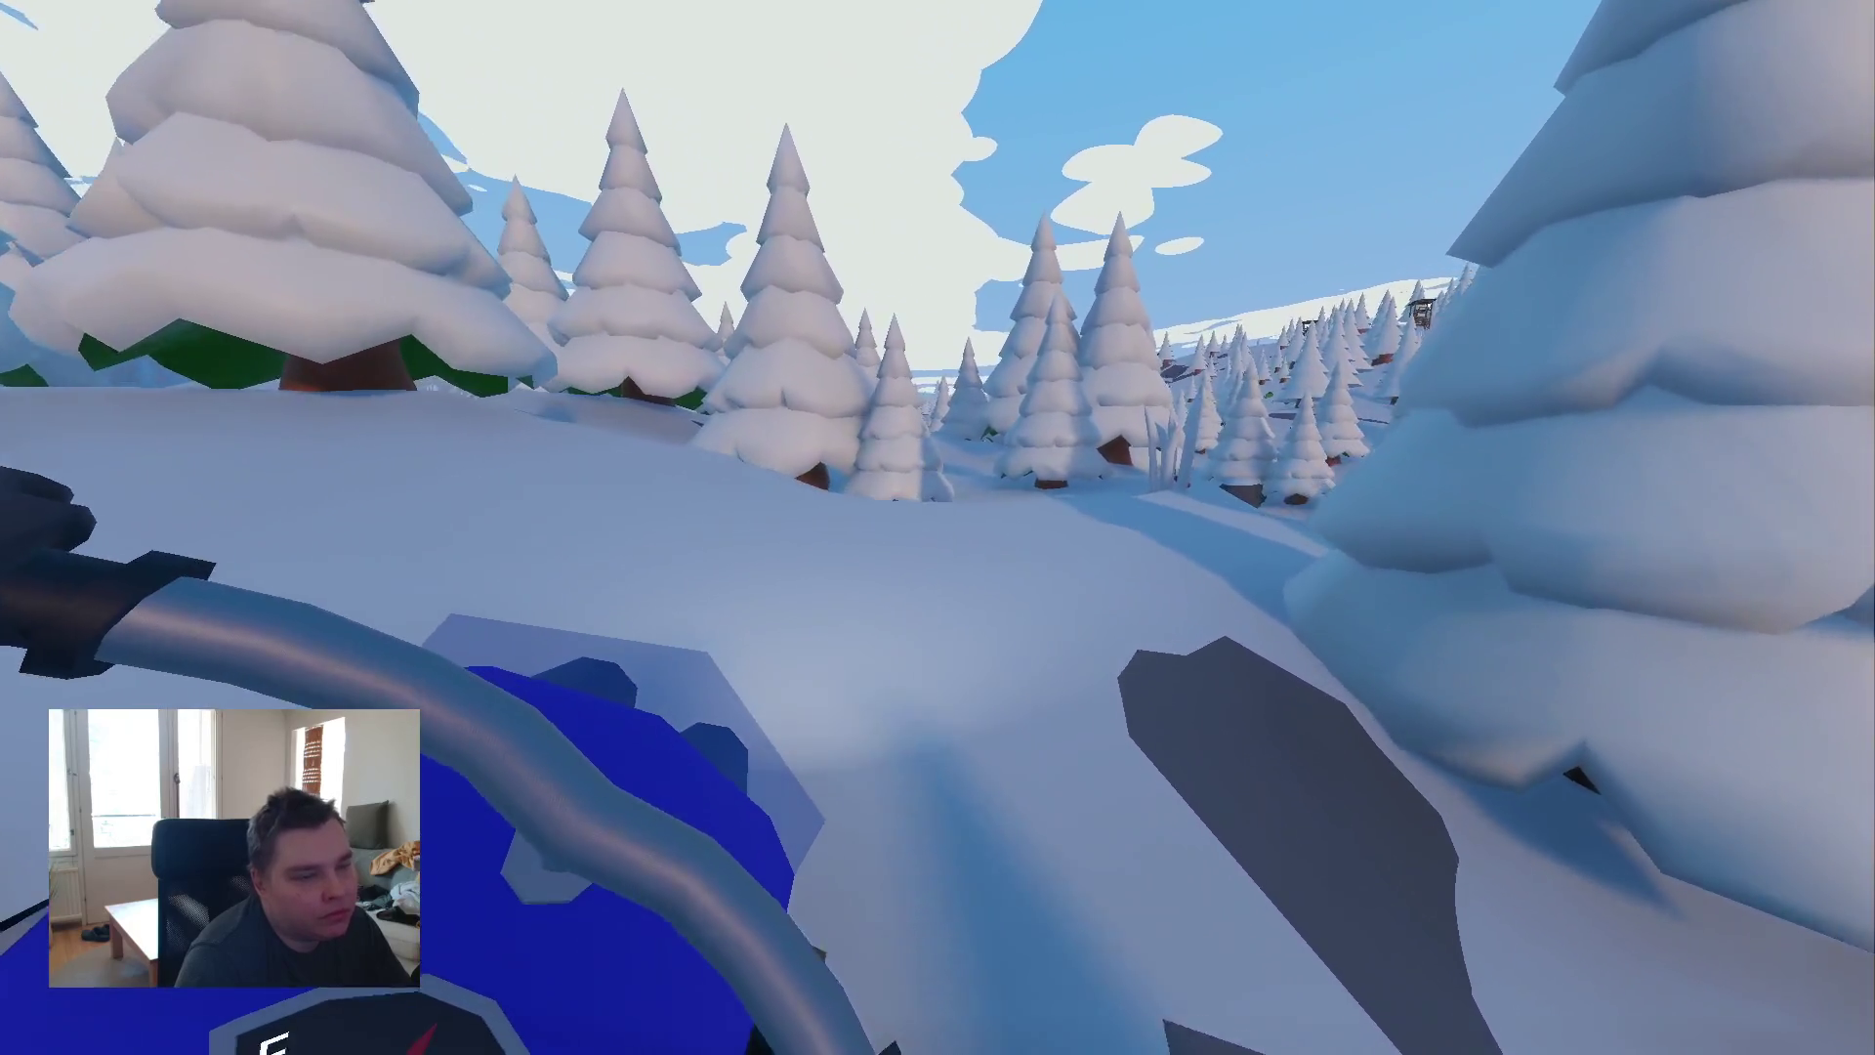
key("a")
key("w")
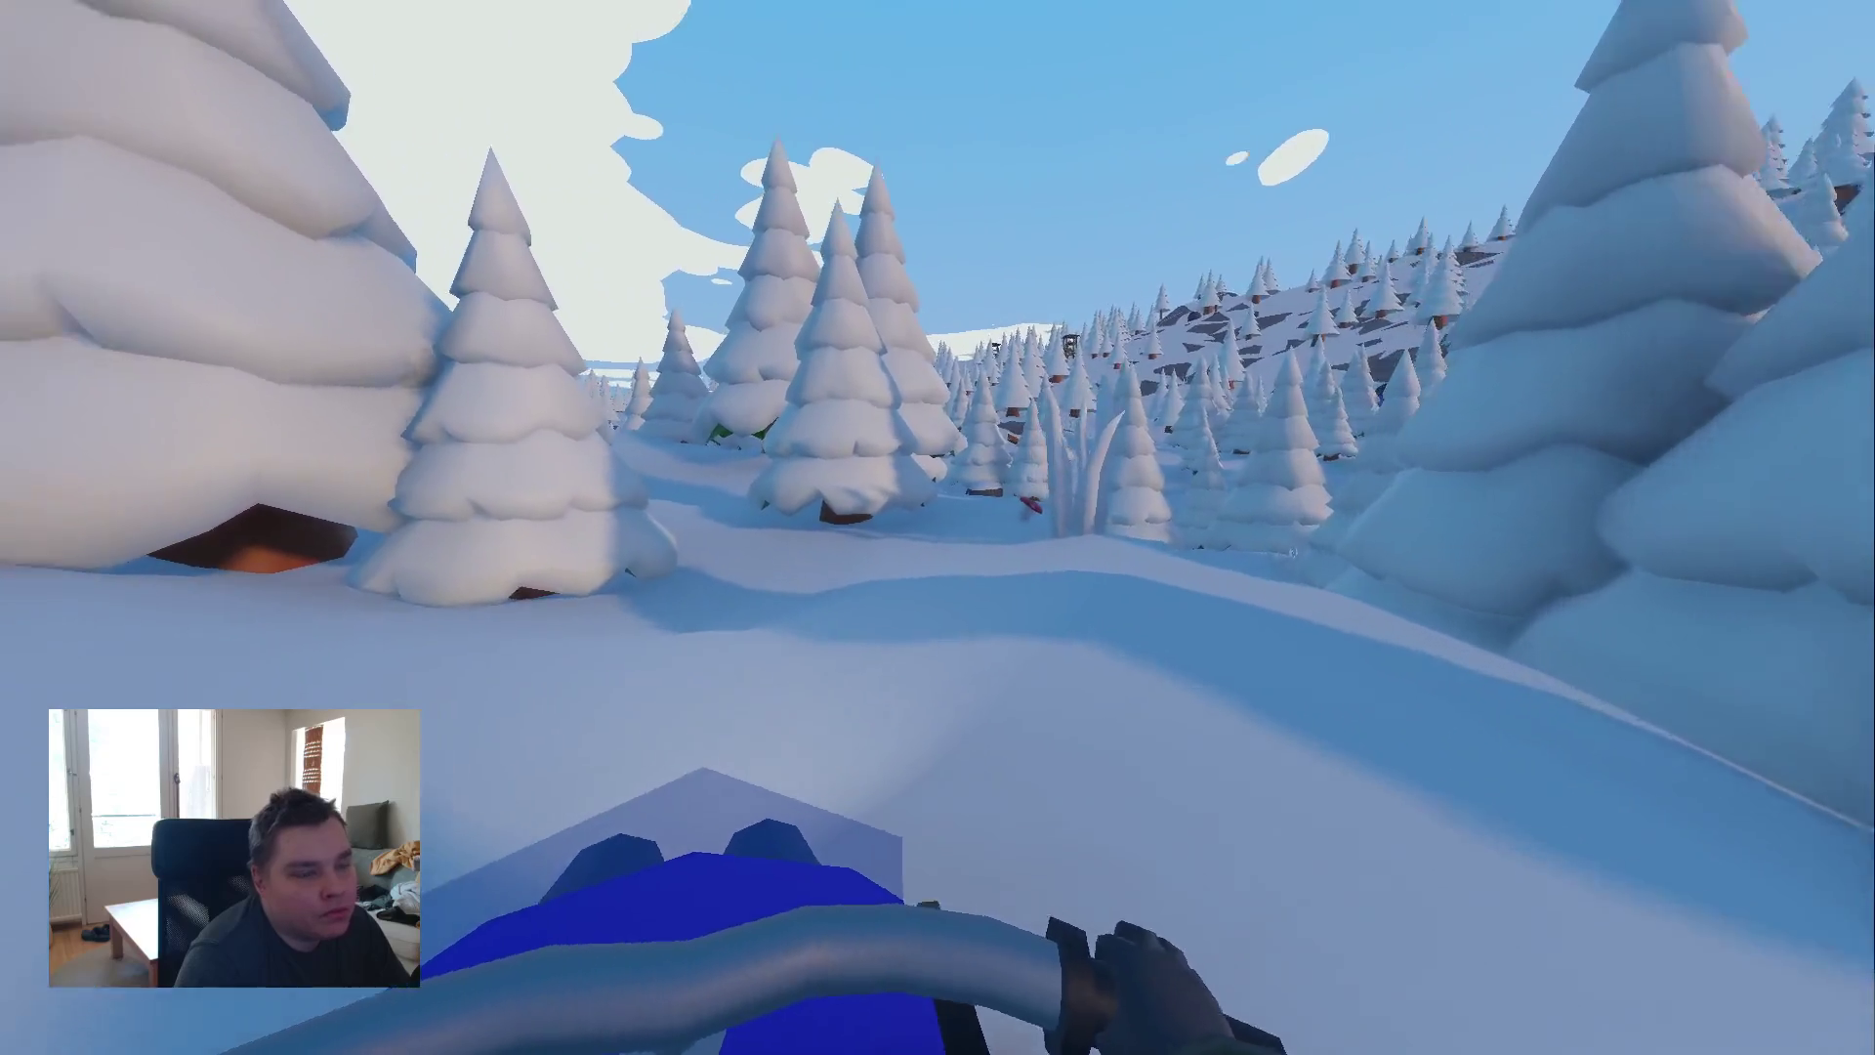
key("a")
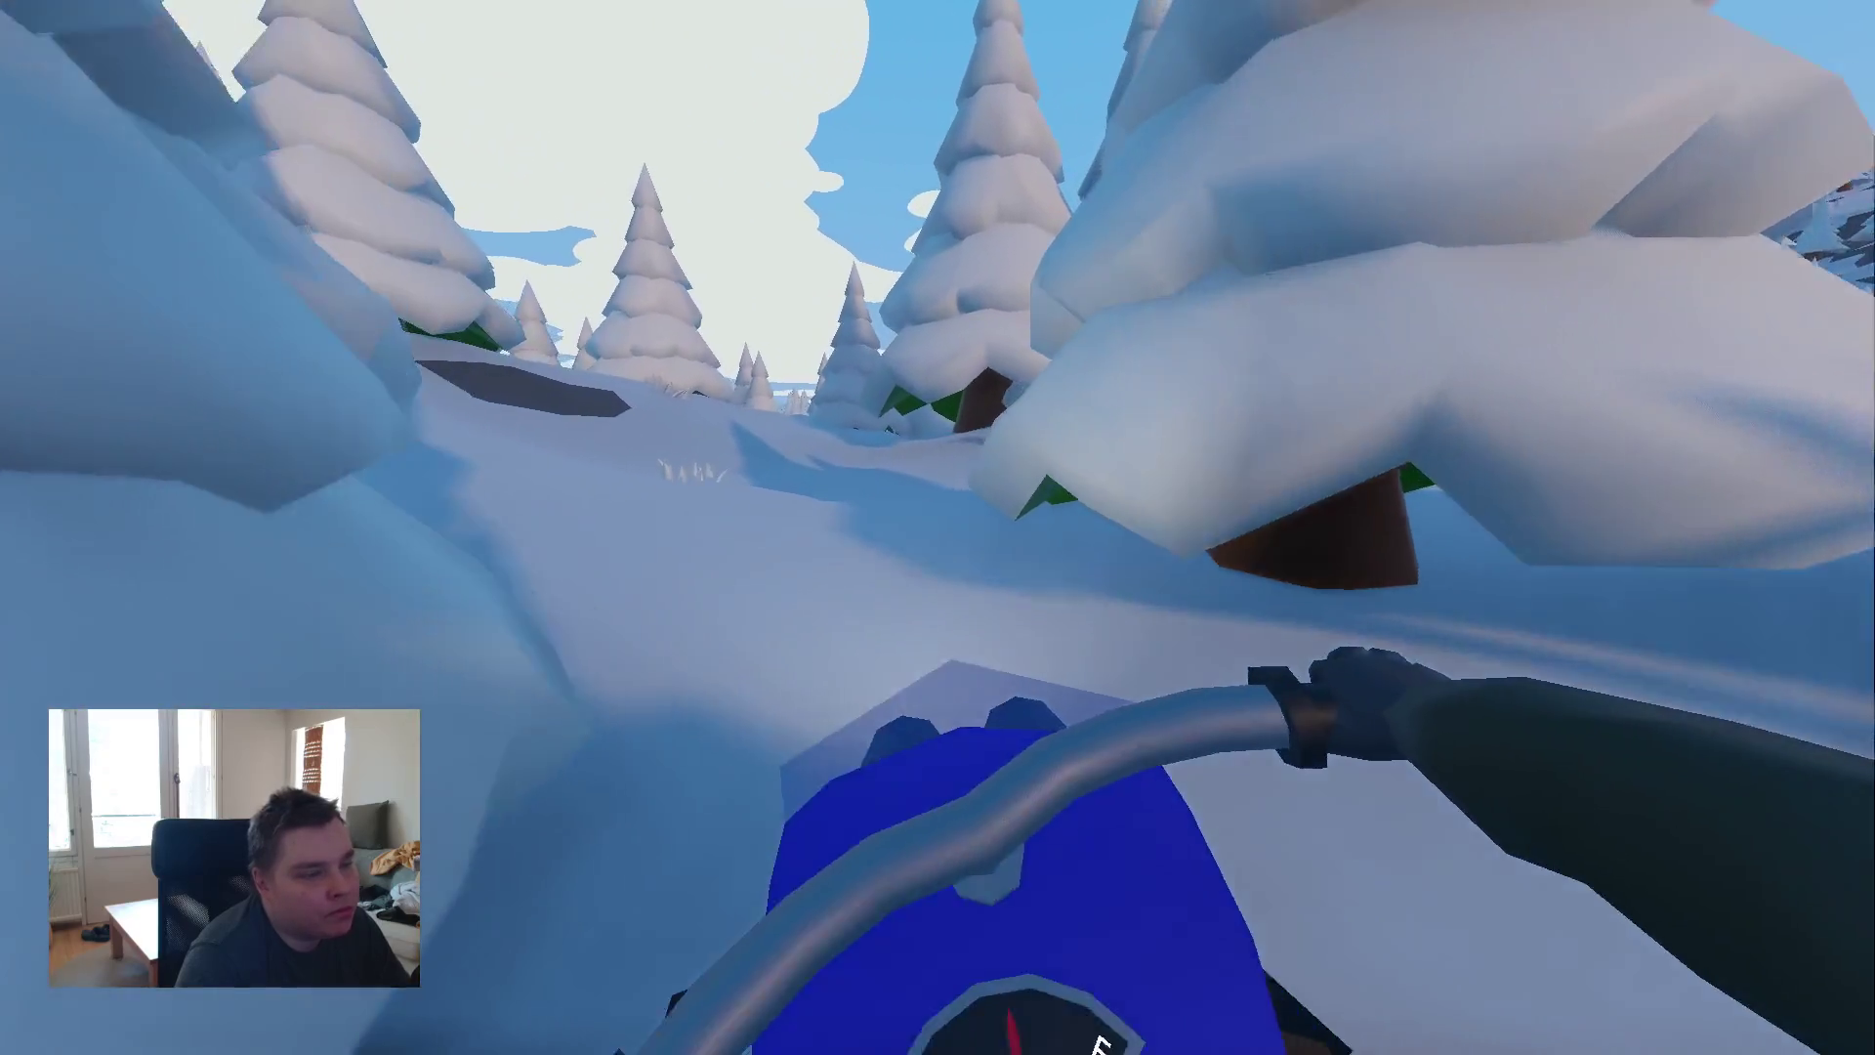
key("w")
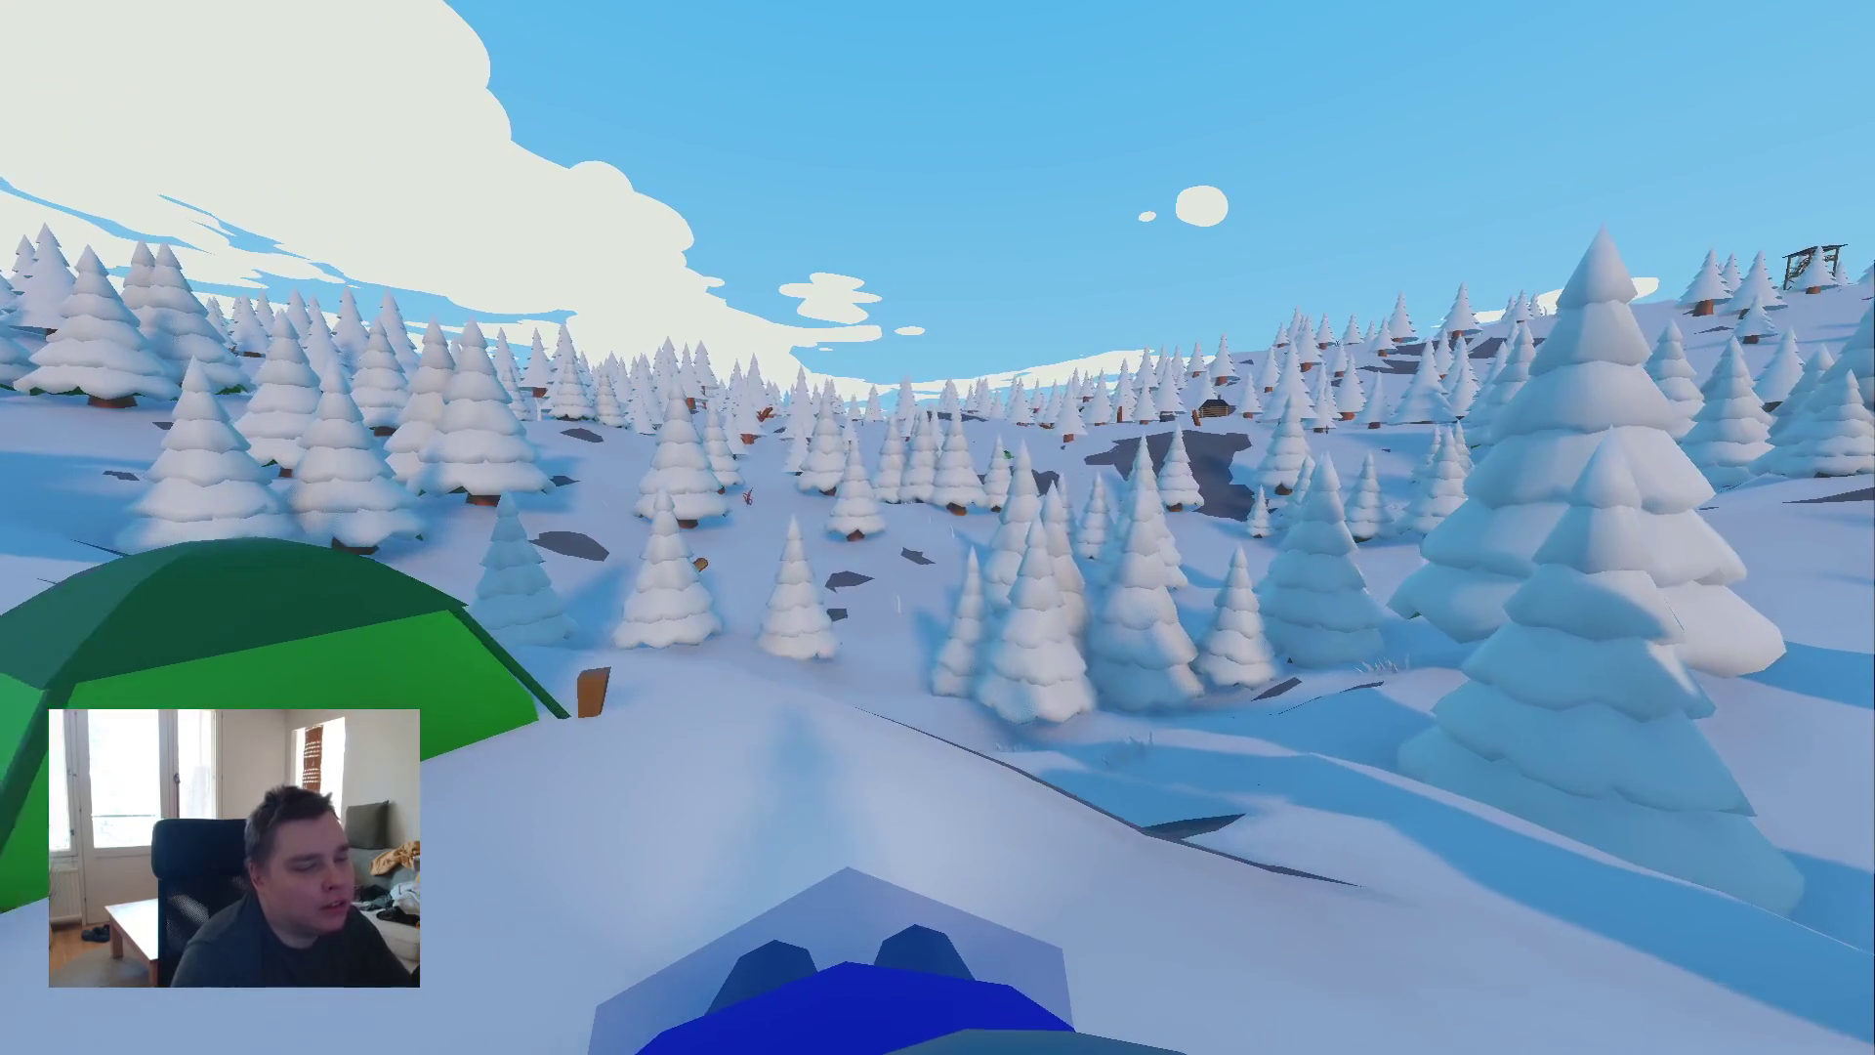
key("Escape")
left_click(971, 586)
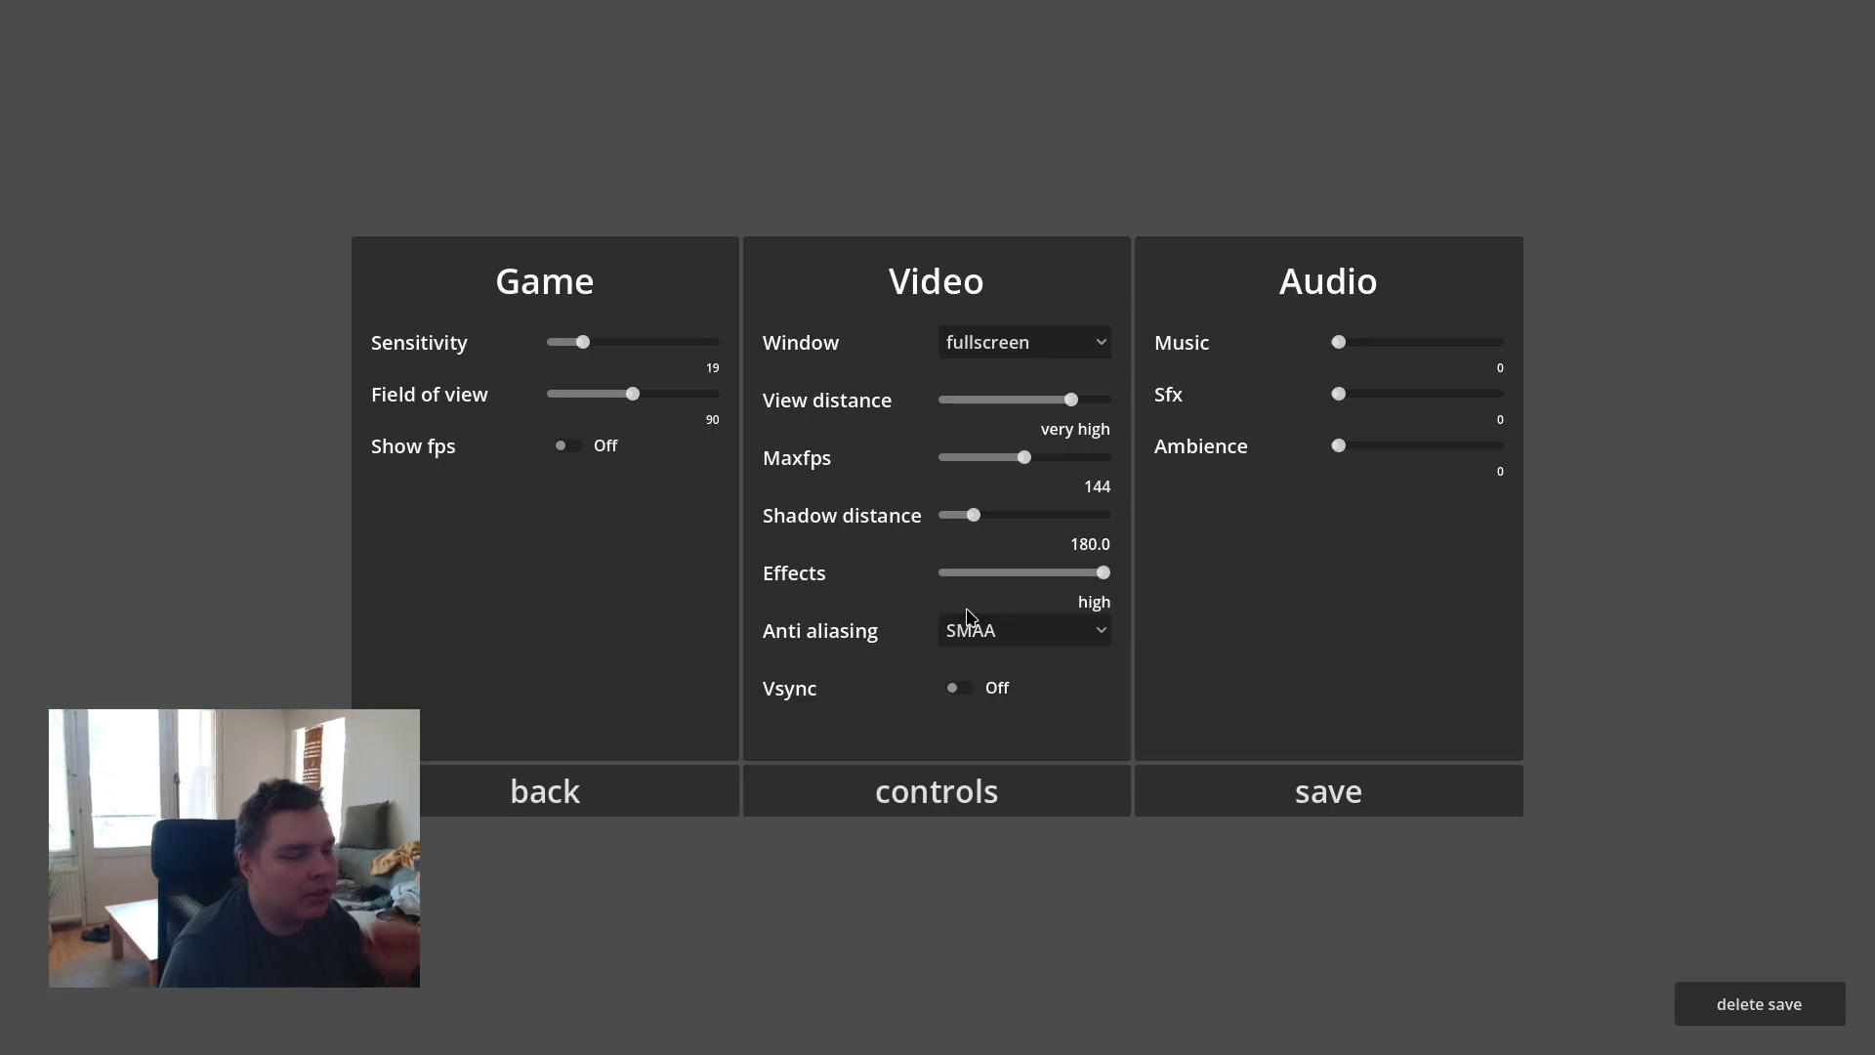
- Go back to the main menu and quit Jokupeli to the desktop
left_click(641, 781)
left_click(1013, 774)
left_click(576, 764)
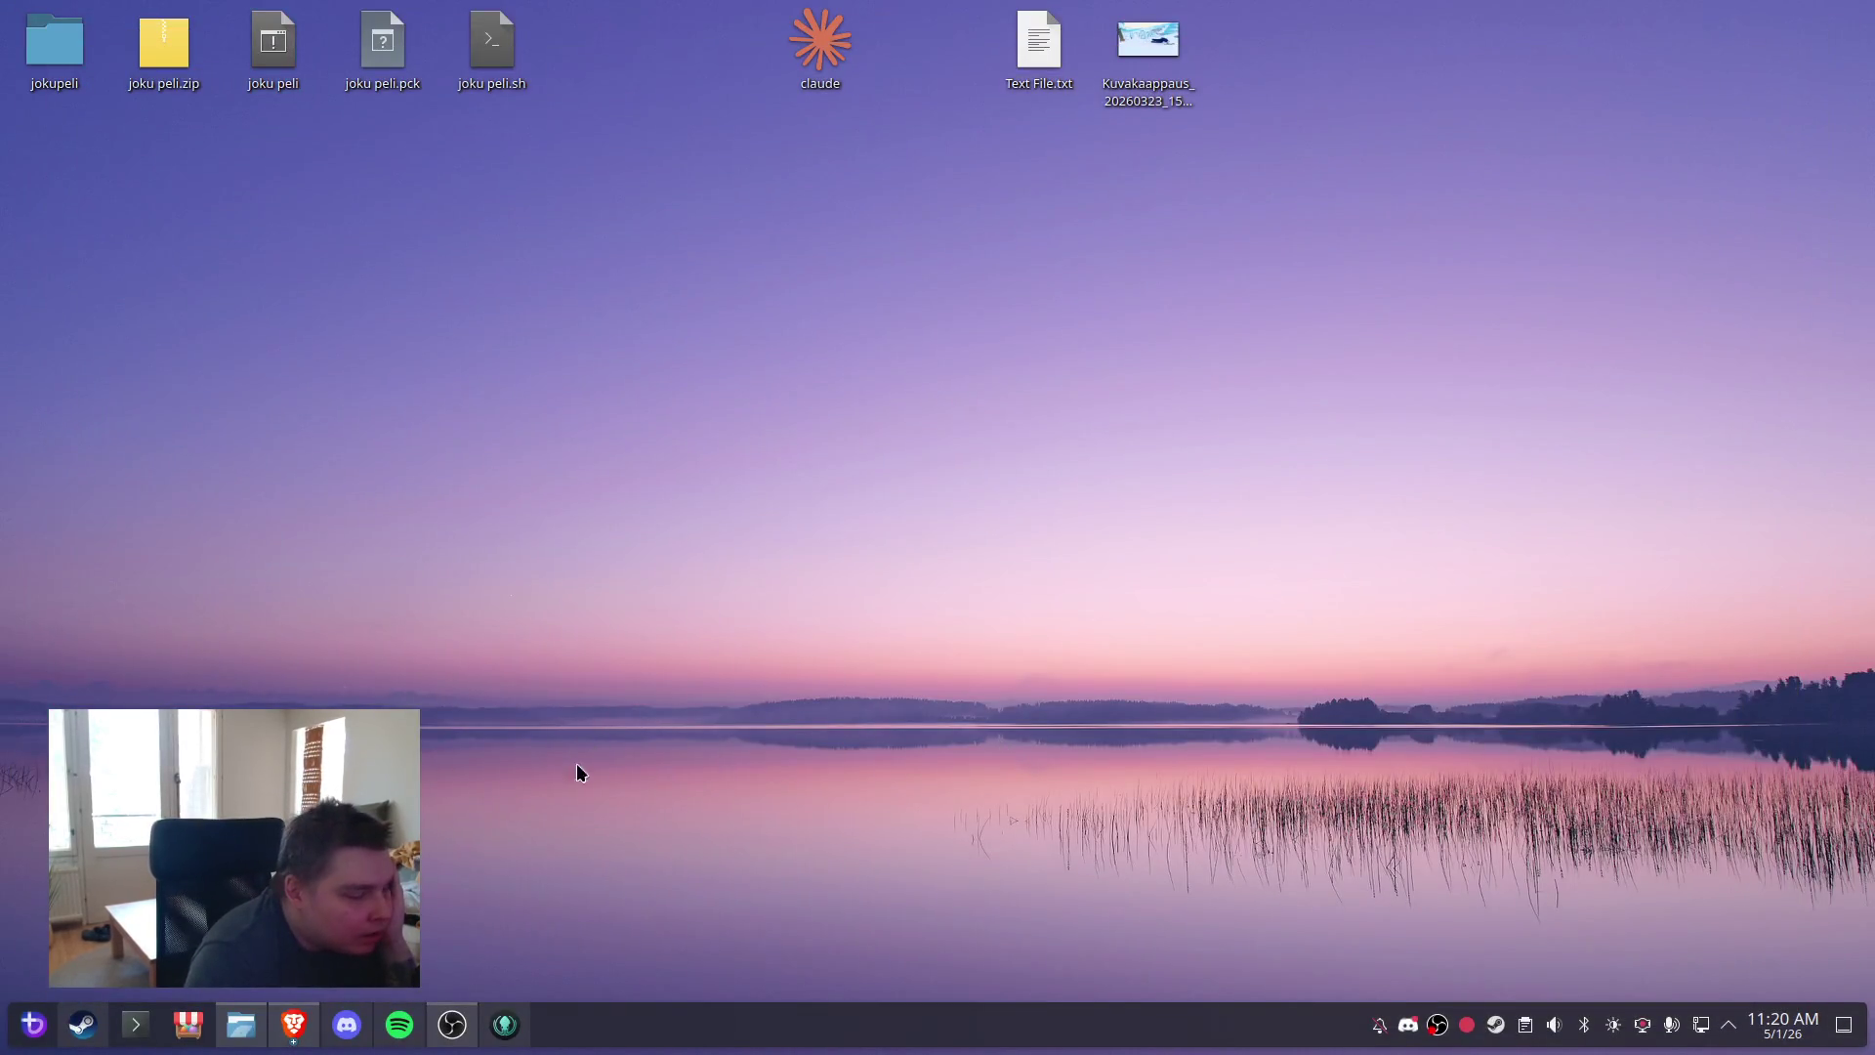
- Launch Godot Engine from Steam and open the joku peli project
left_click(83, 1024)
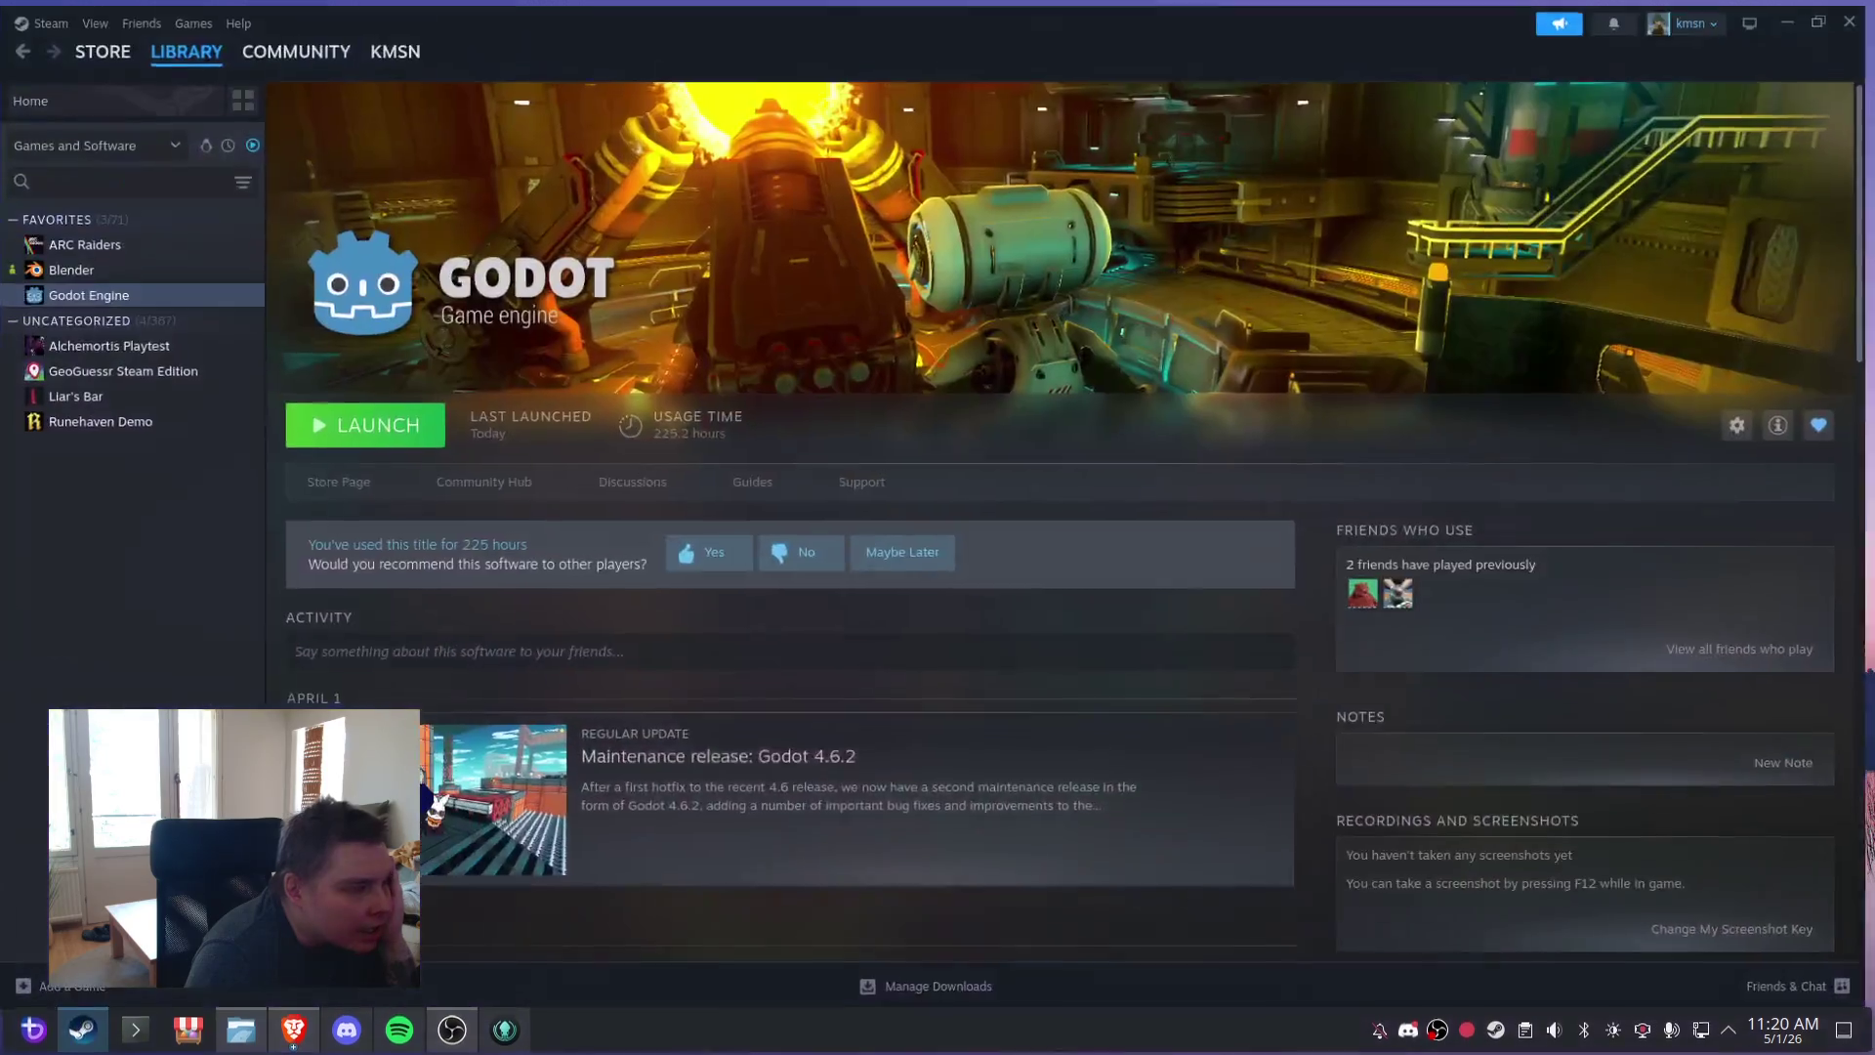
left_click(1860, 16)
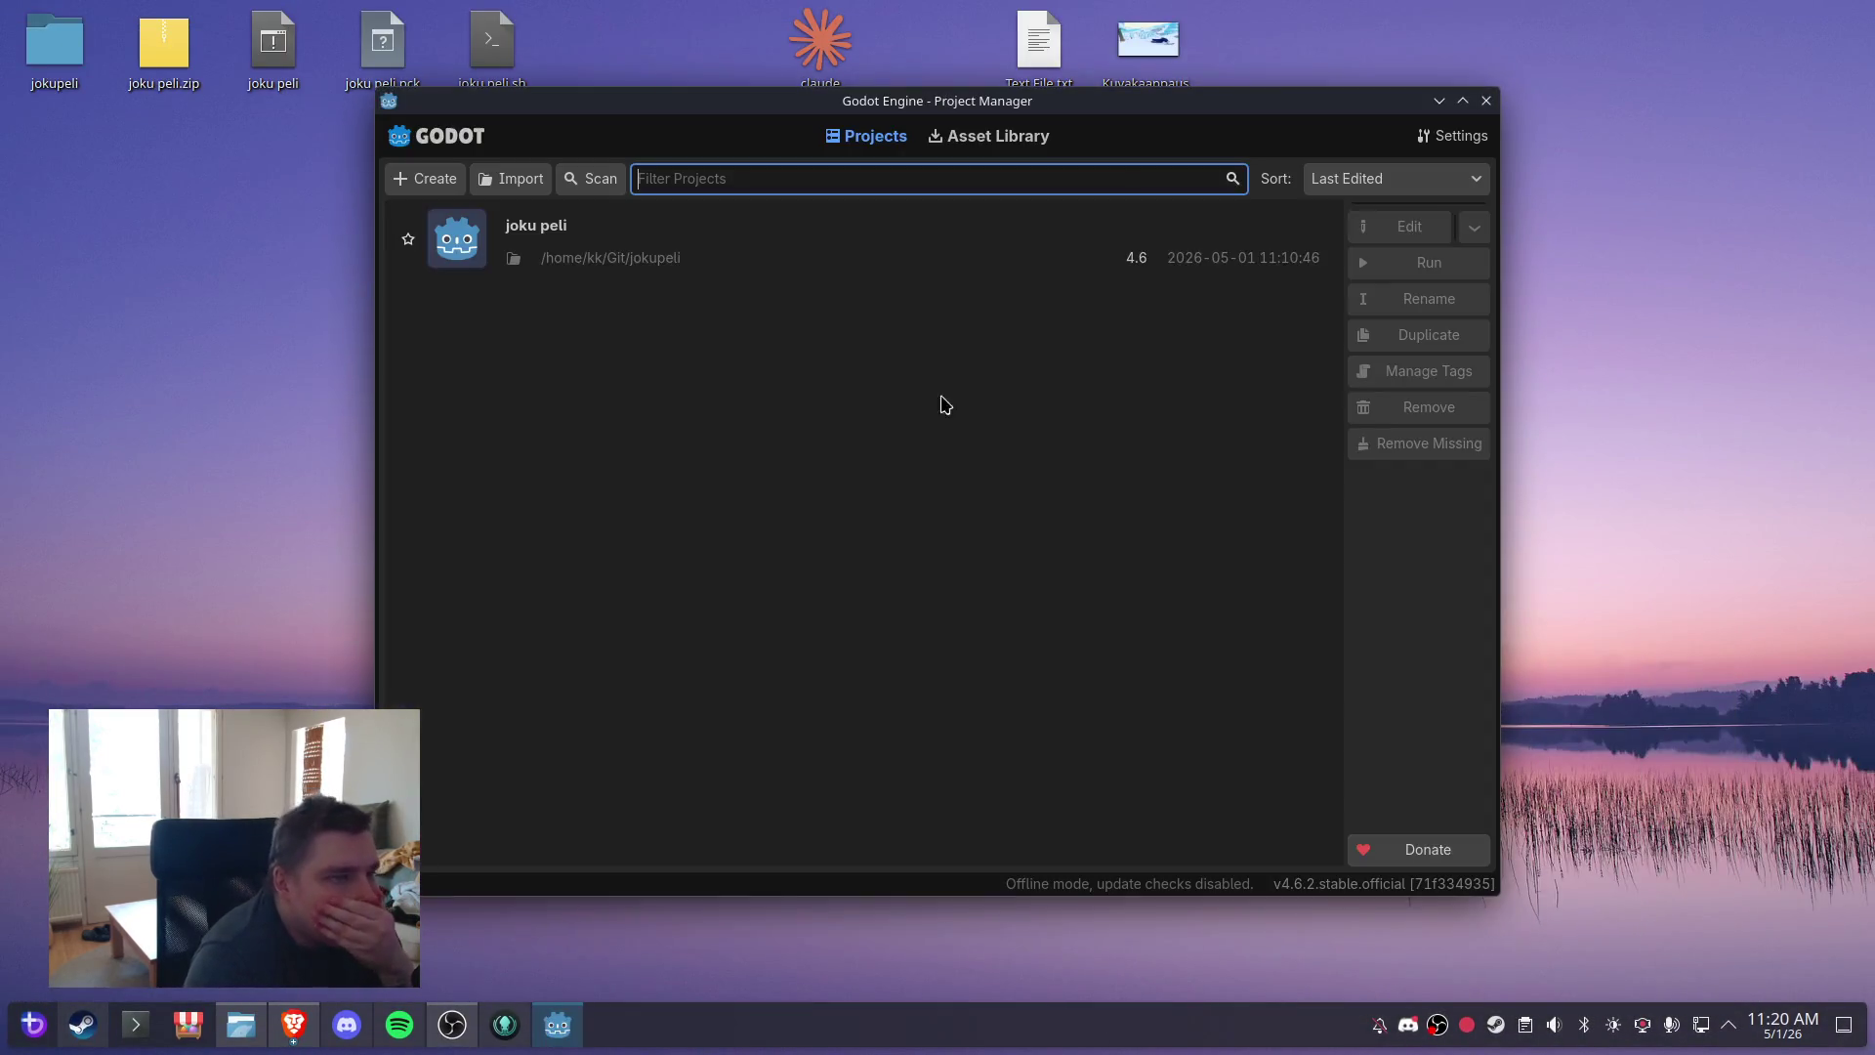
double_click(837, 234)
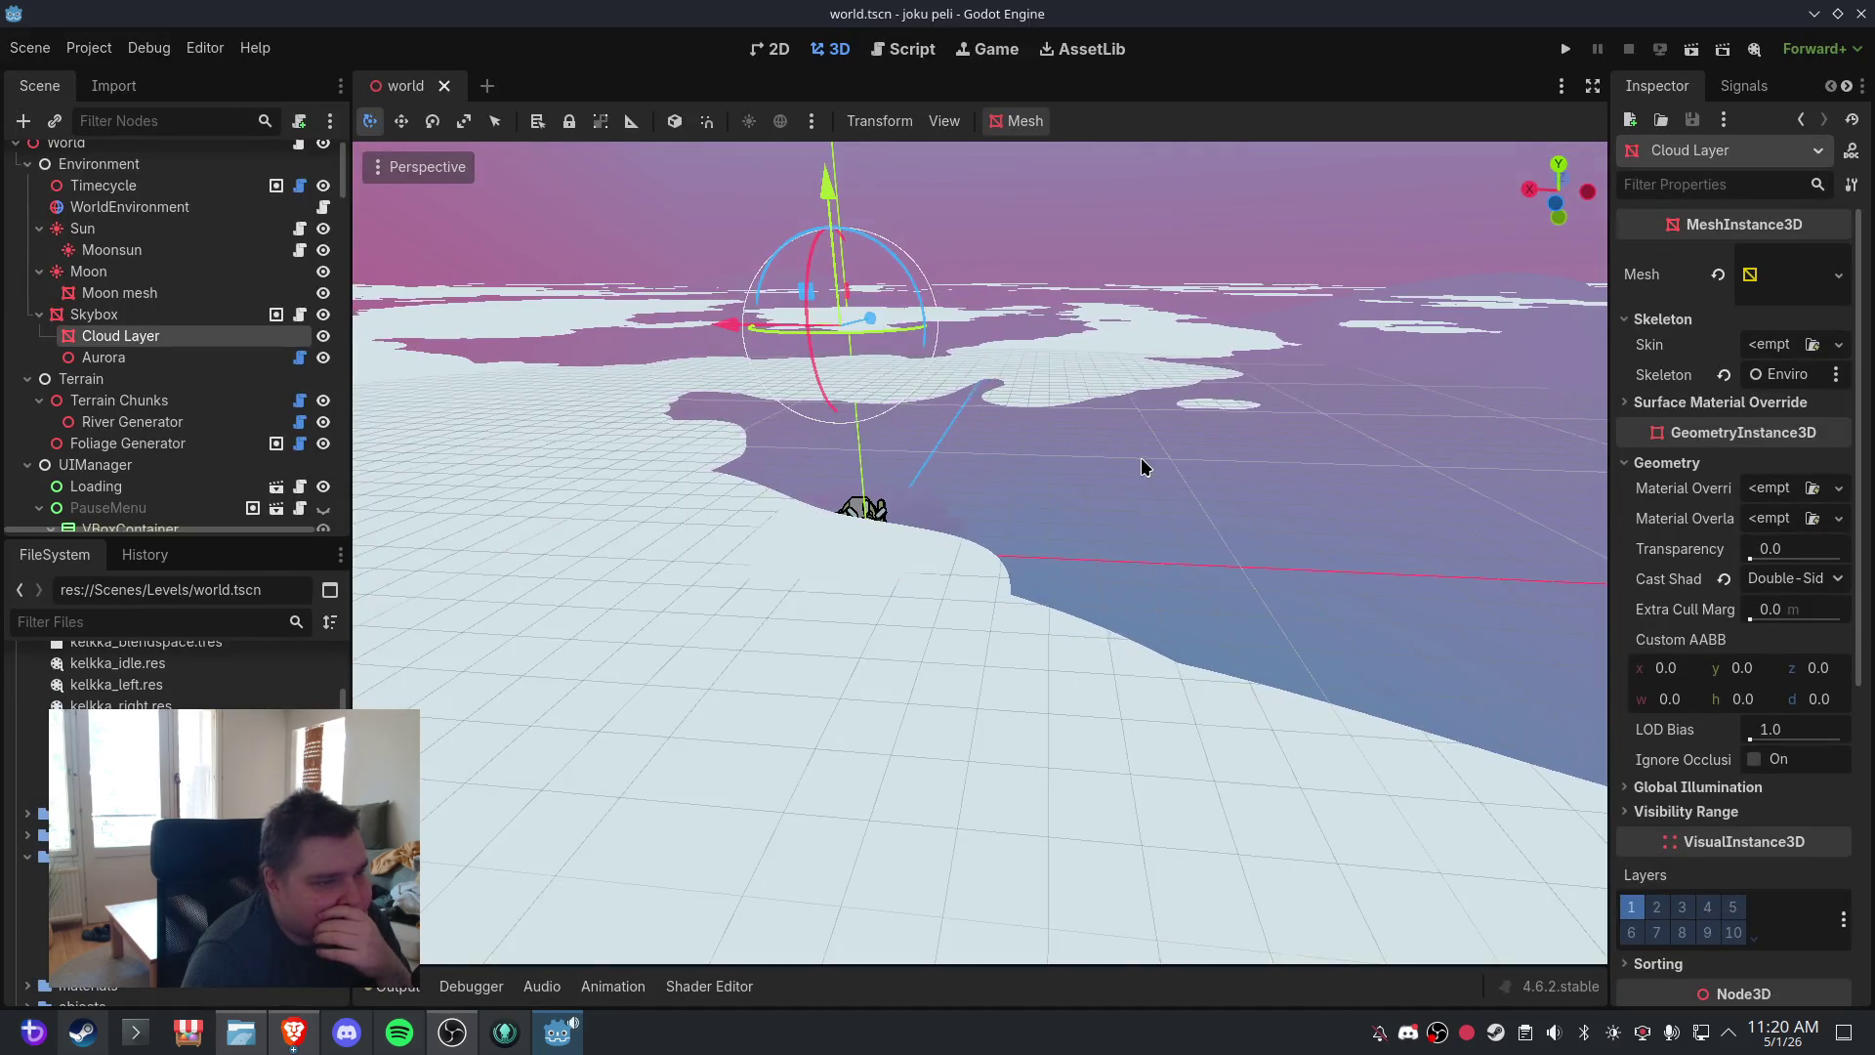
- Look over the clouds and terrain, then switch to the terrain.gd script
left_click(29, 48)
left_click(78, 195)
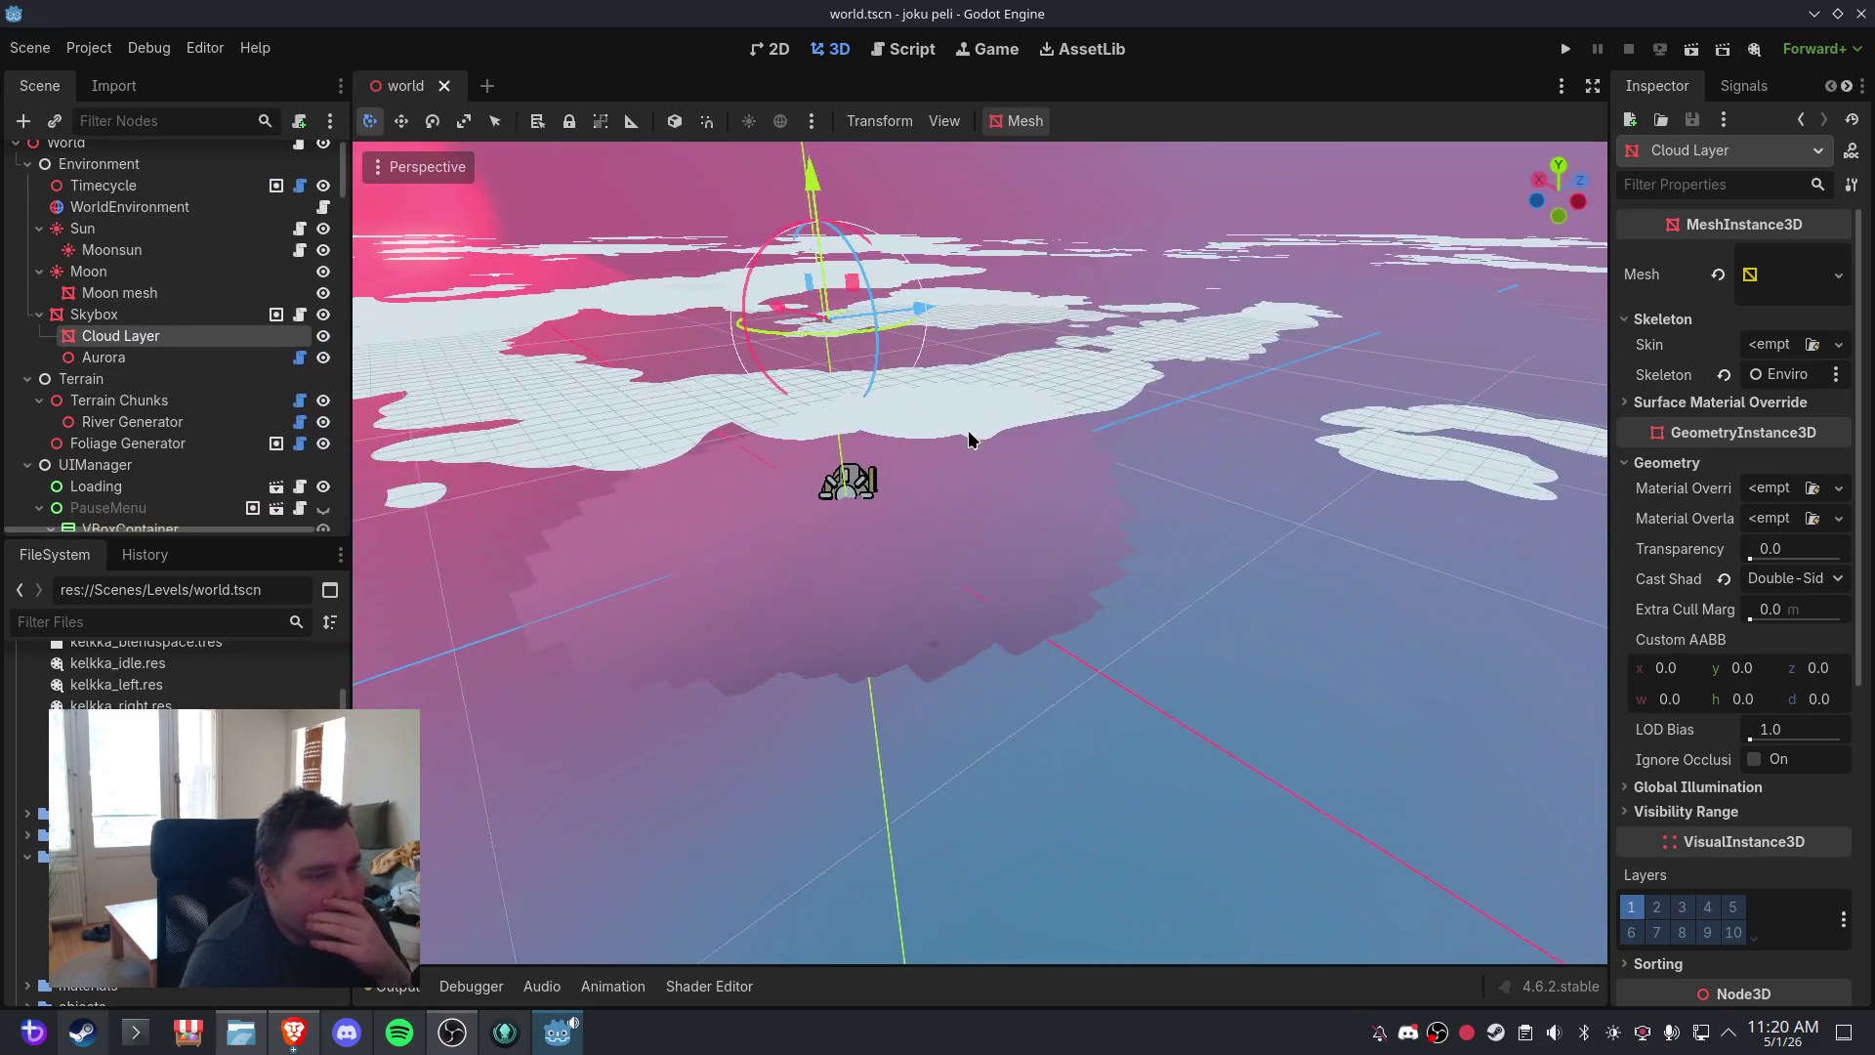
mouse_move(971, 431)
left_mouse_down()
mouse_move(1150, 461)
mouse_move(984, 457)
mouse_move(1209, 441)
left_mouse_up()
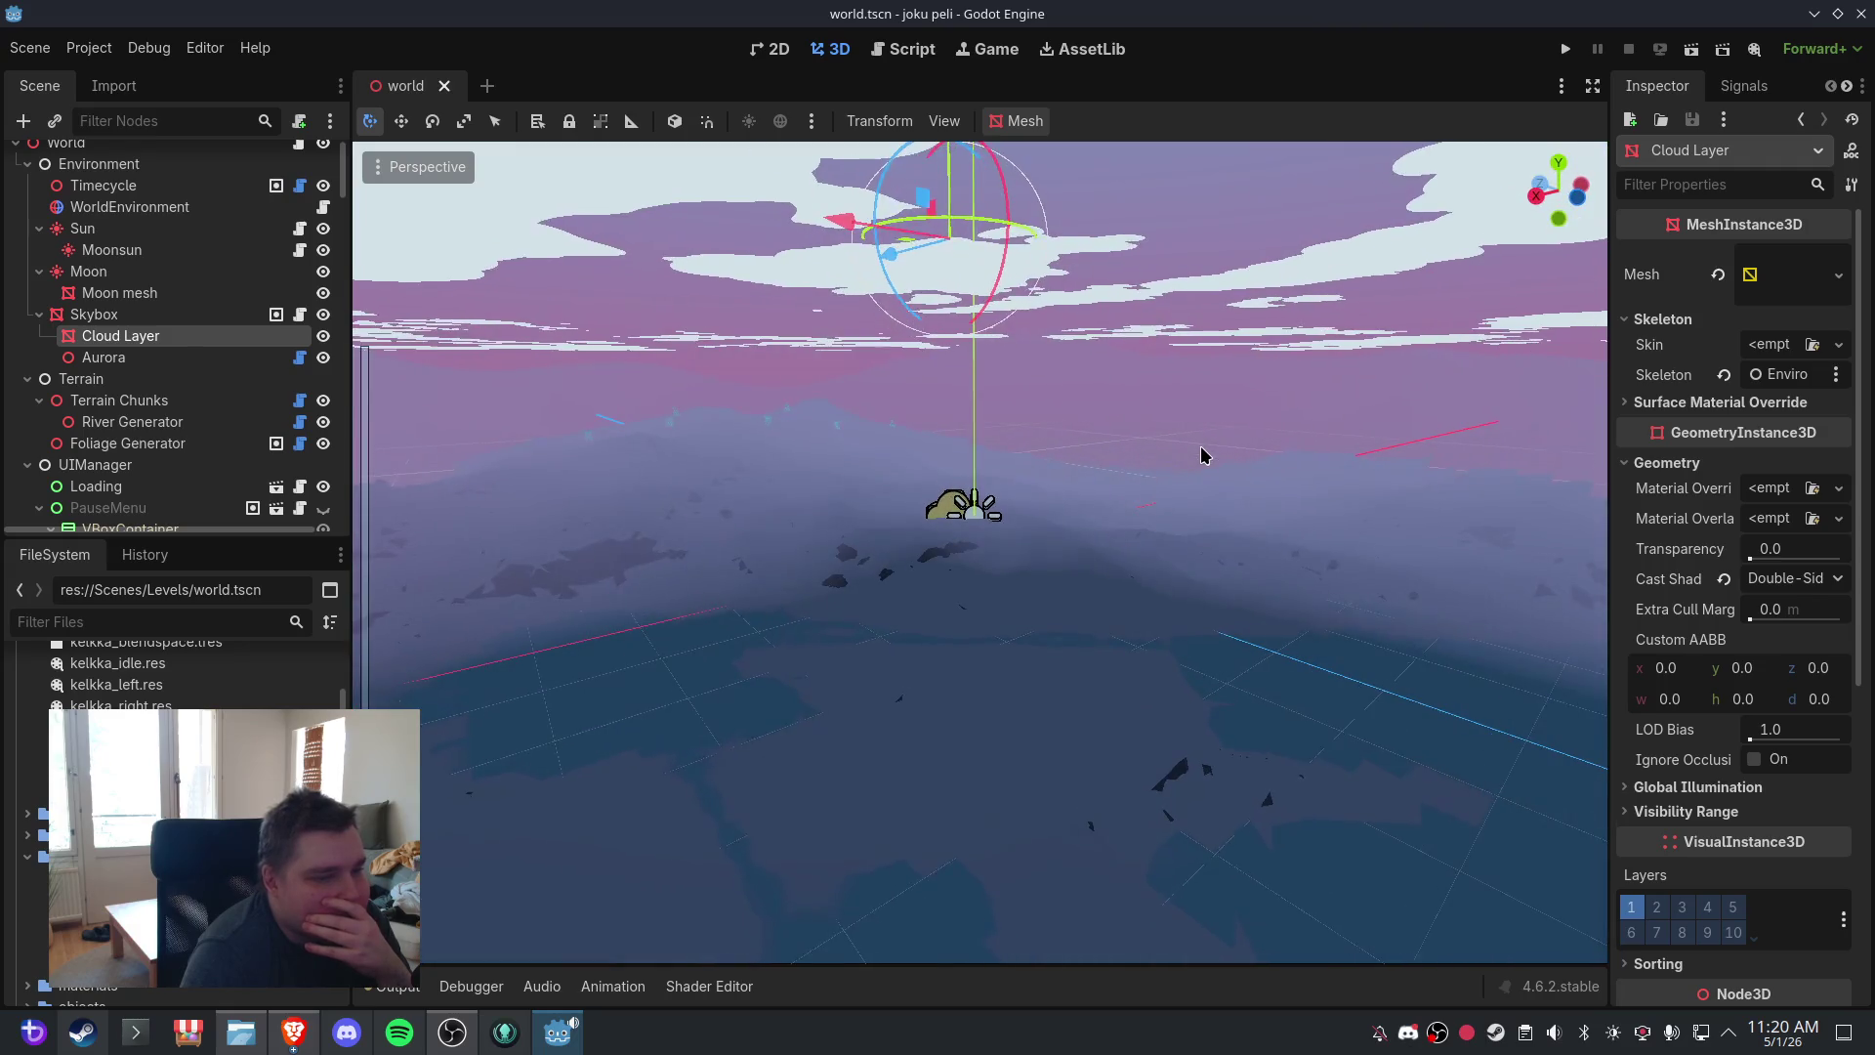
left_click(904, 49)
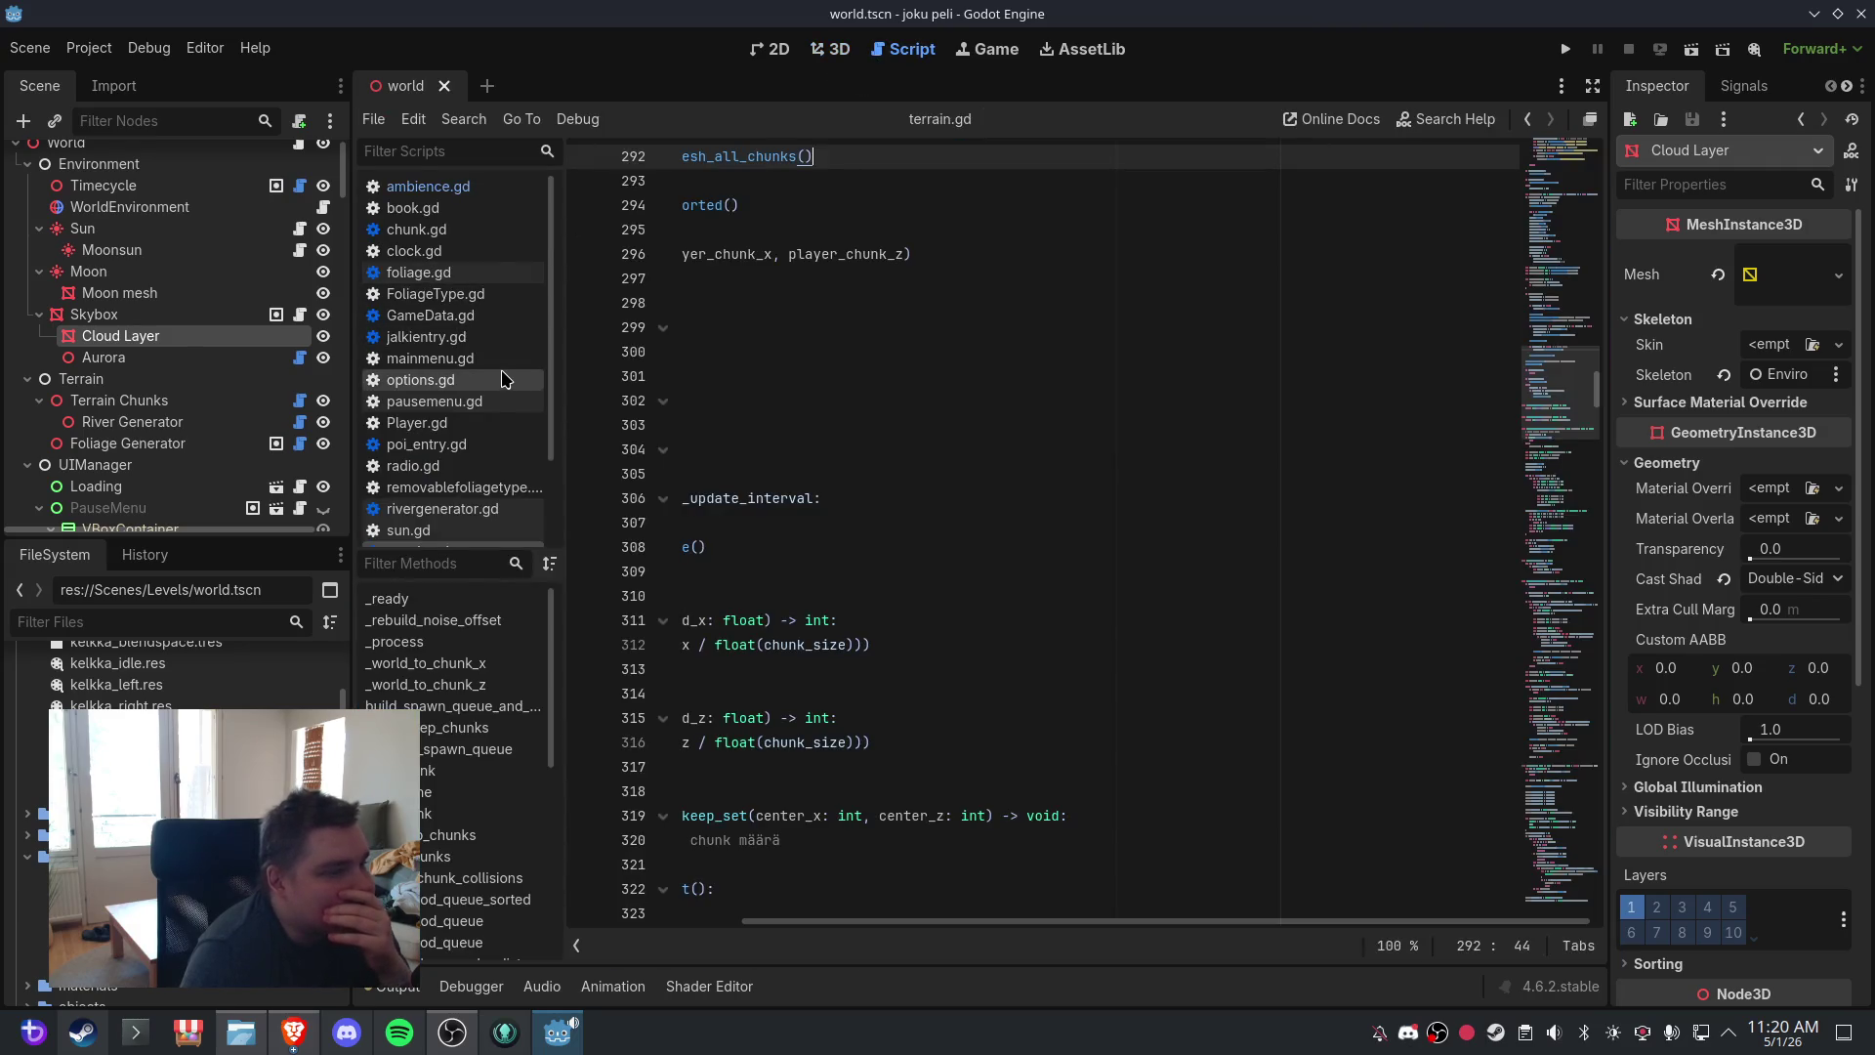
scroll(504, 379, "down", 2)
scroll(500, 410, "up", 2)
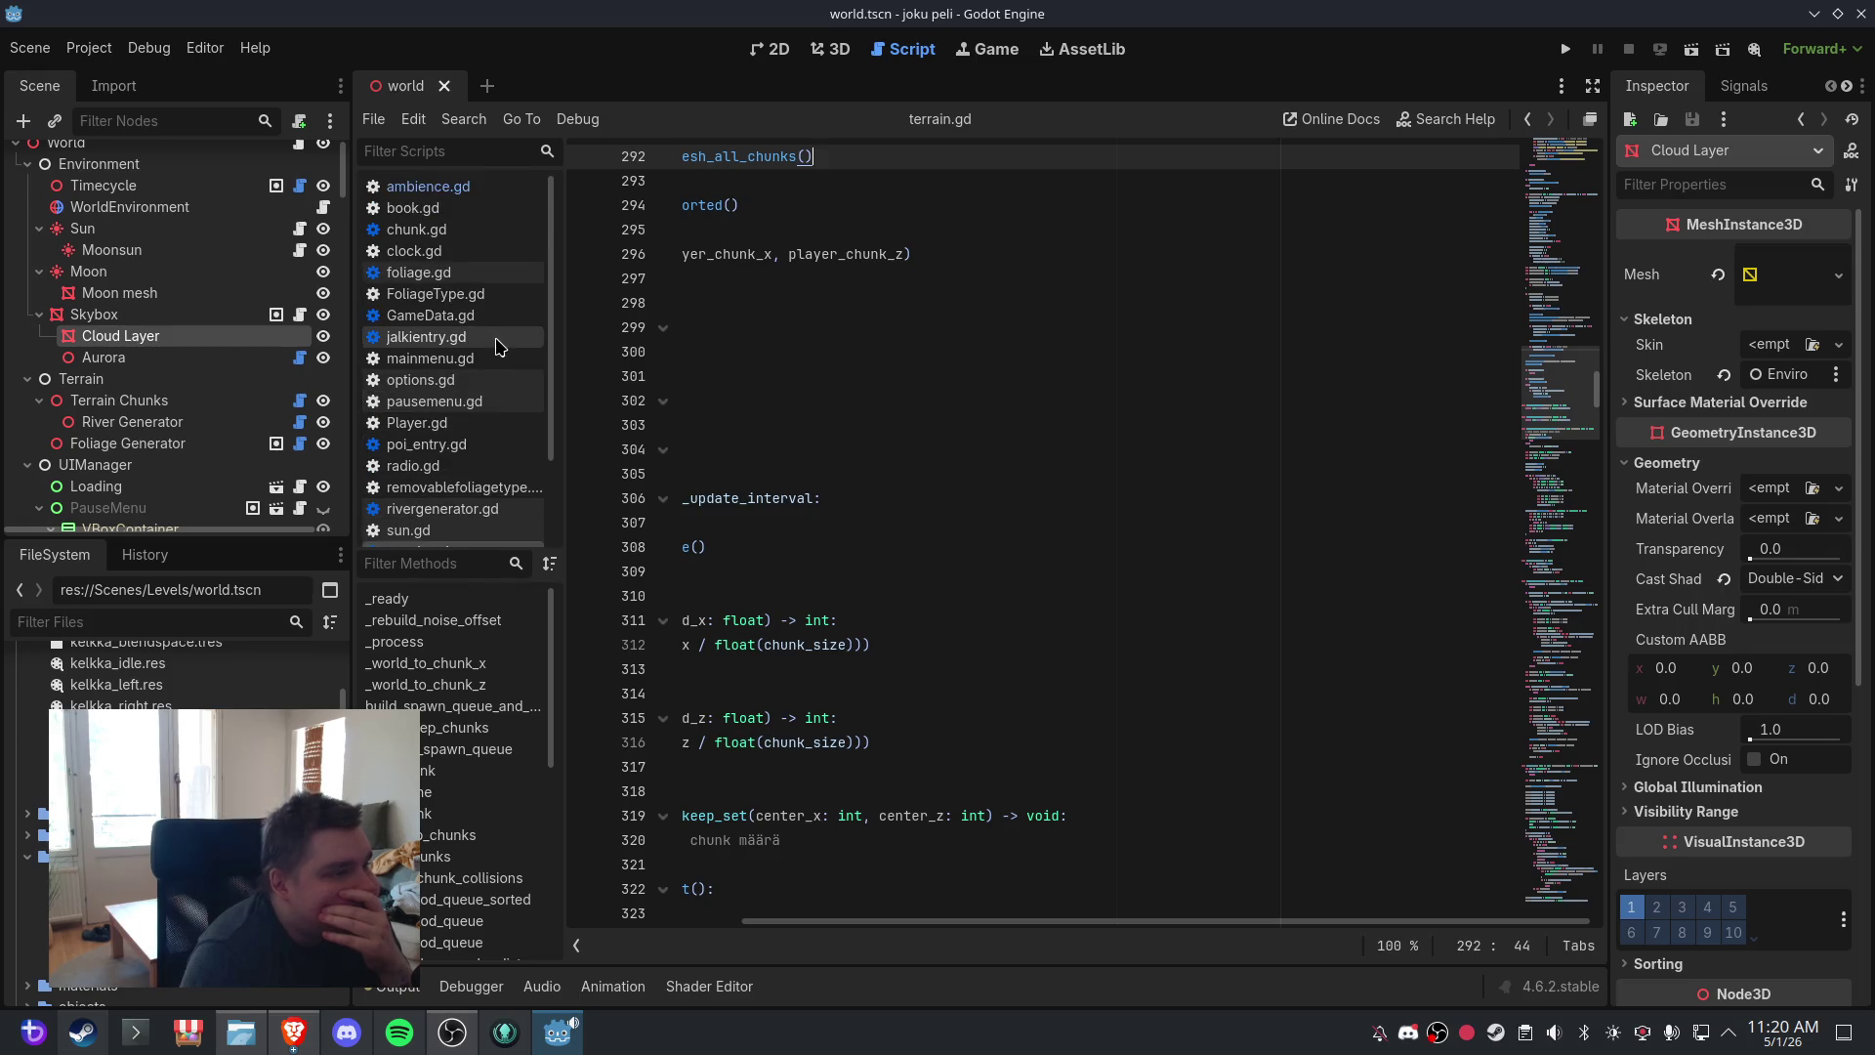
- Open Player.gd and jump to the key-handling code in its _input function
left_click(508, 422)
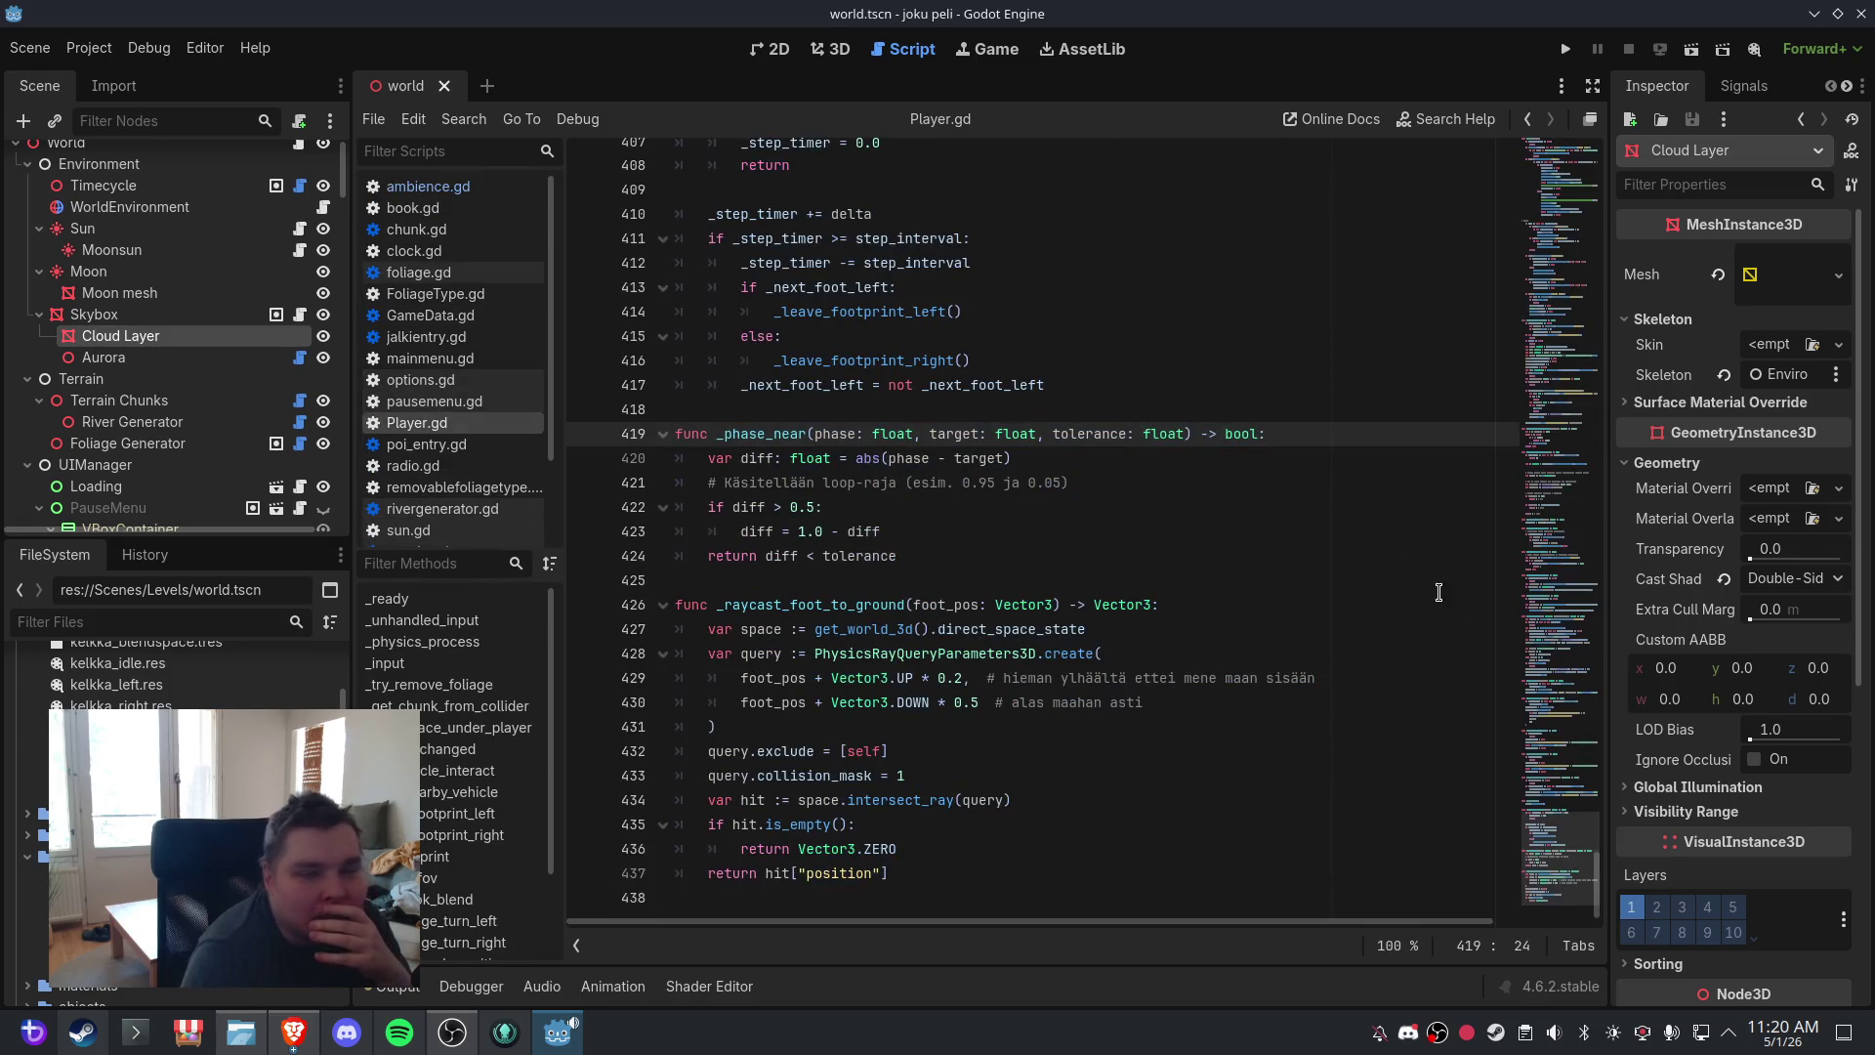
left_click(1540, 519)
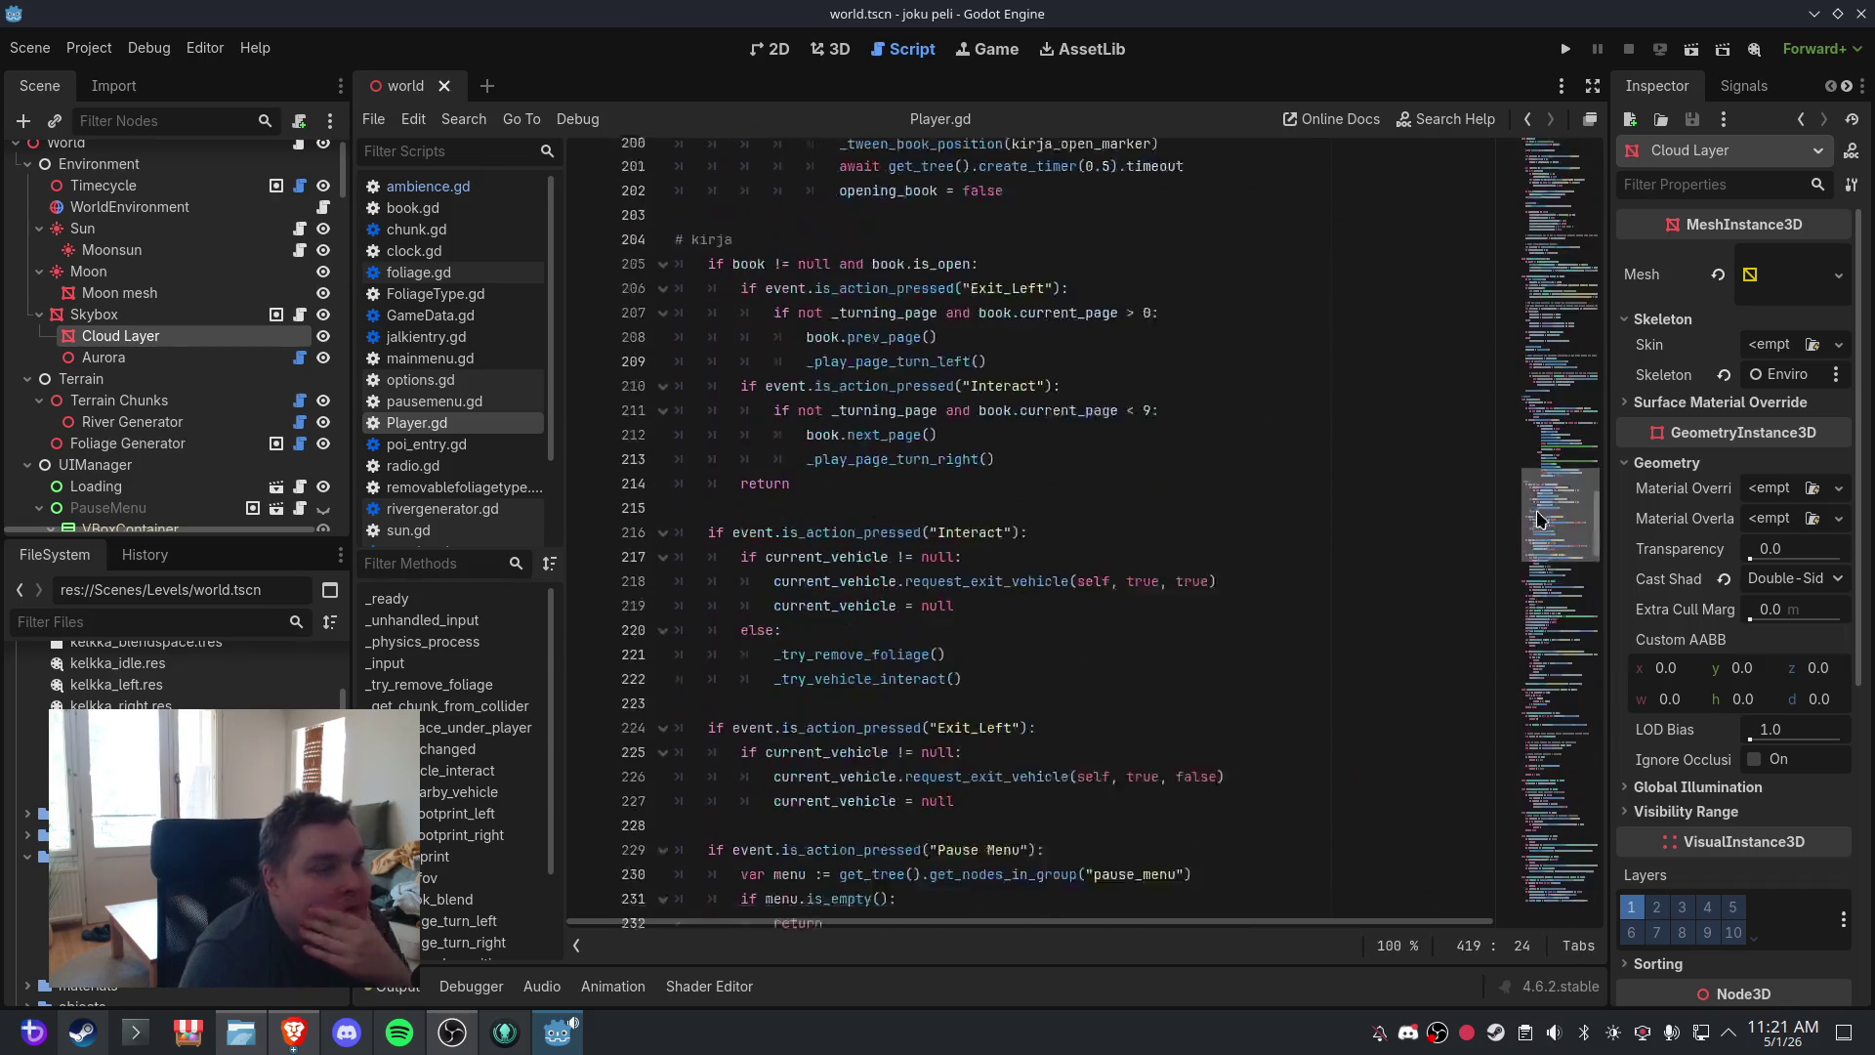
left_click(474, 668)
left_click(823, 564)
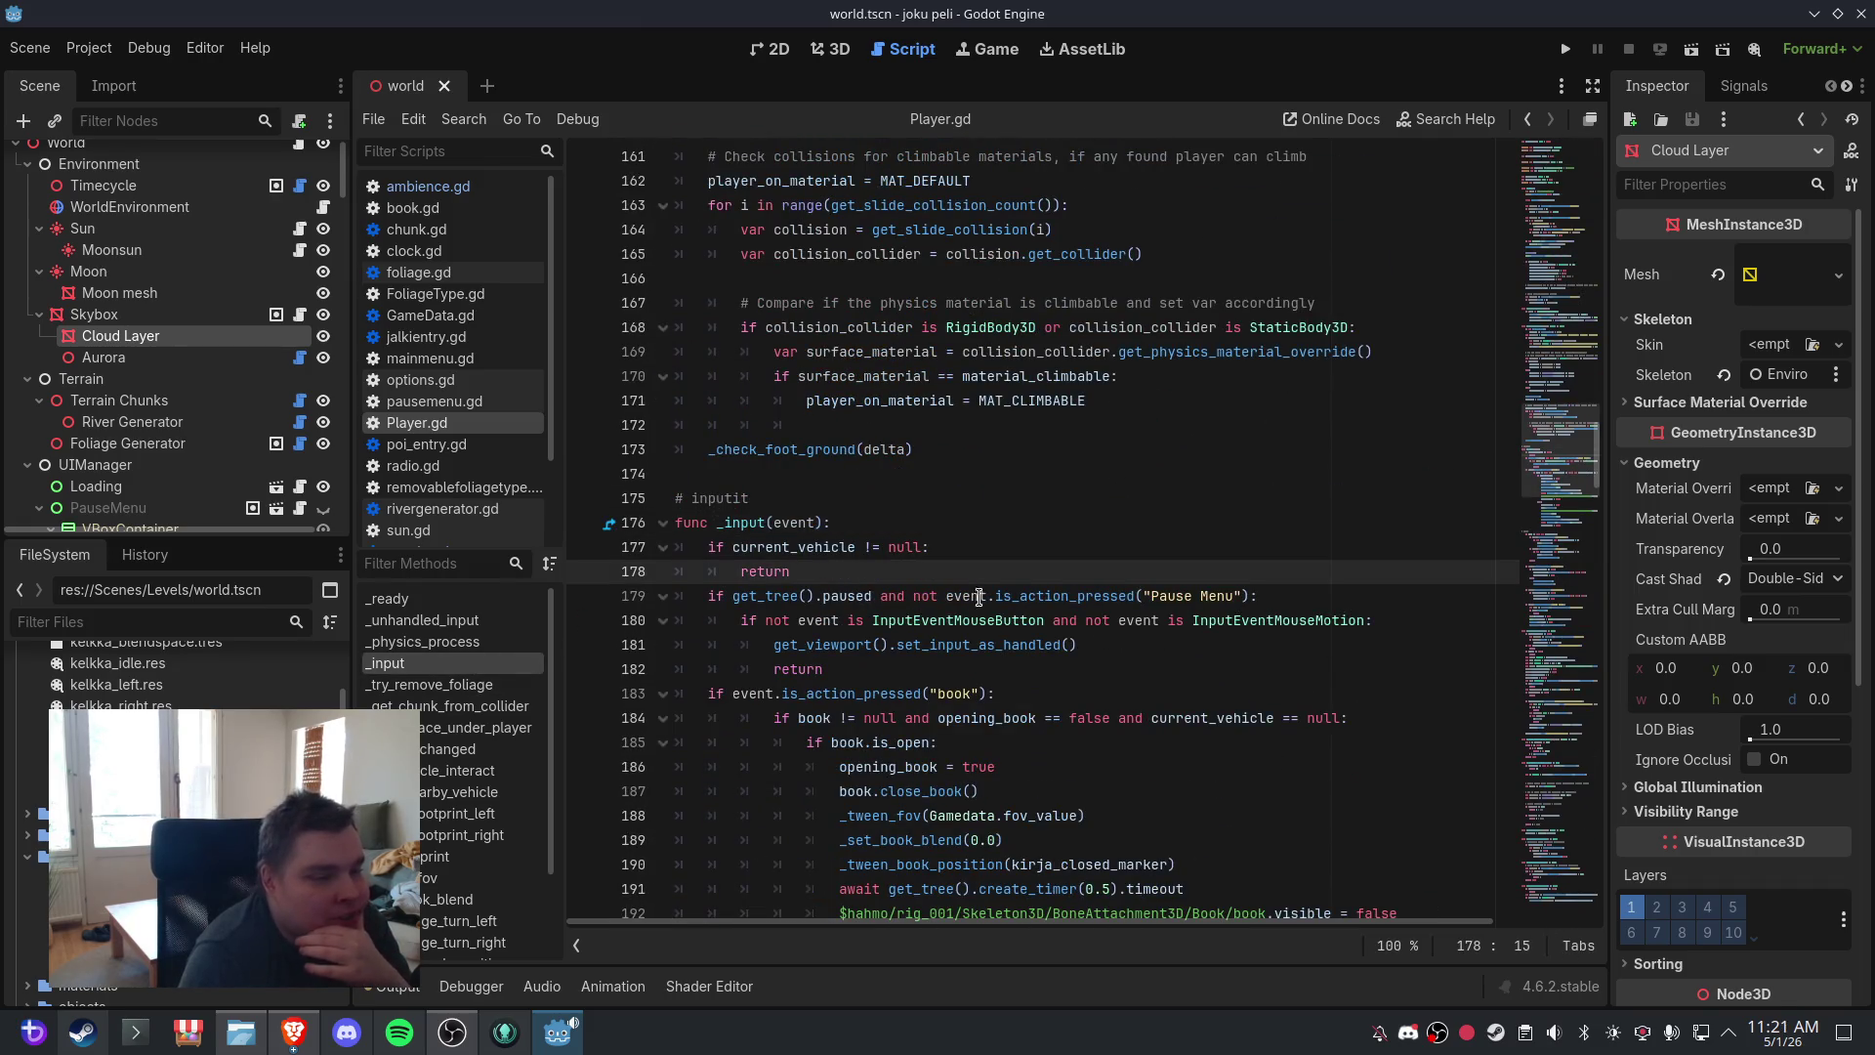
scroll(979, 598, "down", 13)
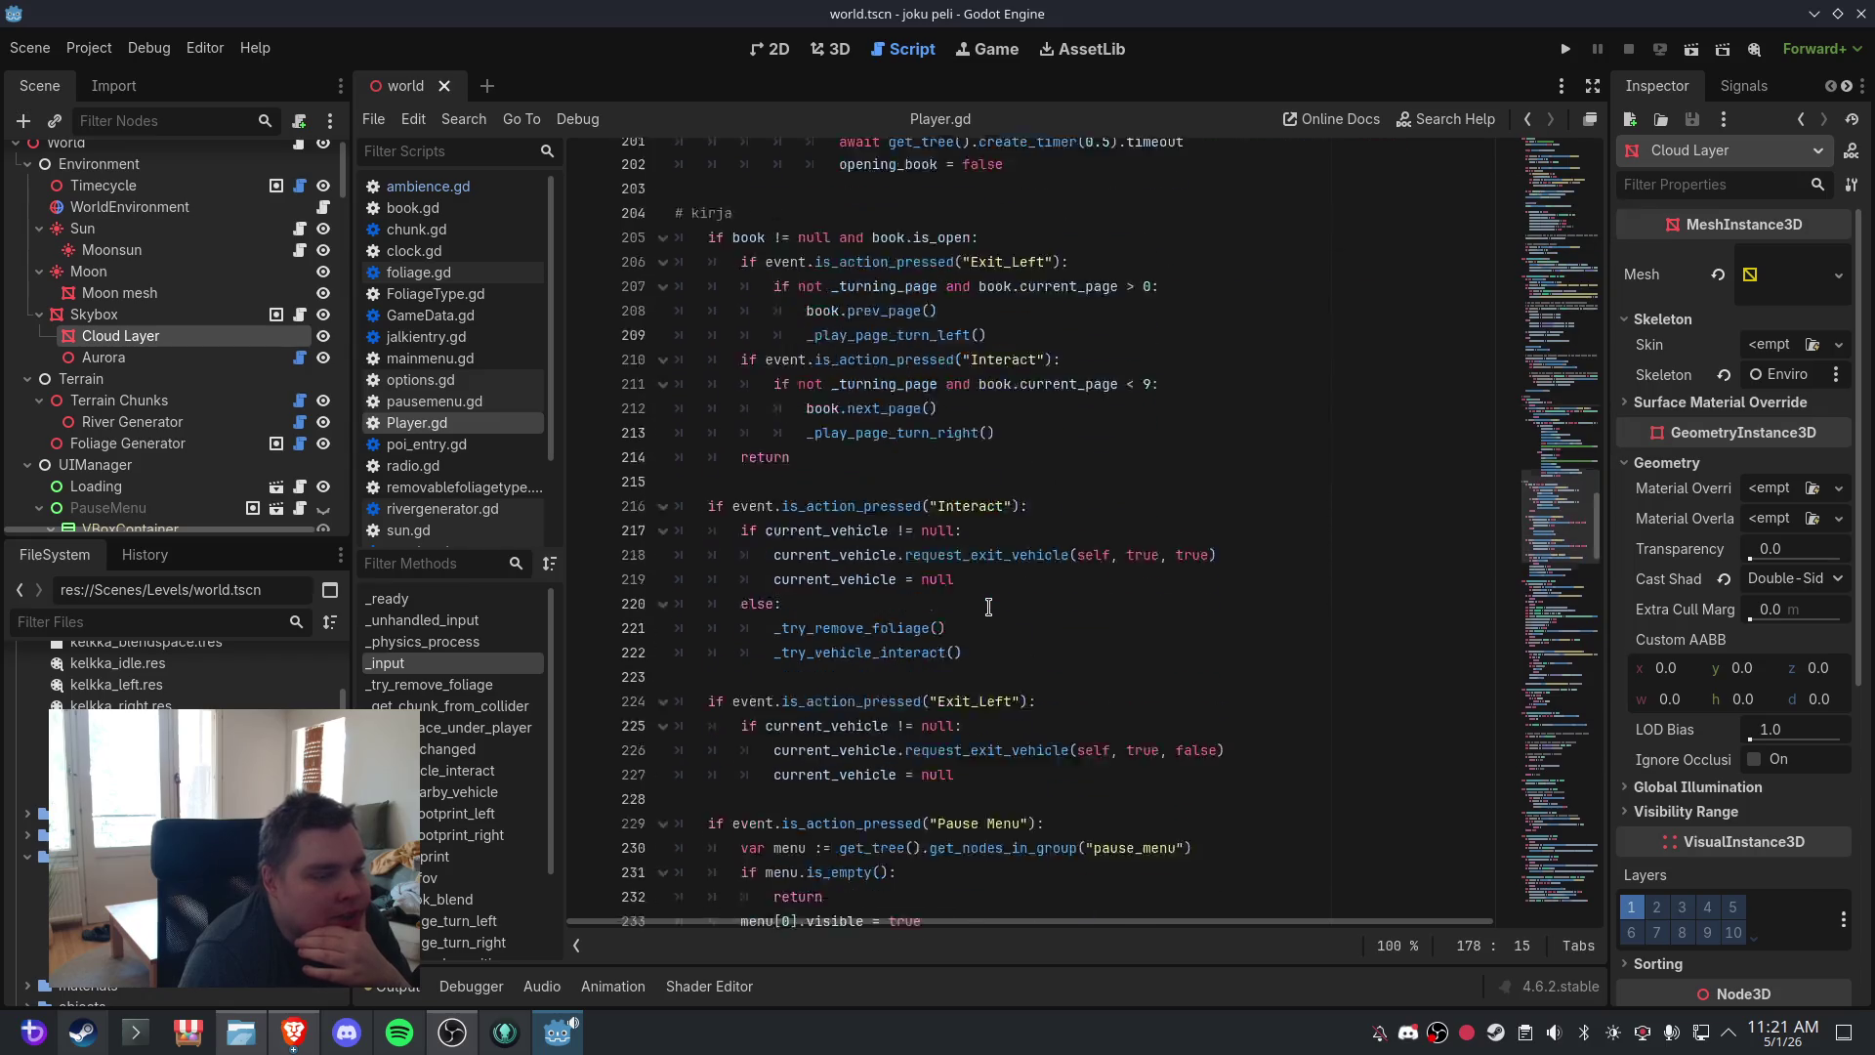
scroll(988, 606, "down", 7)
scroll(989, 606, "up", 12)
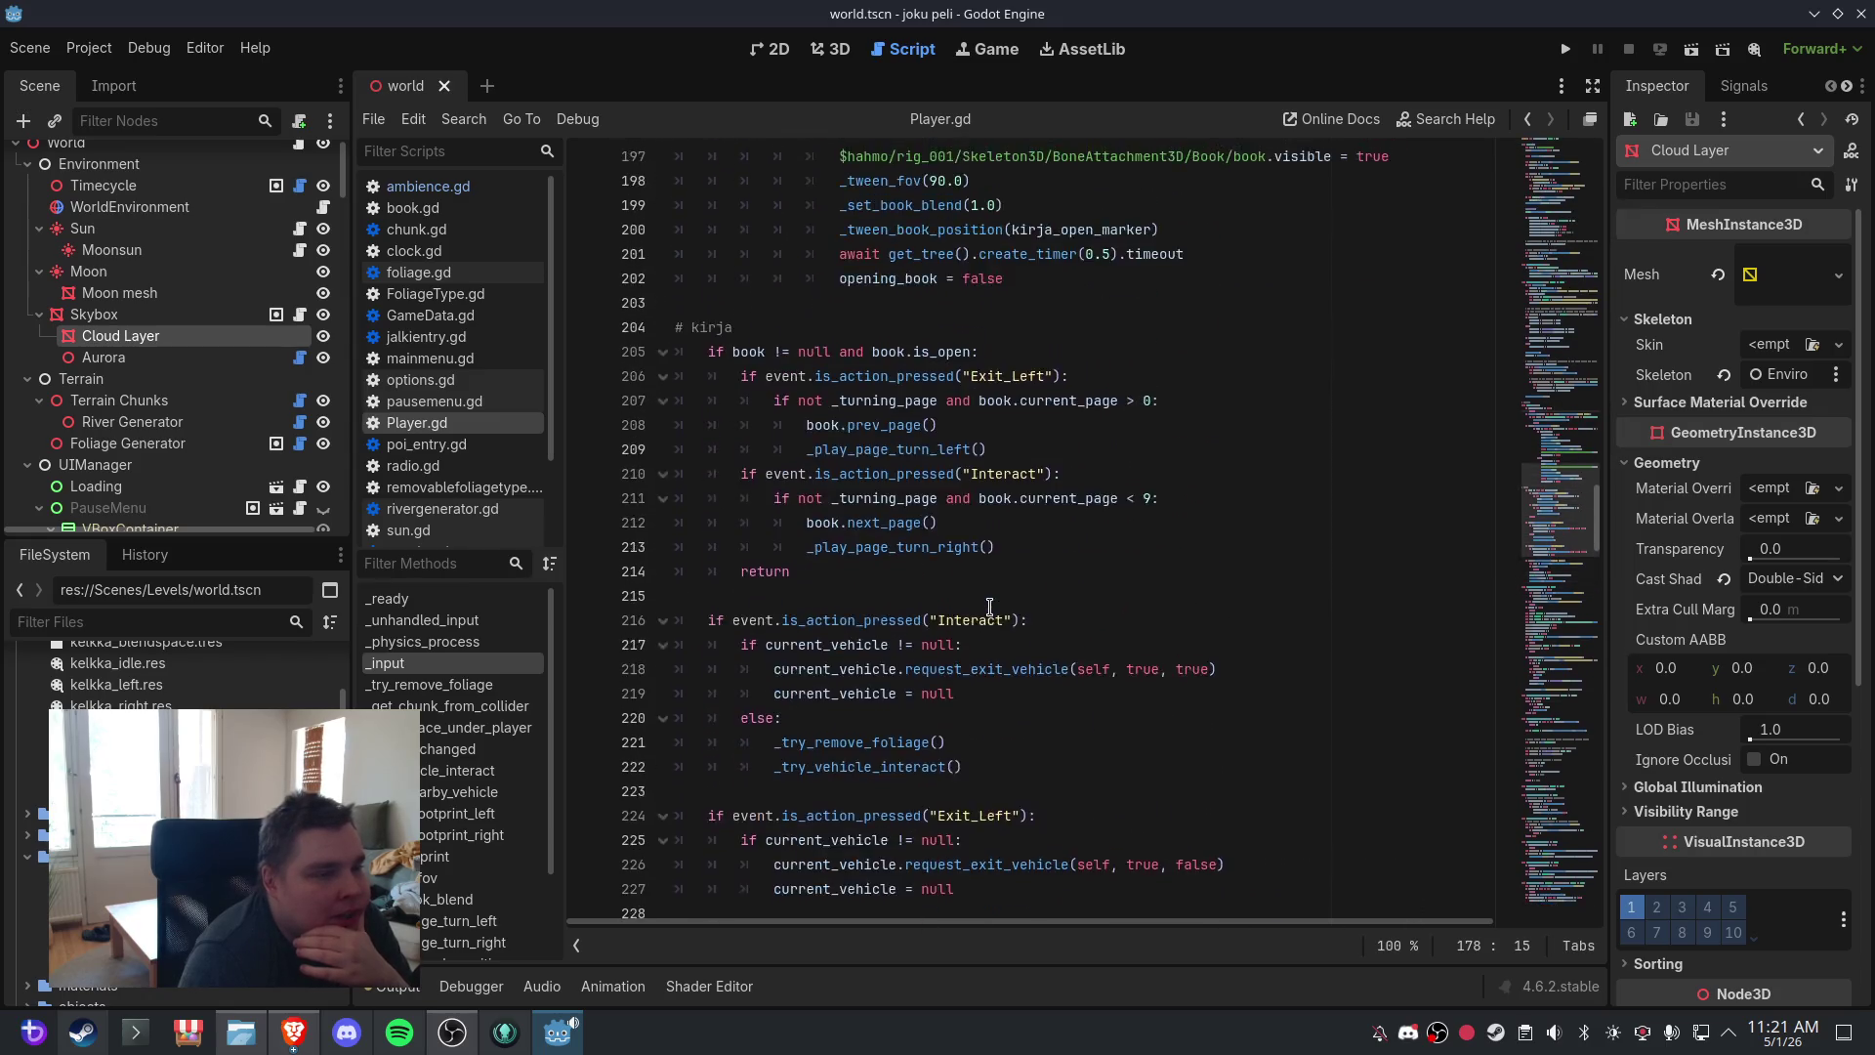
scroll(990, 608, "down", 5)
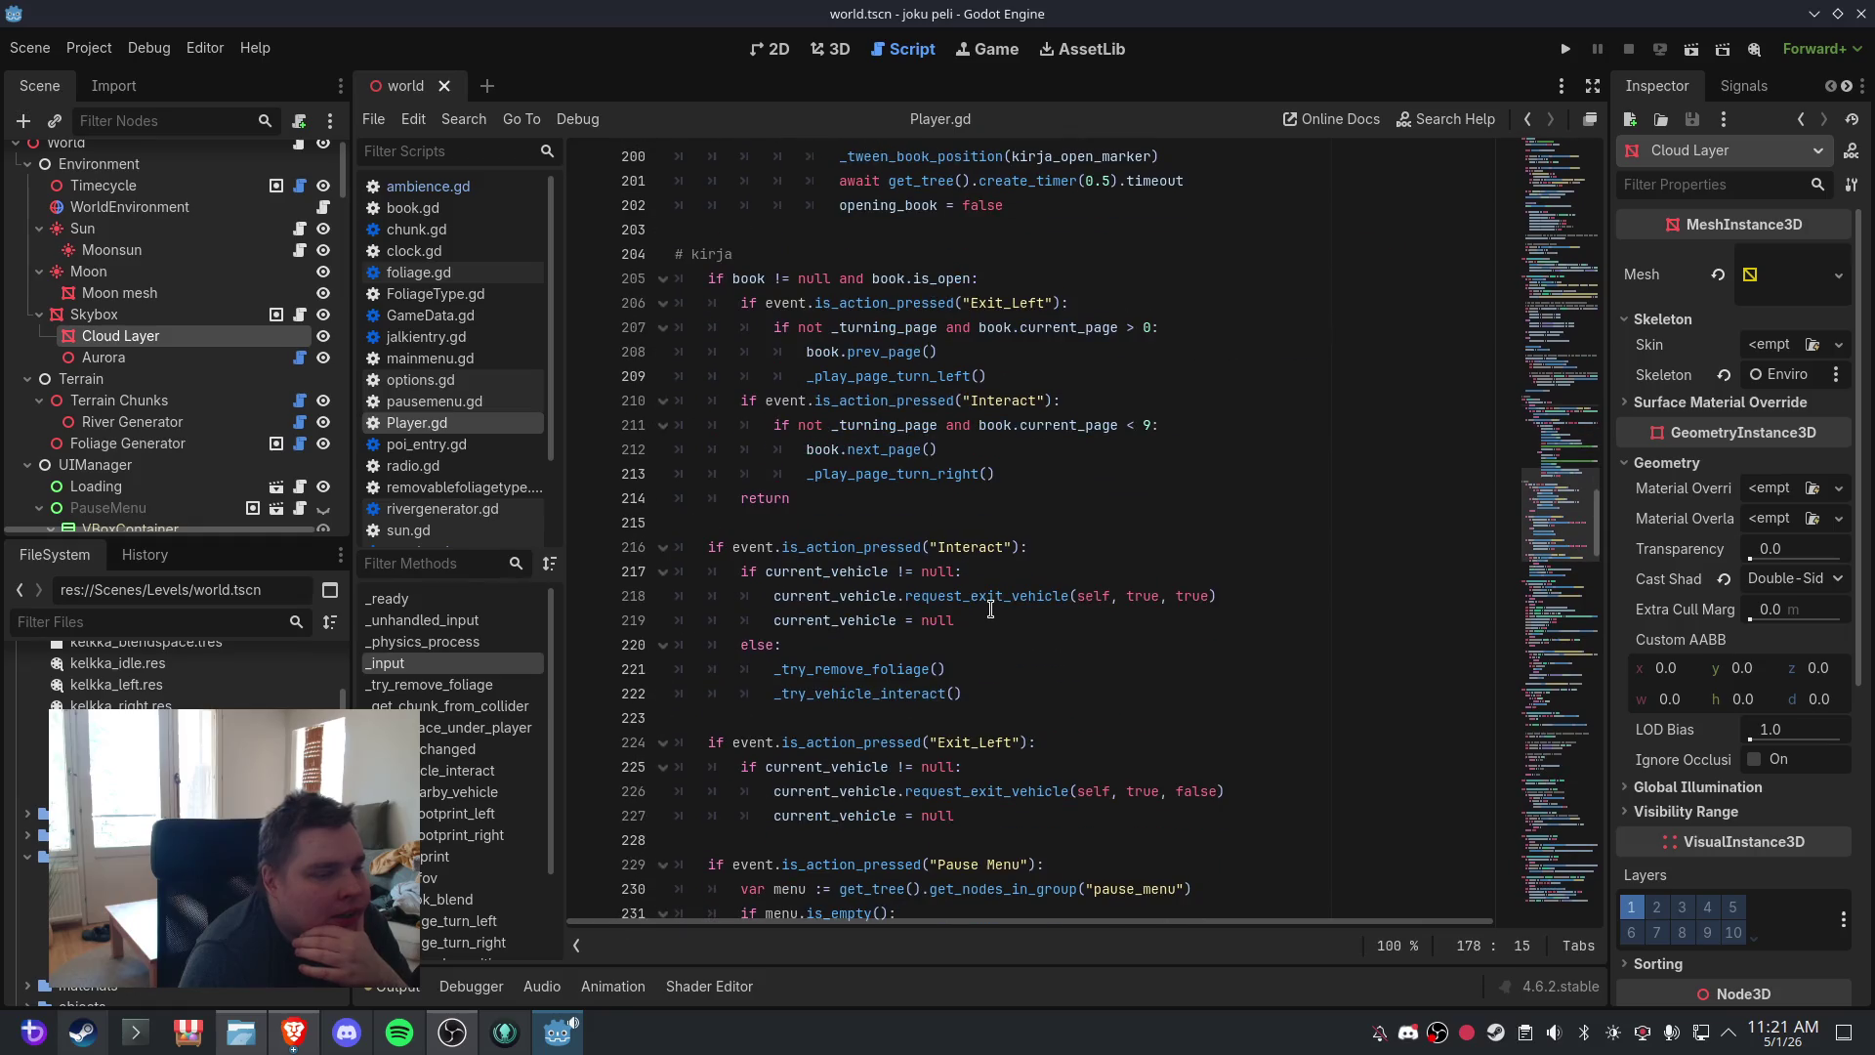
left_click(89, 48)
- Add a 'cheat' action in the Input Map and rename it to 'Cheat'
left_click(117, 78)
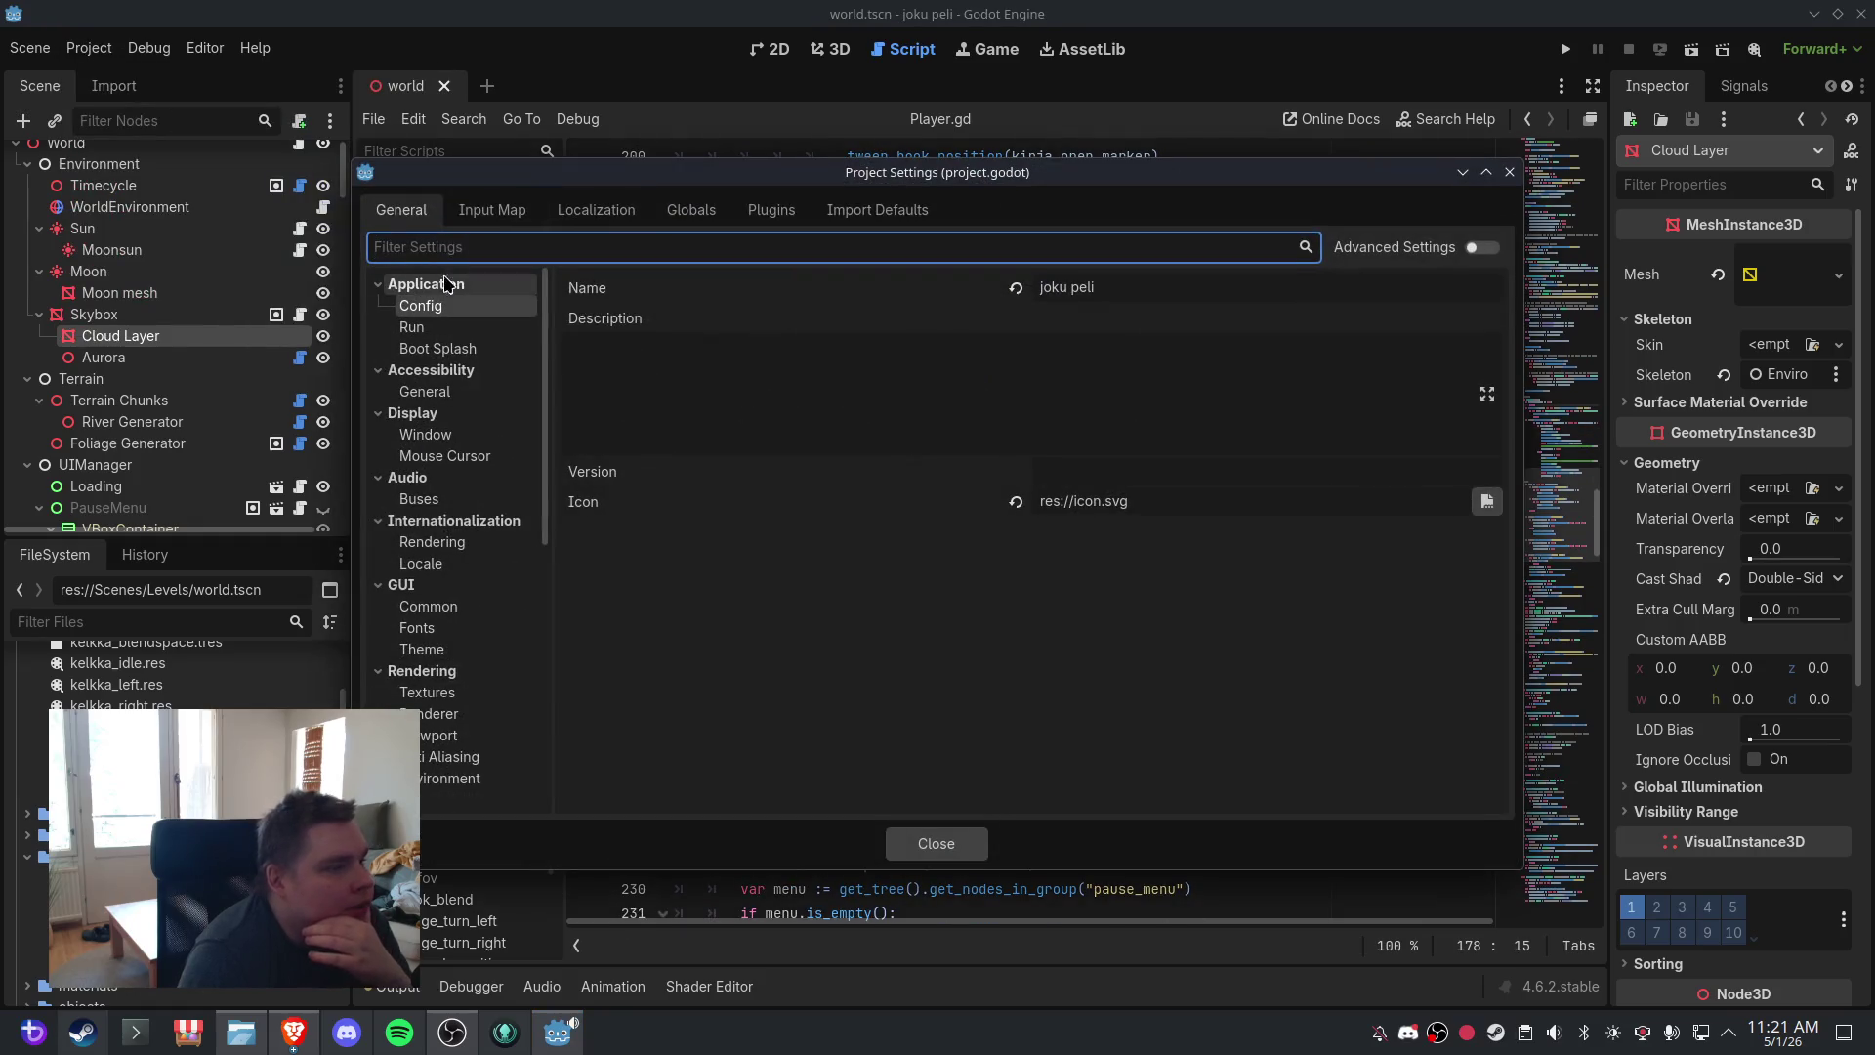
left_click(493, 210)
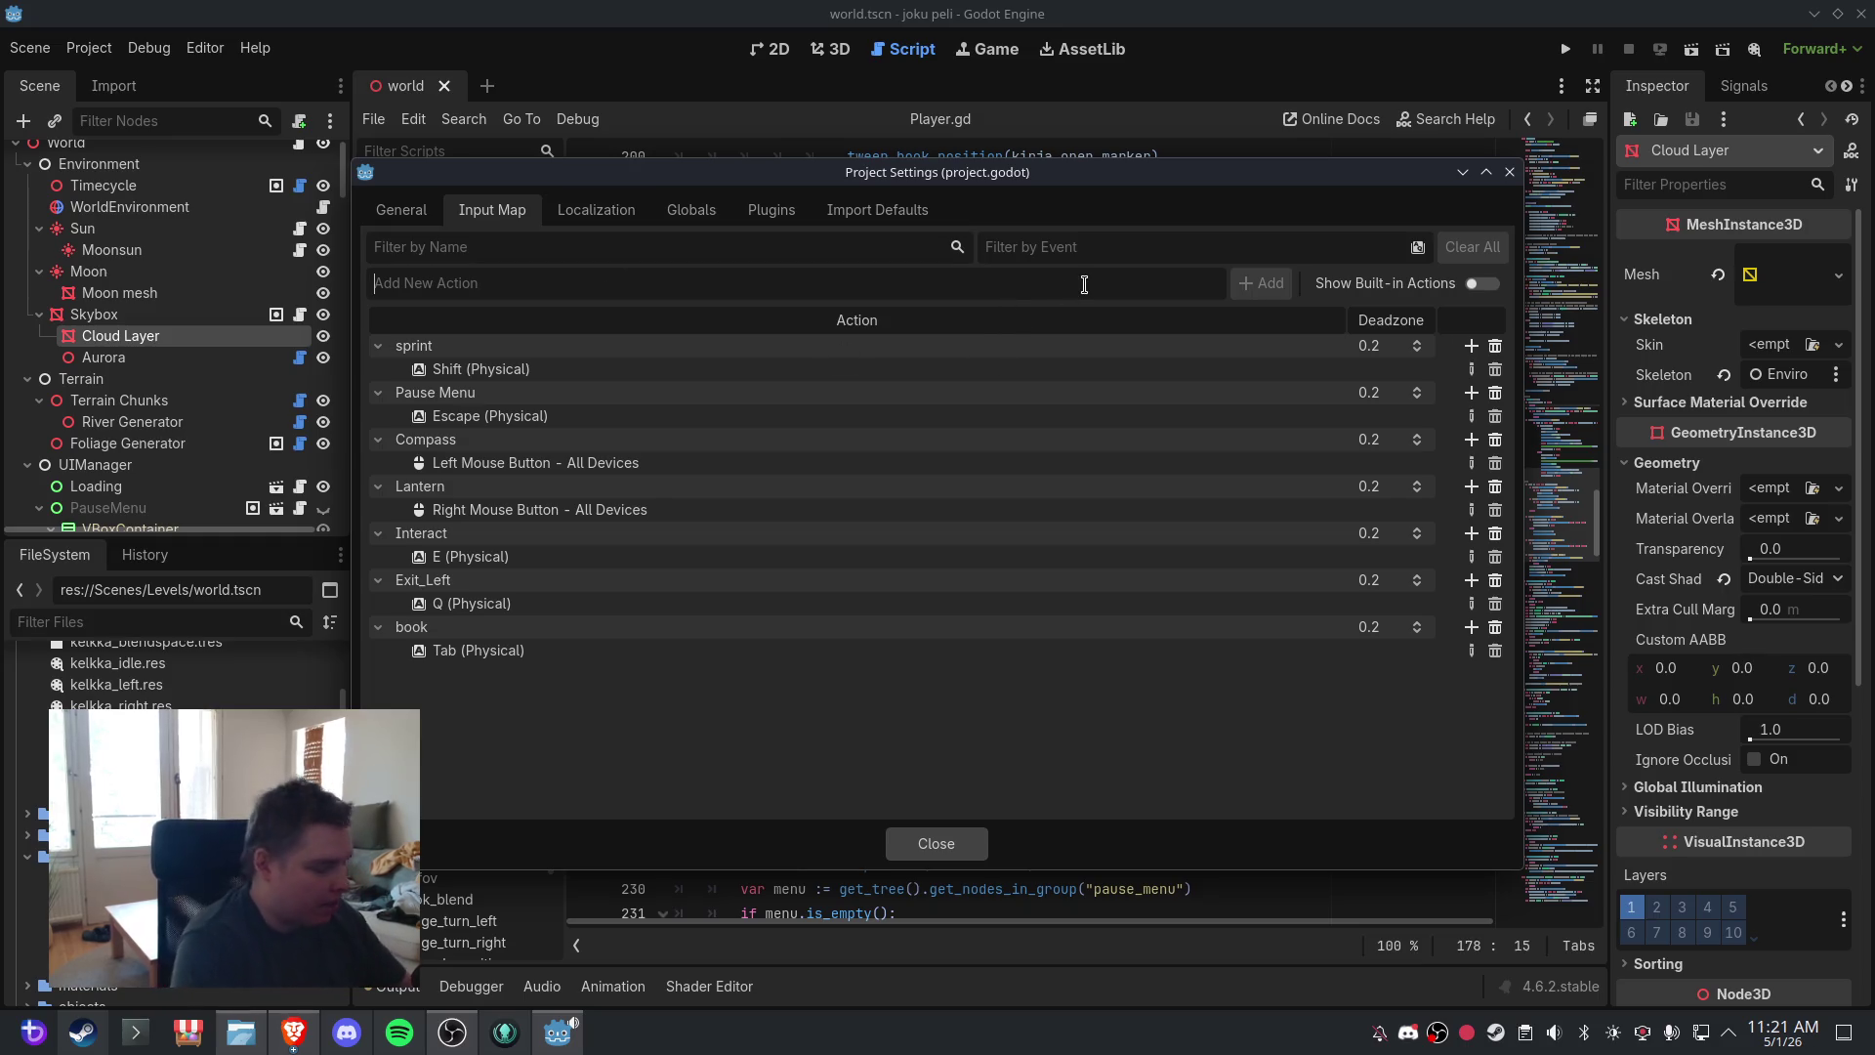
type("cheat")
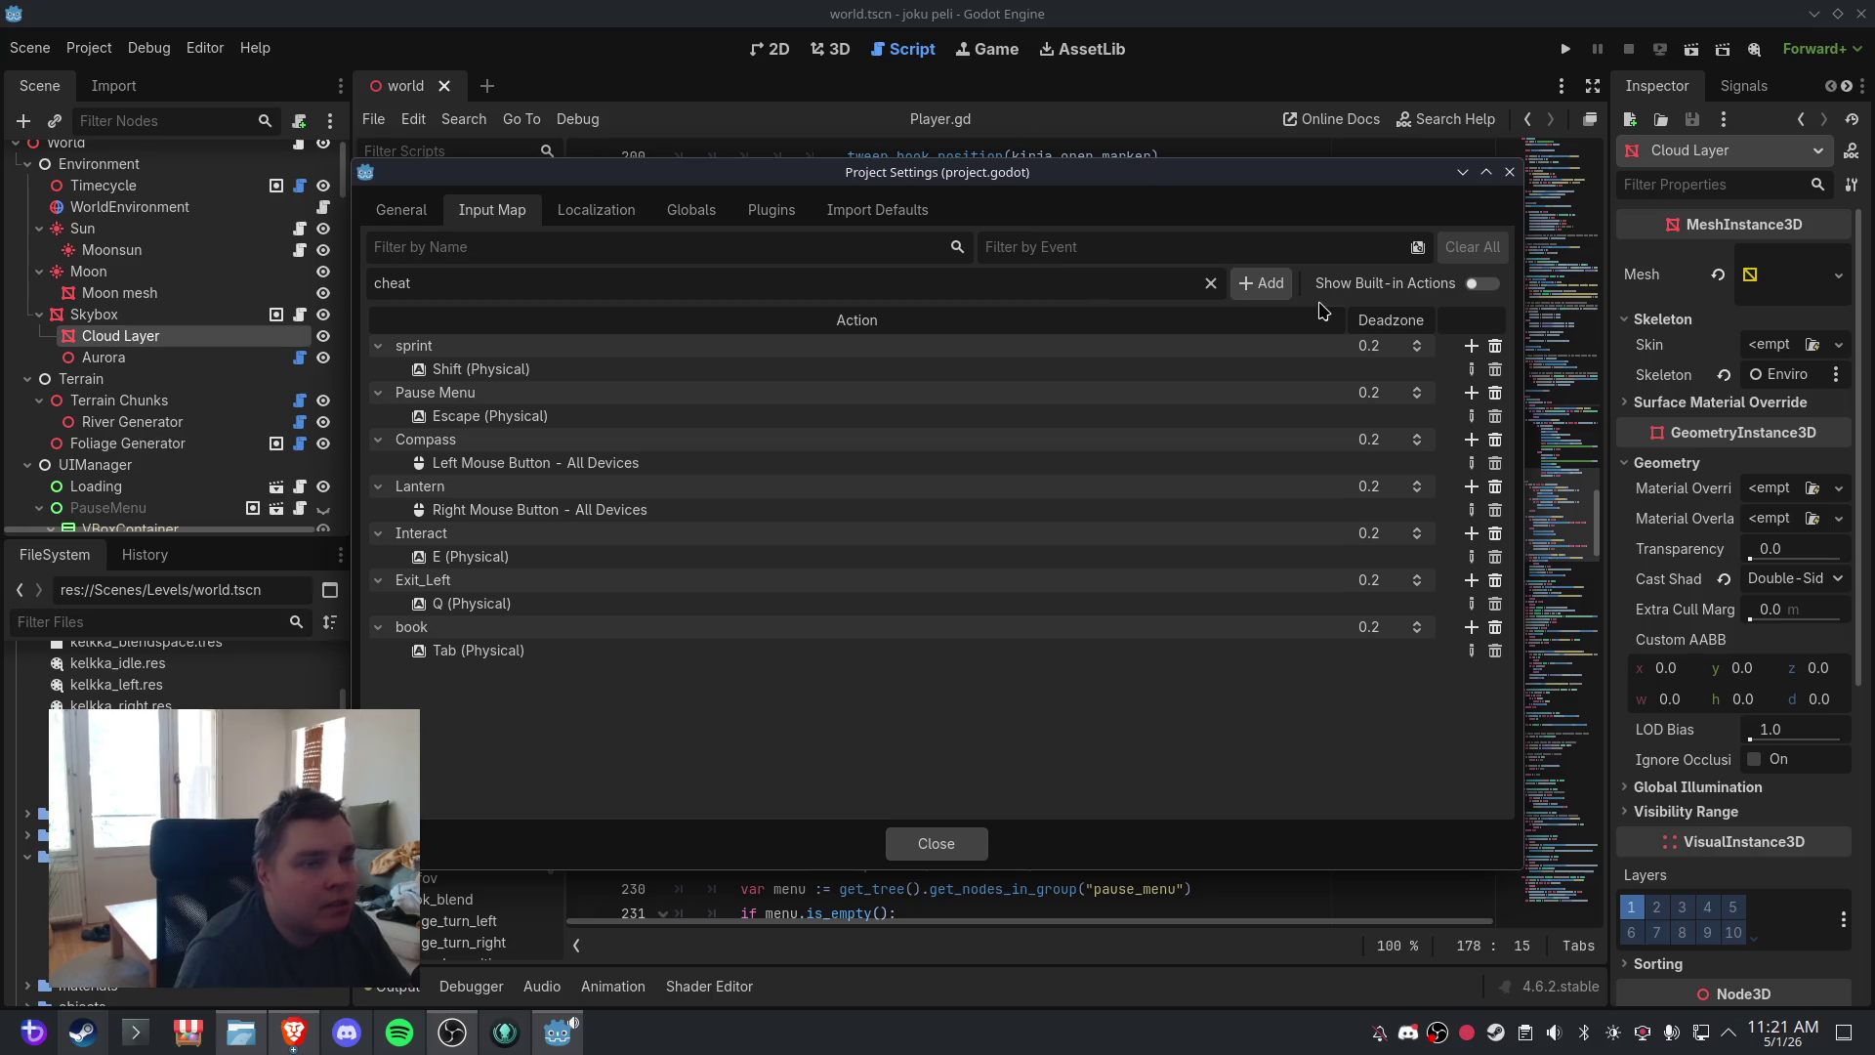
left_click(1260, 283)
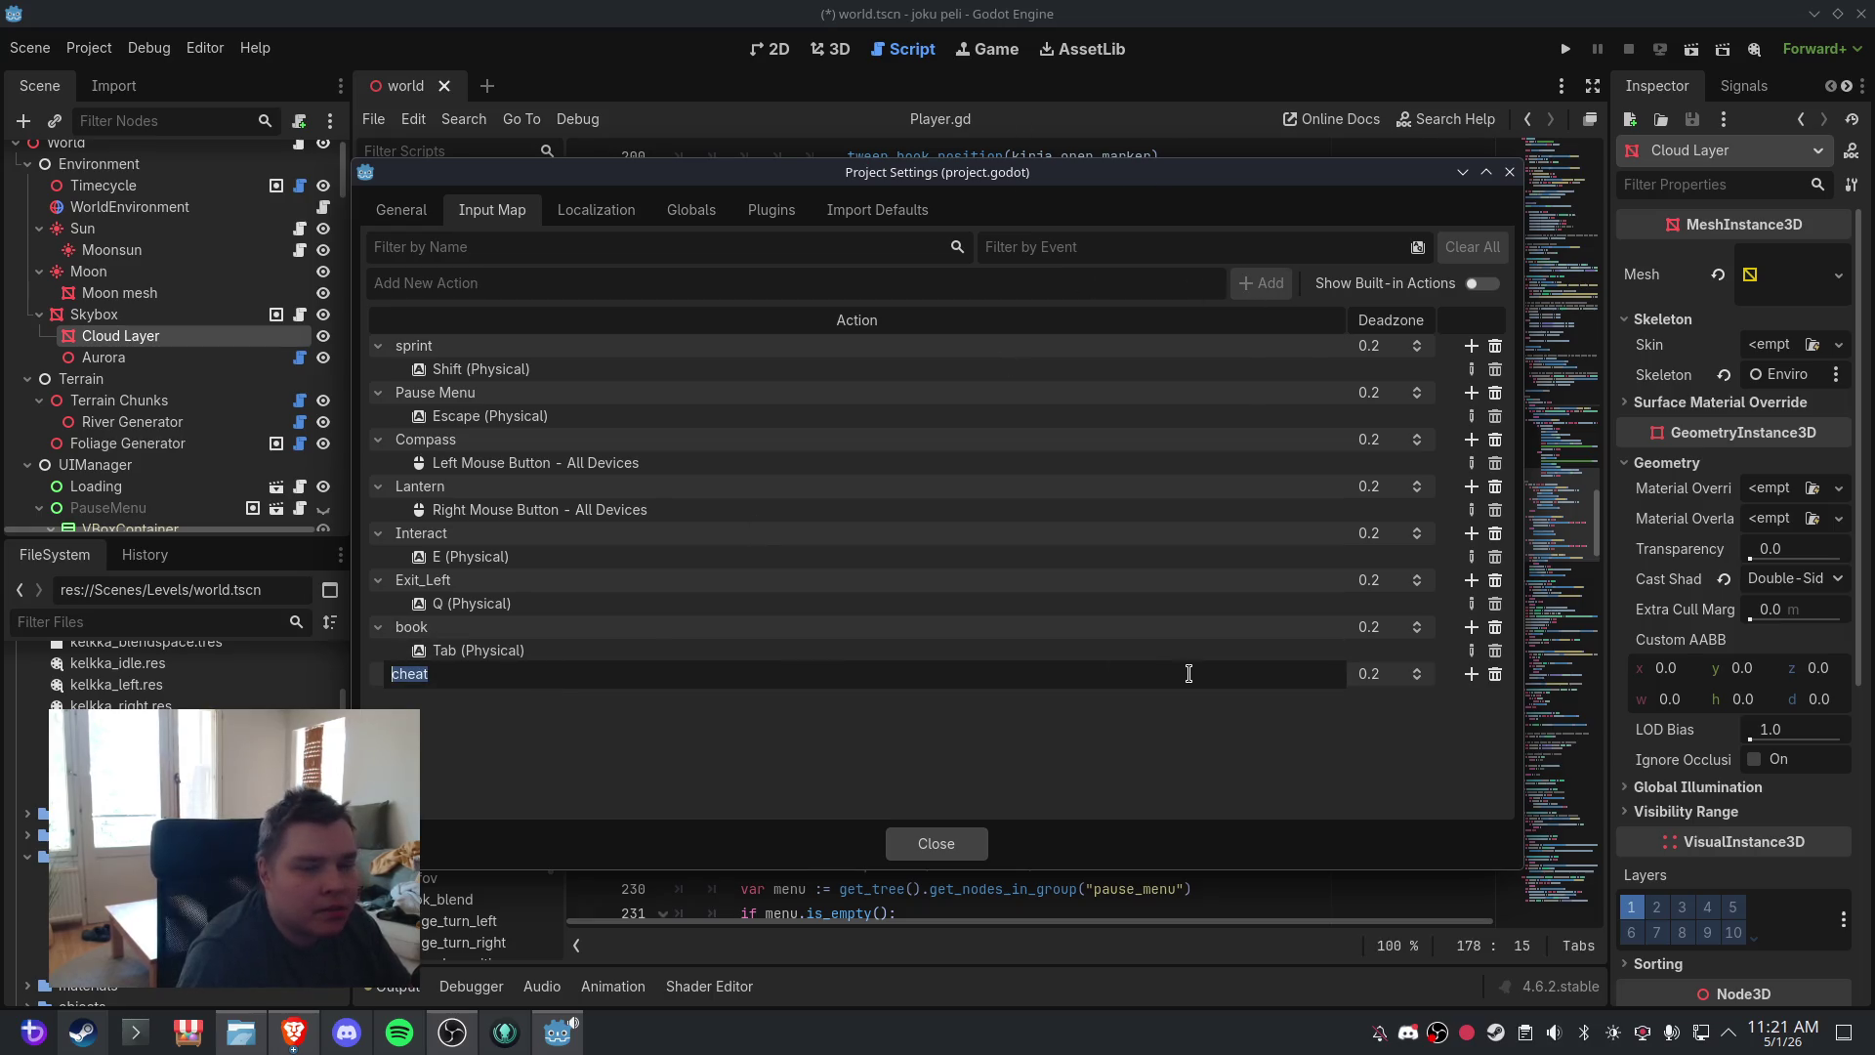
double_click(499, 681)
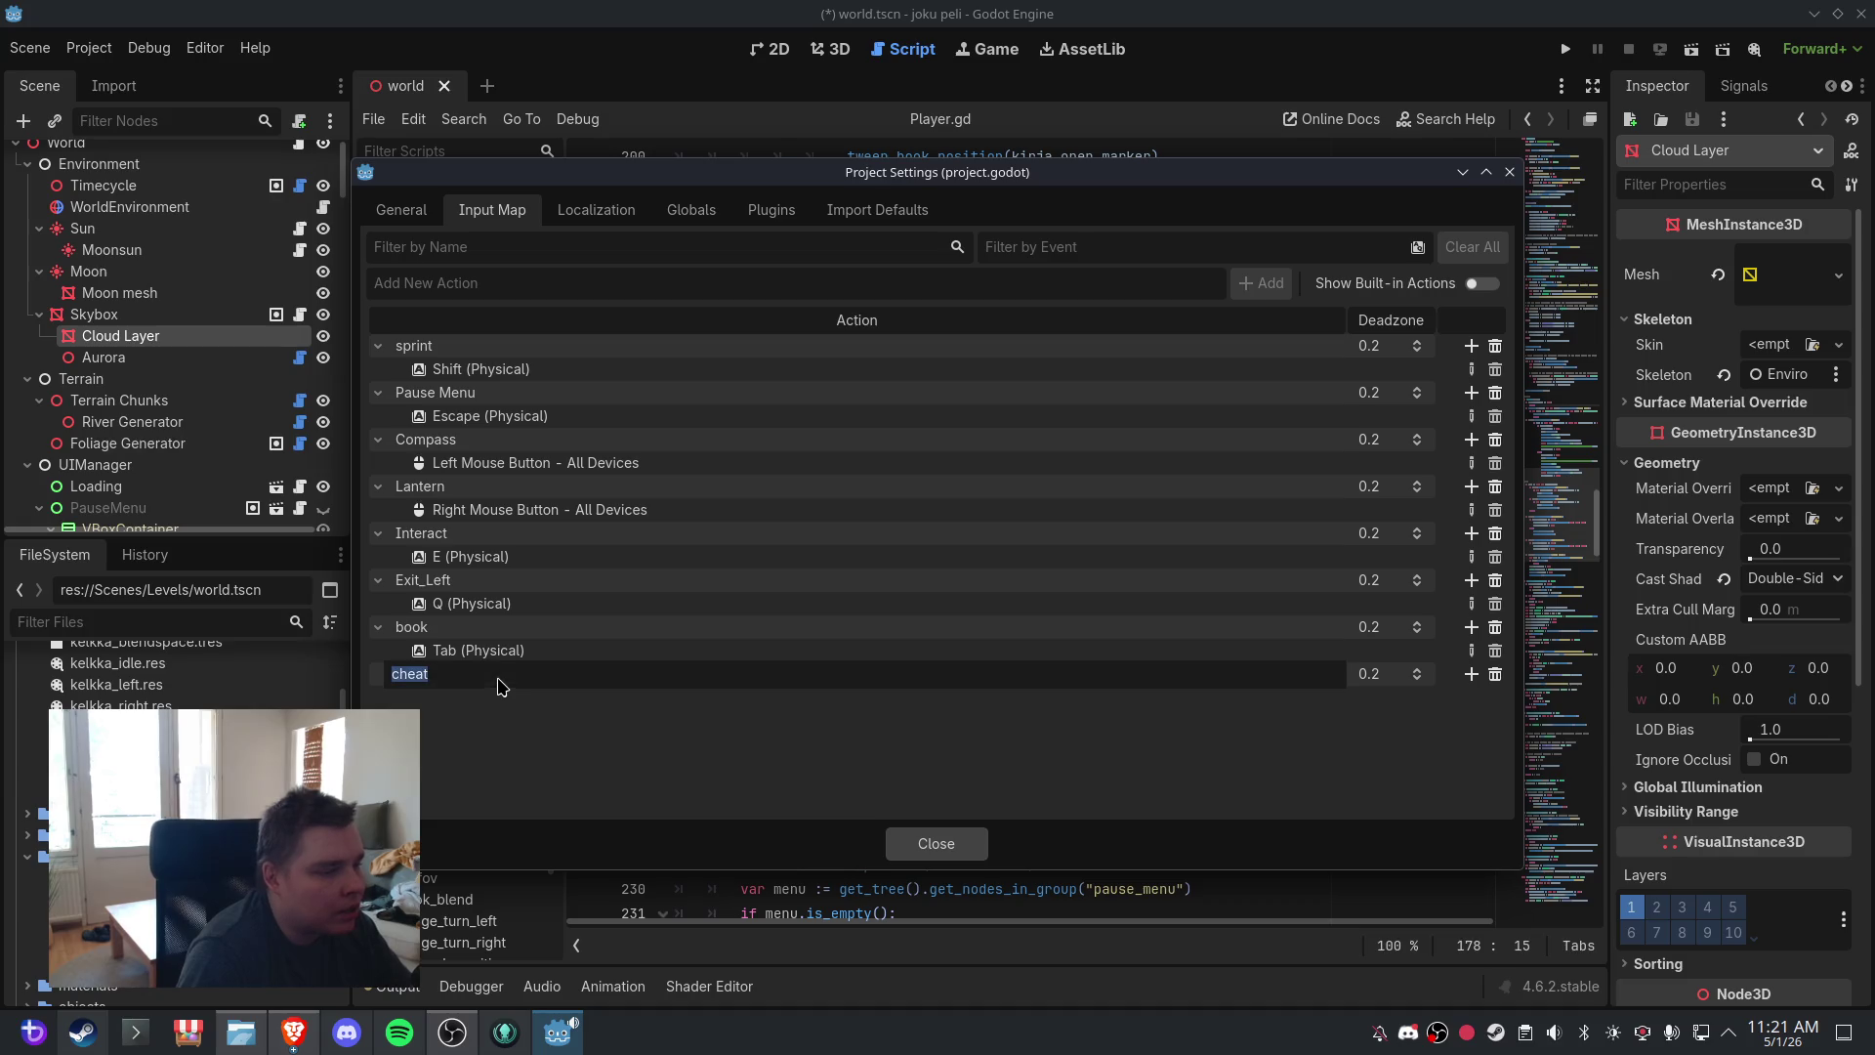
type("Cheat")
key("Return")
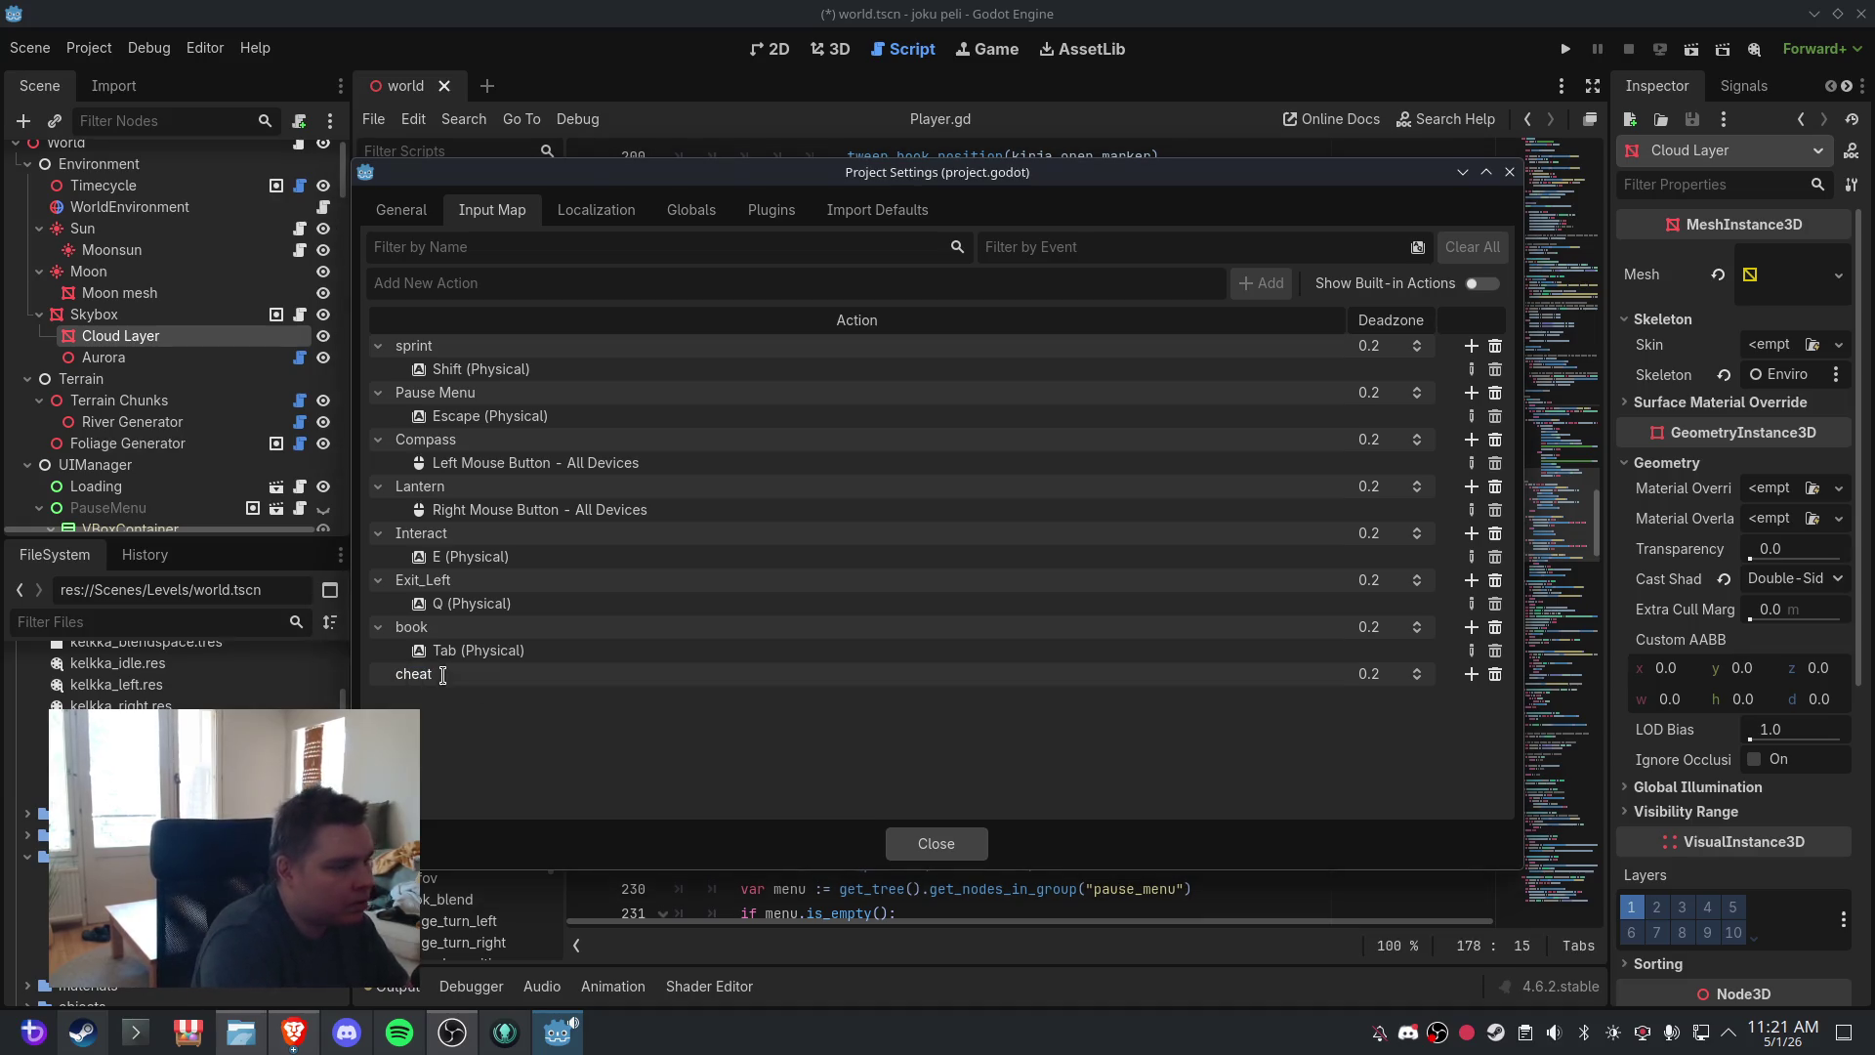
- Bind keypad 5 (Kp 5 Physical) to the Cheat action and close Project Settings
left_click(1471, 674)
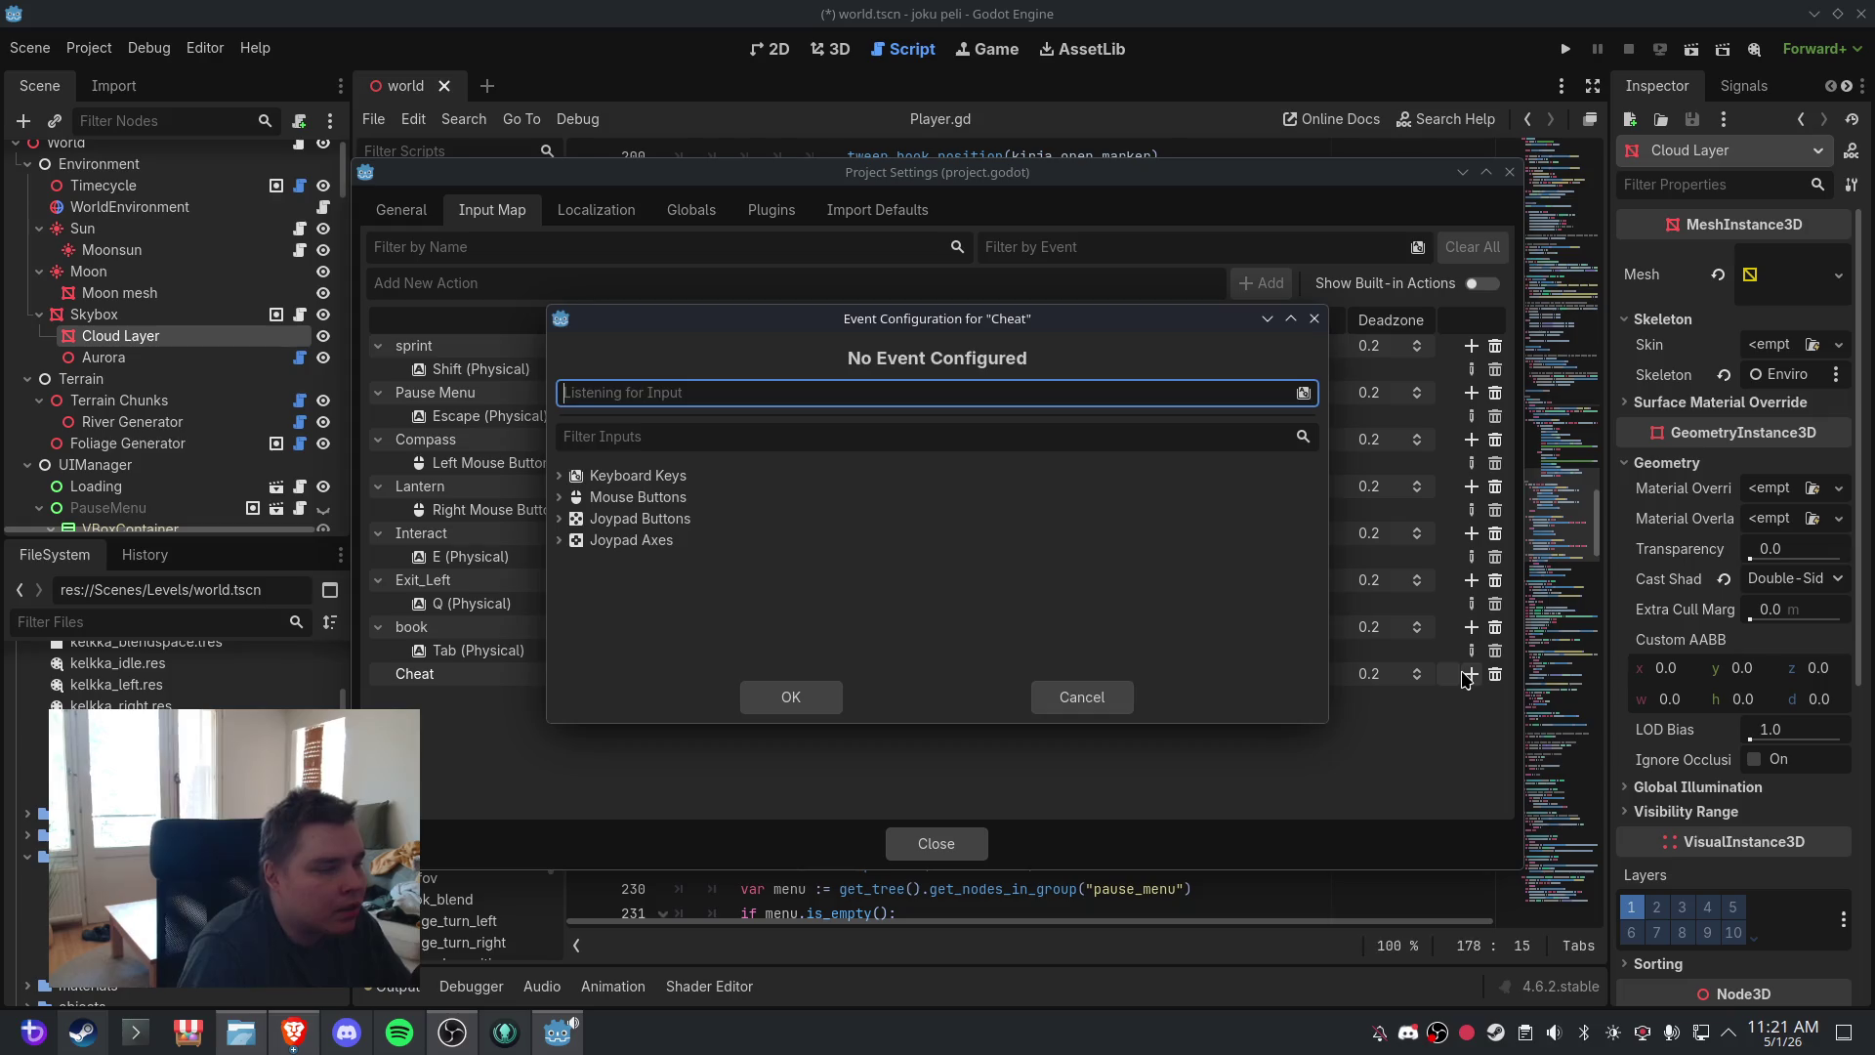
left_click(1082, 696)
left_click(1471, 674)
key("KP_5")
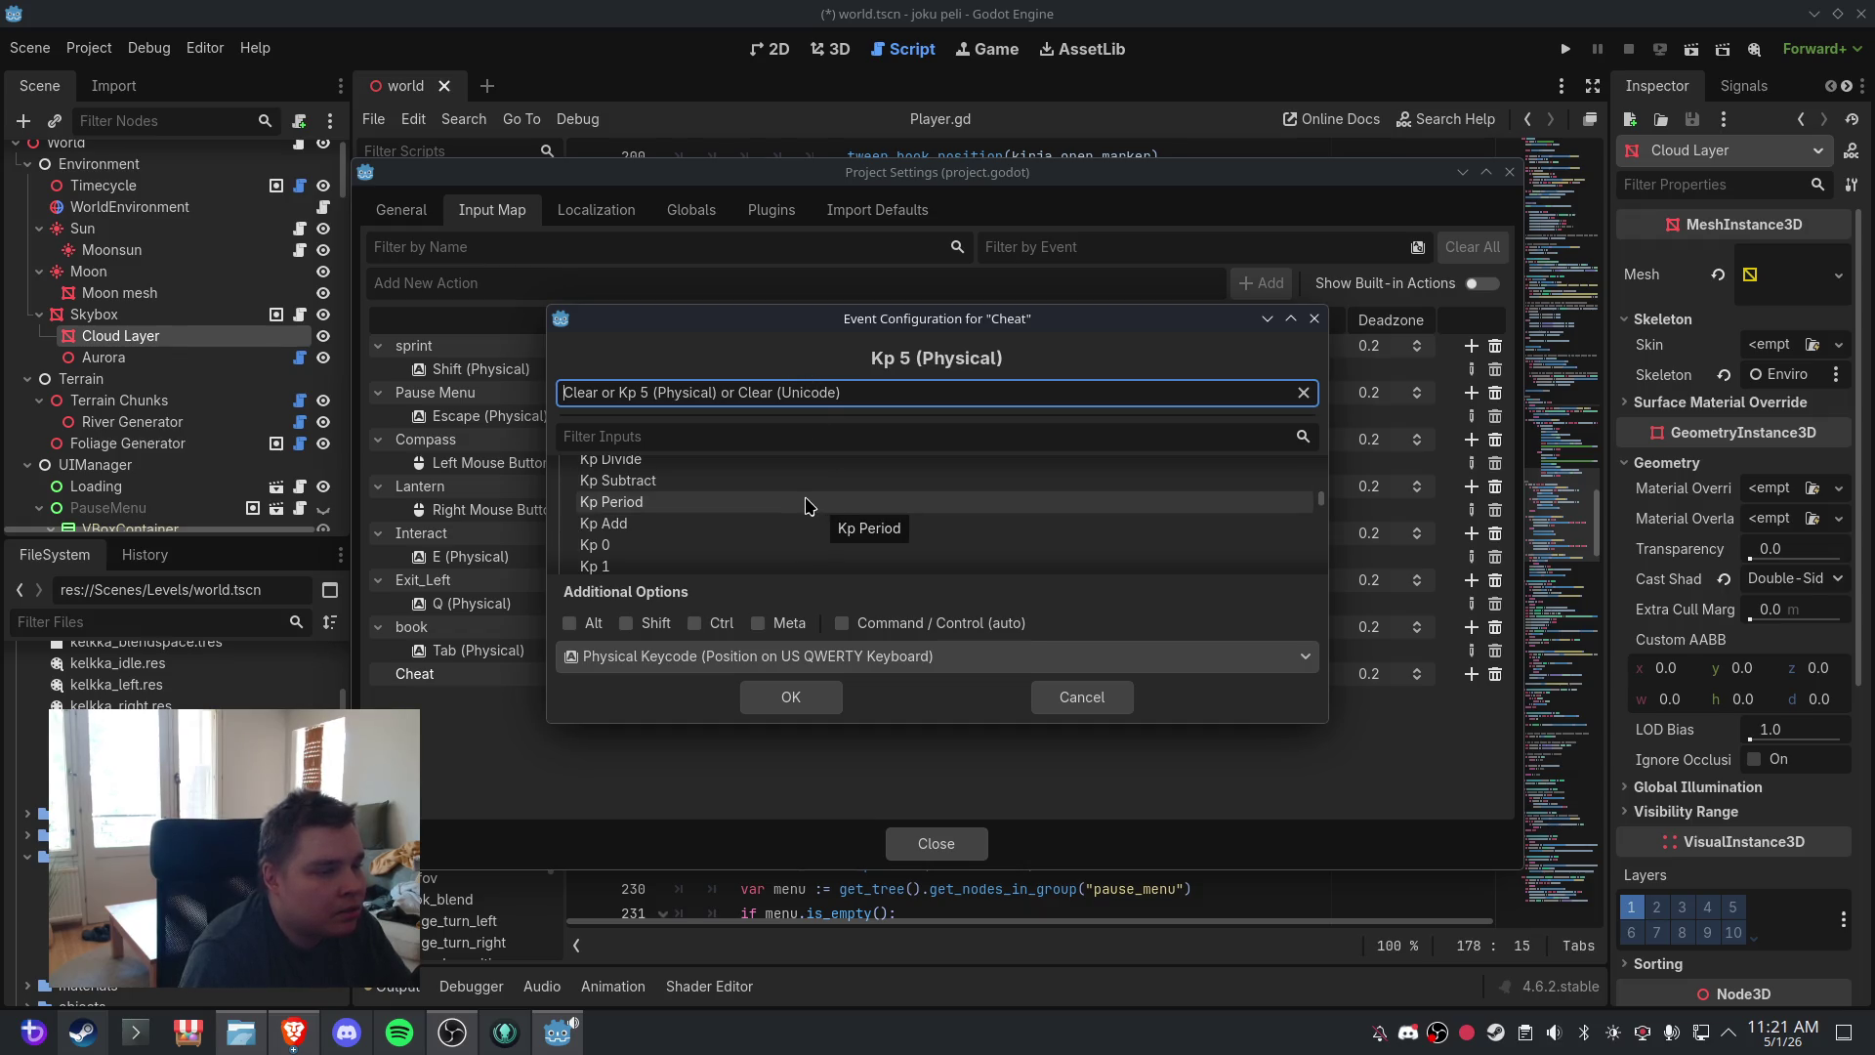
scroll(807, 505, "up", 6)
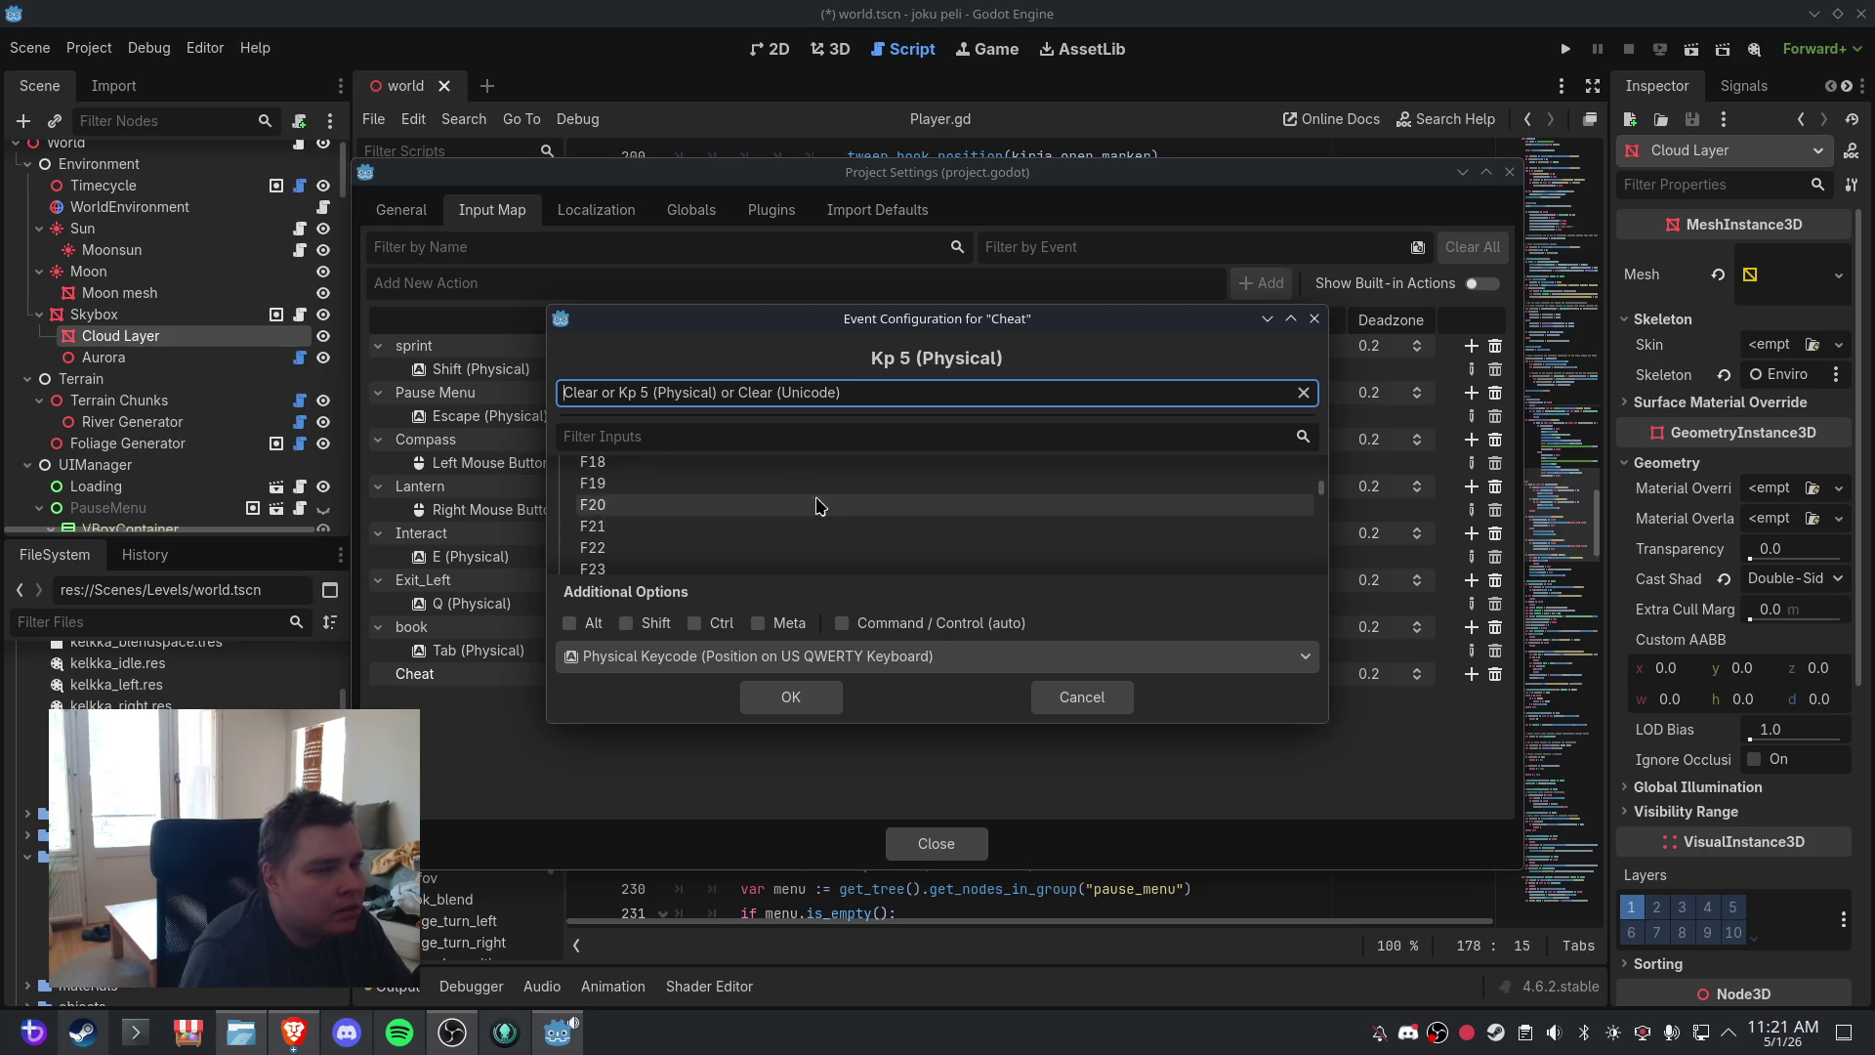
scroll(1327, 489, "up", 5)
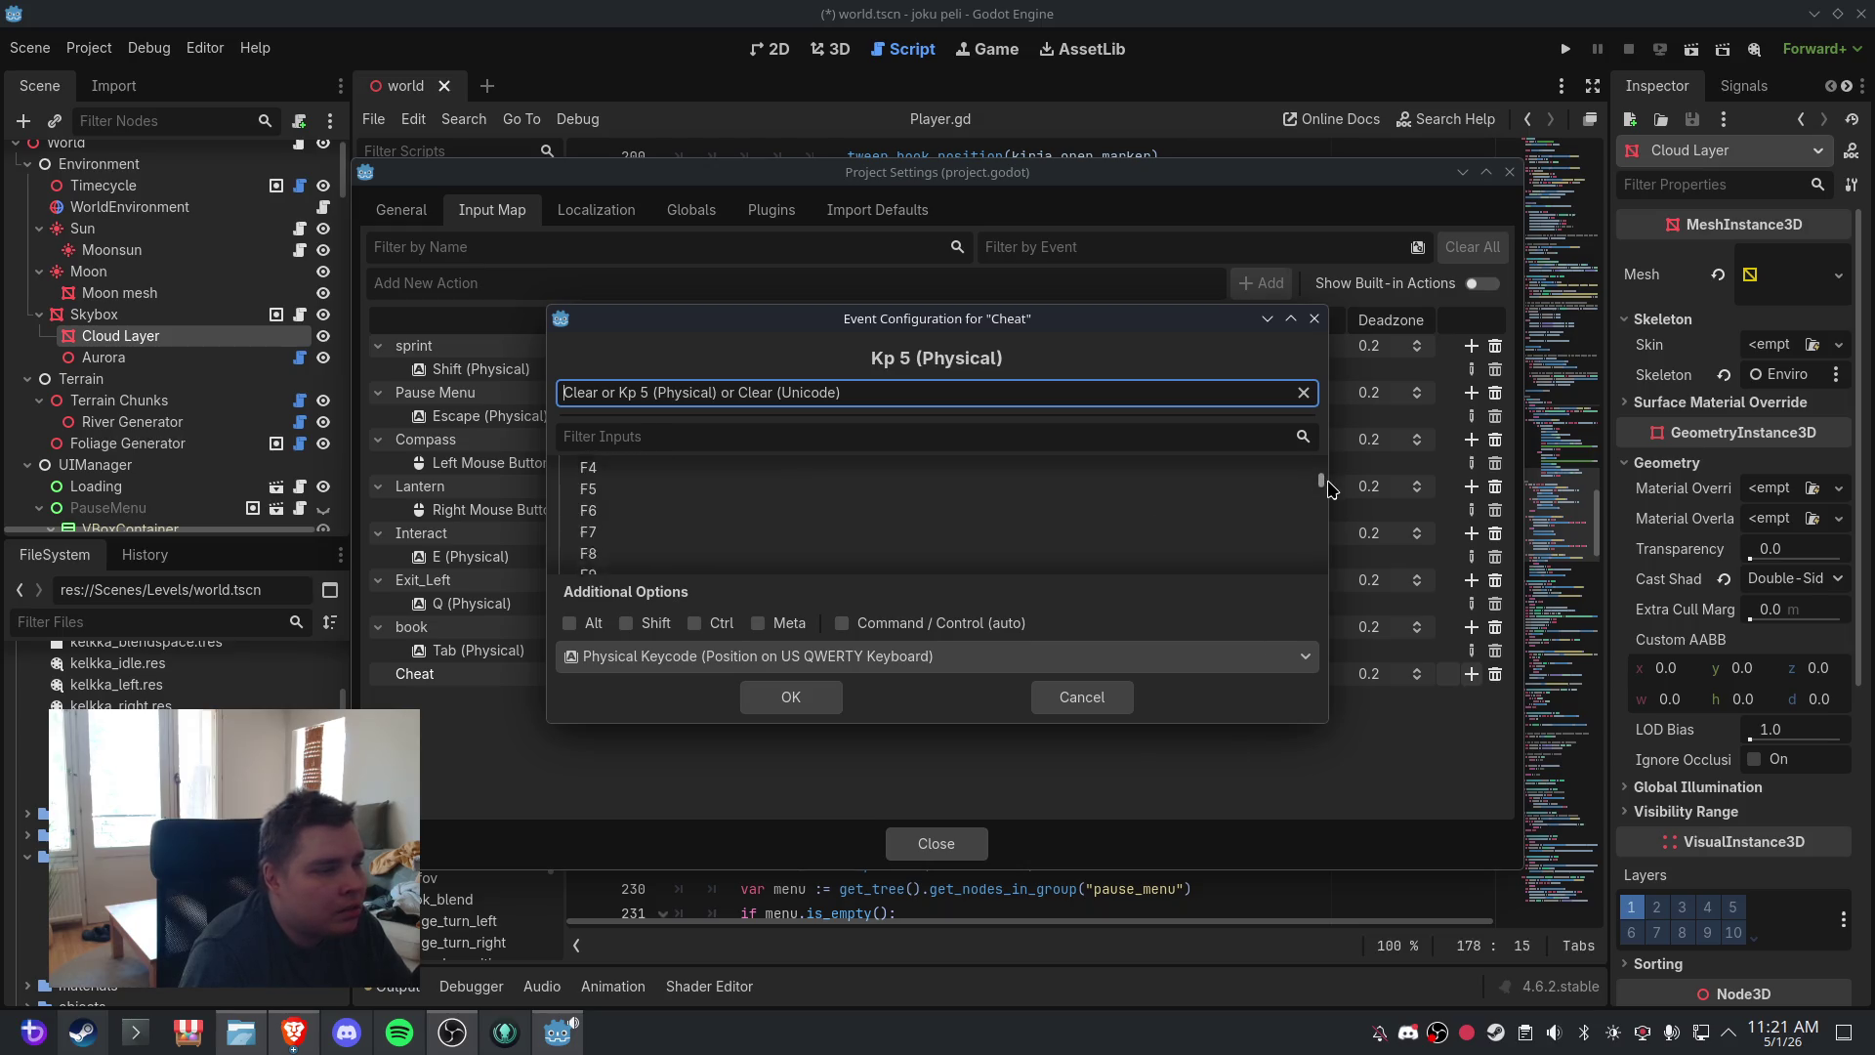
scroll(1328, 489, "up", 3)
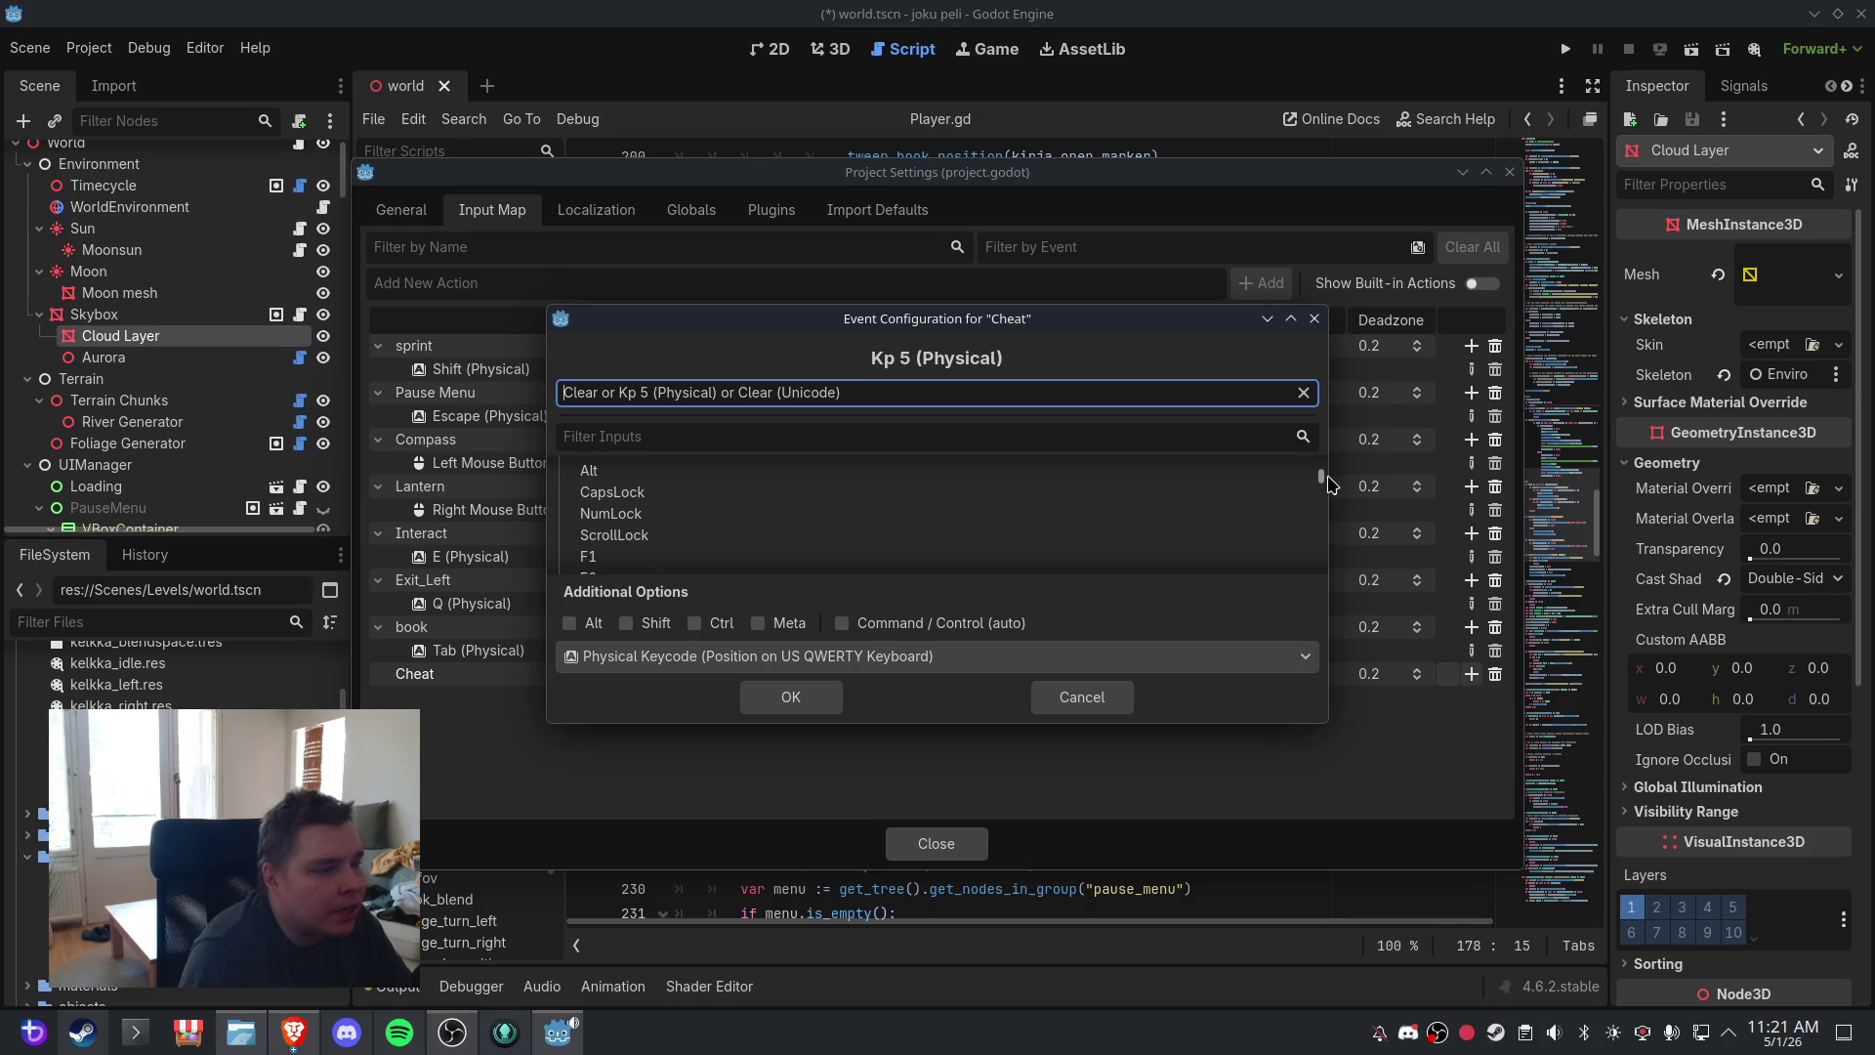
mouse_move(1328, 480)
left_mouse_down()
mouse_move(1338, 575)
mouse_move(1332, 421)
left_mouse_up()
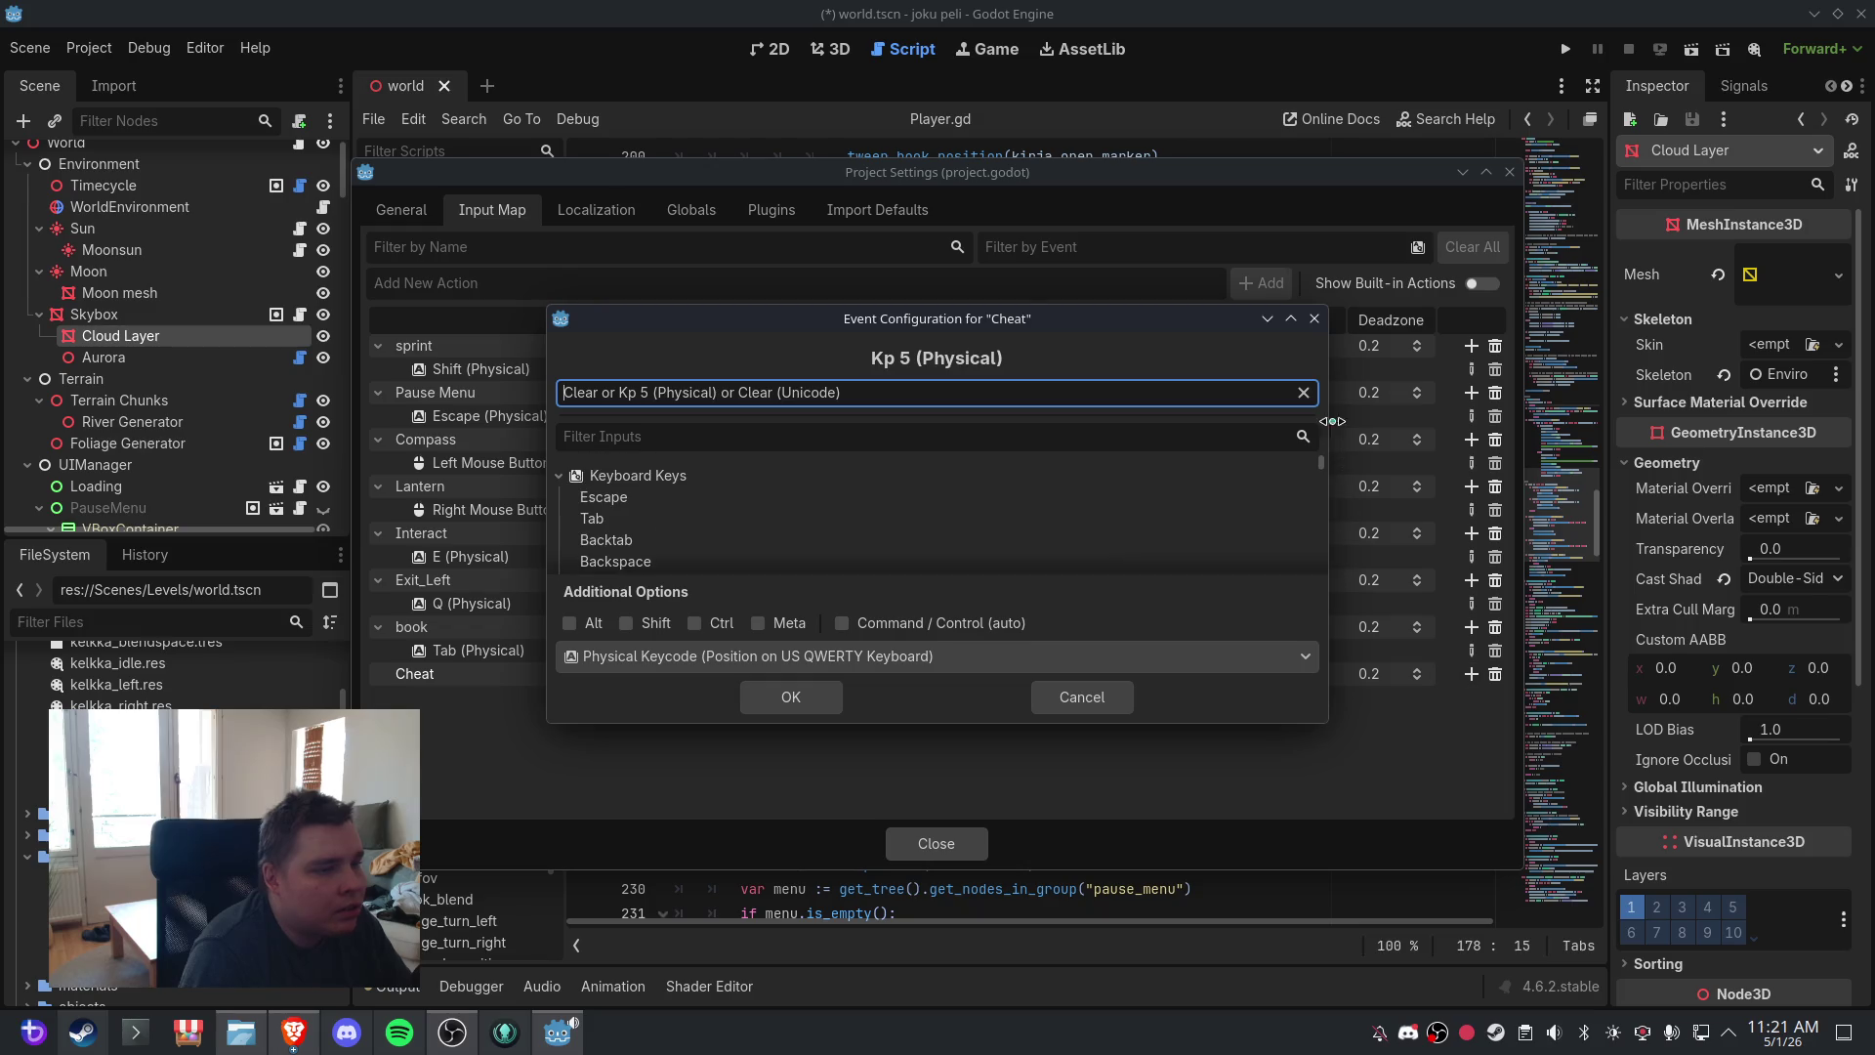
left_click(1314, 319)
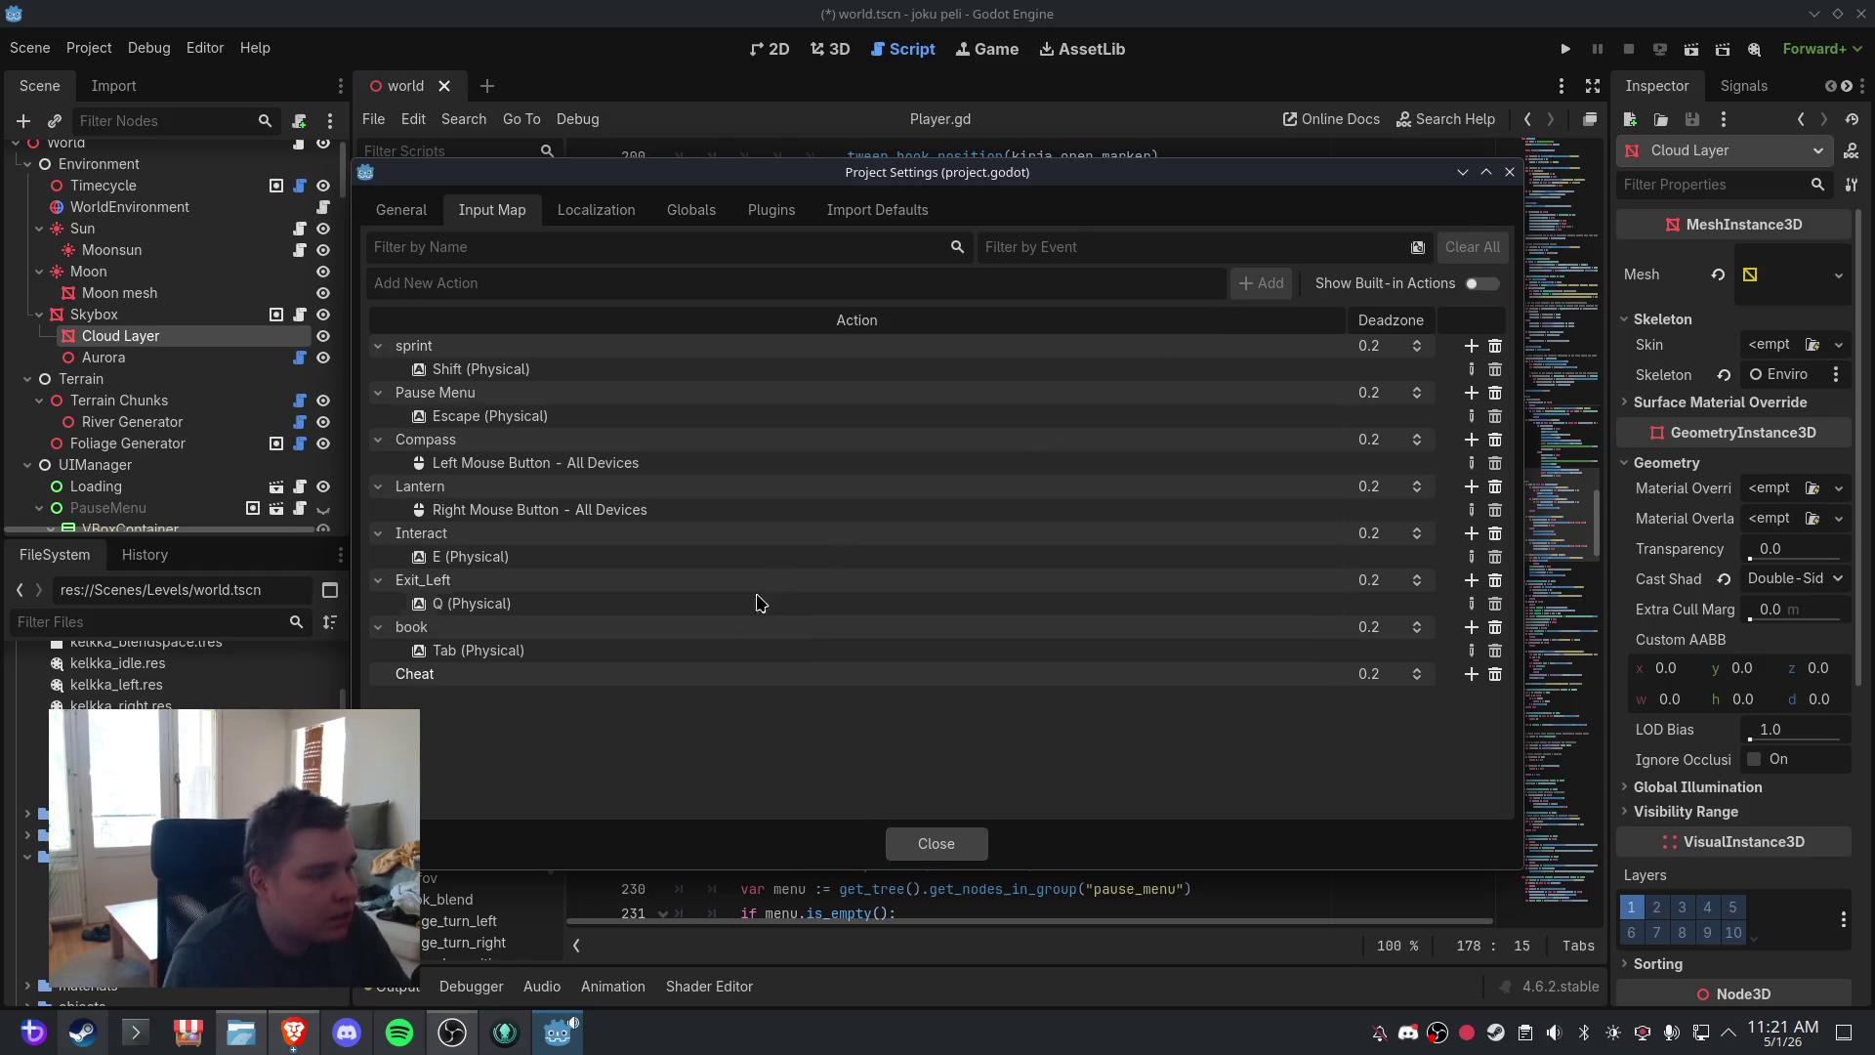
left_click(1470, 674)
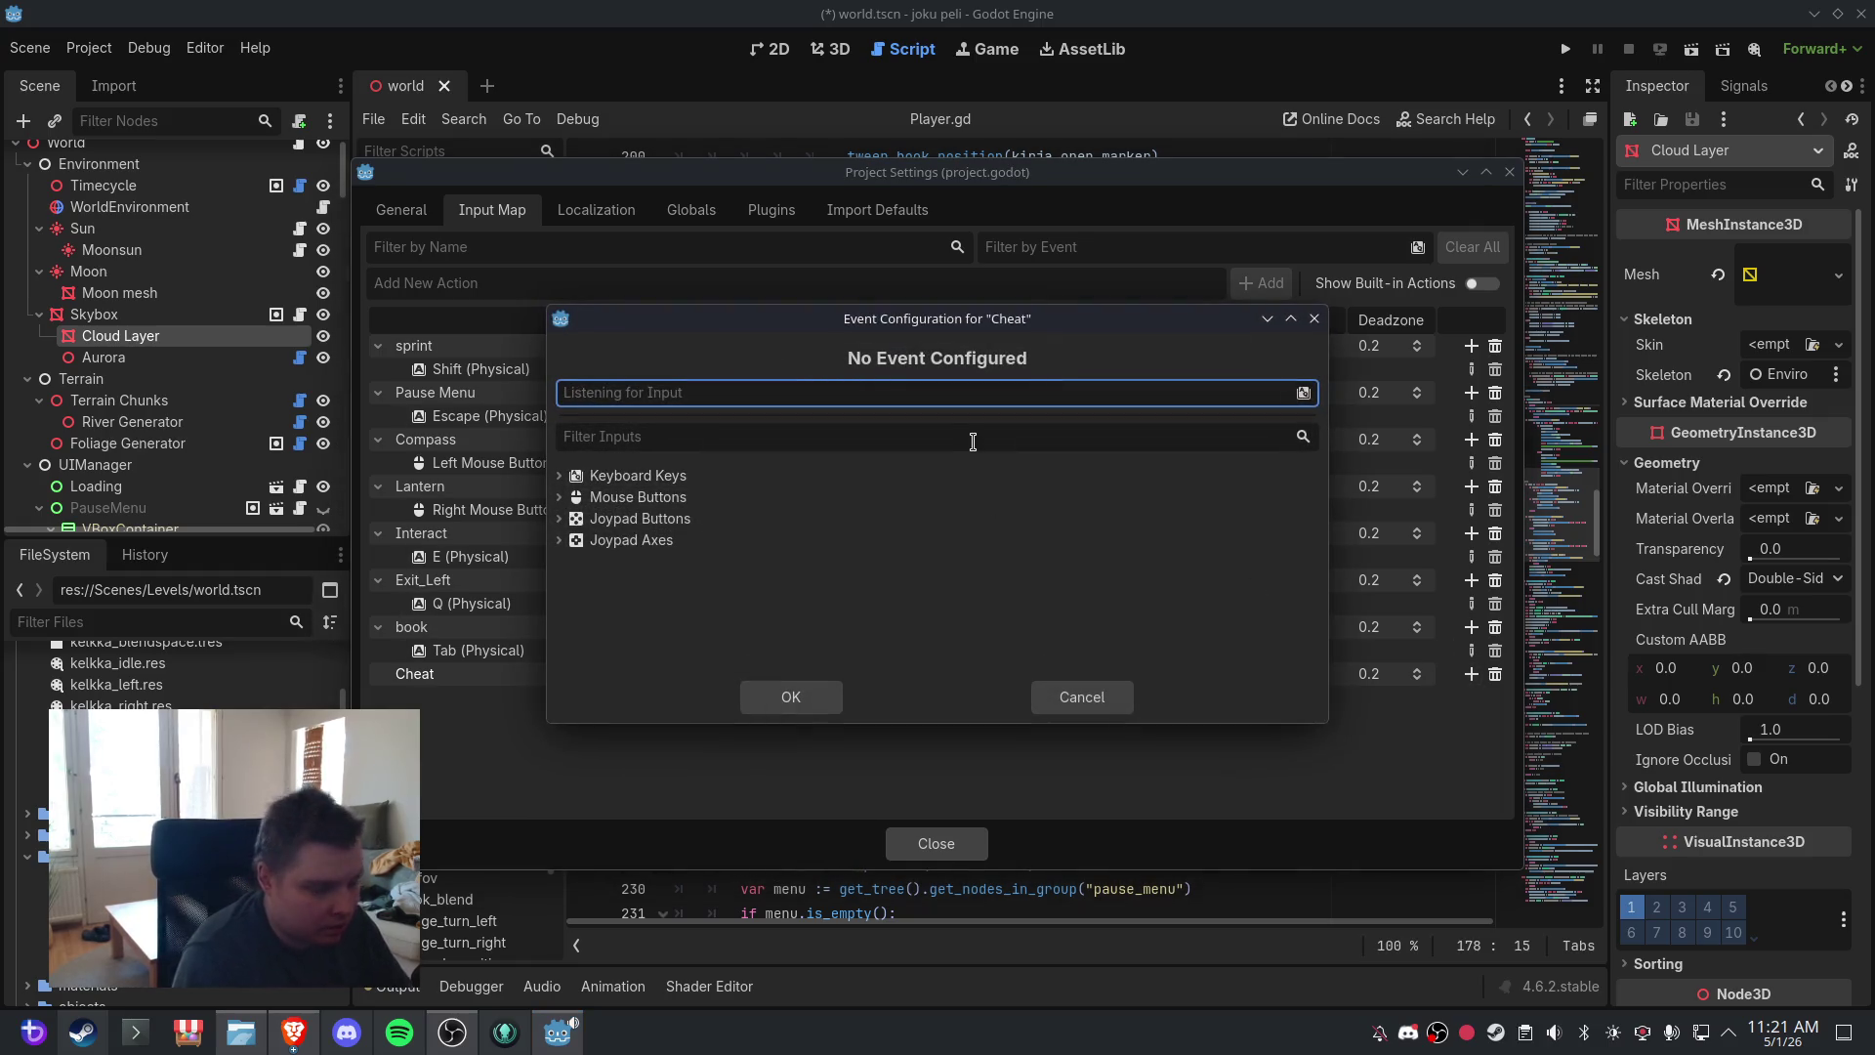
key("KP_5")
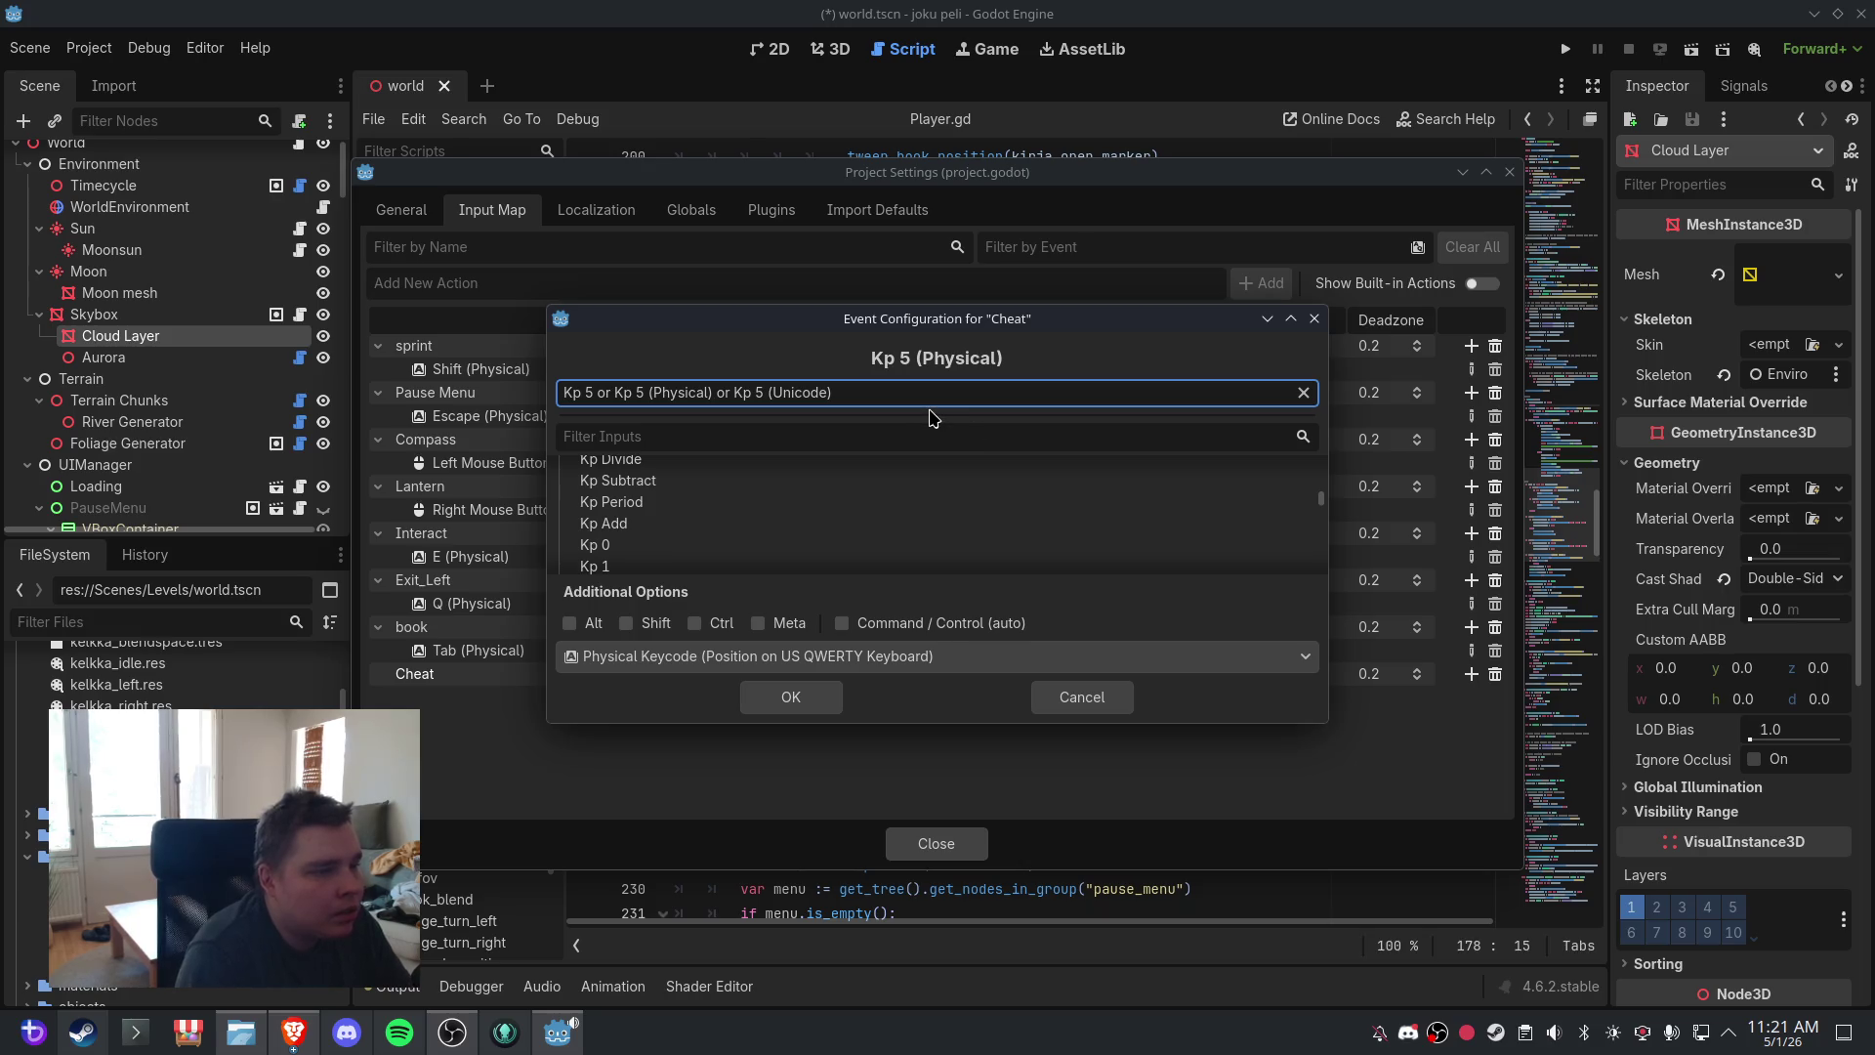
left_click(792, 696)
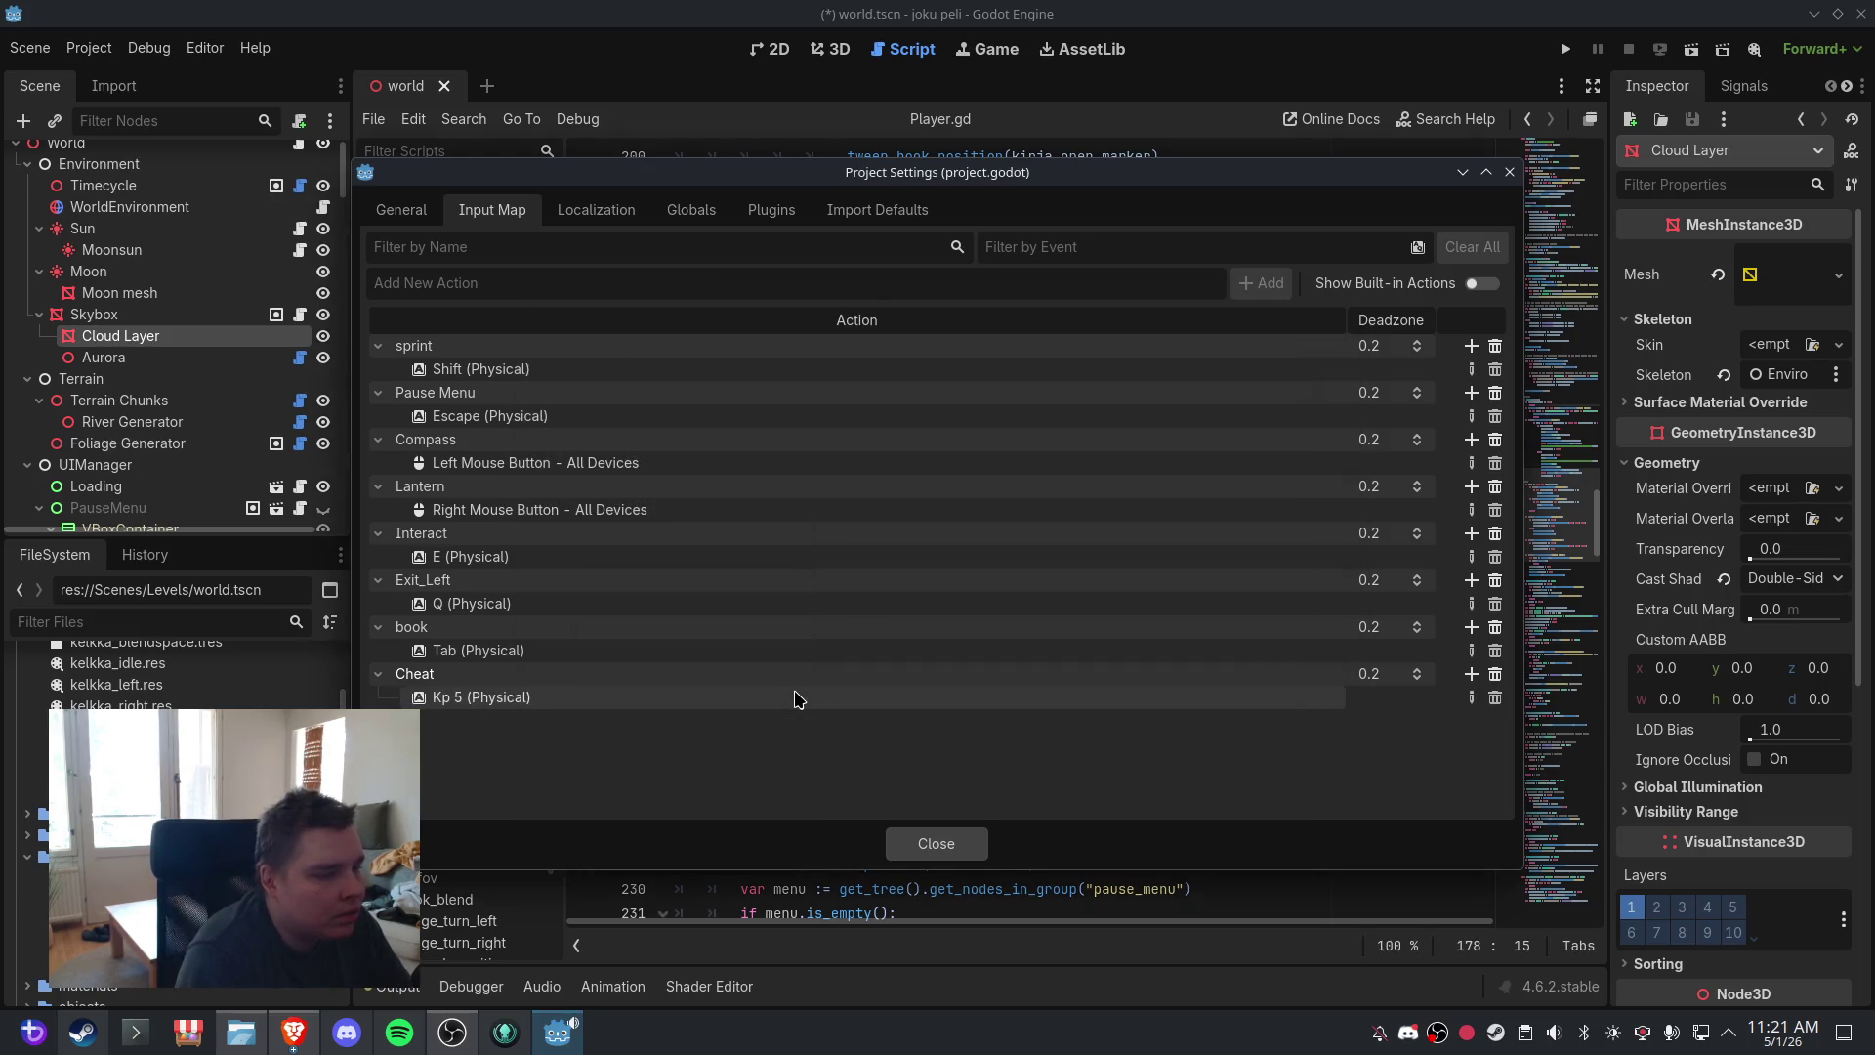
left_click(933, 842)
- Save the scene and insert blank lines after the Pause Menu block in Player.gd
left_click(30, 48)
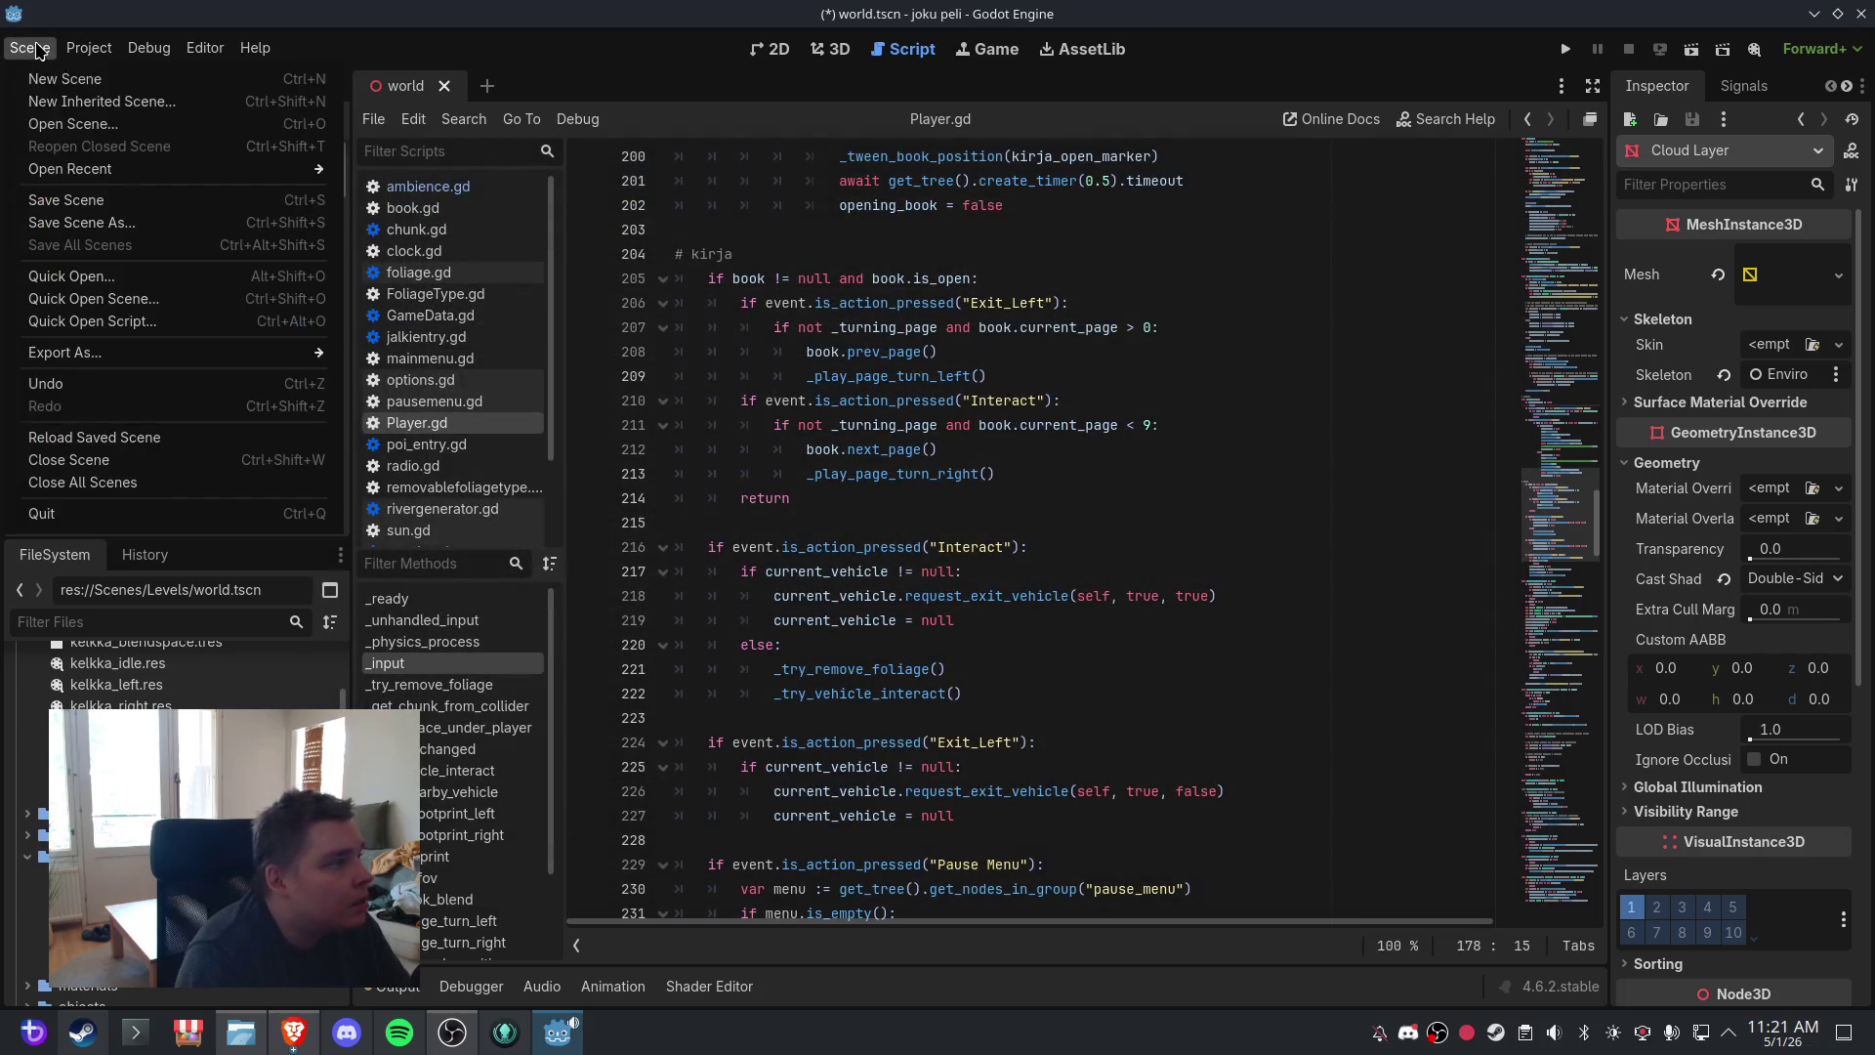
left_click(59, 192)
scroll(953, 488, "down", 4)
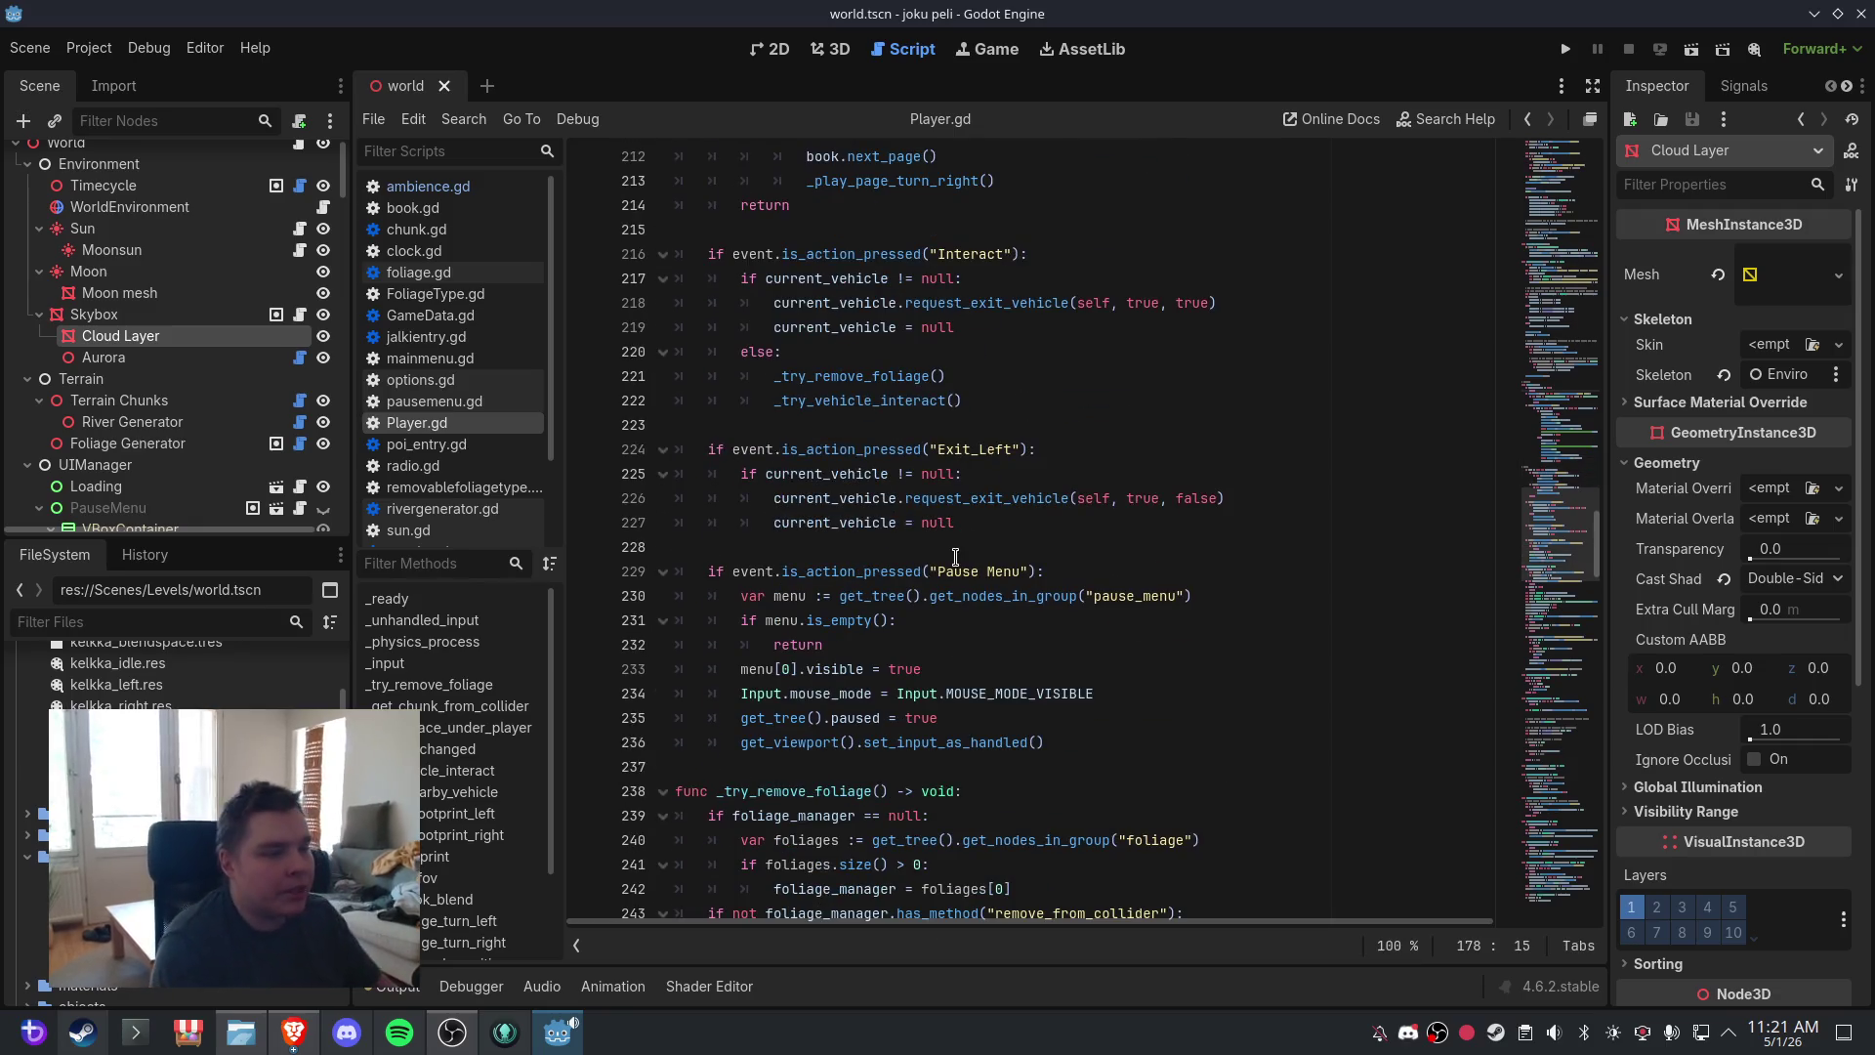
left_click(1055, 740)
key("Return")
key("Return")
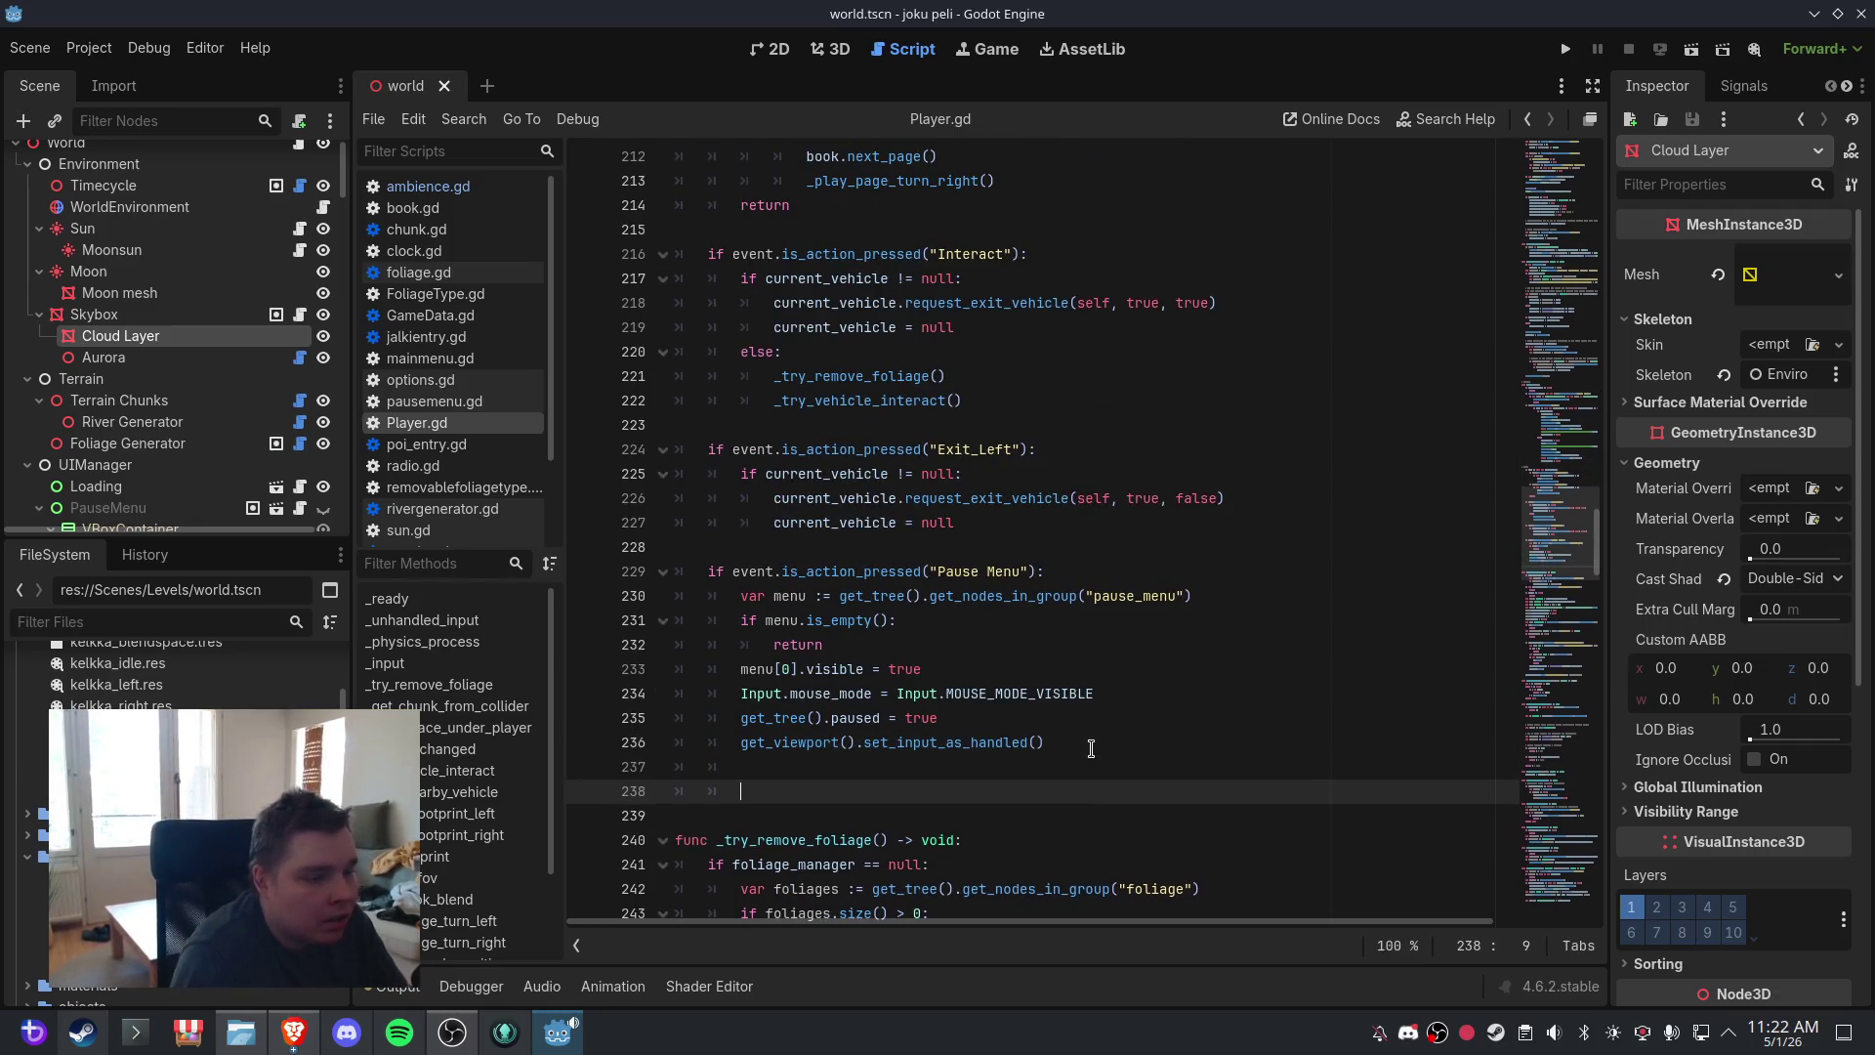
- Copy the Pause Menu if-line to line 238 and change its action name to Cheat
left_click_drag(1045, 573, 687, 575)
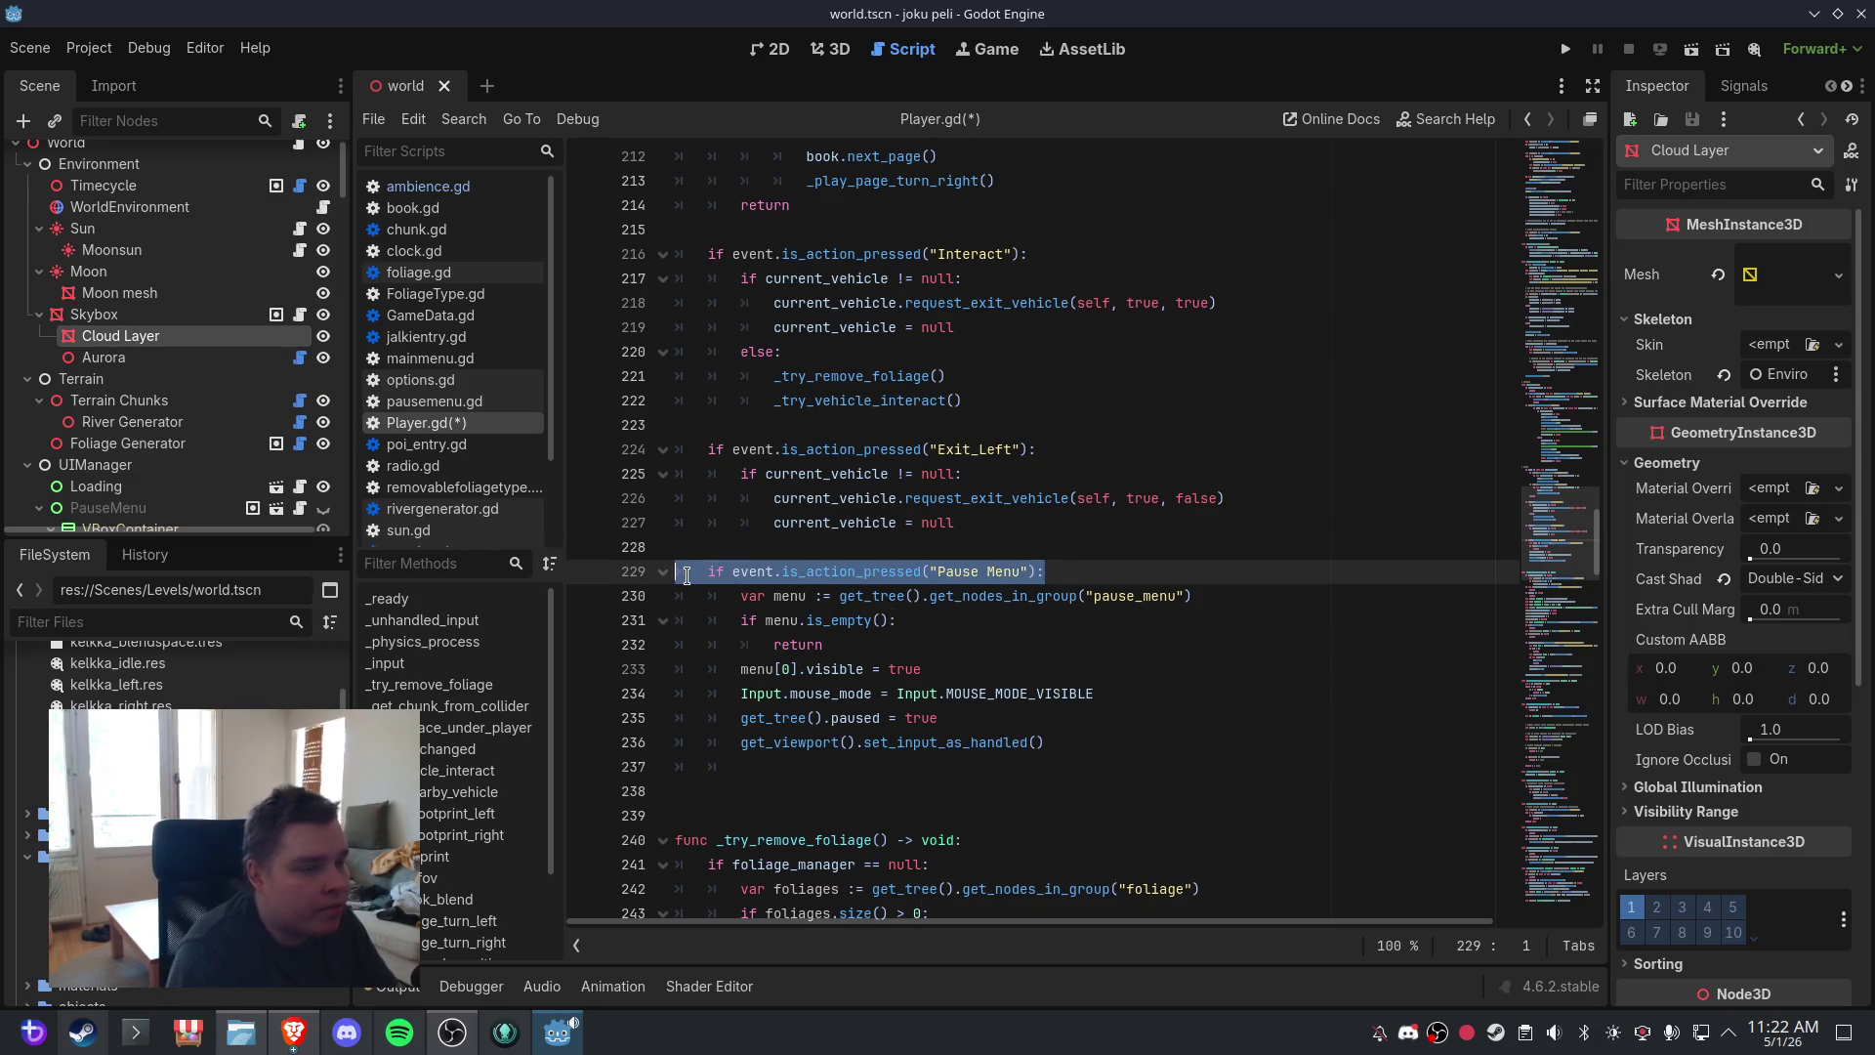
key("ctrl+c")
left_click(822, 787)
key("ctrl+v")
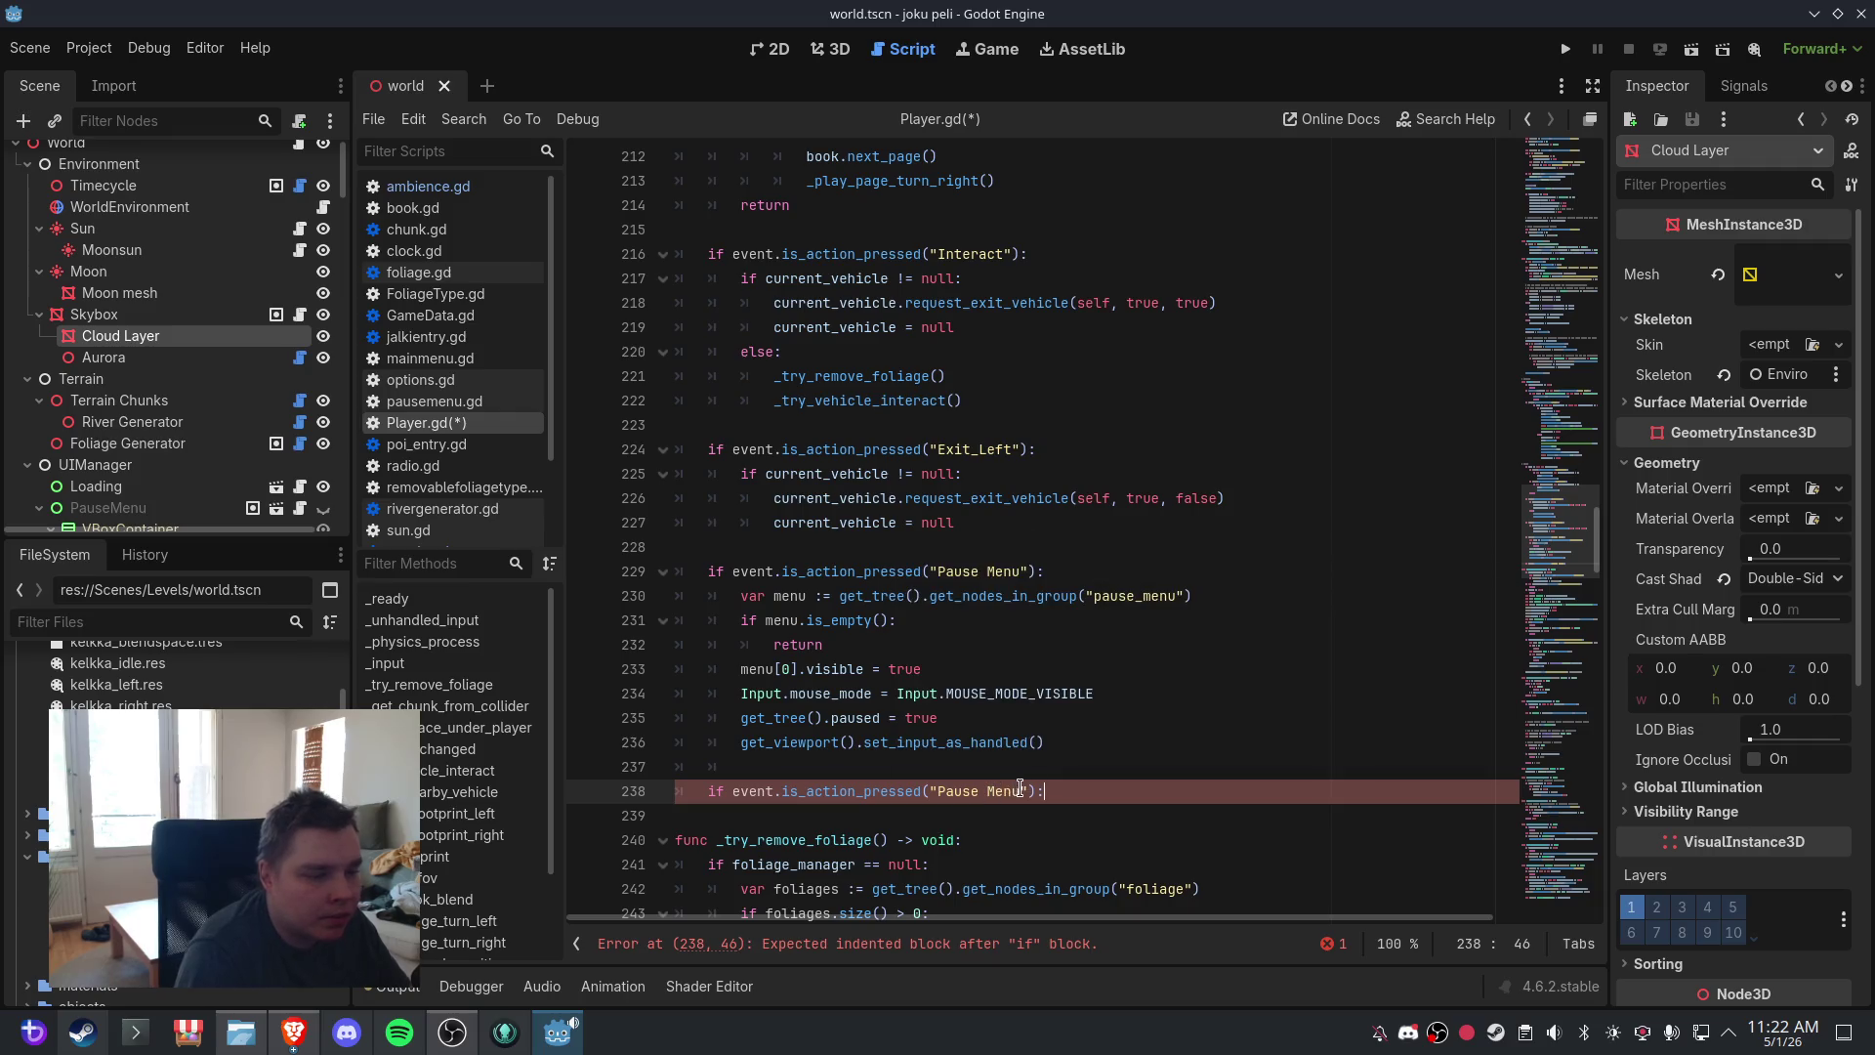
left_click_drag(1022, 787, 941, 780)
type("Cheat")
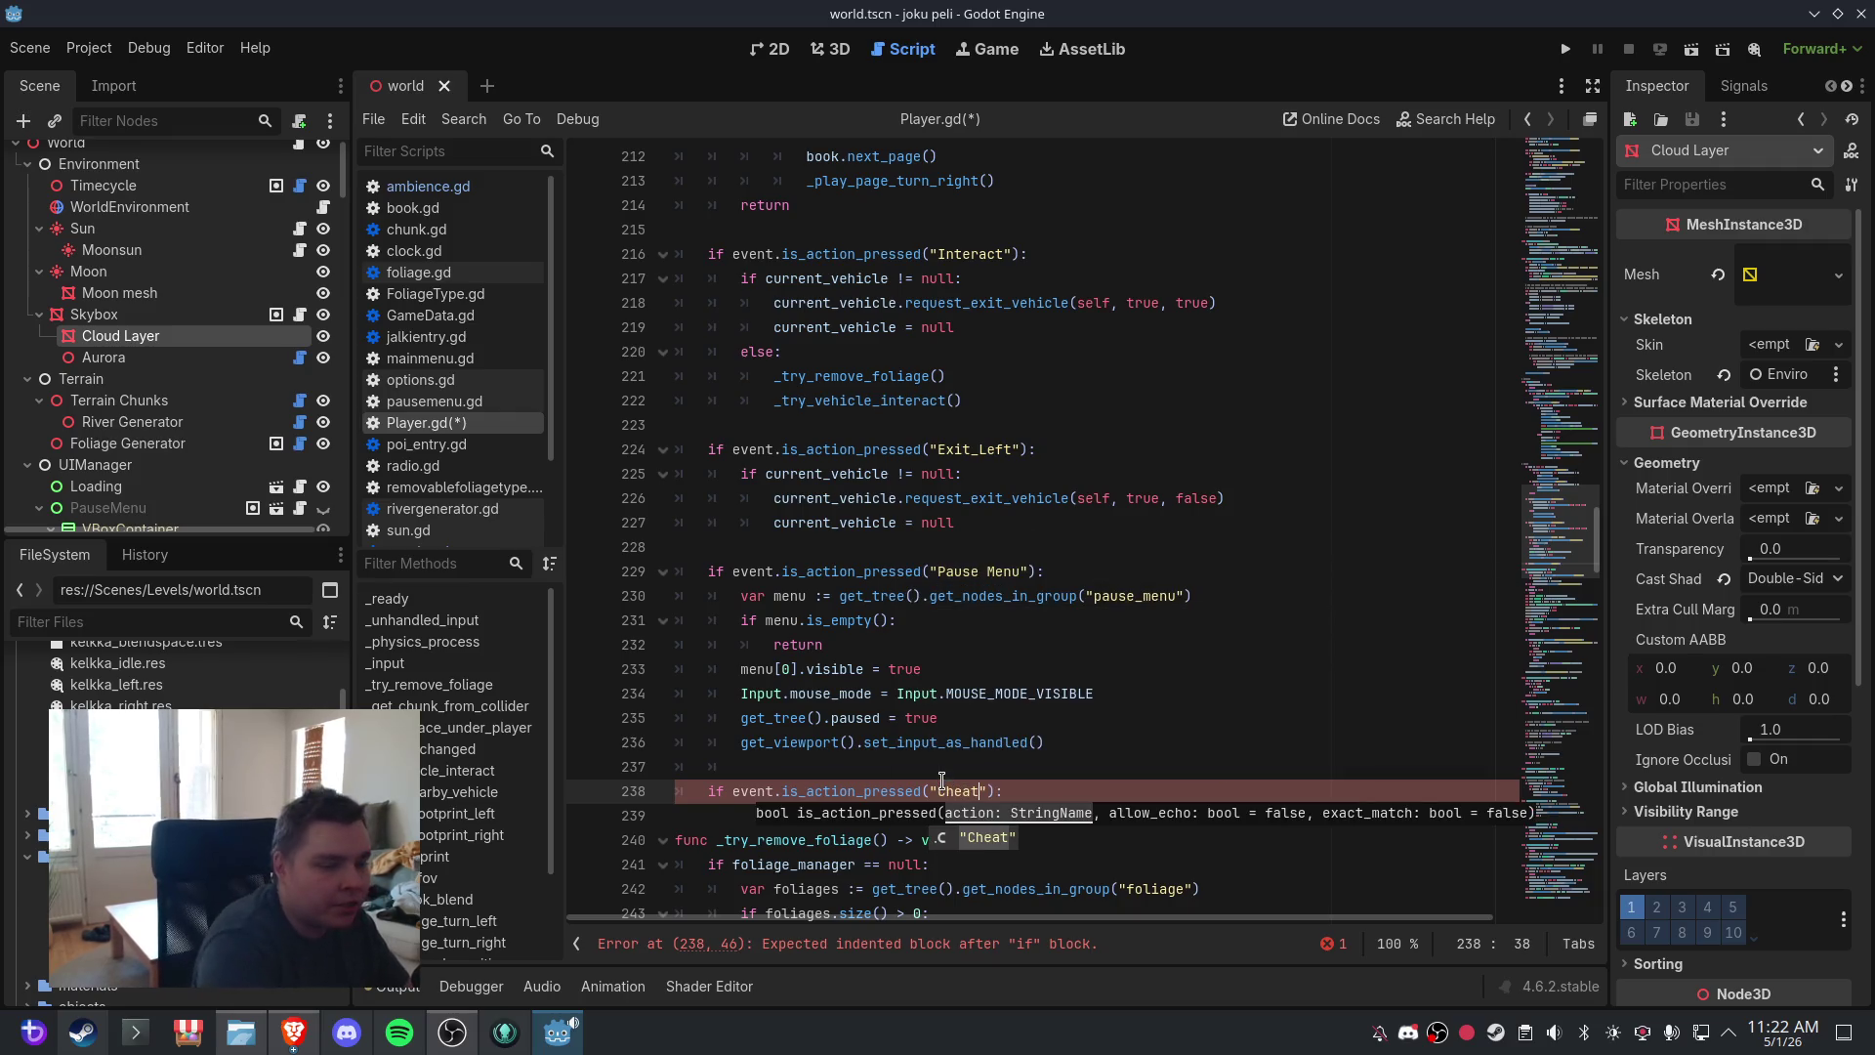
left_click(1033, 791)
key("Return")
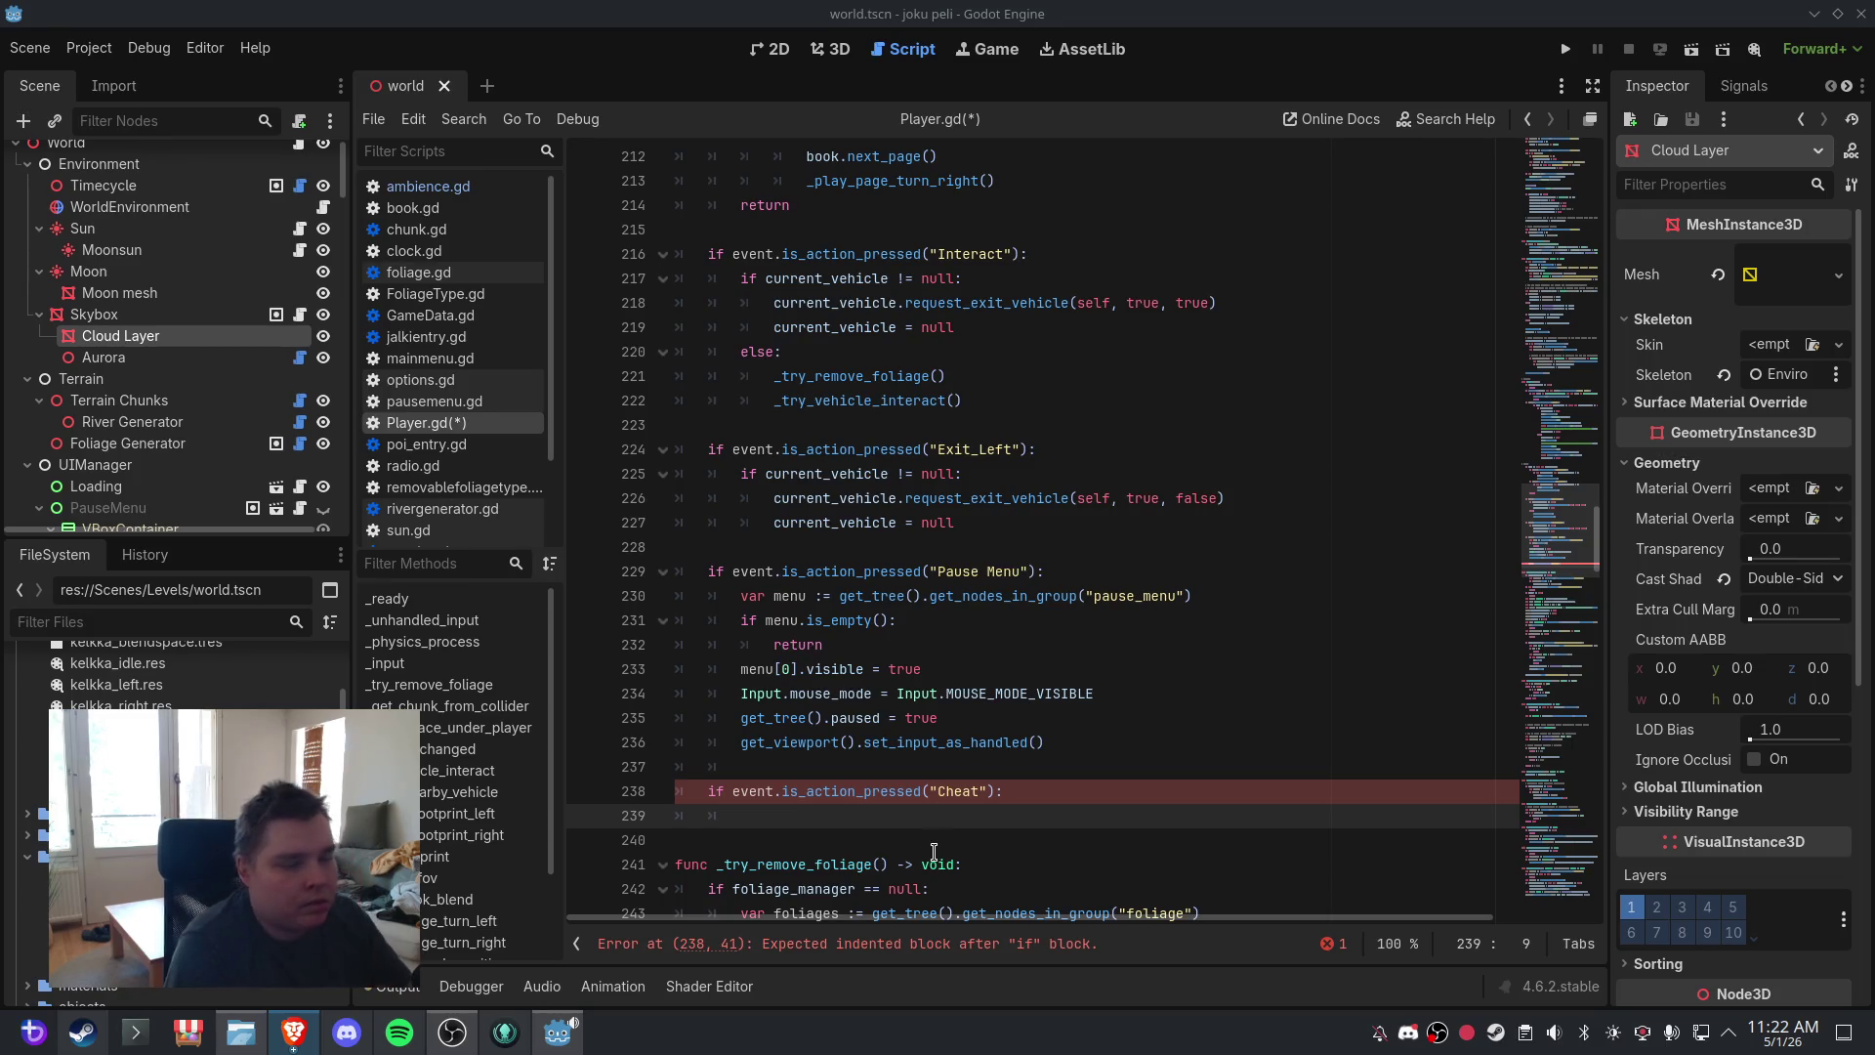
left_click_drag(1006, 792, 636, 780)
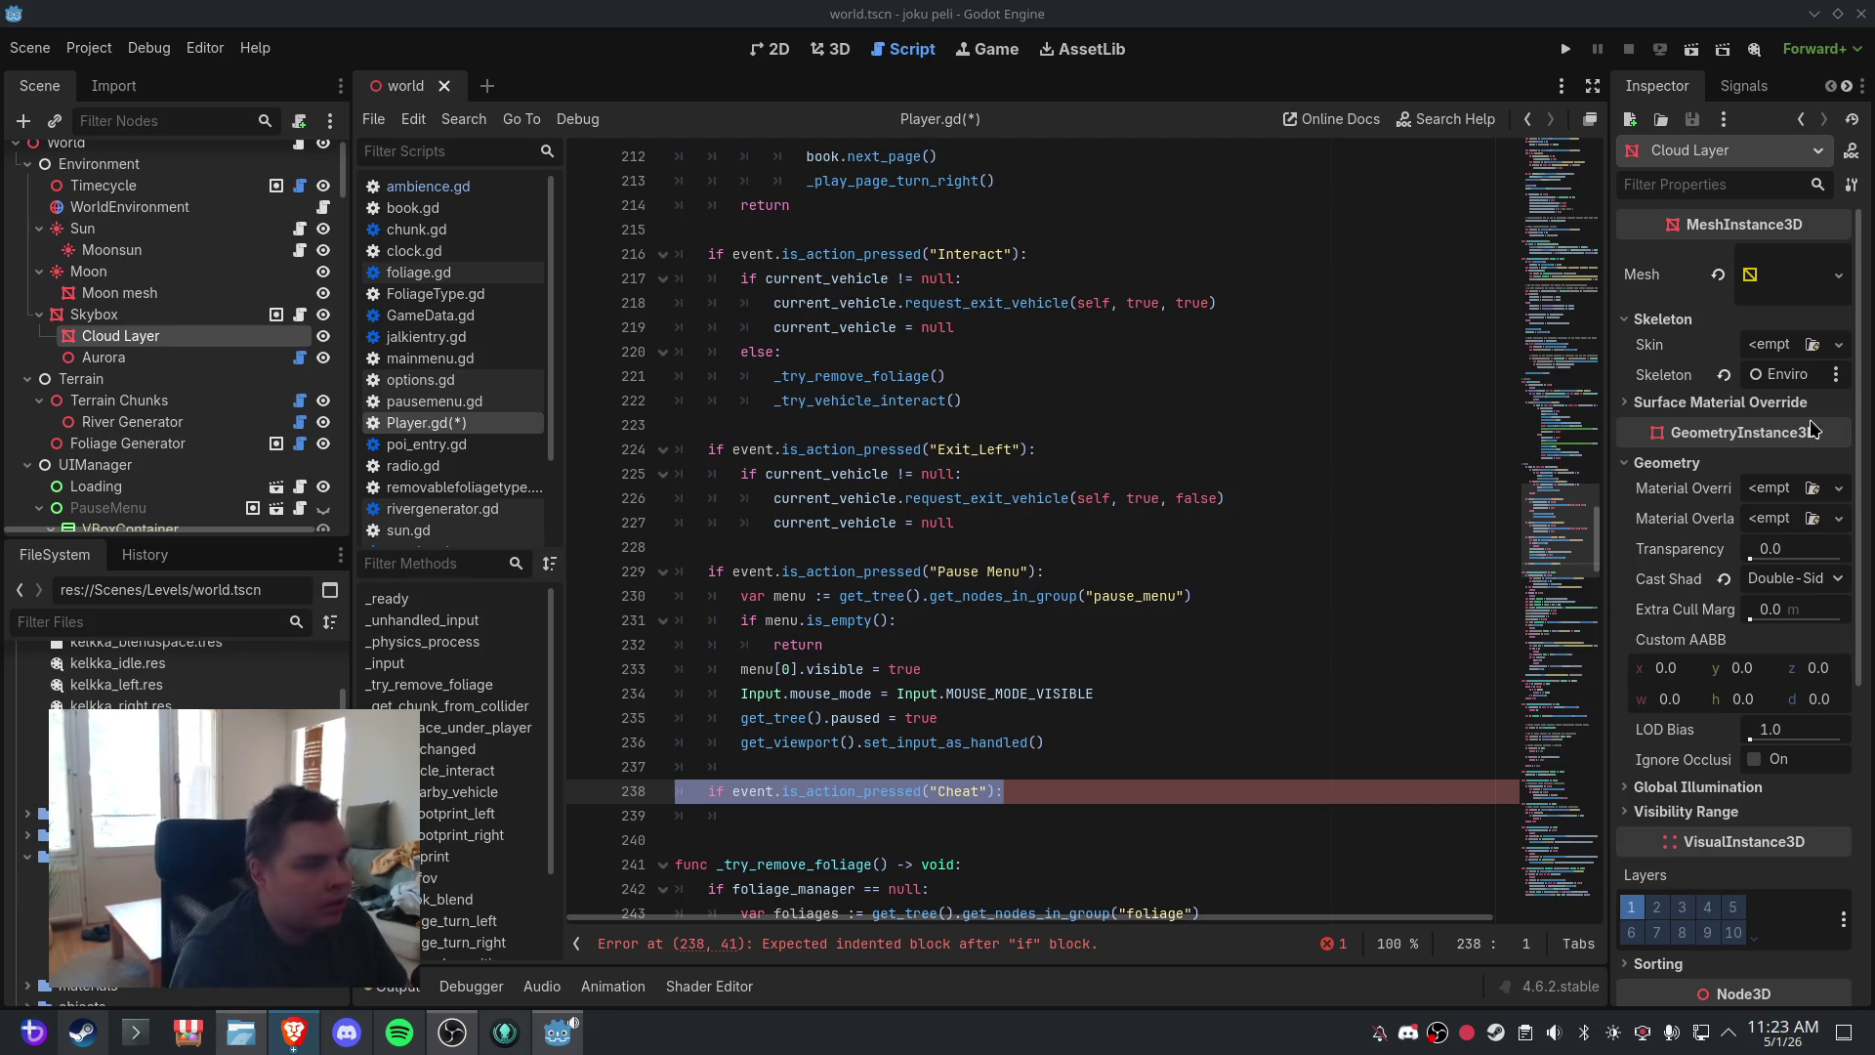
- Declare 'var _flying: bool = false' below the step_interval declaration
left_click(1348, 376)
mouse_move(1563, 533)
left_mouse_down()
mouse_move(1578, 442)
mouse_move(1545, 201)
mouse_move(1555, 308)
left_mouse_up()
left_click(1009, 410)
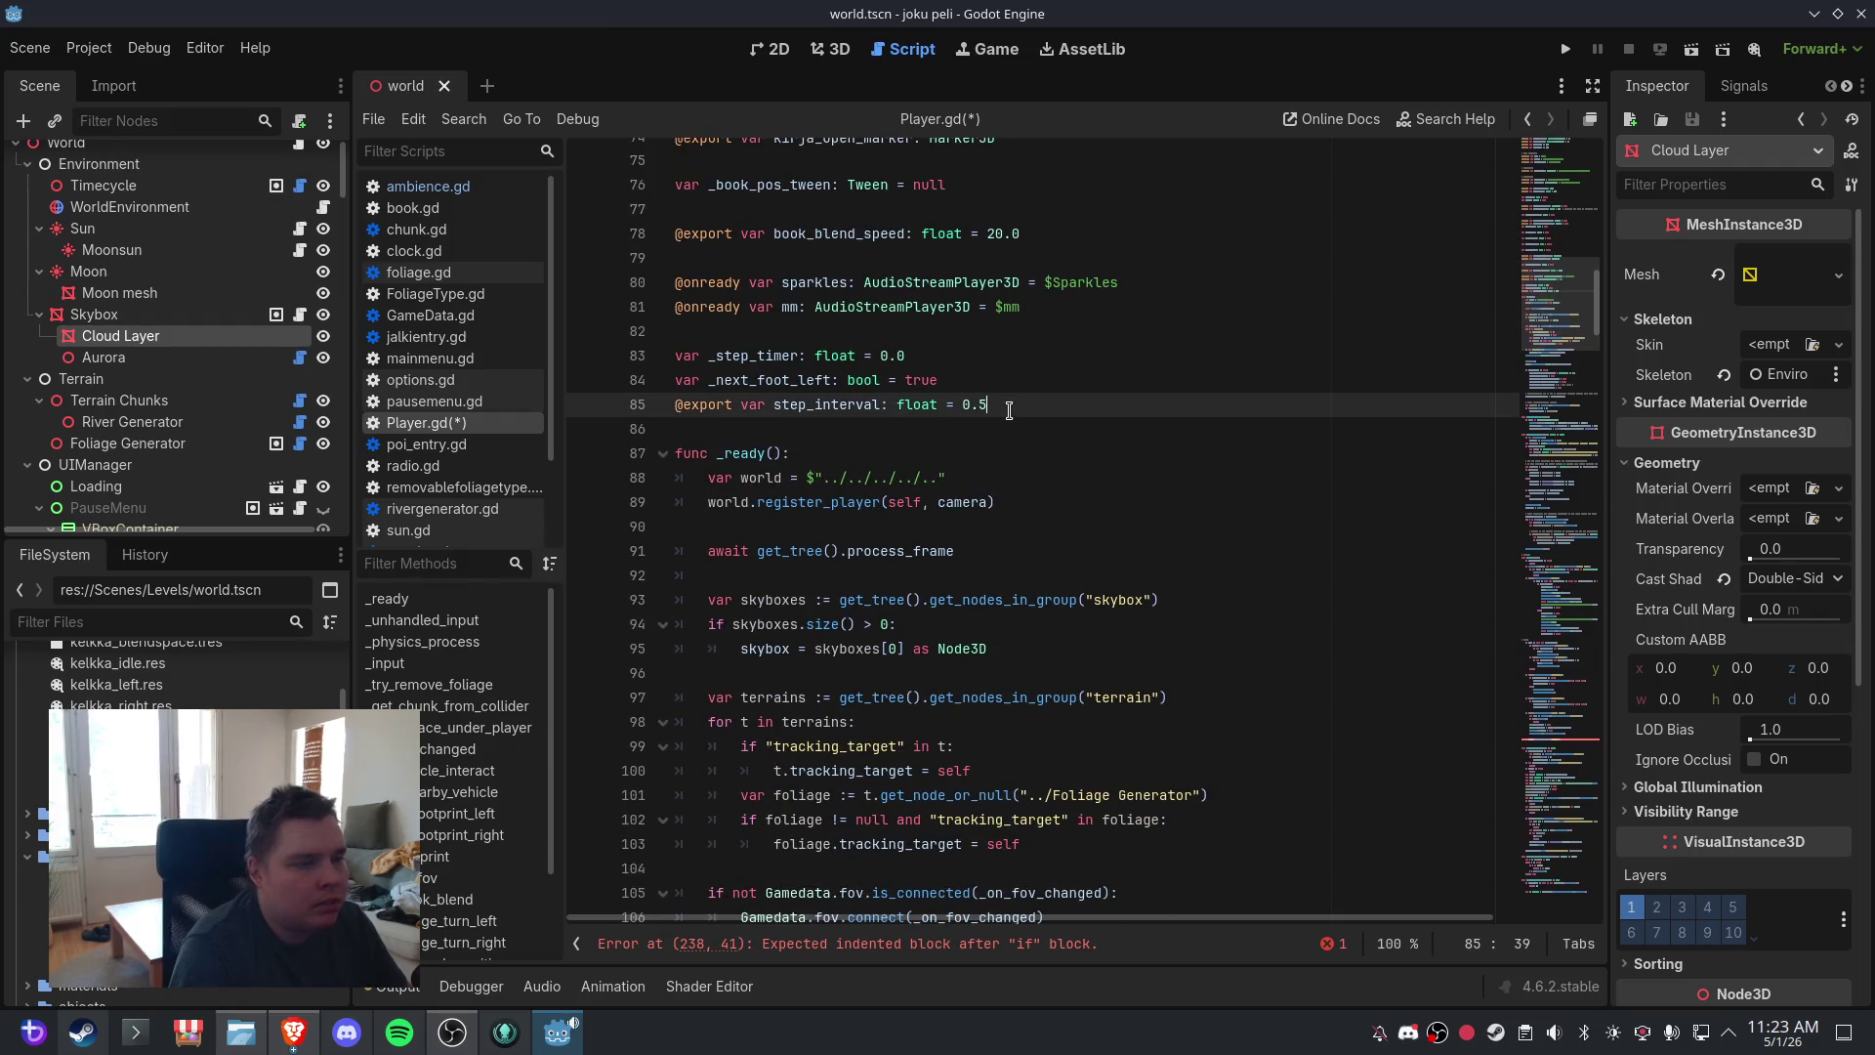
key("Return")
key("Return")
type("var _flying: bool = false")
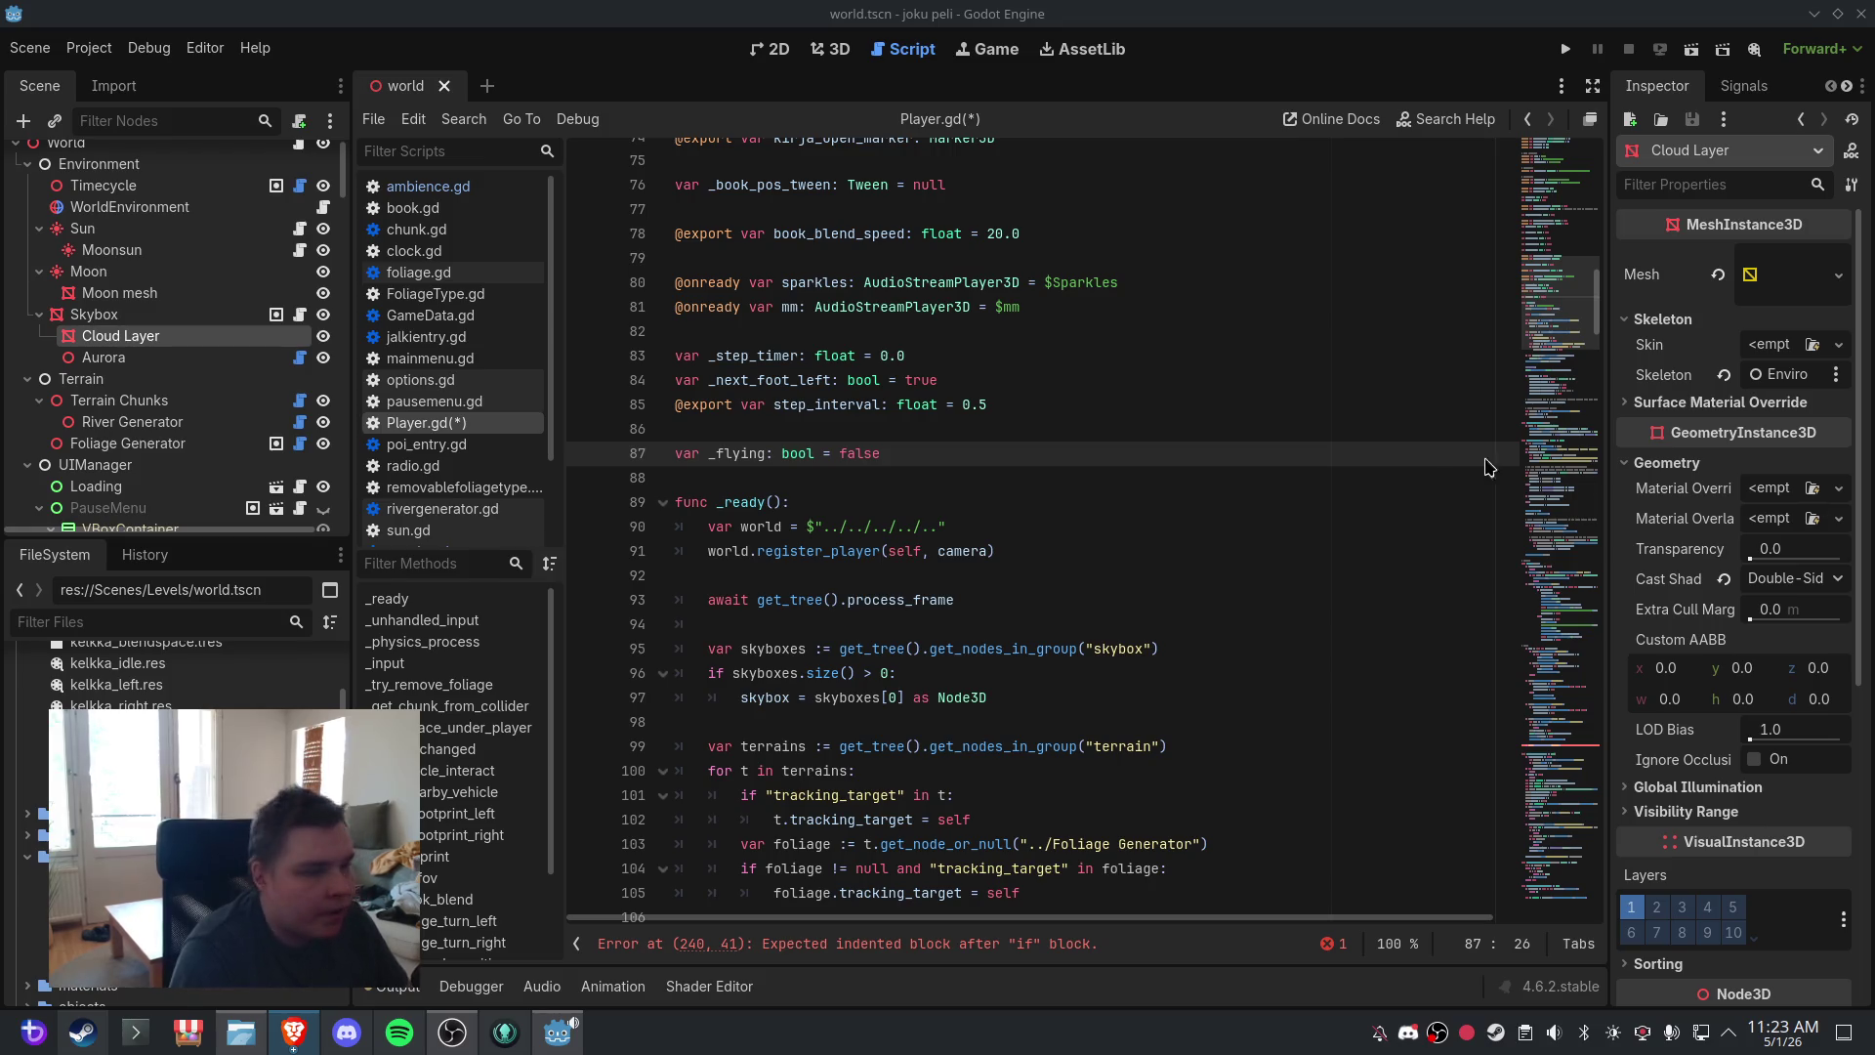
- Add '_flying = not _flying' under the Cheat check
left_click(1465, 428)
left_click(1553, 371)
left_click(1563, 484)
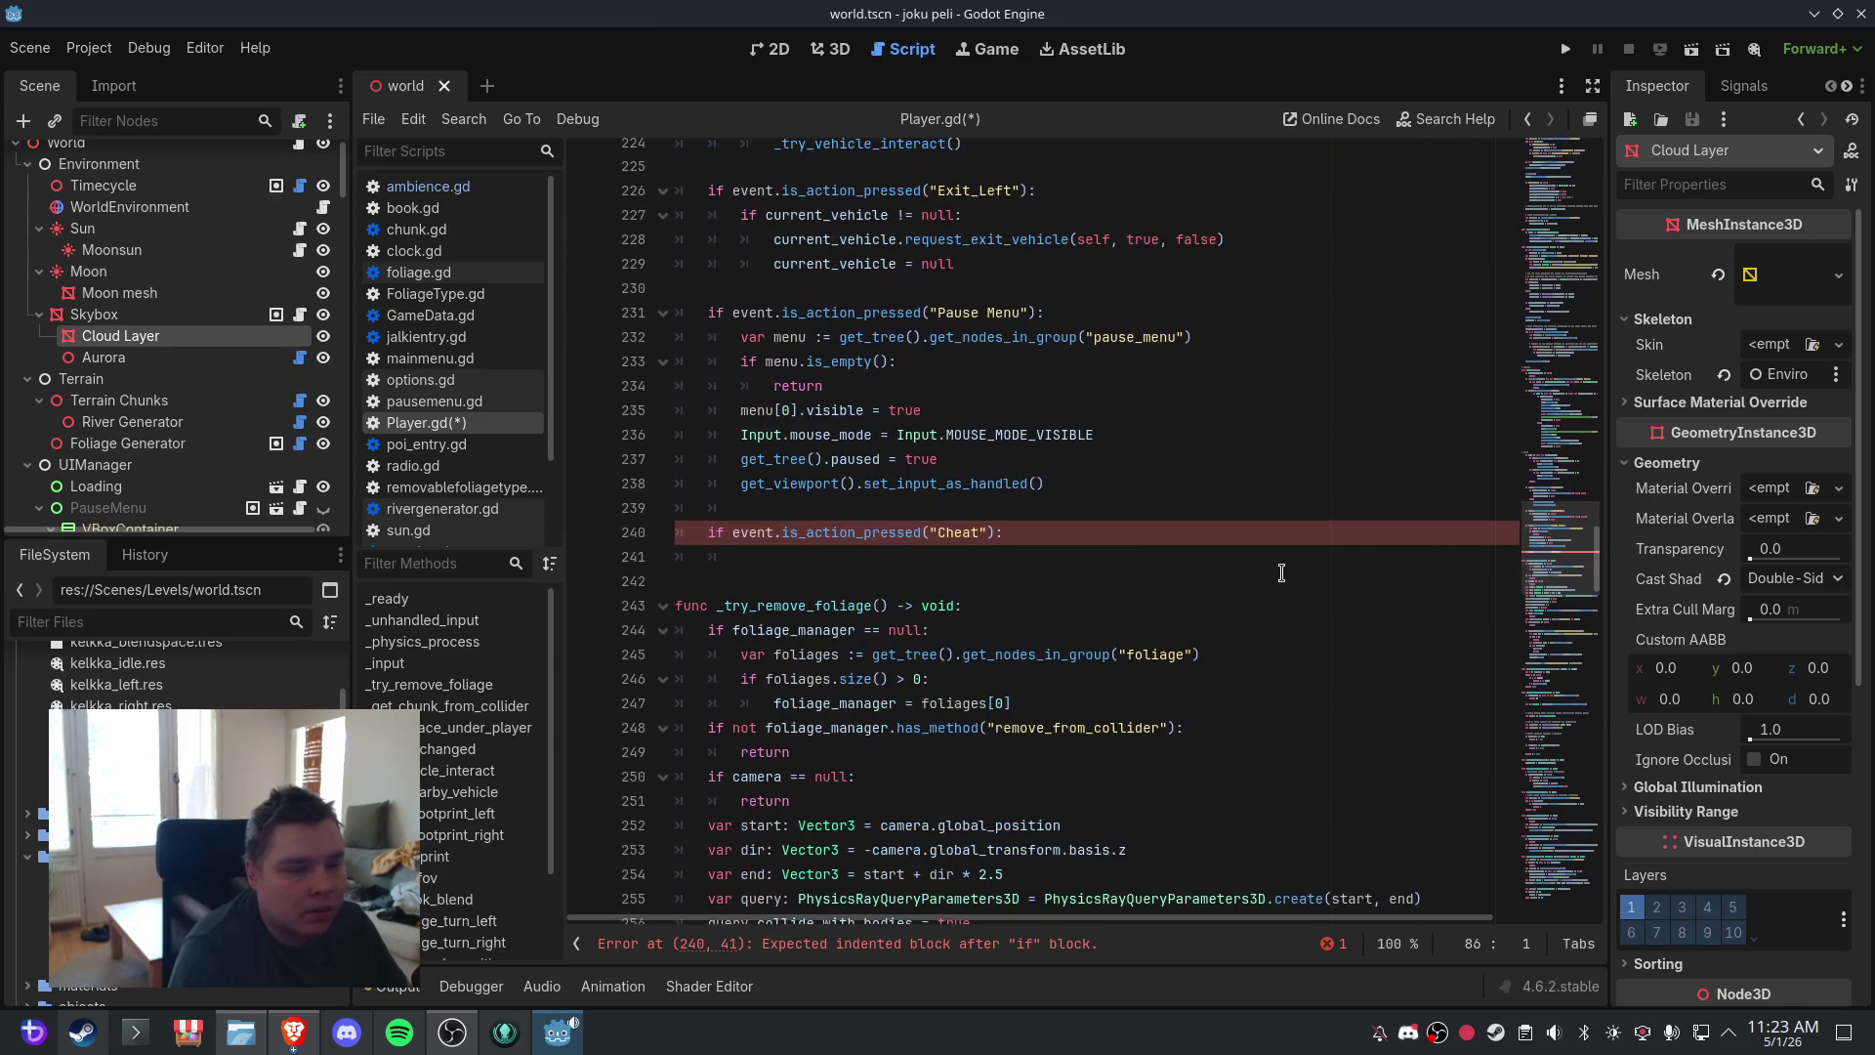
left_click(1277, 573)
key("Tab")
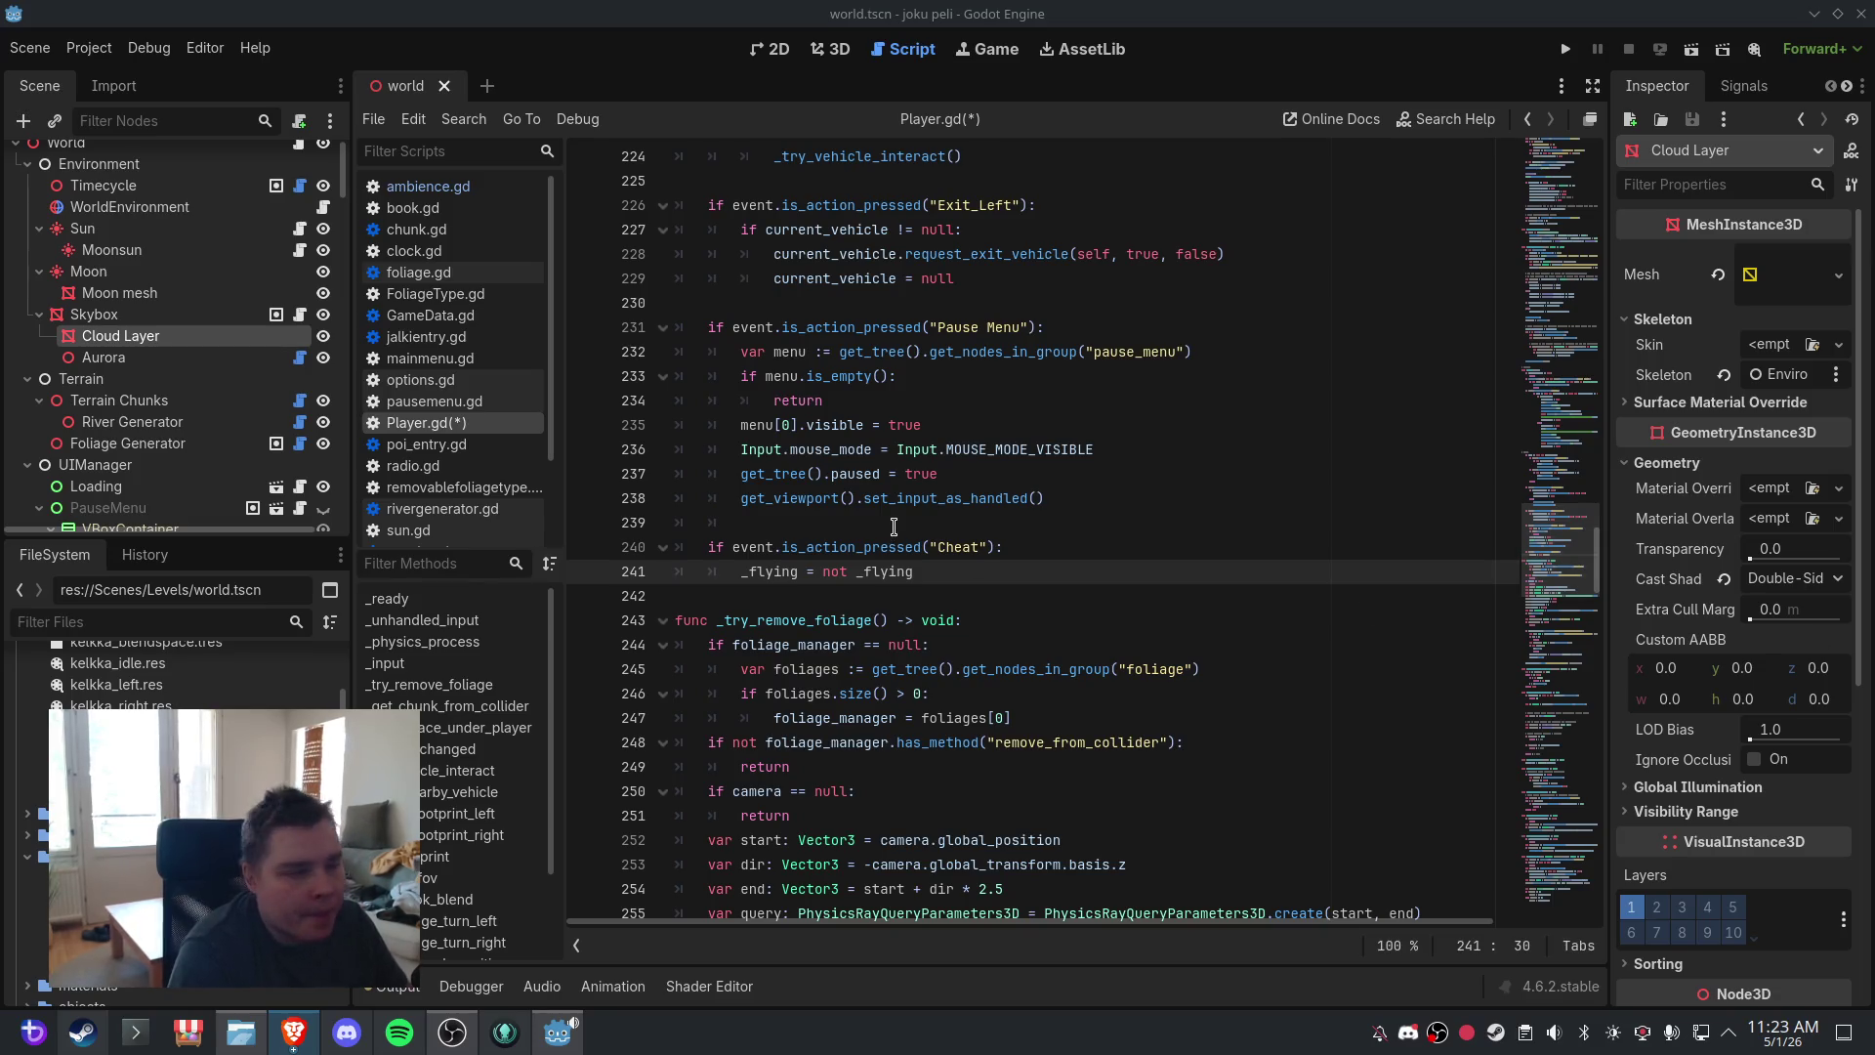
- Paste the if _flying W/A/S/D/E/Q movement block at the start of _physics_process and dedent it
left_click(422, 642)
left_click(814, 593)
scroll(968, 591, "down", 13)
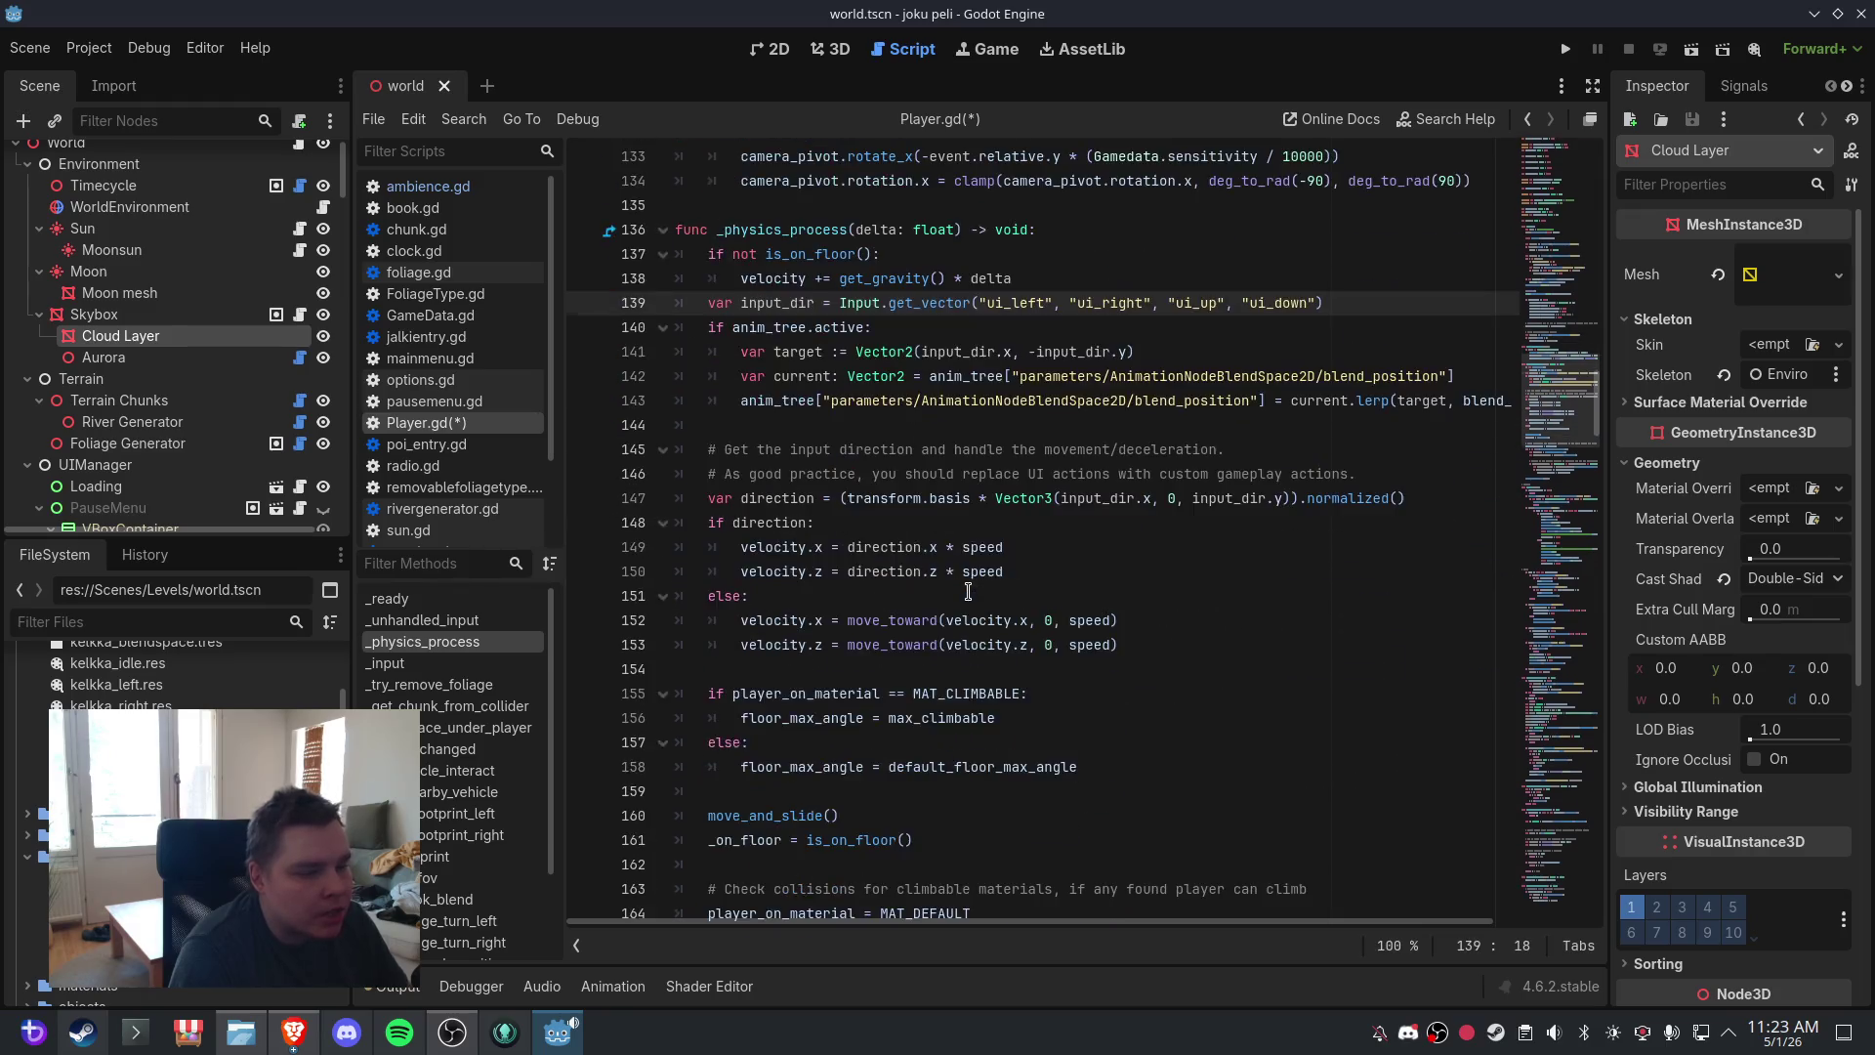
scroll(968, 591, "up", 14)
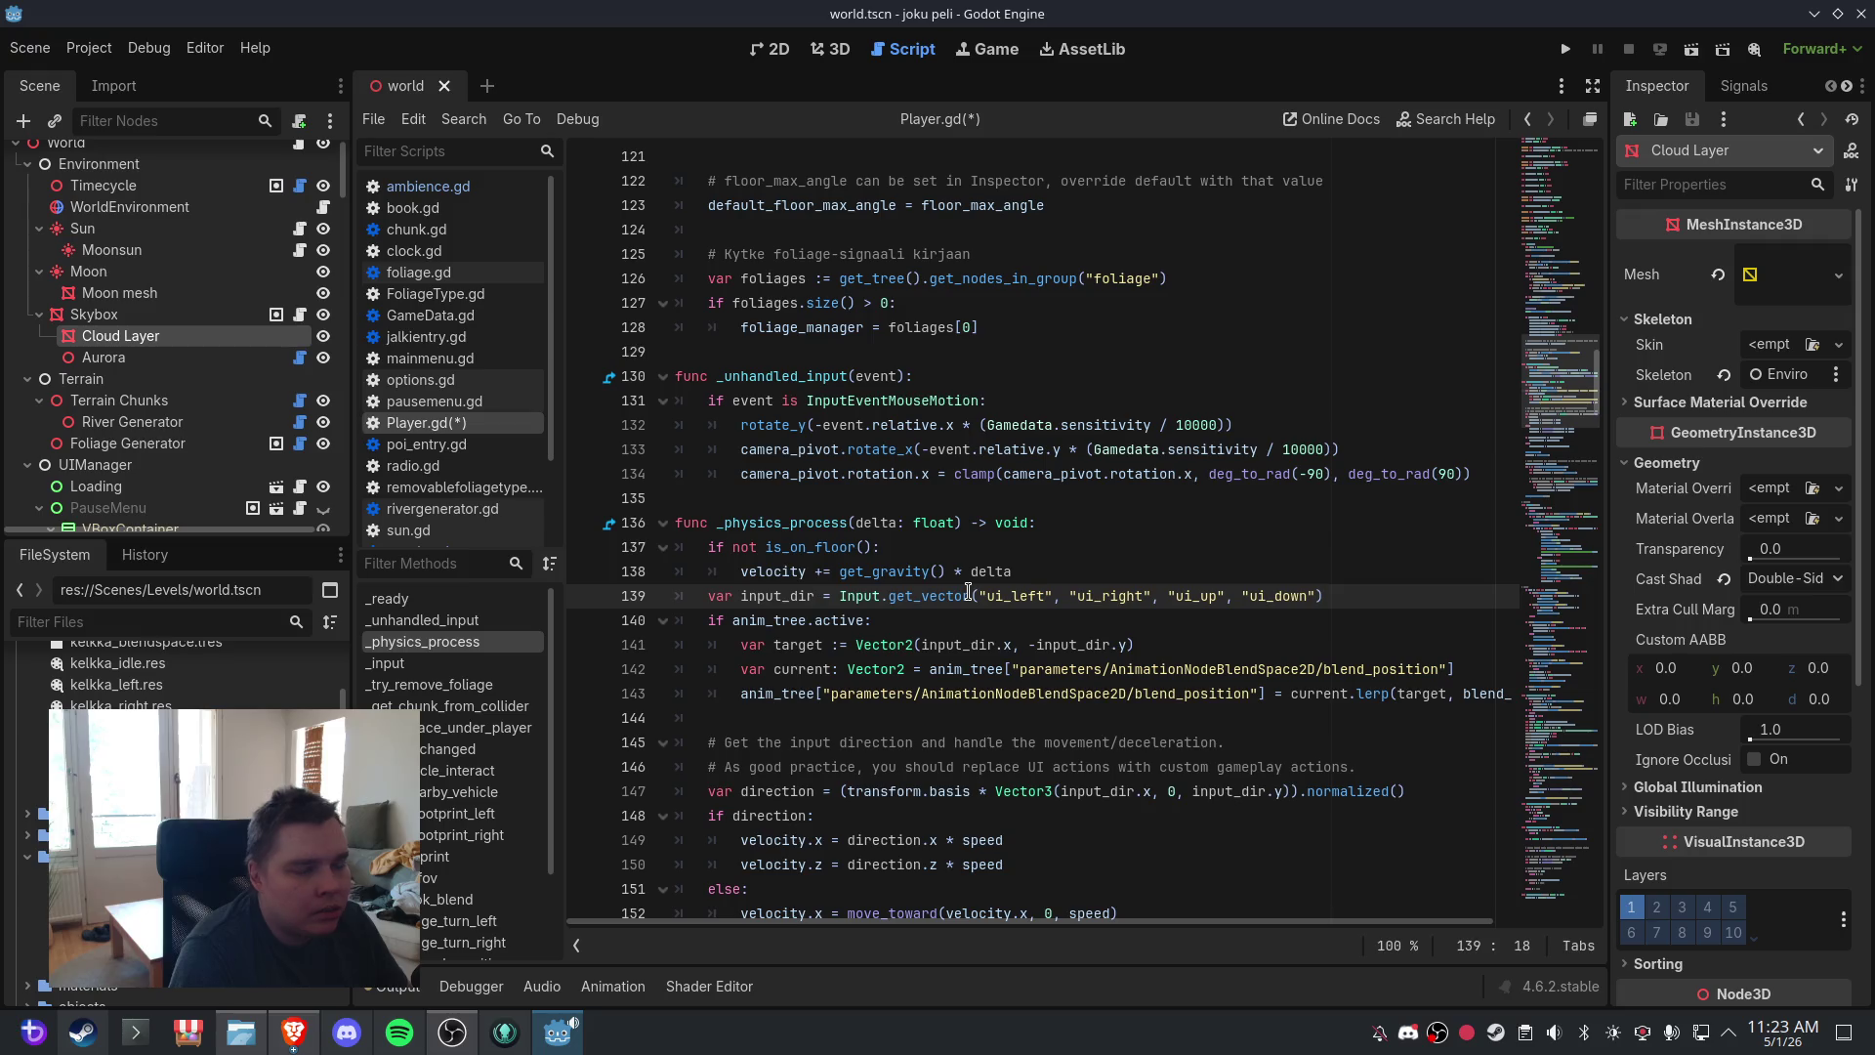
left_click(1051, 516)
key("Return")
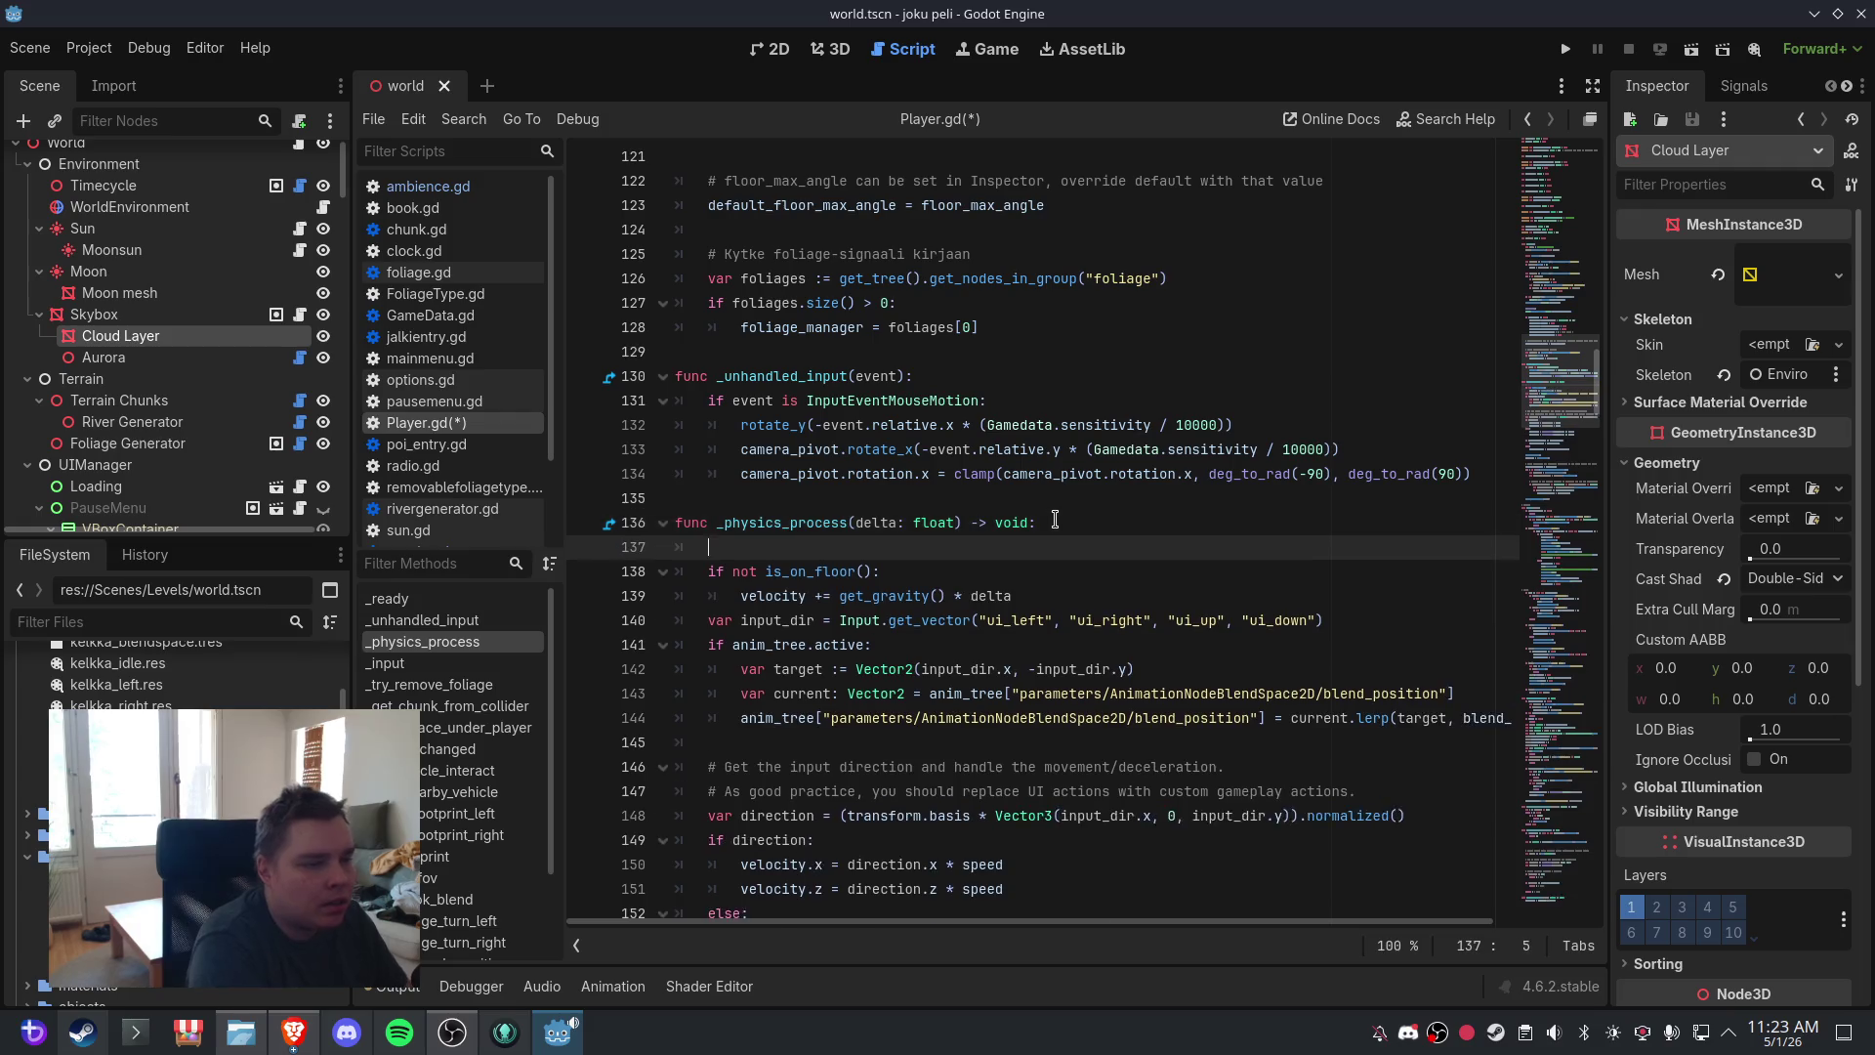
type("if _flying: \t\tvar dir := Vector3.ZERO \t\tif Input.is_key_pressed(KEY_W): \t\t\tdir -= transform.basis.z \t\tif Input.is_key_pressed(KEY_S): \t\t\tdir += transform.basis.z \t\tif Input.is_key_pressed(KEY_A): \t\t\tdir -= transform.basis.x \t\tif Input.is_key_pressed(KEY_D): \t\t\tdir += transform.basis.x \t\tif Input.is_key_pressed(KEY_E): \t\t\tdir += Vector3.UP \t\tif Input.is_key_pressed(KEY_Q): \t\t\tdir += Vector3.DOWN \t\tvelocity = dir.normalized() * fly_speed \t\tmove_and_slide()")
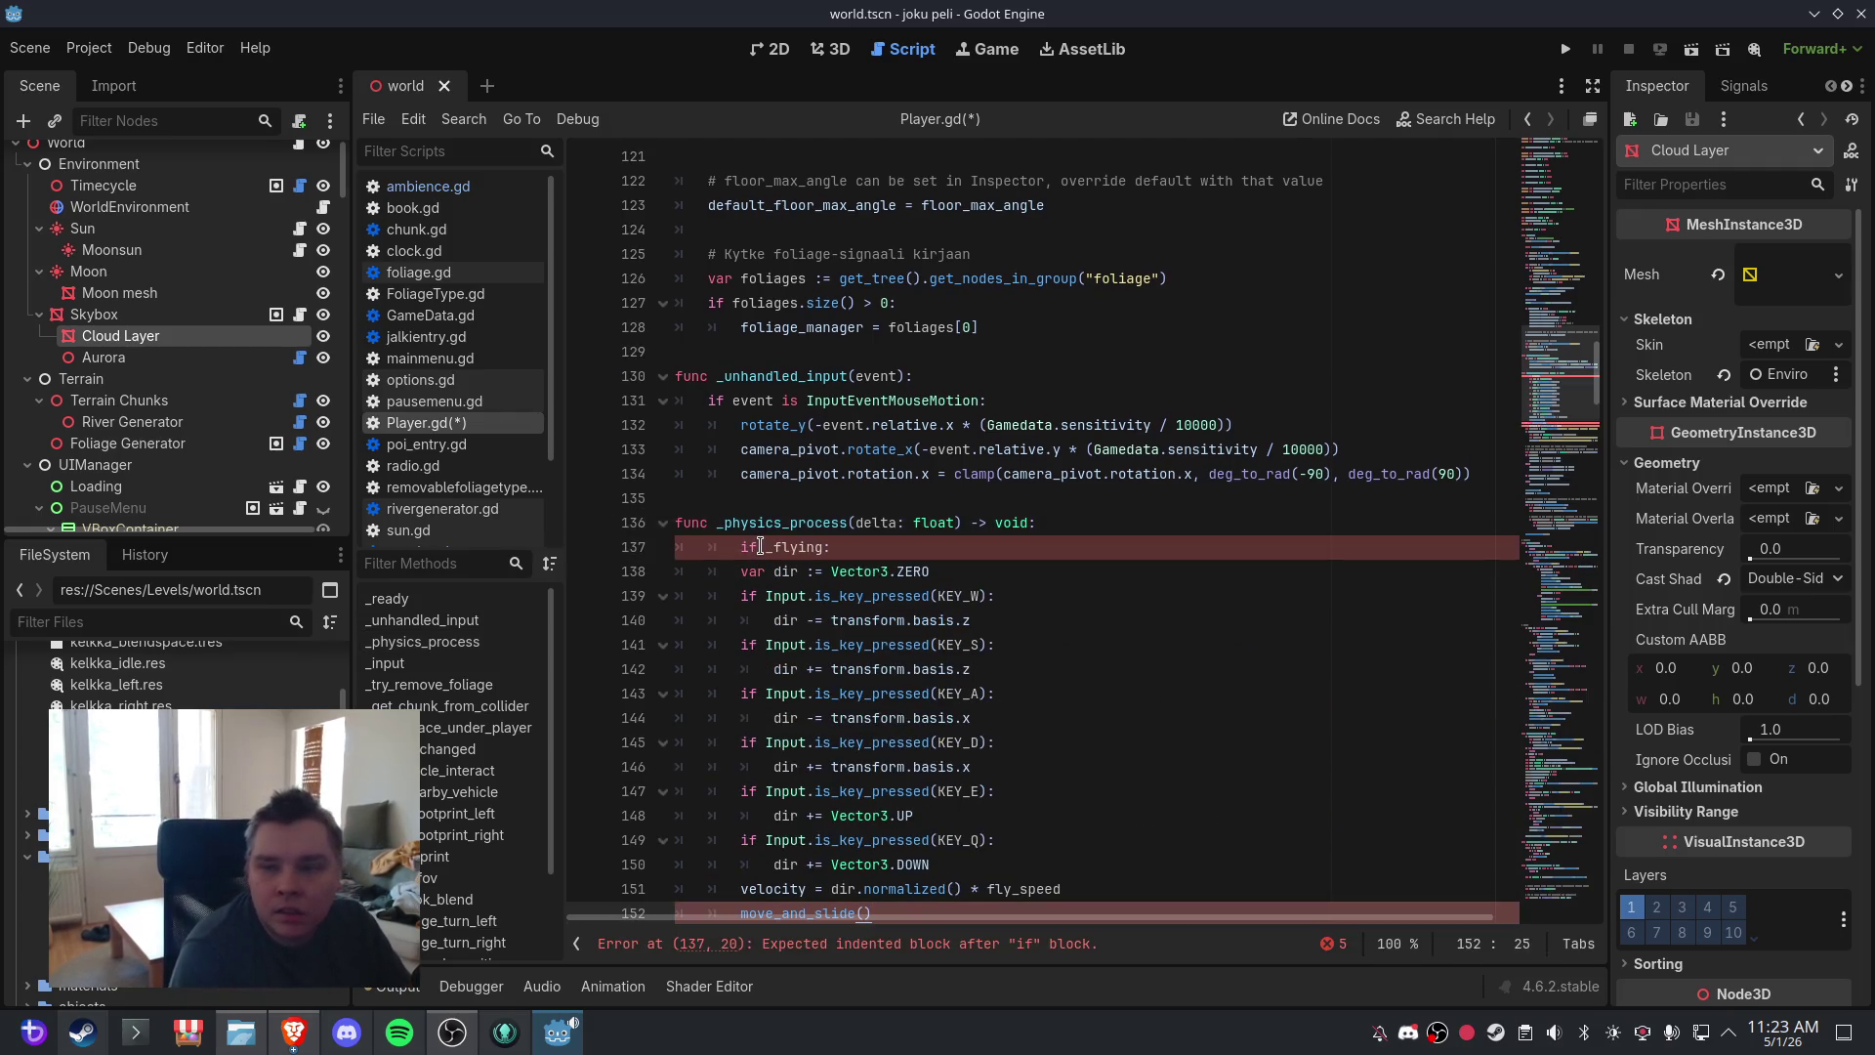
left_click(833, 547)
key("shift+Tab")
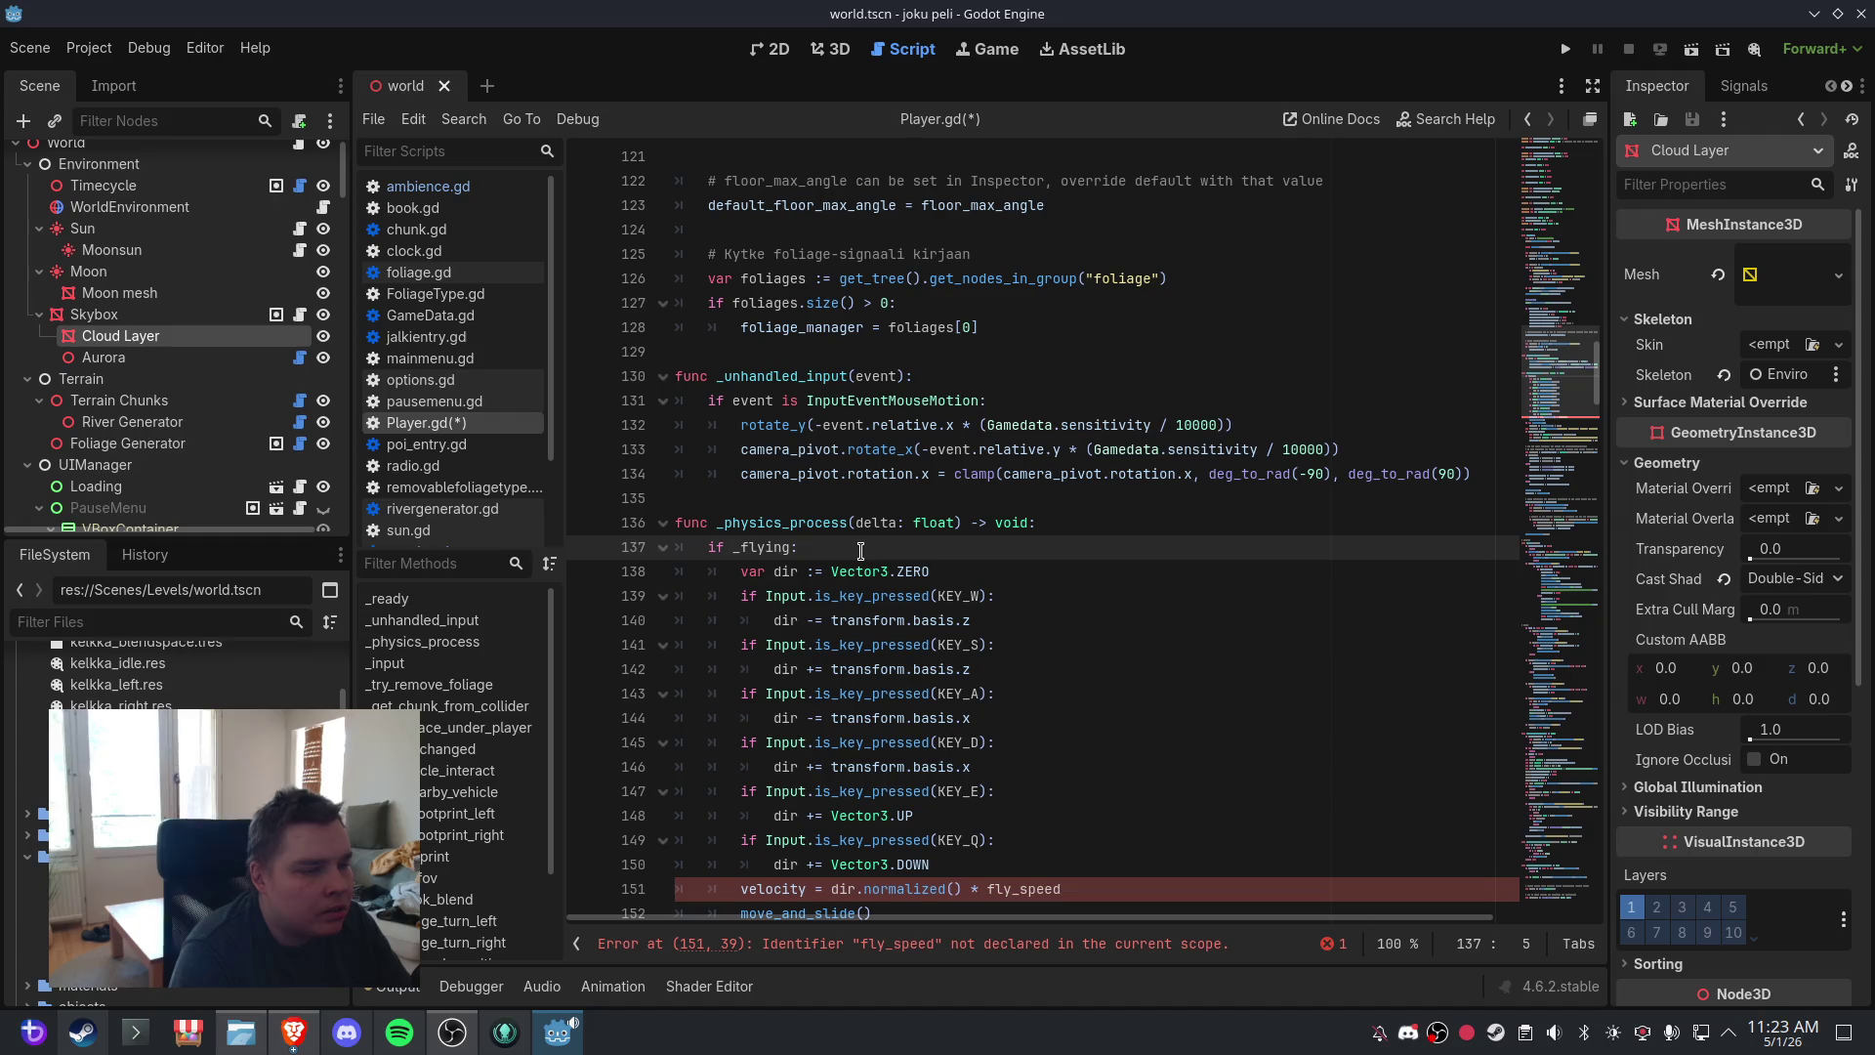
- Review the pasted KEY_D and KEY_A checks in the fly movement block
scroll(923, 567, "down", 1)
scroll(923, 567, "down", 1)
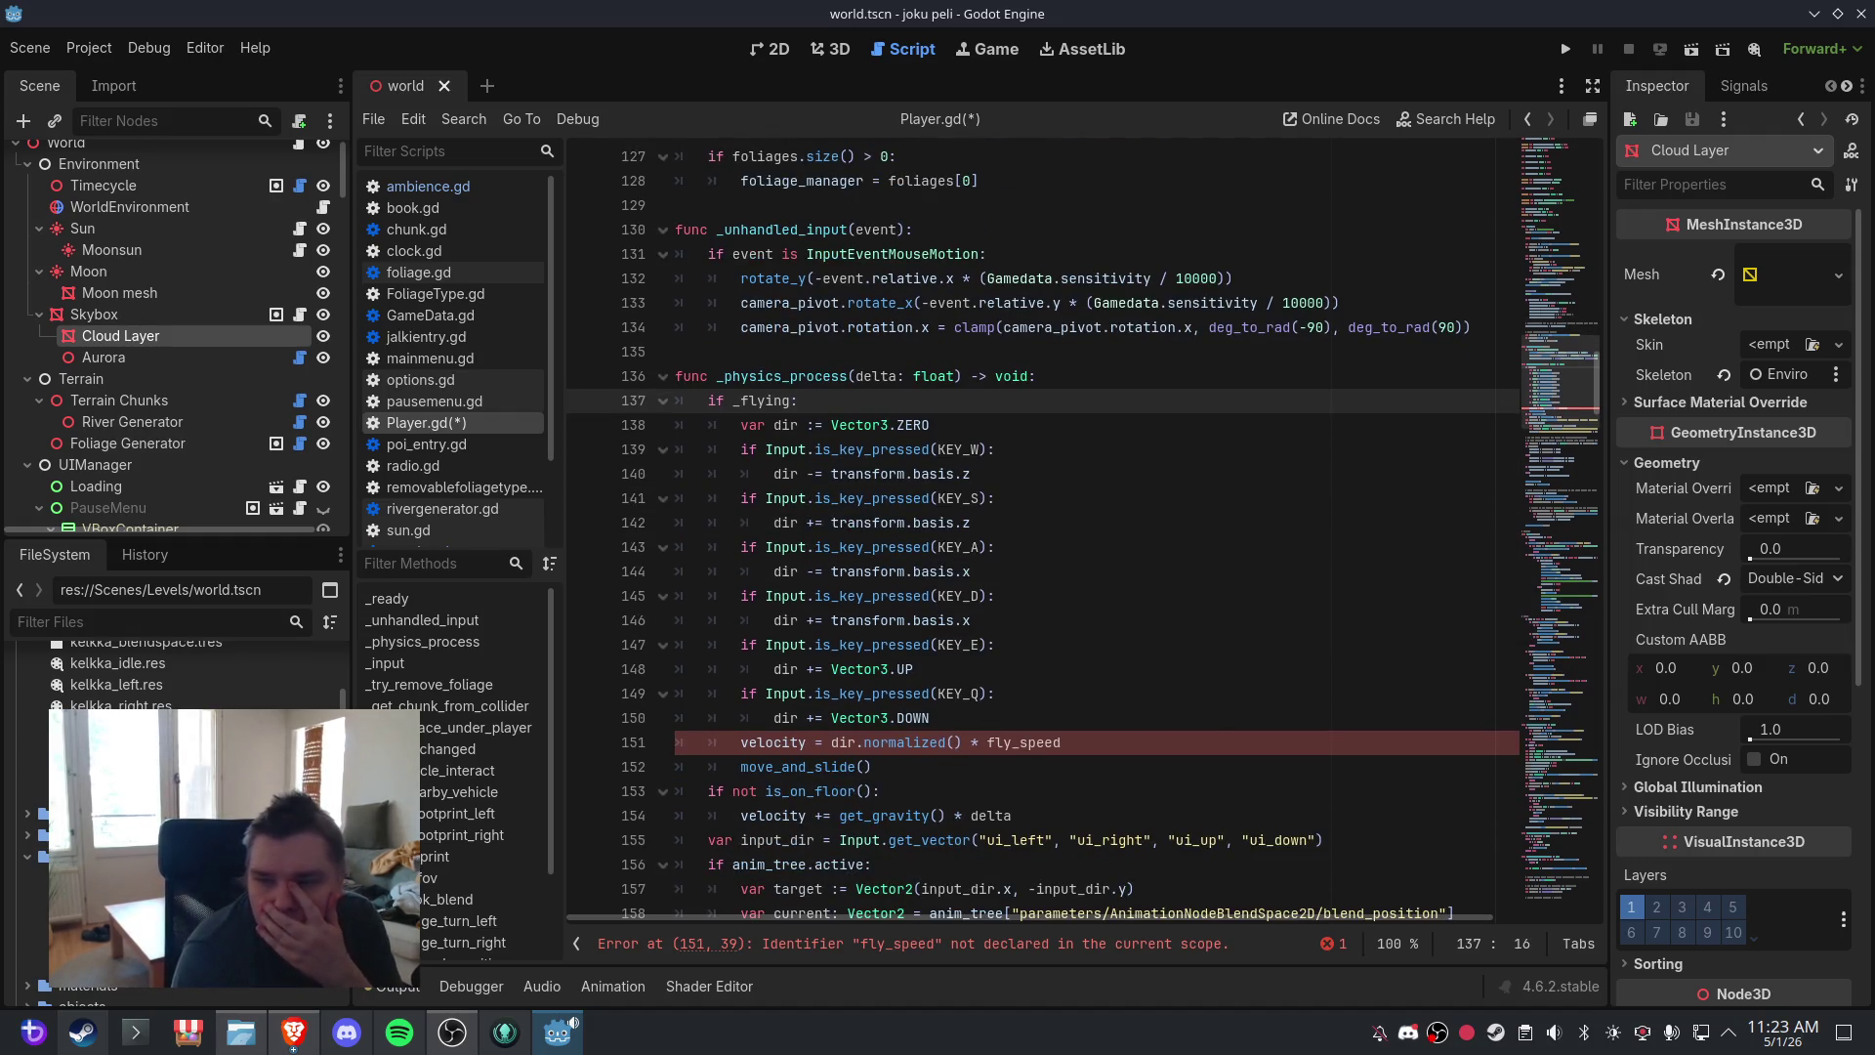
left_click(1124, 596)
scroll(1123, 595, "down", 2)
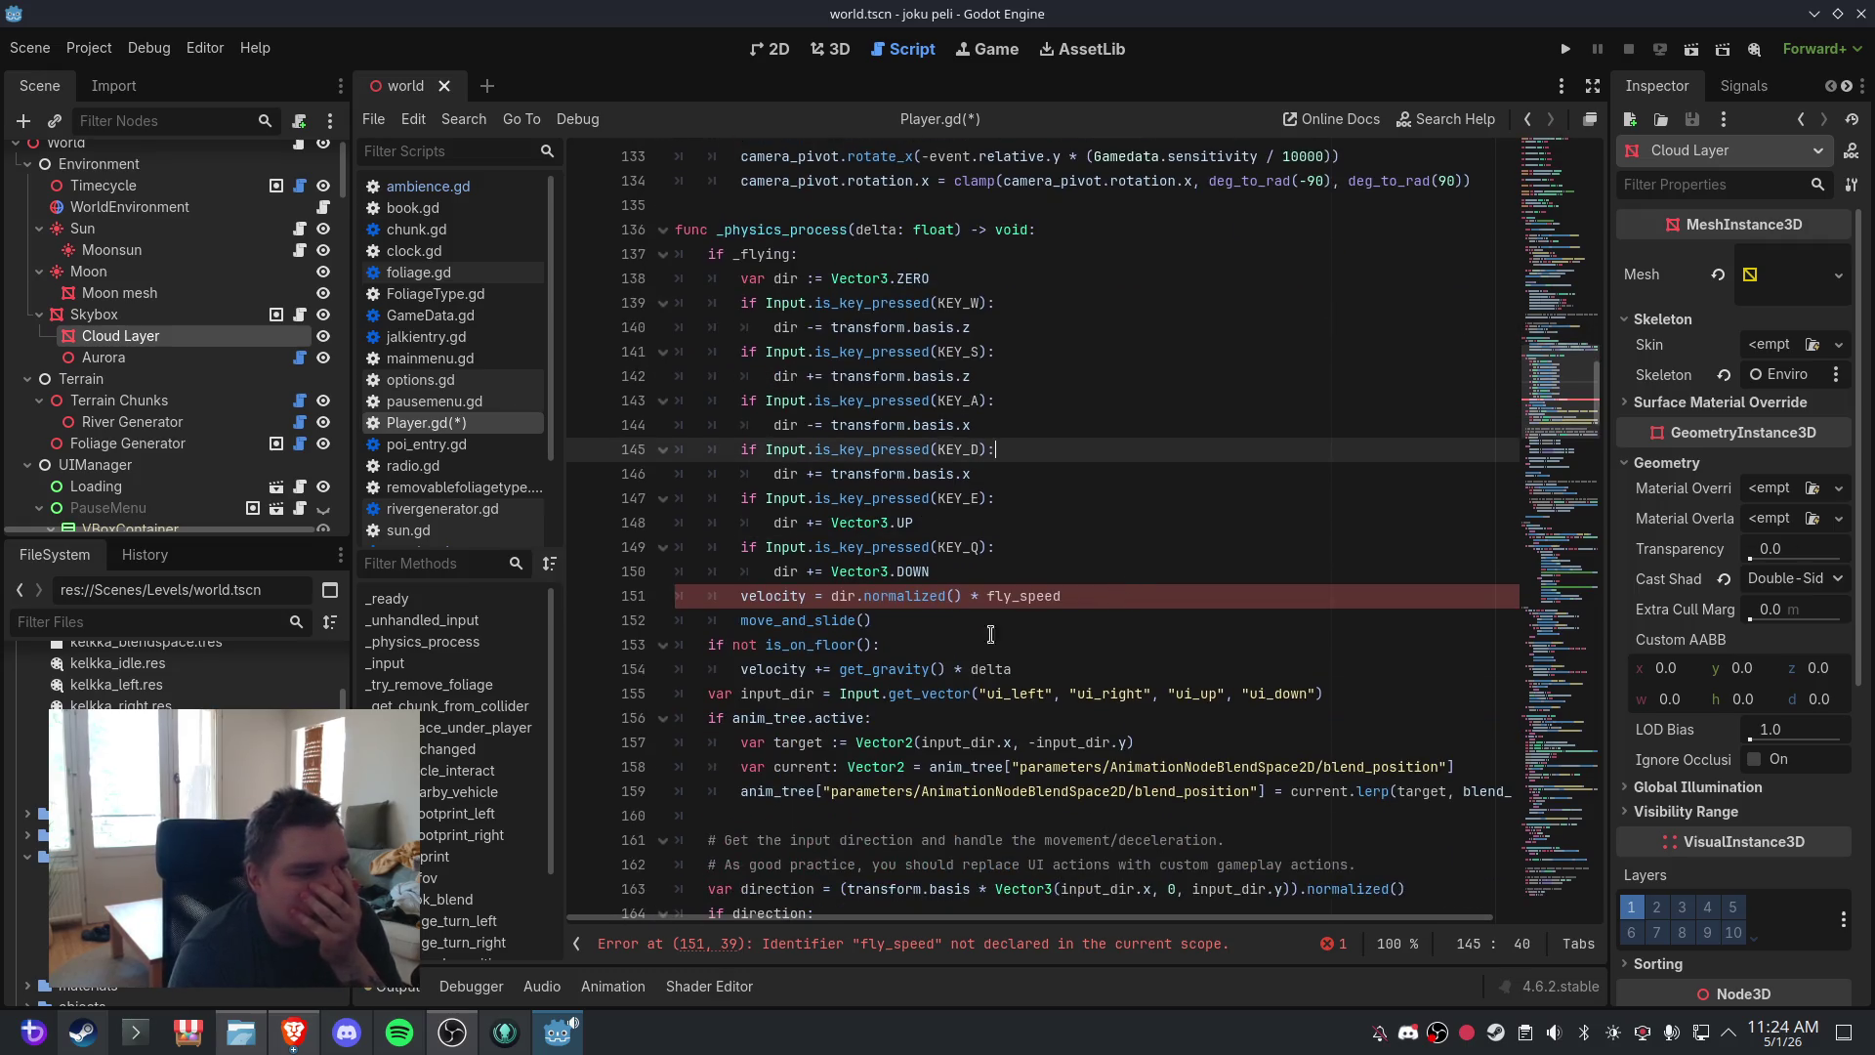
mouse_move(840, 671)
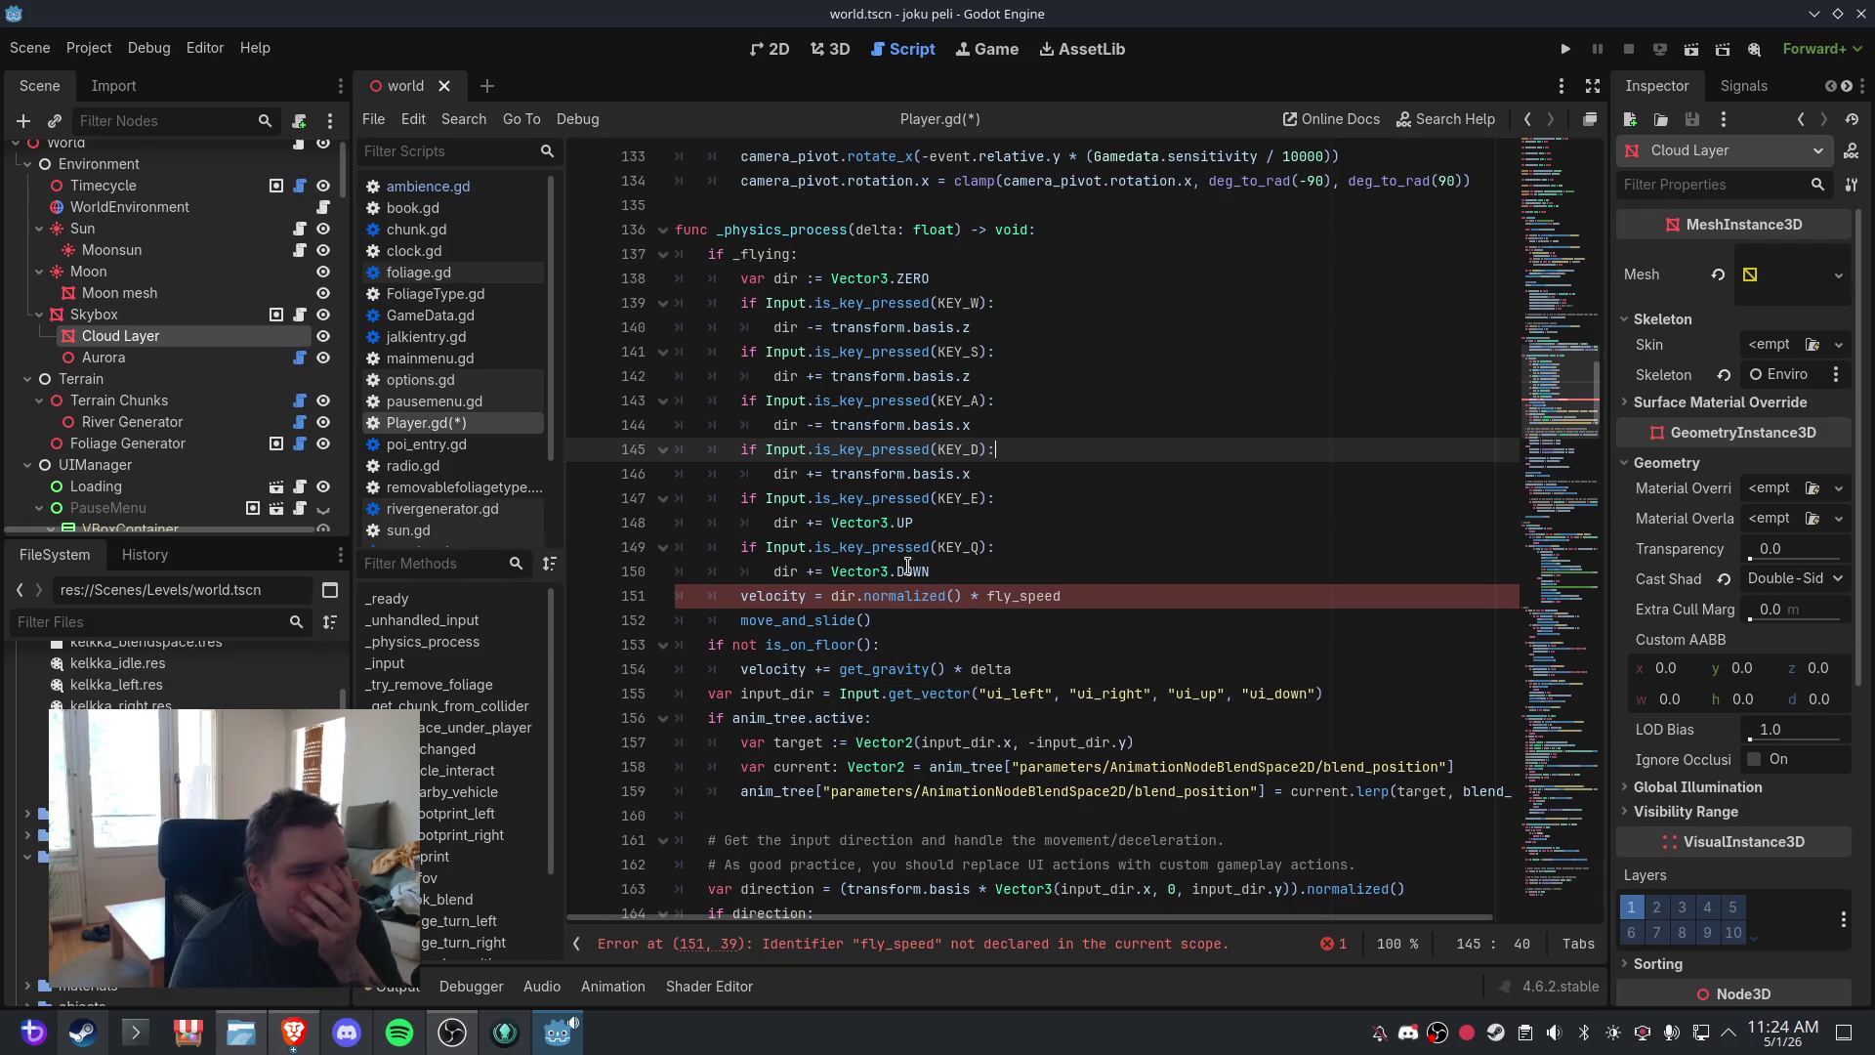
mouse_move(909, 566)
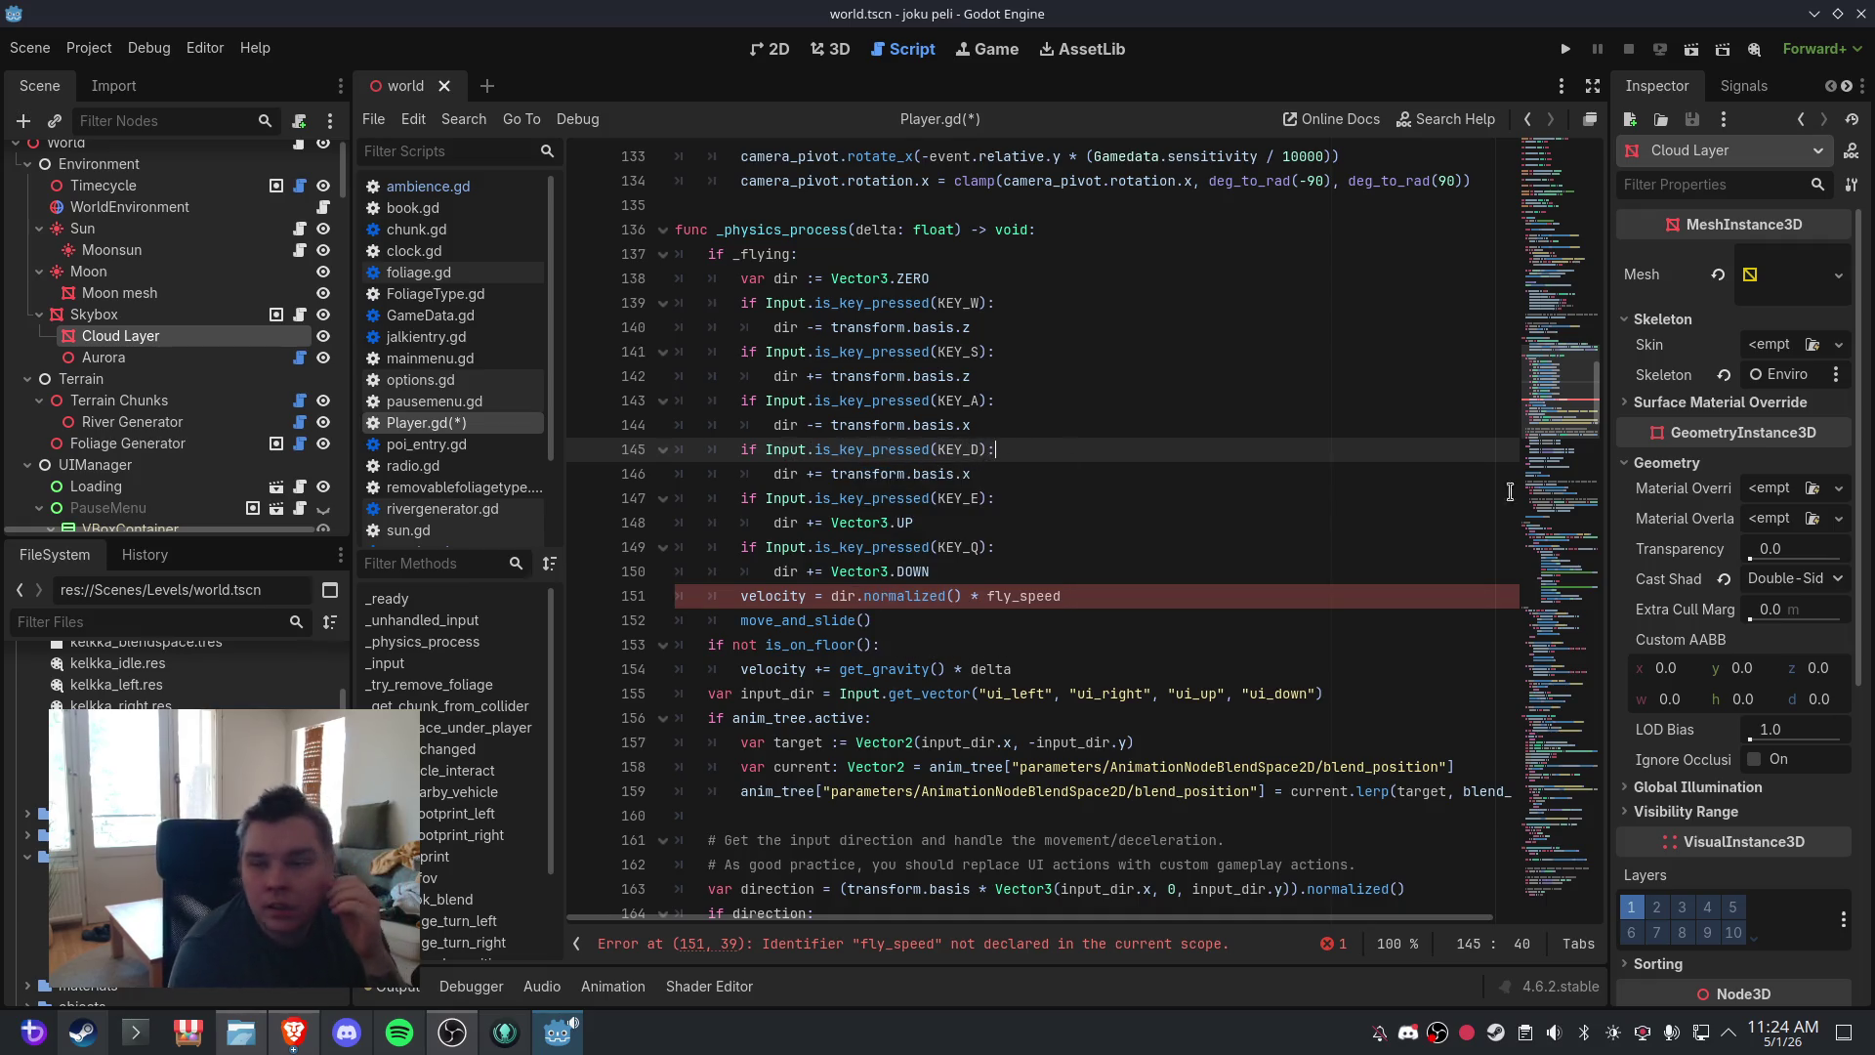
left_click(962, 400)
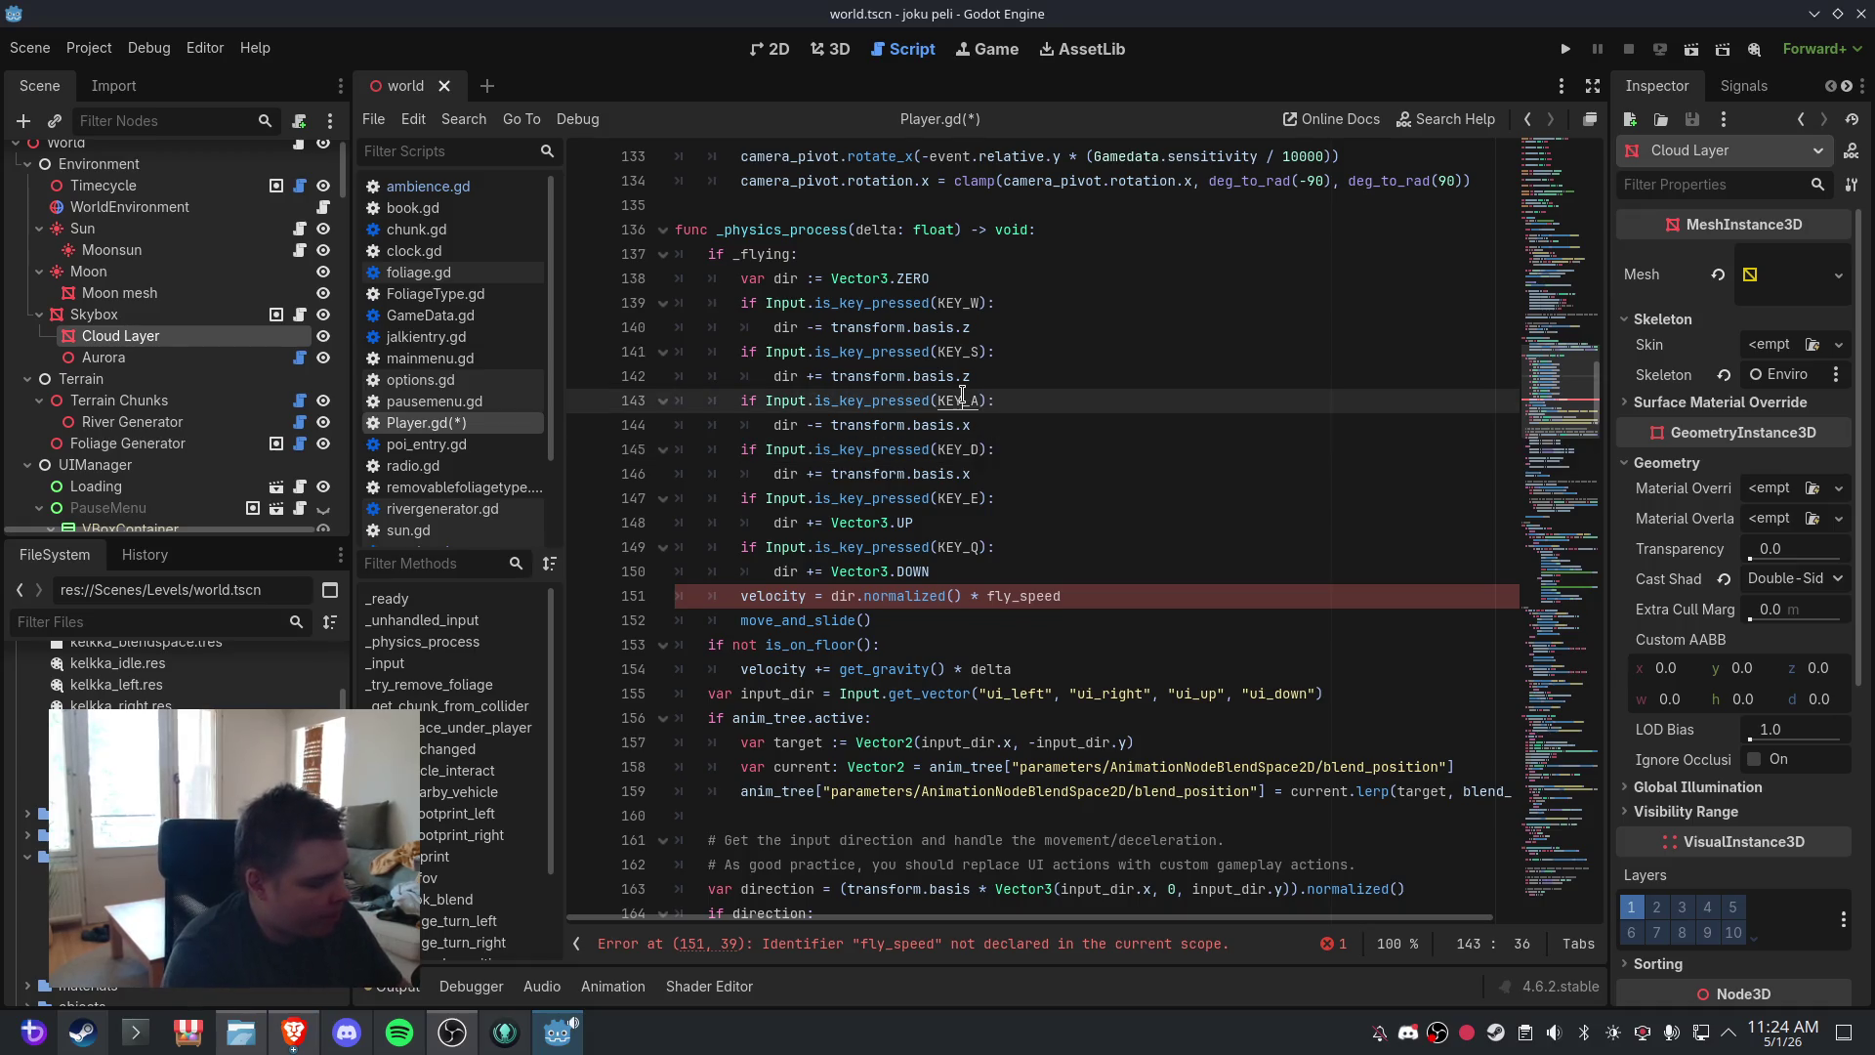
key("ctrl+a")
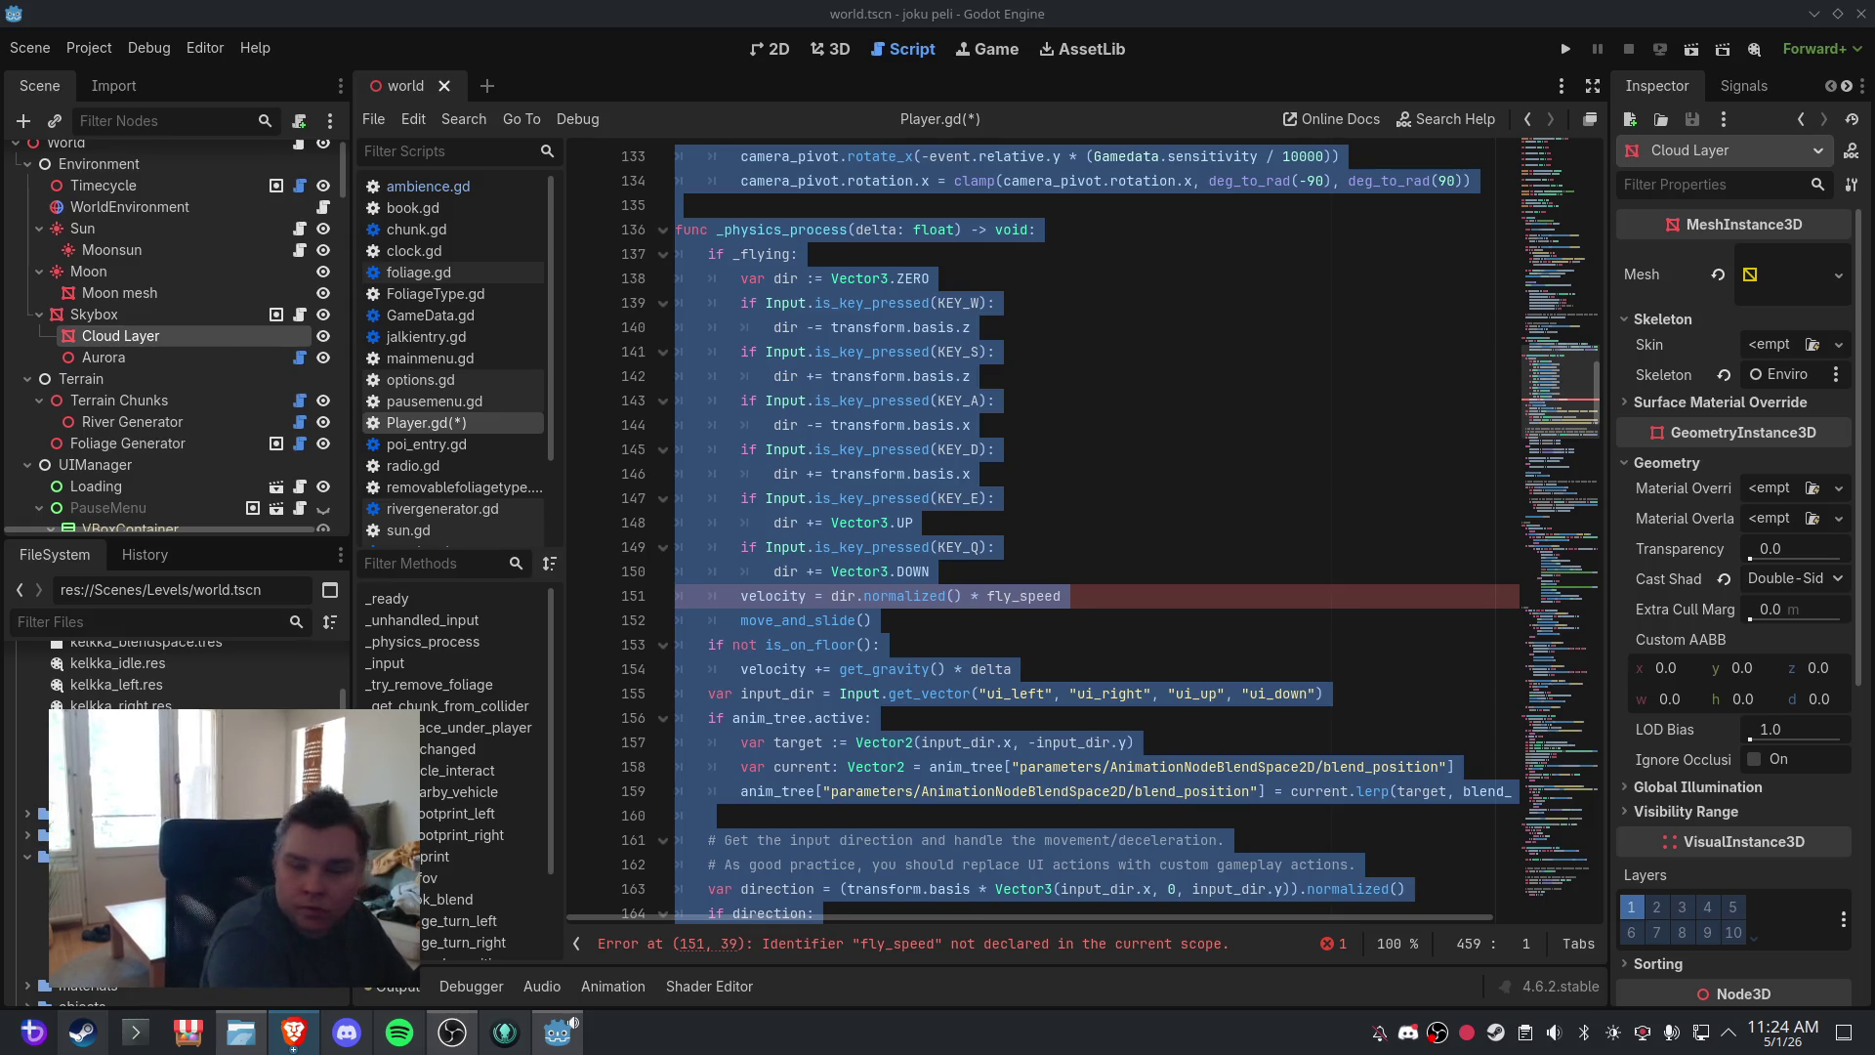
left_click(1215, 566)
left_click(1131, 543)
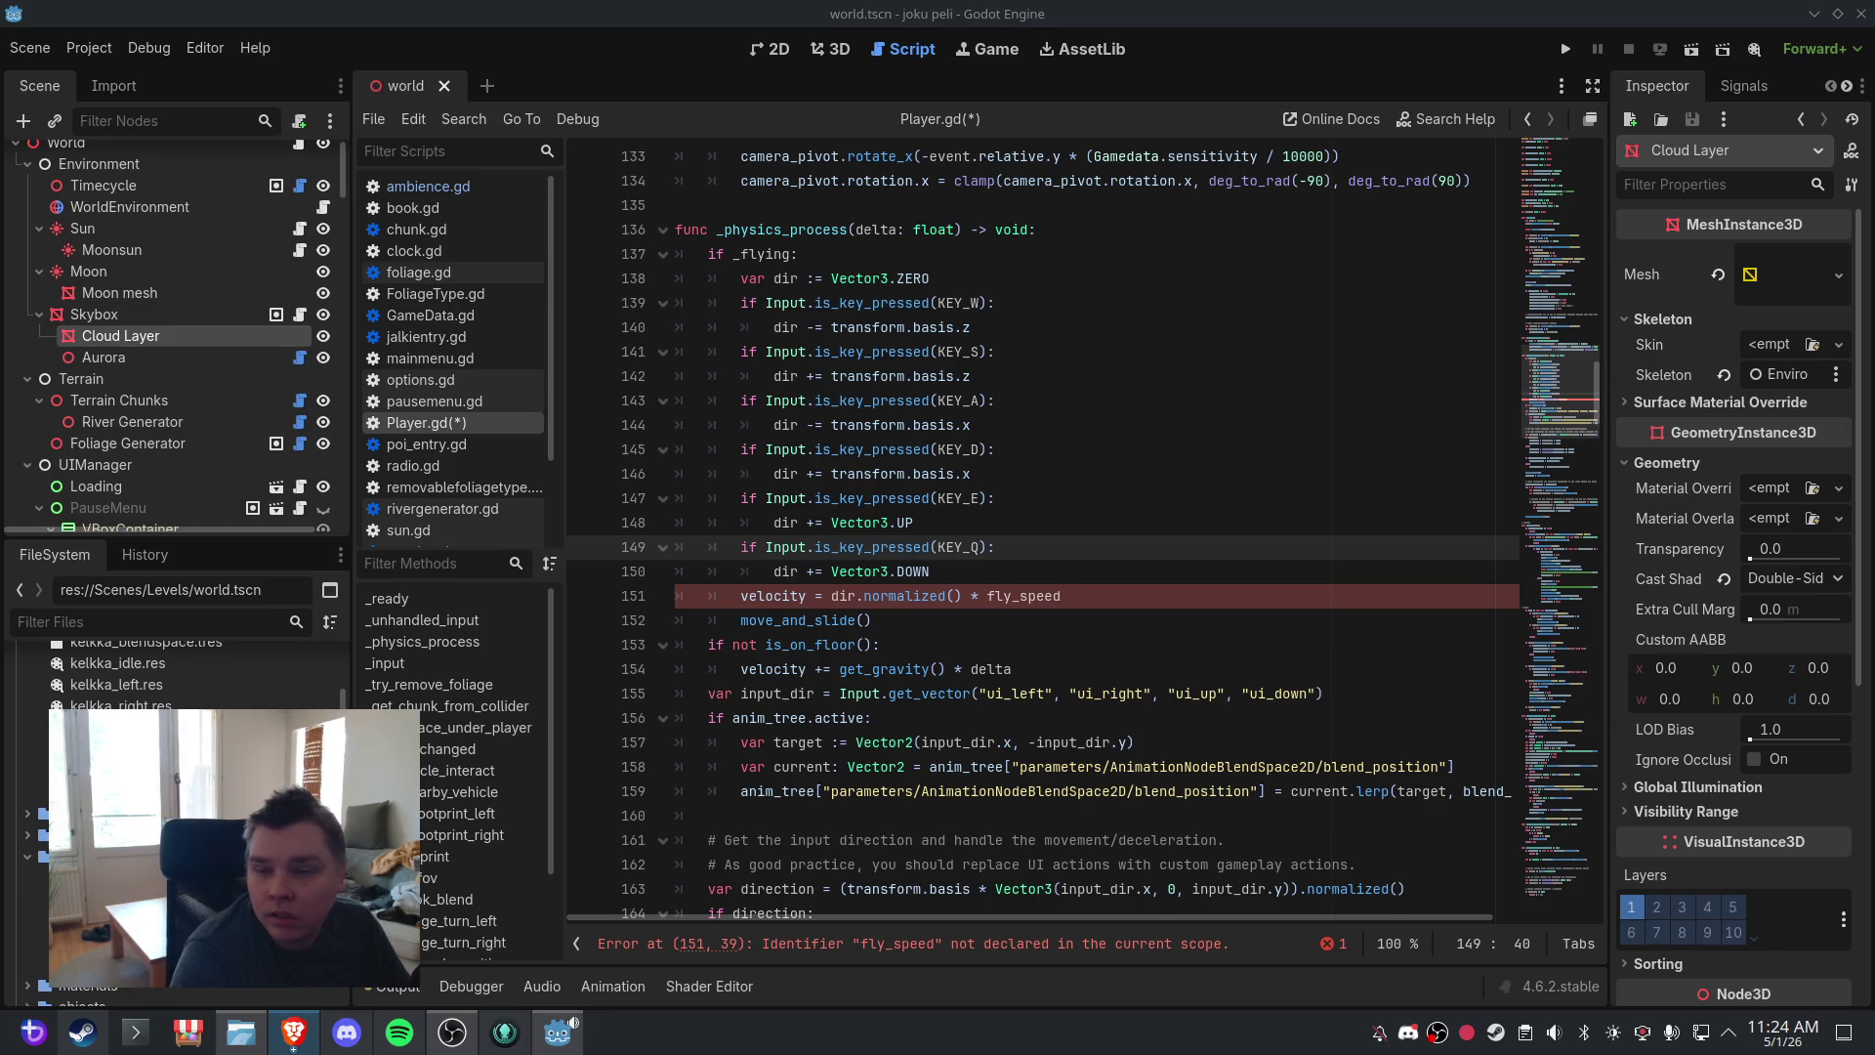
left_click(1387, 303)
scroll(1027, 588, "up", 20)
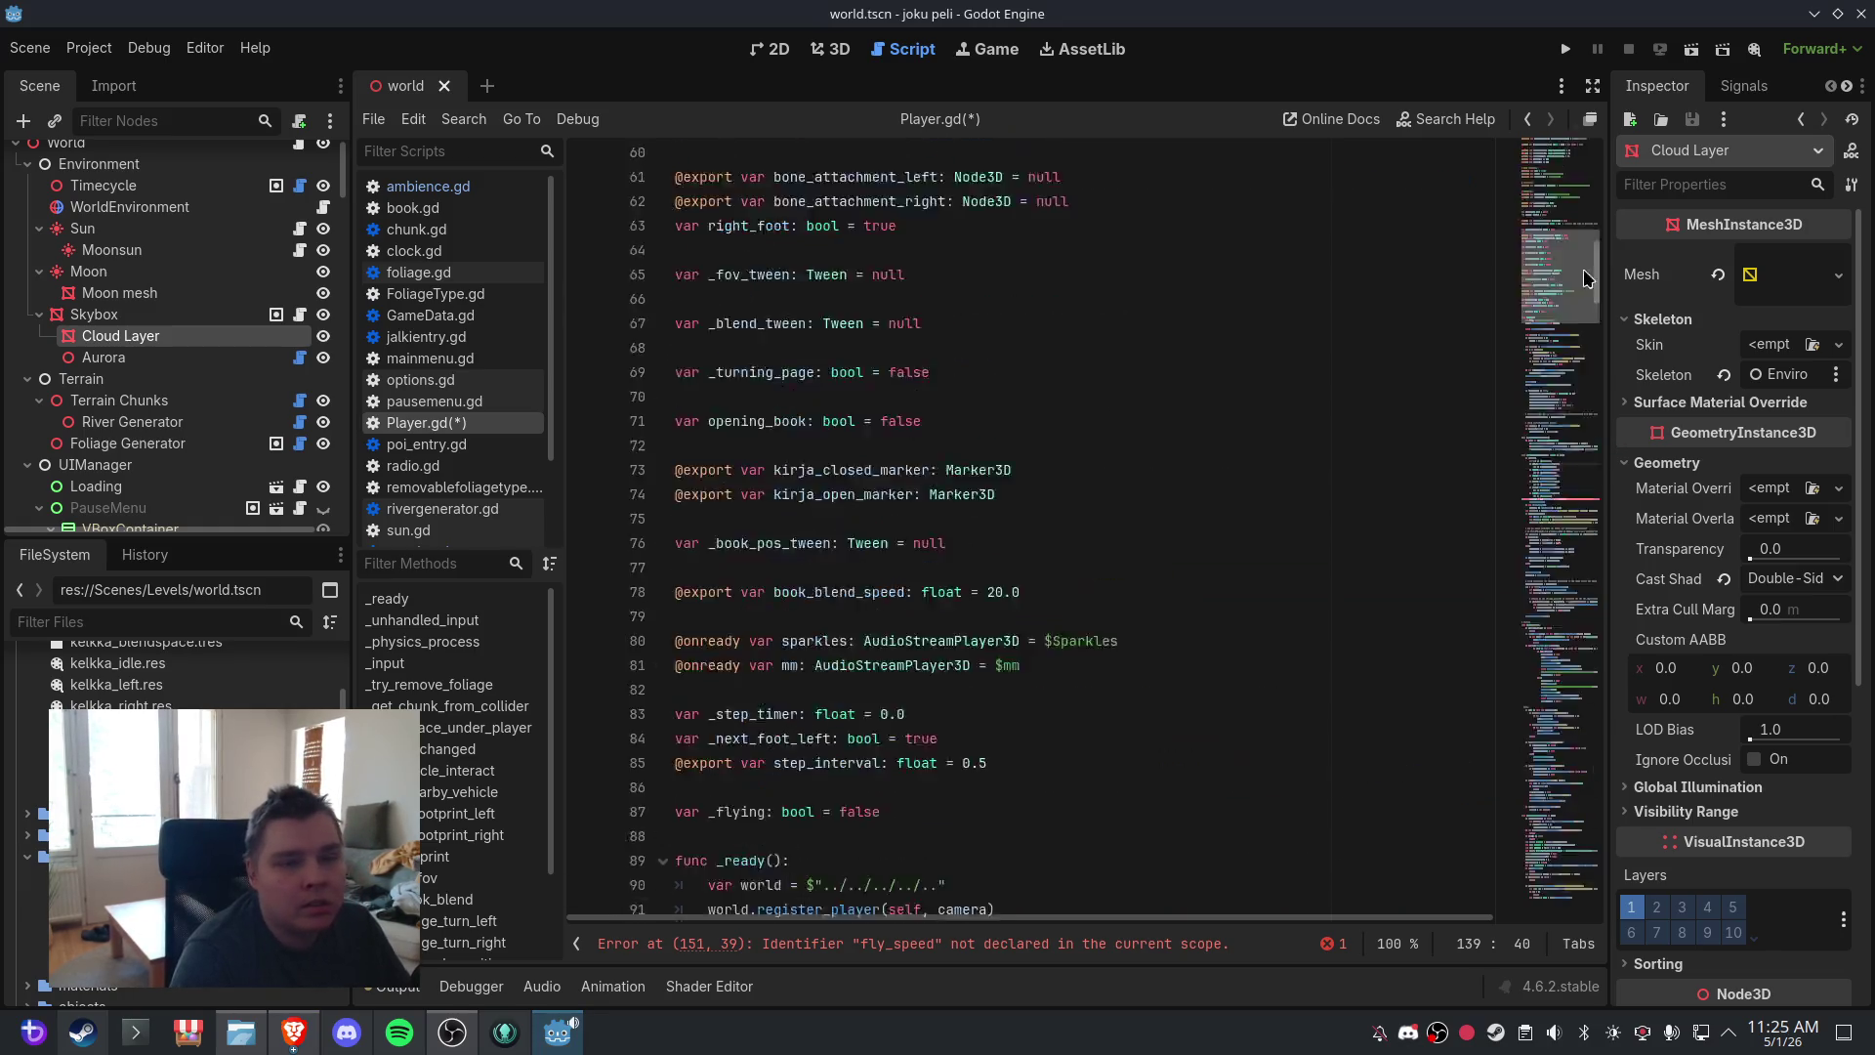
left_click(945, 355)
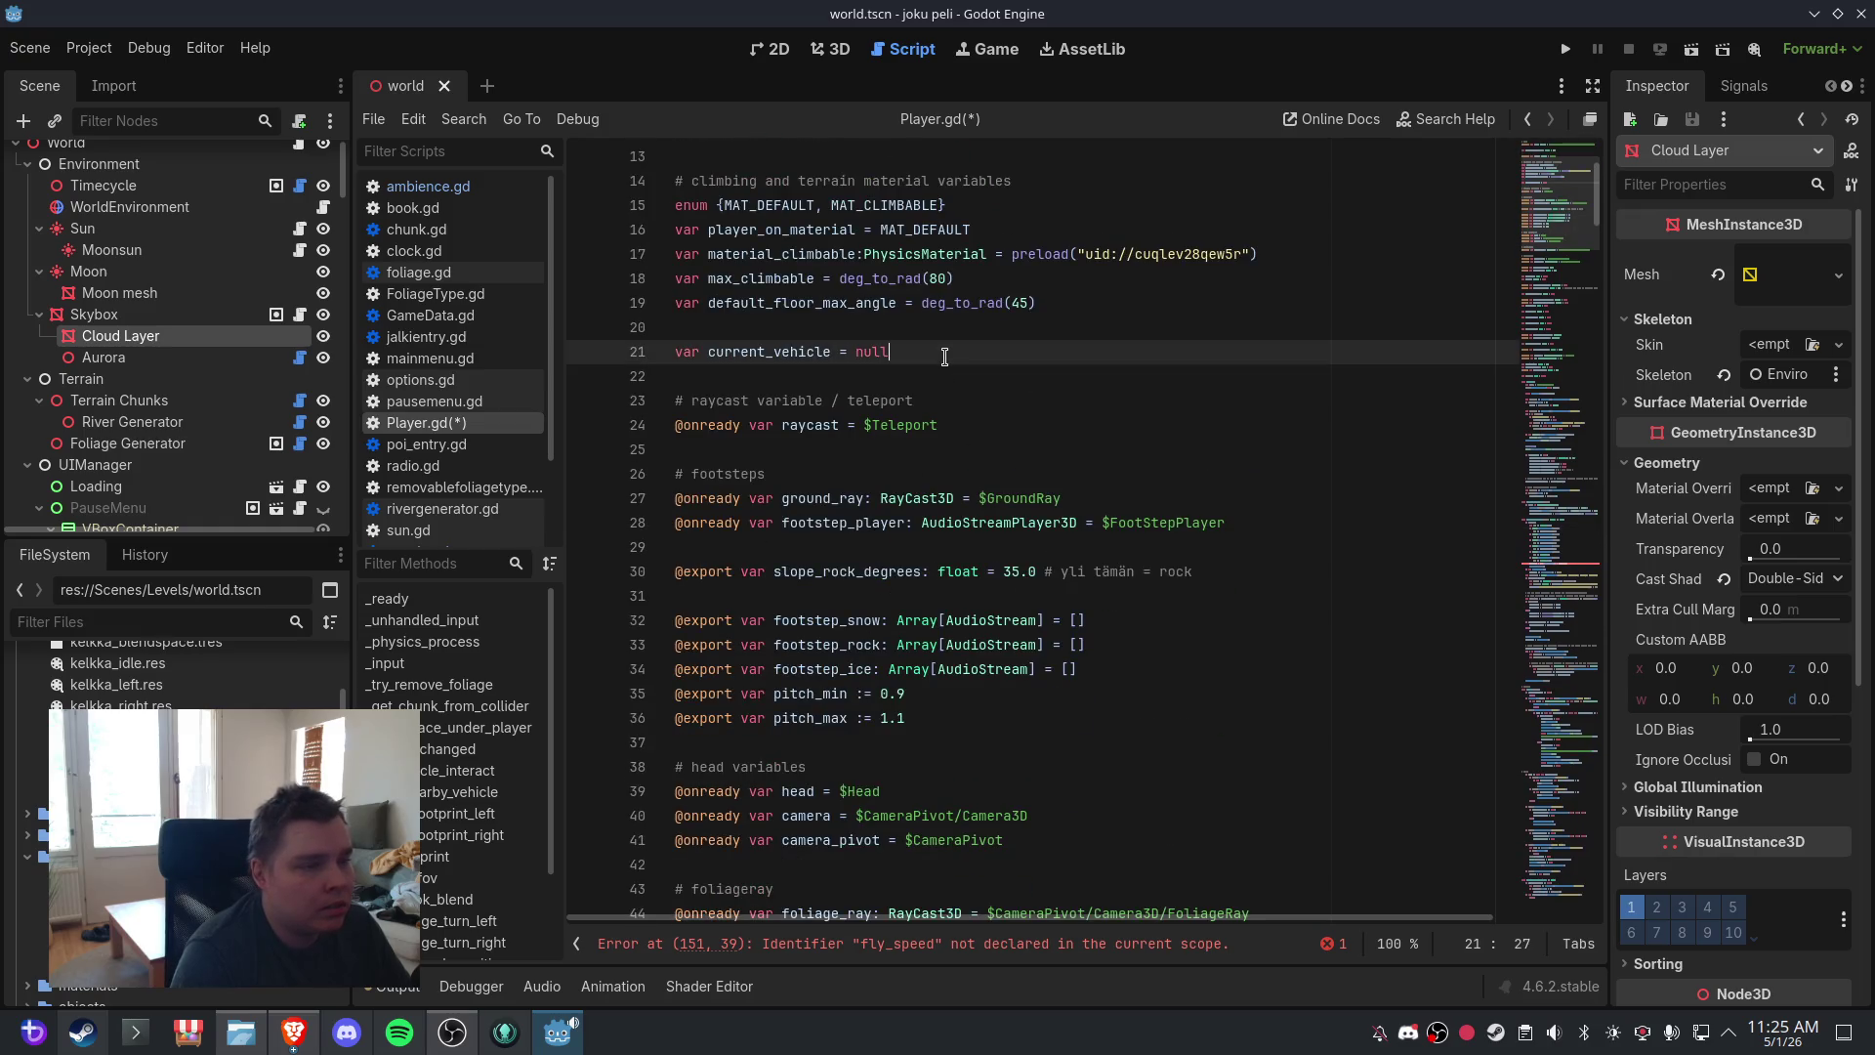
scroll(977, 390, "down", 15)
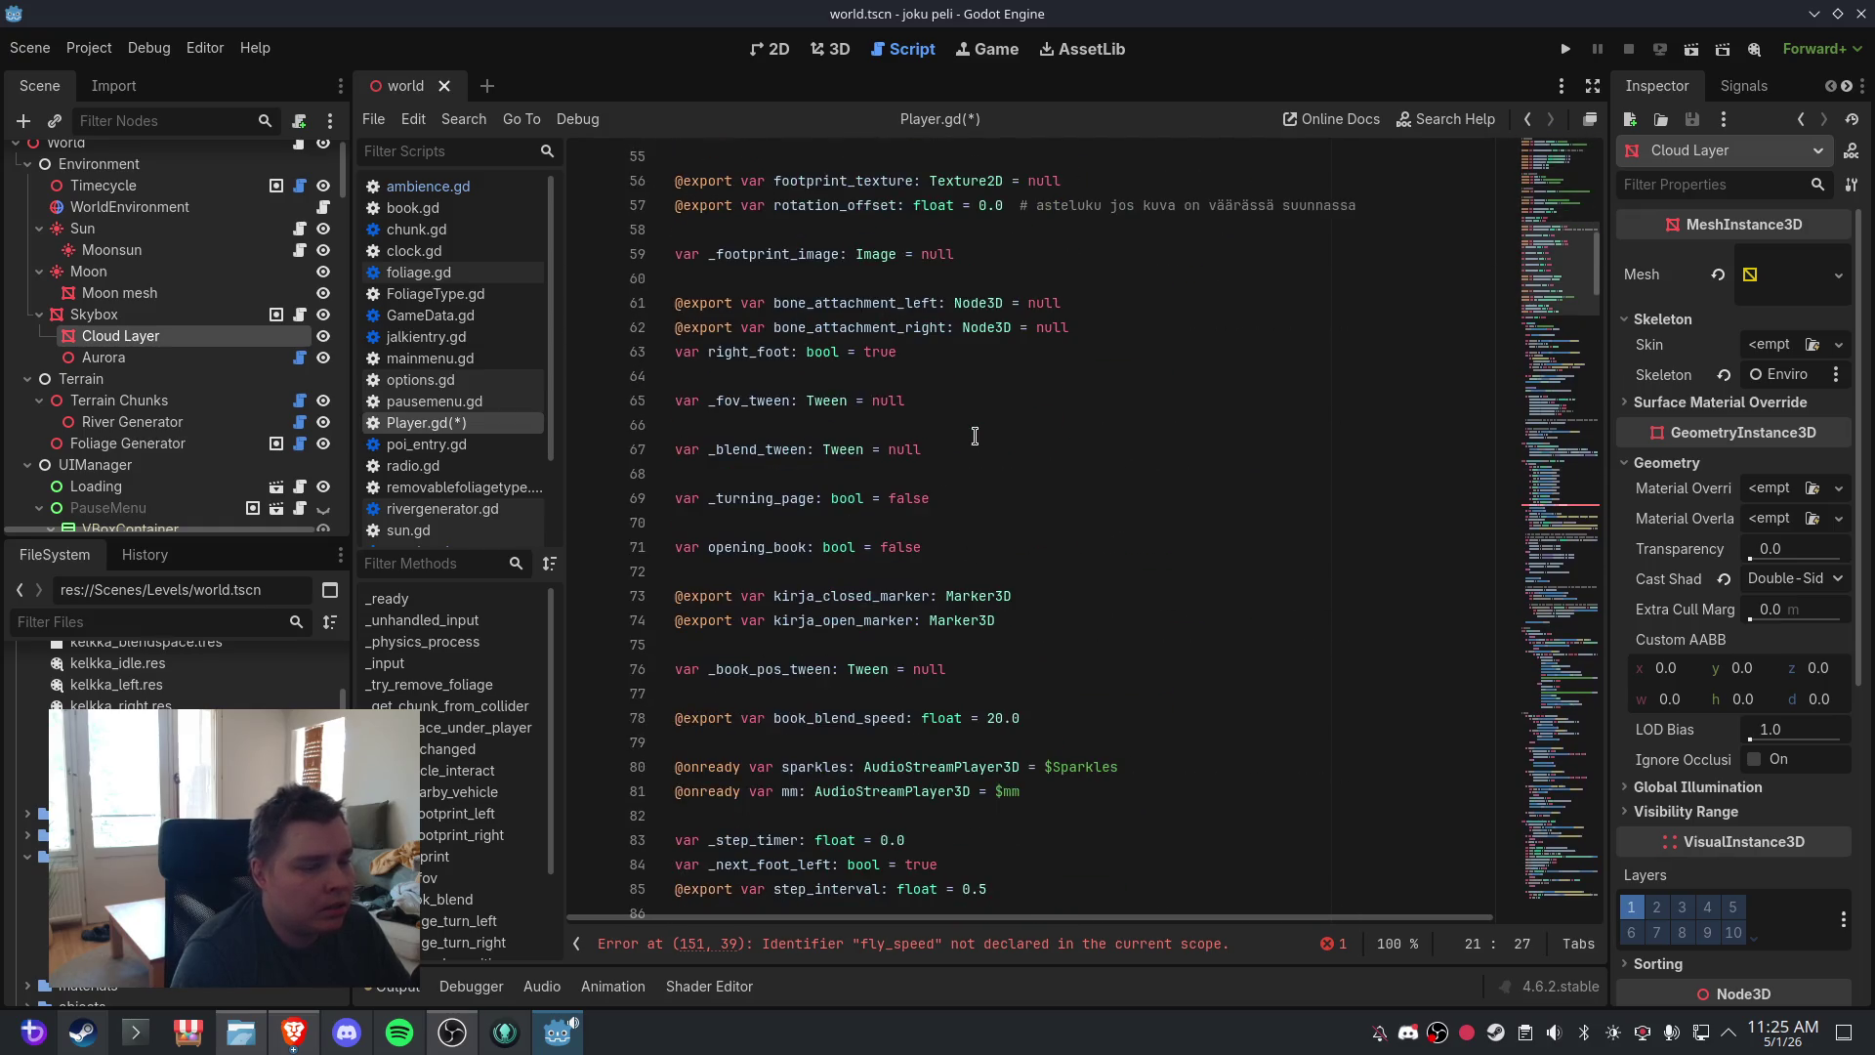
scroll(967, 538, "down", 1)
left_click(949, 555)
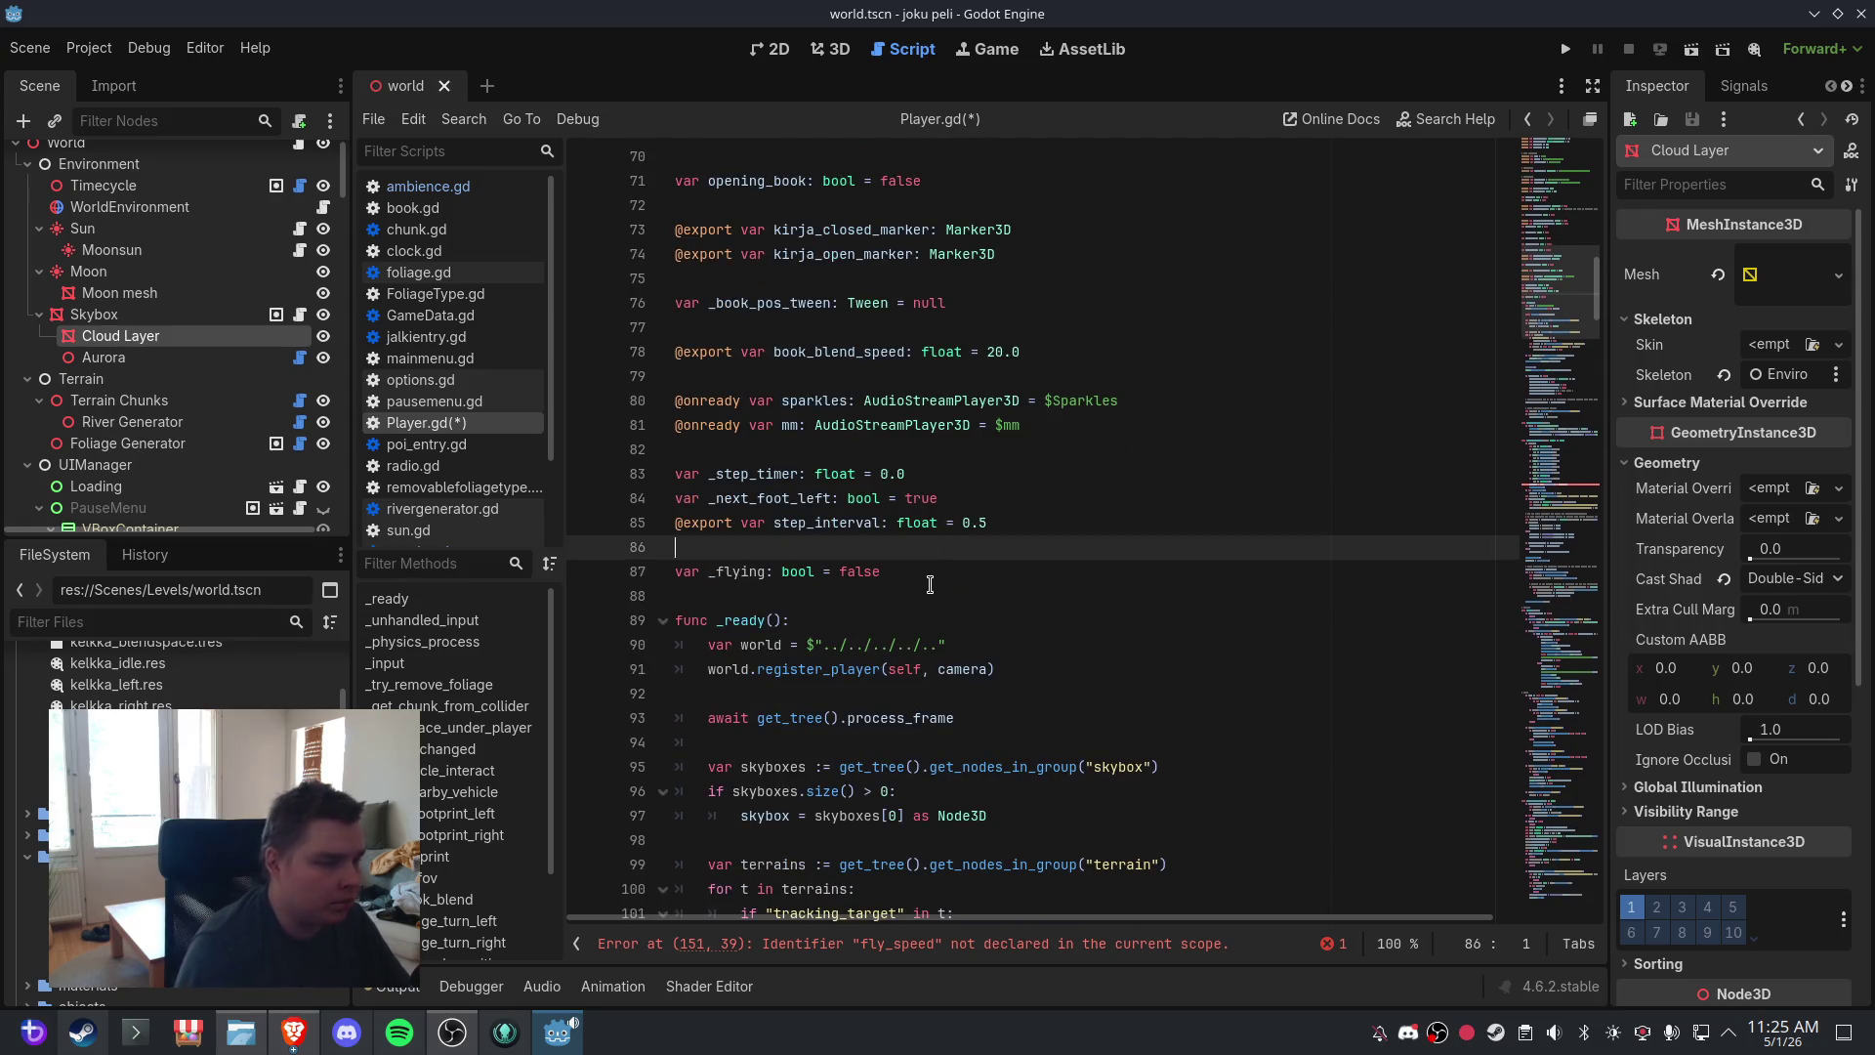
left_click(930, 584)
key("Return")
type("@export var fly_speed: float = 50.0")
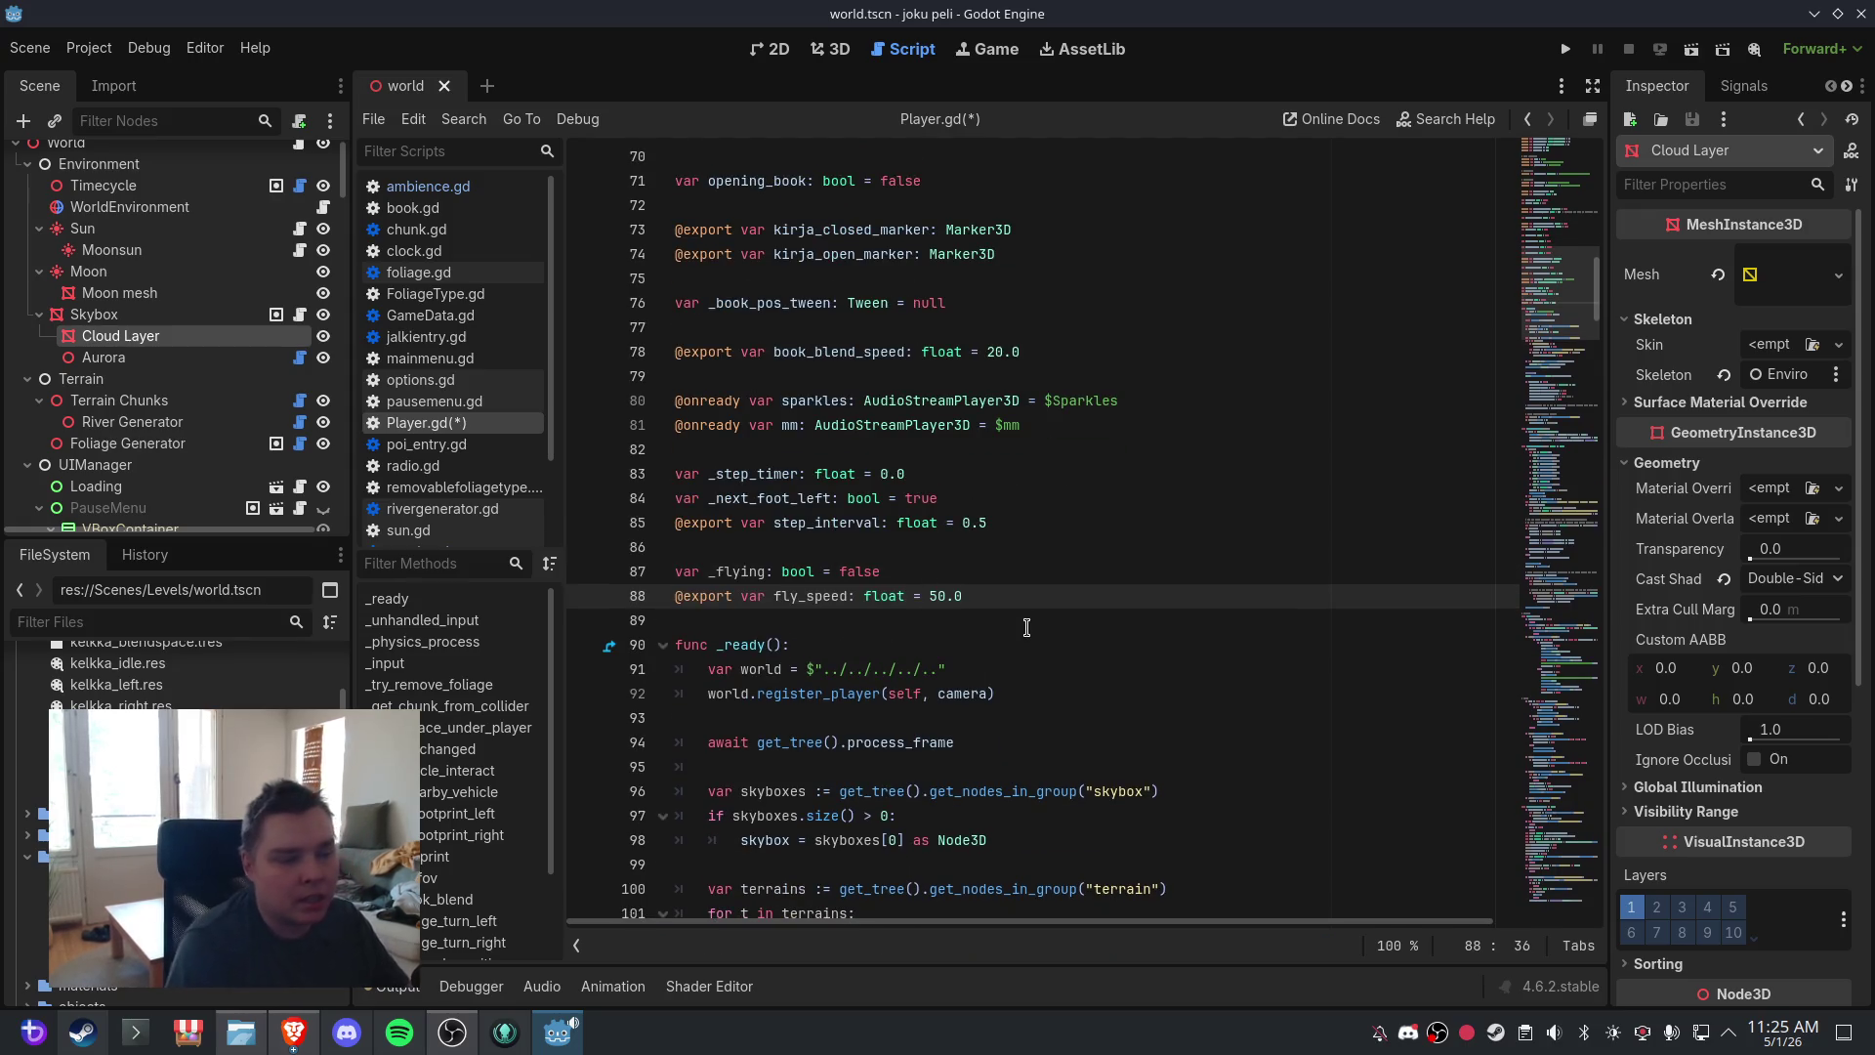
left_click(1026, 627)
mouse_move(1567, 293)
left_mouse_down()
mouse_move(1585, 578)
mouse_move(1581, 391)
left_mouse_up()
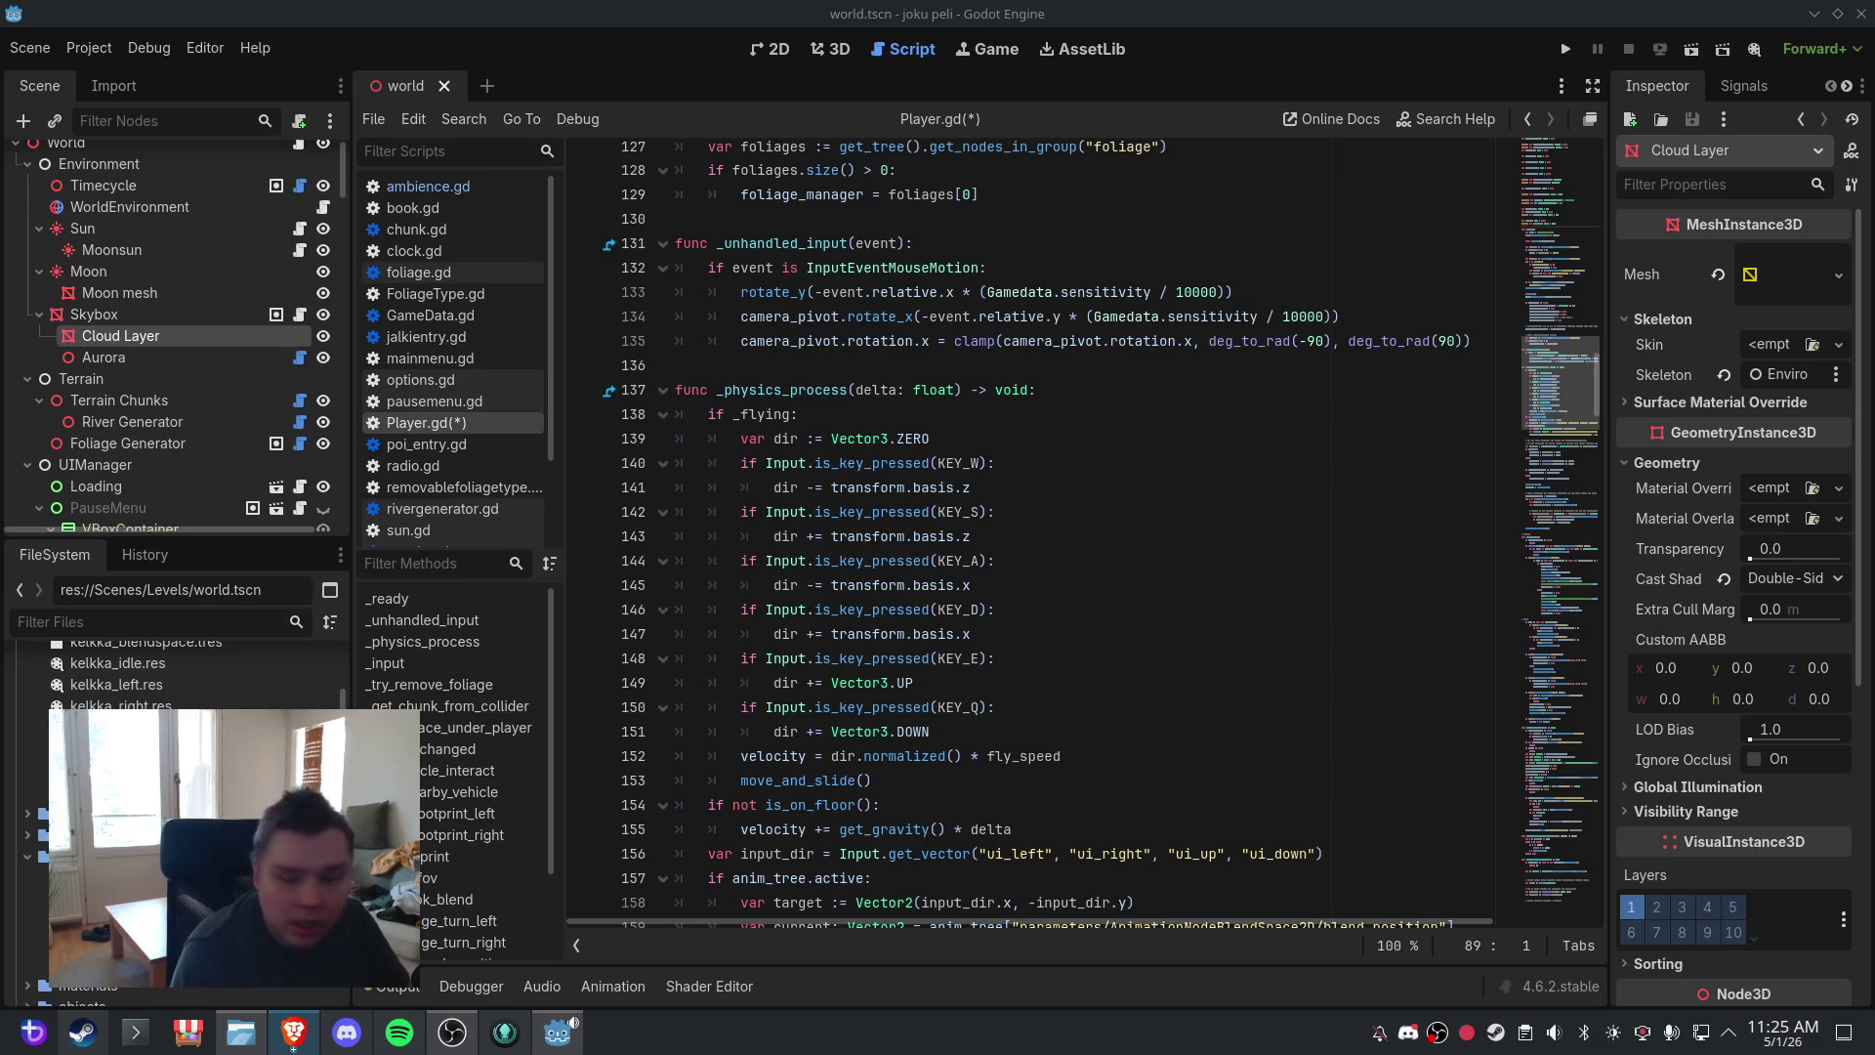
- Replace the selected _physics_process code with the revised pasted version
left_click(832, 487)
scroll(1057, 522, "down", 10)
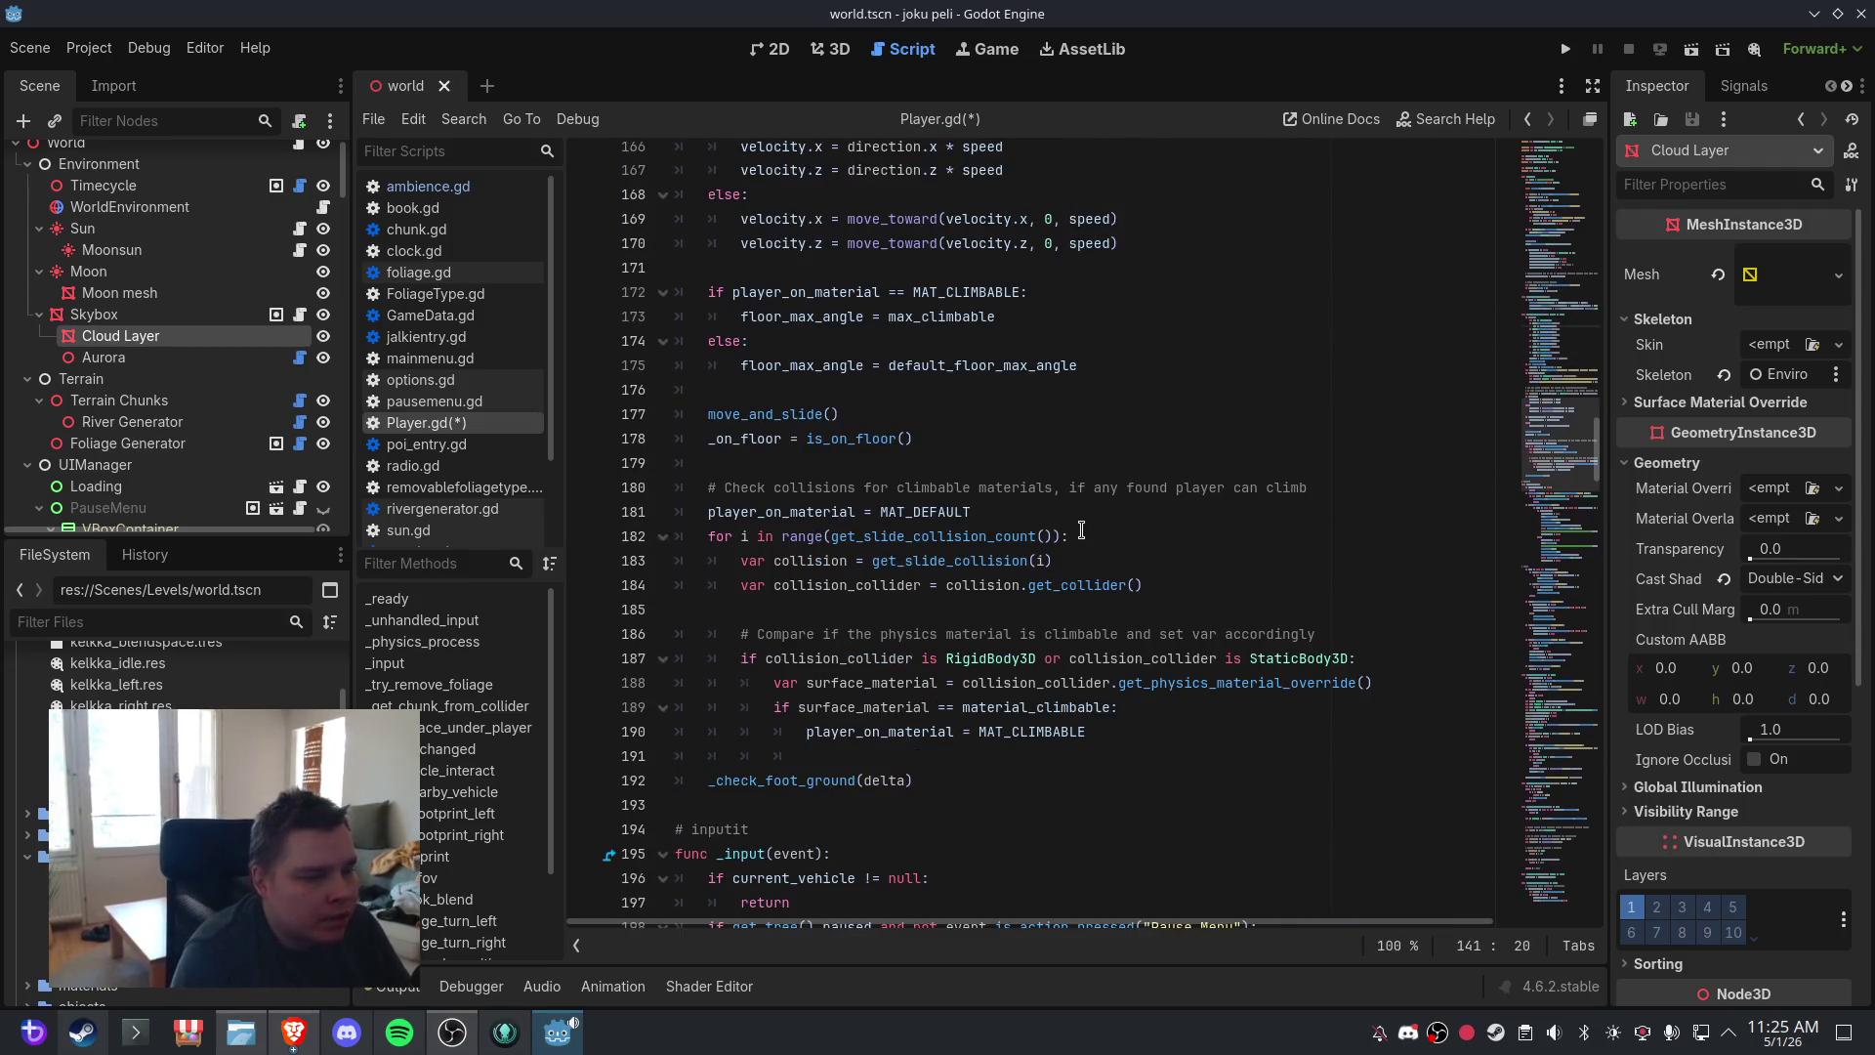
mouse_move(949, 781)
left_mouse_down()
mouse_move(860, 377)
mouse_move(801, 488)
mouse_move(752, 384)
mouse_move(694, 322)
left_mouse_up()
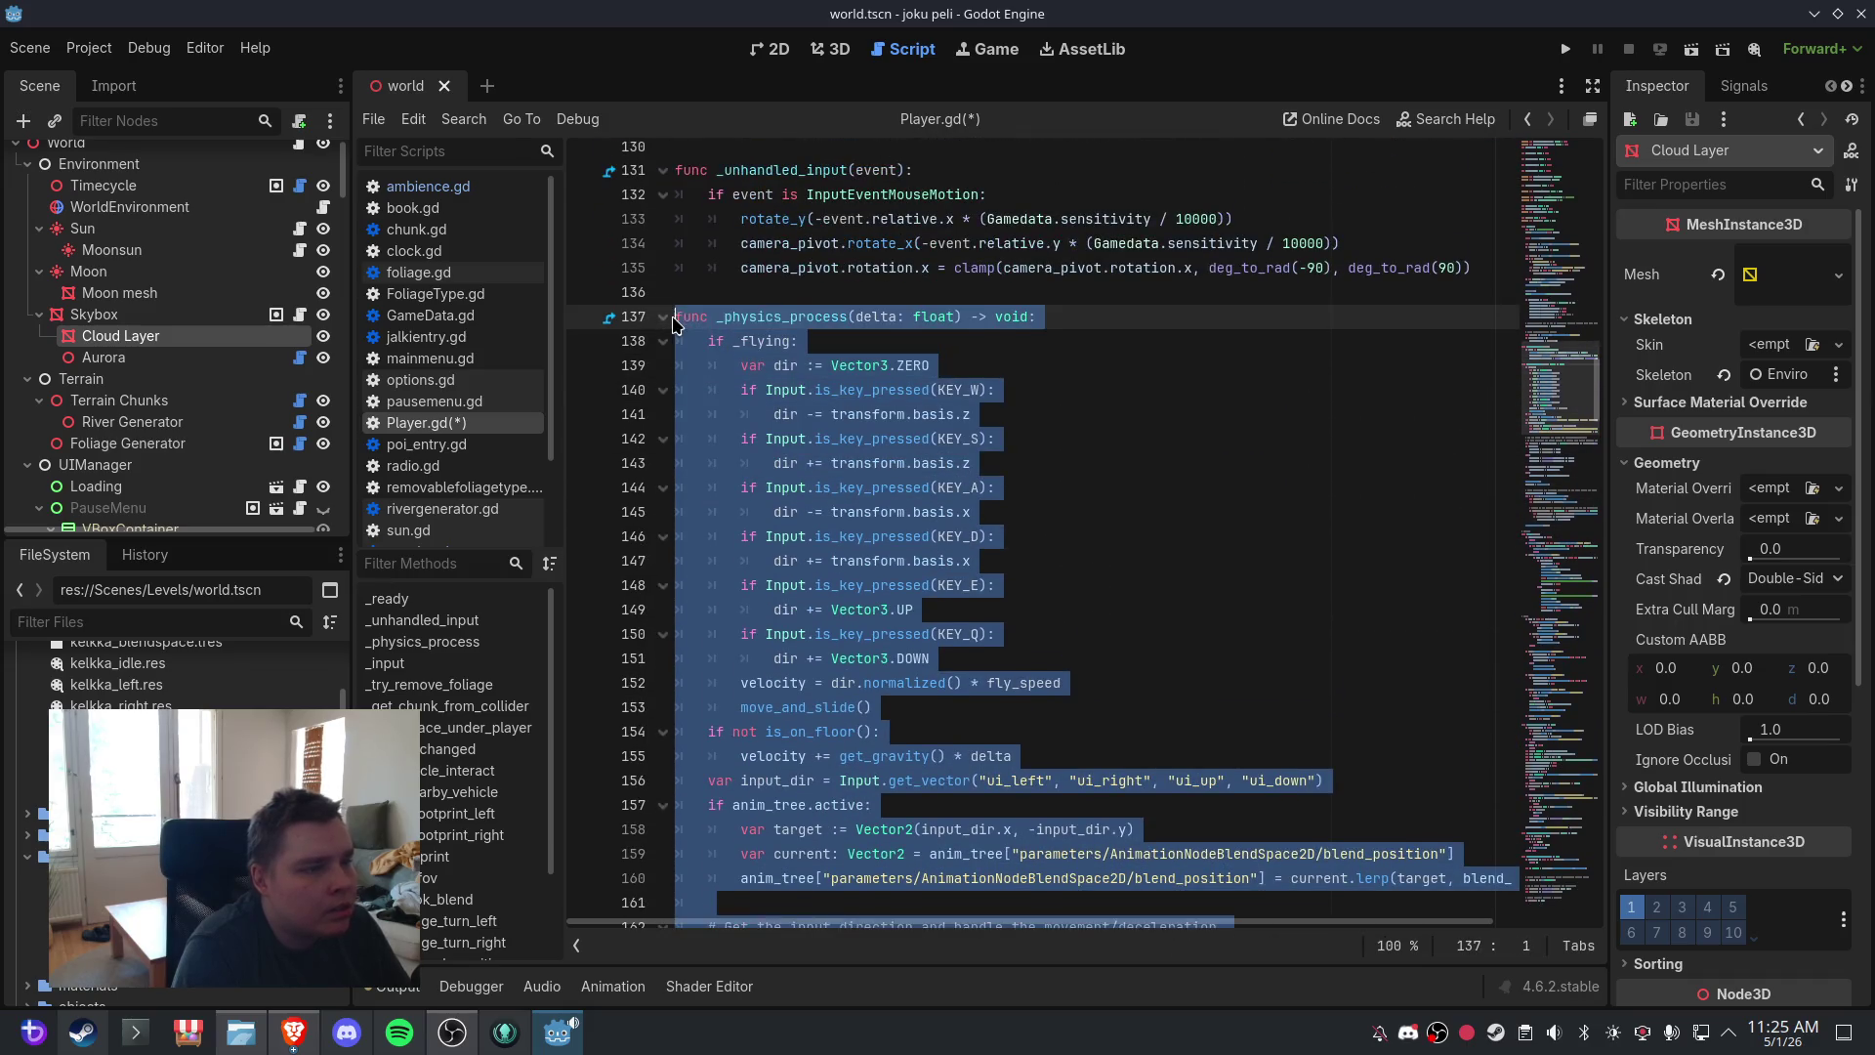
key("ctrl+v")
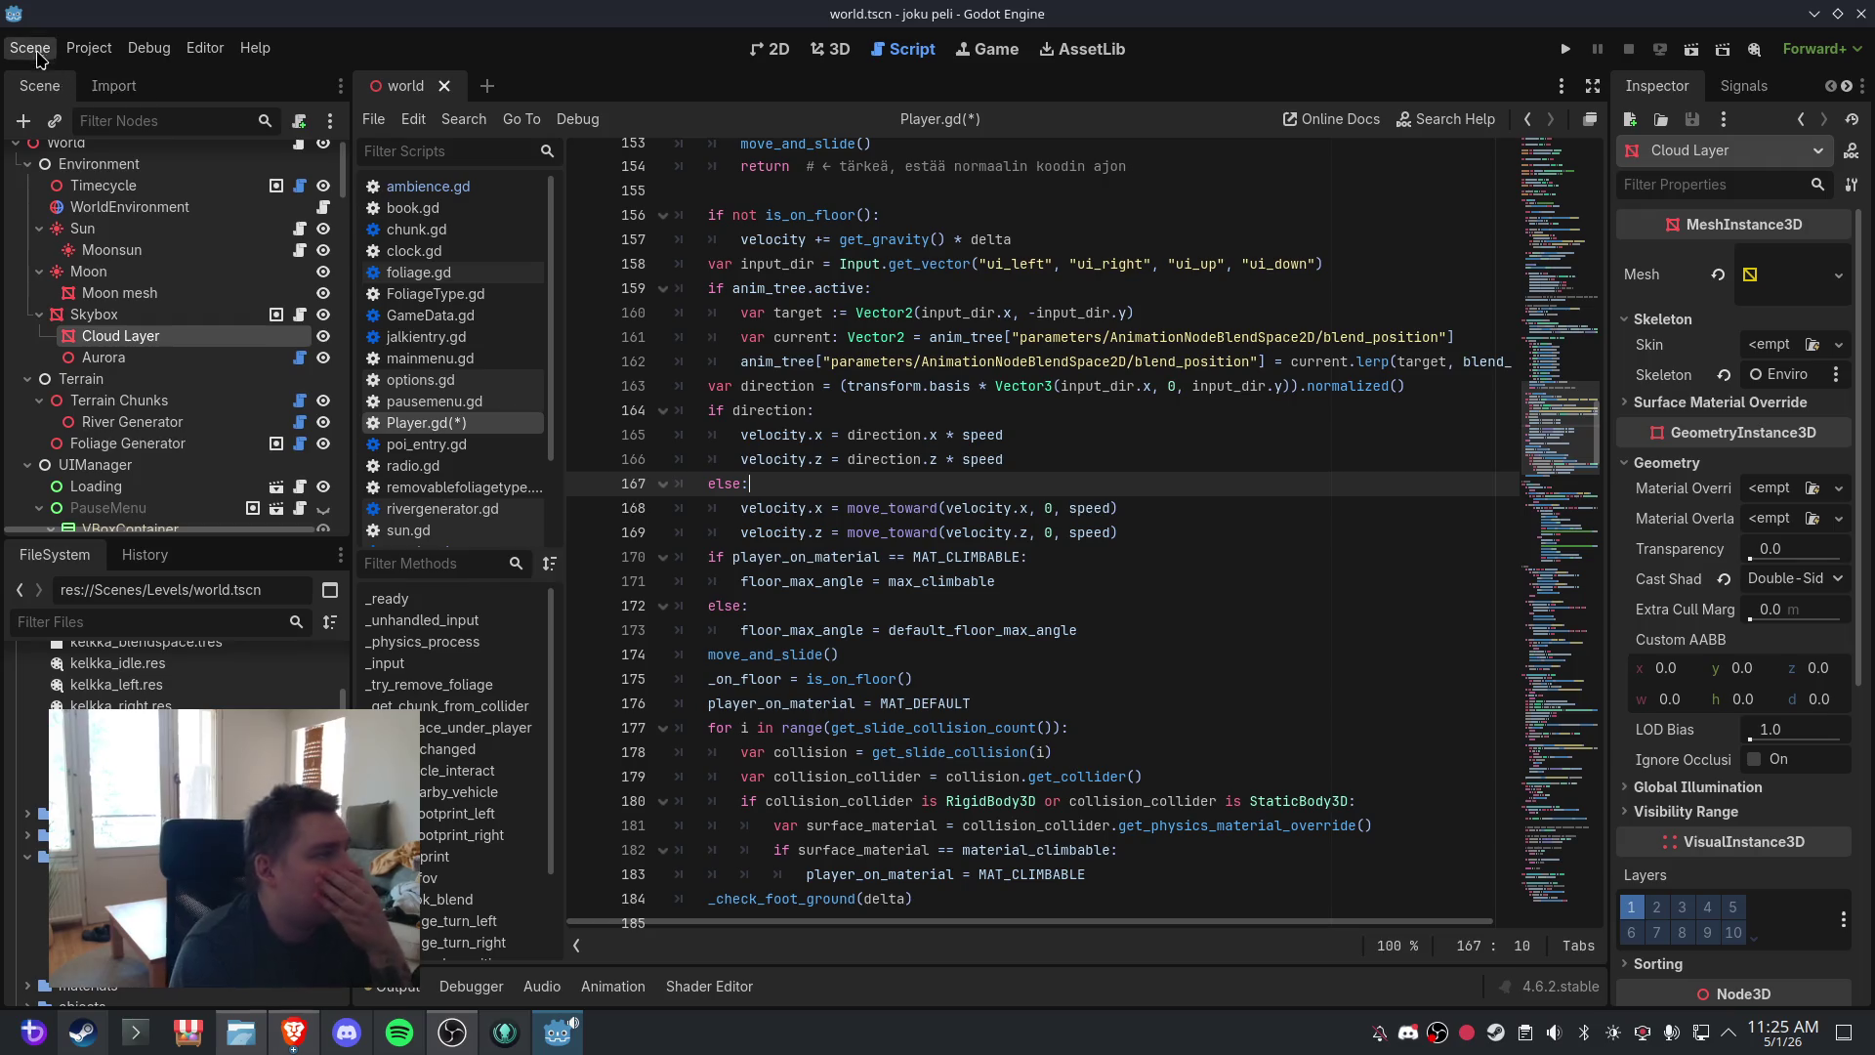
- Save the scene and Player.gd, then return to the world's 3D view
left_click(30, 48)
left_click(59, 200)
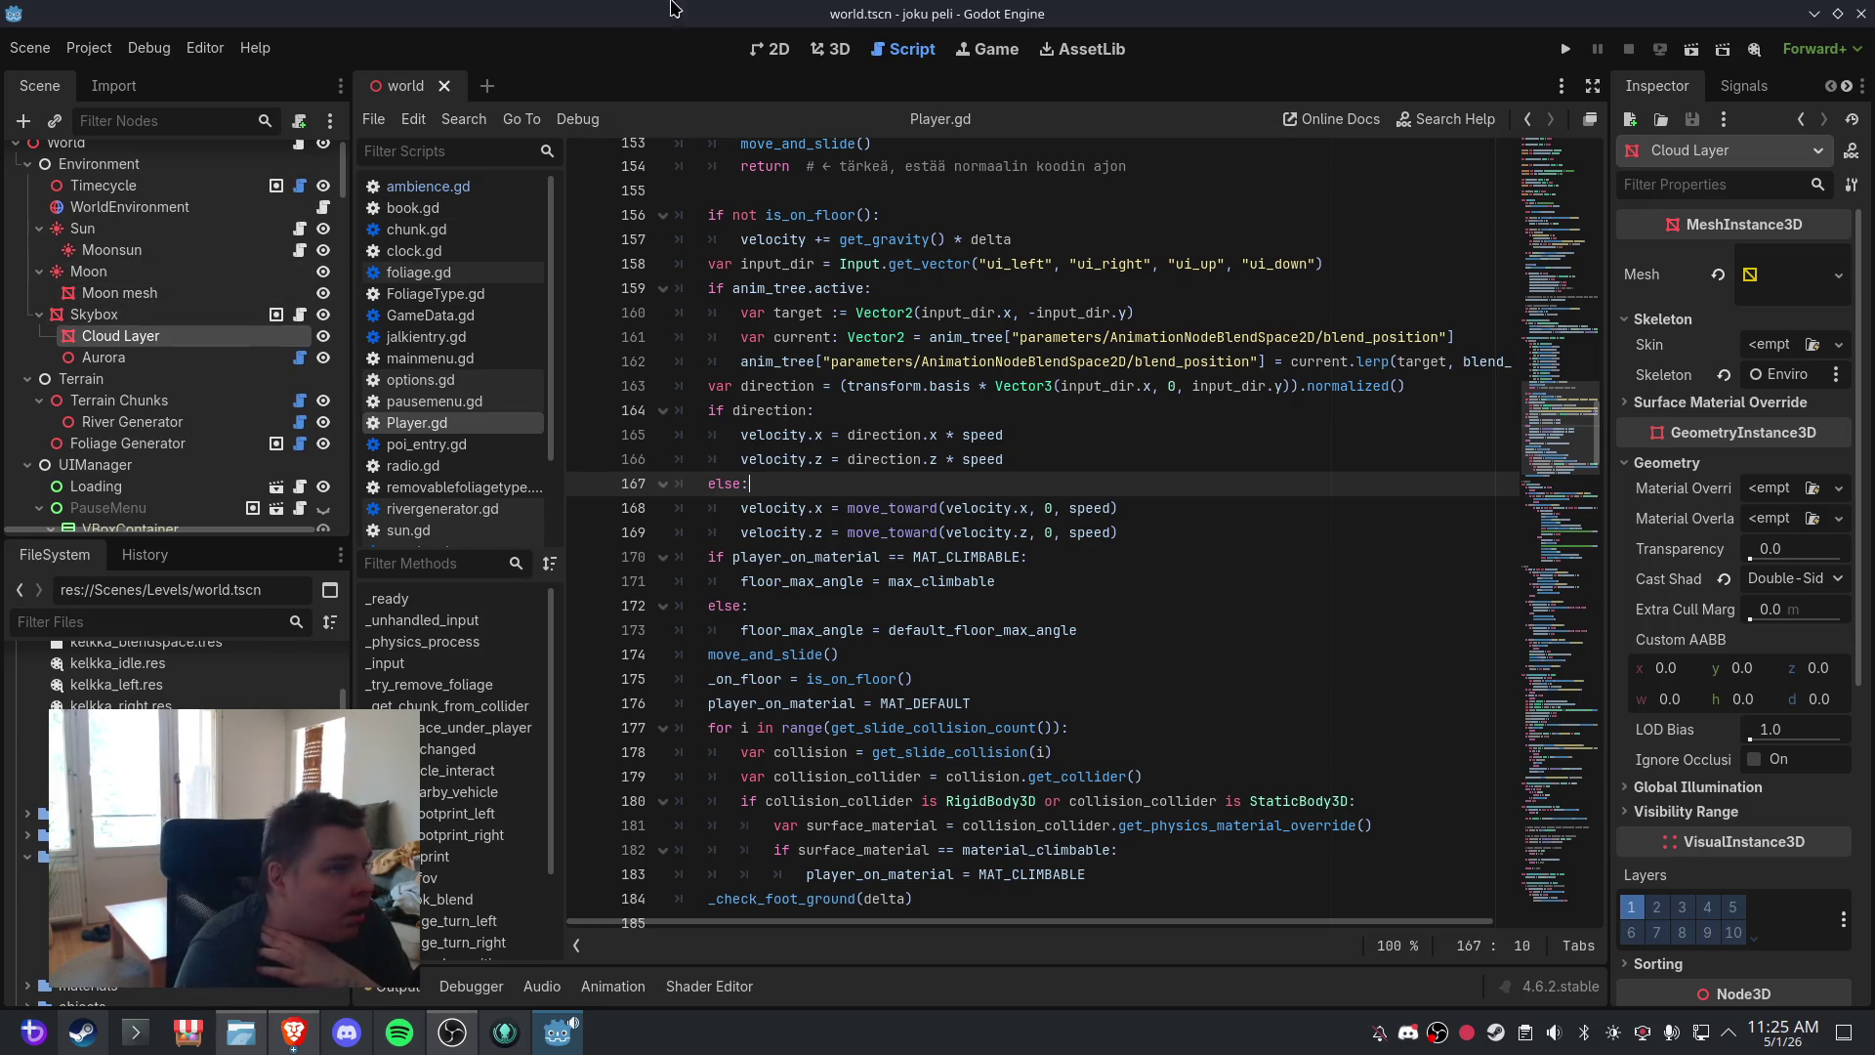
left_click(830, 48)
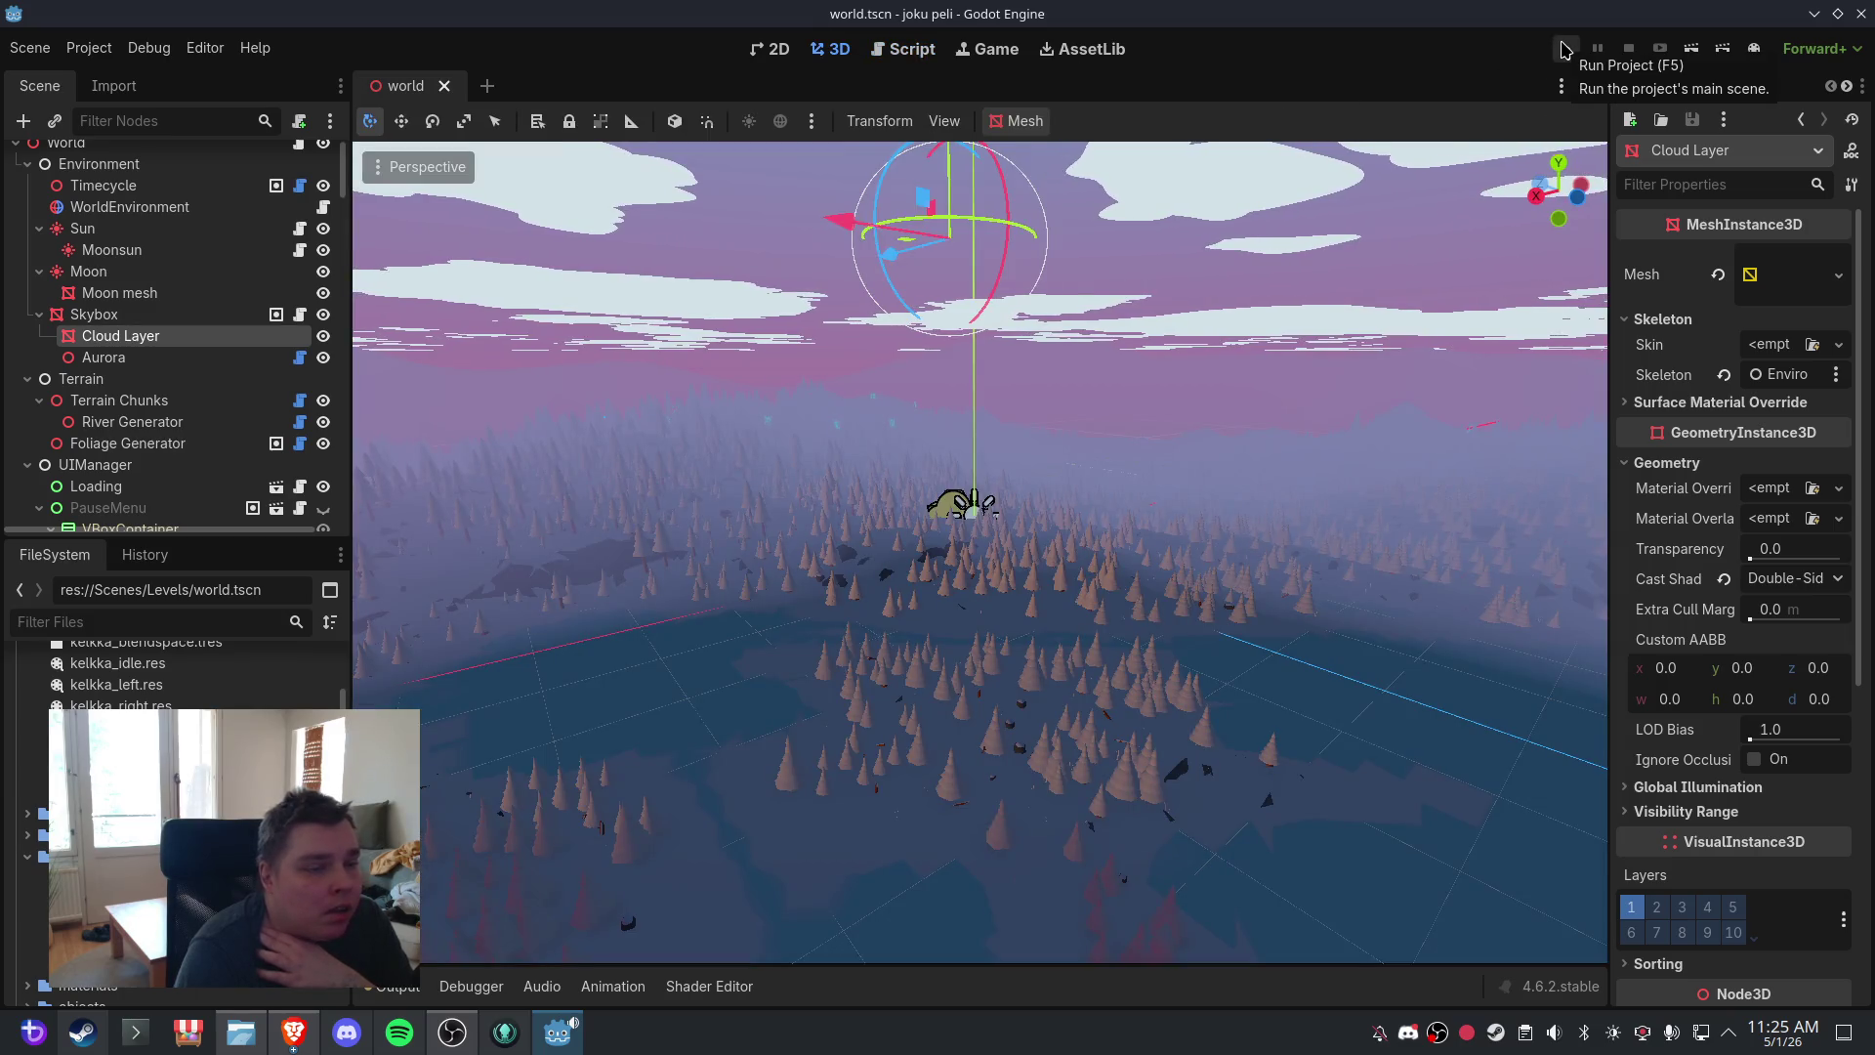
- Run the project, play from the main menu, then pause, quit to menu and close the game
left_click(1565, 49)
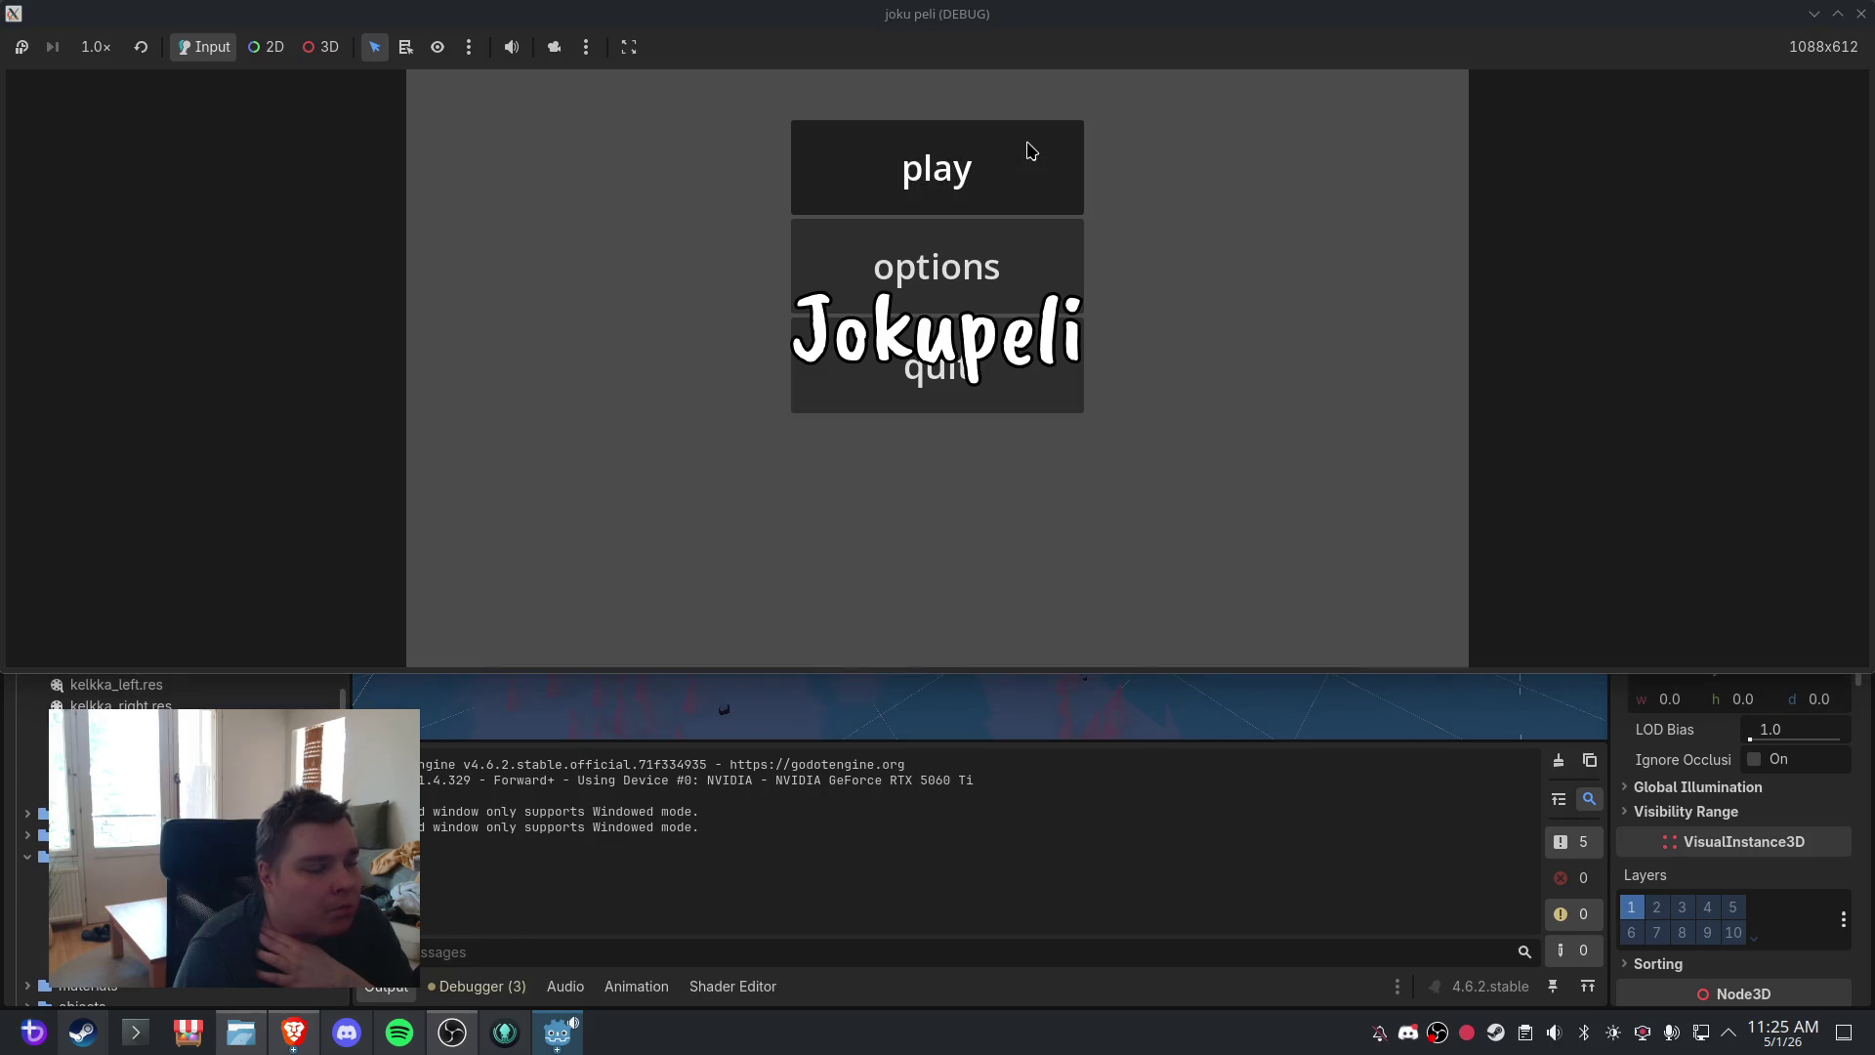
left_click(1030, 150)
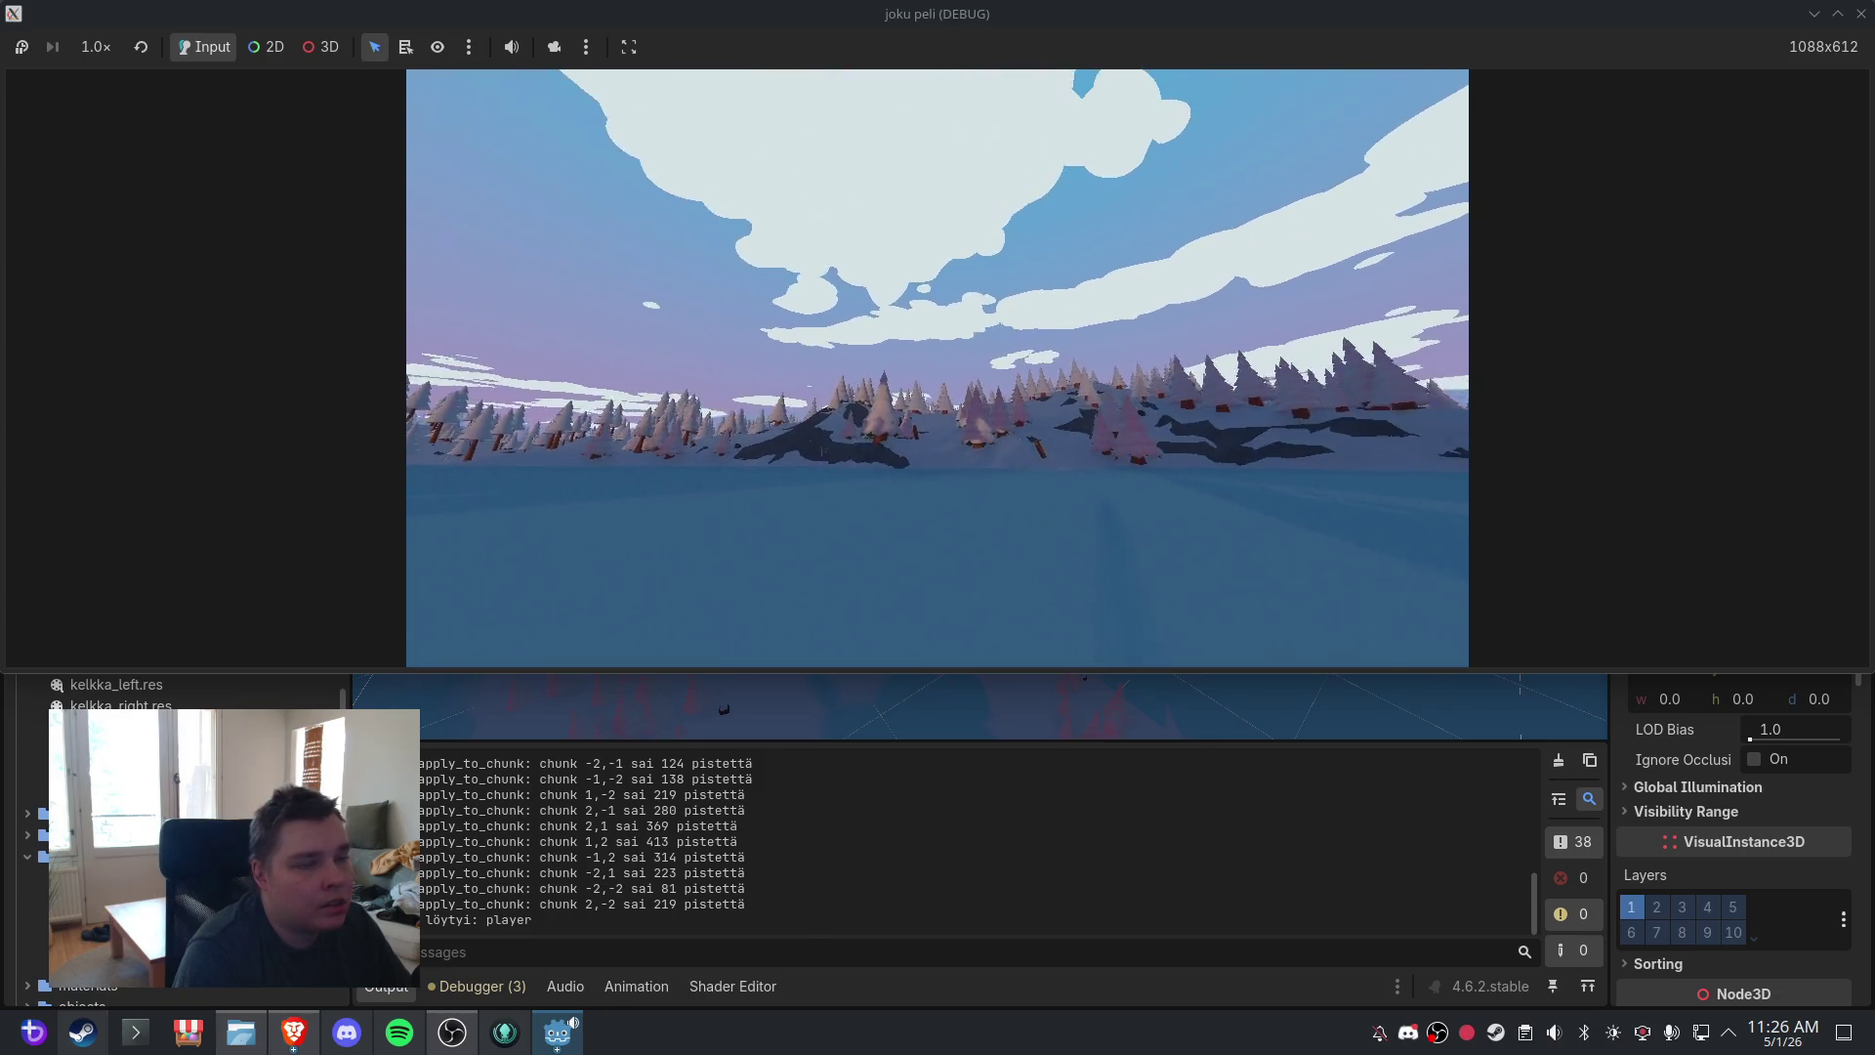
key("Escape")
left_click(977, 461)
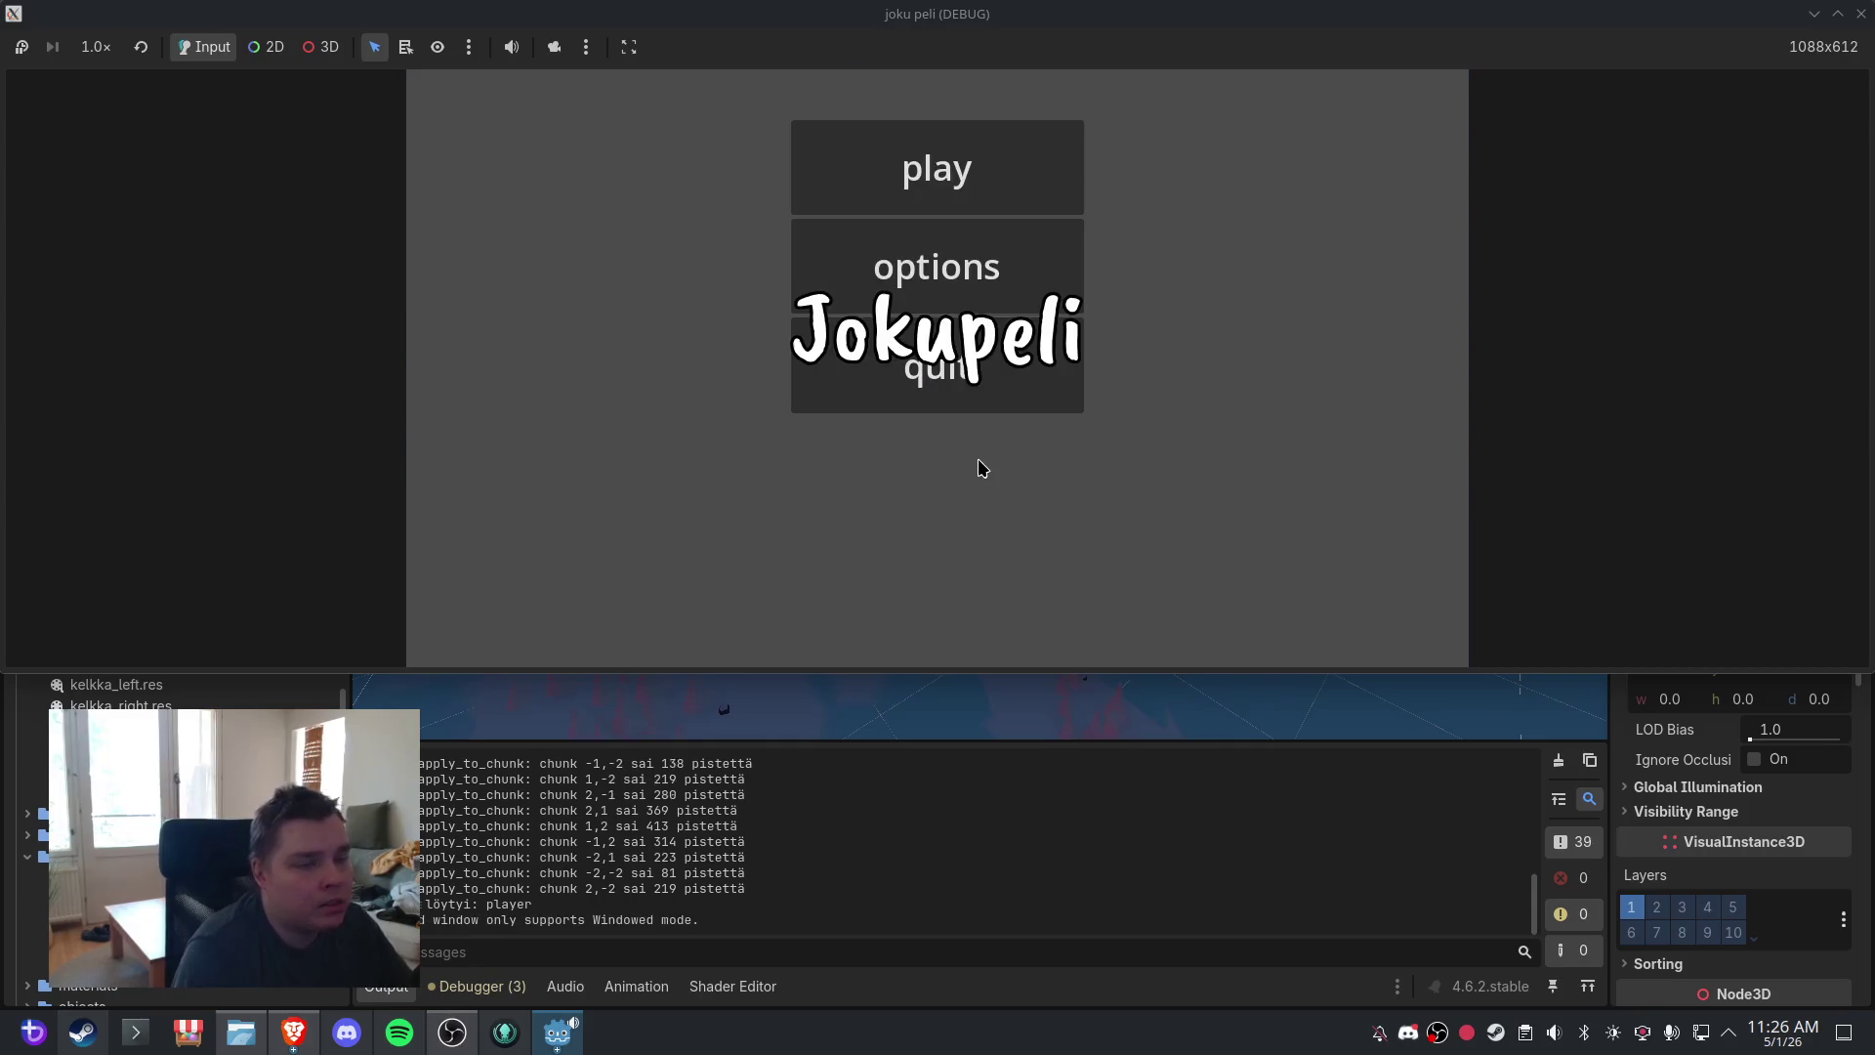
left_click(999, 371)
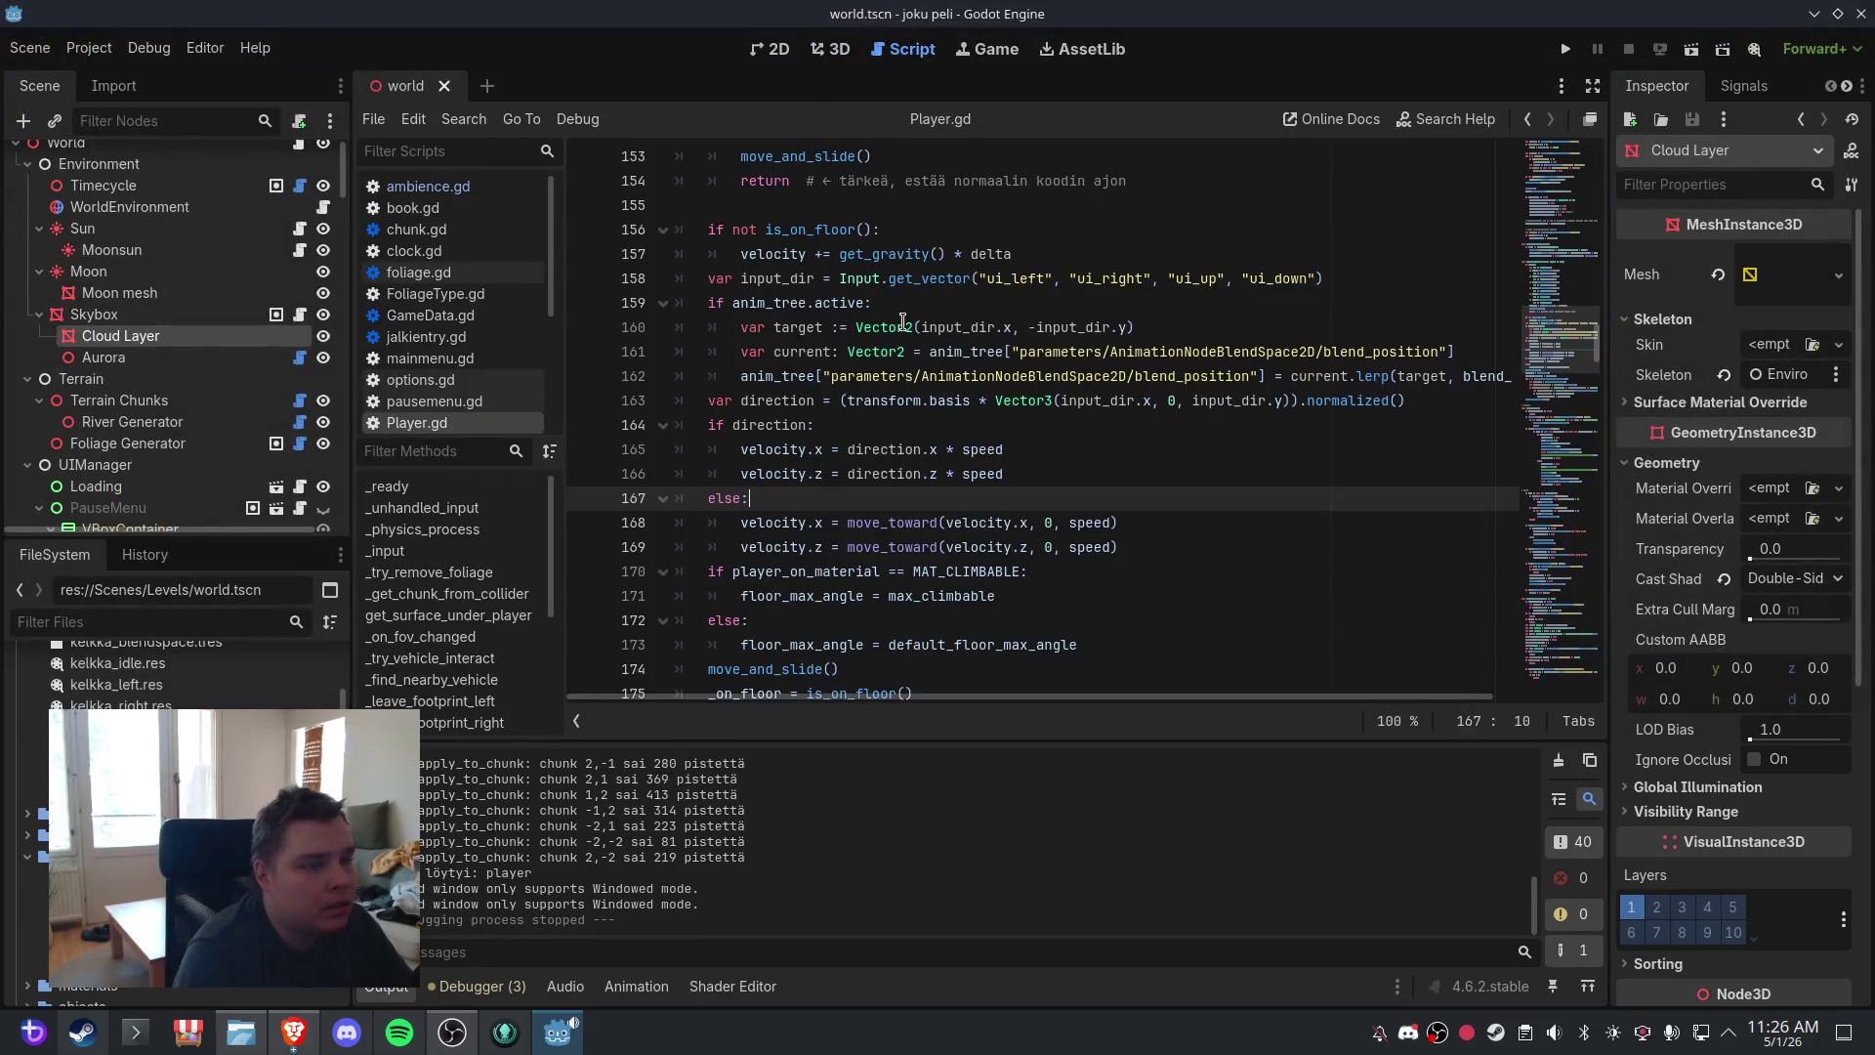
- Replace 'Space' with KEY_E in the fly-up check on line 148
scroll(1029, 474, "up", 8)
scroll(1031, 474, "down", 2)
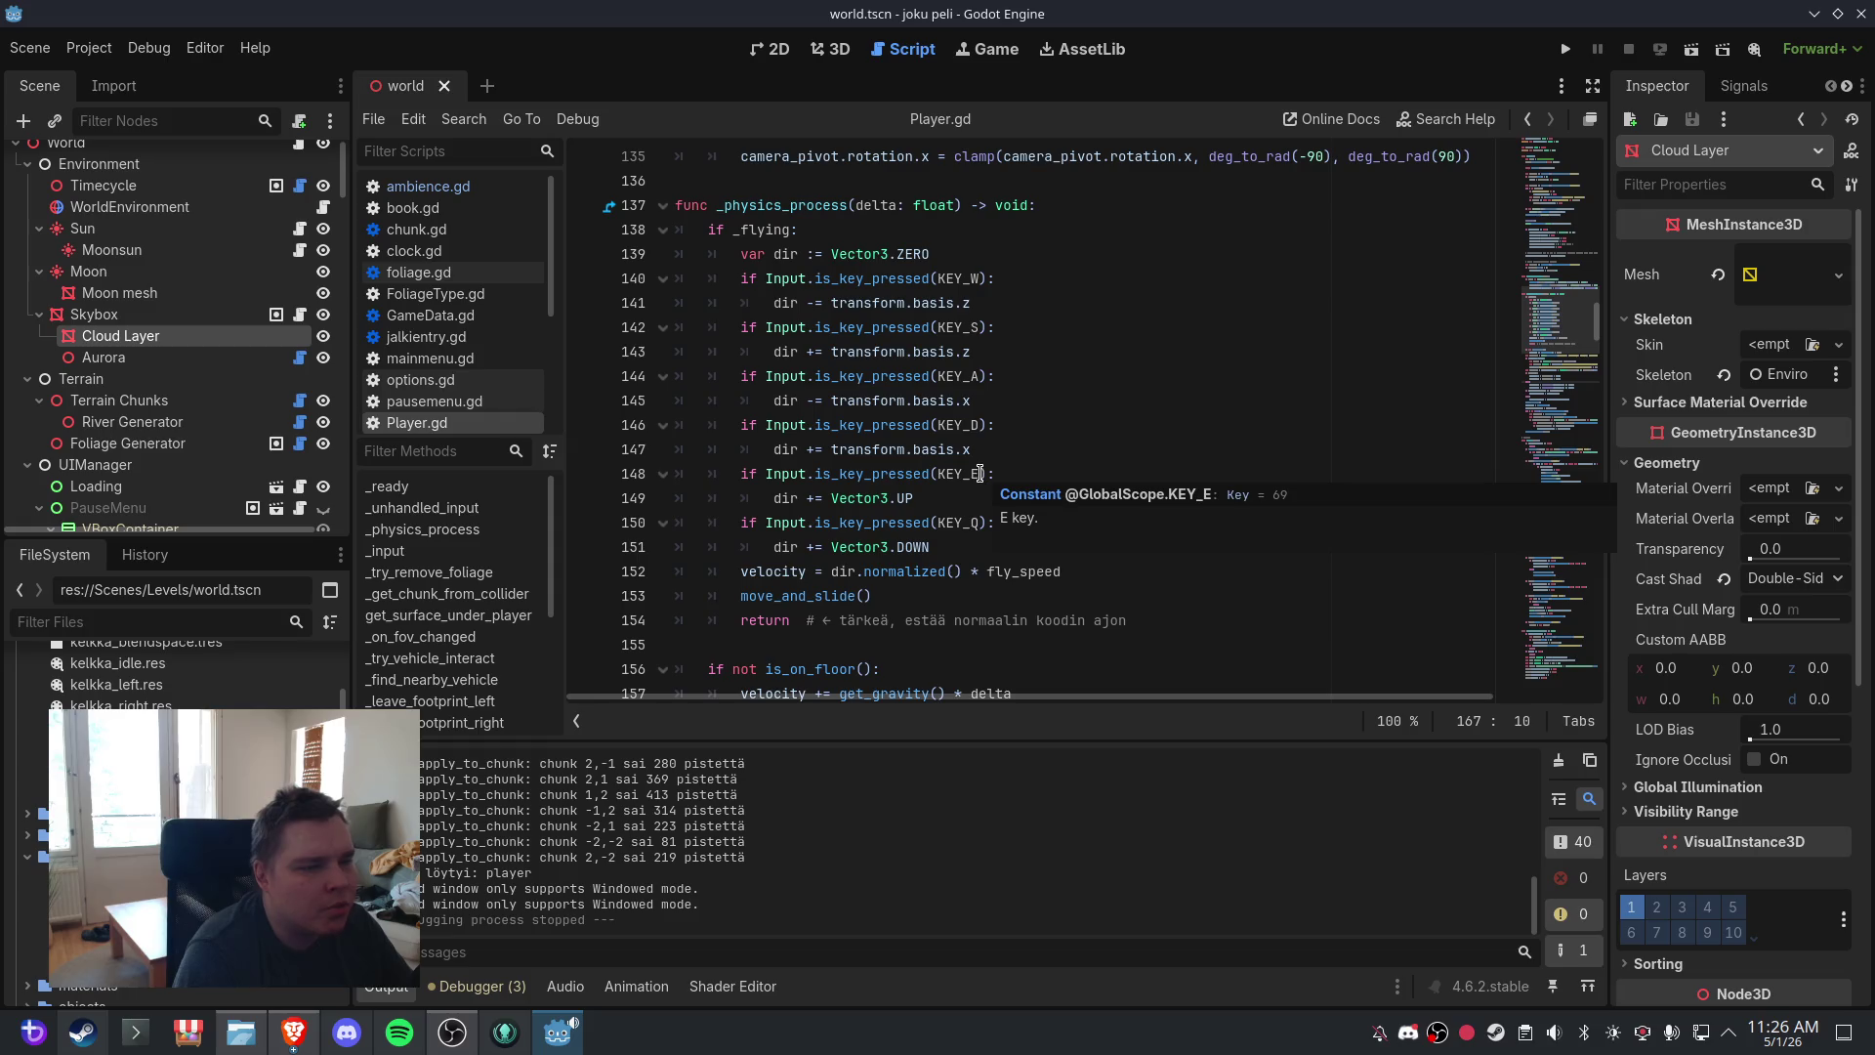
left_click_drag(979, 474, 947, 473)
type("Space")
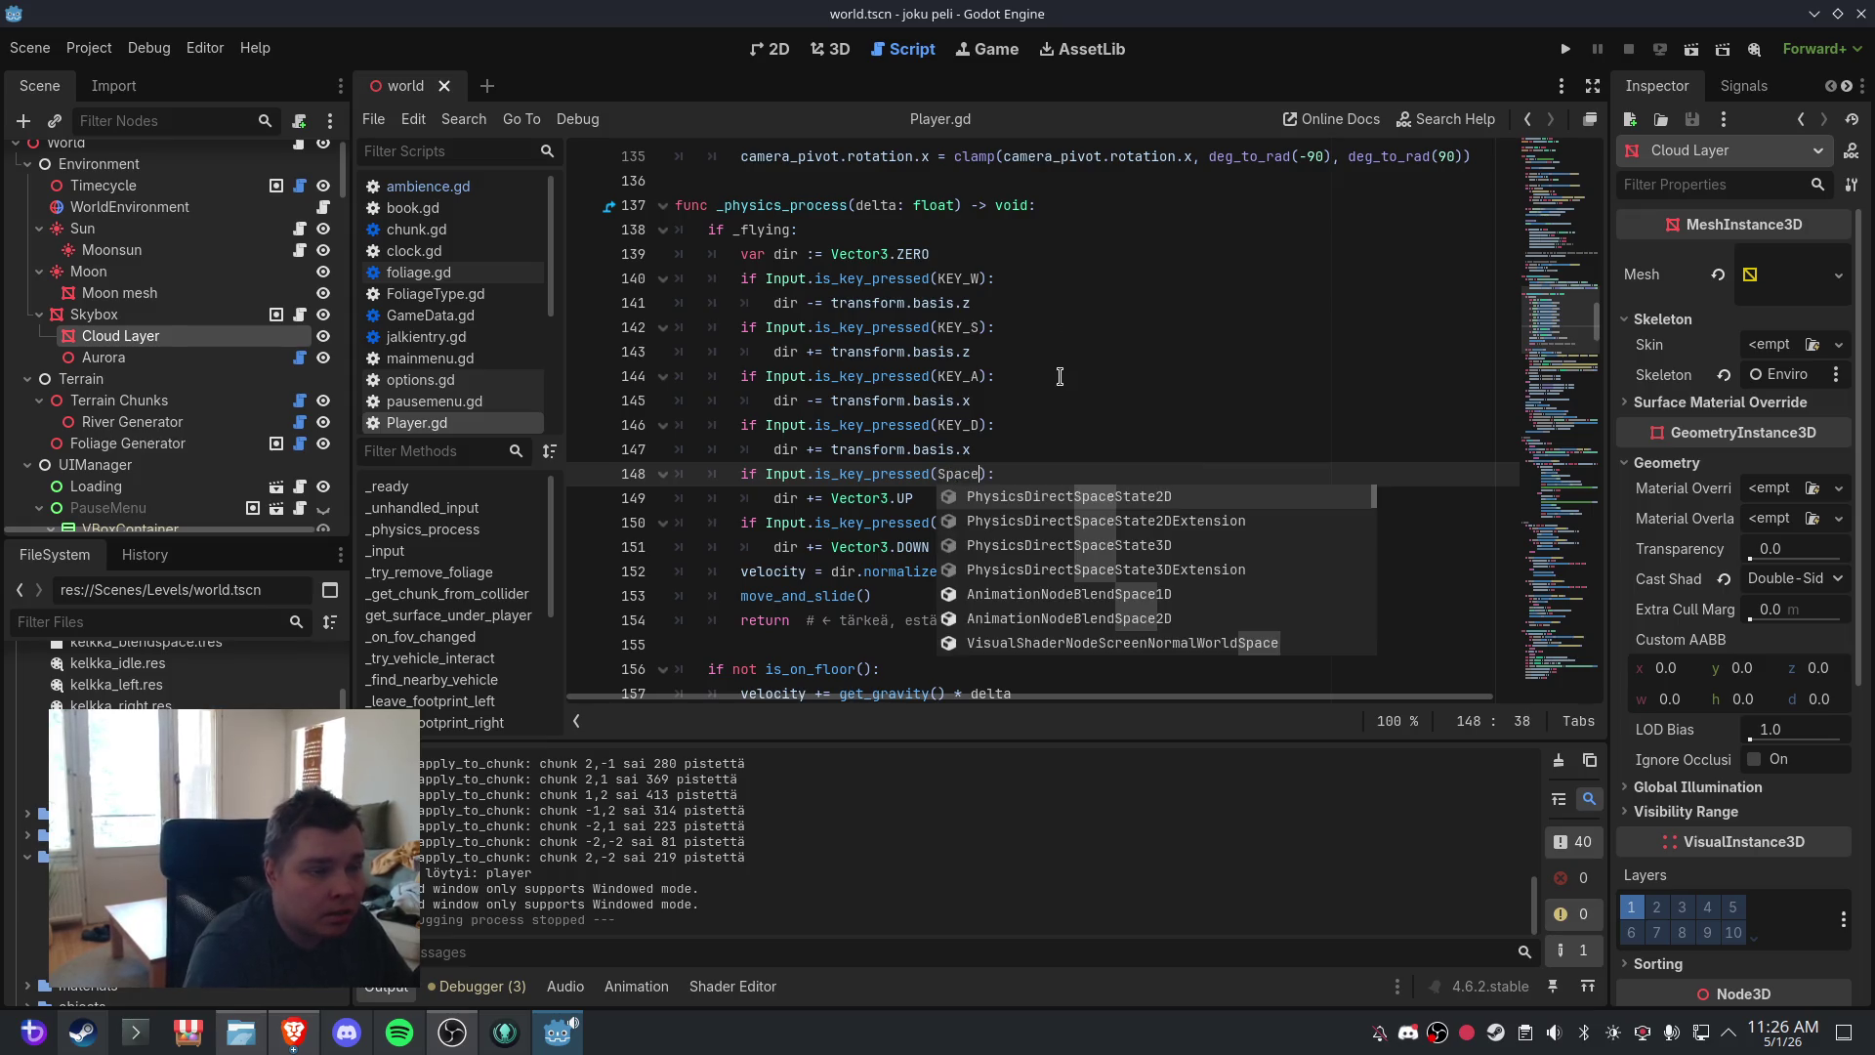
left_click(977, 524)
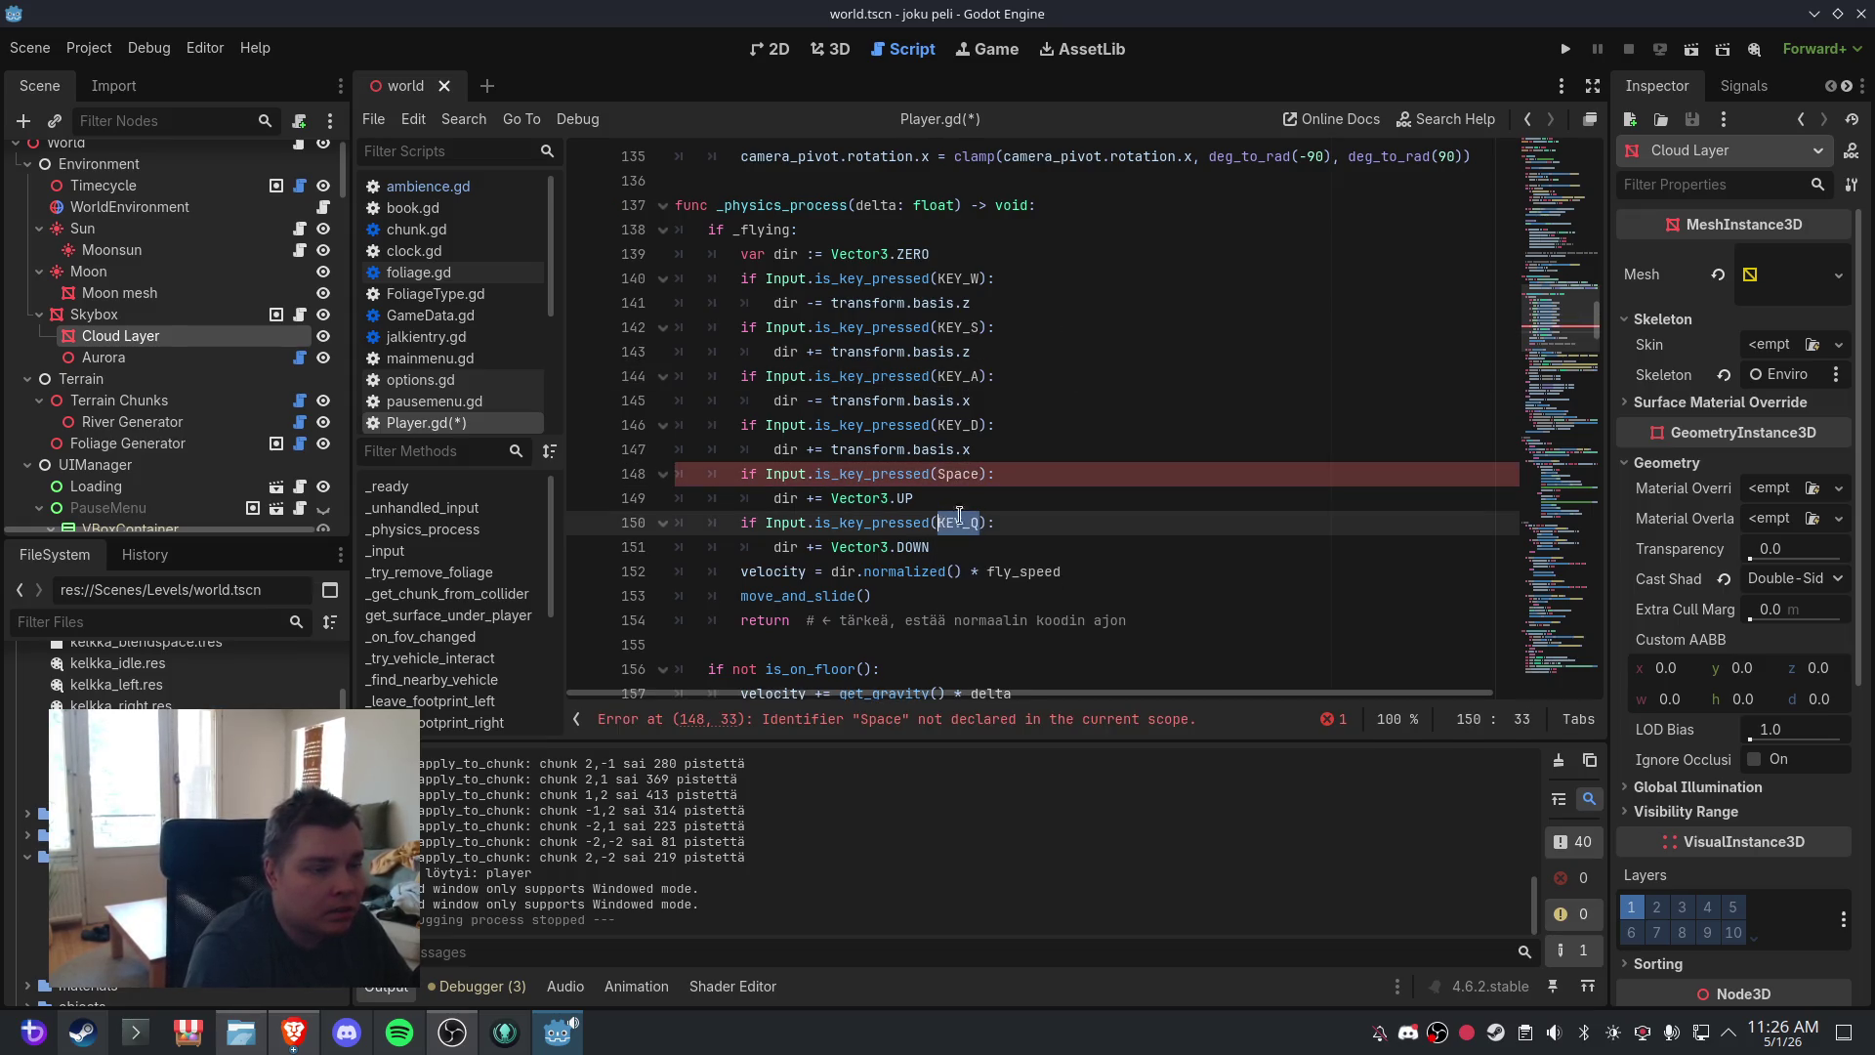
left_click_drag(980, 473, 940, 474)
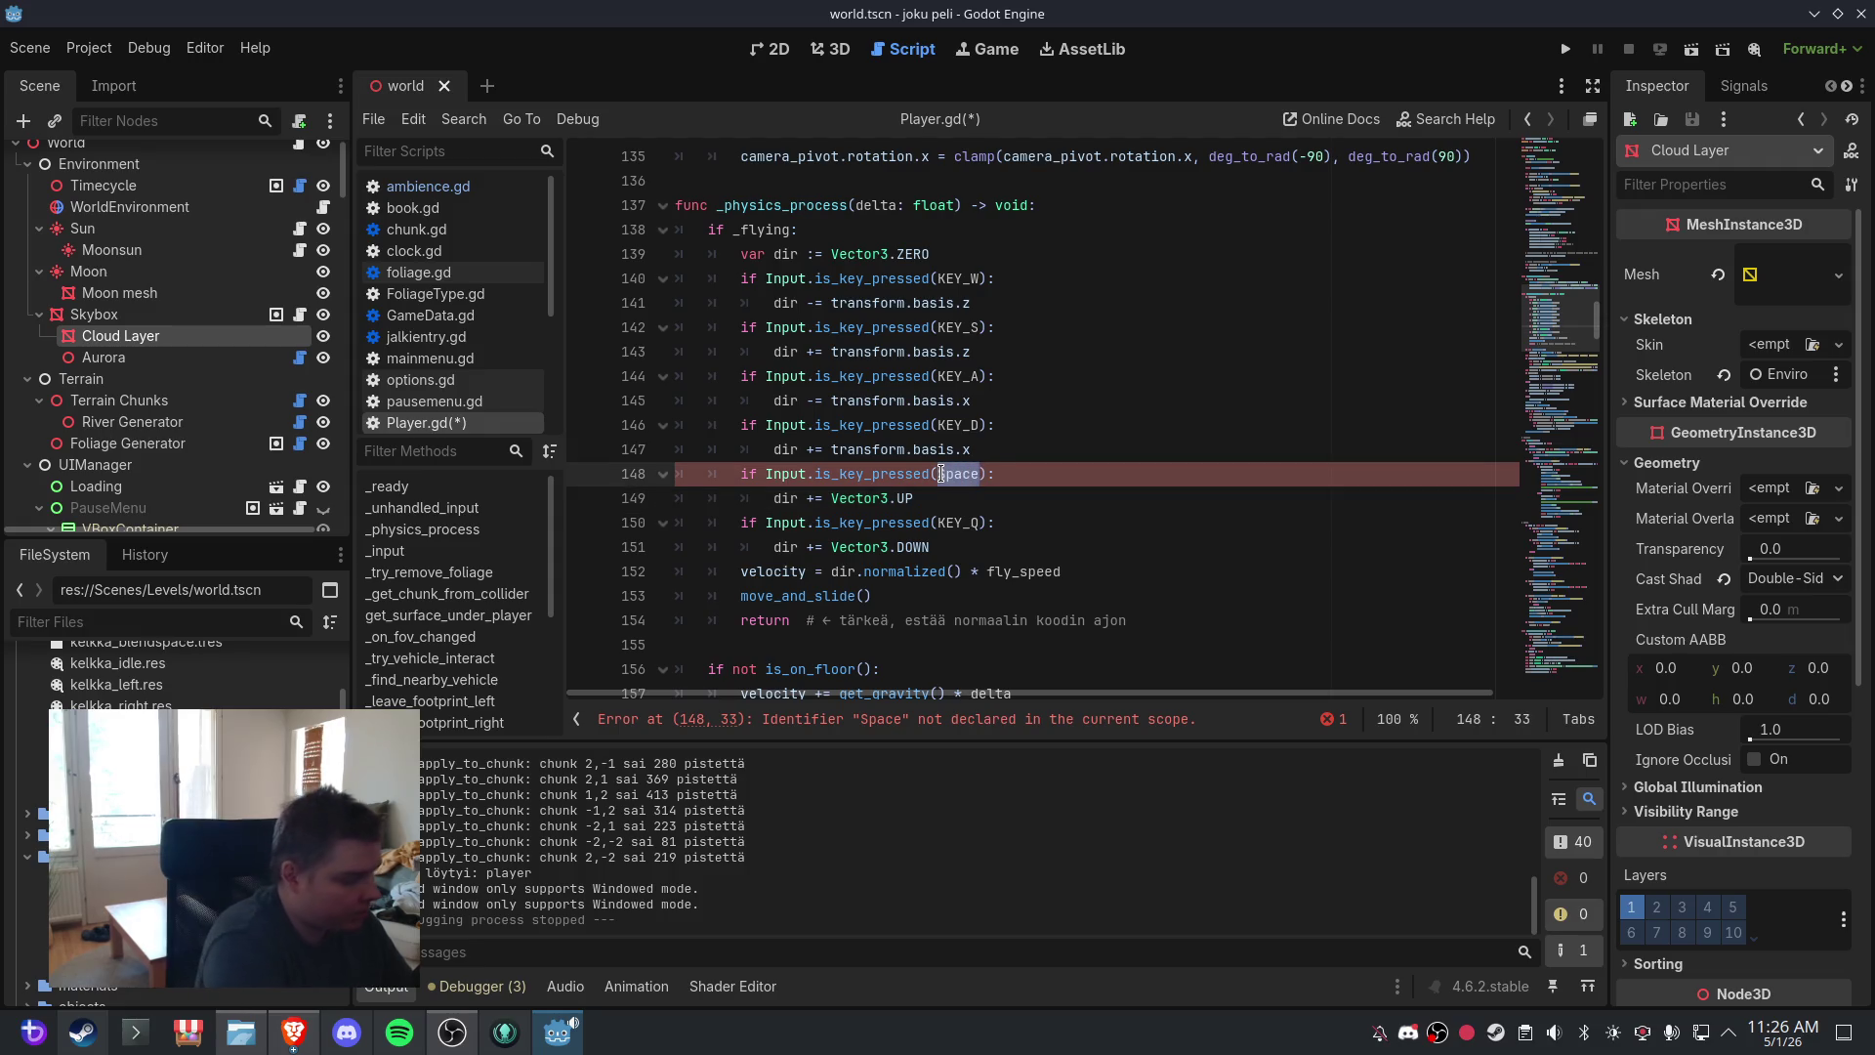
type("KEY_E")
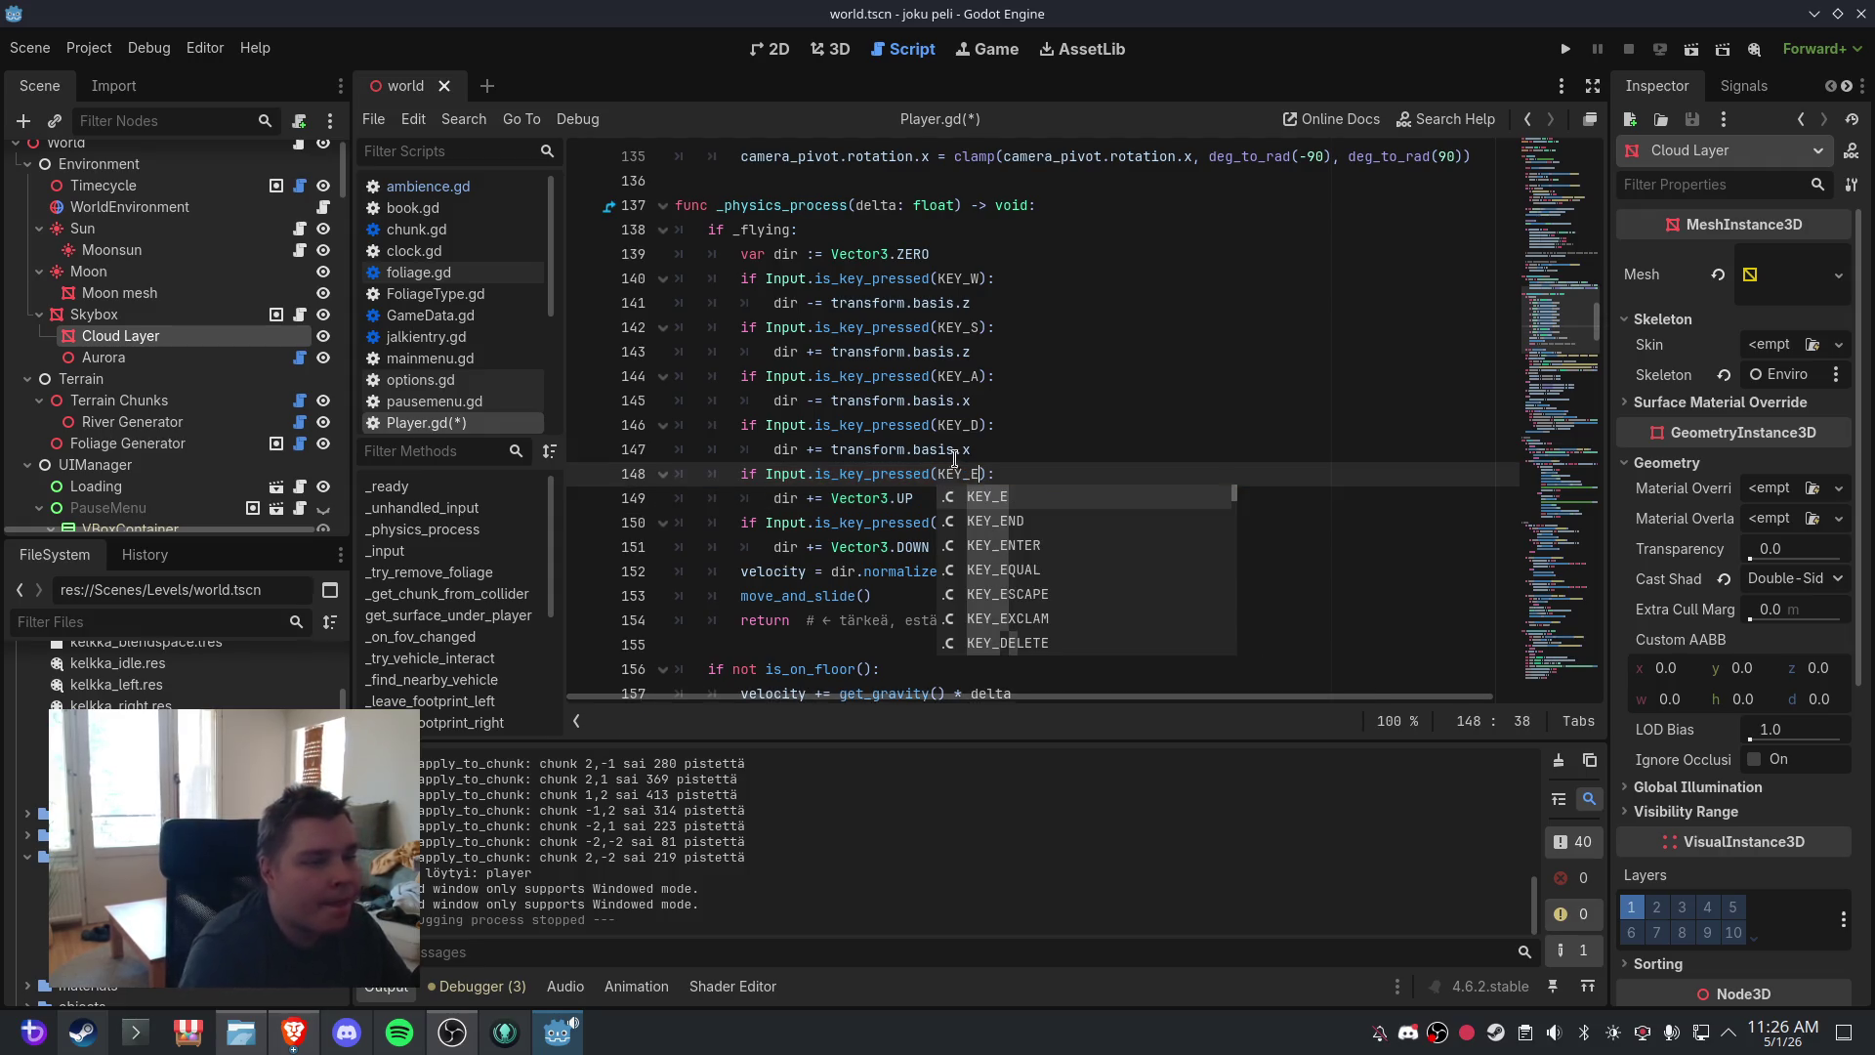
- Save the scene and fixed script, switch to the 3D view, and run the project again
left_click(29, 48)
left_click(99, 210)
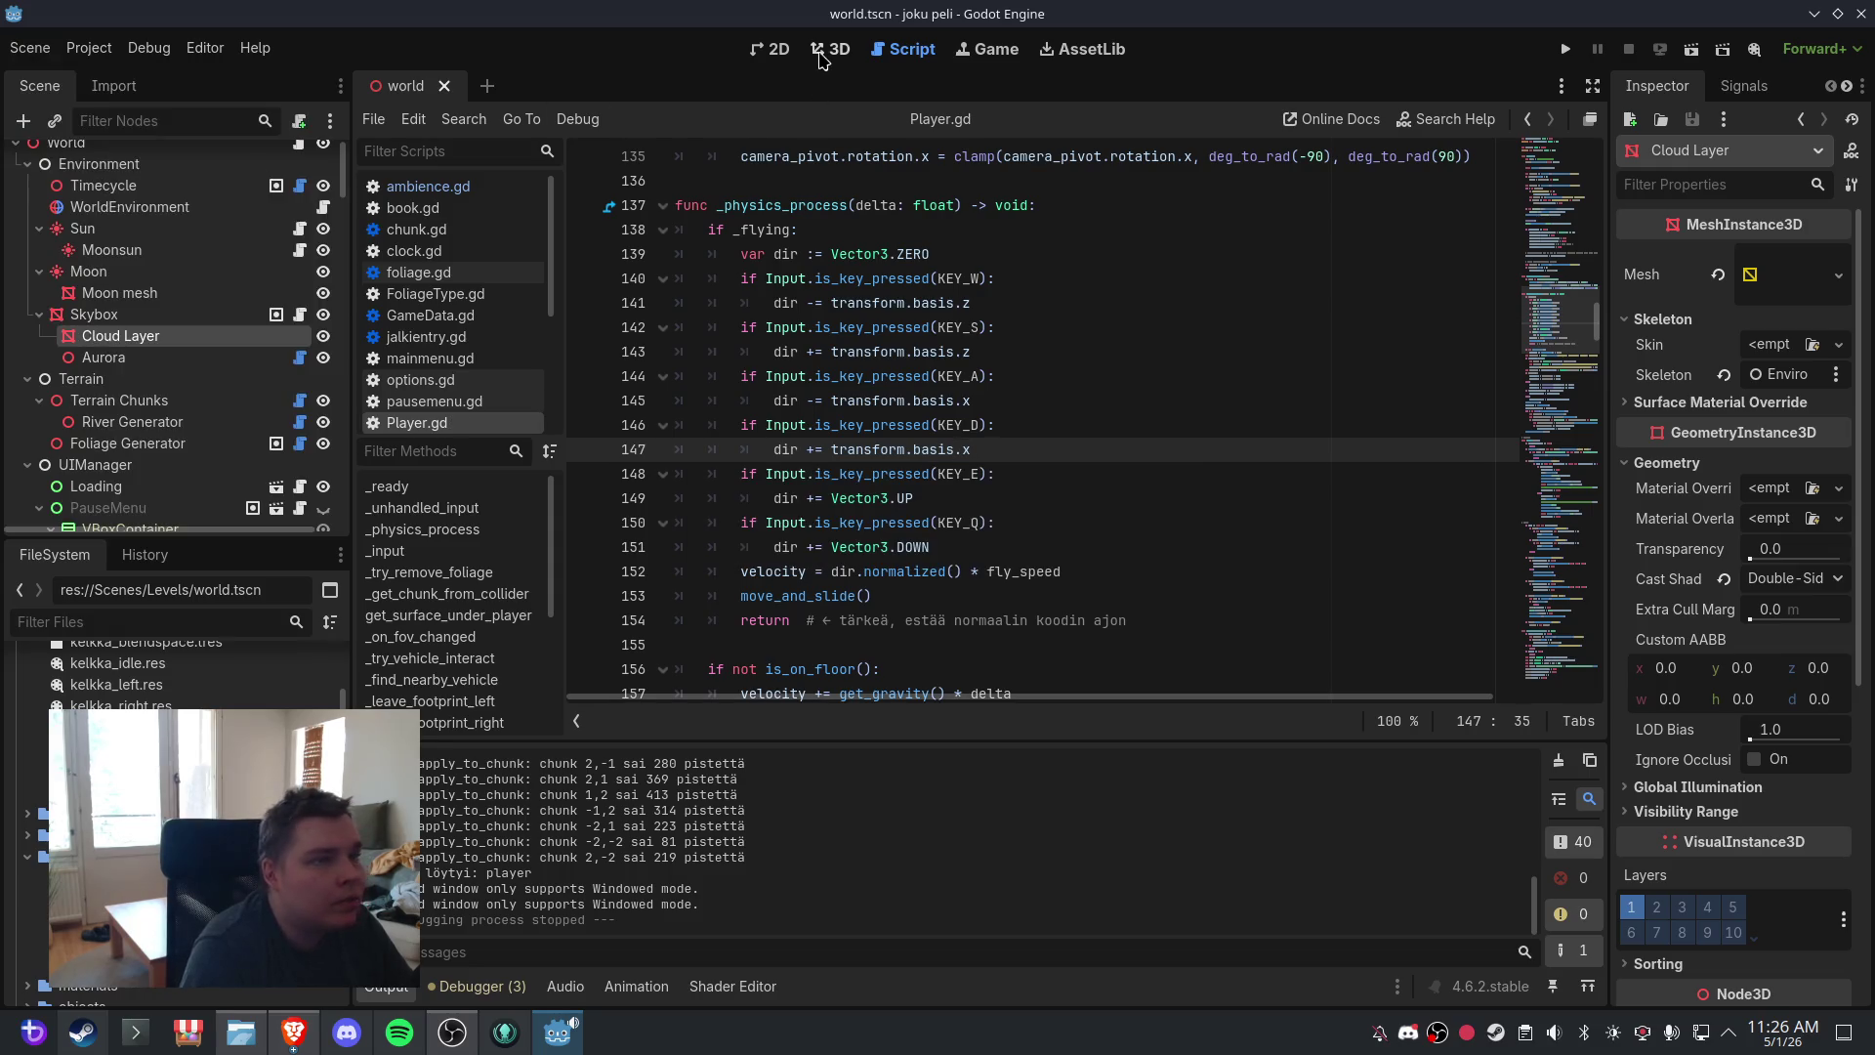
left_click(830, 48)
left_click(1566, 49)
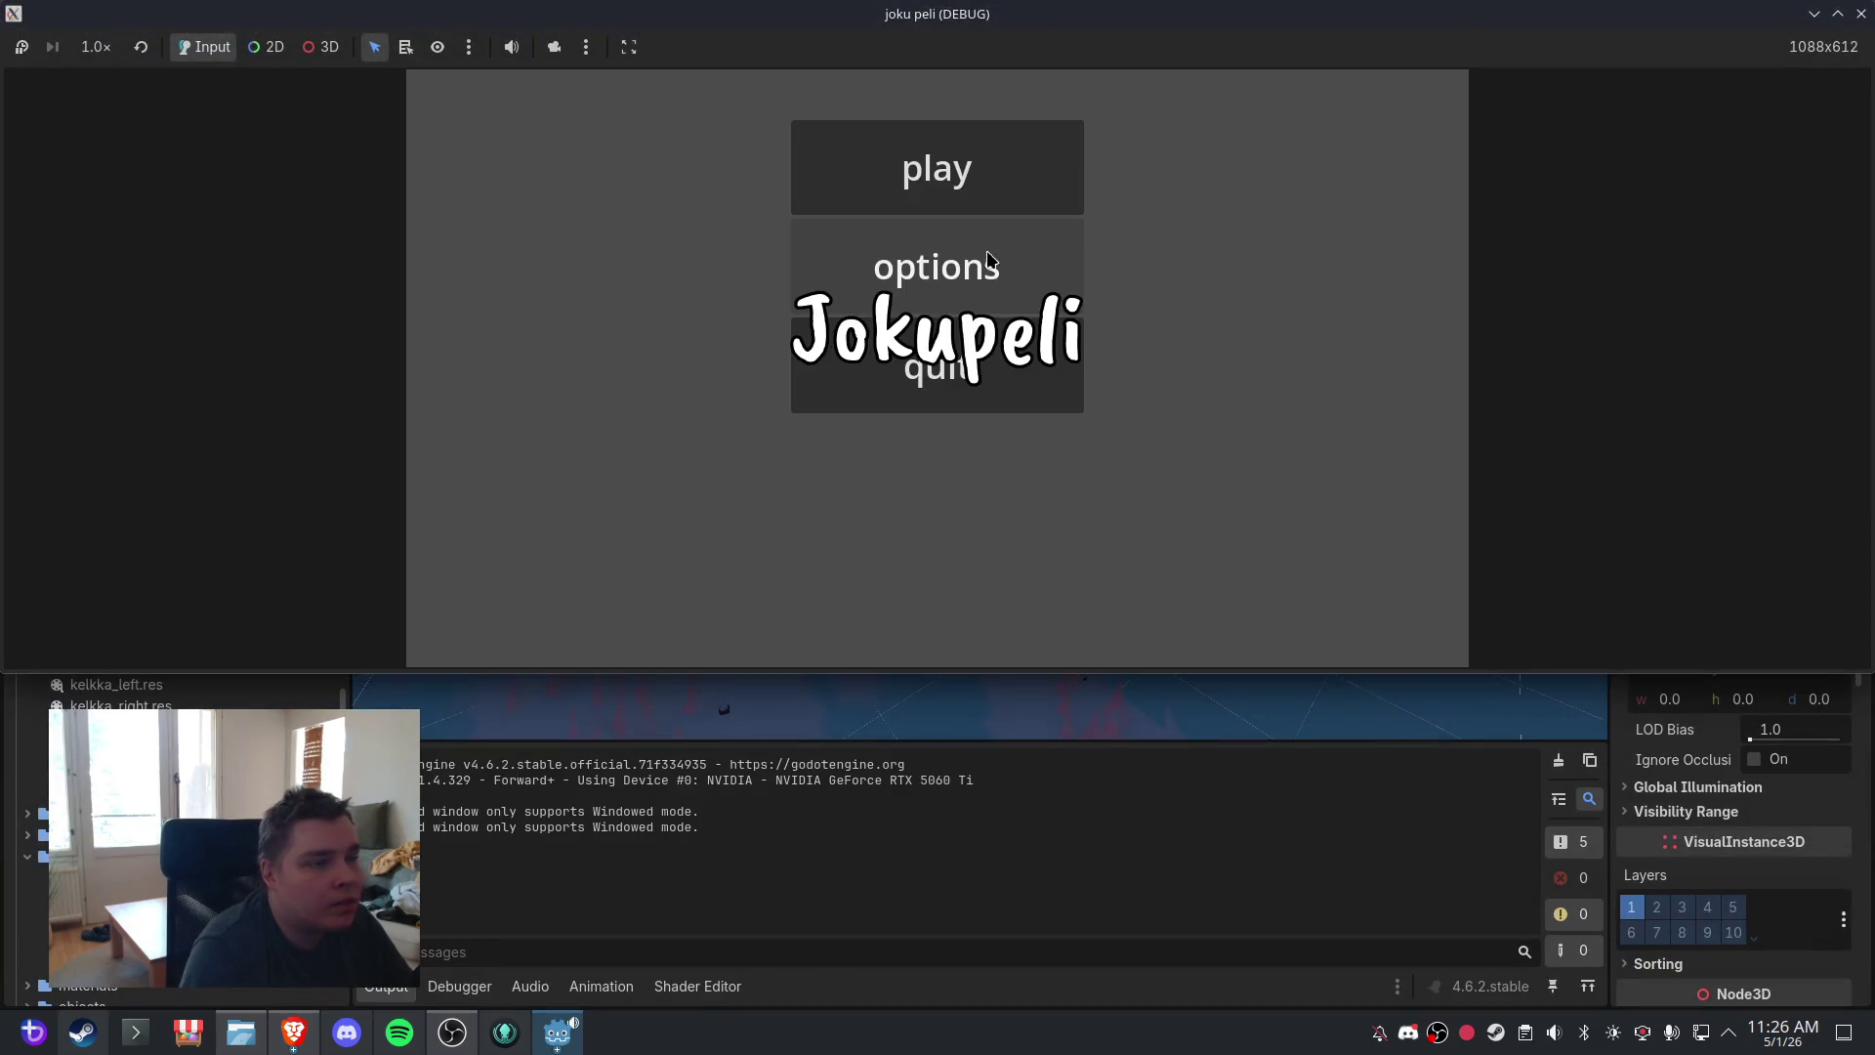
- Play from the Jokupeli main menu to test flying, then close the game with Alt+F4
left_click(1003, 171)
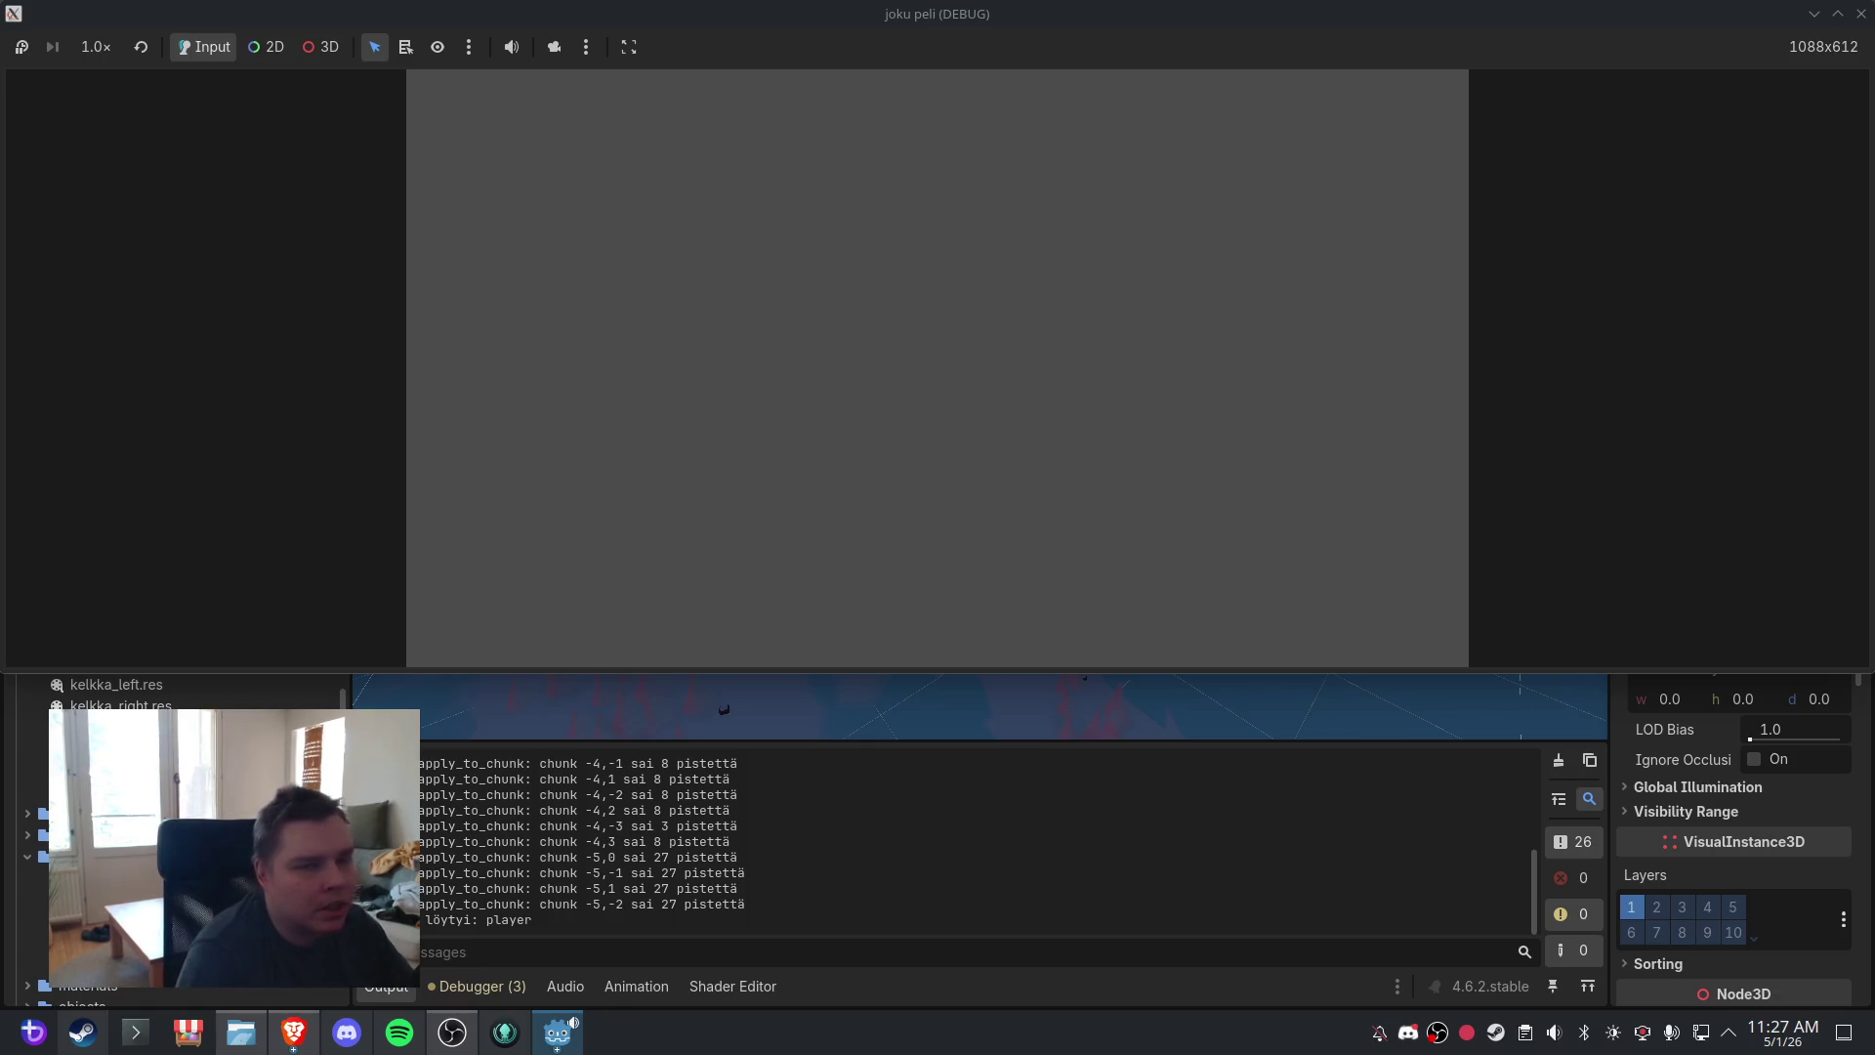
key("alt+F4")
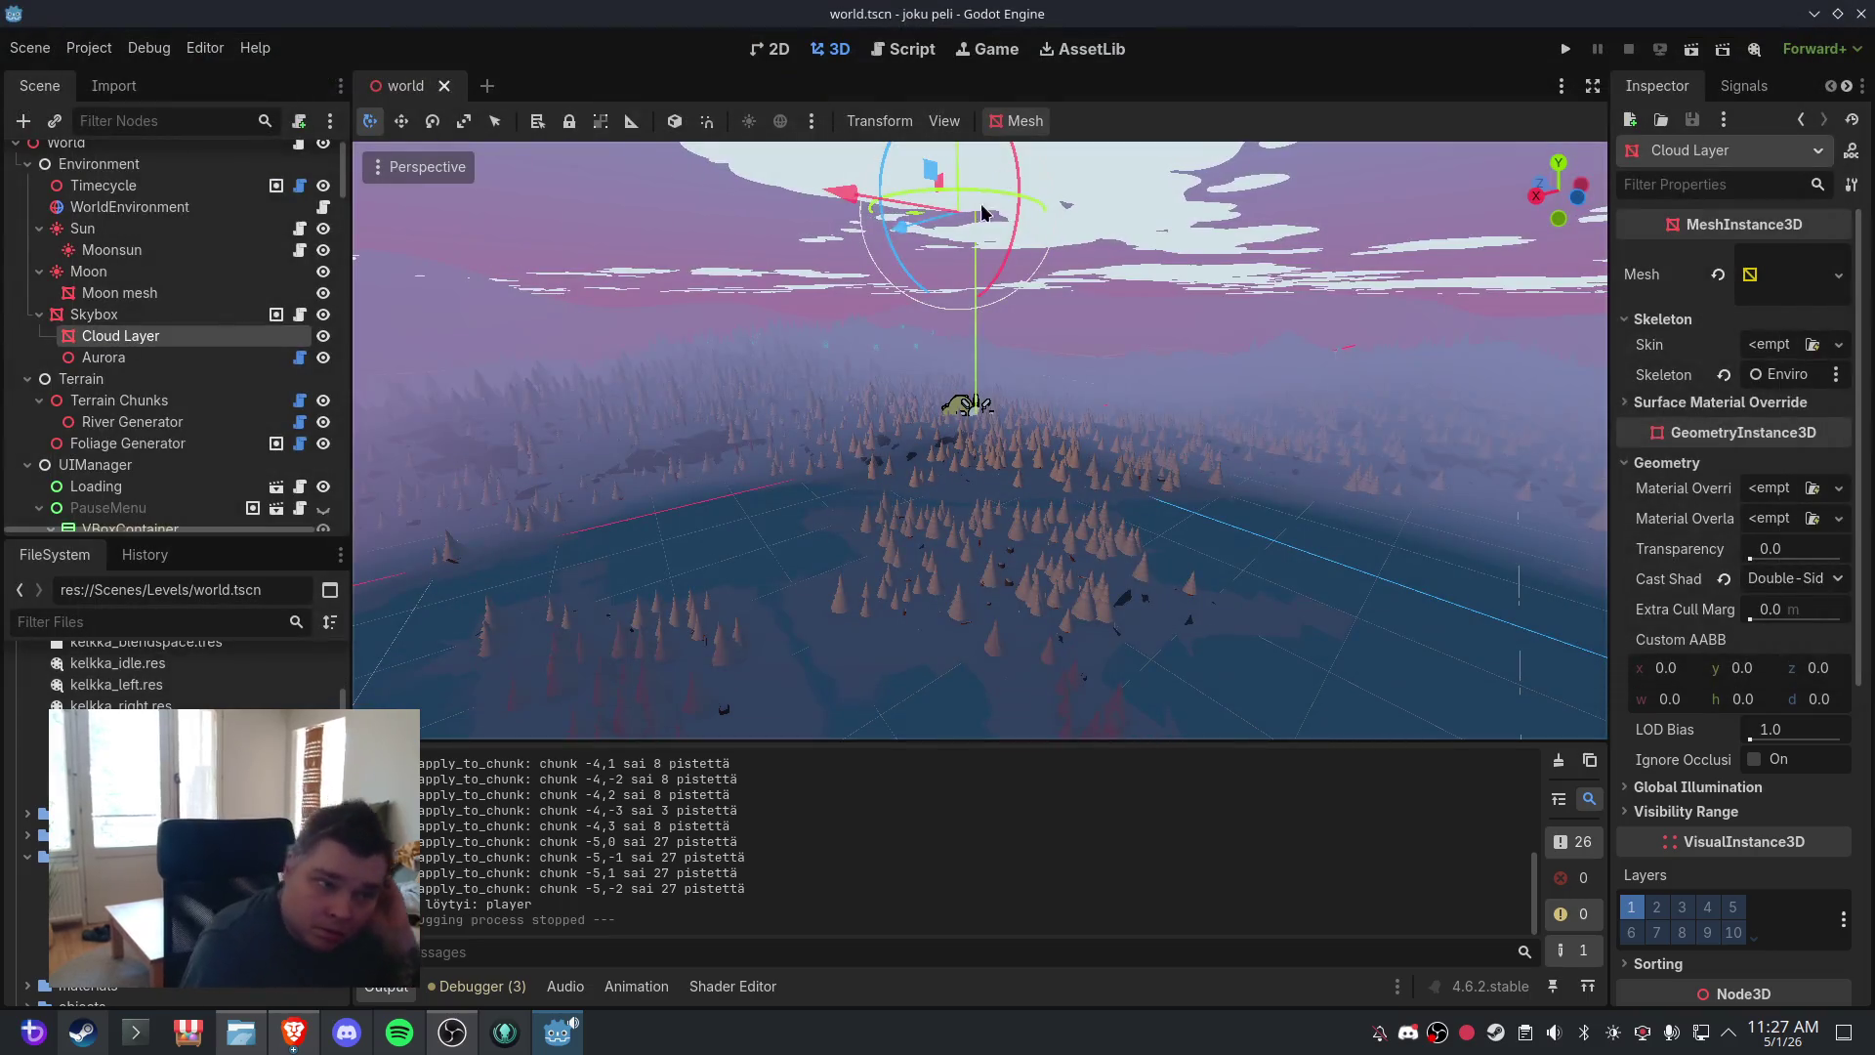
- Change the fly_speed value on line 88 of Player.gd from 50 to 25
left_click_drag(983, 212, 1005, 398)
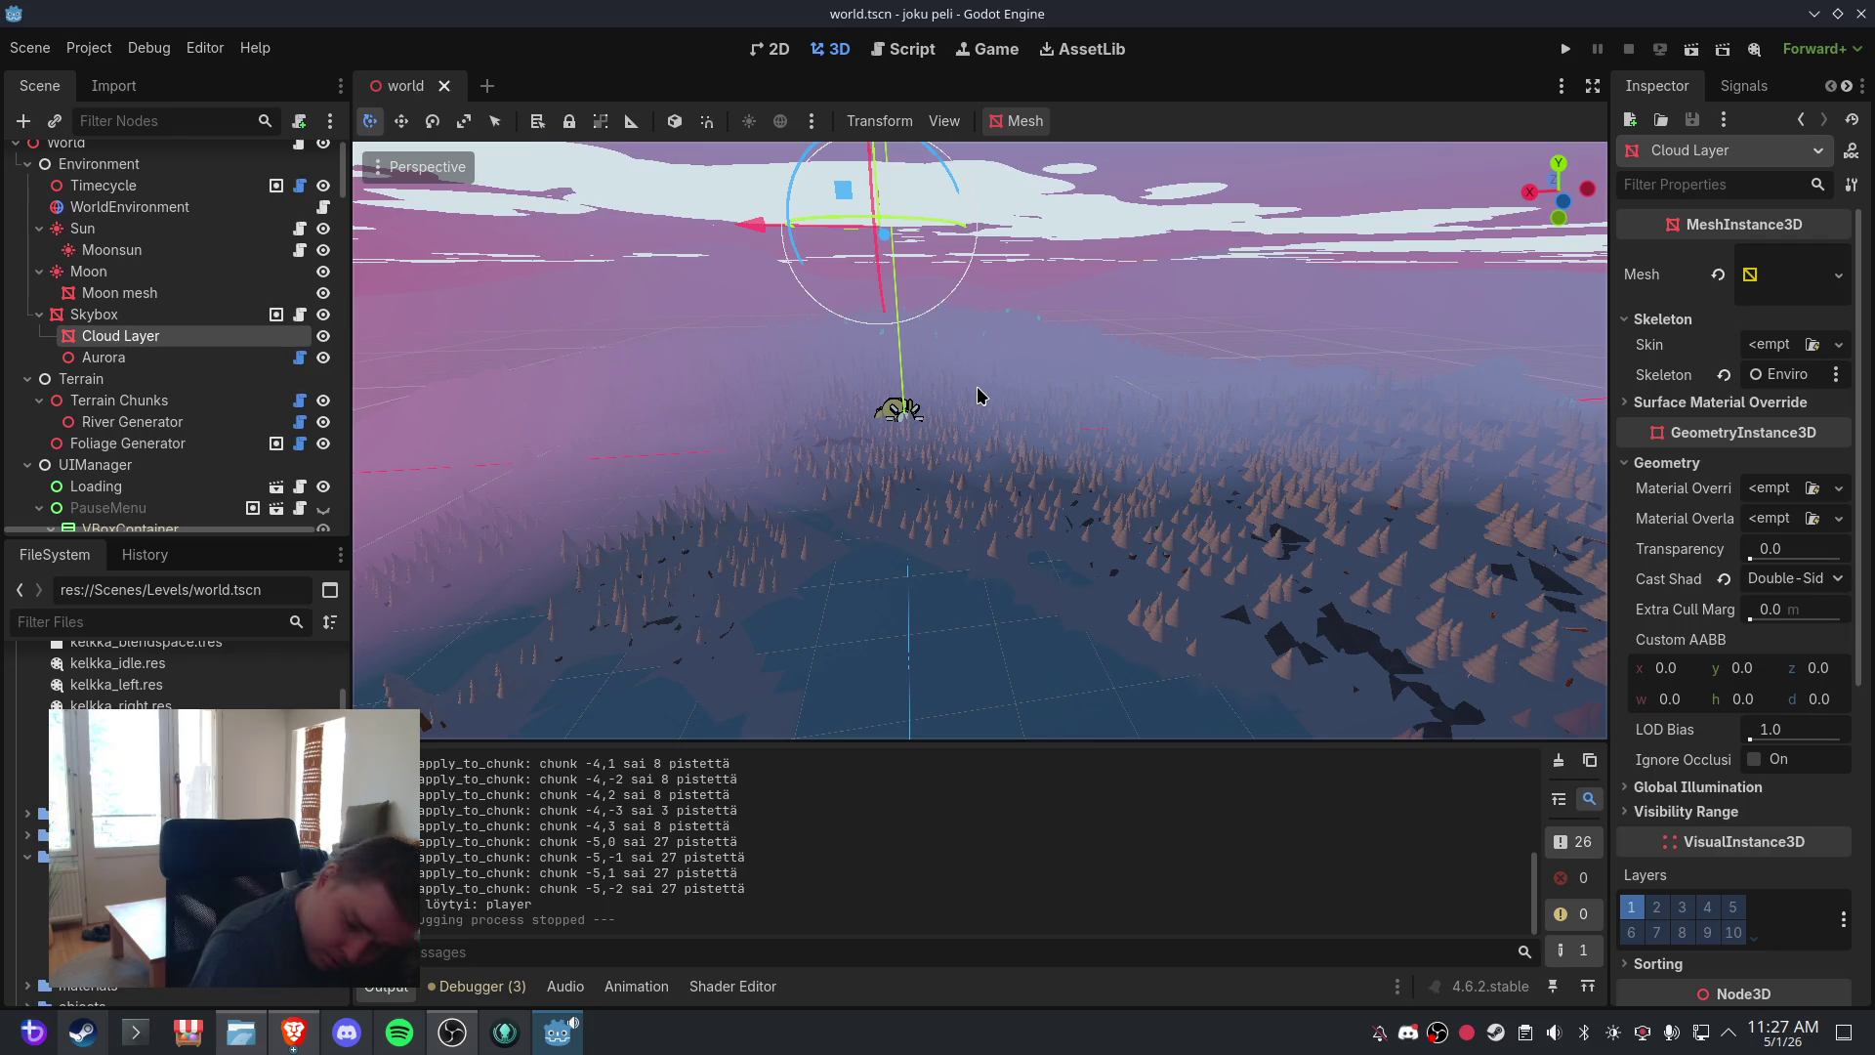
left_click(900, 49)
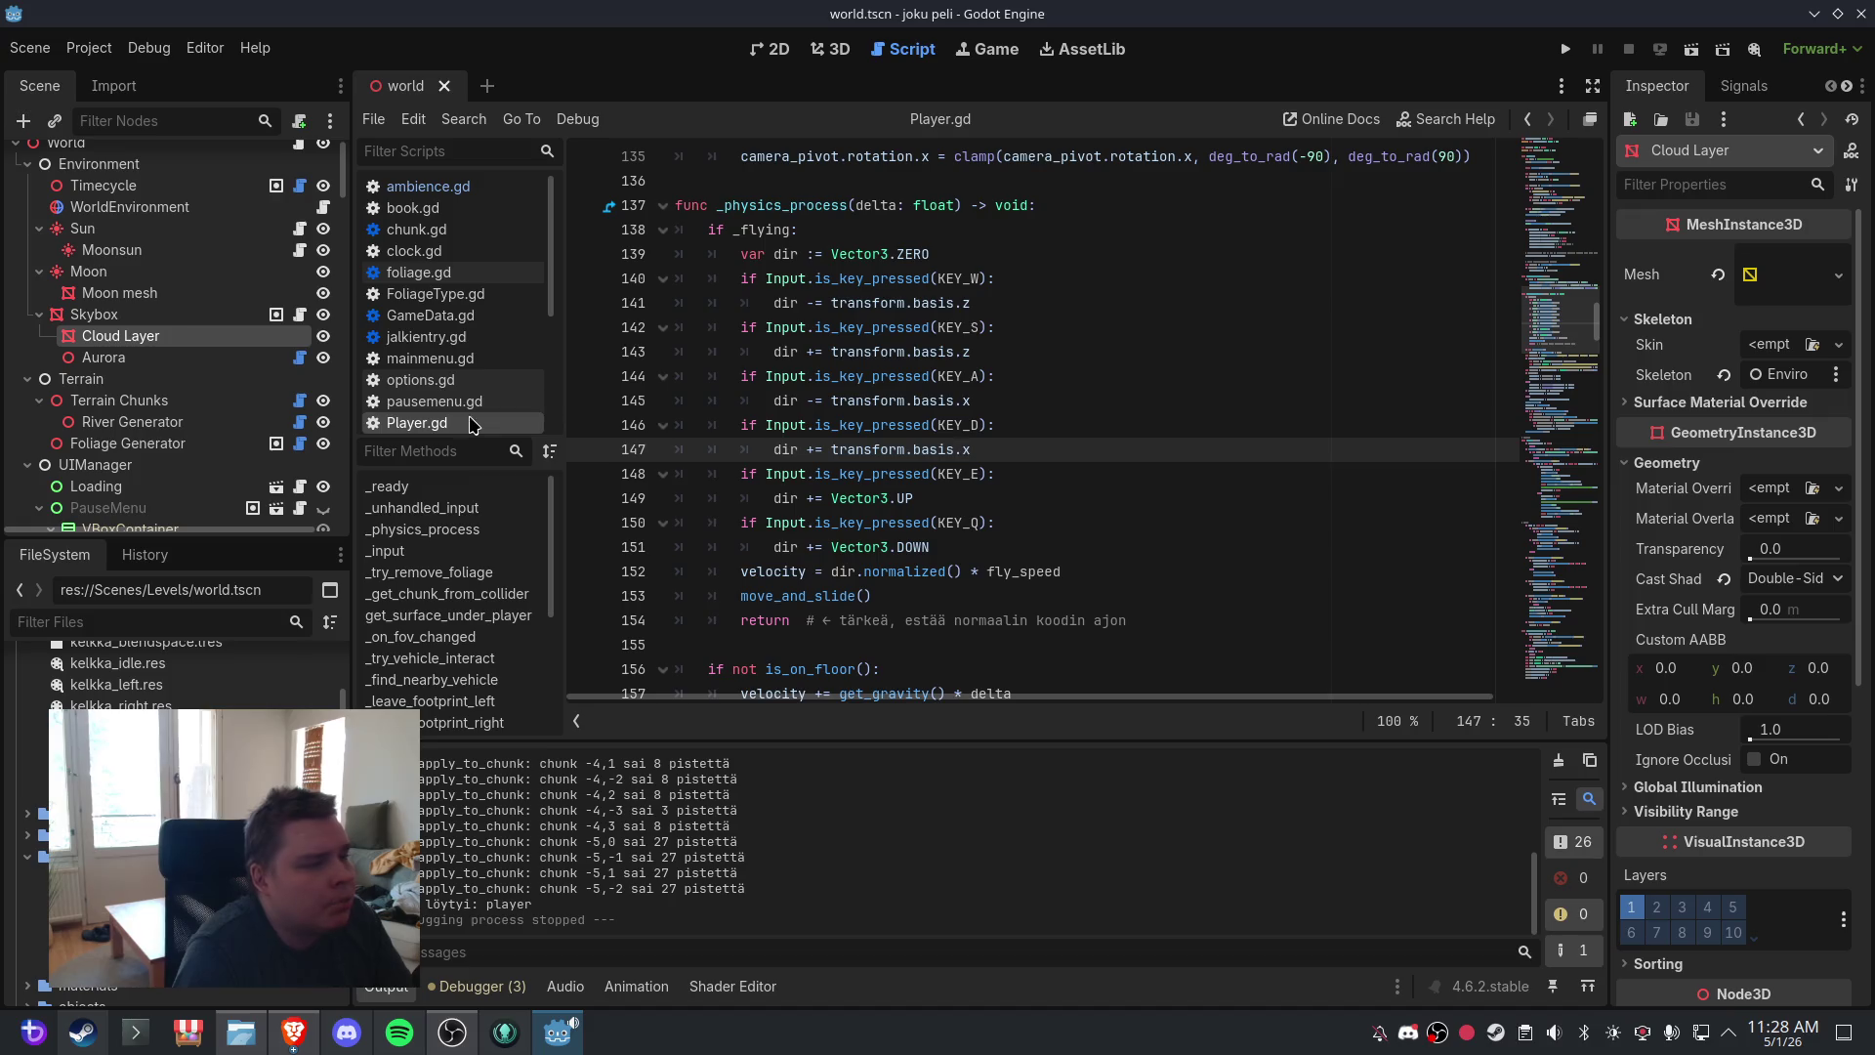
scroll(1074, 376, "up", 20)
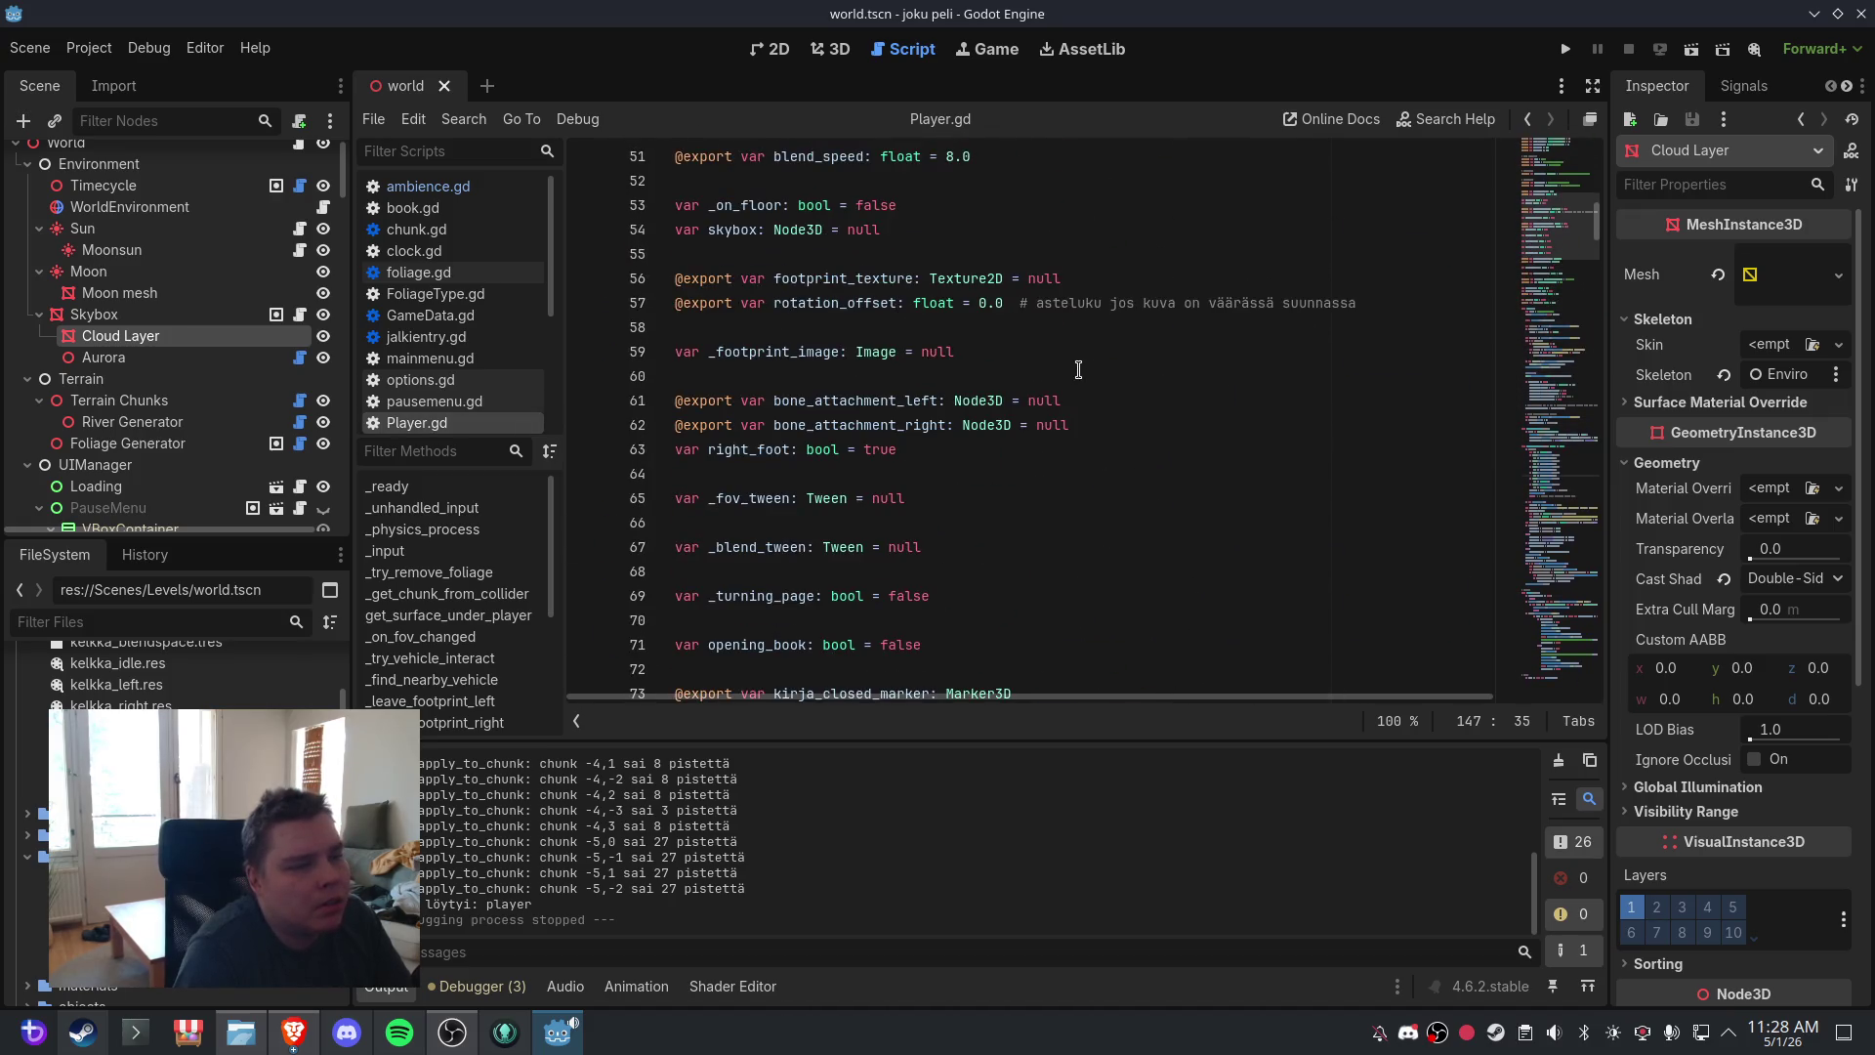
scroll(1078, 369, "down", 20)
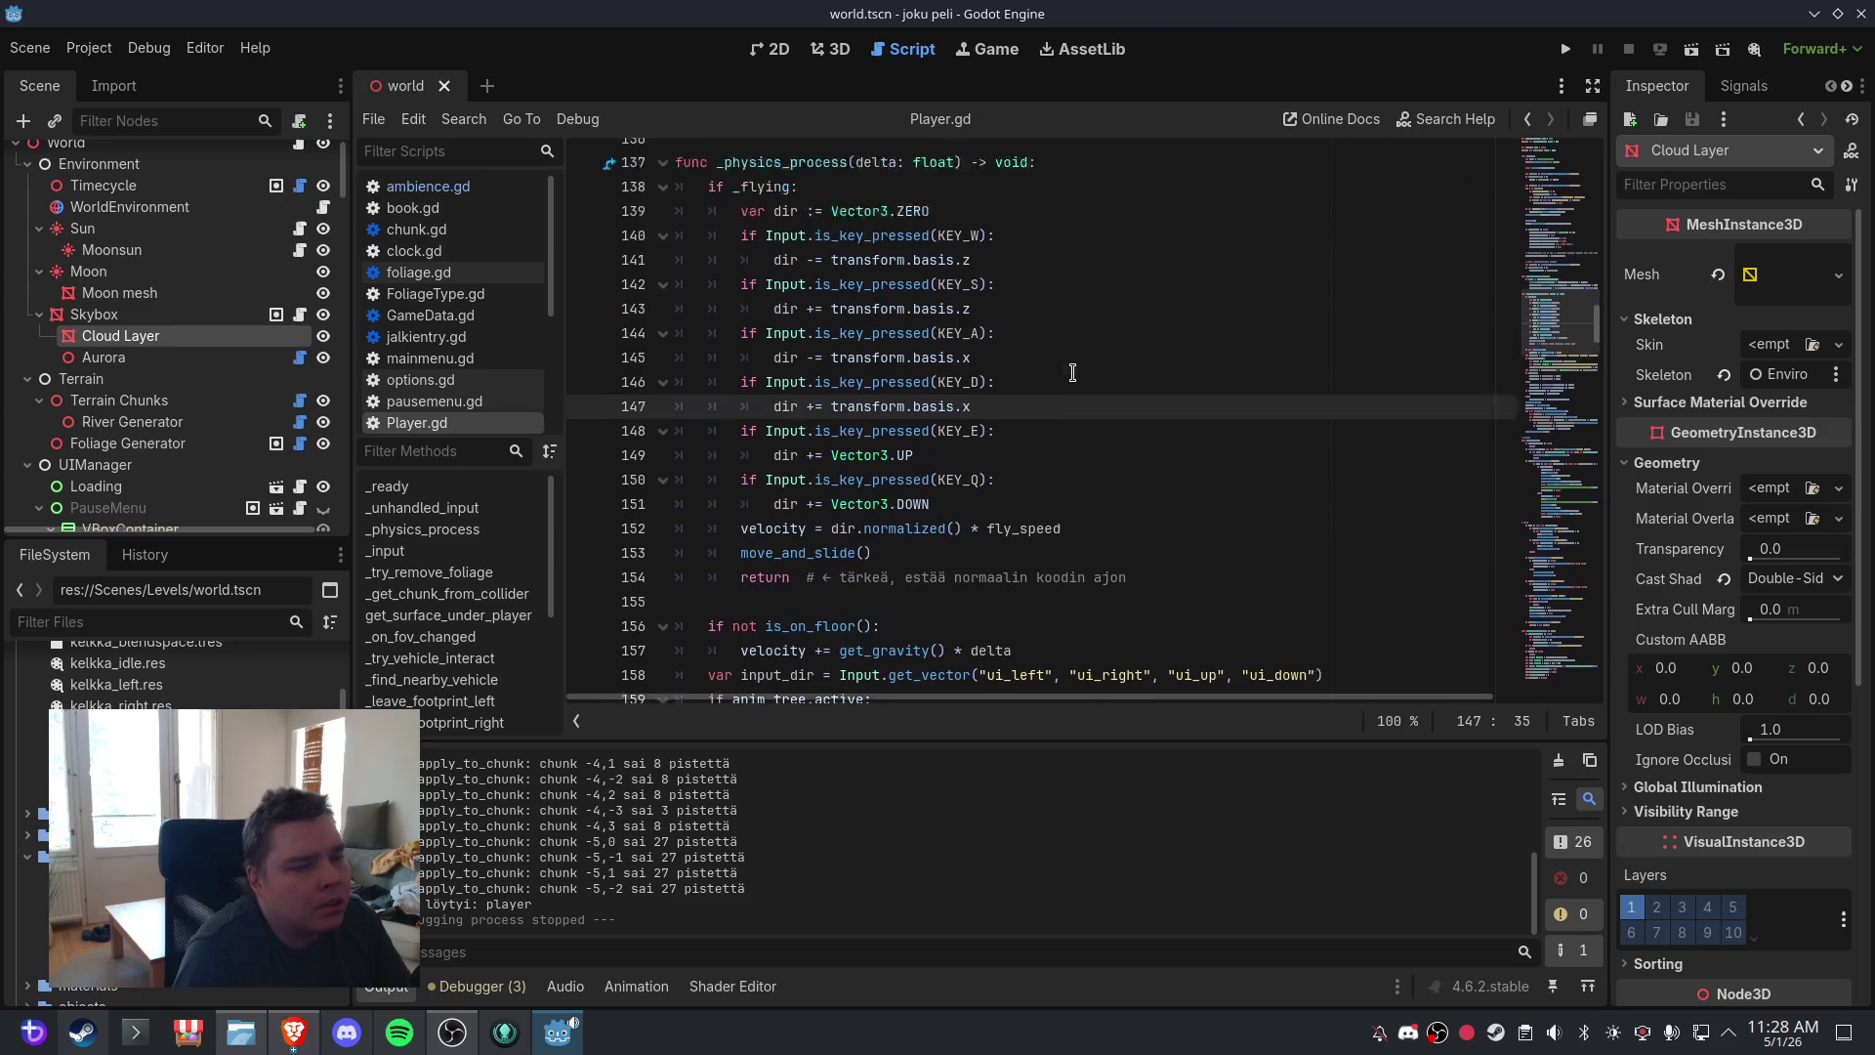
scroll(1073, 373, "down", 1)
scroll(921, 373, "up", 3)
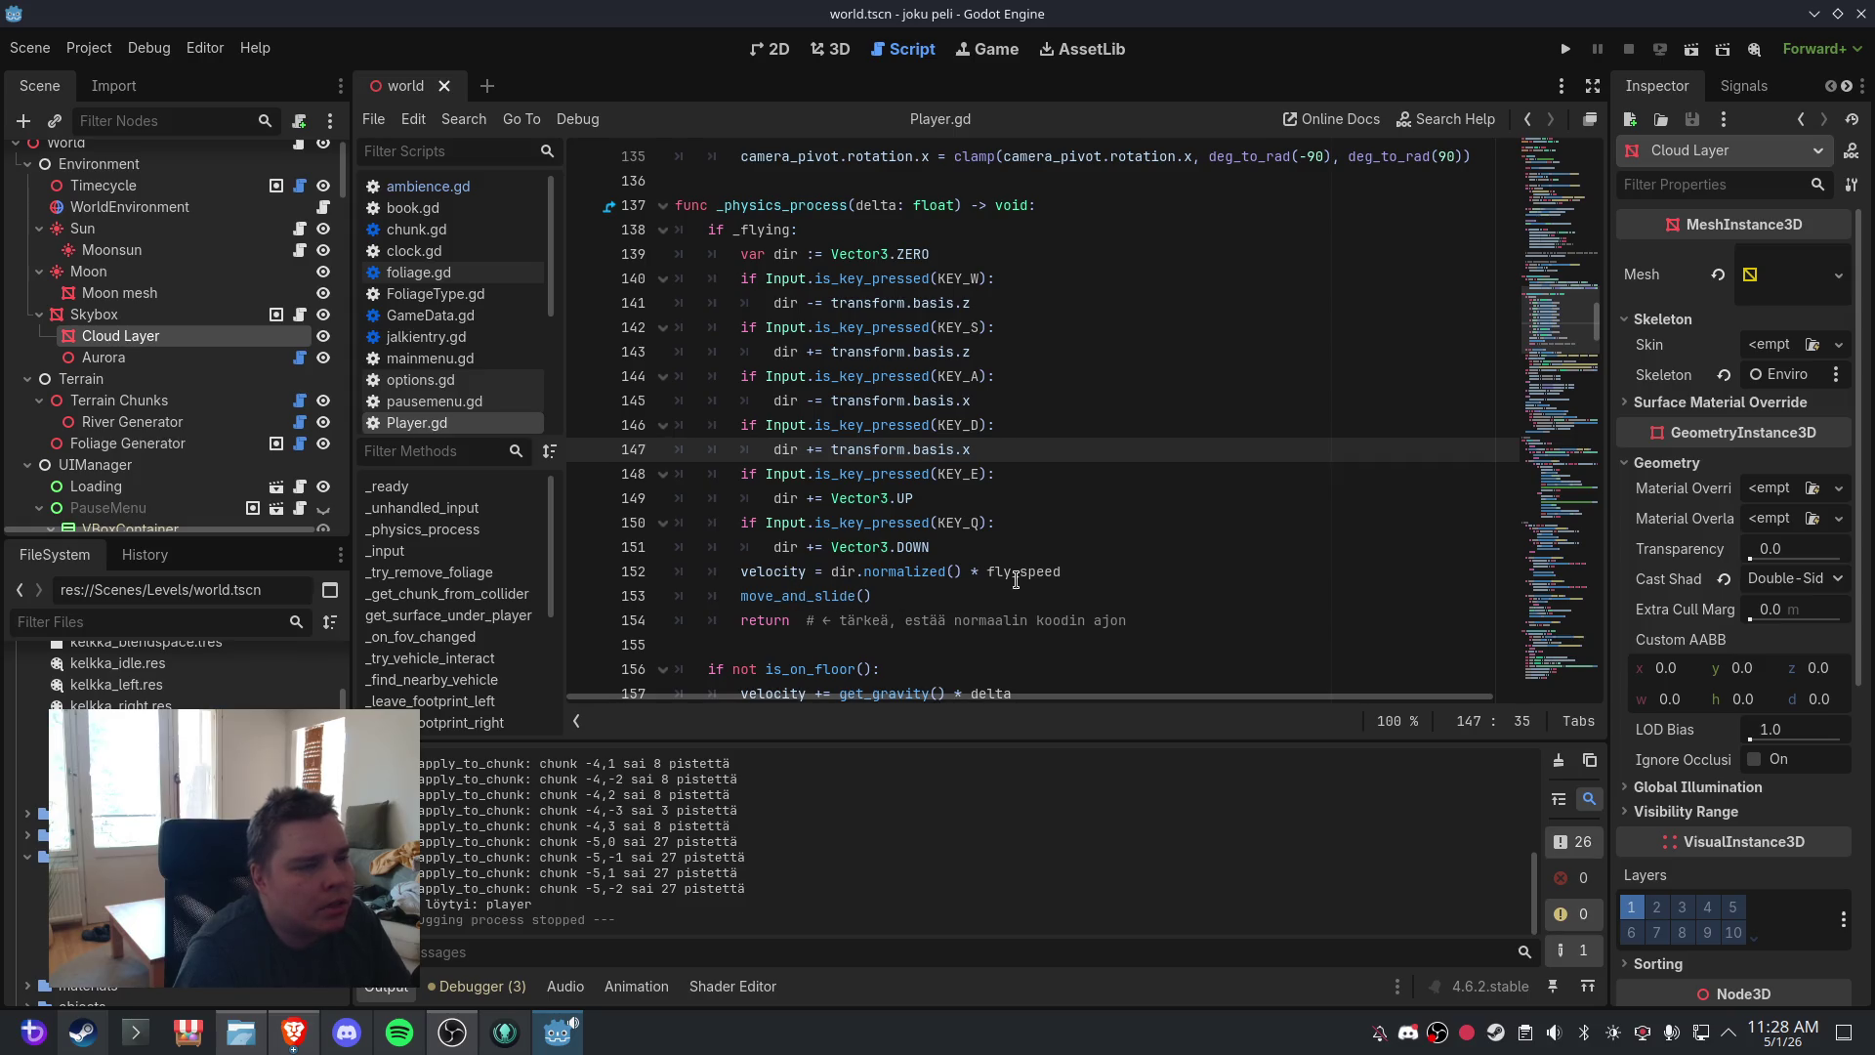
mouse_move(1562, 323)
left_mouse_down()
mouse_move(1583, 185)
mouse_move(1583, 259)
left_mouse_up()
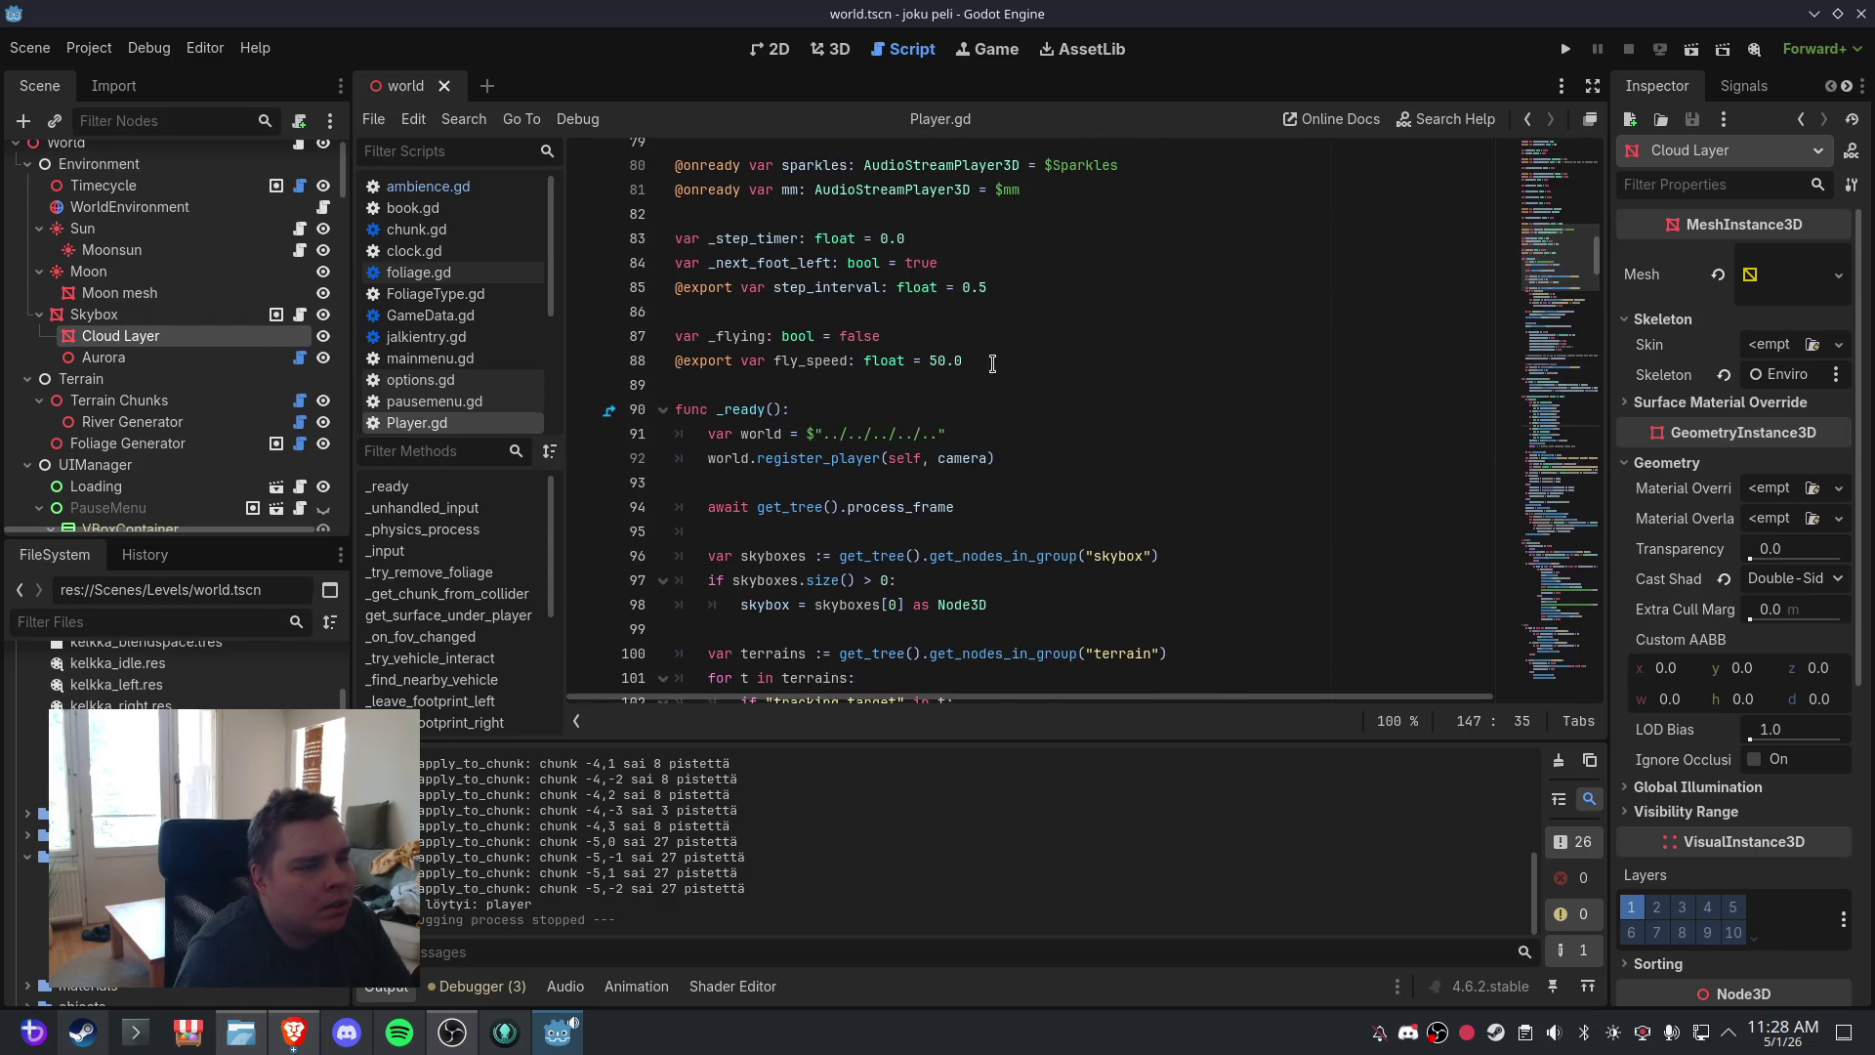
left_click(945, 362)
key("BackSpace")
key("BackSpace")
type("25")
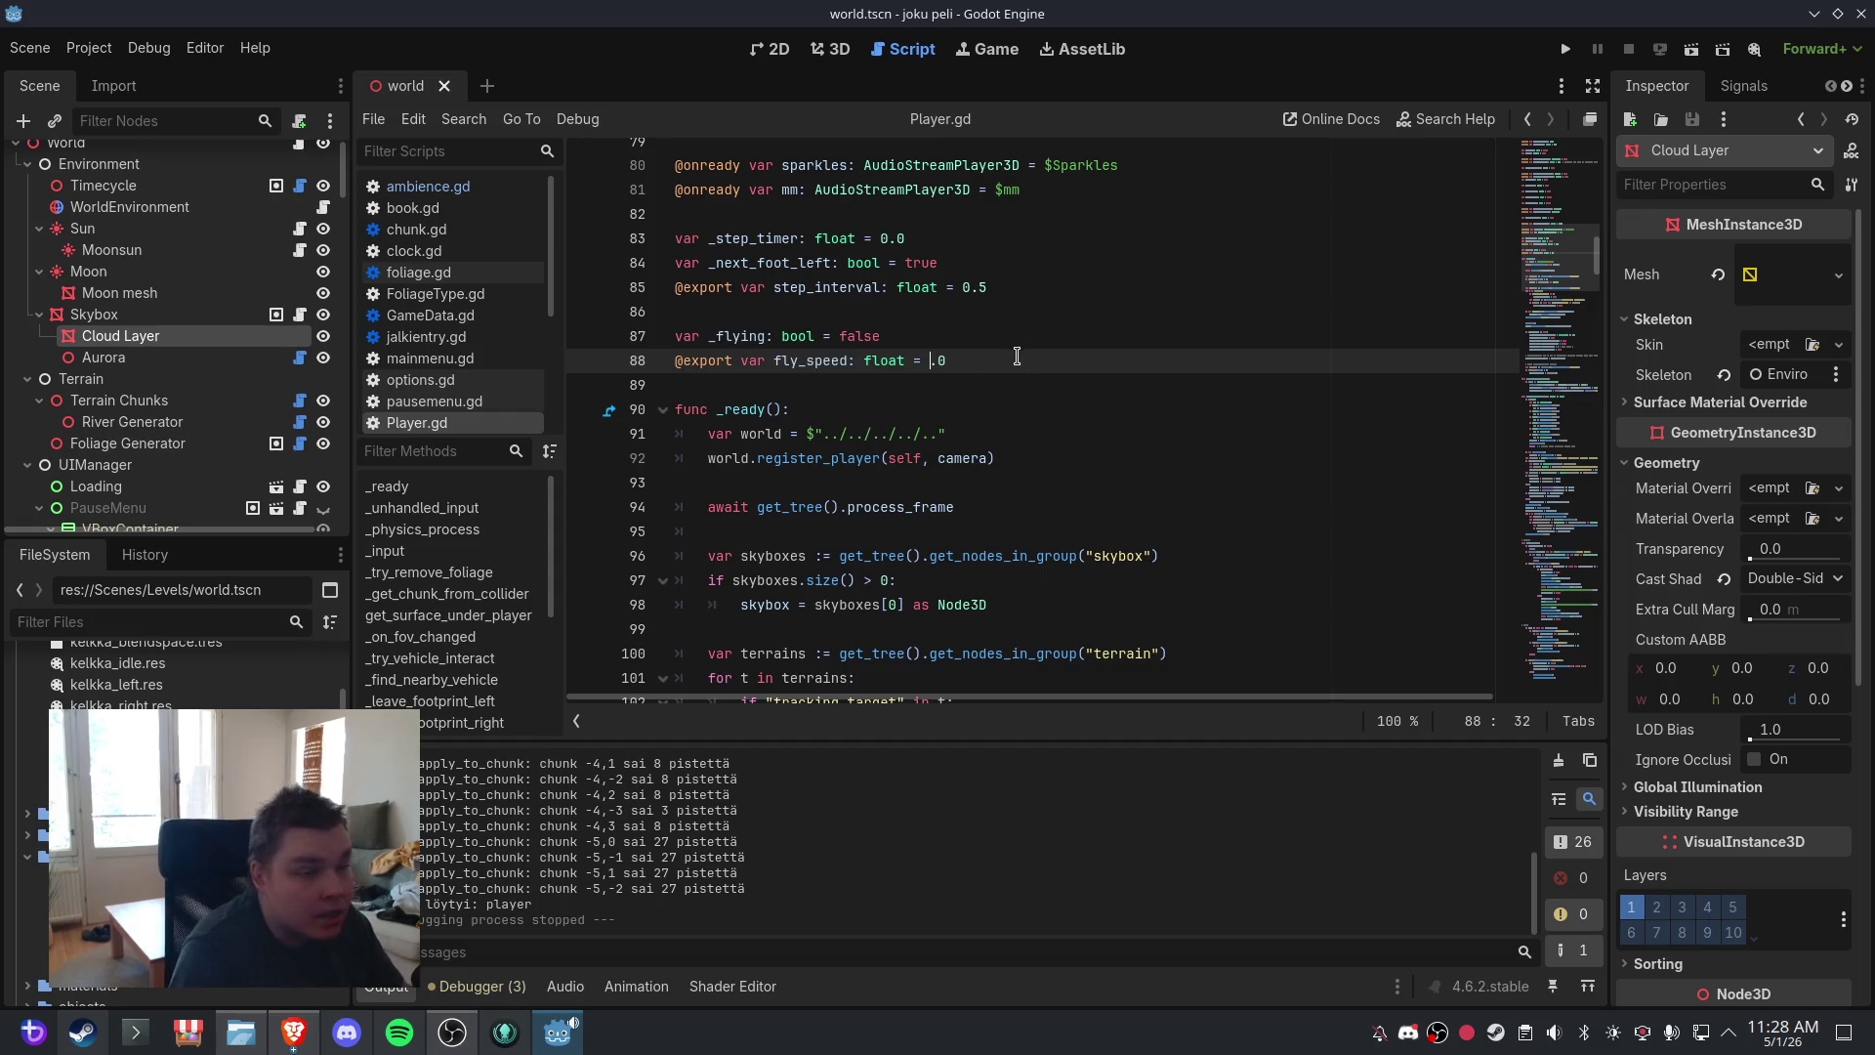
- Save the scene and script, return to the 3D view, and save once more
left_click(30, 47)
left_click(58, 205)
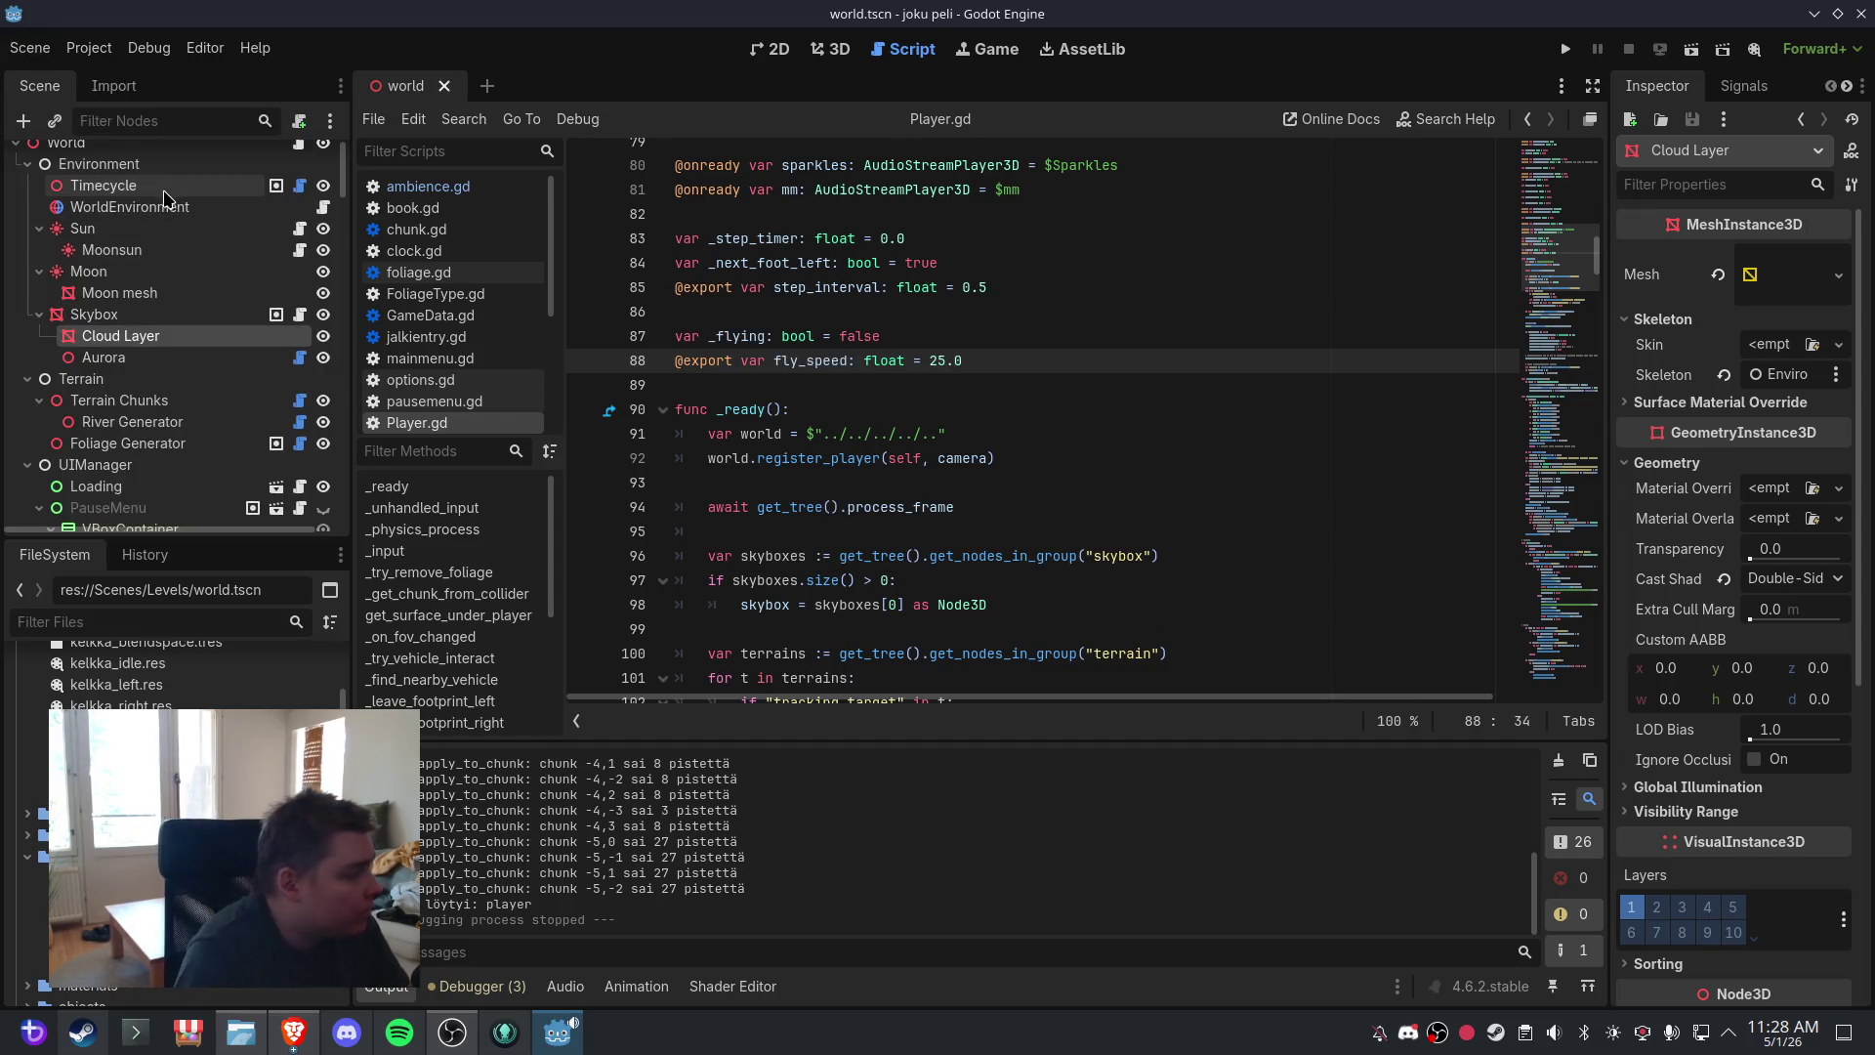
left_click(832, 49)
left_click(29, 47)
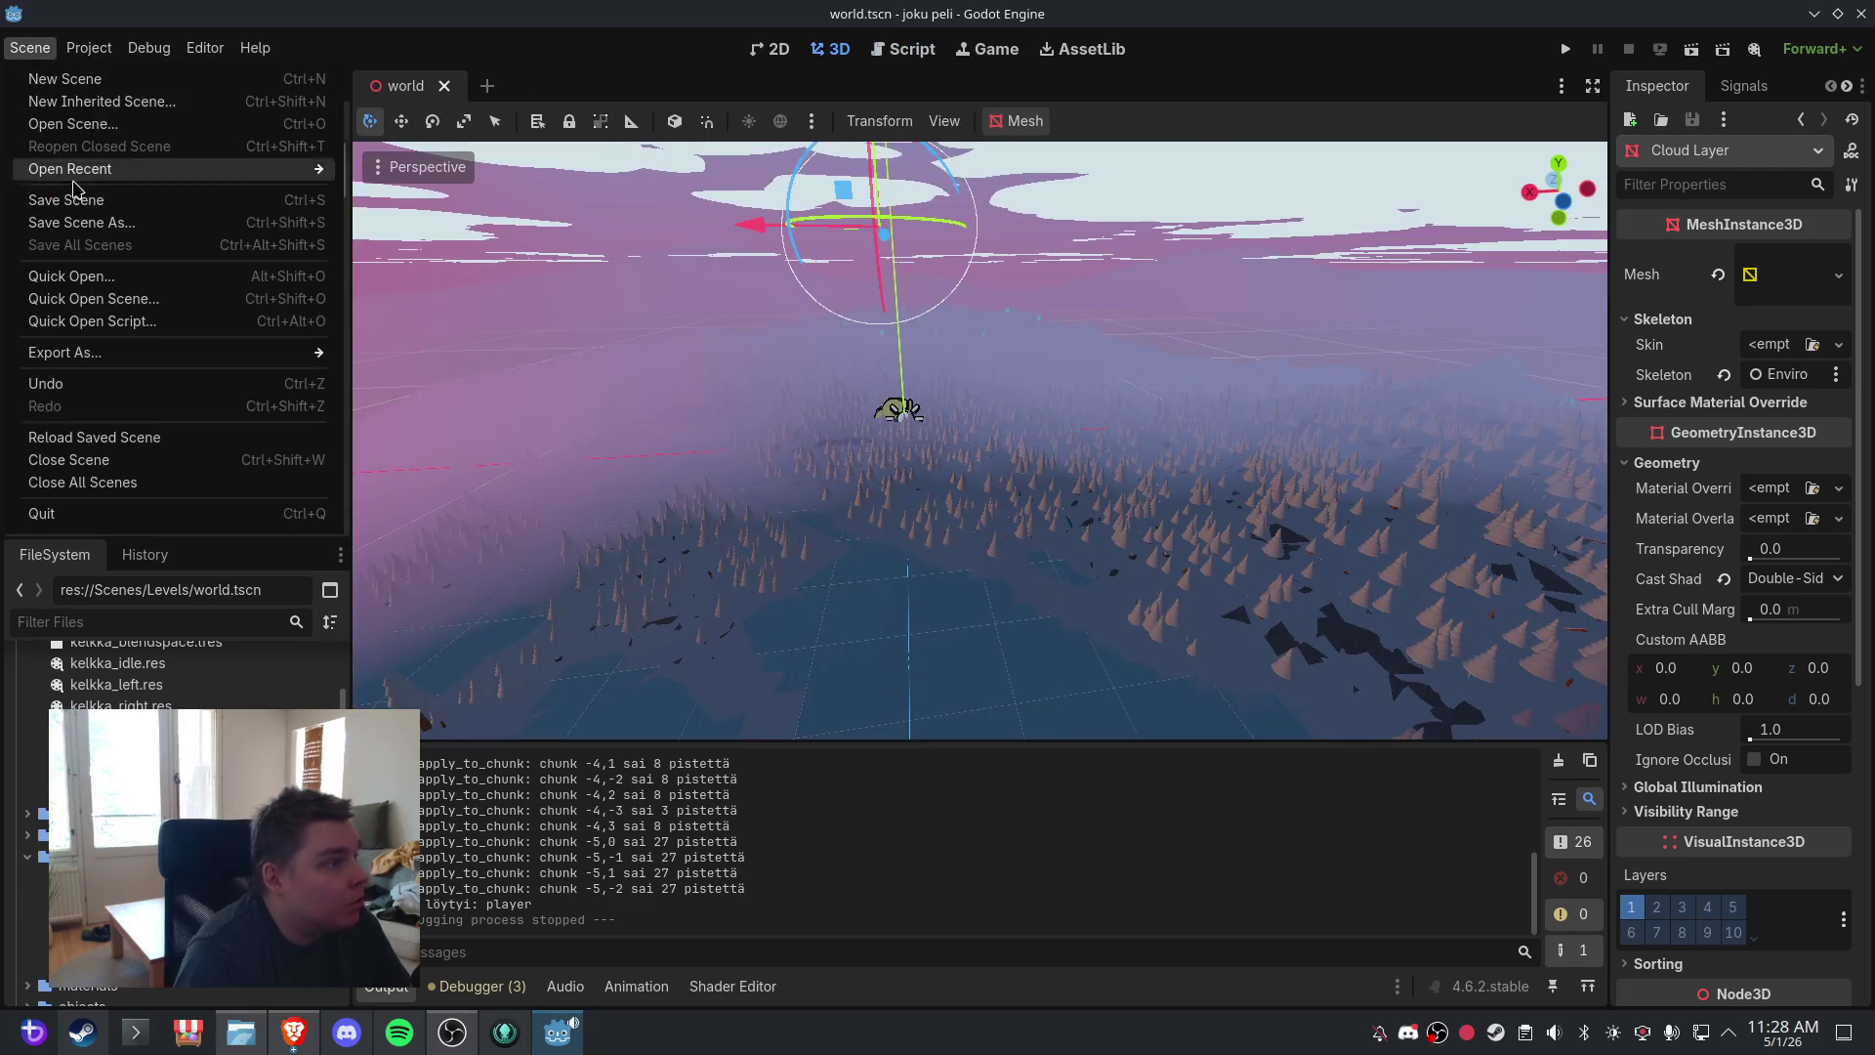
left_click(86, 209)
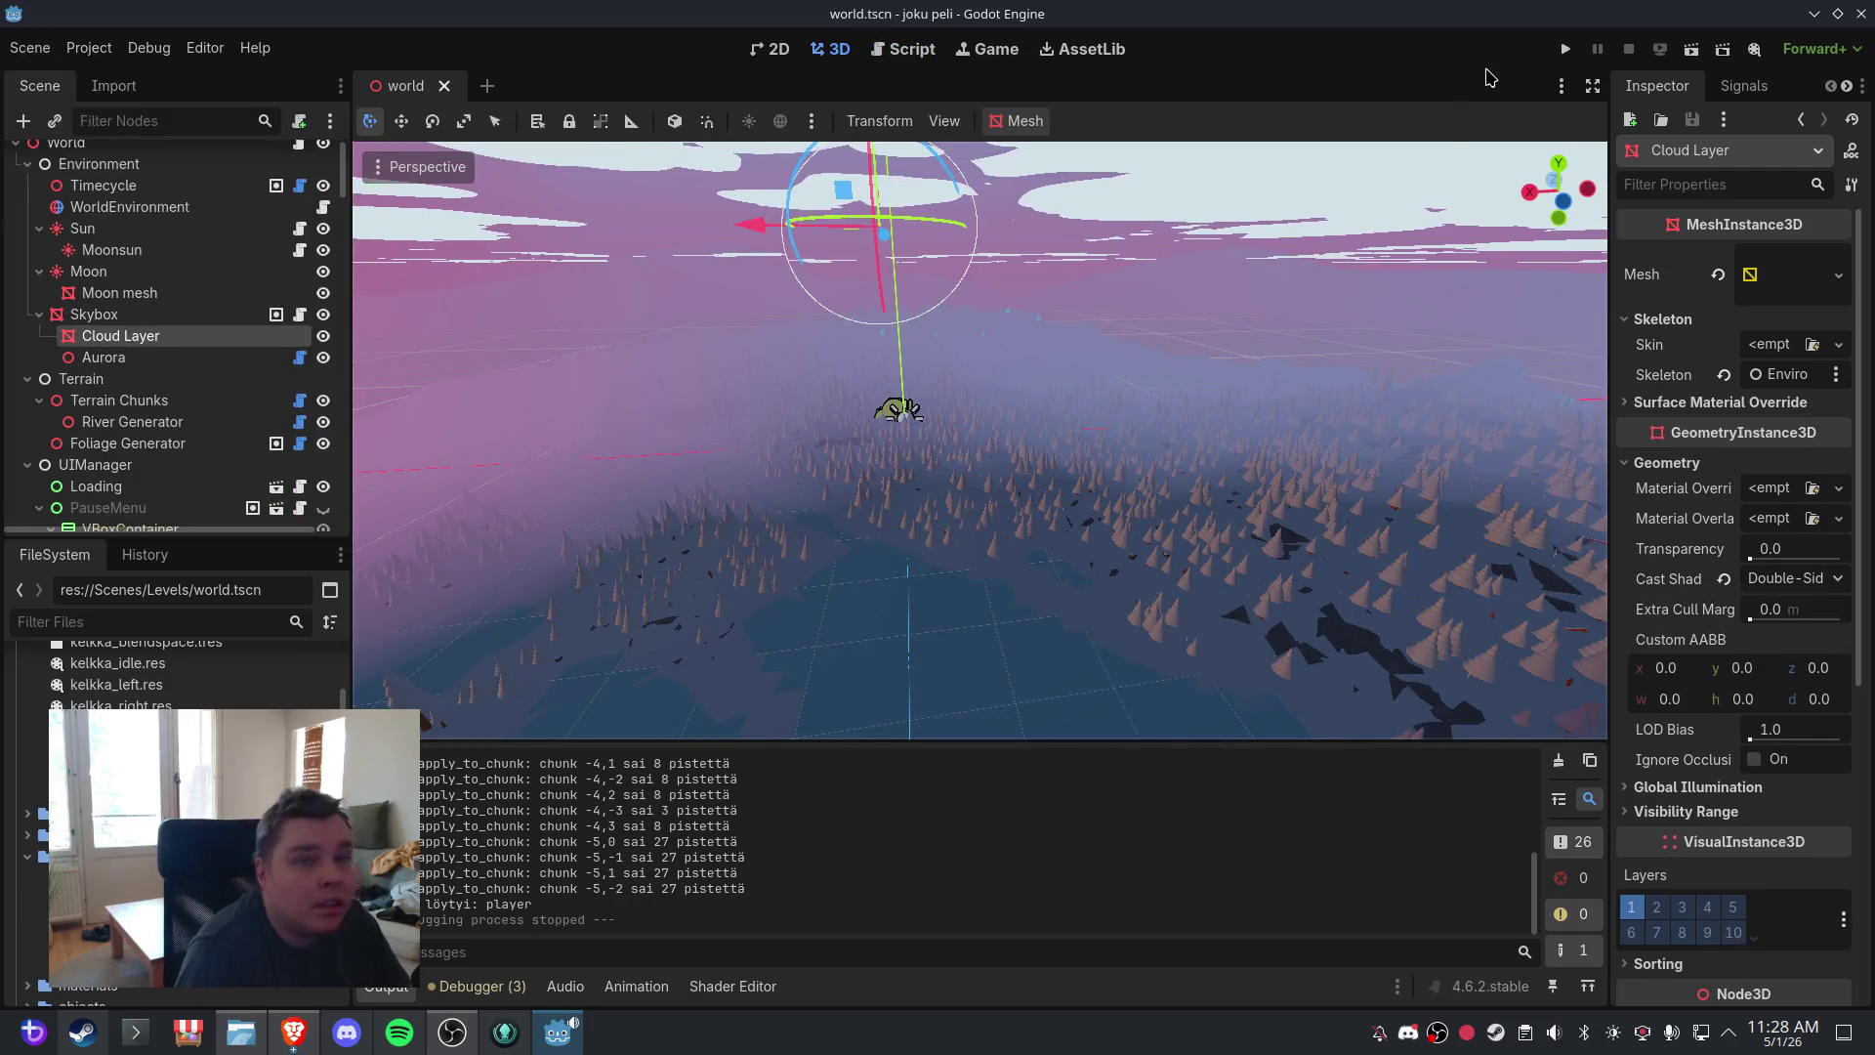